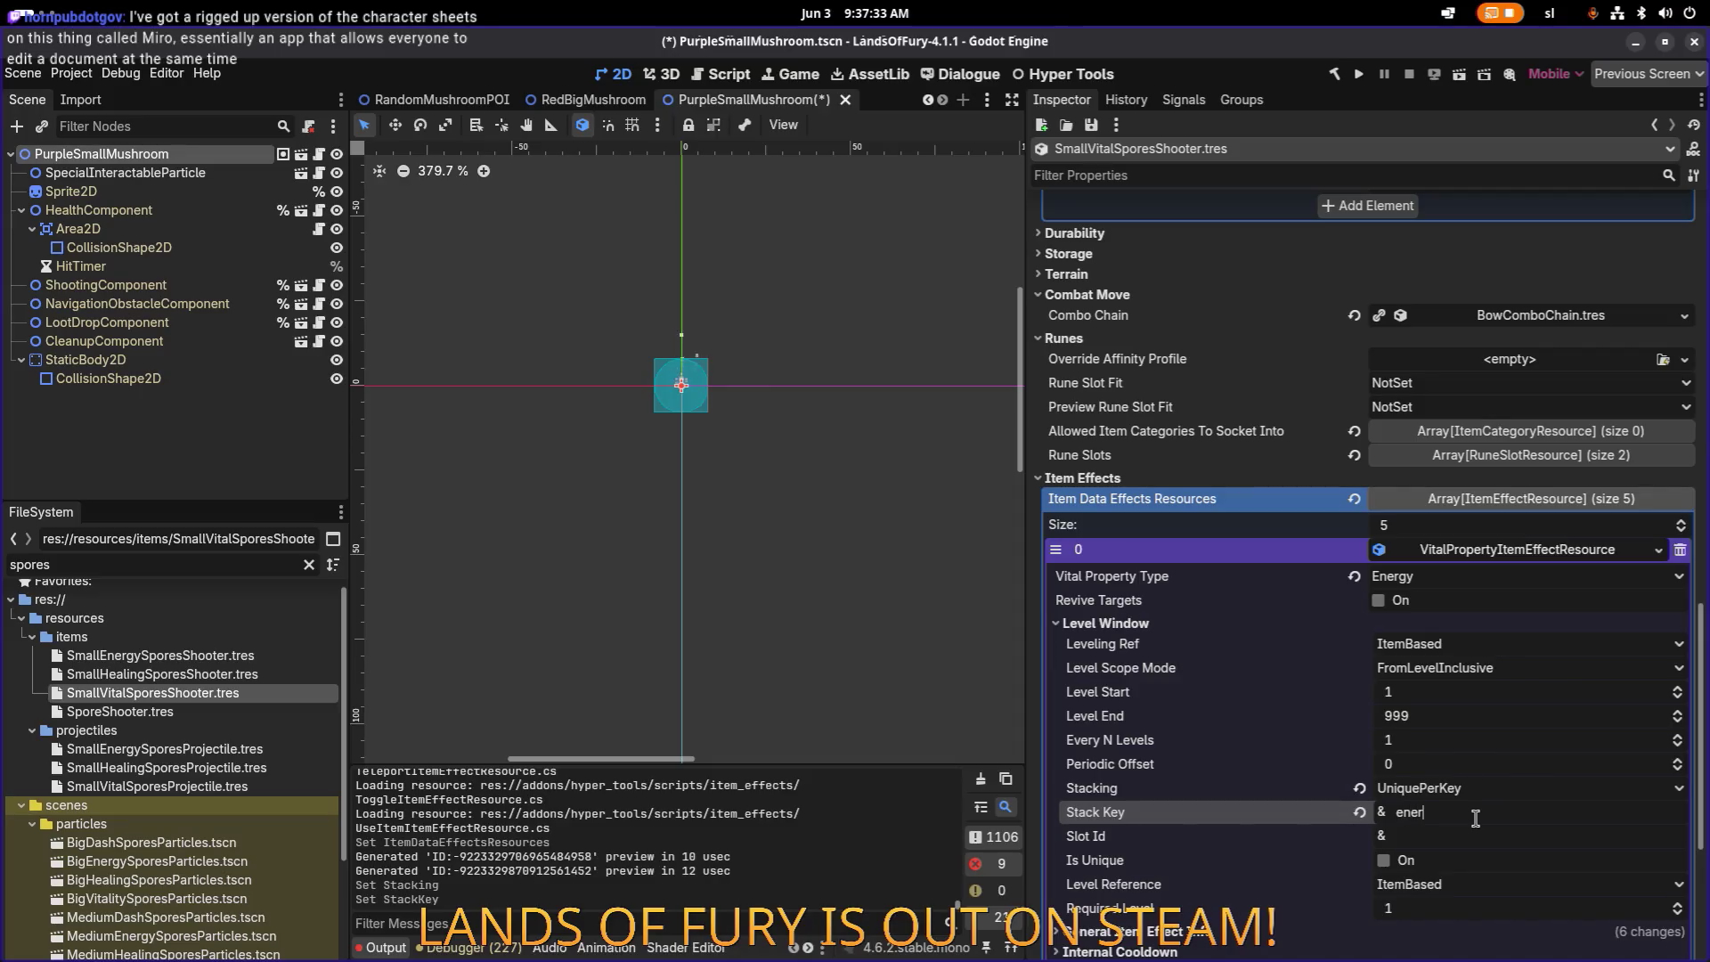
Step: Commit stack key 'energy' and set the first Energy effect's Min and Max Amount to 0.2, saved
{"action": "key", "text": "ctrl+s"}
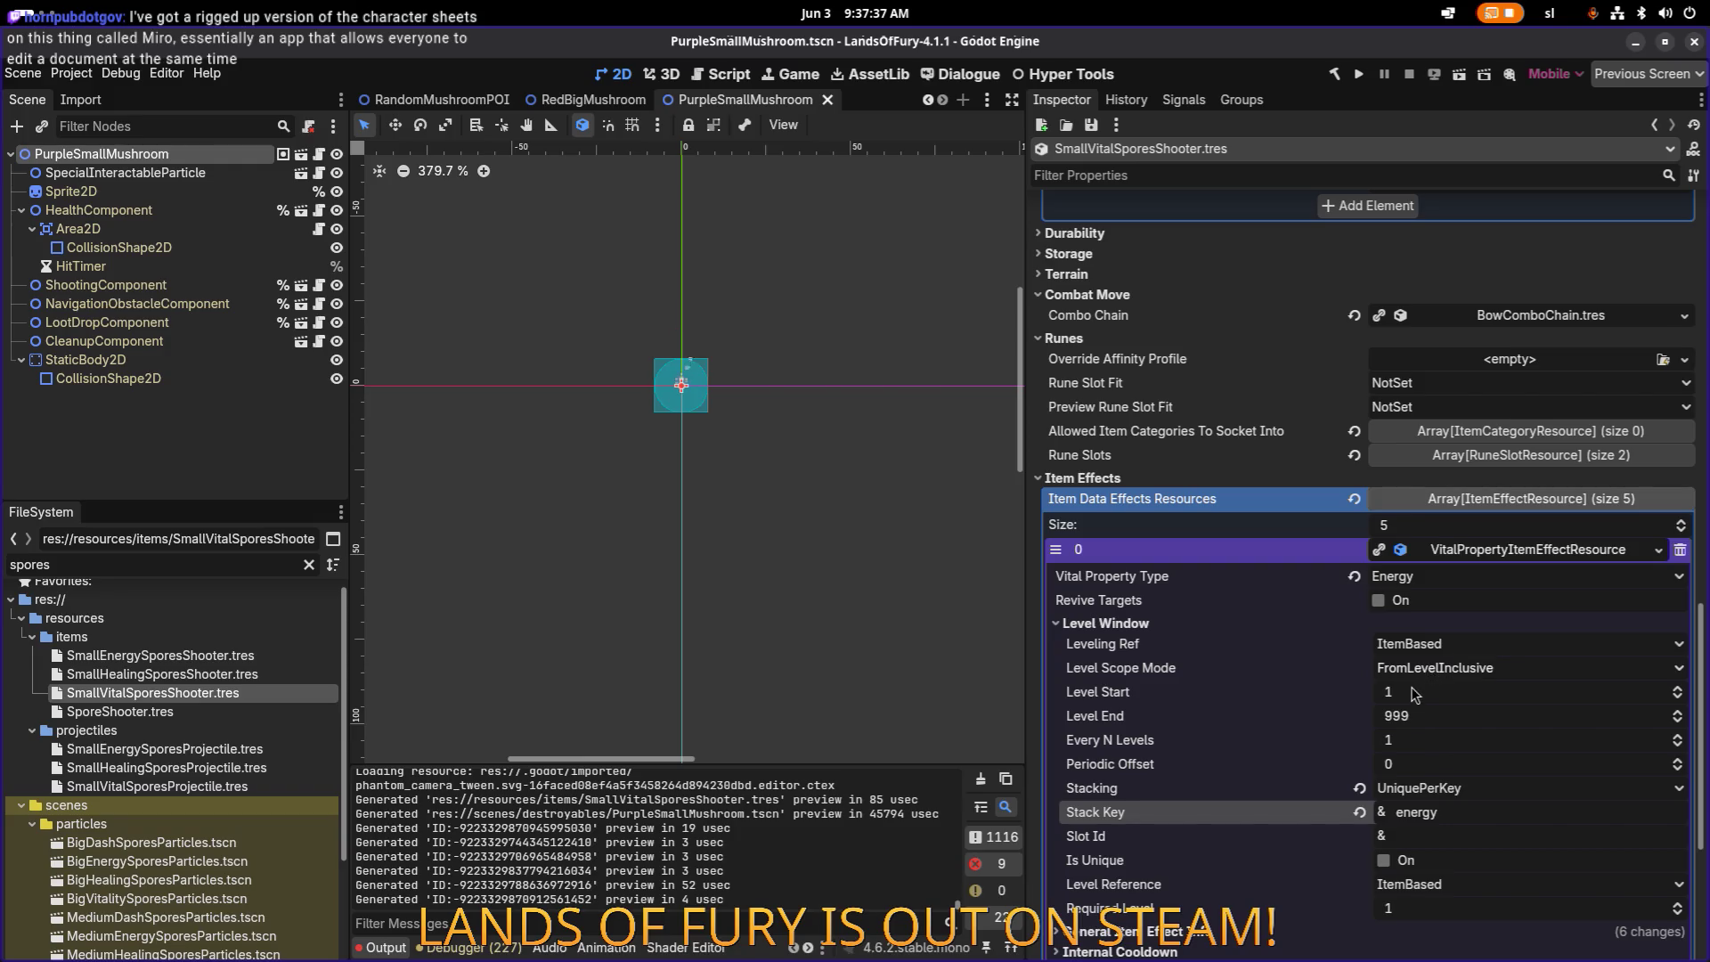
{"action": "scroll", "coordinate": [1415, 693], "scroll_direction": "down", "scroll_amount": 5}
{"action": "left_click", "coordinate": [1215, 739]}
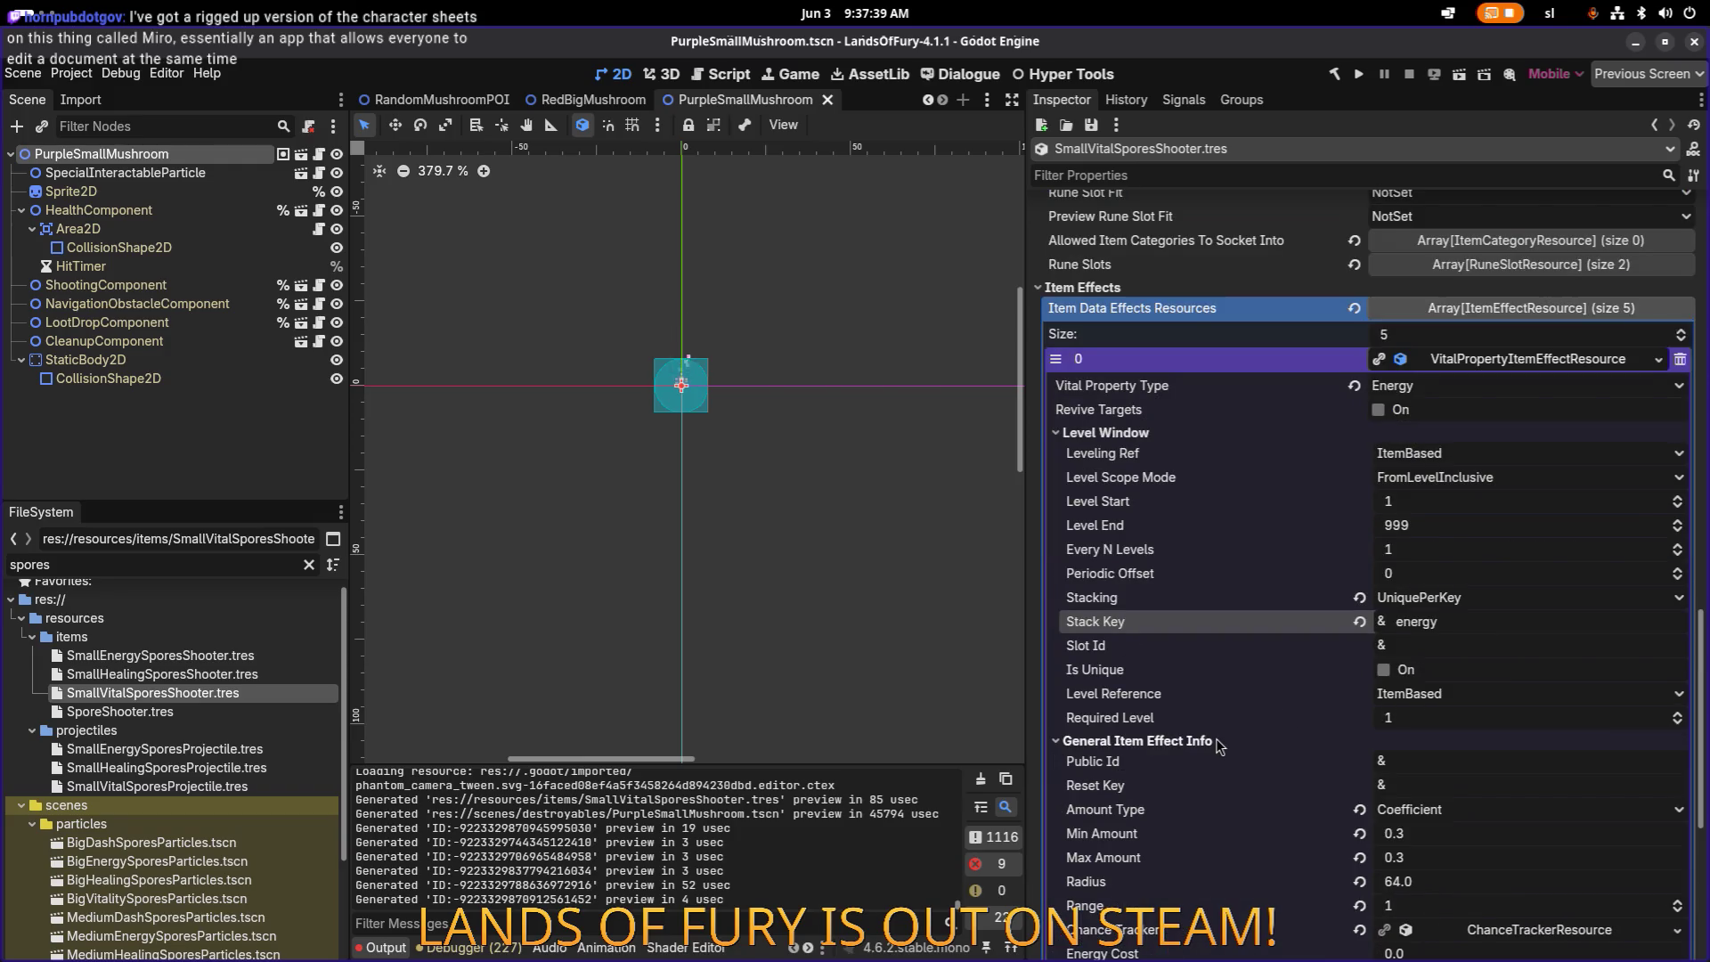
{"action": "left_click", "coordinate": [1428, 832]}
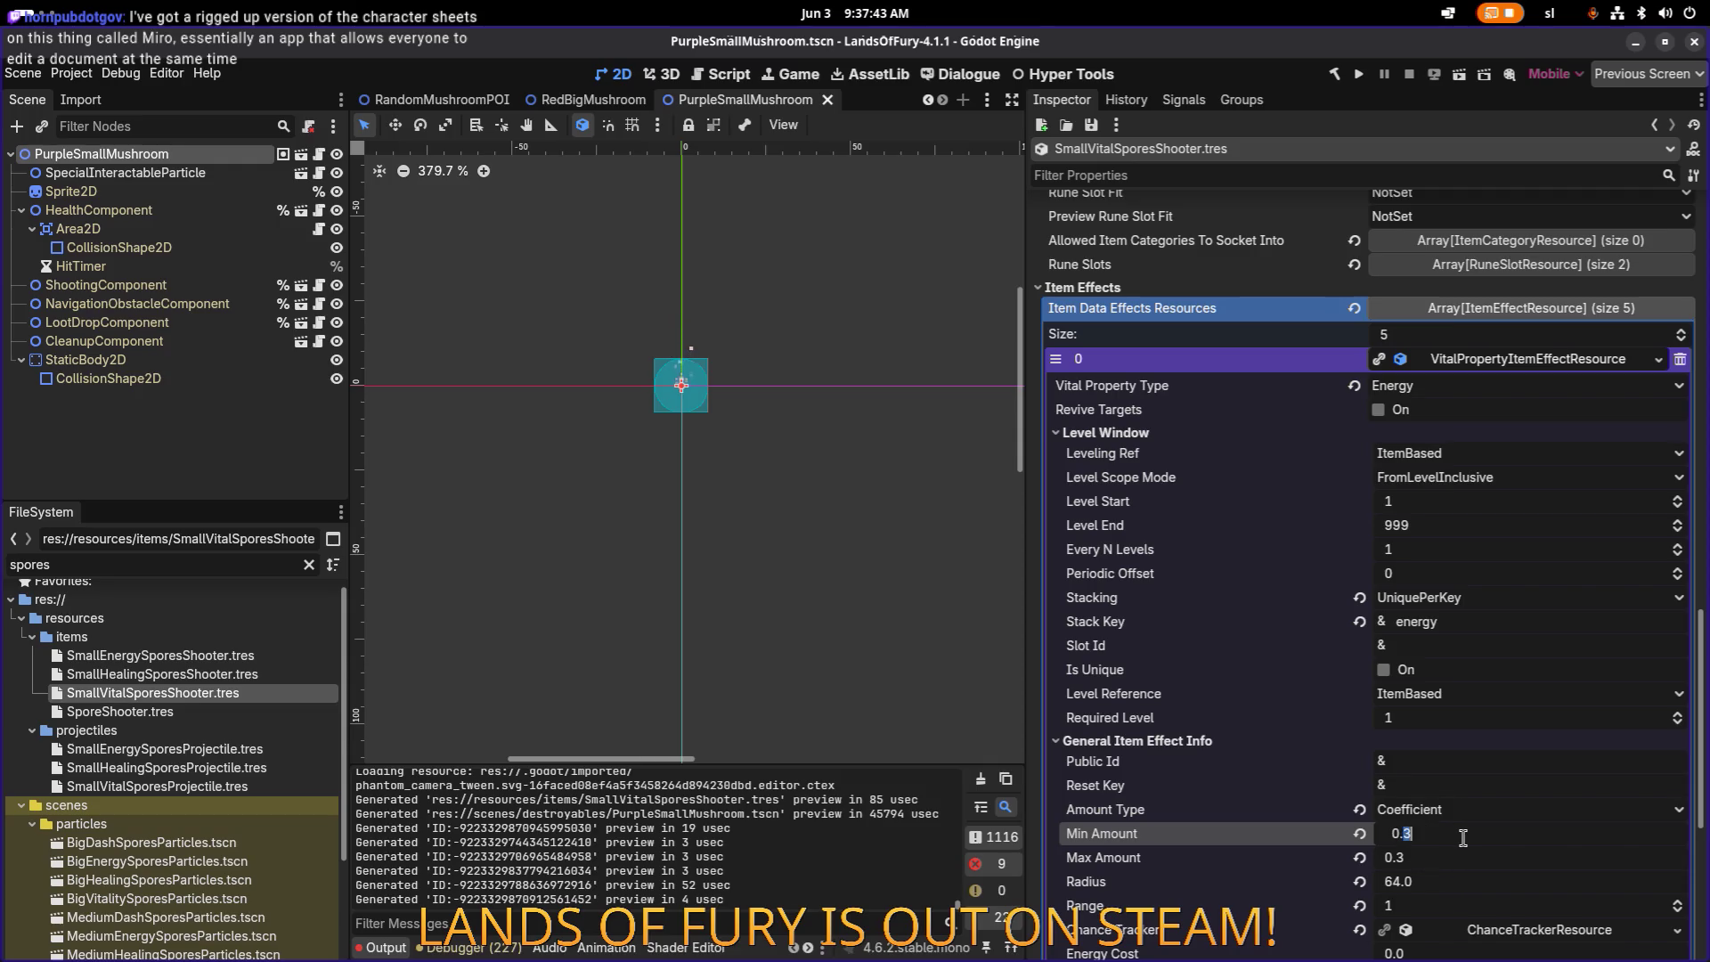
{"action": "type", "text": "0.2"}
{"action": "left_click", "coordinate": [1396, 858]}
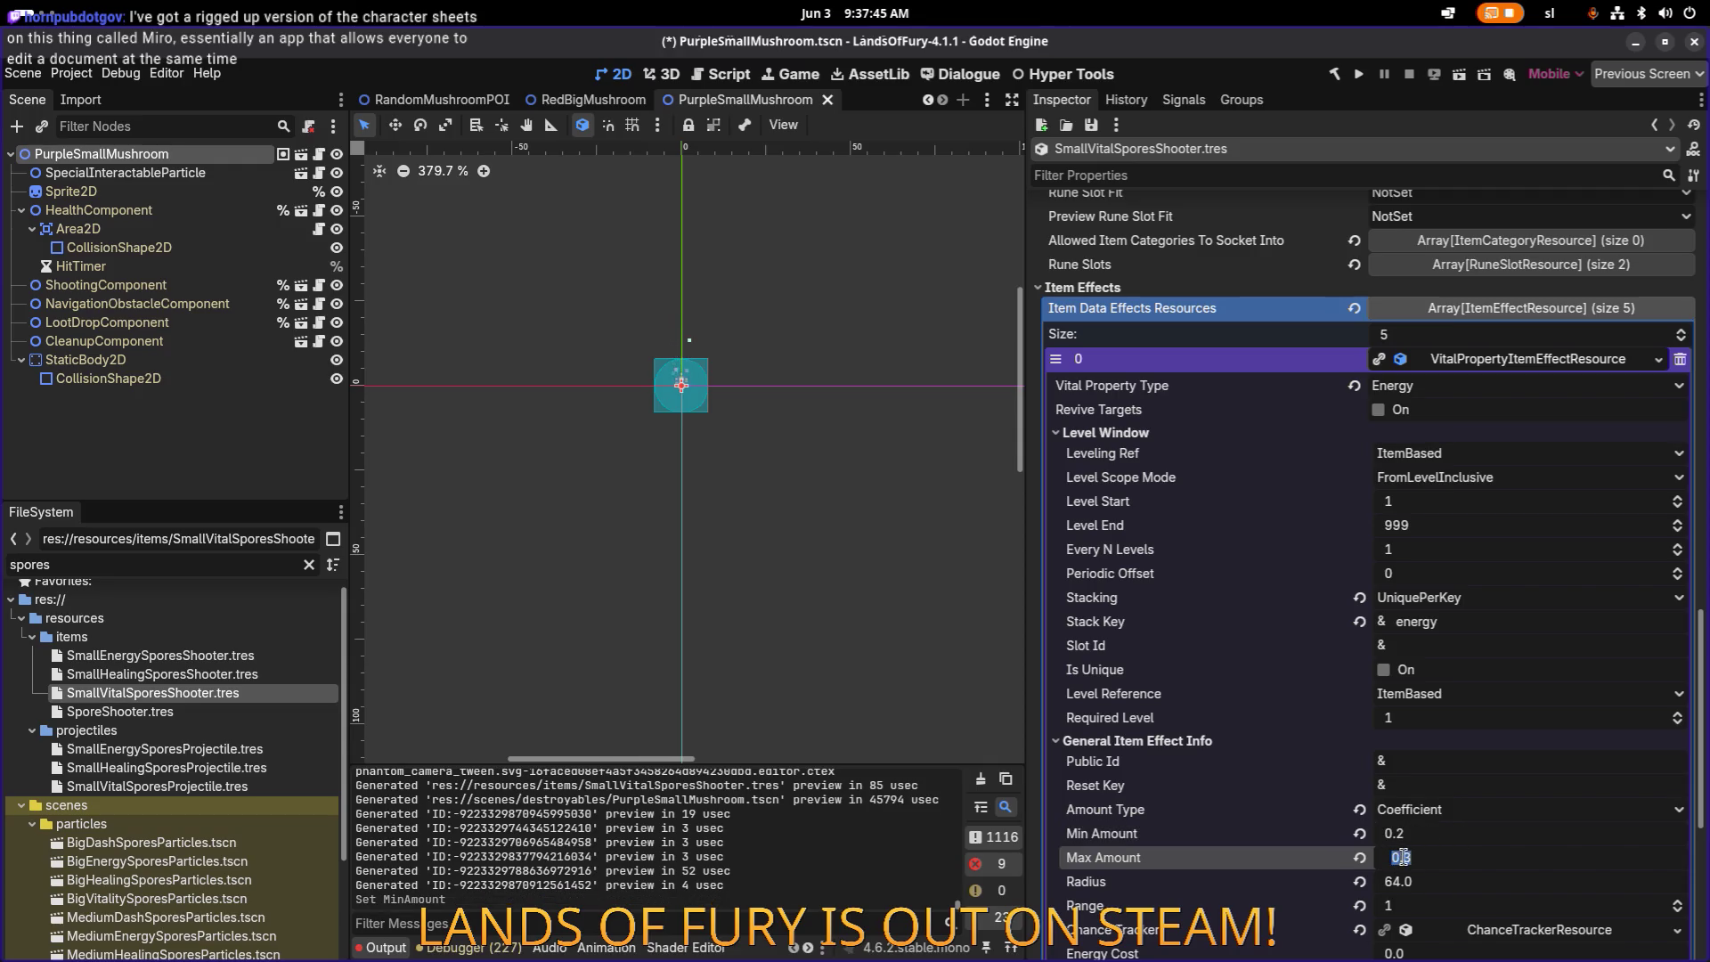
{"action": "type", "text": "0.2"}
{"action": "key", "text": "Return"}
{"action": "key", "text": "ctrl+s"}
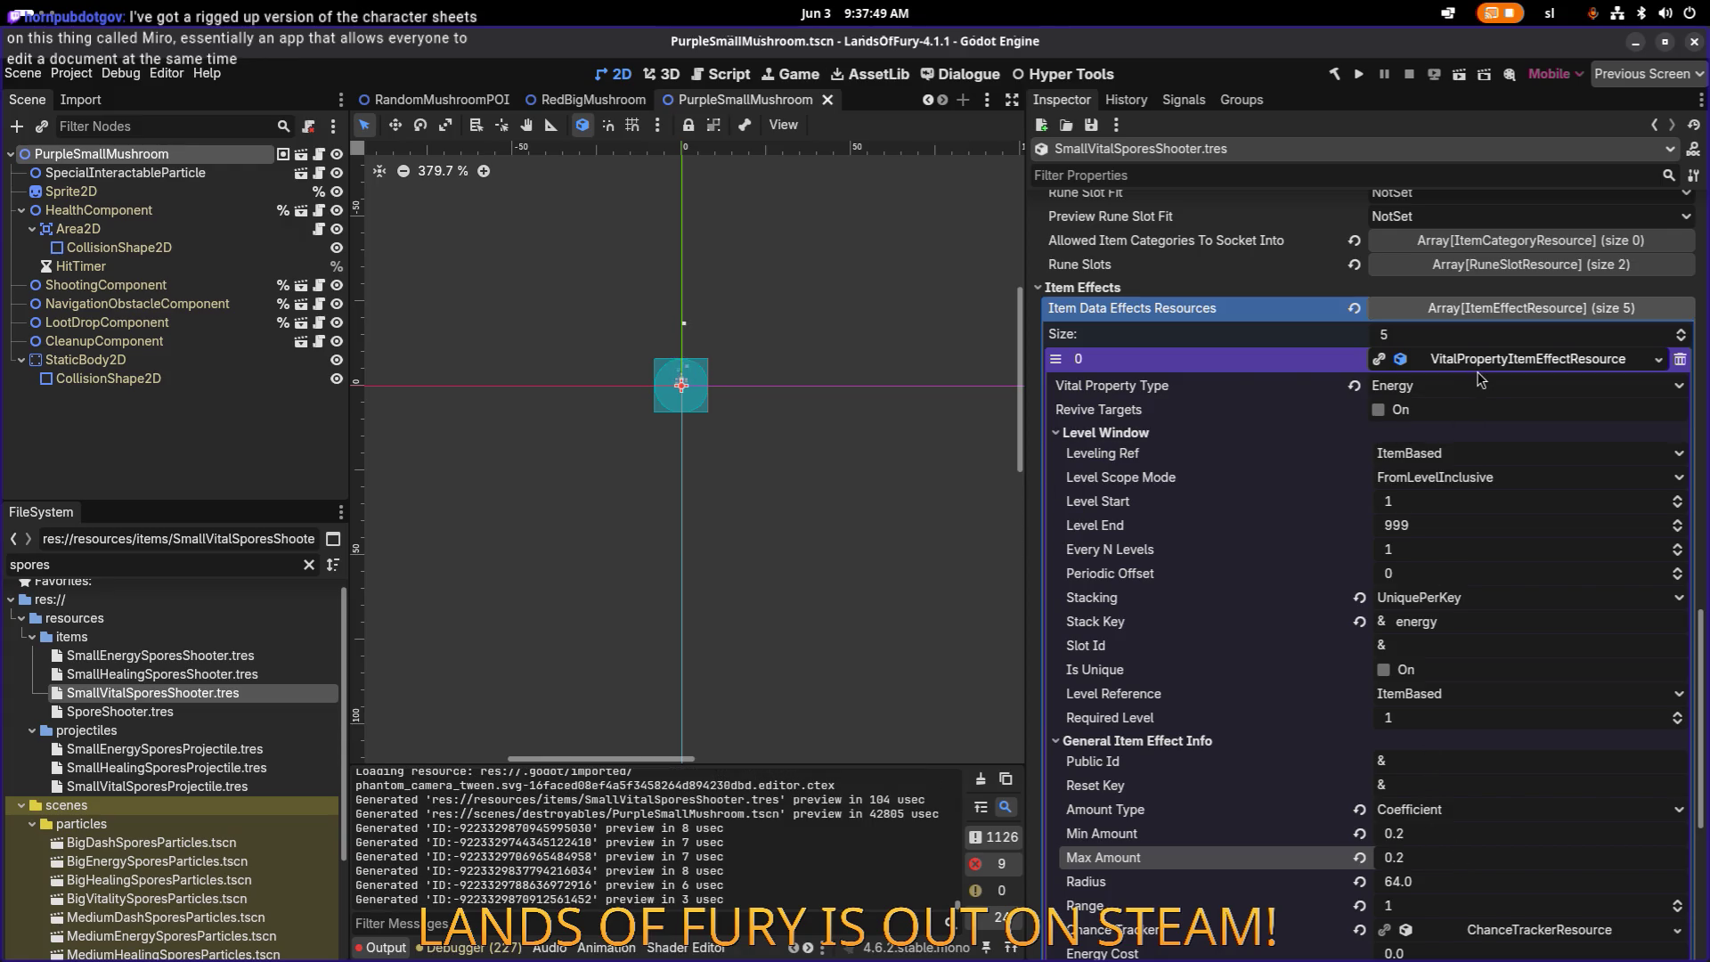
{"action": "left_click", "coordinate": [1477, 362]}
{"action": "left_click", "coordinate": [1466, 712]}
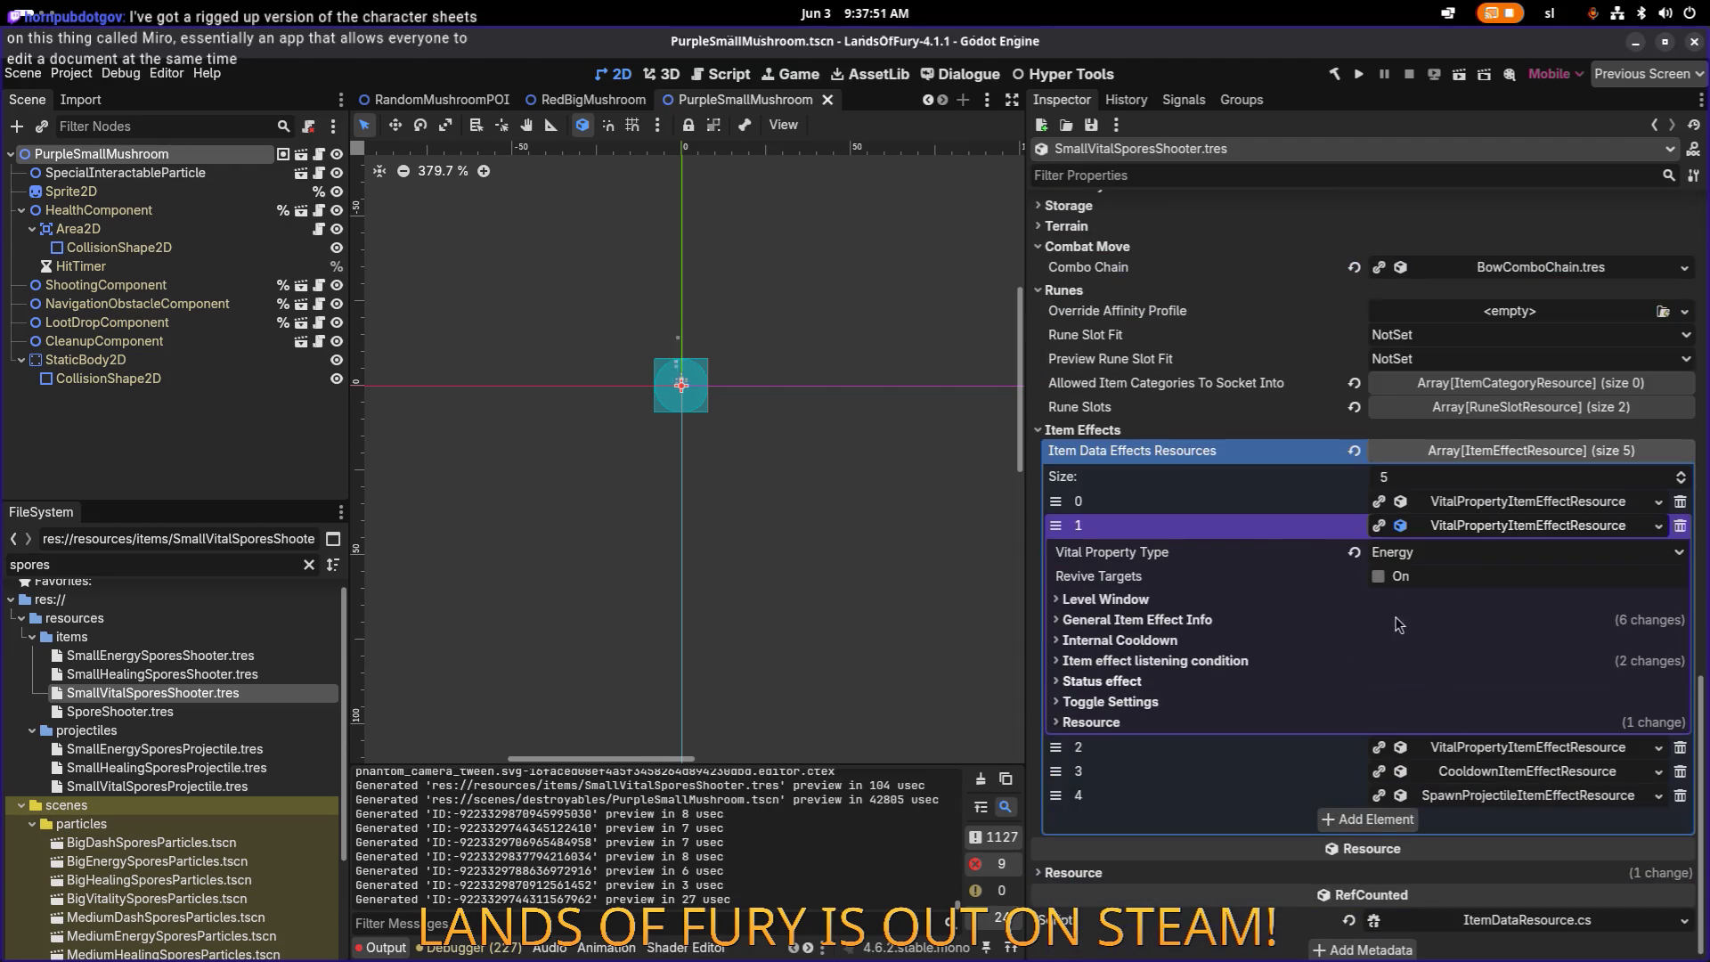
Step: Make the second item effect a Health effect with Min and Max Amount 0.2, saved
{"action": "left_click", "coordinate": [1399, 552]}
{"action": "left_click", "coordinate": [1418, 578]}
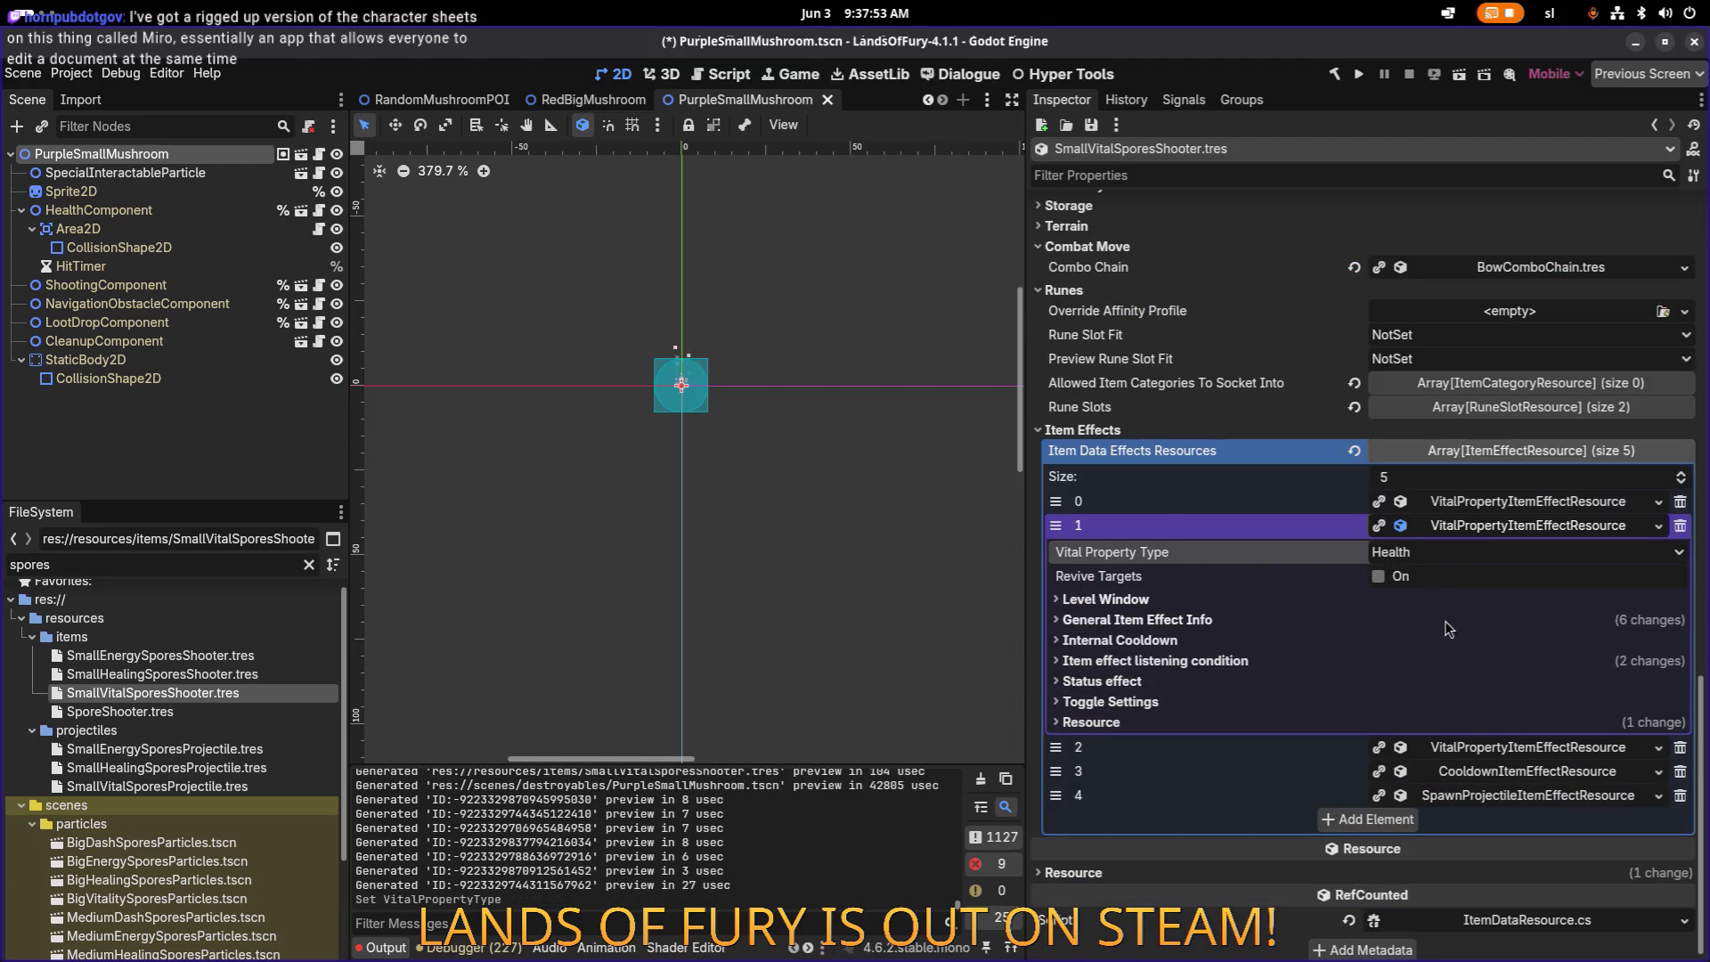
{"action": "left_click", "coordinate": [1364, 621]}
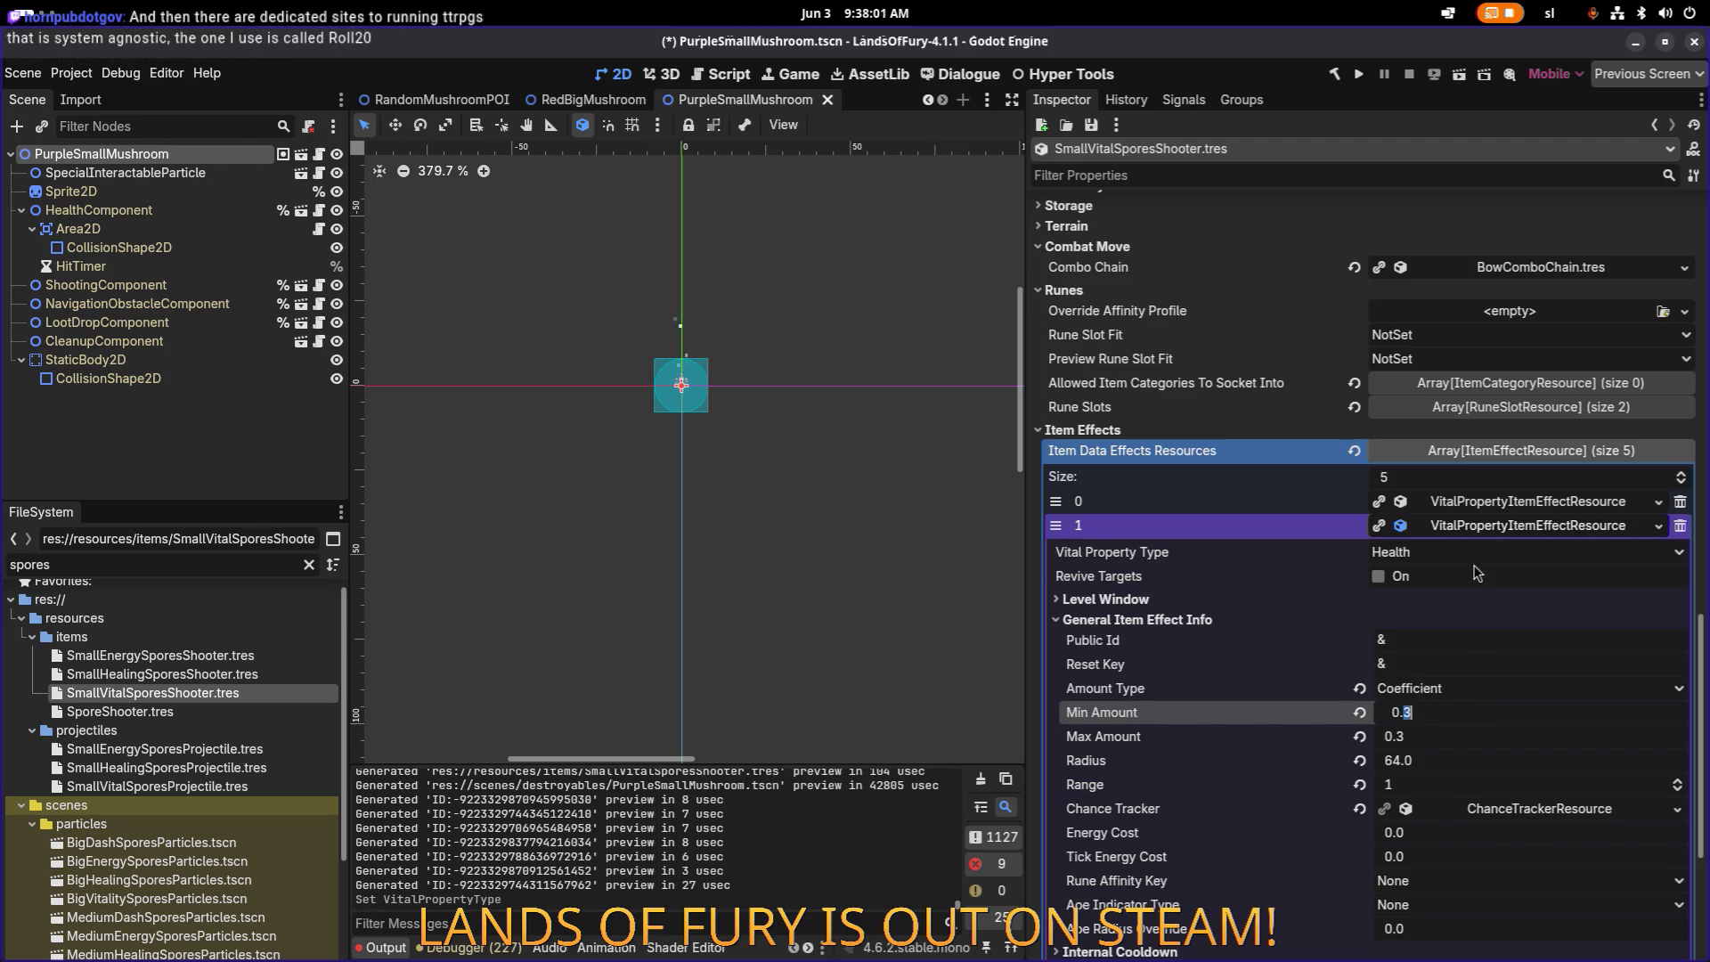
{"action": "type", "text": "2"}
{"action": "key", "text": "Return"}
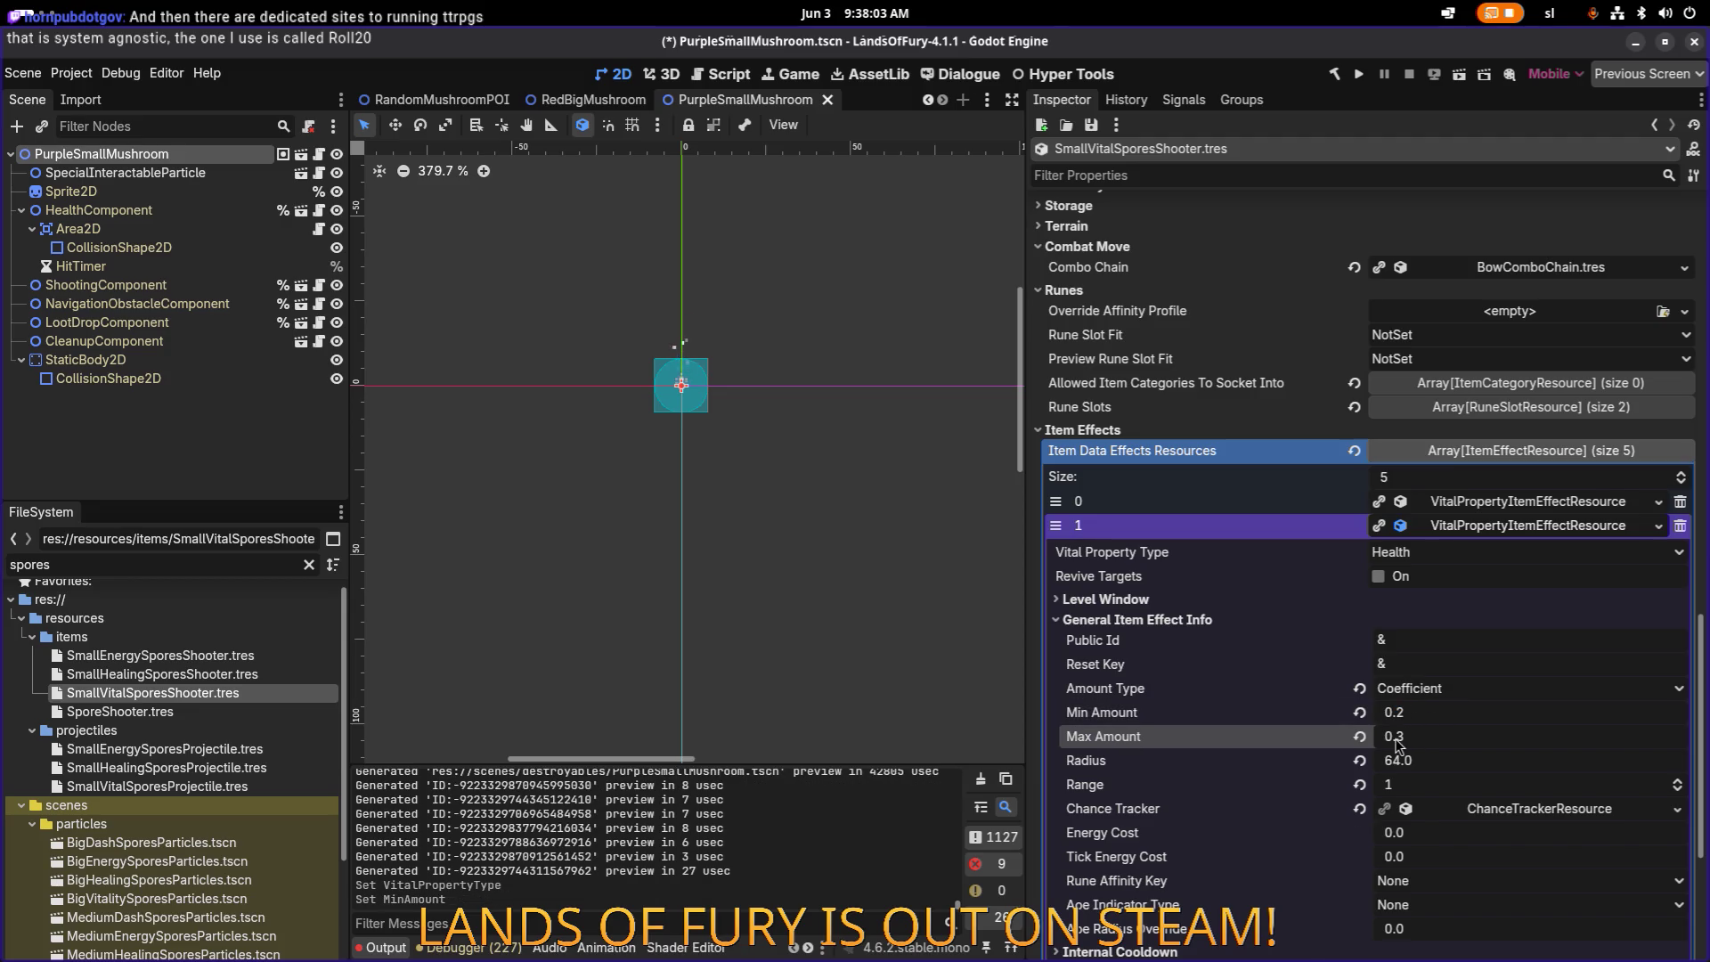
{"action": "type", "text": "2"}
{"action": "key", "text": "Return"}
{"action": "key", "text": "ctrl+s"}
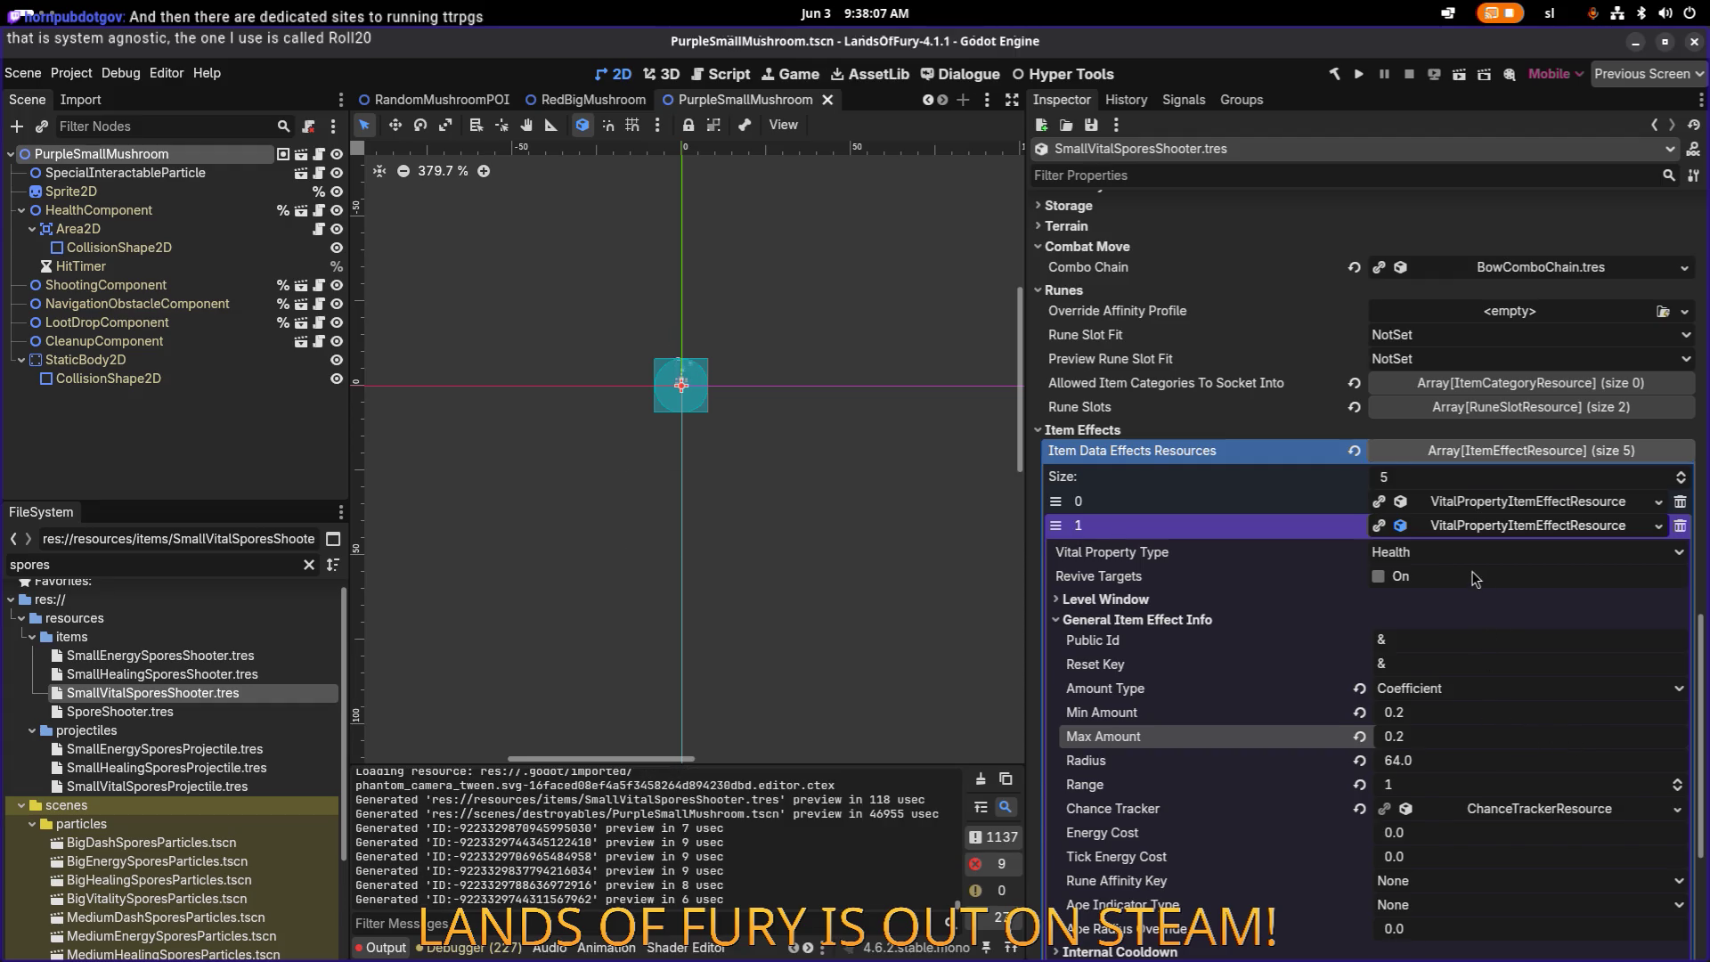
Step: Give the Health effect UniquePerKey stacking with stack key 'health' and save
{"action": "scroll", "coordinate": [1474, 579], "scroll_direction": "down", "scroll_amount": 5}
{"action": "scroll", "coordinate": [1452, 619], "scroll_direction": "down", "scroll_amount": 3}
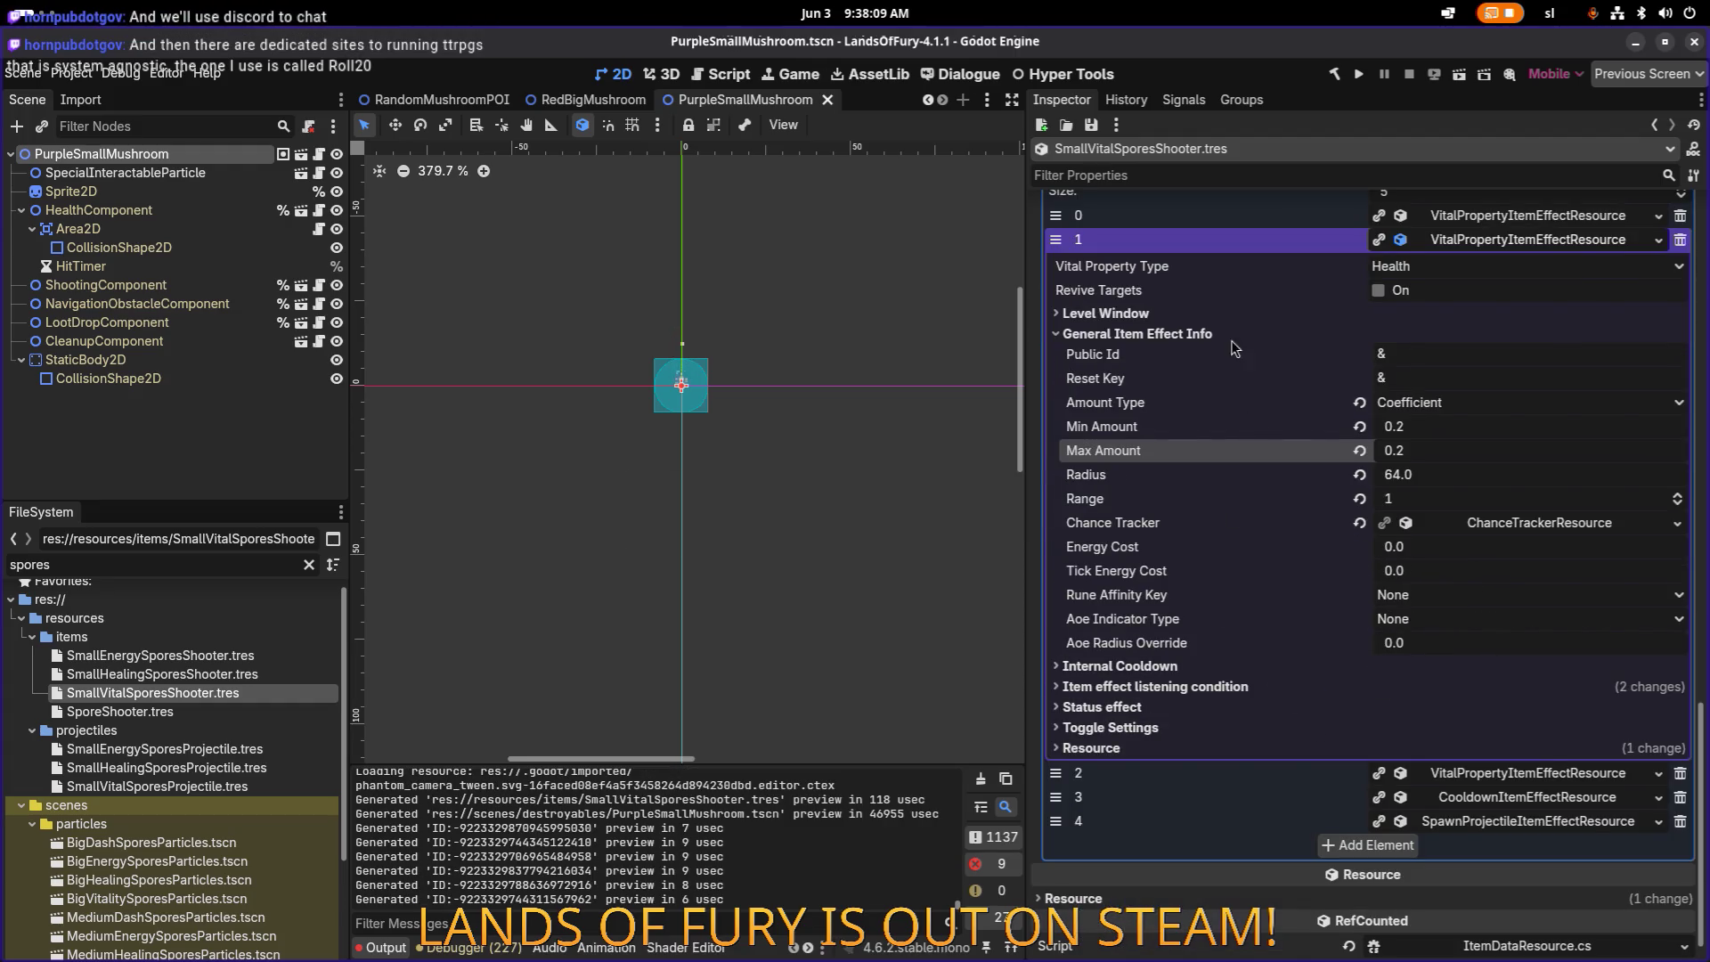
{"action": "left_click", "coordinate": [1240, 314]}
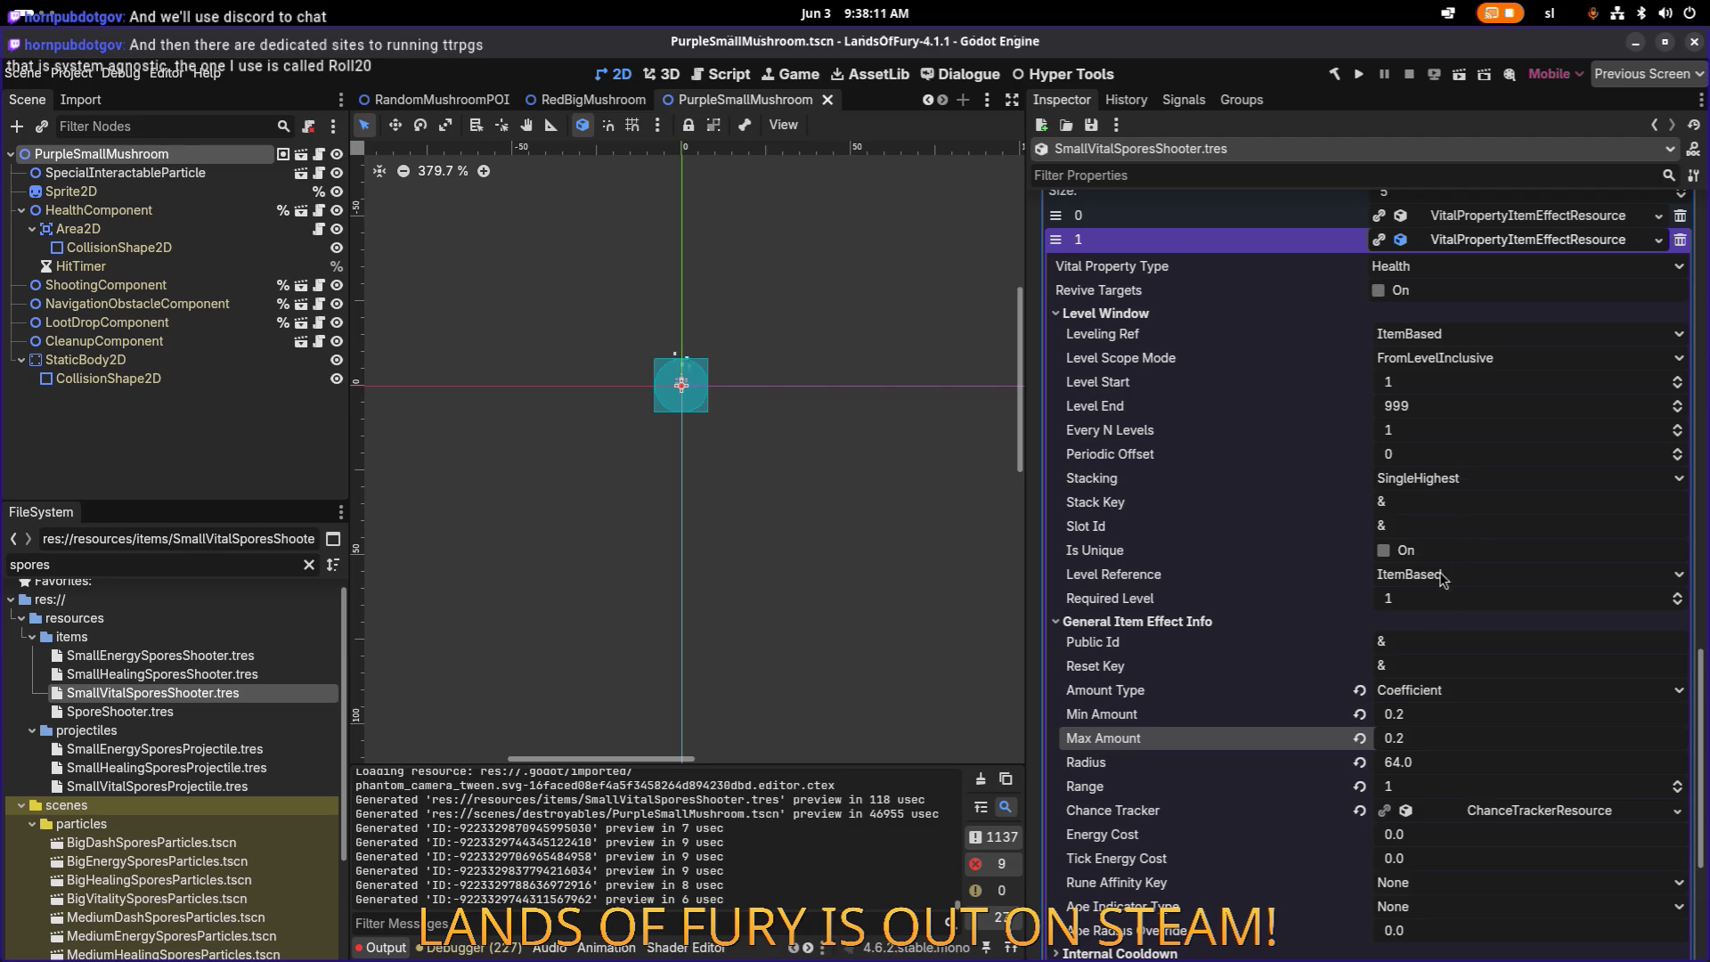
{"action": "left_click", "coordinate": [1445, 481]}
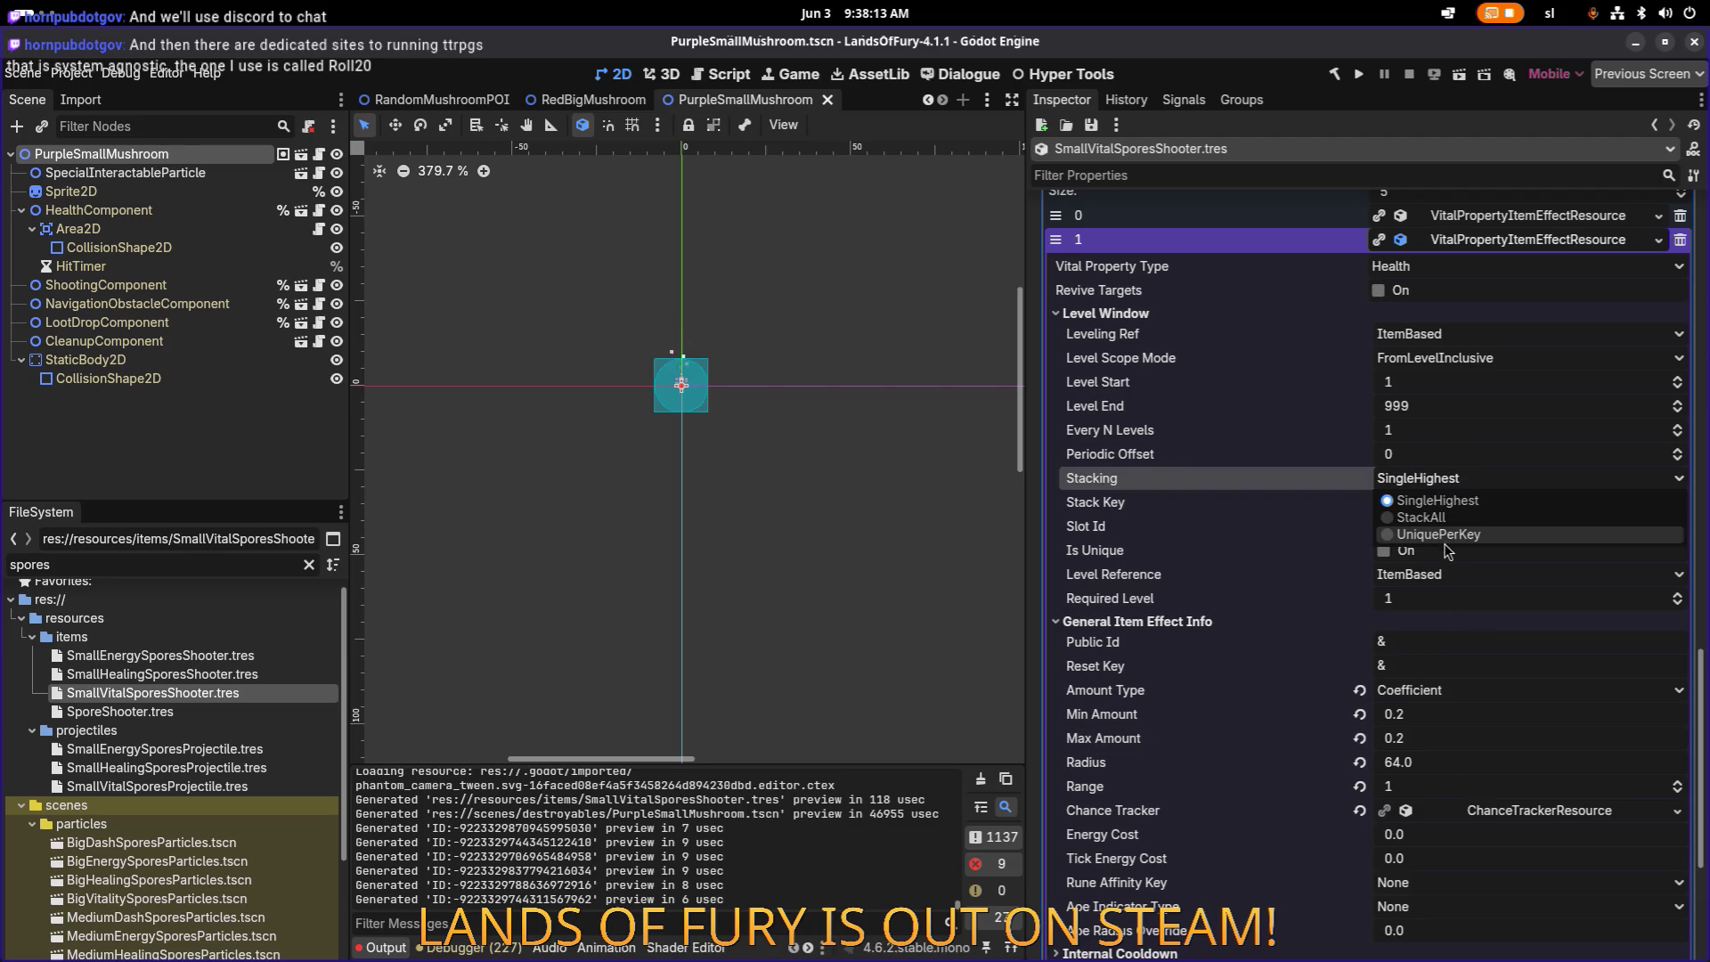
{"action": "left_click", "coordinate": [1437, 535]}
{"action": "left_click", "coordinate": [1454, 505]}
{"action": "type", "text": "h"}
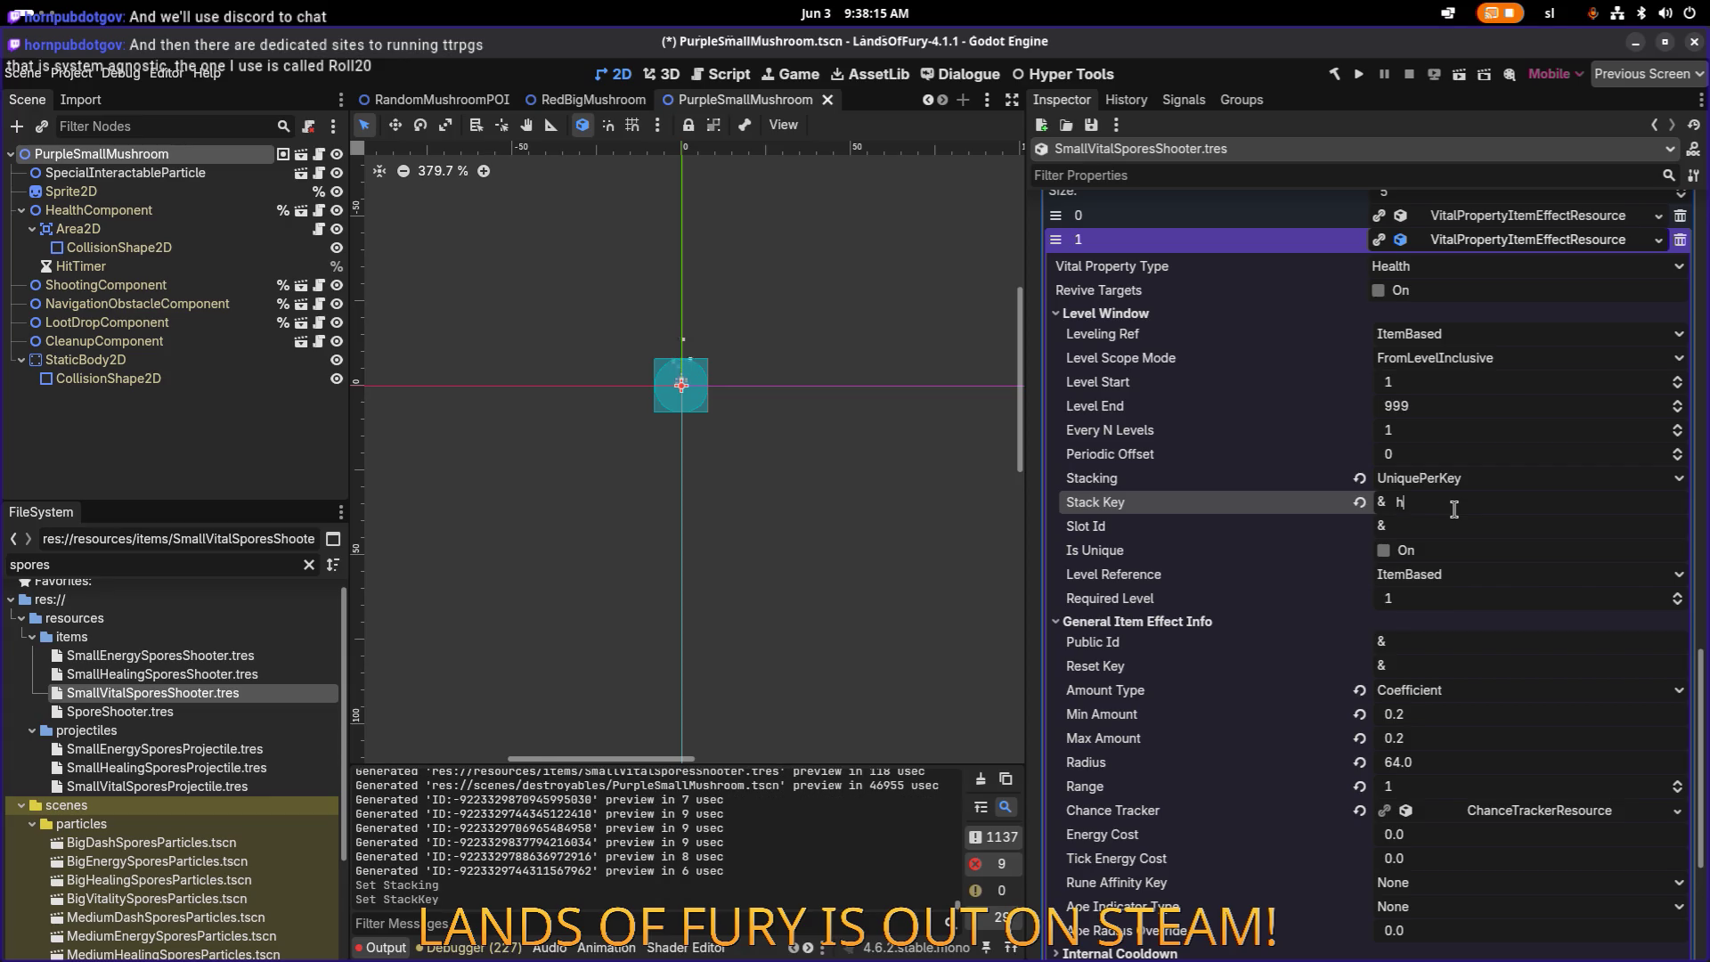
{"action": "key", "text": "ctrl+s"}
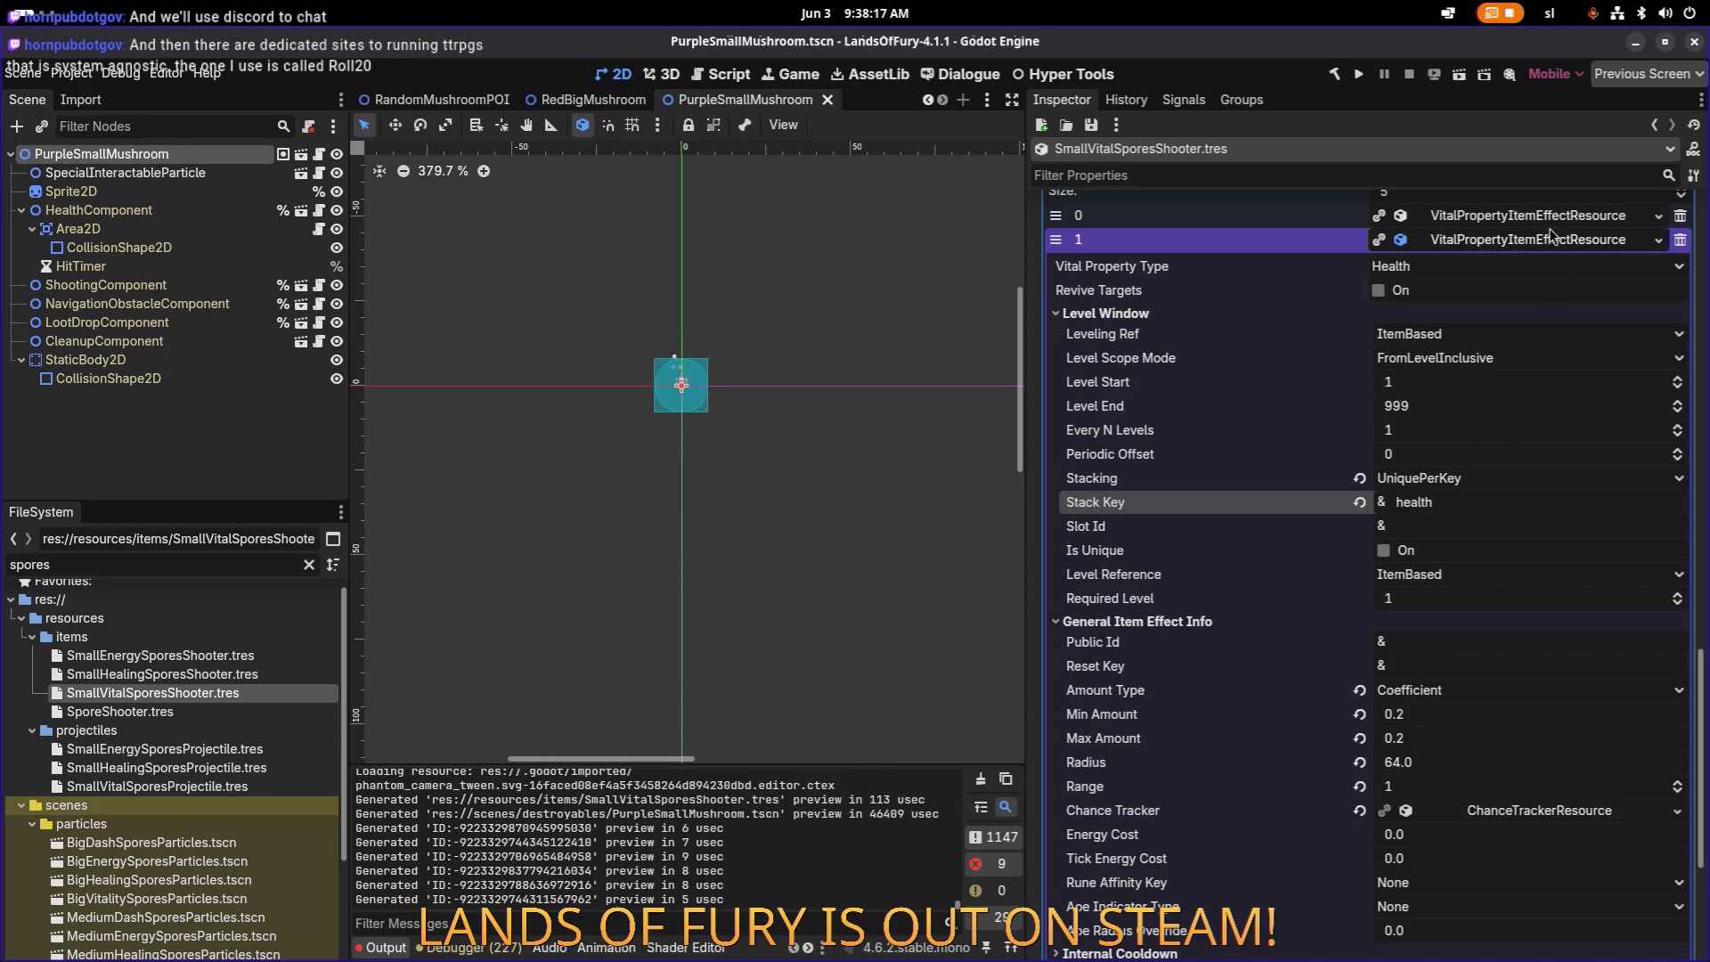
{"action": "left_click", "coordinate": [1550, 237]}
{"action": "left_click", "coordinate": [1527, 740]}
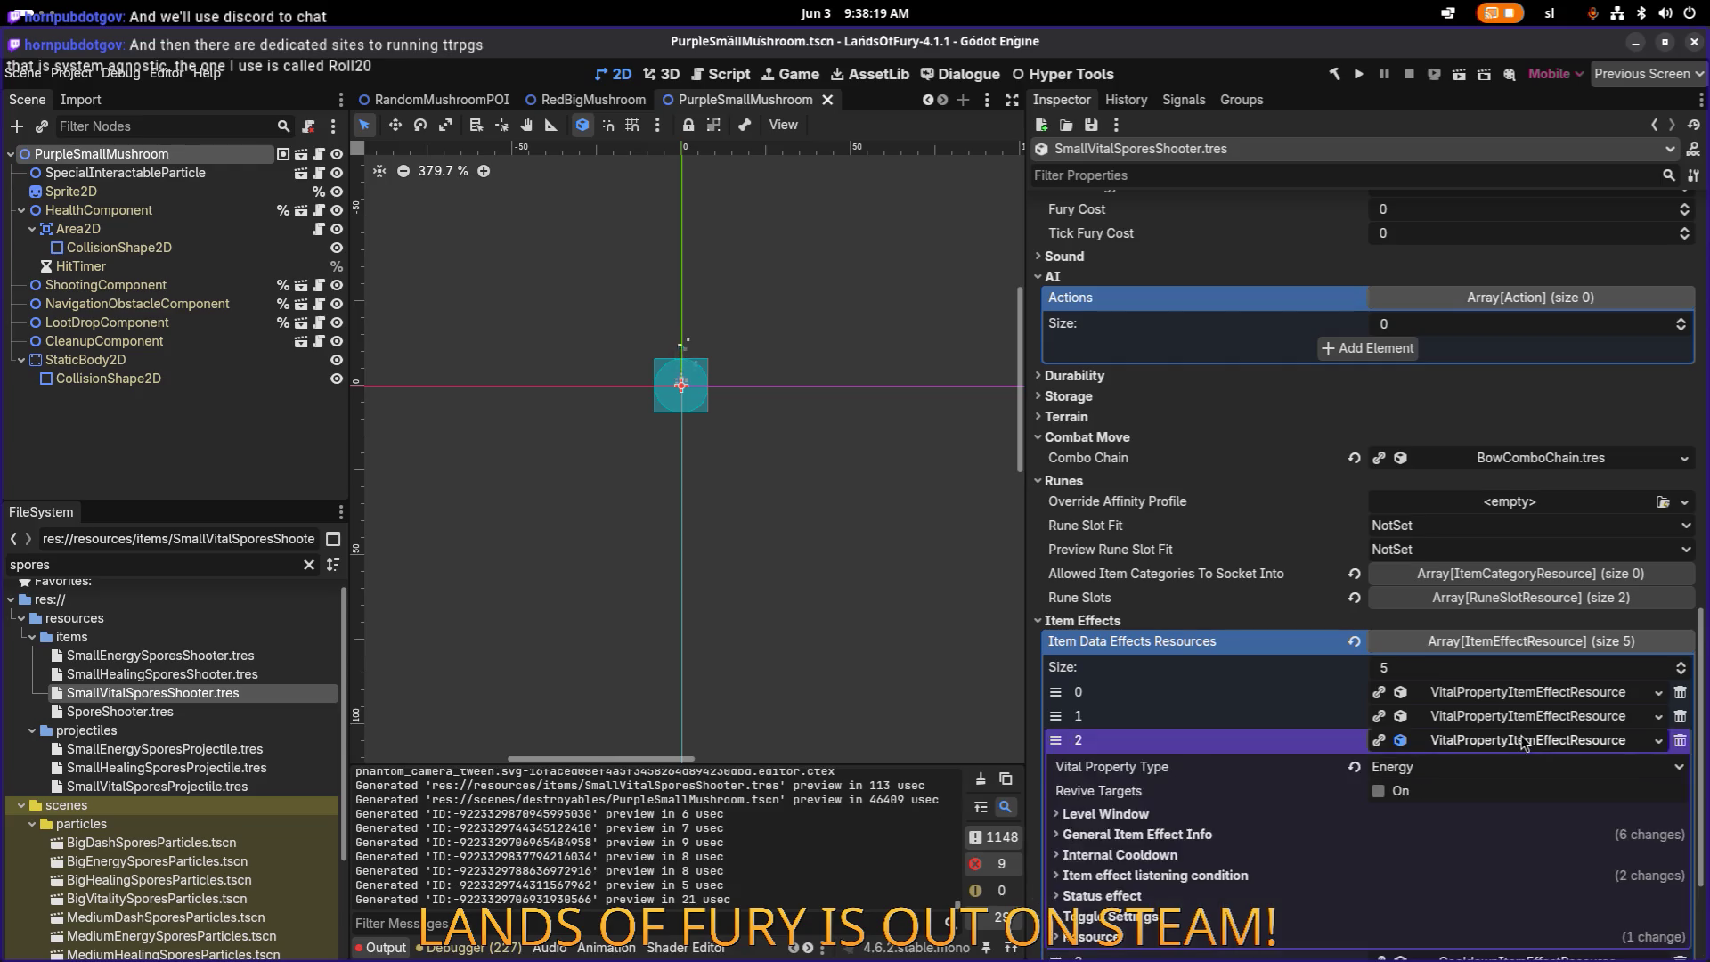
Step: Make the third item effect a DashCharge effect with a Flat amount type
{"action": "left_click", "coordinate": [1427, 570]}
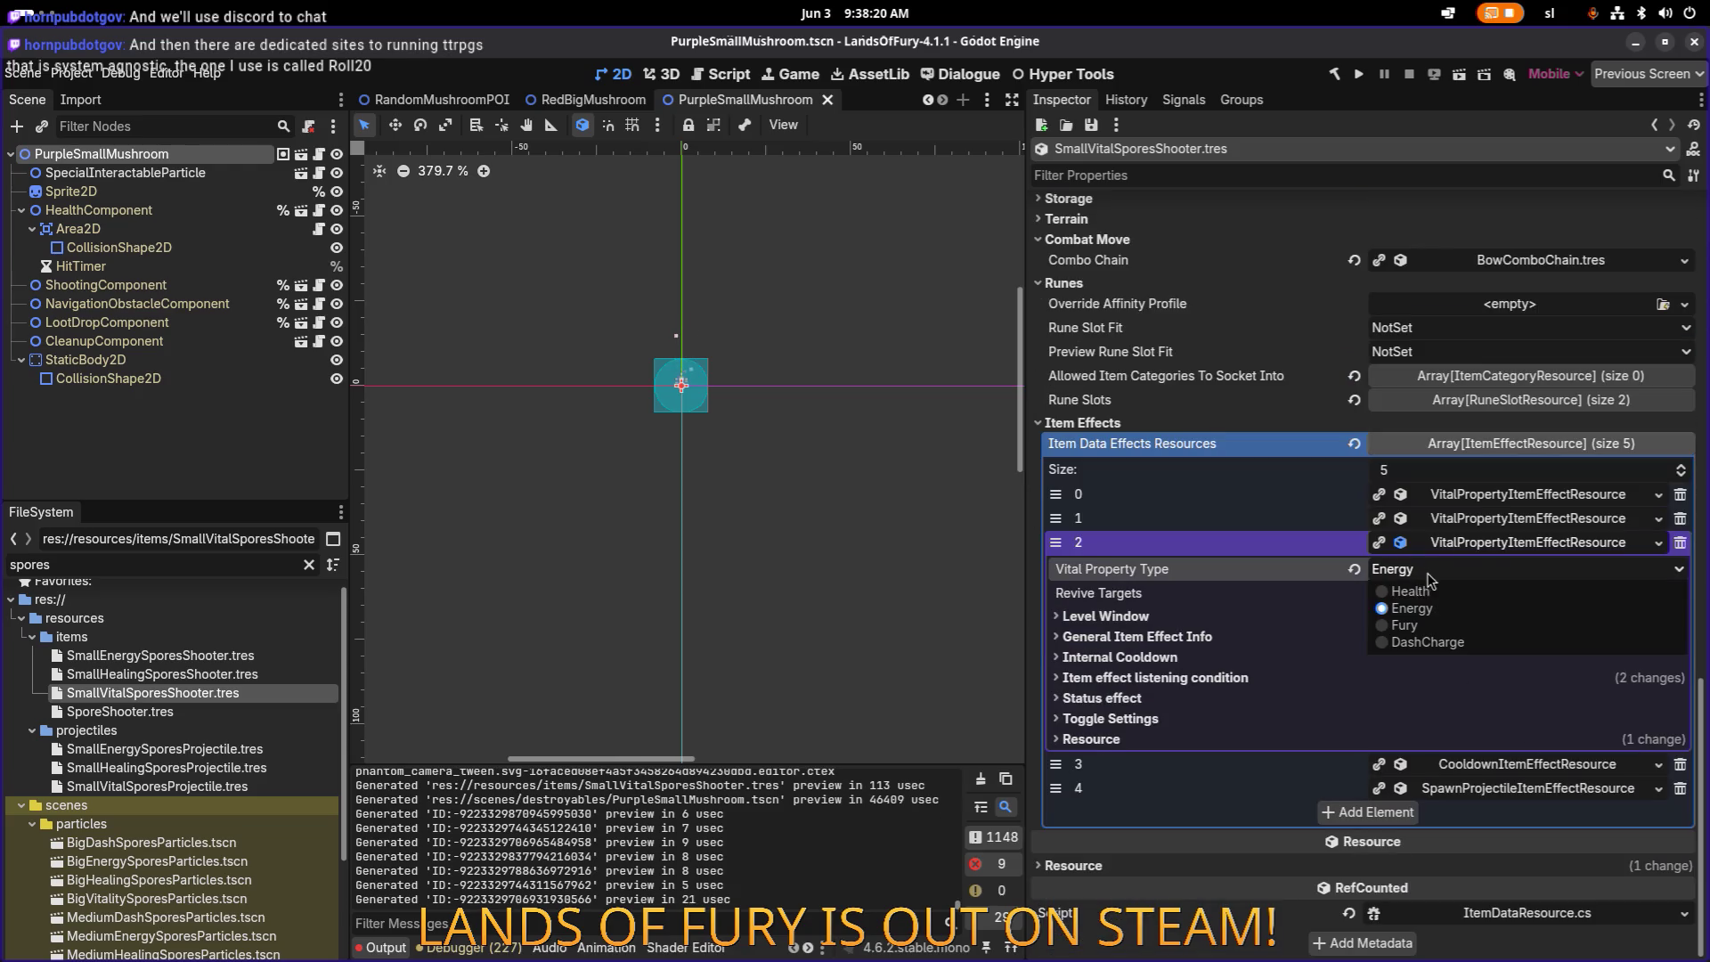
{"action": "left_click", "coordinate": [1428, 641]}
{"action": "left_click", "coordinate": [1295, 634]}
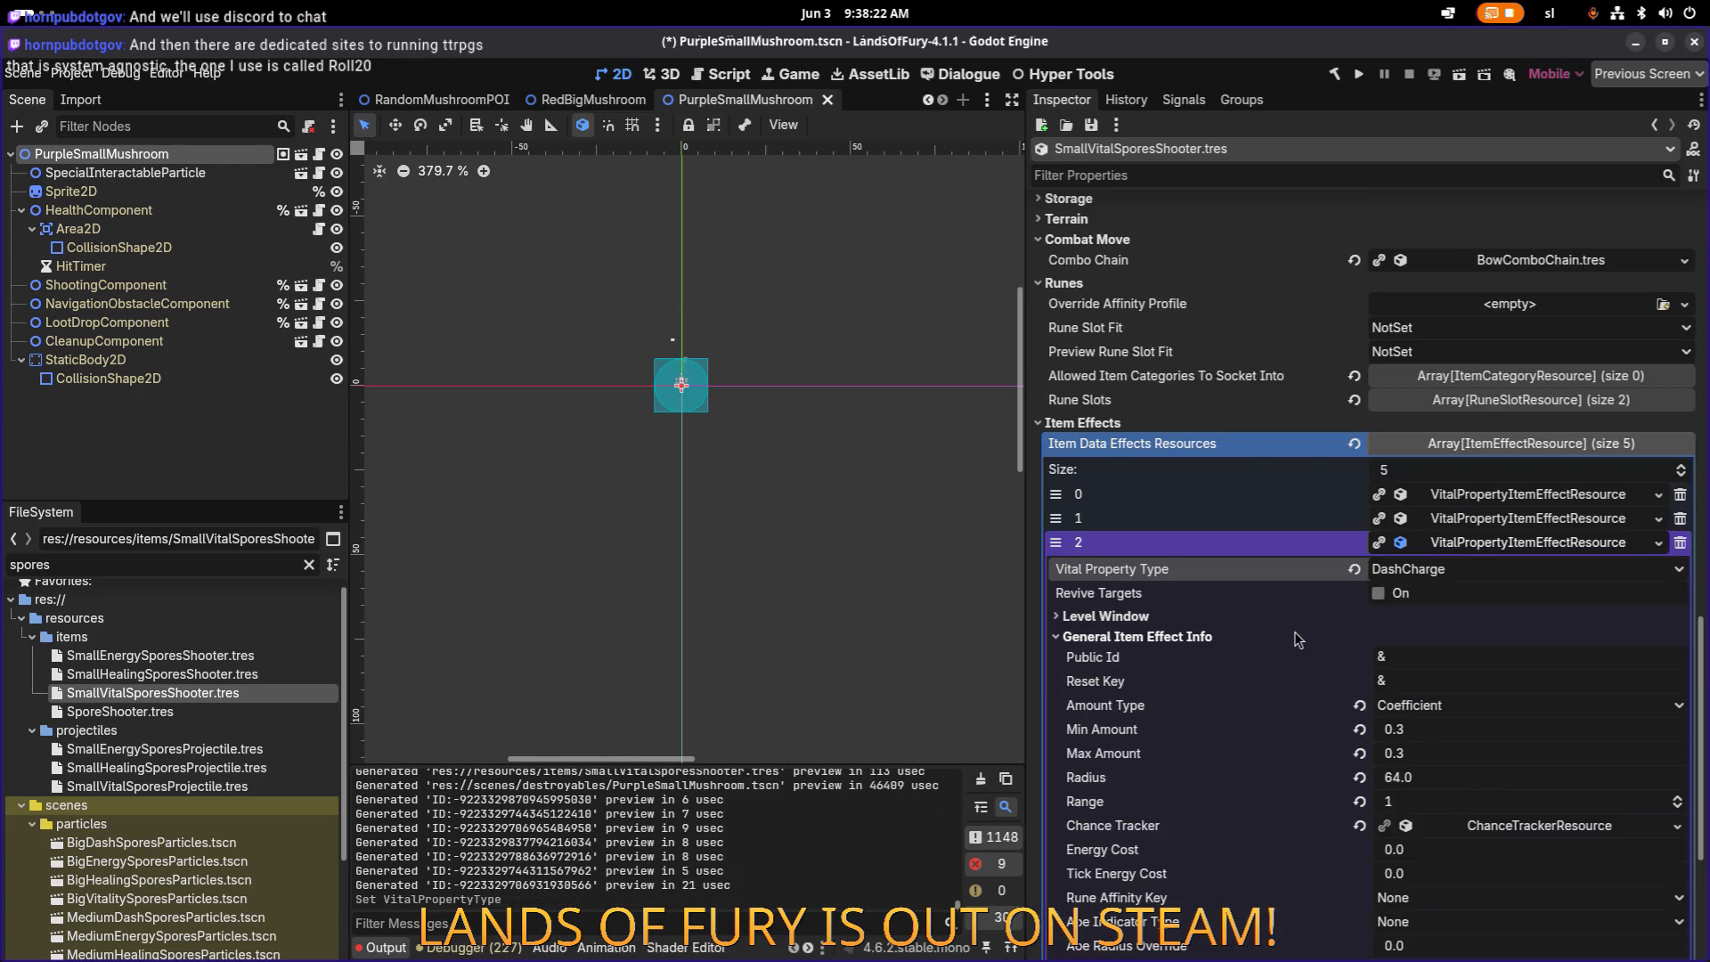
{"action": "left_click", "coordinate": [1432, 708]}
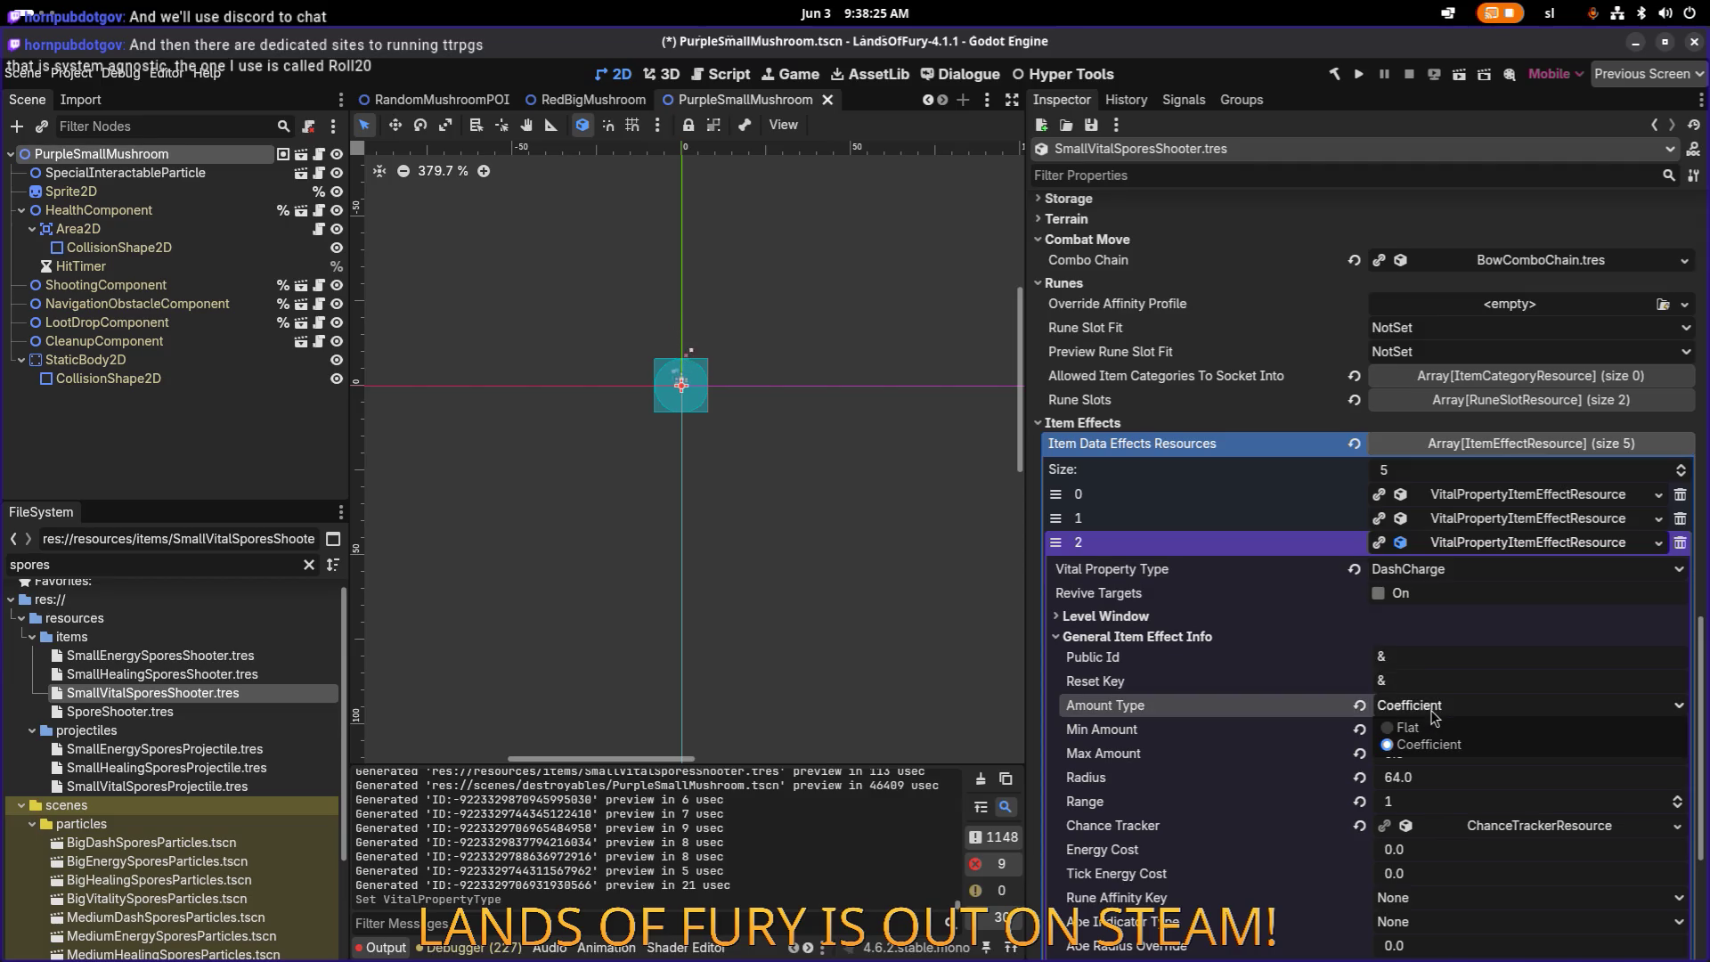
{"action": "left_click", "coordinate": [1431, 729]}
Step: Set the DashCharge effect's stack key to 'dash' and Min and Max Amount to 1.0, saved
{"action": "left_click", "coordinate": [1460, 727]}
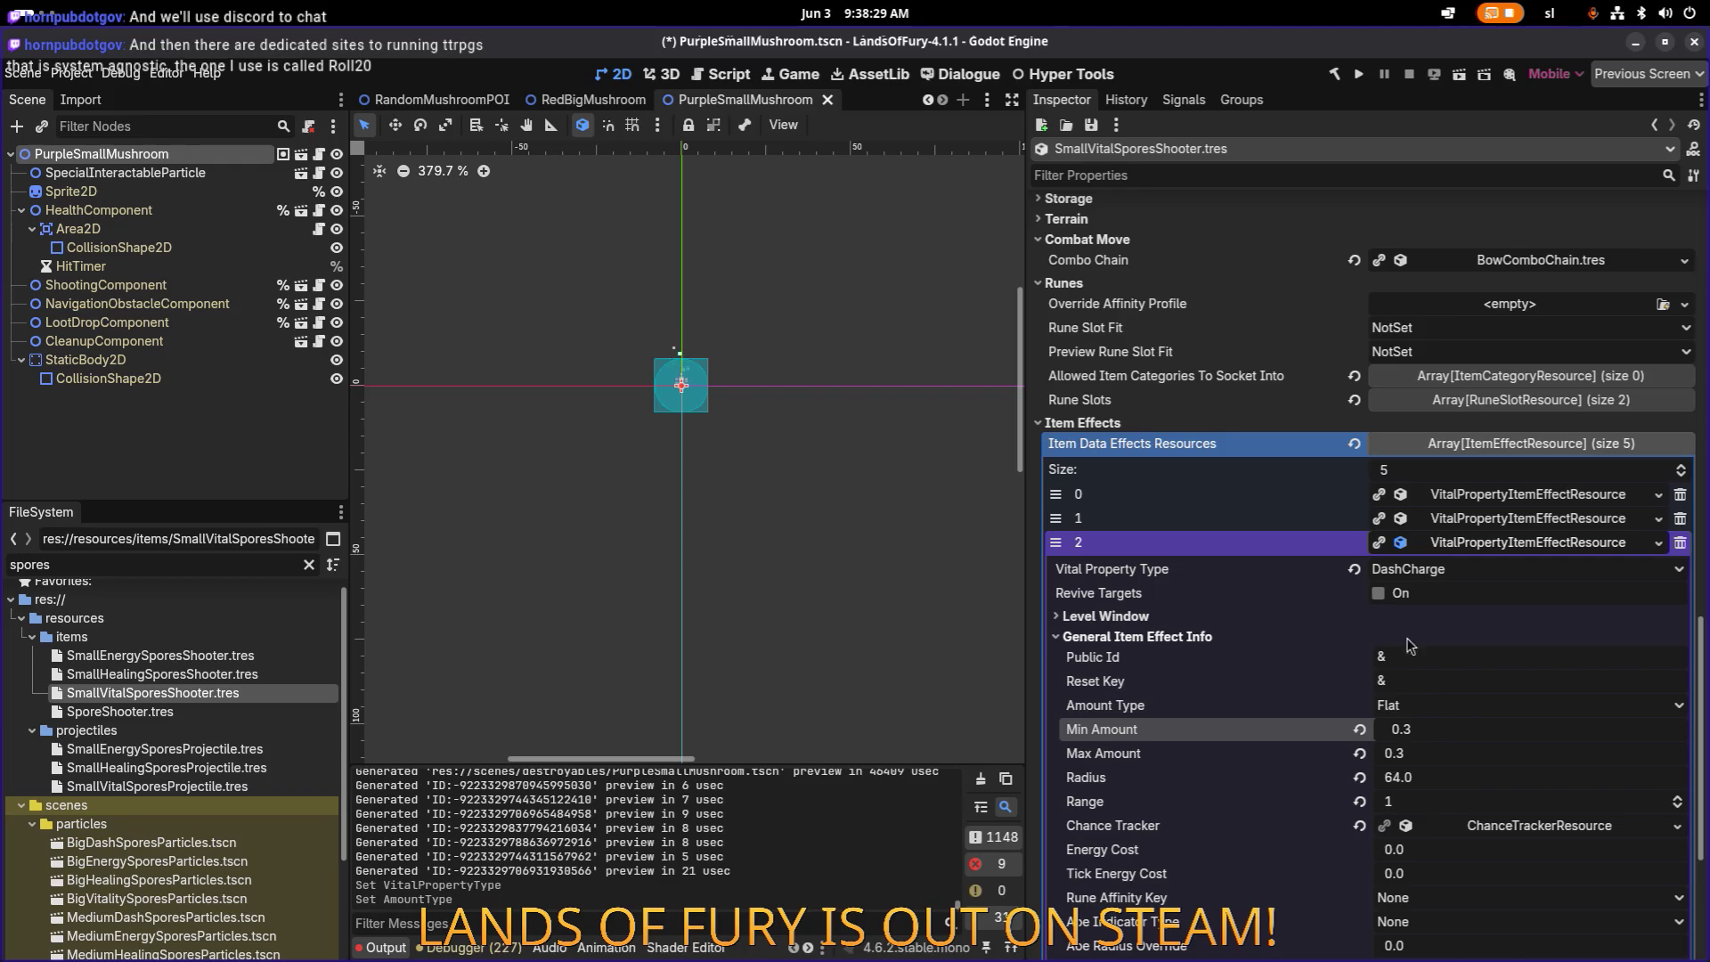
{"action": "left_click", "coordinate": [1261, 636]}
{"action": "left_click", "coordinate": [1258, 616]}
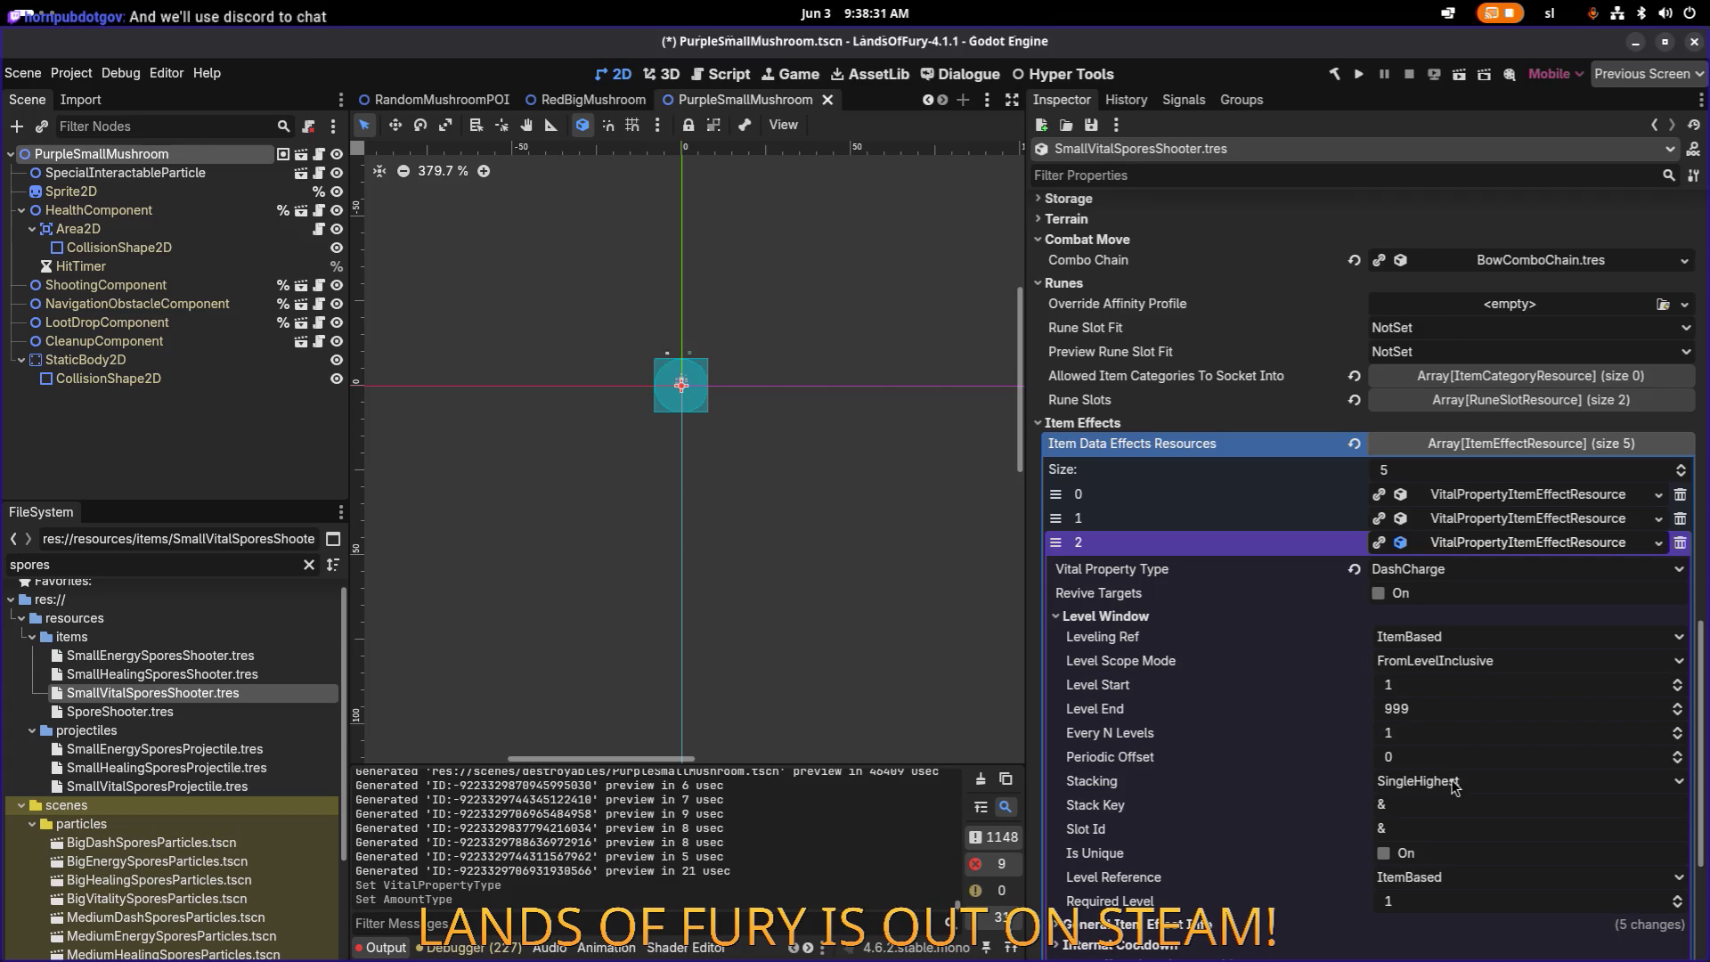
{"action": "left_click", "coordinate": [1436, 805]}
{"action": "type", "text": "dash"}
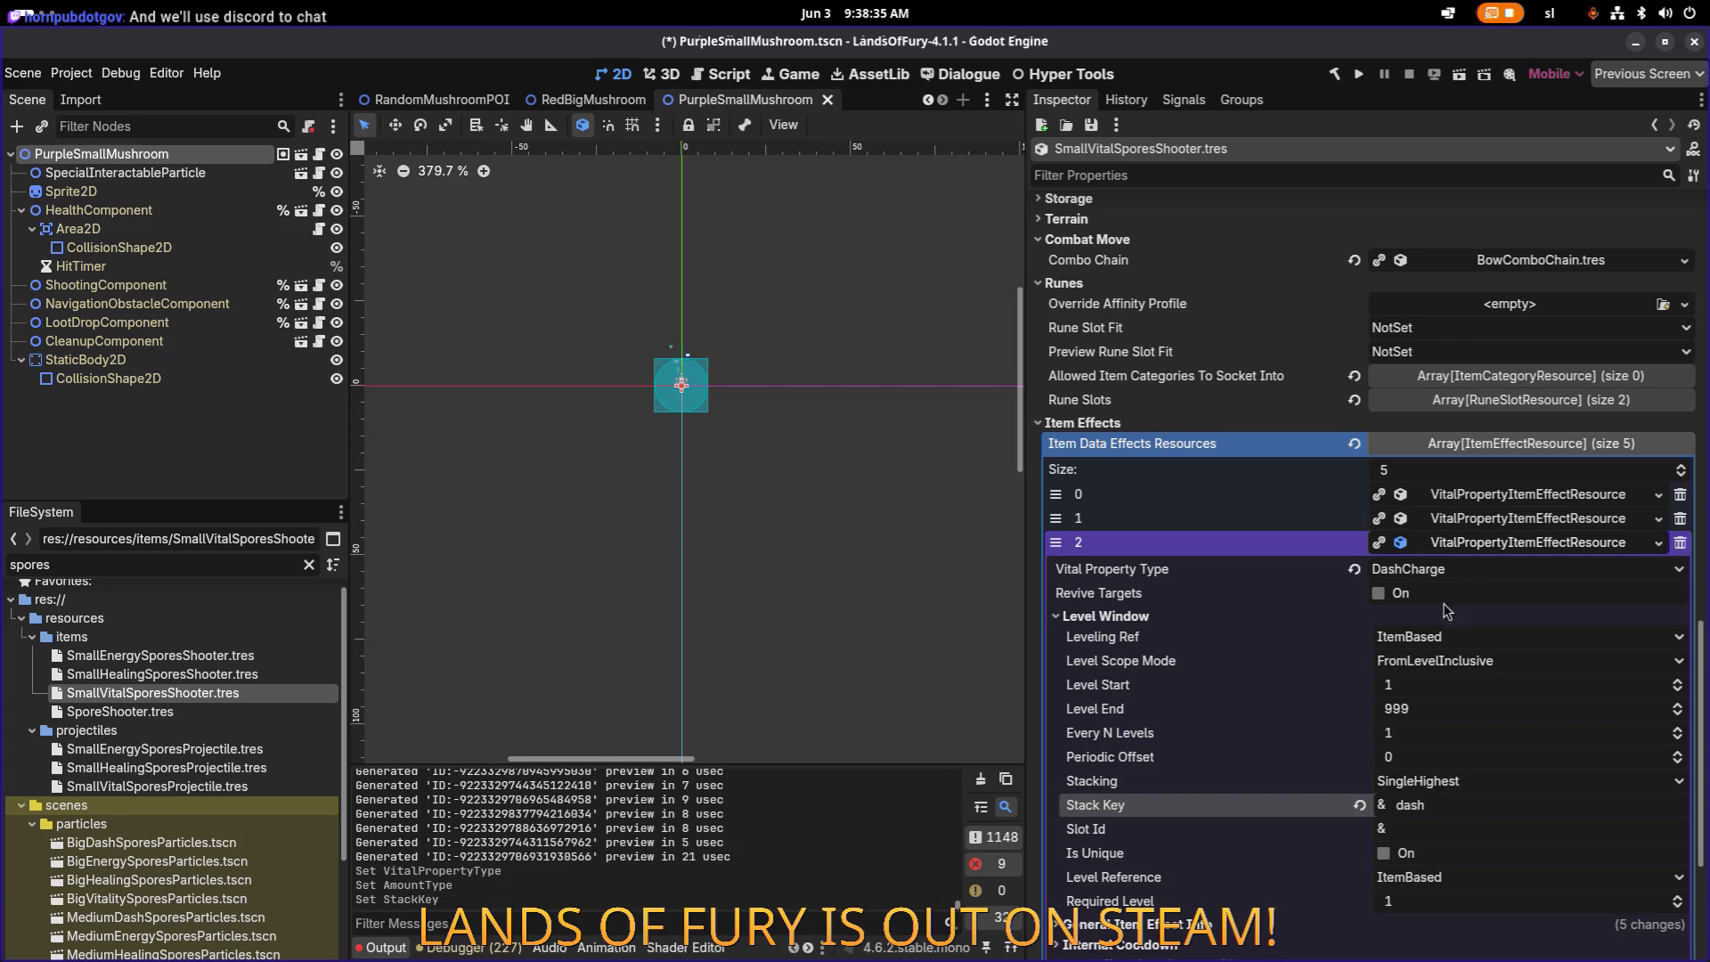
{"action": "scroll", "coordinate": [1437, 636], "scroll_direction": "down", "scroll_amount": 1}
{"action": "left_click", "coordinate": [1240, 825]}
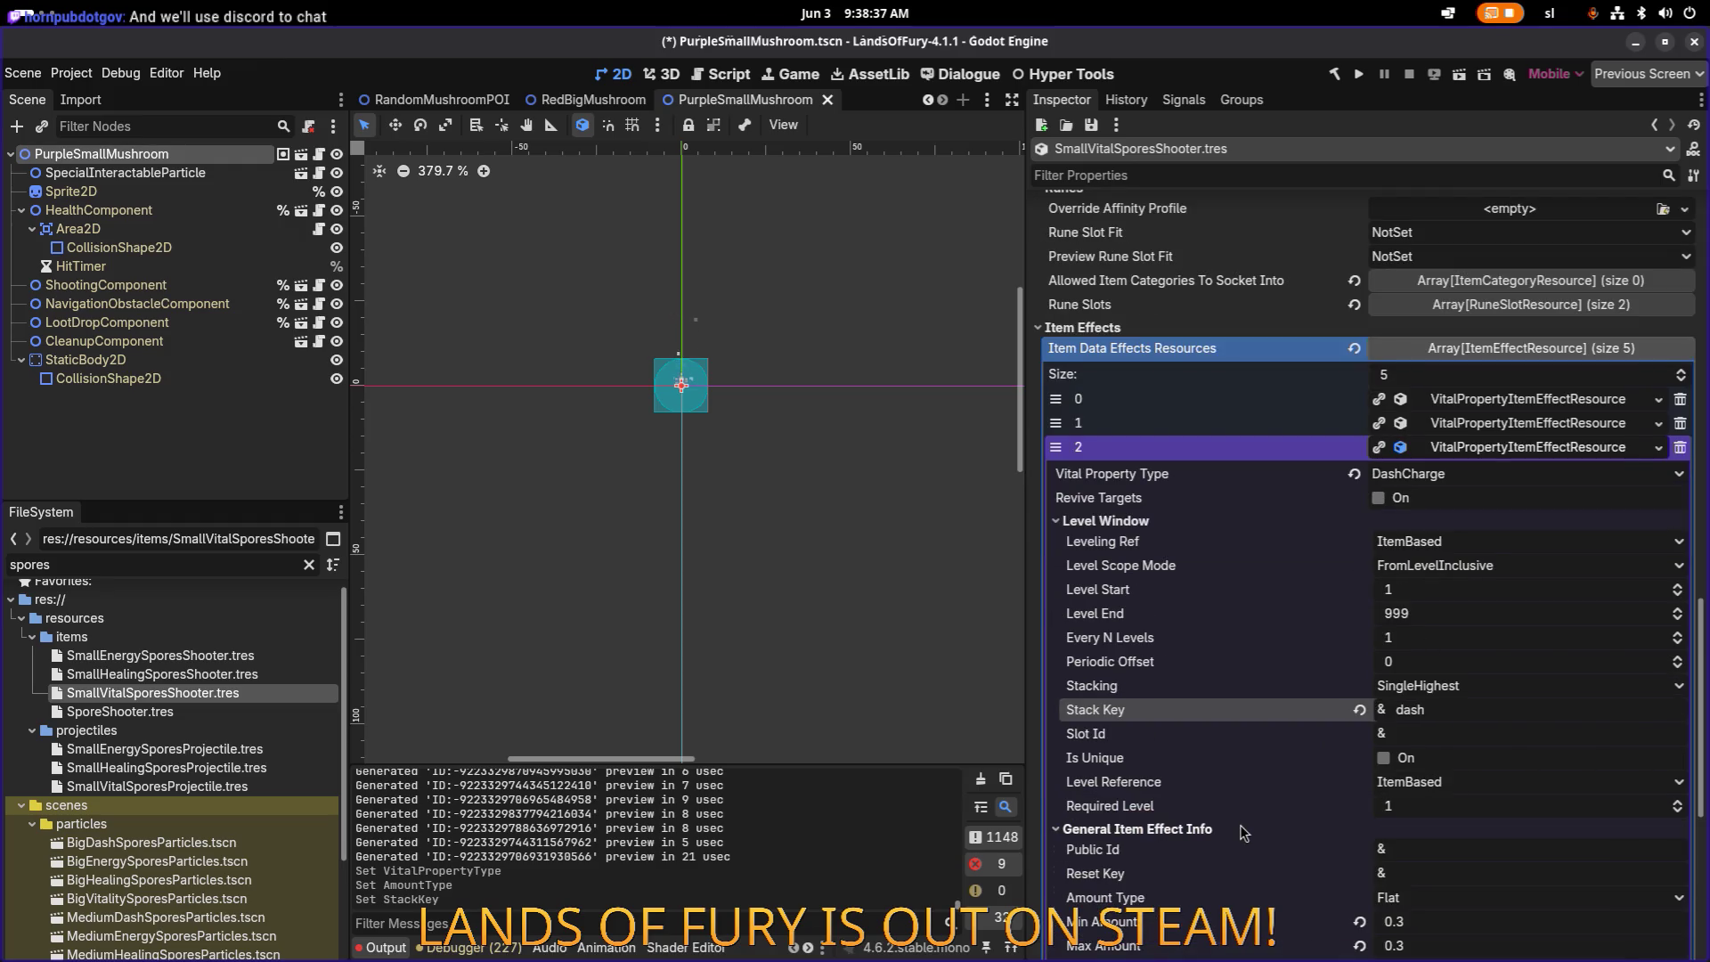
{"action": "scroll", "coordinate": [1437, 784], "scroll_direction": "down", "scroll_amount": 3}
{"action": "left_click", "coordinate": [1466, 643]}
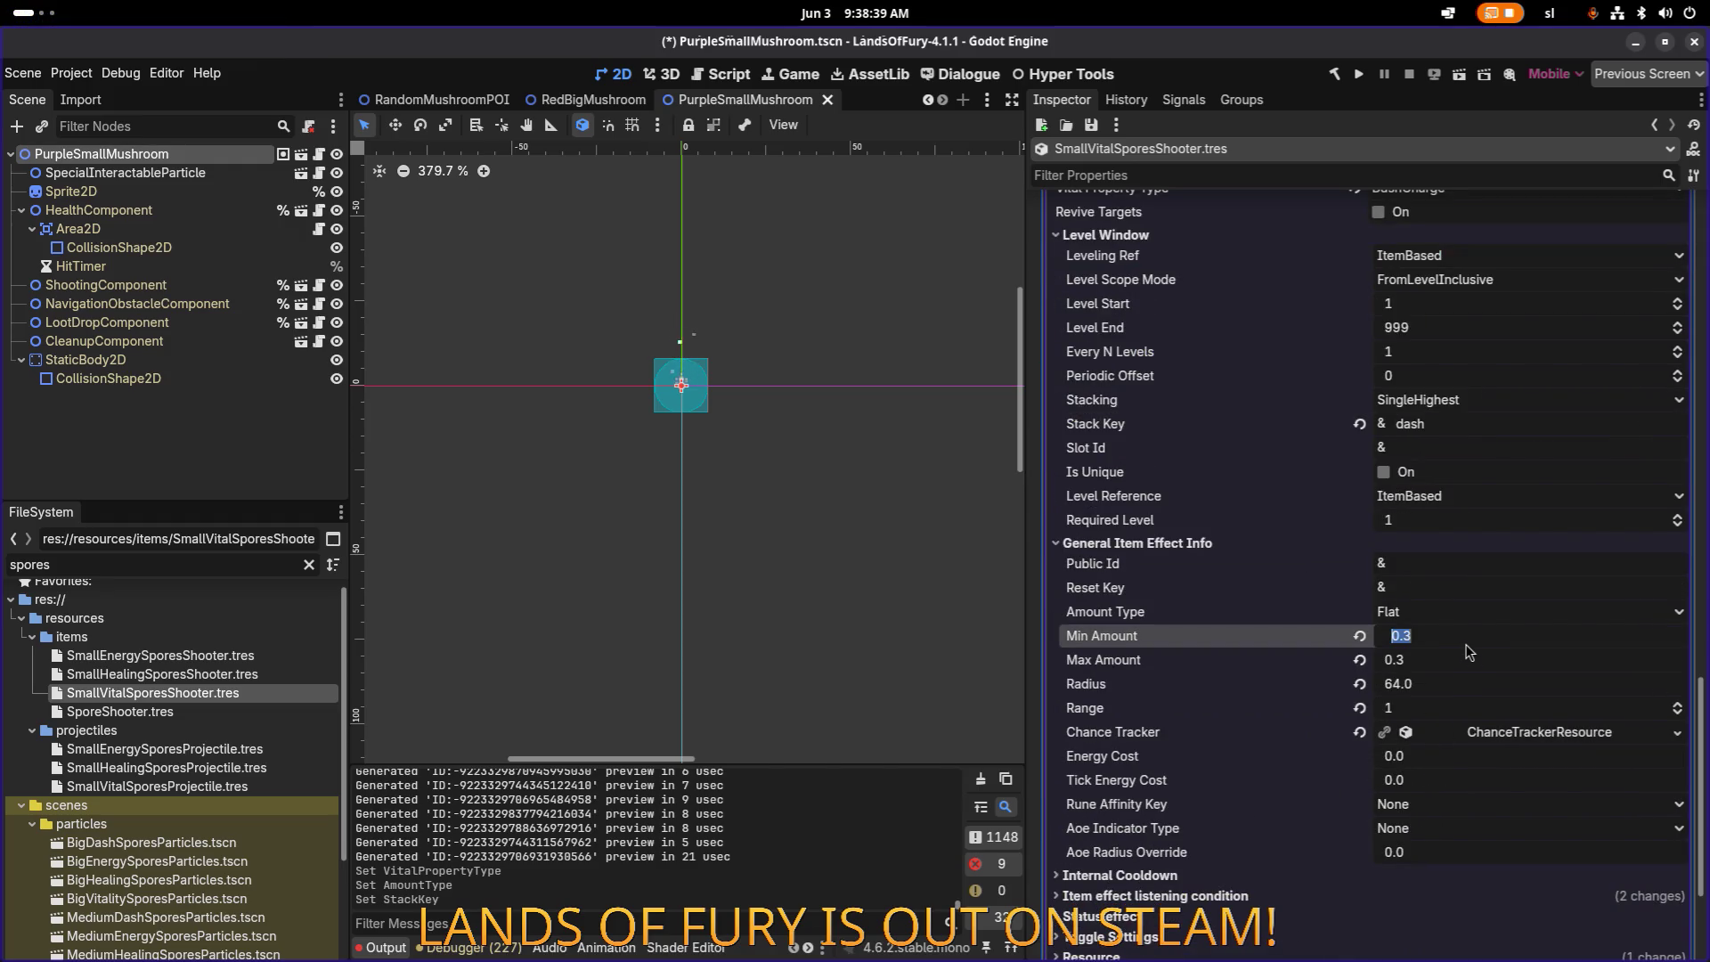
{"action": "type", "text": "1"}
{"action": "left_click", "coordinate": [1468, 652]}
{"action": "type", "text": "1"}
{"action": "key", "text": "ctrl+s"}
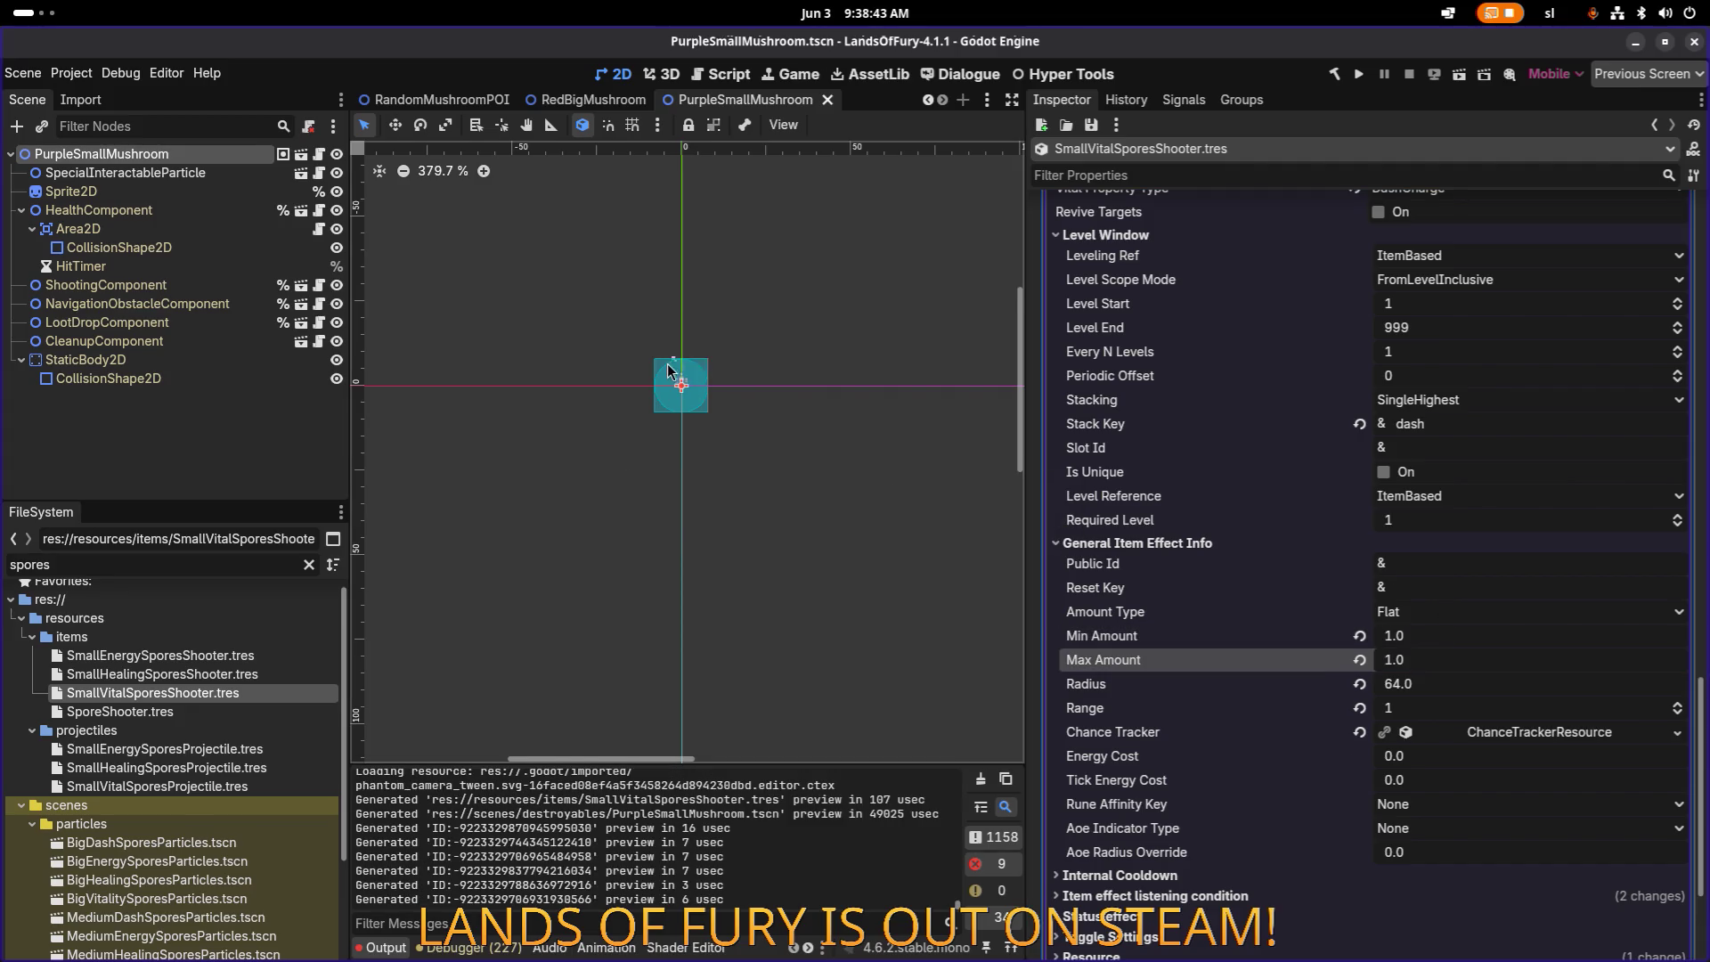
{"action": "scroll", "coordinate": [682, 391], "scroll_direction": "up", "scroll_amount": 7}
{"action": "scroll", "coordinate": [702, 392], "scroll_direction": "down", "scroll_amount": 2}
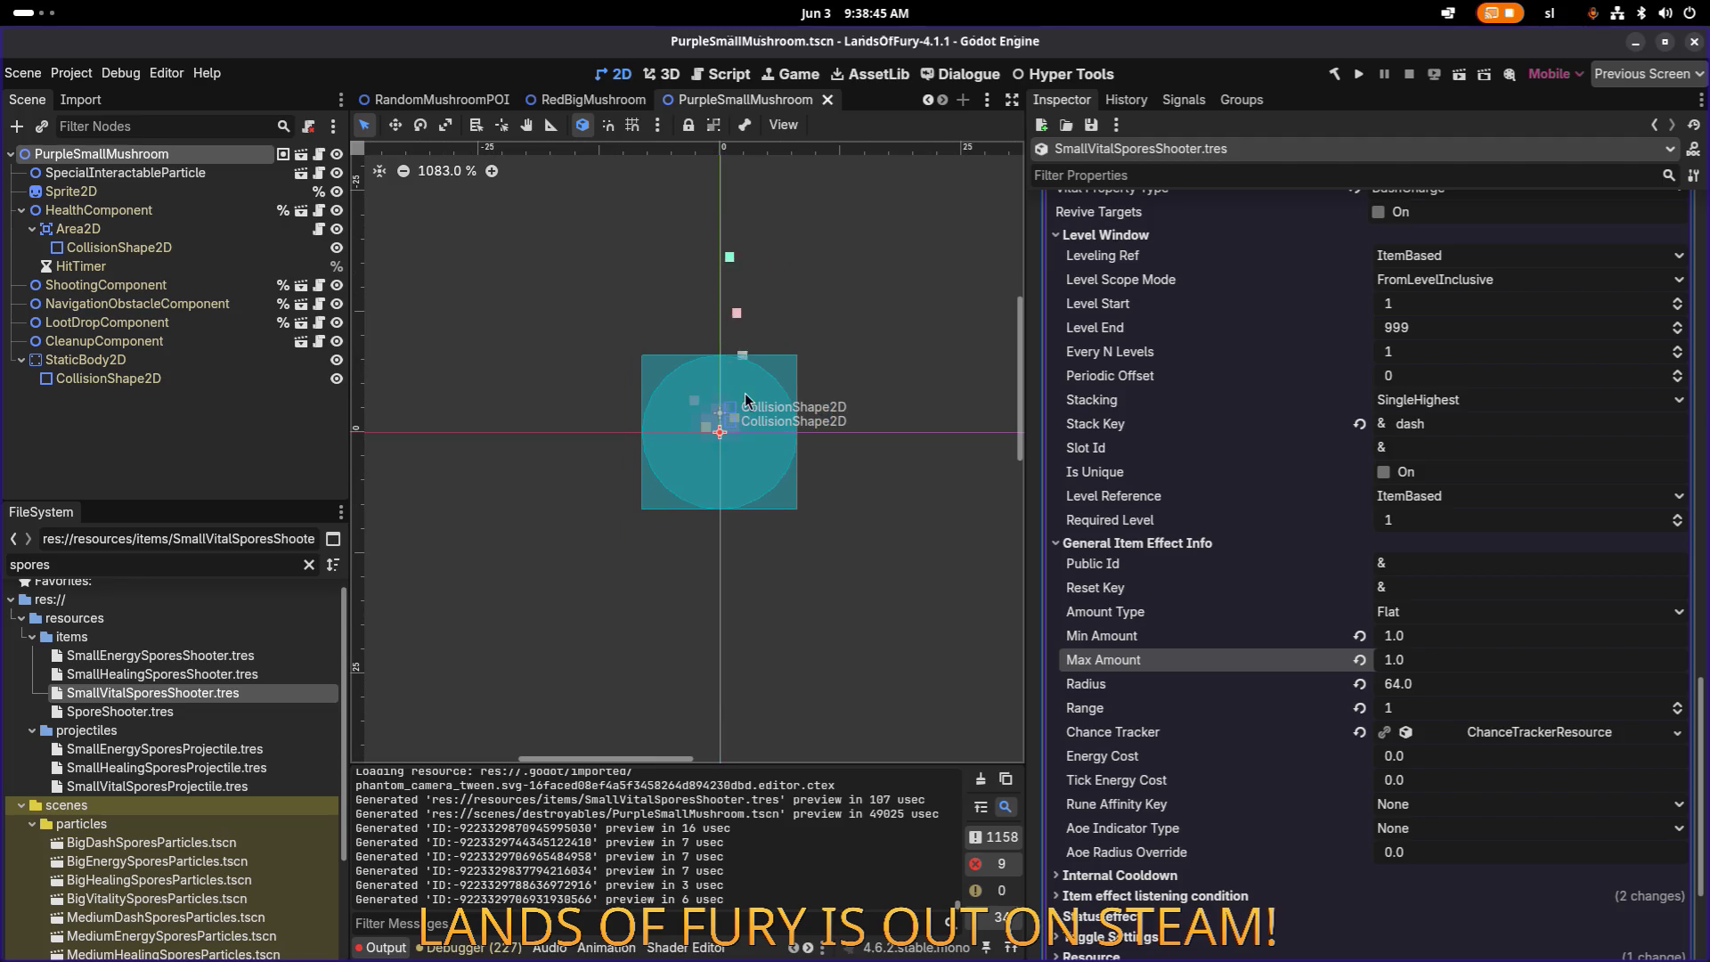
{"action": "scroll", "coordinate": [1318, 399], "scroll_direction": "up", "scroll_amount": 10}
{"action": "scroll", "coordinate": [1327, 408], "scroll_direction": "down", "scroll_amount": 5}
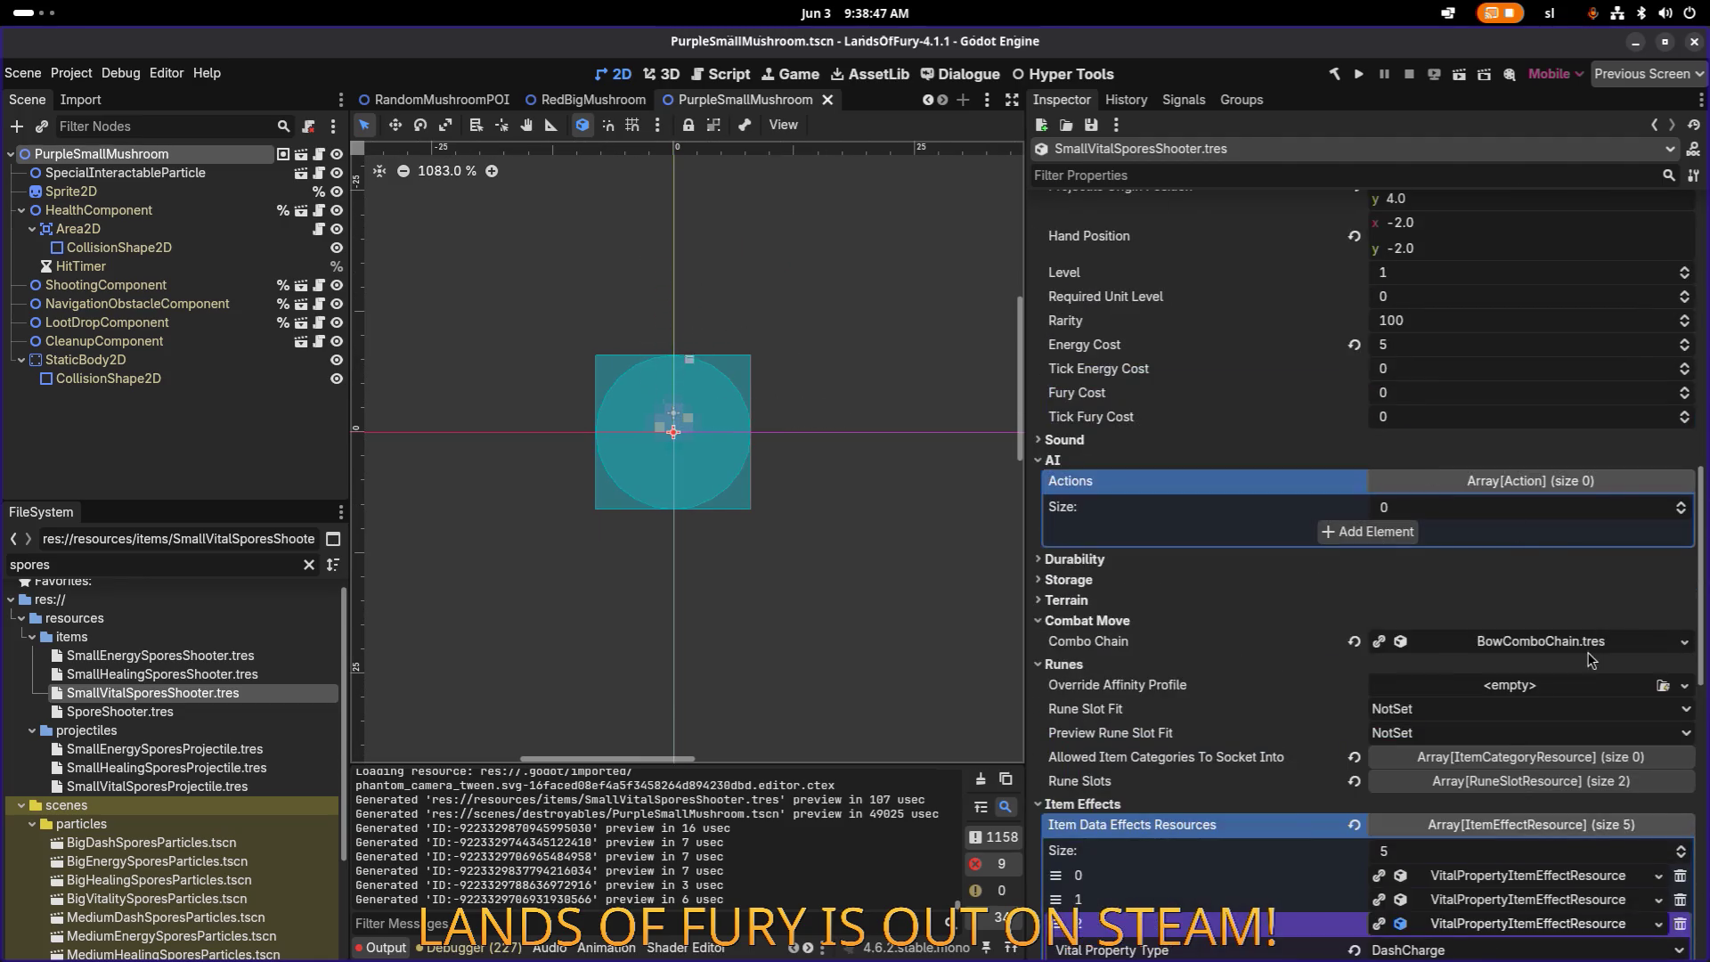
{"action": "scroll", "coordinate": [1567, 646], "scroll_direction": "down", "scroll_amount": 3}
{"action": "left_click", "coordinate": [1523, 730]}
{"action": "key", "text": "ctrl+s"}
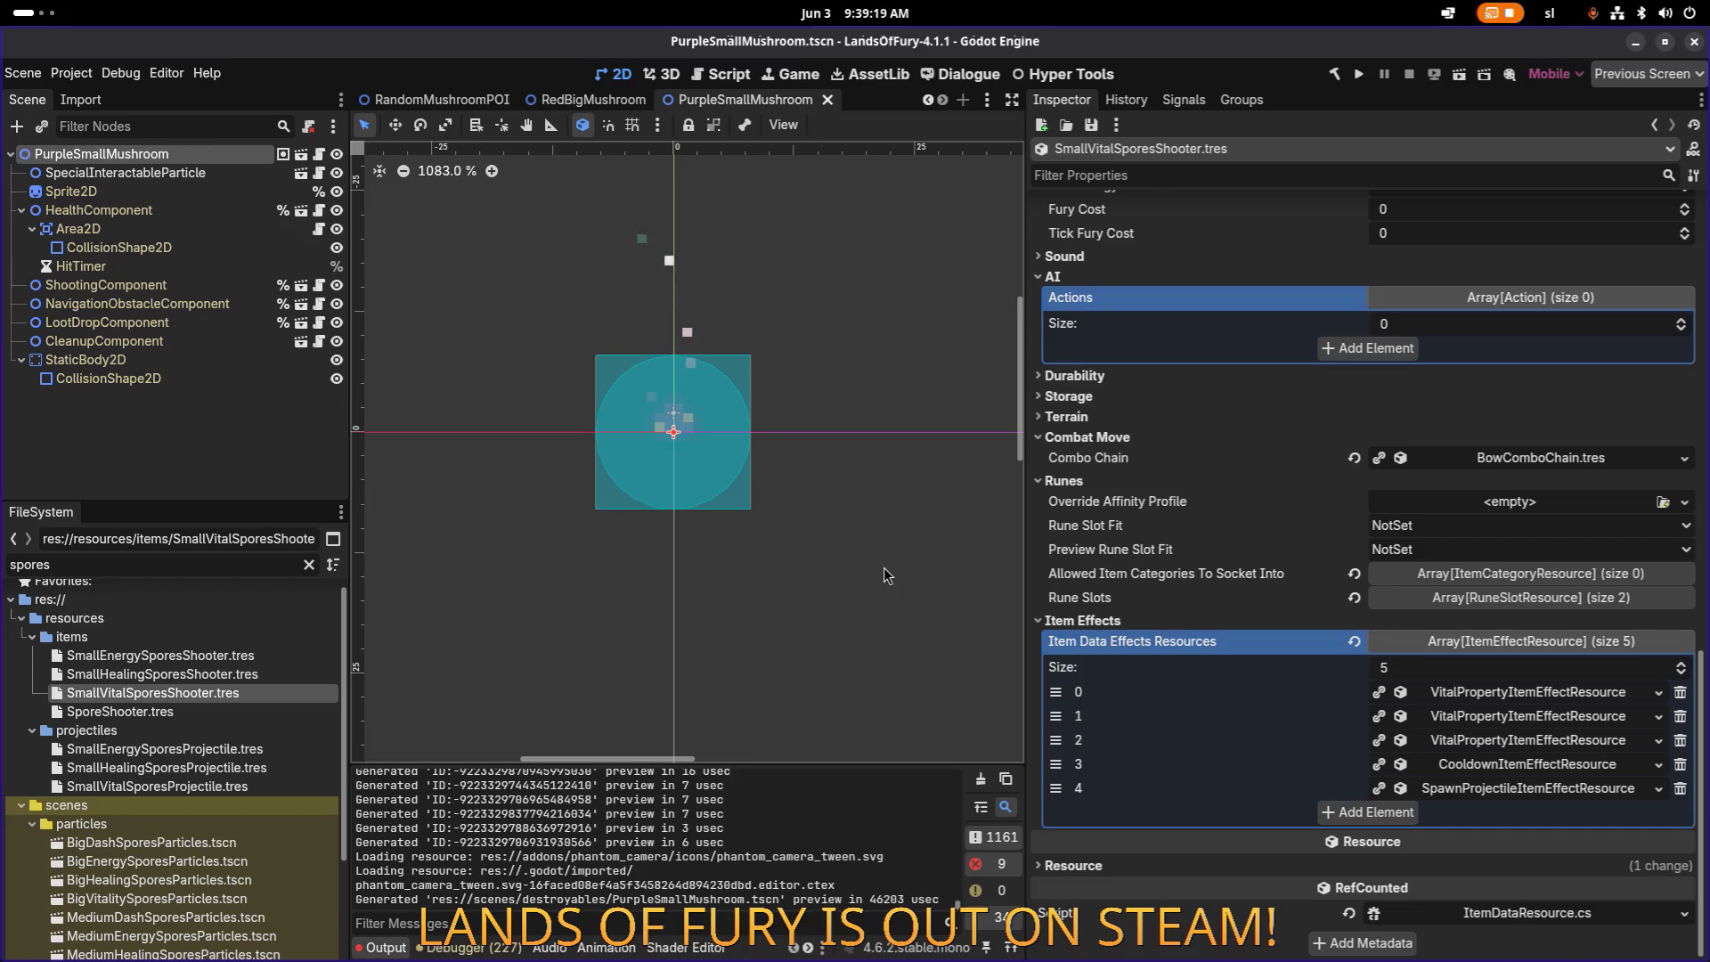
{"action": "scroll", "coordinate": [918, 570], "scroll_direction": "up", "scroll_amount": 1}
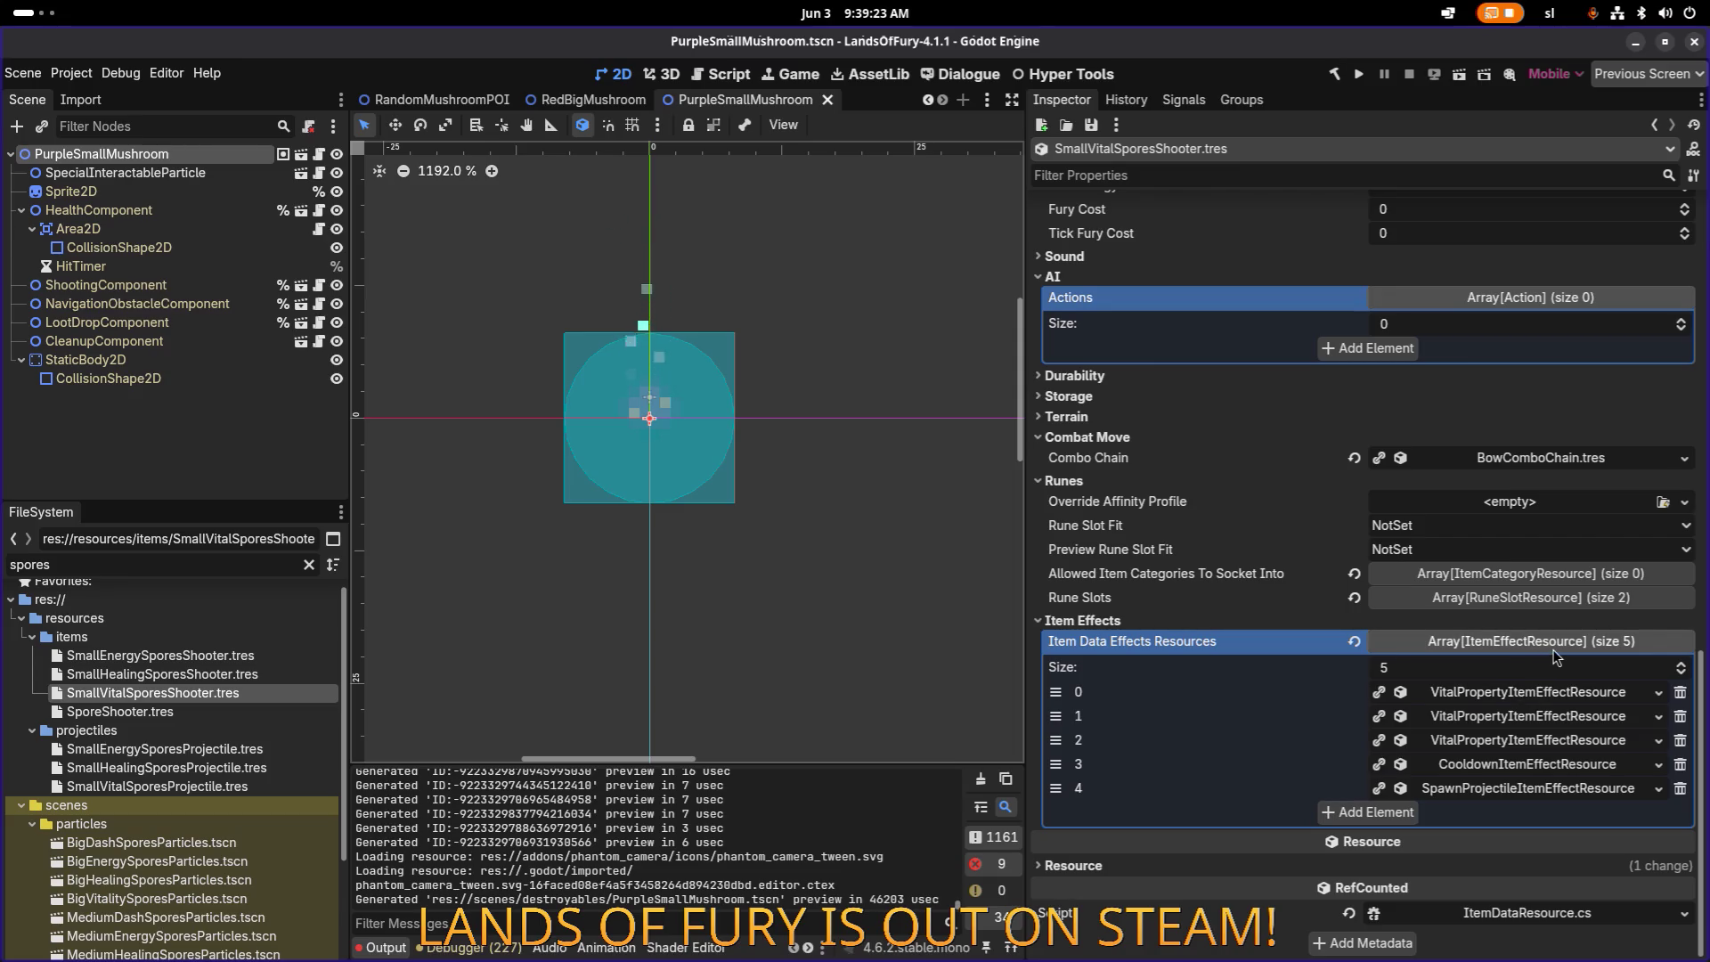
{"action": "left_click", "coordinate": [1557, 645]}
{"action": "key", "text": "ctrl+s"}
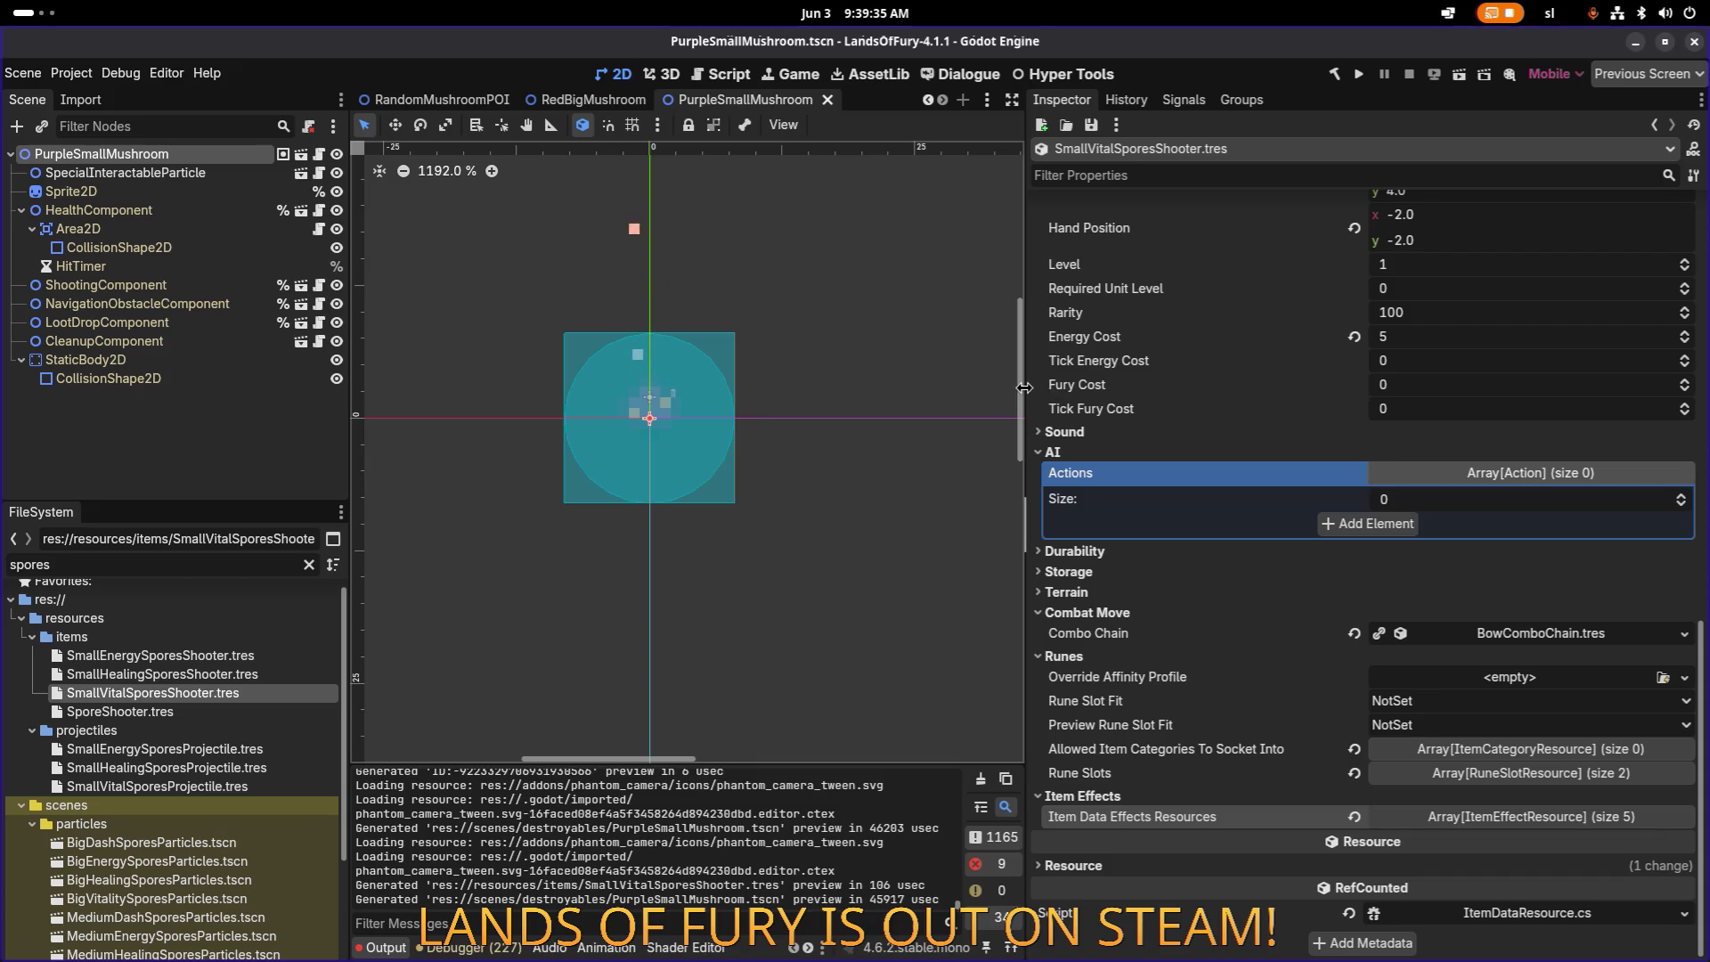
Step: Widen the 2D canvas area and save the PurpleSmallMushroom scene
{"action": "left_click_drag", "start_coordinate": [1021, 396], "coordinate": [1189, 396]}
{"action": "left_click", "coordinate": [132, 192]}
{"action": "key", "text": "ctrl+s"}
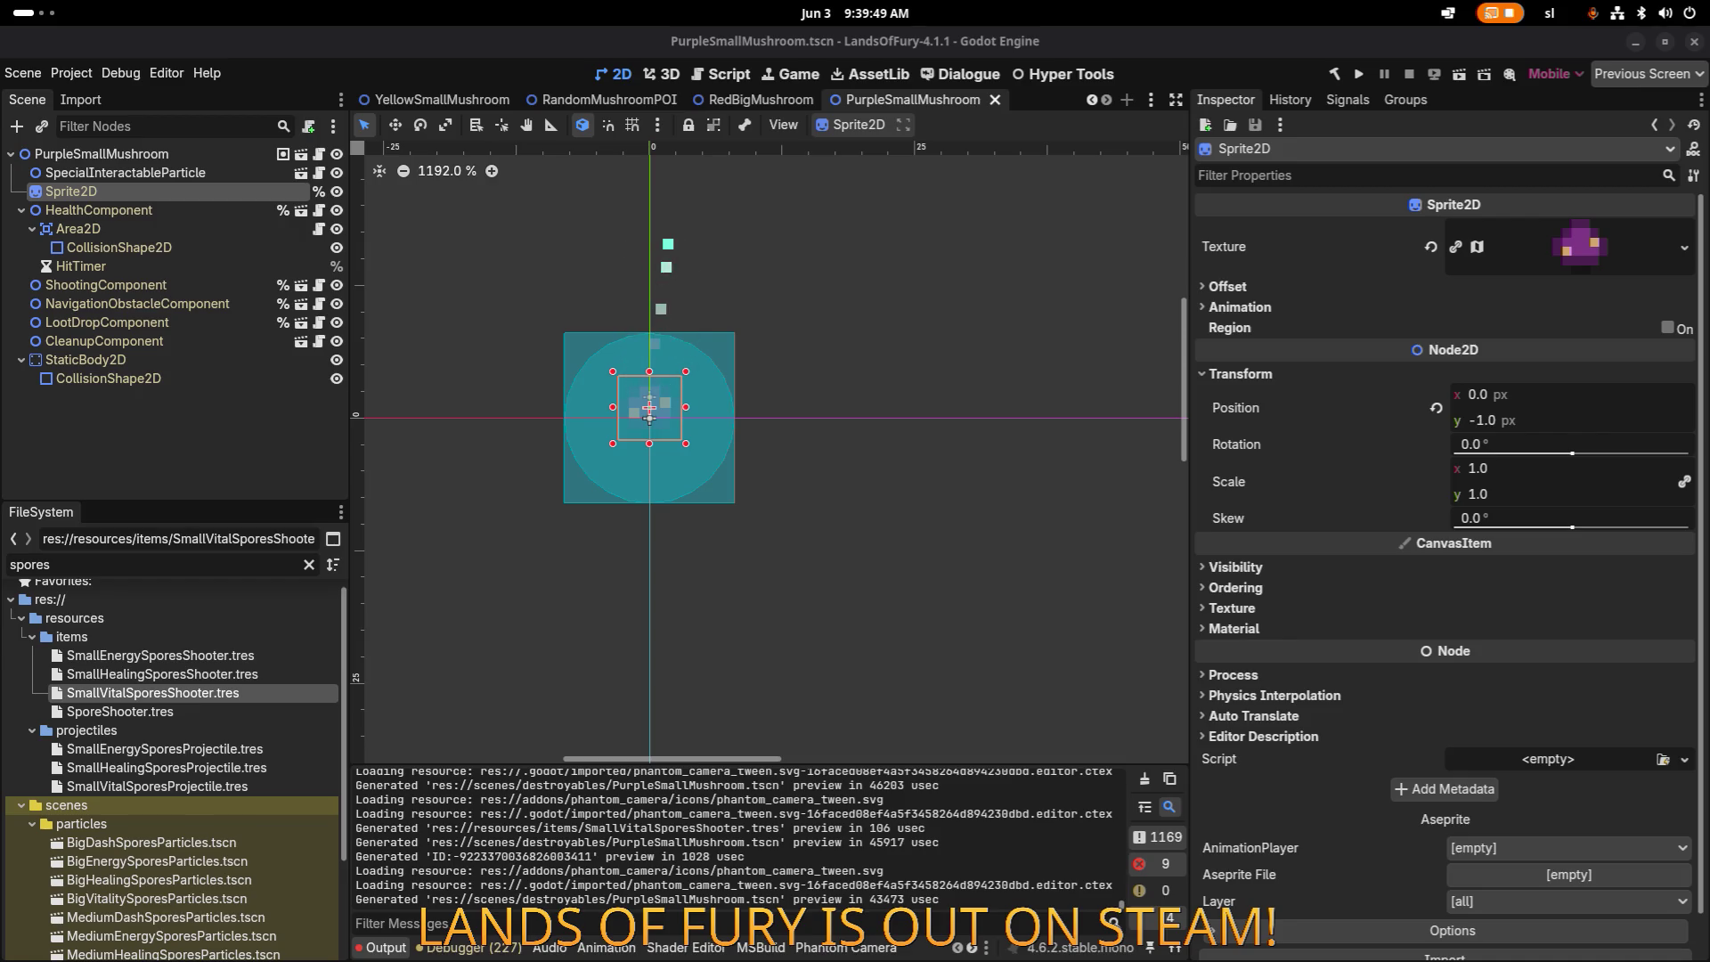
Step: Centre the mushroom on the canvas and show the ShootingComponent node's properties
{"action": "scroll", "coordinate": [959, 505], "scroll_direction": "down", "scroll_amount": 1}
{"action": "mouse_move", "coordinate": [731, 398]}
{"action": "left_mouse_down"}
{"action": "mouse_move", "coordinate": [798, 392]}
{"action": "mouse_move", "coordinate": [804, 417]}
{"action": "left_mouse_up"}
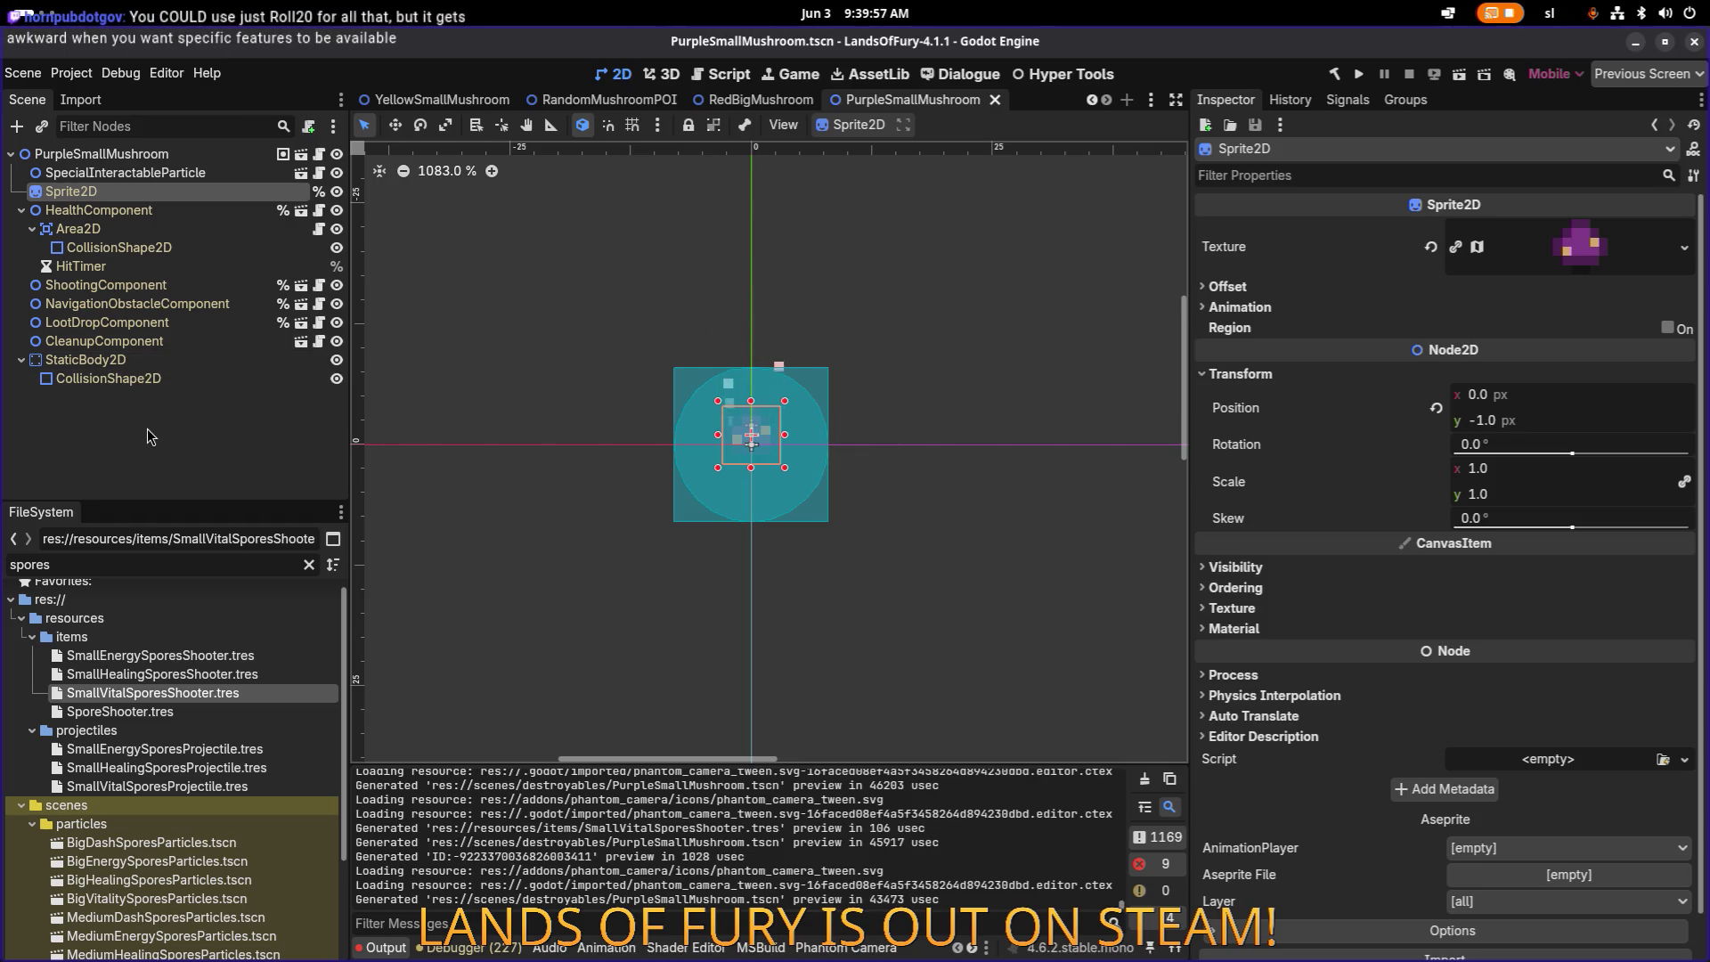
{"action": "left_click", "coordinate": [175, 285]}
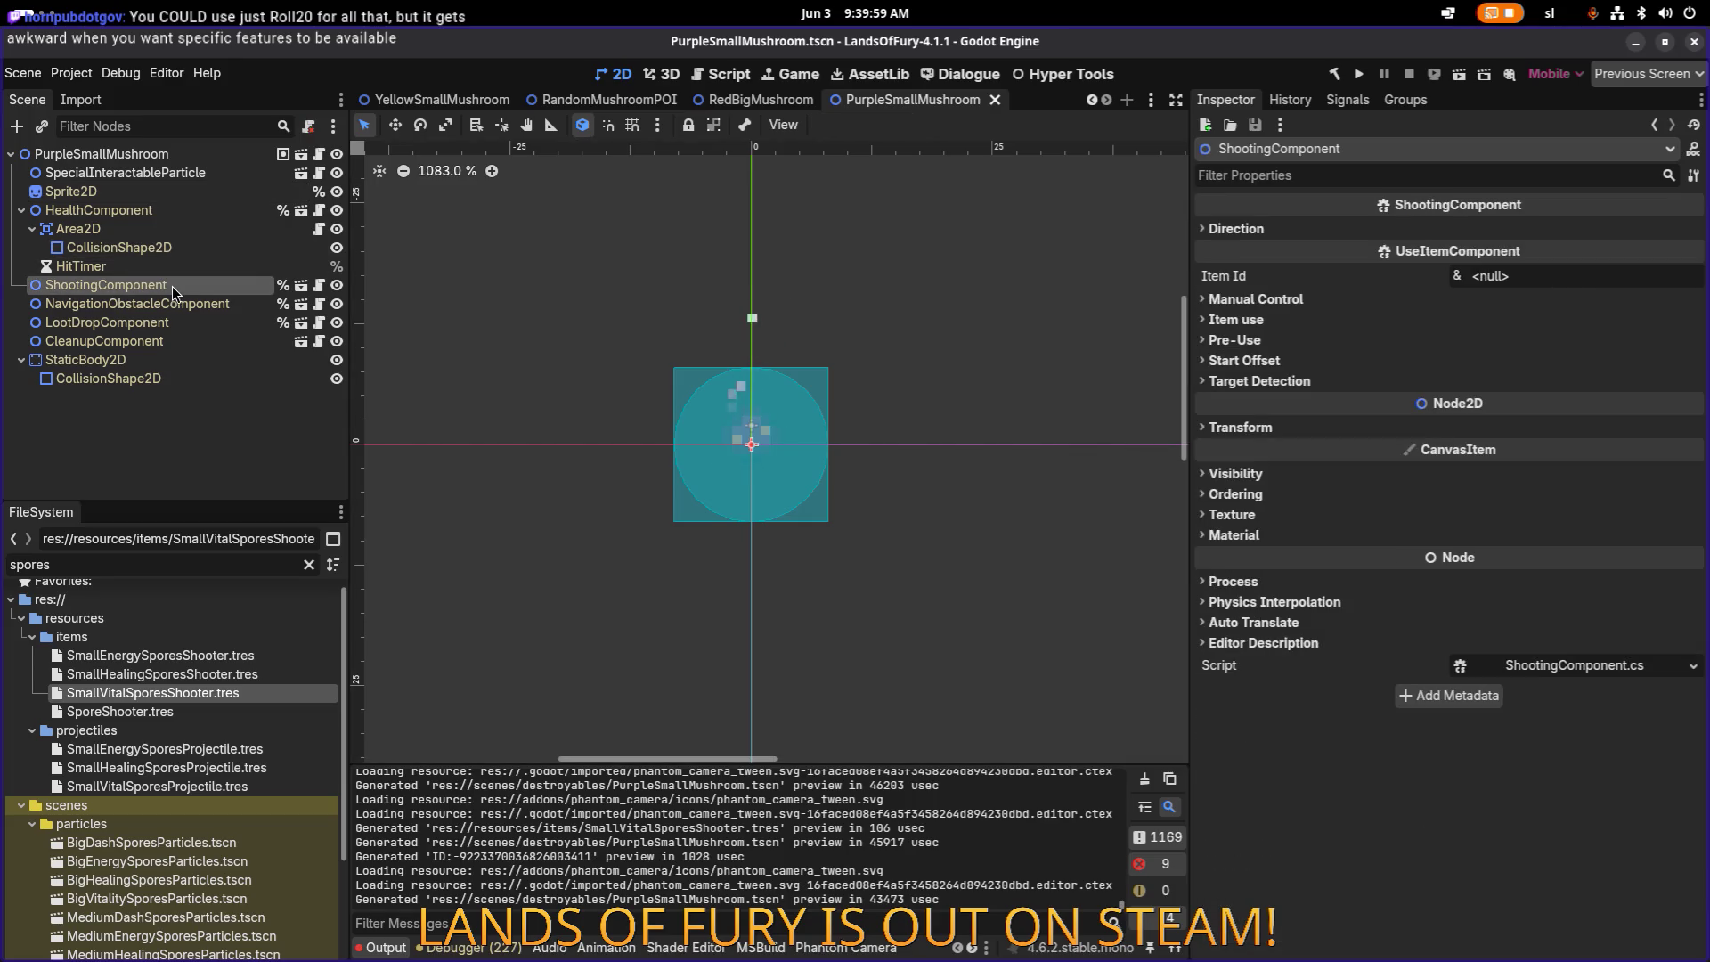
Step: On the mushroom root, disable party sharing and give the killer 0 energy, dash charges and health
{"action": "left_click", "coordinate": [143, 154]}
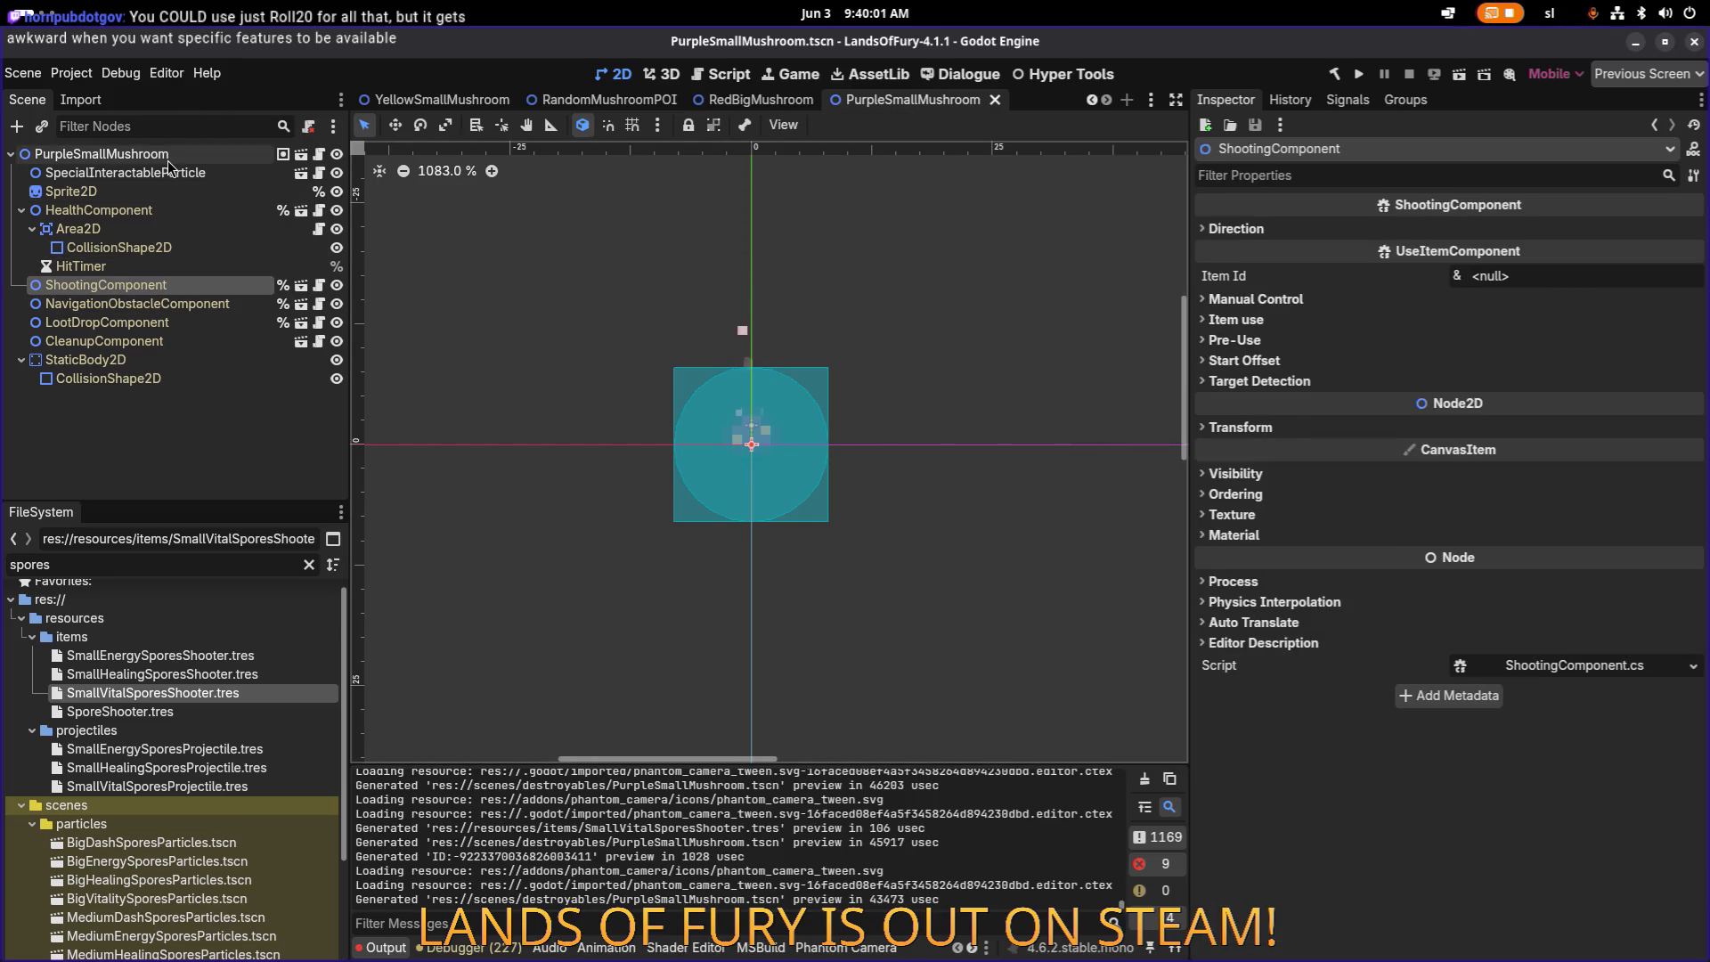
{"action": "left_click", "coordinate": [1461, 351]}
{"action": "left_click", "coordinate": [1513, 327]}
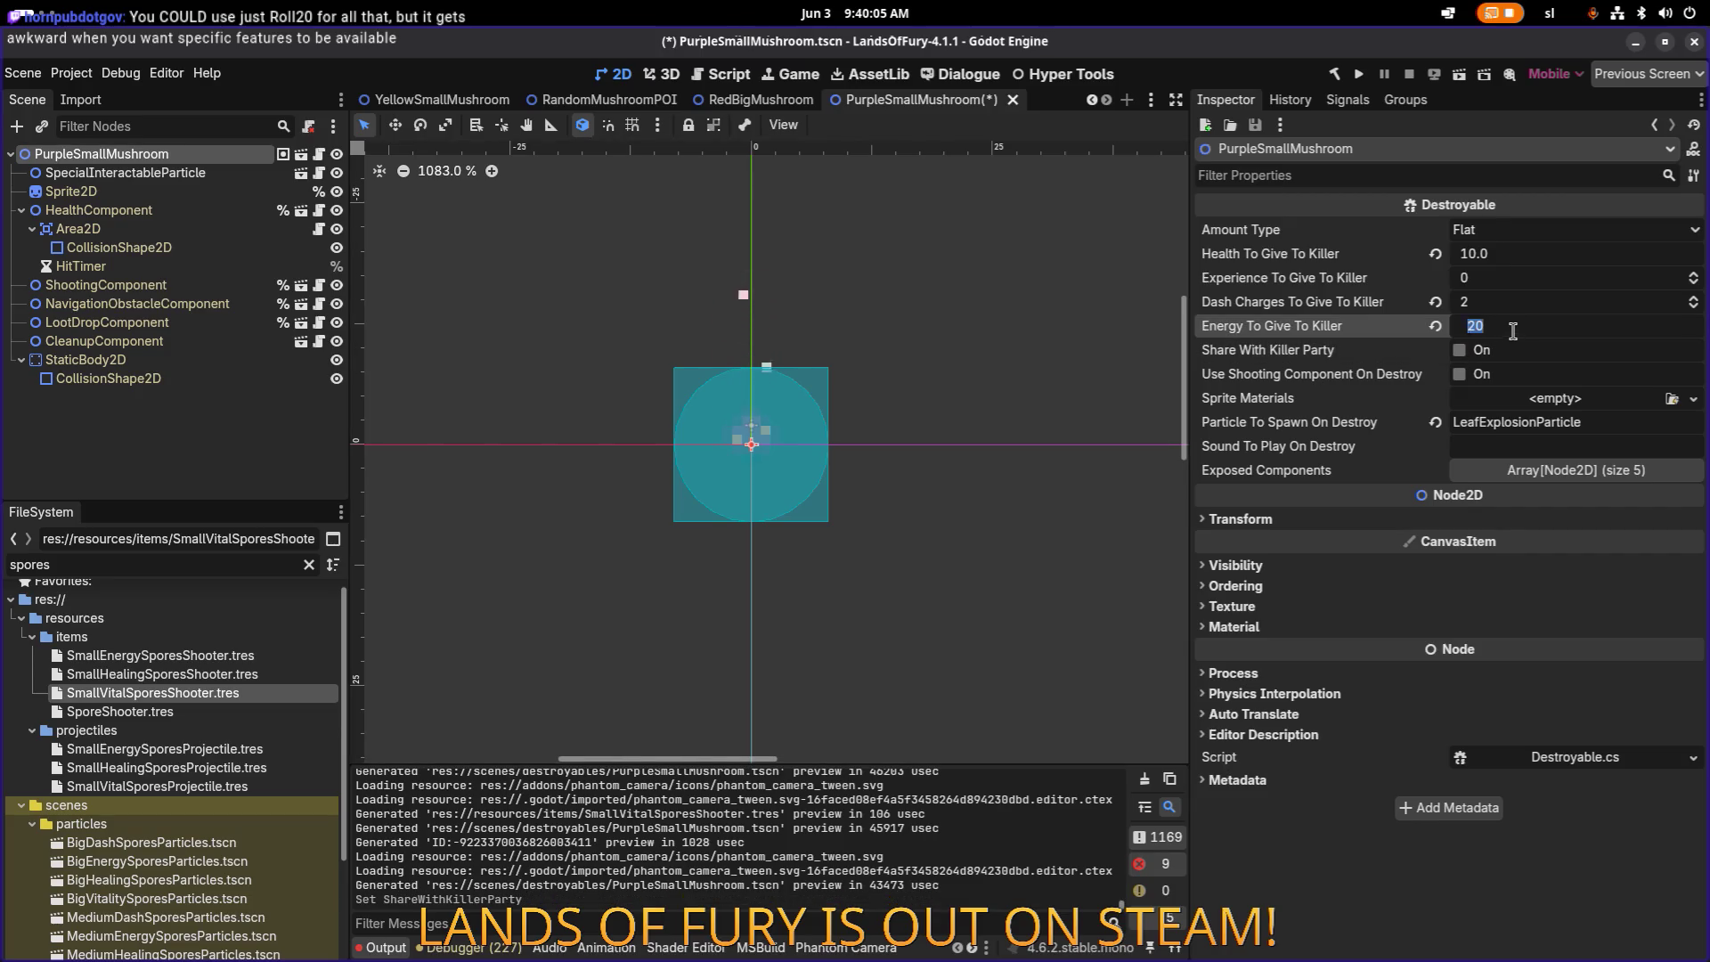
{"action": "type", "text": "0"}
{"action": "left_click", "coordinate": [1496, 303]}
{"action": "type", "text": "0"}
{"action": "left_click", "coordinate": [1501, 256]}
{"action": "type", "text": "0"}
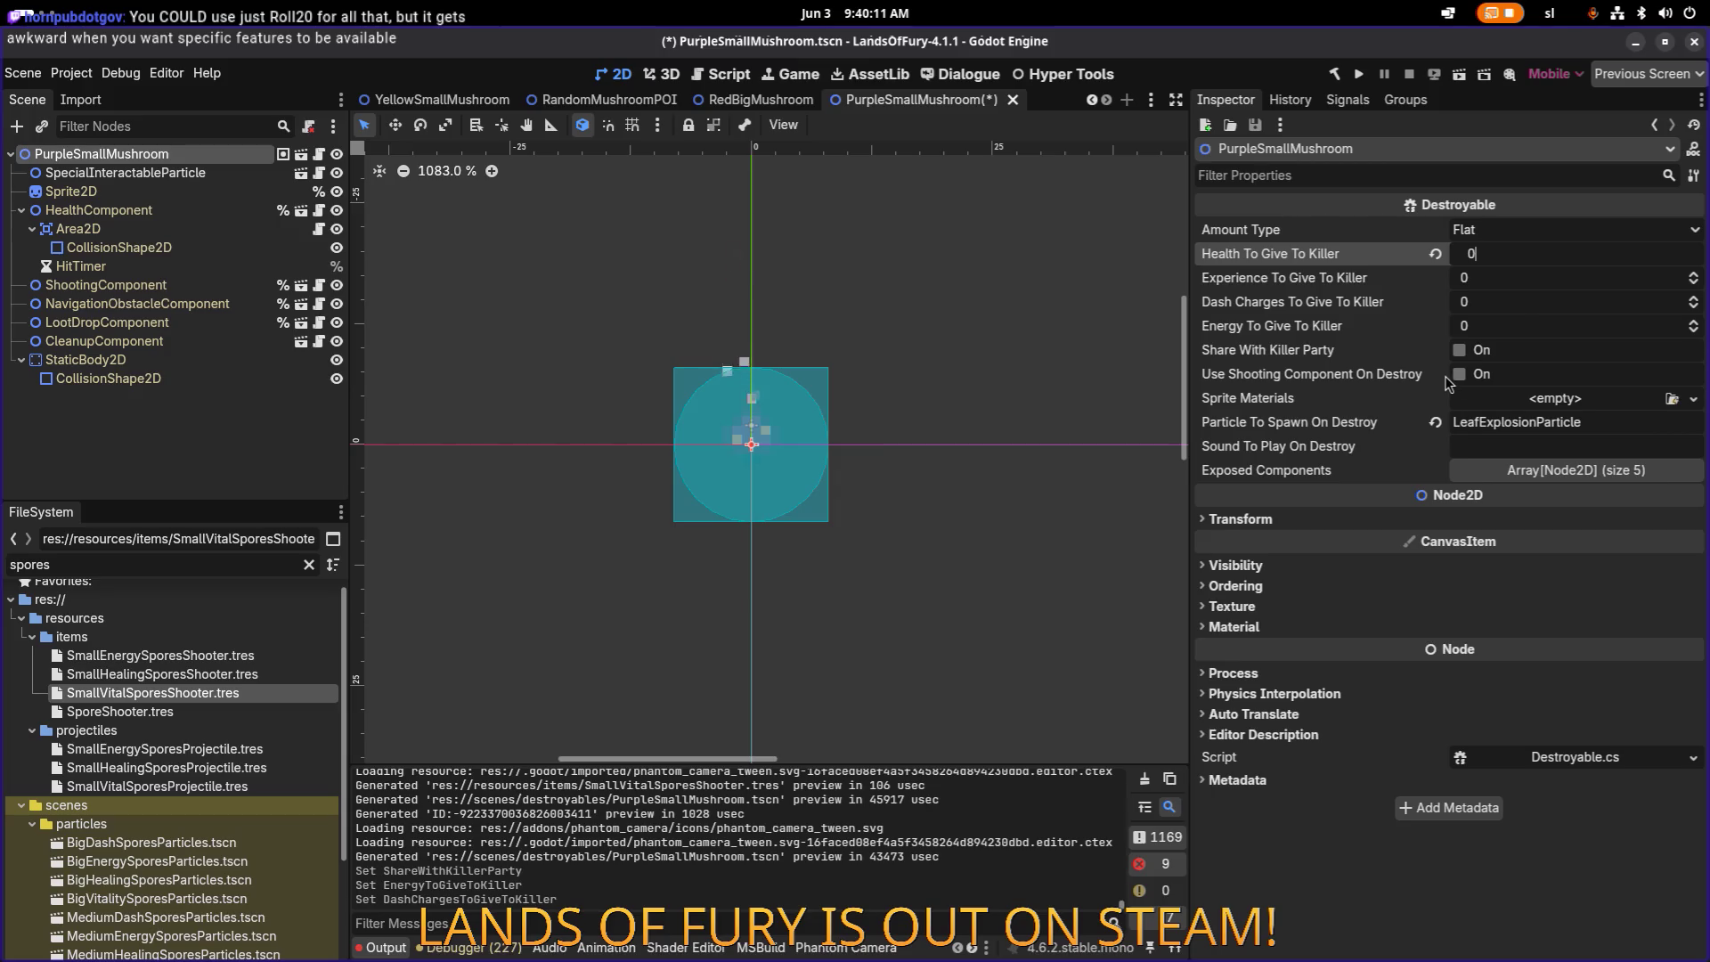
Step: Enable Use Shooting Component On Destroy and save the scene
{"action": "left_click", "coordinate": [1457, 375]}
{"action": "key", "text": "ctrl+s"}
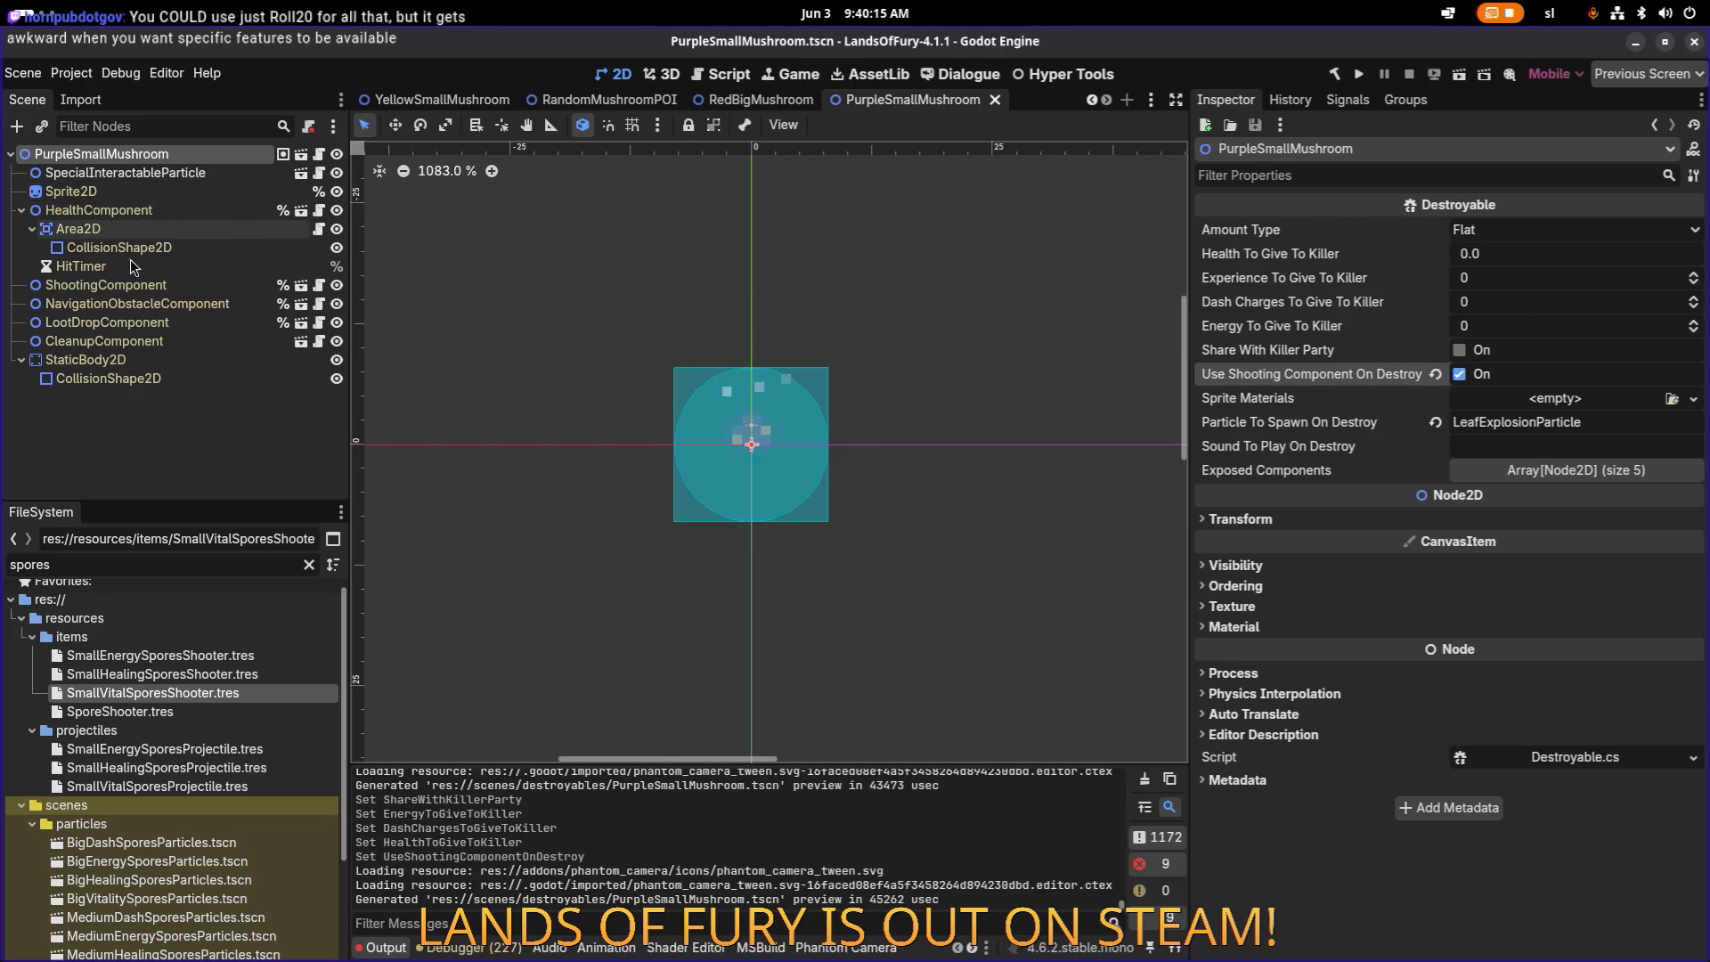
{"action": "left_click", "coordinate": [125, 285]}
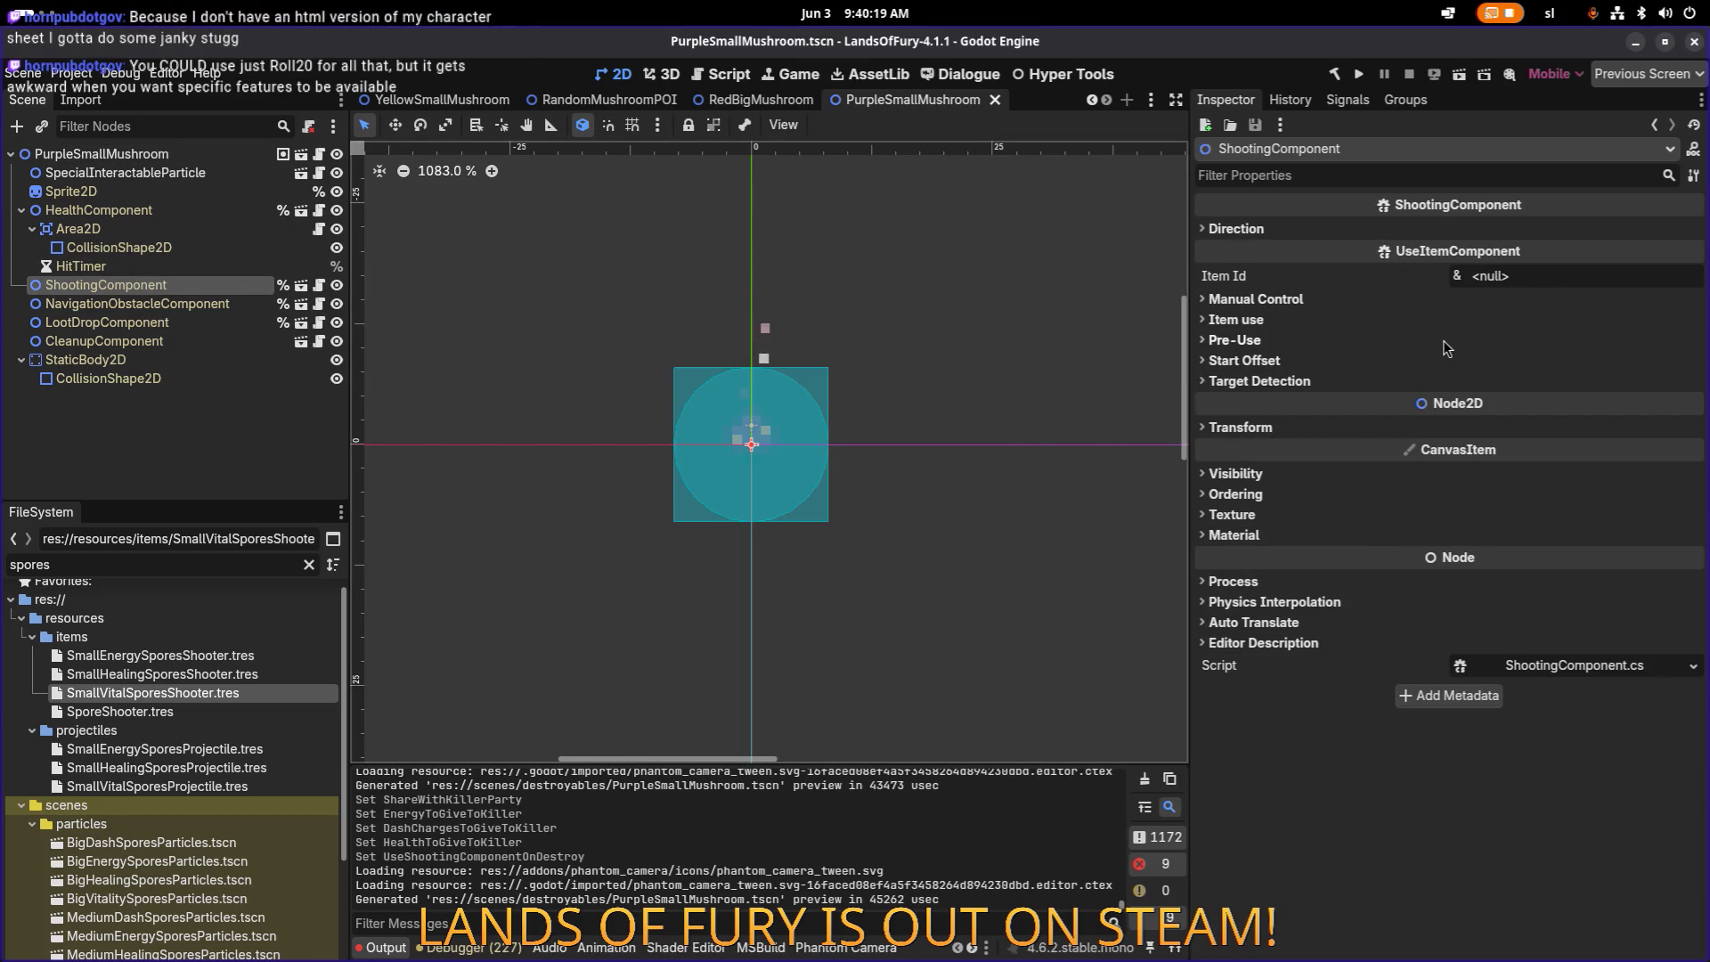
Step: Set the ShootingComponent's Item Id to small_vital_spores_shooter, fixing the 'vtial' typo, and save
{"action": "left_click", "coordinate": [1533, 276]}
{"action": "type", "text": "smal"}
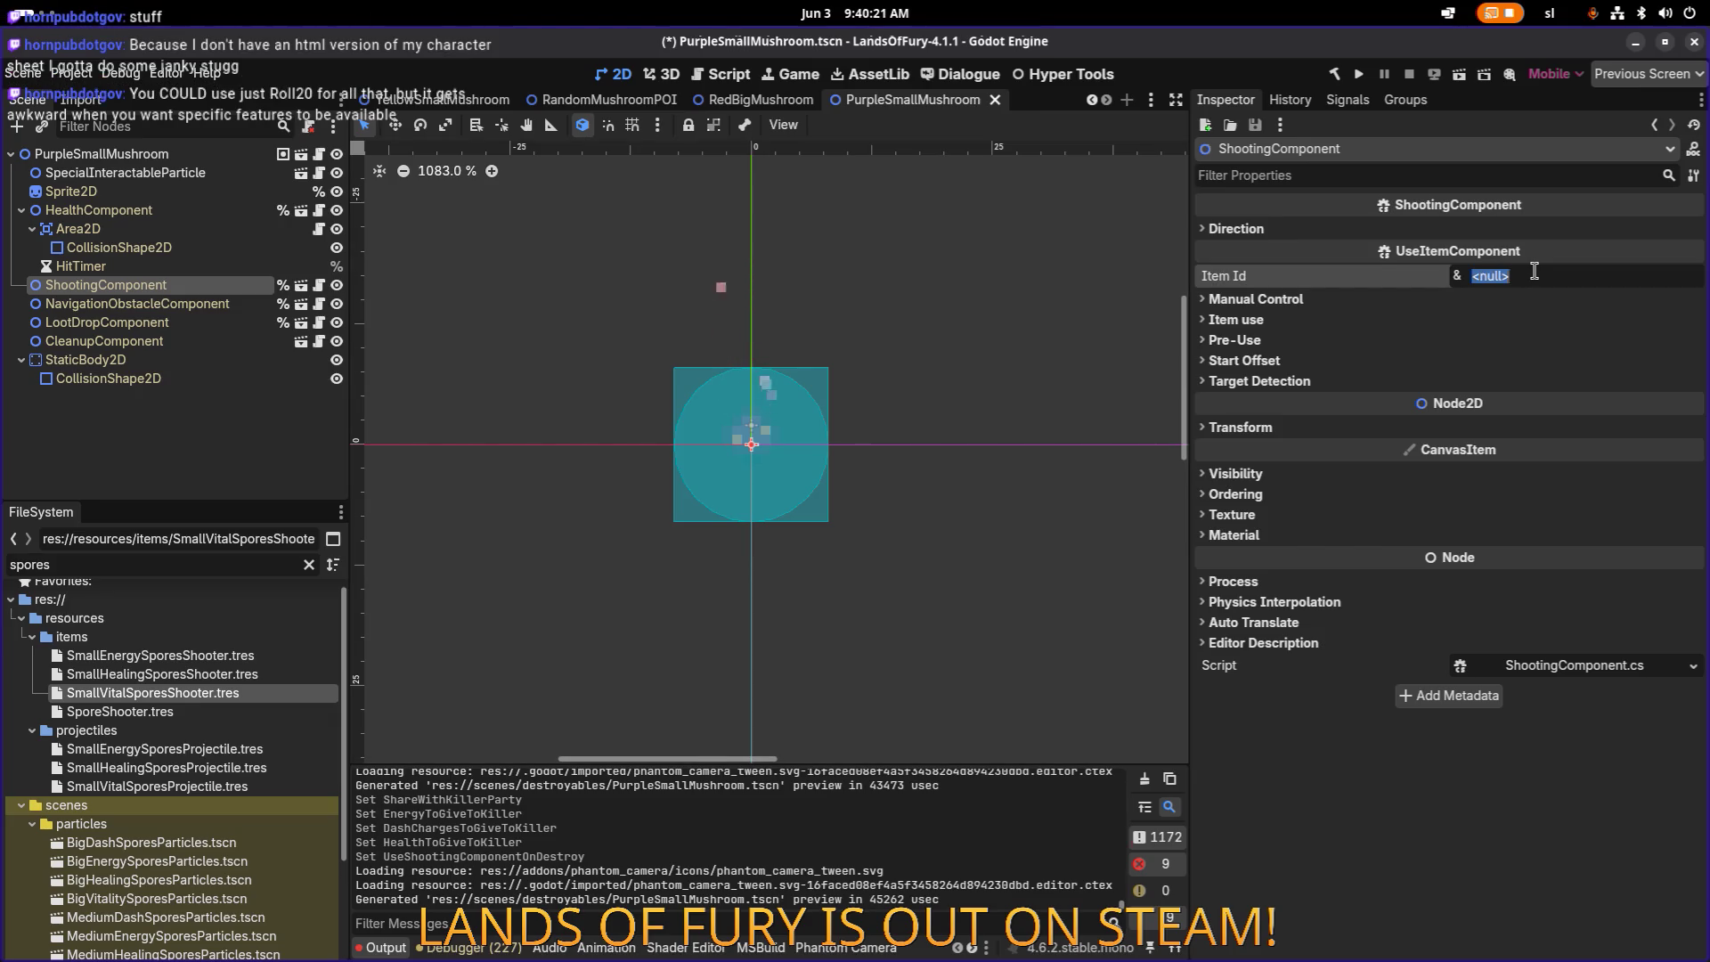
{"action": "type", "text": "l_"}
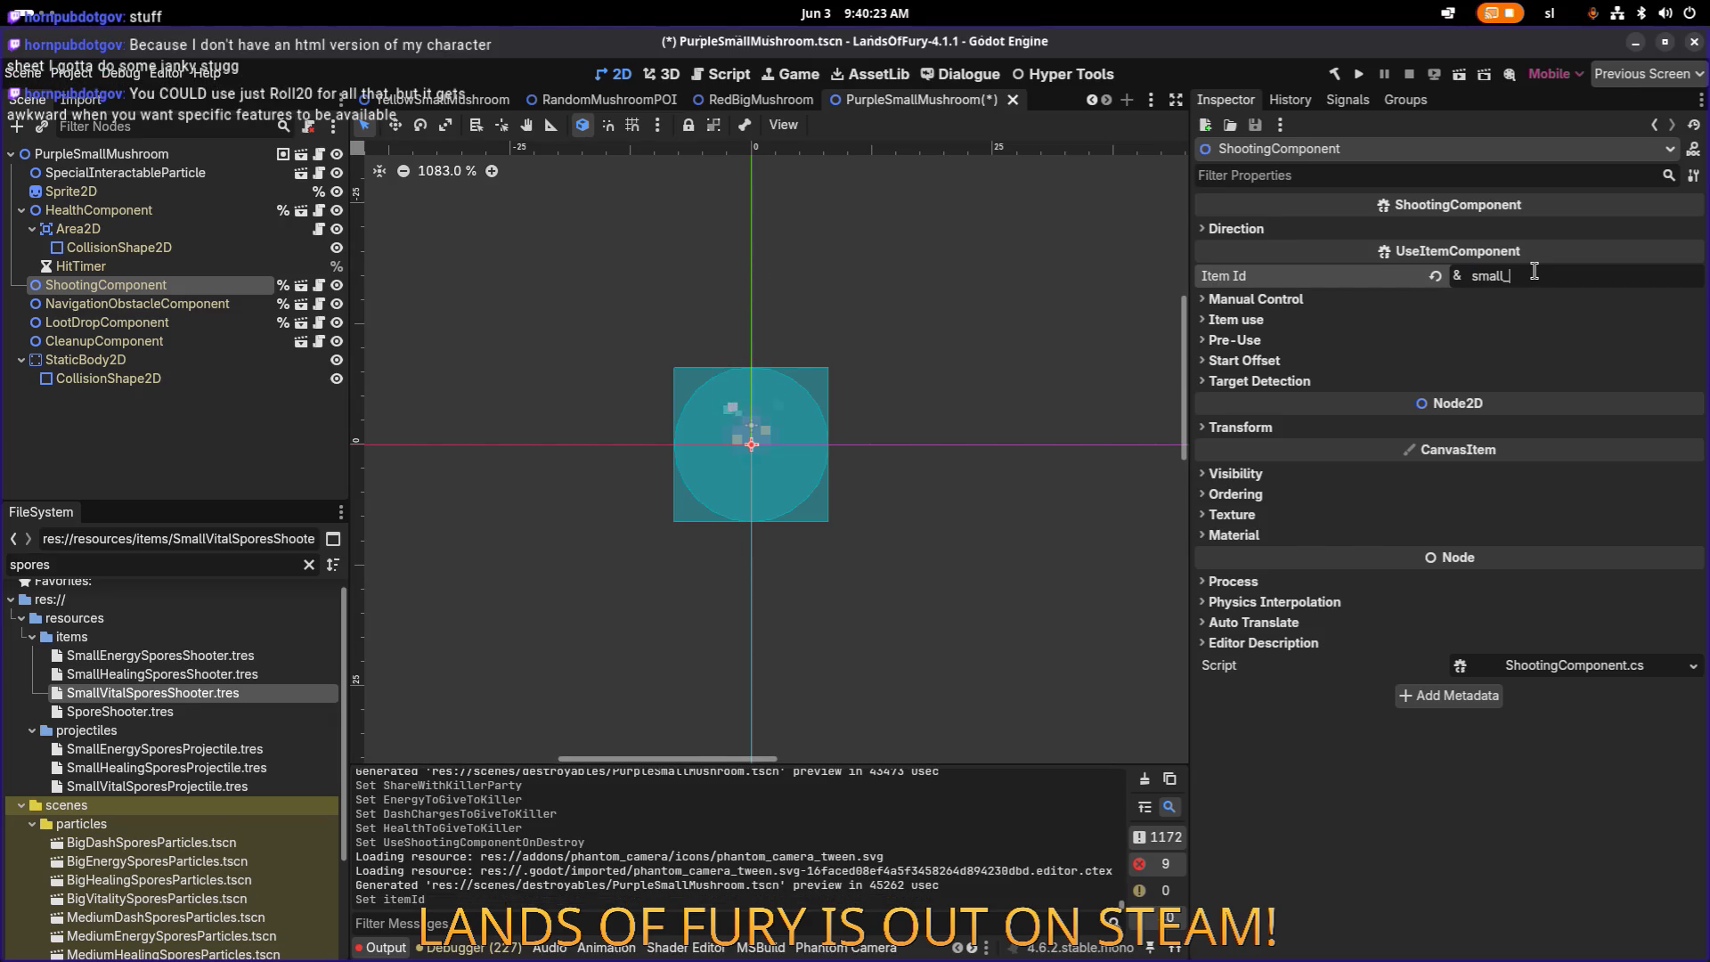
{"action": "type", "text": "v"}
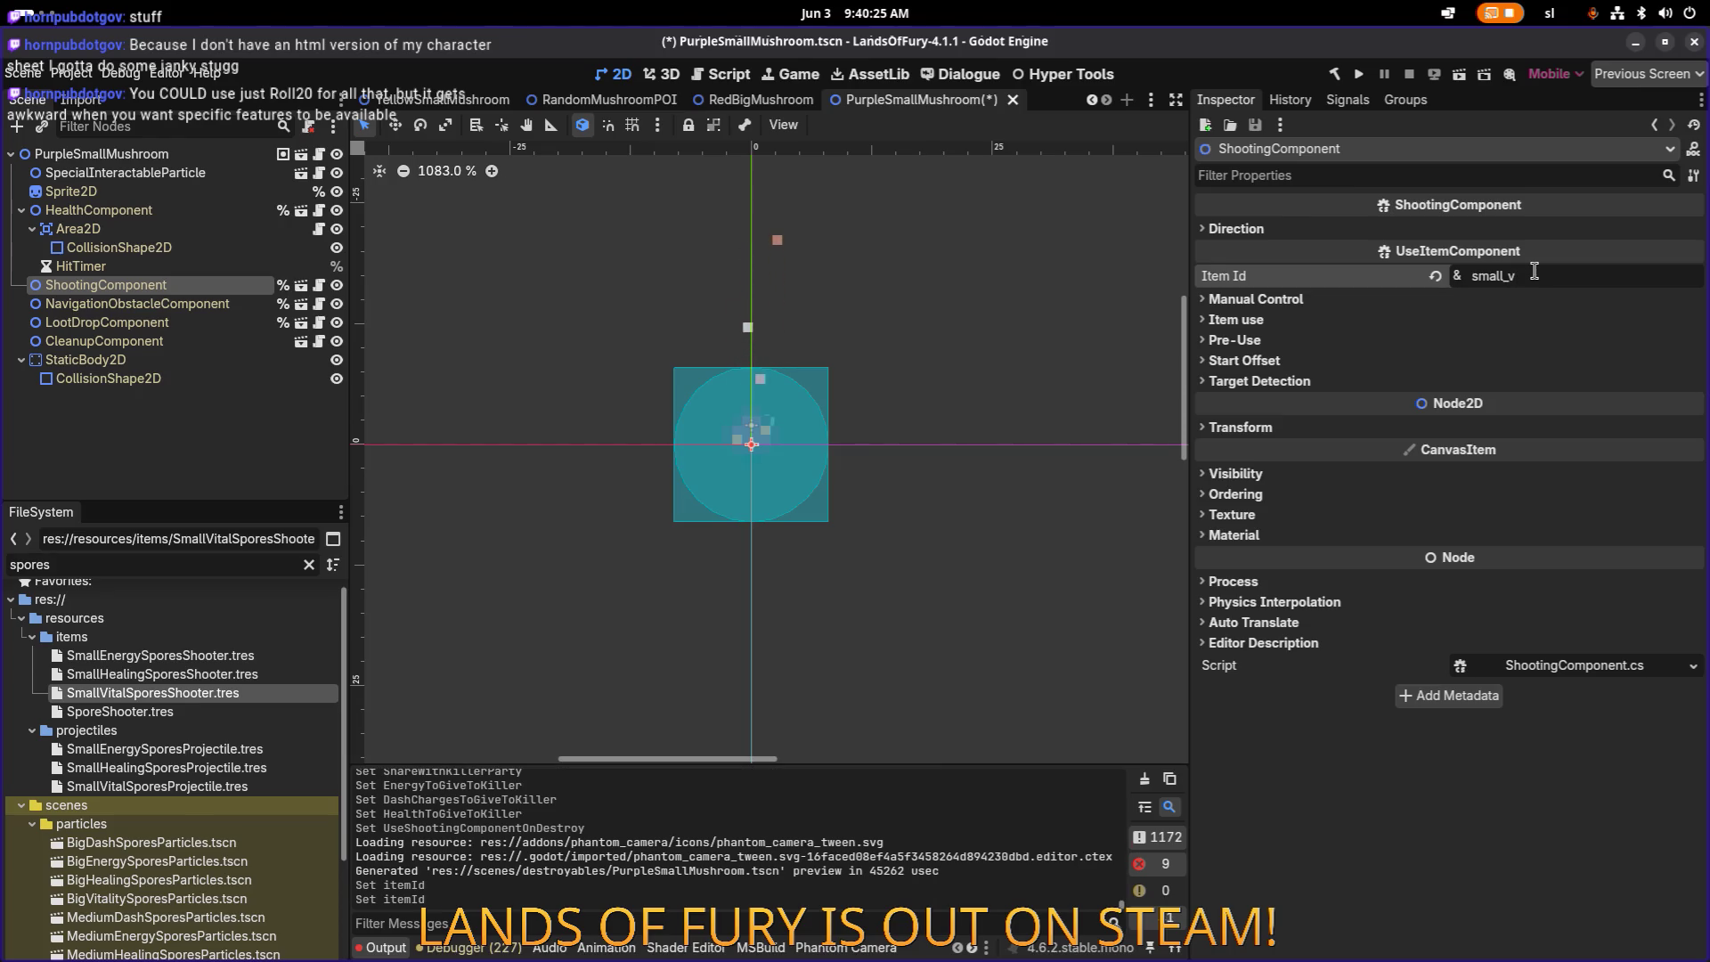
{"action": "type", "text": "tial_spores_"}
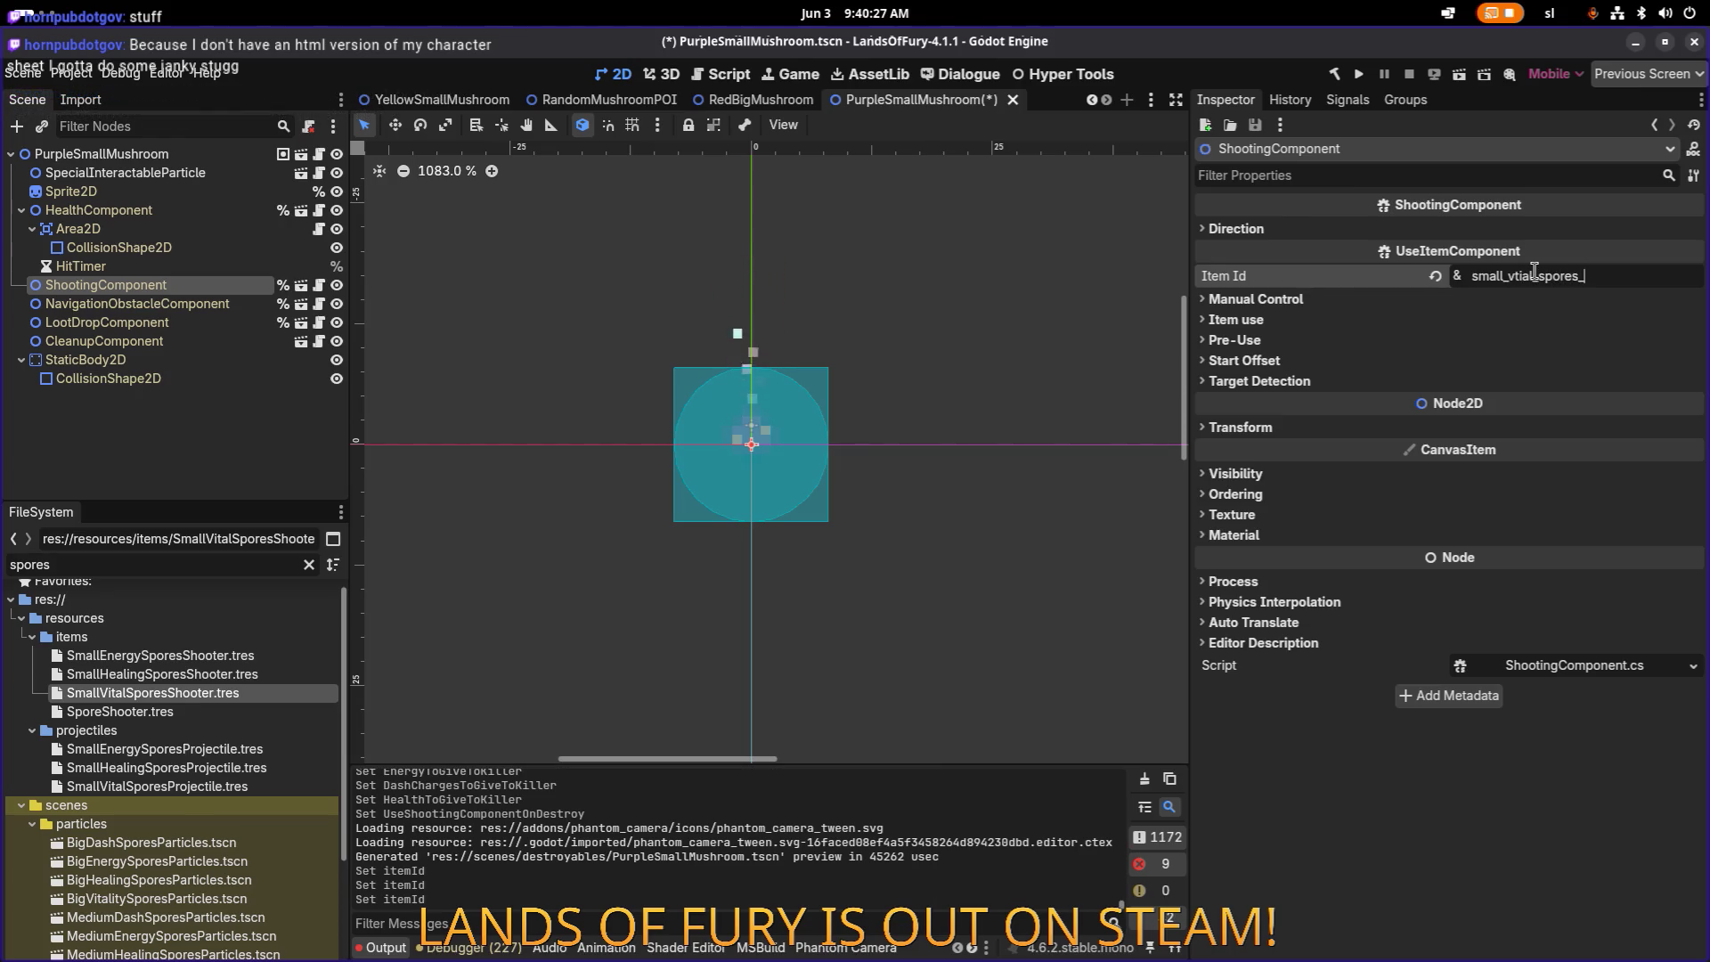
{"action": "type", "text": "shooter"}
{"action": "double_click", "coordinate": [1534, 270]}
{"action": "left_click", "coordinate": [1518, 269]}
{"action": "key", "text": "BackSpace"}
{"action": "key", "text": "Left"}
{"action": "type", "text": "i"}
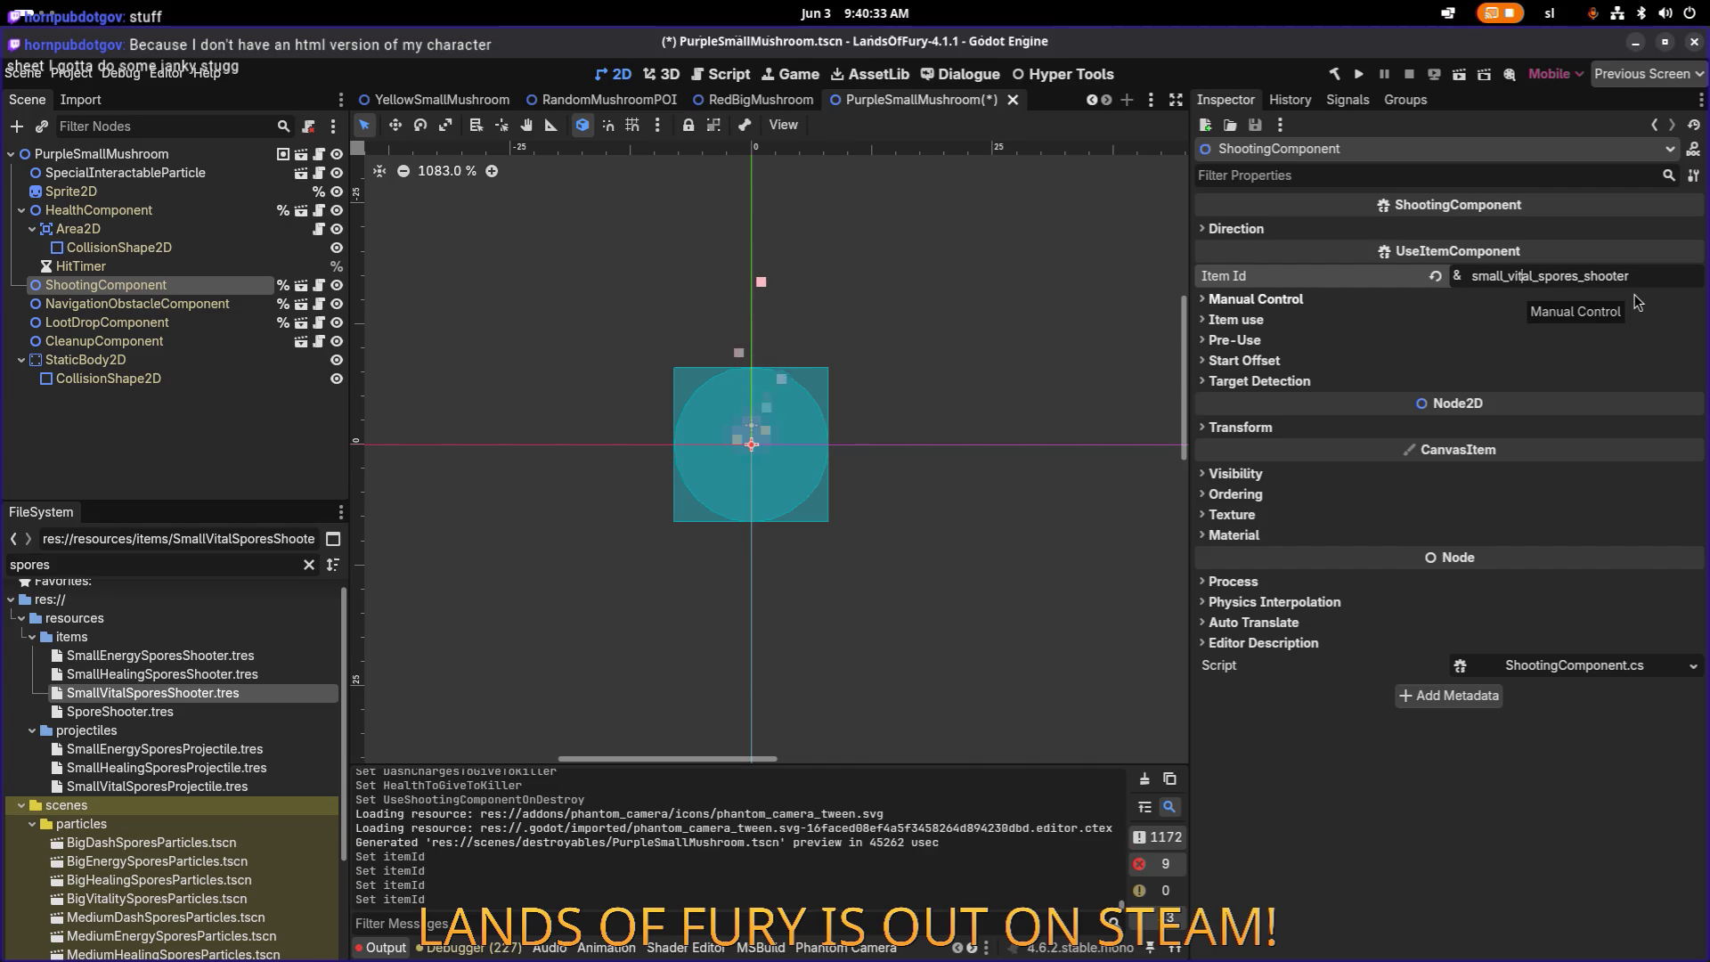
{"action": "key", "text": "ctrl+s"}
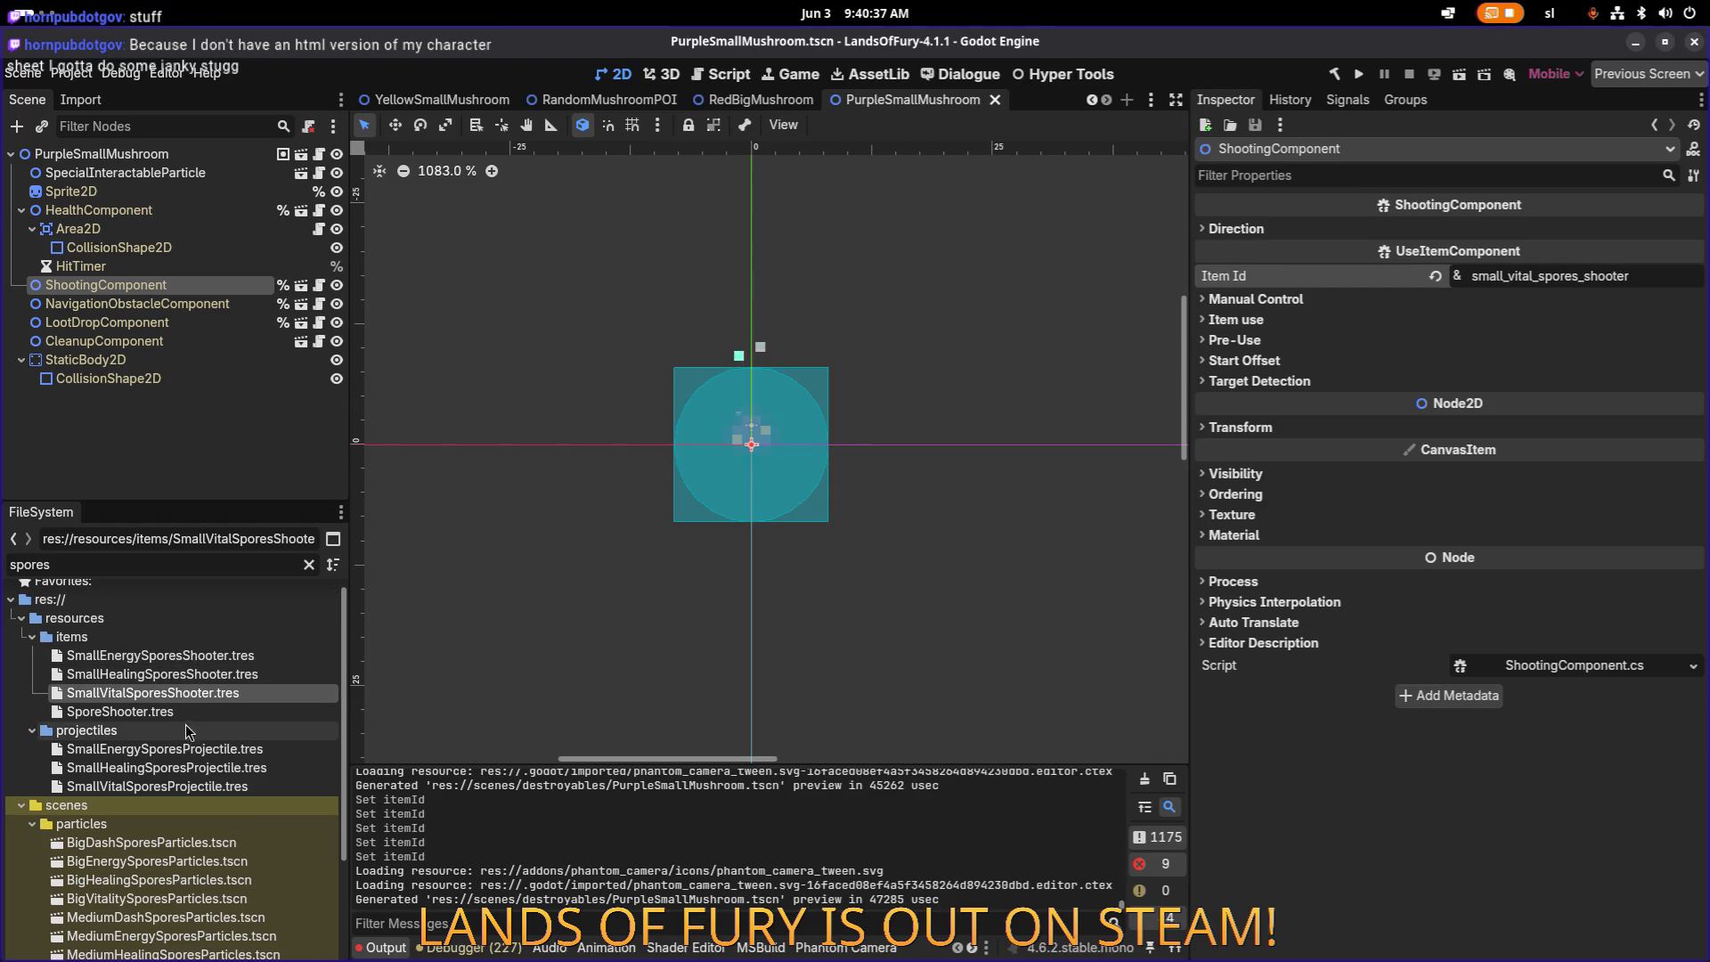
Step: Turn on Timer Independent under Manual Control and save
{"action": "left_click", "coordinate": [1292, 301]}
{"action": "left_click", "coordinate": [1465, 320]}
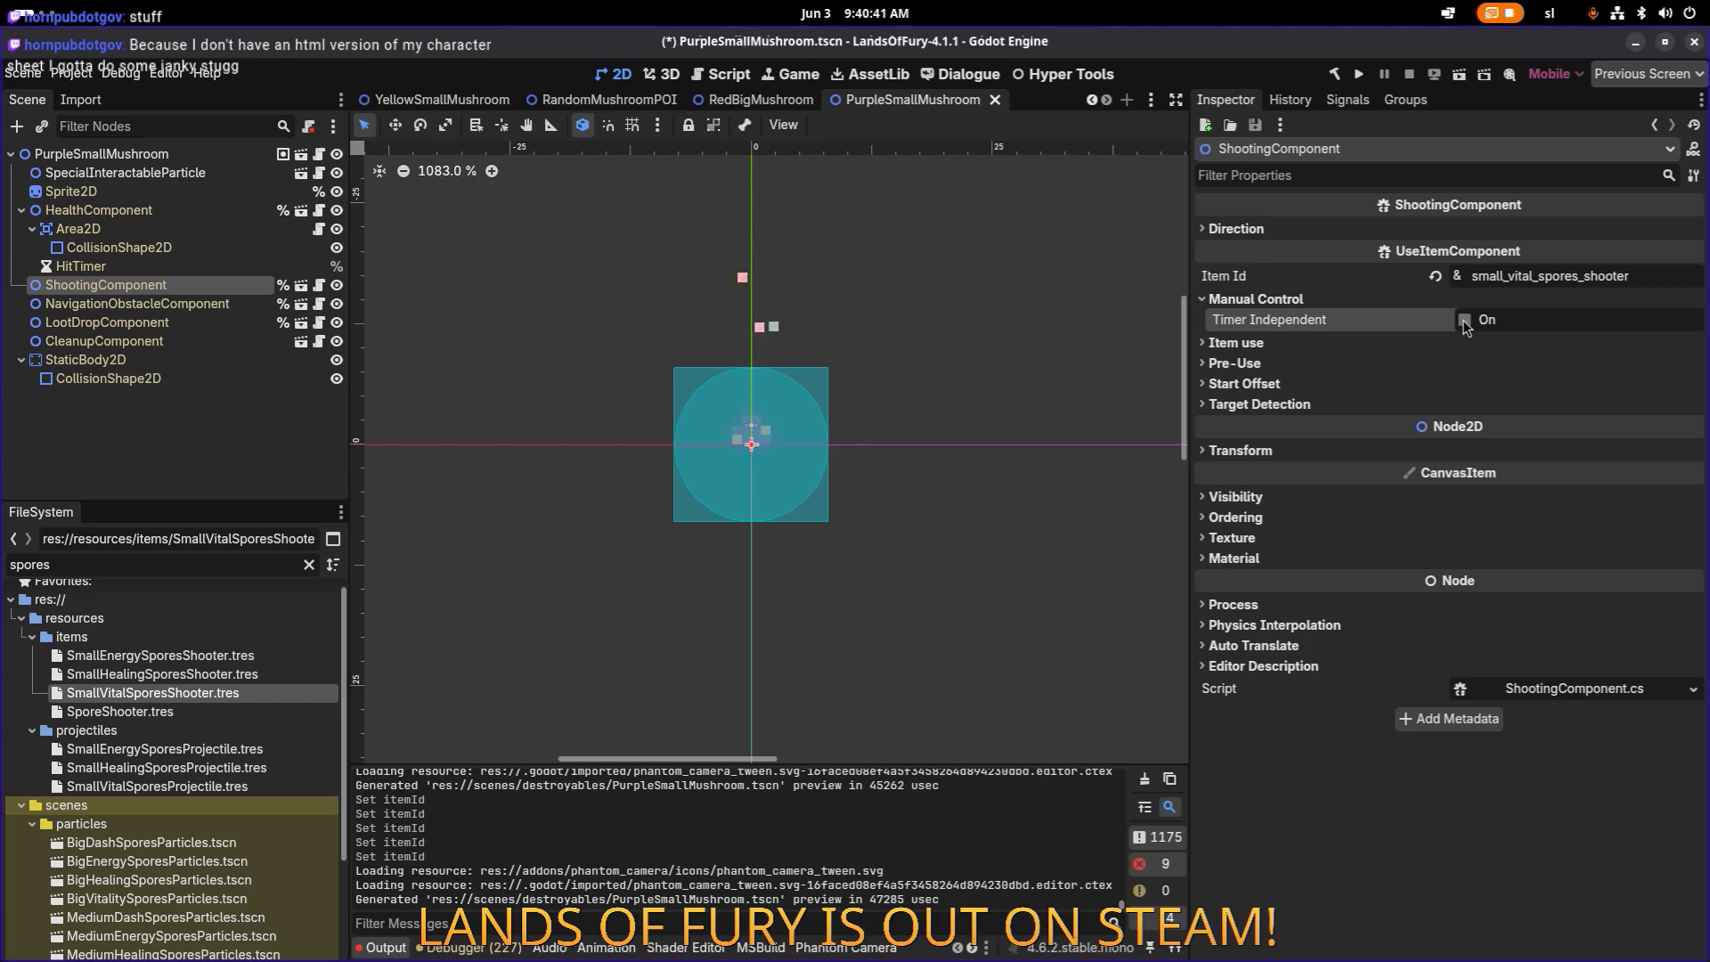
{"action": "key", "text": "ctrl+s"}
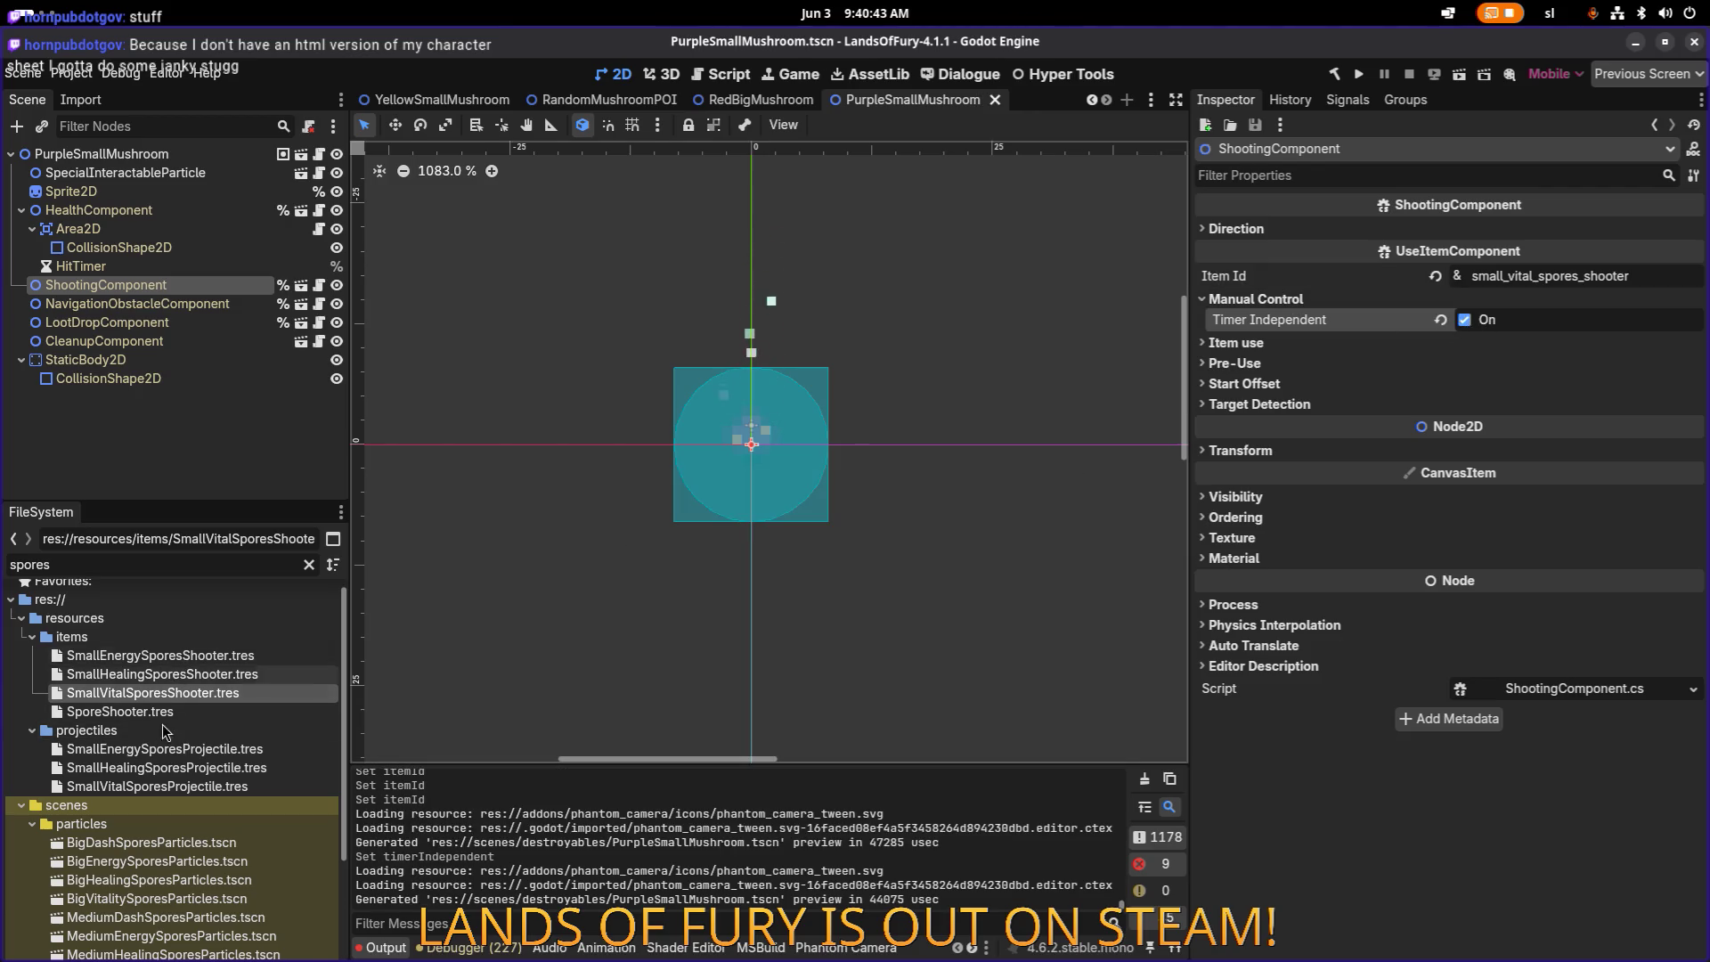
Step: Check SmallVitalSporesShooter.tres has Id small_vital_spores_shooter, save it, and clear the node selection
{"action": "left_click", "coordinate": [207, 752]}
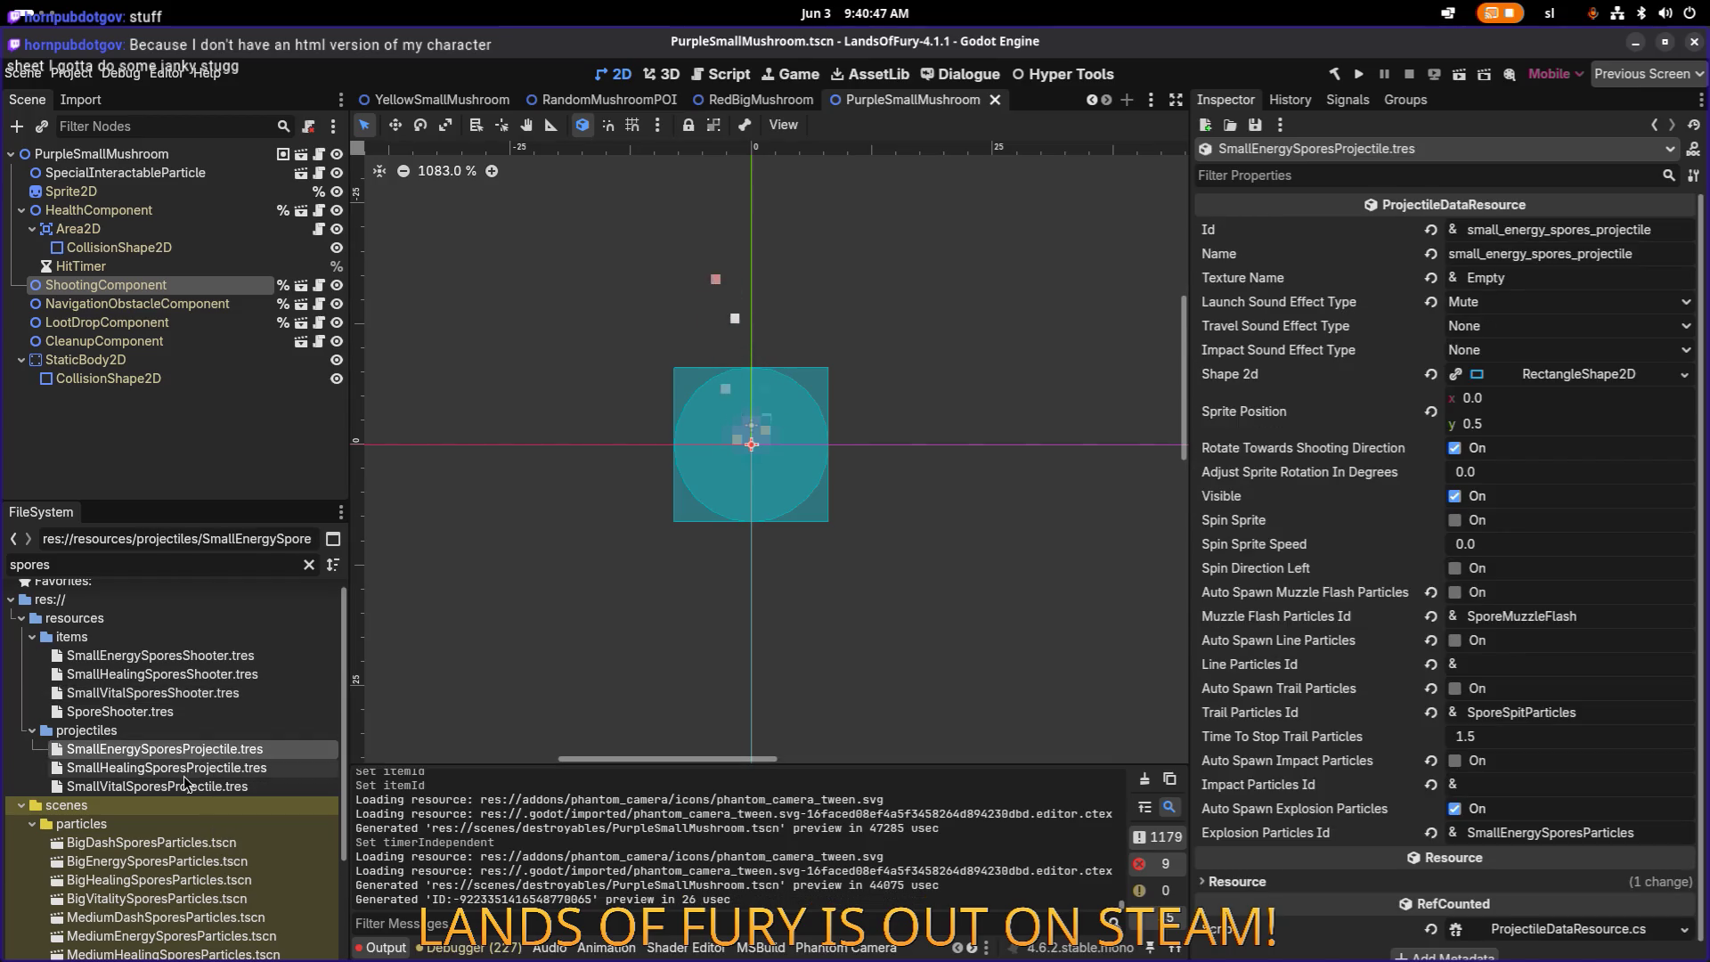
{"action": "left_click", "coordinate": [196, 694]}
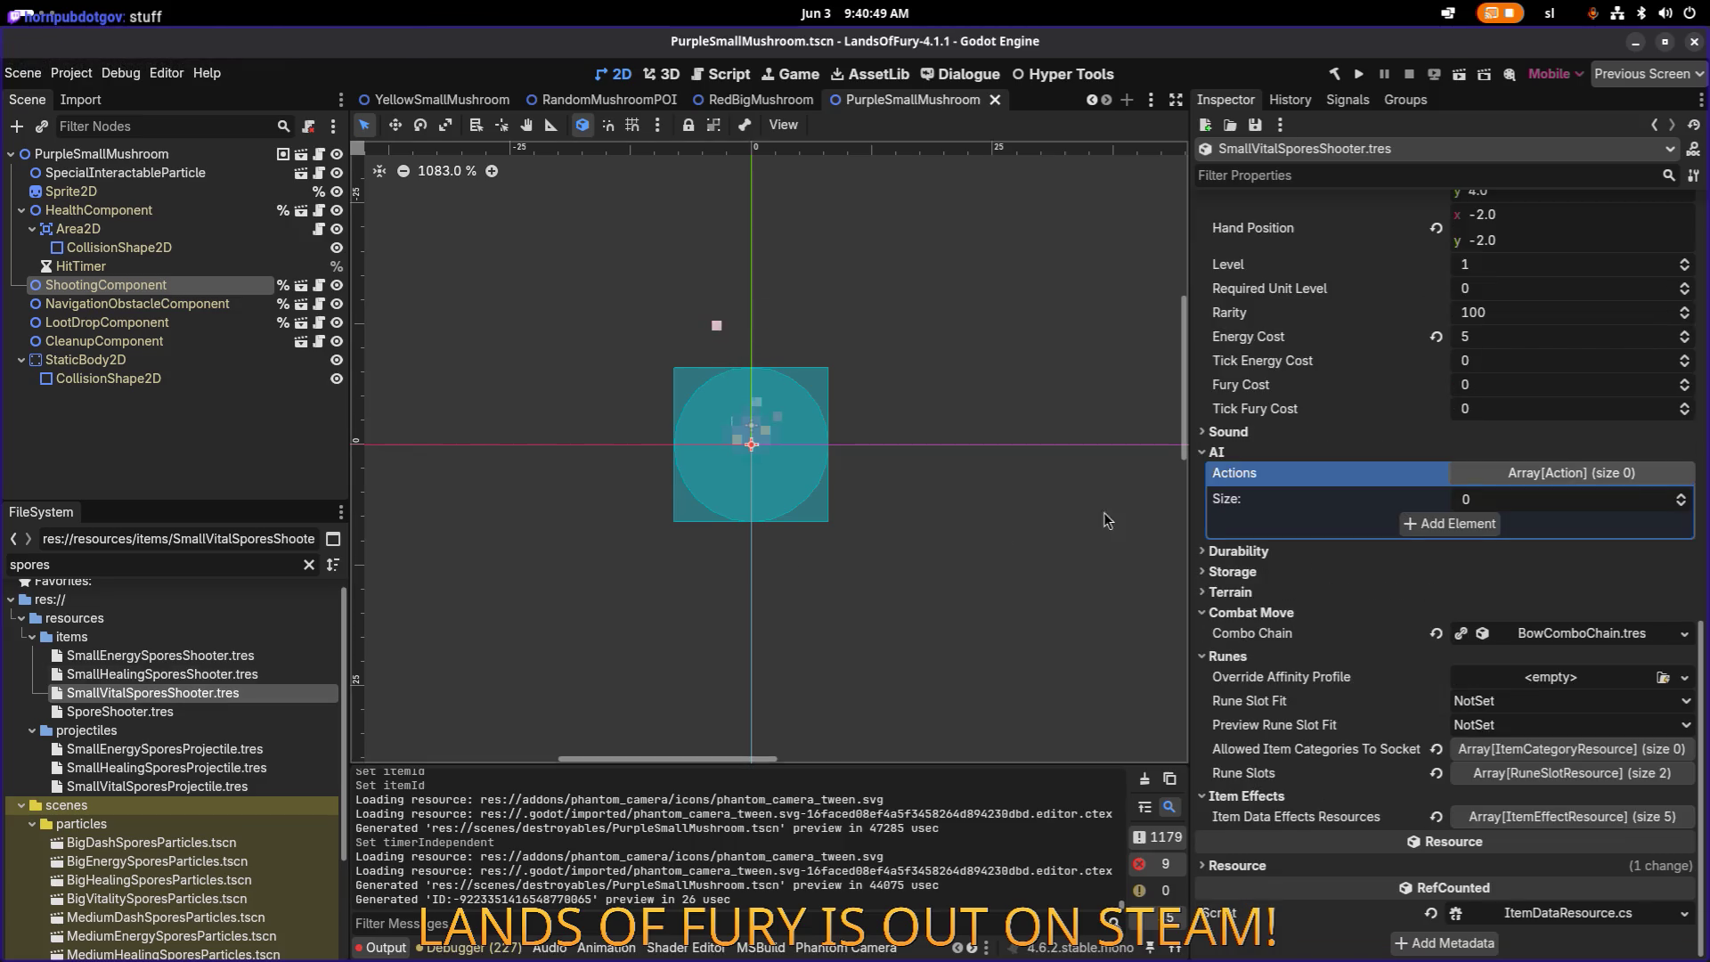
{"action": "double_click", "coordinate": [1624, 284]}
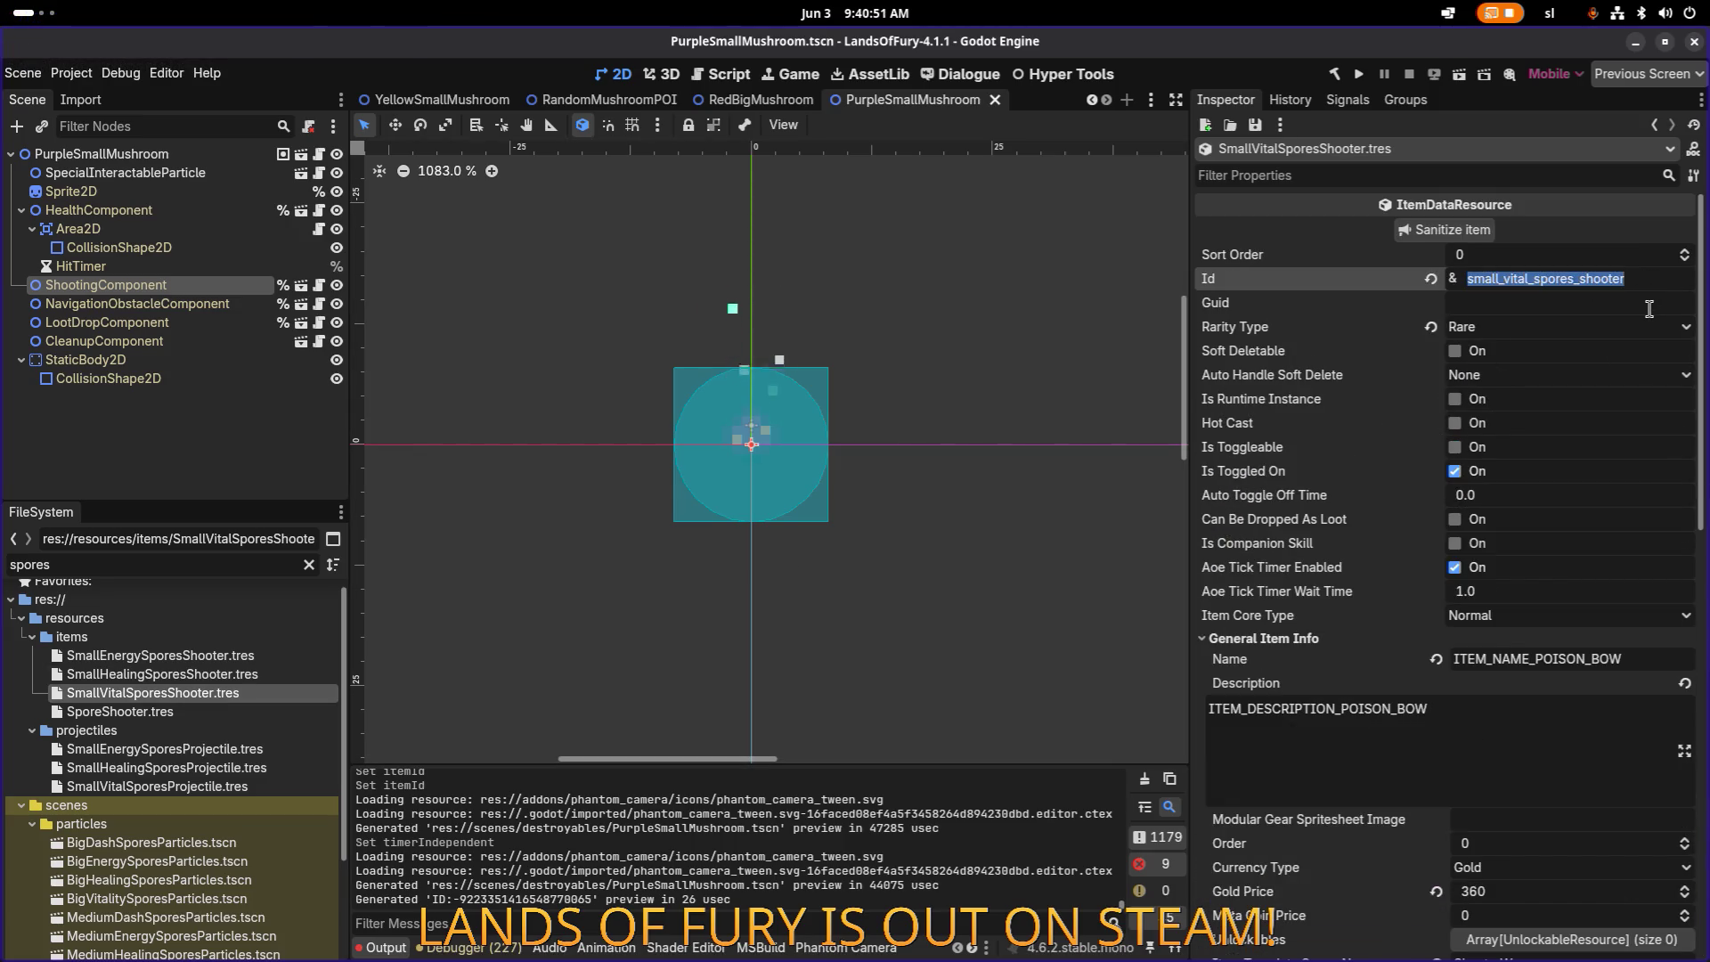
{"action": "key", "text": "Return"}
{"action": "key", "text": "ctrl+s"}
{"action": "left_click", "coordinate": [98, 154]}
{"action": "left_click", "coordinate": [146, 421]}
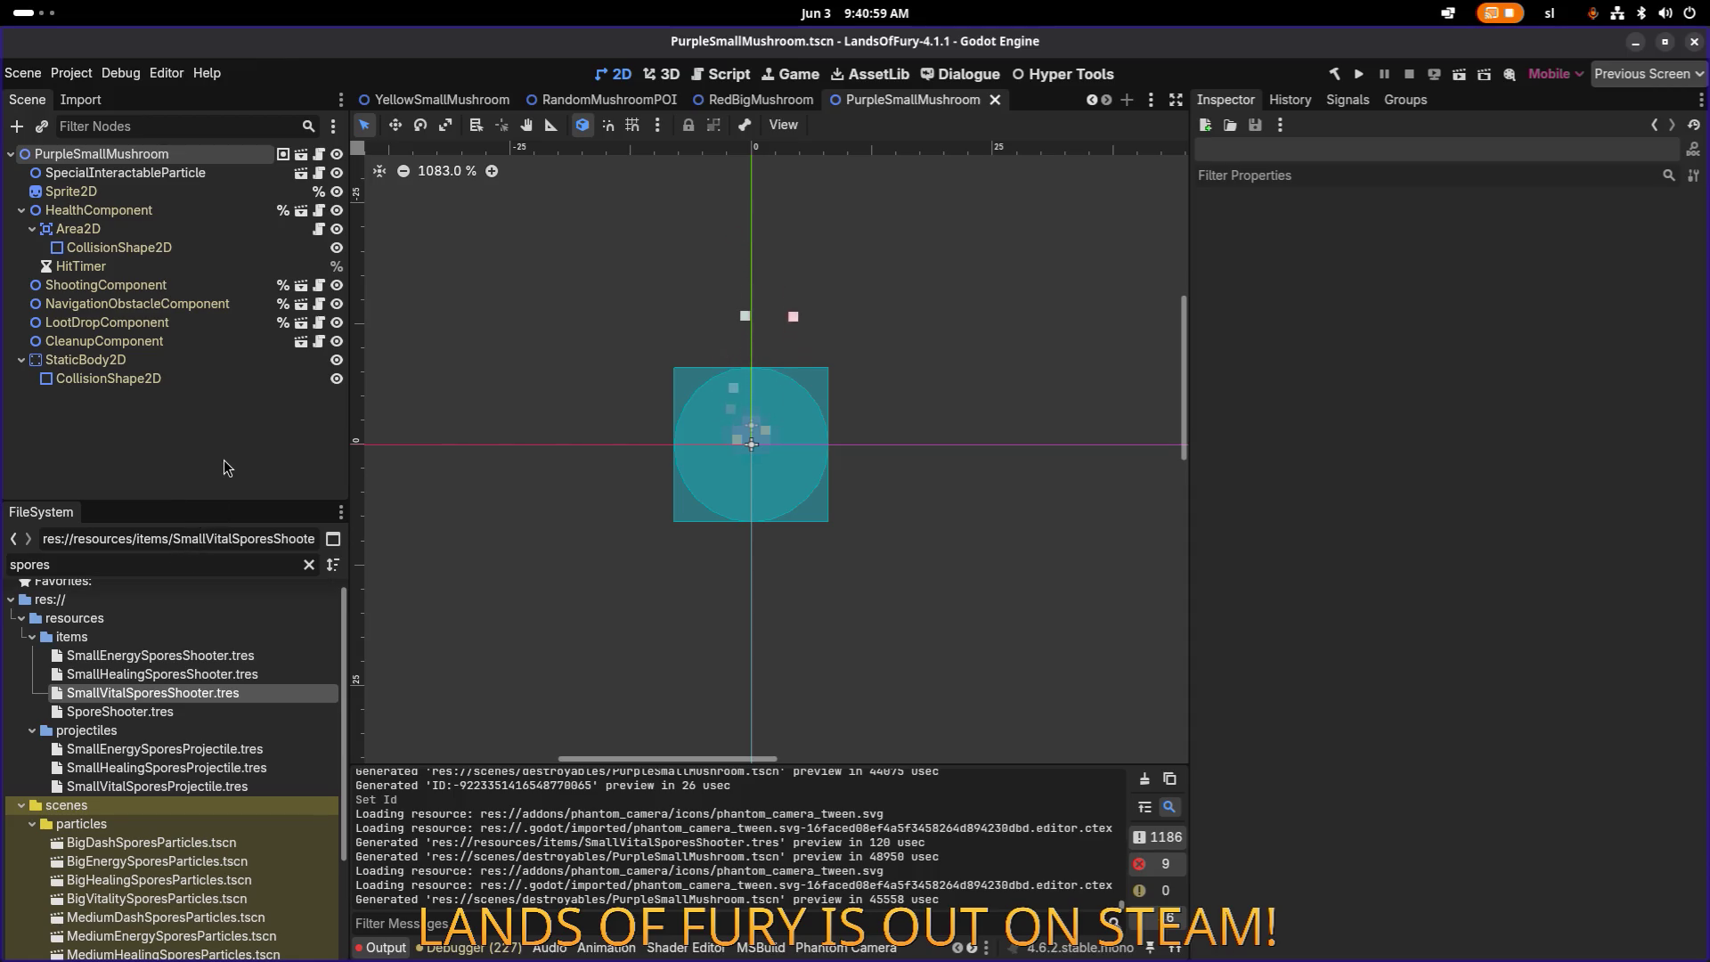
{"action": "left_click", "coordinate": [210, 674]}
Step: Inspect the Projectile Data of SmallVitalSporesShooter's element 4 spawn-projectile effect, then open the scene picker
{"action": "left_click", "coordinate": [203, 692]}
{"action": "scroll", "coordinate": [1510, 624], "scroll_direction": "down", "scroll_amount": 10}
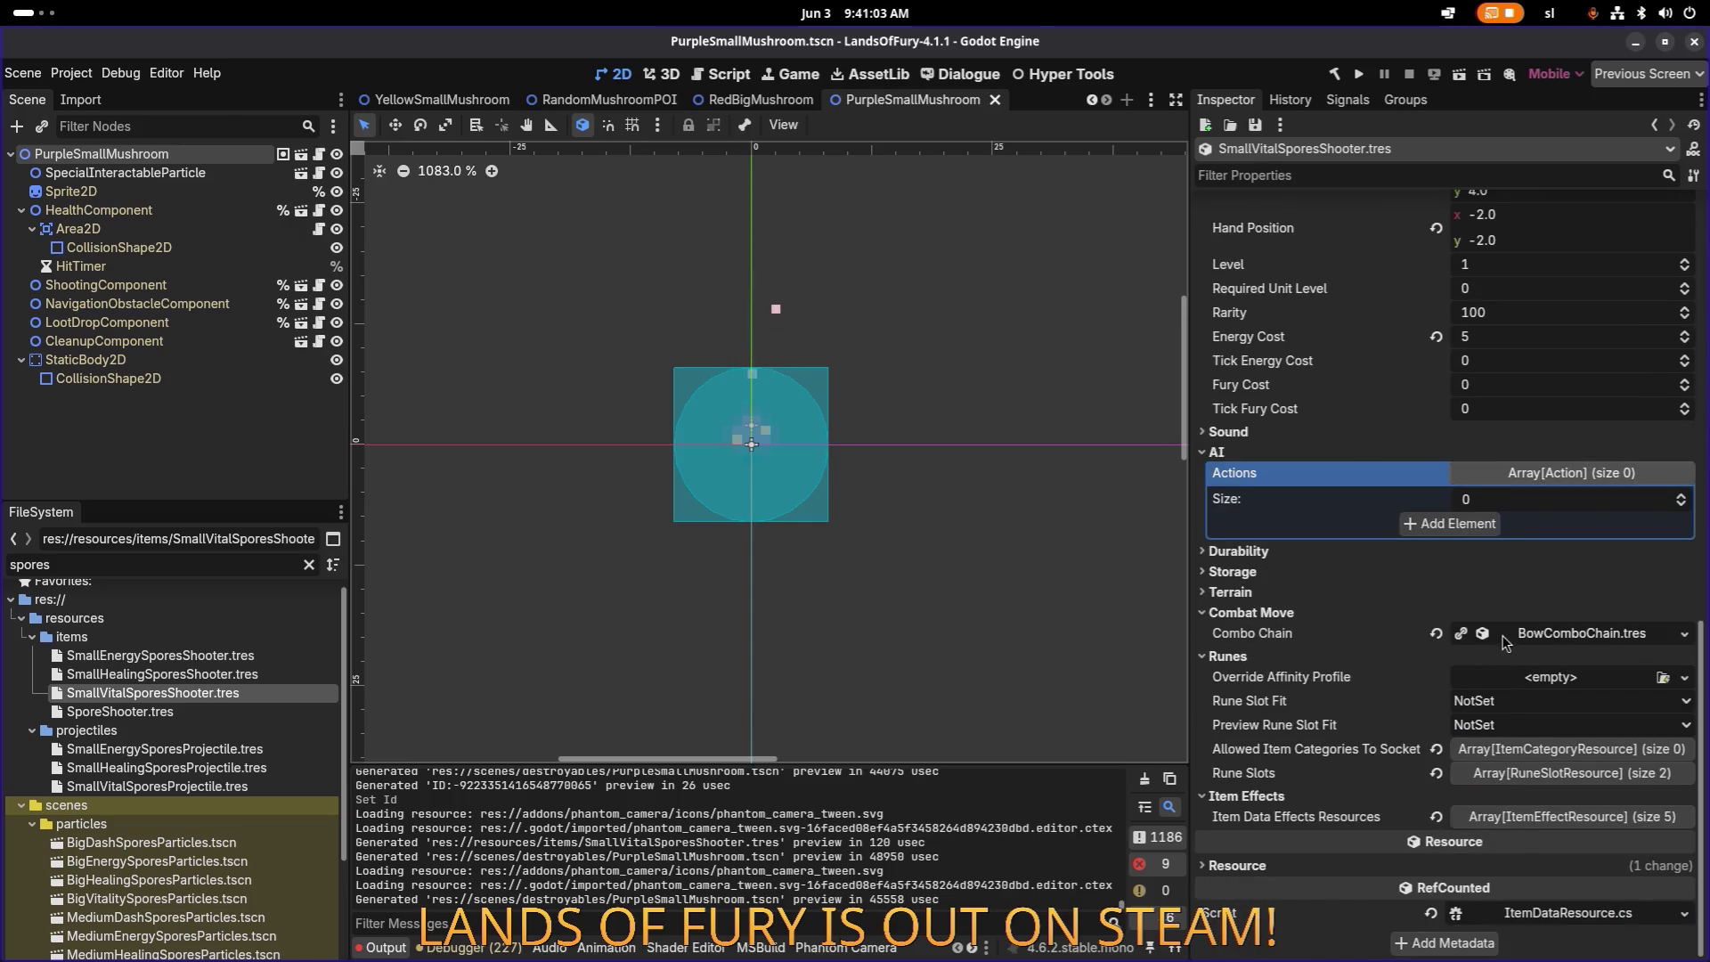
{"action": "left_click", "coordinate": [1572, 816]}
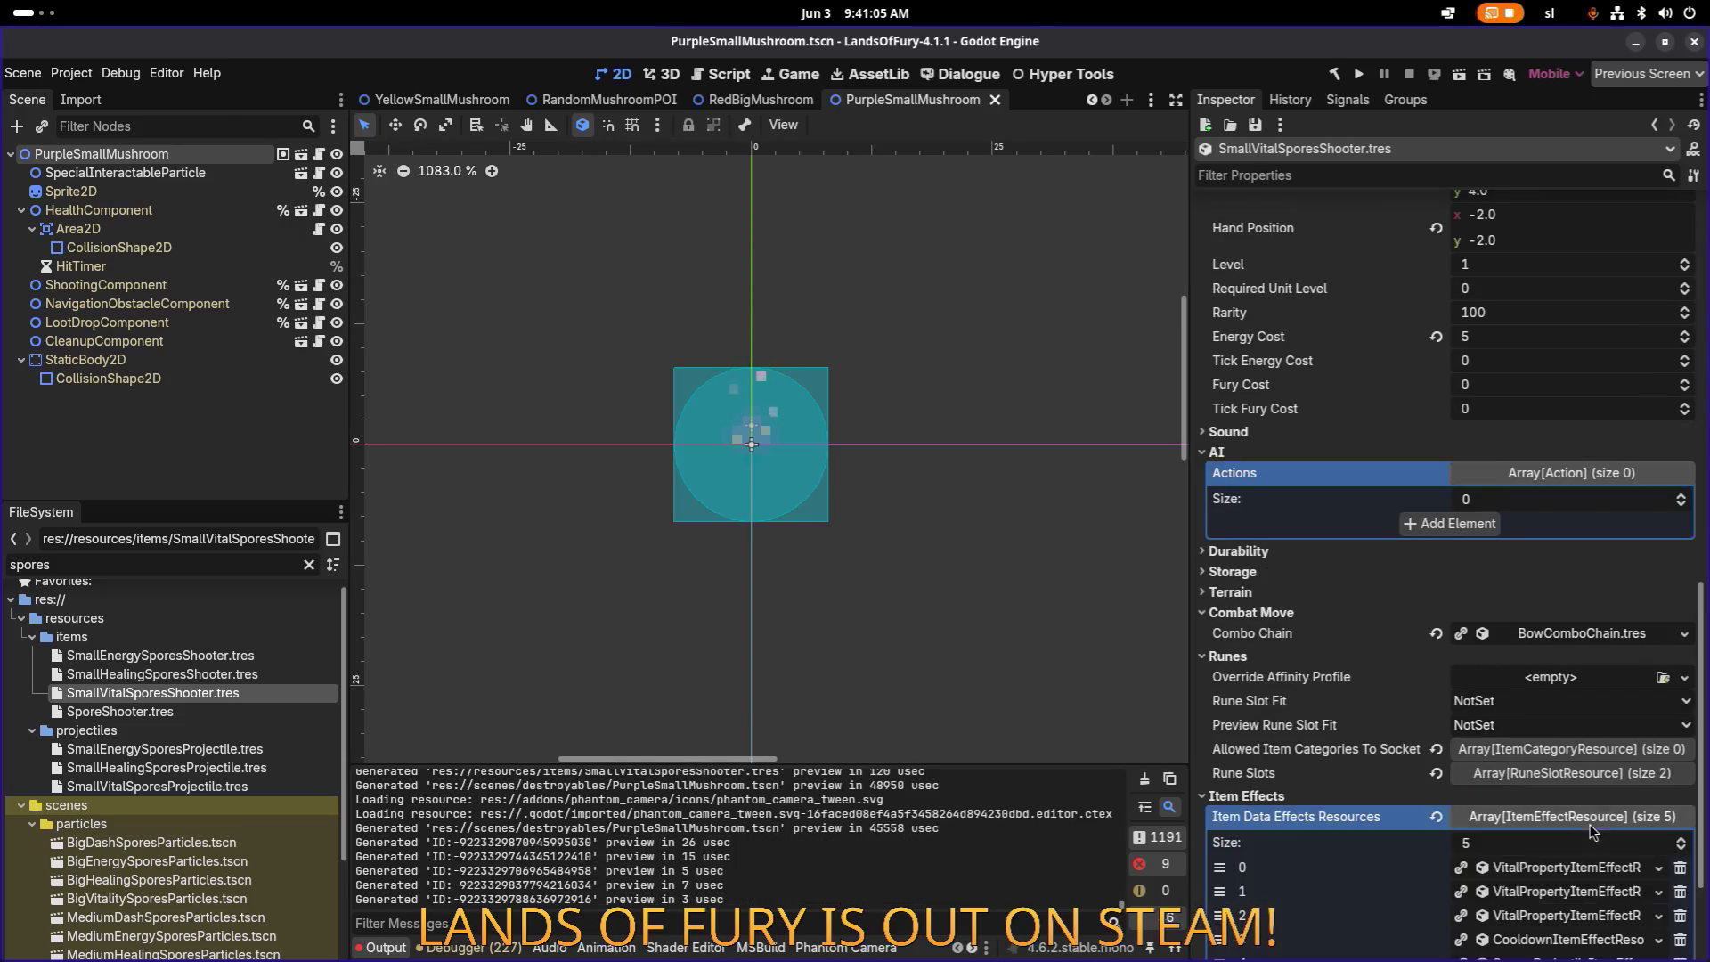
{"action": "scroll", "coordinate": [1577, 756], "scroll_direction": "down", "scroll_amount": 3}
{"action": "left_click", "coordinate": [1564, 788]}
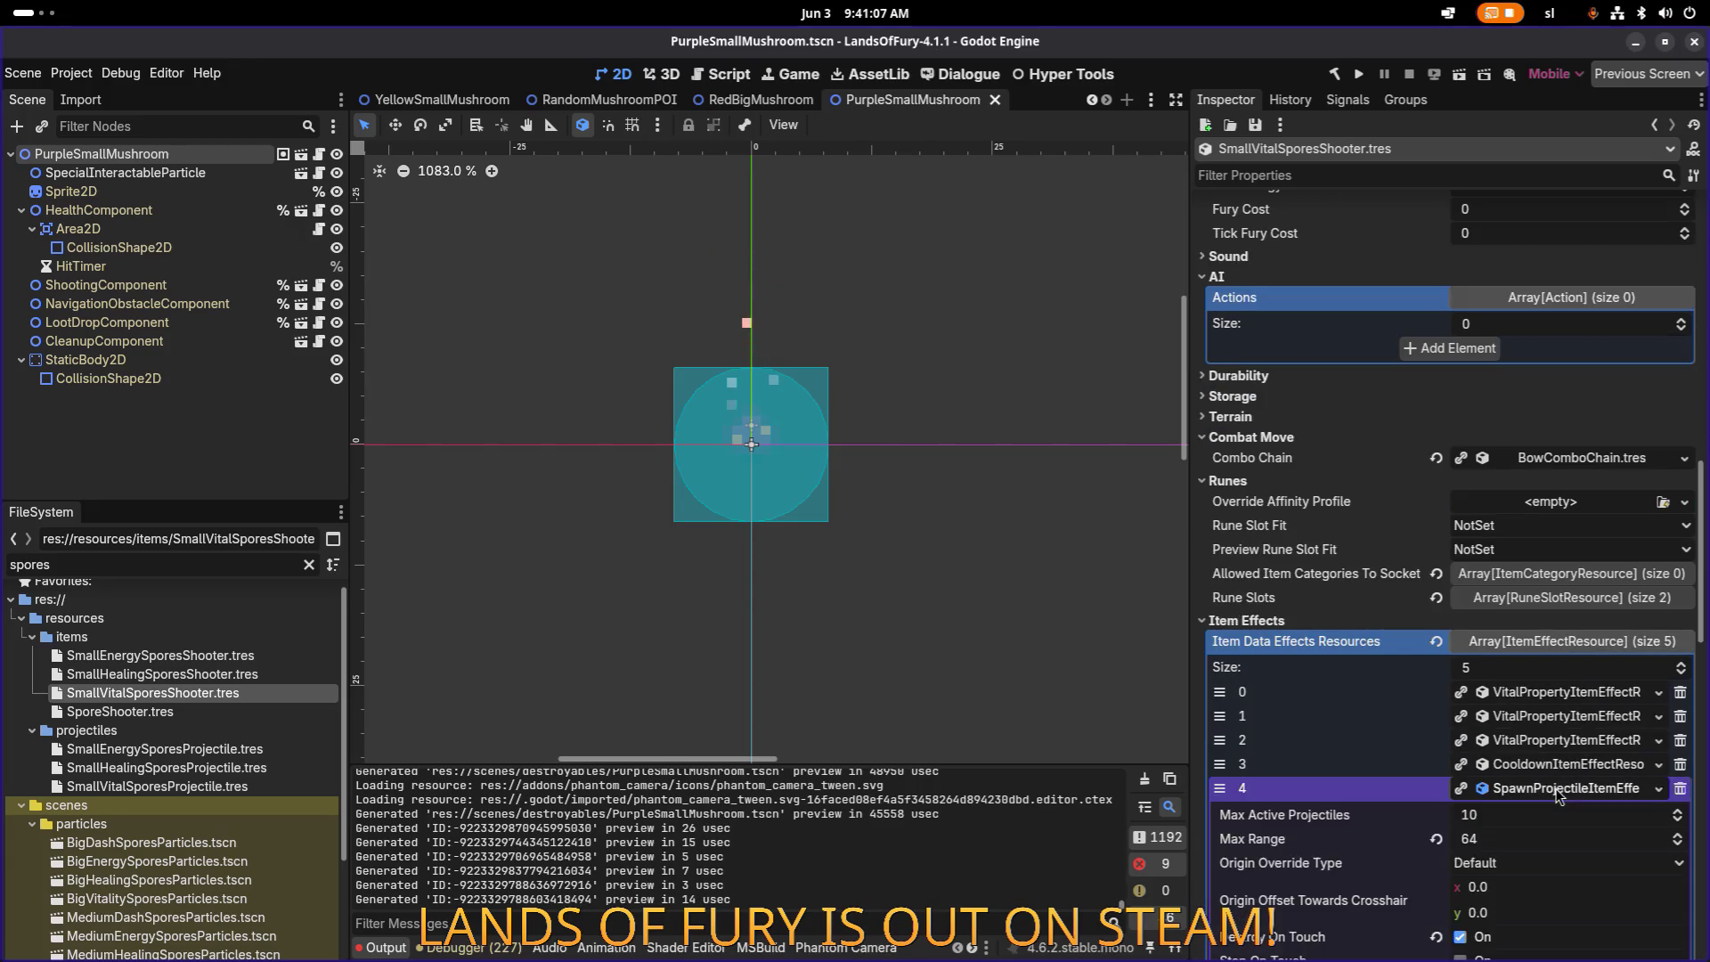
{"action": "scroll", "coordinate": [1561, 724], "scroll_direction": "down", "scroll_amount": 10}
{"action": "scroll", "coordinate": [1561, 723], "scroll_direction": "down", "scroll_amount": 3}
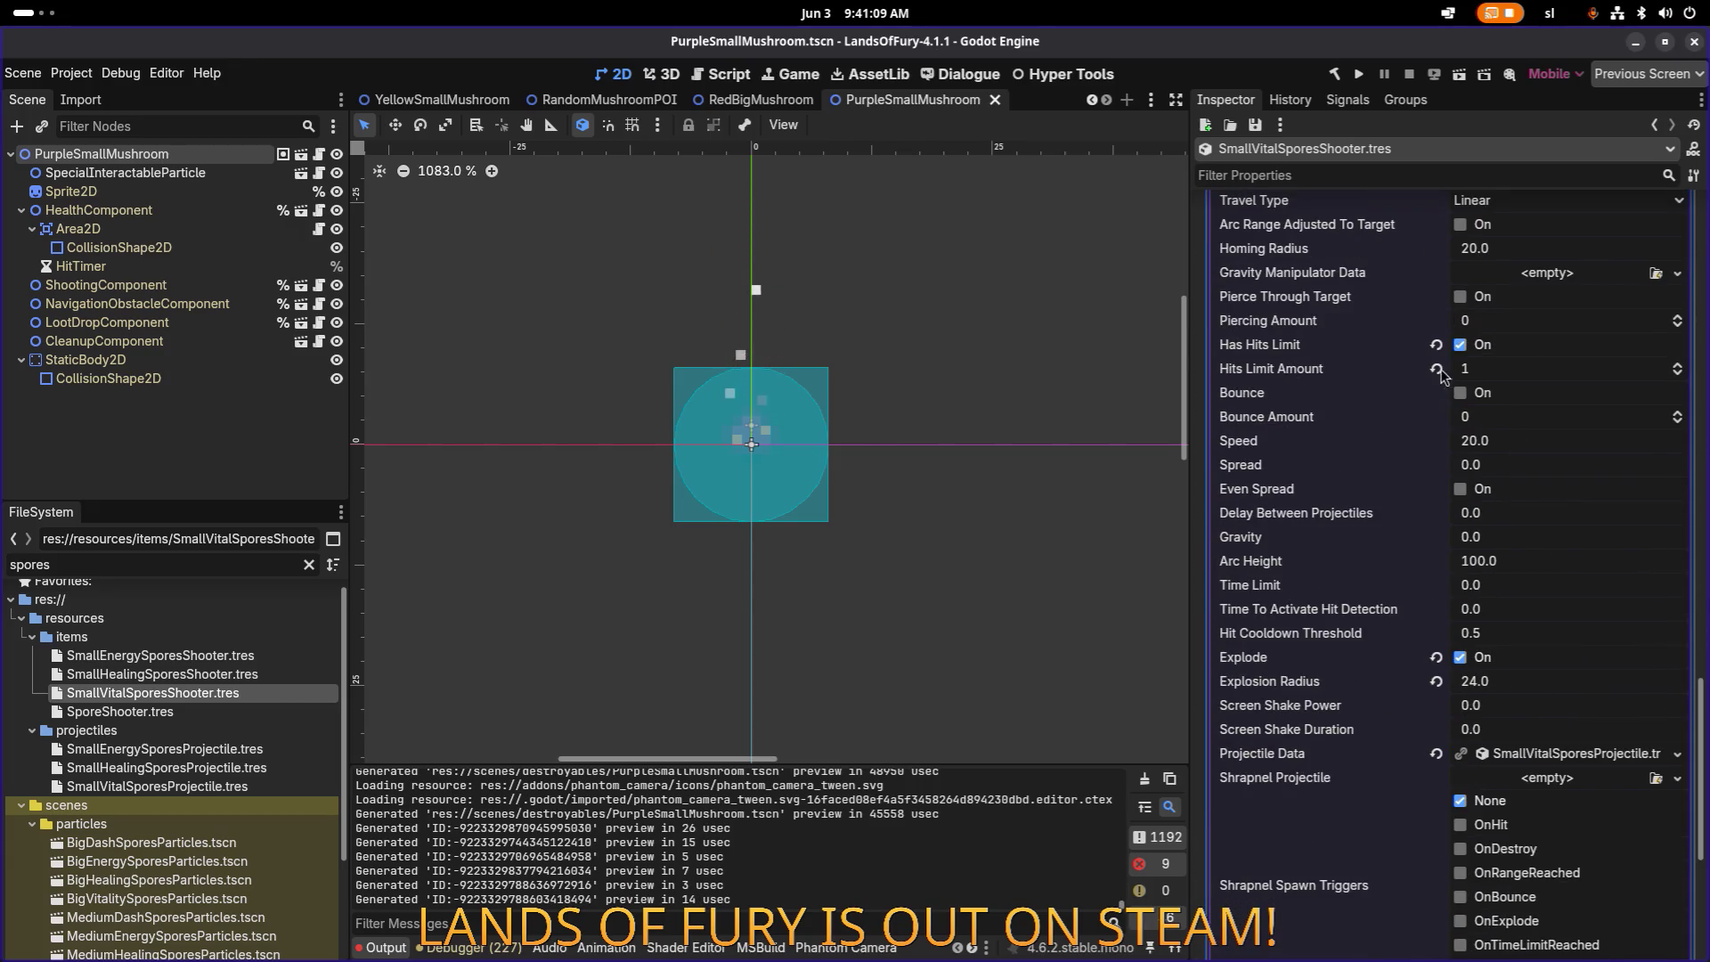
{"action": "left_click", "coordinate": [1572, 758]}
{"action": "scroll", "coordinate": [1568, 730], "scroll_direction": "down", "scroll_amount": 15}
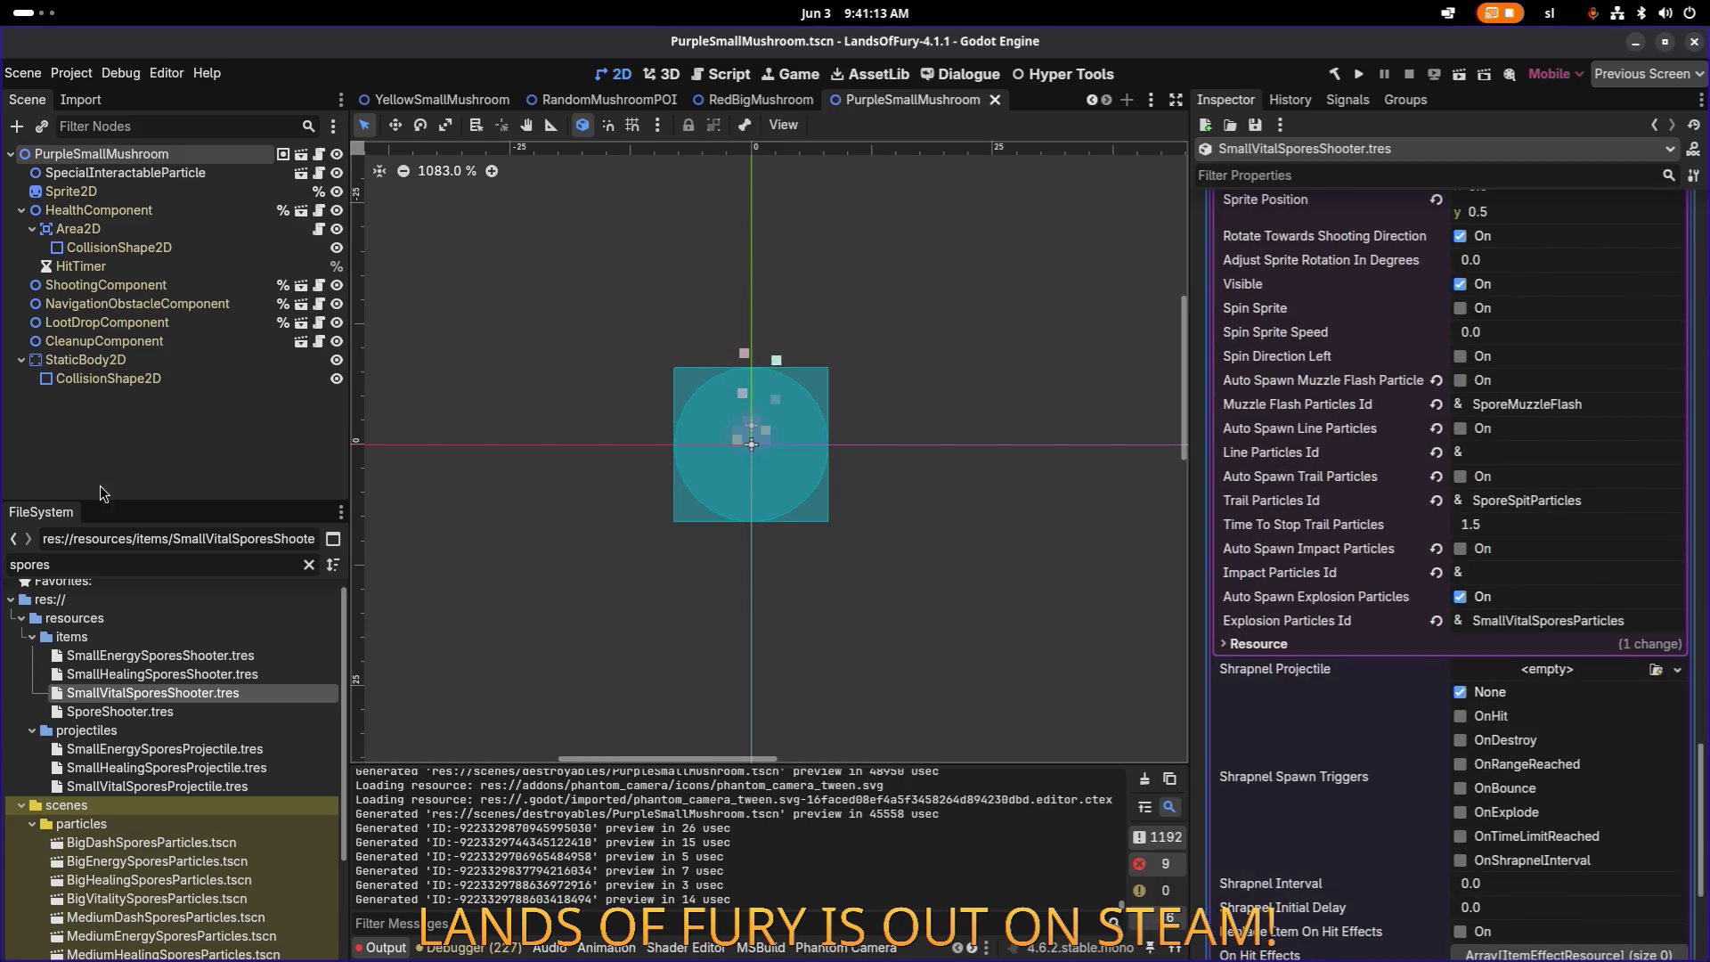
{"action": "key", "text": "ctrl+shift+o"}
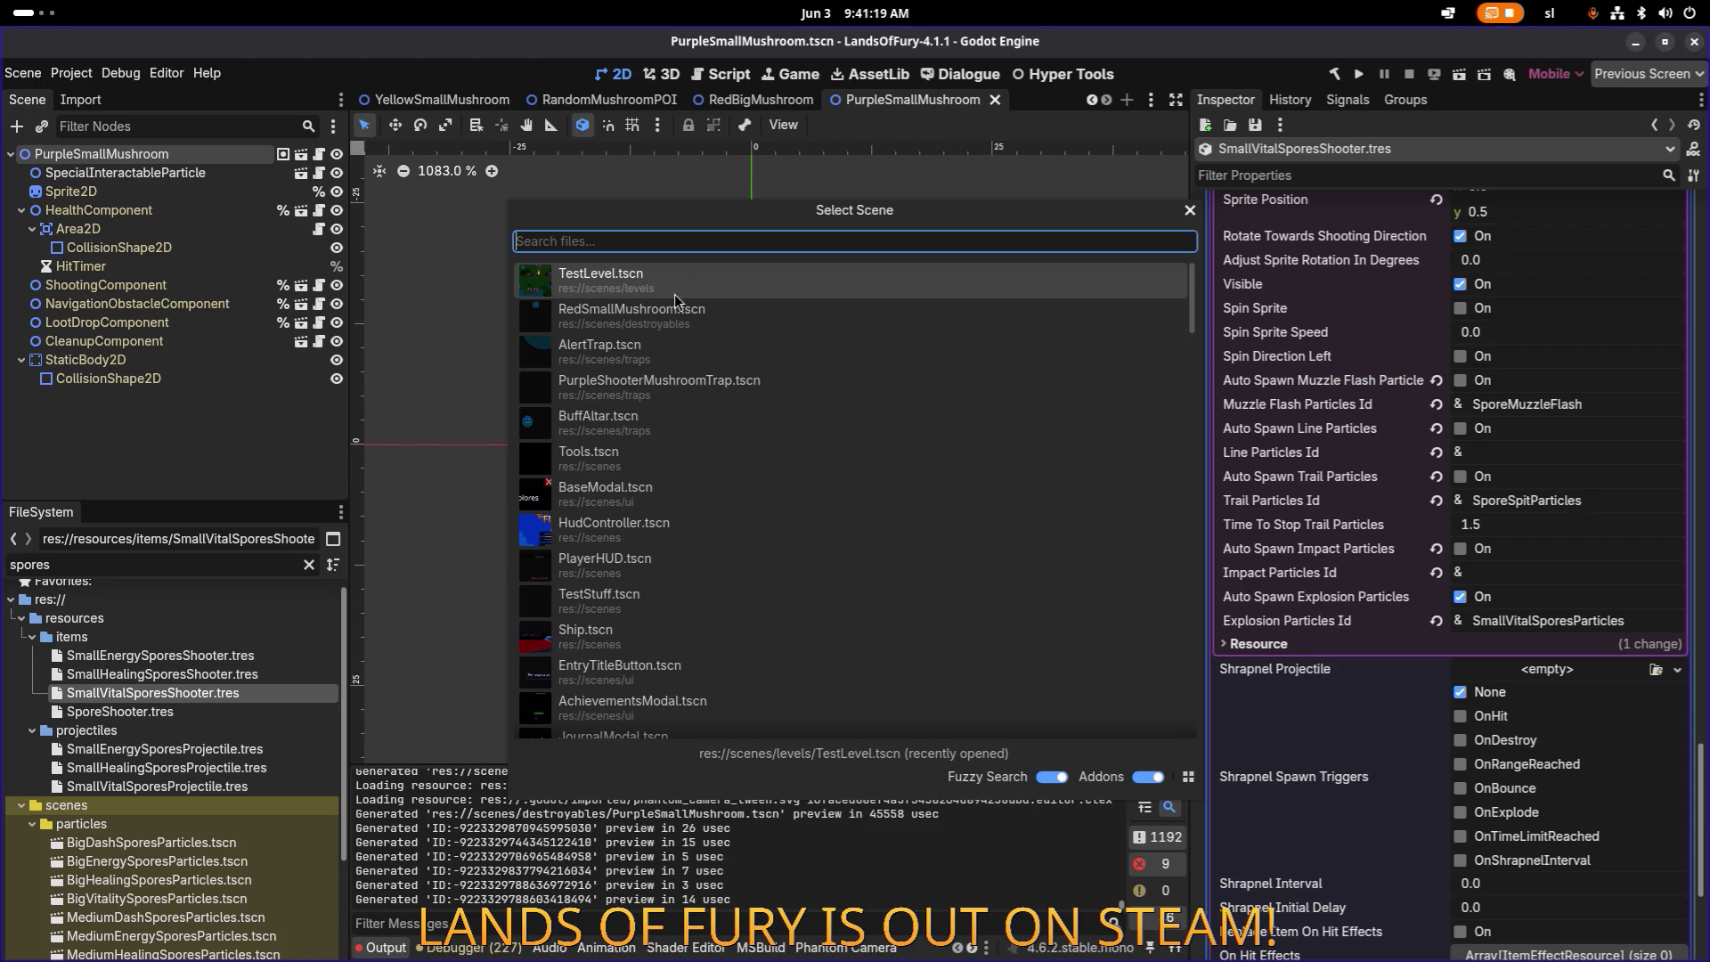
Step: Open TestLevel.tscn from the Select Scene list
{"action": "key", "text": "Return"}
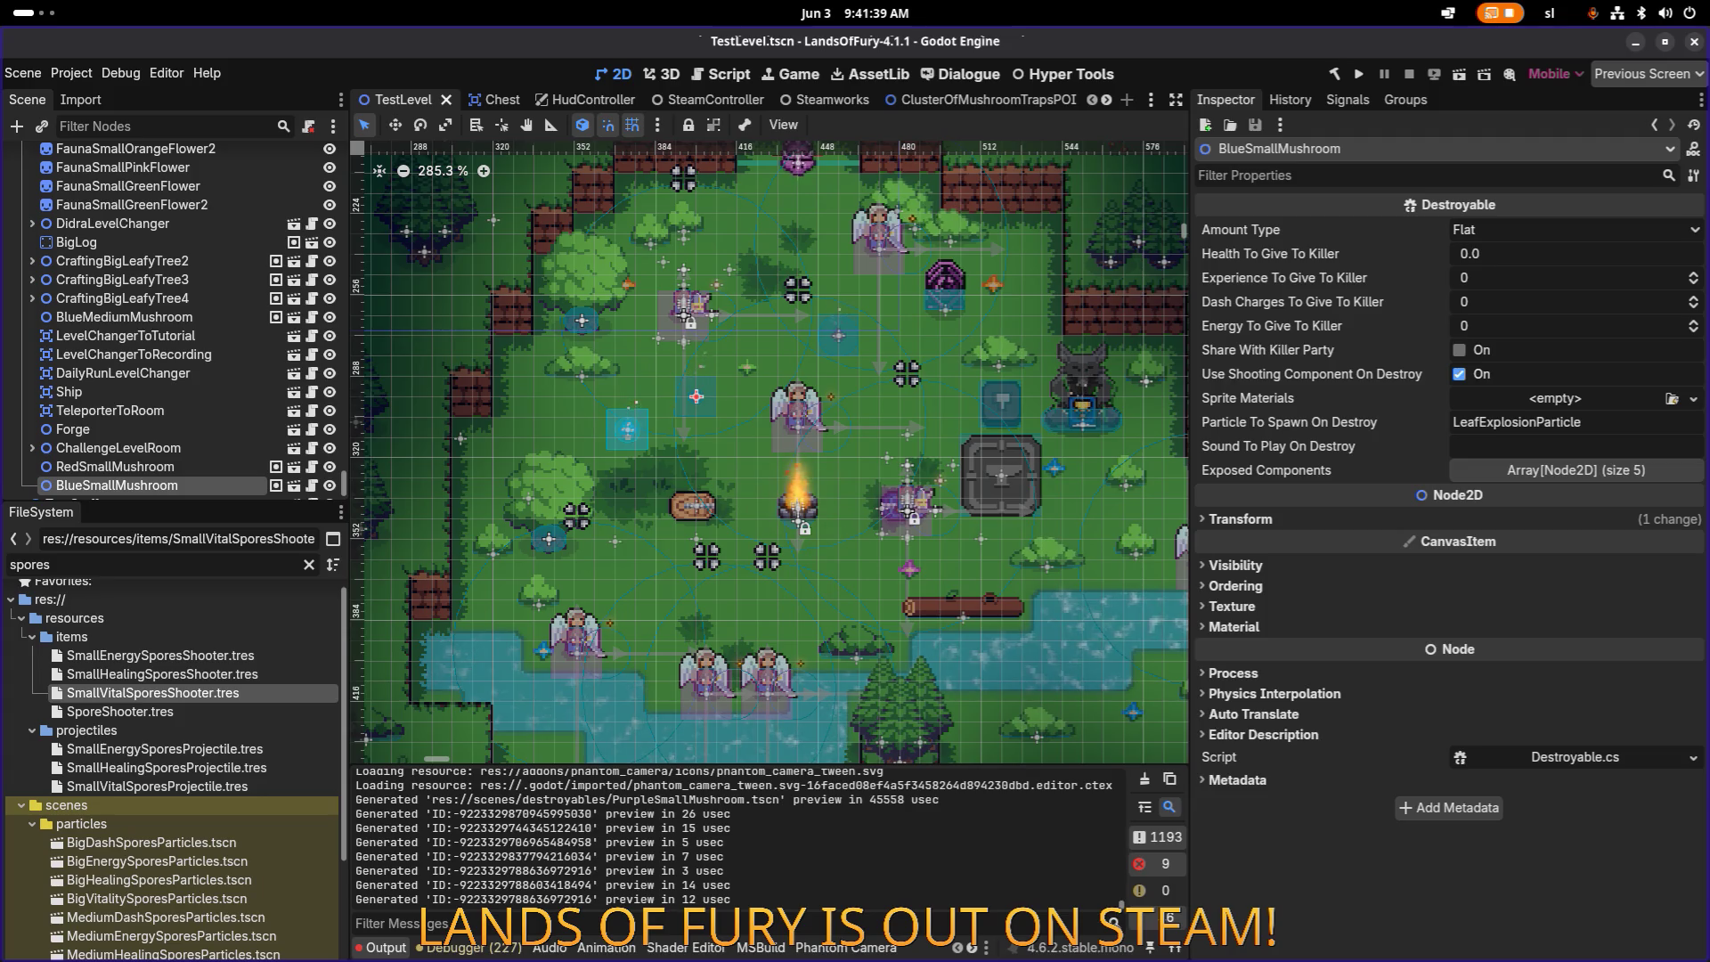
{"action": "double_click", "coordinate": [196, 563]}
Step: Filter for 'purplesma', drop a PurpleSmallMushroom instance into TestLevel, save, and run the project
{"action": "key", "text": "BackSpace"}
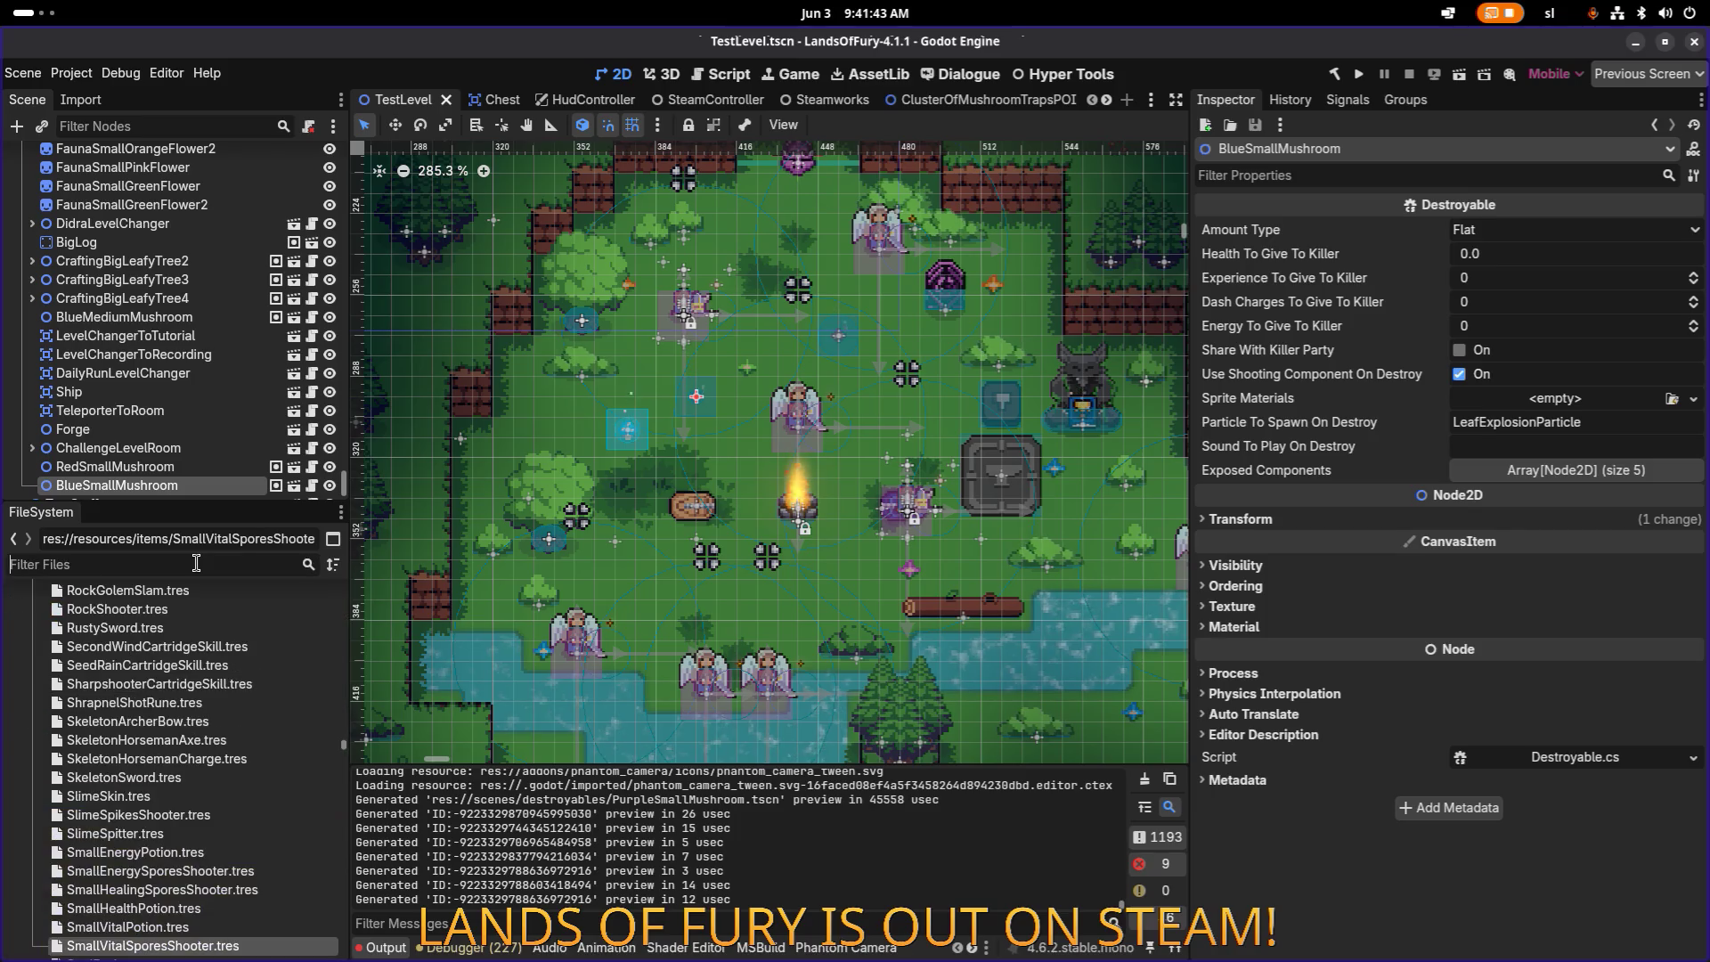
{"action": "scroll", "coordinate": [207, 485], "scroll_direction": "down", "scroll_amount": 3}
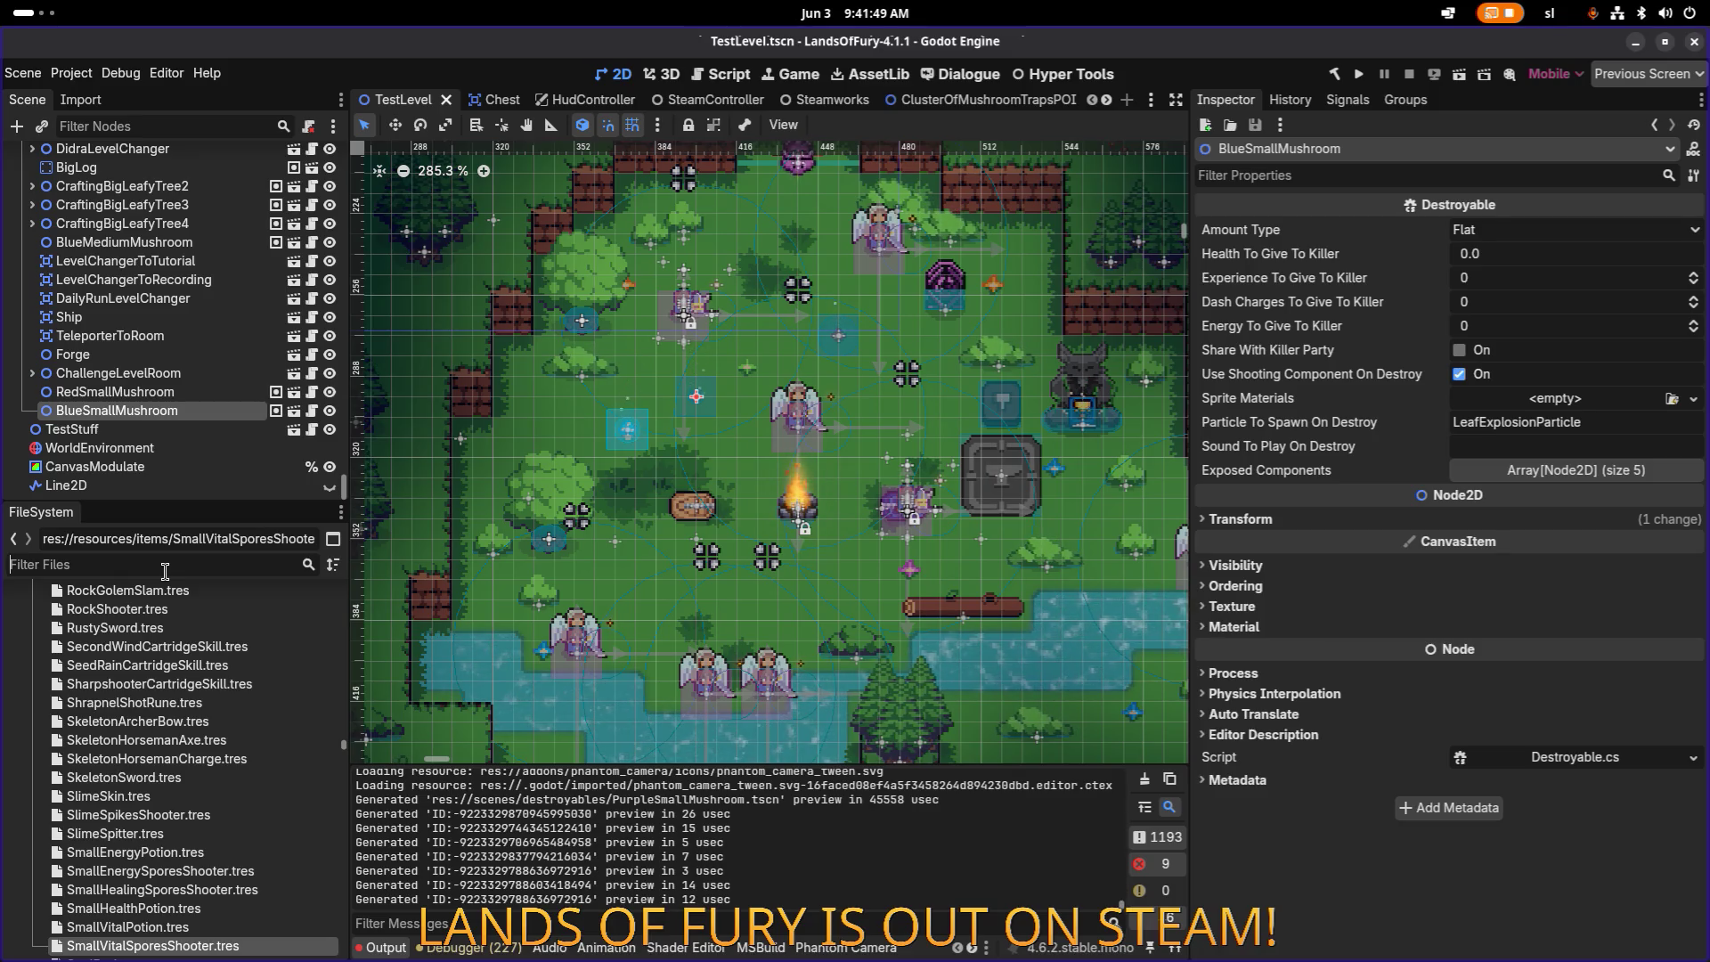
{"action": "type", "text": "pu"}
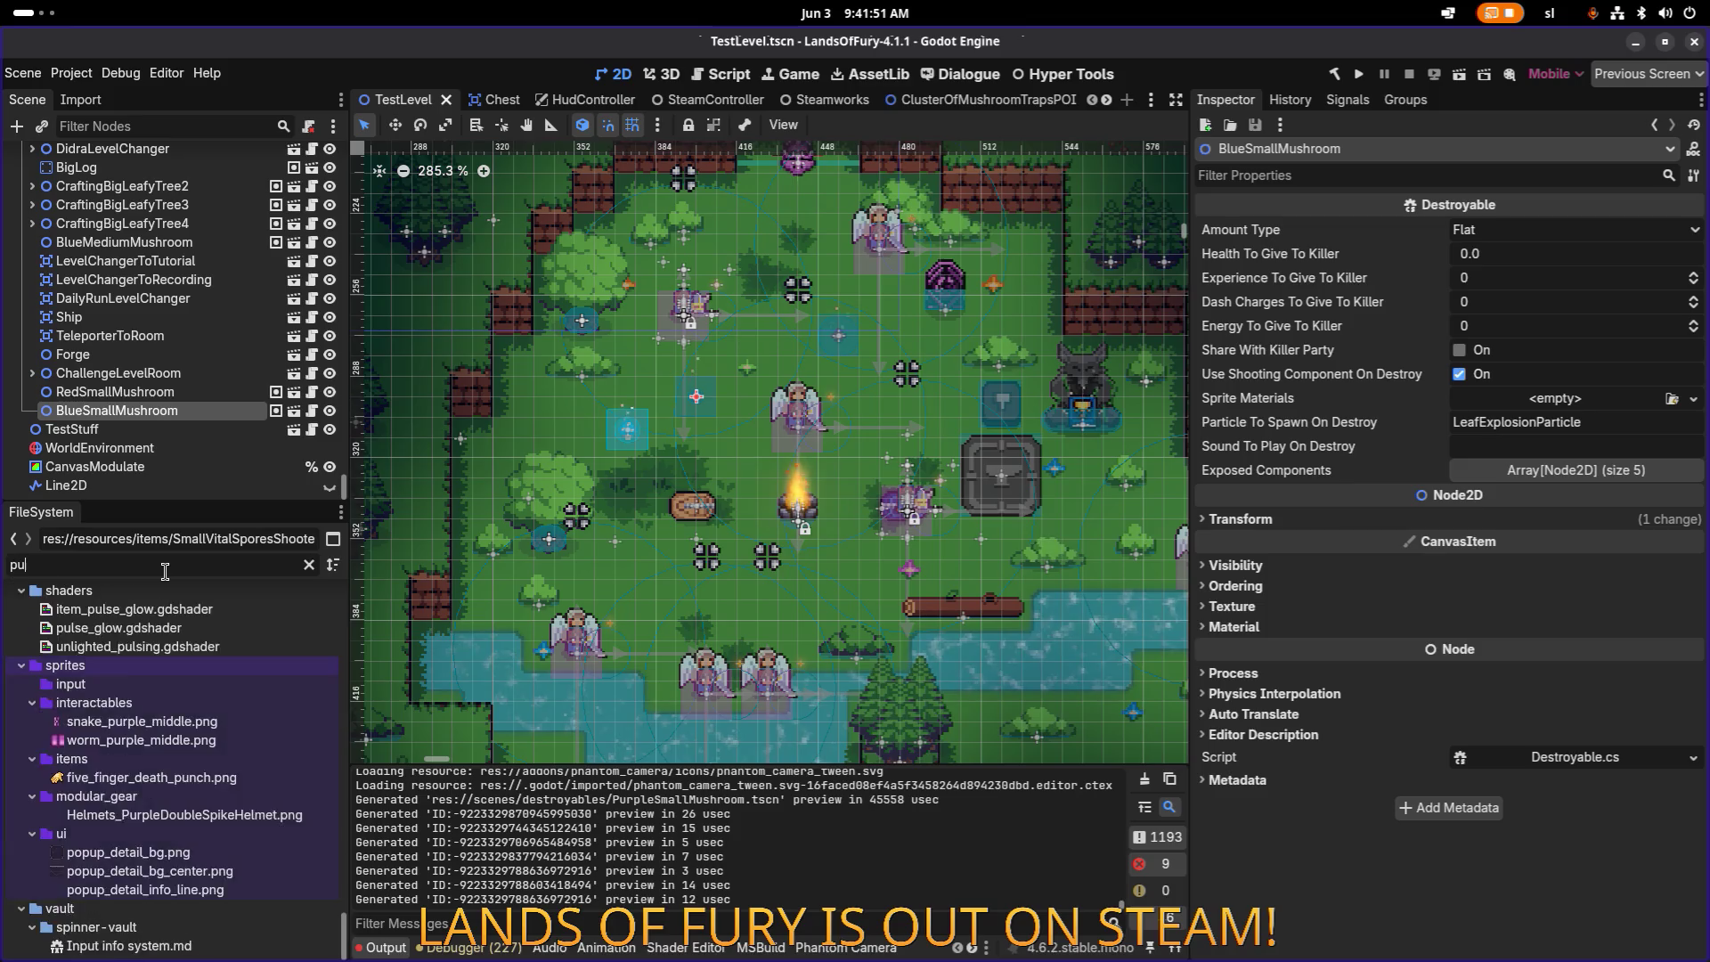
{"action": "type", "text": "rplesma"}
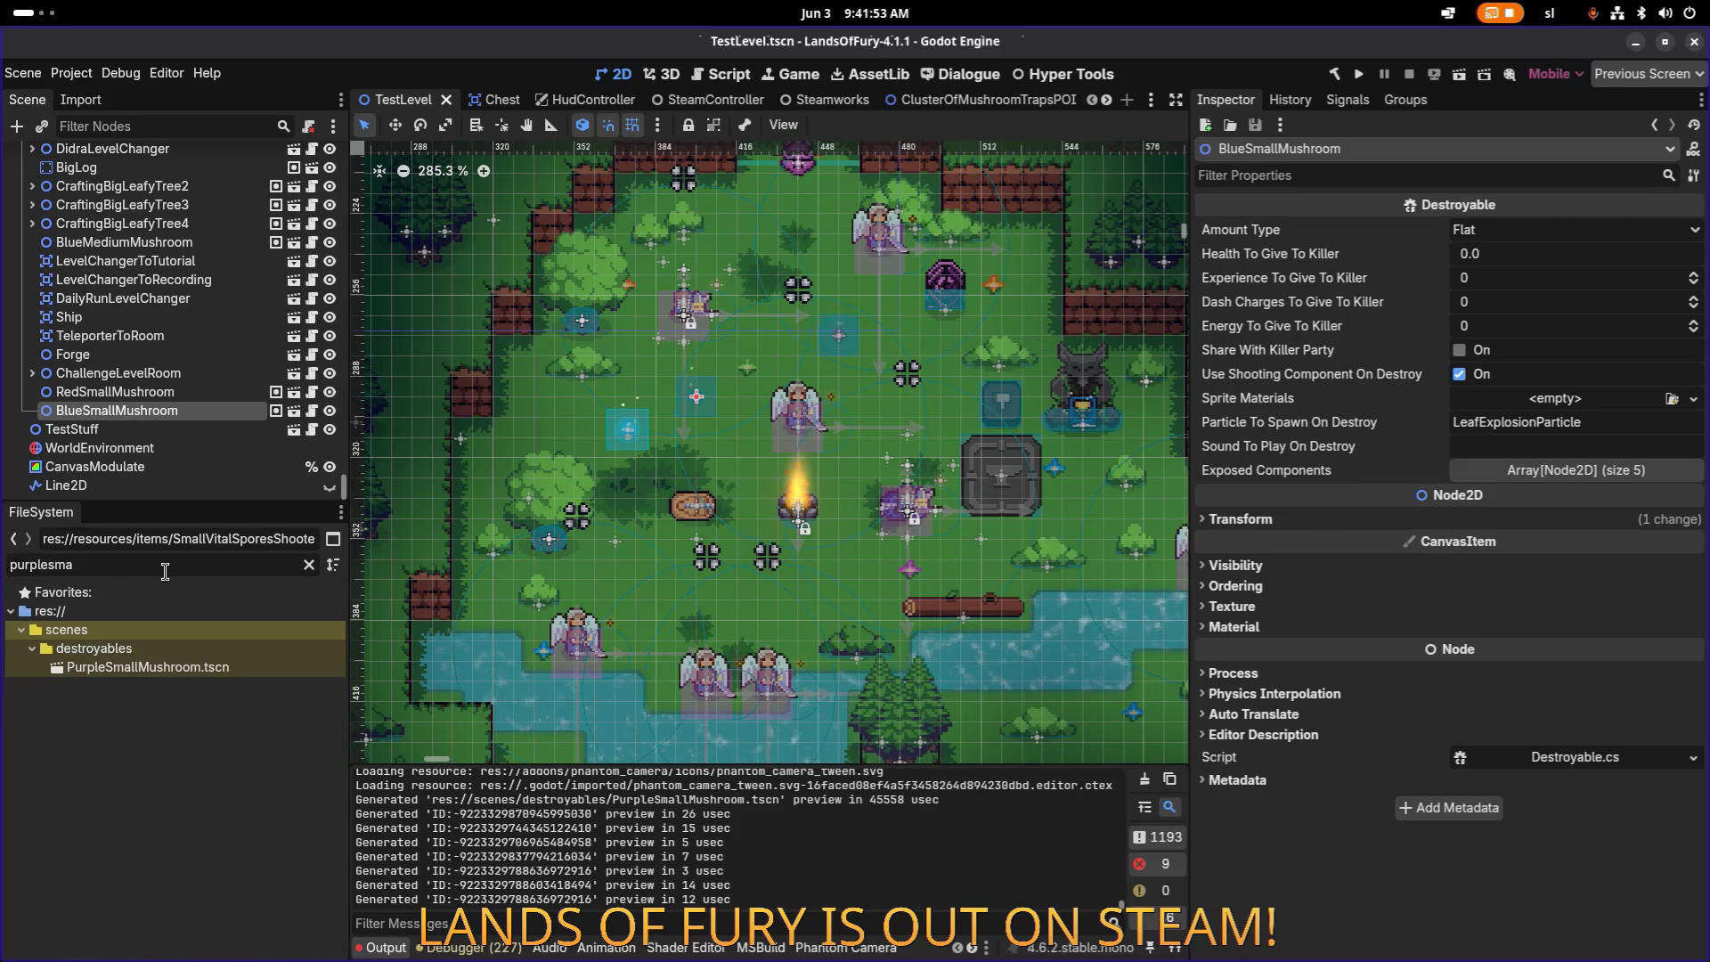
{"action": "mouse_move", "coordinate": [148, 667]}
{"action": "left_mouse_down"}
{"action": "mouse_move", "coordinate": [744, 468]}
{"action": "mouse_move", "coordinate": [751, 360]}
{"action": "left_mouse_up"}
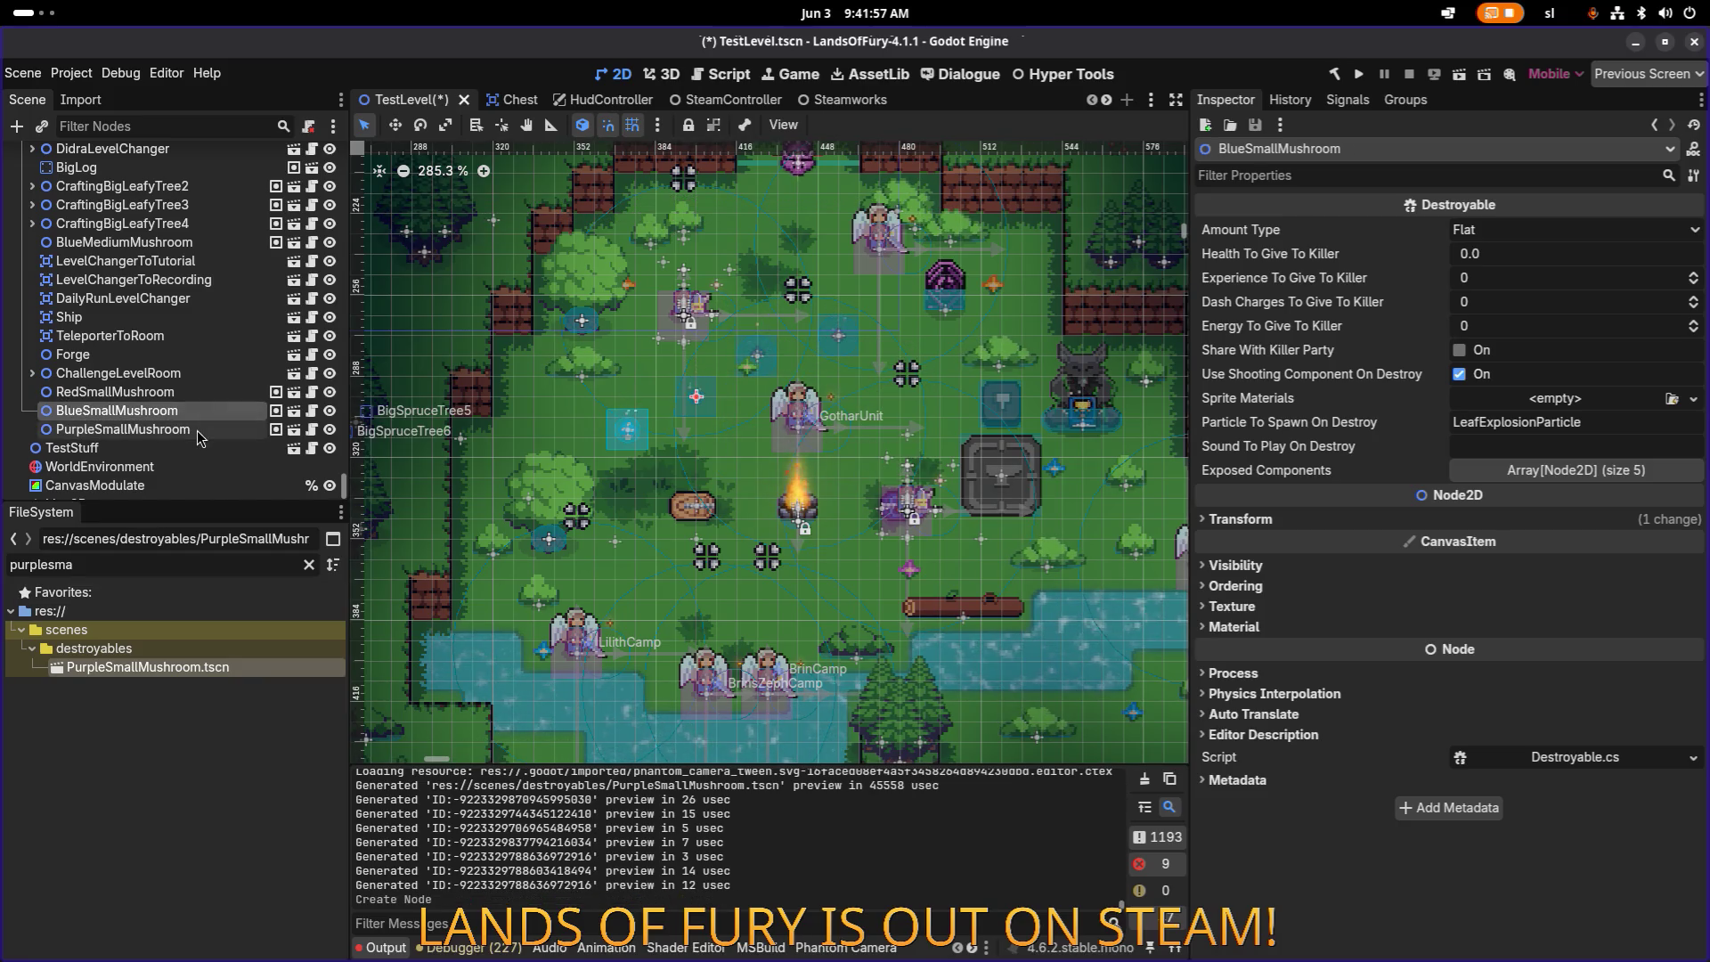
{"action": "key", "text": "ctrl+s"}
{"action": "left_click", "coordinate": [1358, 74]}
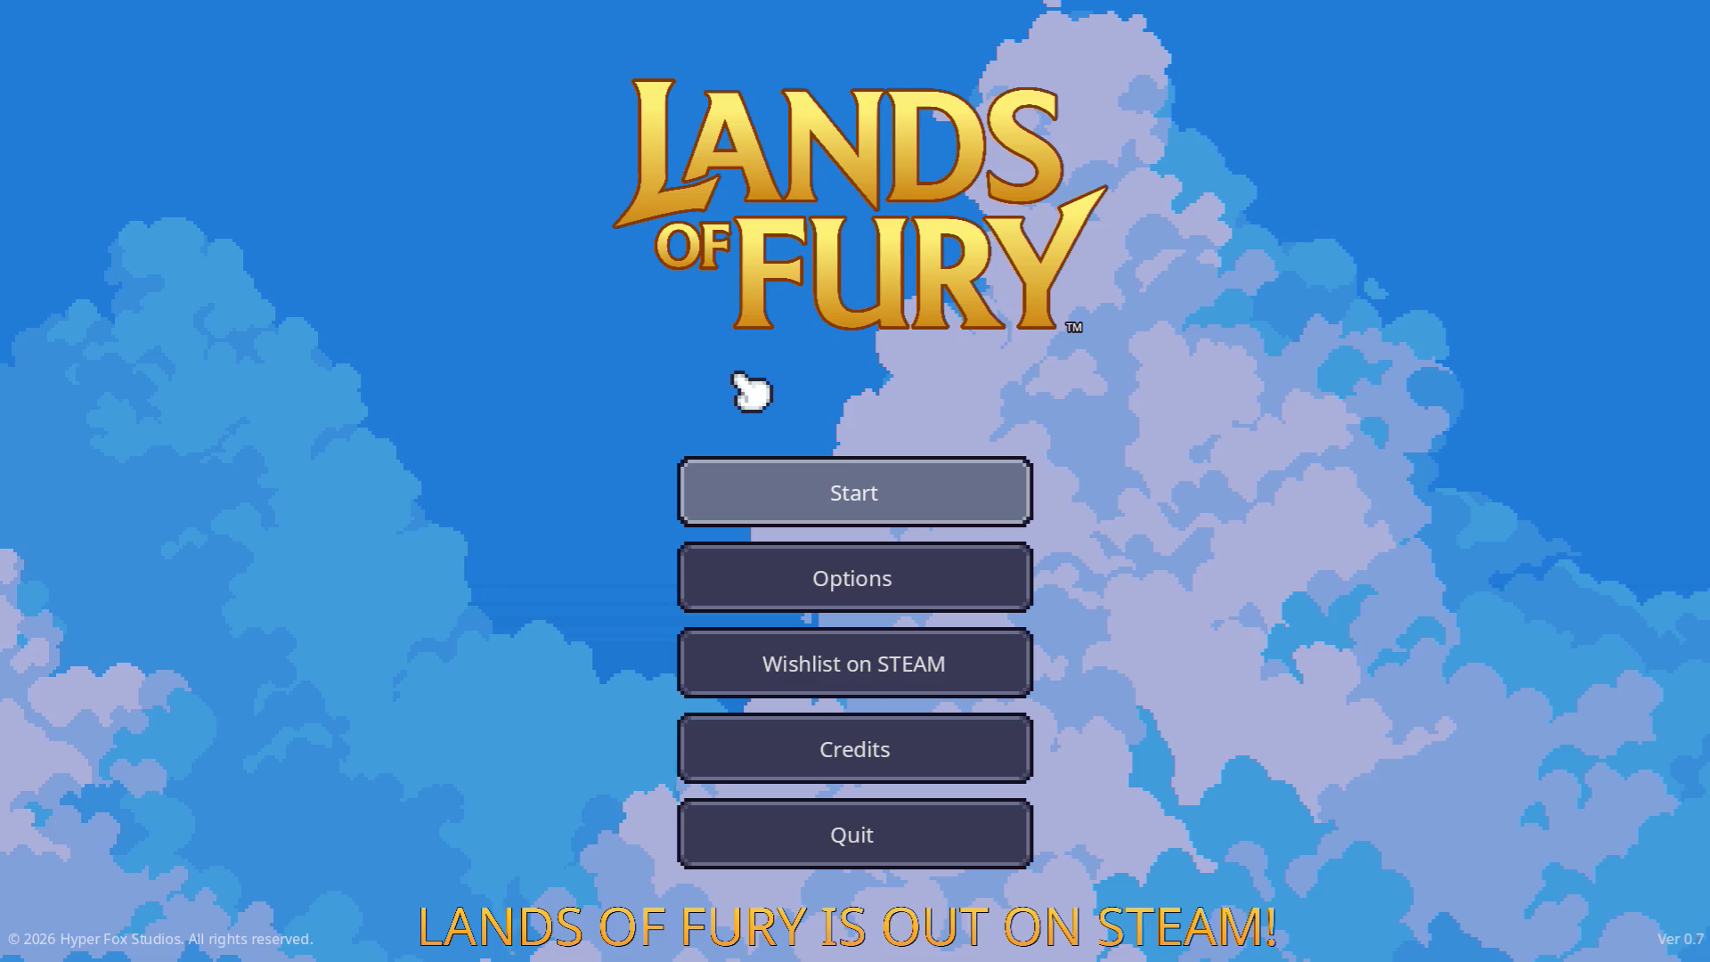
Step: Start a run in The Glade, switch to the sword, and swing at a mushroom
{"action": "left_click", "coordinate": [857, 483]}
{"action": "left_click", "coordinate": [800, 488]}
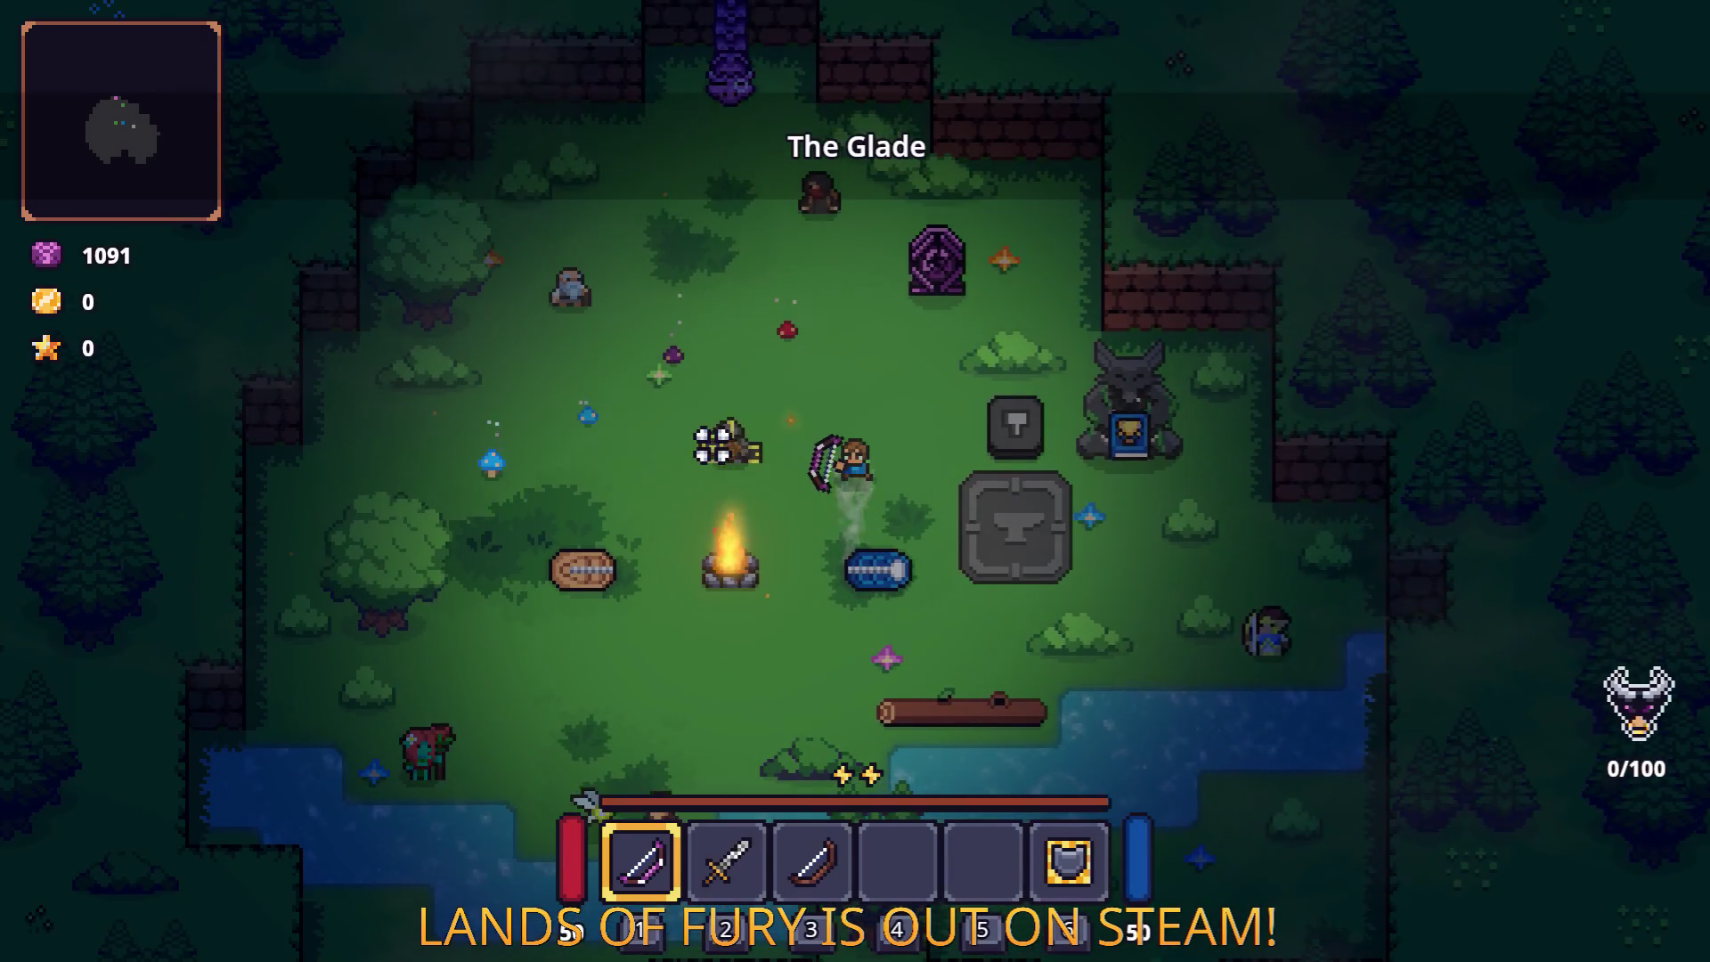
{"action": "key", "text": "2"}
{"action": "key", "text": "w"}
{"action": "key", "text": "a"}
{"action": "left_click", "coordinate": [748, 381]}
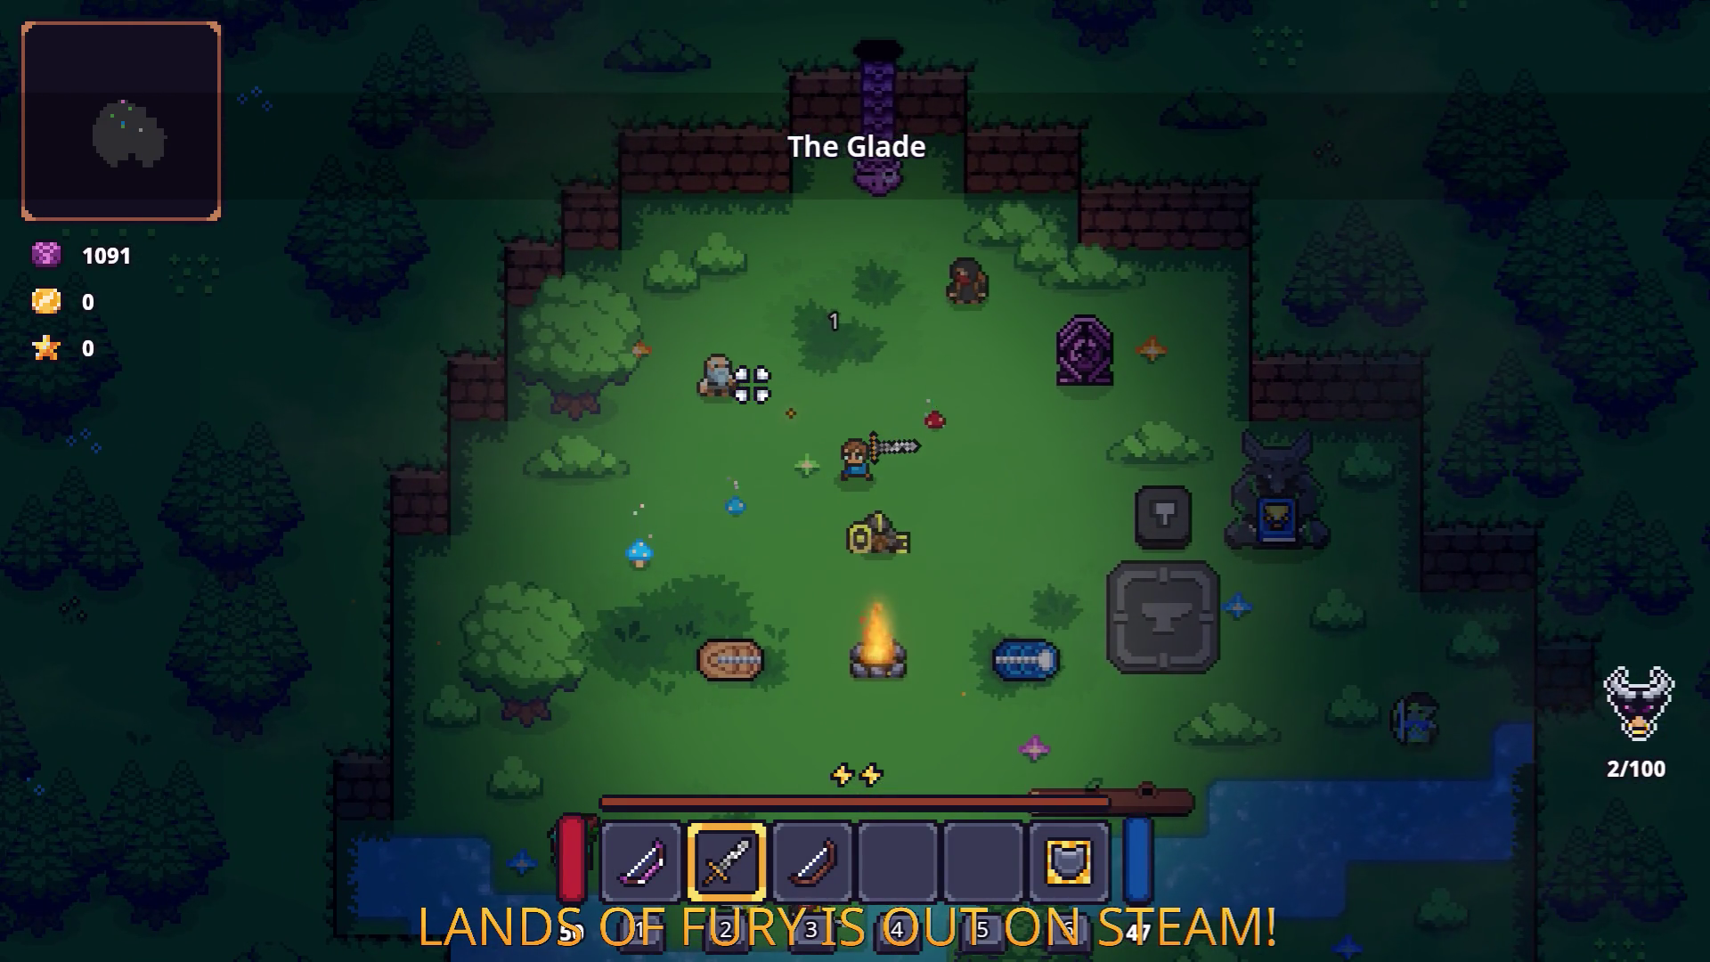
Step: Quit the game to the desktop and open the PurpleSmallMushroom scene
{"action": "key", "text": "Escape"}
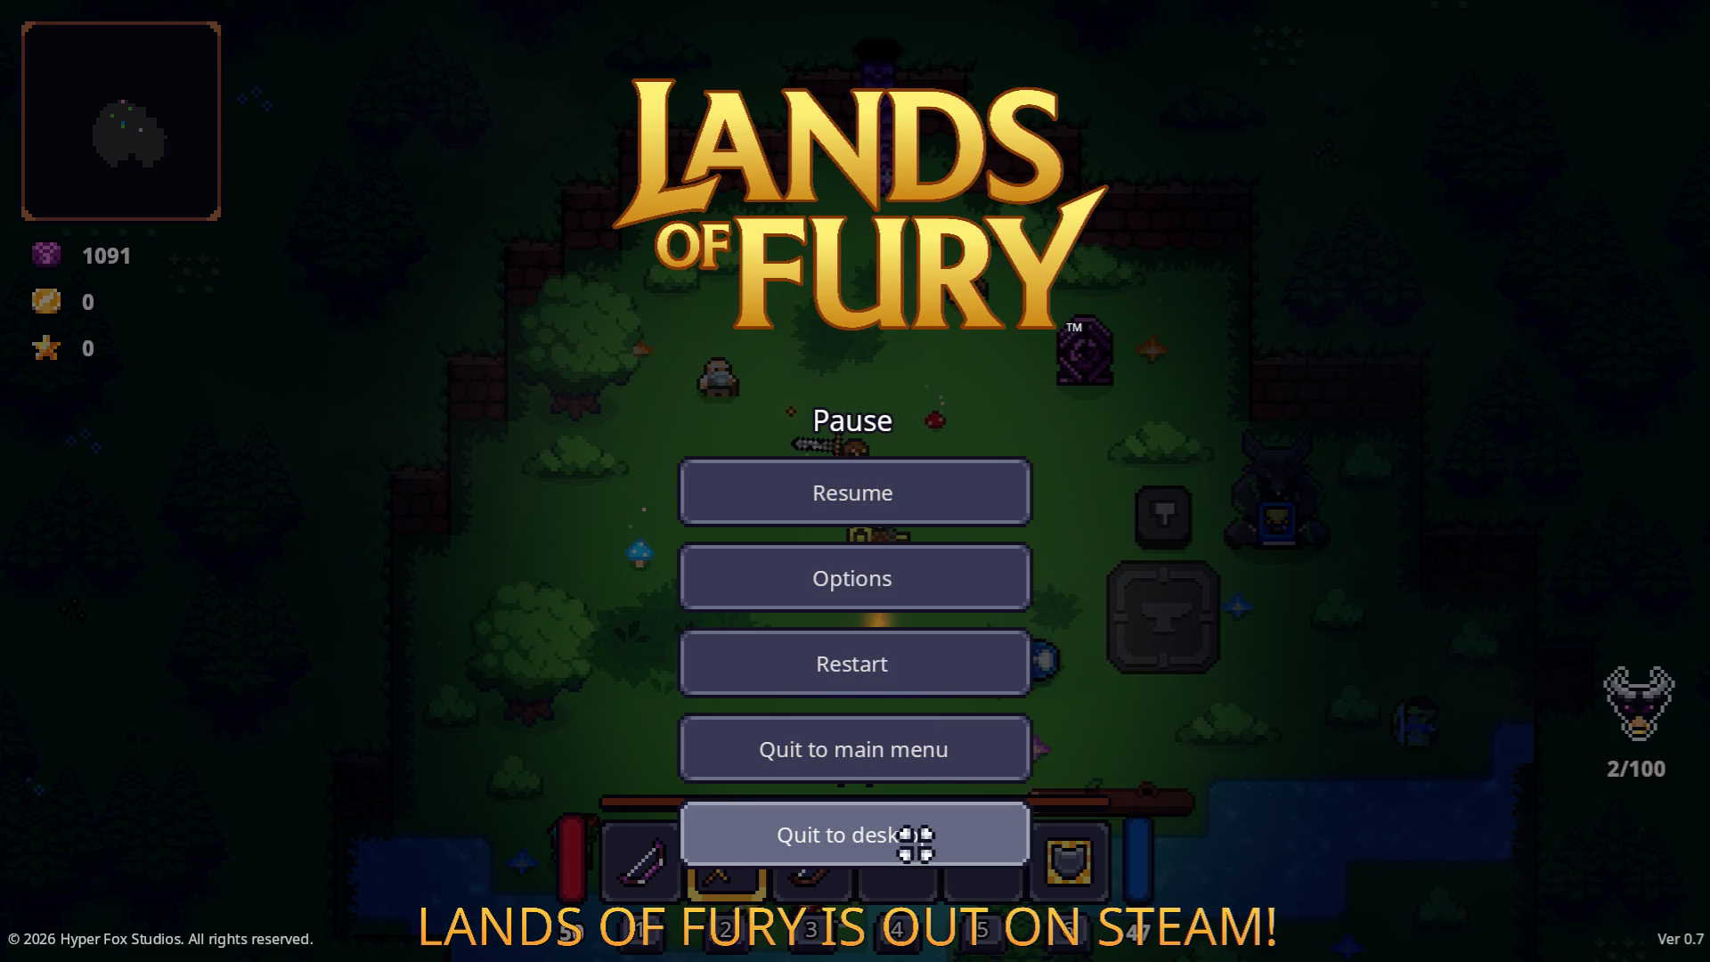
{"action": "left_click", "coordinate": [915, 843]}
{"action": "double_click", "coordinate": [203, 671]}
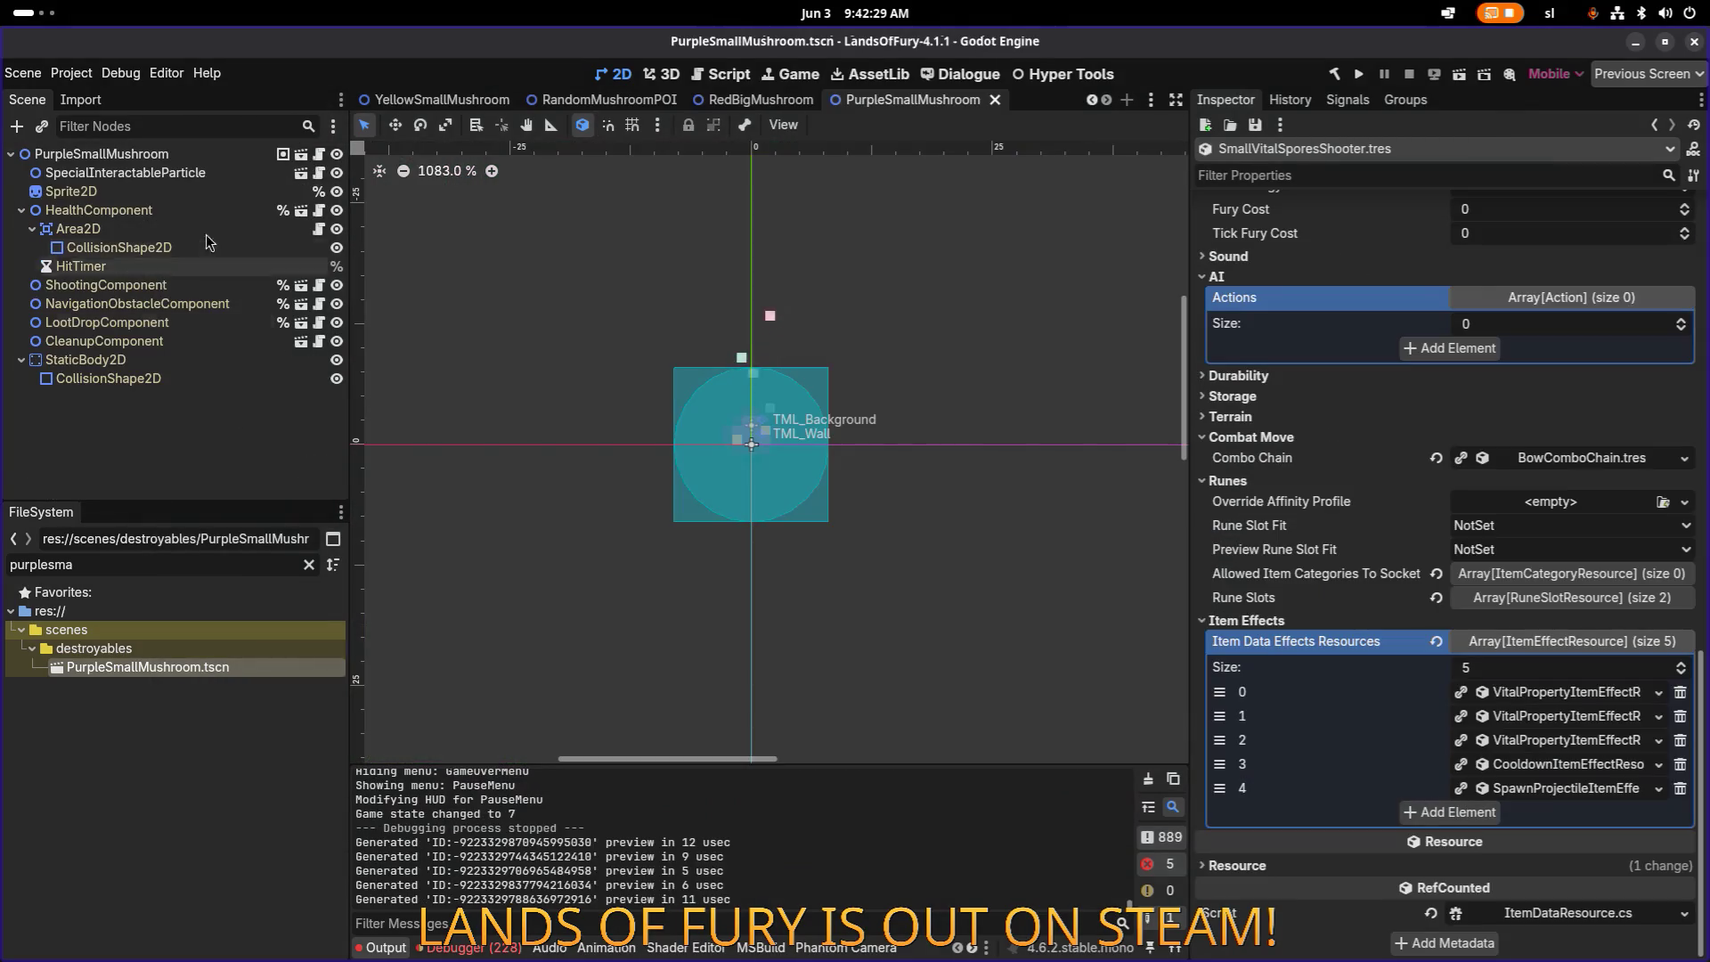
Step: Trace the NullReferenceException in DamageNode.SpawnExplosionParticles to its source line in VS Code
{"action": "left_click", "coordinate": [174, 153]}
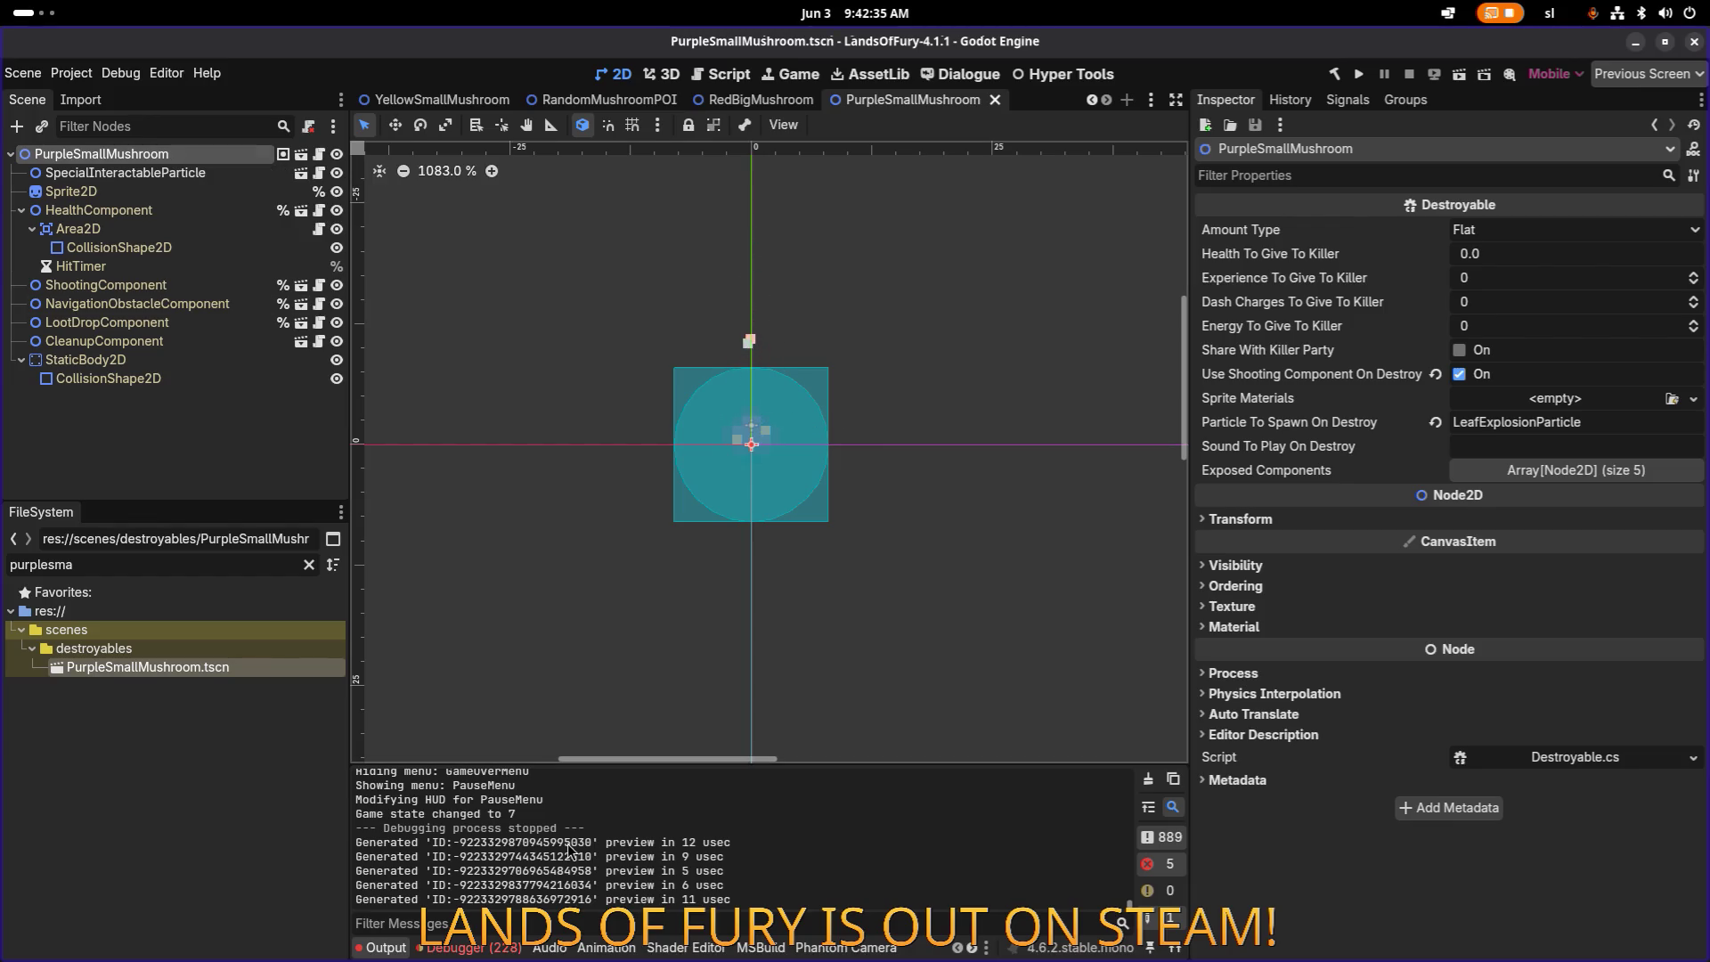
{"action": "left_click", "coordinate": [500, 948]}
{"action": "scroll", "coordinate": [565, 826], "scroll_direction": "down", "scroll_amount": 10}
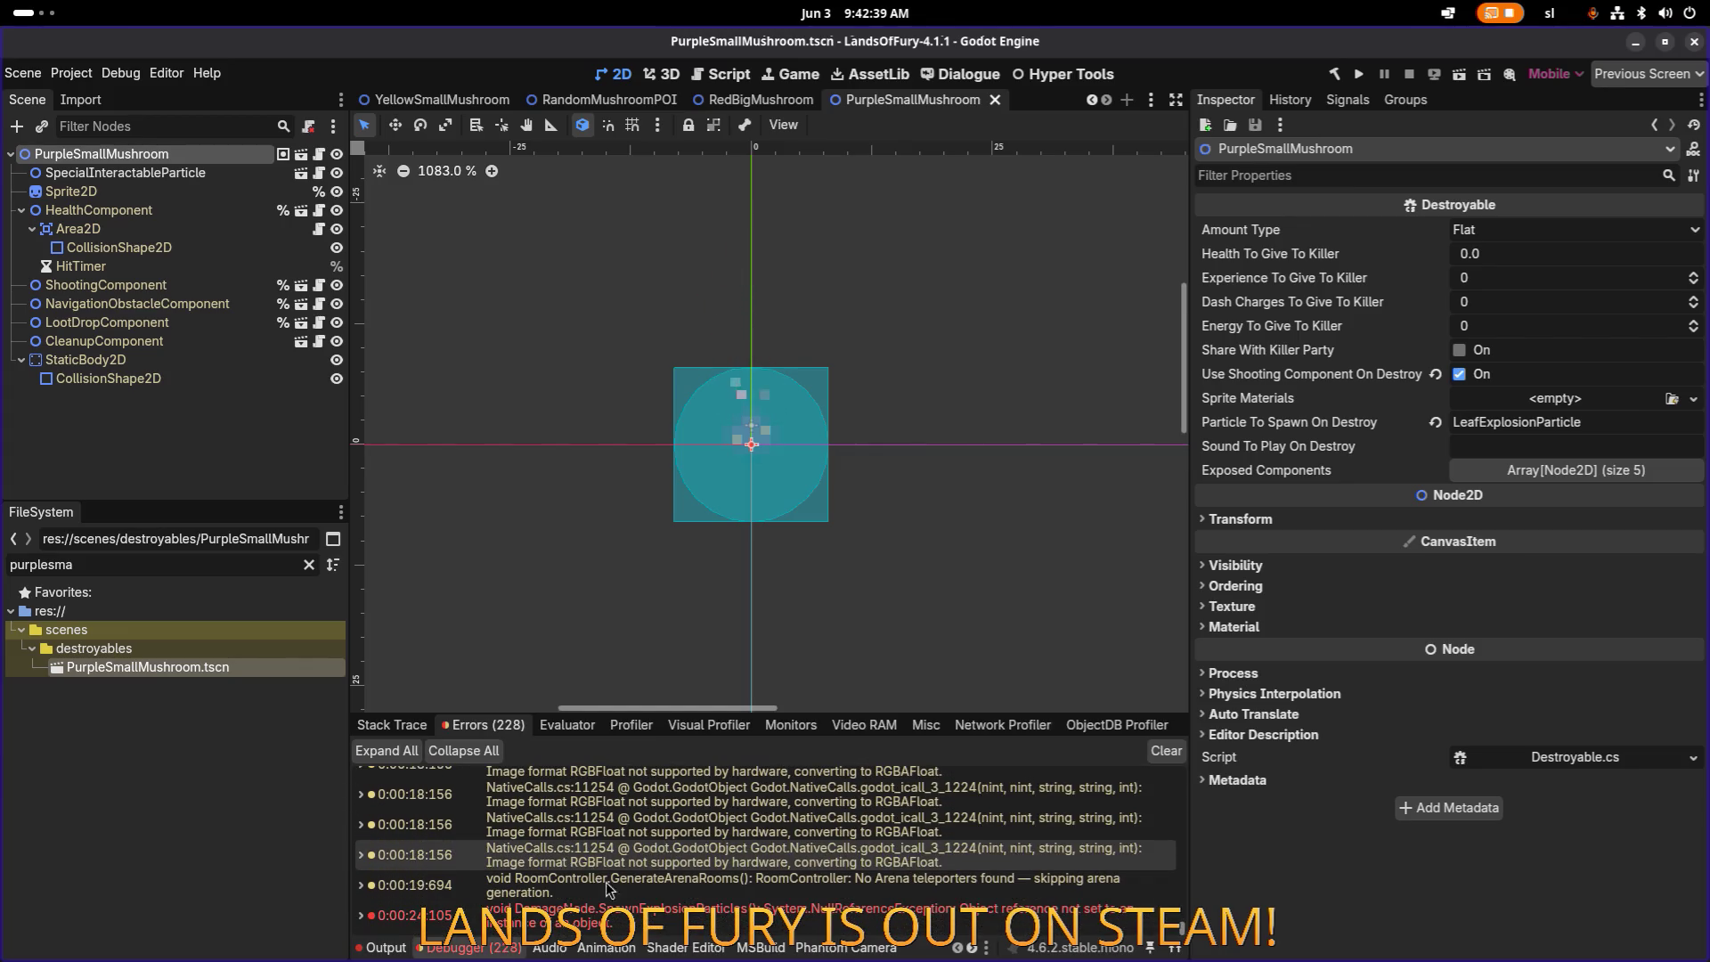
{"action": "mouse_move", "coordinate": [690, 924]}
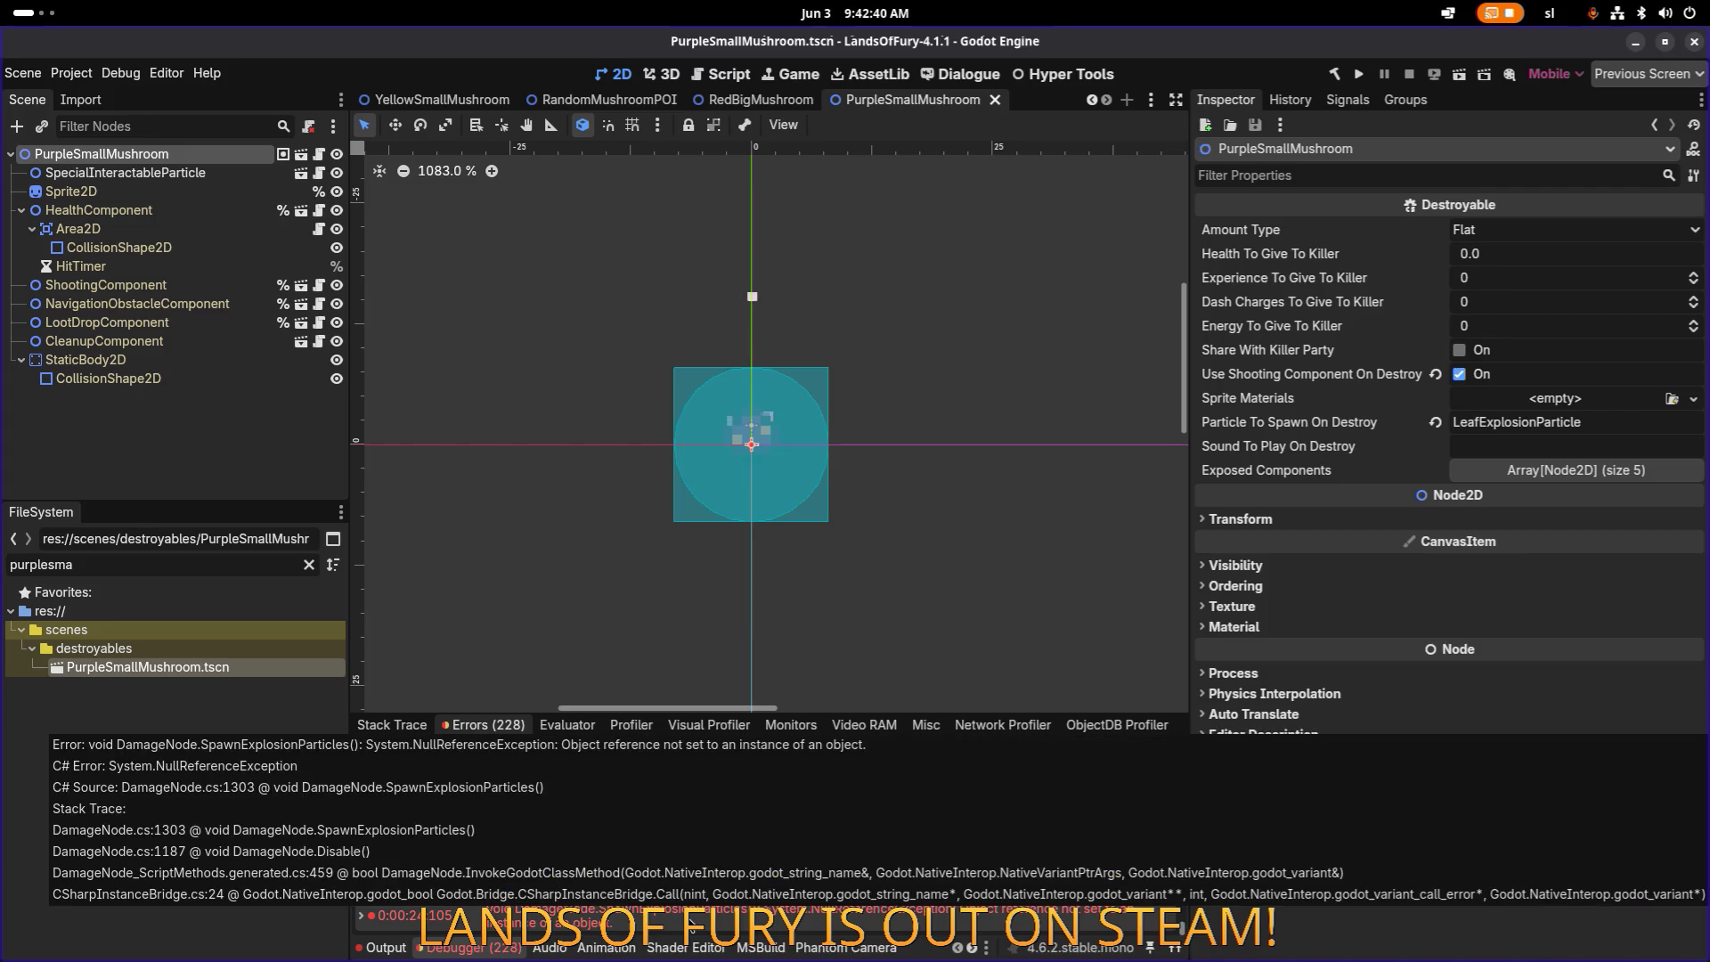
{"action": "double_click", "coordinate": [719, 924]}
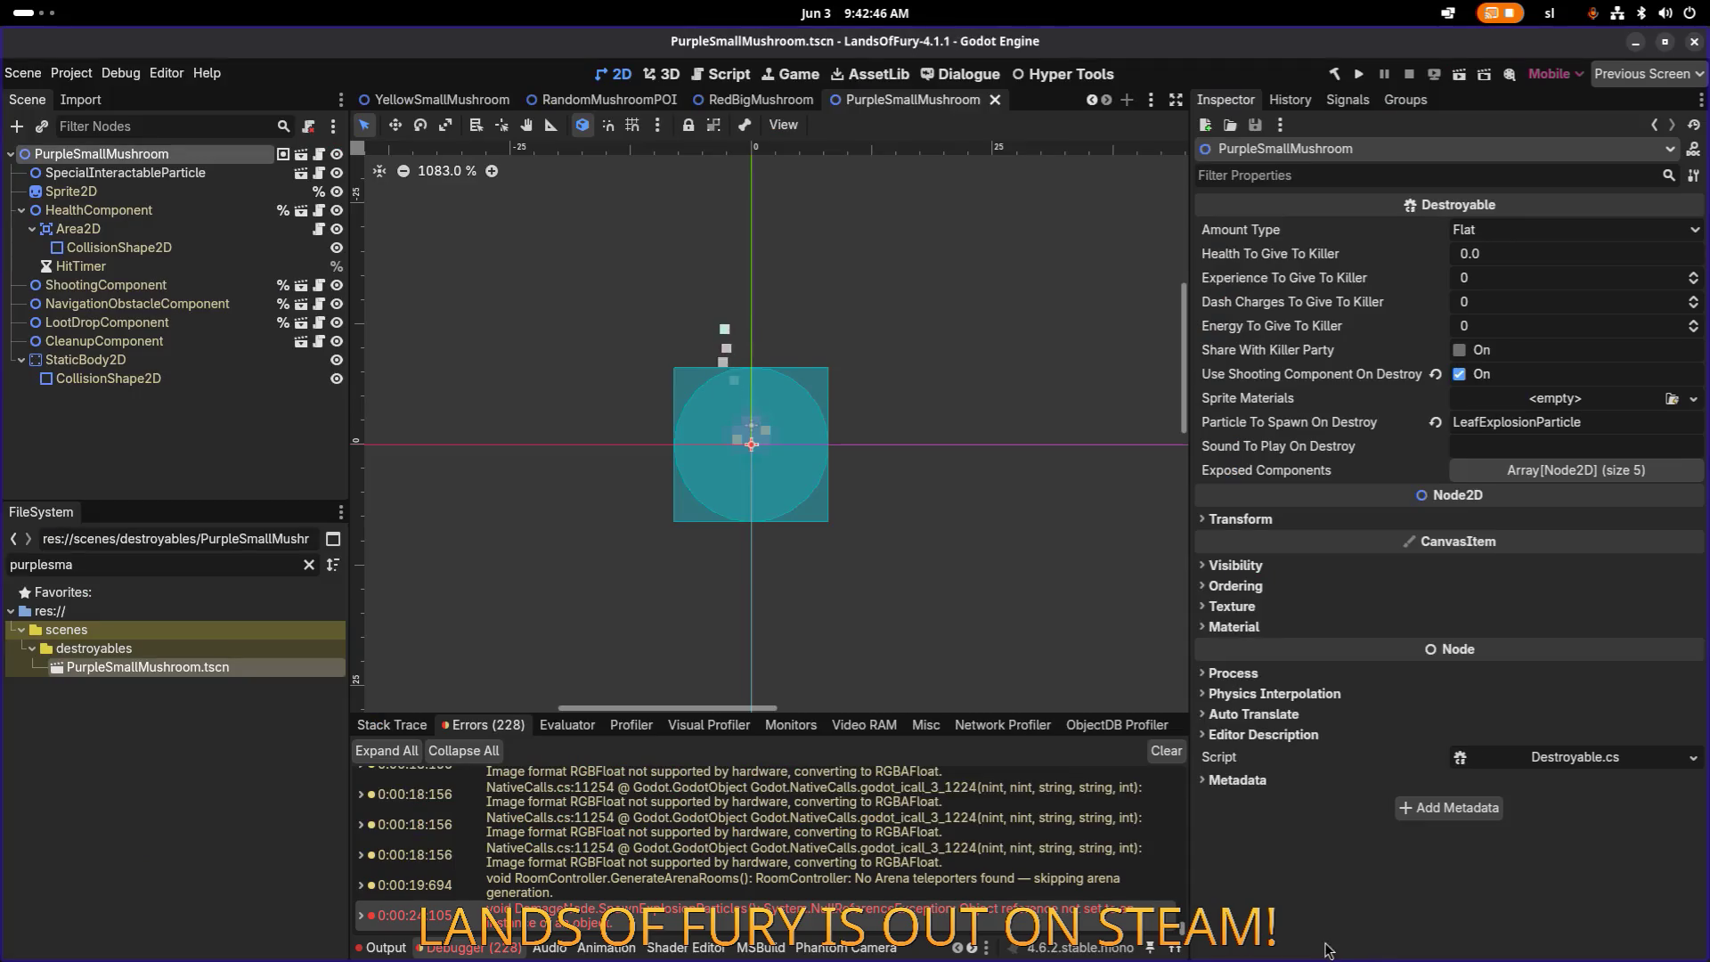
{"action": "left_click", "coordinate": [1336, 950]}
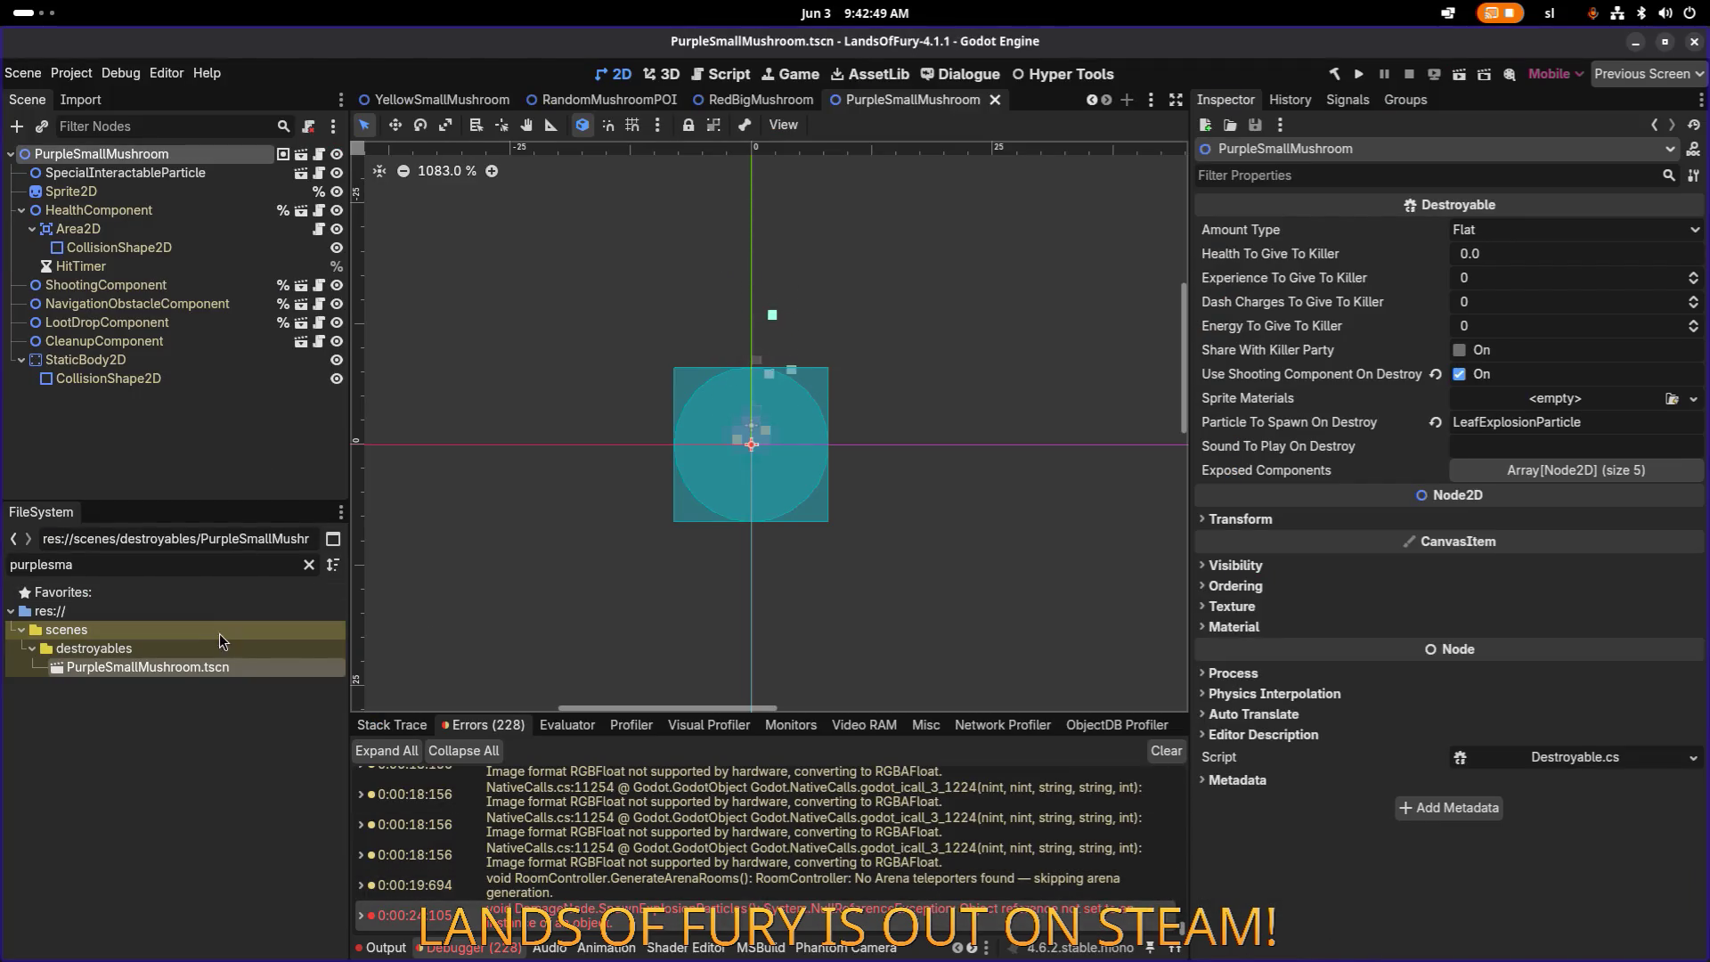
Step: Filter the FileSystem for 'spores' and show SmallVitalSporesShooter.tres in the Inspector
{"action": "double_click", "coordinate": [184, 568]}
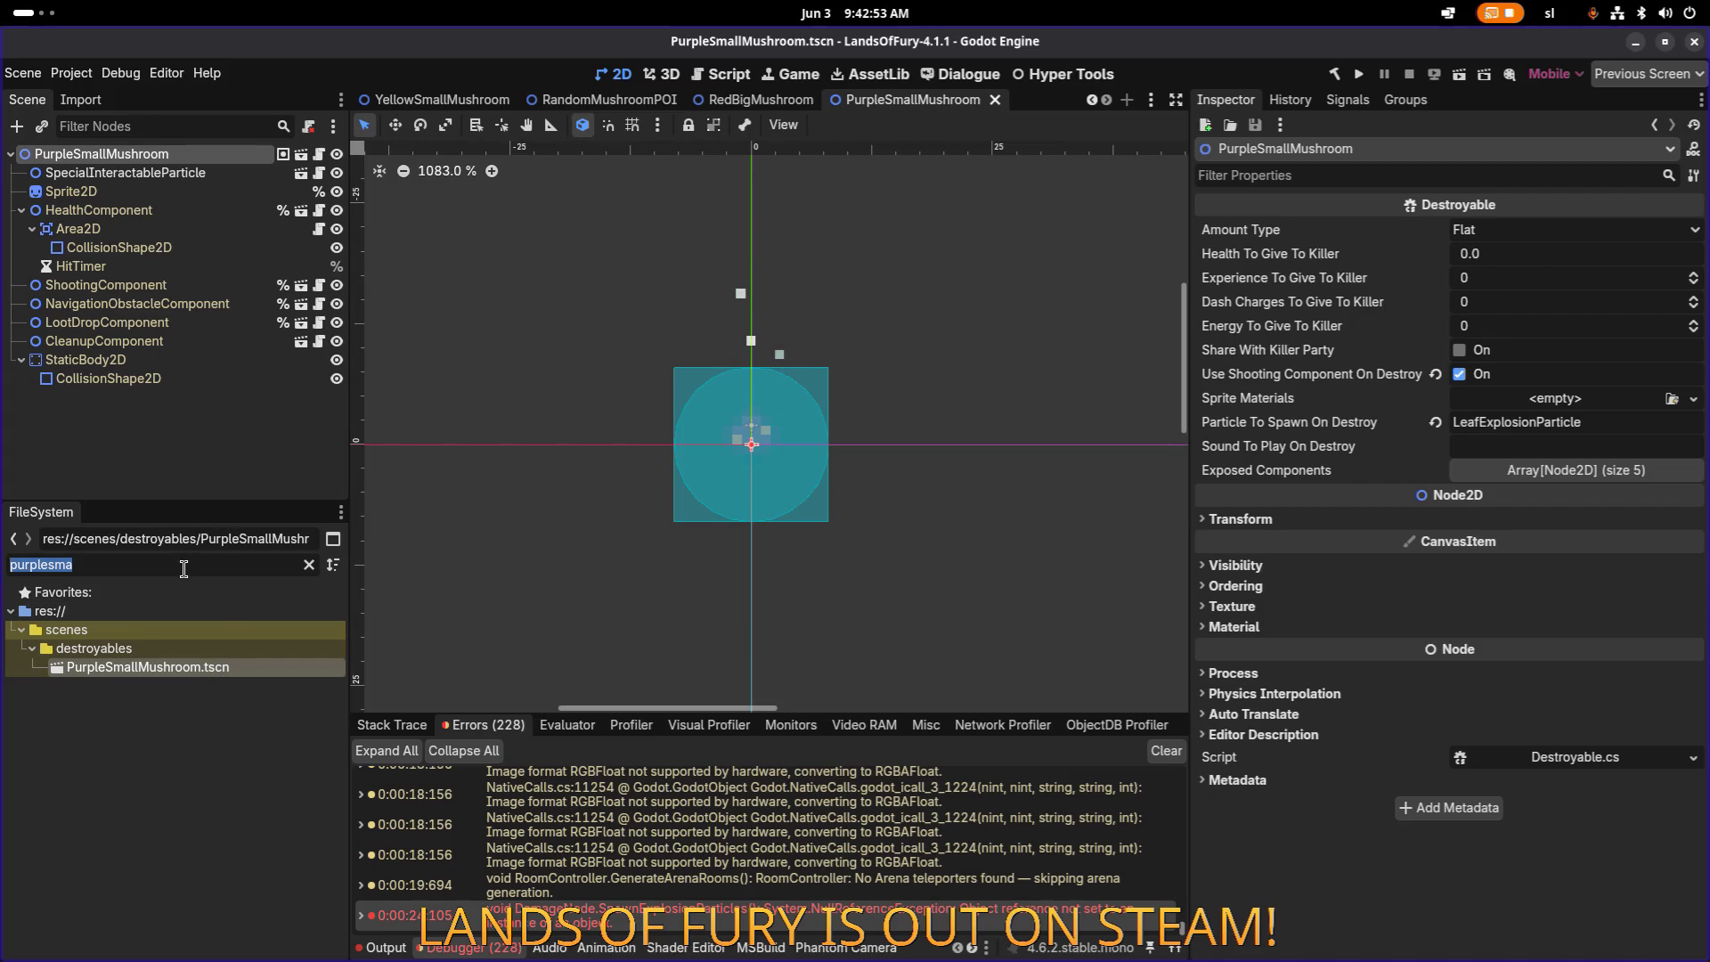
{"action": "type", "text": "purple"}
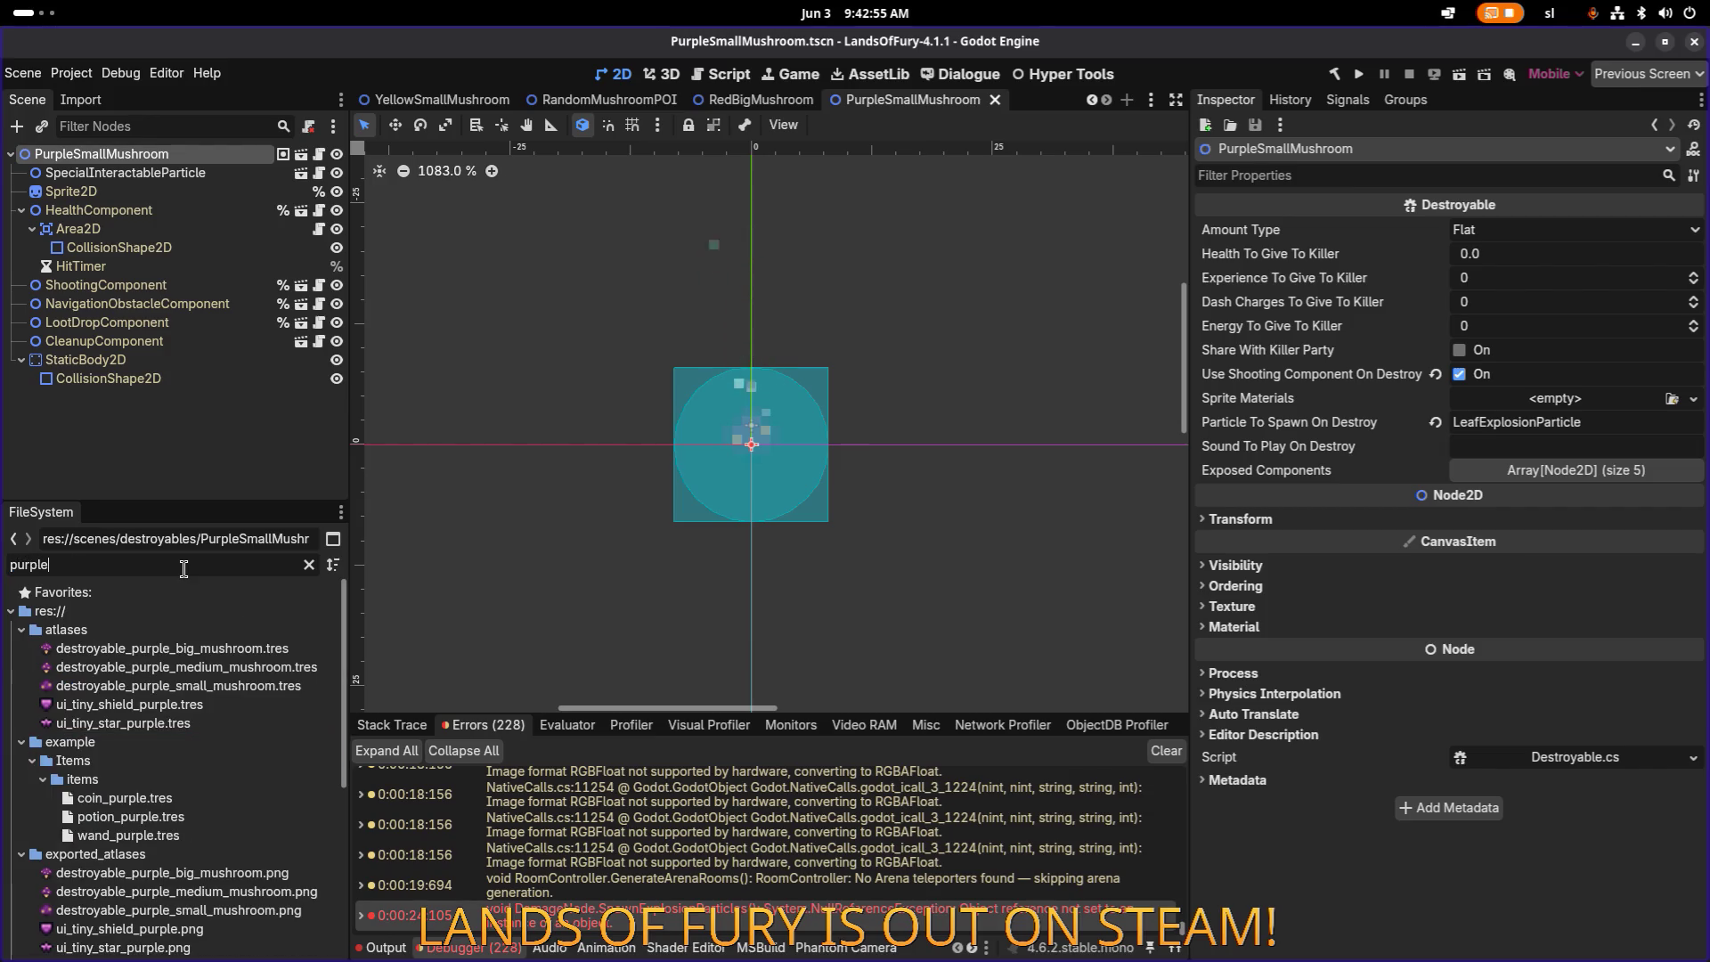
{"action": "double_click", "coordinate": [183, 568]}
{"action": "type", "text": "stuff"}
{"action": "double_click", "coordinate": [183, 569]}
{"action": "key", "text": "BackSpace"}
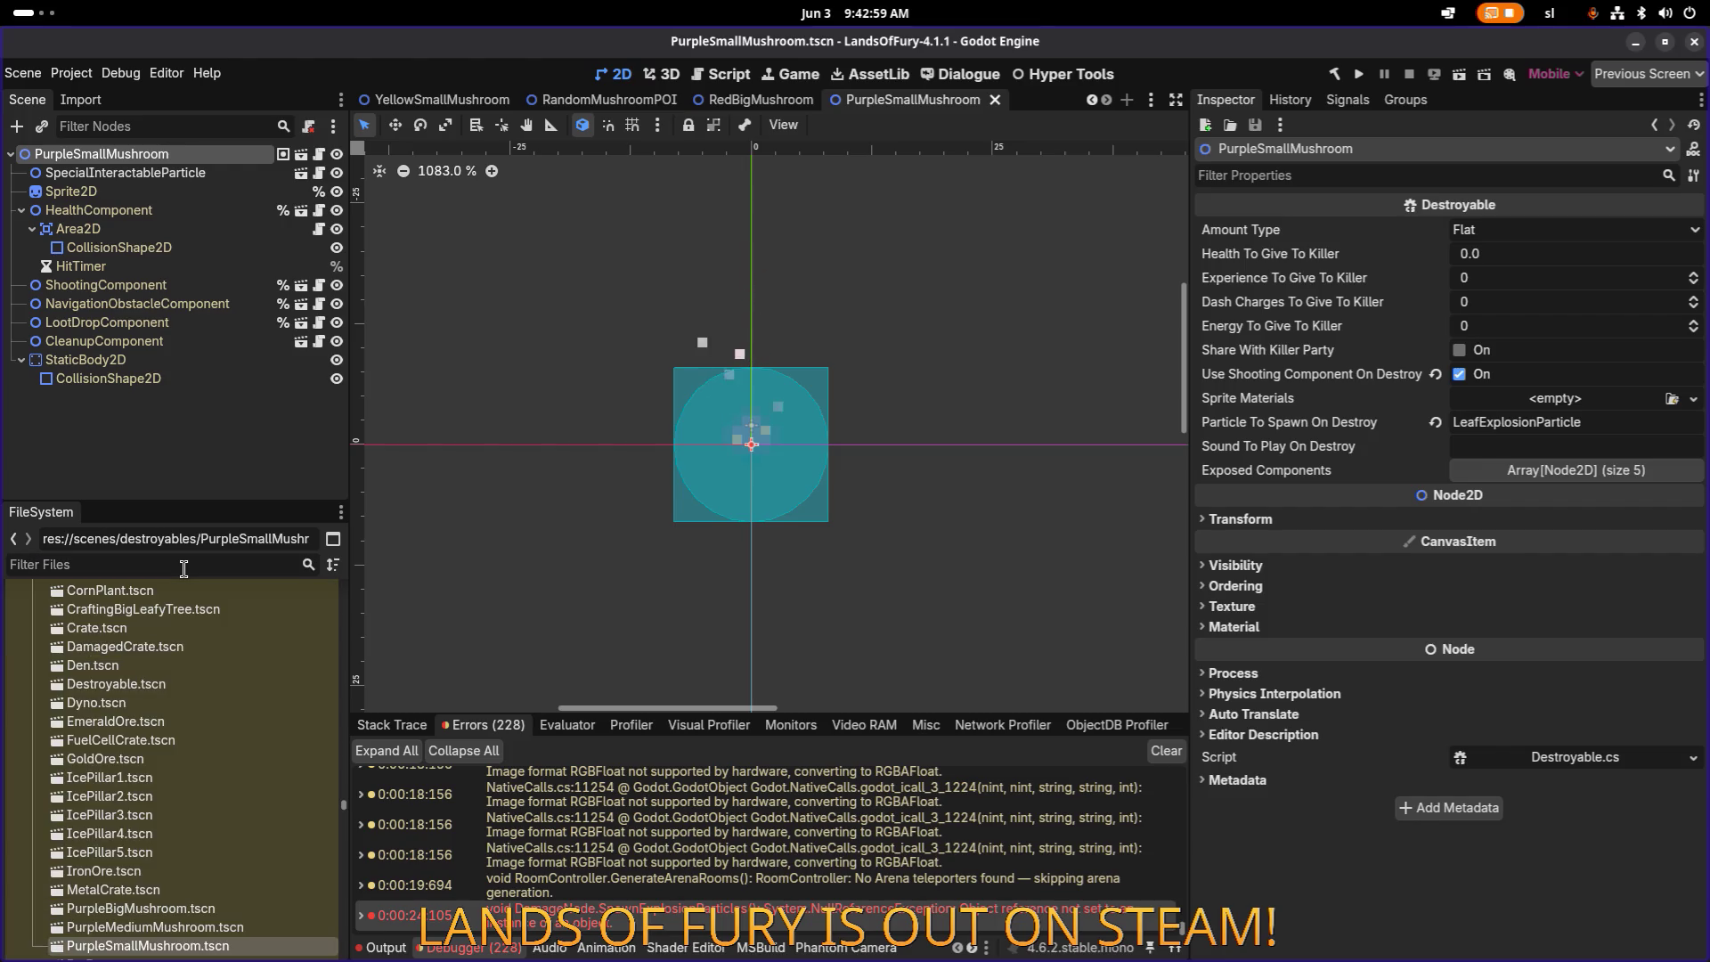
{"action": "type", "text": "spores"}
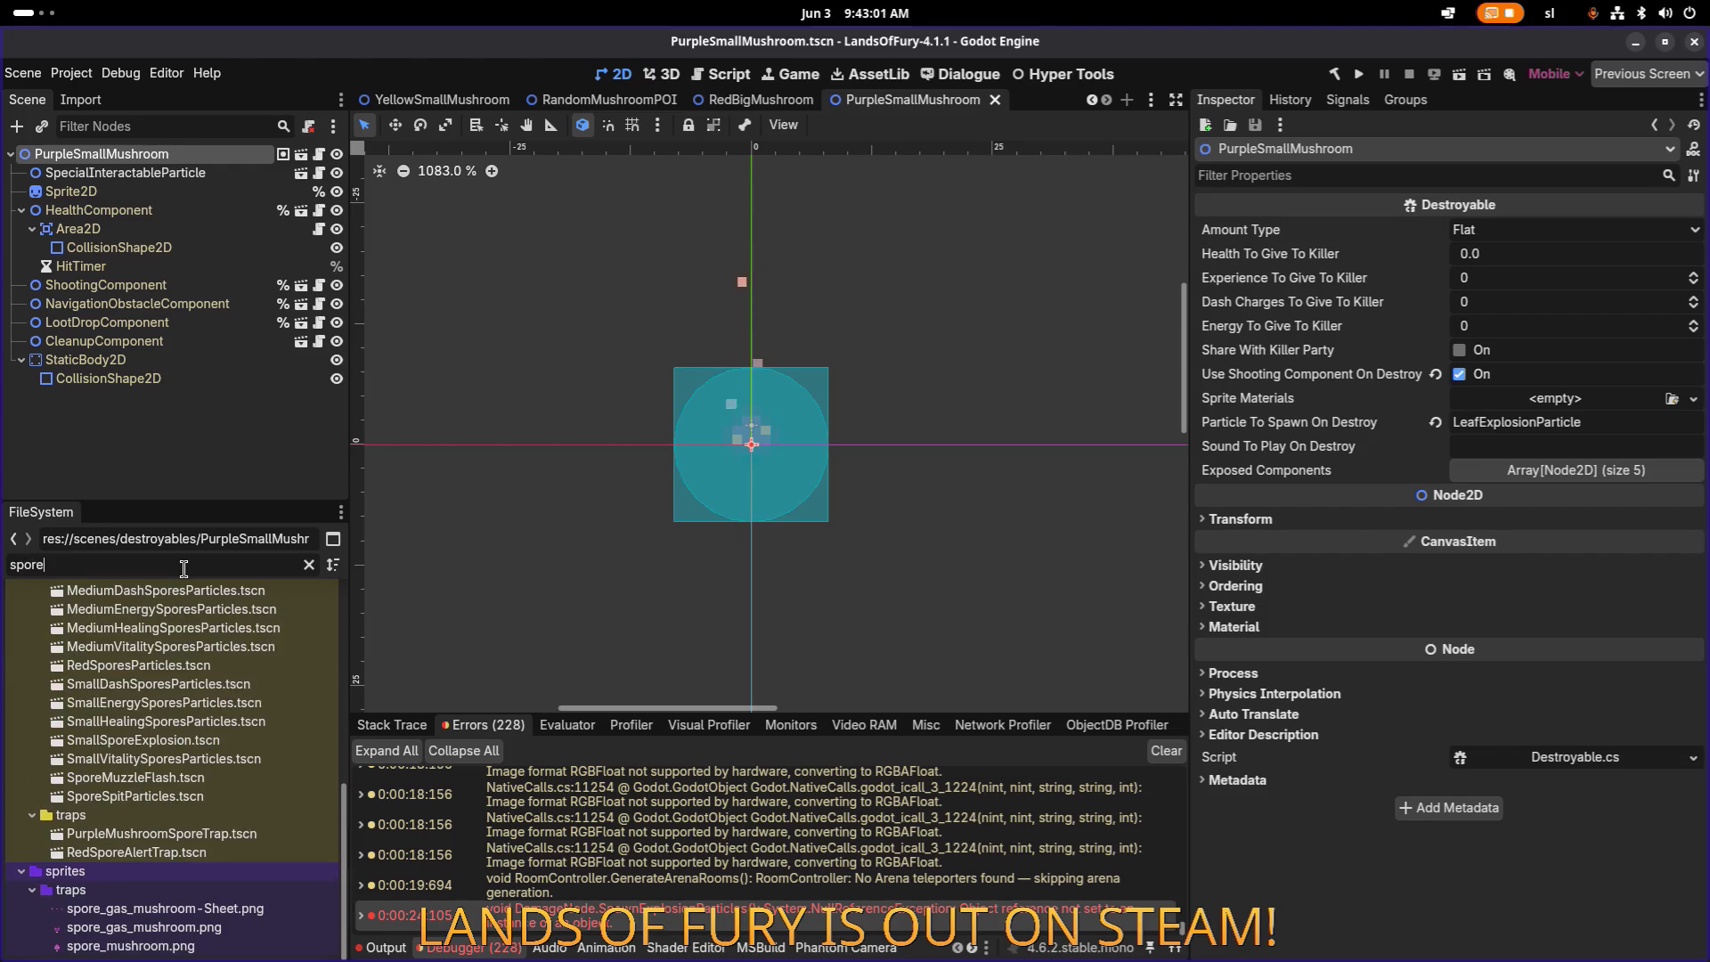
{"action": "scroll", "coordinate": [226, 684], "scroll_direction": "up", "scroll_amount": 3}
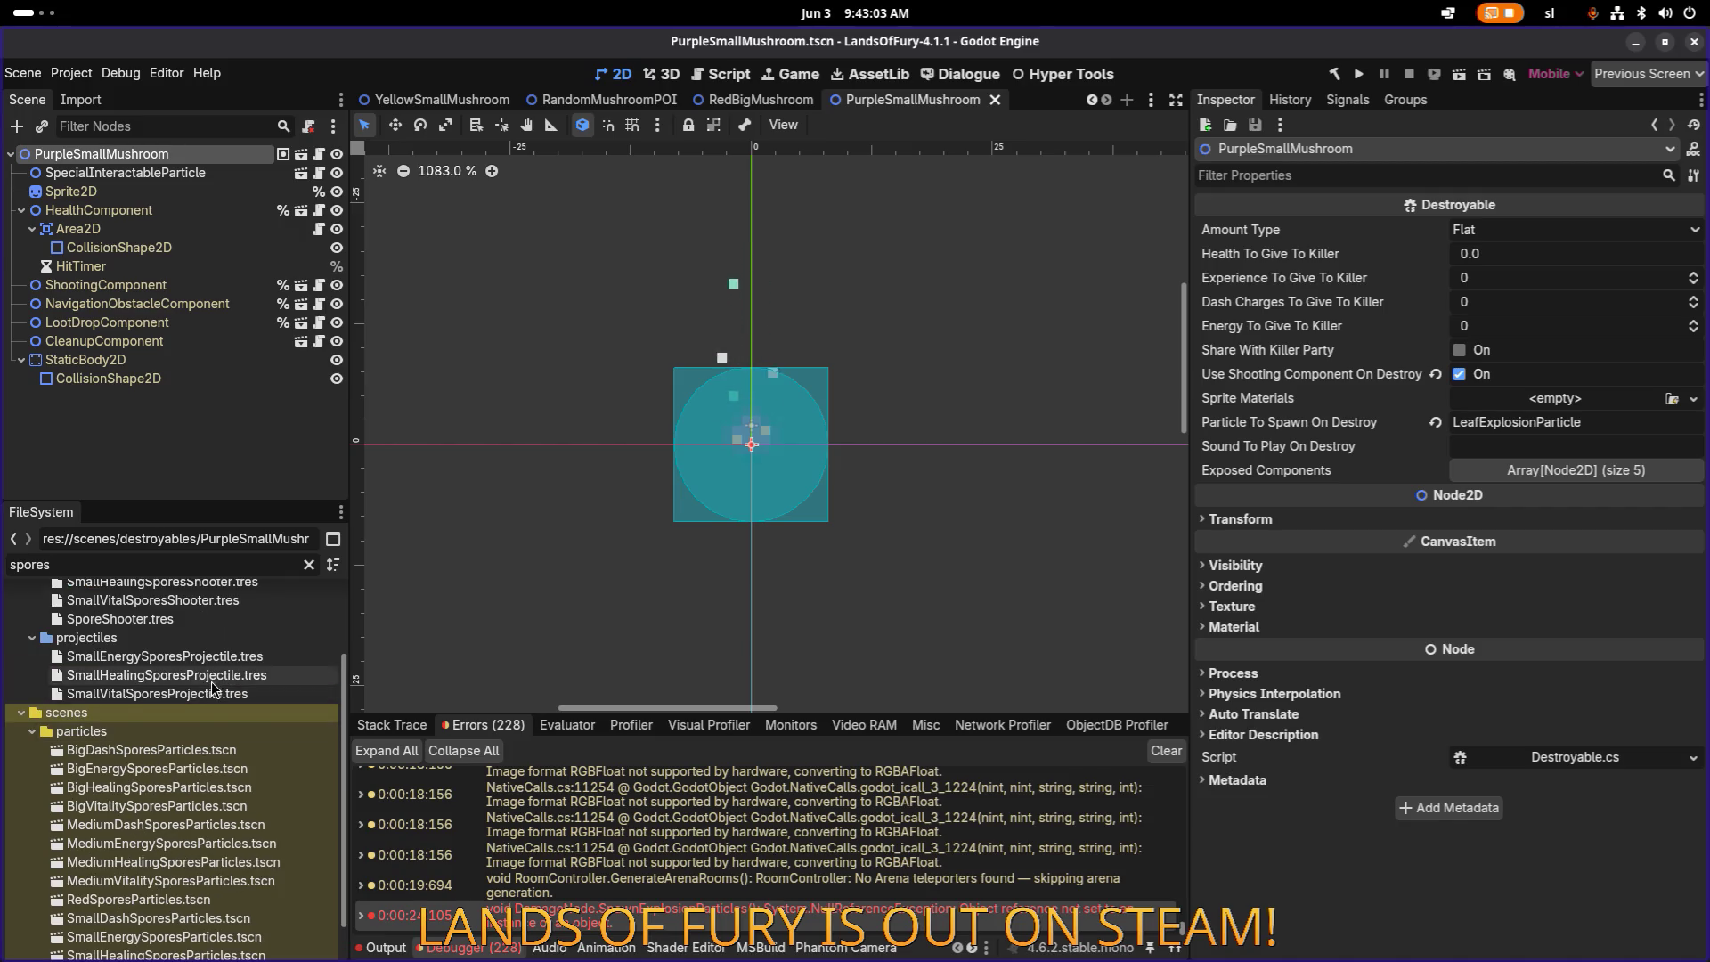
{"action": "double_click", "coordinate": [226, 696]}
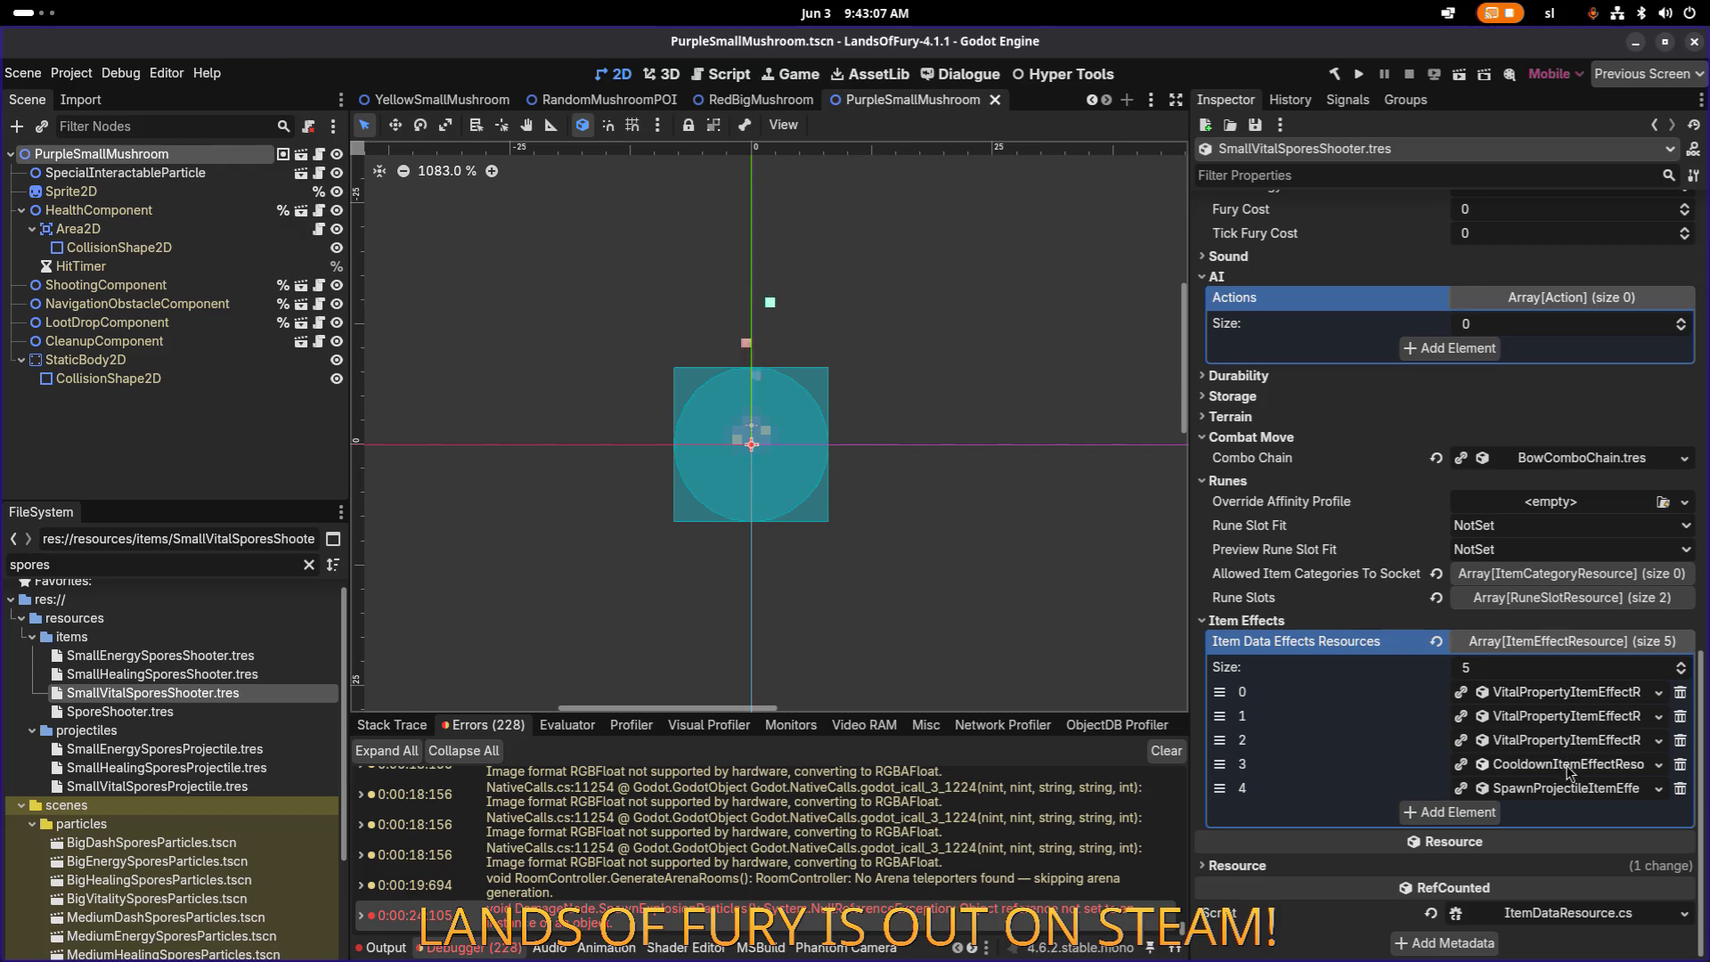
Step: Copy the SpawnProjectile effect's Explosion Particles Id and search the files for SmallVitalSporesParticles
{"action": "left_click", "coordinate": [1573, 789]}
{"action": "scroll", "coordinate": [1585, 713], "scroll_direction": "down", "scroll_amount": 10}
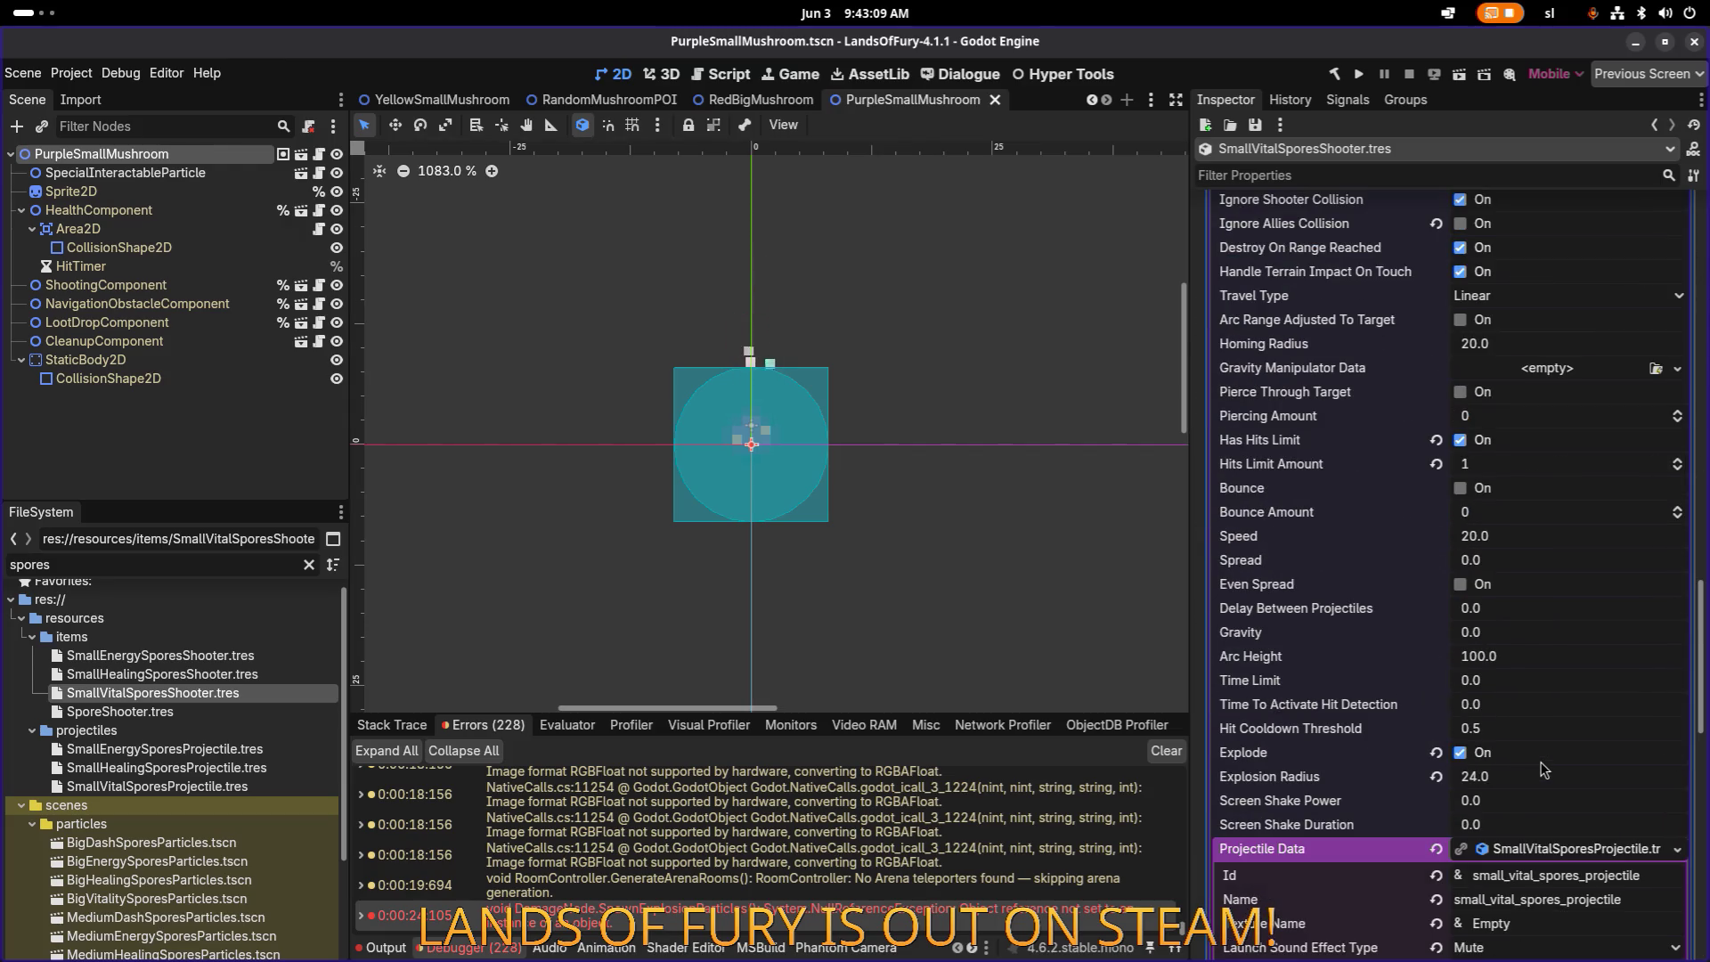
{"action": "scroll", "coordinate": [1597, 646], "scroll_direction": "down", "scroll_amount": 5}
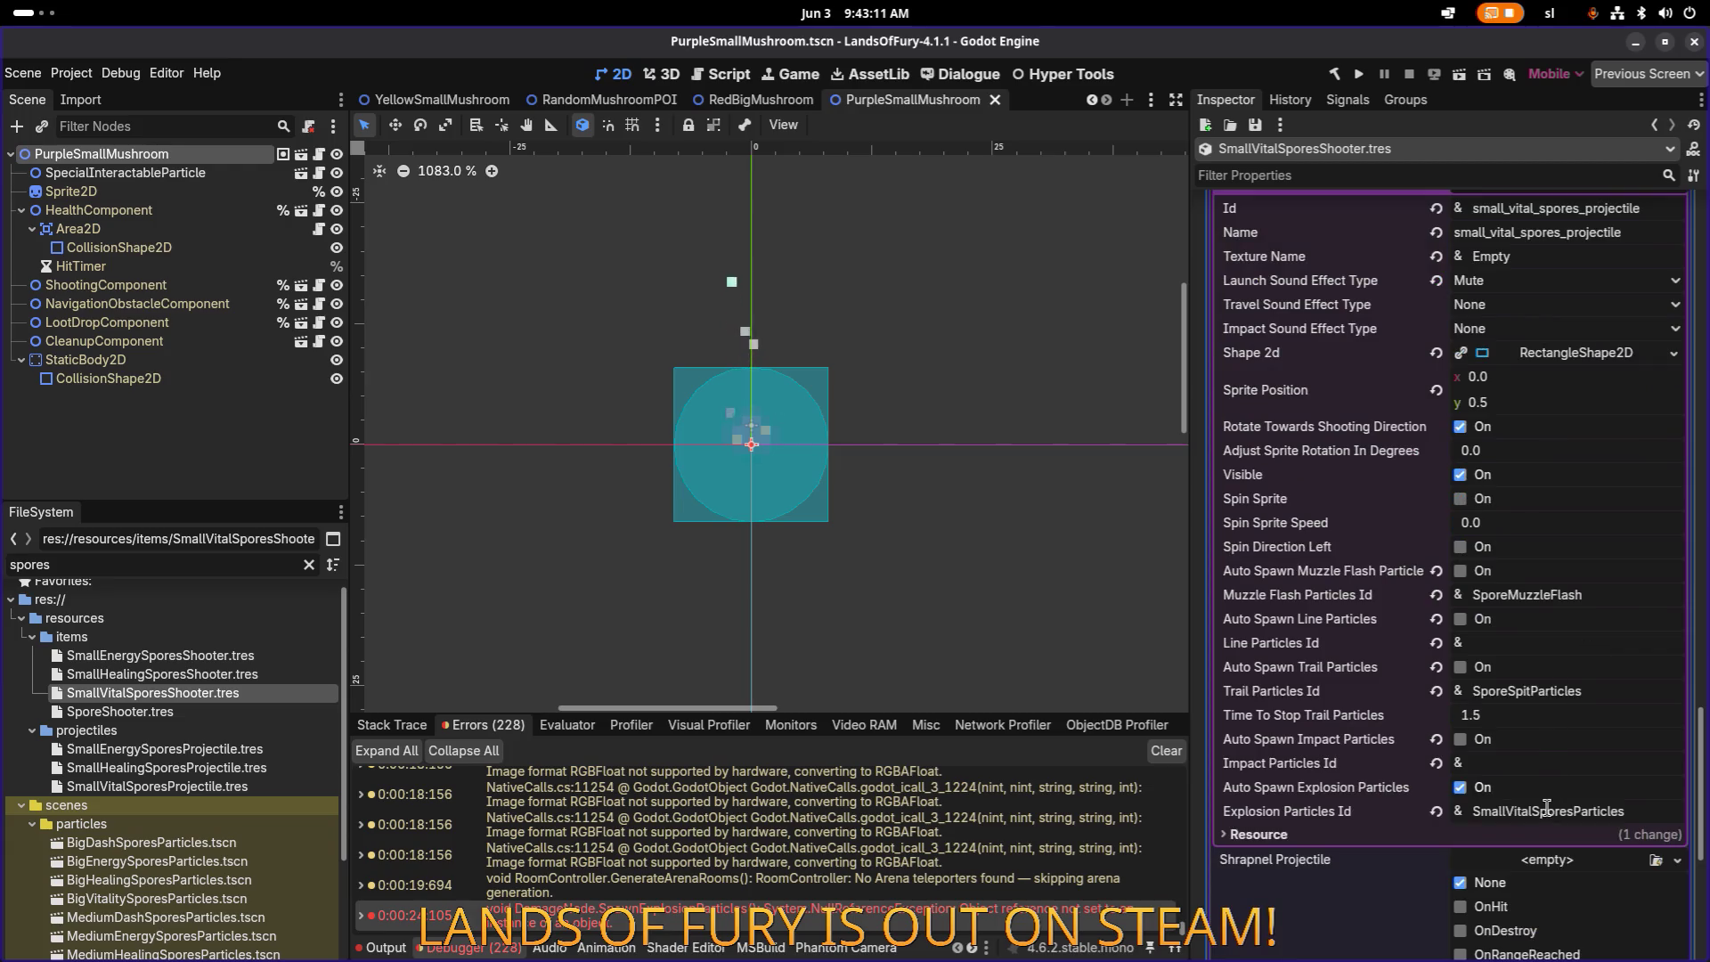
{"action": "double_click", "coordinate": [1593, 809]}
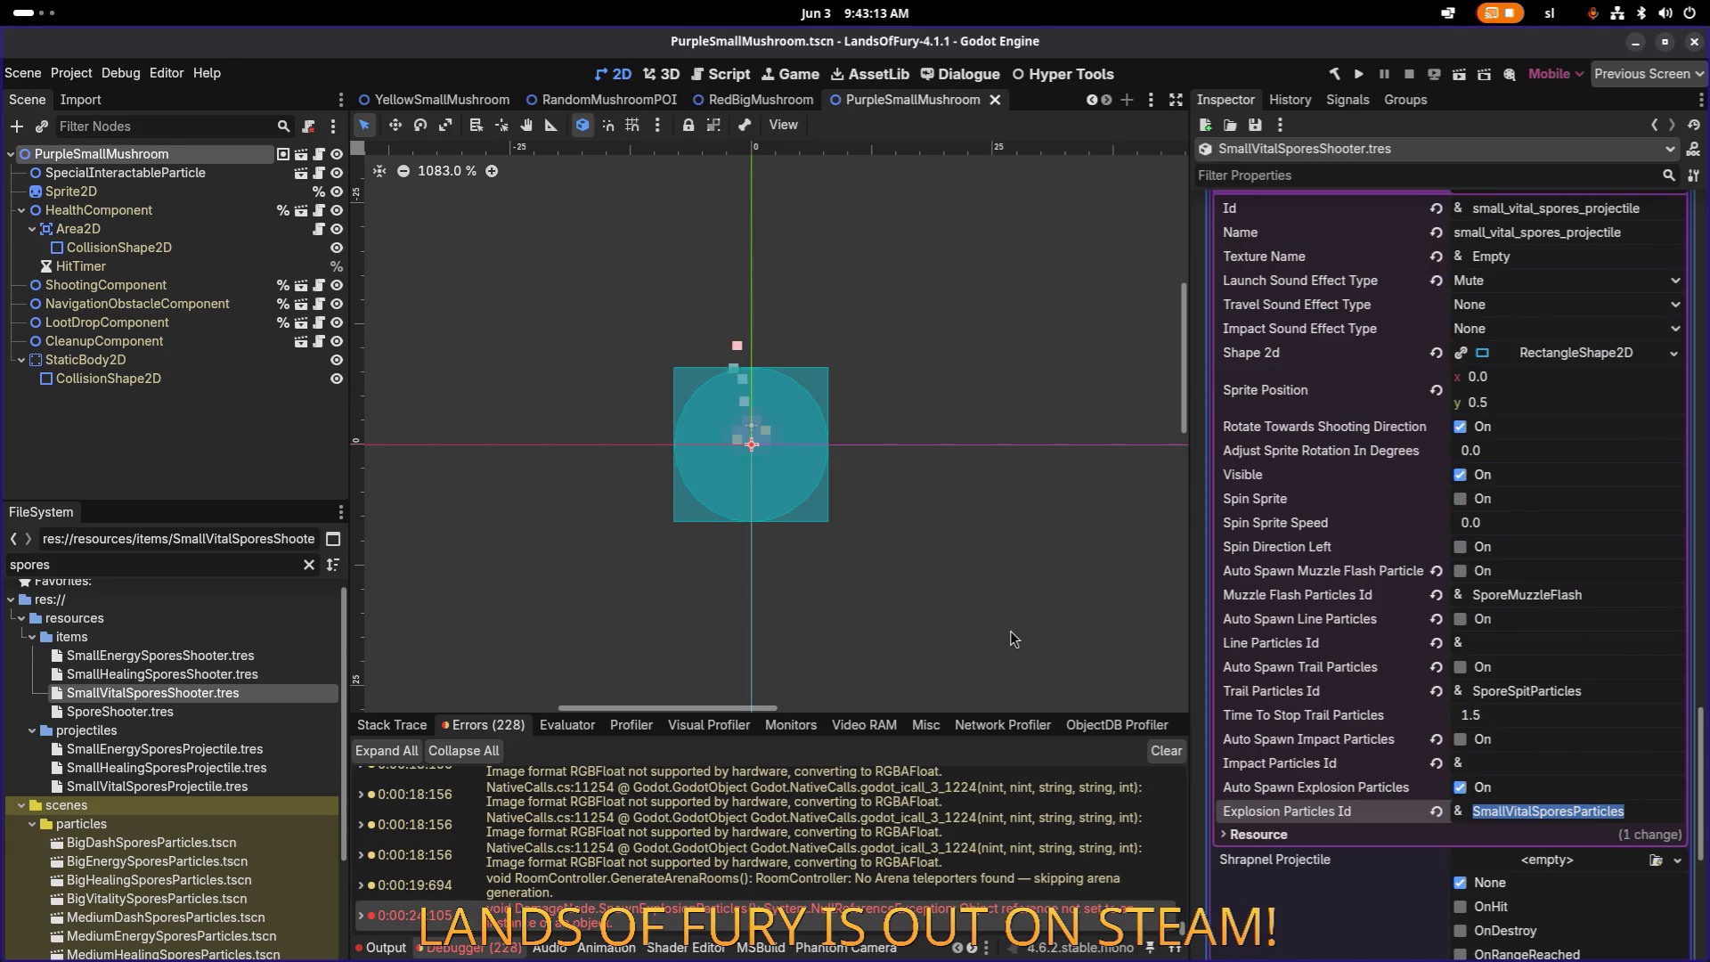
{"action": "key", "text": "ctrl+c"}
{"action": "double_click", "coordinate": [157, 564]}
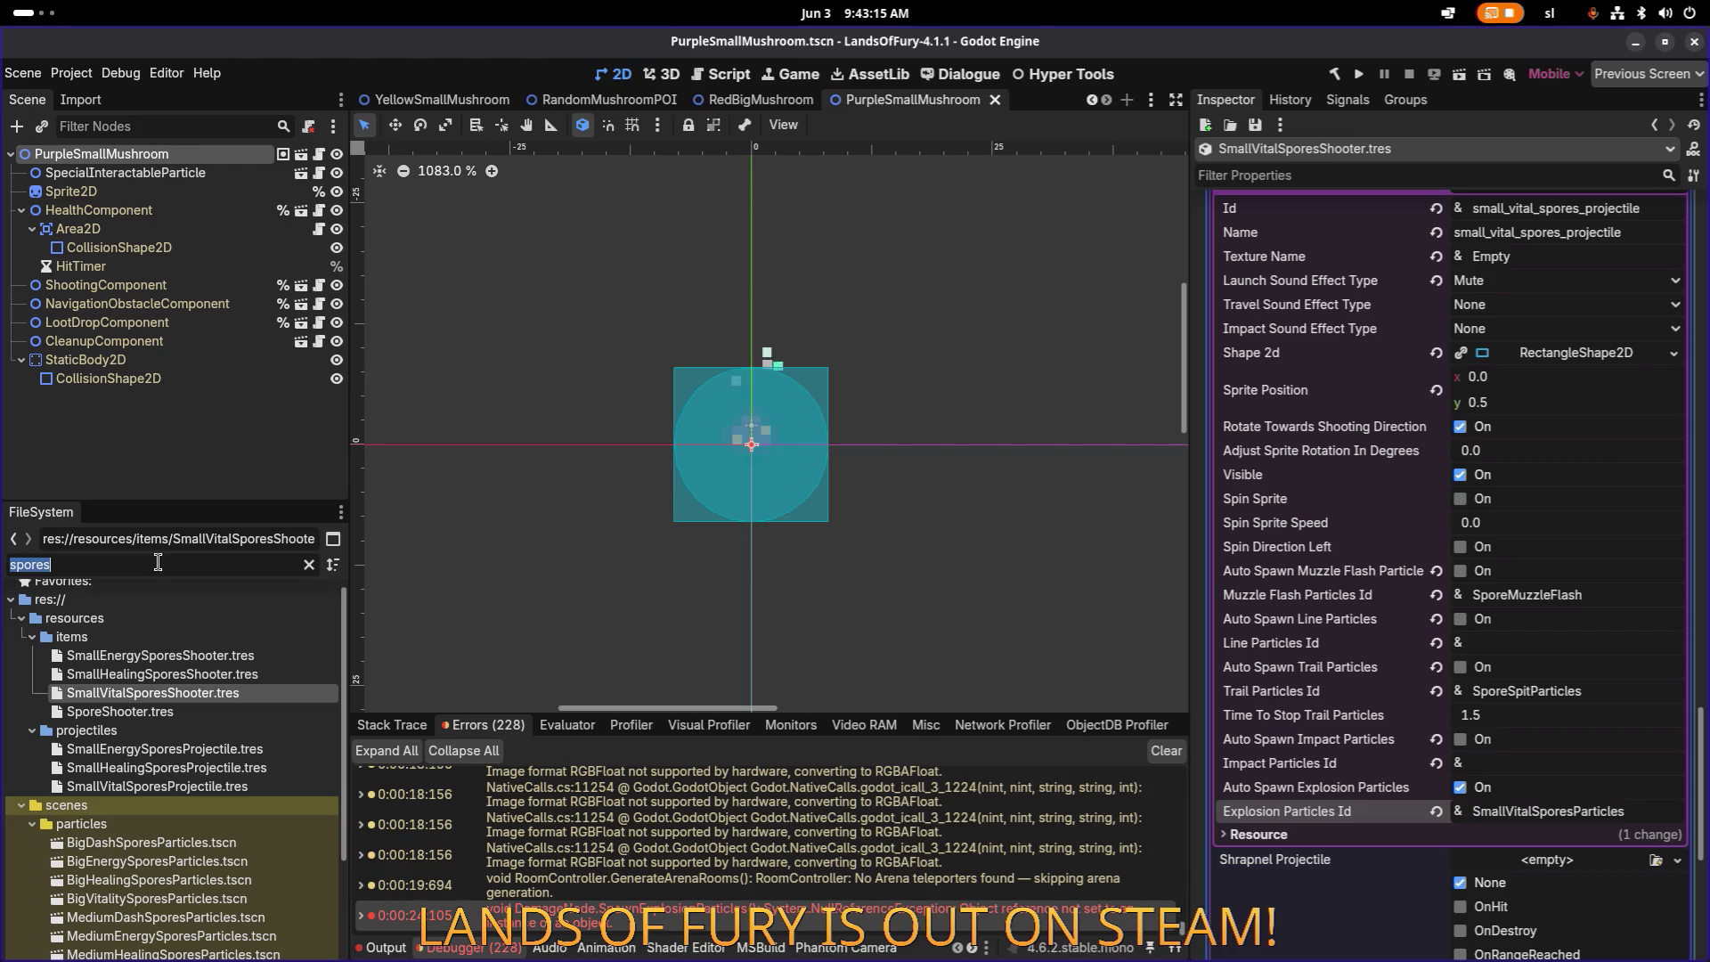
{"action": "key", "text": "ctrl+v"}
Step: Search the FileSystem for 'sporesparti' and start renaming SmallVitalitySporesParticles.tscn
{"action": "key", "text": "ctrl+a"}
{"action": "key", "text": "BackSpace"}
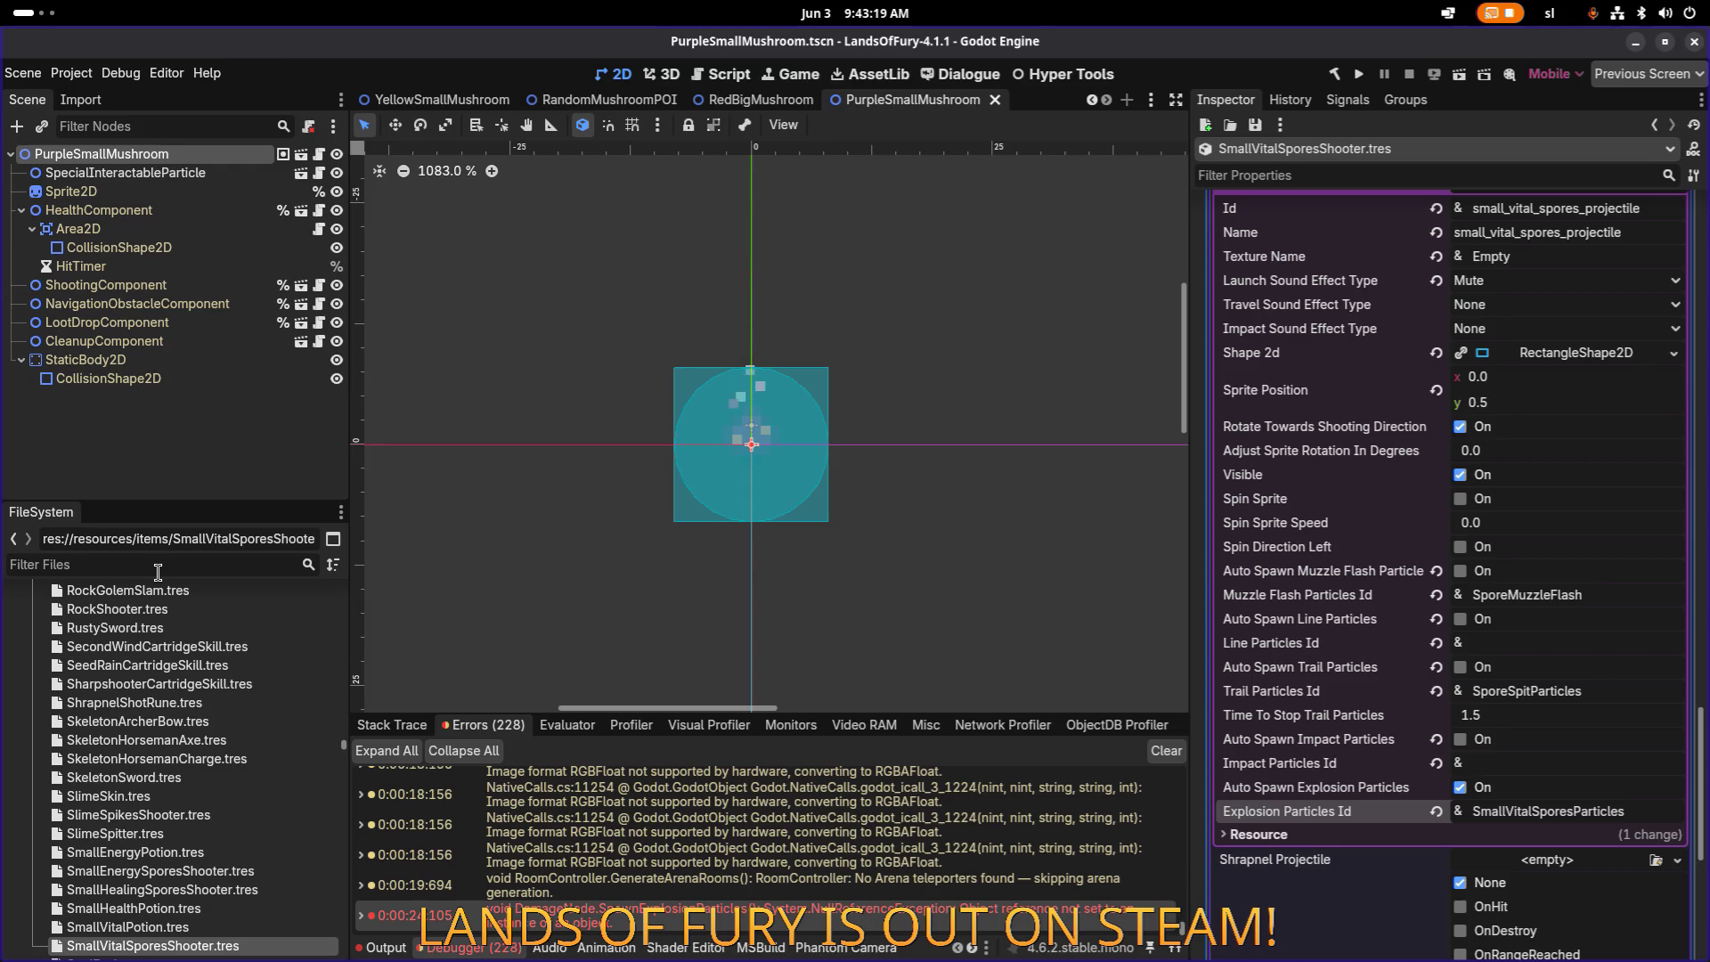
{"action": "type", "text": "sporesparti"}
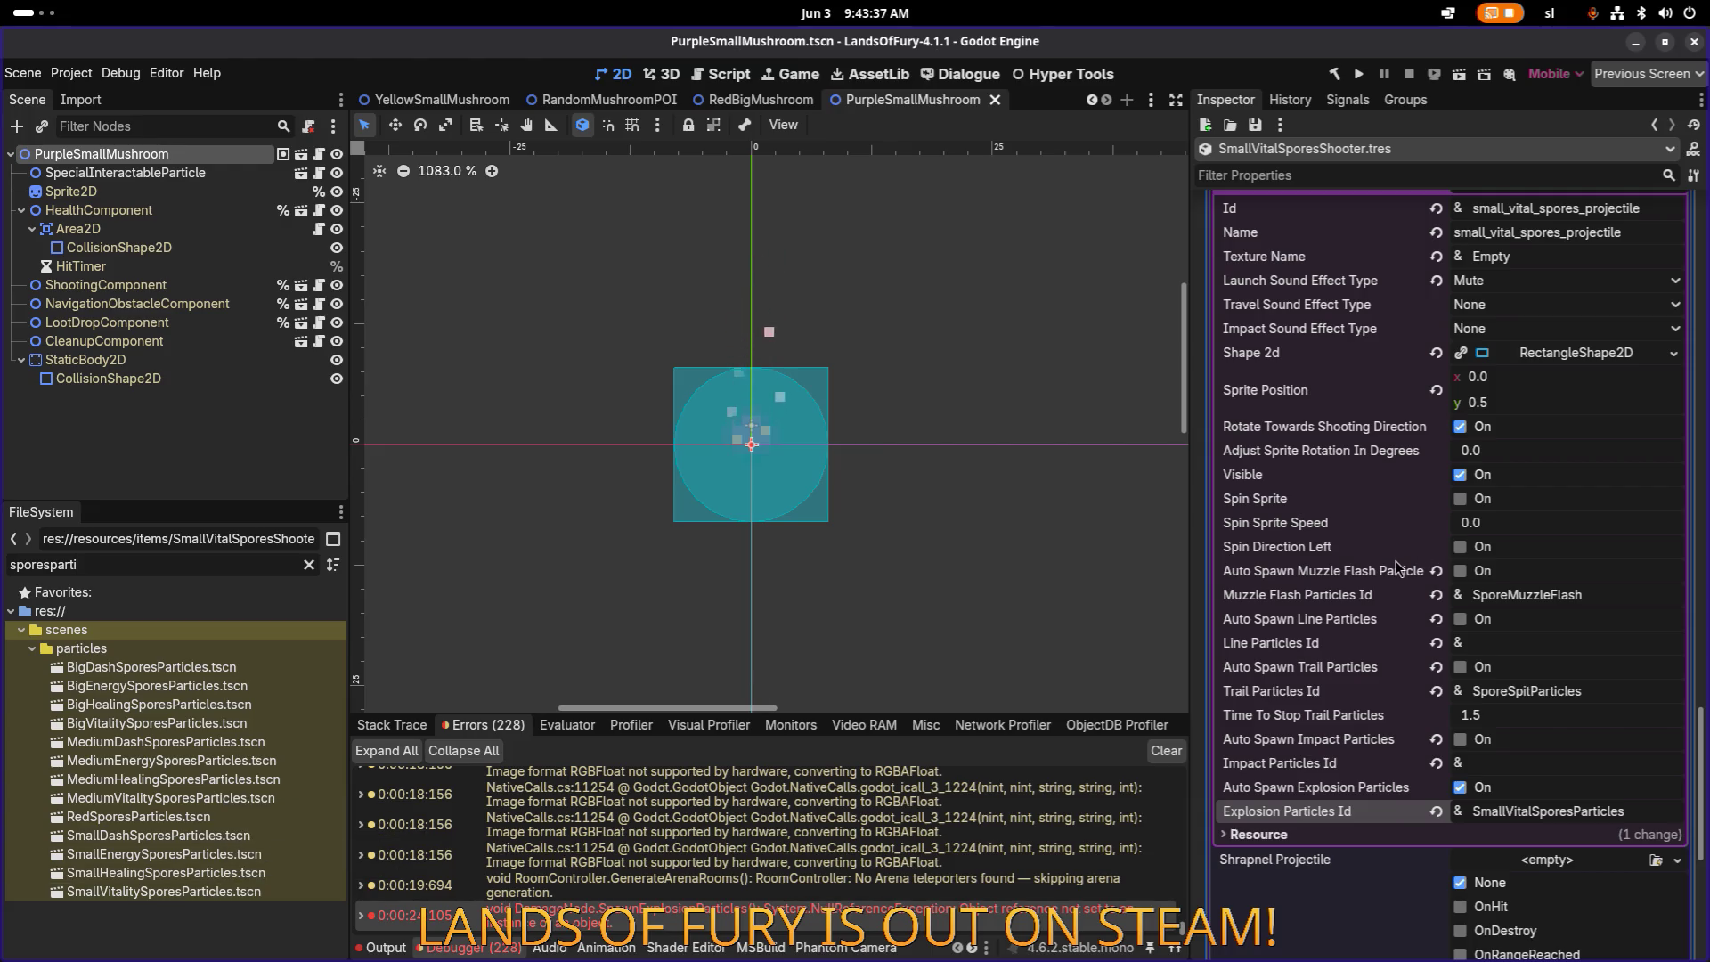
{"action": "scroll", "coordinate": [1414, 573], "scroll_direction": "up", "scroll_amount": 10}
{"action": "scroll", "coordinate": [1414, 572], "scroll_direction": "up", "scroll_amount": 2}
{"action": "scroll", "coordinate": [1414, 573], "scroll_direction": "down", "scroll_amount": 10}
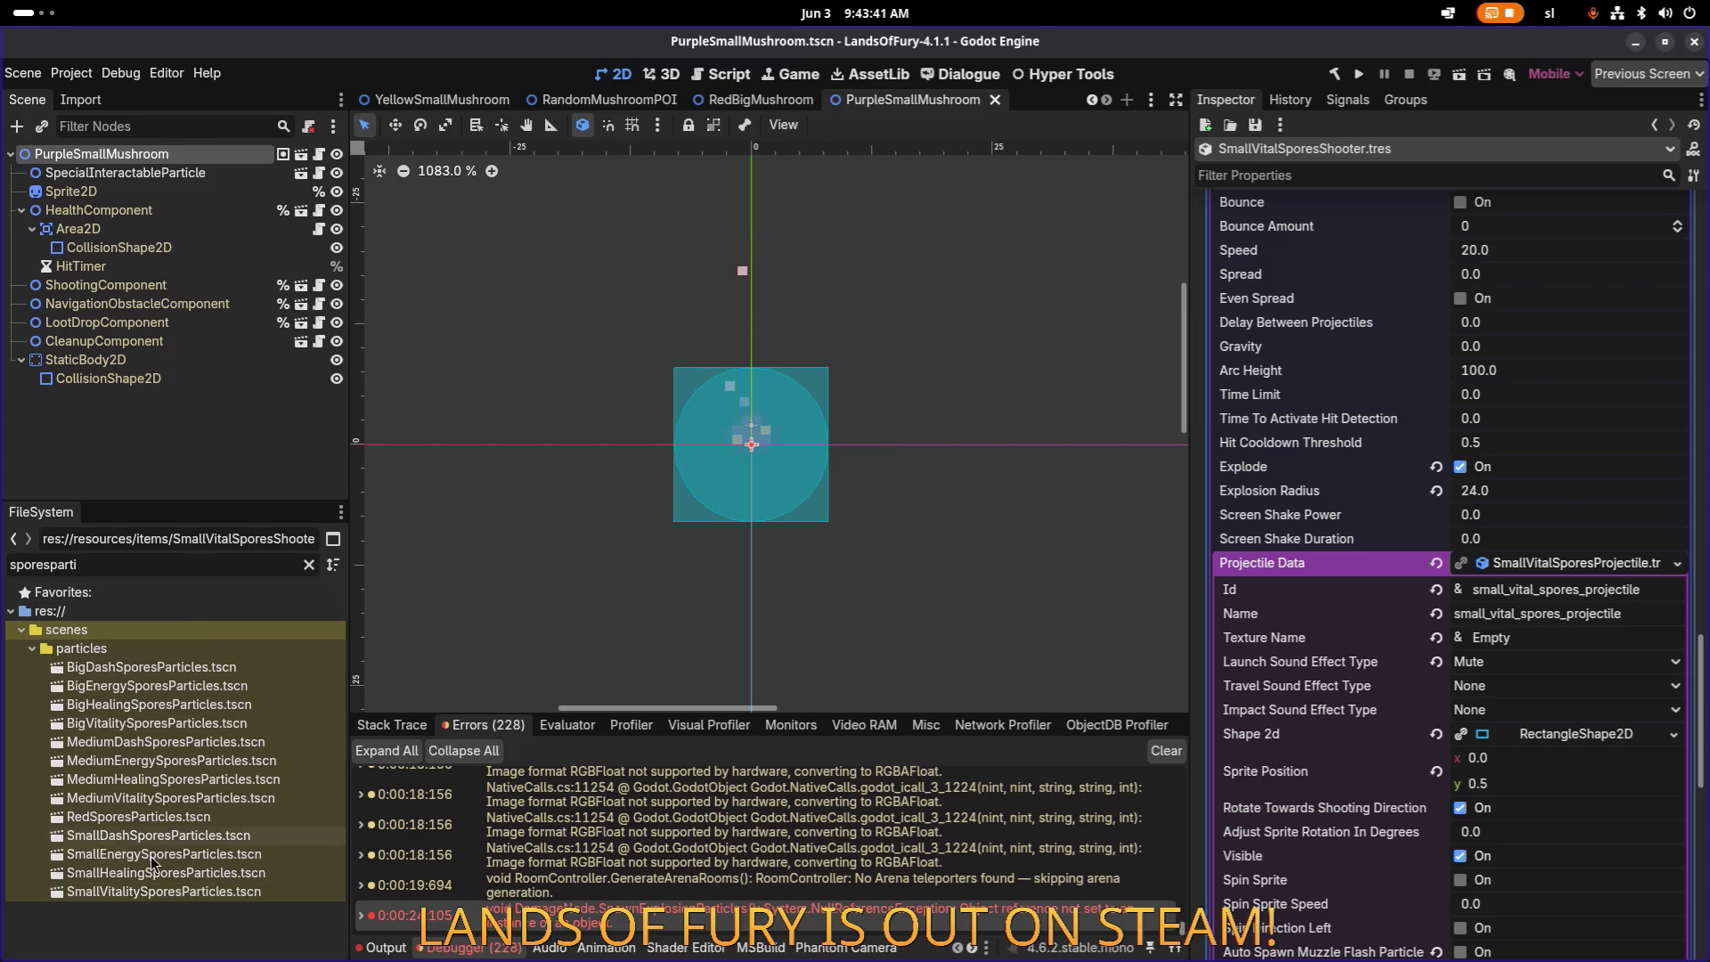
{"action": "left_click", "coordinate": [182, 889]}
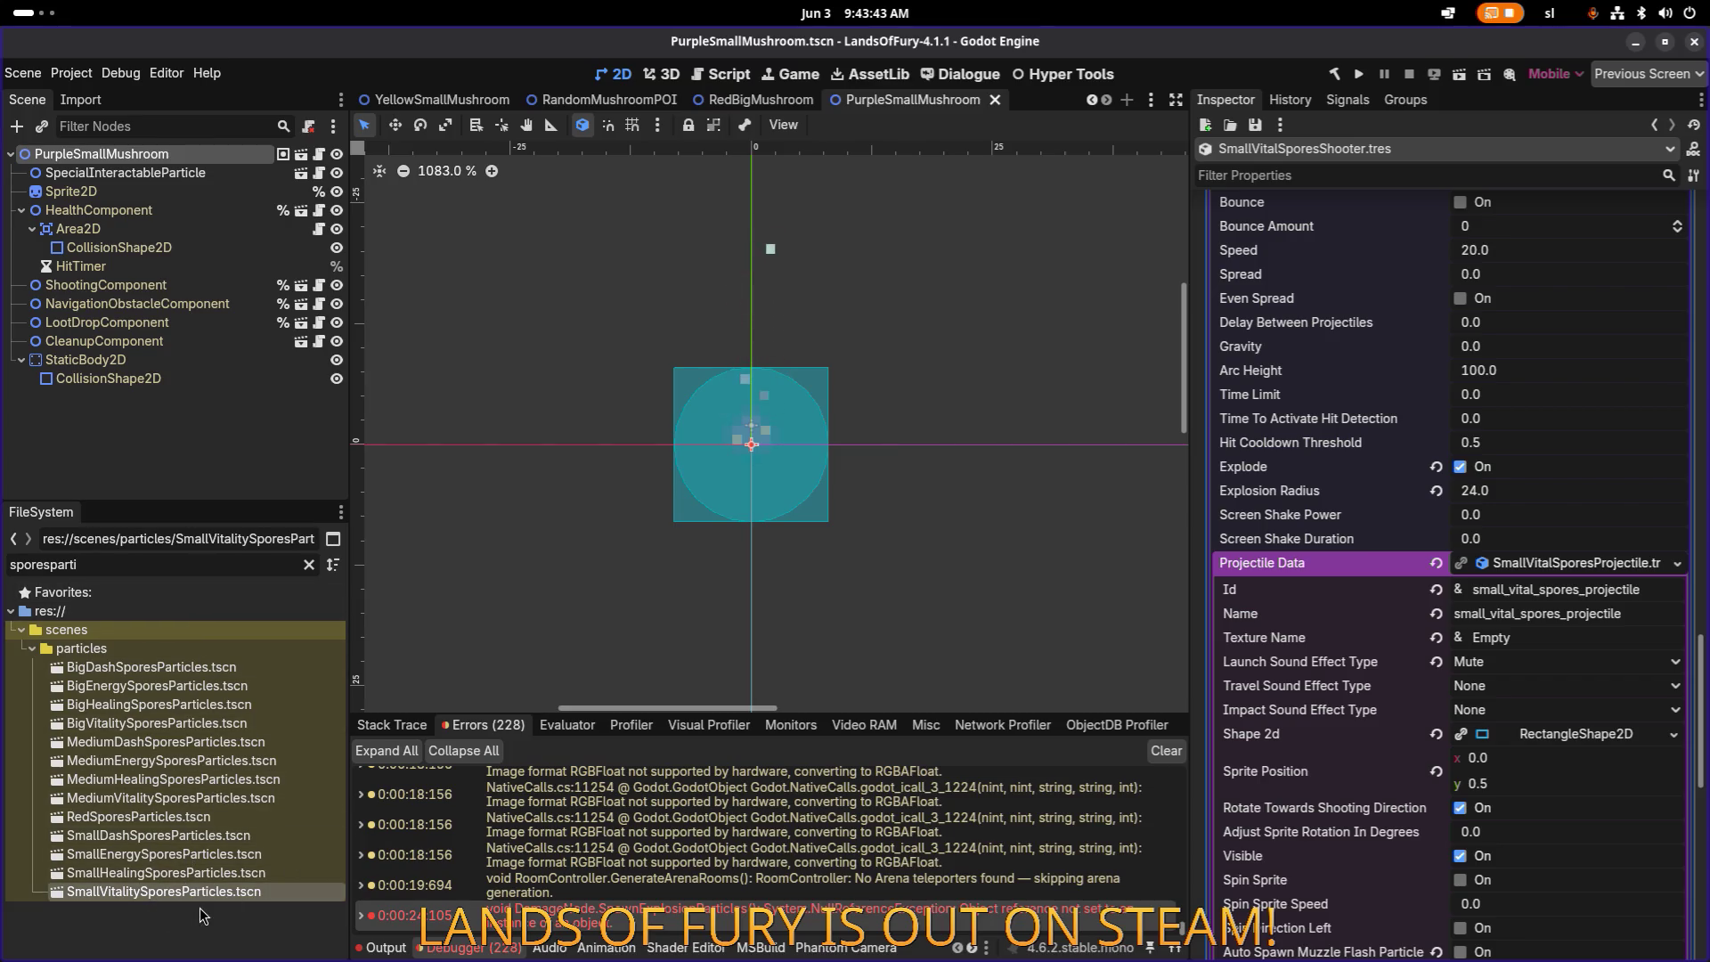
{"action": "key", "text": "F2"}
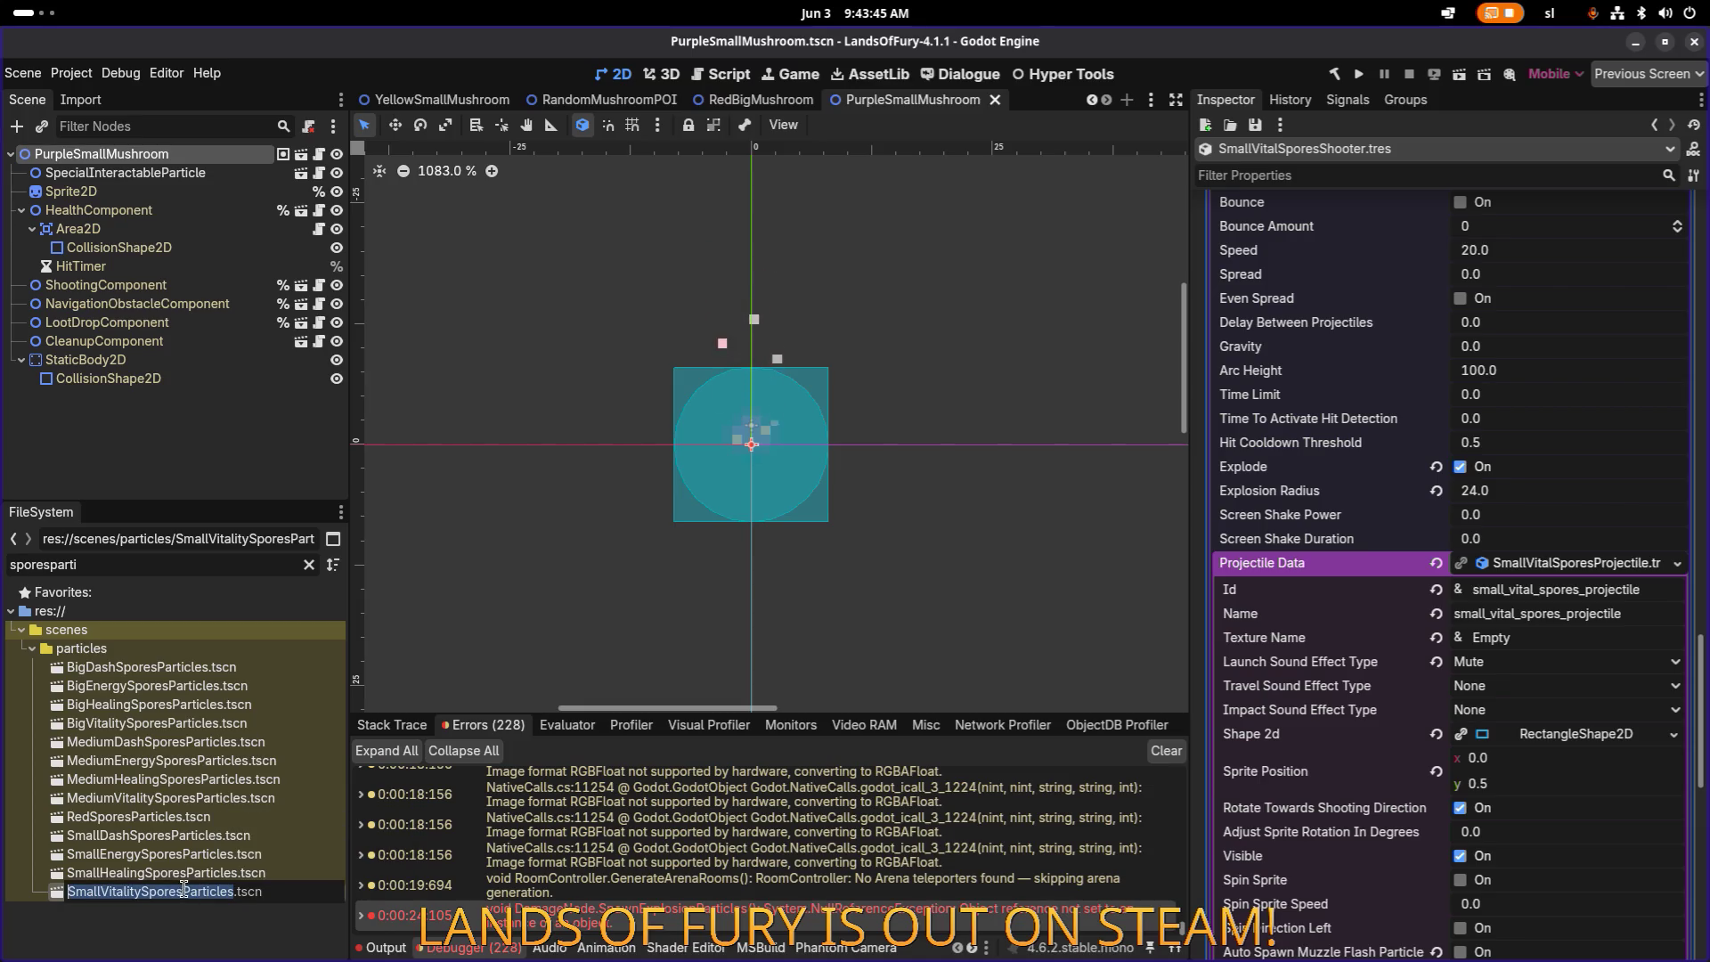
{"action": "key", "text": "Escape"}
Step: Finish renaming the small particle scene to SmallVitalSporesParticles.tscn
{"action": "key", "text": "BackSpace"}
{"action": "key", "text": "BackSpace"}
{"action": "key", "text": "BackSpace"}
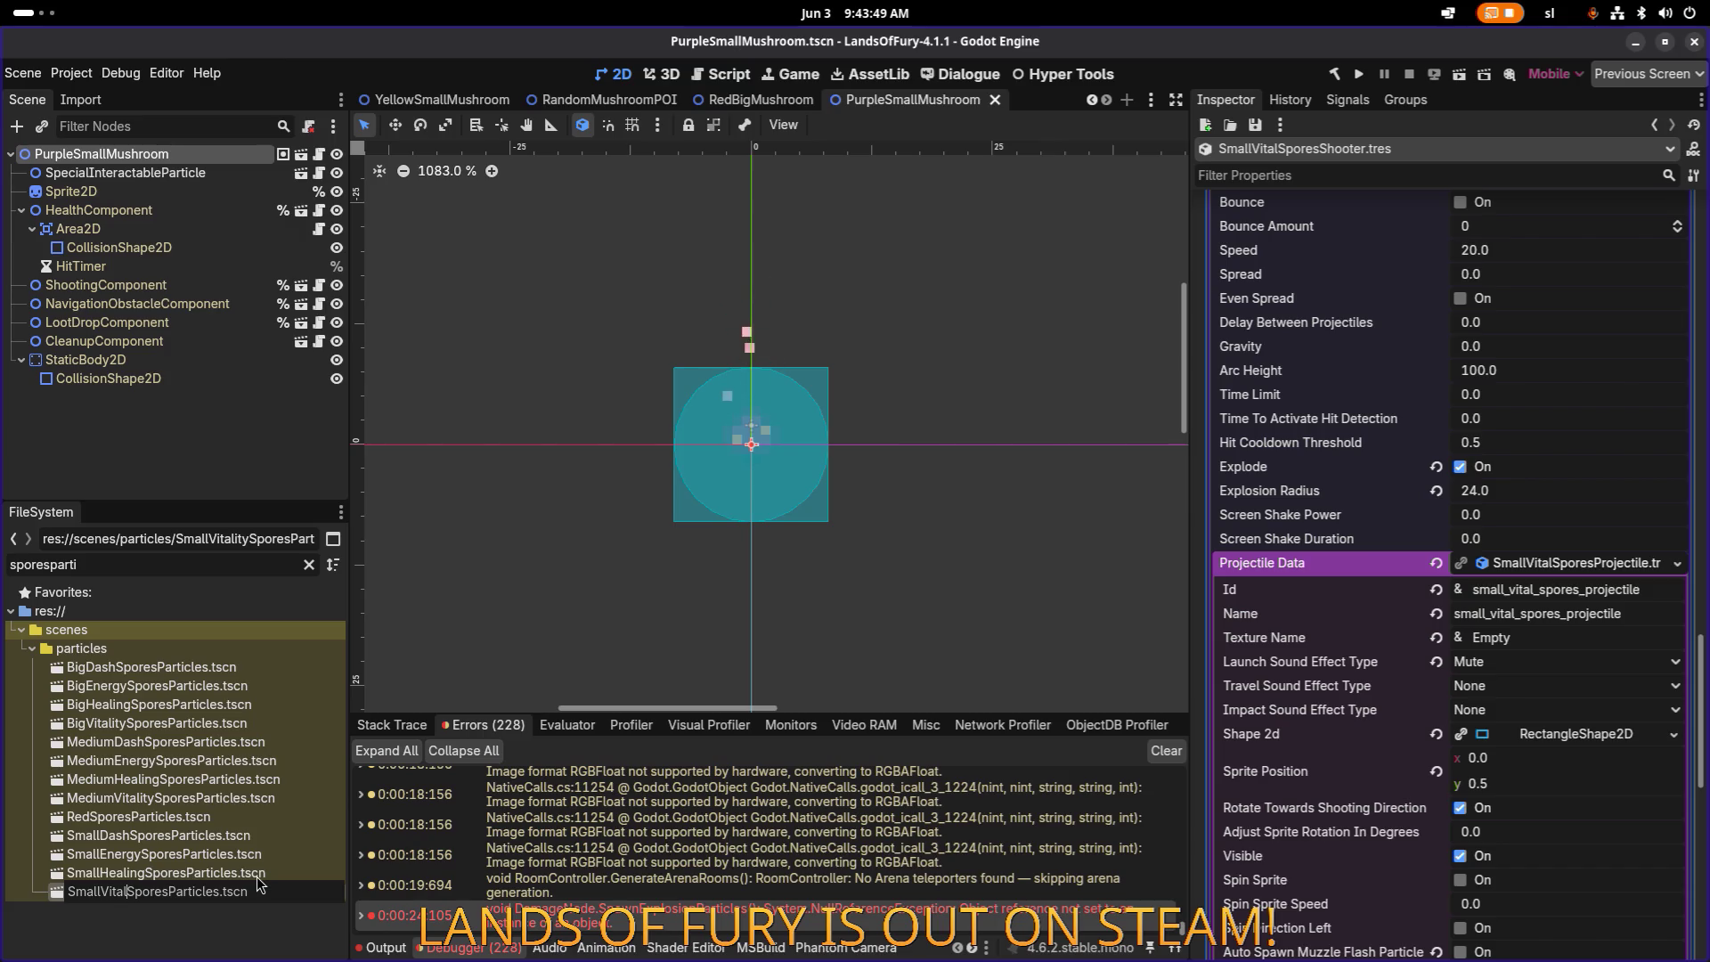
{"action": "key", "text": "shift+Left"}
{"action": "key", "text": "shift+Left"}
{"action": "key", "text": "shift+Left"}
{"action": "key", "text": "Return"}
Step: Rename MediumVitalitySporesParticles.tscn to MediumVitalSporesParticles.tscn
{"action": "left_click", "coordinate": [221, 857]}
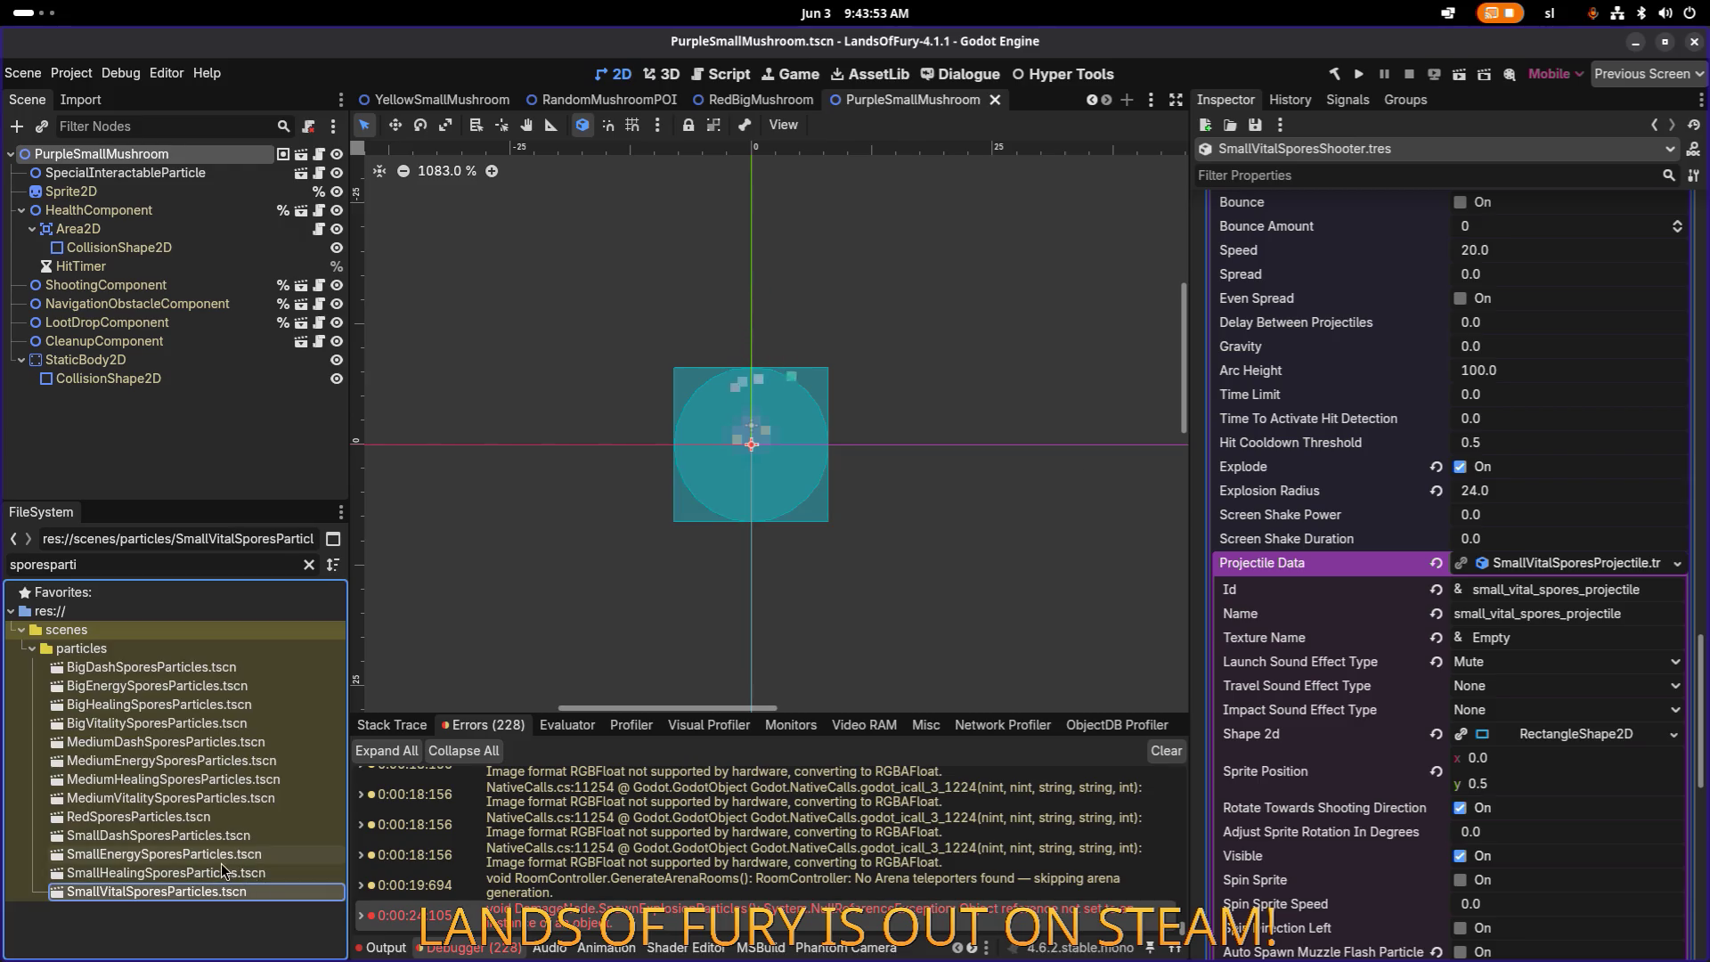
{"action": "left_click", "coordinate": [223, 779]}
{"action": "left_click", "coordinate": [255, 799]}
{"action": "key", "text": "F2"}
{"action": "key", "text": "Right"}
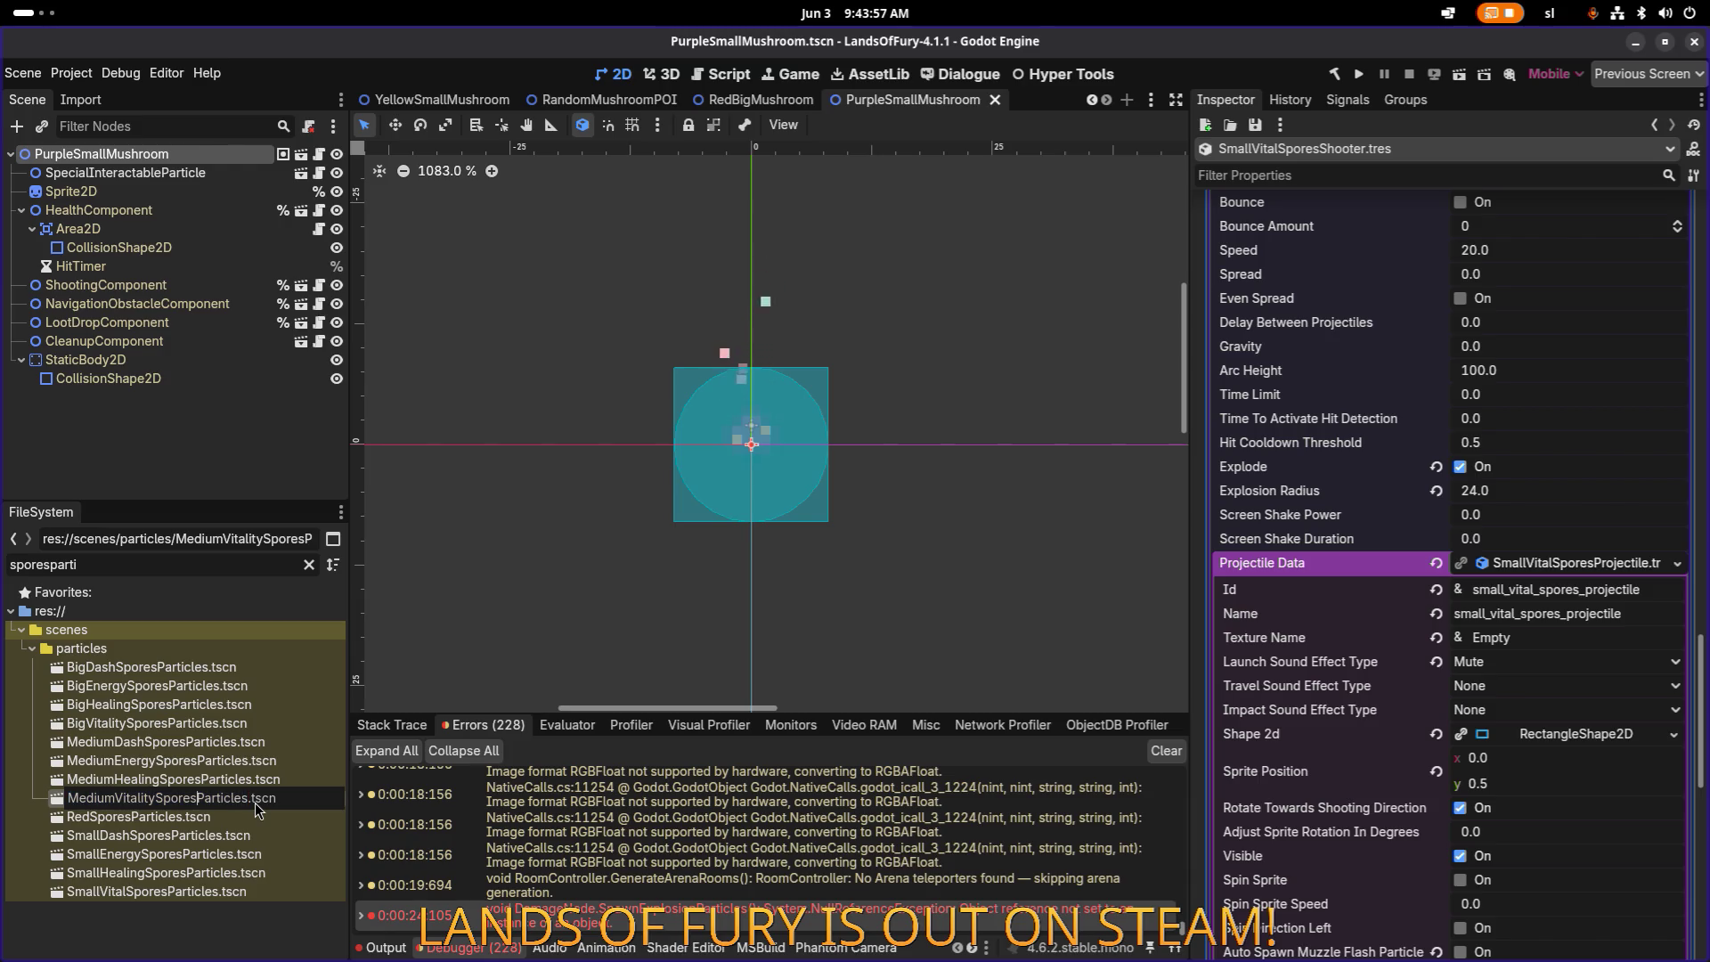
{"action": "key", "text": "shift+Left"}
{"action": "key", "text": "shift+Left"}
{"action": "key", "text": "shift+Left"}
{"action": "type", "text": "ital"}
{"action": "key", "text": "Return"}
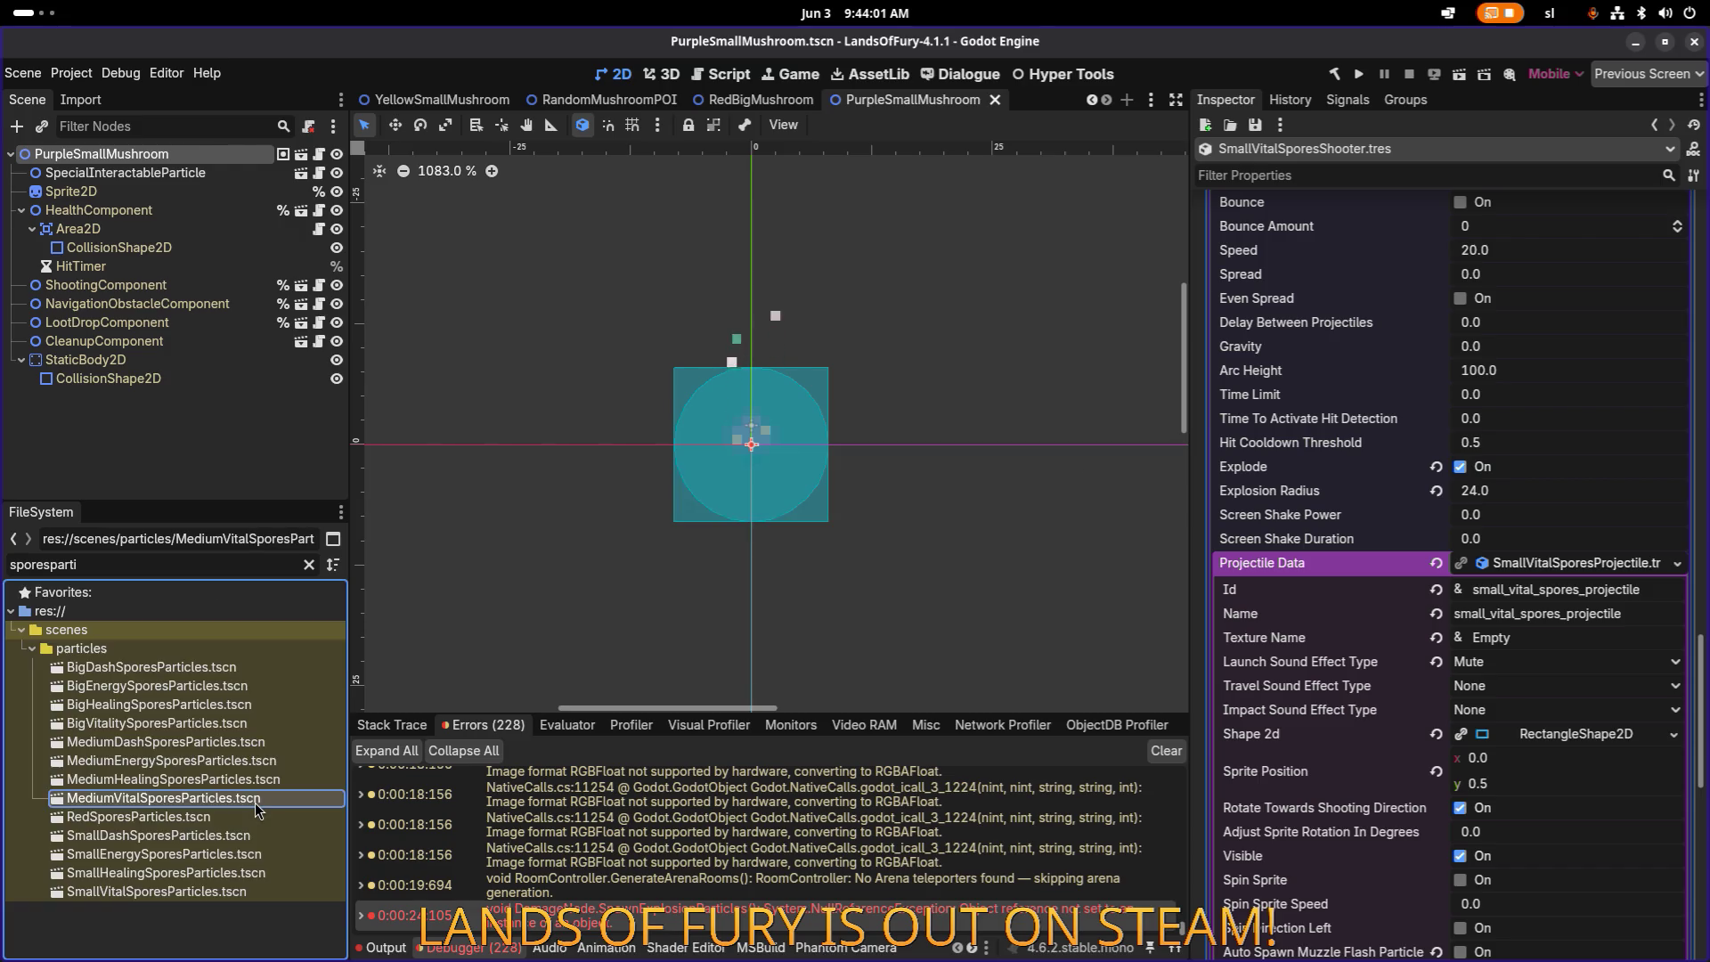
Step: Rename BigVitalitySporesParticles.tscn to BigVitalSporesParticles.tscn and save the scene
{"action": "left_click", "coordinate": [243, 724]}
{"action": "key", "text": "F2"}
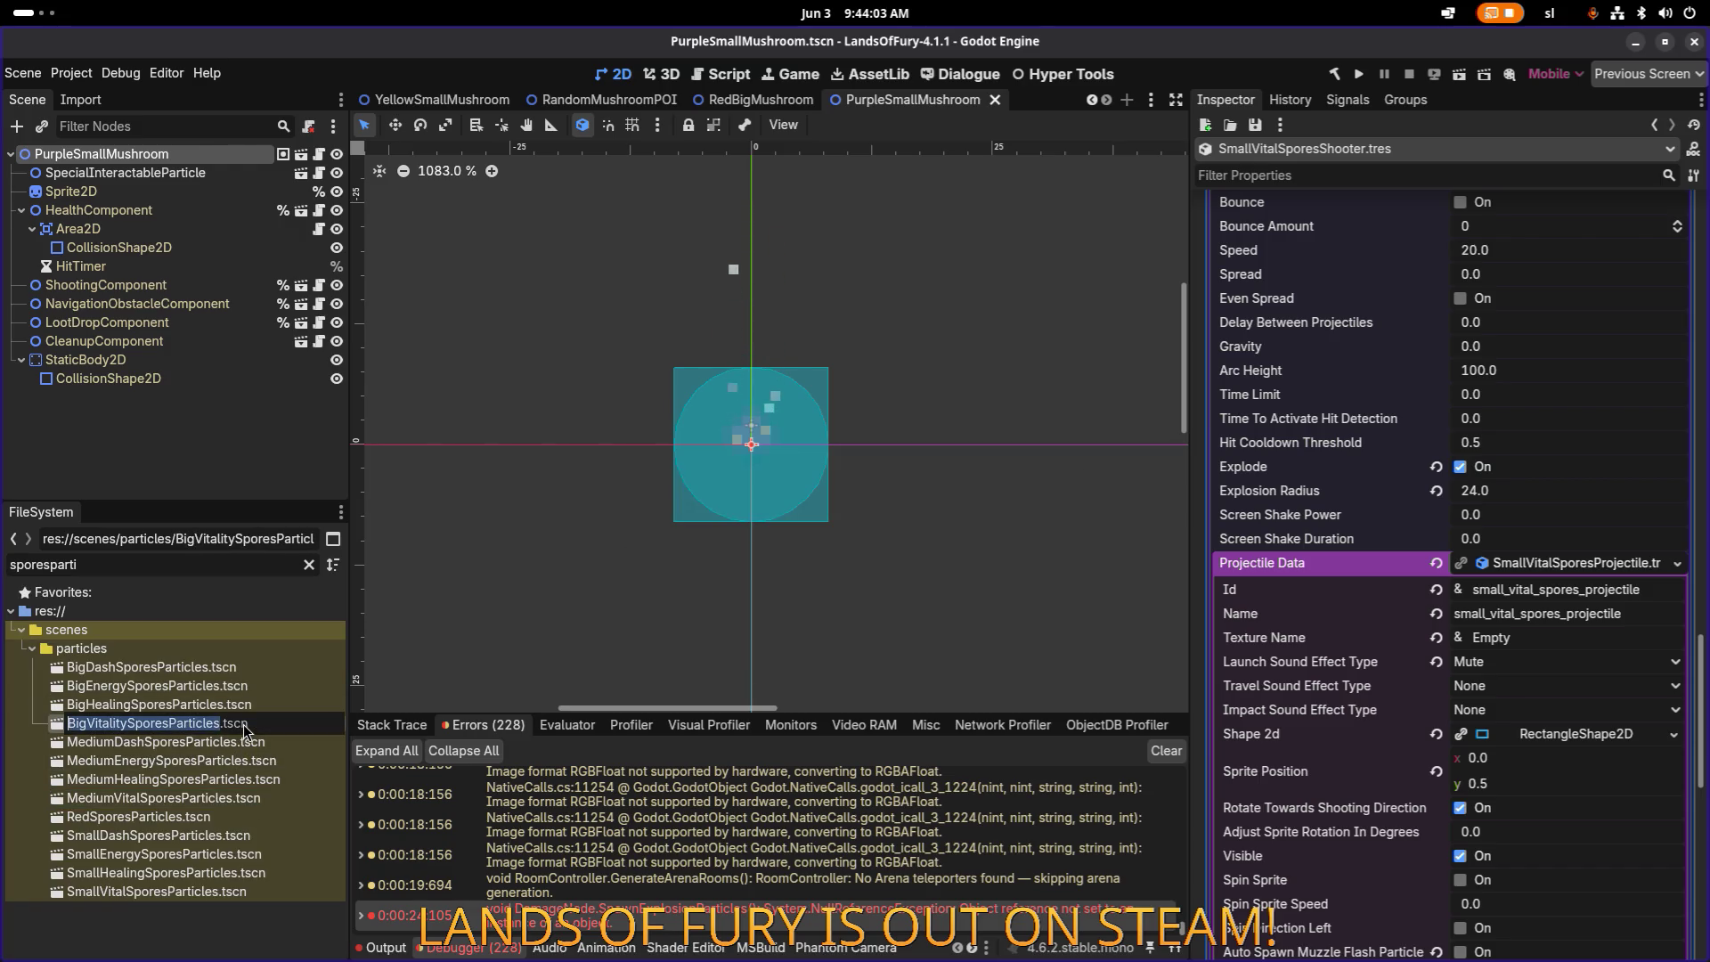
{"action": "key", "text": "shift+Right"}
{"action": "key", "text": "shift+Right"}
{"action": "key", "text": "shift+Right"}
{"action": "type", "text": "Vital"}
{"action": "key", "text": "Return"}
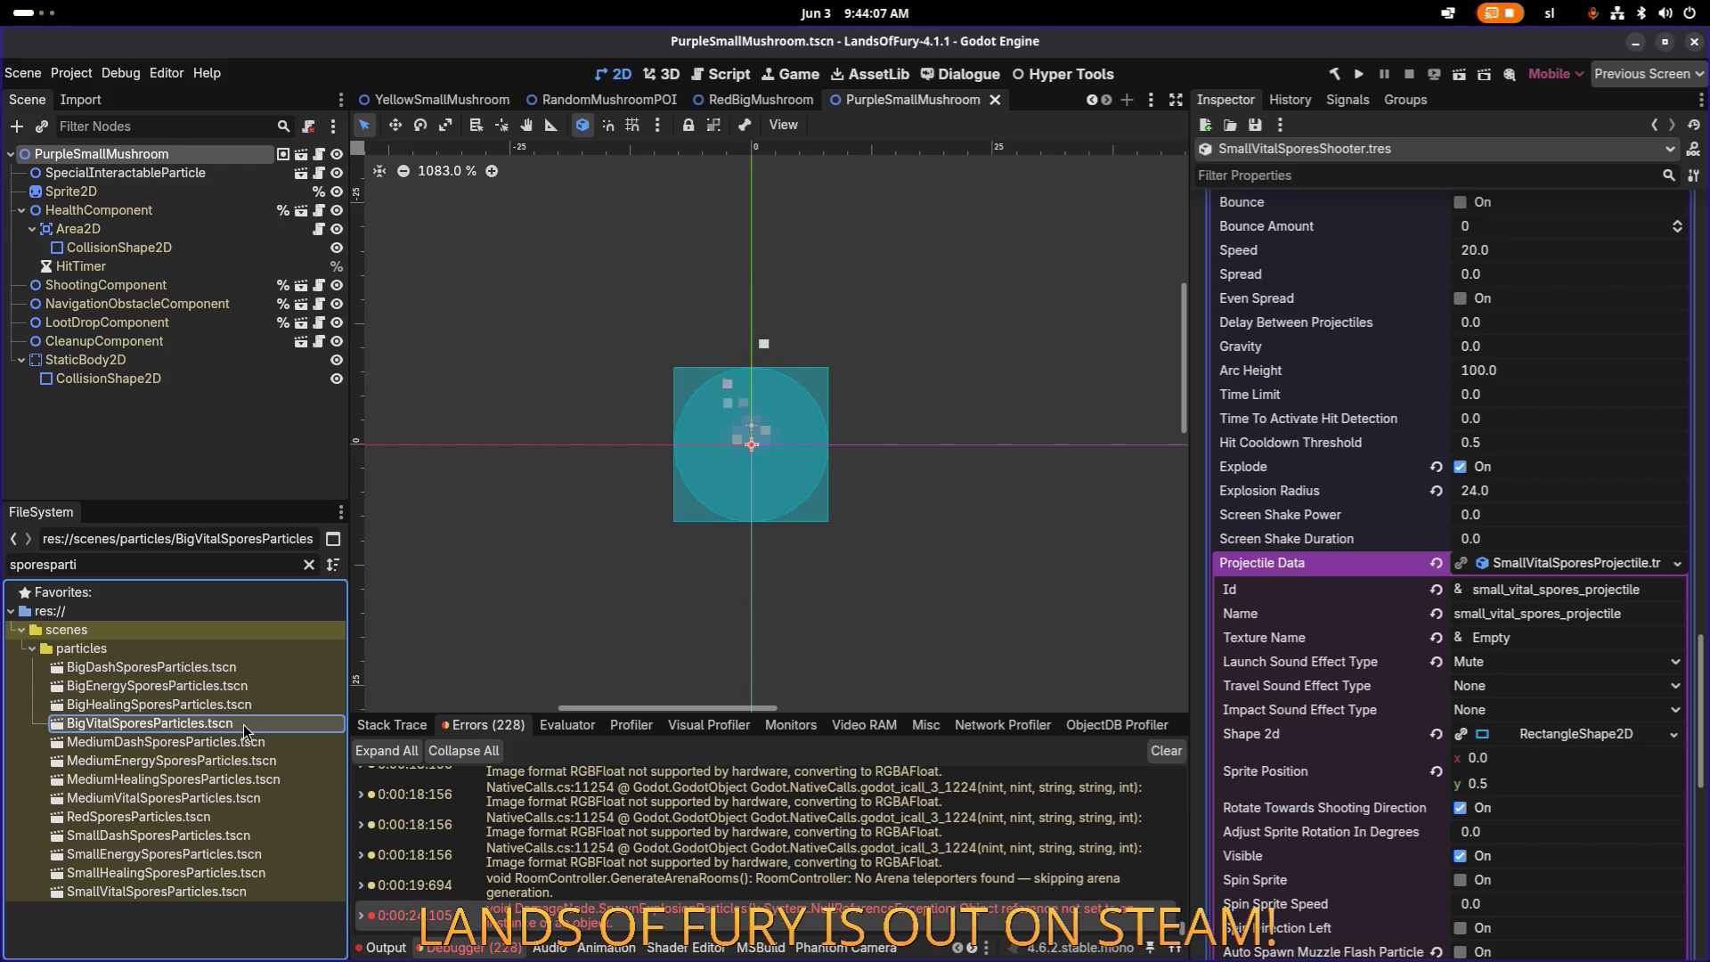
{"action": "left_click", "coordinate": [204, 799]}
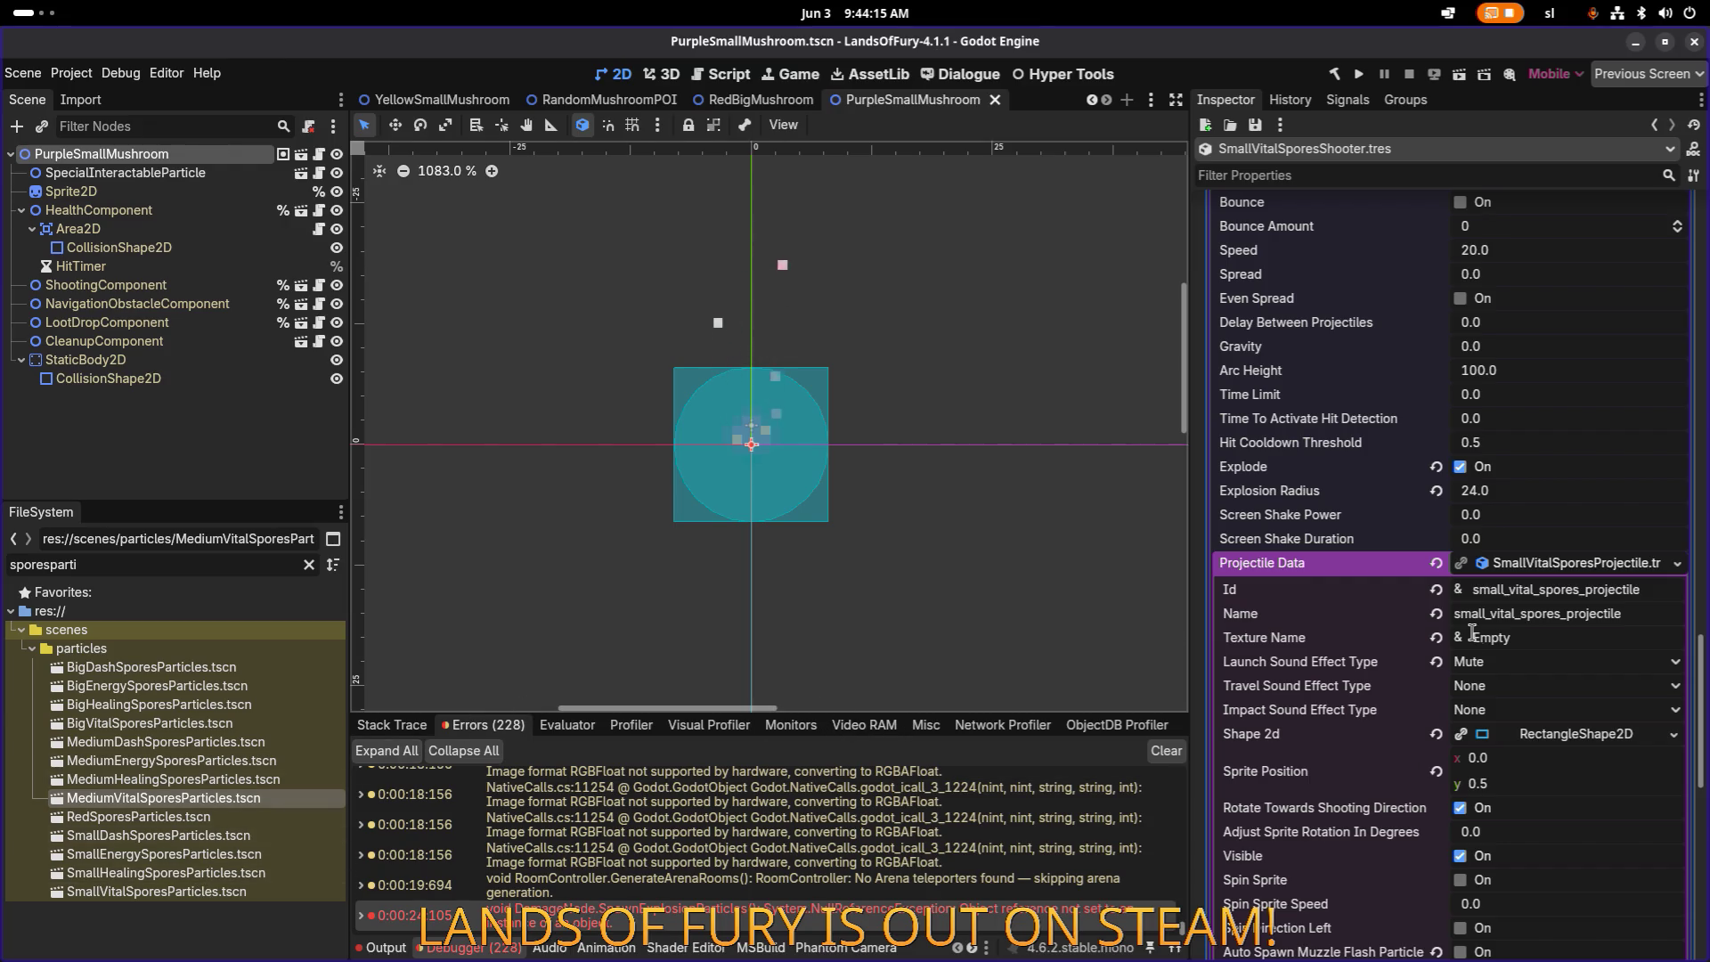
{"action": "scroll", "coordinate": [1336, 534], "scroll_direction": "down", "scroll_amount": 5}
{"action": "left_click", "coordinate": [233, 741]}
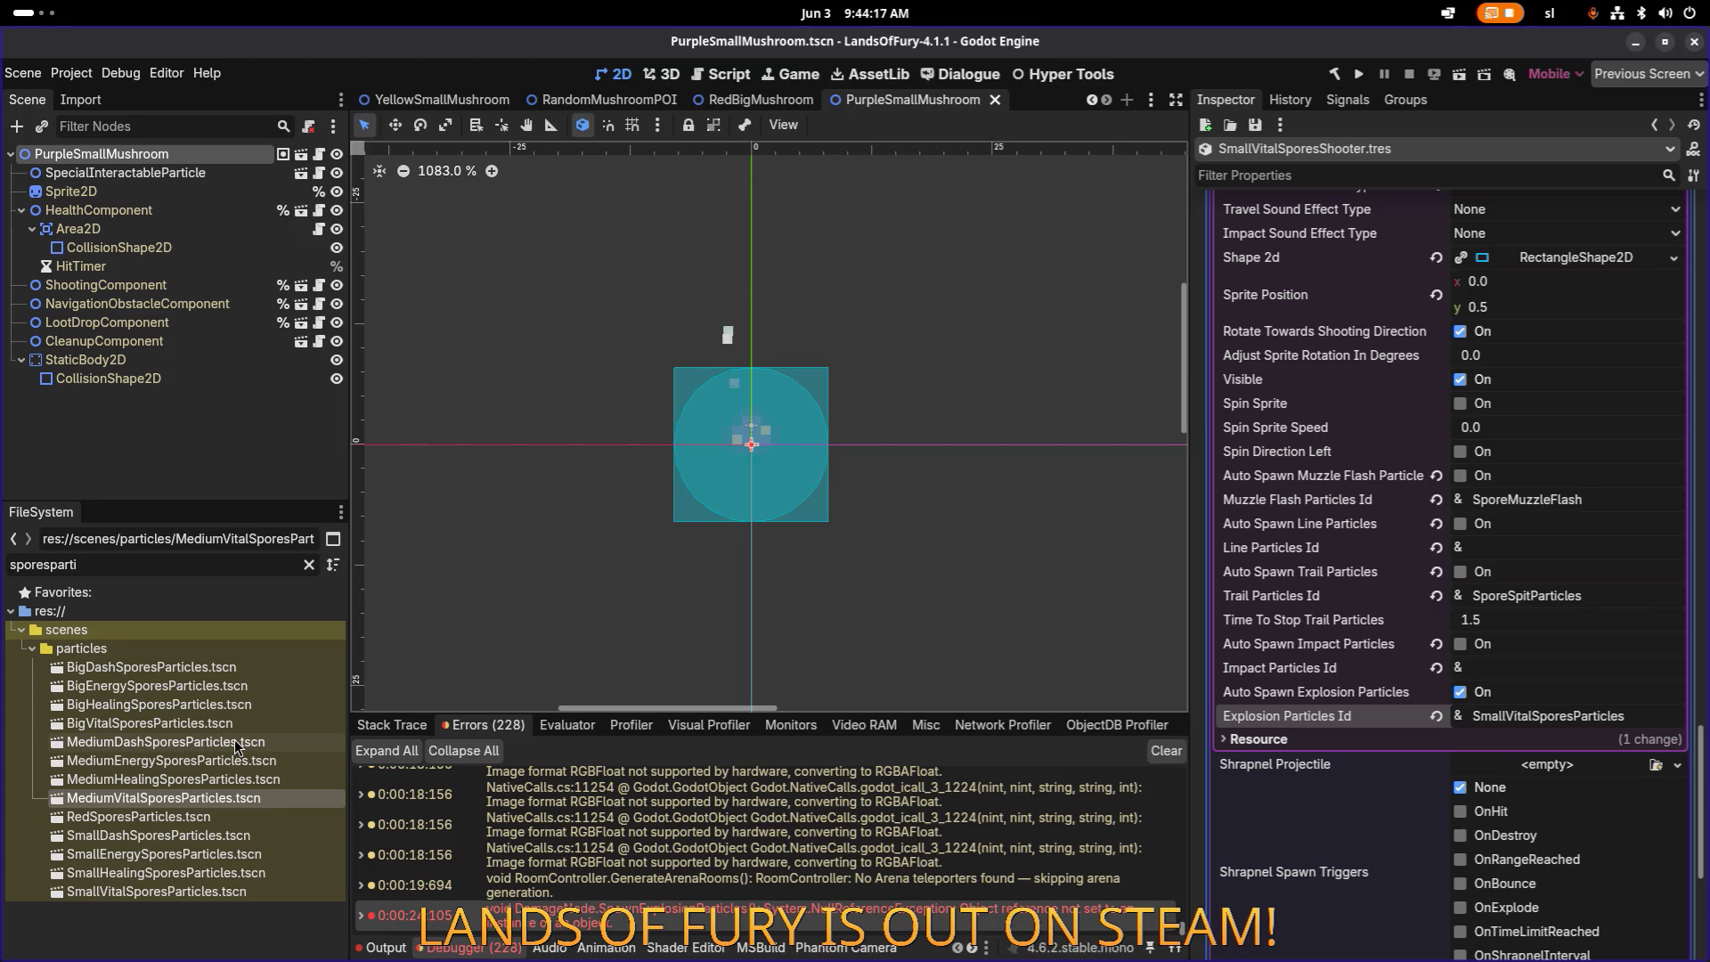
{"action": "key", "text": "ctrl+s"}
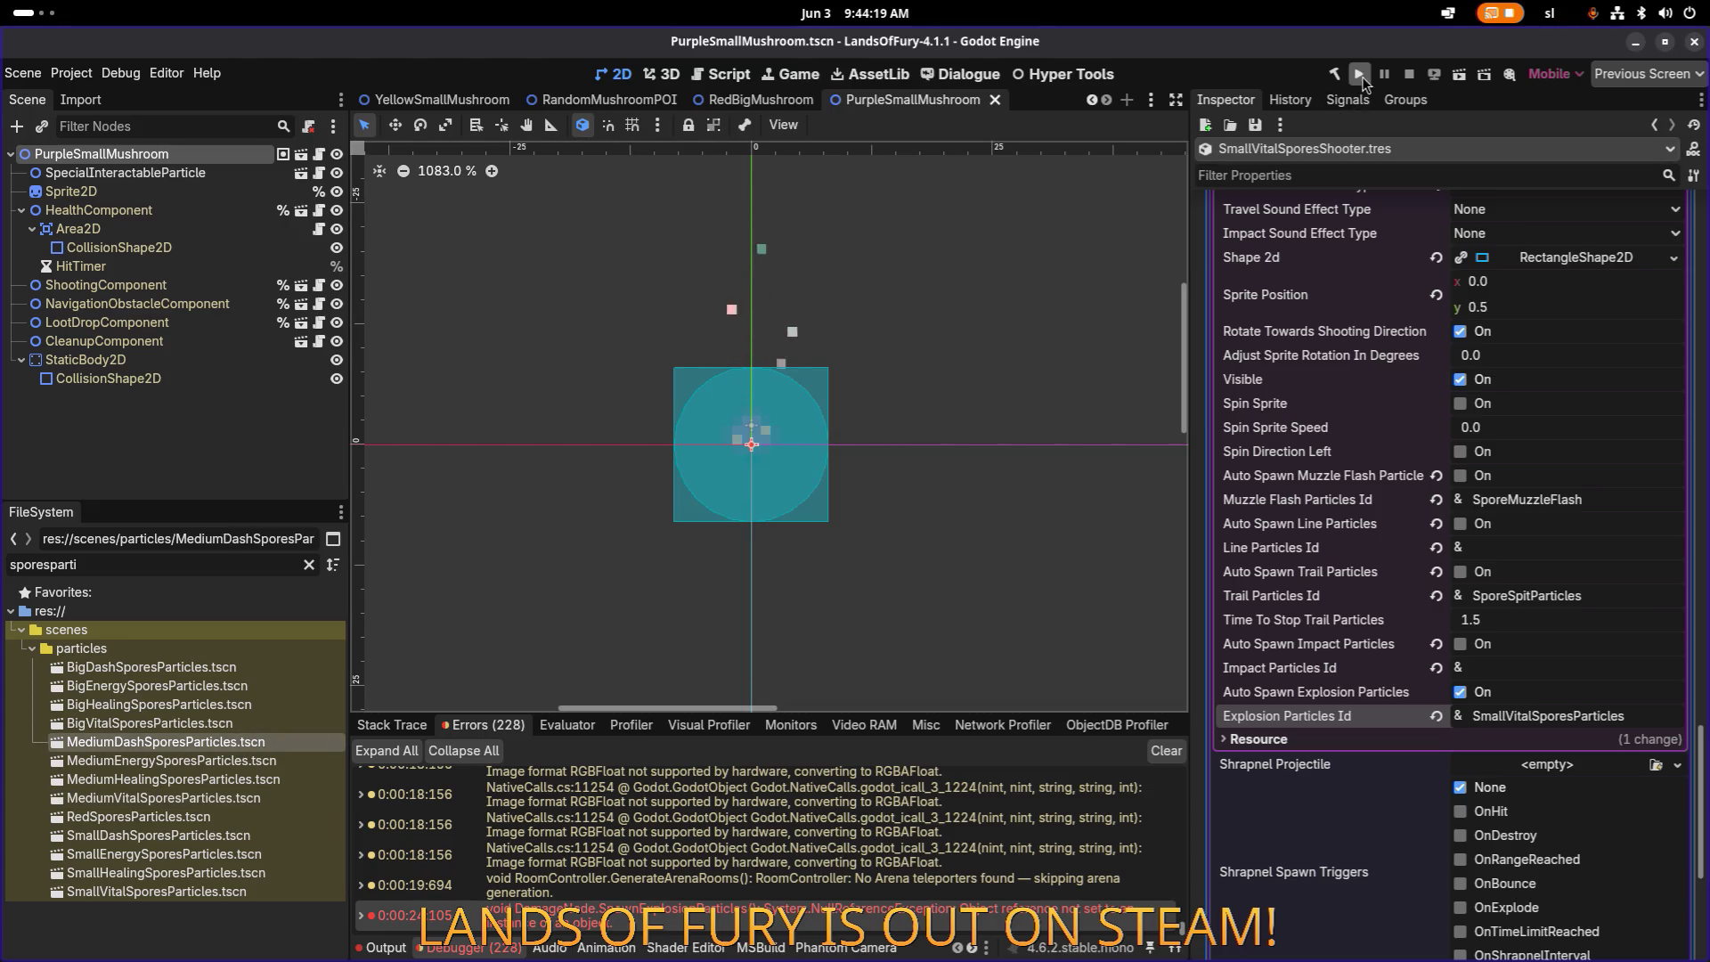
Step: Launch Lands of Fury, load a profile, and walk around The Glade with the sword
{"action": "left_click", "coordinate": [1359, 75]}
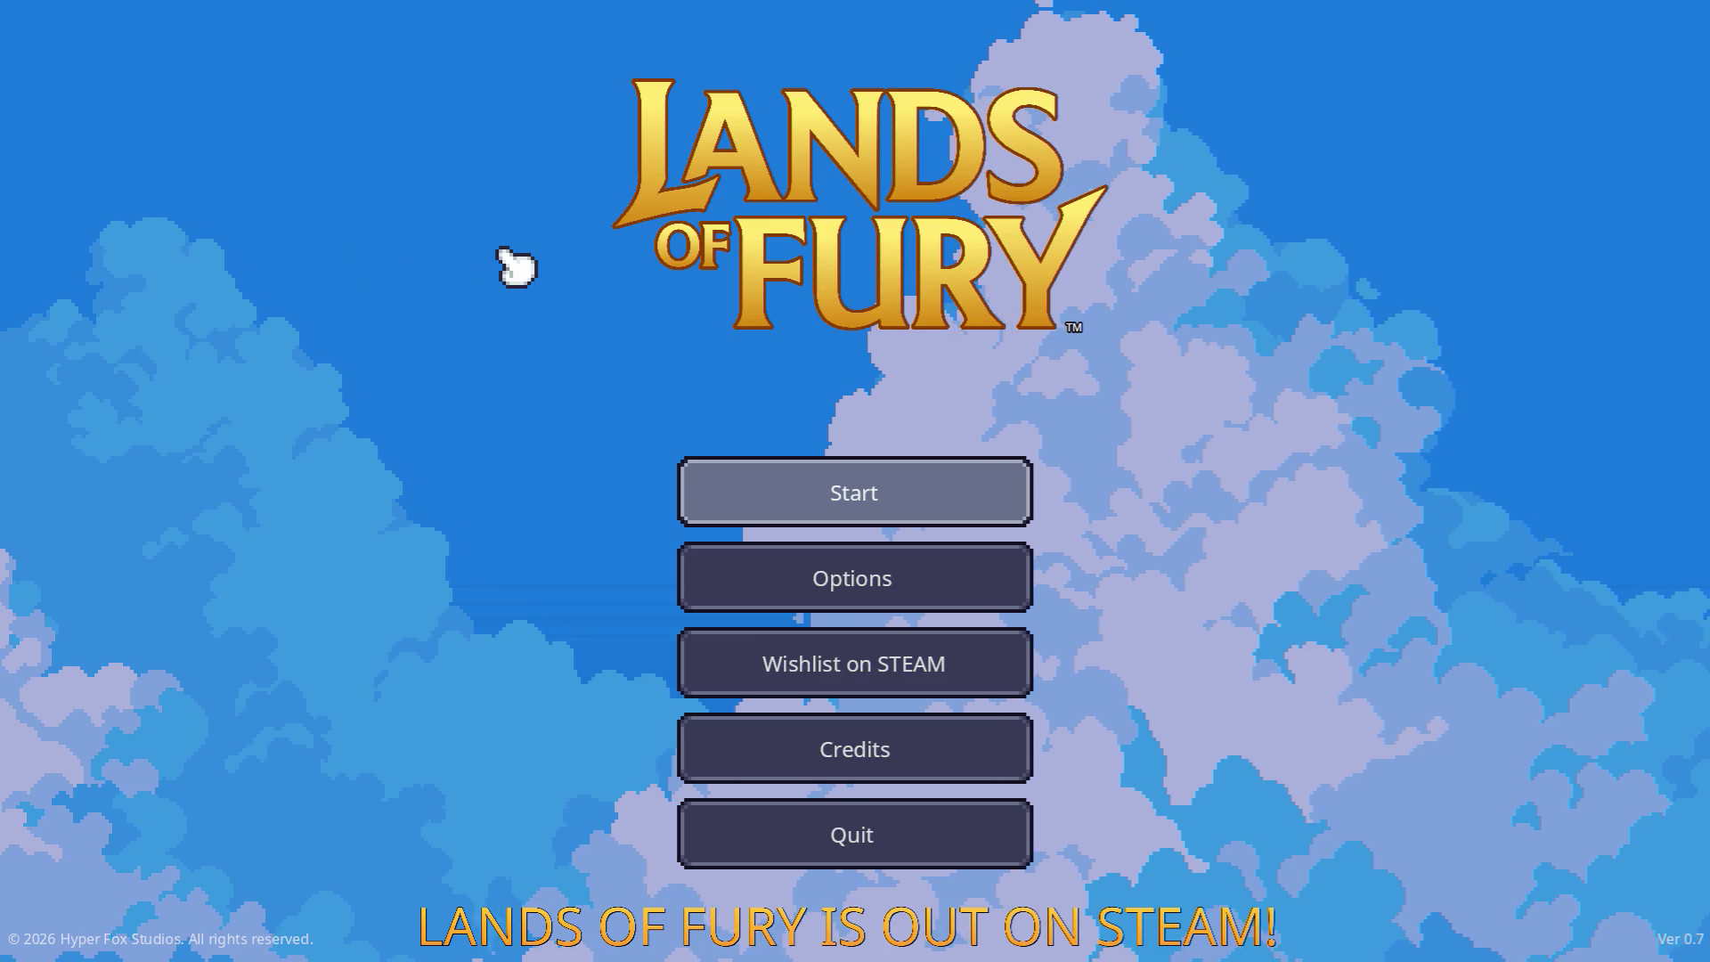
{"action": "key", "text": "Return"}
{"action": "key", "text": "Return"}
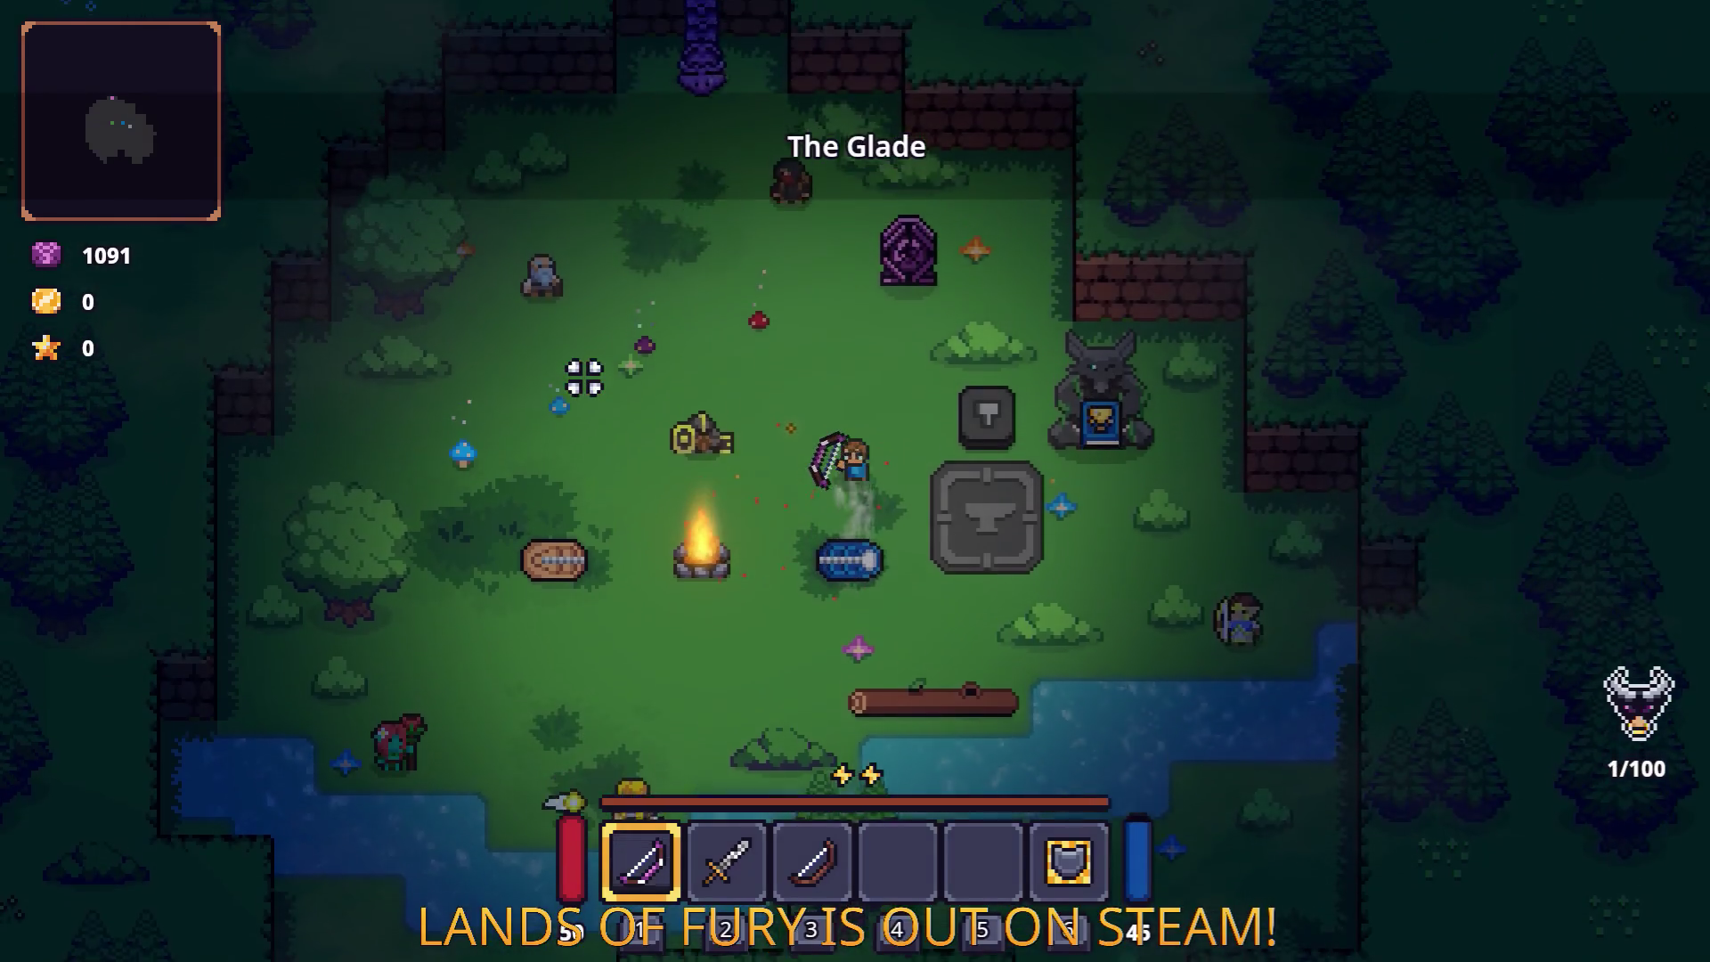
{"action": "key", "text": "w"}
{"action": "key", "text": "2"}
{"action": "key", "text": "w"}
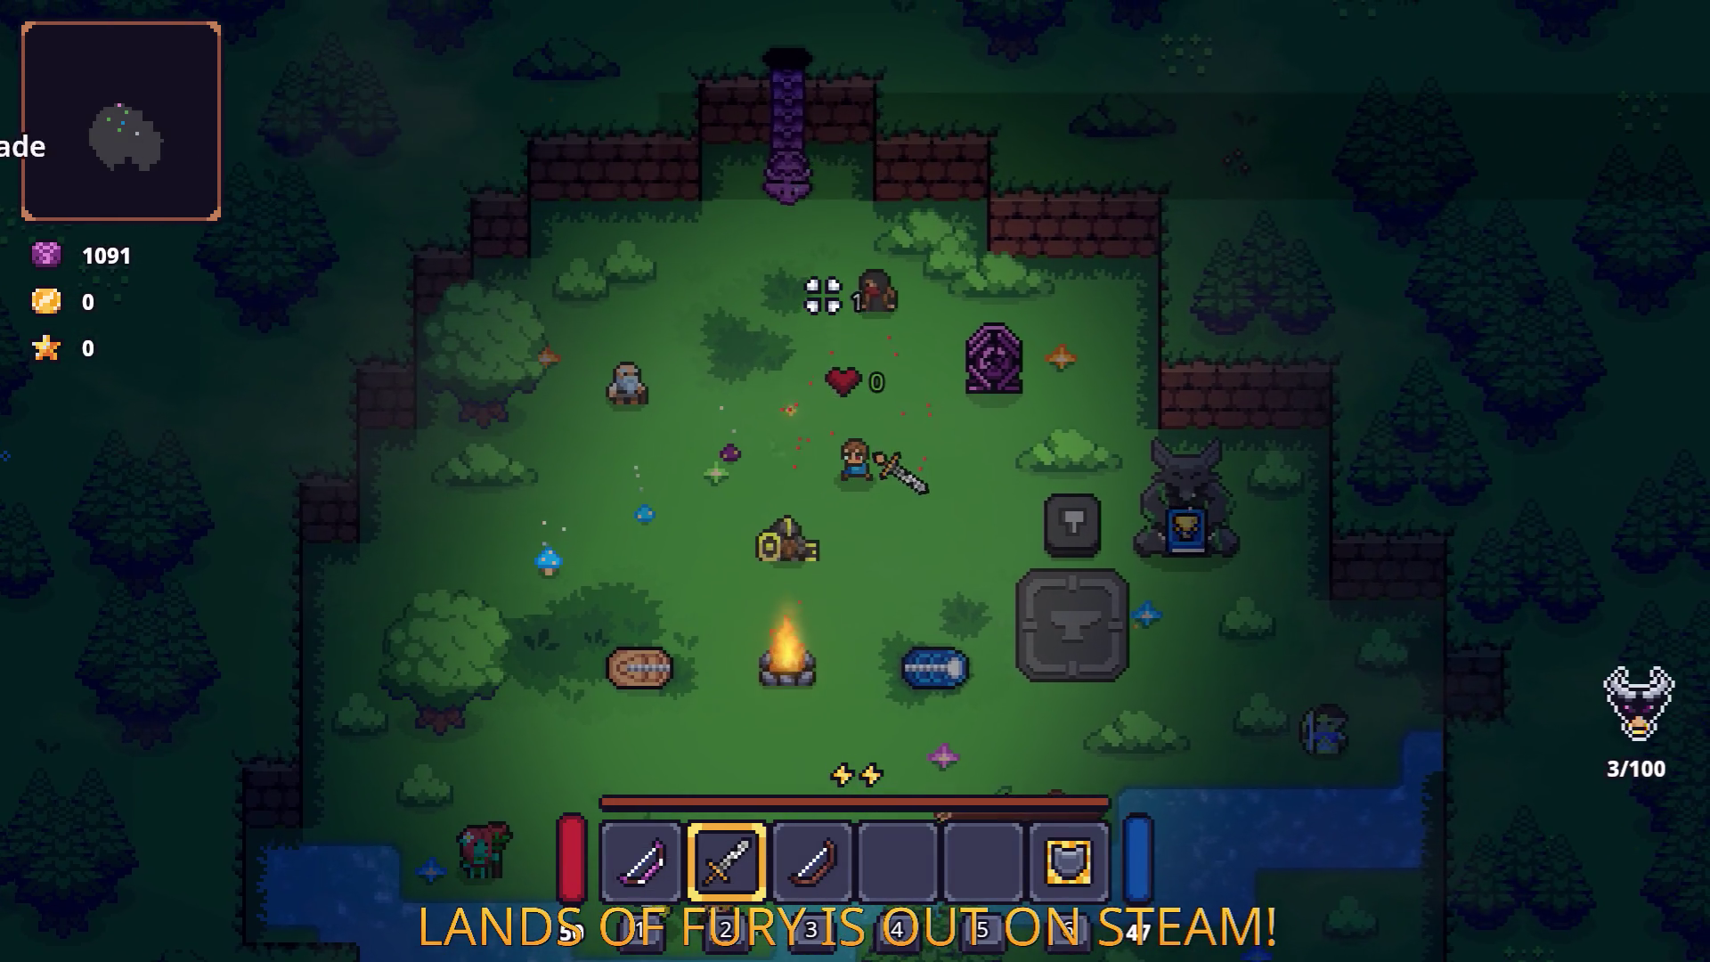
{"action": "key", "text": "a"}
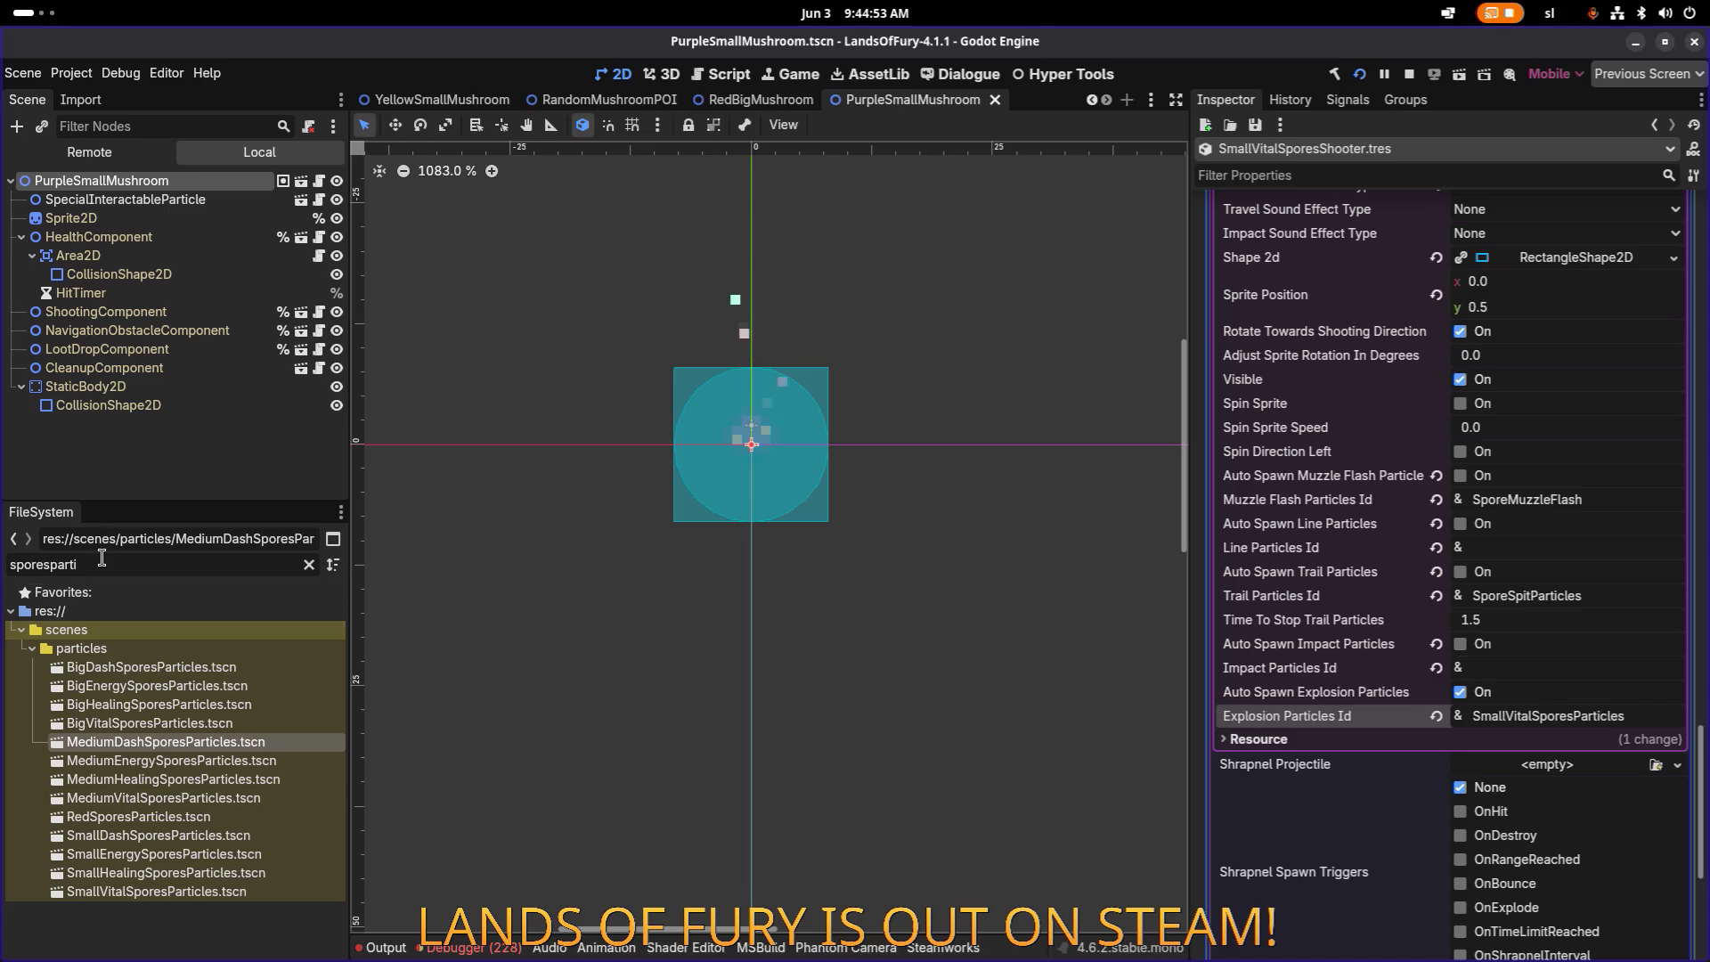
Step: Open ParticlesResource.tres and regenerate its particle scene list with PopulateParticles
{"action": "key", "text": "ctrl+a"}
{"action": "type", "text": "part"}
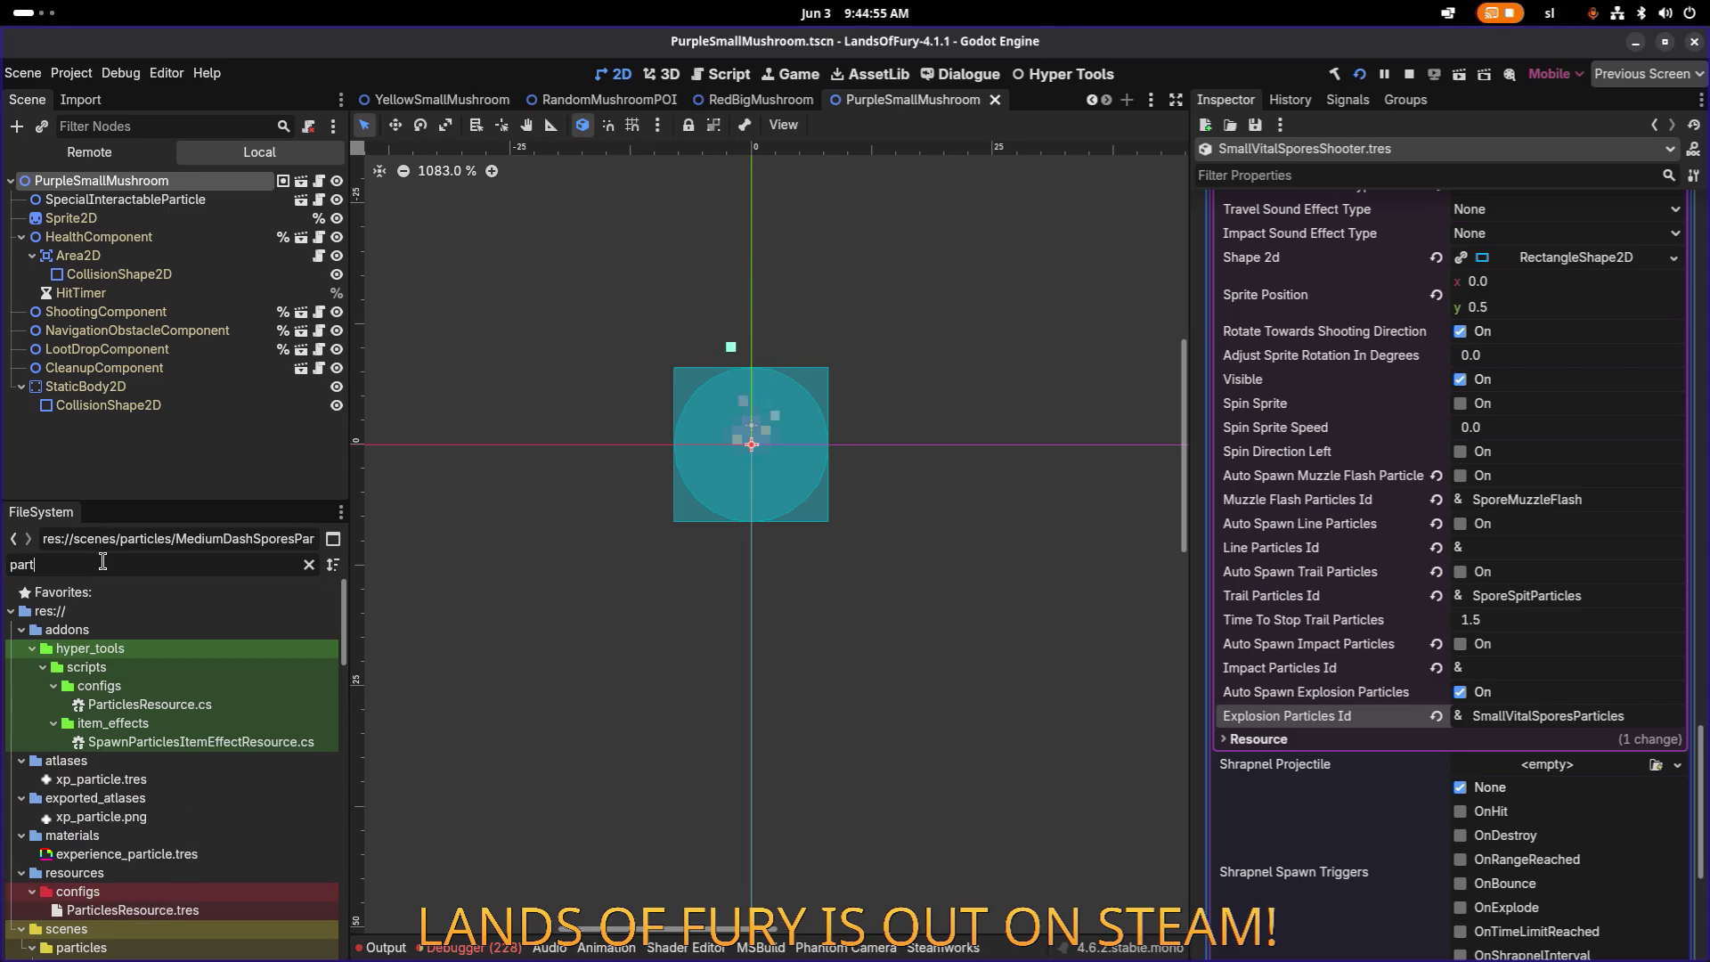
{"action": "type", "text": "icles"}
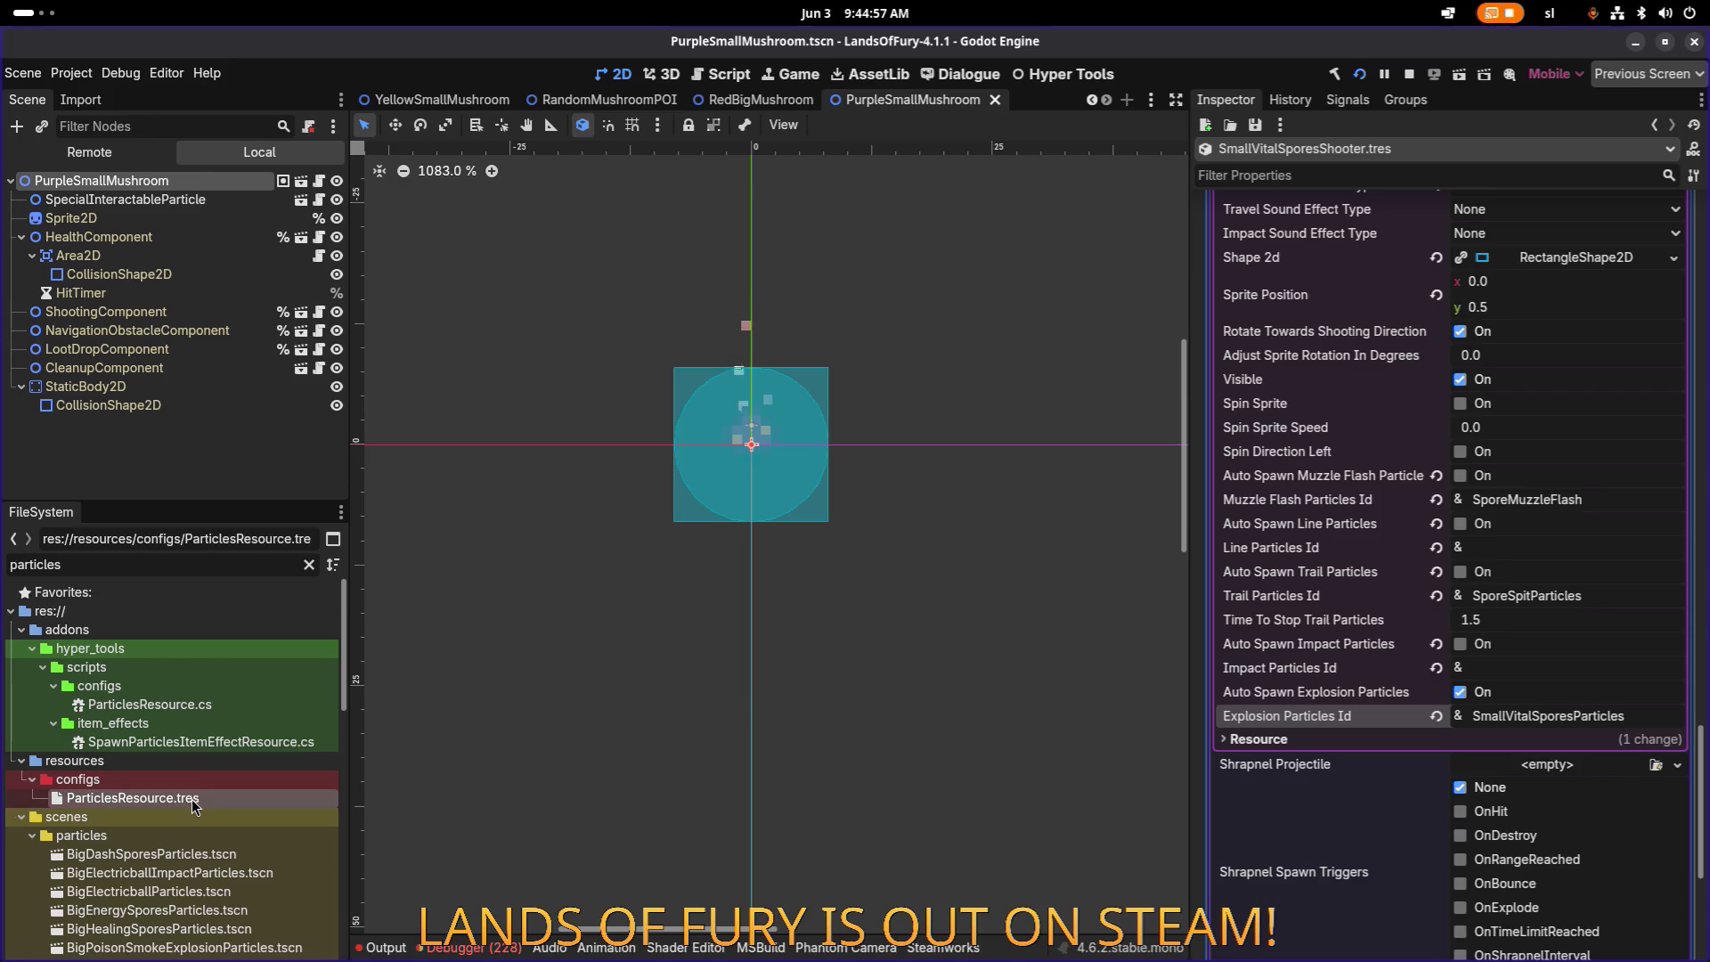
{"action": "left_click", "coordinate": [190, 798]}
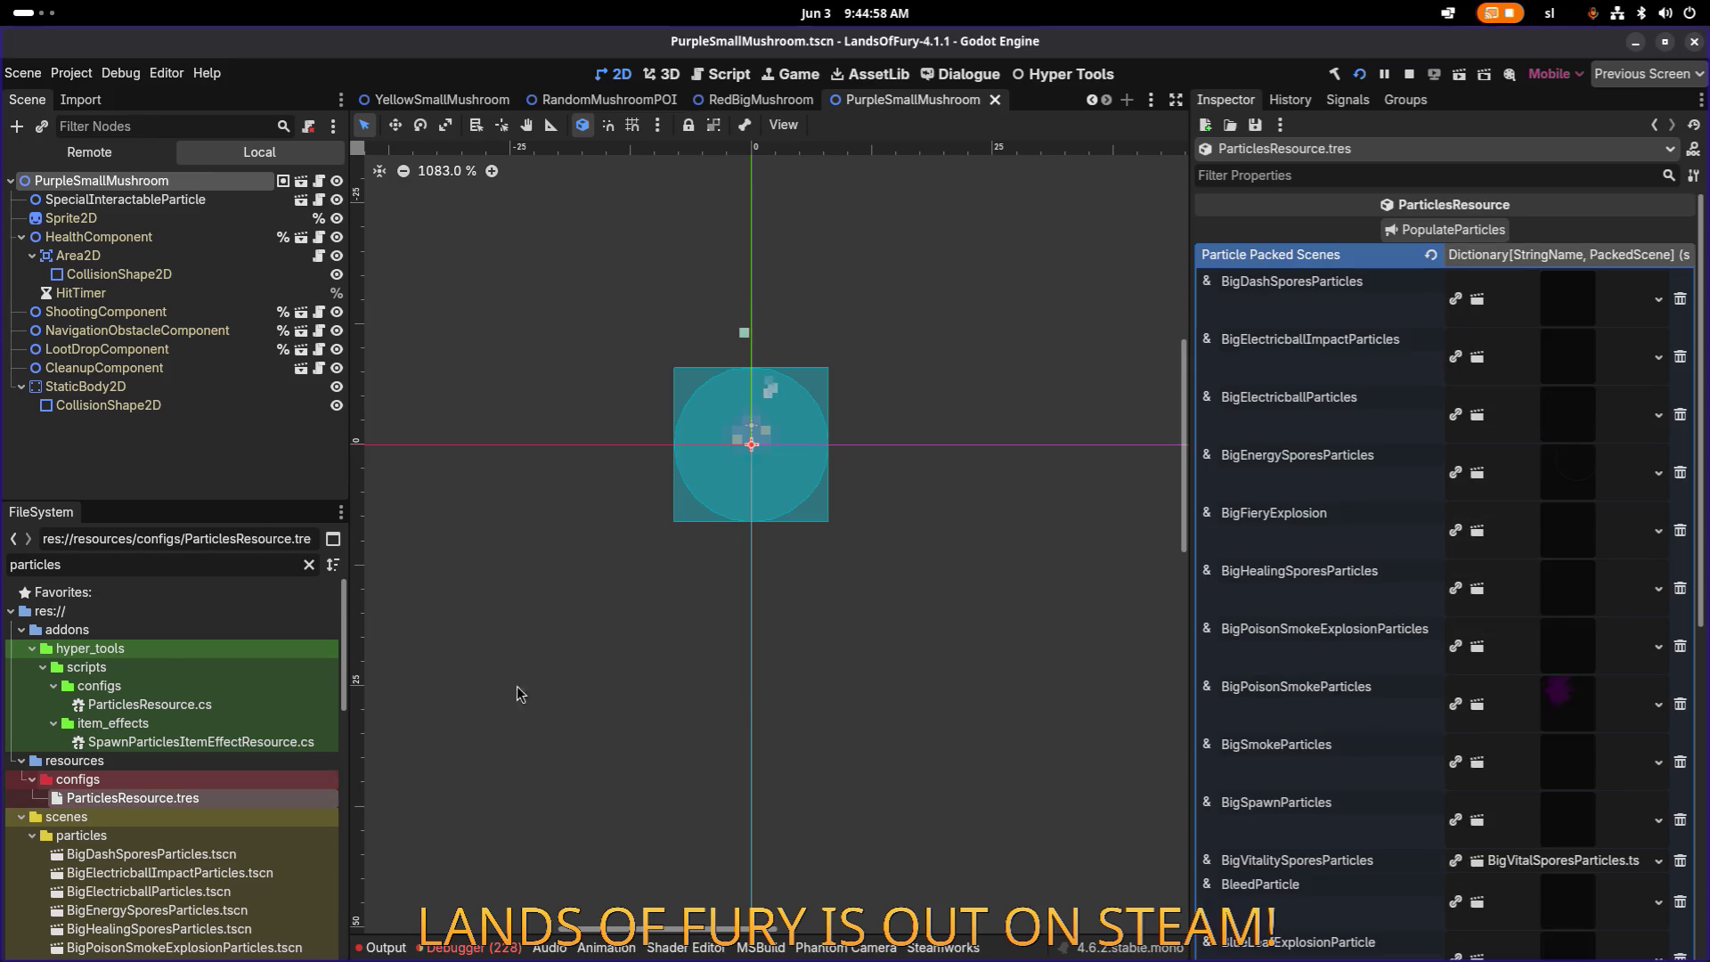
{"action": "left_click", "coordinate": [1452, 229]}
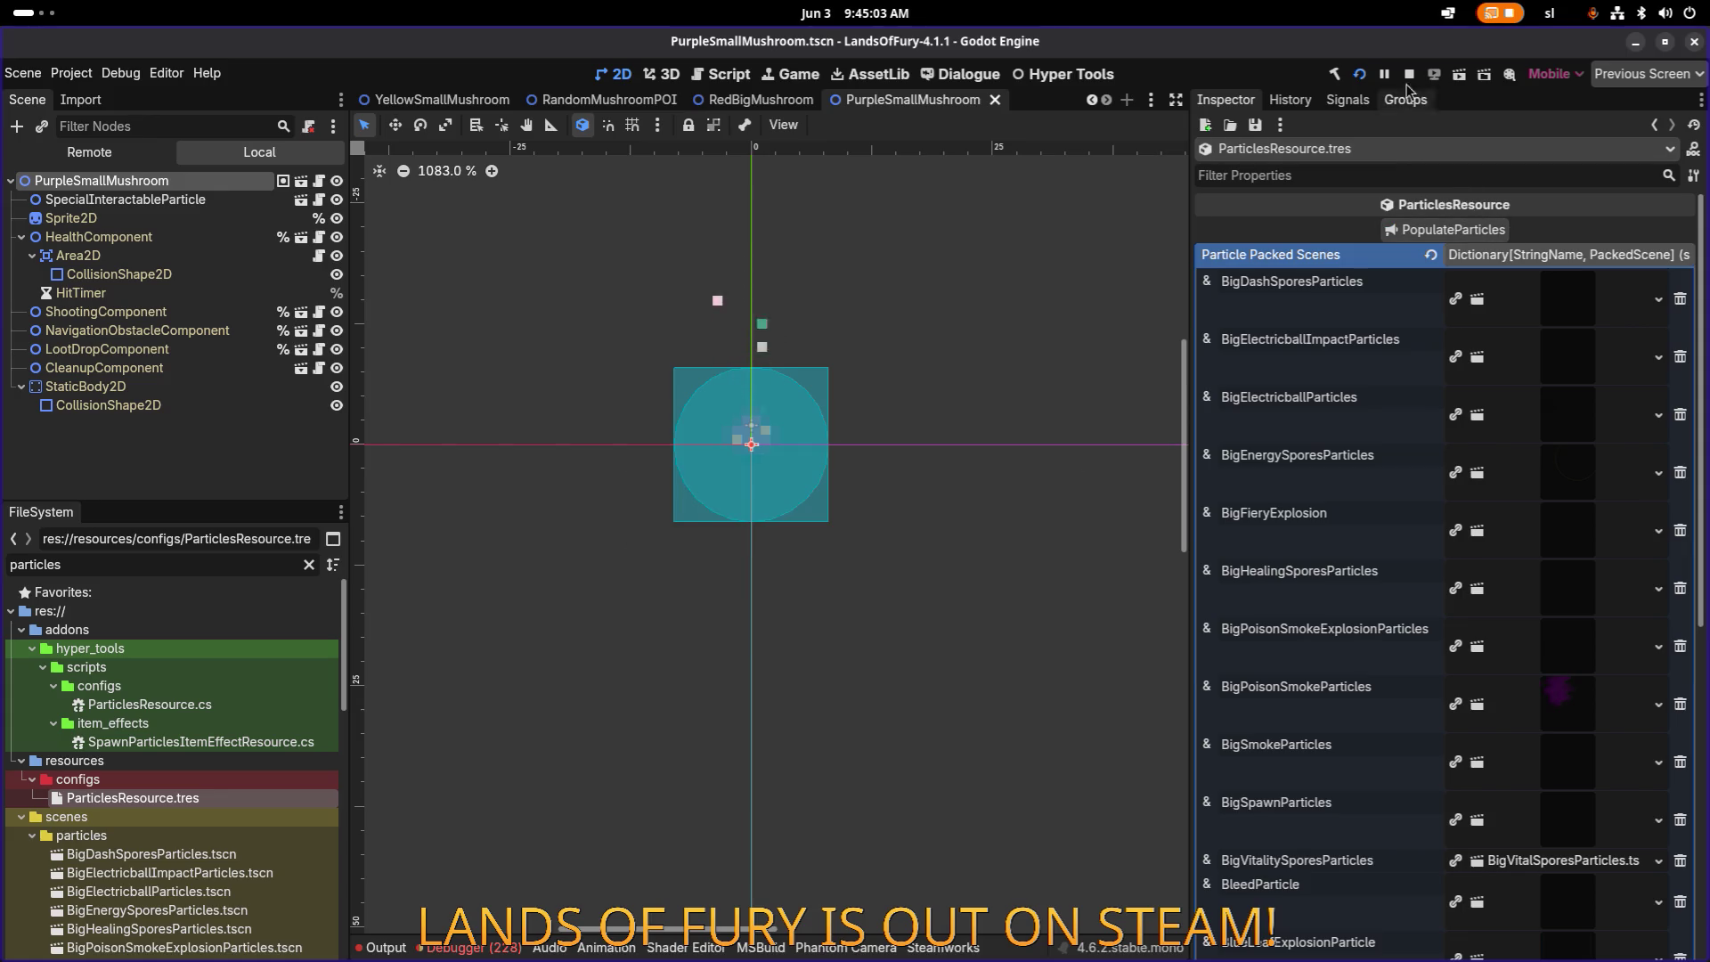
{"action": "scroll", "coordinate": [1532, 319], "scroll_direction": "down", "scroll_amount": 5}
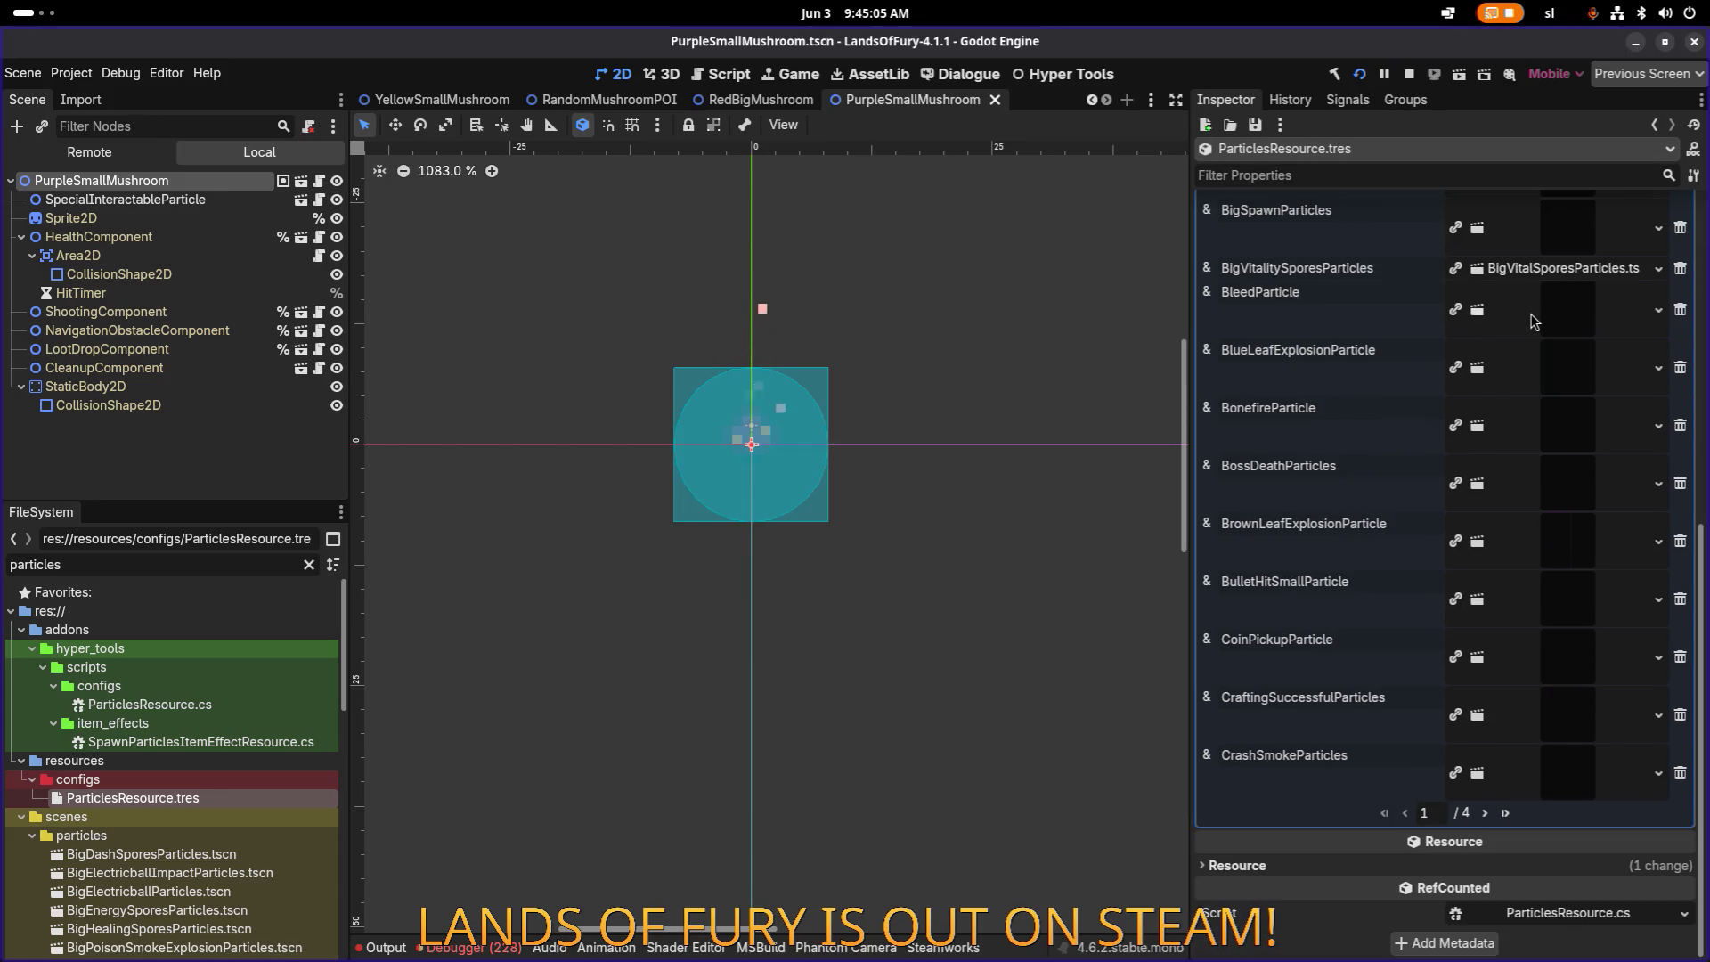
{"action": "scroll", "coordinate": [1520, 332], "scroll_direction": "up", "scroll_amount": 5}
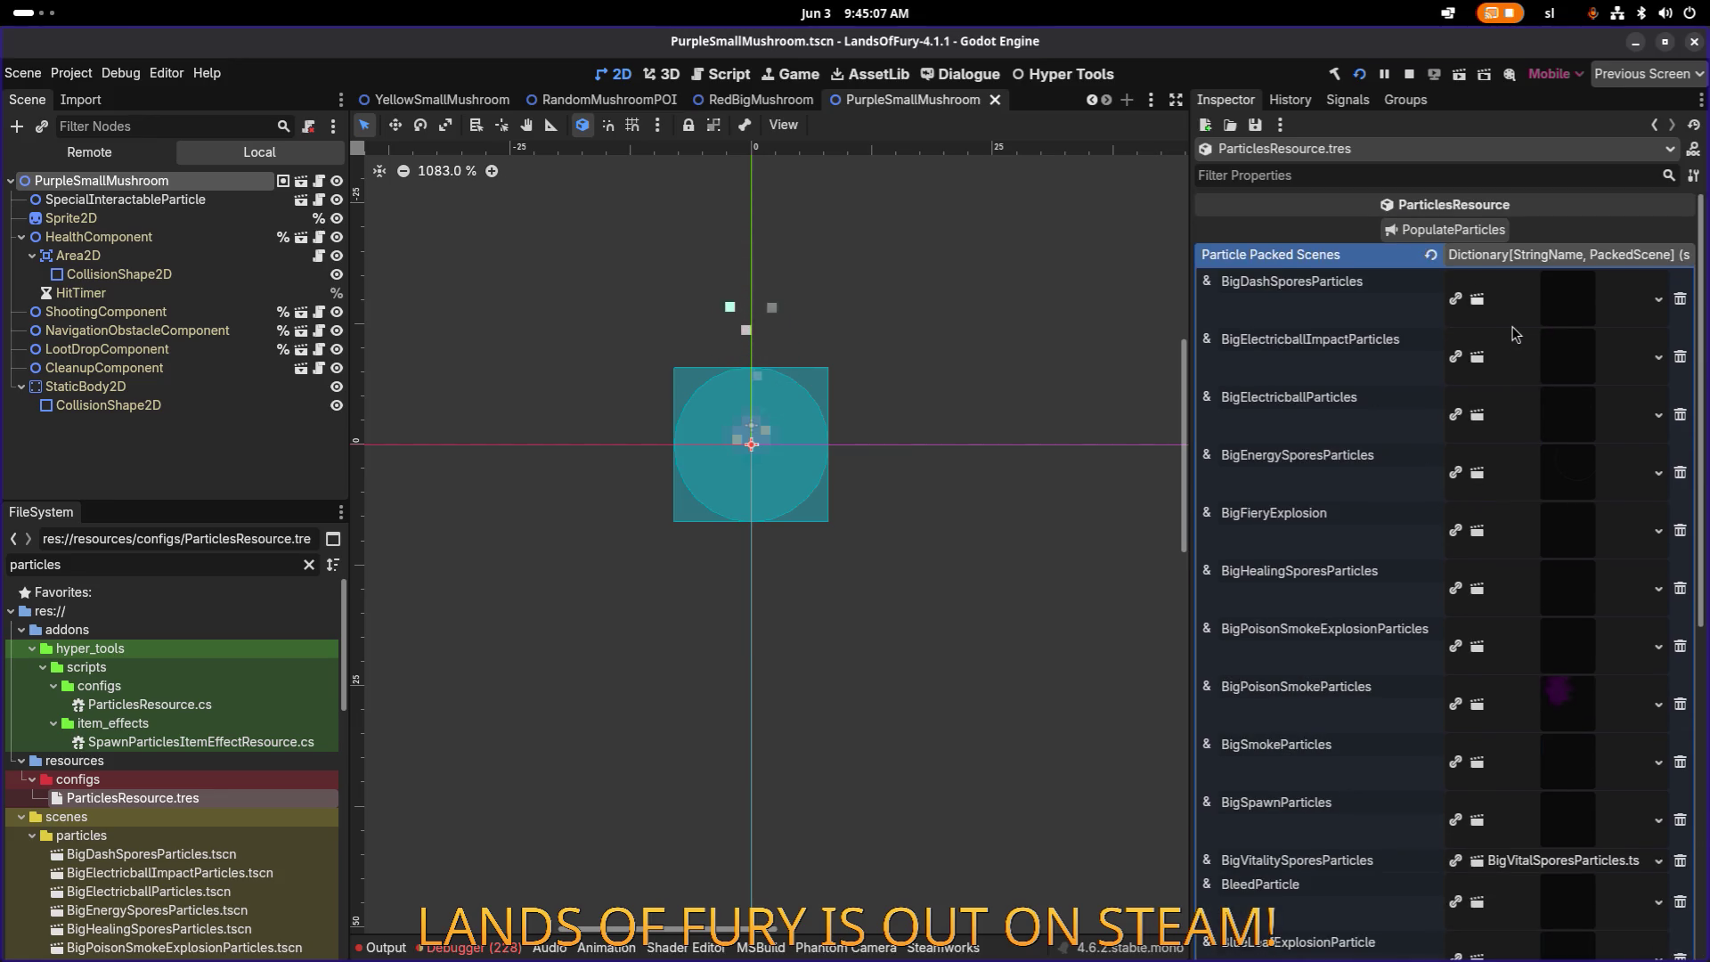
{"action": "scroll", "coordinate": [1476, 646], "scroll_direction": "down", "scroll_amount": 1}
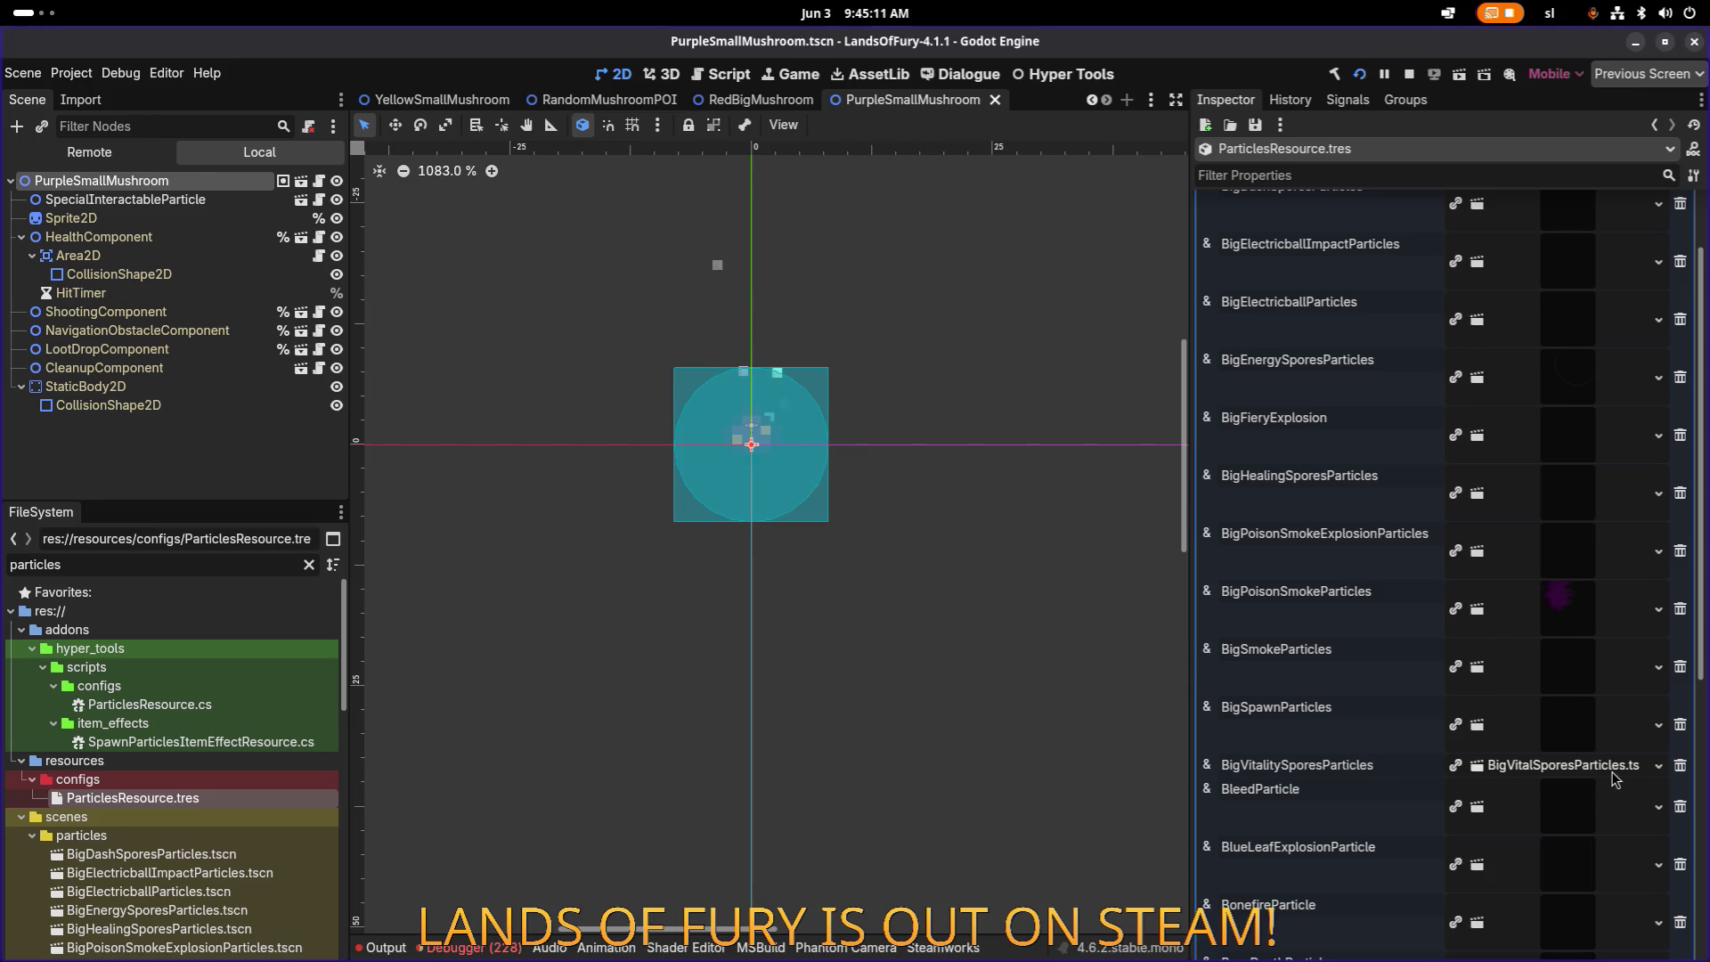
Step: Delete the old BigVitalitySporesParticles entry from the particles dictionary
{"action": "double_click", "coordinate": [121, 567]}
{"action": "type", "text": "vitalit"}
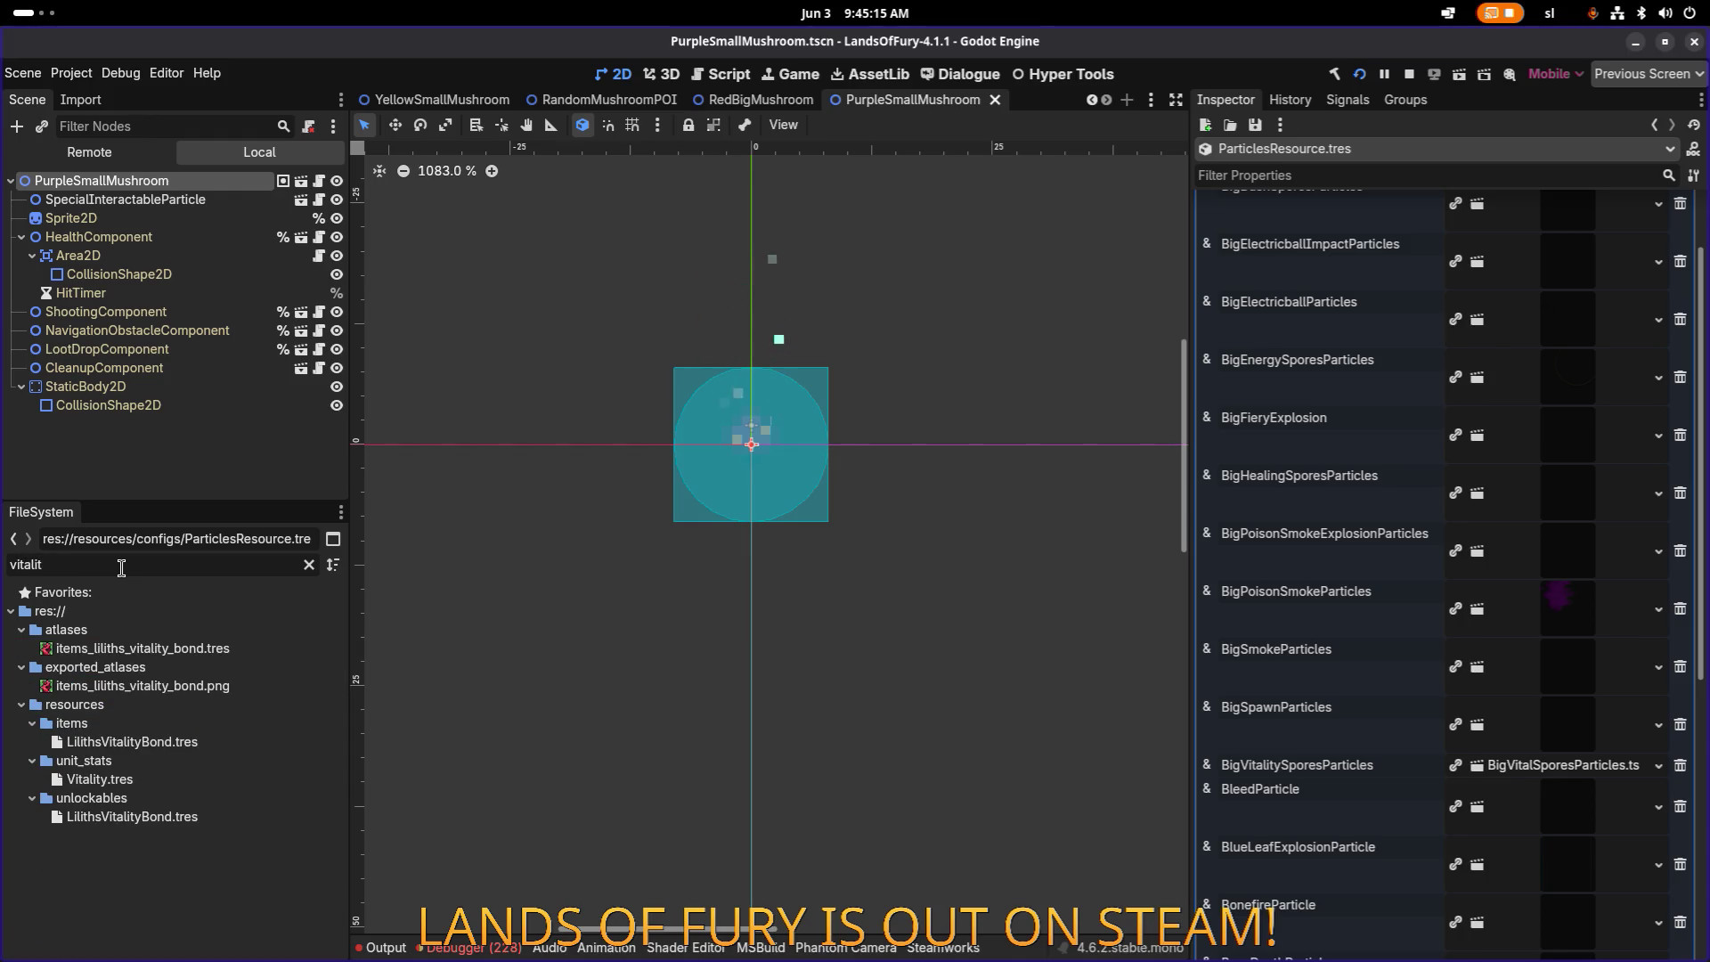
{"action": "scroll", "coordinate": [1679, 766], "scroll_direction": "down", "scroll_amount": 2}
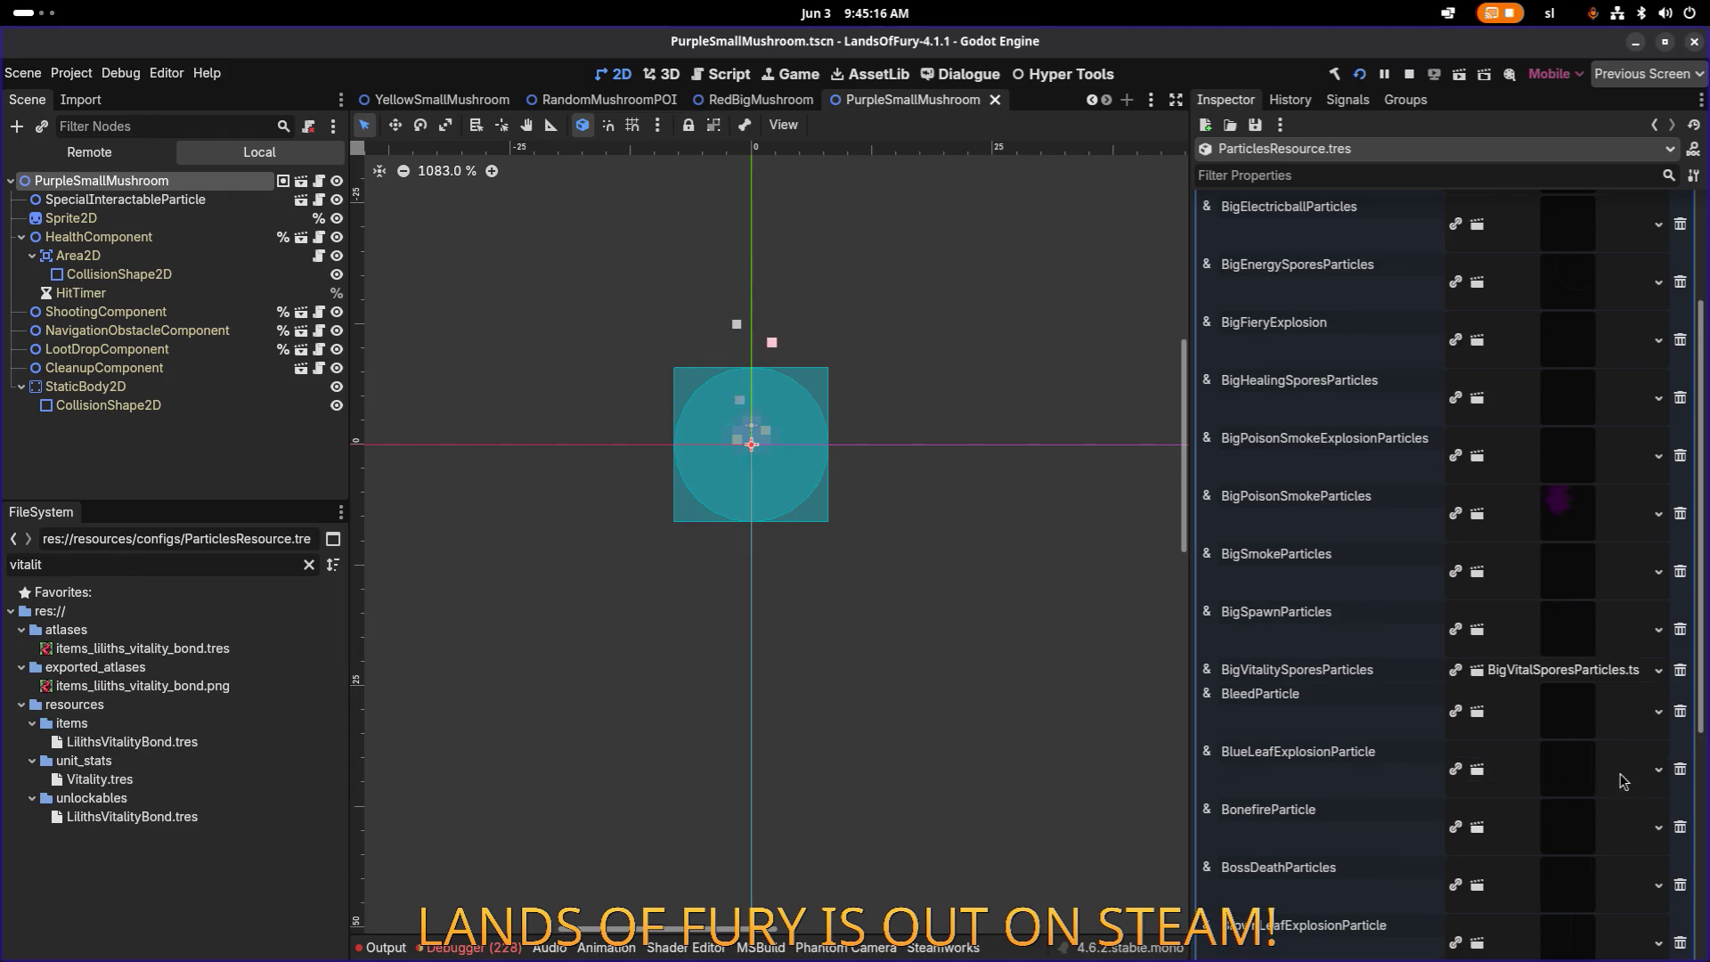
{"action": "left_click", "coordinate": [1681, 674]}
Step: Page to entry page 4/4 and open the SmallVitalSporesParticles scene
{"action": "scroll", "coordinate": [1514, 784], "scroll_direction": "down", "scroll_amount": 10}
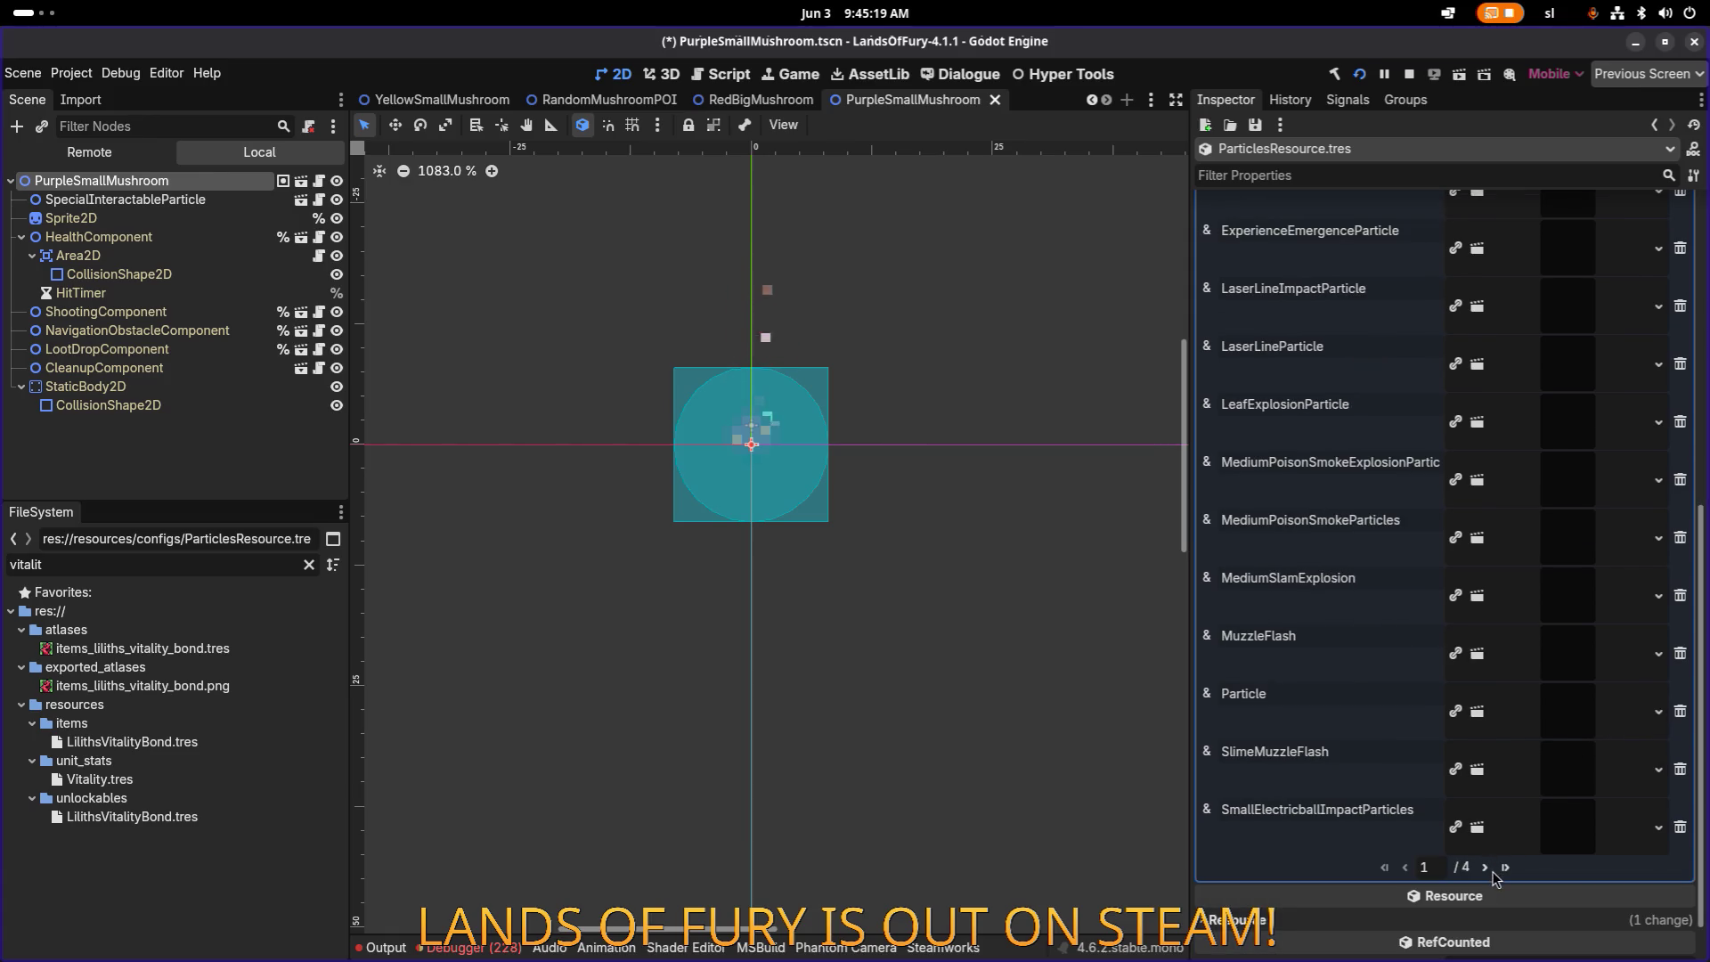
{"action": "left_click", "coordinate": [1485, 866]}
{"action": "scroll", "coordinate": [1567, 771], "scroll_direction": "down", "scroll_amount": 5}
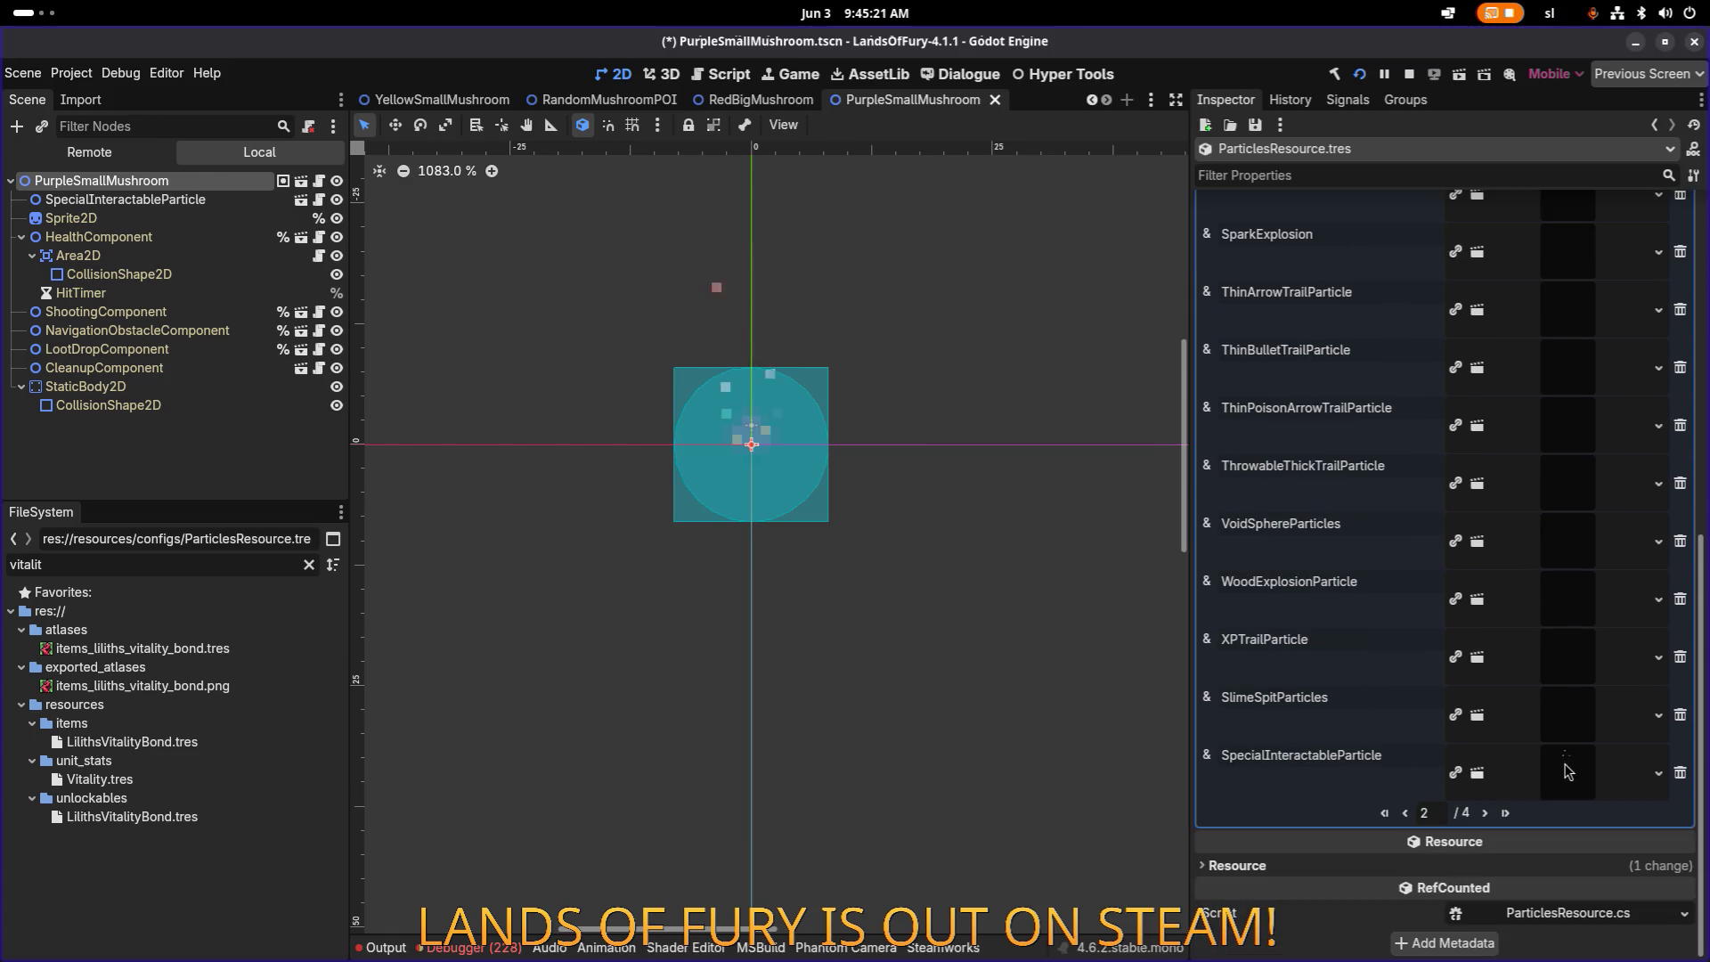
{"action": "left_click", "coordinate": [1484, 814]}
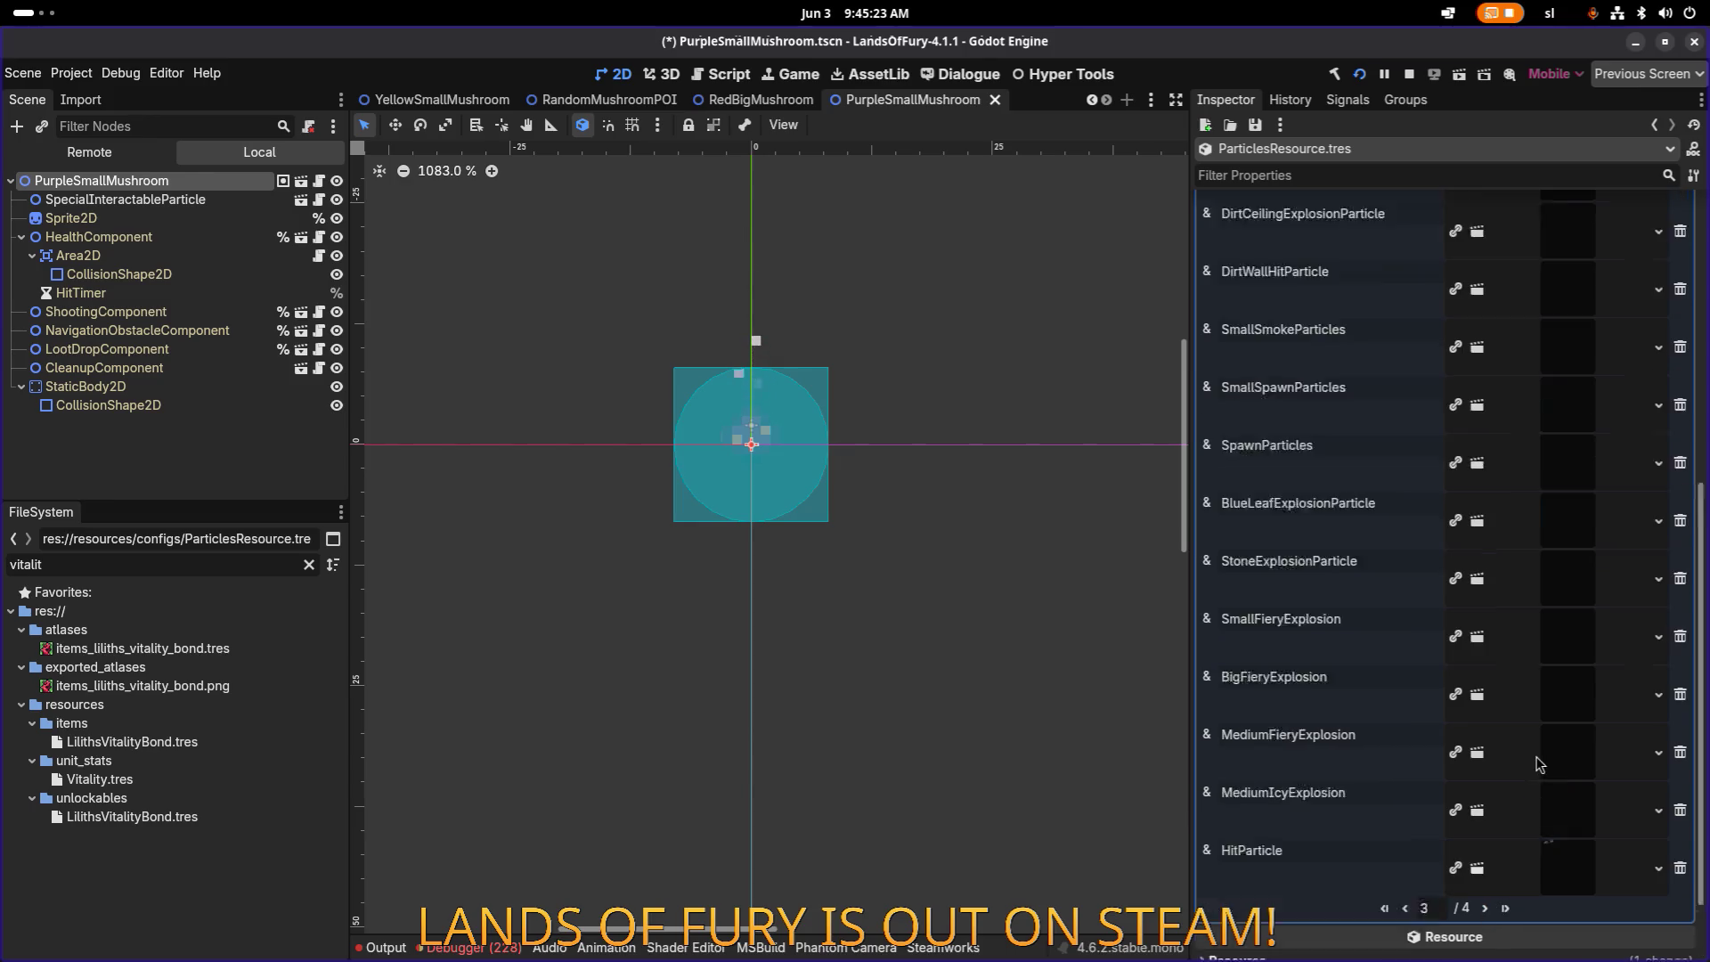
{"action": "scroll", "coordinate": [1540, 763], "scroll_direction": "up", "scroll_amount": 10}
{"action": "scroll", "coordinate": [1540, 763], "scroll_direction": "down", "scroll_amount": 5}
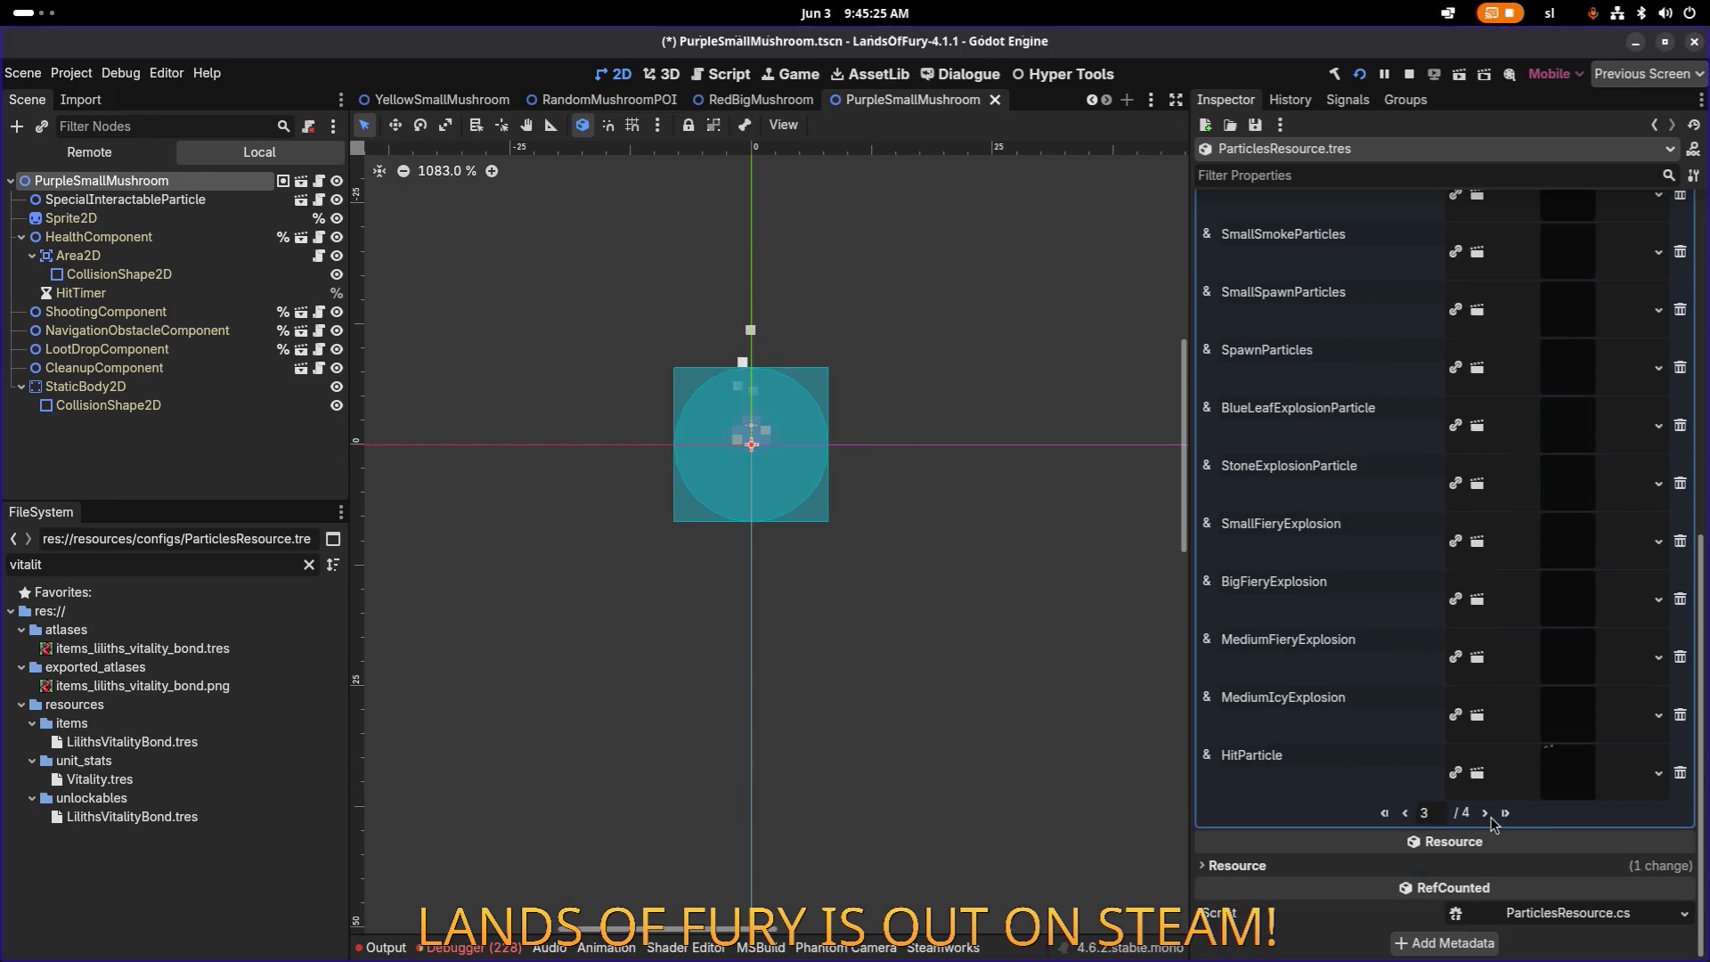
{"action": "left_click", "coordinate": [1485, 813]}
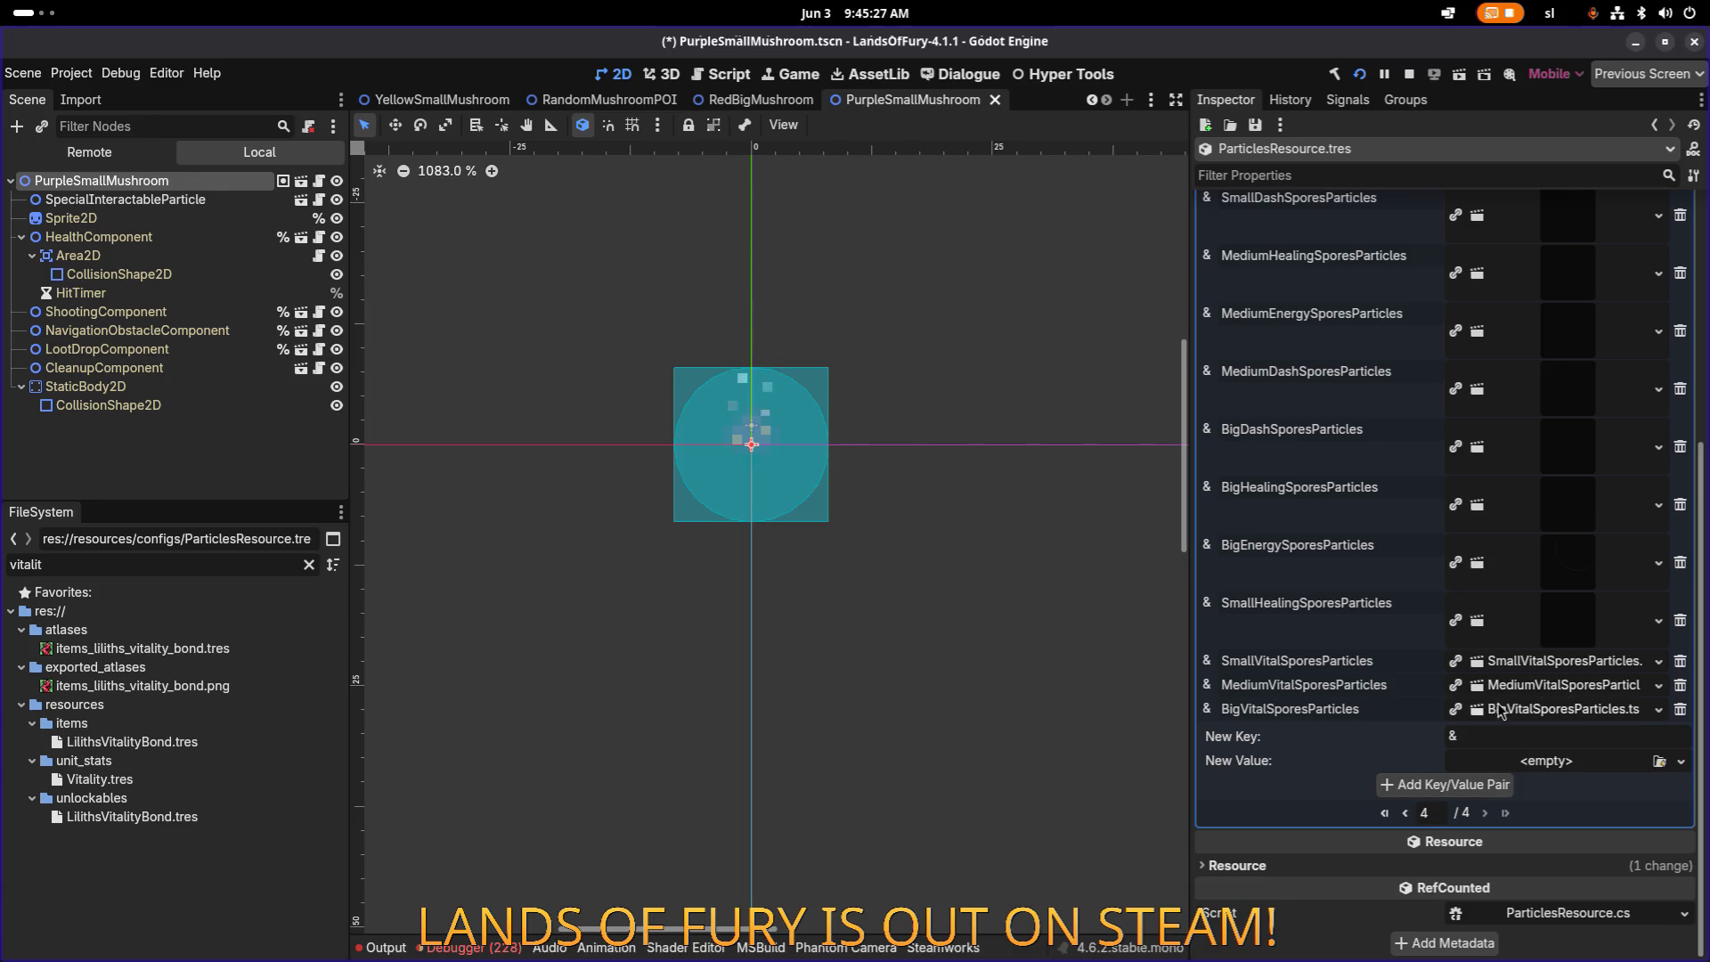
{"action": "left_click", "coordinate": [1584, 662]}
{"action": "left_click", "coordinate": [1472, 687]}
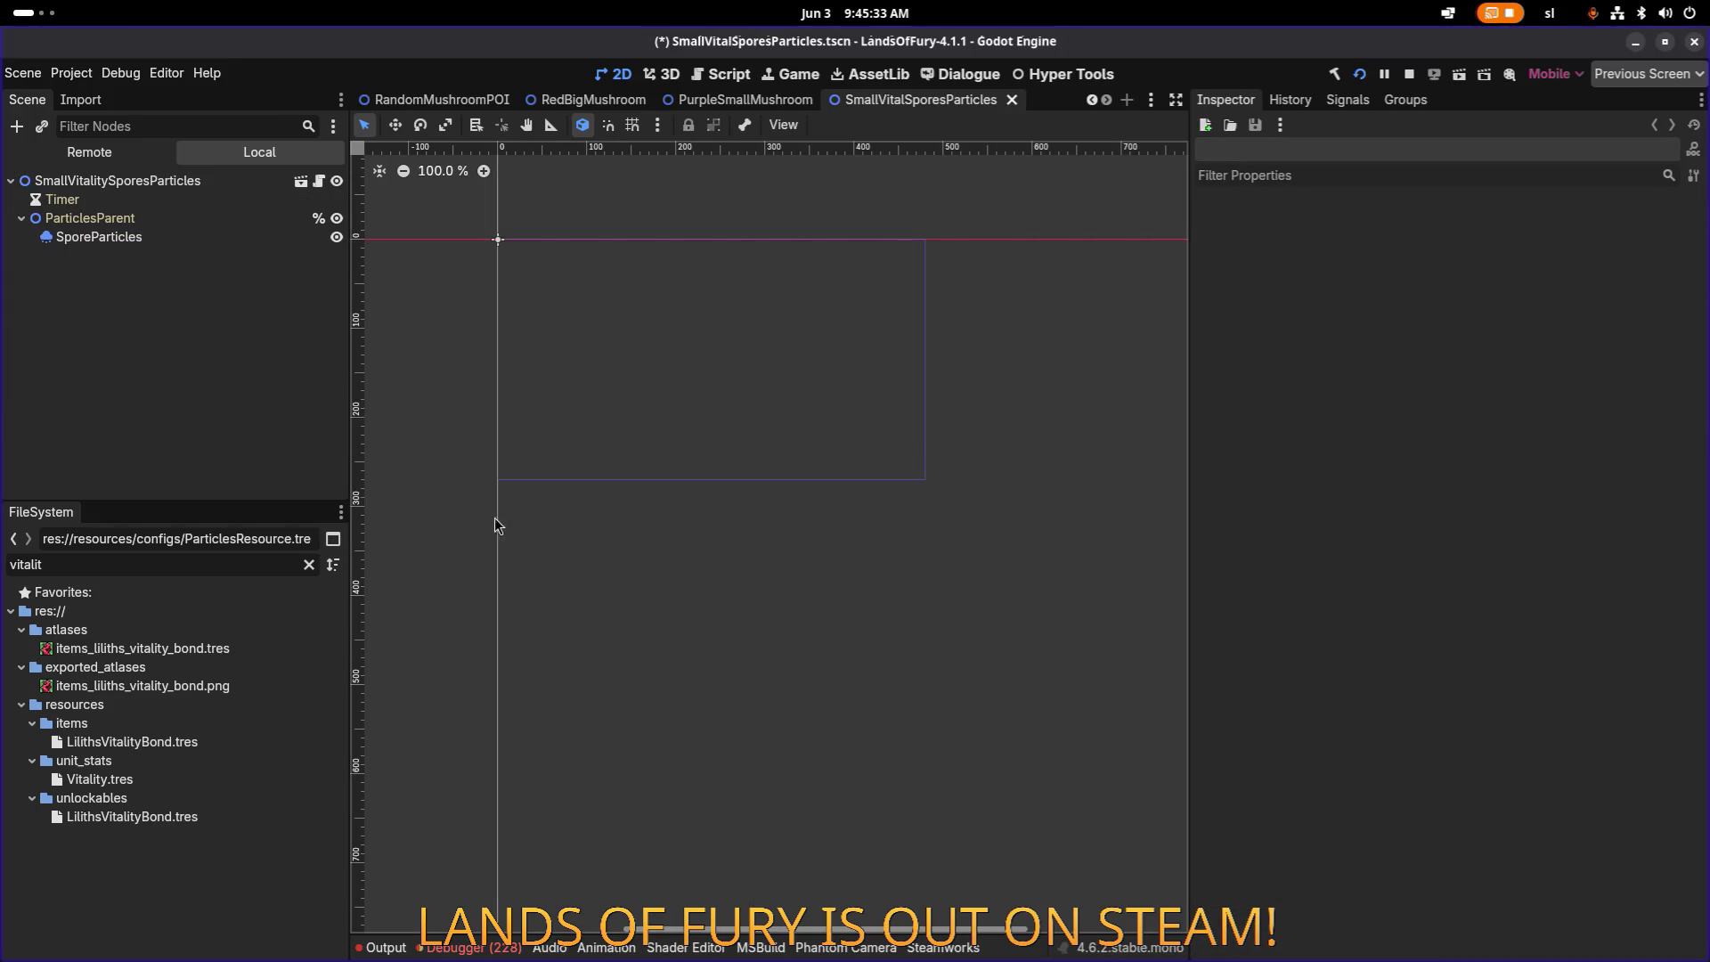
Step: Filter for 'vitalspo', rename BigVitalSporesParticles' root node to its file name, and save
{"action": "left_click", "coordinate": [308, 565]}
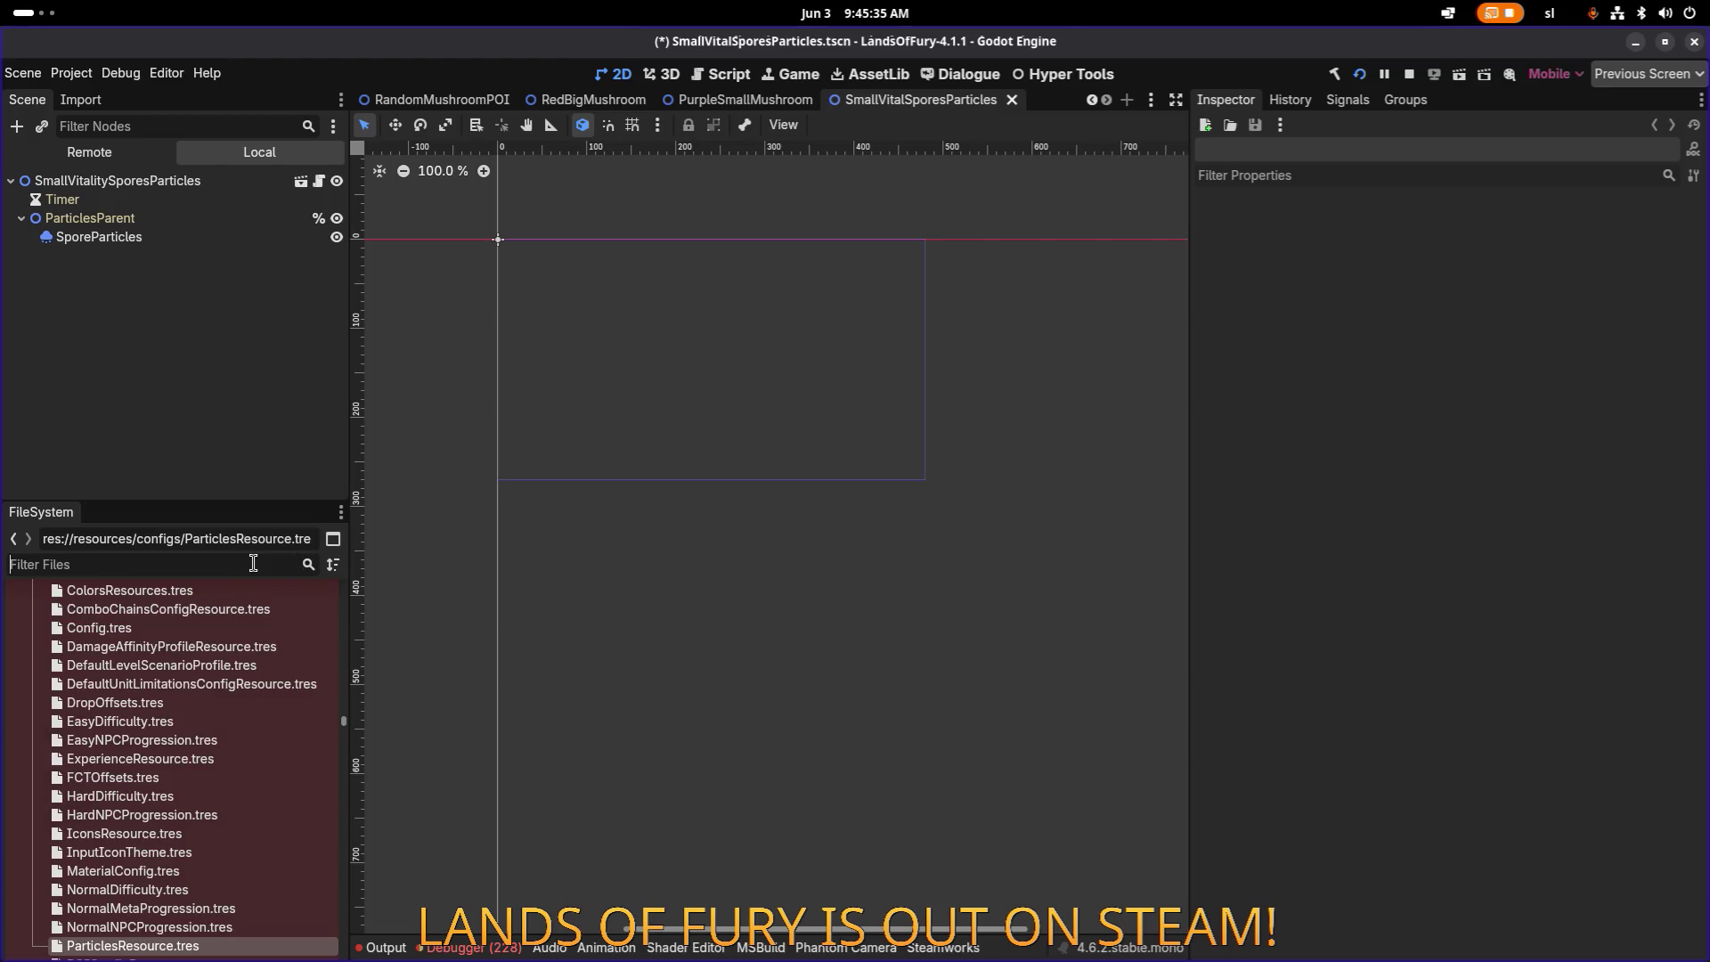
{"action": "left_click", "coordinate": [230, 564]}
{"action": "type", "text": "vitalspo"}
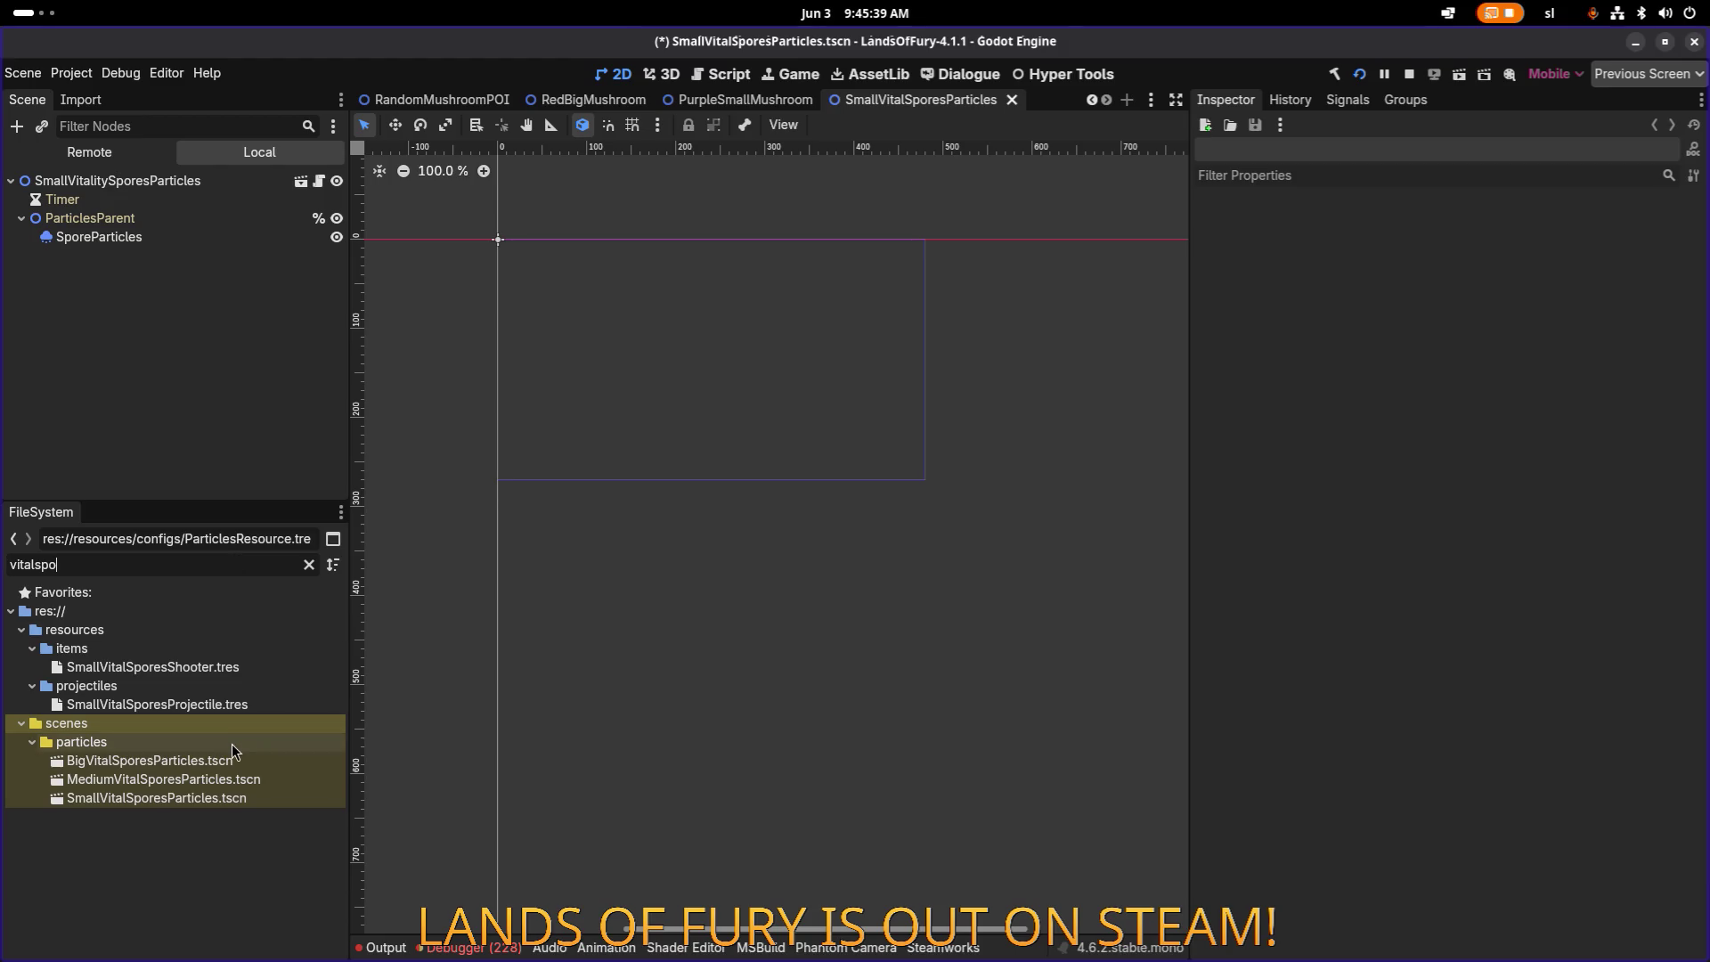
{"action": "double_click", "coordinate": [221, 761]}
{"action": "key", "text": "F2"}
{"action": "key", "text": "ctrl+c"}
{"action": "key", "text": "Escape"}
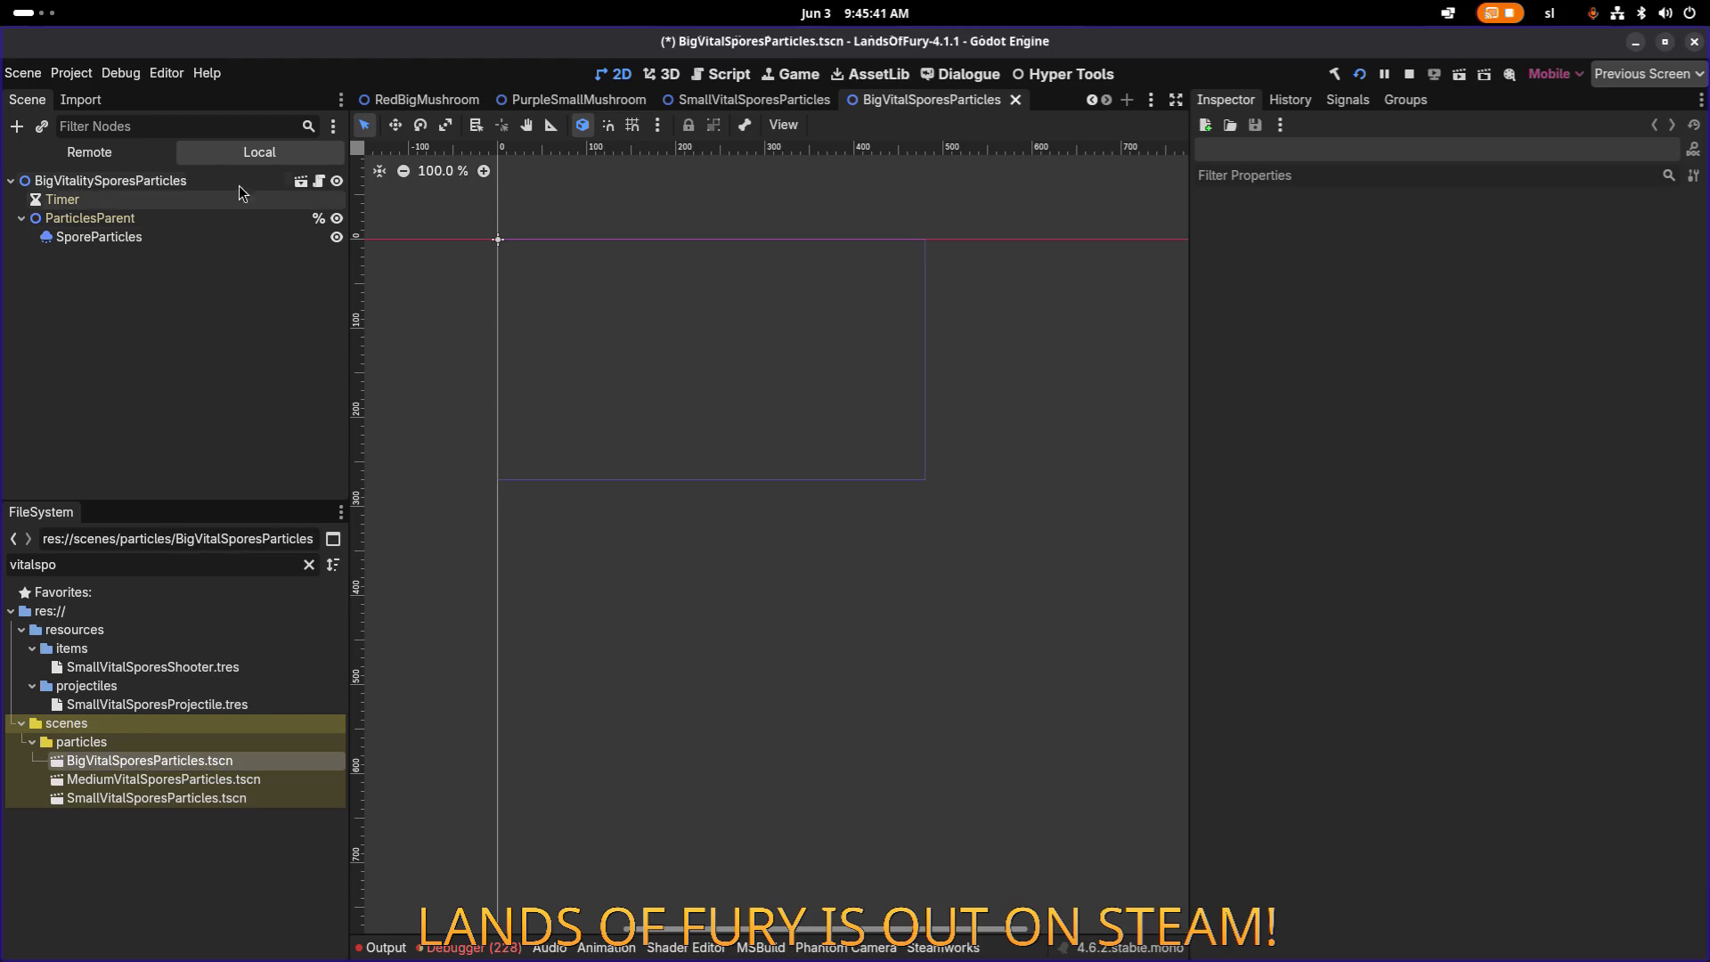
{"action": "double_click", "coordinate": [238, 184]}
{"action": "key", "text": "ctrl+v"}
{"action": "key", "text": "Return"}
{"action": "key", "text": "ctrl+s"}
Step: Rename the medium scene's root node to MediumVitalSporesParticles and save it
{"action": "double_click", "coordinate": [179, 780]}
{"action": "key", "text": "F2"}
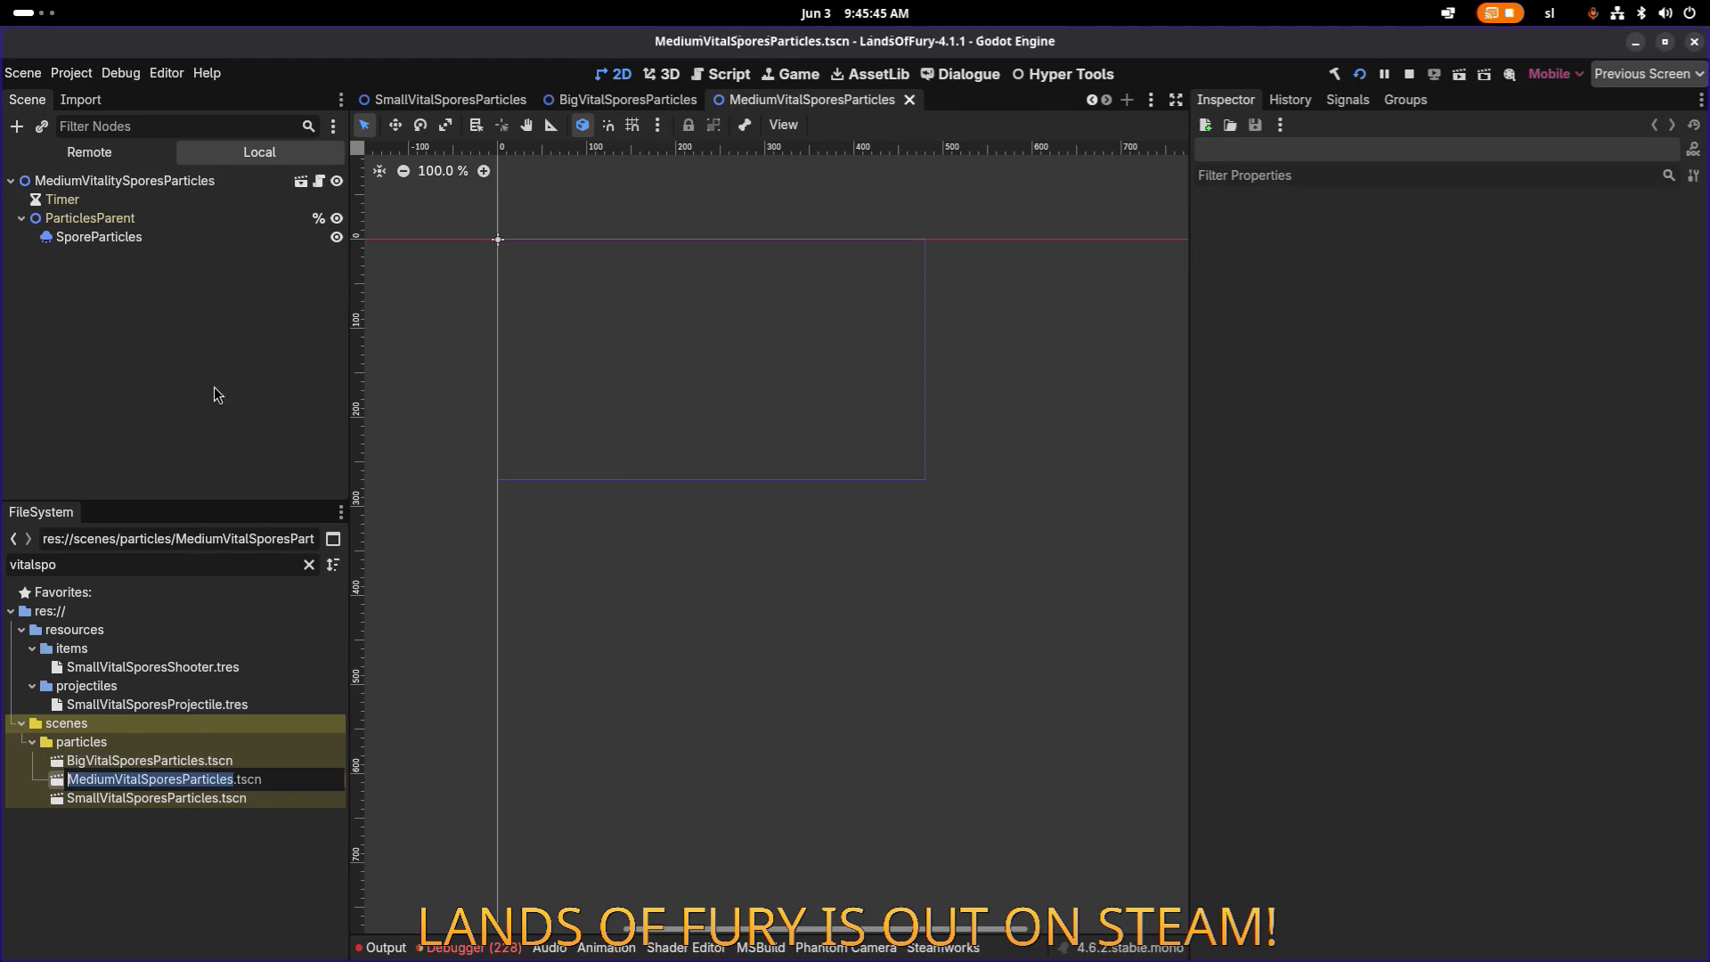
{"action": "key", "text": "ctrl+c"}
{"action": "key", "text": "Escape"}
{"action": "double_click", "coordinate": [205, 180]}
{"action": "key", "text": "ctrl+v"}
{"action": "key", "text": "Return"}
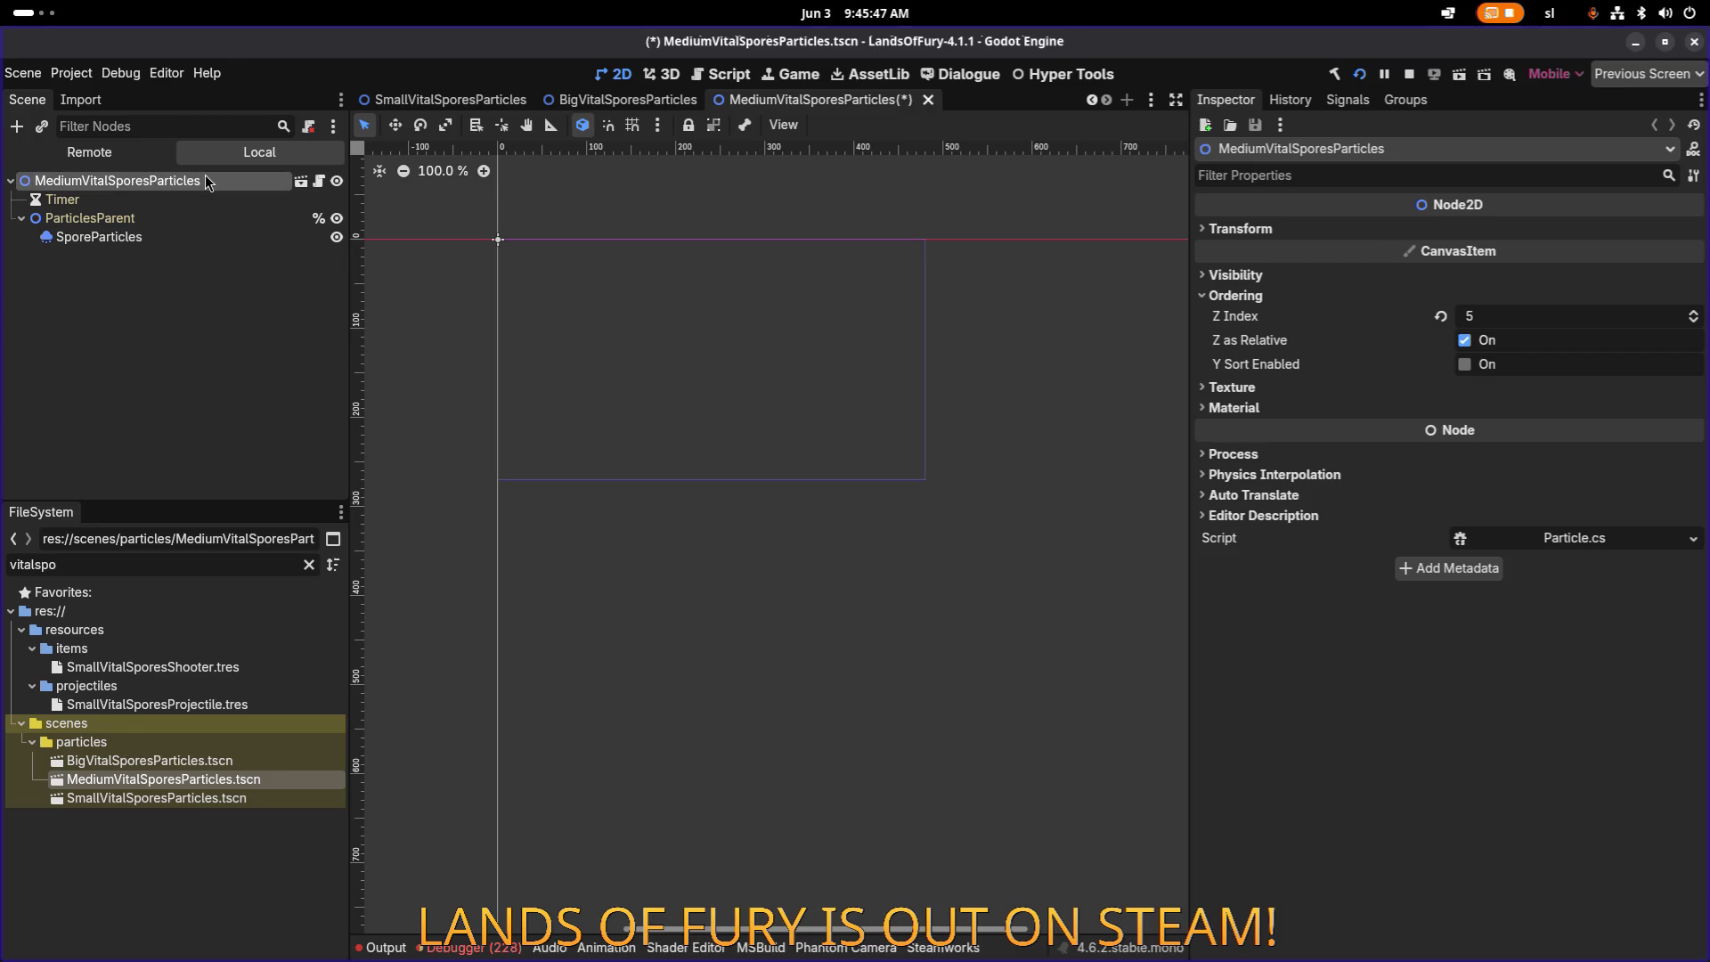
{"action": "left_click", "coordinate": [156, 800]}
{"action": "key", "text": "ctrl+s"}
Step: Rename the small scene's root node to SmallVitalSporesParticles, save, and filter files for 'spores'
{"action": "double_click", "coordinate": [158, 797]}
{"action": "key", "text": "F2"}
{"action": "key", "text": "ctrl+c"}
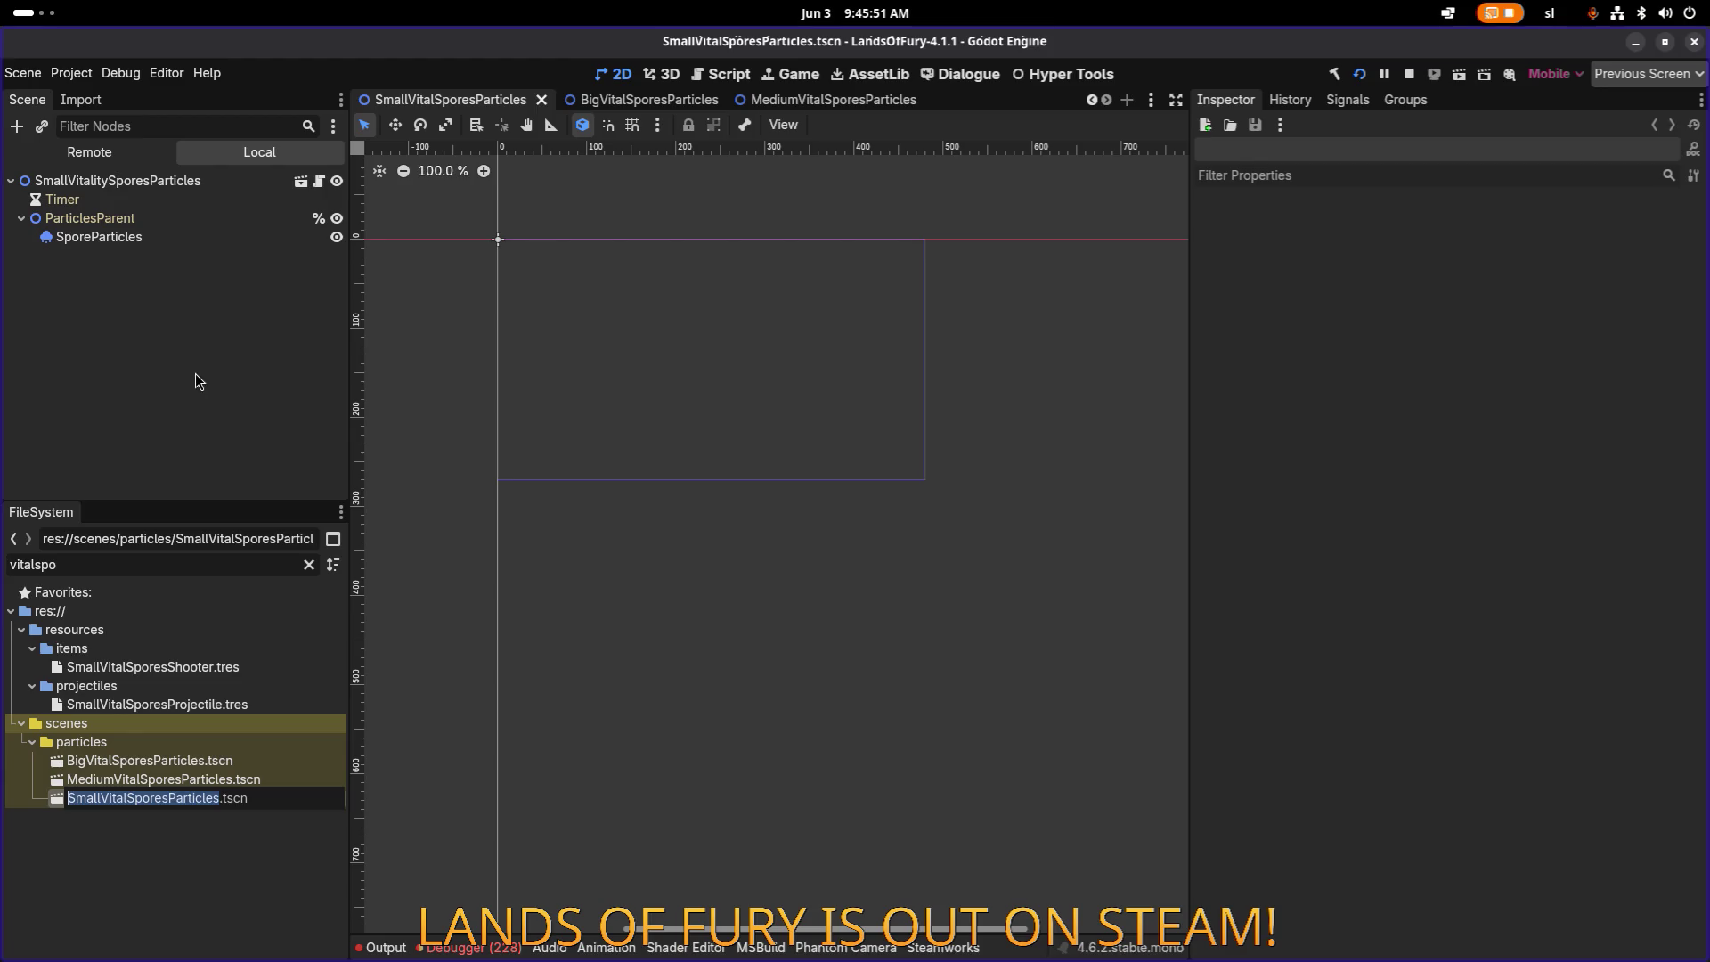
{"action": "key", "text": "Escape"}
{"action": "double_click", "coordinate": [194, 182]}
{"action": "key", "text": "ctrl+v"}
{"action": "key", "text": "Return"}
{"action": "key", "text": "ctrl+s"}
{"action": "double_click", "coordinate": [196, 564]}
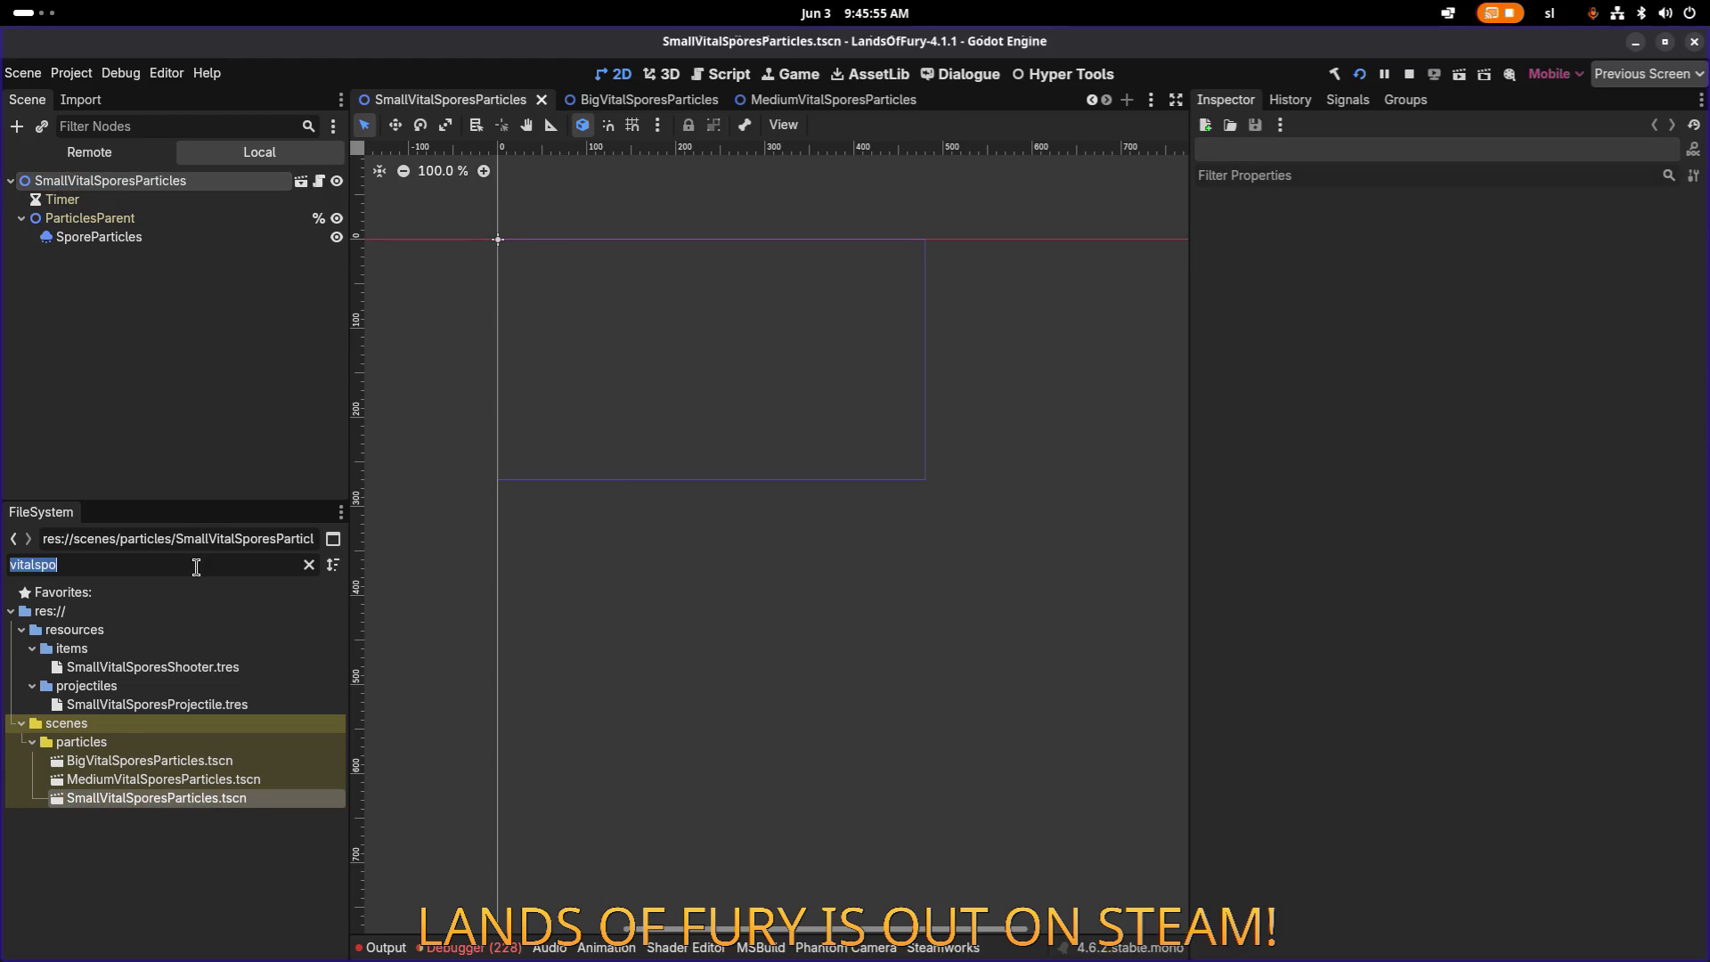
{"action": "type", "text": "spores"}
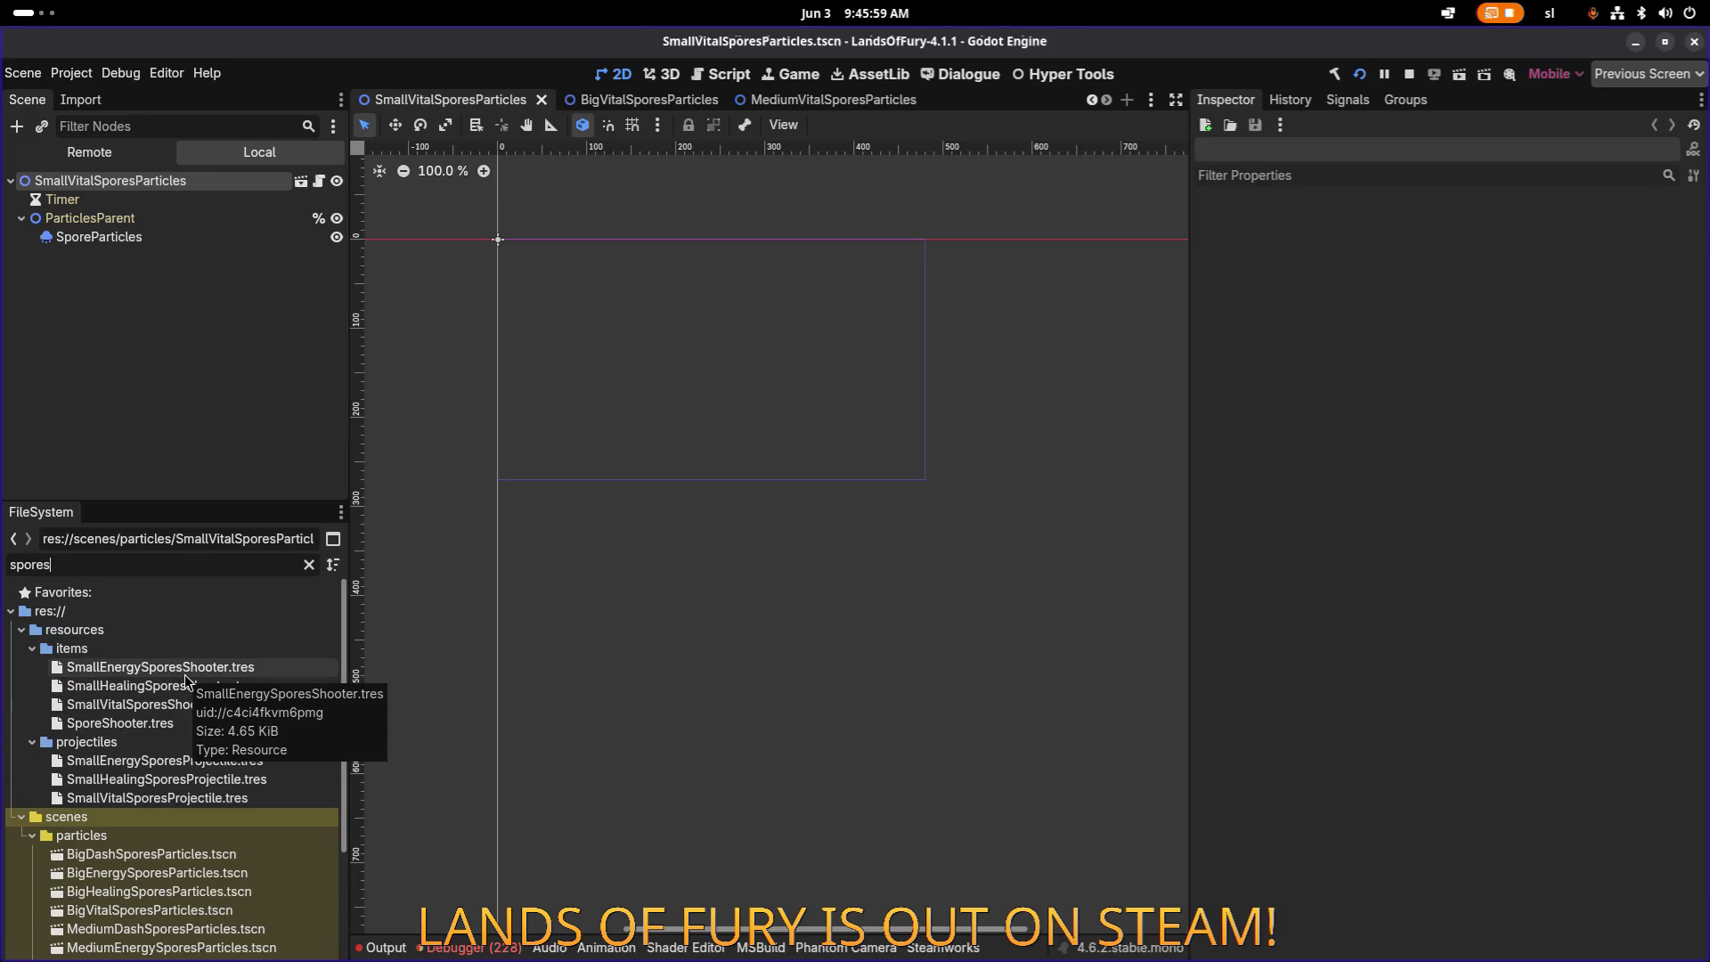
Step: Reopen ParticlesResource.tres with Particle Packed Scenes collapsed, then run the project with F5
{"action": "key", "text": "ctrl+a"}
{"action": "type", "text": "particles"}
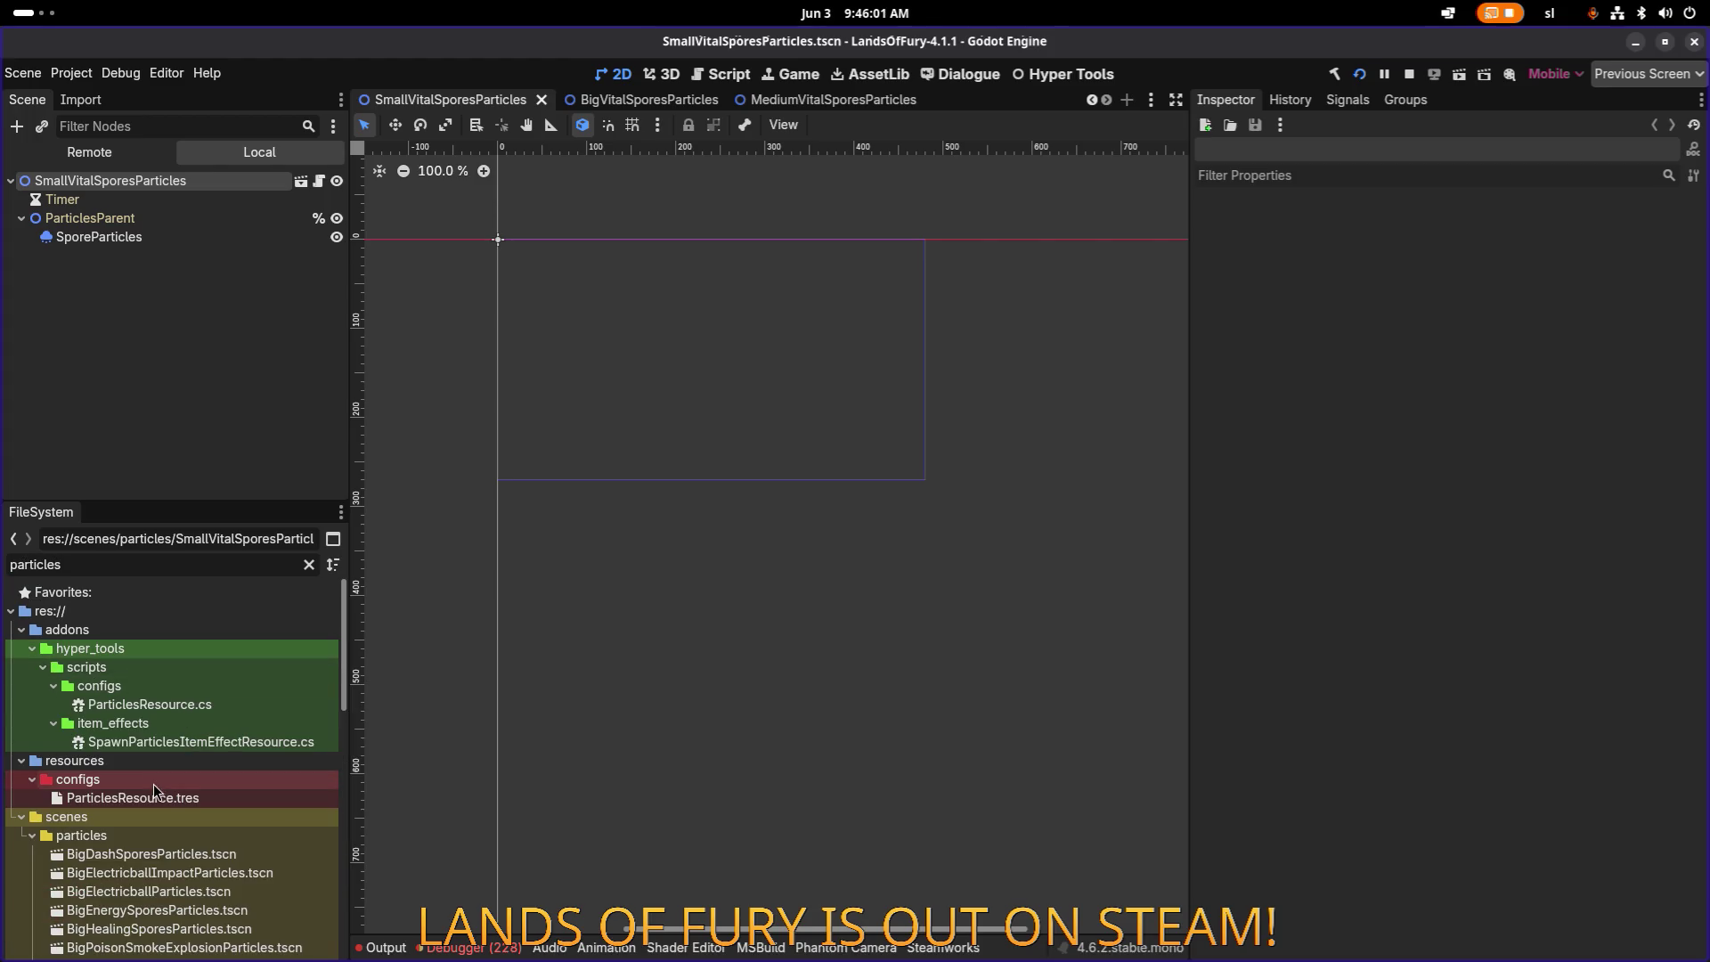
{"action": "left_click", "coordinate": [157, 798]}
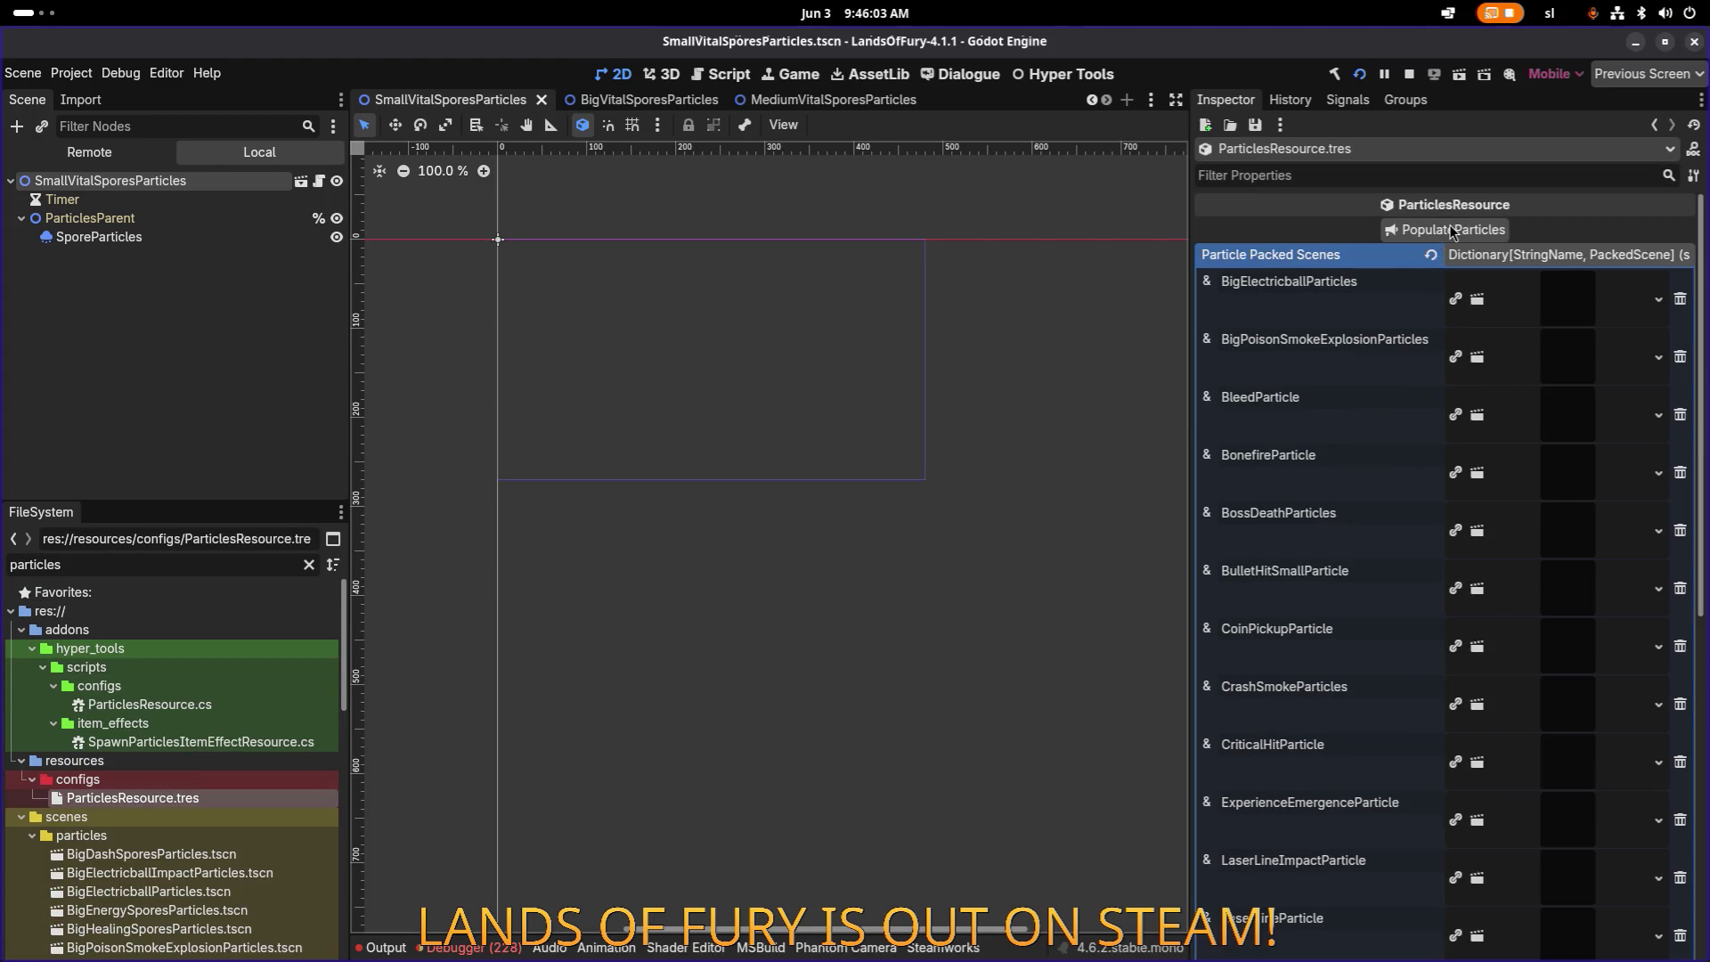
{"action": "left_click", "coordinate": [1208, 256]}
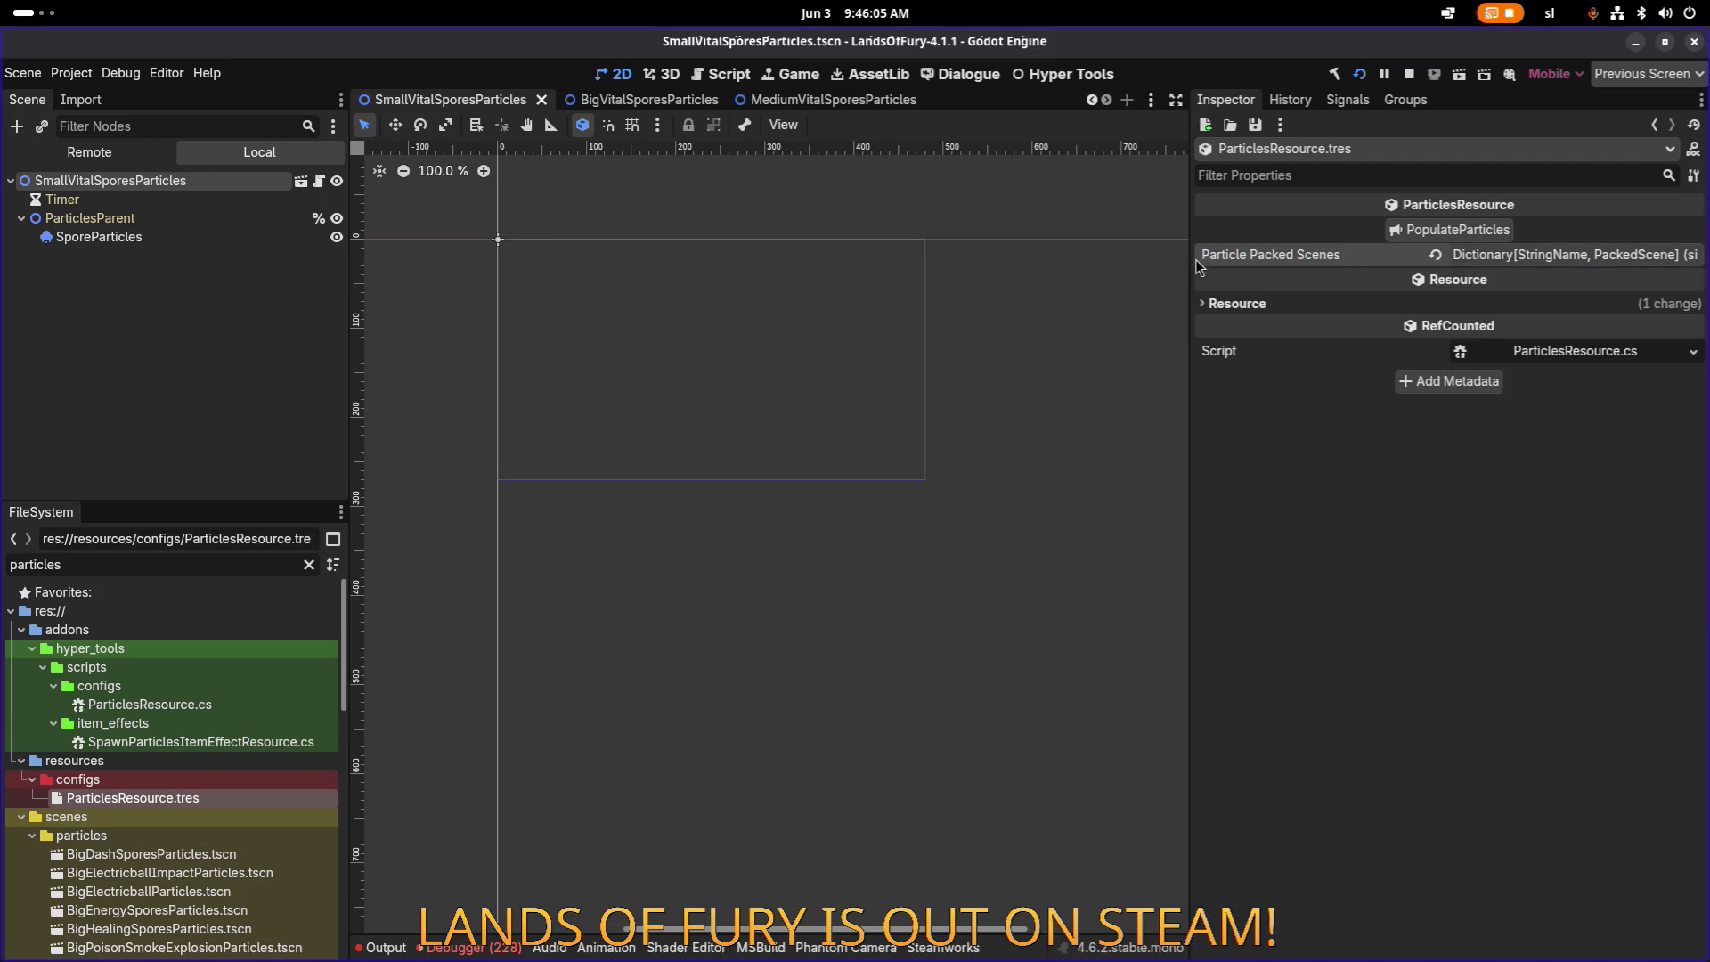
{"action": "left_click_drag", "start_coordinate": [1189, 259], "coordinate": [1215, 258]}
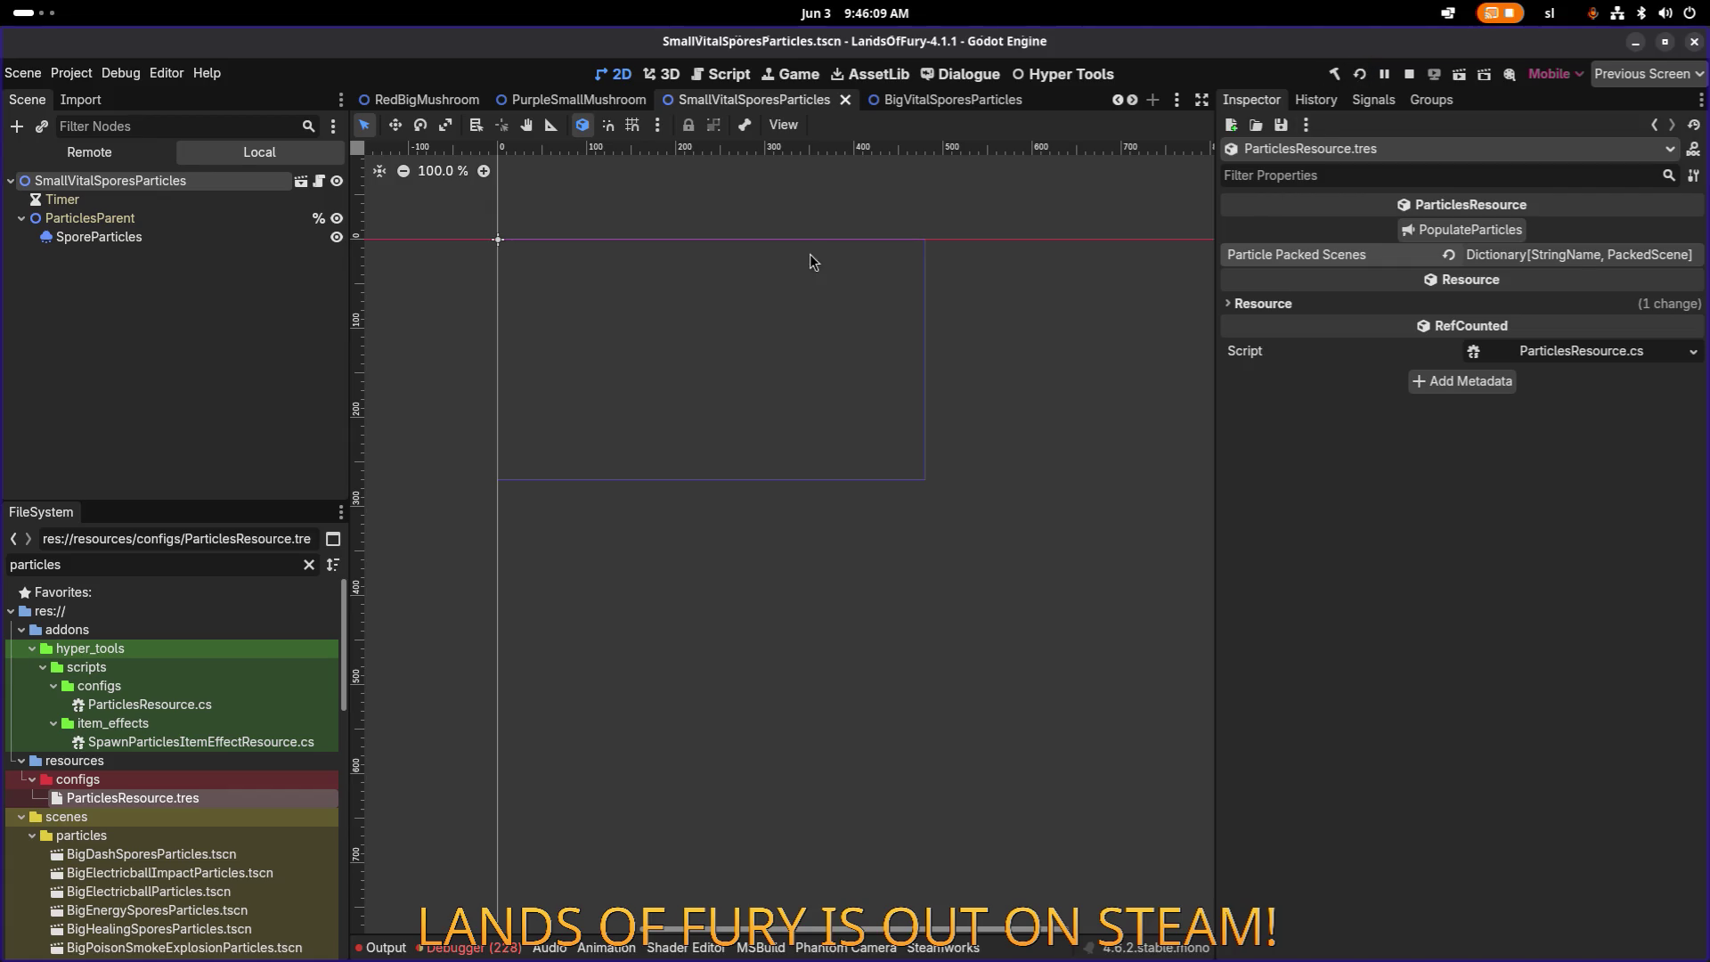
{"action": "key", "text": "F5"}
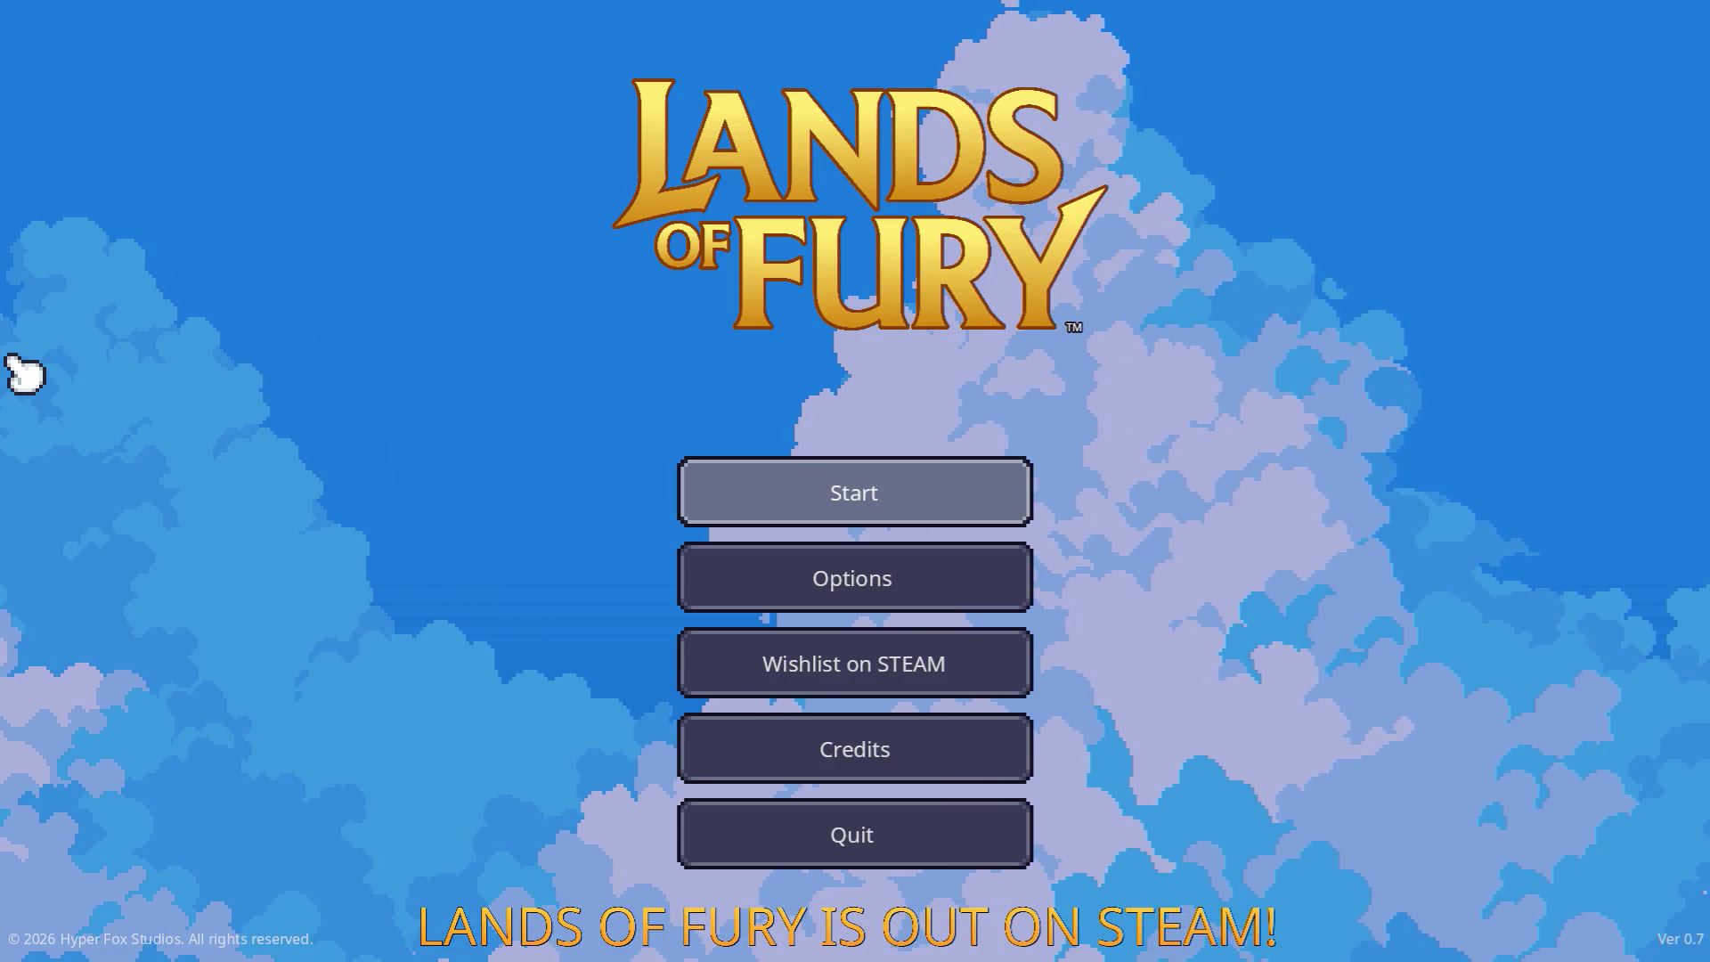
Step: Start Lands of Fury from the first save profile, fight in The Glade, then restart the level
{"action": "left_click", "coordinate": [788, 455]}
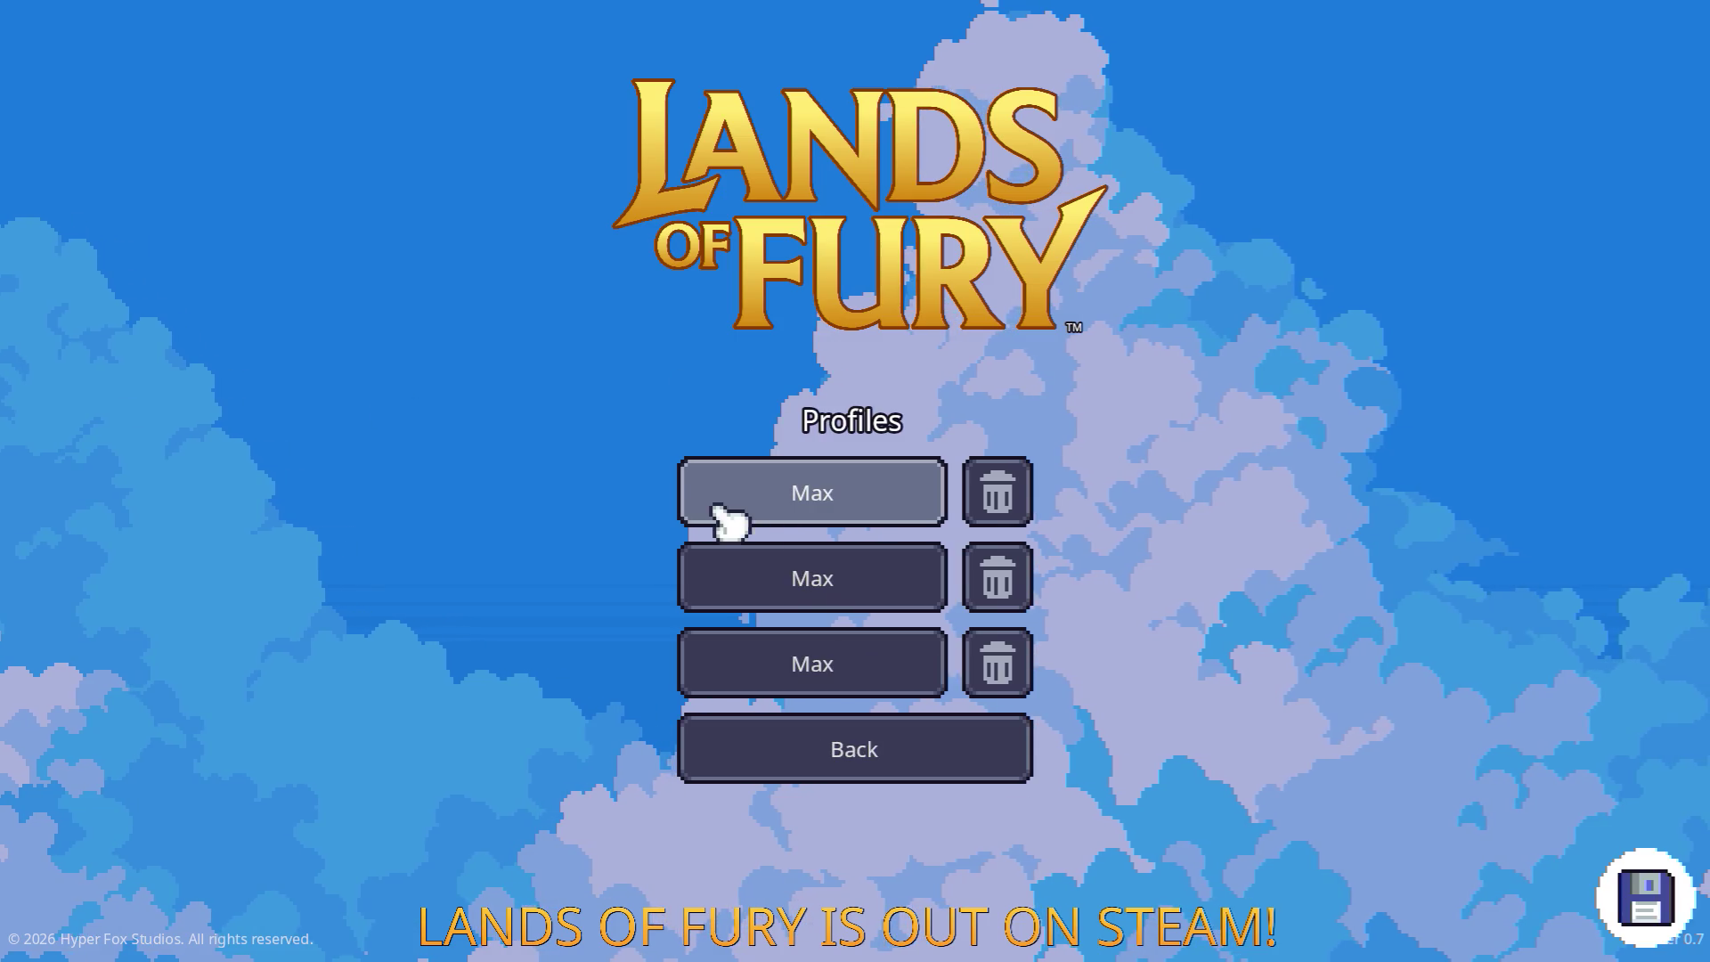
{"action": "left_click", "coordinate": [717, 499]}
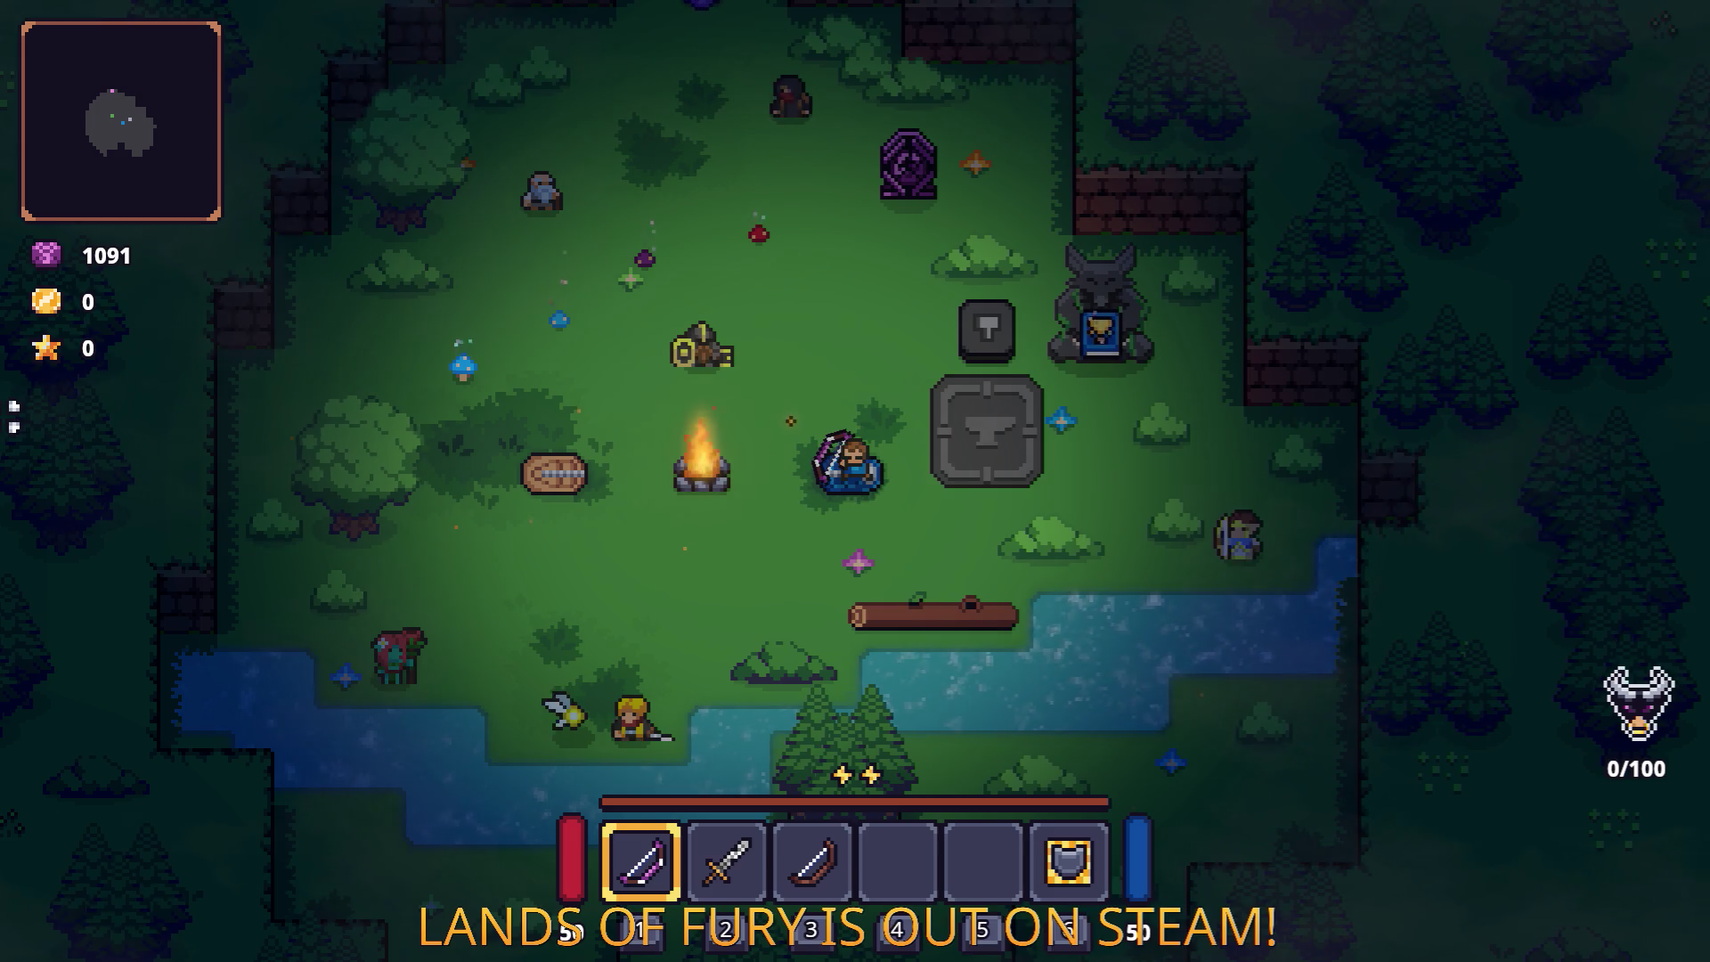
{"action": "key", "text": "w"}
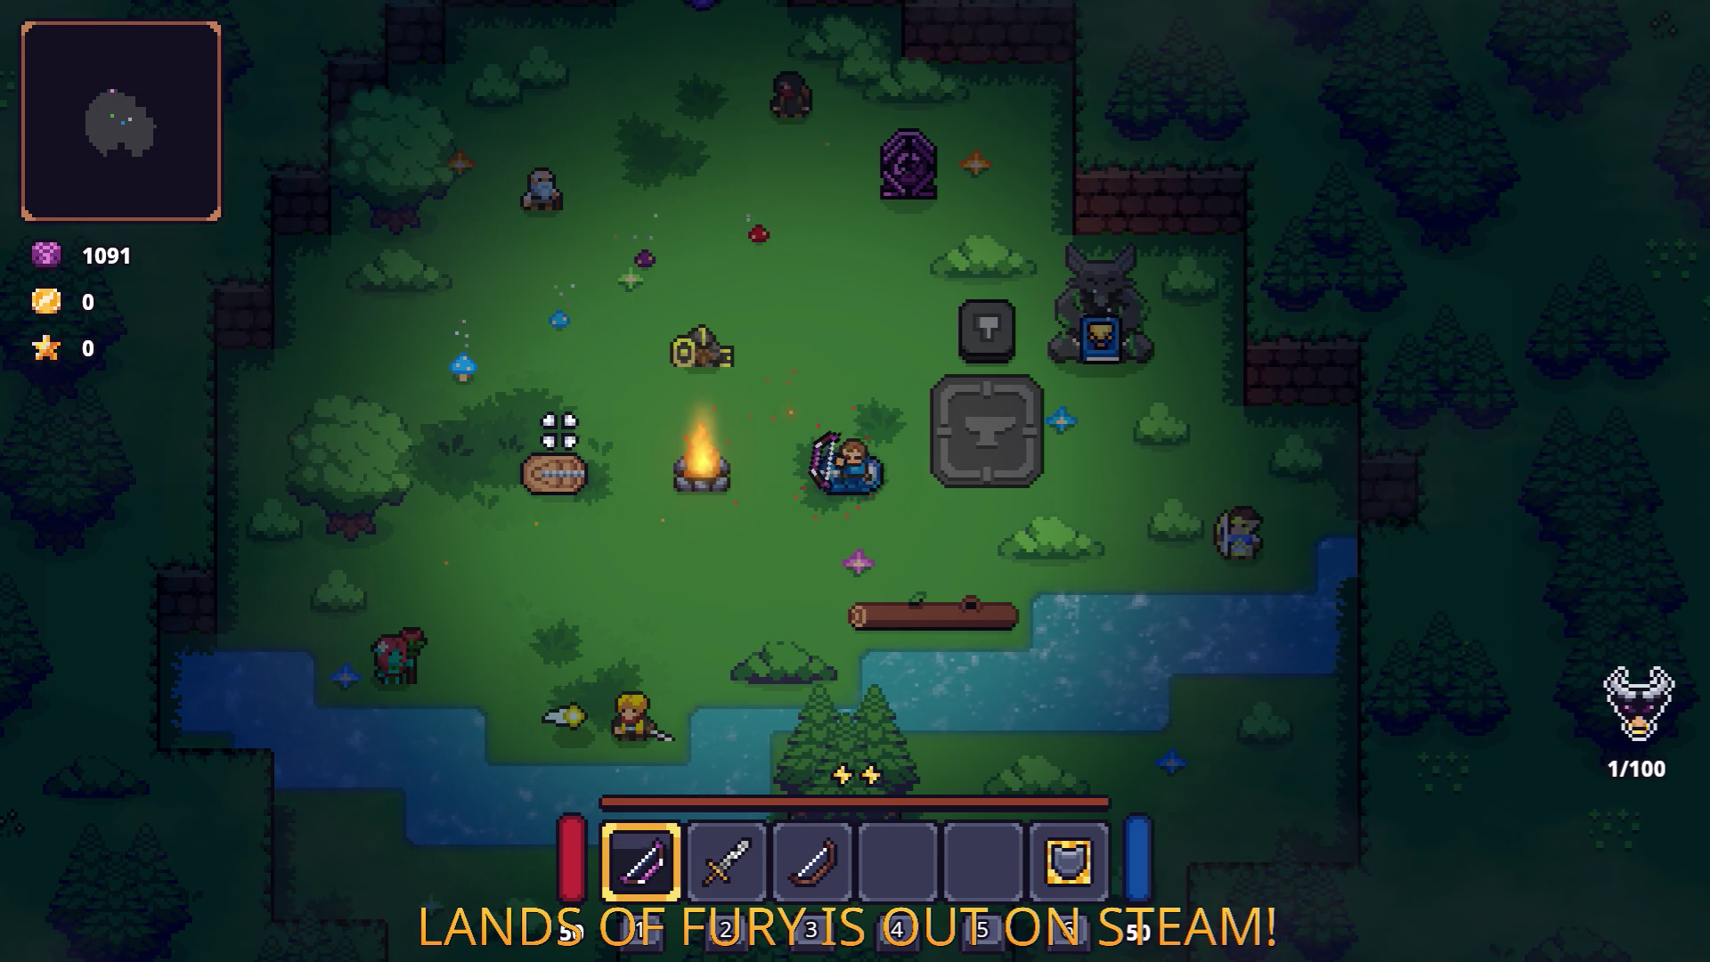
{"action": "key", "text": "2"}
{"action": "key", "text": "a"}
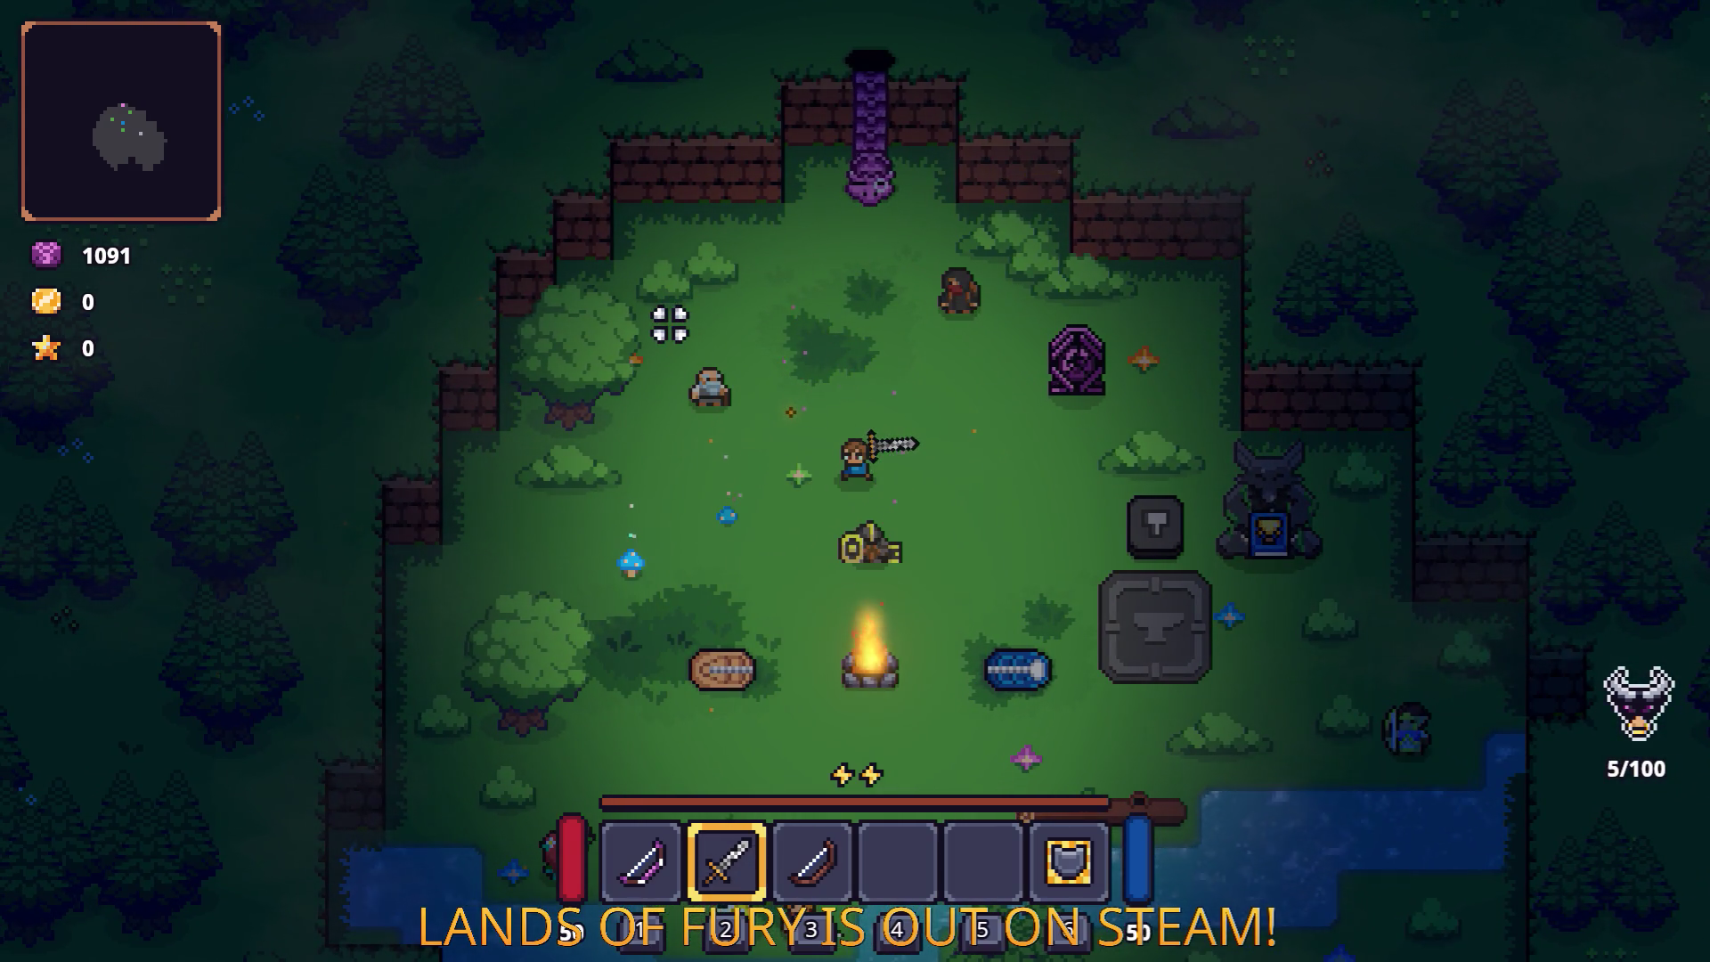
{"action": "key", "text": "a"}
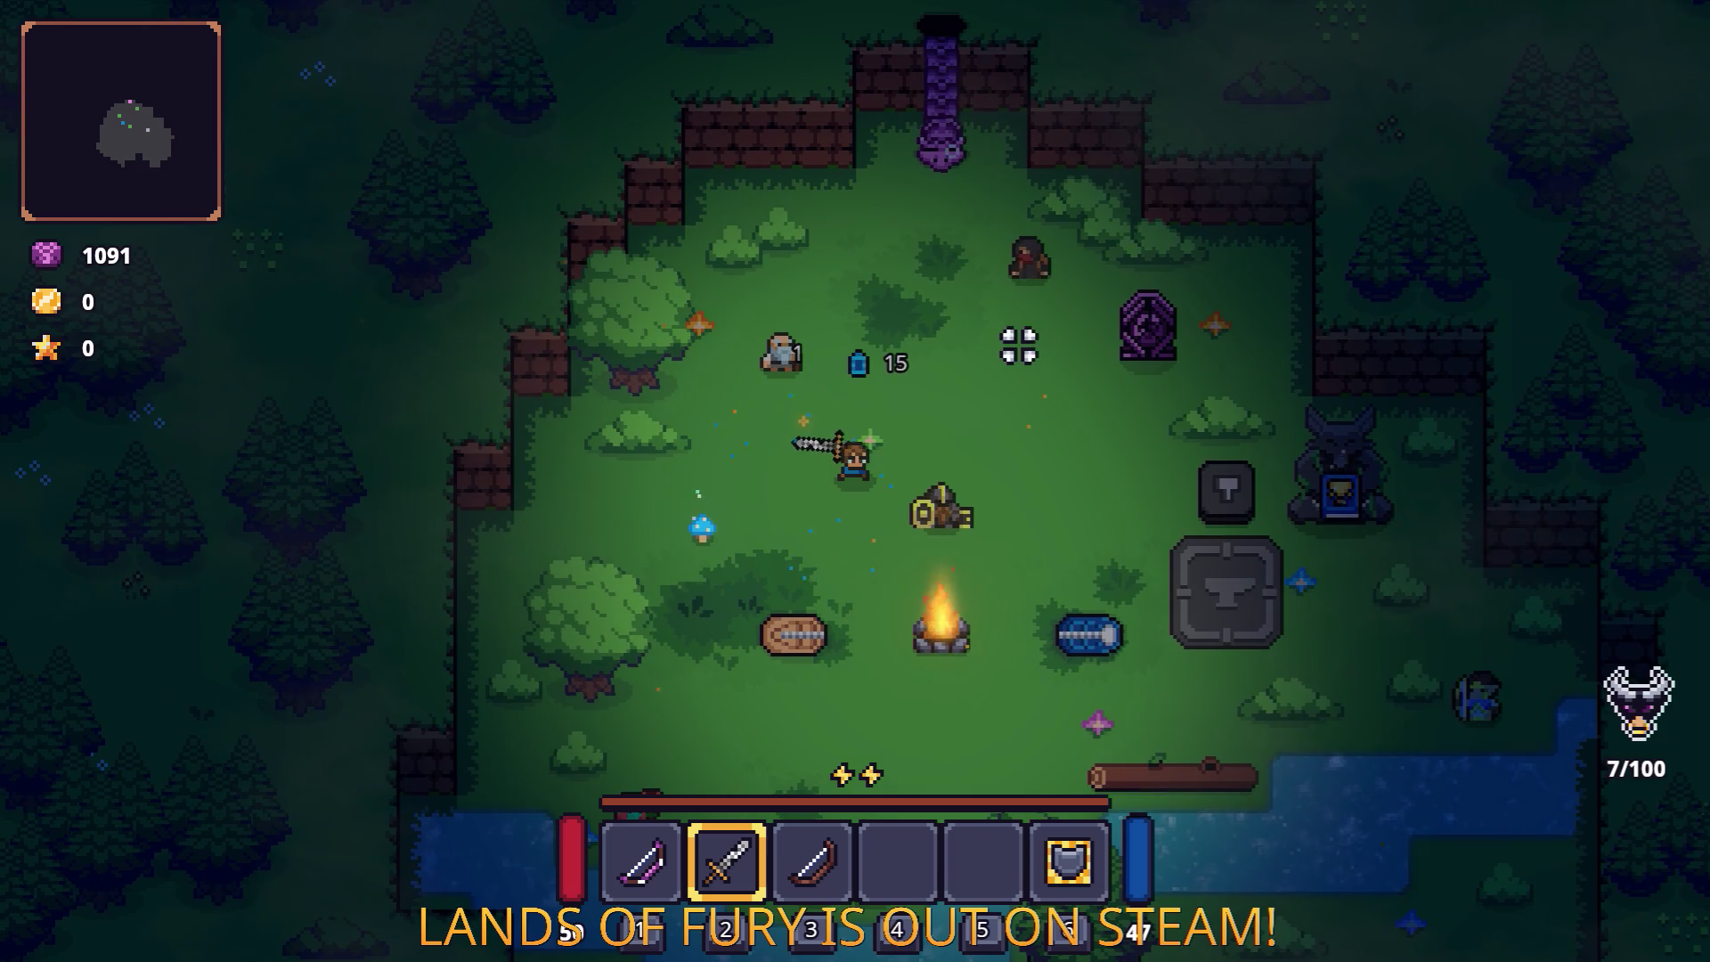
{"action": "key", "text": "Escape"}
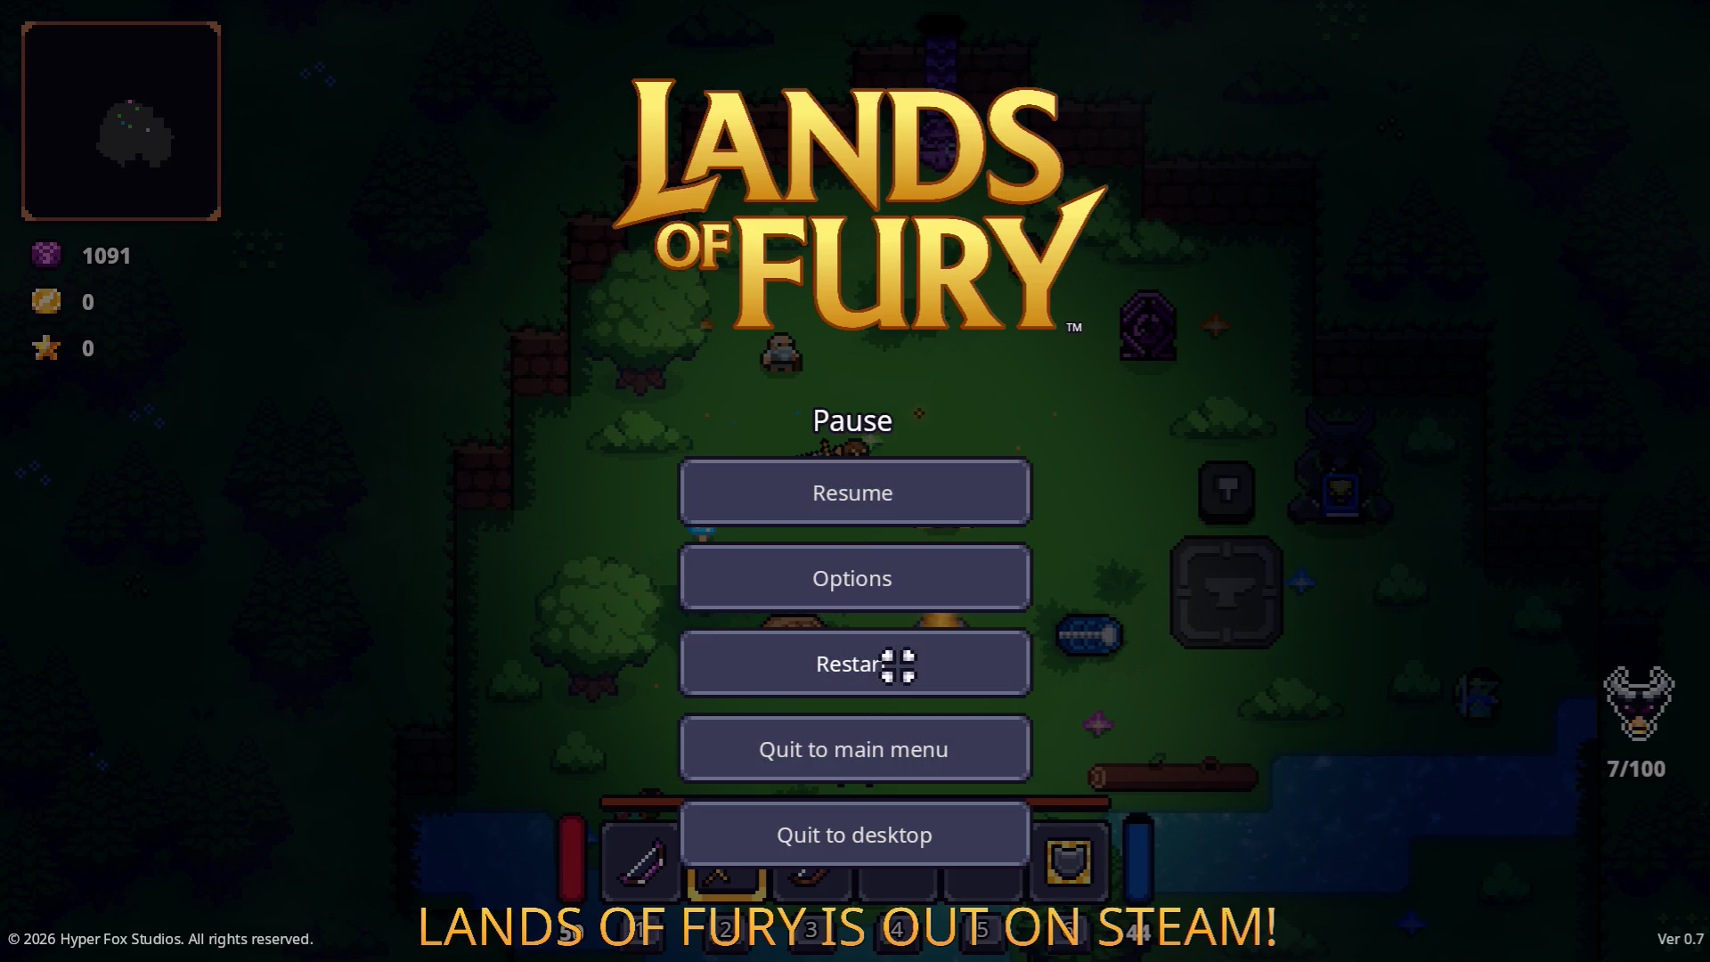
{"action": "left_click", "coordinate": [895, 667]}
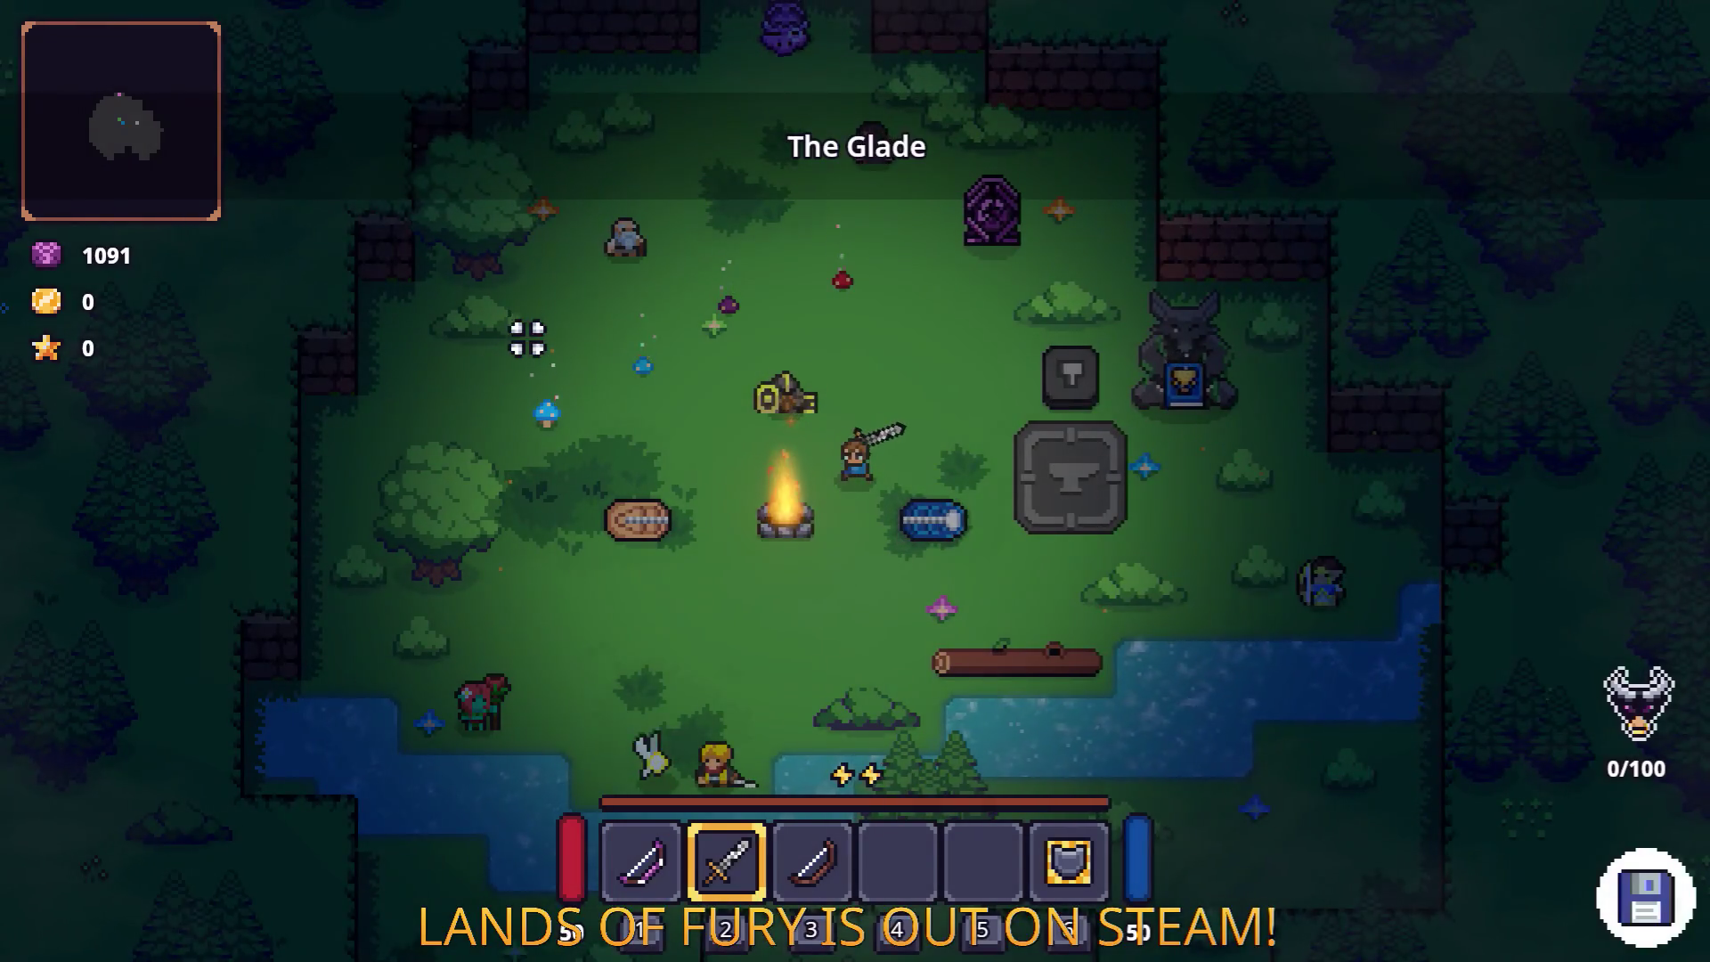
Step: Fight through The Glade again after the restart, then quit the game to desktop
{"action": "key", "text": "w"}
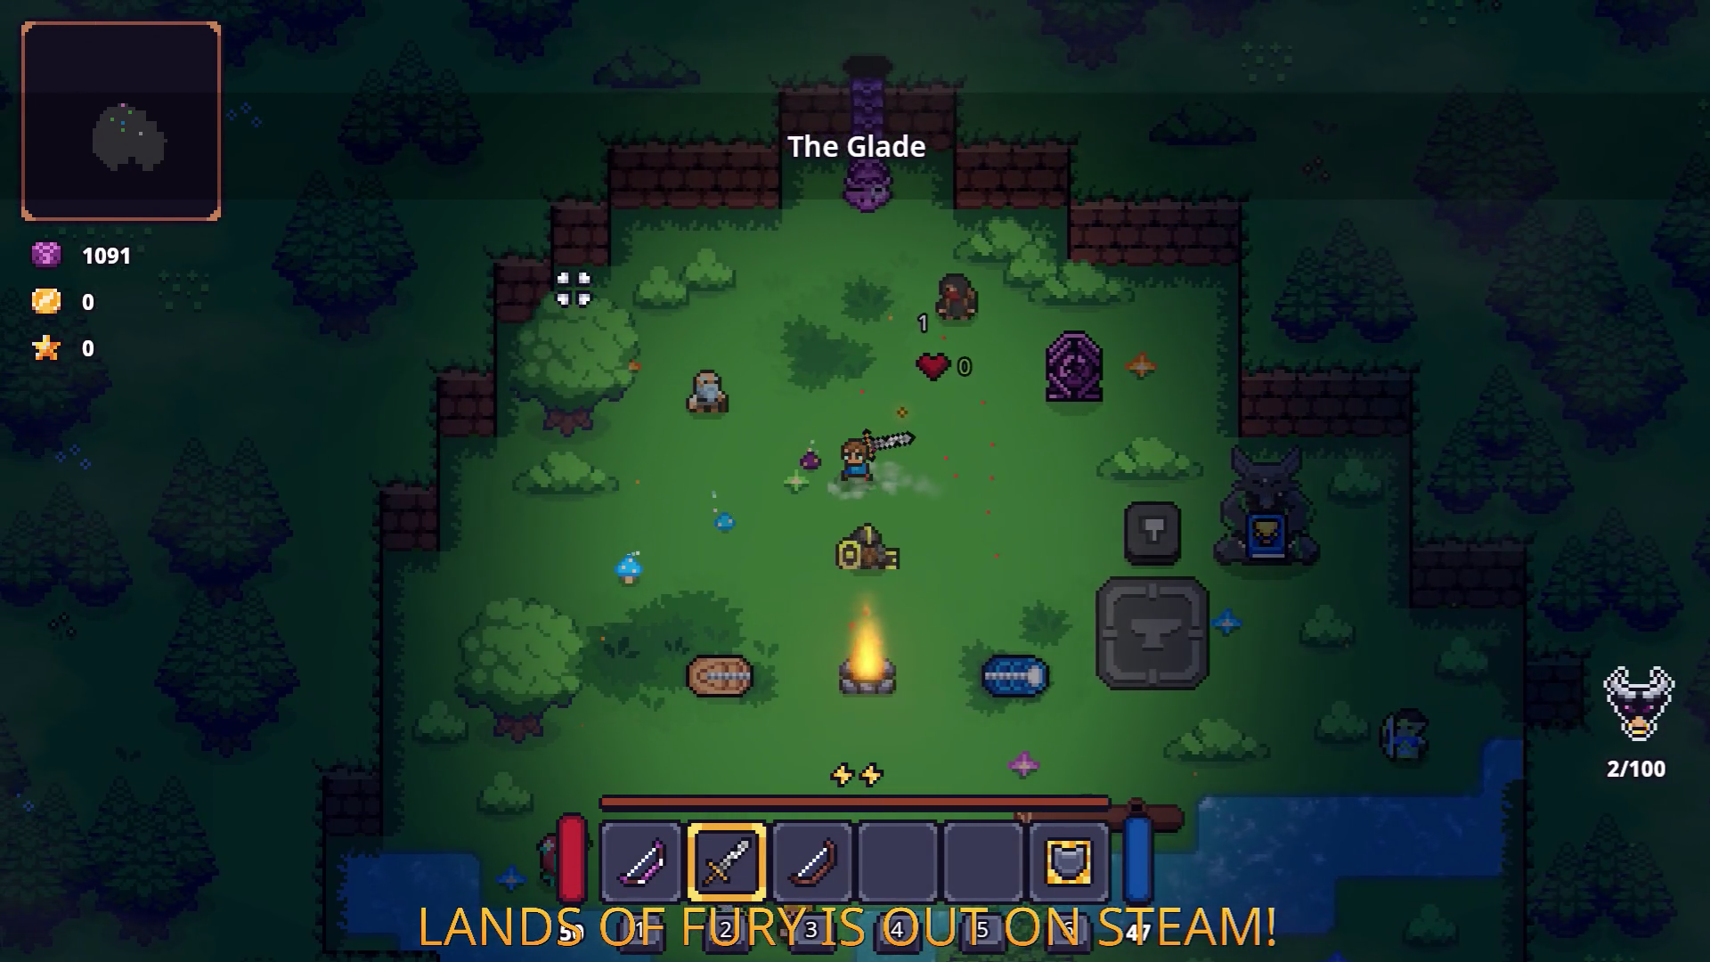
{"action": "key", "text": "a"}
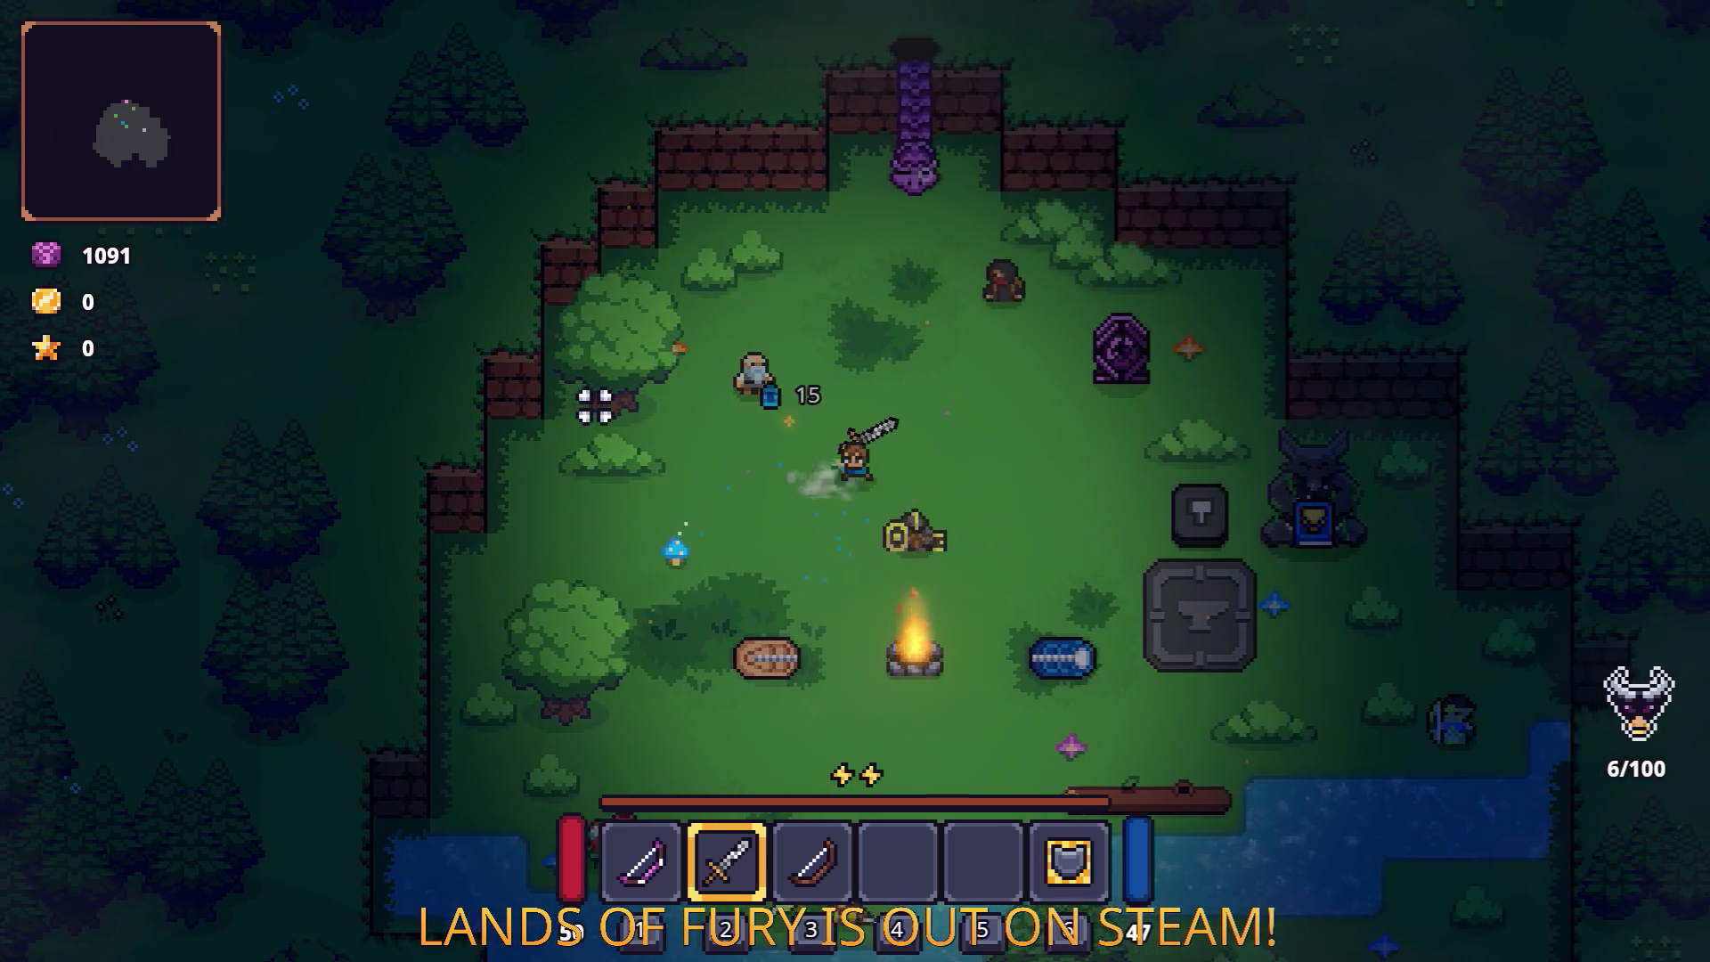
{"action": "key", "text": "d"}
{"action": "key", "text": "s"}
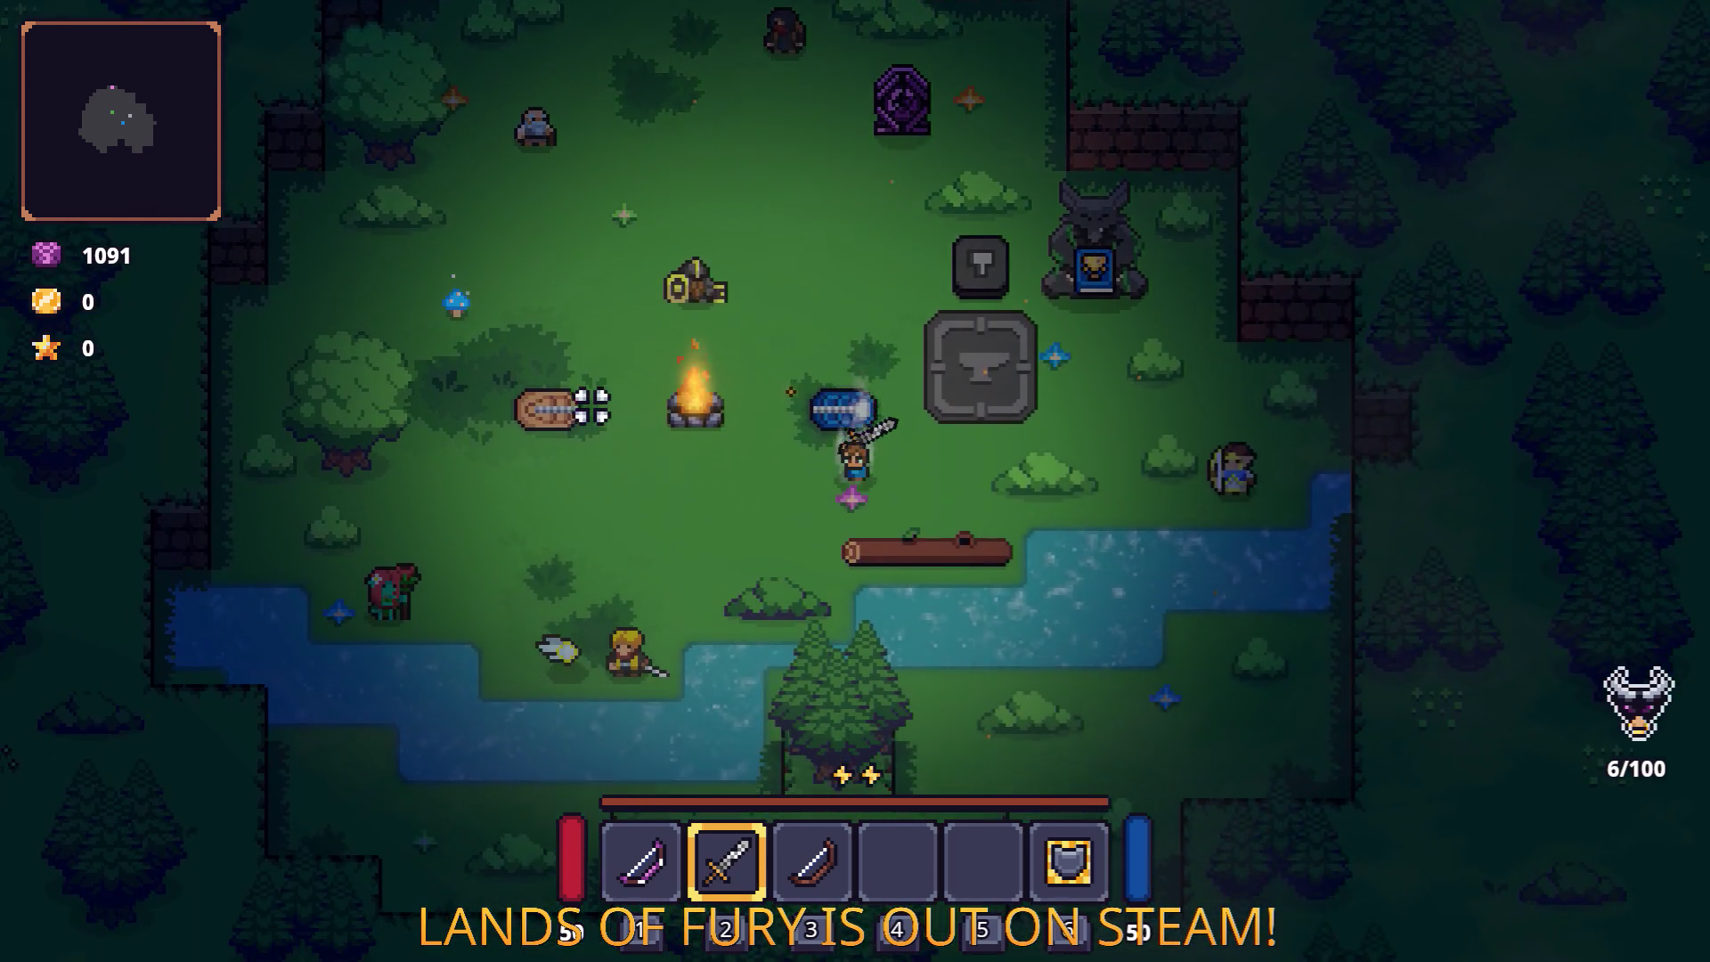
{"action": "key", "text": "w"}
{"action": "key", "text": "a"}
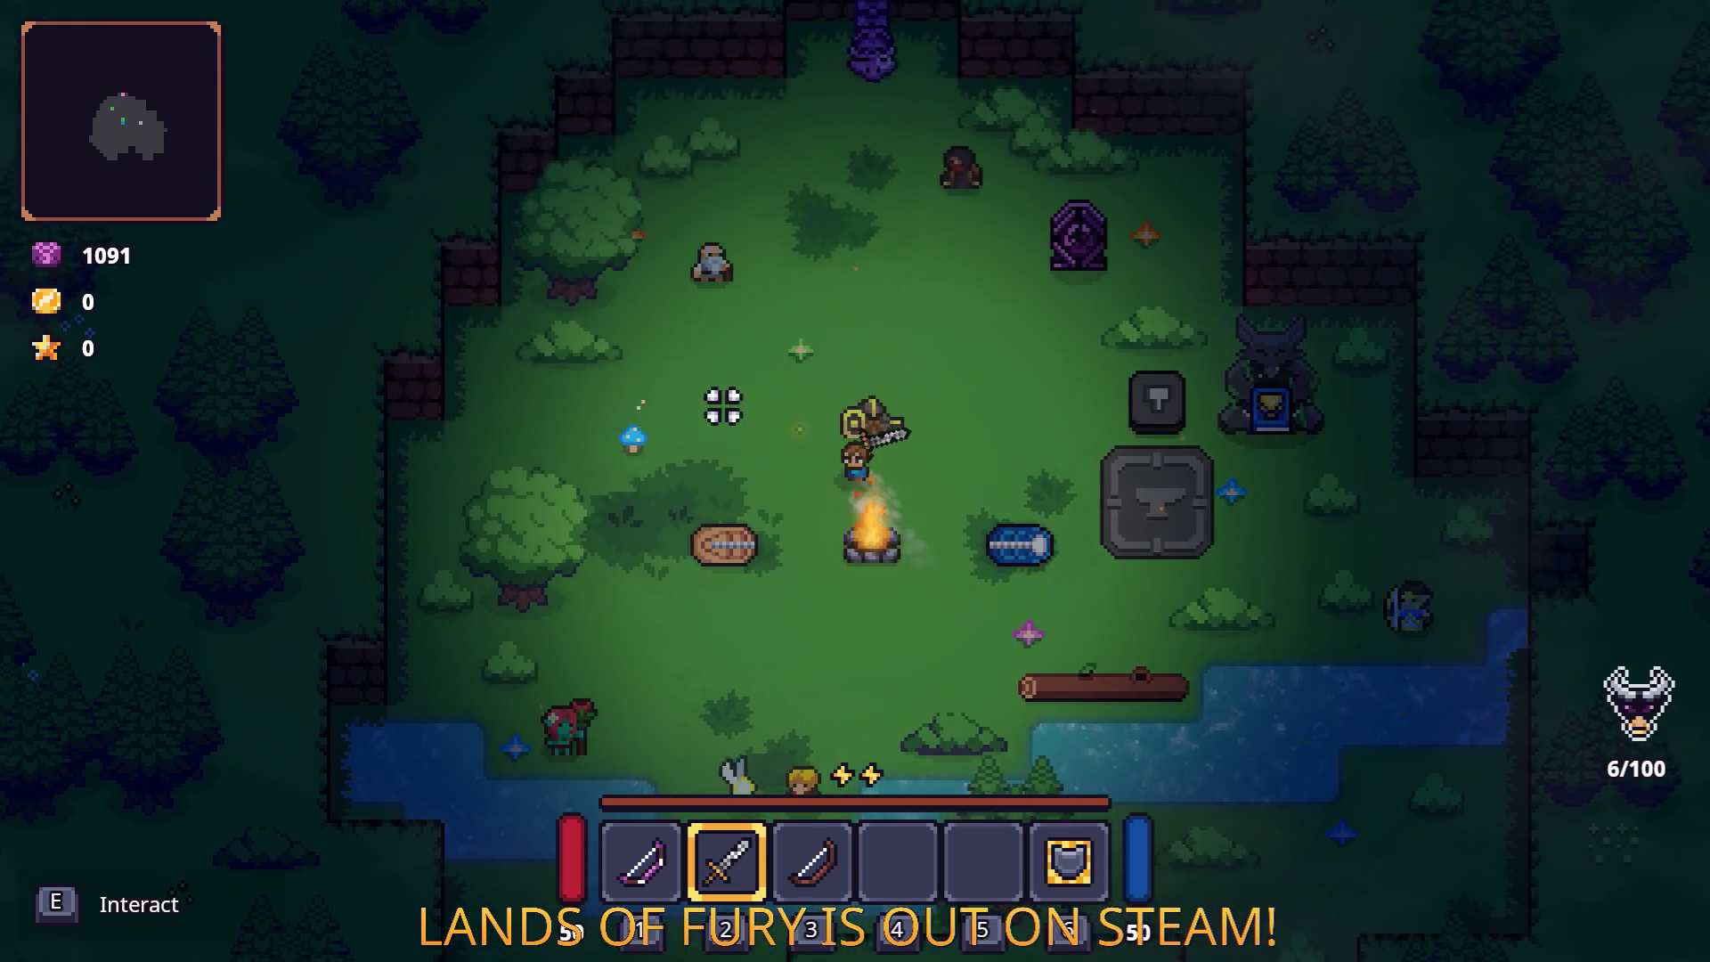
{"action": "key", "text": "d"}
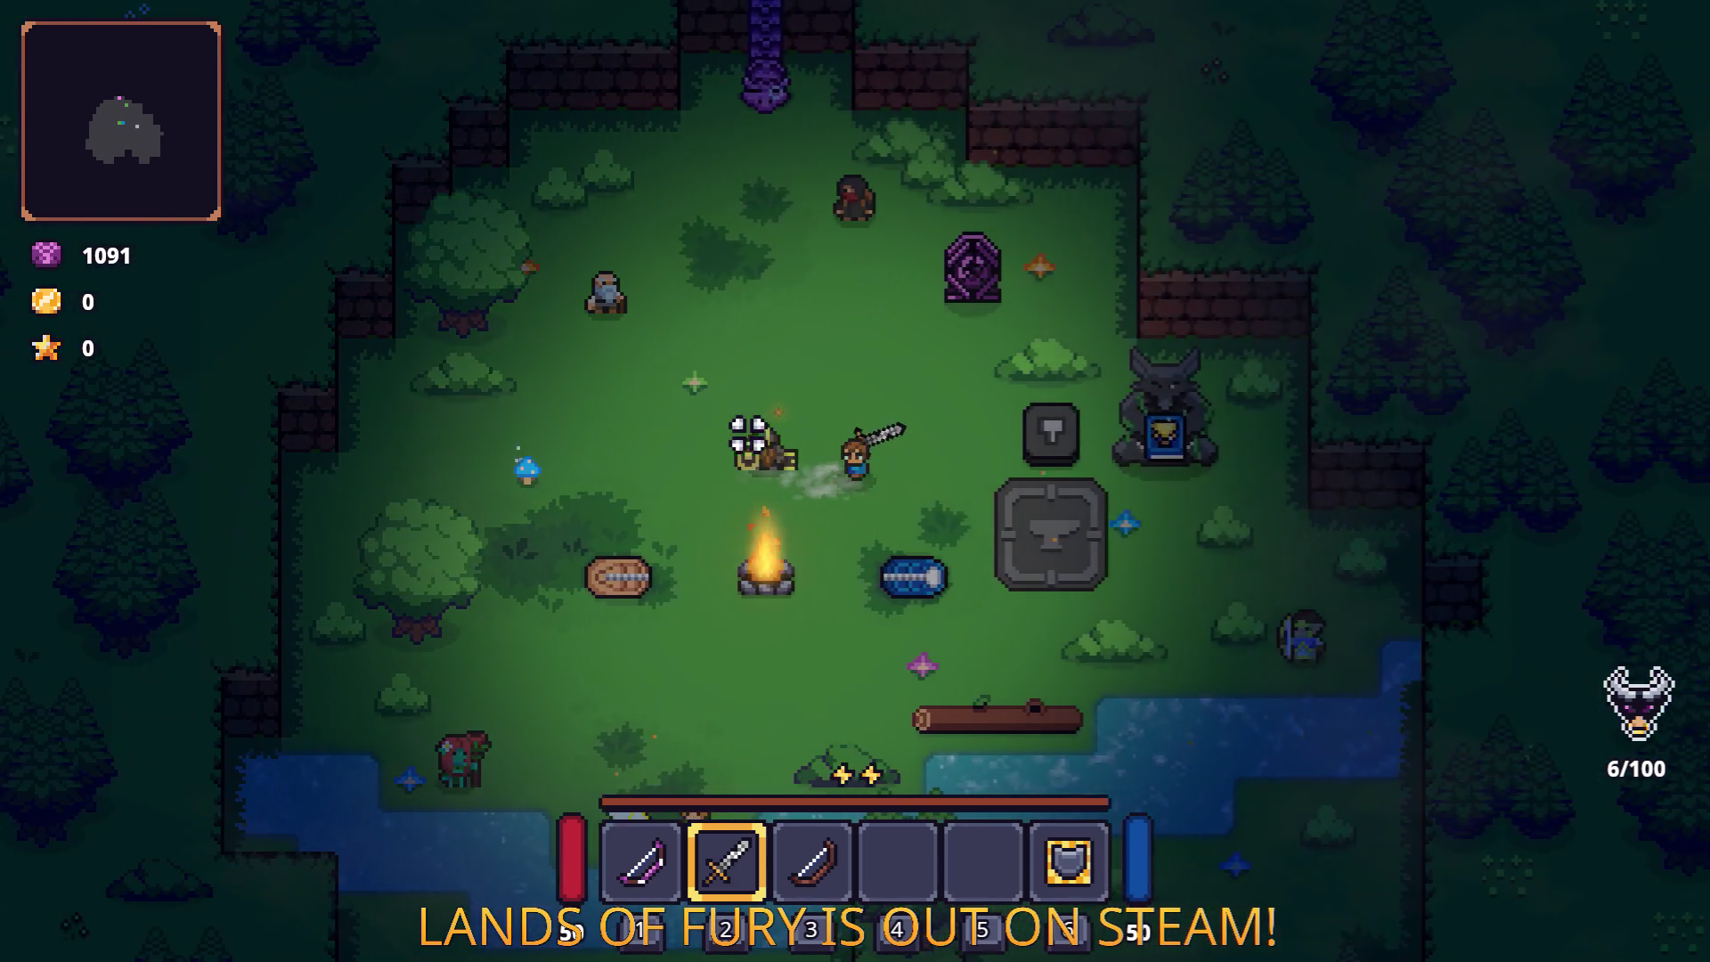
{"action": "key", "text": "d"}
{"action": "key", "text": "a"}
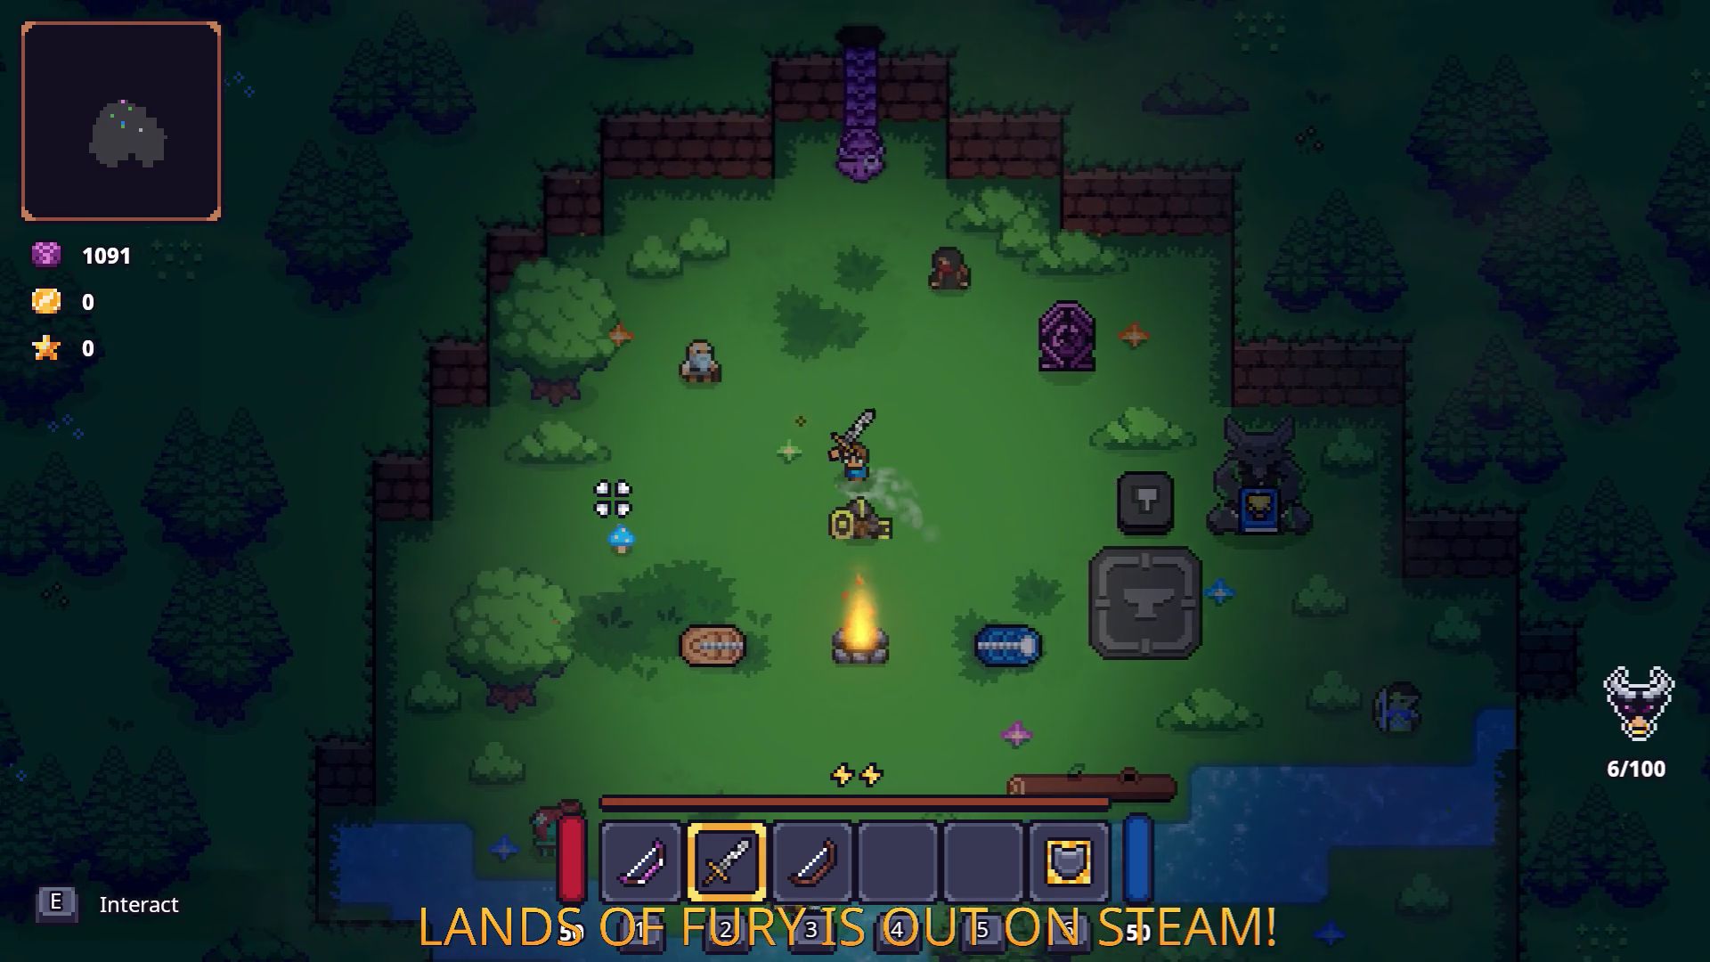
{"action": "key", "text": "d"}
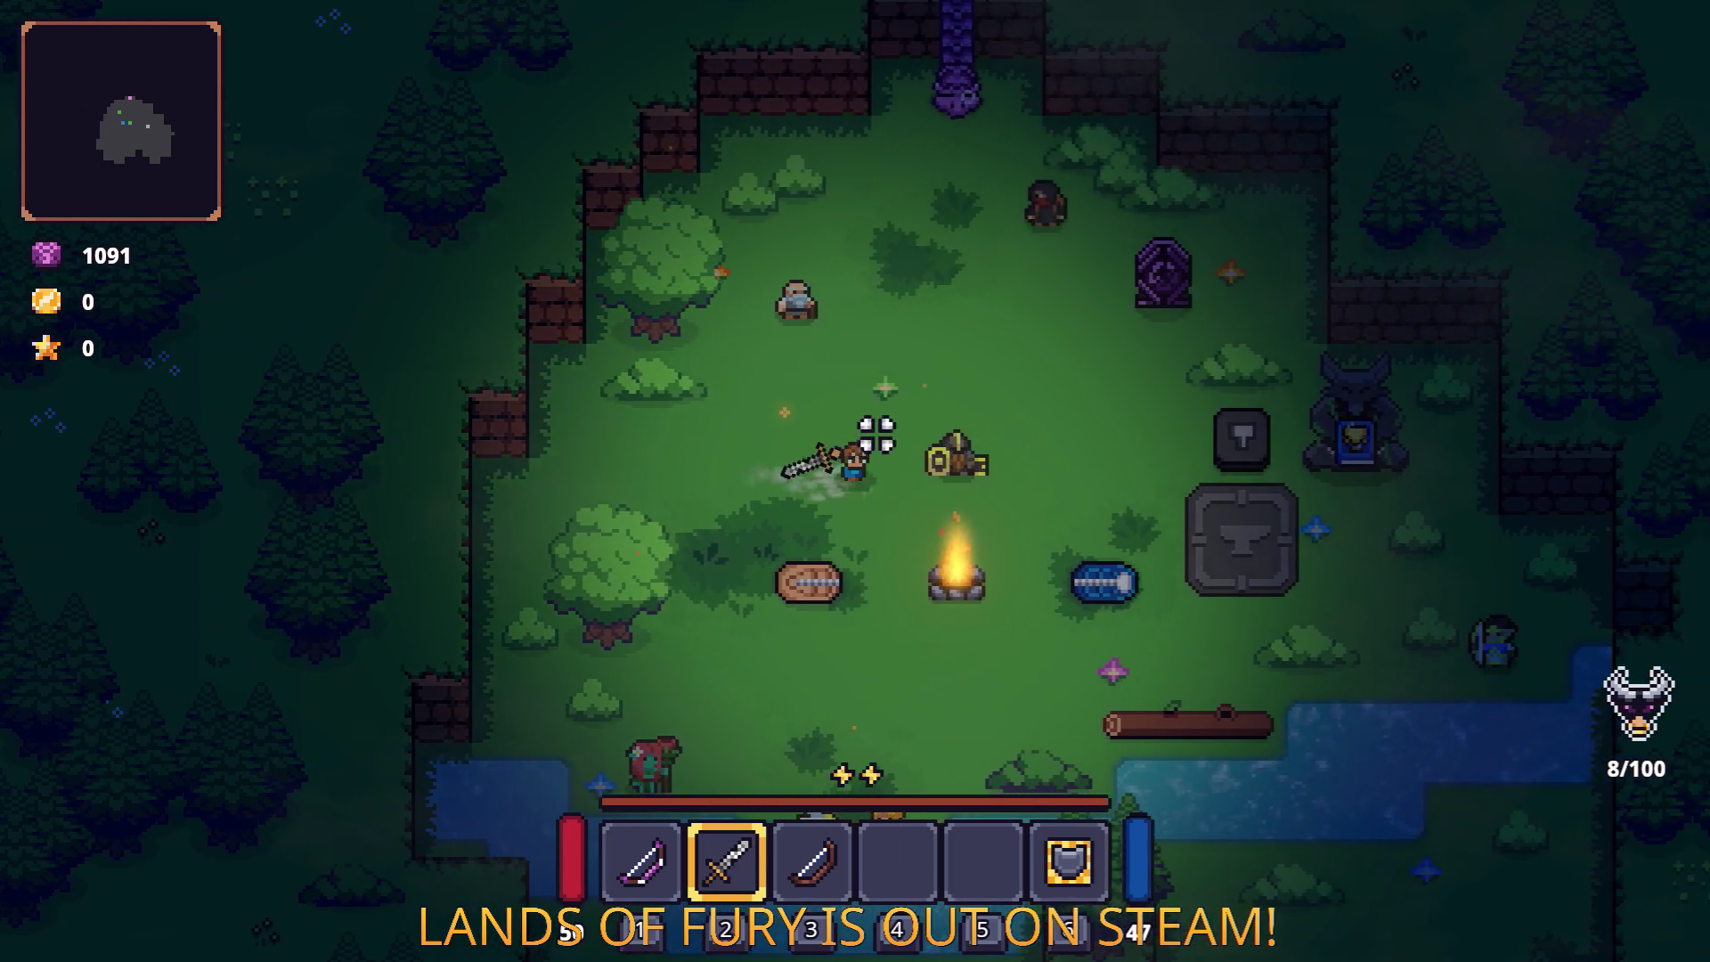
{"action": "key", "text": "Escape"}
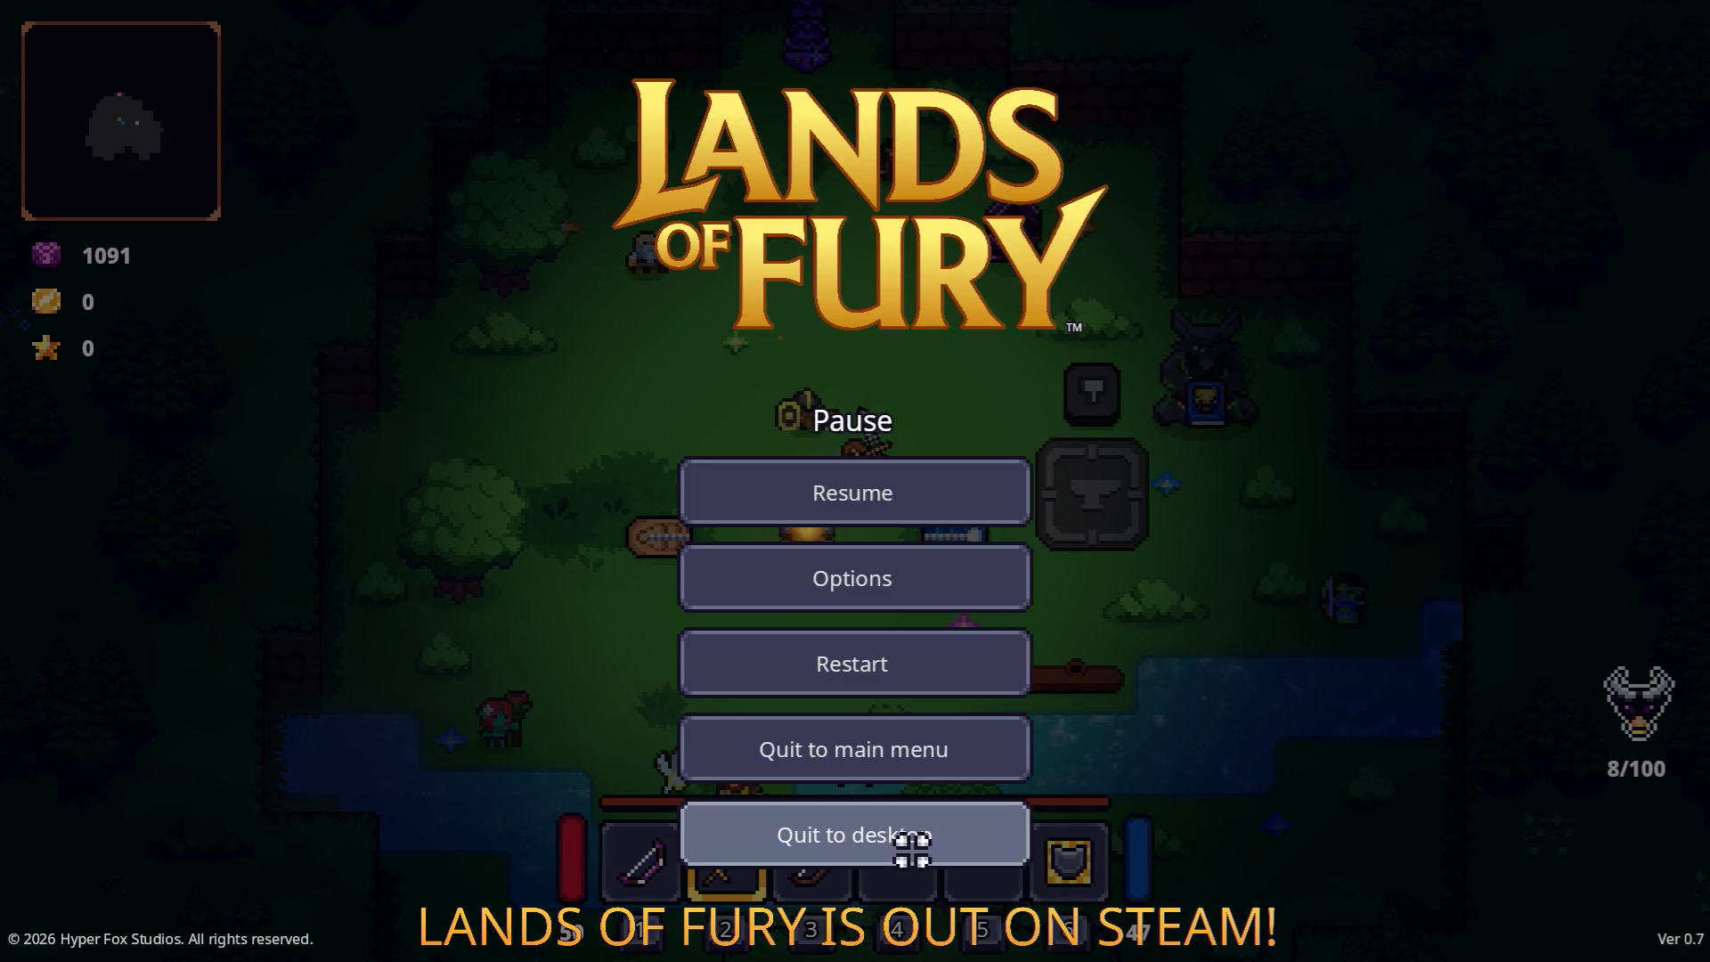
{"action": "left_click", "coordinate": [912, 850]}
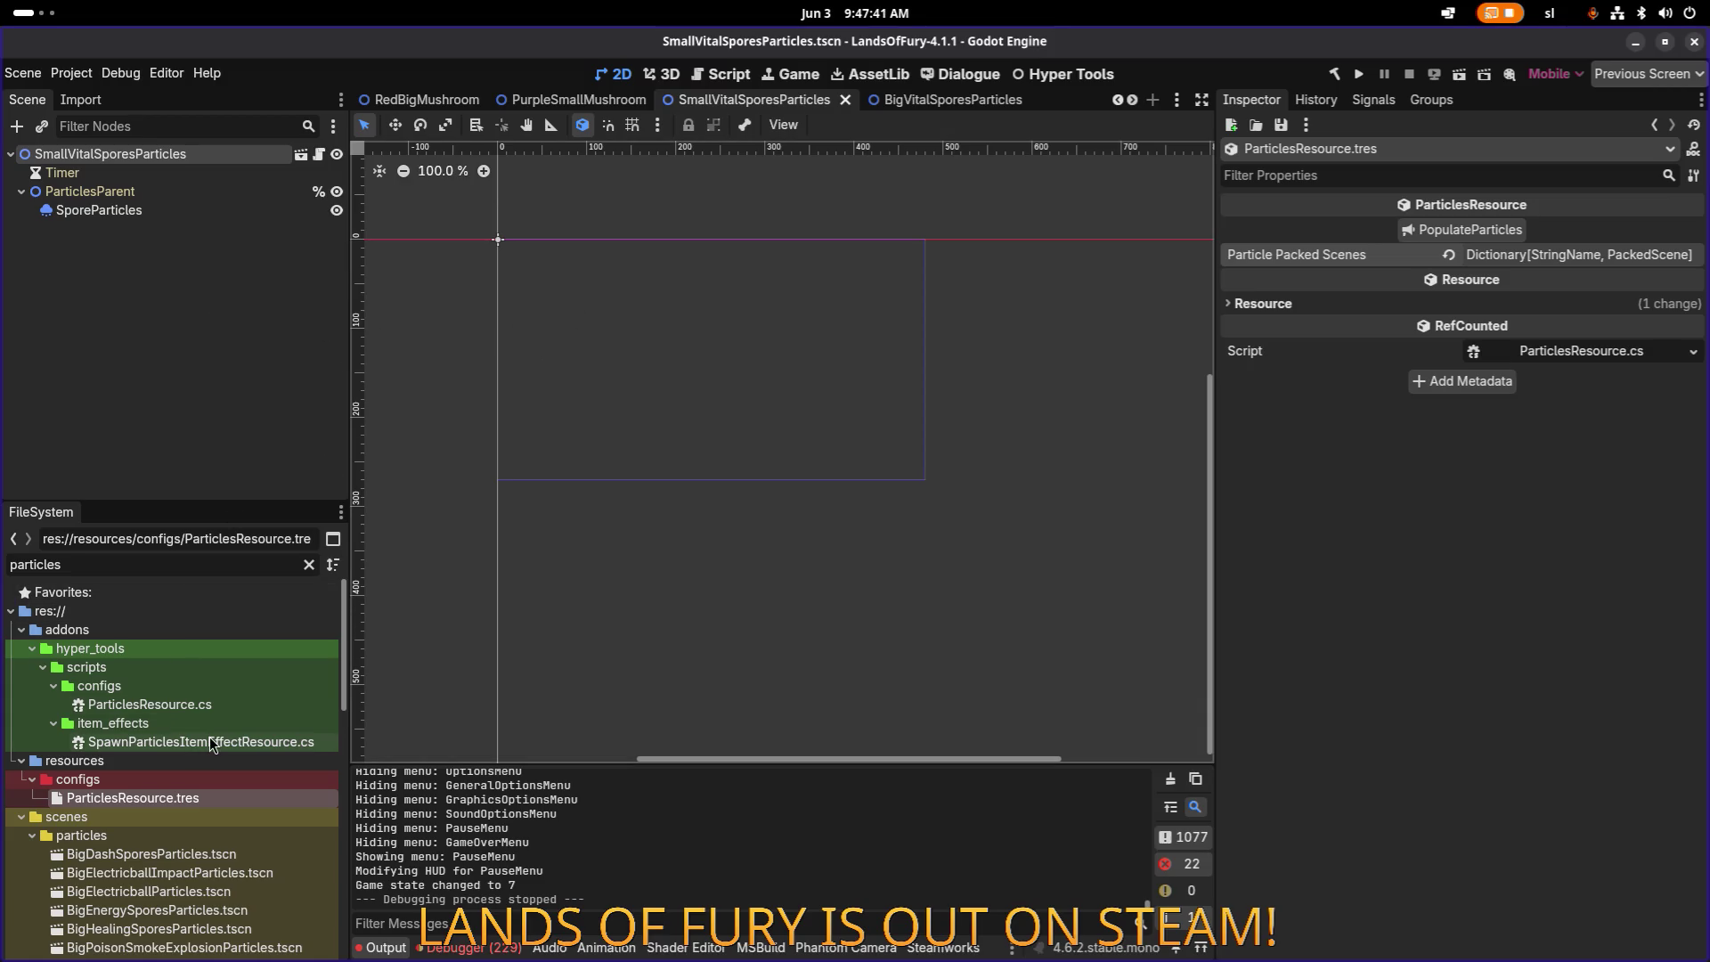
Step: Filter FileSystem by 'spores' and select SmallVitalSporesShooter.tres under resources/items
{"action": "scroll", "coordinate": [210, 736], "scroll_direction": "down", "scroll_amount": 5}
{"action": "scroll", "coordinate": [208, 738], "scroll_direction": "down", "scroll_amount": 1}
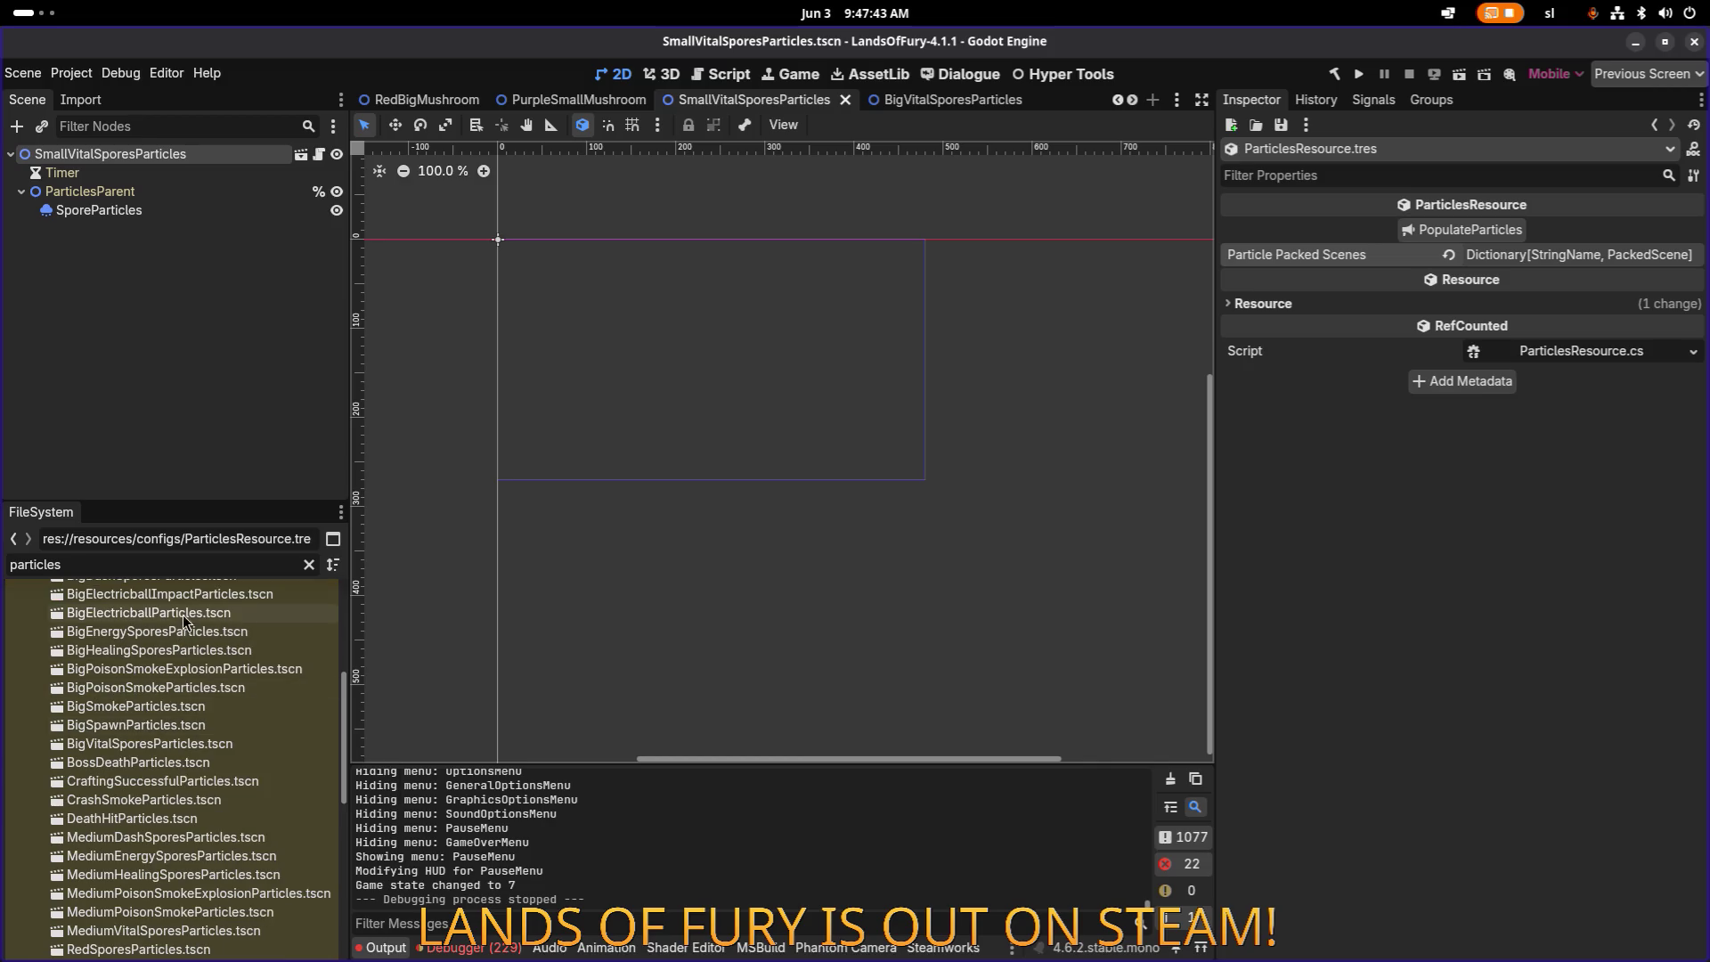
{"action": "left_click", "coordinate": [308, 565]}
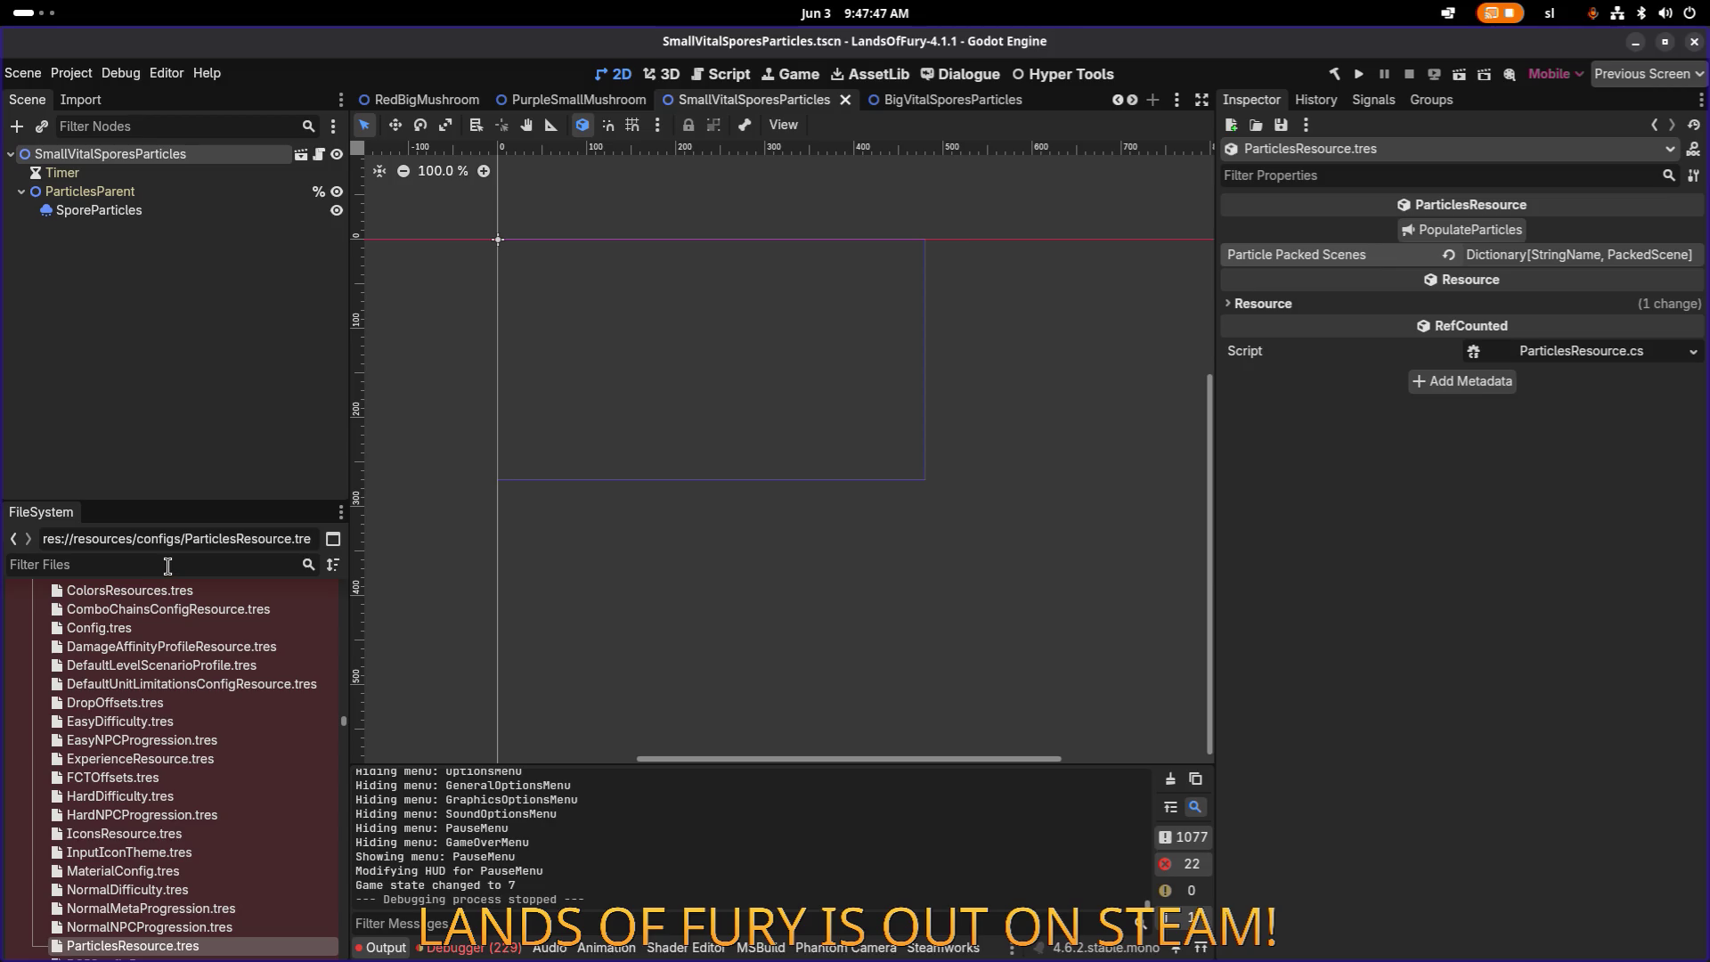
{"action": "type", "text": "spores"}
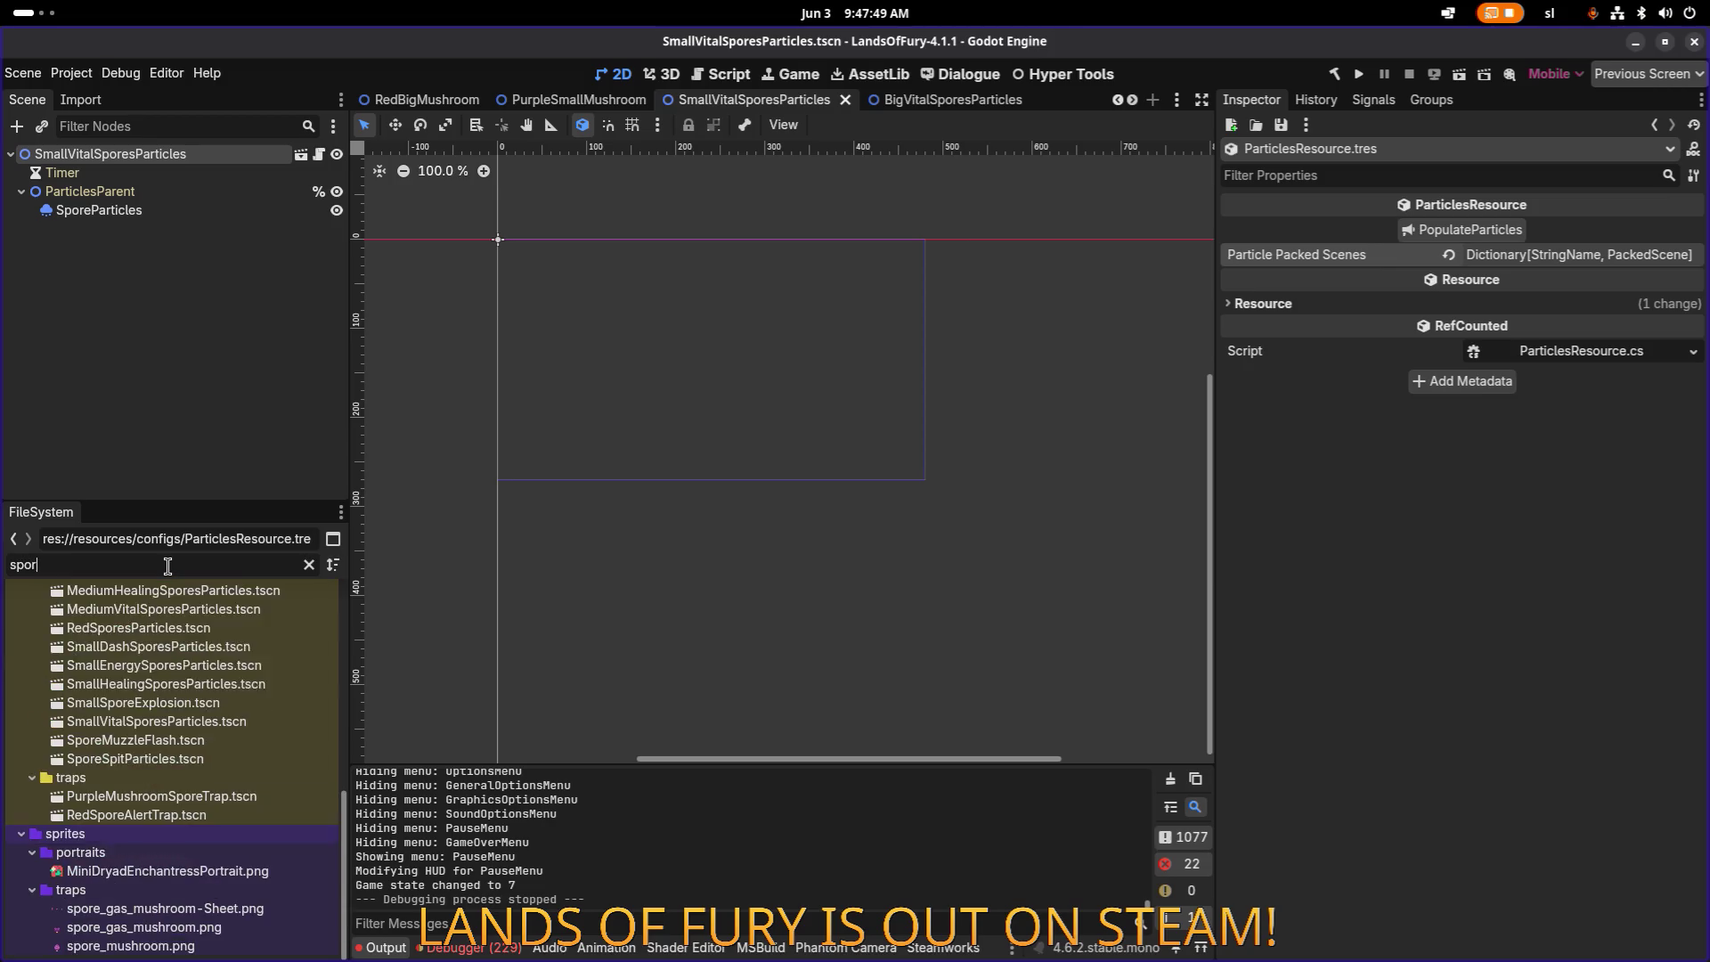
{"action": "scroll", "coordinate": [212, 650], "scroll_direction": "up", "scroll_amount": 3}
{"action": "left_click", "coordinate": [212, 655]}
{"action": "left_click", "coordinate": [236, 692]}
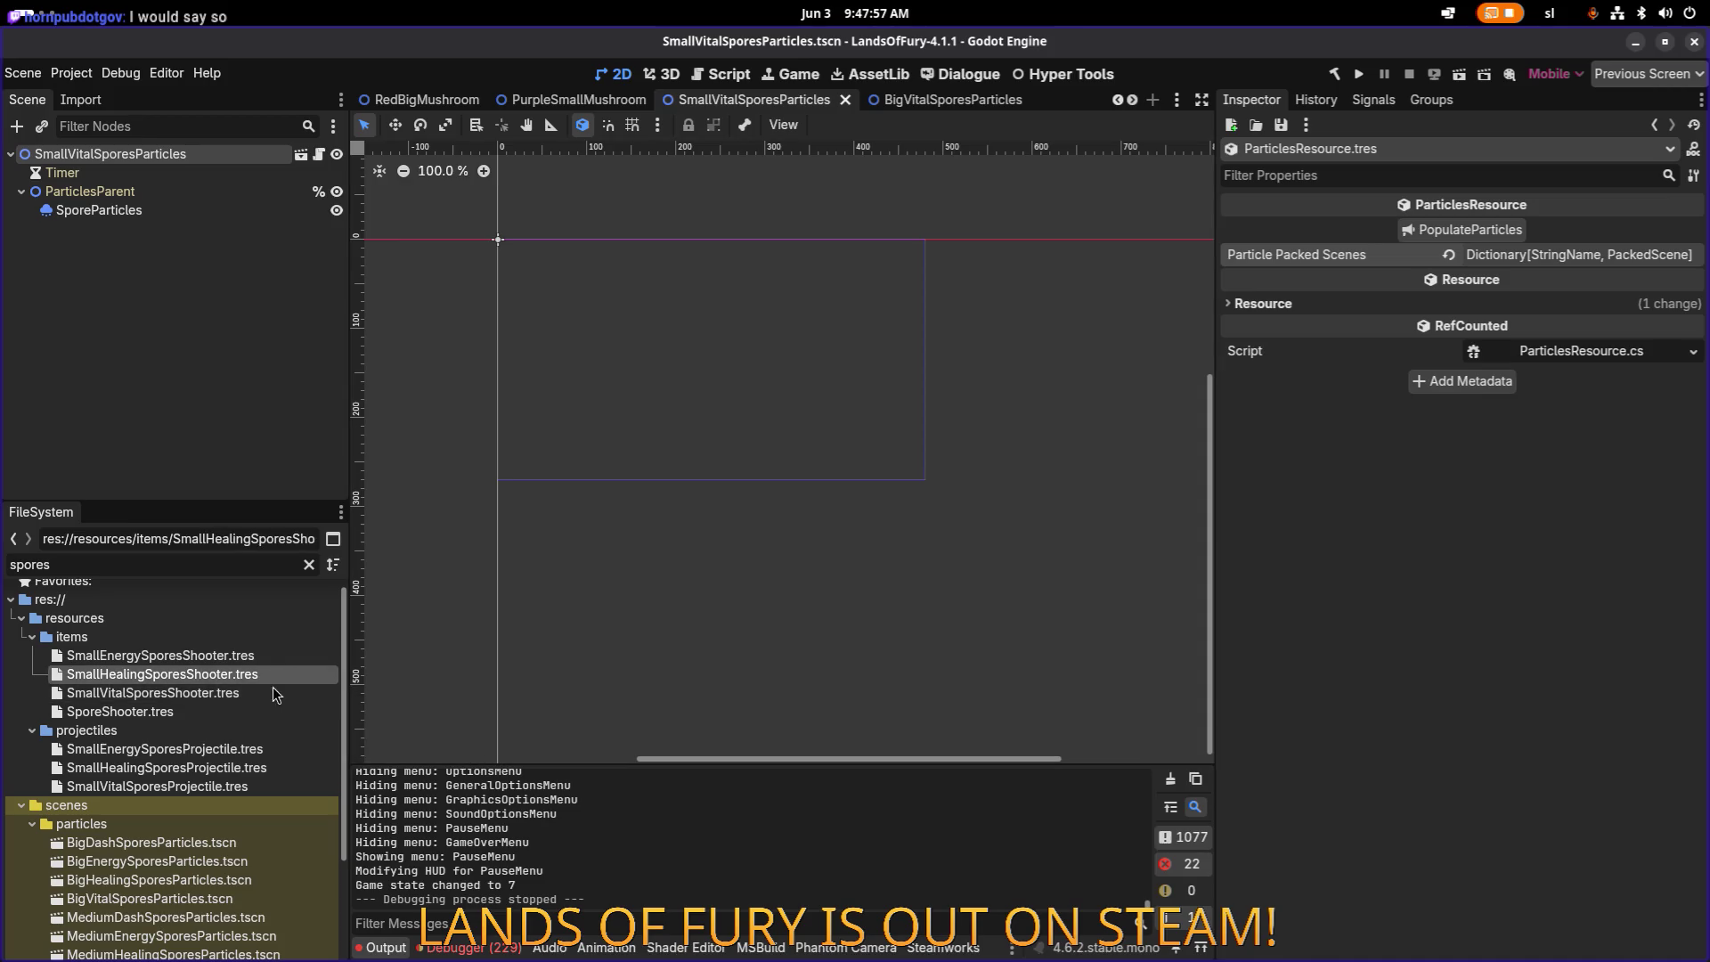
Step: Duplicate SmallVitalSporesShooter.tres as SmallDashSporesShooter.tres
{"action": "key", "text": "ctrl+d"}
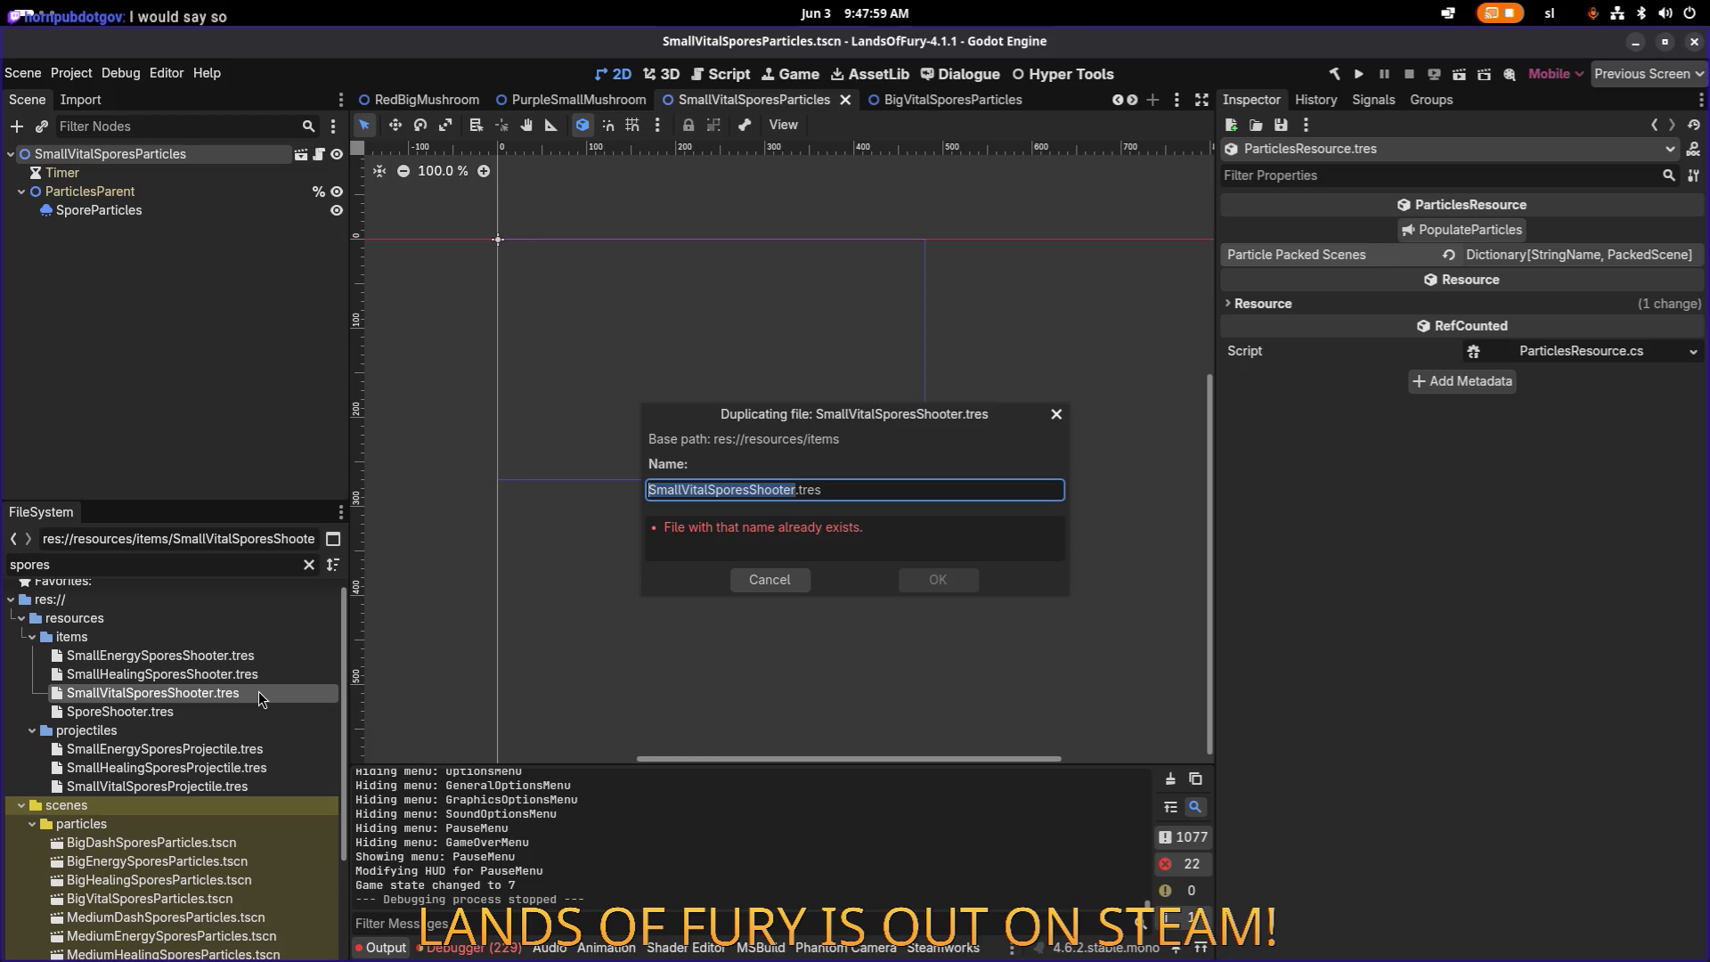
{"action": "key", "text": "Right"}
{"action": "key", "text": "Left"}
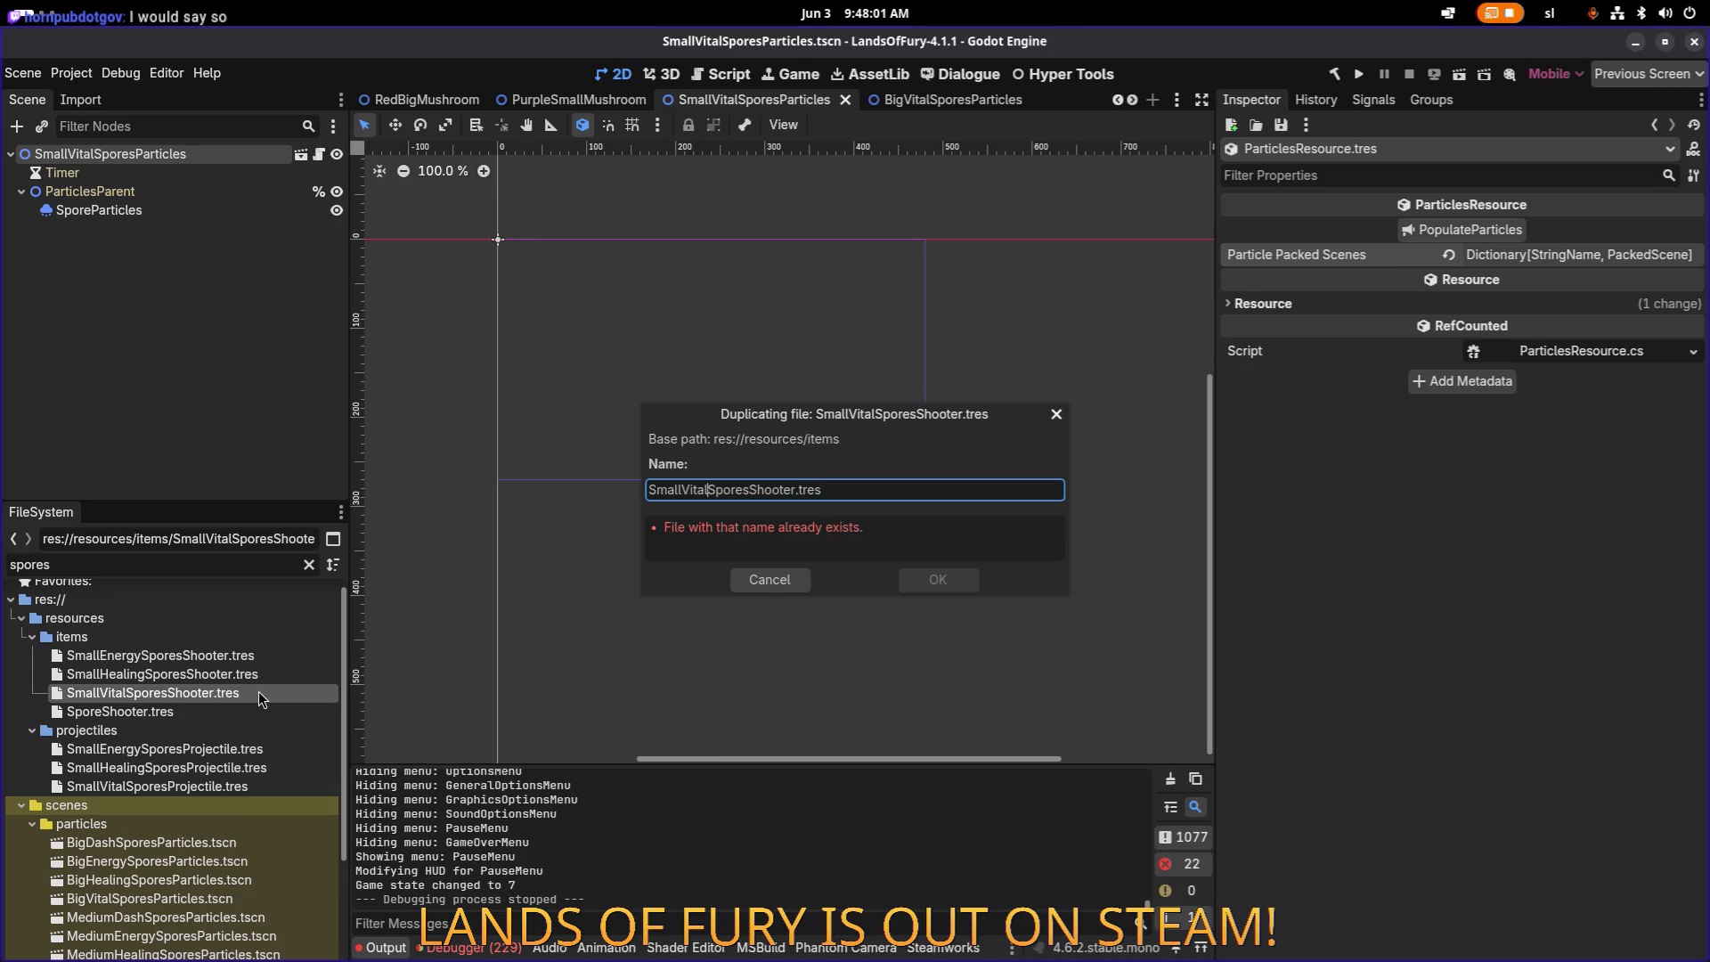
{"action": "key", "text": "shift+Left"}
{"action": "key", "text": "shift+Left"}
{"action": "key", "text": "shift+Left"}
{"action": "type", "text": "Dash"}
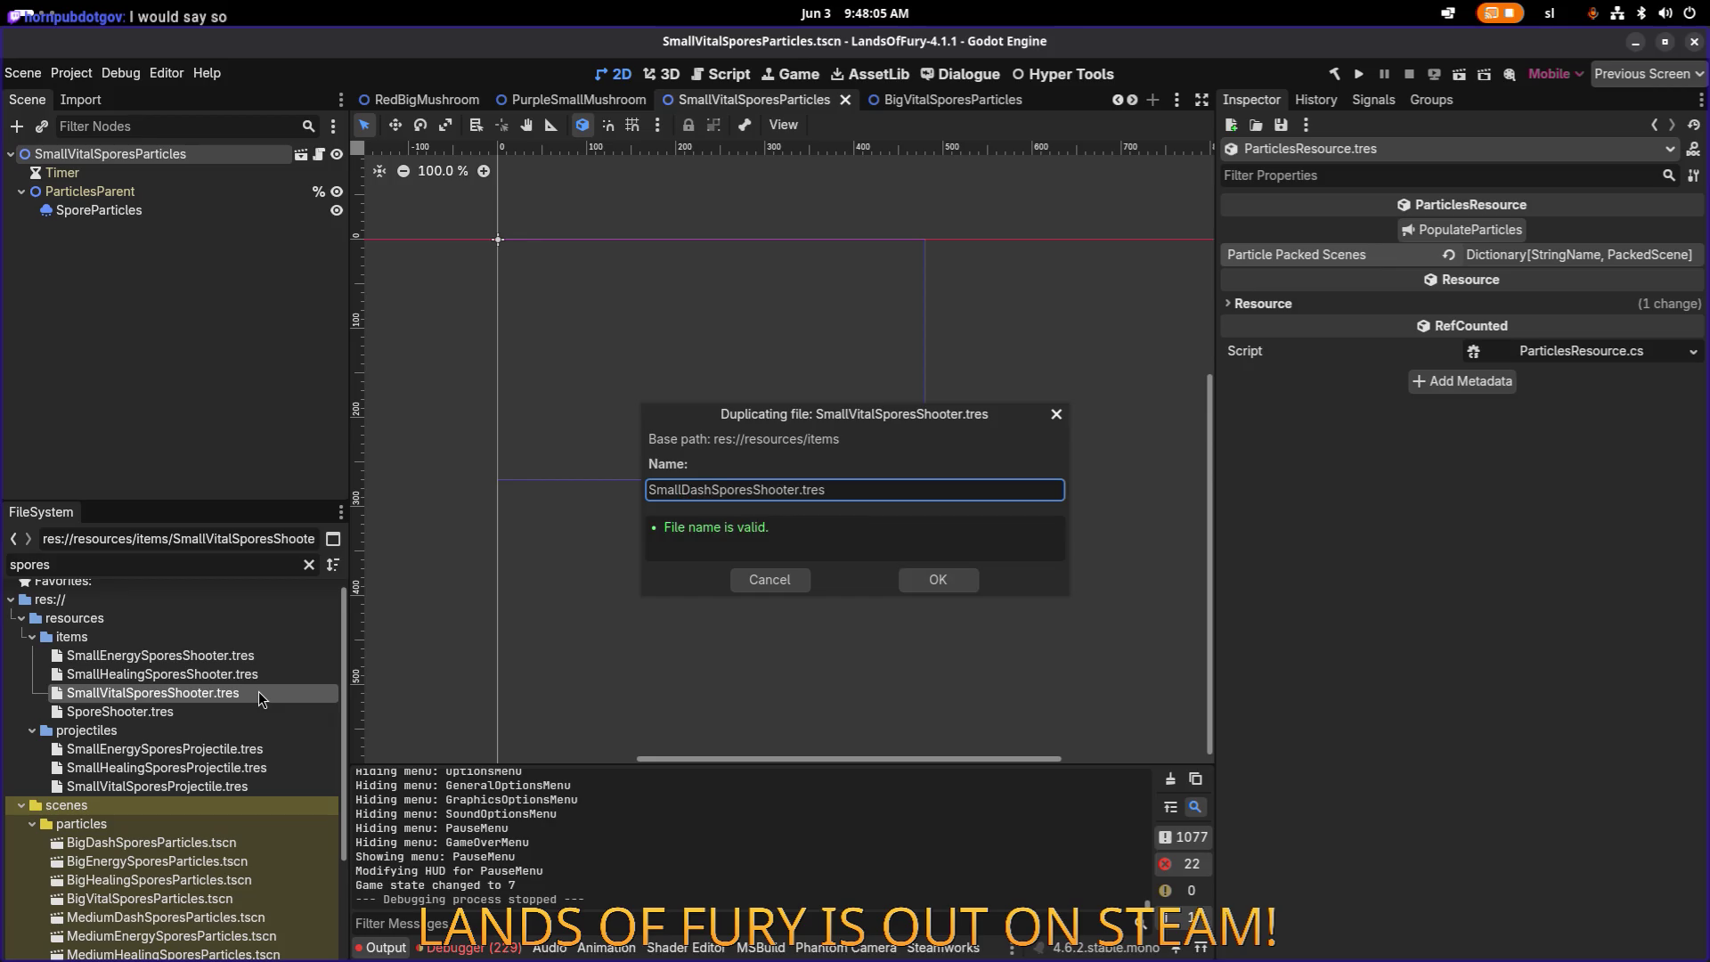
{"action": "key", "text": "Return"}
{"action": "left_click", "coordinate": [270, 659]}
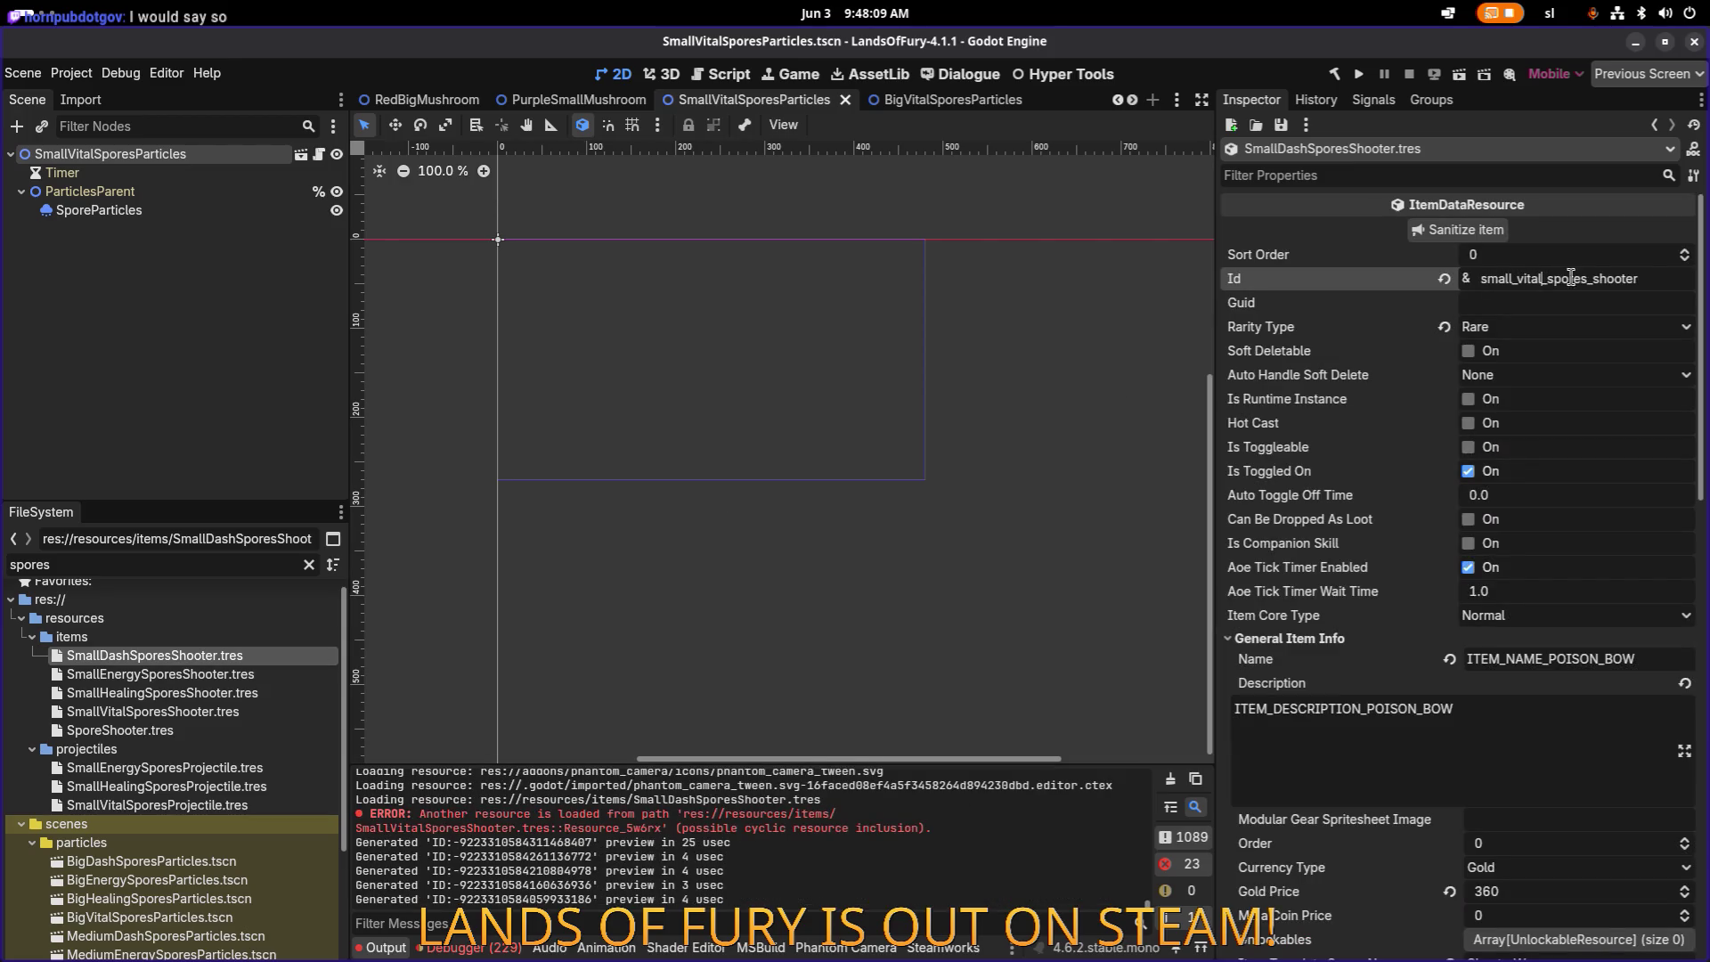
Step: Change the duplicate's Id to small_dash_spores_shooter
{"action": "left_click_drag", "start_coordinate": [1539, 279], "coordinate": [1524, 279]}
{"action": "type", "text": "dash"}
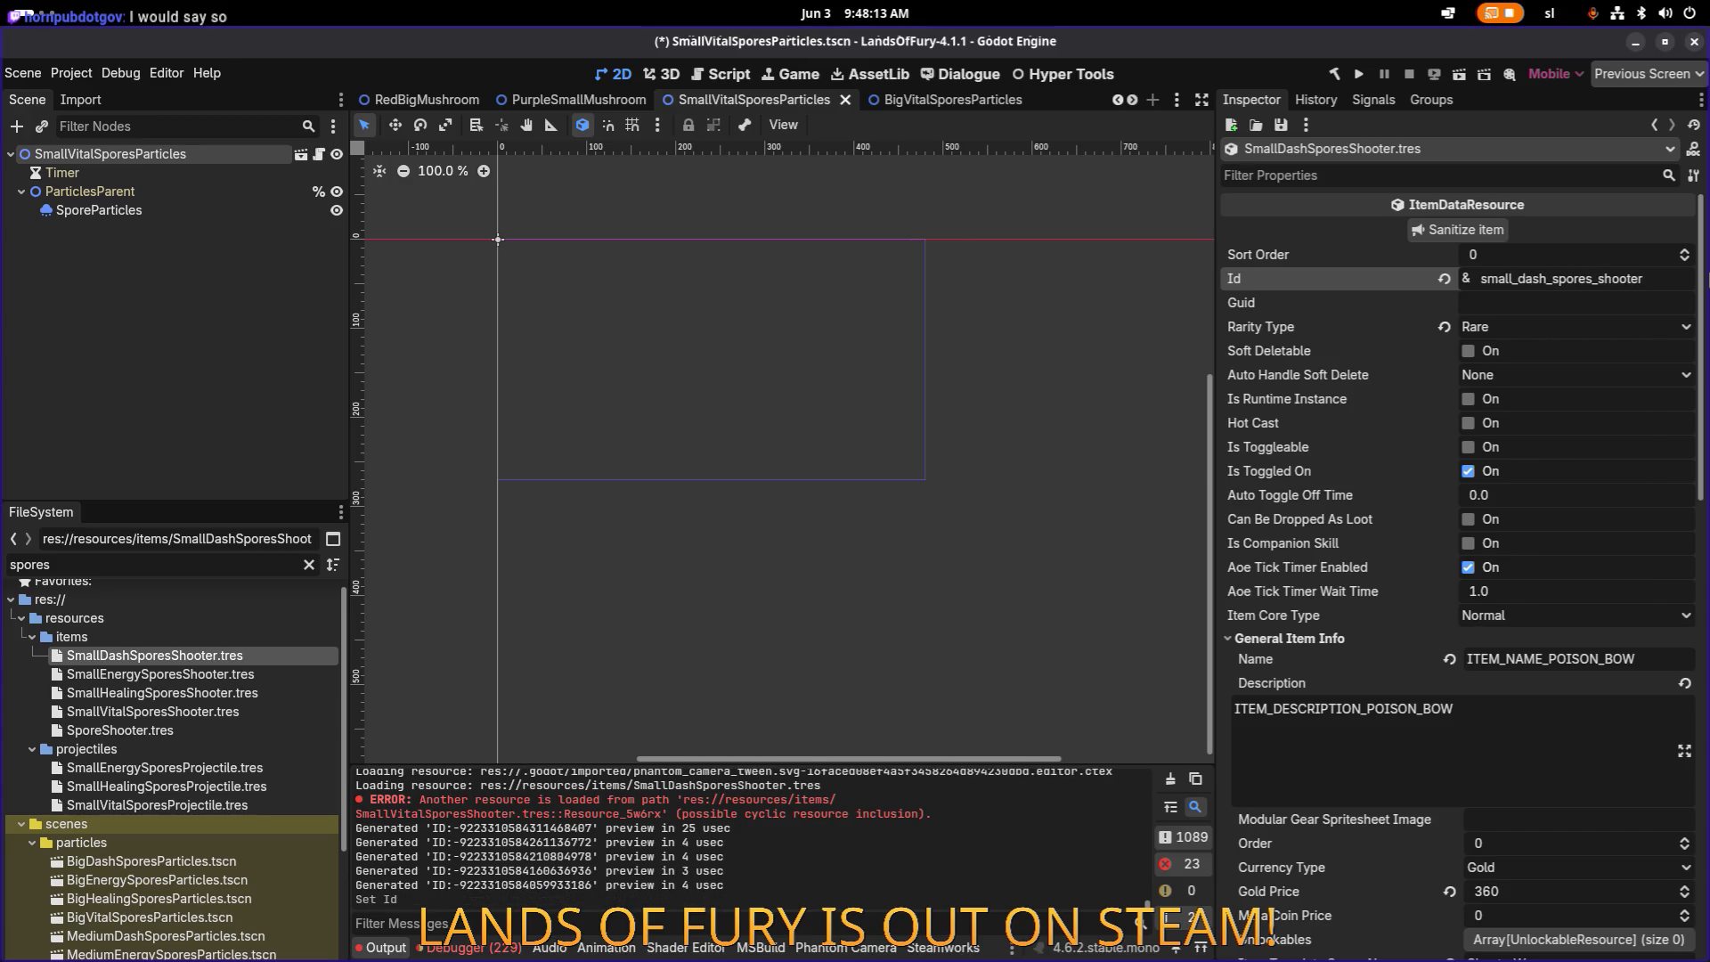
{"action": "scroll", "coordinate": [1561, 638], "scroll_direction": "down", "scroll_amount": 10}
Step: Make the first three Item Data Effects unique with Make Unique (Recursive)
{"action": "scroll", "coordinate": [1561, 638], "scroll_direction": "down", "scroll_amount": 5}
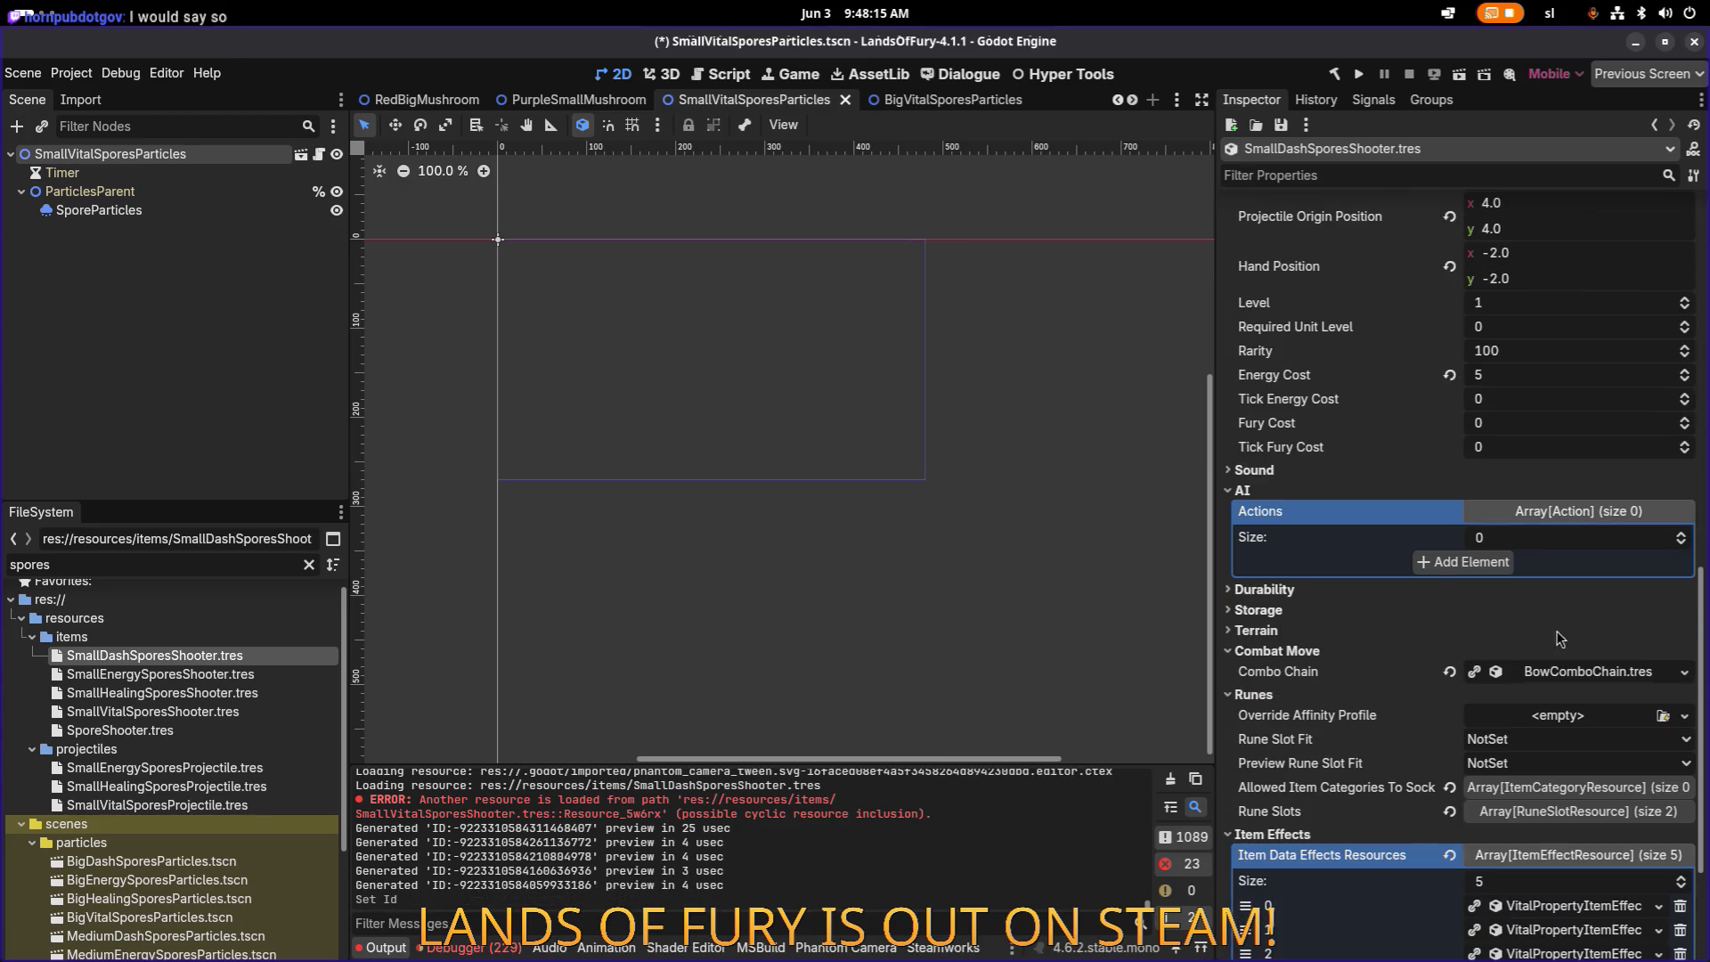
{"action": "scroll", "coordinate": [1561, 639], "scroll_direction": "down", "scroll_amount": 3}
{"action": "right_click", "coordinate": [1569, 694]}
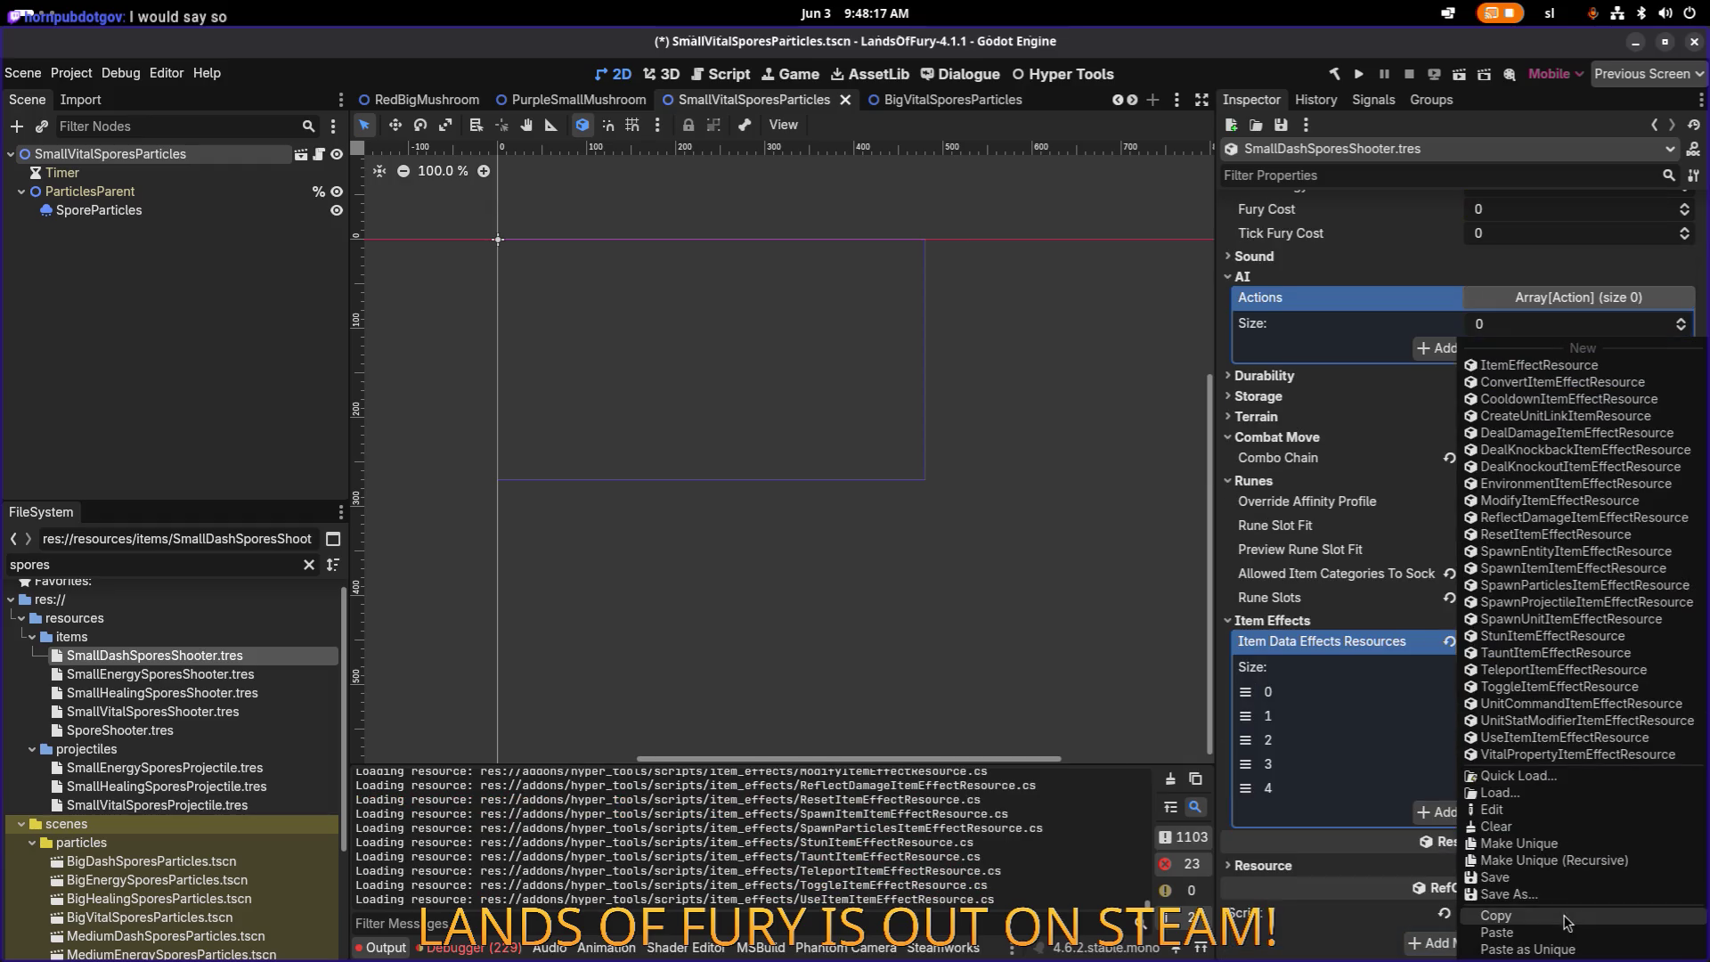
{"action": "left_click", "coordinate": [1596, 861]}
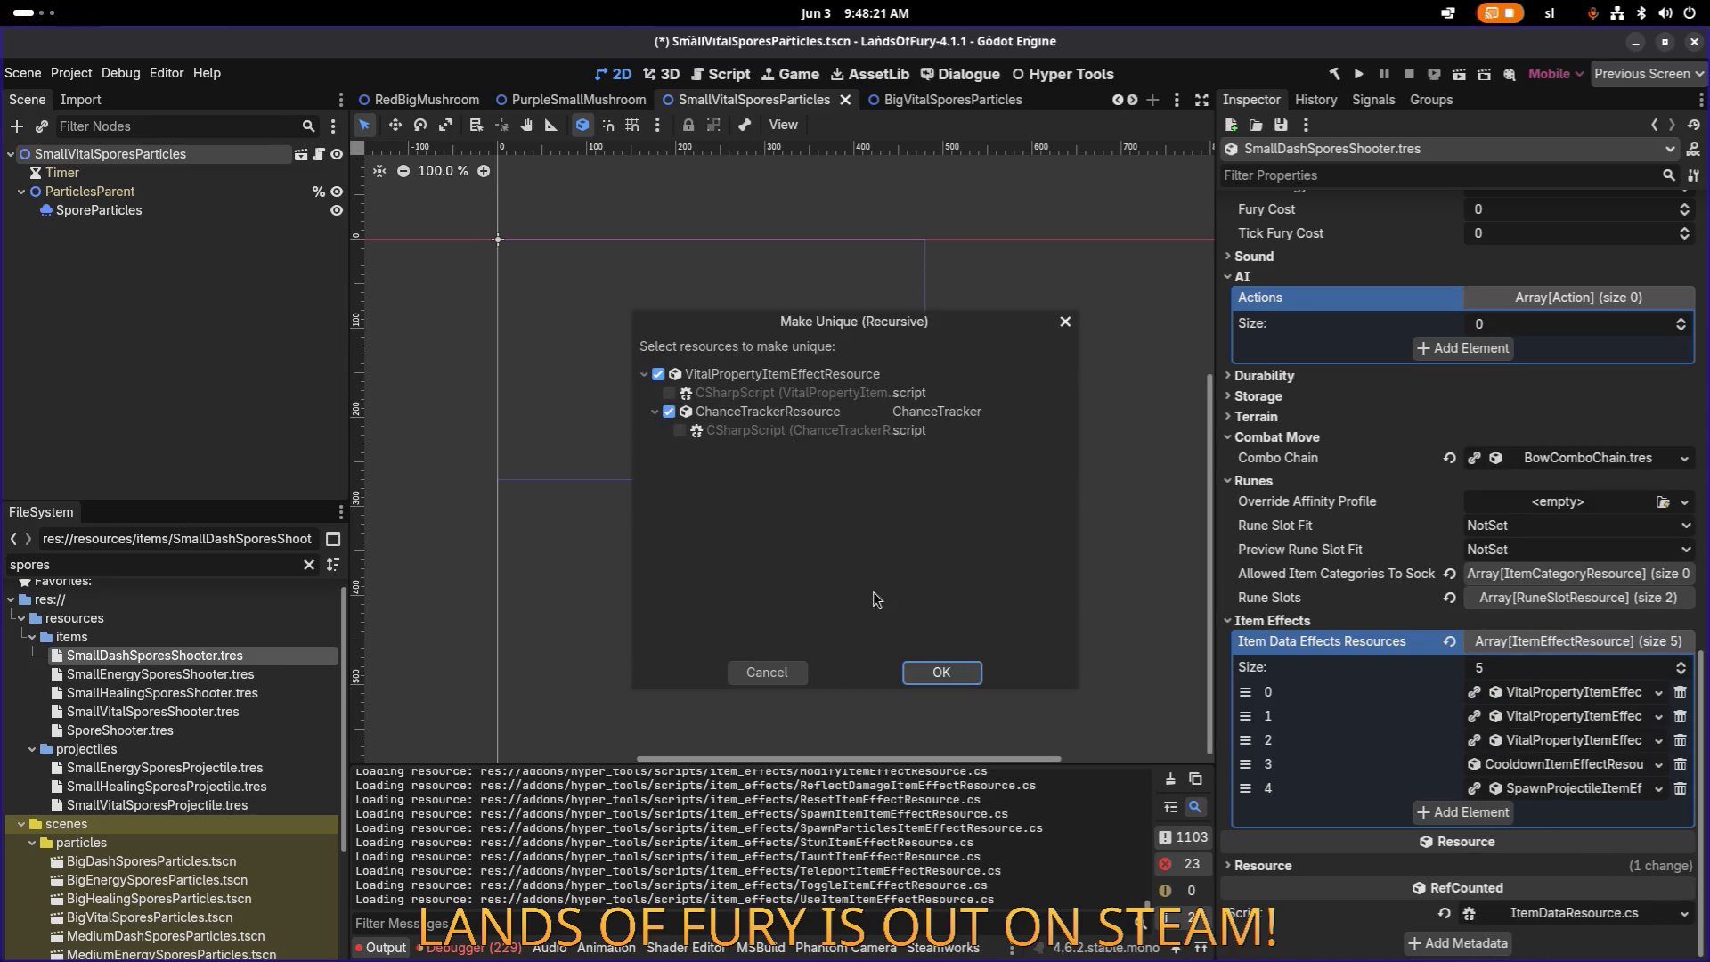
{"action": "left_click", "coordinate": [942, 686]}
{"action": "right_click", "coordinate": [1567, 718]}
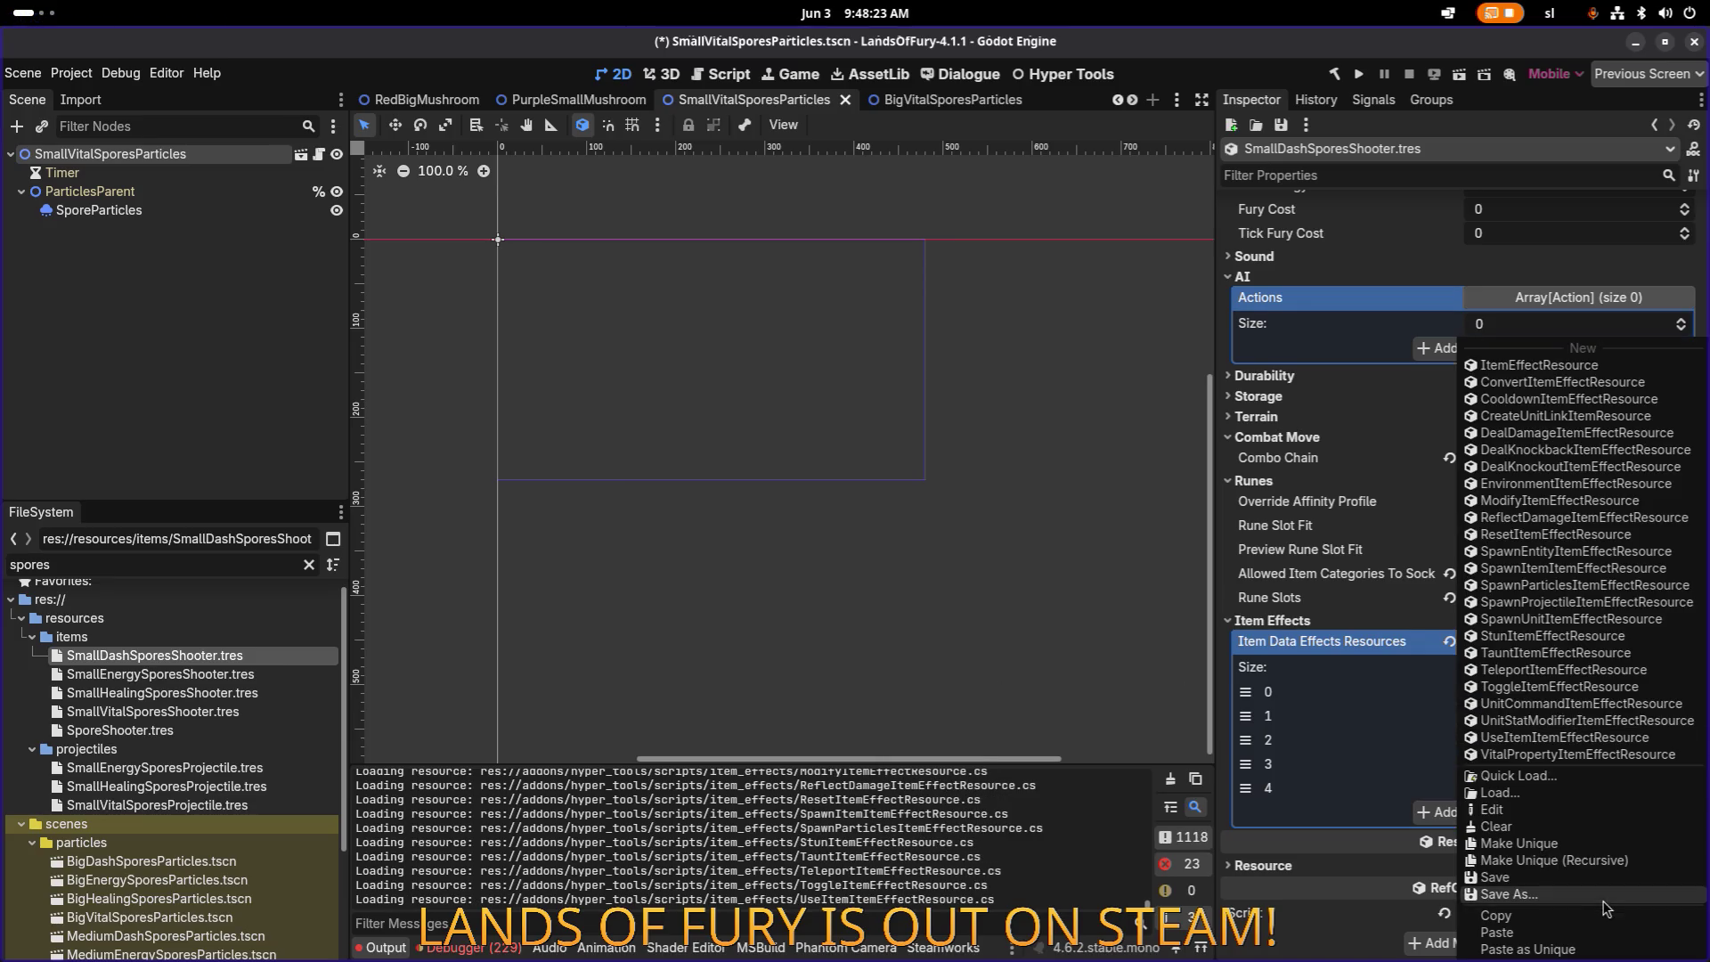
{"action": "left_click", "coordinate": [1595, 860]}
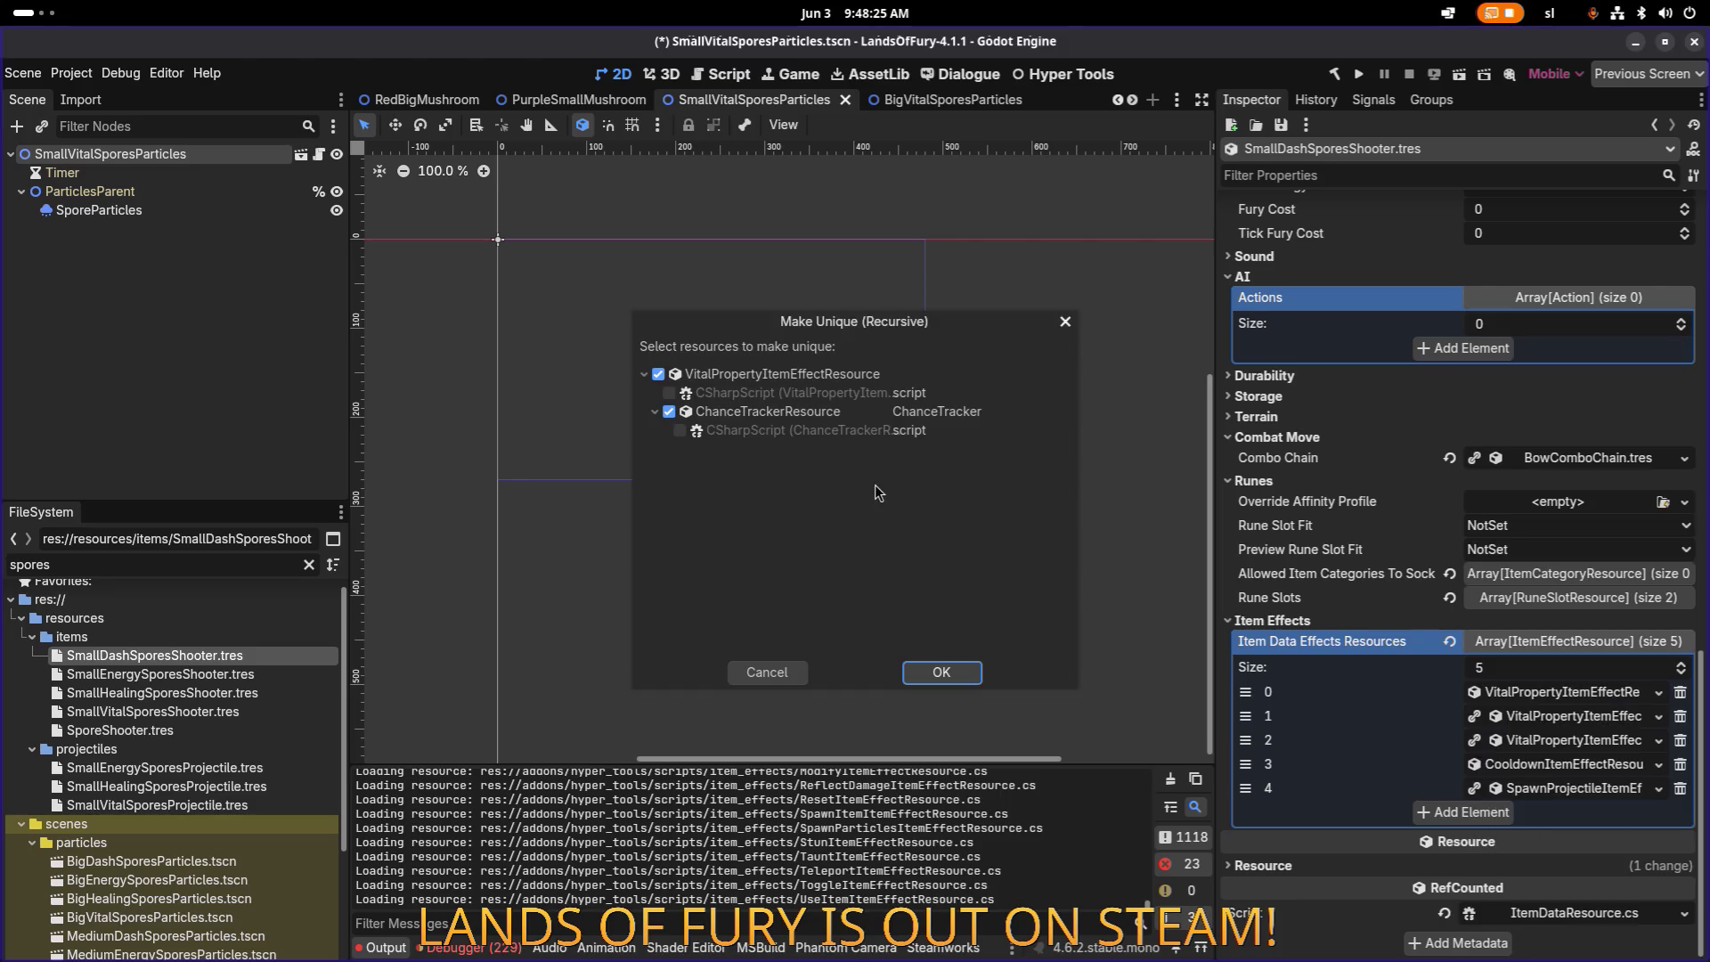
{"action": "left_click", "coordinate": [976, 675]}
{"action": "right_click", "coordinate": [1568, 716]}
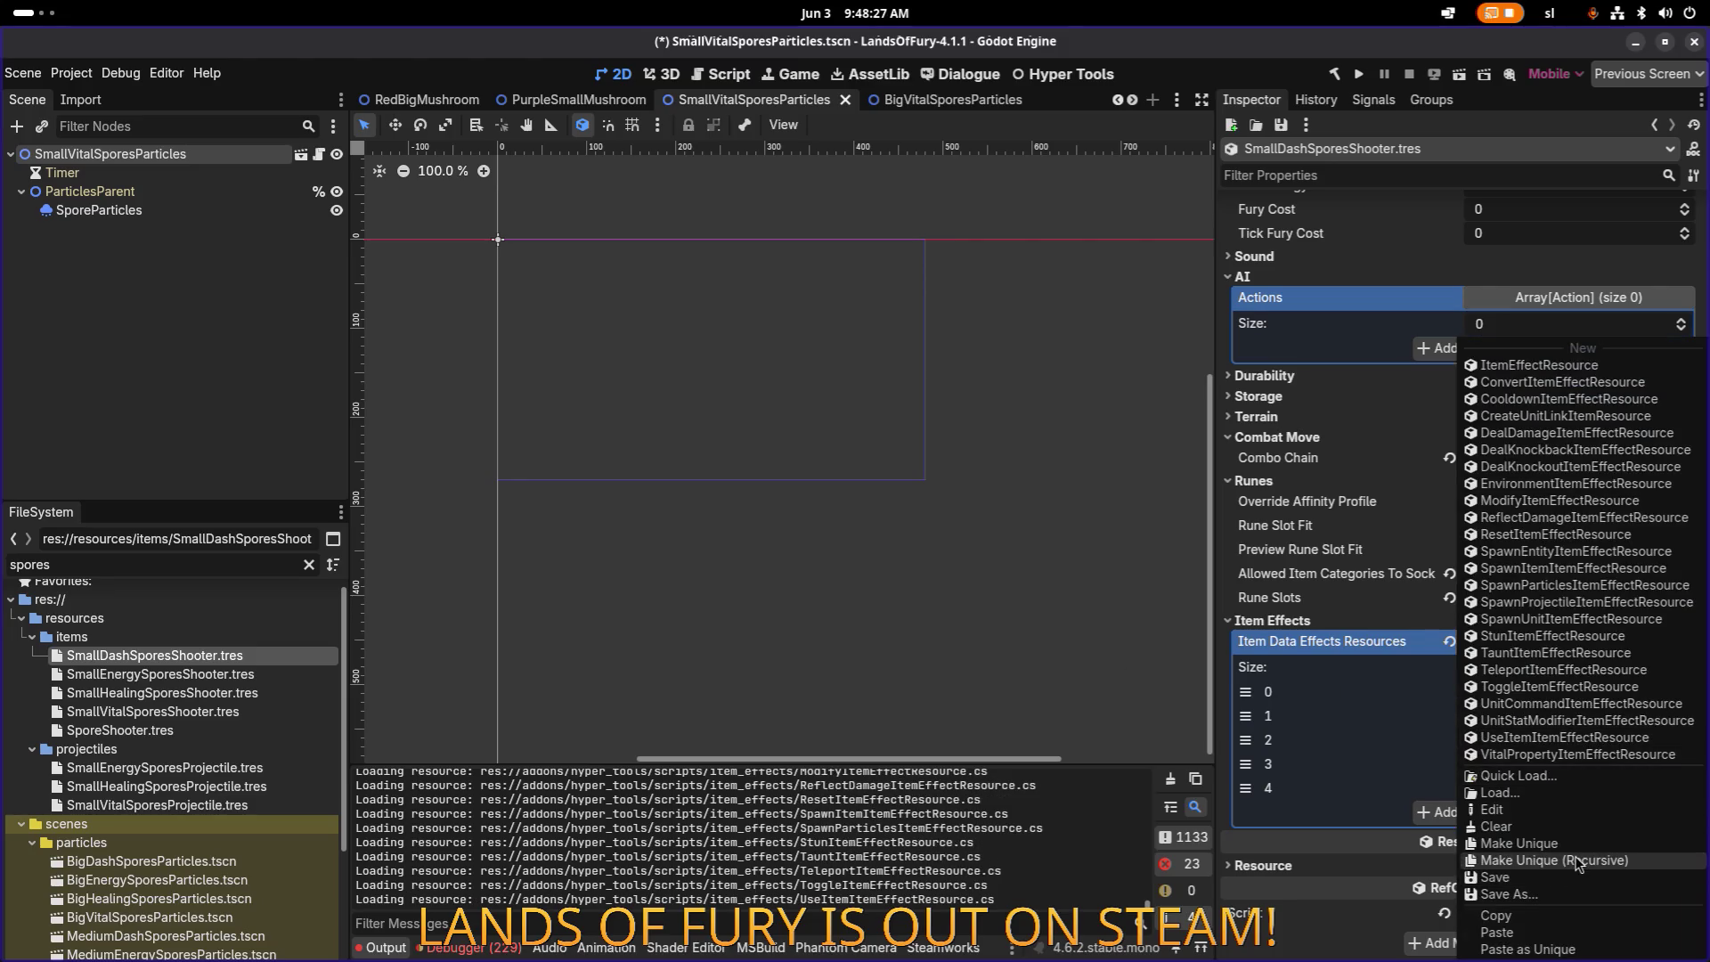
{"action": "left_click", "coordinate": [1595, 860]}
{"action": "left_click", "coordinate": [958, 677]}
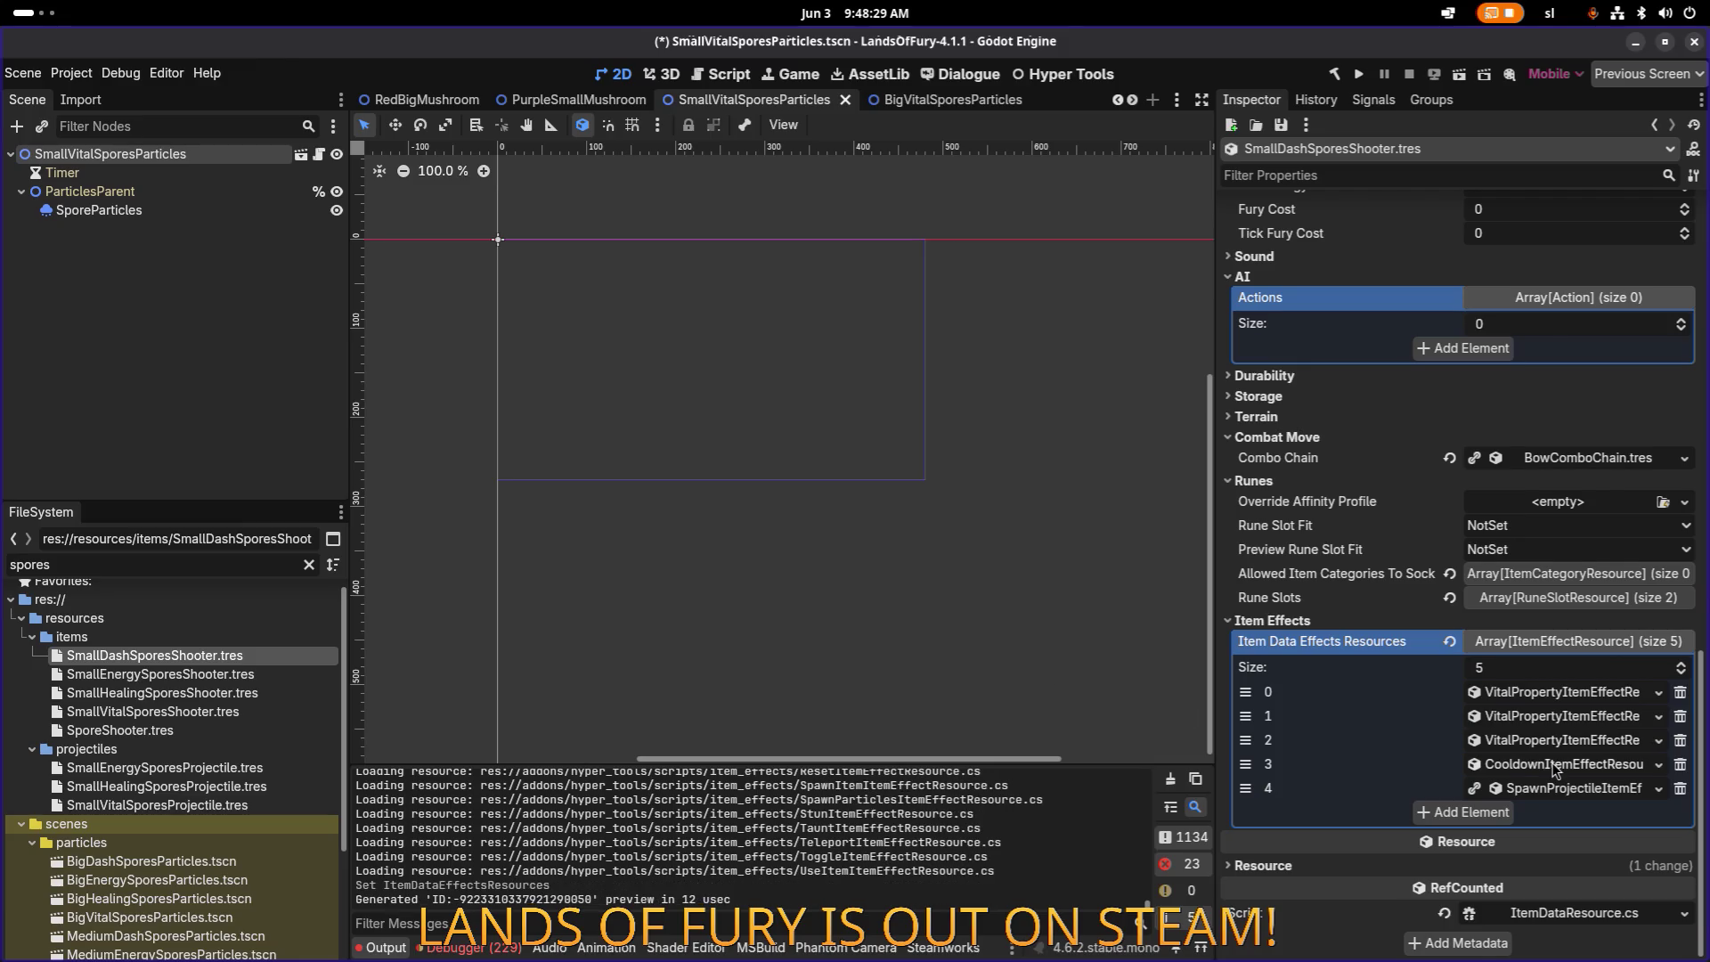
Step: Make the cooldown and projectile-spawning effects unique, keeping ProjectileDataResource shared
{"action": "right_click", "coordinate": [1557, 766]}
{"action": "left_click", "coordinate": [1580, 864]}
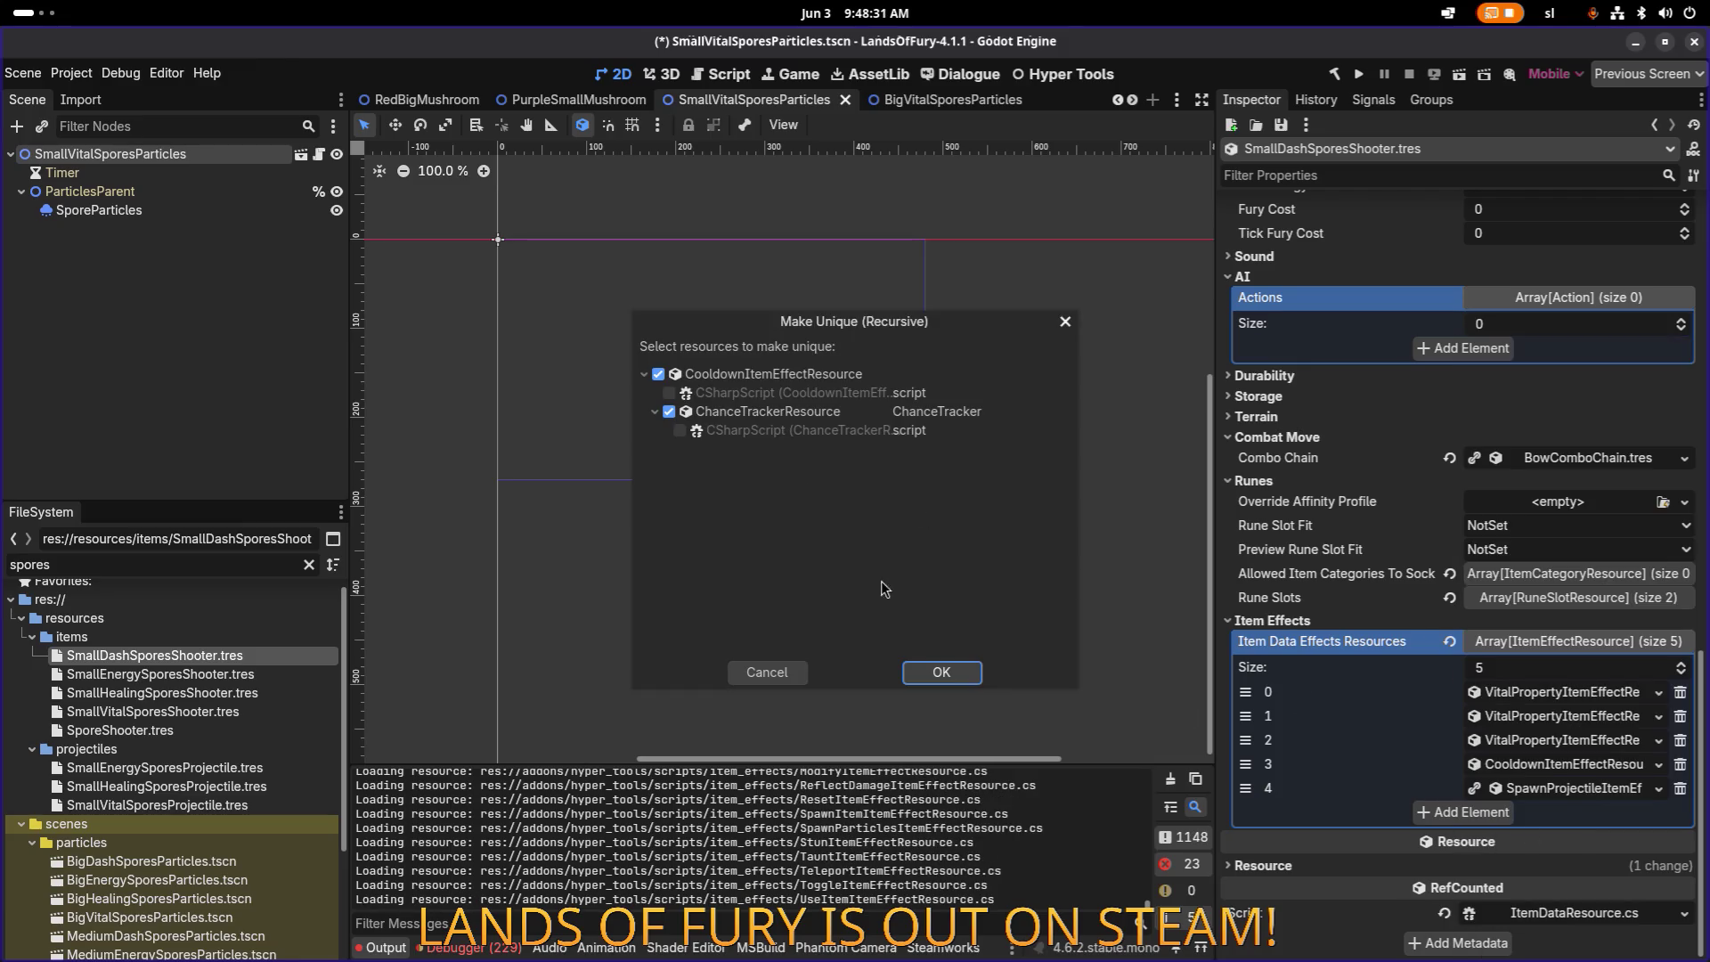
{"action": "left_click", "coordinate": [969, 682]}
{"action": "right_click", "coordinate": [1544, 789]}
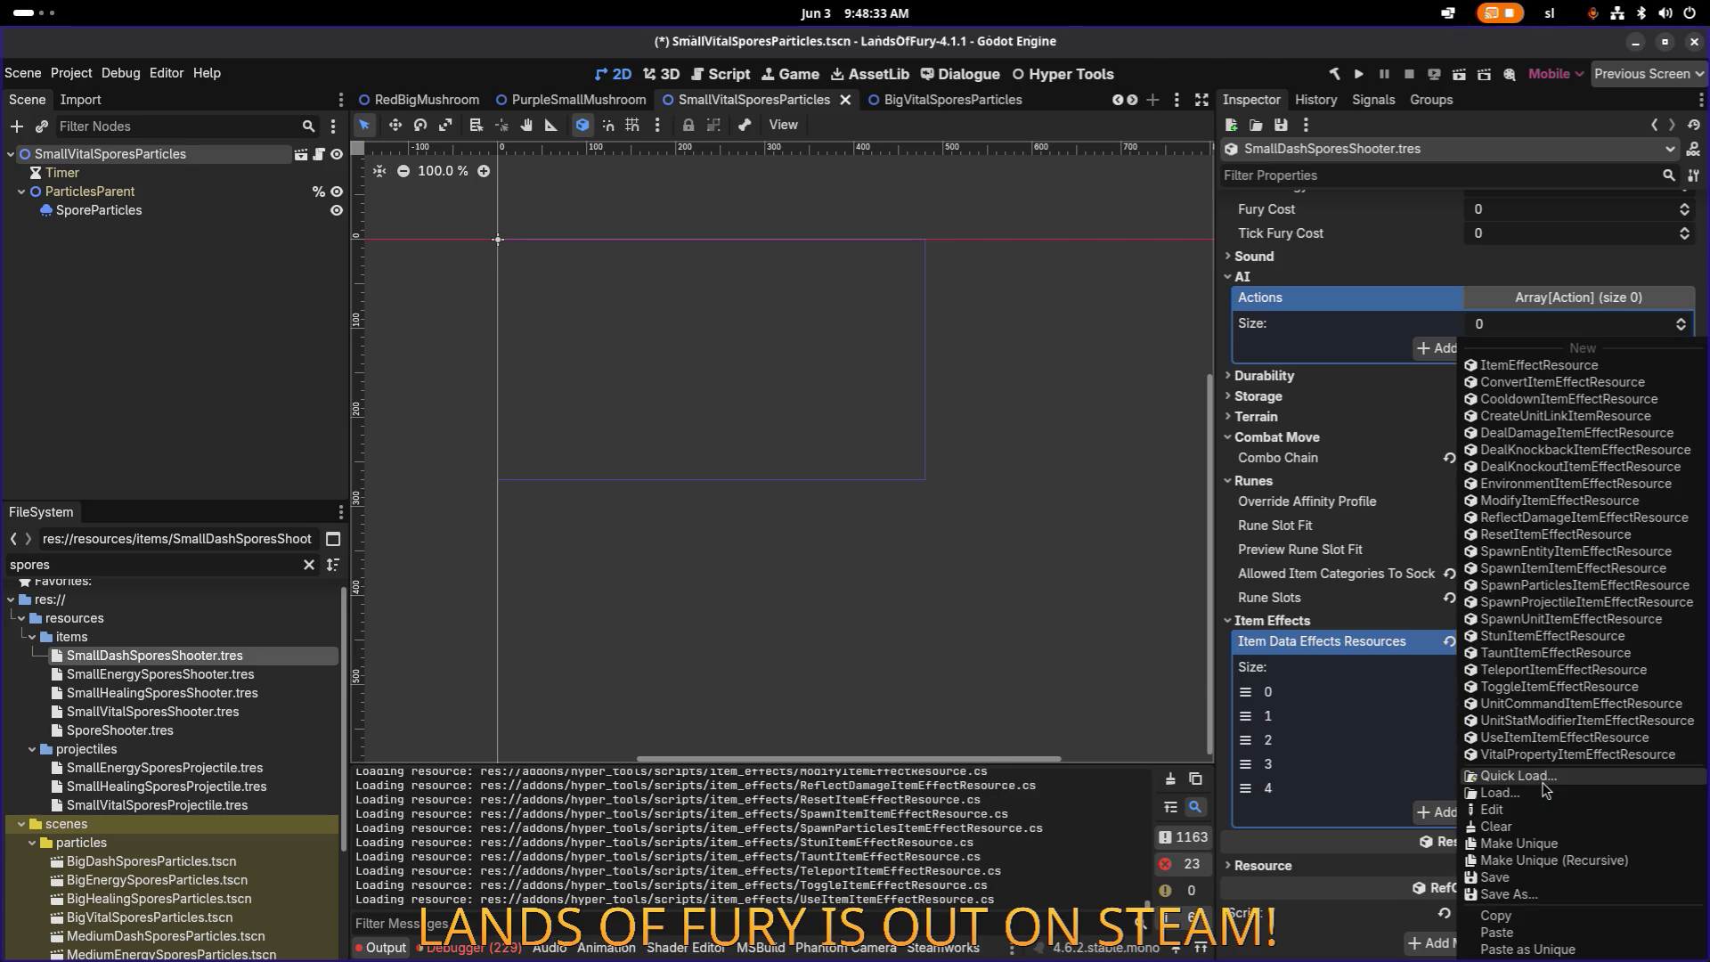
{"action": "left_click", "coordinate": [1555, 860]}
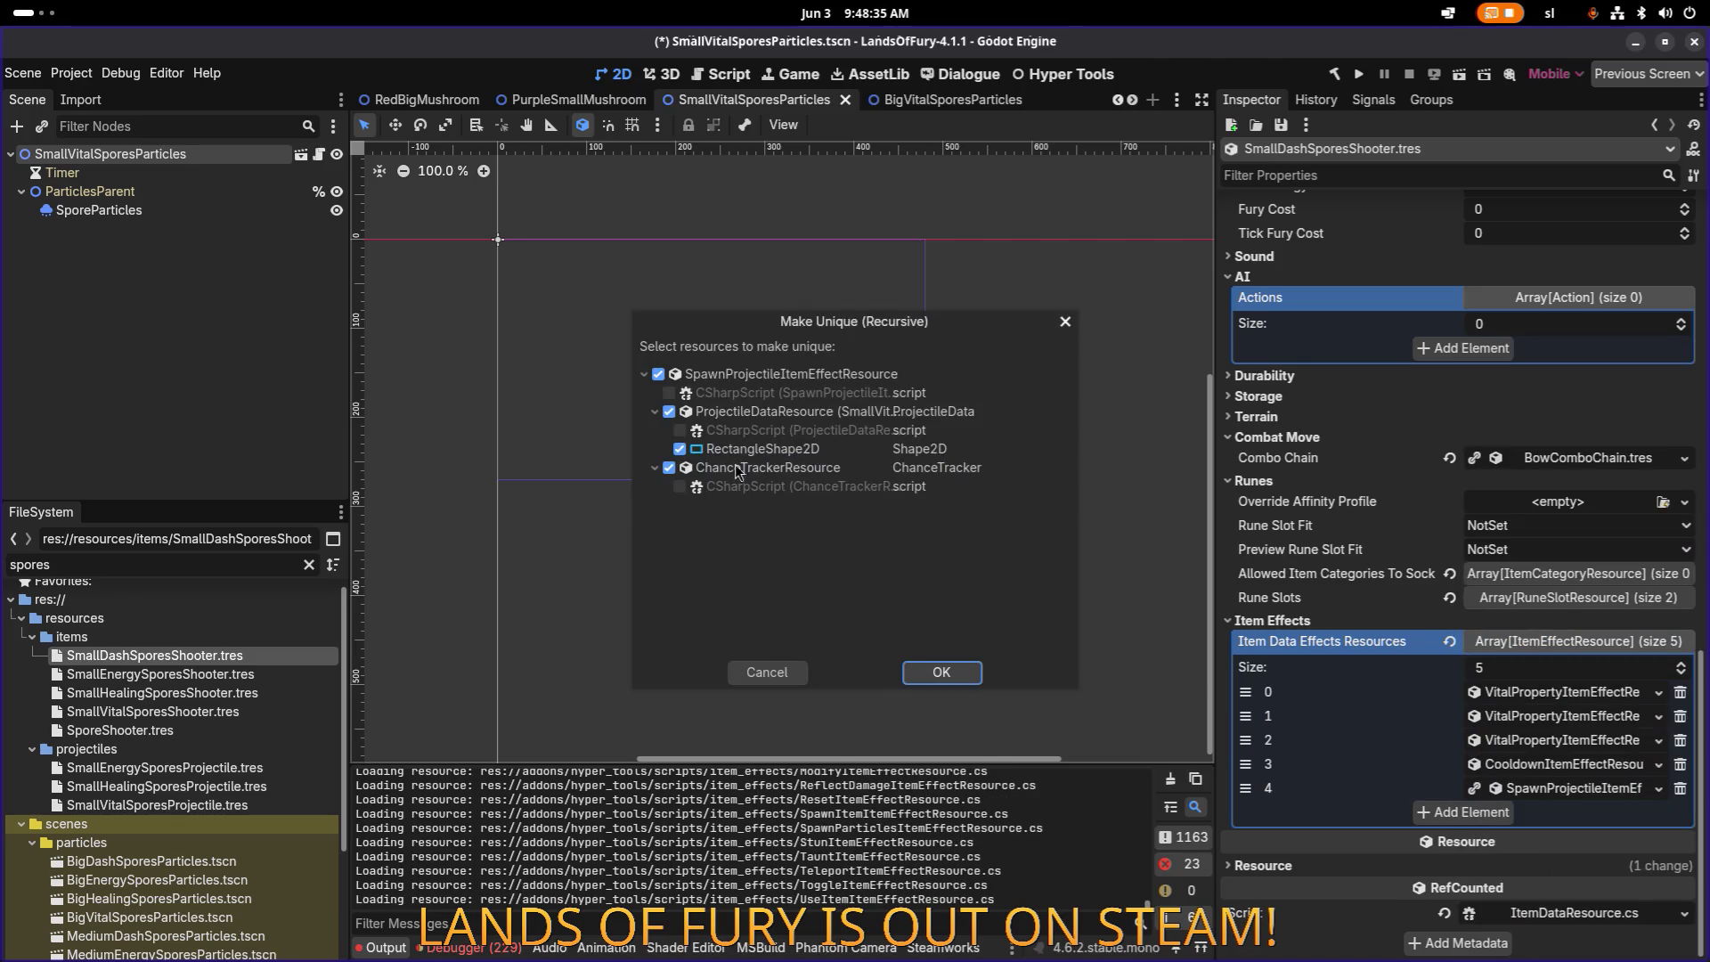
{"action": "left_click", "coordinate": [668, 411]}
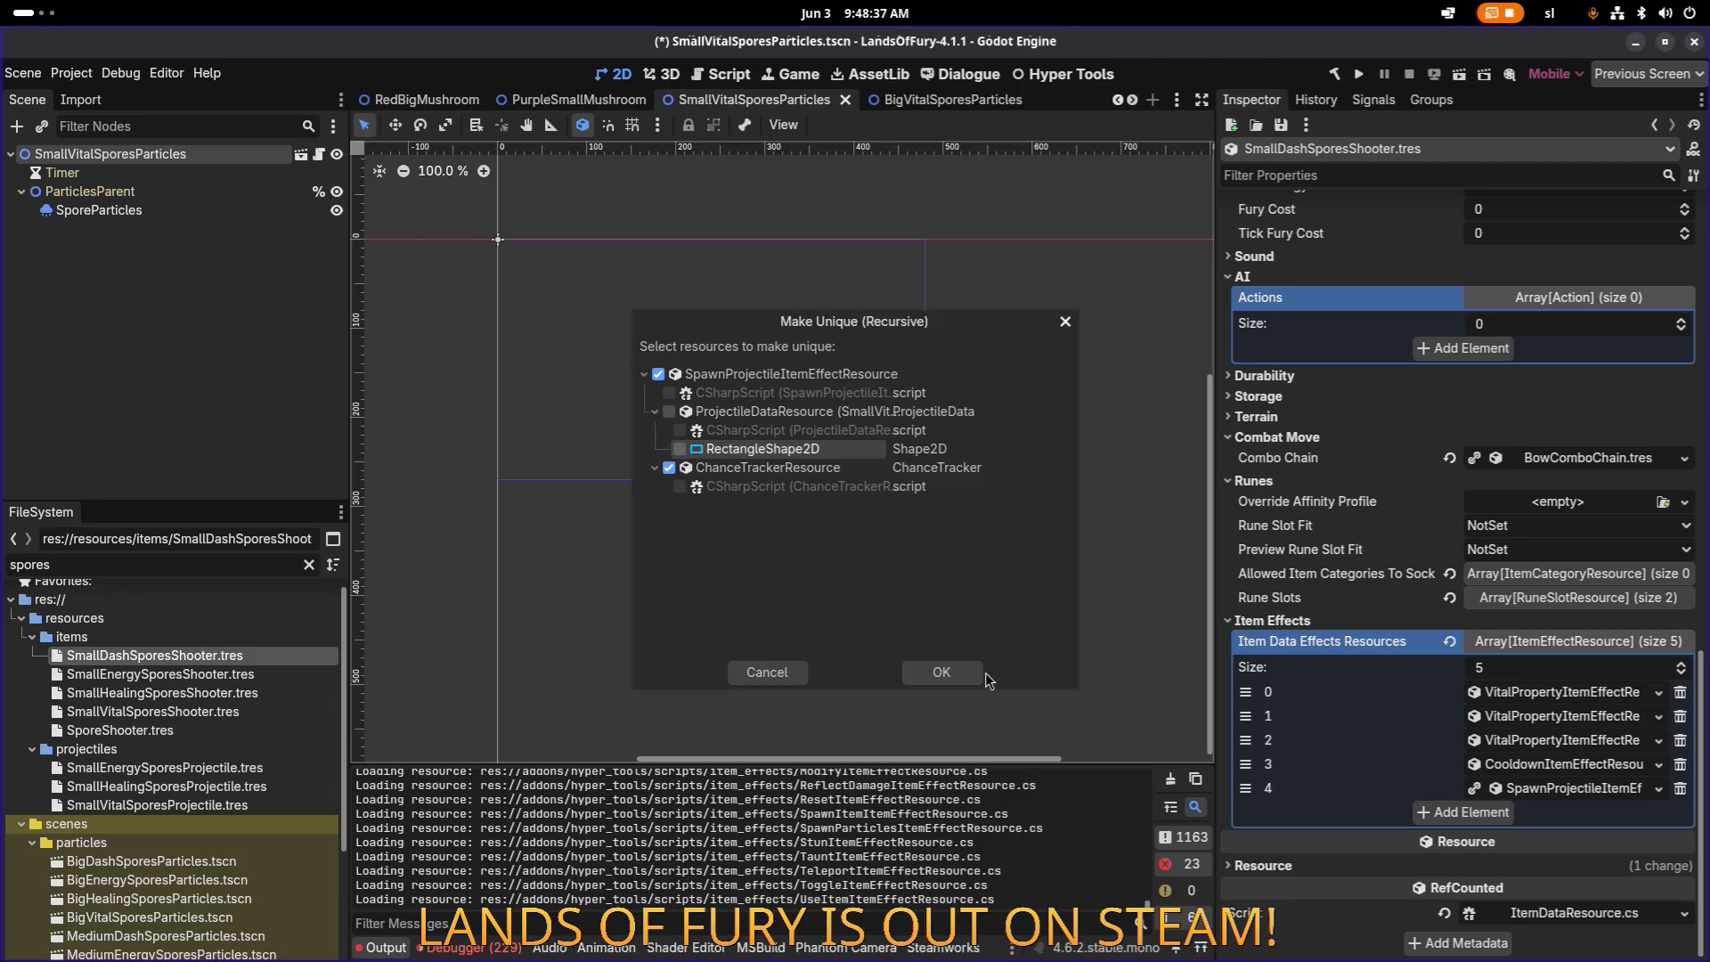
{"action": "left_click", "coordinate": [969, 675]}
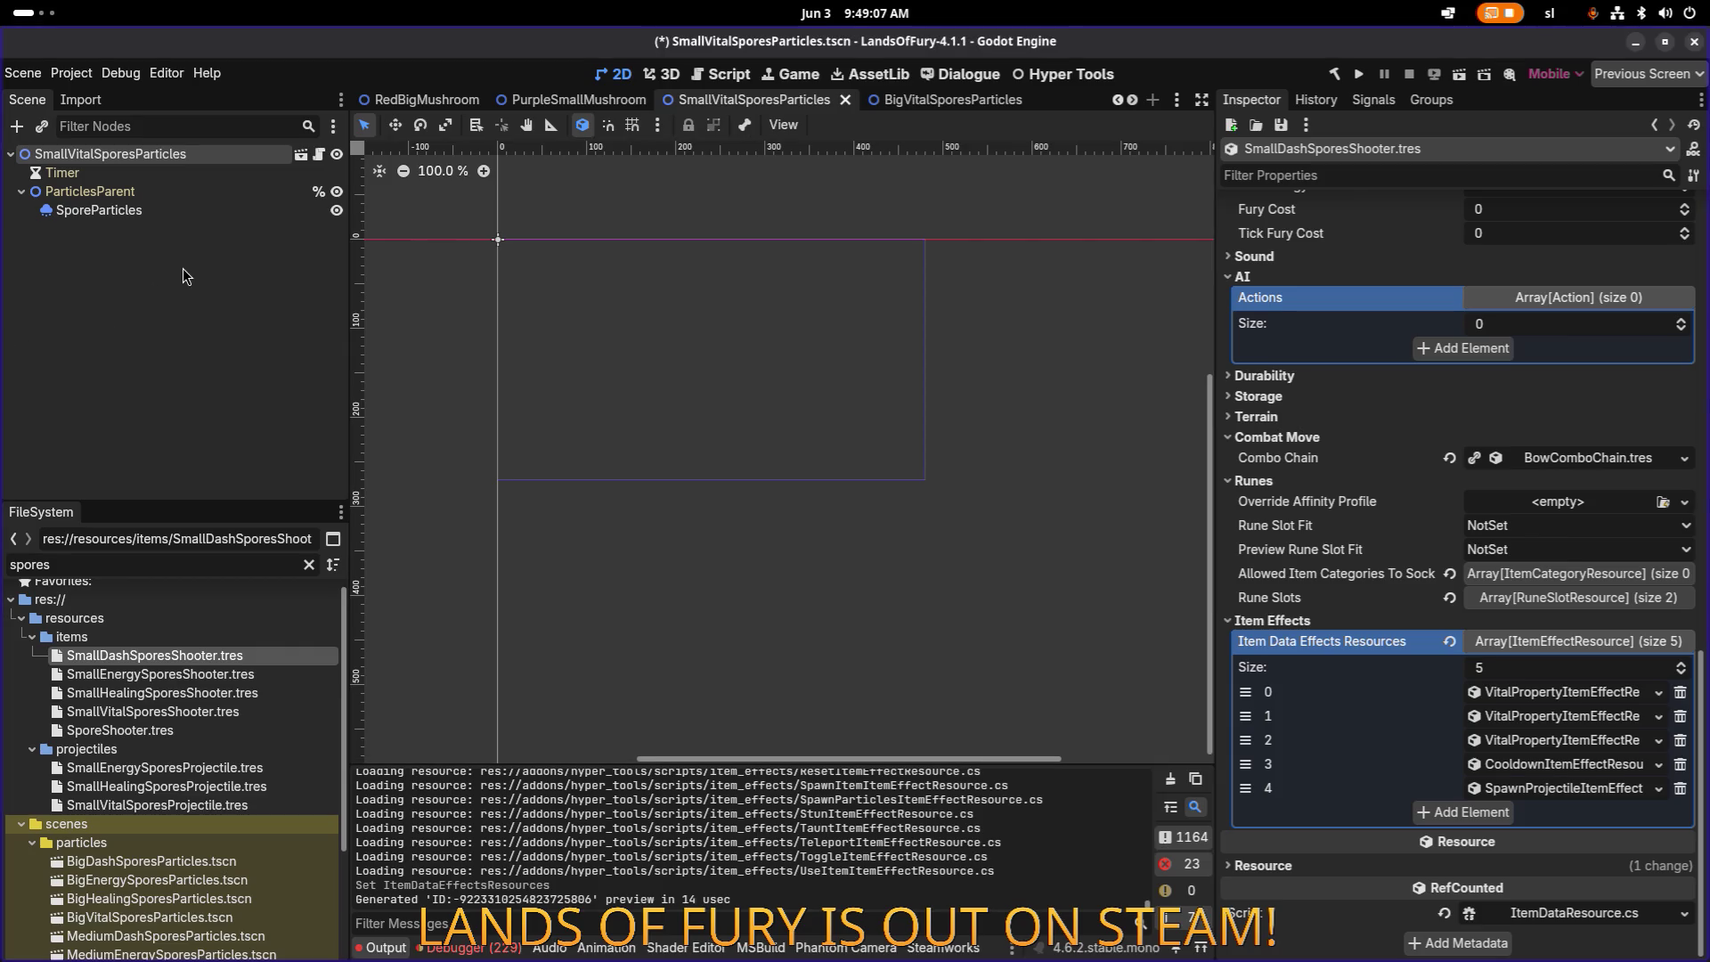
{"action": "left_click", "coordinate": [194, 155]}
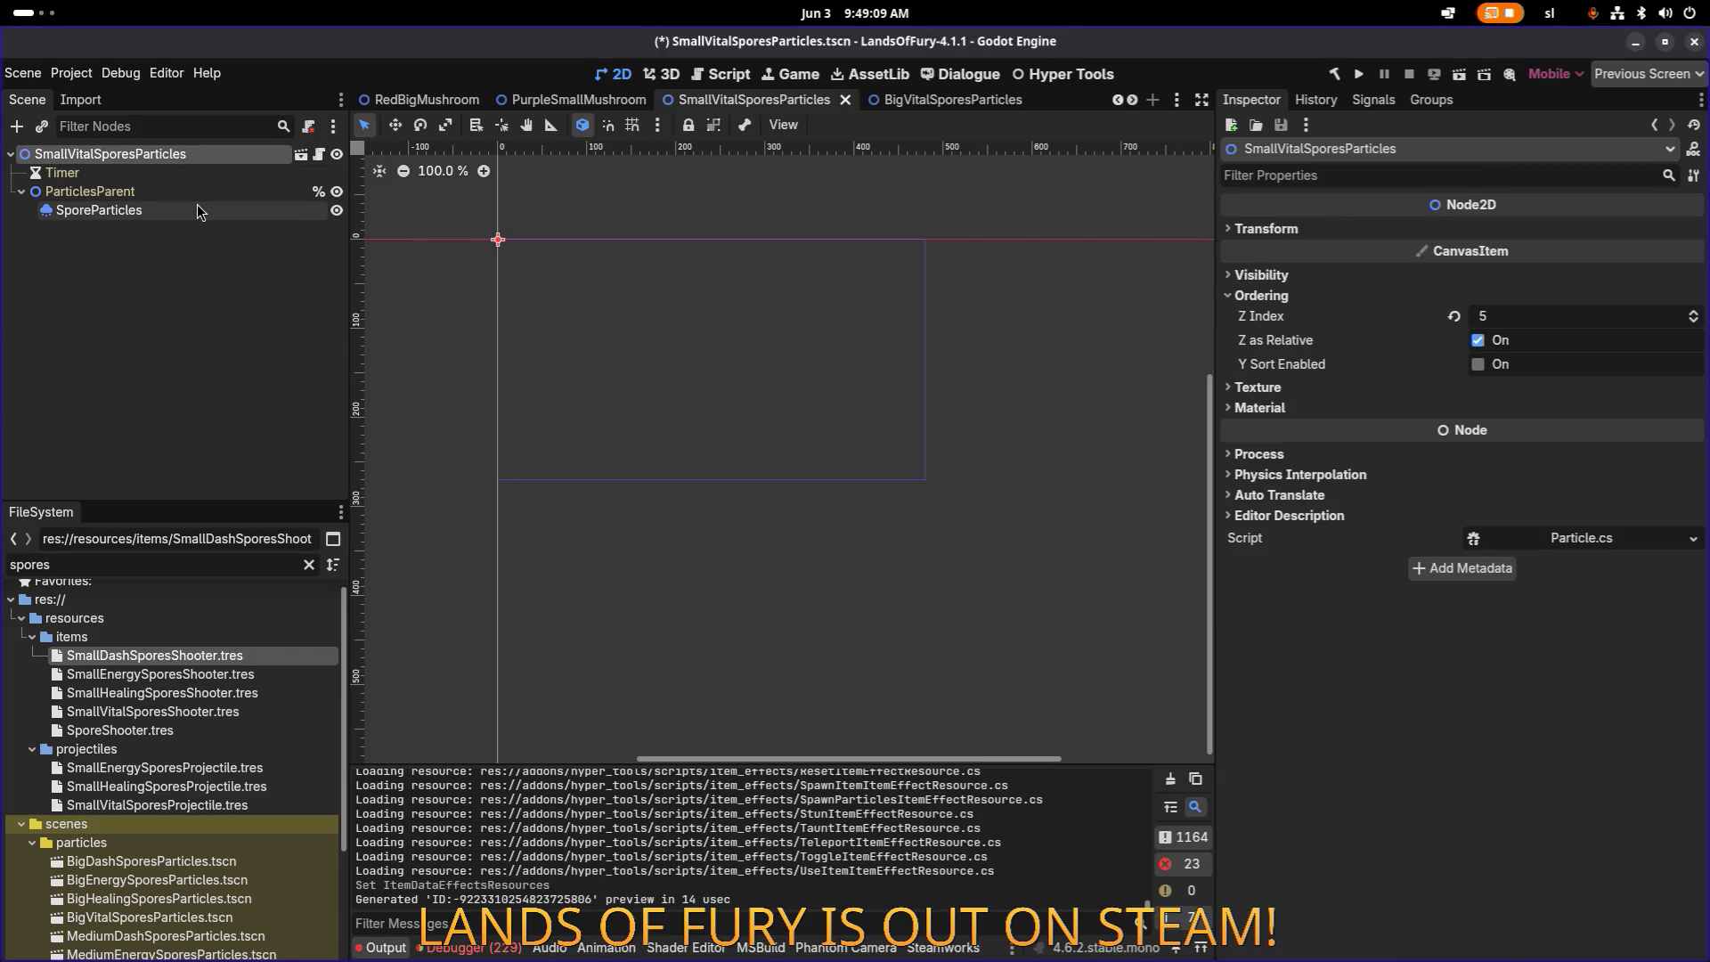
Step: Reselect SmallDashSporesShooter.tres and expand effect element 4 to view its shrapnel settings
{"action": "left_click", "coordinate": [219, 657]}
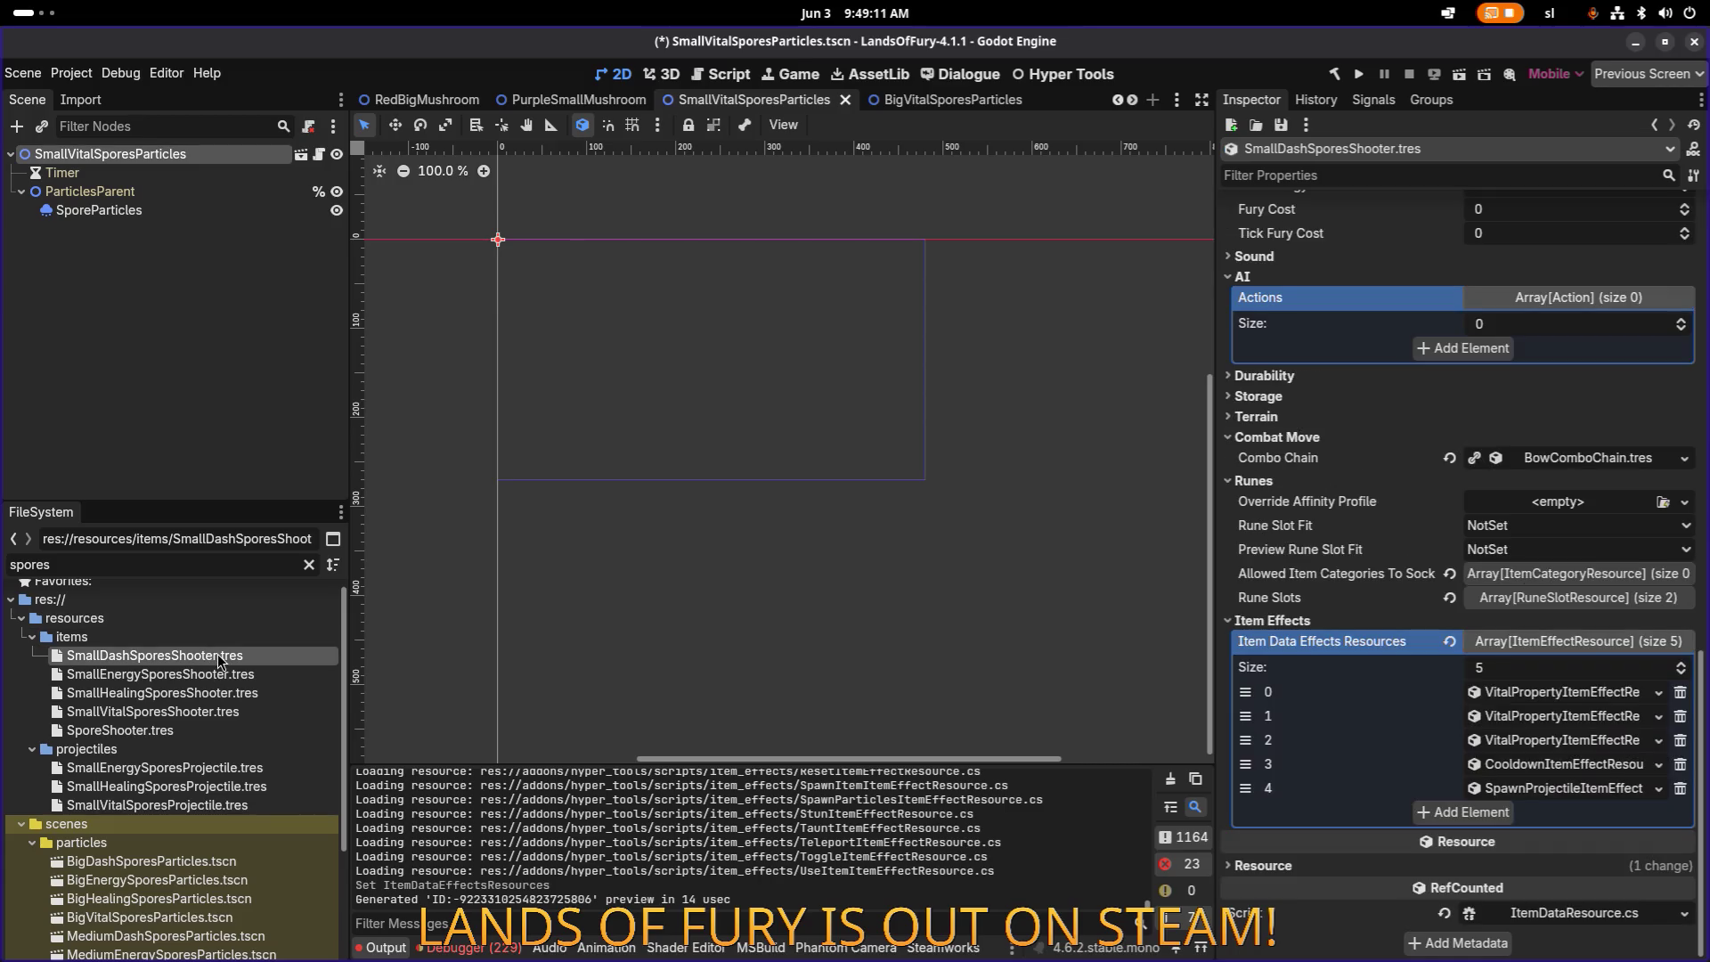
{"action": "left_click", "coordinate": [1525, 789]}
{"action": "scroll", "coordinate": [1488, 730], "scroll_direction": "down", "scroll_amount": 15}
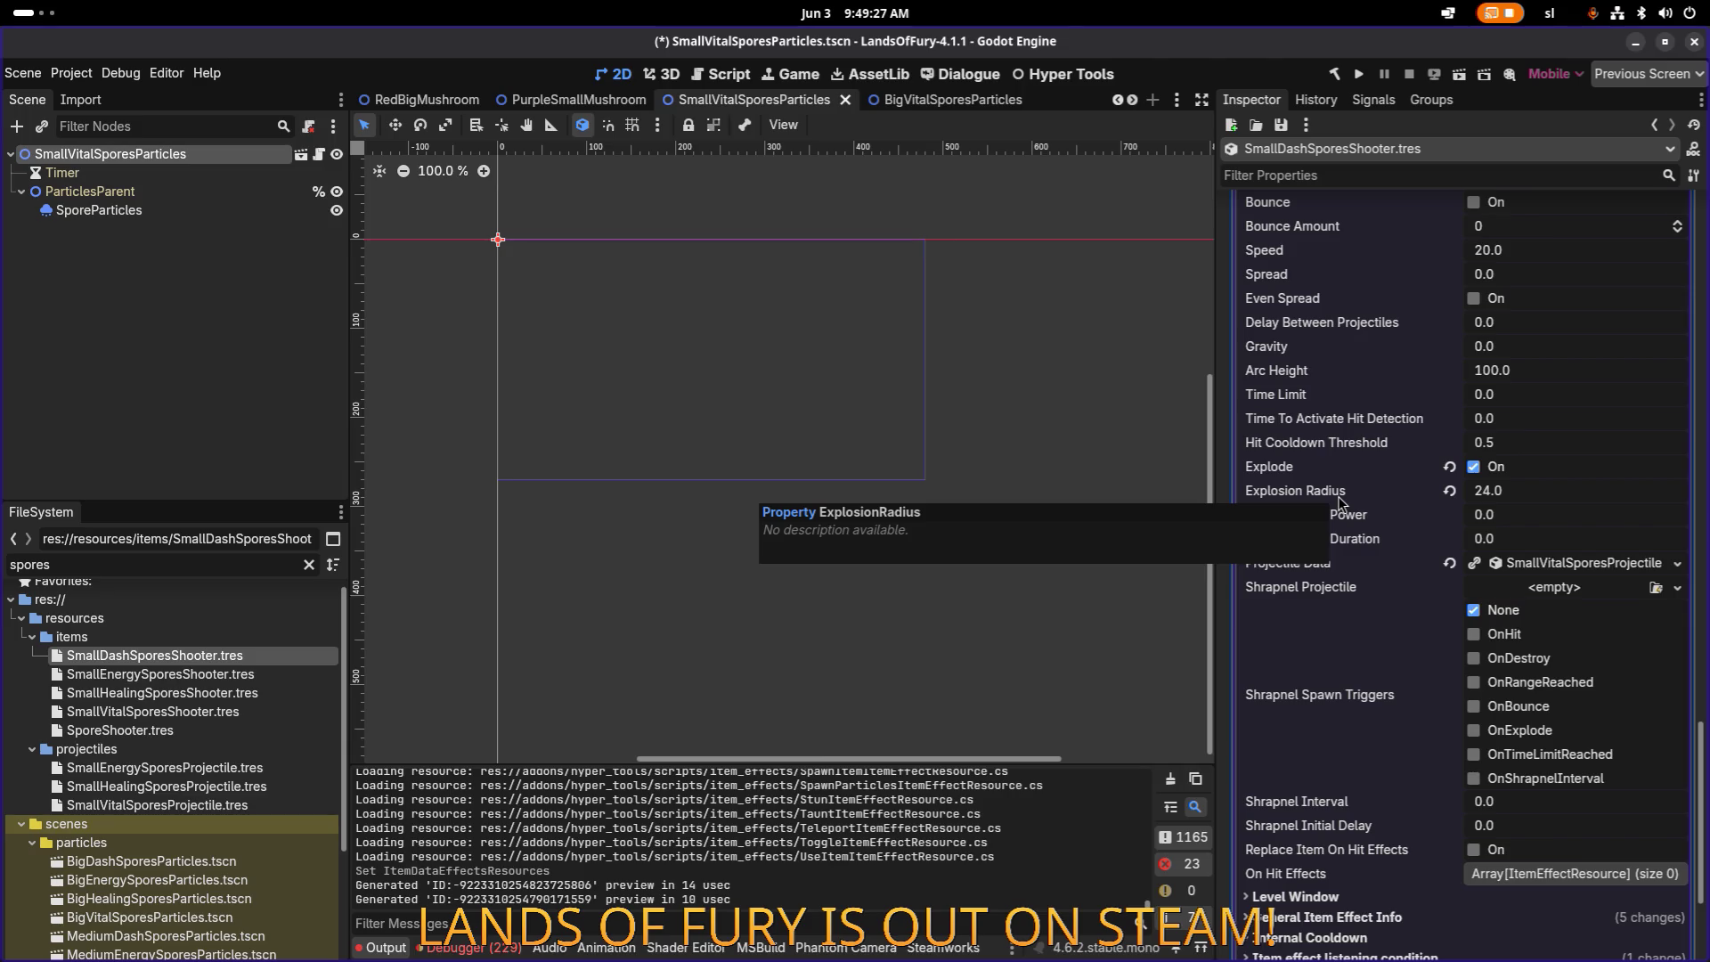
{"action": "key", "text": "alt+Tab"}
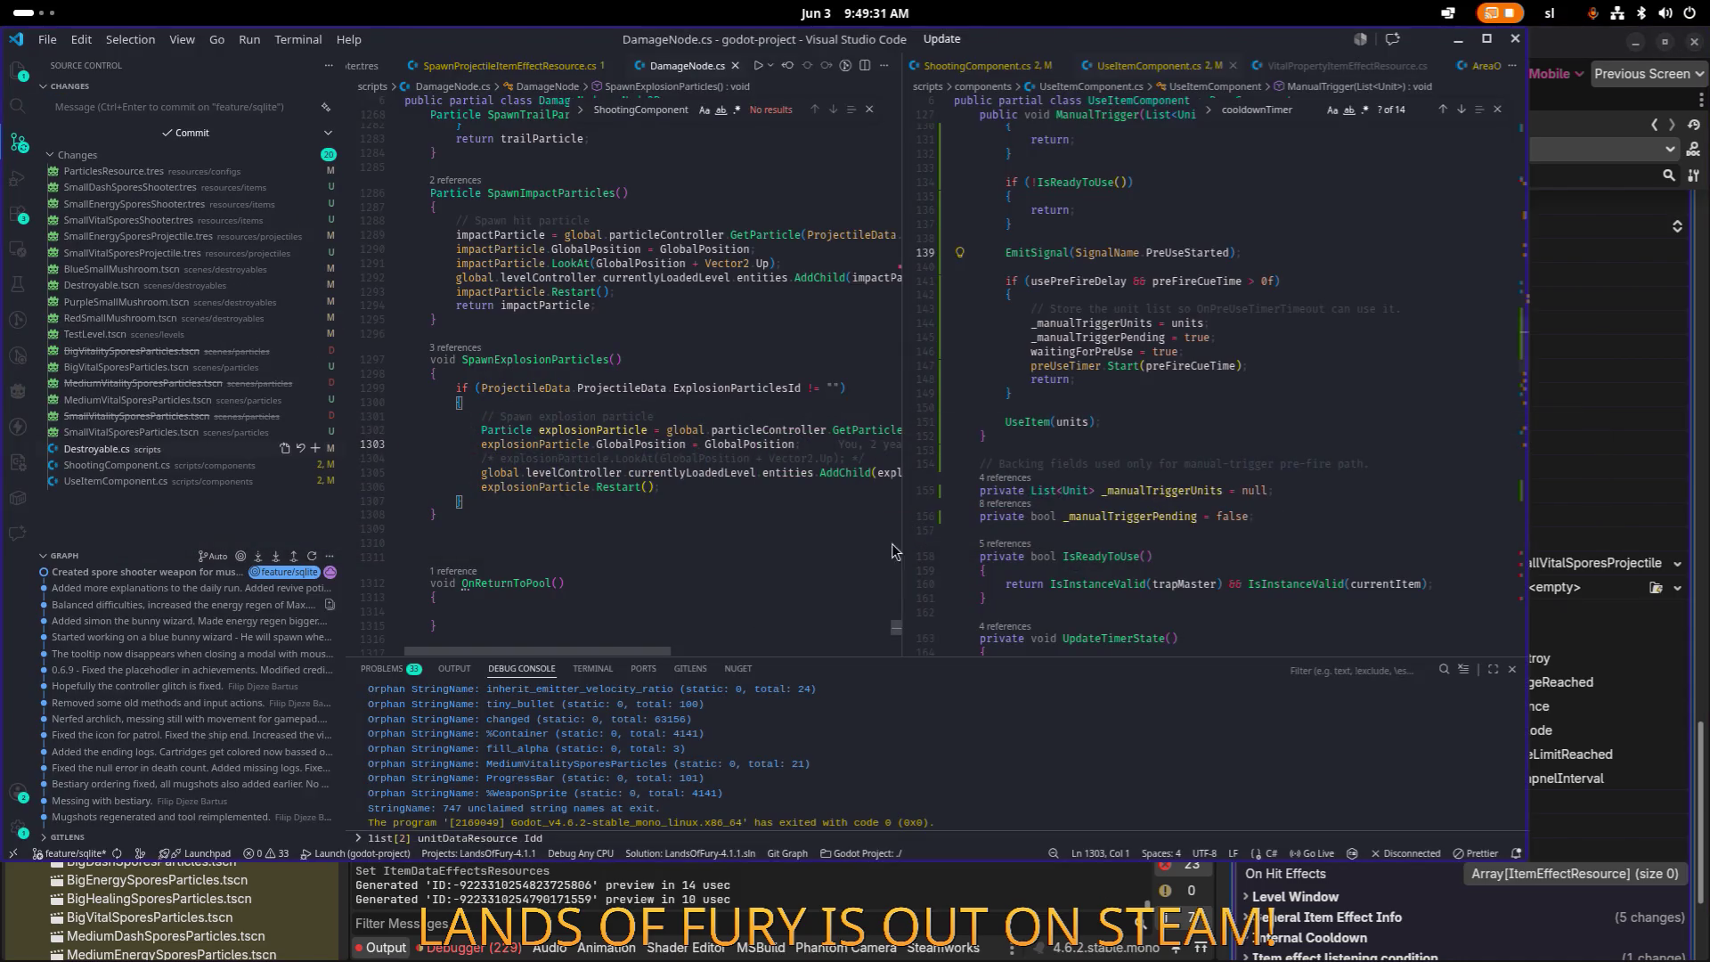
{"action": "left_click", "coordinate": [1486, 39]}
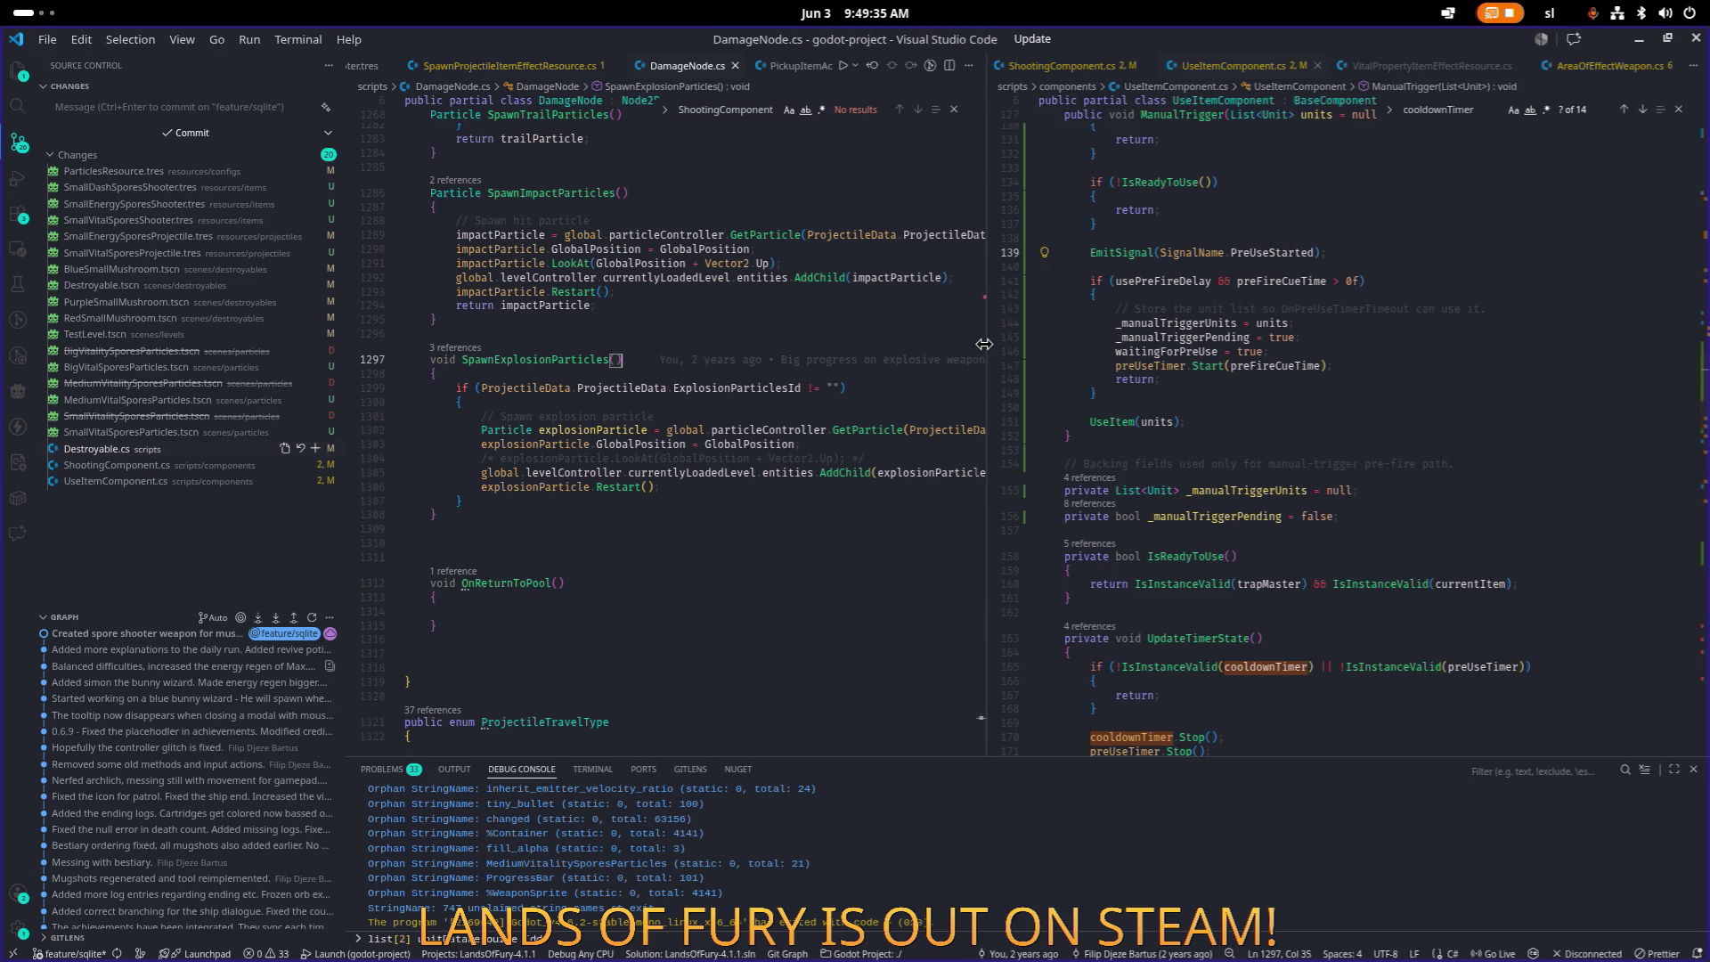
{"action": "left_click_drag", "start_coordinate": [984, 344], "coordinate": [1091, 344]}
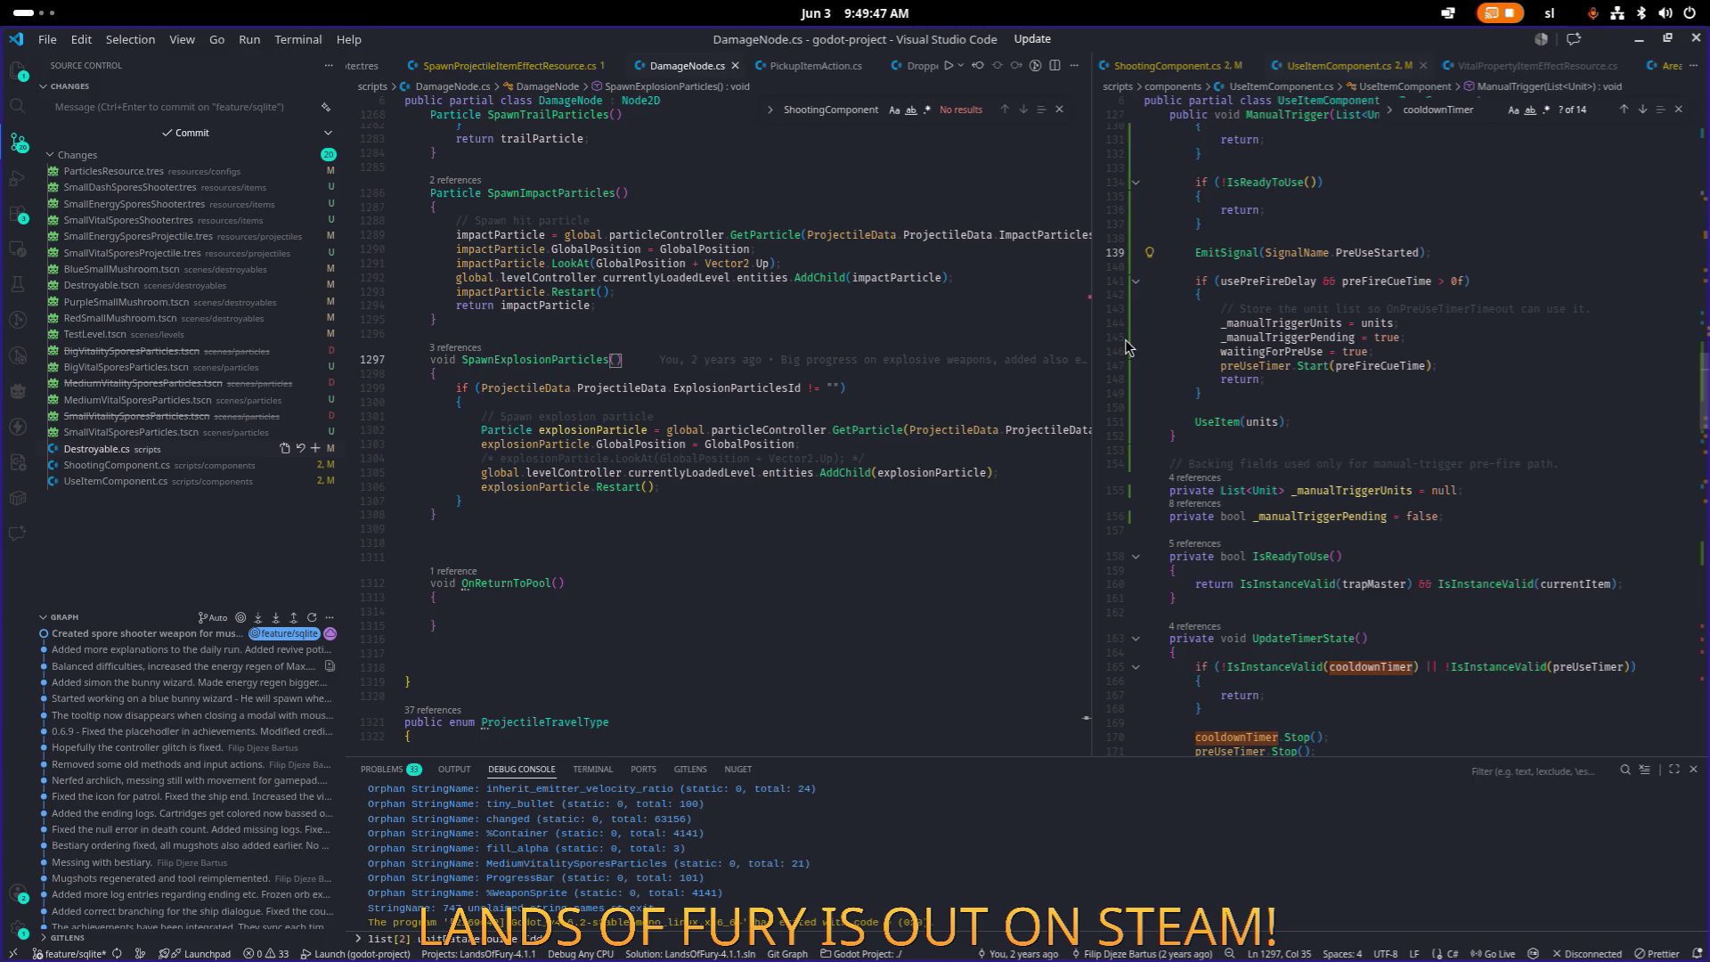
{"action": "left_click", "coordinate": [1639, 39]}
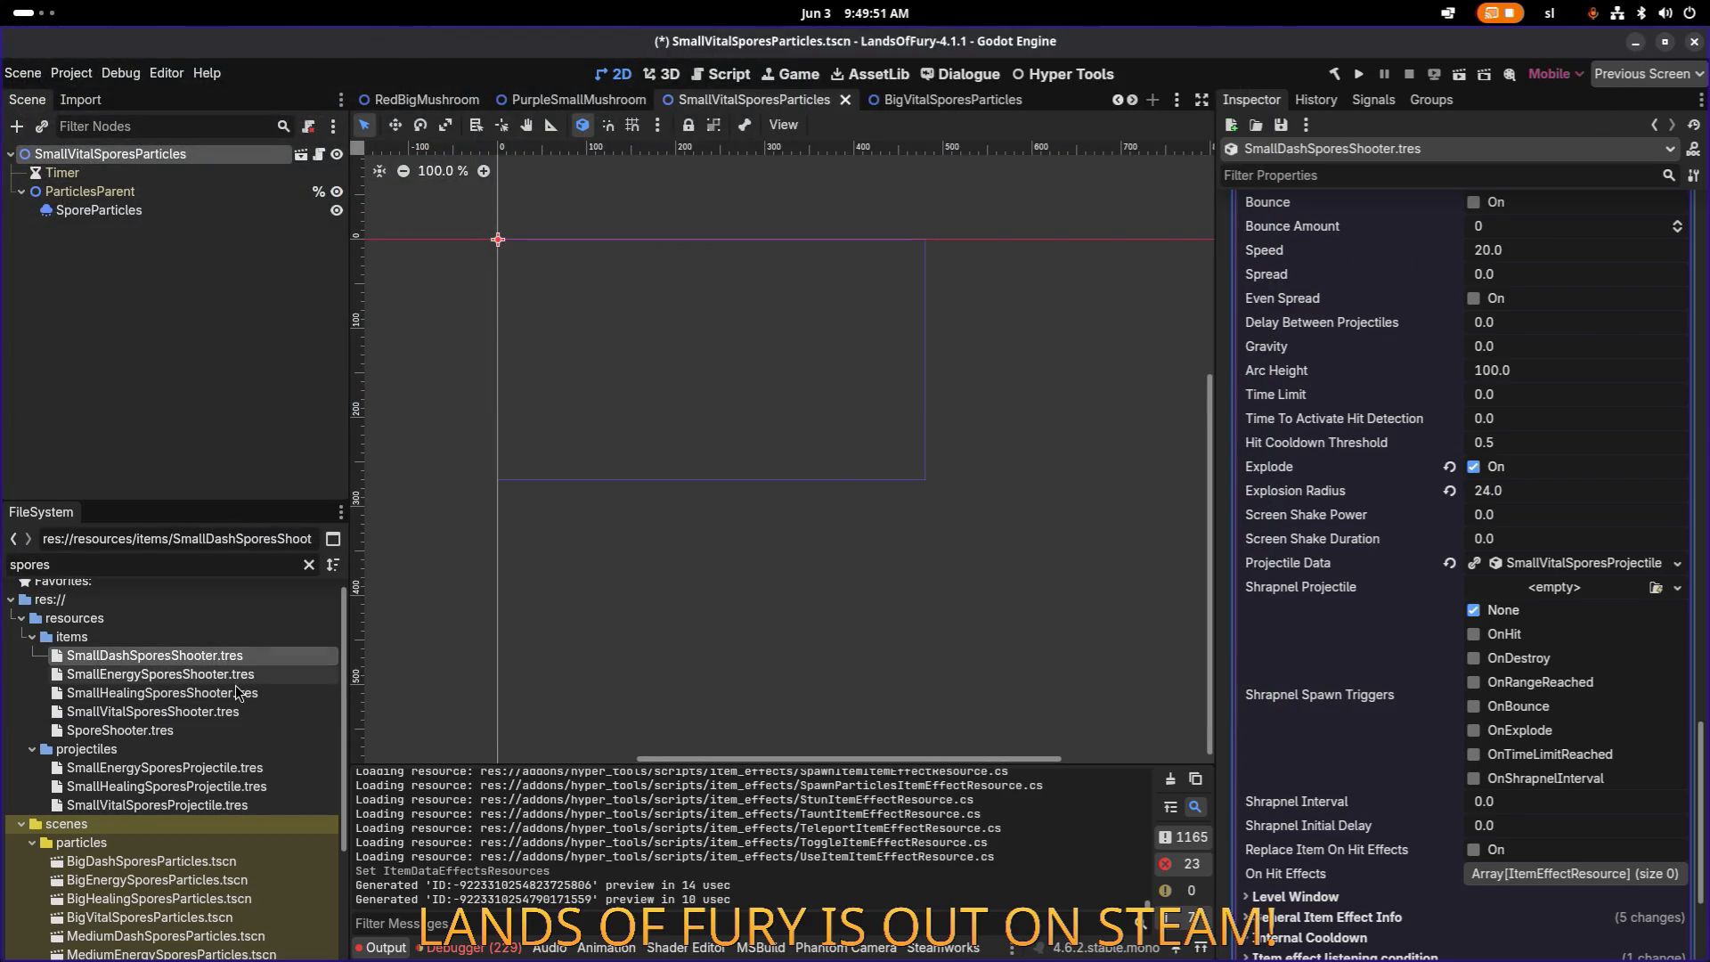
Step: Scroll to the dash shooter's Projectile Data and open its resource dropdown menu
{"action": "scroll", "coordinate": [1474, 695], "scroll_direction": "down", "scroll_amount": 3}
{"action": "scroll", "coordinate": [1474, 694], "scroll_direction": "up", "scroll_amount": 8}
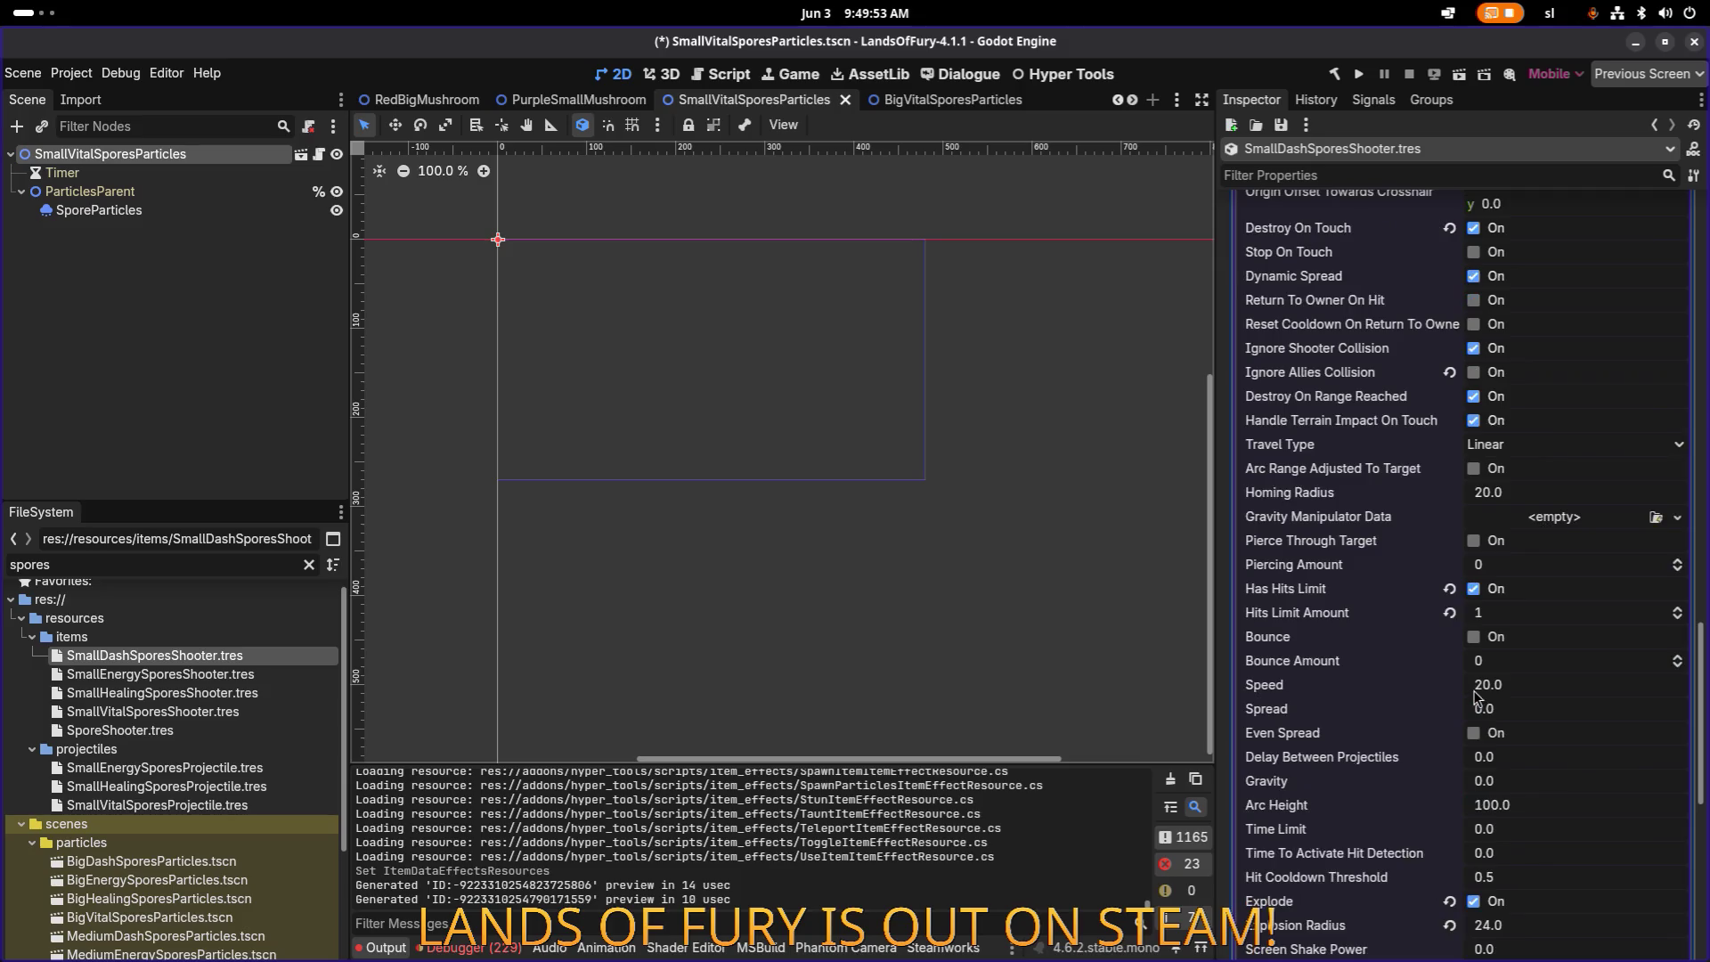
{"action": "scroll", "coordinate": [1478, 695], "scroll_direction": "up", "scroll_amount": 3}
{"action": "scroll", "coordinate": [1532, 633], "scroll_direction": "down", "scroll_amount": 8}
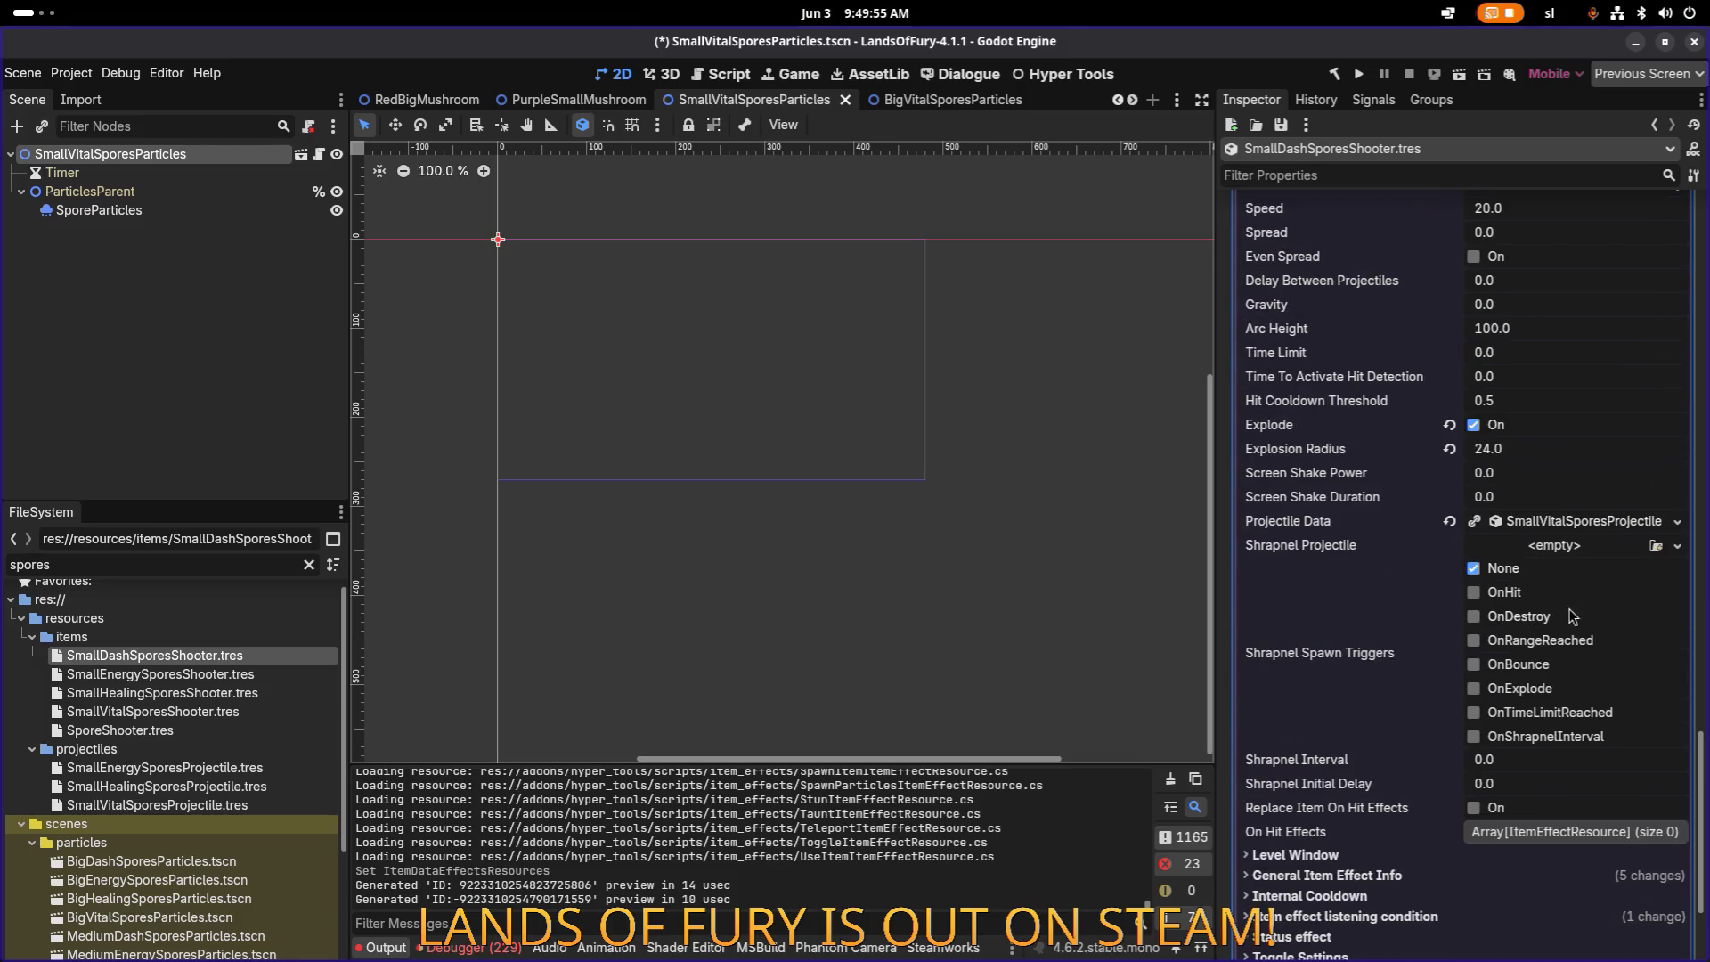
{"action": "left_click", "coordinate": [1587, 522]}
{"action": "left_click", "coordinate": [1588, 521]}
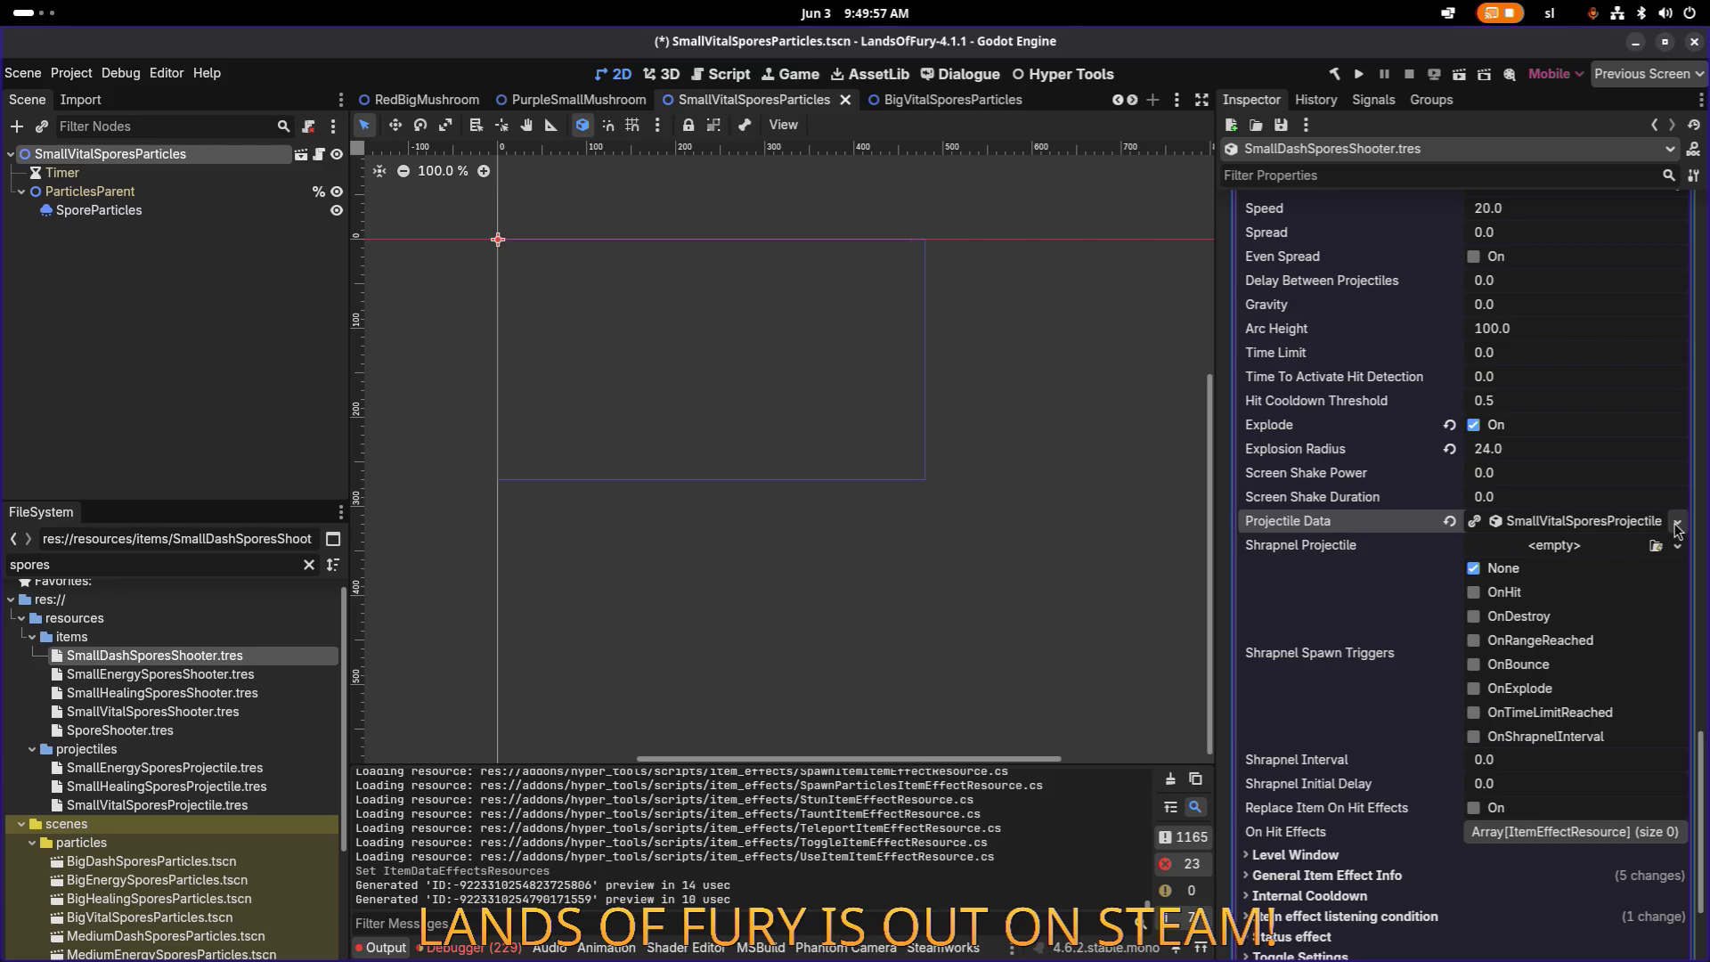
{"action": "left_click", "coordinate": [1678, 526]}
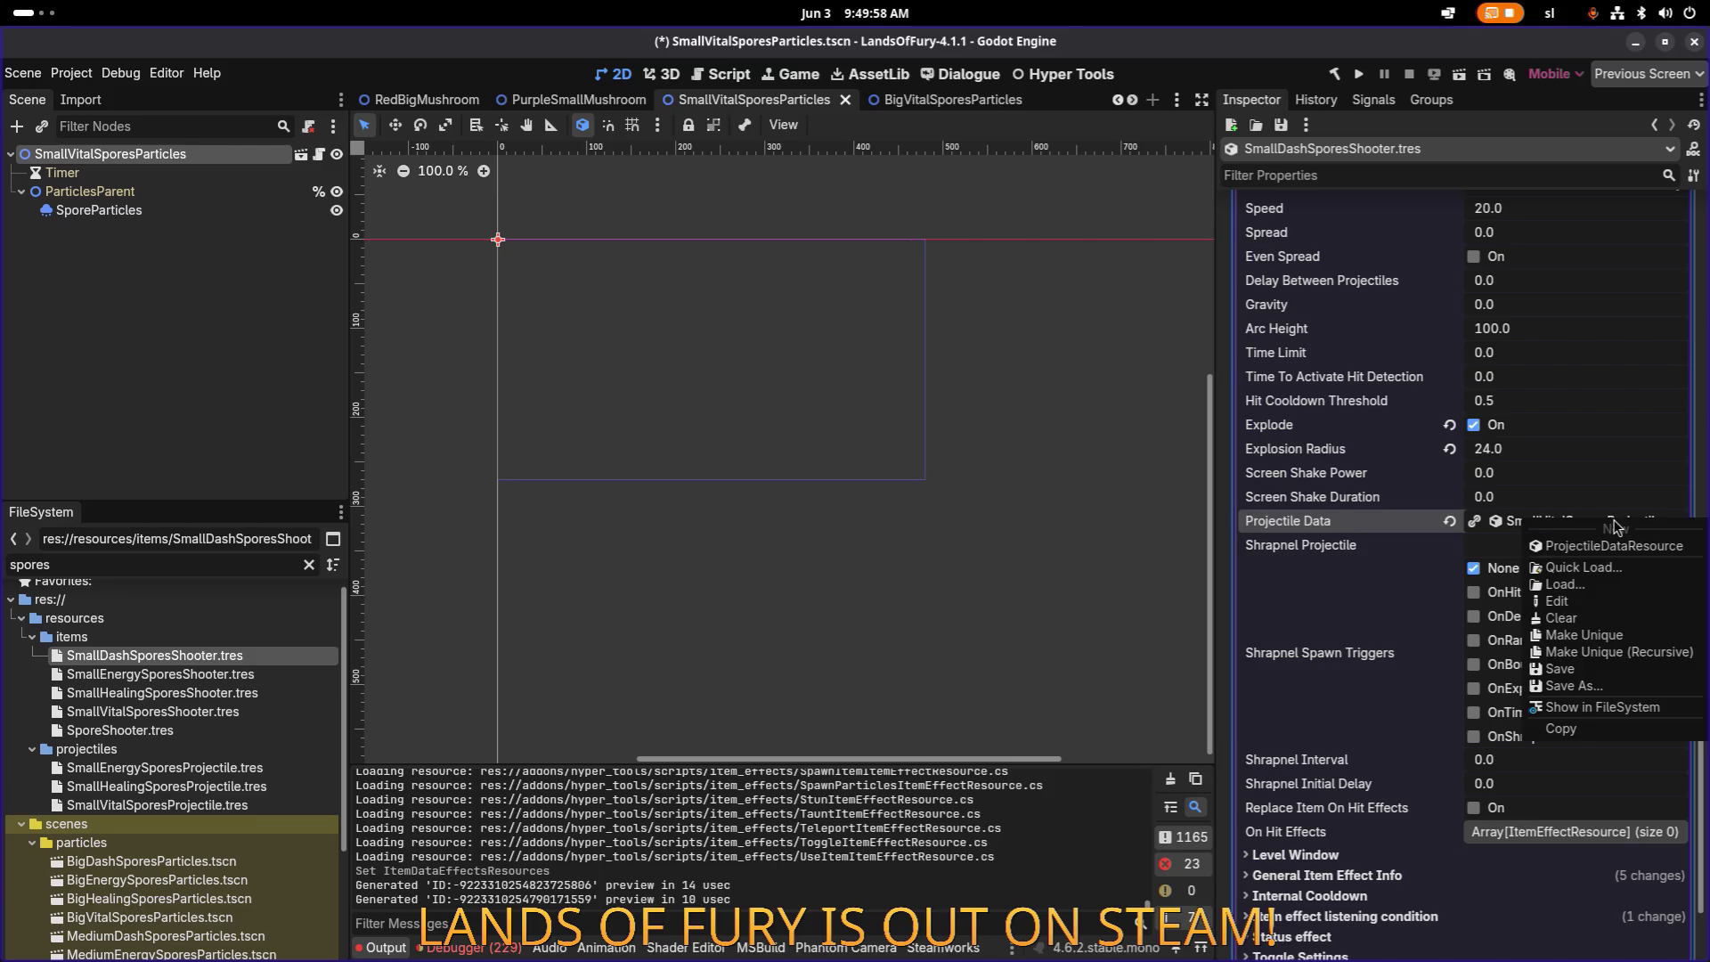
Step: Locate SmallVitalSporesProjectile.tres in FileSystem and duplicate it as SmallDashSporesProjectile.tres
{"action": "left_click", "coordinate": [1597, 708]}
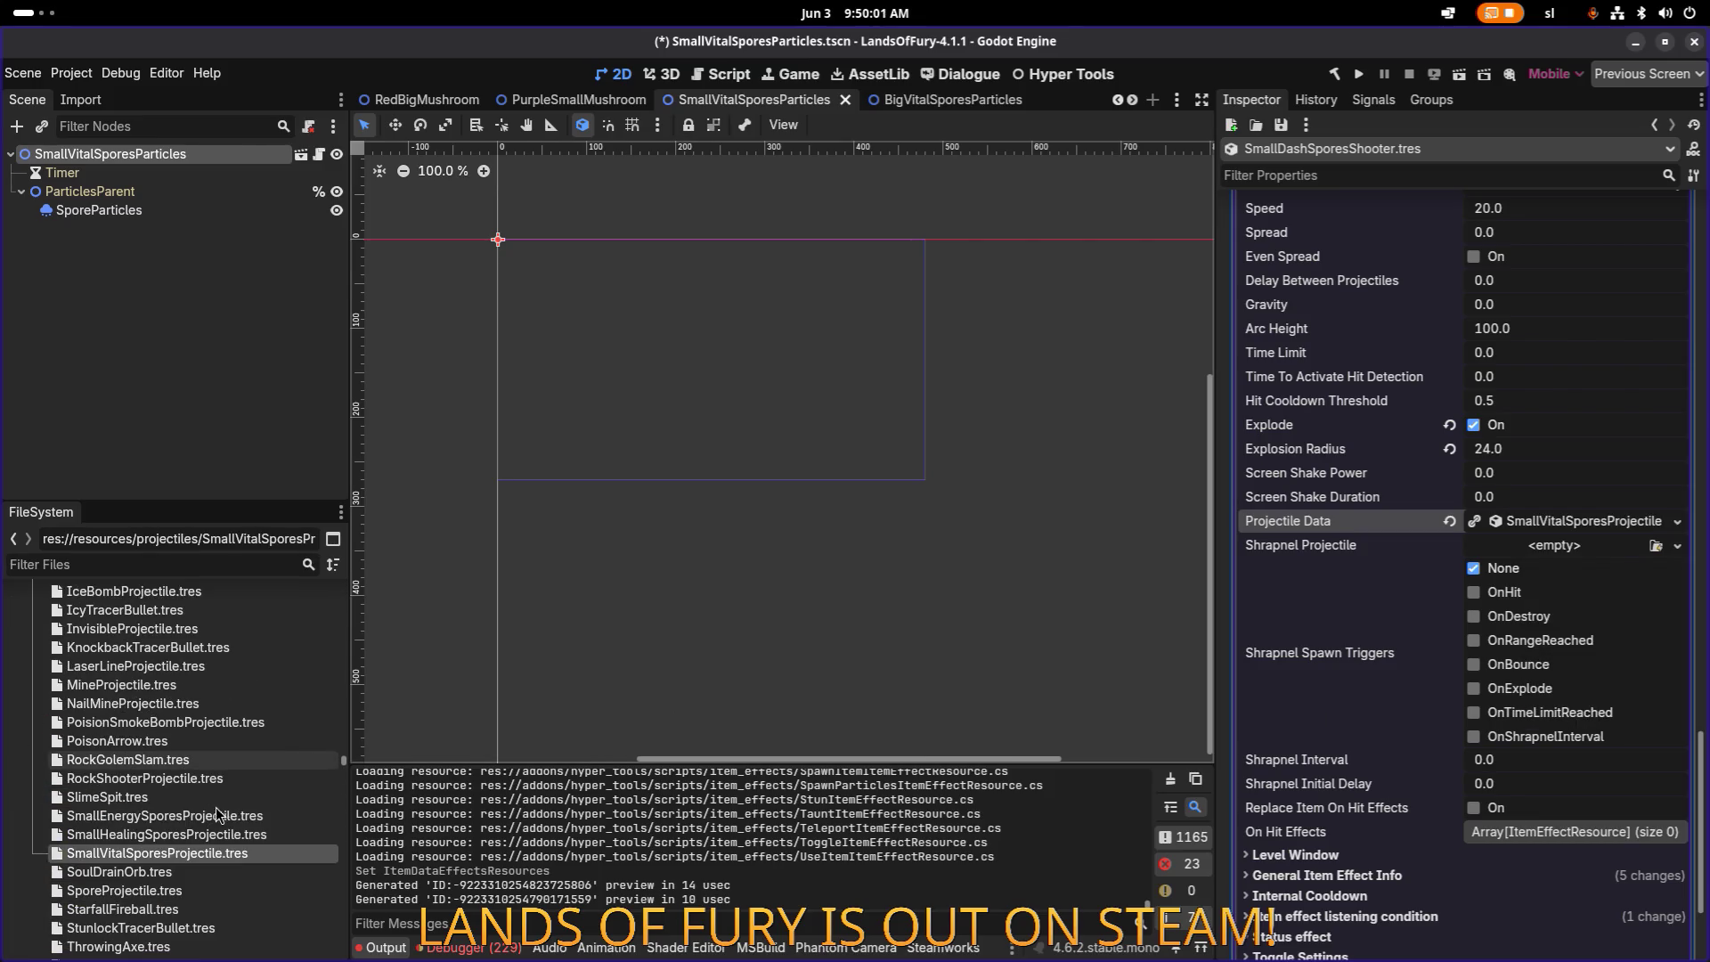
{"action": "key", "text": "ctrl+d"}
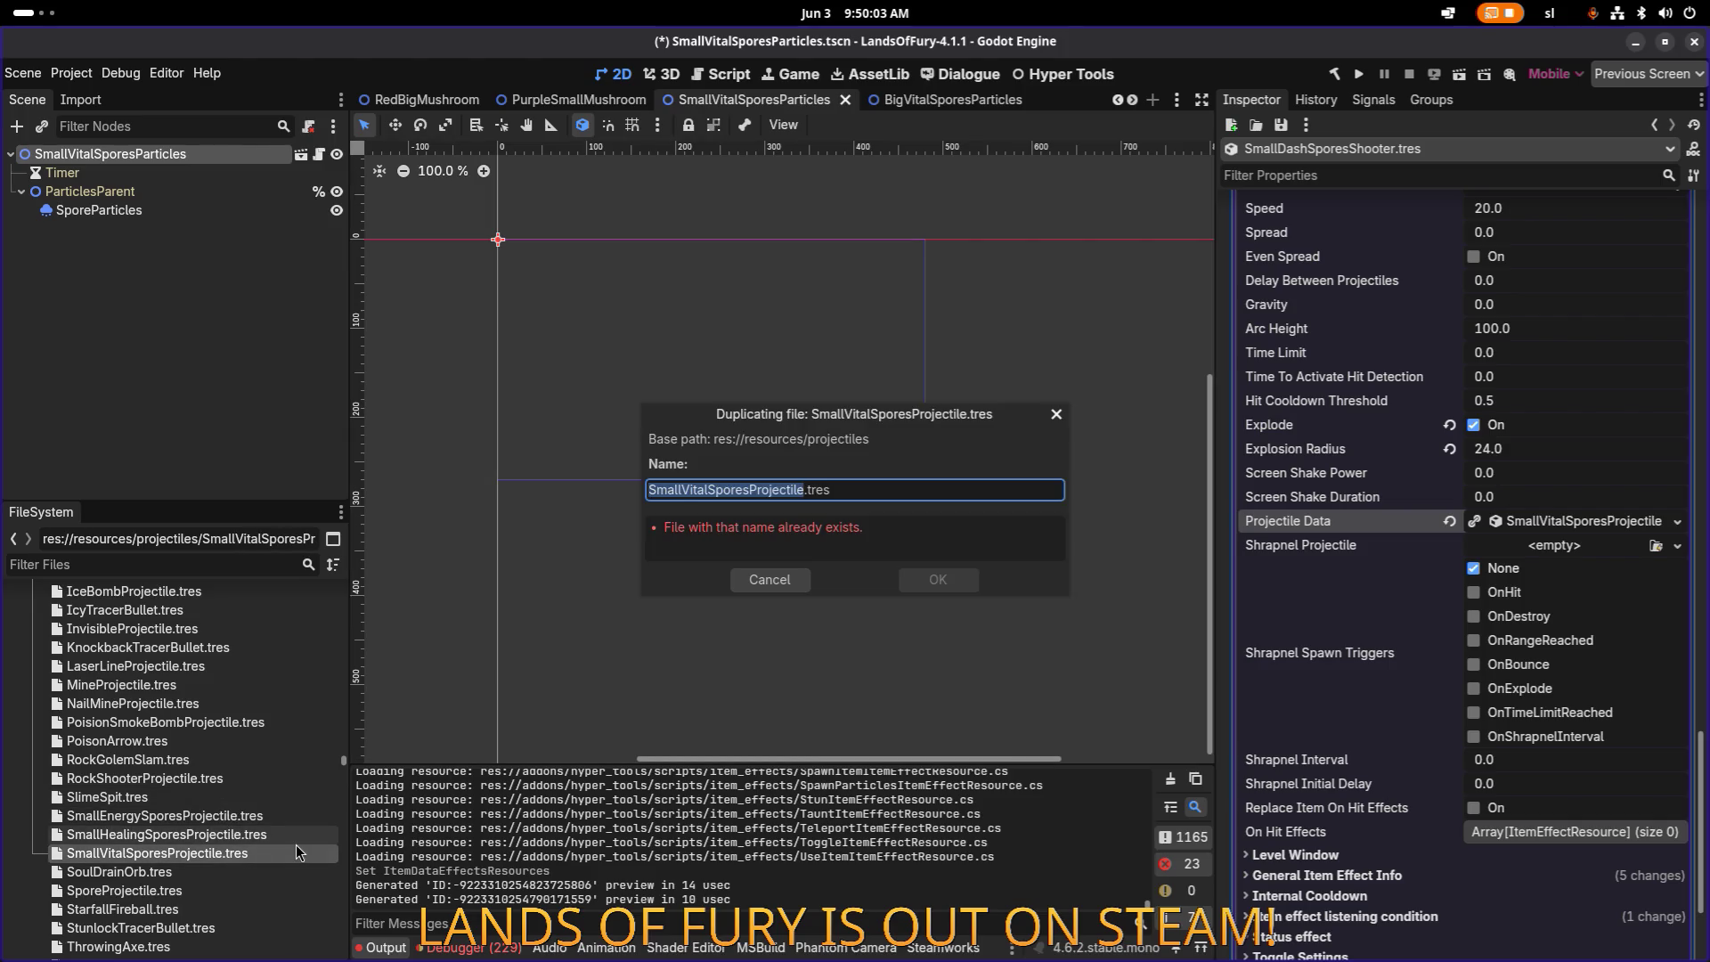
{"action": "key", "text": "Right"}
{"action": "key", "text": "BackSpace"}
{"action": "key", "text": "Delete"}
{"action": "key", "text": "Delete"}
{"action": "key", "text": "Delete"}
{"action": "type", "text": "Dash"}
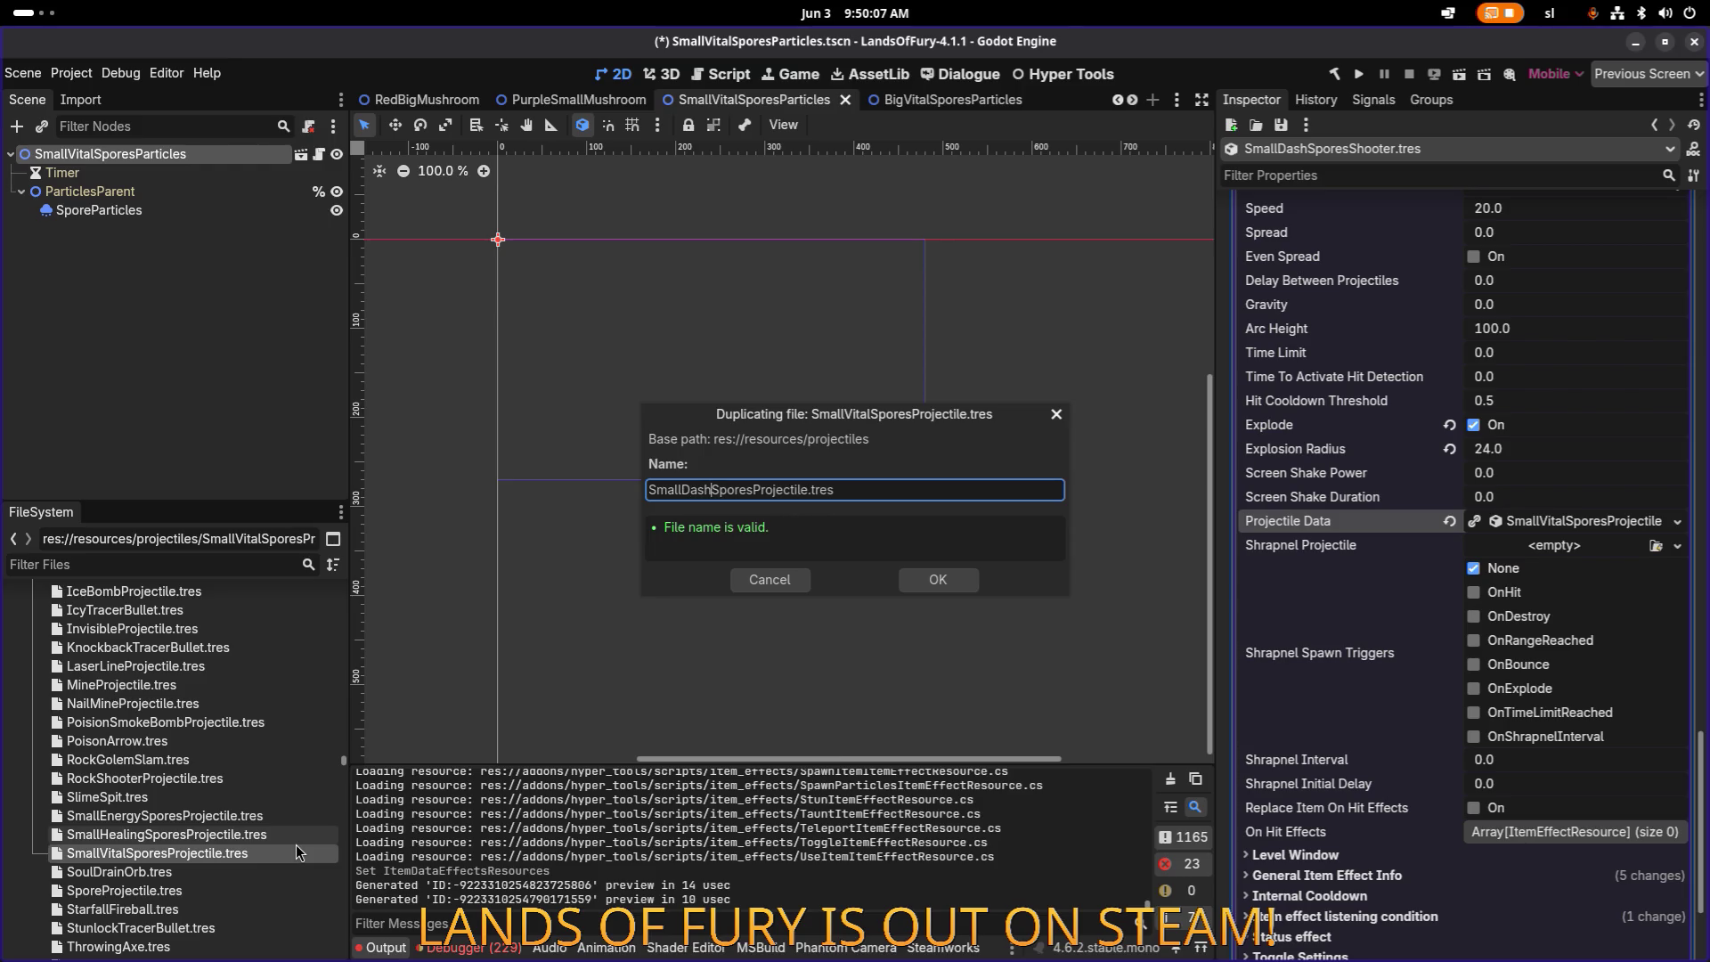
{"action": "key", "text": "Return"}
{"action": "left_click", "coordinate": [264, 816]}
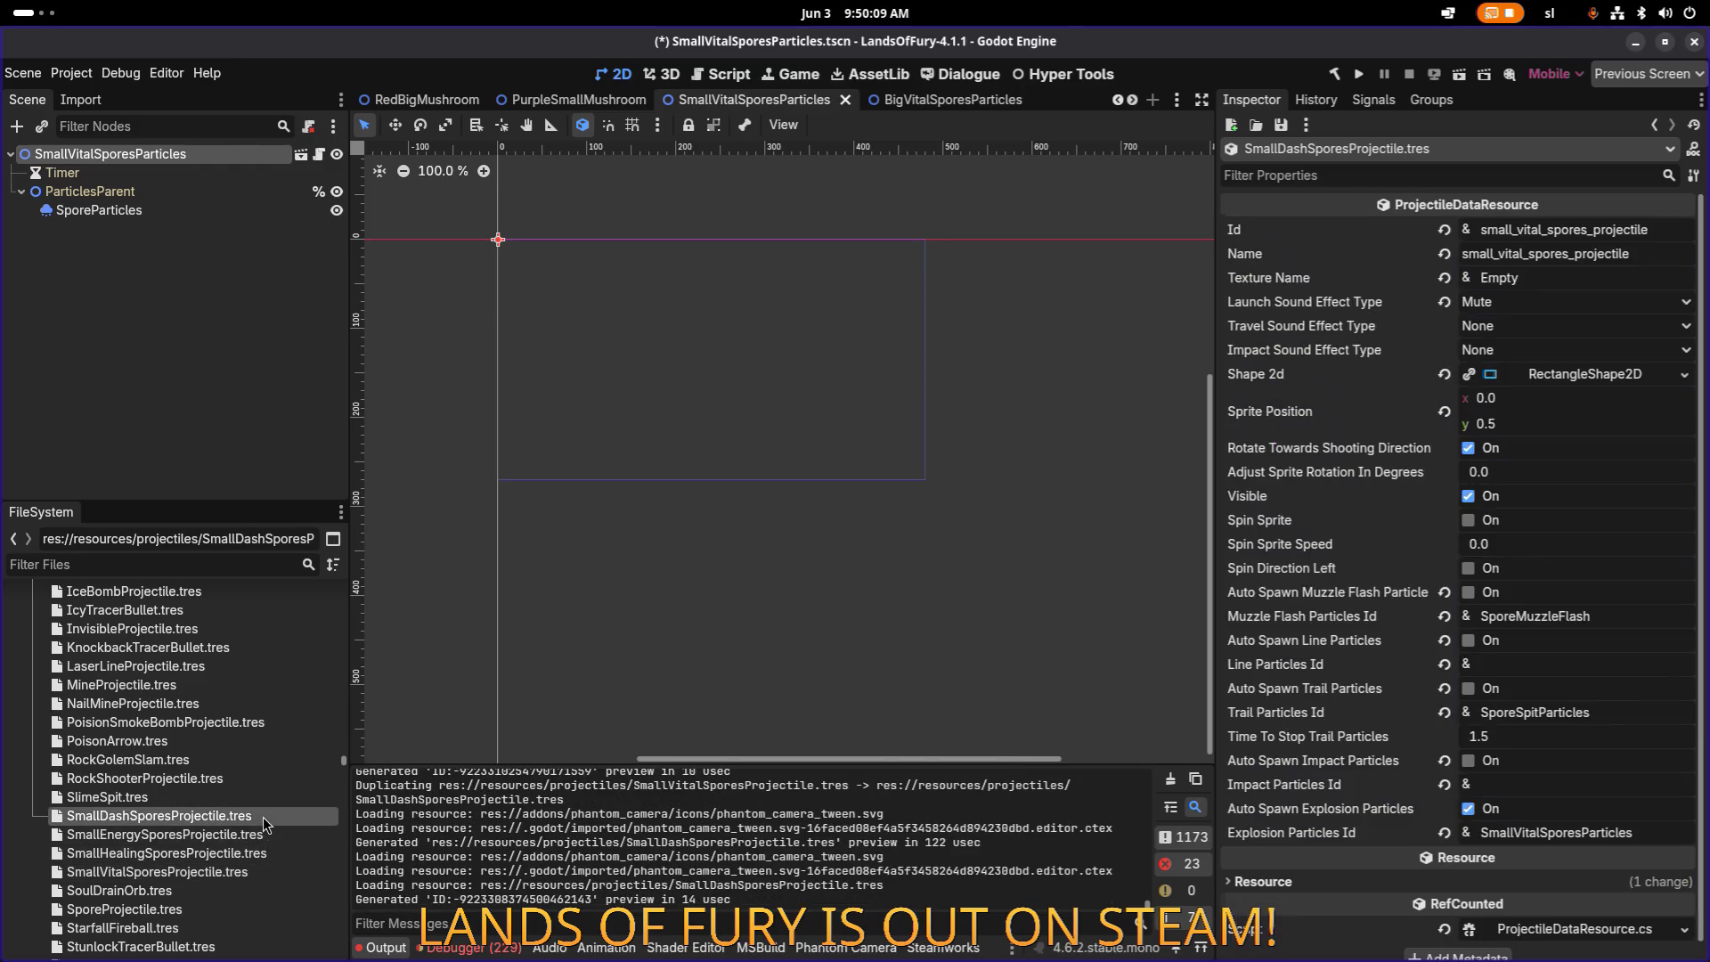
Step: Change the projectile's Id and Name to small_dash_spores_projectile
{"action": "scroll", "coordinate": [1532, 445], "scroll_direction": "down", "scroll_amount": 1}
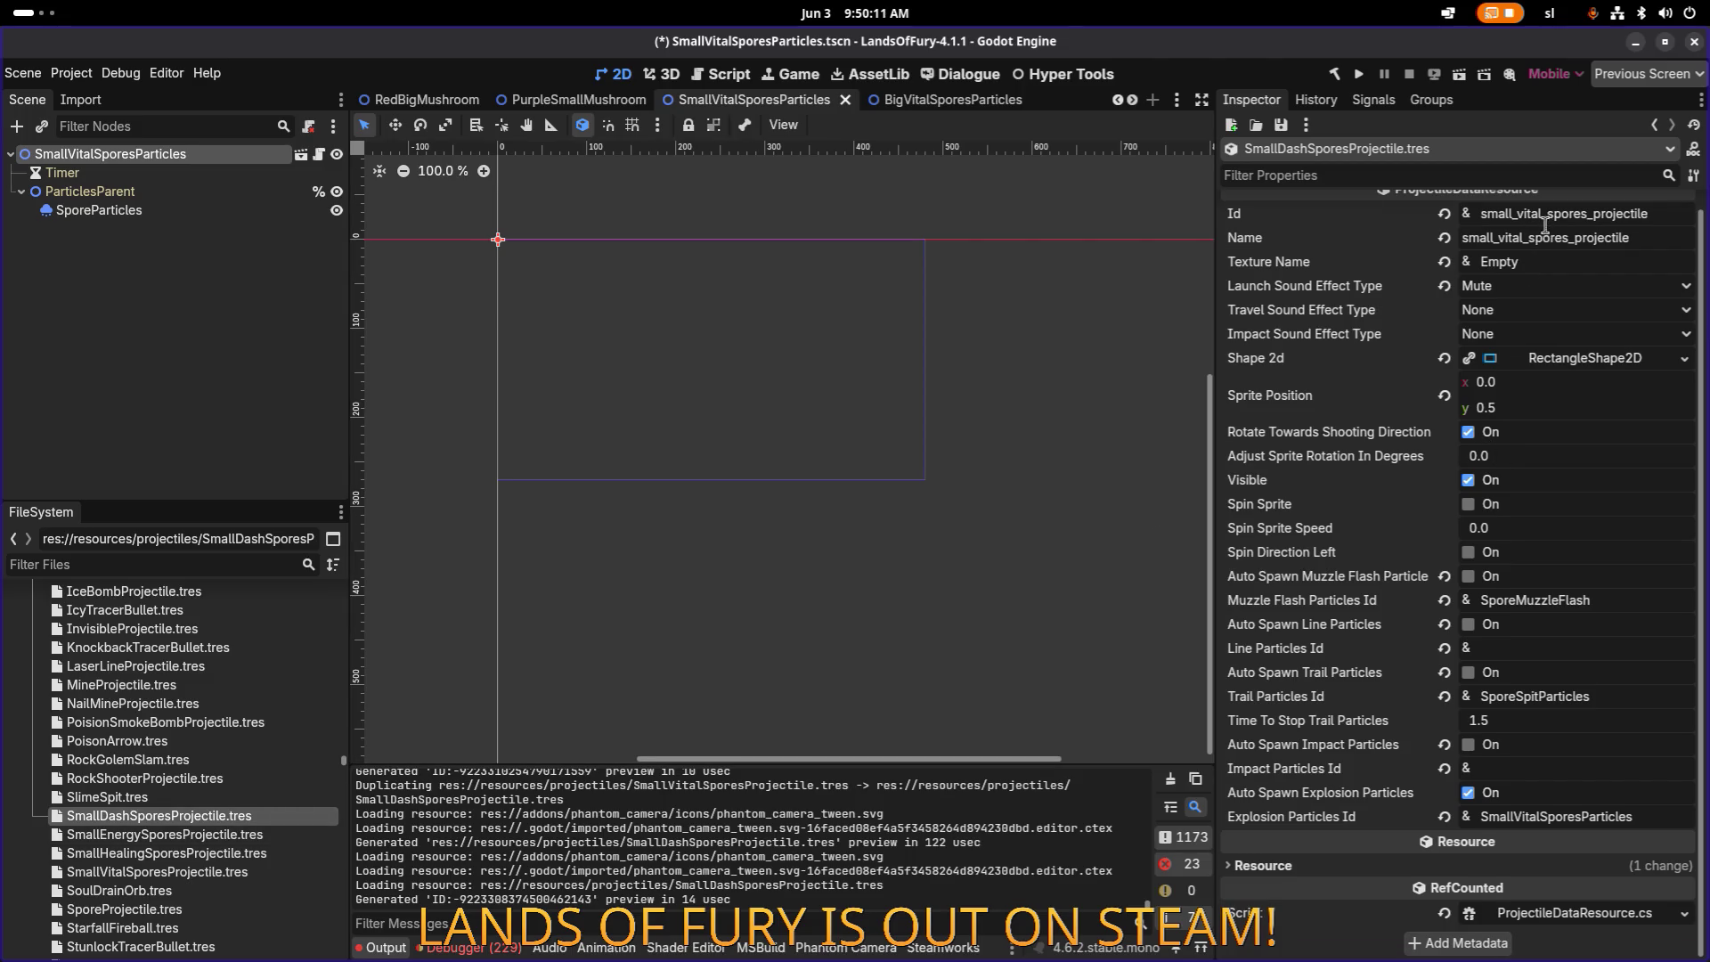
{"action": "left_click", "coordinate": [1542, 214]}
{"action": "key", "text": "BackSpace"}
{"action": "key", "text": "BackSpace"}
{"action": "key", "text": "BackSpace"}
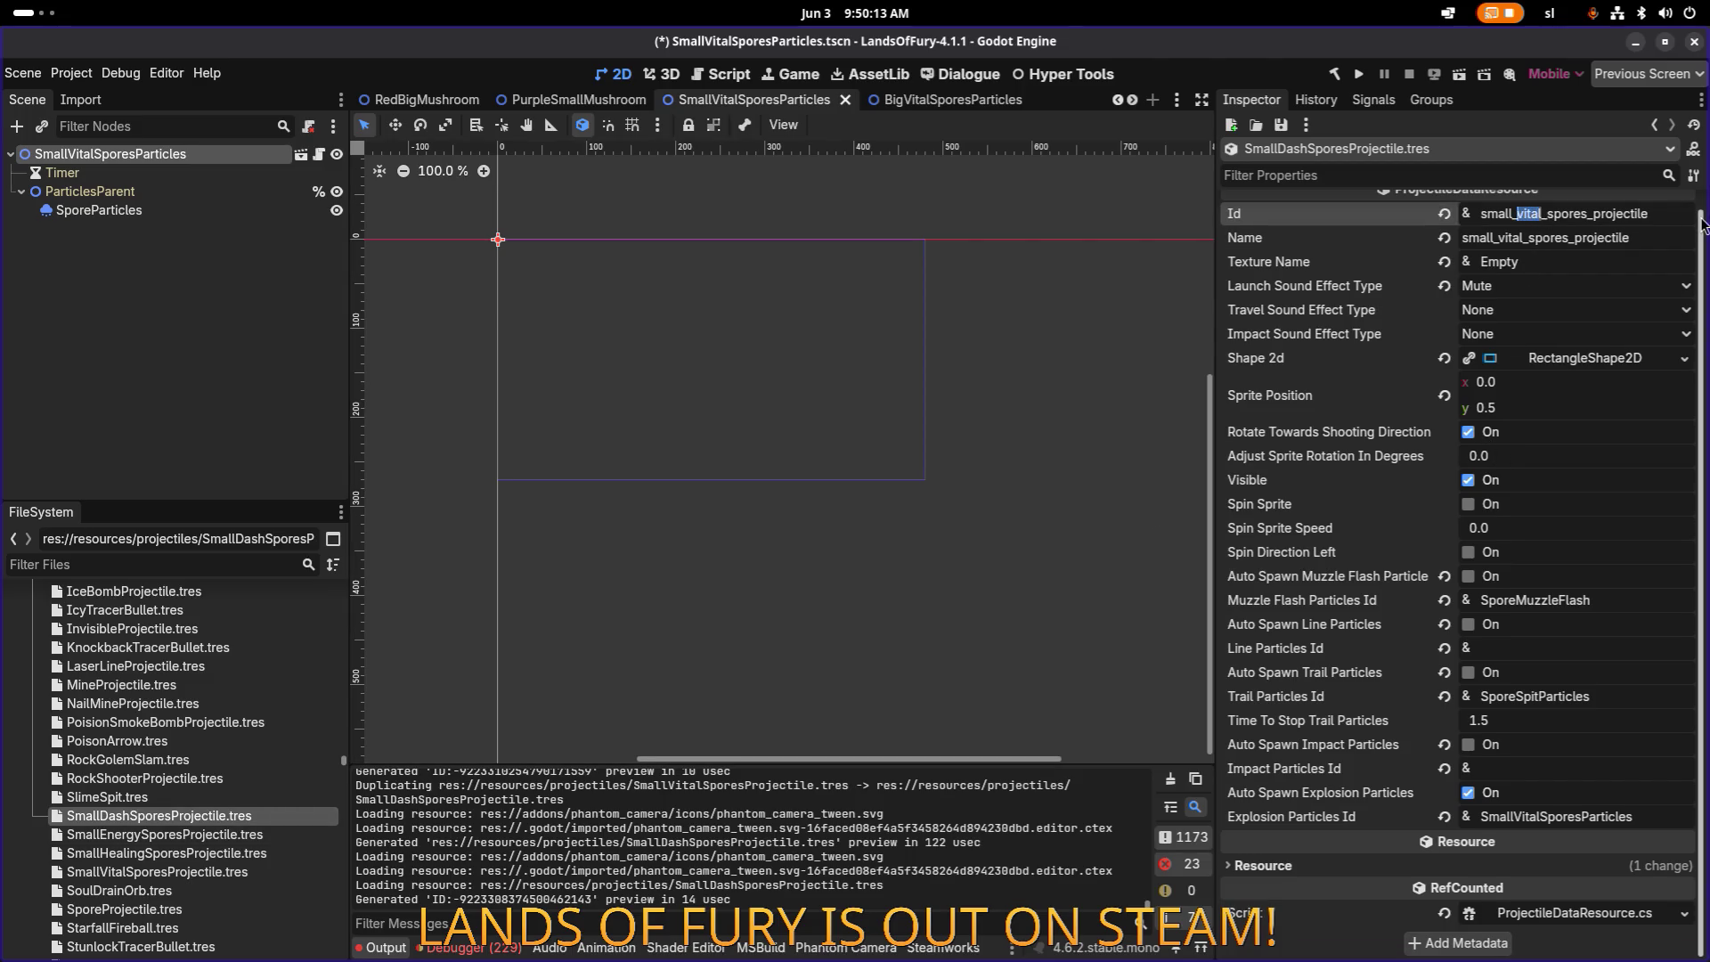
{"action": "type", "text": "dash"}
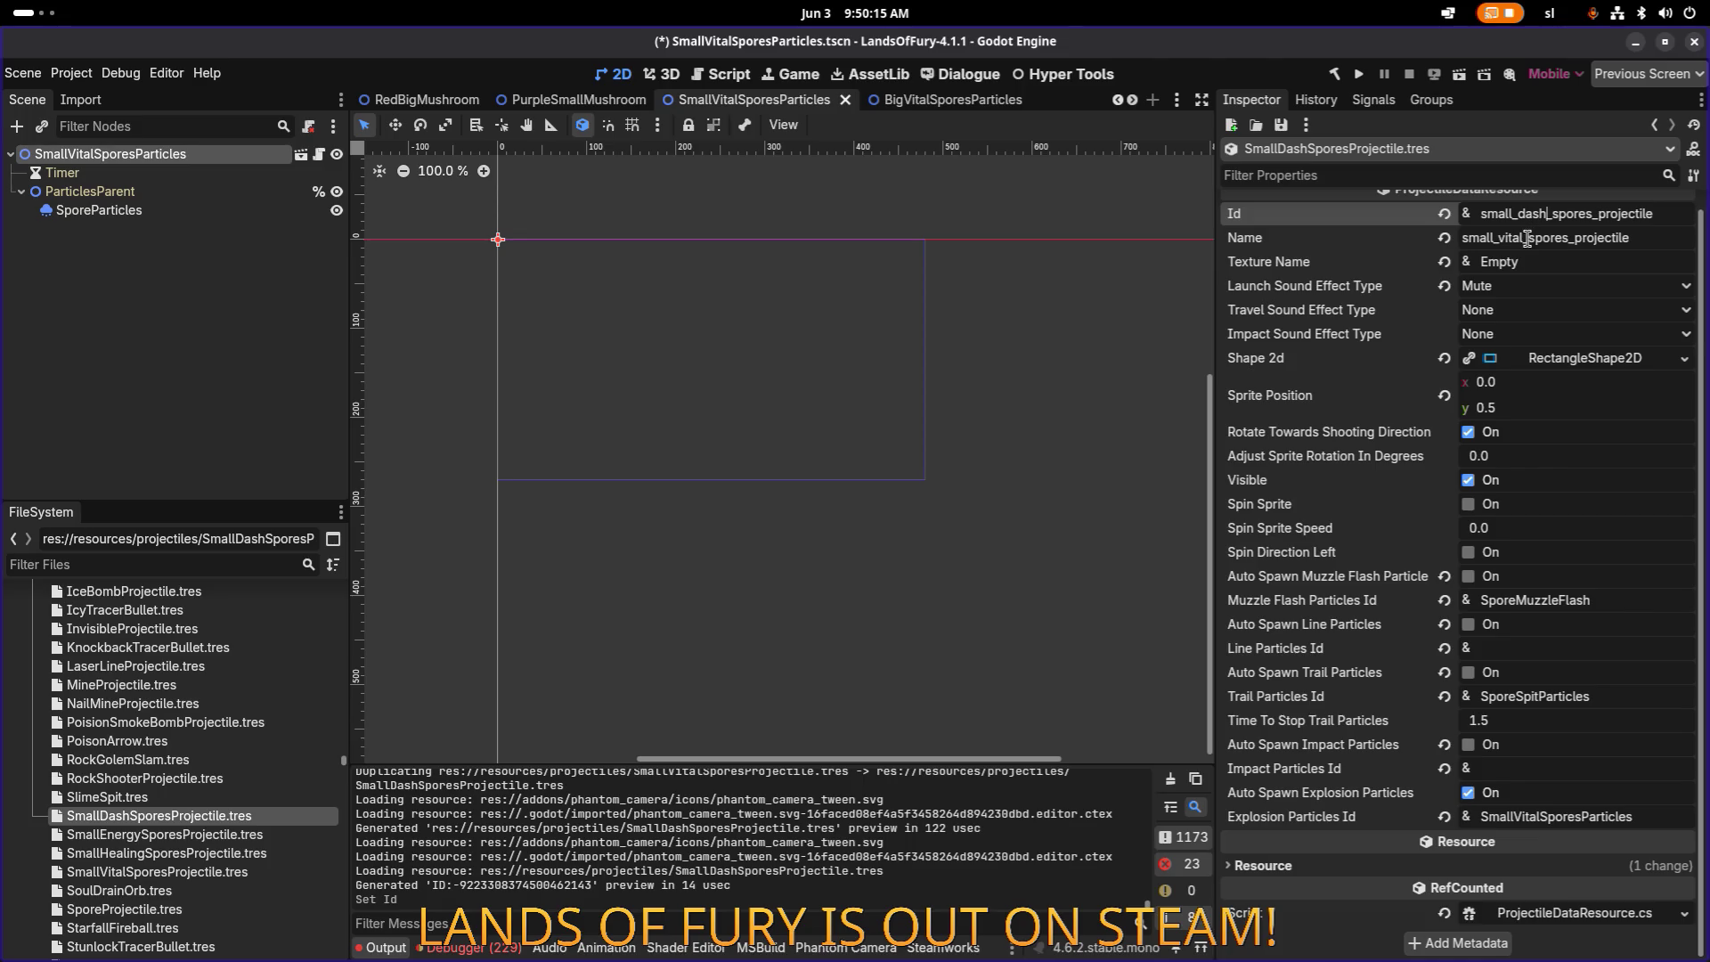
{"action": "left_click", "coordinate": [1528, 239]}
{"action": "key", "text": "shift+Left"}
{"action": "key", "text": "shift+Left"}
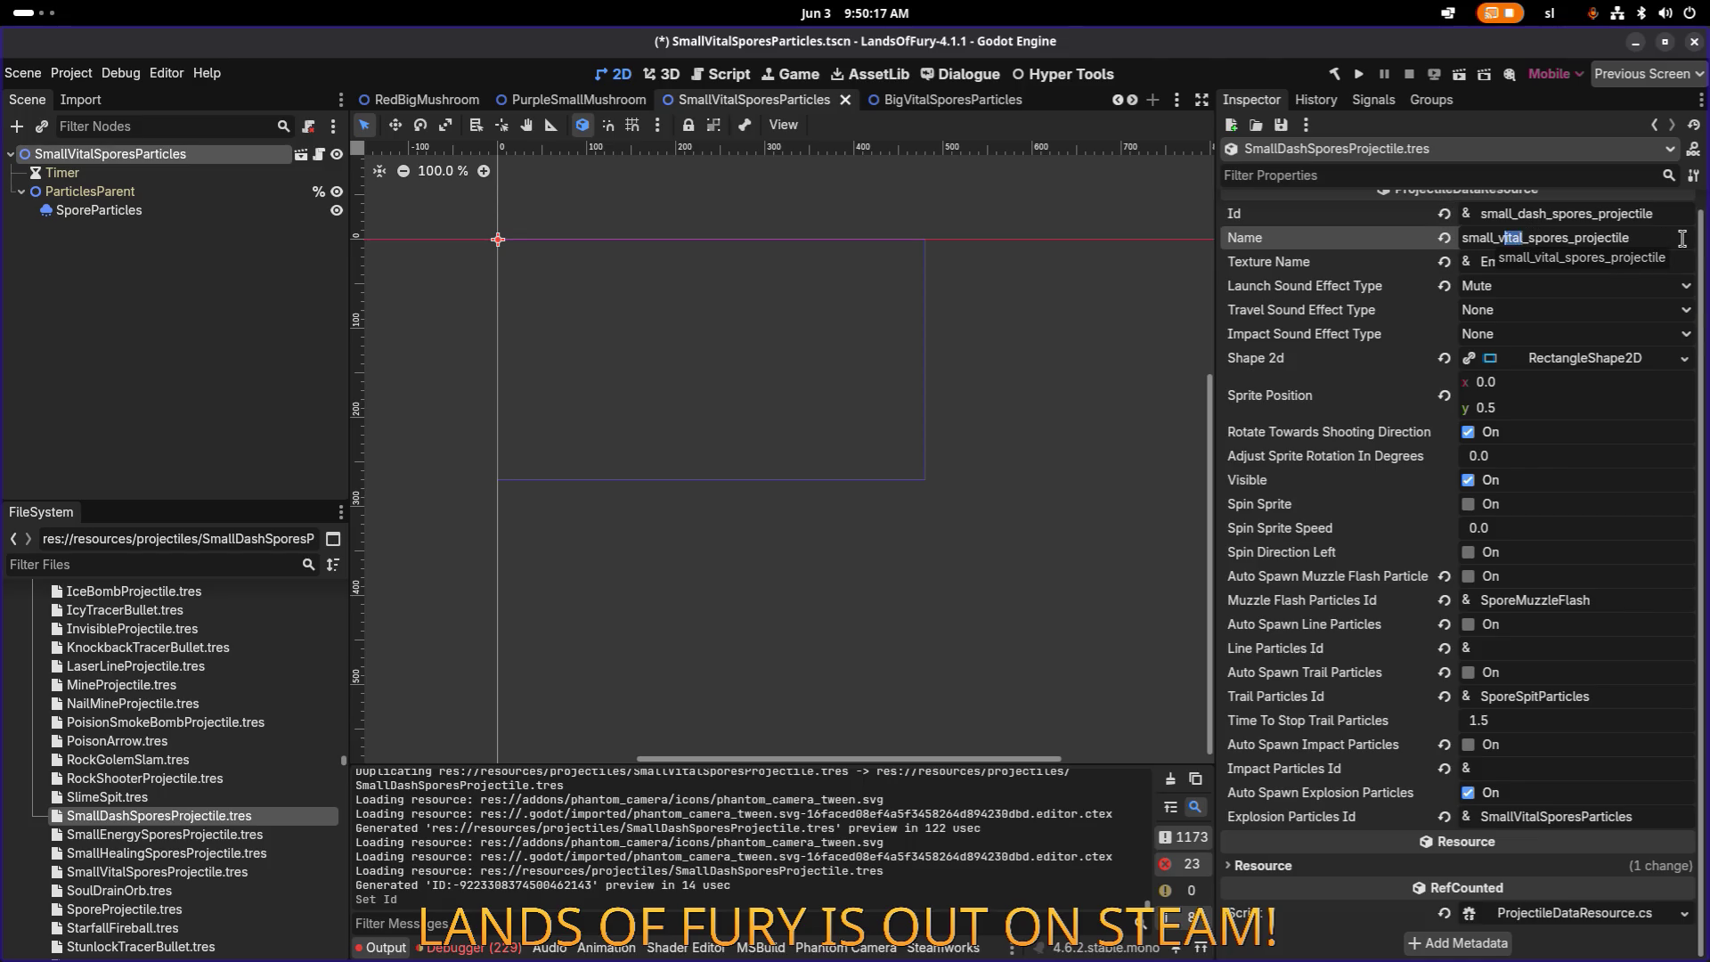
{"action": "key", "text": "shift+Left"}
{"action": "type", "text": "dash"}
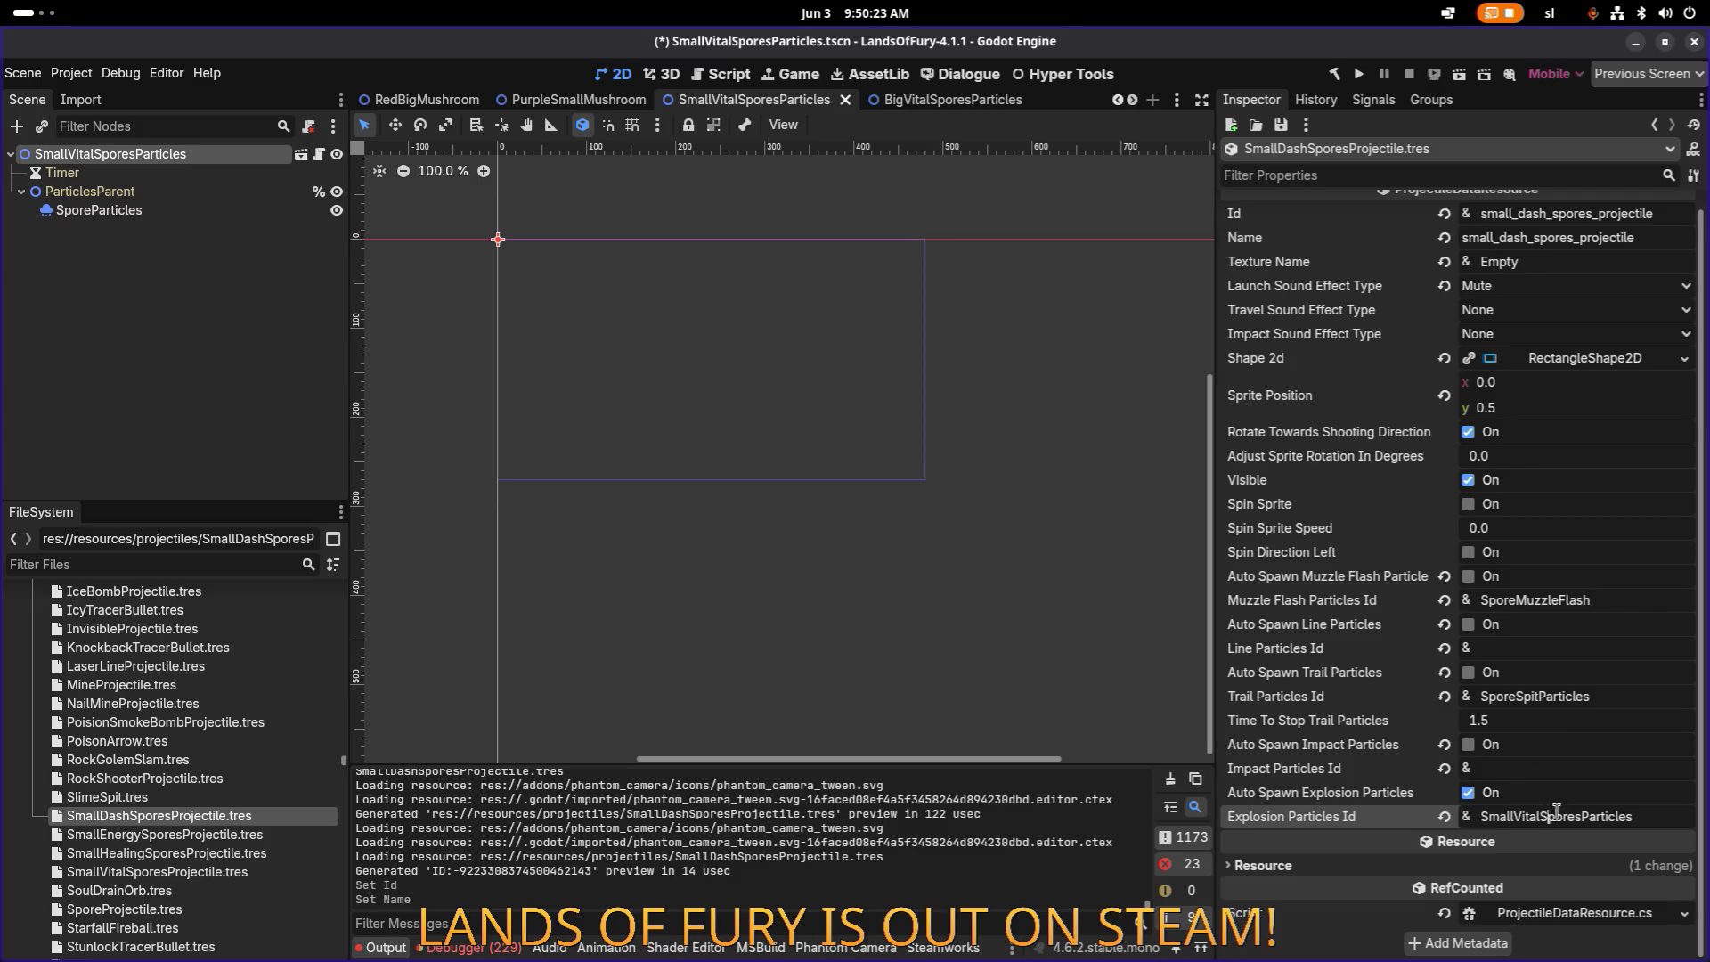
Step: Set Explosion Particles Id to SmallDashSporesParticles and save the projectile resource
{"action": "key", "text": "BackSpace"}
{"action": "key", "text": "BackSpace"}
{"action": "key", "text": "BackSpace"}
{"action": "type", "text": "Dash"}
{"action": "key", "text": "Return"}
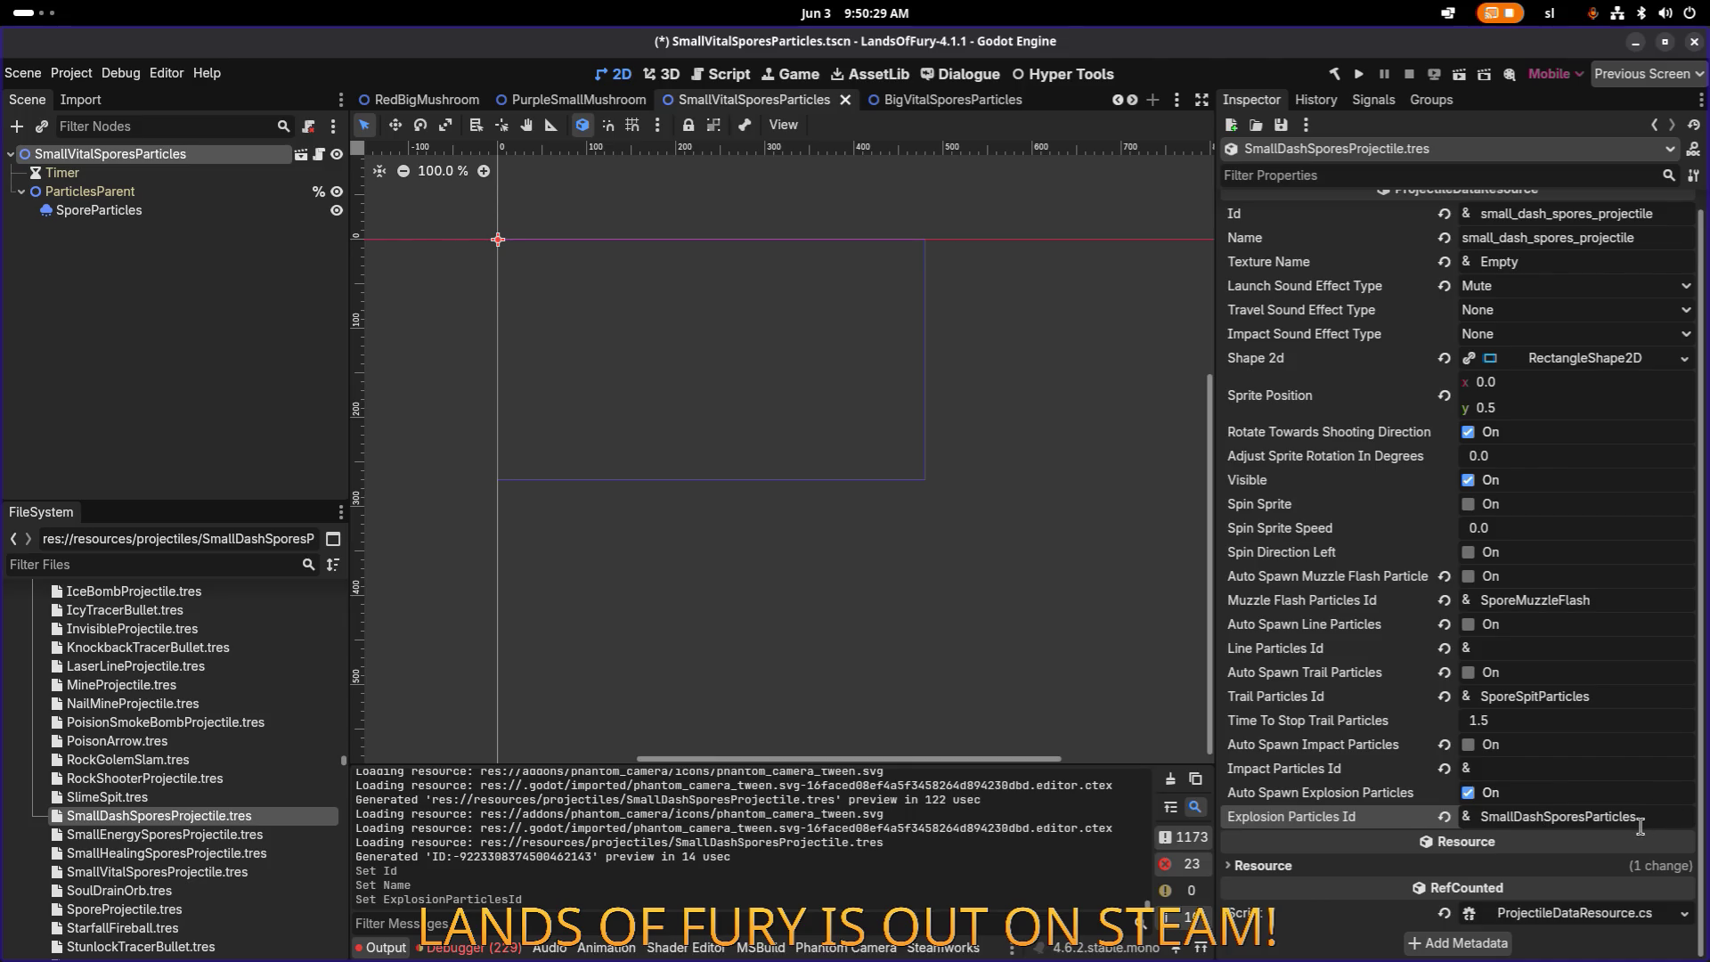
{"action": "double_click", "coordinate": [1642, 823]}
{"action": "key", "text": "ctrl+c"}
{"action": "key", "text": "ctrl+s"}
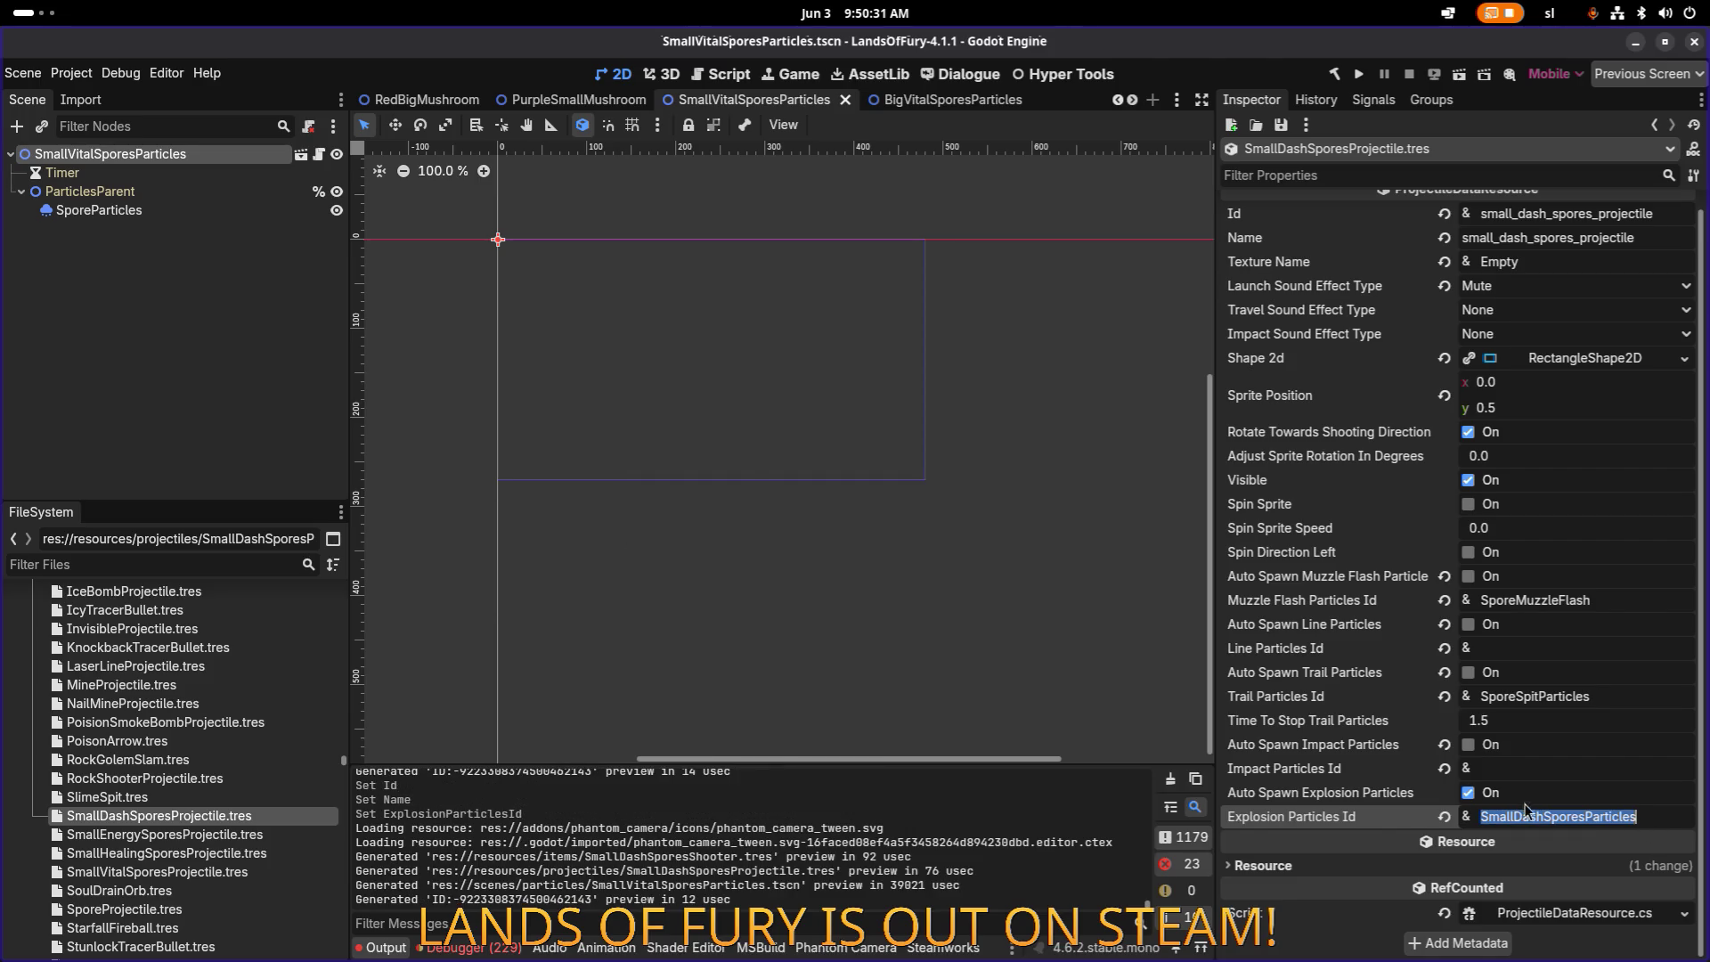
{"action": "left_click", "coordinate": [220, 564]}
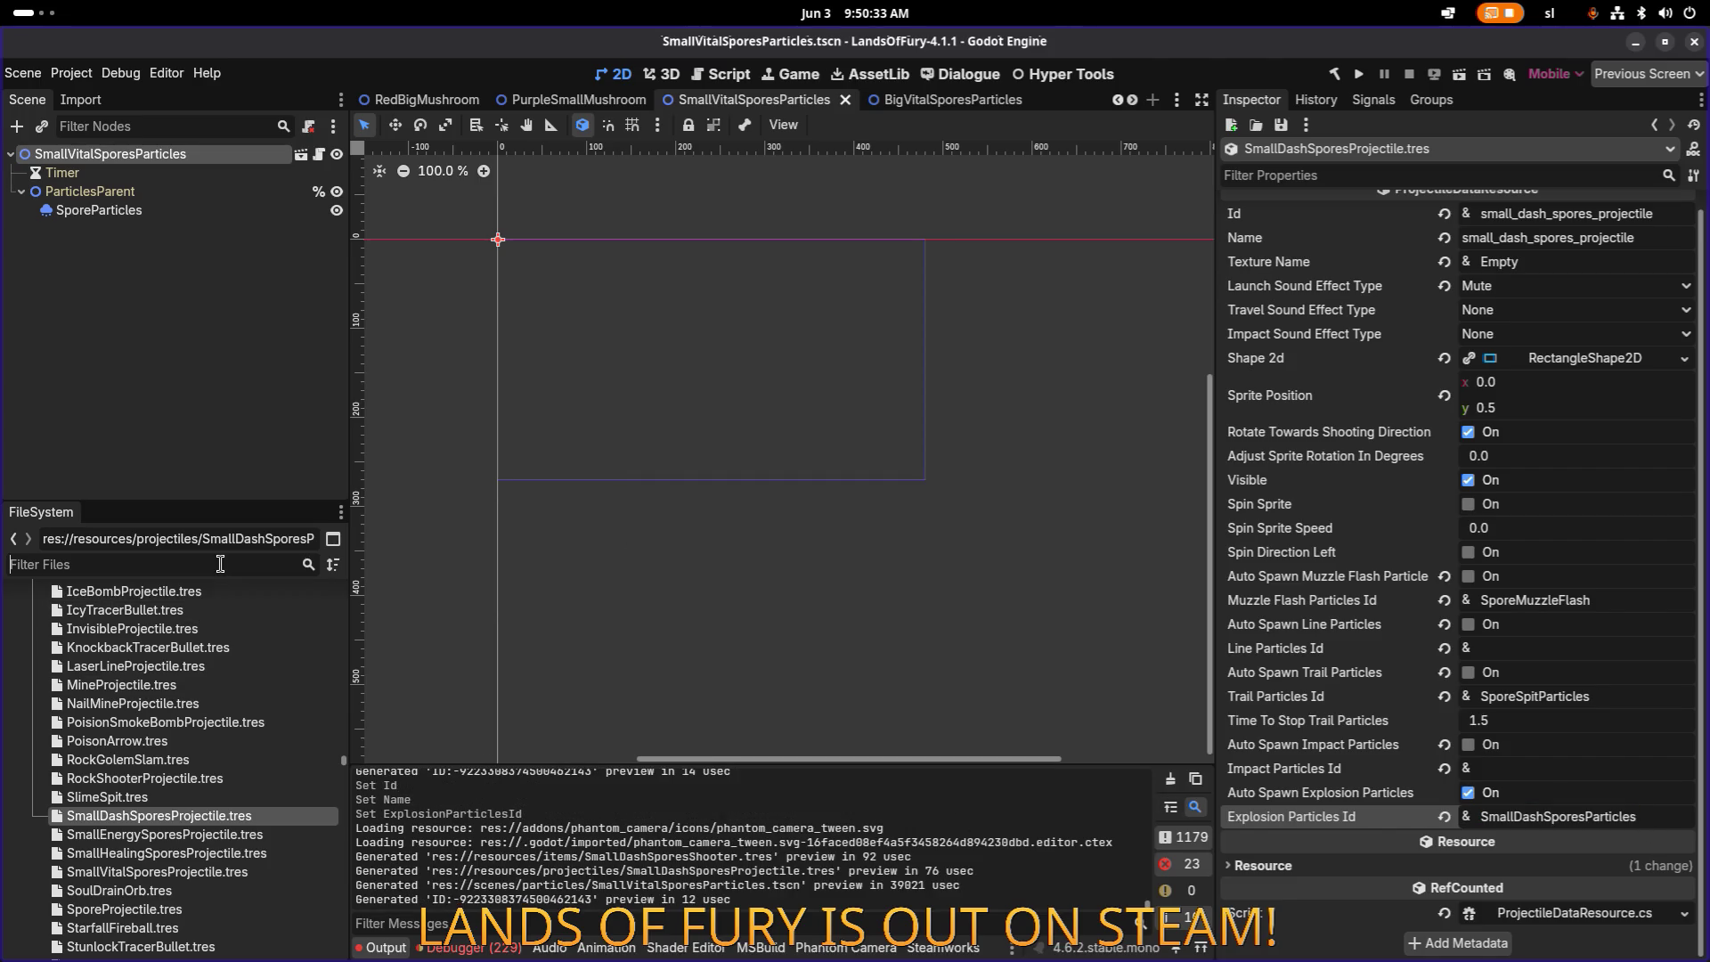
Step: Open the SmallDashSporesParticles.tscn scene, then open SmallDashSporesShooter.tres
{"action": "key", "text": "ctrl+v"}
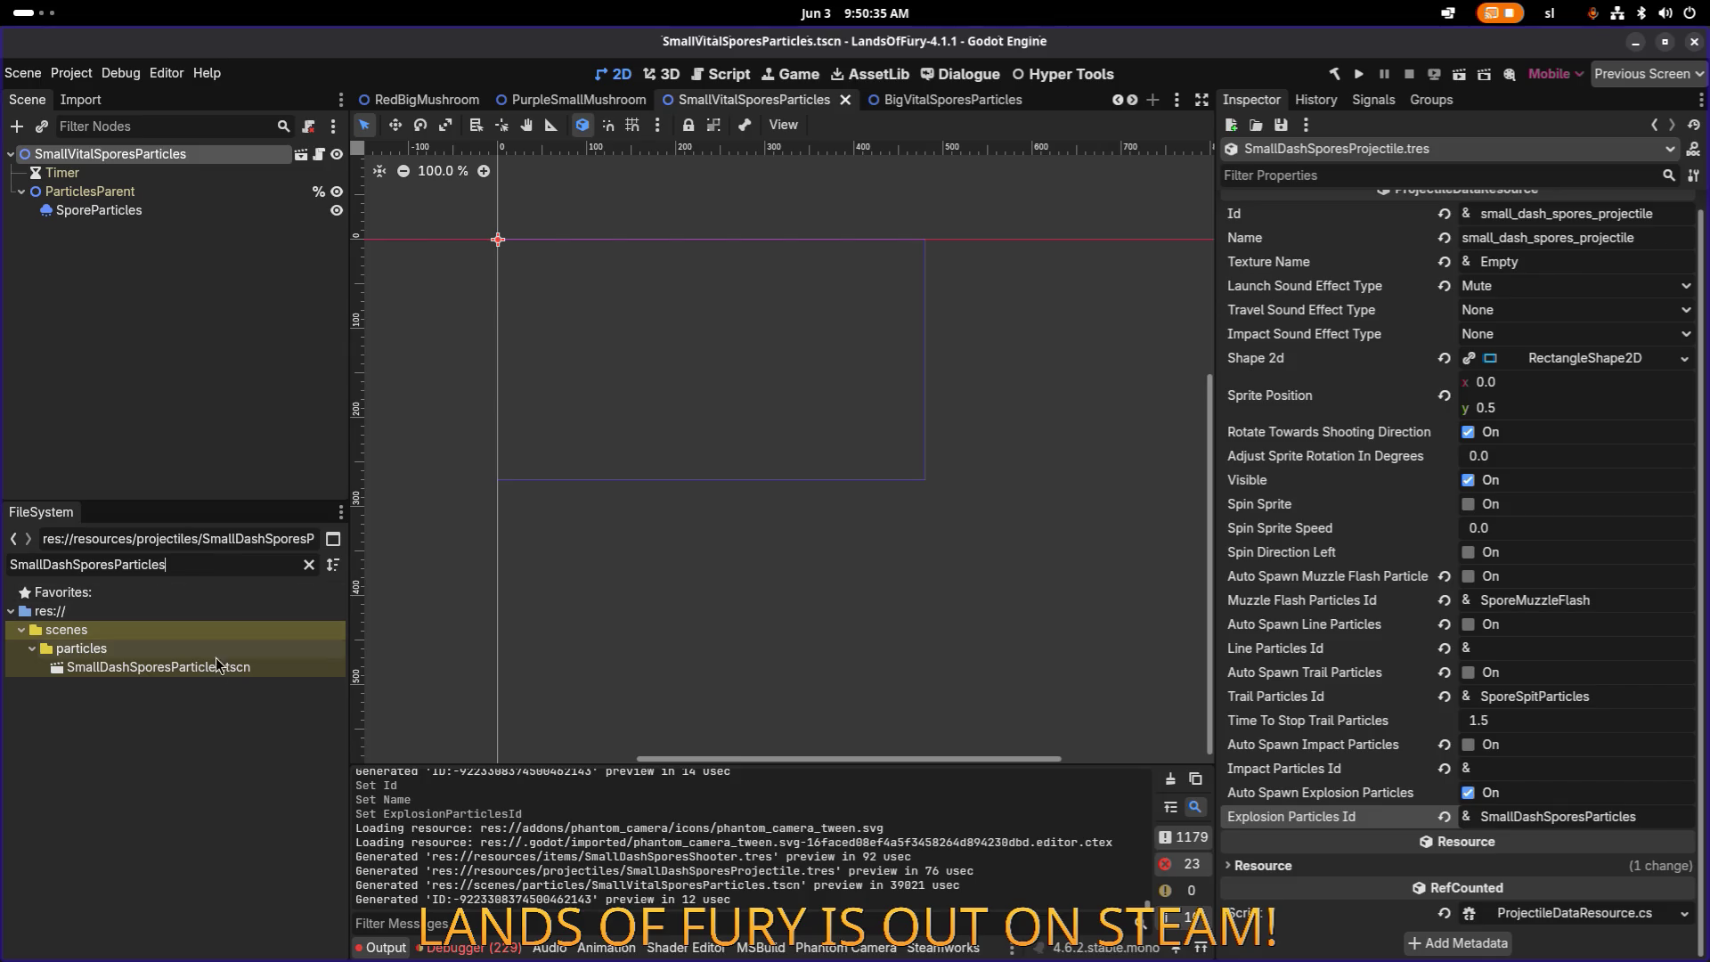
{"action": "double_click", "coordinate": [213, 667]}
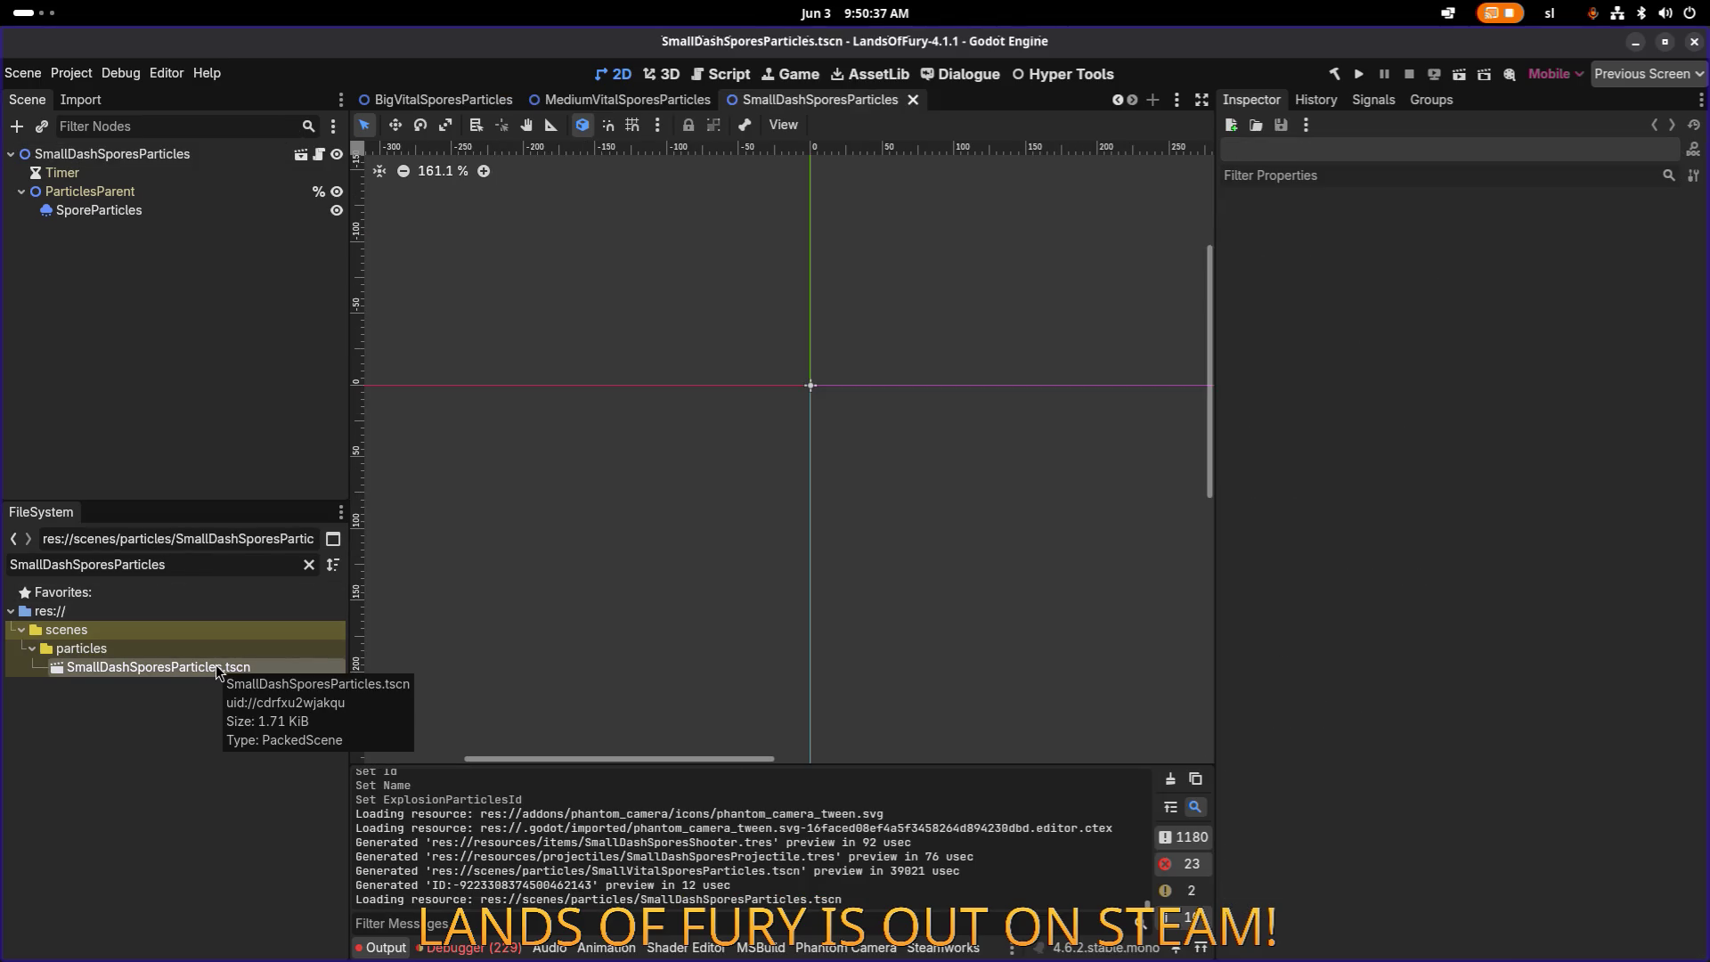
{"action": "left_click", "coordinate": [309, 565]}
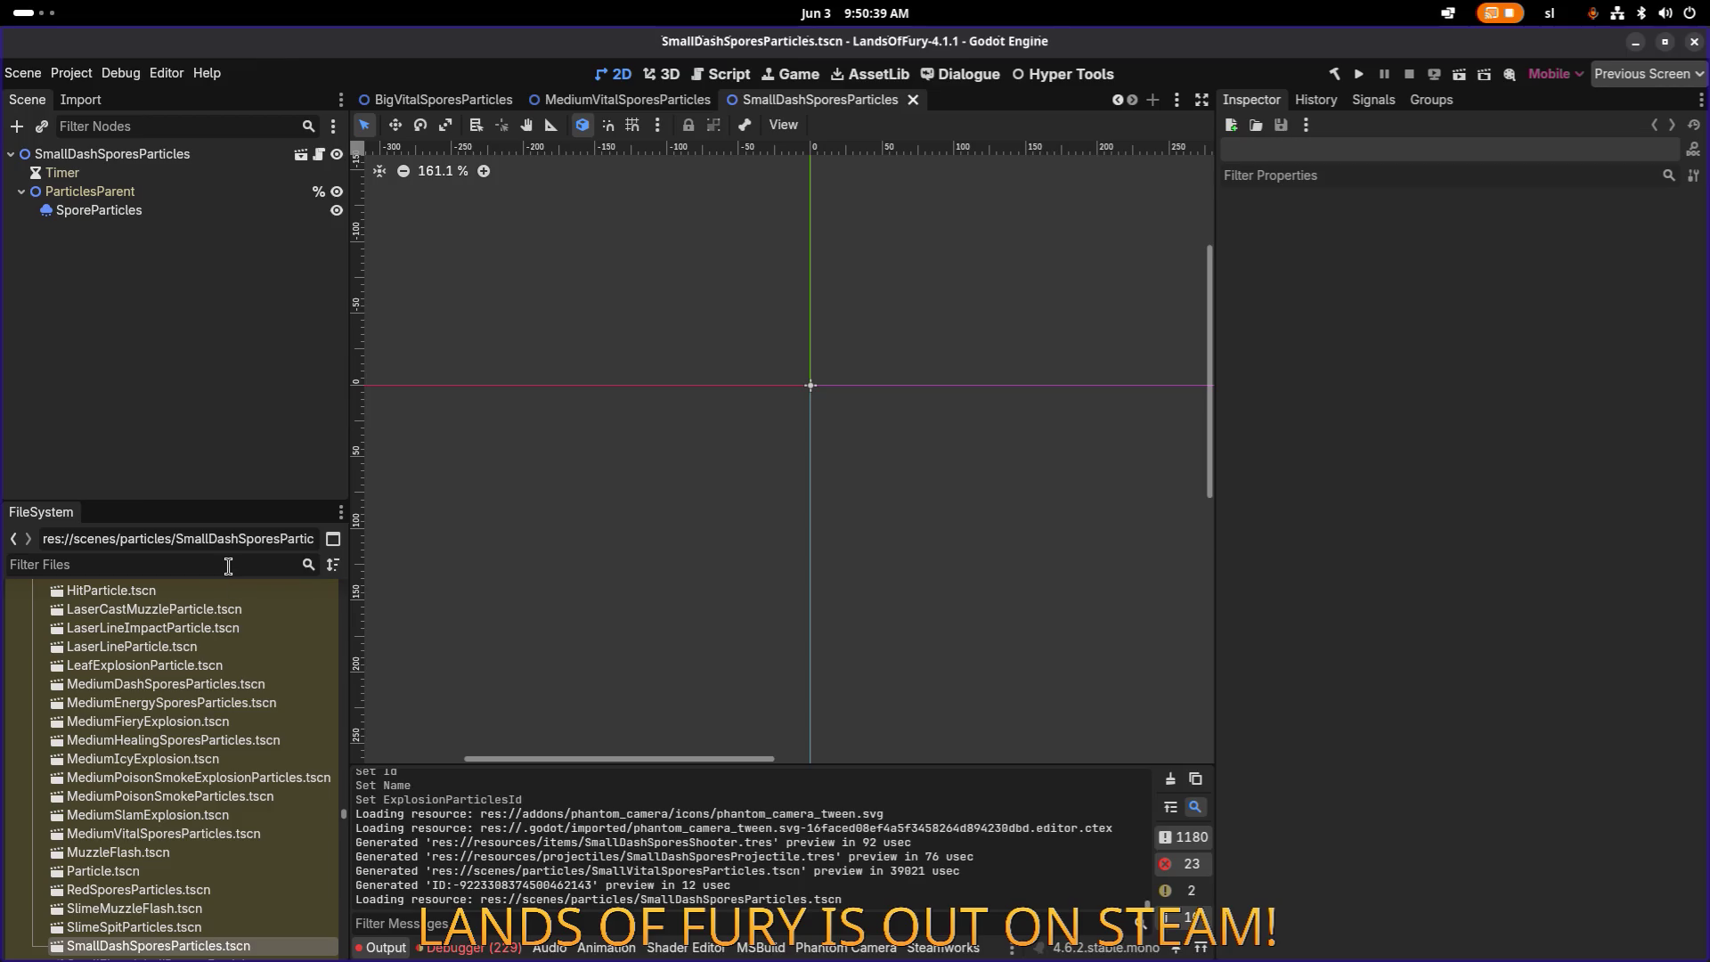
{"action": "type", "text": "spores"}
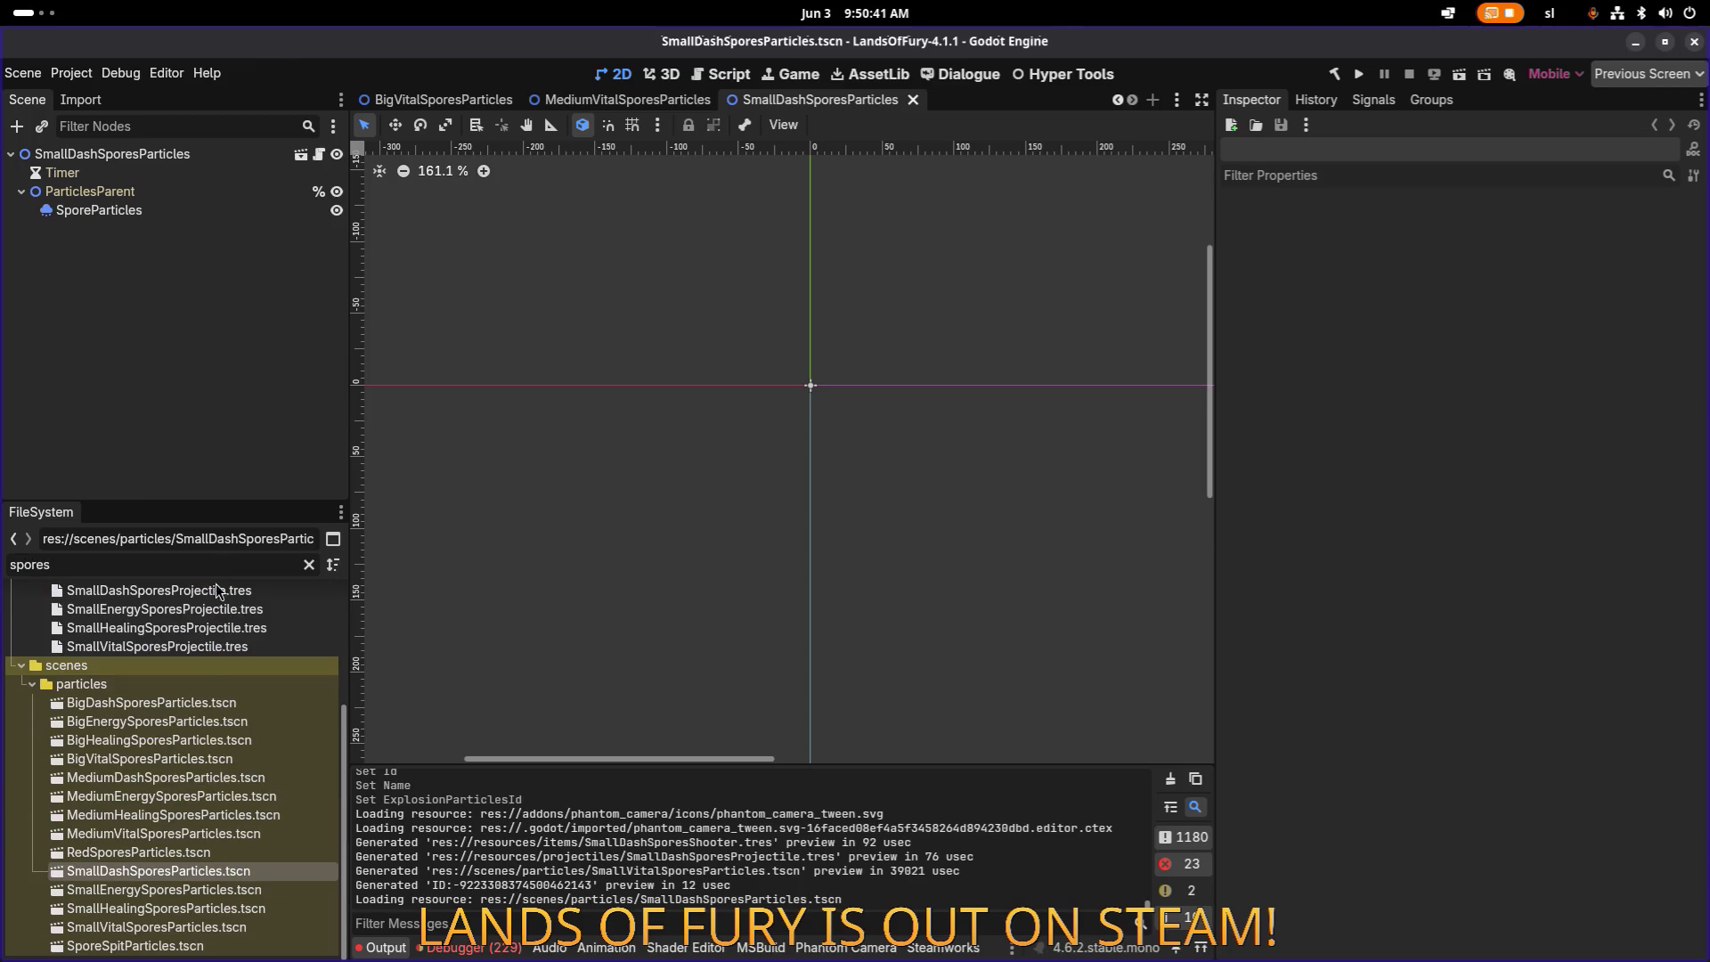
{"action": "scroll", "coordinate": [212, 677], "scroll_direction": "up", "scroll_amount": 2}
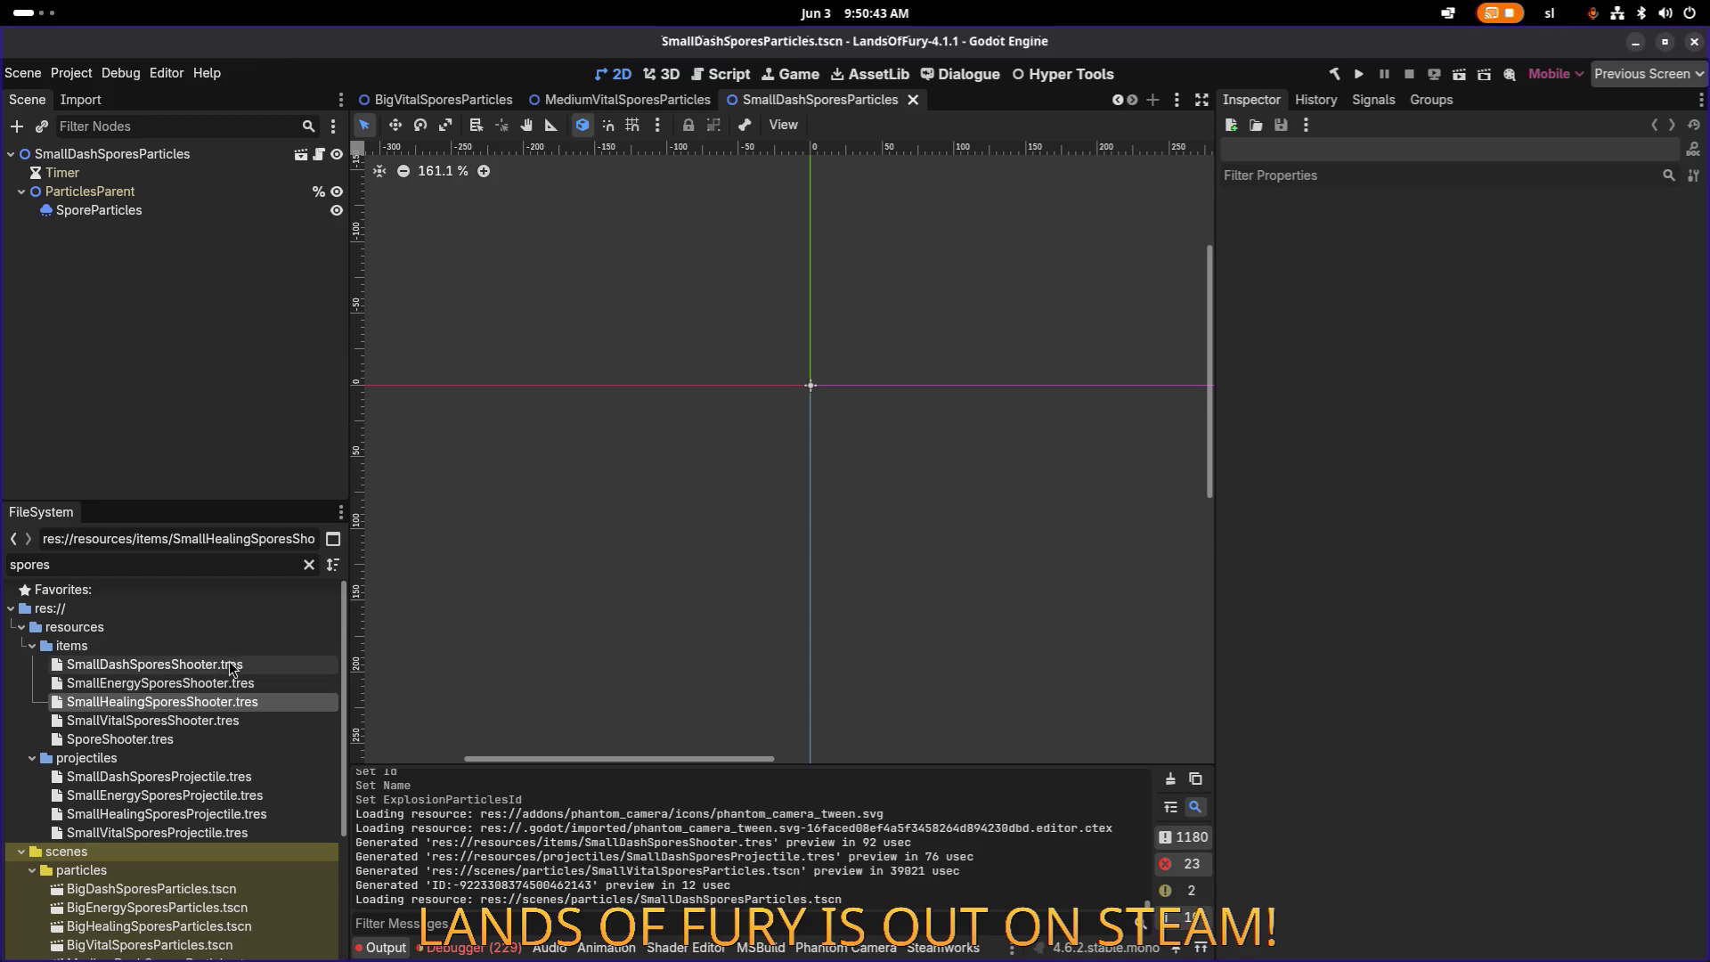
{"action": "double_click", "coordinate": [245, 664]}
Step: Quick Load SmallDashSporesProjectile into element 4's Projectile Data and save
{"action": "left_click", "coordinate": [1554, 788]}
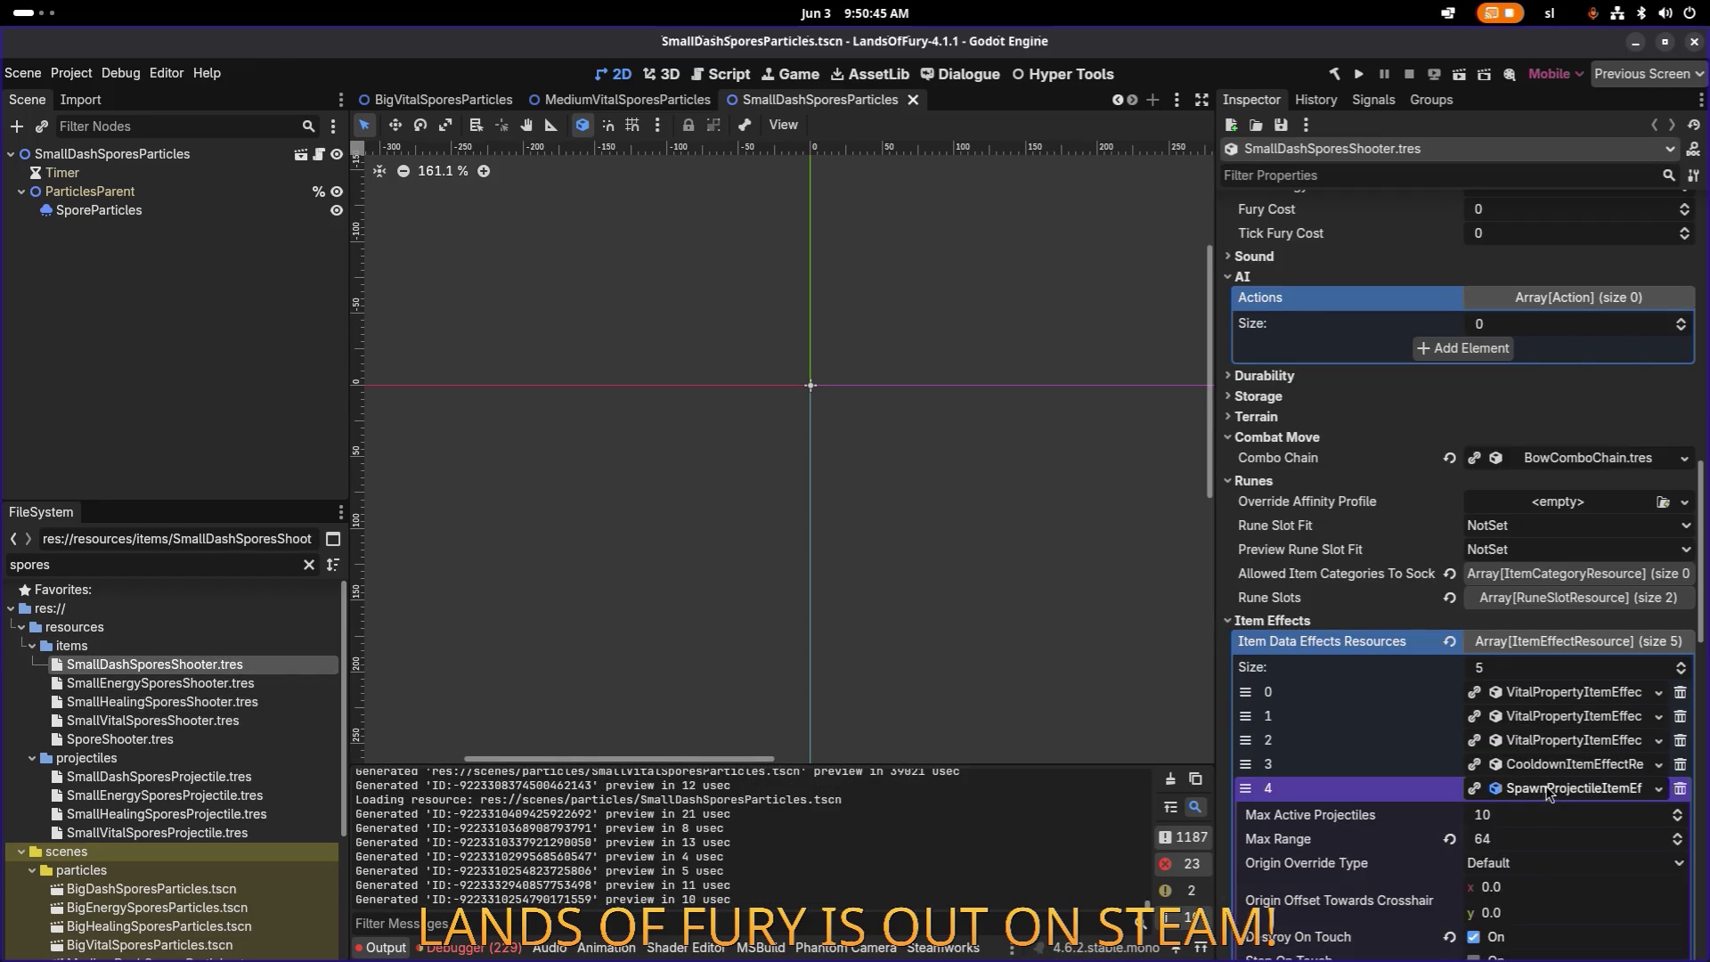
{"action": "scroll", "coordinate": [1556, 787], "scroll_direction": "down", "scroll_amount": 5}
{"action": "scroll", "coordinate": [1556, 783], "scroll_direction": "down", "scroll_amount": 4}
{"action": "scroll", "coordinate": [1601, 627], "scroll_direction": "down", "scroll_amount": 5}
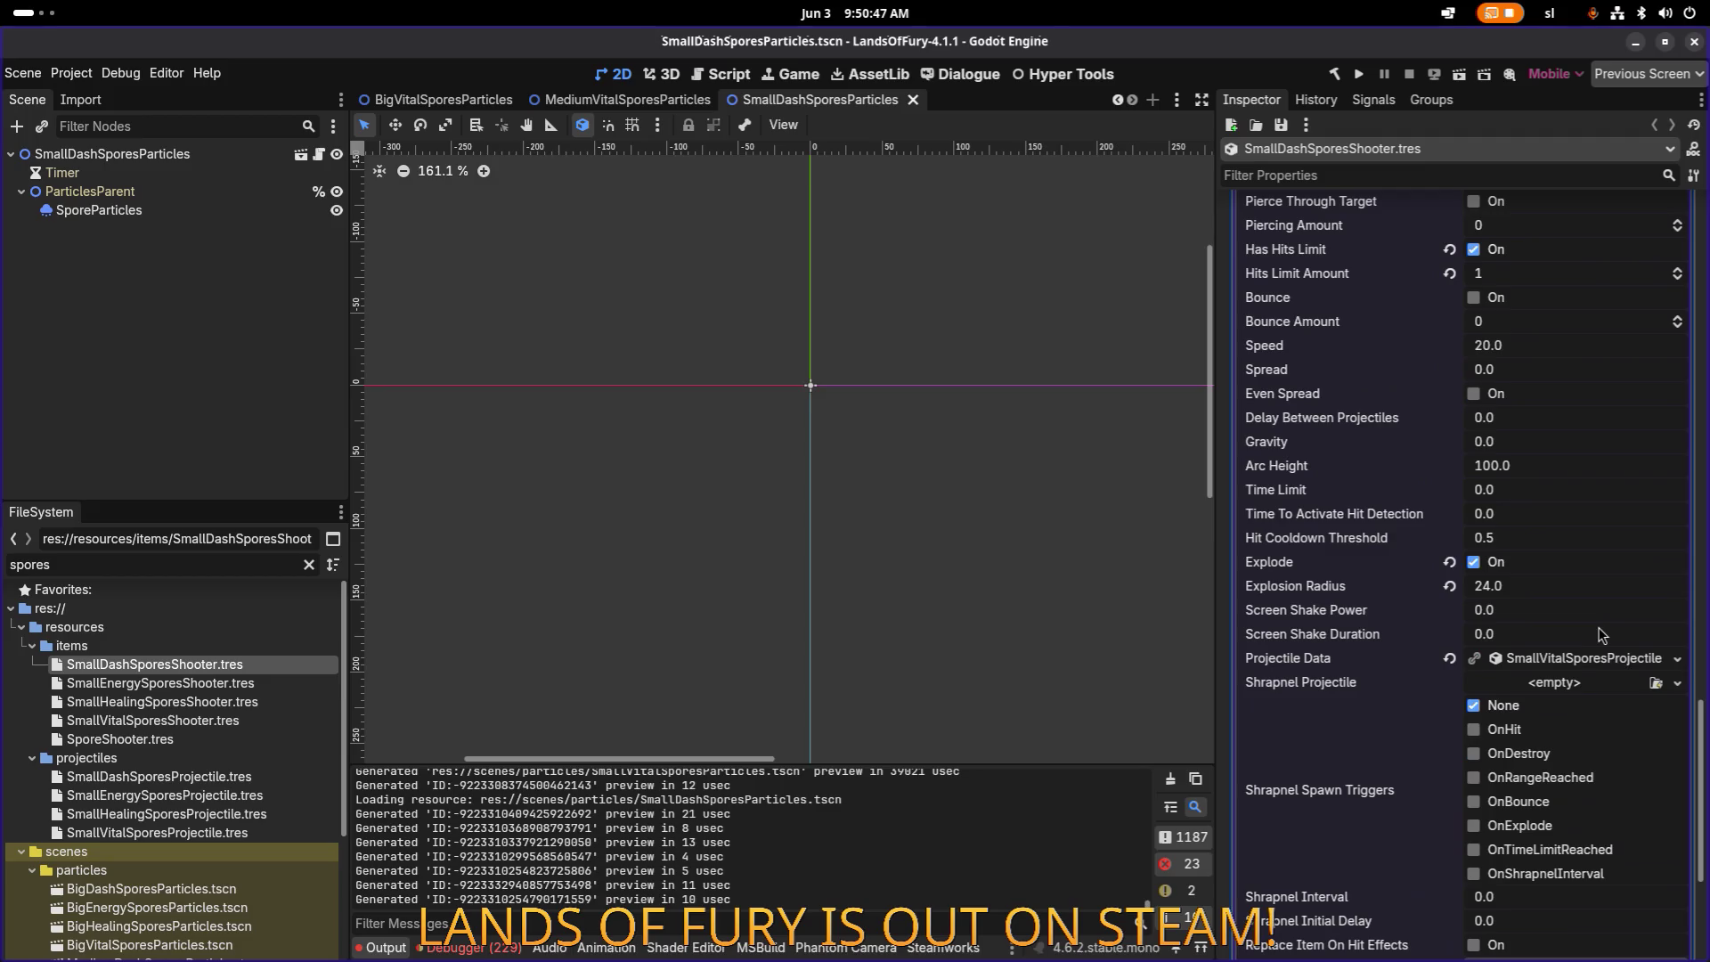
{"action": "left_click", "coordinate": [1676, 665]}
{"action": "left_click", "coordinate": [1579, 729]}
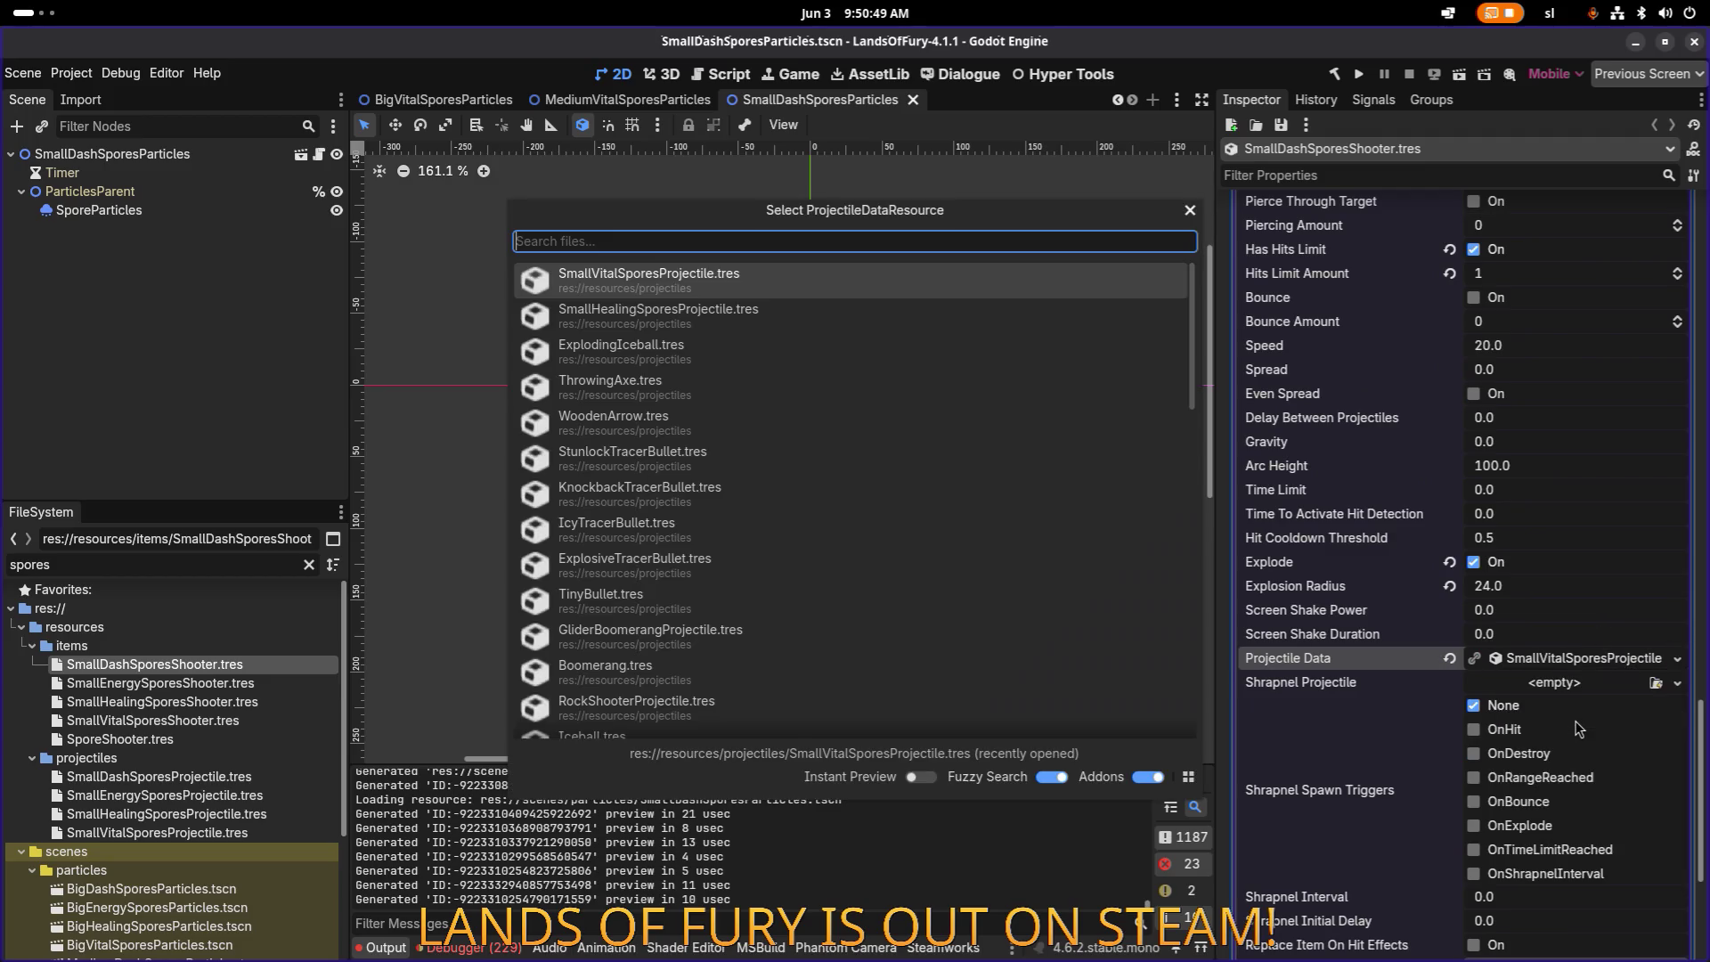
{"action": "type", "text": "smallda"}
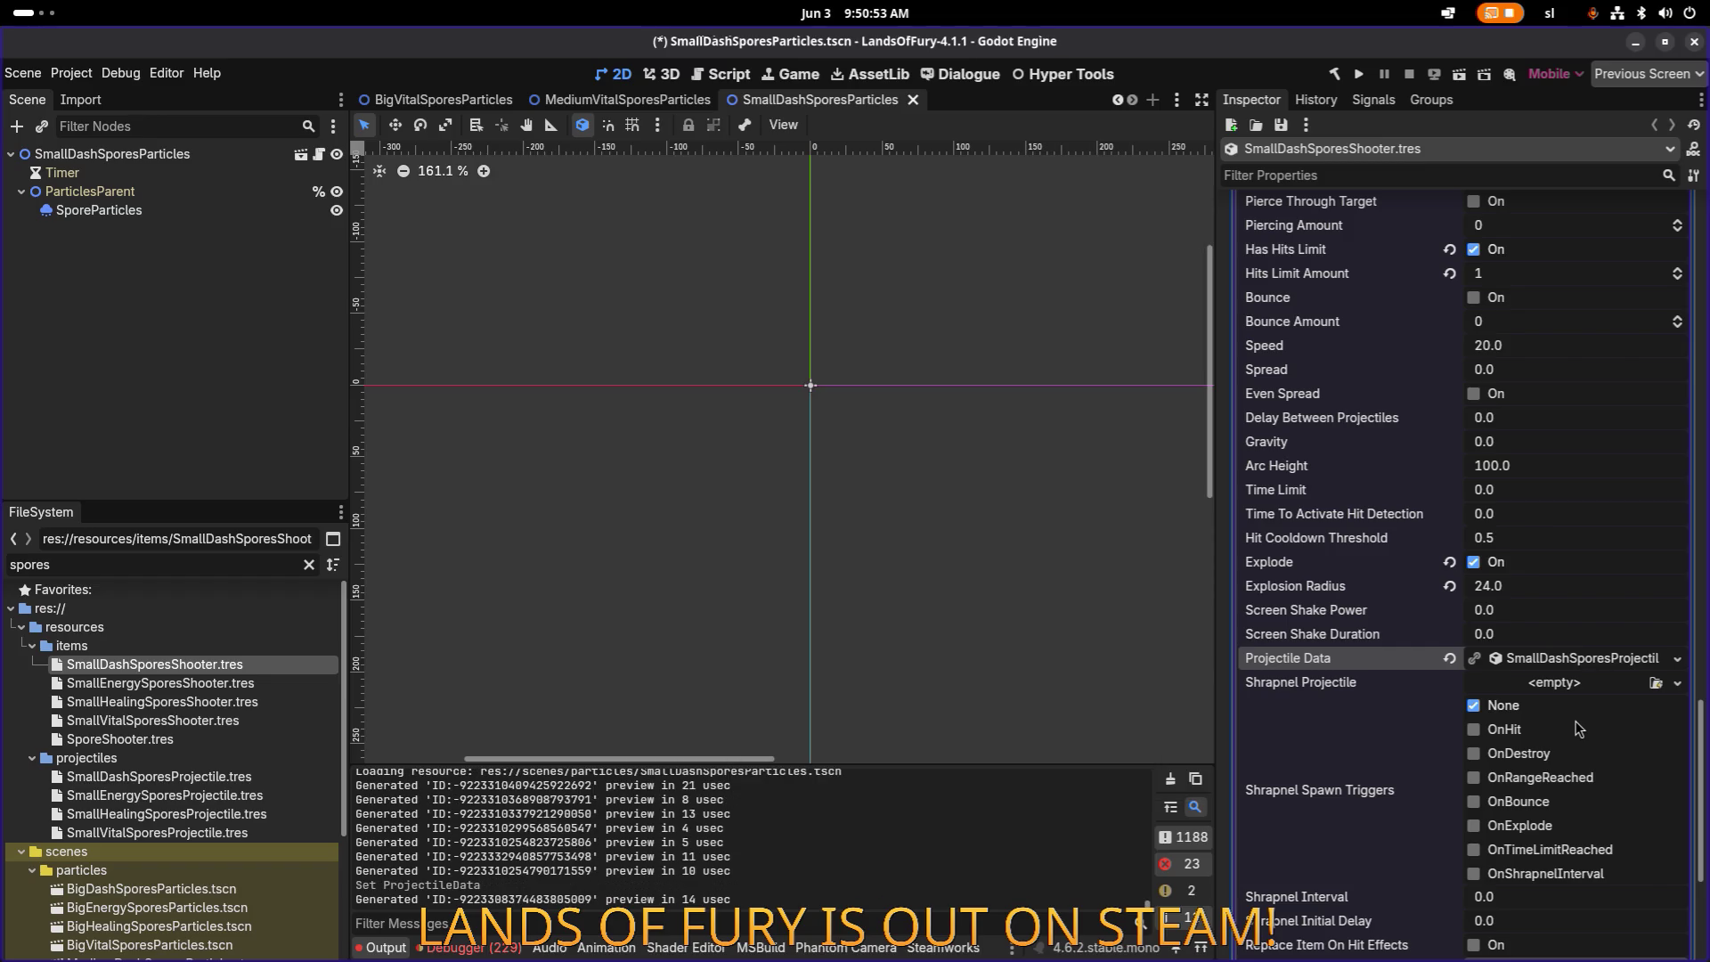
{"action": "key", "text": "ctrl+s"}
{"action": "scroll", "coordinate": [1543, 637], "scroll_direction": "up", "scroll_amount": 10}
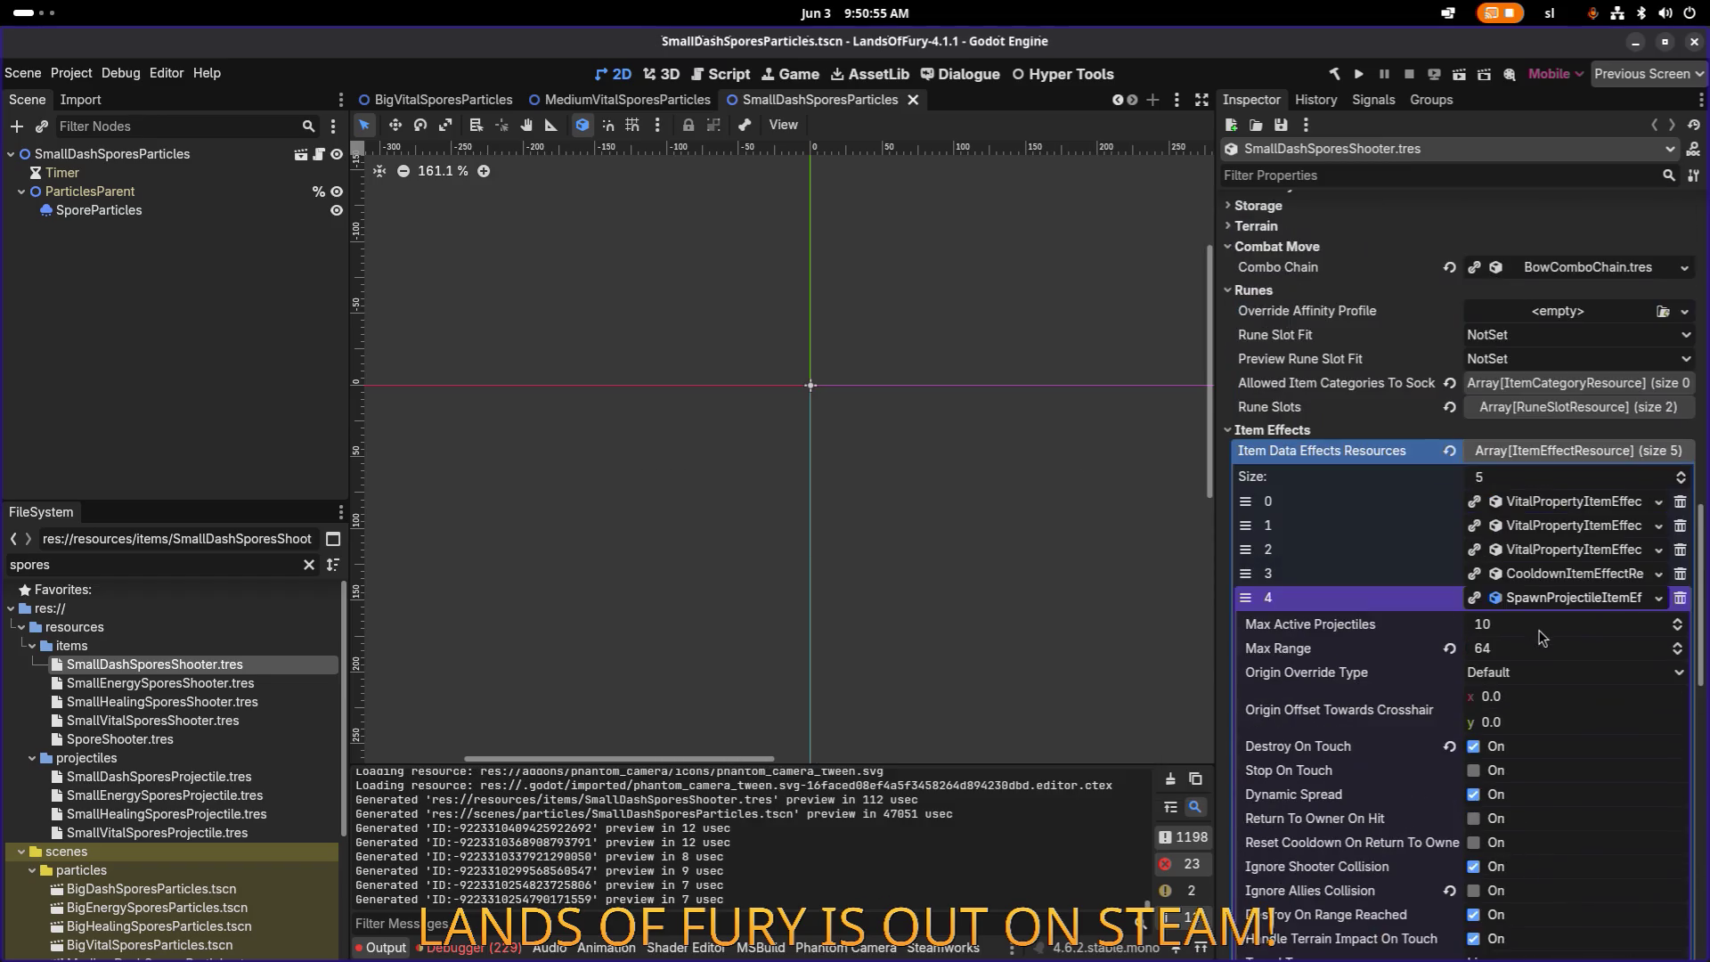
Step: Set the DashCharge vital property effect's amount to 2.0 and save
{"action": "left_click", "coordinate": [1579, 558]}
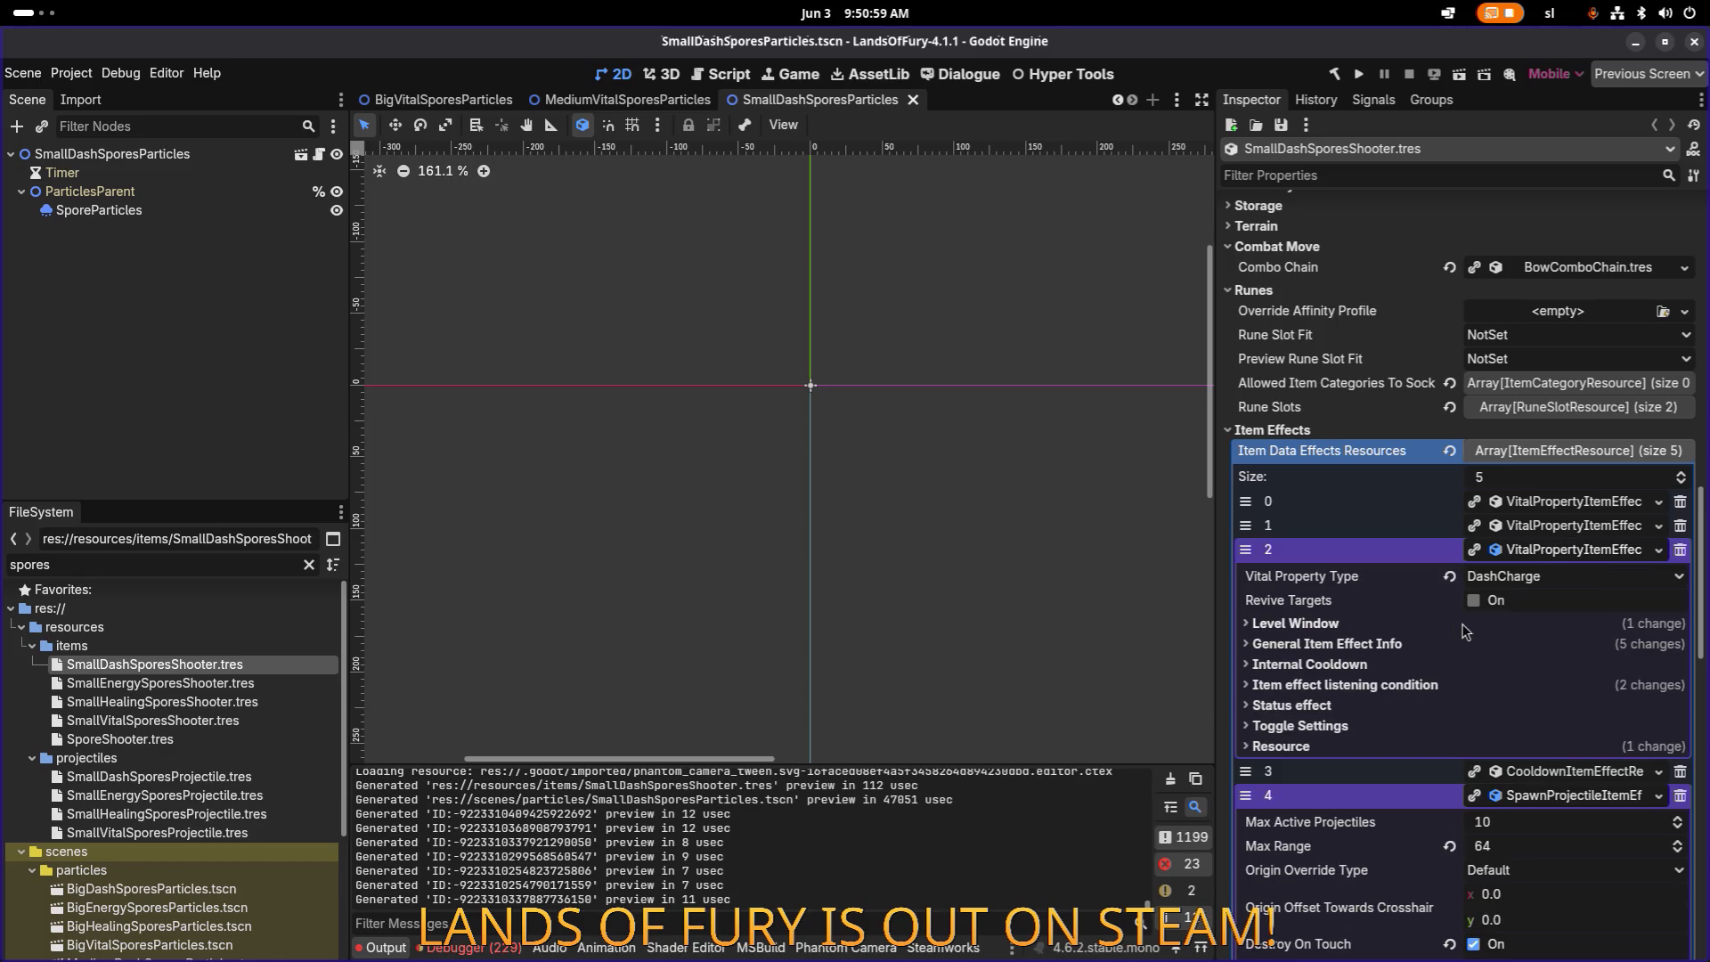
{"action": "left_click", "coordinate": [1430, 644]}
{"action": "left_click", "coordinate": [1543, 746]}
{"action": "type", "text": "2"}
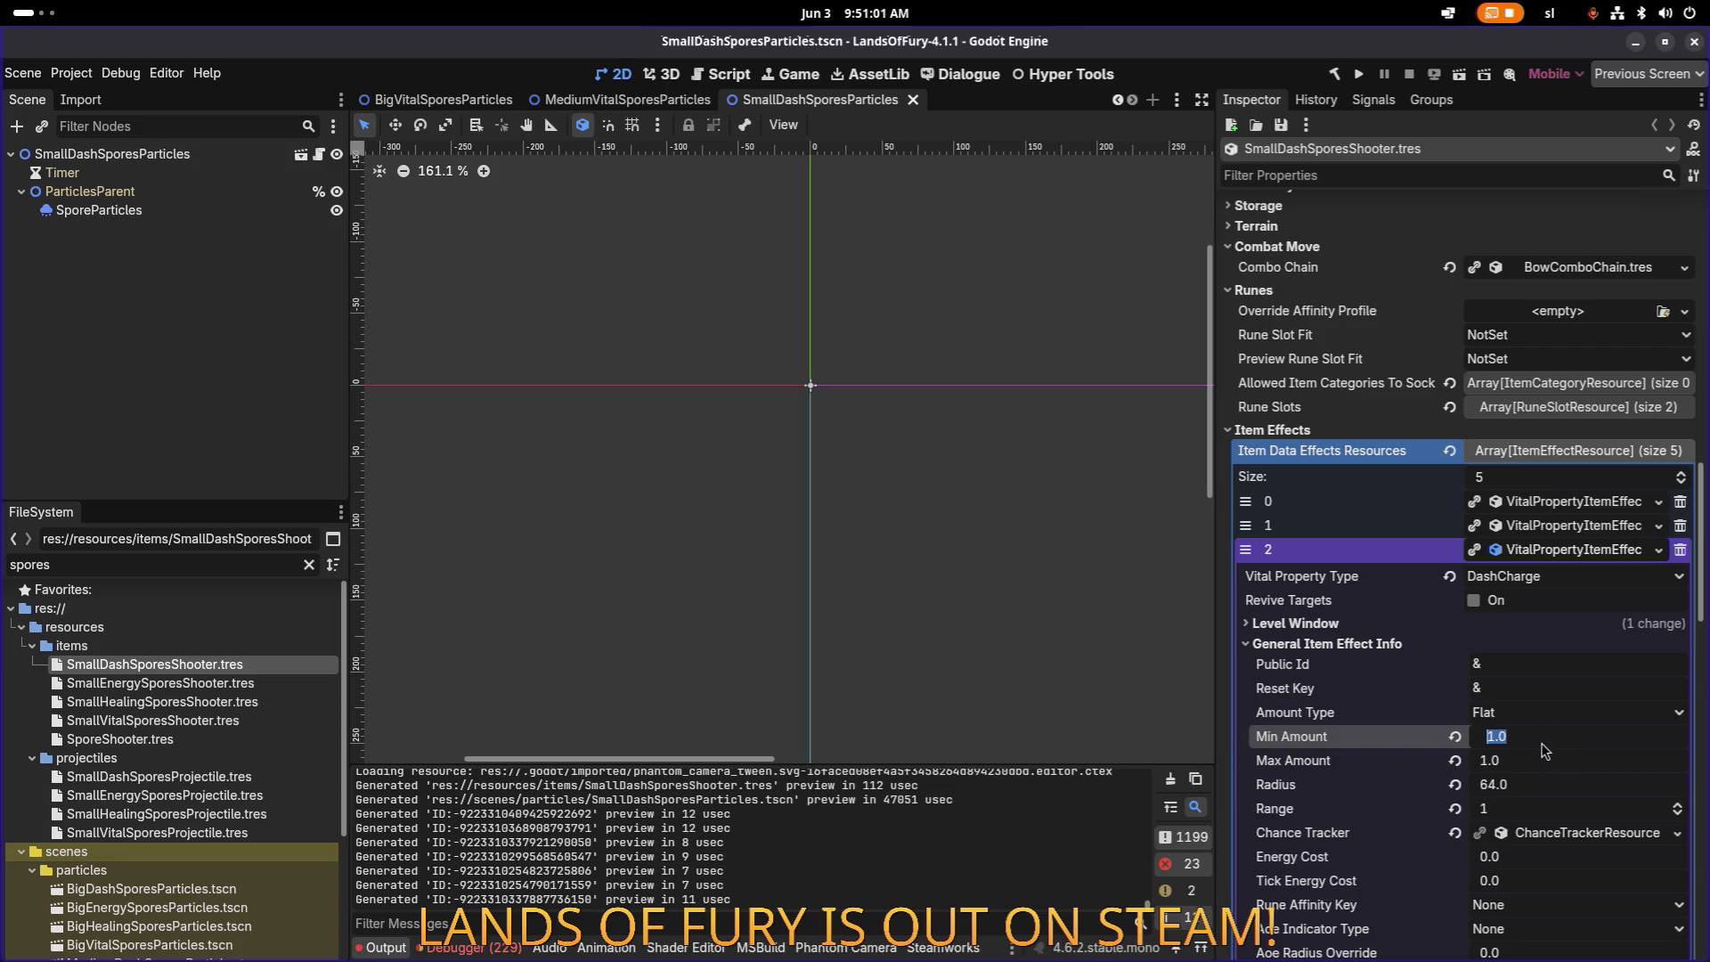
{"action": "key", "text": "Tab"}
{"action": "key", "text": "ctrl+s"}
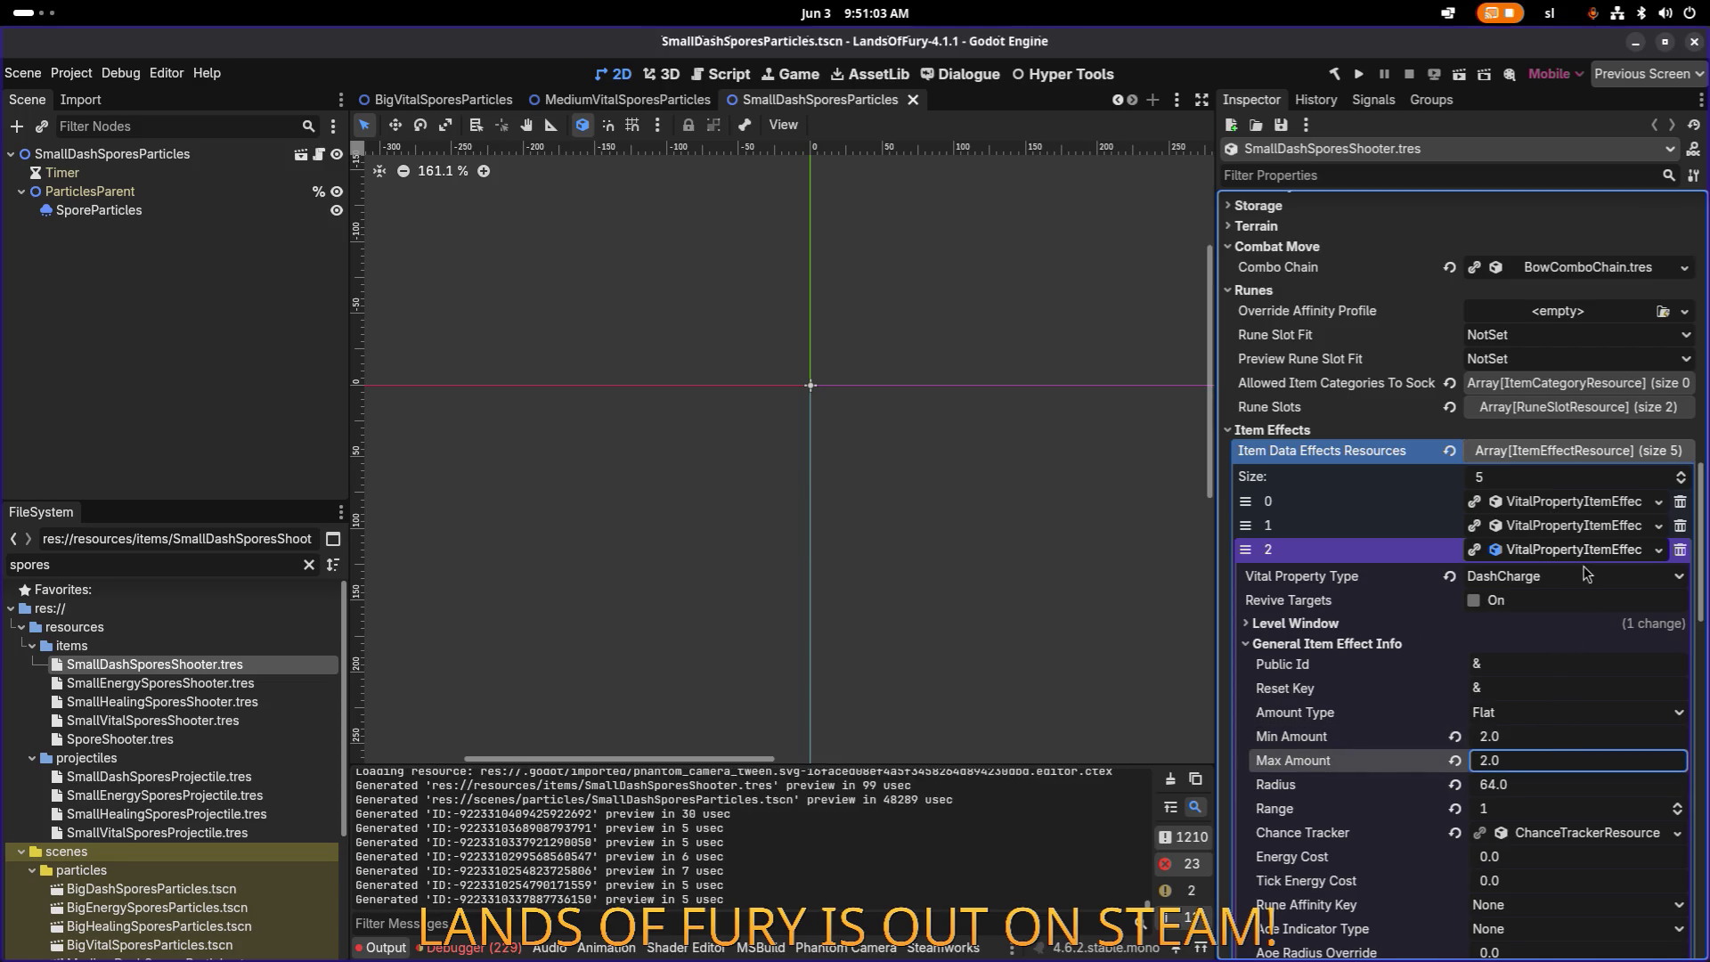
{"action": "left_click", "coordinate": [1581, 554]}
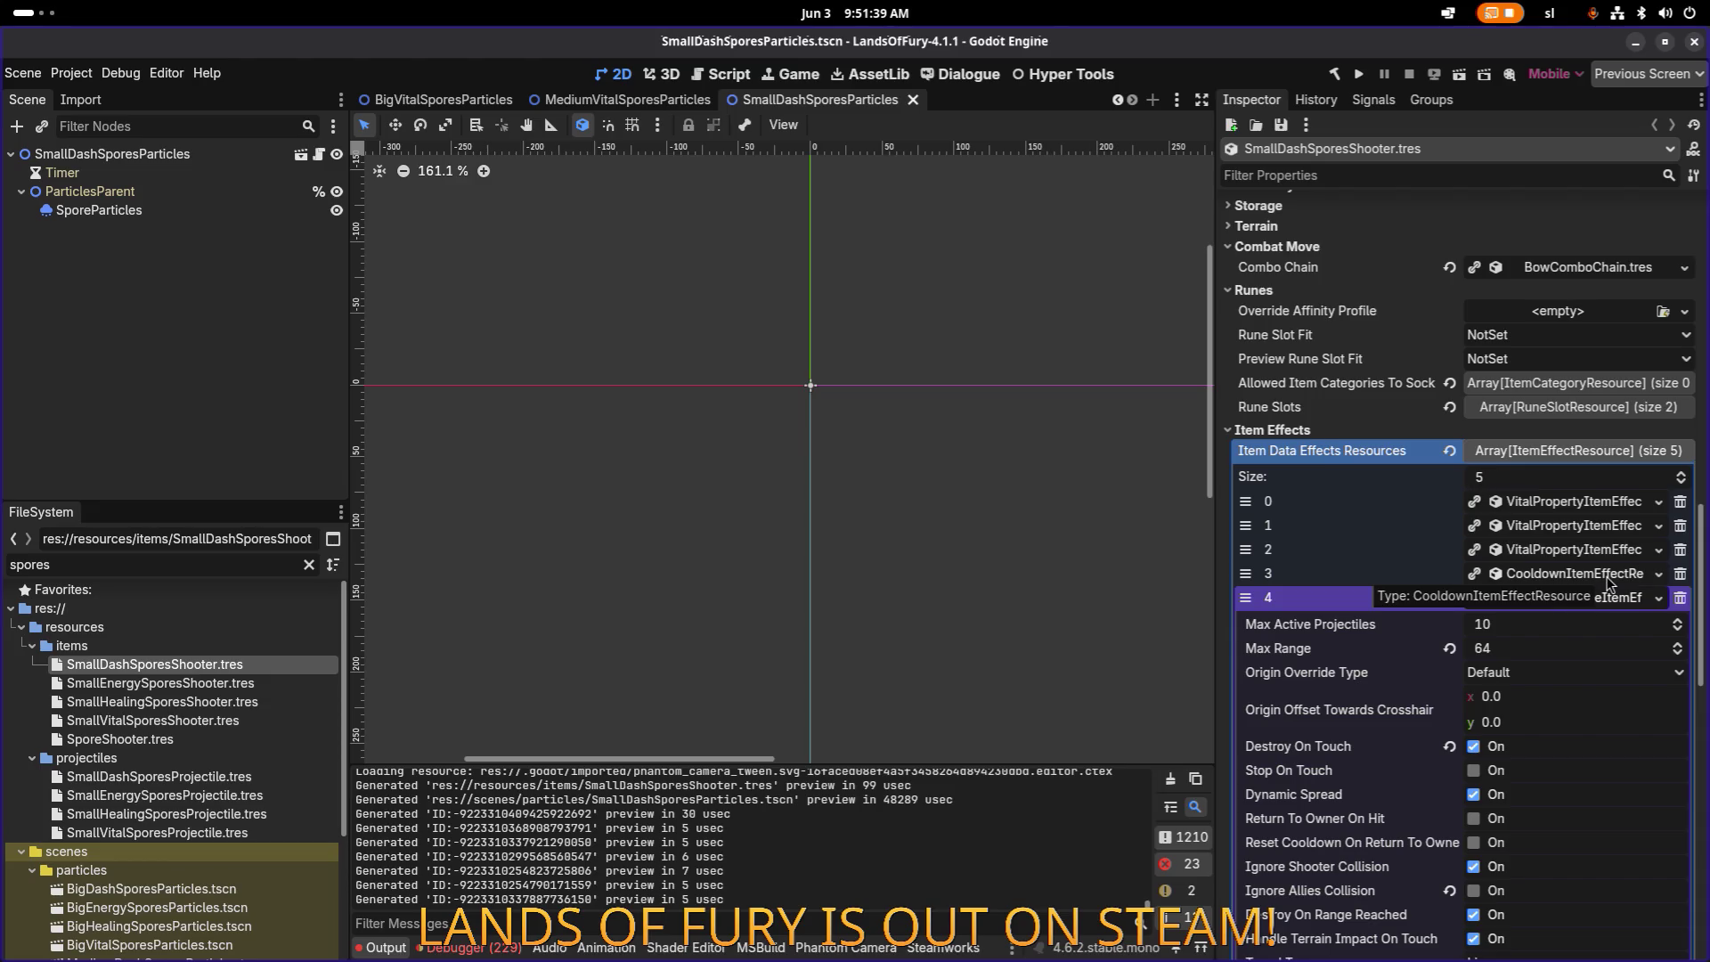
Step: Delete two VitalPropertyItemEffect elements, leaving three item effects, and save
{"action": "left_click", "coordinate": [1585, 601]}
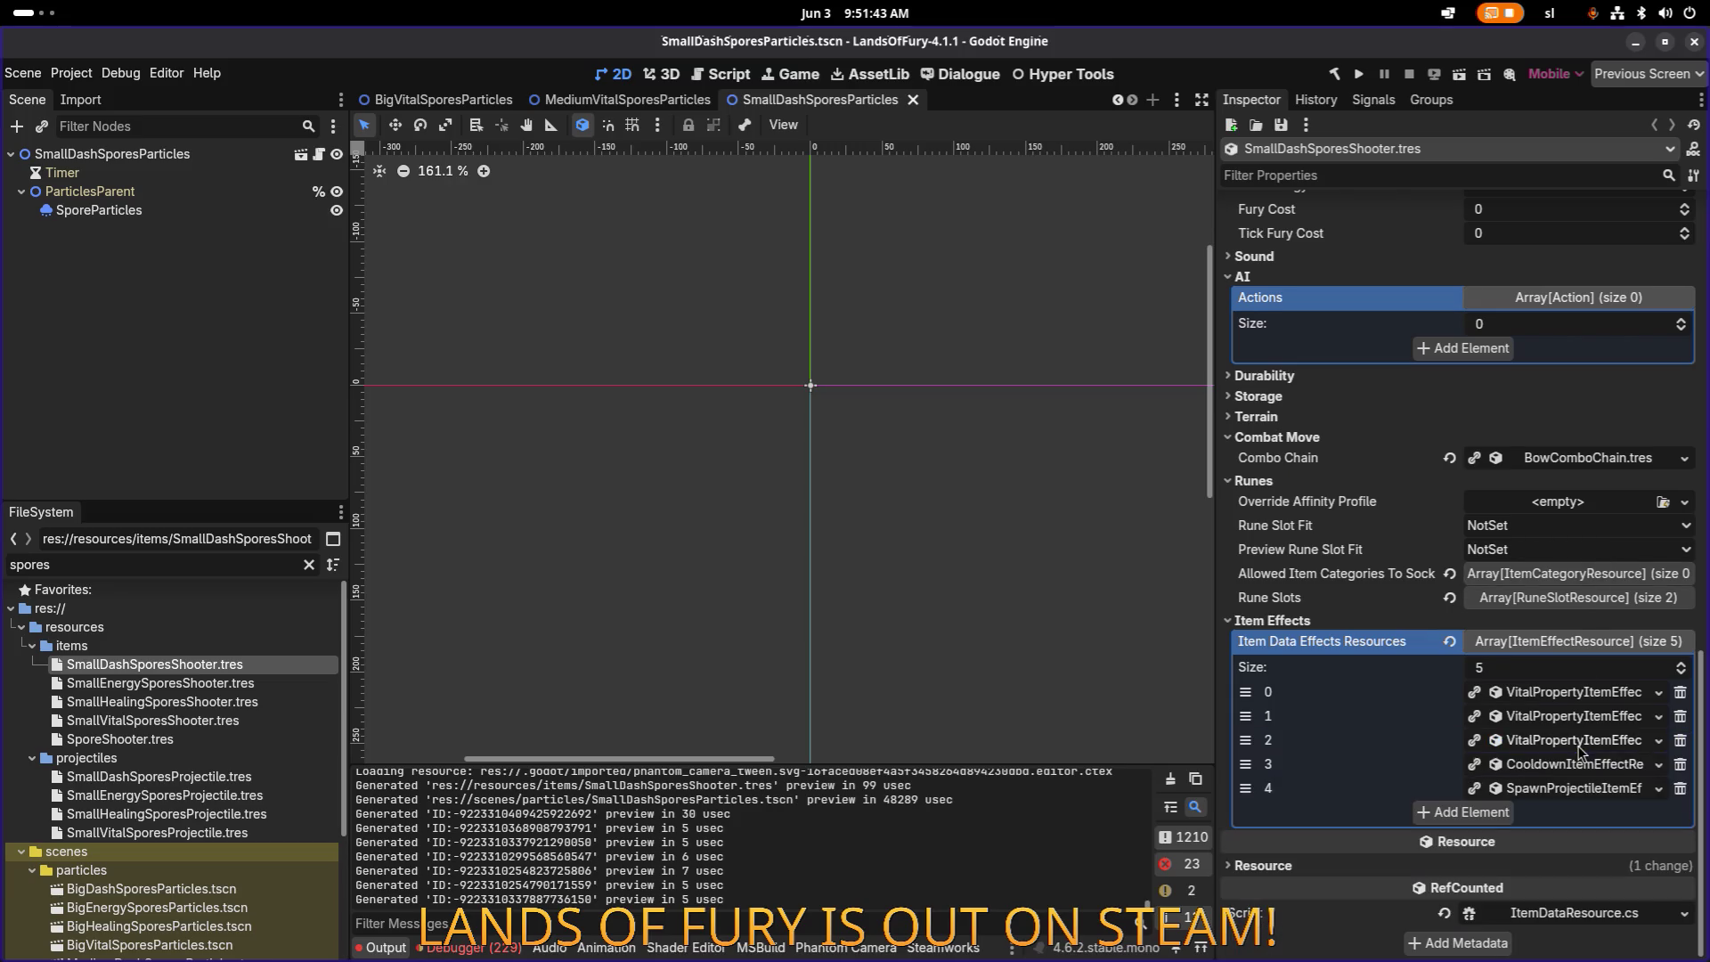
{"action": "left_click", "coordinate": [1680, 695]}
{"action": "left_click", "coordinate": [1680, 716]}
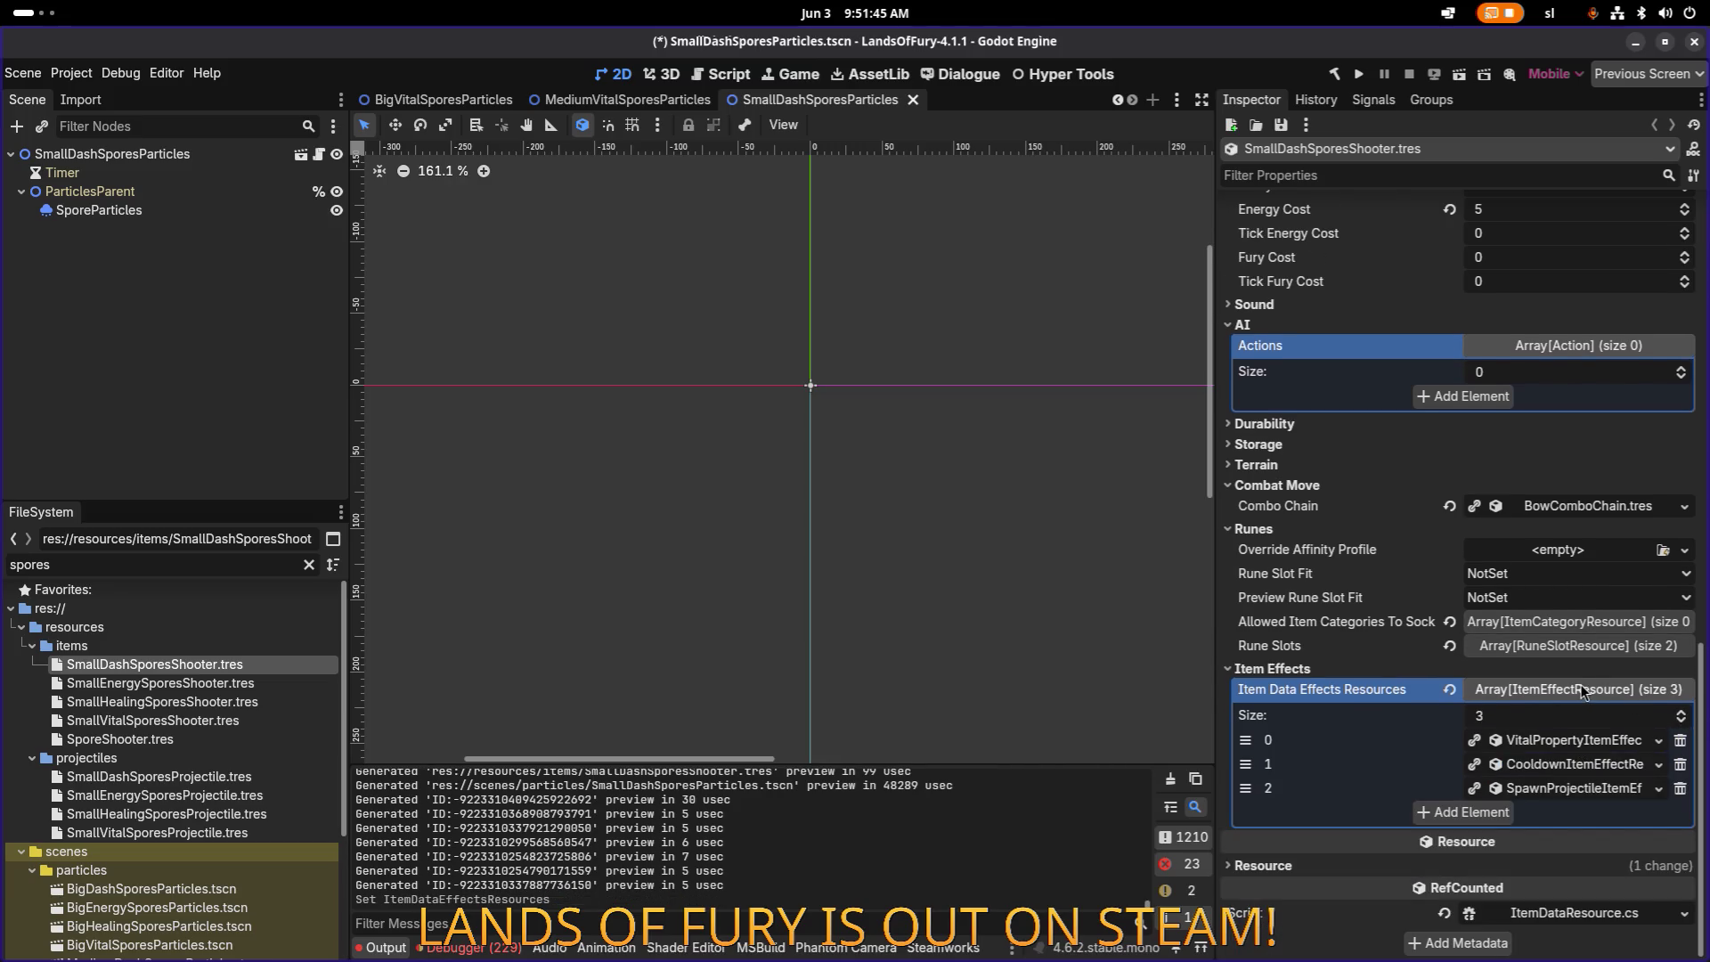
{"action": "key", "text": "ctrl+s"}
{"action": "left_click", "coordinate": [227, 155]}
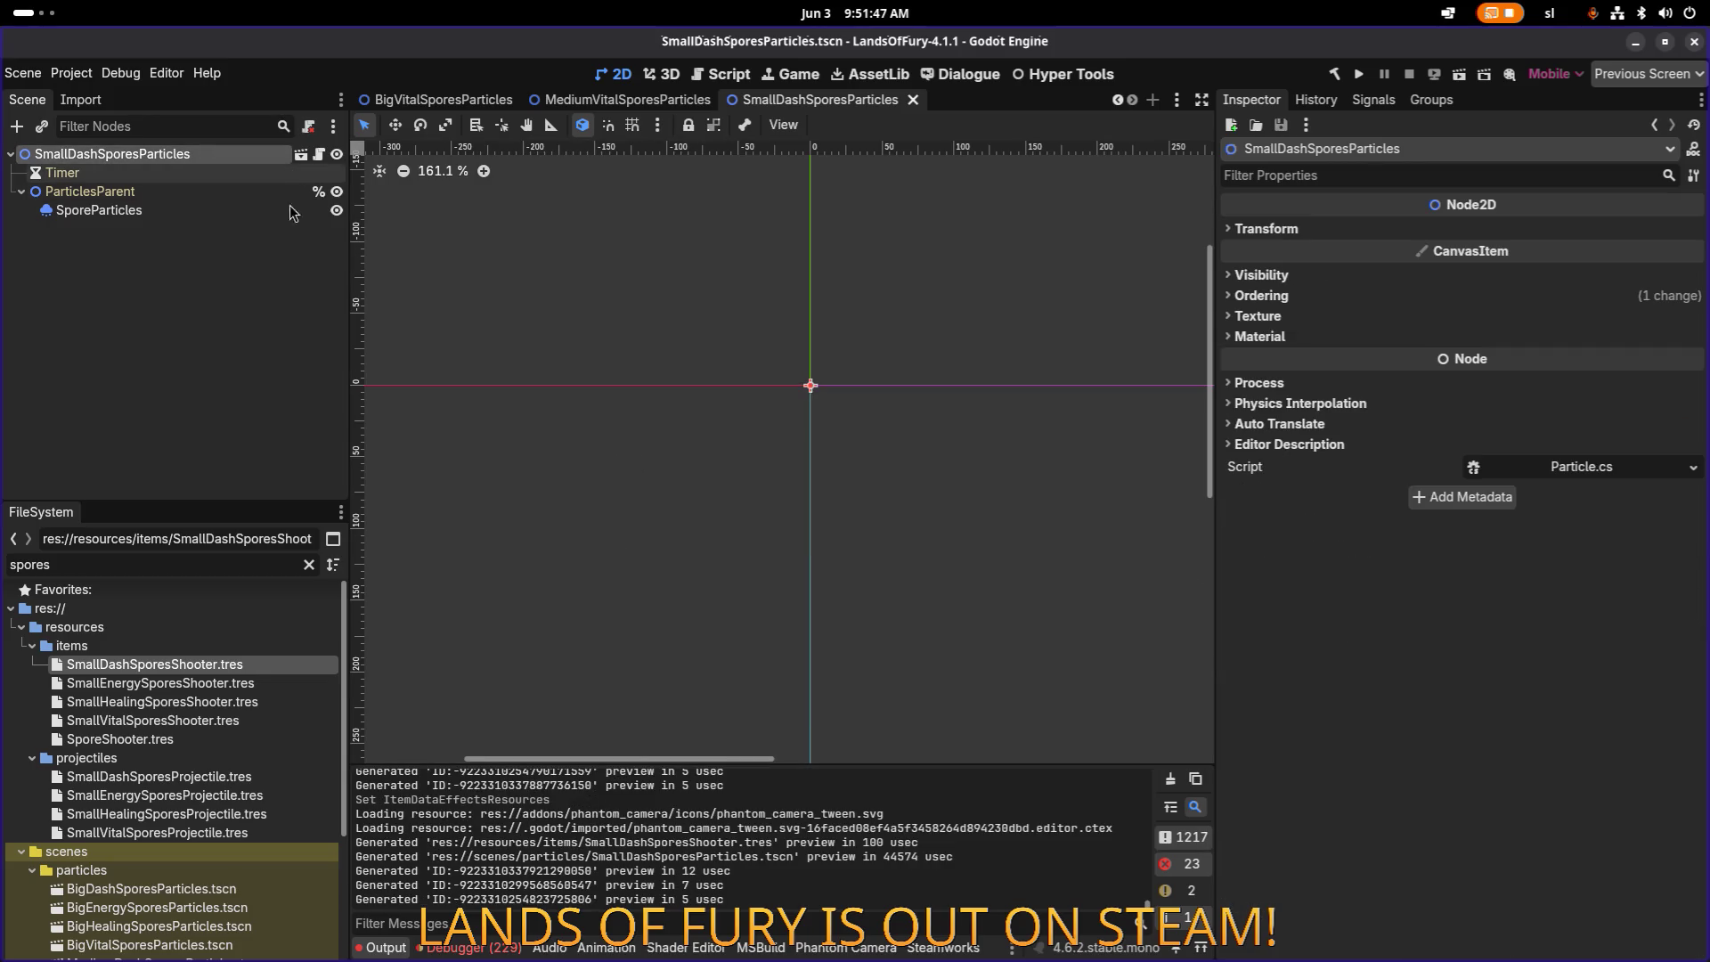
Step: Filter the FileSystem dock by 'yellow' to list the Yellow mushroom scenes
{"action": "key", "text": "ctrl+a"}
{"action": "type", "text": "smally"}
{"action": "key", "text": "ctrl+a"}
{"action": "type", "text": "yellow"}
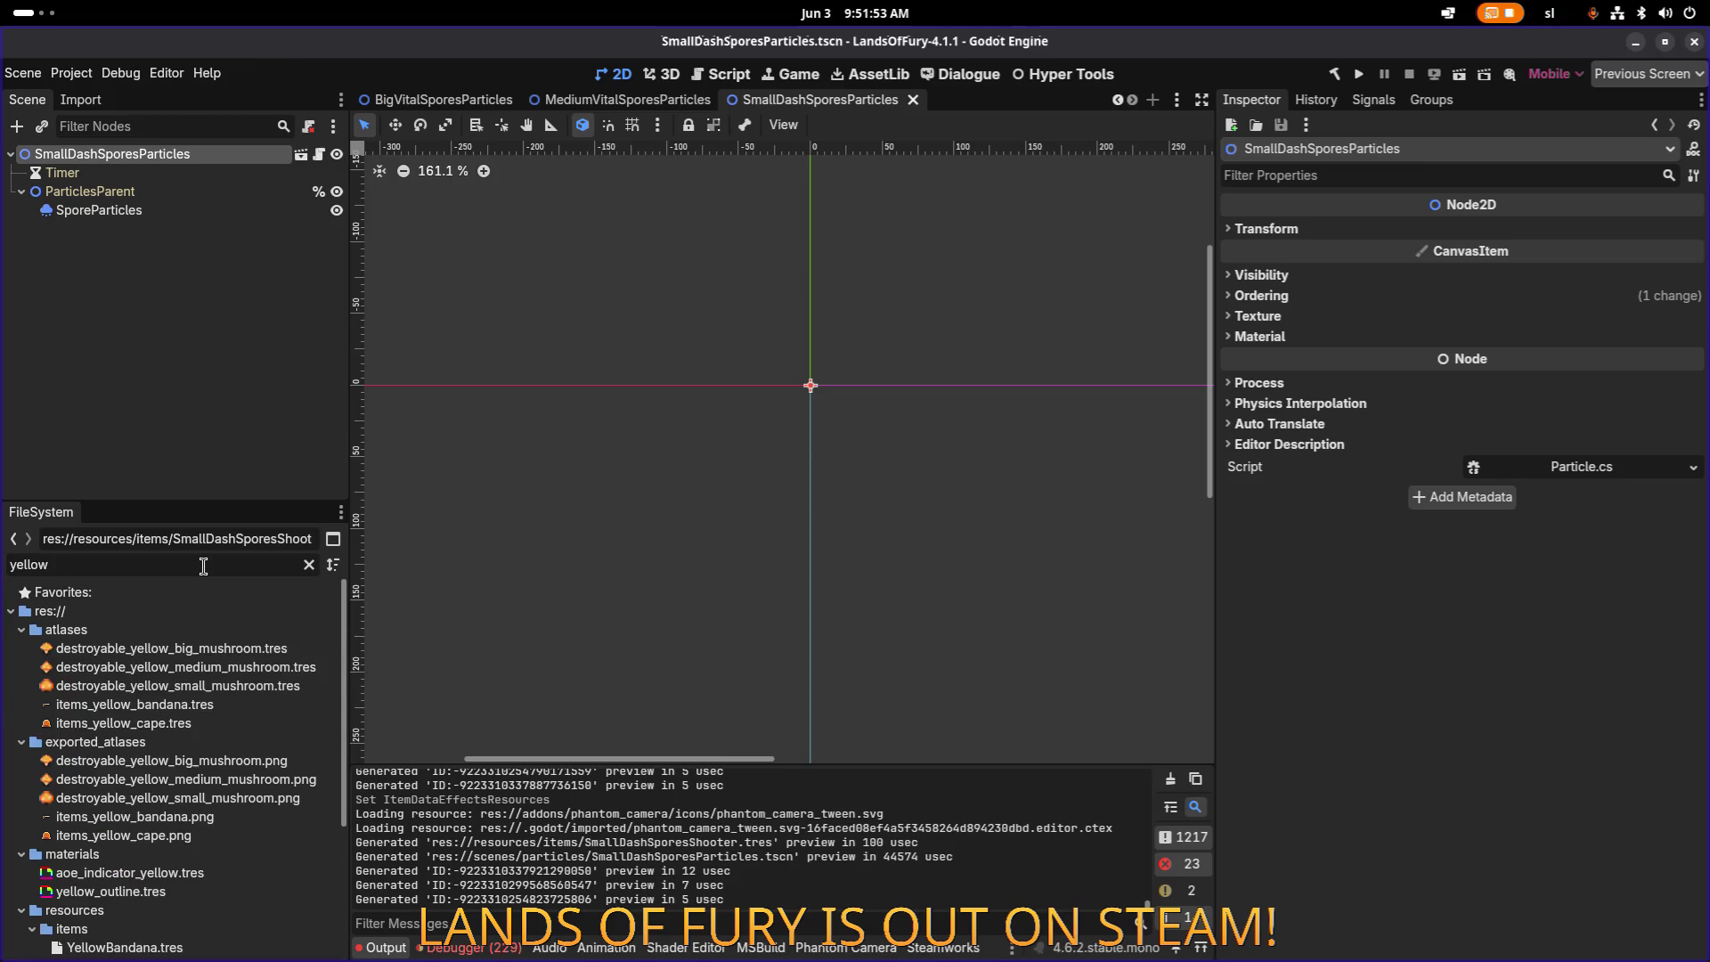
{"action": "scroll", "coordinate": [222, 801], "scroll_direction": "down", "scroll_amount": 5}
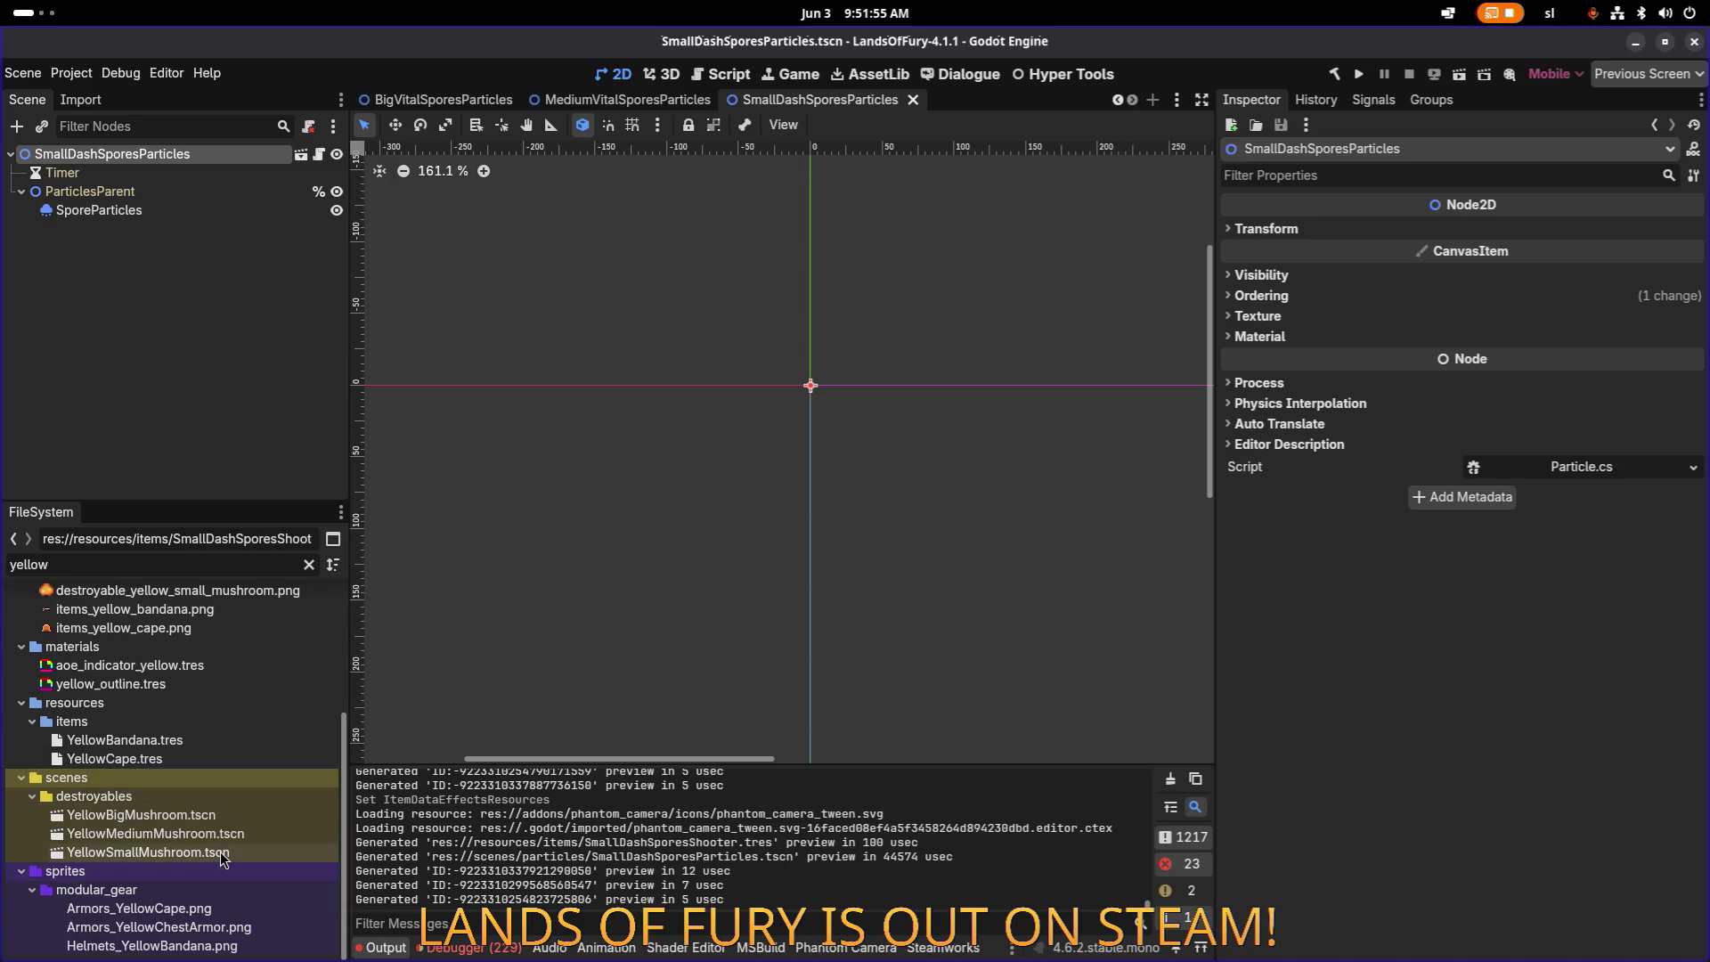
Step: Open YellowSmallMushroom.tscn from the filtered results
{"action": "left_click", "coordinate": [234, 818]}
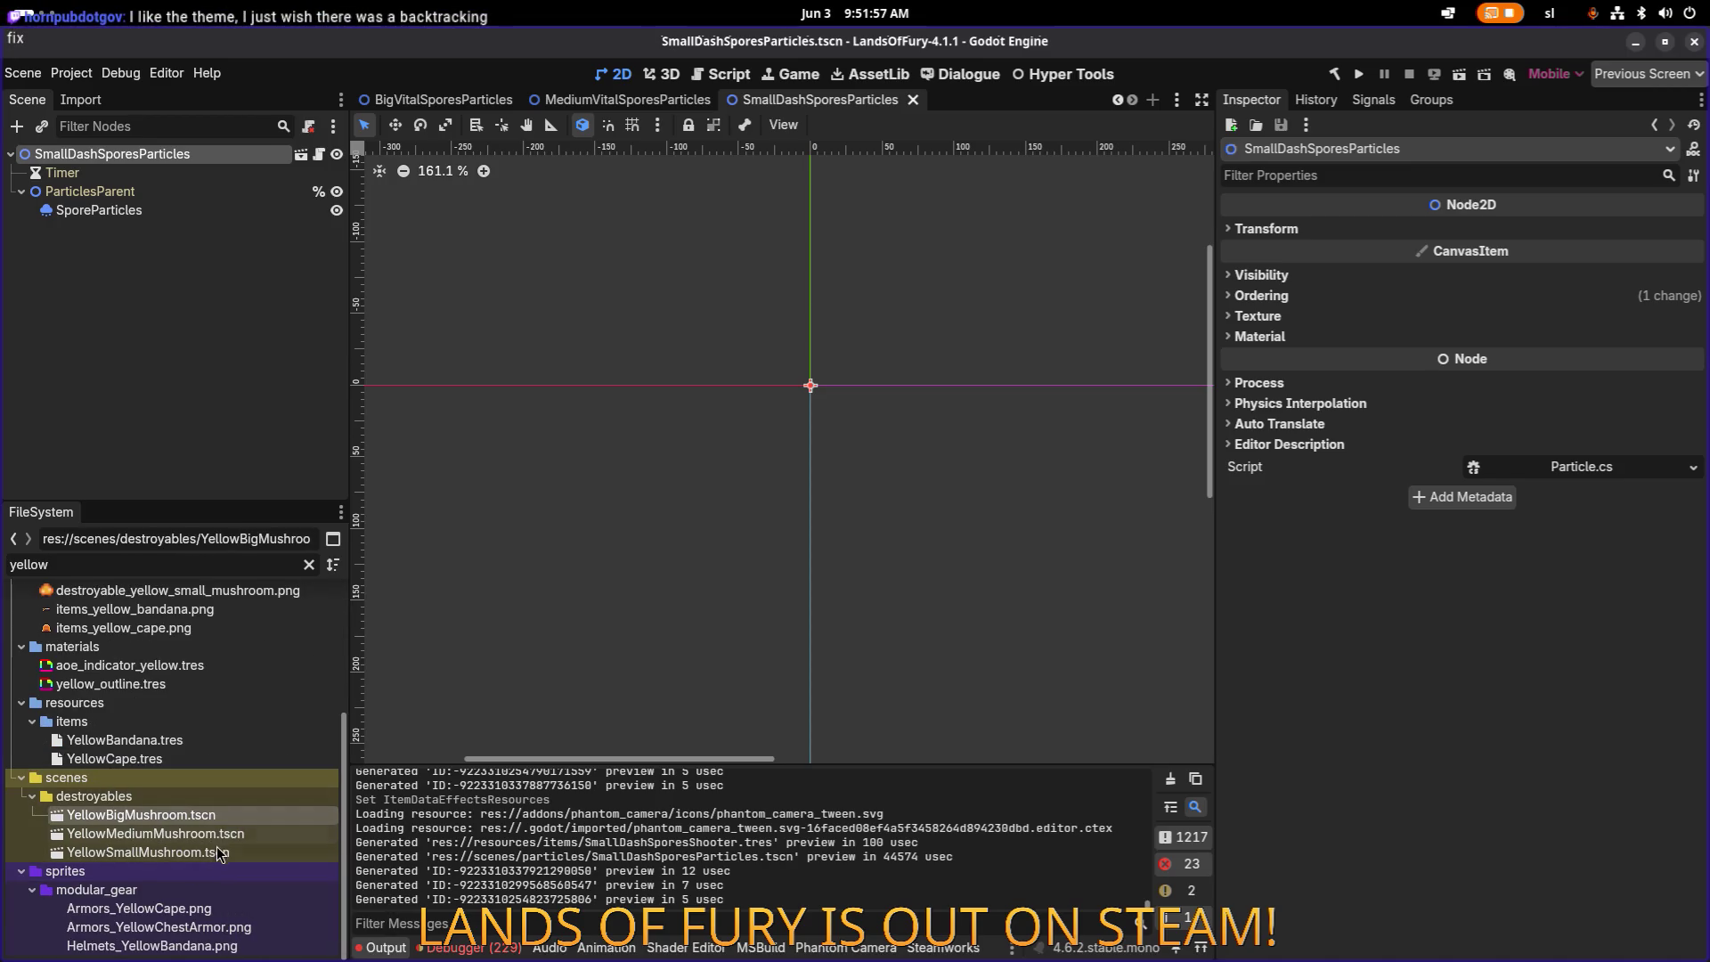
{"action": "left_click", "coordinate": [223, 836]}
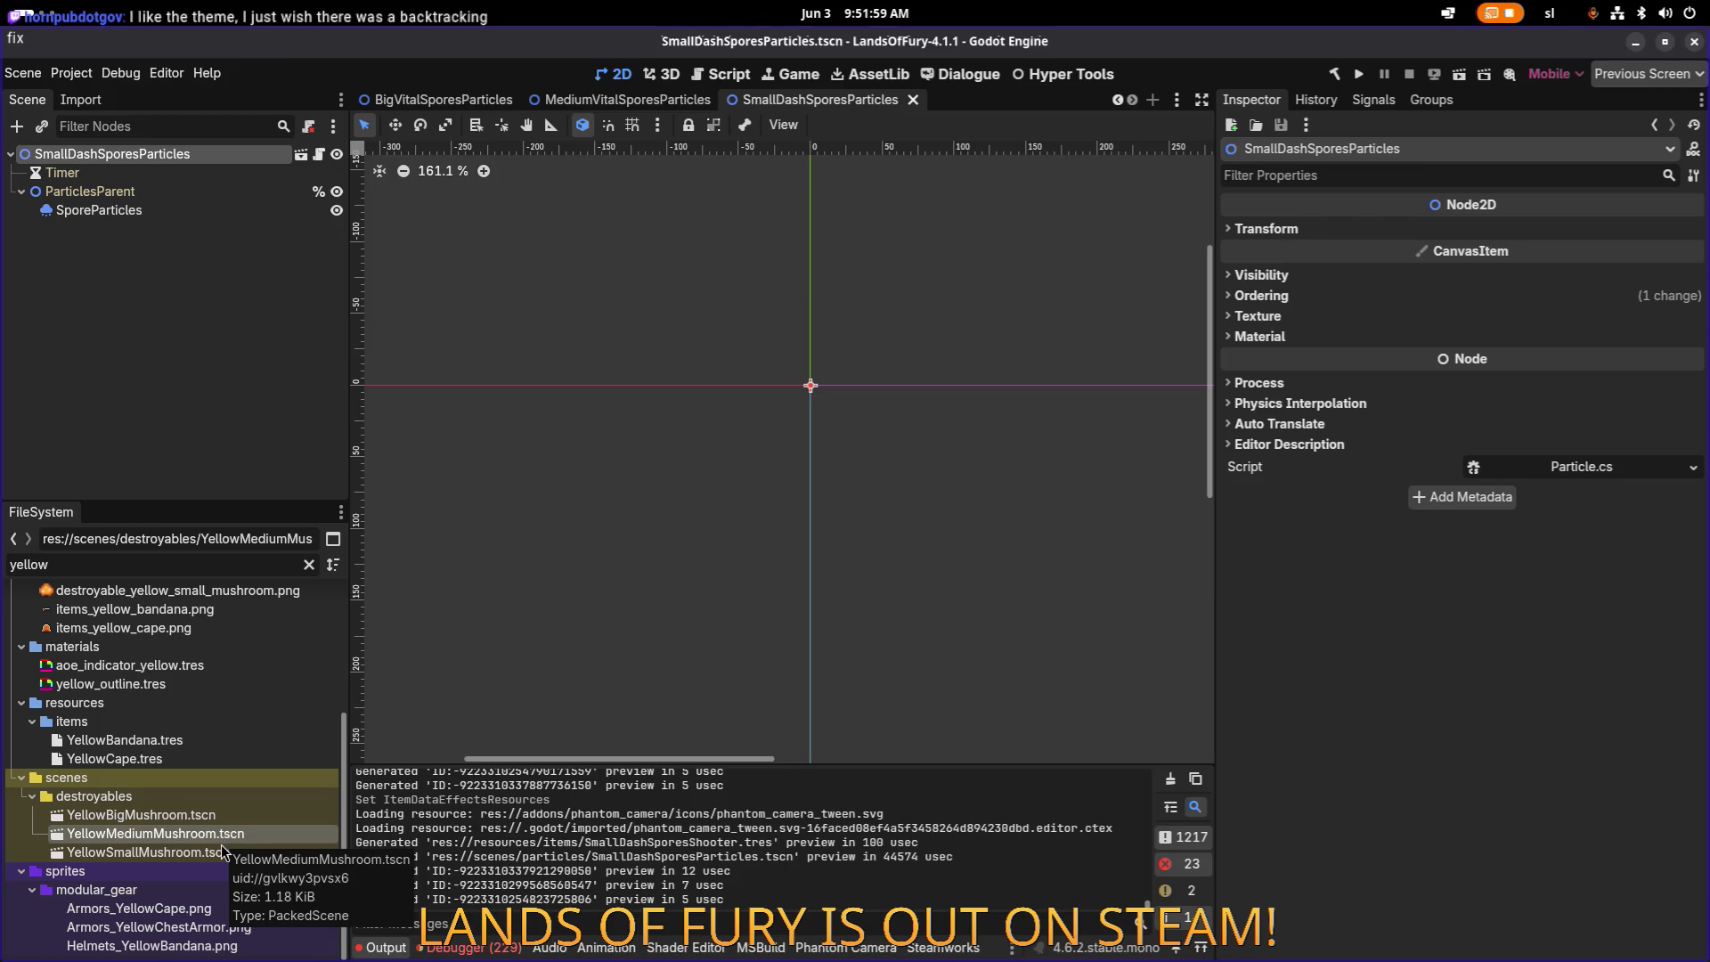
{"action": "left_click", "coordinate": [216, 855]}
{"action": "left_click", "coordinate": [220, 836]}
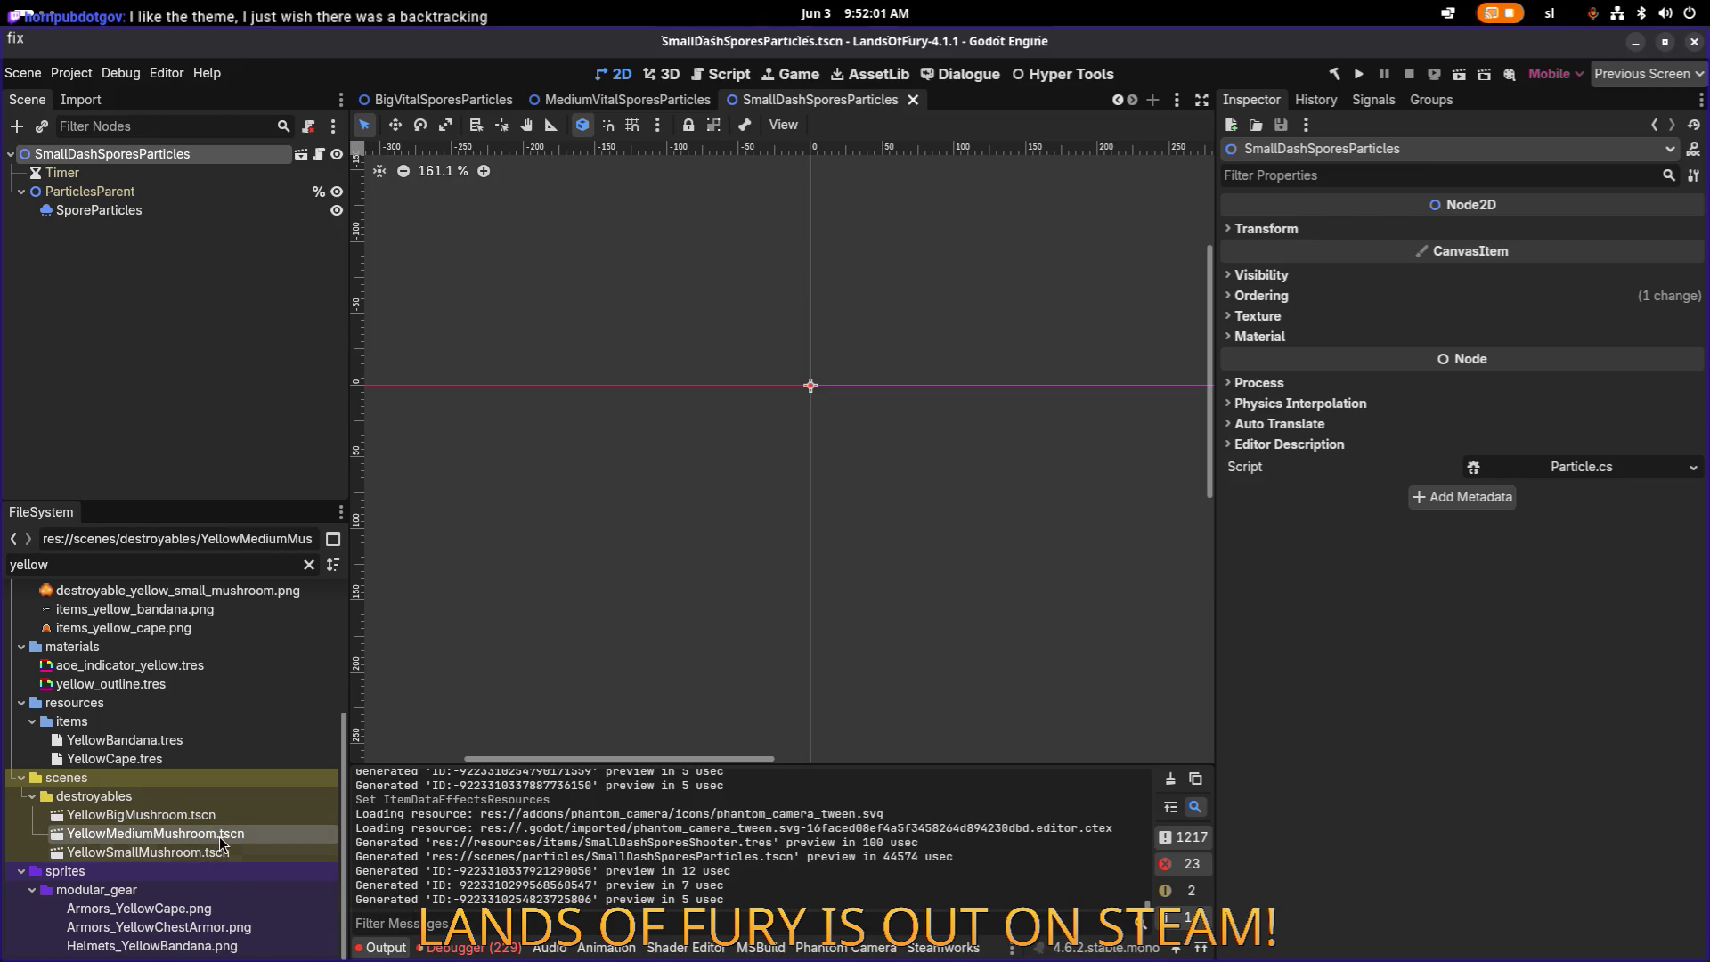
{"action": "left_click", "coordinate": [212, 852]}
{"action": "double_click", "coordinate": [212, 851]}
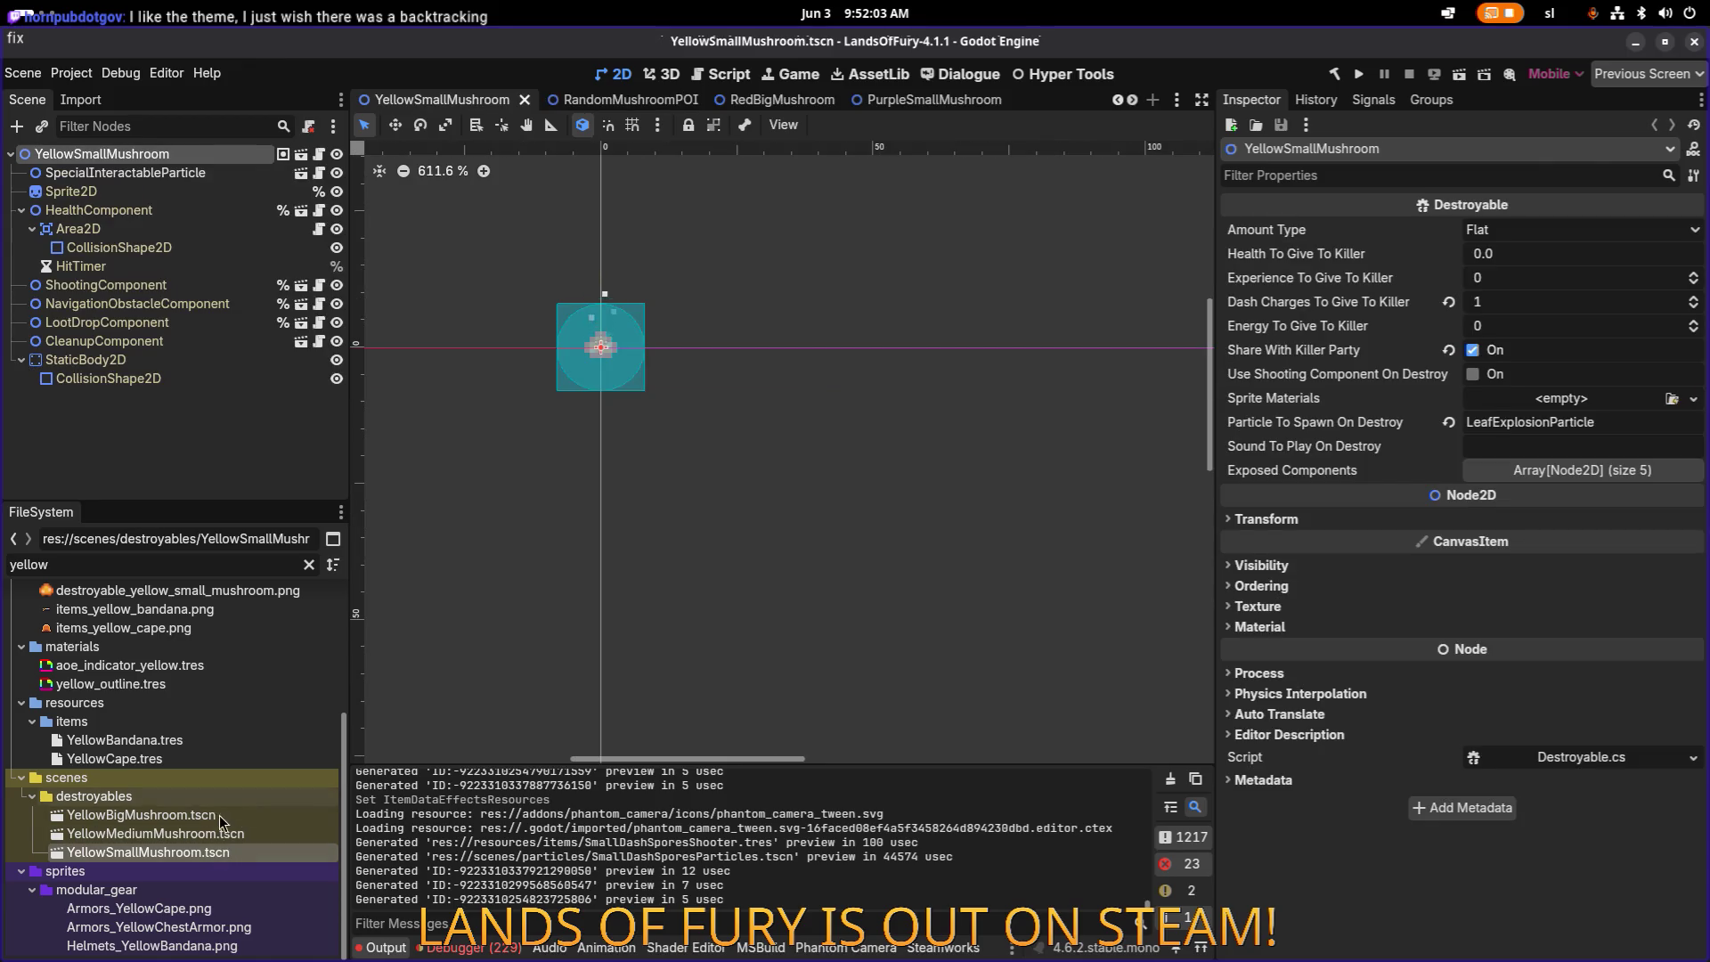
{"action": "left_click", "coordinate": [222, 815]}
{"action": "left_click", "coordinate": [223, 852]}
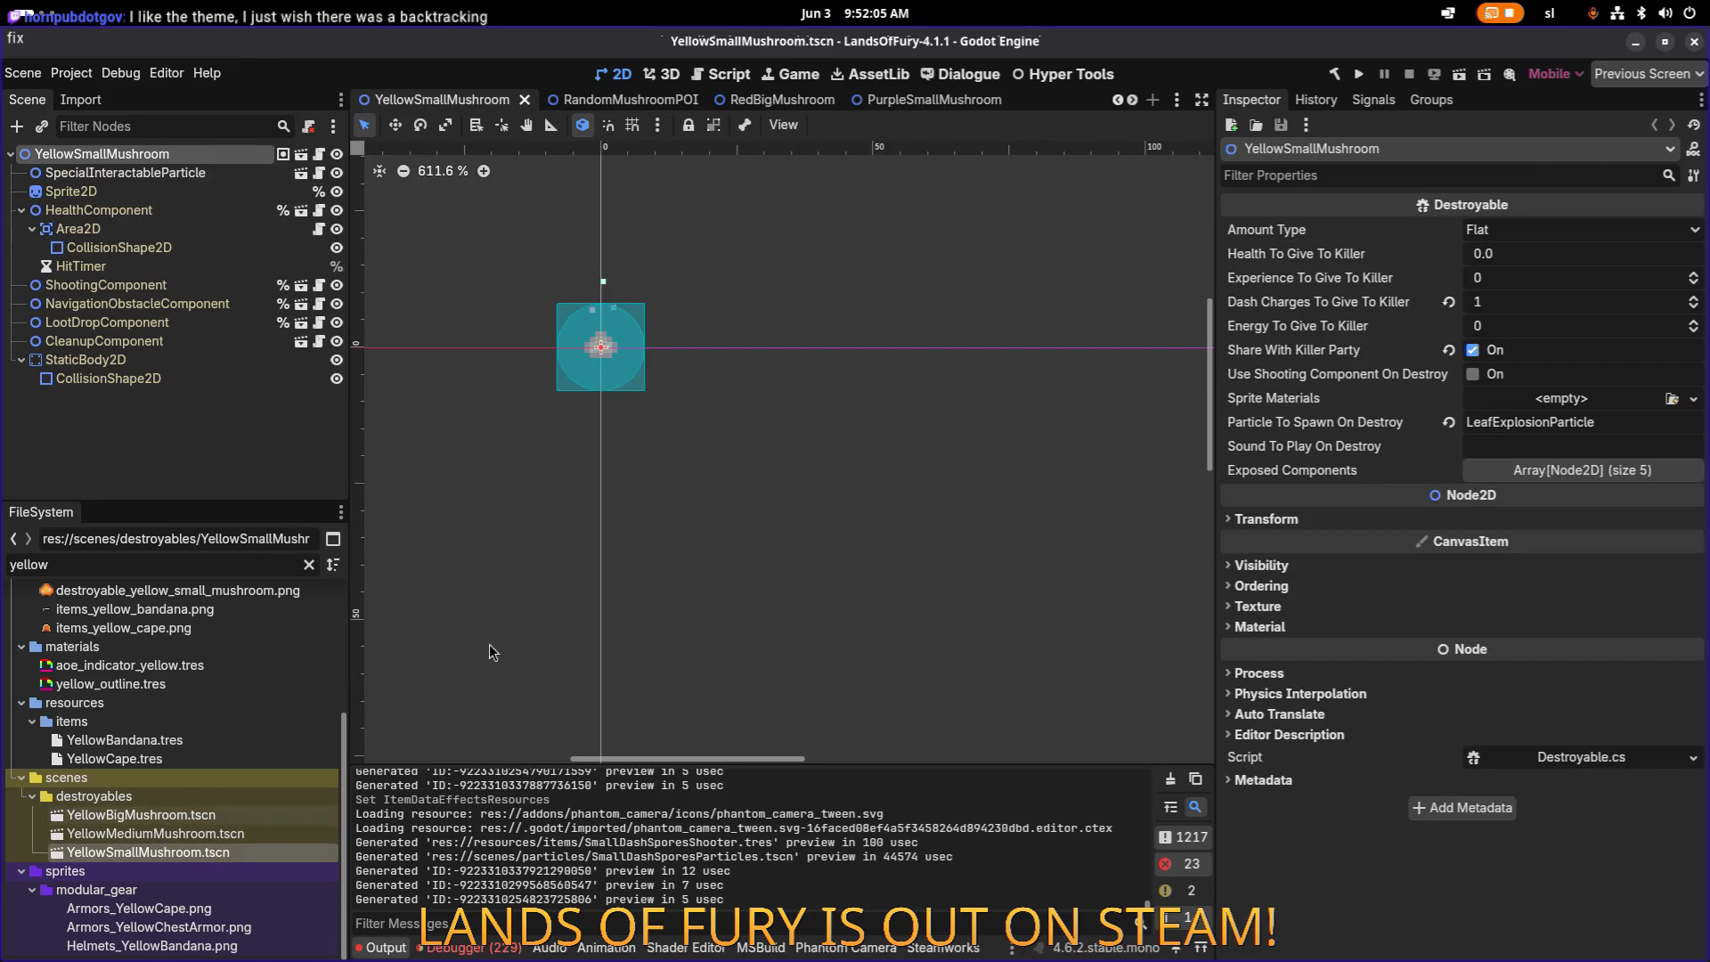
{"action": "left_click", "coordinate": [236, 172]}
{"action": "left_click", "coordinate": [259, 156]}
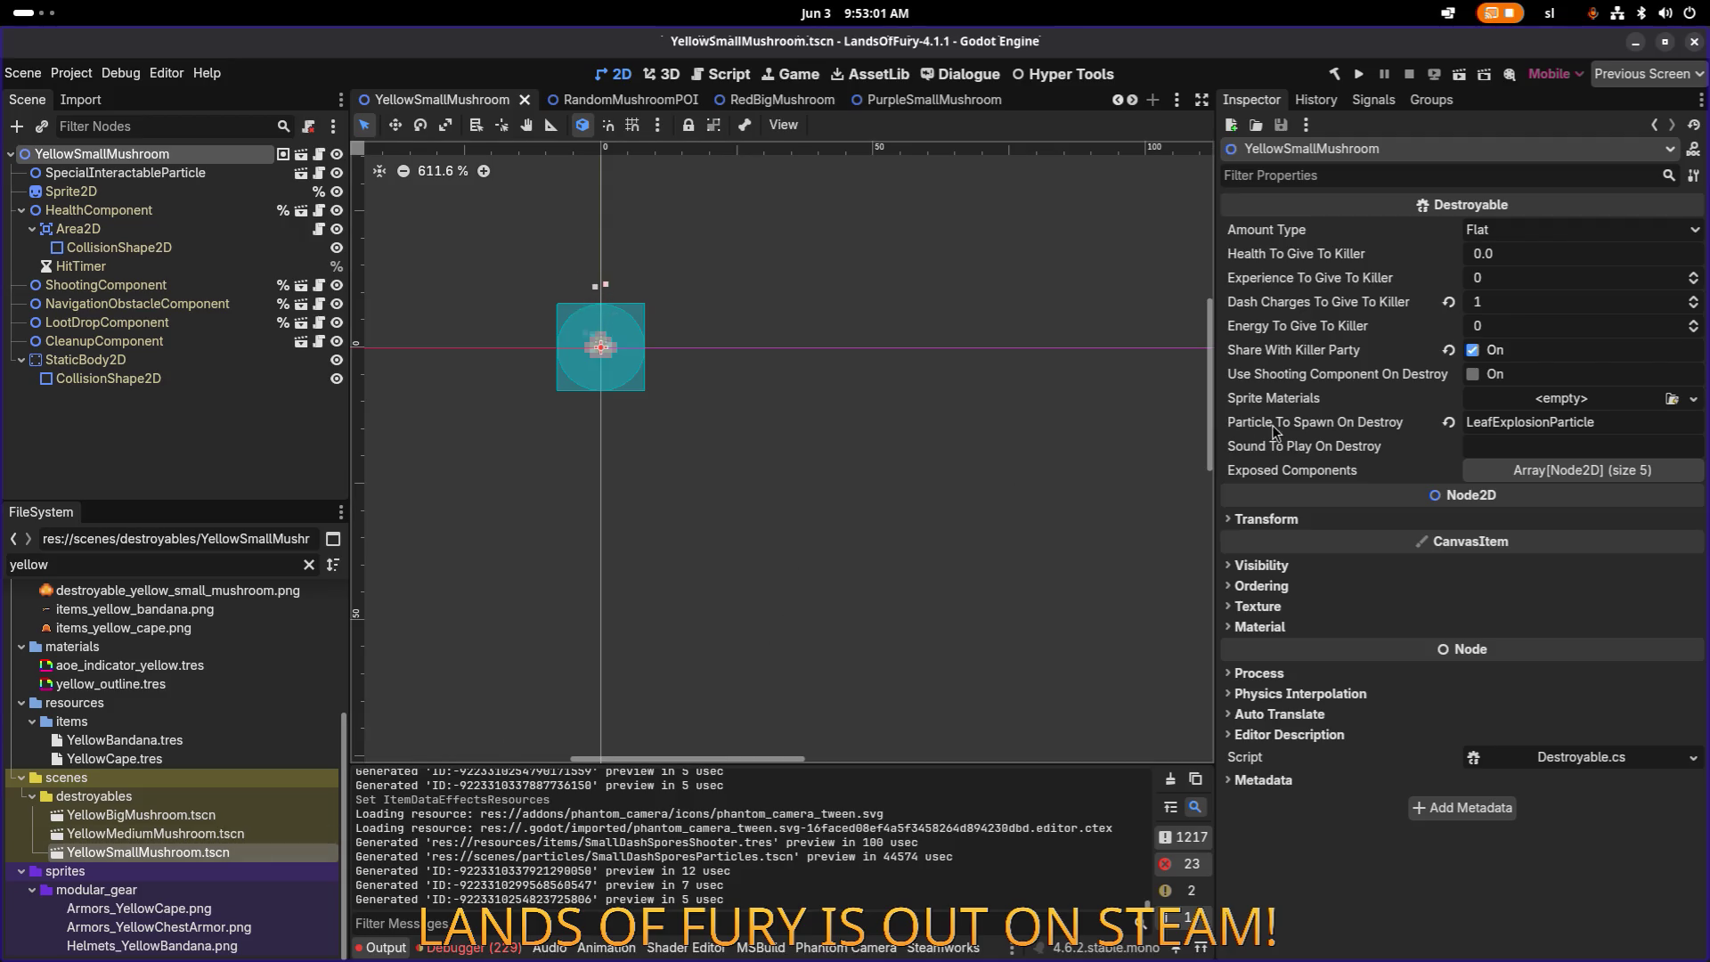
Step: Uncheck Share With Killer Party, check Use Shooting Component On Destroy, and save
{"action": "left_click", "coordinate": [1473, 350]}
{"action": "left_click", "coordinate": [1472, 375]}
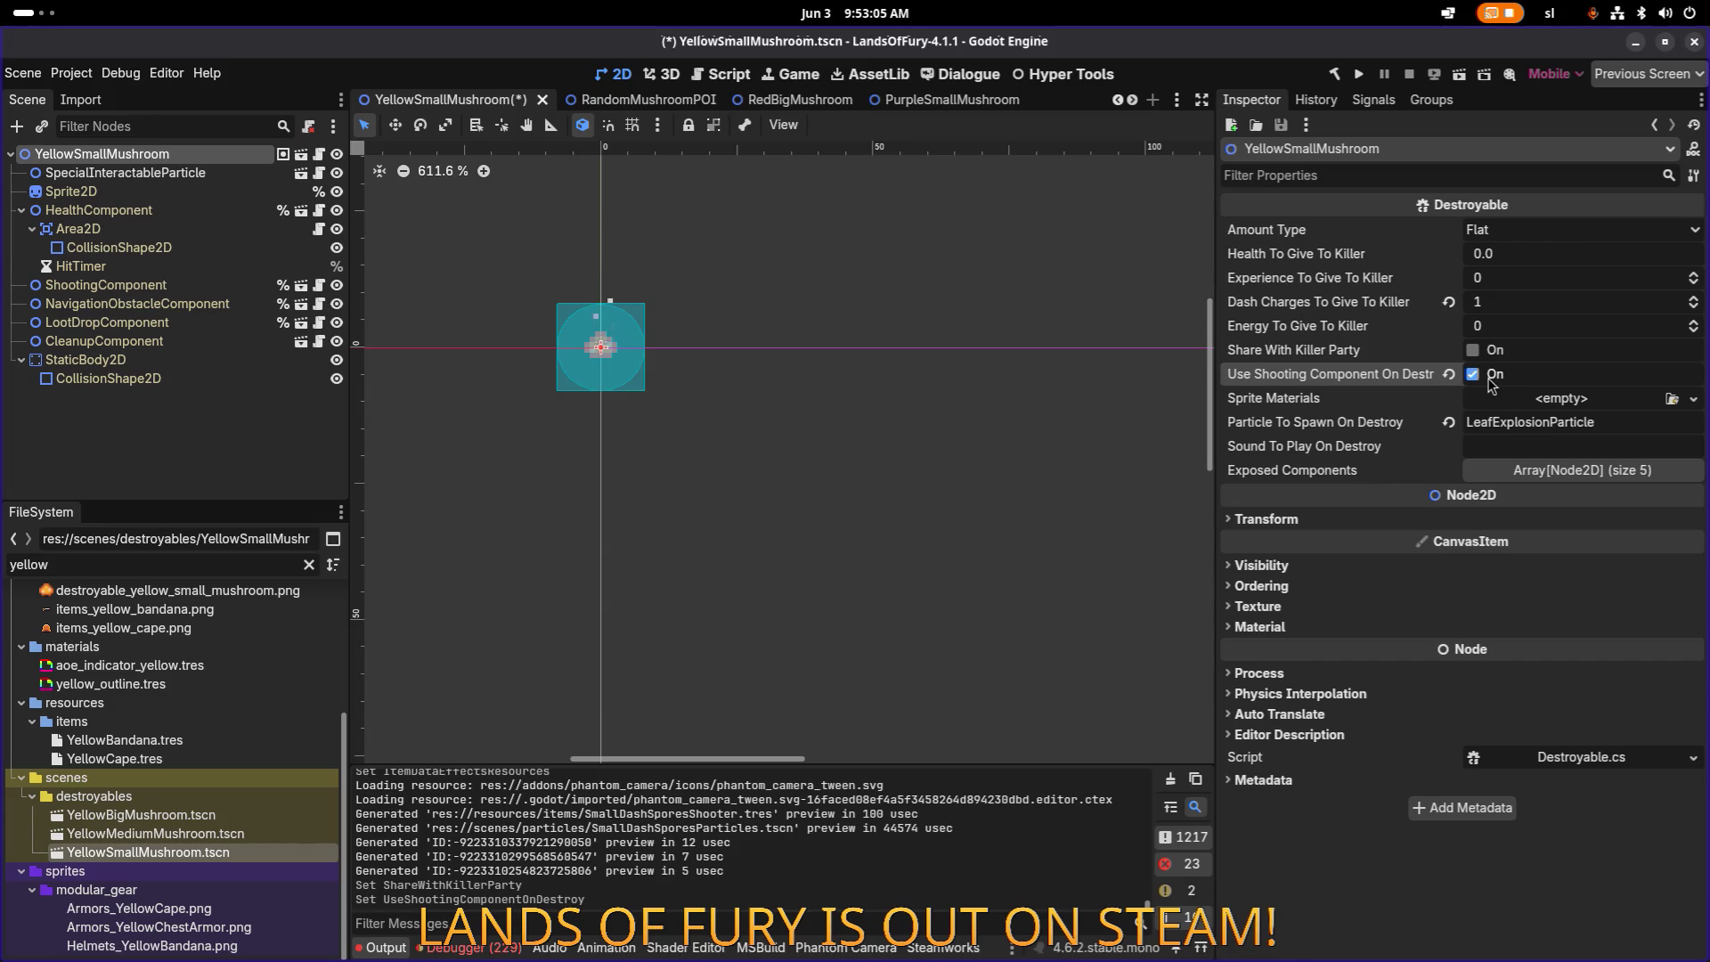
{"action": "key", "text": "ctrl+s"}
Step: Make the ShootingComponent timer independent and clear its null Item Id
{"action": "left_click", "coordinate": [137, 286]}
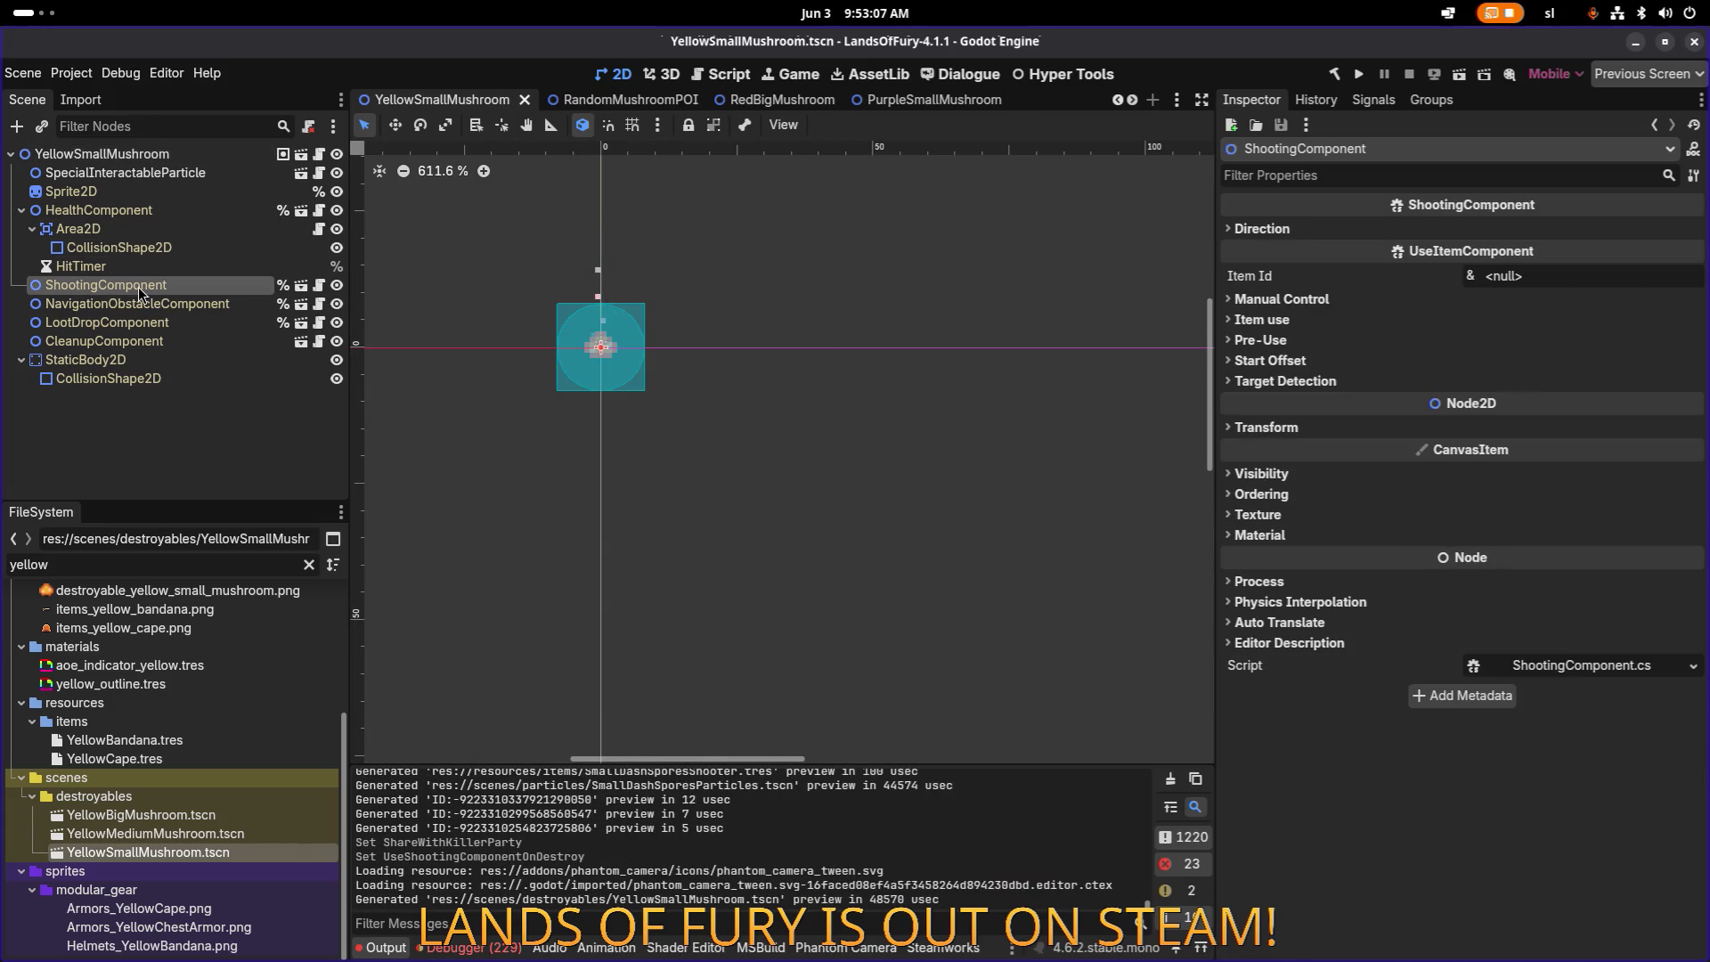
{"action": "left_click", "coordinate": [1305, 300]}
{"action": "left_click", "coordinate": [1475, 323]}
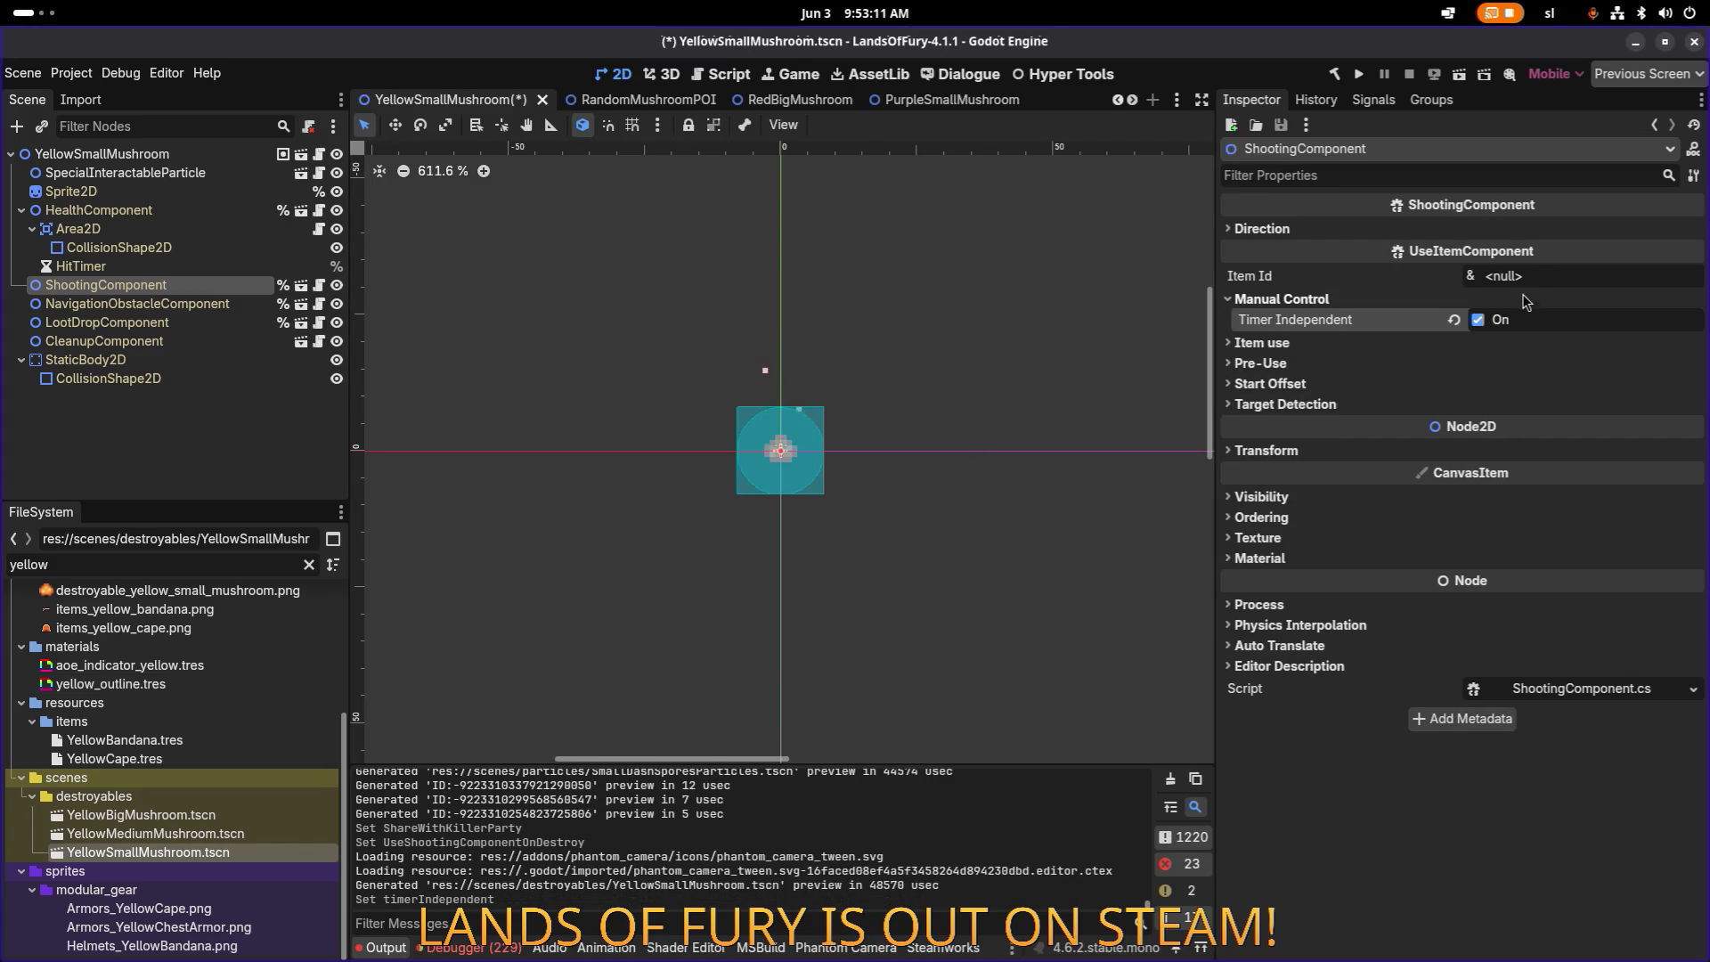
{"action": "left_click", "coordinate": [1543, 275]}
{"action": "key", "text": "BackSpace"}
{"action": "key", "text": "Return"}
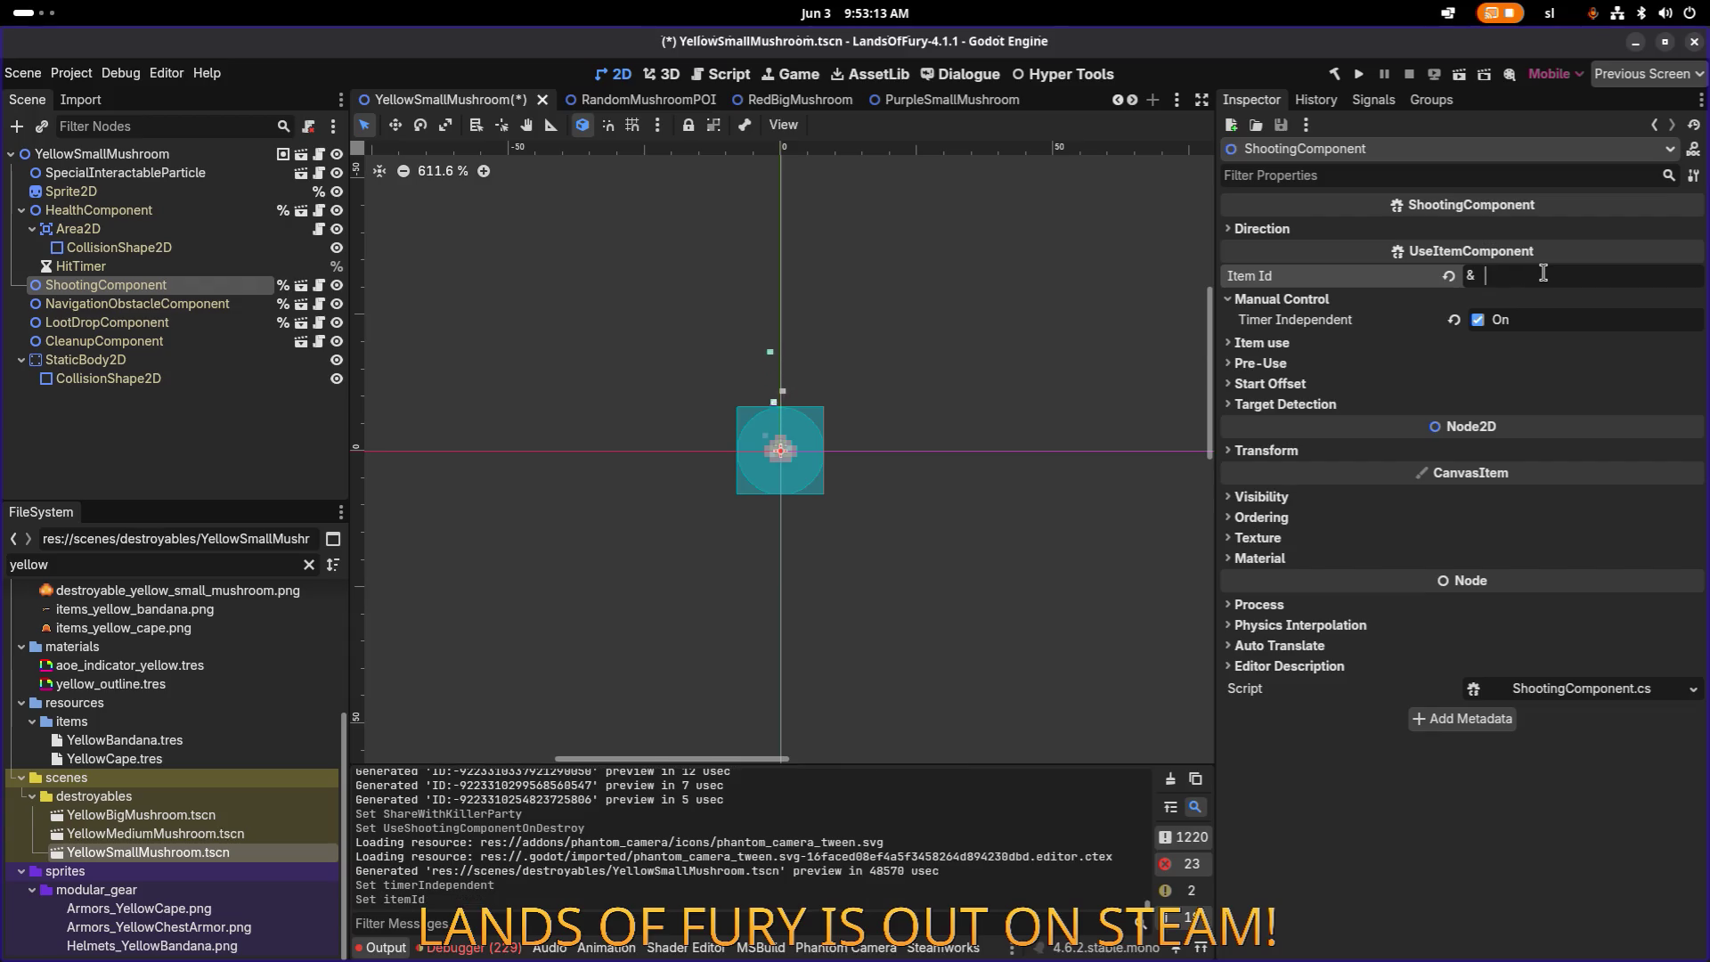
Step: Set the ShootingComponent Item Id to small_dash_spores_shooter and save the scene
{"action": "left_click", "coordinate": [229, 567]}
{"action": "key", "text": "ctrl+a"}
{"action": "type", "text": "spores"}
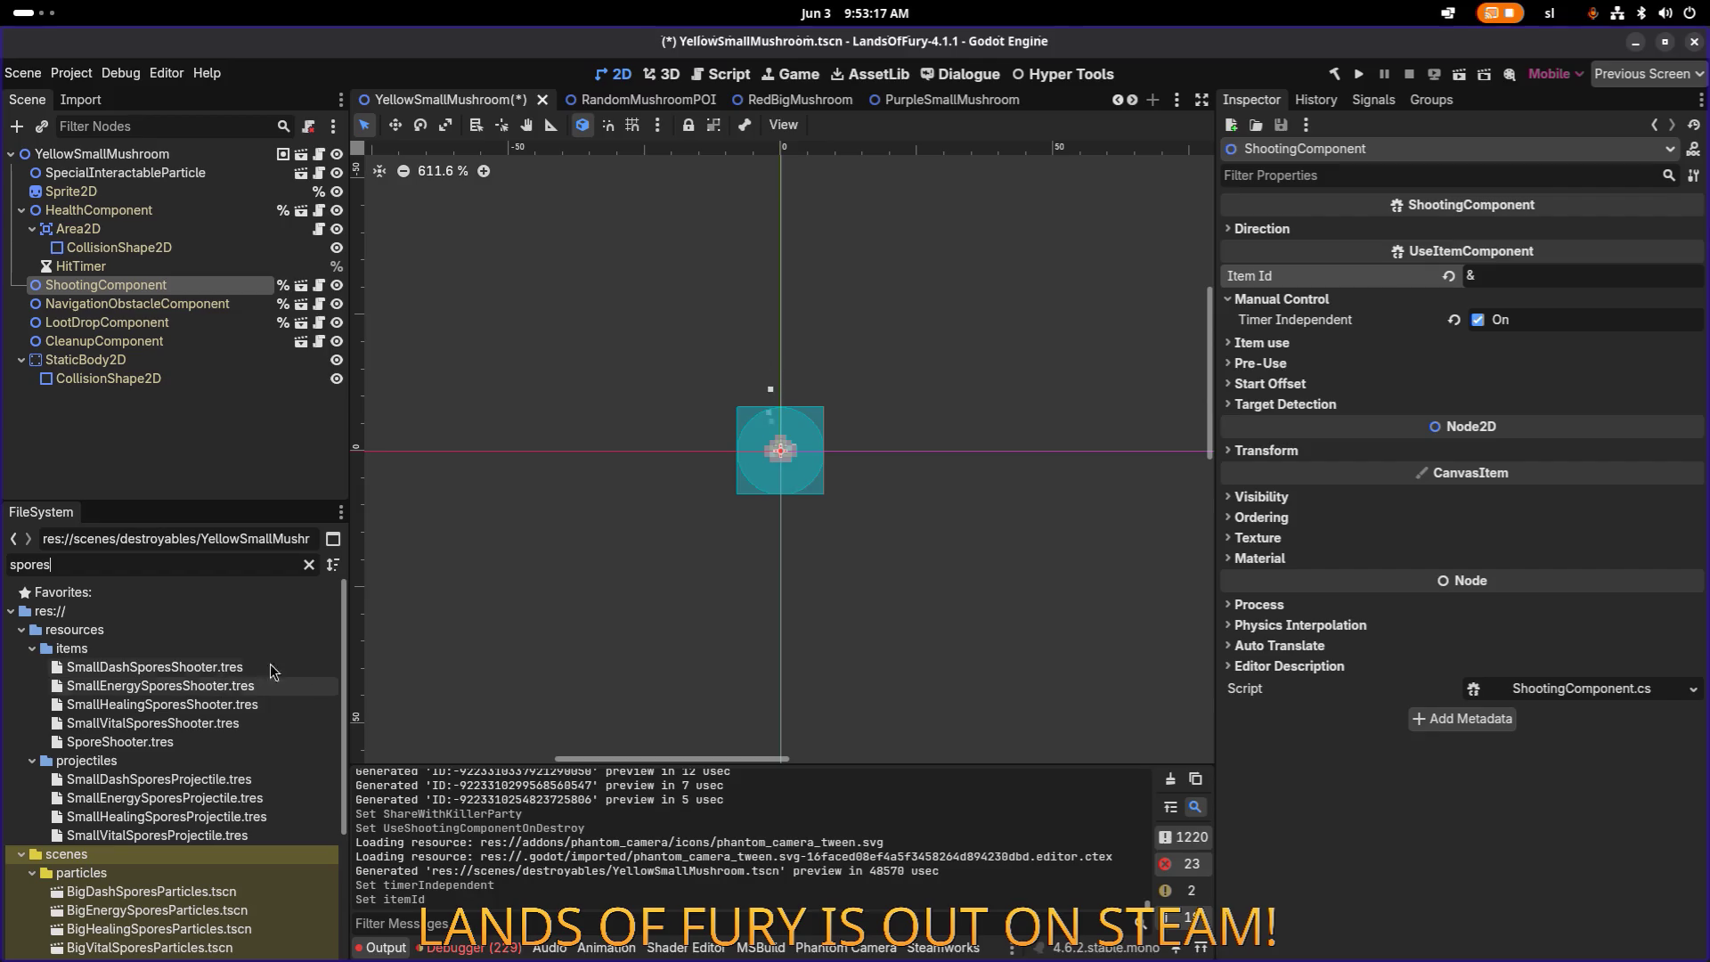
{"action": "left_click", "coordinate": [1515, 276]}
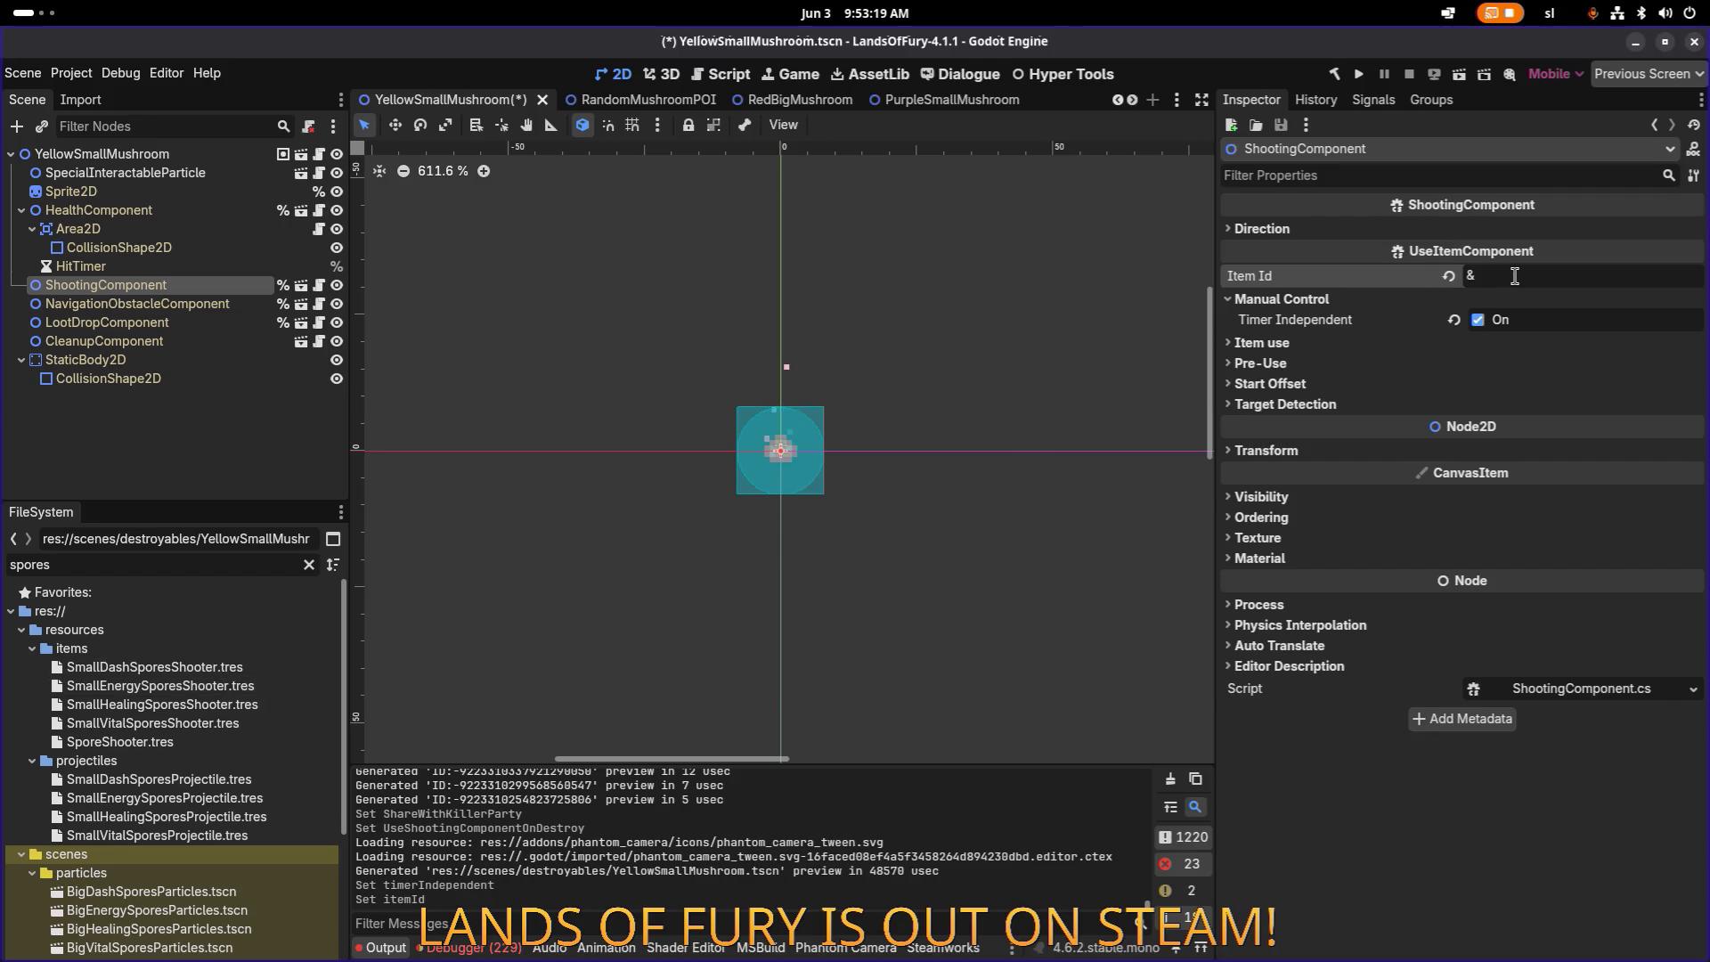
{"action": "type", "text": "small_d"}
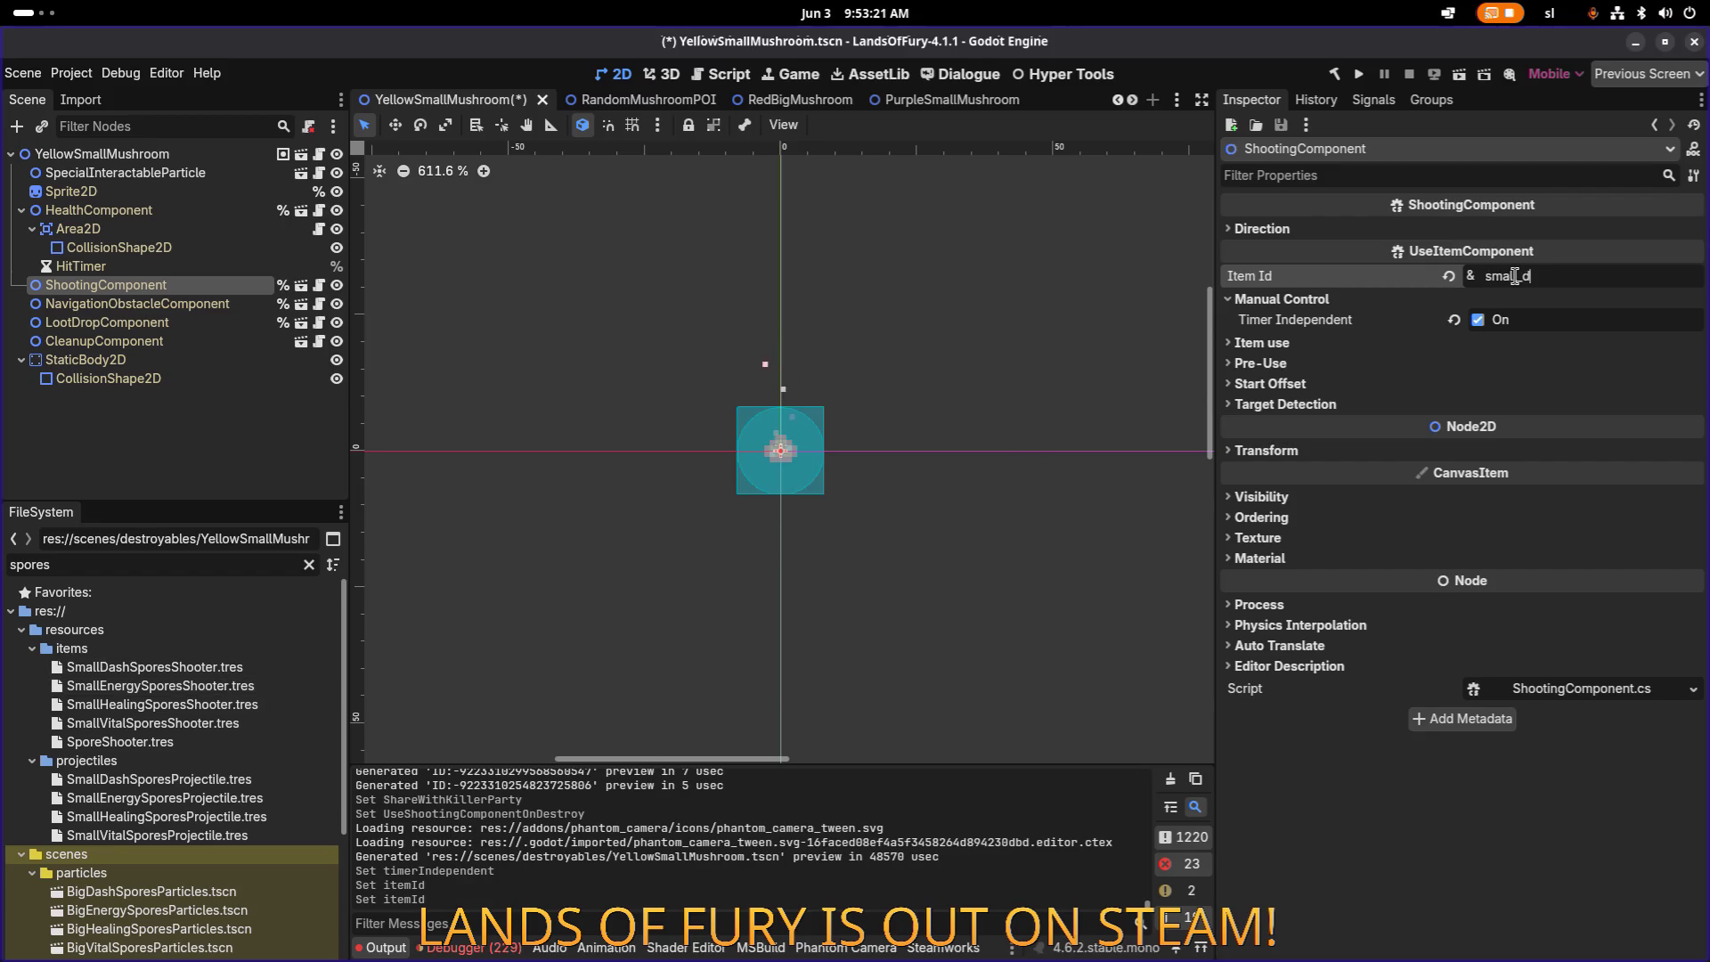
{"action": "type", "text": "ash_spores_shooter"}
{"action": "key", "text": "Return"}
{"action": "key", "text": "ctrl+s"}
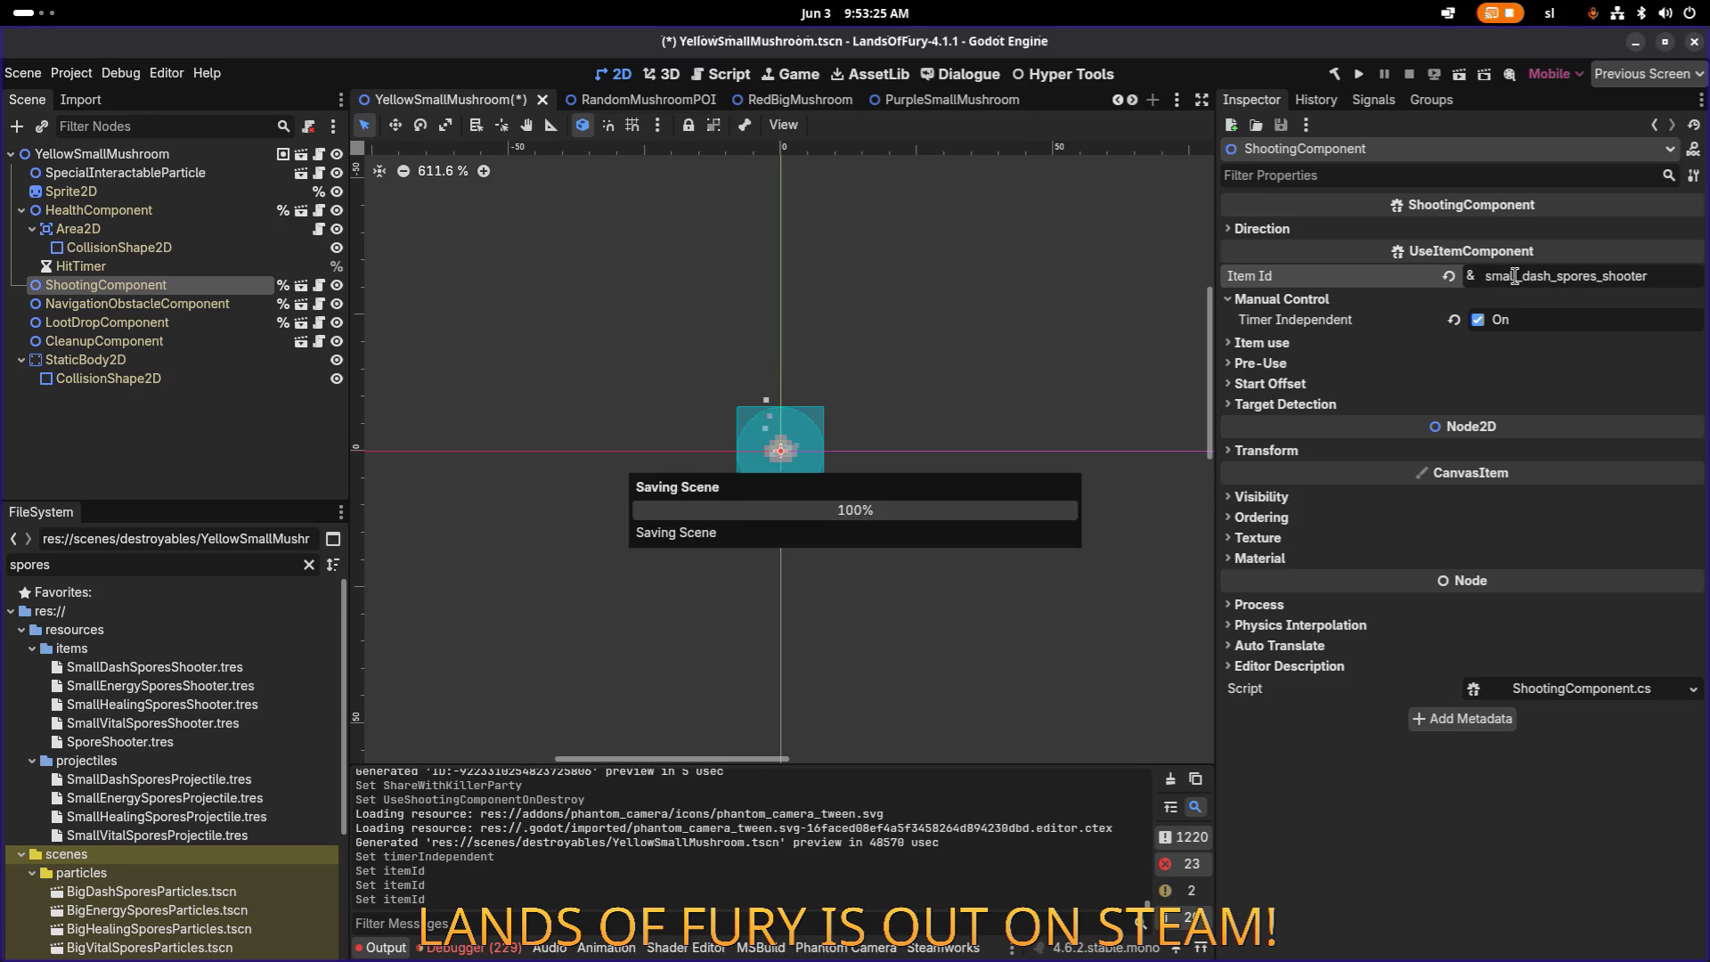
Step: Inspect the SmallDashSporesShooter item resource, its CollisionShape2D and LootDropComponent nodes
{"action": "double_click", "coordinate": [212, 667]}
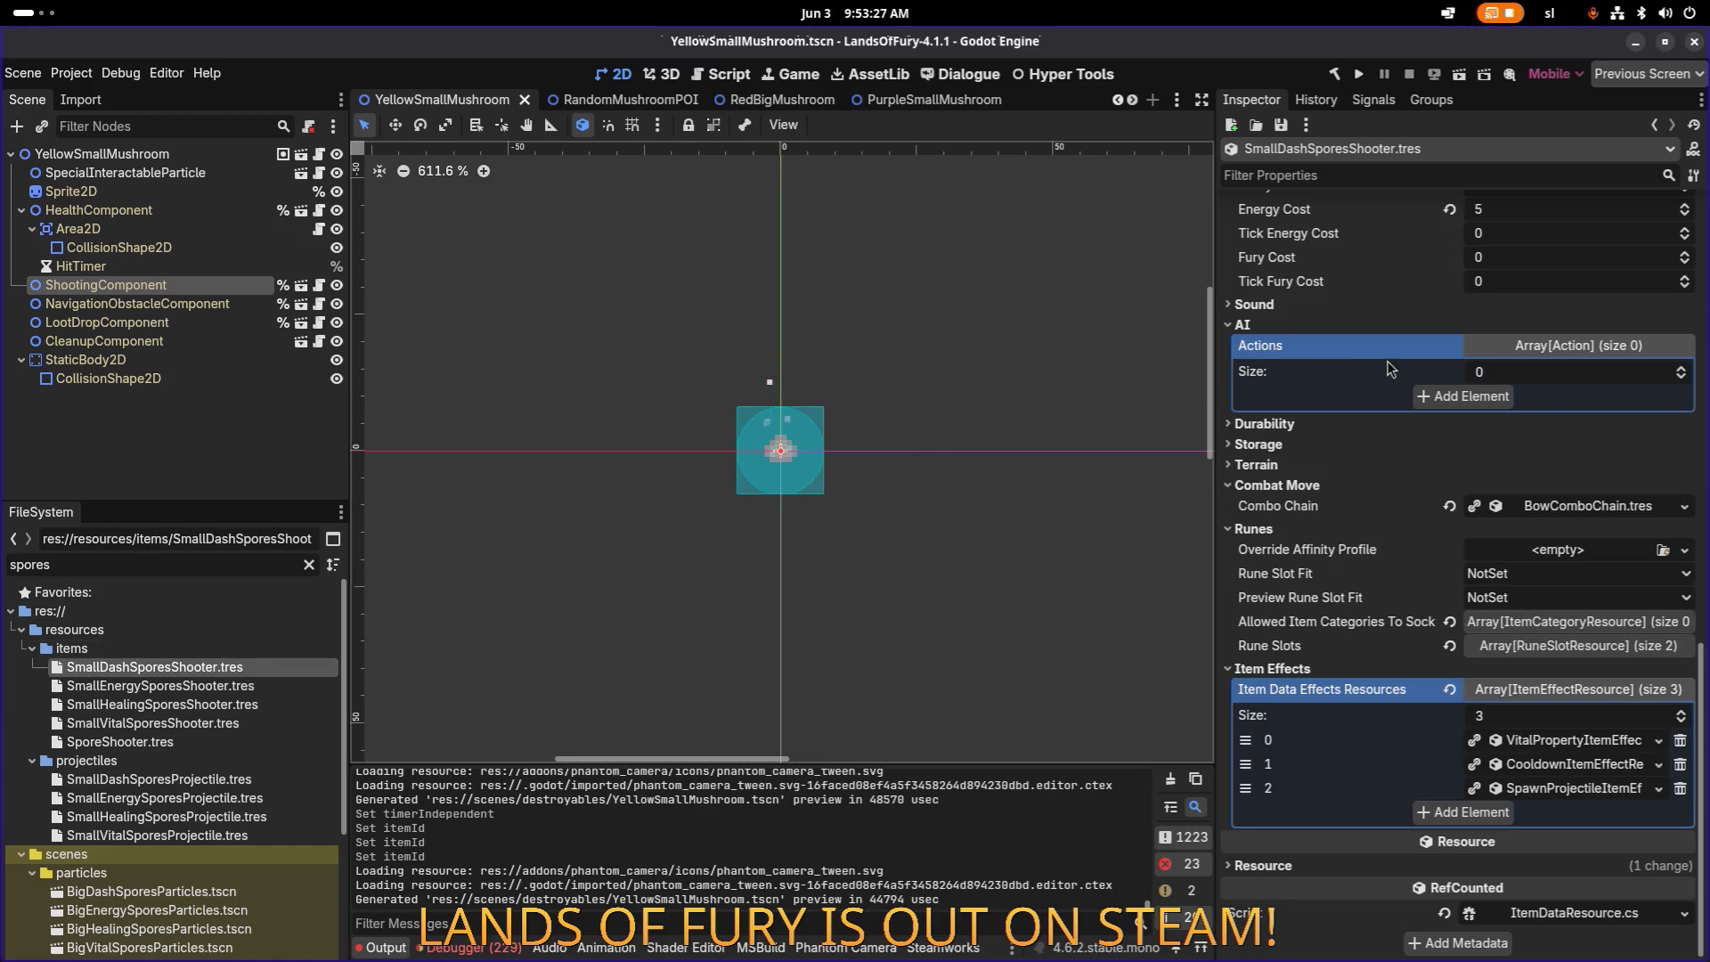
{"action": "scroll", "coordinate": [1422, 363], "scroll_direction": "down", "scroll_amount": 10}
{"action": "left_click", "coordinate": [219, 374]}
{"action": "left_click", "coordinate": [234, 324]}
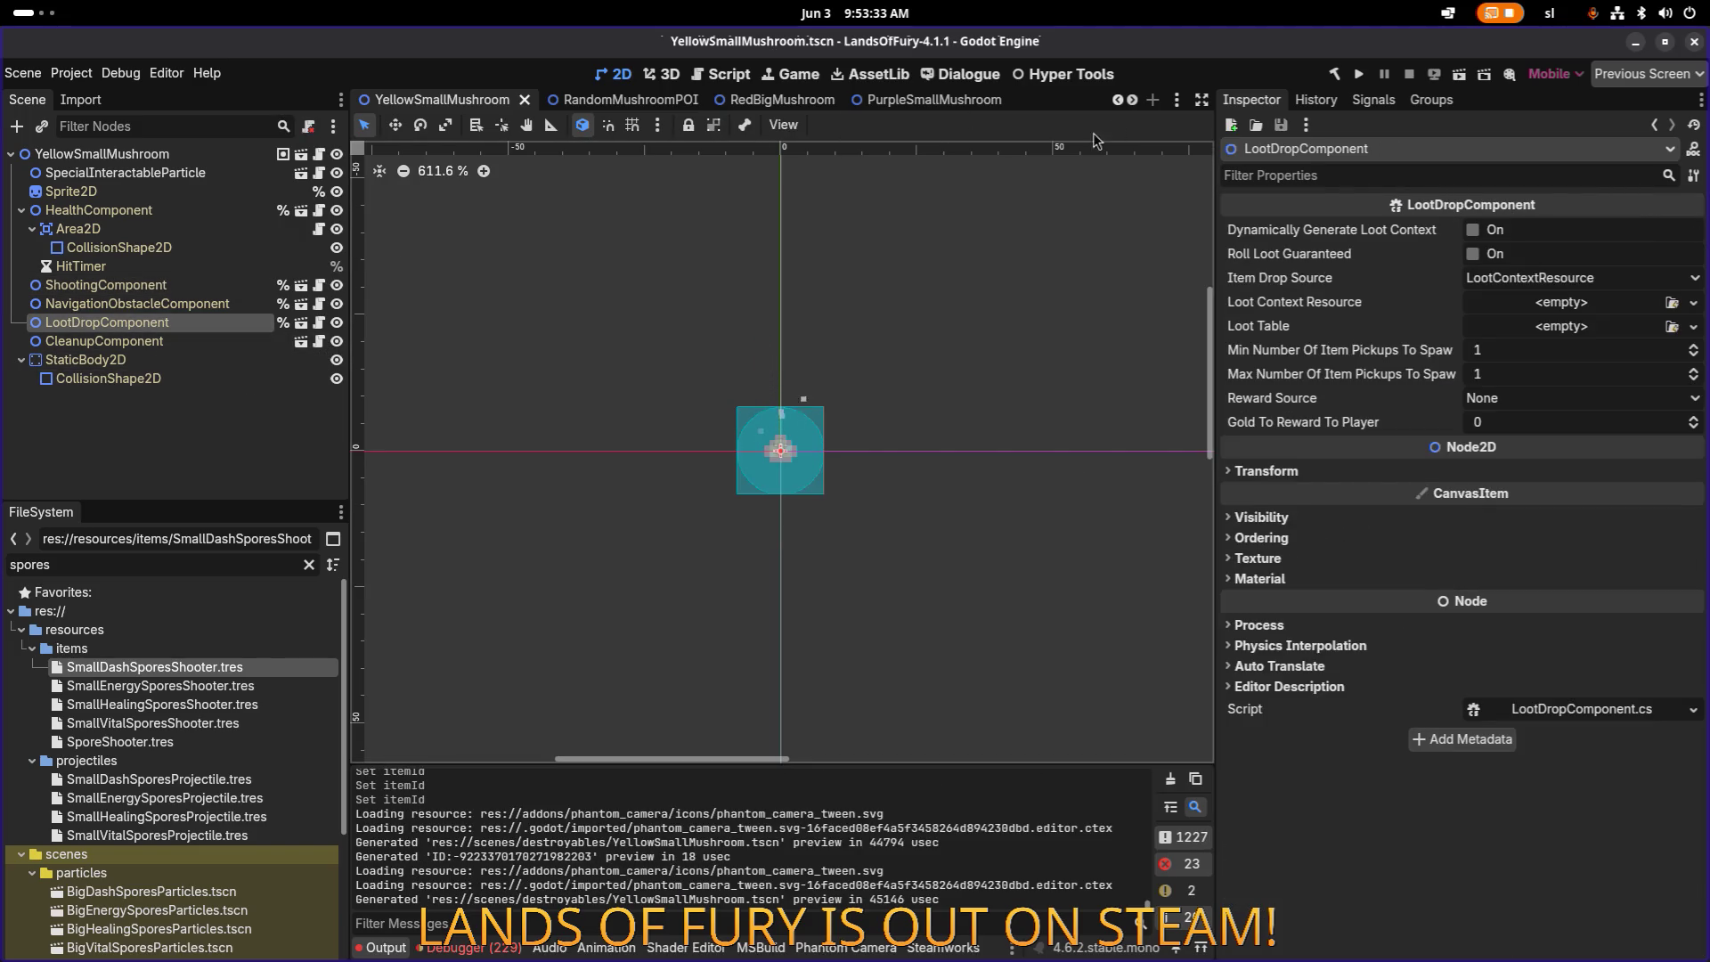
{"action": "left_click", "coordinate": [210, 446]}
Step: Quick-open the TestLevel scene
{"action": "key", "text": "ctrl+shift+o"}
{"action": "type", "text": "testle"}
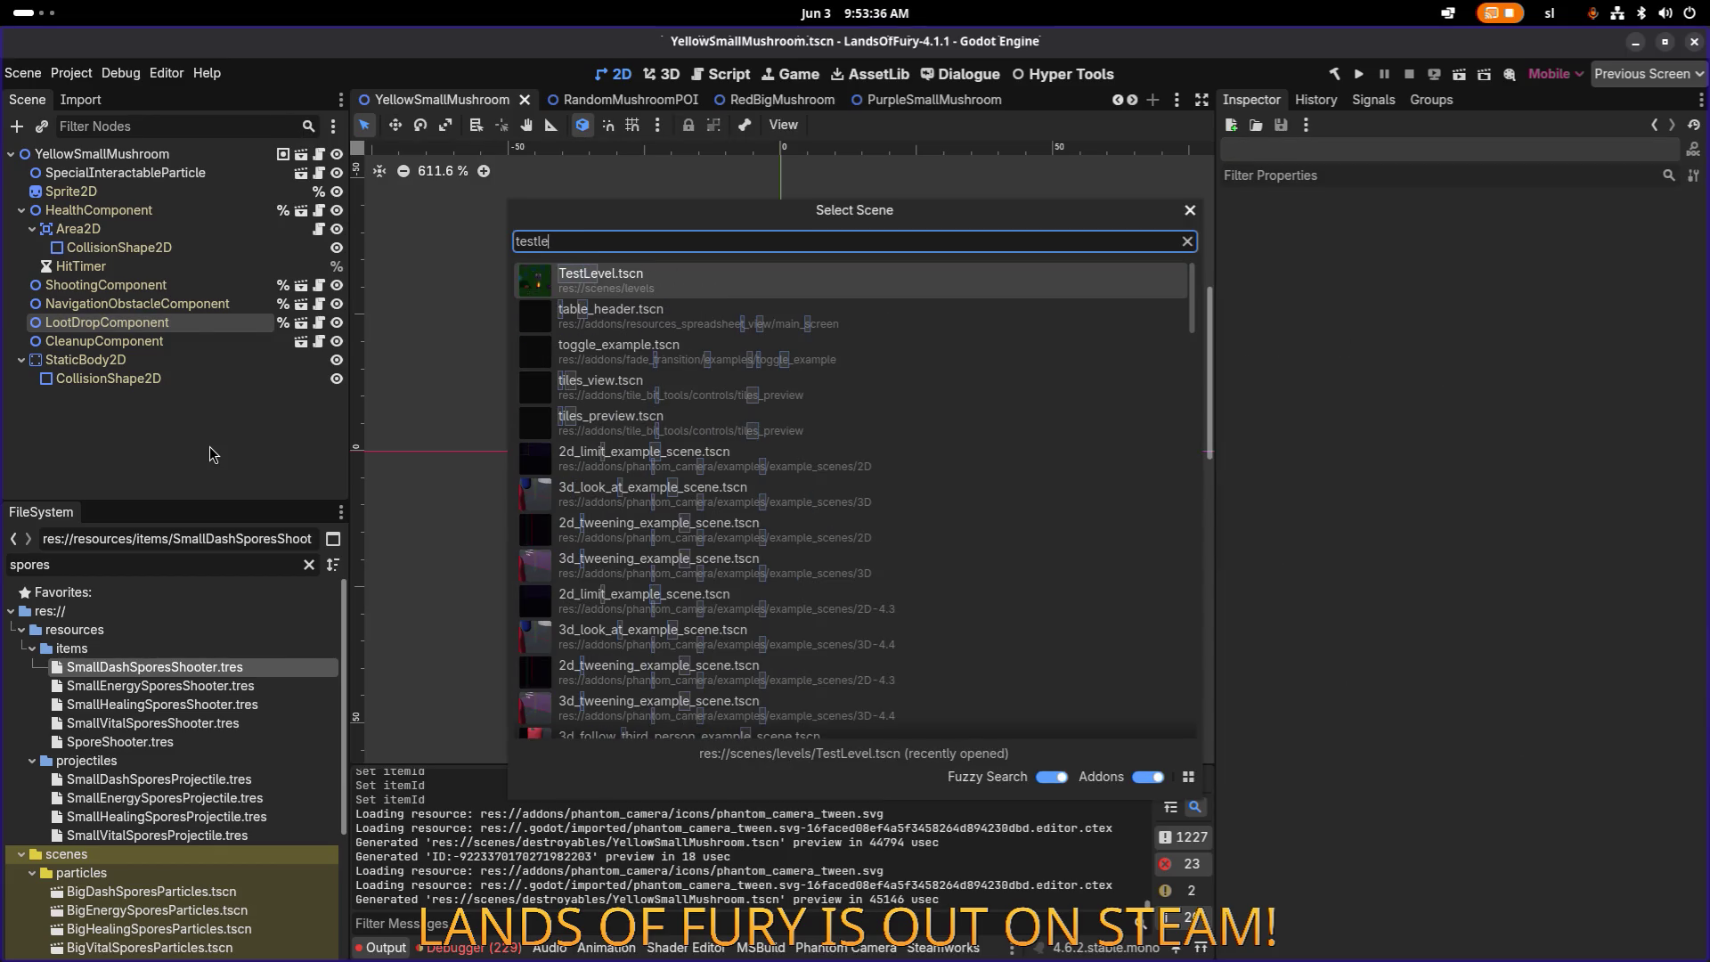
{"action": "key", "text": "Return"}
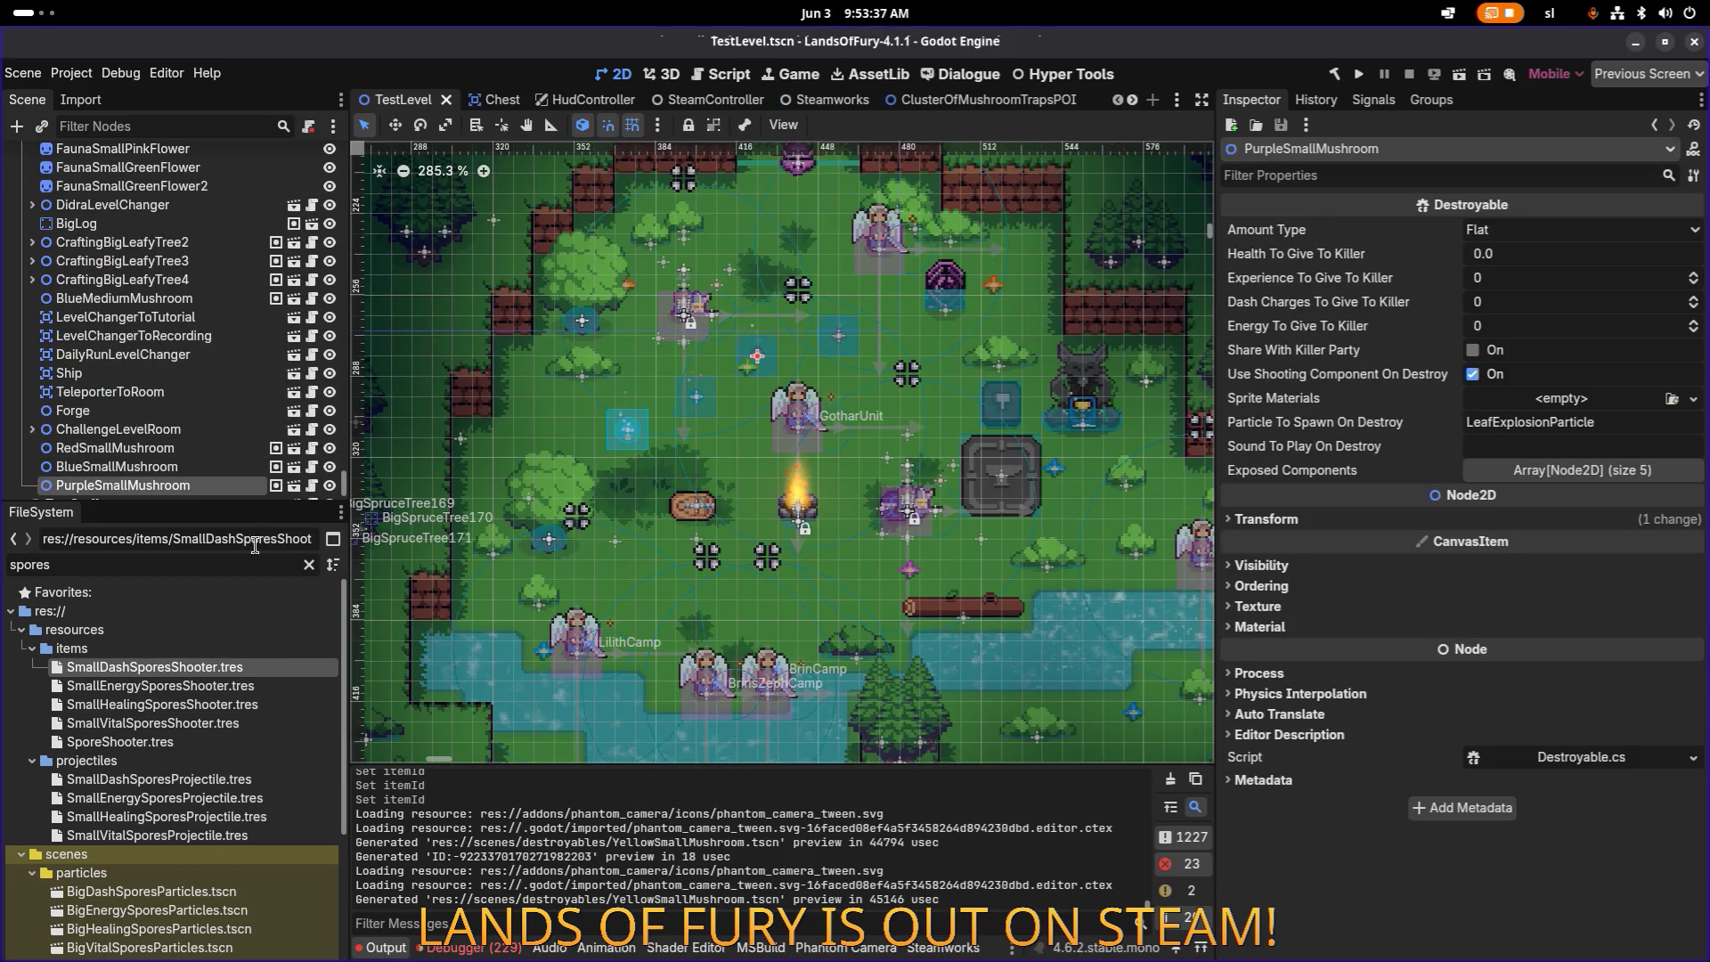
Step: Drag a YellowSmallMushroom instance from the FileSystem into the TestLevel viewport
{"action": "left_click", "coordinate": [194, 575]}
{"action": "key", "text": "ctrl+a"}
{"action": "key", "text": "BackSpace"}
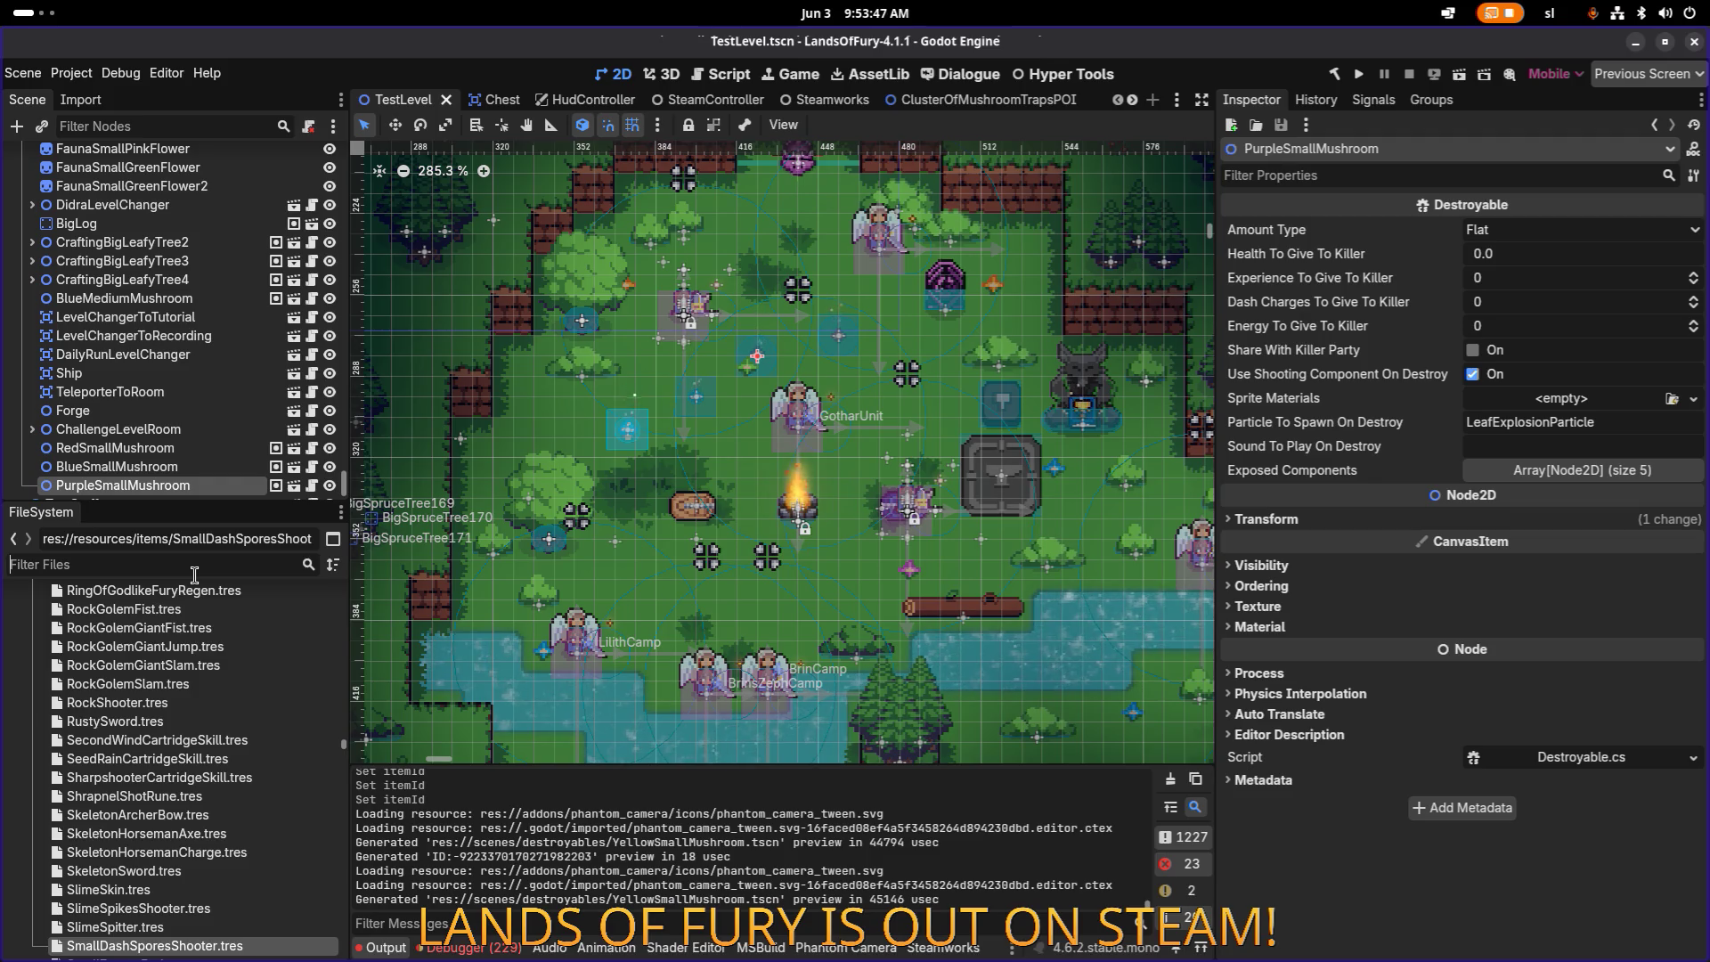
{"action": "type", "text": "smally"}
{"action": "key", "text": "BackSpace"}
{"action": "key", "text": "BackSpace"}
{"action": "key", "text": "BackSpace"}
{"action": "type", "text": "yel"}
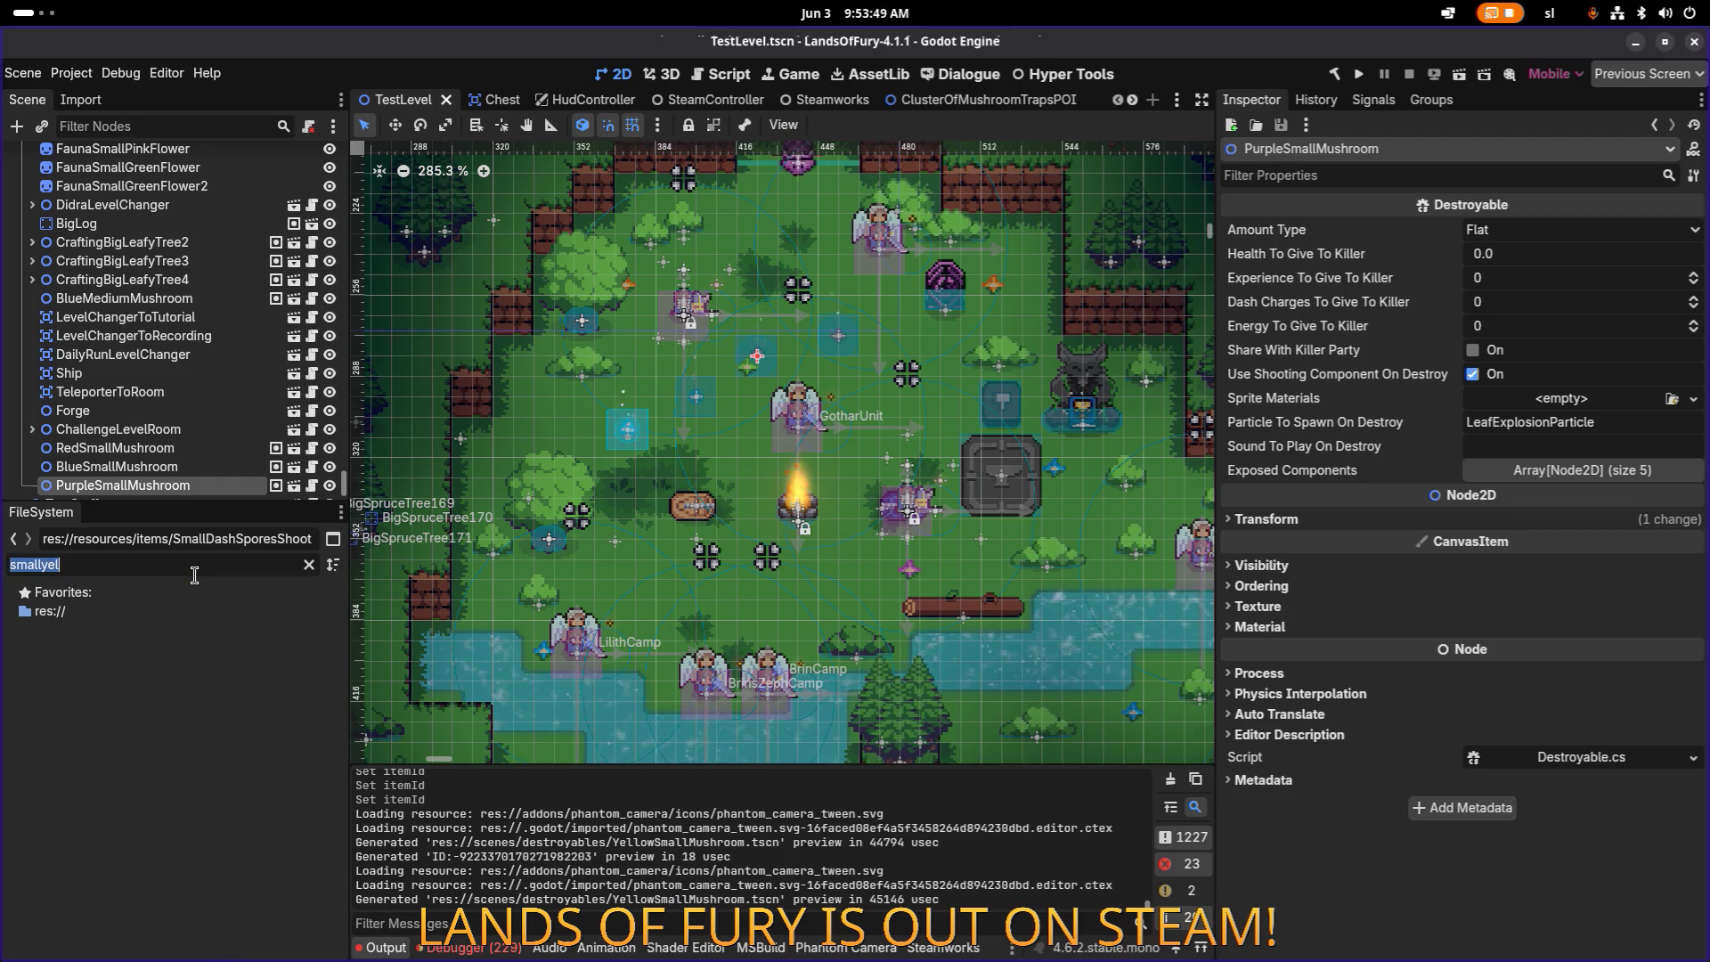
{"action": "type", "text": "lows"}
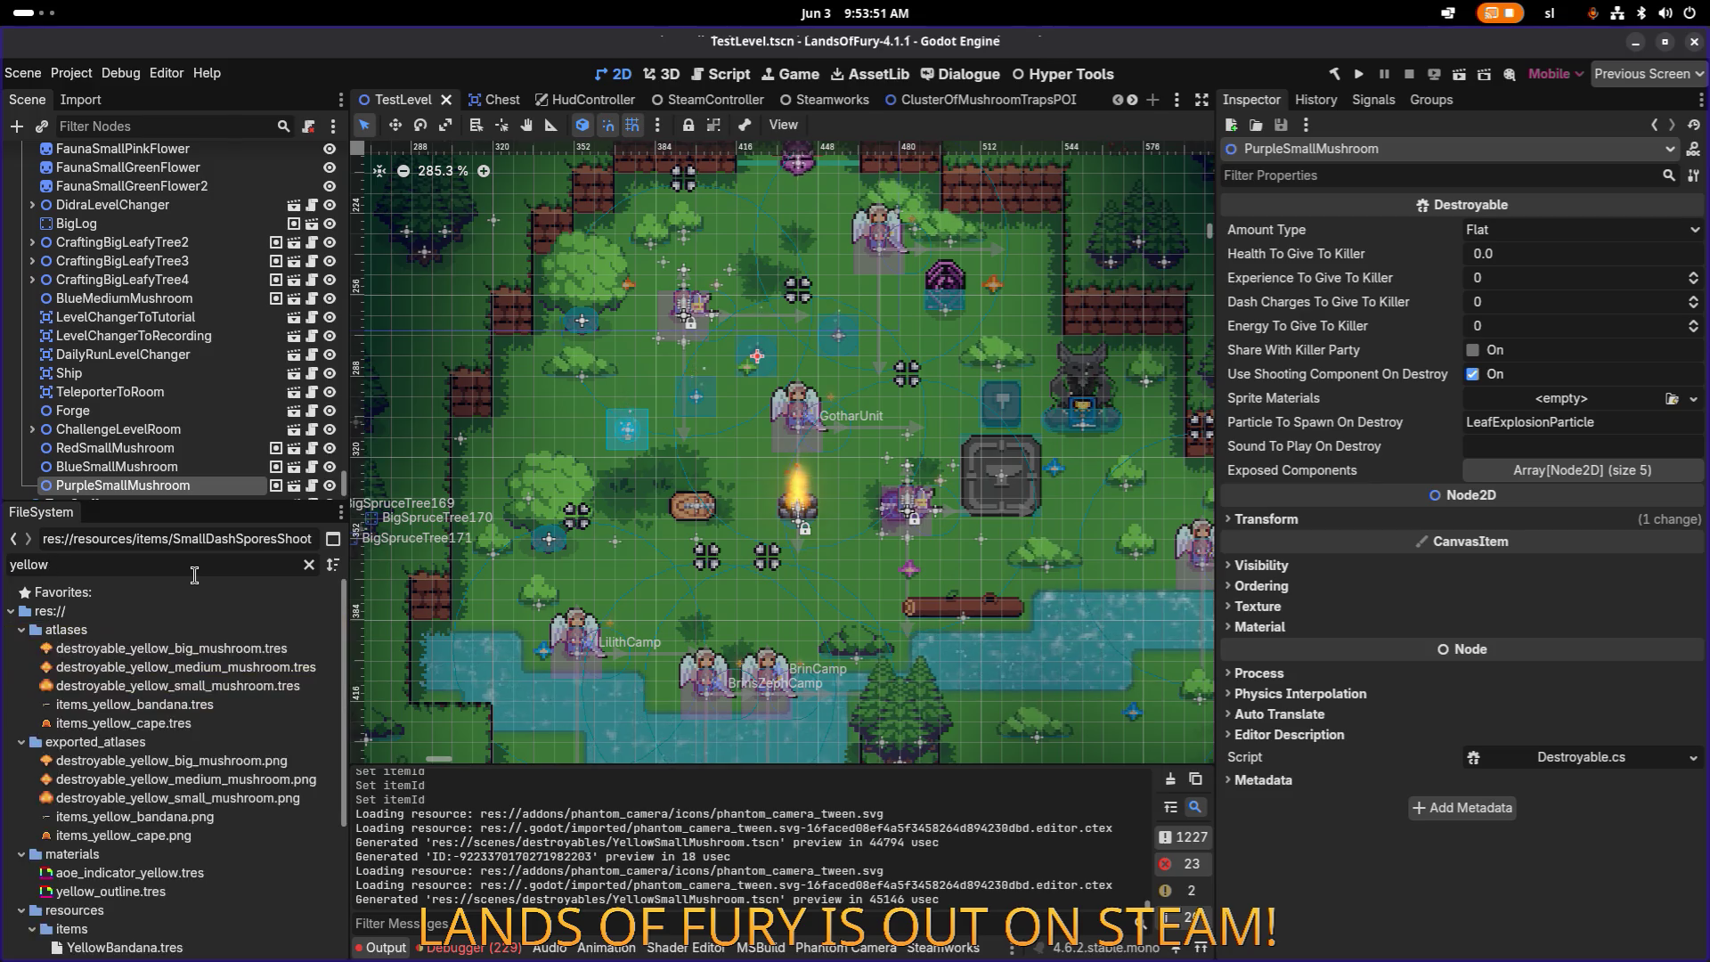
{"action": "scroll", "coordinate": [688, 521], "scroll_direction": "down", "scroll_amount": 3}
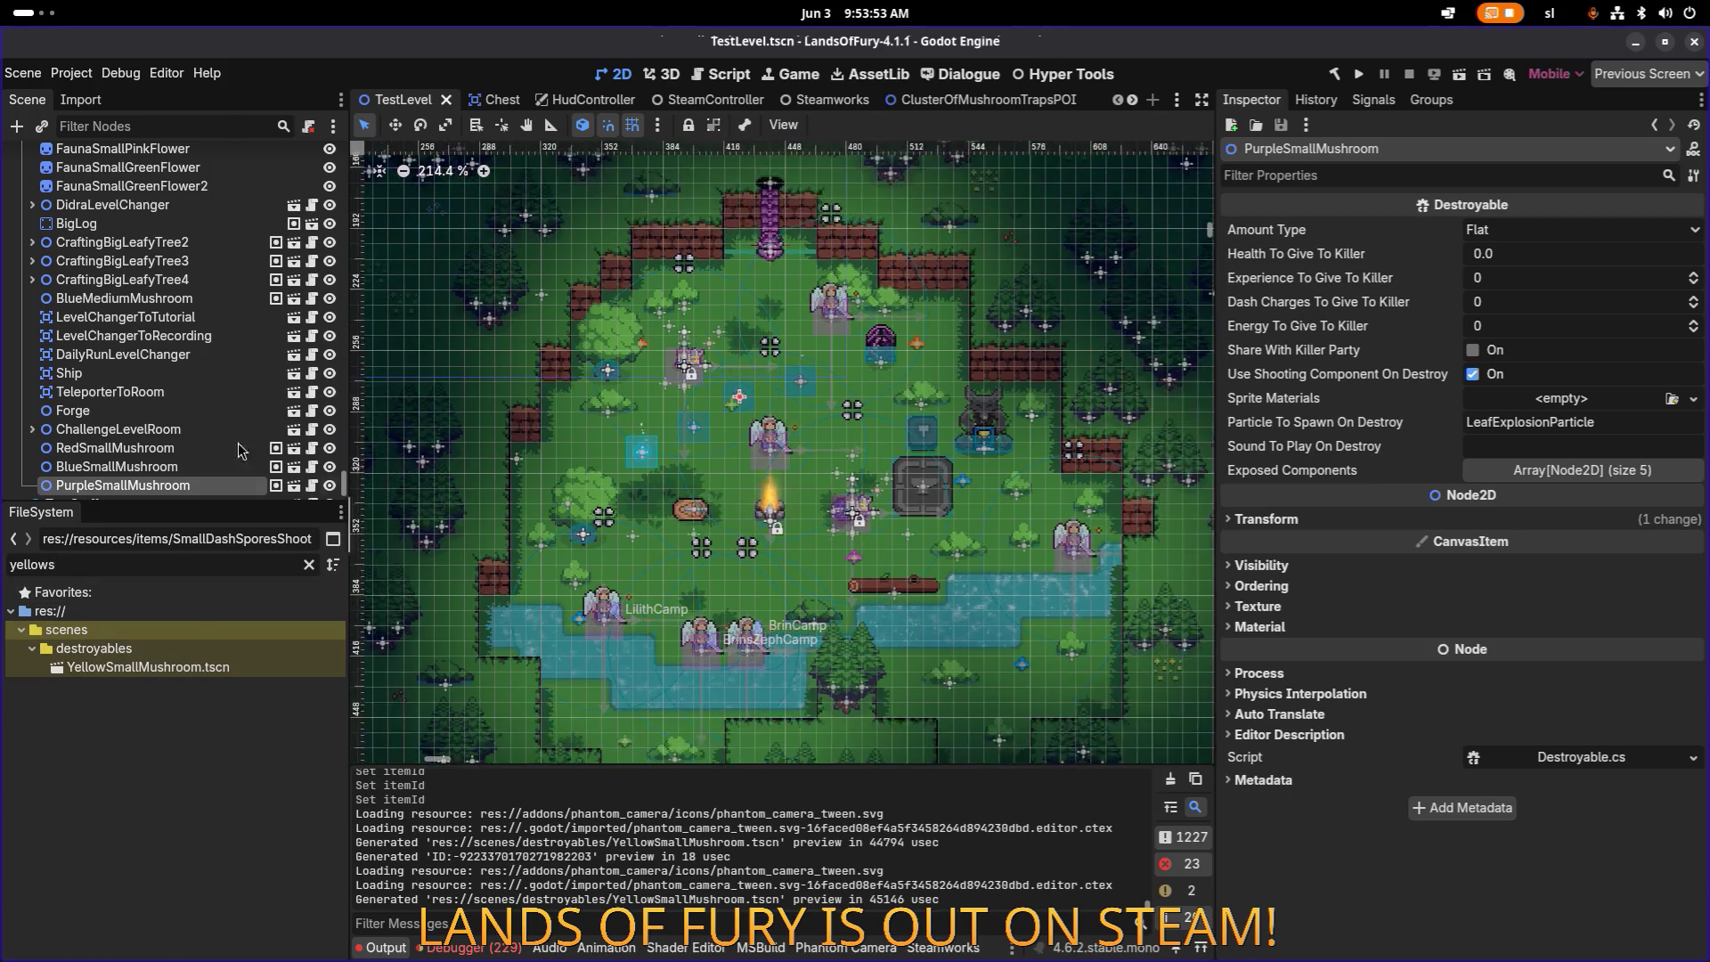
{"action": "scroll", "coordinate": [152, 428], "scroll_direction": "down", "scroll_amount": 2}
{"action": "mouse_move", "coordinate": [133, 667]}
{"action": "left_mouse_down"}
{"action": "mouse_move", "coordinate": [570, 544]}
{"action": "mouse_move", "coordinate": [839, 490]}
{"action": "left_mouse_up"}
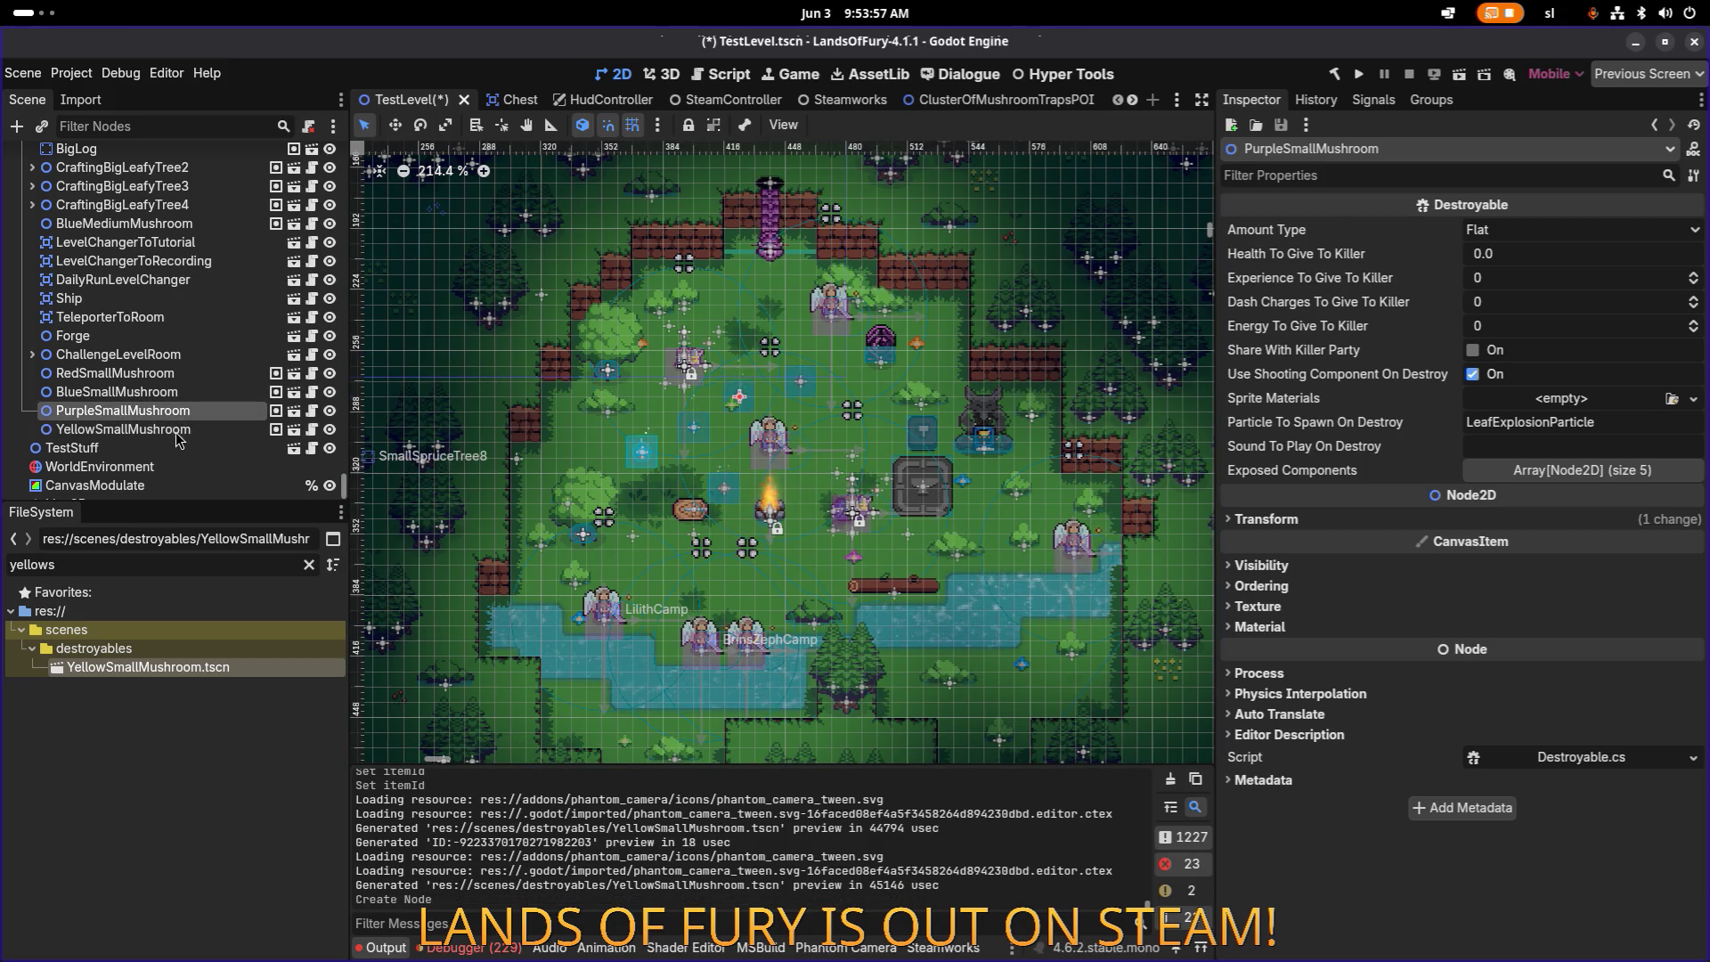
Step: Save TestLevel and run the project to playtest
{"action": "scroll", "coordinate": [722, 518], "scroll_direction": "up", "scroll_amount": 10}
{"action": "key", "text": "ctrl+s"}
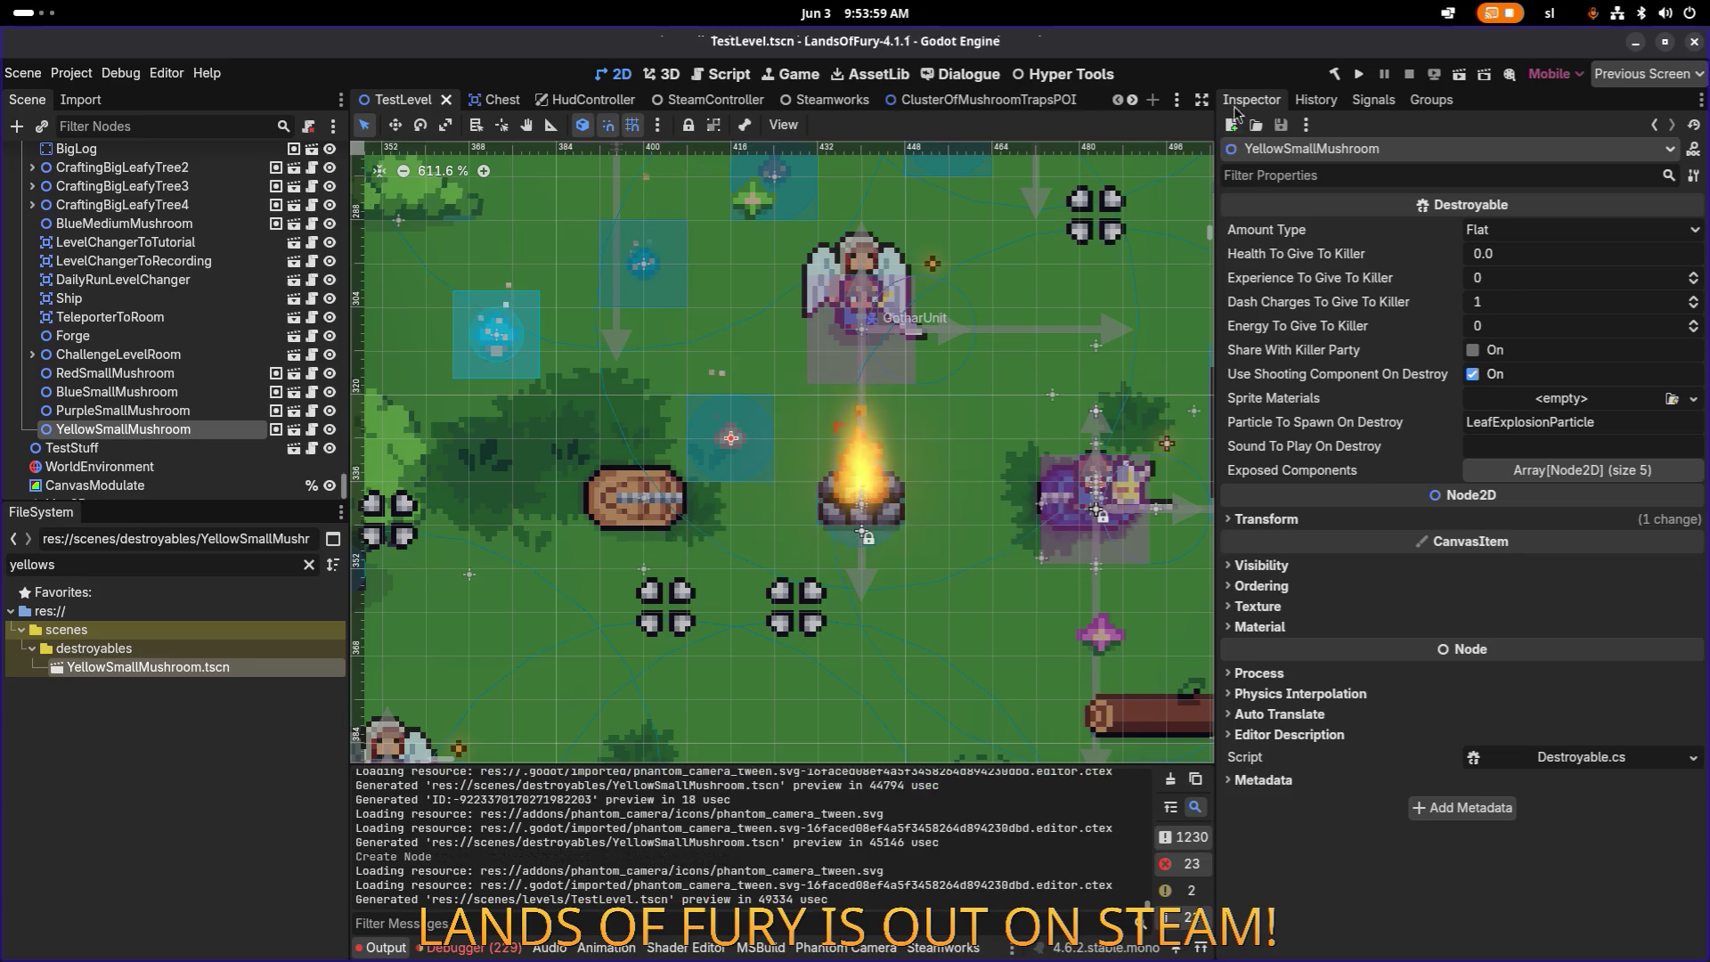
{"action": "left_click", "coordinate": [1358, 79]}
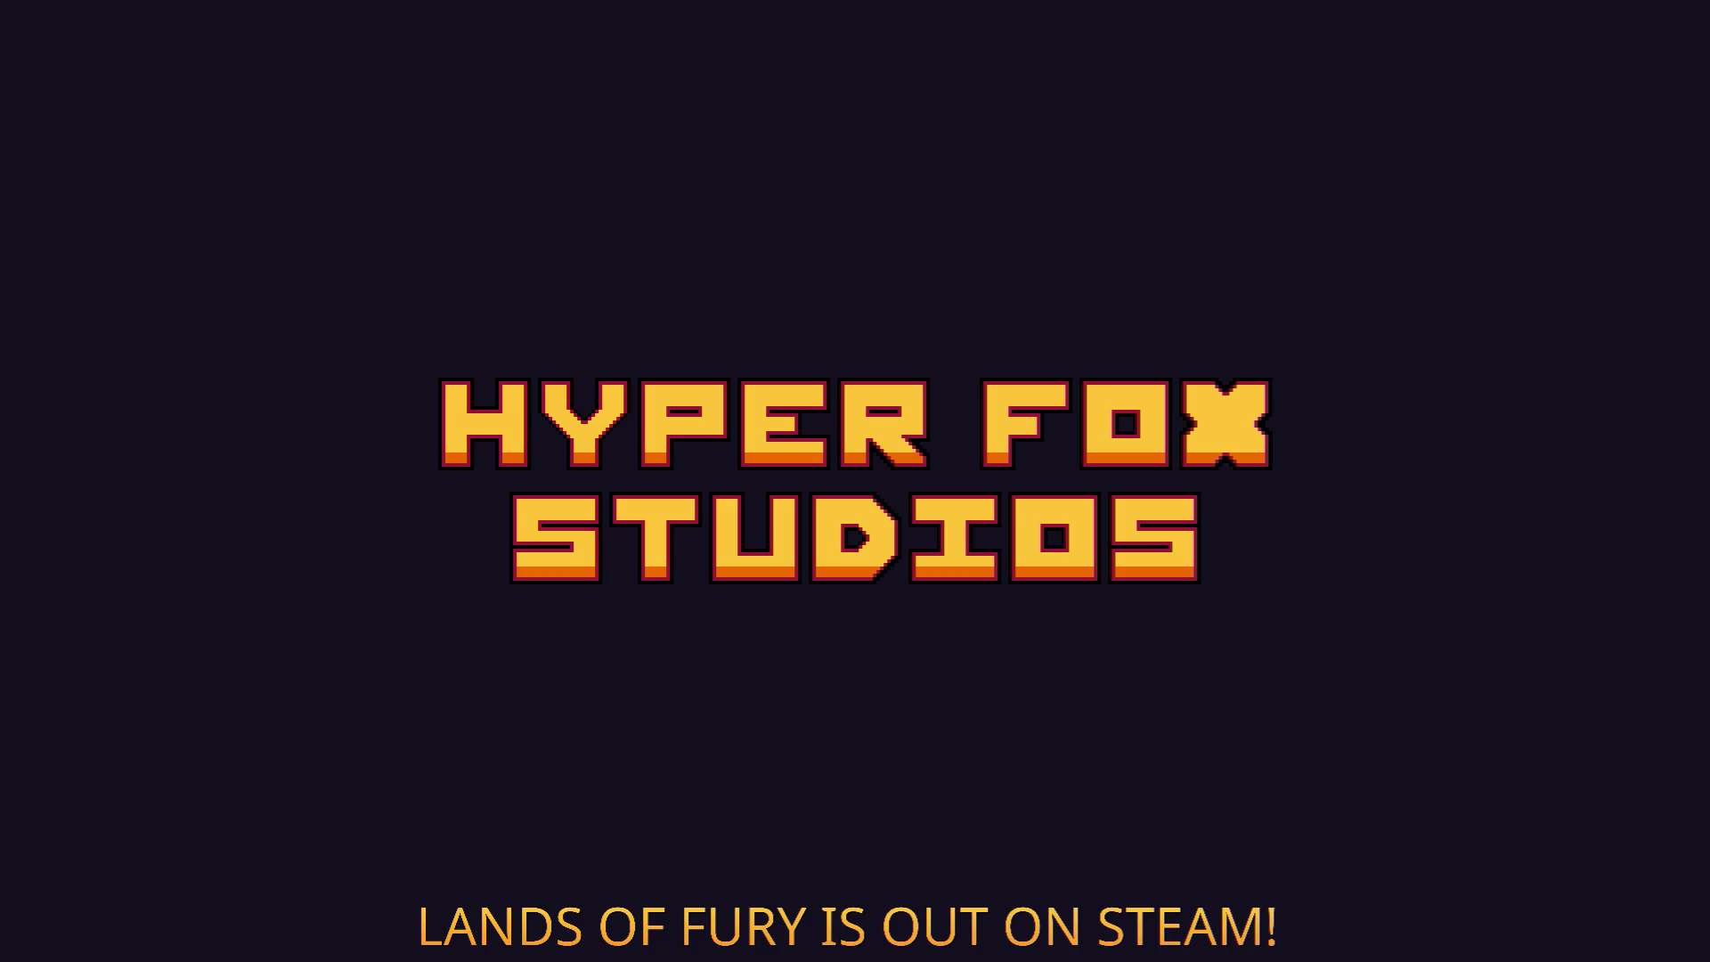
Step: In Aseprite, browse Items.png, both destroyables sheets and Interactables.png, then minimize Aseprite
{"action": "key", "text": "alt+Tab"}
{"action": "key", "text": "Tab"}
{"action": "key", "text": "Tab"}
{"action": "key", "text": "Tab"}
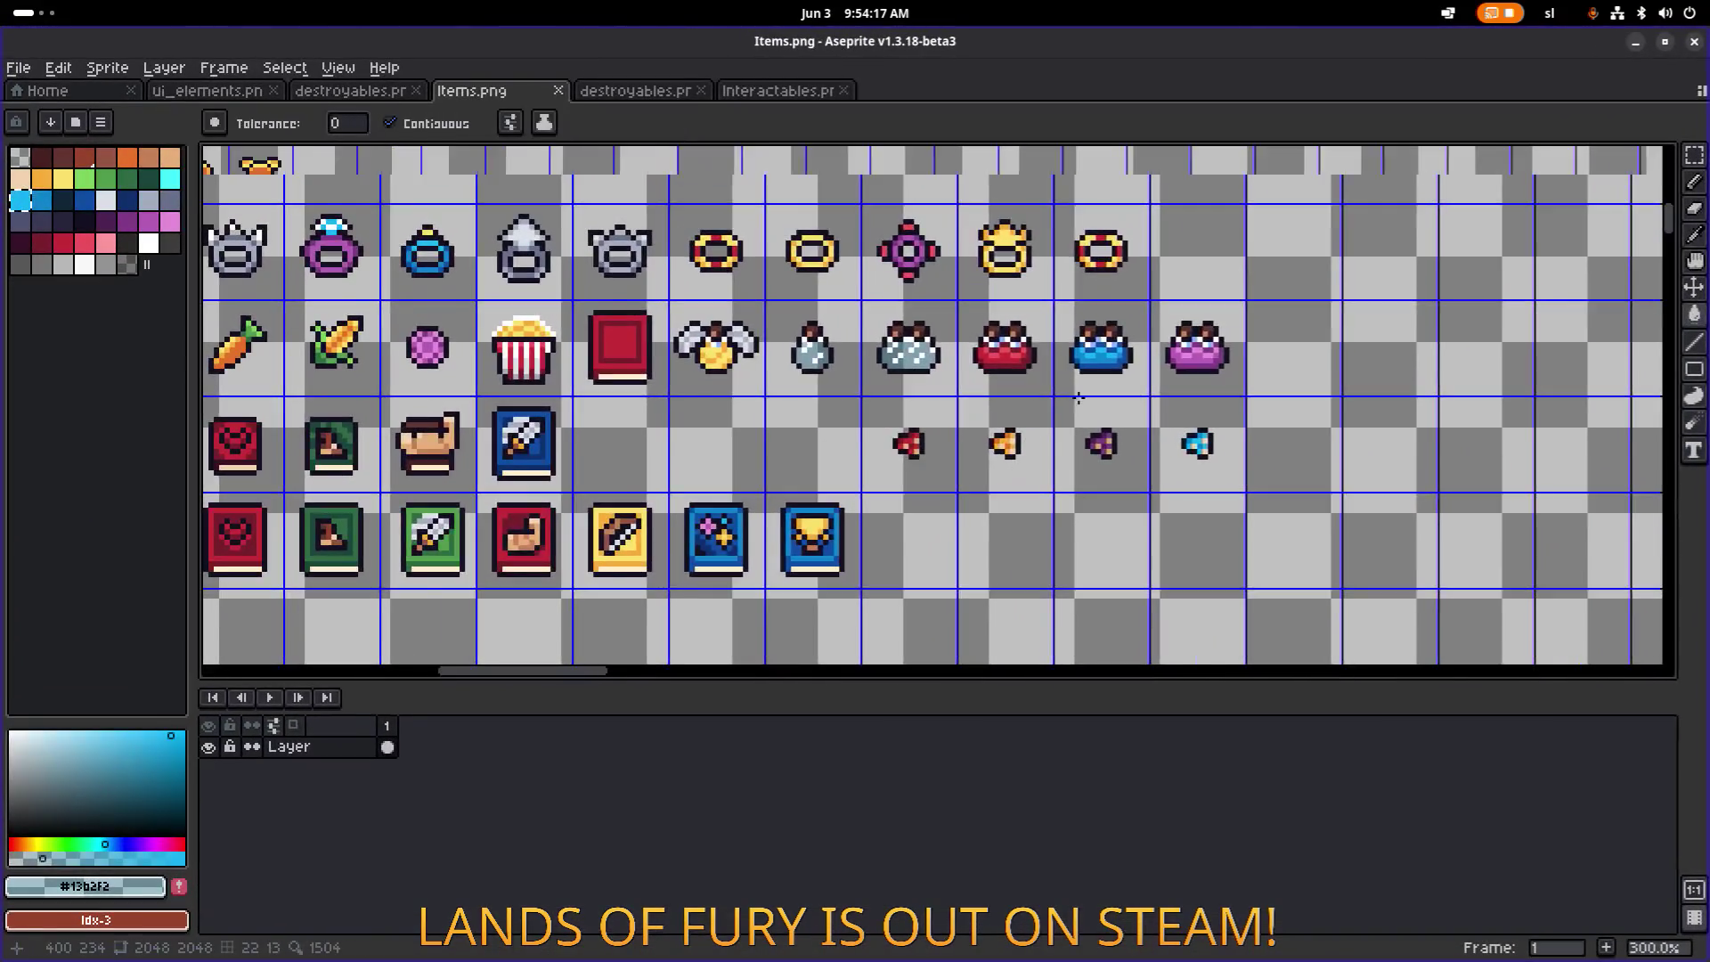
{"action": "scroll", "coordinate": [1078, 397], "scroll_direction": "down", "scroll_amount": 3}
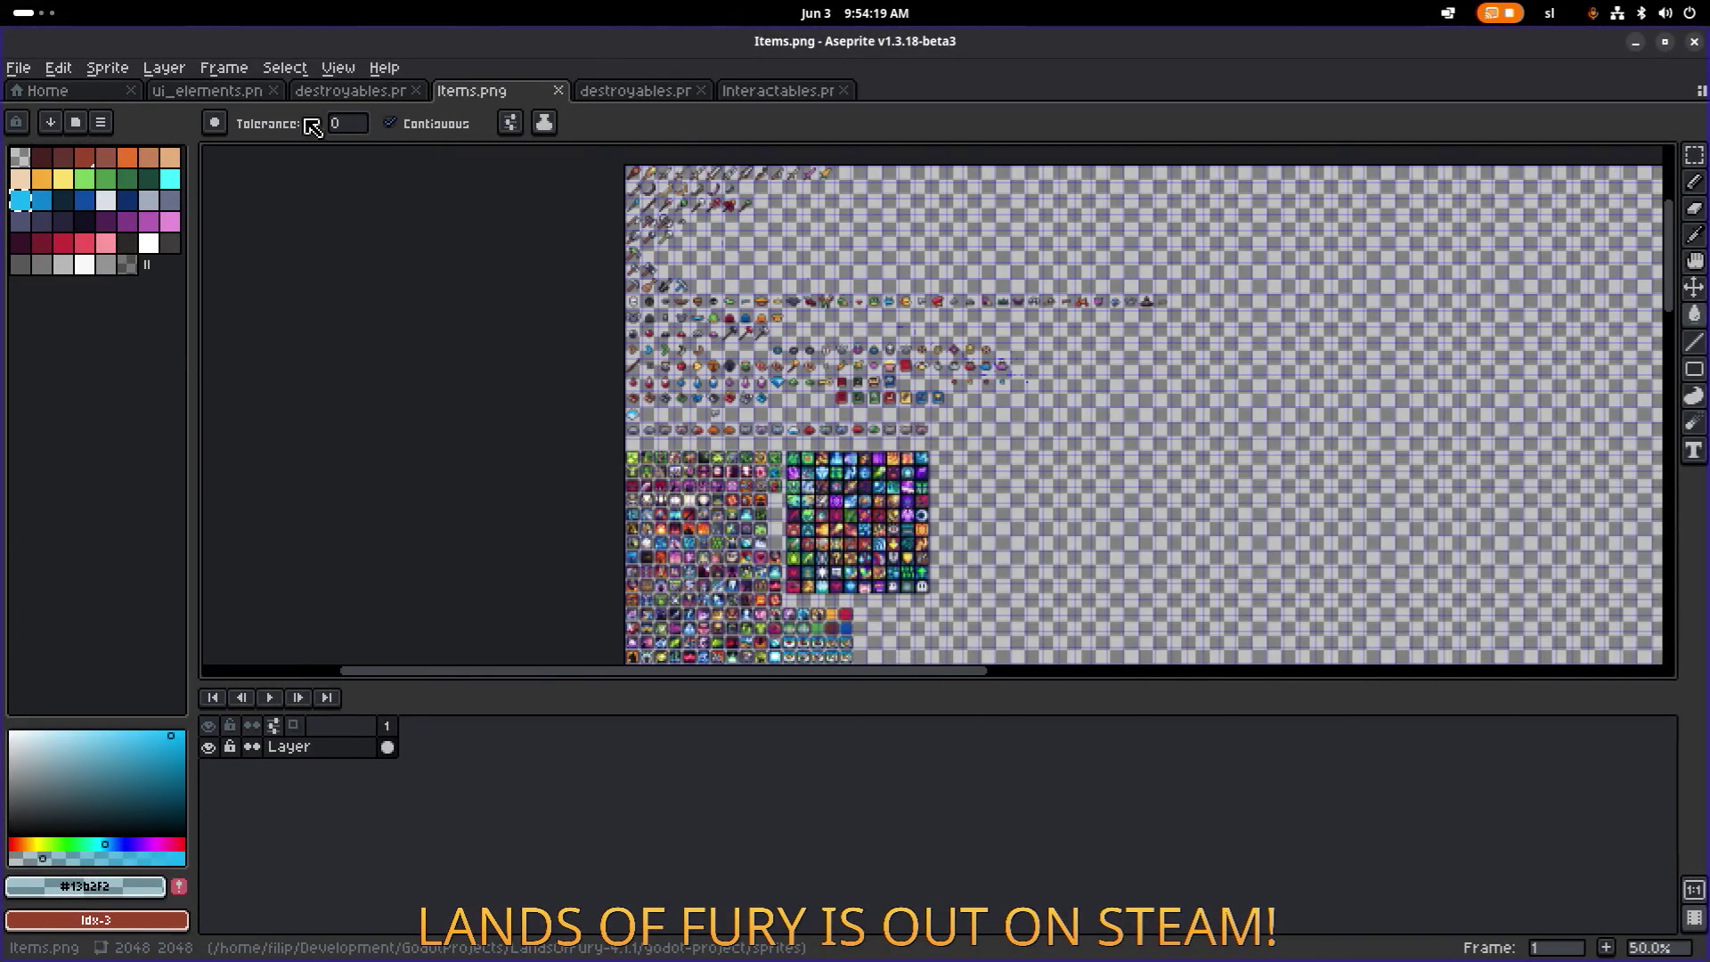
{"action": "left_click", "coordinate": [374, 92]}
{"action": "left_click", "coordinate": [637, 93]}
{"action": "left_click", "coordinate": [757, 95]}
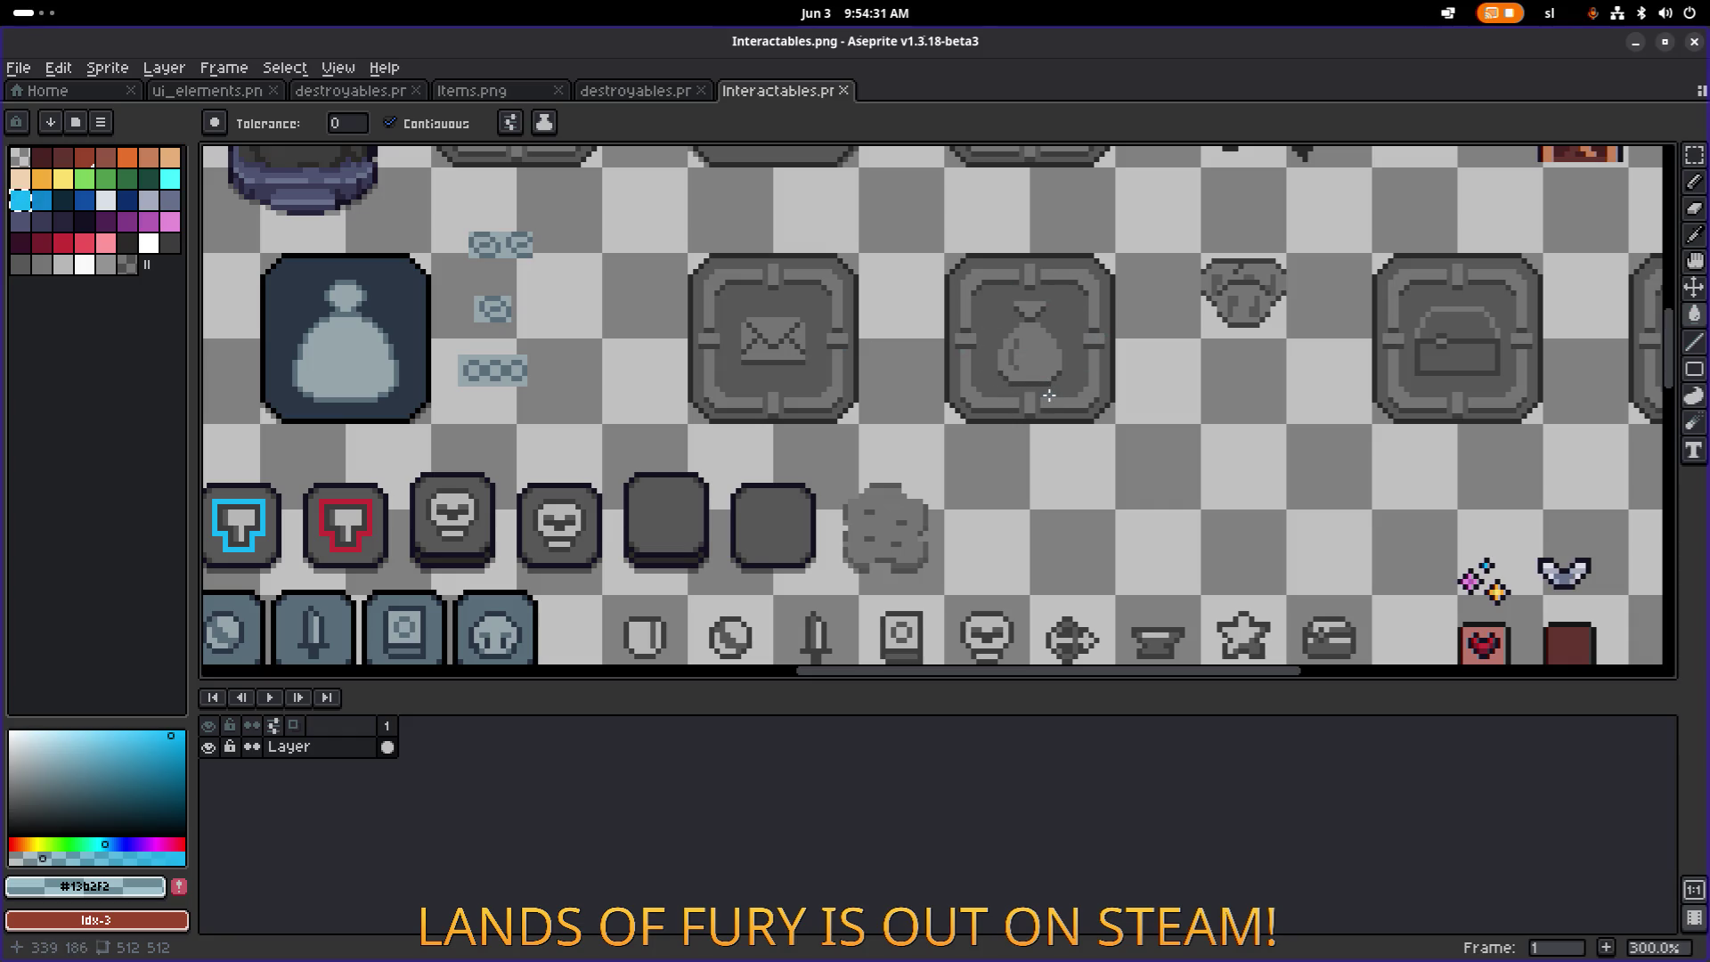
{"action": "scroll", "coordinate": [978, 227], "scroll_direction": "up", "scroll_amount": 2}
{"action": "scroll", "coordinate": [813, 490], "scroll_direction": "down", "scroll_amount": 2}
{"action": "scroll", "coordinate": [813, 490], "scroll_direction": "up", "scroll_amount": 2}
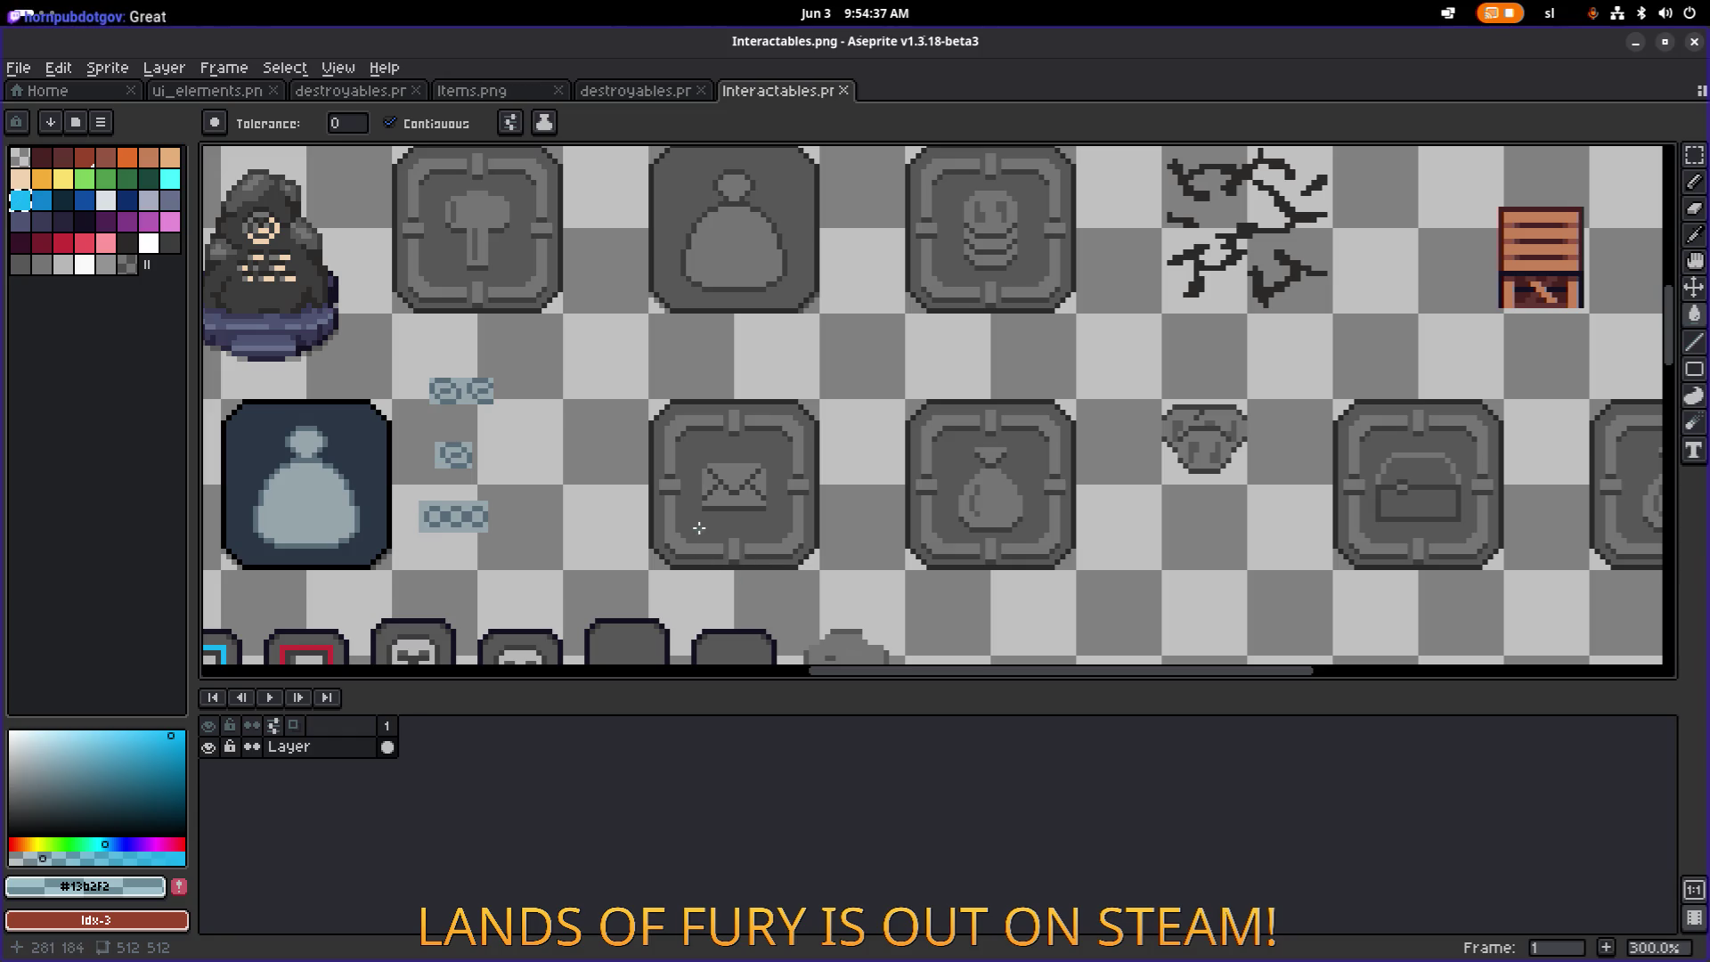
{"action": "left_click", "coordinate": [1638, 43]}
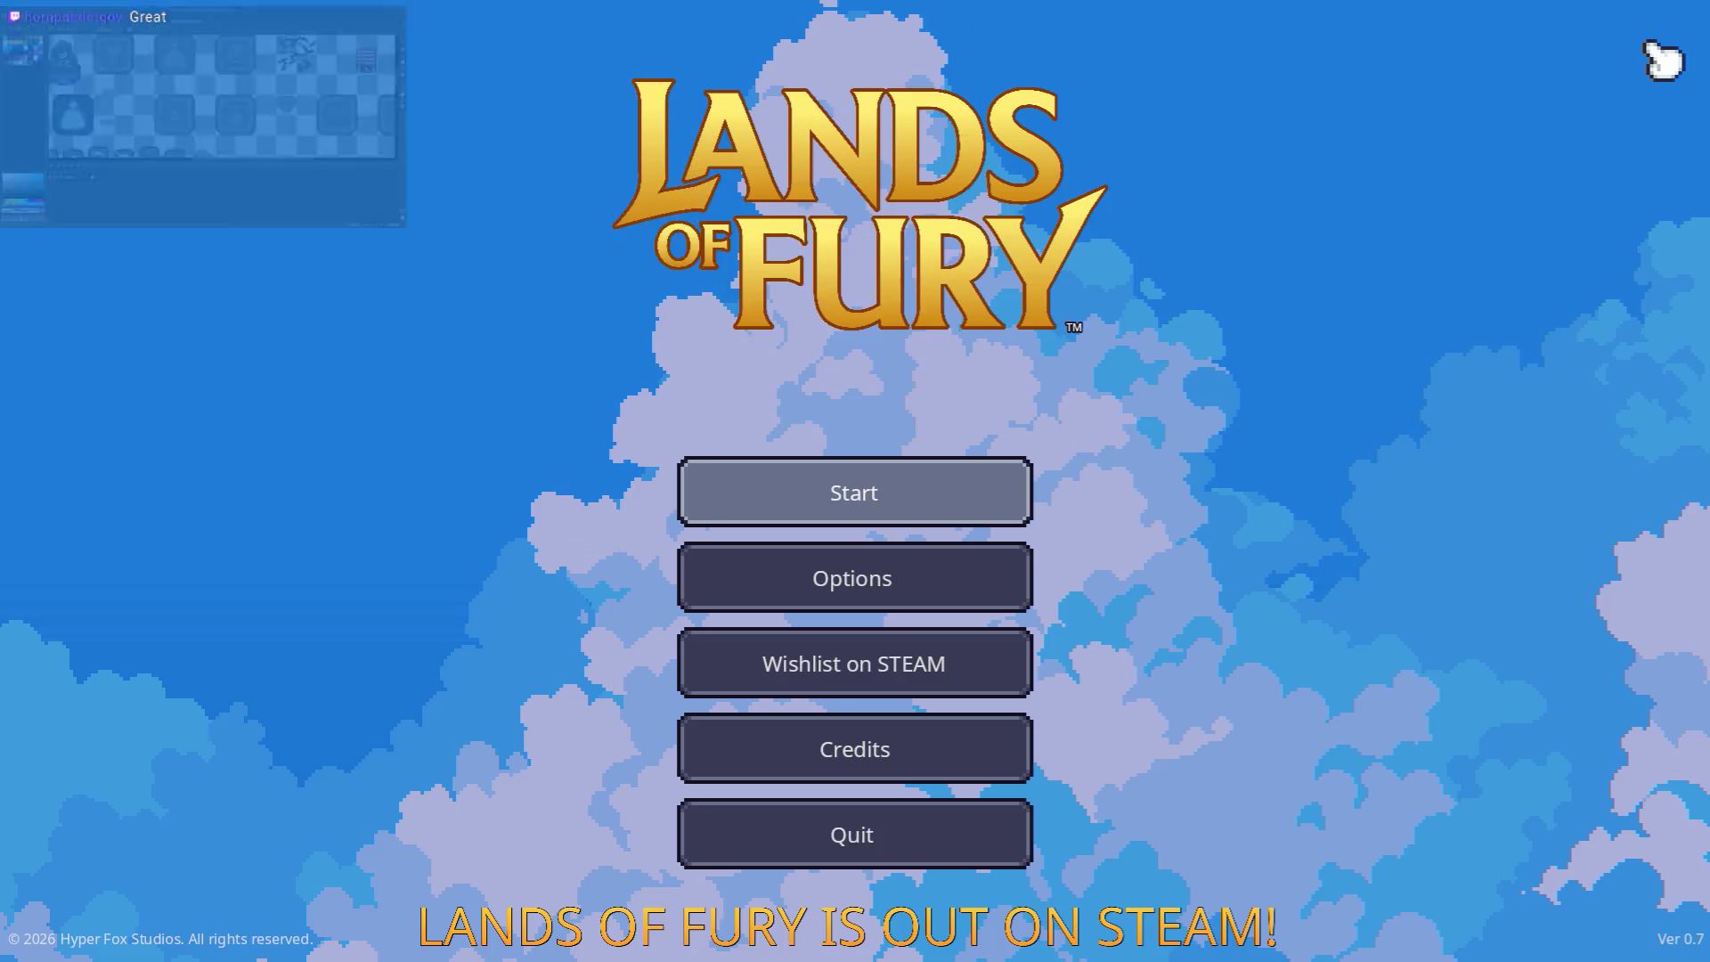
Step: Start the game with the first profile, equip the sword, and restart the level
{"action": "left_click", "coordinate": [851, 497]}
{"action": "left_click", "coordinate": [846, 503]}
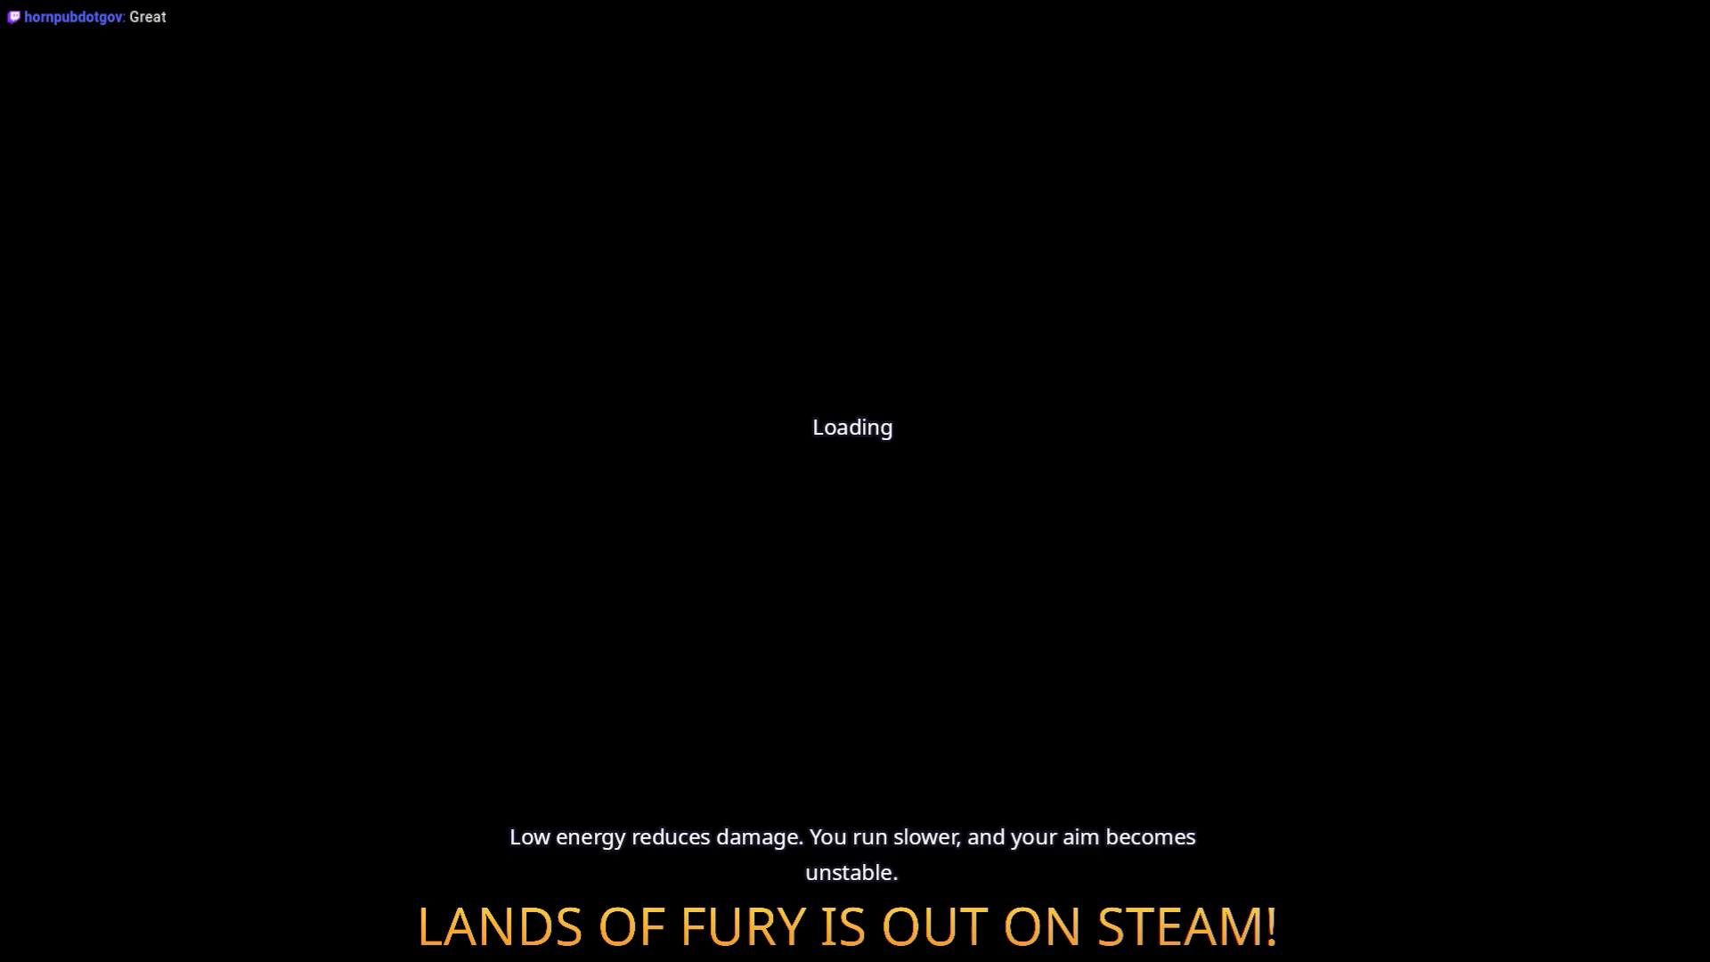
{"action": "key", "text": "2"}
{"action": "key", "text": "a"}
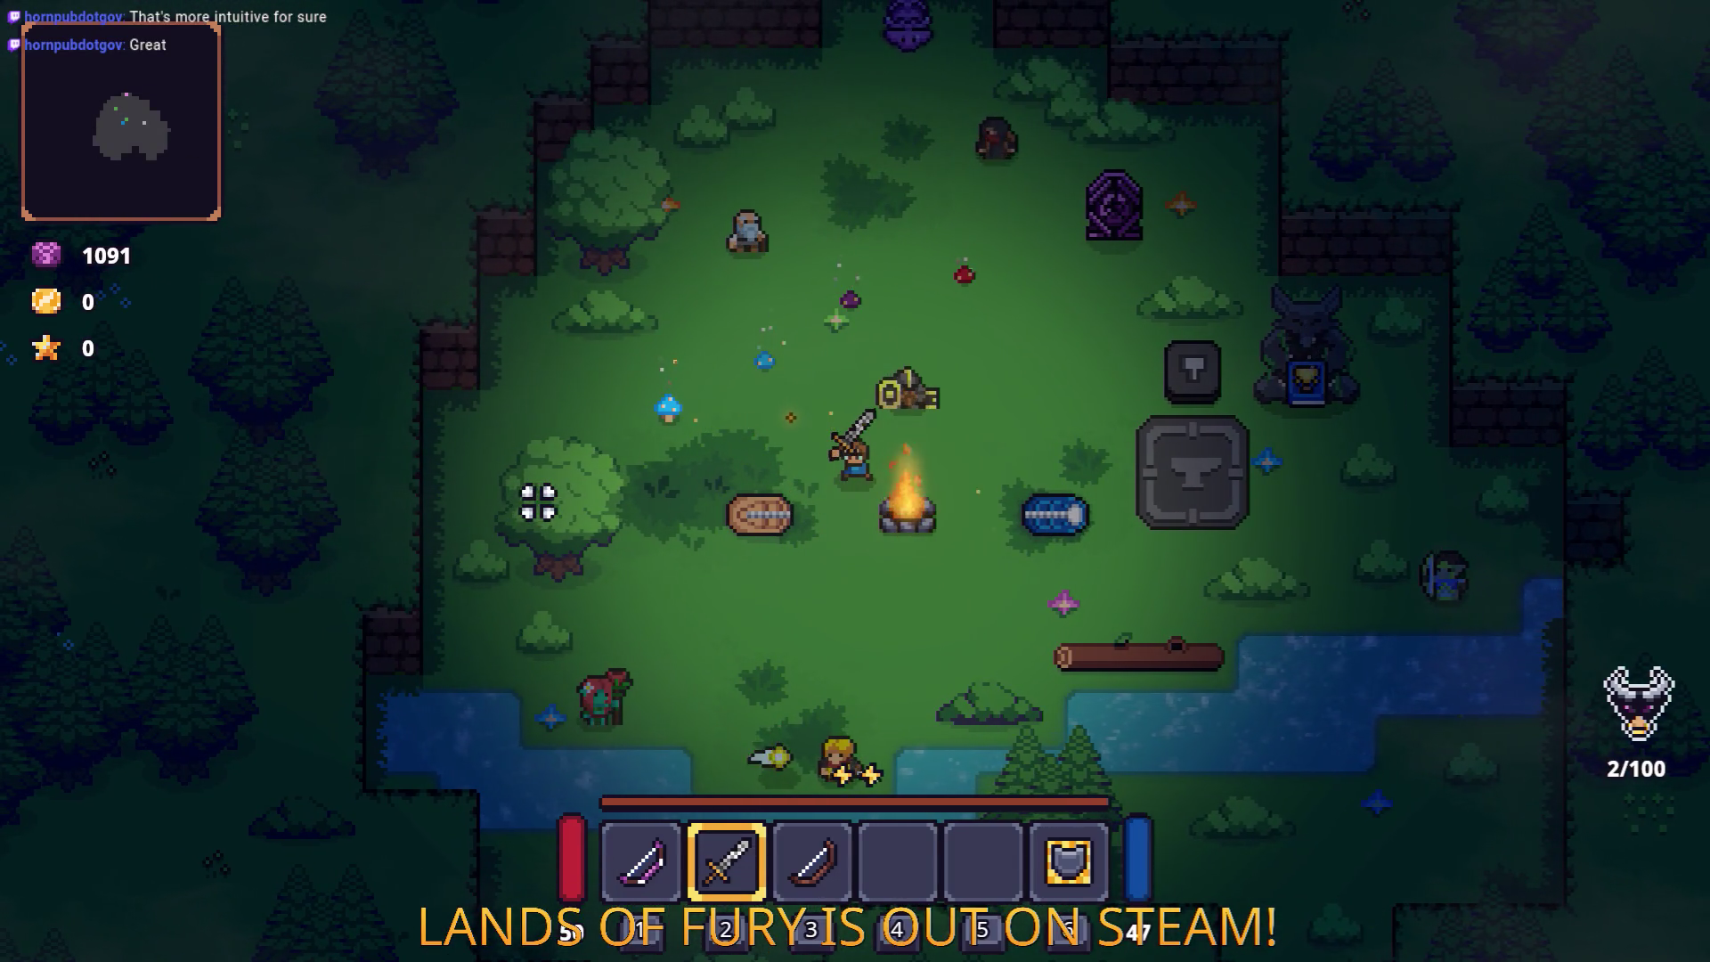
{"action": "key", "text": "d"}
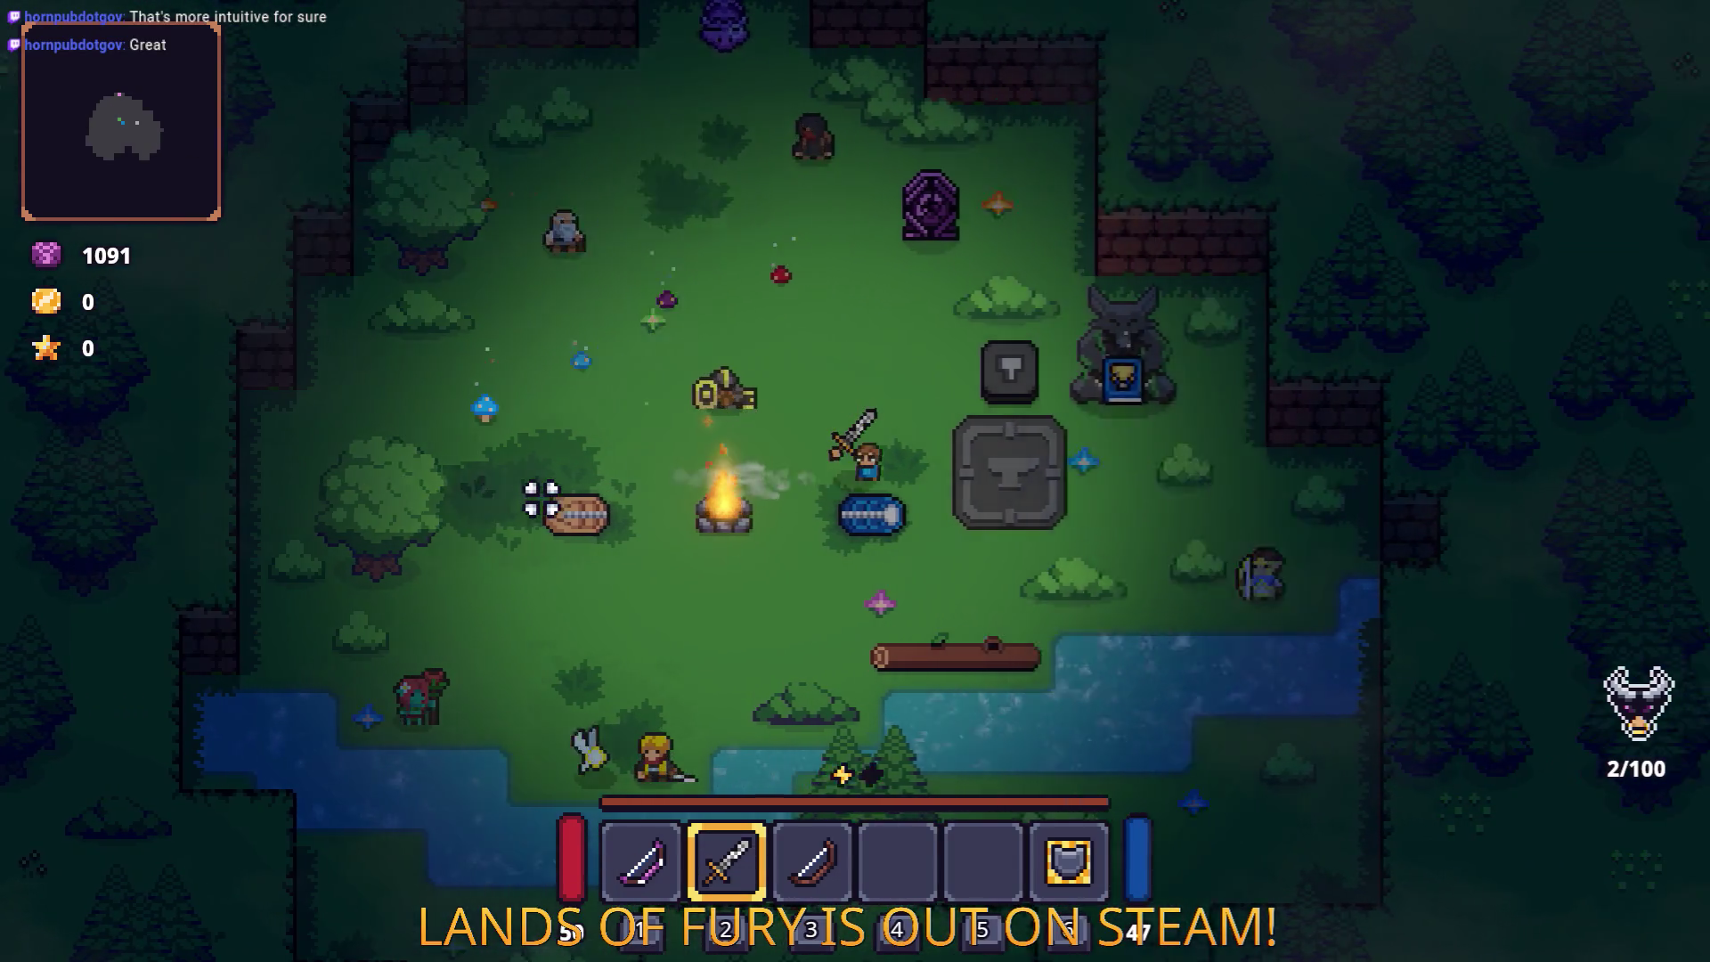
{"action": "key", "text": "Escape"}
{"action": "left_click", "coordinate": [828, 666]}
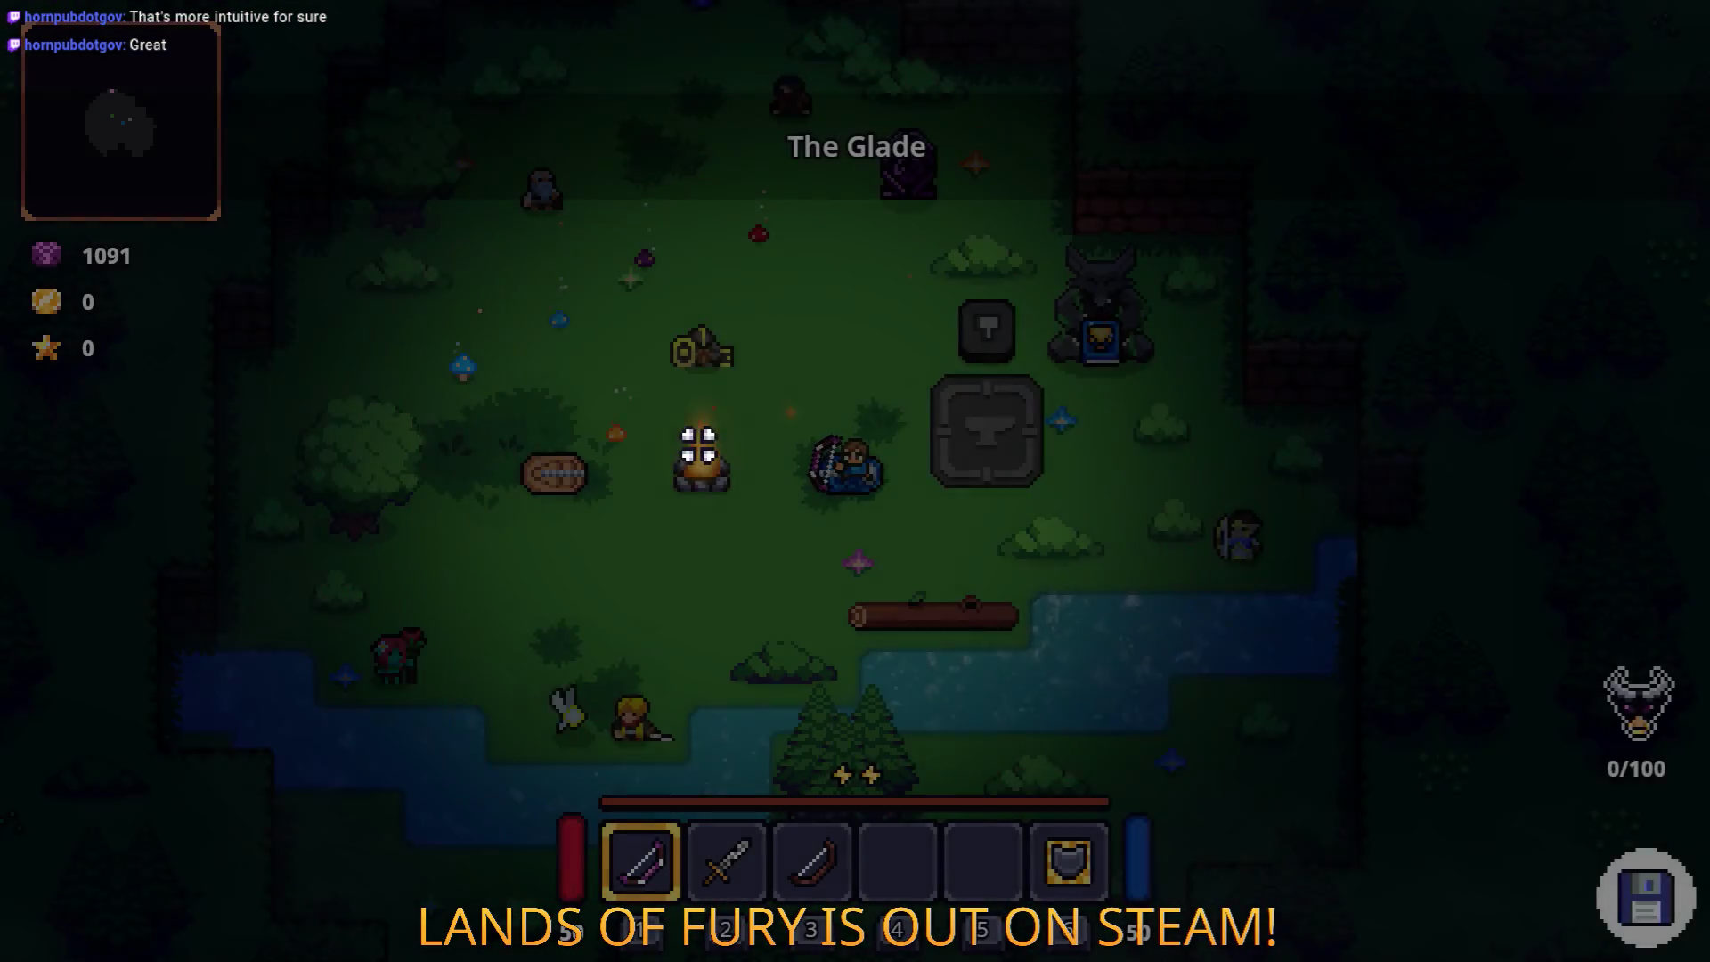
Step: Roam the glade with the sword equipped, striking nearby mushrooms
{"action": "key", "text": "d"}
{"action": "key", "text": "s"}
{"action": "key", "text": "2"}
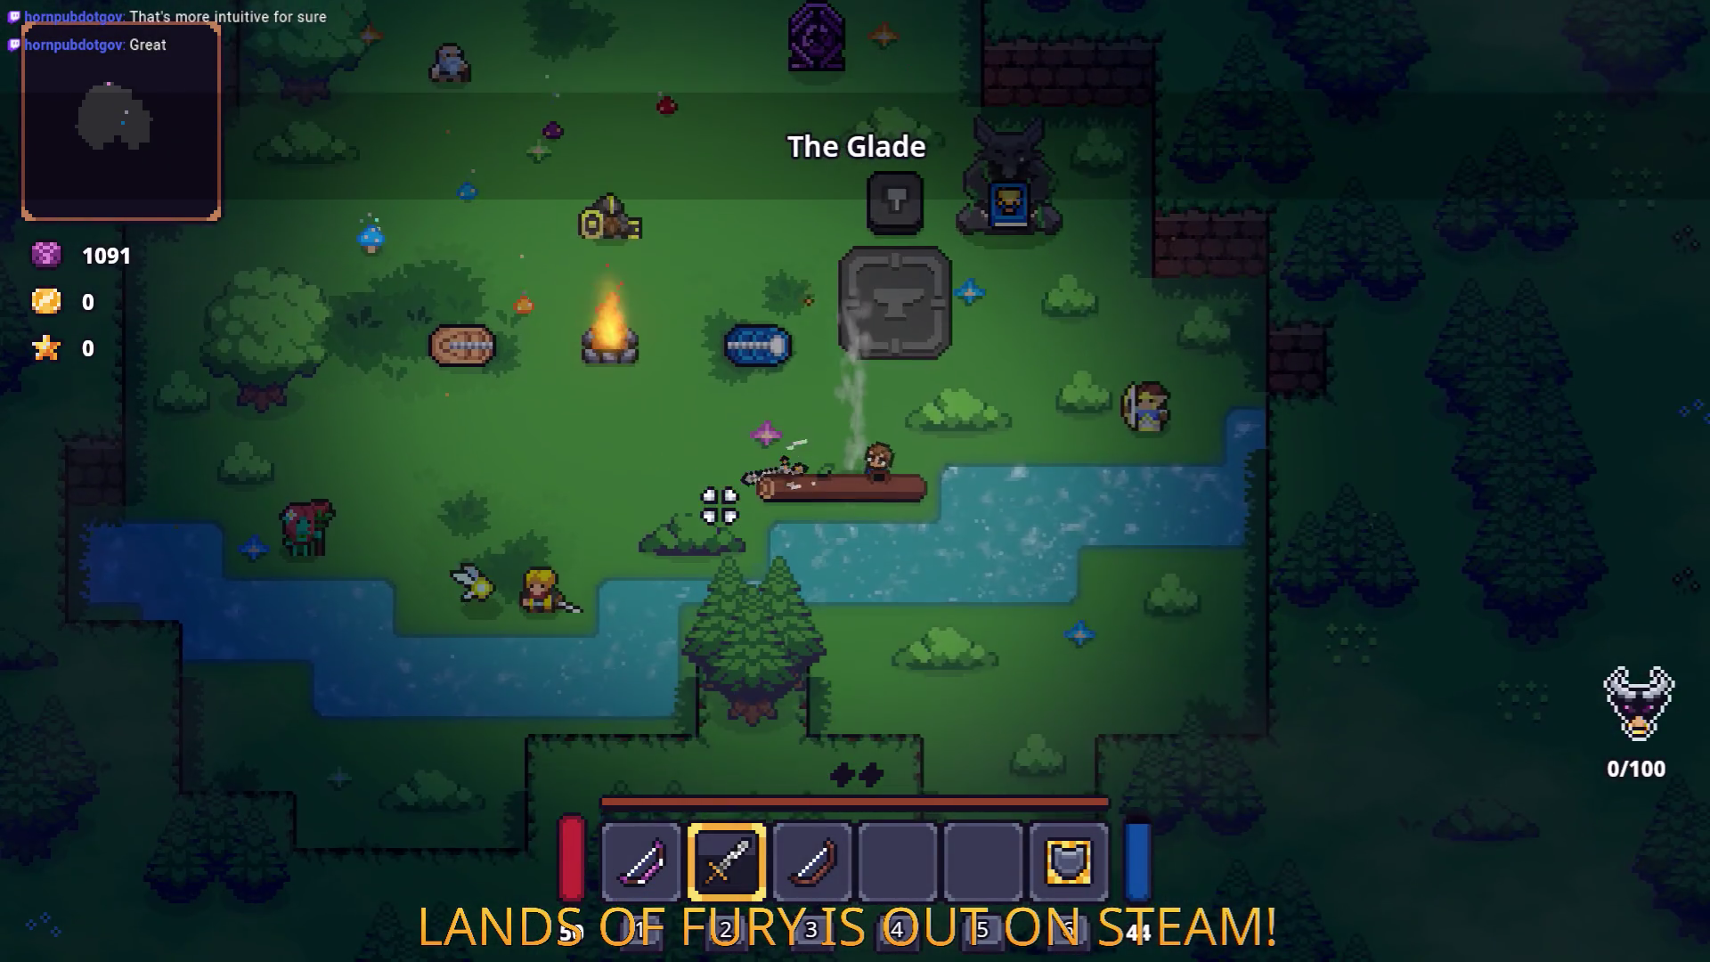
{"action": "key", "text": "a"}
{"action": "left_click", "coordinate": [720, 506]}
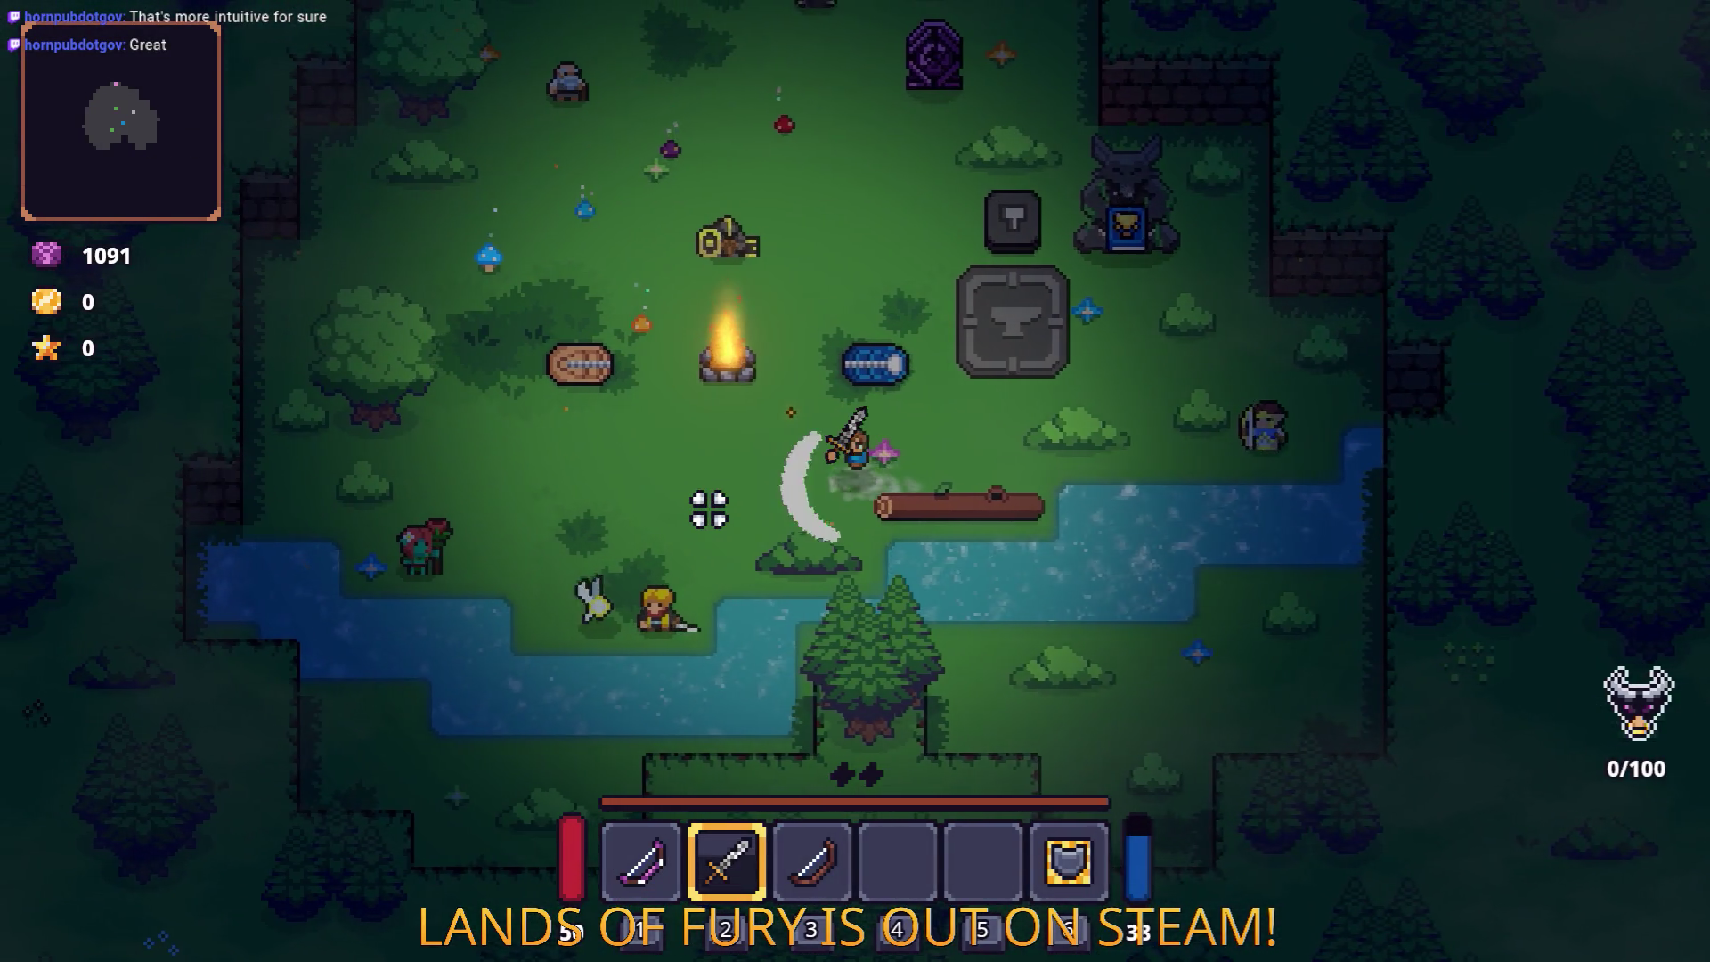
{"action": "key", "text": "w"}
{"action": "key", "text": "a"}
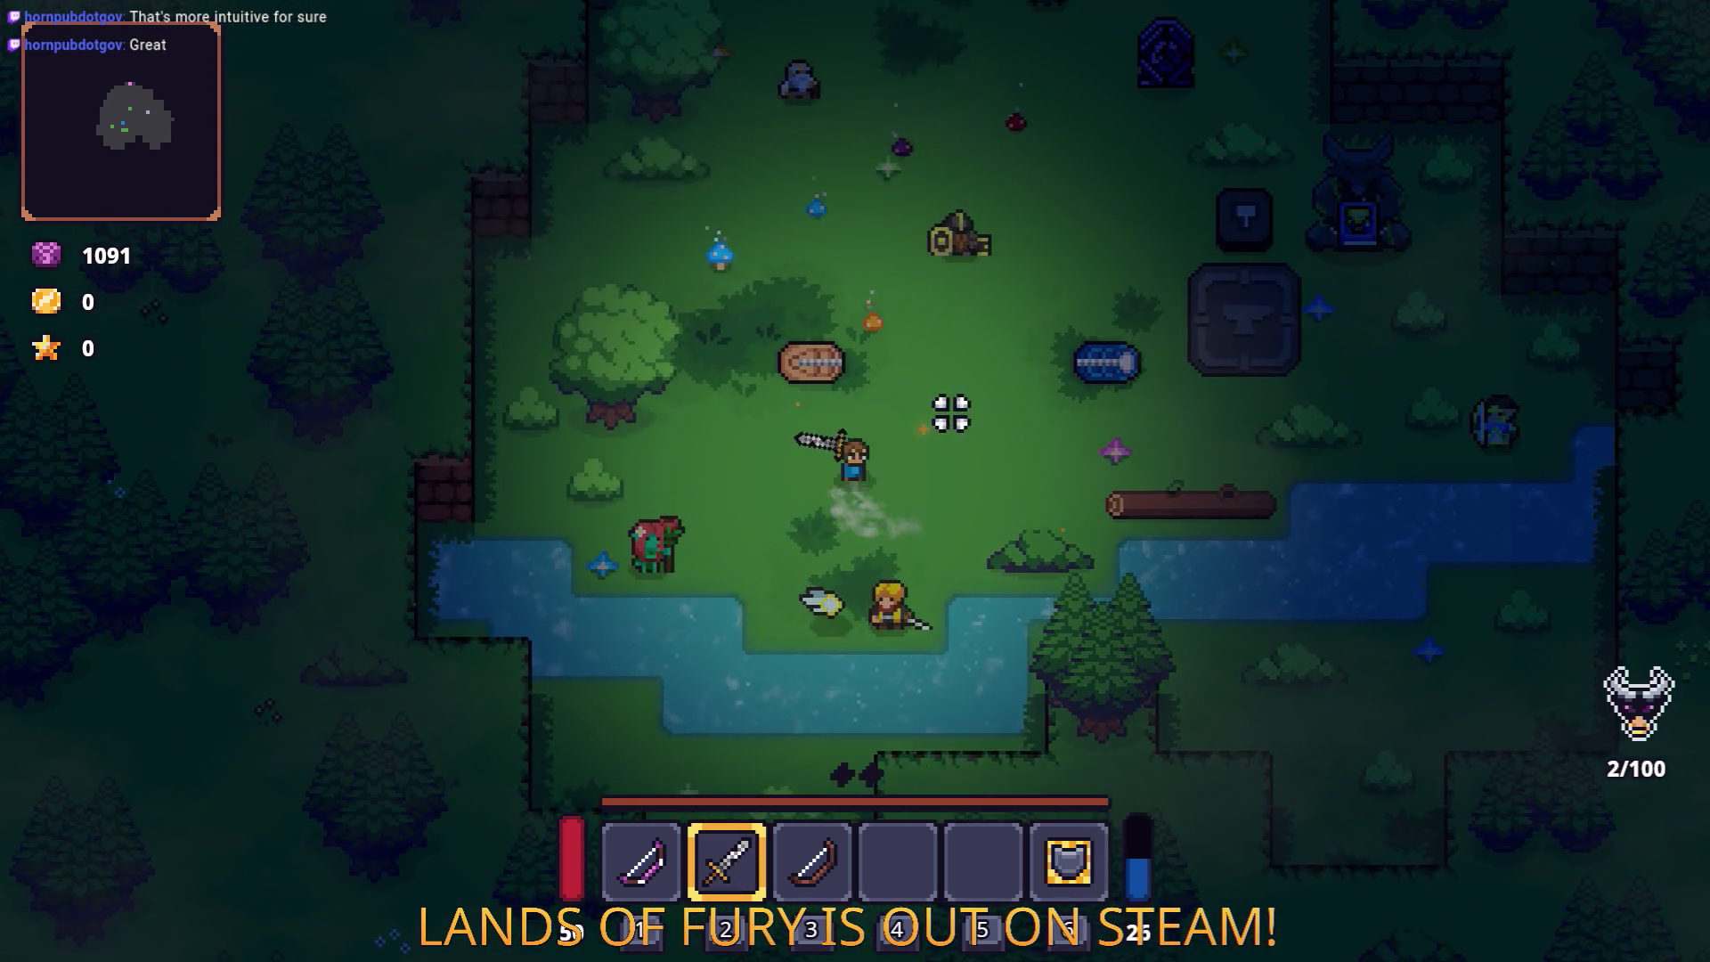
{"action": "key", "text": "d"}
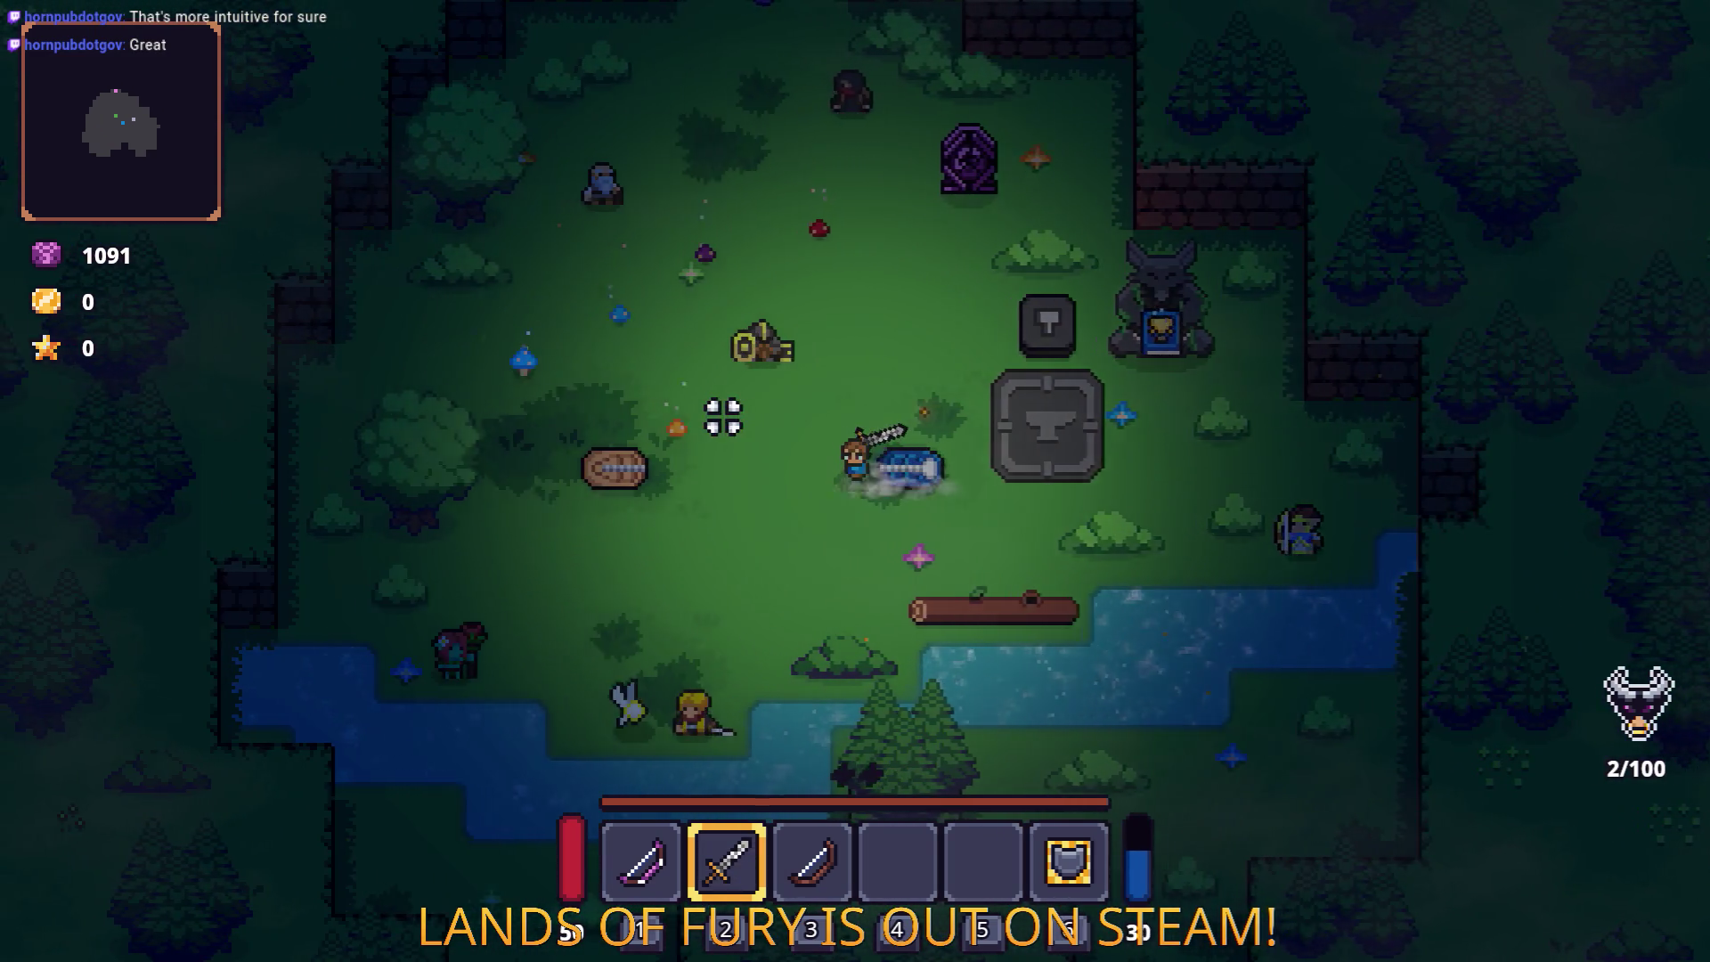
{"action": "key", "text": "a"}
{"action": "key", "text": "w"}
{"action": "key", "text": "d"}
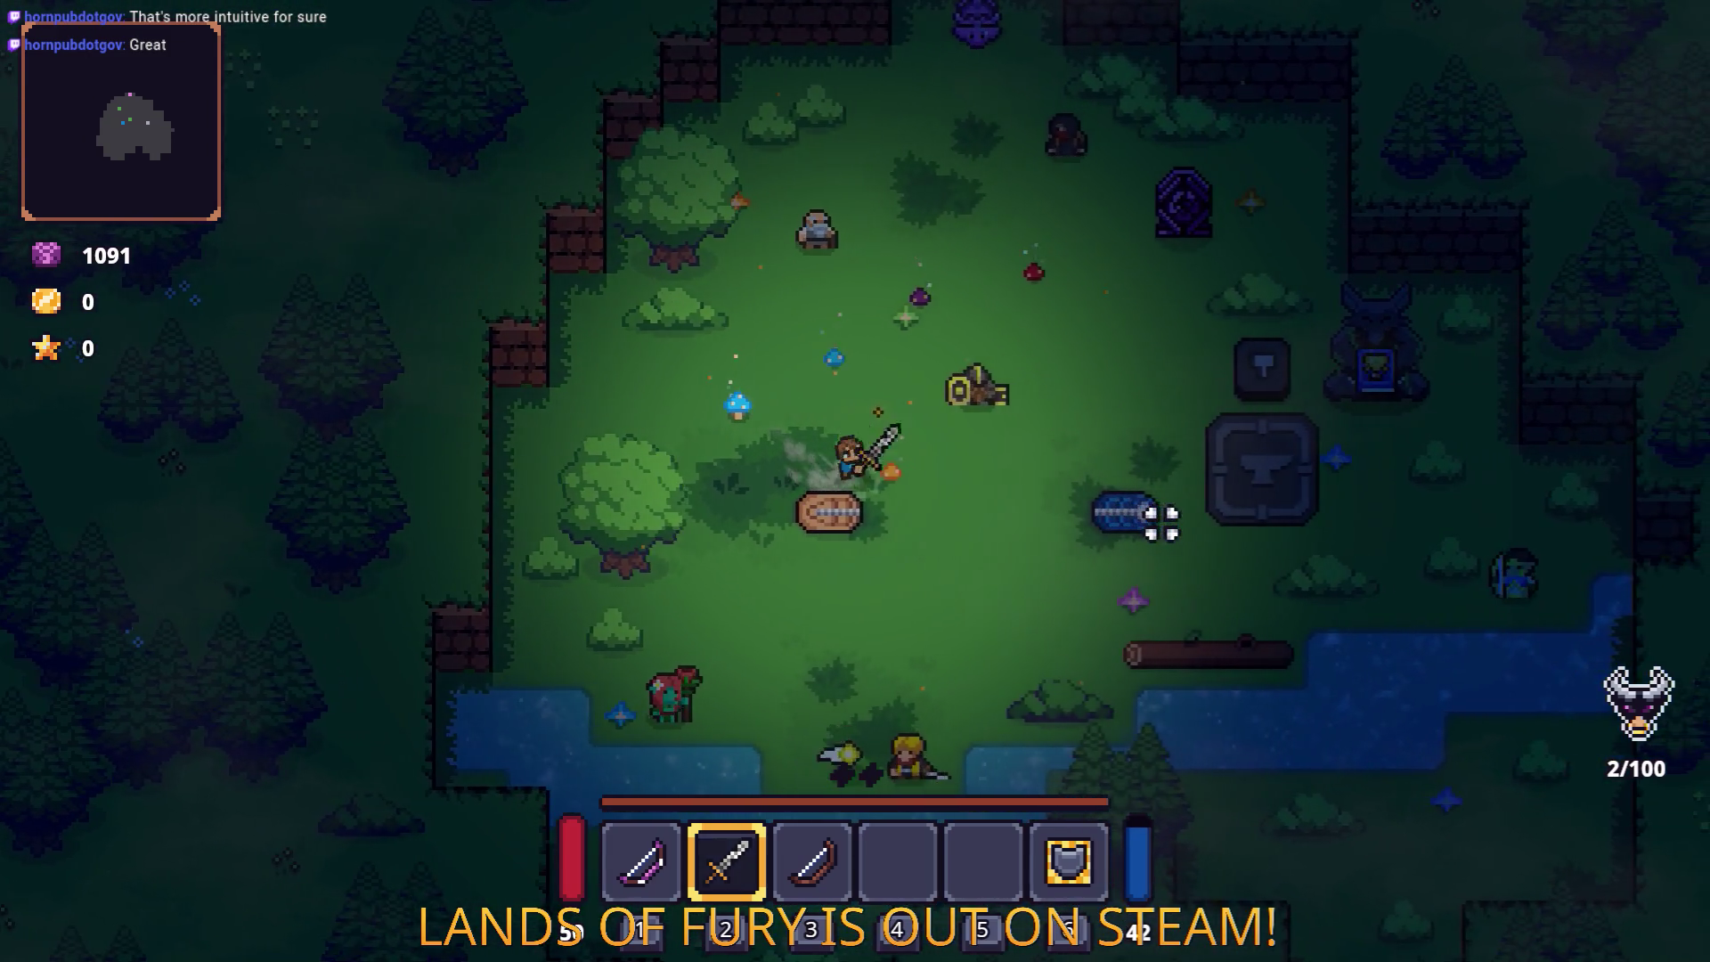
{"action": "left_click", "coordinate": [1155, 523]}
{"action": "key", "text": "d"}
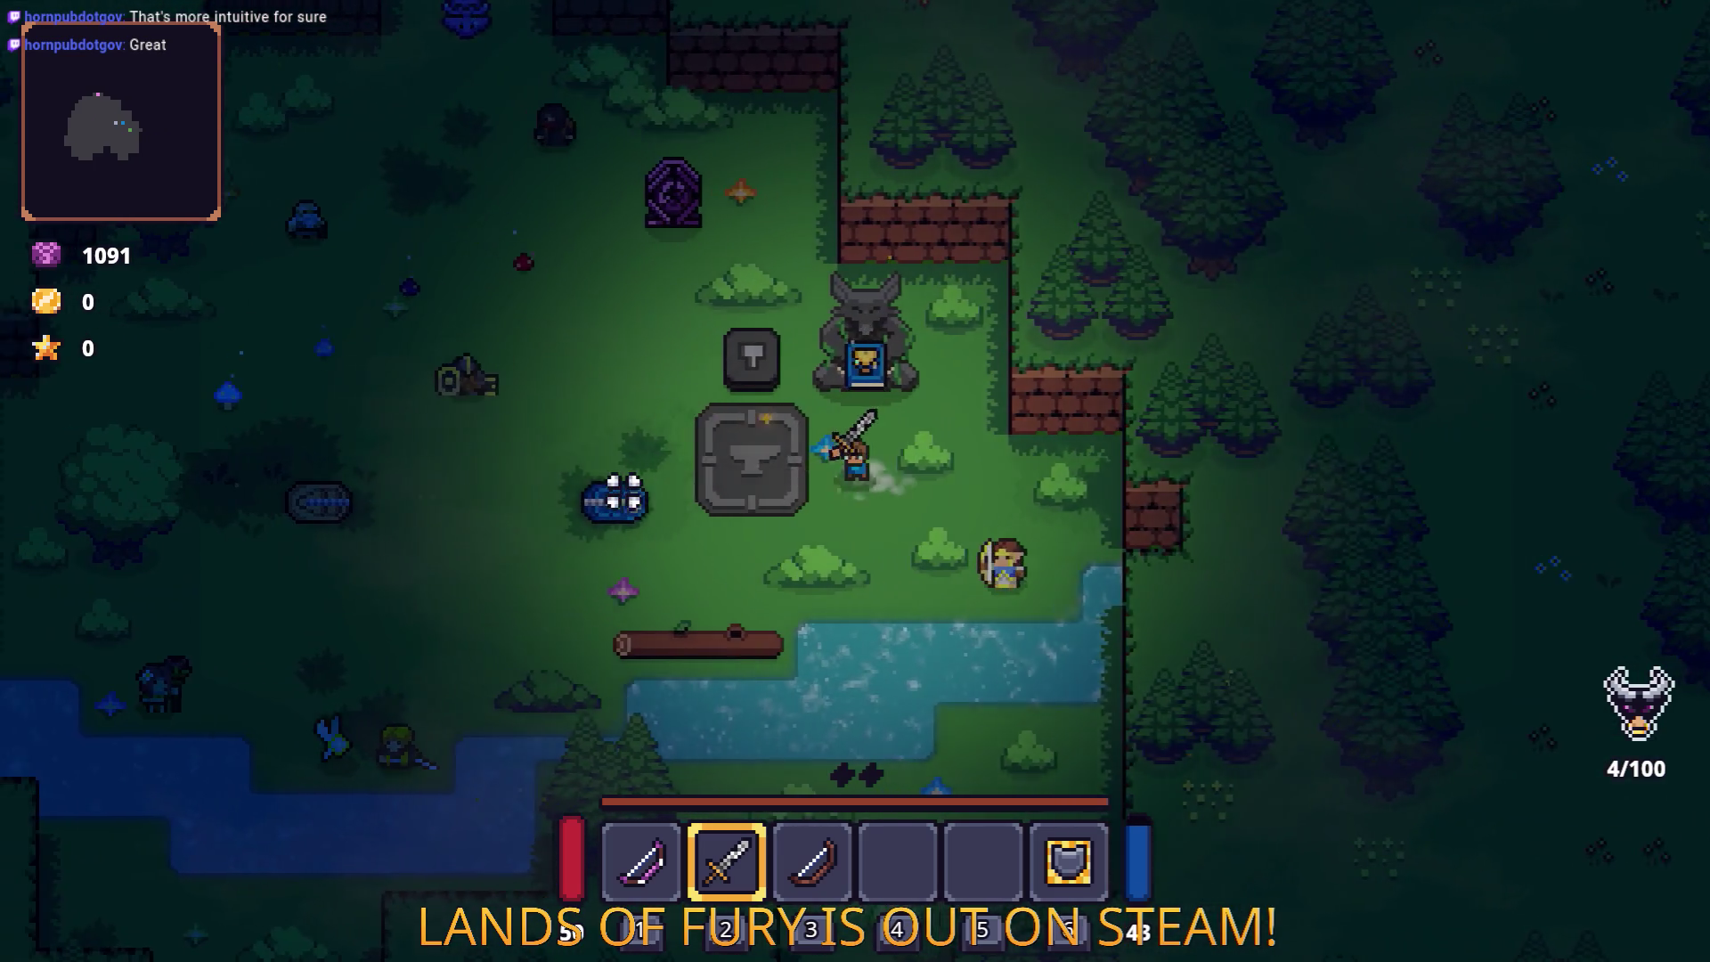
{"action": "key", "text": "a"}
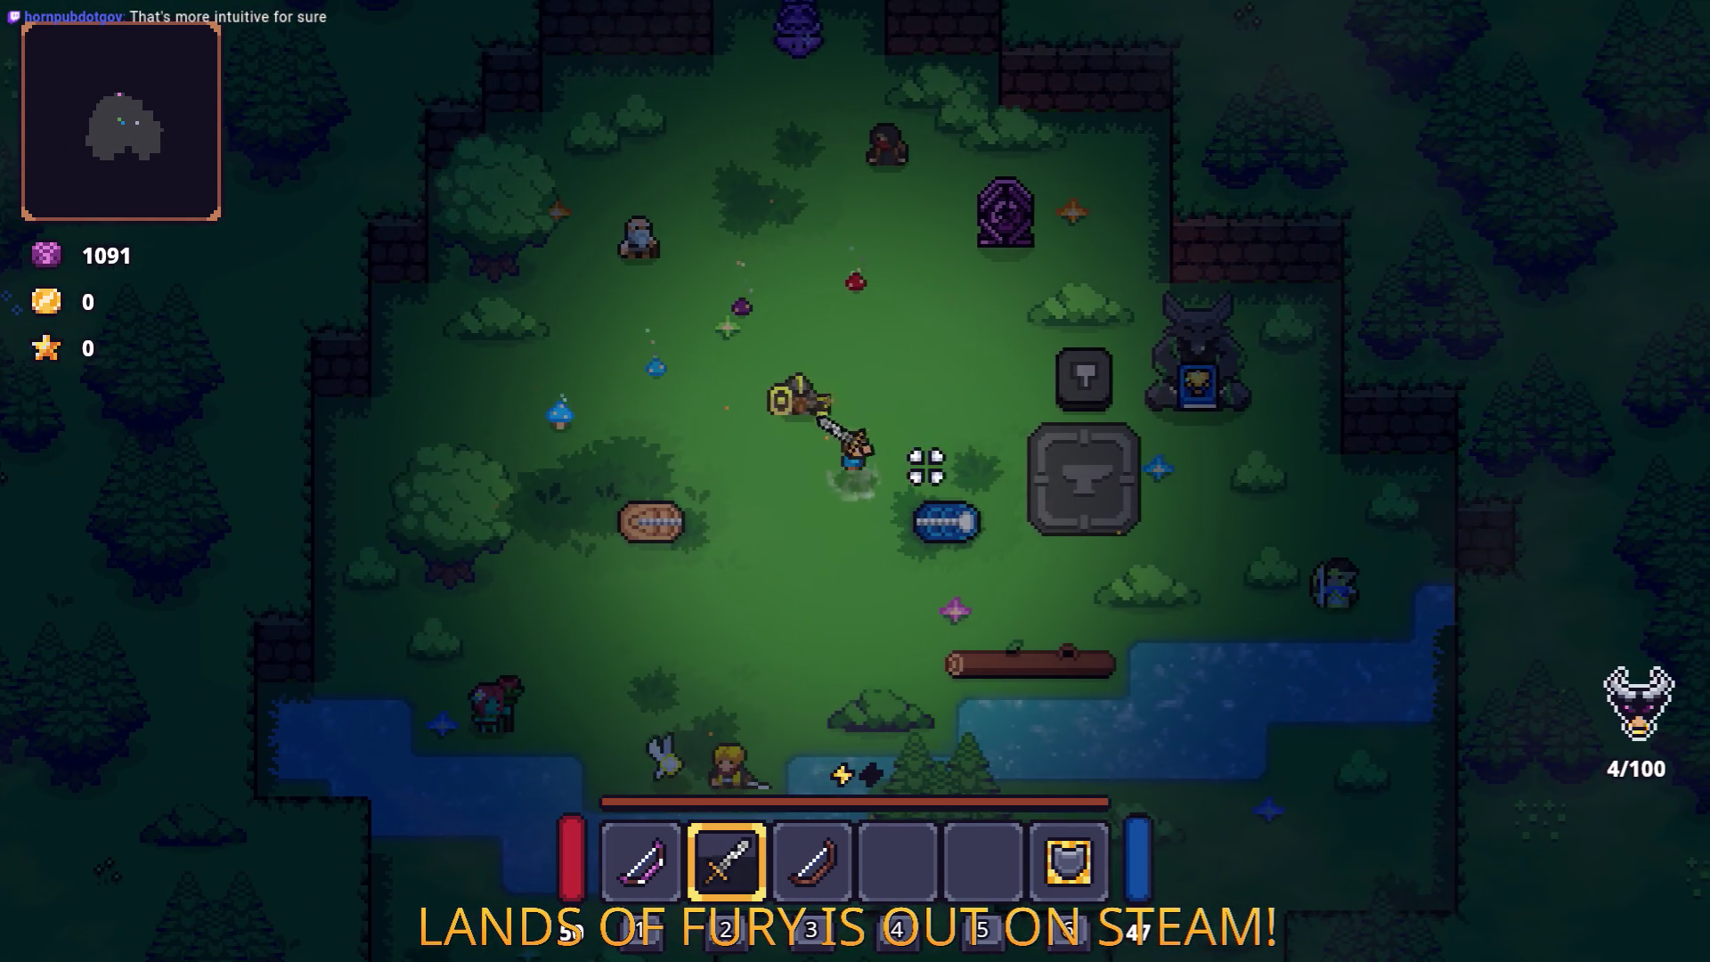
{"action": "key", "text": "w"}
Step: Keep destroying mushrooms until the counter reaches 13/100, then quit back to the editor
{"action": "left_click", "coordinate": [932, 496]}
{"action": "key", "text": "a"}
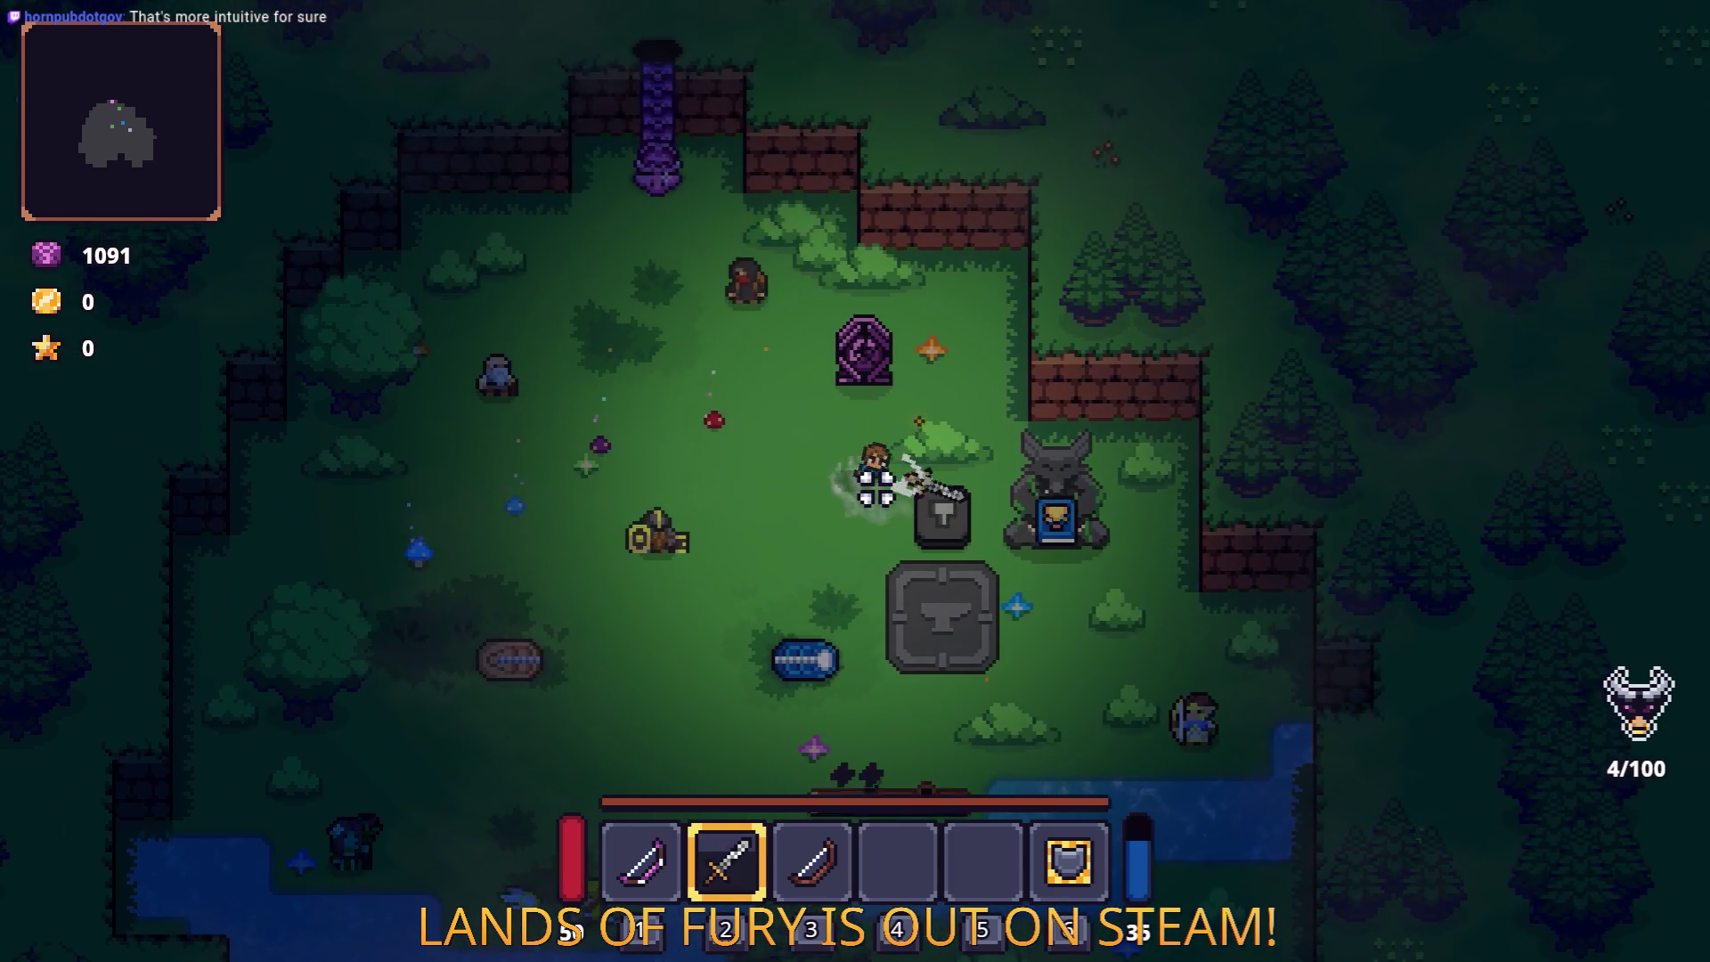
{"action": "left_click", "coordinate": [875, 484]}
{"action": "left_click", "coordinate": [876, 484]}
{"action": "key", "text": "w"}
{"action": "key", "text": "a"}
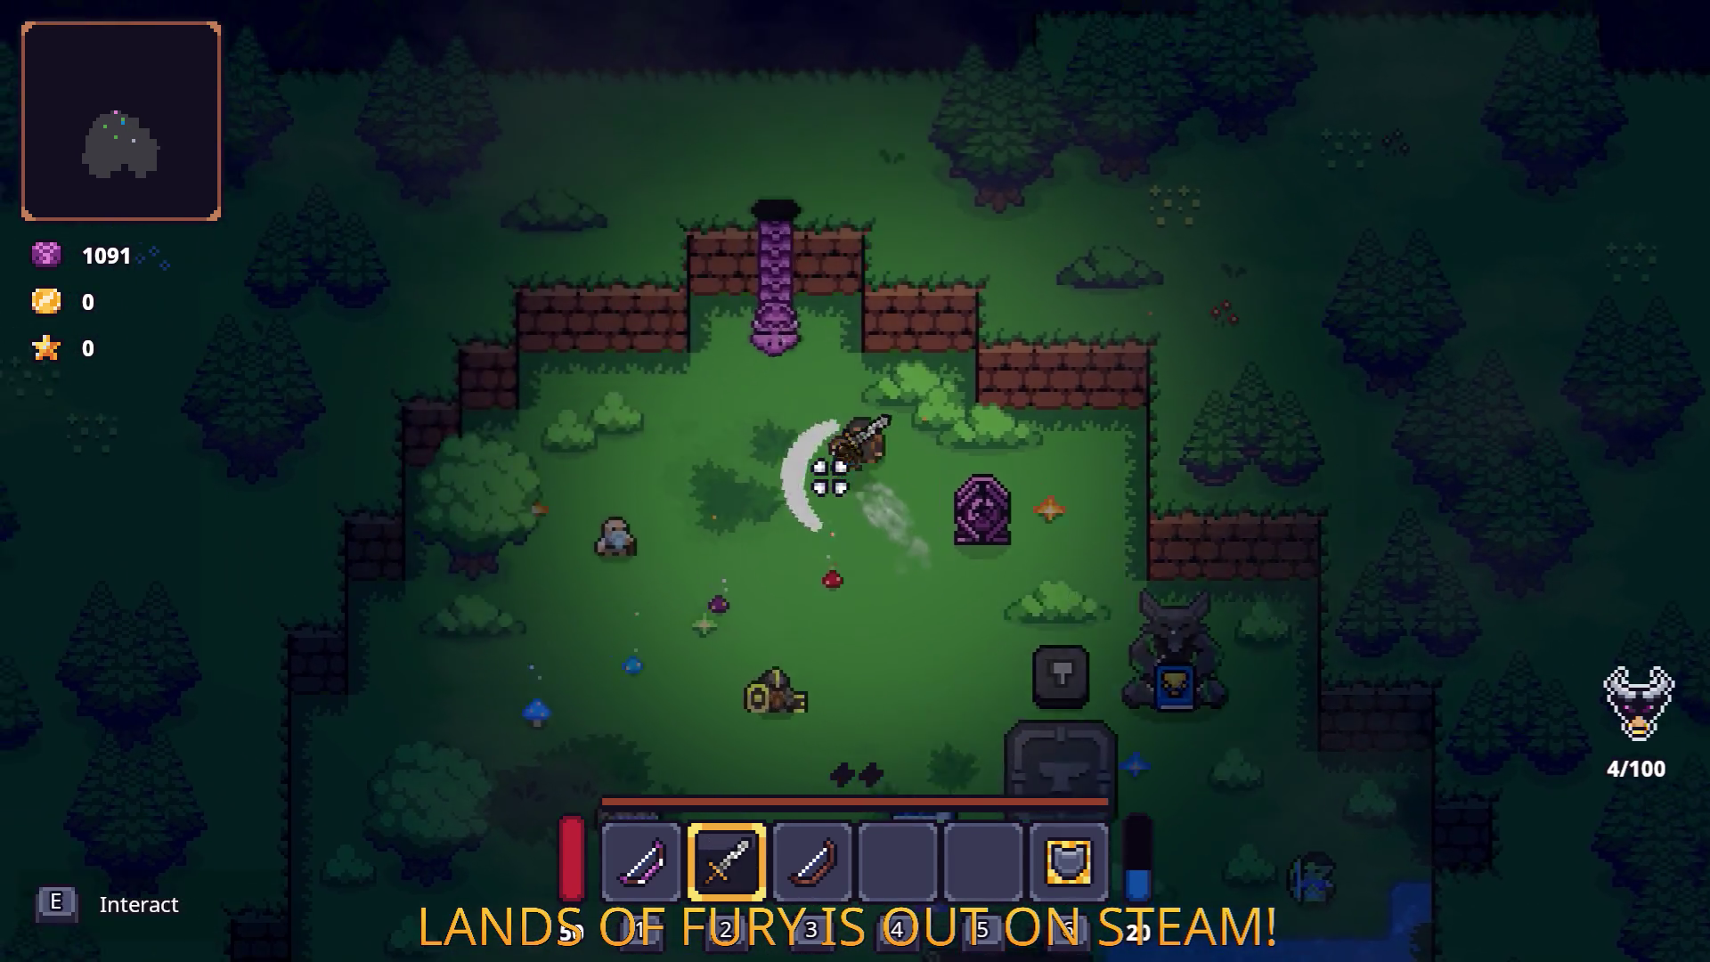
{"action": "left_click", "coordinate": [830, 478]}
{"action": "key", "text": "a"}
{"action": "key", "text": "s"}
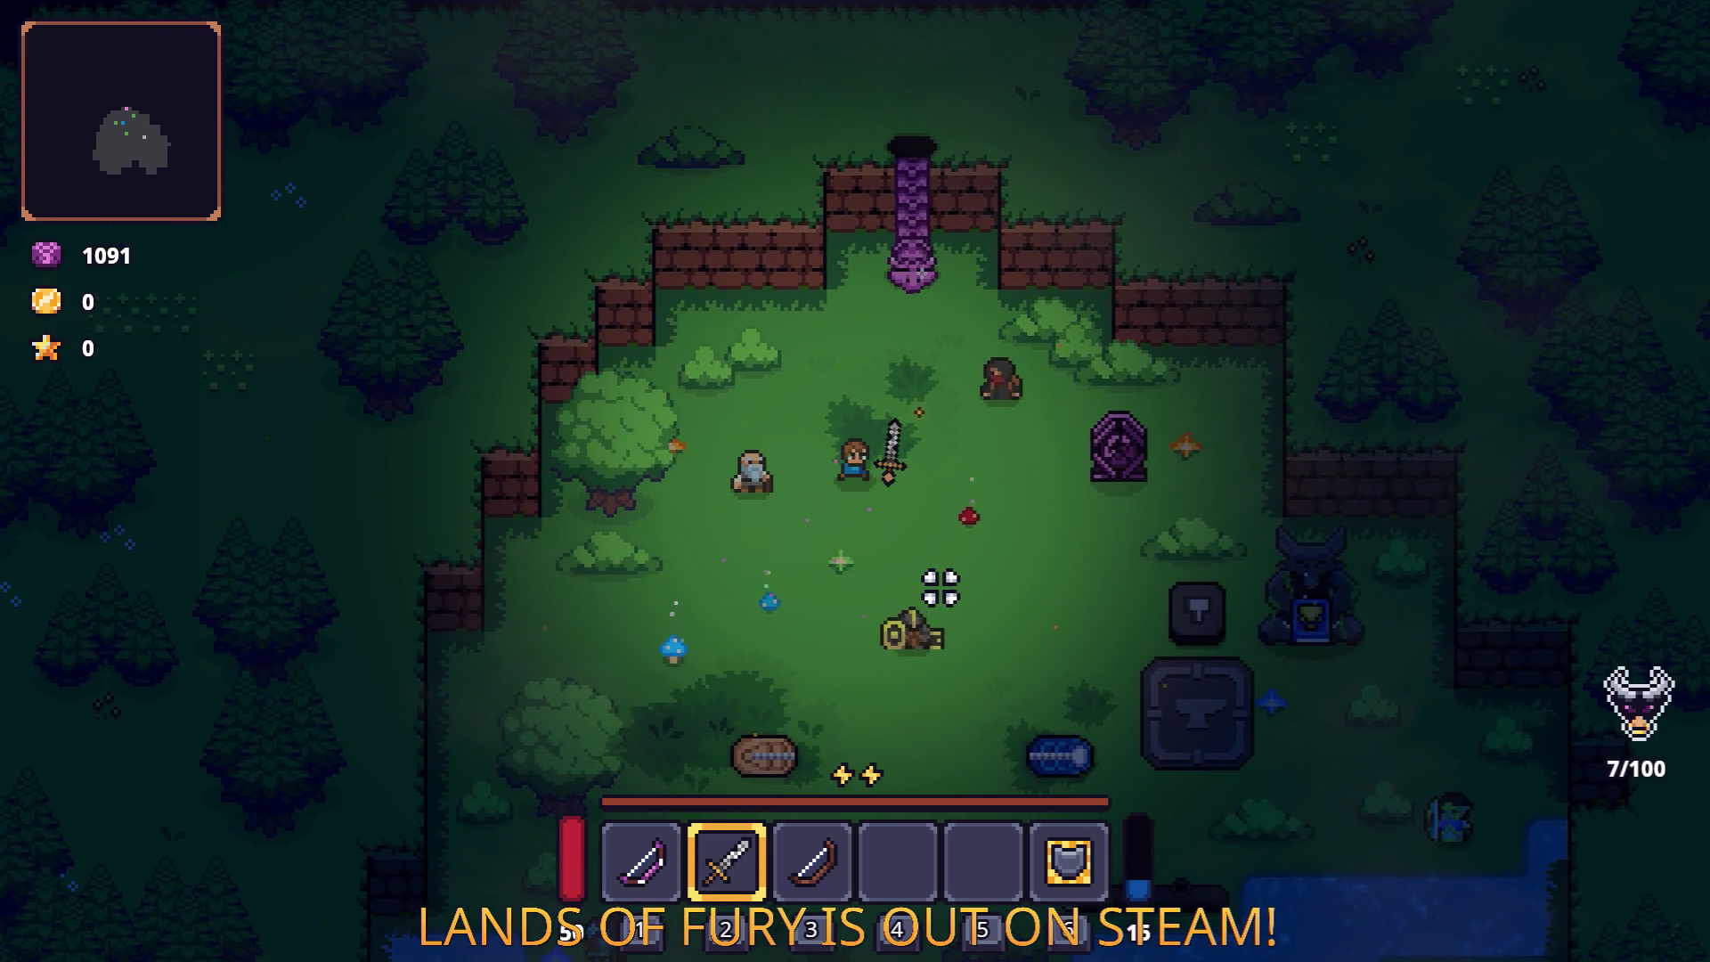
{"action": "key", "text": "d"}
{"action": "key", "text": "s"}
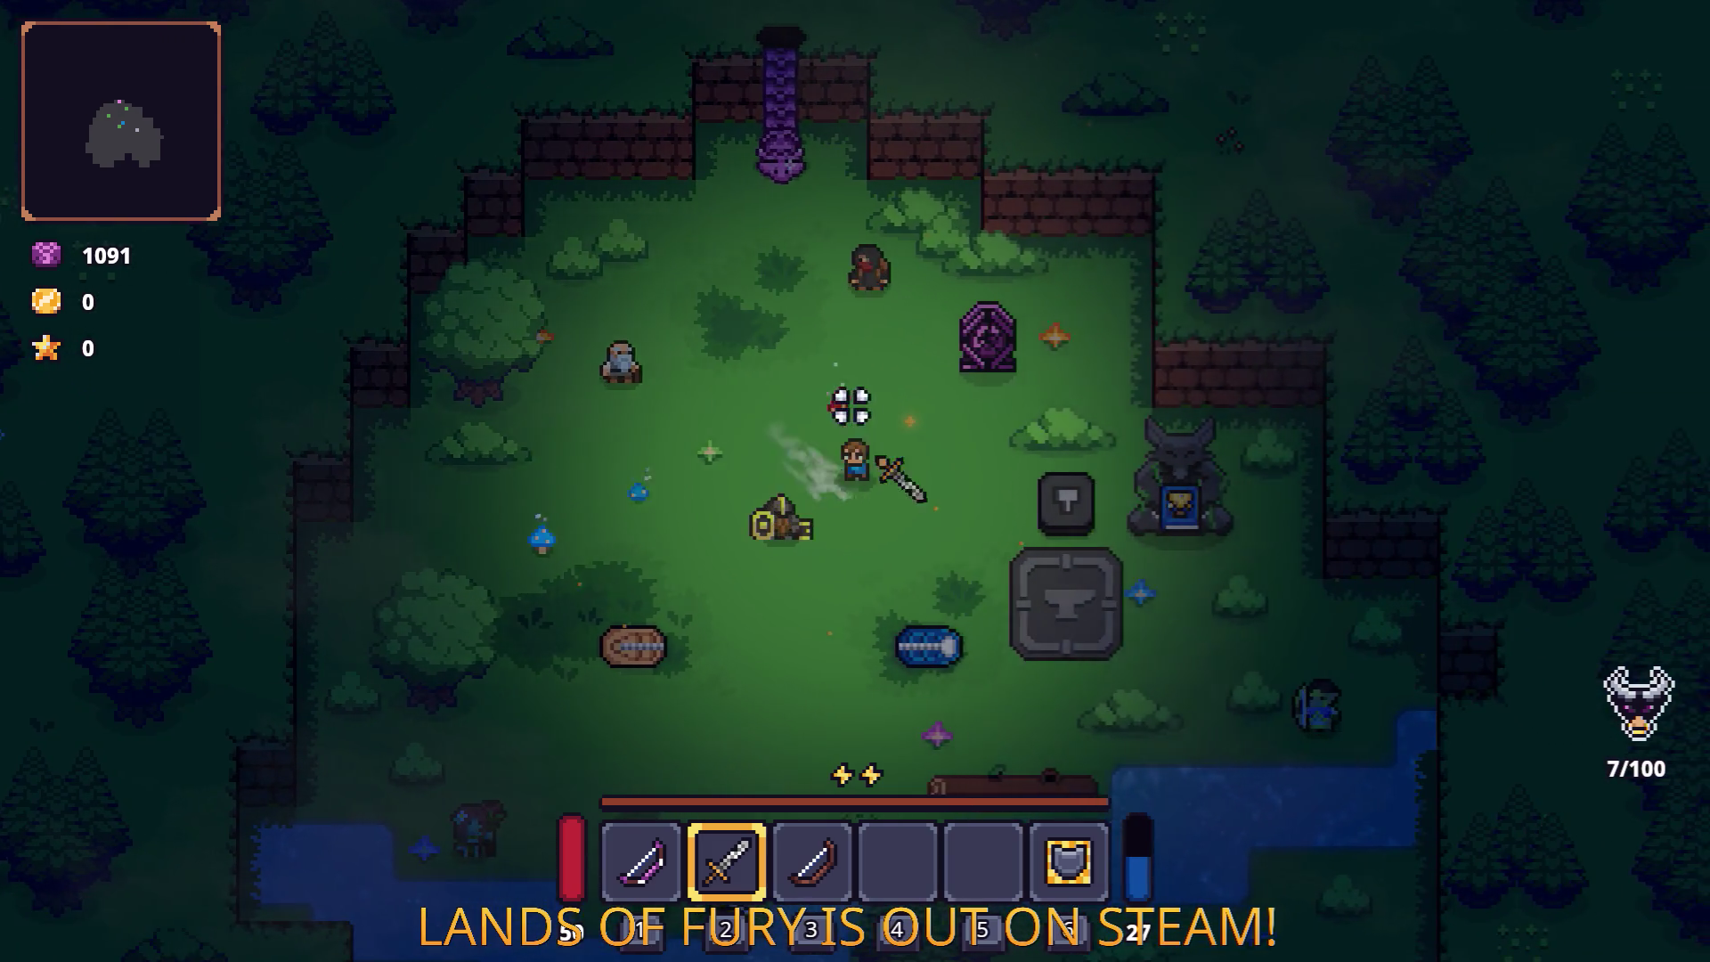
{"action": "key", "text": "a"}
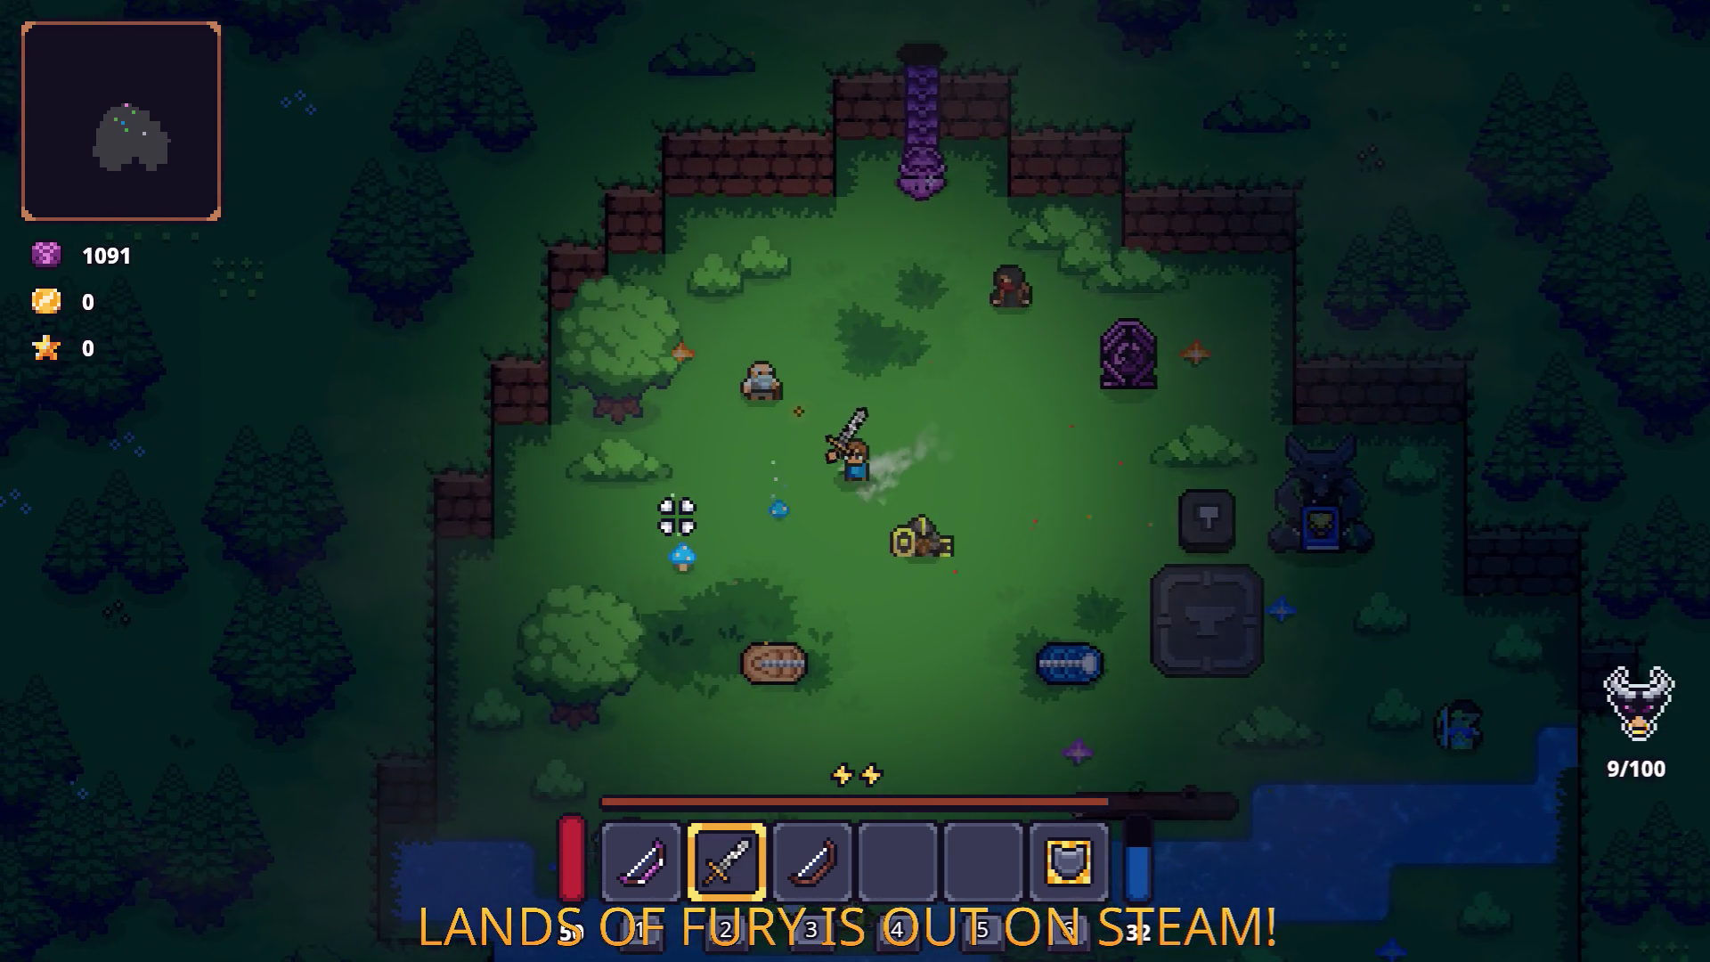
{"action": "key", "text": "s"}
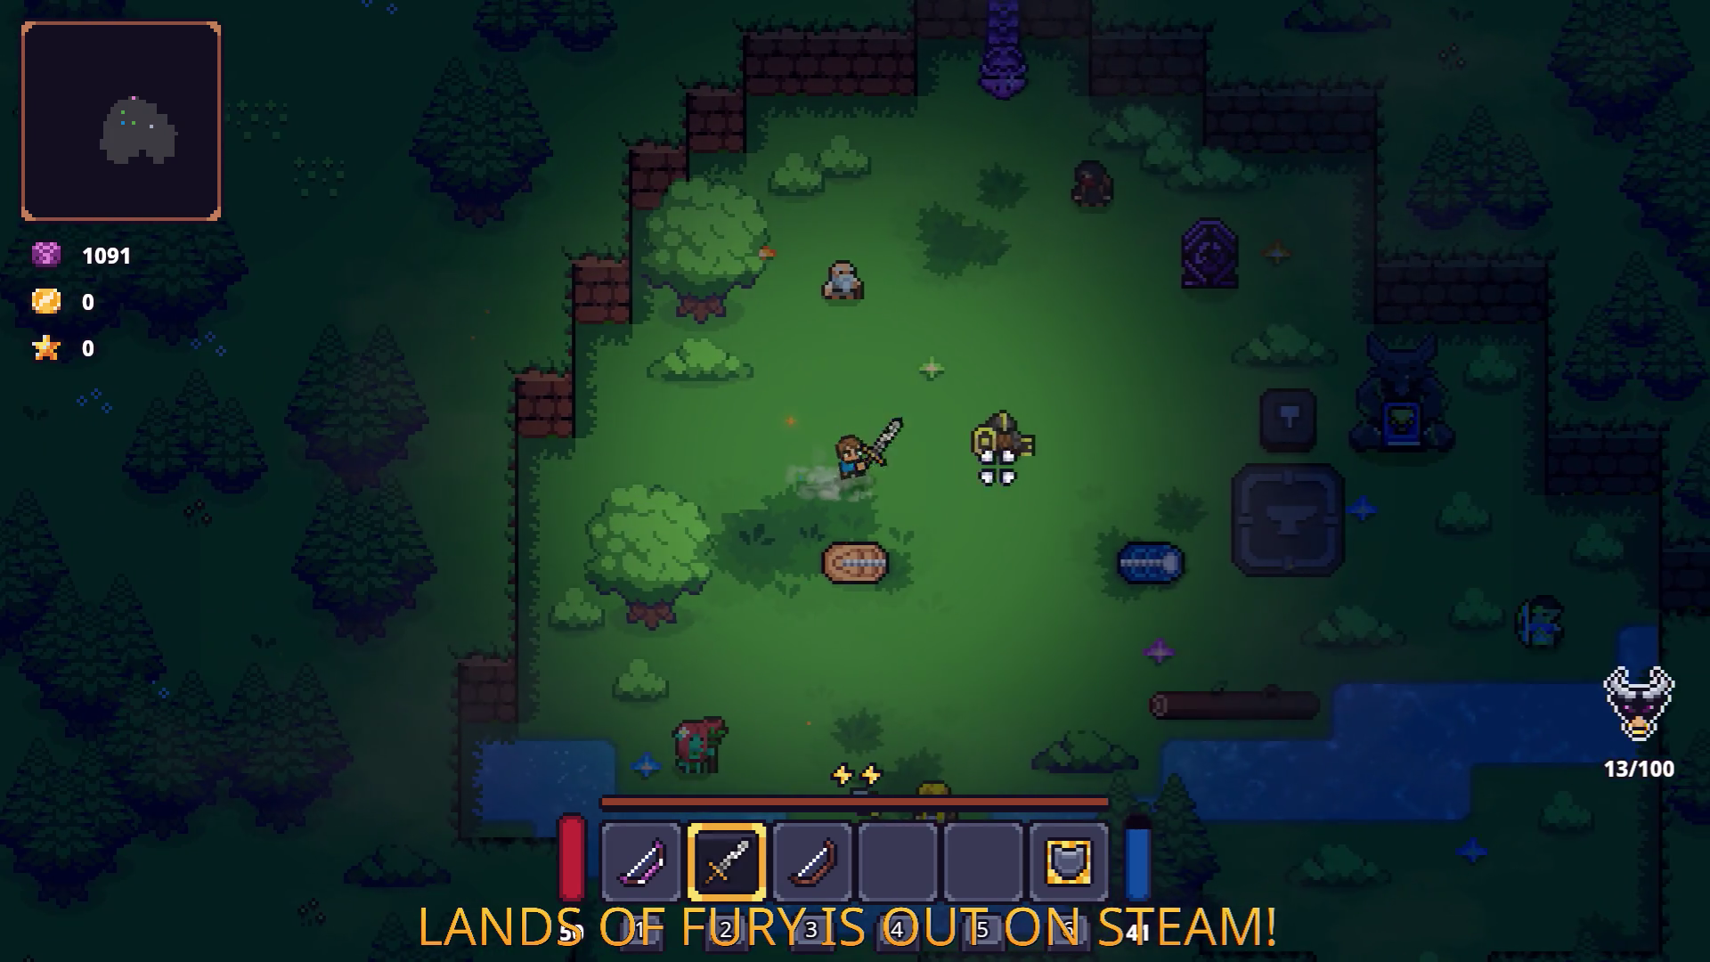
{"action": "key", "text": "d"}
{"action": "key", "text": "Escape"}
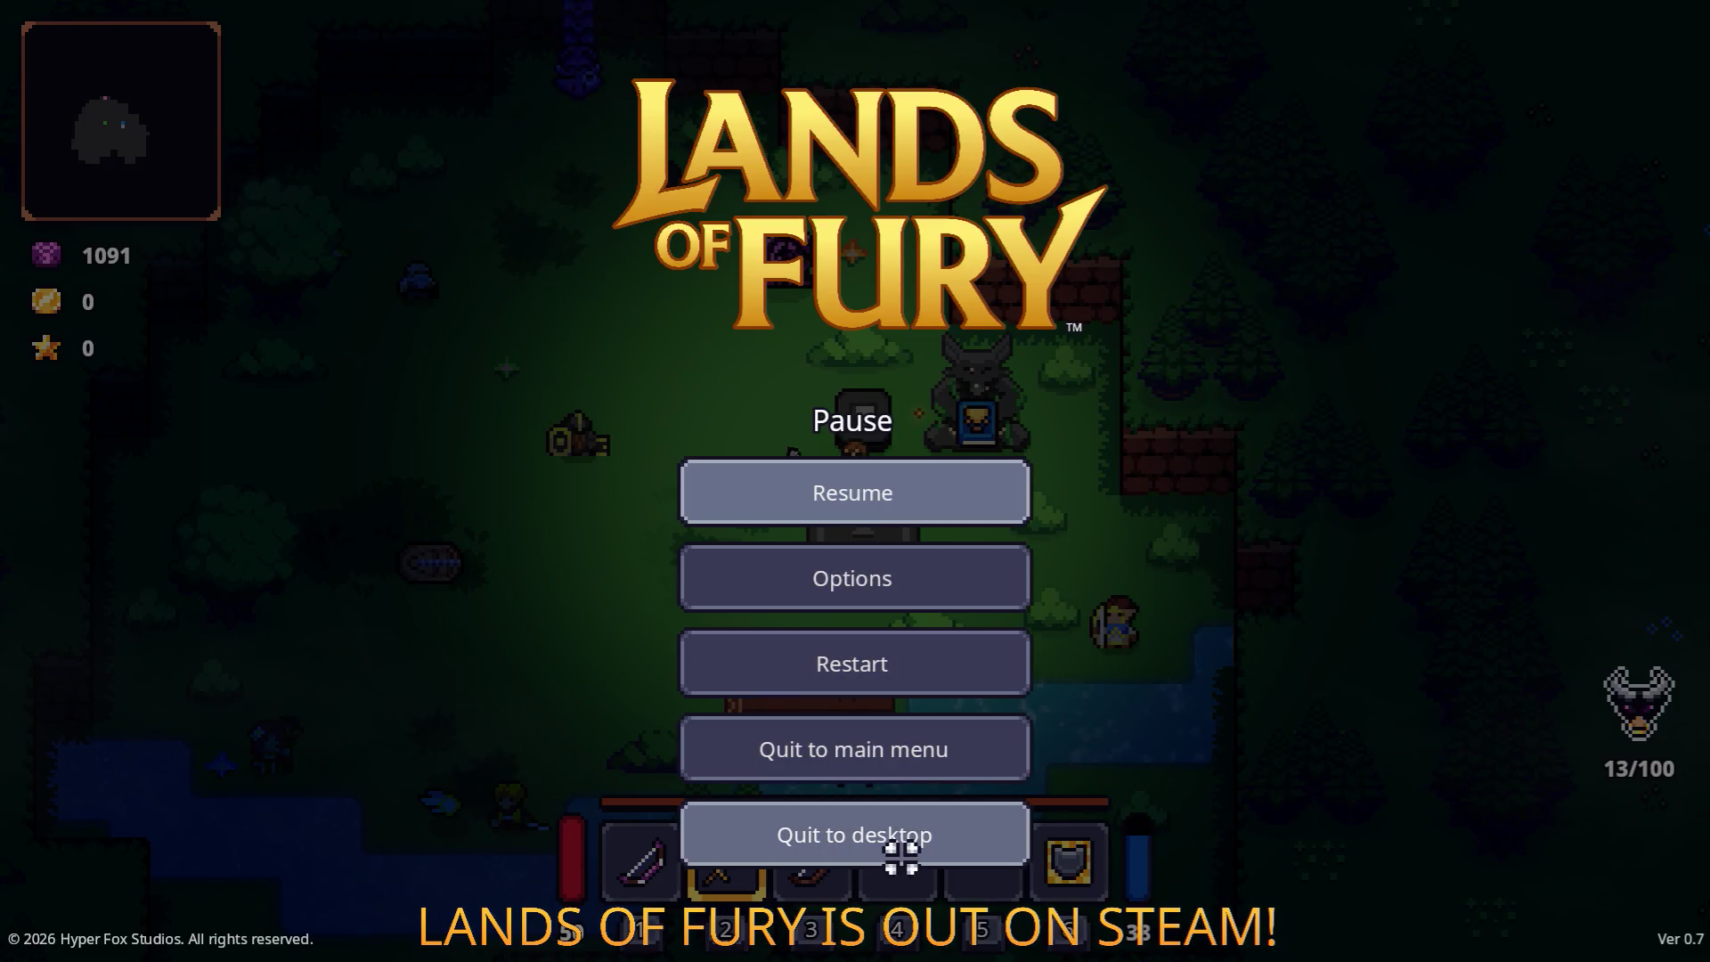
{"action": "left_click", "coordinate": [905, 851]}
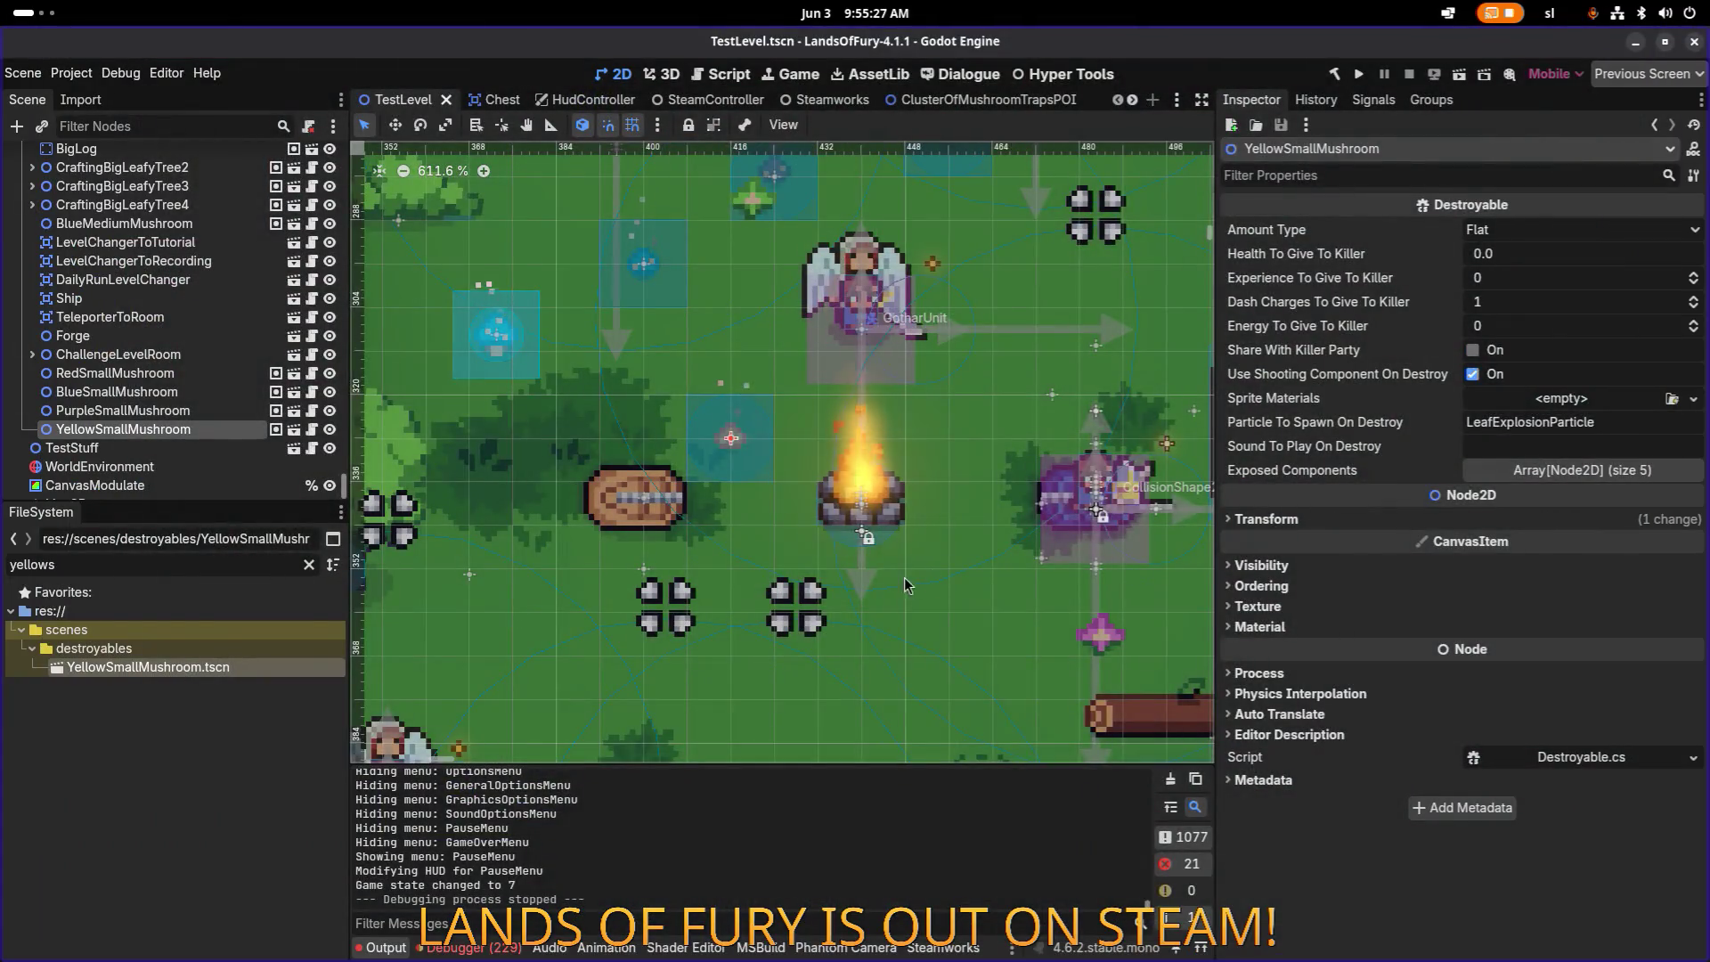
Step: Zoom and pan the TestLevel viewport to look over the glade and its new mushroom
{"action": "scroll", "coordinate": [837, 552], "scroll_direction": "right", "scroll_amount": 2}
{"action": "scroll", "coordinate": [846, 499], "scroll_direction": "down", "scroll_amount": 4}
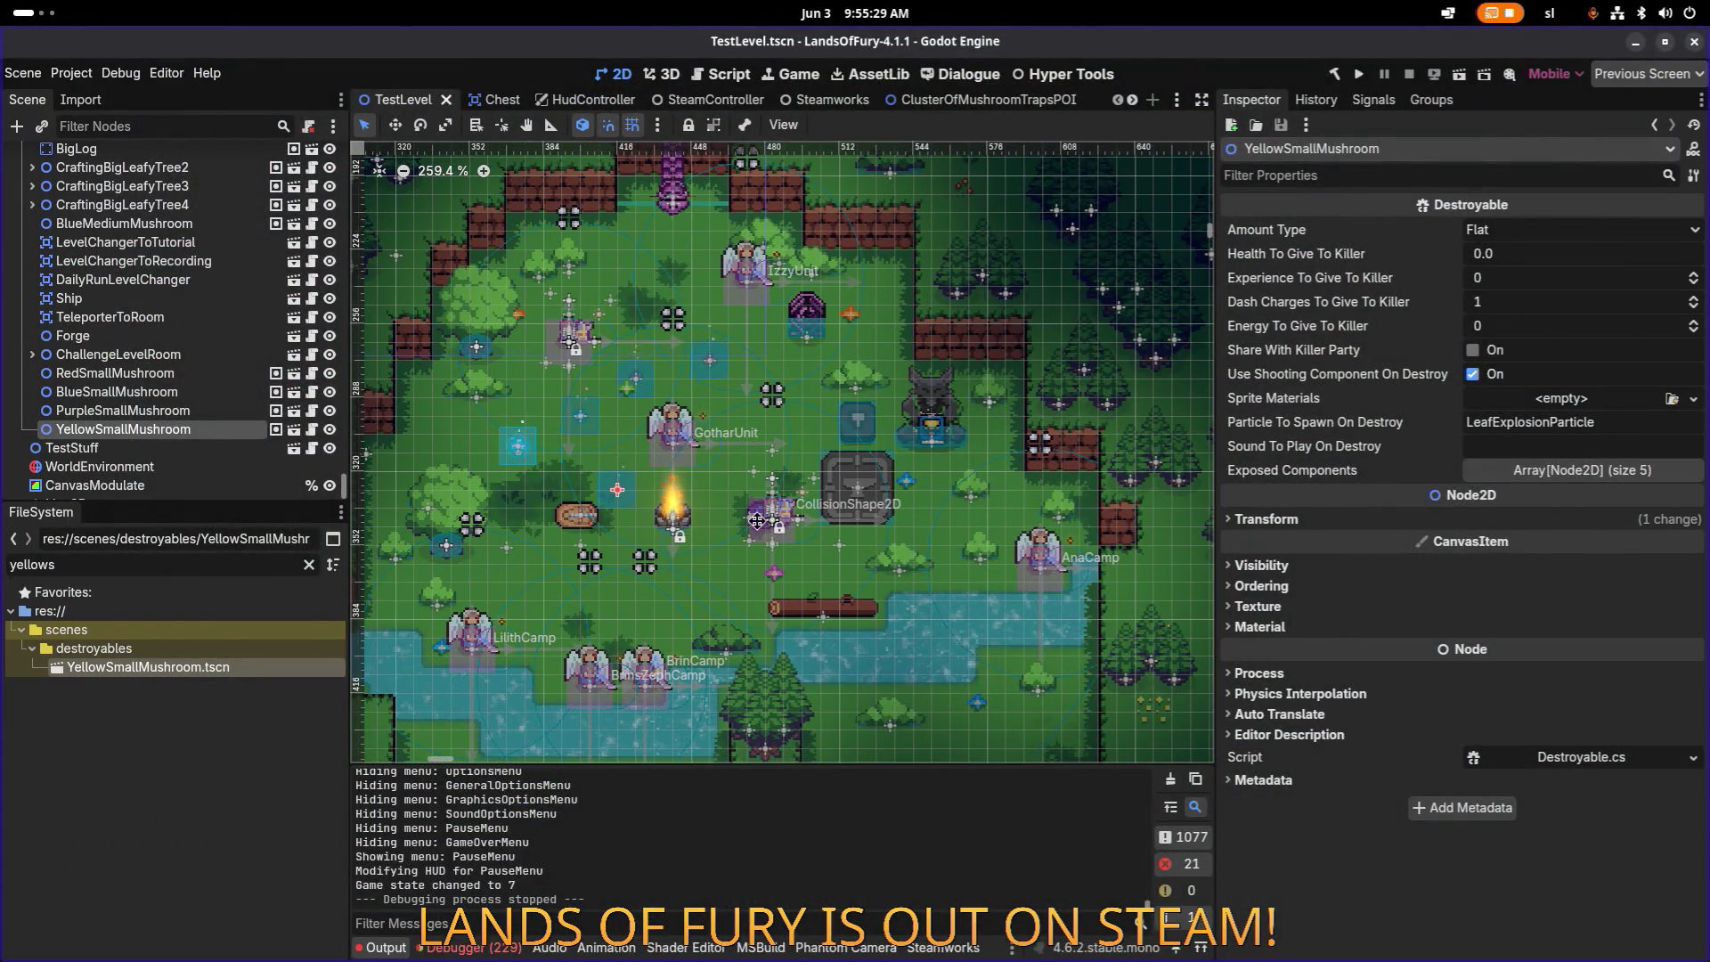
{"action": "scroll", "coordinate": [862, 429], "scroll_direction": "right", "scroll_amount": 2}
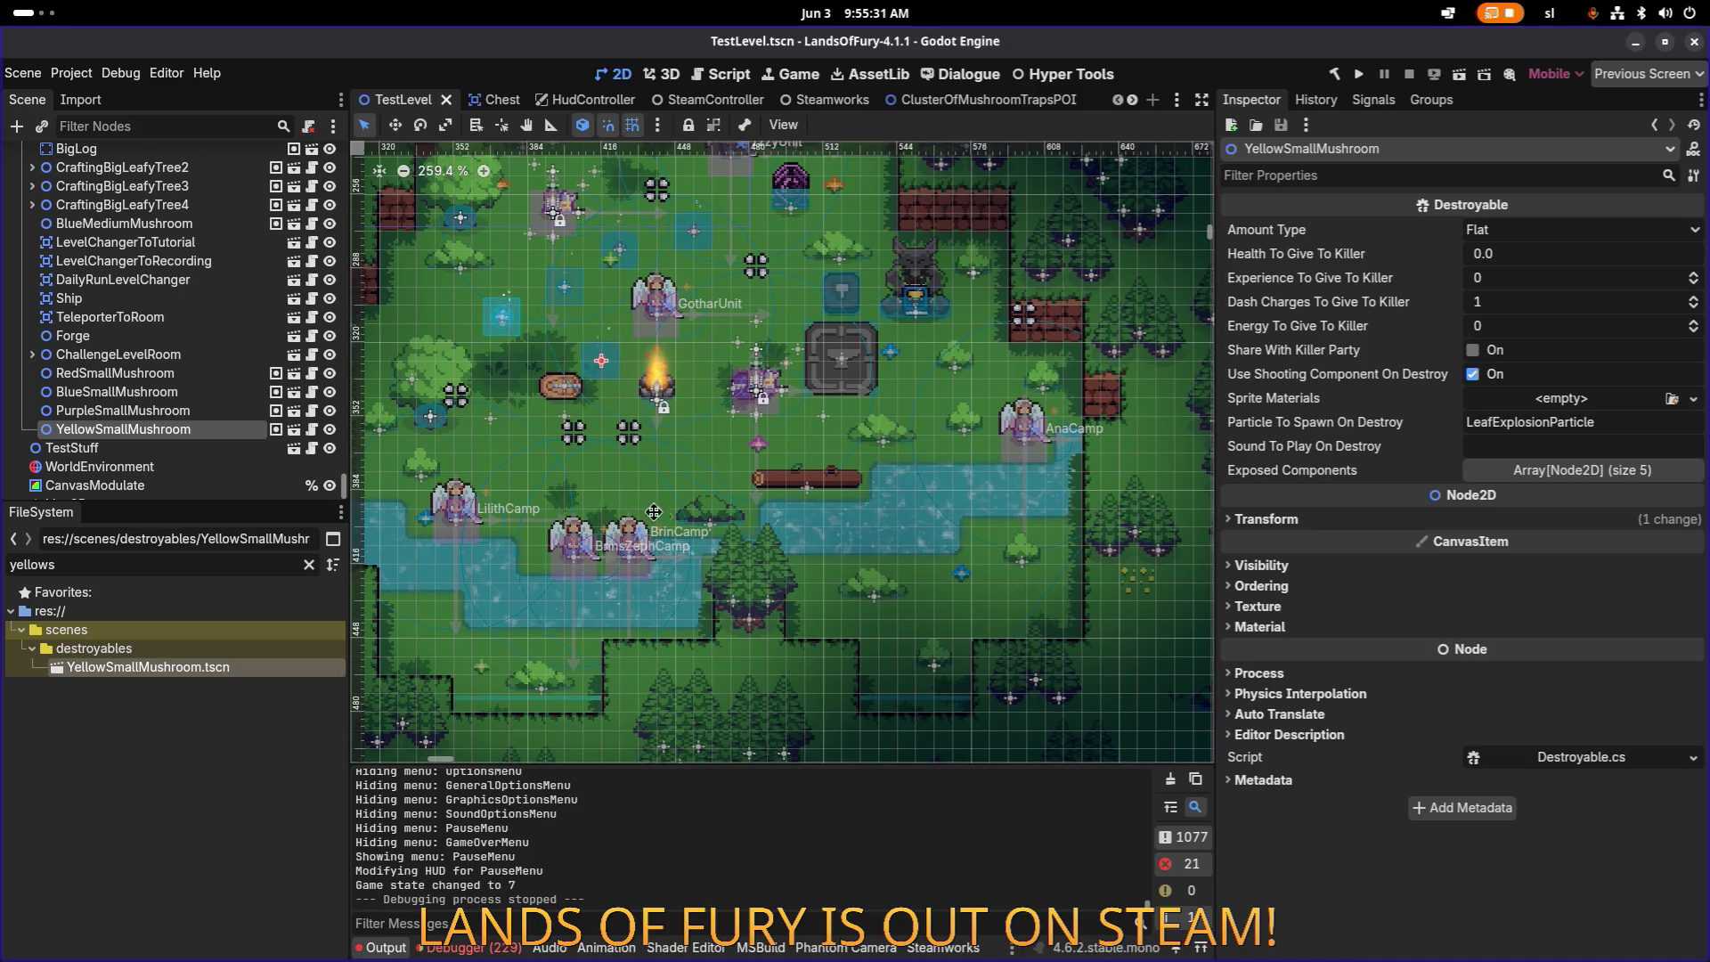
{"action": "scroll", "coordinate": [723, 542], "scroll_direction": "up", "scroll_amount": 2}
{"action": "scroll", "coordinate": [713, 530], "scroll_direction": "left", "scroll_amount": 1}
{"action": "scroll", "coordinate": [713, 530], "scroll_direction": "up", "scroll_amount": 1}
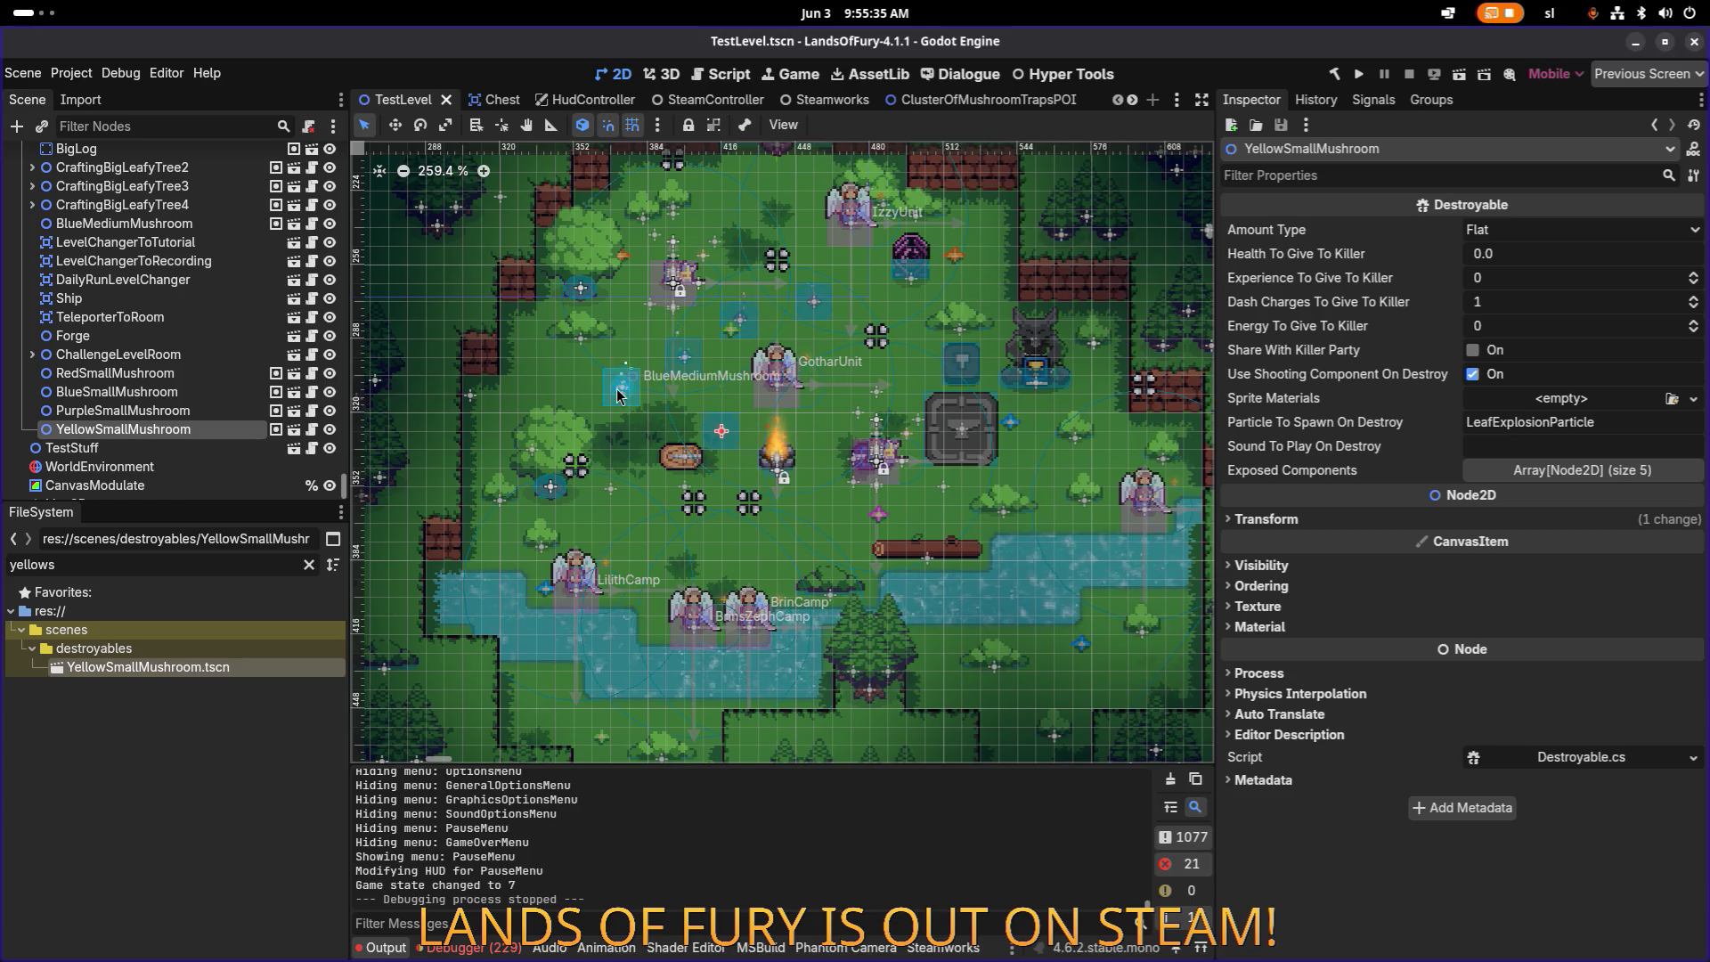
{"action": "scroll", "coordinate": [621, 392], "scroll_direction": "up", "scroll_amount": 3}
{"action": "scroll", "coordinate": [634, 410], "scroll_direction": "down", "scroll_amount": 3}
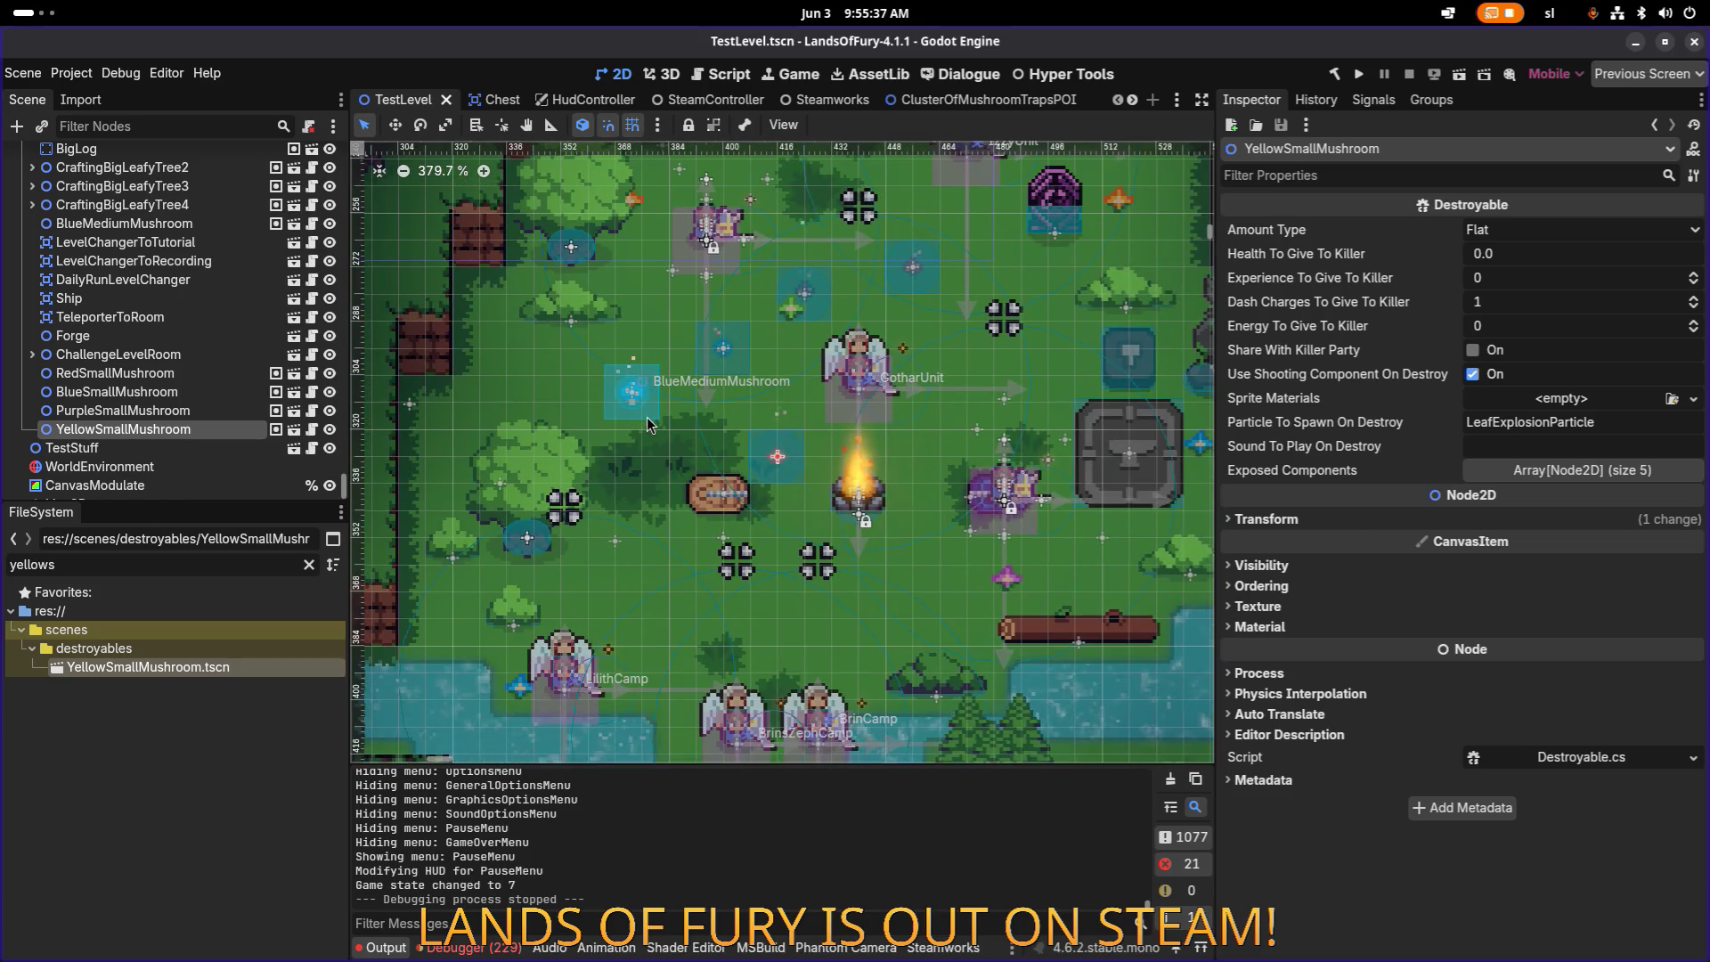
{"action": "left_click_drag", "start_coordinate": [703, 330], "coordinate": [631, 465]}
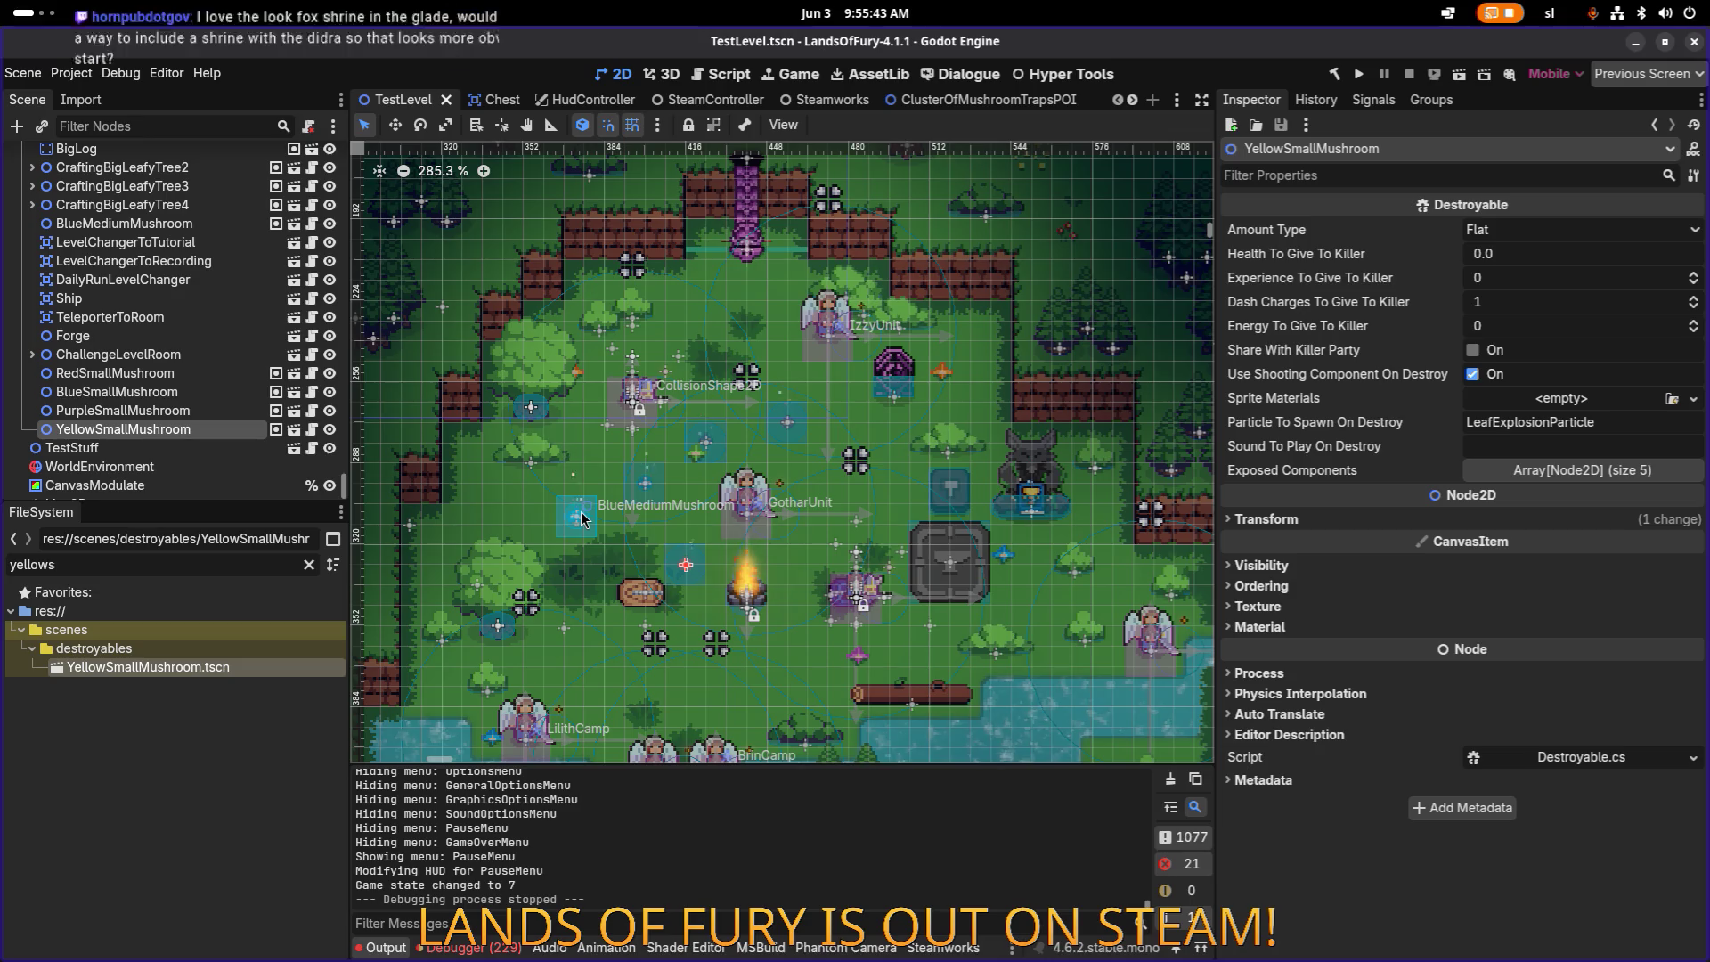
{"action": "scroll", "coordinate": [583, 508], "scroll_direction": "up", "scroll_amount": 9}
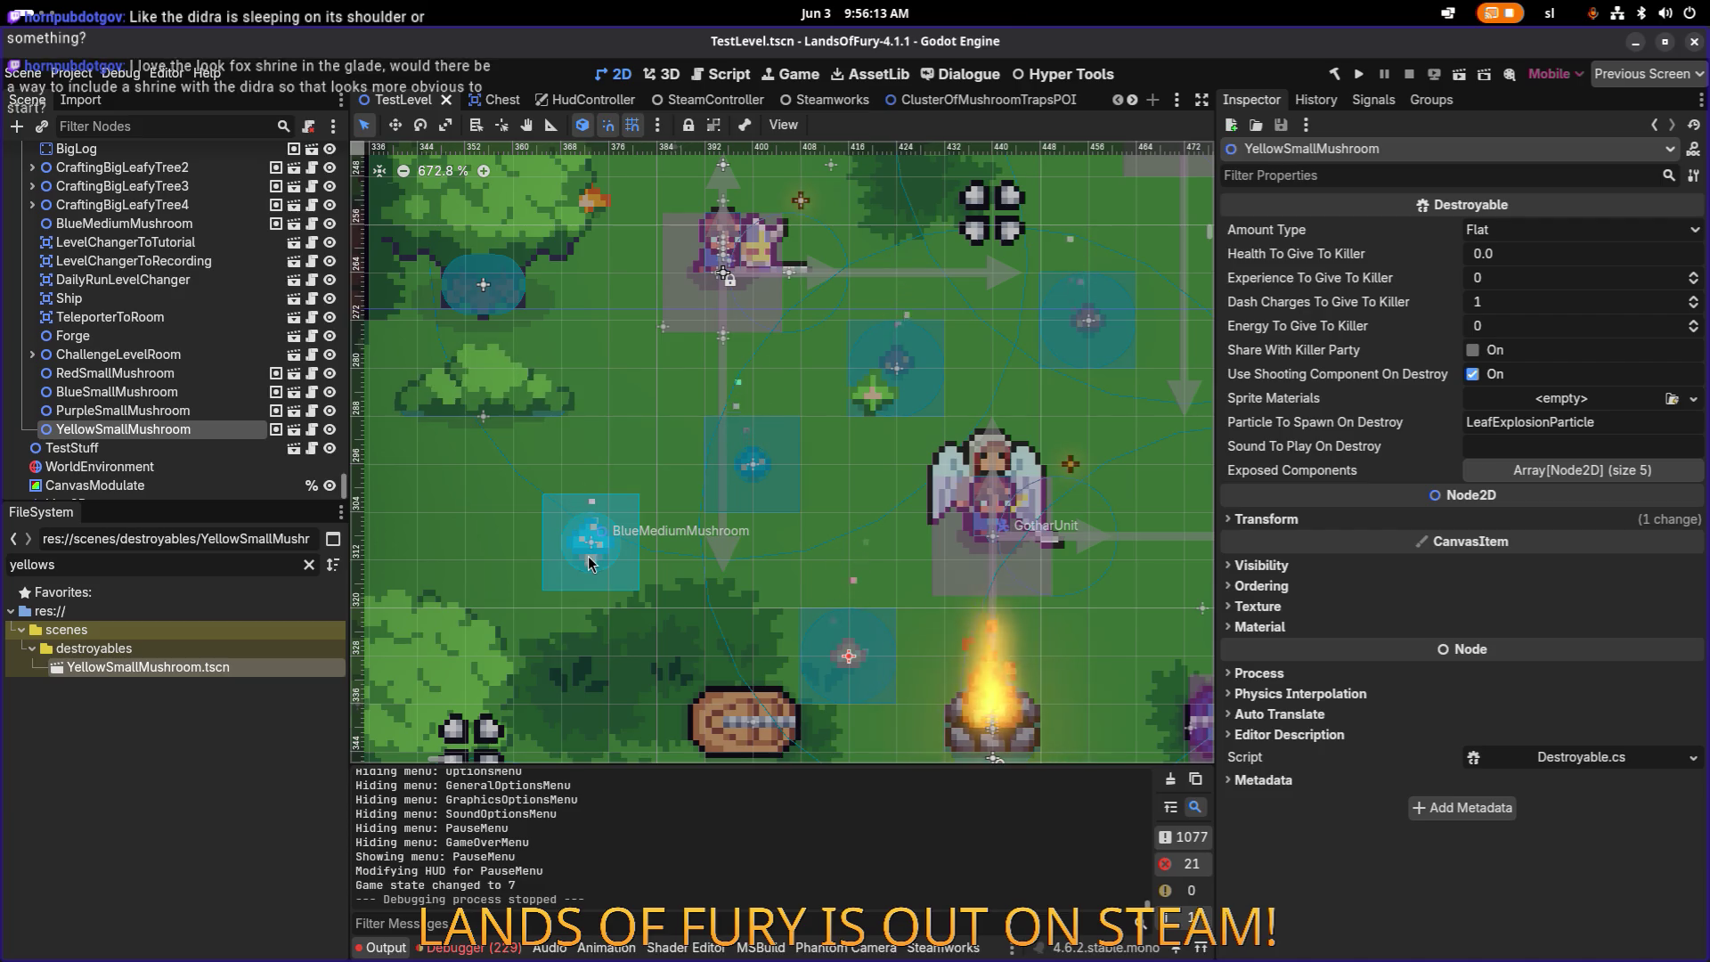
{"action": "scroll", "coordinate": [588, 560], "scroll_direction": "down", "scroll_amount": 1}
{"action": "scroll", "coordinate": [585, 557], "scroll_direction": "down", "scroll_amount": 9}
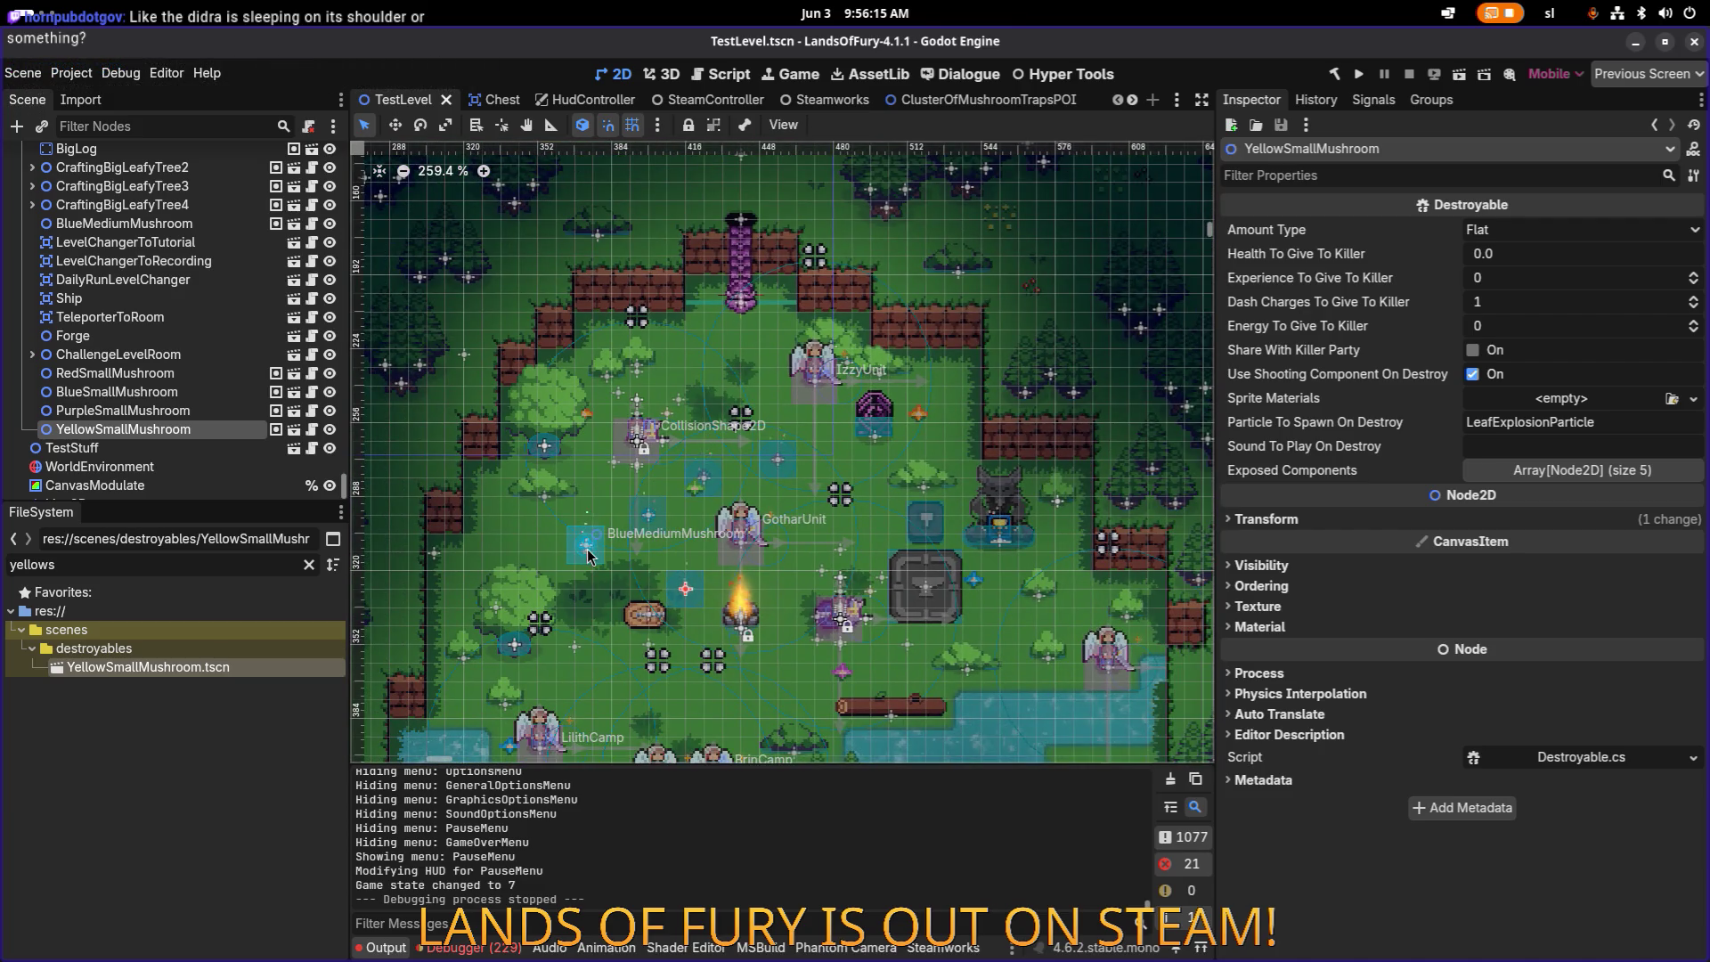
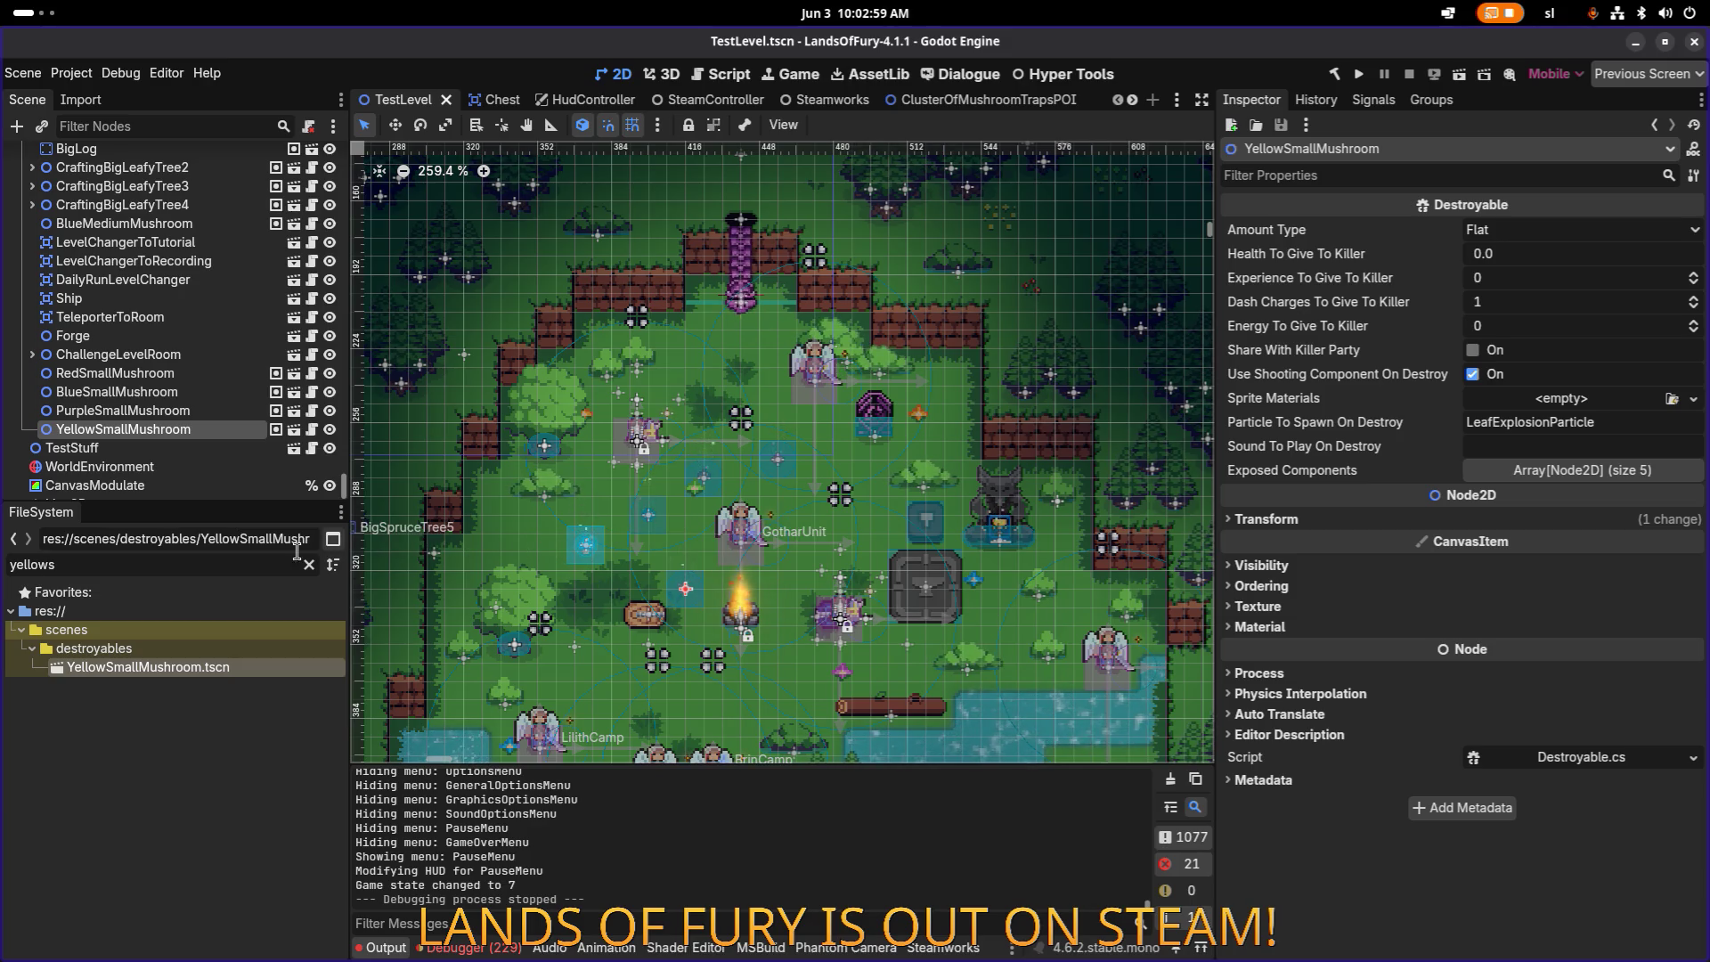
Step: Replace the 'yellows' FileSystem filter with 'spores'
{"action": "left_click", "coordinate": [251, 568]}
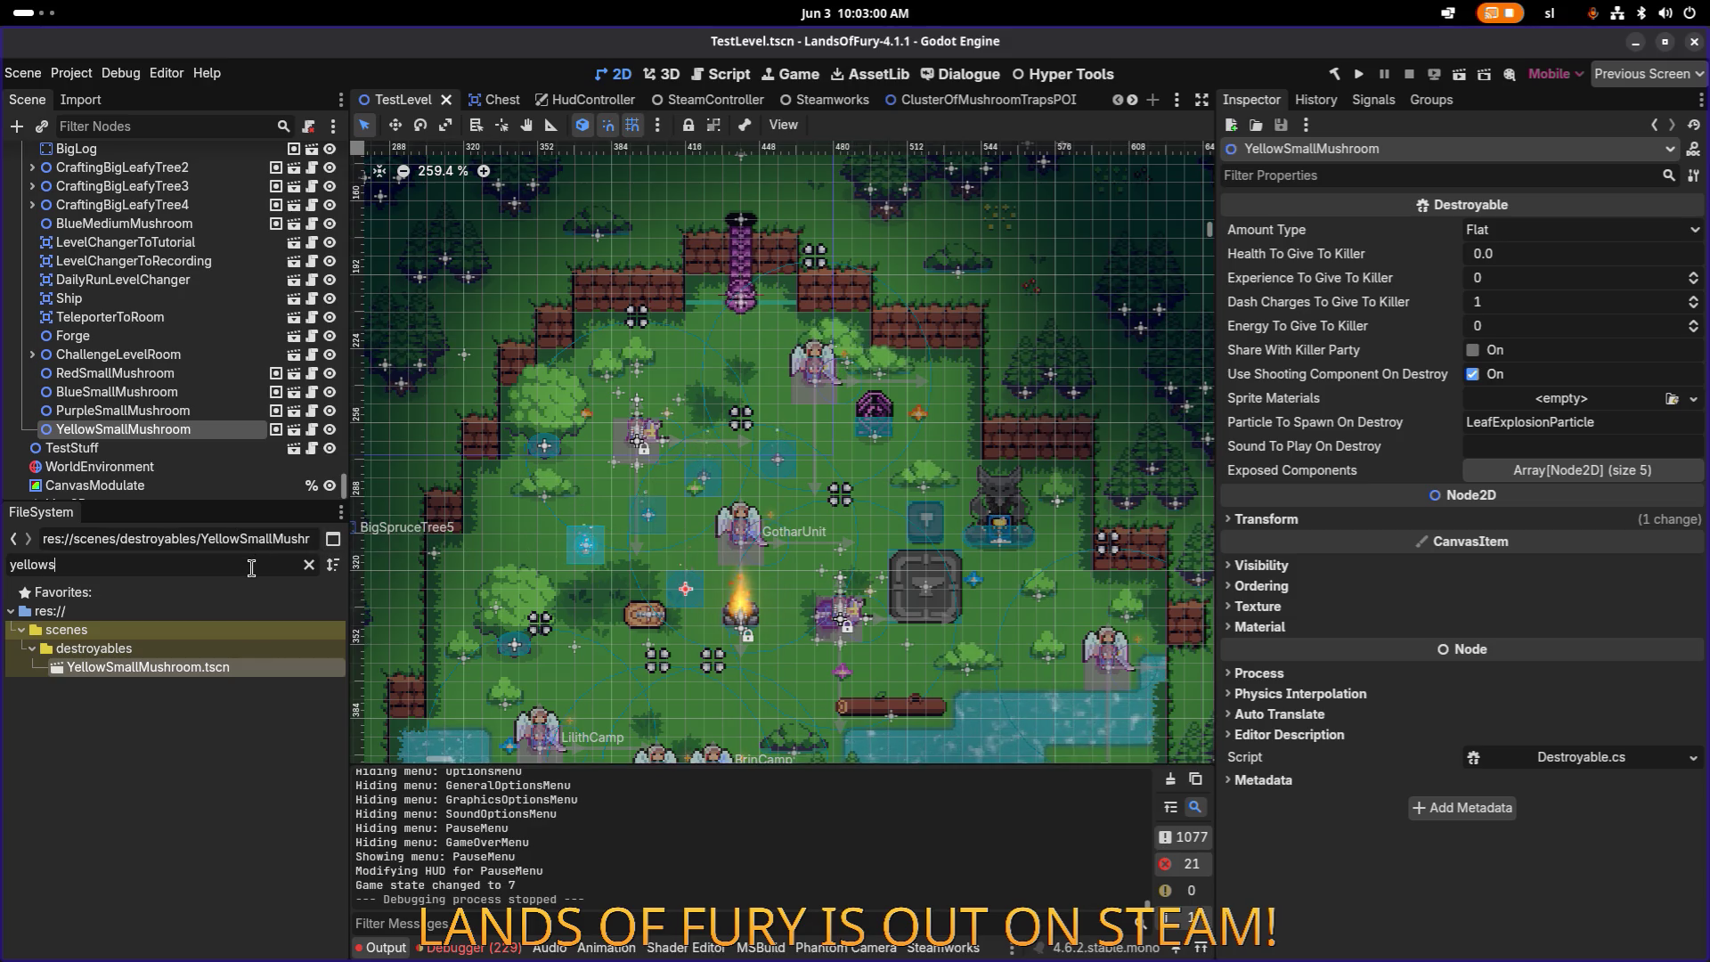
{"action": "left_click", "coordinate": [309, 565]}
{"action": "scroll", "coordinate": [259, 617], "scroll_direction": "down", "scroll_amount": 2}
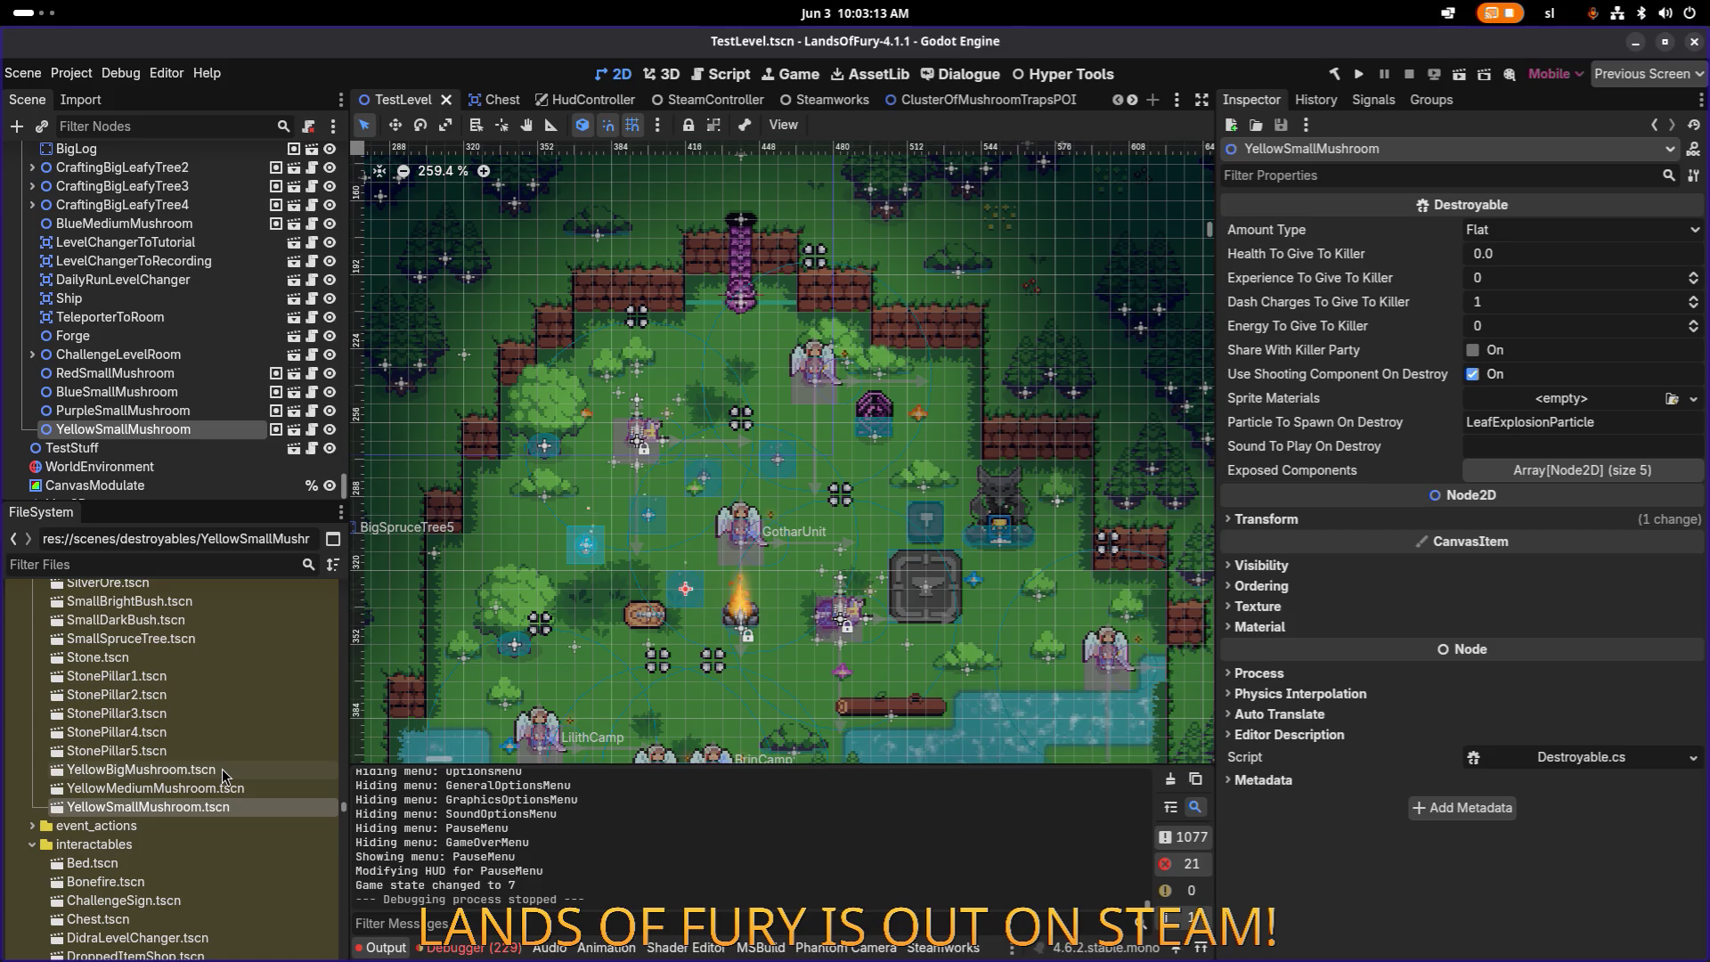
{"action": "left_click", "coordinate": [197, 564]}
{"action": "type", "text": "spores"}
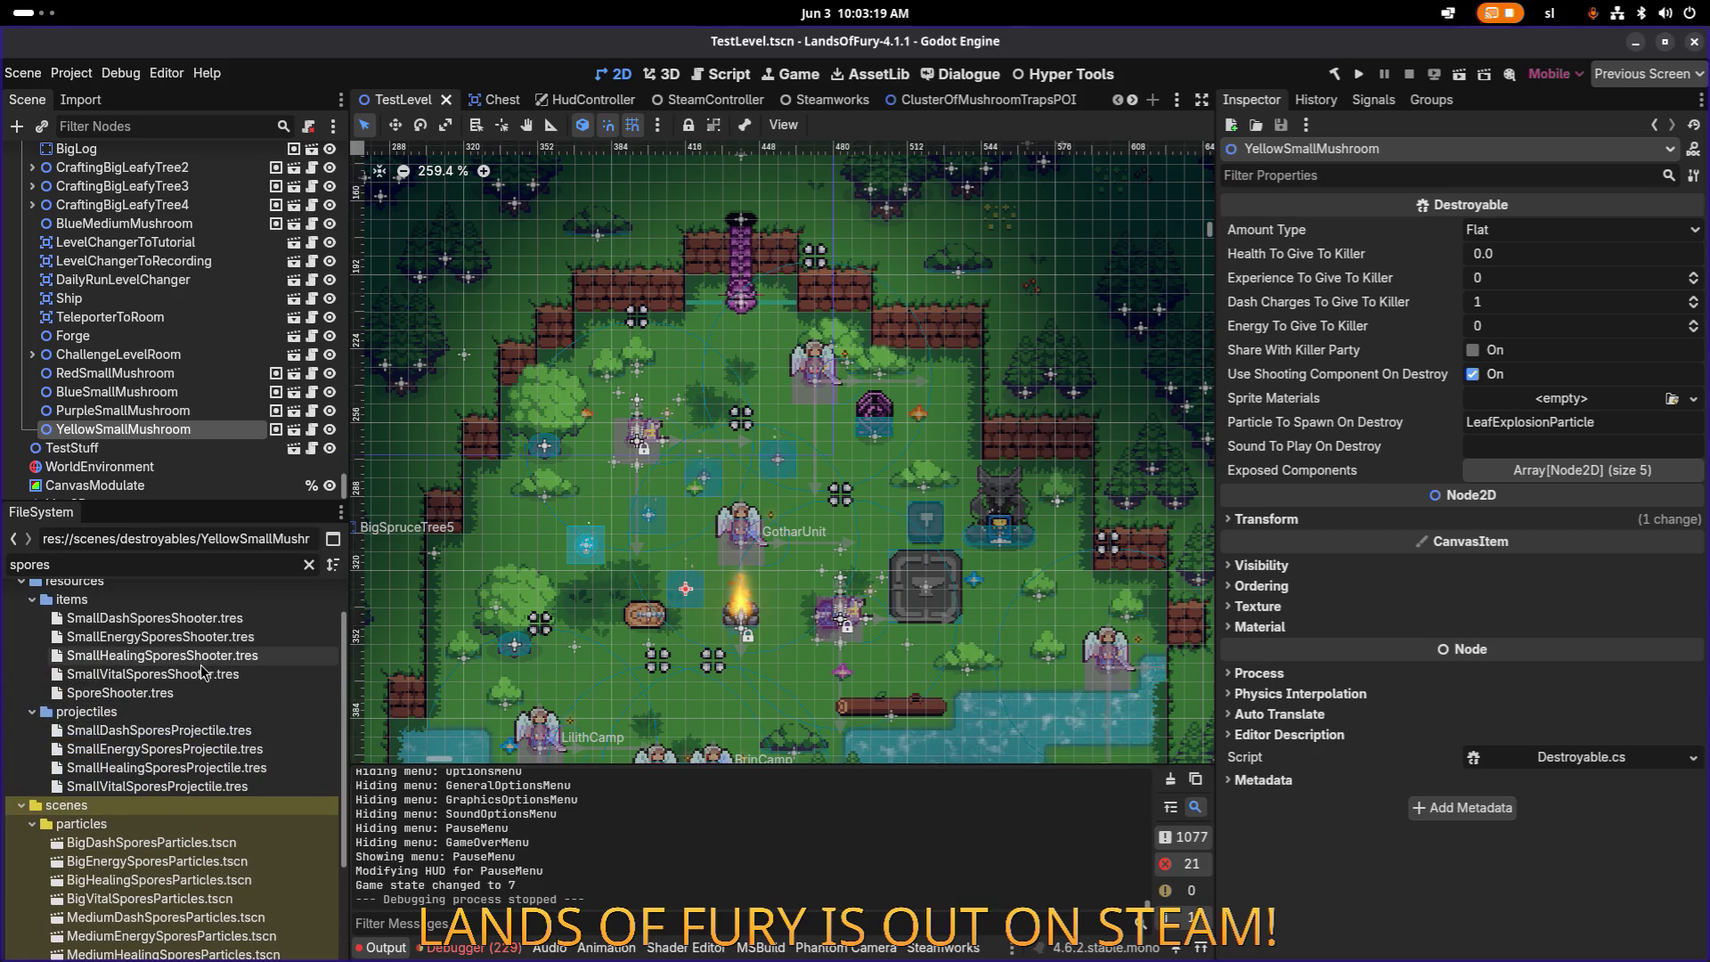
{"action": "scroll", "coordinate": [203, 686], "scroll_direction": "up", "scroll_amount": 2}
Step: Select SmallHealingSporesShooter.tres and duplicate it
{"action": "left_click", "coordinate": [214, 666]}
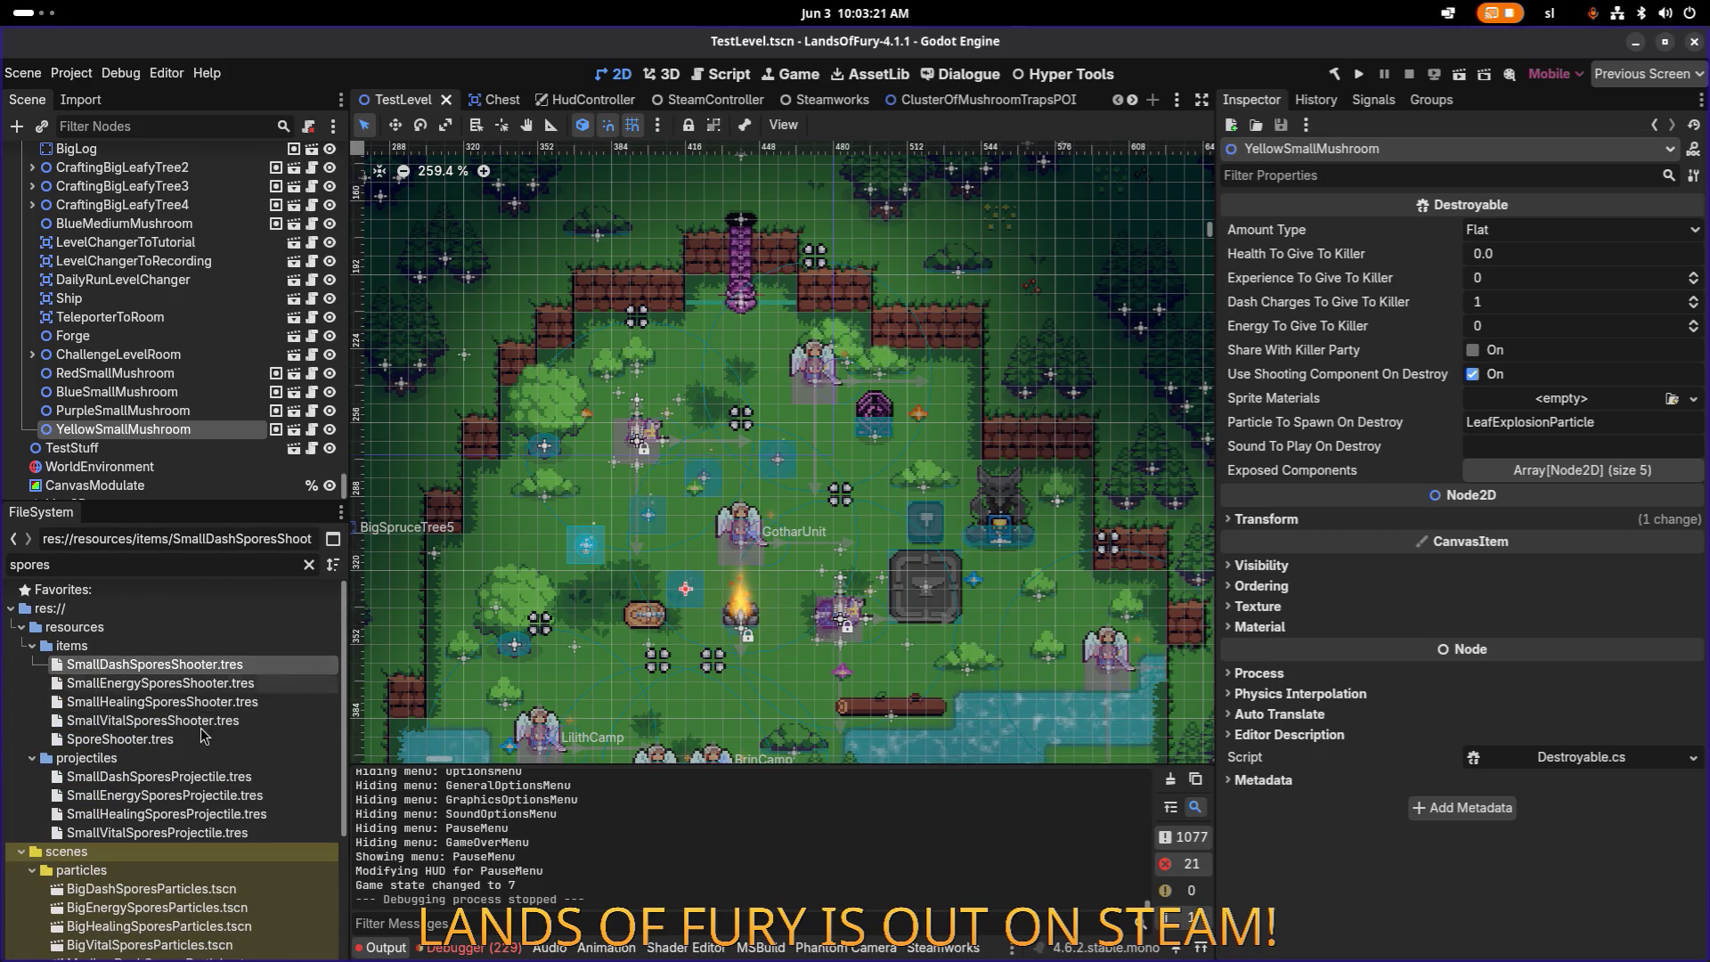
{"action": "scroll", "coordinate": [188, 793], "scroll_direction": "down", "scroll_amount": 1}
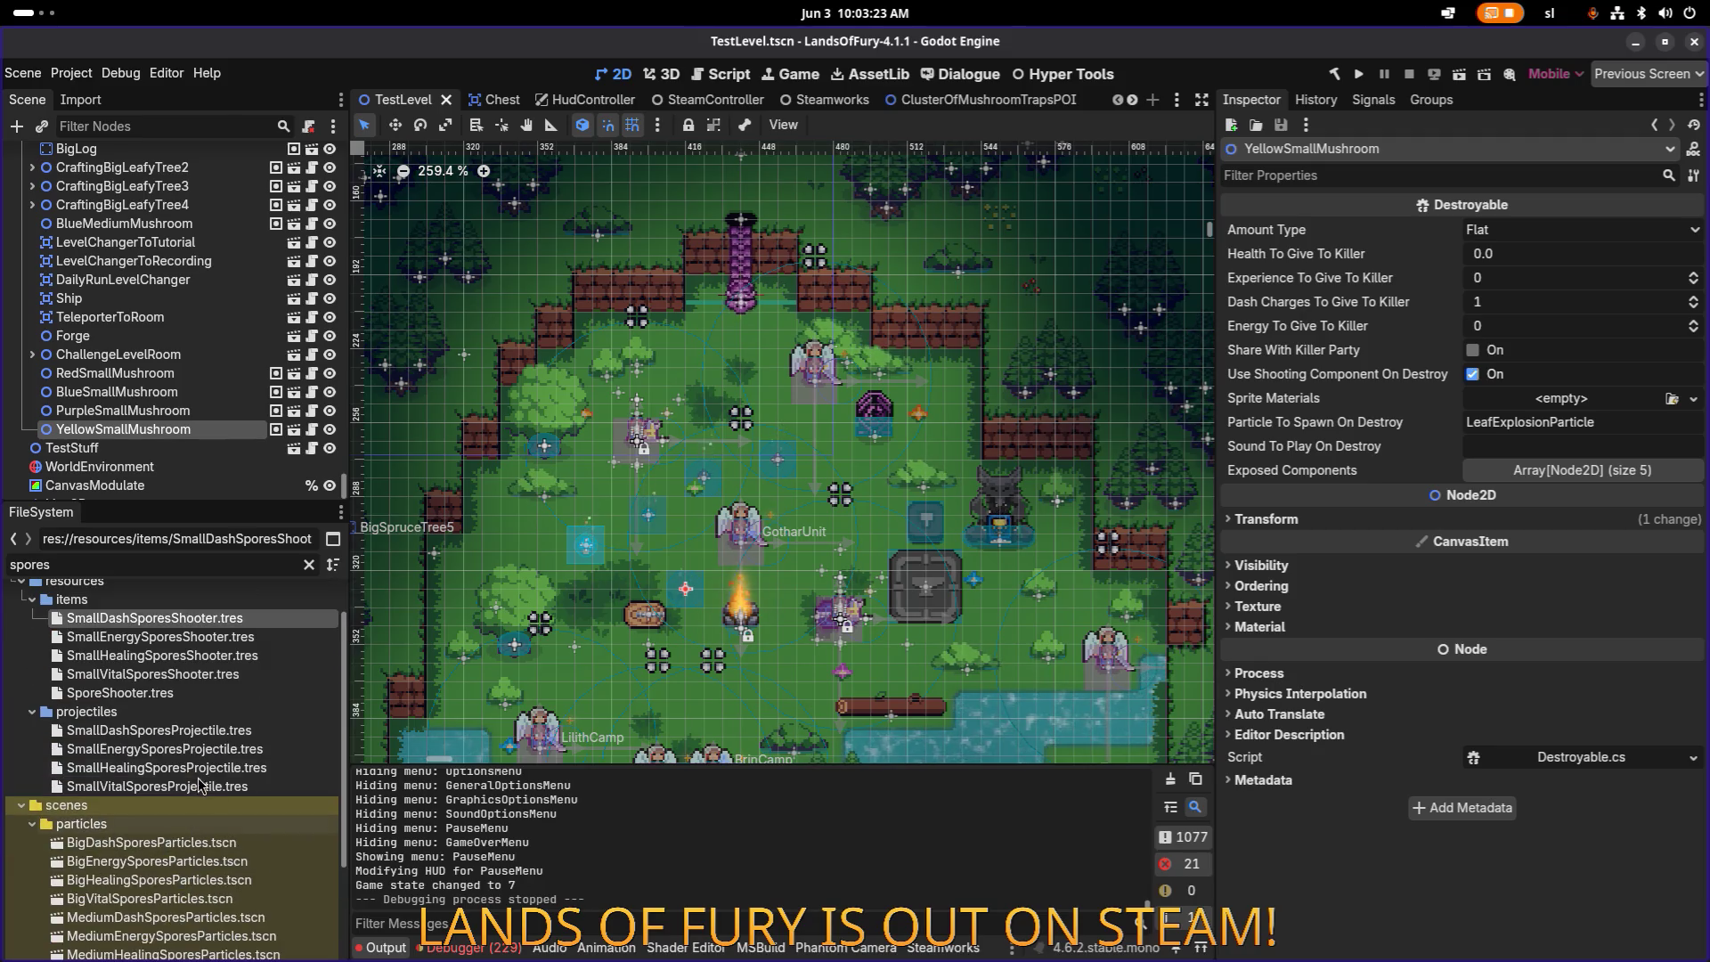
{"action": "left_click", "coordinate": [191, 657]}
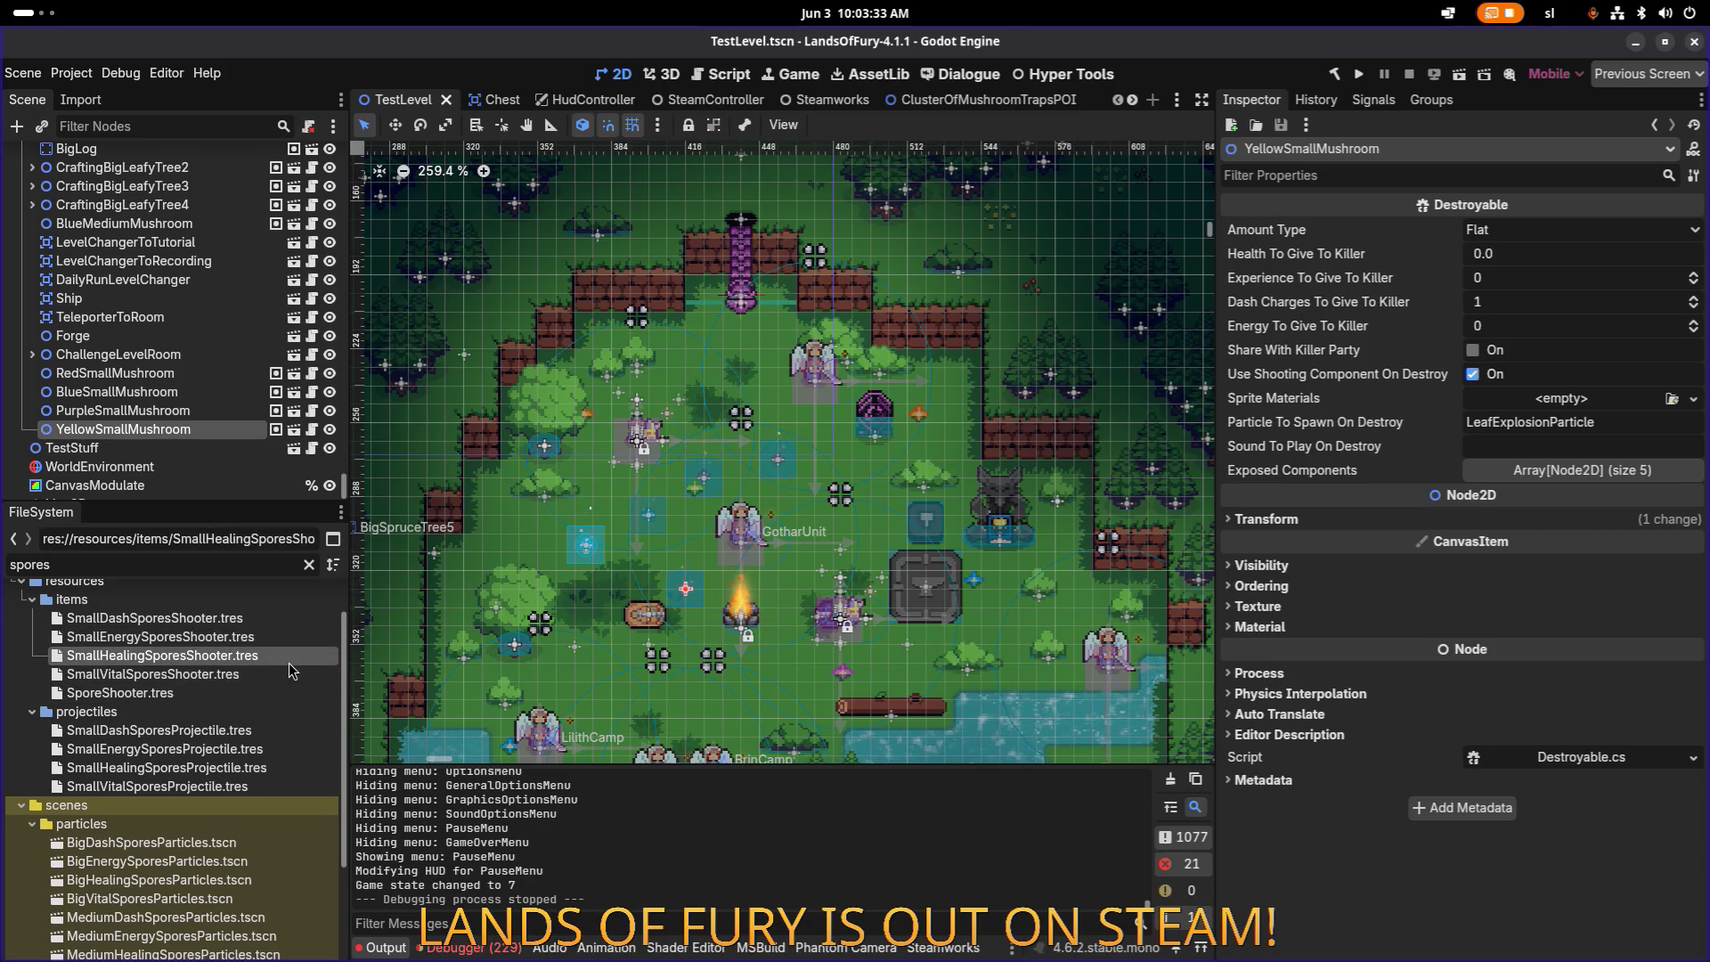
{"action": "key", "text": "ctrl+d"}
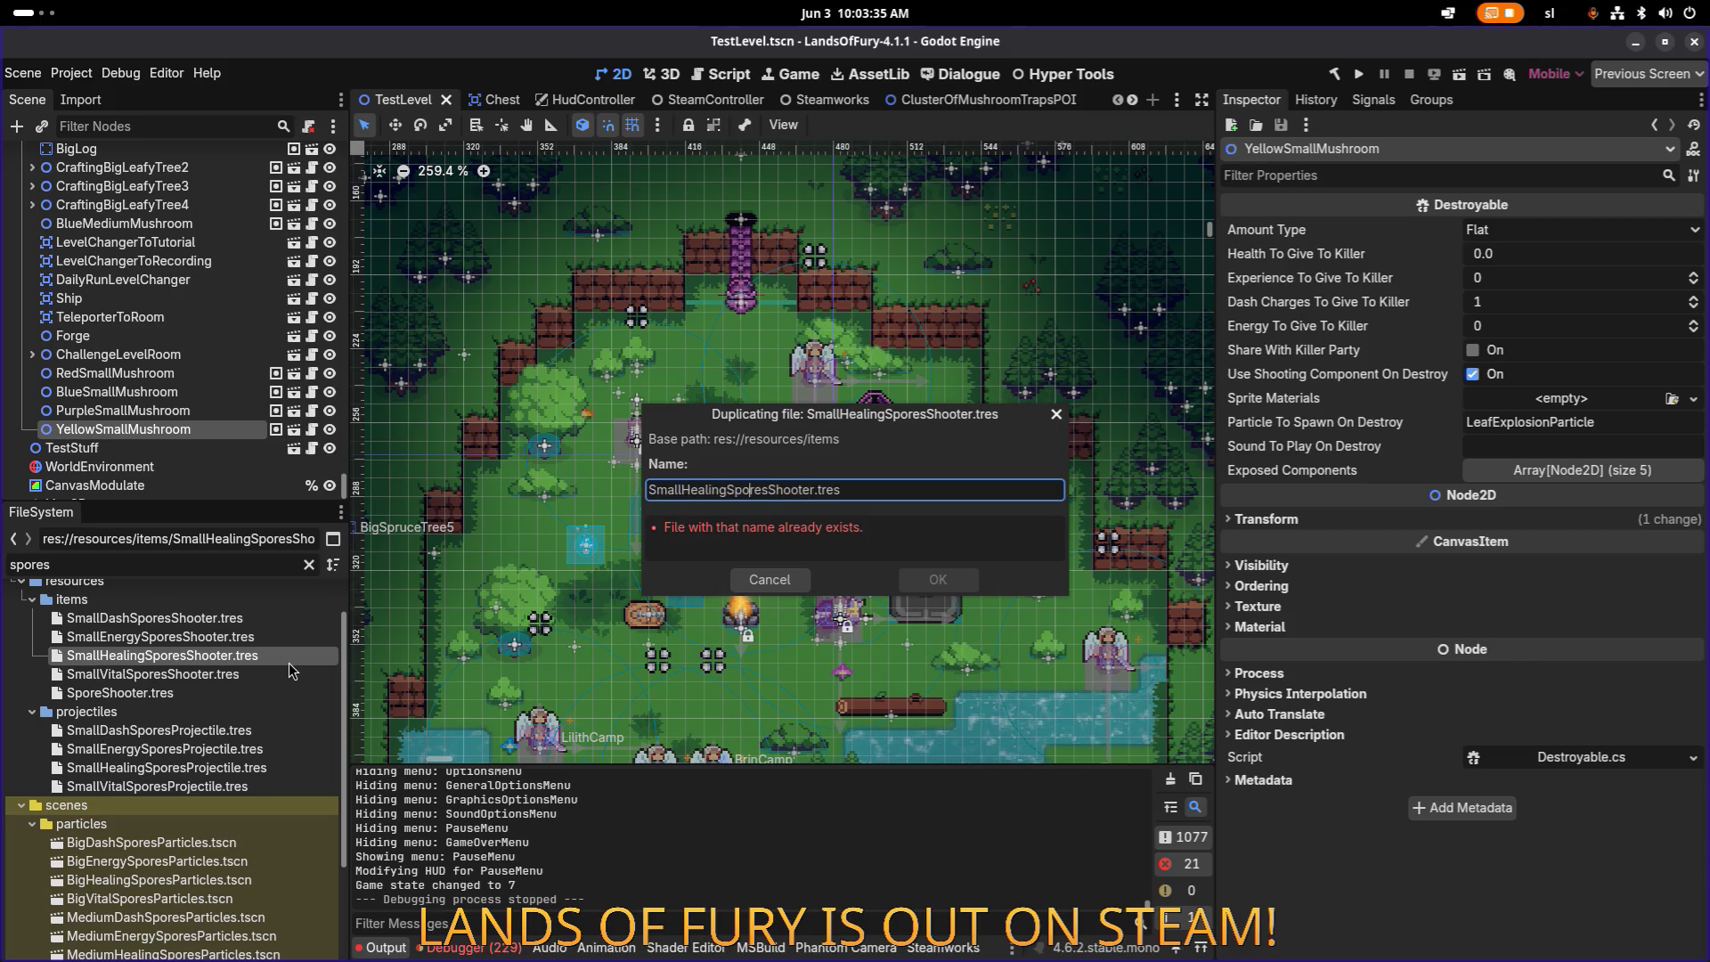
Step: Name the duplicate MediumHealingSporesShooter.tres
{"action": "type", "text": "Medium"}
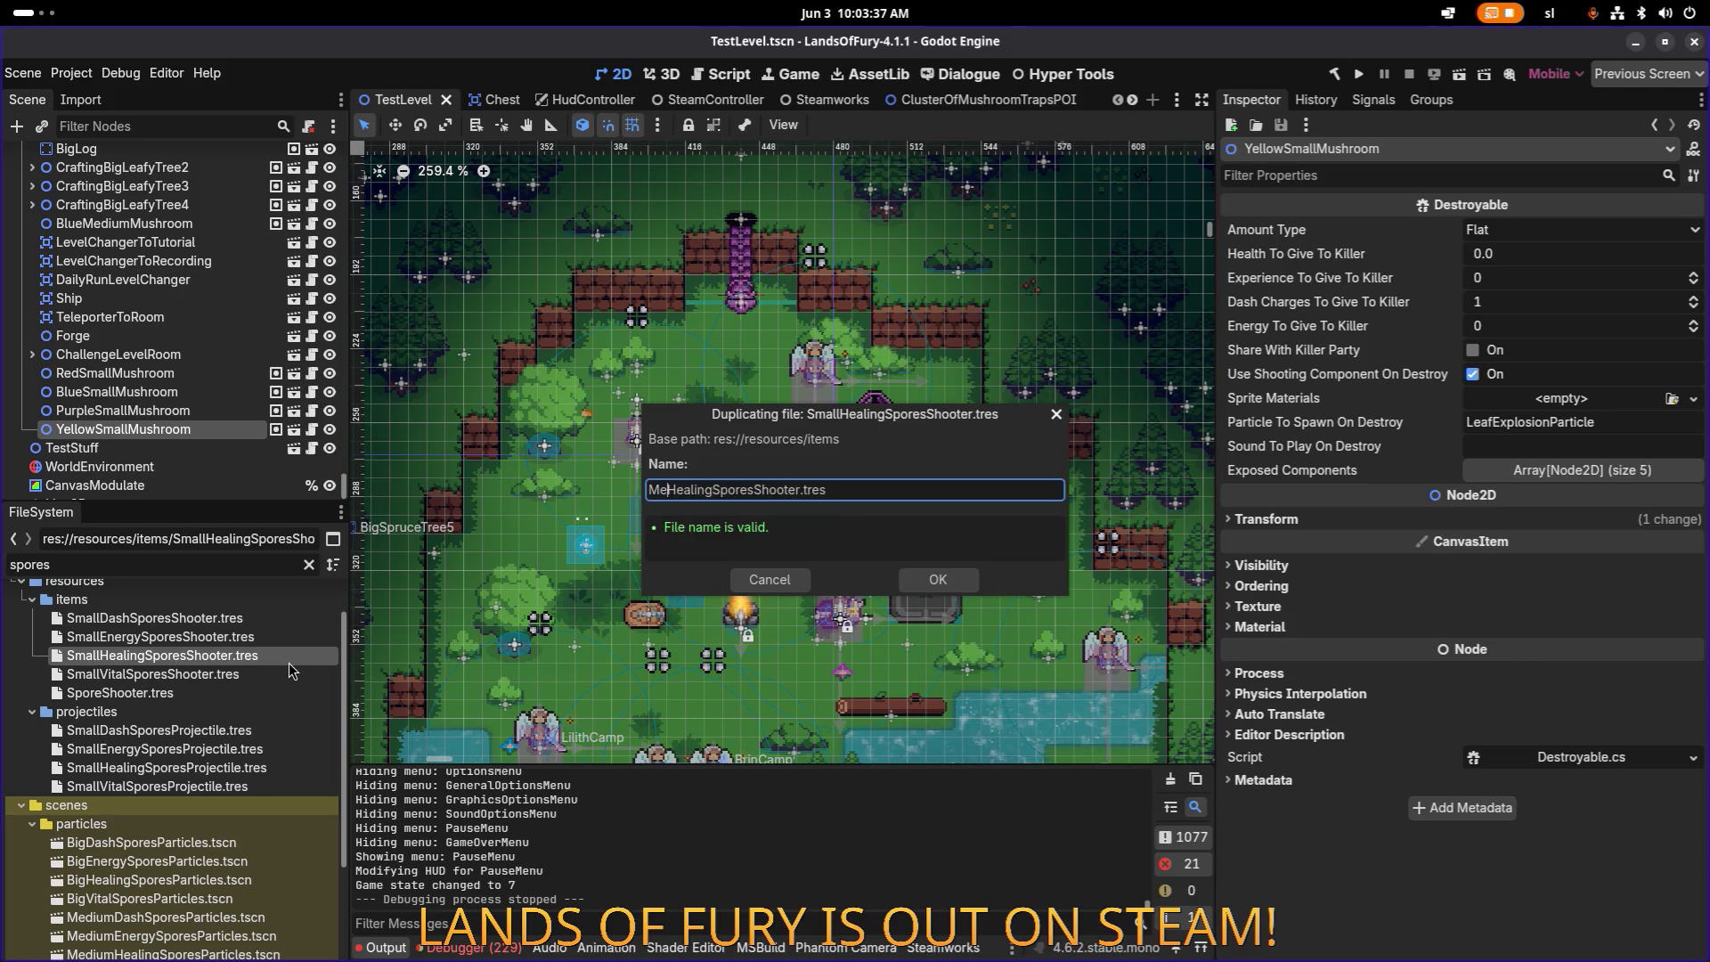
{"action": "key", "text": "Return"}
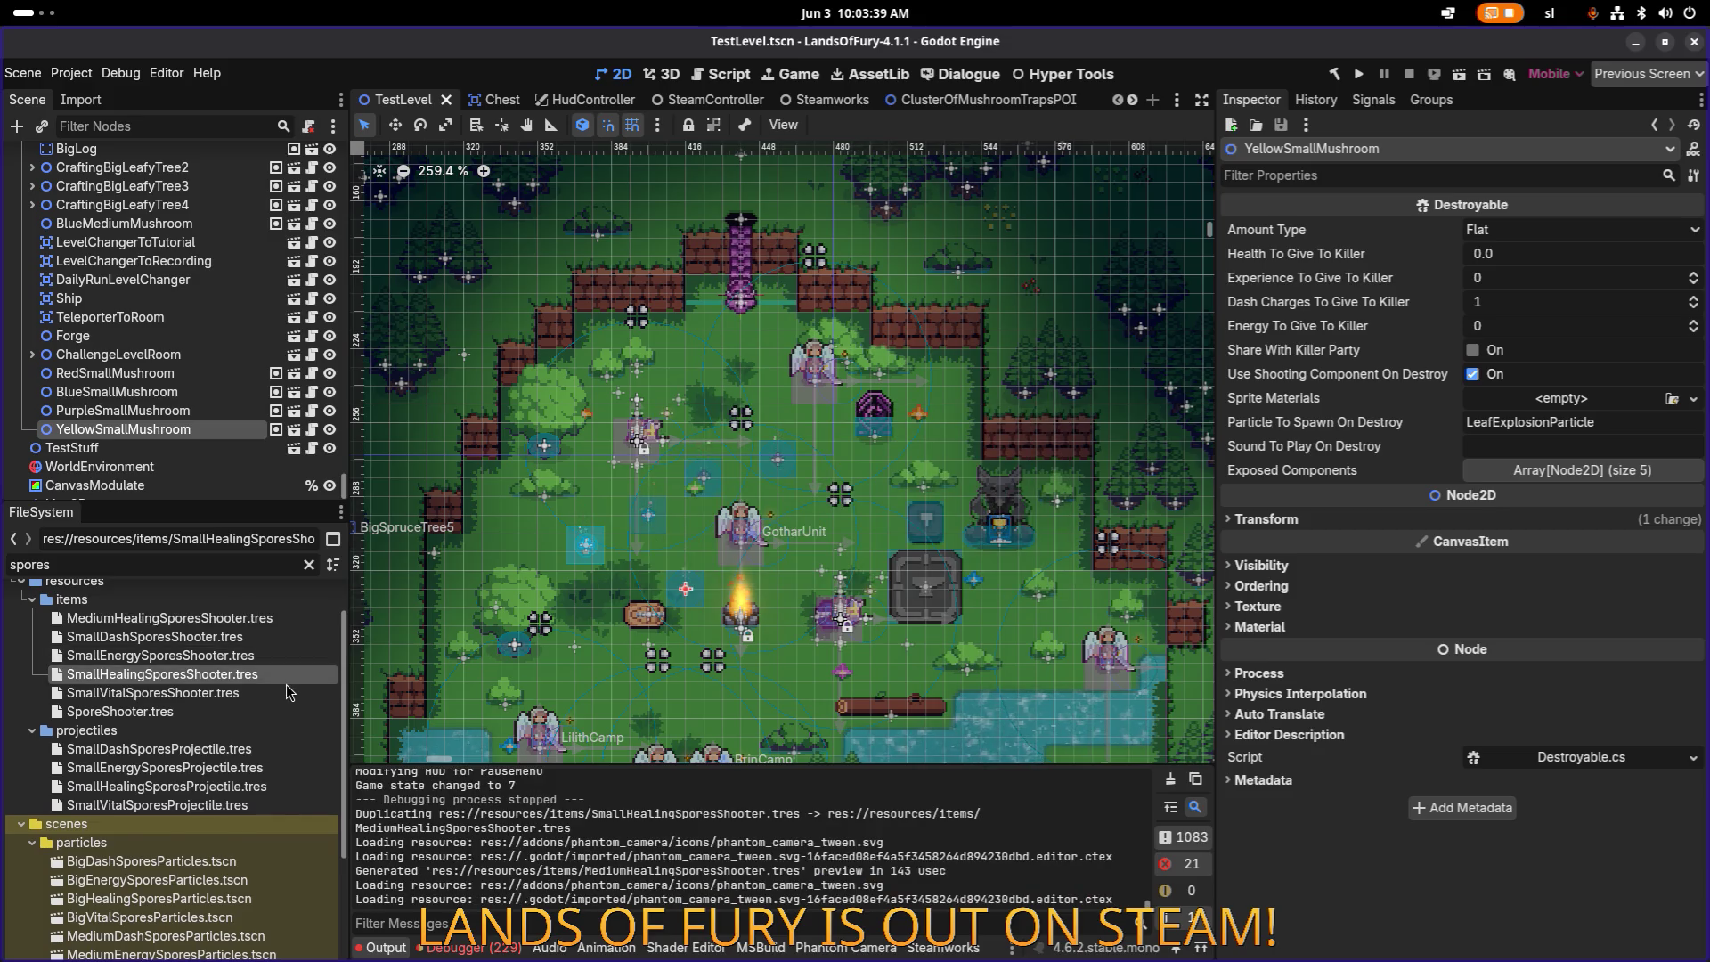
{"action": "left_click", "coordinate": [234, 635]}
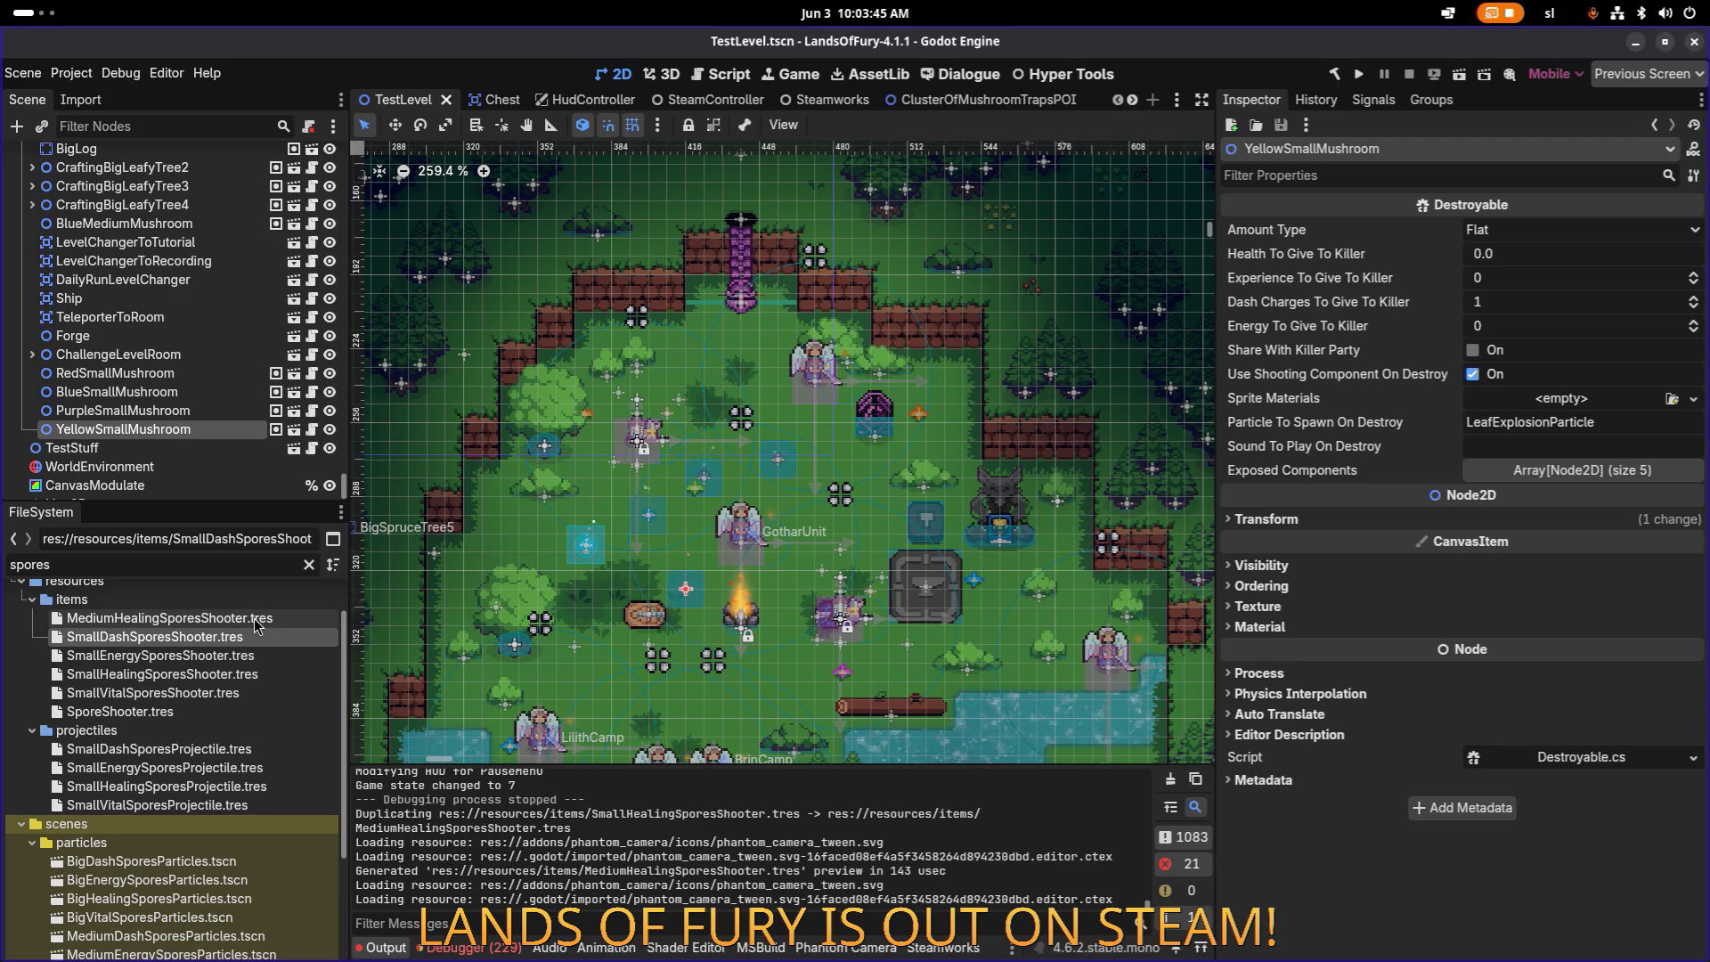
Step: Change the new shooter's Id to medium_healing_spores_shooter and save
{"action": "left_click", "coordinate": [264, 618]}
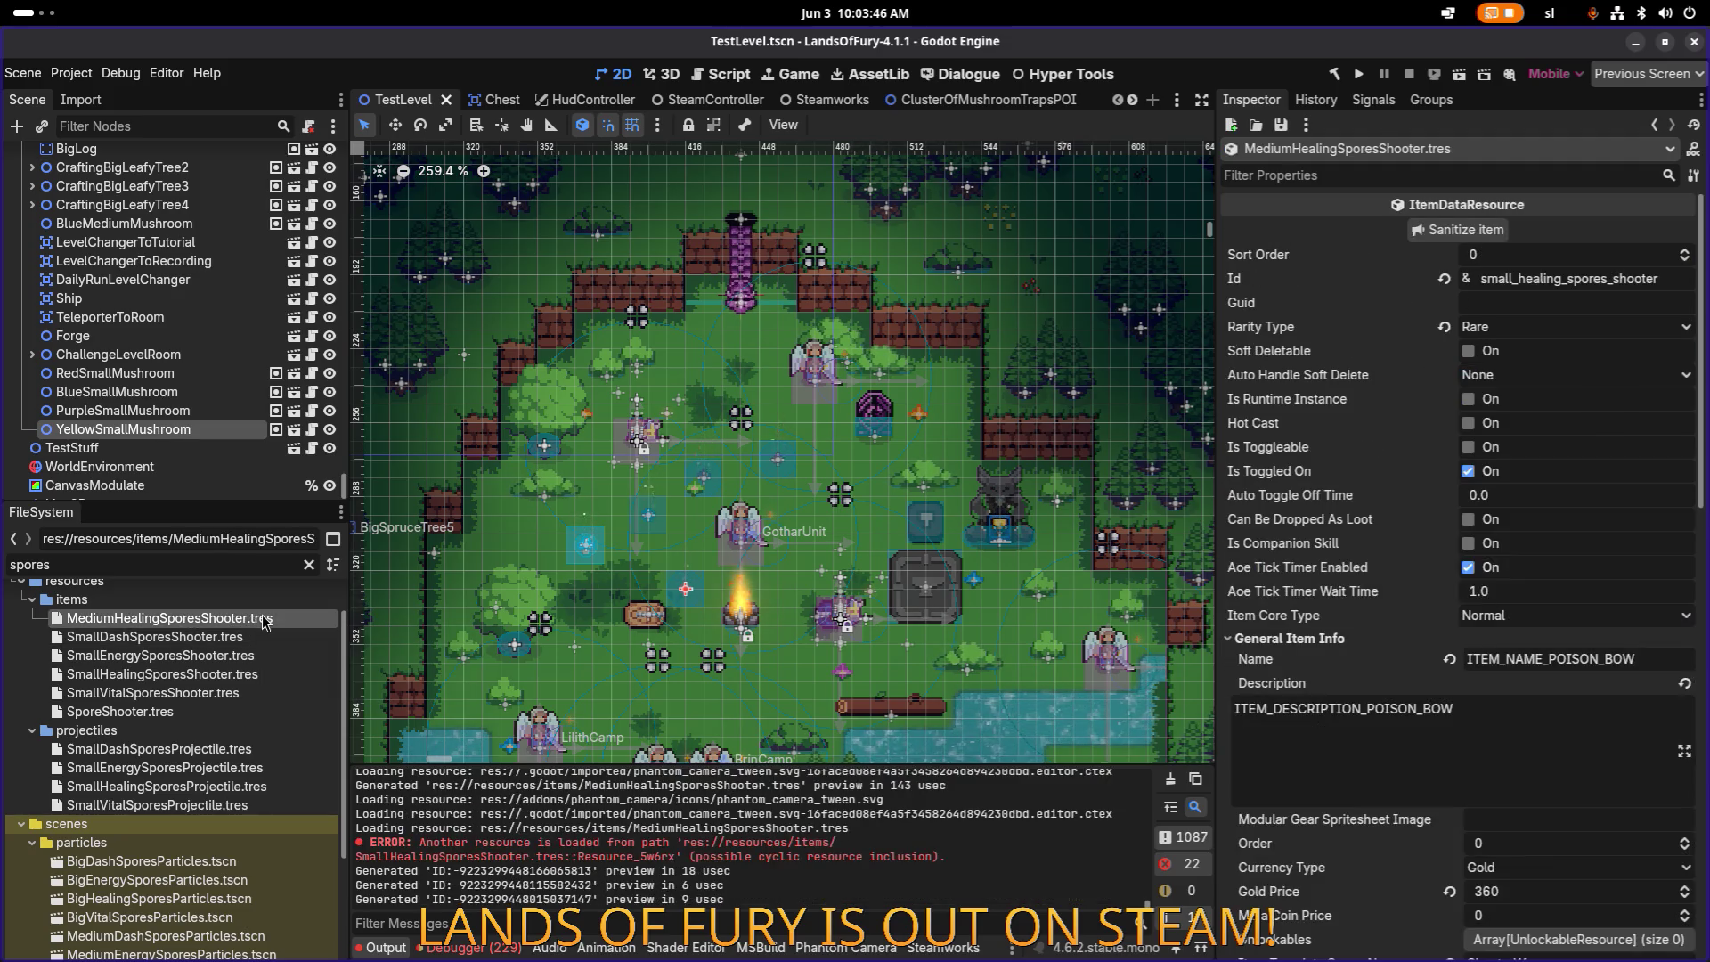
{"action": "left_click", "coordinate": [1511, 279]}
{"action": "key", "text": "BackSpace"}
{"action": "key", "text": "BackSpace"}
{"action": "key", "text": "BackSpace"}
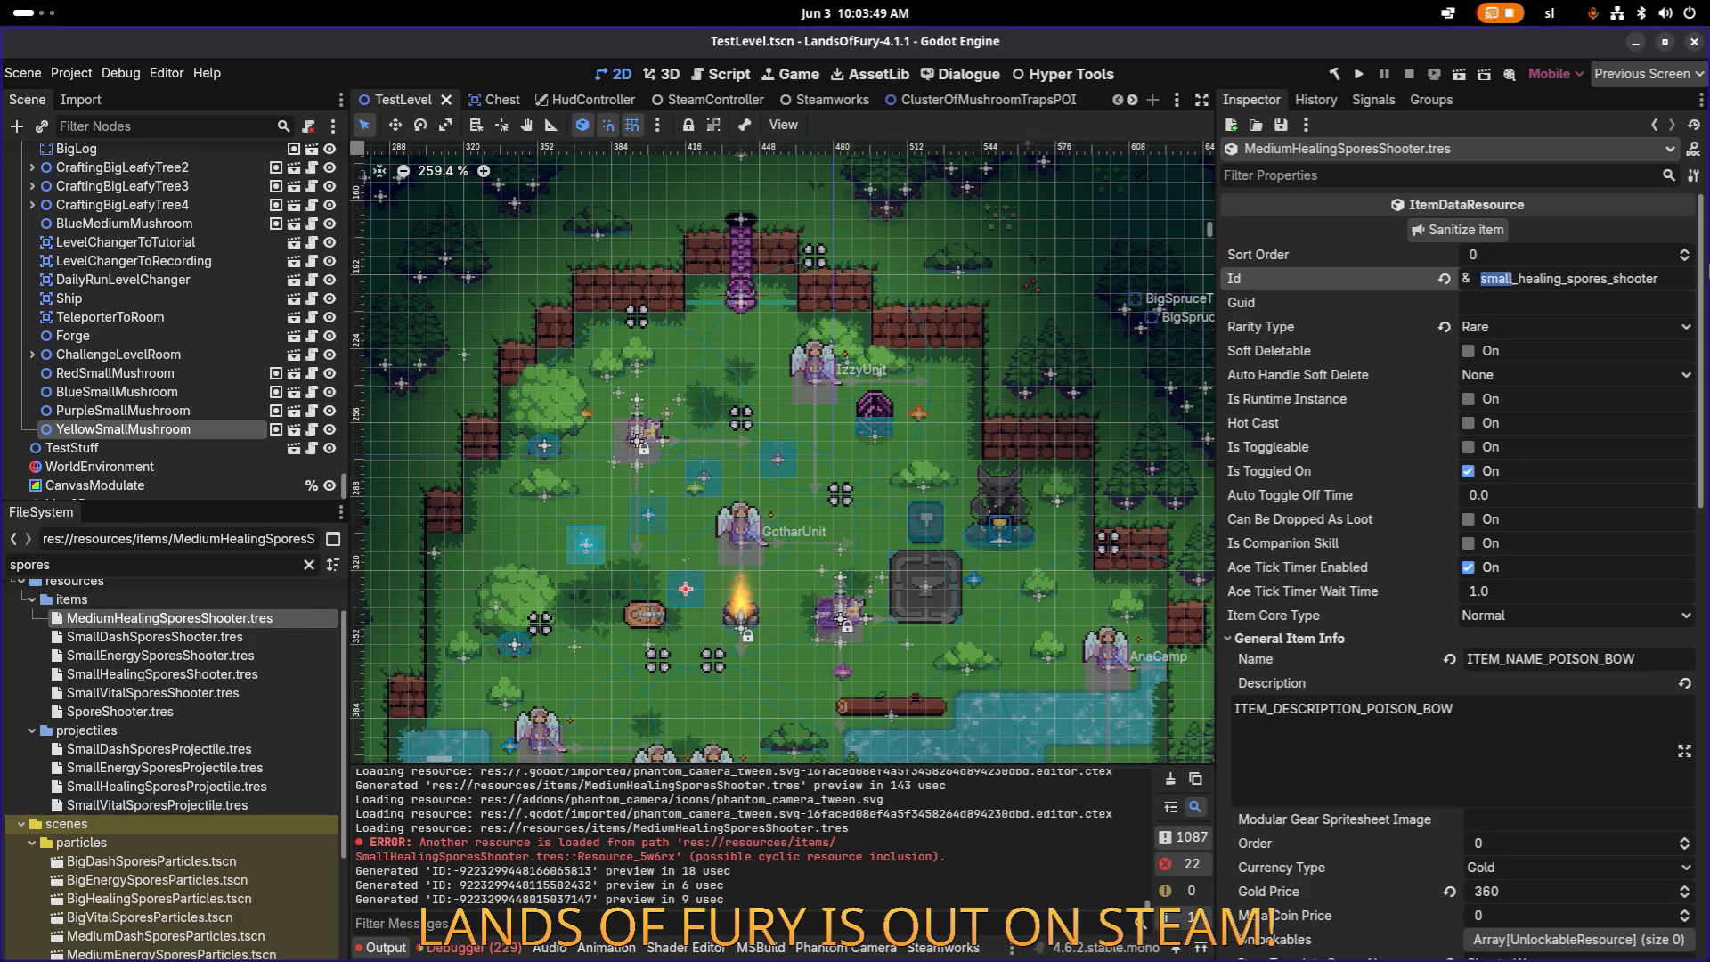
{"action": "type", "text": "medium"}
{"action": "key", "text": "ctrl+s"}
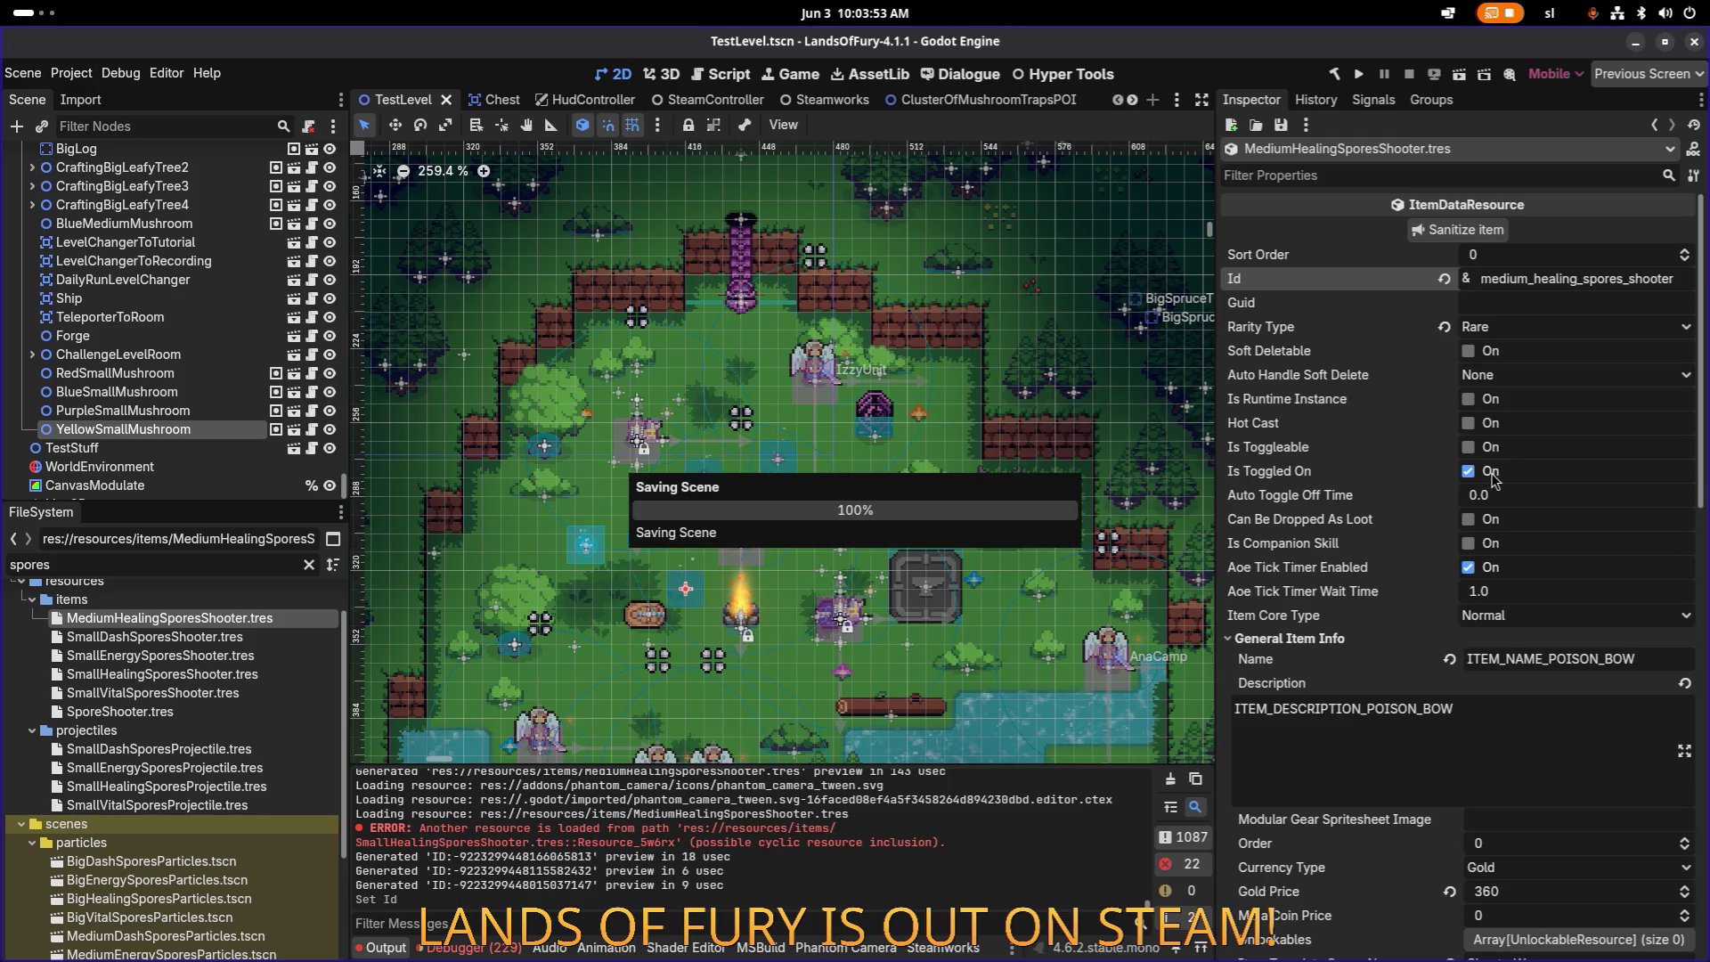
{"action": "scroll", "coordinate": [1514, 624], "scroll_direction": "down", "scroll_amount": 10}
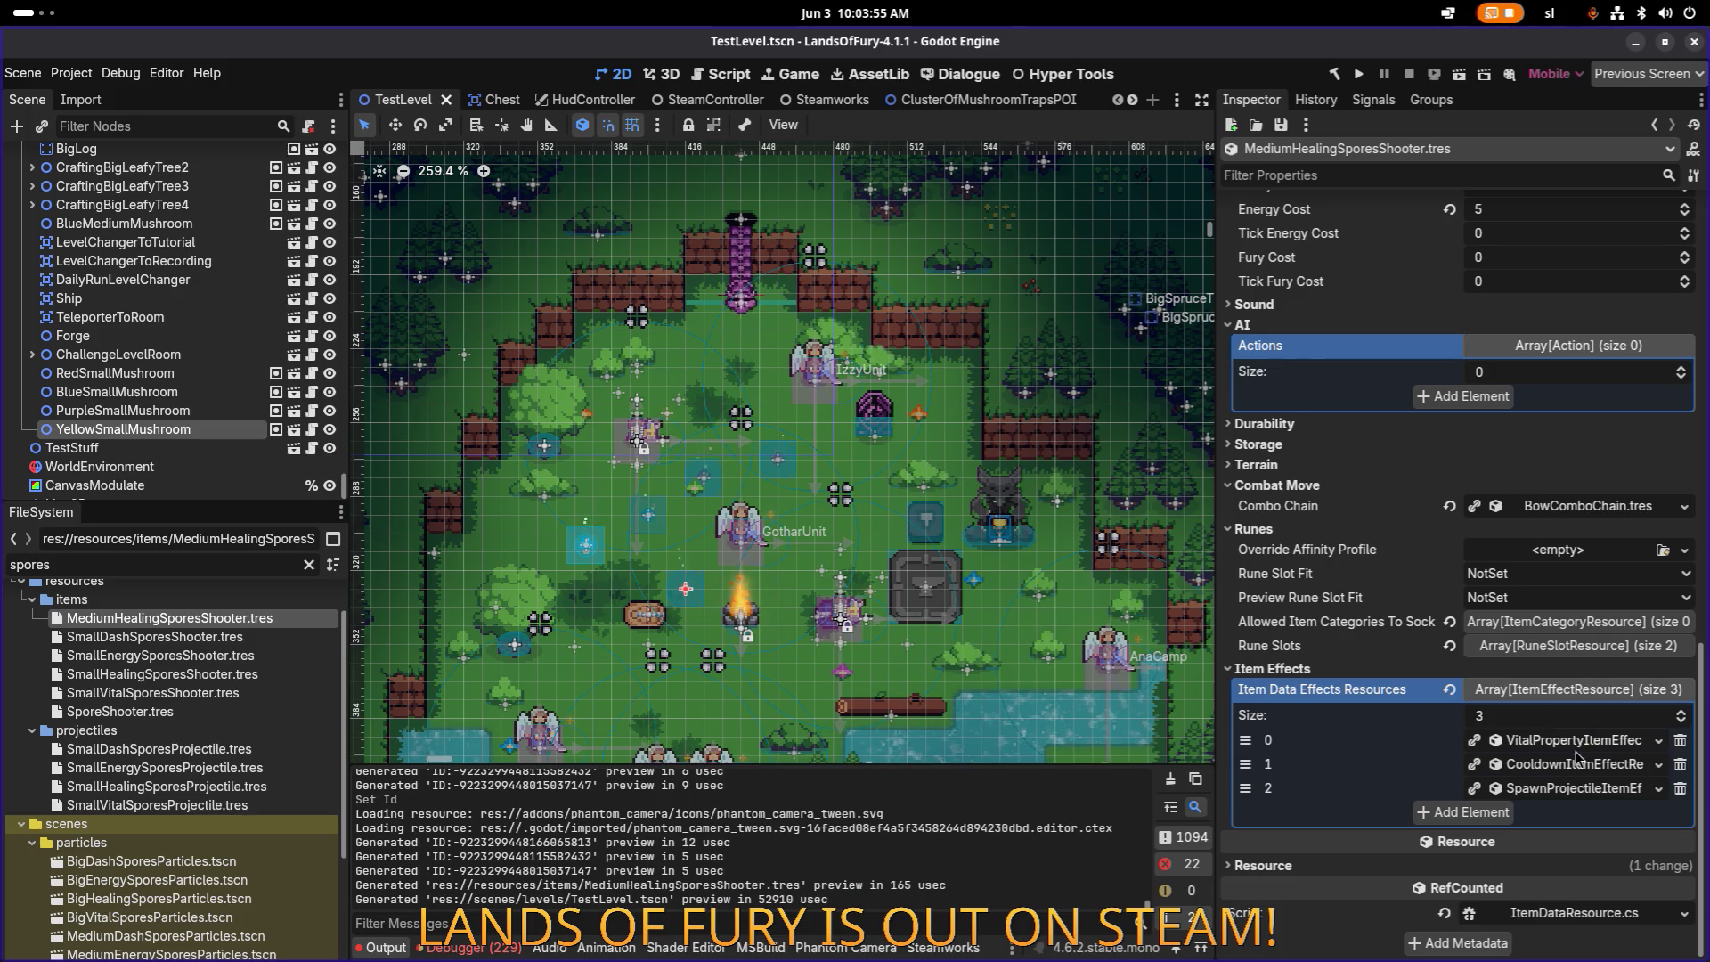
Step: Make the health, cooldown and spawn projectile item effects unique (recursive)
{"action": "right_click", "coordinate": [1581, 764]}
{"action": "left_click", "coordinate": [1582, 860]}
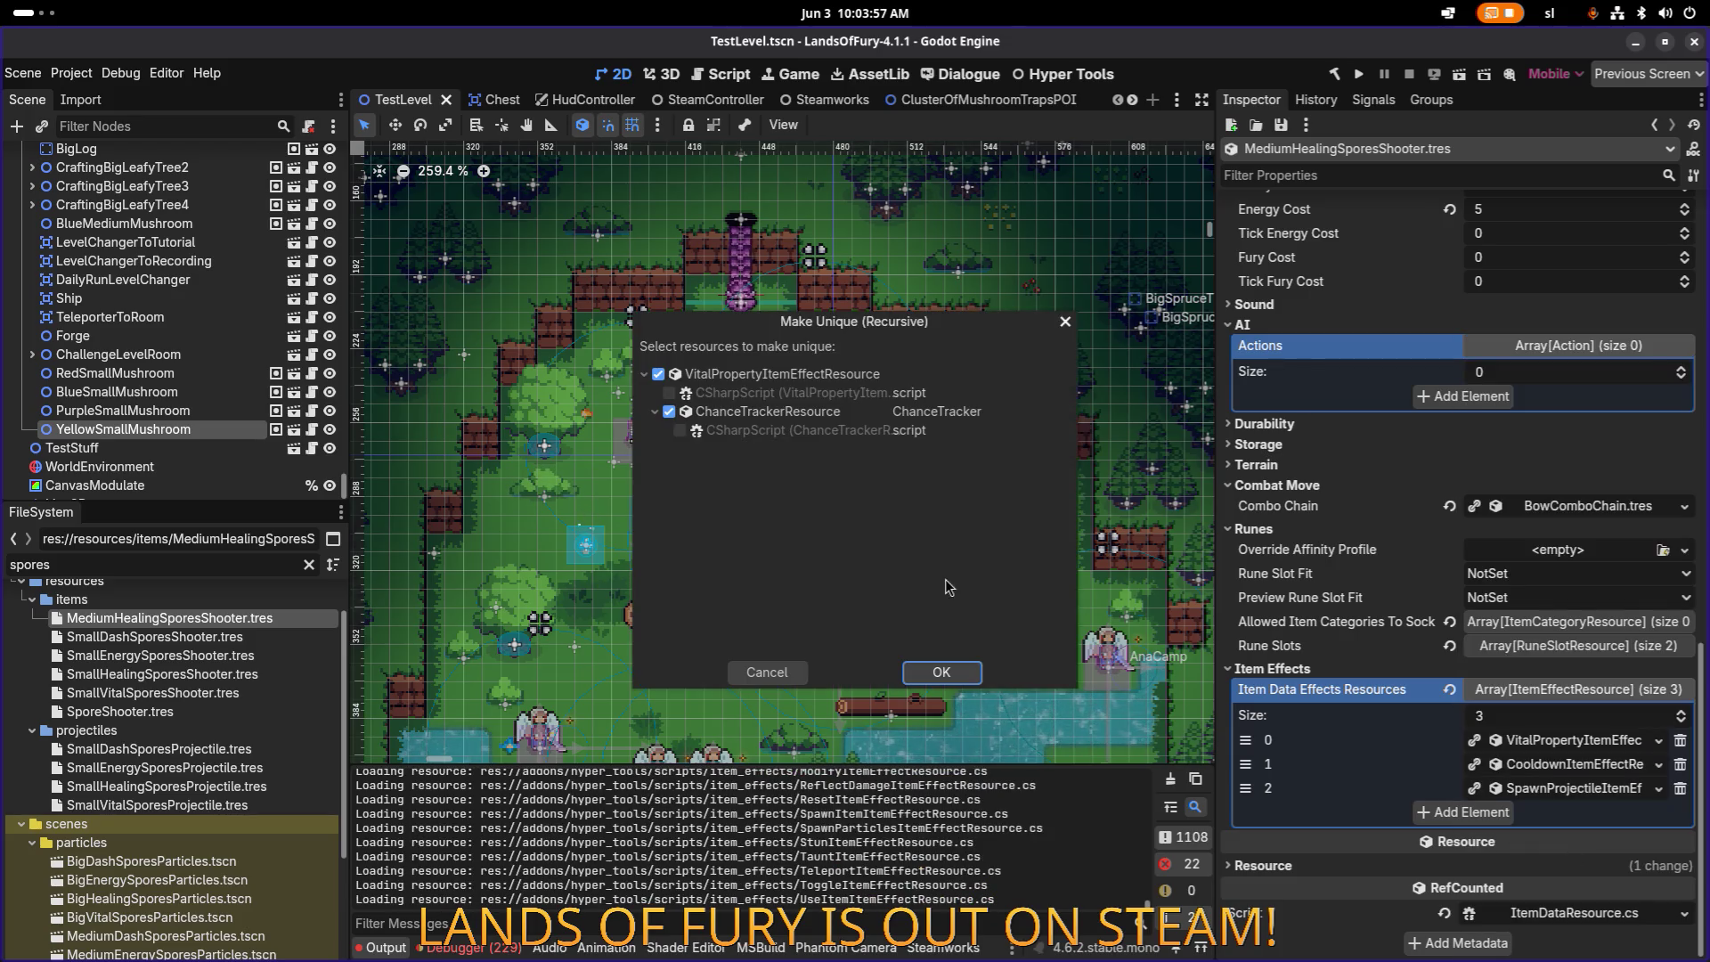
{"action": "left_click", "coordinate": [953, 673]}
{"action": "right_click", "coordinate": [1589, 769]}
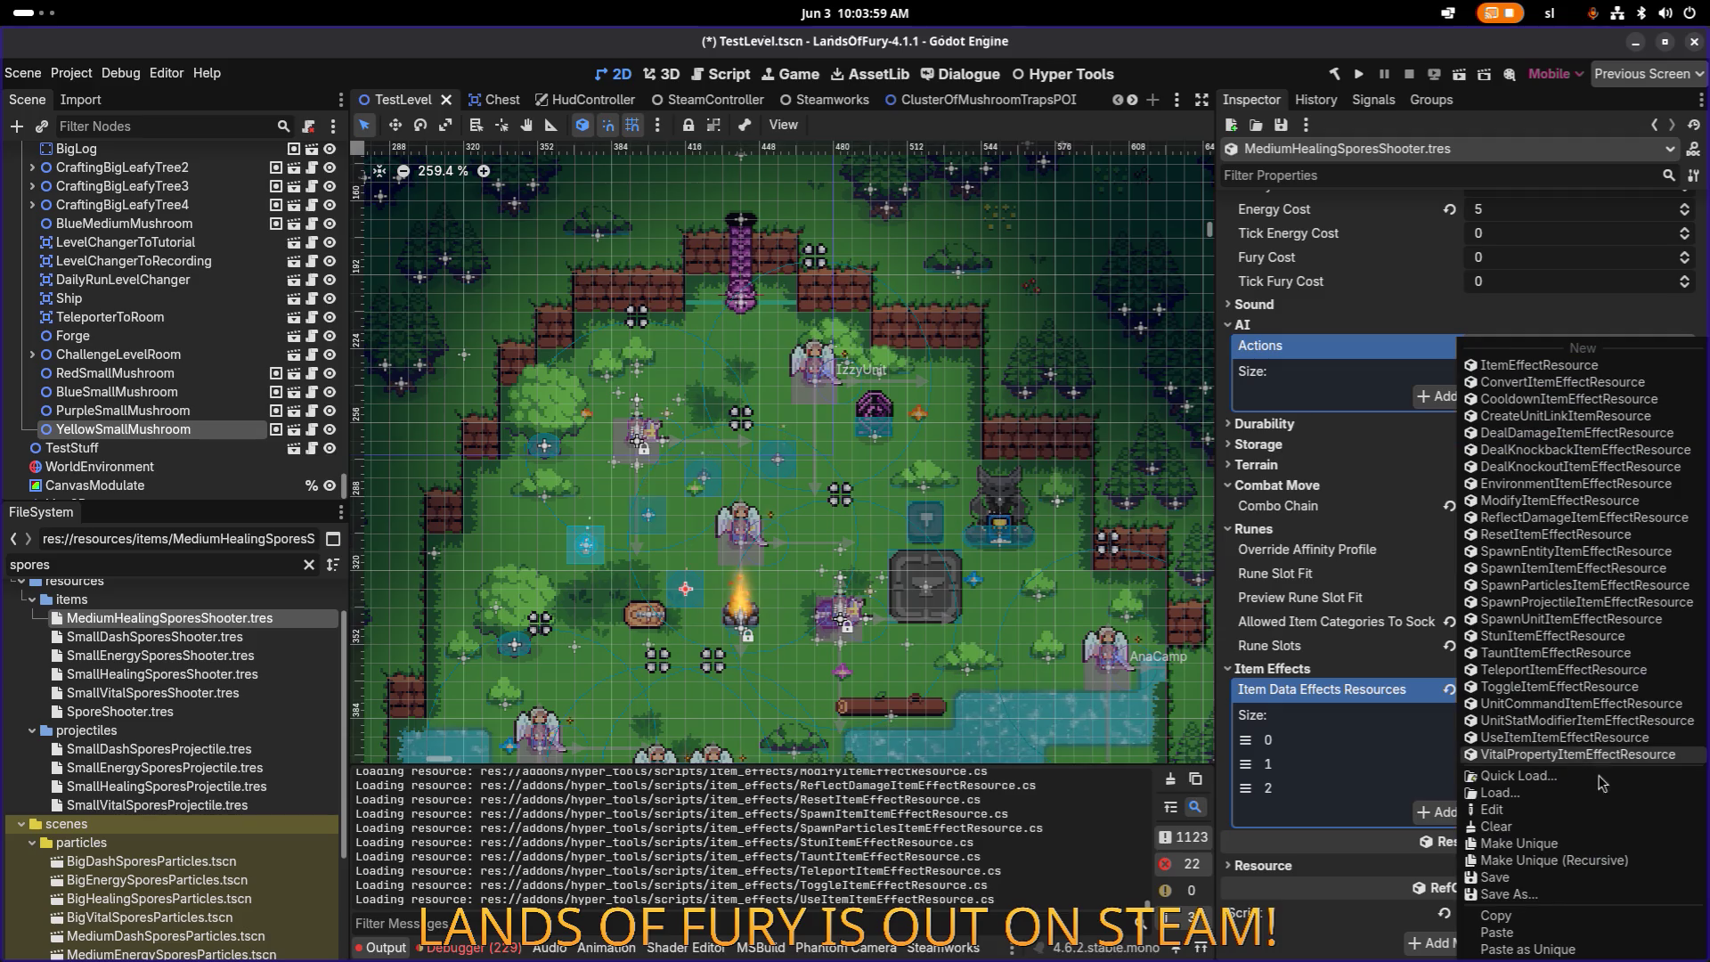
{"action": "left_click", "coordinate": [1587, 861]}
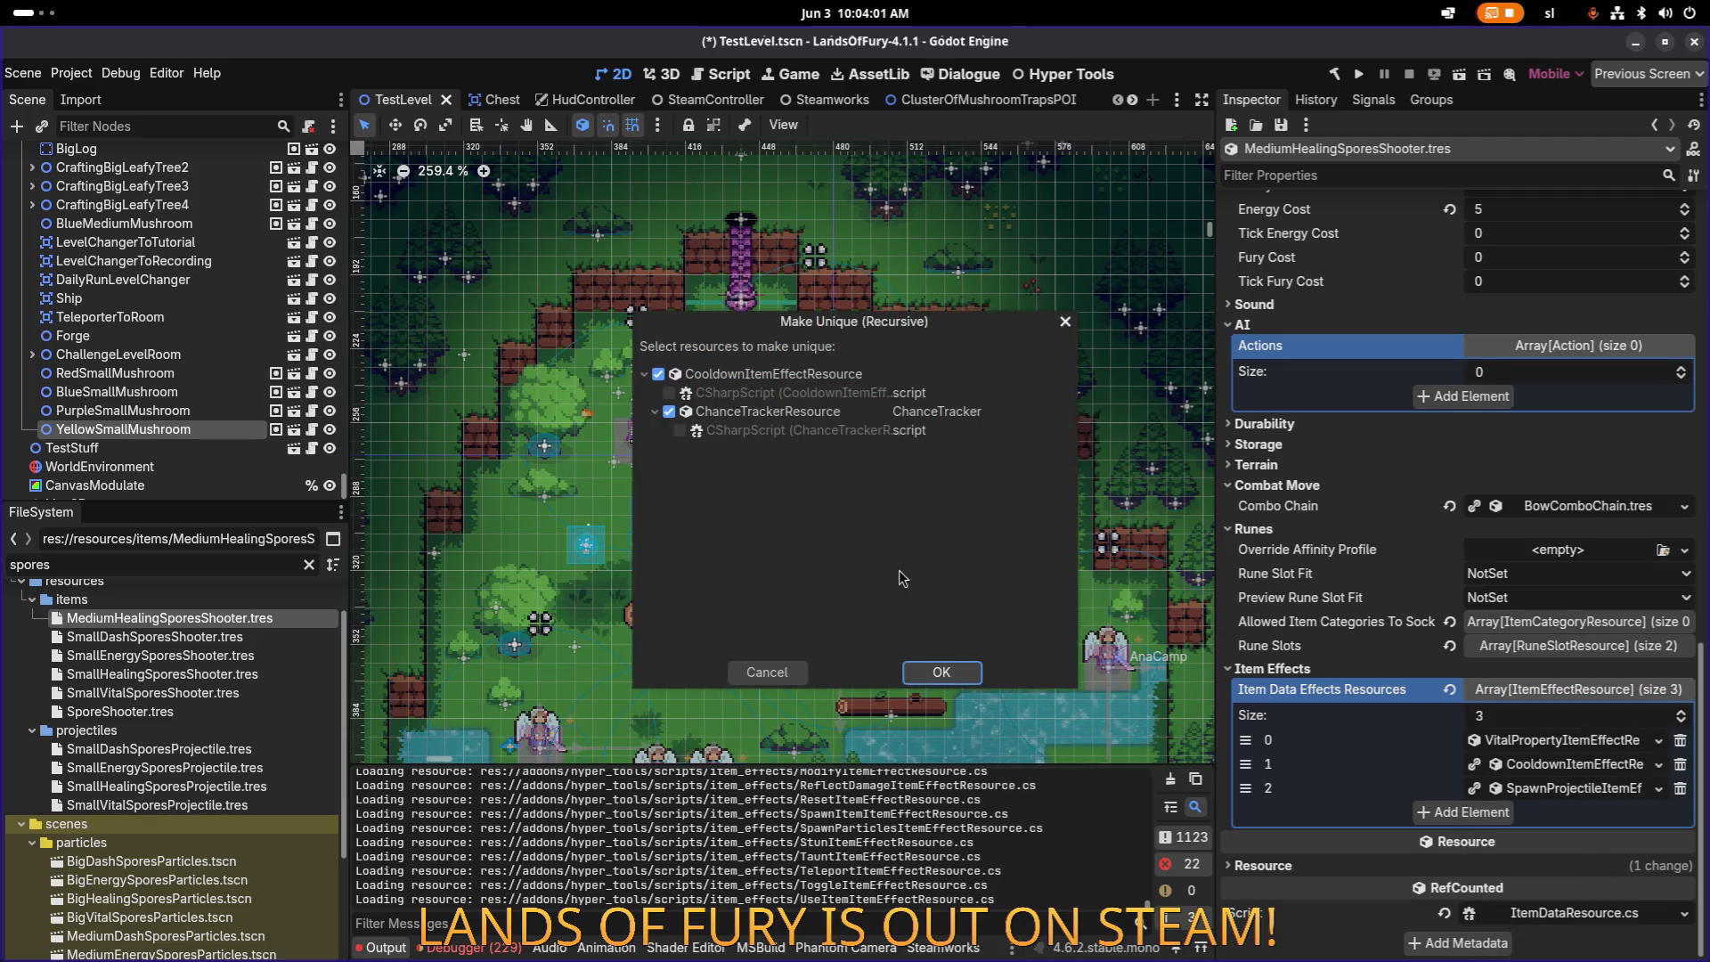
{"action": "left_click", "coordinate": [942, 672]}
{"action": "right_click", "coordinate": [1575, 789]}
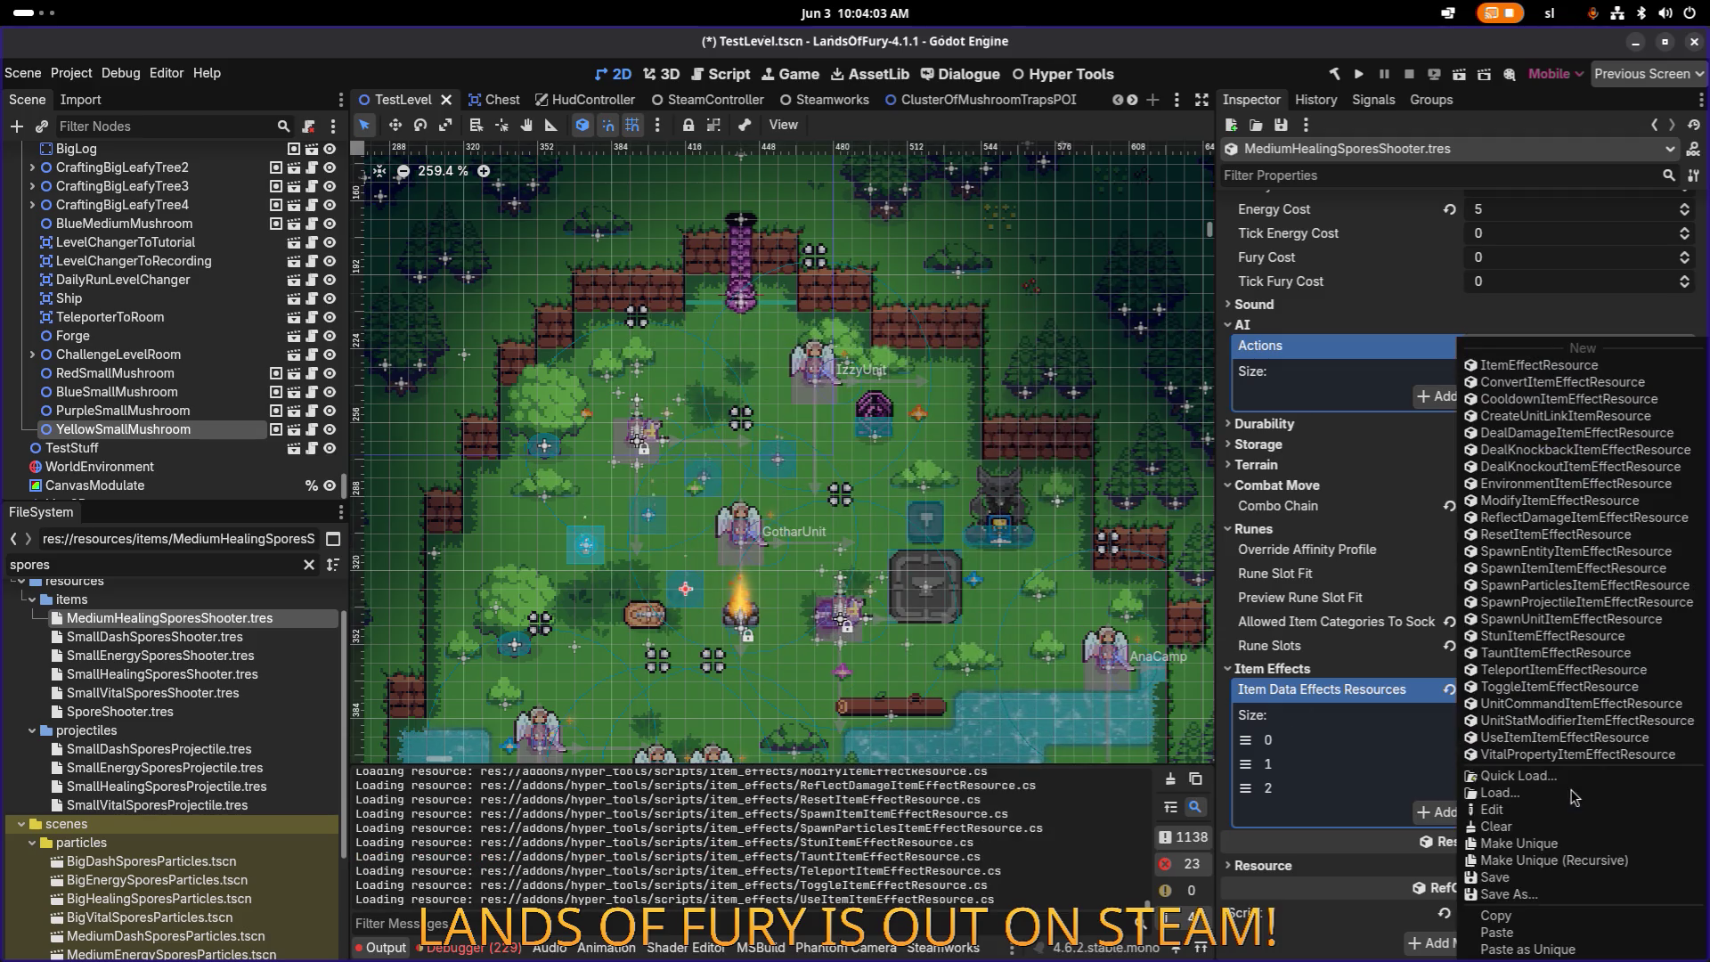
{"action": "left_click", "coordinate": [1571, 861]}
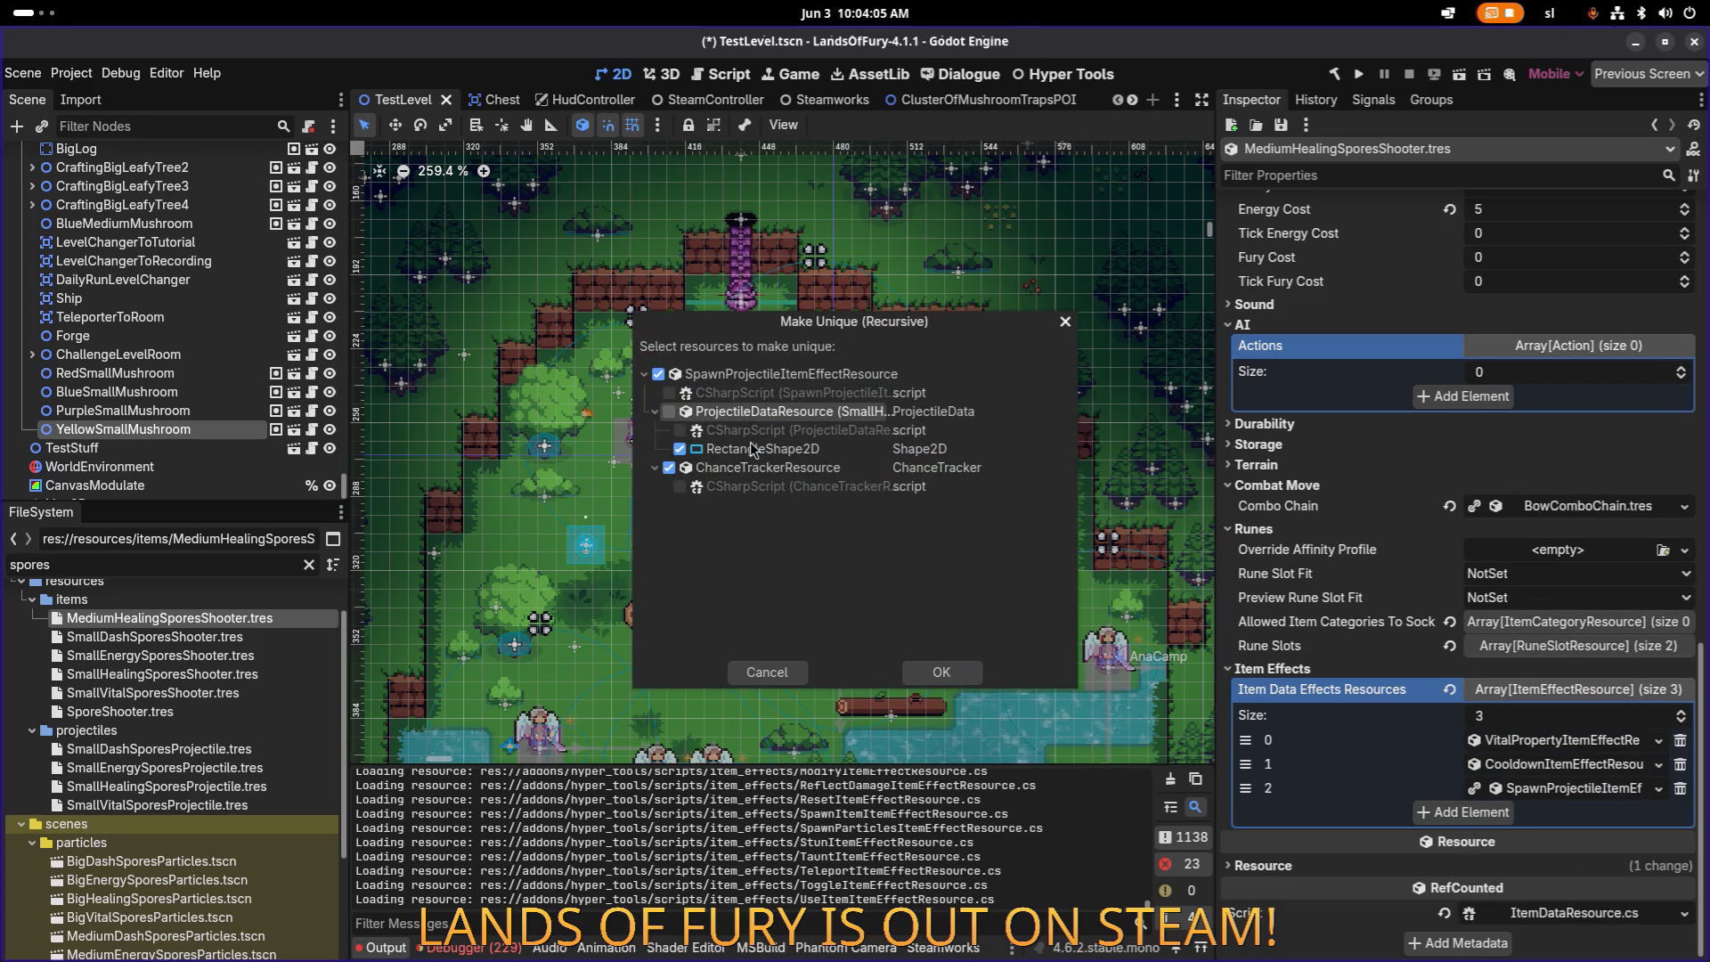
{"action": "left_click", "coordinate": [941, 672]}
Step: Set the health effect's Min Amount and Max Amount to 0.25 and save
{"action": "left_click", "coordinate": [1547, 743]}
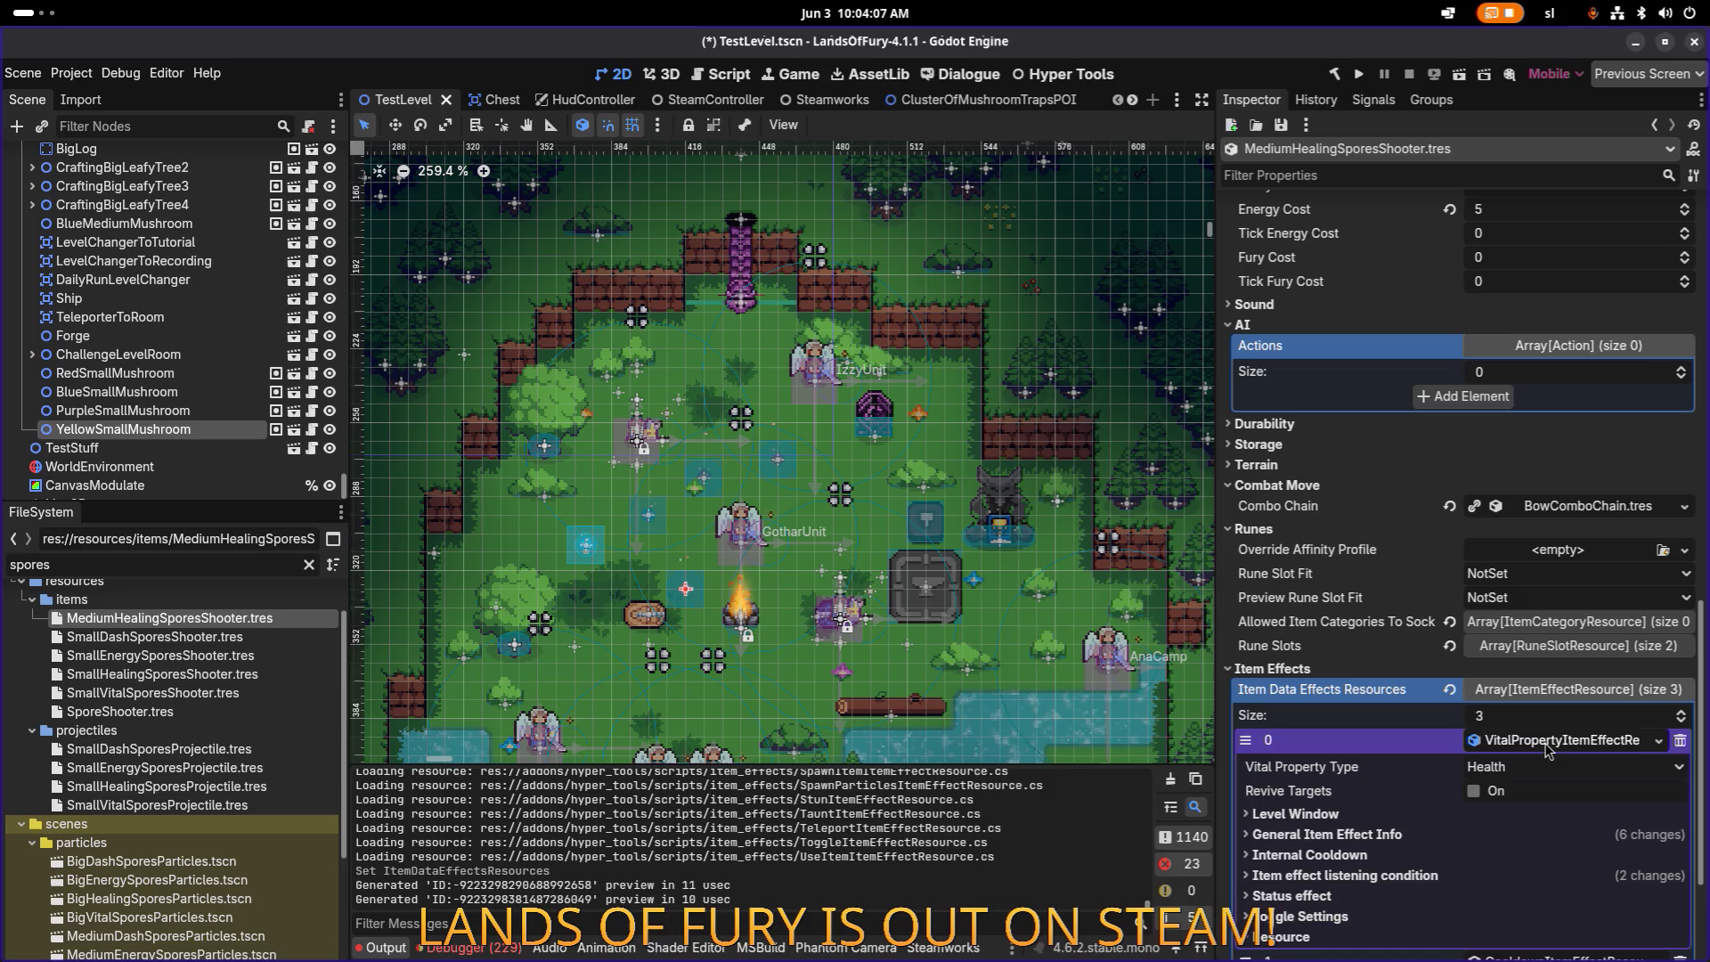
{"action": "left_click", "coordinate": [1349, 834]}
{"action": "scroll", "coordinate": [1416, 826], "scroll_direction": "down", "scroll_amount": 2}
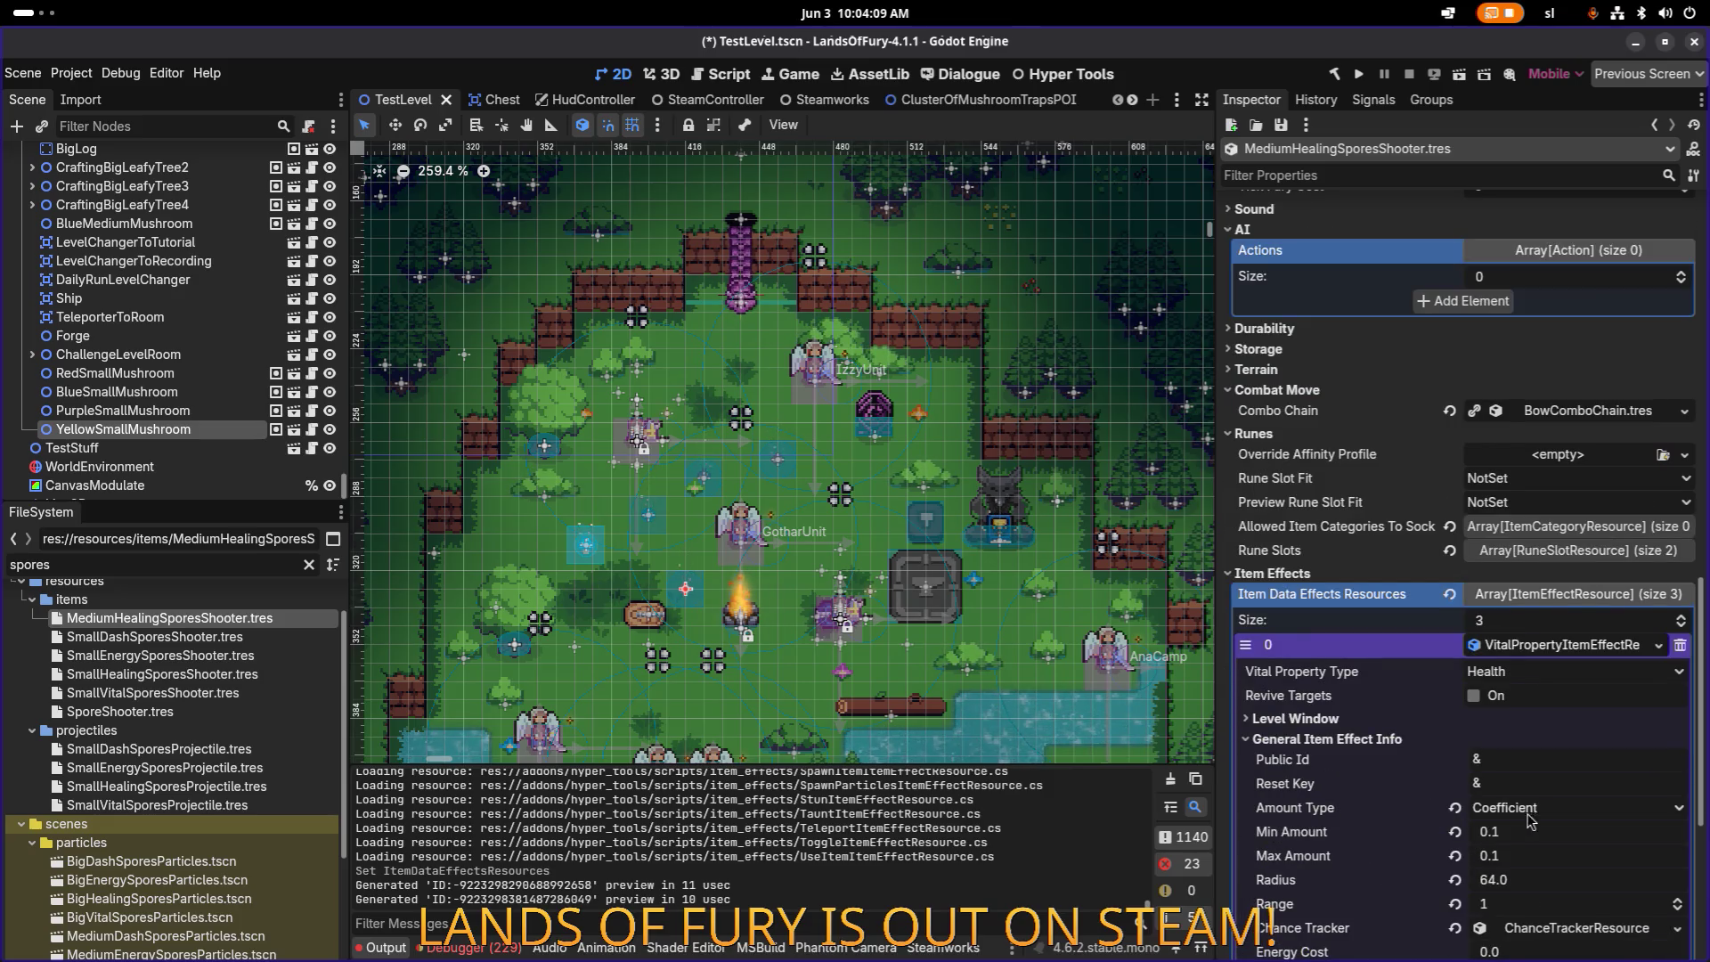
{"action": "left_click", "coordinate": [1539, 835]}
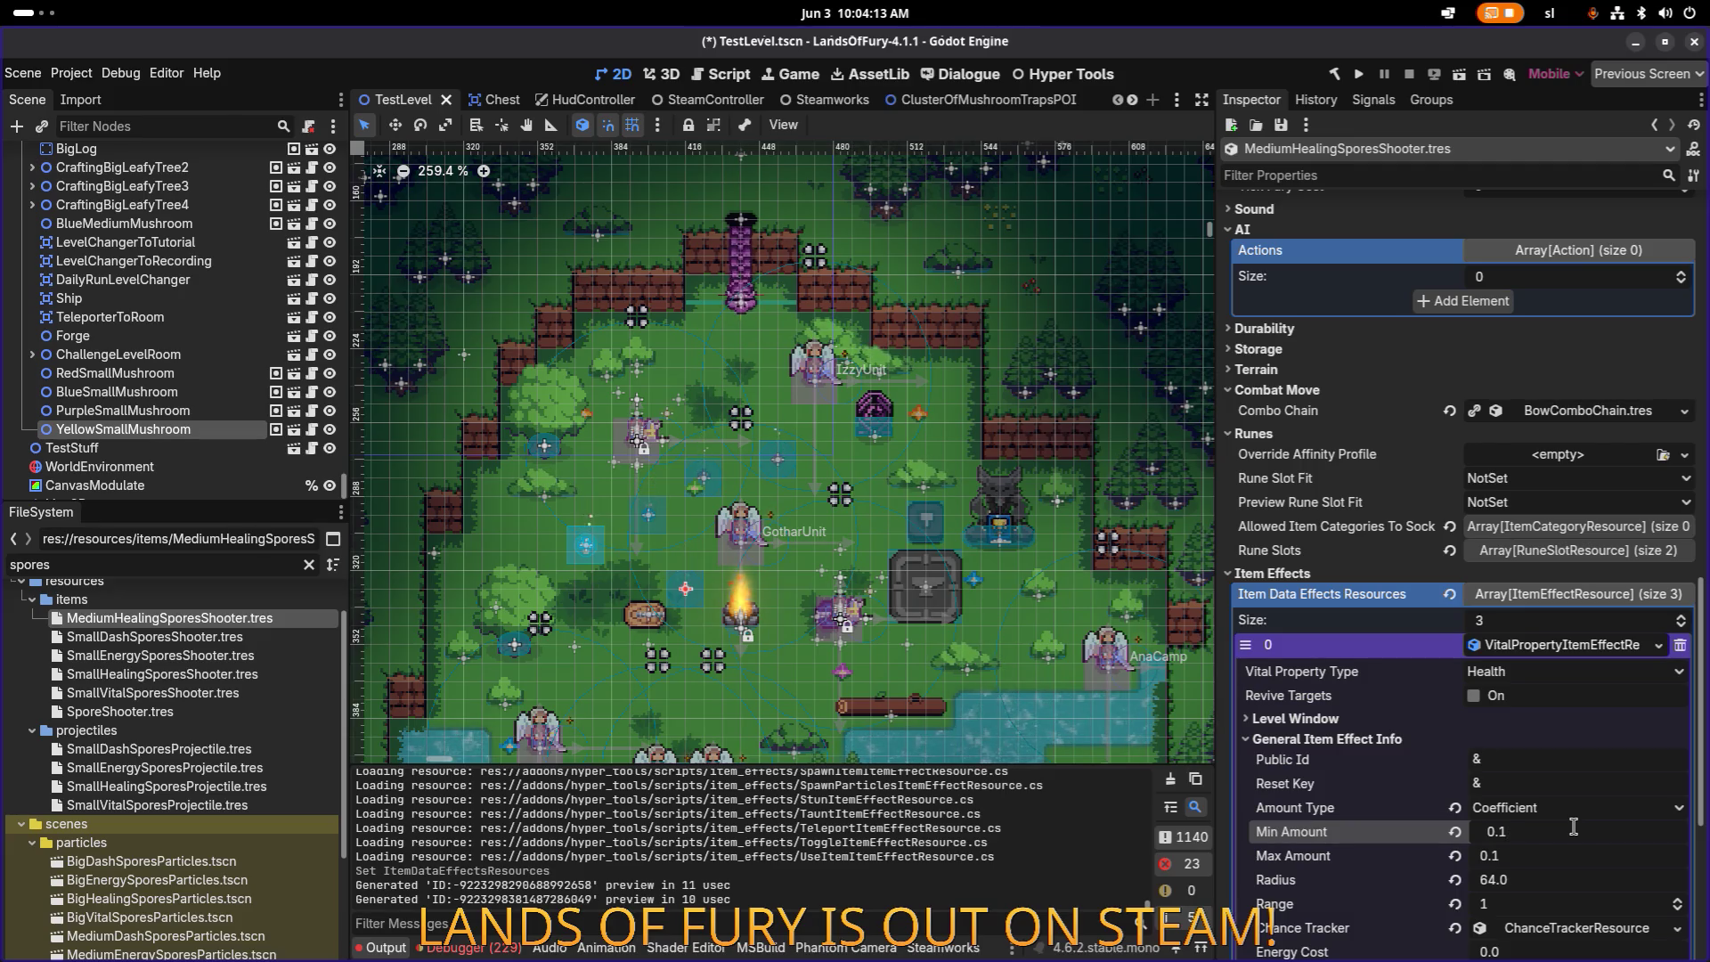
{"action": "type", "text": "0.25"}
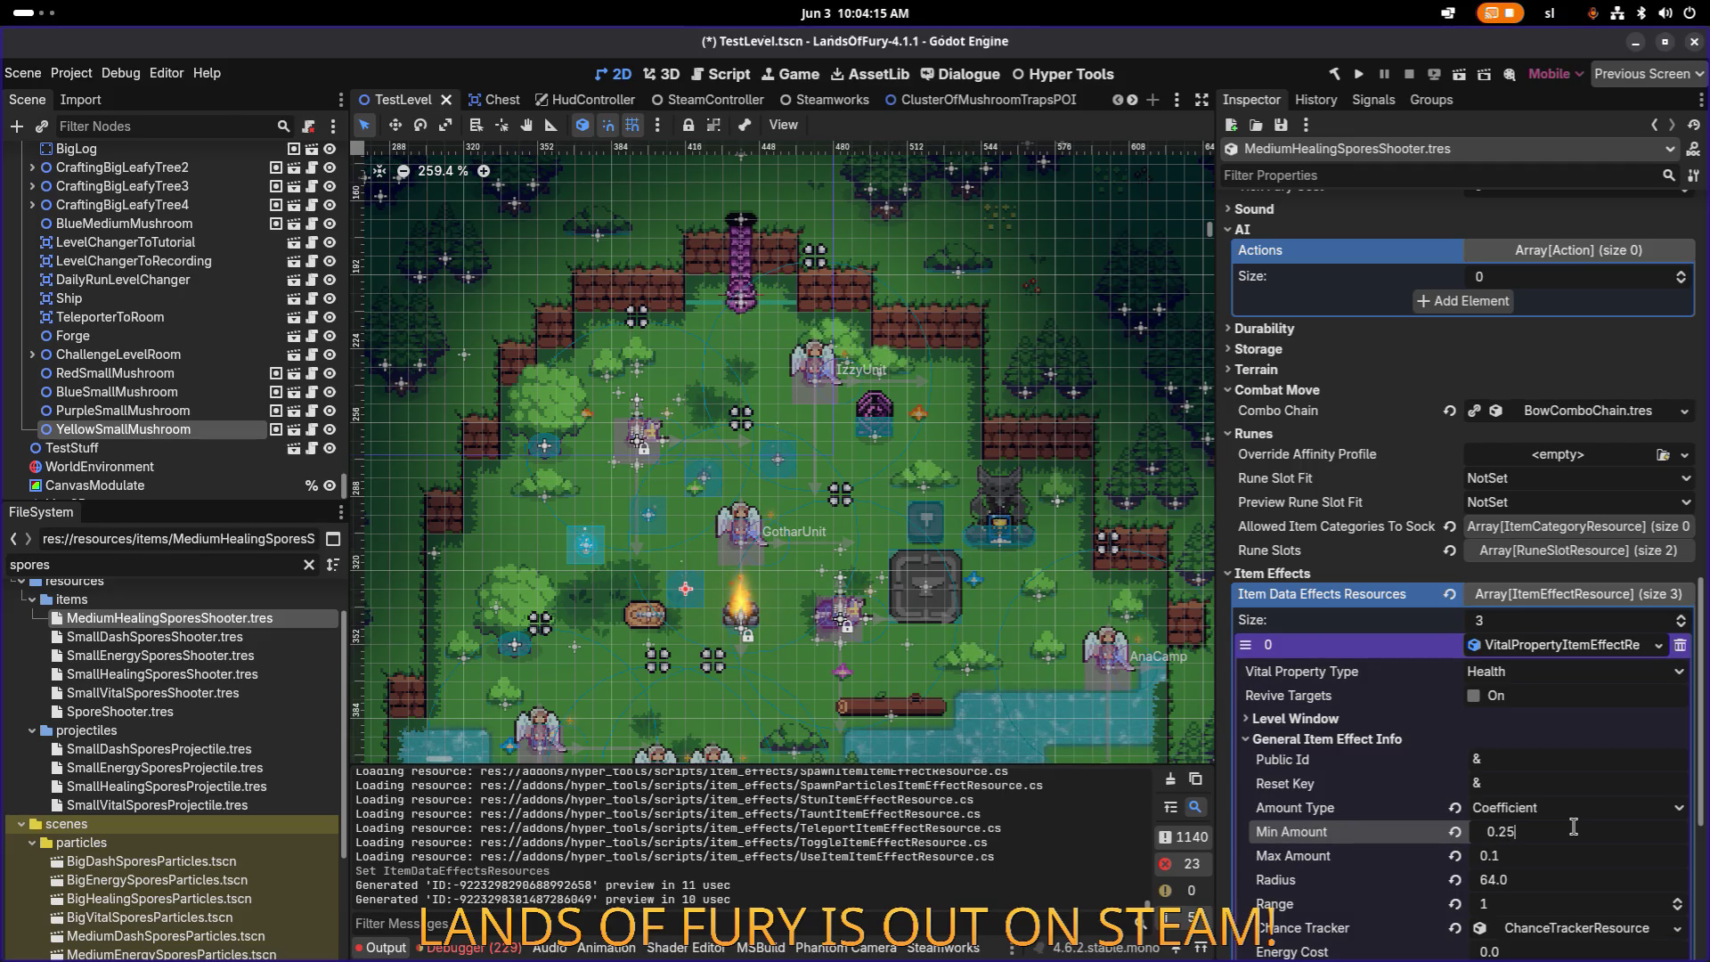
{"action": "key", "text": "Tab"}
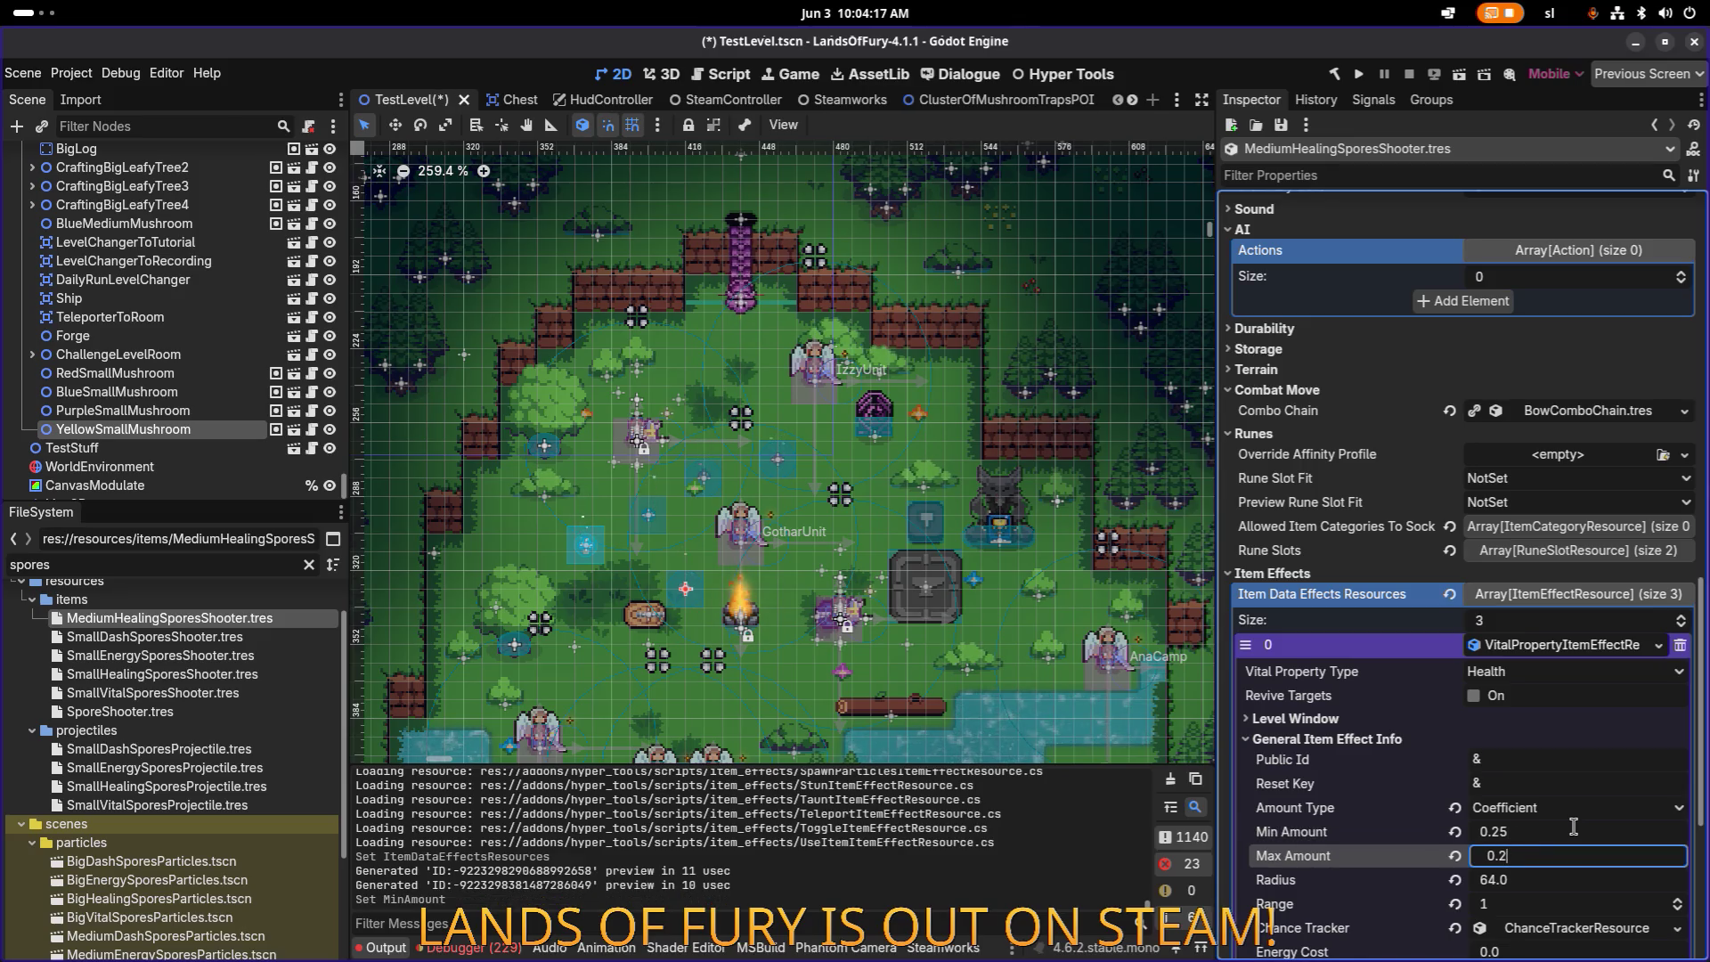
{"action": "type", "text": "5"}
{"action": "key", "text": "Return"}
{"action": "key", "text": "ctrl+s"}
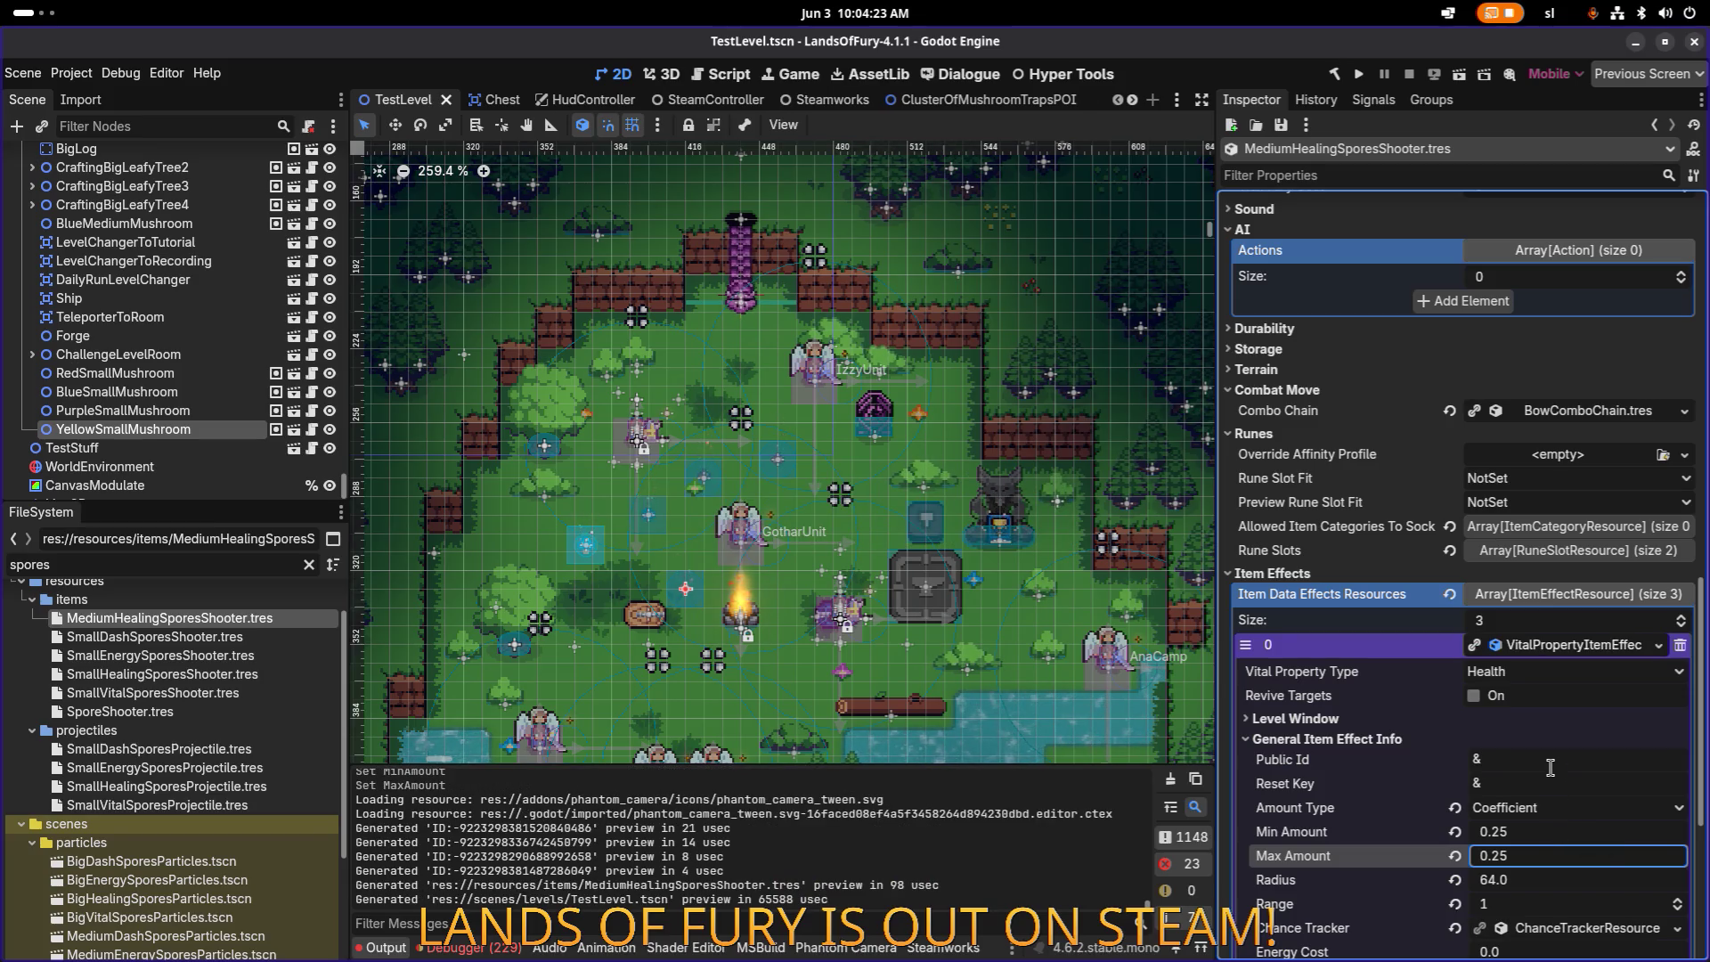
{"action": "scroll", "coordinate": [1554, 767], "scroll_direction": "down", "scroll_amount": 4}
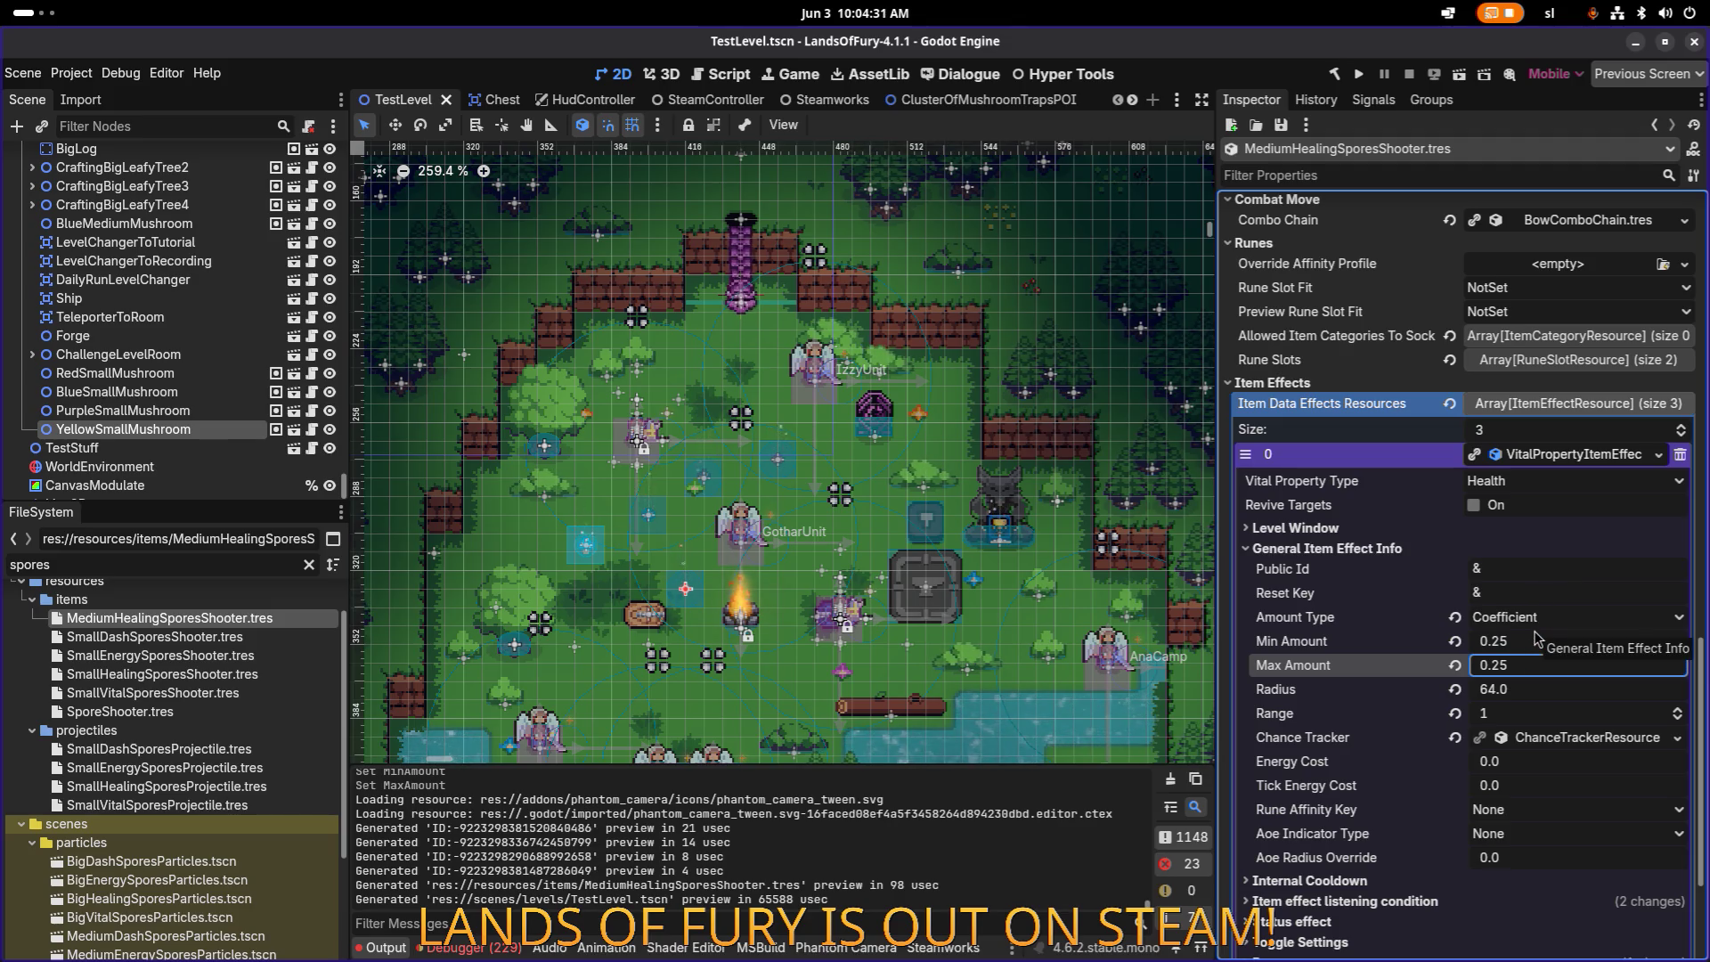
{"action": "scroll", "coordinate": [1535, 637], "scroll_direction": "down", "scroll_amount": 3}
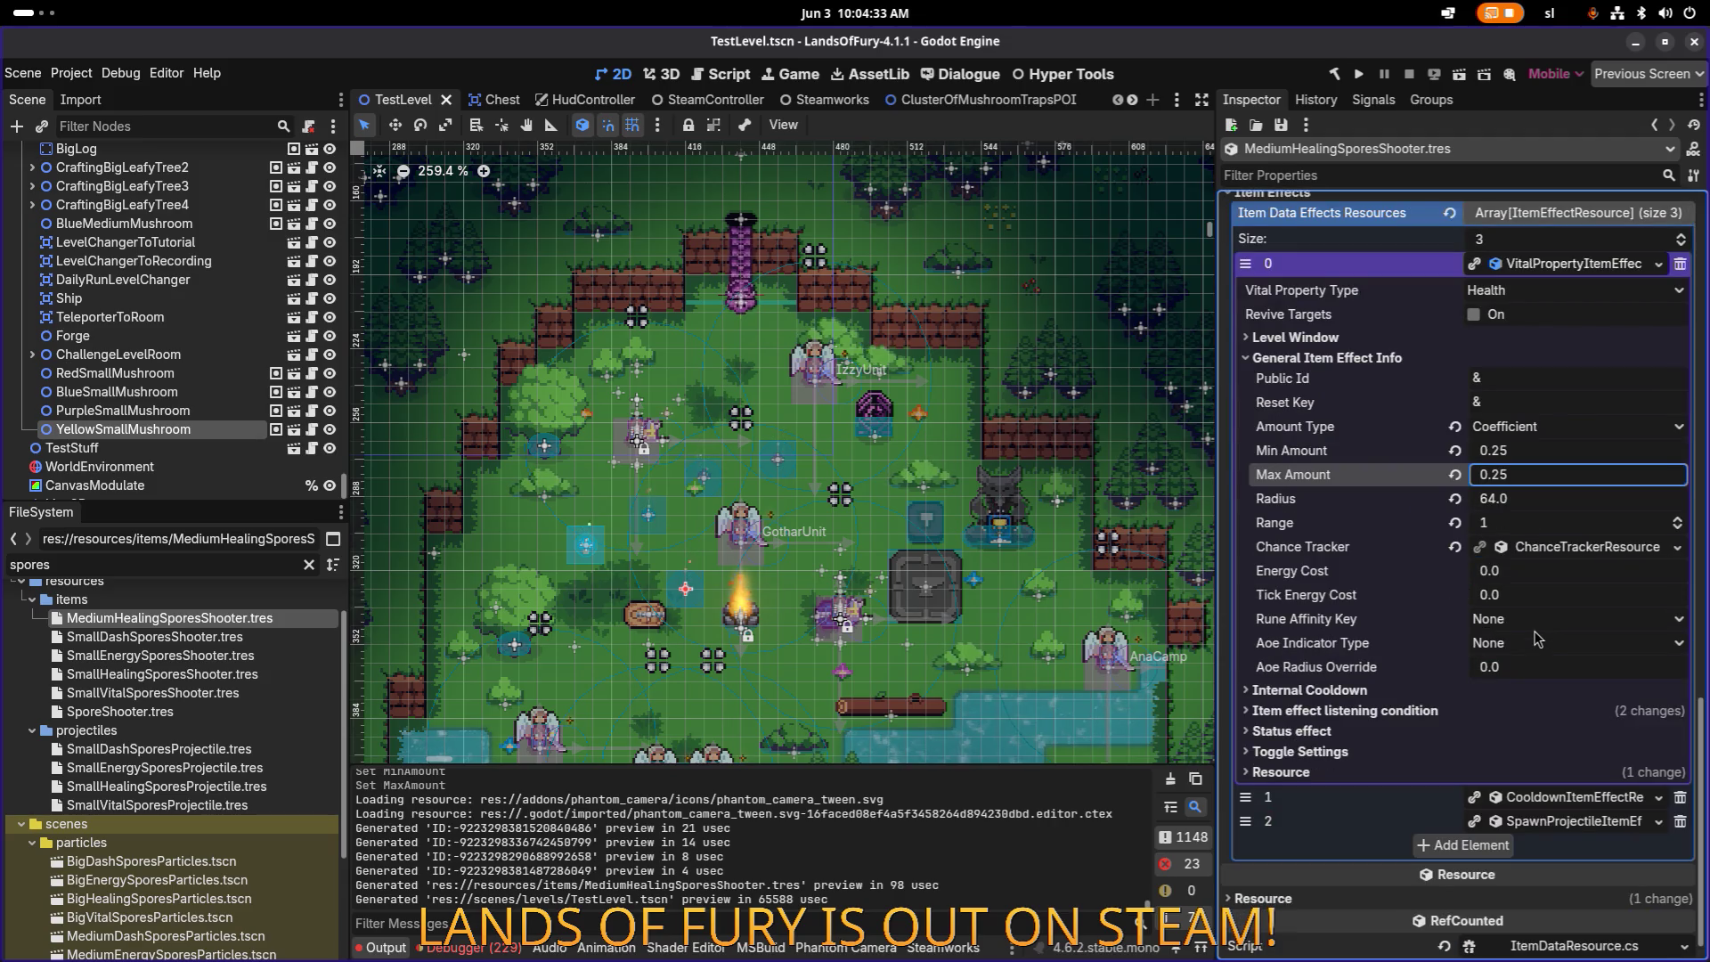
Step: Locate the spawn projectile effect's Projectile Data file in the FileSystem
{"action": "left_click", "coordinate": [1570, 829]}
{"action": "scroll", "coordinate": [1566, 806], "scroll_direction": "down", "scroll_amount": 15}
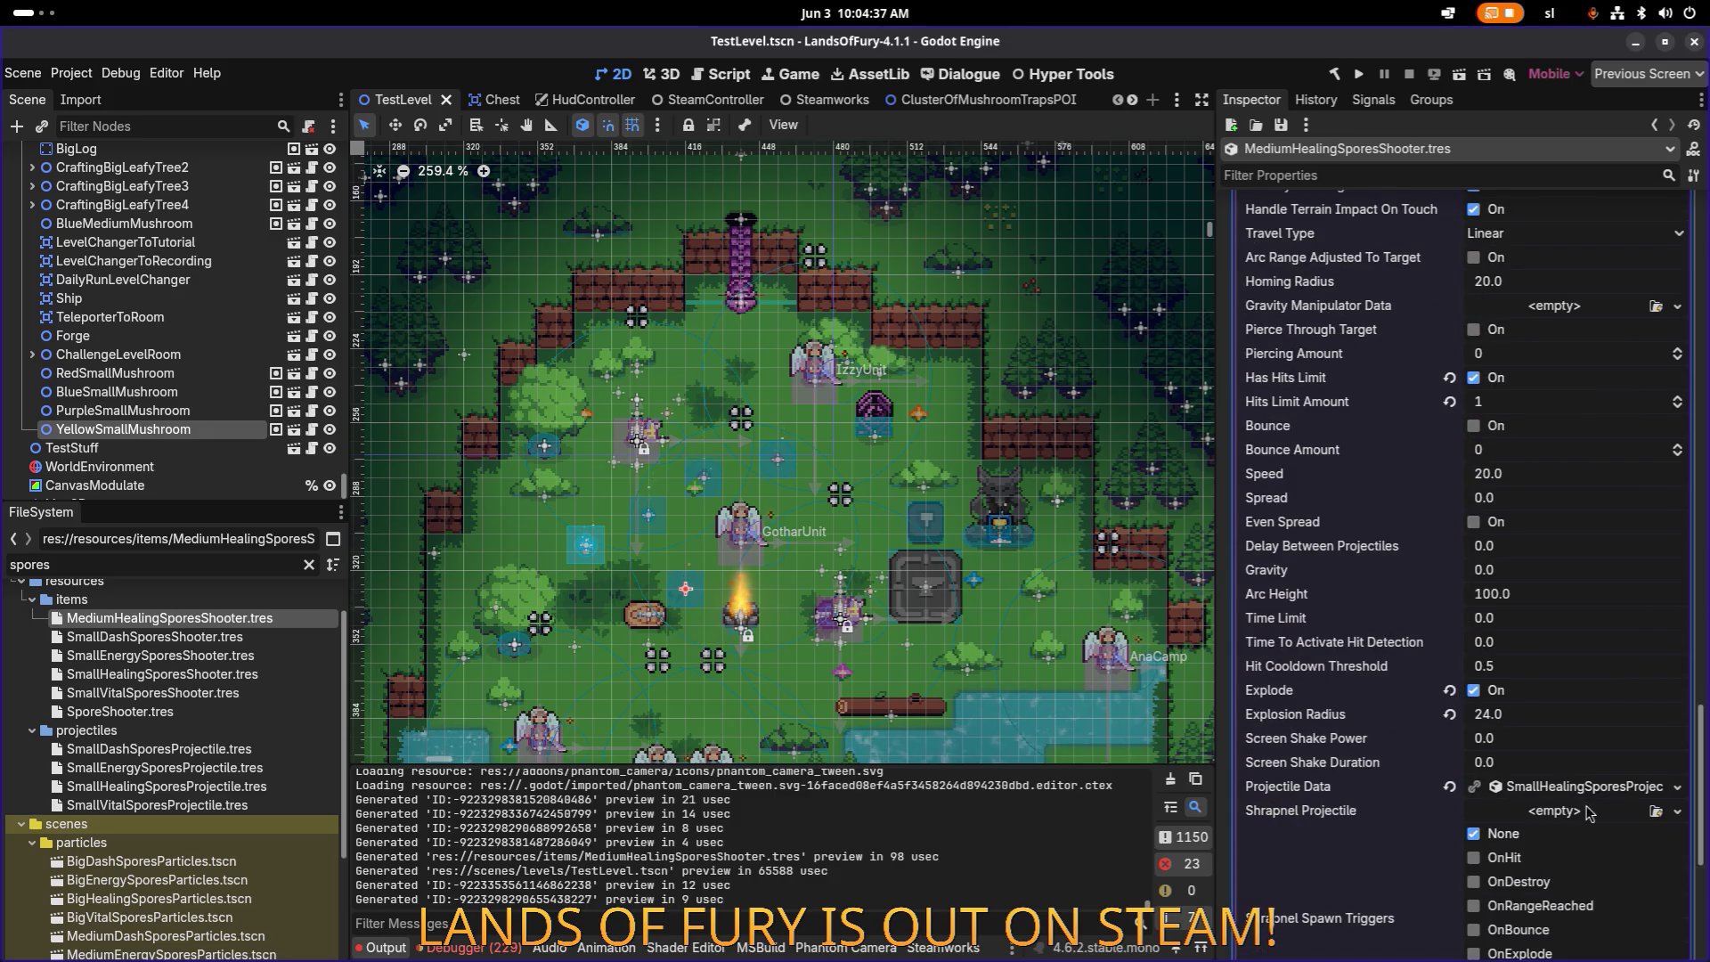
{"action": "right_click", "coordinate": [1597, 785]}
{"action": "left_click", "coordinate": [1590, 931]}
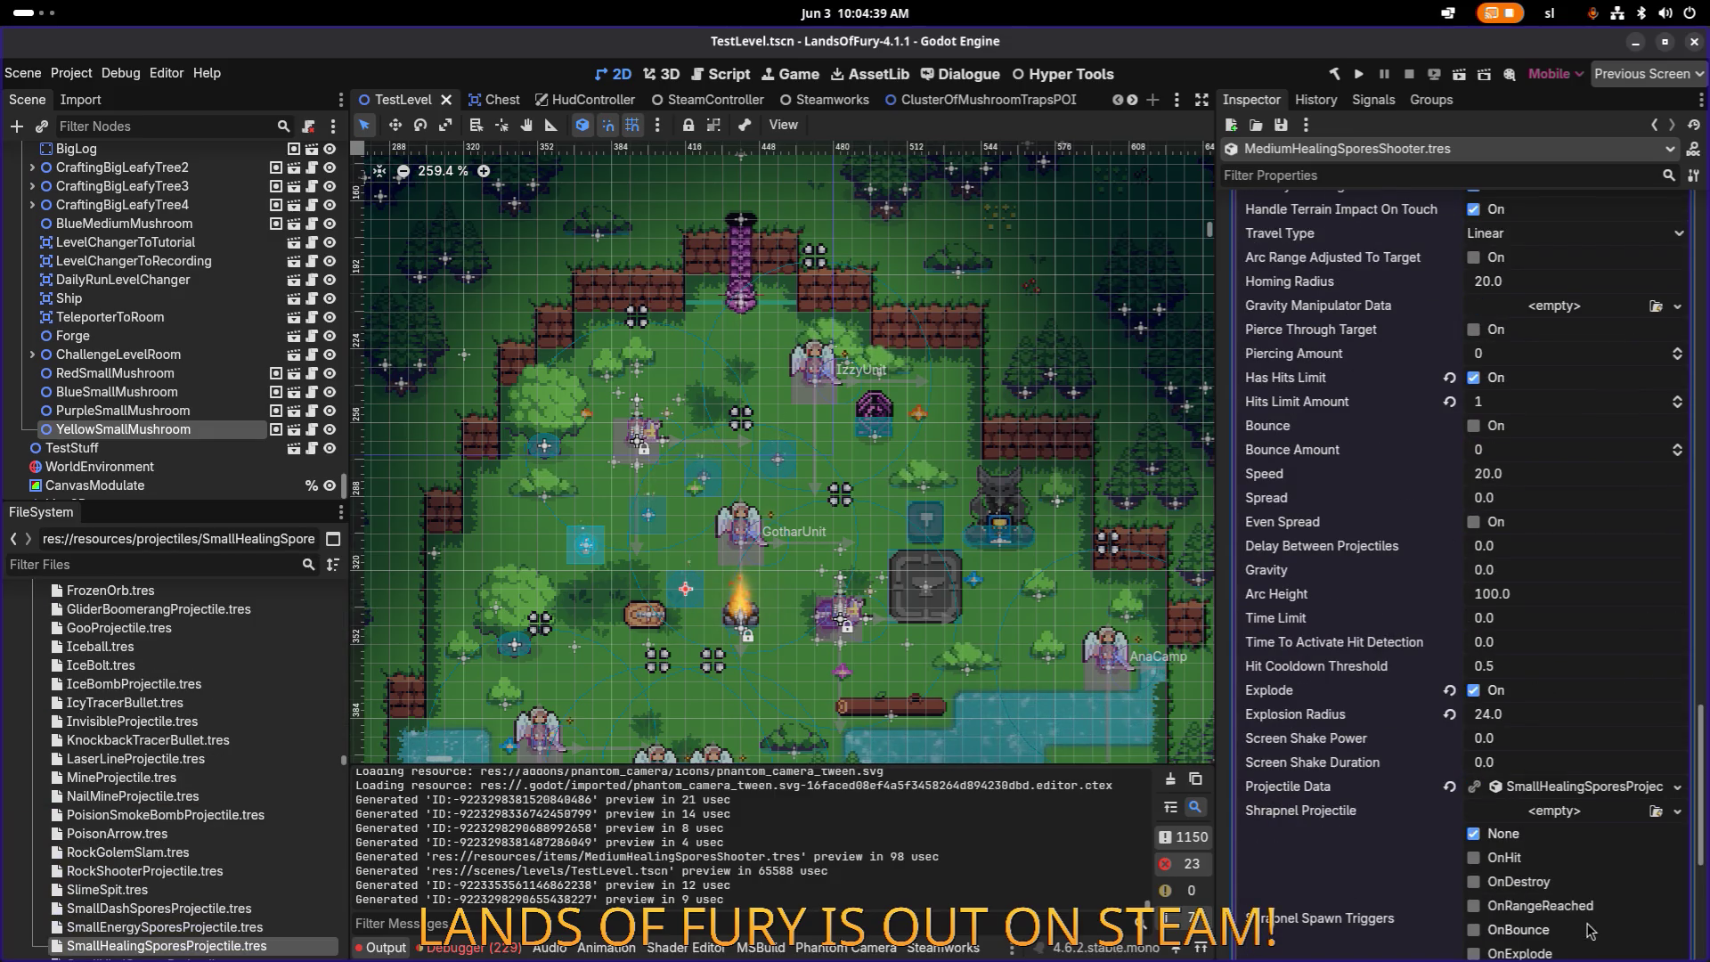
{"action": "scroll", "coordinate": [178, 805], "scroll_direction": "down", "scroll_amount": 3}
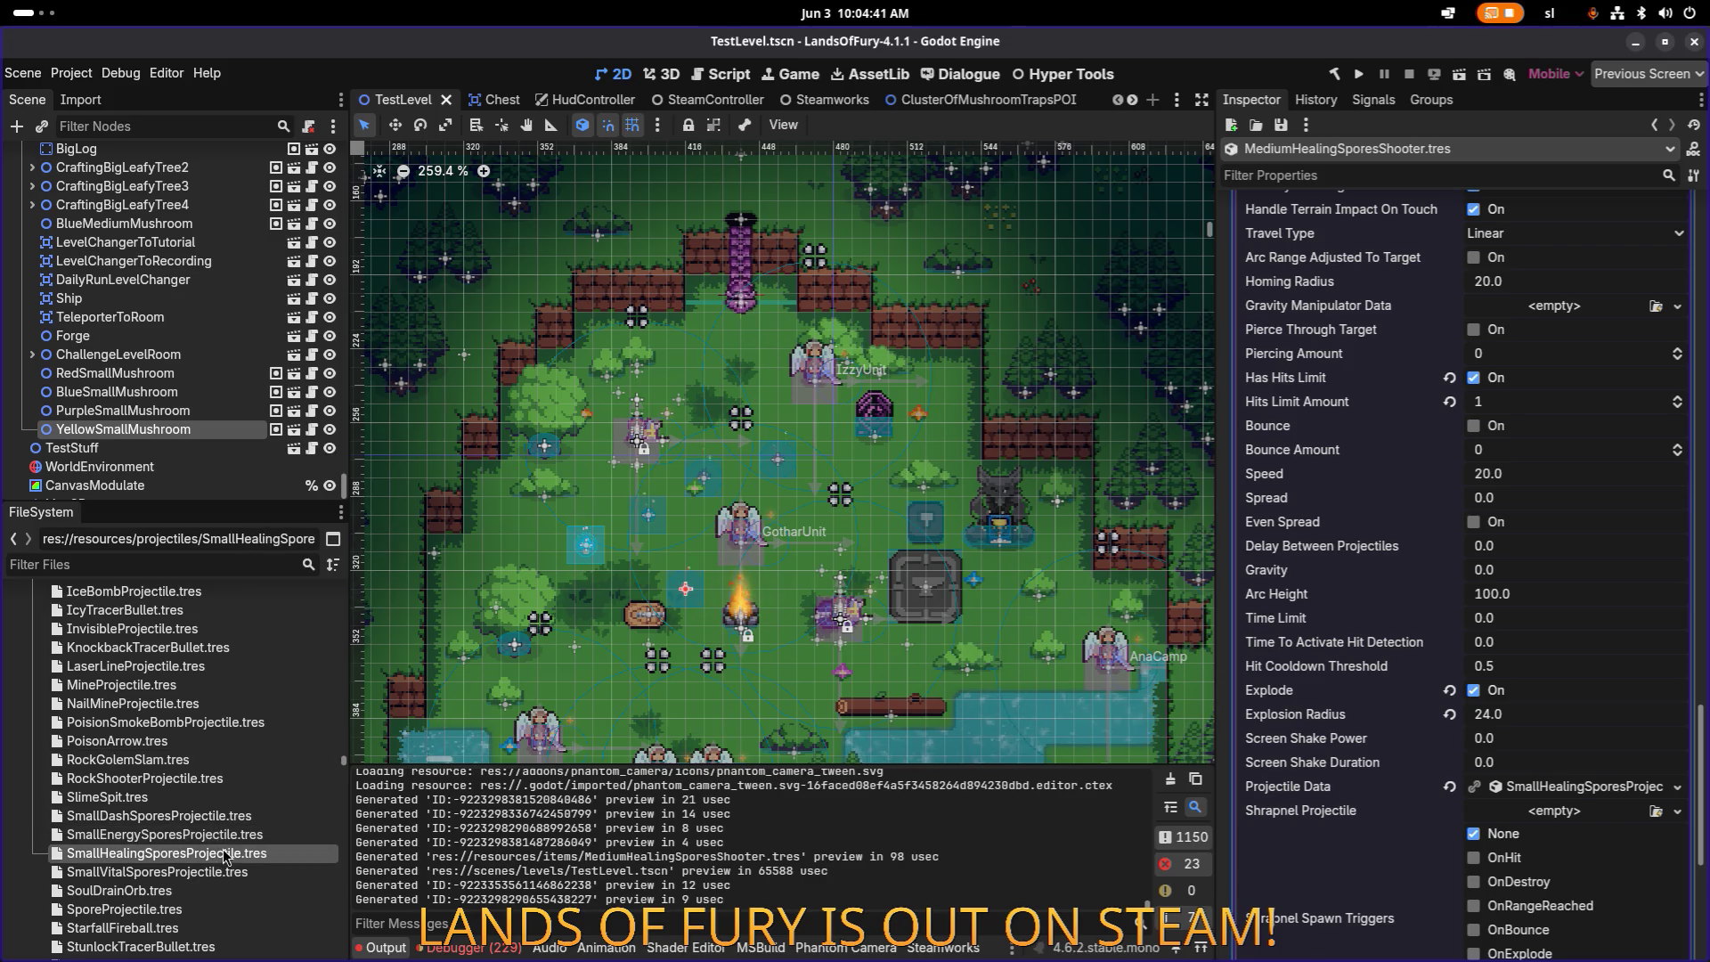
Step: Duplicate SmallHealingSporesProjectile.tres as MediumHealingSporesProjectile.tres
{"action": "key", "text": "ctrl+d"}
{"action": "key", "text": "Right"}
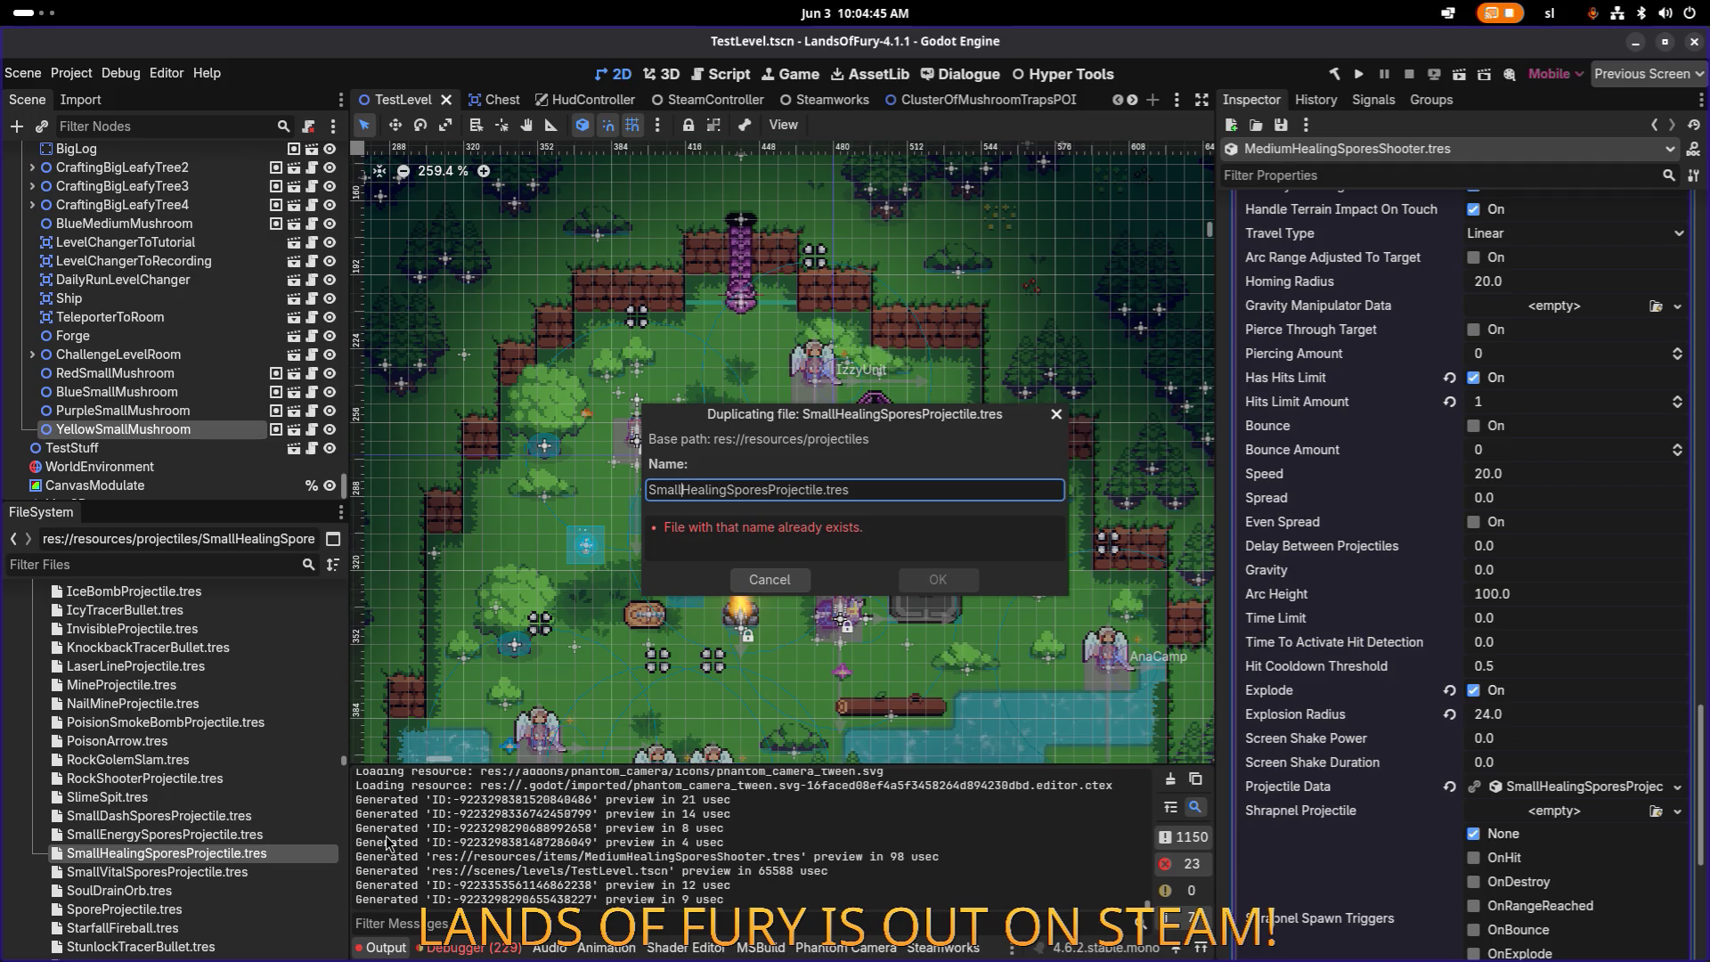
{"action": "type", "text": "Med"}
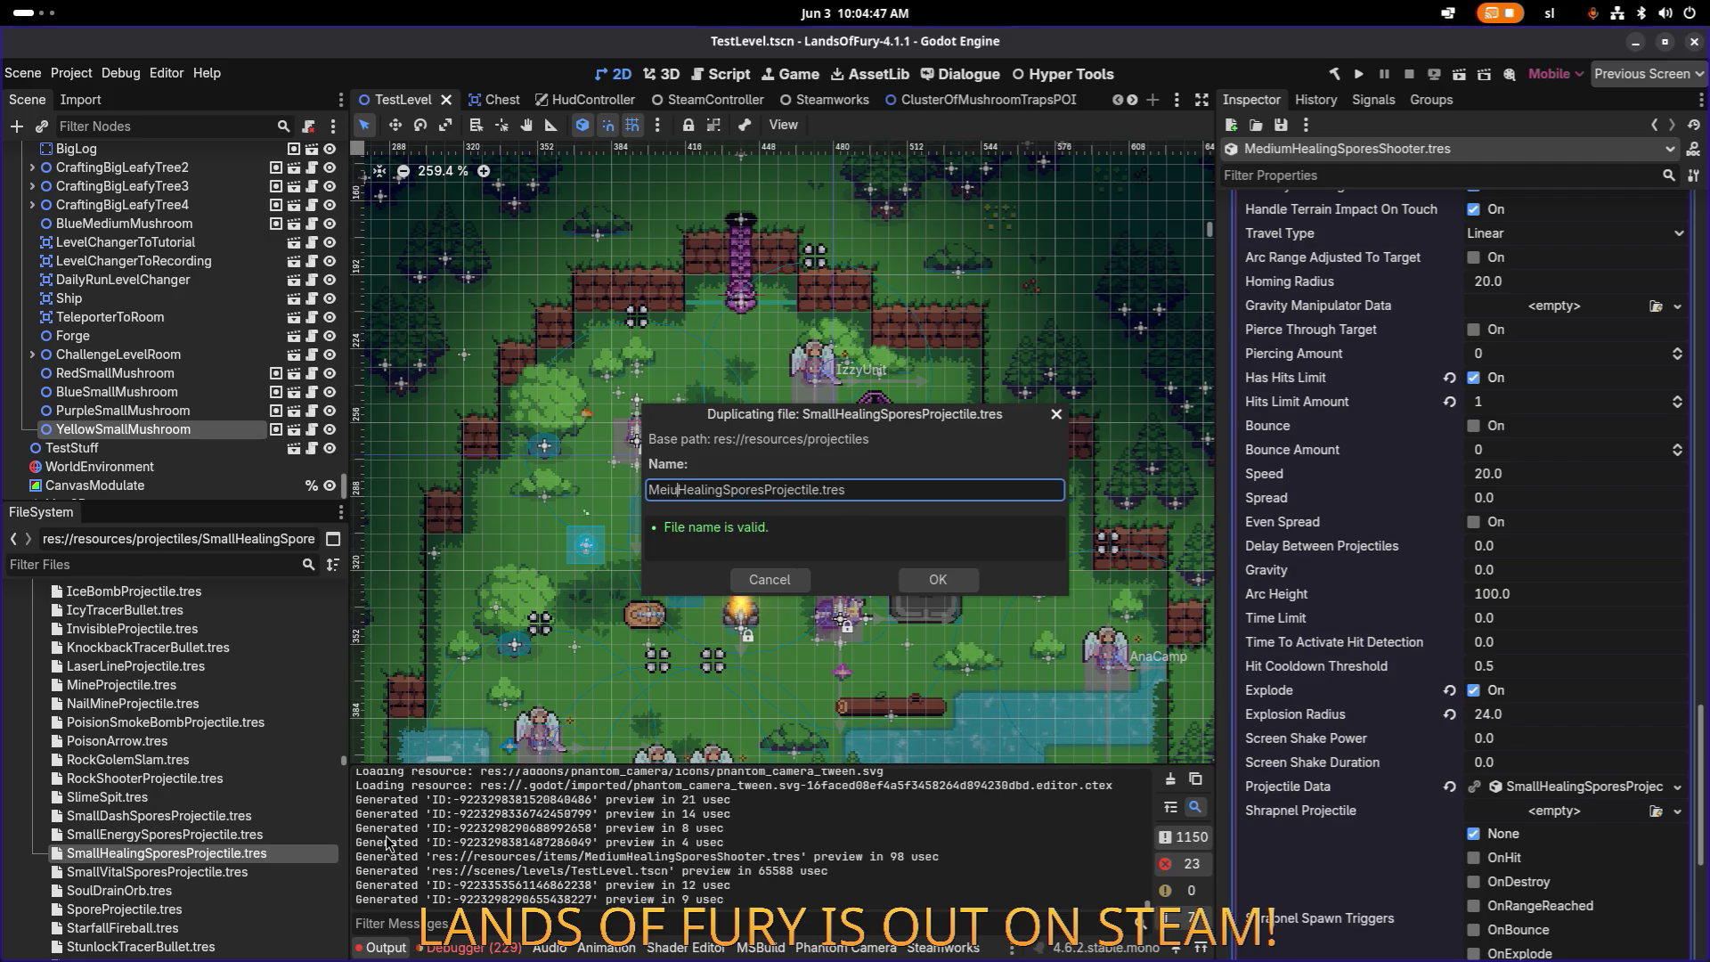
{"action": "type", "text": "ium"}
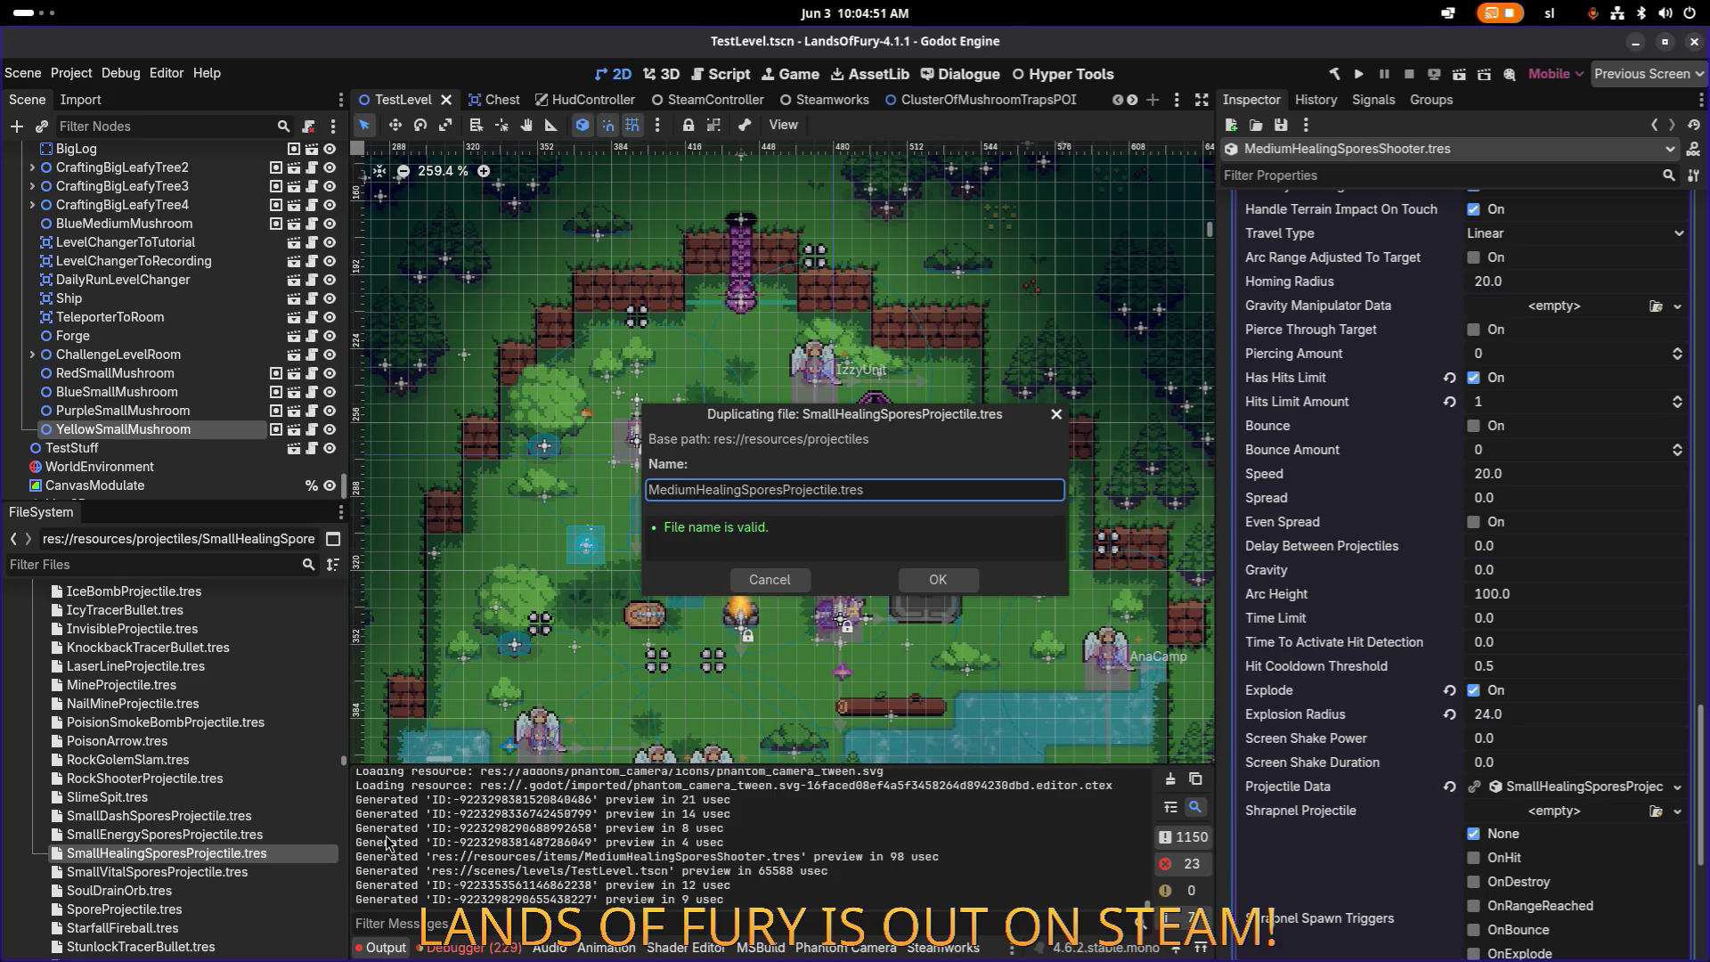
{"action": "key", "text": "shift+Home"}
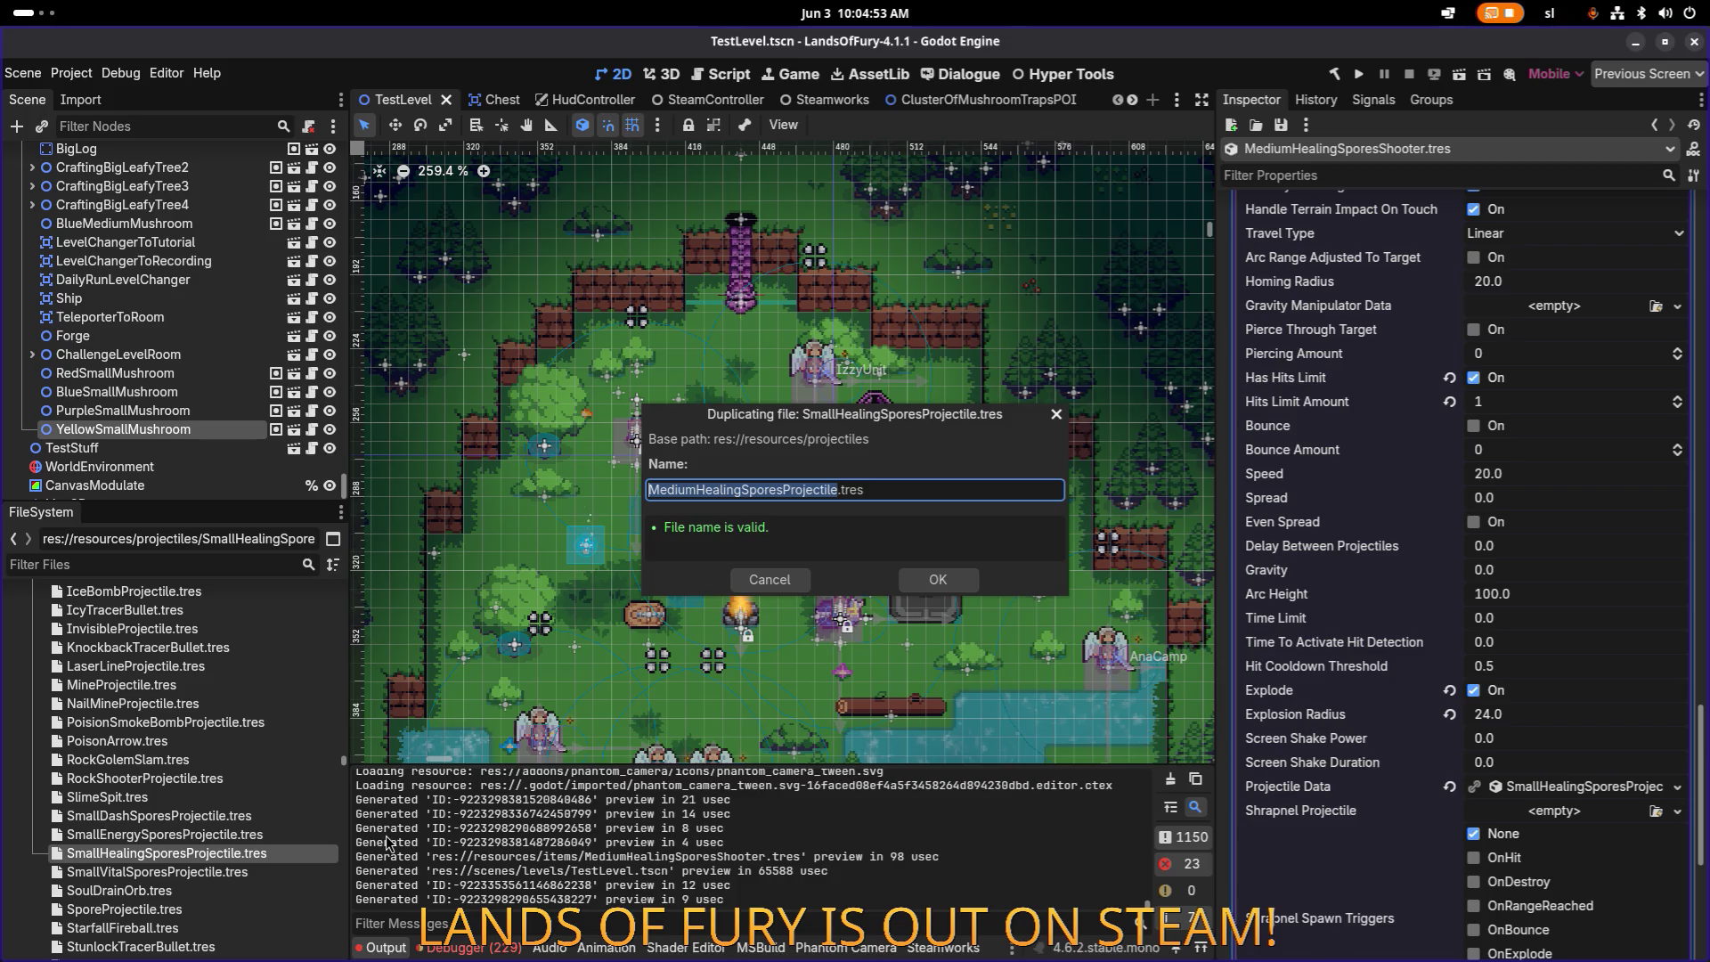
{"action": "key", "text": "Return"}
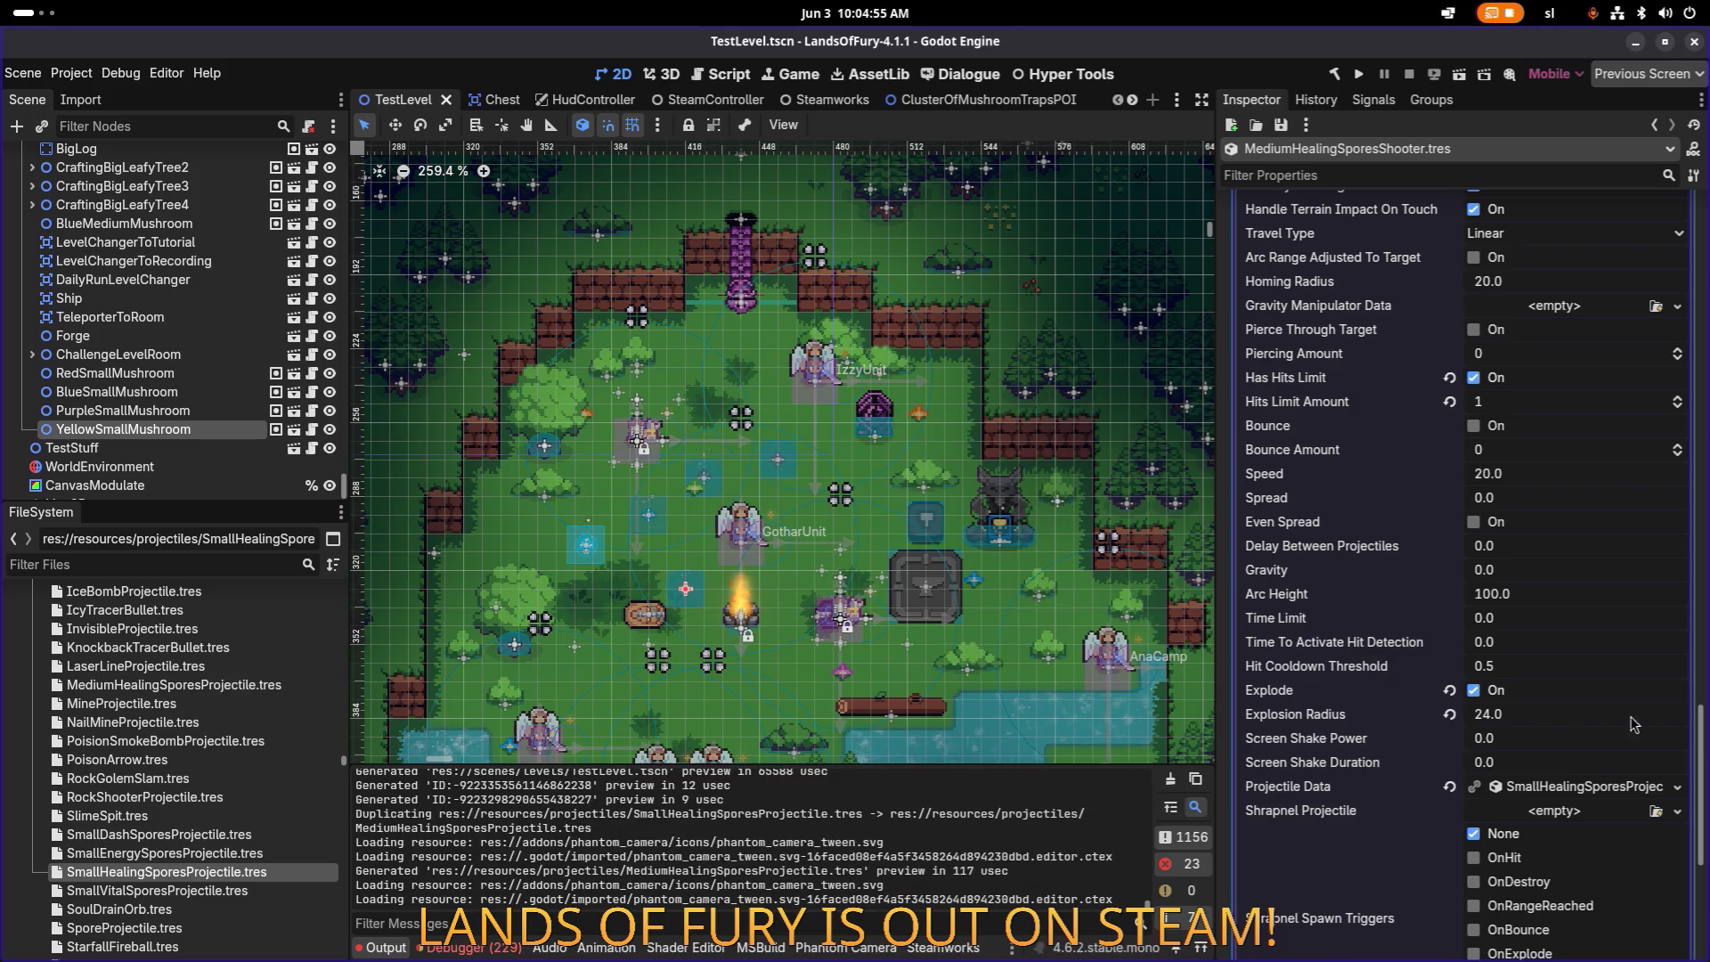
{"action": "left_click", "coordinate": [1676, 788]}
Step: Assign MediumHealingSporesProjectile as the shooter's Projectile Data and save
{"action": "left_click", "coordinate": [1614, 798]}
{"action": "type", "text": "me"}
{"action": "key", "text": "Return"}
{"action": "key", "text": "ctrl+s"}
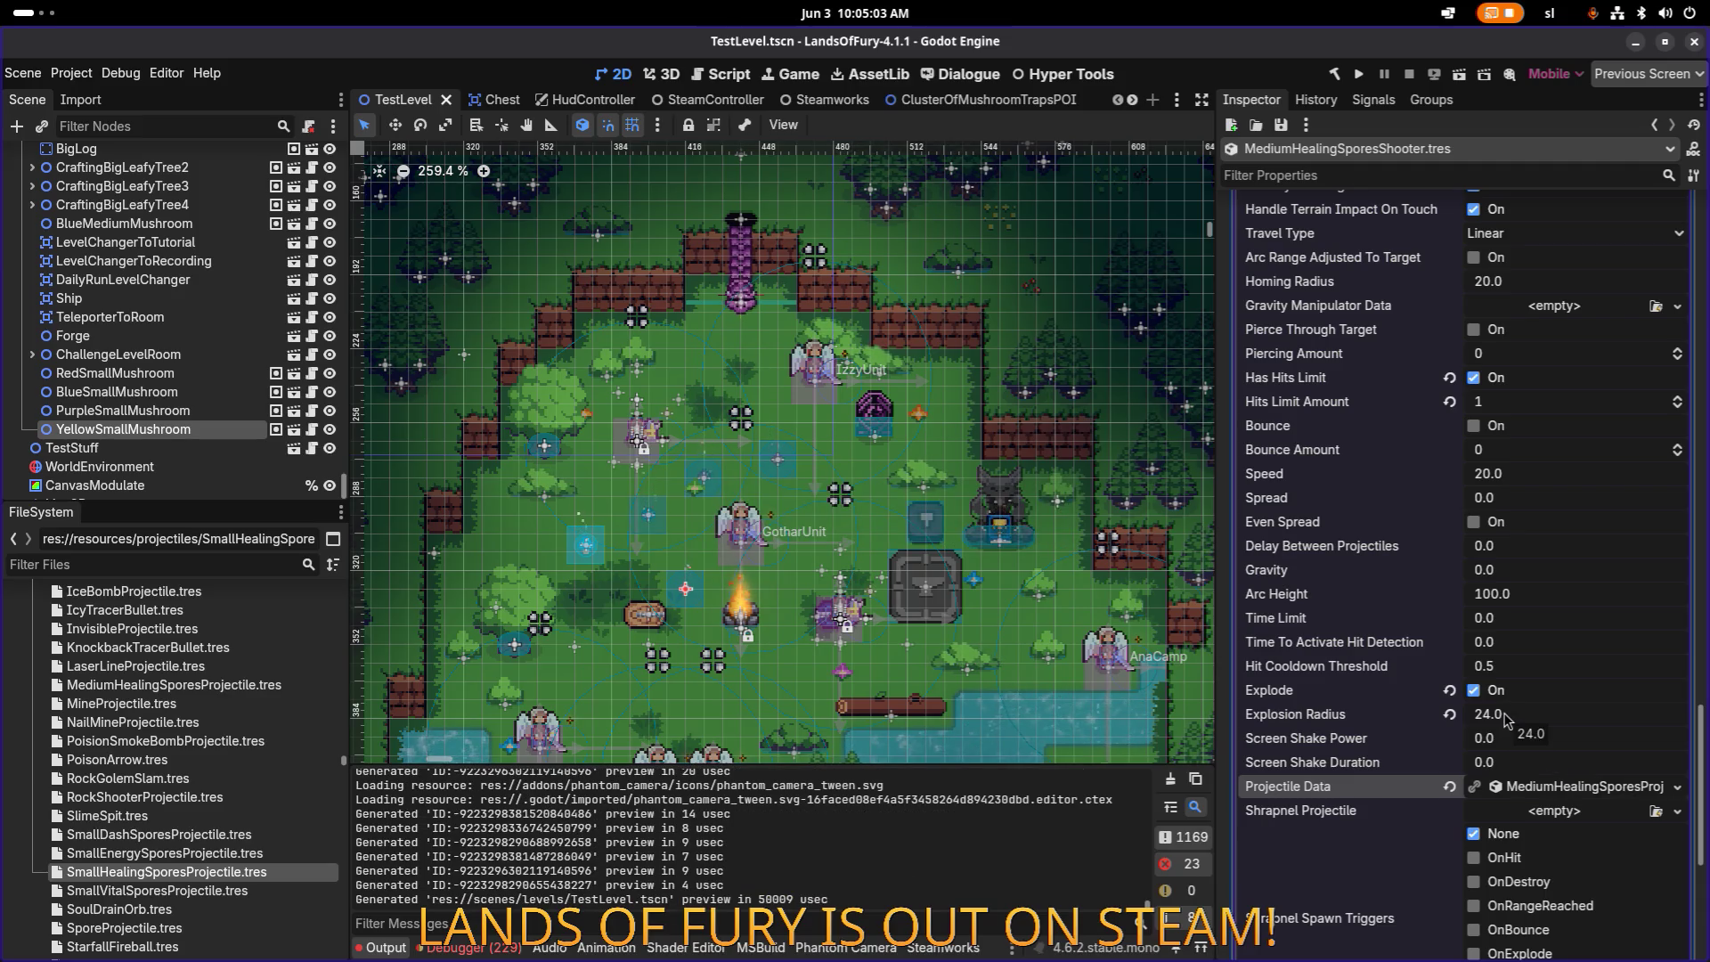
Step: Set the Explosion Radius to 32 and save
{"action": "scroll", "coordinate": [1534, 666], "scroll_direction": "up", "scroll_amount": 5}
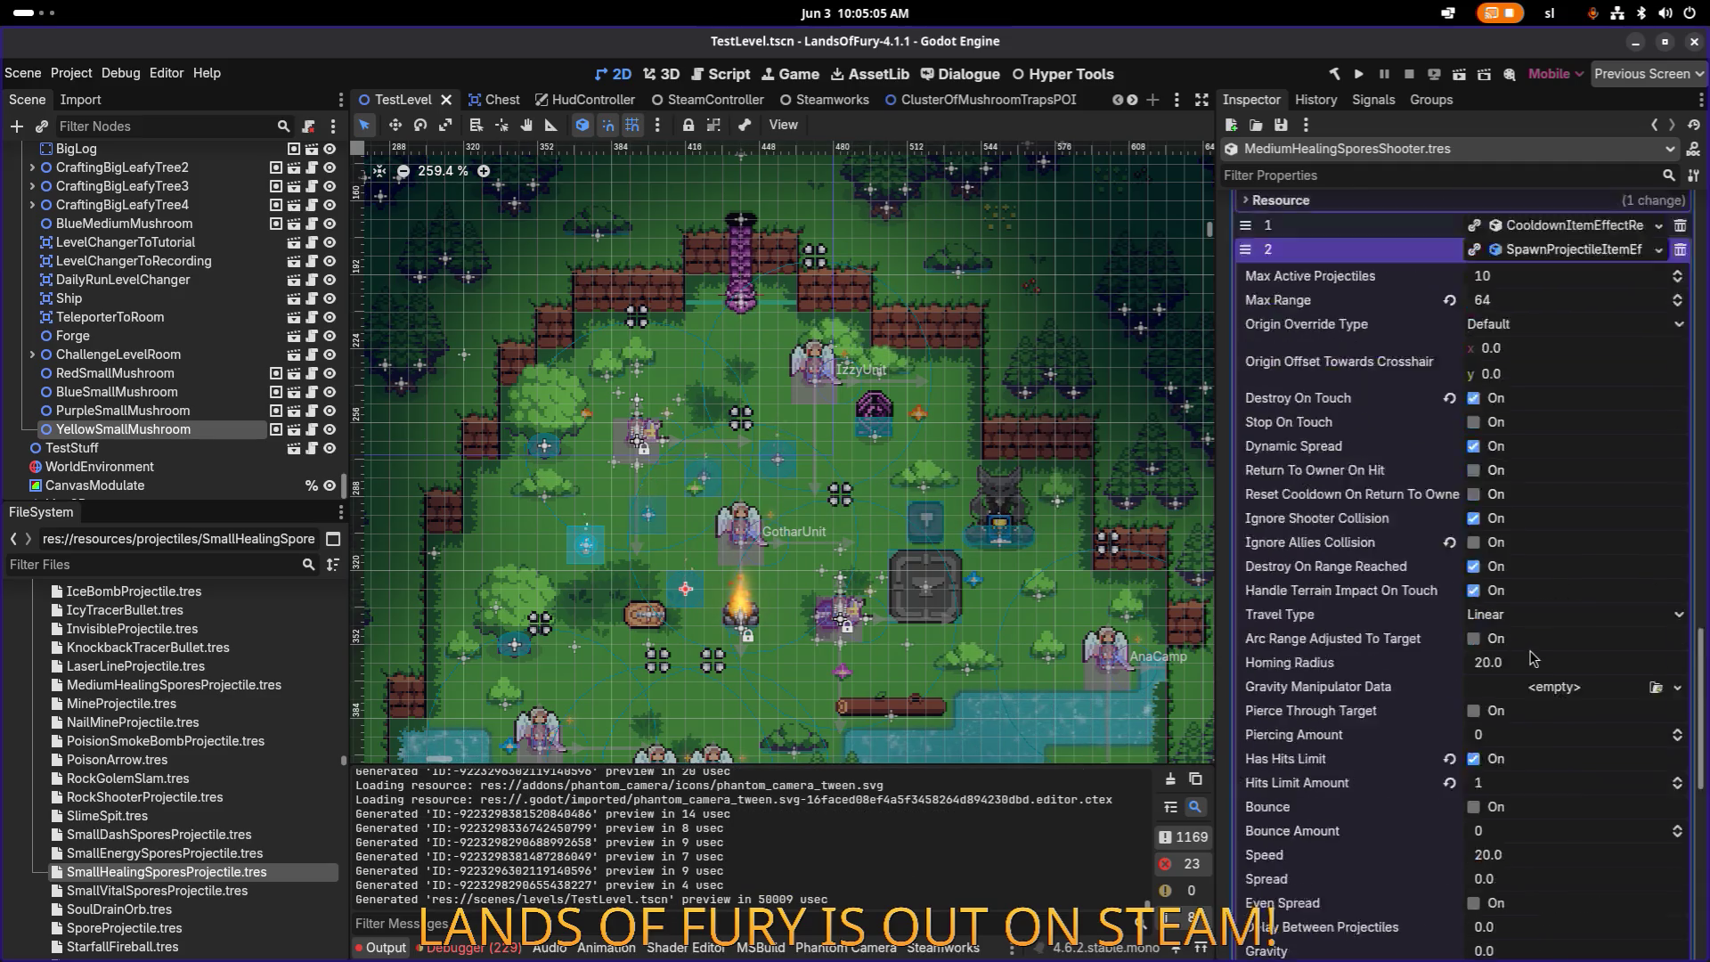
{"action": "scroll", "coordinate": [1534, 667], "scroll_direction": "down", "scroll_amount": 3}
{"action": "scroll", "coordinate": [1547, 813], "scroll_direction": "down", "scroll_amount": 3}
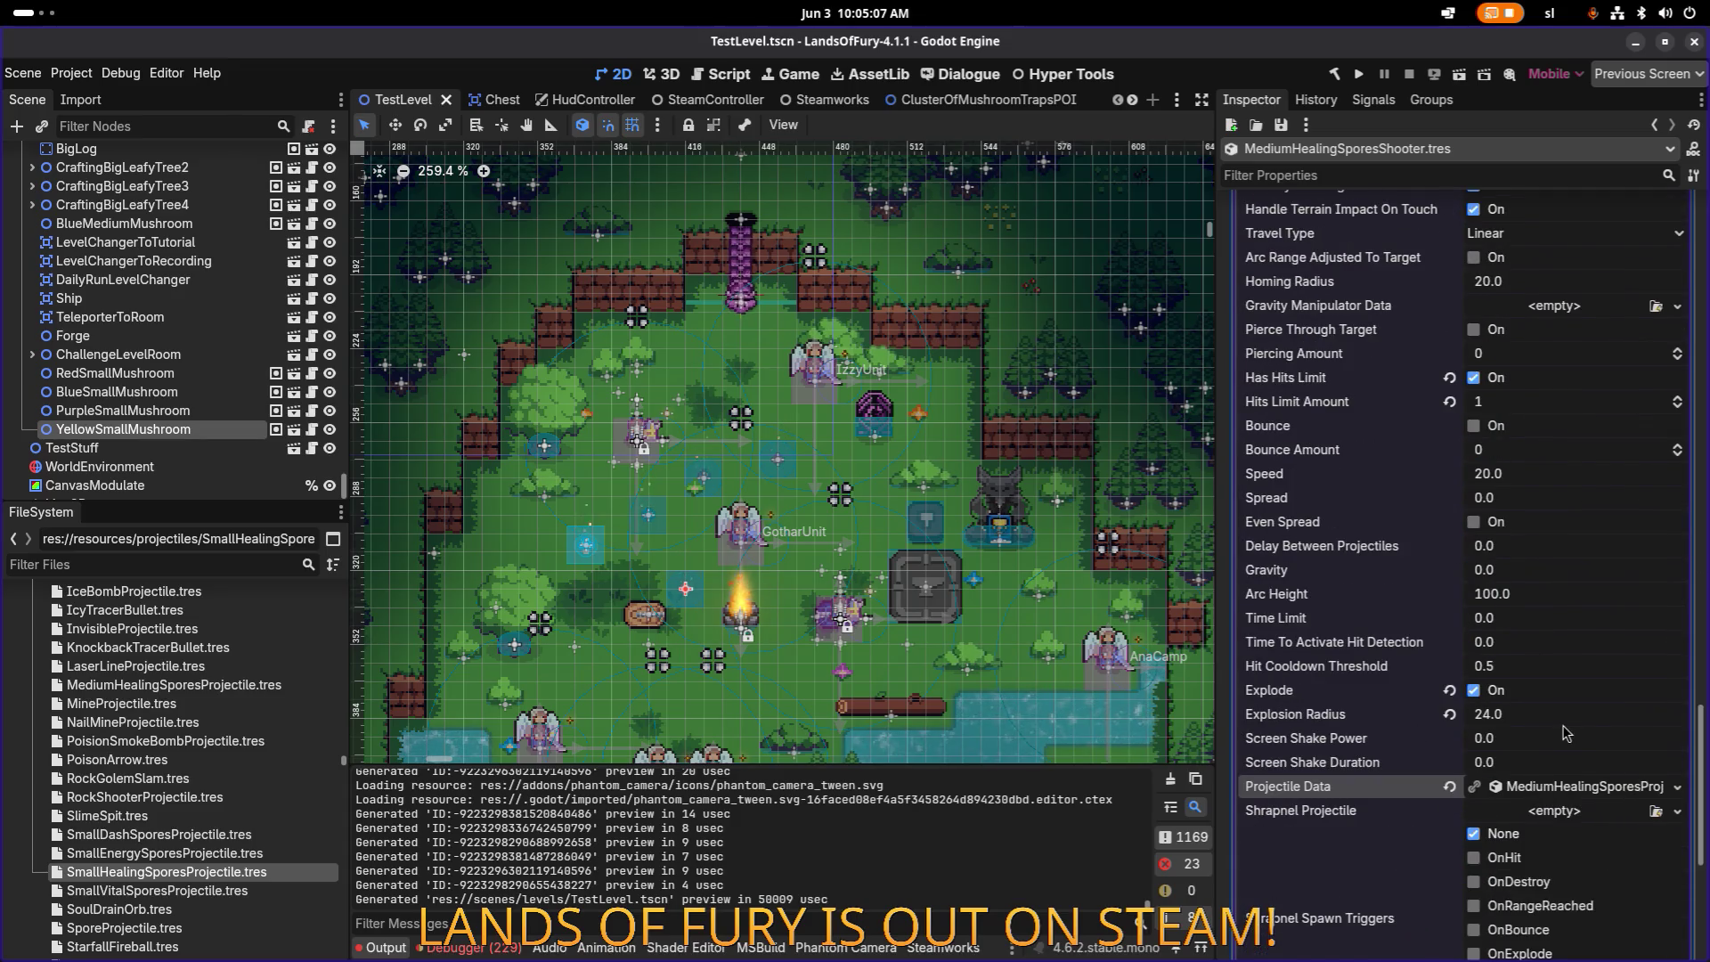
{"action": "left_click", "coordinate": [1549, 719]}
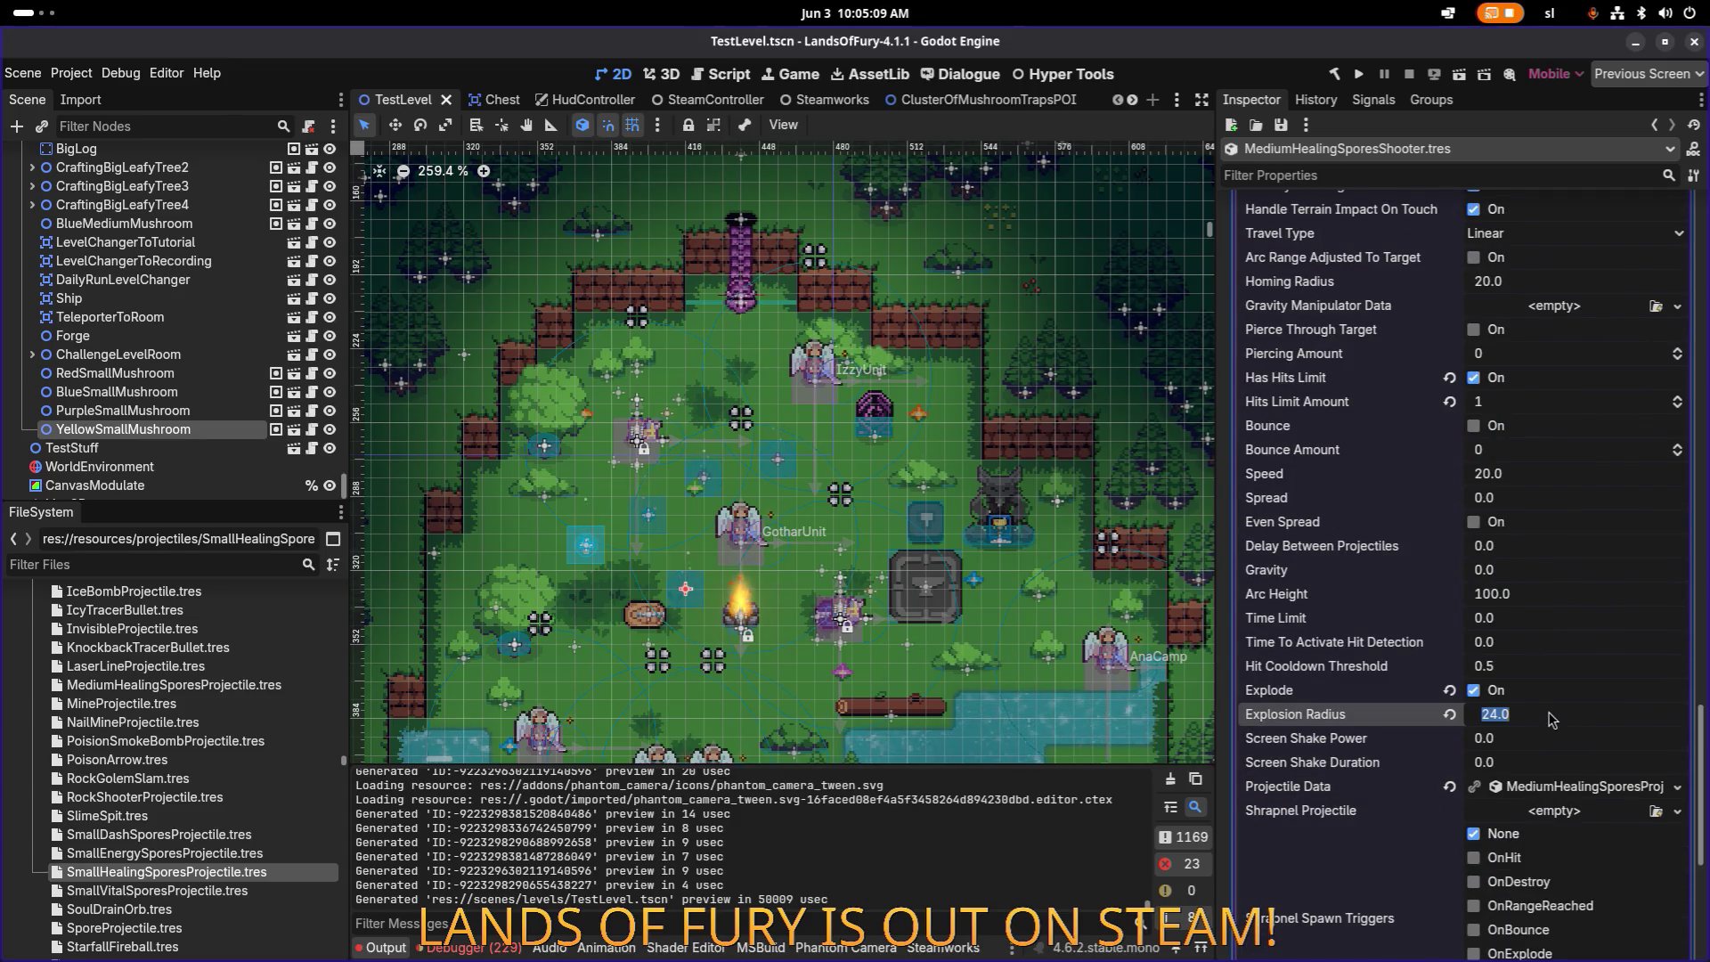
{"action": "type", "text": "32"}
{"action": "key", "text": "Return"}
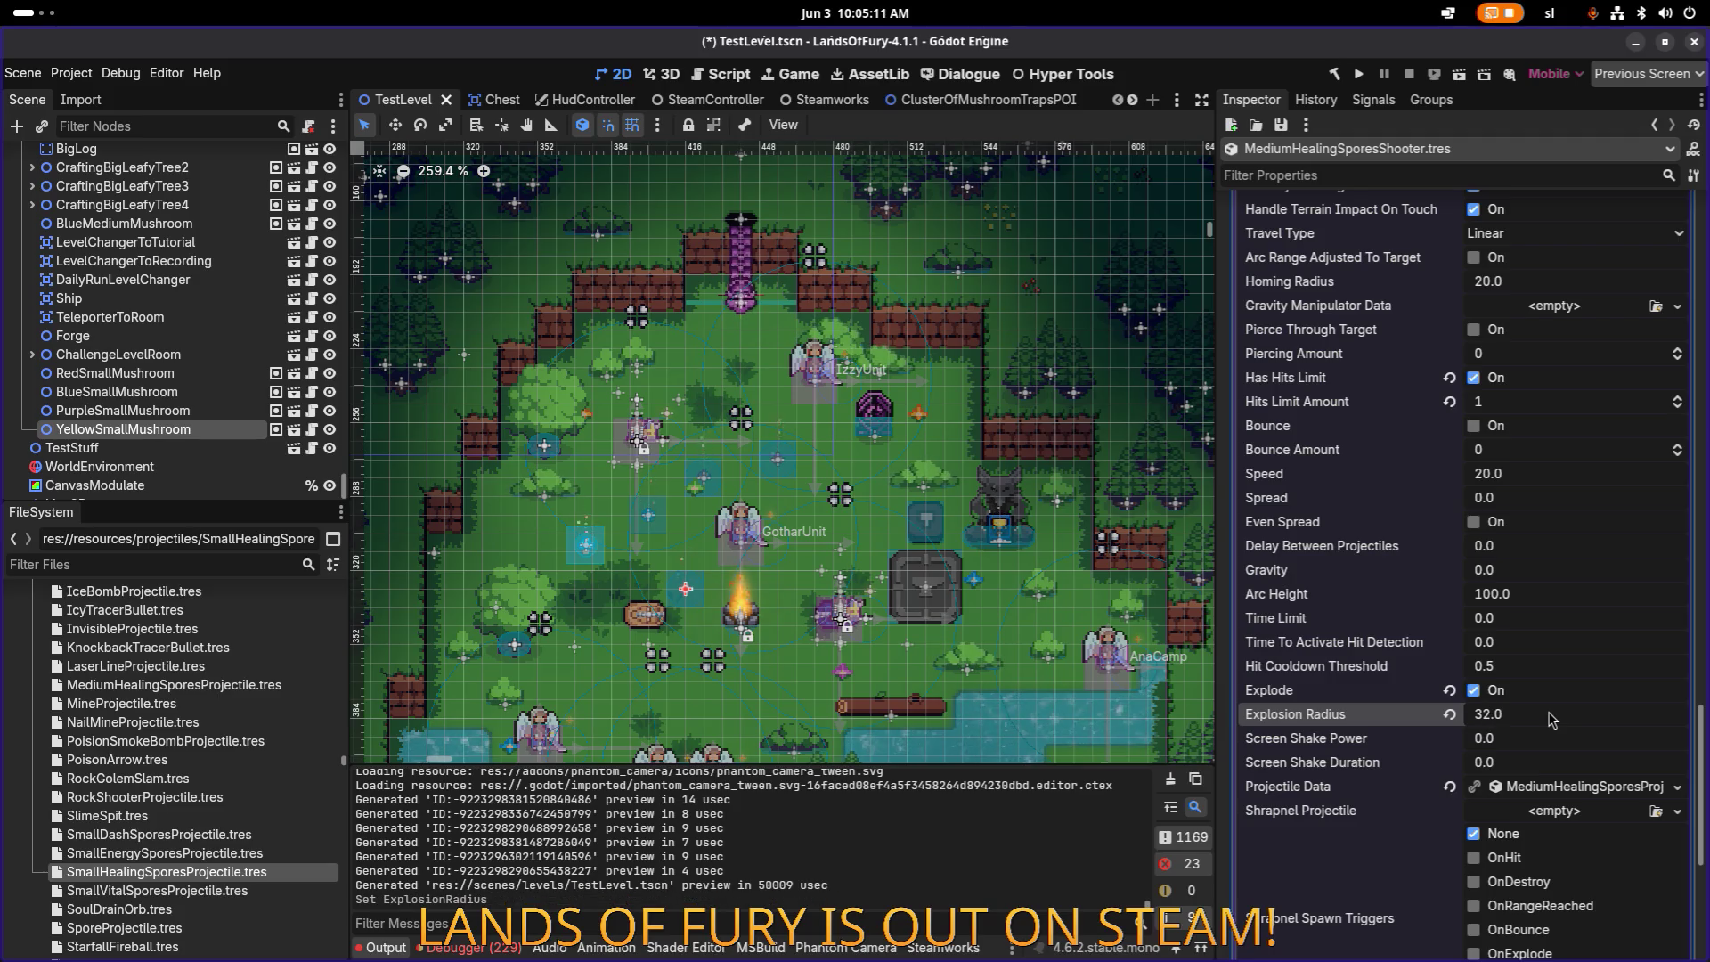
{"action": "key", "text": "ctrl+s"}
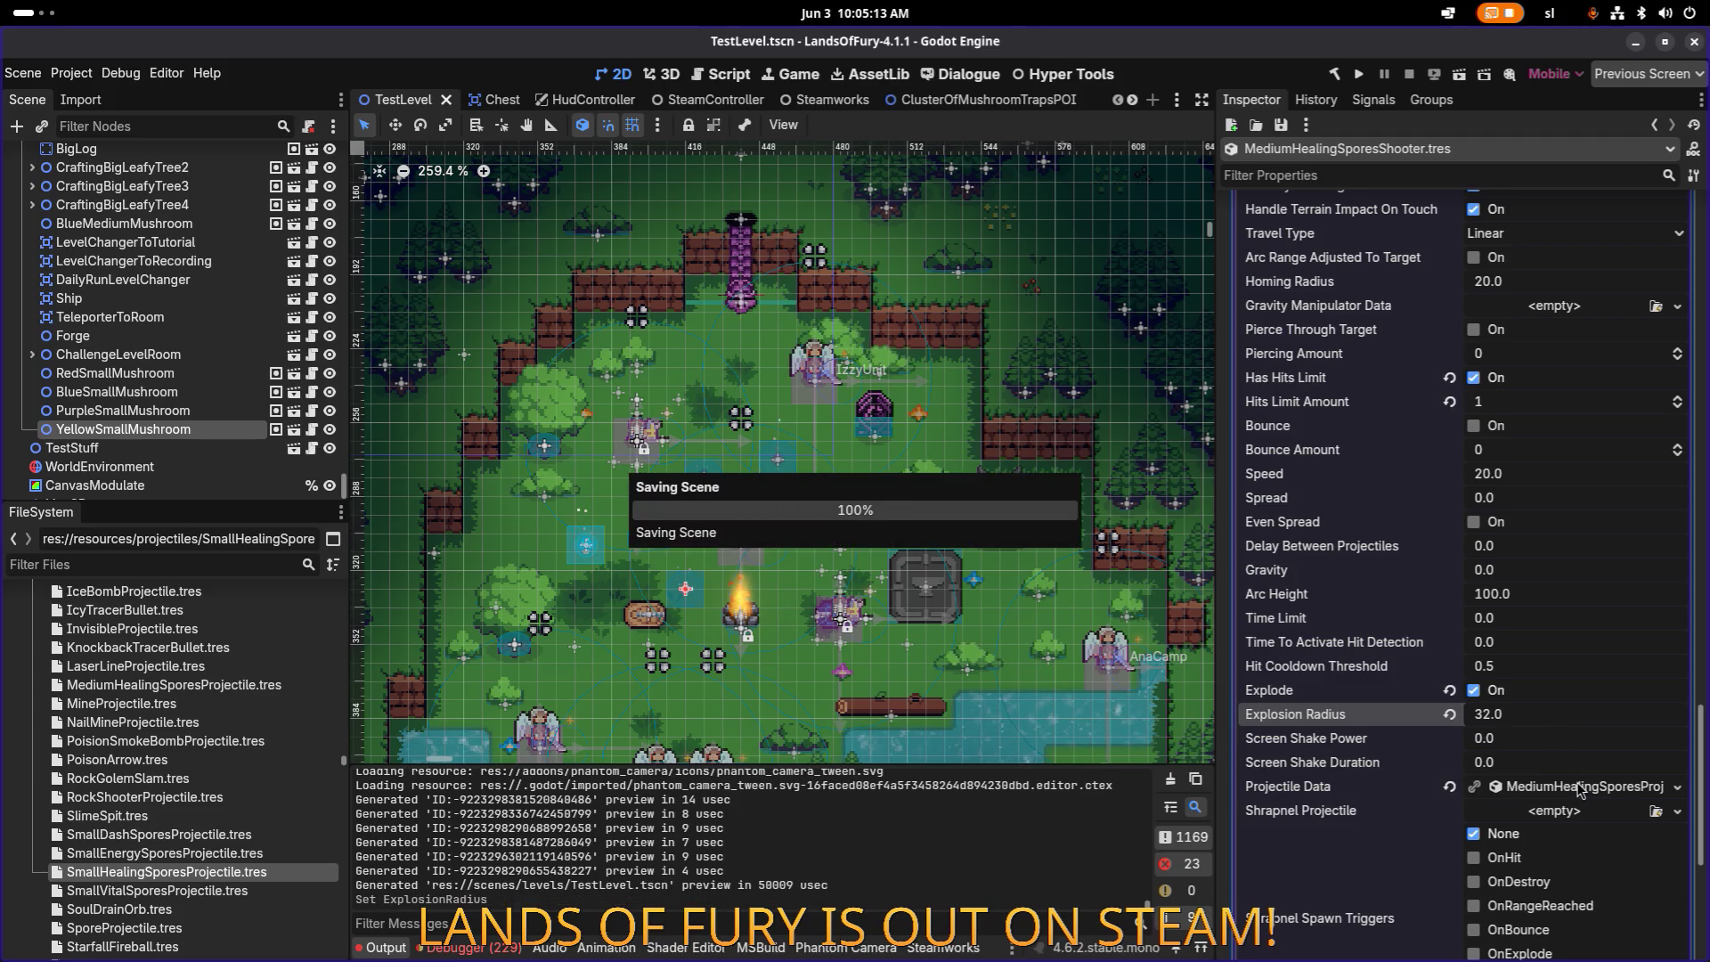
Step: Change the projectile's Id and Name from small to medium and save
{"action": "left_click", "coordinate": [1579, 787]}
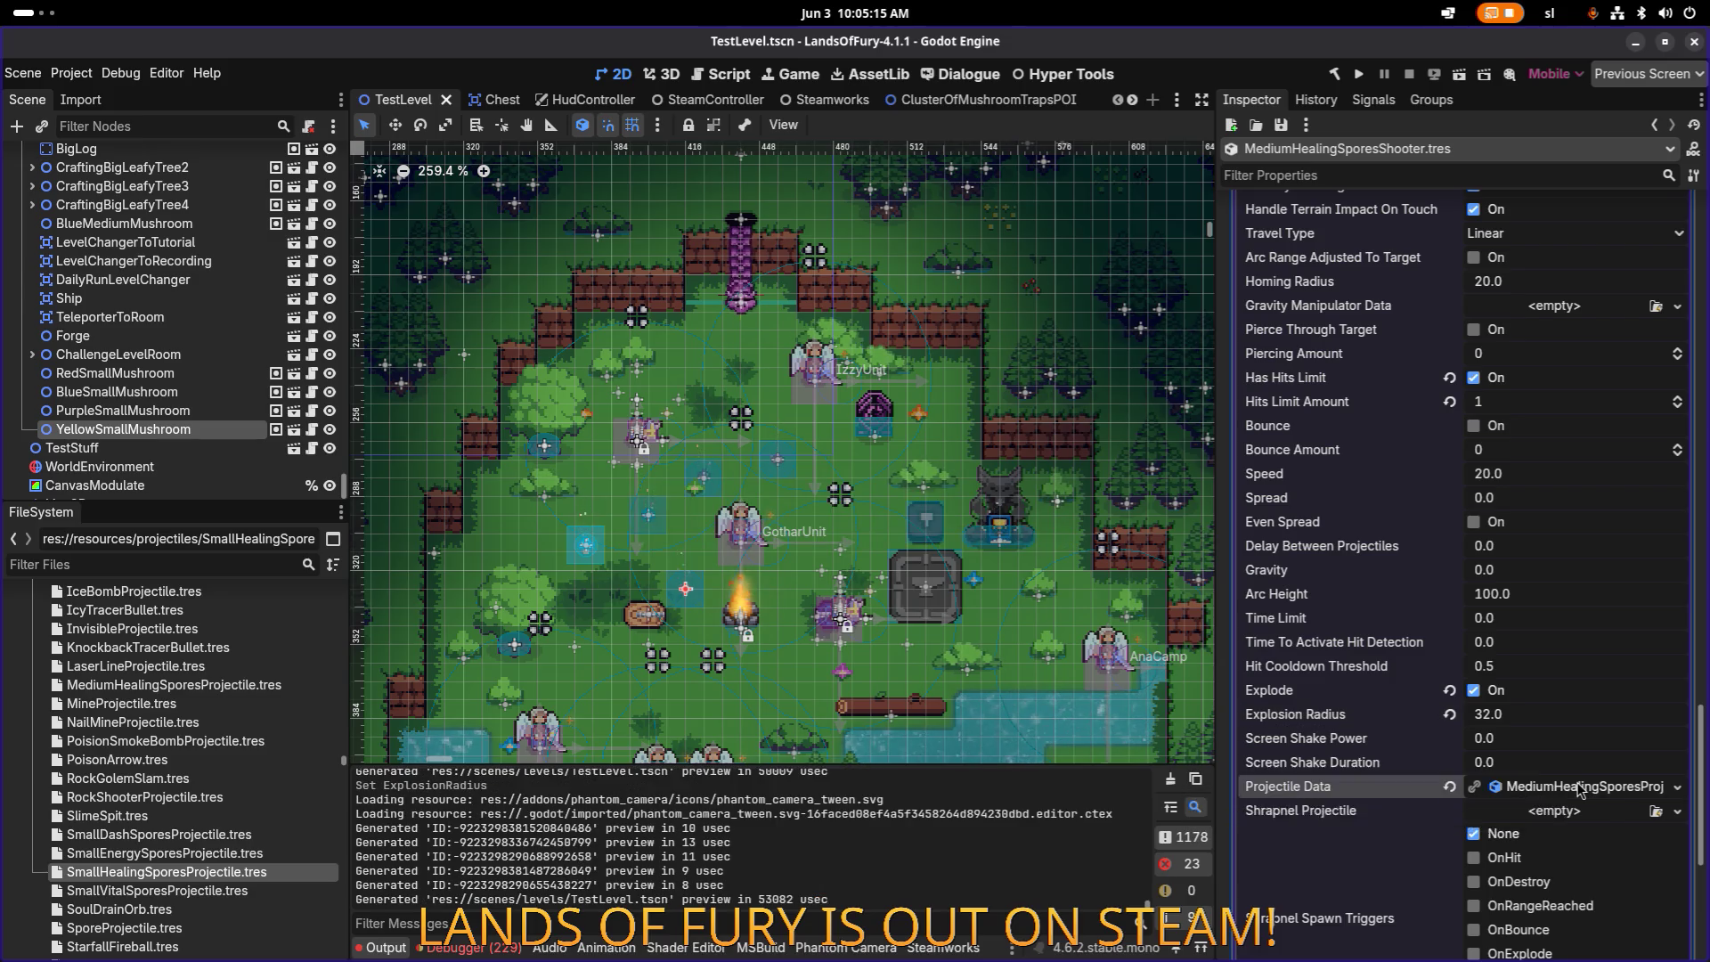
{"action": "scroll", "coordinate": [1568, 623], "scroll_direction": "down", "scroll_amount": 4}
{"action": "left_click", "coordinate": [1516, 435]}
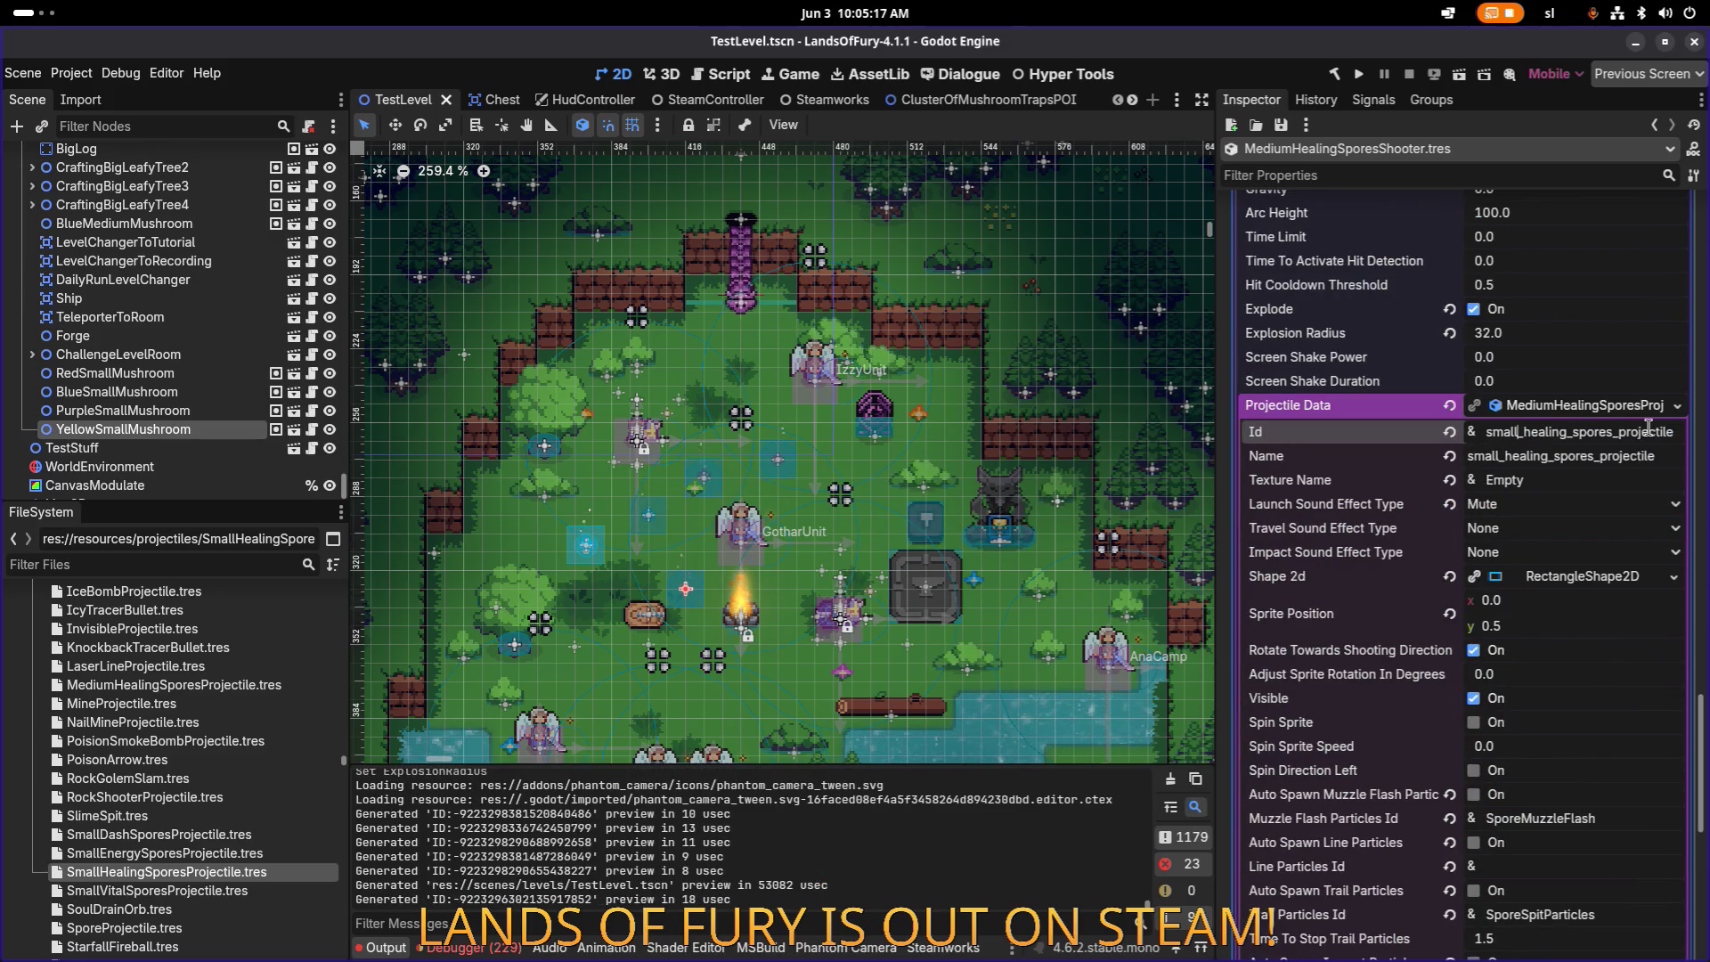
{"action": "key", "text": "BackSpace"}
{"action": "key", "text": "BackSpace"}
{"action": "key", "text": "BackSpace"}
{"action": "type", "text": "medium"}
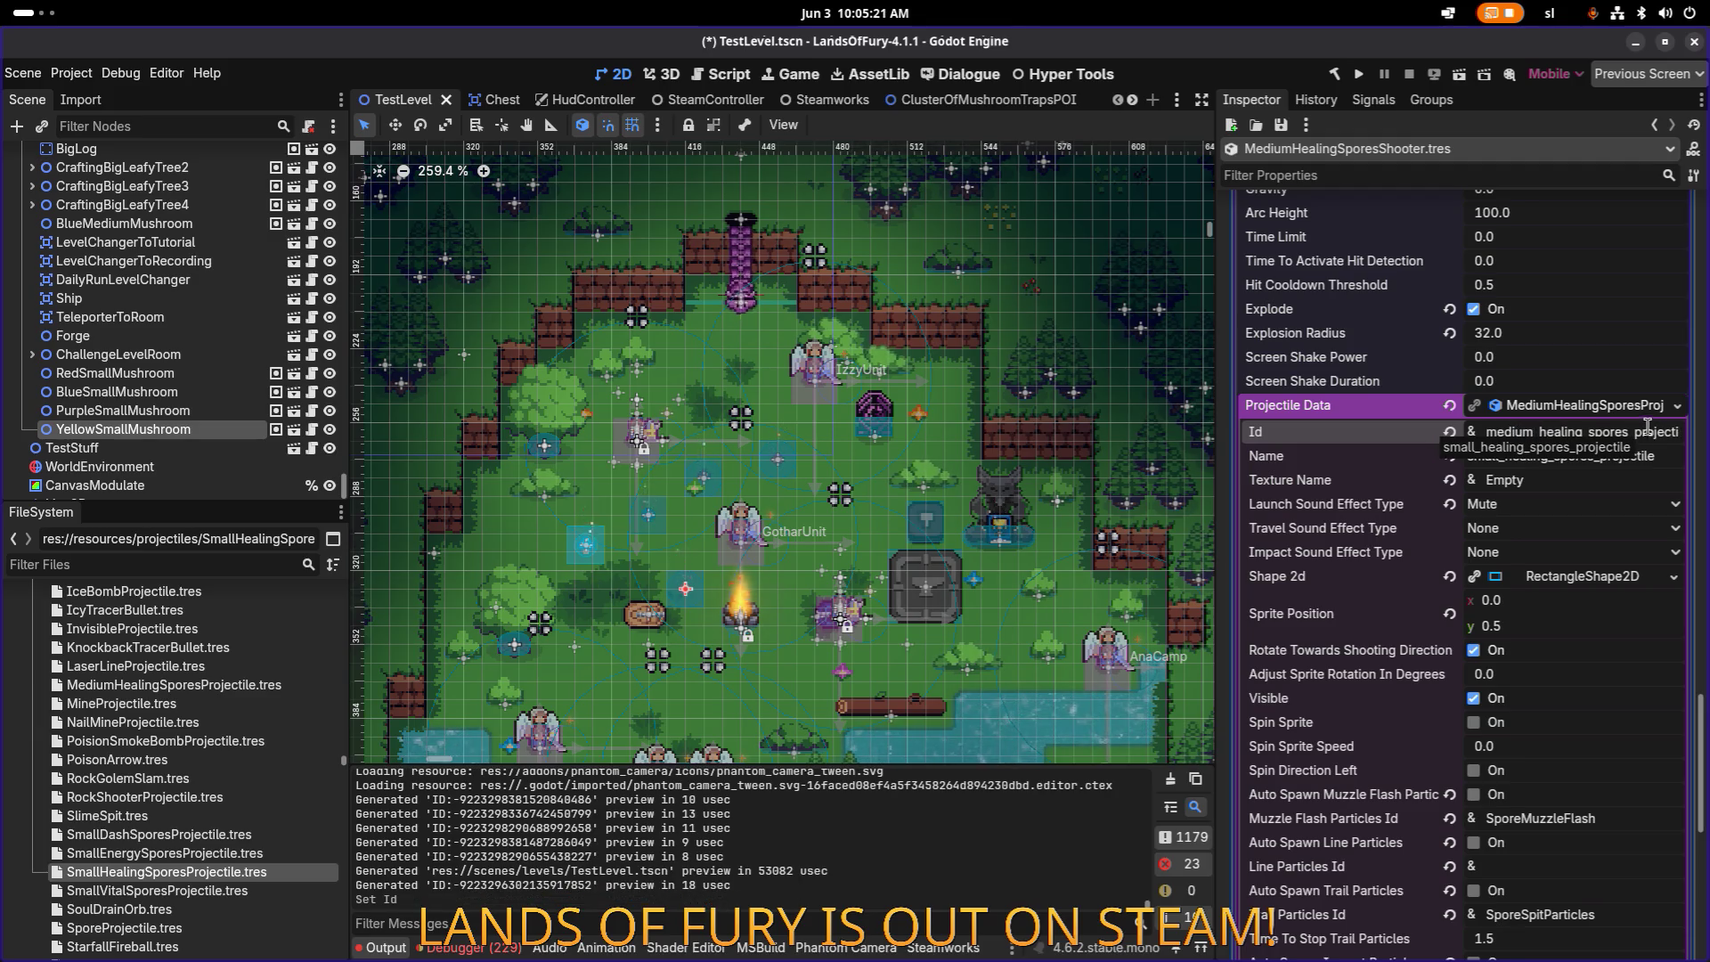
{"action": "key", "text": "ctrl+shift+Left"}
{"action": "key", "text": "ctrl+c"}
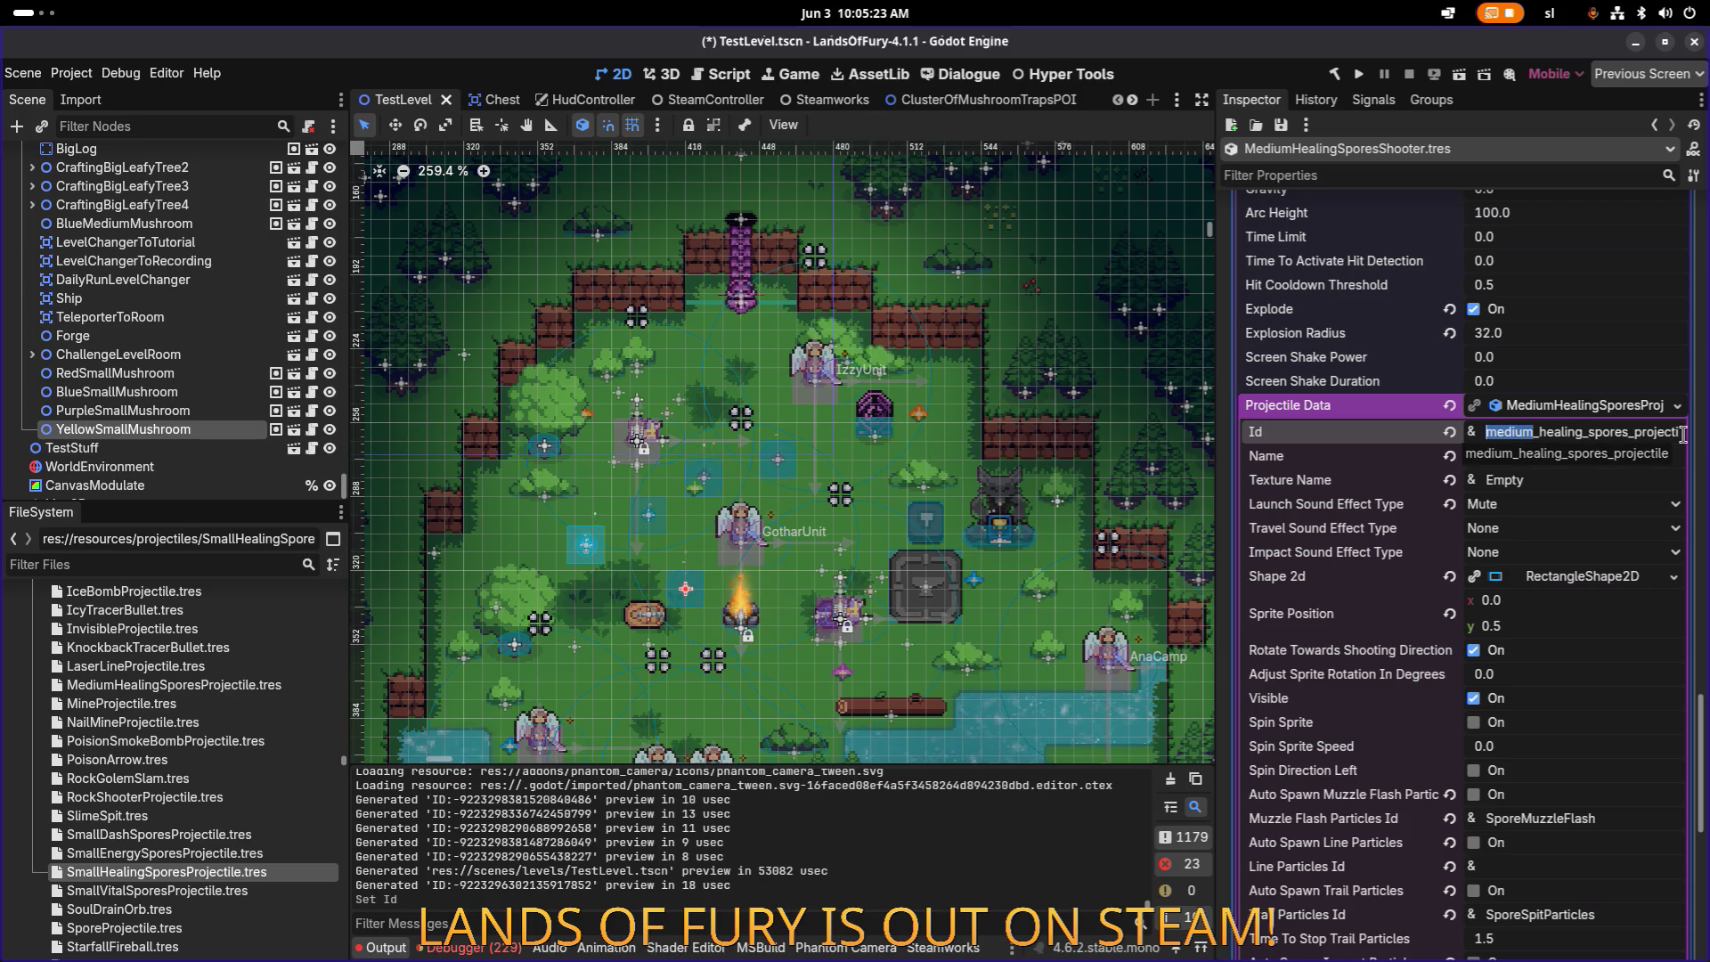
{"action": "left_click", "coordinate": [1500, 455]}
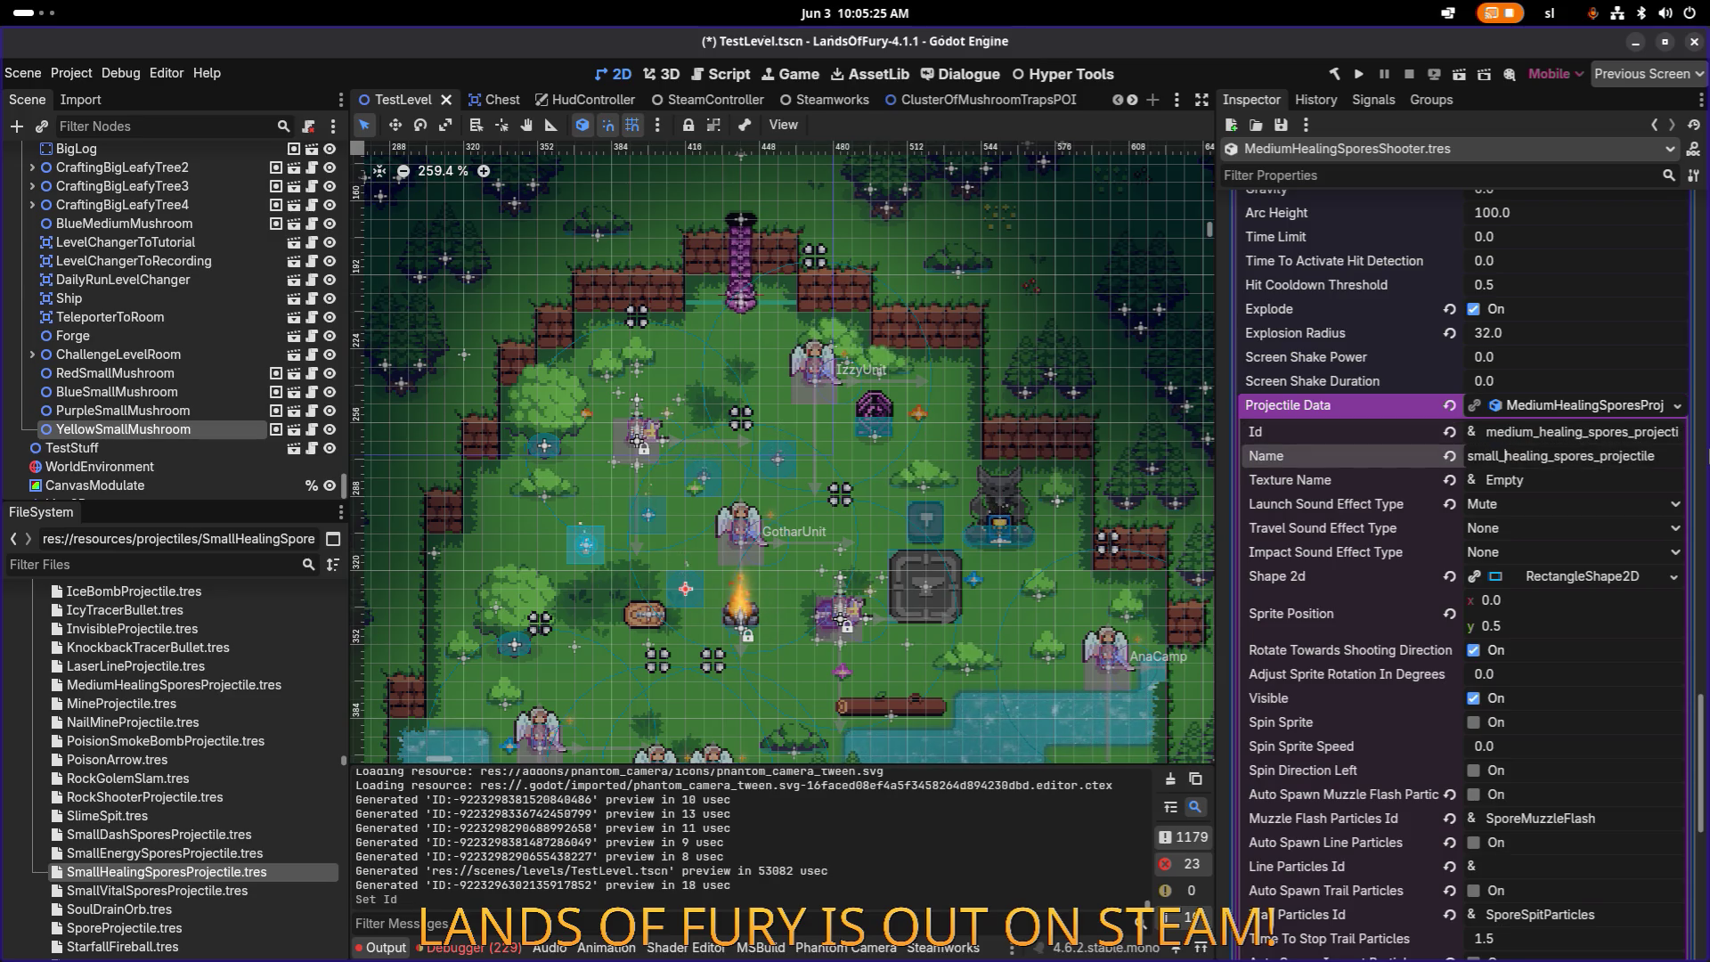
{"action": "key", "text": "ctrl+shift+Left"}
{"action": "key", "text": "ctrl+v"}
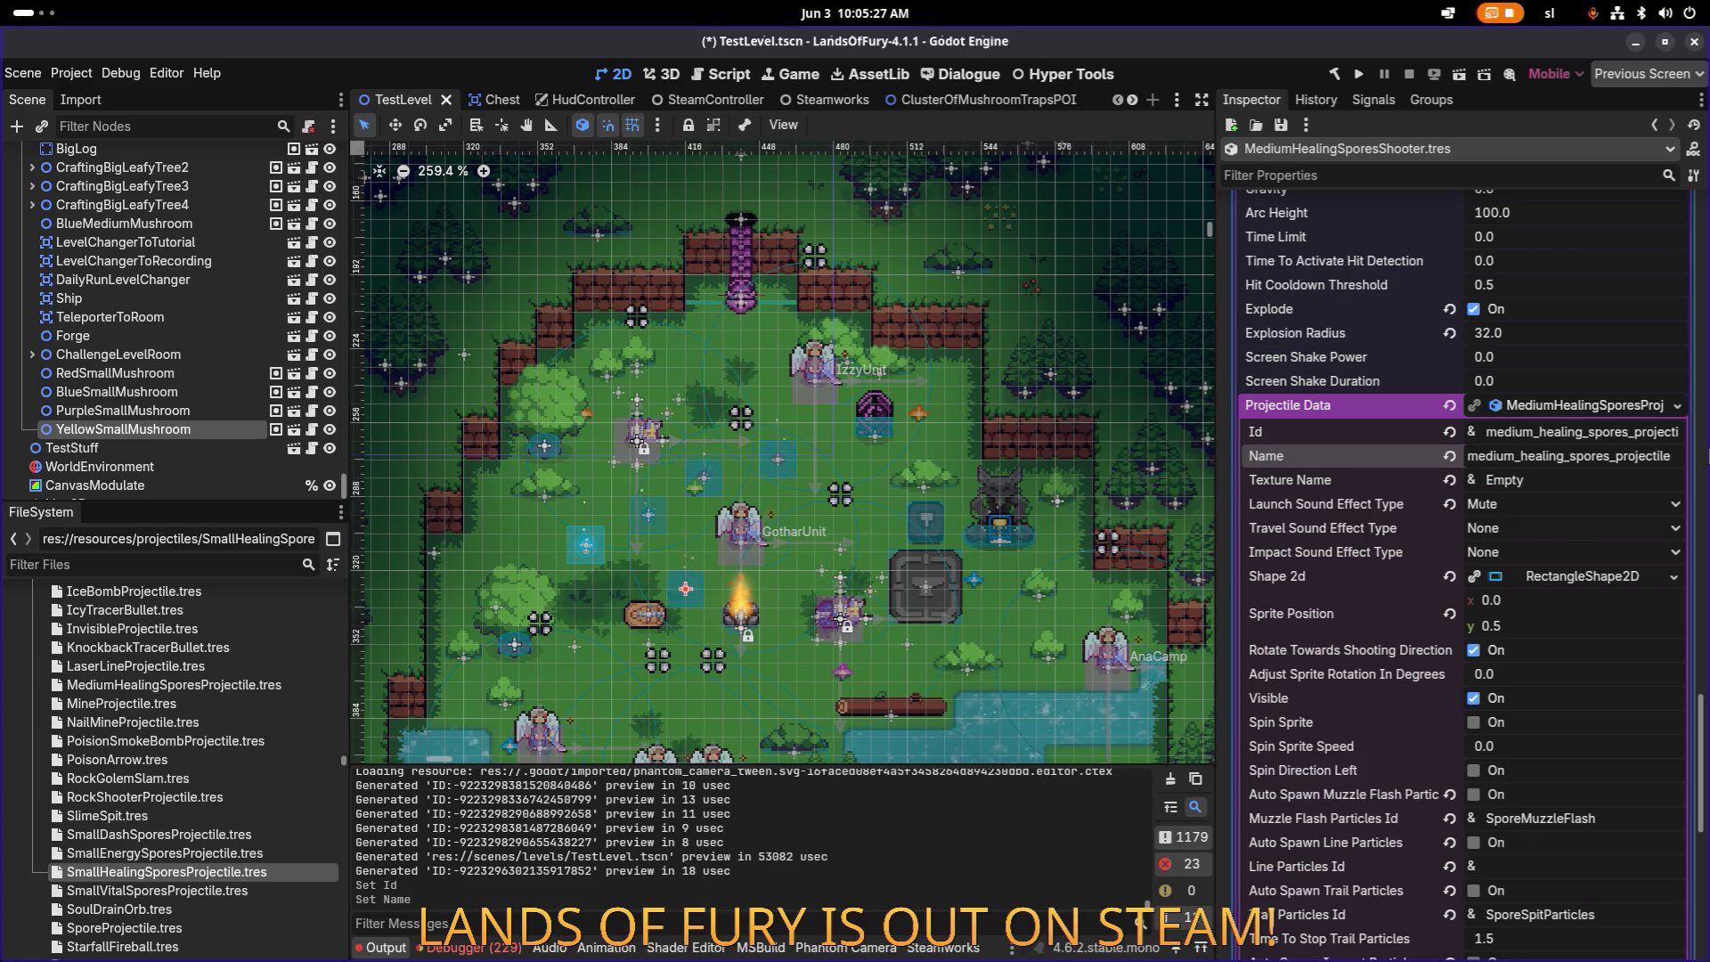
{"action": "key", "text": "ctrl+s"}
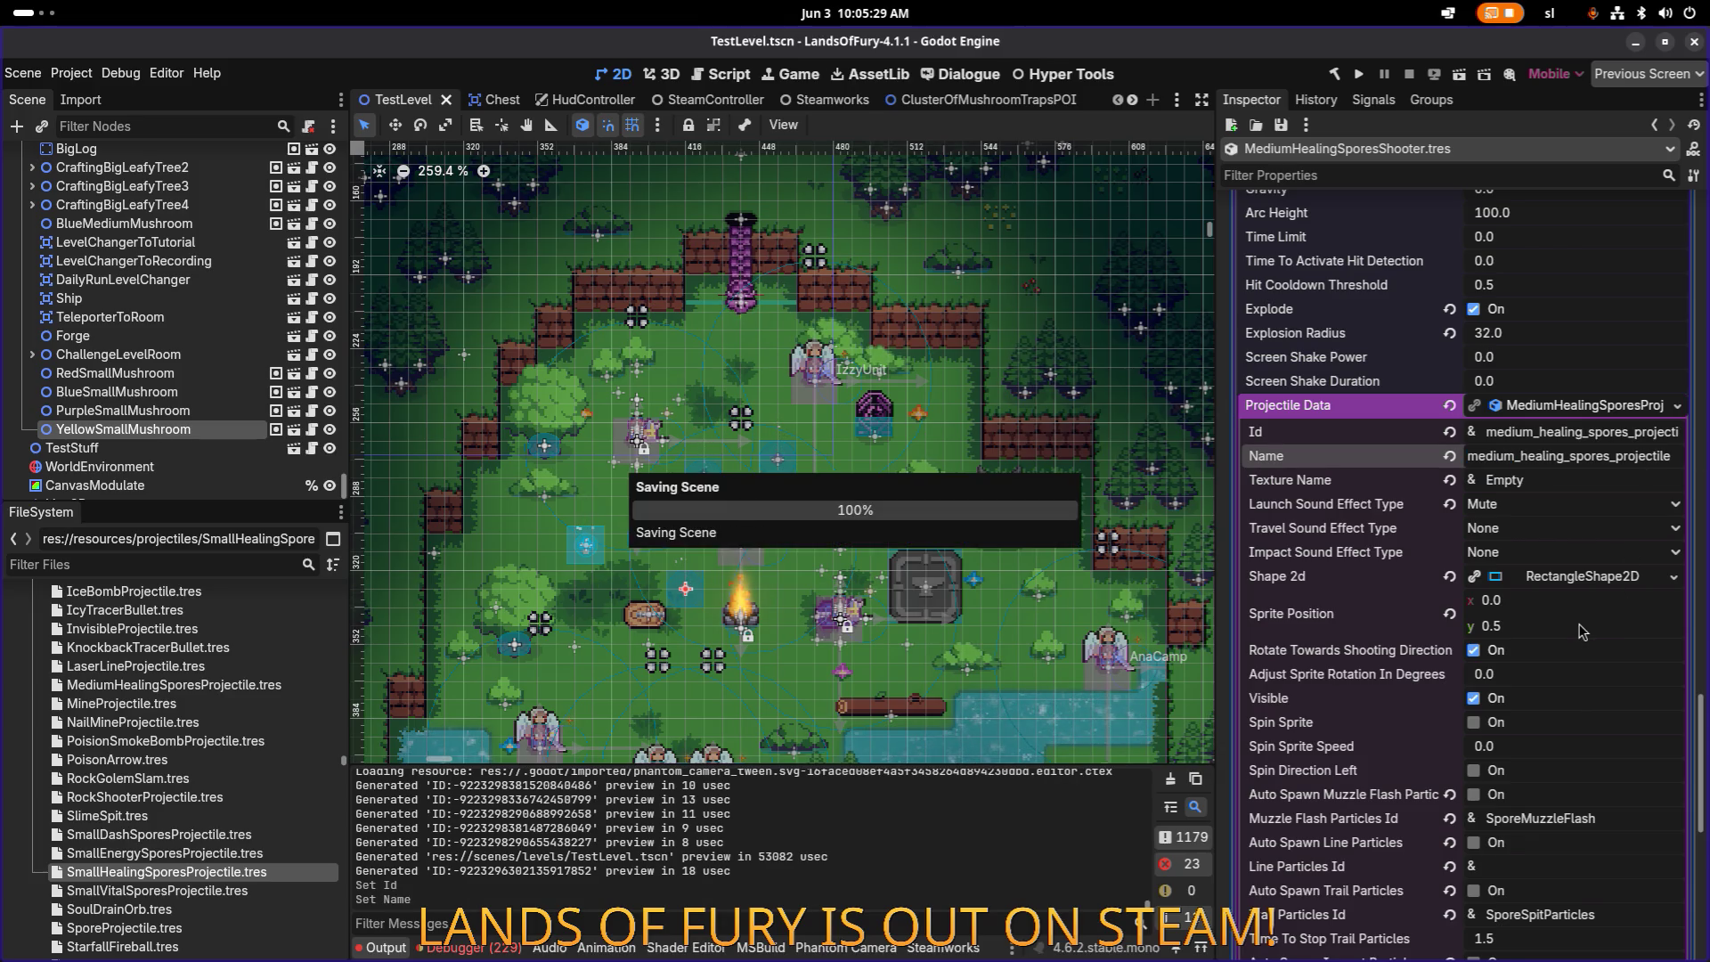
Step: Set Explosion Particles Id to MediumHealingSporesParticles, save, and reveal the projectile file
{"action": "scroll", "coordinate": [1574, 622], "scroll_direction": "down", "scroll_amount": 5}
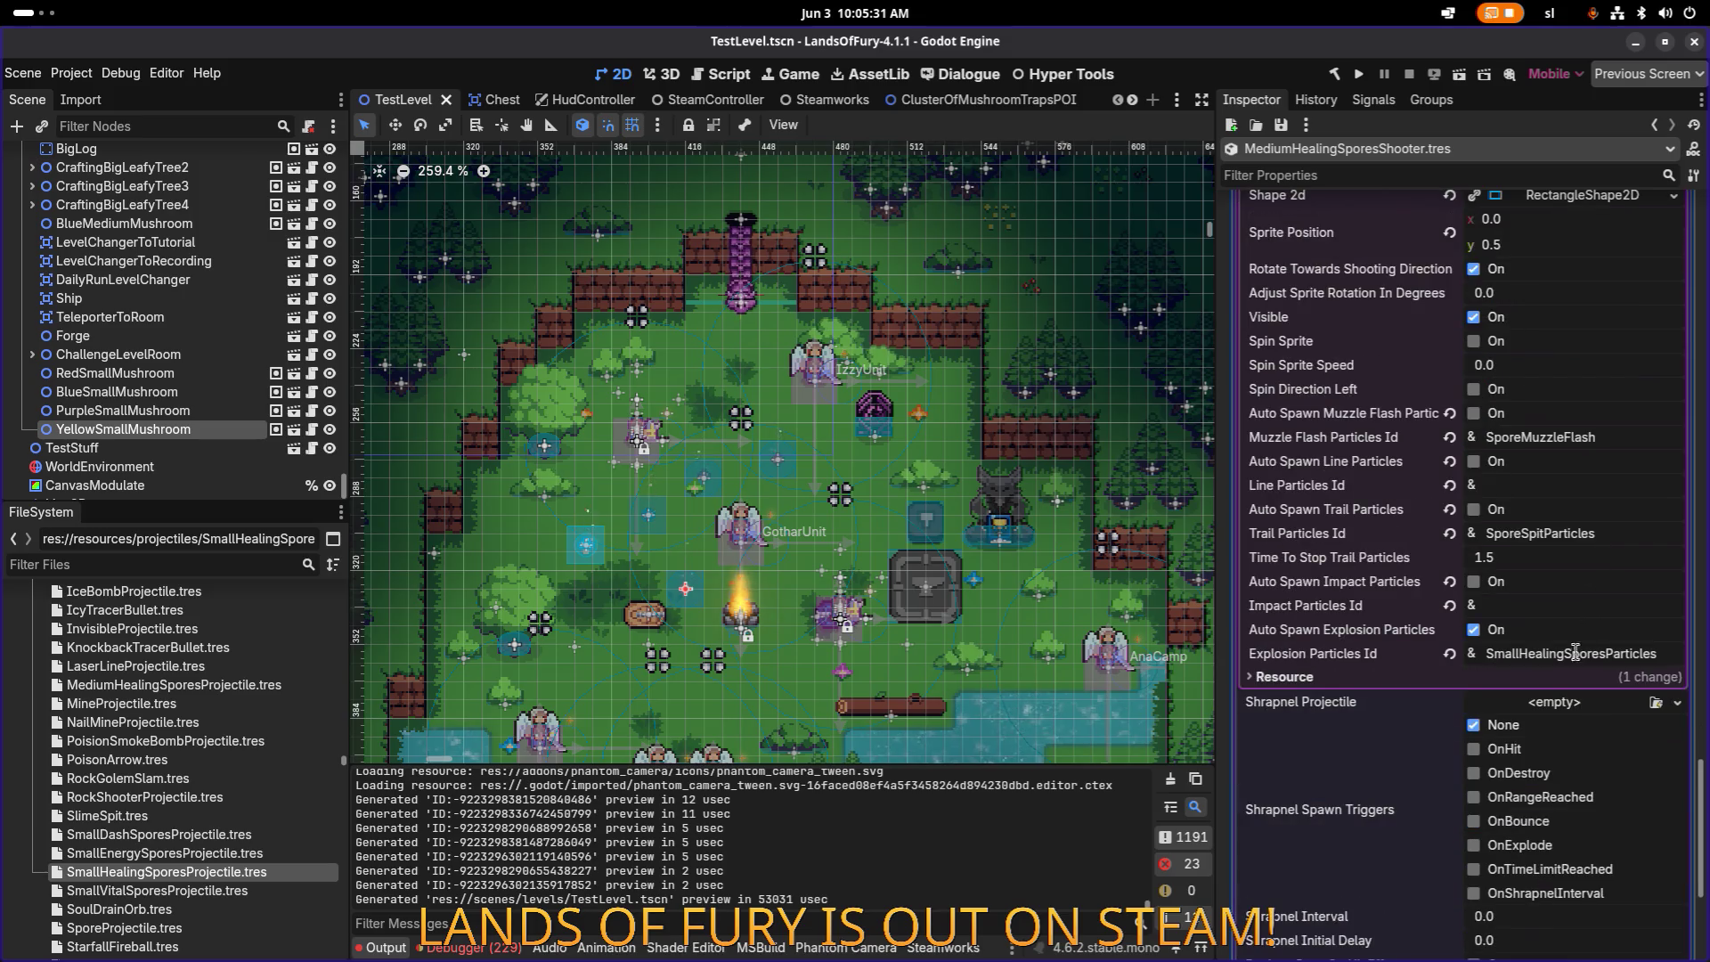
{"action": "left_click", "coordinate": [1517, 653]}
{"action": "key", "text": "ctrl+shift+Left"}
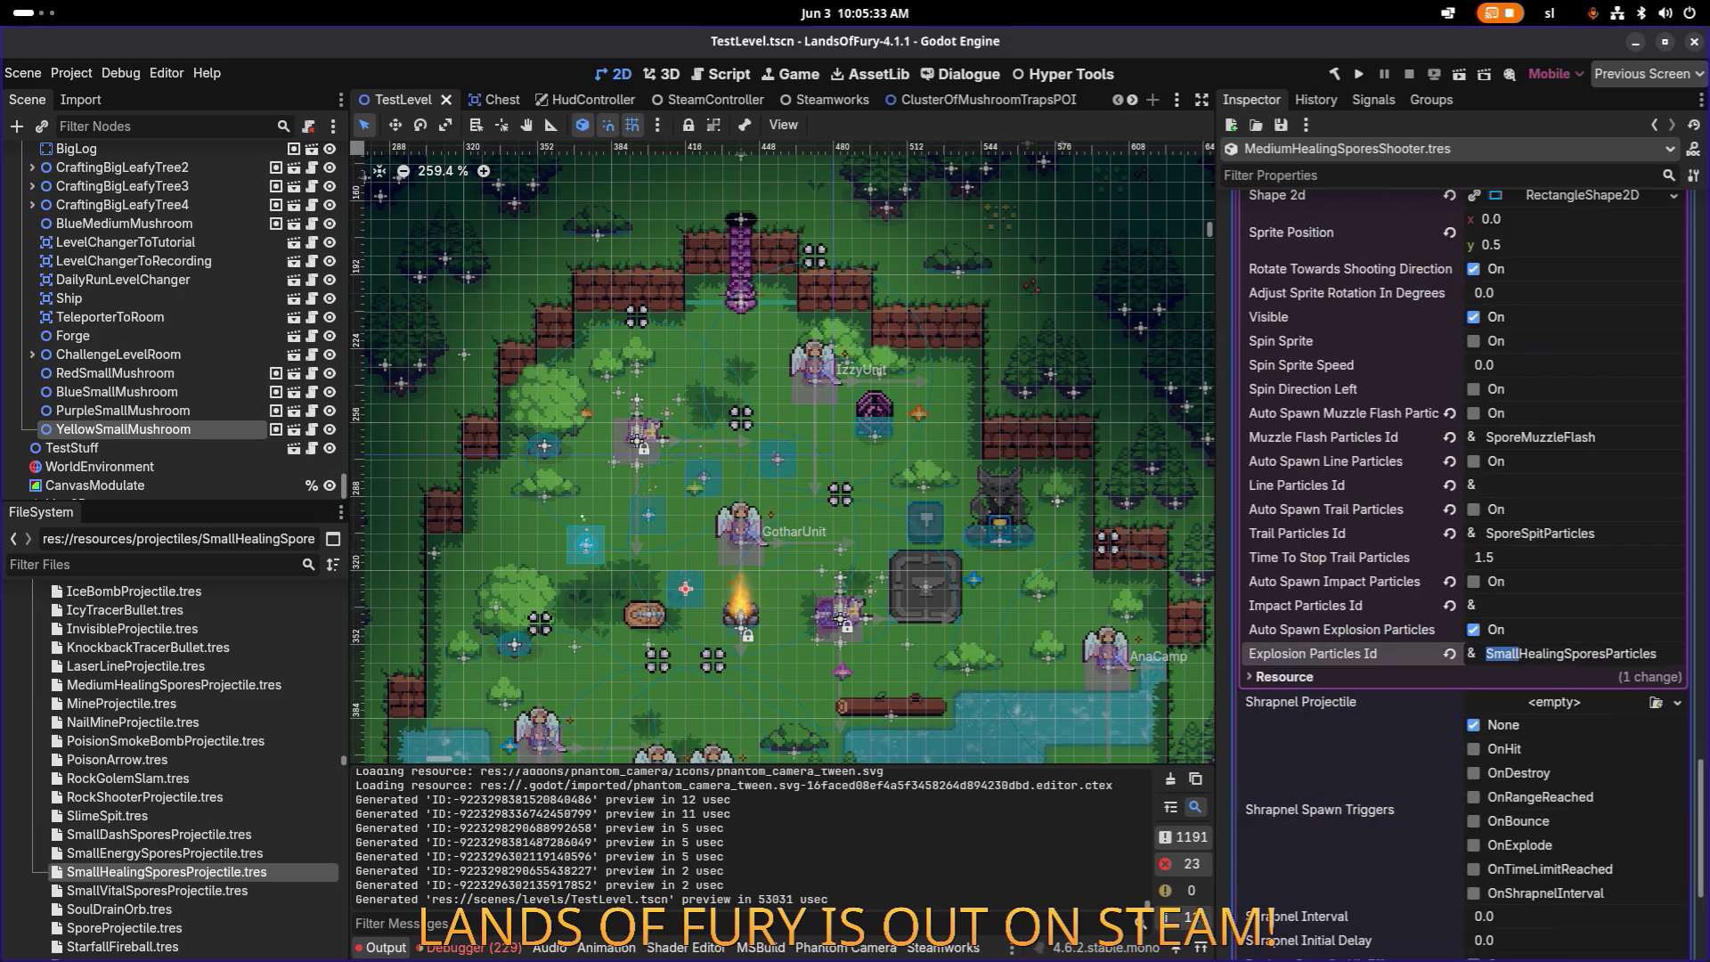
{"action": "type", "text": "Medium"}
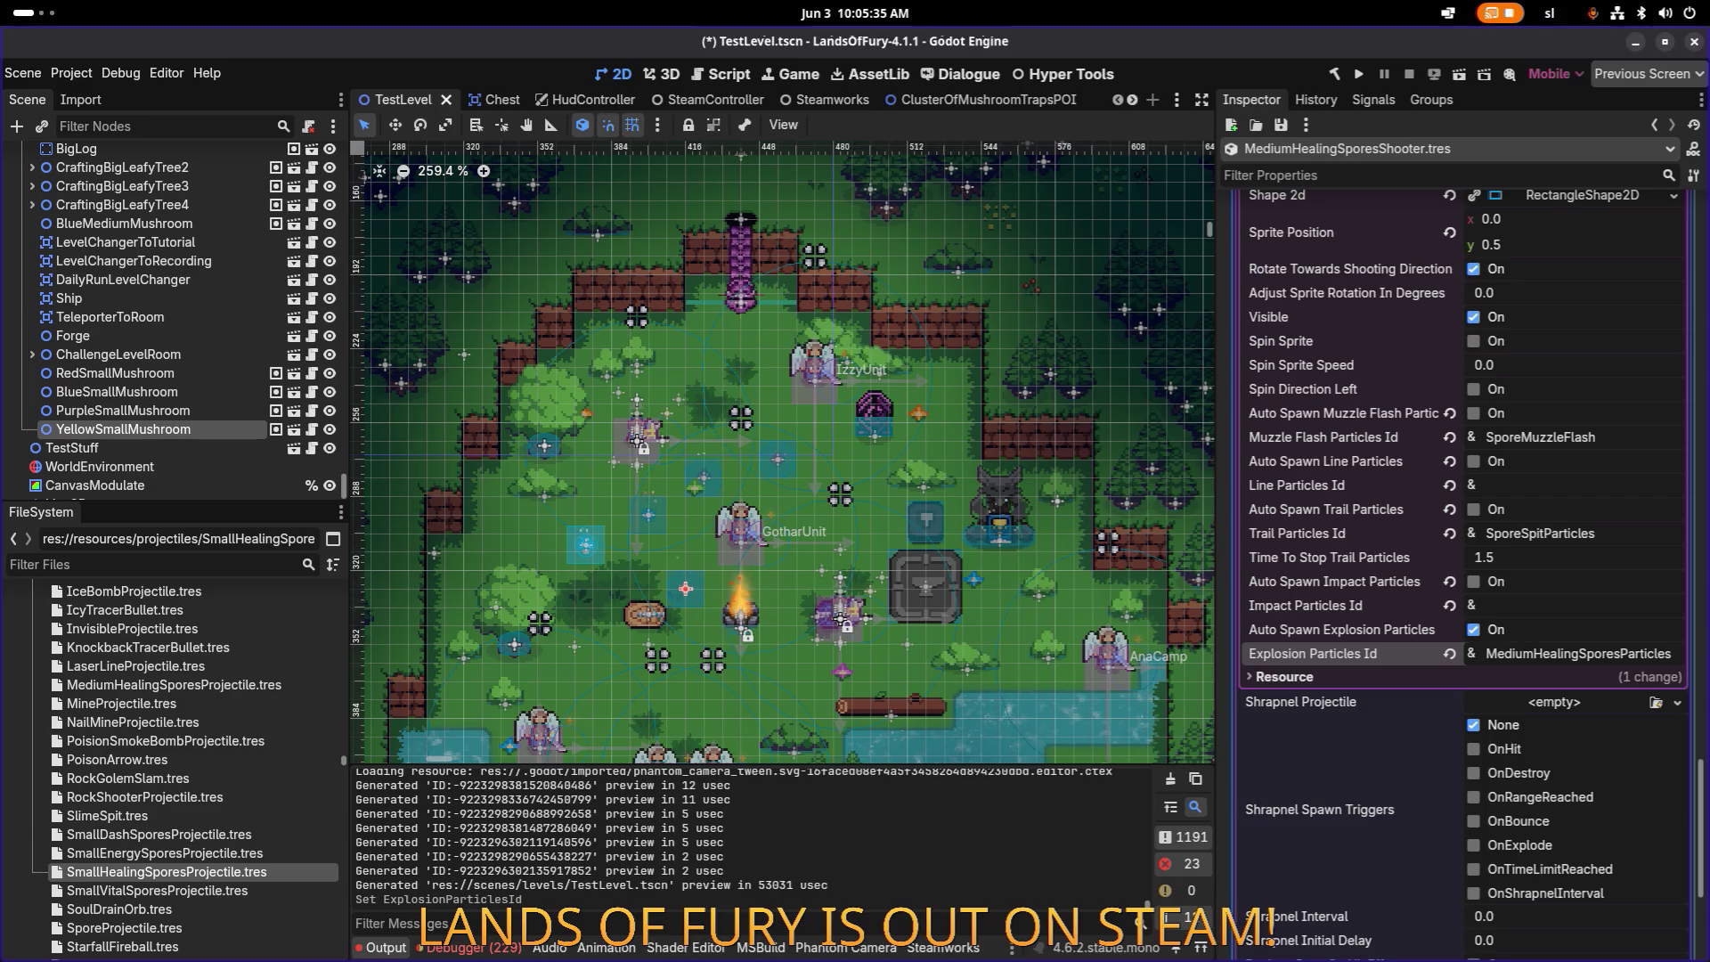
{"action": "key", "text": "ctrl+s"}
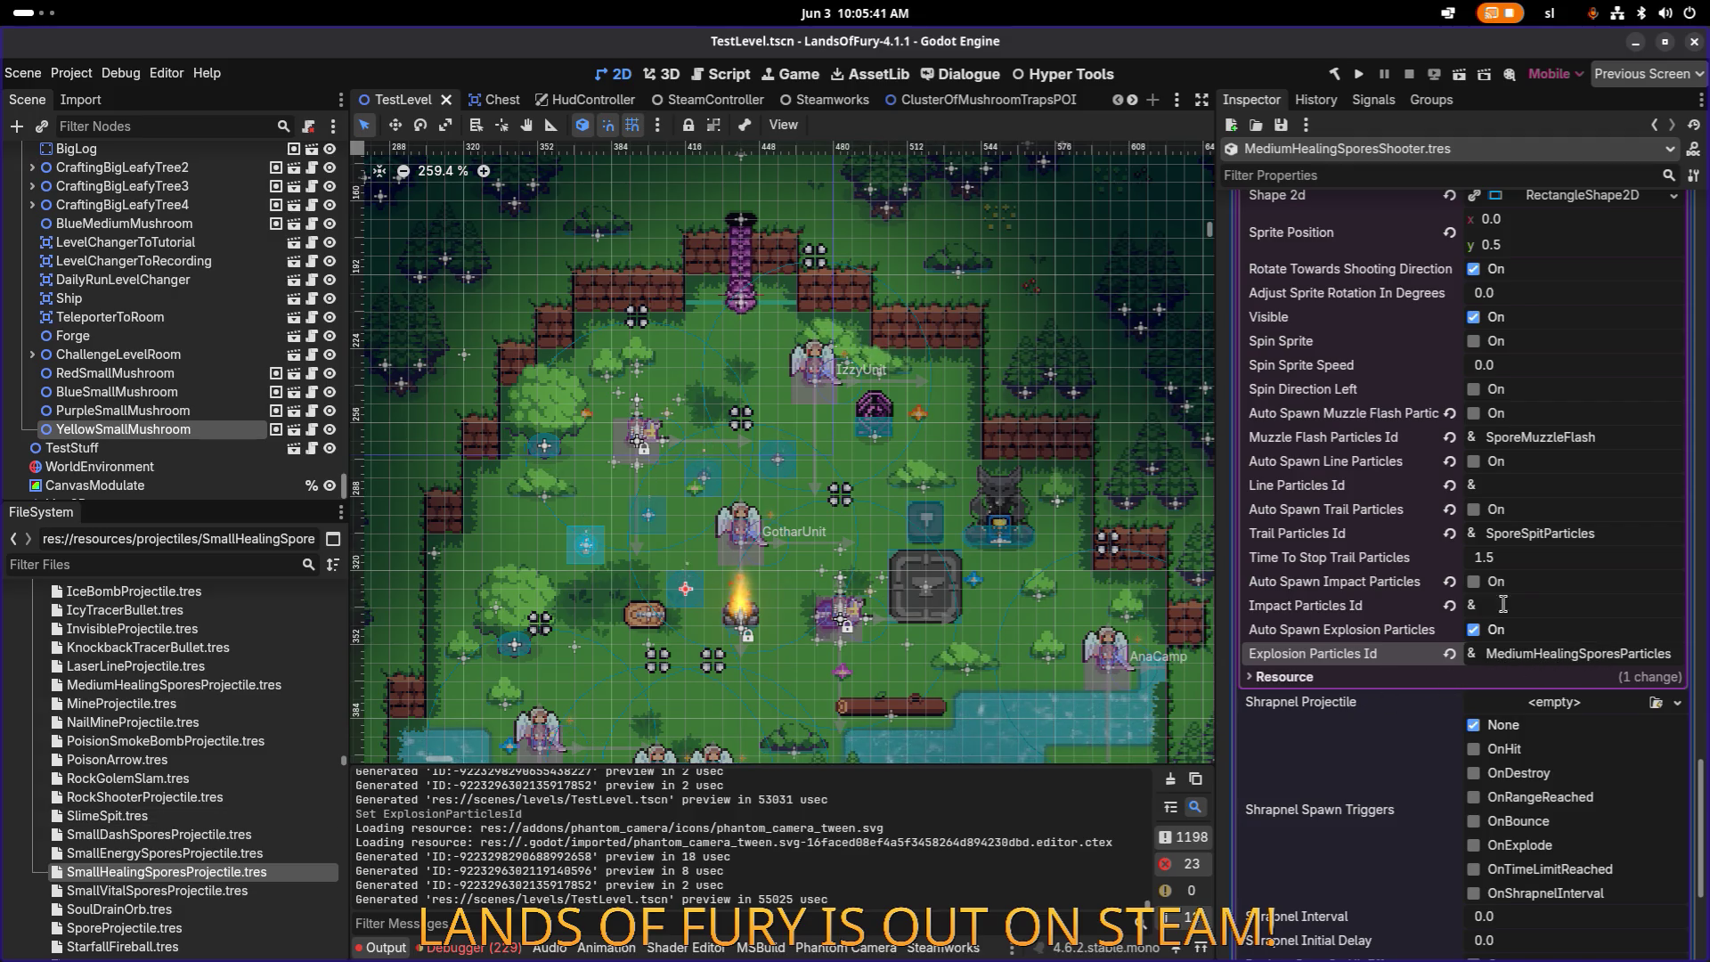
{"action": "scroll", "coordinate": [1503, 605], "scroll_direction": "up", "scroll_amount": 5}
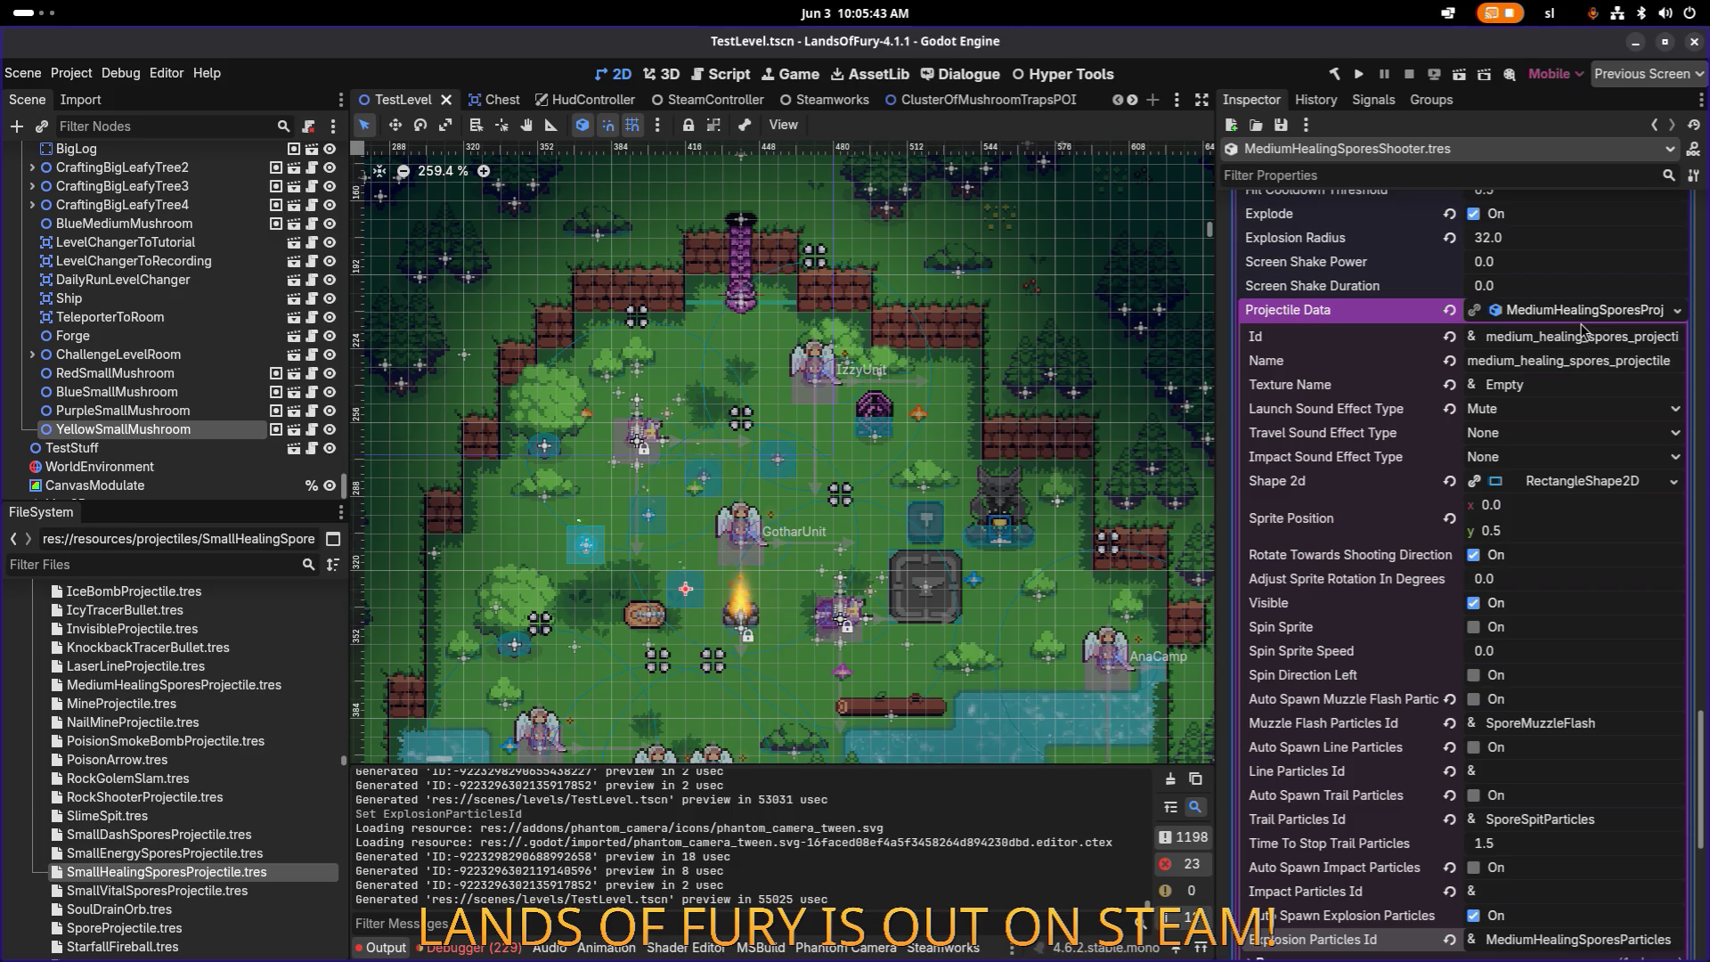
{"action": "right_click", "coordinate": [1582, 314]}
{"action": "left_click", "coordinate": [1550, 510]}
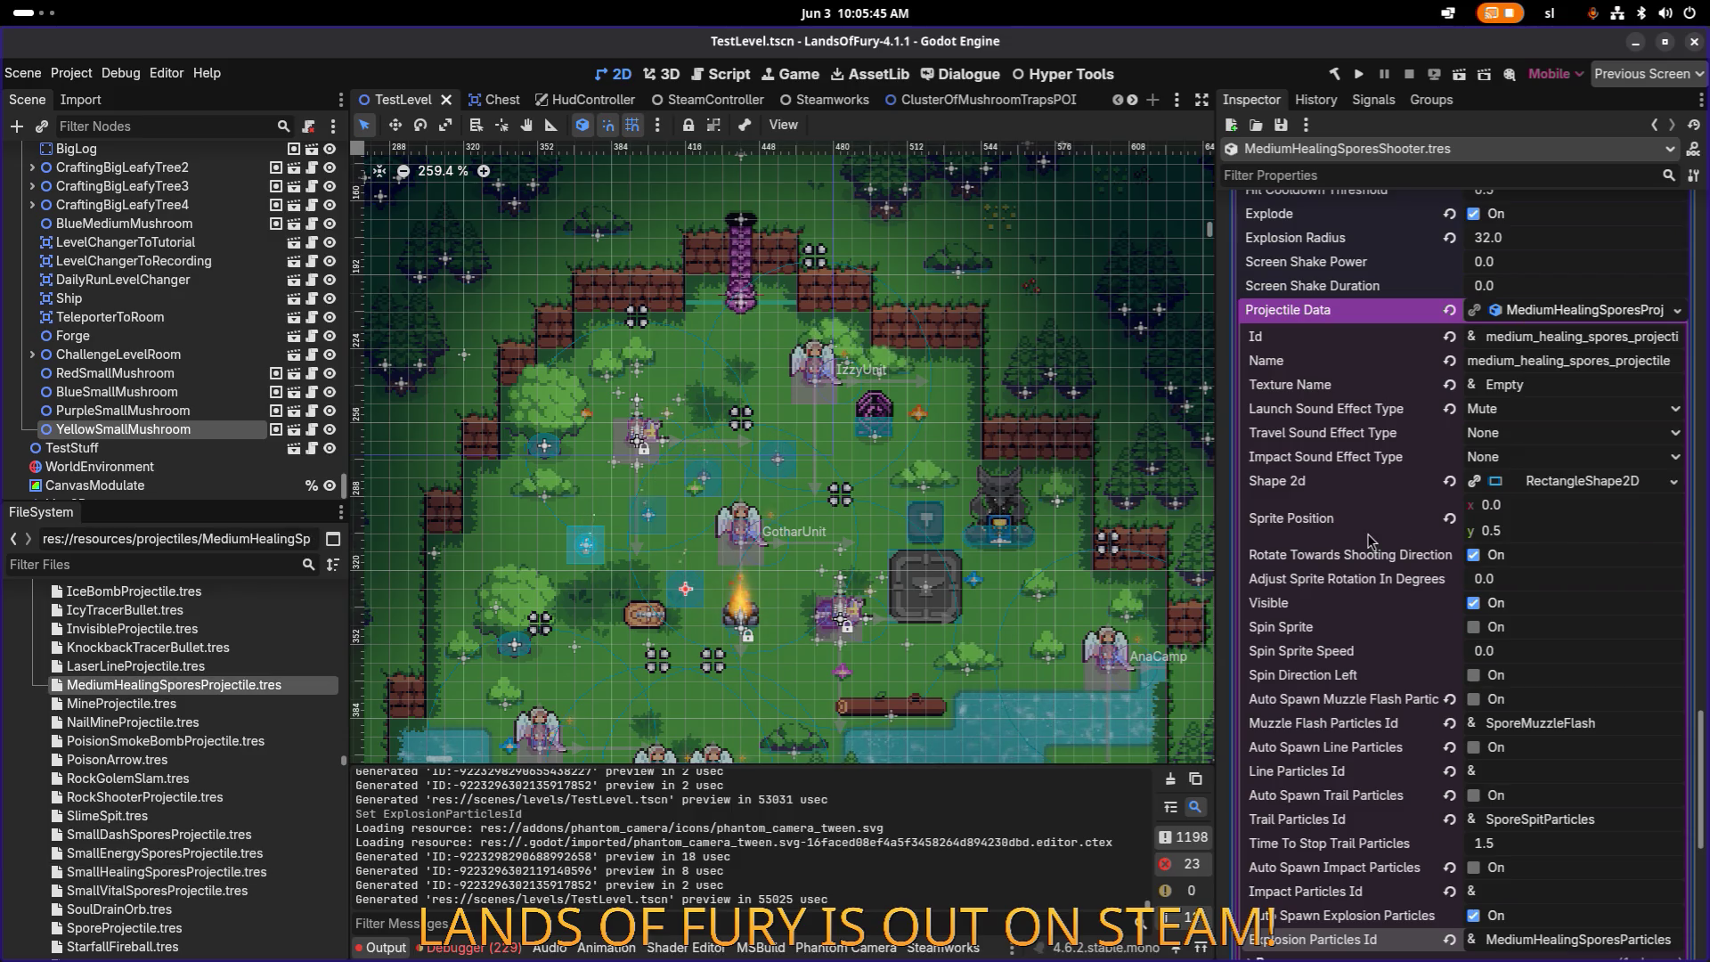
{"action": "key", "text": "Up"}
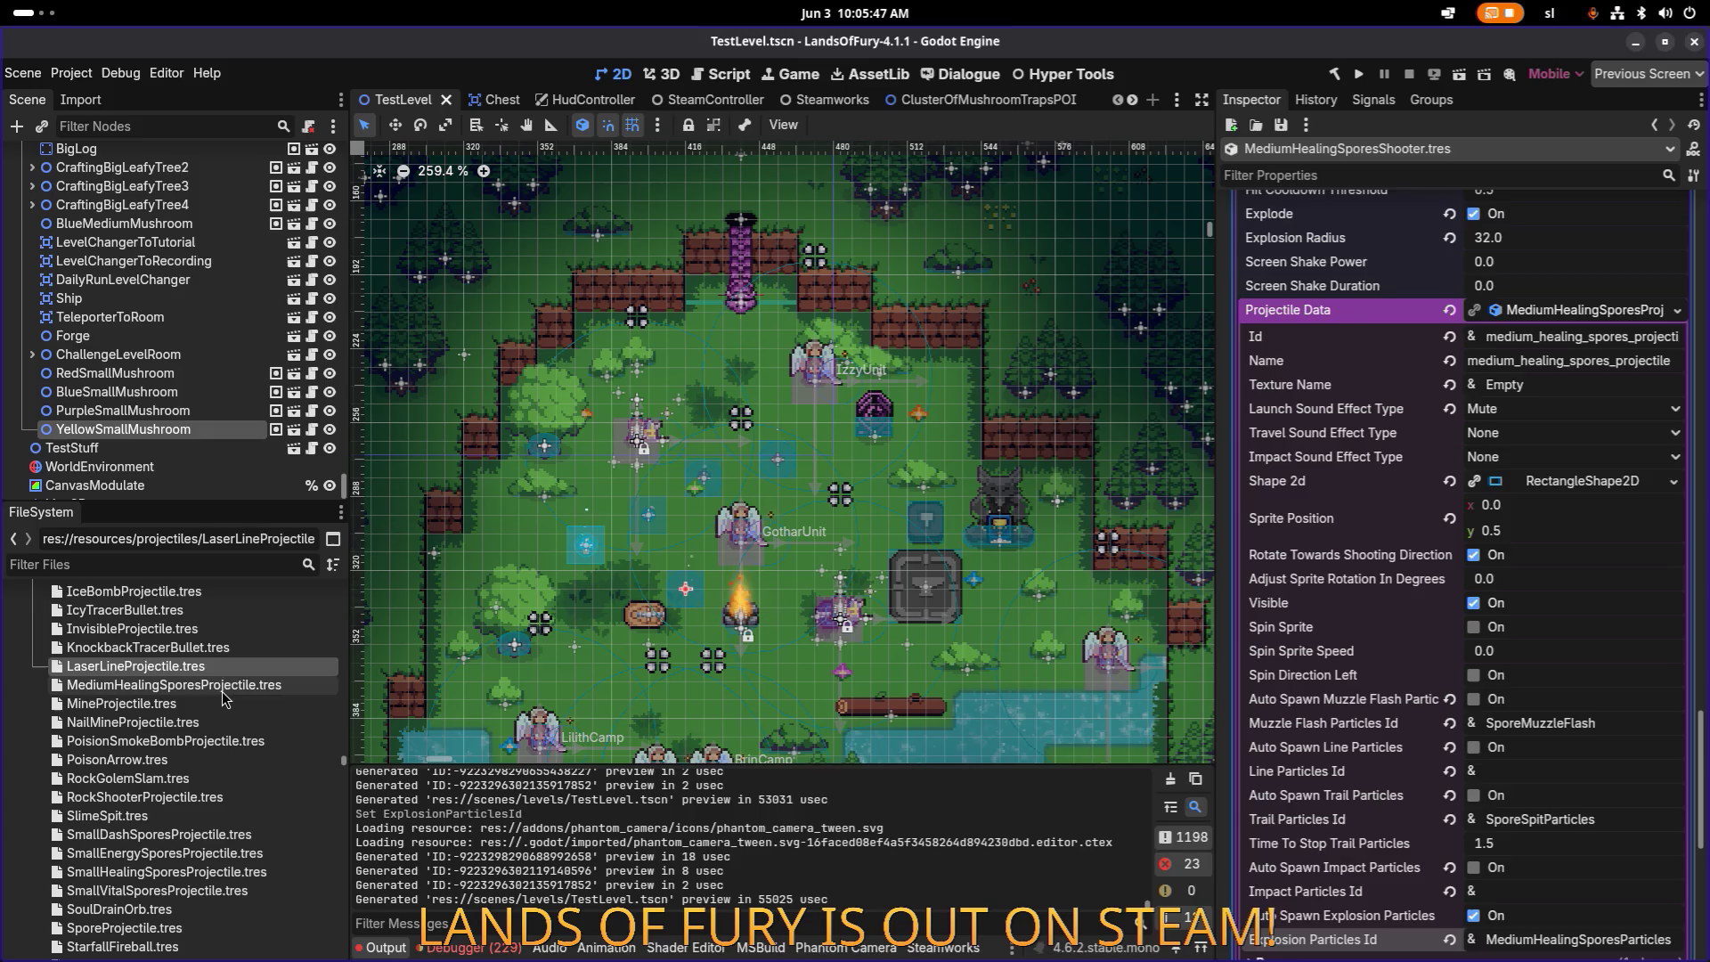
Step: Filter the FileSystem to spore files and select MediumHealingSporesProjectile.tres
{"action": "left_click", "coordinate": [222, 687]}
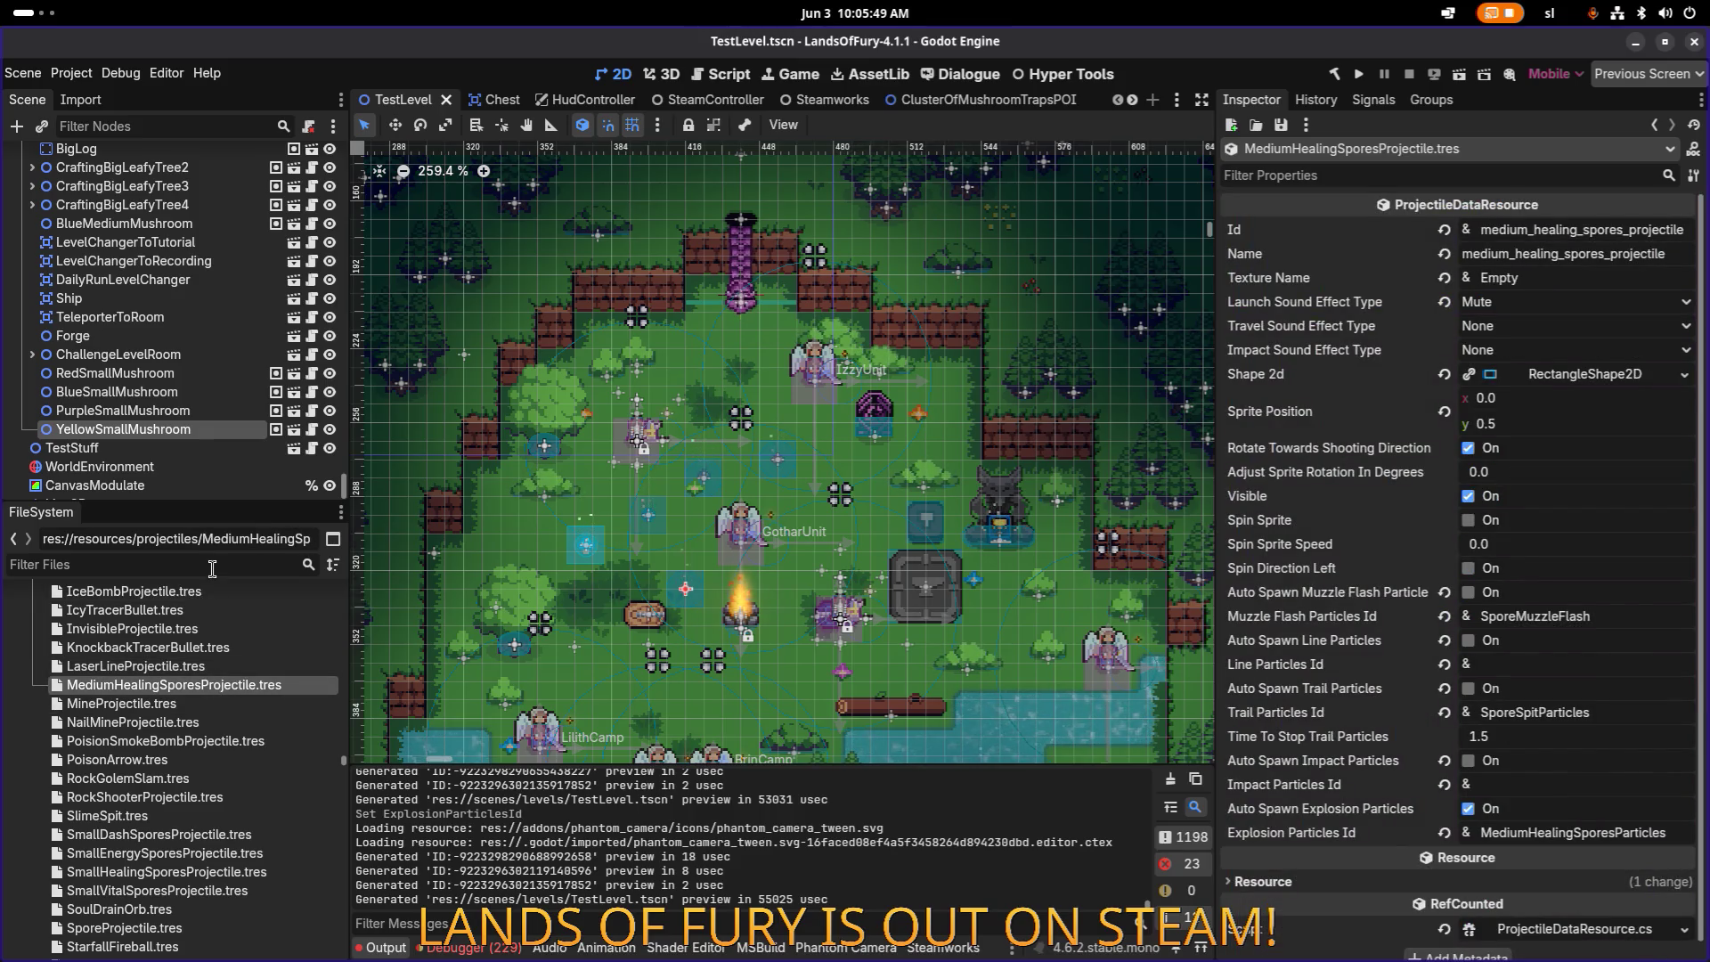
{"action": "type", "text": "sporep"}
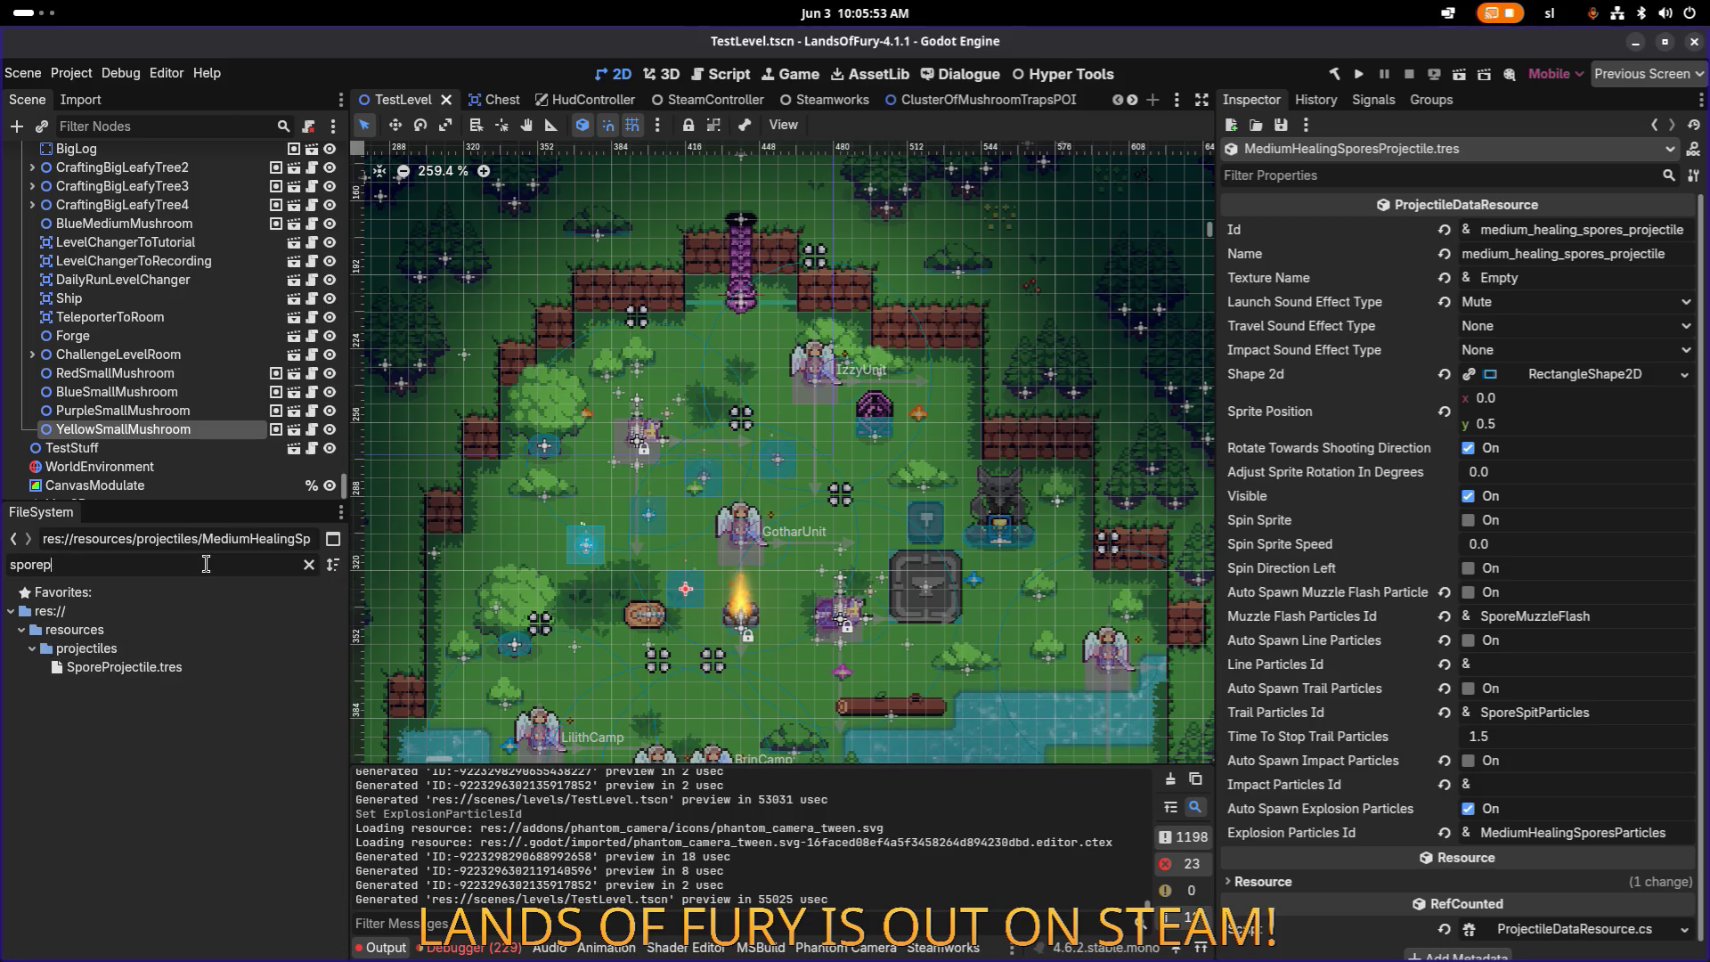
{"action": "key", "text": "BackSpace"}
{"action": "key", "text": "BackSpace"}
{"action": "type", "text": "es"}
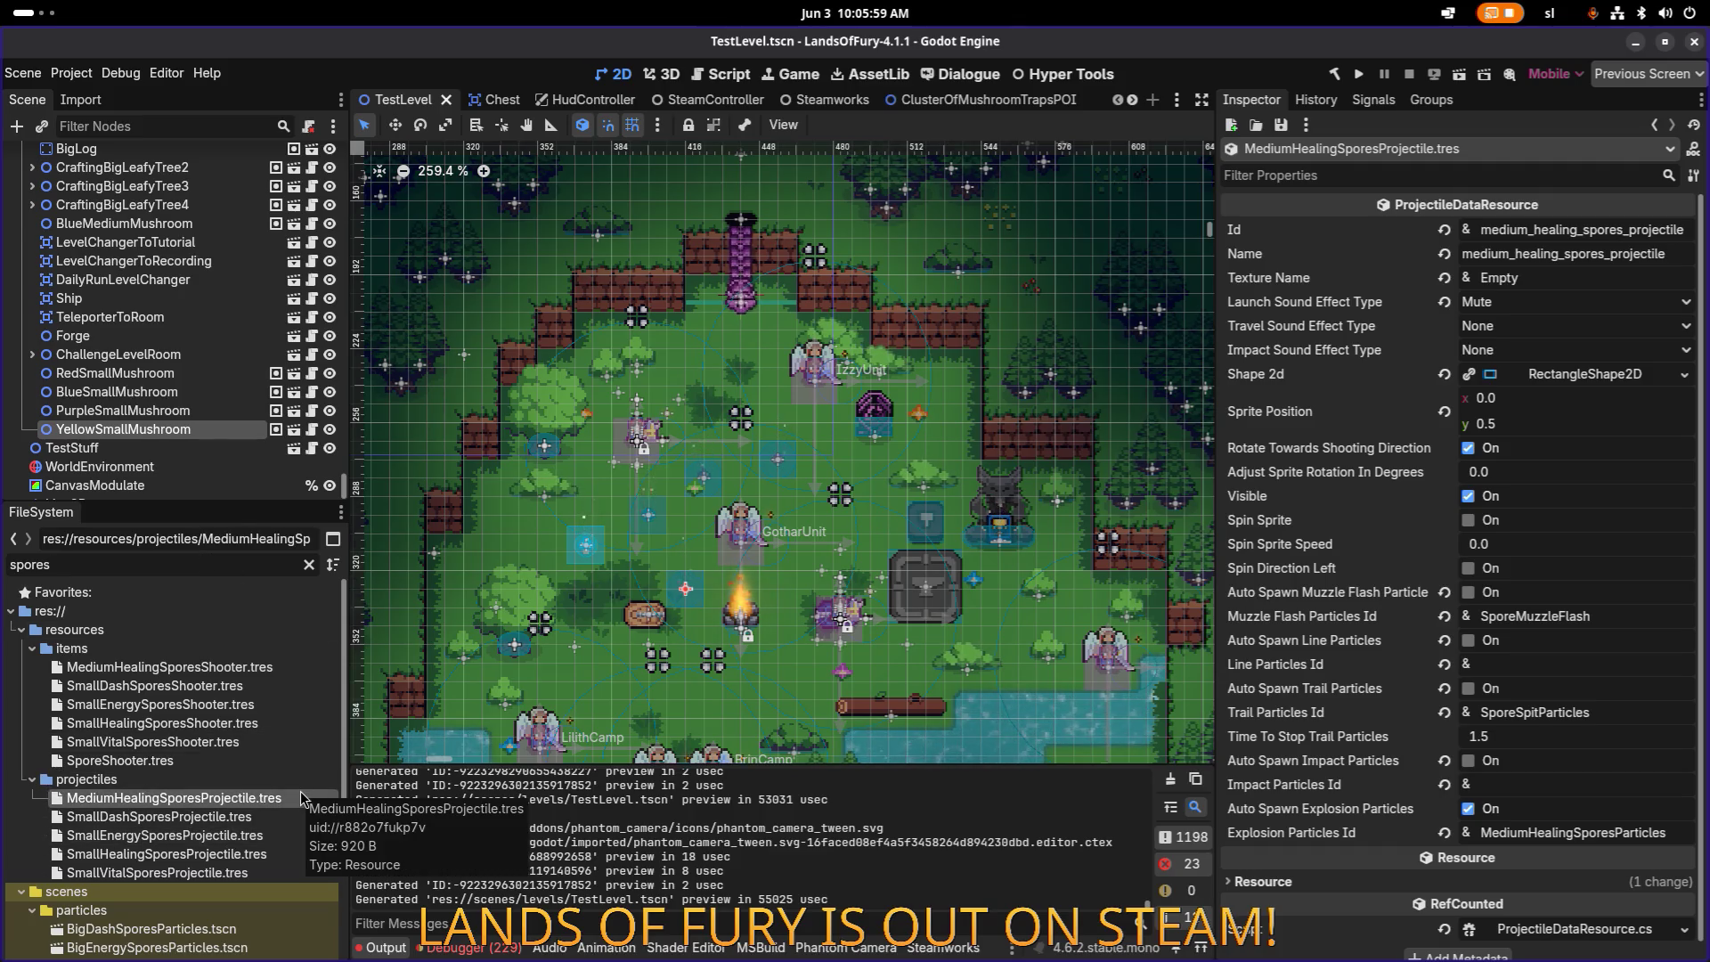
{"action": "left_click", "coordinate": [278, 815]}
{"action": "left_click", "coordinate": [292, 796]}
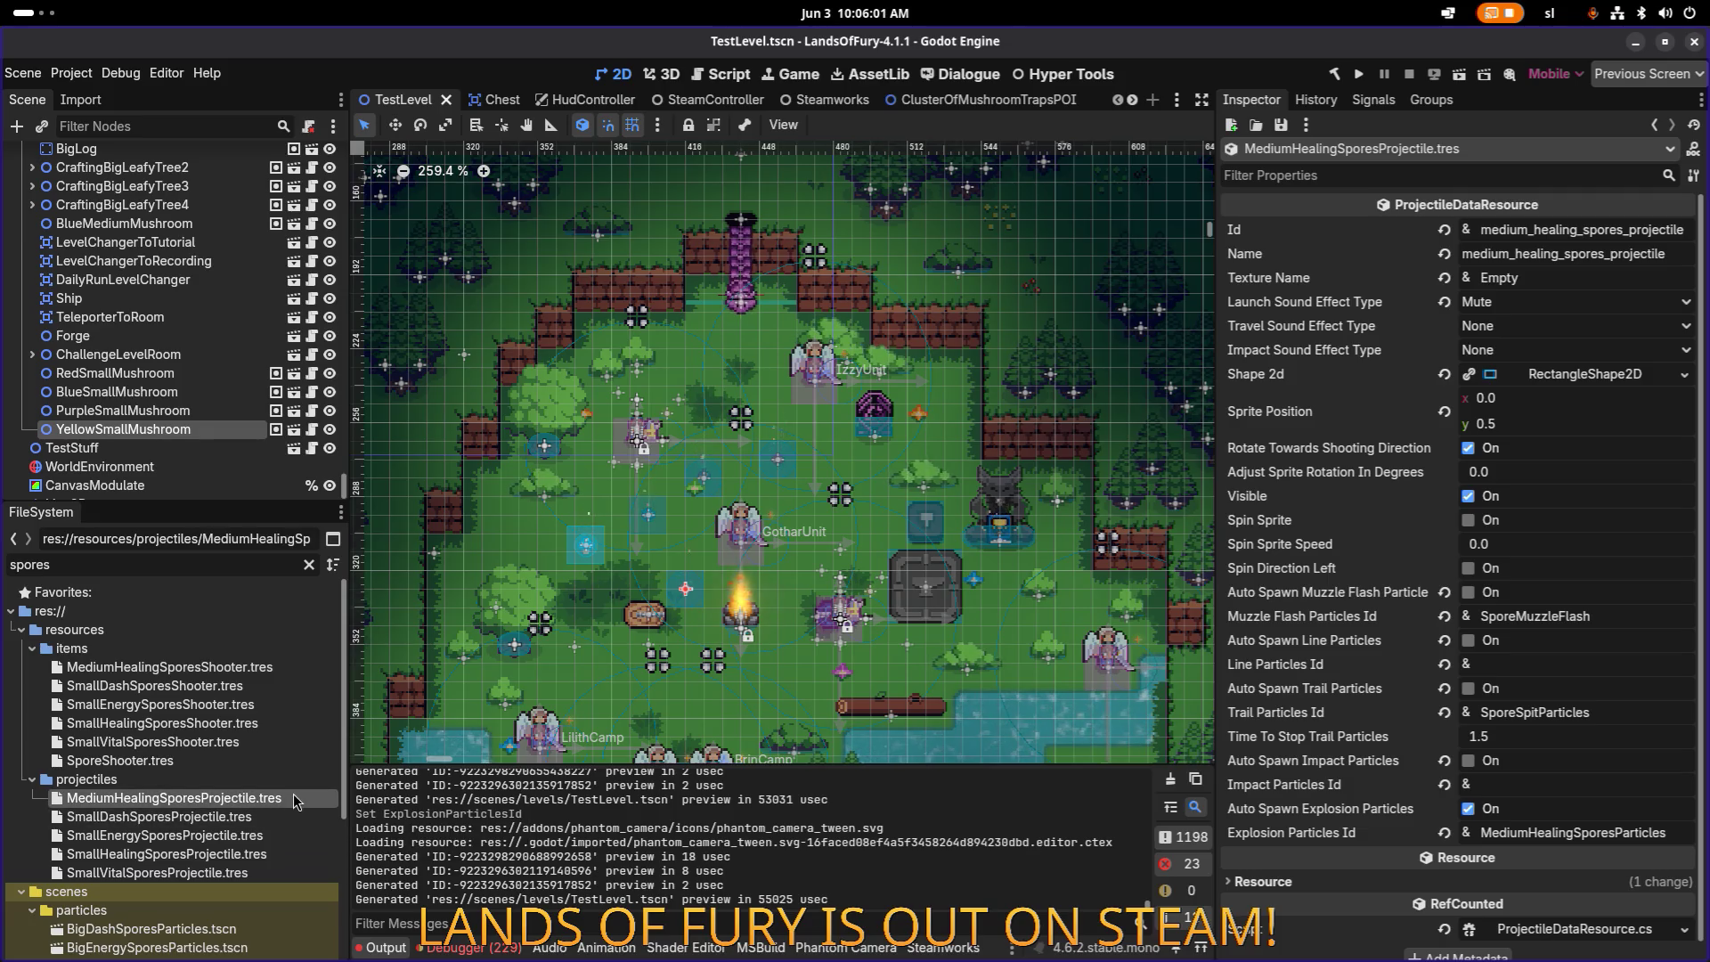
Step: Create MediumEnergySporesProjectile.tres and MediumVitalSporesProjectile.tres as copies
{"action": "key", "text": "ctrl+d"}
{"action": "key", "text": "Right"}
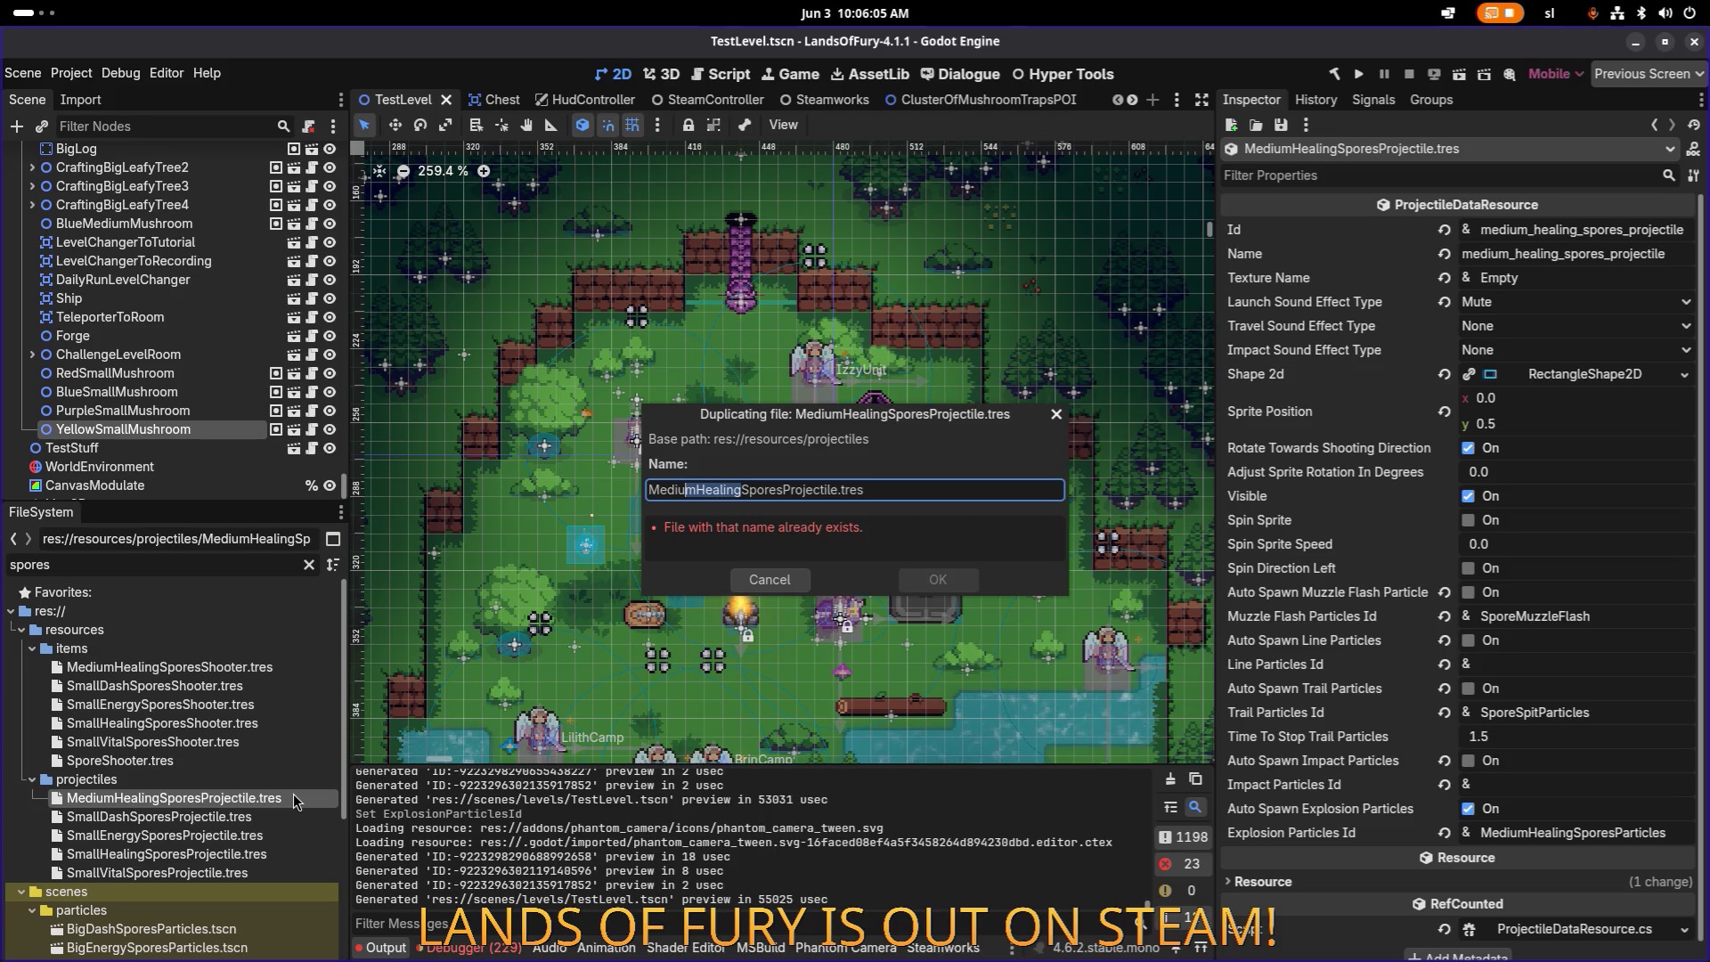
{"action": "type", "text": "Energy"}
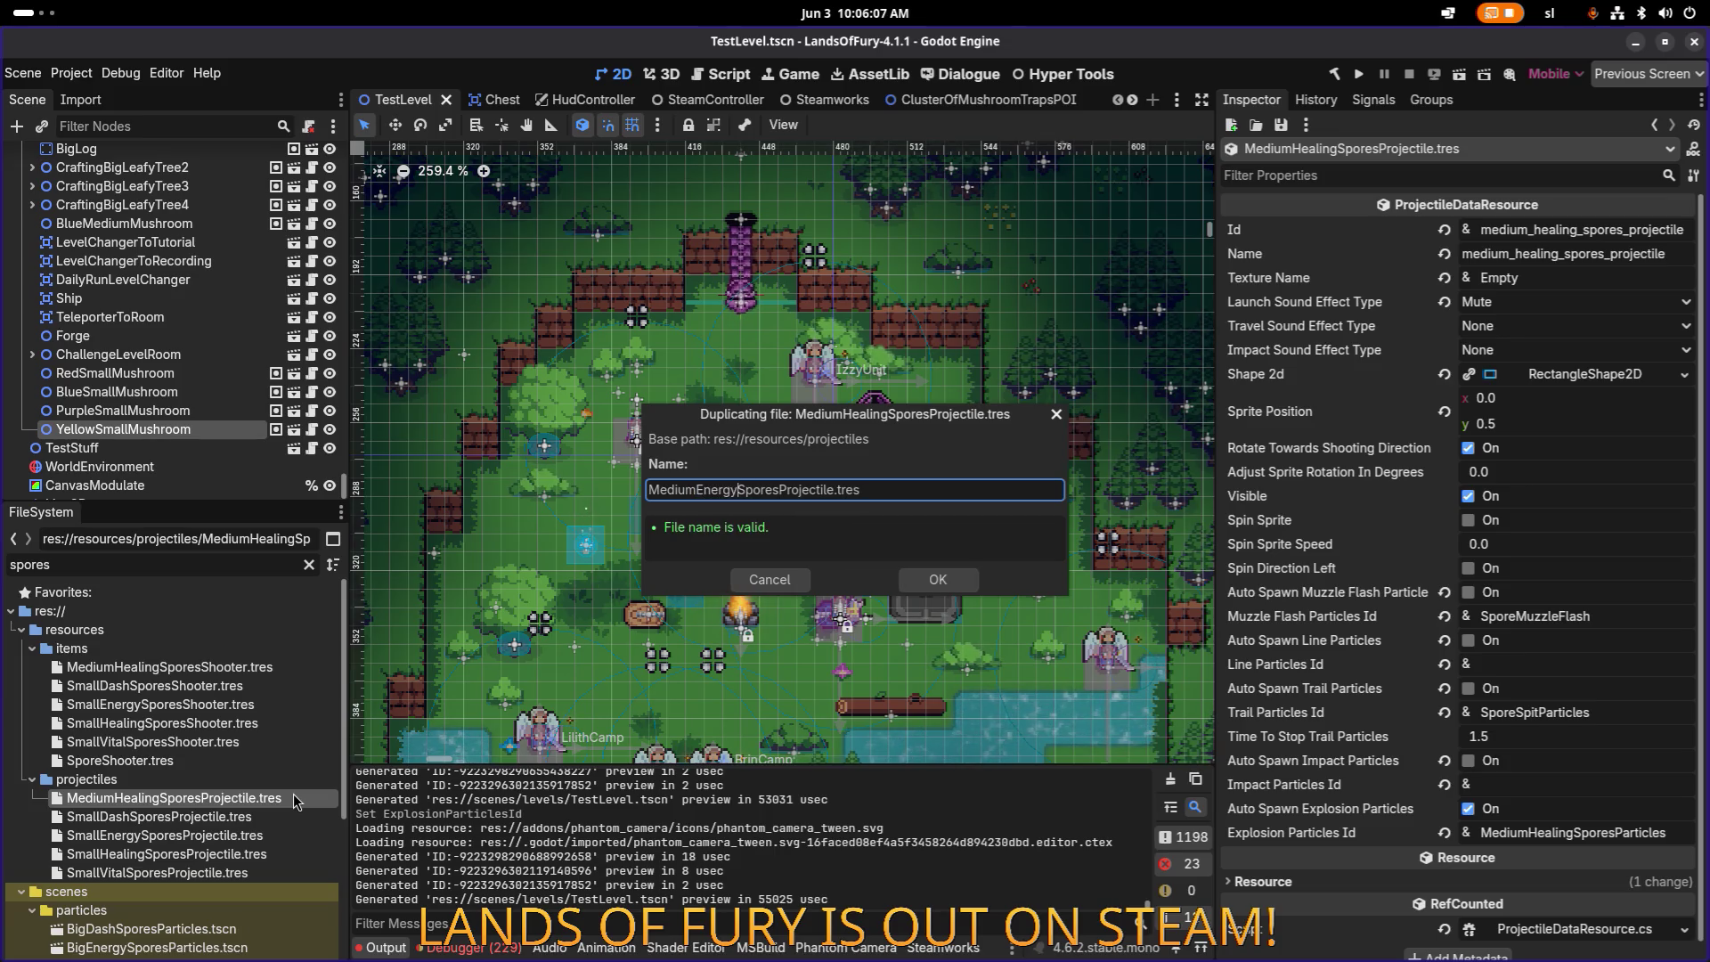
{"action": "key", "text": "Return"}
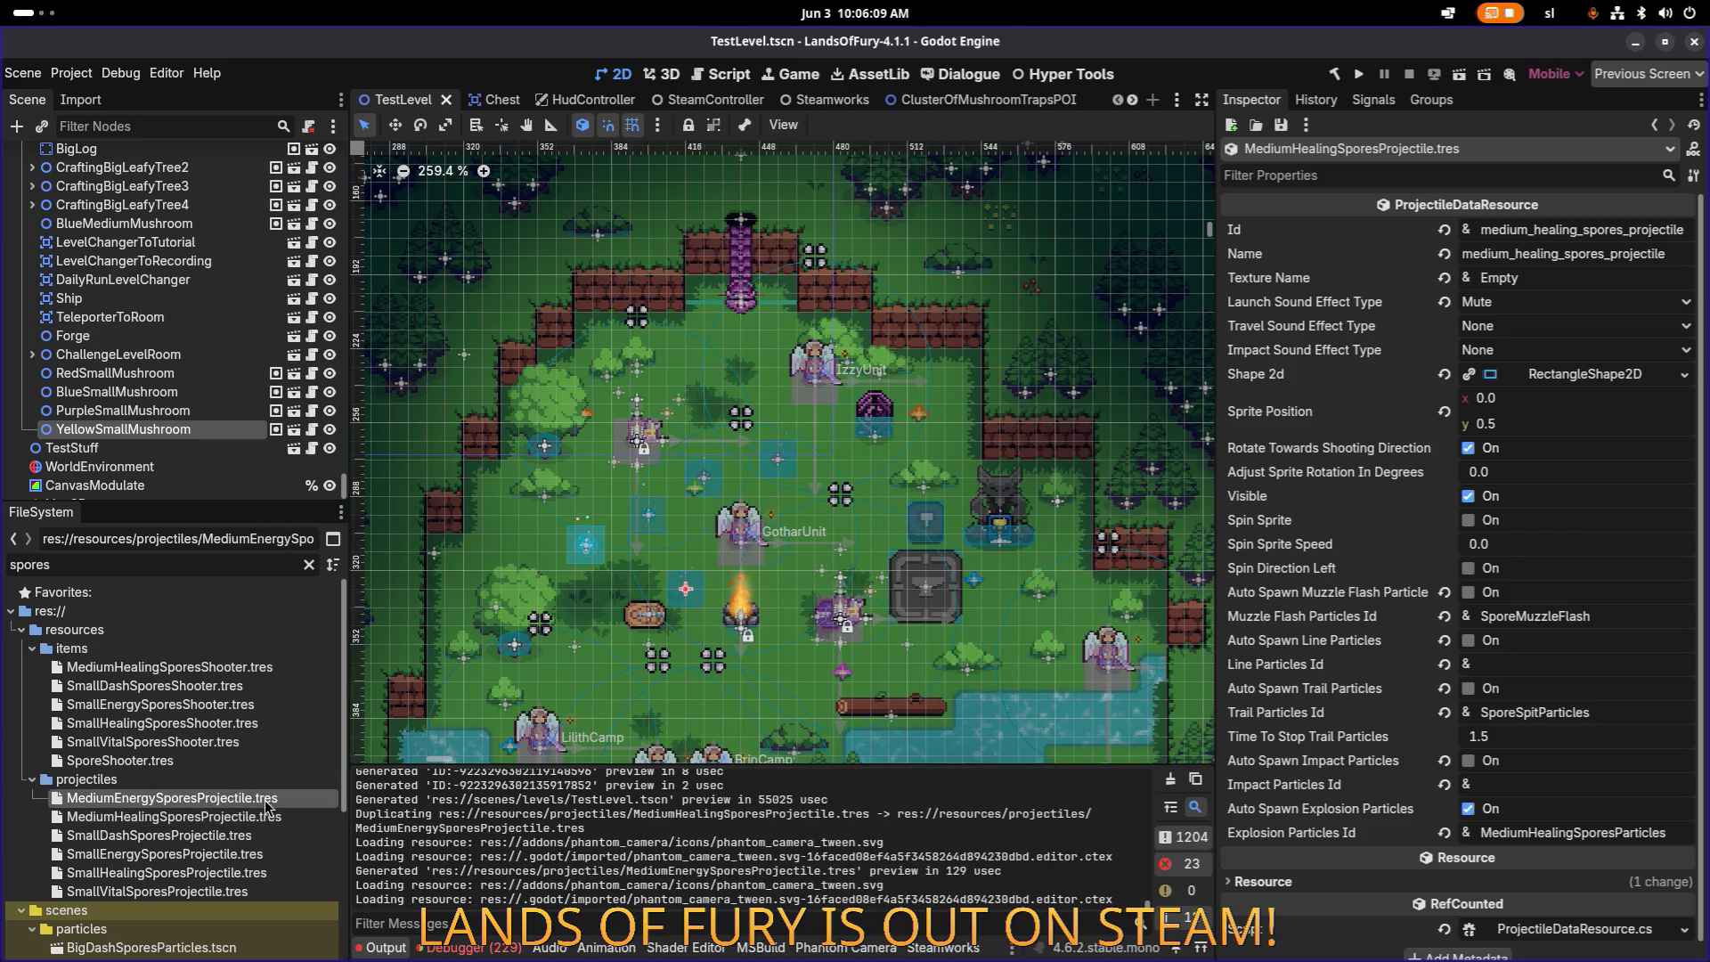
{"action": "key", "text": "ctrl+d"}
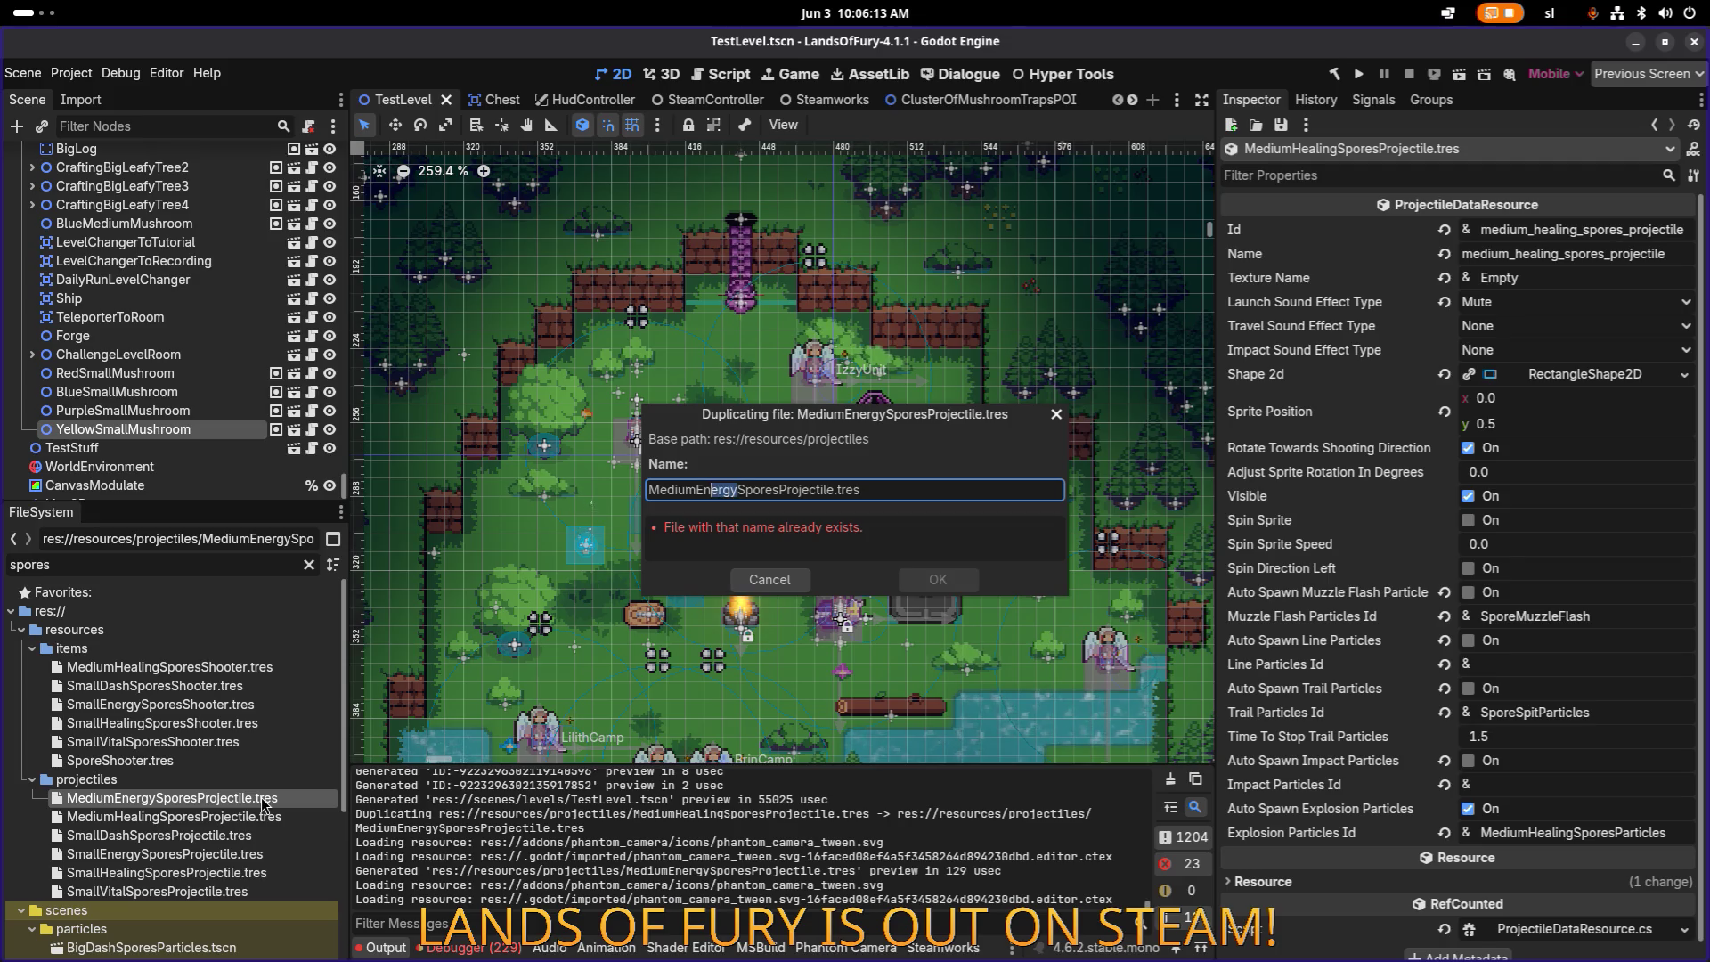
{"action": "type", "text": "Vital"}
{"action": "key", "text": "Return"}
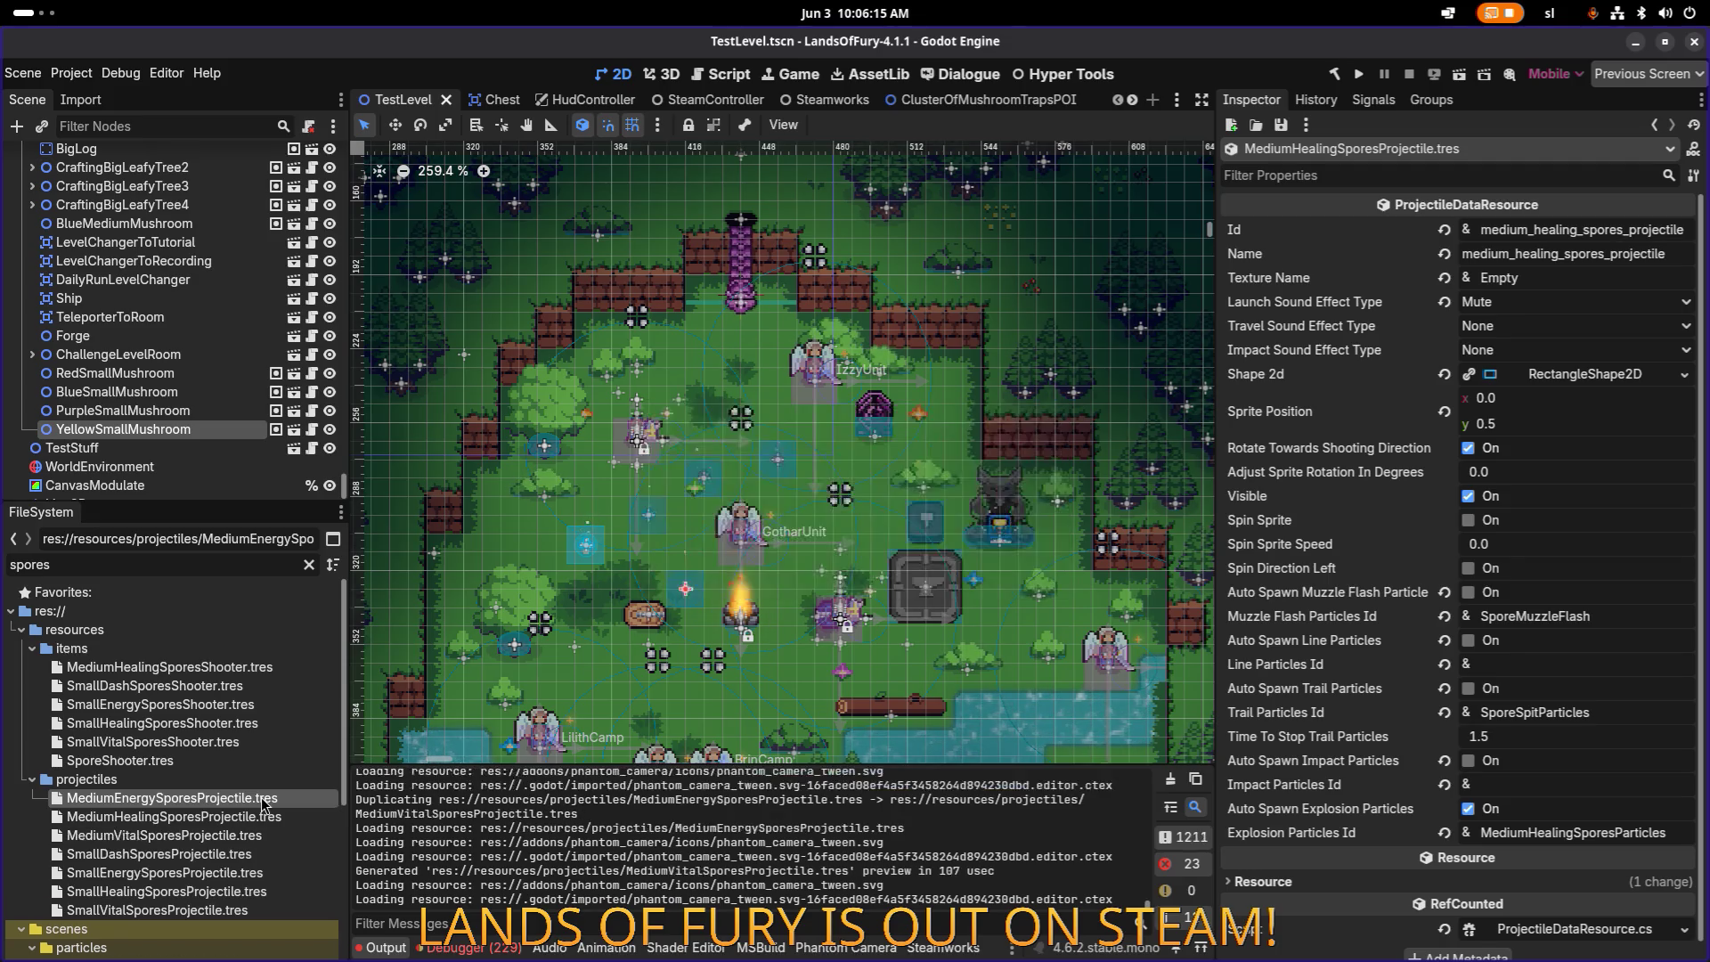
Step: Copy MediumVitalSporesProjectile.tres as MediumDashSporesProjectile.tres
{"action": "left_click", "coordinate": [243, 837]}
{"action": "key", "text": "ctrl+d"}
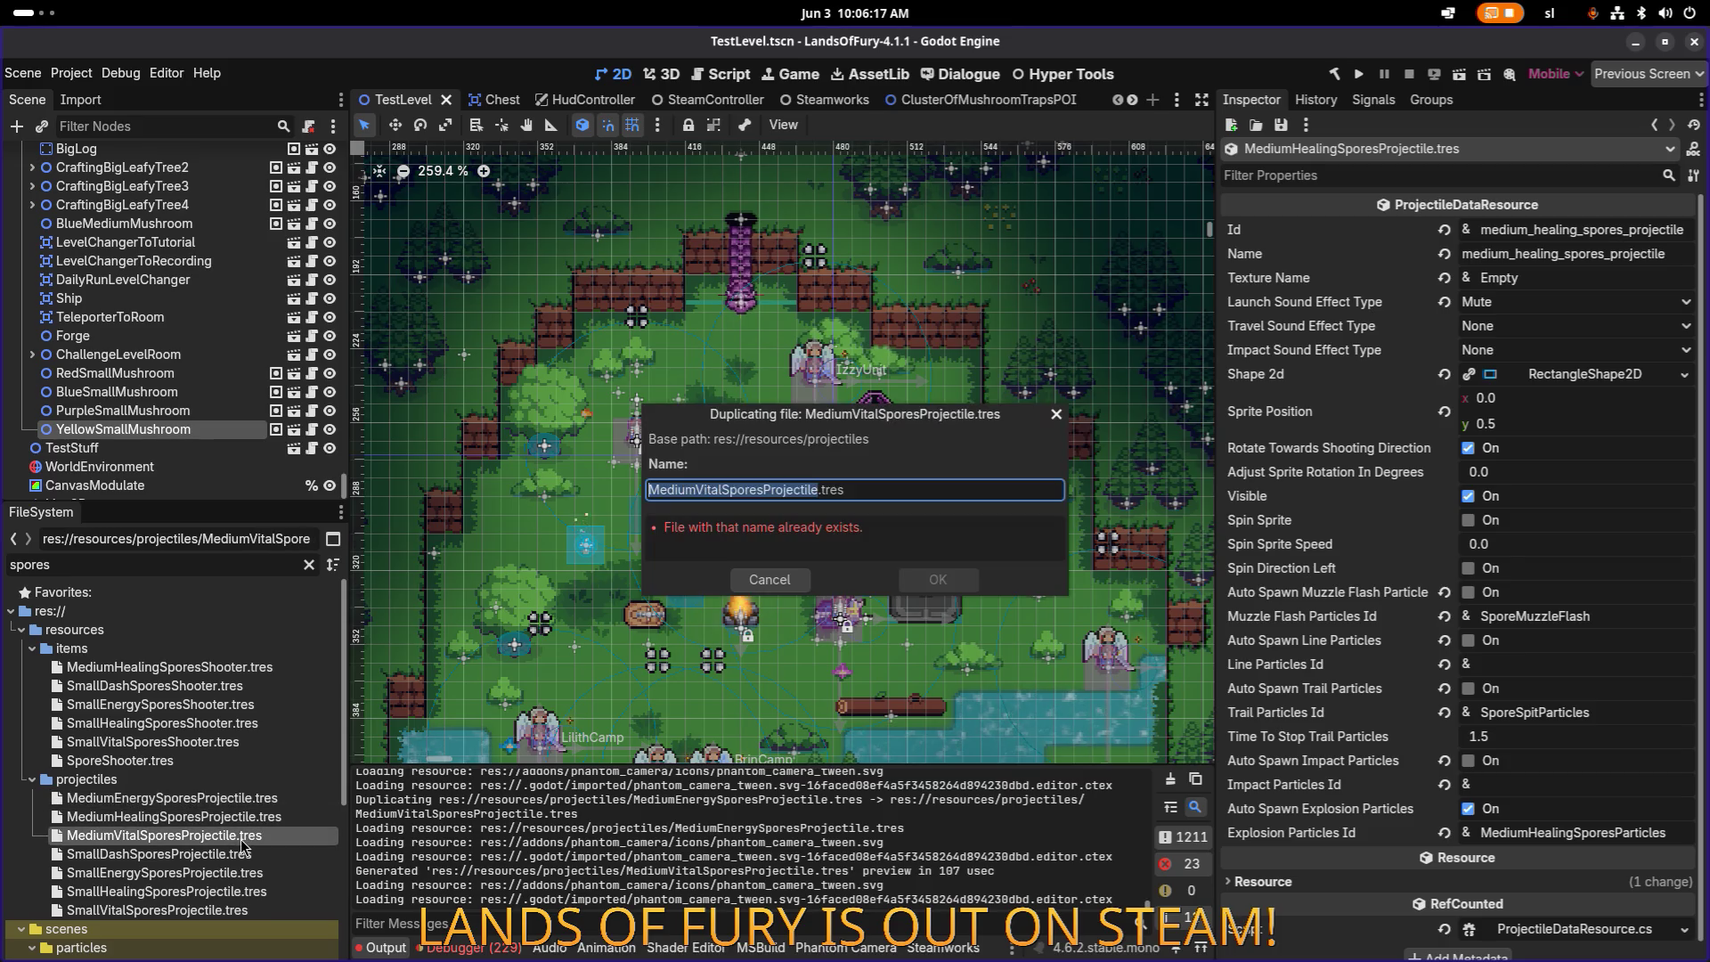
{"action": "key", "text": "Left"}
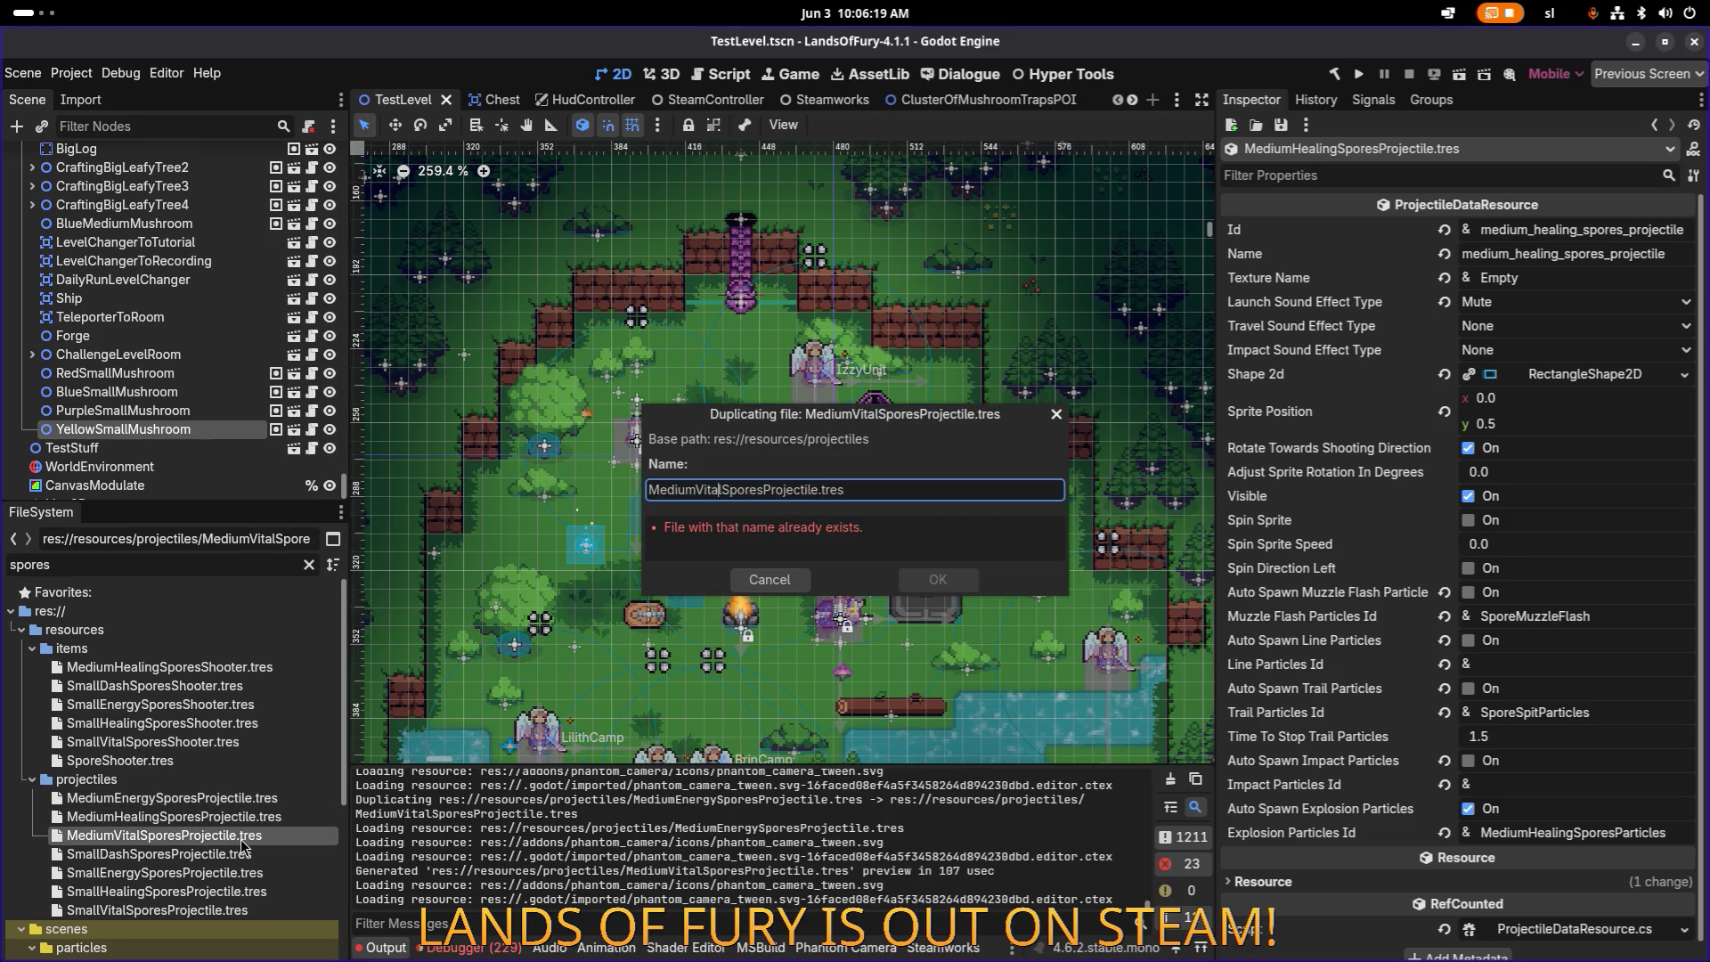
{"action": "key", "text": "shift+Left"}
{"action": "type", "text": "Dash"}
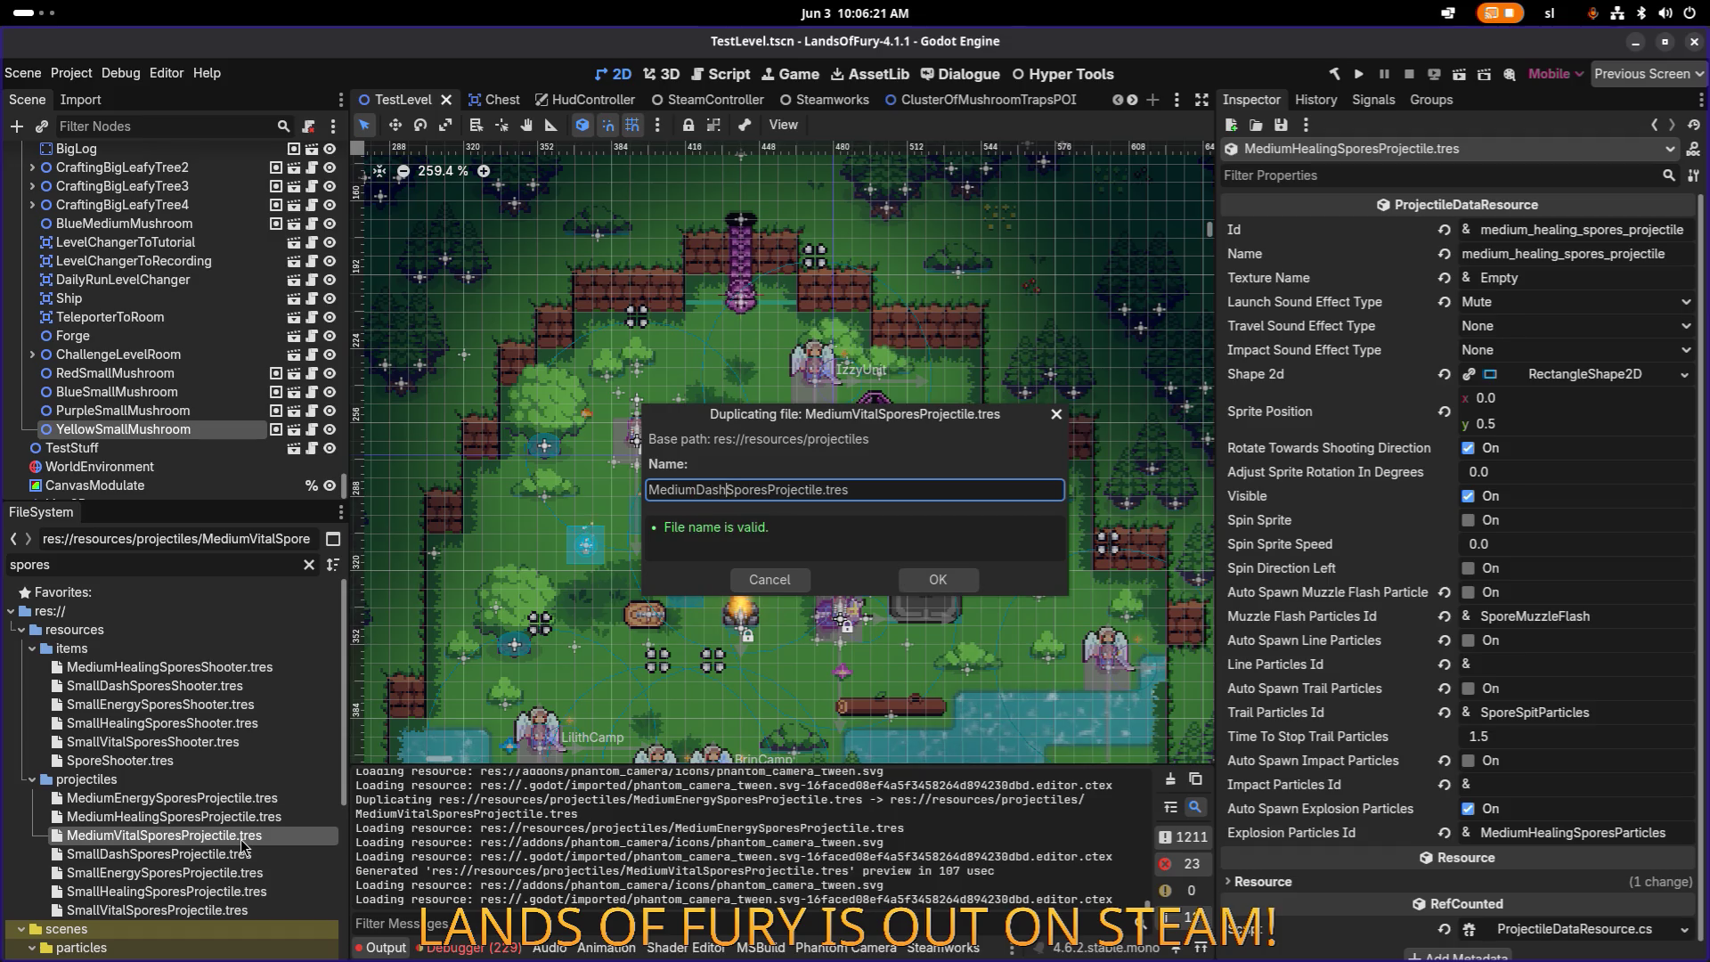
{"action": "key", "text": "Return"}
{"action": "left_click", "coordinate": [235, 820]}
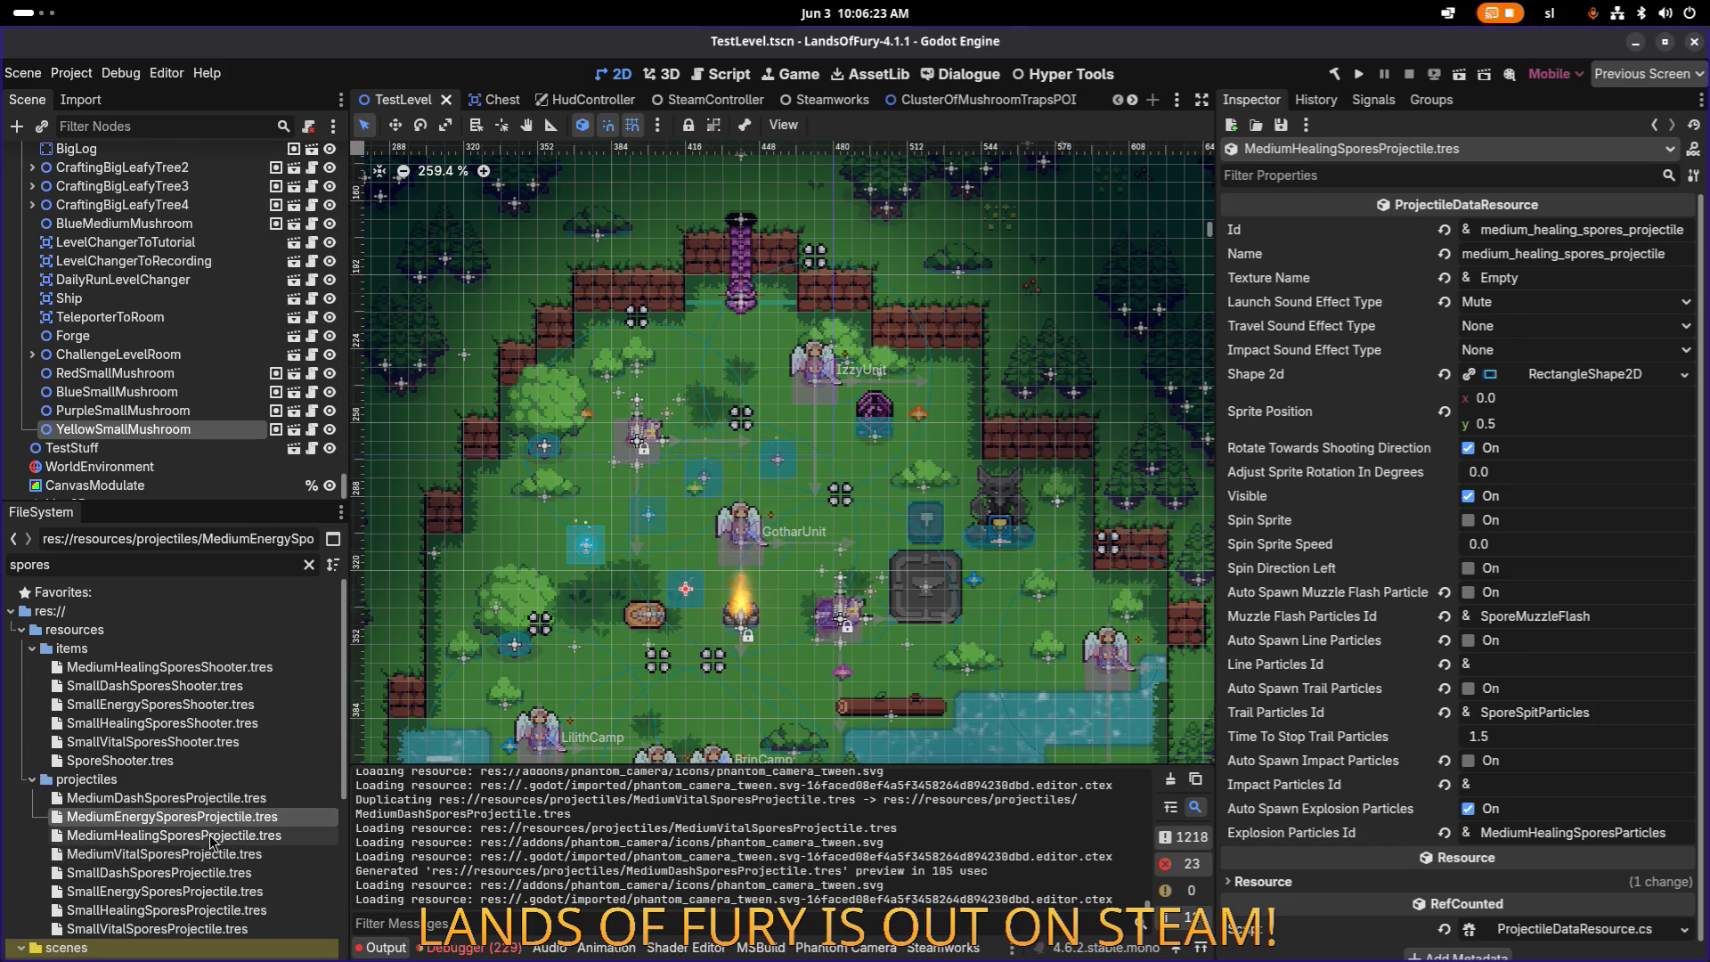
{"action": "double_click", "coordinate": [234, 824]}
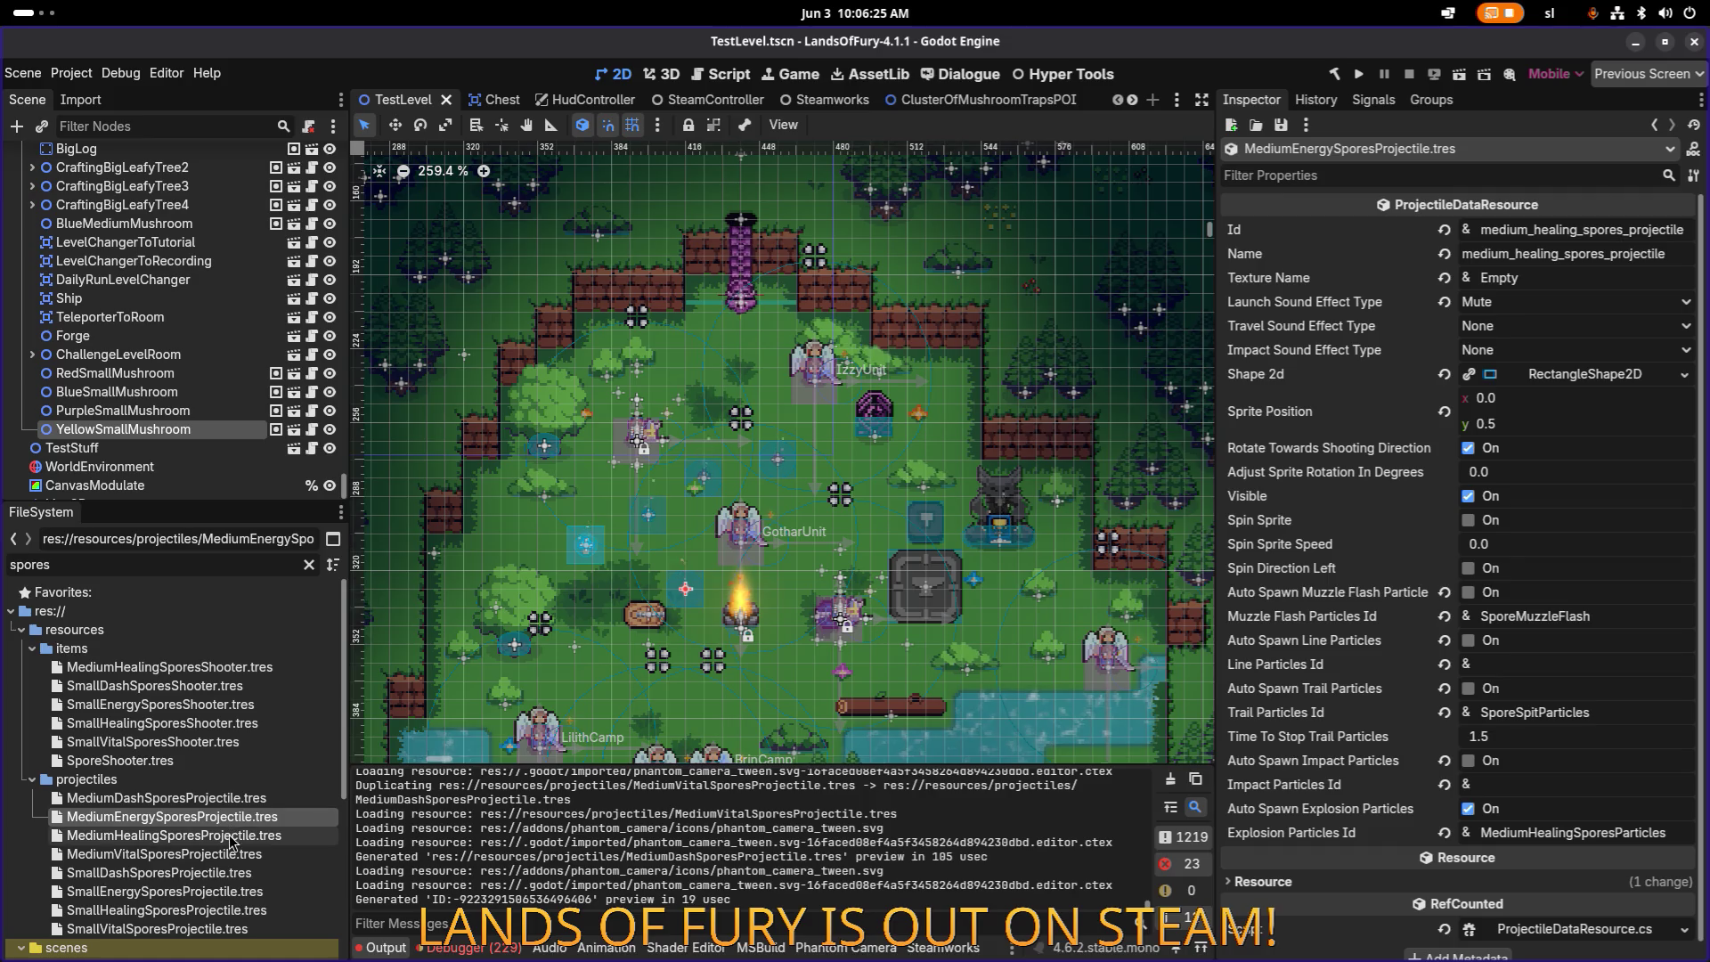
Step: Set the energy projectile's Id and Name to medium_energy_spores_projectile
{"action": "double_click", "coordinate": [218, 837]}
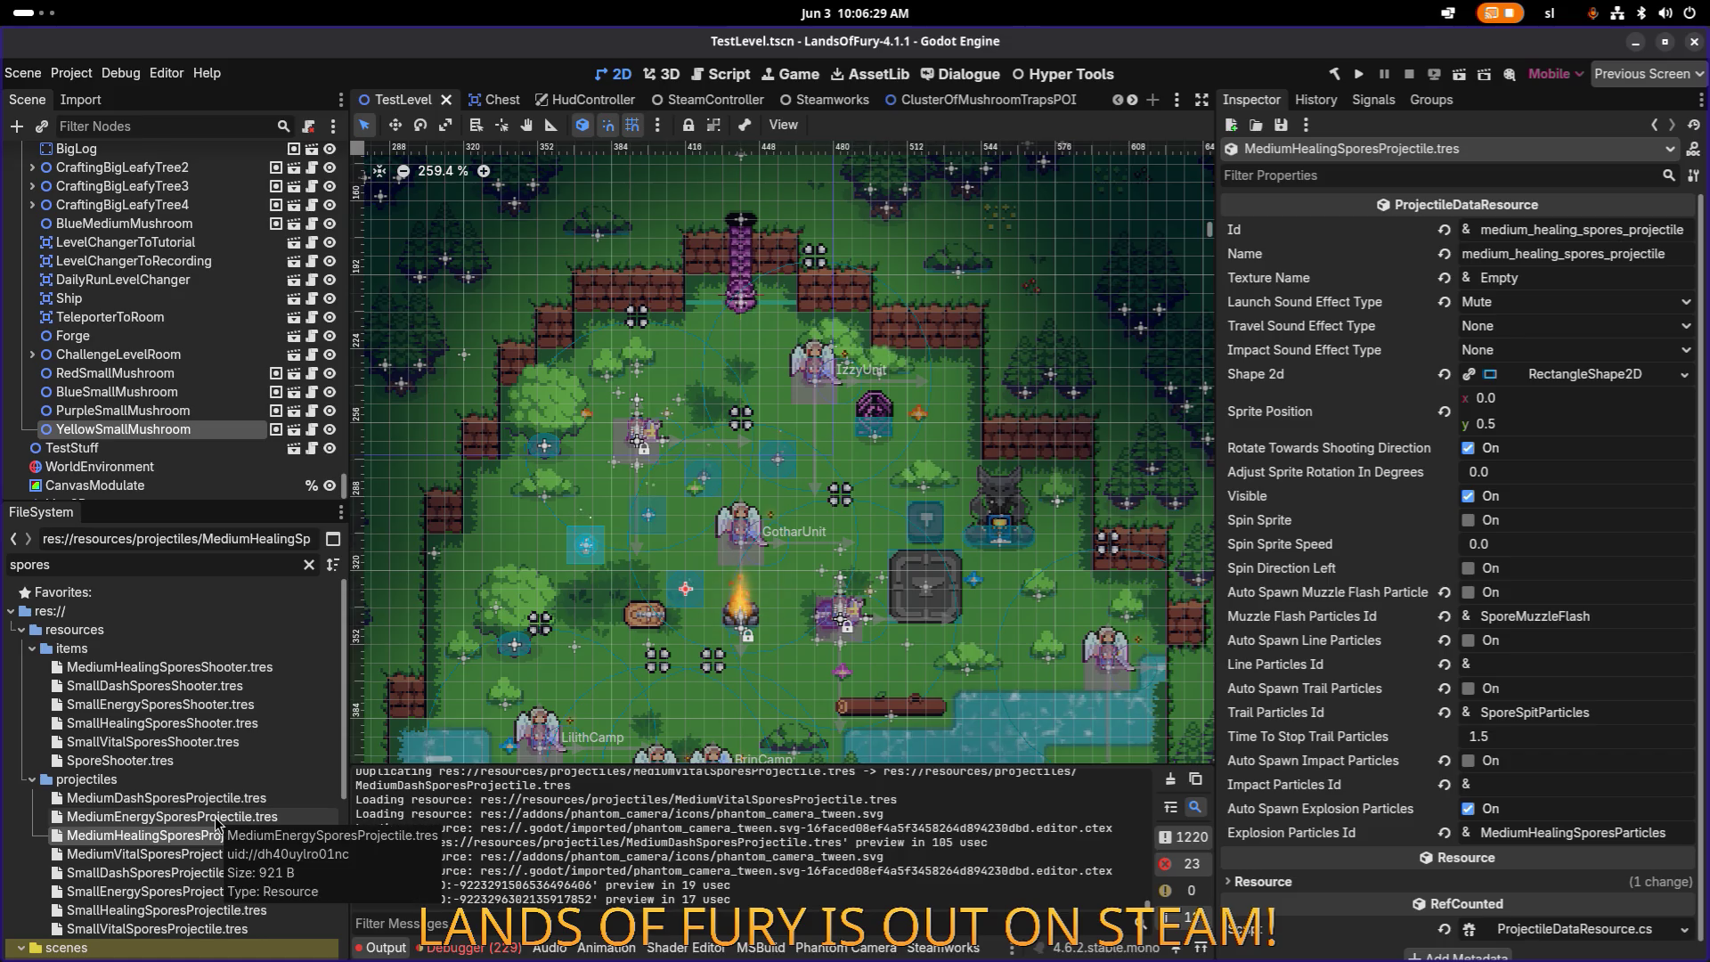
{"action": "double_click", "coordinate": [216, 816]}
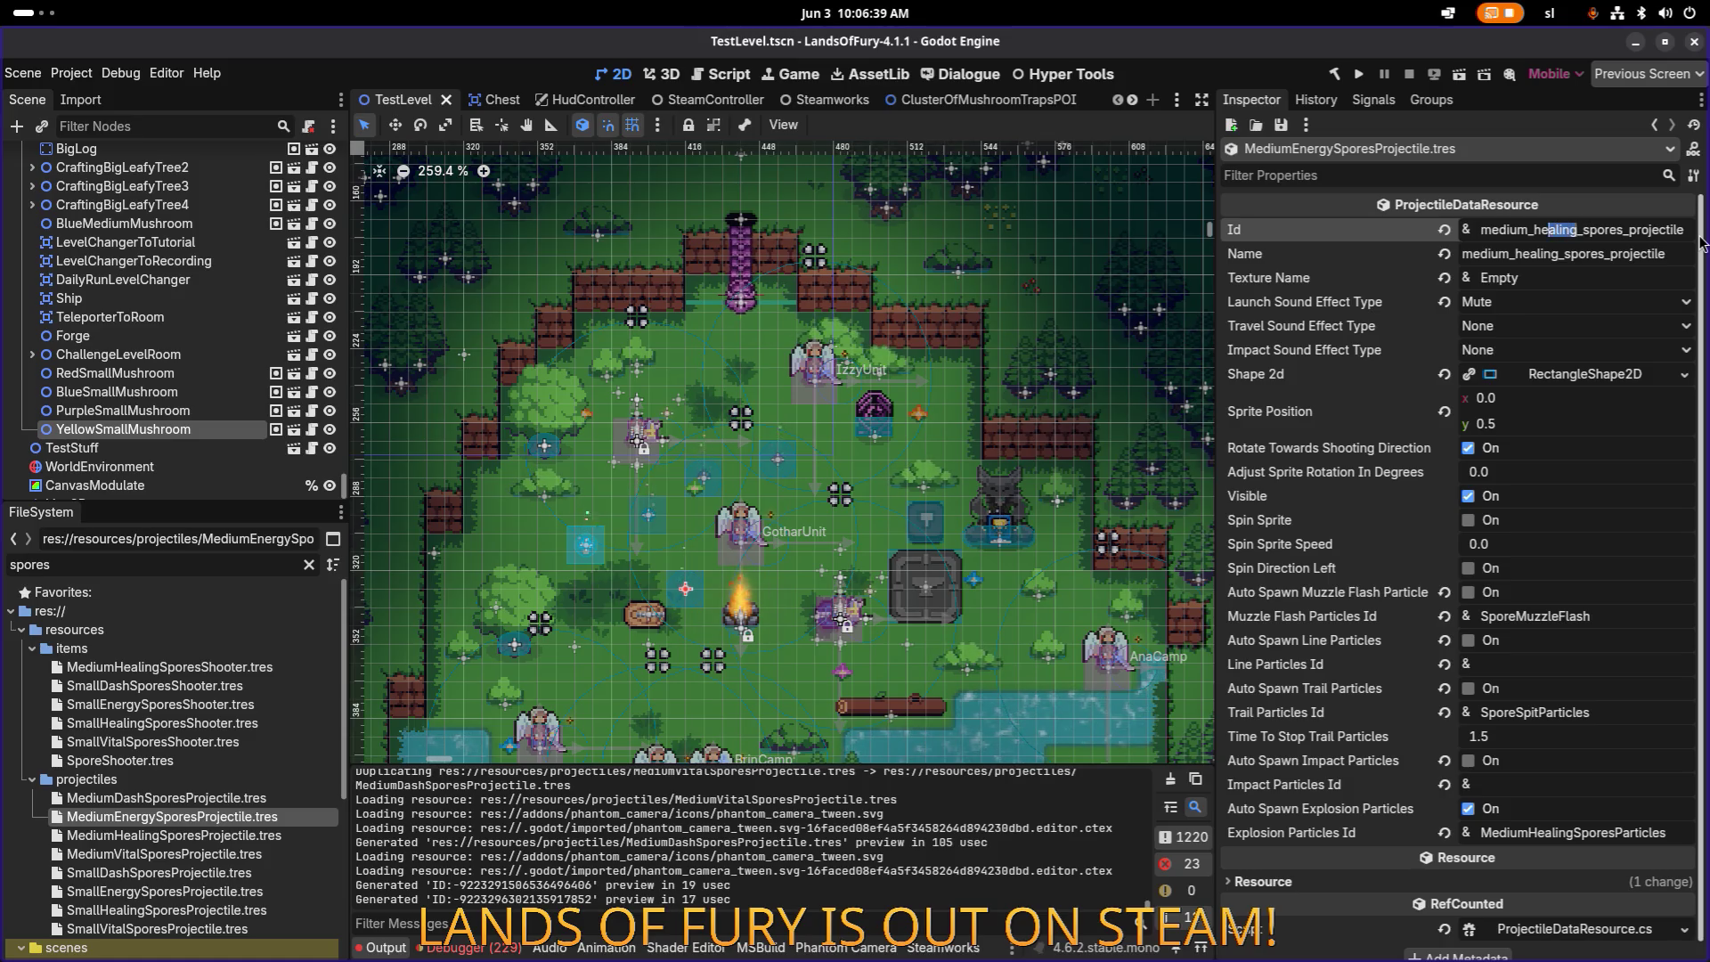
{"action": "type", "text": "energy"}
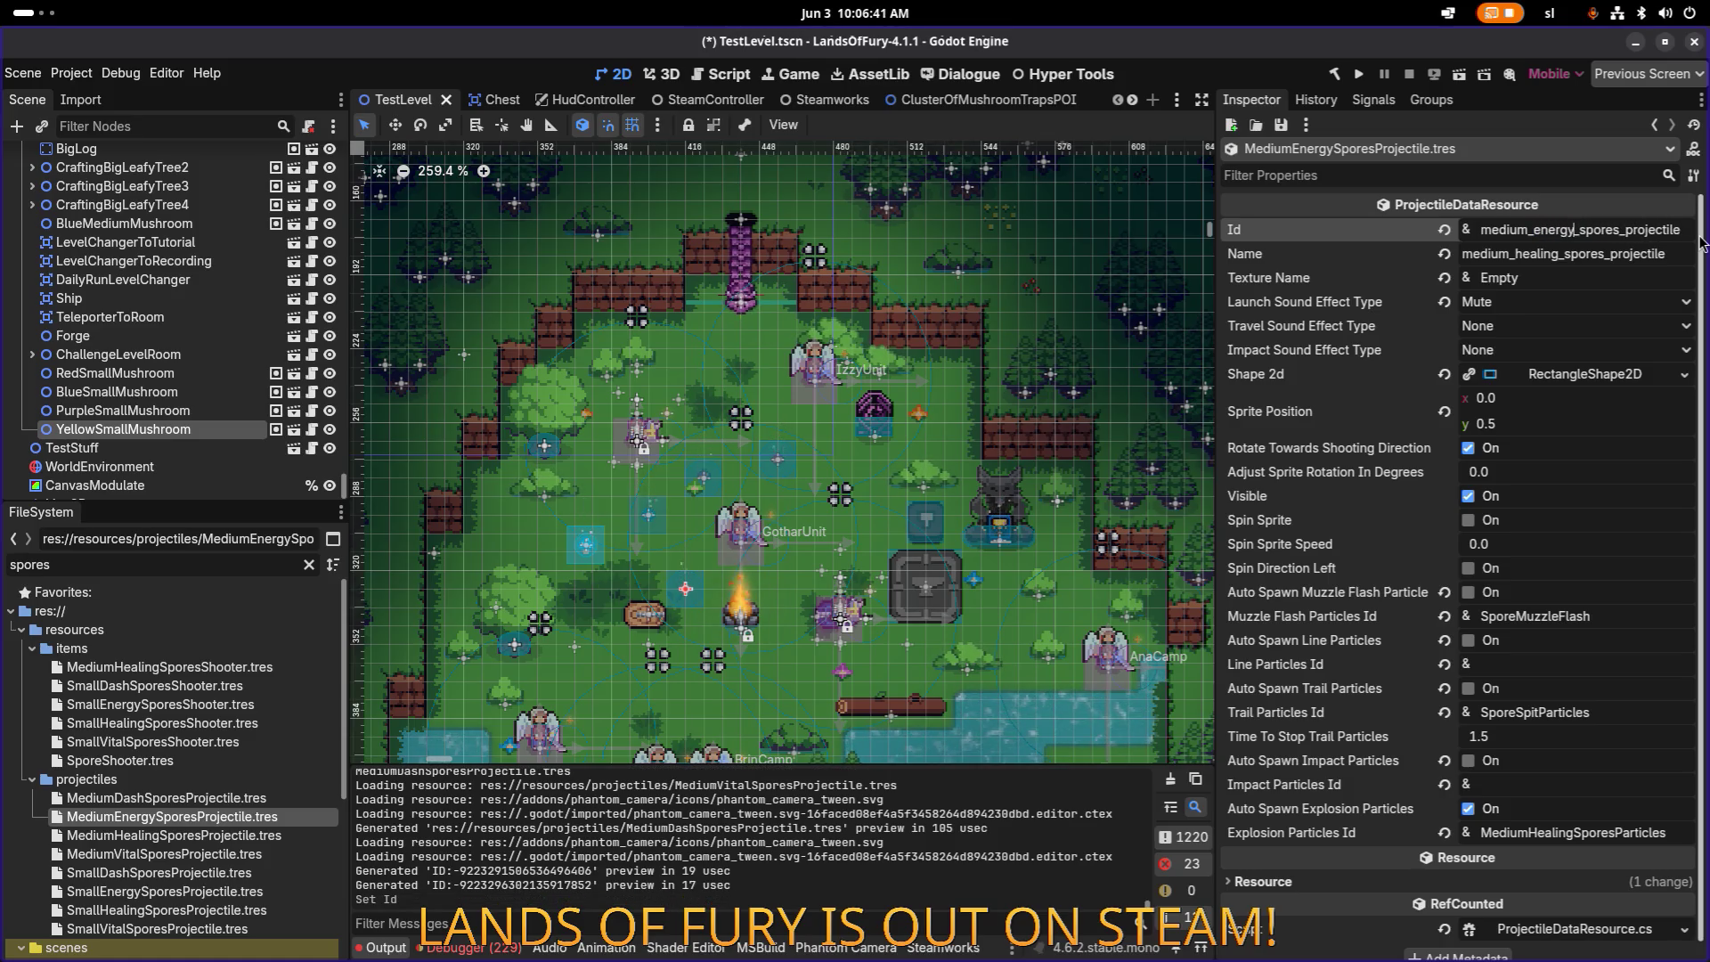
{"action": "key", "text": "Tab"}
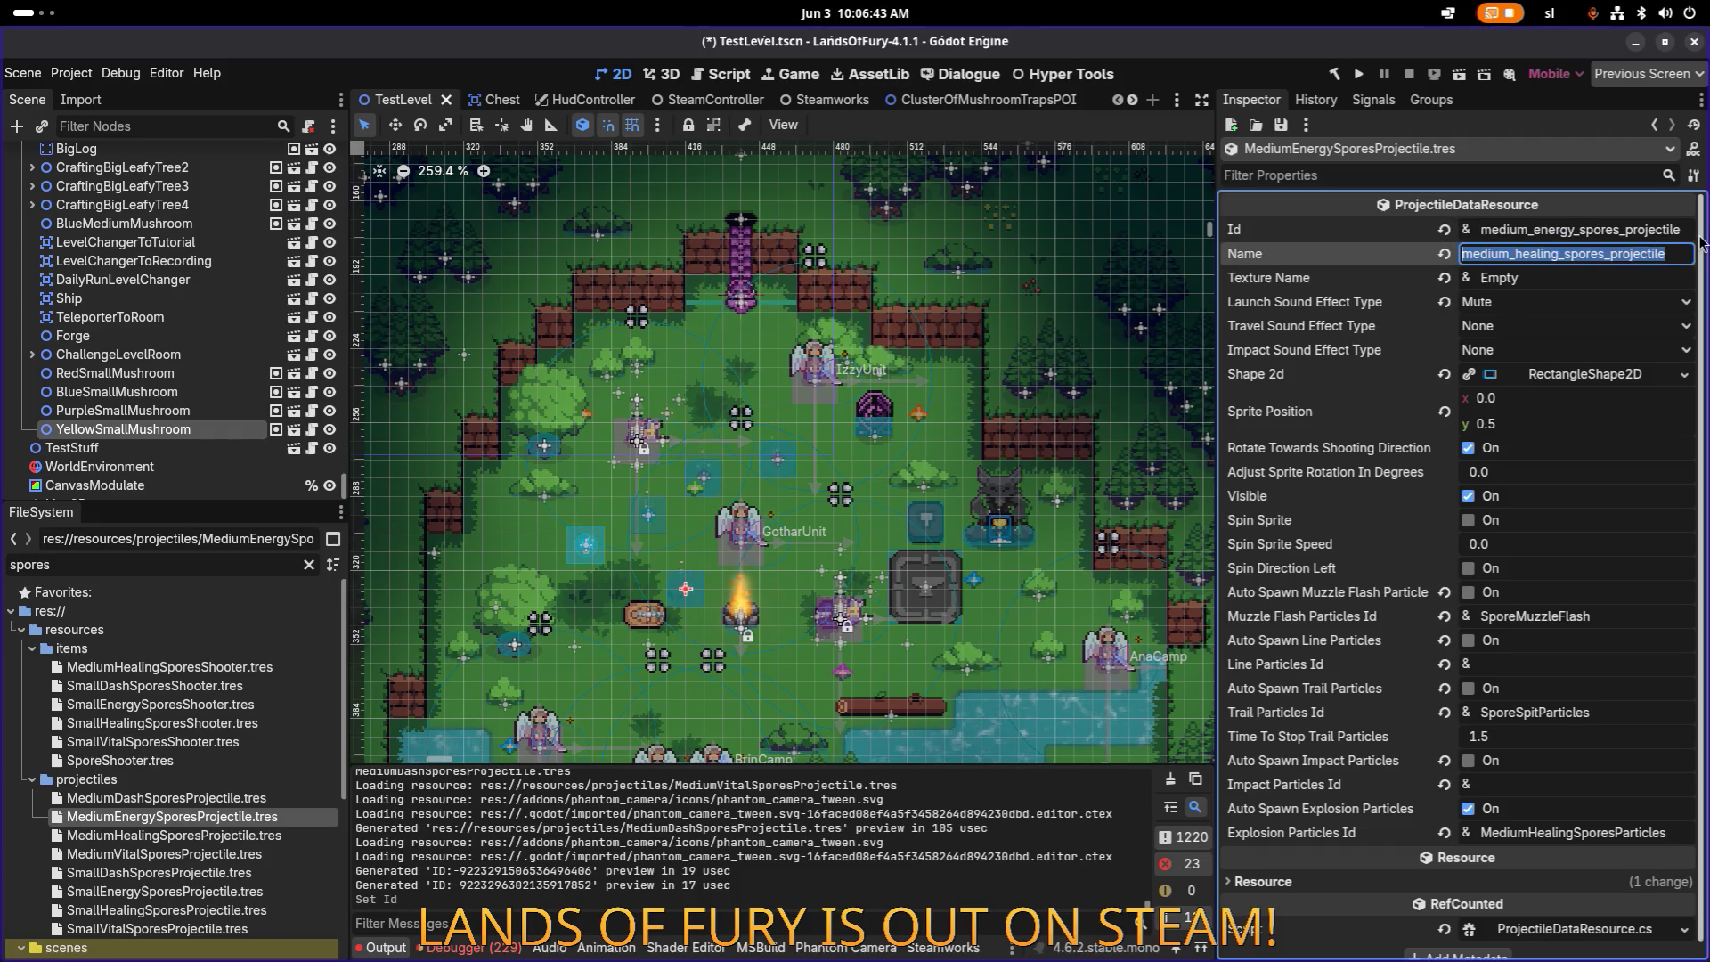
{"action": "type", "text": "medium_energy_spores_projectile"}
Step: Set its Explosion Particles Id to MediumEnergySporesParticles and save
{"action": "scroll", "coordinate": [1621, 676], "scroll_direction": "down", "scroll_amount": 1}
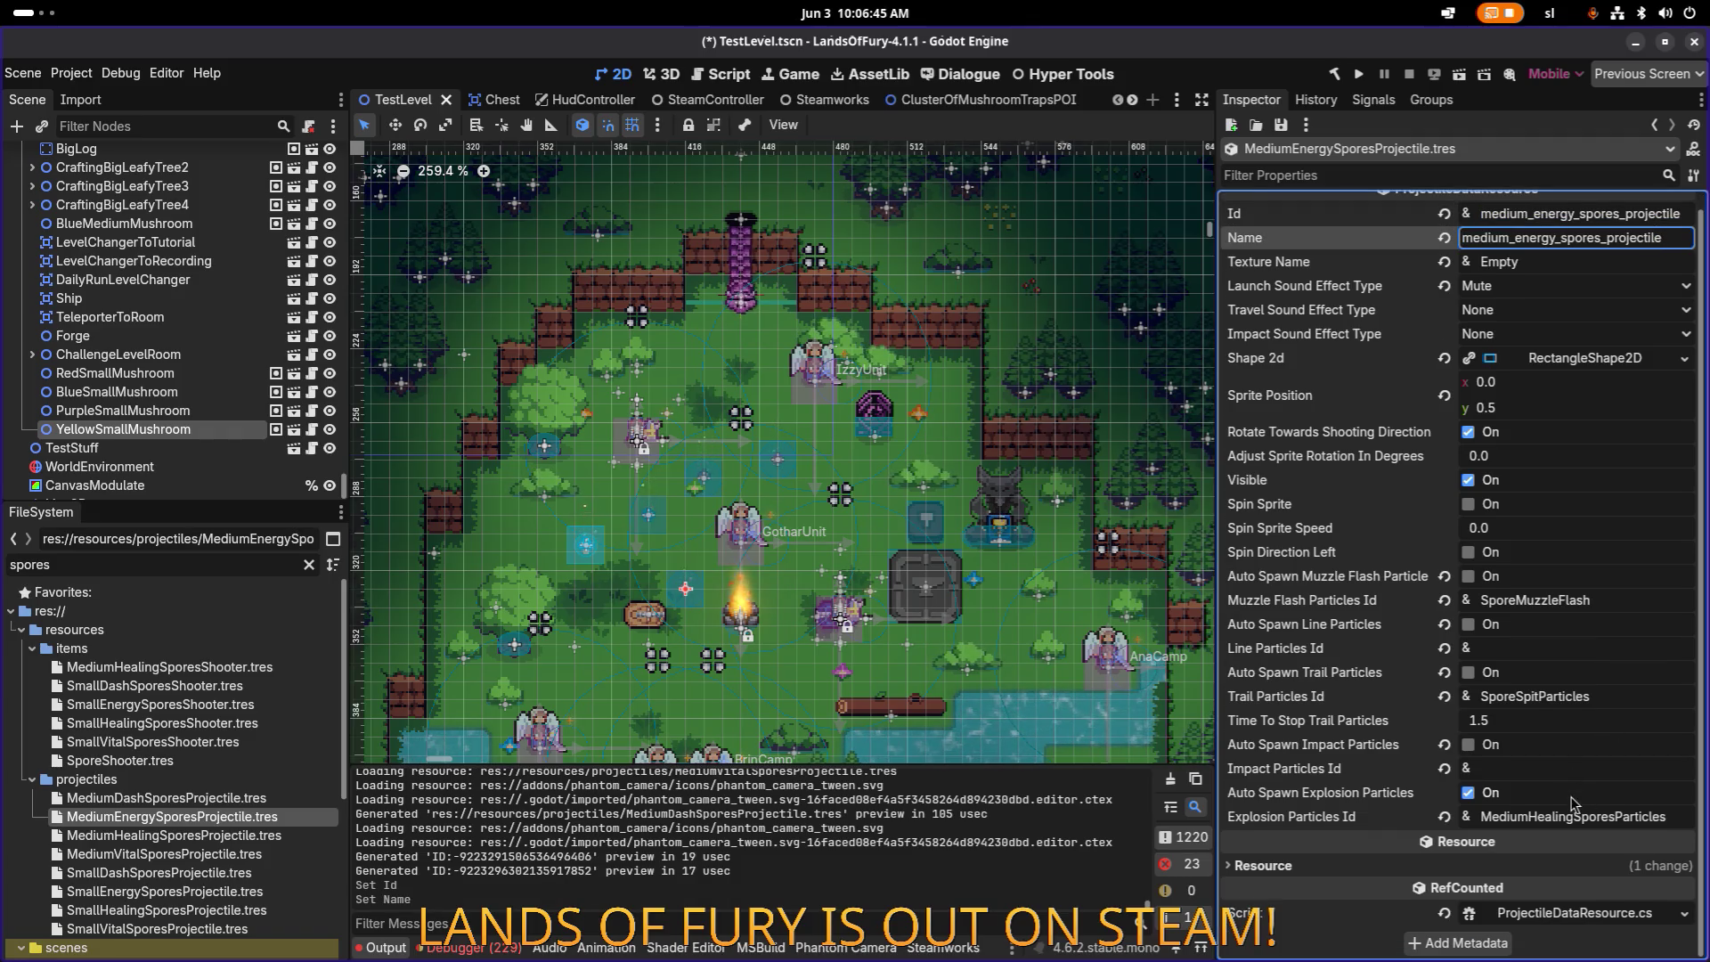
{"action": "left_click", "coordinate": [1575, 816]}
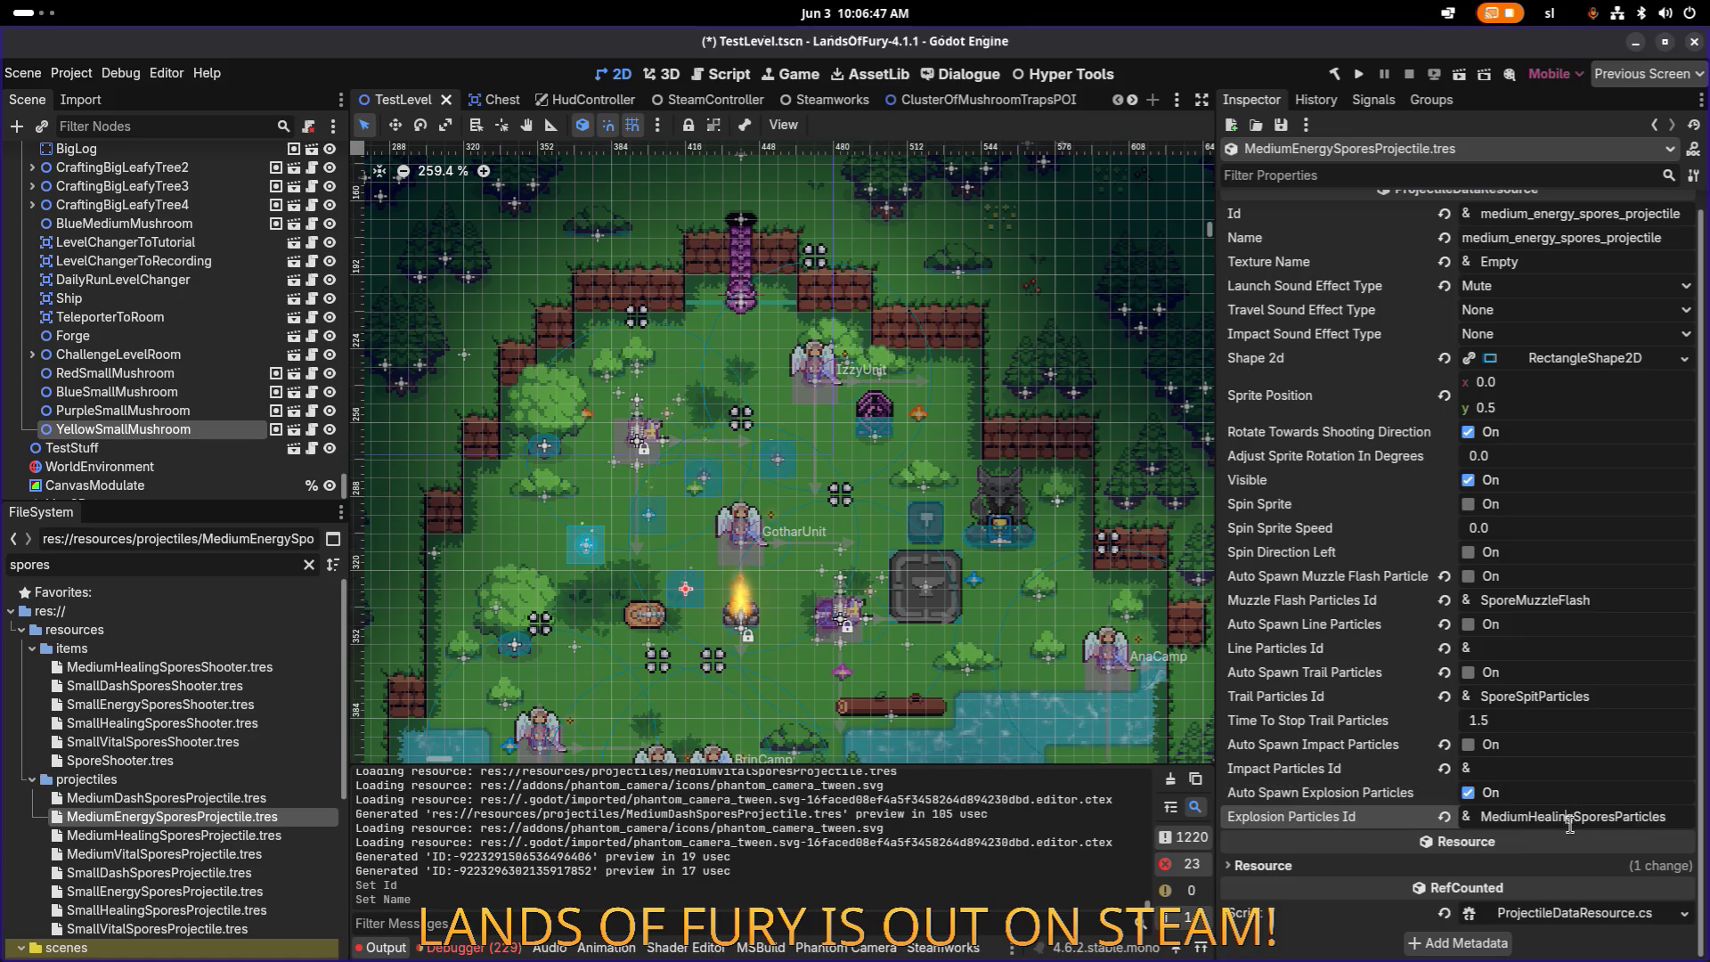
{"action": "key", "text": "shift+Left"}
{"action": "key", "text": "shift+Left"}
{"action": "key", "text": "shift+Left"}
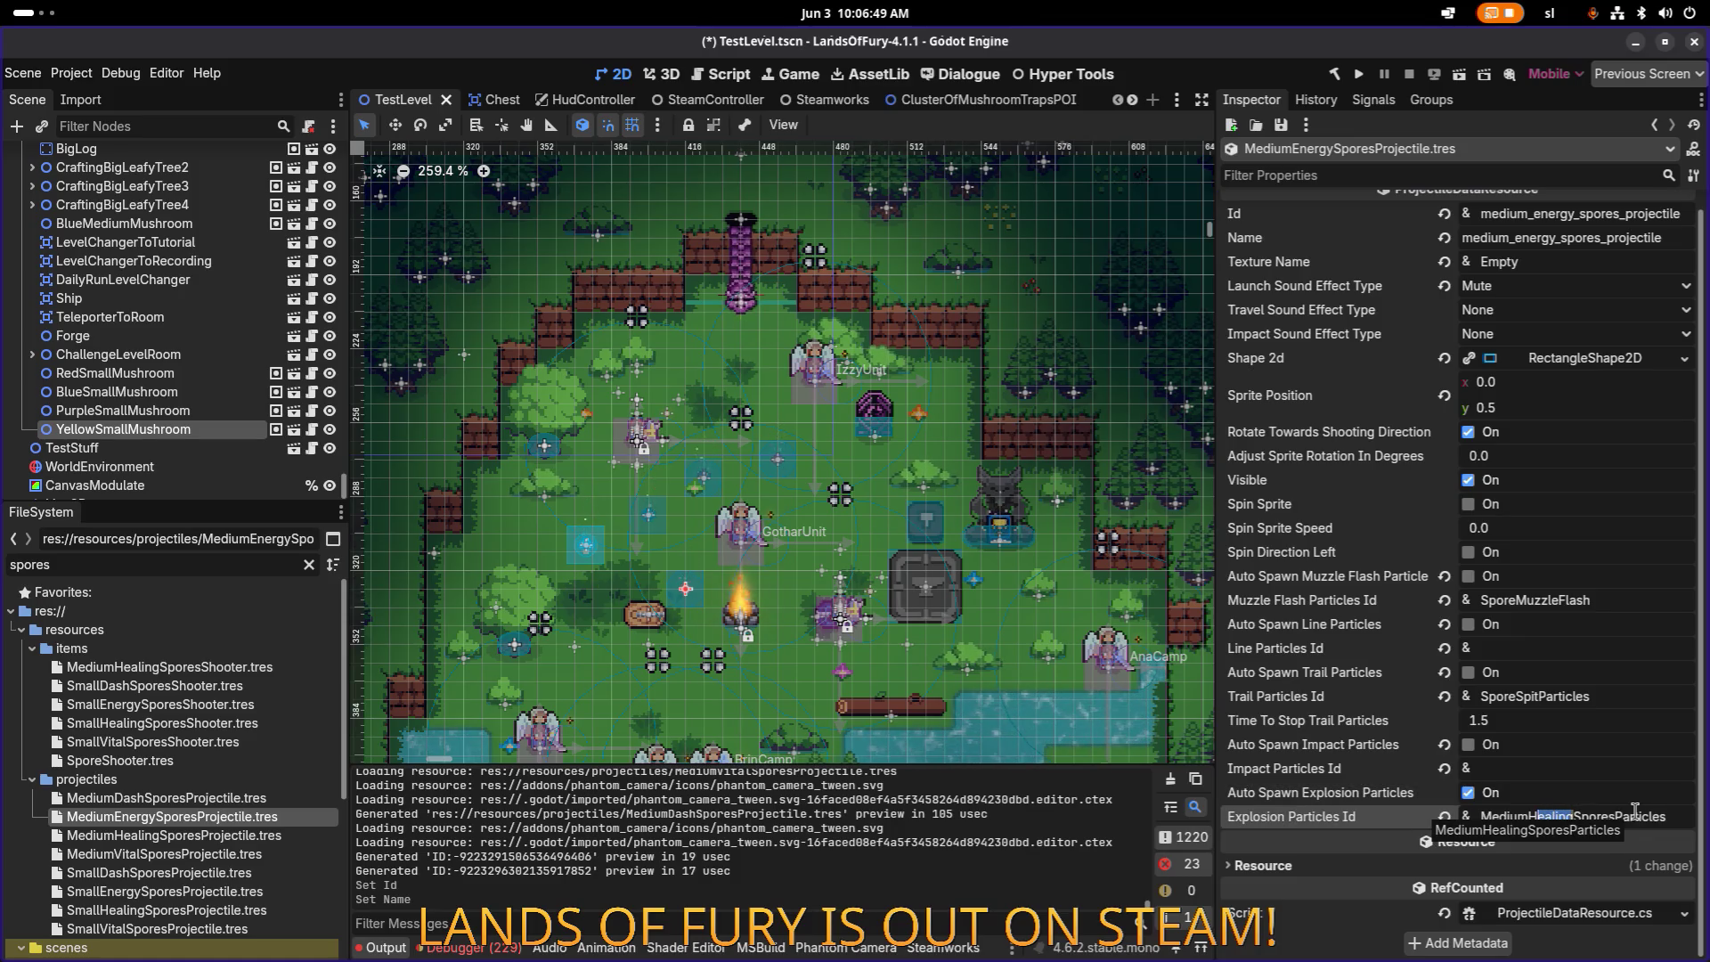
{"action": "type", "text": "Energy"}
{"action": "key", "text": "Return"}
{"action": "key", "text": "ctrl+s"}
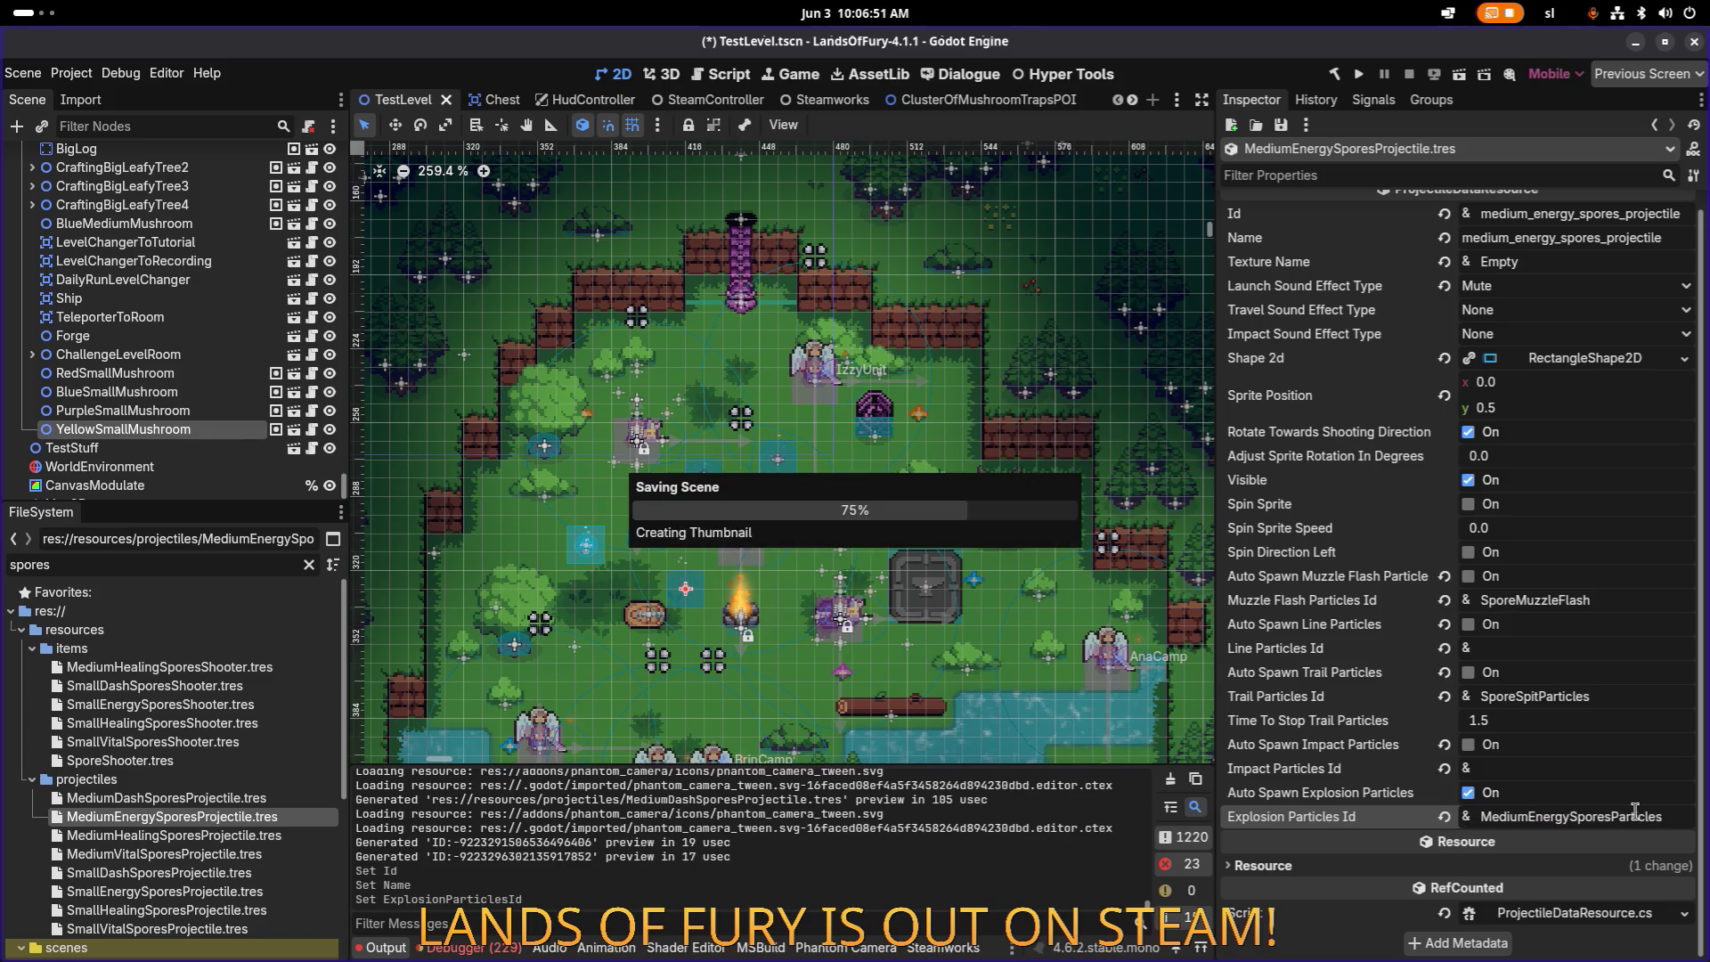
{"action": "left_click", "coordinate": [230, 836]}
{"action": "left_click", "coordinate": [234, 799]}
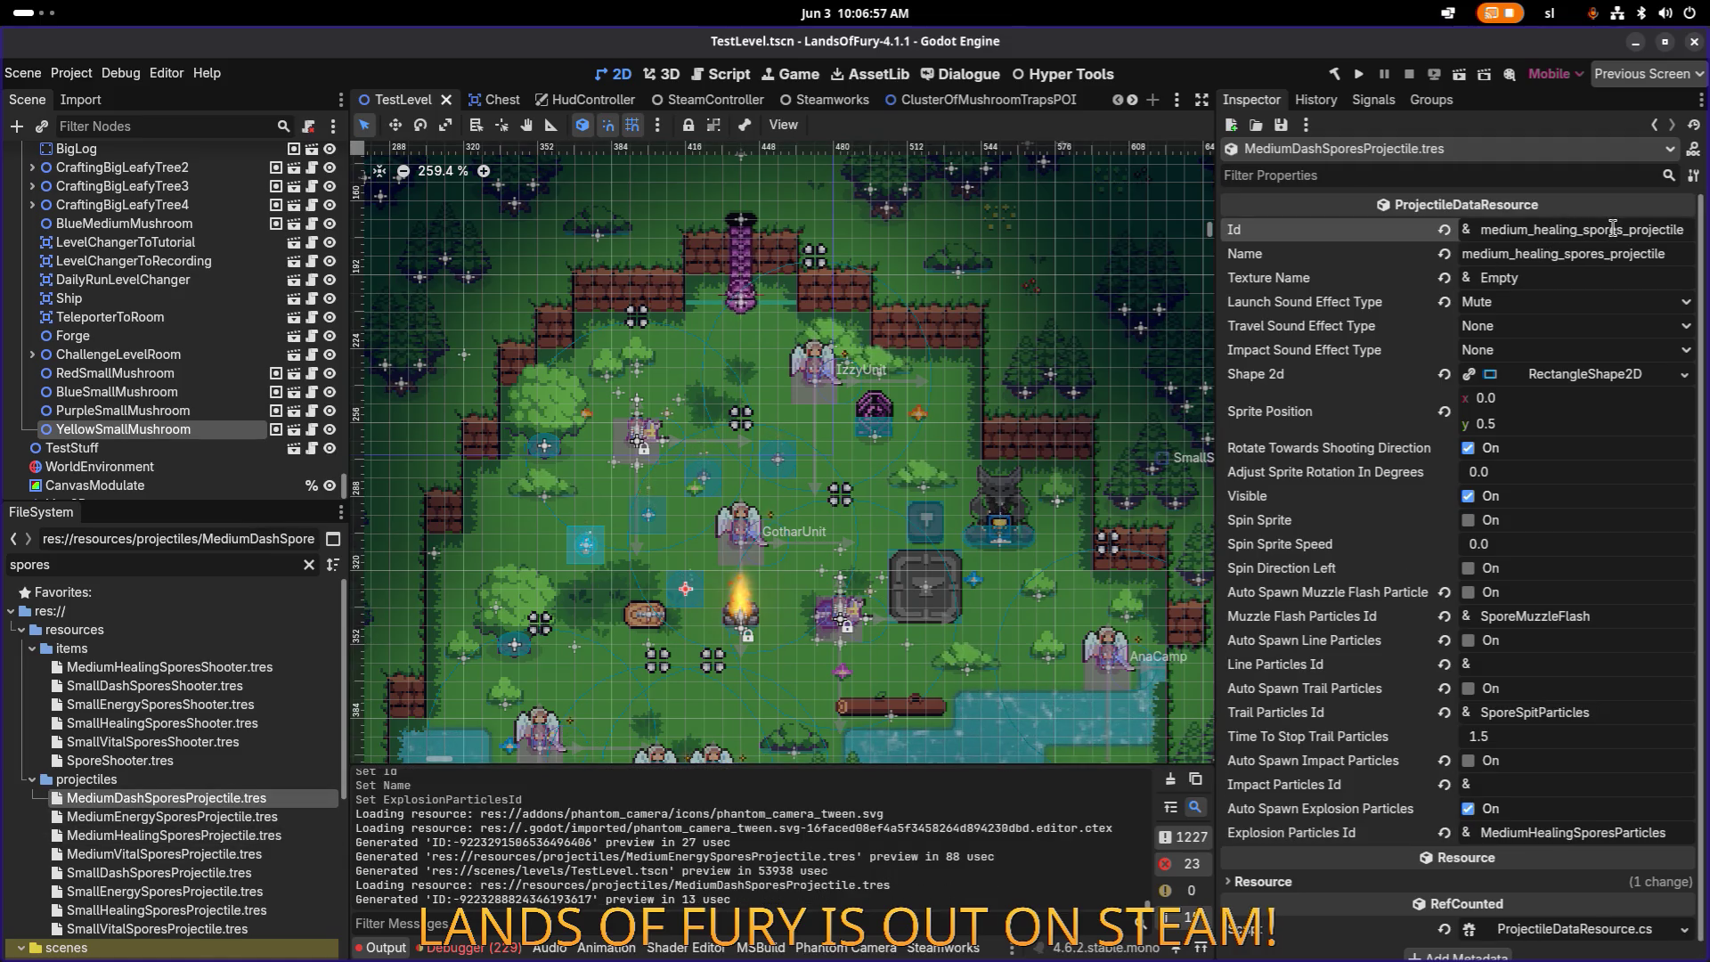
Step: Give the dash projectile dash Id, Name and MediumDashSporesParticles explosion particles, then save
{"action": "type", "text": "dash"}
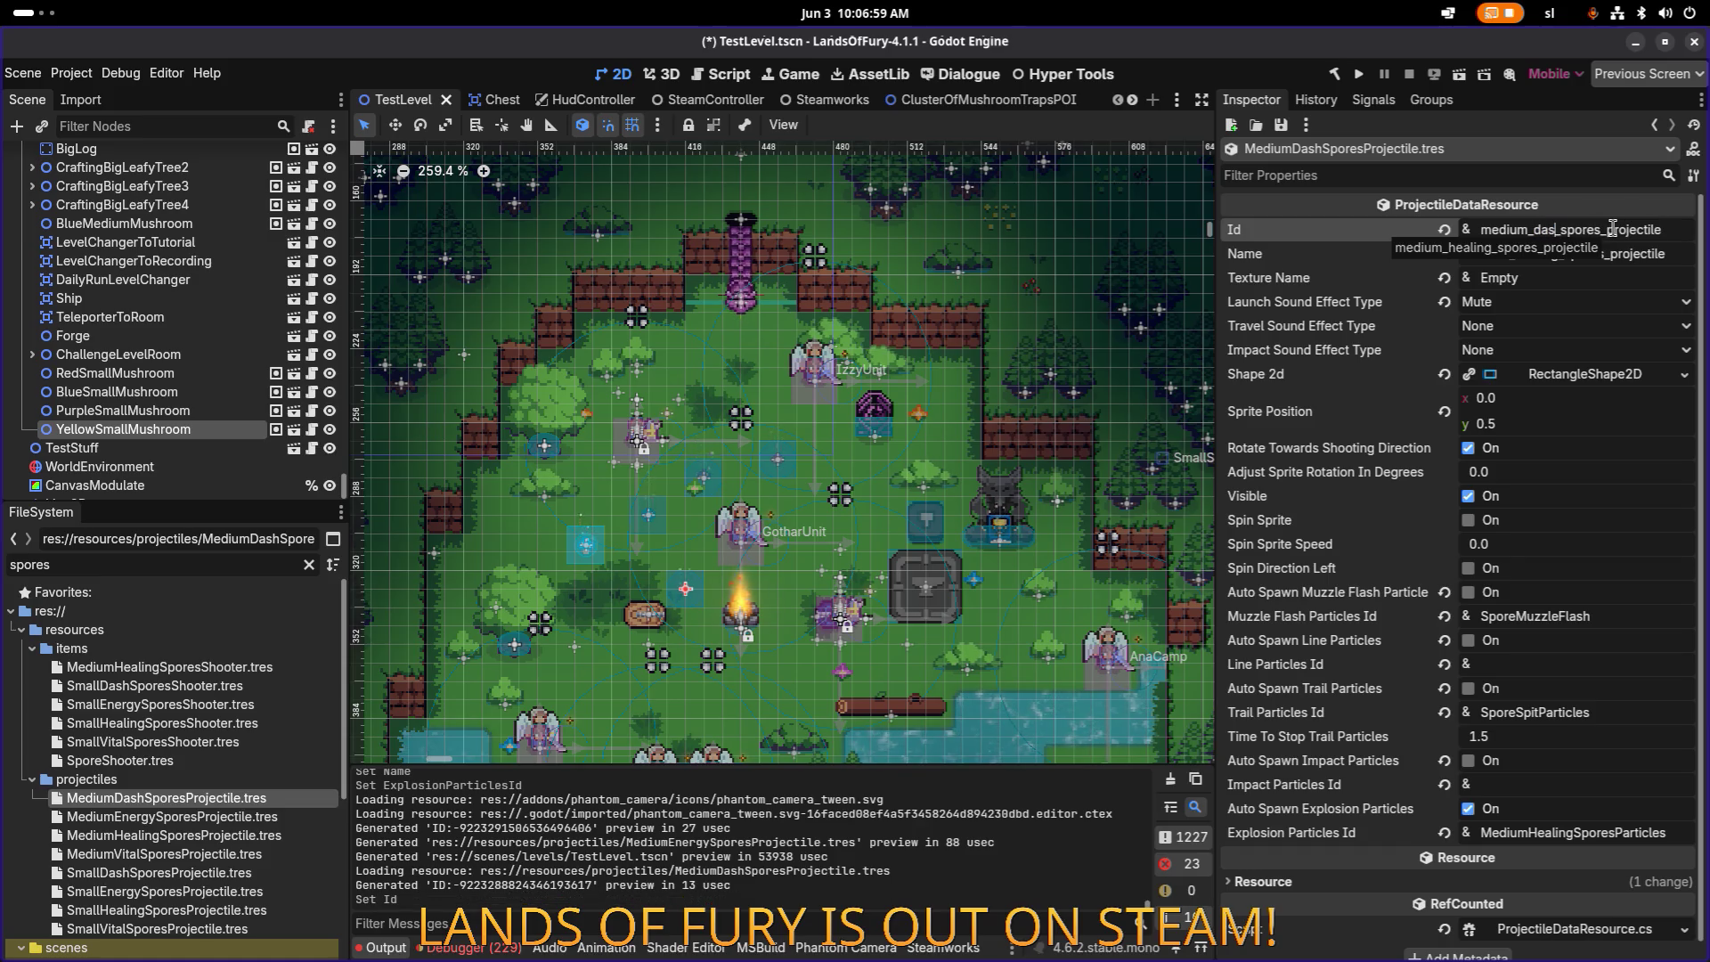
{"action": "key", "text": "Tab"}
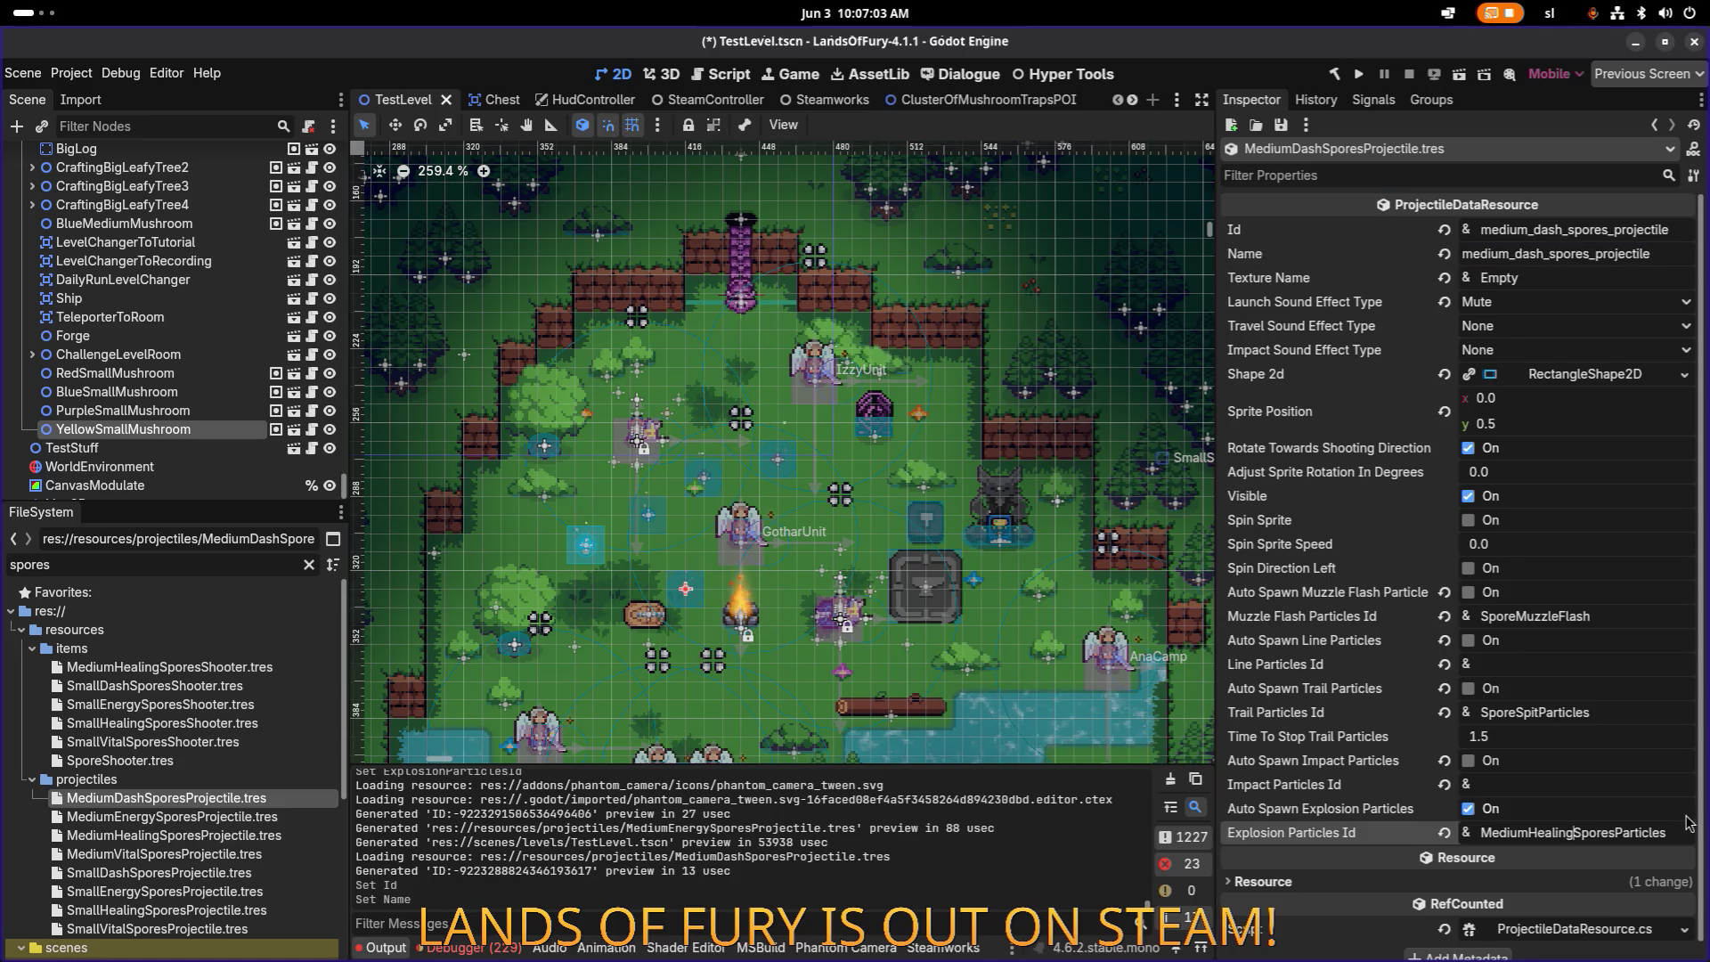
{"action": "key", "text": "shift+Left"}
{"action": "key", "text": "shift+Left"}
{"action": "key", "text": "shift+Left"}
{"action": "type", "text": "Dash"}
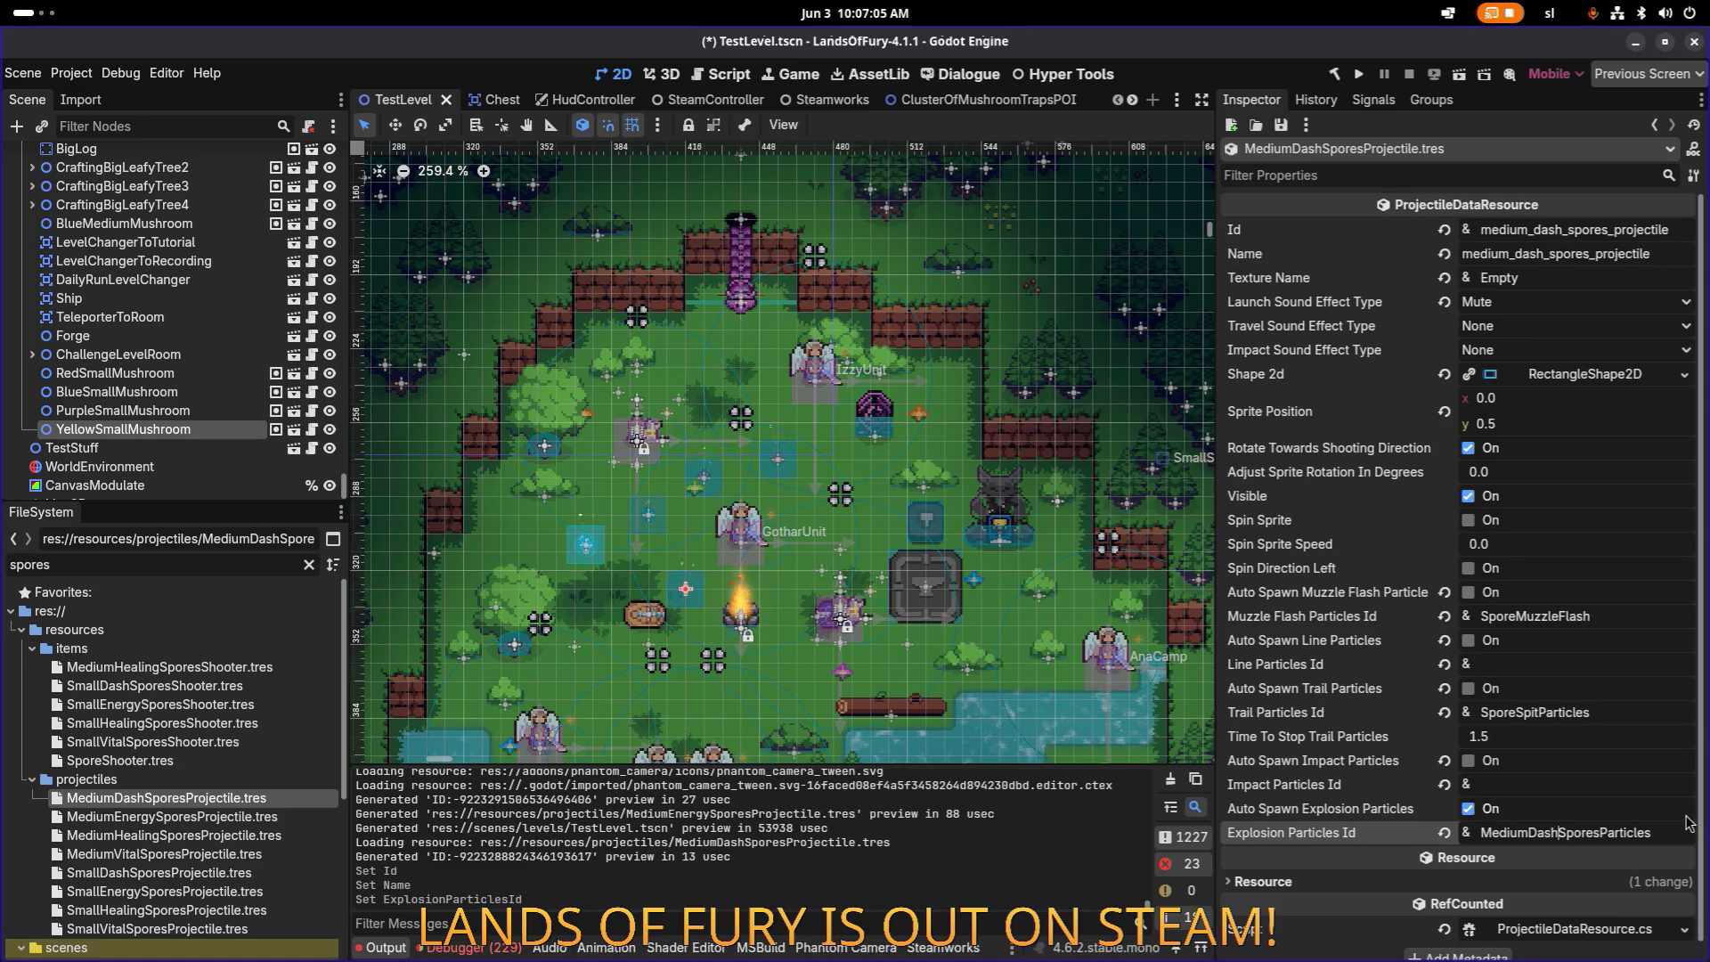
{"action": "key", "text": "ctrl+s"}
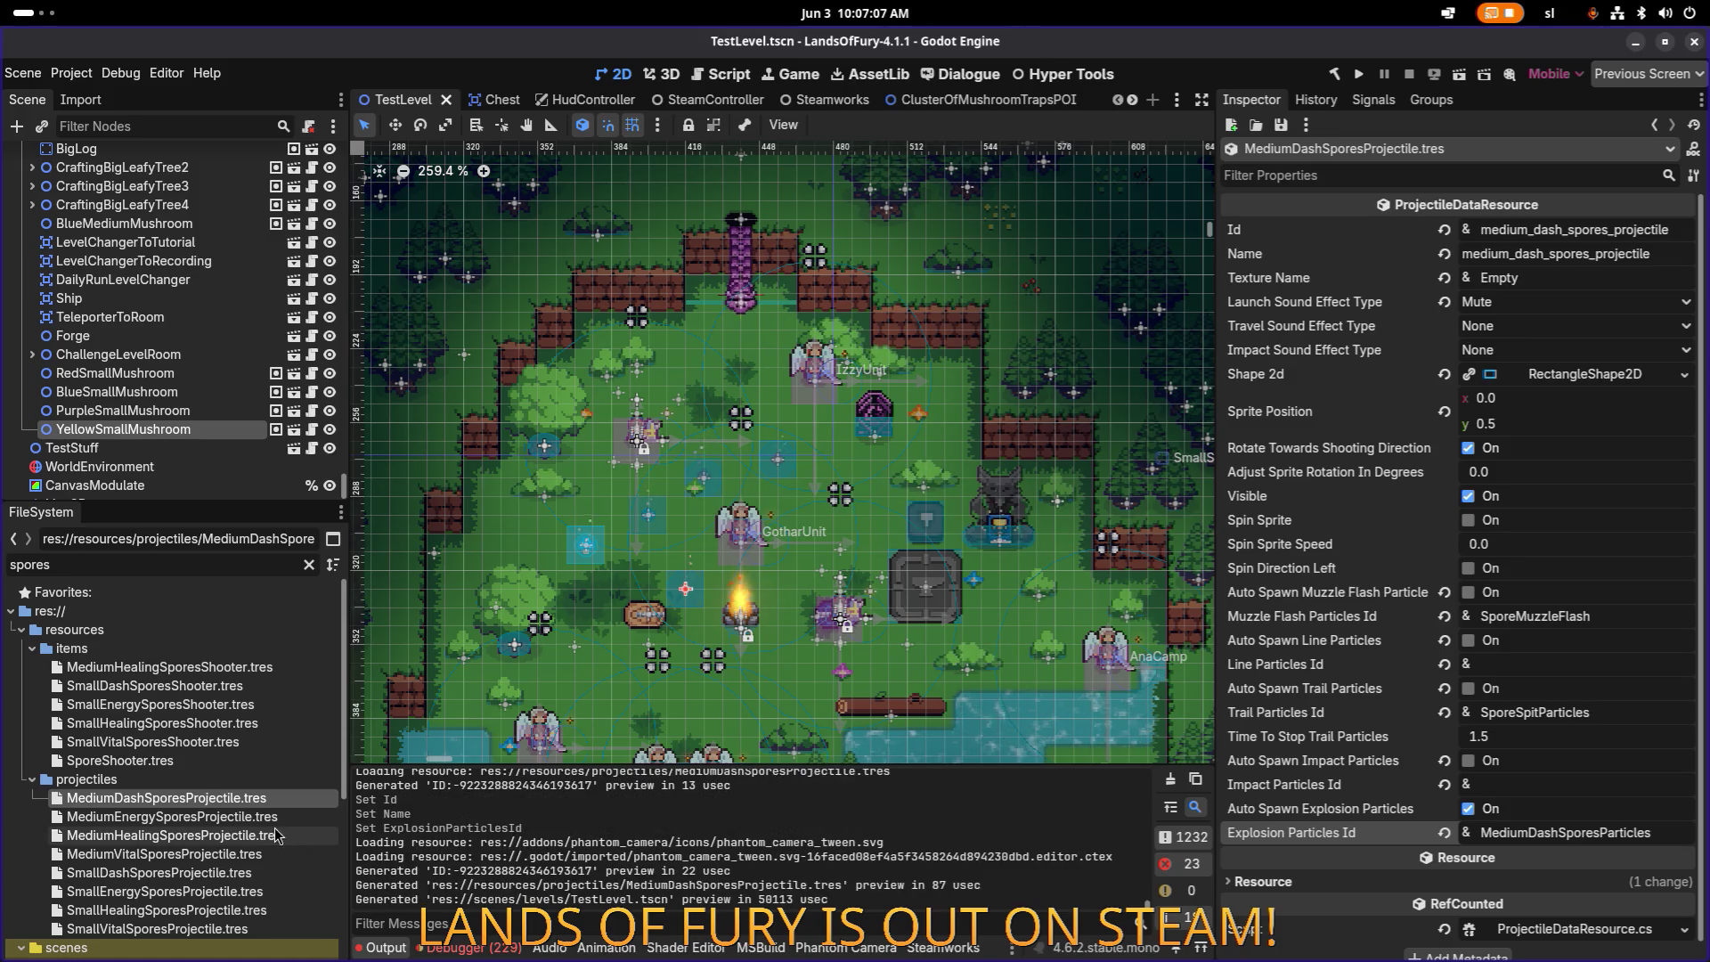
Step: Set MediumVitalSporesProjectile's Id and Name to medium_vital_spores_projectile
{"action": "left_click", "coordinate": [222, 817]}
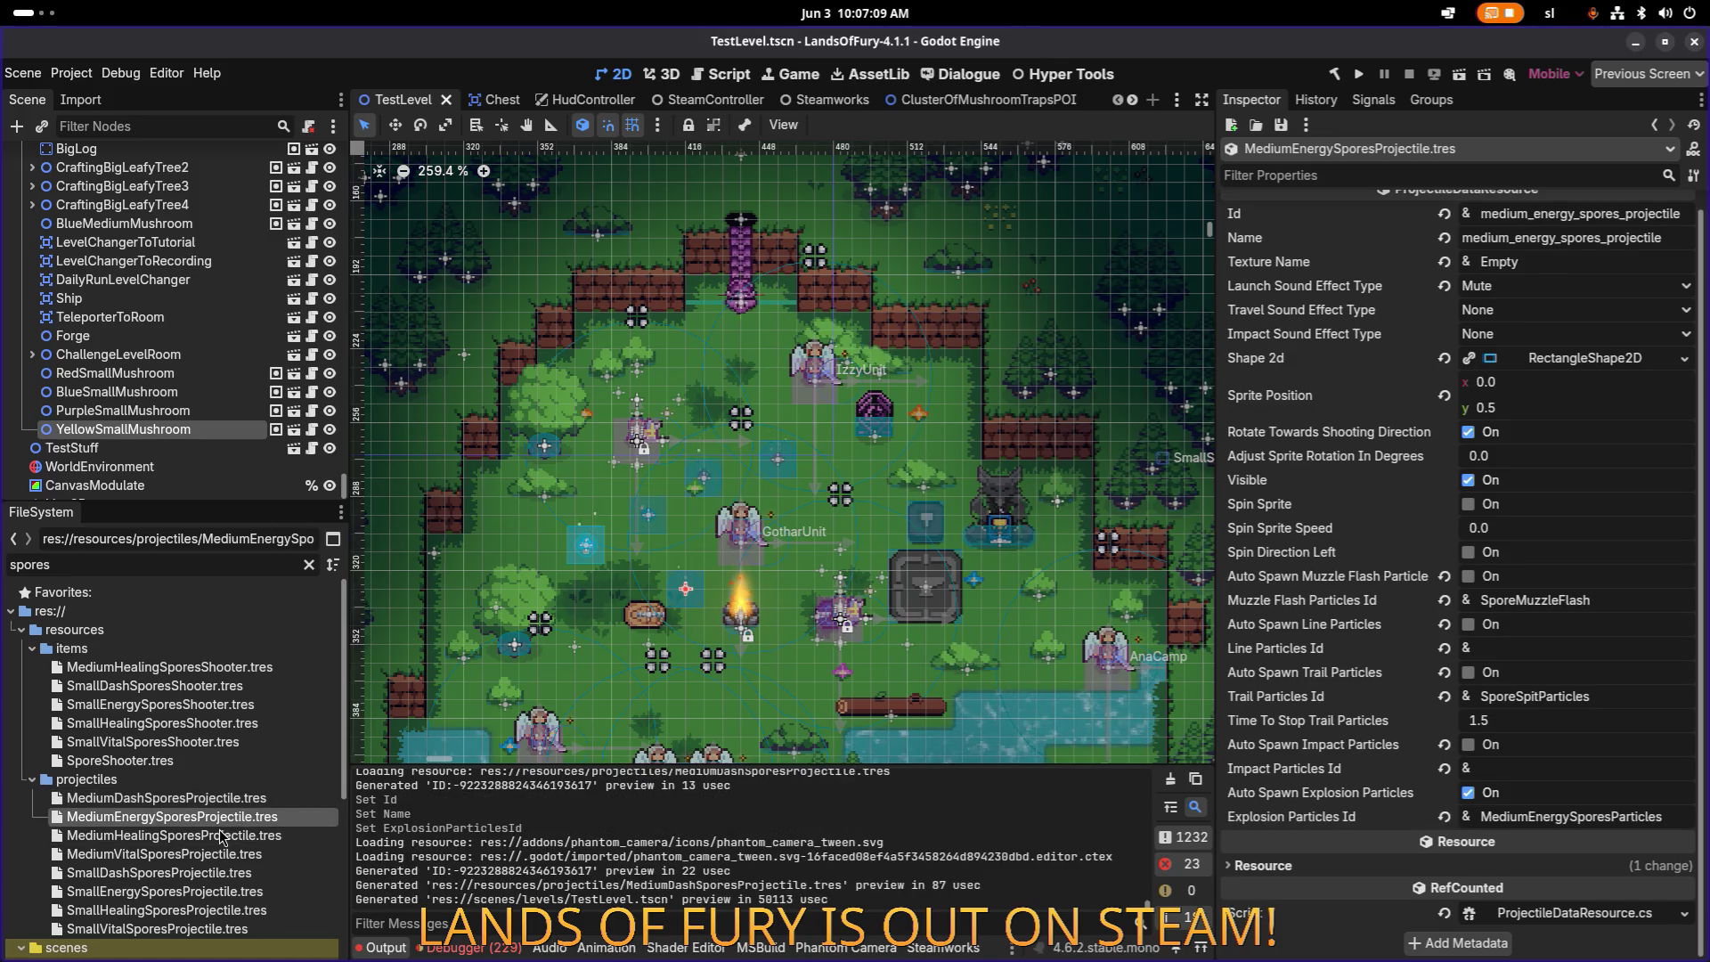
{"action": "left_click", "coordinate": [221, 835]}
{"action": "left_click", "coordinate": [203, 857]}
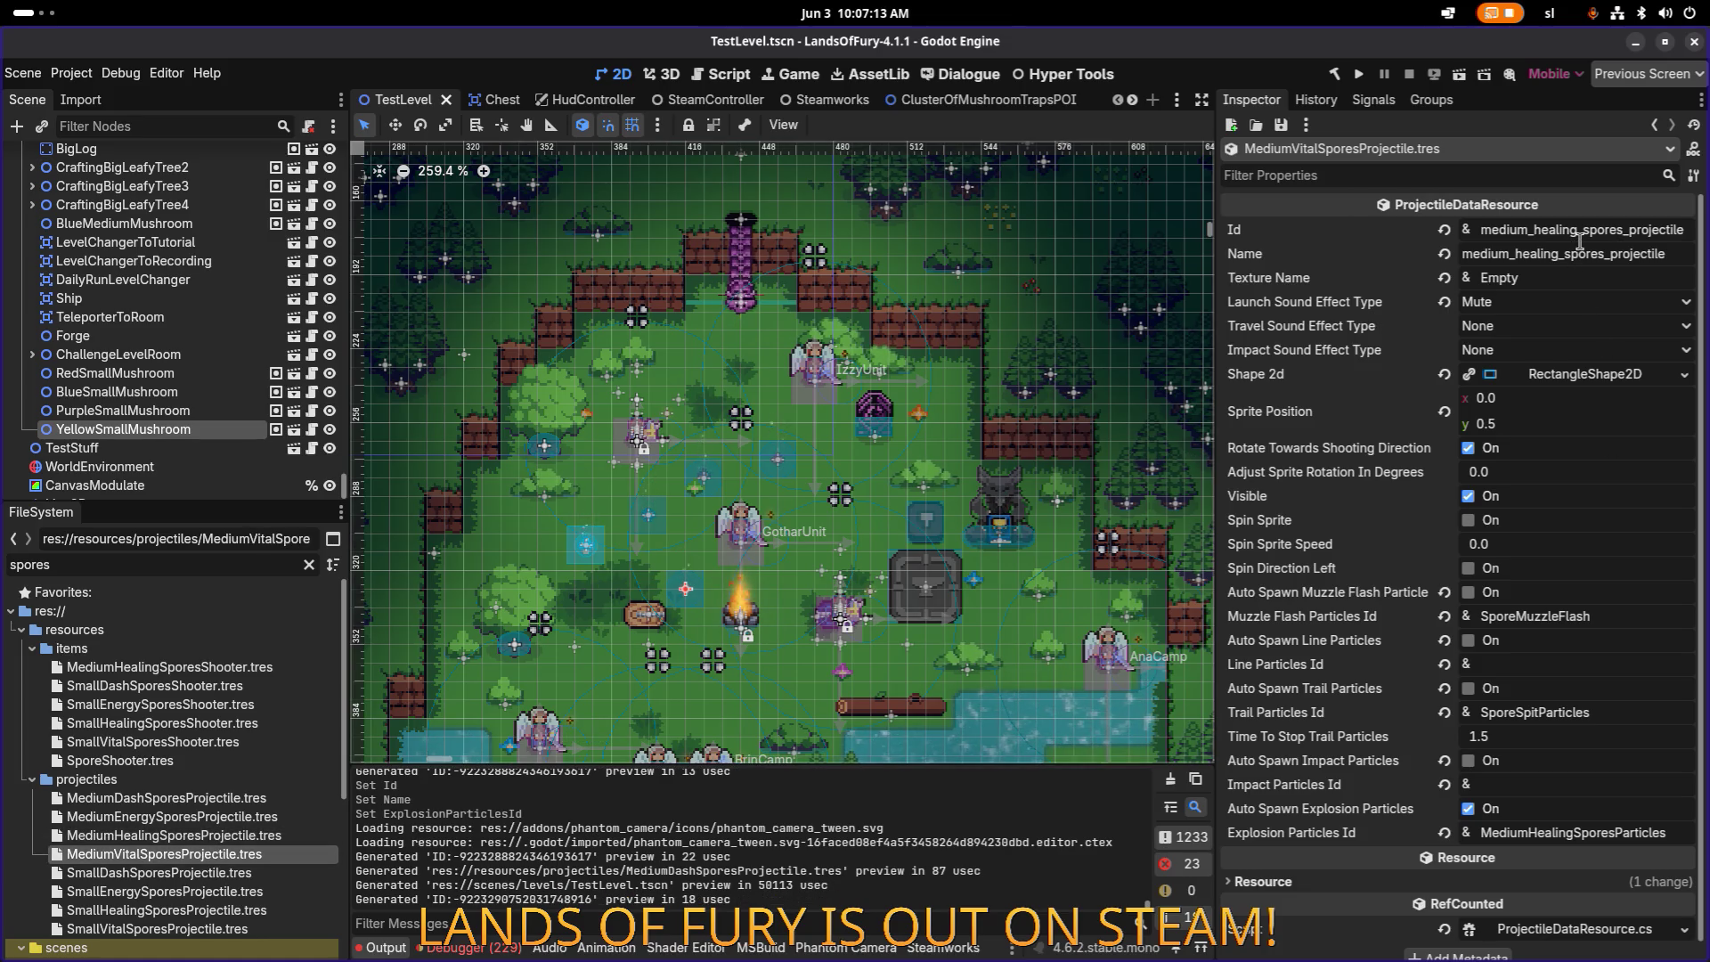
{"action": "double_click", "coordinate": [1555, 229]}
{"action": "type", "text": "vital"}
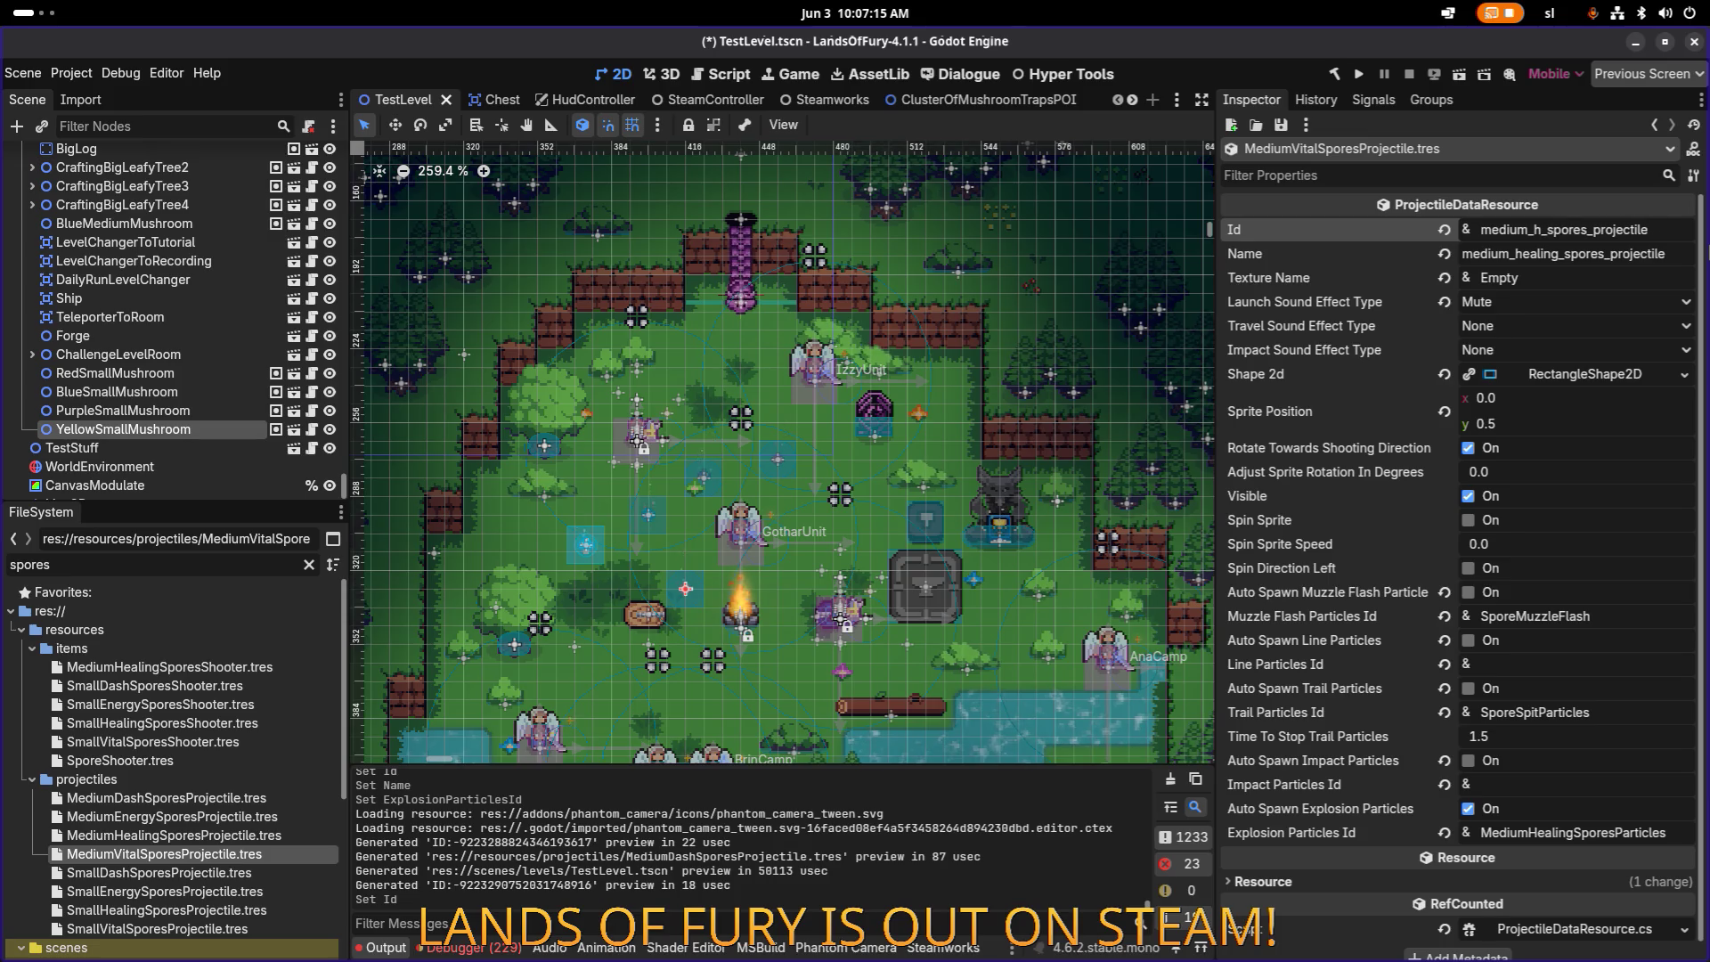
{"action": "type", "text": "l"}
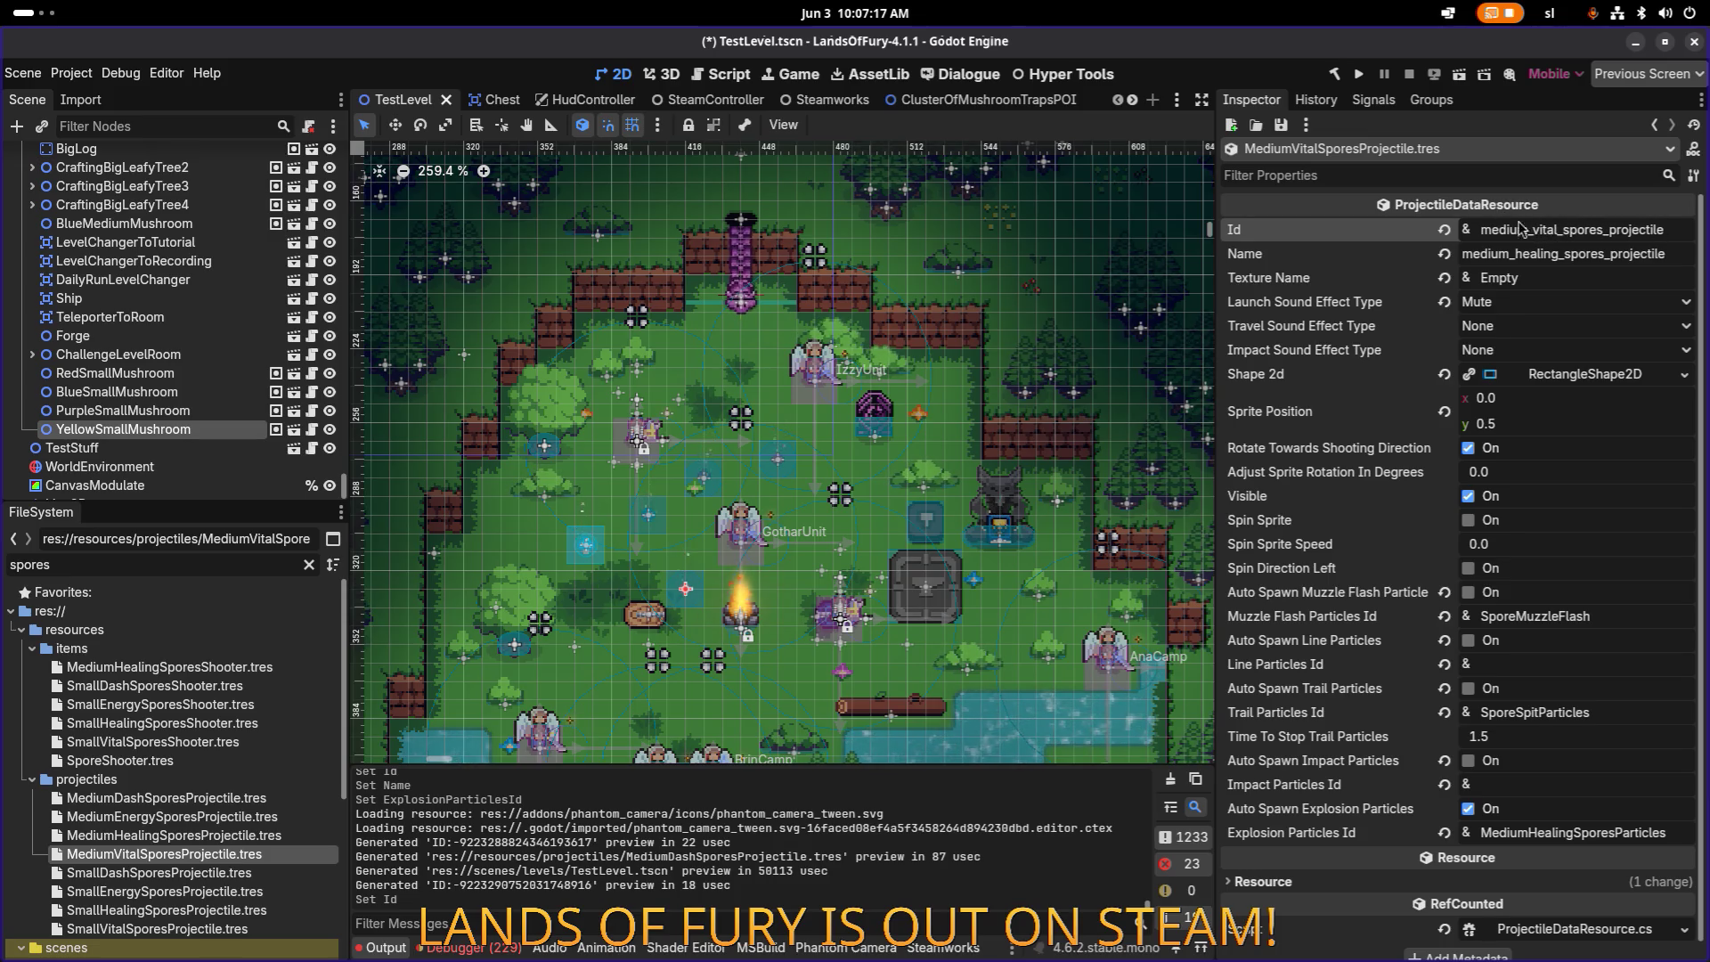
{"action": "left_click", "coordinate": [1564, 253]}
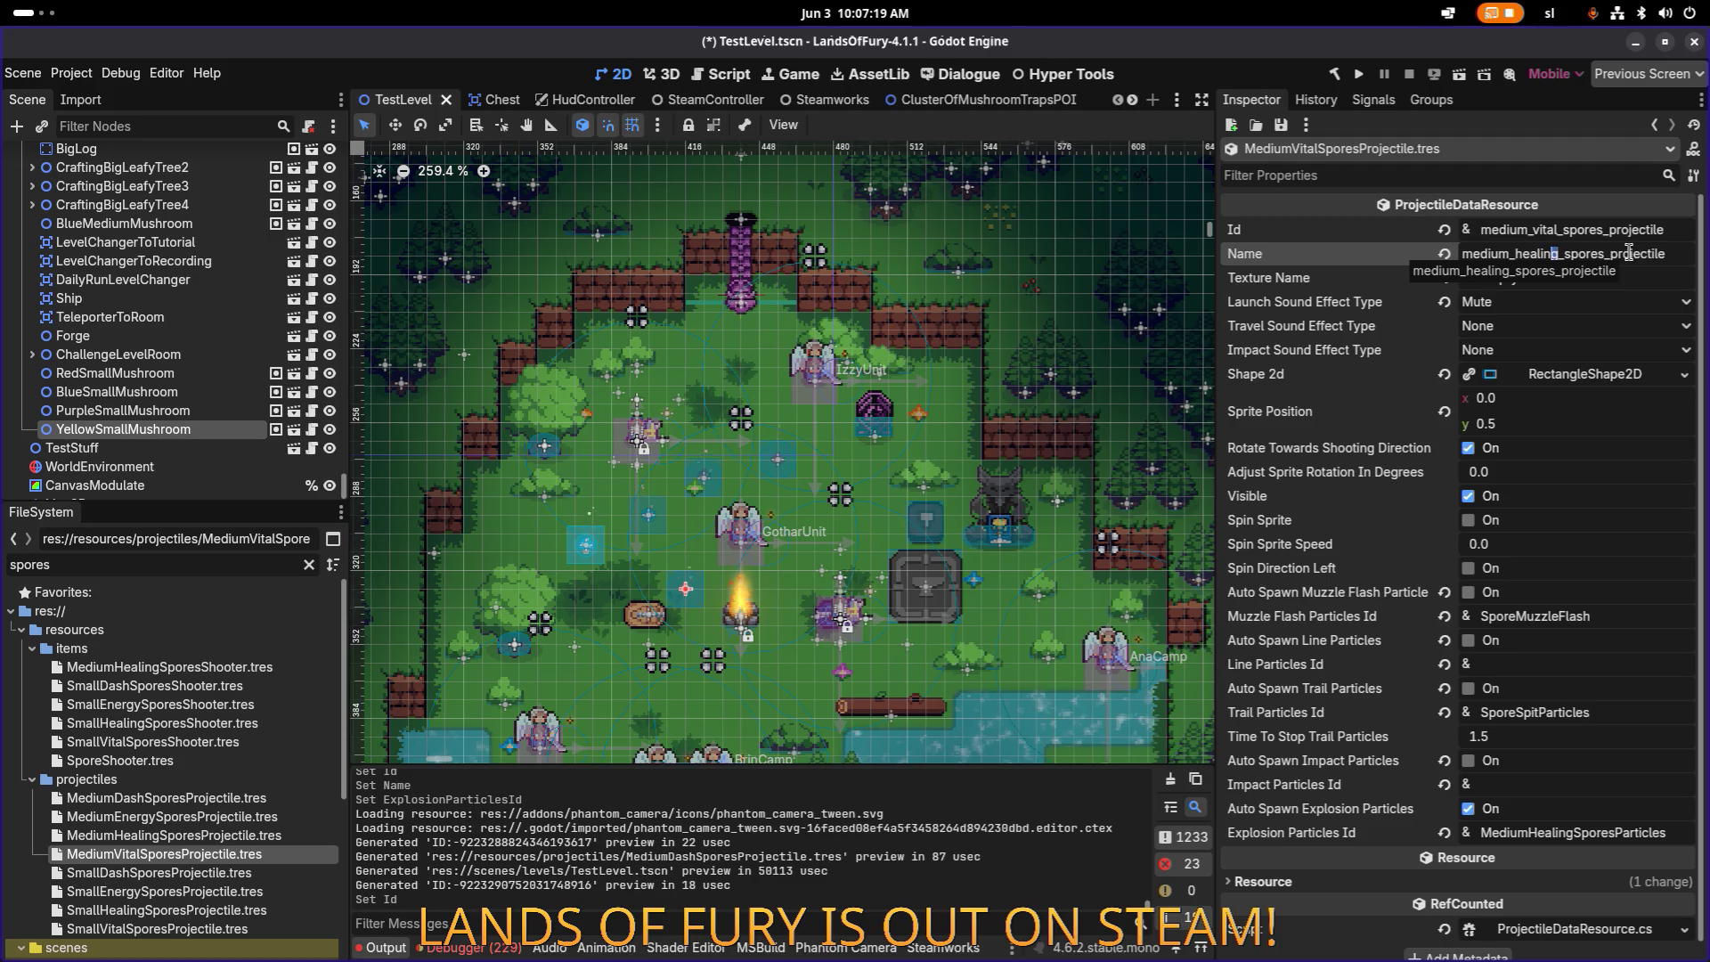
{"action": "key", "text": "shift+Left"}
{"action": "key", "text": "shift+Left"}
{"action": "key", "text": "shift+Left"}
{"action": "type", "text": "vital"}
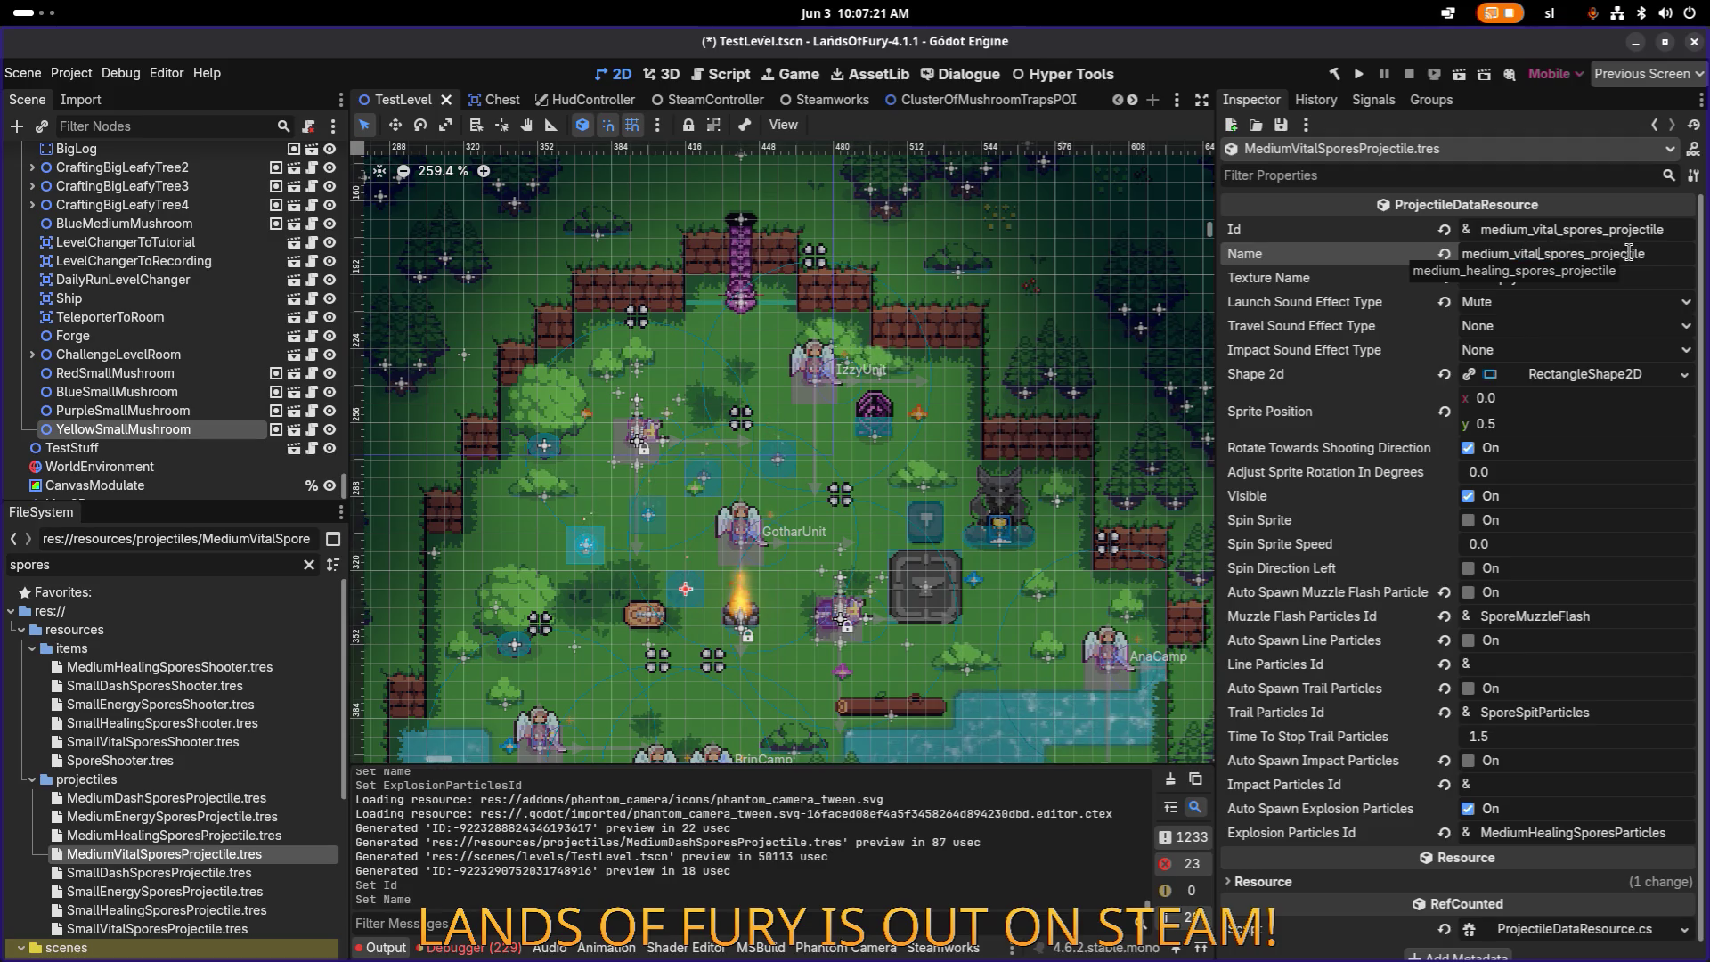
Step: Set its Explosion Particles Id to MediumVitalSporesParticles and save
{"action": "left_click", "coordinate": [1565, 832]}
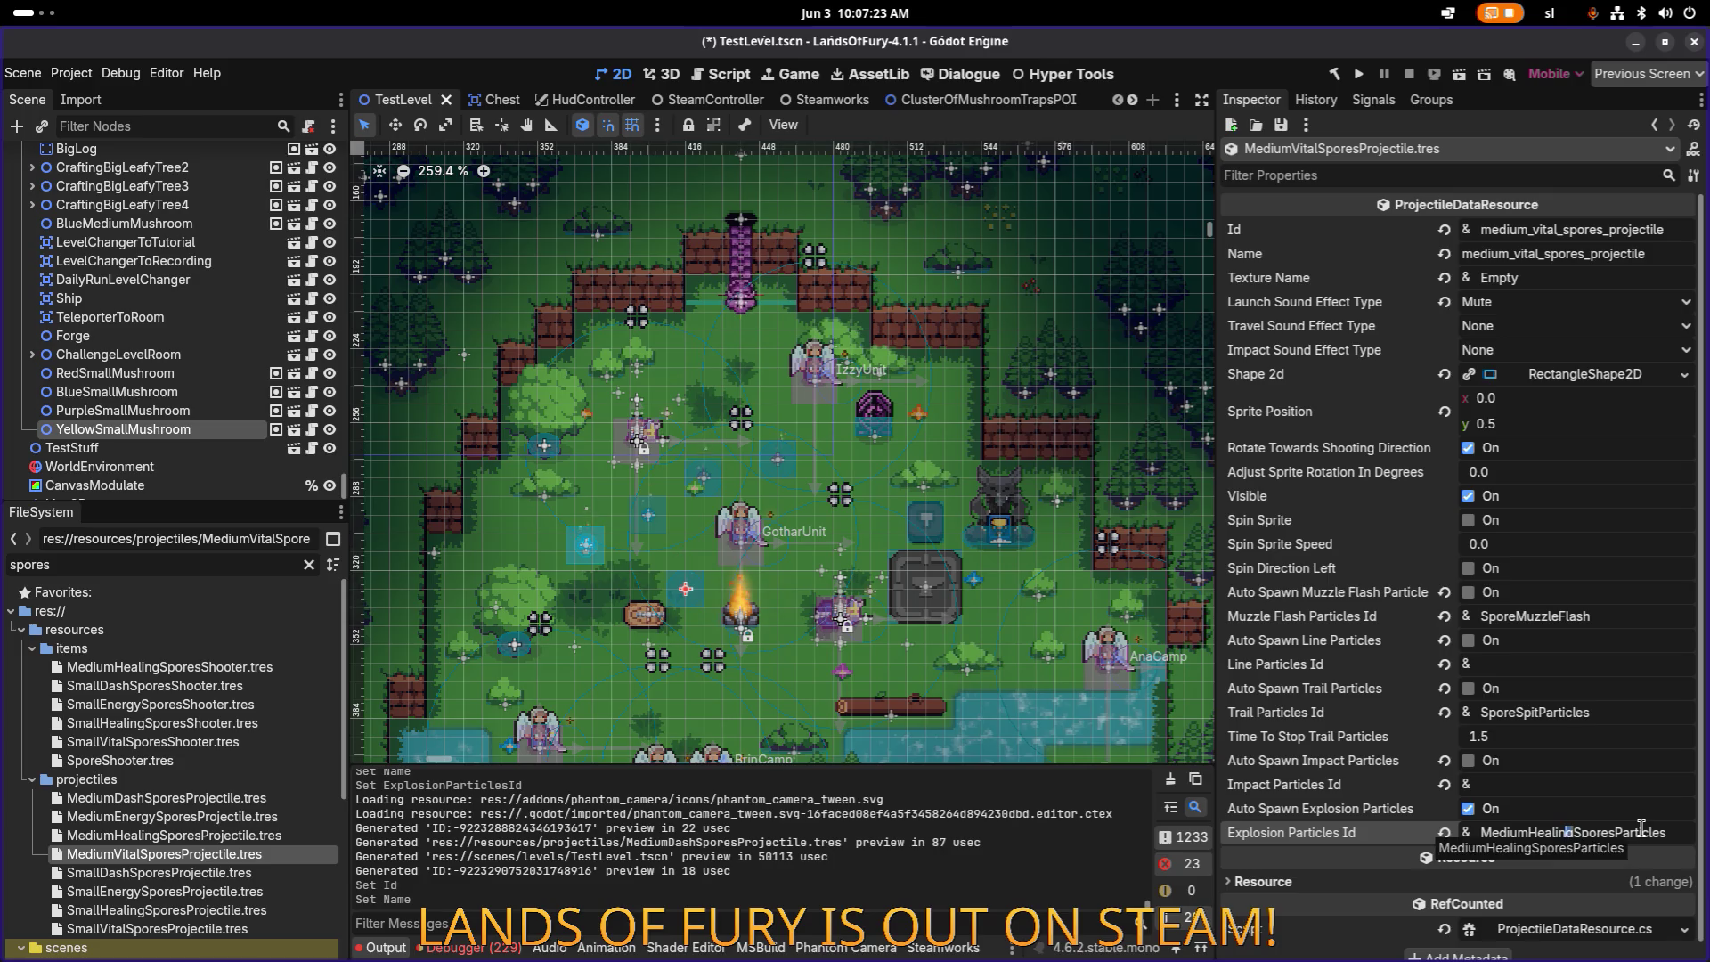
{"action": "key", "text": "shift+Left"}
{"action": "key", "text": "shift+Left"}
{"action": "key", "text": "shift+Left"}
{"action": "type", "text": "Vital"}
{"action": "key", "text": "Return"}
{"action": "key", "text": "ctrl+s"}
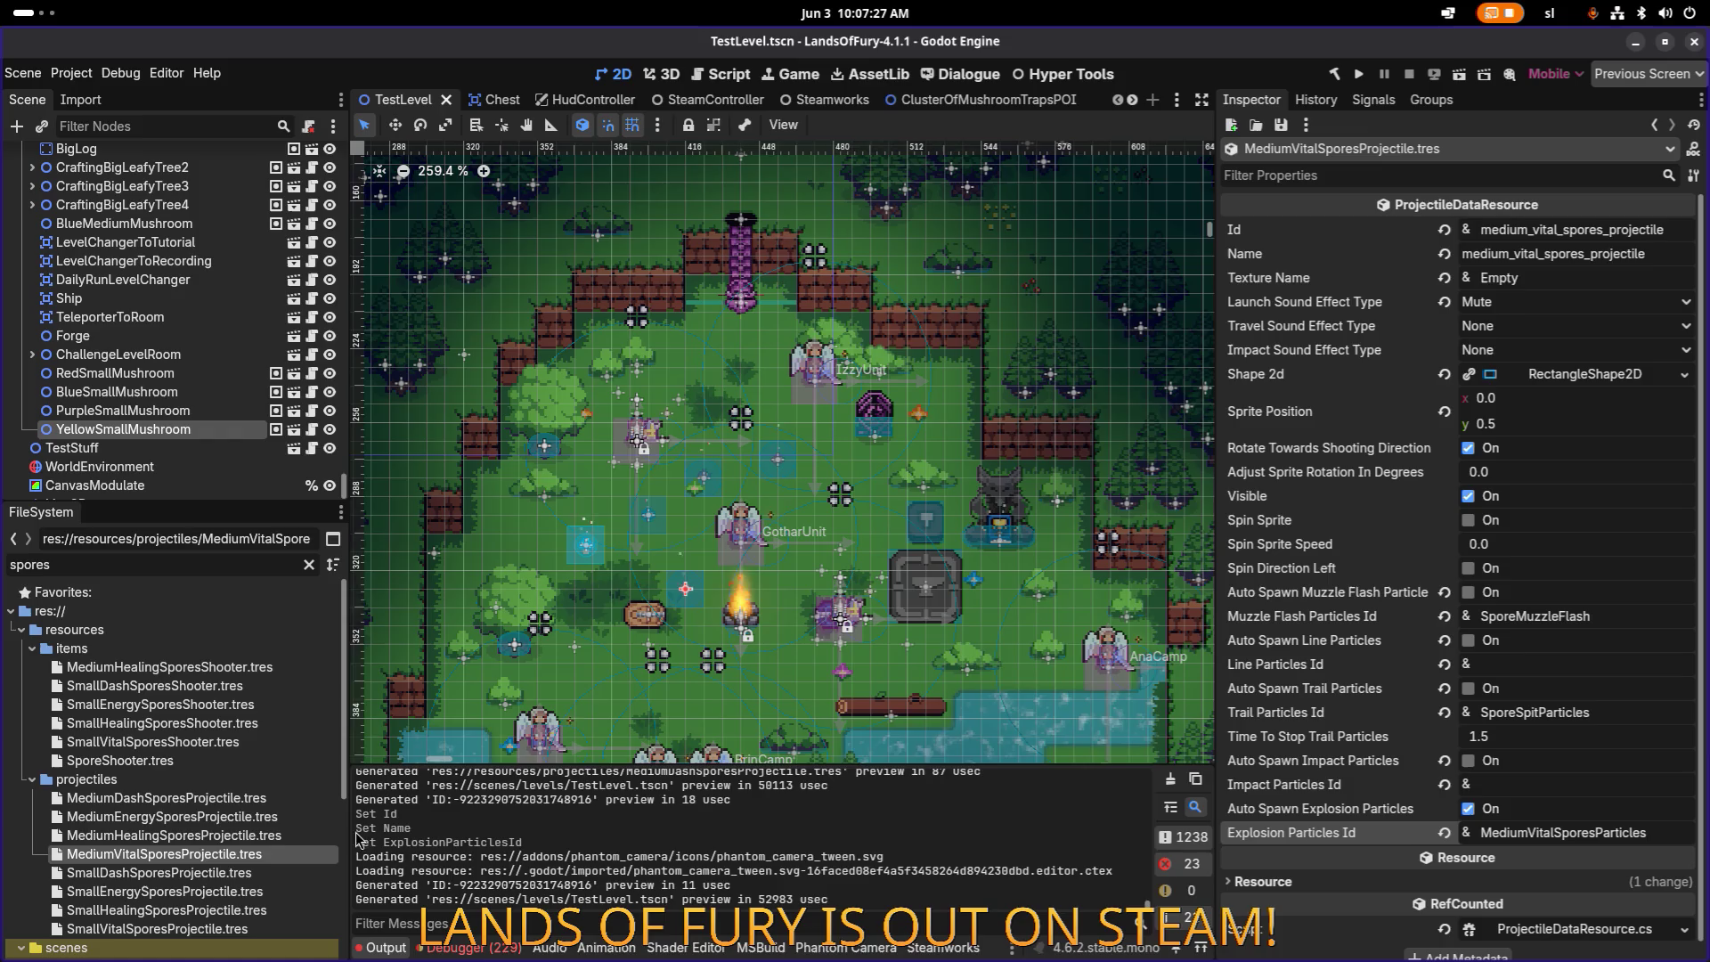
{"action": "left_click", "coordinate": [169, 817]}
{"action": "left_click", "coordinate": [259, 834]}
{"action": "scroll", "coordinate": [258, 802], "scroll_direction": "down", "scroll_amount": 3}
{"action": "left_click", "coordinate": [252, 706]}
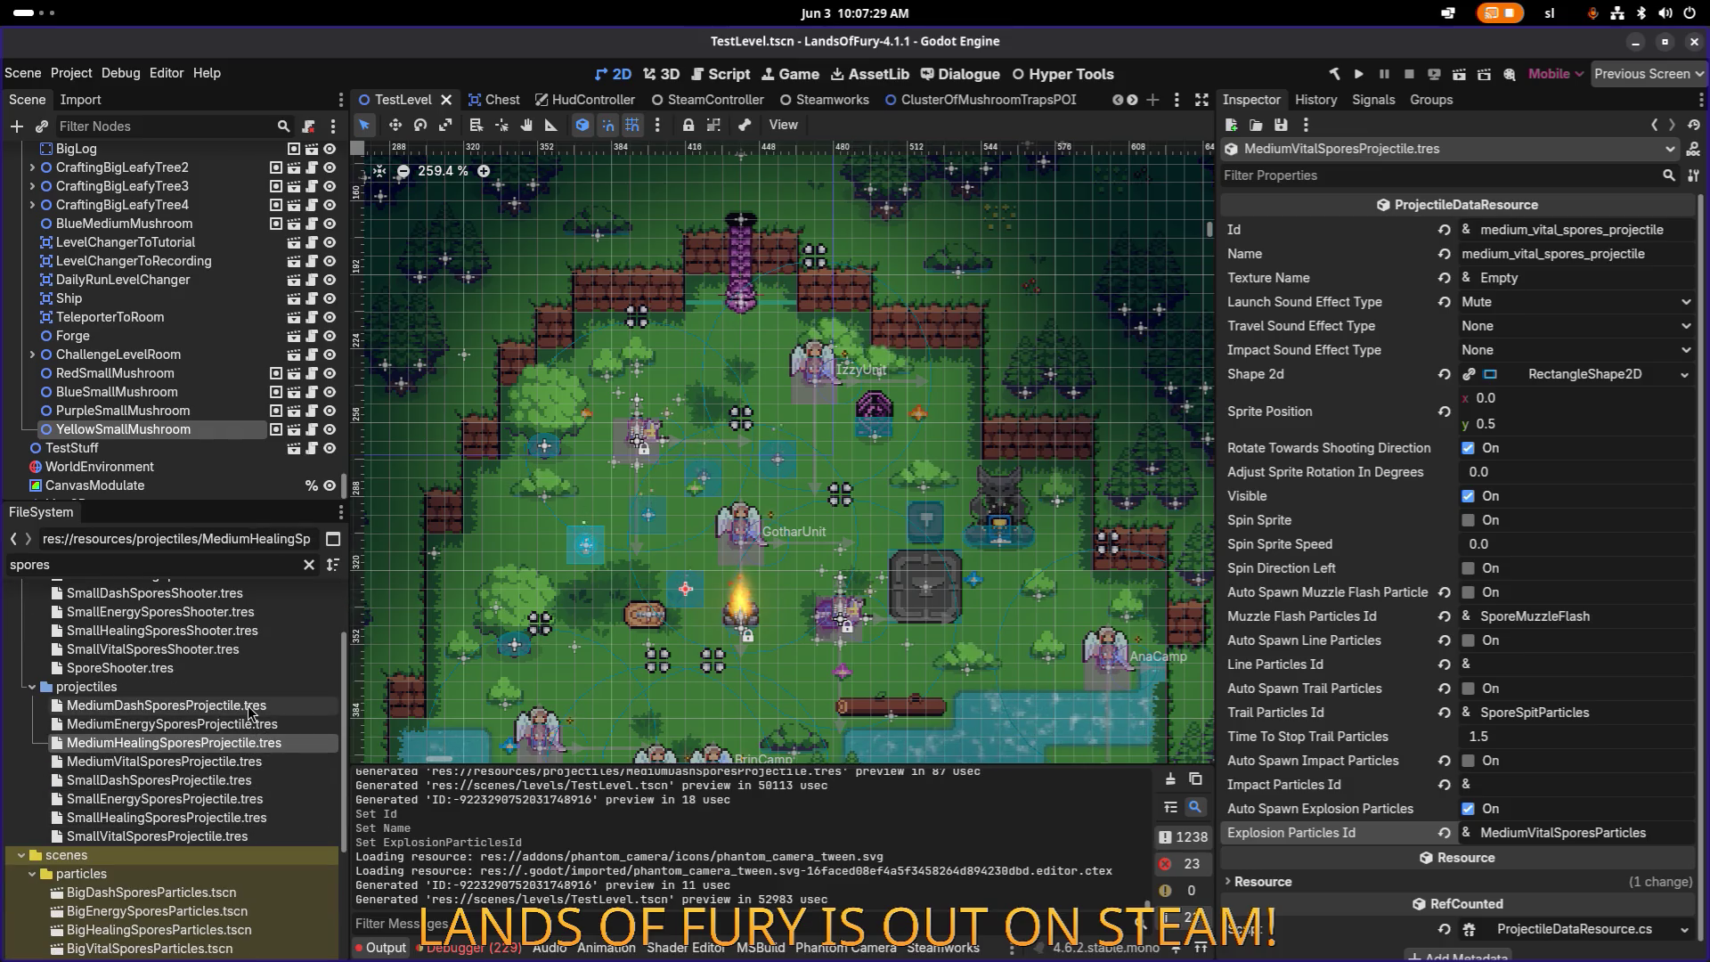
Step: Duplicate the medium dash projectile as BigDashSporesProjectile.tres, then copy that as BigEnergySporesProjectile.tres
{"action": "key", "text": "ctrl+d"}
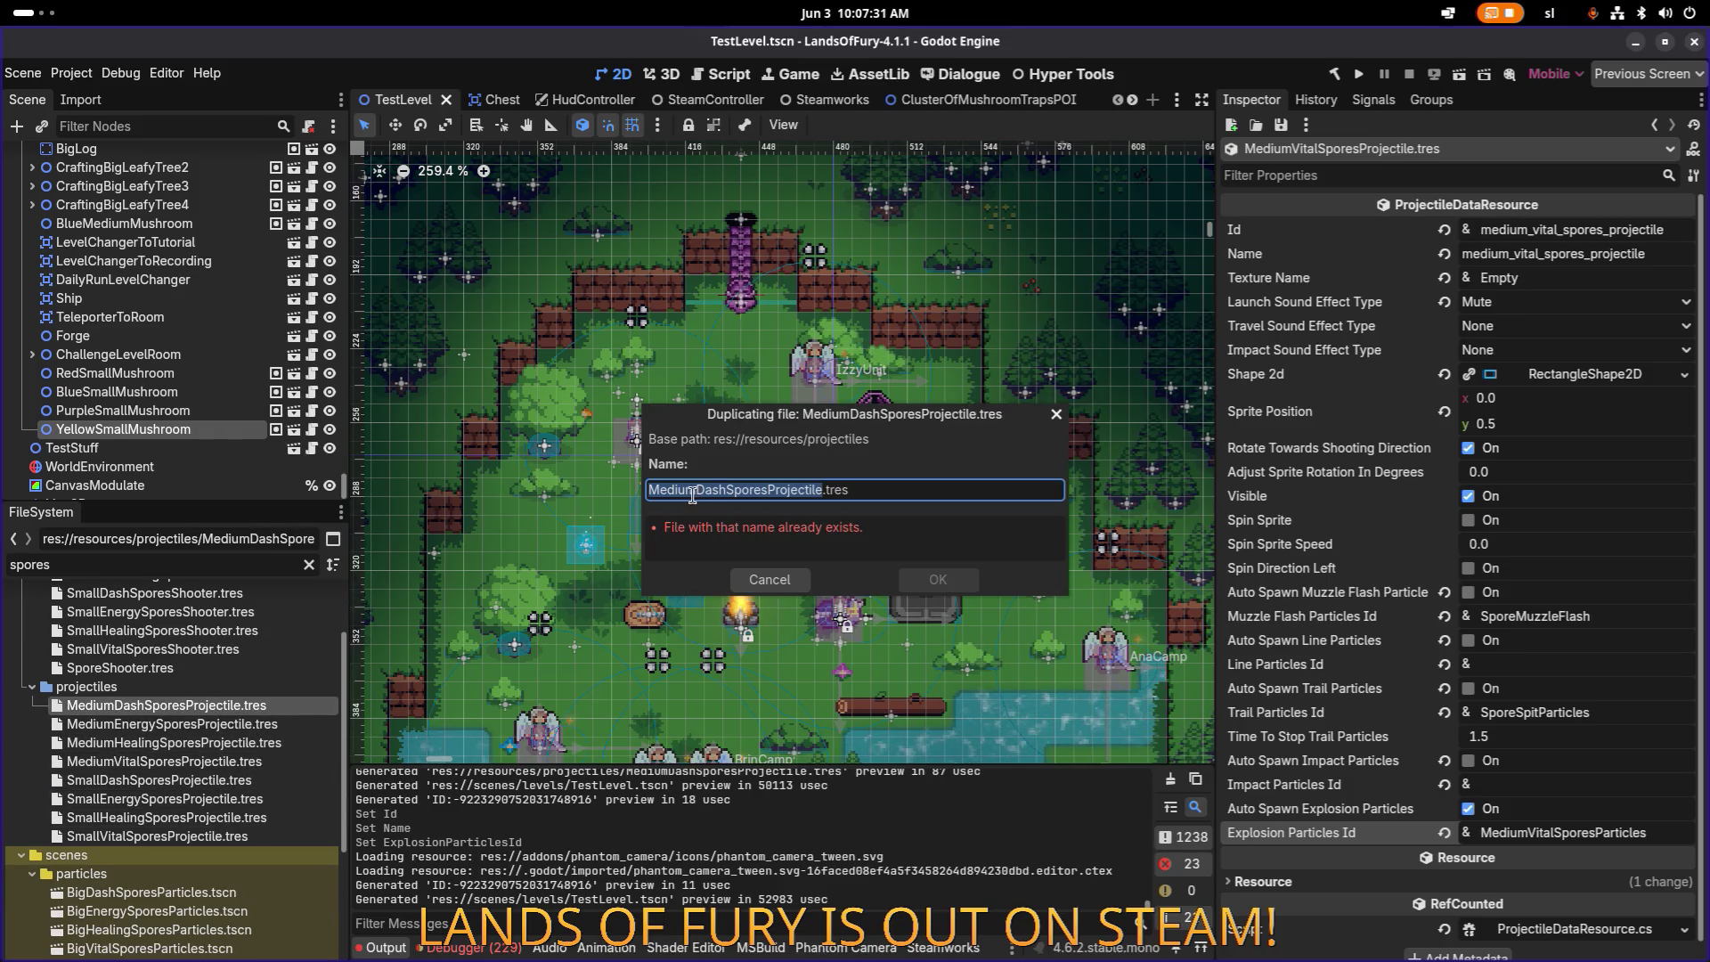
{"action": "left_click", "coordinate": [696, 491]}
{"action": "type", "text": "Big"}
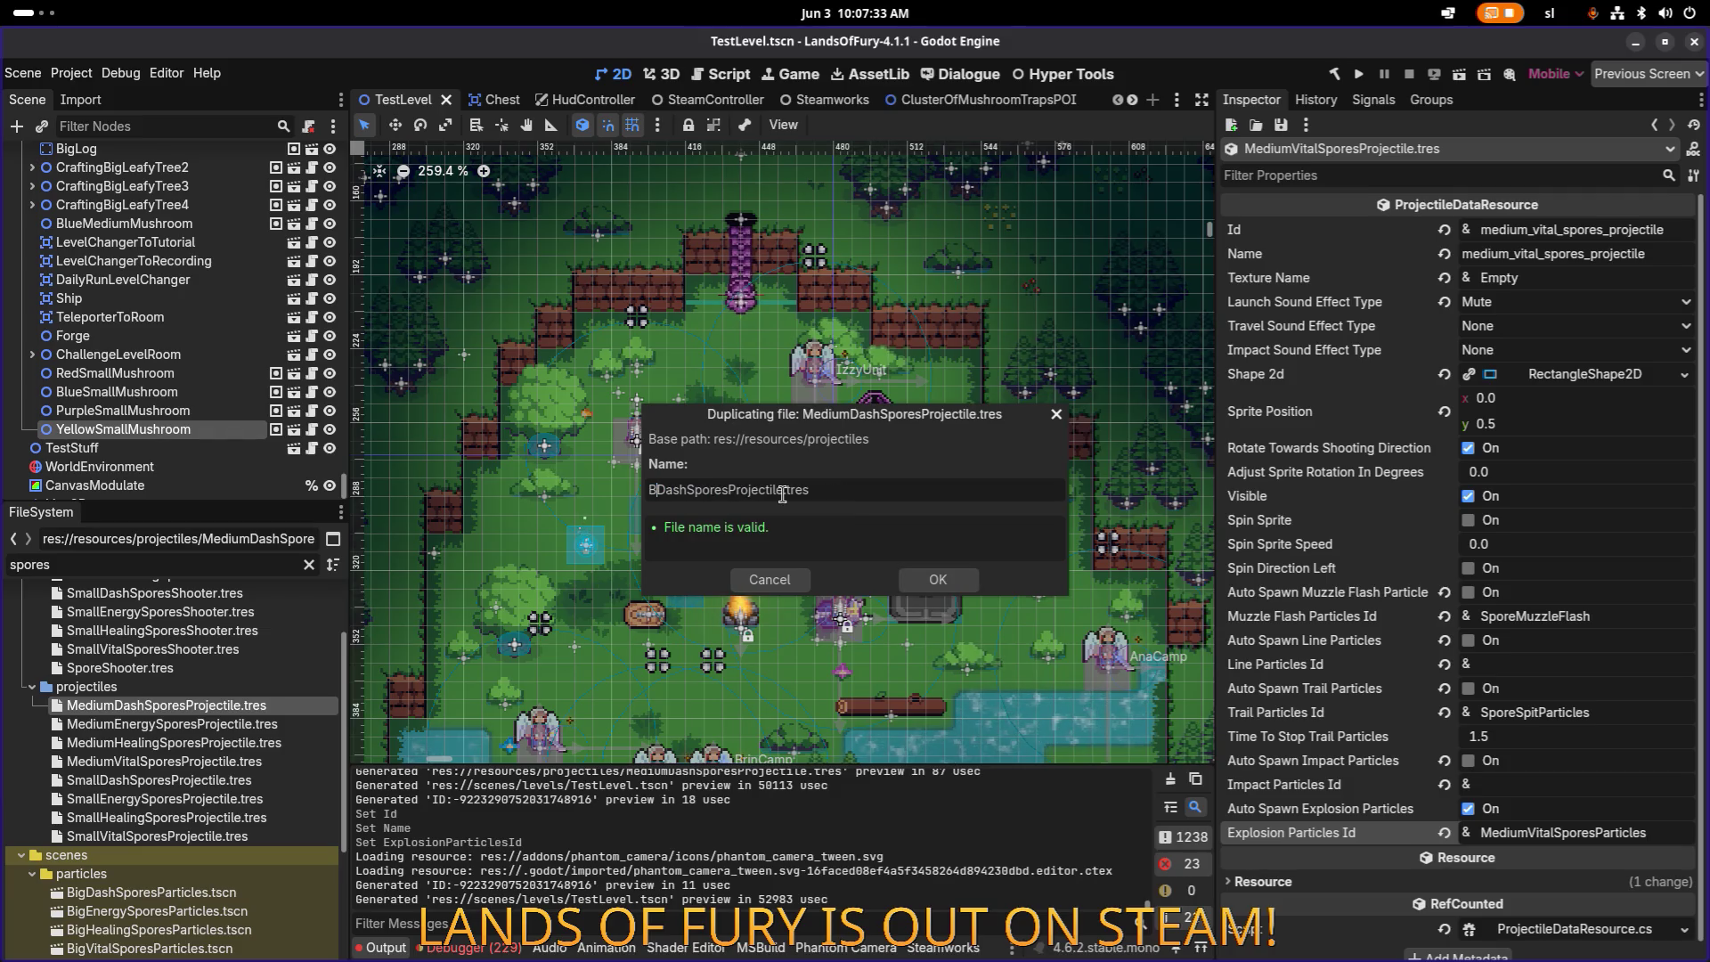
{"action": "key", "text": "Return"}
{"action": "left_click", "coordinate": [296, 702]}
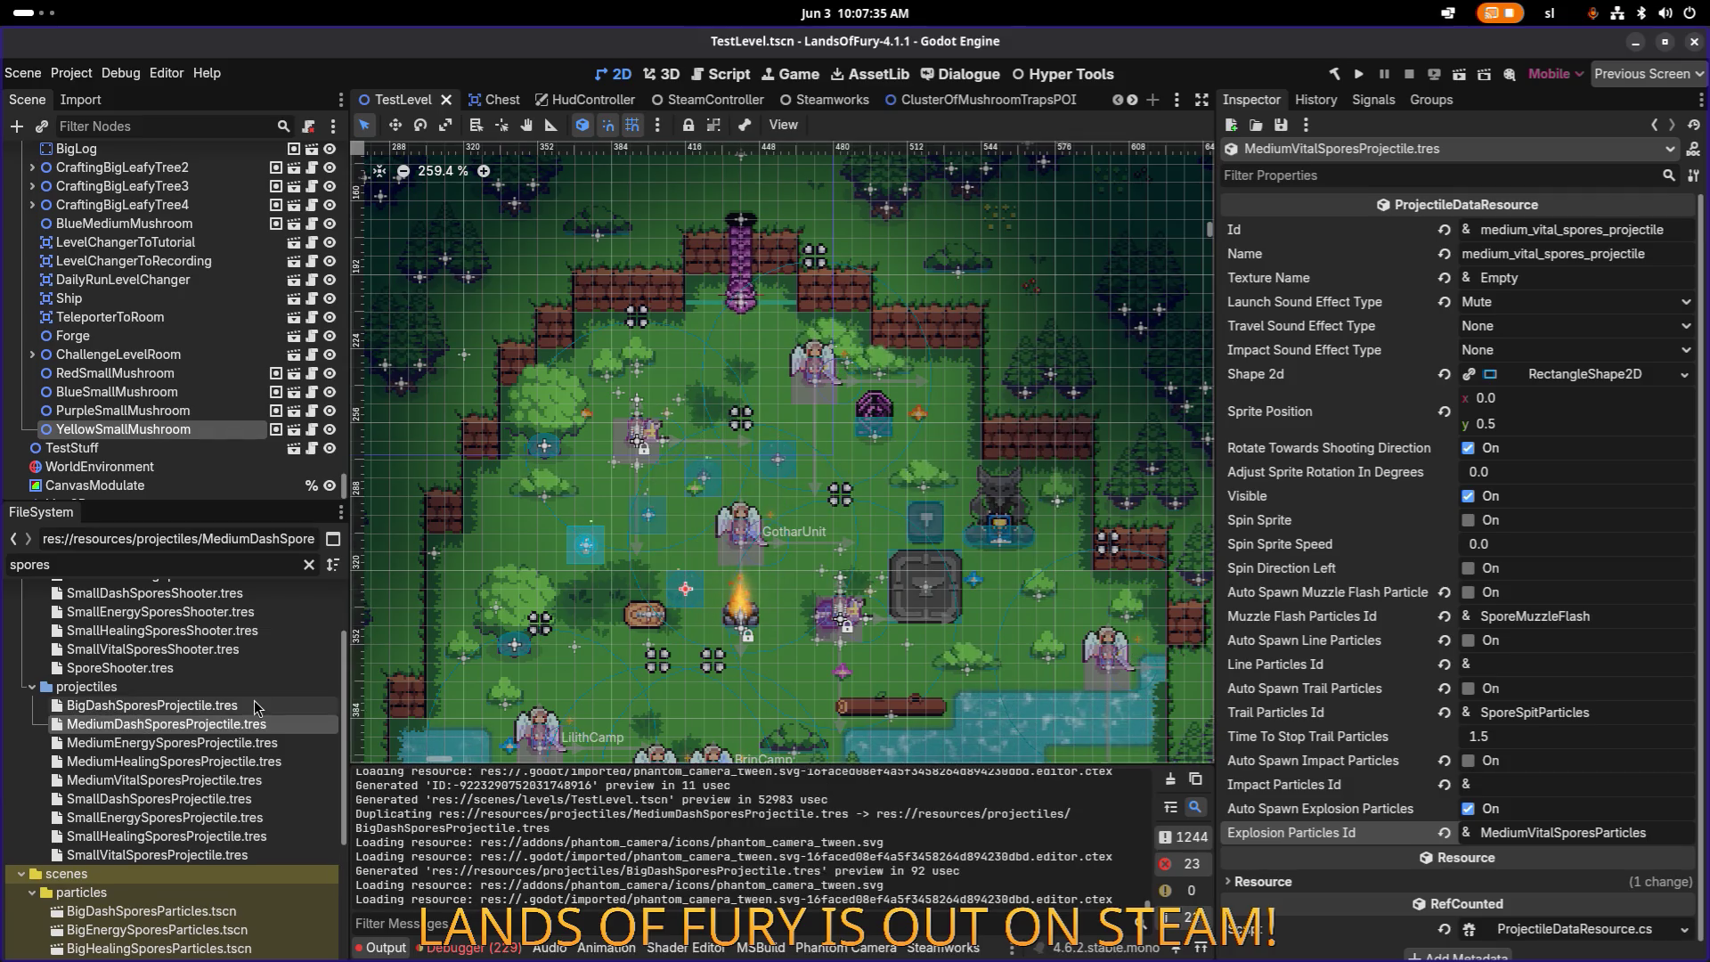
{"action": "key", "text": "ctrl+d"}
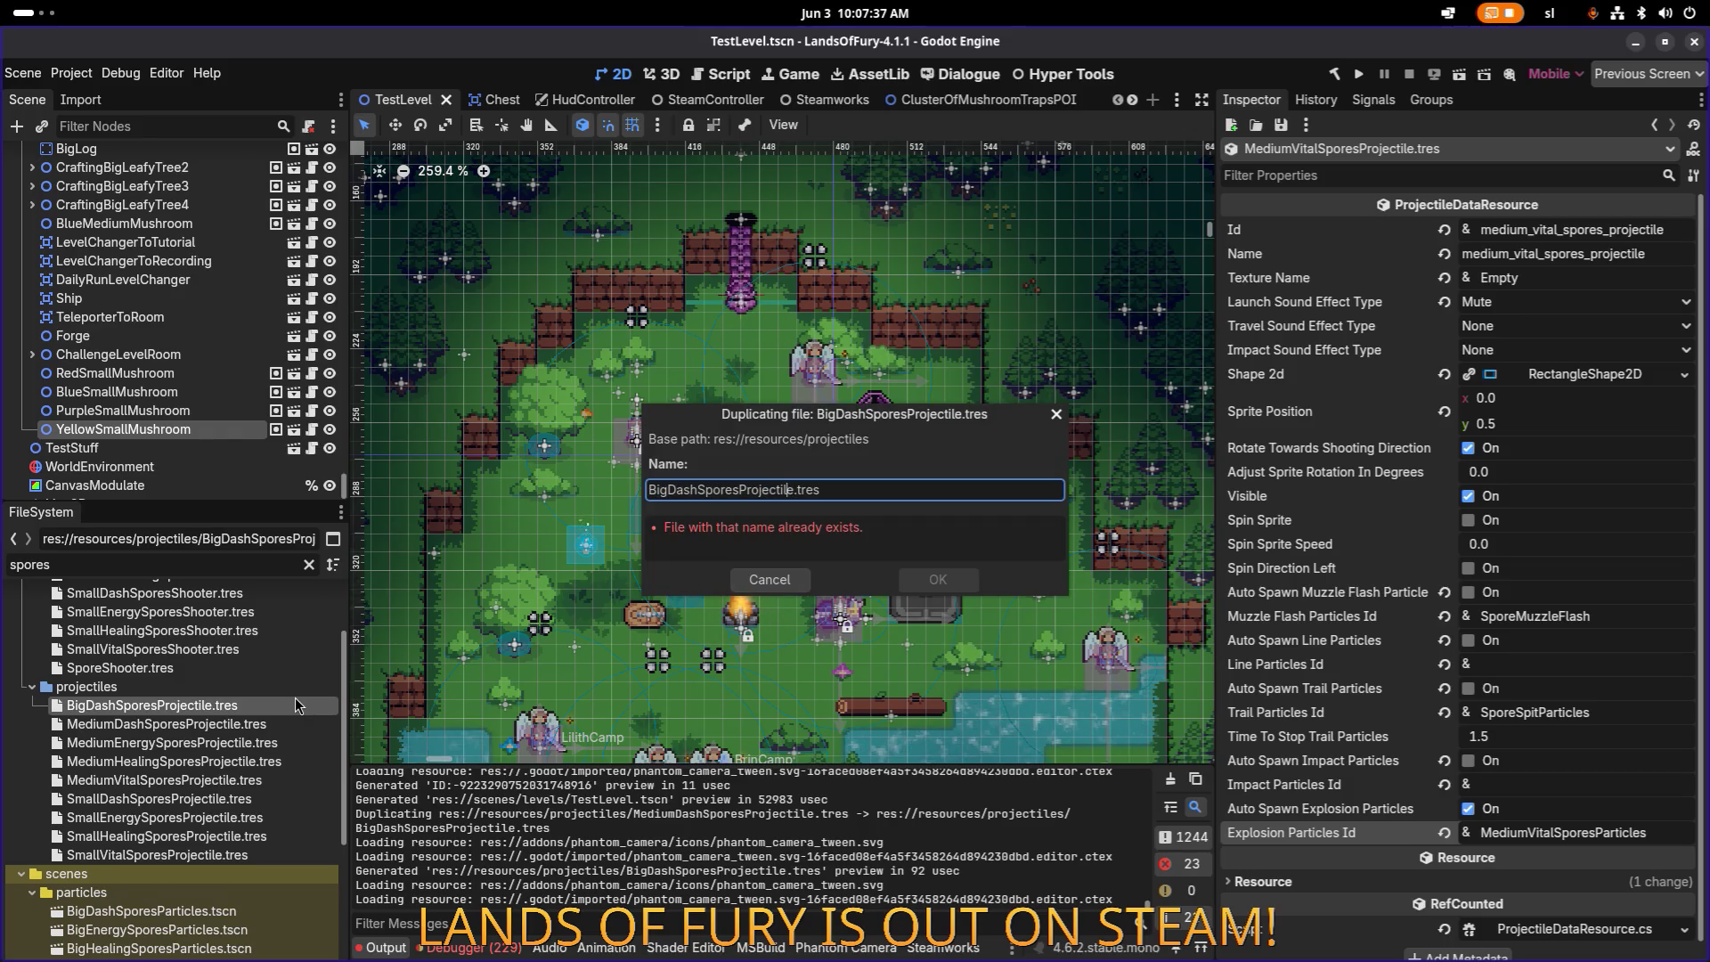
{"action": "type", "text": "Energy"}
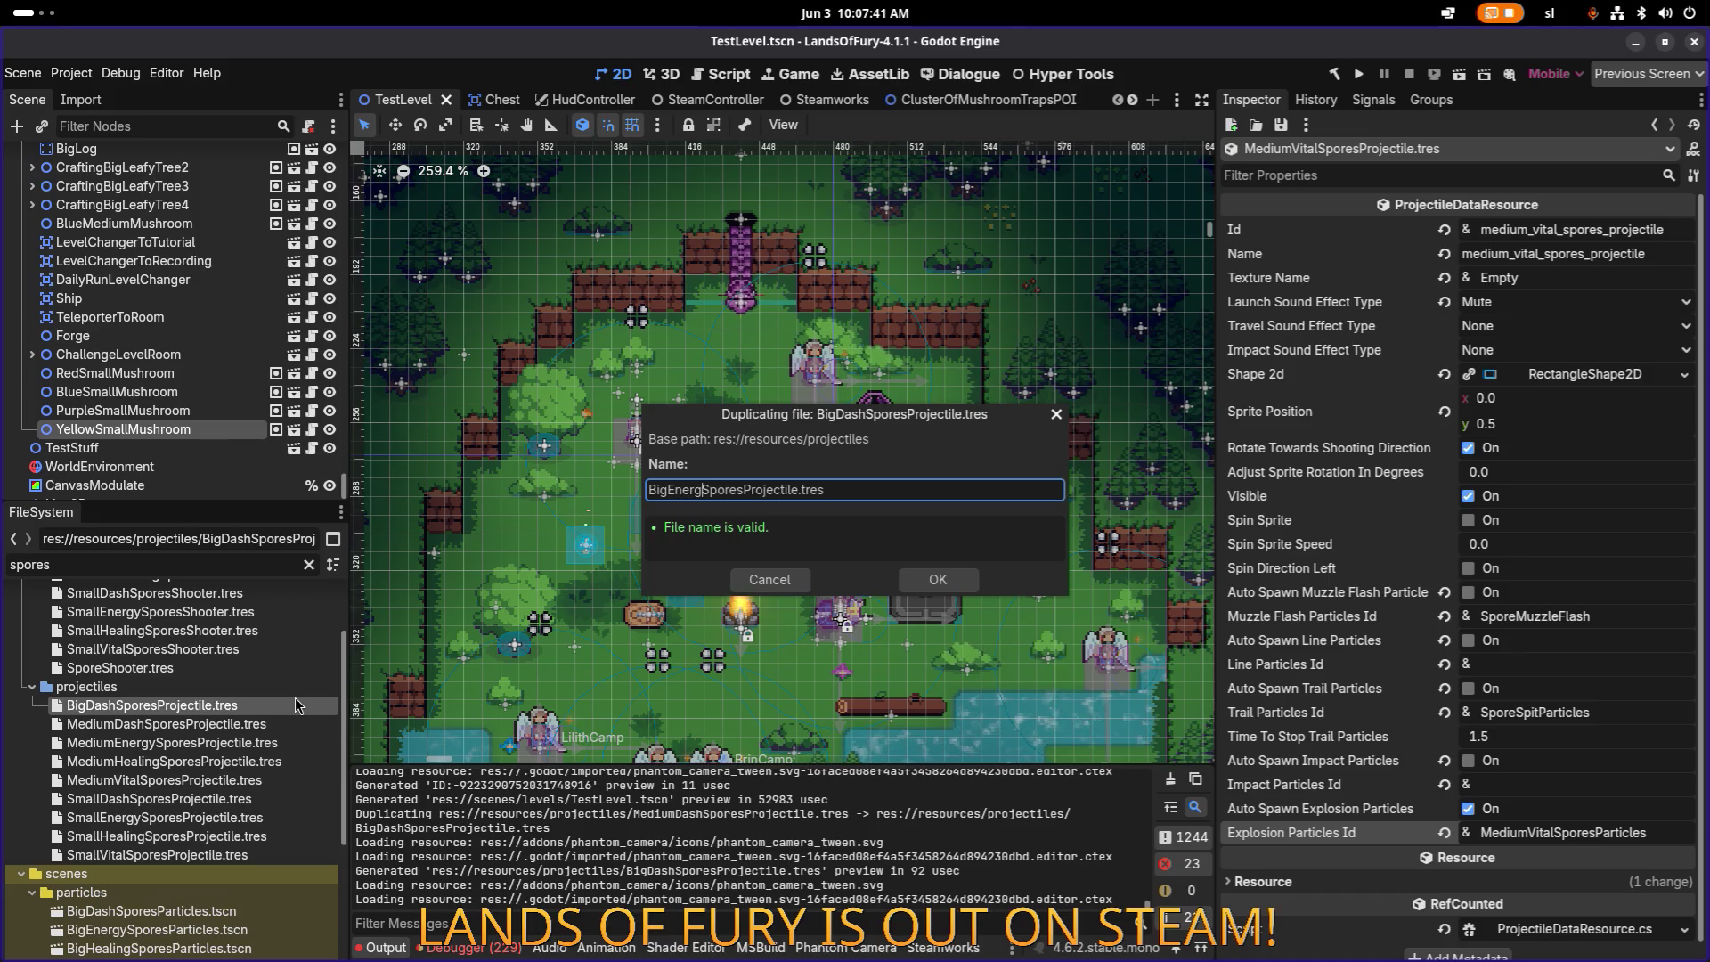
{"action": "key", "text": "Return"}
Step: Copy BigDashSporesProjectile.tres twice, as BigHealingSporesProjectile.tres and BigVitalSporesProjectile.tres
{"action": "left_click", "coordinate": [231, 706]}
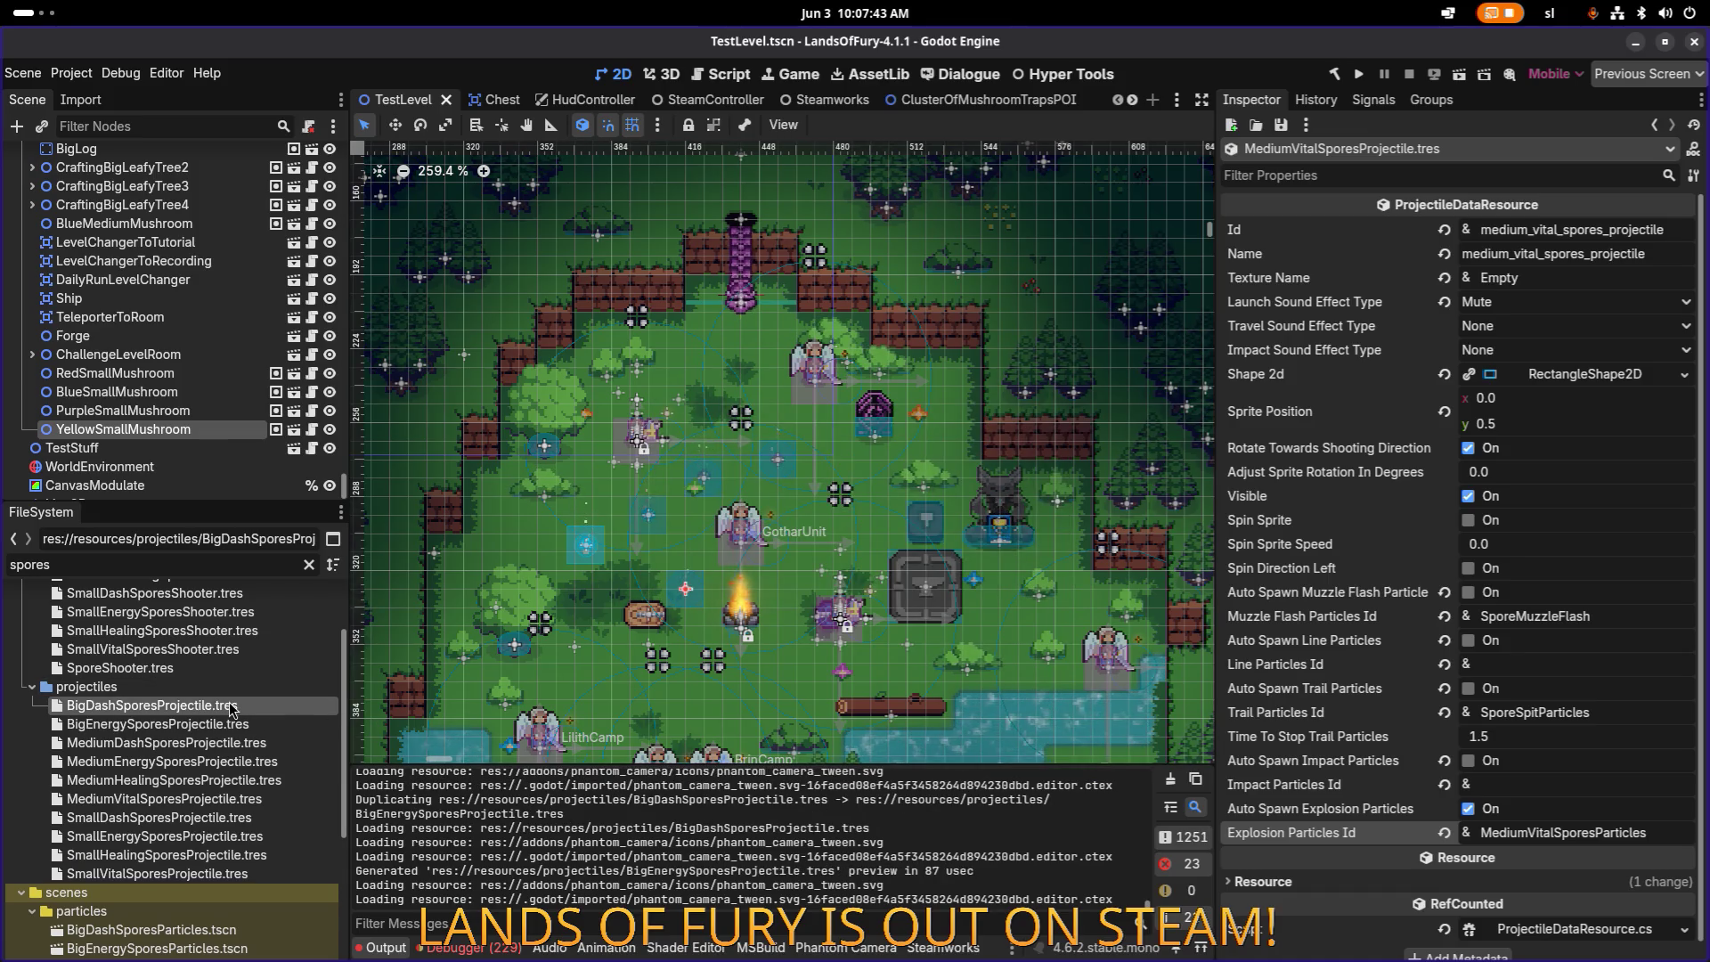
{"action": "key", "text": "ctrl+d"}
{"action": "key", "text": "Delete"}
{"action": "key", "text": "Delete"}
{"action": "key", "text": "Delete"}
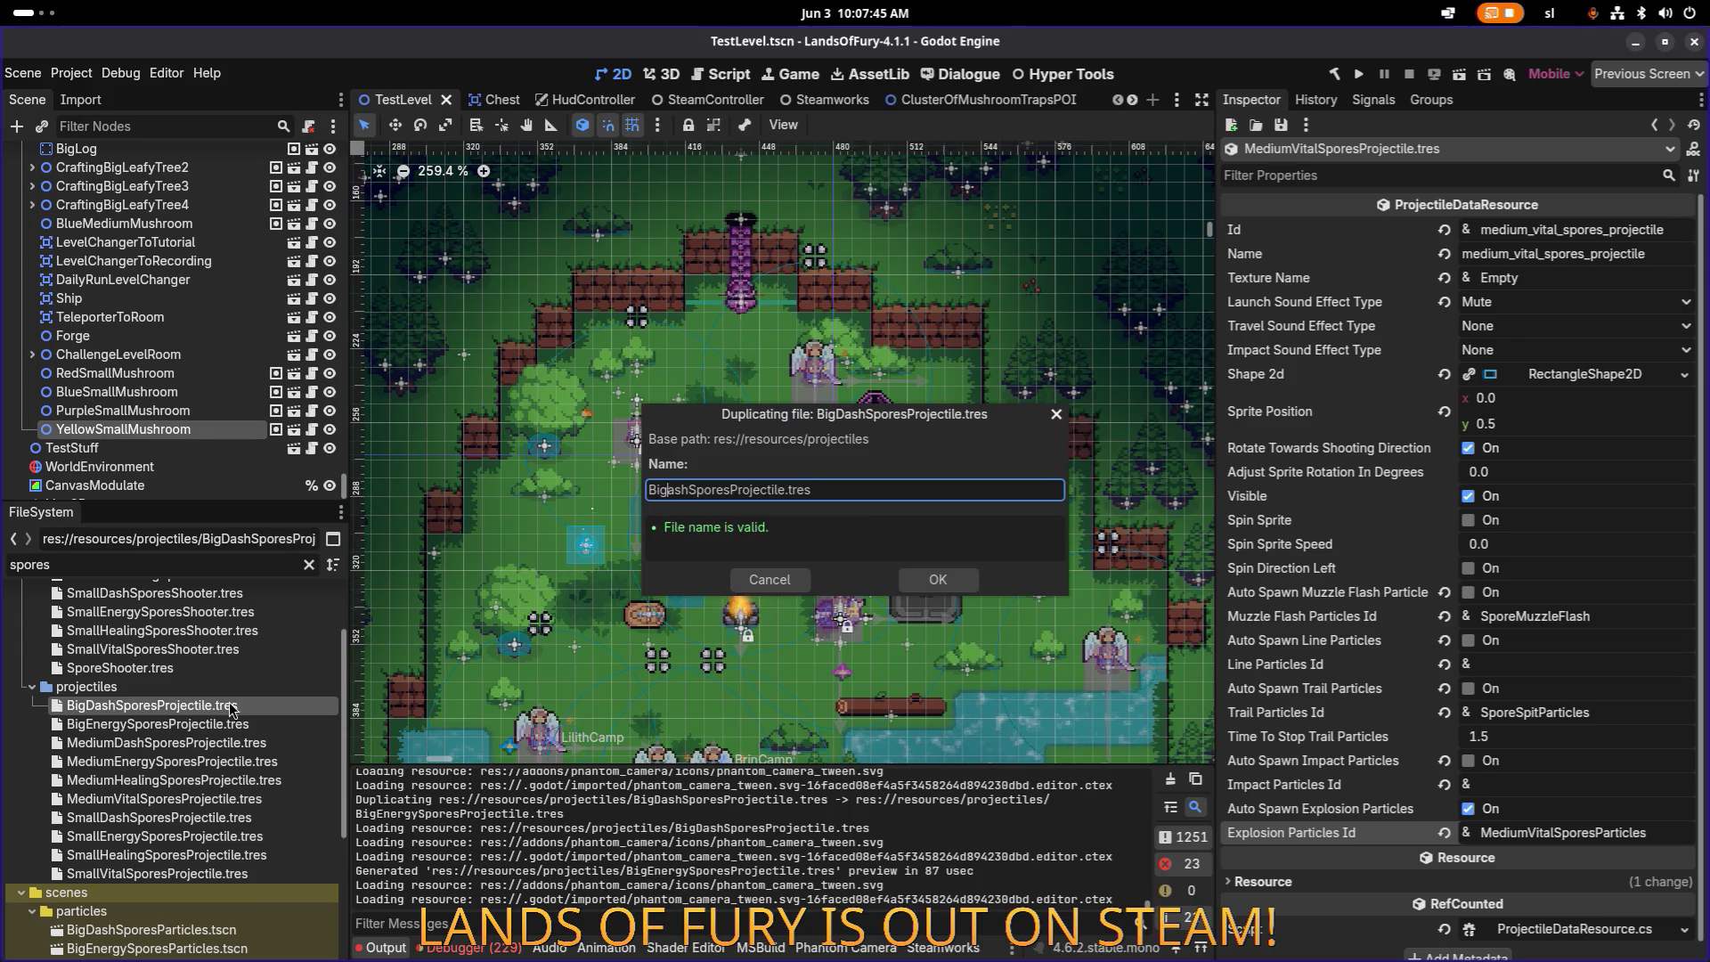
{"action": "type", "text": "Healing"}
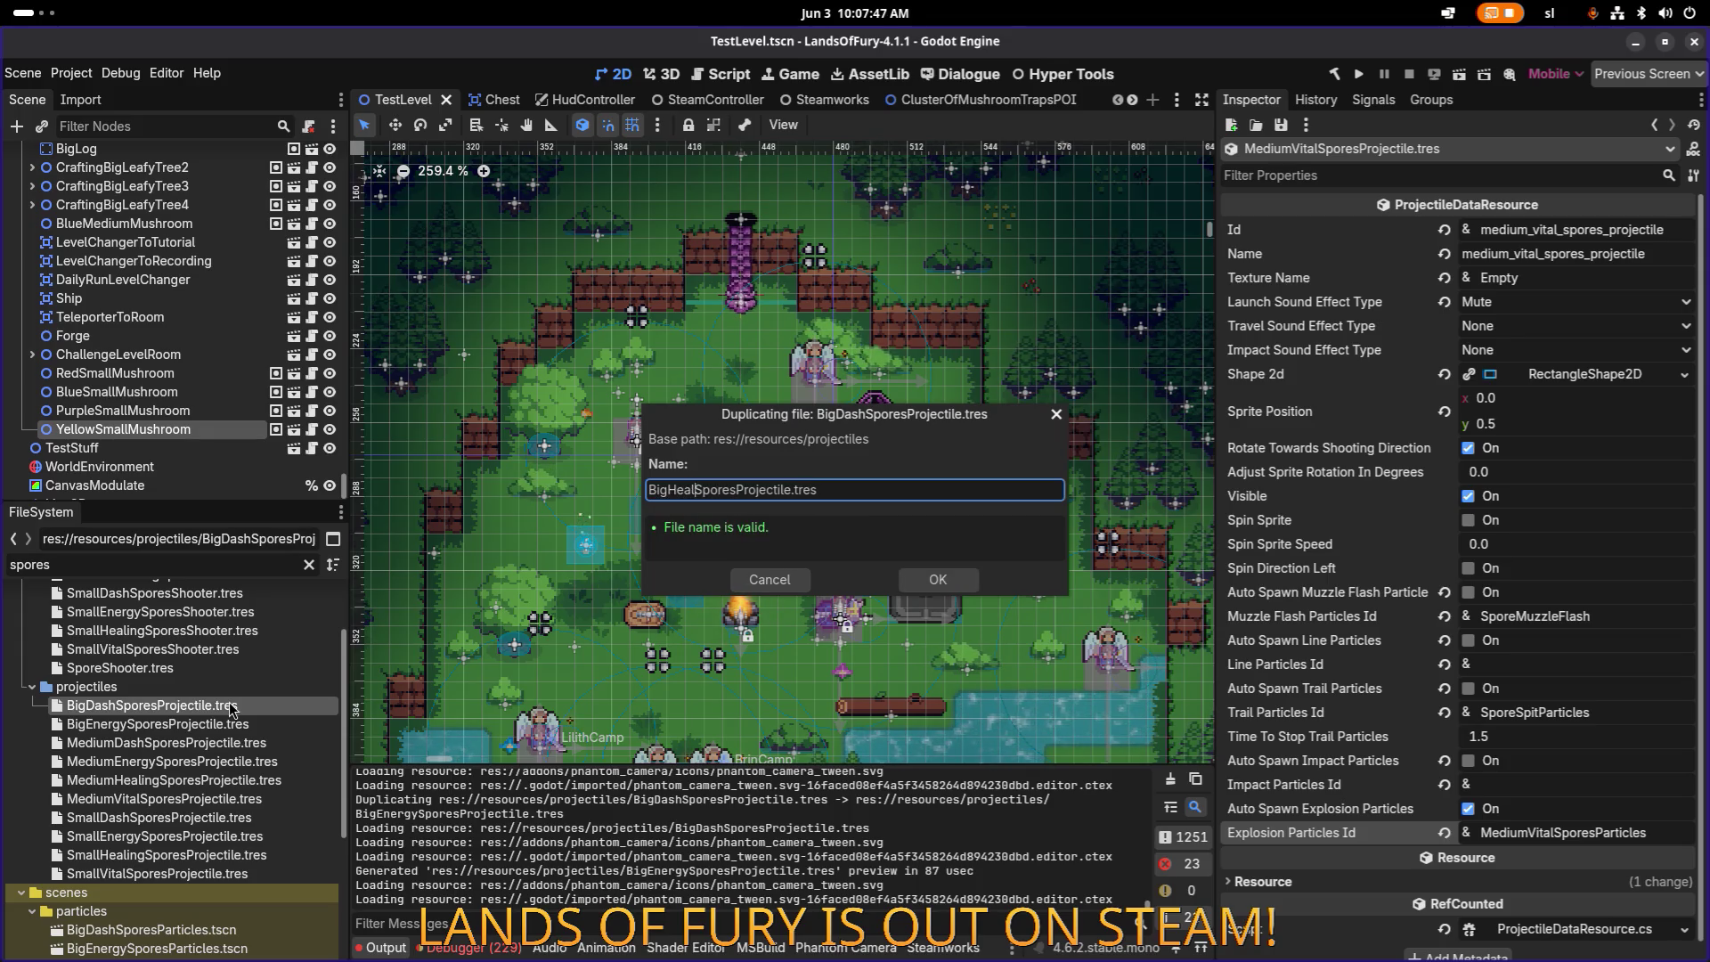
{"action": "key", "text": "Return"}
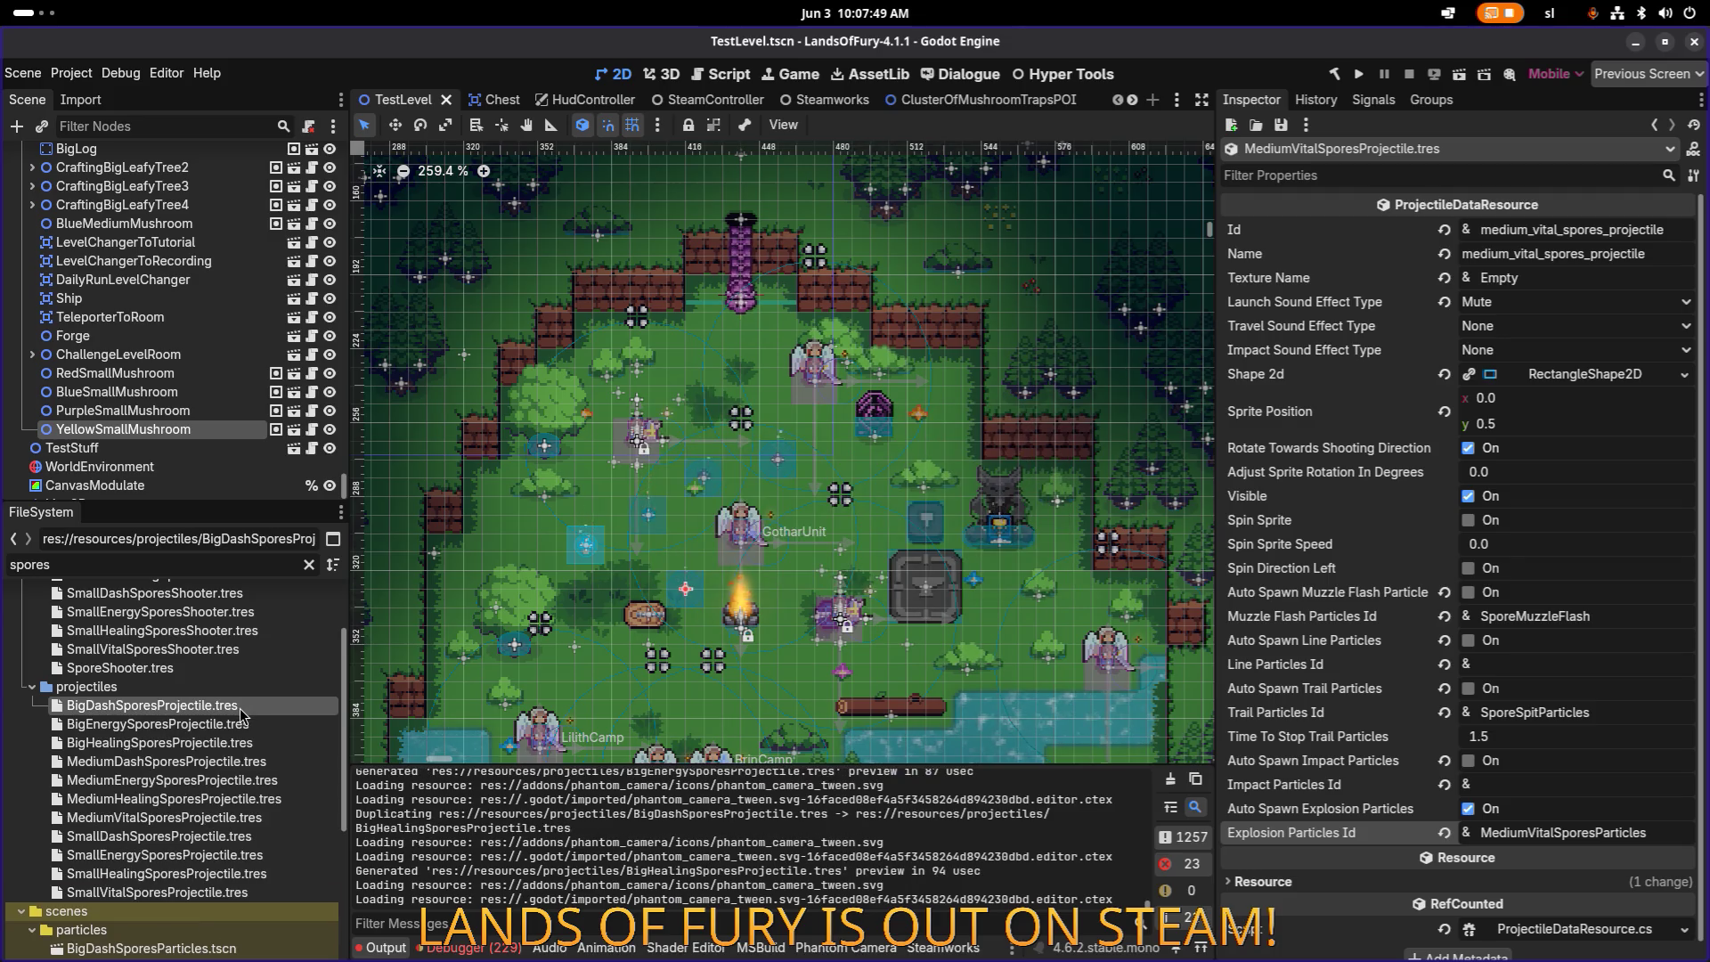
{"action": "key", "text": "ctrl+d"}
{"action": "key", "text": "Delete"}
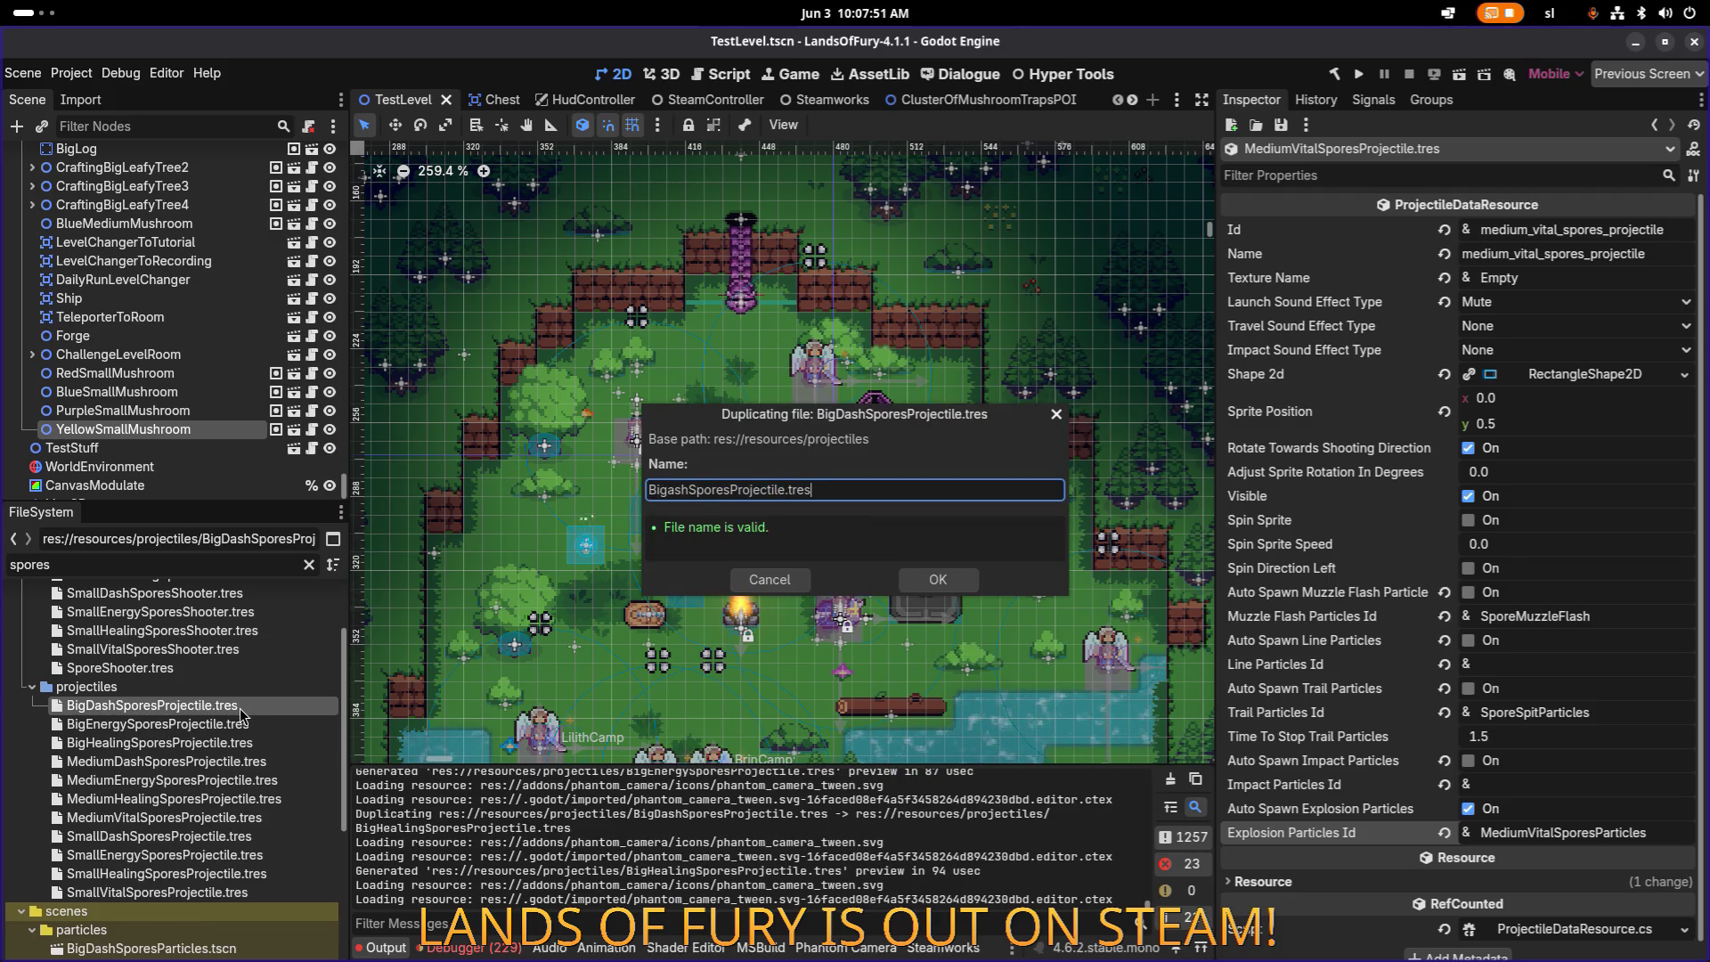
{"action": "key", "text": "Delete"}
{"action": "key", "text": "Delete"}
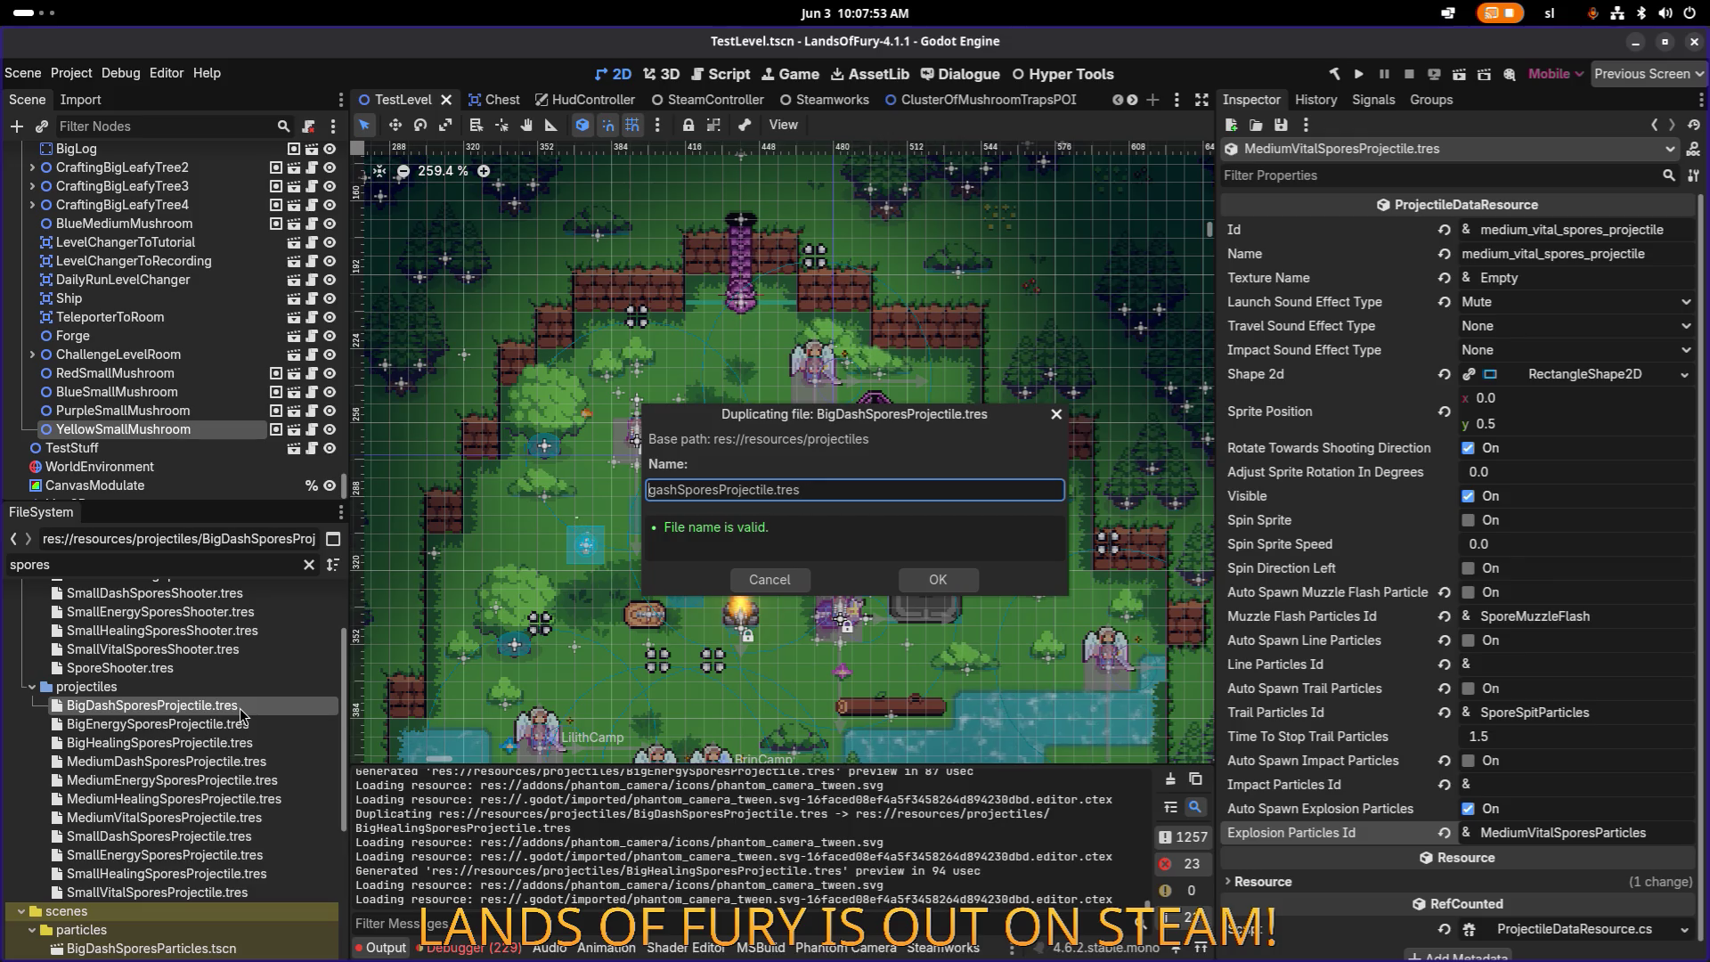
{"action": "key", "text": "Delete"}
{"action": "key", "text": "Delete"}
{"action": "key", "text": "Delete"}
{"action": "type", "text": "Big"}
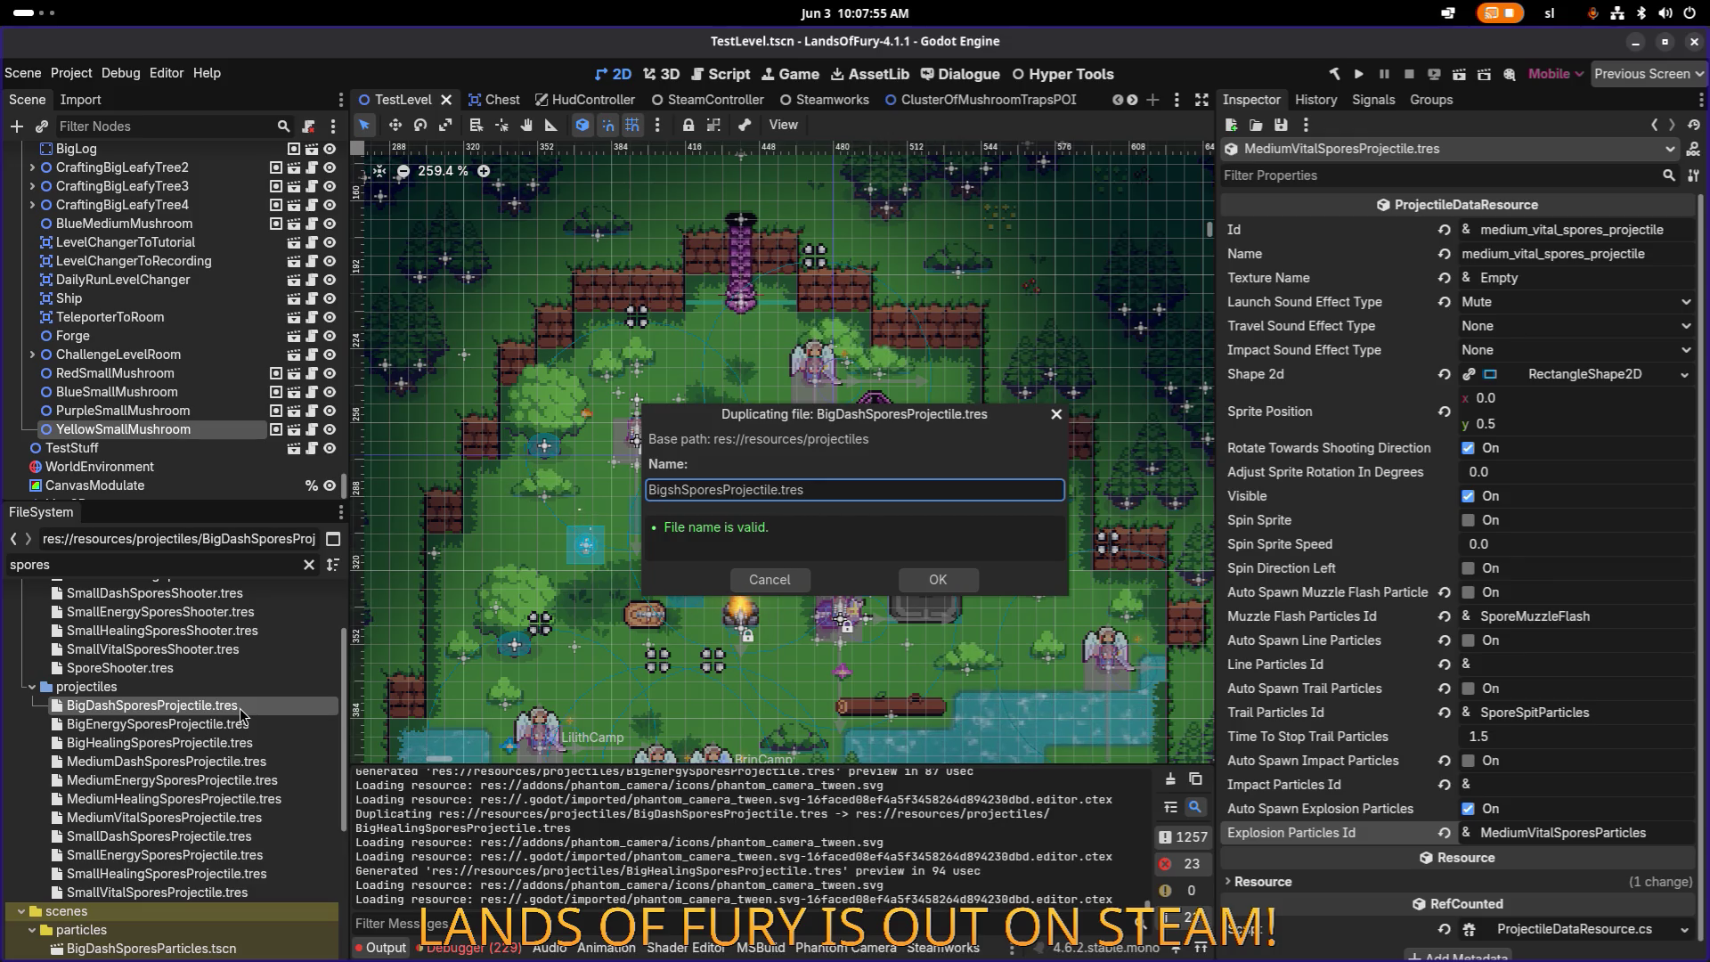
{"action": "type", "text": "Vital"}
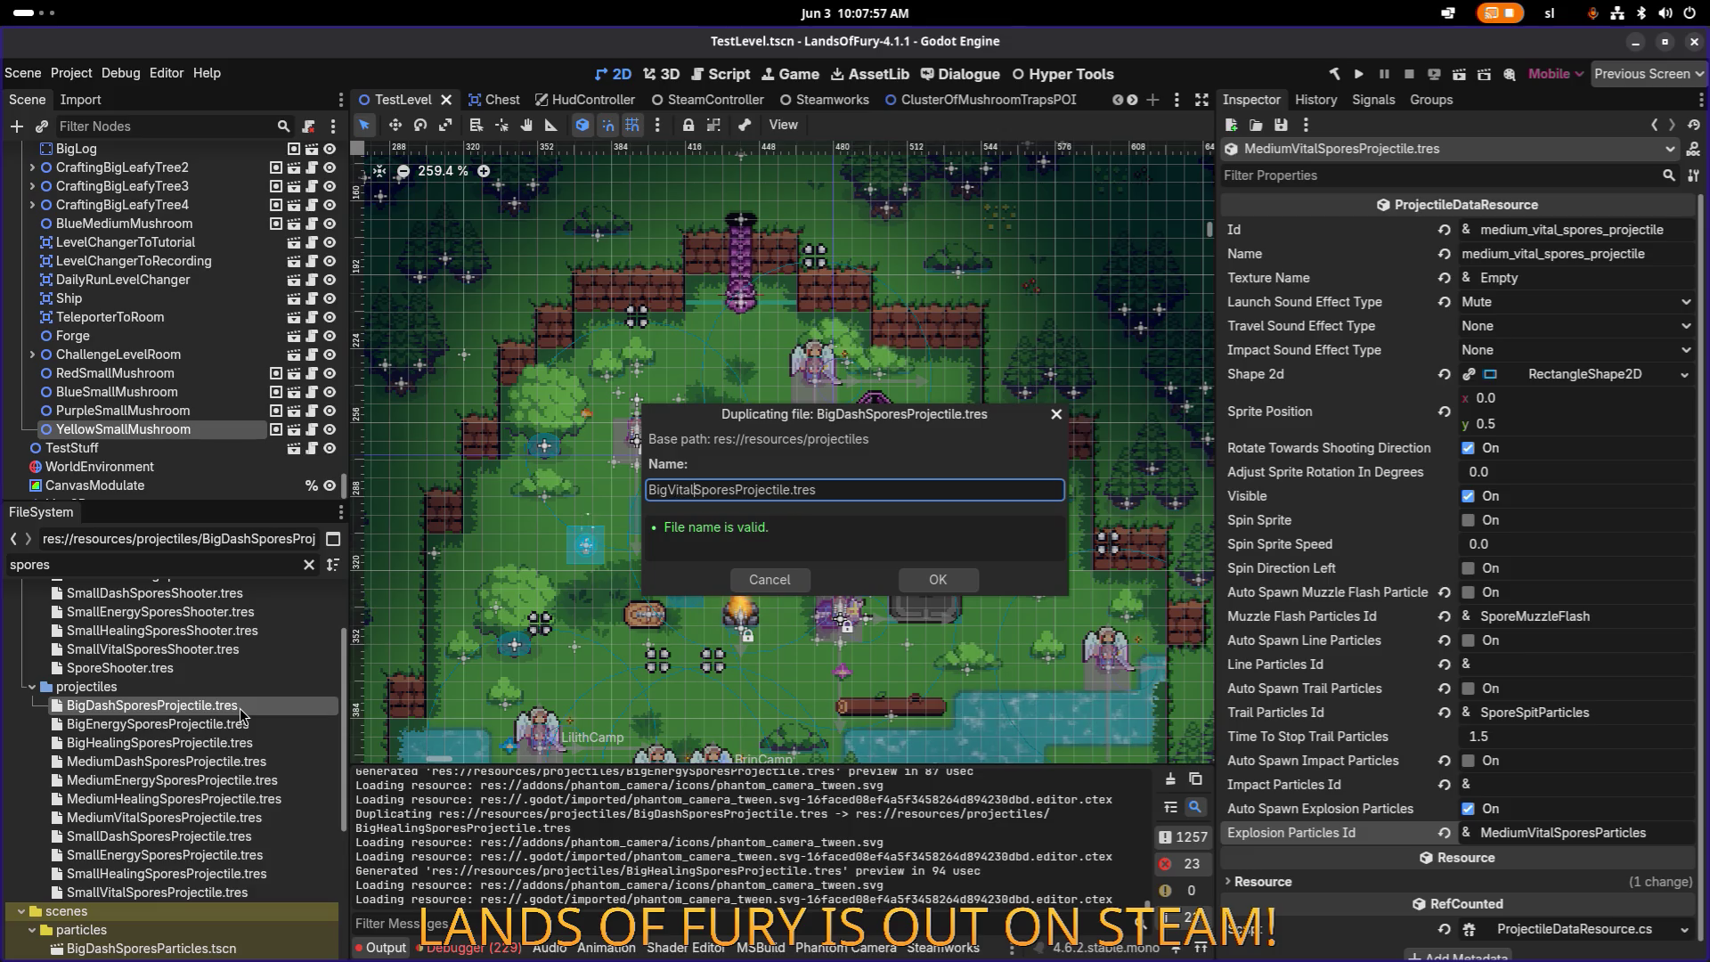
{"action": "key", "text": "Return"}
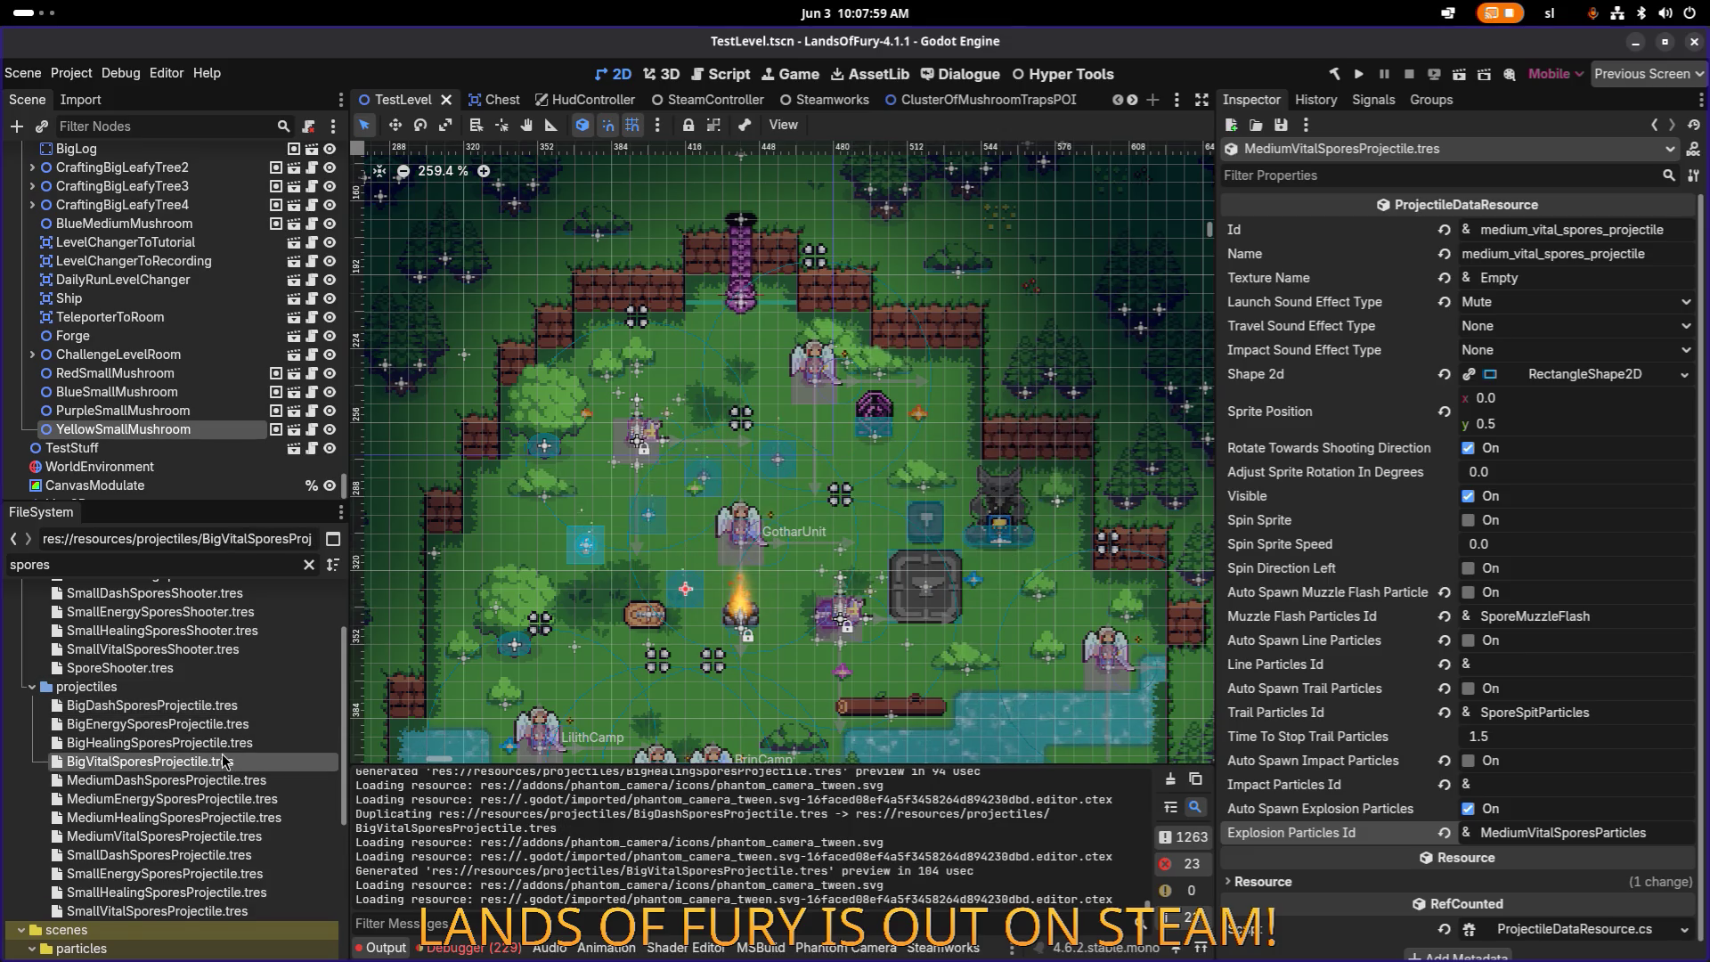
{"action": "left_click", "coordinate": [245, 705]}
Step: Set BigDashSporesProjectile's Id and Name to big_dash_spores_projectile, with BigDashSporesParticles explosions, and save
{"action": "left_click", "coordinate": [1528, 231]}
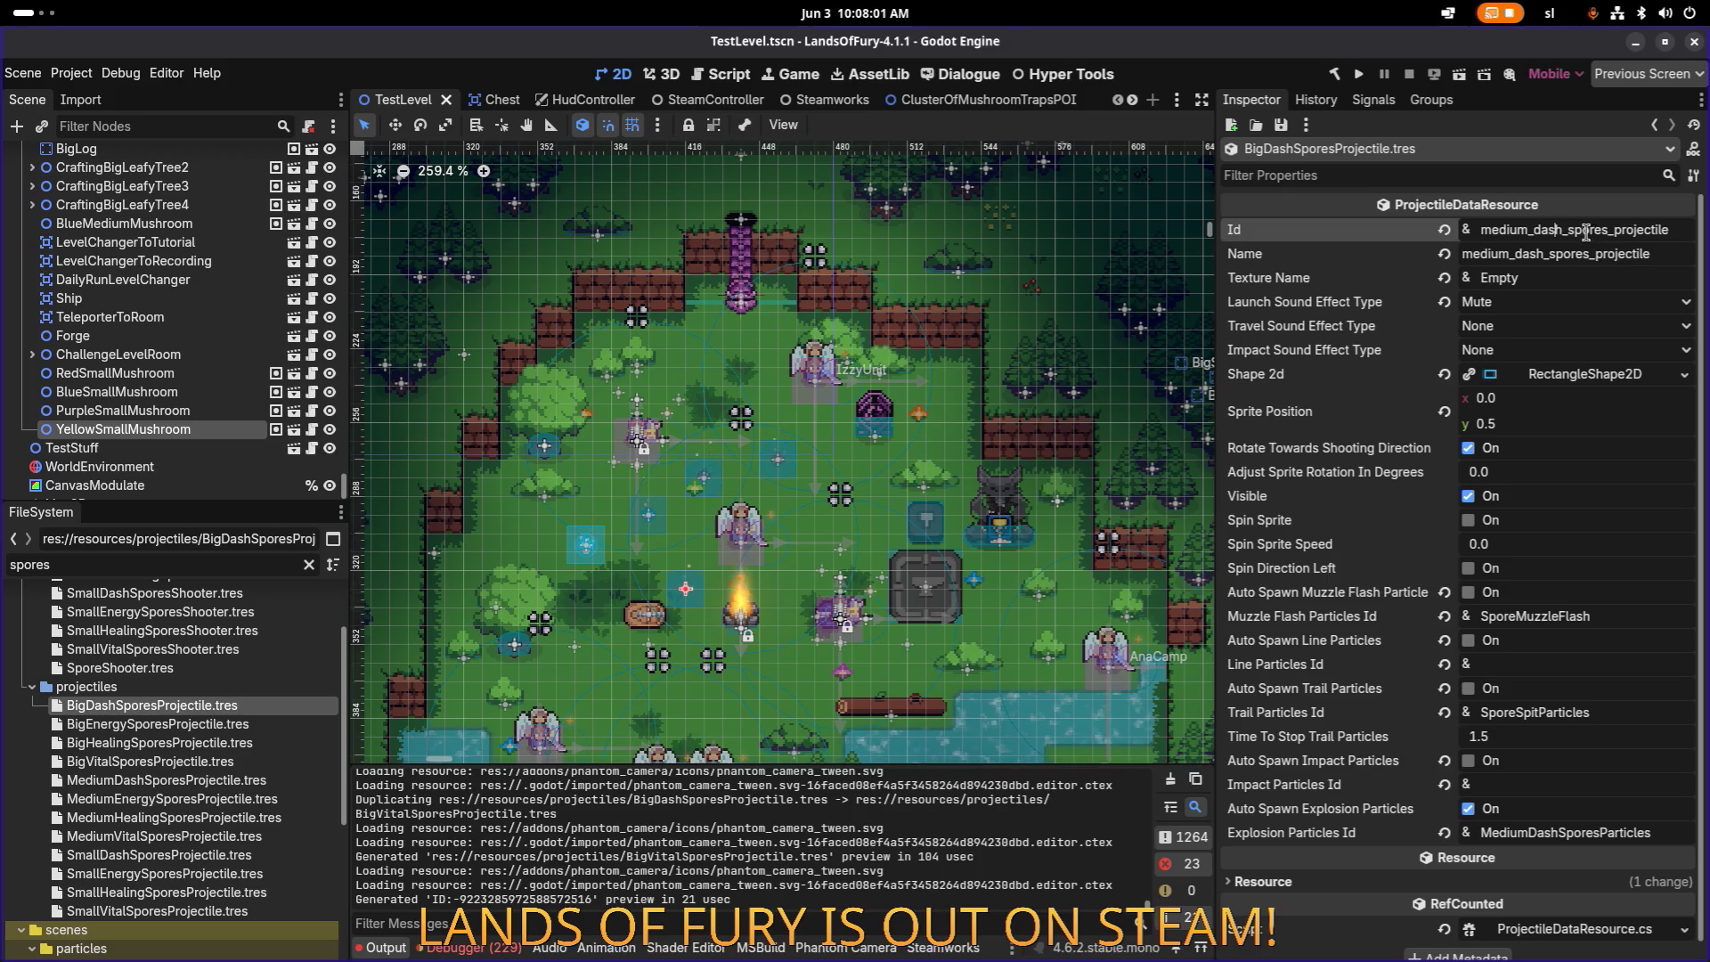
{"action": "key", "text": "shift+Home"}
{"action": "type", "text": "big"}
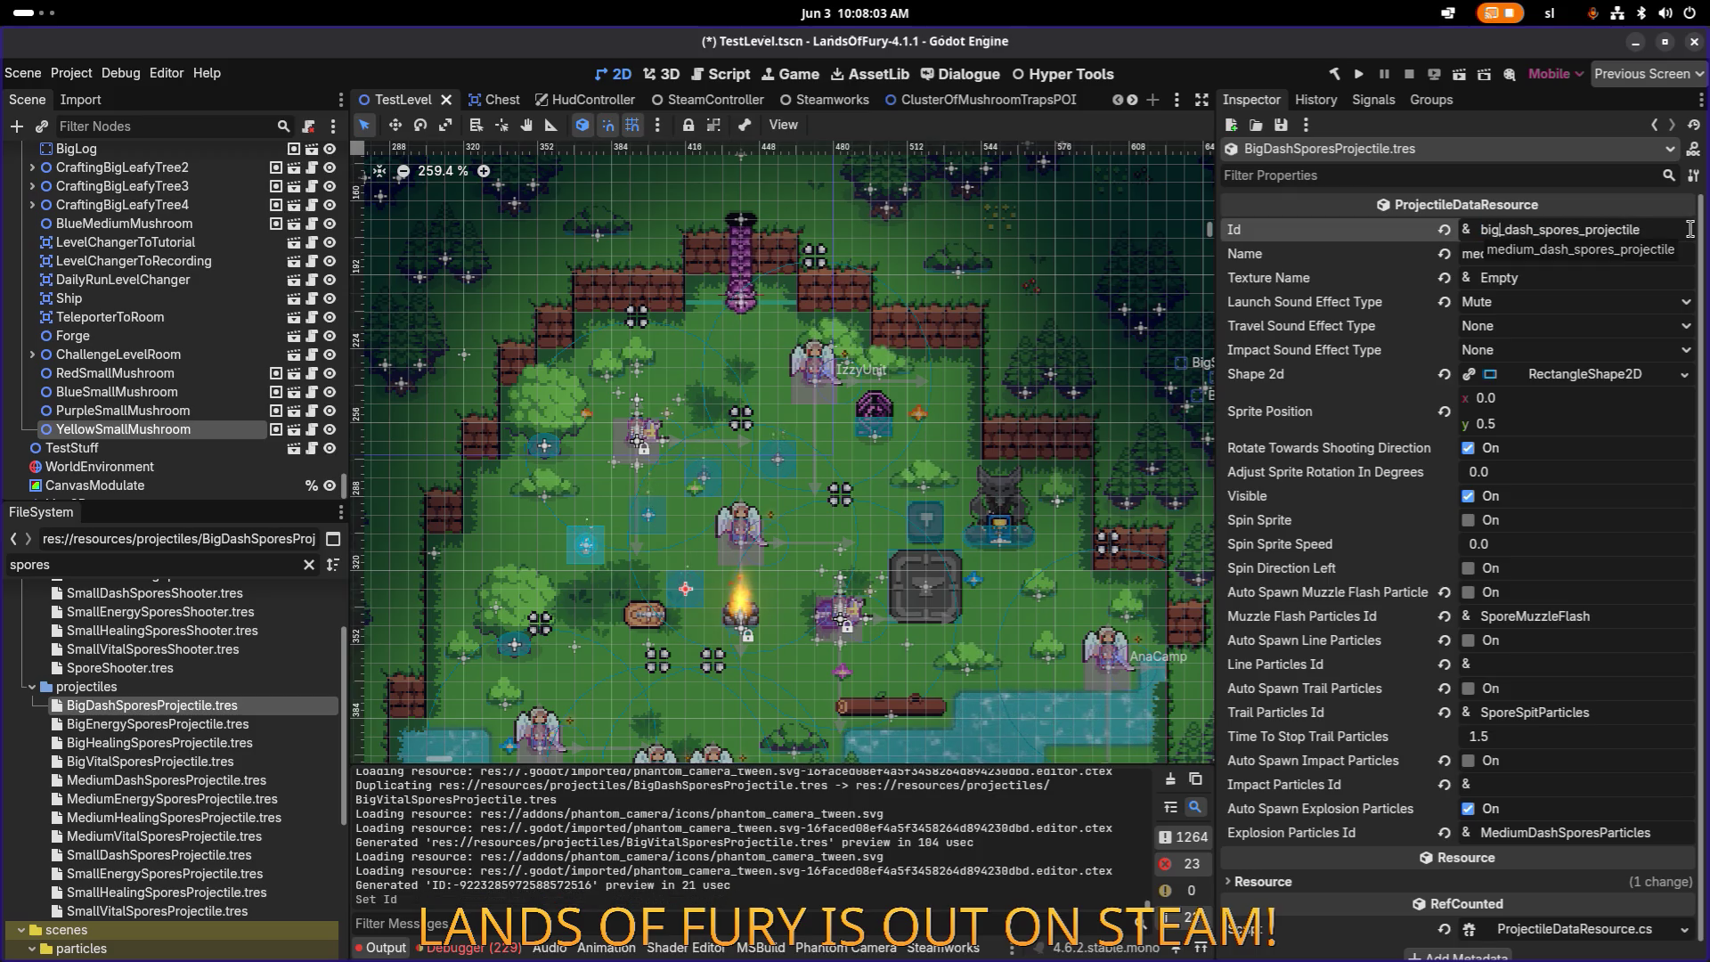
{"action": "key", "text": "Tab"}
{"action": "type", "text": "big"}
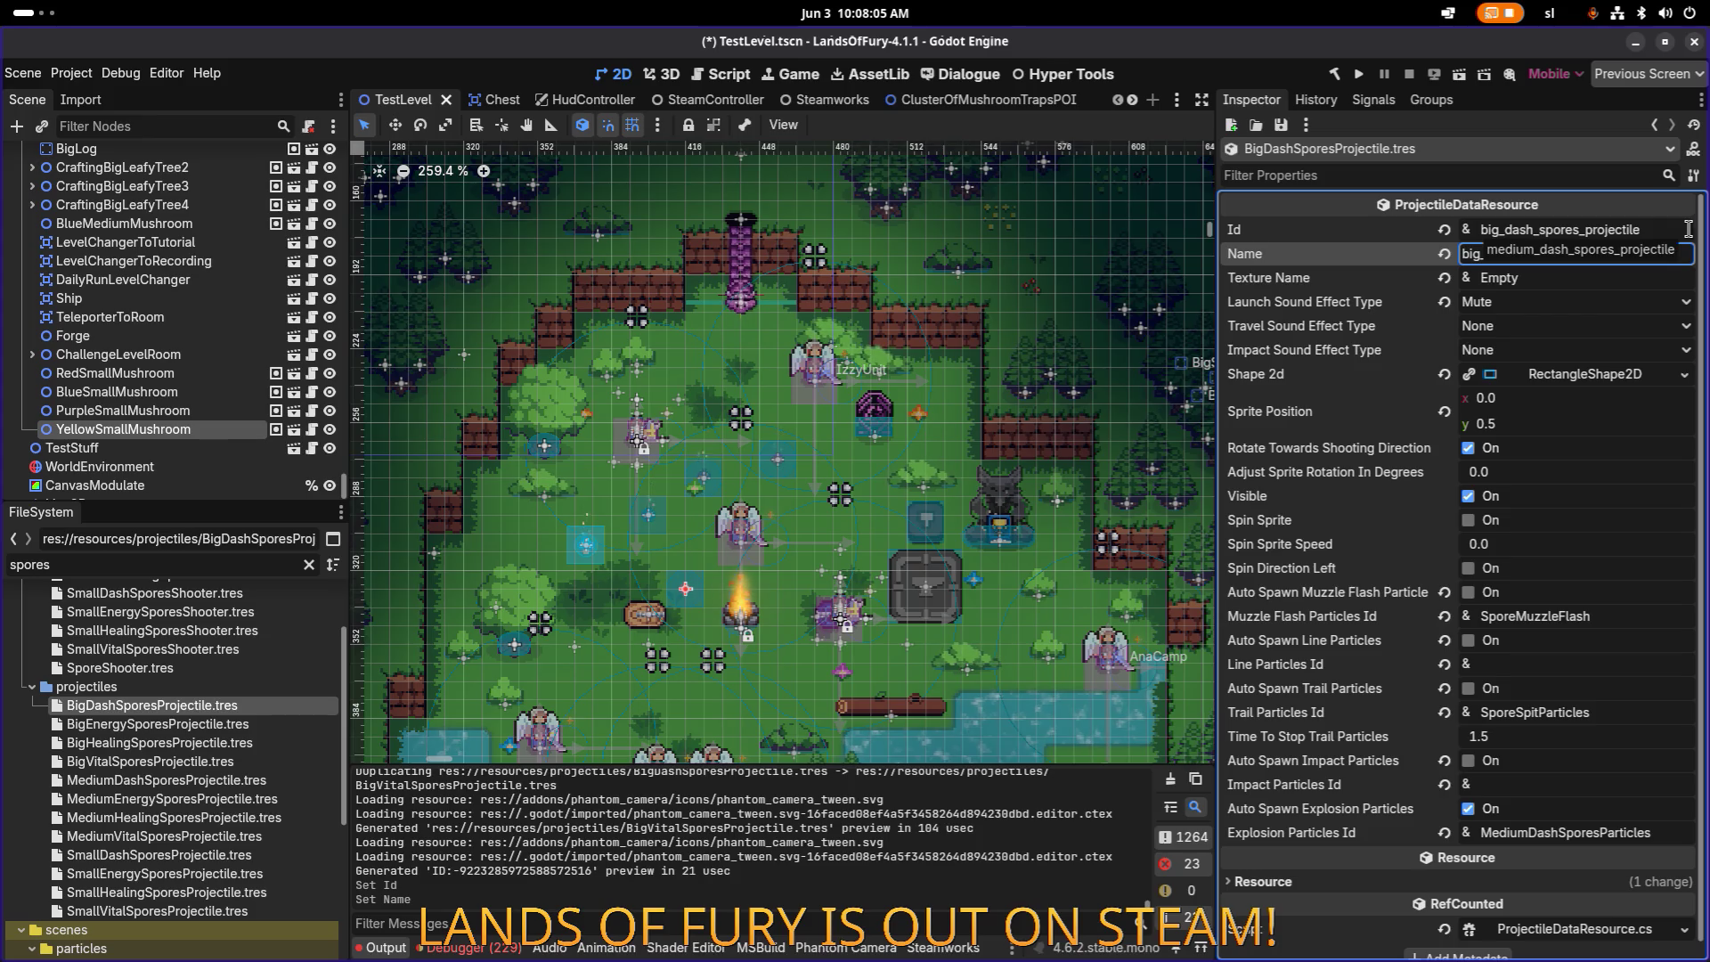
{"action": "key", "text": "Return"}
{"action": "key", "text": "shift+Home"}
{"action": "type", "text": "Big"}
{"action": "key", "text": "Return"}
{"action": "key", "text": "ctrl+s"}
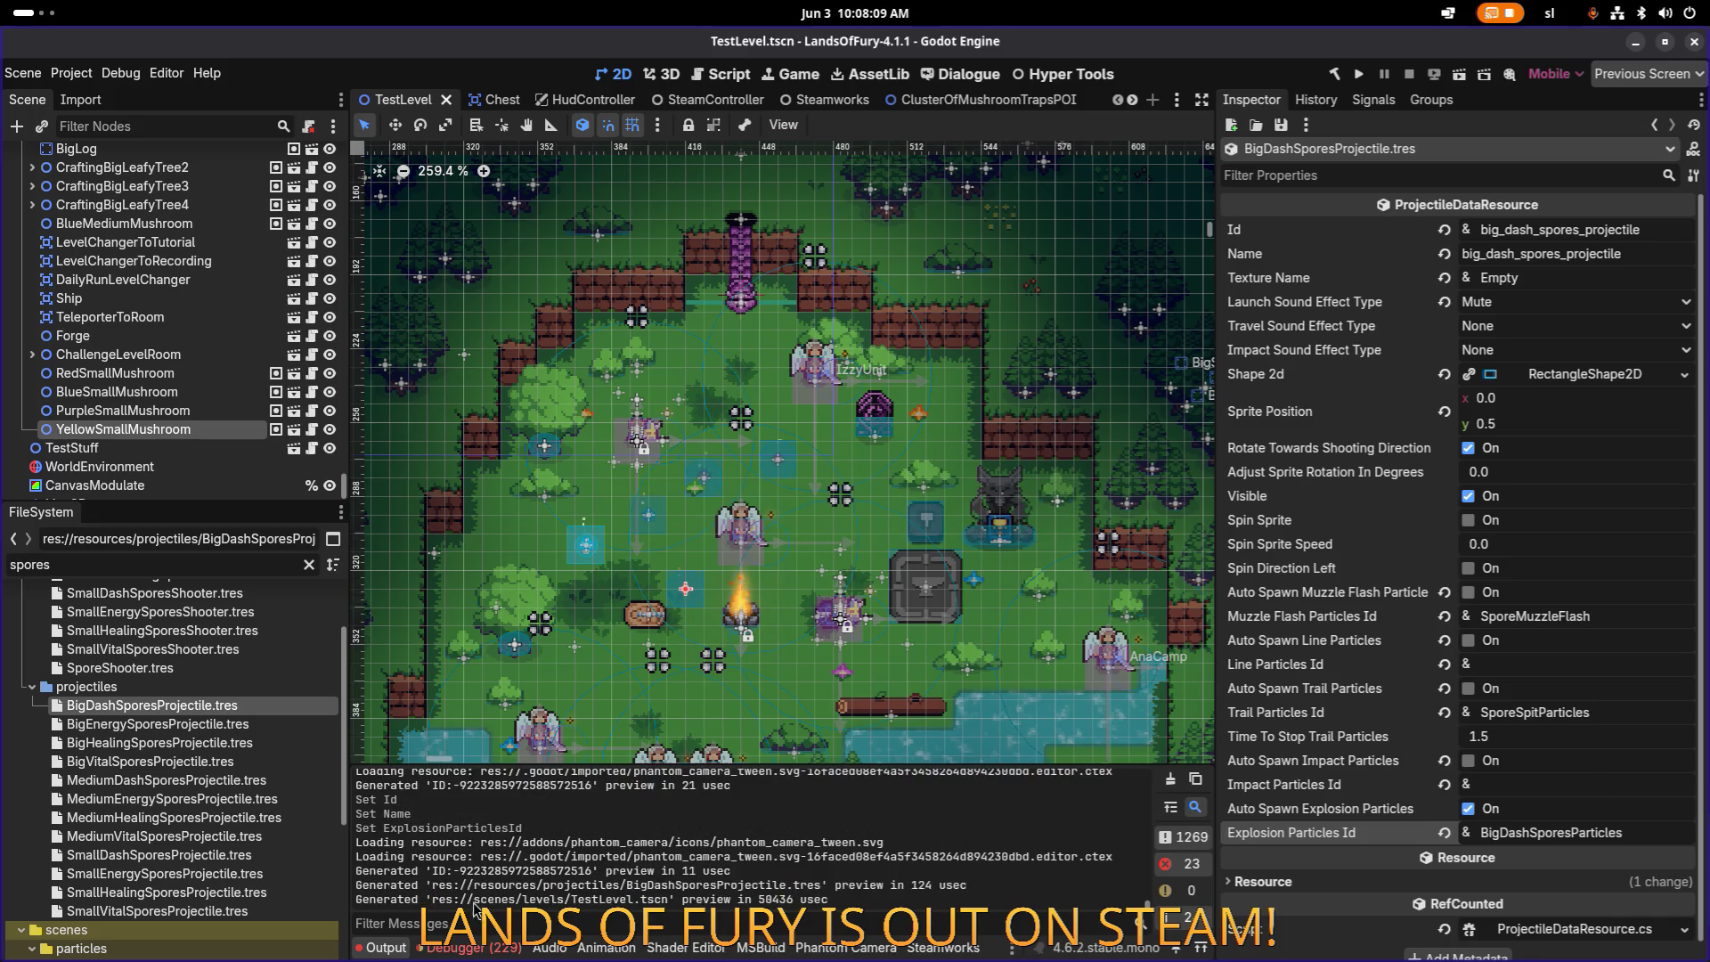
Step: Give BigEnergySporesProjectile the Id and Name medium_energy_spores_projectile and BigEnergySporesParticles explosions
{"action": "left_click", "coordinate": [158, 725]}
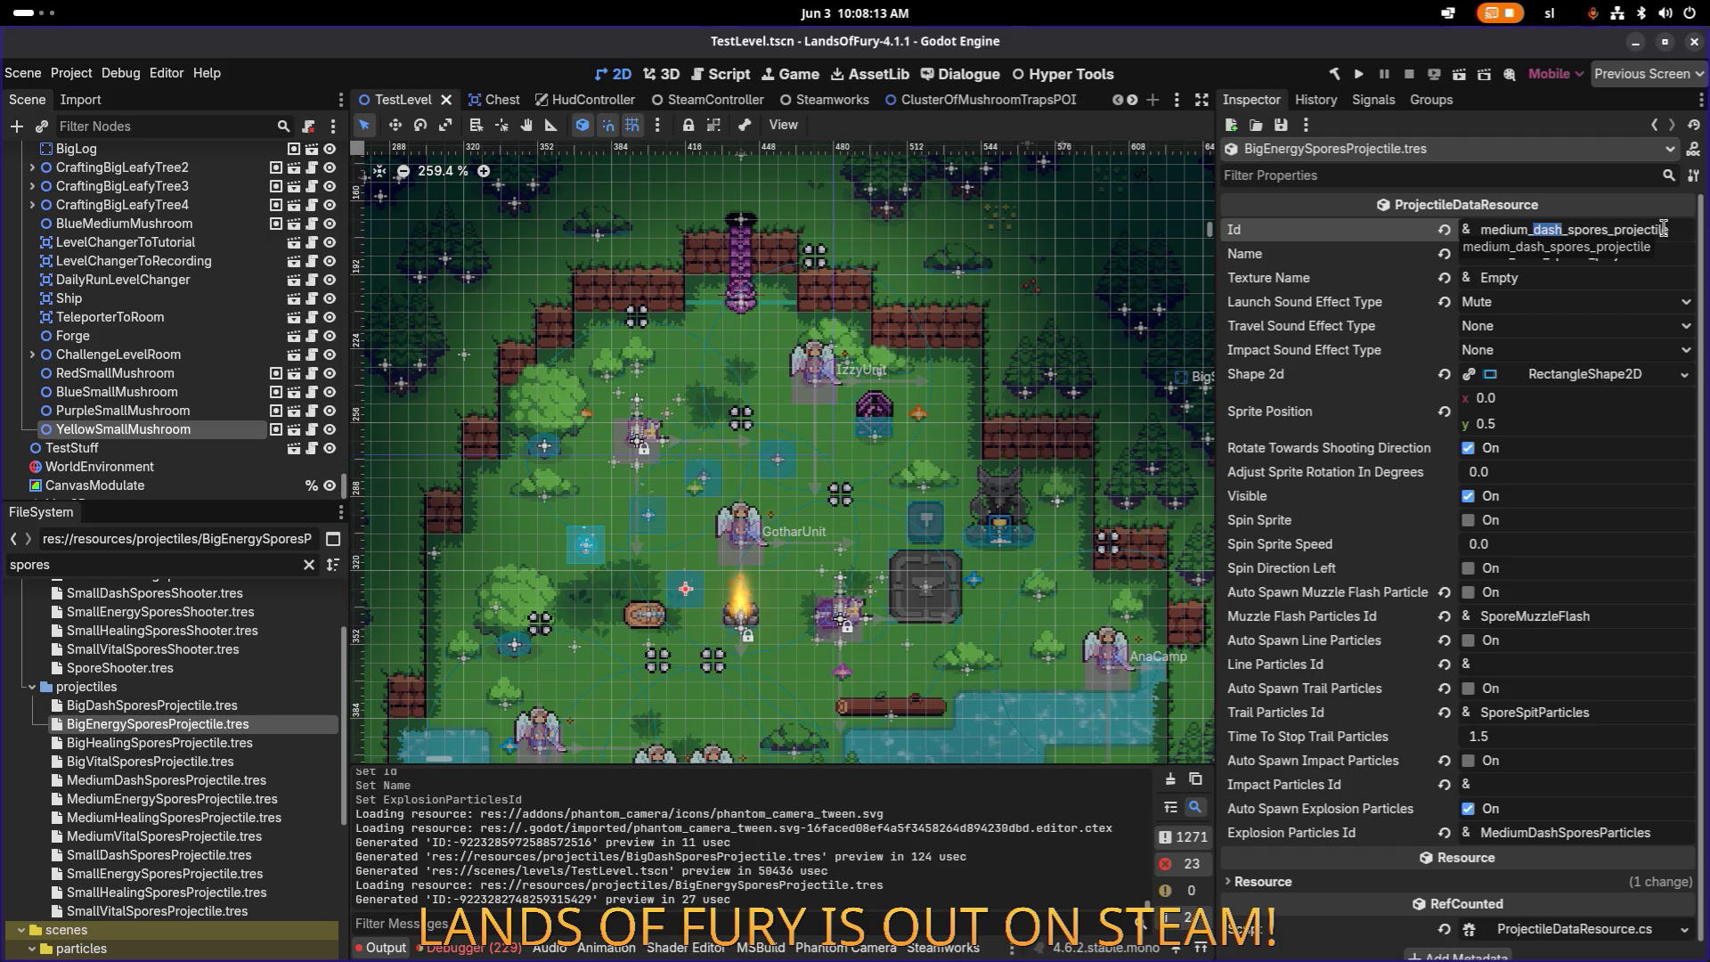
{"action": "type", "text": "energy"}
{"action": "key", "text": "ctrl+a"}
{"action": "key", "text": "ctrl+c"}
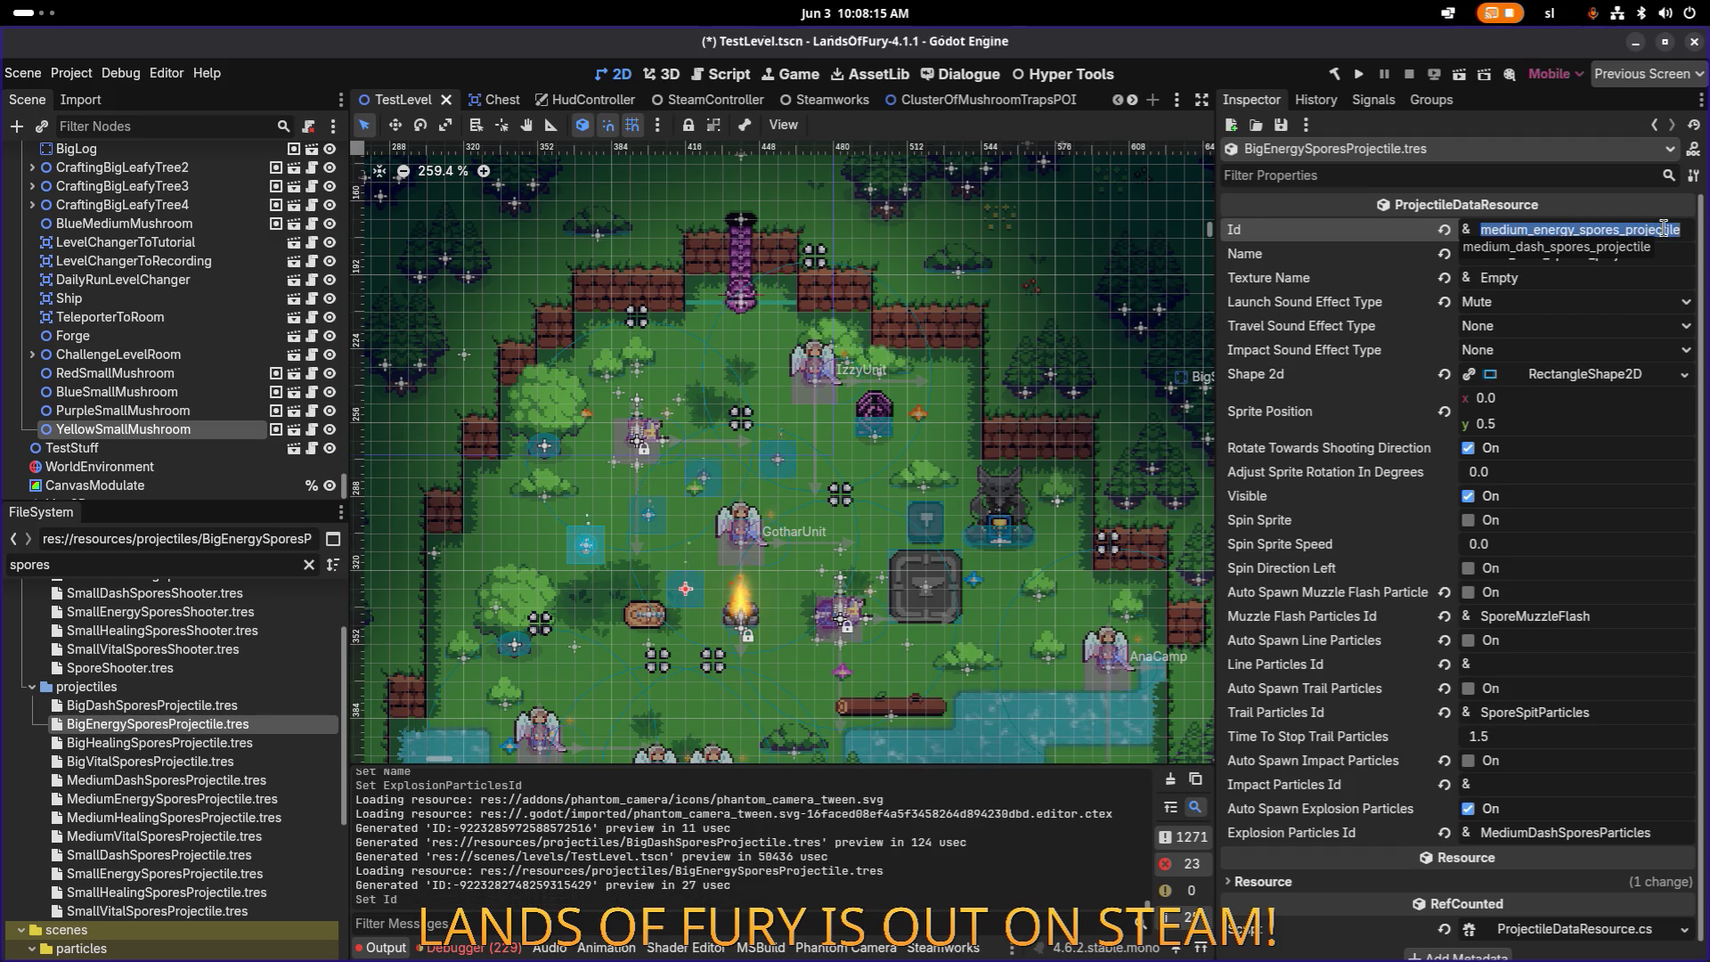
{"action": "key", "text": "Tab"}
{"action": "key", "text": "ctrl+v"}
{"action": "key", "text": "Return"}
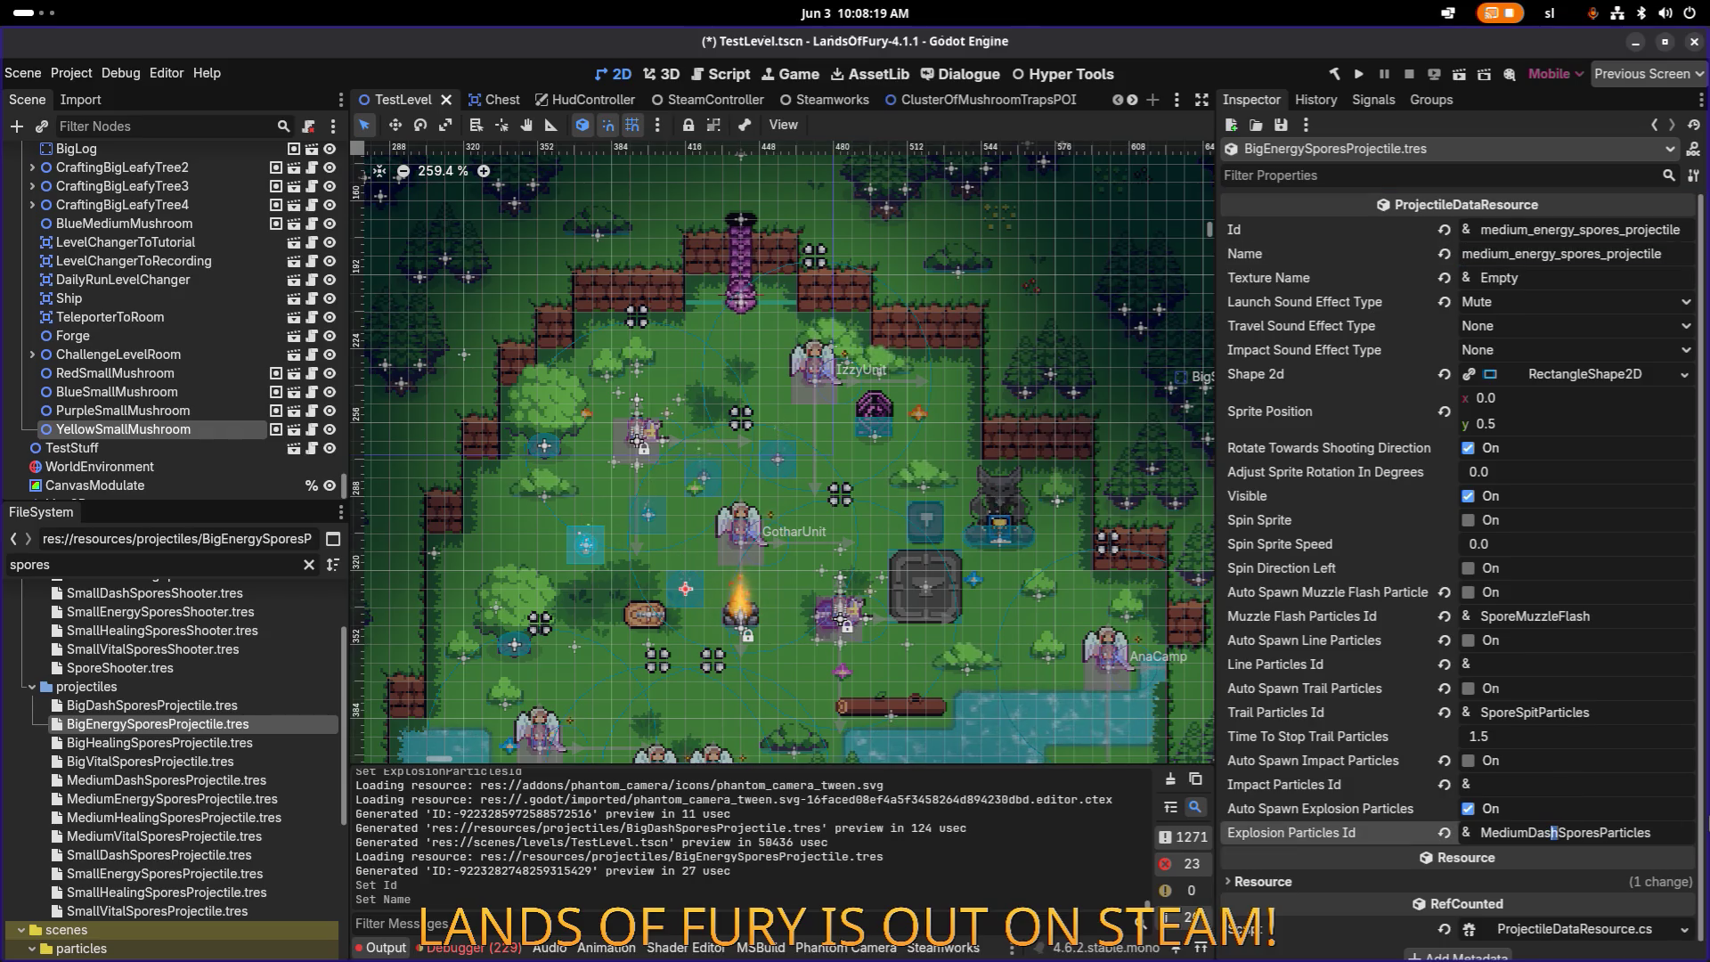
{"action": "key", "text": "Left"}
{"action": "key", "text": "shift+Home"}
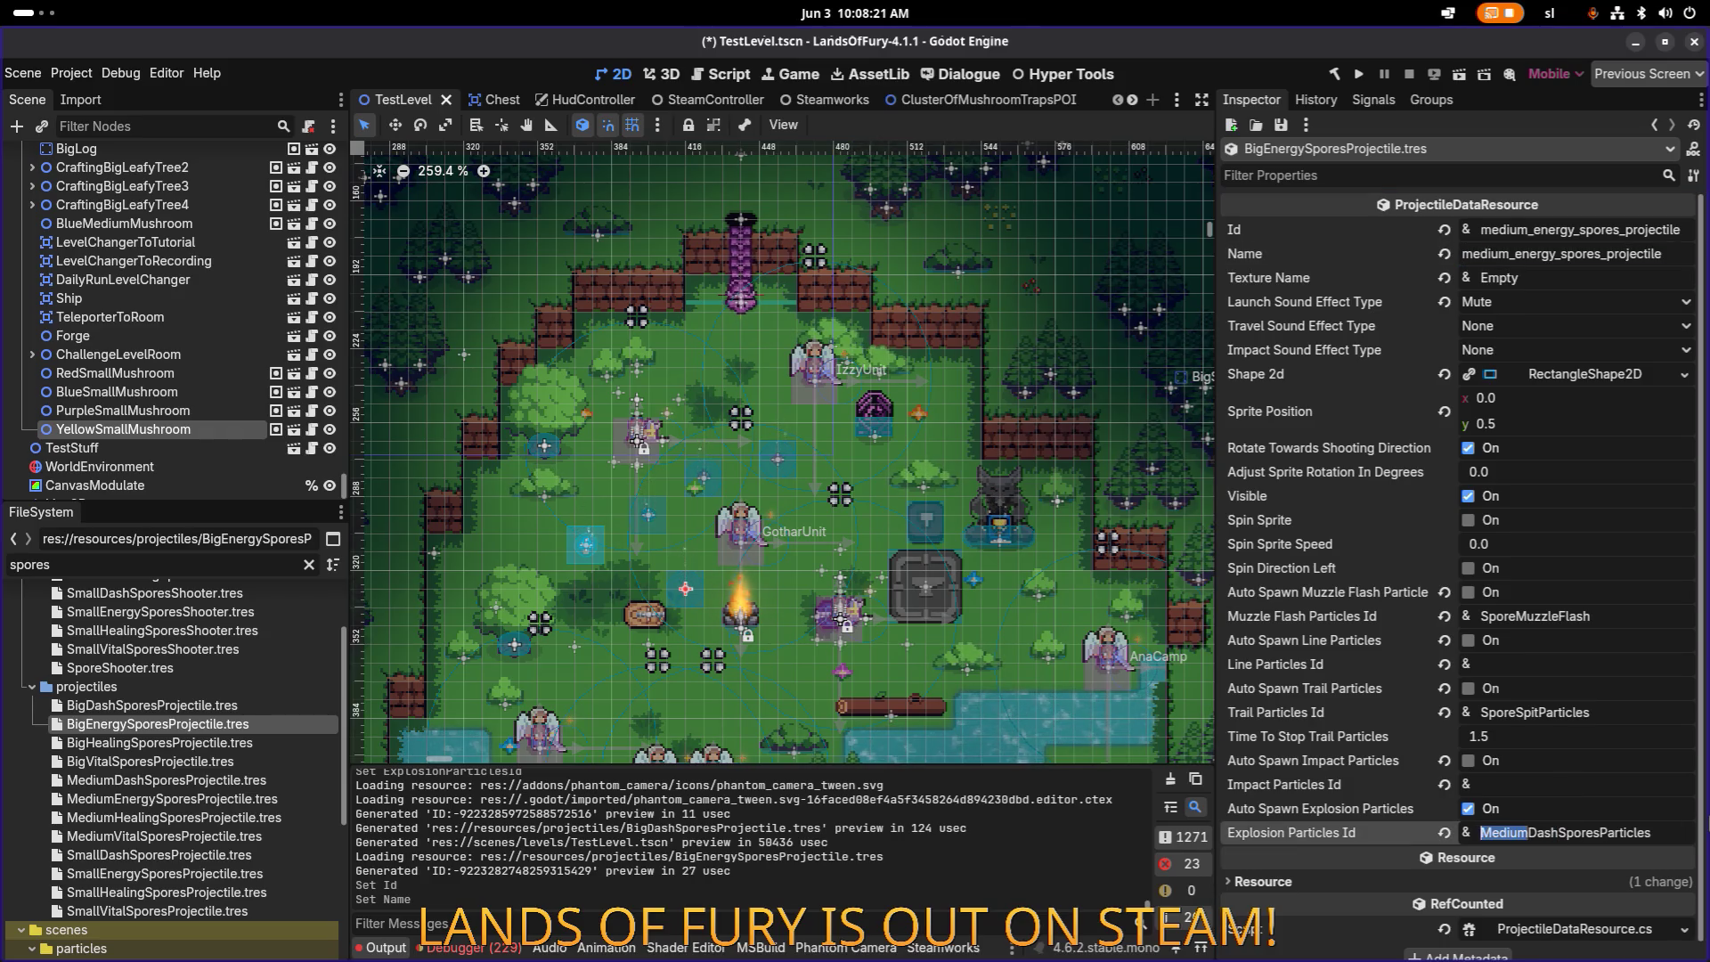
{"action": "type", "text": "B"}
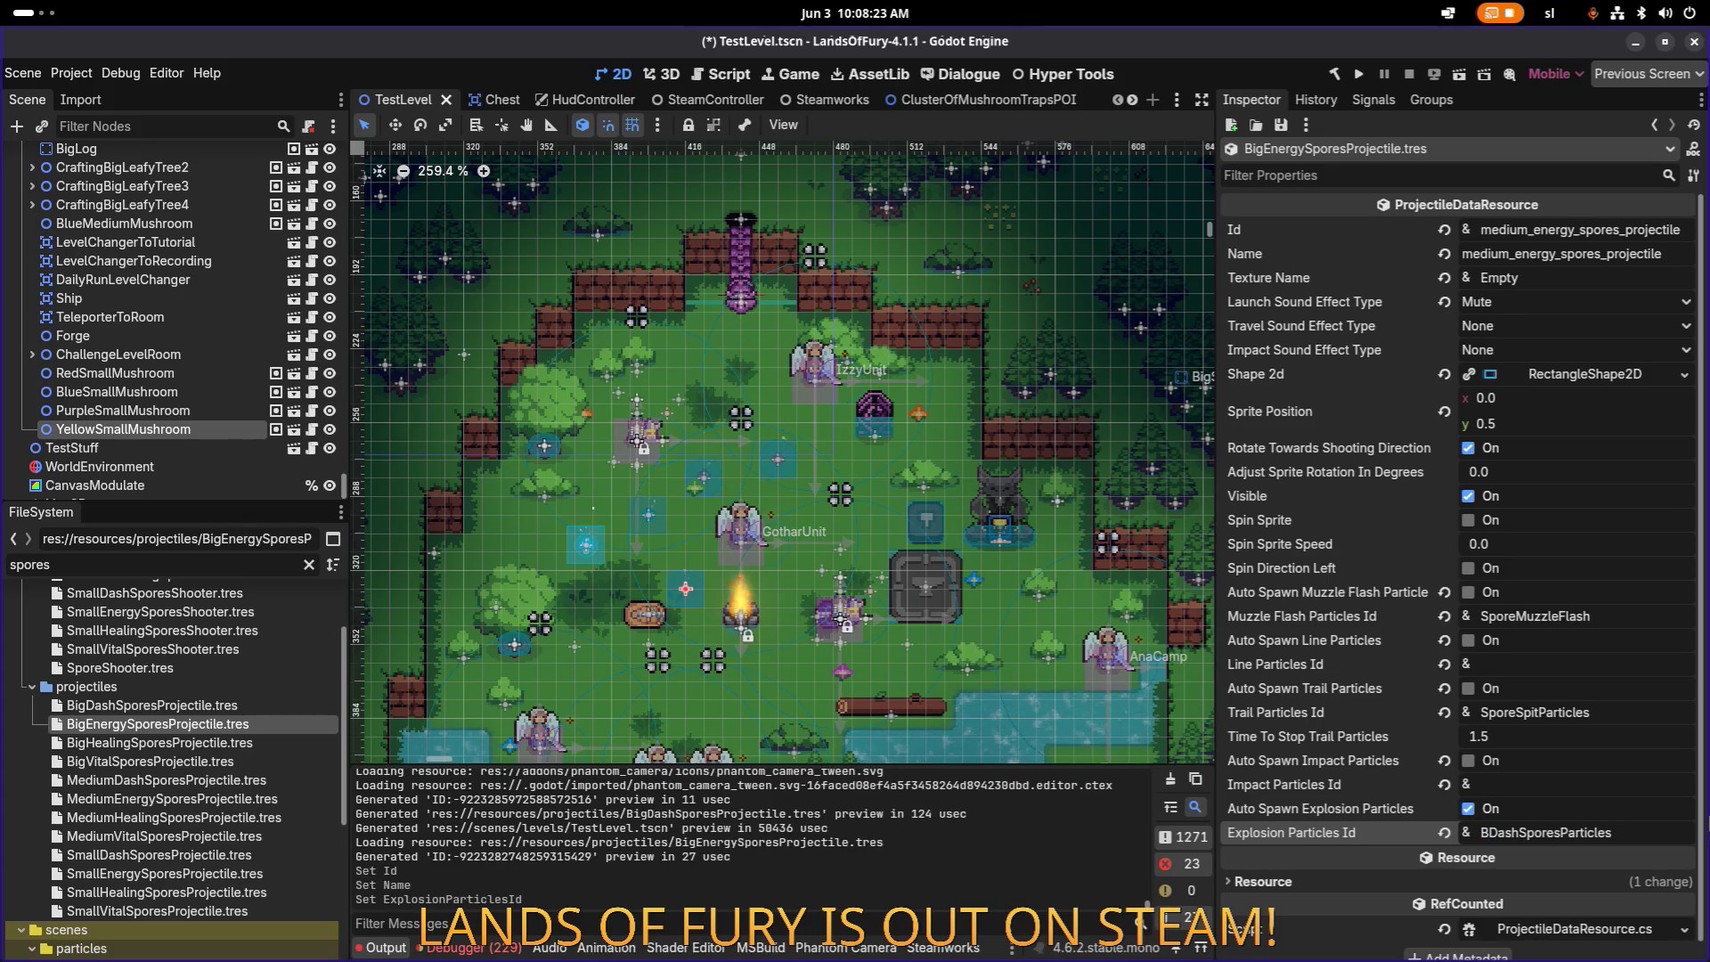
{"action": "type", "text": "ig"}
{"action": "key", "text": "Delete"}
{"action": "key", "text": "Delete"}
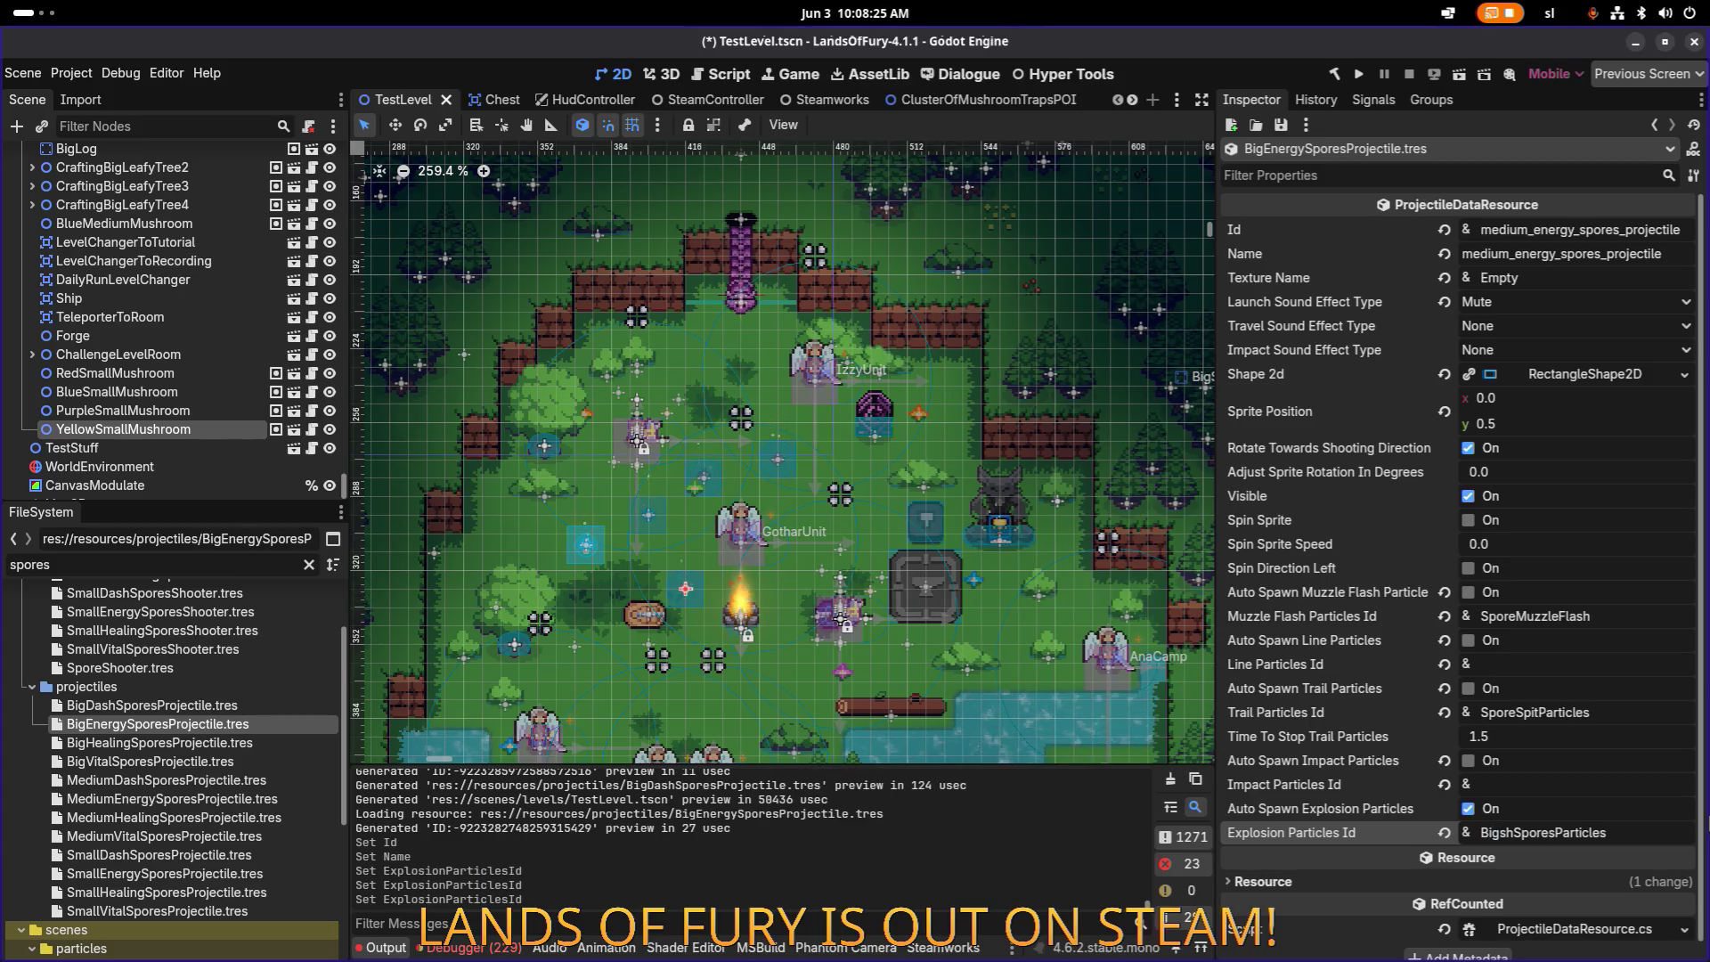
{"action": "key", "text": "Delete"}
{"action": "key", "text": "Delete"}
{"action": "type", "text": "Energy"}
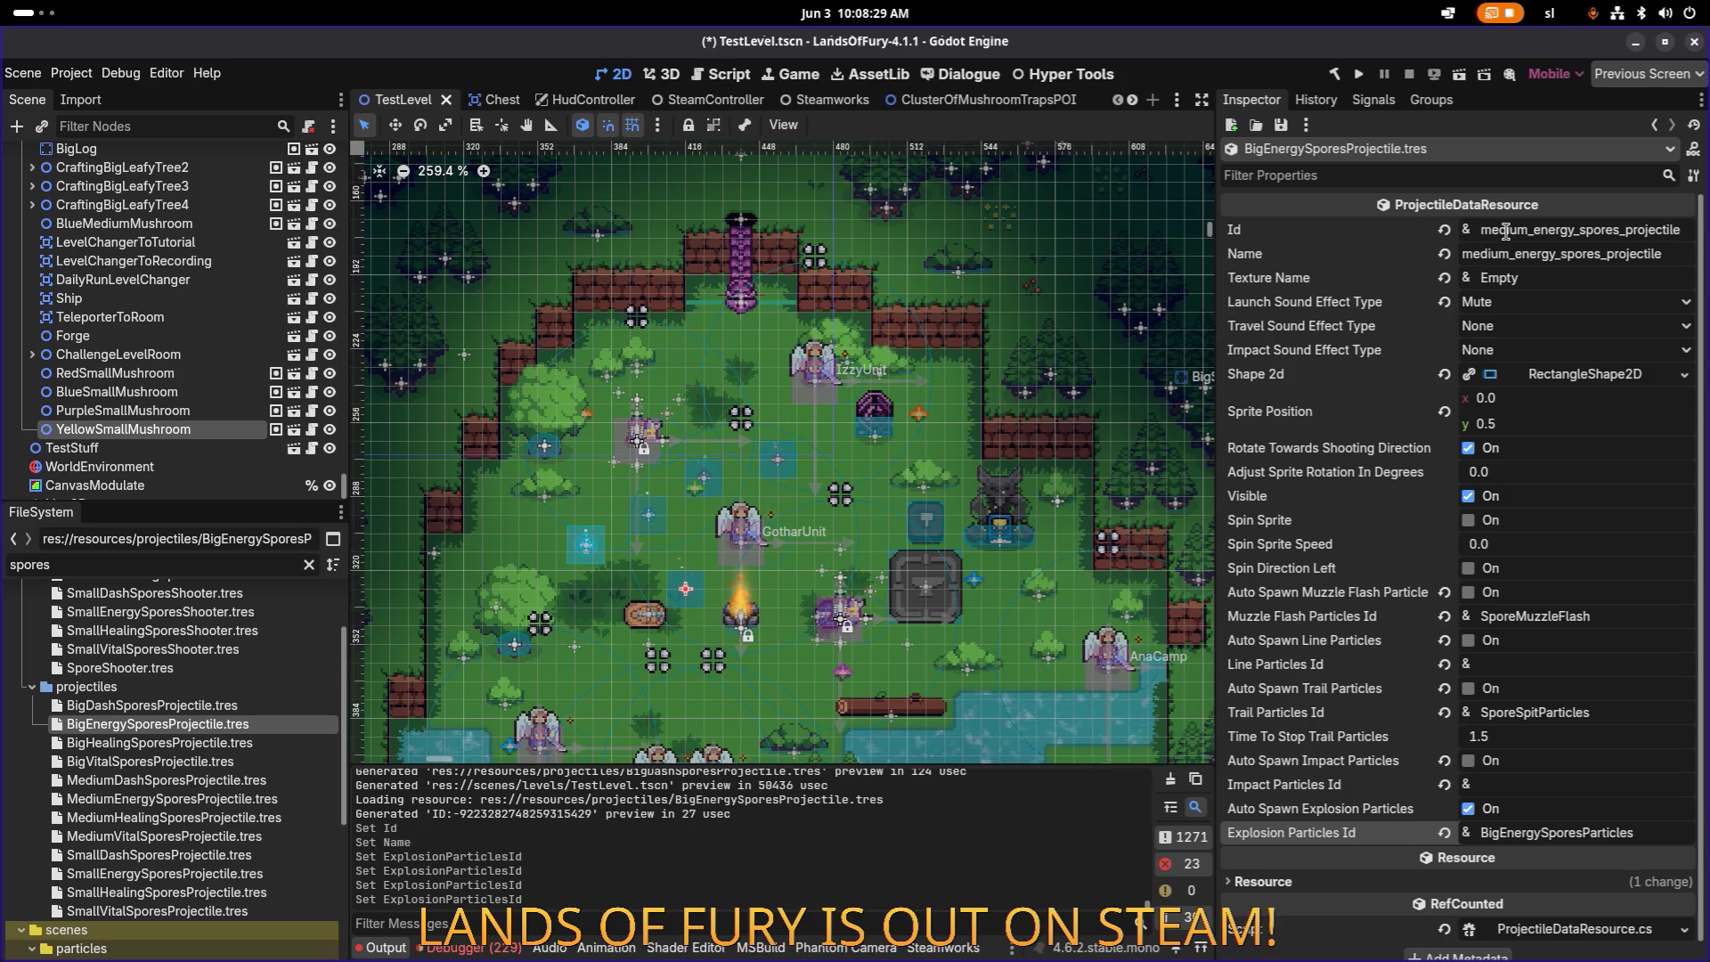
Step: Change the Big Energy projectile's Id and Name to big_energy_spores_projectile and save
{"action": "left_click", "coordinate": [1528, 230]}
{"action": "key", "text": "ctrl+shift+Left"}
{"action": "type", "text": "big"}
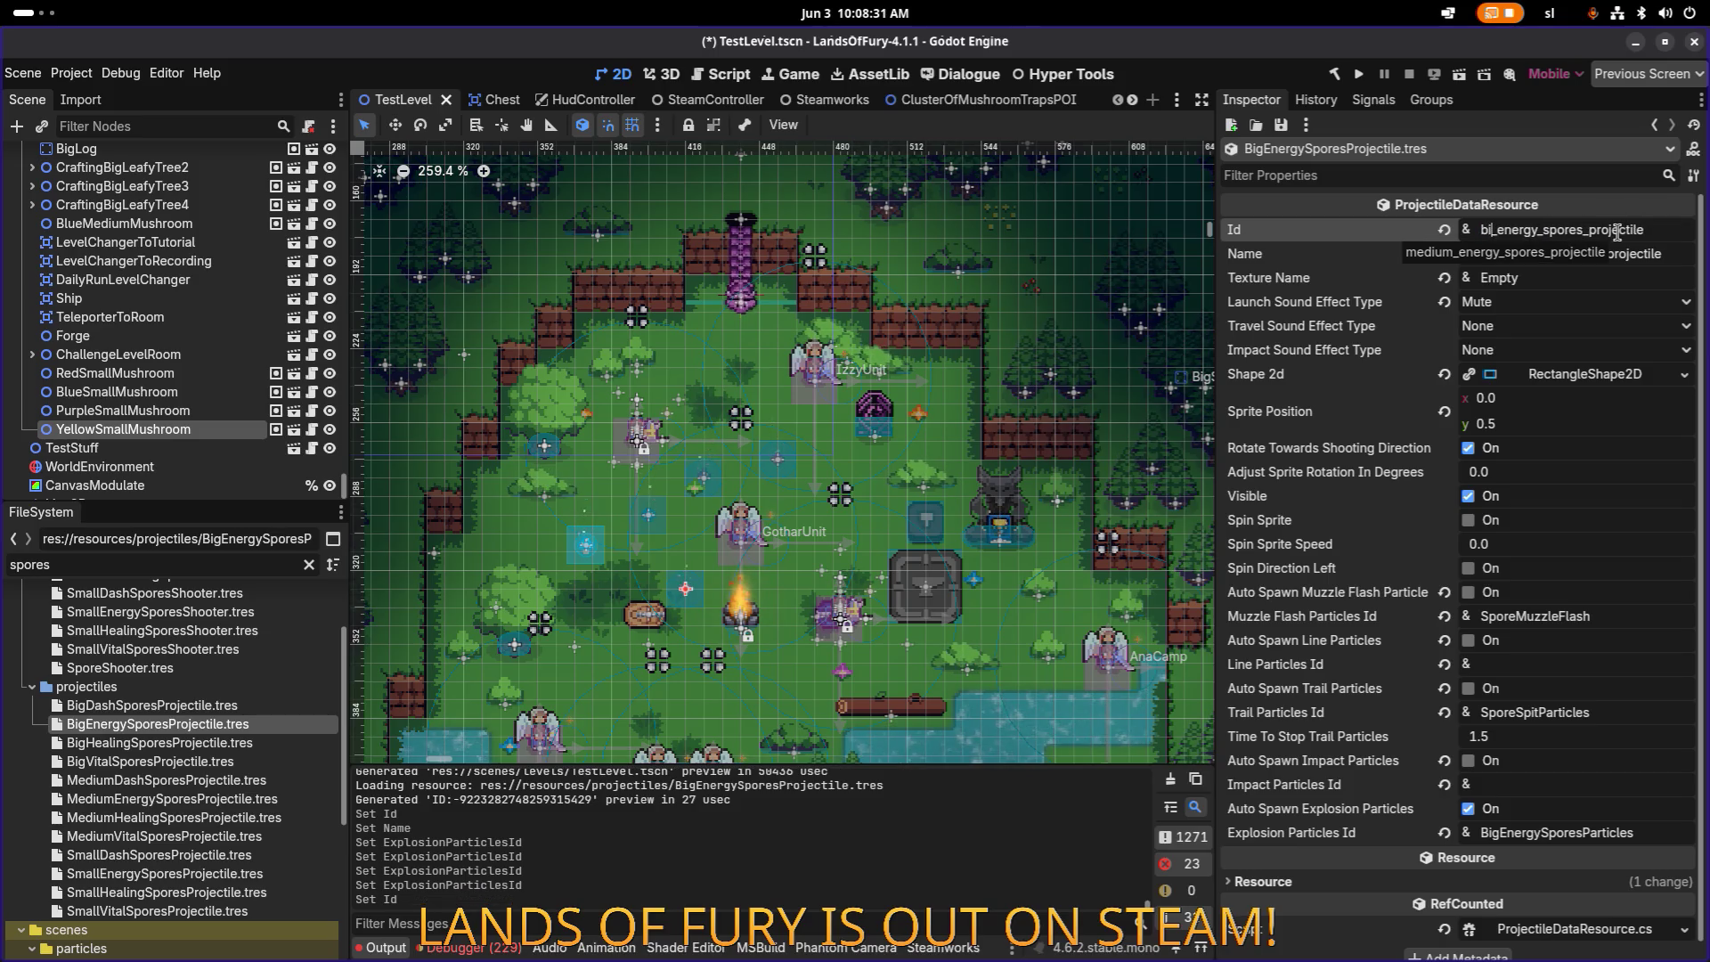
{"action": "key", "text": "Tab"}
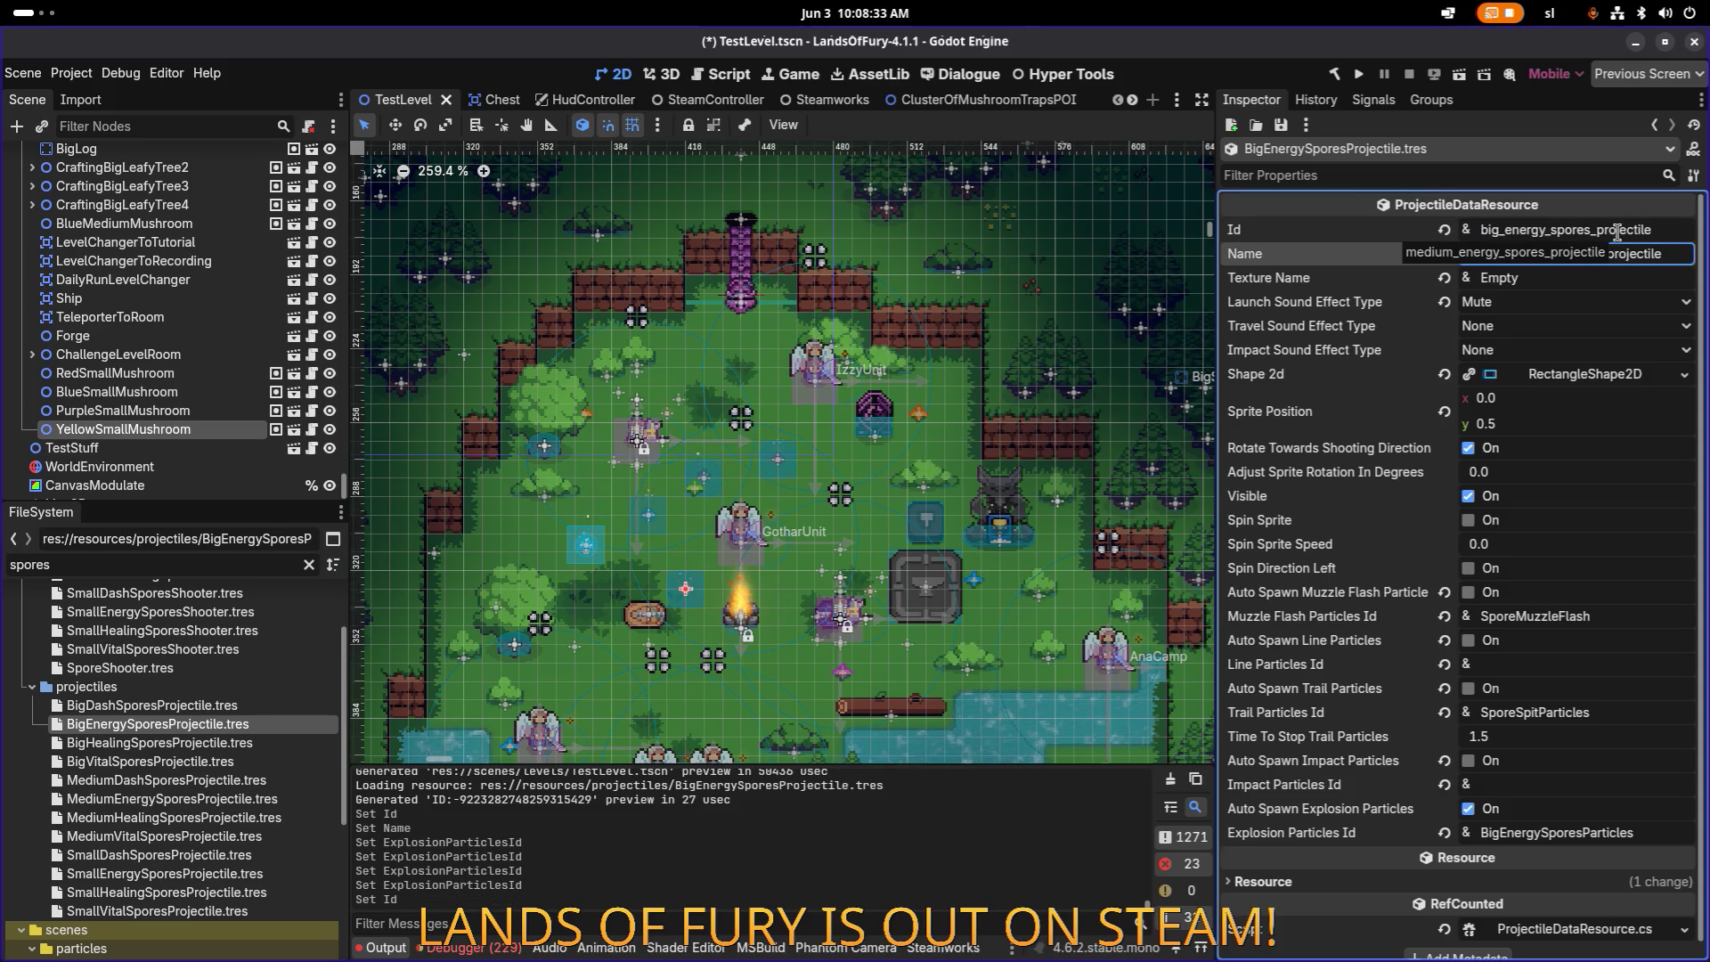
{"action": "left_click", "coordinate": [1514, 254]}
{"action": "key", "text": "ctrl+shift+Left"}
{"action": "type", "text": "big"}
{"action": "key", "text": "ctrl+s"}
{"action": "left_click", "coordinate": [239, 745]}
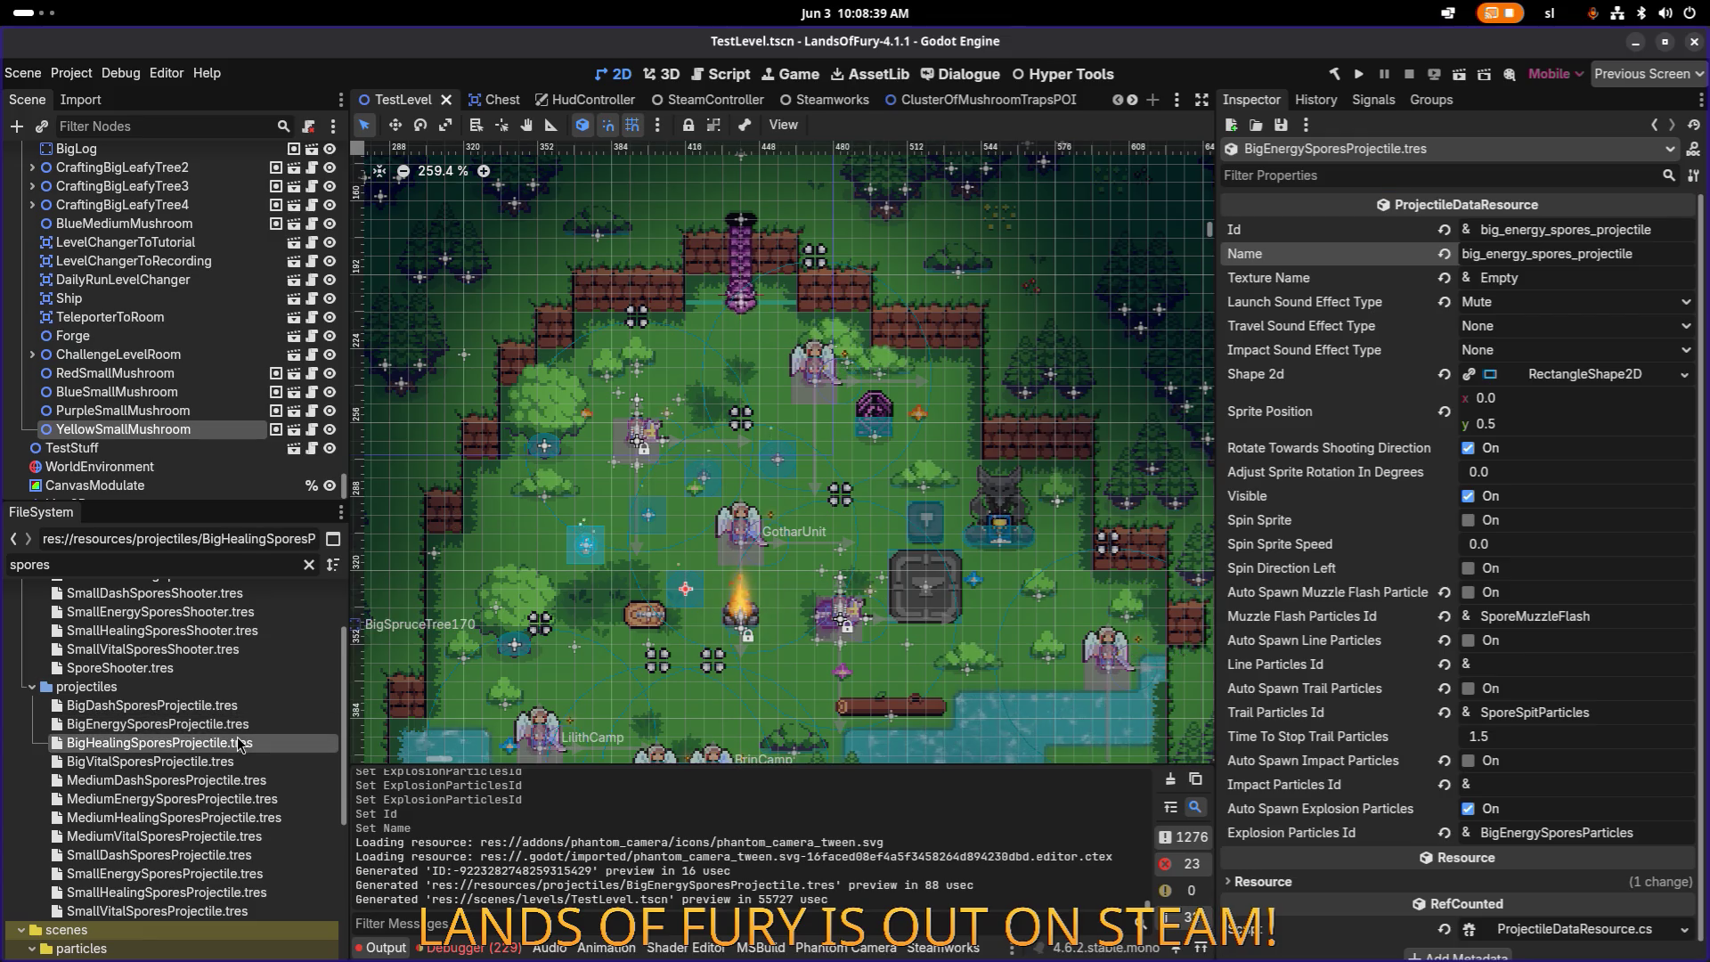
Step: Give BigHealingSporesProjectile the Id big_healing_spores_projectile and BigHealingSporesParticles explosions, and save
{"action": "left_click", "coordinate": [1529, 230]}
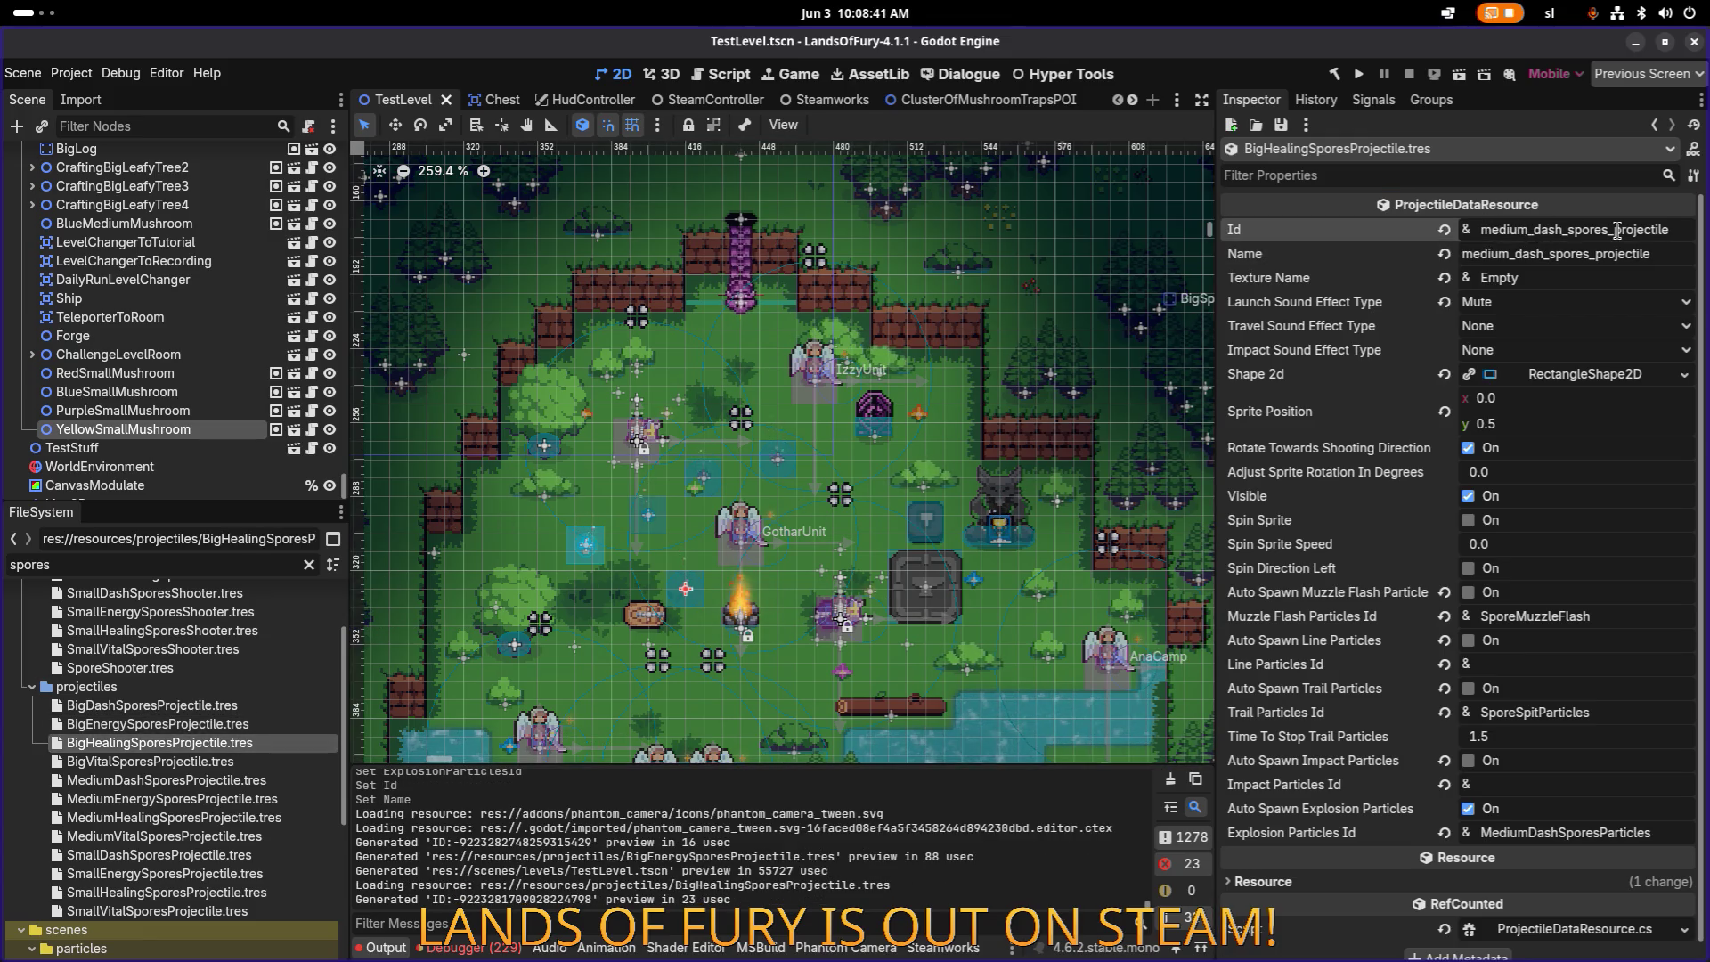
{"action": "key", "text": "shift+Home"}
{"action": "type", "text": "big_heal"}
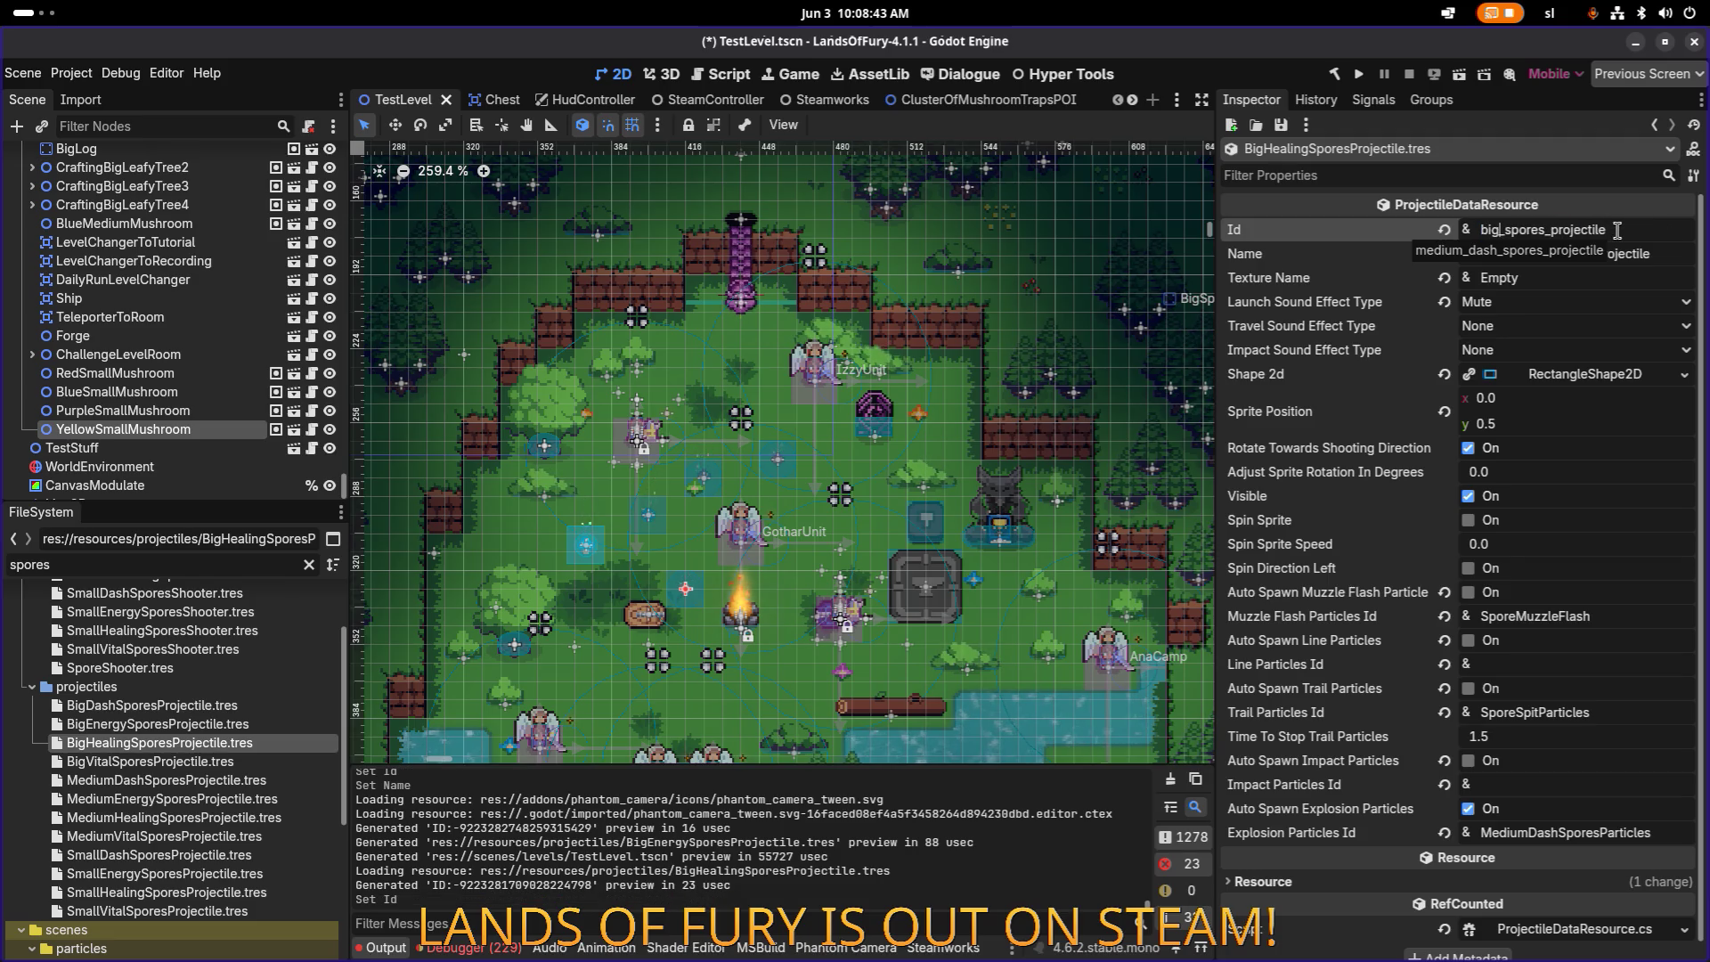
{"action": "type", "text": "ing"}
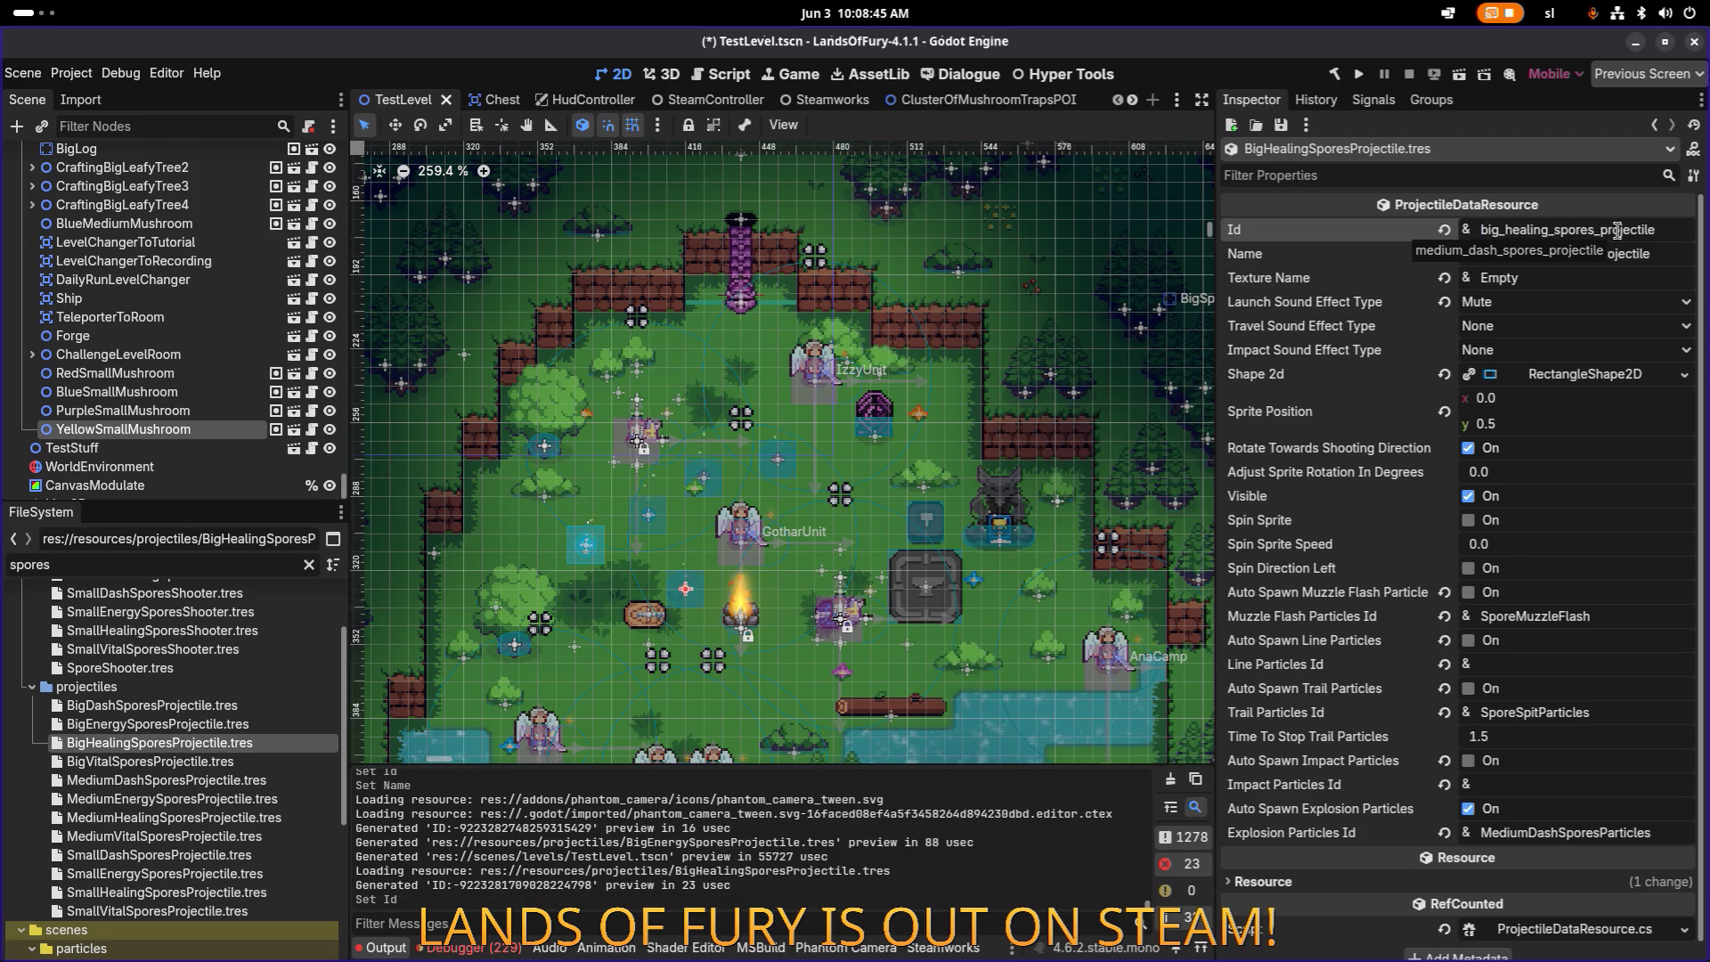
{"action": "key", "text": "Tab"}
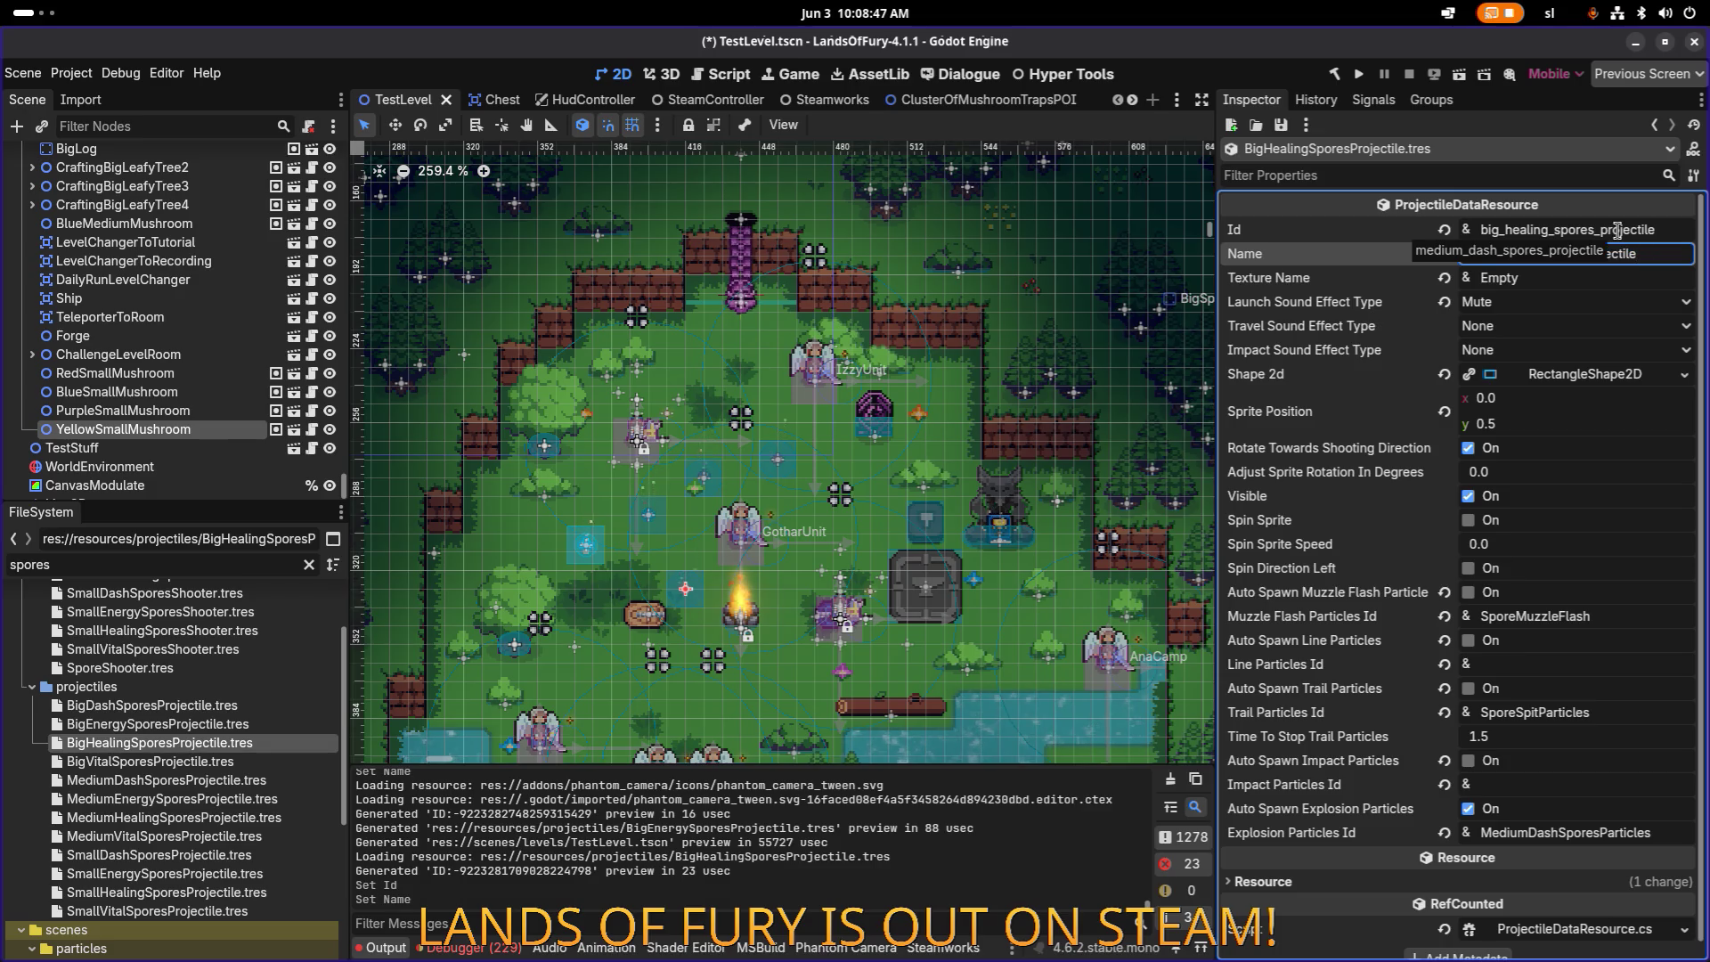
{"action": "key", "text": "ctrl+s"}
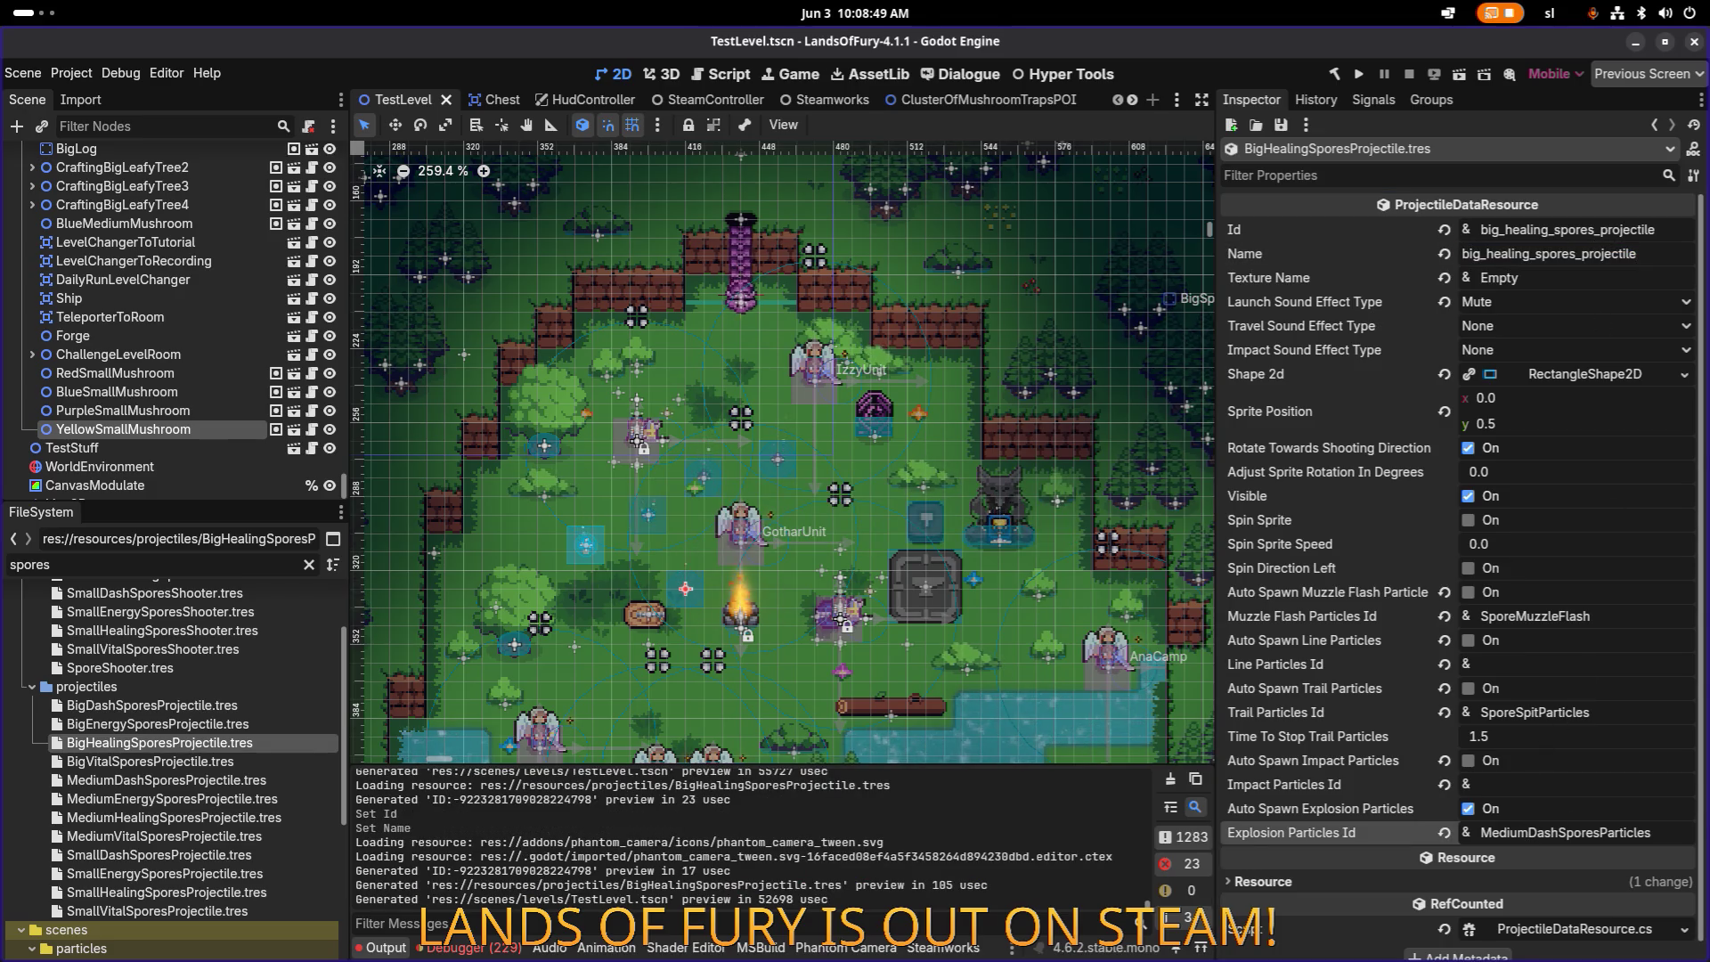
{"action": "key", "text": "BackSpace"}
{"action": "key", "text": "BackSpace"}
{"action": "key", "text": "BackSpace"}
{"action": "type", "text": "BigHealing"}
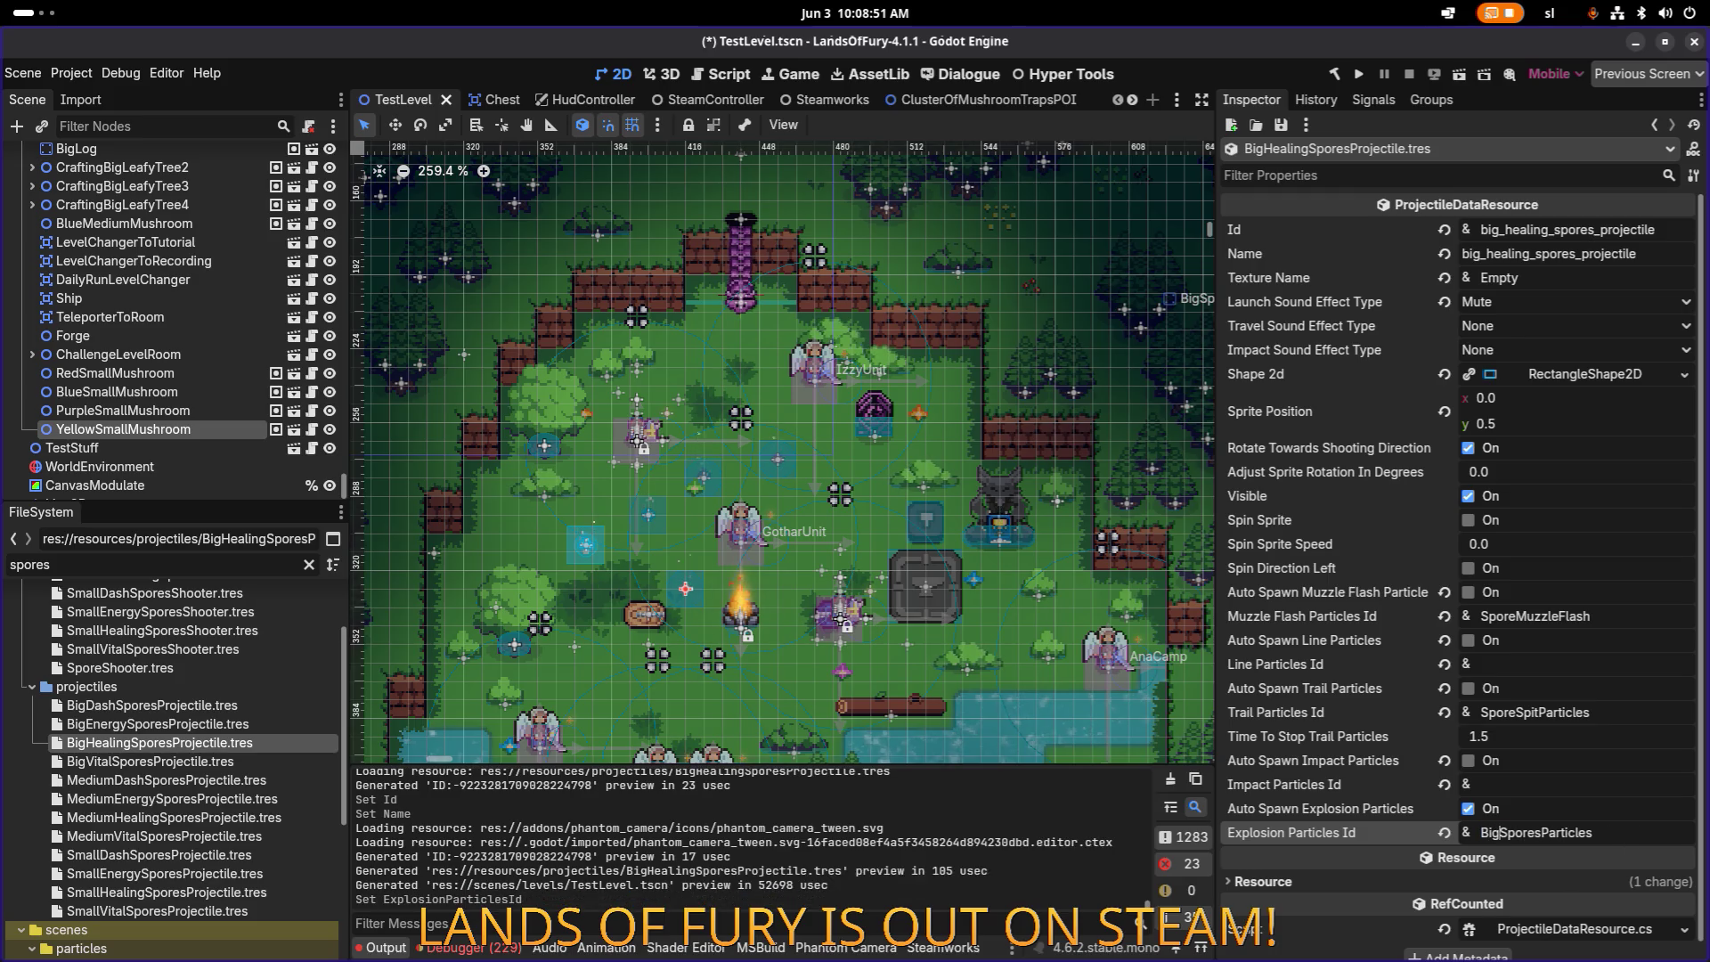
{"action": "key", "text": "ctrl+s"}
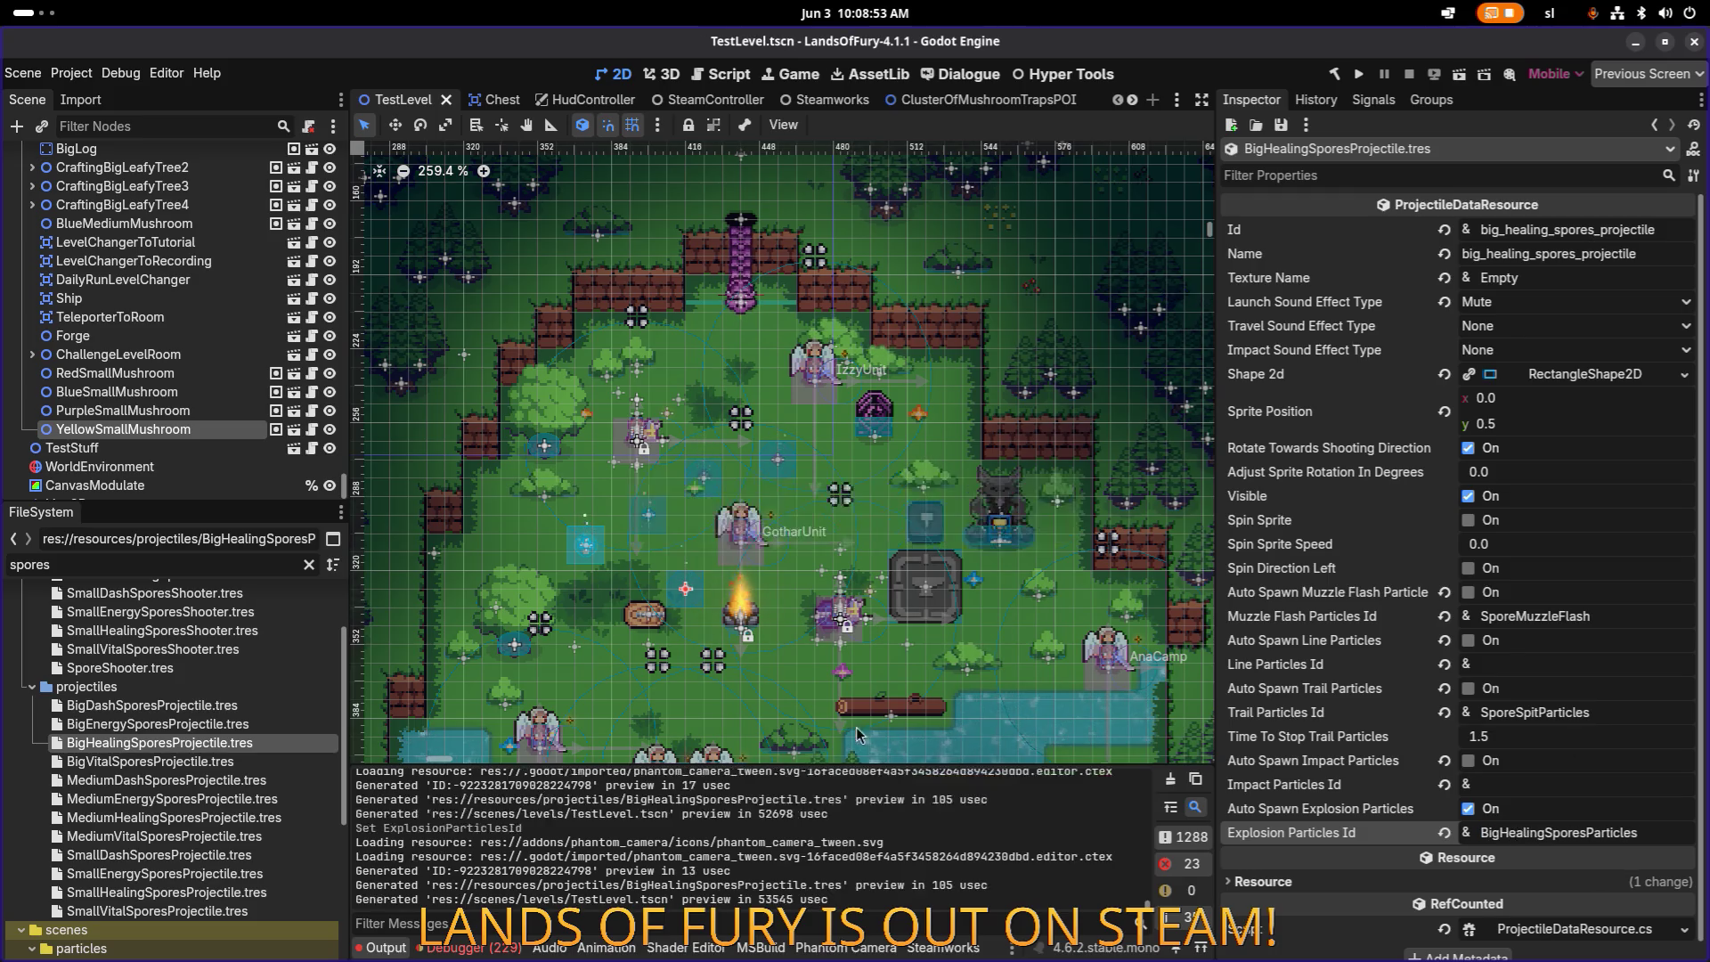
Step: Set BigVitalSporesProjectile's Id and Name to big_vital_spores_projectile and save
{"action": "left_click", "coordinate": [213, 761]}
{"action": "left_click", "coordinate": [1566, 230]}
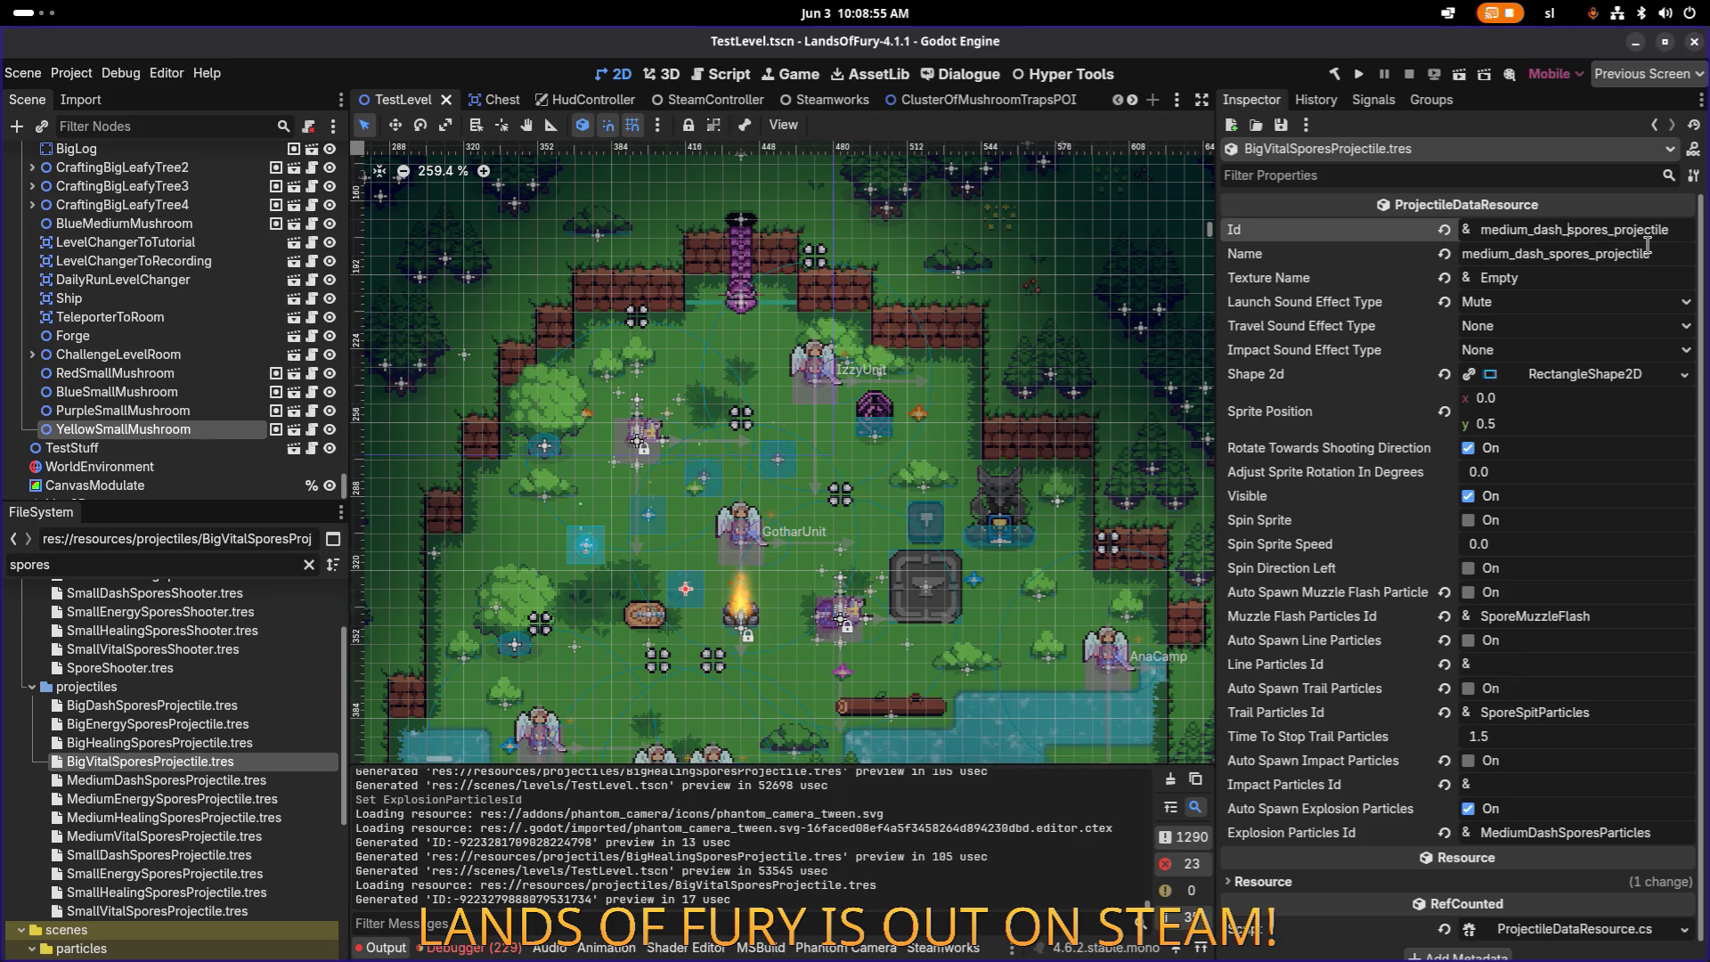
{"action": "key", "text": "shift+Home"}
{"action": "type", "text": "Big"}
{"action": "key", "text": "BackSpace"}
{"action": "type", "text": "big_v"}
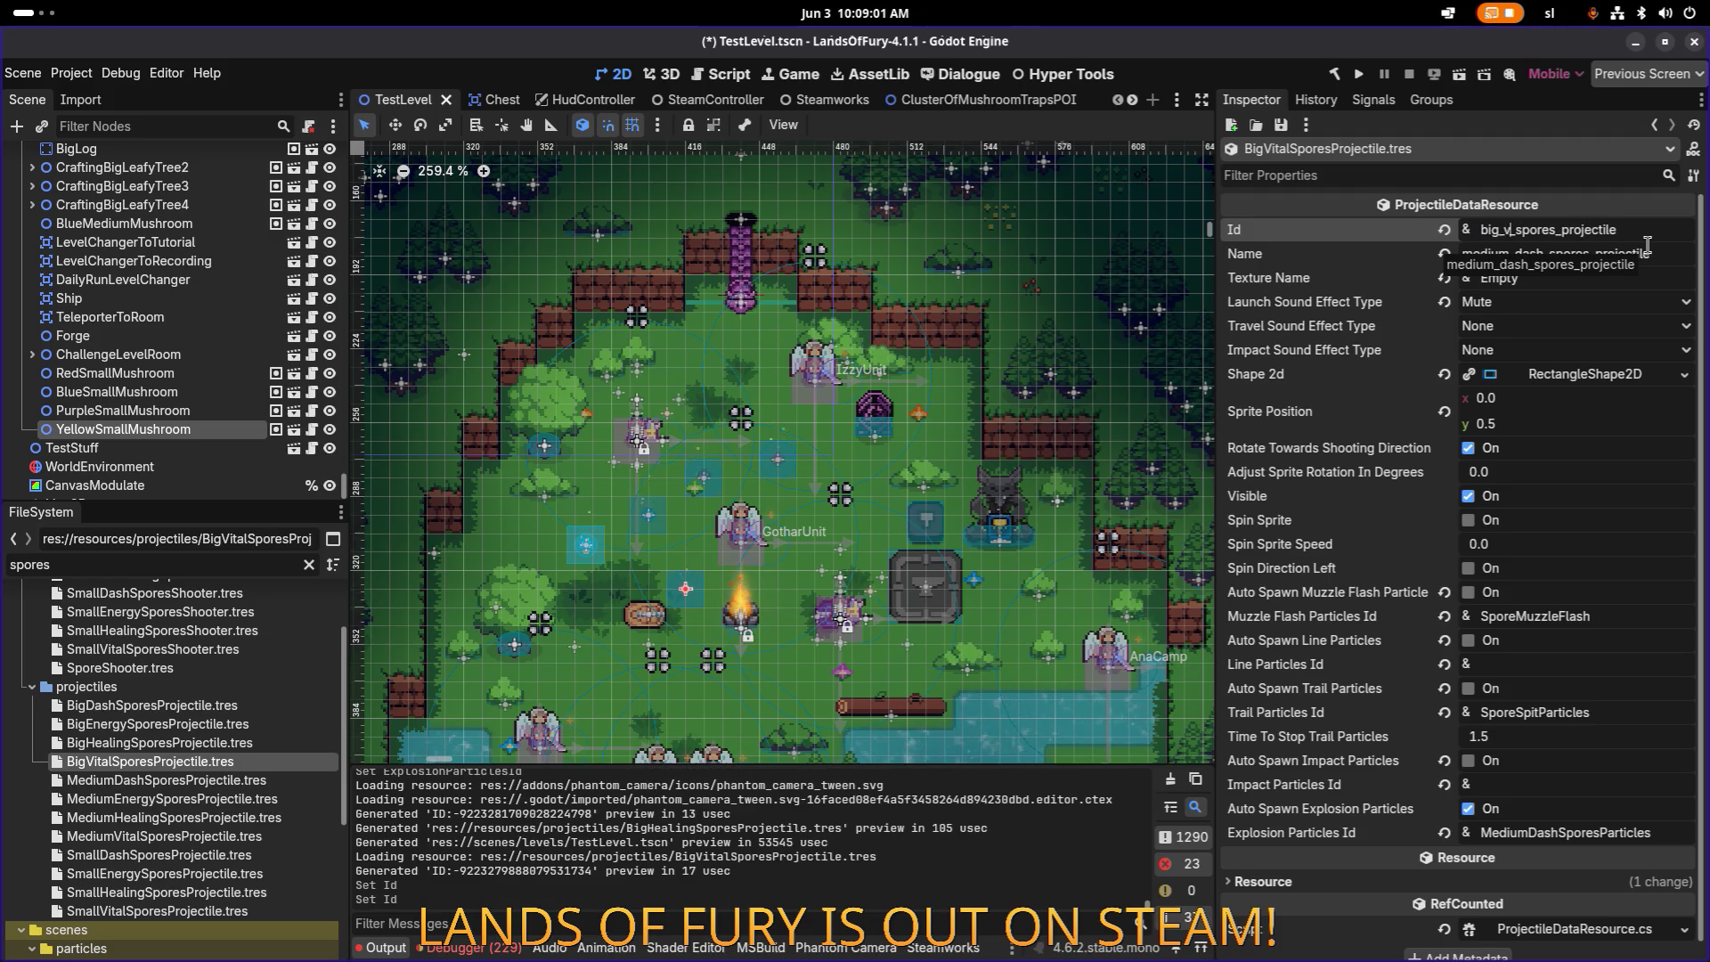
{"action": "type", "text": "ital"}
{"action": "double_click", "coordinate": [1639, 229]}
{"action": "key", "text": "ctrl+c"}
{"action": "double_click", "coordinate": [1639, 254]}
{"action": "key", "text": "ctrl+v"}
{"action": "key", "text": "ctrl+s"}
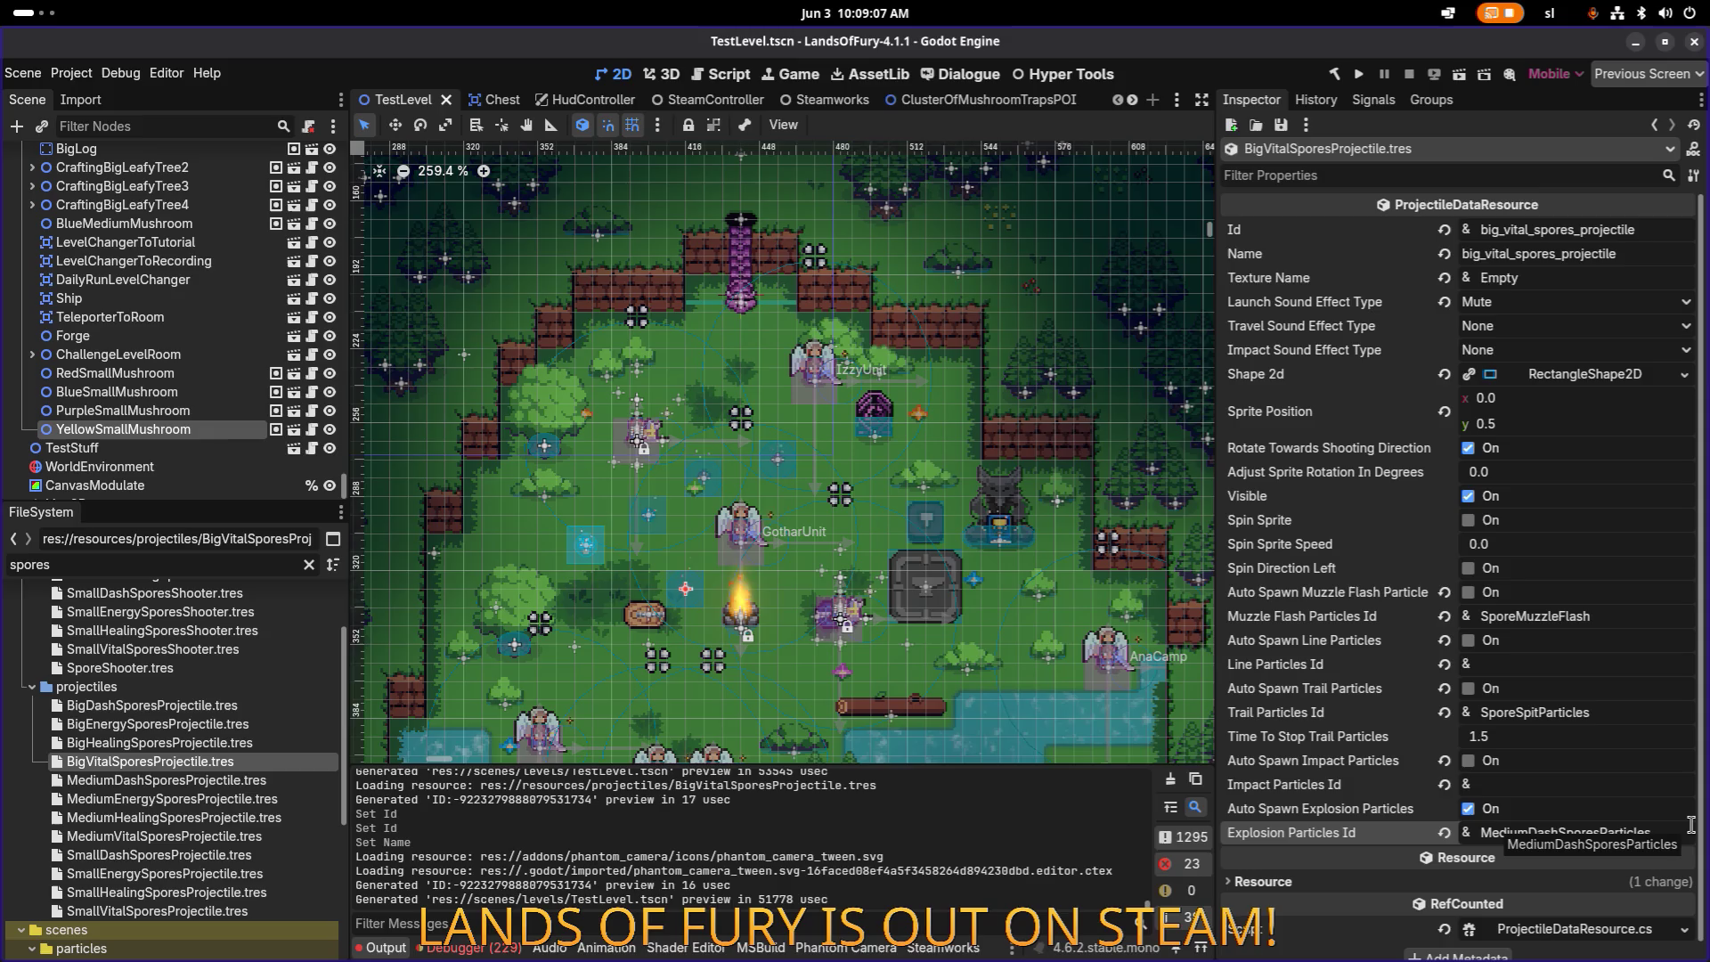
Step: Set the vital projectile's Explosion Particles Id to BigVitalSporesParticles and save
{"action": "left_click", "coordinate": [1690, 824]}
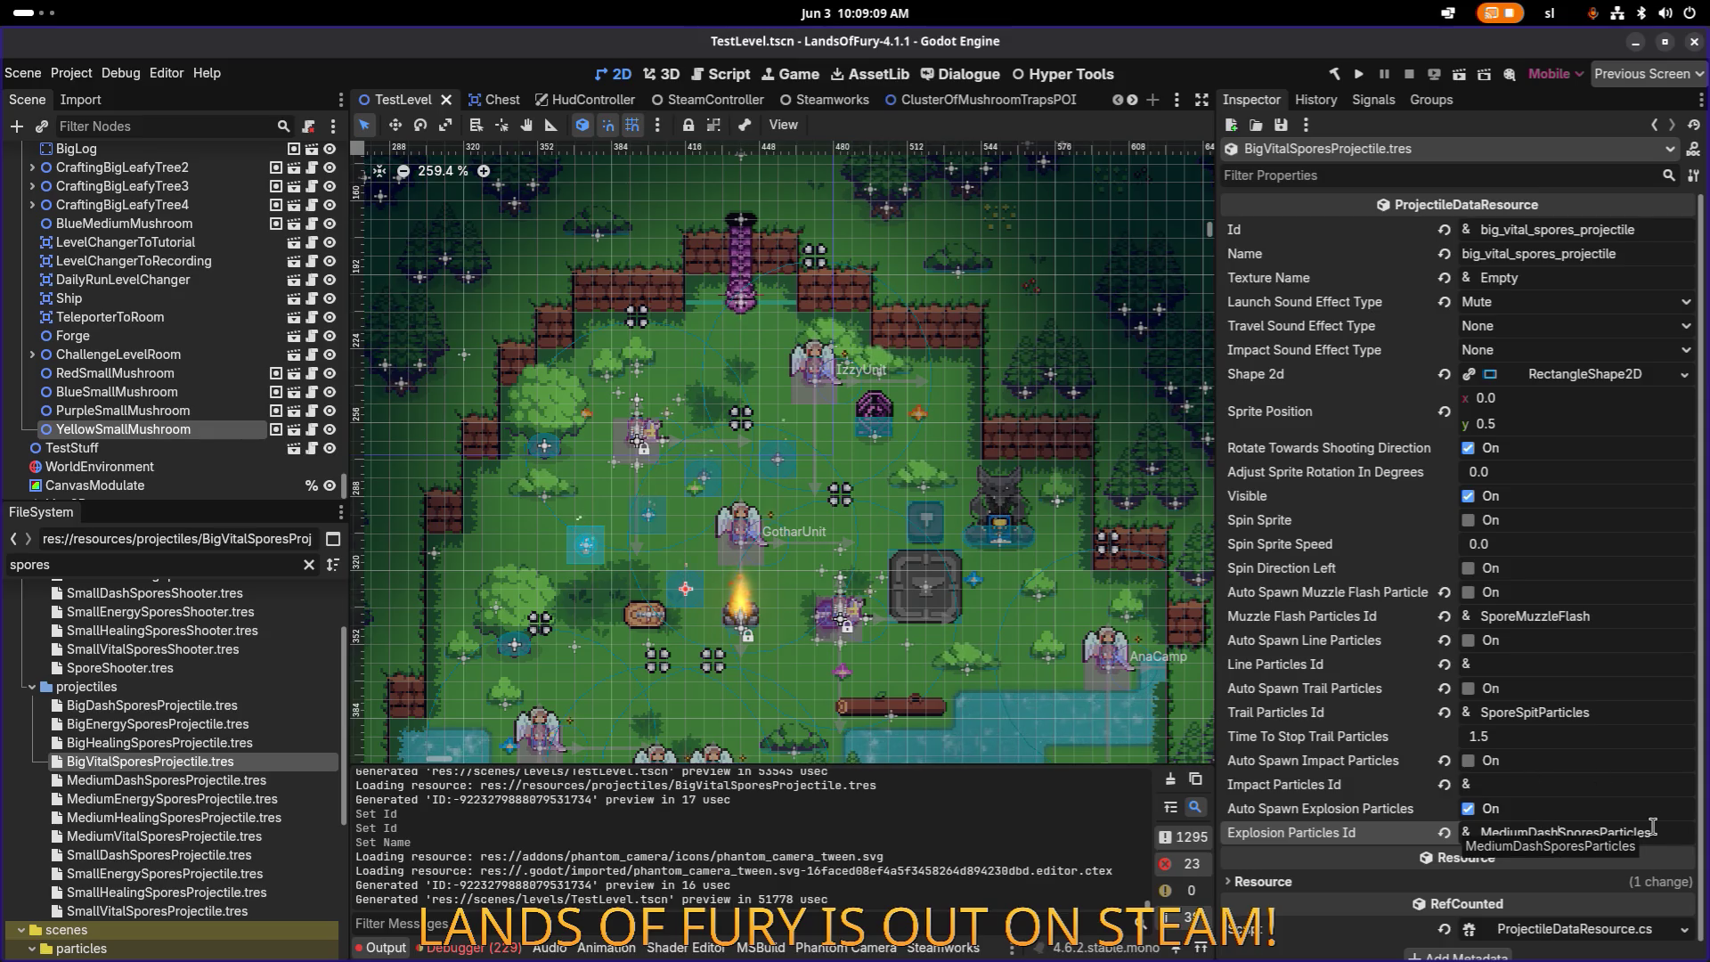
{"action": "key", "text": "ctrl+a"}
{"action": "type", "text": "BigVitalSporesParticles"}
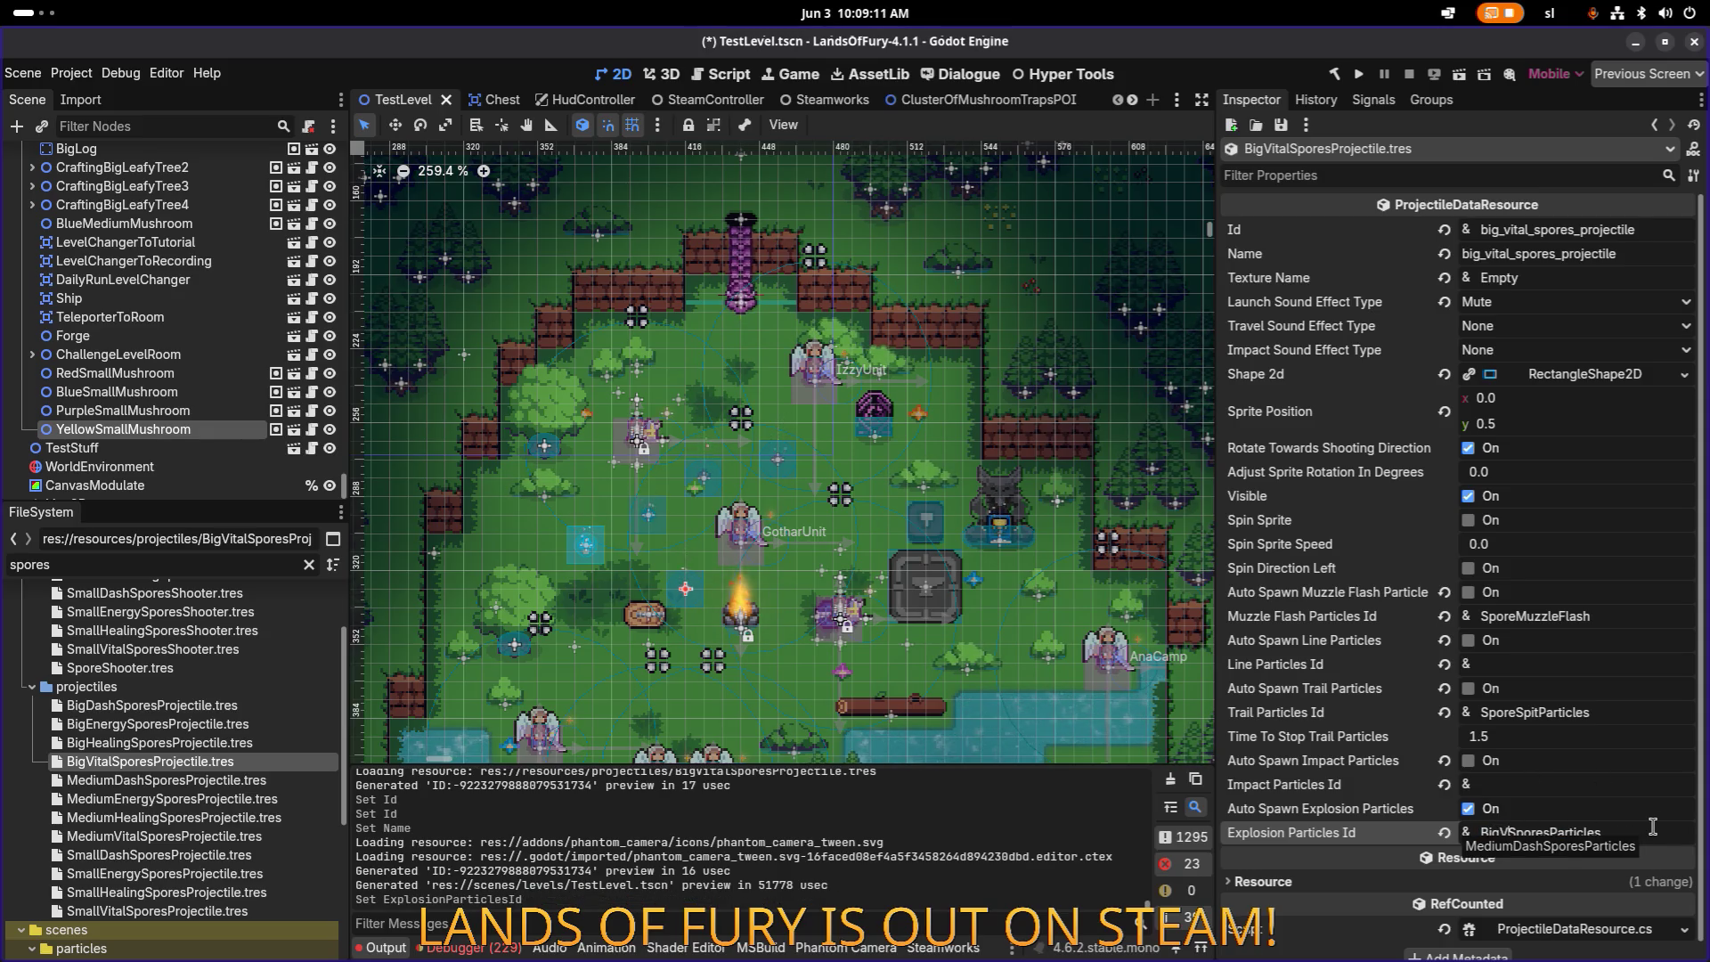
{"action": "key", "text": "ctrl+s"}
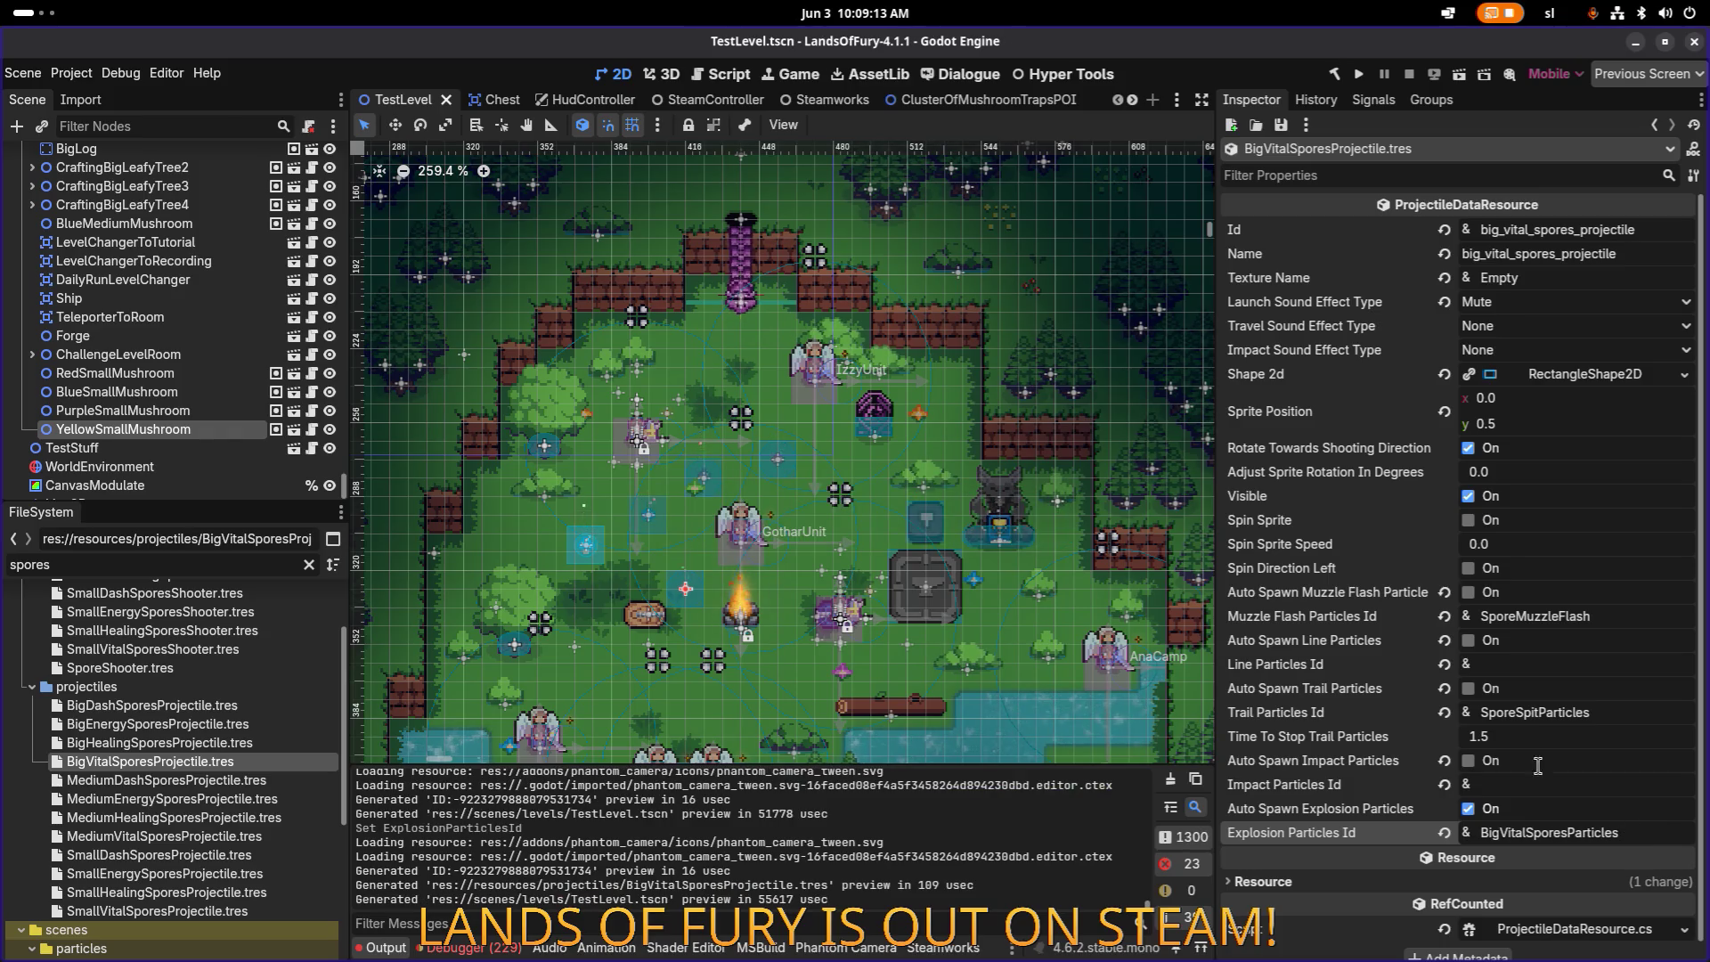
{"action": "left_click", "coordinate": [203, 742]}
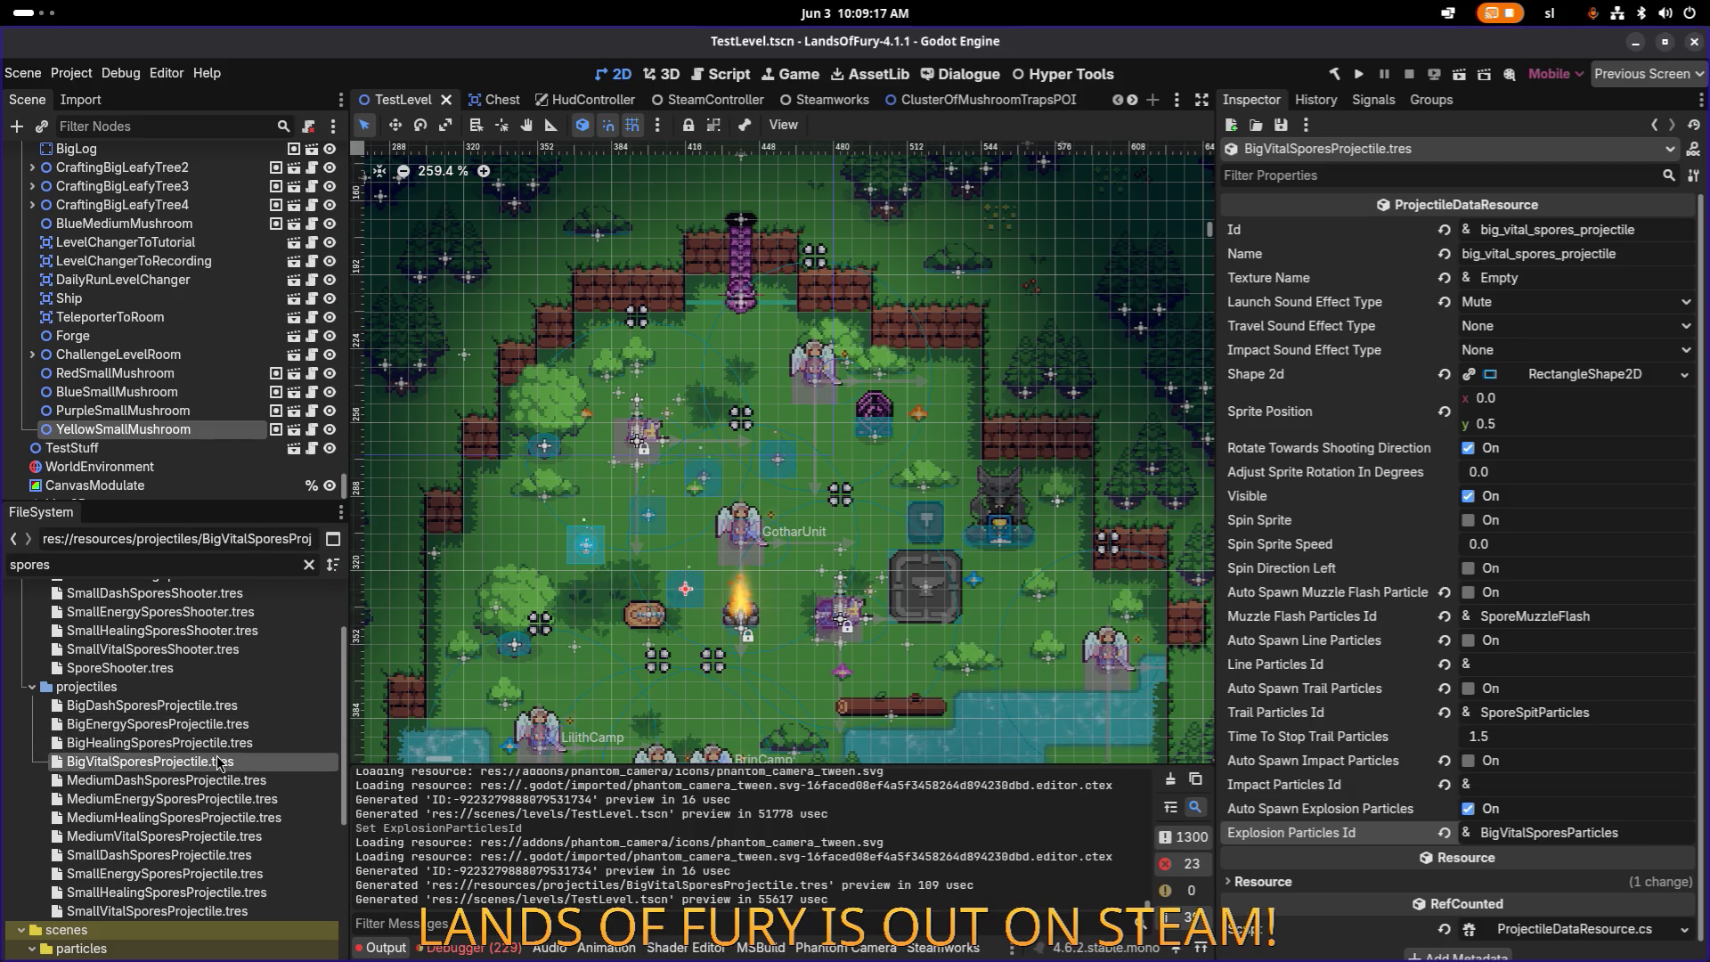
Step: Review the Big Healing, Dash, Energy and Vital projectiles, then select MediumHealingSporesShooter.tres
{"action": "double_click", "coordinate": [218, 746]}
{"action": "double_click", "coordinate": [227, 762]}
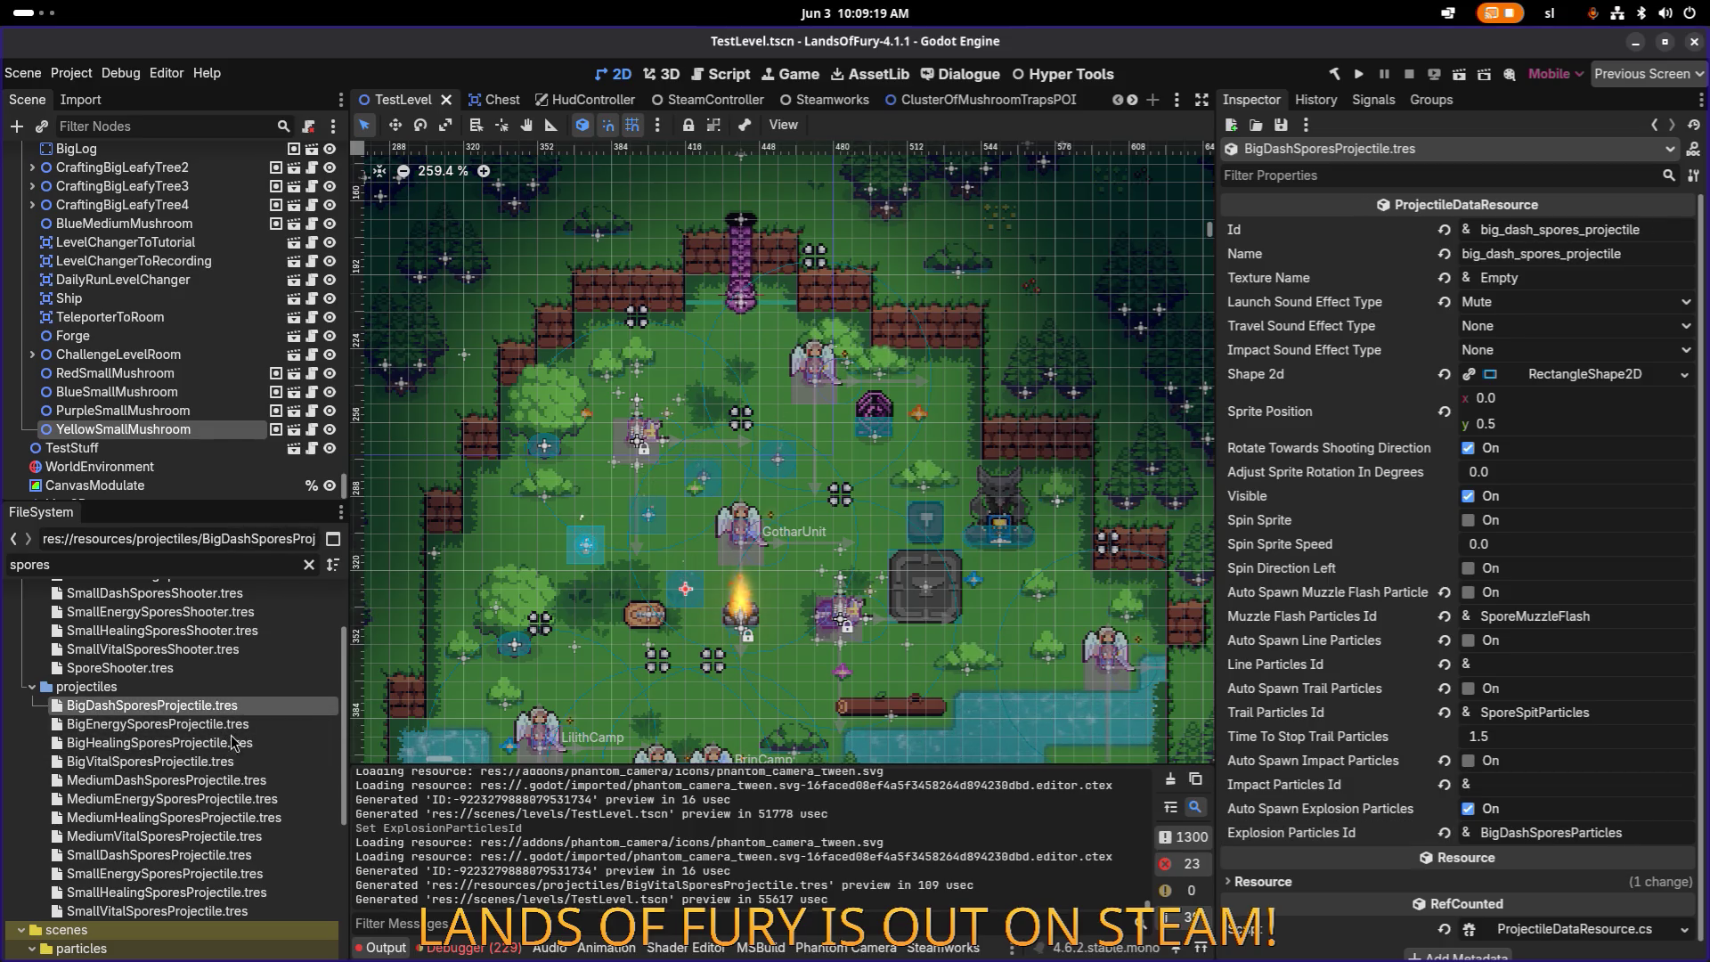
{"action": "left_click", "coordinate": [230, 746]}
{"action": "left_click", "coordinate": [240, 724]}
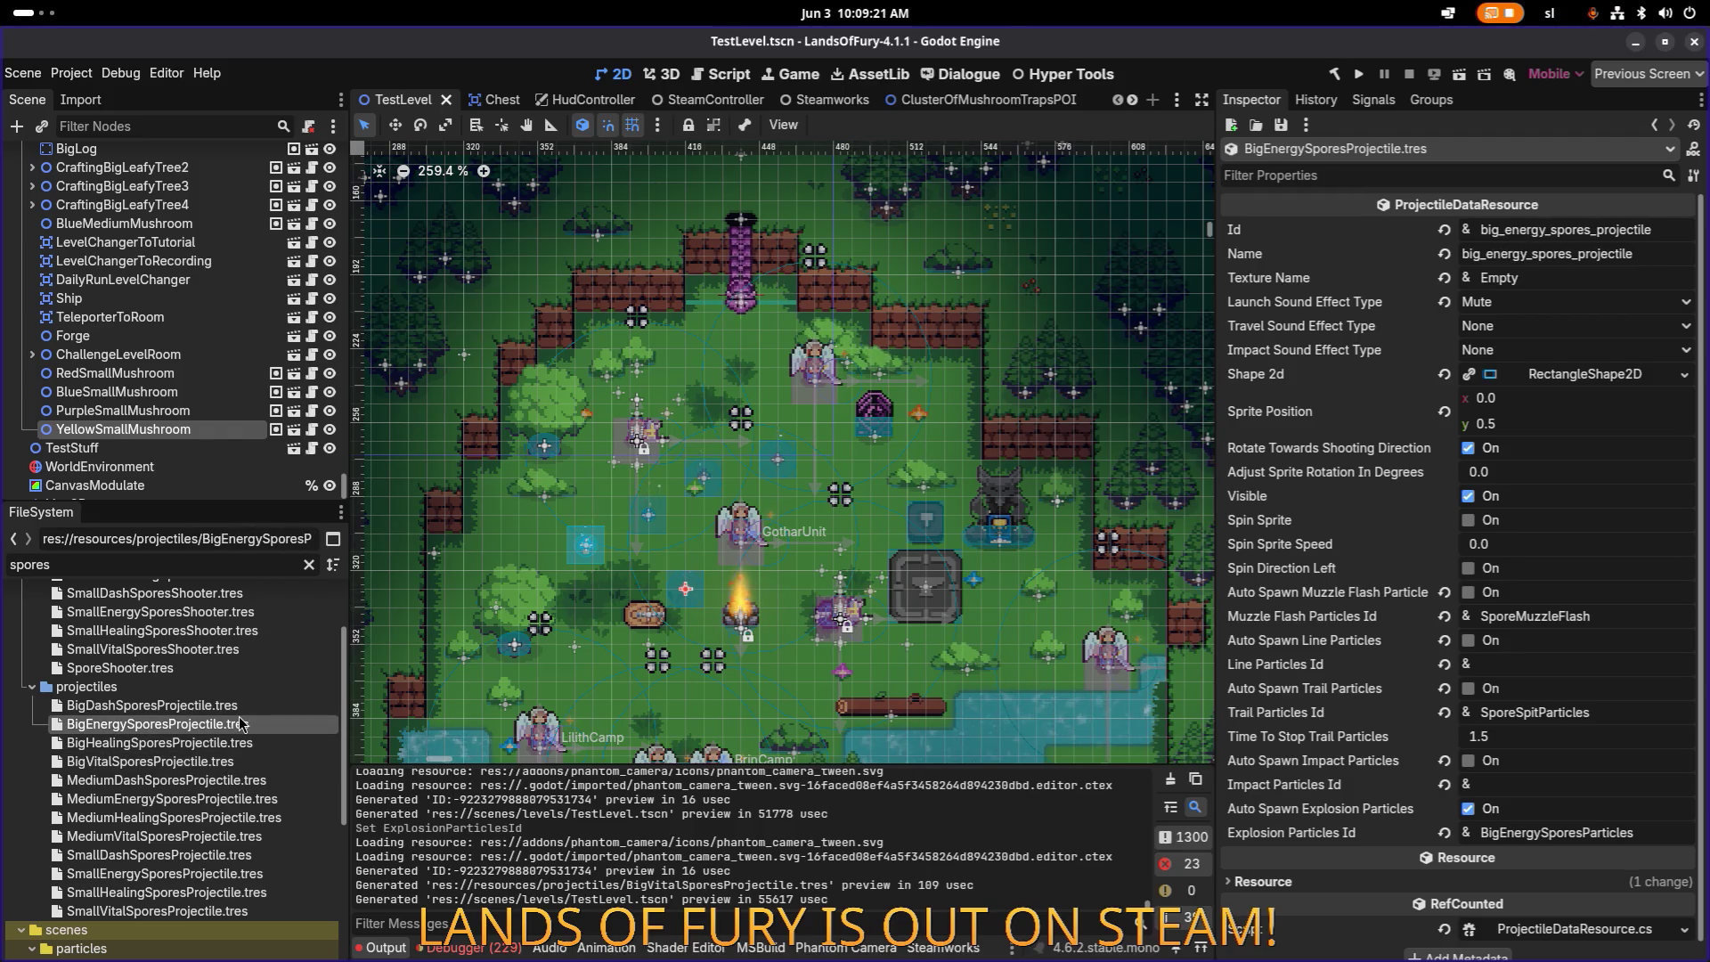
{"action": "left_click", "coordinate": [241, 709]}
{"action": "left_click", "coordinate": [220, 746]}
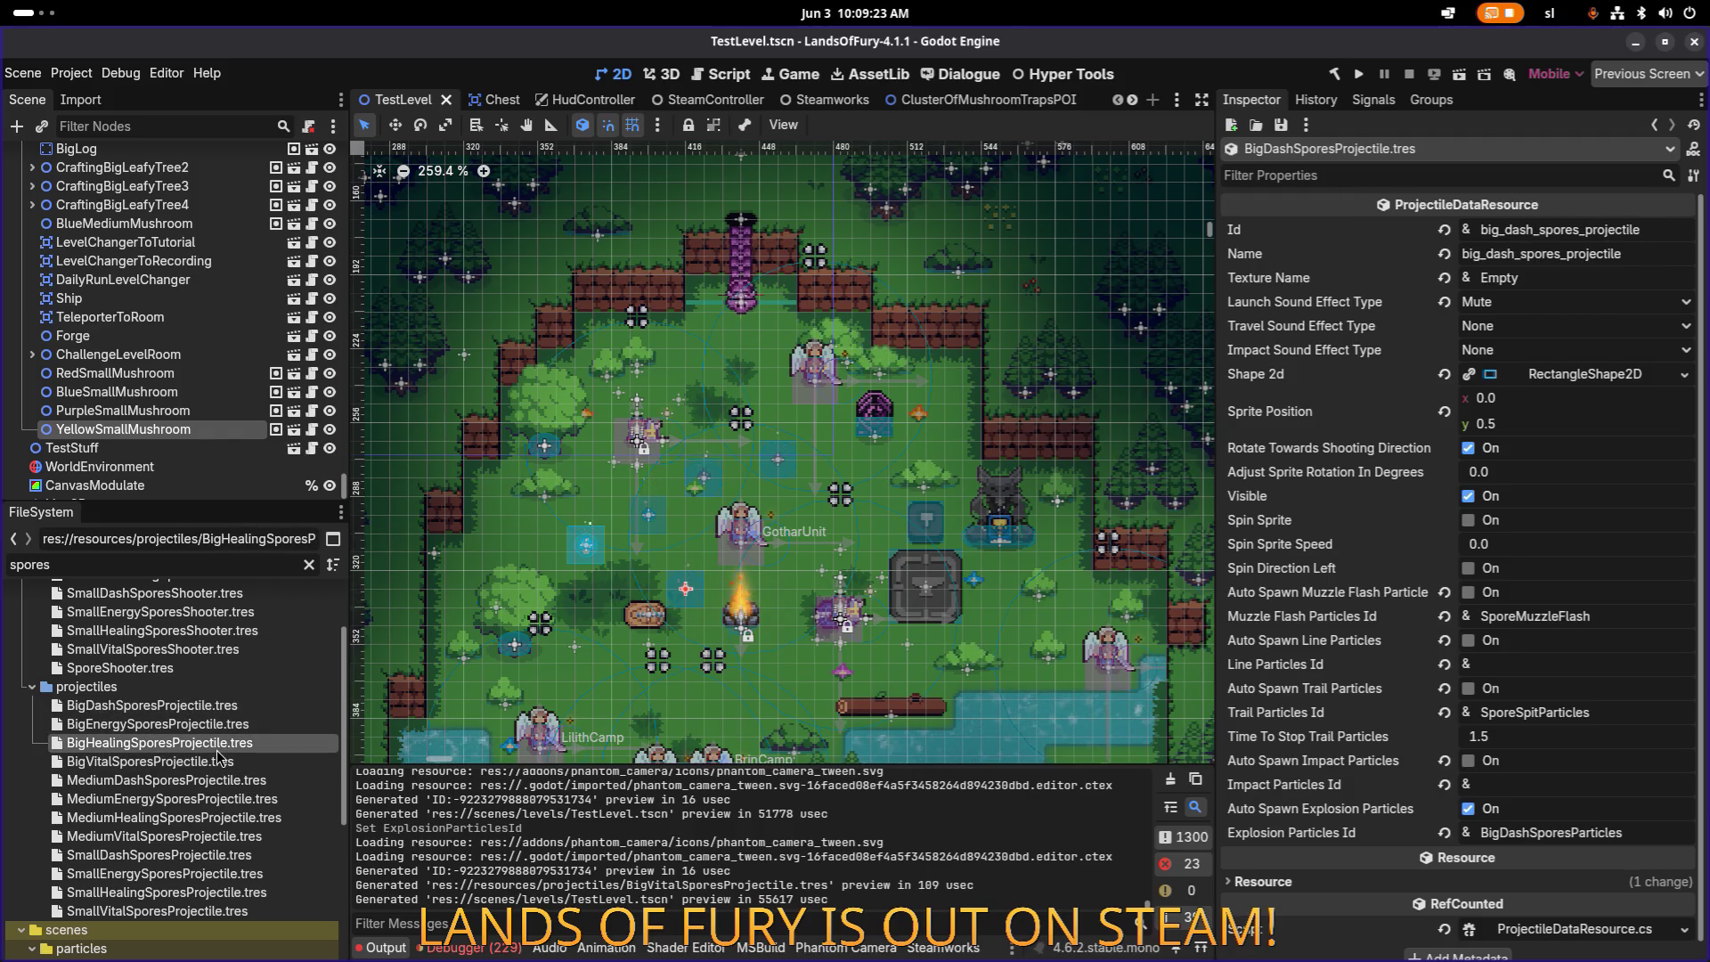
{"action": "left_click", "coordinate": [220, 759]}
{"action": "scroll", "coordinate": [238, 677], "scroll_direction": "up", "scroll_amount": 2}
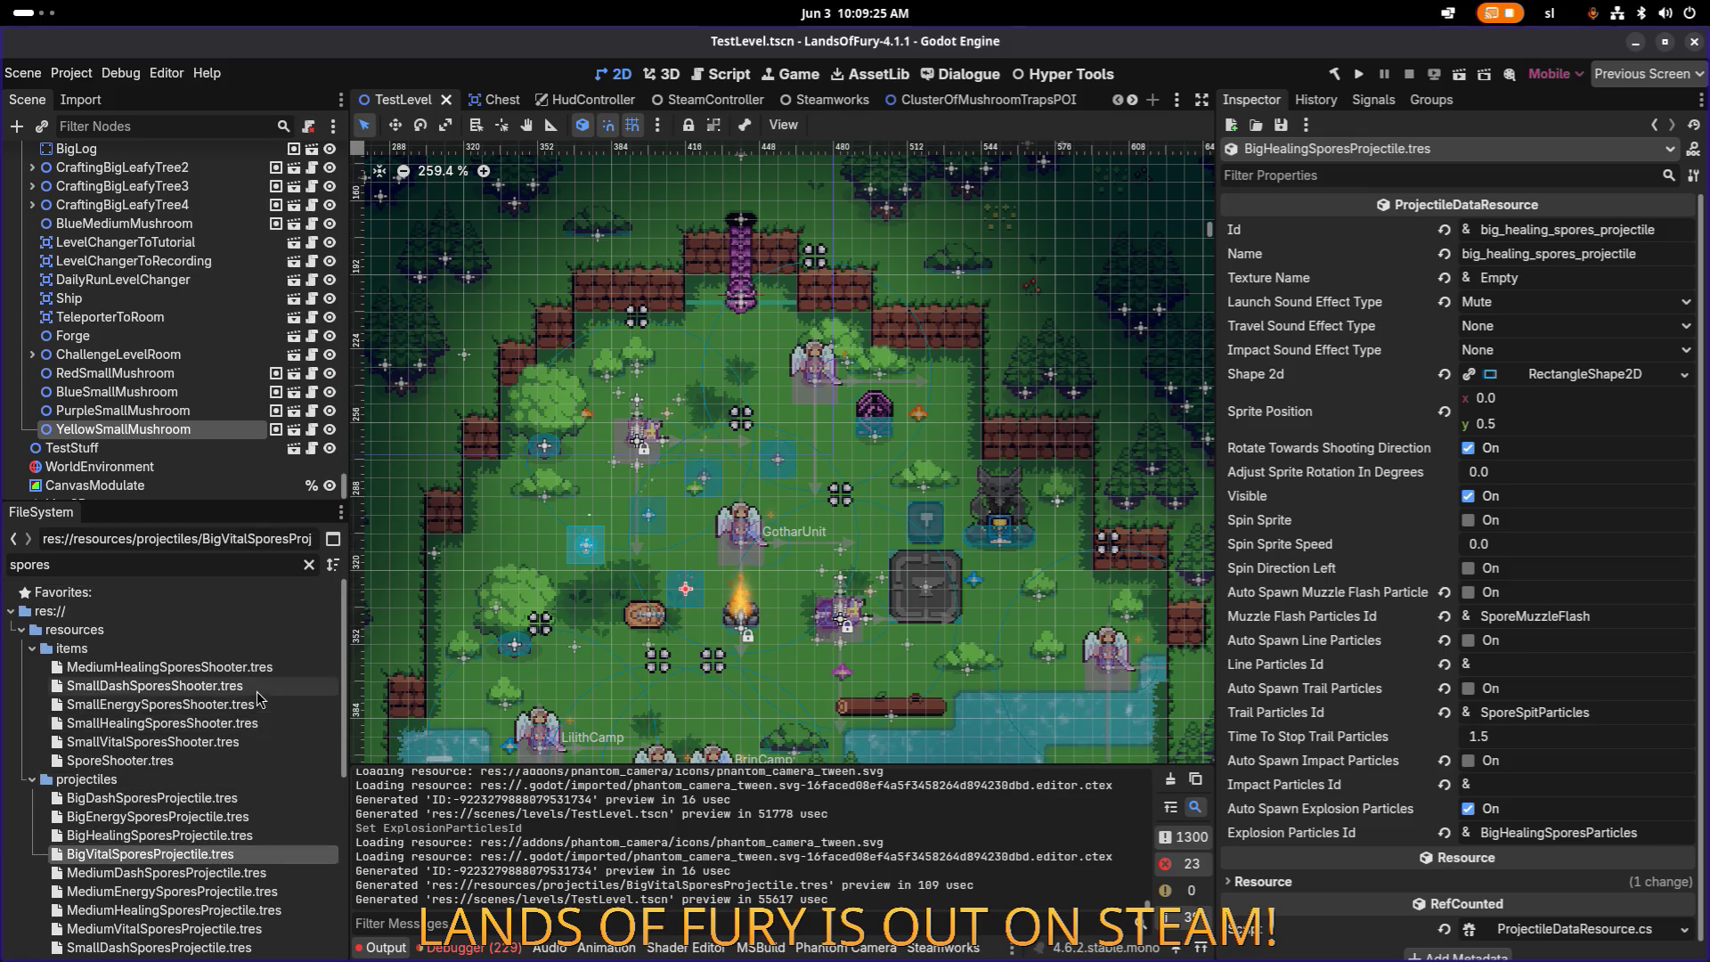
{"action": "left_click", "coordinate": [178, 621]}
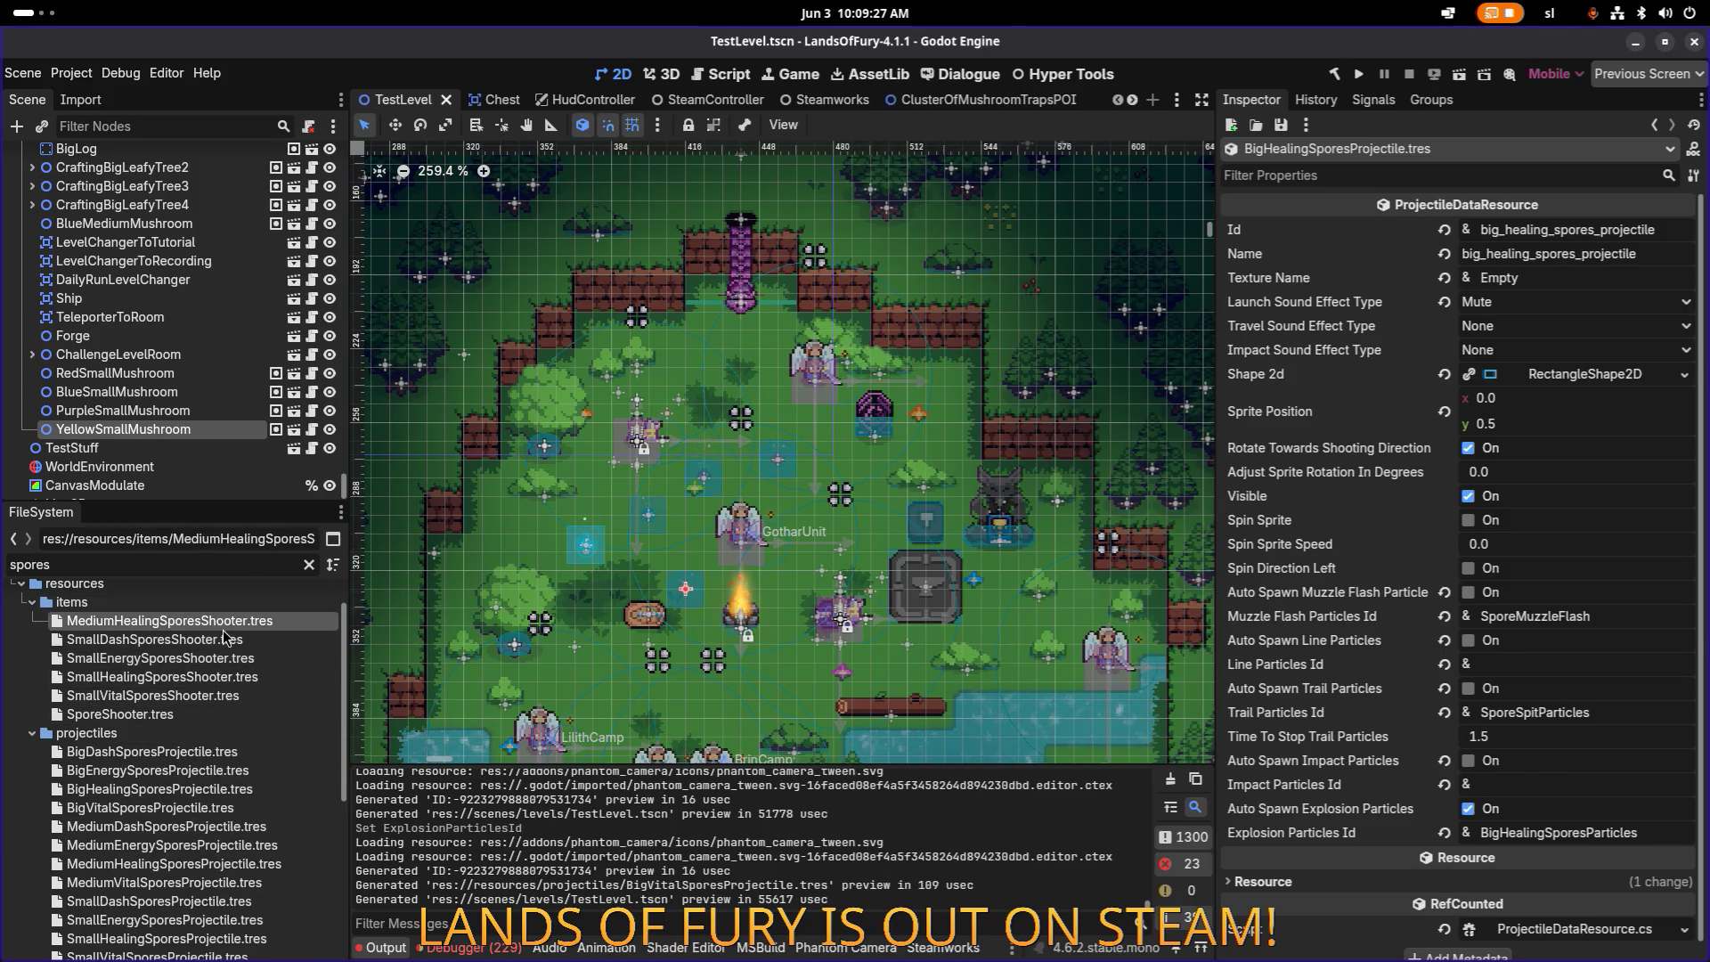
Step: Make the vital property, cooldown and spawn projectile effects unique recursively, keeping ProjectileDataResource shared
{"action": "scroll", "coordinate": [1436, 522], "scroll_direction": "up", "scroll_amount": 10}
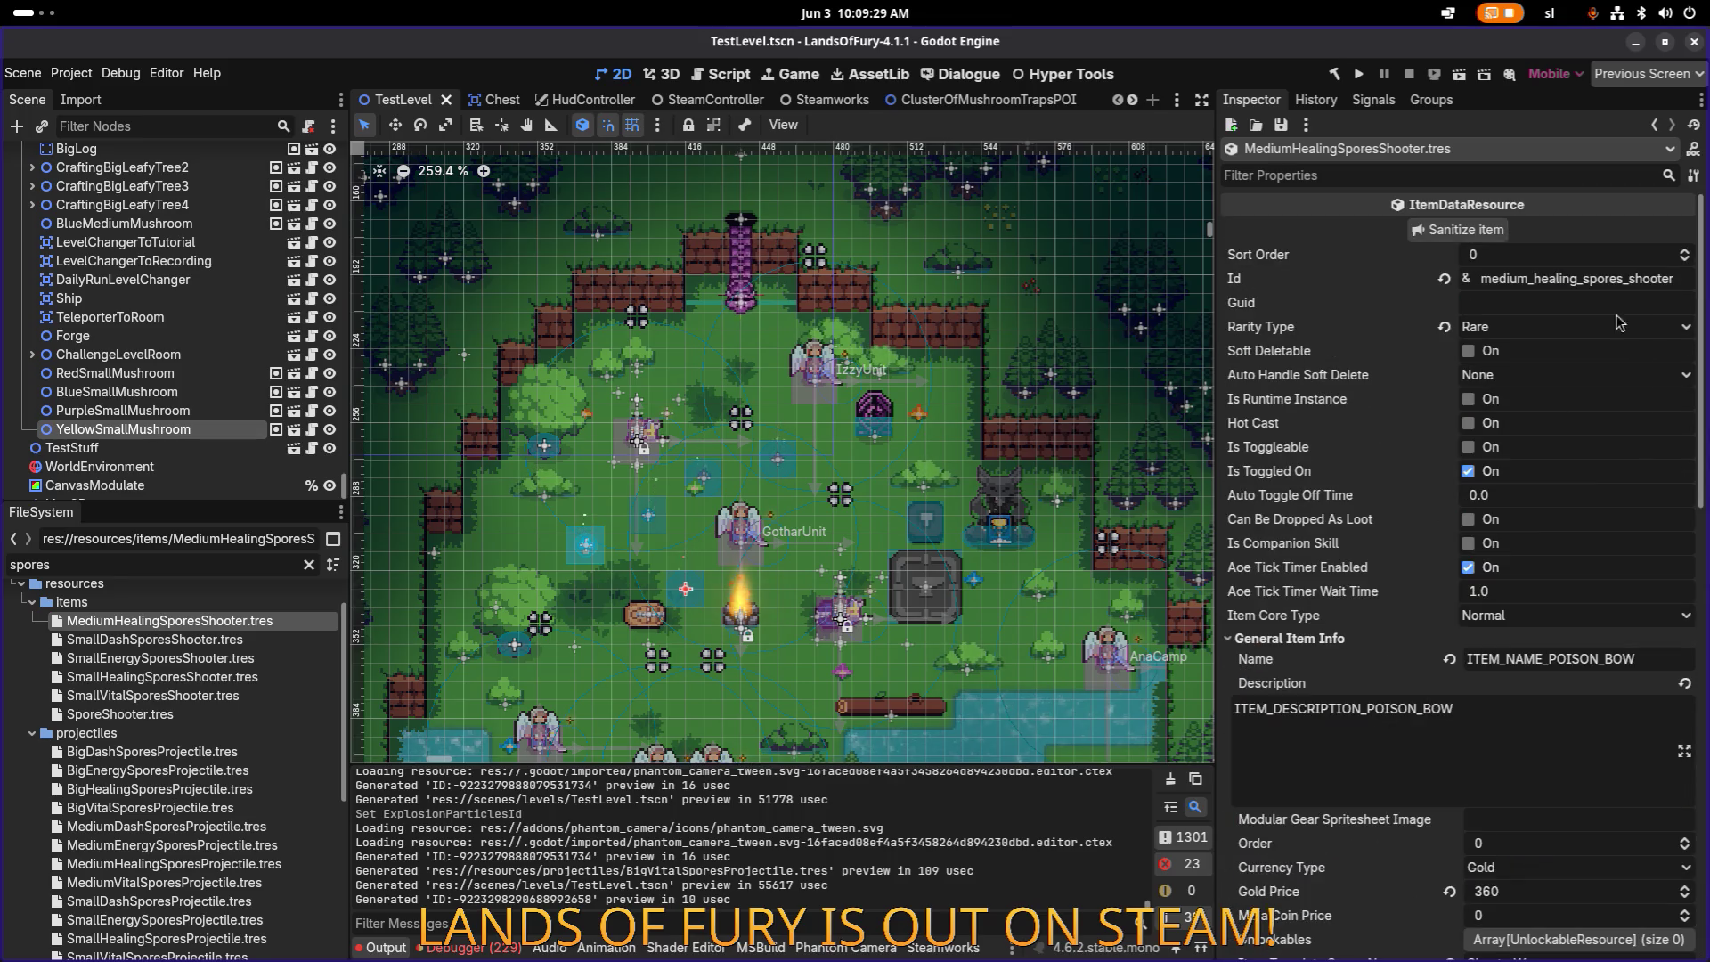
{"action": "scroll", "coordinate": [1596, 293], "scroll_direction": "down", "scroll_amount": 10}
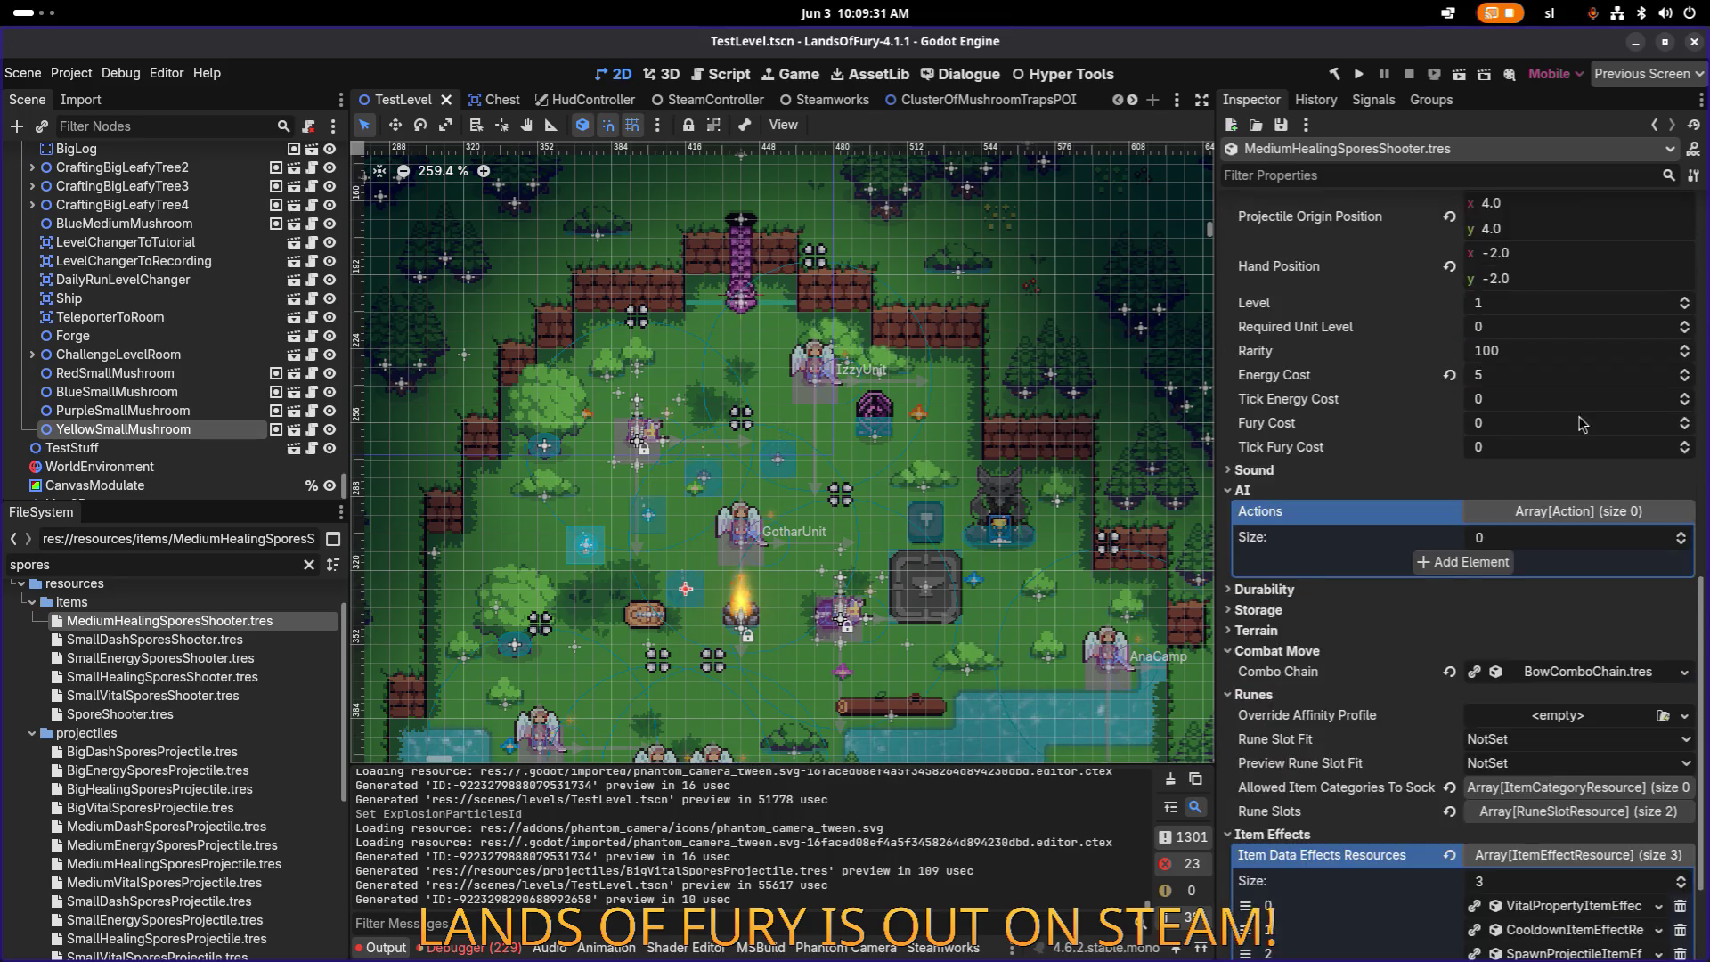
{"action": "right_click", "coordinate": [1572, 743]}
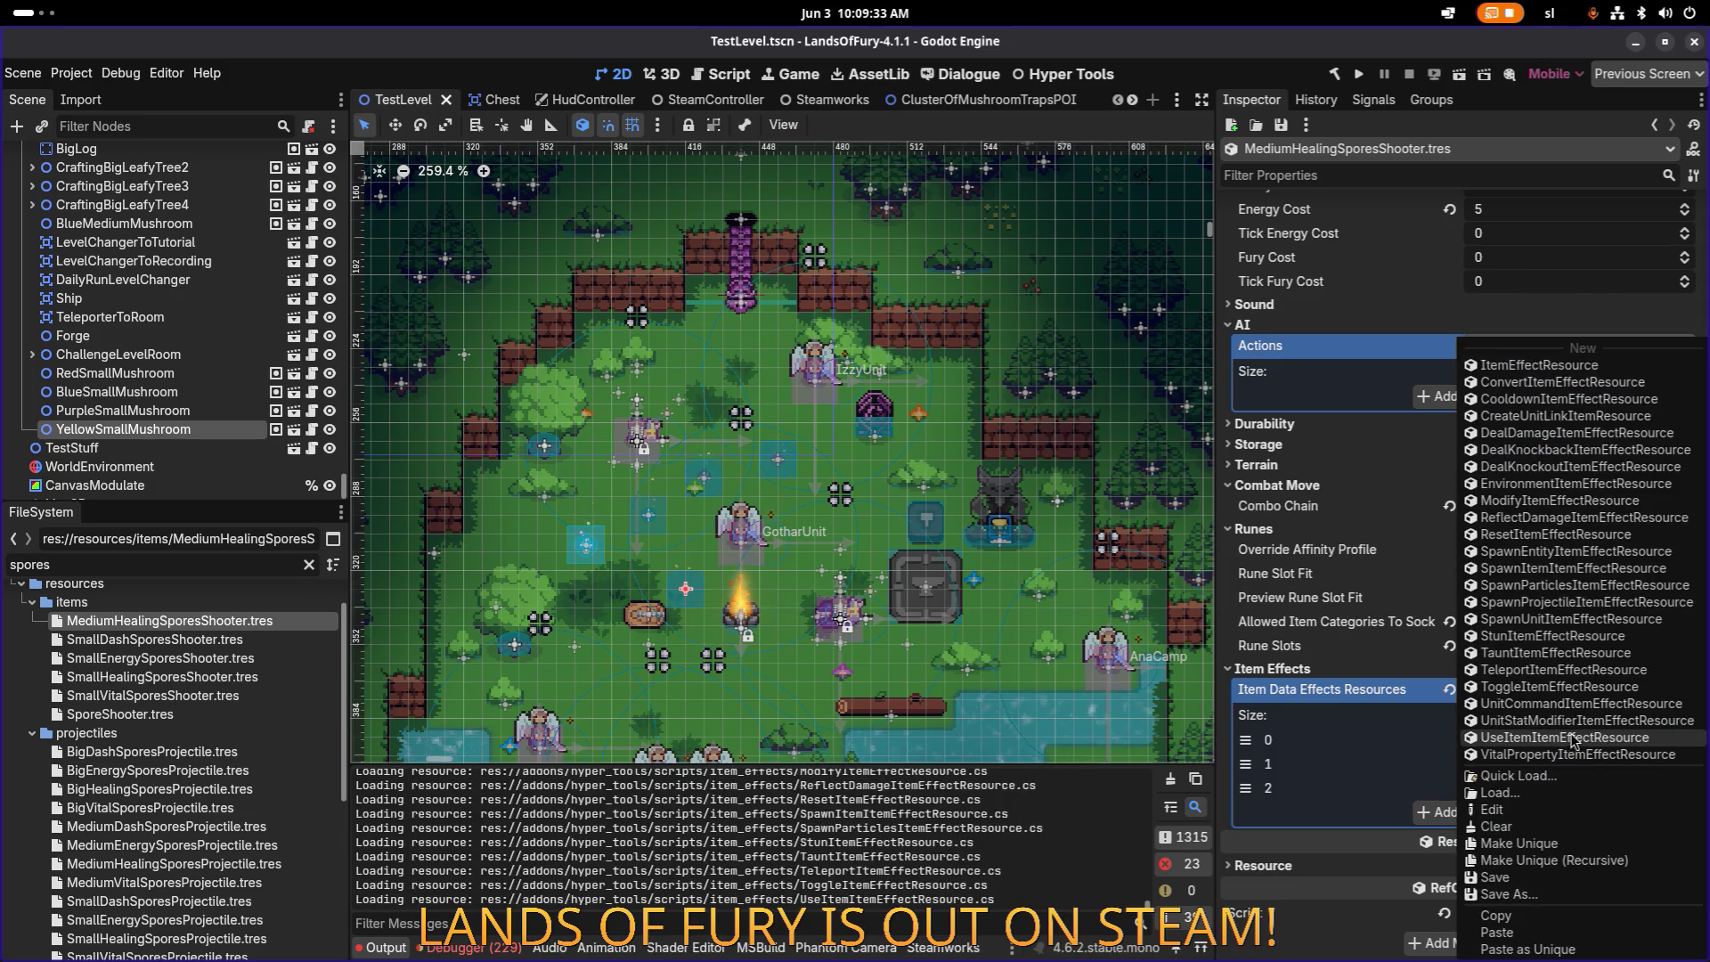
{"action": "left_click", "coordinate": [1543, 855]}
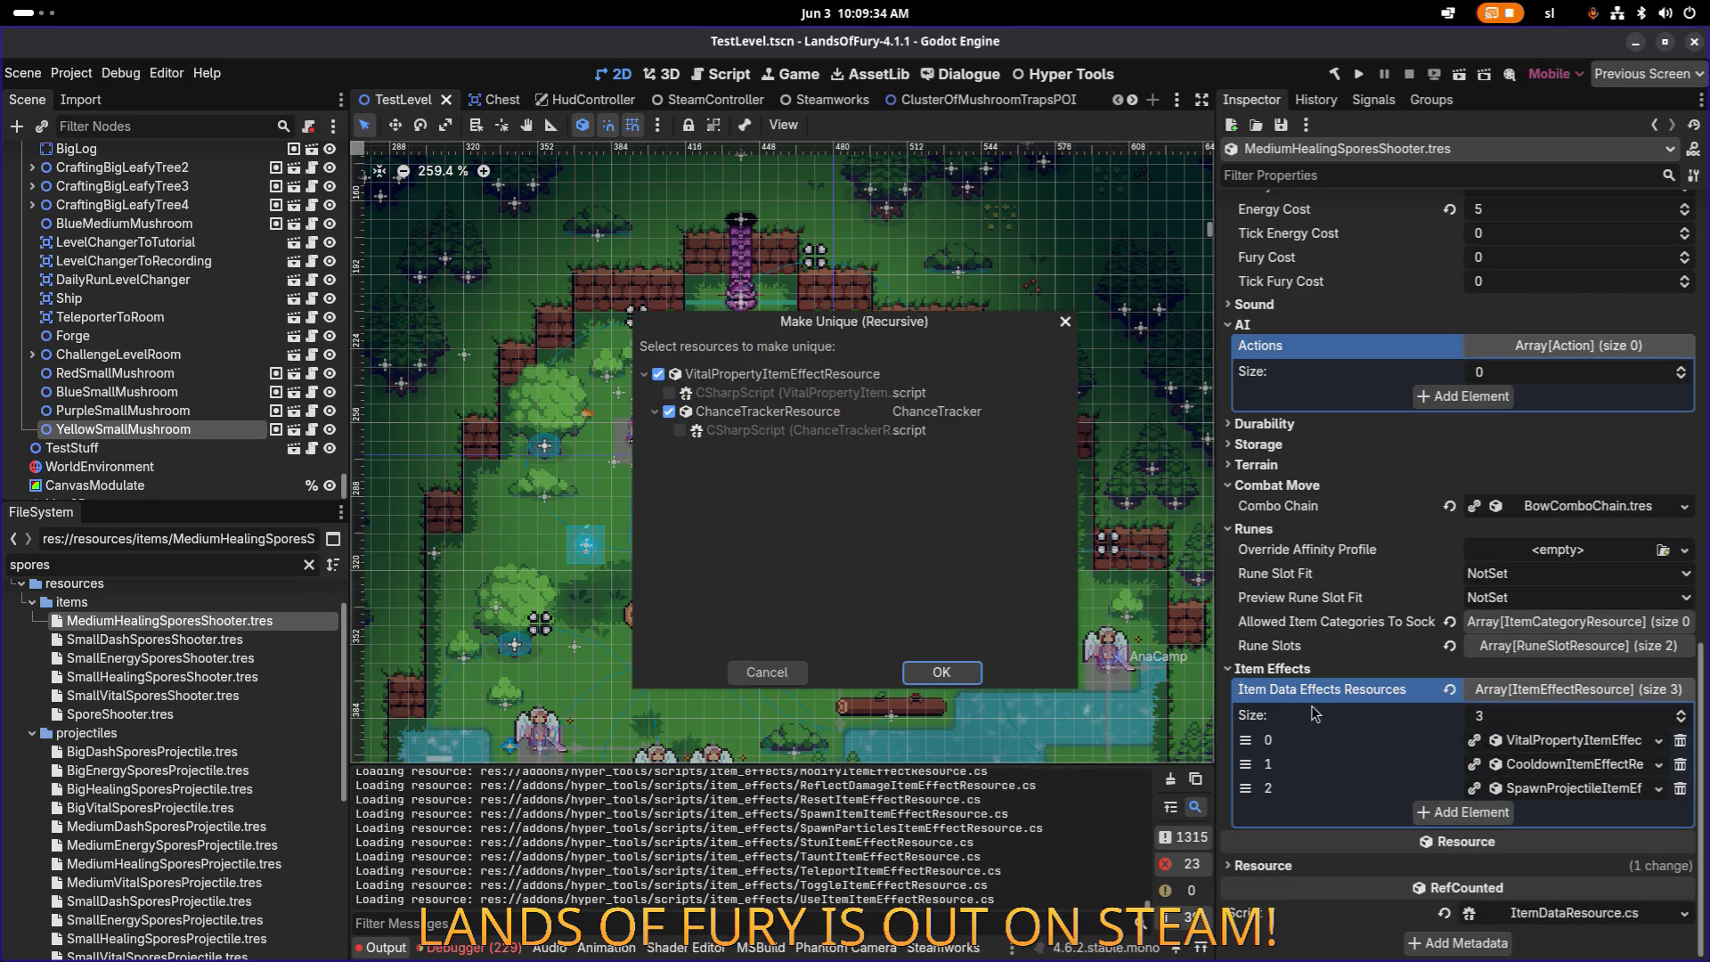
{"action": "left_click", "coordinate": [935, 673]}
{"action": "right_click", "coordinate": [1570, 759]}
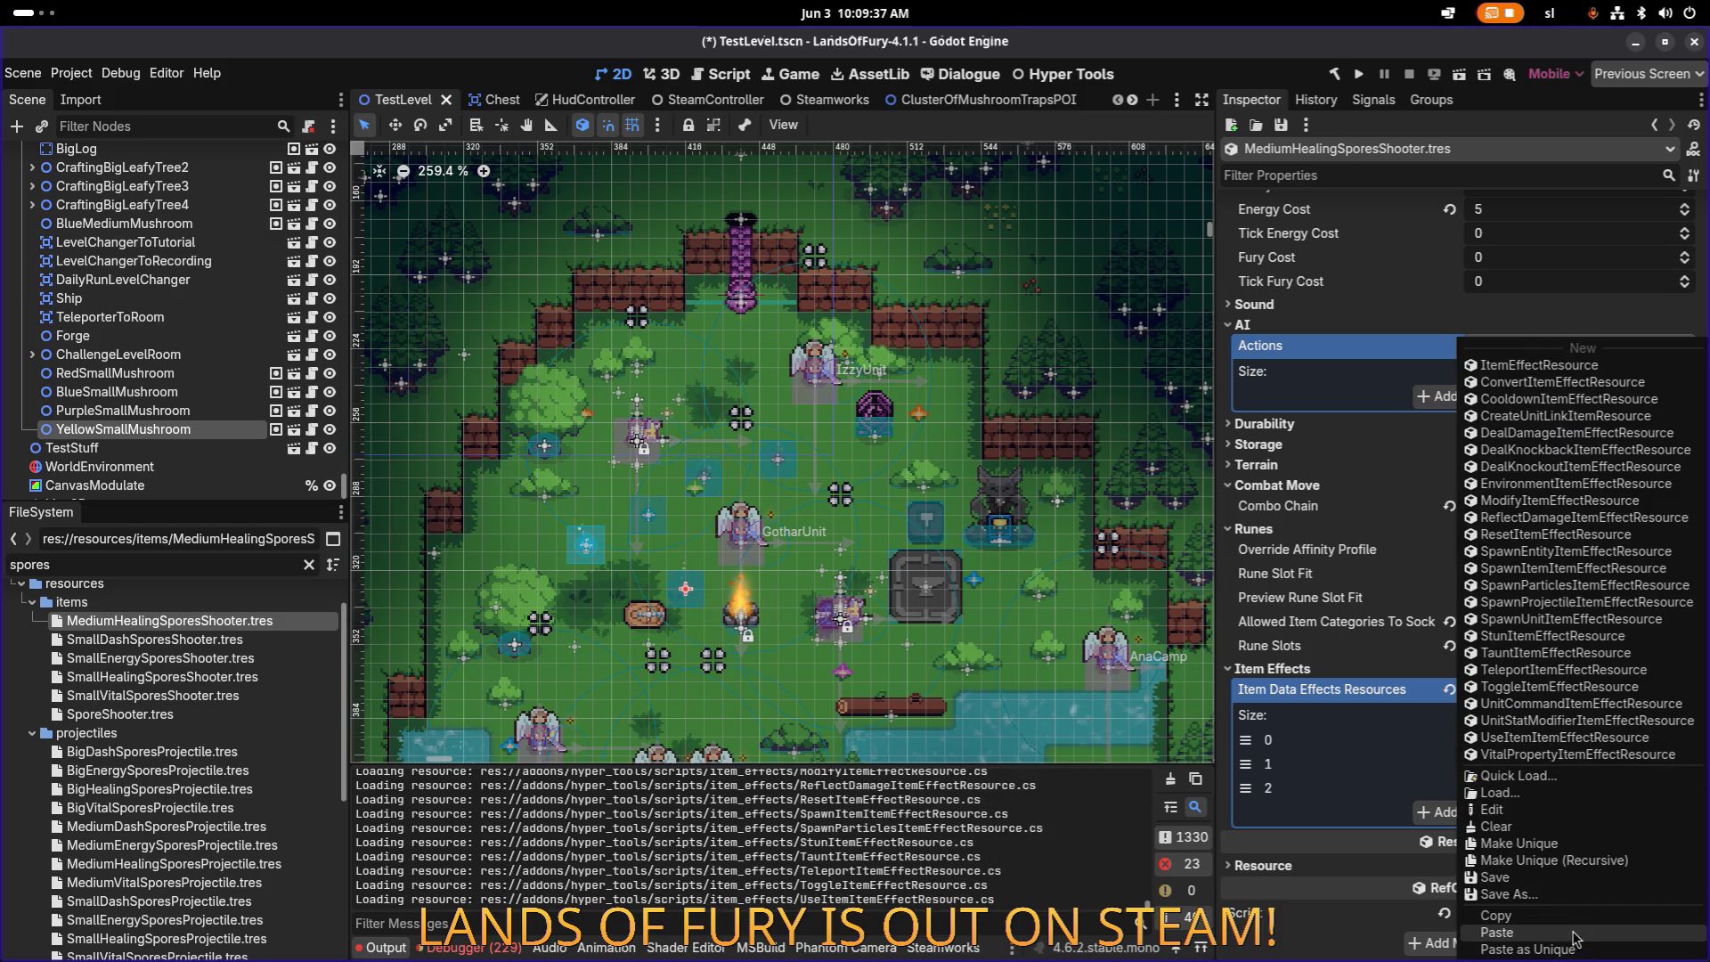
{"action": "left_click", "coordinate": [1550, 877]}
{"action": "left_click", "coordinate": [980, 673]}
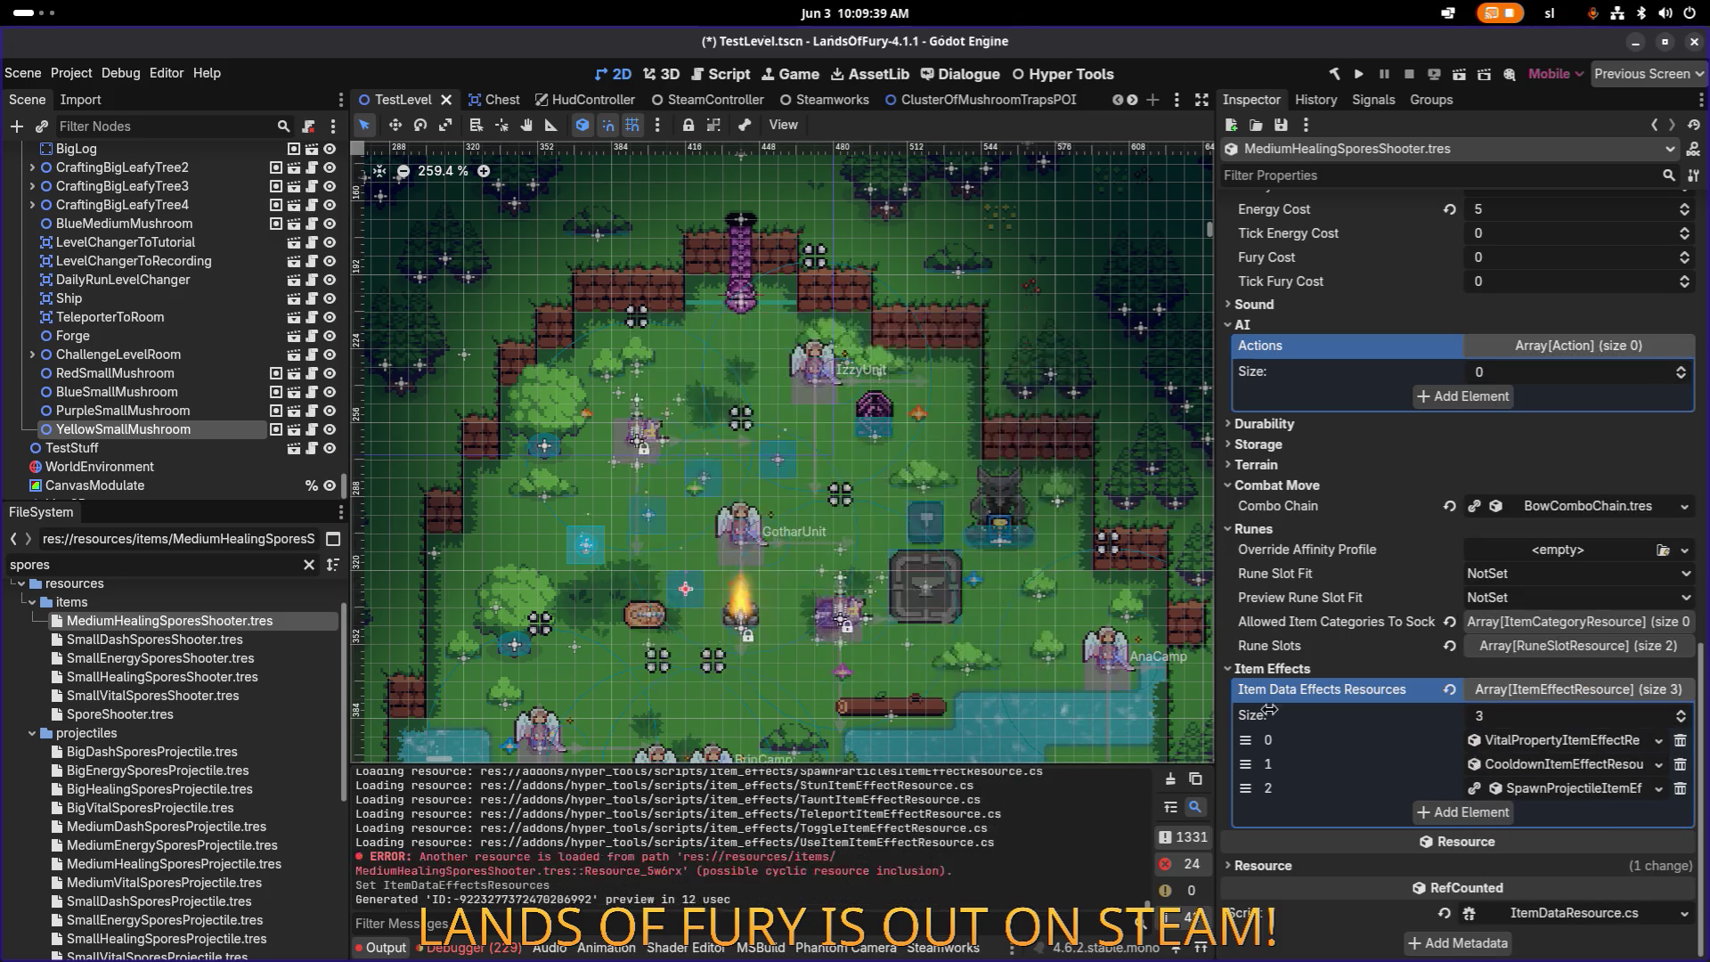
{"action": "right_click", "coordinate": [1568, 788]}
{"action": "left_click", "coordinate": [1579, 871]}
{"action": "left_click", "coordinate": [669, 411]}
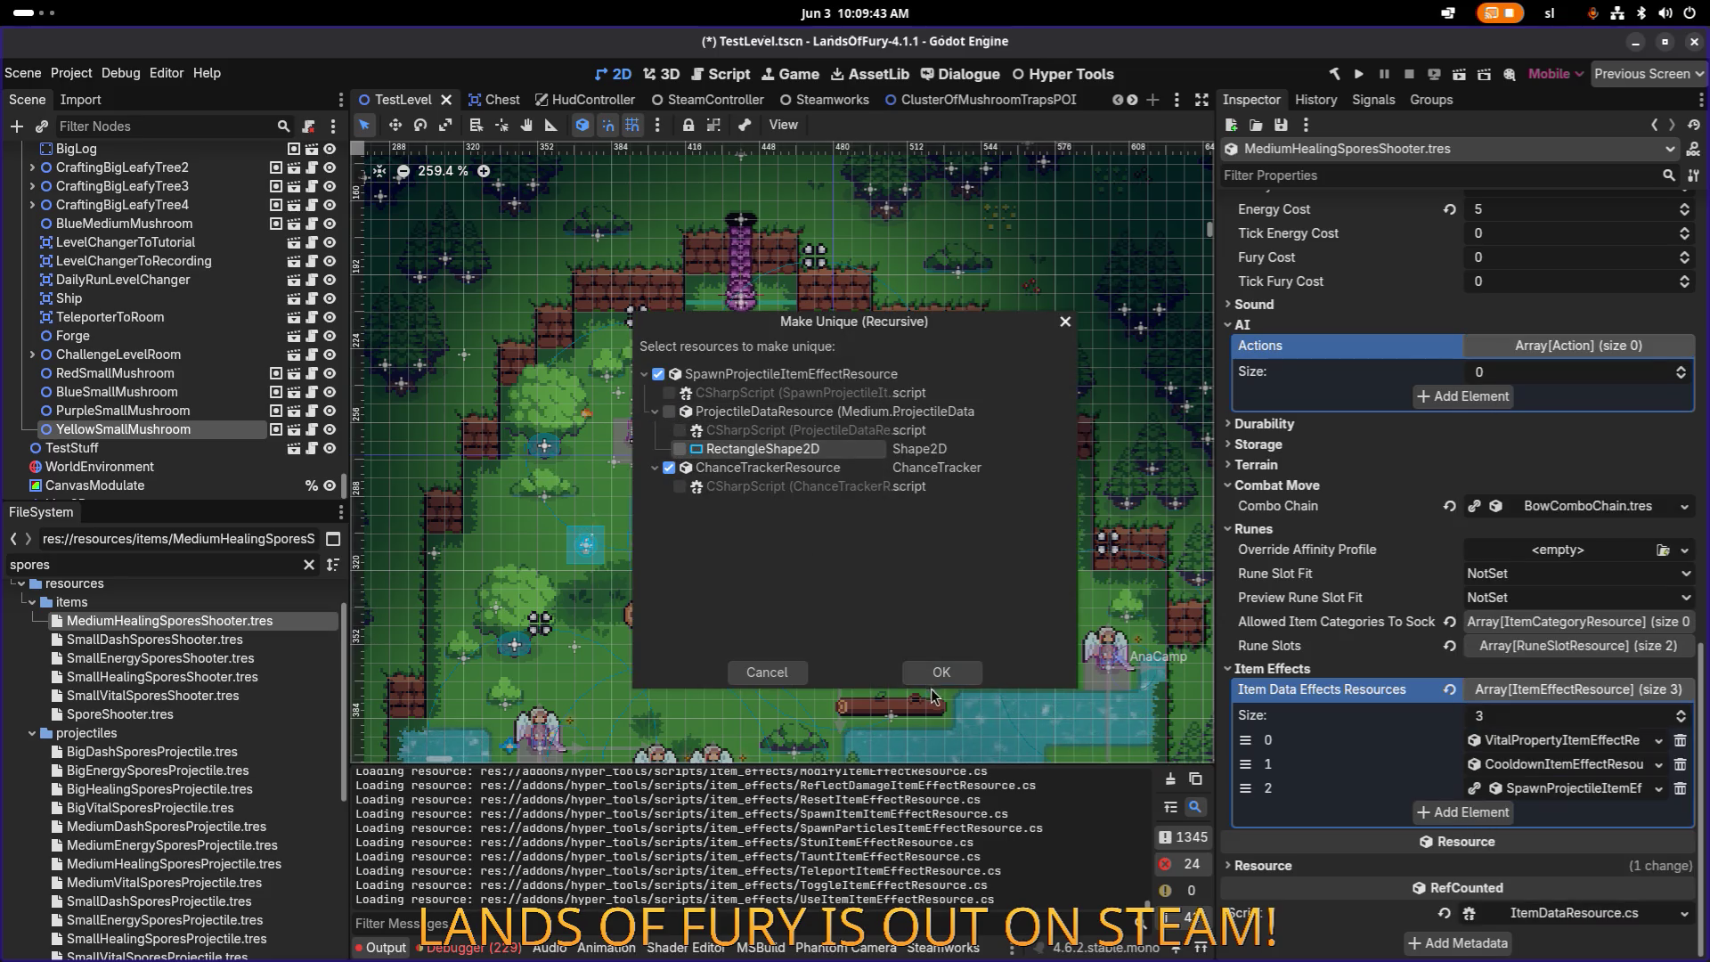
{"action": "left_click", "coordinate": [936, 675]}
Step: Inspect the spawn projectile and vital effects' amounts, then duplicate MediumHealingSporesShooter.tres
{"action": "left_click", "coordinate": [1534, 788]}
{"action": "scroll", "coordinate": [1534, 784], "scroll_direction": "down", "scroll_amount": 5}
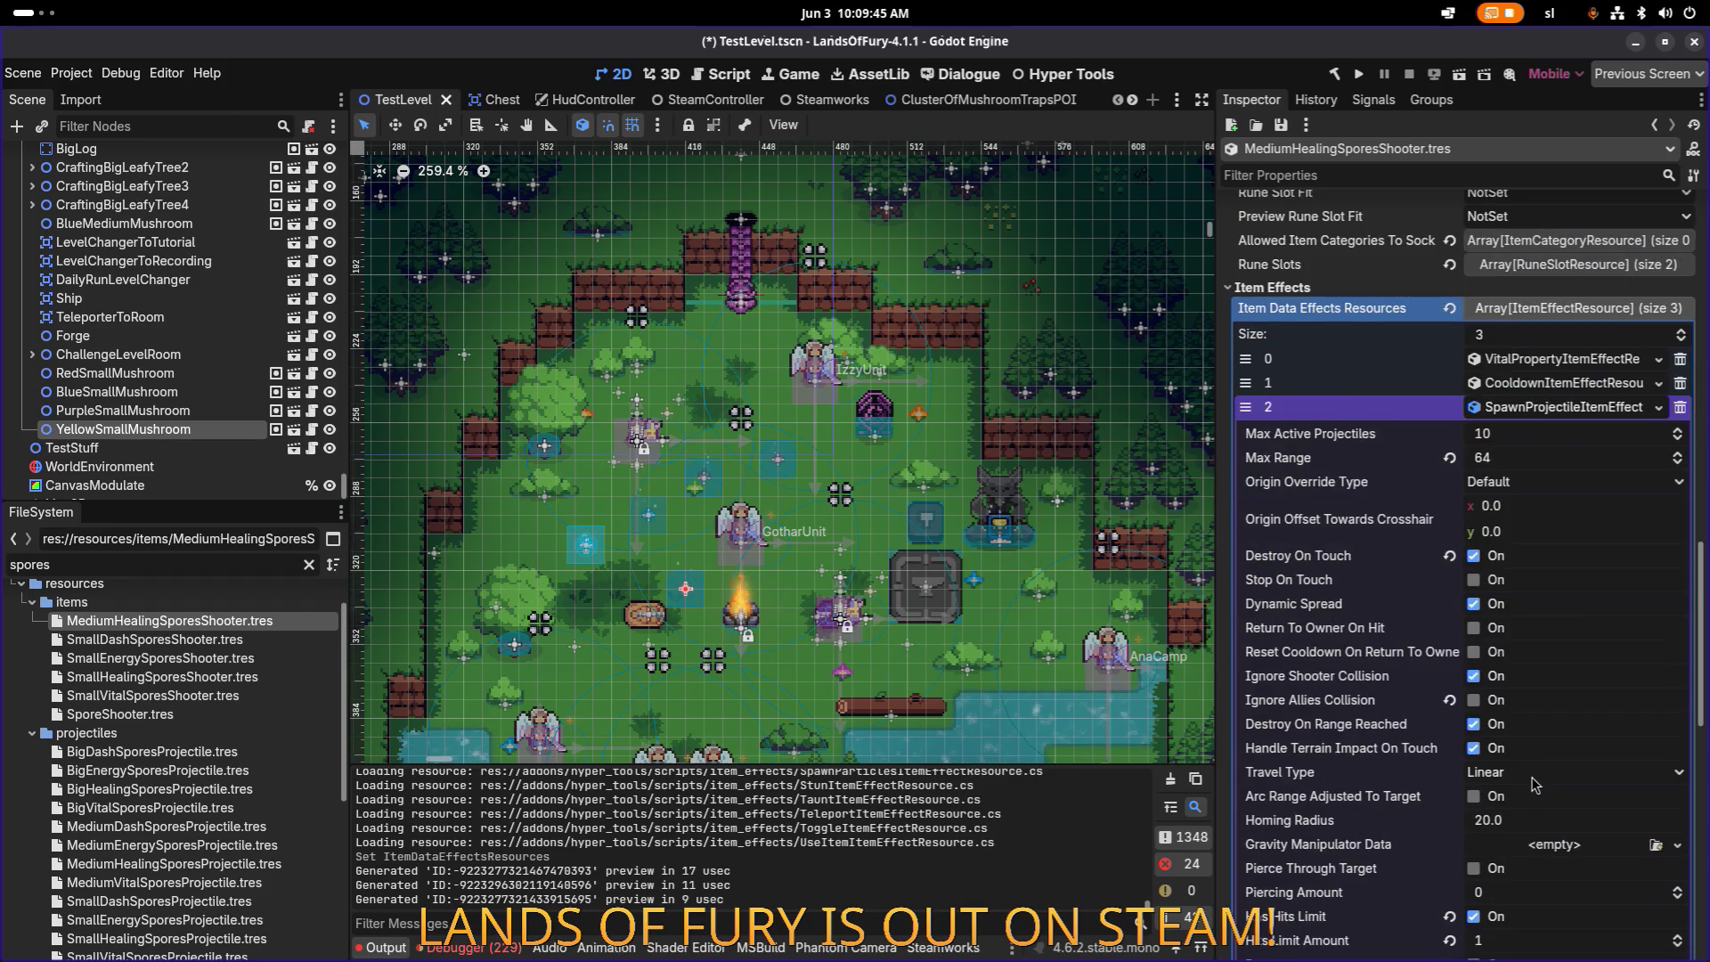
{"action": "scroll", "coordinate": [1534, 784], "scroll_direction": "down", "scroll_amount": 5}
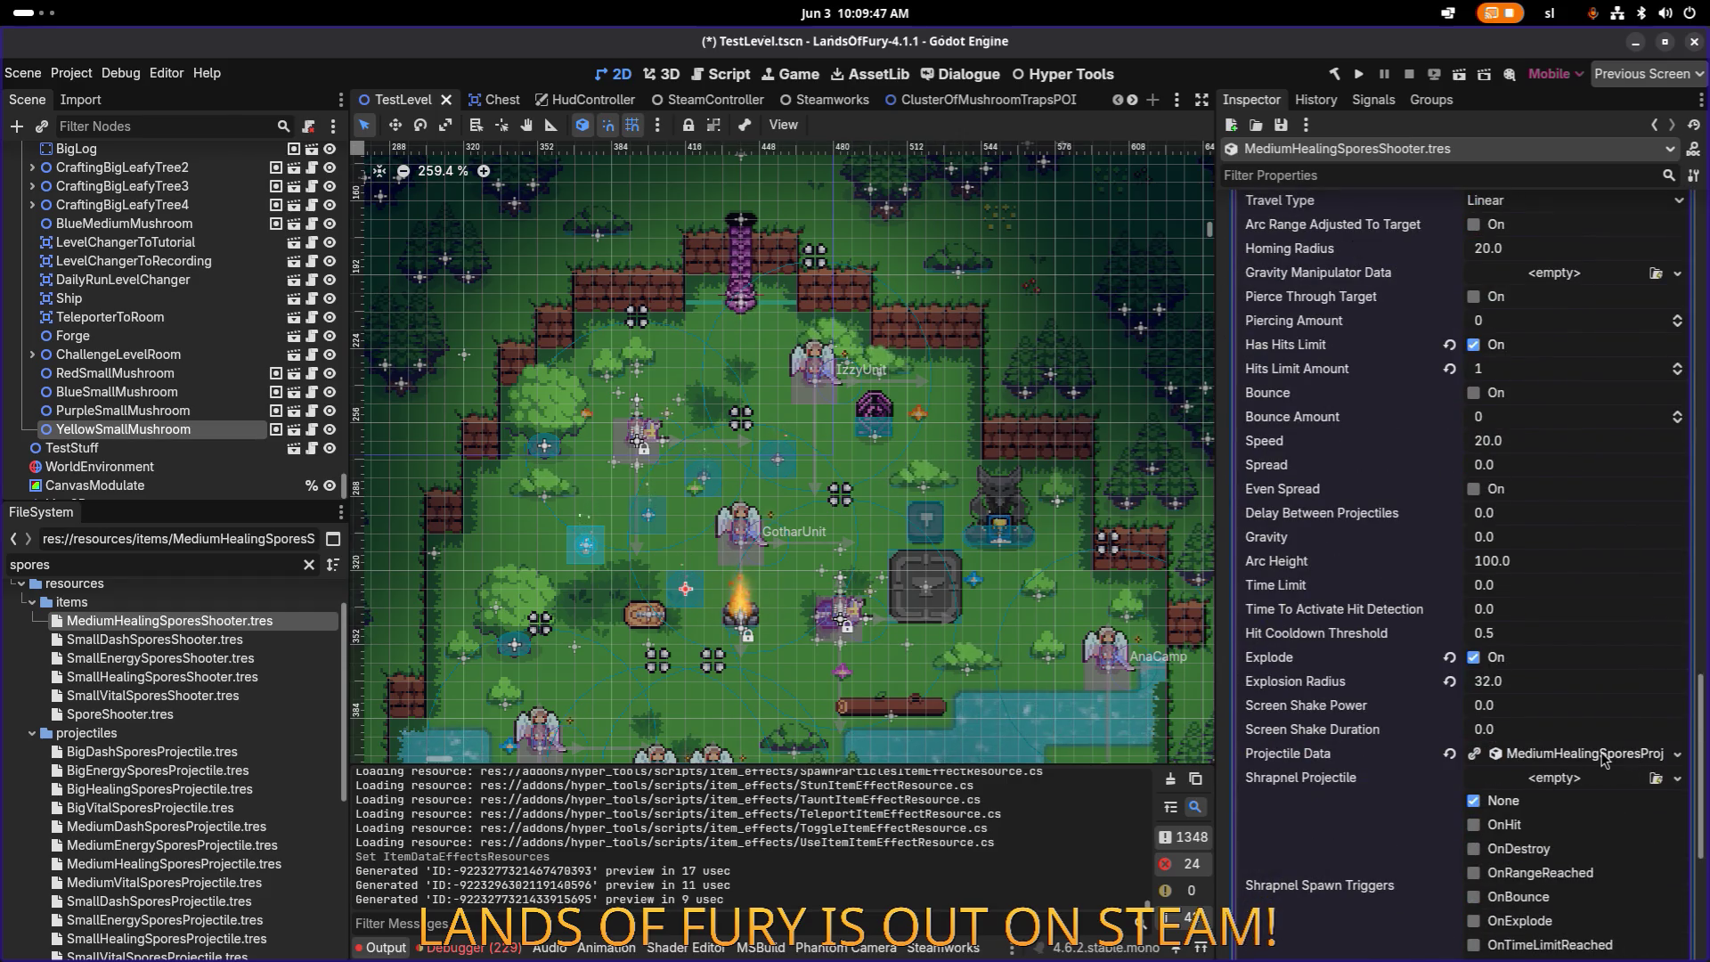
{"action": "scroll", "coordinate": [1599, 758], "scroll_direction": "up", "scroll_amount": 5}
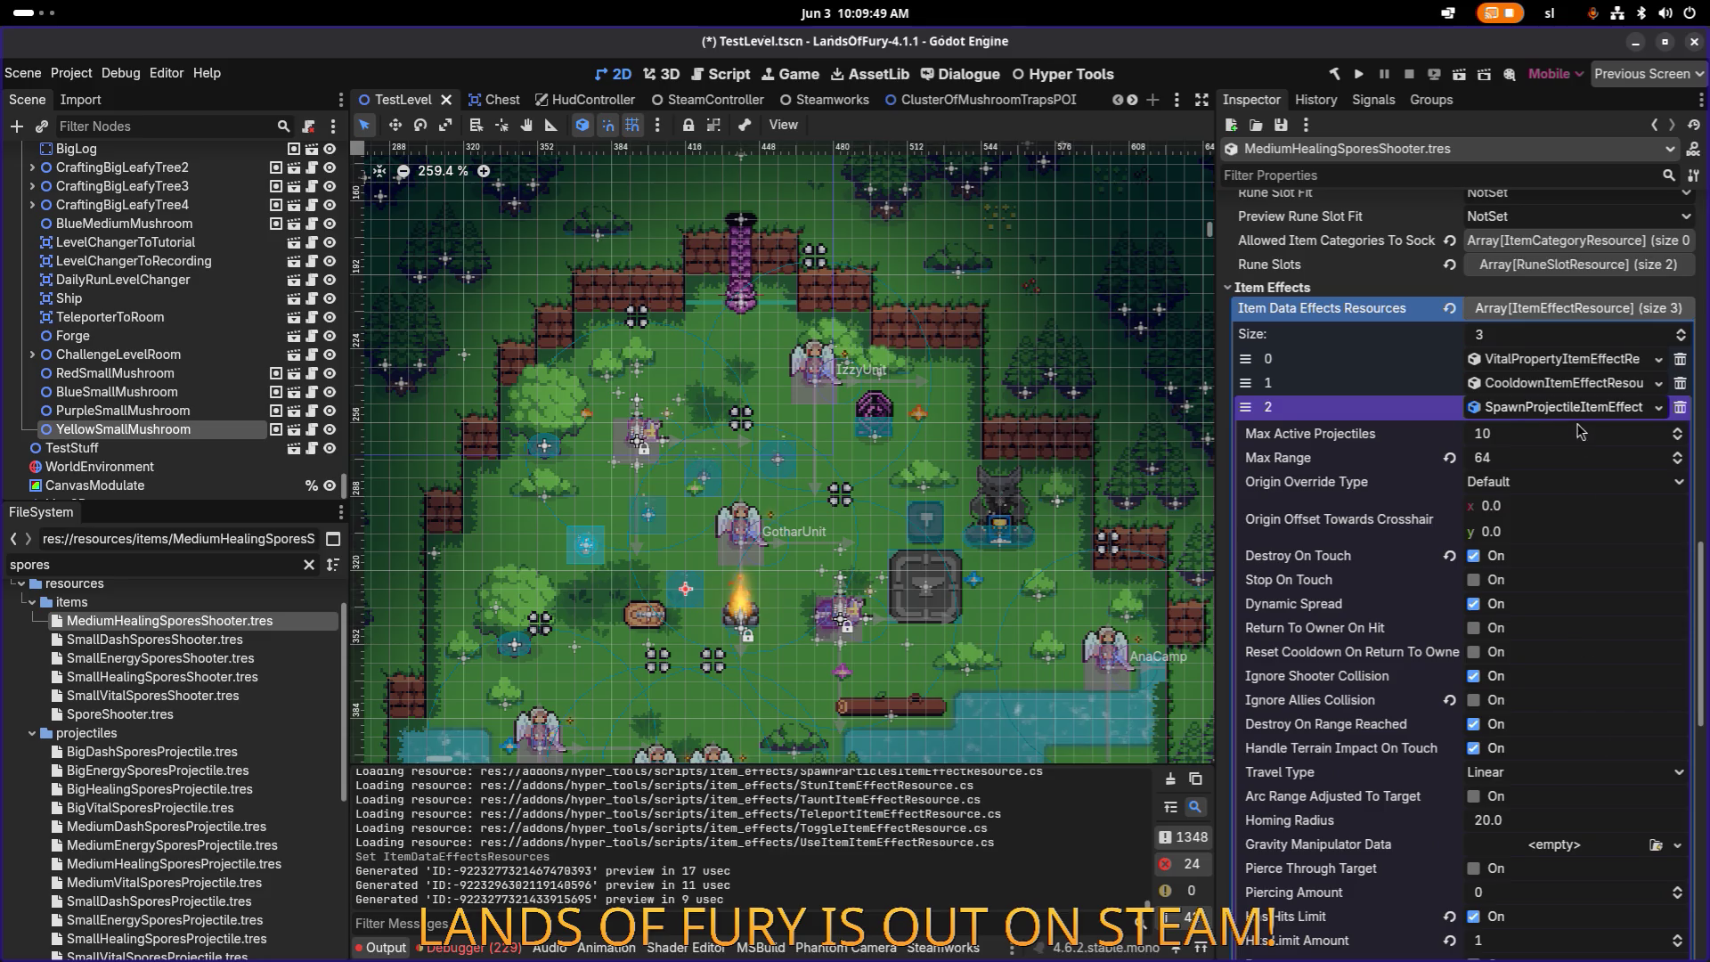
{"action": "left_click", "coordinate": [1575, 359]}
{"action": "left_click", "coordinate": [1390, 454]}
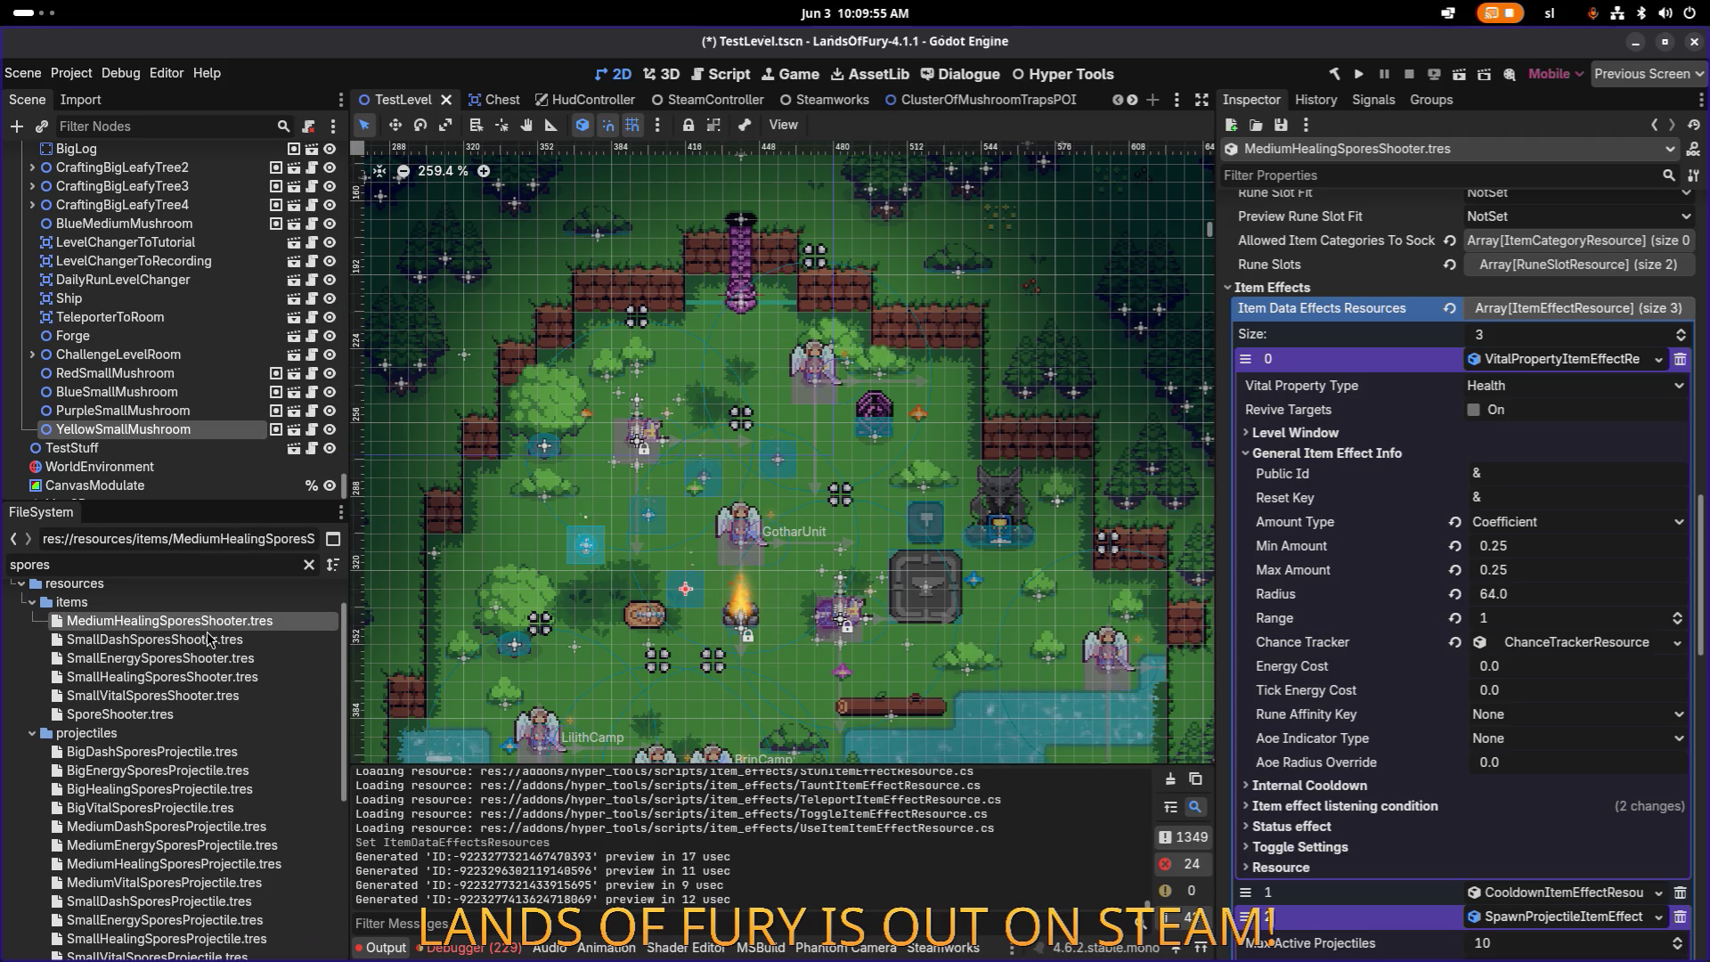
{"action": "key", "text": "ctrl+d"}
Step: Name the copy BigHealingSporesShooter.tres and change its Id prefix from medium to big
{"action": "key", "text": "Right"}
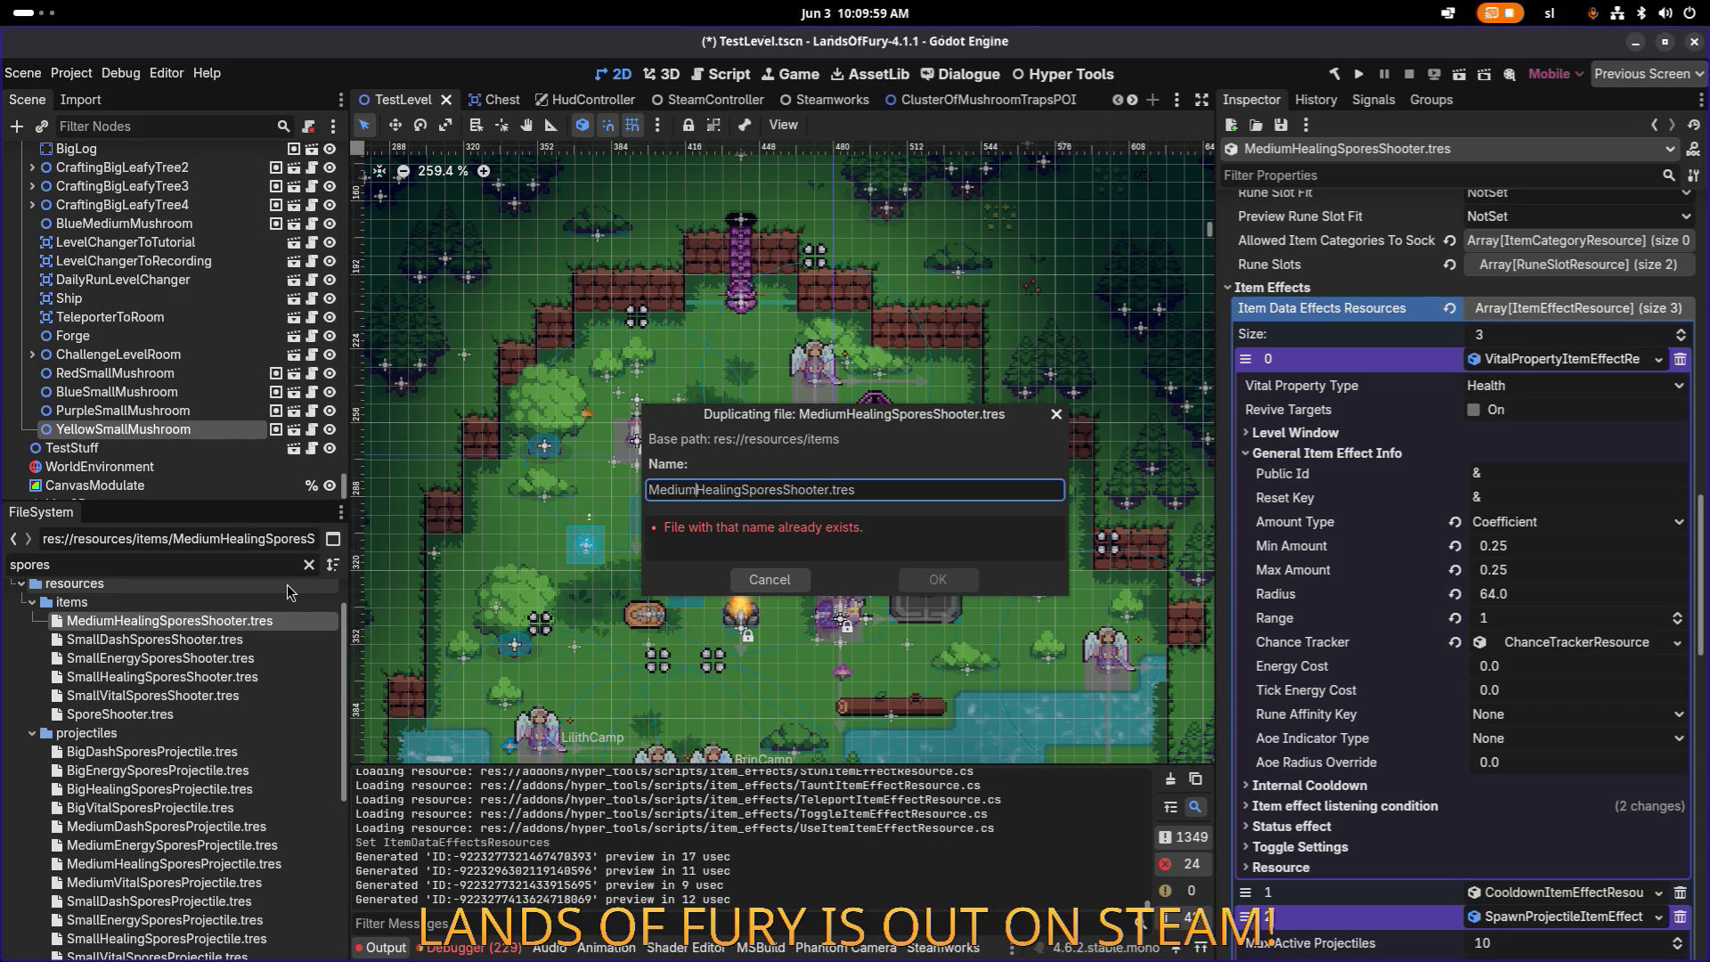
{"action": "type", "text": "Big"}
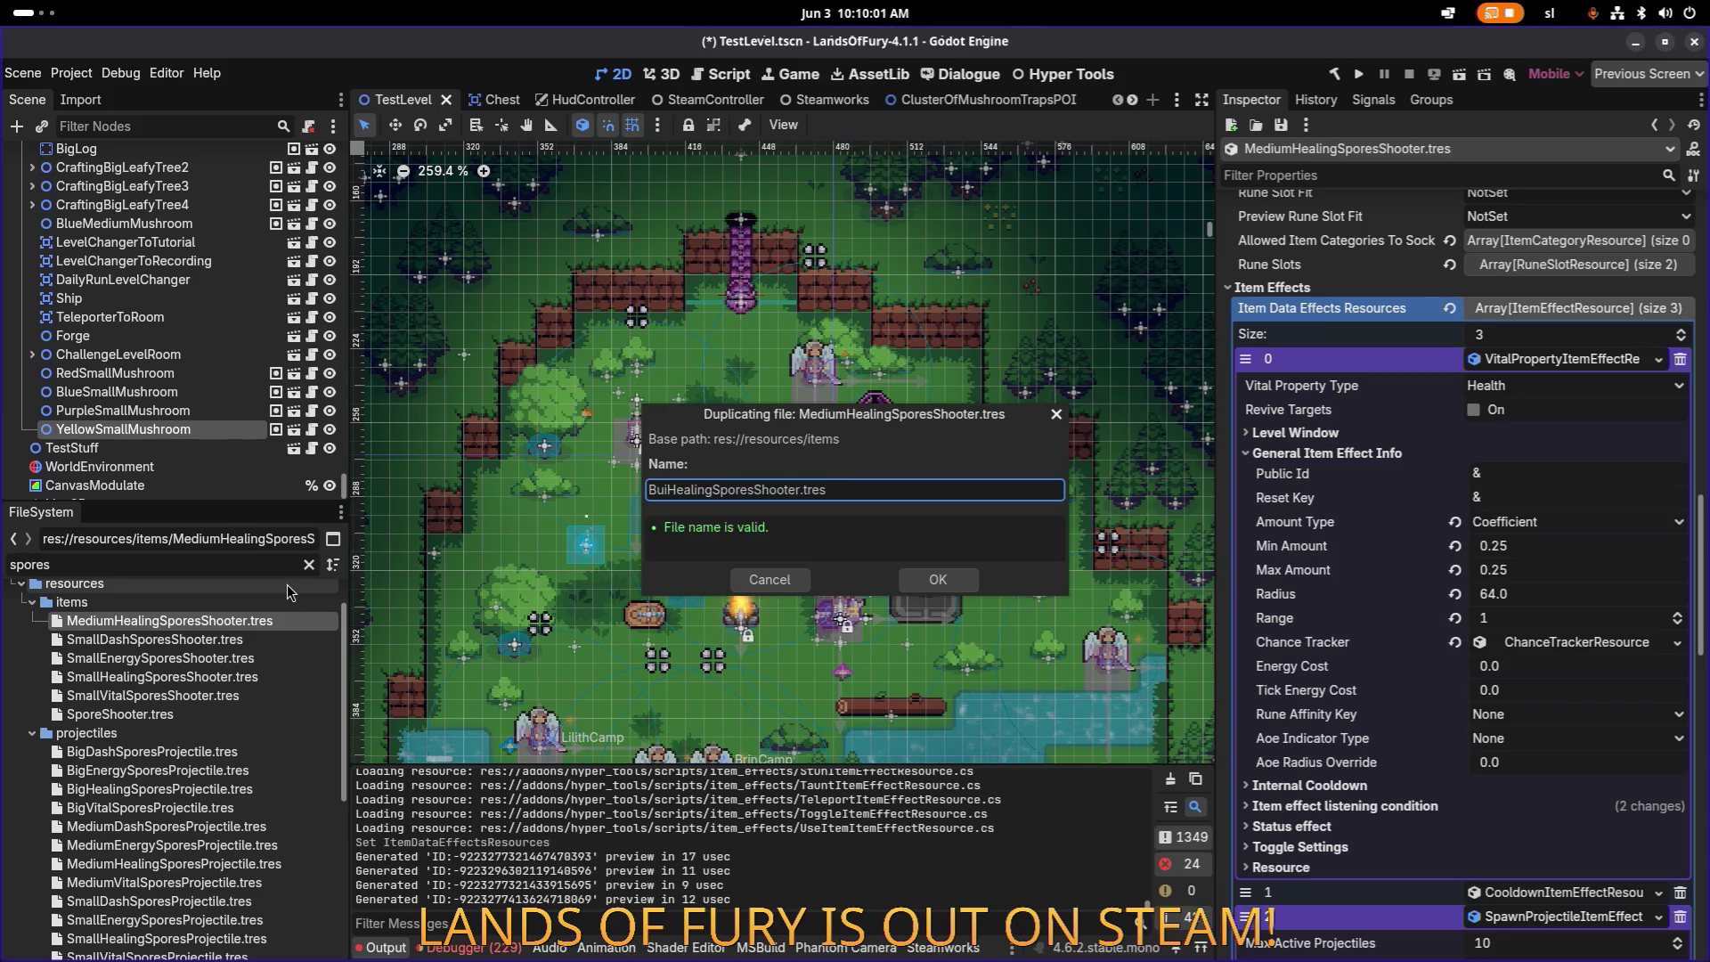
{"action": "key", "text": "Return"}
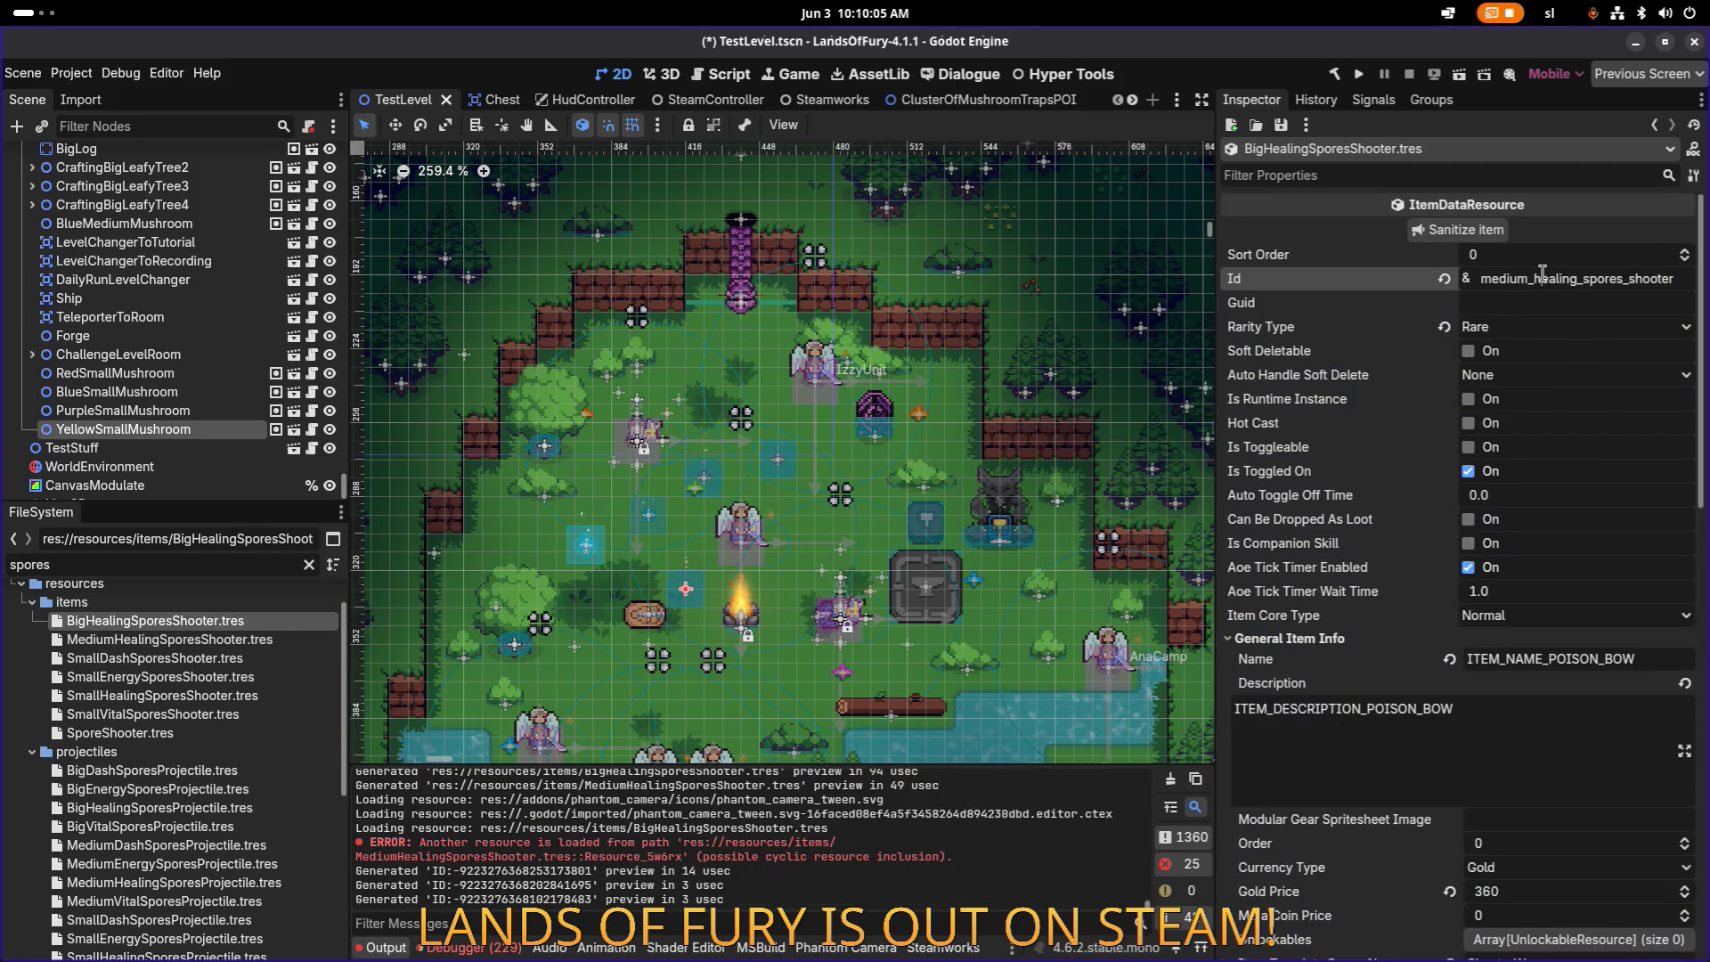
{"action": "key", "text": "shift+Home"}
{"action": "type", "text": "big"}
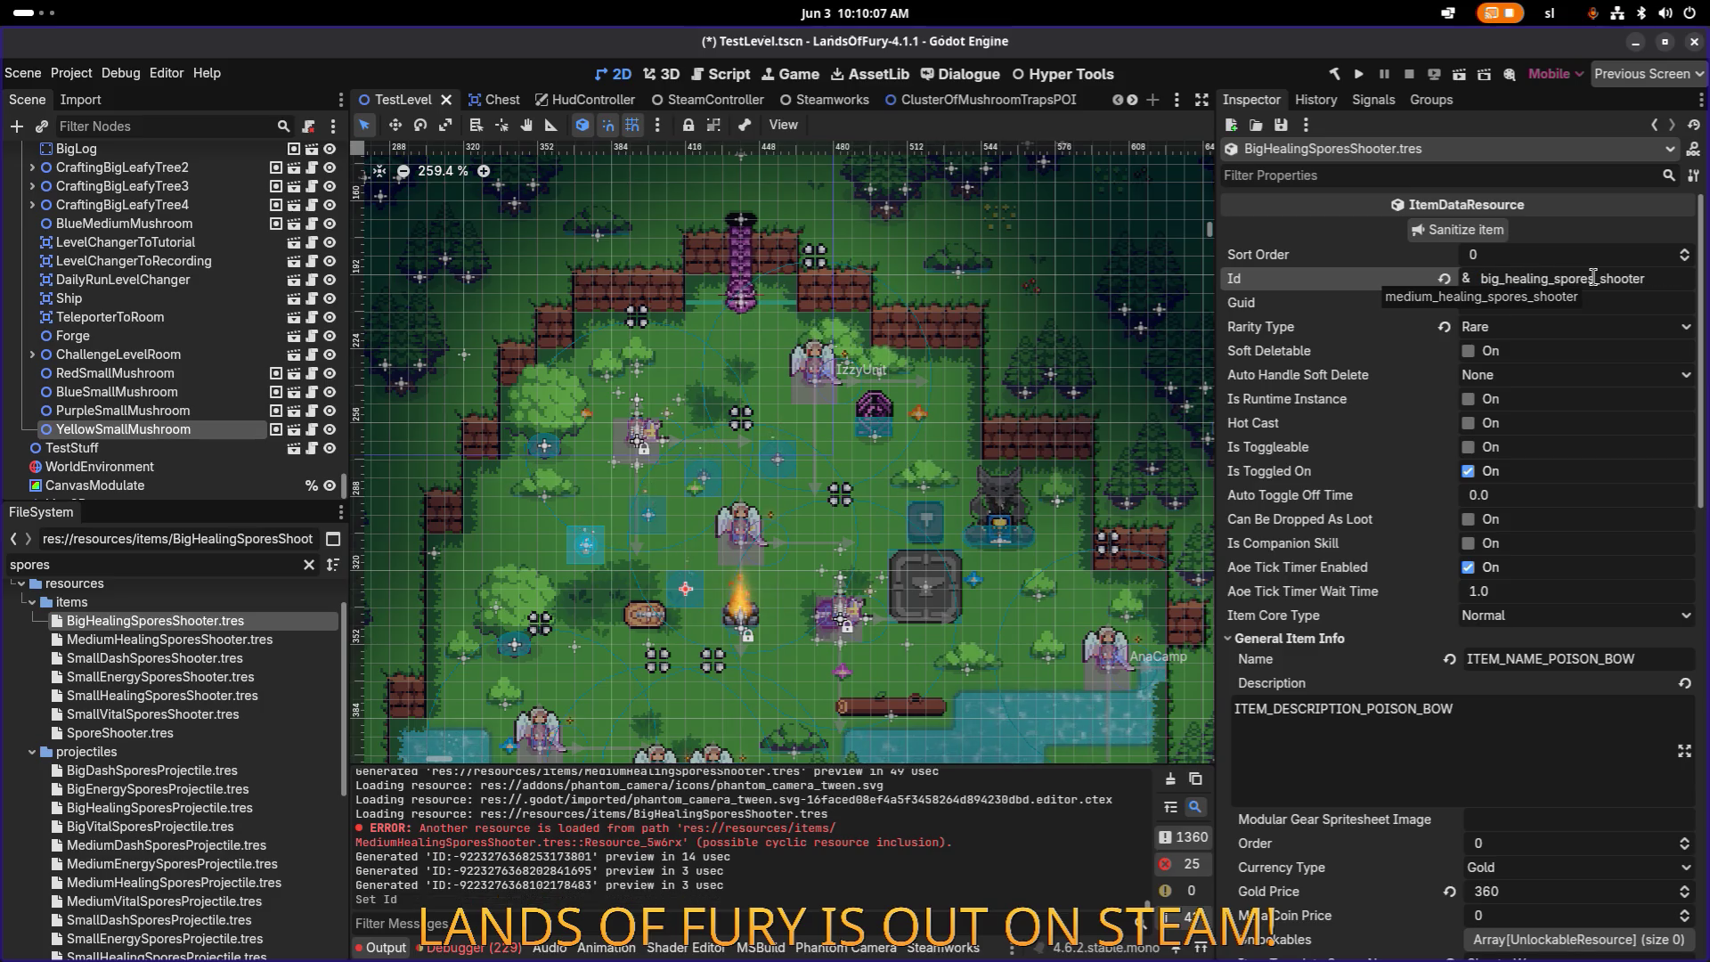
{"action": "scroll", "coordinate": [1590, 545], "scroll_direction": "down", "scroll_amount": 10}
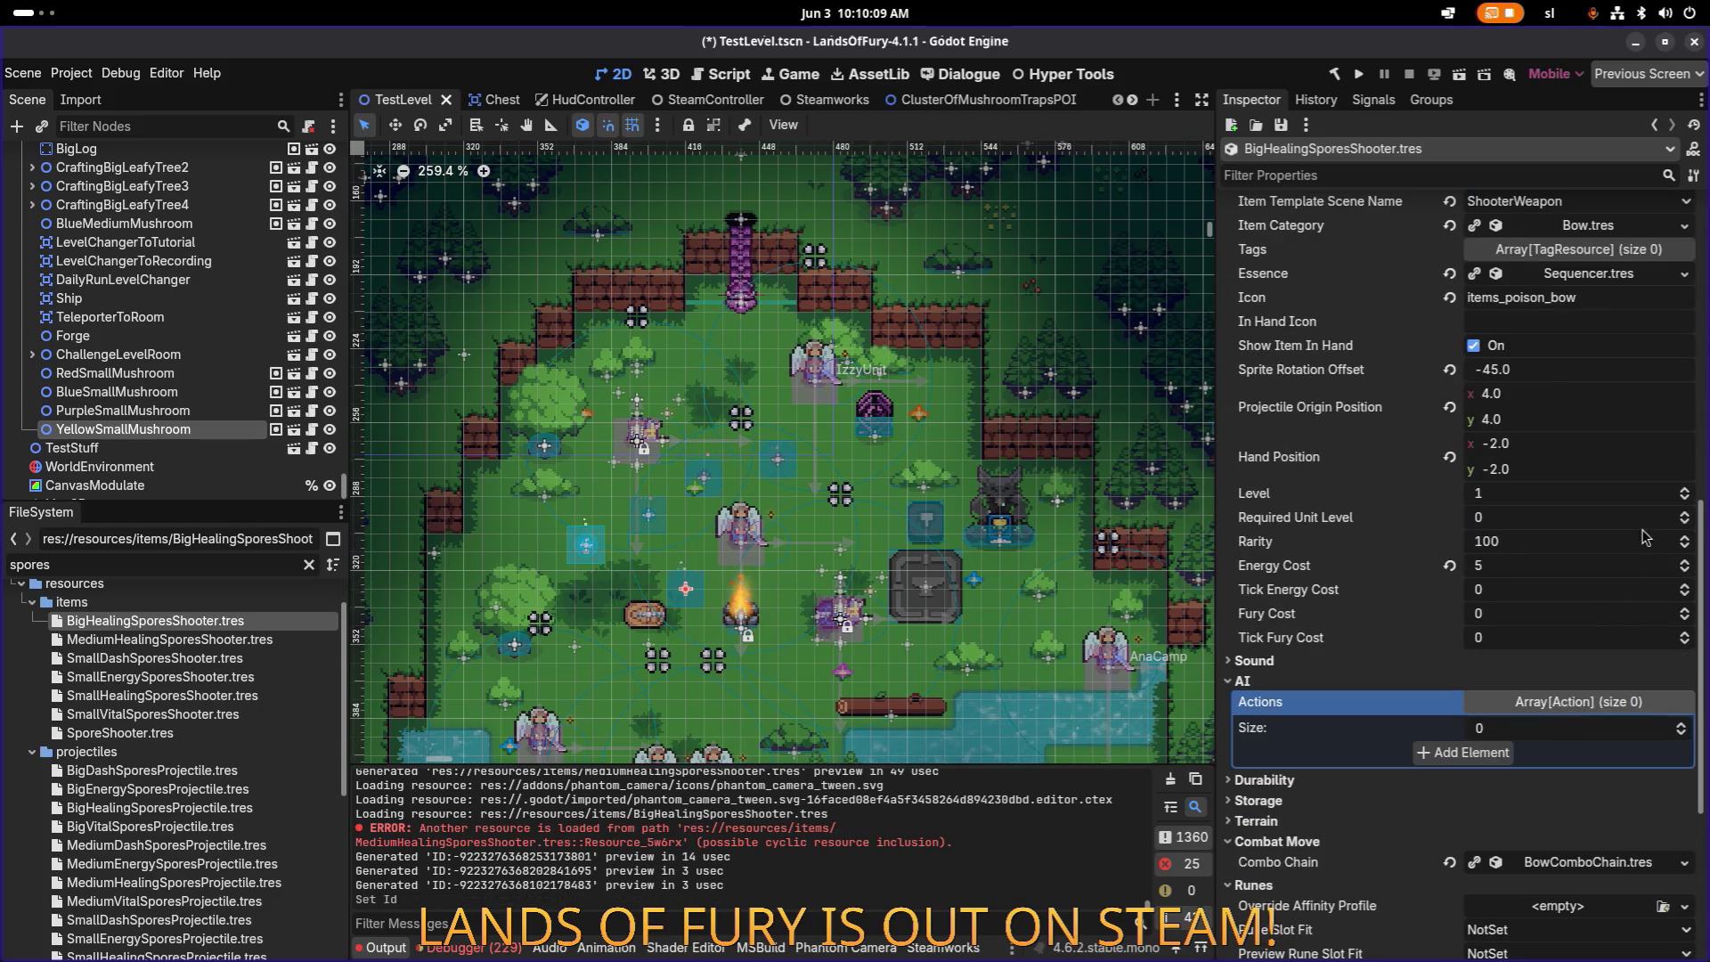
Step: Make the copy's vital property, cooldown and spawn projectile effects unique recursively
{"action": "right_click", "coordinate": [1582, 813]}
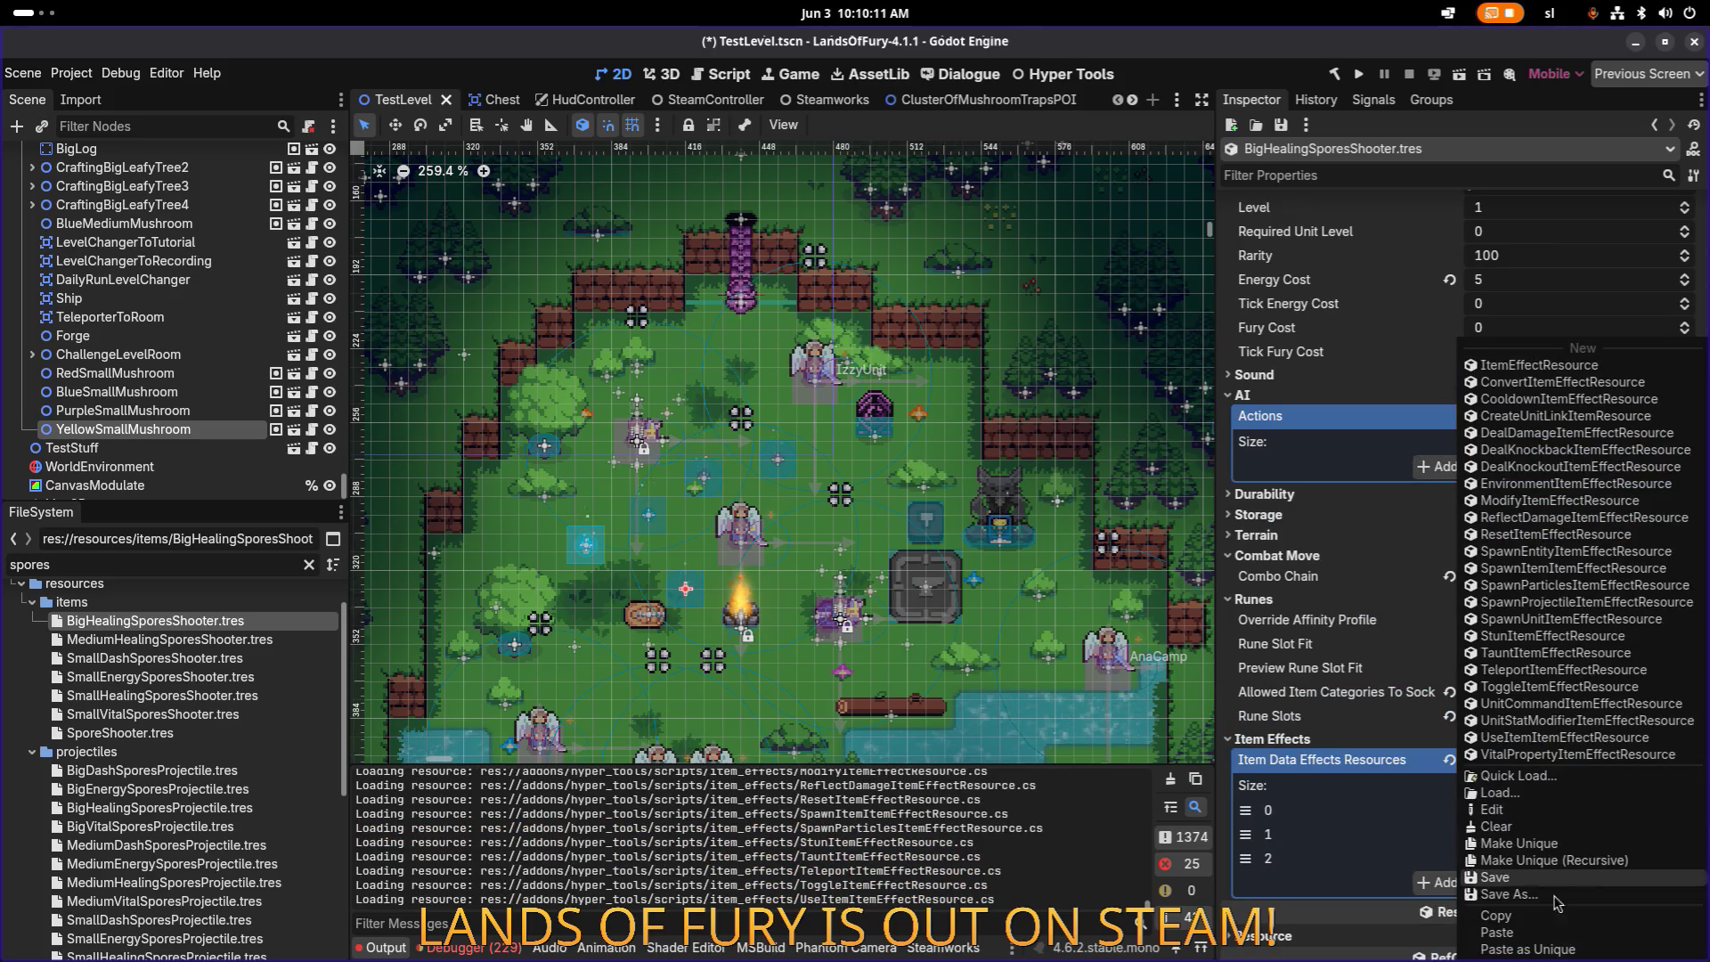
{"action": "left_click", "coordinate": [1604, 862]}
{"action": "left_click", "coordinate": [922, 673]}
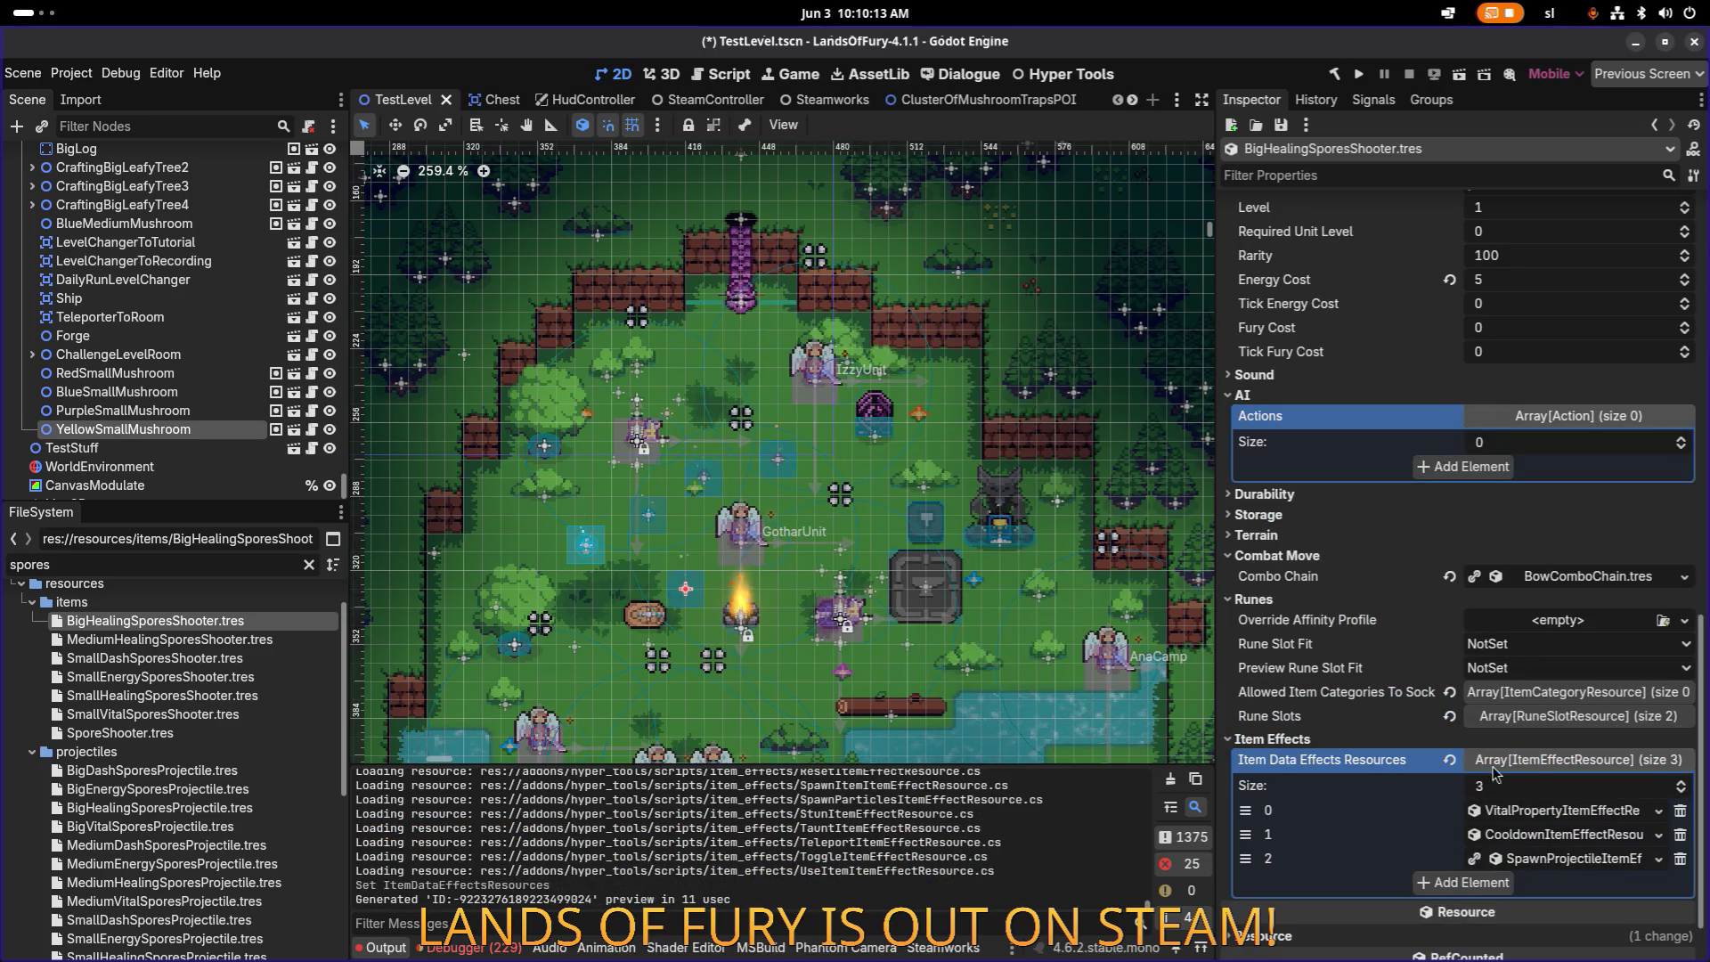
{"action": "right_click", "coordinate": [1582, 843]}
{"action": "left_click", "coordinate": [1595, 862]}
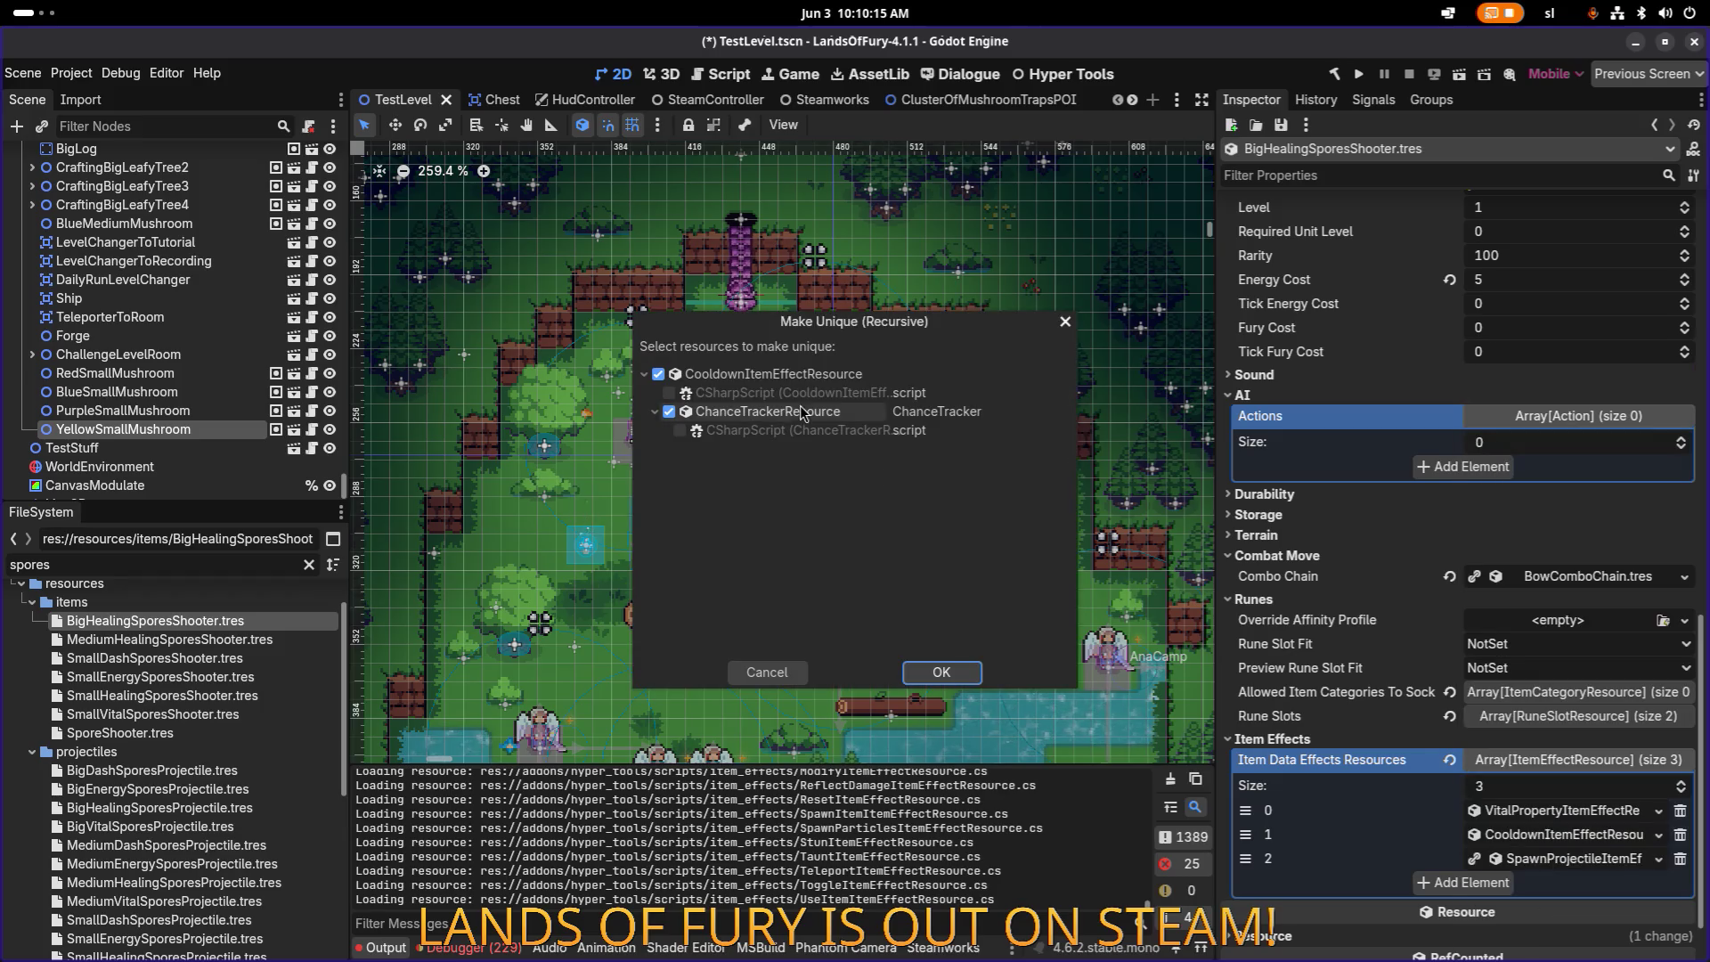
{"action": "left_click", "coordinate": [941, 673]}
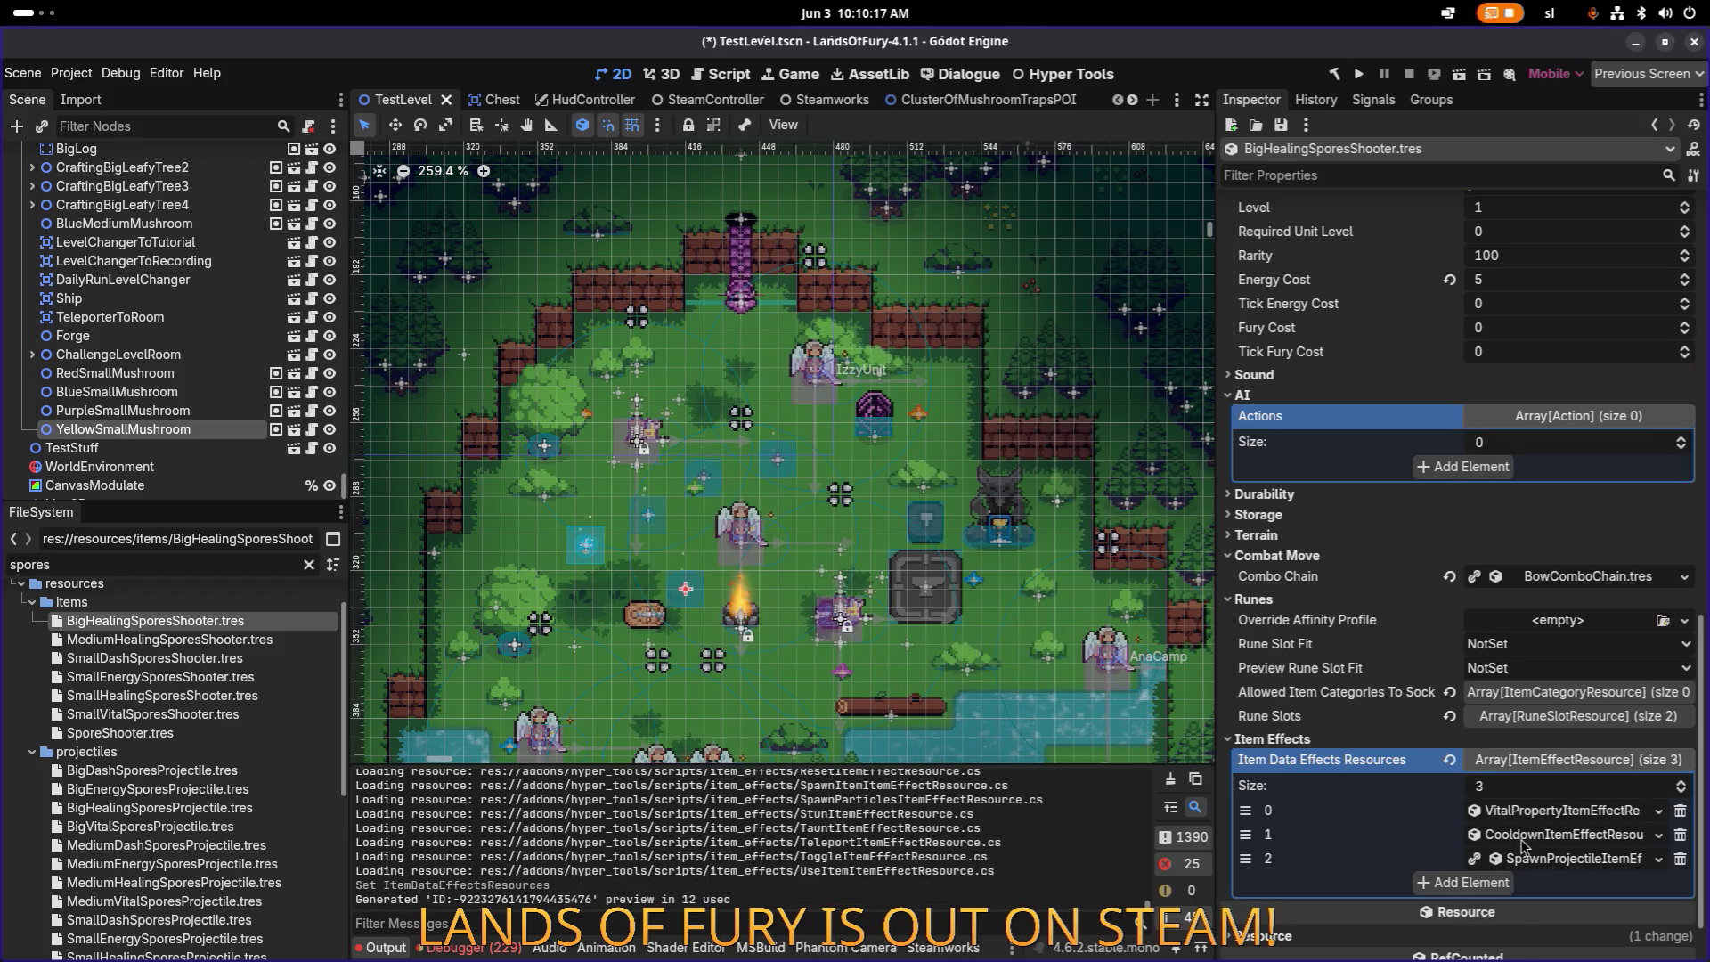
{"action": "right_click", "coordinate": [1552, 861]}
{"action": "left_click", "coordinate": [1554, 861]}
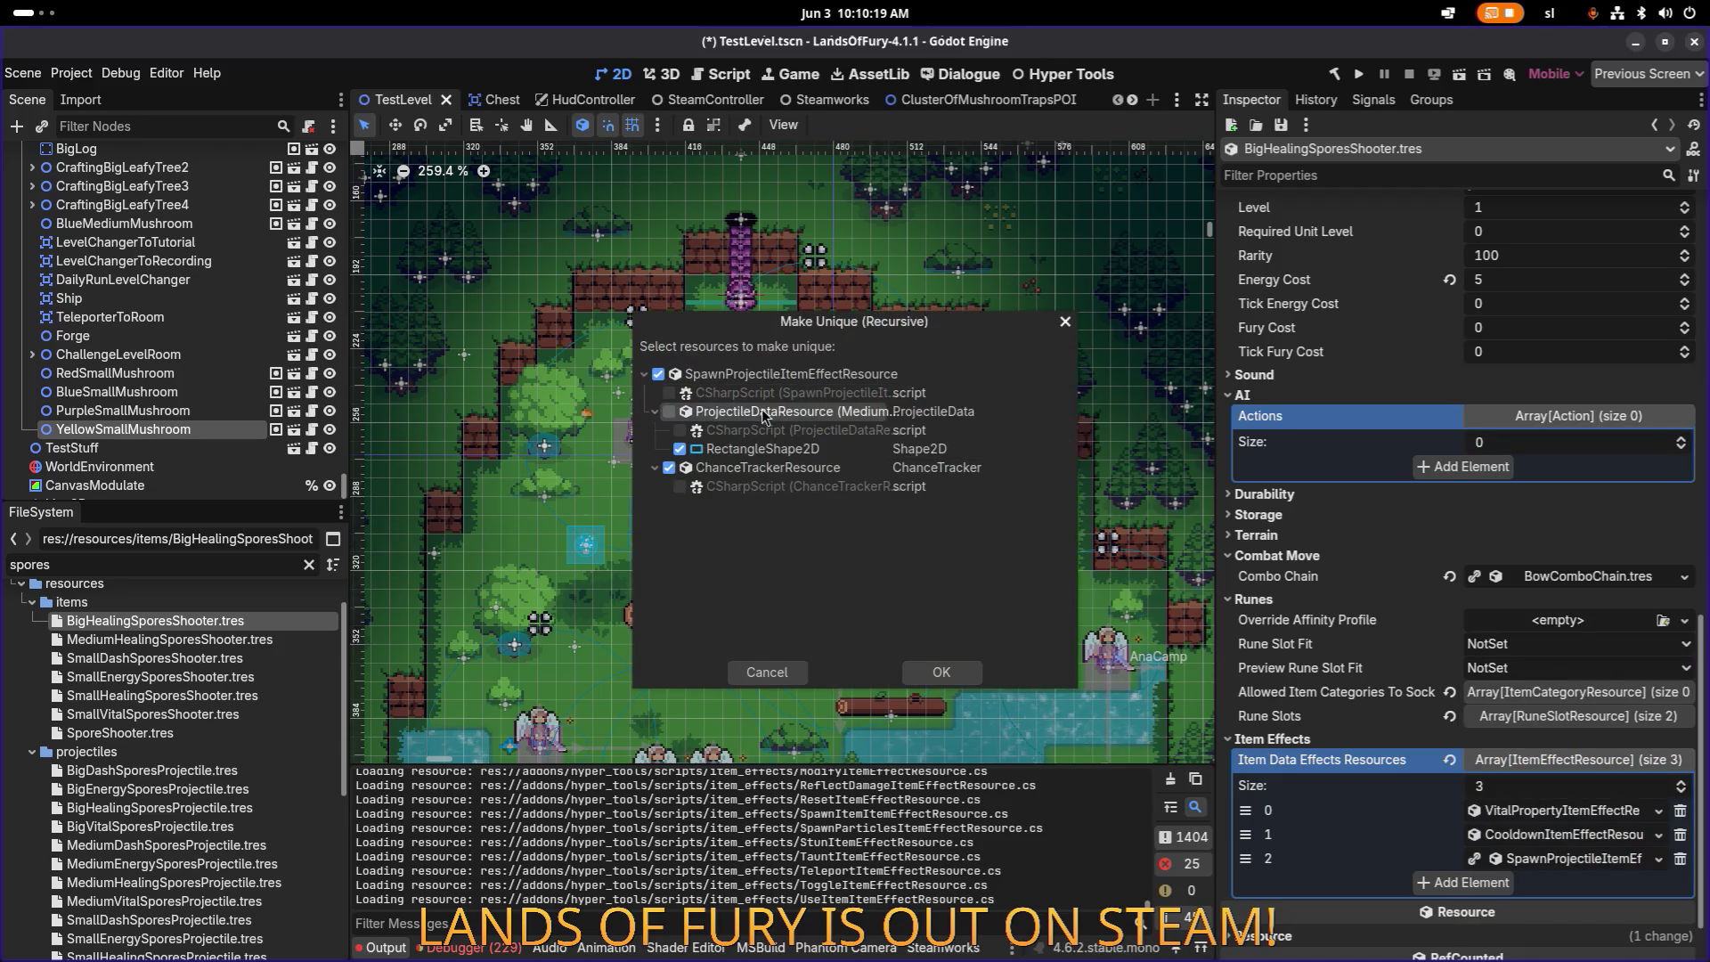
{"action": "left_click", "coordinate": [941, 672]}
Step: Set the health effect's Min Amount and Max Amount to 0.5 and save
{"action": "left_click", "coordinate": [1550, 812]}
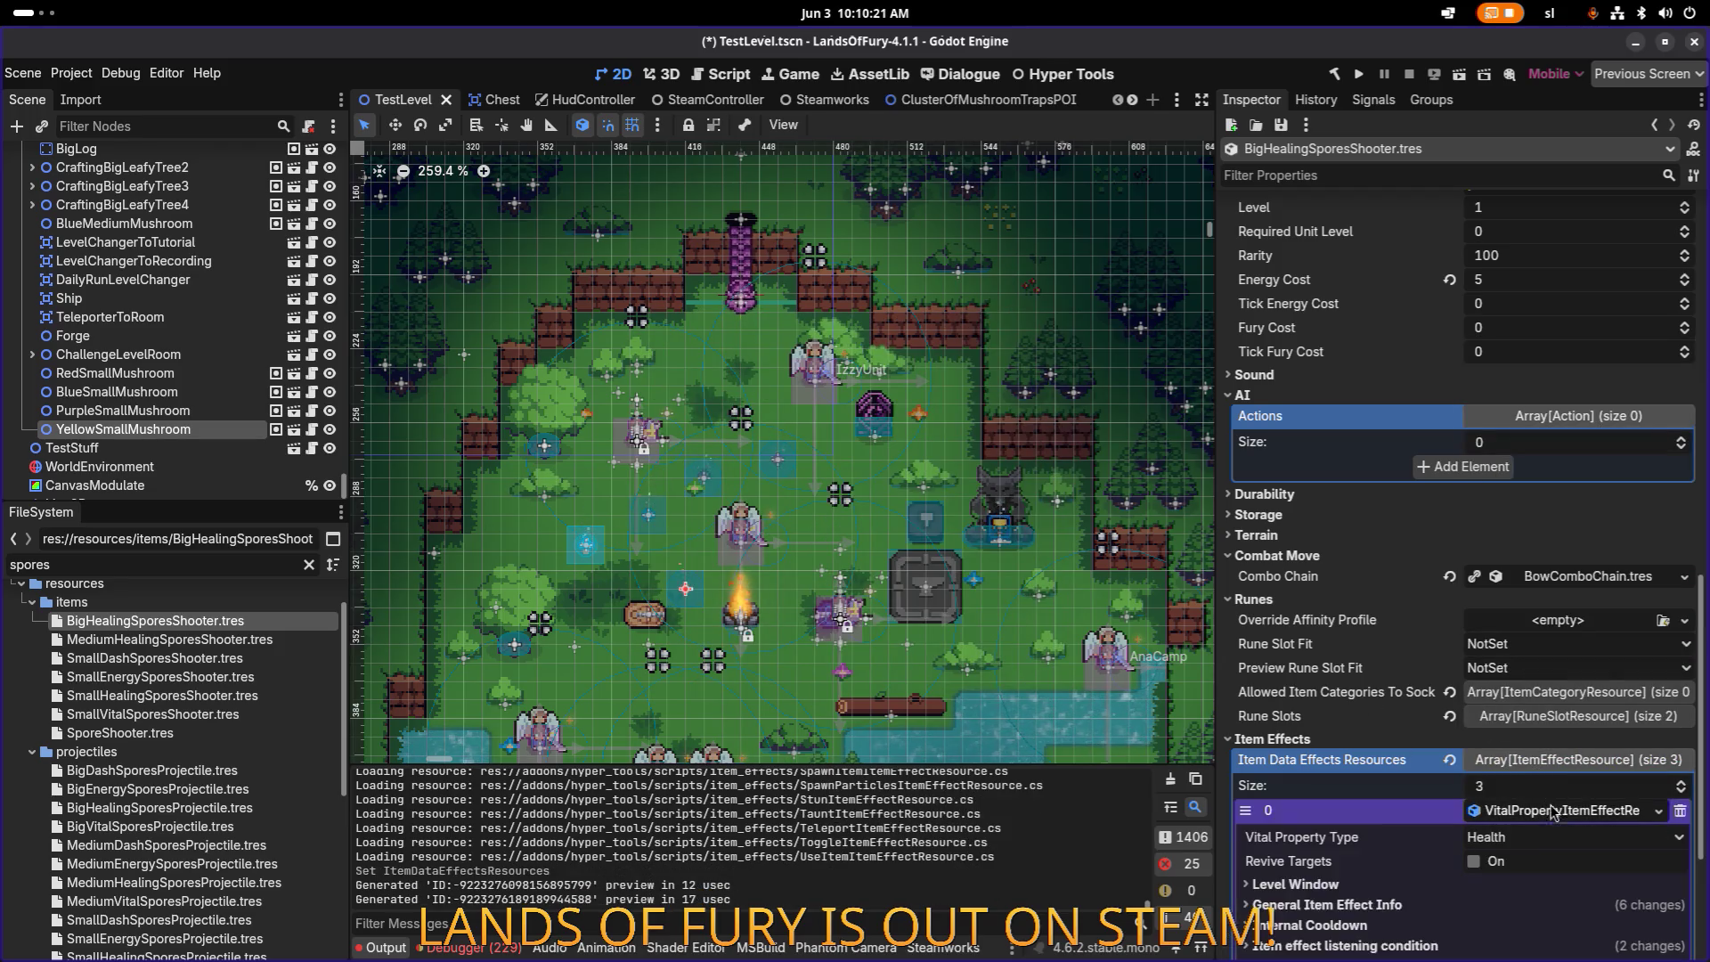
{"action": "scroll", "coordinate": [1507, 771], "scroll_direction": "down", "scroll_amount": 5}
{"action": "left_click", "coordinate": [1320, 636]}
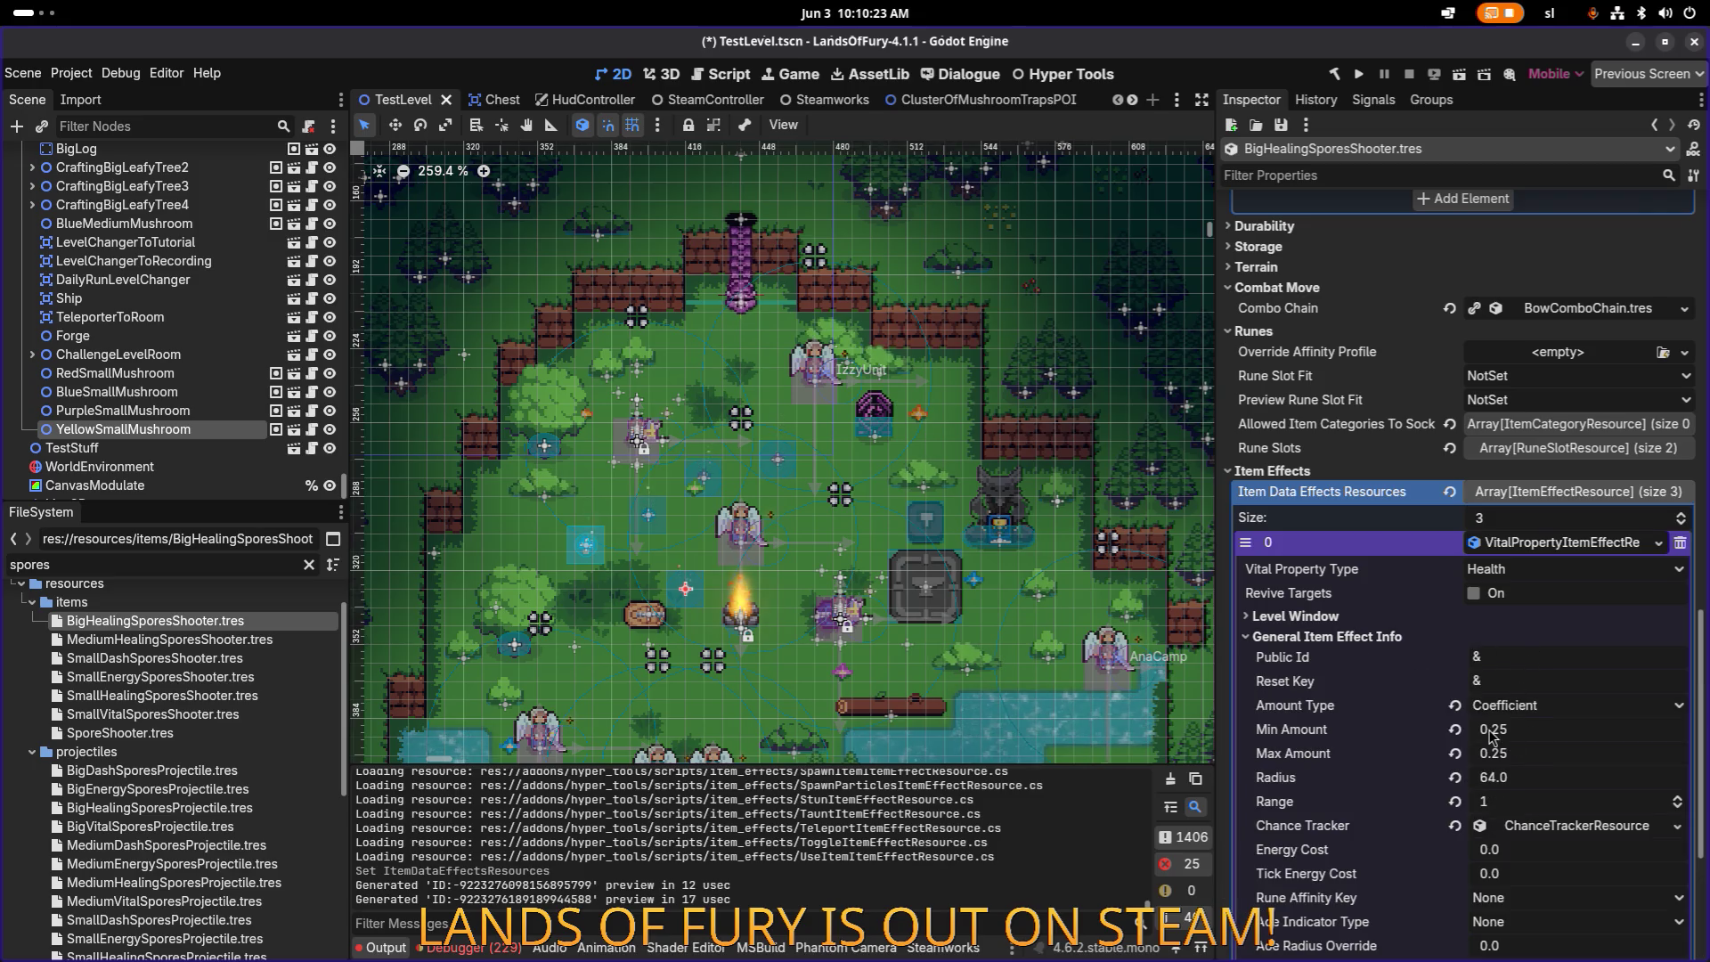
{"action": "left_click", "coordinate": [1501, 729]}
{"action": "type", "text": "0.5"}
{"action": "key", "text": "Tab"}
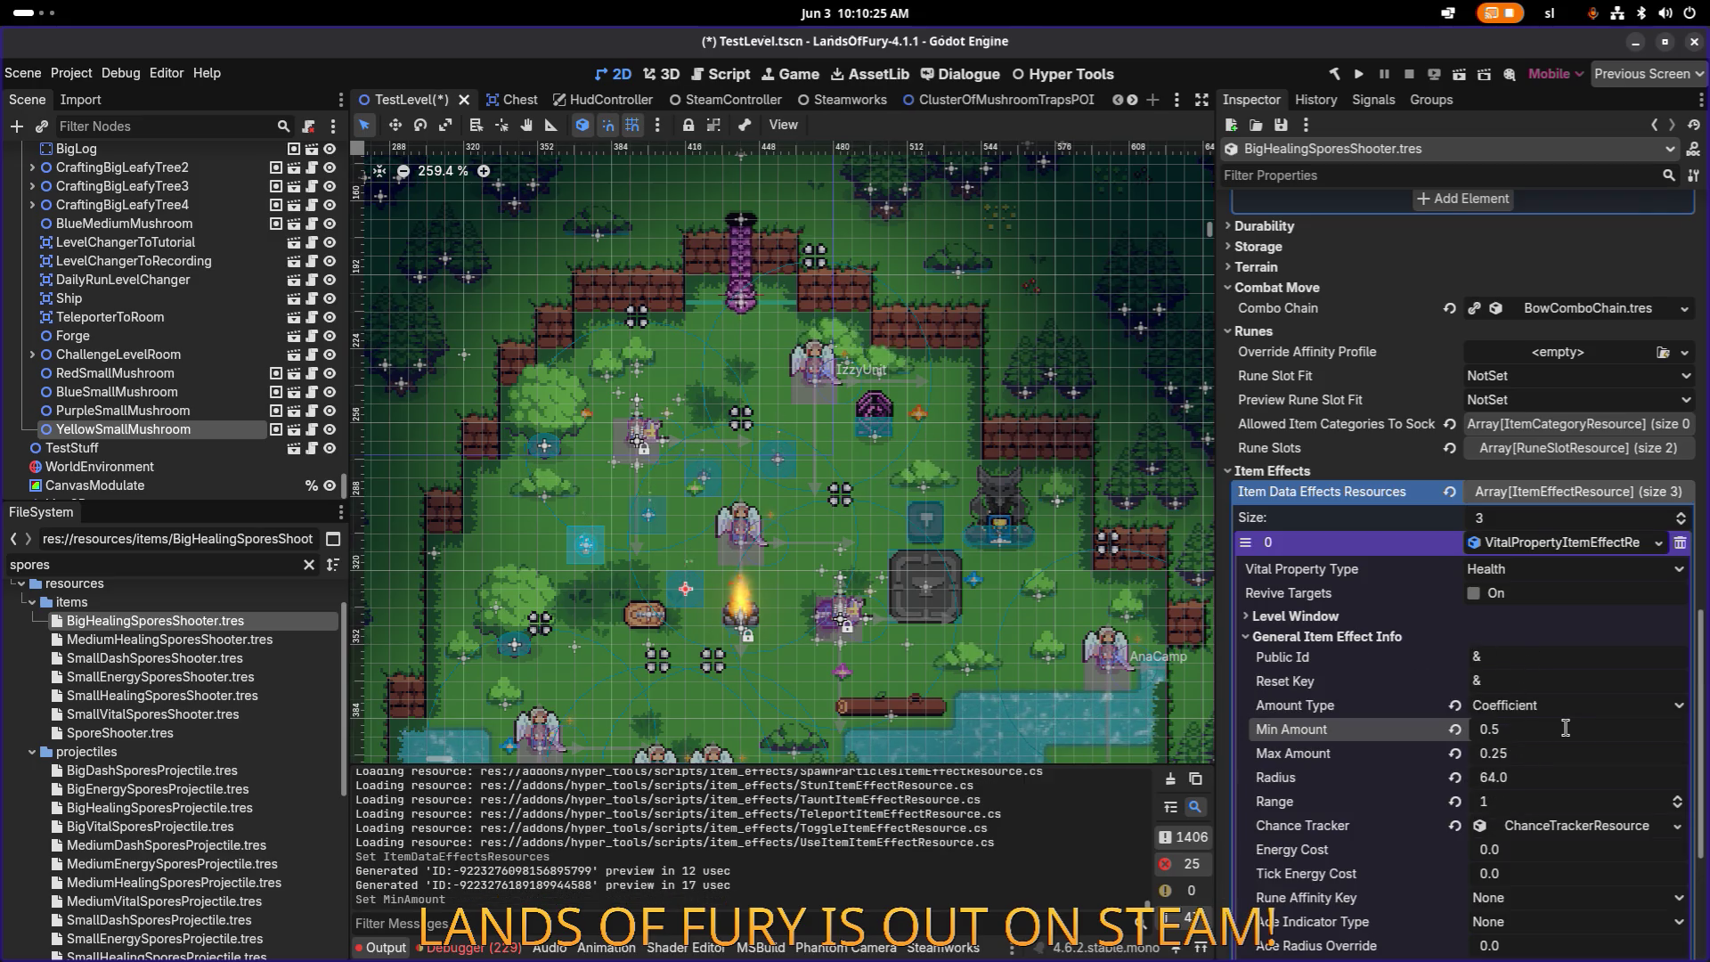
{"action": "type", "text": "0.5"}
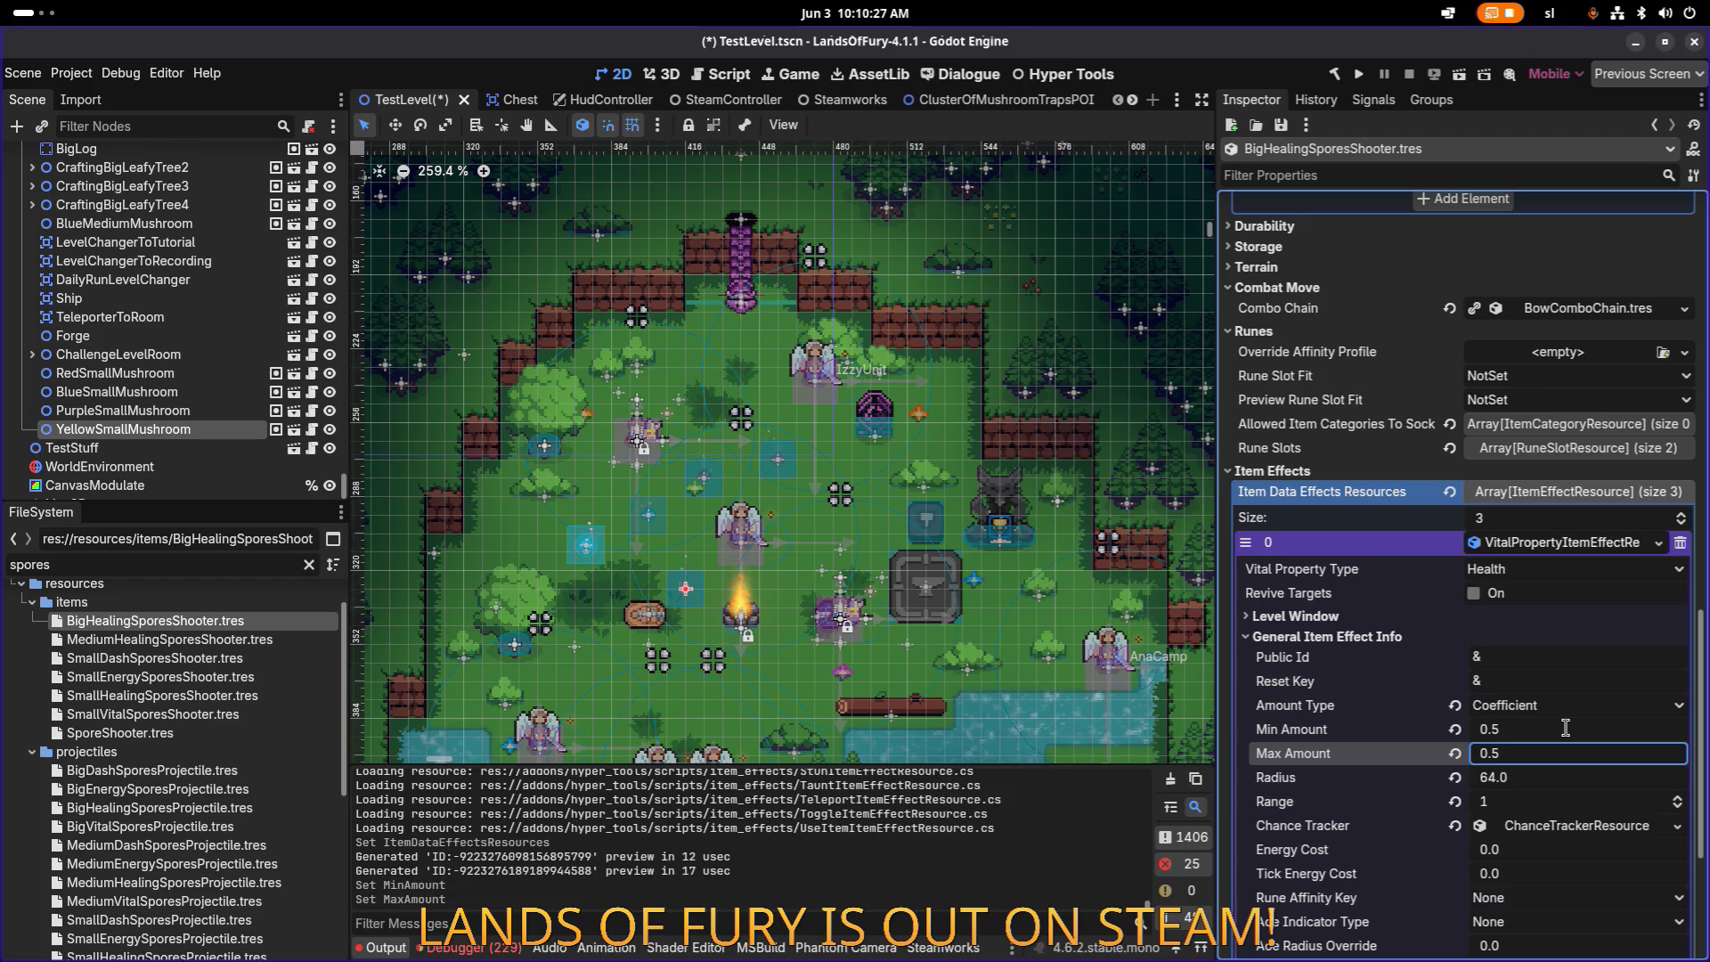
{"action": "key", "text": "ctrl+s"}
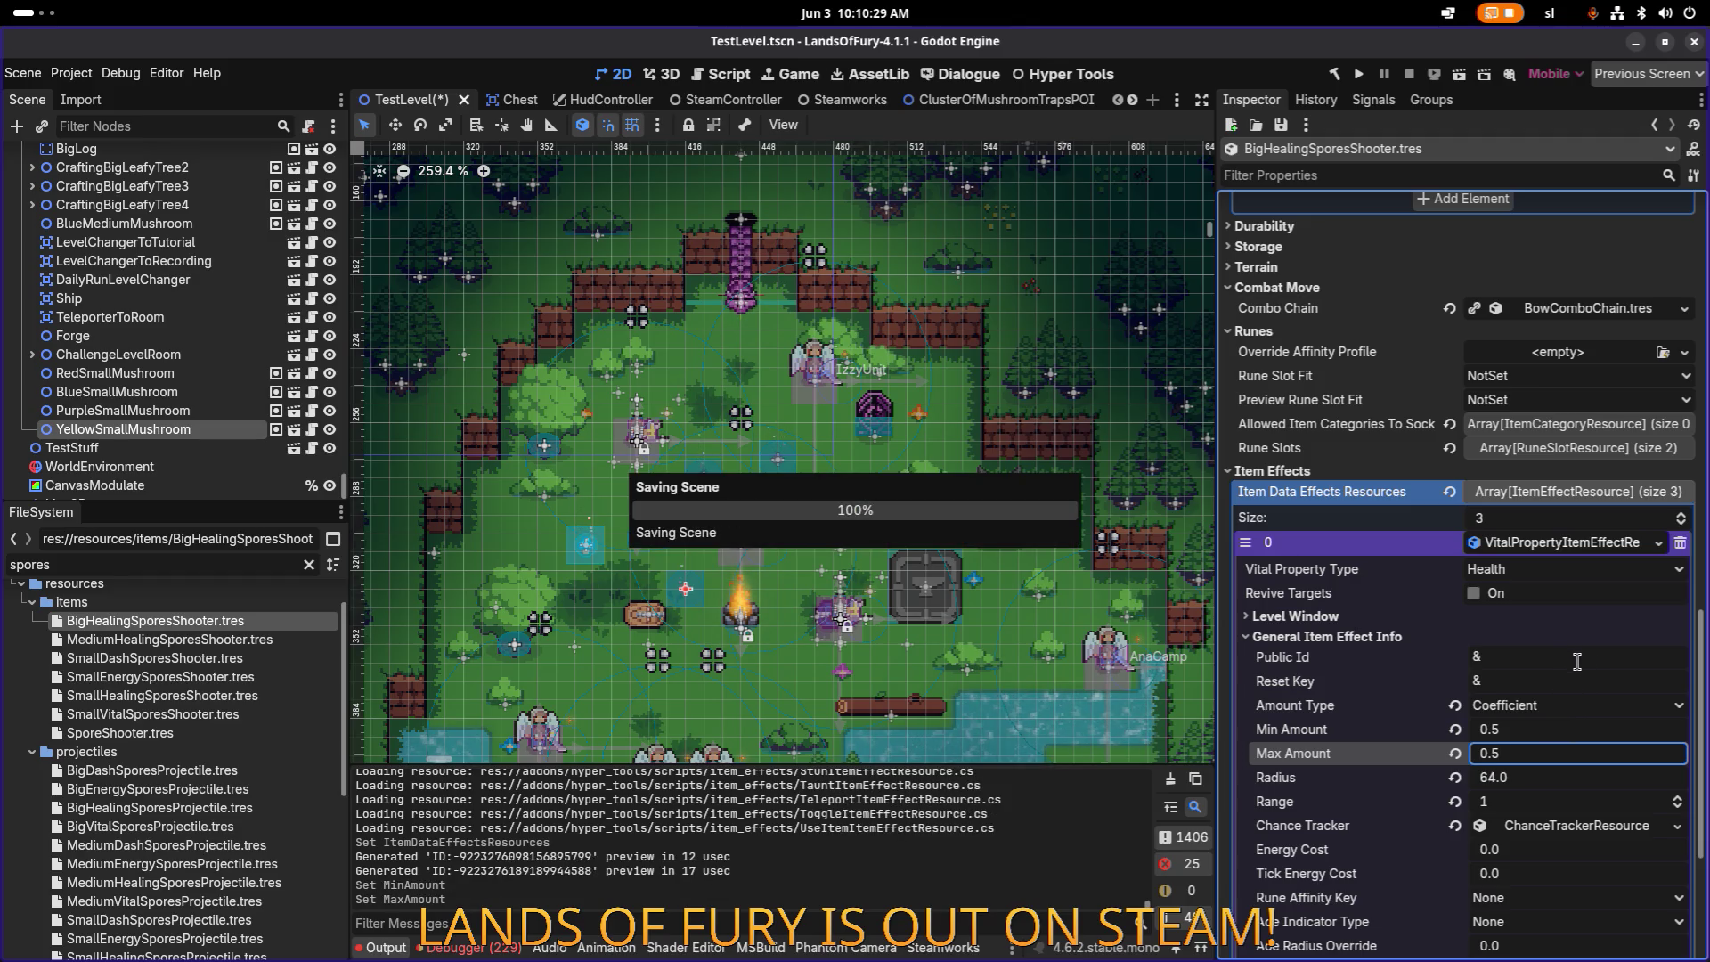
{"action": "scroll", "coordinate": [1561, 696], "scroll_direction": "down", "scroll_amount": 4}
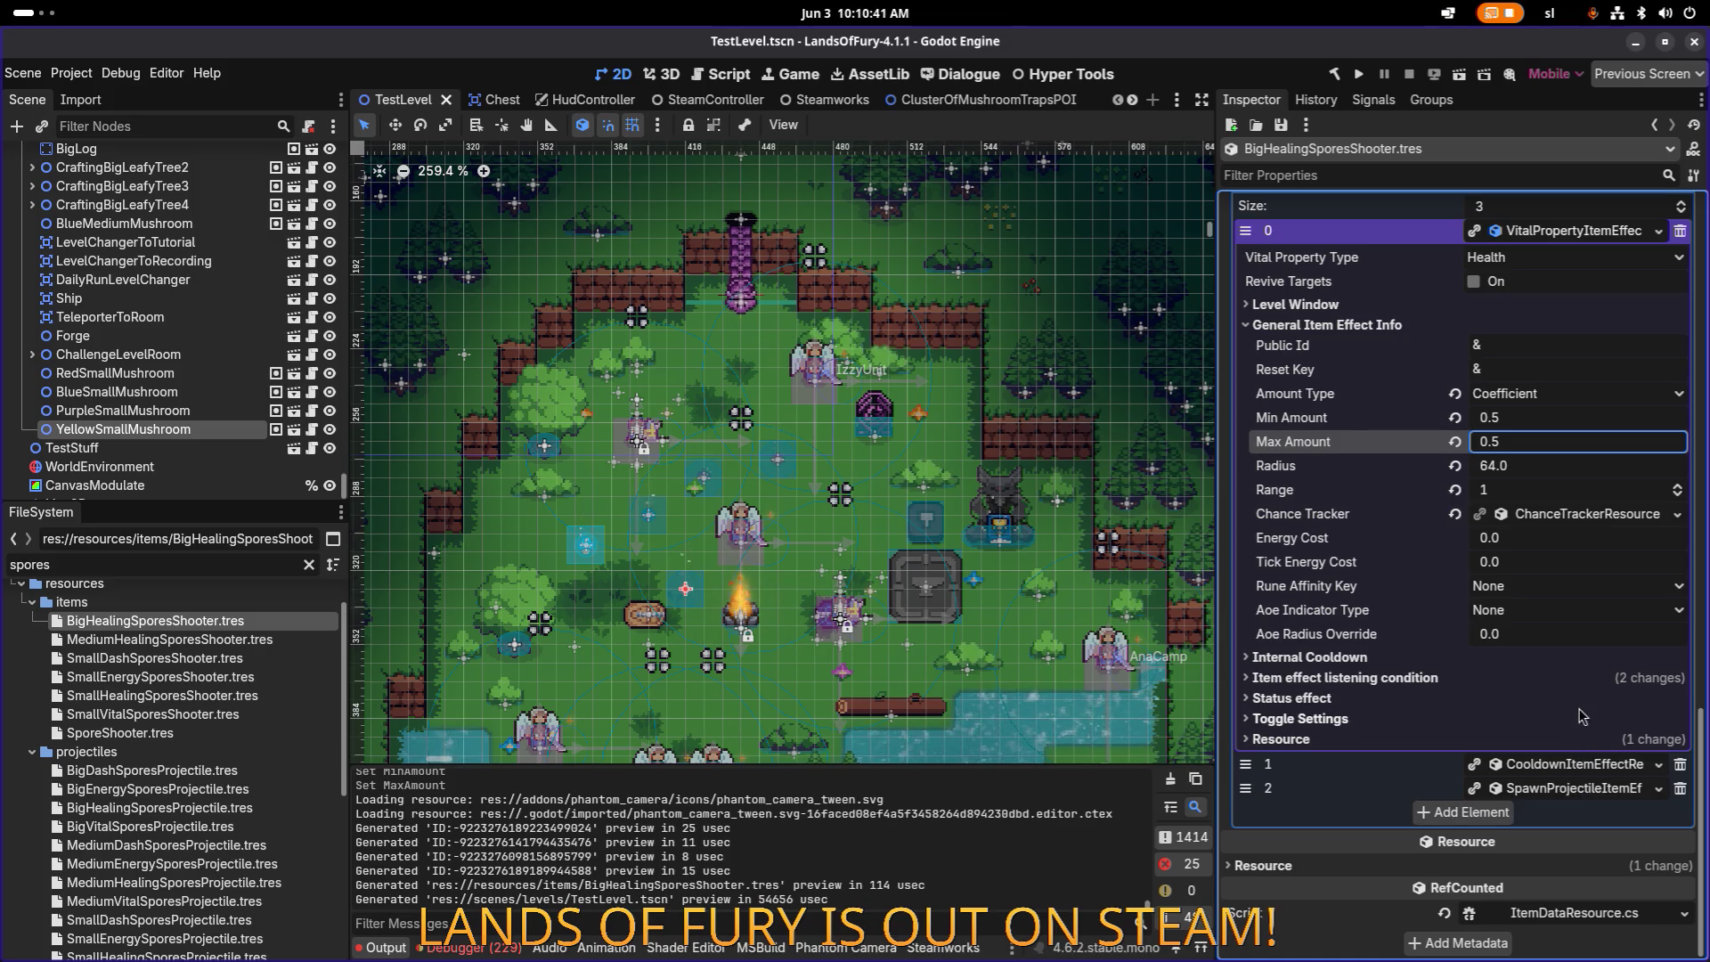
Step: Quick Load BigHealingSporesProjectile.tres into Item Effects element 2's Projectile Data and save
{"action": "left_click", "coordinate": [1577, 785]}
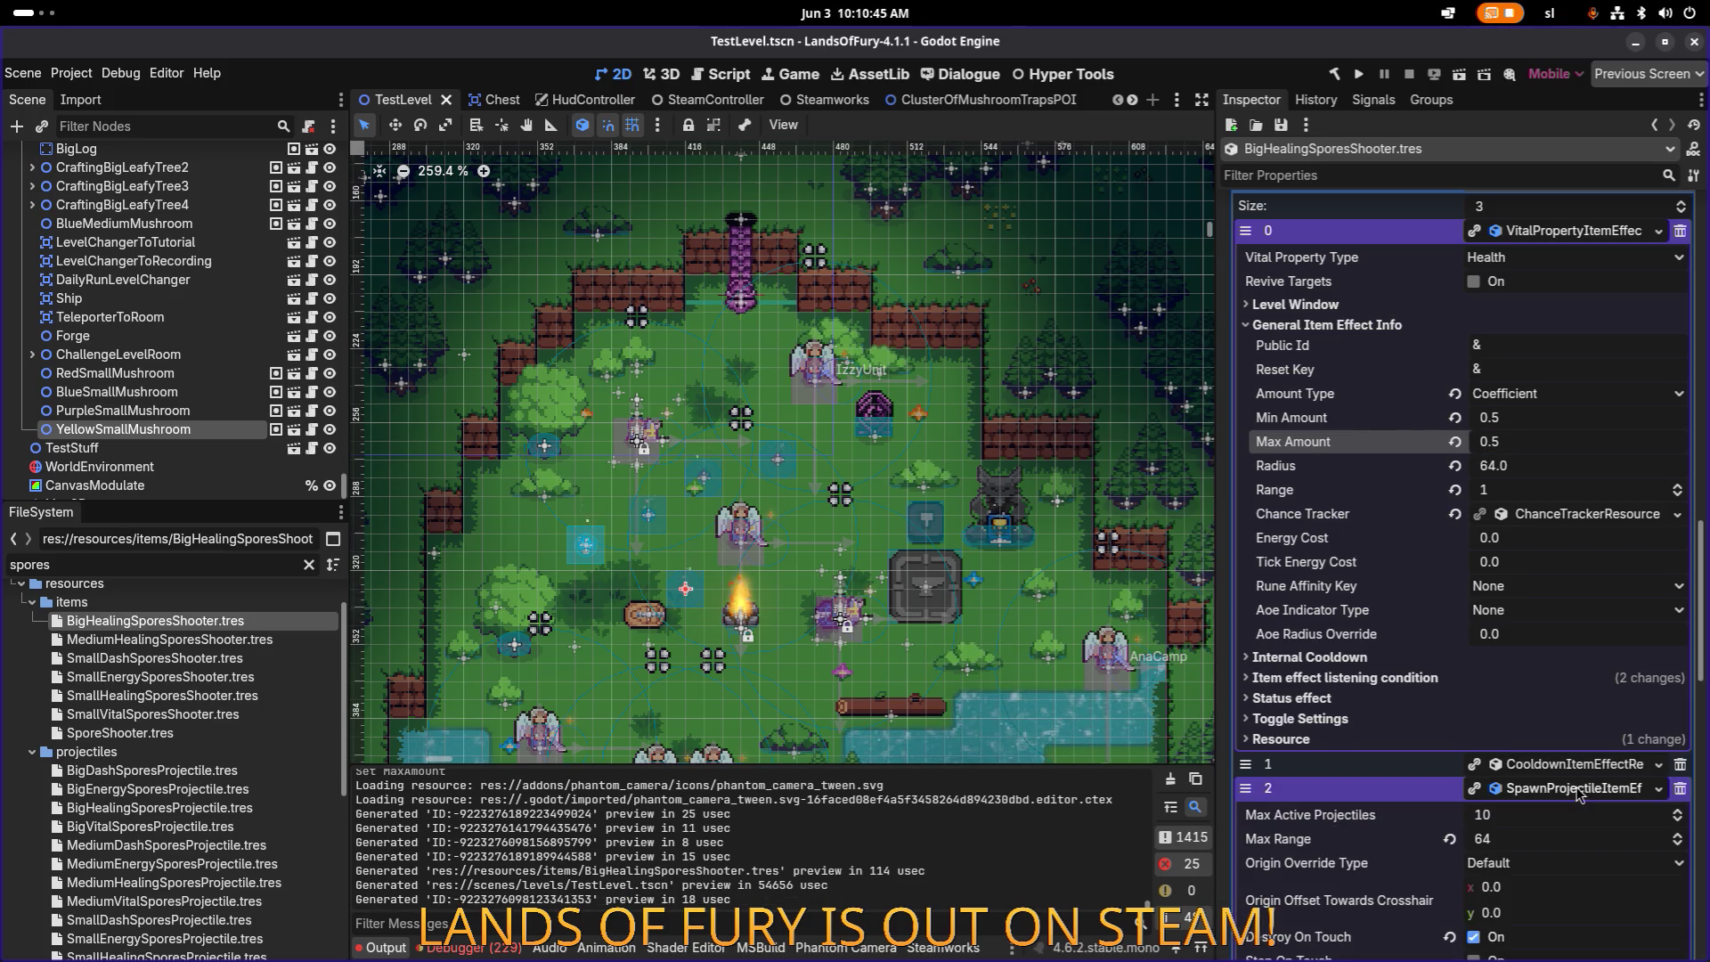
{"action": "scroll", "coordinate": [1578, 789], "scroll_direction": "down", "scroll_amount": 1}
{"action": "scroll", "coordinate": [1567, 668], "scroll_direction": "down", "scroll_amount": 10}
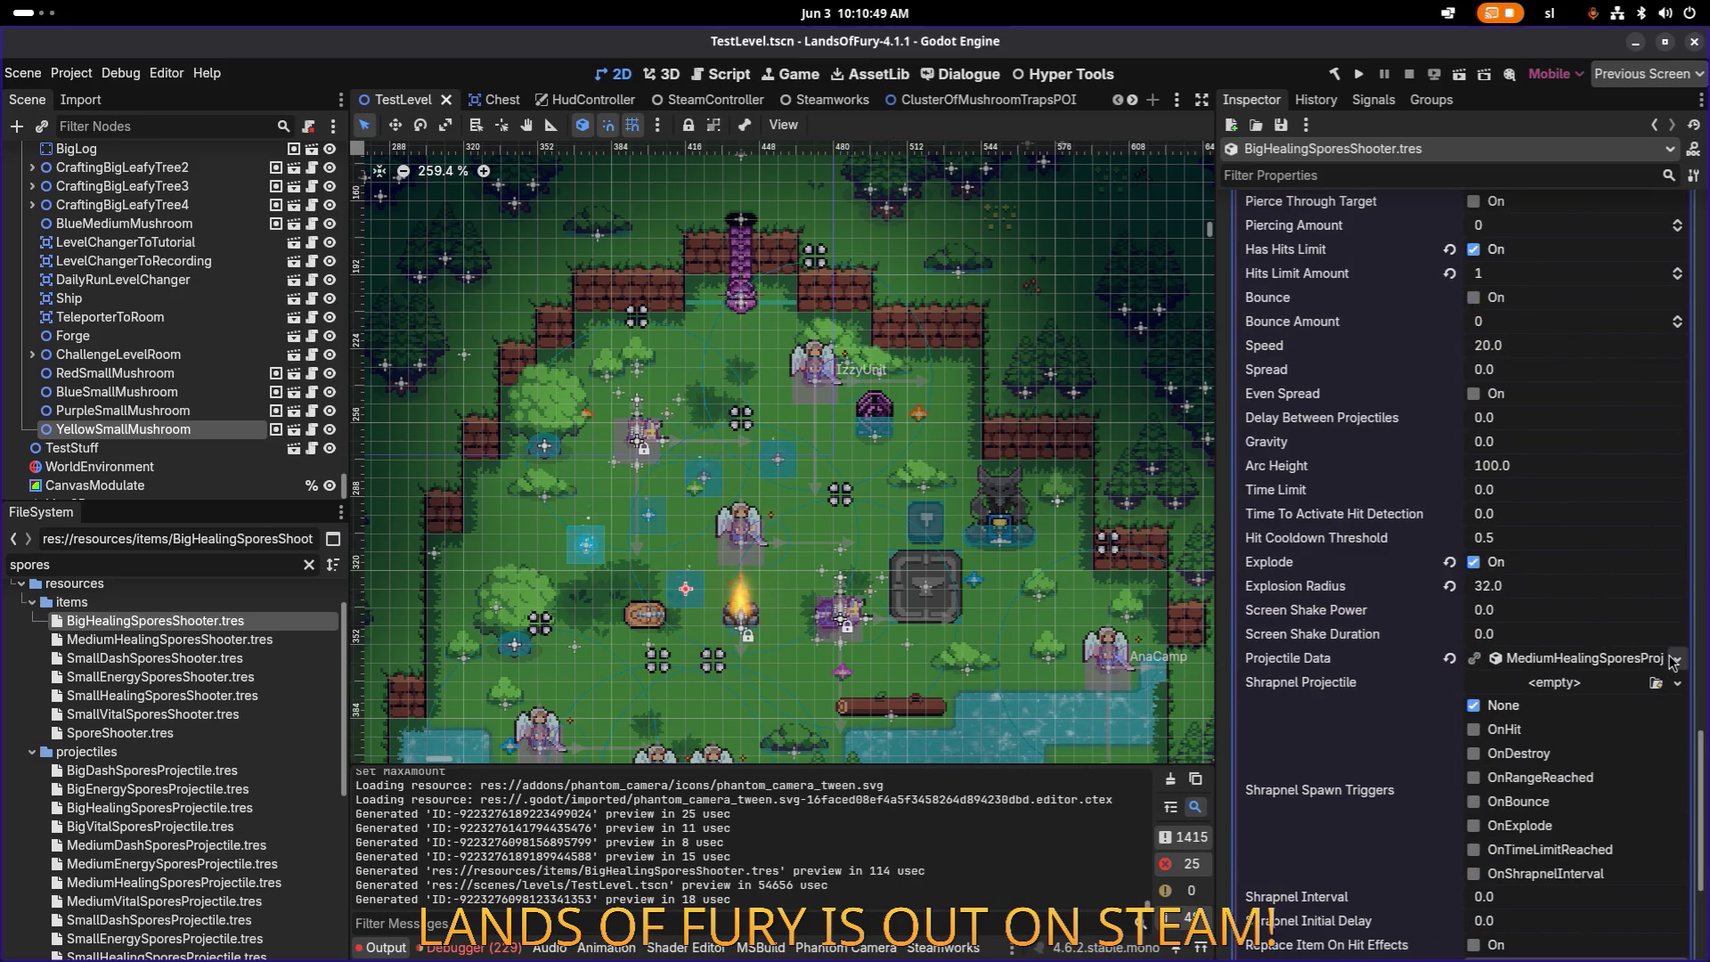
{"action": "left_click", "coordinate": [1678, 658]}
{"action": "left_click", "coordinate": [1602, 724]}
{"action": "type", "text": "big"}
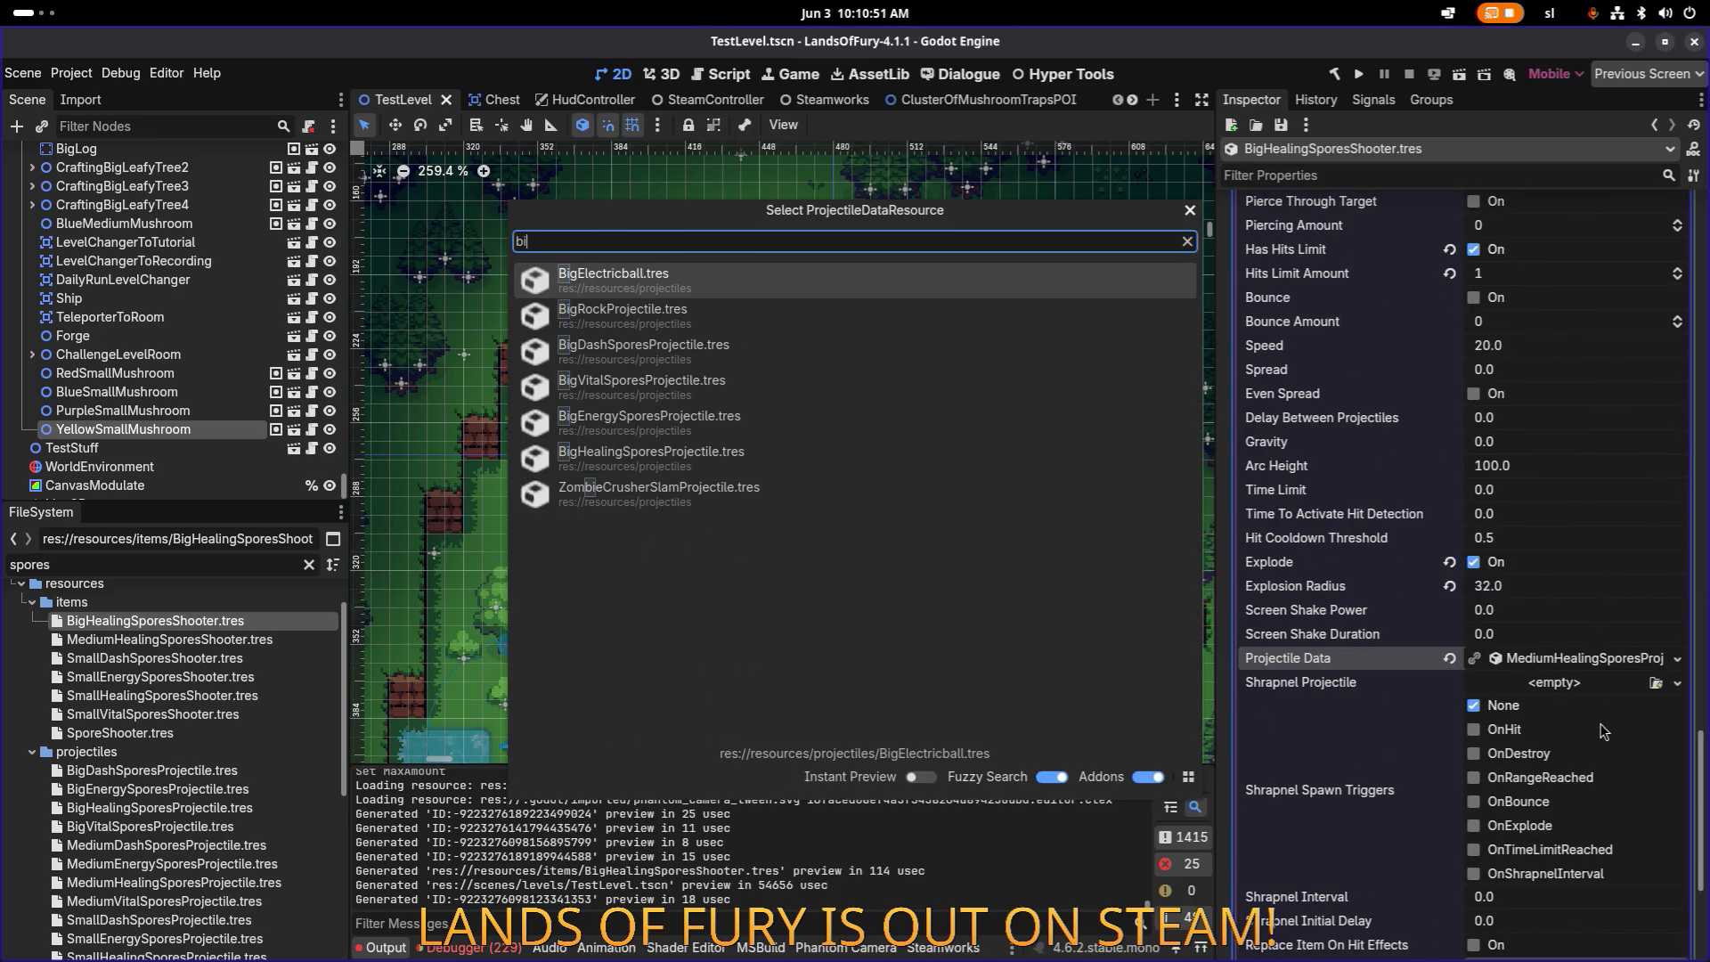
{"action": "key", "text": "Down"}
{"action": "key", "text": "Down"}
{"action": "key", "text": "Down"}
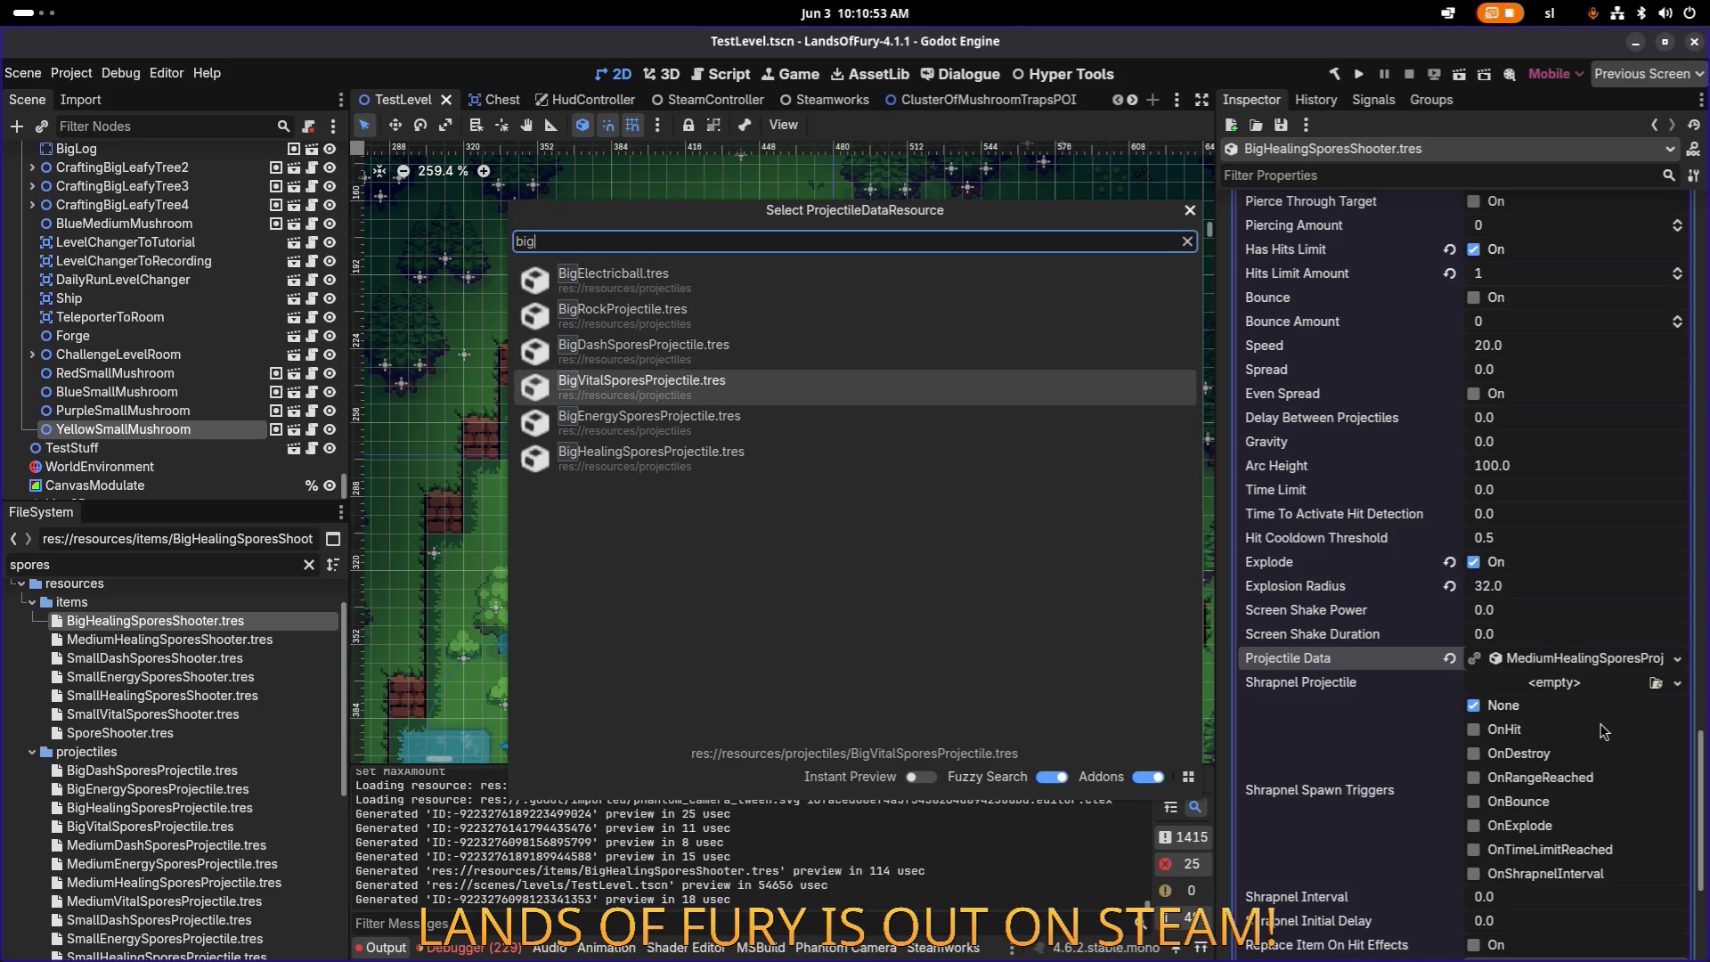
{"action": "key", "text": "Down"}
{"action": "key", "text": "Down"}
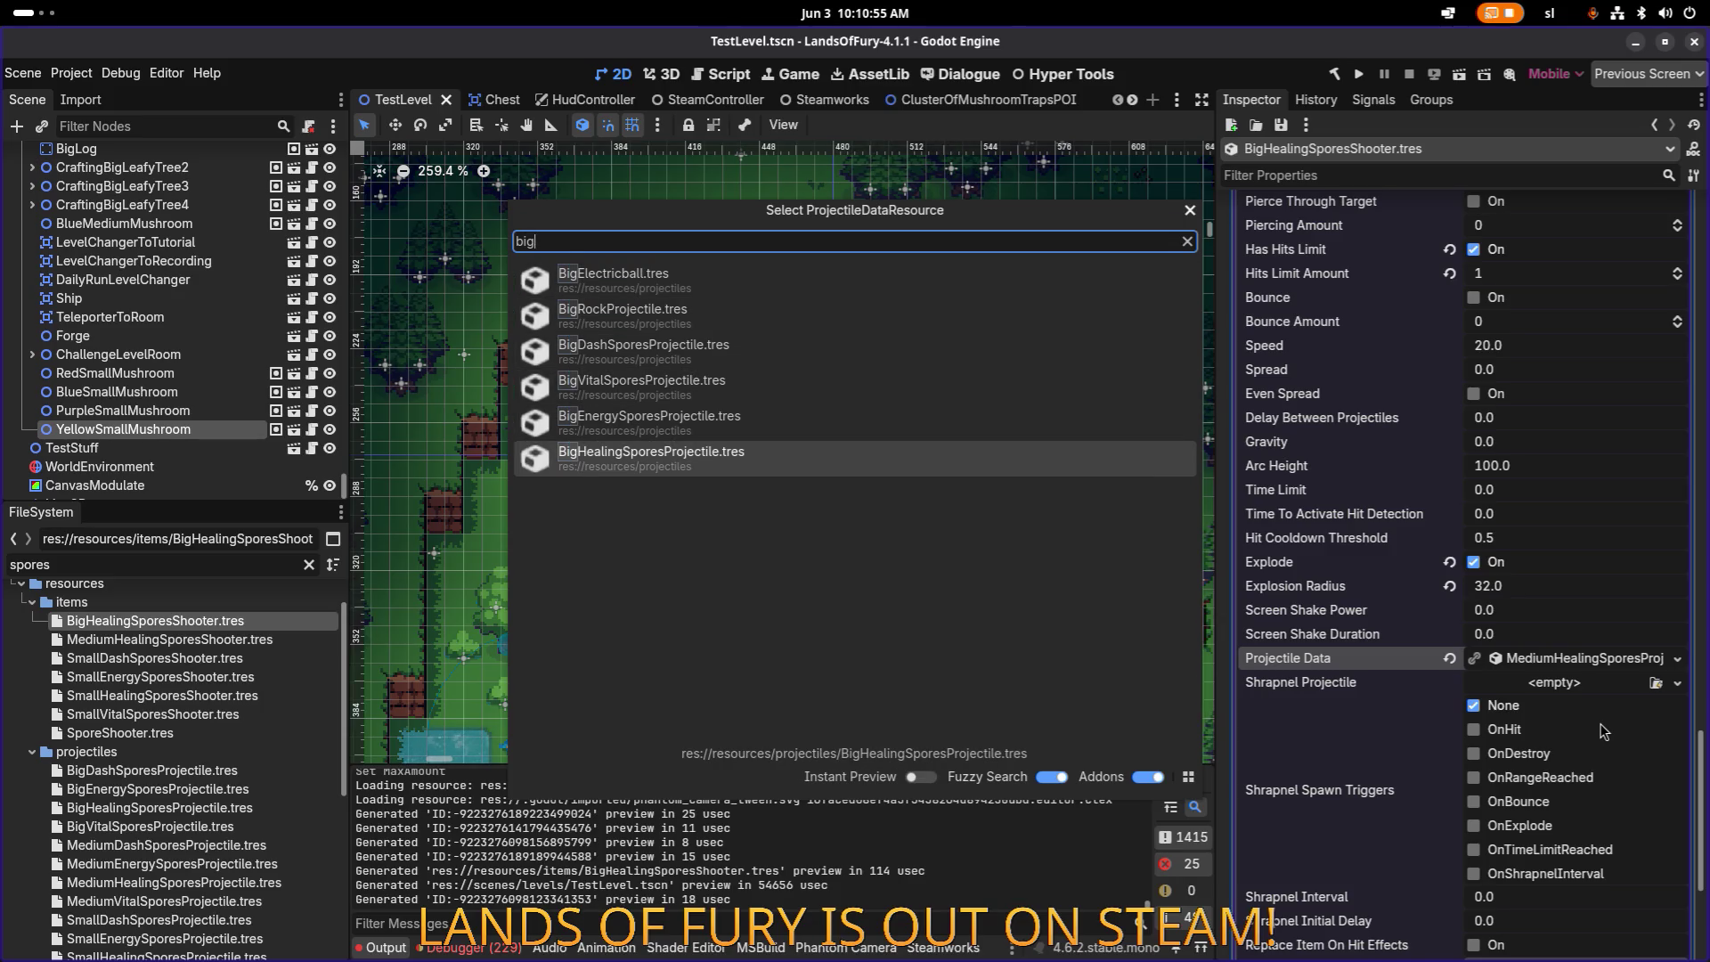
{"action": "key", "text": "Return"}
{"action": "key", "text": "ctrl+s"}
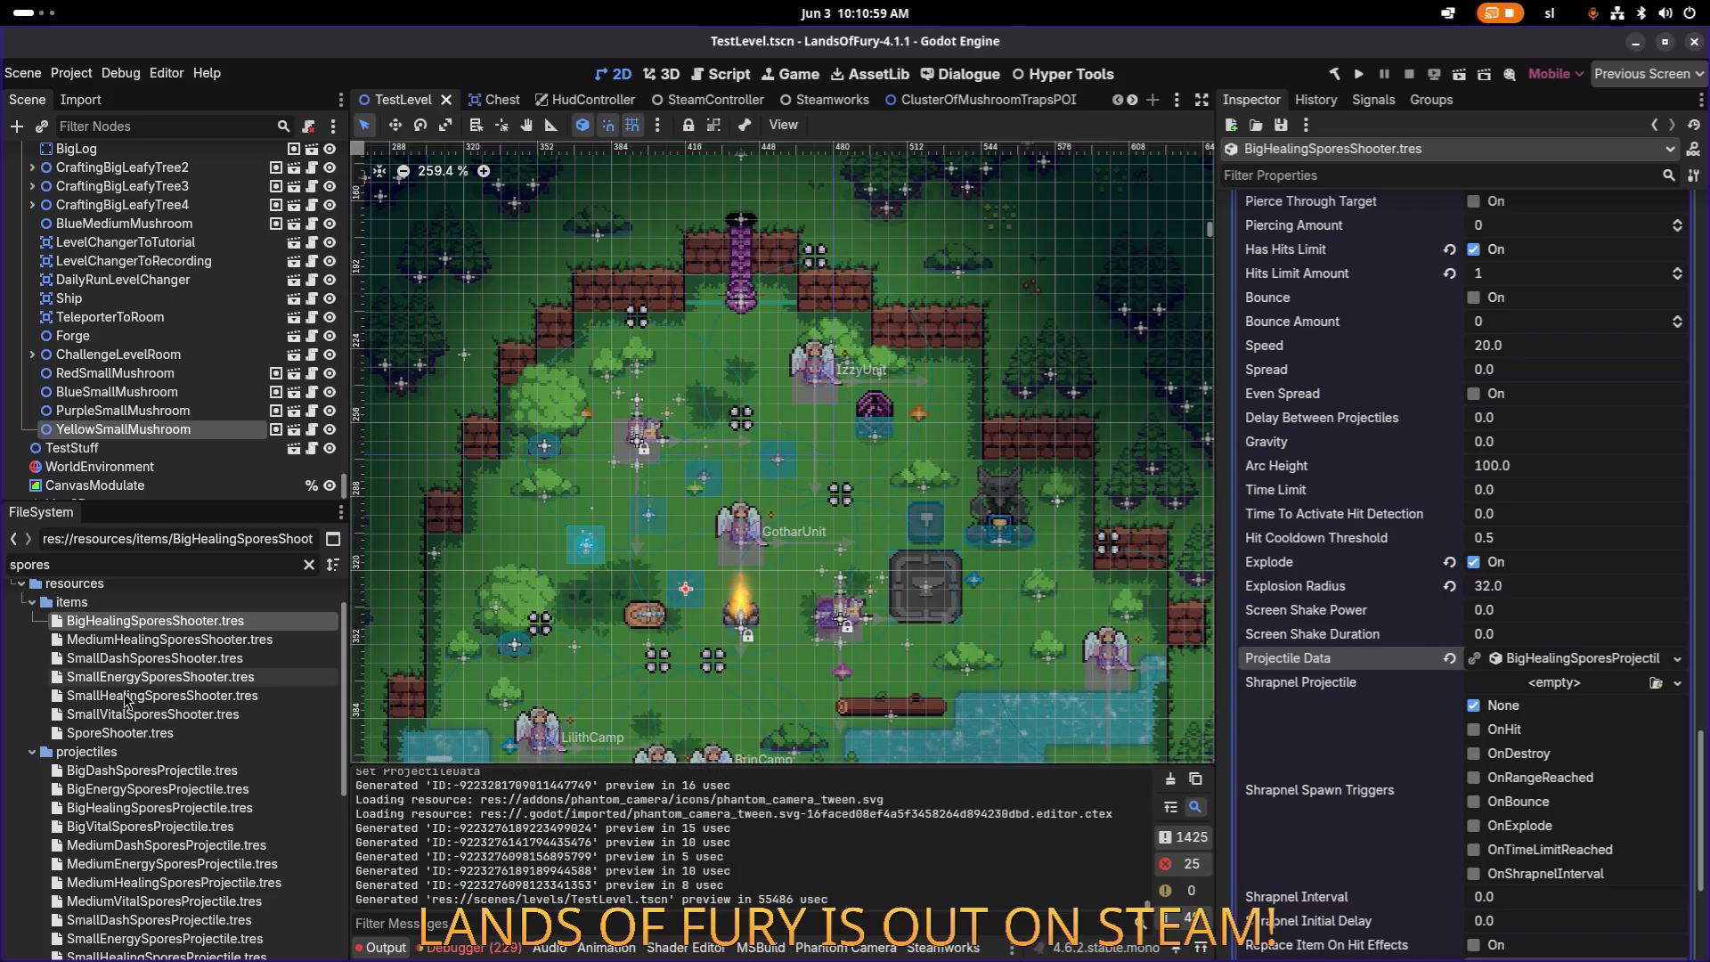
{"action": "left_click", "coordinate": [187, 678]}
Step: Duplicate SmallDashSporesShooter.tres as MediumDashSporesShooter.tres and open the copy
{"action": "left_click", "coordinate": [198, 641]}
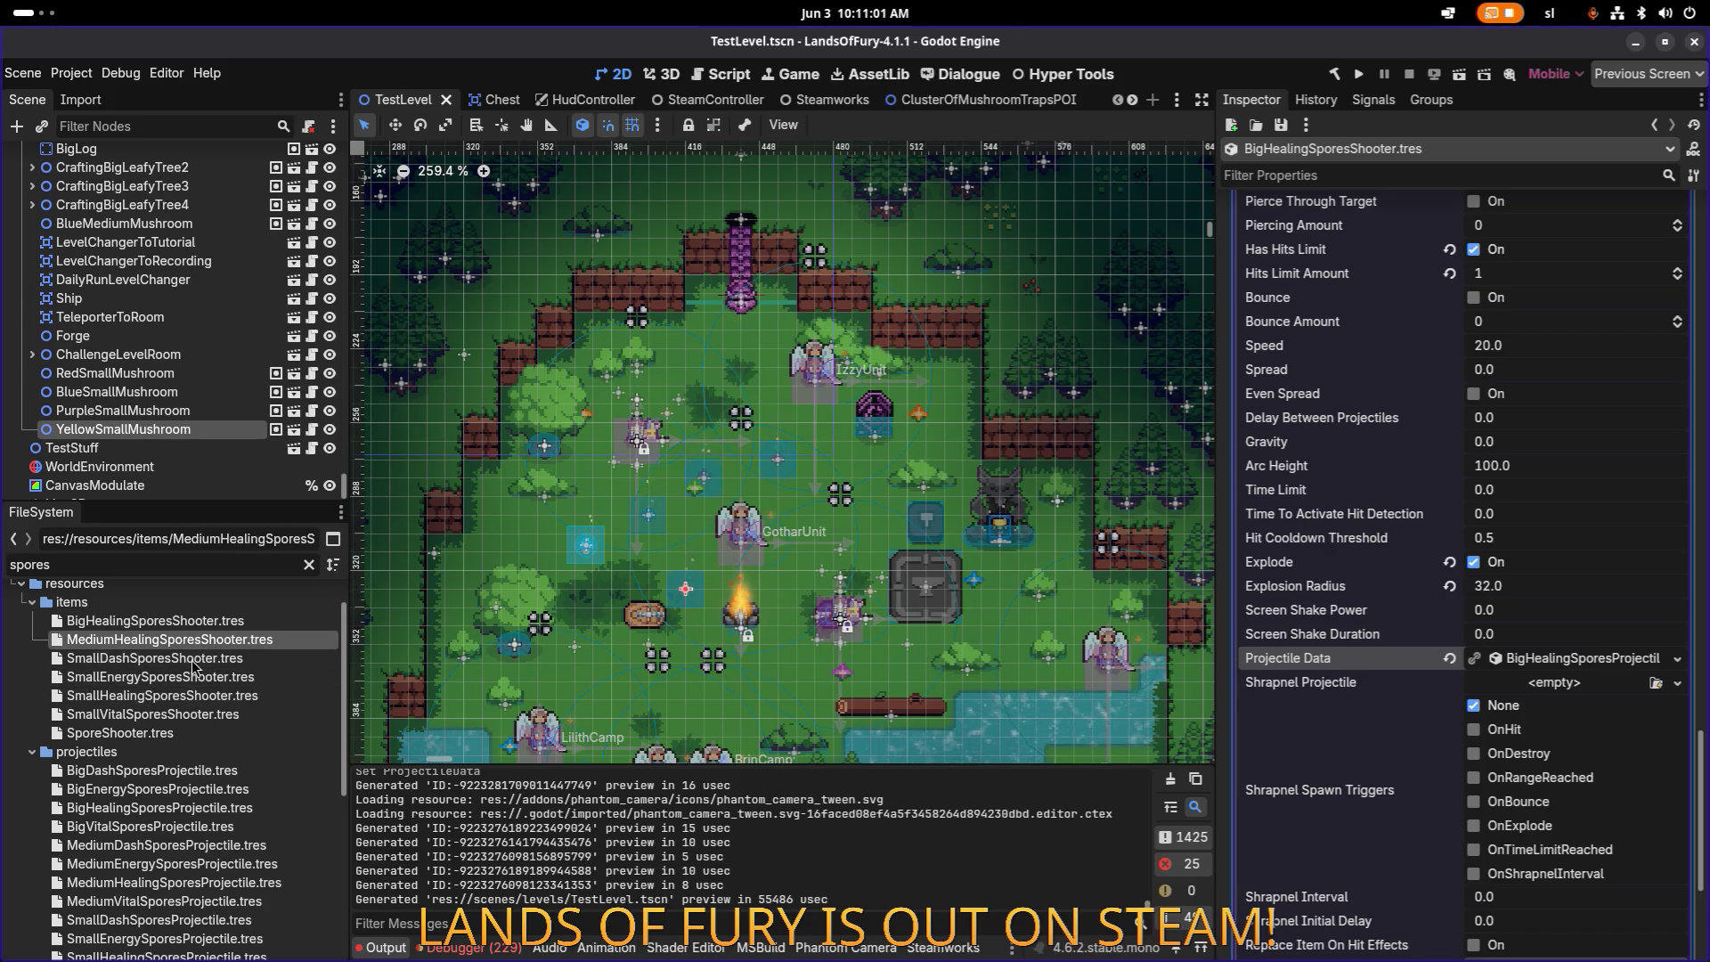
{"action": "left_click", "coordinate": [219, 705]}
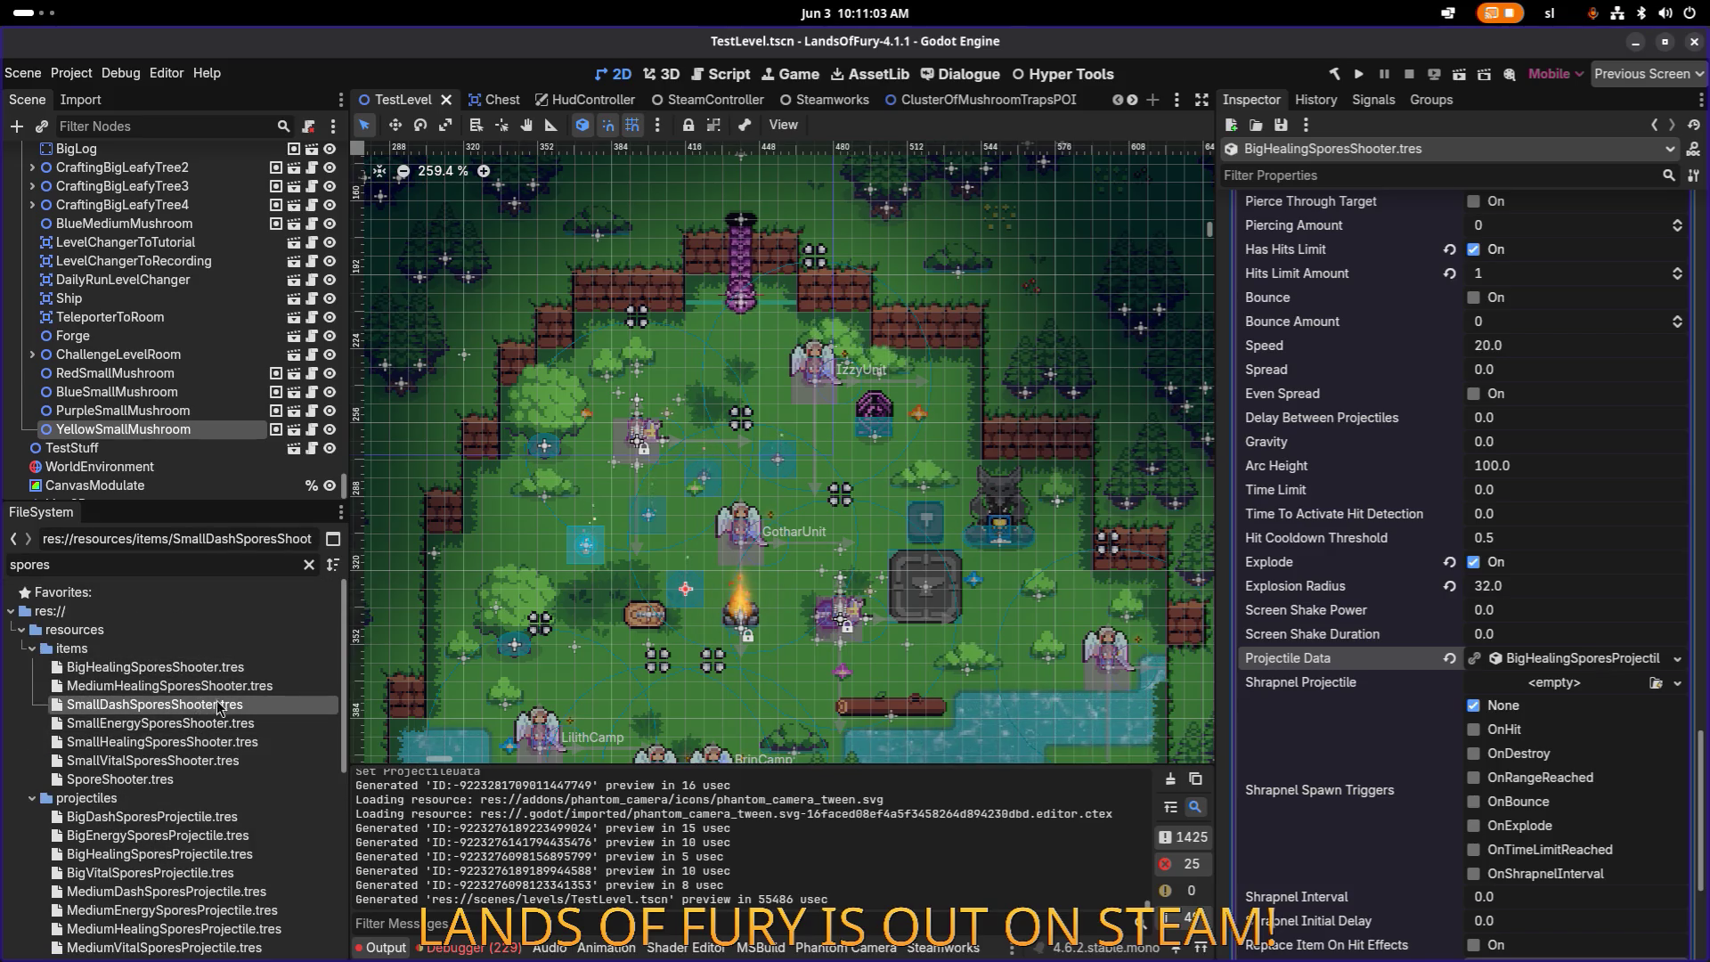
{"action": "key", "text": "ctrl+d"}
{"action": "key", "text": "Home"}
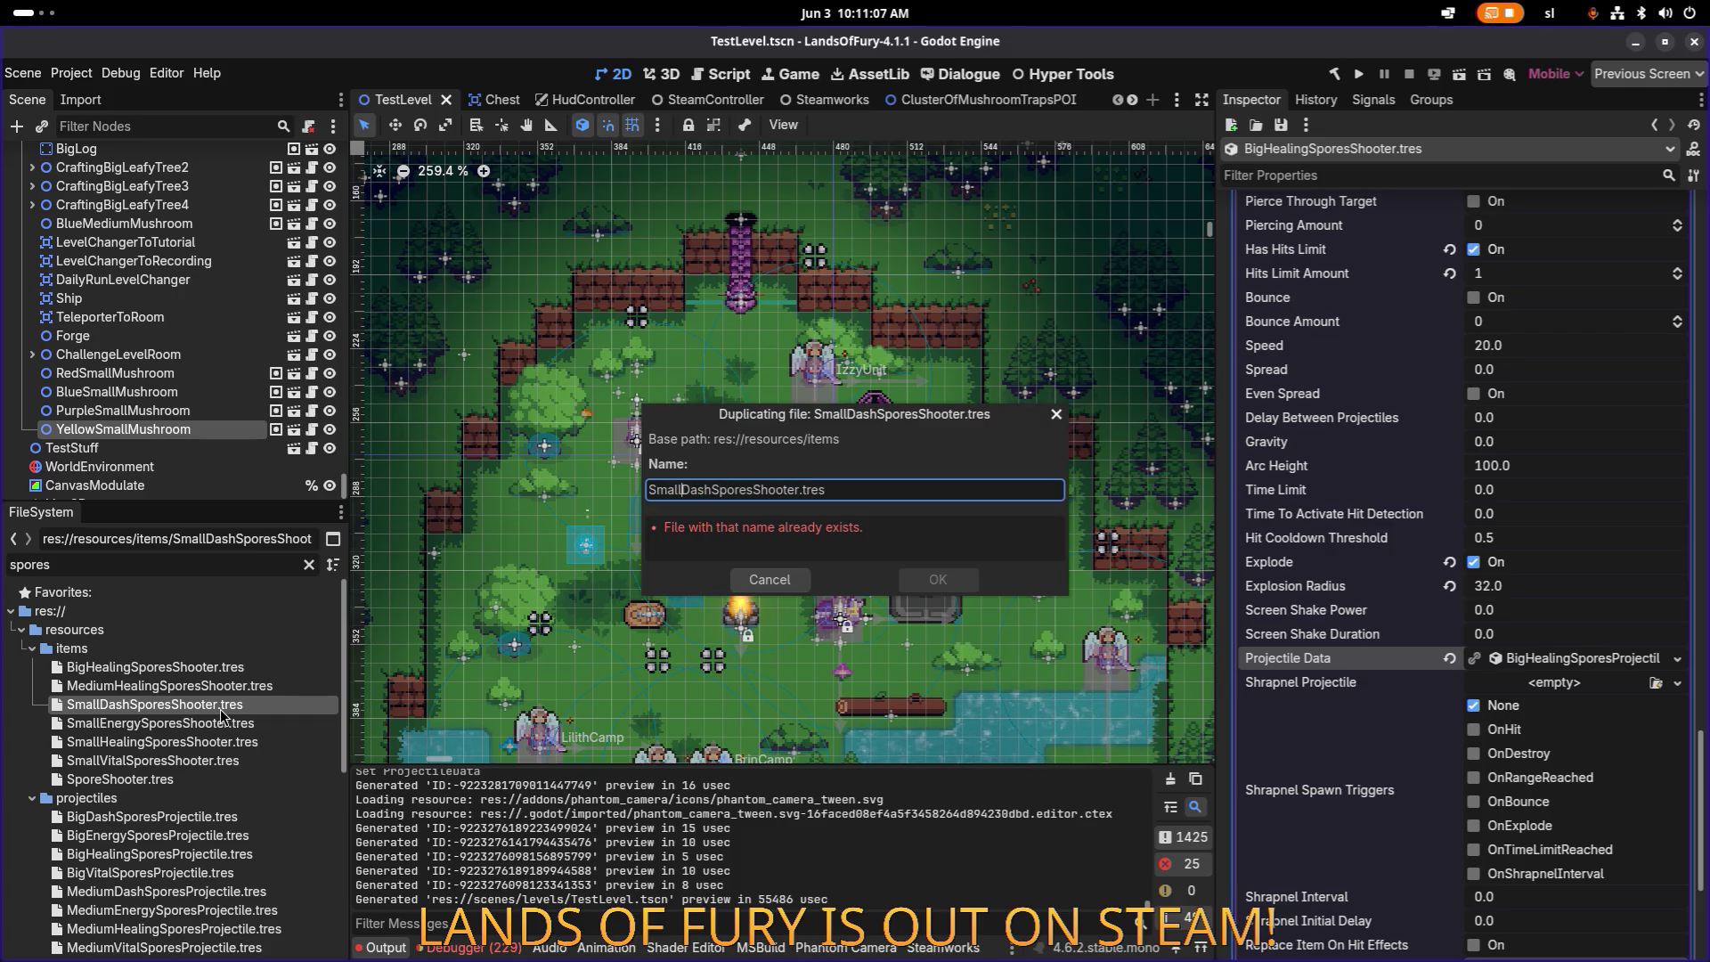
{"action": "type", "text": "Medium"}
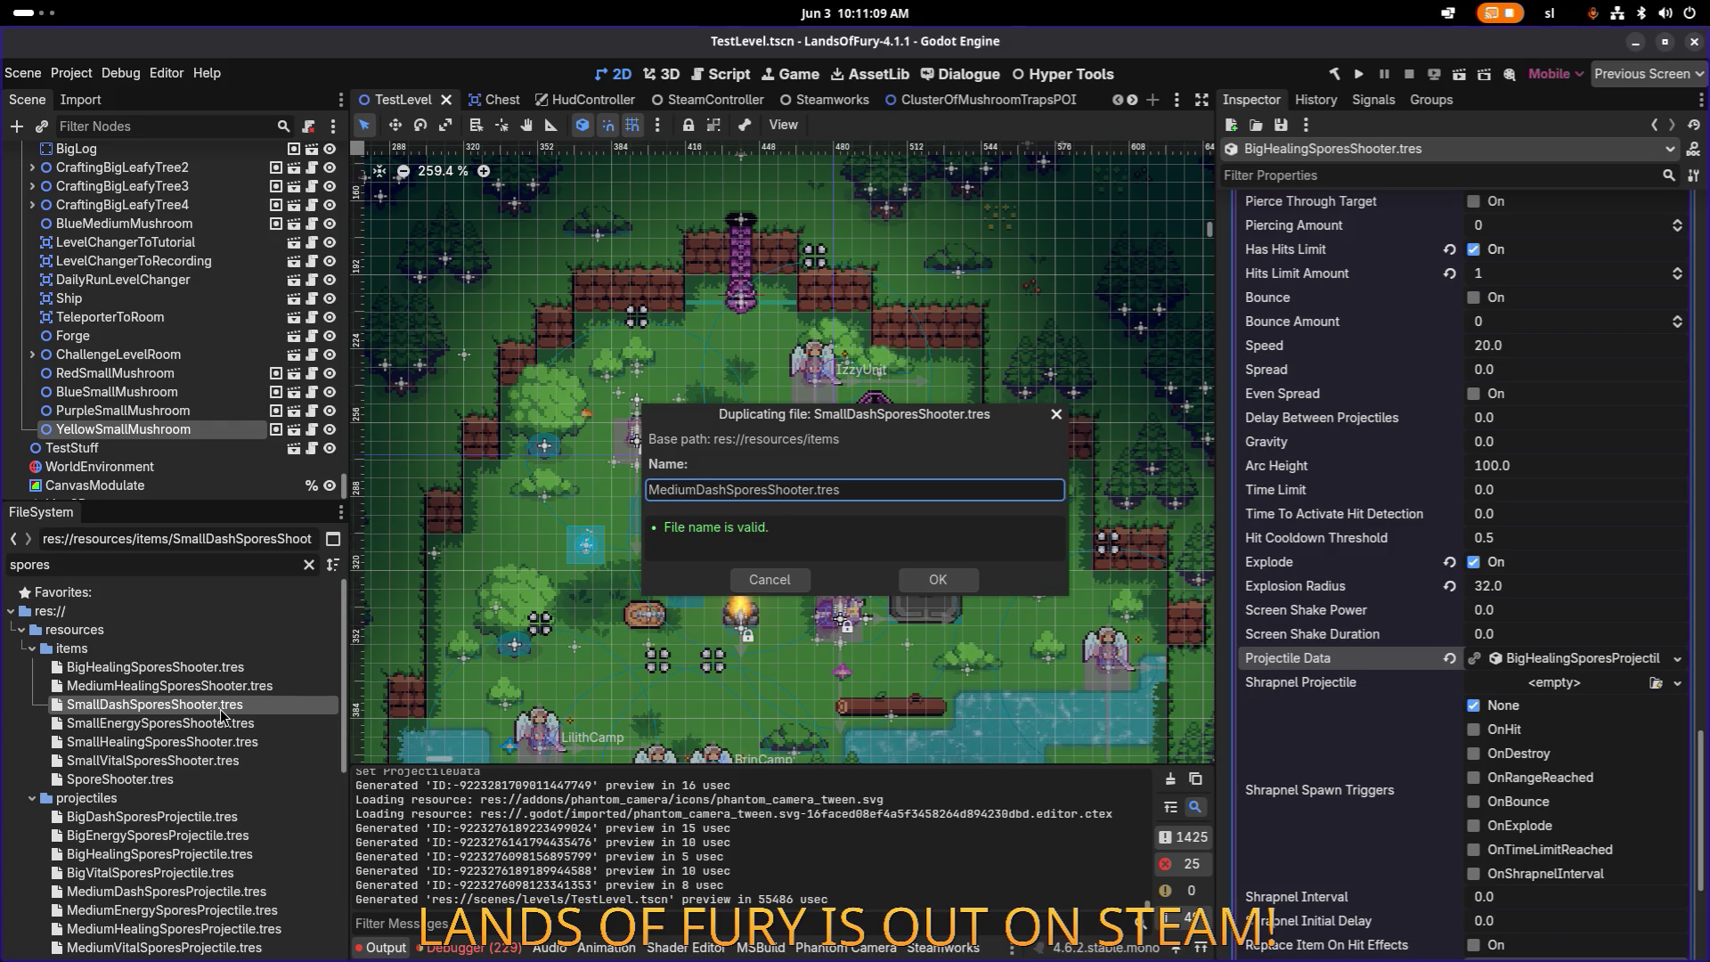
{"action": "key", "text": "Return"}
{"action": "left_click", "coordinate": [211, 685]}
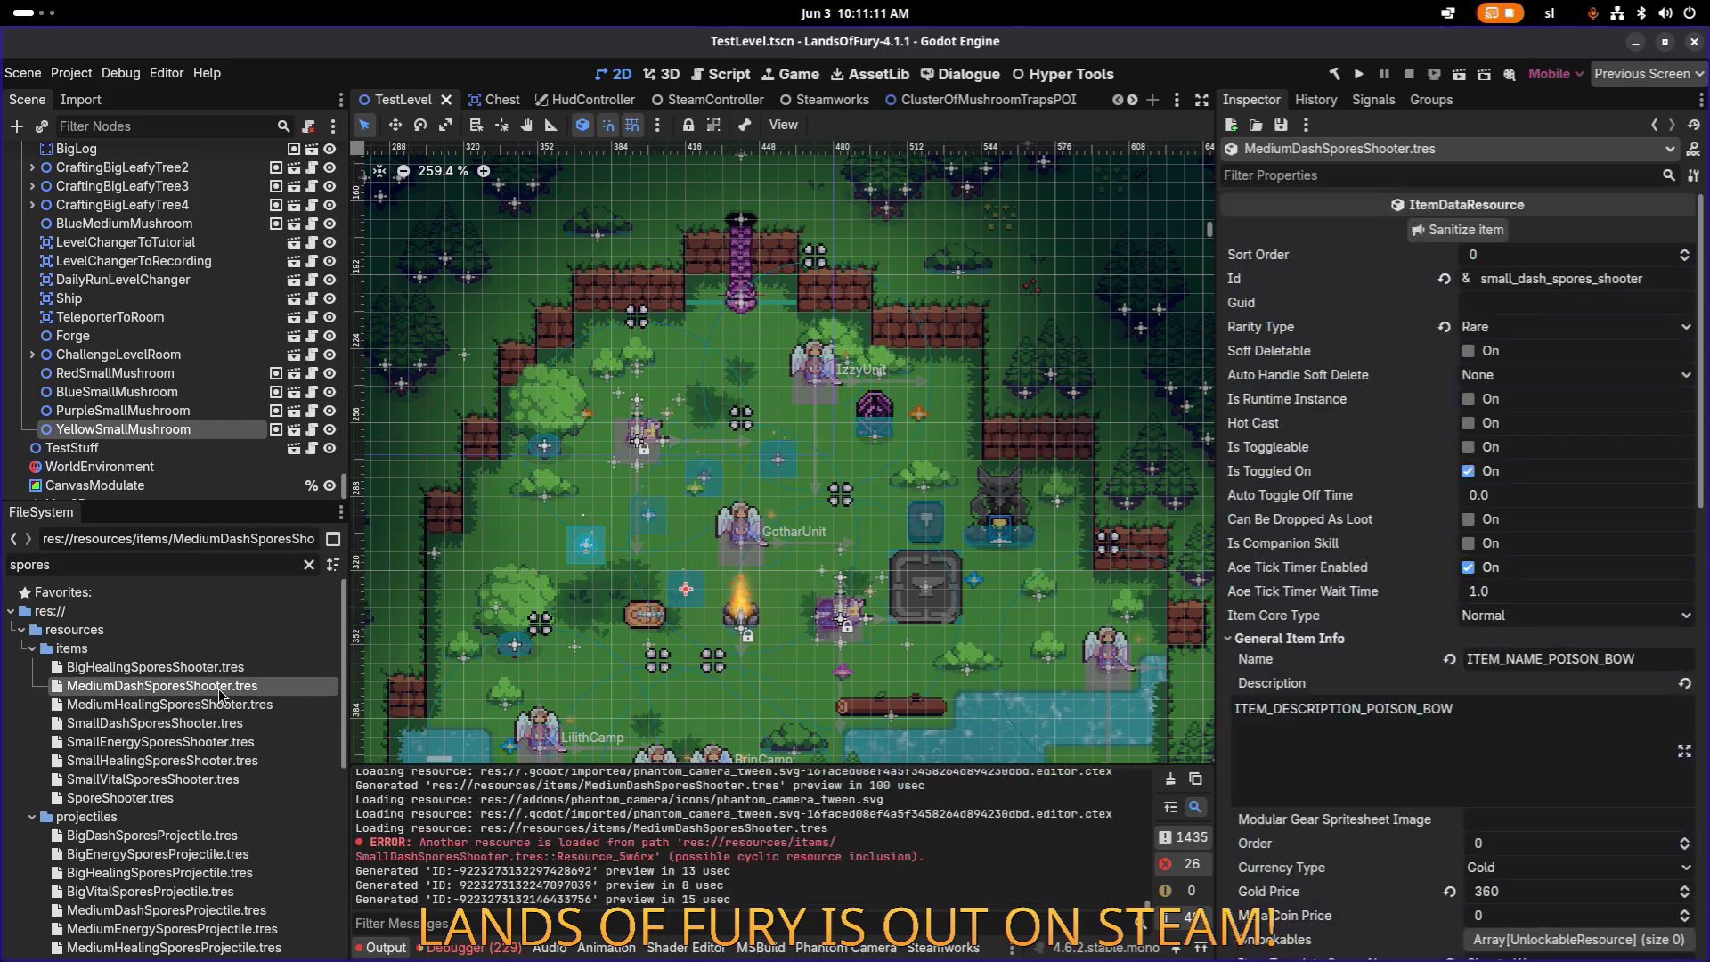
Step: Make the three item effects unique, keeping the projectile data resource shared
{"action": "left_click", "coordinate": [1511, 281]}
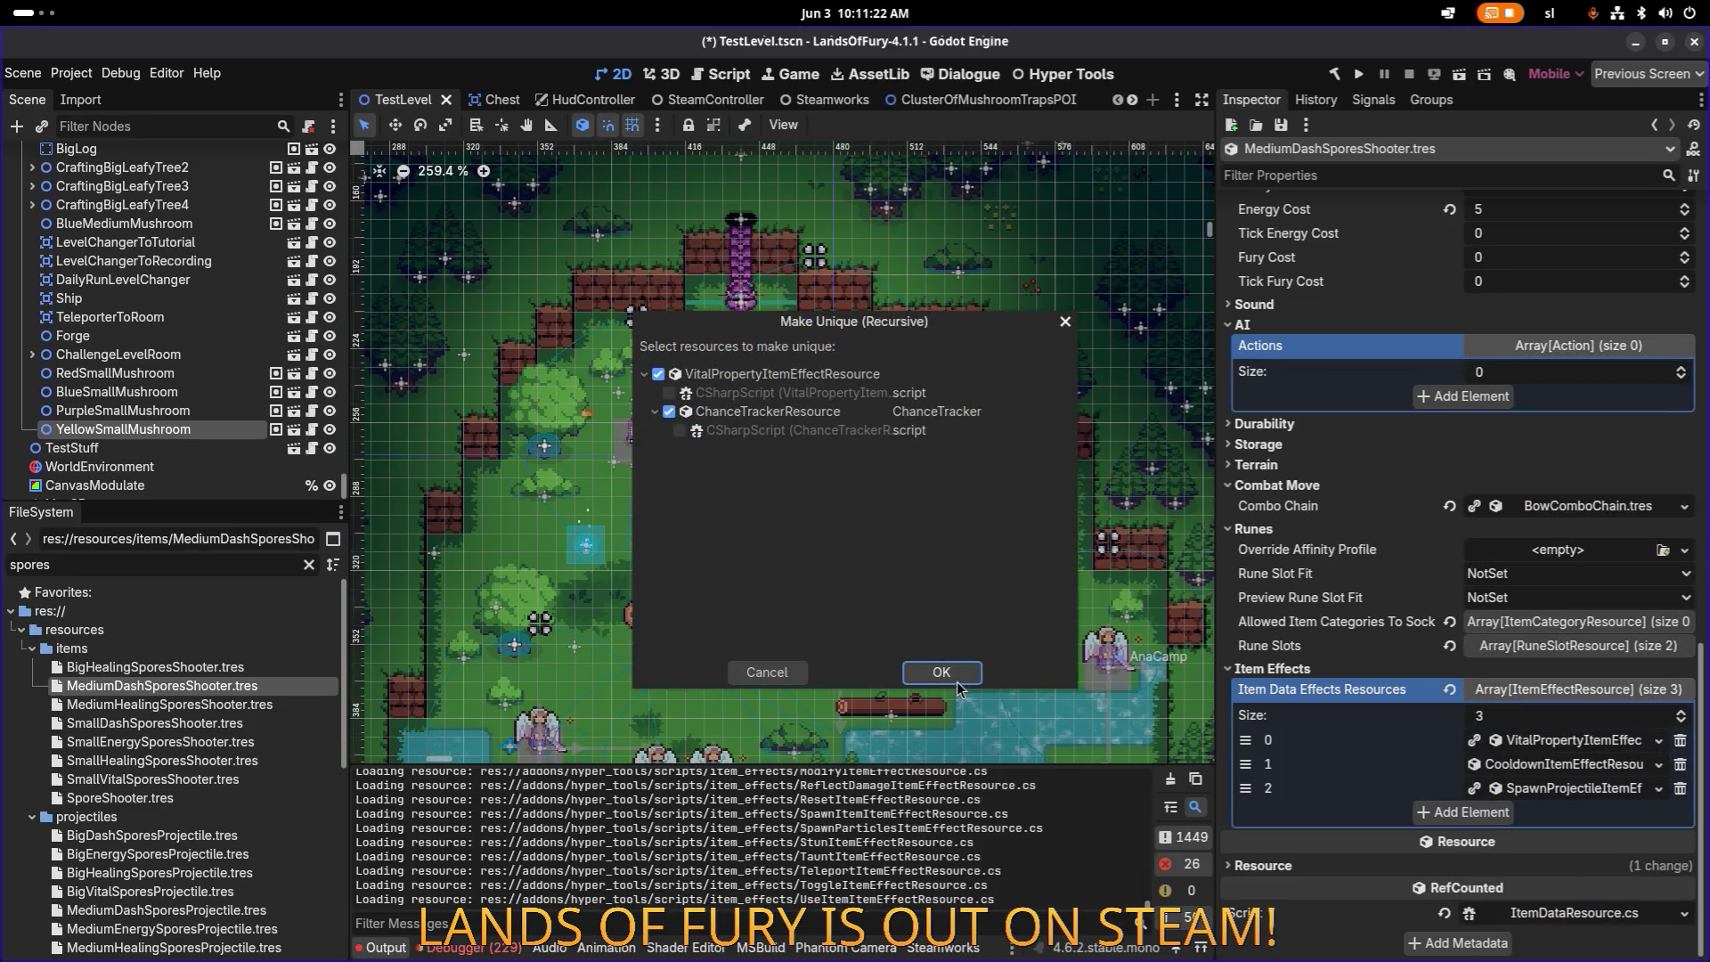
{"action": "left_click", "coordinate": [940, 672]}
{"action": "right_click", "coordinate": [1563, 764]}
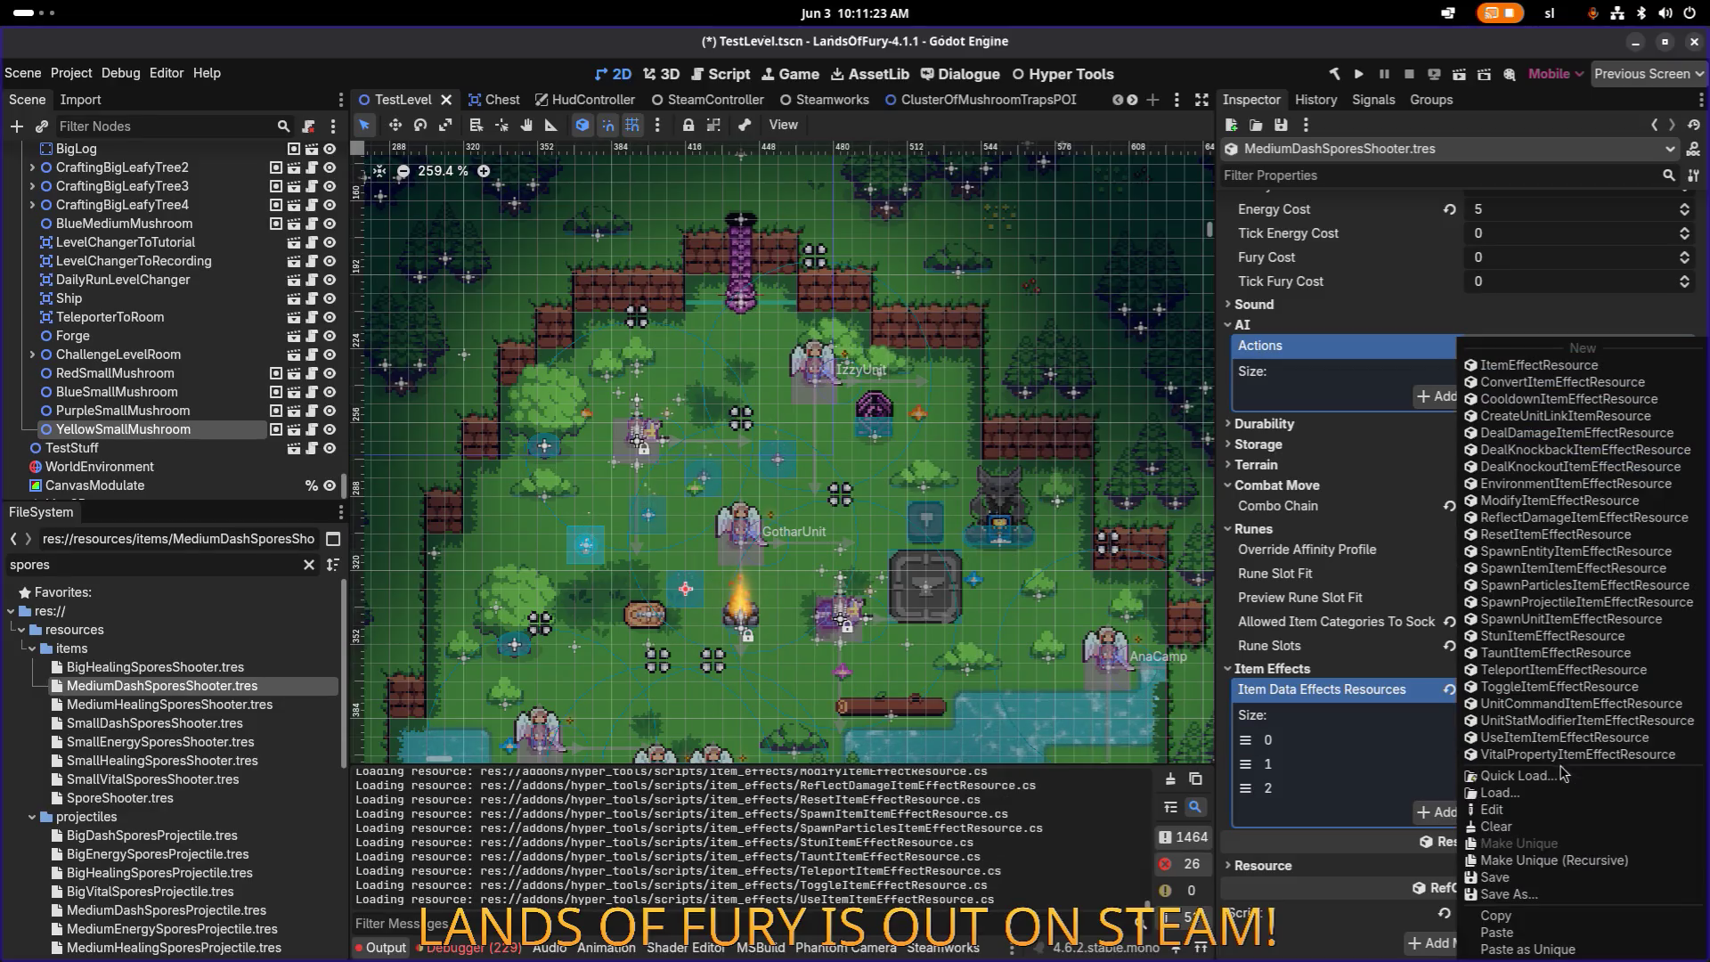
{"action": "left_click", "coordinate": [1568, 875]}
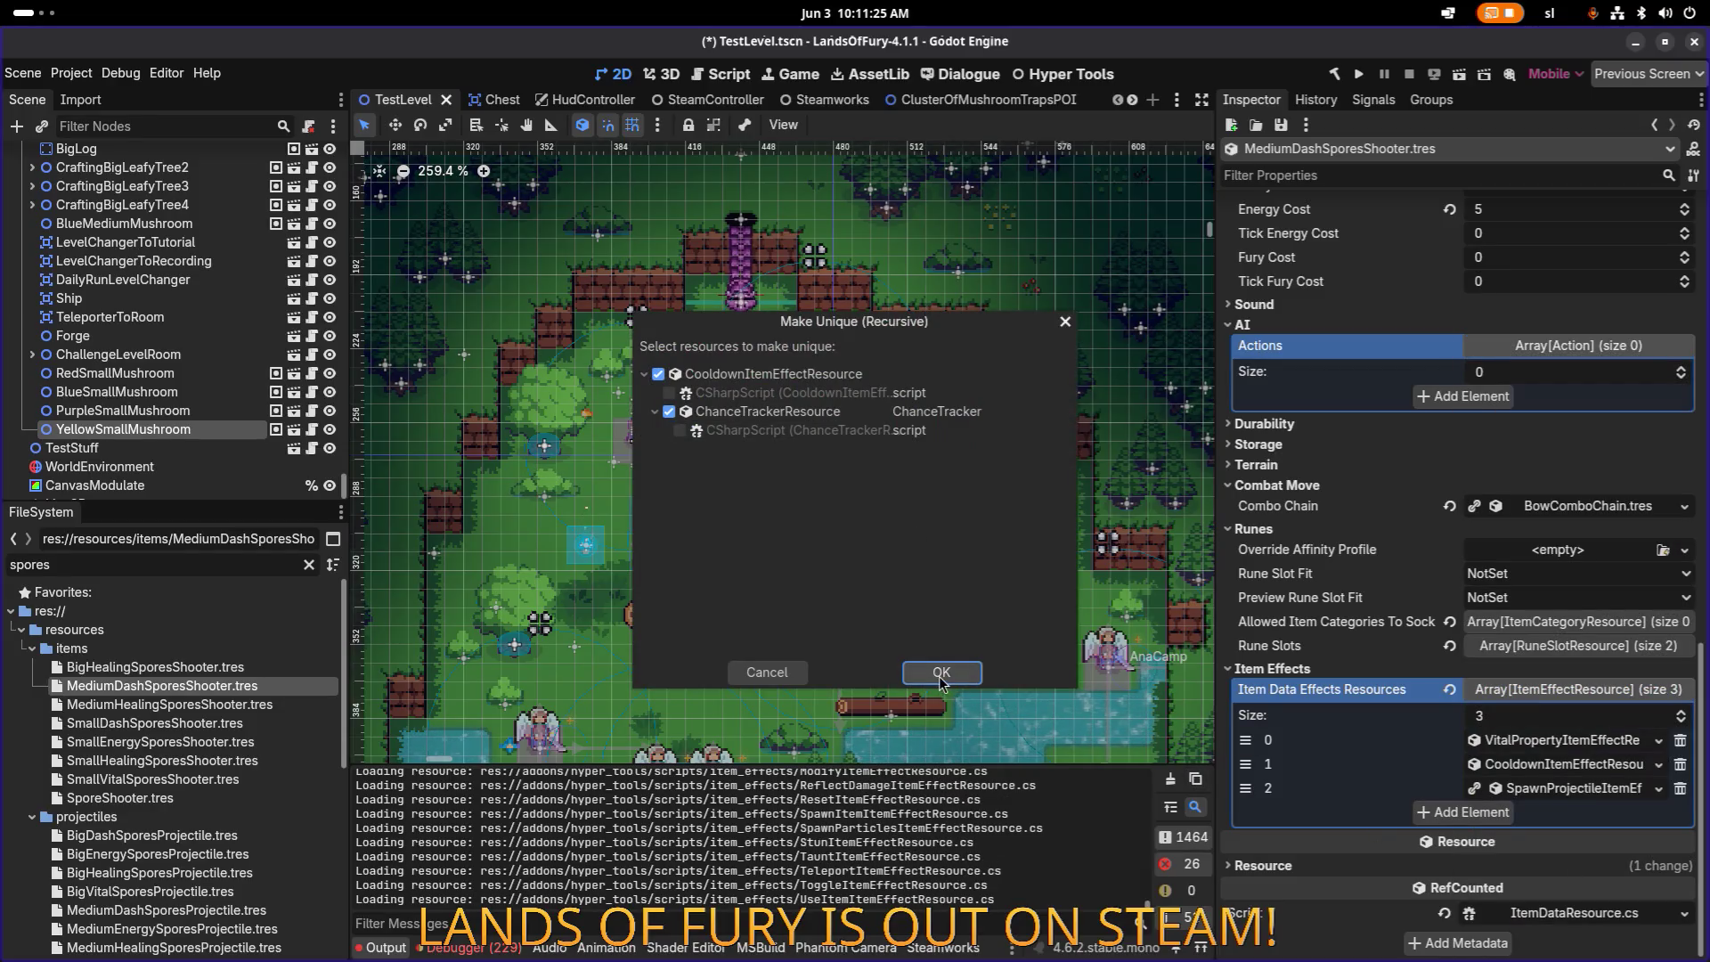
{"action": "left_click", "coordinate": [940, 673]}
{"action": "right_click", "coordinate": [1563, 789]}
{"action": "left_click", "coordinate": [1555, 860]}
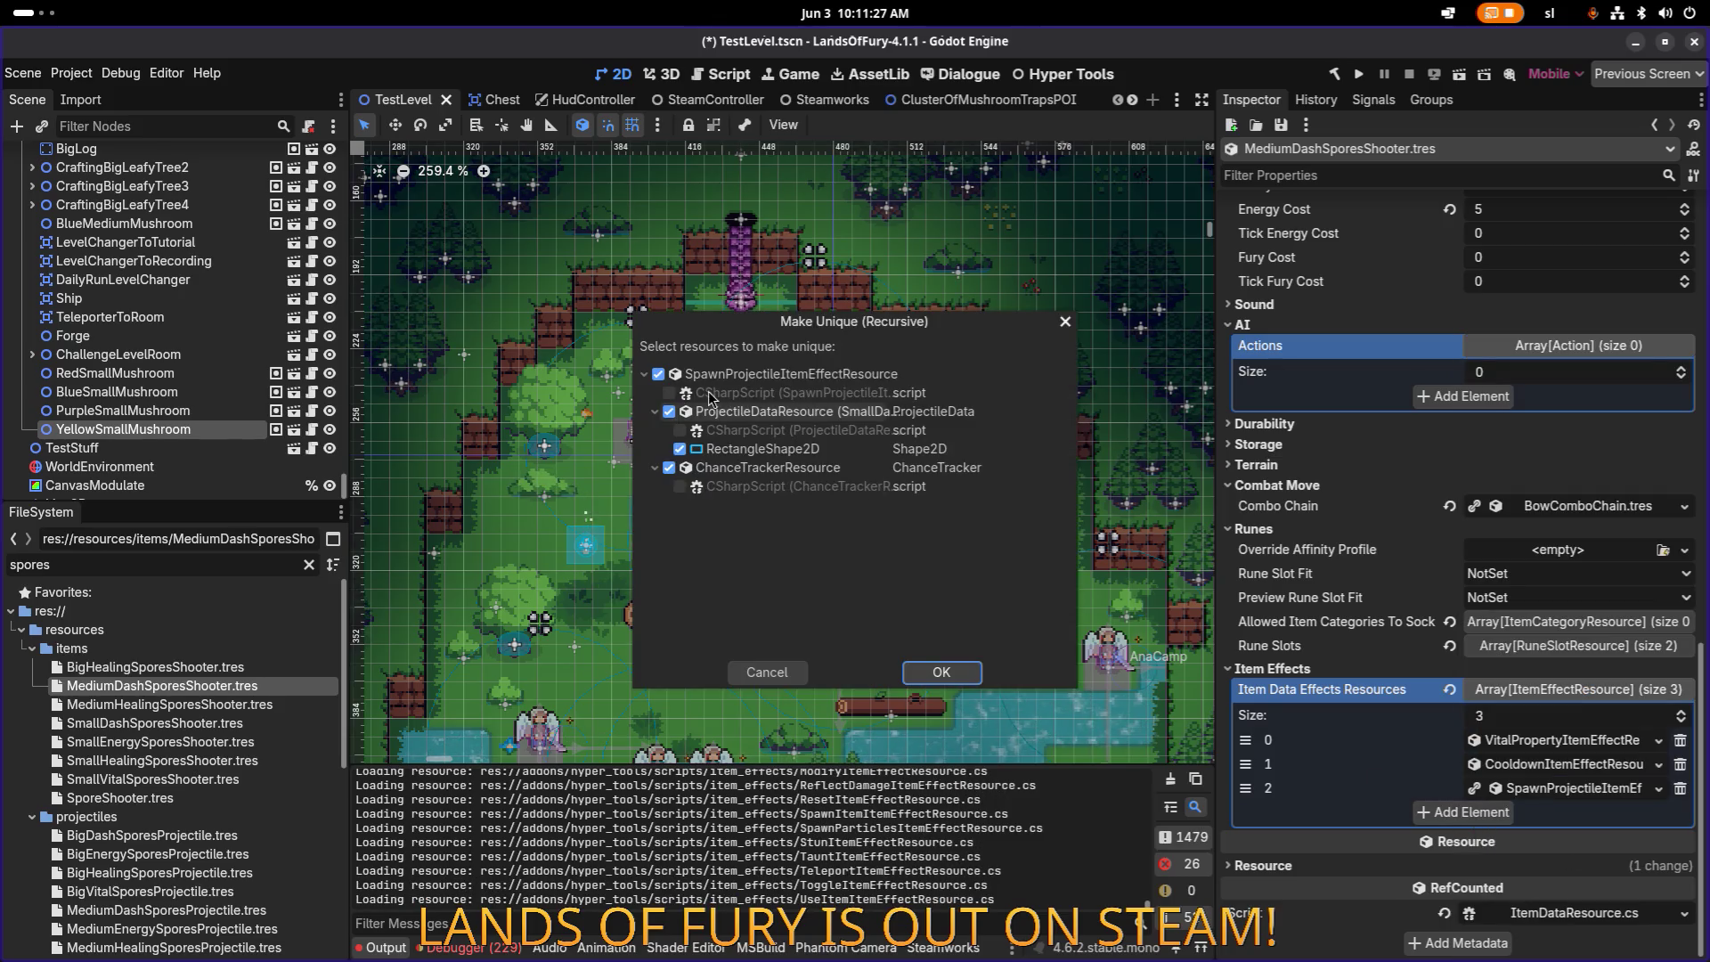
{"action": "left_click", "coordinate": [744, 412]}
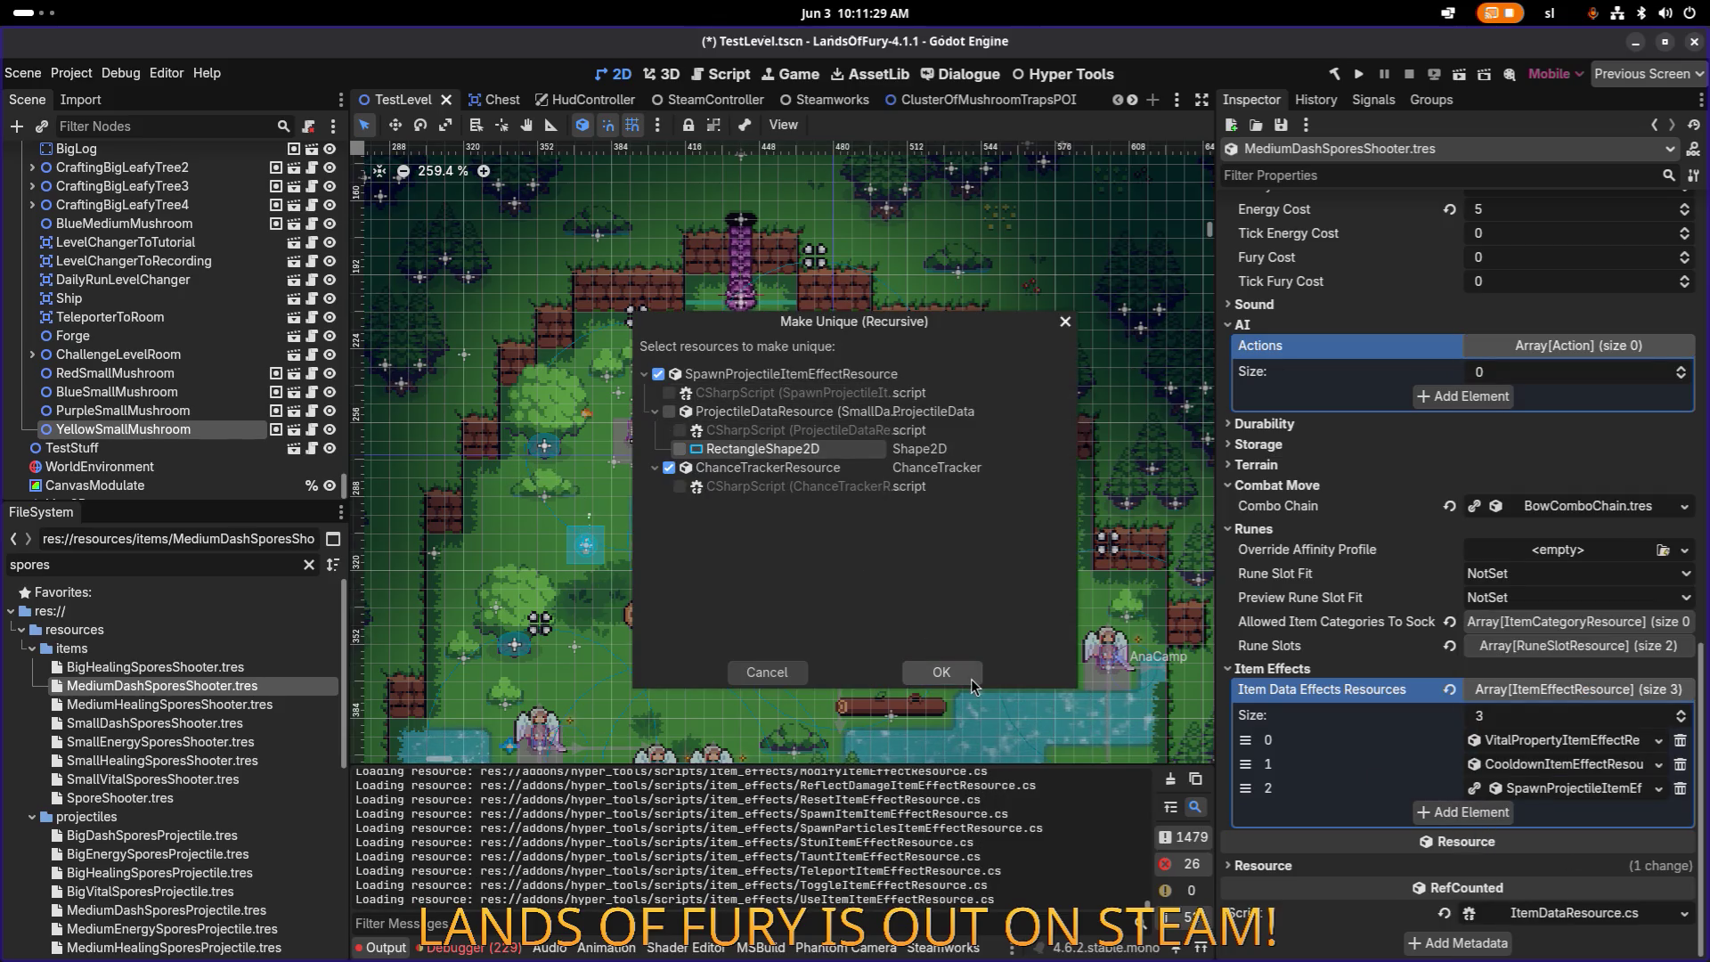
{"action": "left_click", "coordinate": [941, 672]}
Step: Set the vital property effect's Min Amount to 4 and save
{"action": "left_click", "coordinate": [1524, 742]}
{"action": "scroll", "coordinate": [1478, 695], "scroll_direction": "down", "scroll_amount": 2}
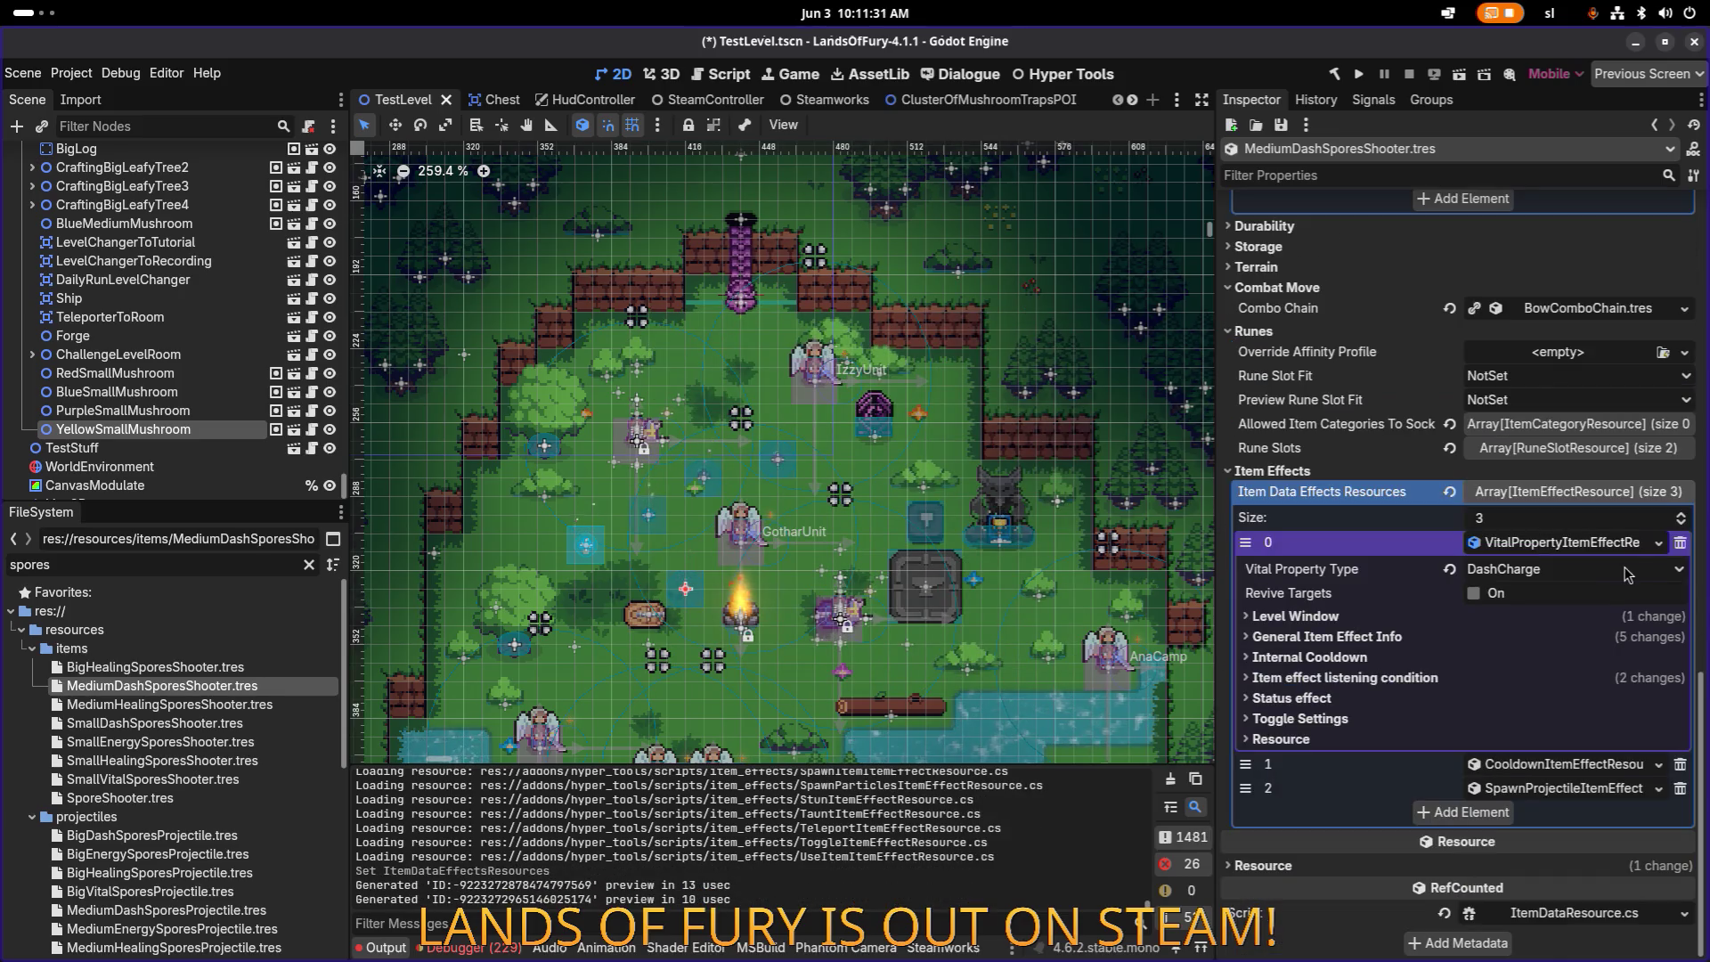
{"action": "left_click", "coordinate": [1447, 642]}
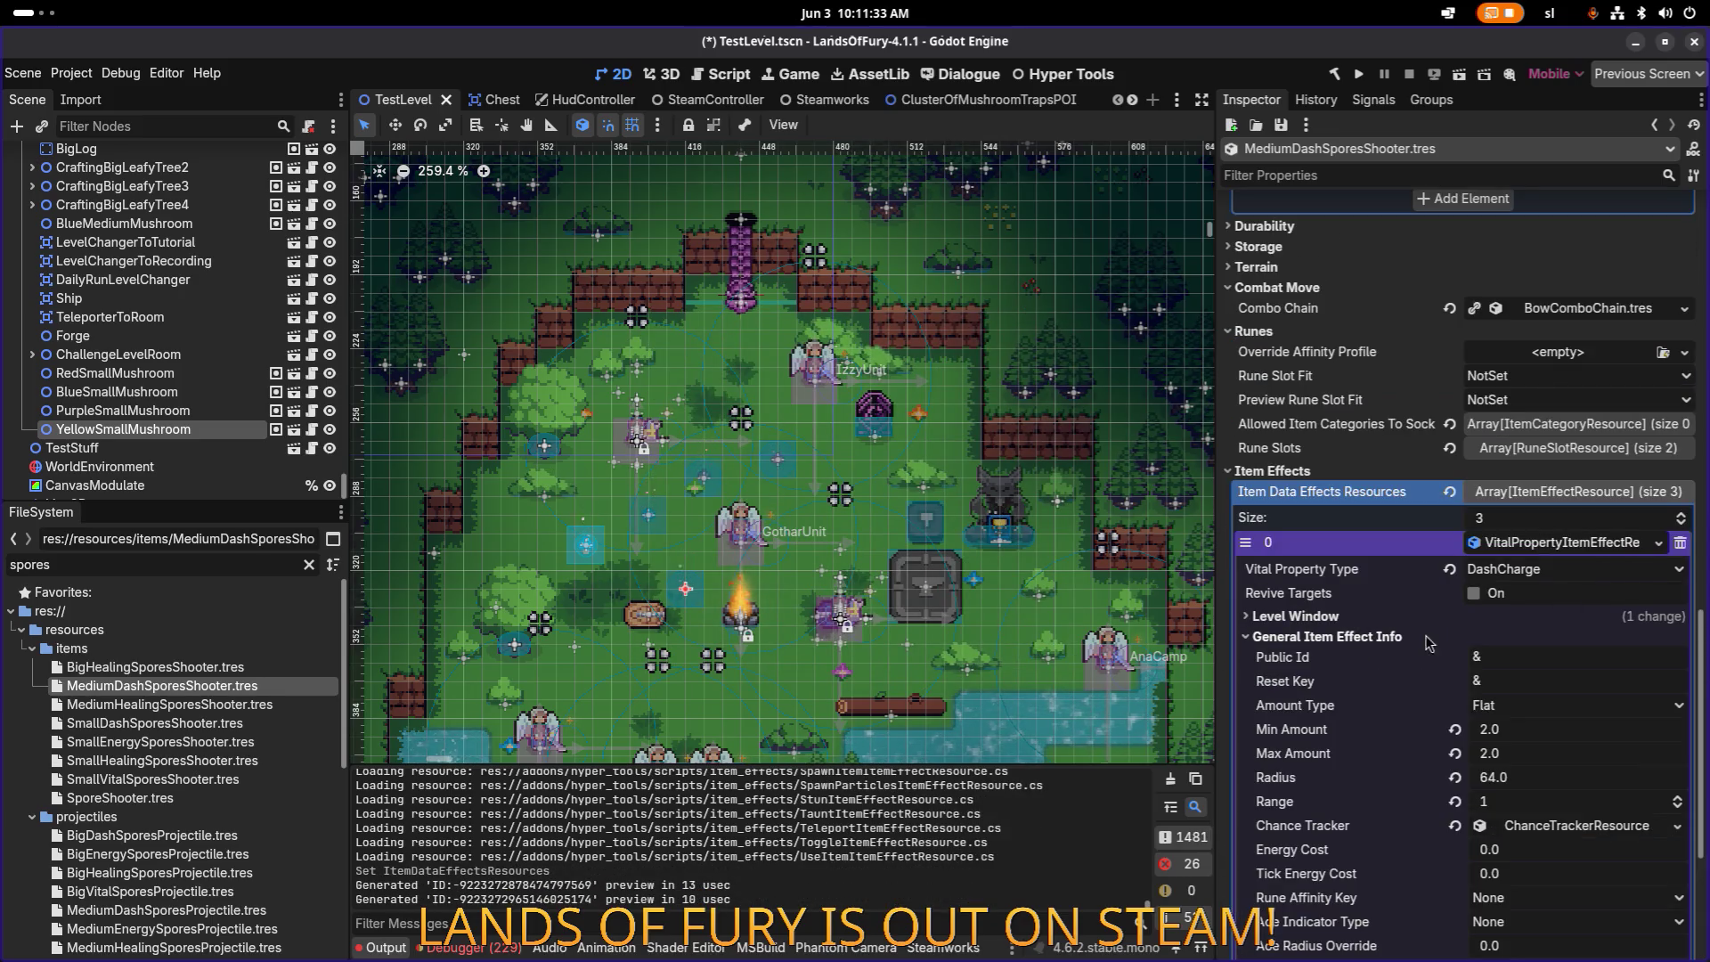
{"action": "left_click", "coordinate": [1577, 733]}
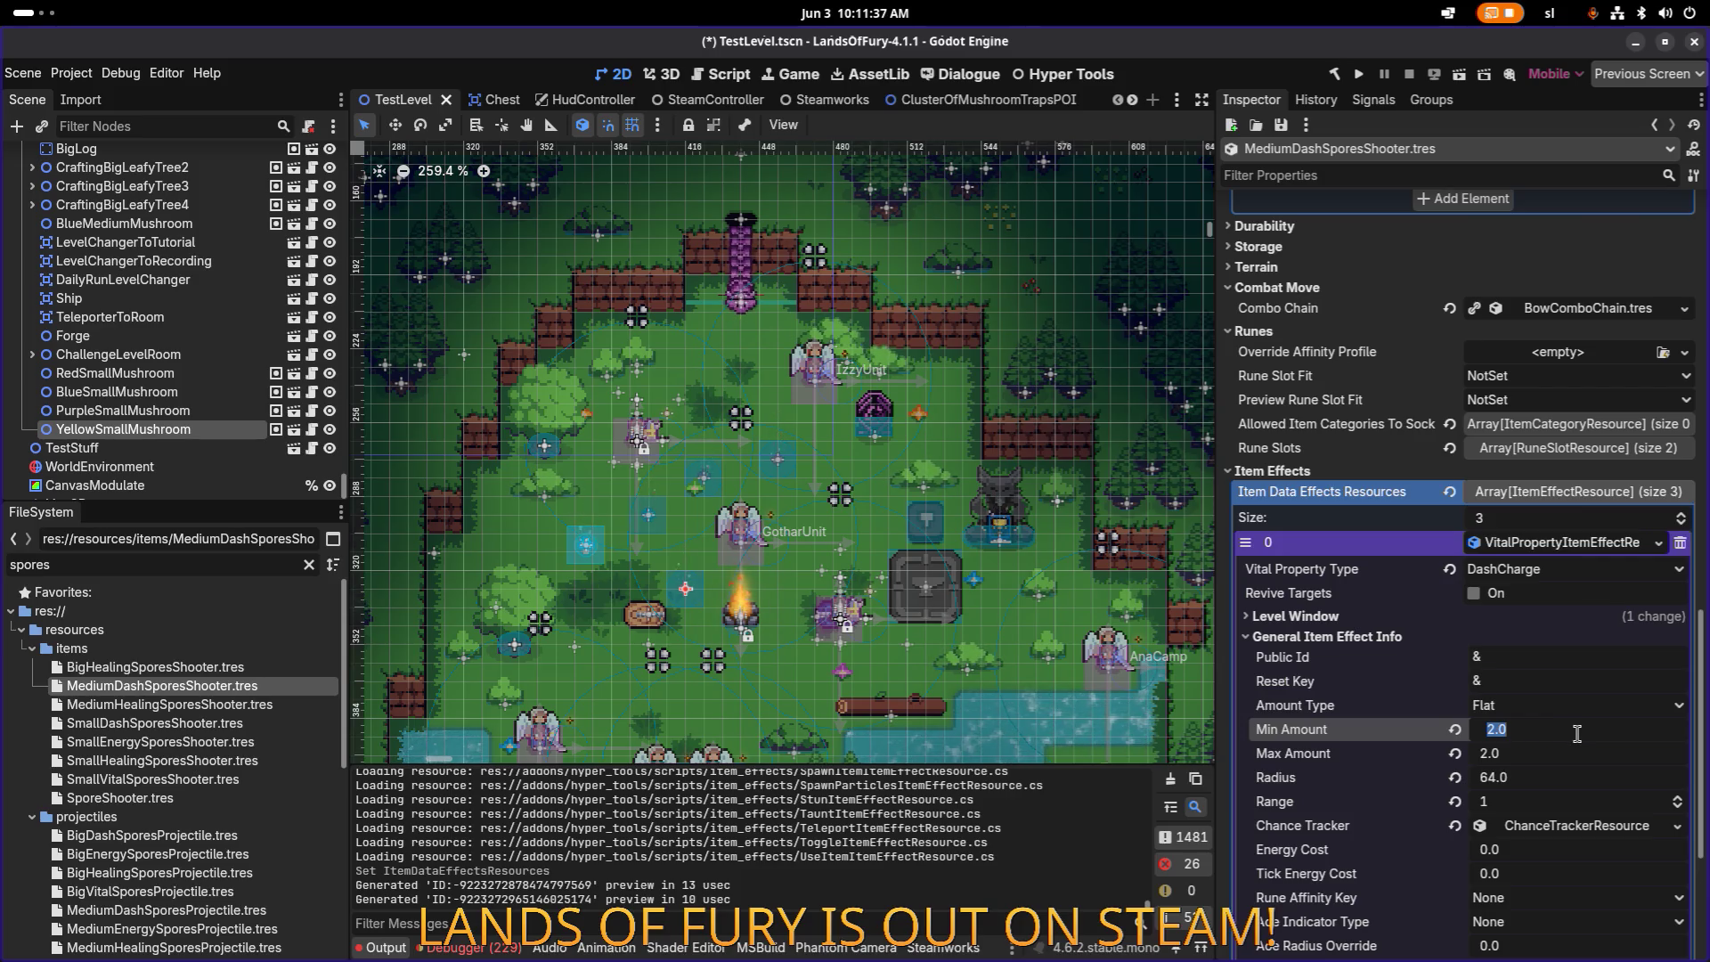
{"action": "type", "text": "5"}
{"action": "key", "text": "Tab"}
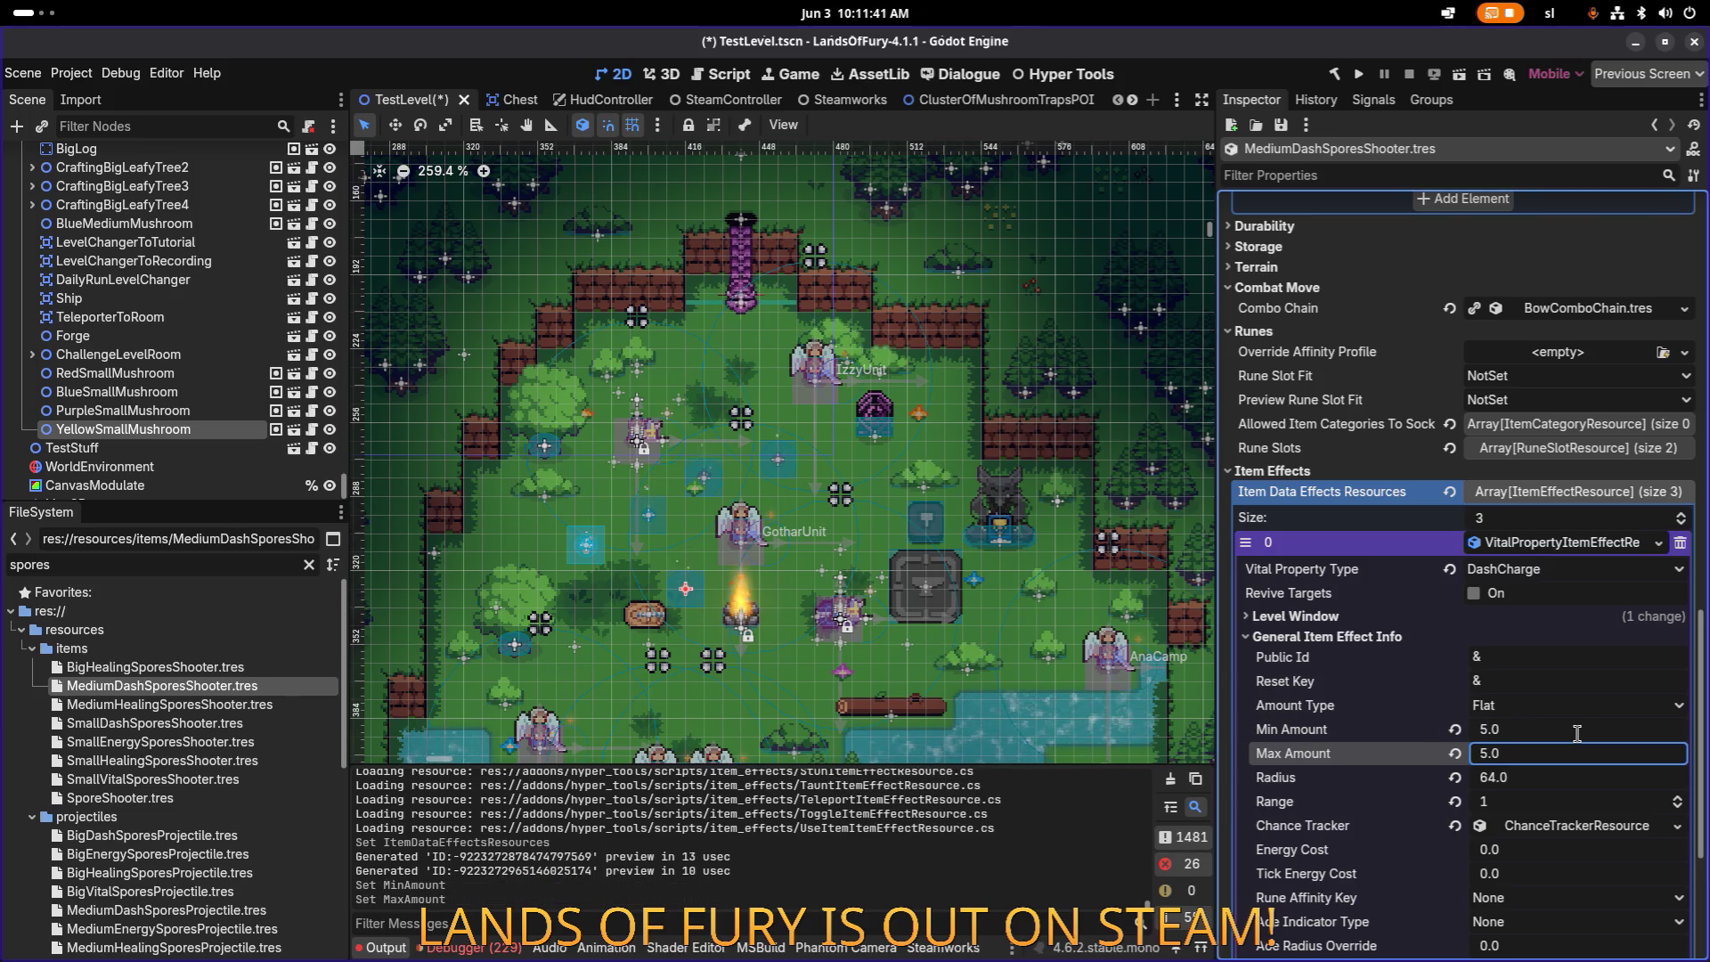
{"action": "left_click", "coordinate": [1579, 735]}
{"action": "type", "text": "4"}
{"action": "key", "text": "Tab"}
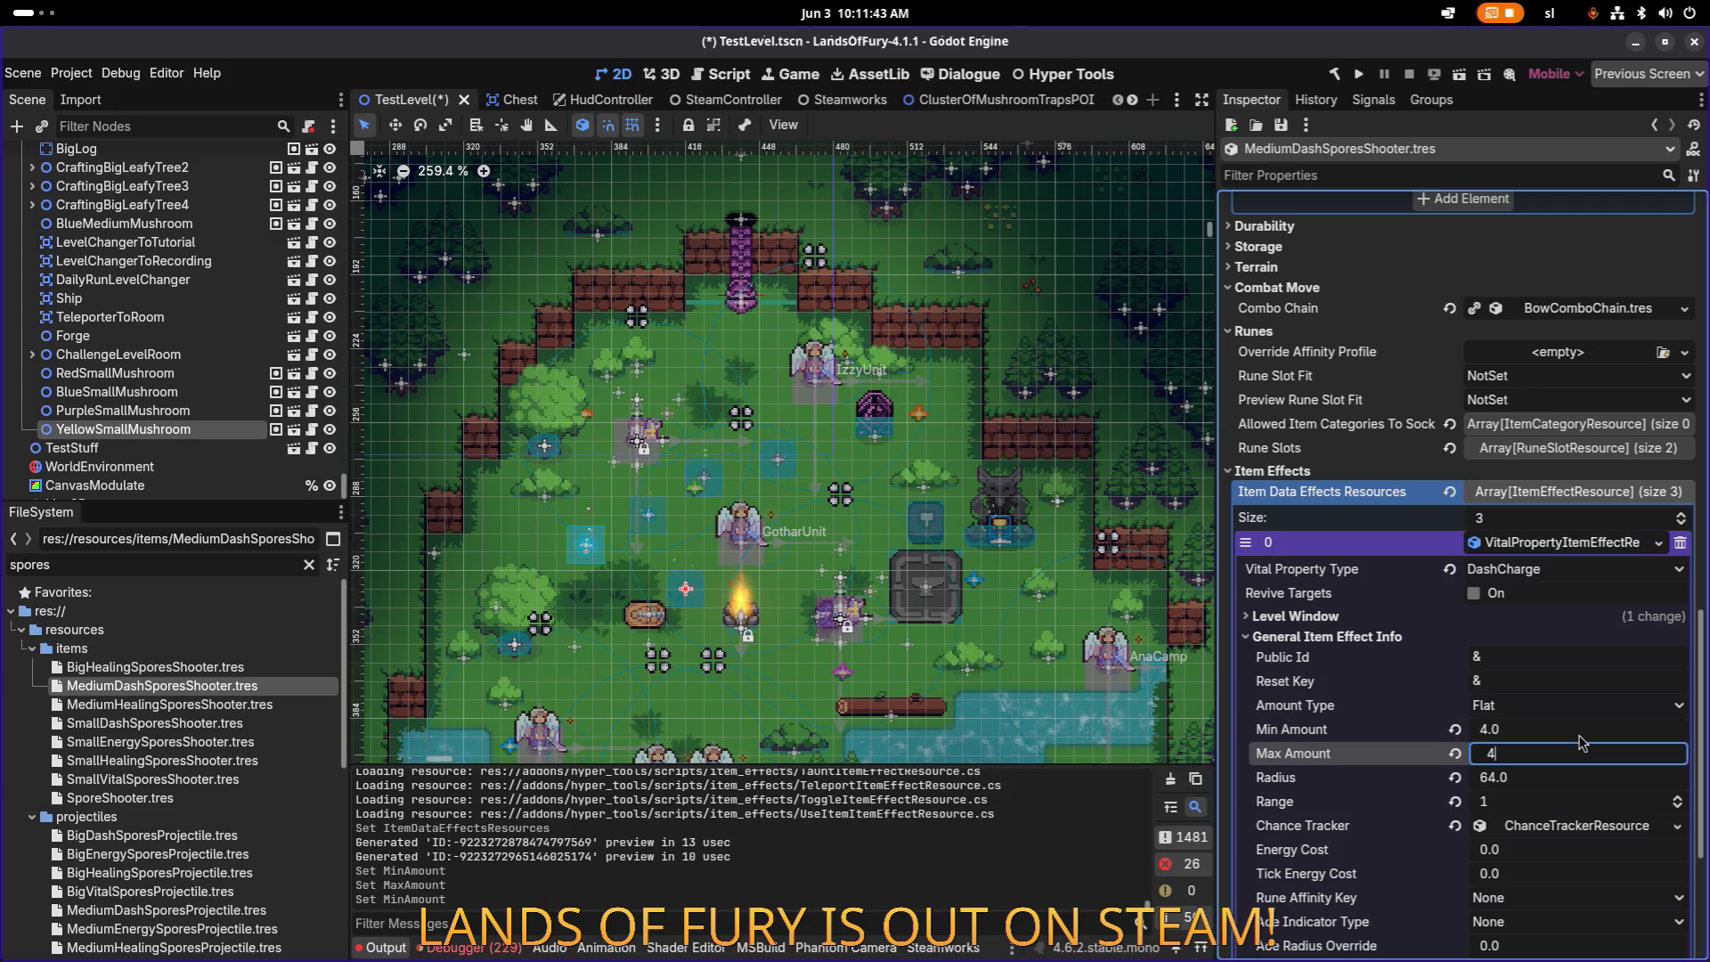
{"action": "scroll", "coordinate": [1545, 696], "scroll_direction": "down", "scroll_amount": 4}
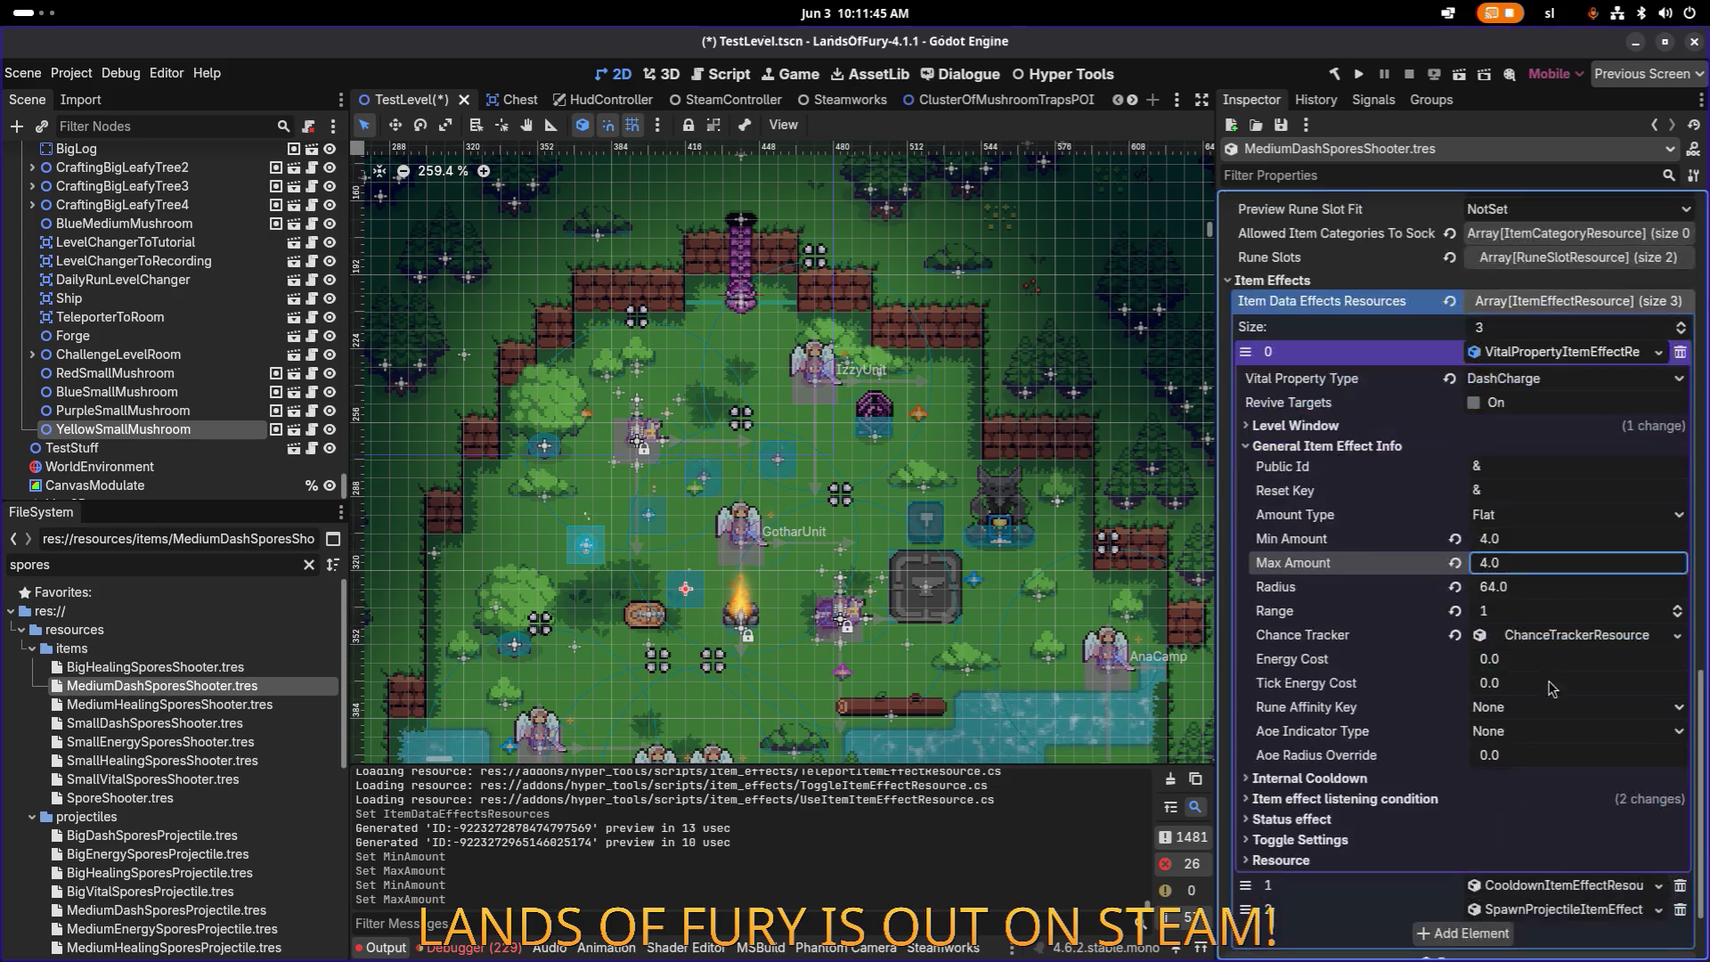
{"action": "key", "text": "ctrl+s"}
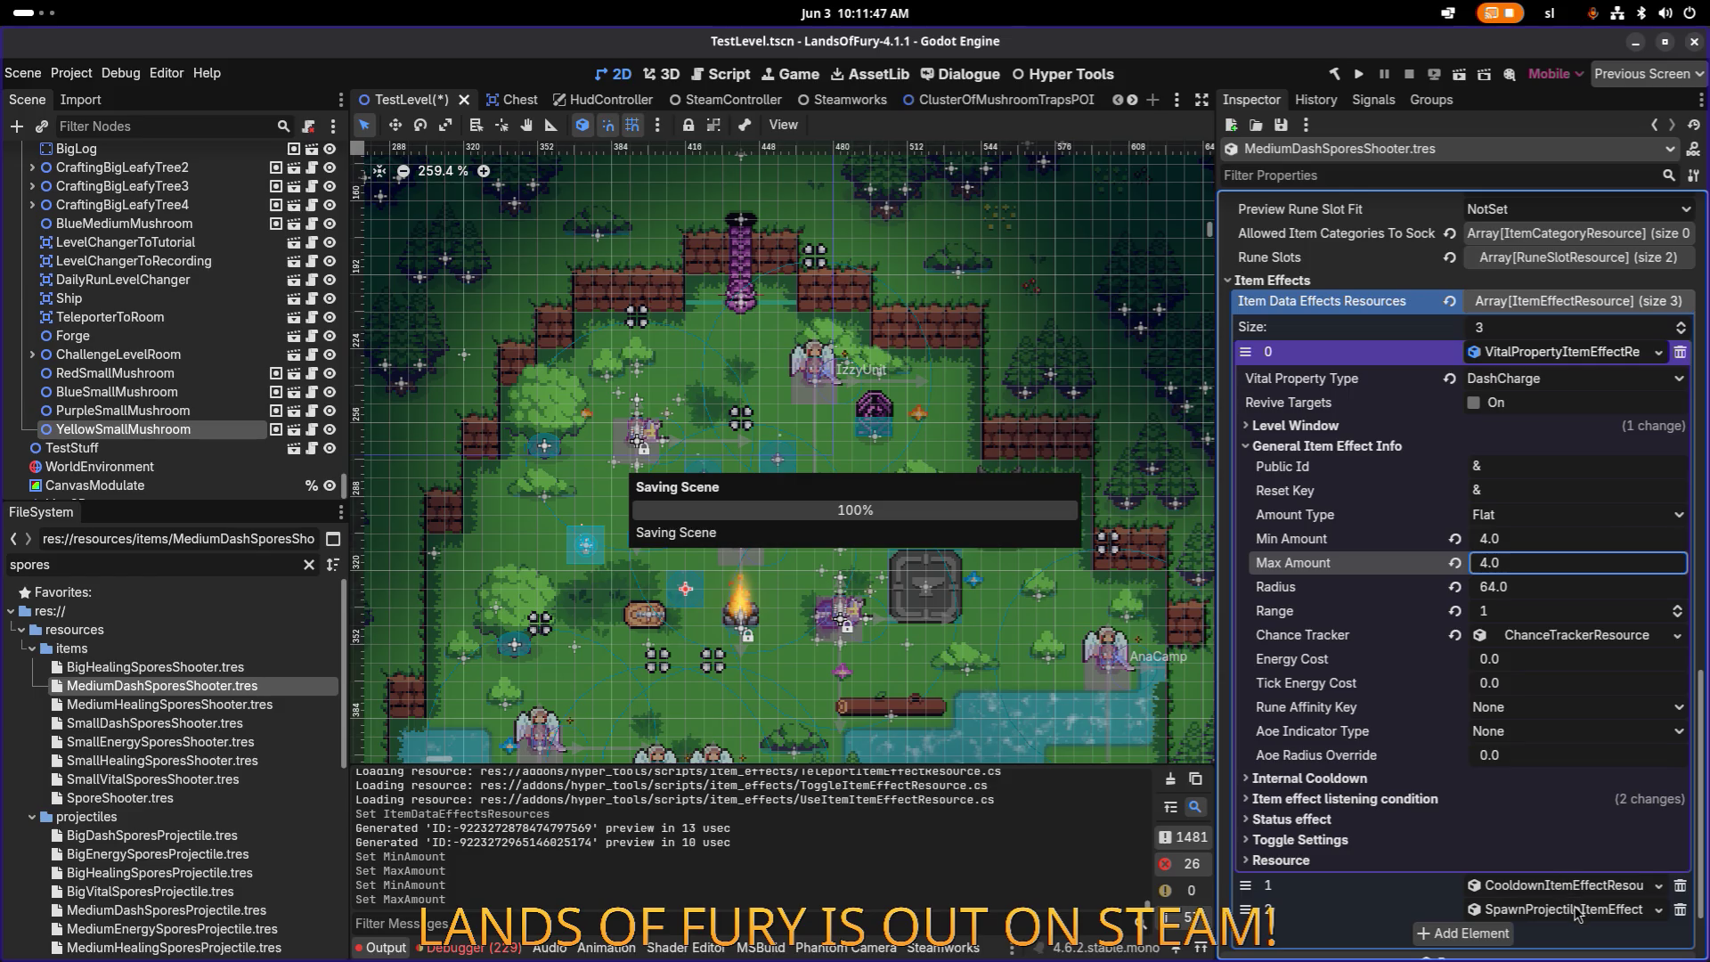
Step: Quick Load MediumDashSporesProjectile.tres as the spawn effect's Projectile Data and save
{"action": "left_click", "coordinate": [1579, 915]}
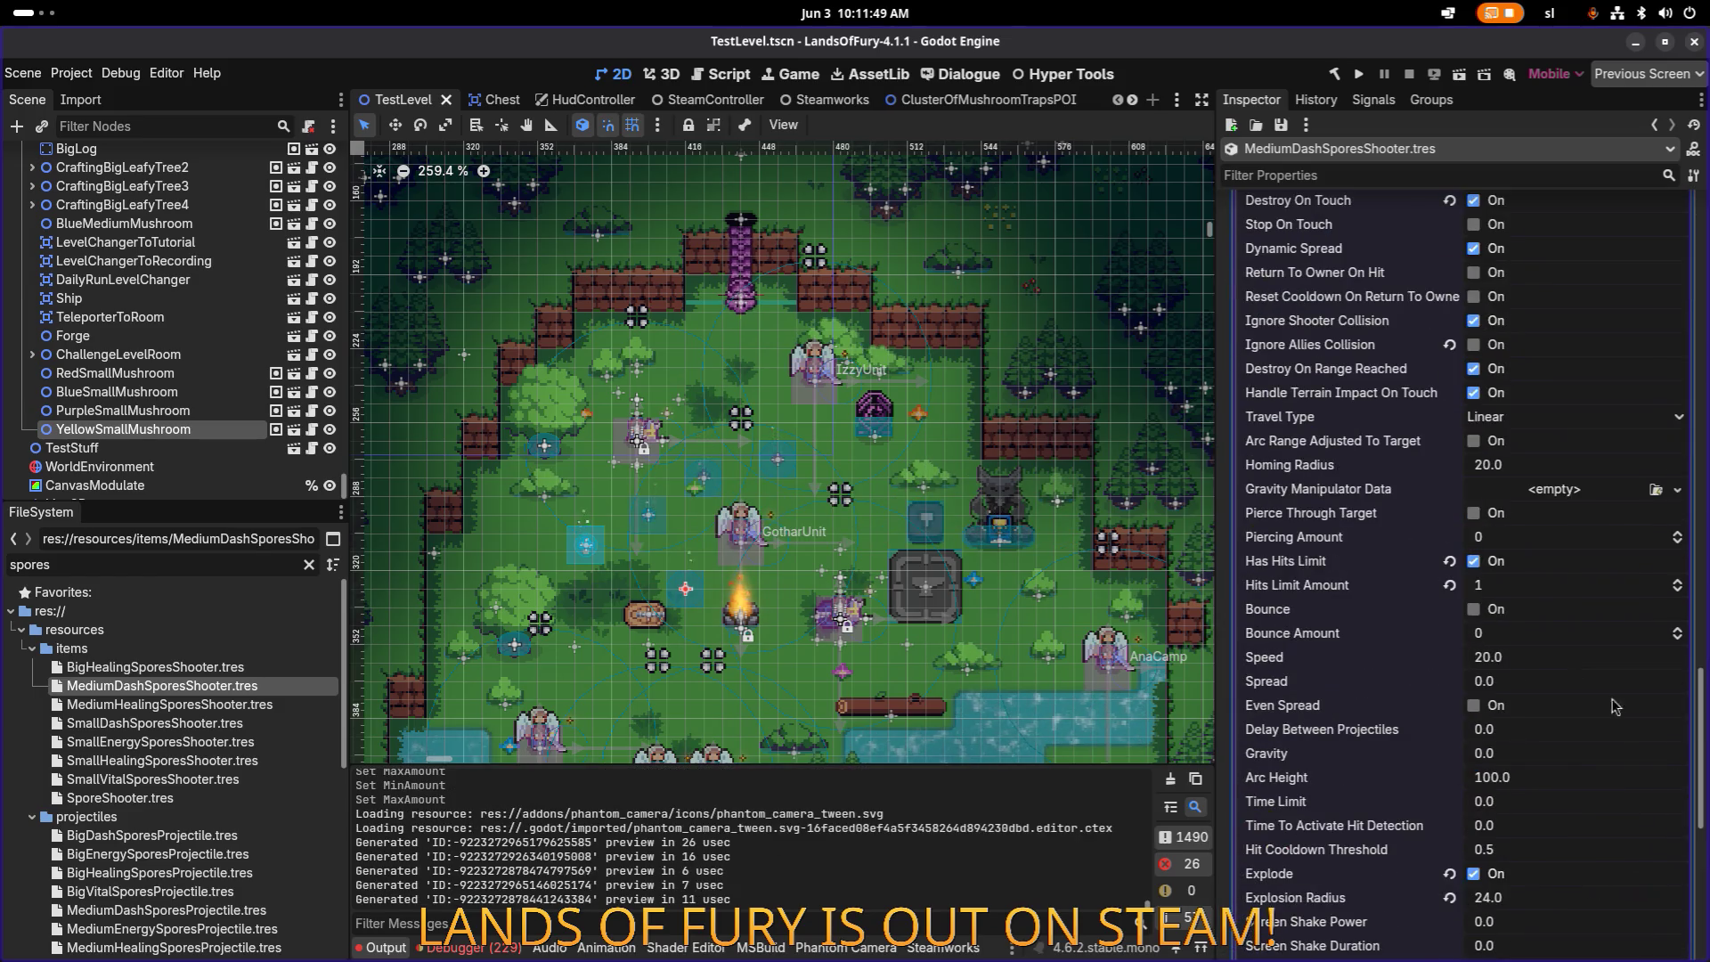
{"action": "scroll", "coordinate": [1639, 609], "scroll_direction": "down", "scroll_amount": 10}
{"action": "scroll", "coordinate": [1516, 611], "scroll_direction": "up", "scroll_amount": 2}
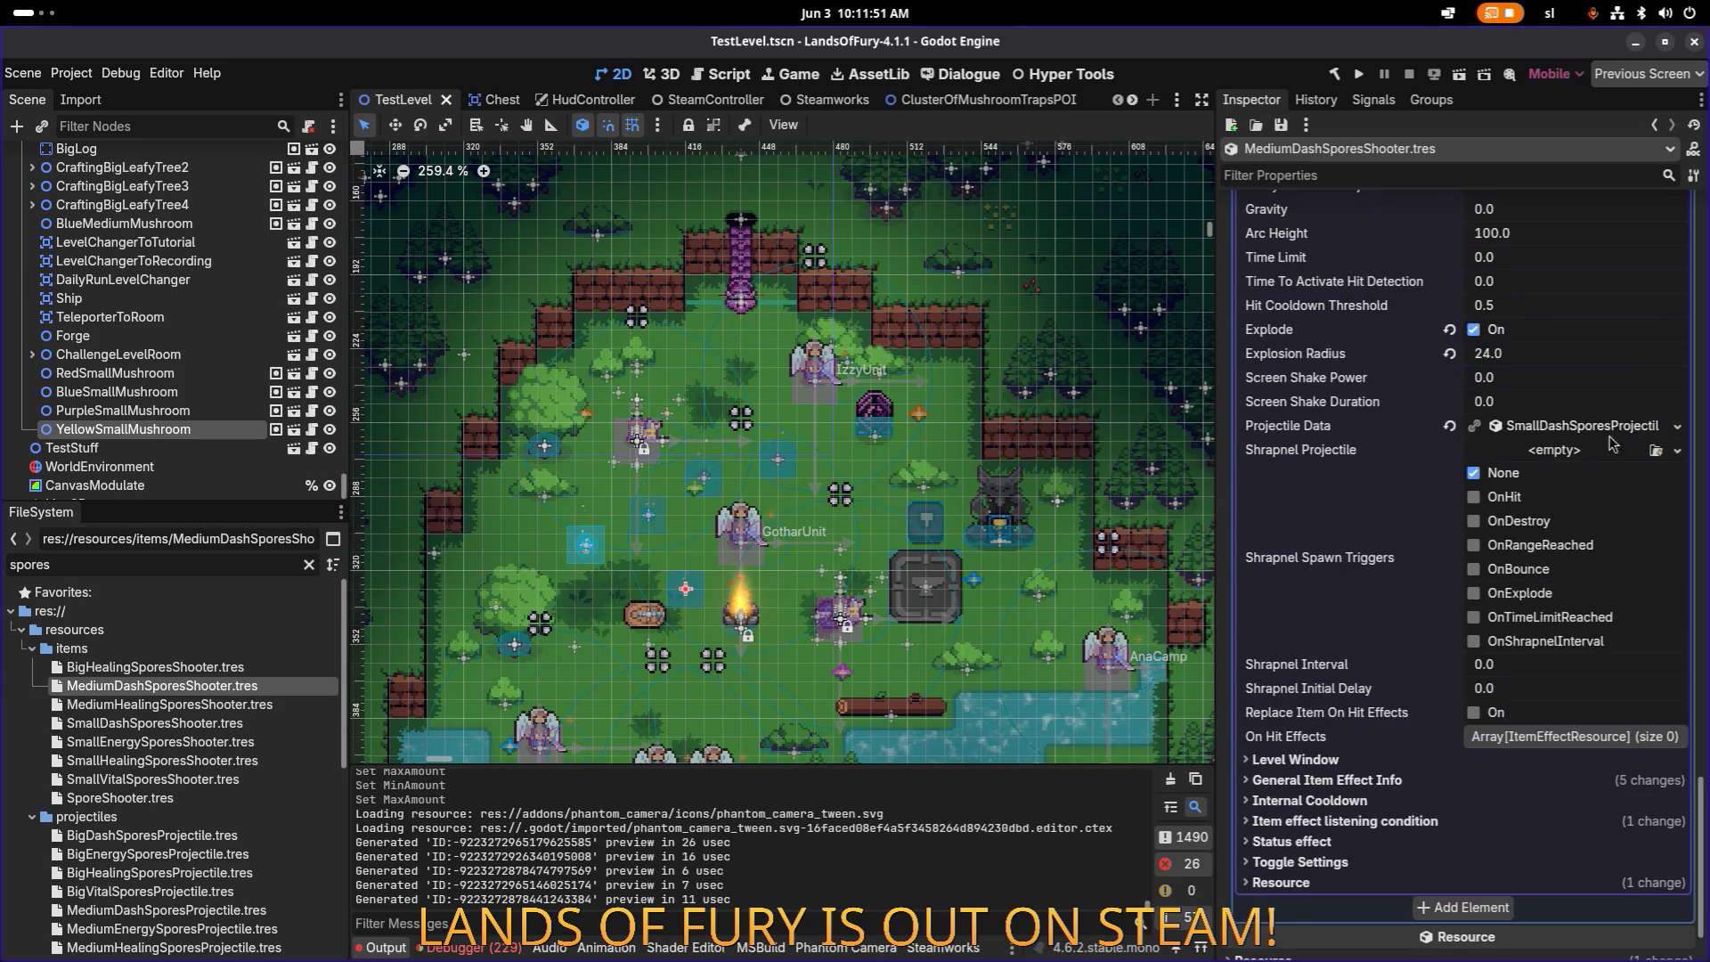
{"action": "left_click", "coordinate": [1676, 427]}
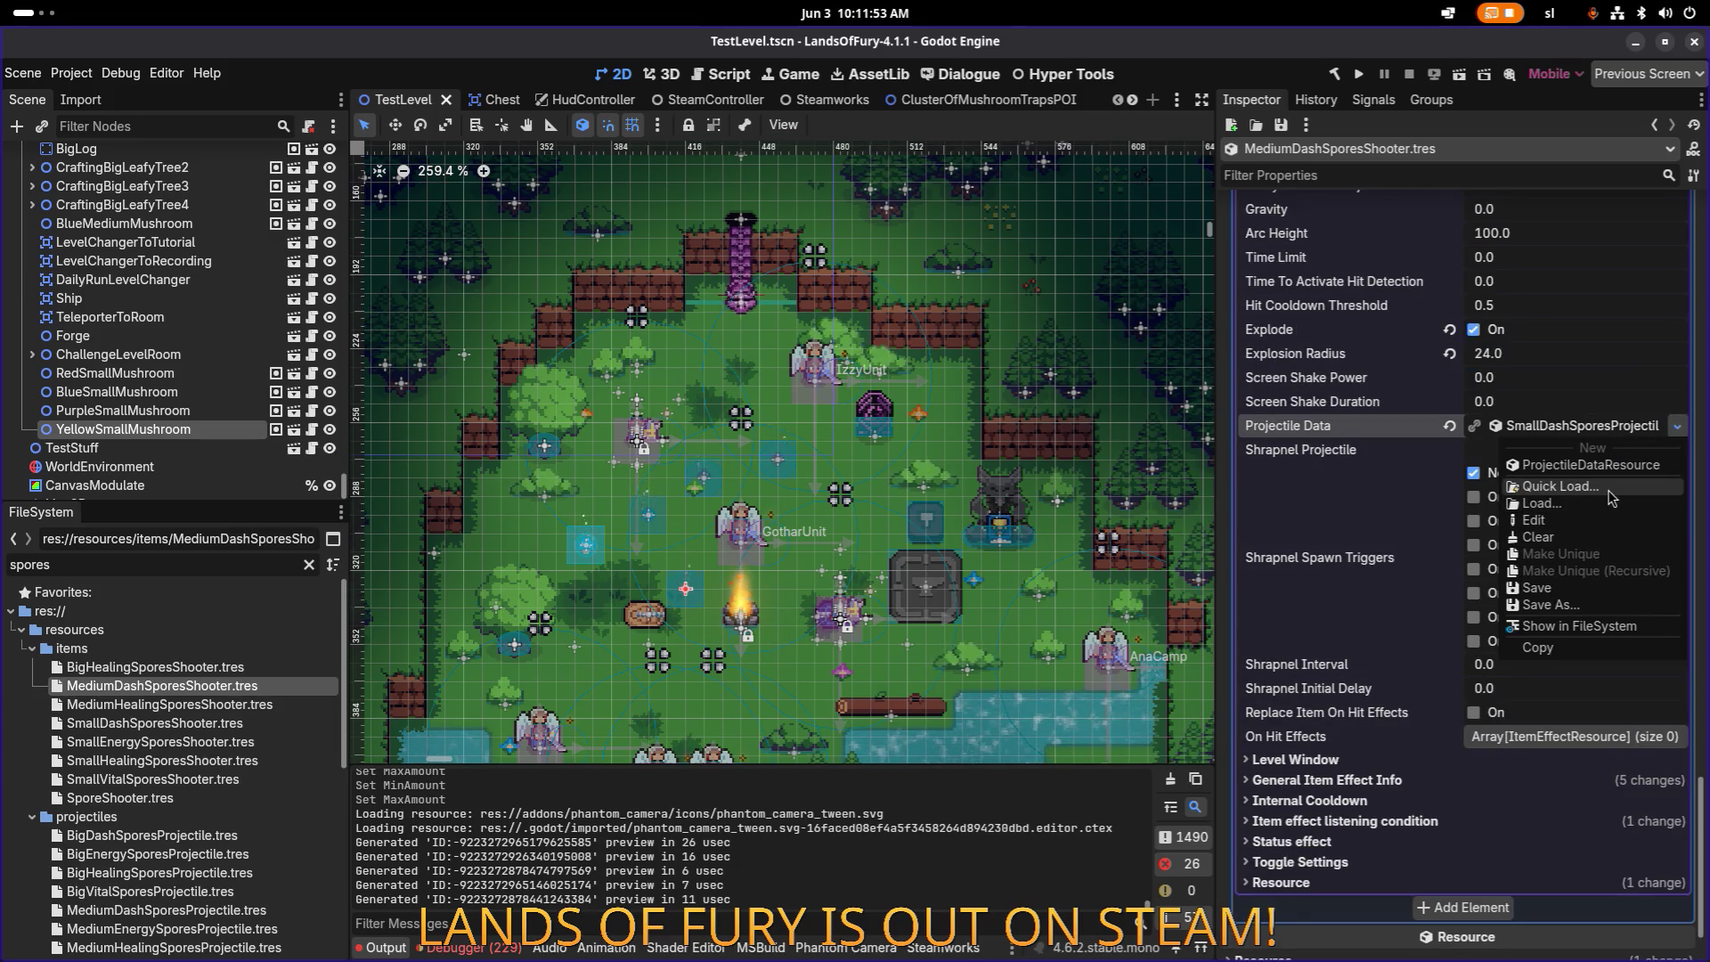
{"action": "left_click", "coordinate": [1612, 497]}
{"action": "type", "text": "meiudm"}
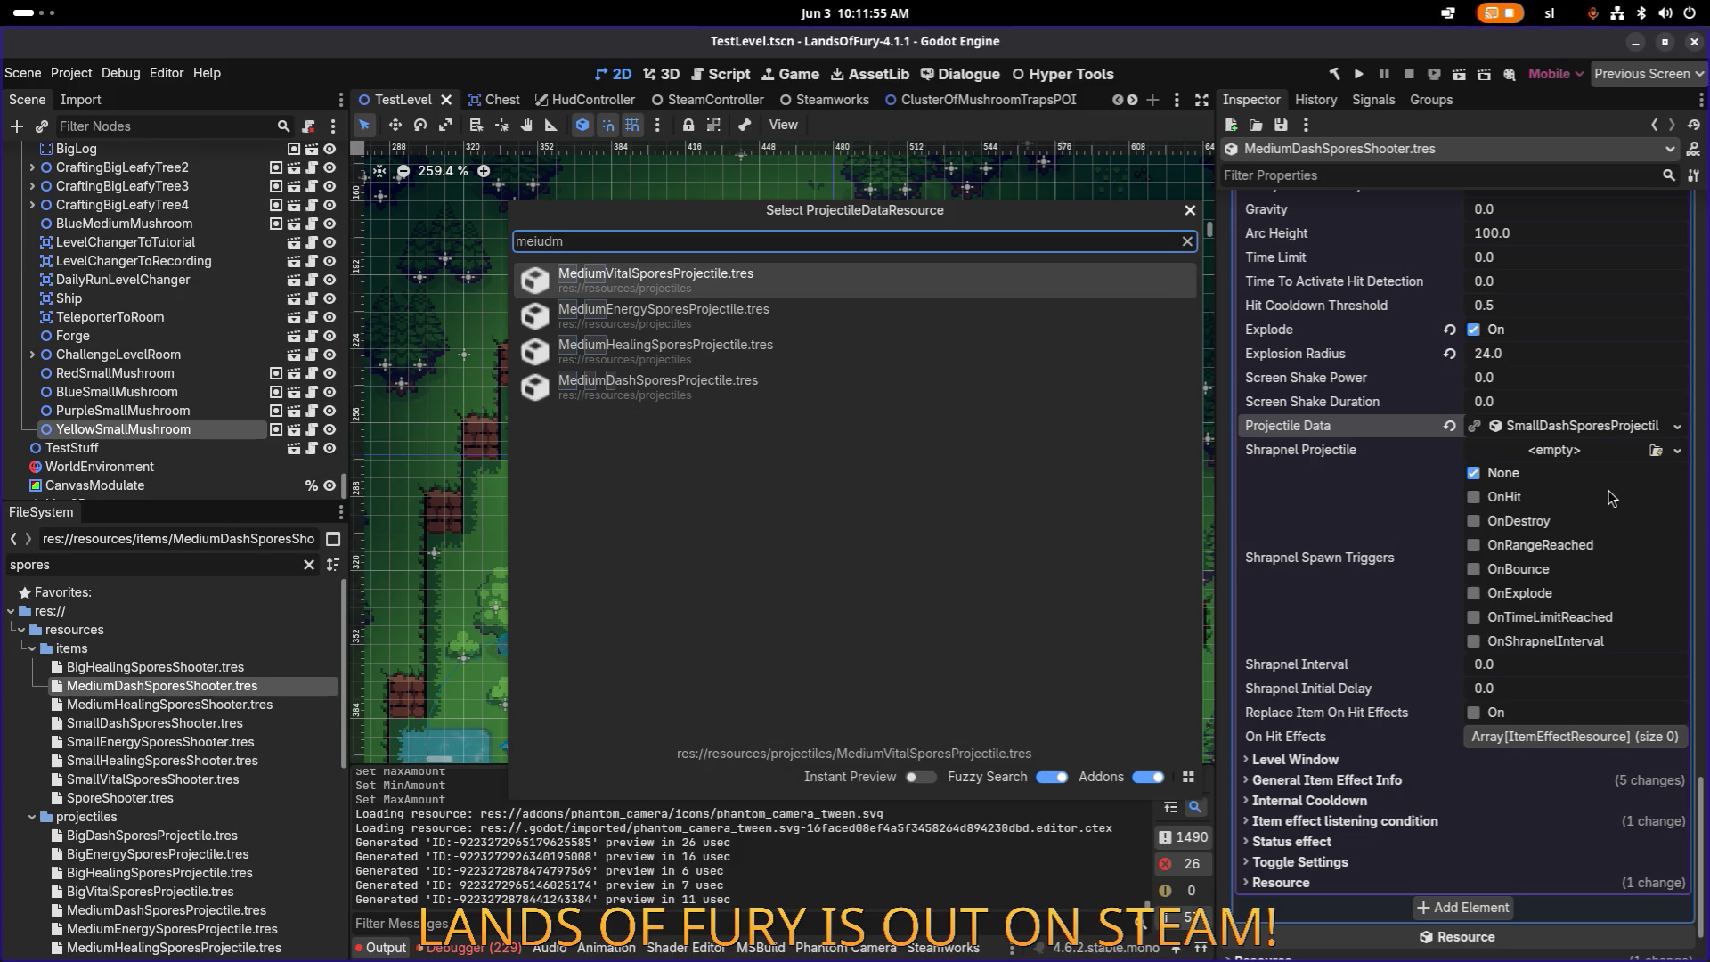
{"action": "key", "text": "Down"}
{"action": "key", "text": "Down"}
{"action": "key", "text": "Down"}
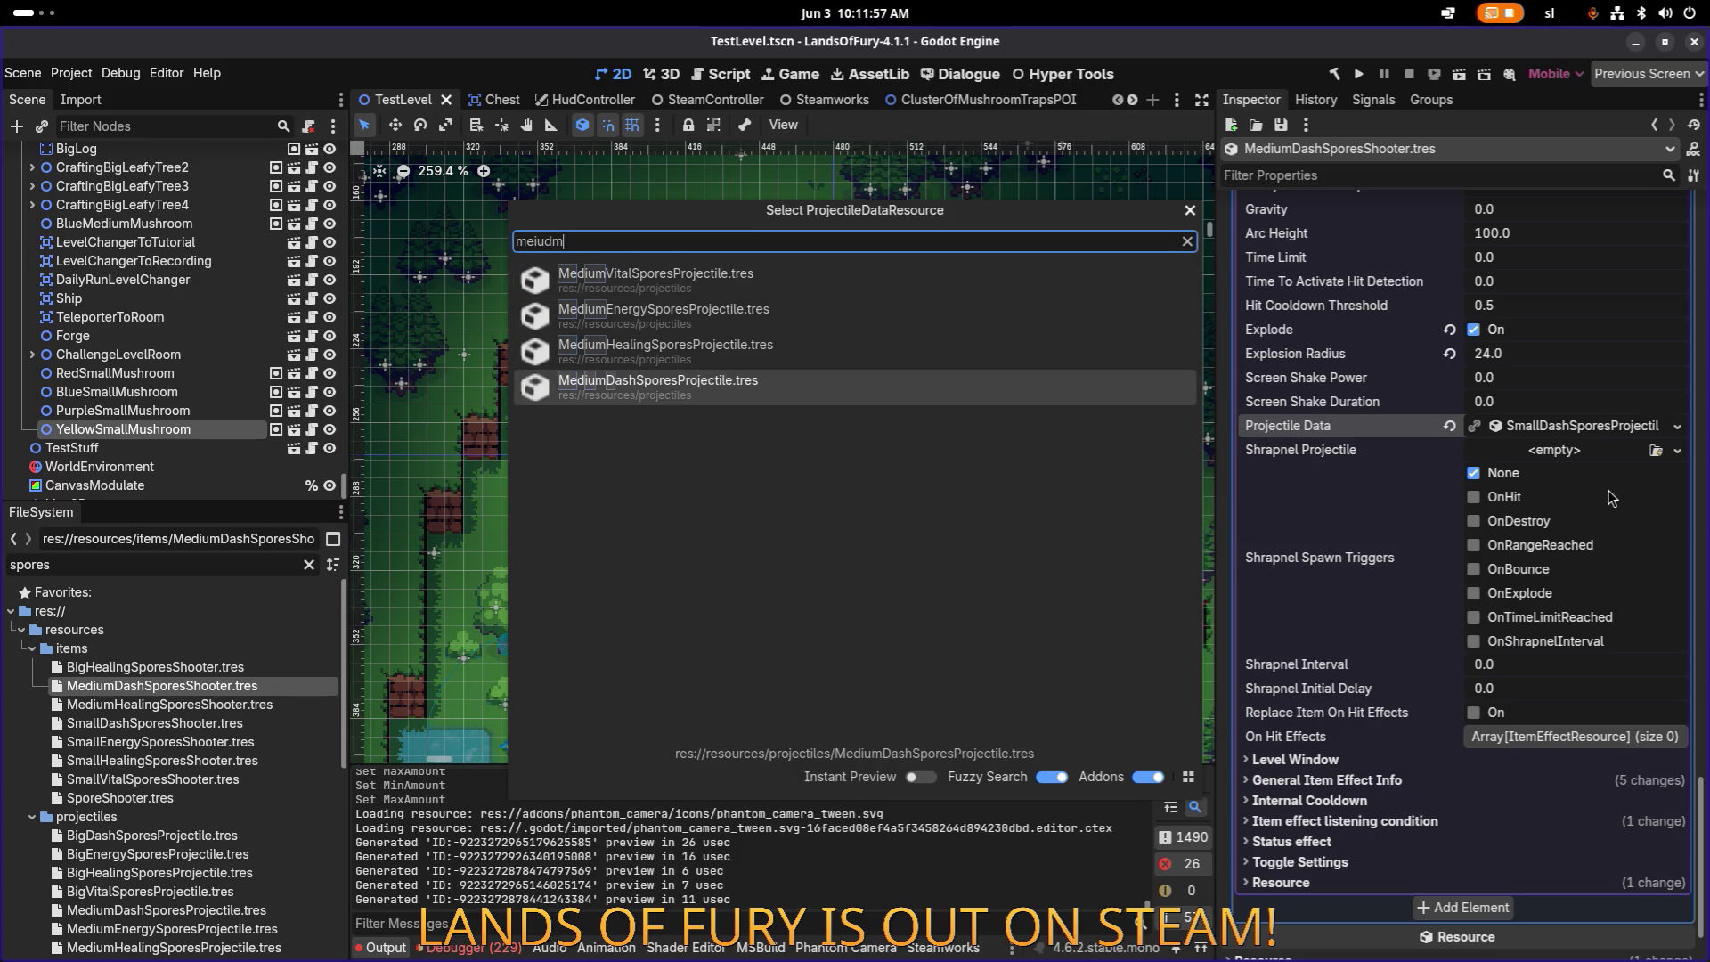
{"action": "key", "text": "Return"}
{"action": "key", "text": "ctrl+s"}
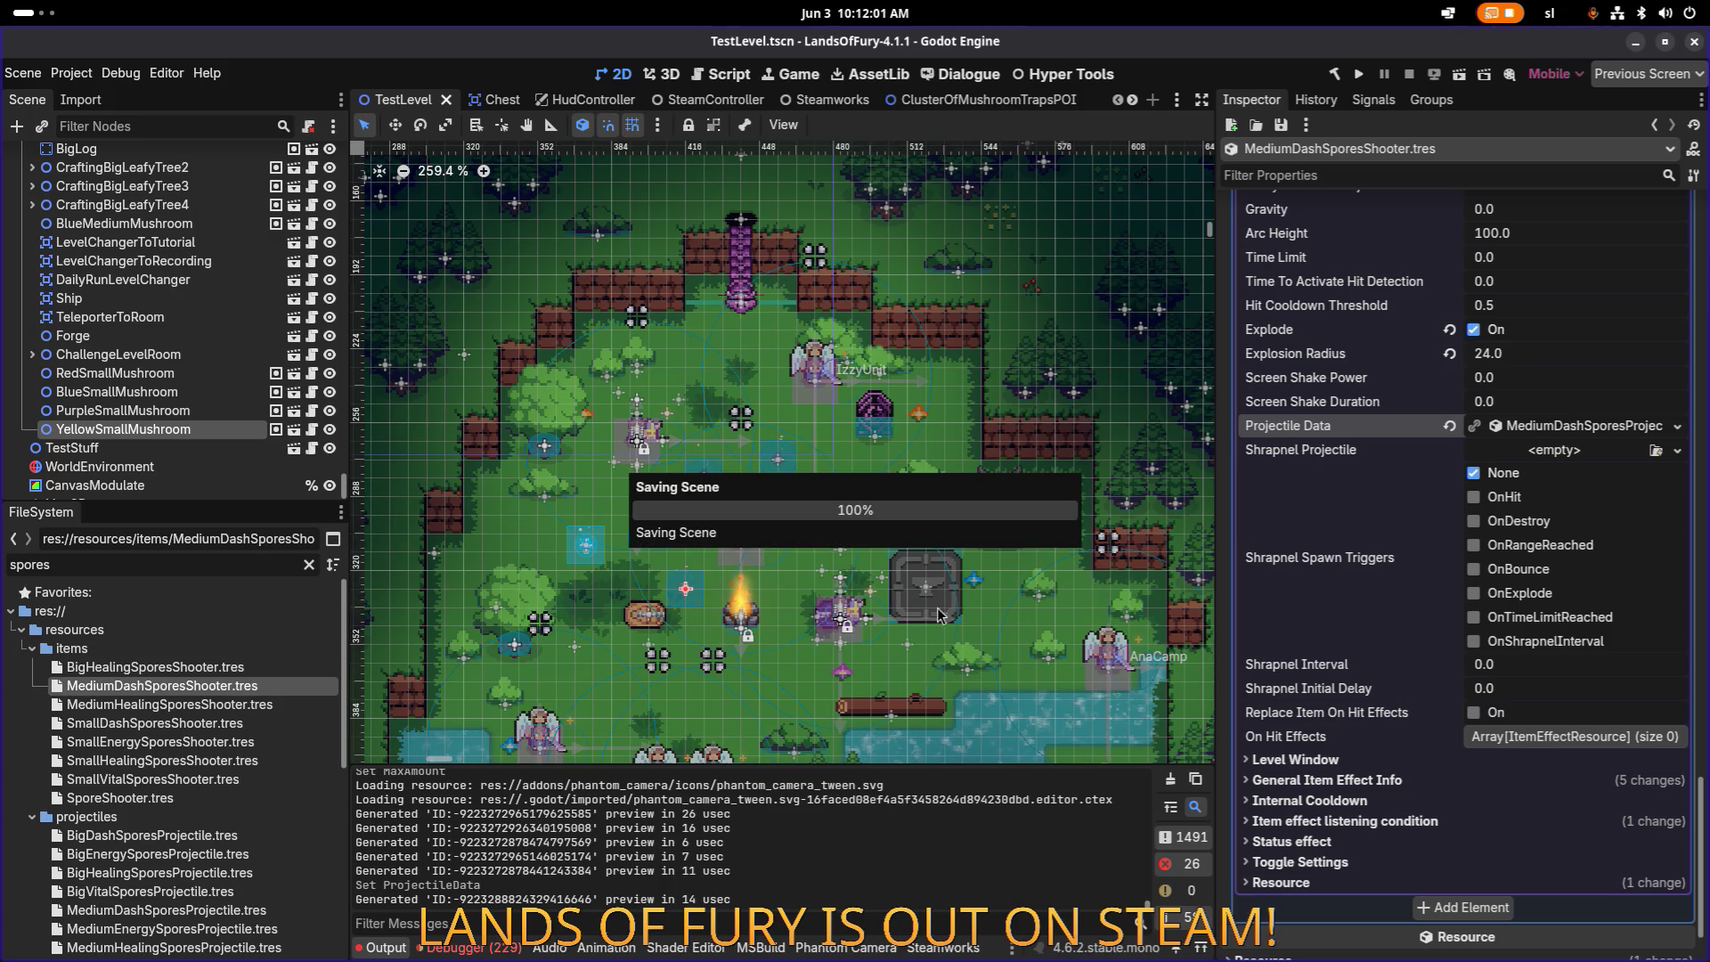
Step: Select MediumHealingSporesShooter.tres in the FileSystem dock
{"action": "scroll", "coordinate": [1518, 581], "scroll_direction": "up", "scroll_amount": 15}
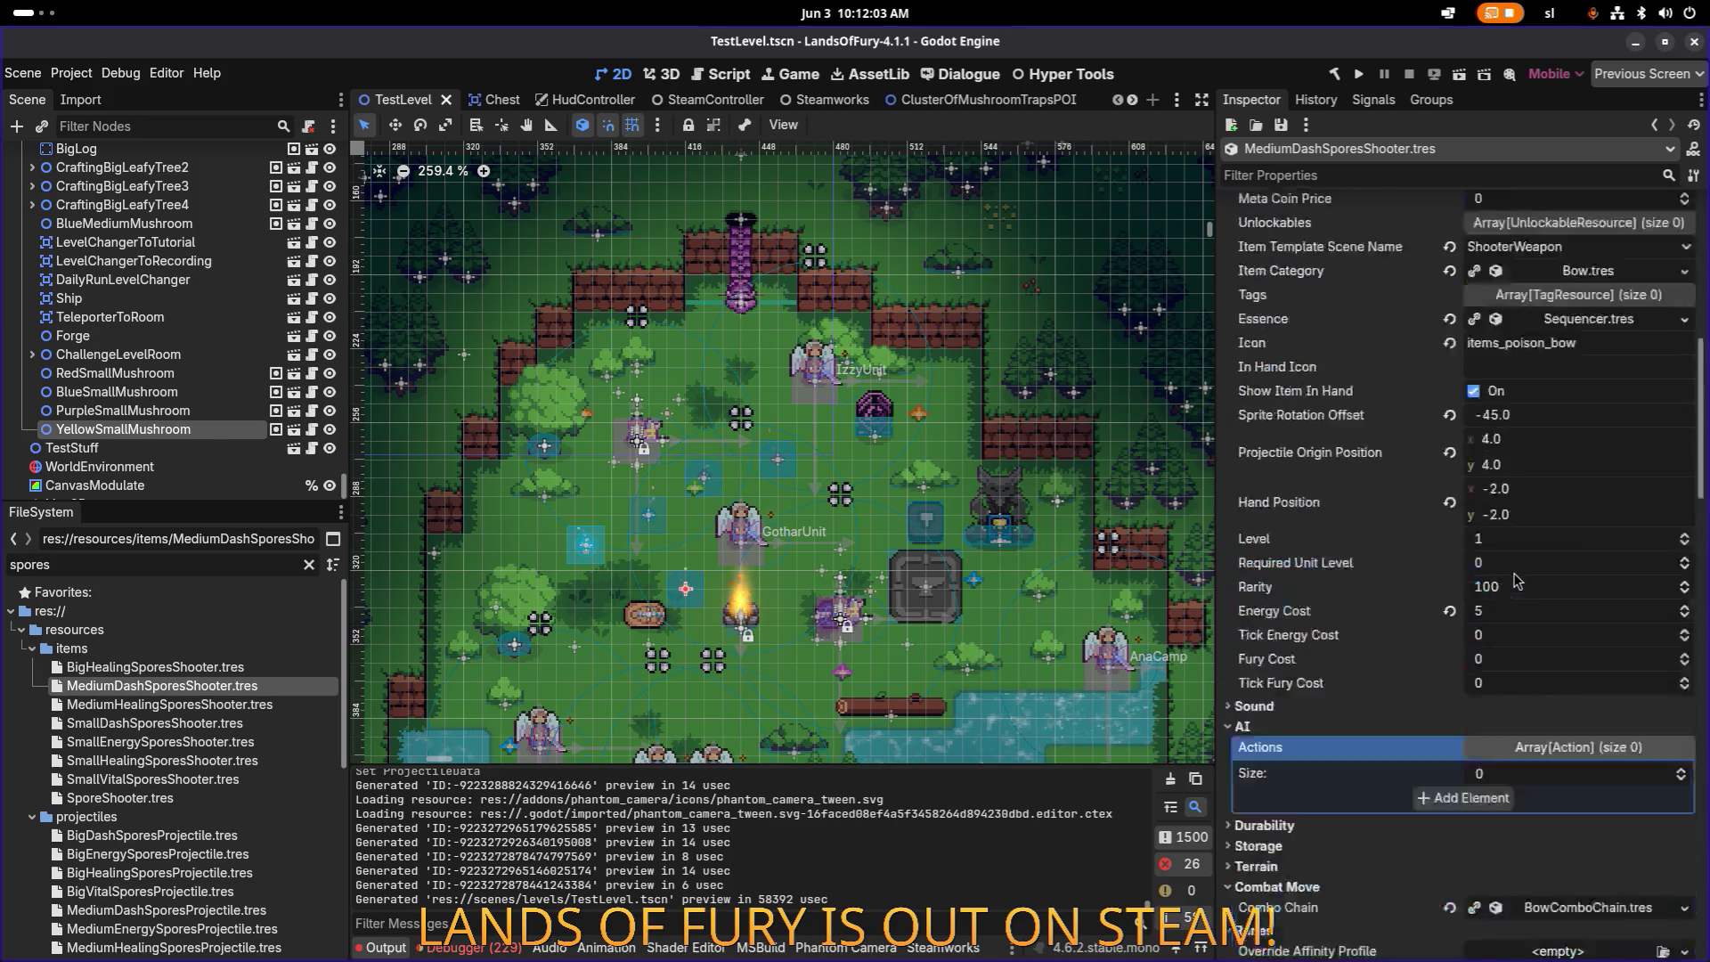
{"action": "scroll", "coordinate": [1518, 581], "scroll_direction": "up", "scroll_amount": 8}
{"action": "left_click", "coordinate": [177, 707]}
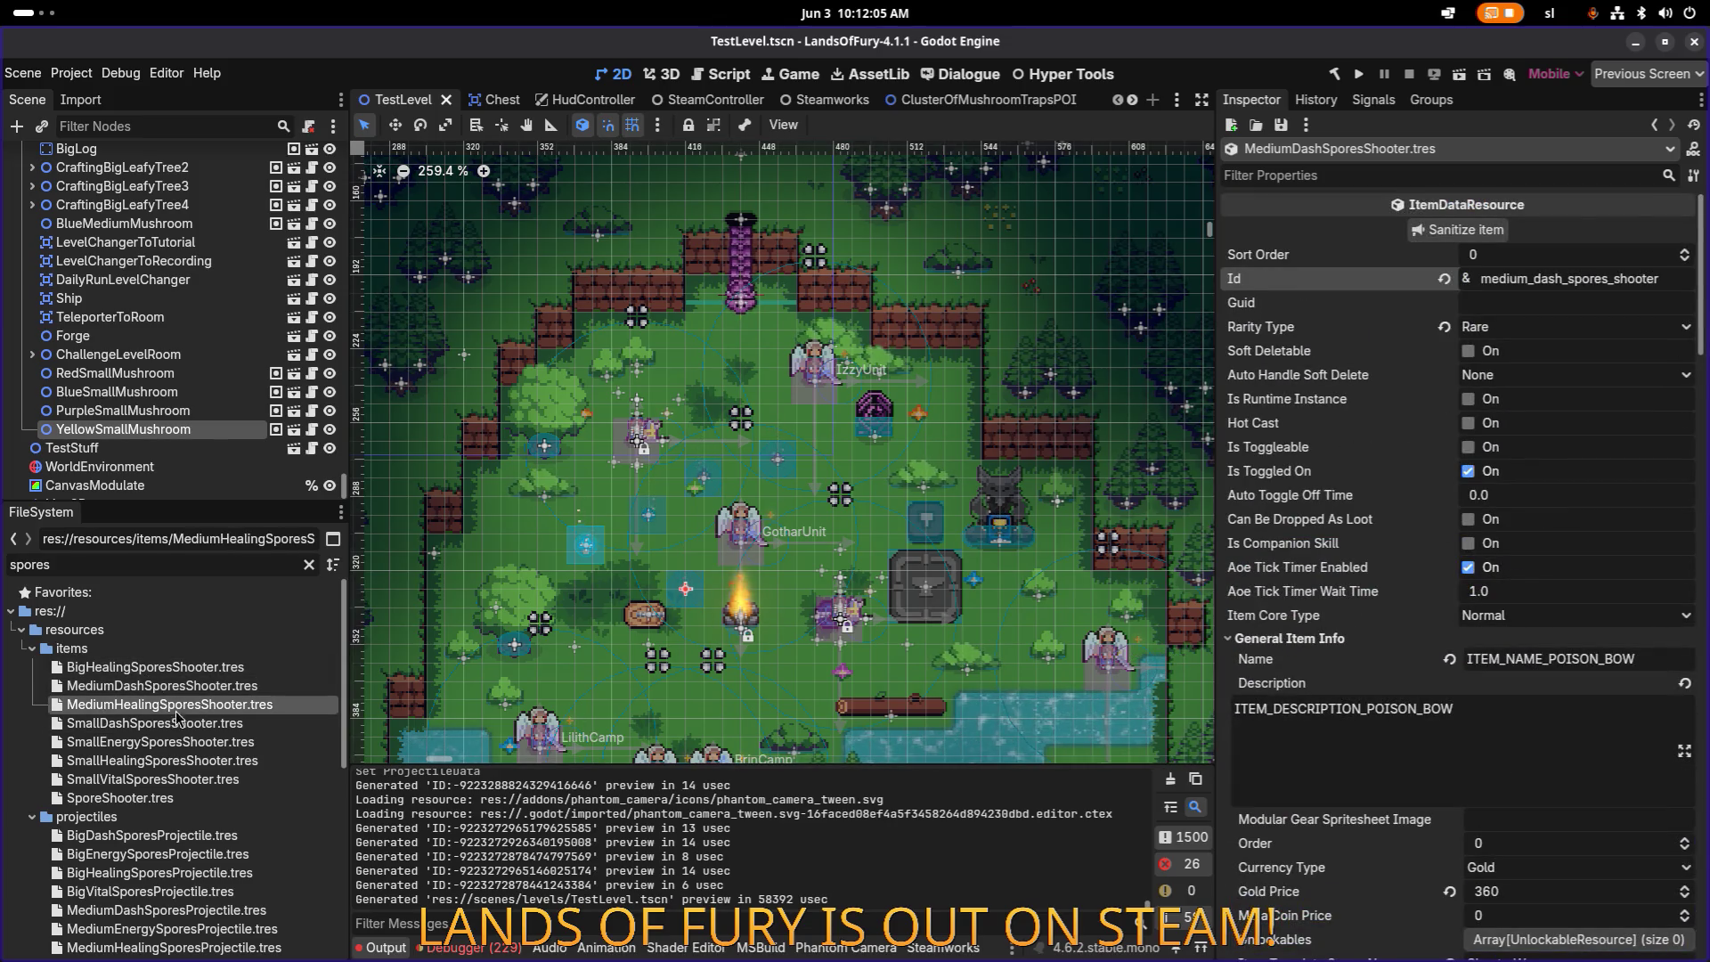
Step: Duplicate MediumDashSporesShooter.tres as BigDashSporesShooter.tres and open it
{"action": "left_click", "coordinate": [263, 688]}
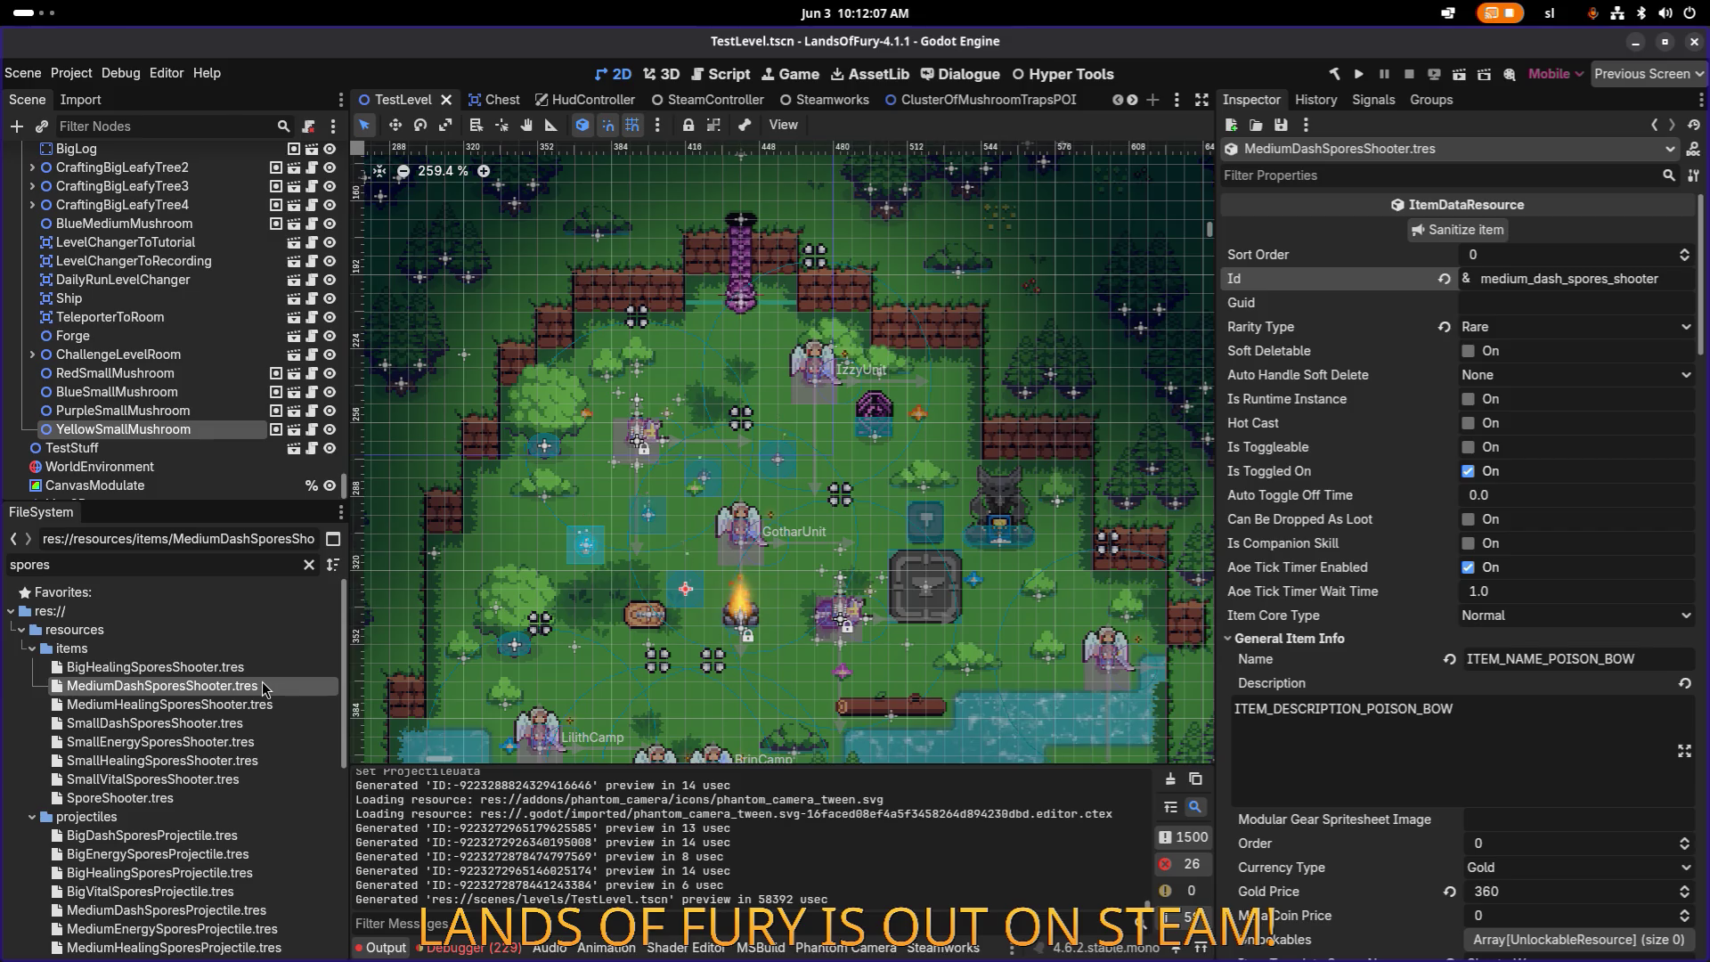
{"action": "key", "text": "ctrl+d"}
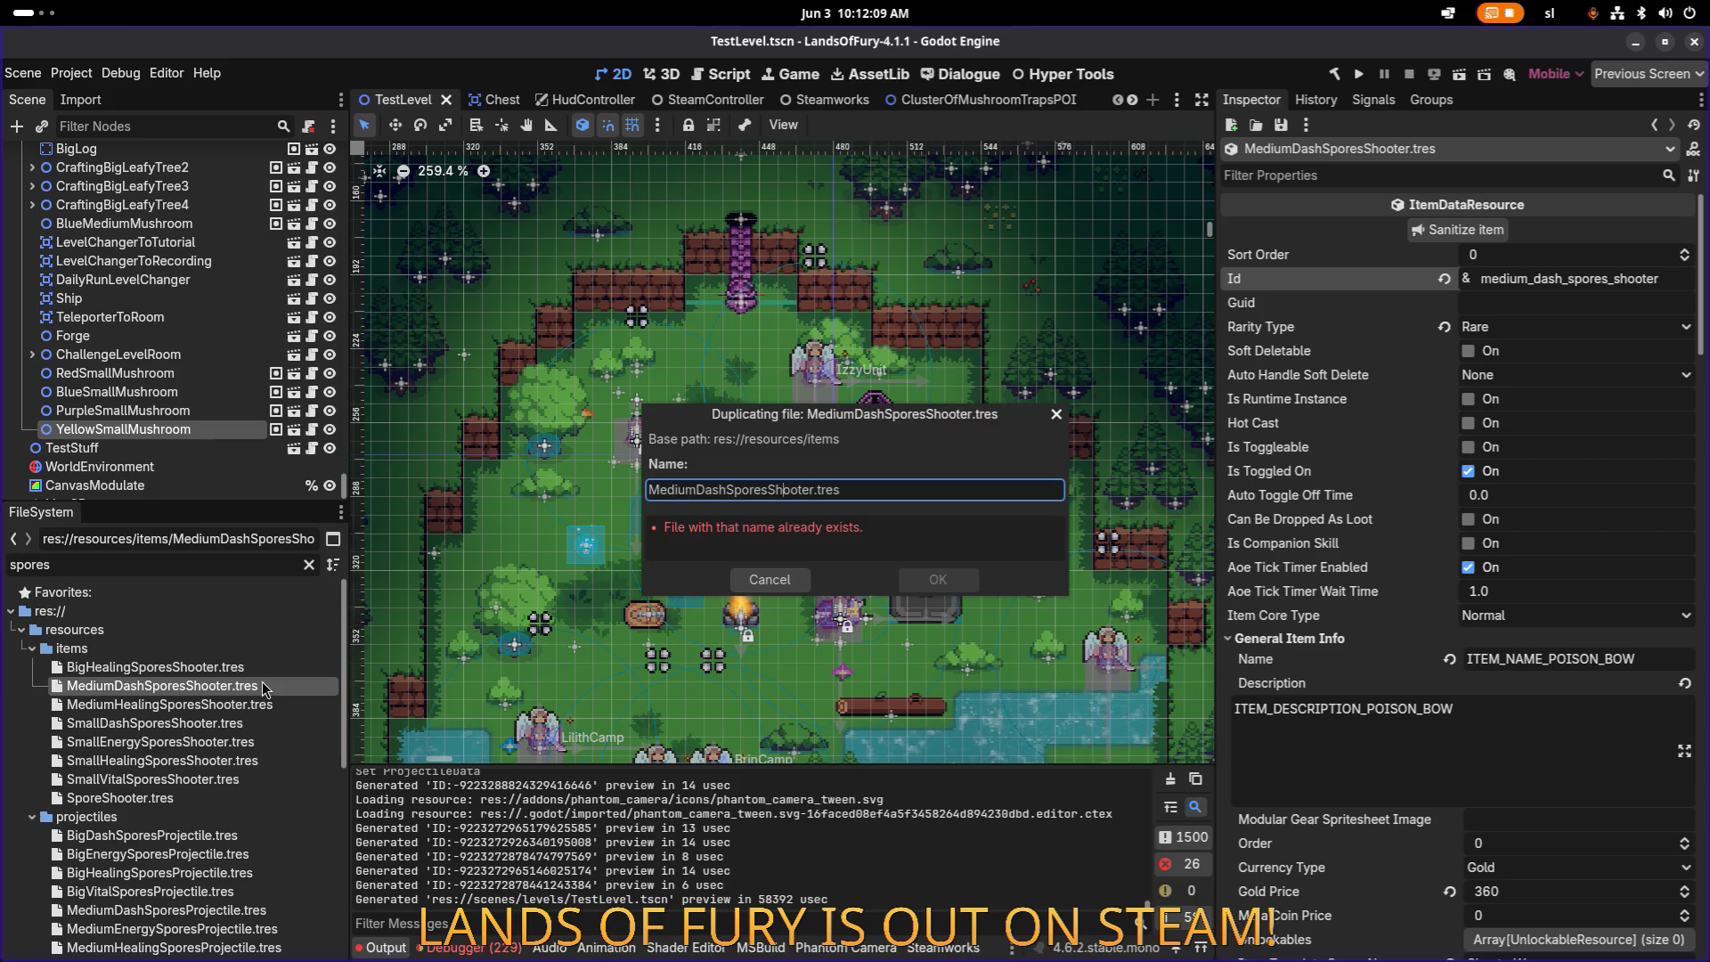
{"action": "key", "text": "BackSpace"}
{"action": "key", "text": "BackSpace"}
{"action": "key", "text": "BackSpace"}
{"action": "type", "text": "Big"}
{"action": "key", "text": "Return"}
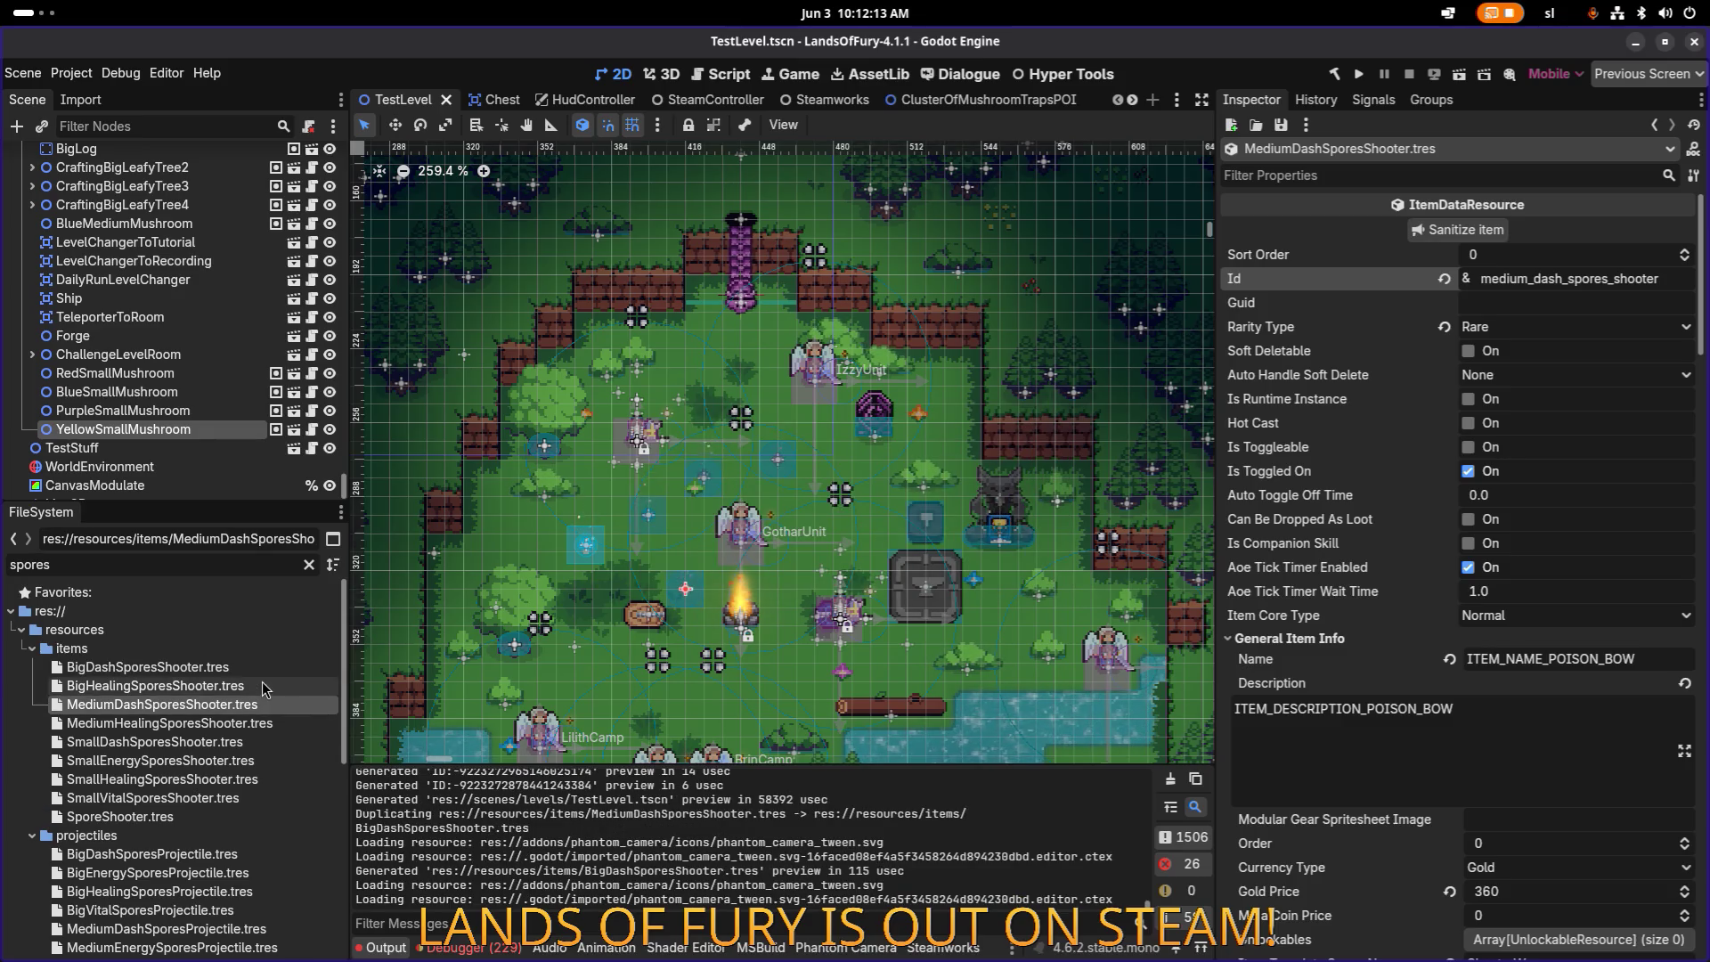
{"action": "left_click", "coordinate": [258, 667]}
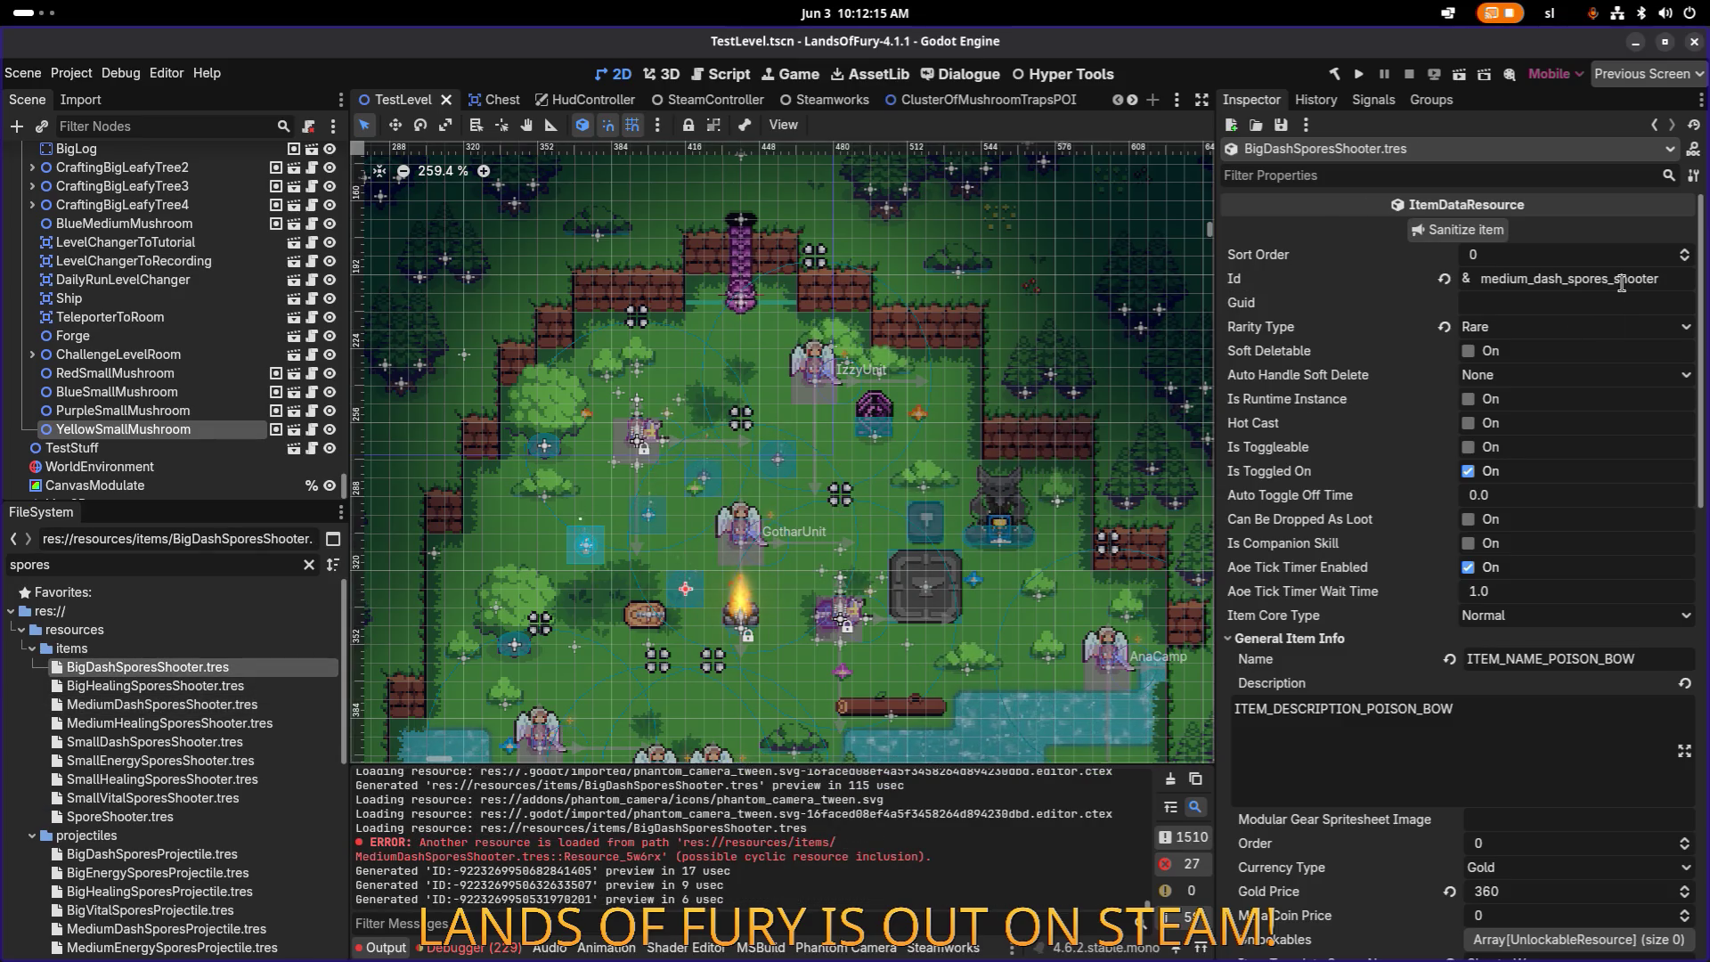
Step: Change the item's Id to big_dash_spores_shooter
{"action": "left_click", "coordinate": [1530, 278]}
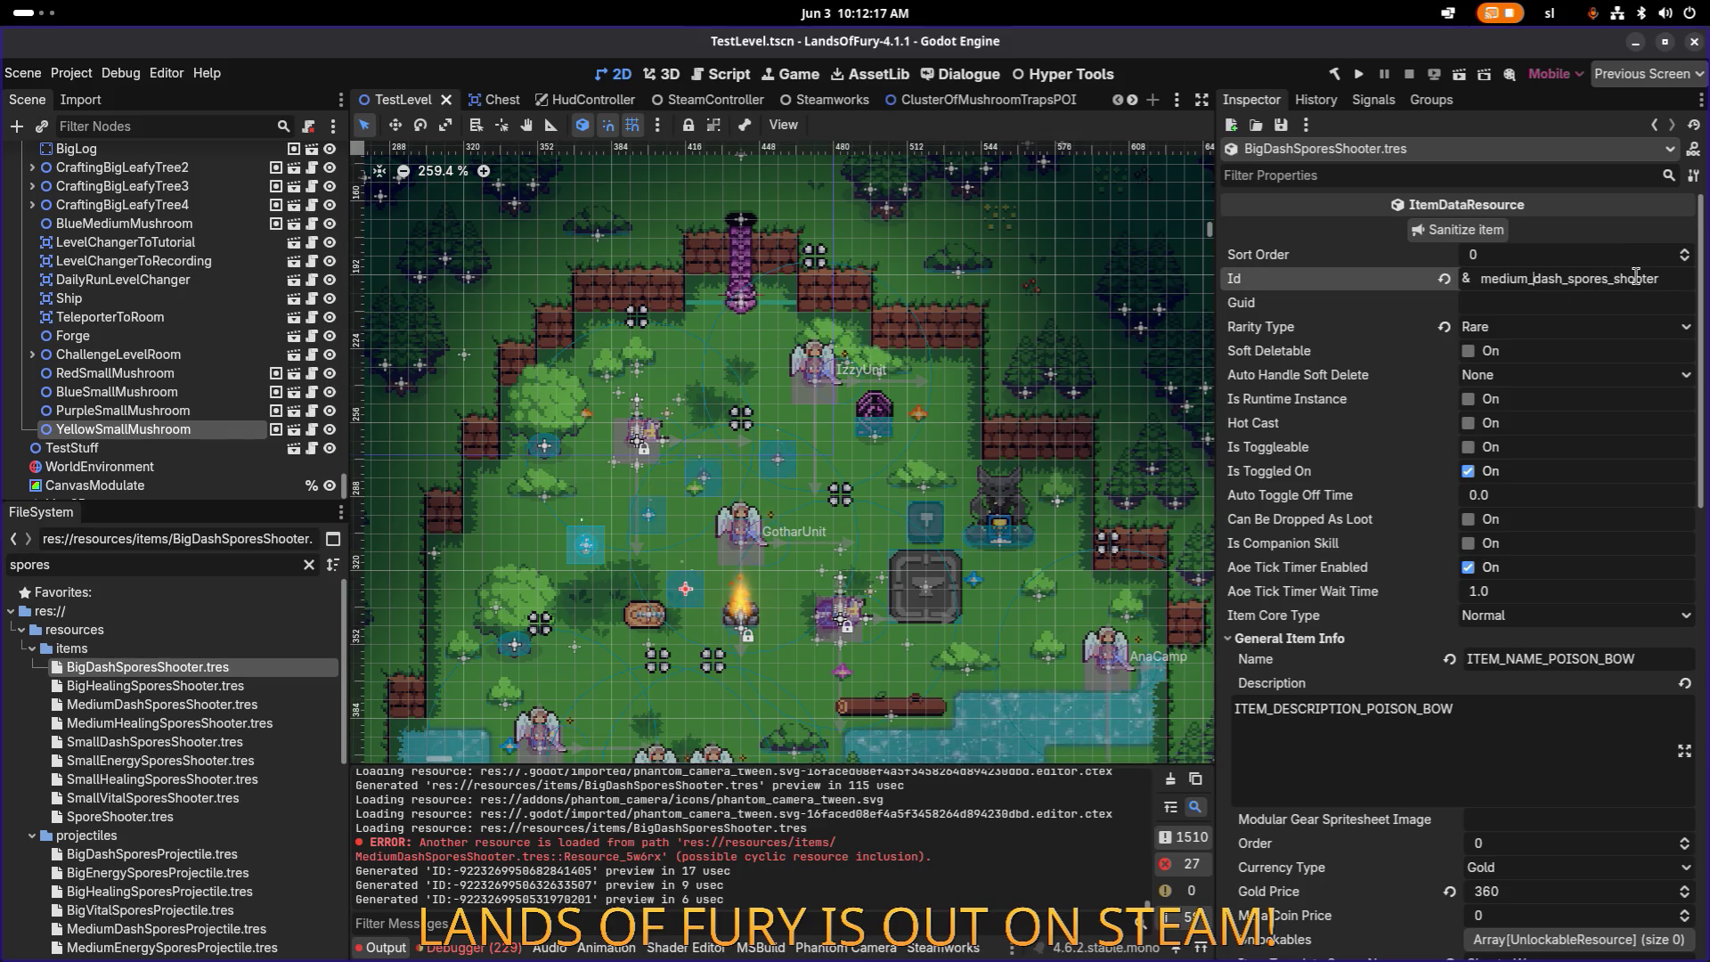
{"action": "key", "text": "shift+Home"}
{"action": "type", "text": "big"}
{"action": "key", "text": "Return"}
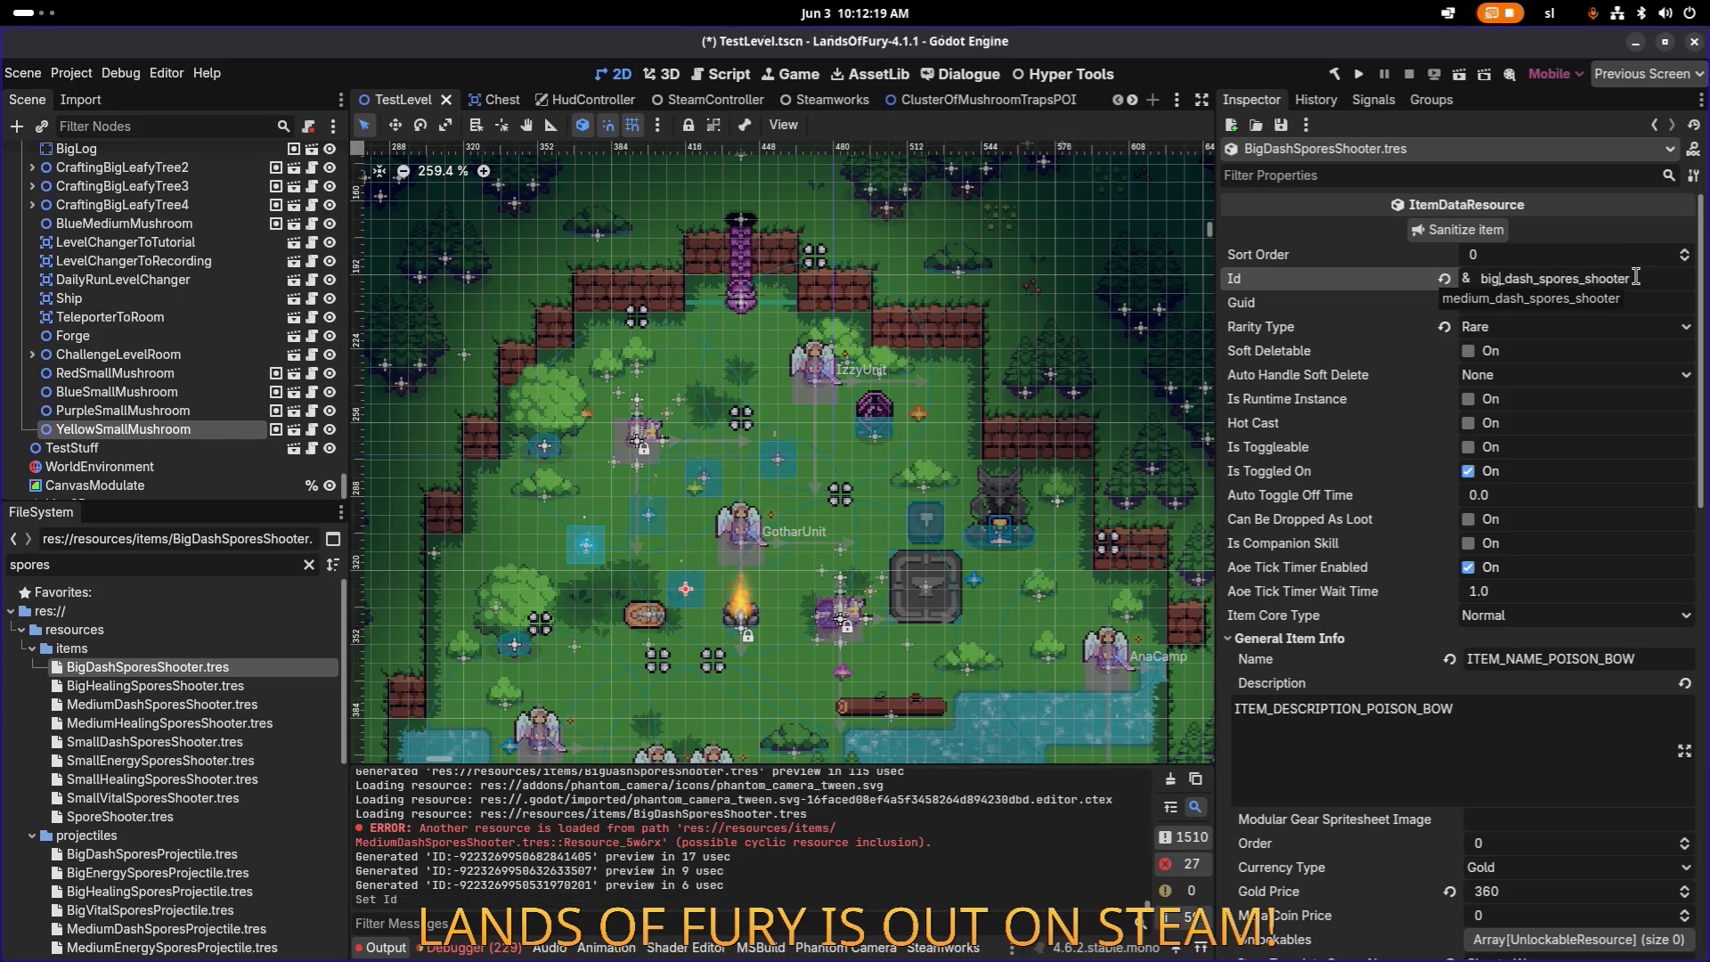
{"action": "scroll", "coordinate": [1529, 509], "scroll_direction": "down", "scroll_amount": 5}
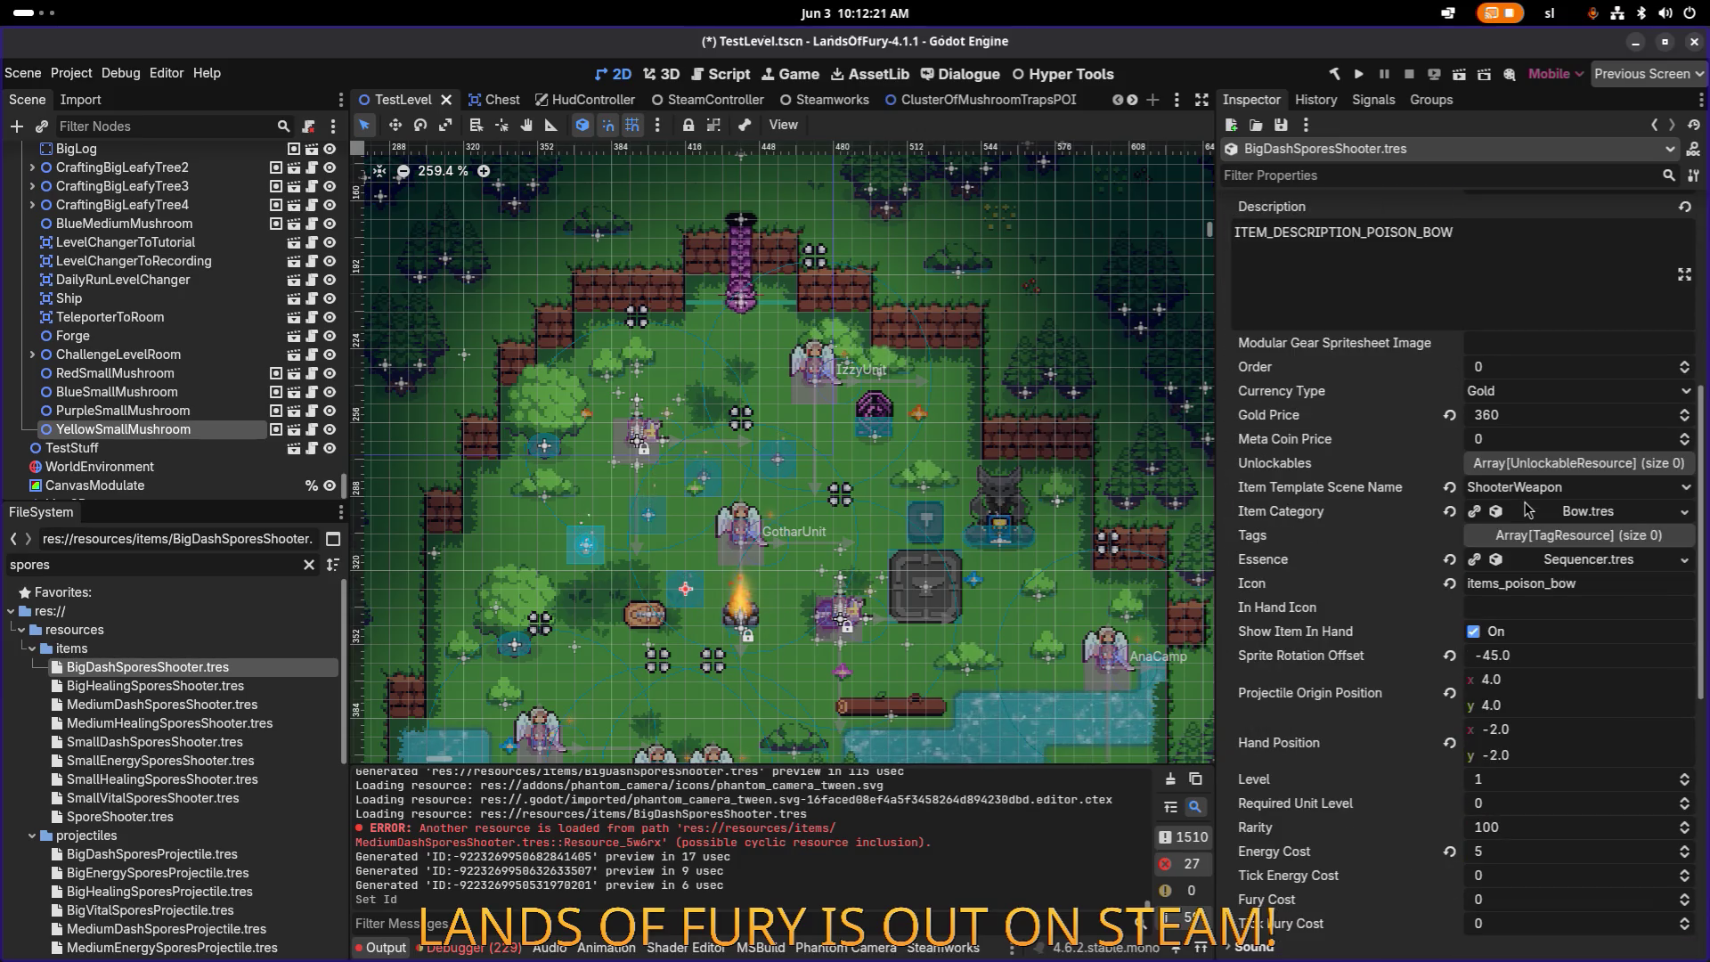
{"action": "scroll", "coordinate": [1528, 509], "scroll_direction": "down", "scroll_amount": 7}
{"action": "left_click", "coordinate": [1578, 759]}
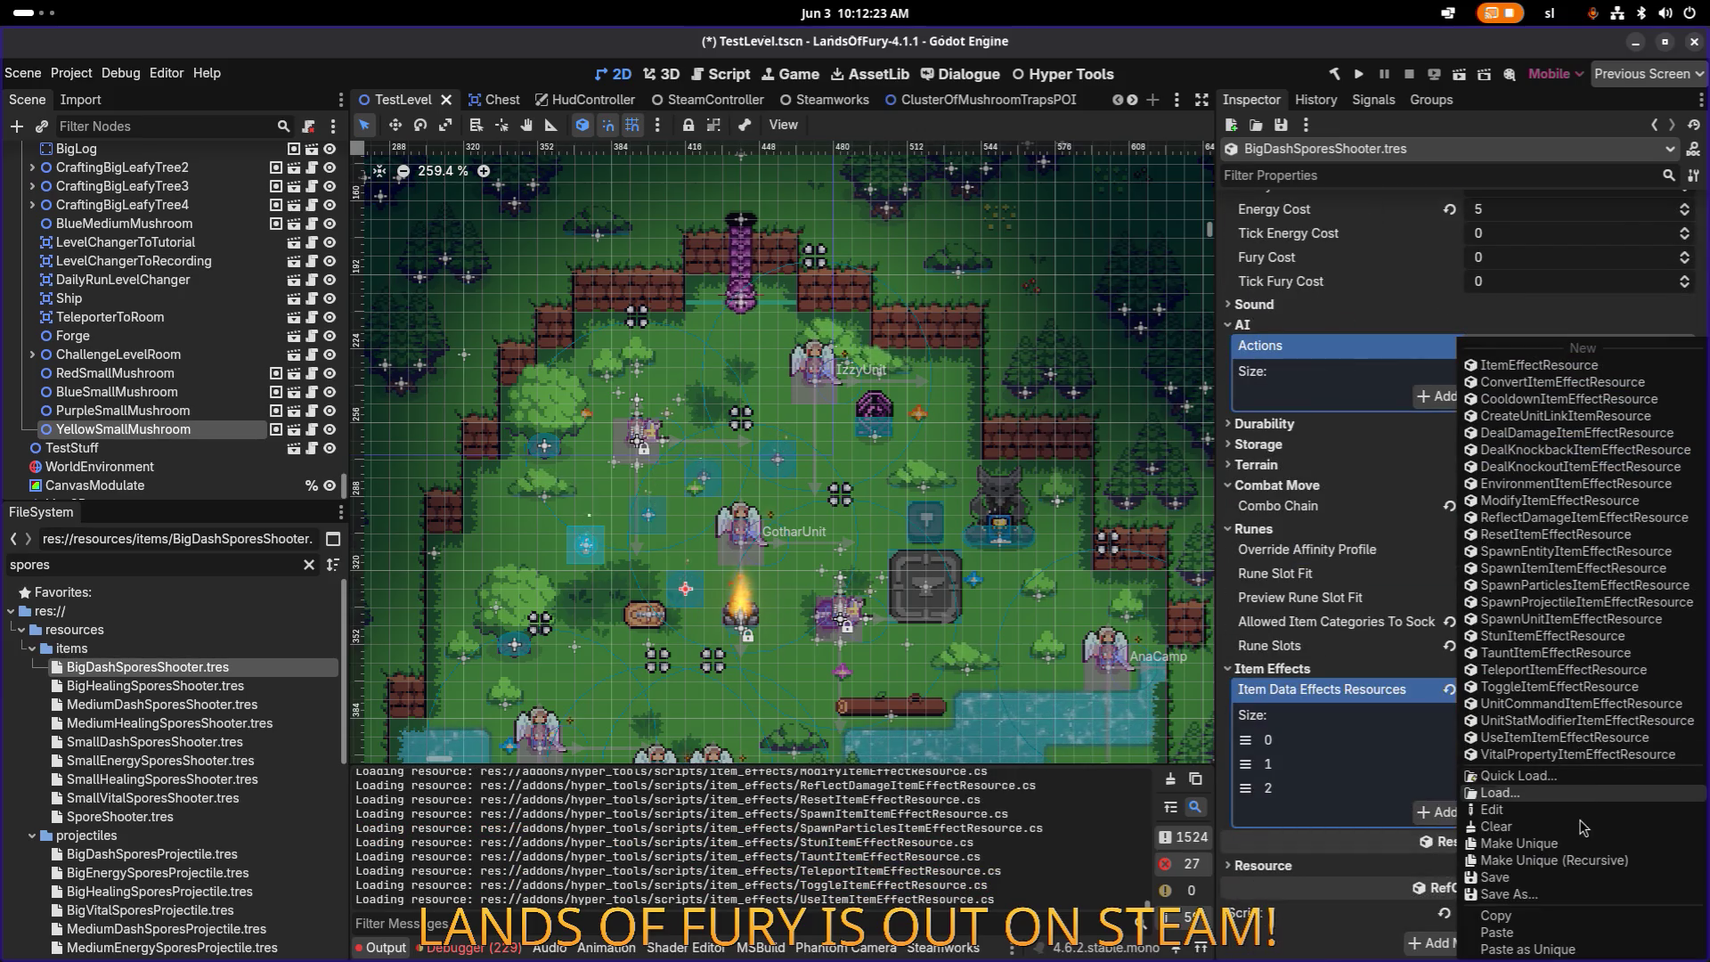
Step: Make all three item effects unique, keeping projectile data and rectangle shape shared
{"action": "left_click", "coordinate": [1568, 860]}
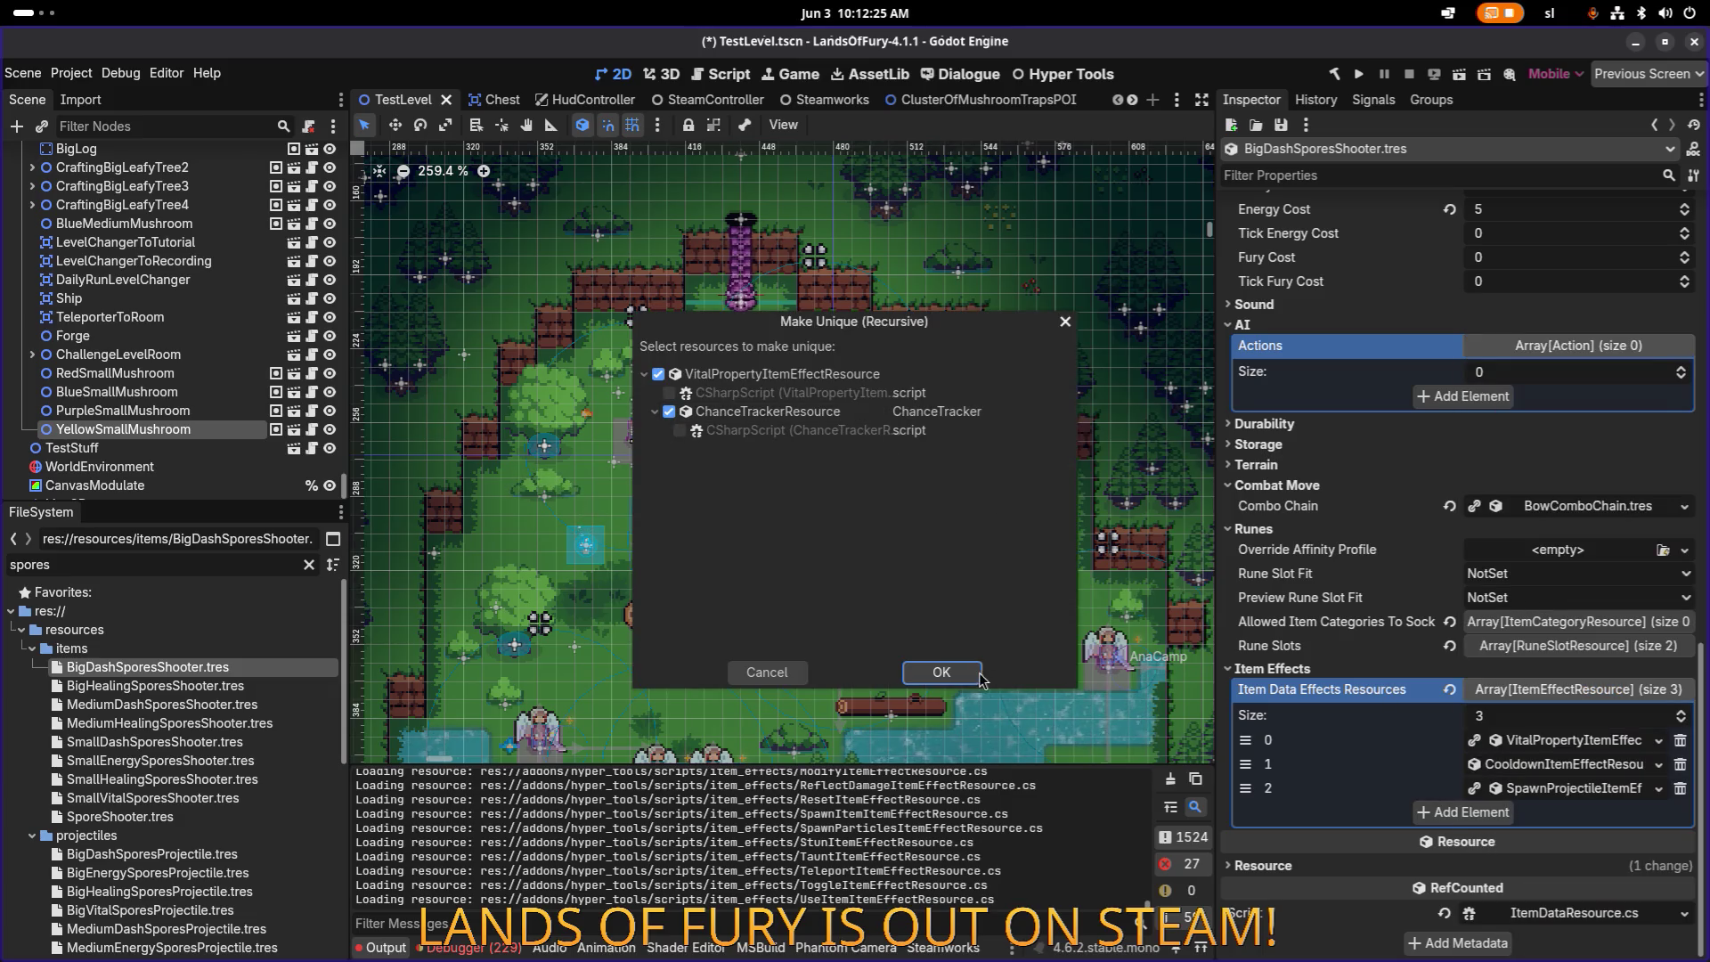
{"action": "left_click", "coordinate": [942, 672]}
{"action": "left_click", "coordinate": [1514, 764]}
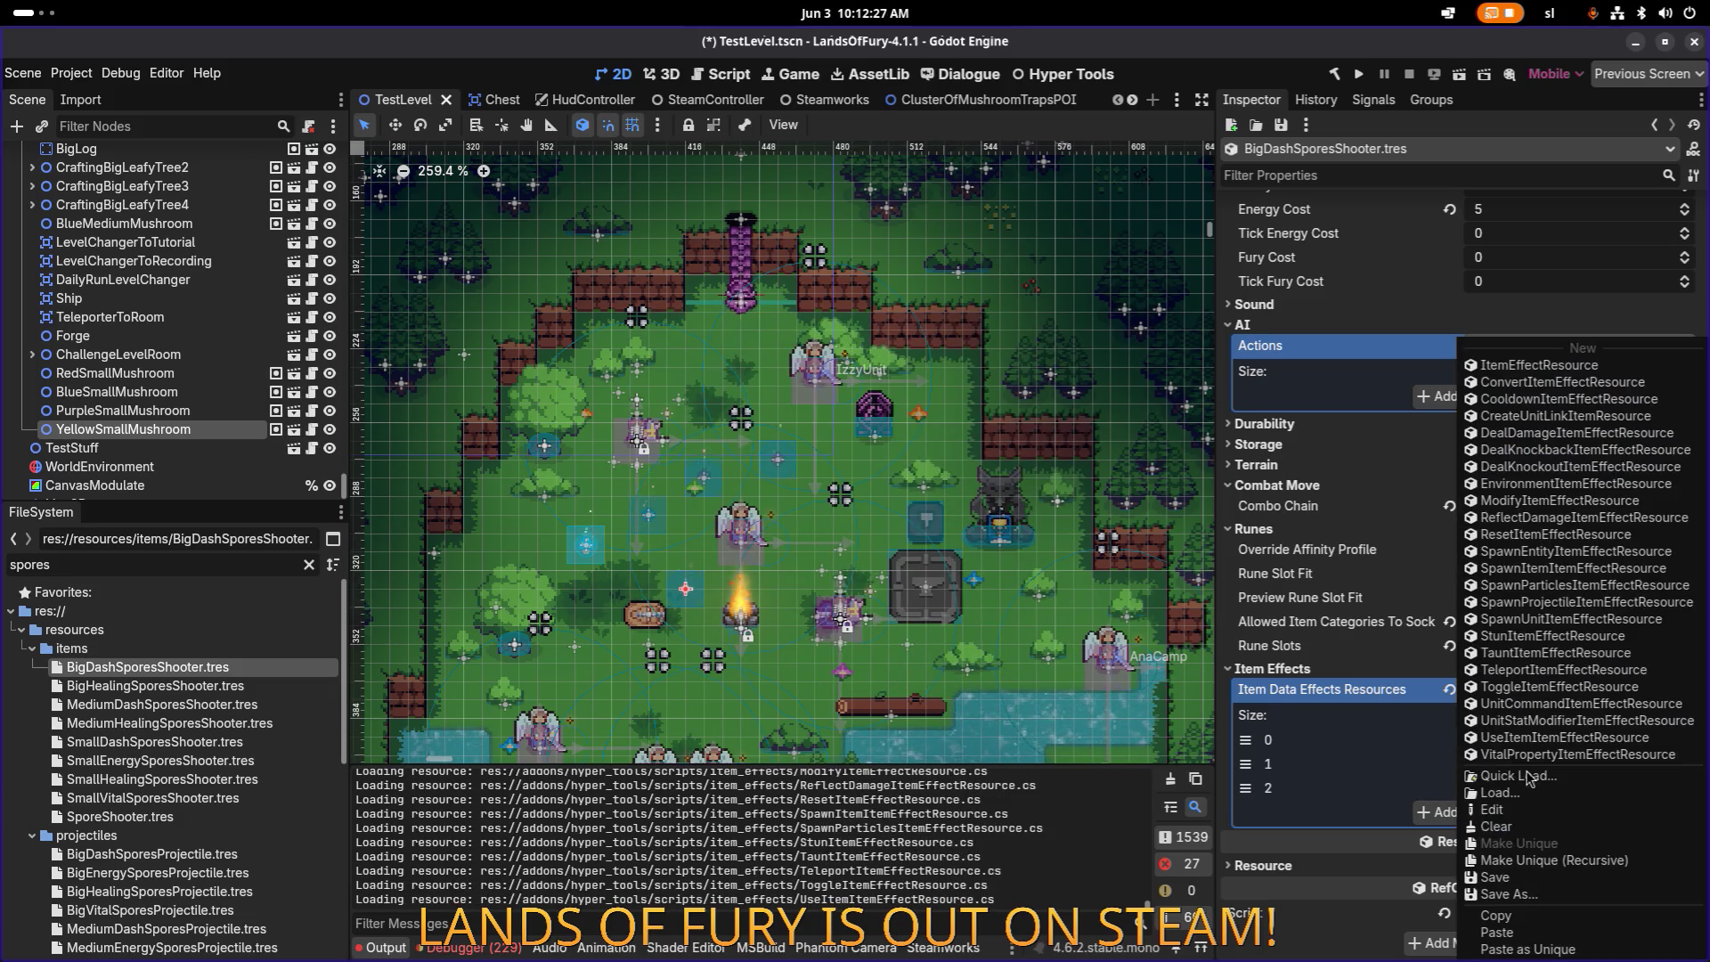
{"action": "left_click", "coordinate": [1565, 861]}
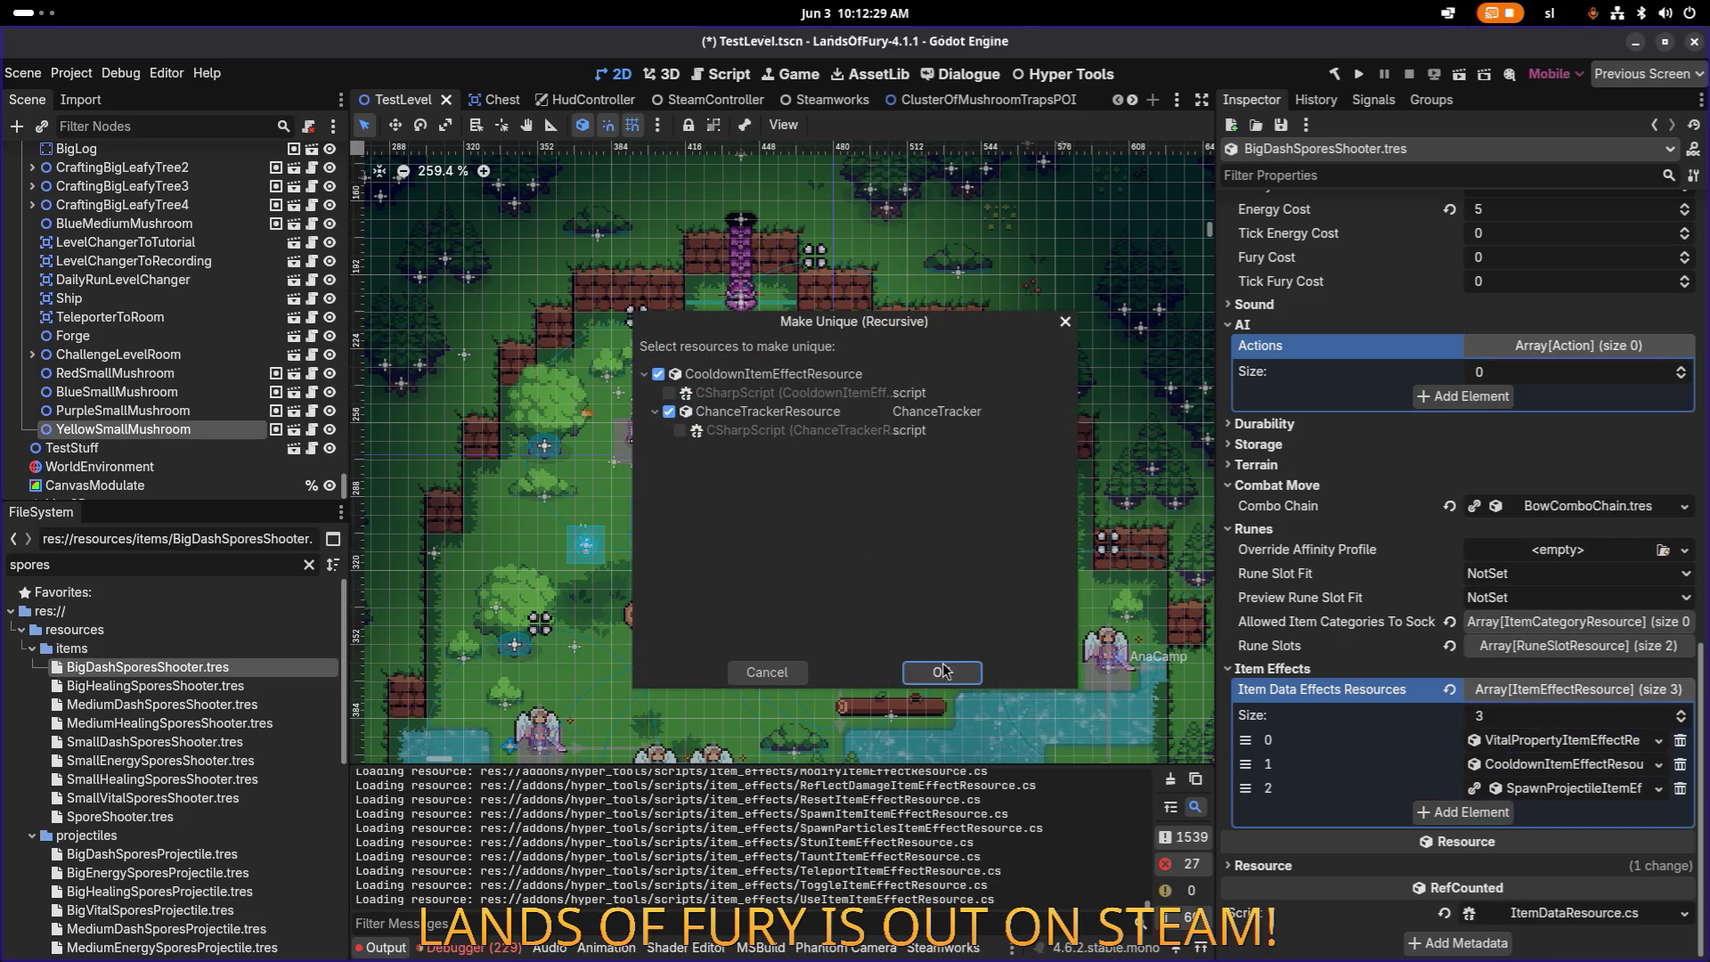
{"action": "left_click", "coordinate": [942, 672]}
{"action": "left_click", "coordinate": [1562, 793]}
{"action": "left_click", "coordinate": [1564, 860]}
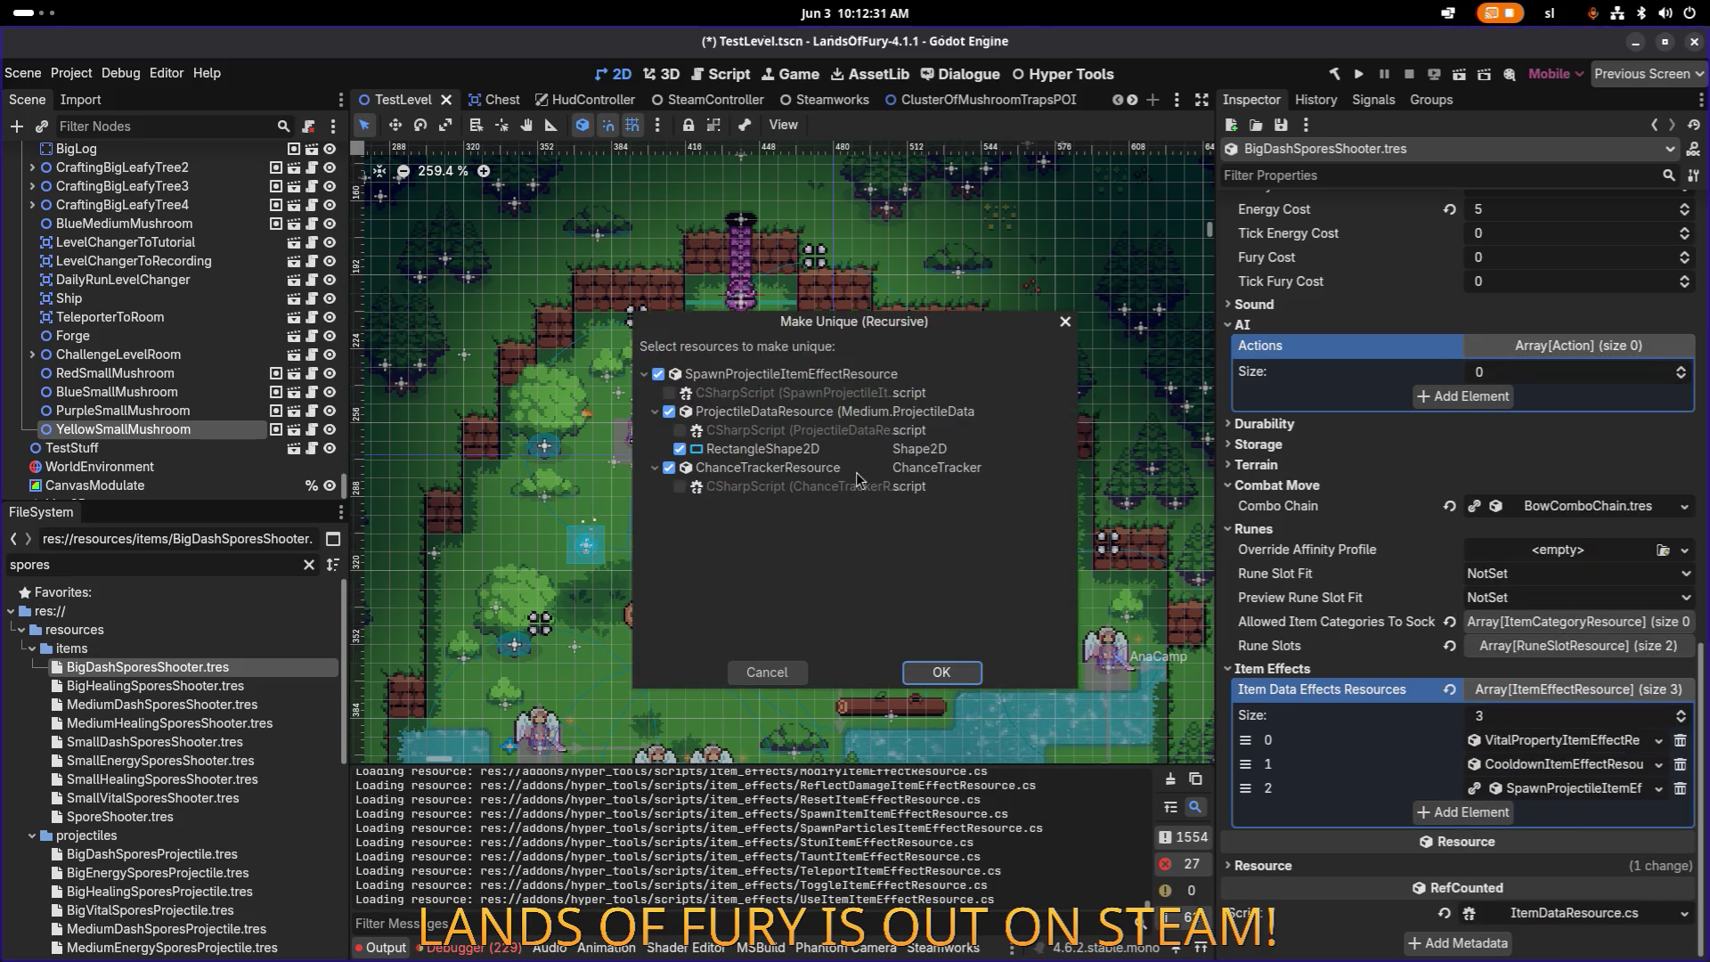
{"action": "left_click", "coordinate": [669, 412]}
{"action": "left_click", "coordinate": [679, 449]}
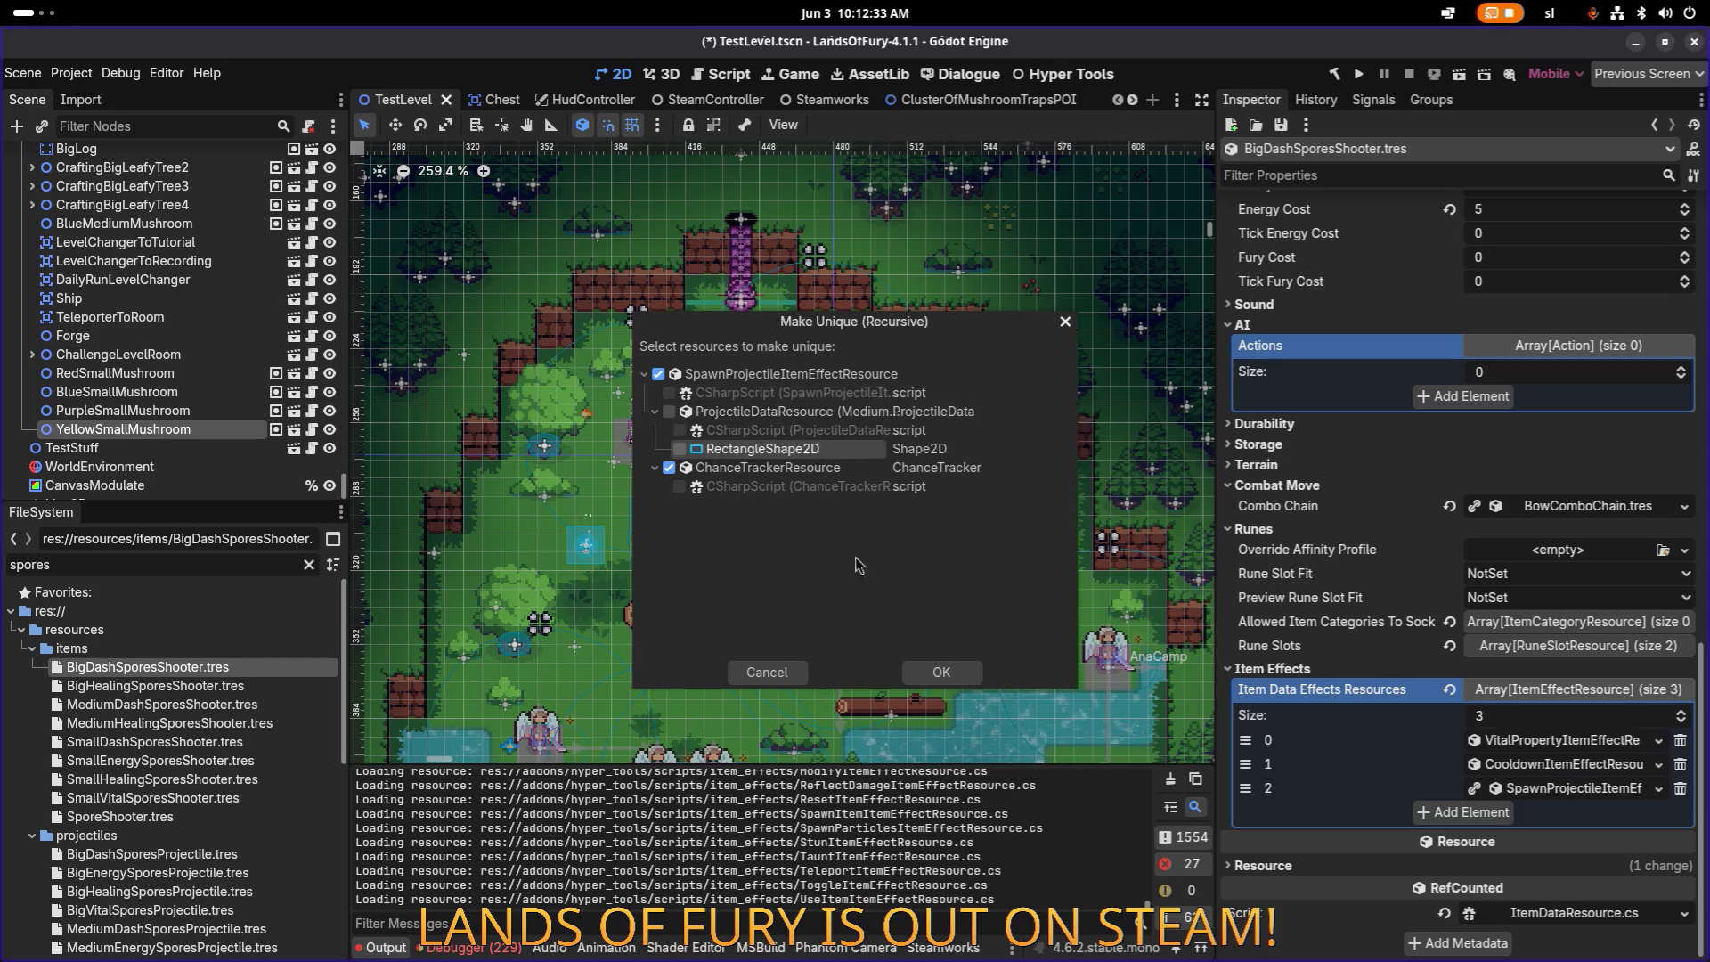
{"action": "left_click", "coordinate": [968, 682]}
Step: Set the DashCharge effect's Min and Max Amount to 10.0 and save
{"action": "left_click", "coordinate": [1547, 740]}
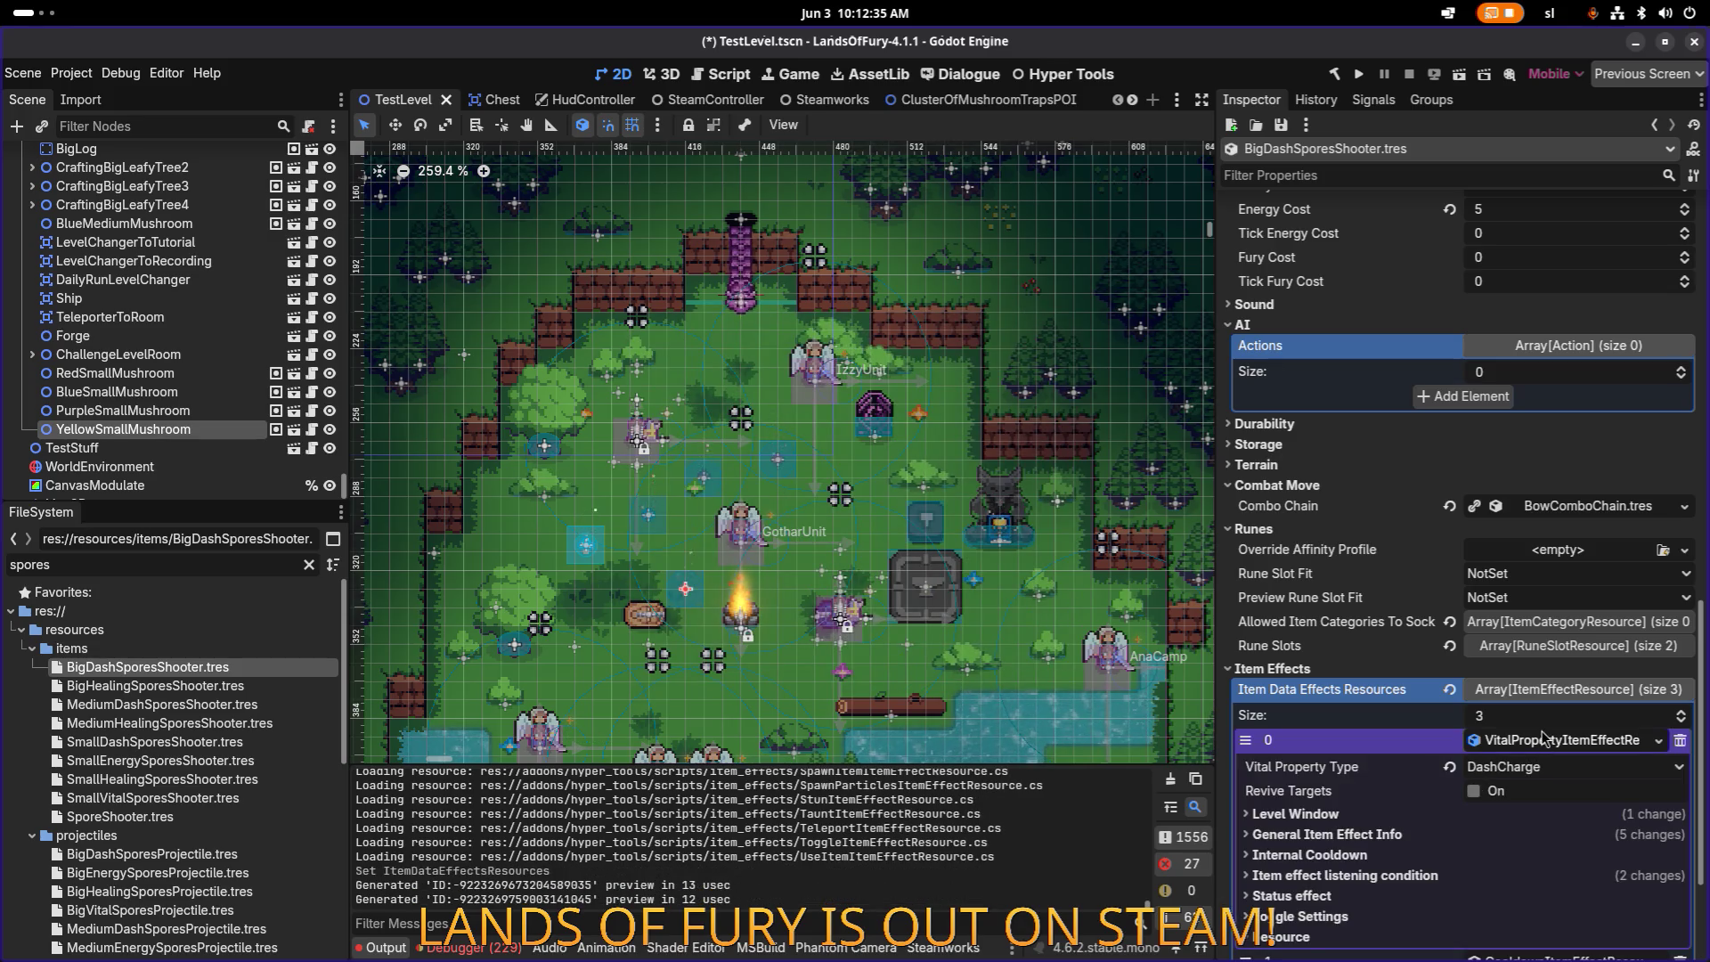
{"action": "left_click", "coordinate": [1432, 835]}
{"action": "scroll", "coordinate": [1432, 837], "scroll_direction": "down", "scroll_amount": 5}
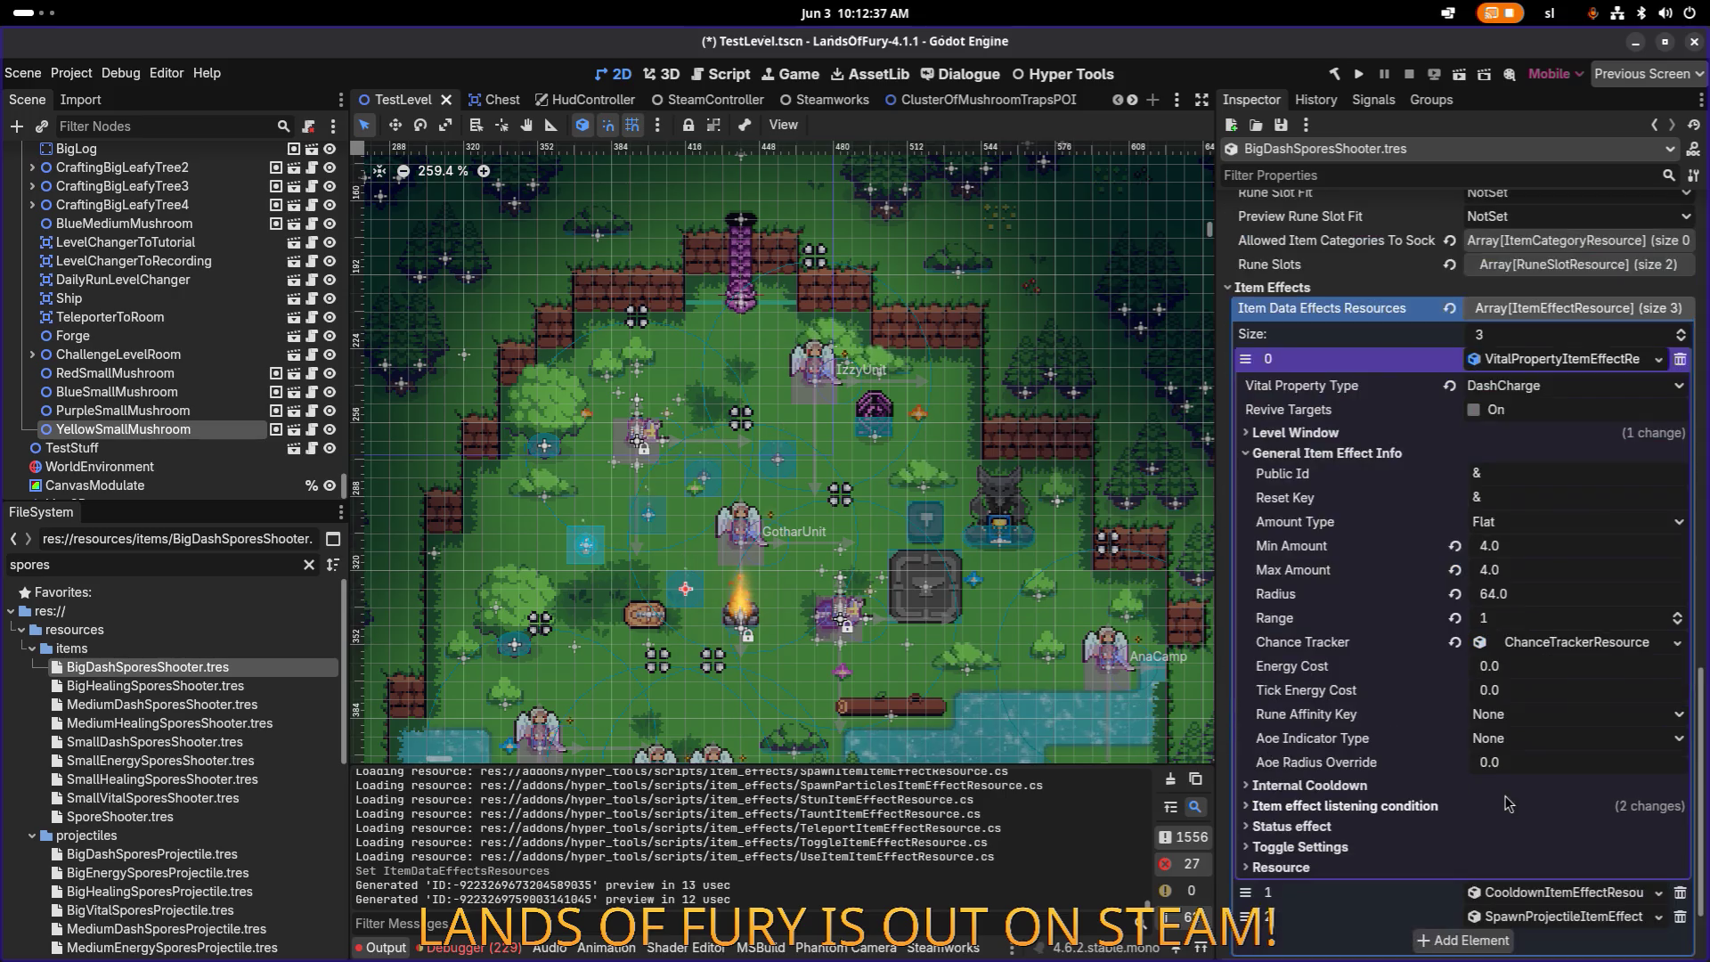
{"action": "left_click", "coordinate": [1557, 557]}
{"action": "type", "text": "1"}
{"action": "key", "text": "Tab"}
{"action": "type", "text": "10"}
{"action": "left_click", "coordinate": [1558, 557]}
{"action": "type", "text": "10"}
{"action": "key", "text": "Return"}
{"action": "key", "text": "ctrl+s"}
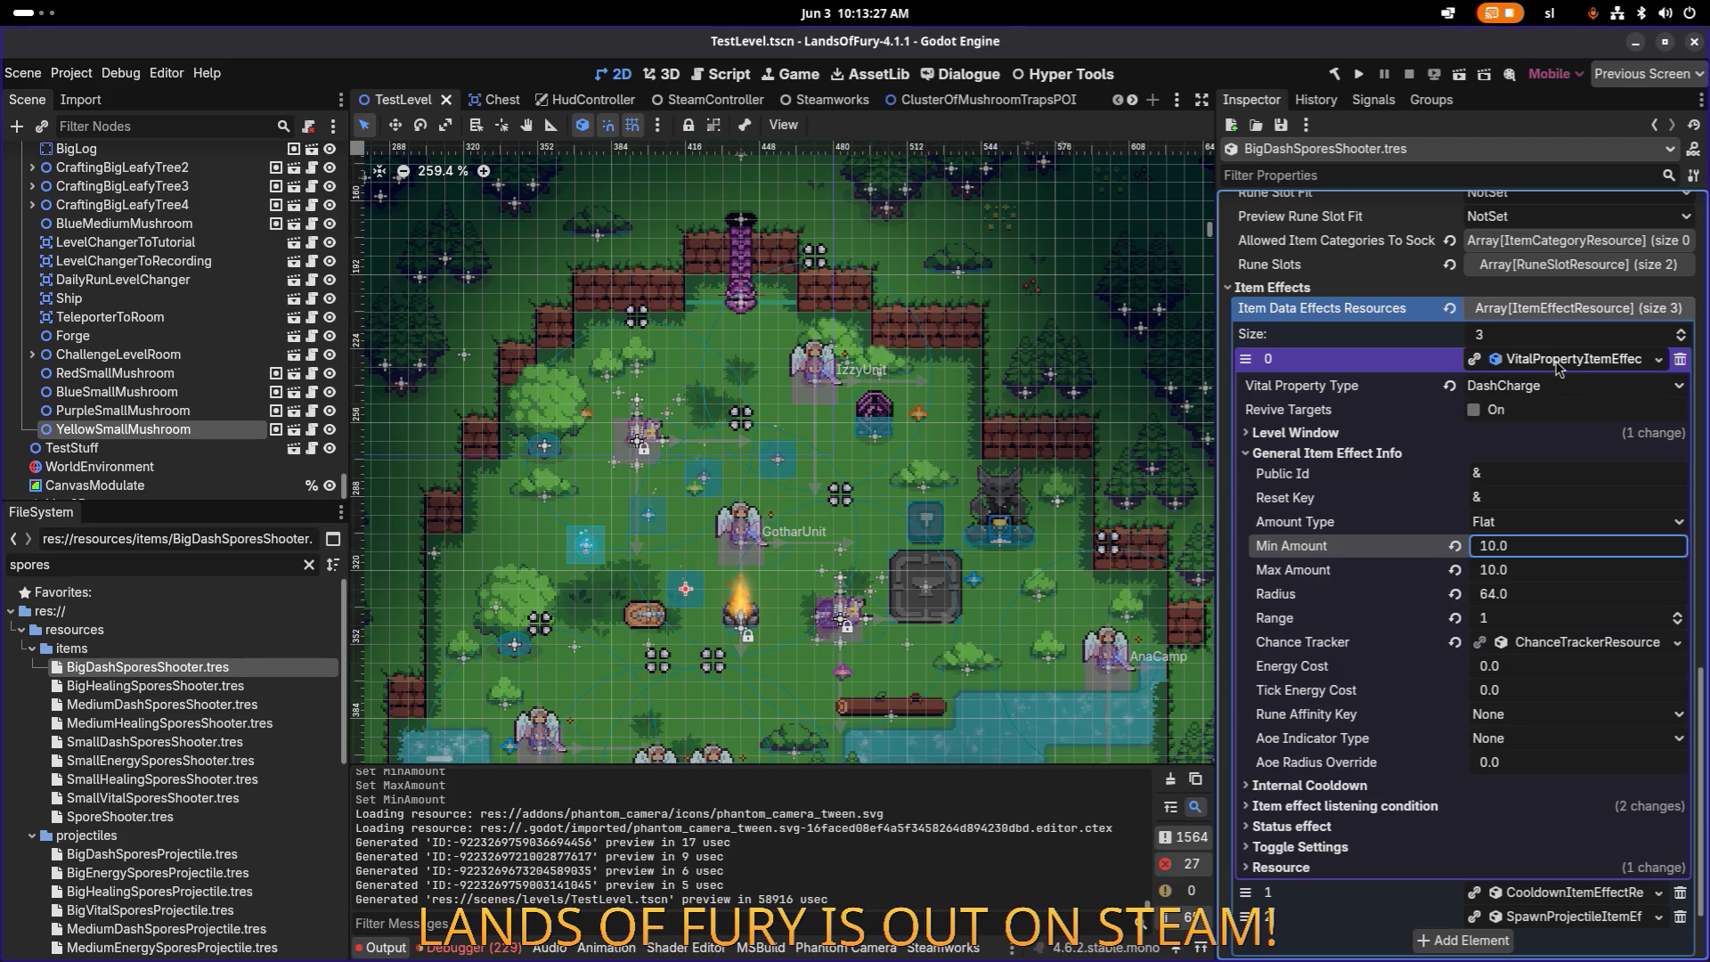
{"action": "left_click", "coordinate": [1561, 361]}
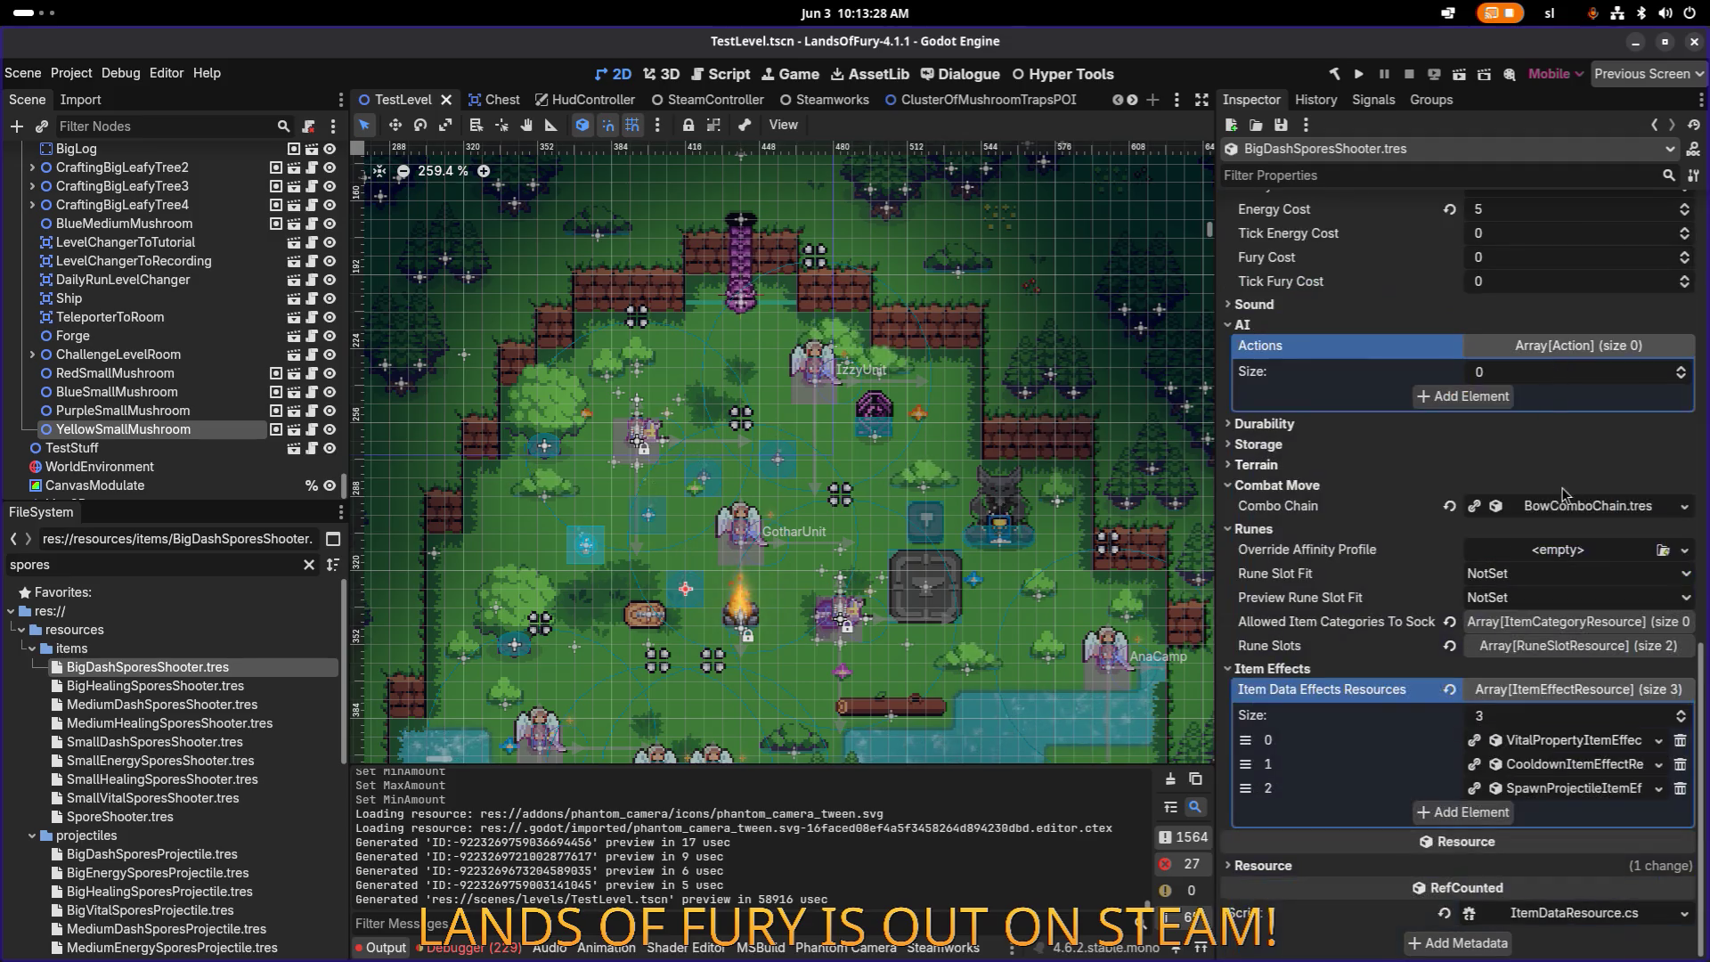
Step: Make the spawn projectile effect unique and load BigDashSporesProjectile as its Projectile Data
{"action": "left_click", "coordinate": [1573, 784]}
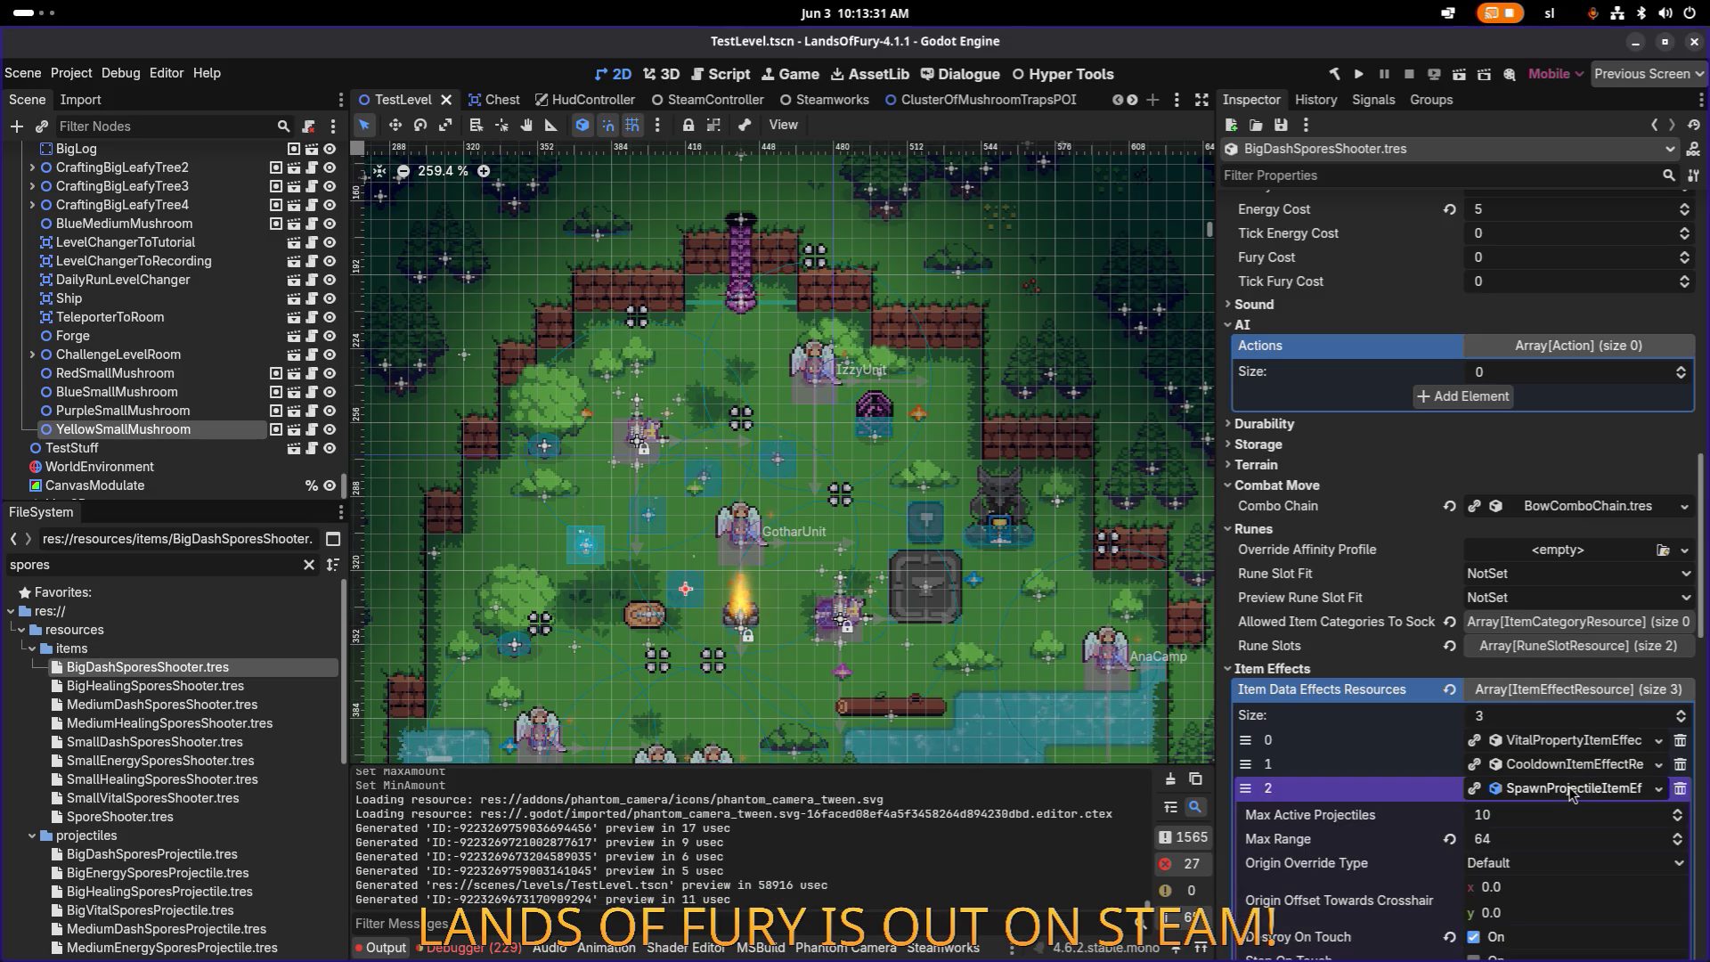
{"action": "right_click", "coordinate": [1573, 784]}
{"action": "left_click", "coordinate": [1554, 860]}
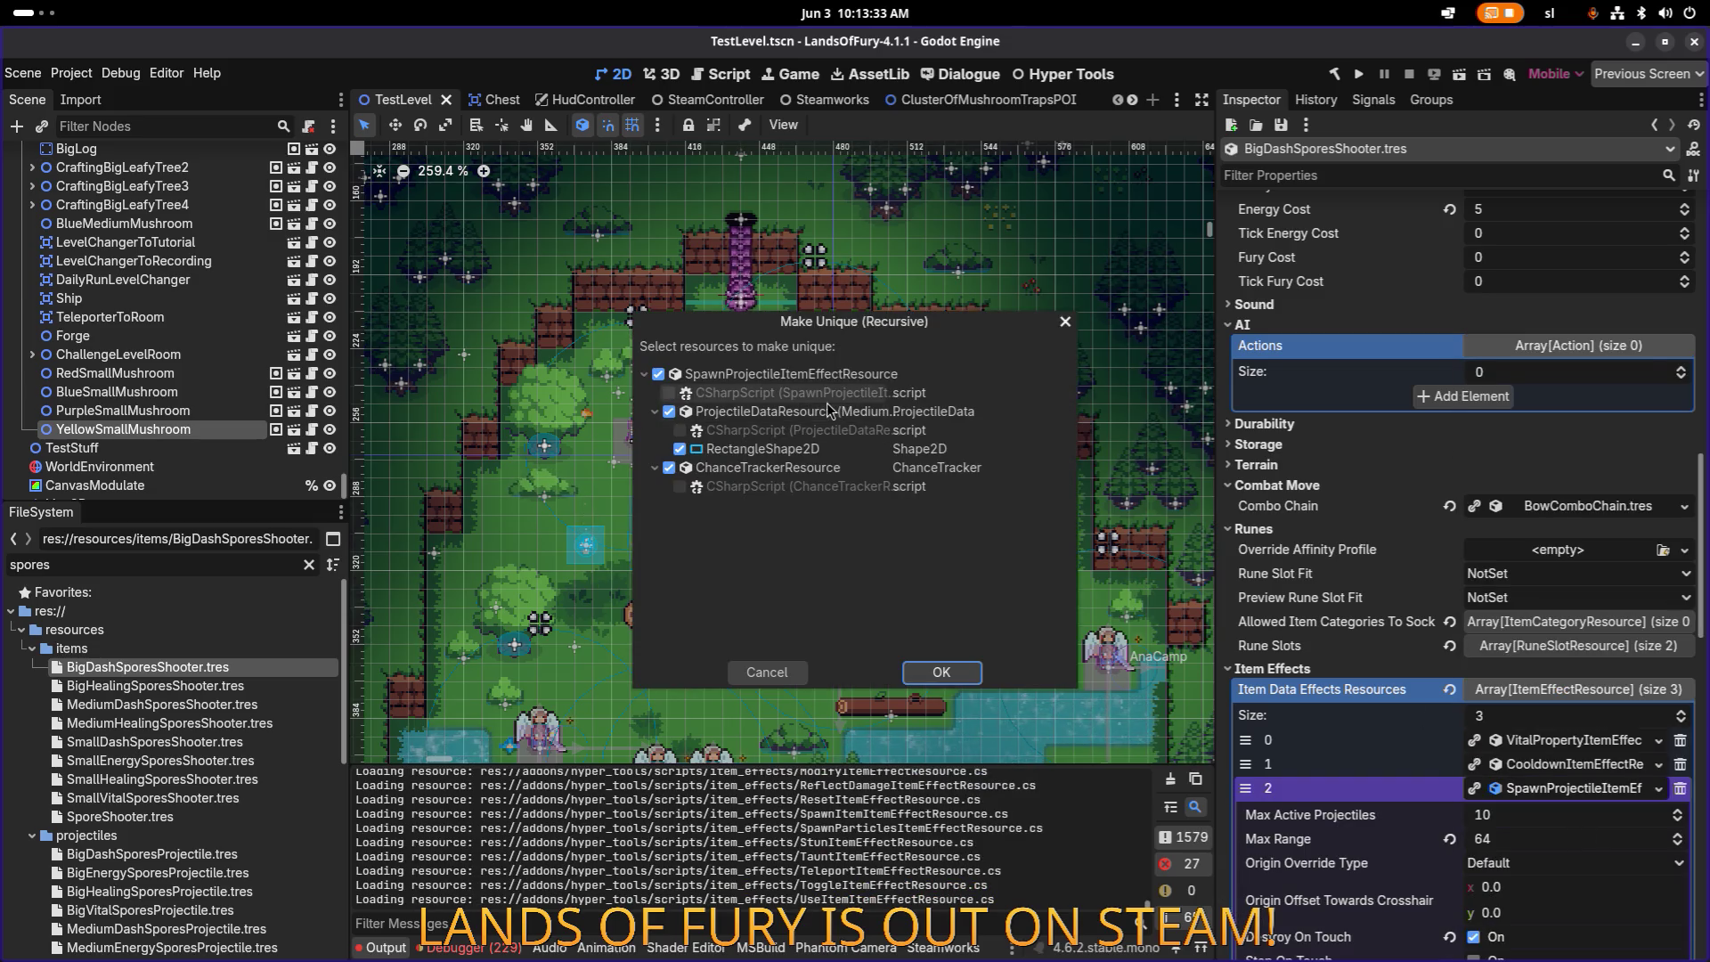
{"action": "left_click", "coordinate": [935, 671]}
{"action": "scroll", "coordinate": [1639, 518], "scroll_direction": "down", "scroll_amount": 5}
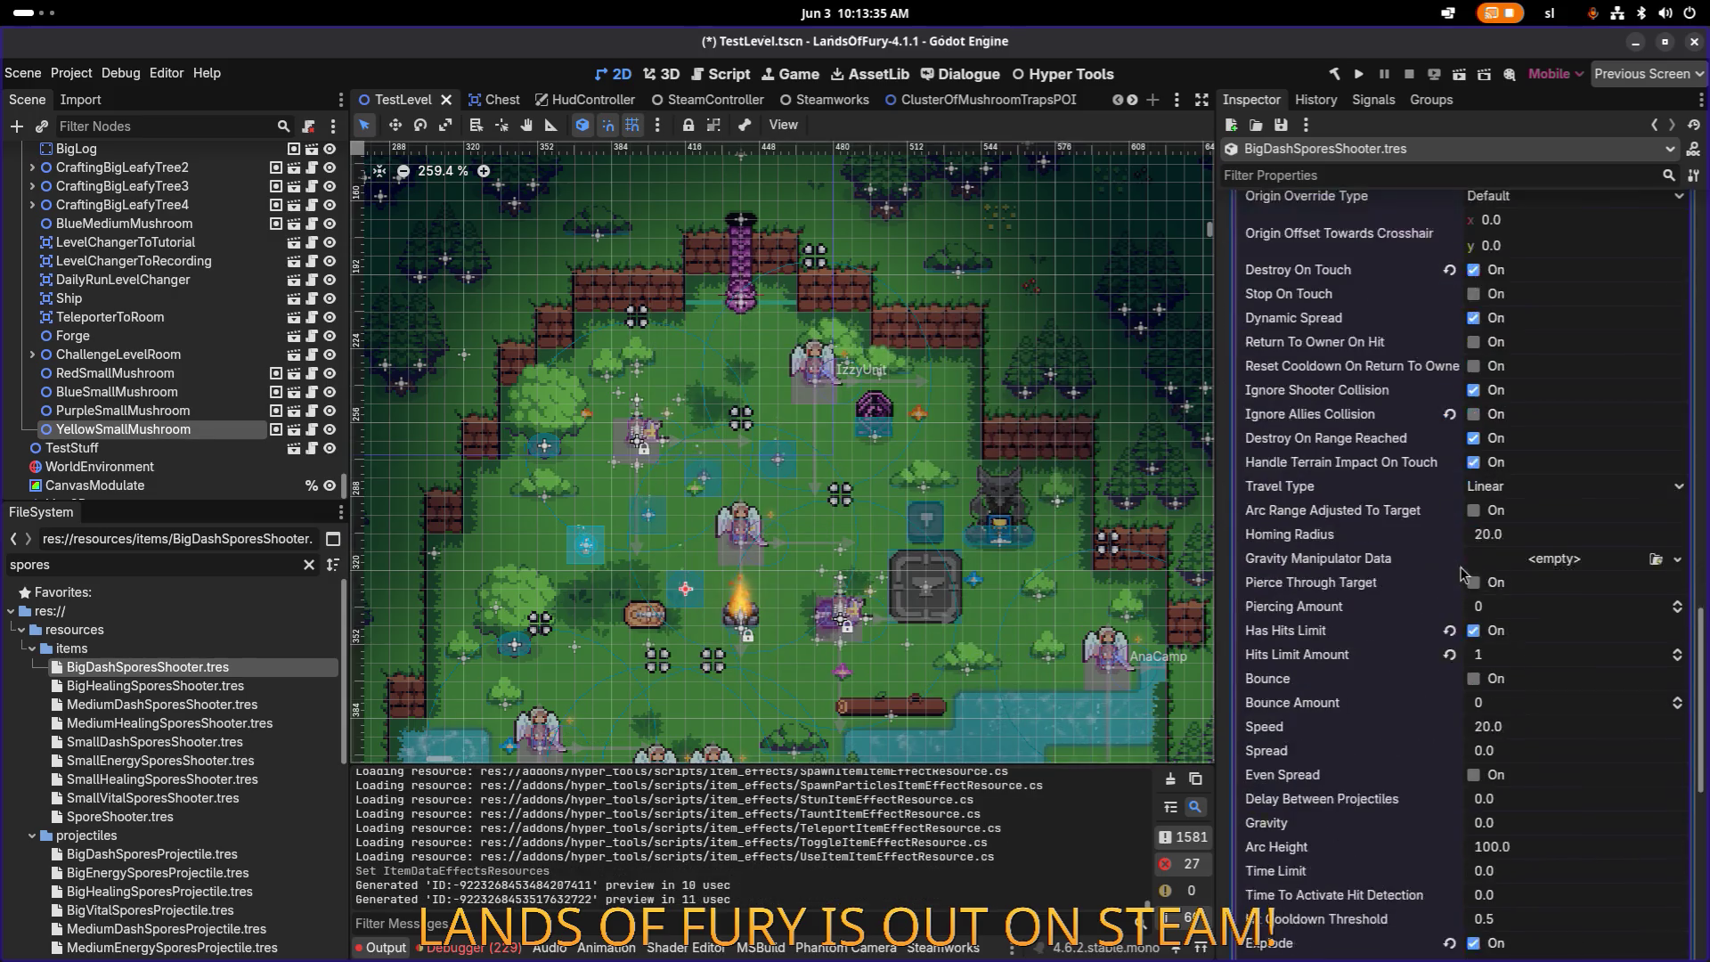
{"action": "scroll", "coordinate": [1638, 518], "scroll_direction": "down", "scroll_amount": 5}
{"action": "scroll", "coordinate": [1612, 452], "scroll_direction": "up", "scroll_amount": 3}
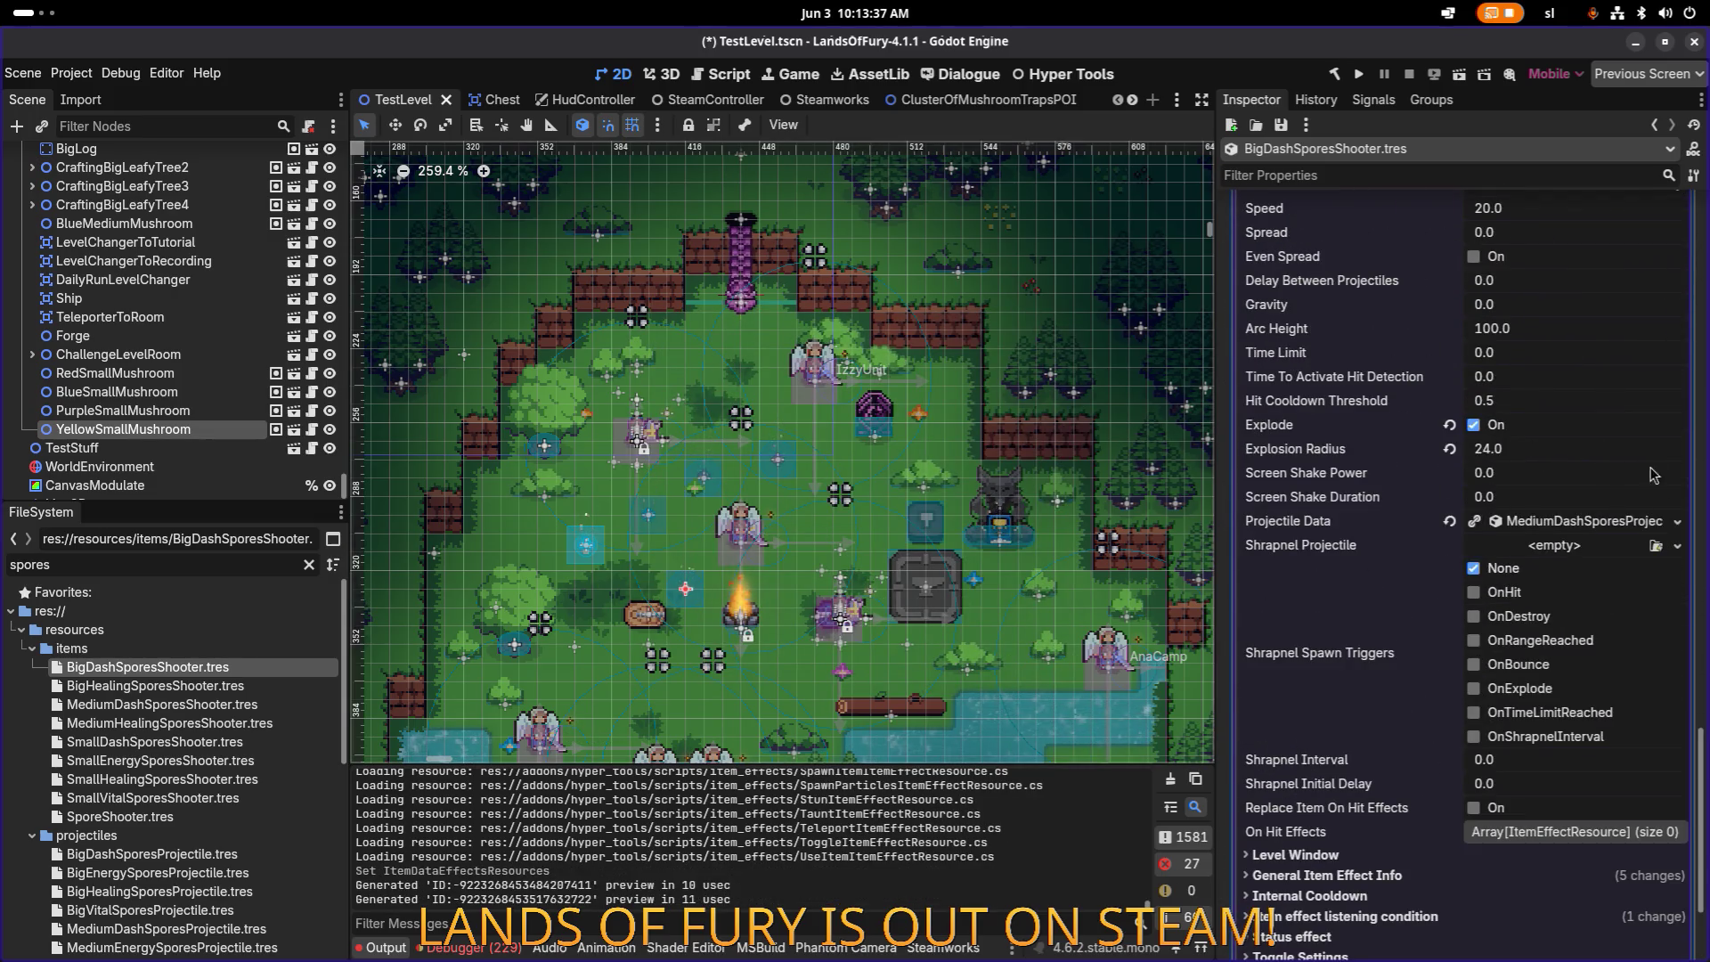
{"action": "left_click", "coordinate": [1673, 524]}
{"action": "left_click", "coordinate": [1564, 582]}
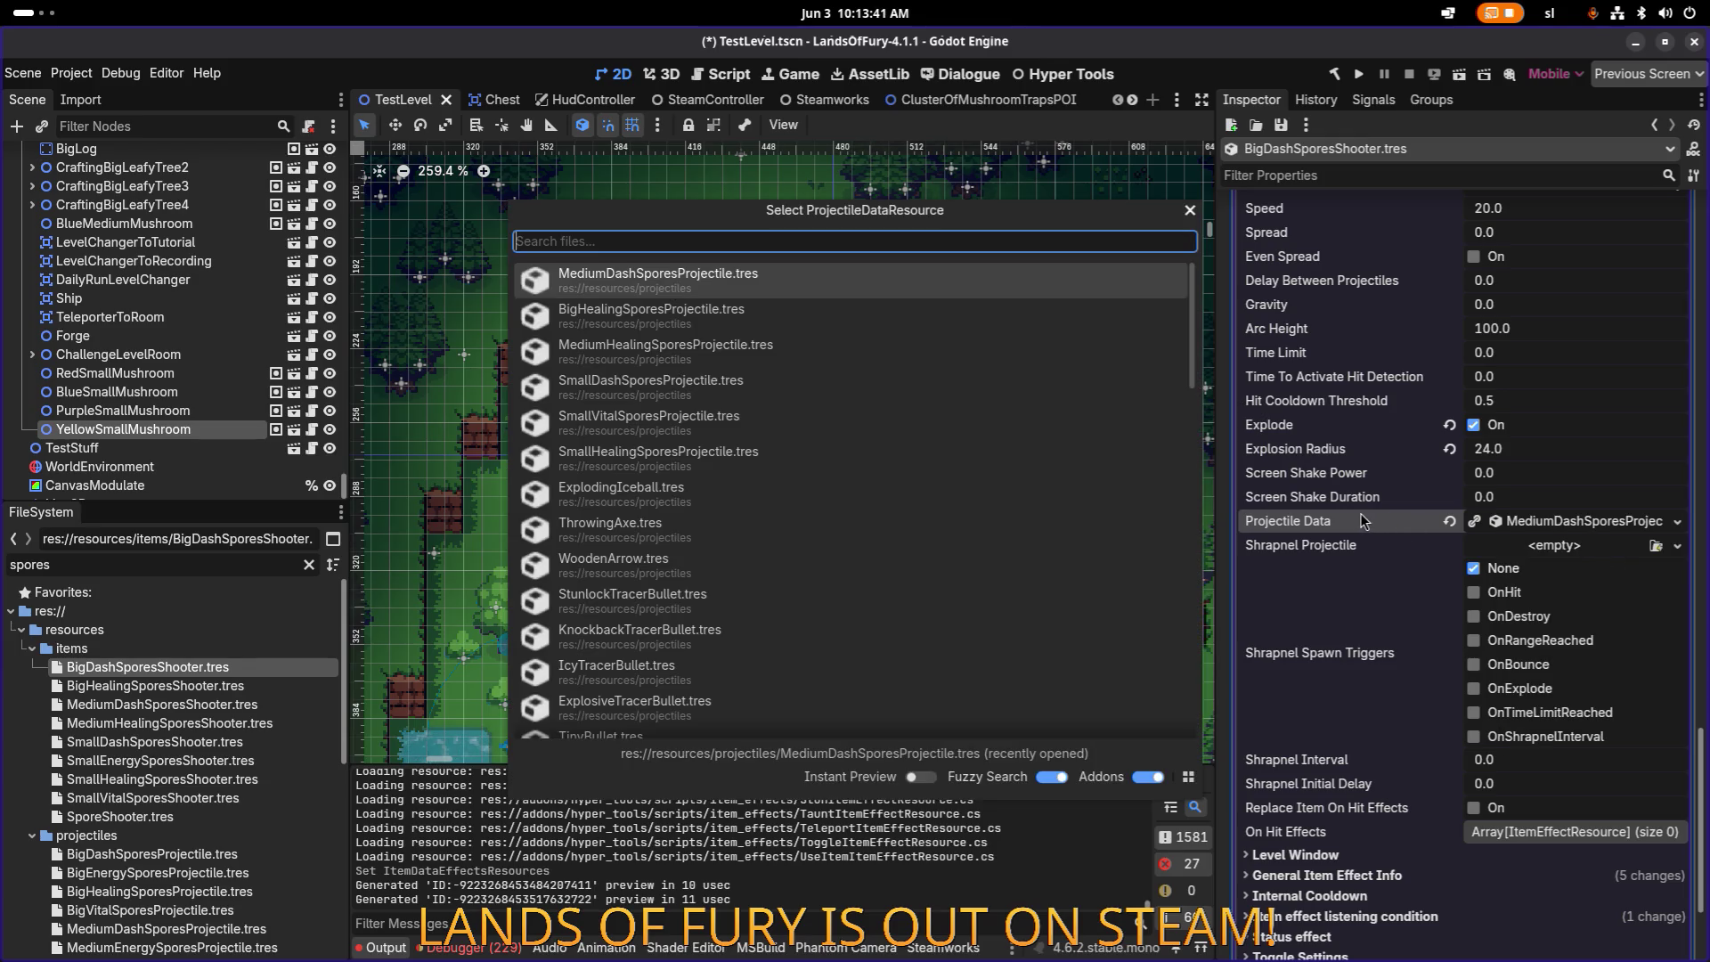
{"action": "type", "text": "big"}
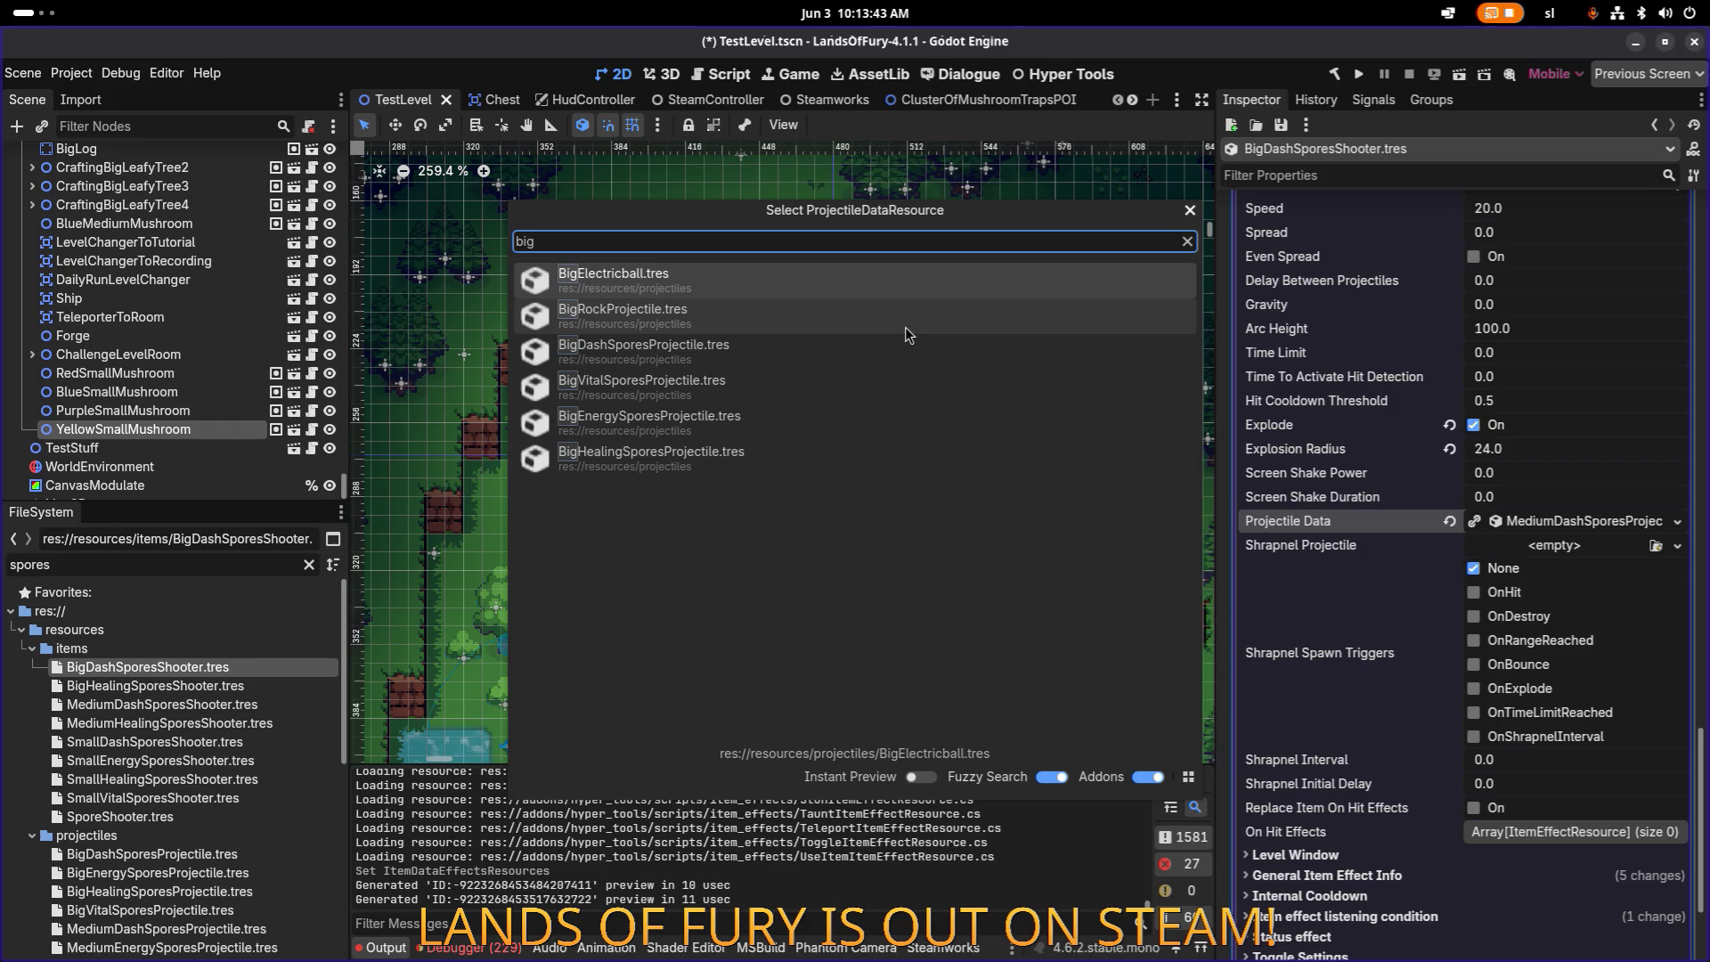
{"action": "double_click", "coordinate": [825, 353]}
{"action": "key", "text": "ctrl+s"}
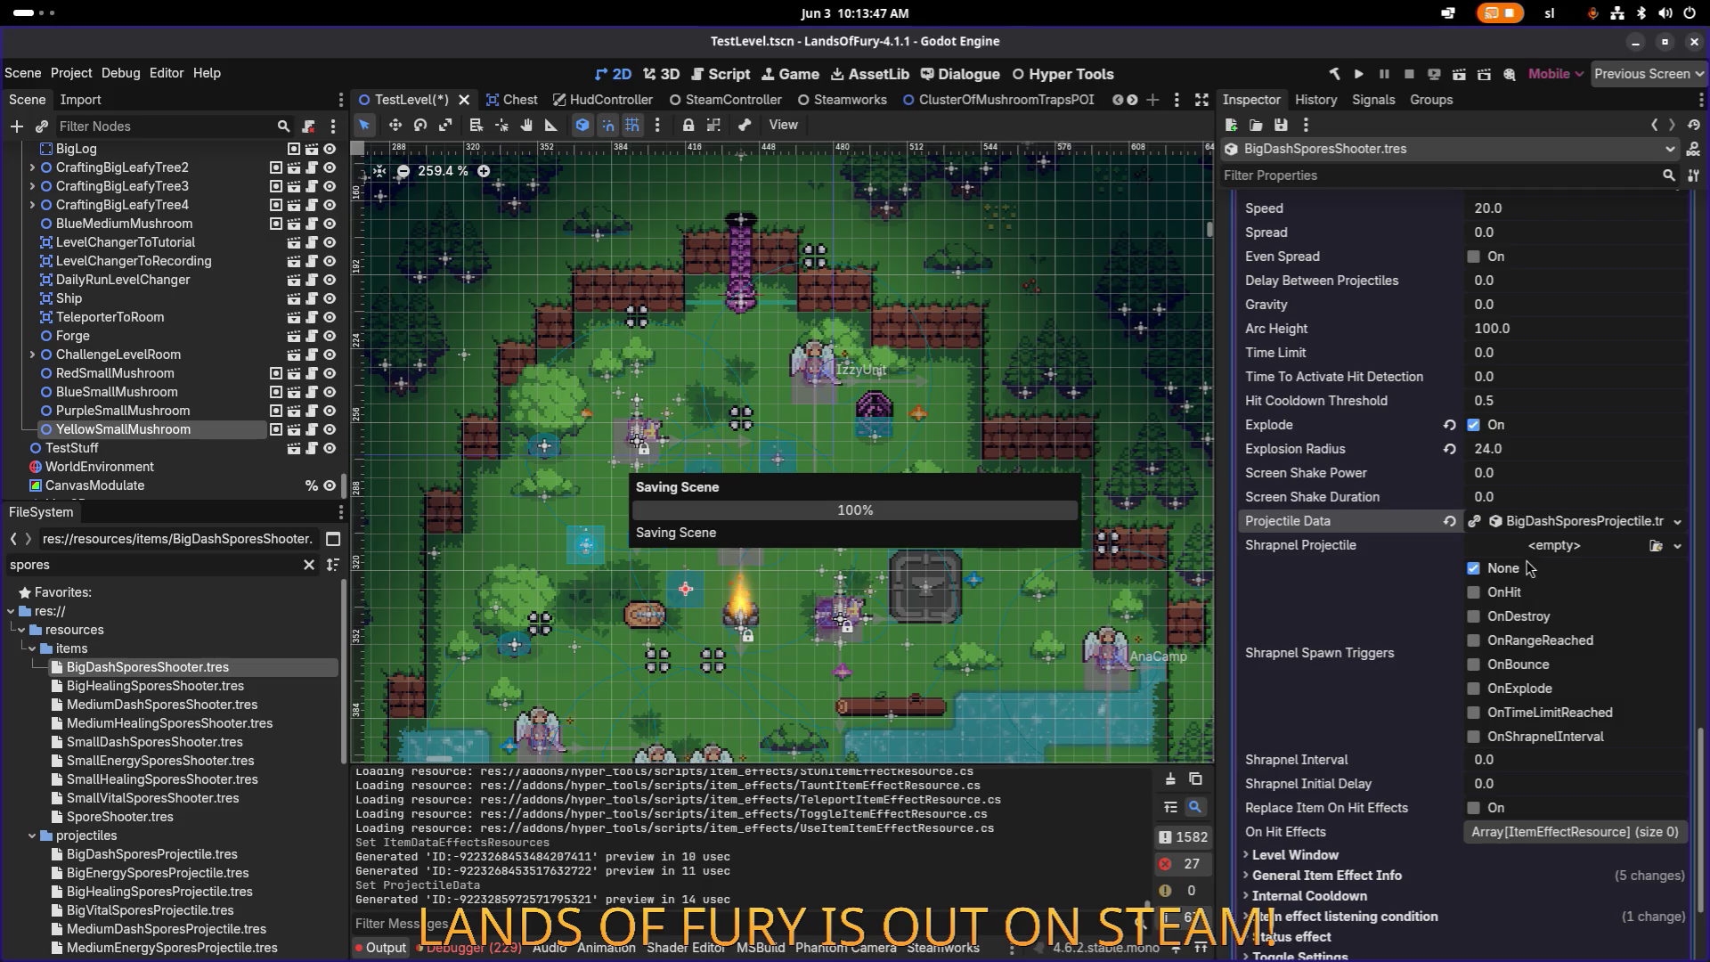
Step: Set Explosion Radius to 40 and save
{"action": "left_click", "coordinate": [1540, 459]}
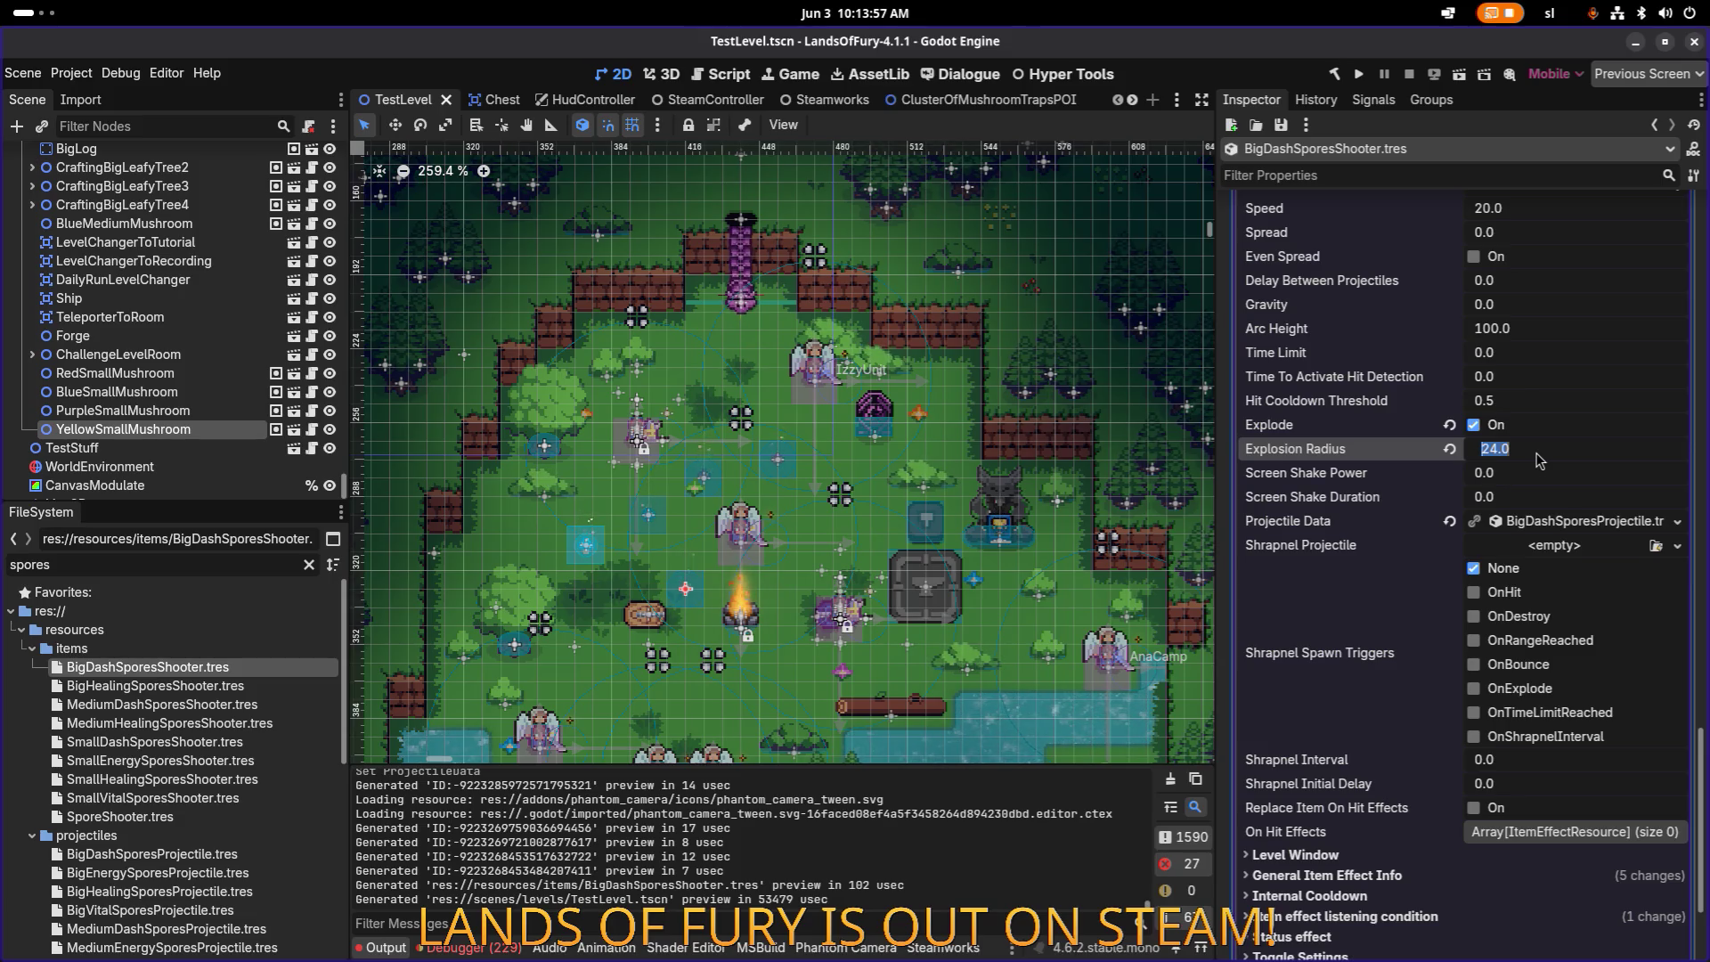
{"action": "type", "text": "40"}
{"action": "key", "text": "Return"}
{"action": "key", "text": "ctrl+s"}
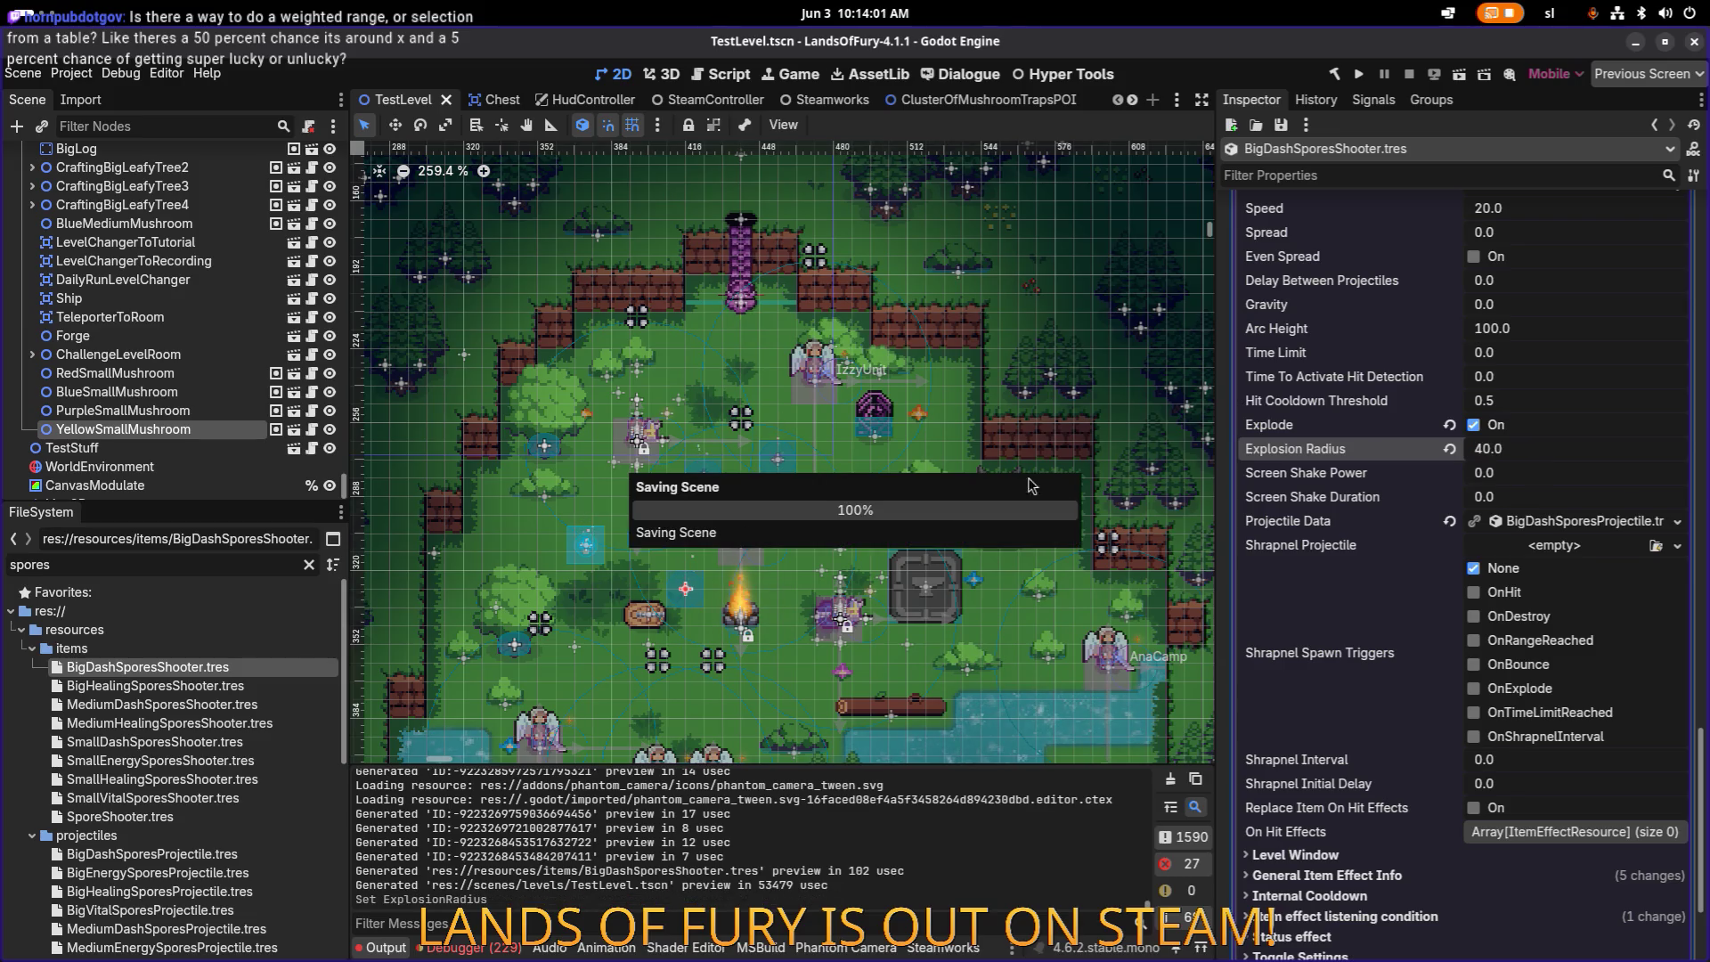
Step: Open BigHealingSporesShooter.tres and expand its spawn projectile effect
{"action": "left_click", "coordinate": [223, 686]}
{"action": "left_click", "coordinate": [1573, 788]}
{"action": "scroll", "coordinate": [1586, 694], "scroll_direction": "down", "scroll_amount": 10}
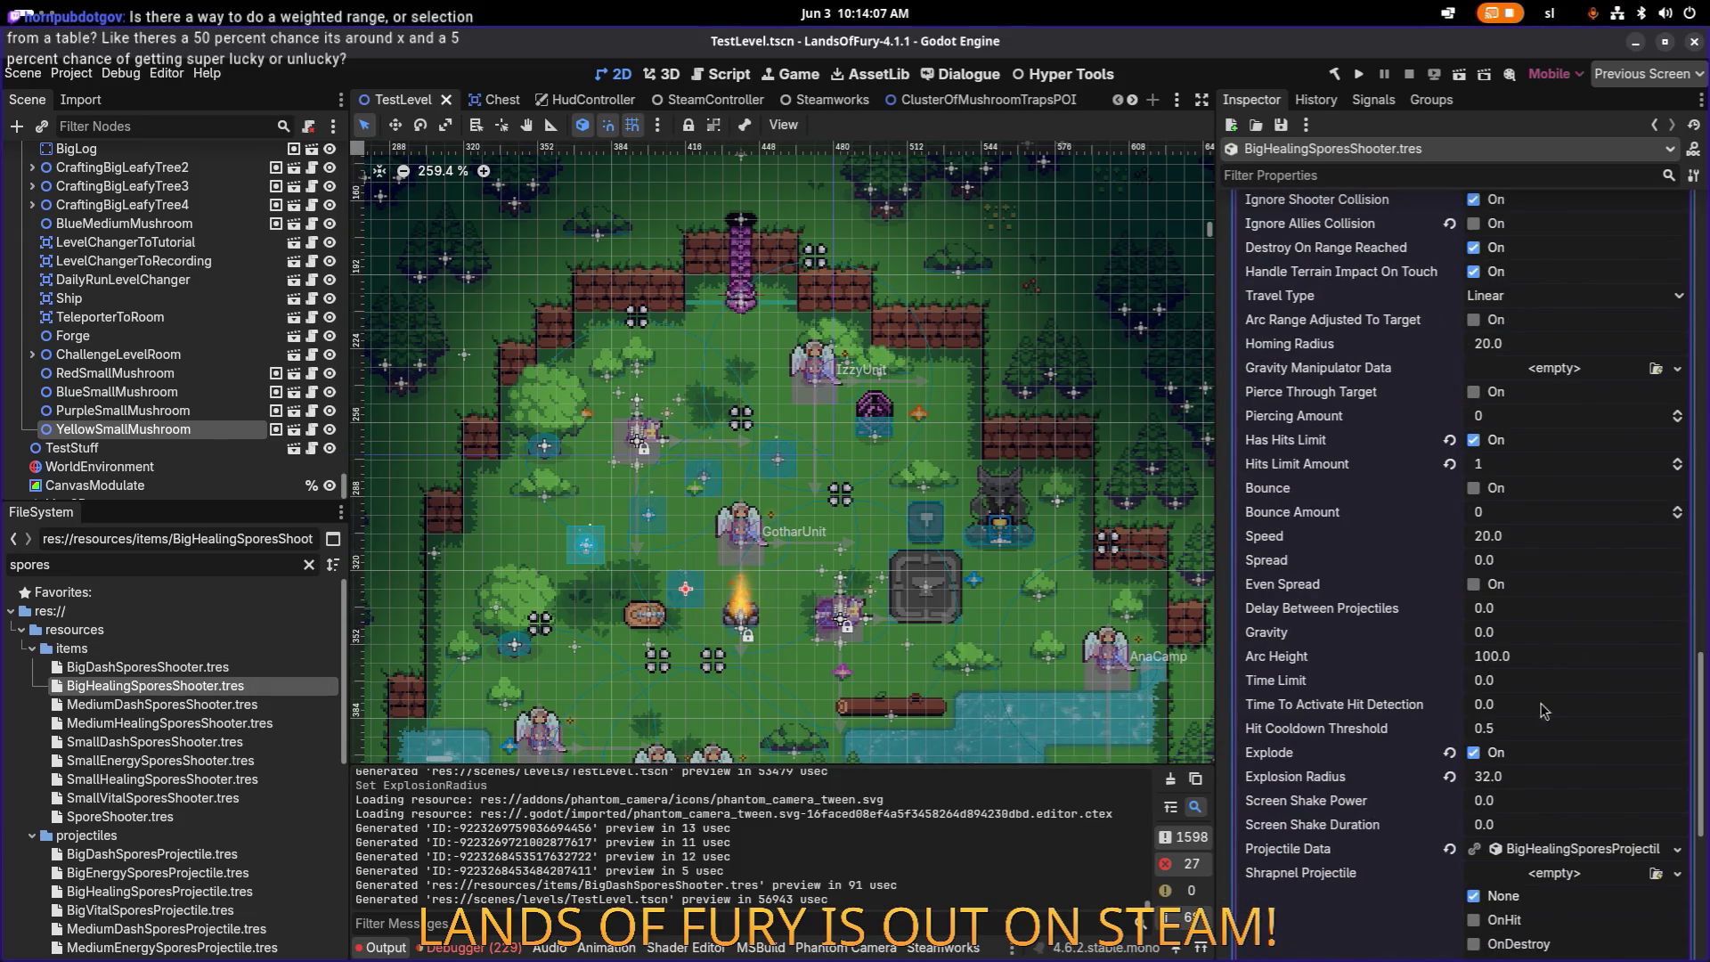
Step: Set BigHealingSporesShooter's Explosion Radius to 40, save, then open MediumDashSporesShooter.tres
{"action": "left_click", "coordinate": [1534, 783]}
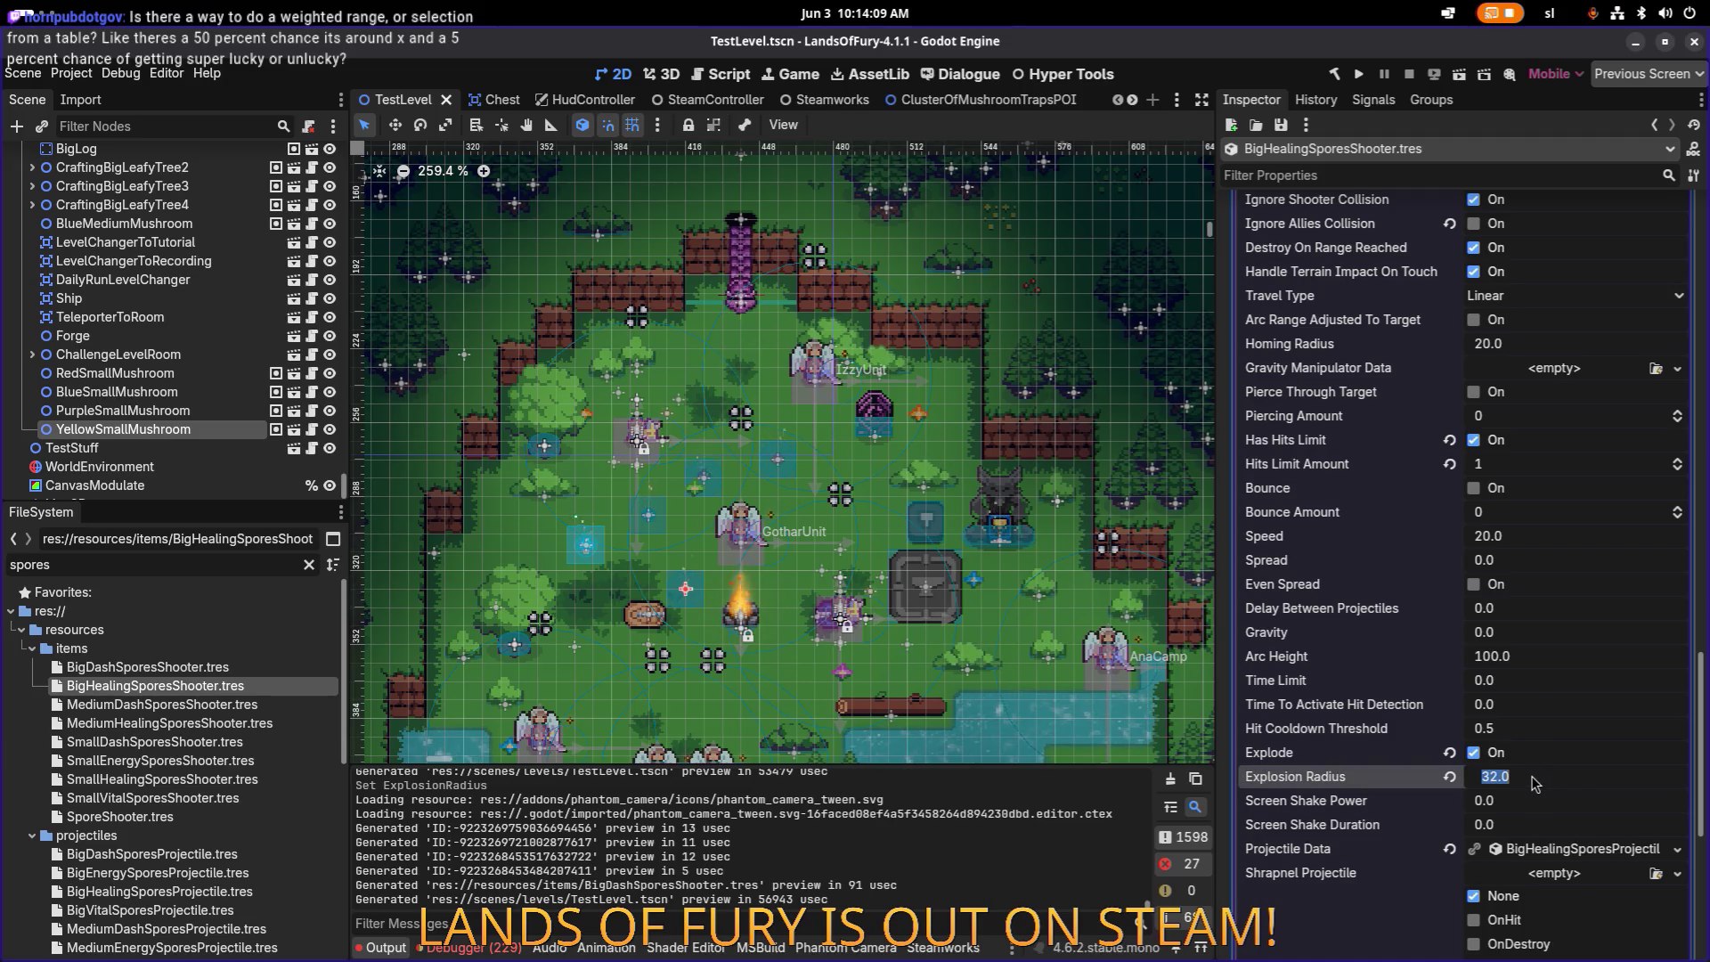
{"action": "type", "text": "40"}
{"action": "key", "text": "Return"}
{"action": "key", "text": "ctrl+s"}
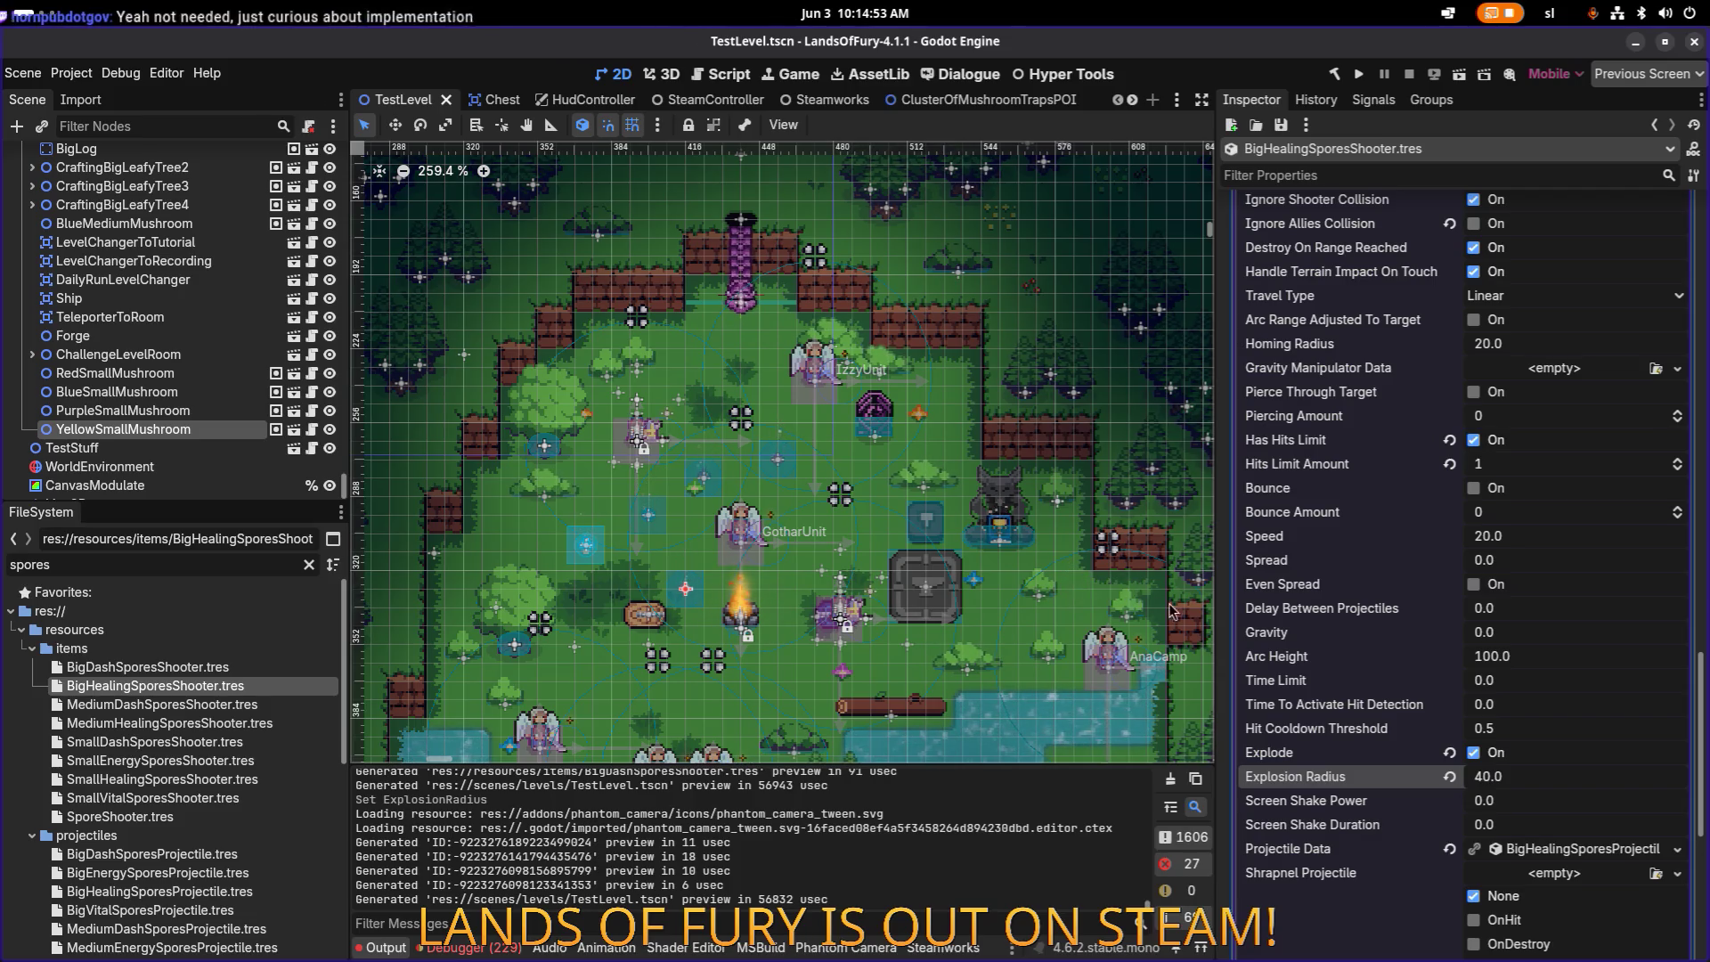
{"action": "scroll", "coordinate": [1437, 611], "scroll_direction": "down", "scroll_amount": 6}
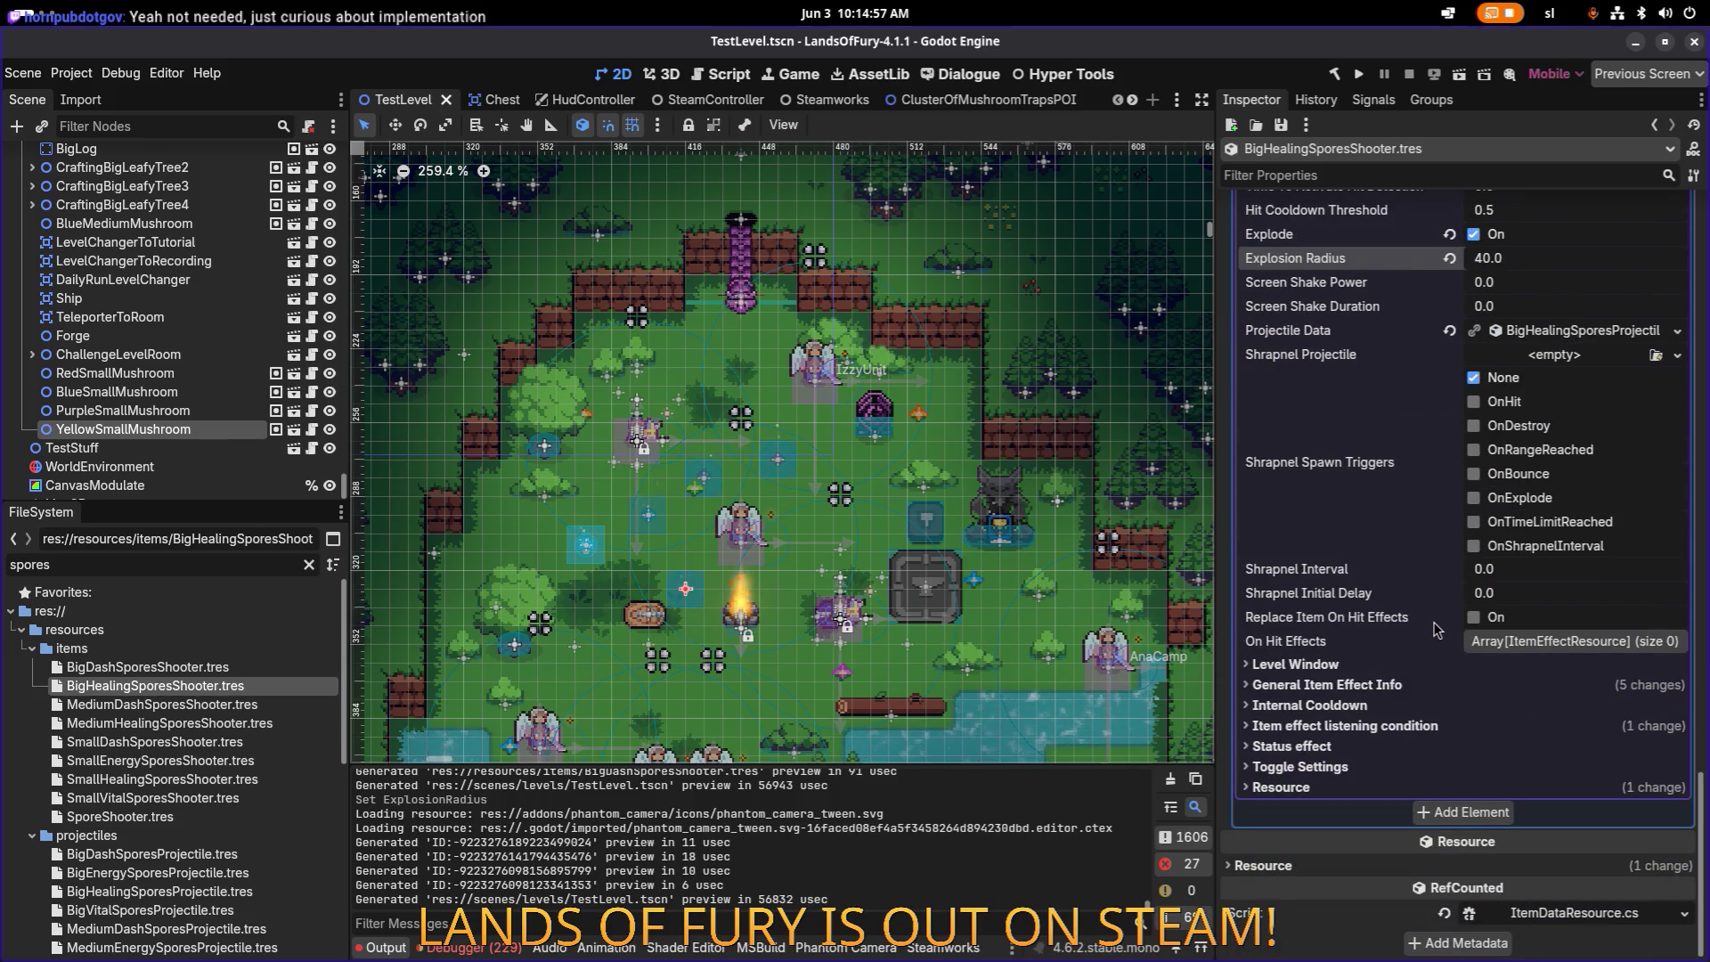
{"action": "left_click", "coordinate": [220, 707]}
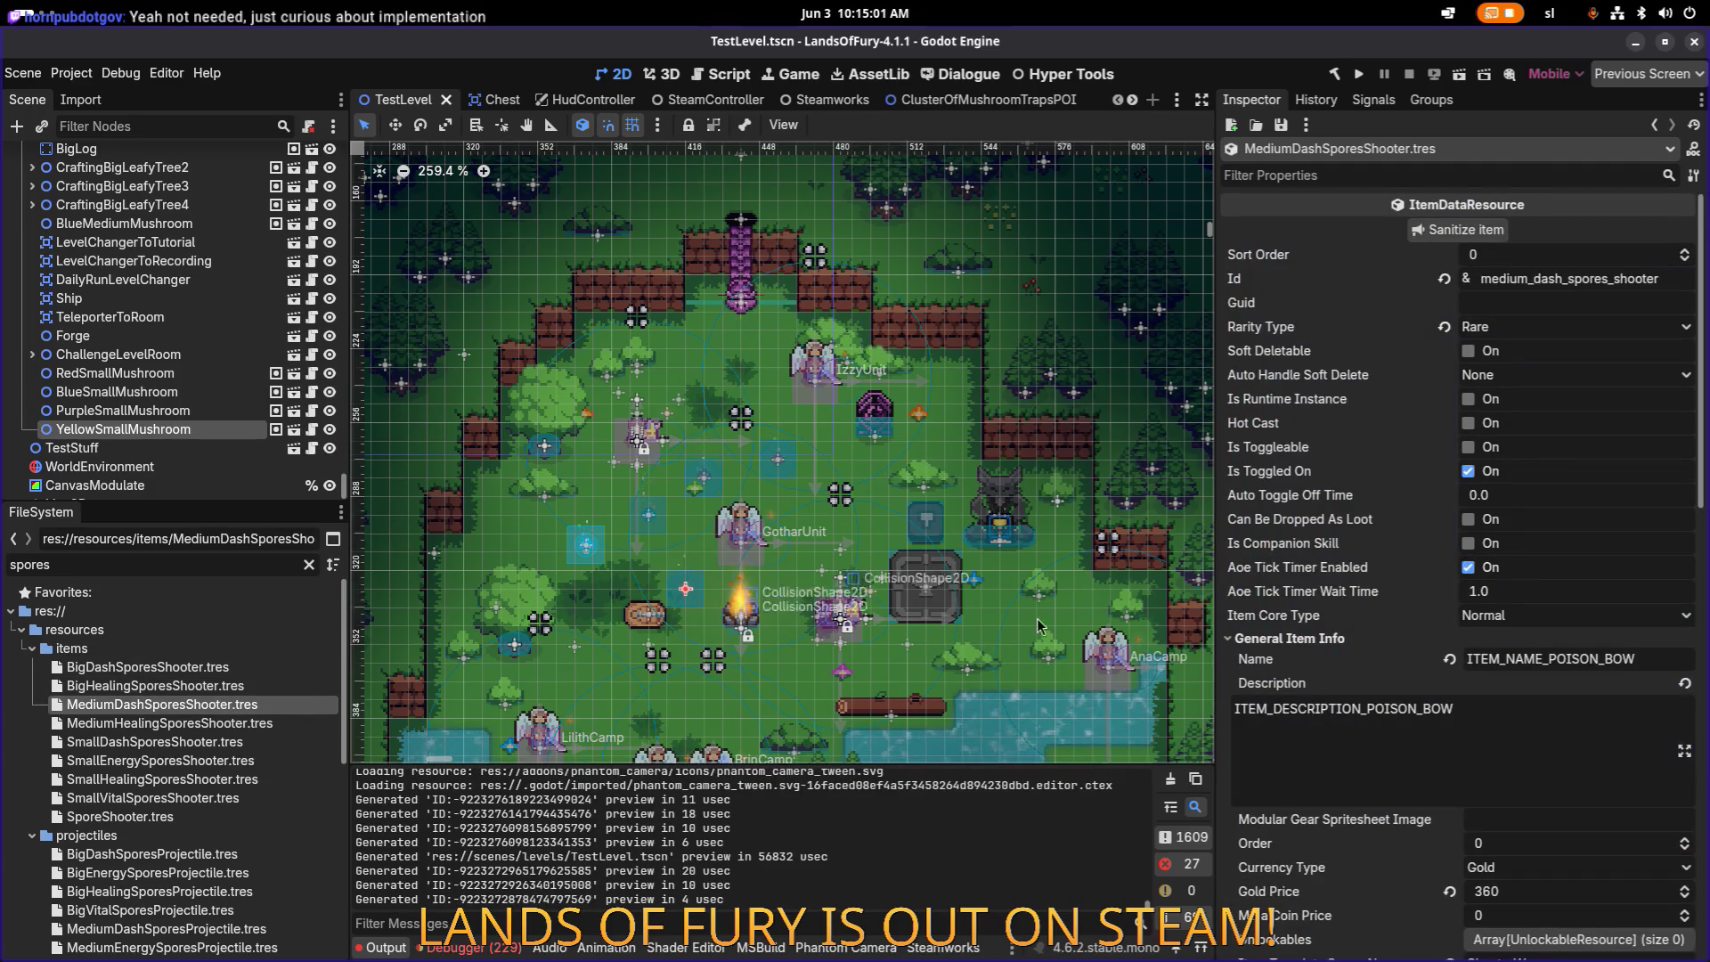
Step: Expand MediumDashSporesShooter's spawn-projectile effect and look over its listening condition settings
{"action": "scroll", "coordinate": [1461, 621], "scroll_direction": "down", "scroll_amount": 5}
{"action": "scroll", "coordinate": [1459, 621], "scroll_direction": "down", "scroll_amount": 3}
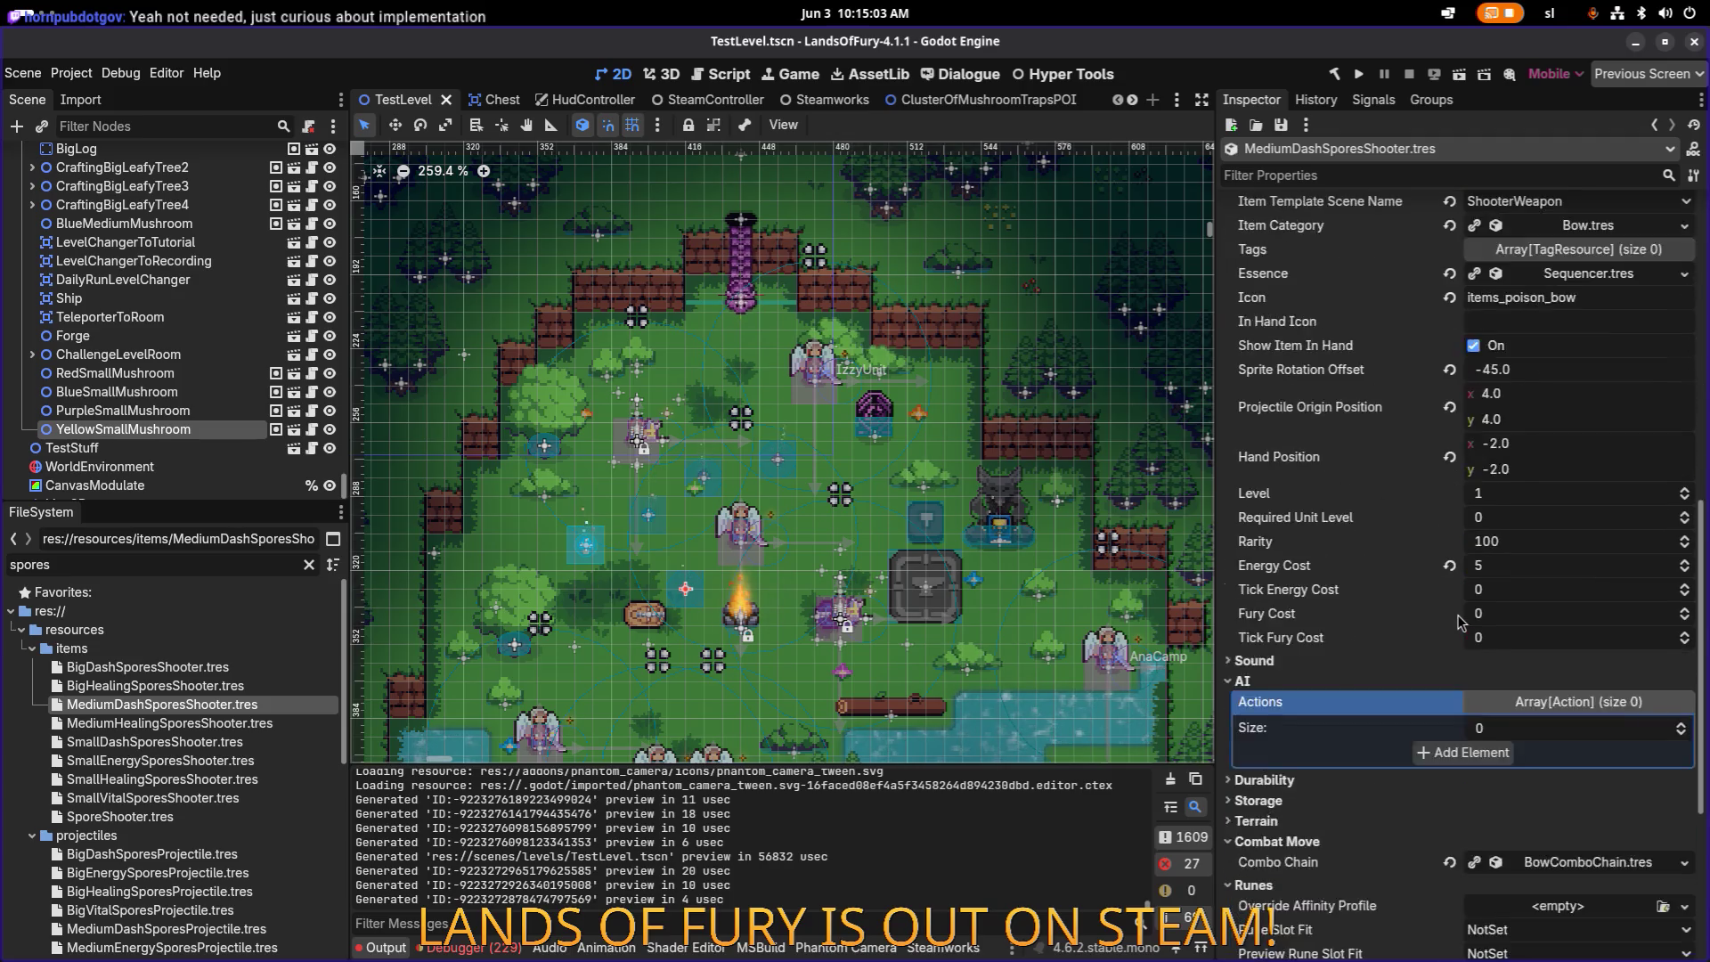
{"action": "scroll", "coordinate": [1417, 649], "scroll_direction": "down", "scroll_amount": 3}
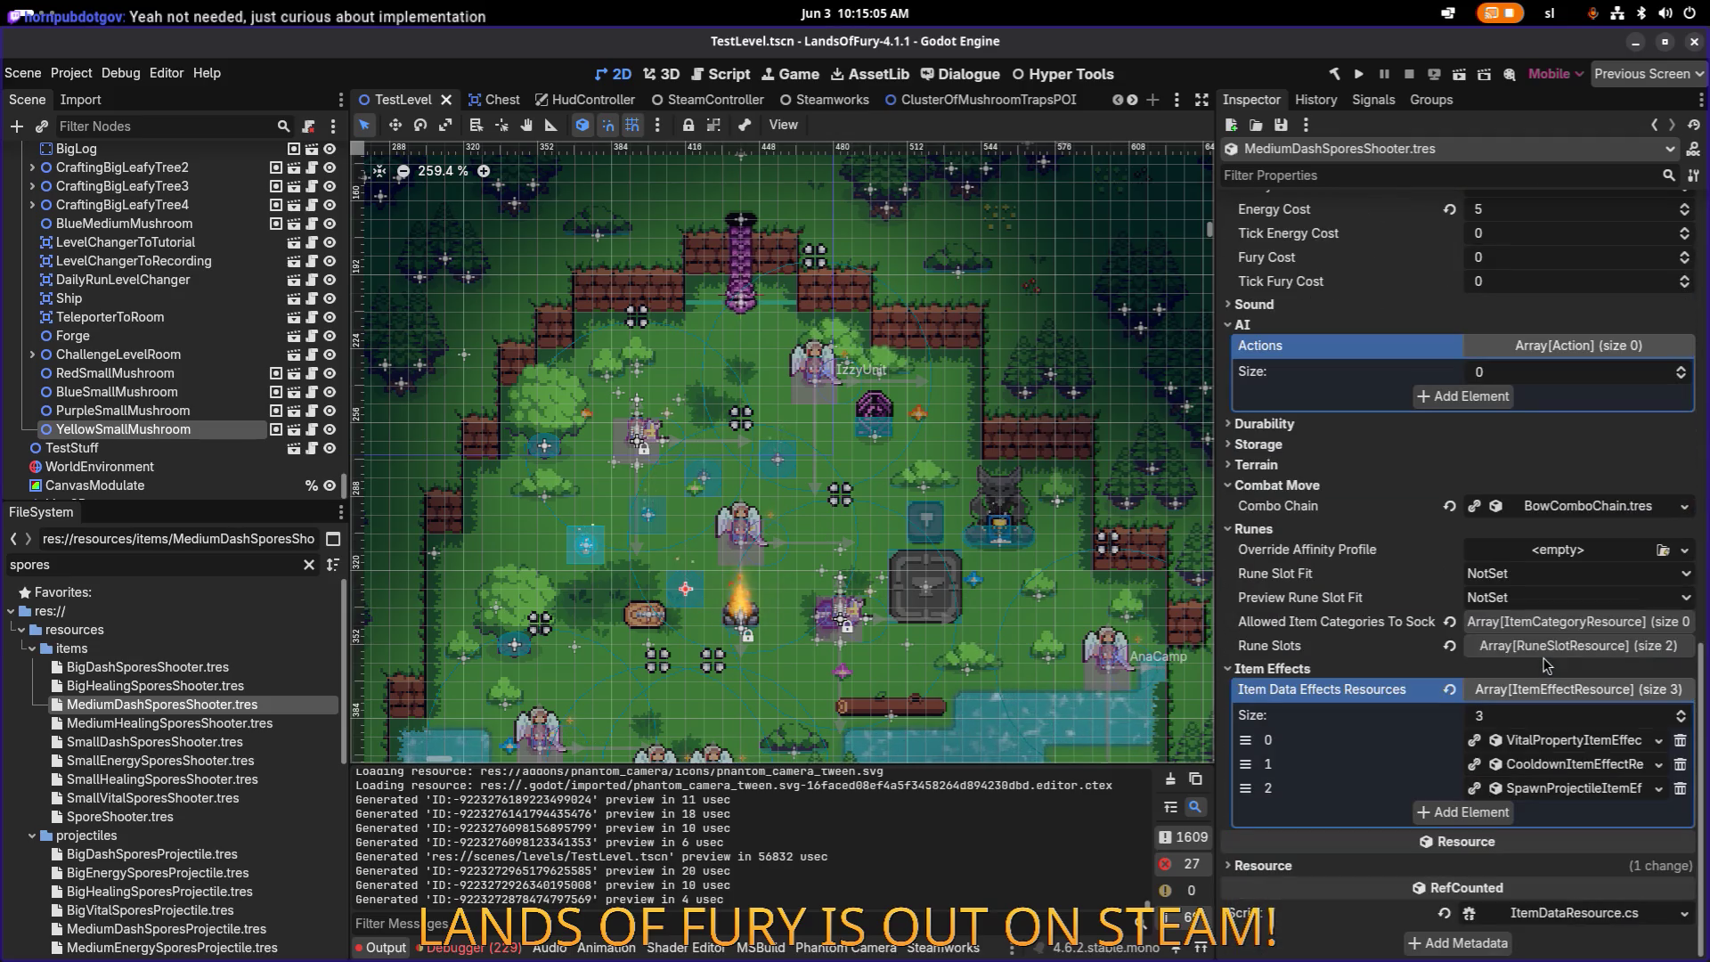
{"action": "left_click", "coordinate": [1585, 787]}
{"action": "scroll", "coordinate": [1588, 795], "scroll_direction": "down", "scroll_amount": 4}
{"action": "scroll", "coordinate": [1559, 772], "scroll_direction": "down", "scroll_amount": 9}
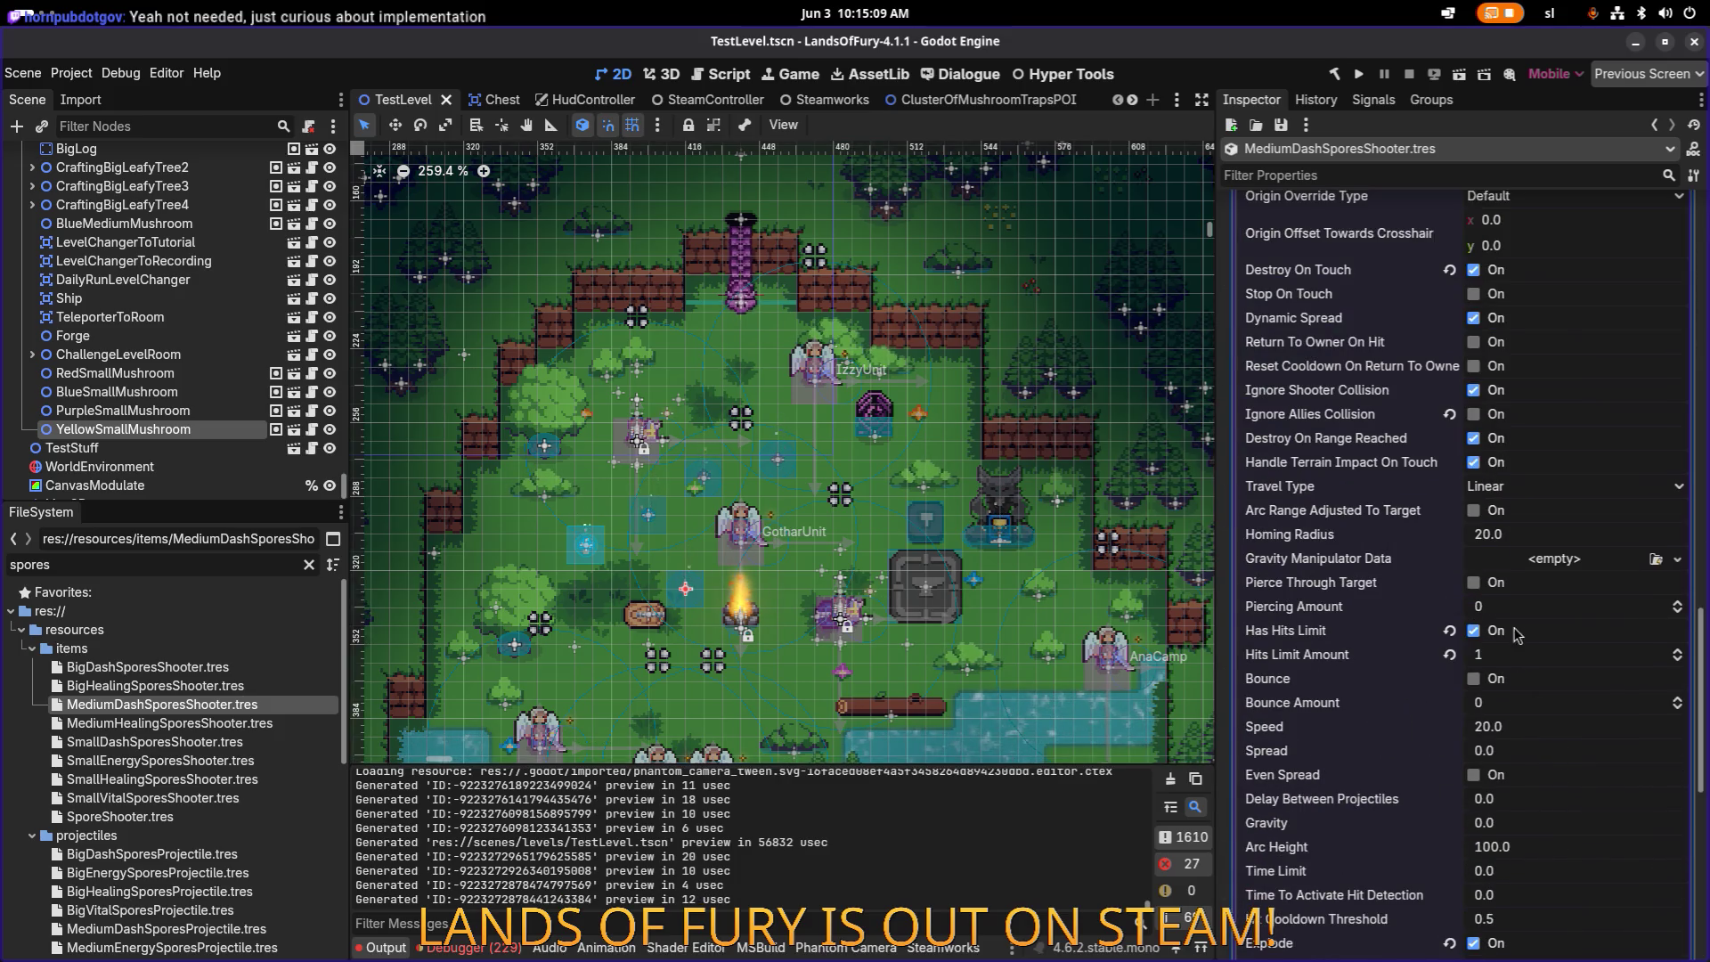
{"action": "scroll", "coordinate": [1517, 732], "scroll_direction": "down", "scroll_amount": 2}
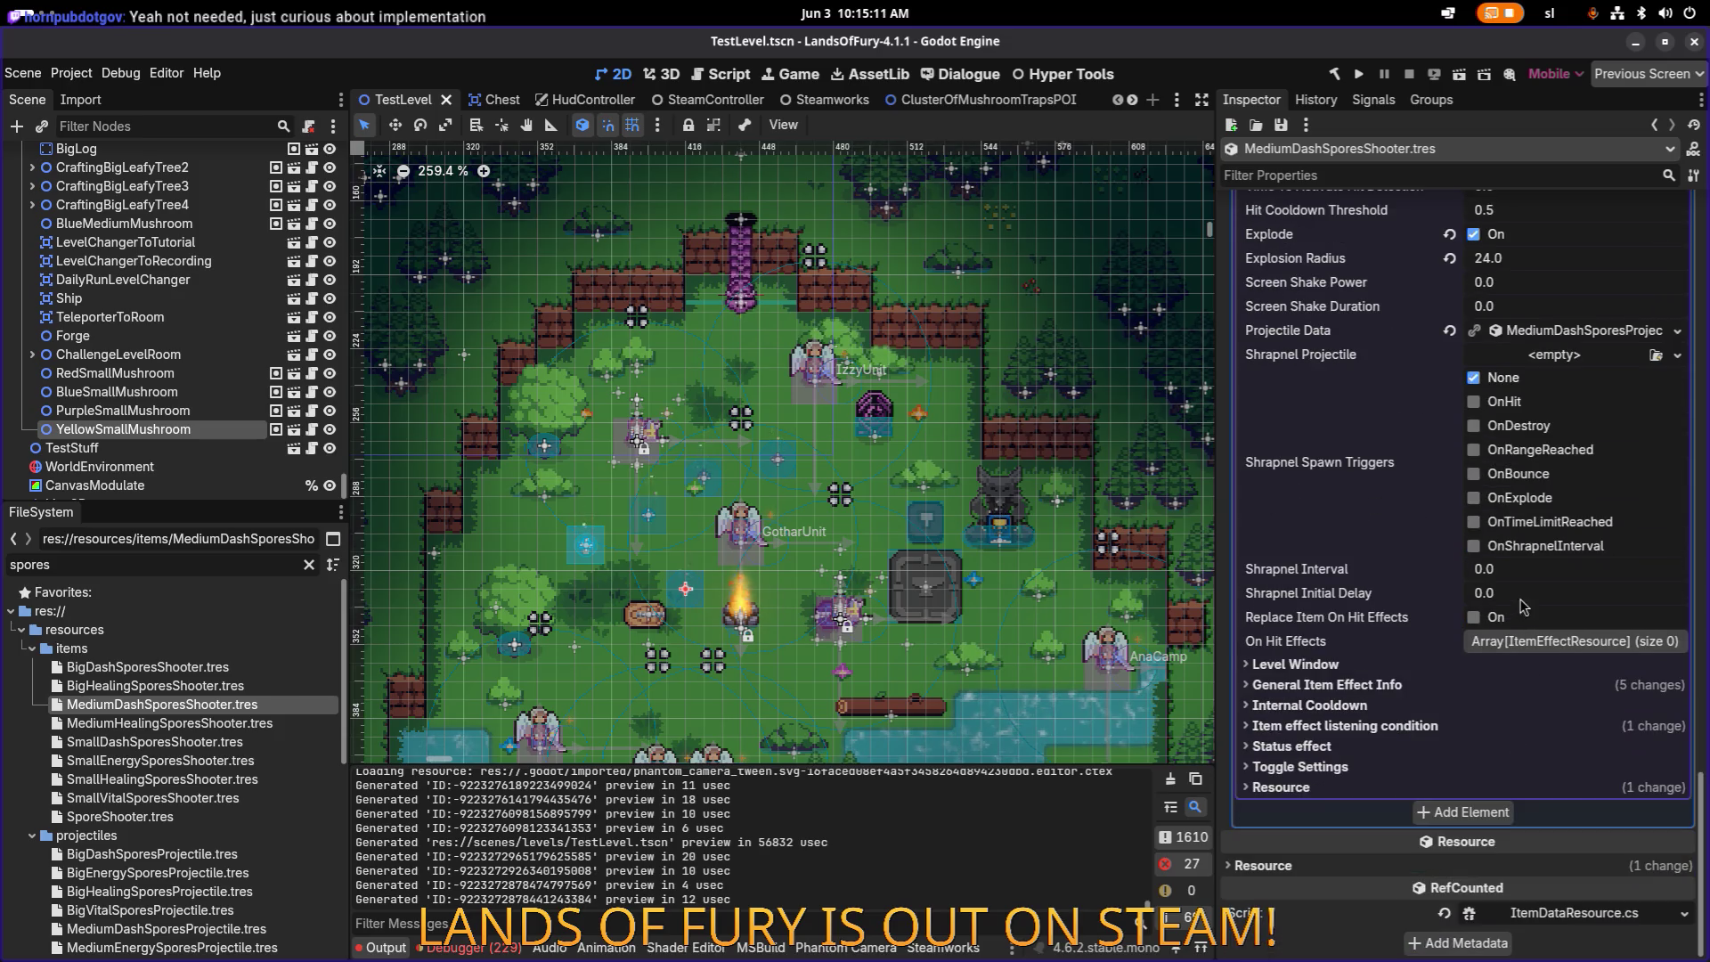
{"action": "left_click", "coordinate": [1397, 727]}
{"action": "left_click", "coordinate": [1389, 726]}
Step: Change the General Item Effect Info Radius from 48 to 32, save, and select MediumHealingSporesShooter.tres
{"action": "left_click", "coordinate": [1336, 684]}
{"action": "scroll", "coordinate": [1505, 713], "scroll_direction": "down", "scroll_amount": 3}
{"action": "left_click", "coordinate": [1551, 630]}
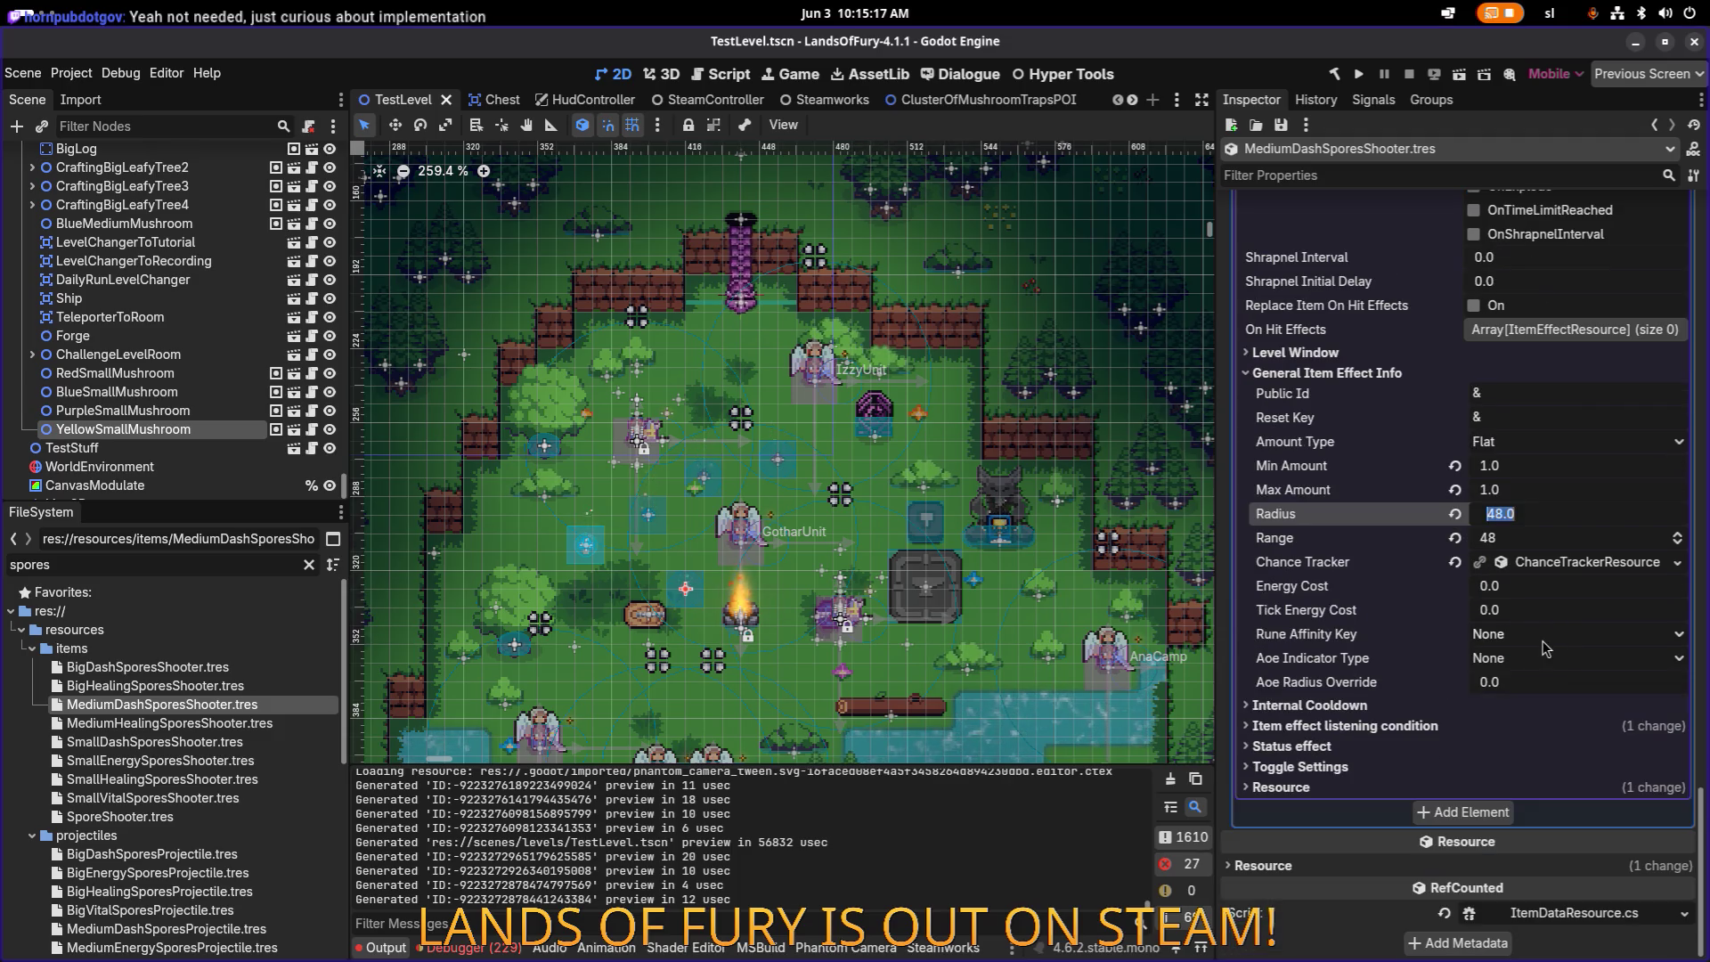
{"action": "scroll", "coordinate": [1547, 641], "scroll_direction": "up", "scroll_amount": 5}
{"action": "scroll", "coordinate": [1545, 648], "scroll_direction": "down", "scroll_amount": 10}
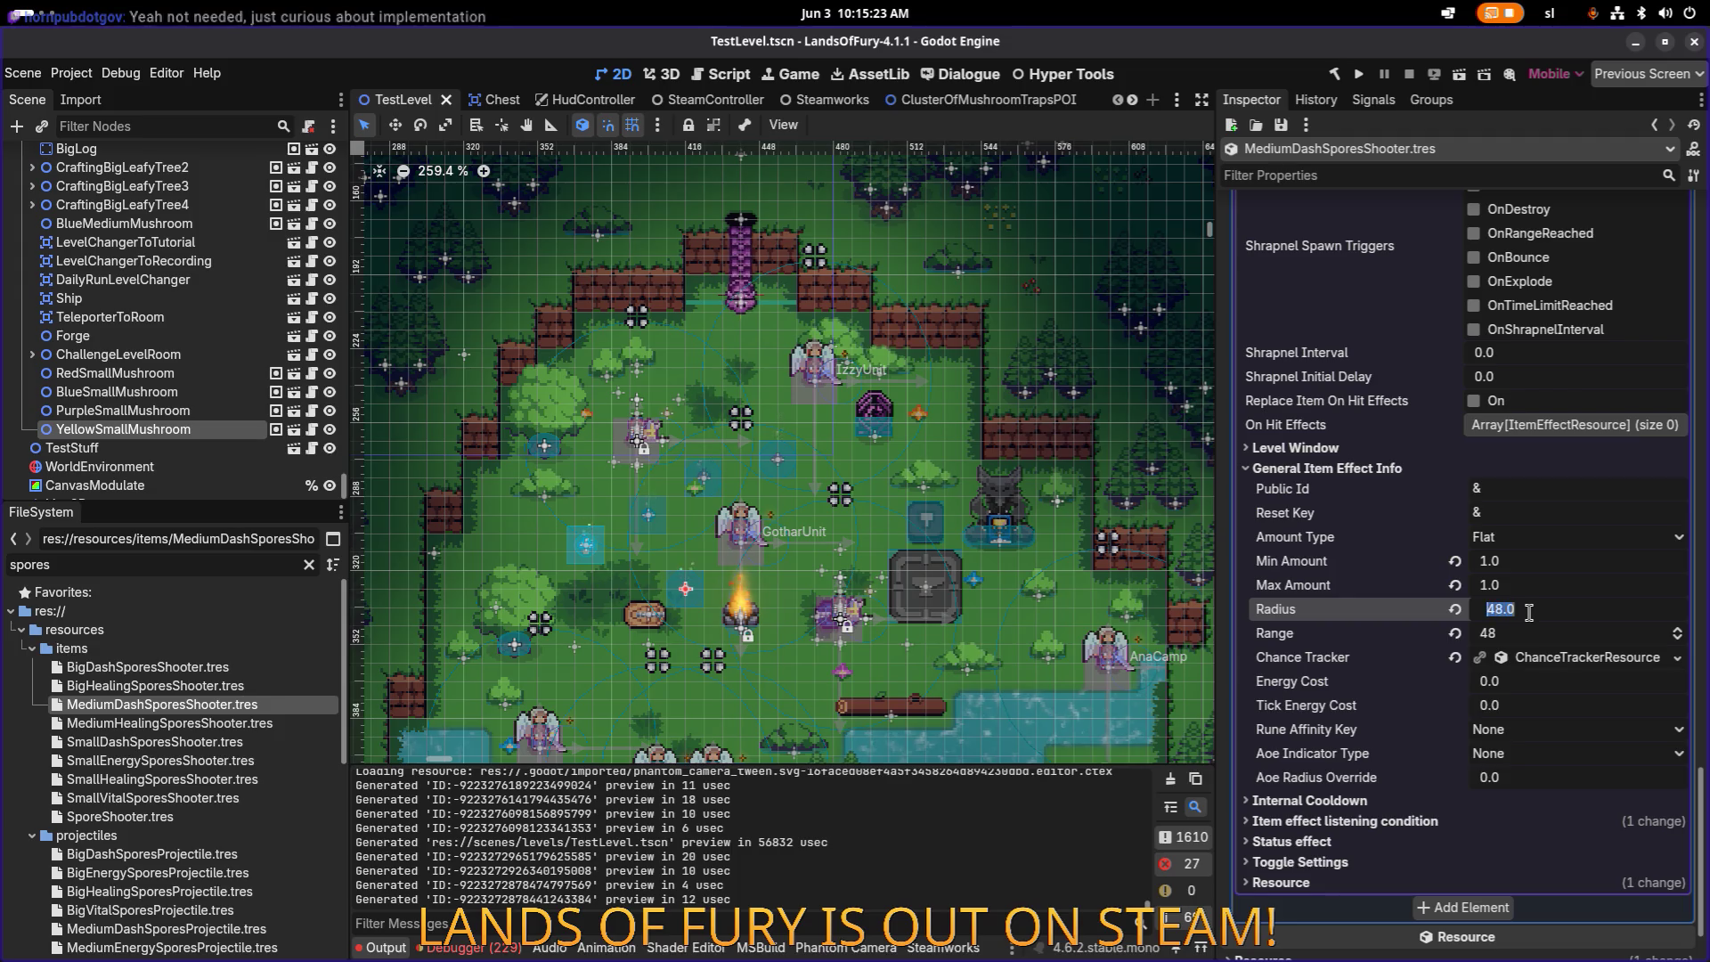
{"action": "type", "text": "32"}
{"action": "key", "text": "Return"}
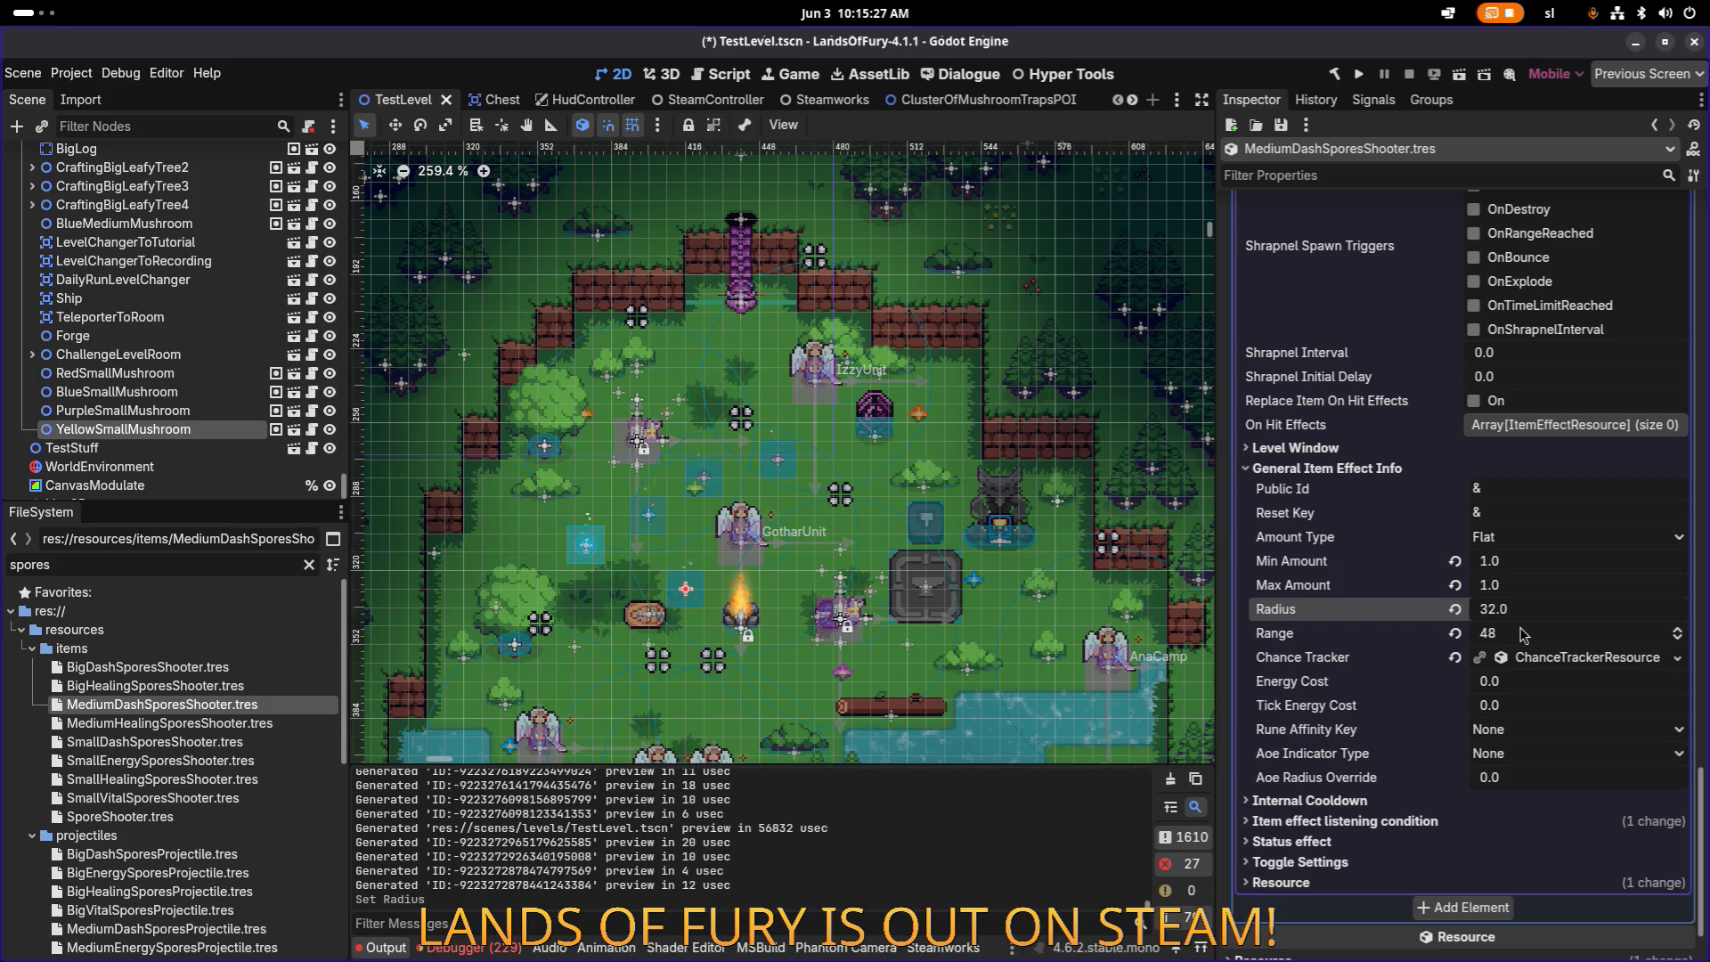
{"action": "left_click", "coordinate": [1520, 631]}
{"action": "key", "text": "ctrl+s"}
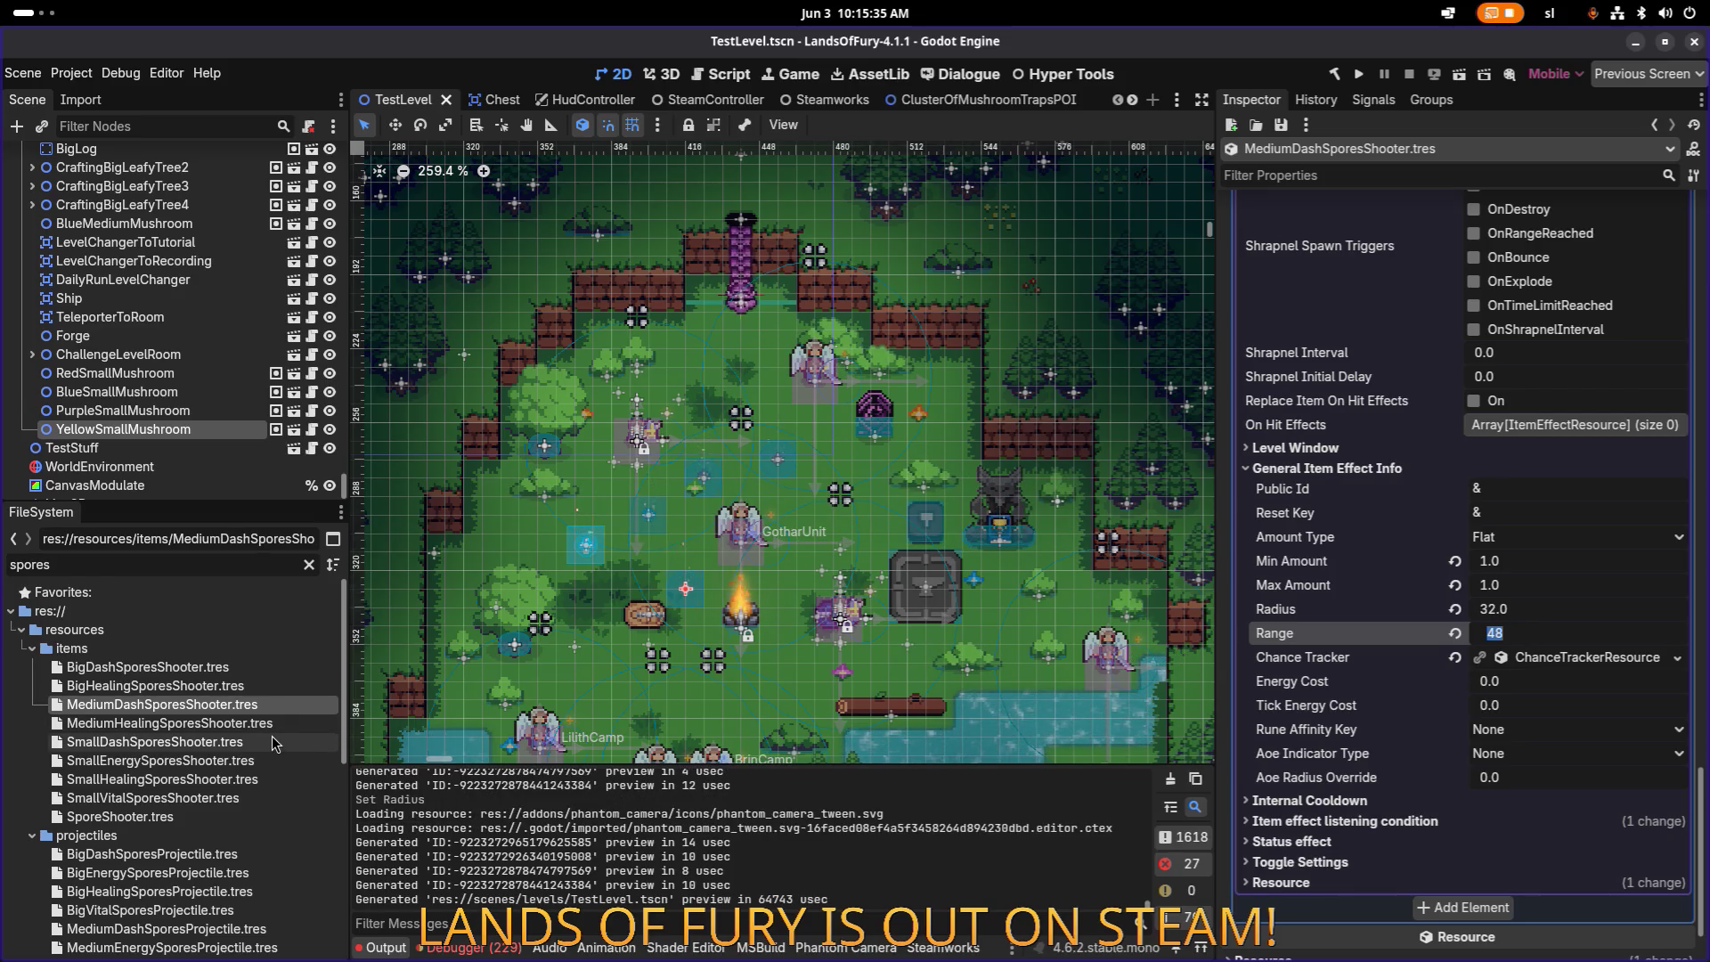
{"action": "left_click", "coordinate": [277, 728]}
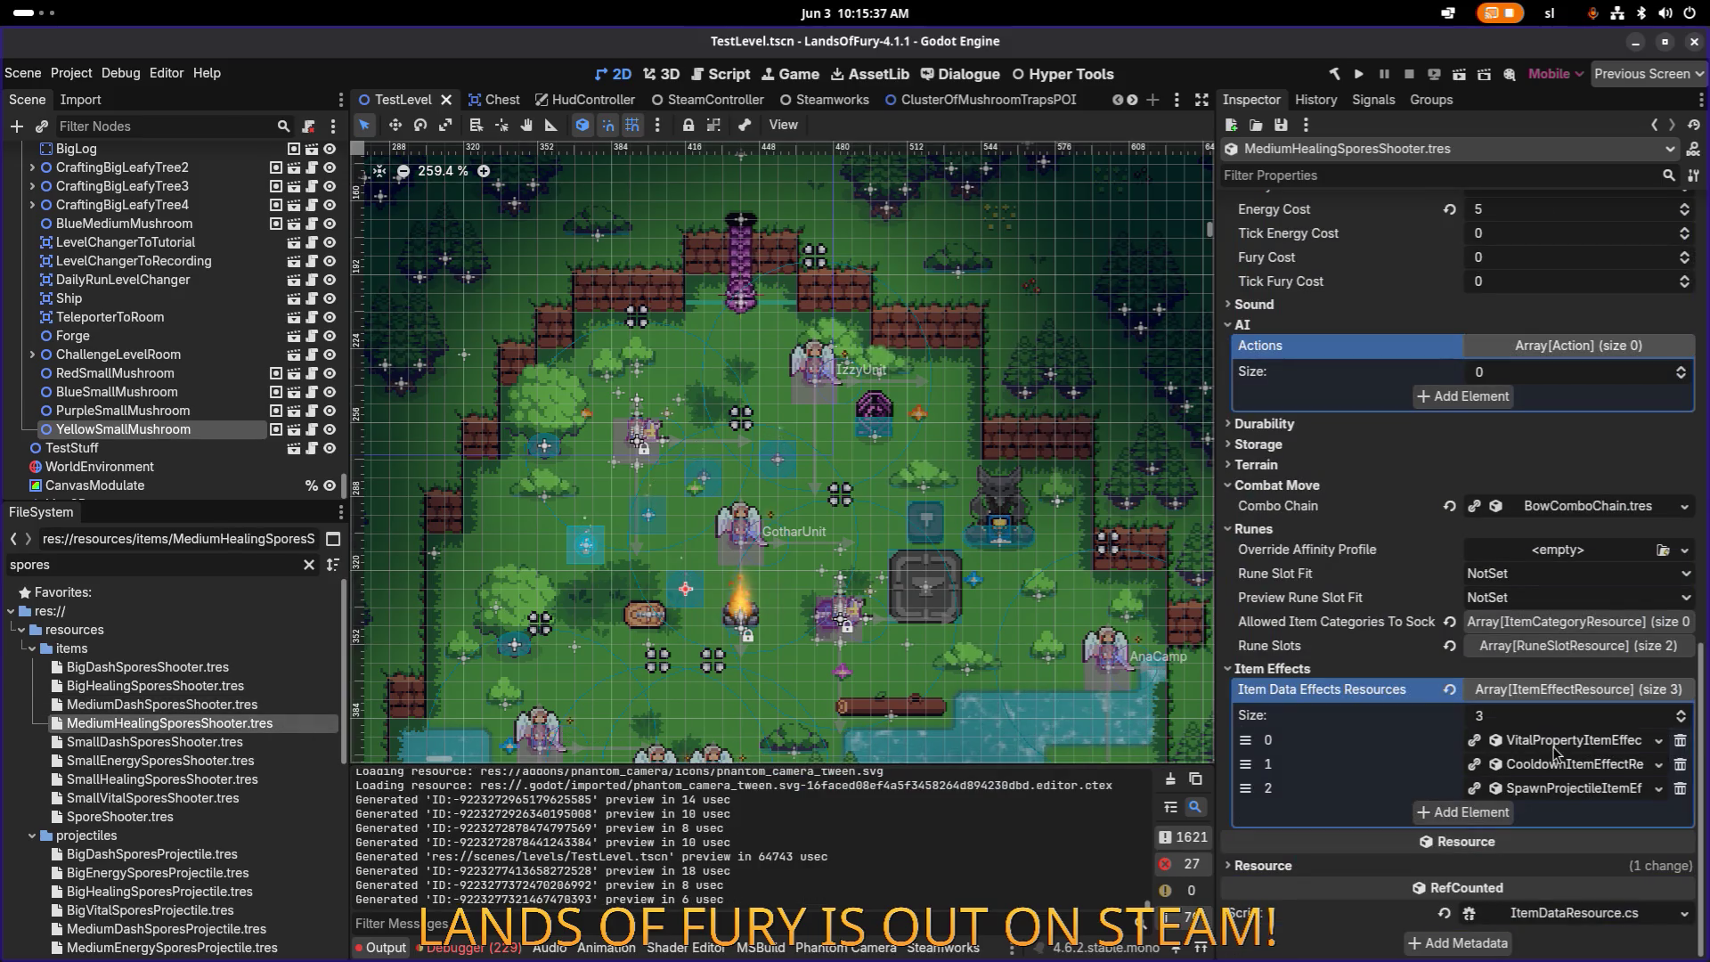
Step: Expand MediumHealingSporesShooter's spawn-projectile effect to review its settings
{"action": "left_click", "coordinate": [1575, 748]}
{"action": "left_click", "coordinate": [1575, 748]}
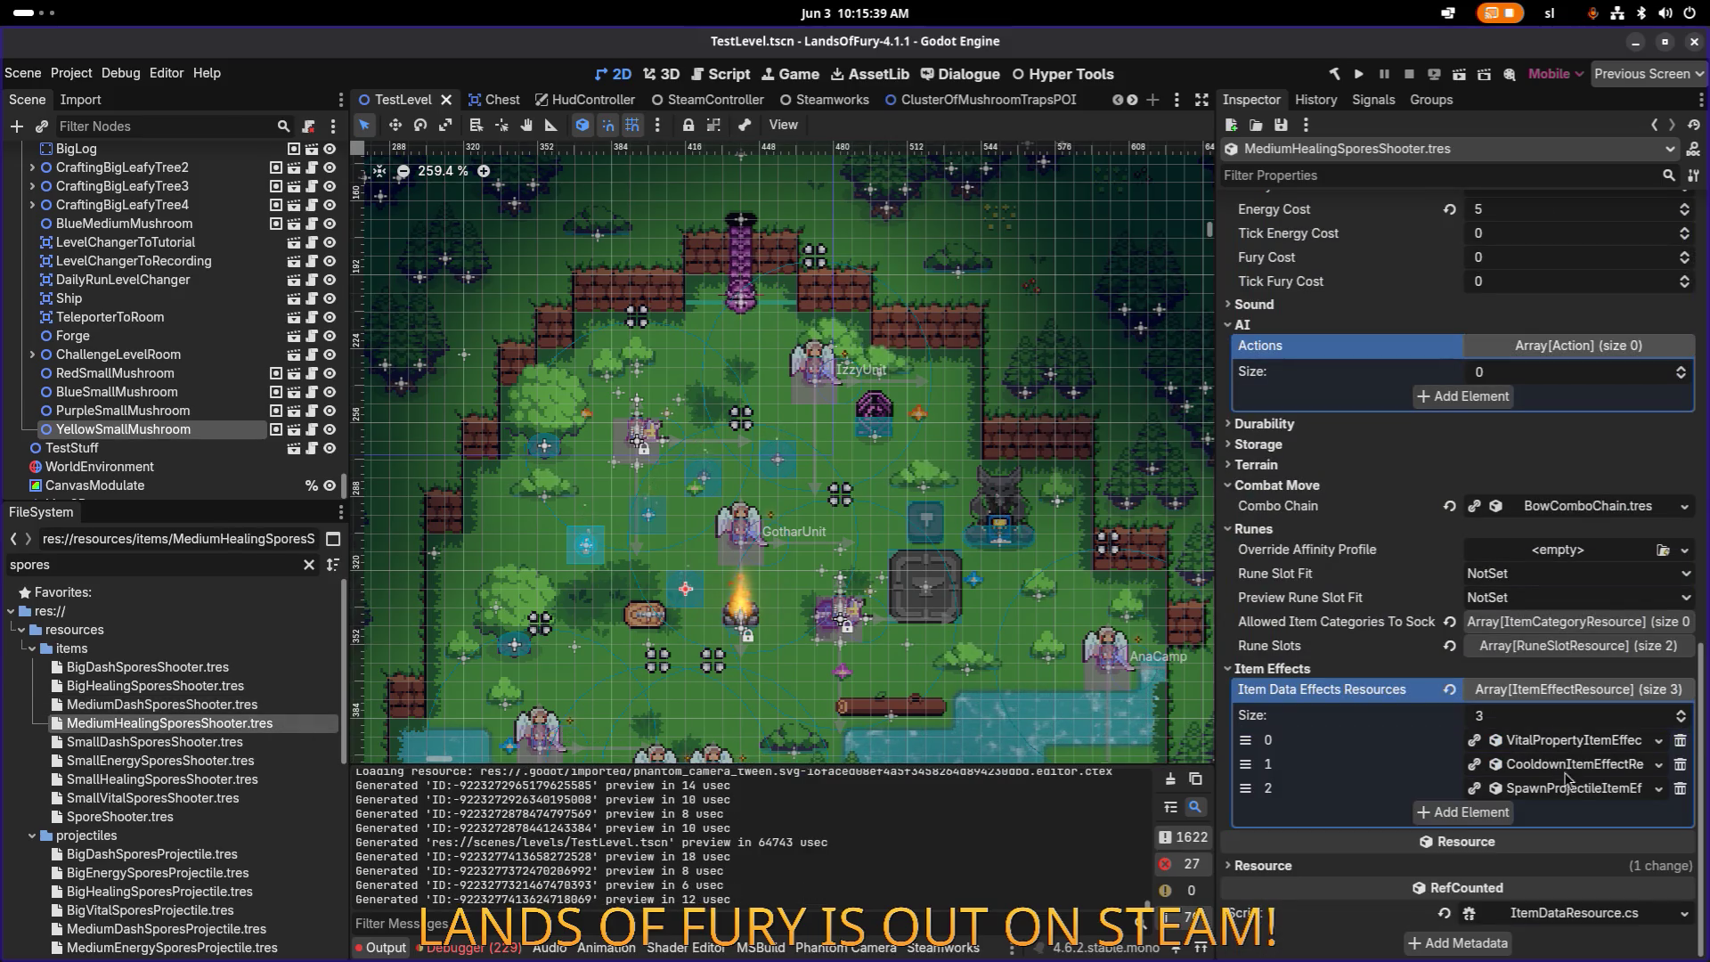
{"action": "left_click", "coordinate": [1572, 788]}
{"action": "scroll", "coordinate": [1545, 780], "scroll_direction": "down", "scroll_amount": 5}
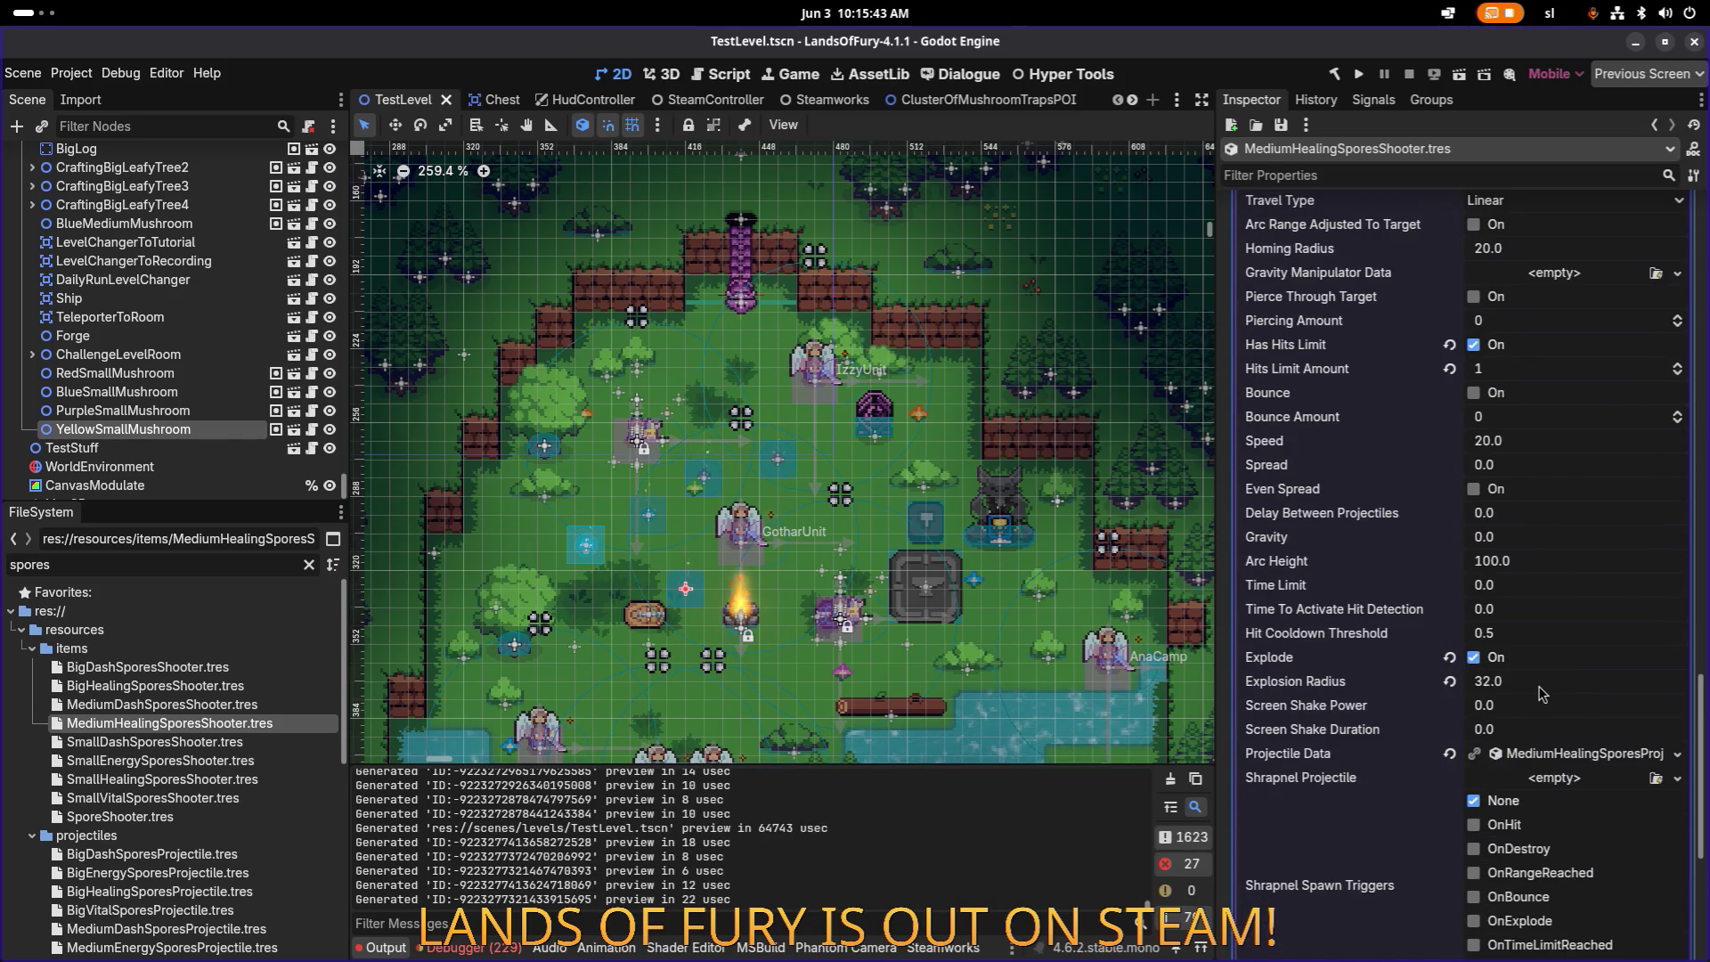
{"action": "scroll", "coordinate": [1536, 694], "scroll_direction": "down", "scroll_amount": 3}
{"action": "scroll", "coordinate": [567, 752], "scroll_direction": "down", "scroll_amount": 1}
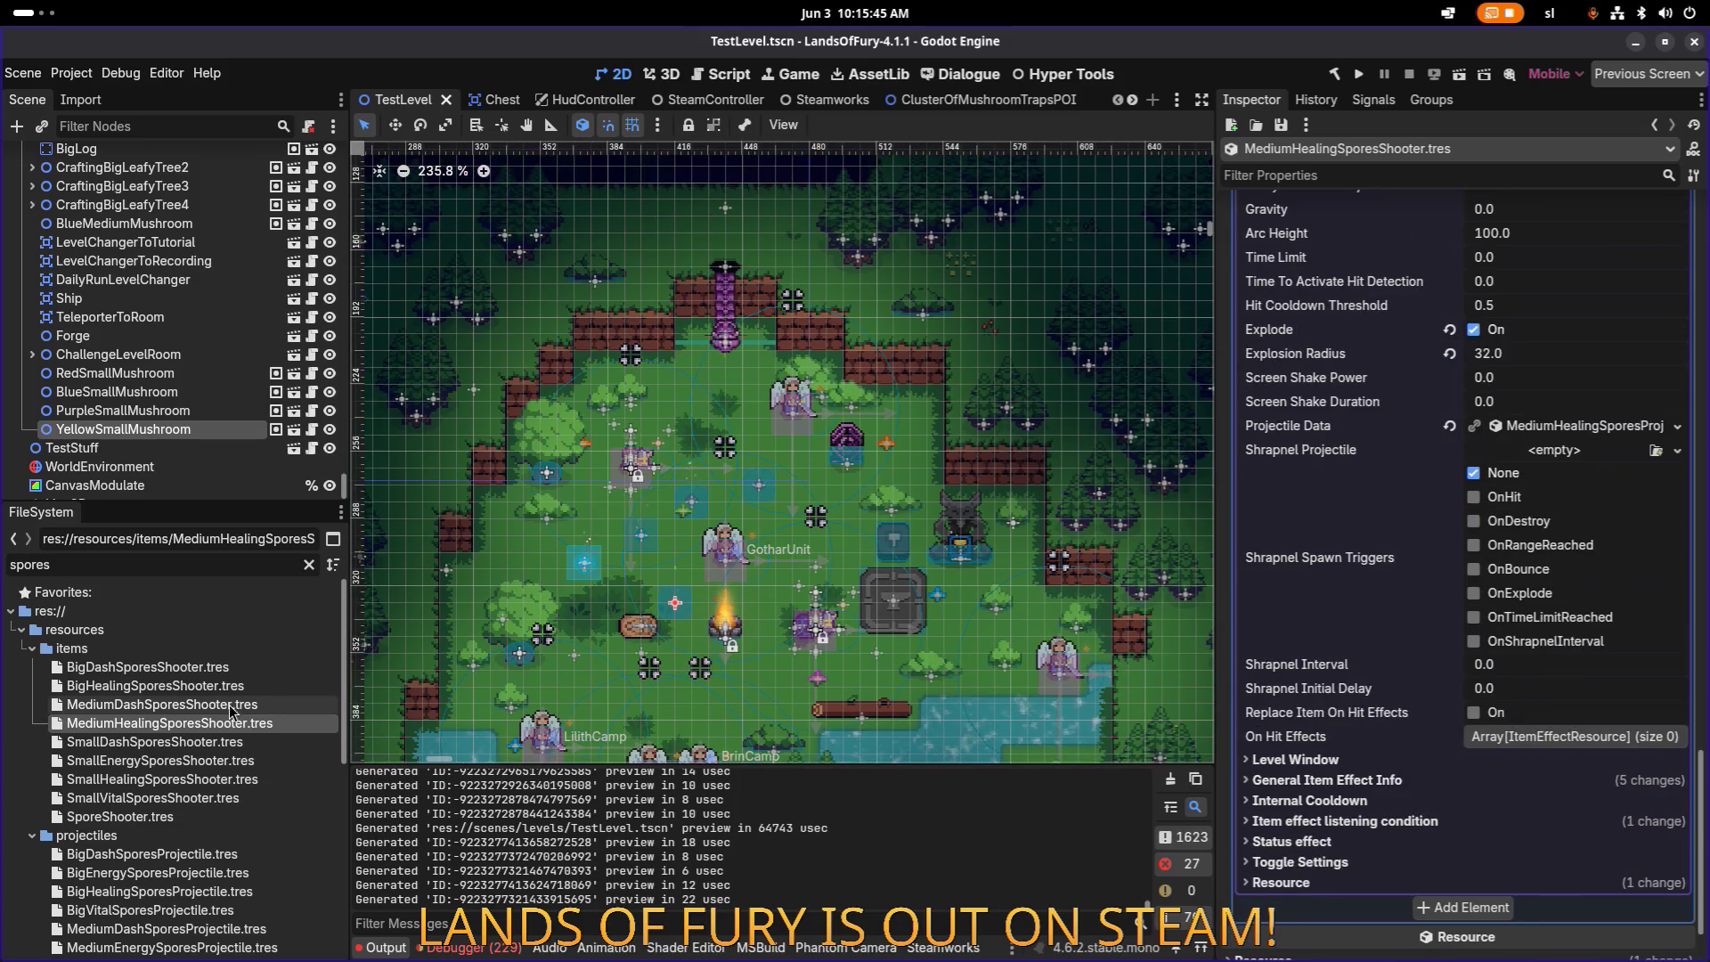
Step: Raise MediumDashSporesShooter's Explosion Radius from 24 to 32, save, and reopen MediumHealingSporesShooter
{"action": "left_click", "coordinate": [160, 704]}
{"action": "left_click", "coordinate": [1545, 789]}
{"action": "scroll", "coordinate": [1544, 793], "scroll_direction": "down", "scroll_amount": 5}
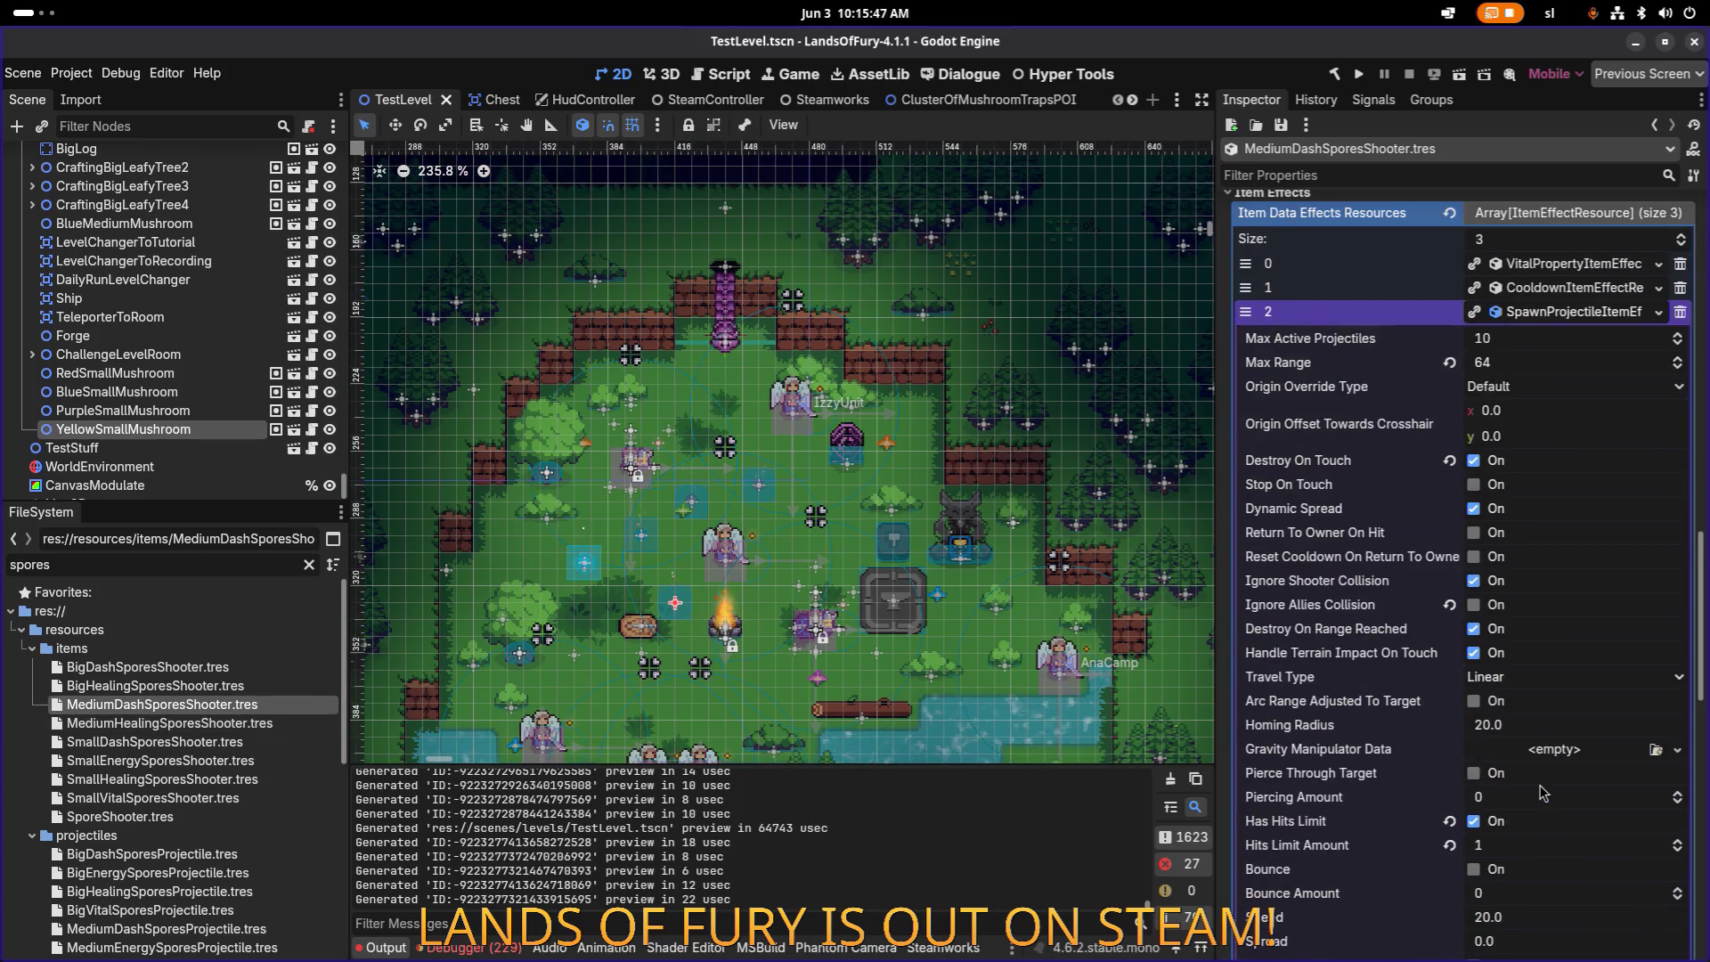
{"action": "scroll", "coordinate": [1543, 792], "scroll_direction": "down", "scroll_amount": 3}
{"action": "scroll", "coordinate": [1531, 753], "scroll_direction": "up", "scroll_amount": 3}
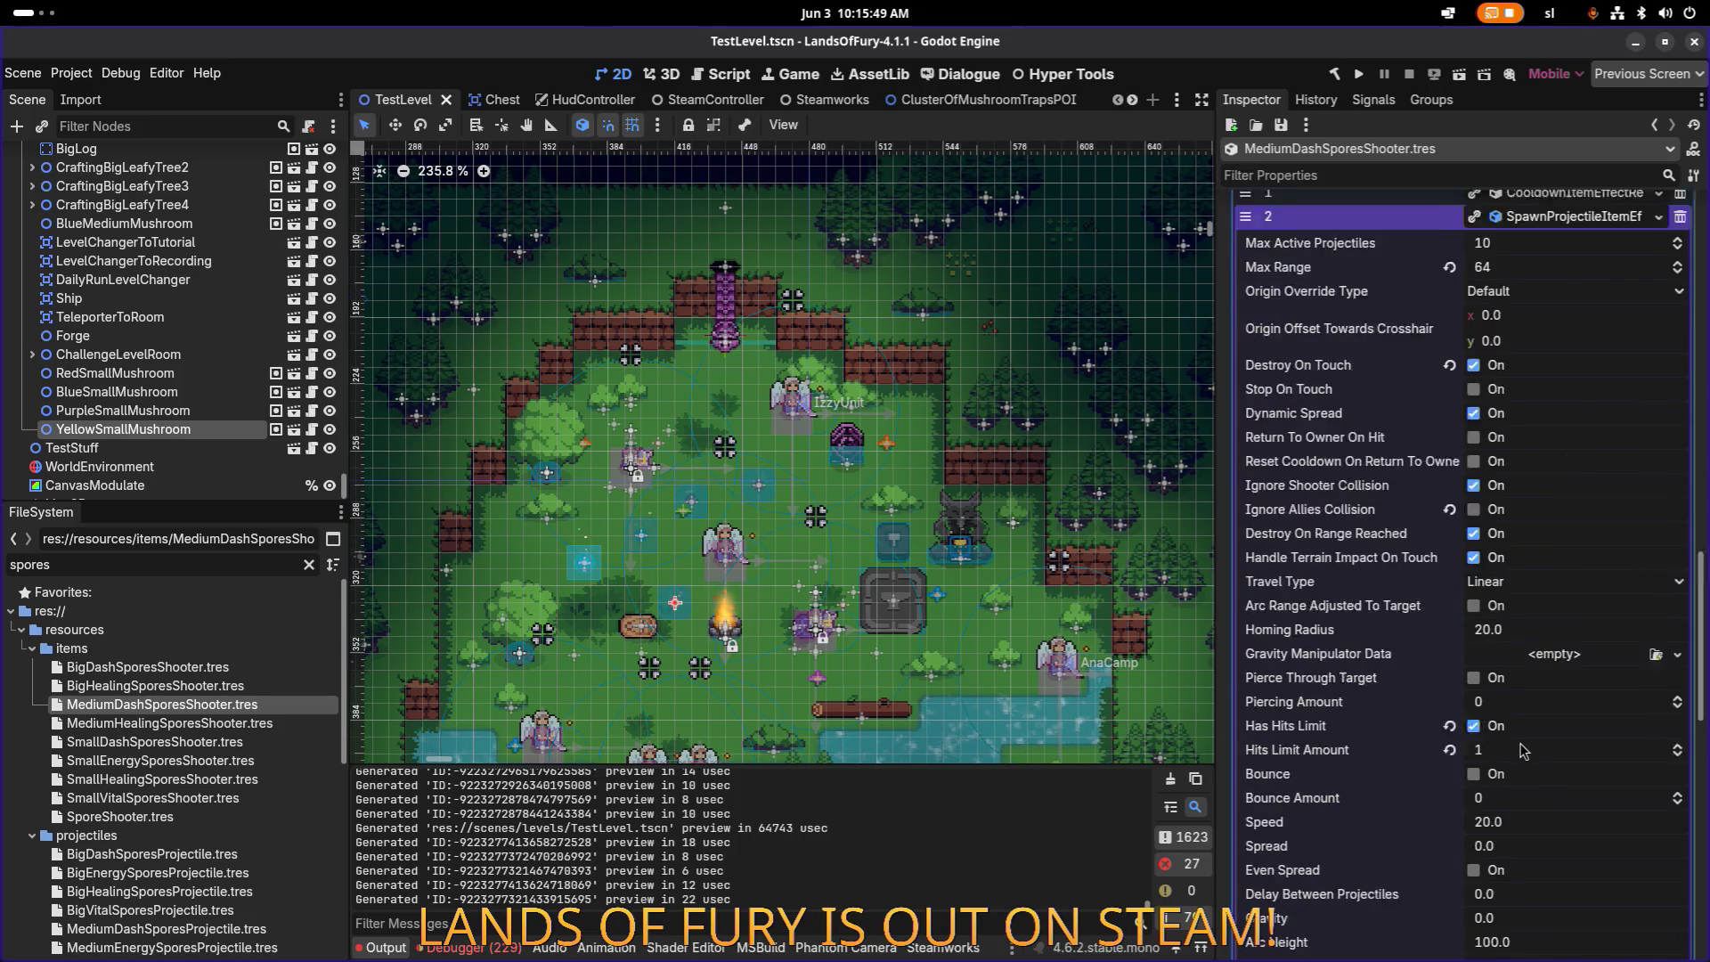
{"action": "scroll", "coordinate": [1516, 622], "scroll_direction": "down", "scroll_amount": 6}
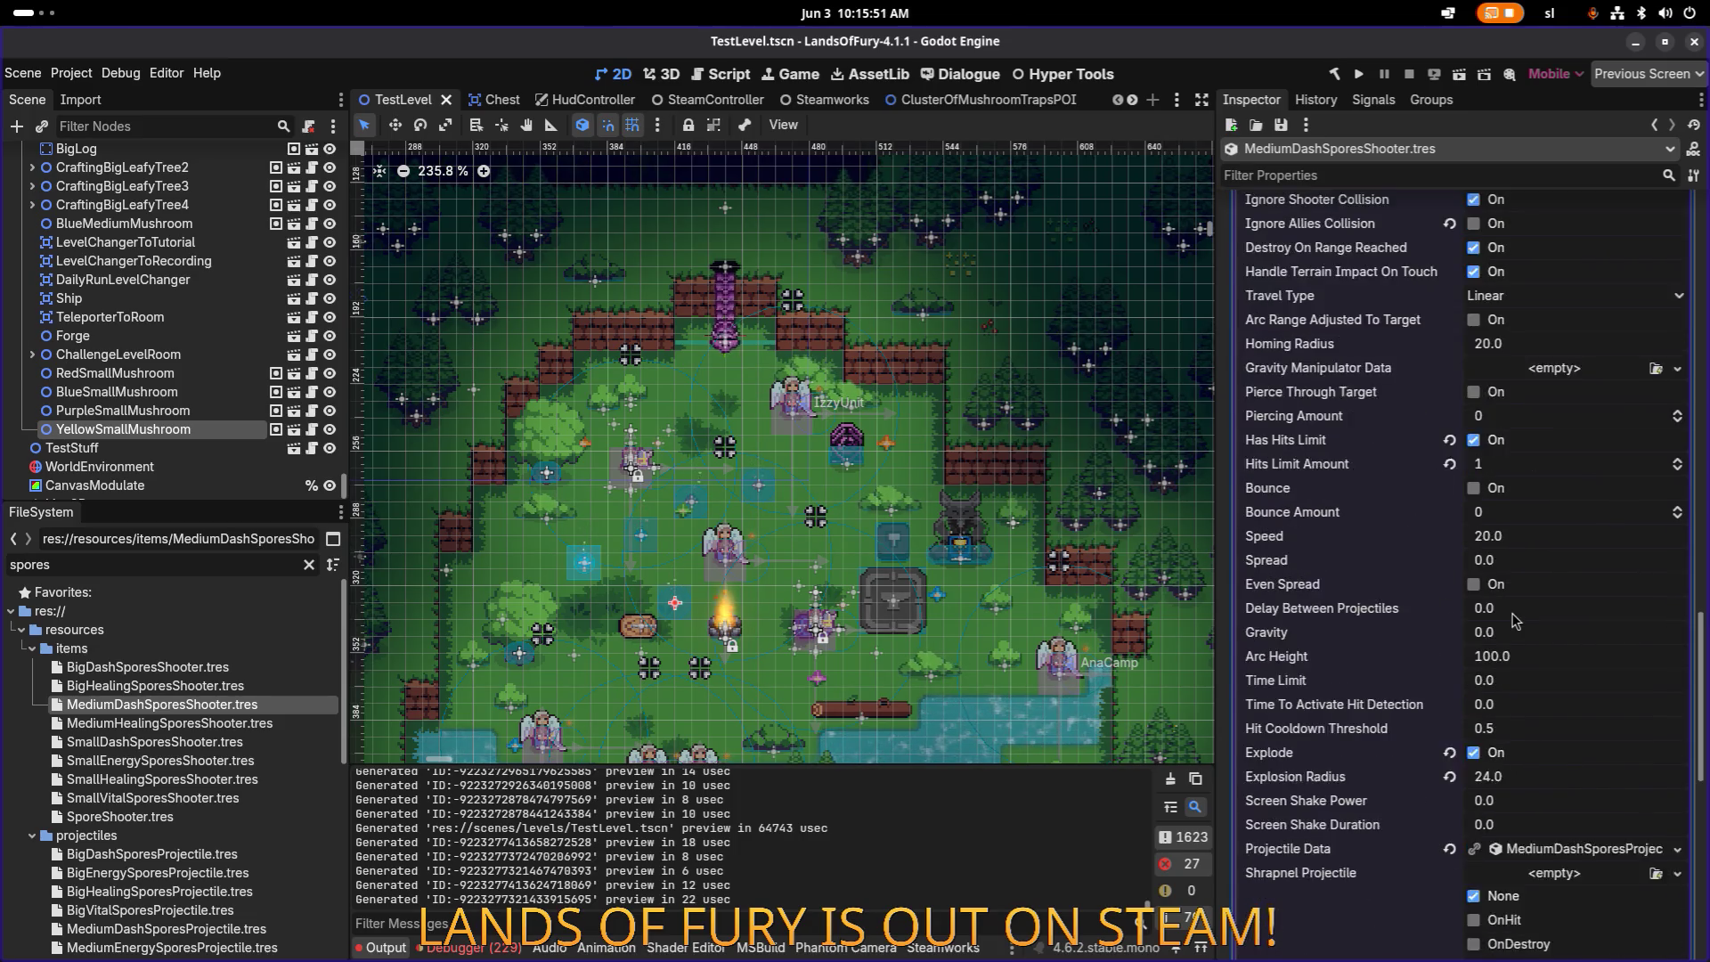
{"action": "scroll", "coordinate": [1511, 653], "scroll_direction": "down", "scroll_amount": 1}
{"action": "left_click", "coordinate": [1521, 505]}
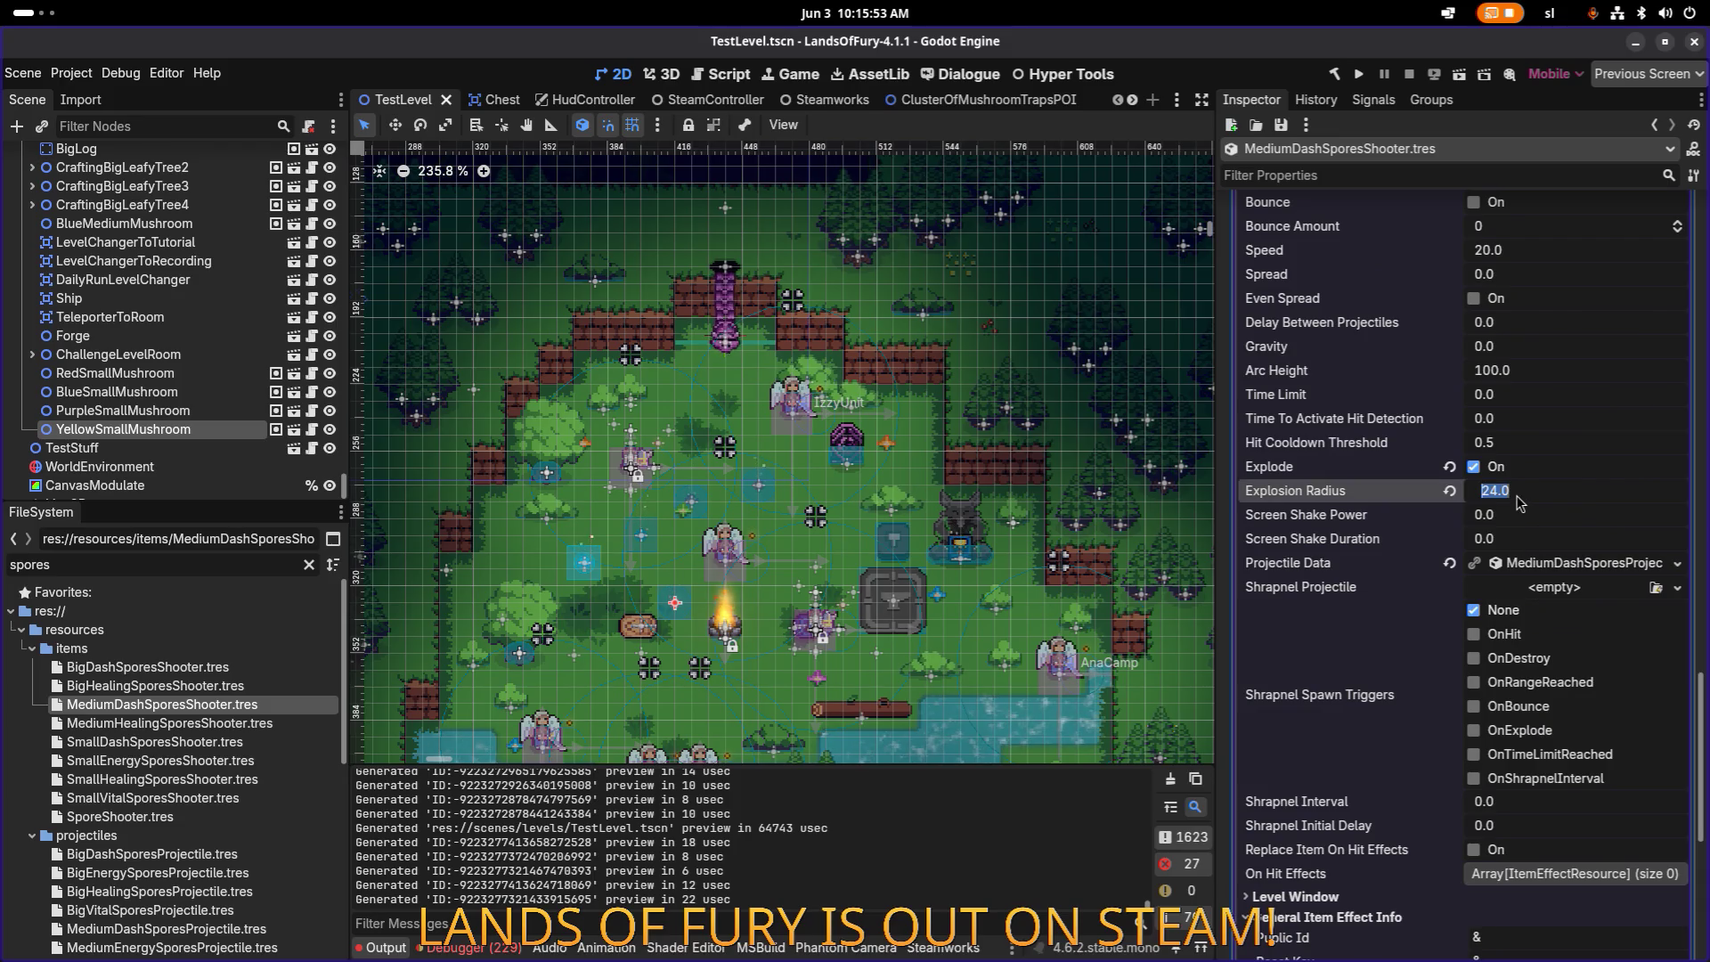
{"action": "type", "text": "32"}
{"action": "key", "text": "Return"}
{"action": "key", "text": "ctrl+s"}
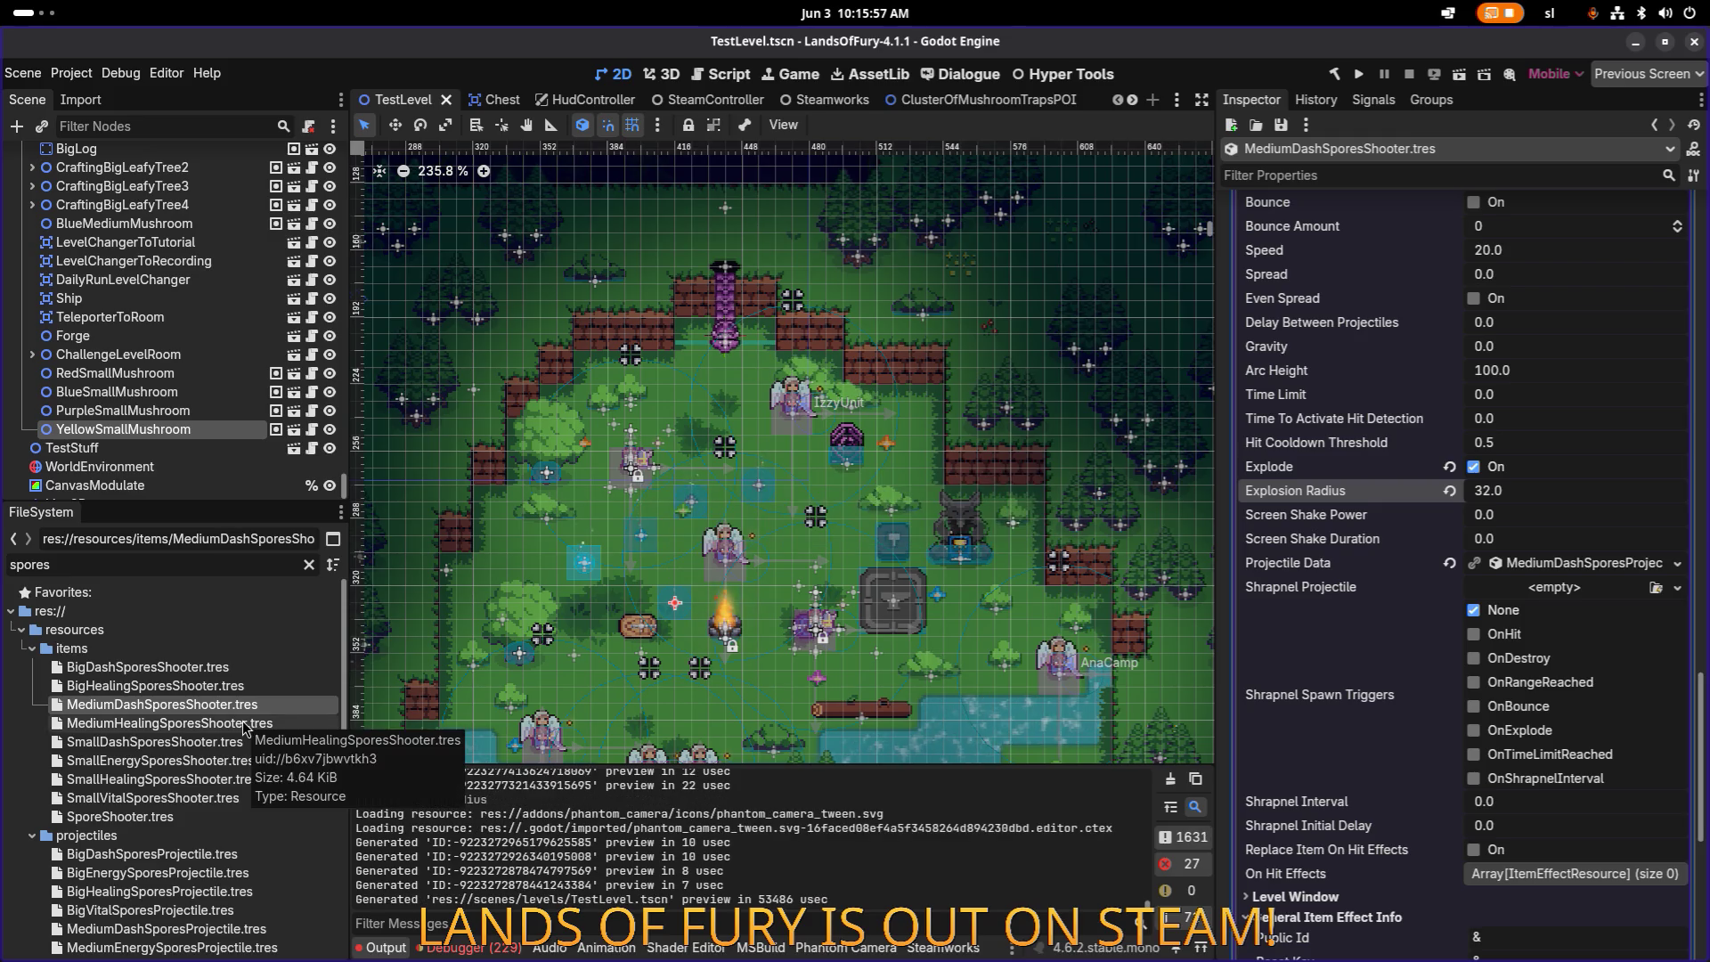
{"action": "left_click", "coordinate": [248, 723]}
{"action": "scroll", "coordinate": [1550, 795], "scroll_direction": "down", "scroll_amount": 10}
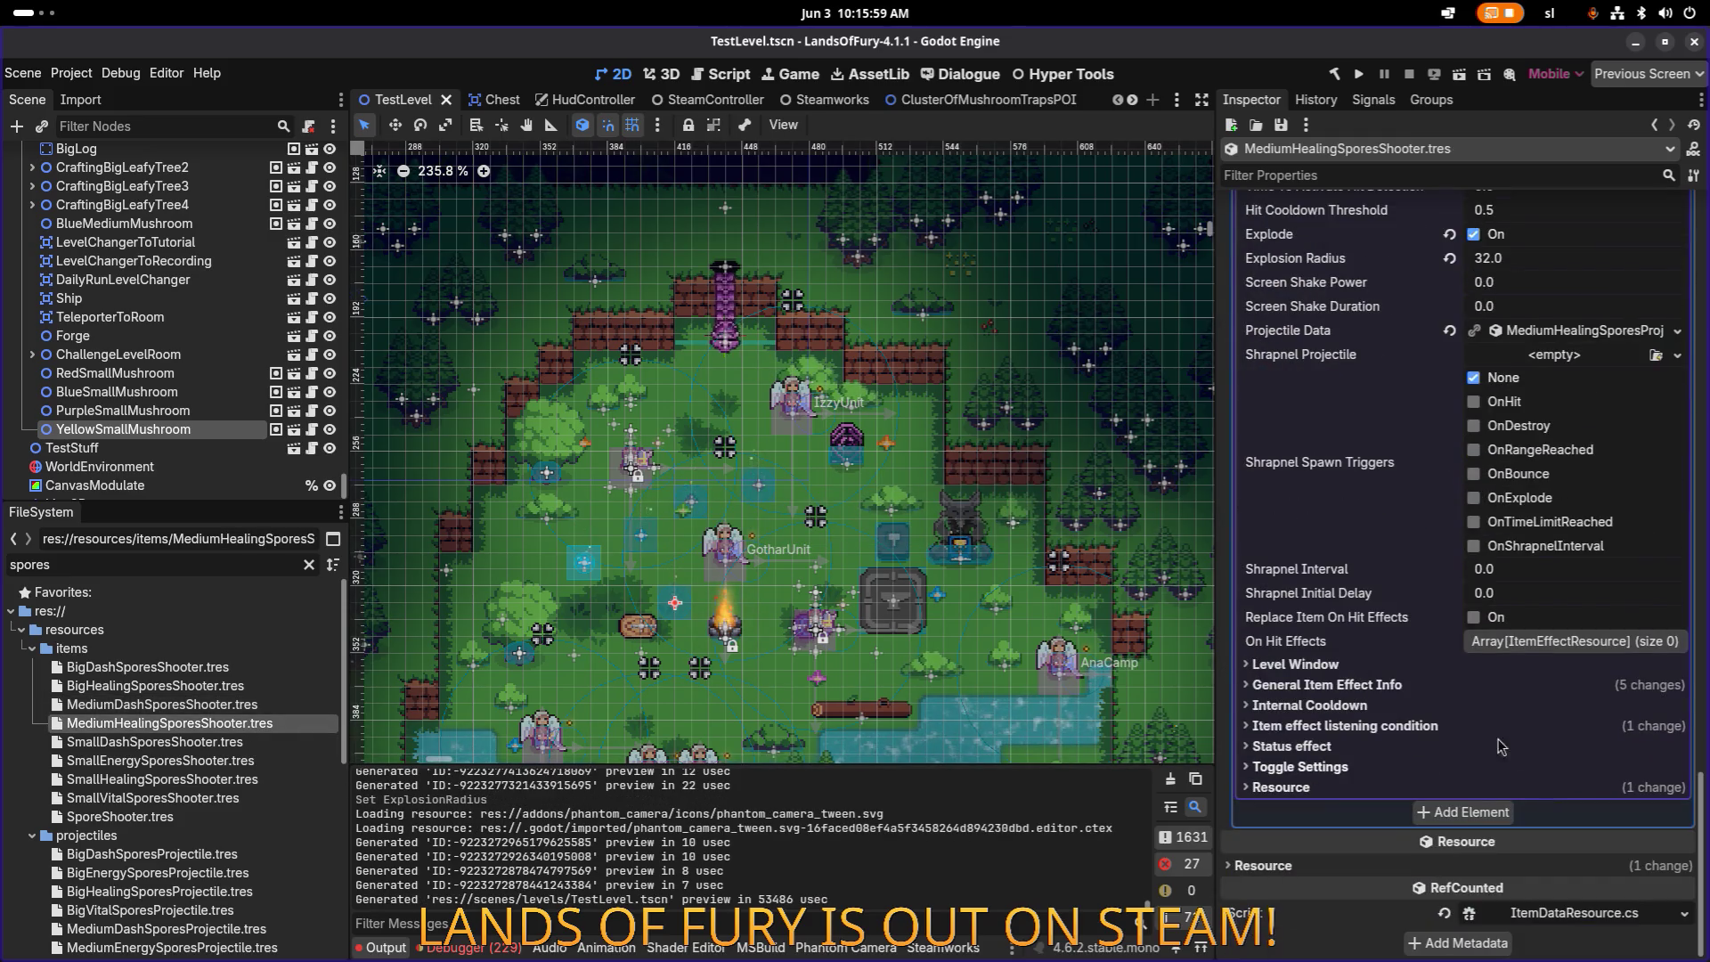
Step: Review BigDashSporesShooter's spawn-projectile effect, then open BigHealingSporesShooter's Health effect showing 0.5
{"action": "scroll", "coordinate": [1345, 631], "scroll_direction": "up", "scroll_amount": 6}
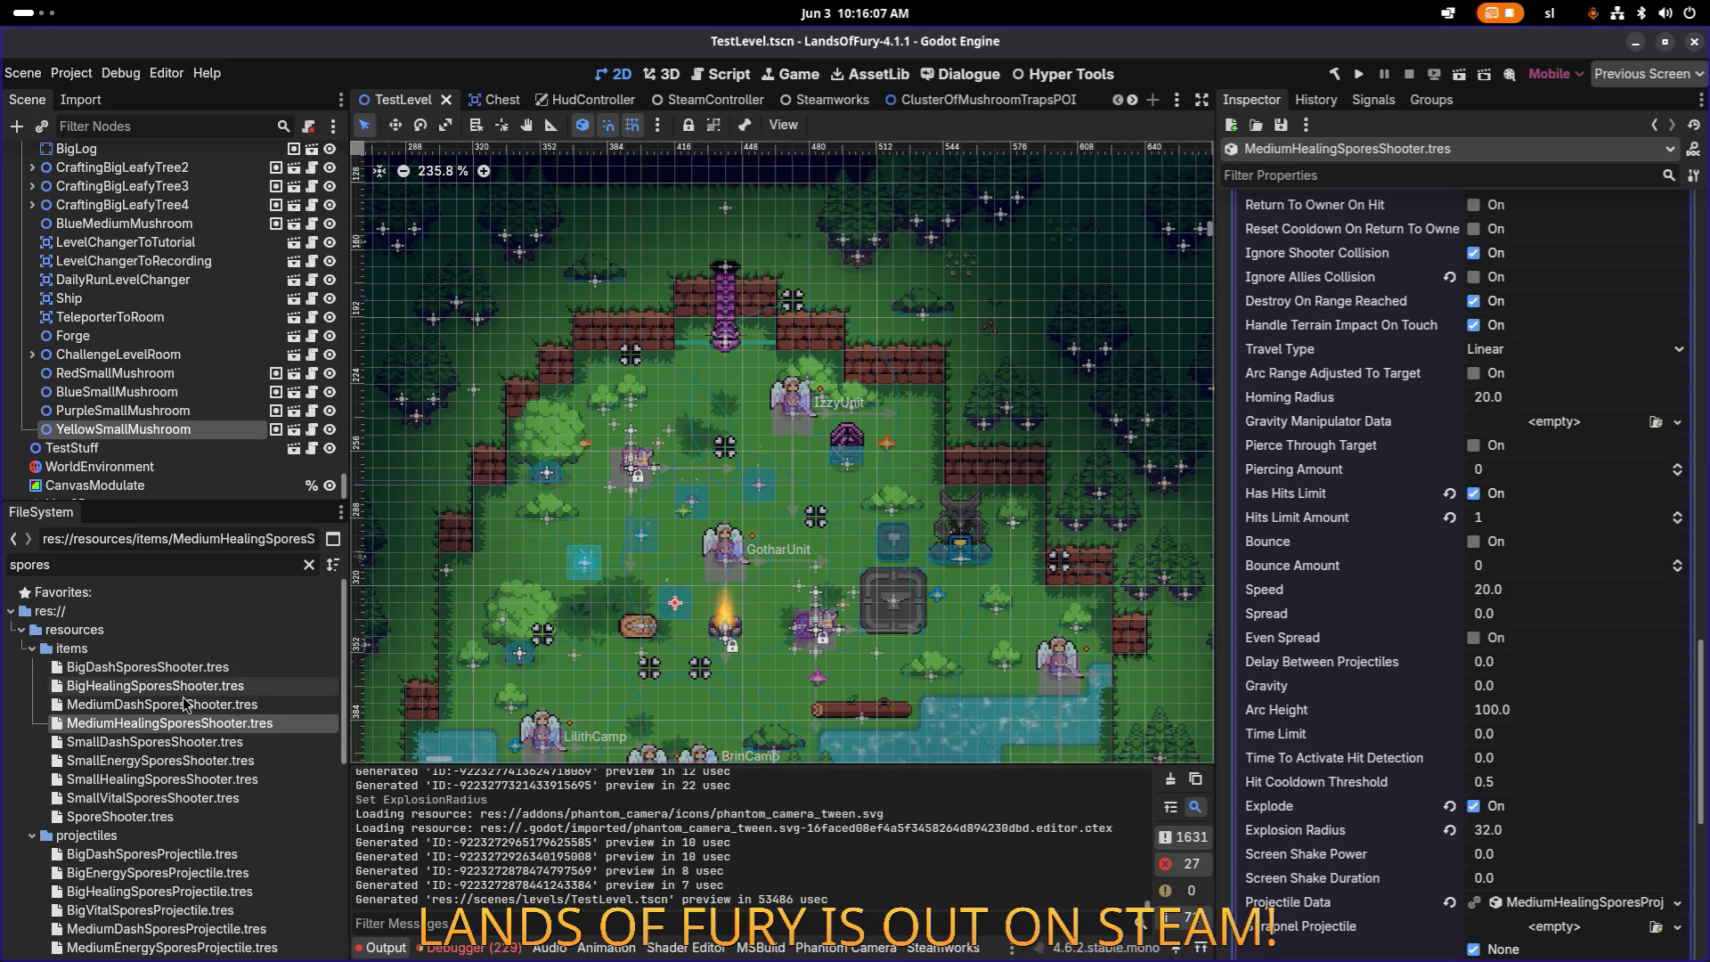
{"action": "left_click", "coordinate": [202, 669]}
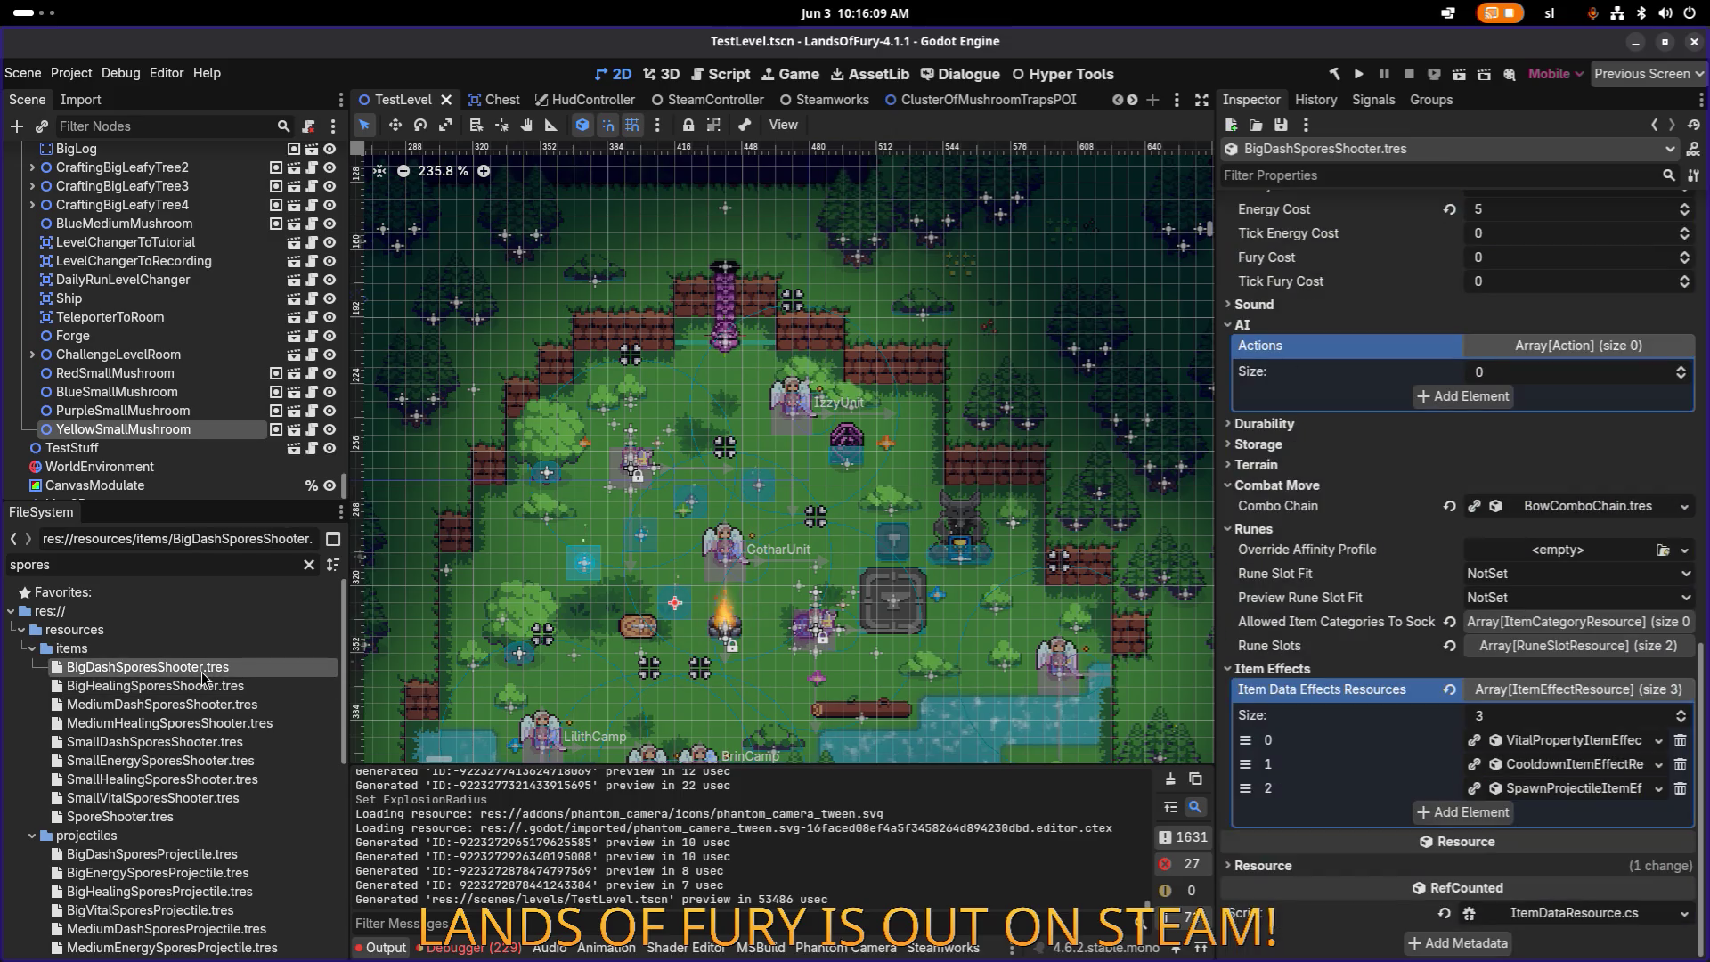
{"action": "left_click", "coordinate": [1545, 789]}
{"action": "scroll", "coordinate": [1544, 800], "scroll_direction": "down", "scroll_amount": 3}
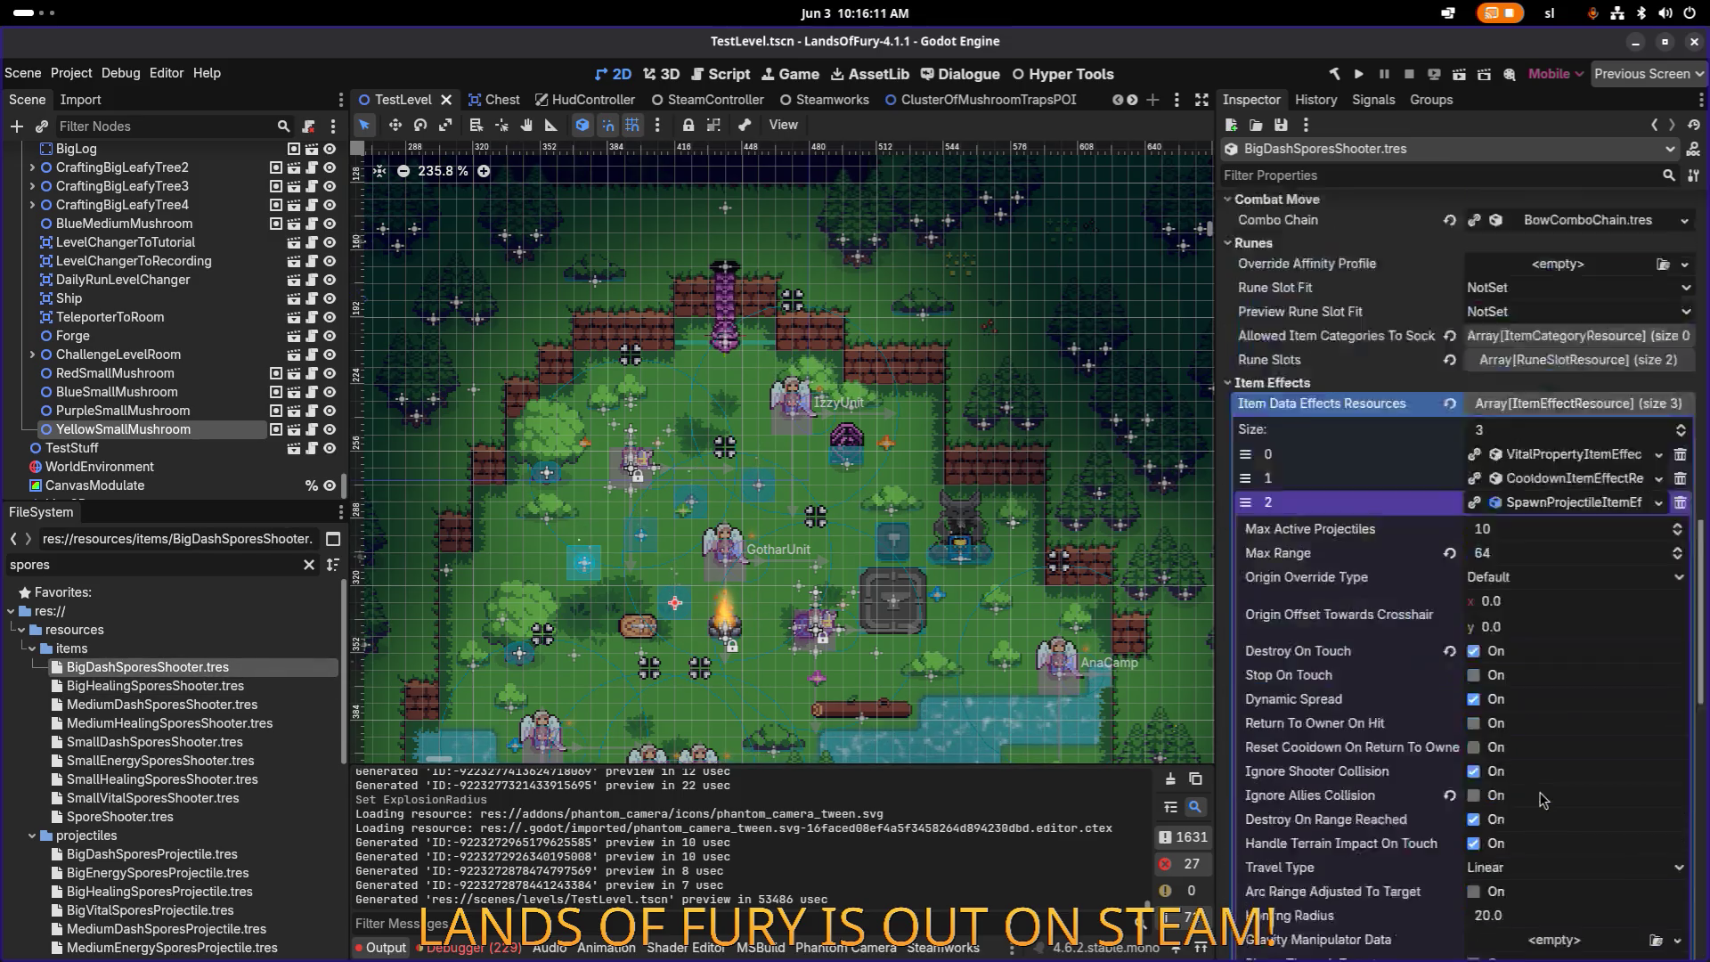
{"action": "scroll", "coordinate": [1539, 799], "scroll_direction": "down", "scroll_amount": 2}
{"action": "scroll", "coordinate": [1519, 749], "scroll_direction": "down", "scroll_amount": 3}
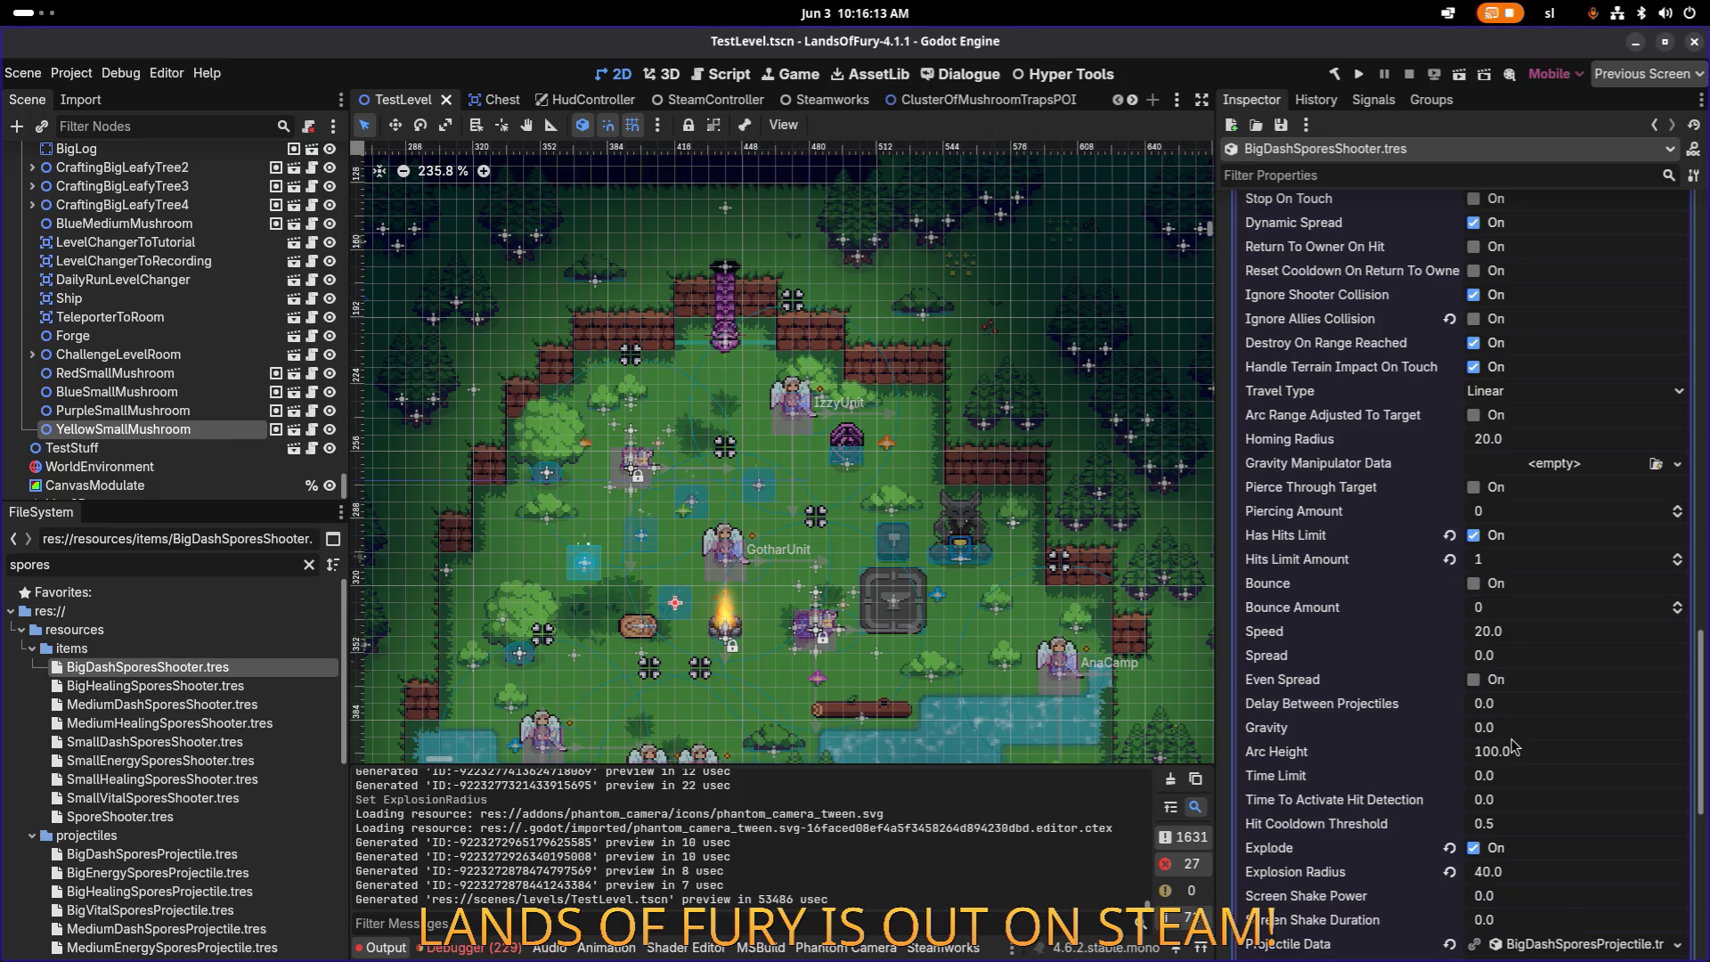
{"action": "scroll", "coordinate": [1514, 747], "scroll_direction": "down", "scroll_amount": 3}
{"action": "scroll", "coordinate": [1502, 746], "scroll_direction": "down", "scroll_amount": 2}
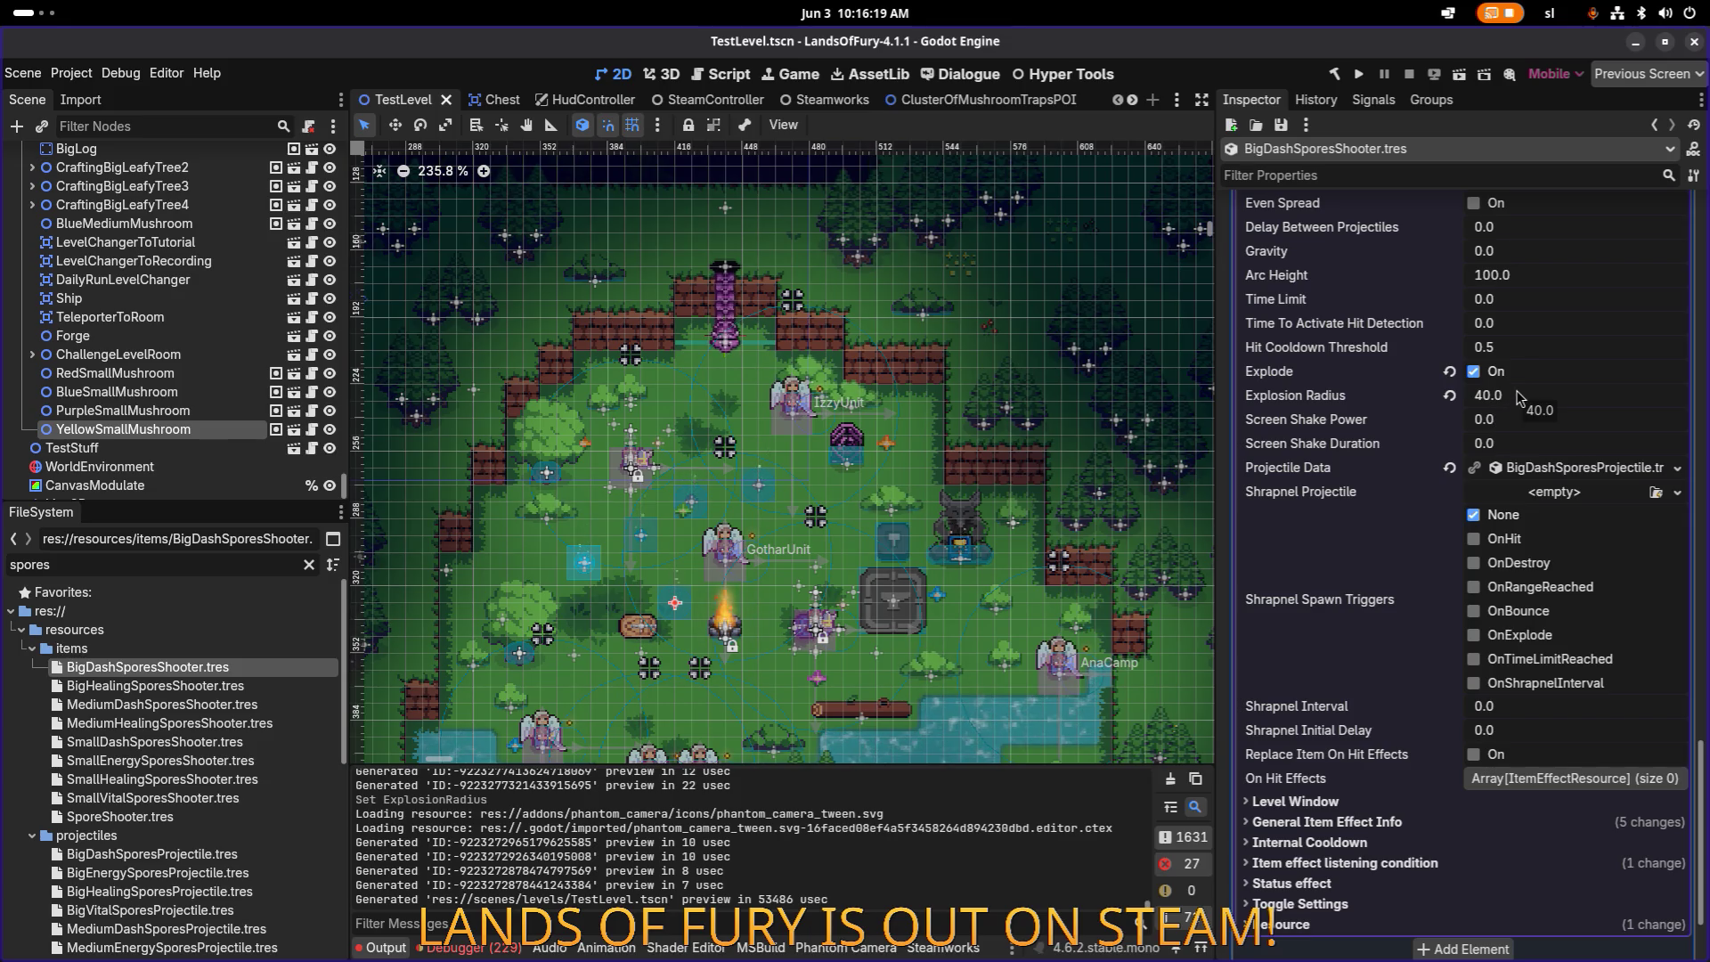
{"action": "left_click", "coordinate": [258, 687]}
{"action": "left_click", "coordinate": [1534, 747]}
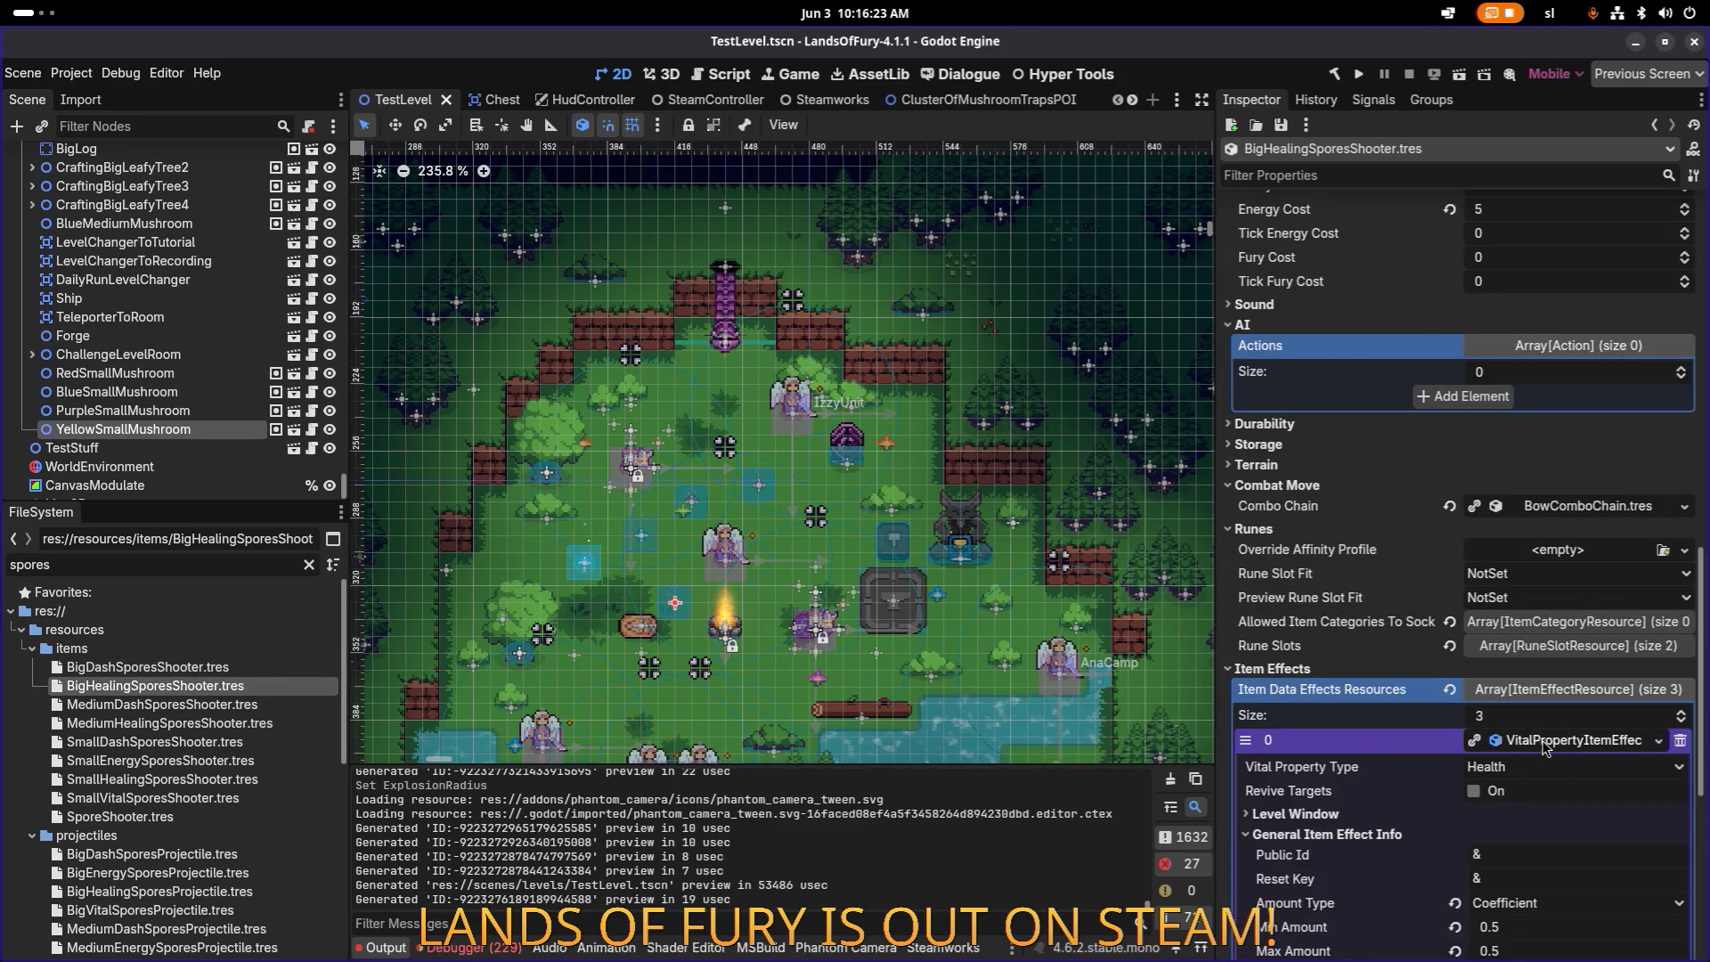
Step: Inspect the healing shooter effect's General Item Effect Info and Level Window settings
{"action": "scroll", "coordinate": [1492, 736], "scroll_direction": "down", "scroll_amount": 5}
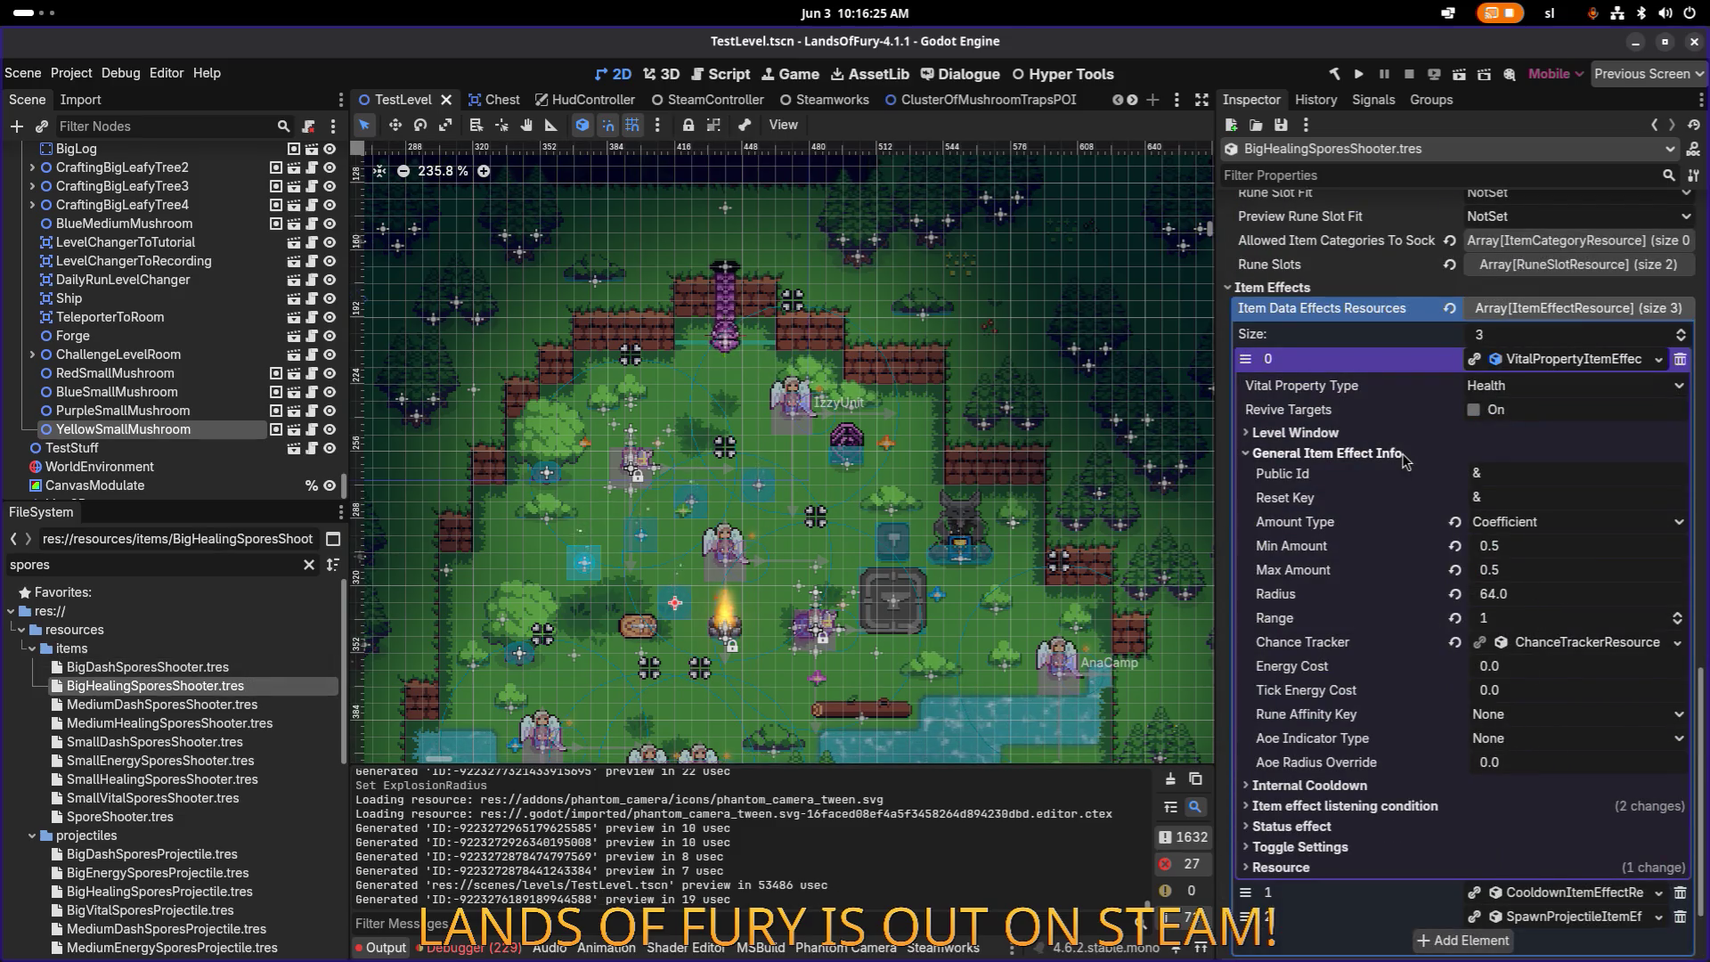
{"action": "left_click", "coordinate": [1378, 461]}
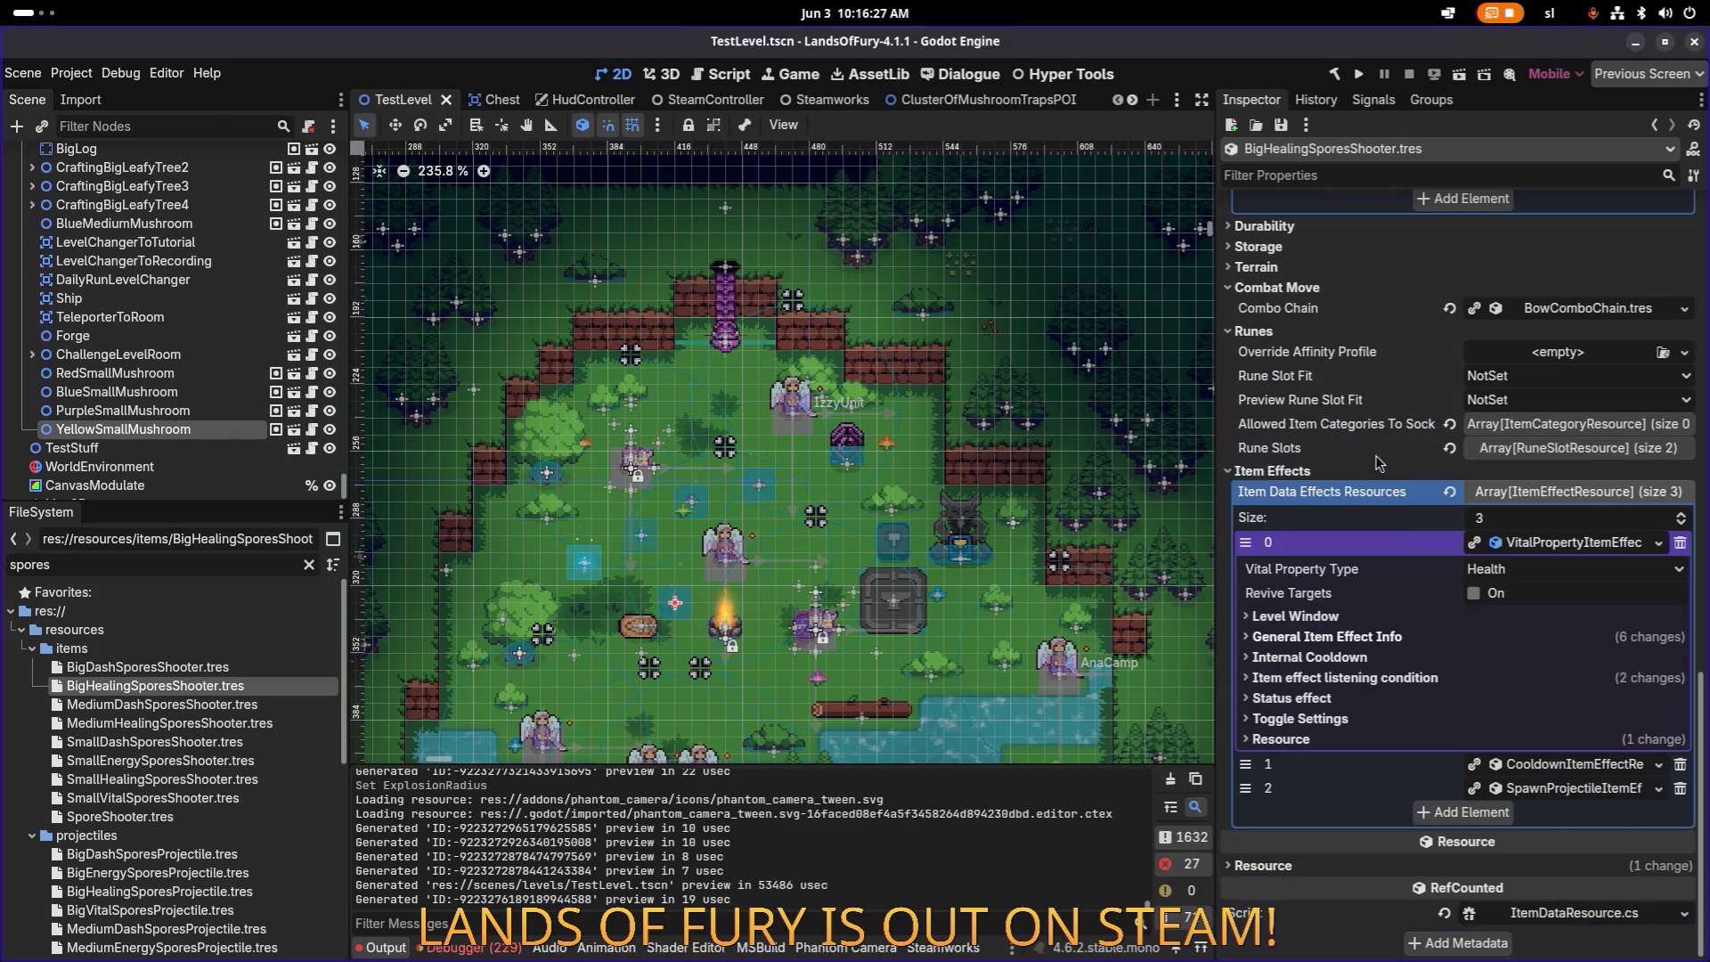
{"action": "left_click", "coordinate": [1353, 638]}
{"action": "left_click", "coordinate": [1347, 638]}
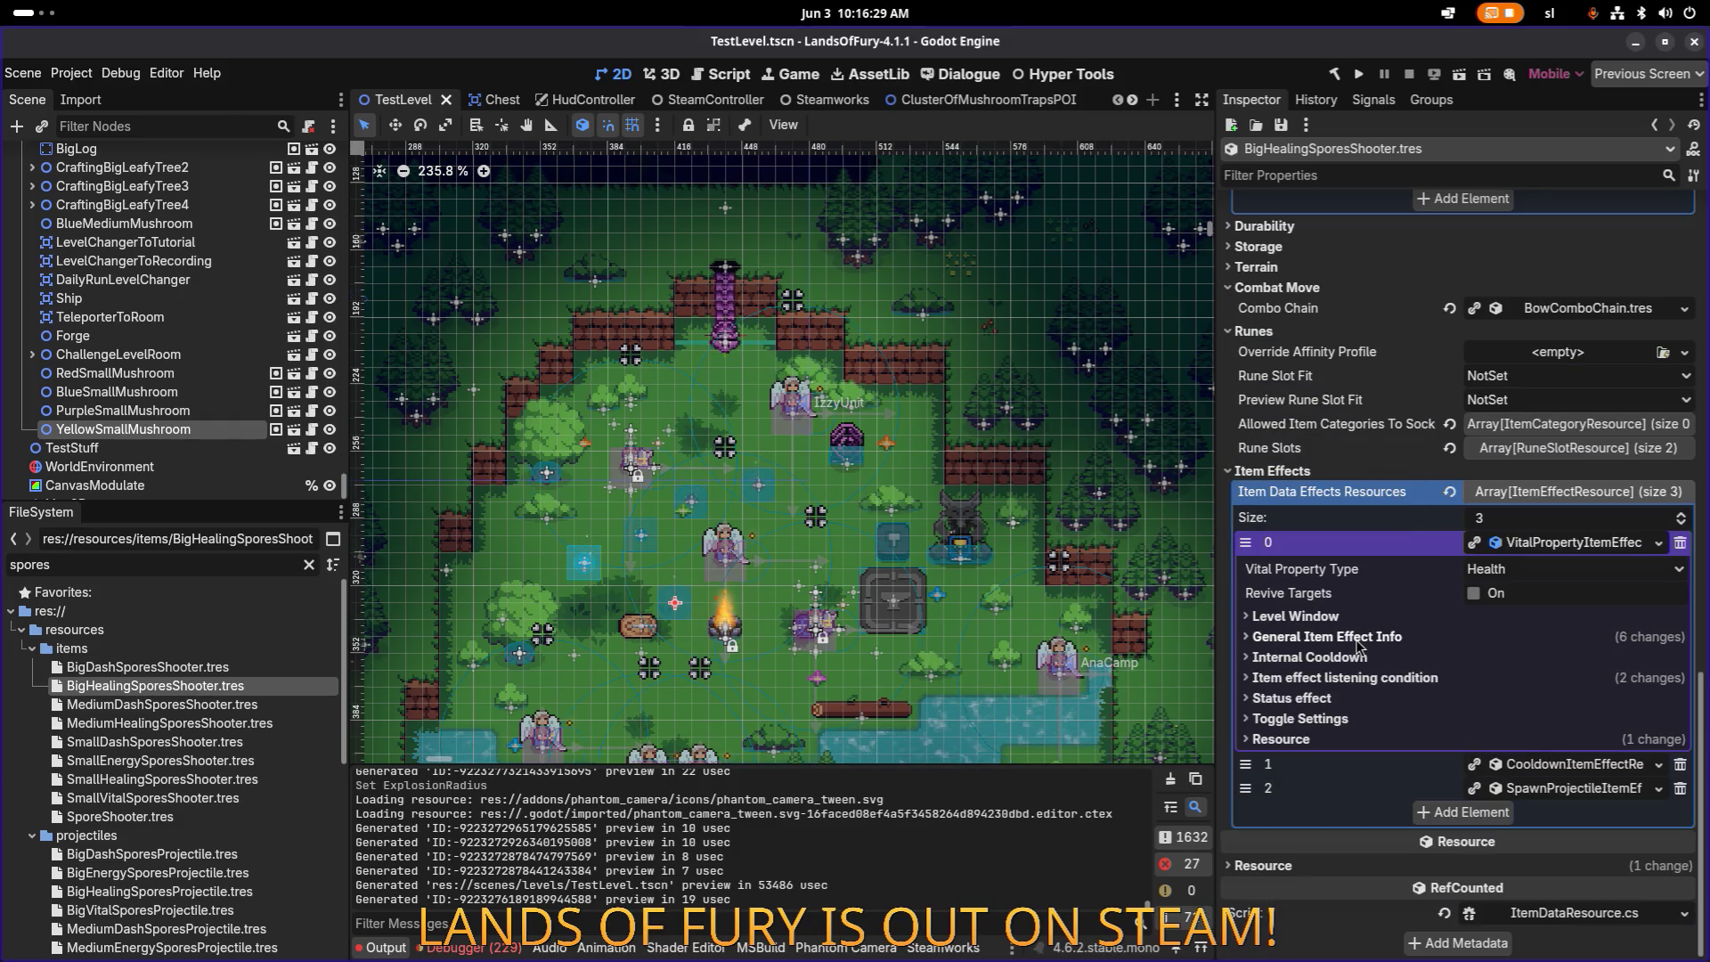
{"action": "left_click", "coordinate": [1332, 620]}
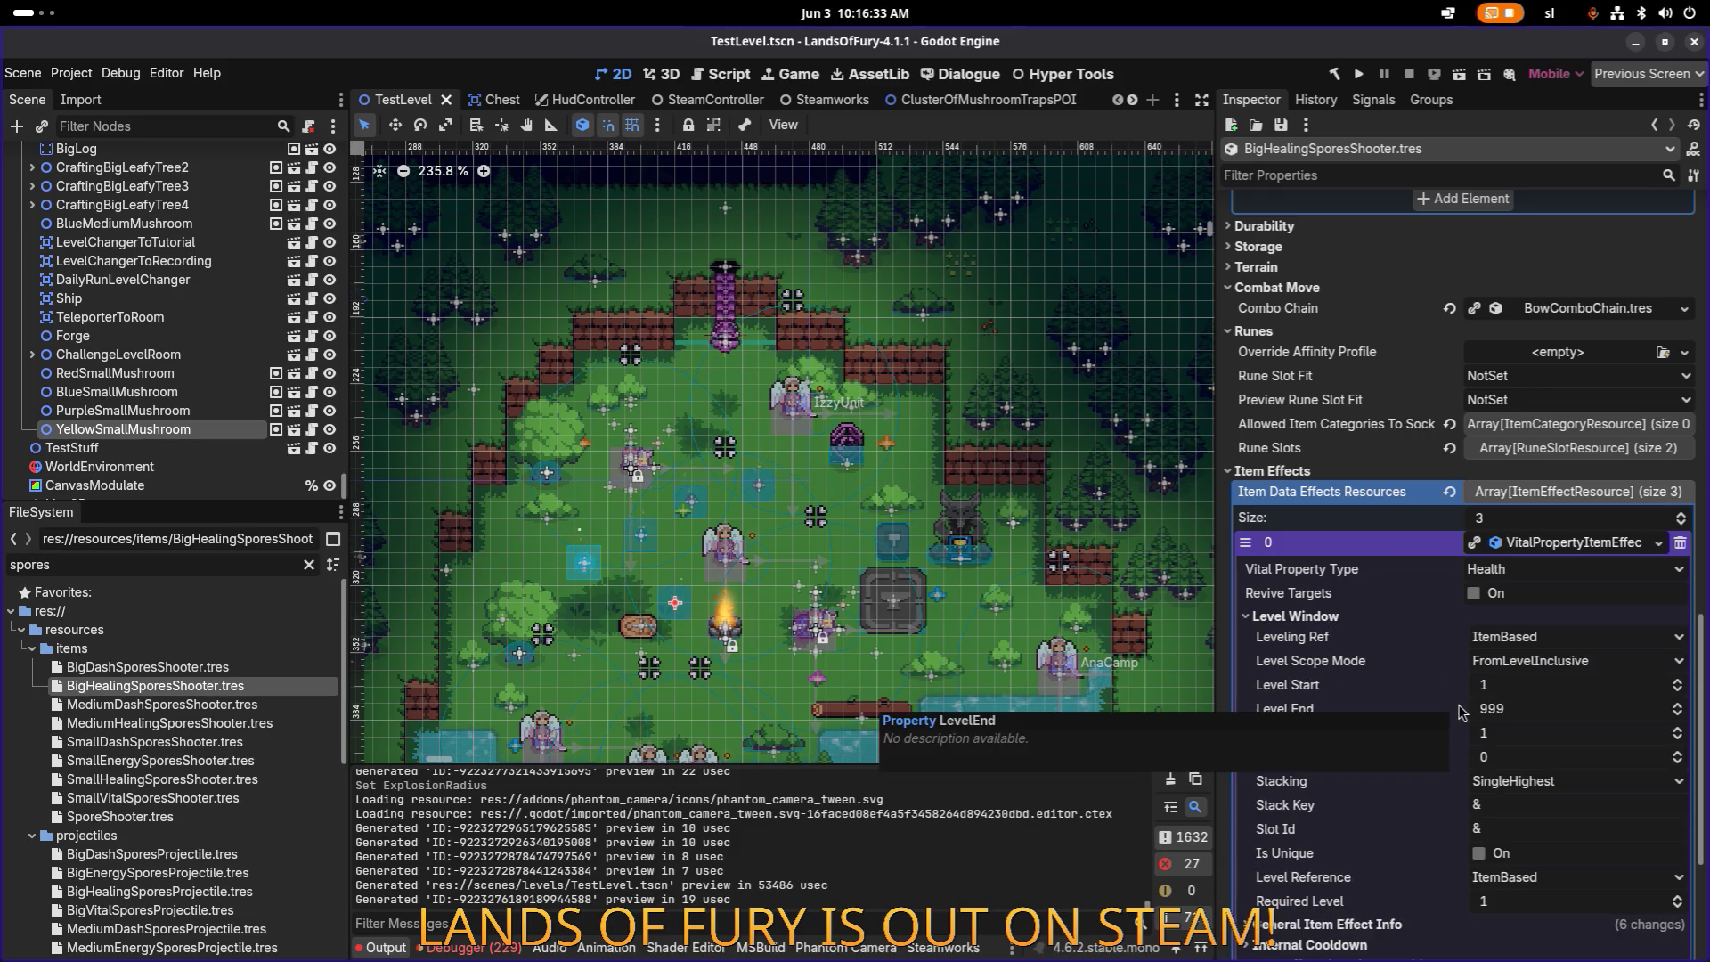
{"action": "scroll", "coordinate": [1435, 710], "scroll_direction": "down", "scroll_amount": 5}
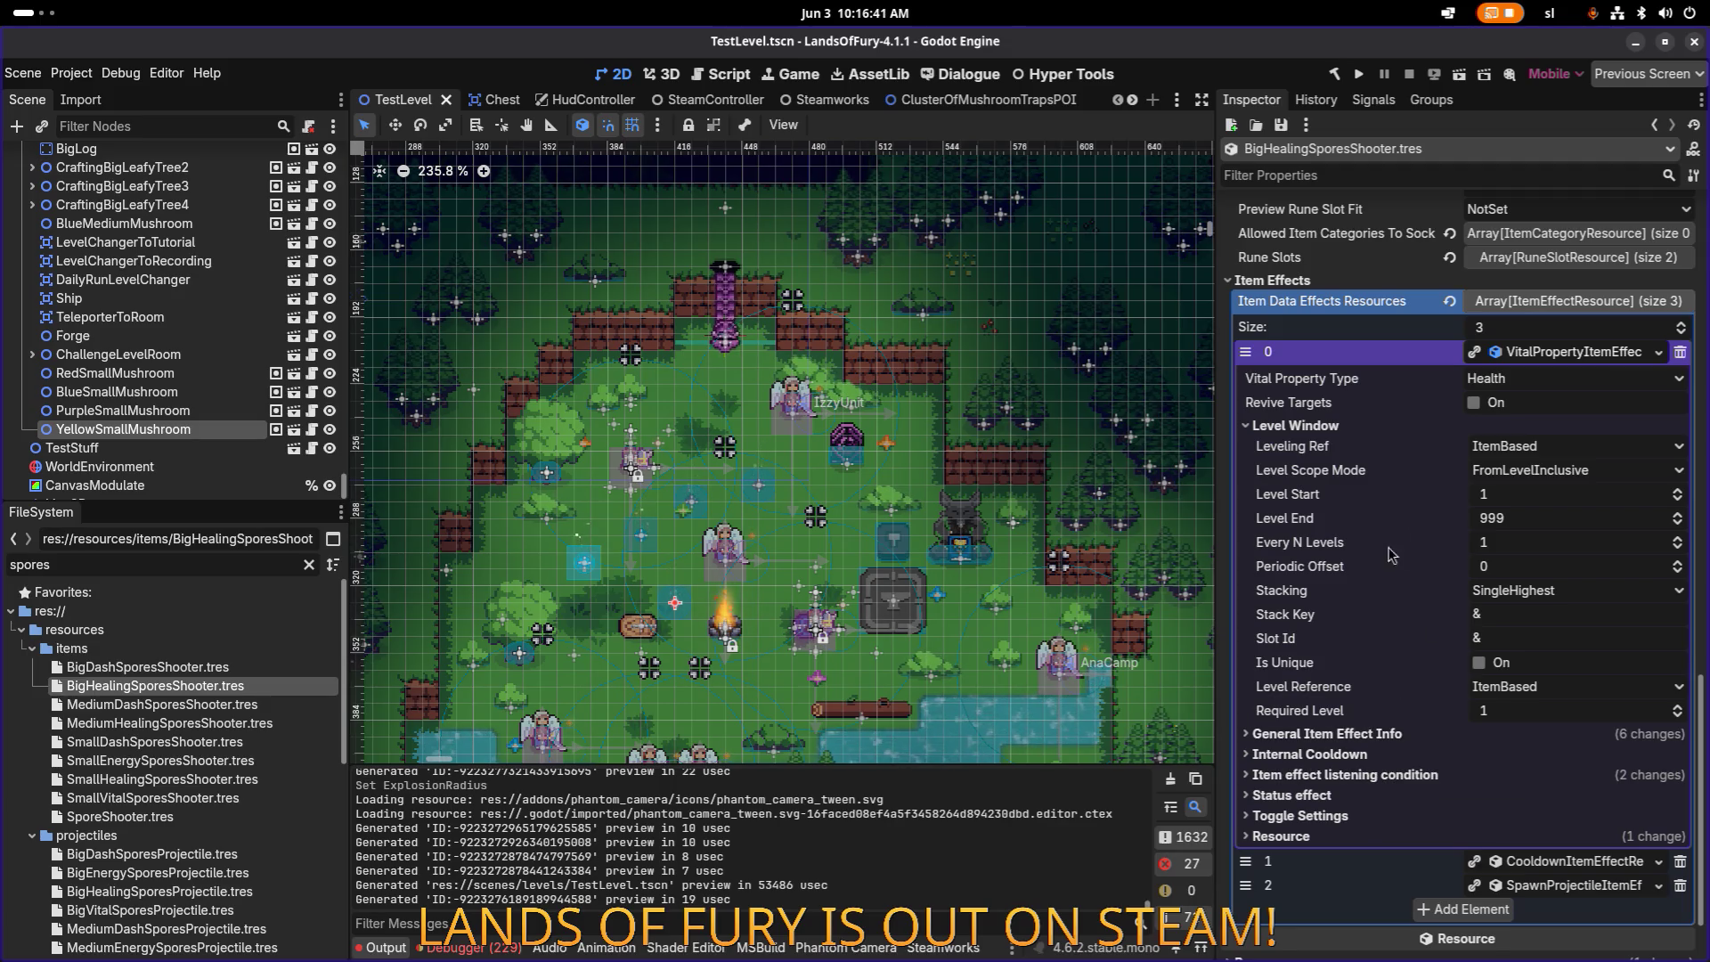
Step: Check the SpawnProjectile effect's 40 explosion radius, then select MediumHealingSporesShooter.tres and save
{"action": "left_click", "coordinate": [1549, 884]}
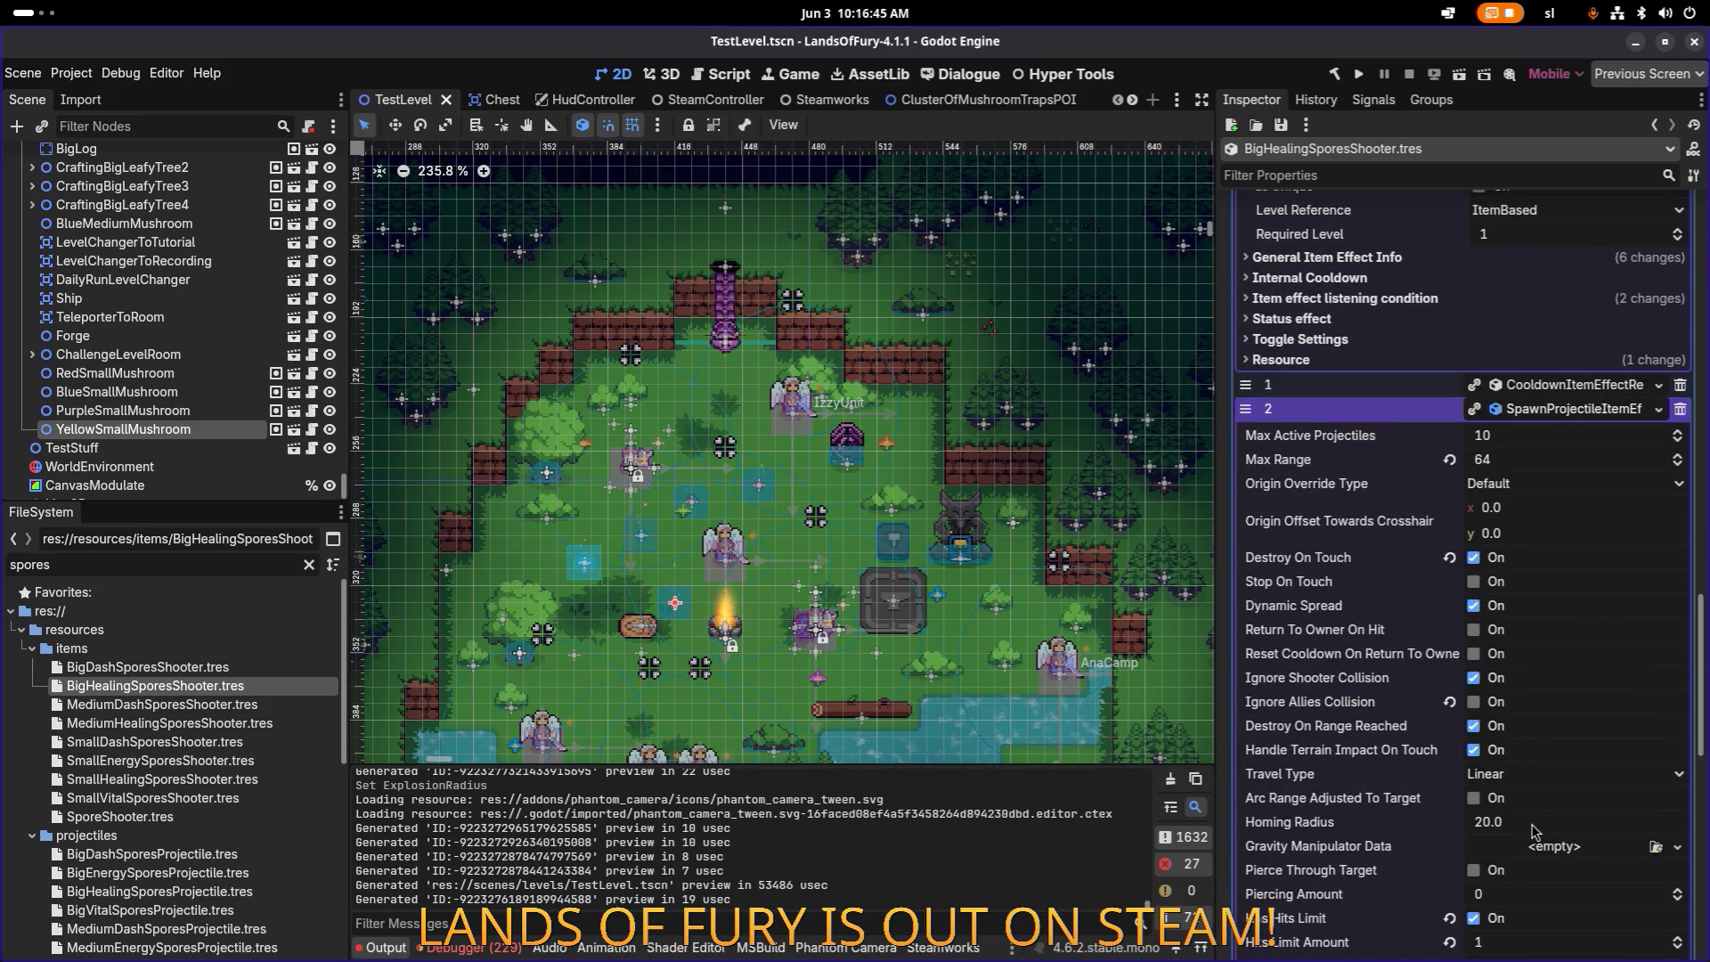
{"action": "scroll", "coordinate": [1532, 831], "scroll_direction": "down", "scroll_amount": 4}
{"action": "scroll", "coordinate": [1507, 833], "scroll_direction": "down", "scroll_amount": 1}
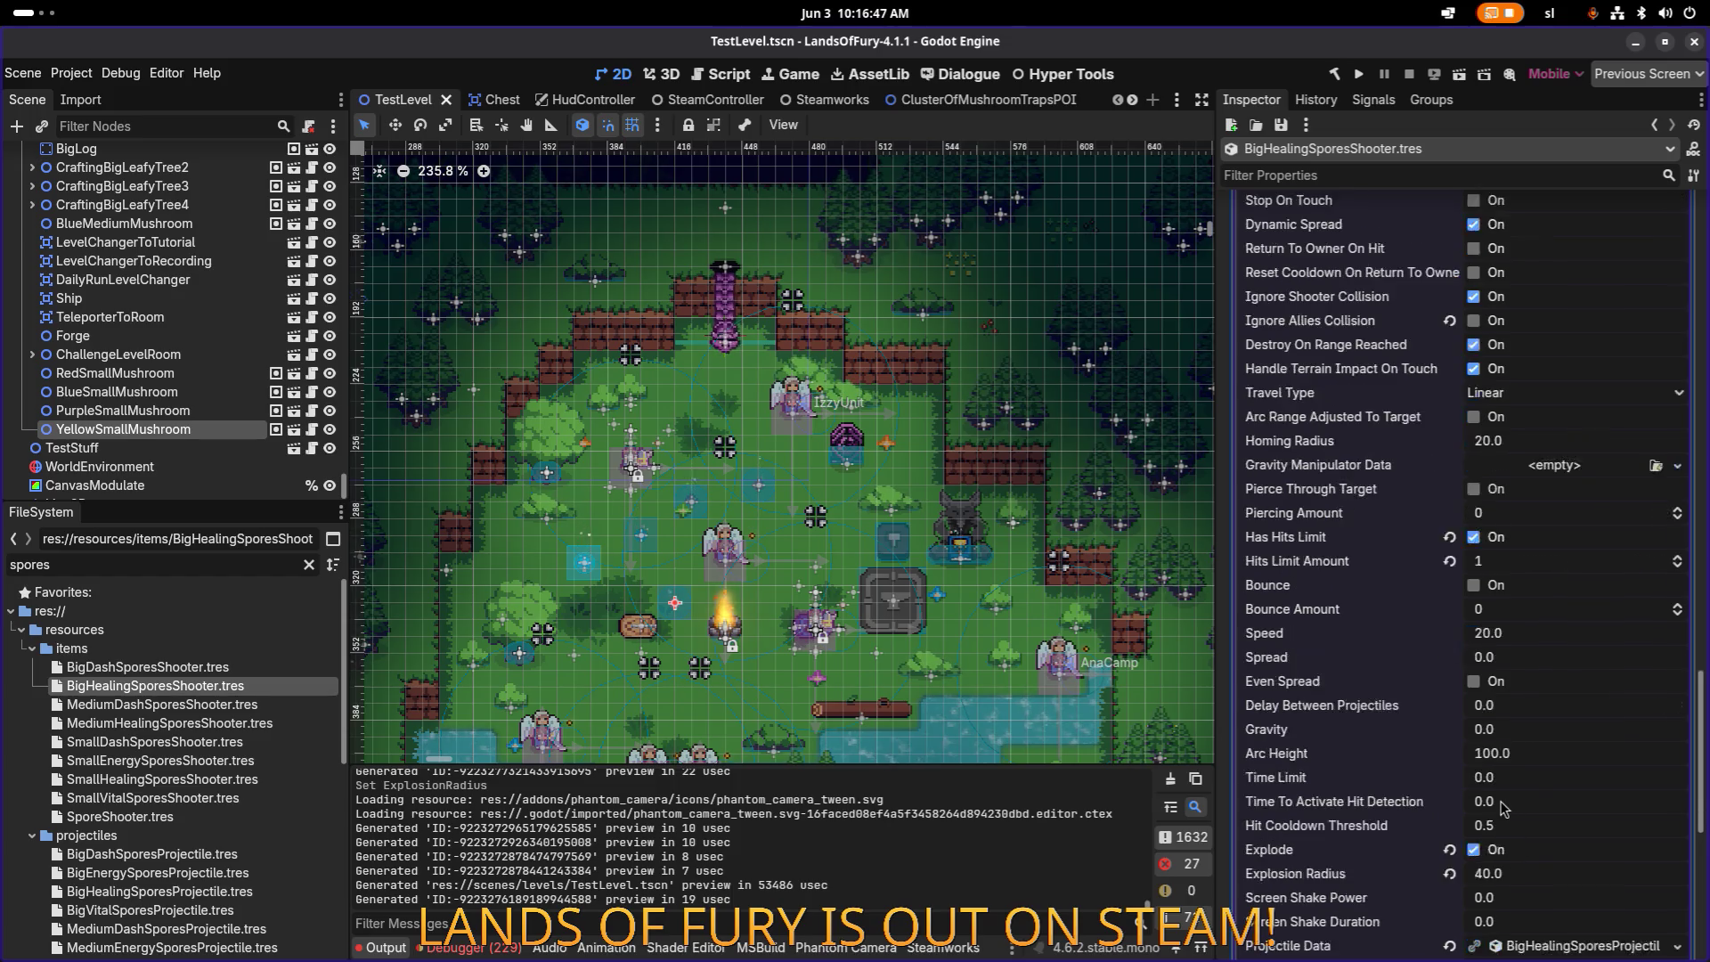
{"action": "scroll", "coordinate": [1504, 808], "scroll_direction": "down", "scroll_amount": 3}
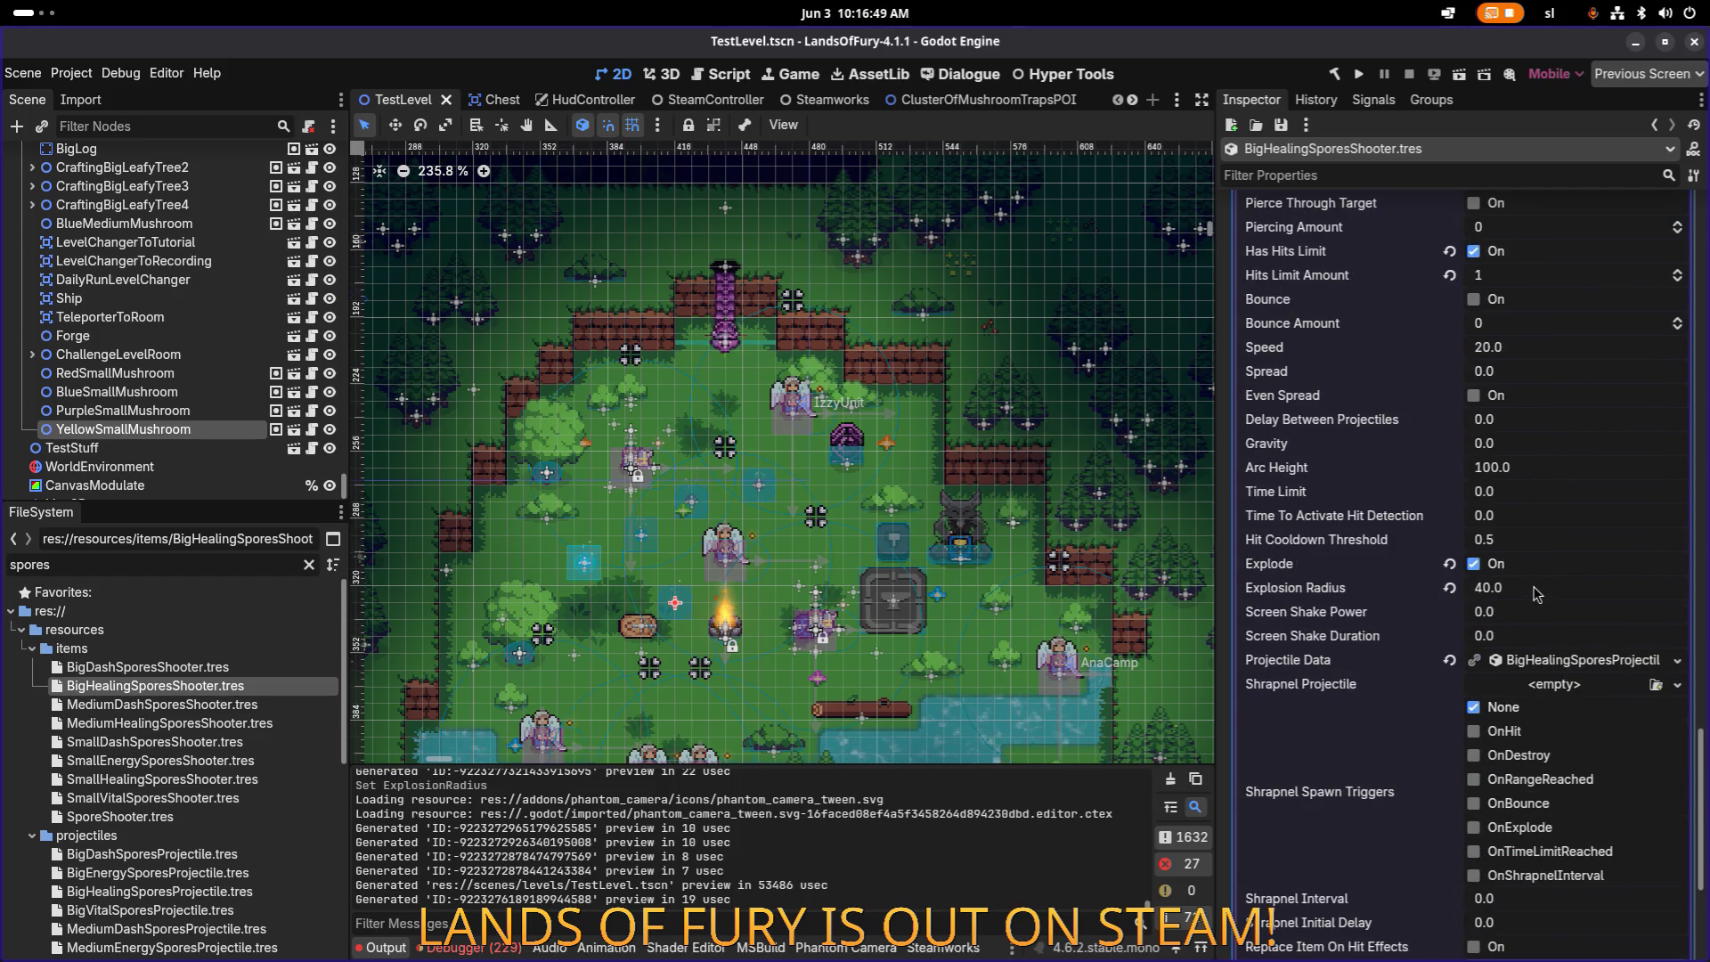
{"action": "left_click", "coordinate": [228, 725]}
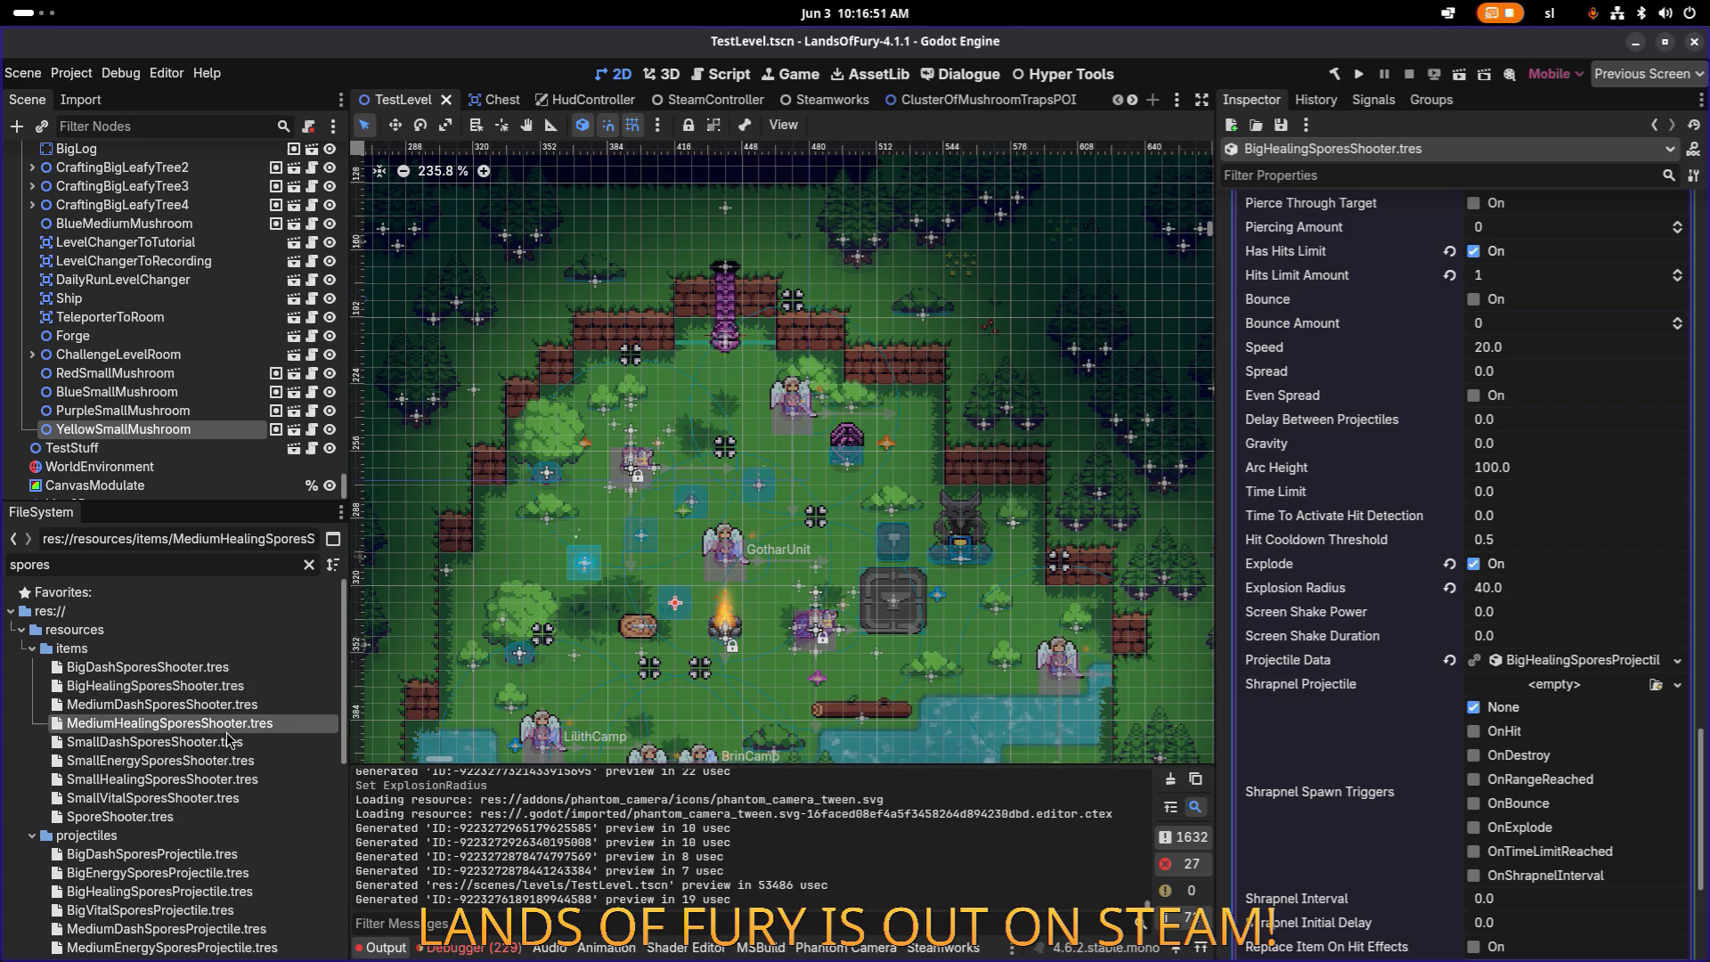
{"action": "key", "text": "ctrl+s"}
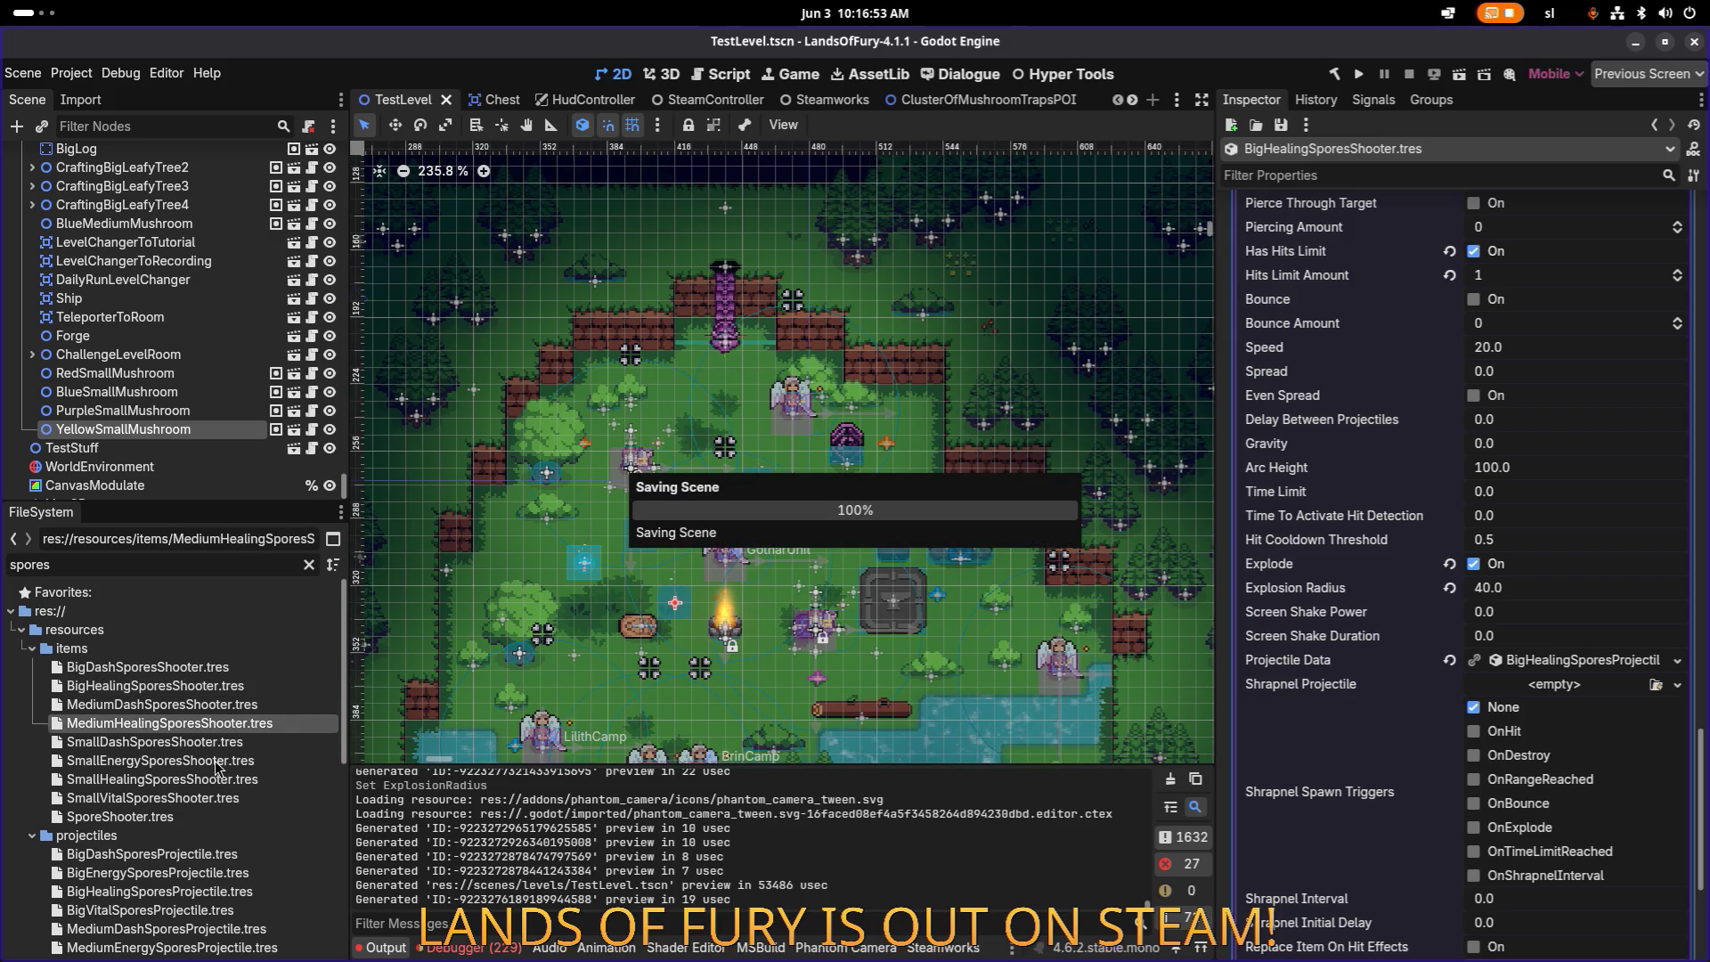
Step: Copy SmallEnergySporesShooter.tres, rename the copy MediumEnergySporesShooter.tres, and open it for editing
{"action": "left_click", "coordinate": [222, 703]}
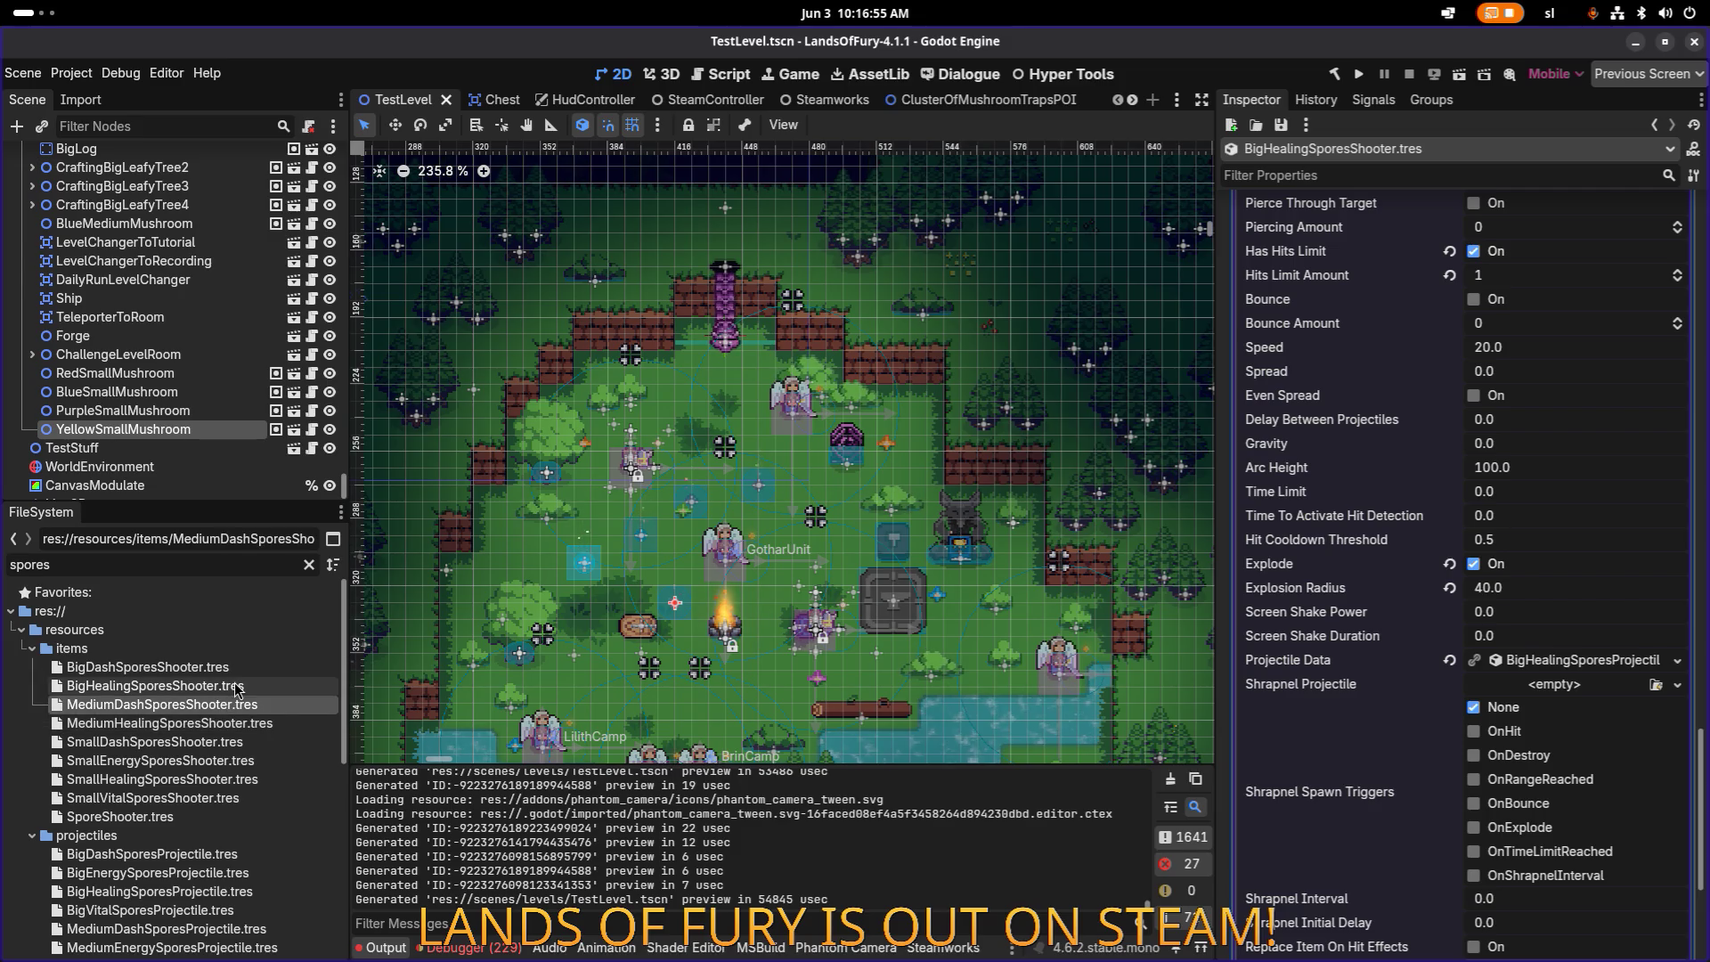
{"action": "left_click", "coordinate": [223, 725]}
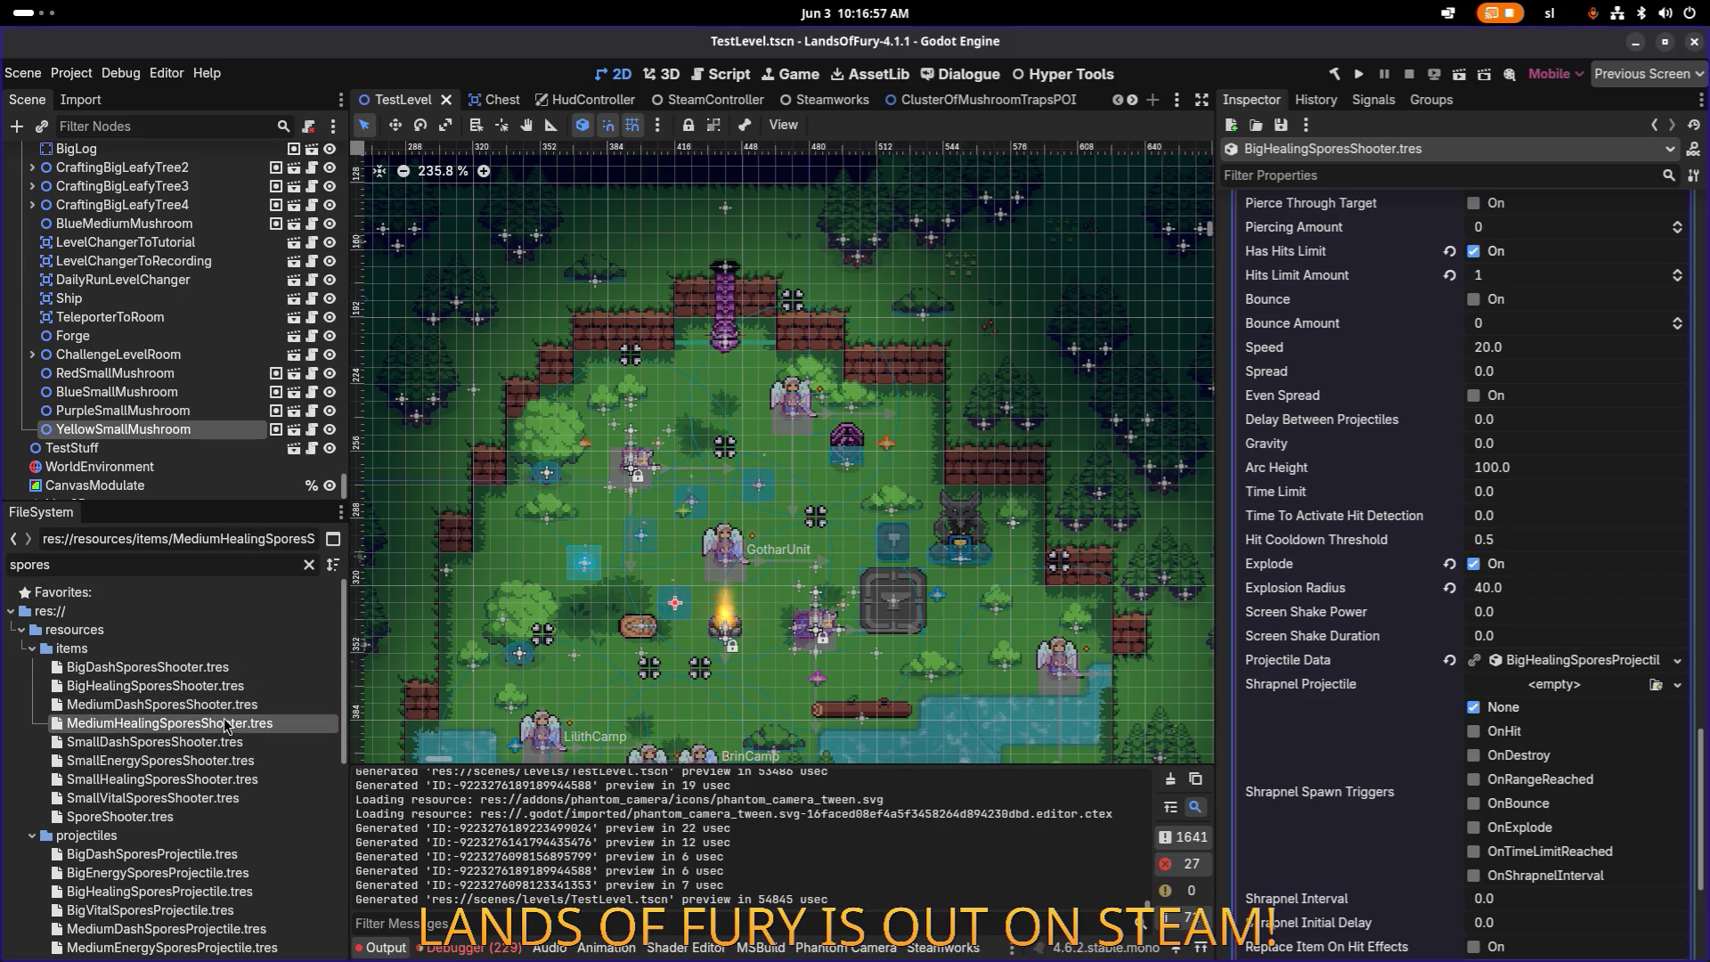
{"action": "left_click", "coordinate": [216, 760]}
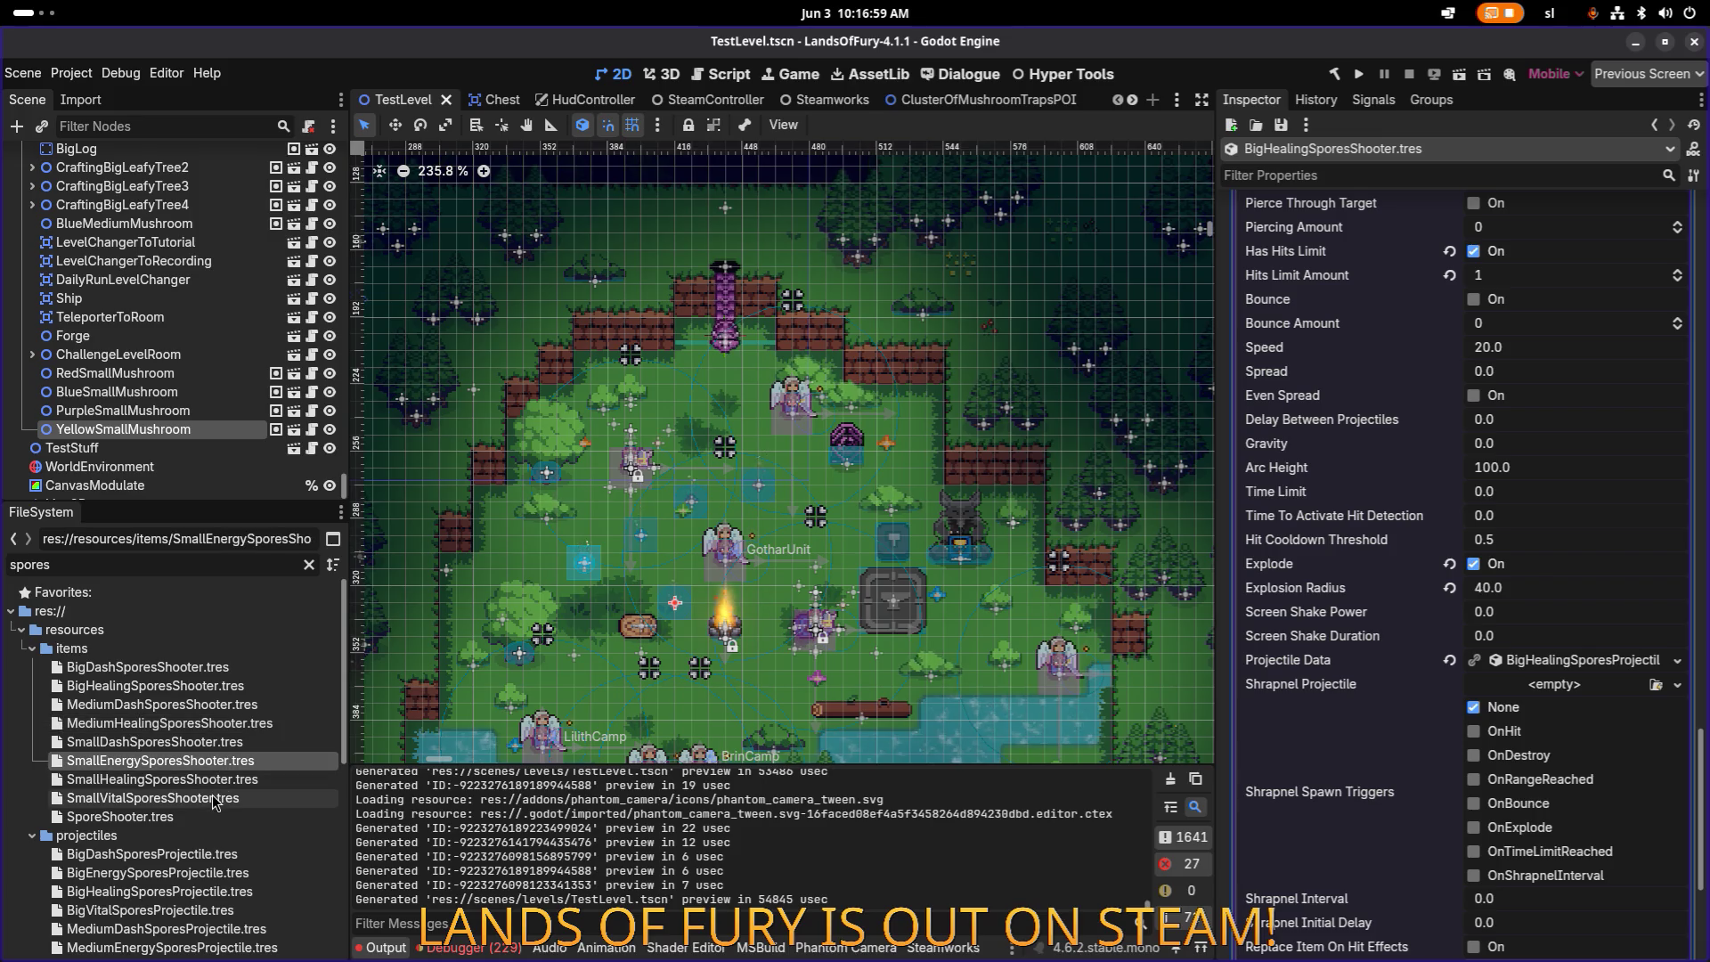
{"action": "left_click", "coordinate": [213, 780]}
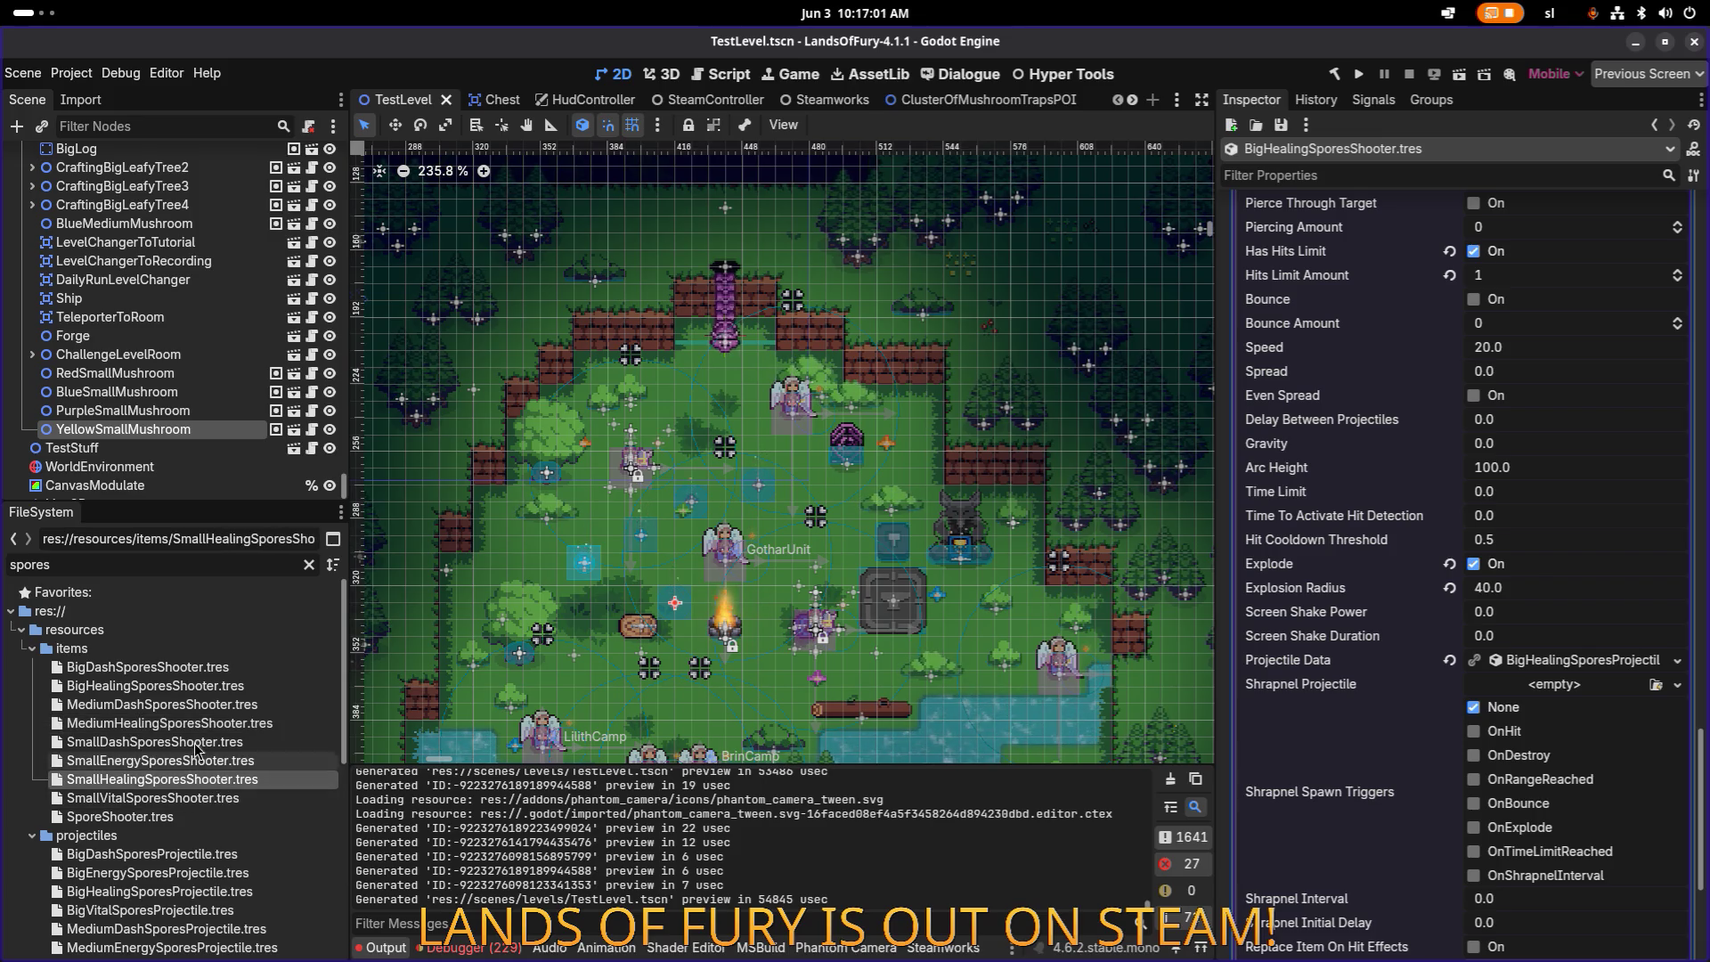
{"action": "left_click", "coordinate": [210, 764]}
{"action": "key", "text": "ctrl+d"}
{"action": "key", "text": "Right"}
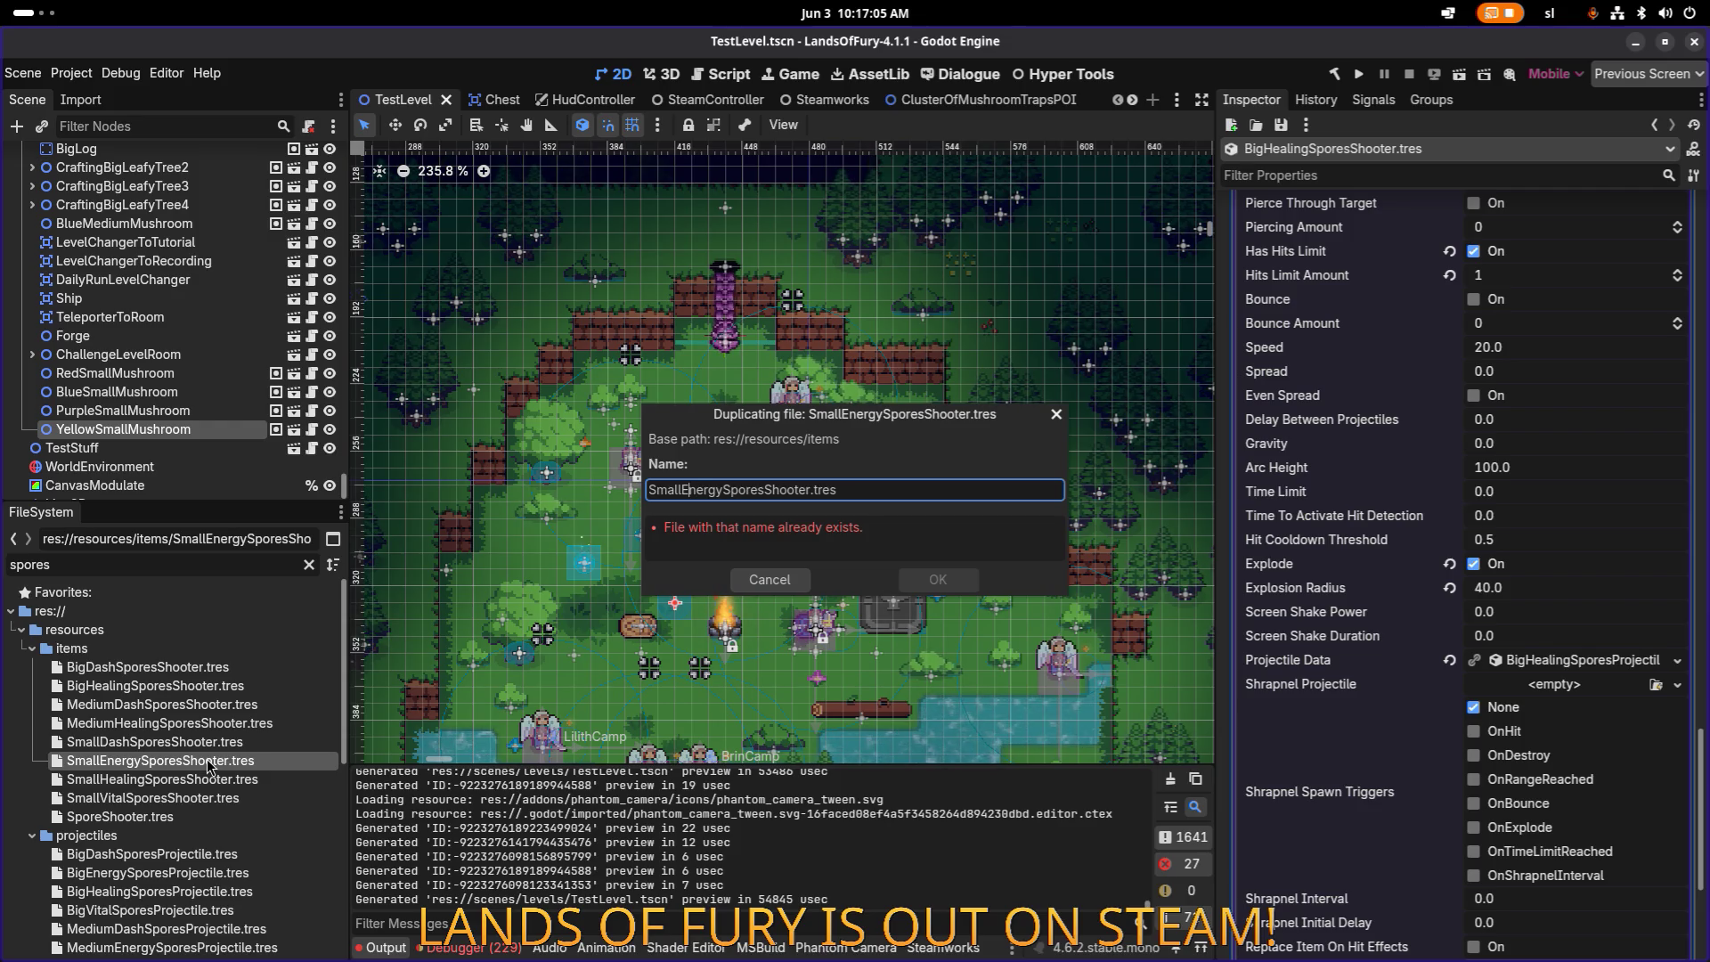
{"action": "key", "text": "shift+Home"}
{"action": "type", "text": "Mediu"}
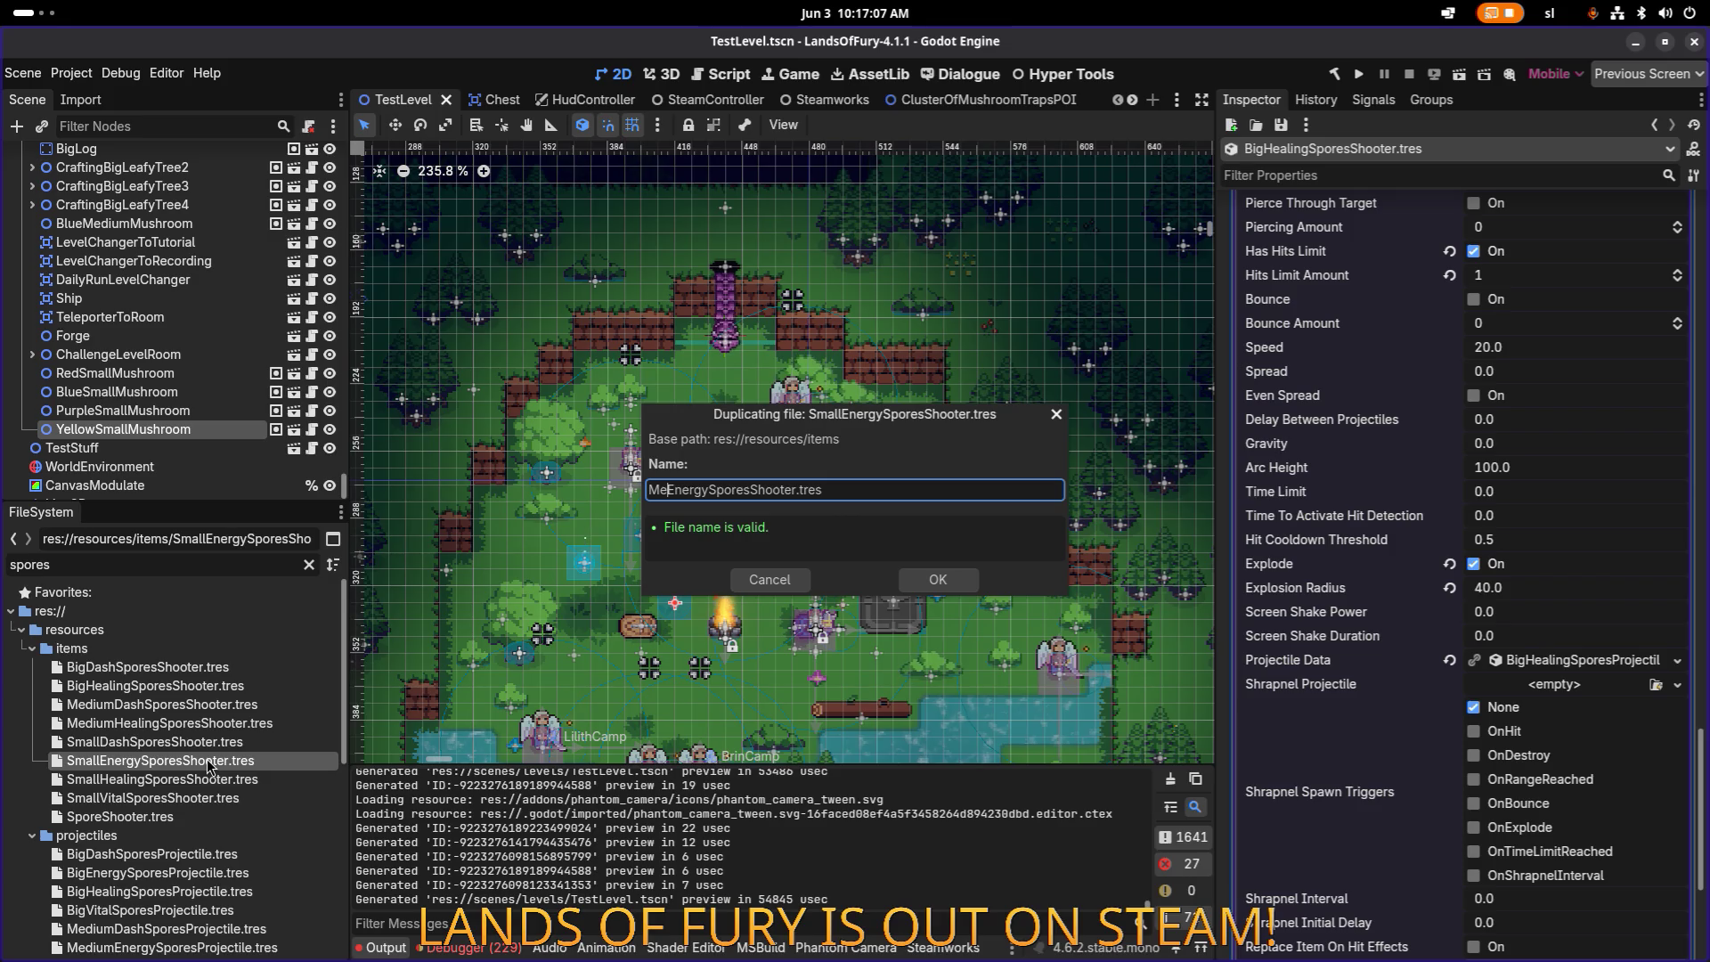
{"action": "type", "text": "m"}
{"action": "key", "text": "Return"}
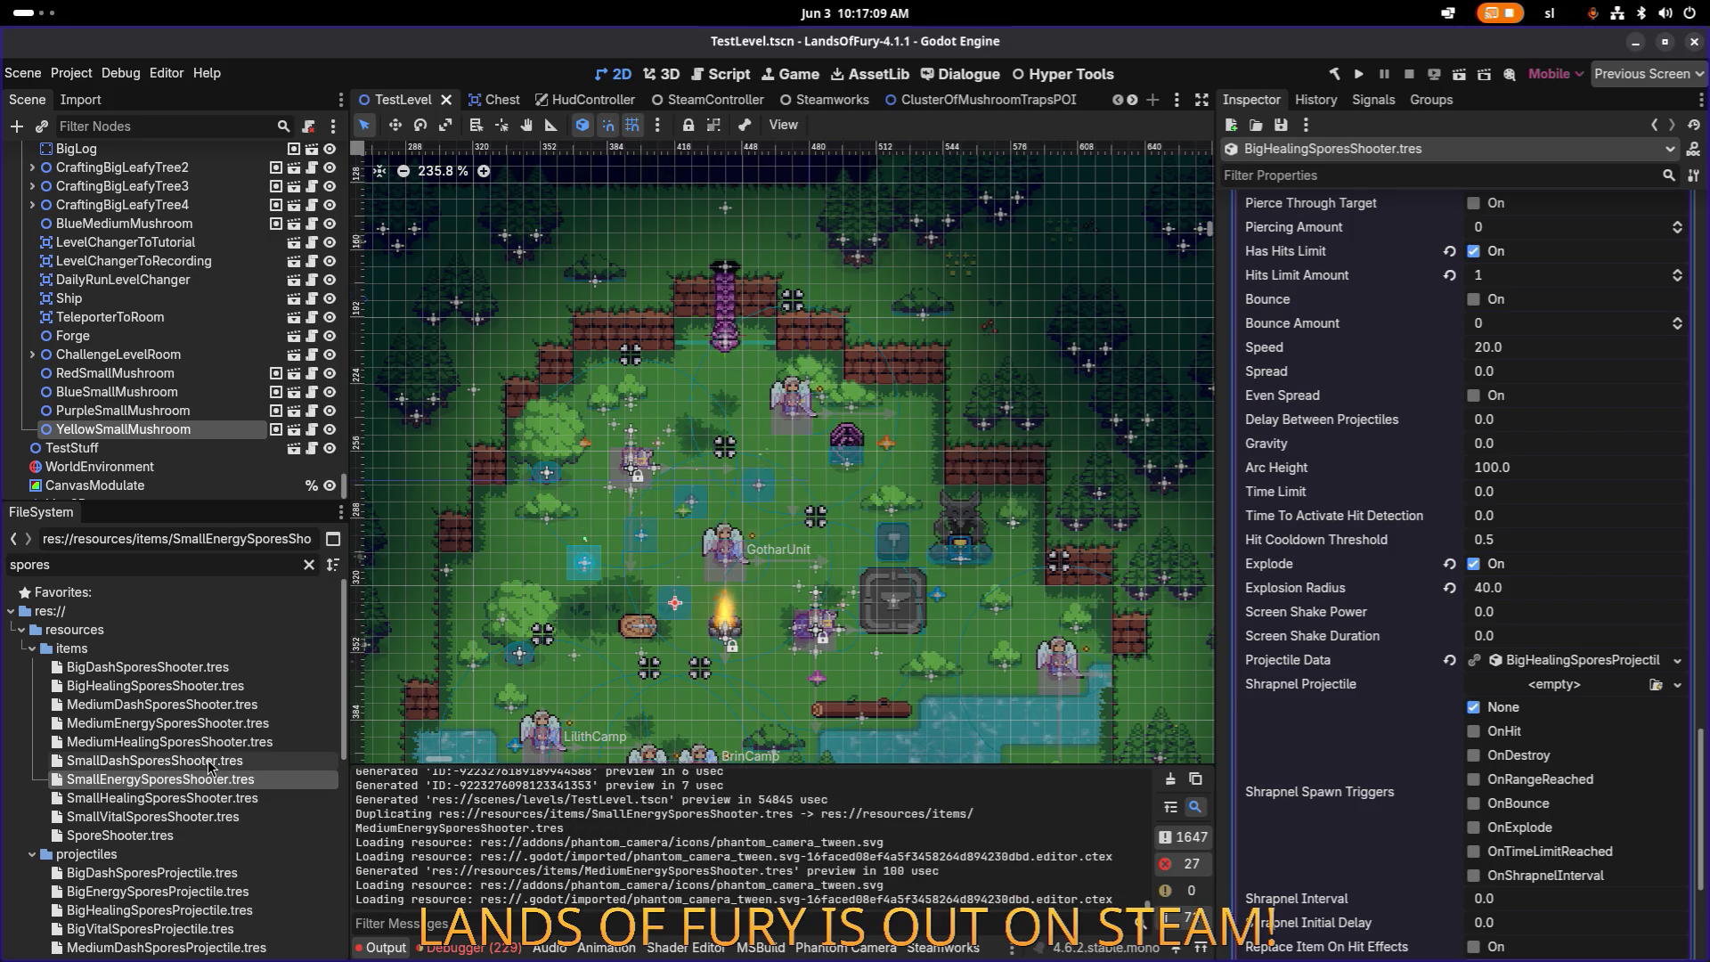
{"action": "left_click", "coordinate": [240, 723]}
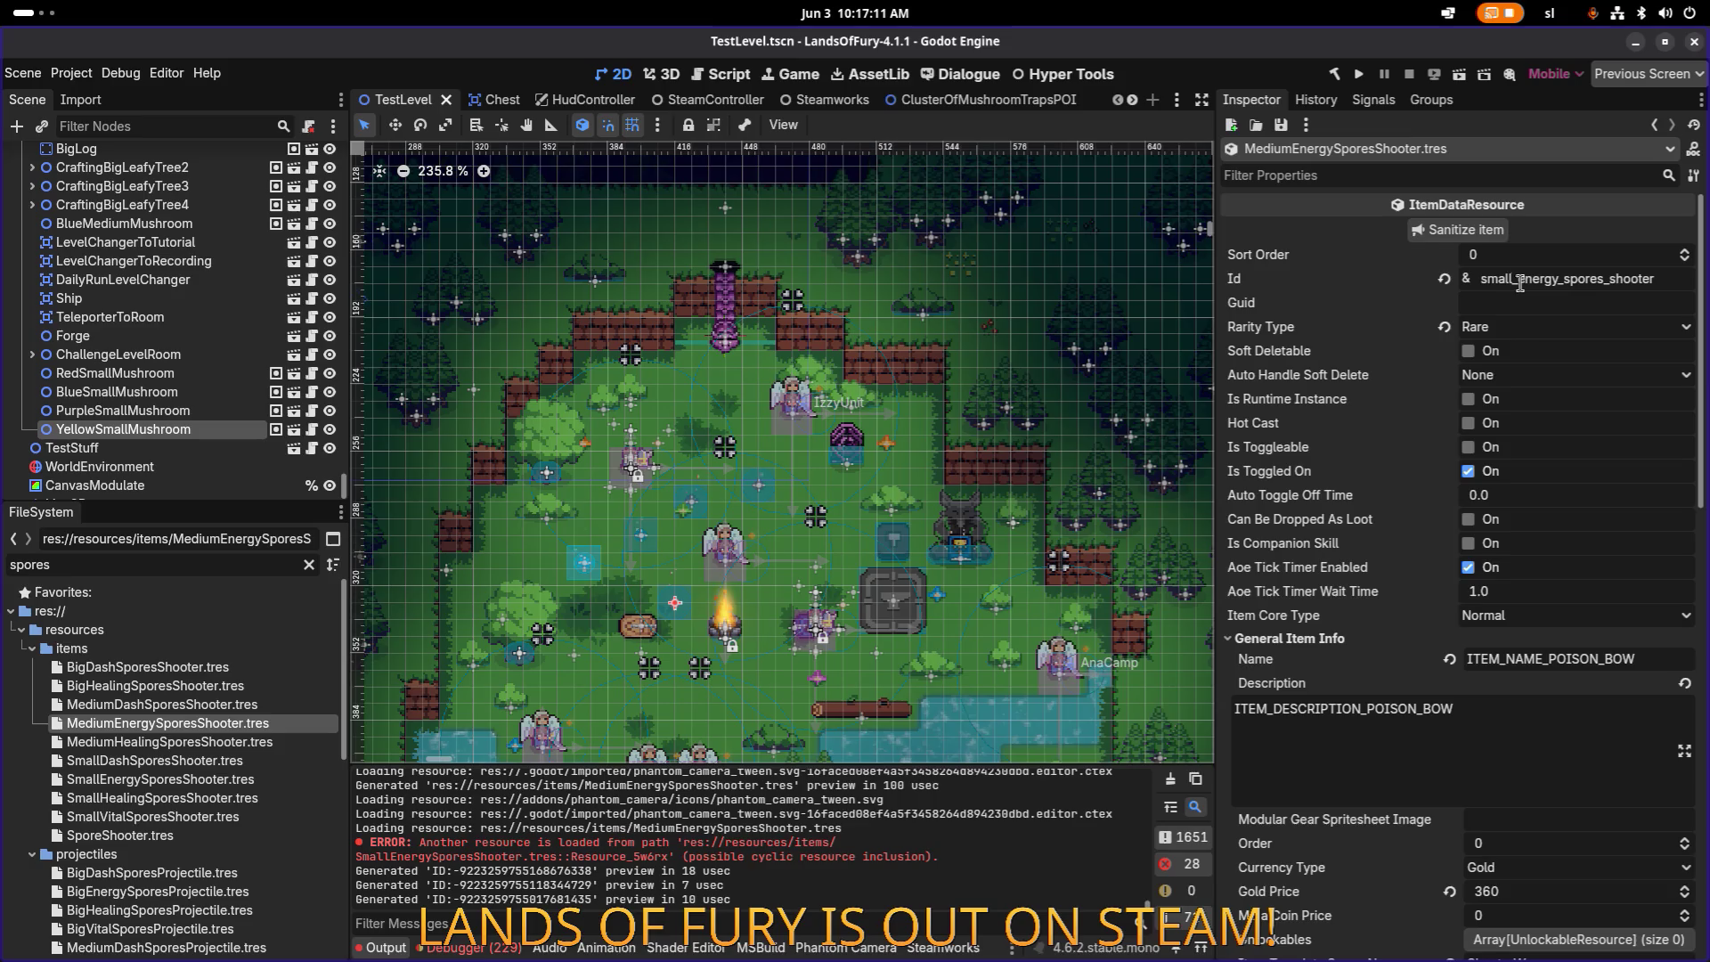
Step: Change the item's Id to medium_energy_spores_shooter and save
{"action": "left_click", "coordinate": [1519, 280]}
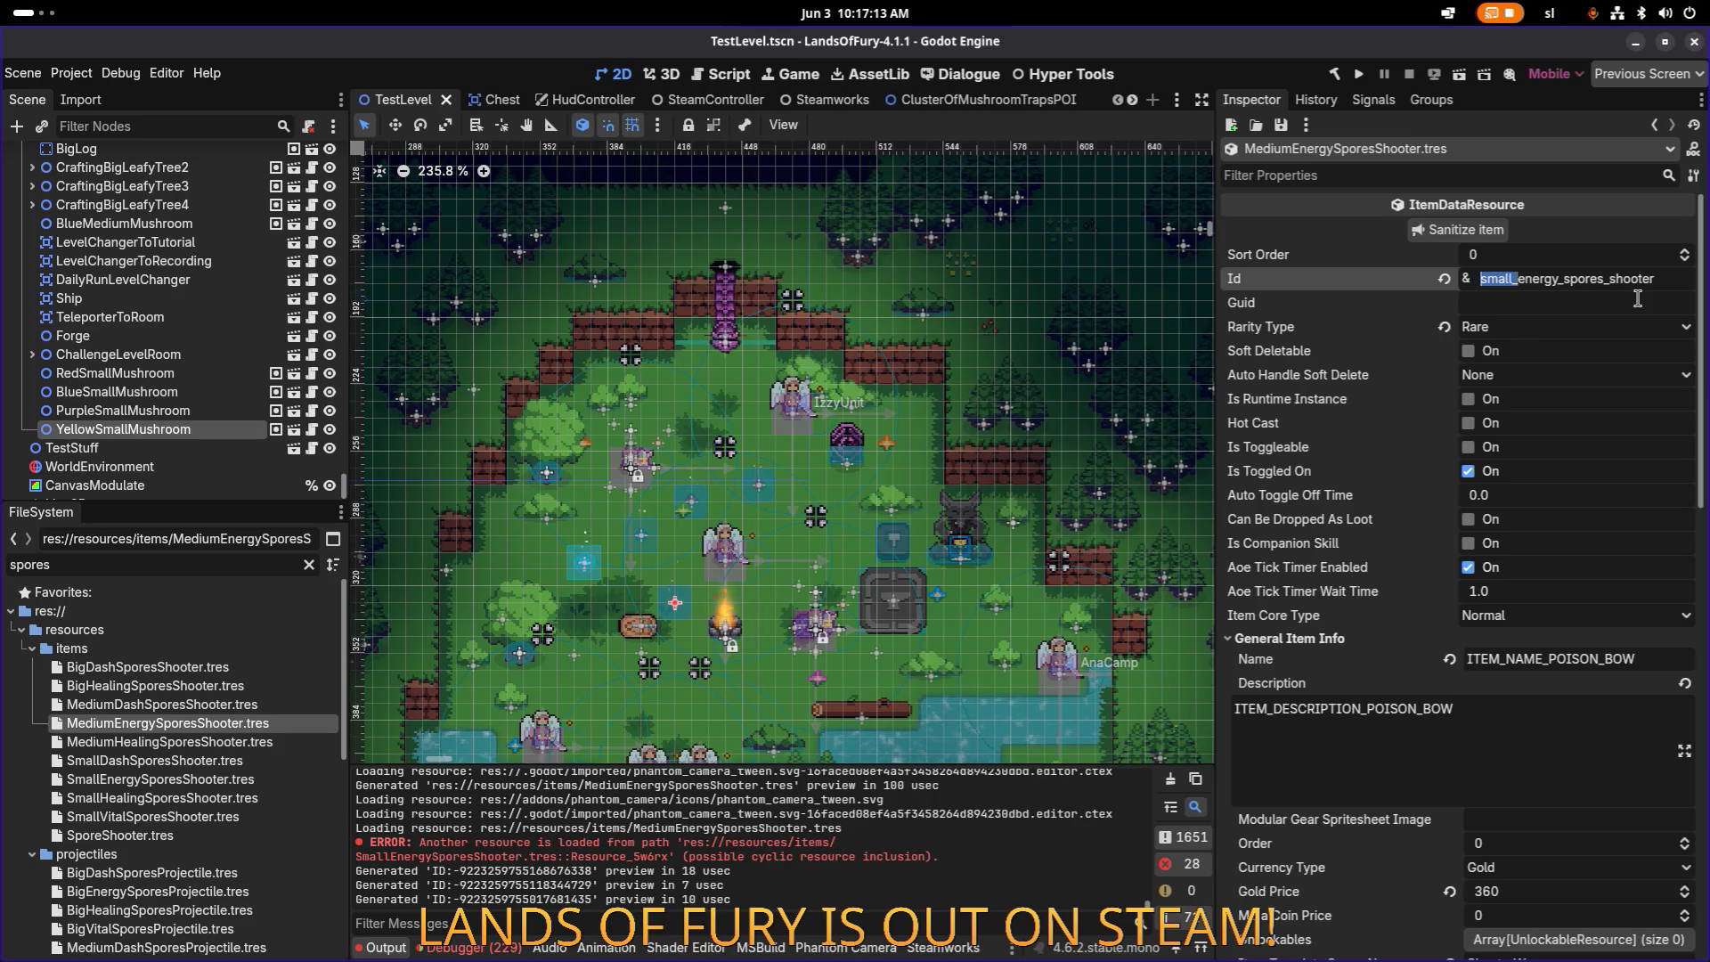
{"action": "key", "text": "BackSpace"}
{"action": "key", "text": "BackSpace"}
{"action": "key", "text": "BackSpace"}
{"action": "type", "text": "medium"}
{"action": "key", "text": "ctrl+s"}
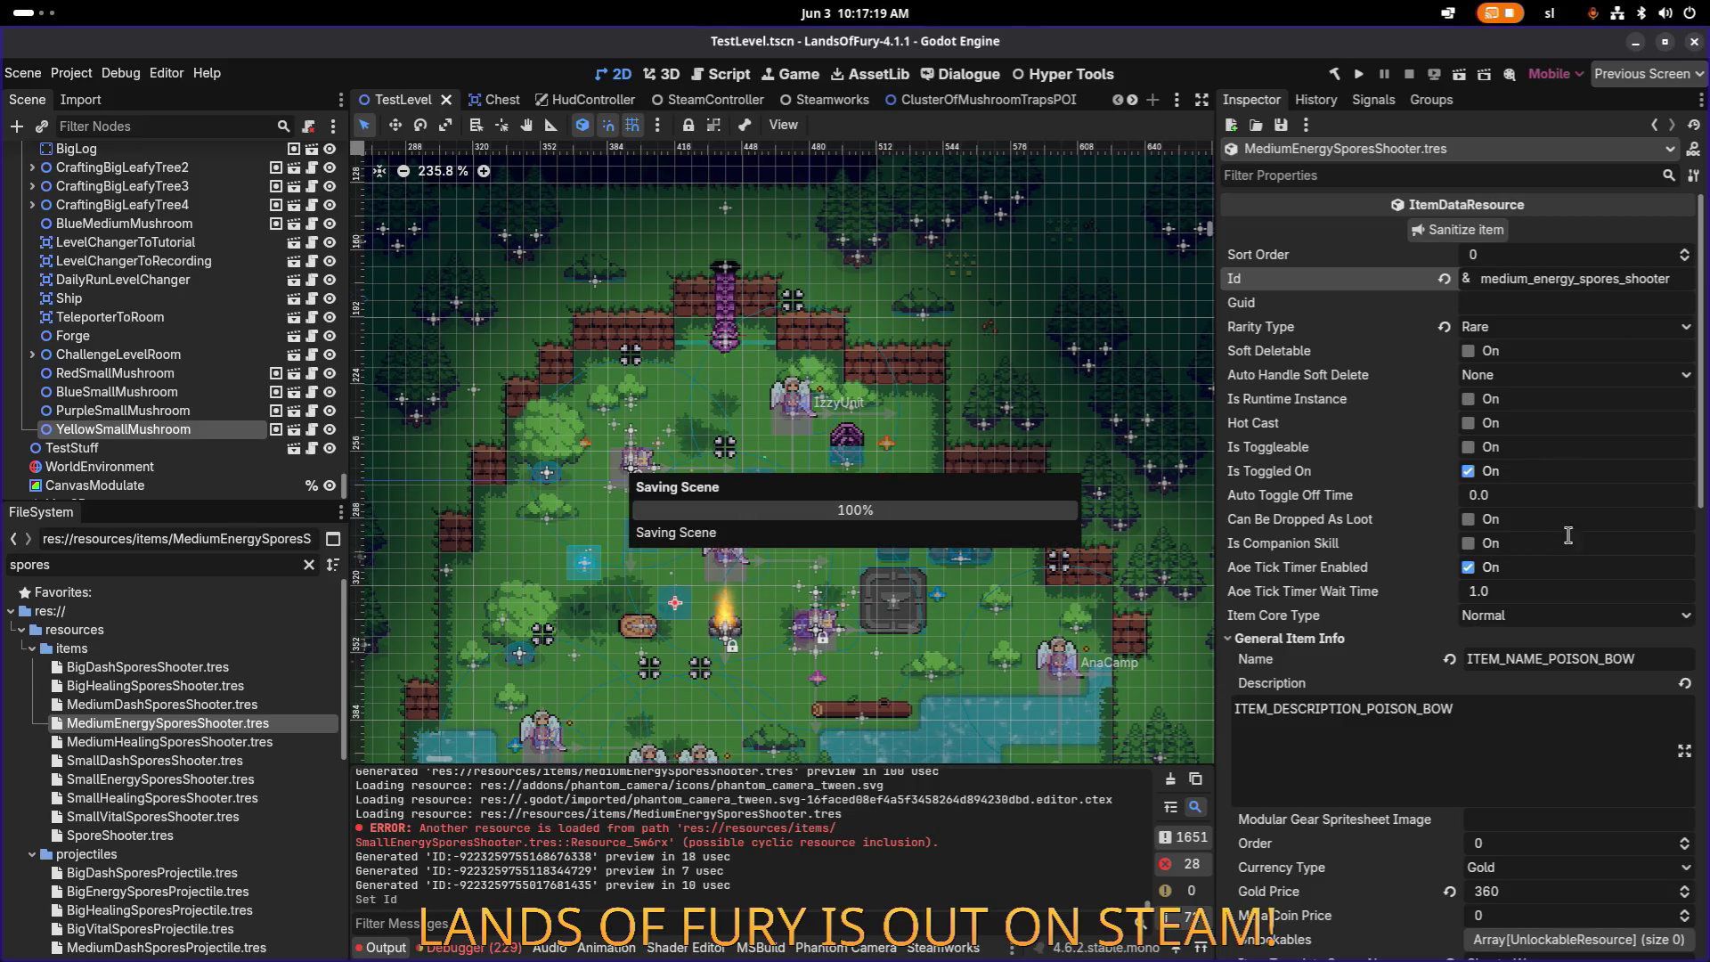
Step: Make the Vital and Cooldown item effects unique recursively
{"action": "scroll", "coordinate": [1569, 535], "scroll_direction": "down", "scroll_amount": 10}
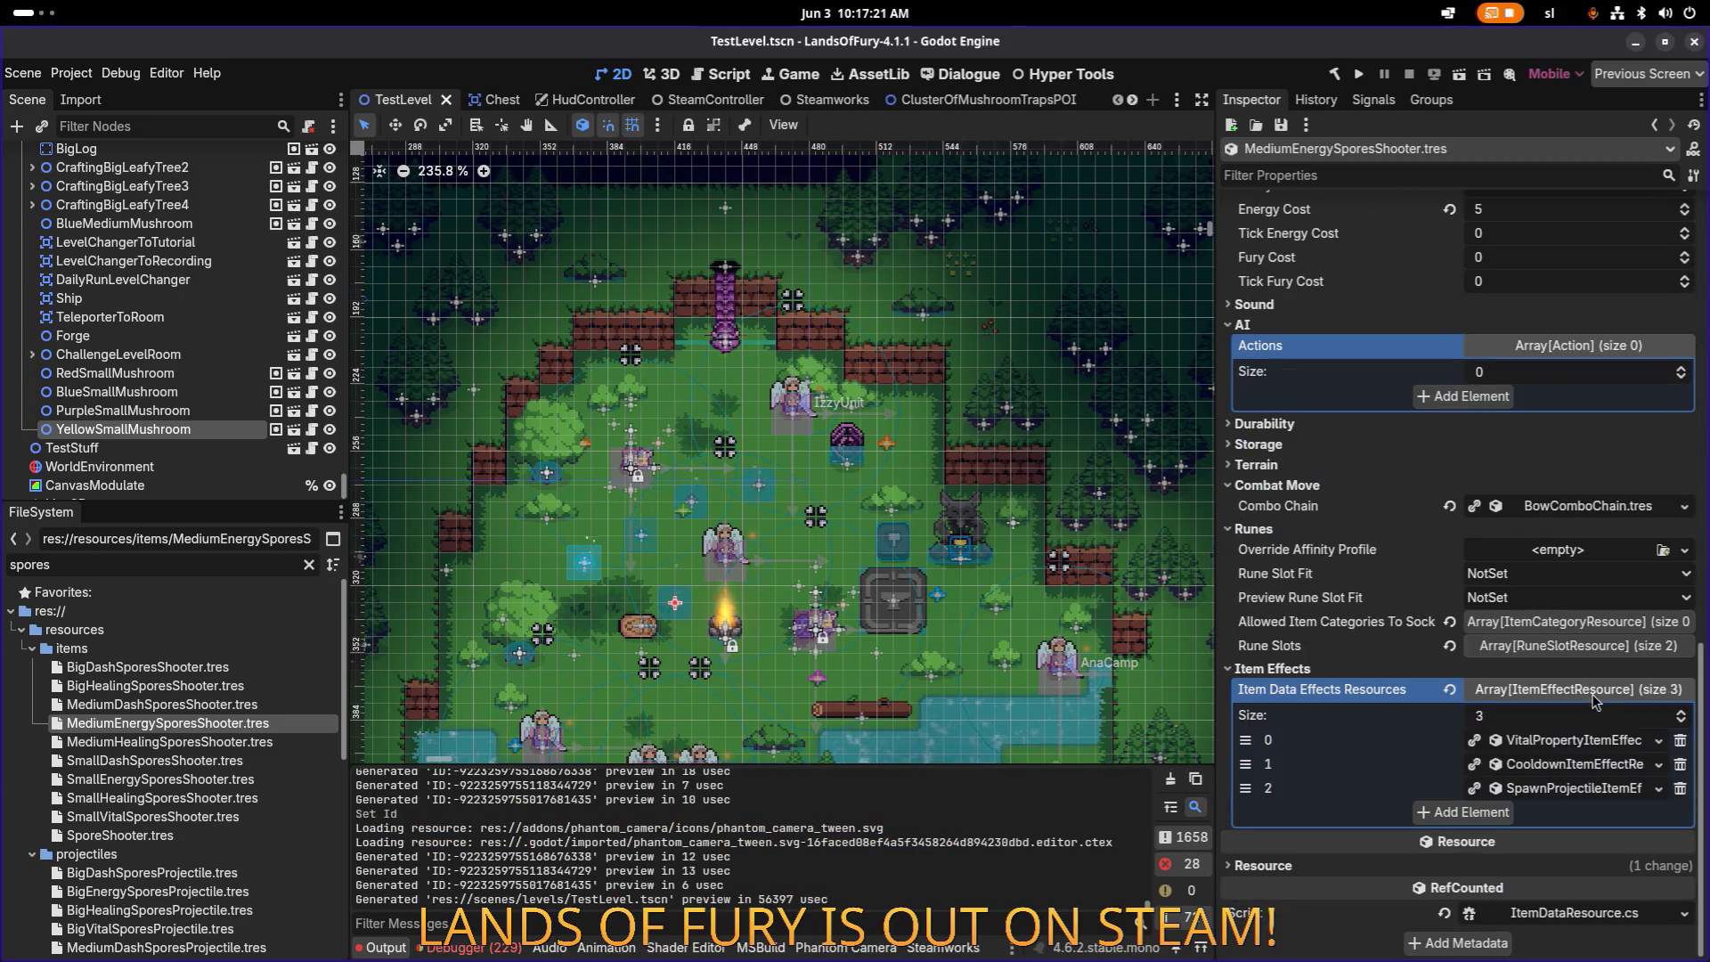
{"action": "right_click", "coordinate": [1555, 743]}
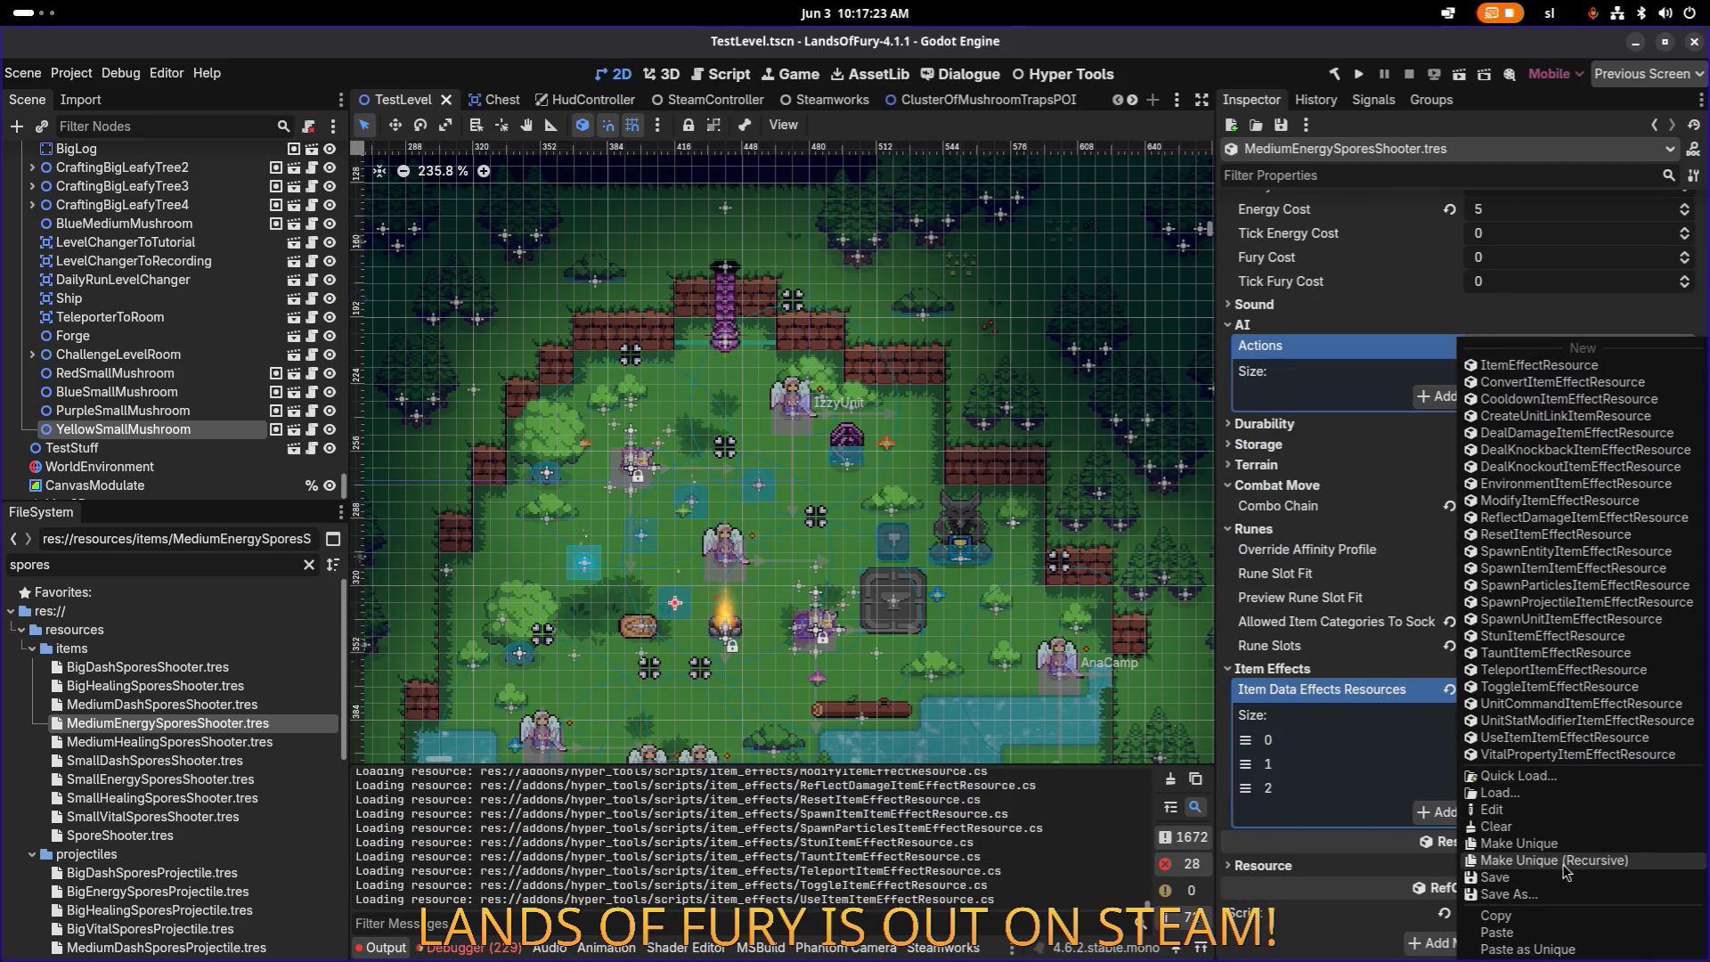
{"action": "left_click", "coordinate": [1514, 877]}
{"action": "left_click", "coordinate": [935, 675]}
{"action": "right_click", "coordinate": [1550, 766]}
{"action": "left_click", "coordinate": [1592, 862]}
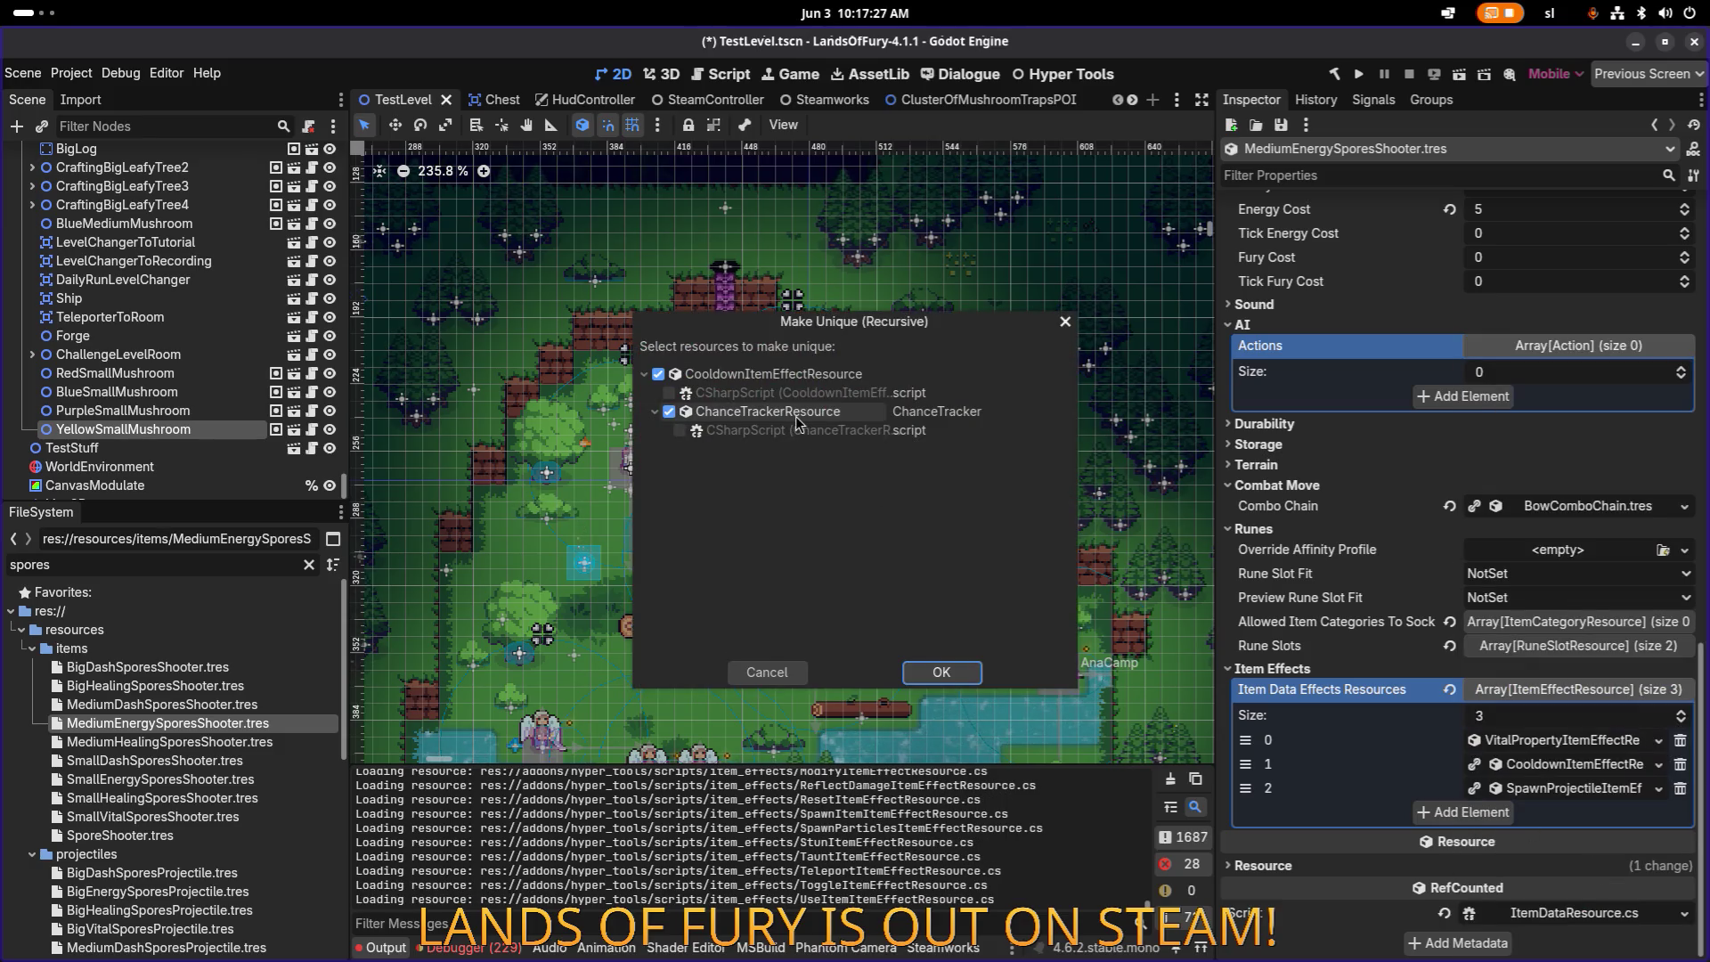
{"action": "left_click", "coordinate": [974, 675]}
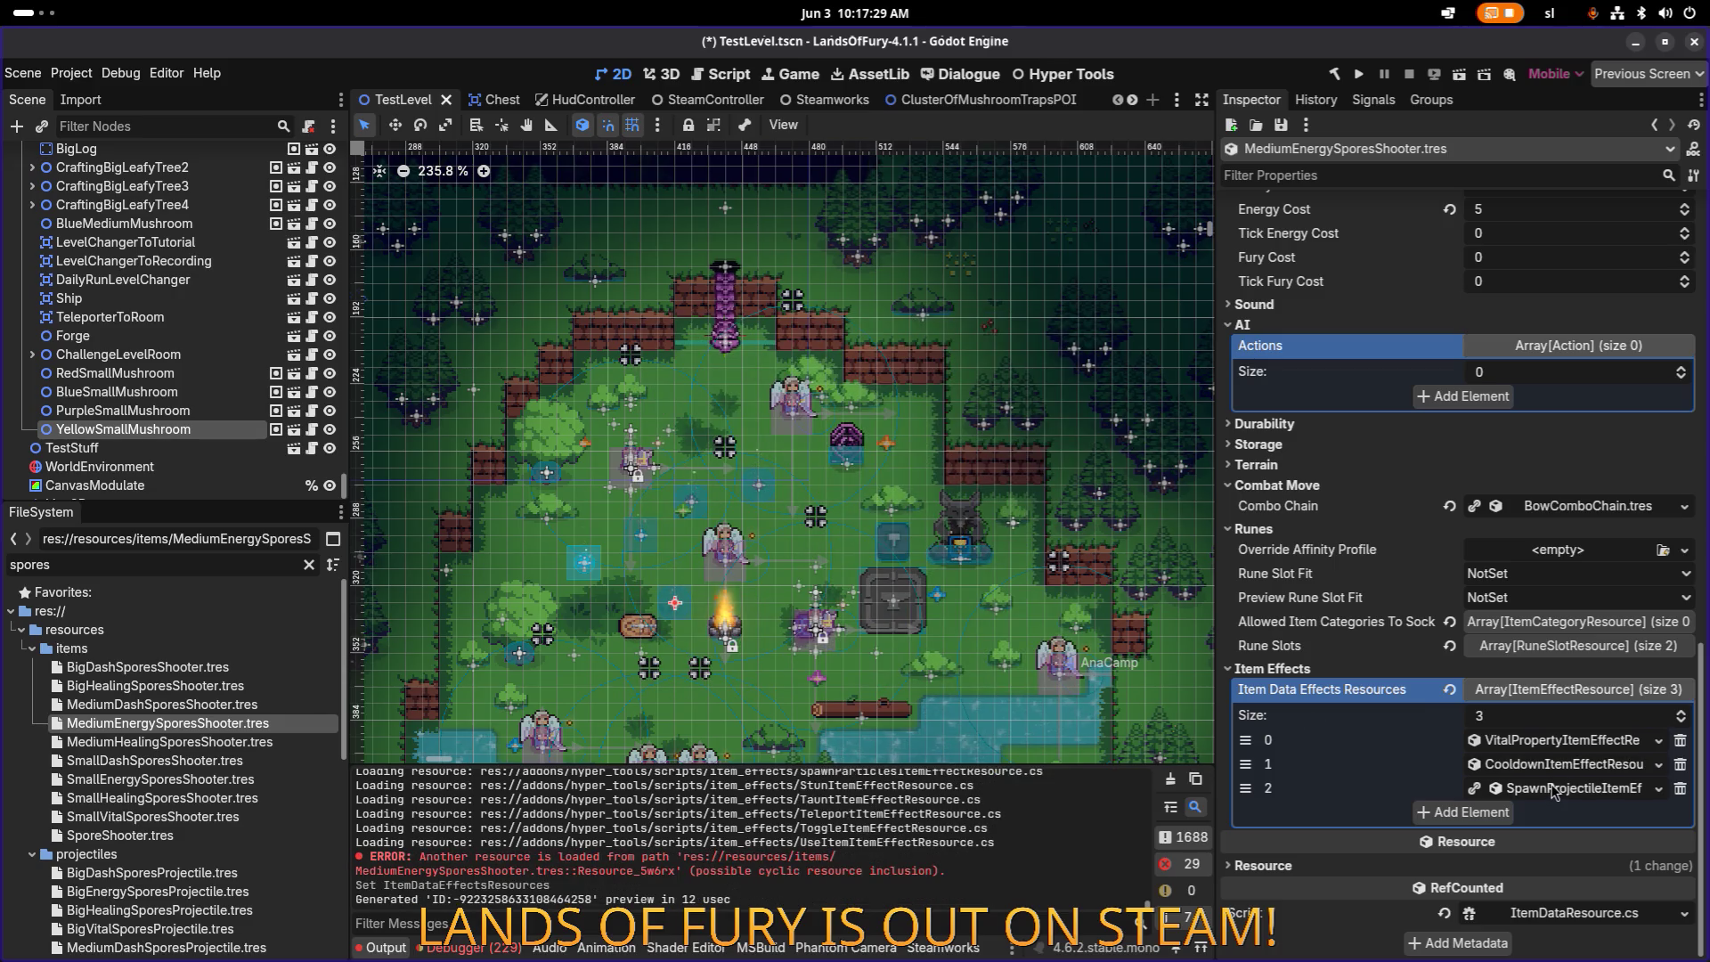
{"action": "right_click", "coordinate": [1558, 771]}
{"action": "left_click", "coordinate": [1575, 870]}
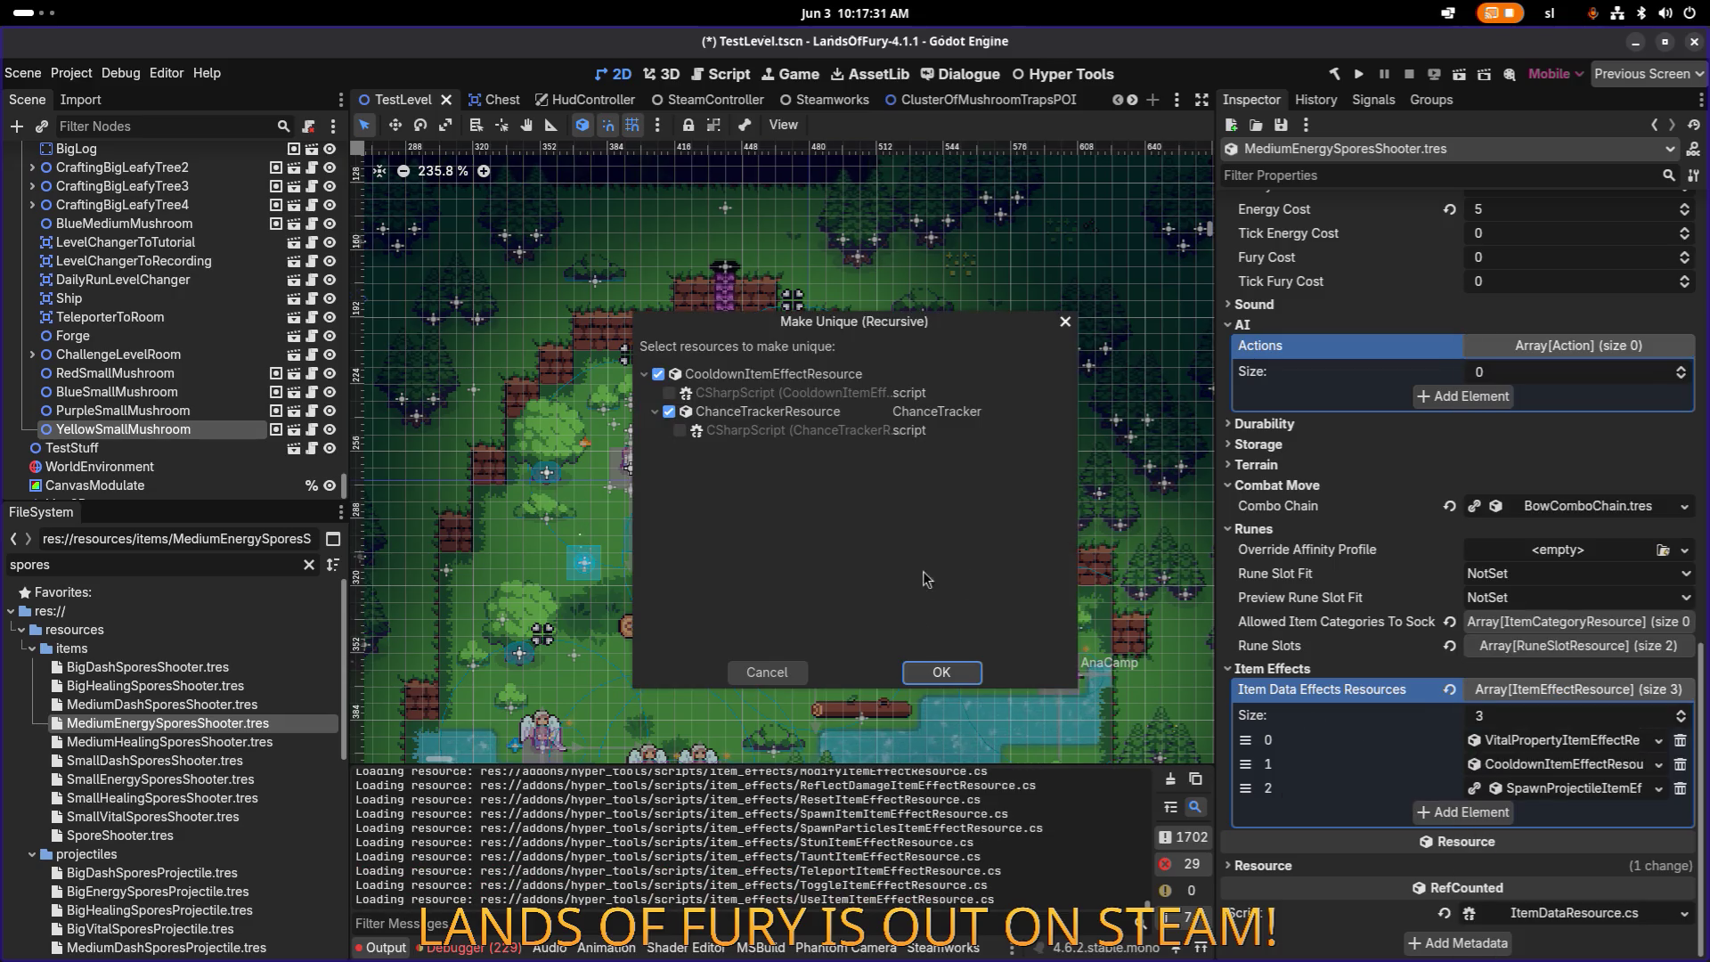
{"action": "left_click", "coordinate": [942, 672]}
Step: Make the SpawnProjectile effect unique while keeping ProjectileDataResource shared
{"action": "right_click", "coordinate": [1576, 789]}
{"action": "left_click", "coordinate": [1574, 869]}
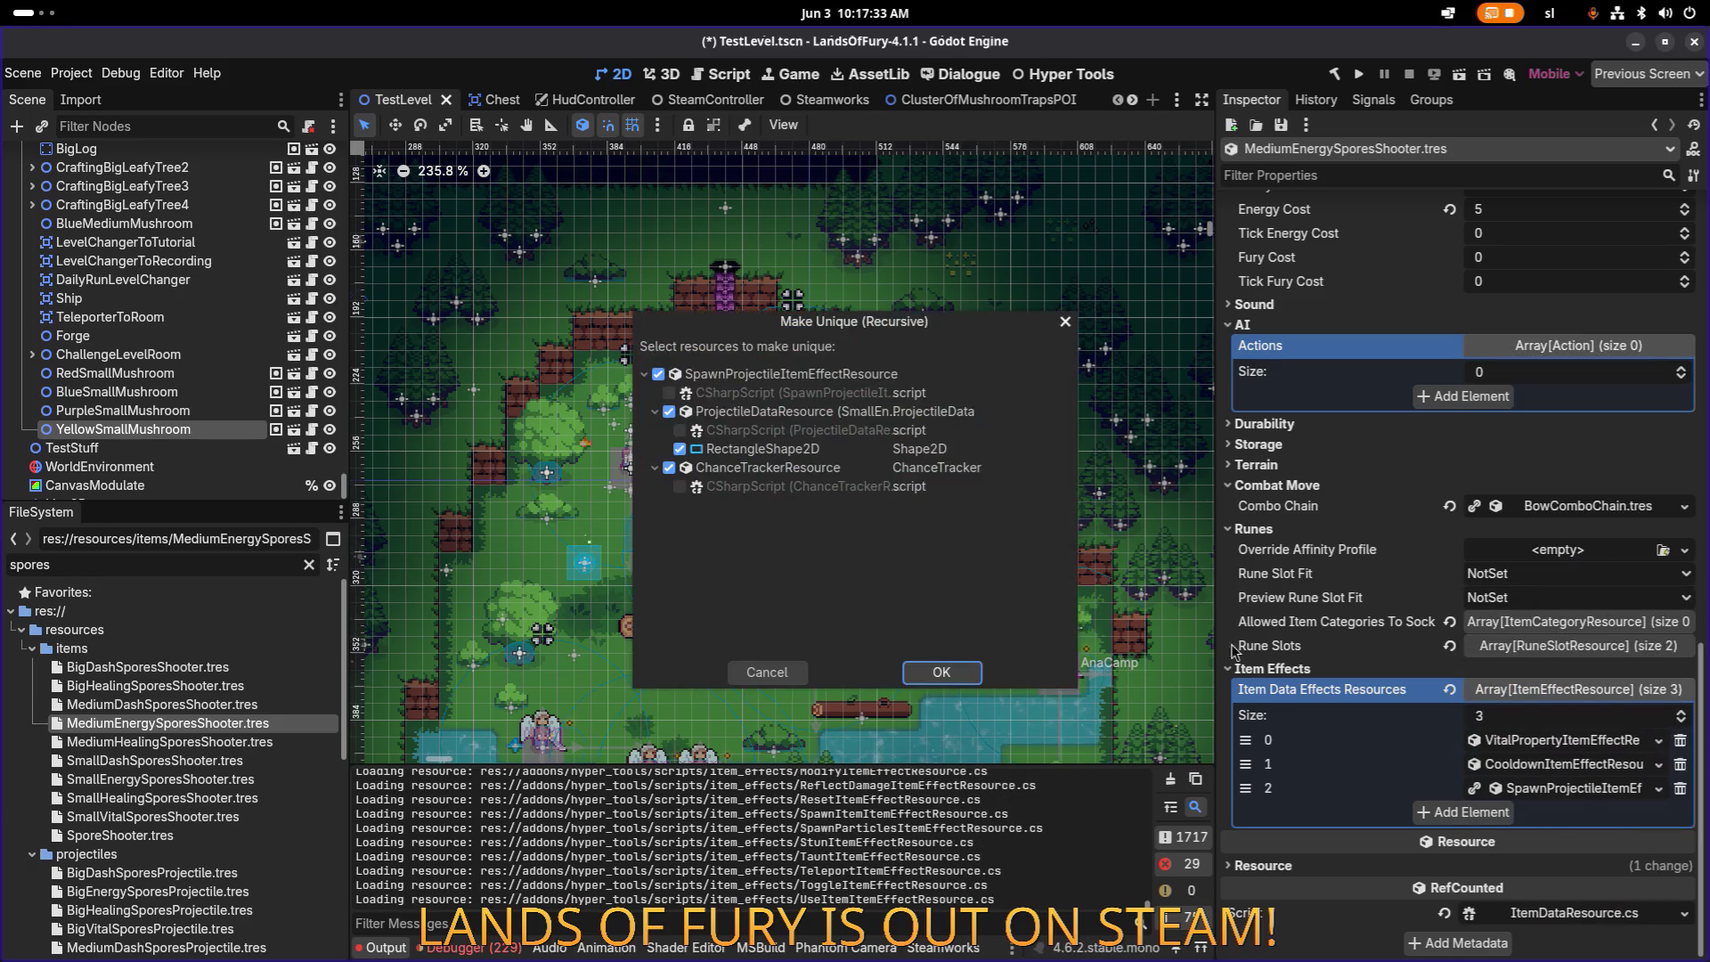
{"action": "left_click", "coordinate": [669, 411]}
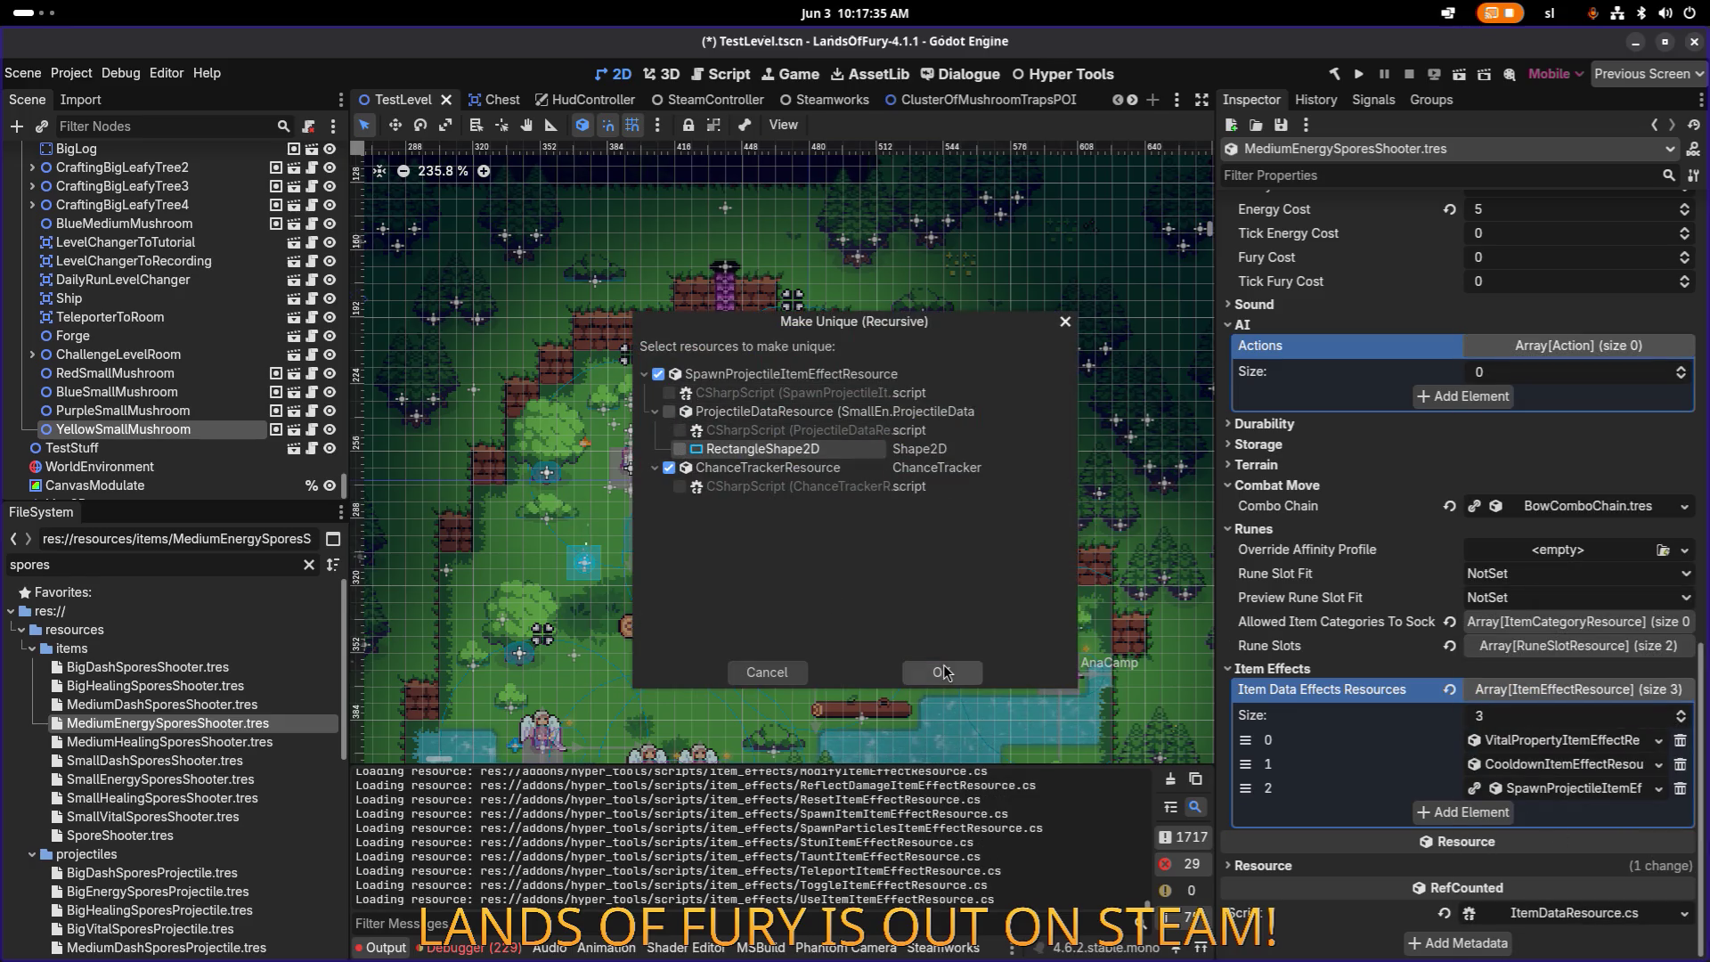
{"action": "left_click", "coordinate": [943, 673]}
Step: Expand the Vital effect's general info and start editing its Min Amount value
{"action": "left_click", "coordinate": [1516, 745]}
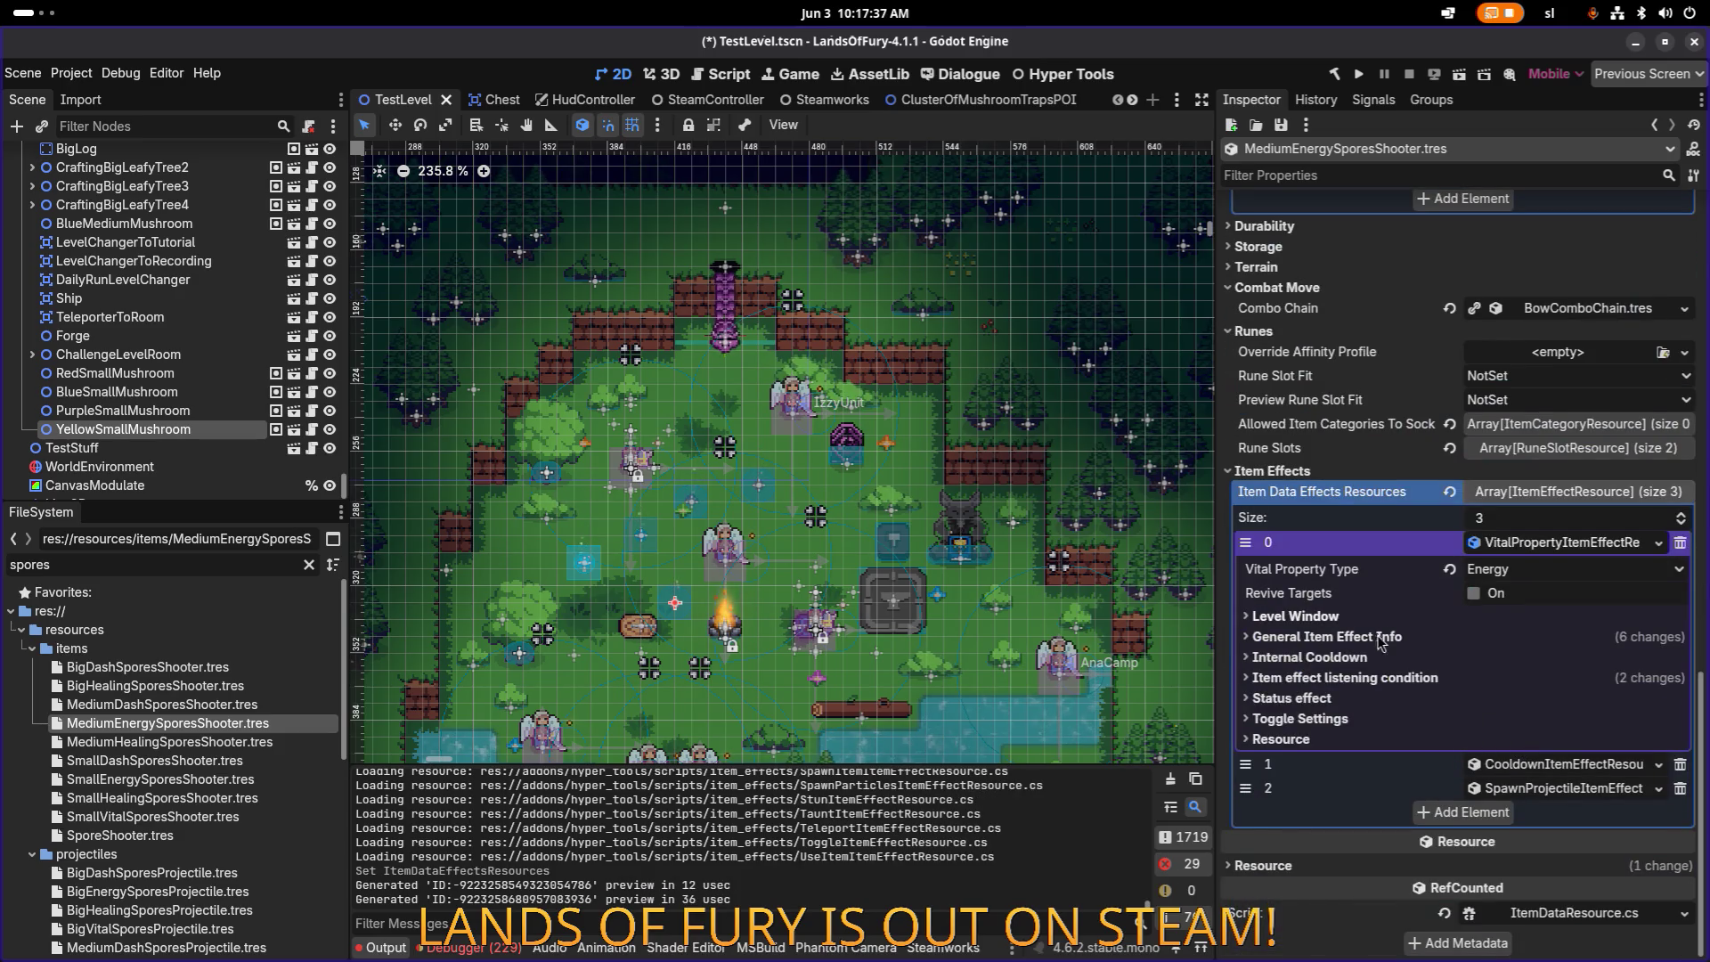
{"action": "left_click", "coordinate": [1379, 640]}
{"action": "left_click", "coordinate": [1546, 730]}
{"action": "left_click", "coordinate": [1592, 728]}
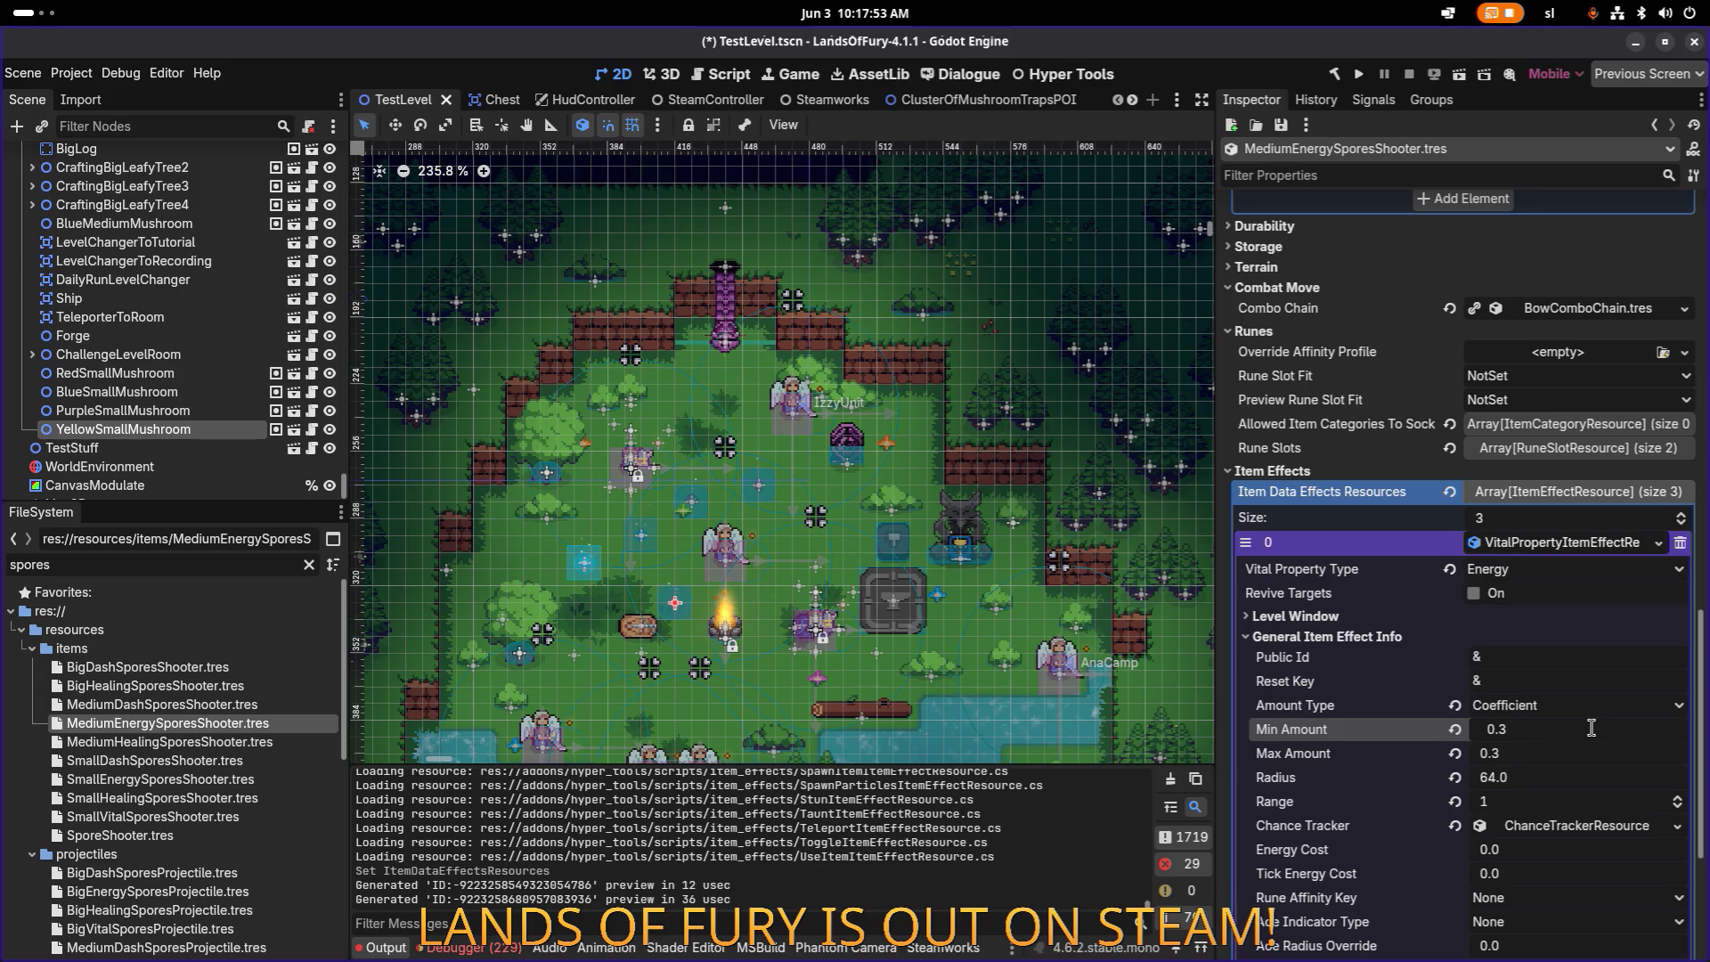
Step: Set SmallEnergySporesShooter's Min Amount to 0.2 and save
{"action": "left_click", "coordinate": [278, 780]}
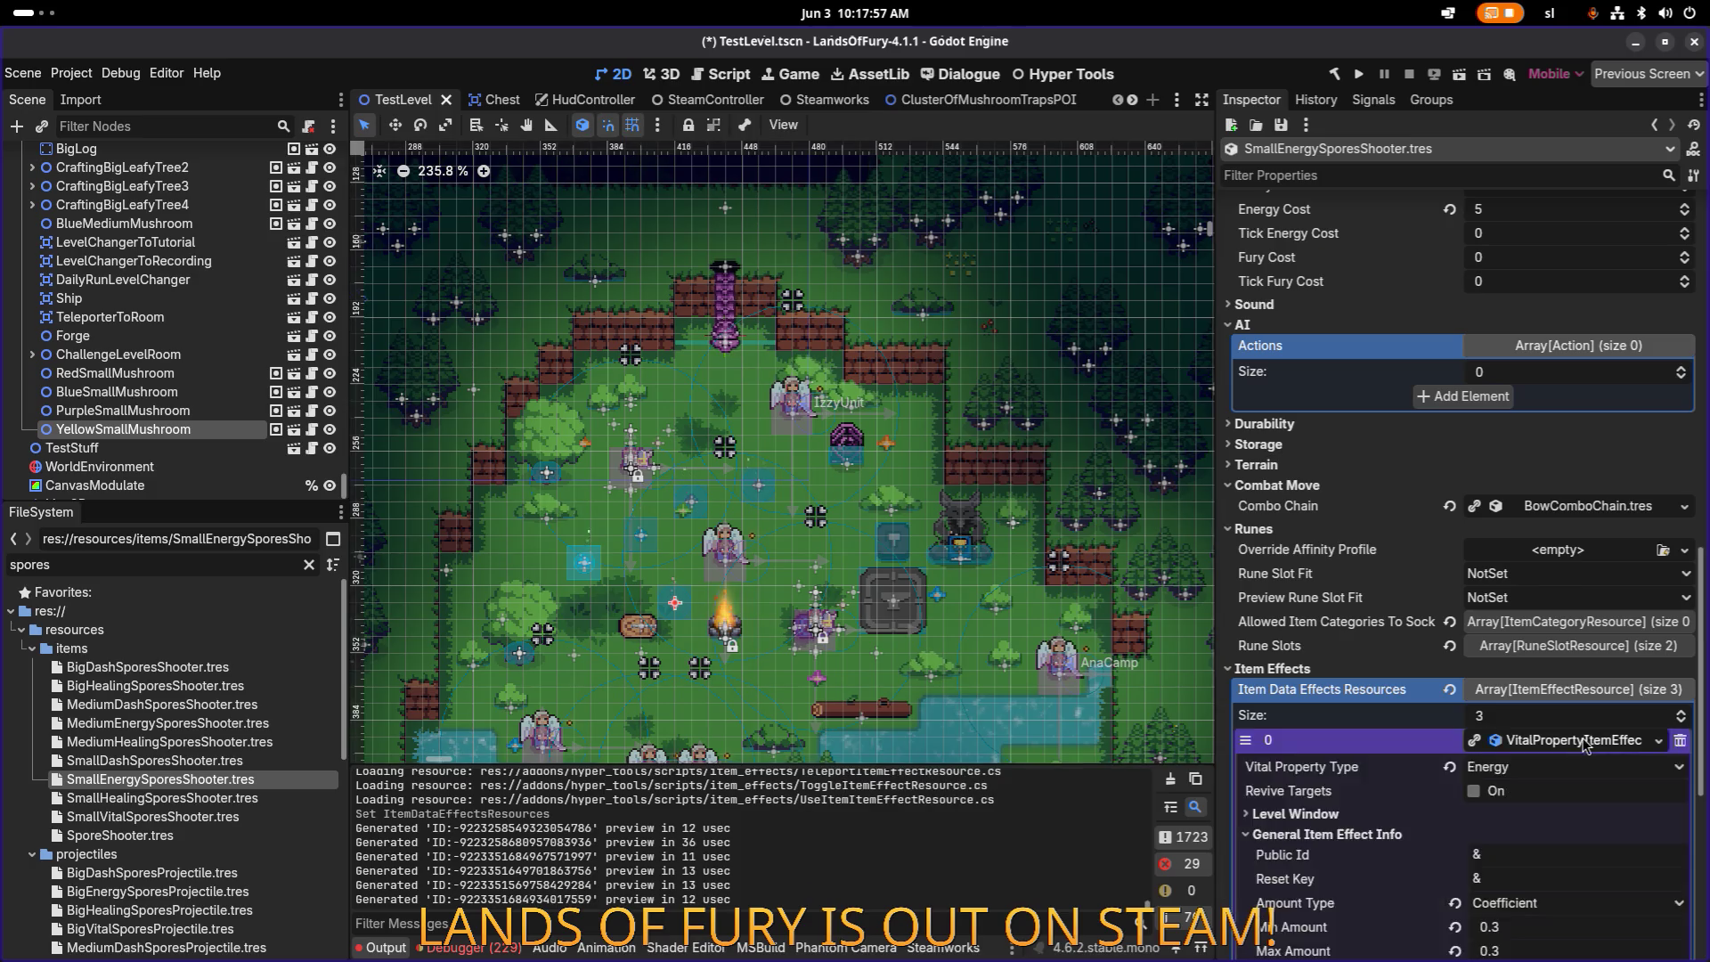
{"action": "scroll", "coordinate": [1550, 748], "scroll_direction": "down", "scroll_amount": 3}
{"action": "left_click", "coordinate": [1539, 651]}
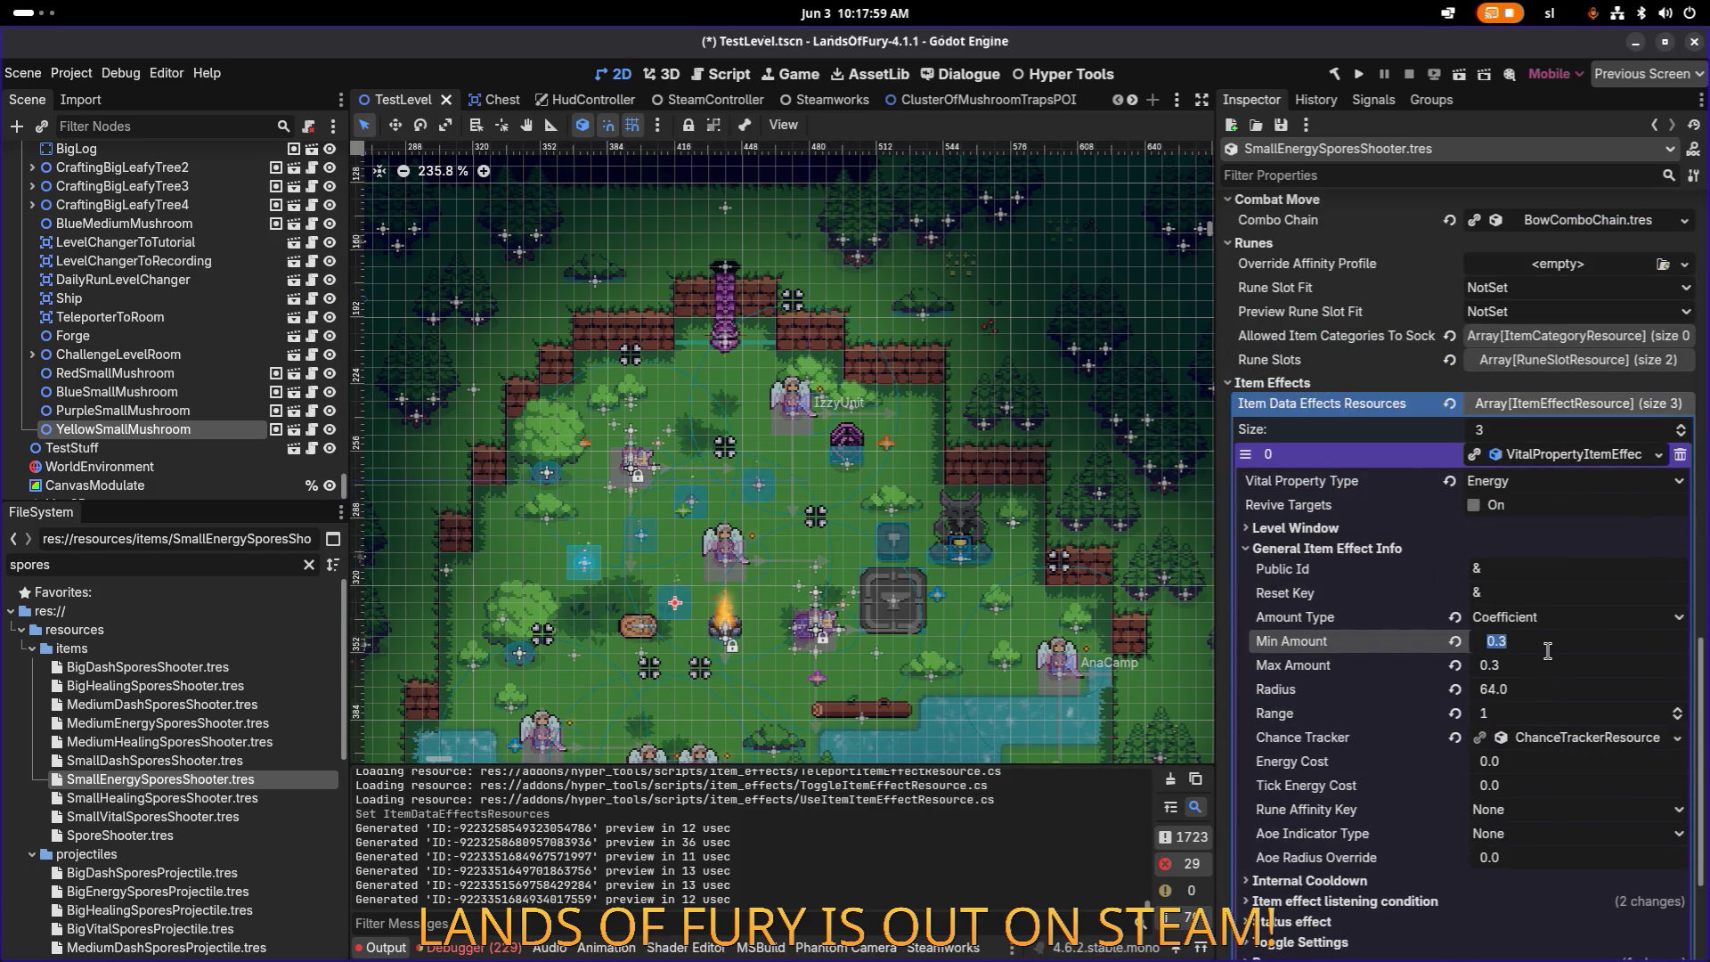
{"action": "left_click", "coordinate": [1568, 643]}
{"action": "key", "text": "BackSpace"}
{"action": "type", "text": "2"}
{"action": "key", "text": "Return"}
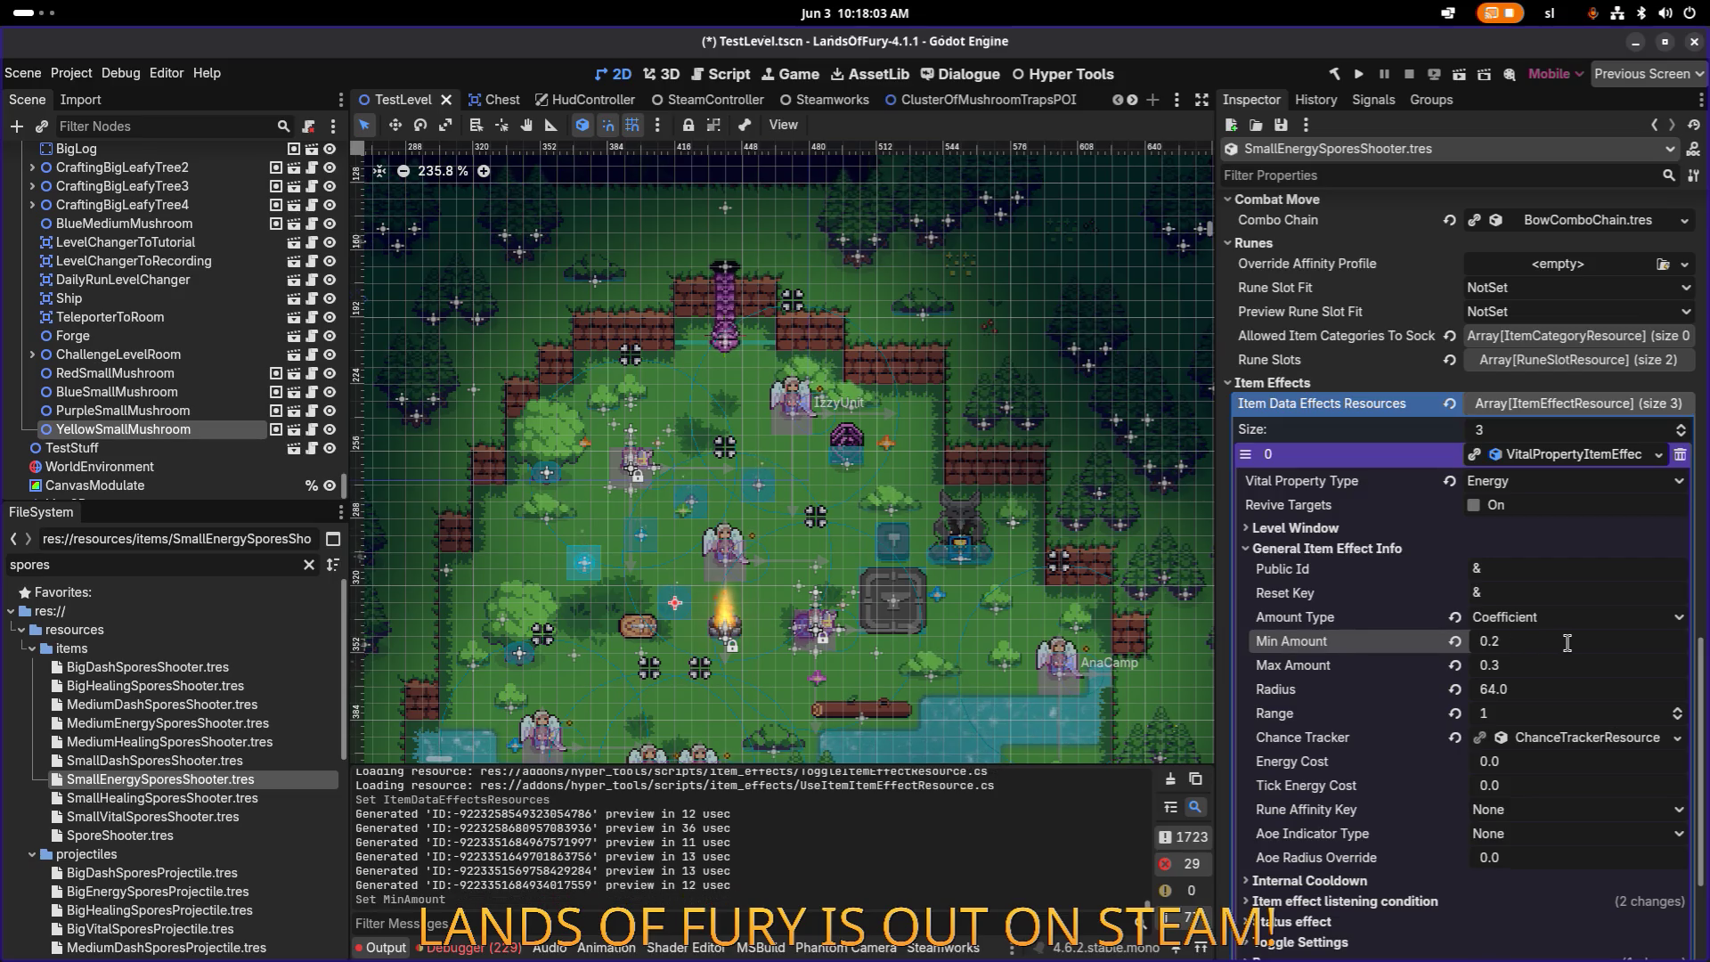
{"action": "key", "text": "ctrl+s"}
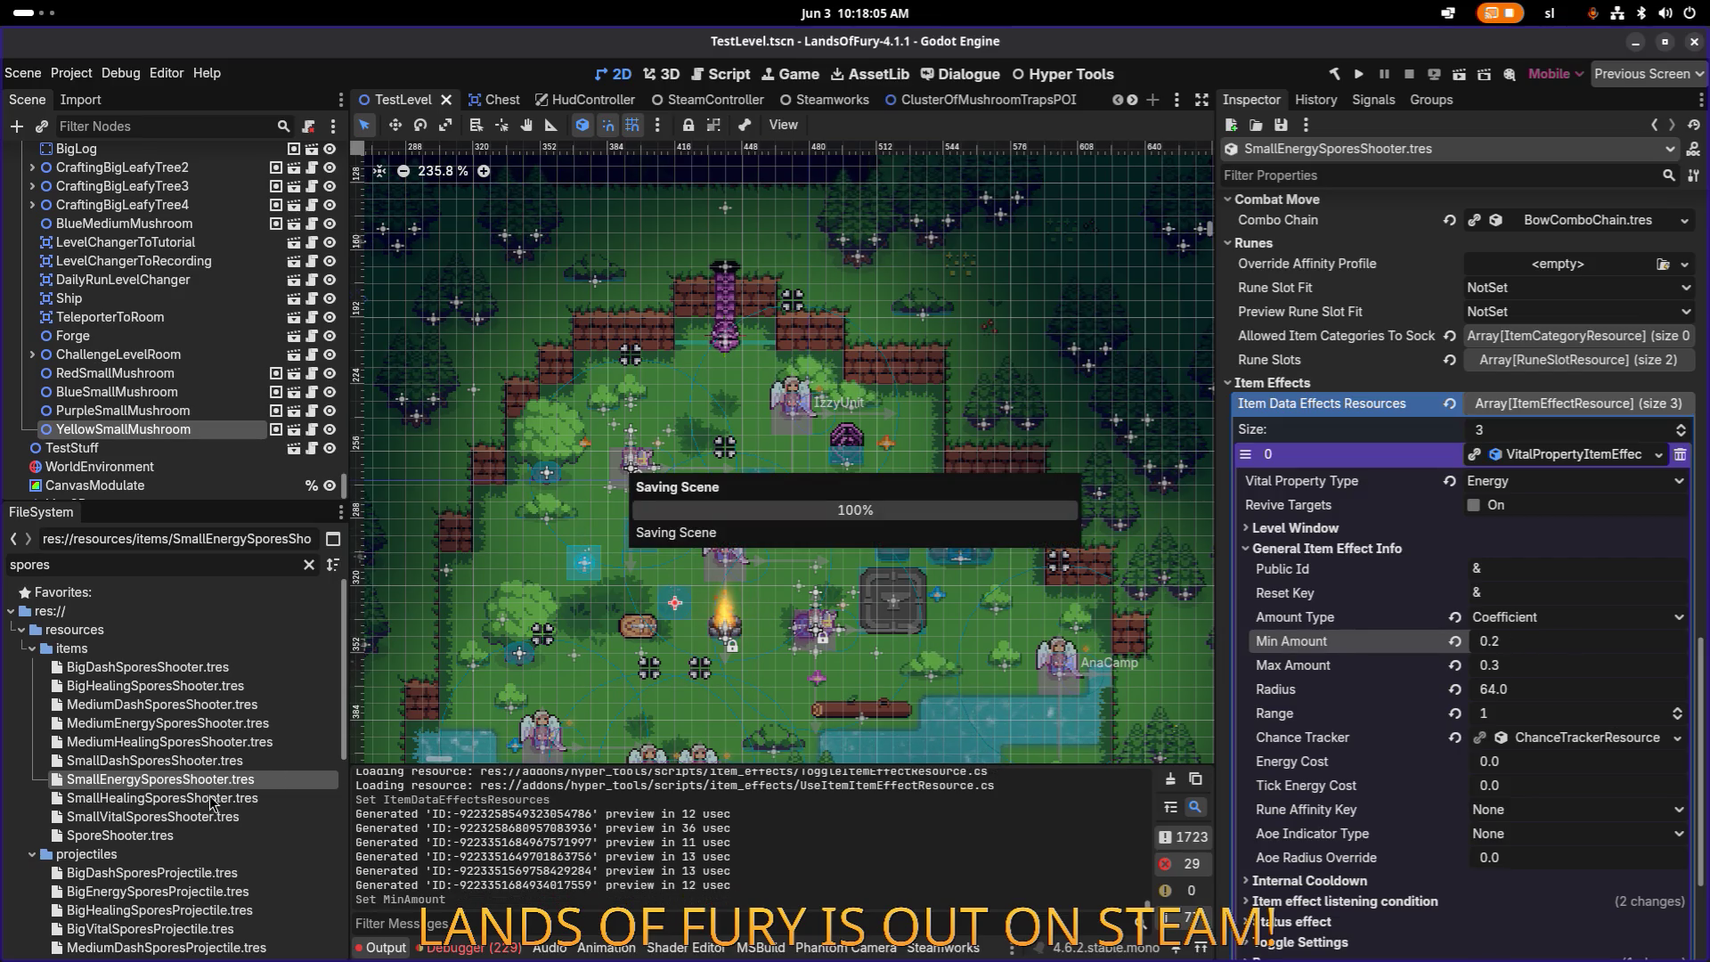
Step: Set SmallHealingSporesShooter's health effect Min Amount to 0.07, save, and open MediumHealingSporesShooter.tres
{"action": "left_click", "coordinate": [211, 800]}
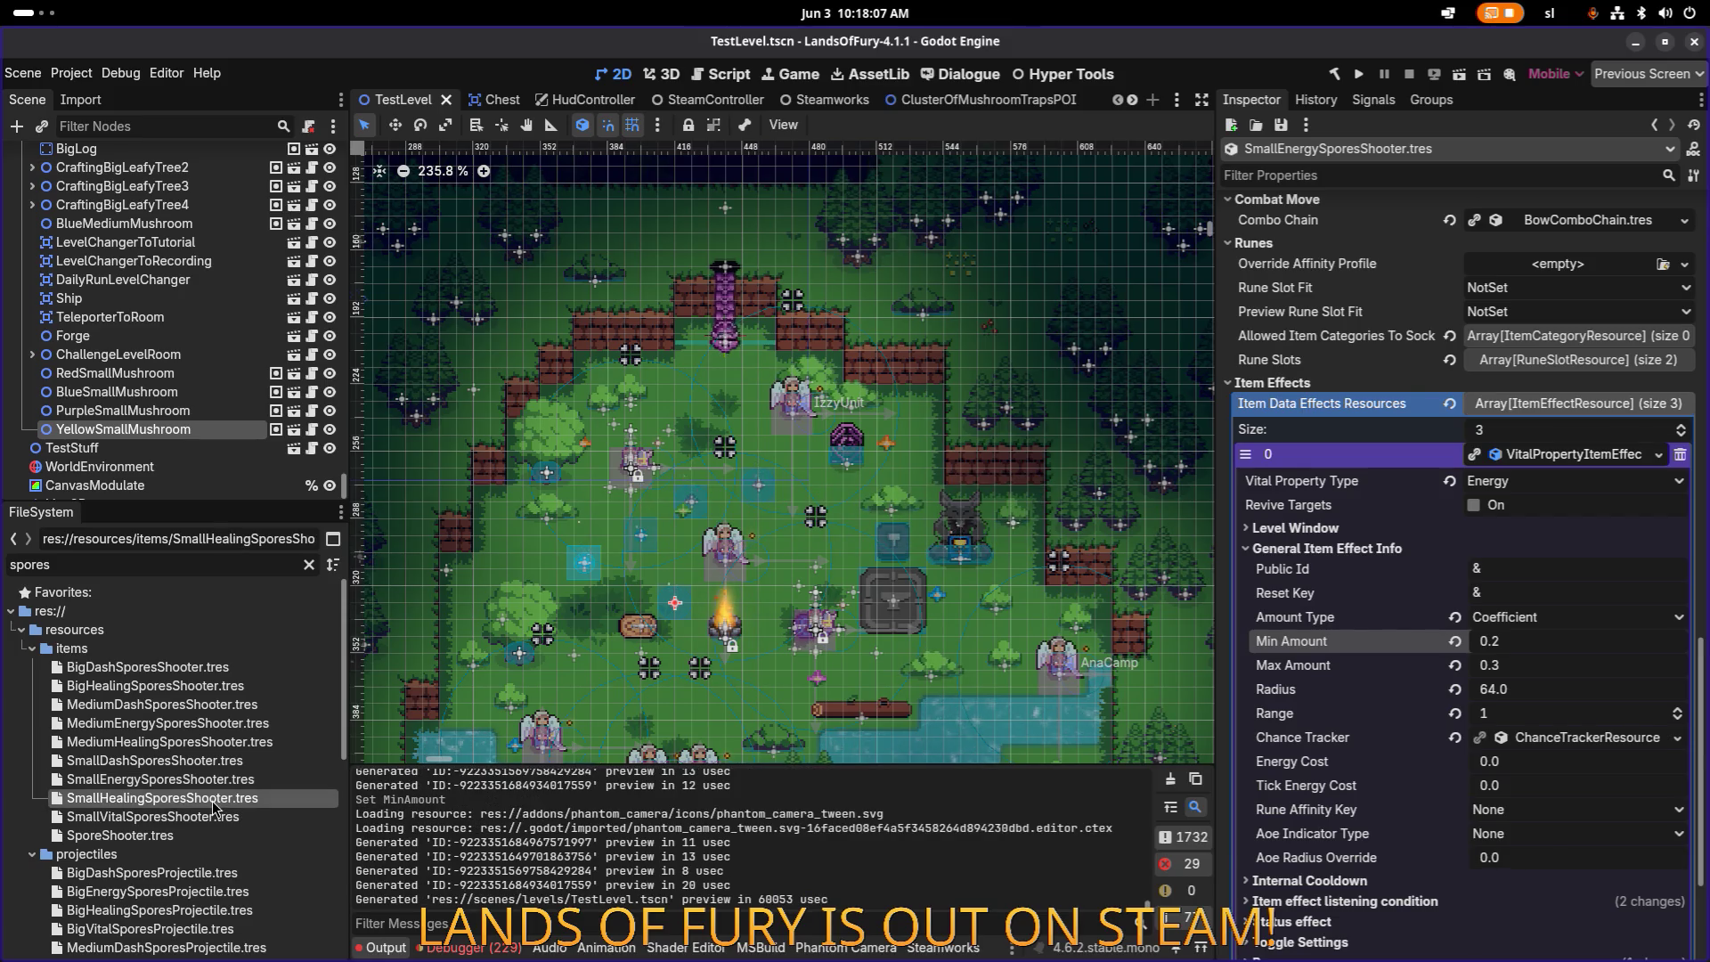
{"action": "left_click", "coordinate": [1592, 751]}
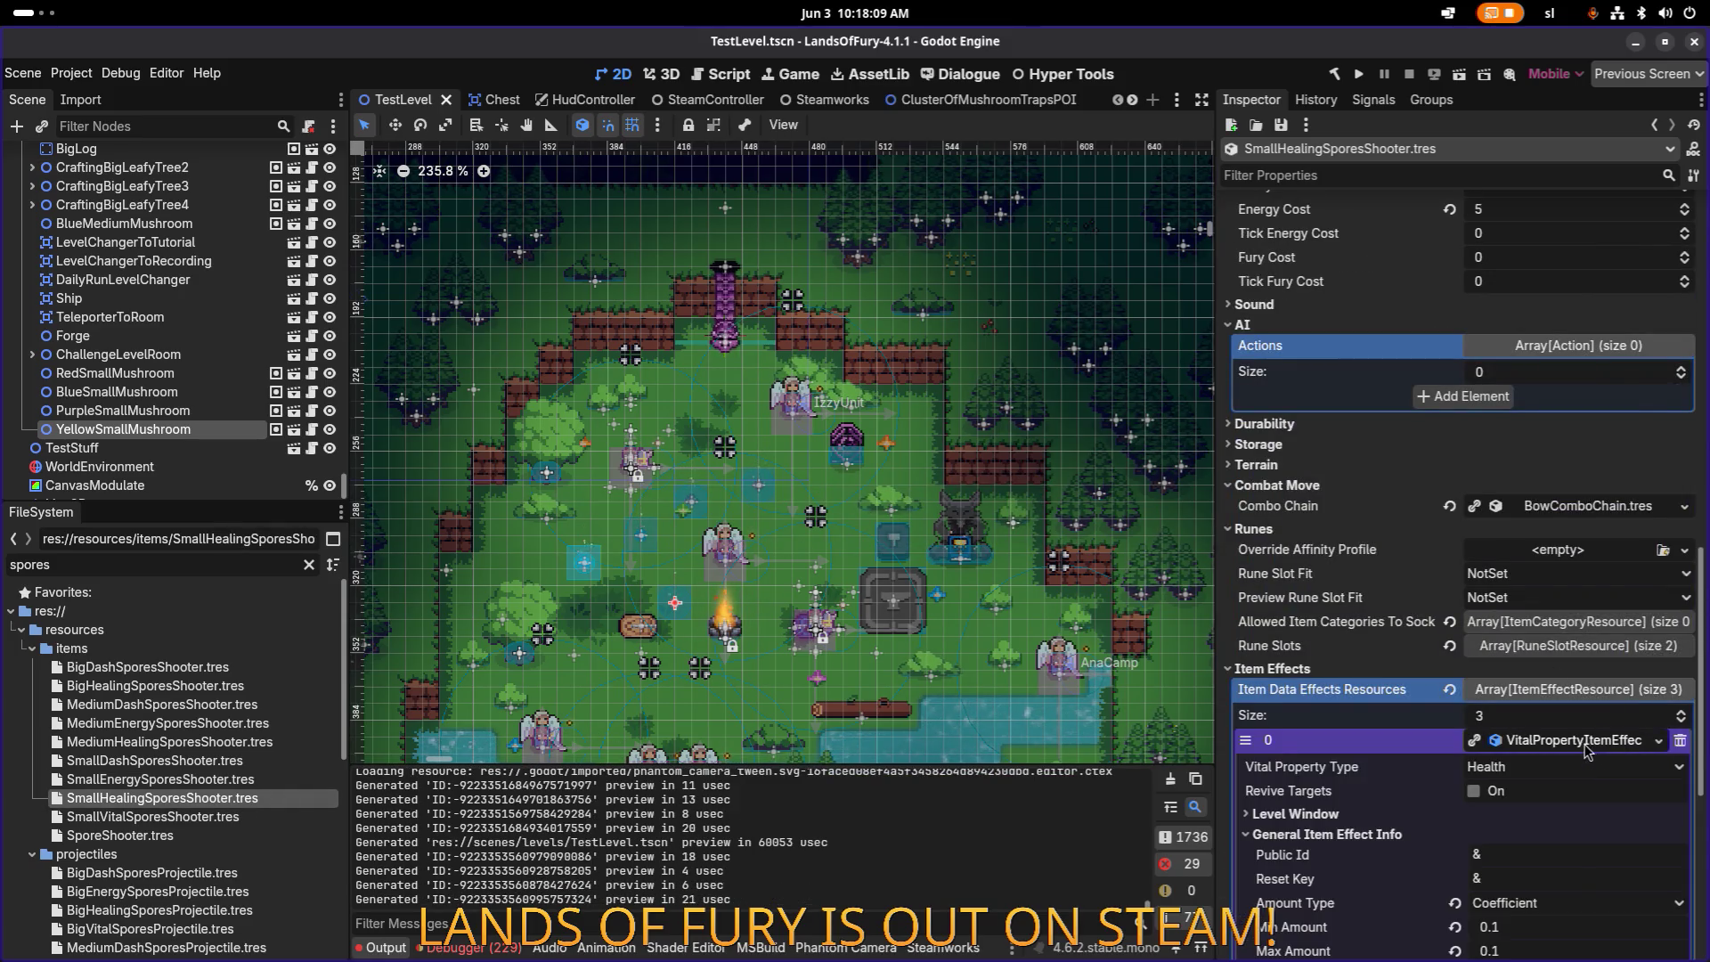
{"action": "left_click", "coordinate": [1530, 641]}
{"action": "left_click", "coordinate": [1533, 641]}
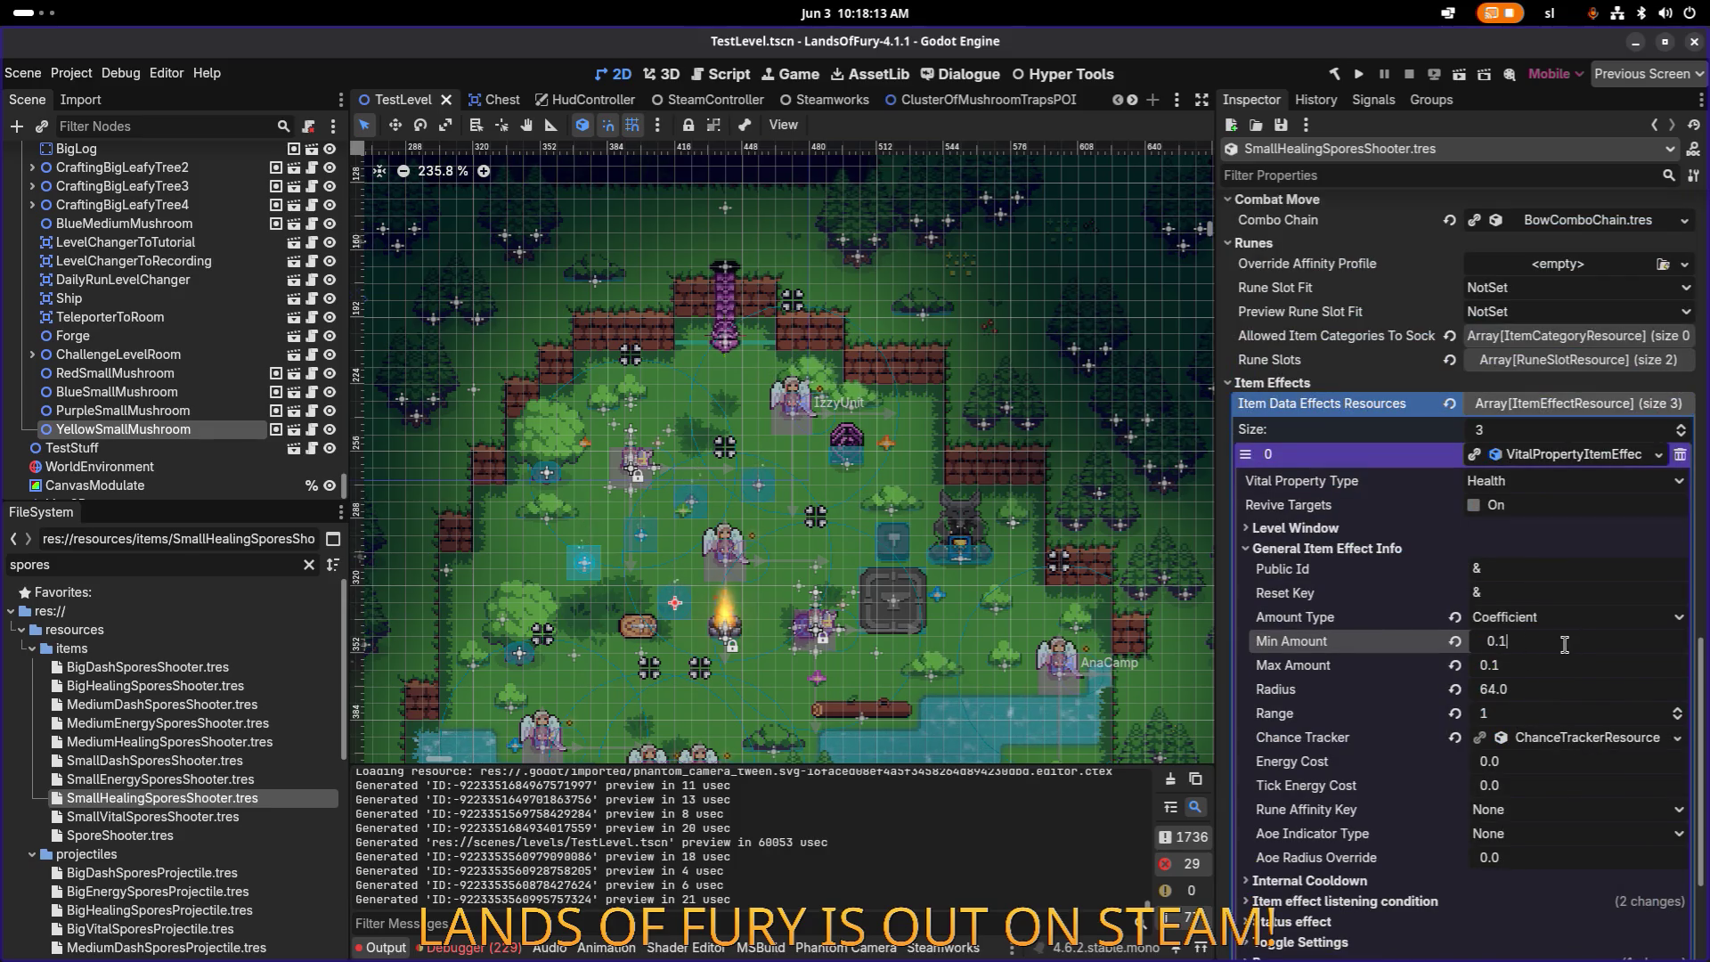
{"action": "type", "text": "06"}
{"action": "key", "text": "Return"}
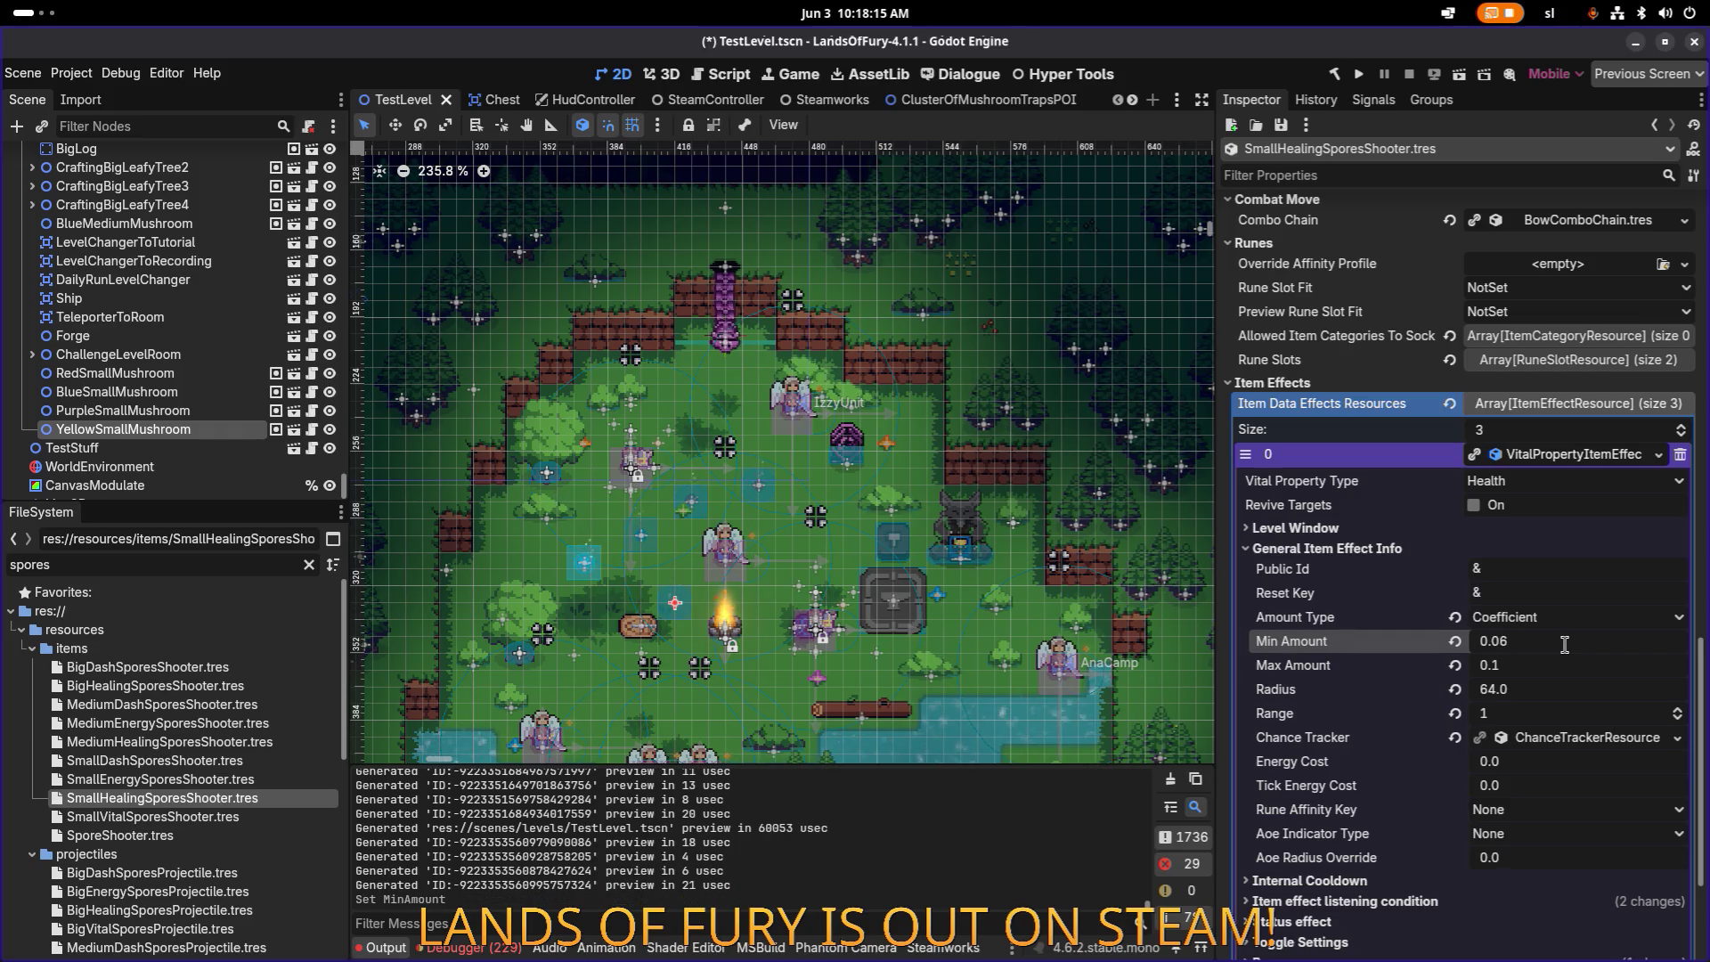
{"action": "left_click", "coordinate": [1564, 643]}
{"action": "left_click", "coordinate": [1565, 643]}
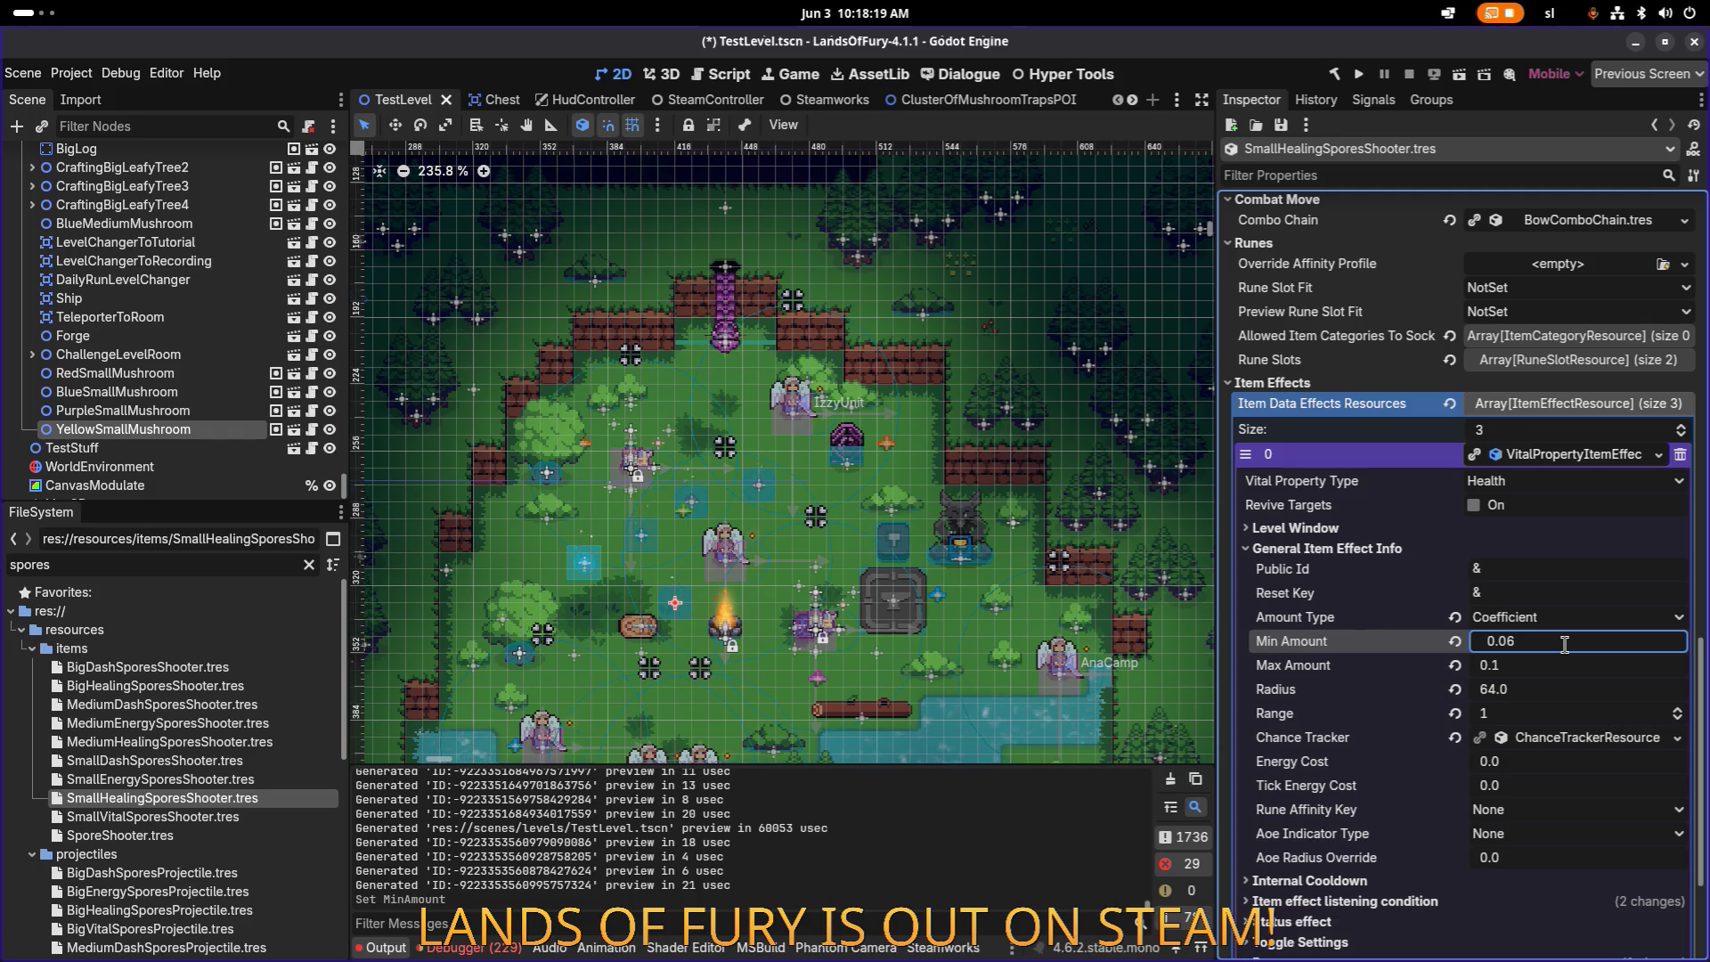
{"action": "key", "text": "BackSpace"}
{"action": "type", "text": "7"}
{"action": "key", "text": "Return"}
{"action": "key", "text": "ctrl+s"}
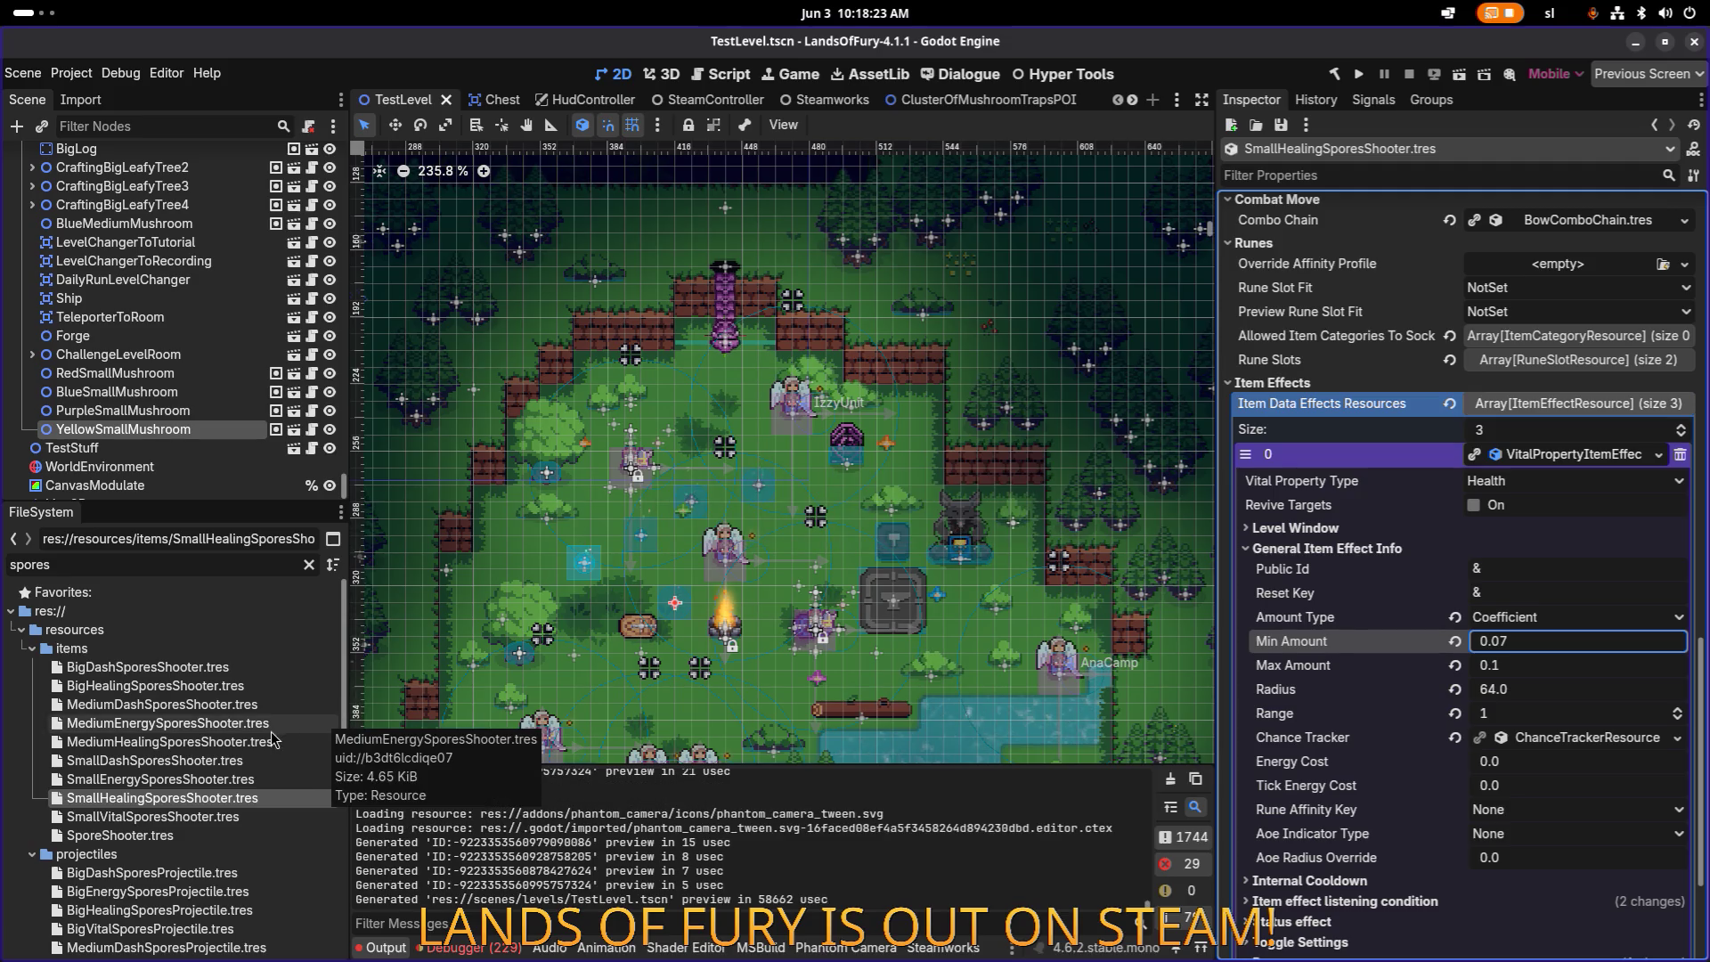
{"action": "left_click", "coordinate": [214, 746]}
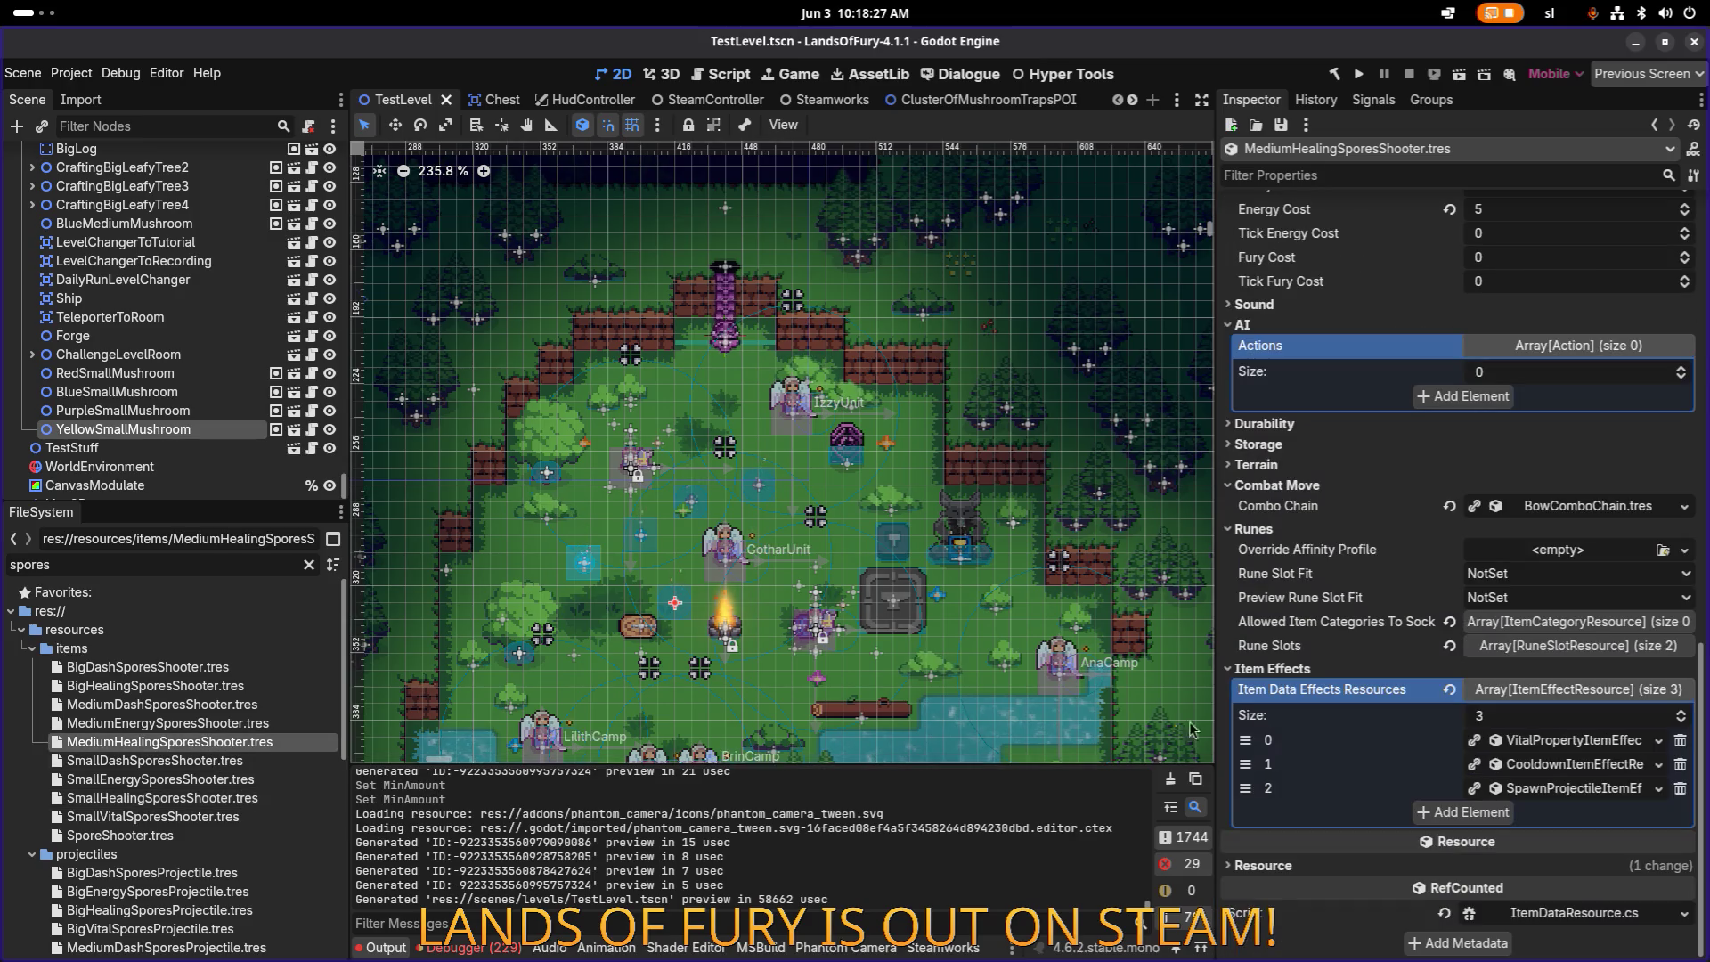
Step: Set MediumHealingSporesShooter's Min Amount to 0.15 and save
{"action": "scroll", "coordinate": [1579, 751], "scroll_direction": "down", "scroll_amount": 5}
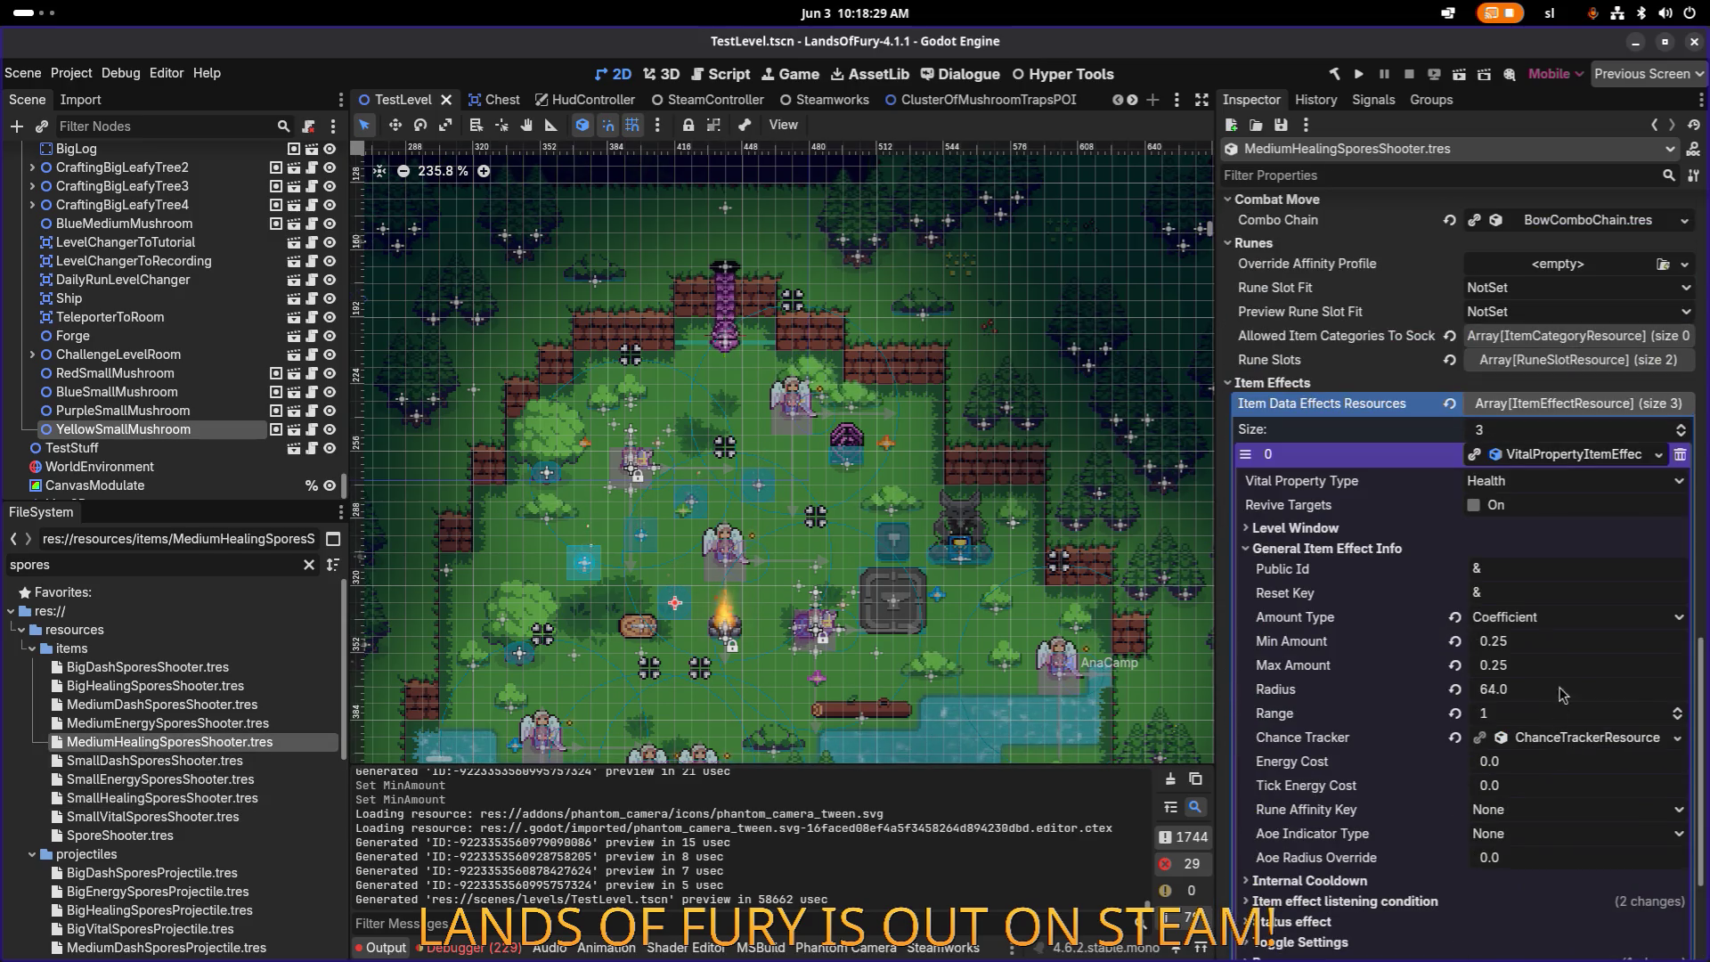
{"action": "left_click", "coordinate": [1540, 645]}
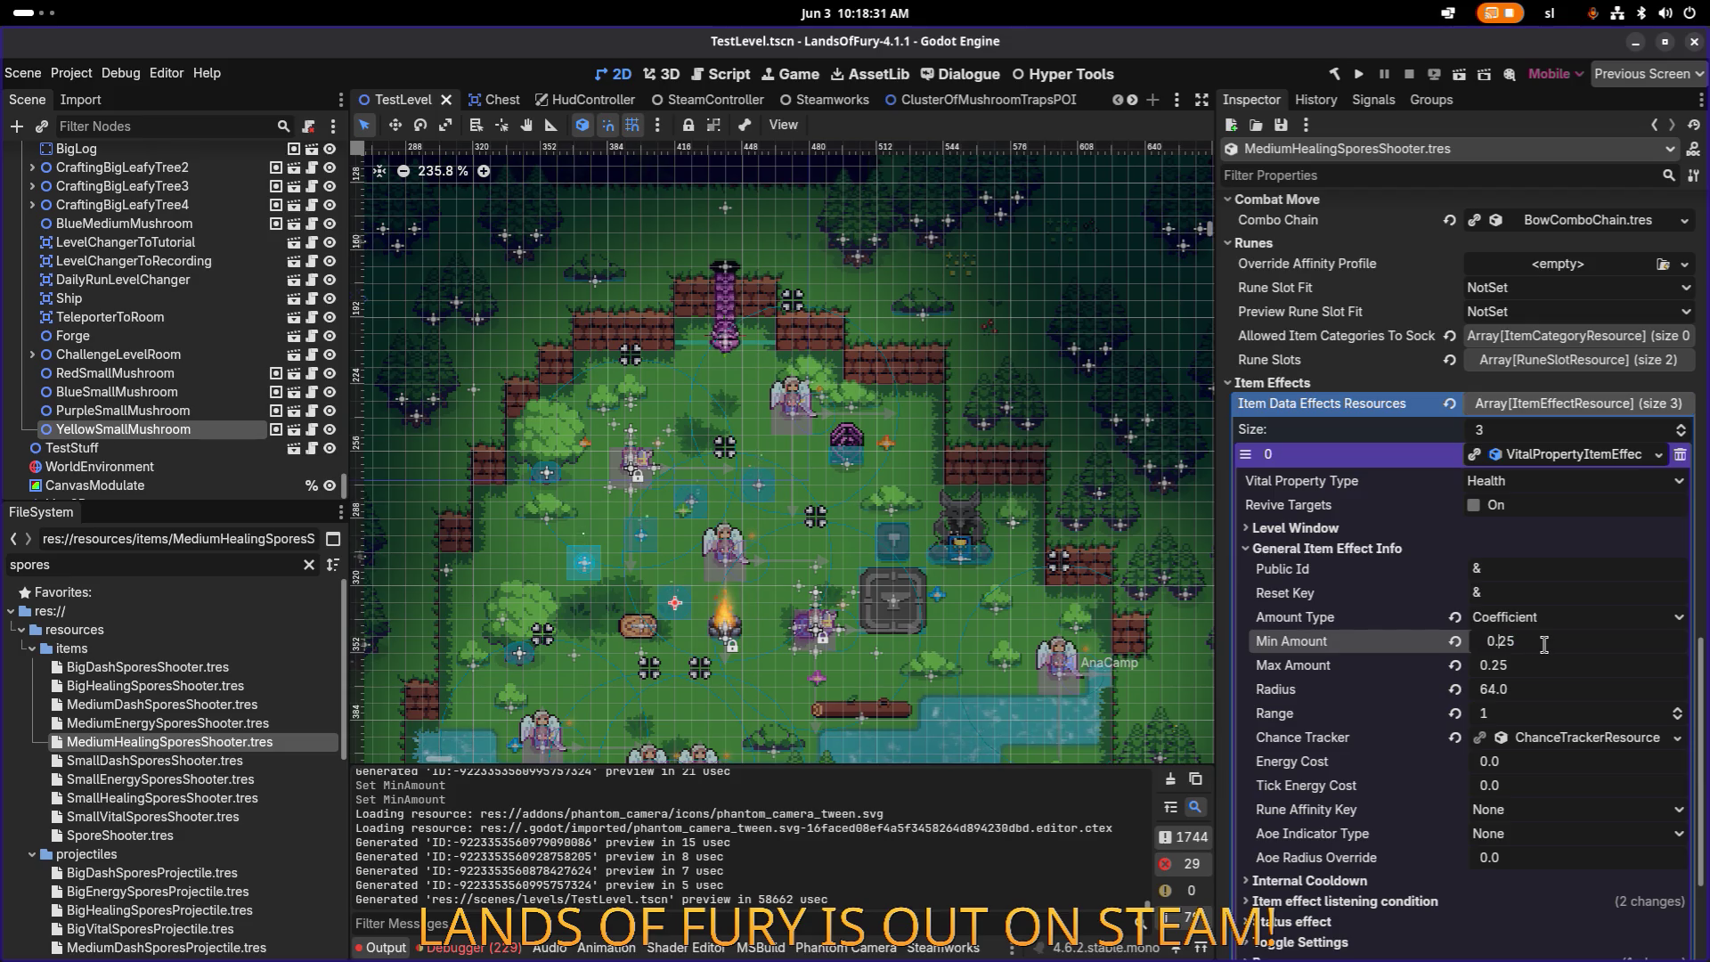
{"action": "type", "text": "0.15"}
{"action": "key", "text": "Tab"}
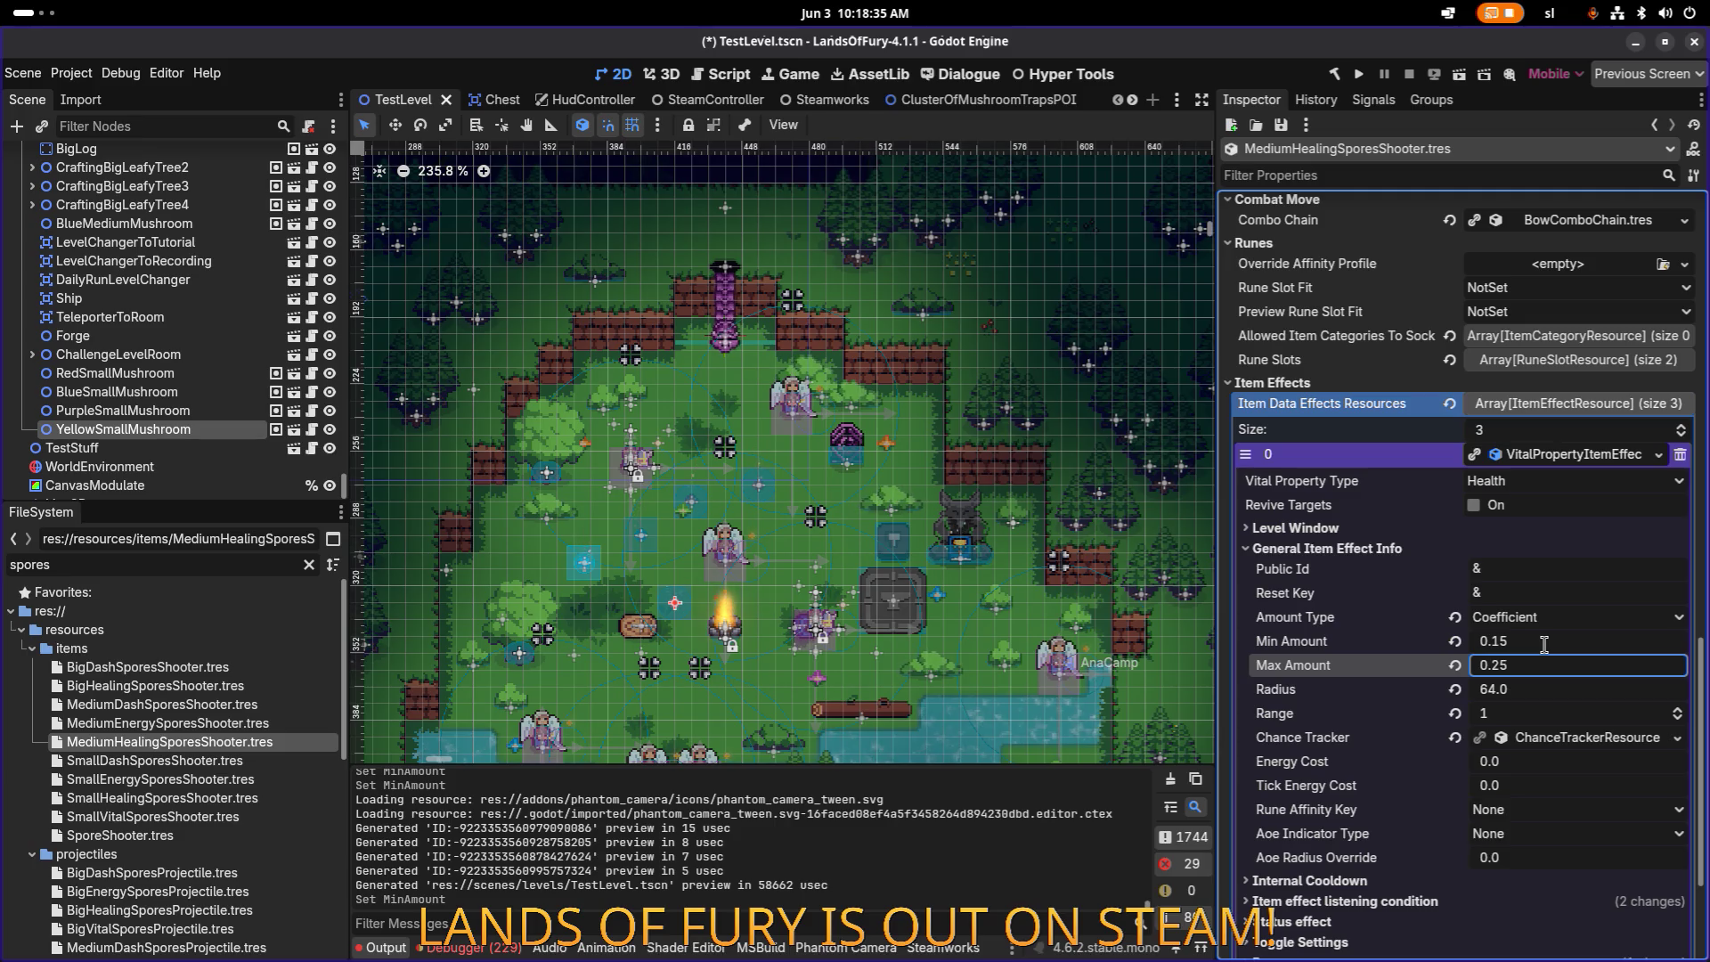
{"action": "key", "text": "ctrl+s"}
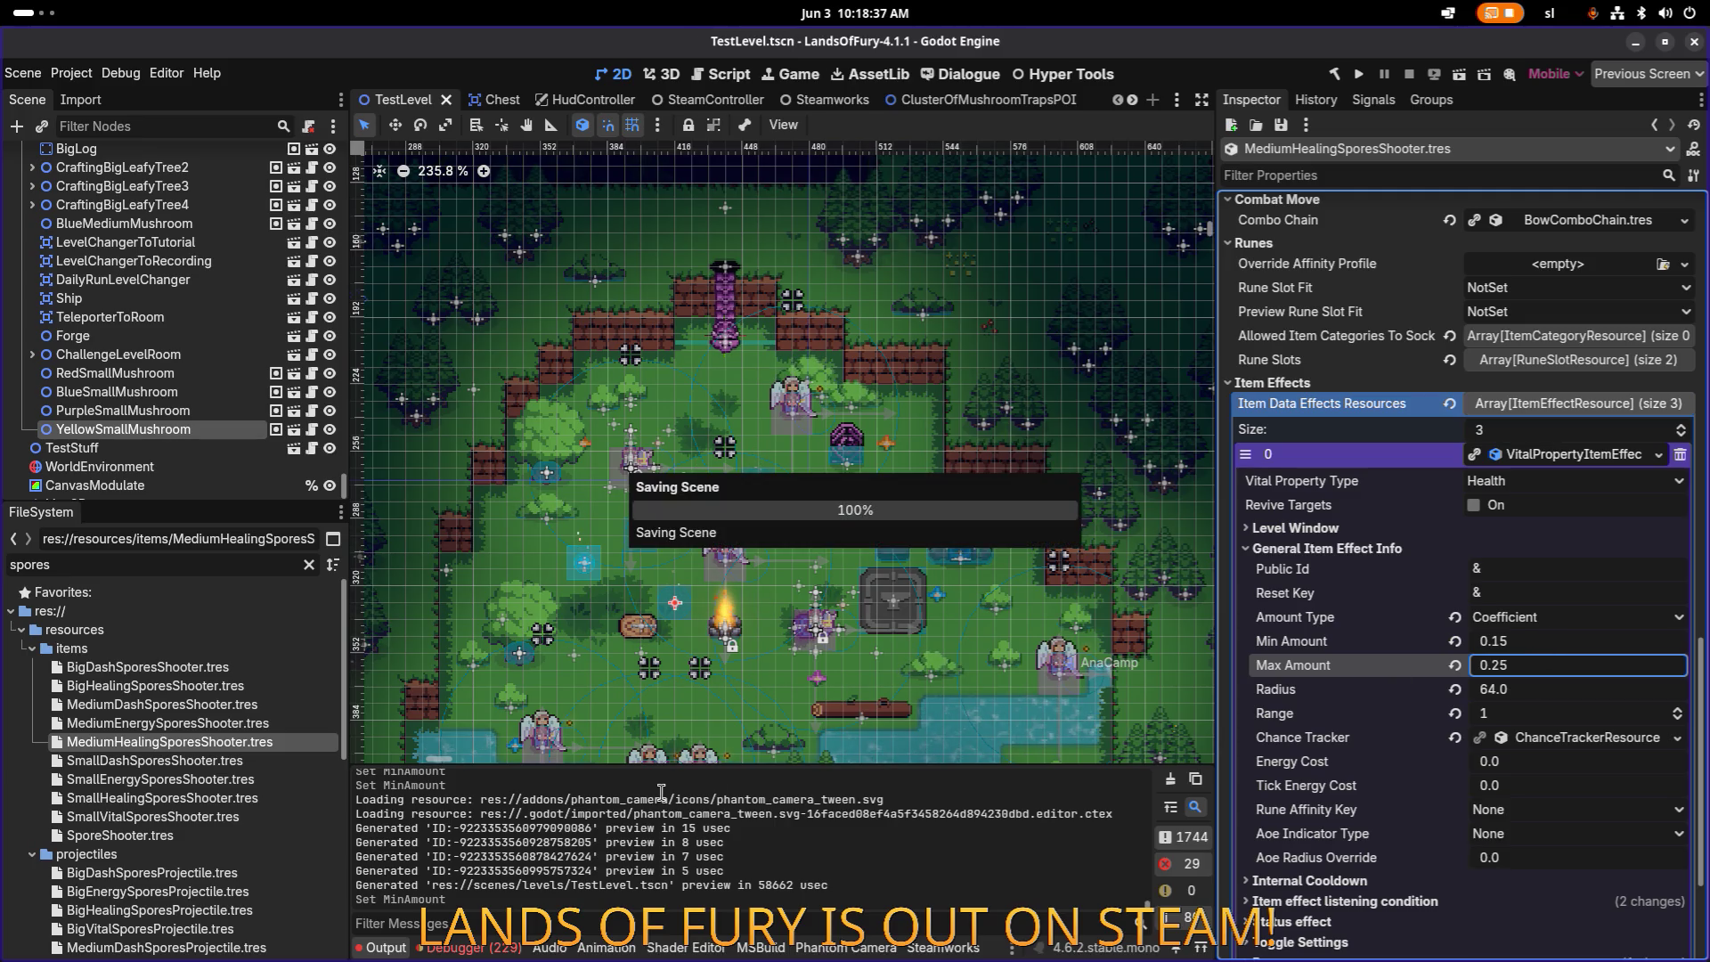
Step: Set BigHealingSporesShooter's General Item Effect Info Min Amount to 0.35, save, and open SmallDashSporesShooter.tres
{"action": "left_click", "coordinate": [196, 691]}
{"action": "left_click", "coordinate": [1540, 746]}
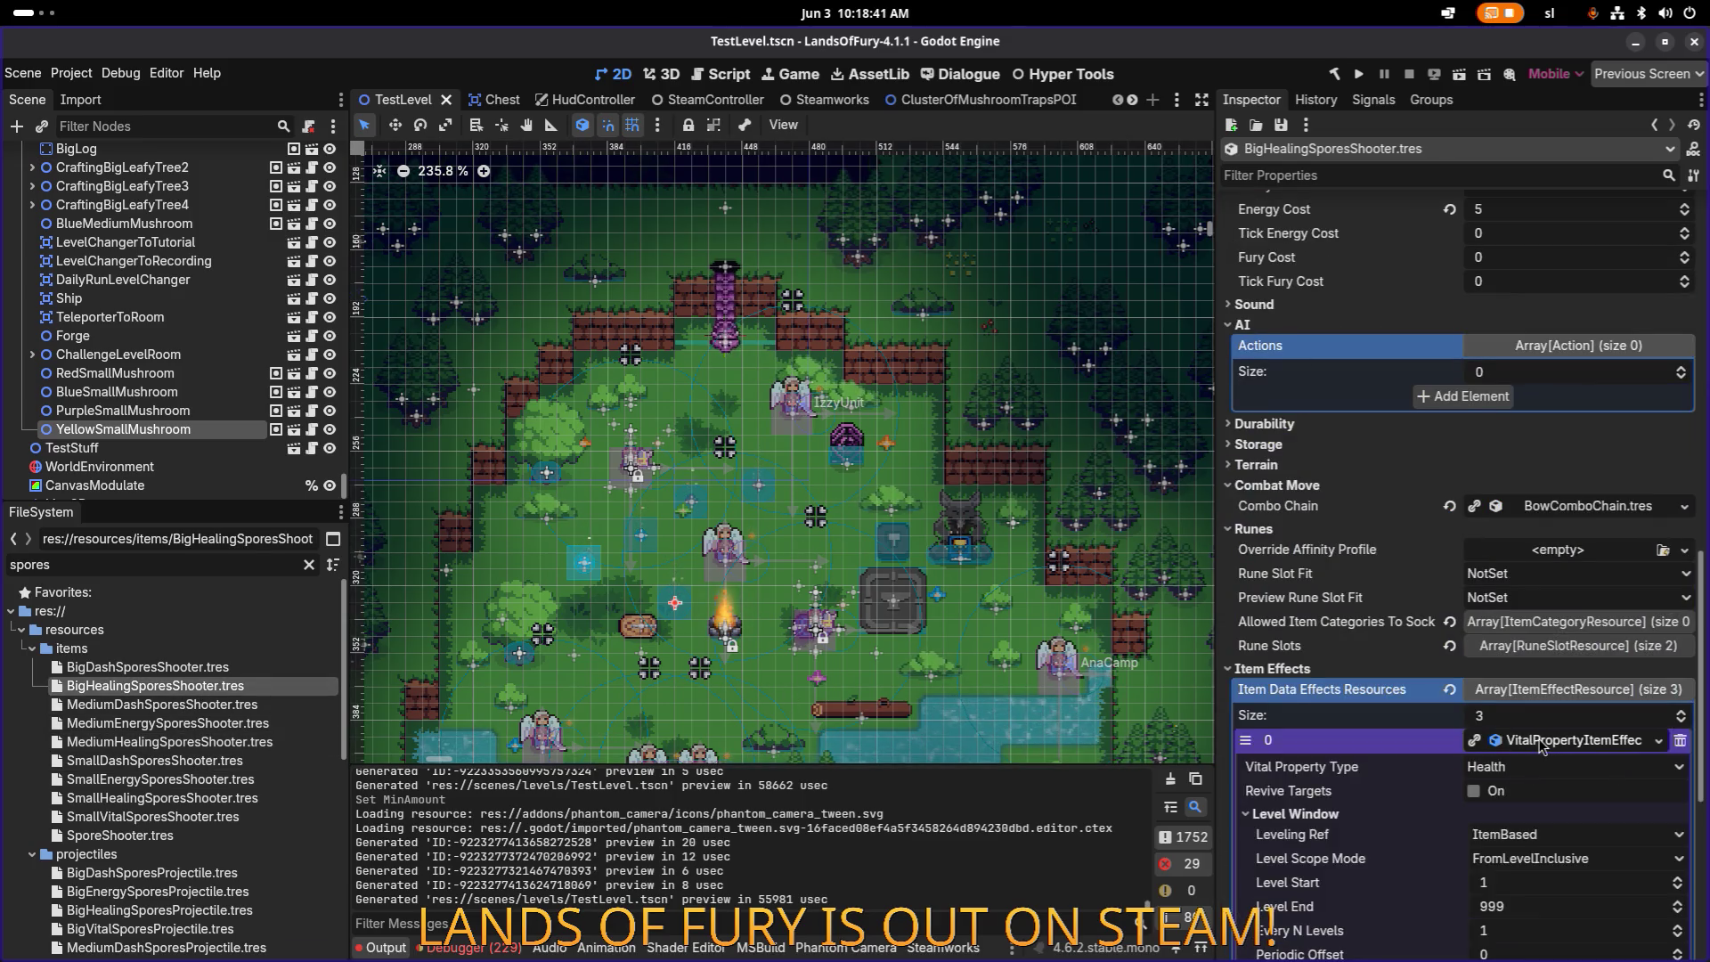
{"action": "scroll", "coordinate": [1540, 746], "scroll_direction": "down", "scroll_amount": 3}
{"action": "scroll", "coordinate": [1485, 682], "scroll_direction": "down", "scroll_amount": 3}
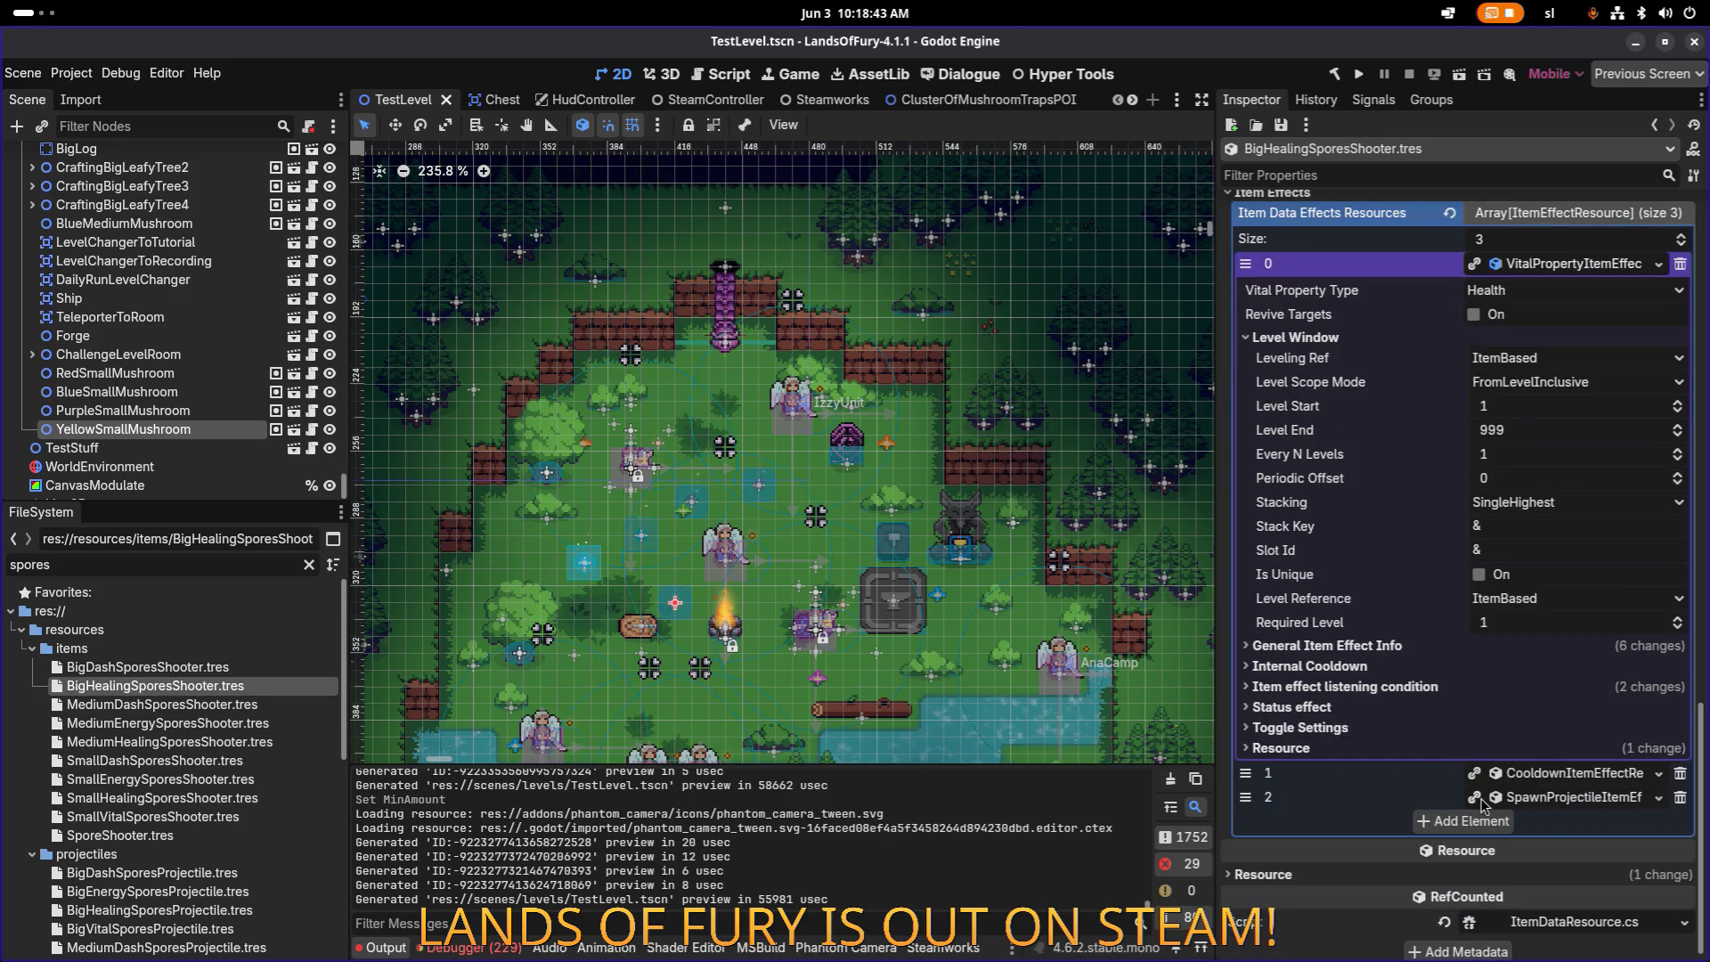
{"action": "left_click", "coordinate": [1361, 647]}
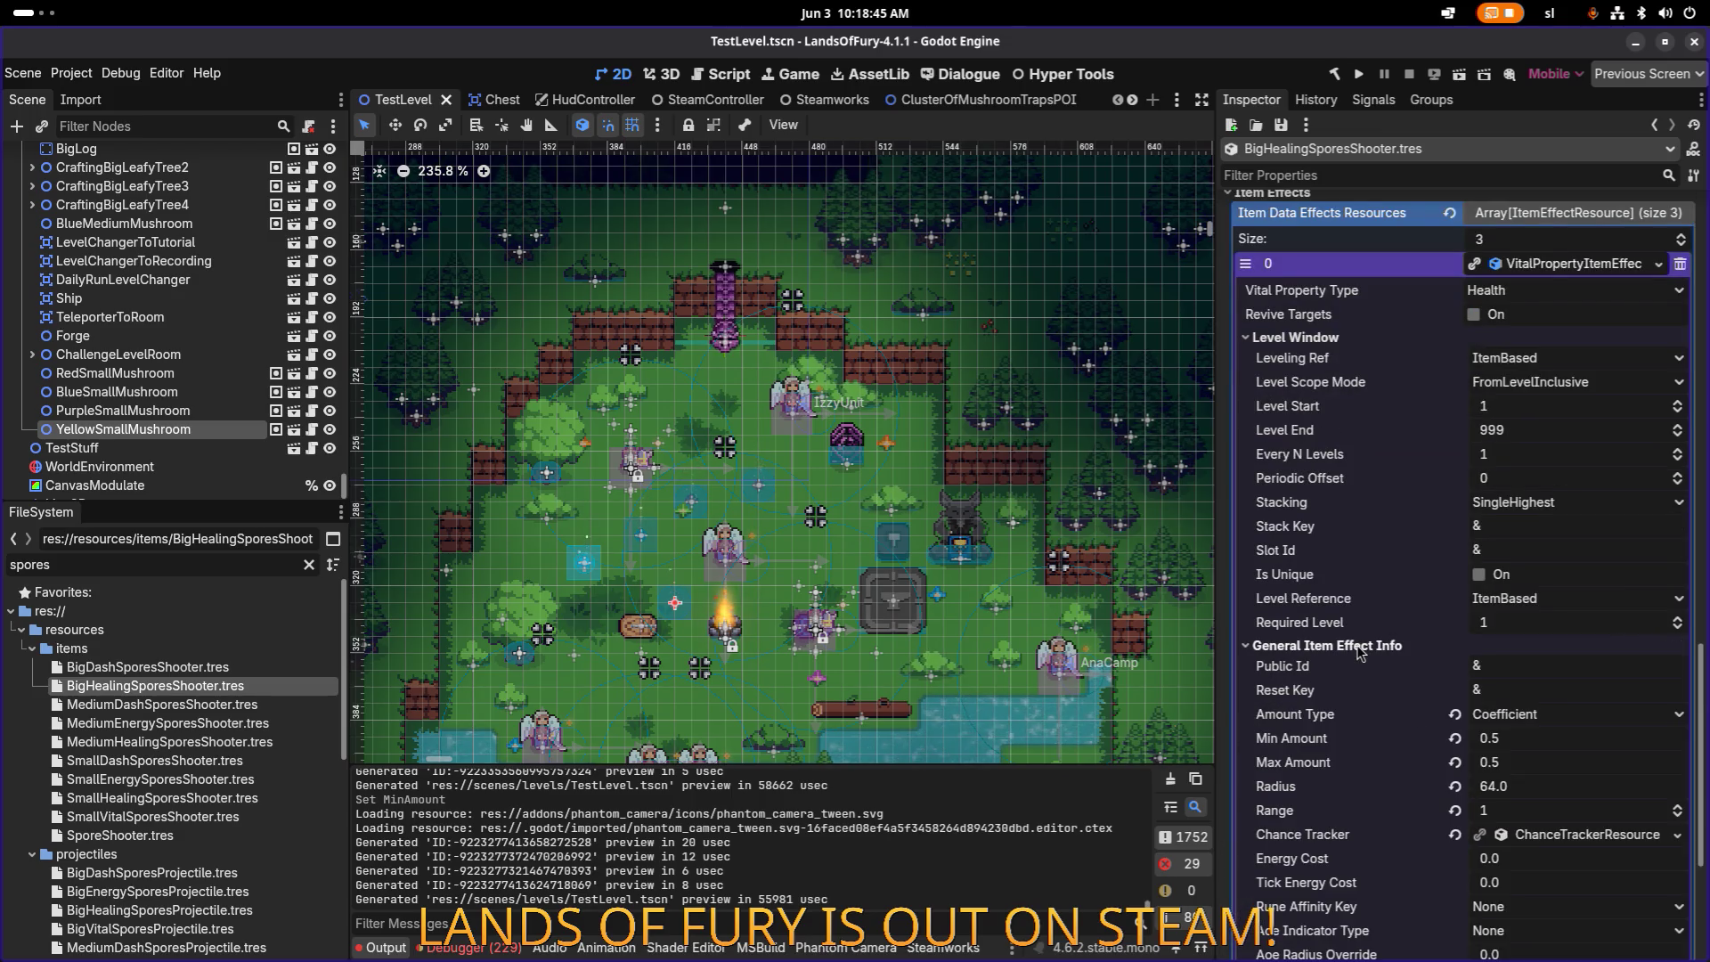
{"action": "left_click", "coordinate": [1536, 740]}
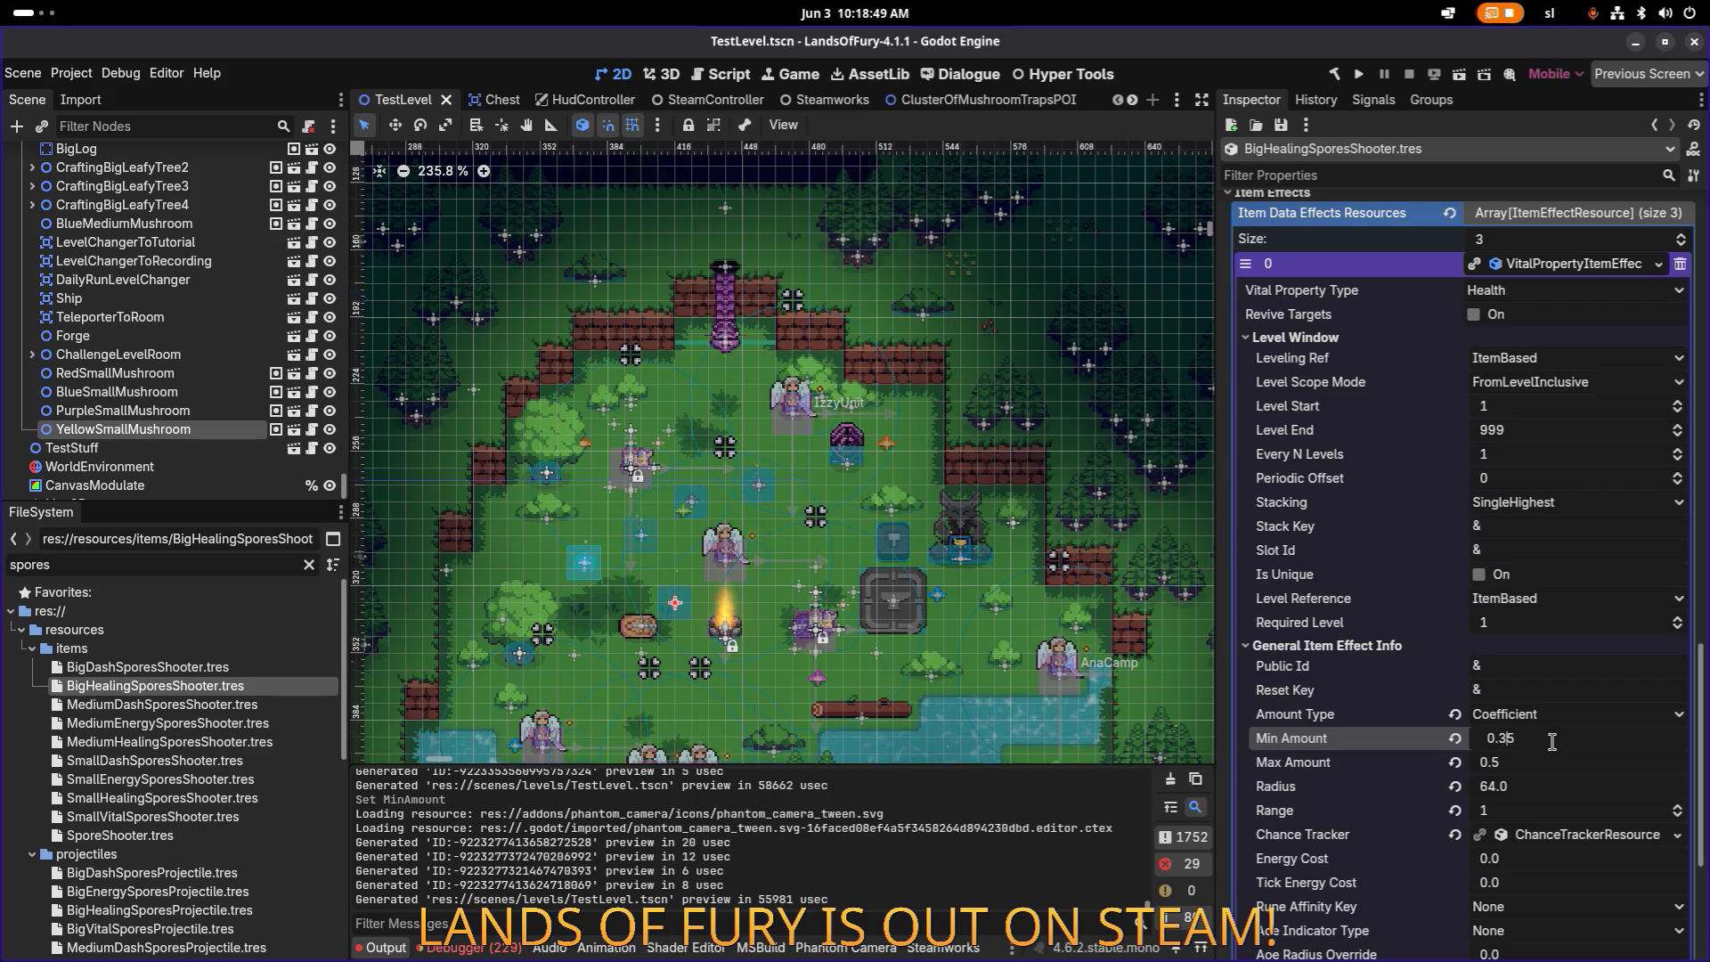
{"action": "key", "text": "Return"}
{"action": "key", "text": "ctrl+s"}
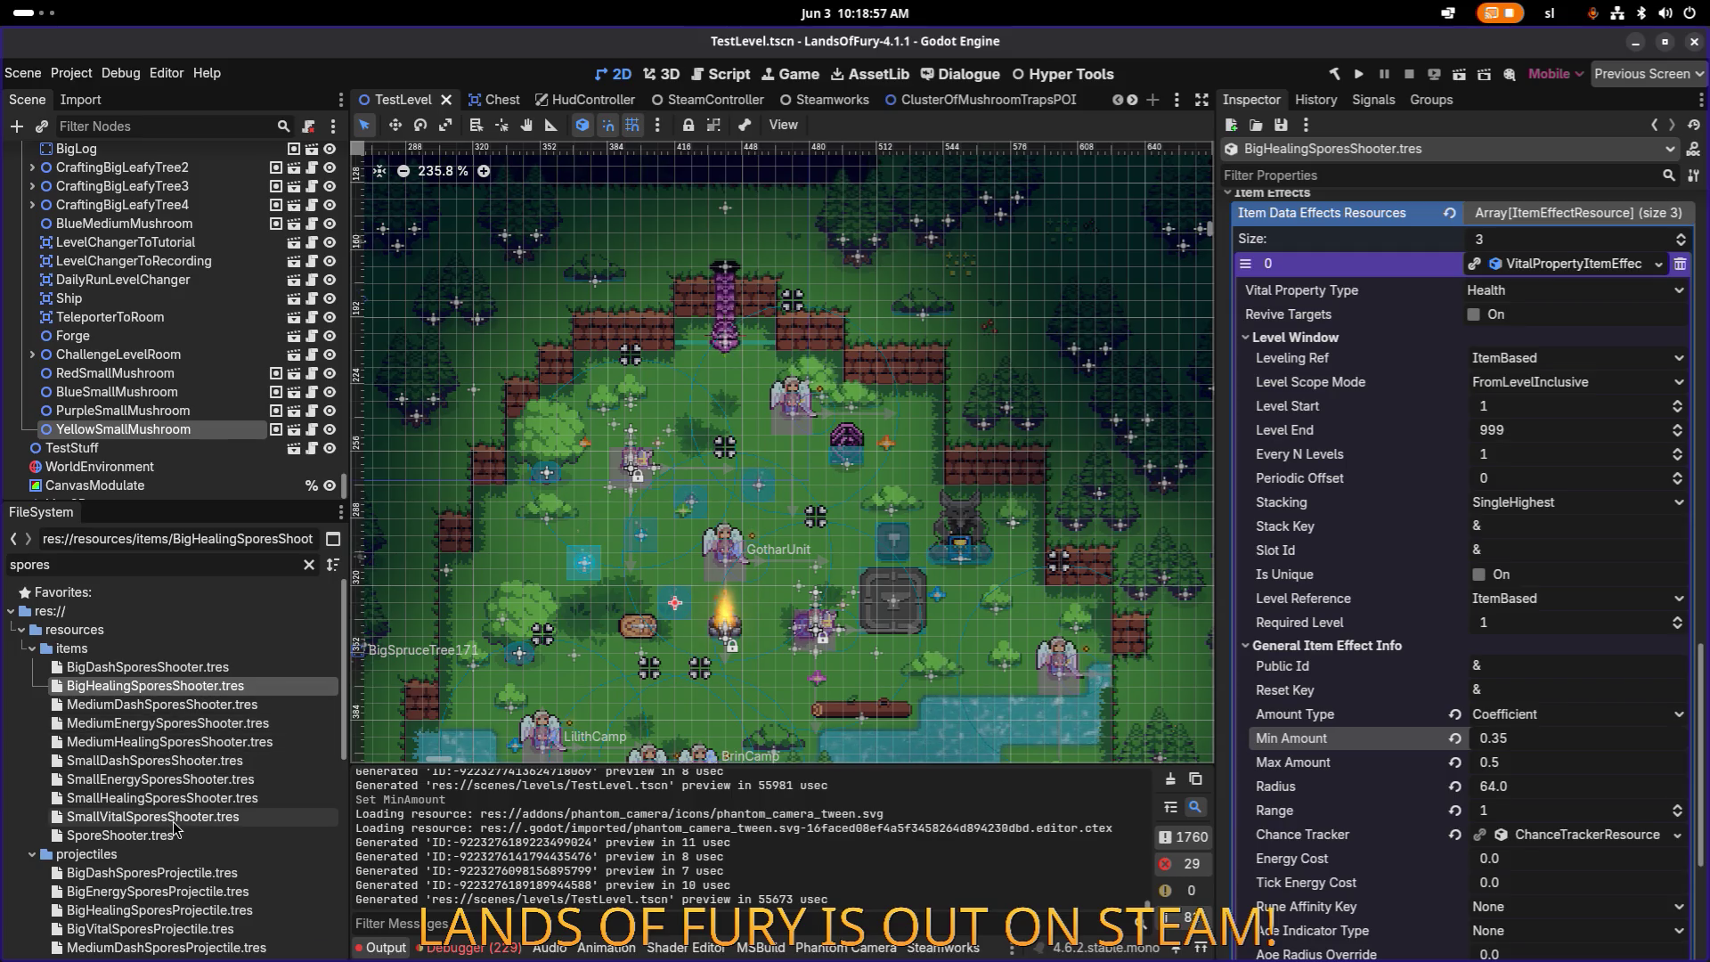
{"action": "left_click", "coordinate": [190, 761]}
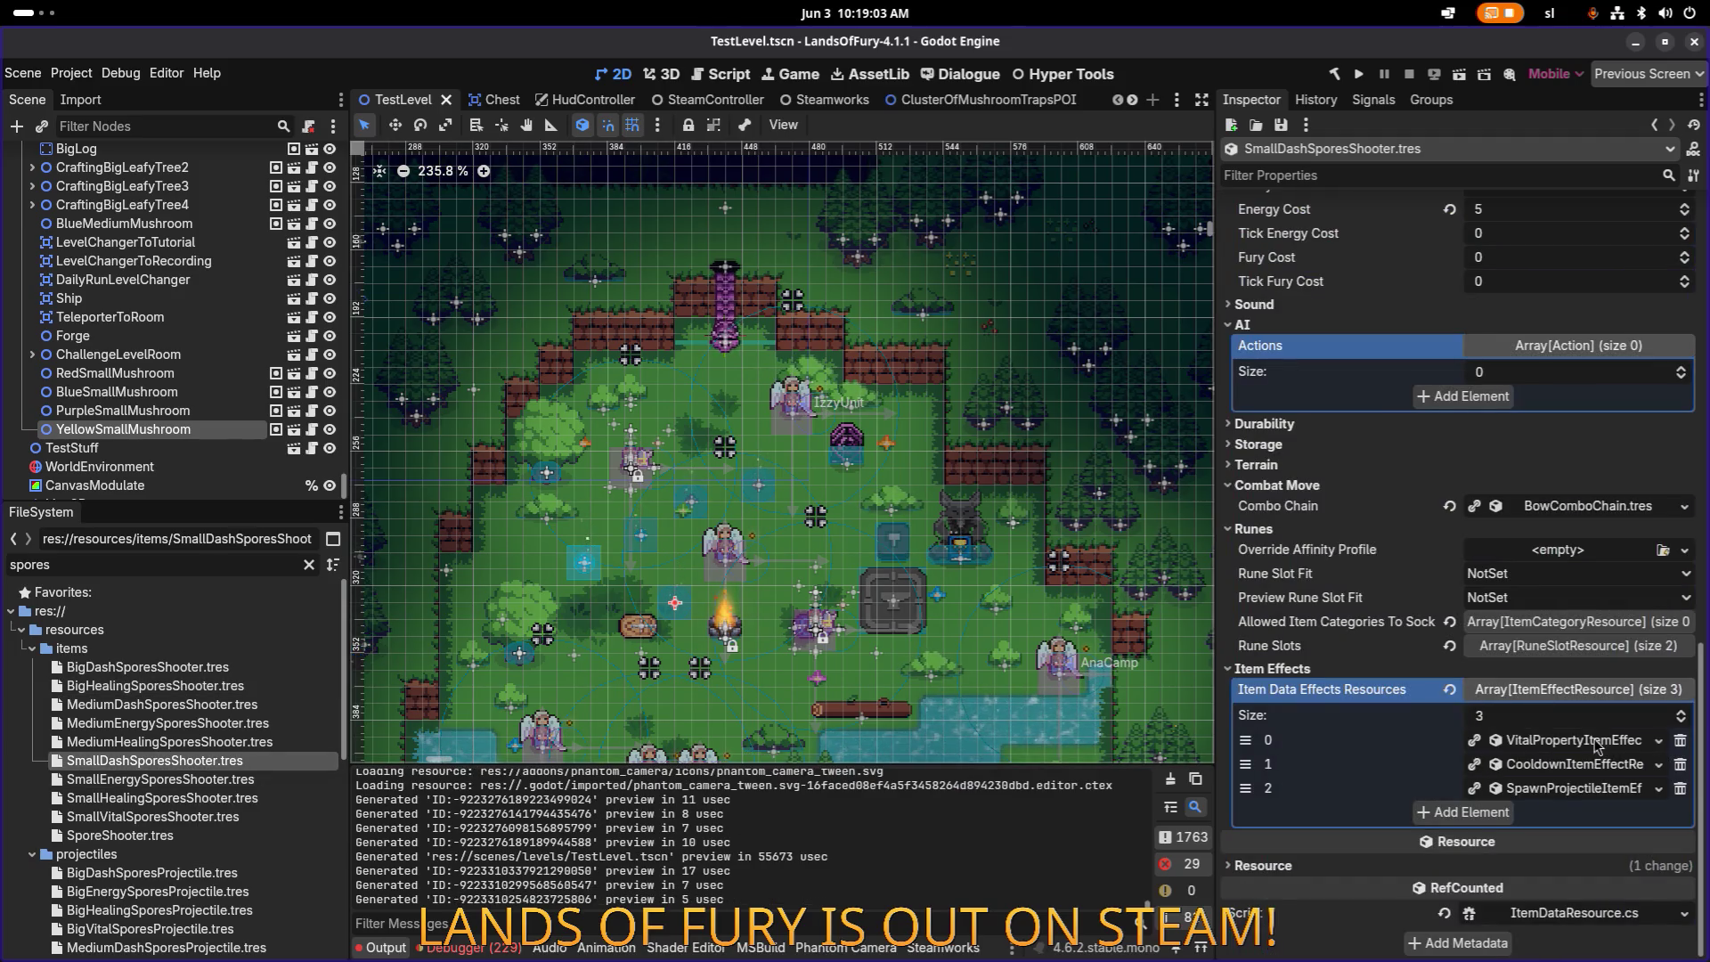
Step: Compare item effect 0 of the small dash and small energy shooters, then show MediumEnergySporesShooter's energy effect
{"action": "left_click", "coordinate": [1579, 744]}
{"action": "scroll", "coordinate": [1579, 744], "scroll_direction": "down", "scroll_amount": 3}
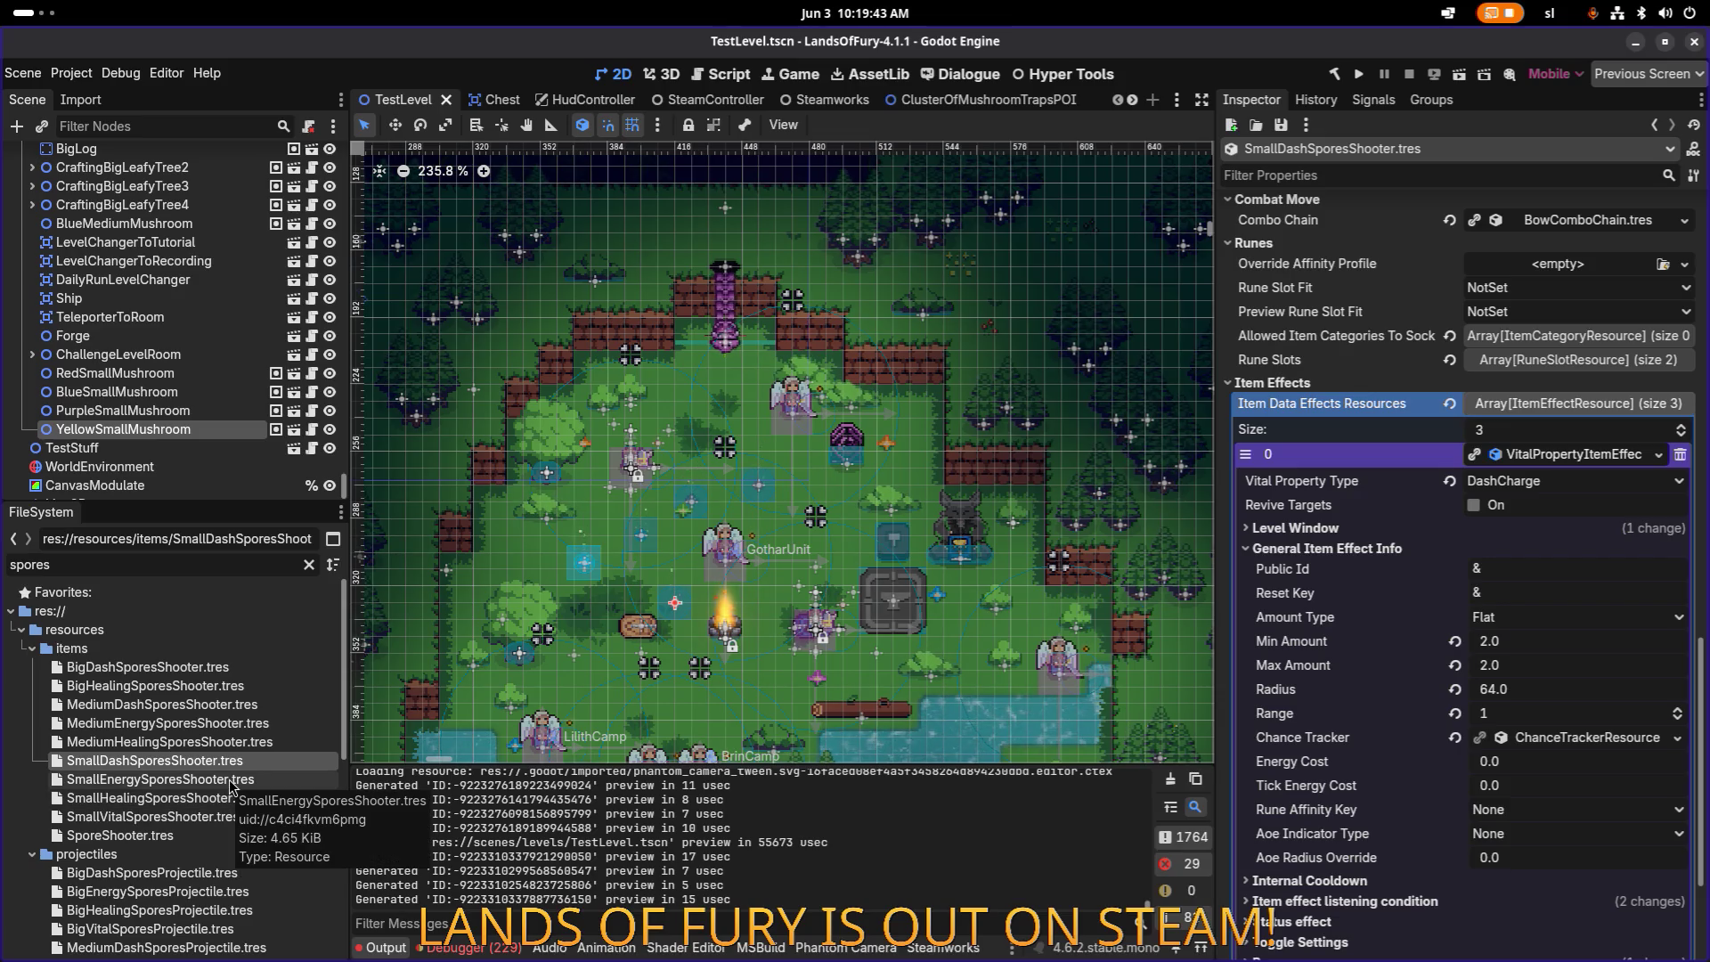
{"action": "left_click", "coordinate": [230, 788]}
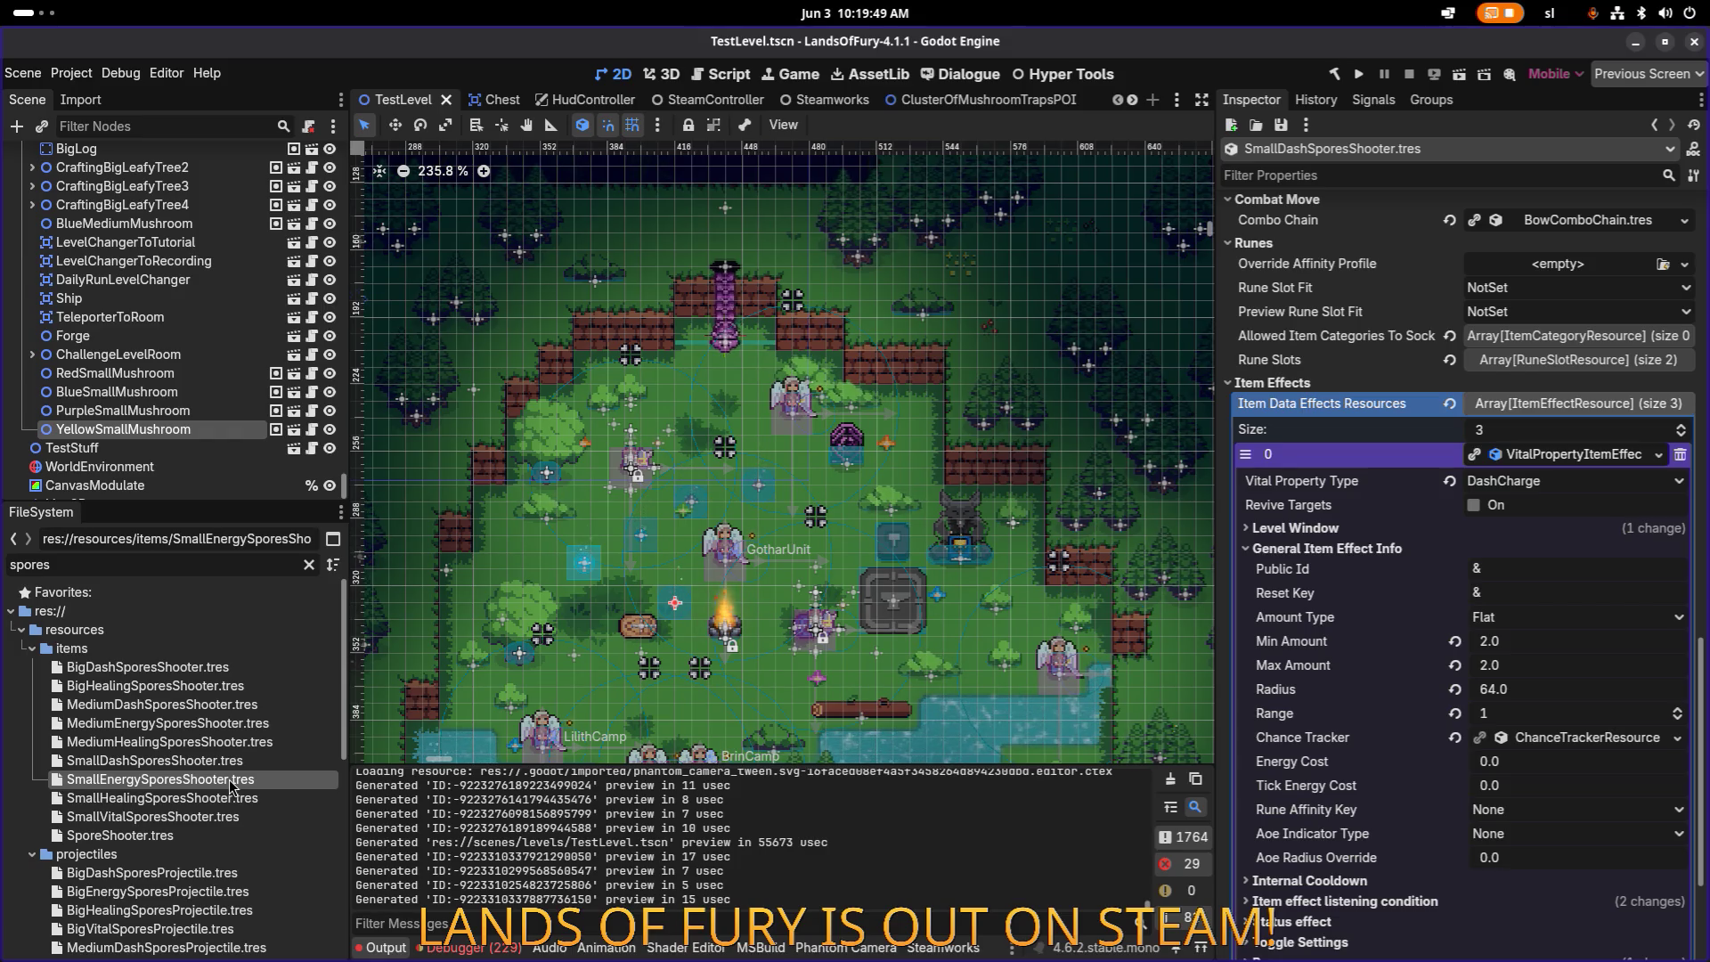
{"action": "double_click", "coordinate": [230, 787]}
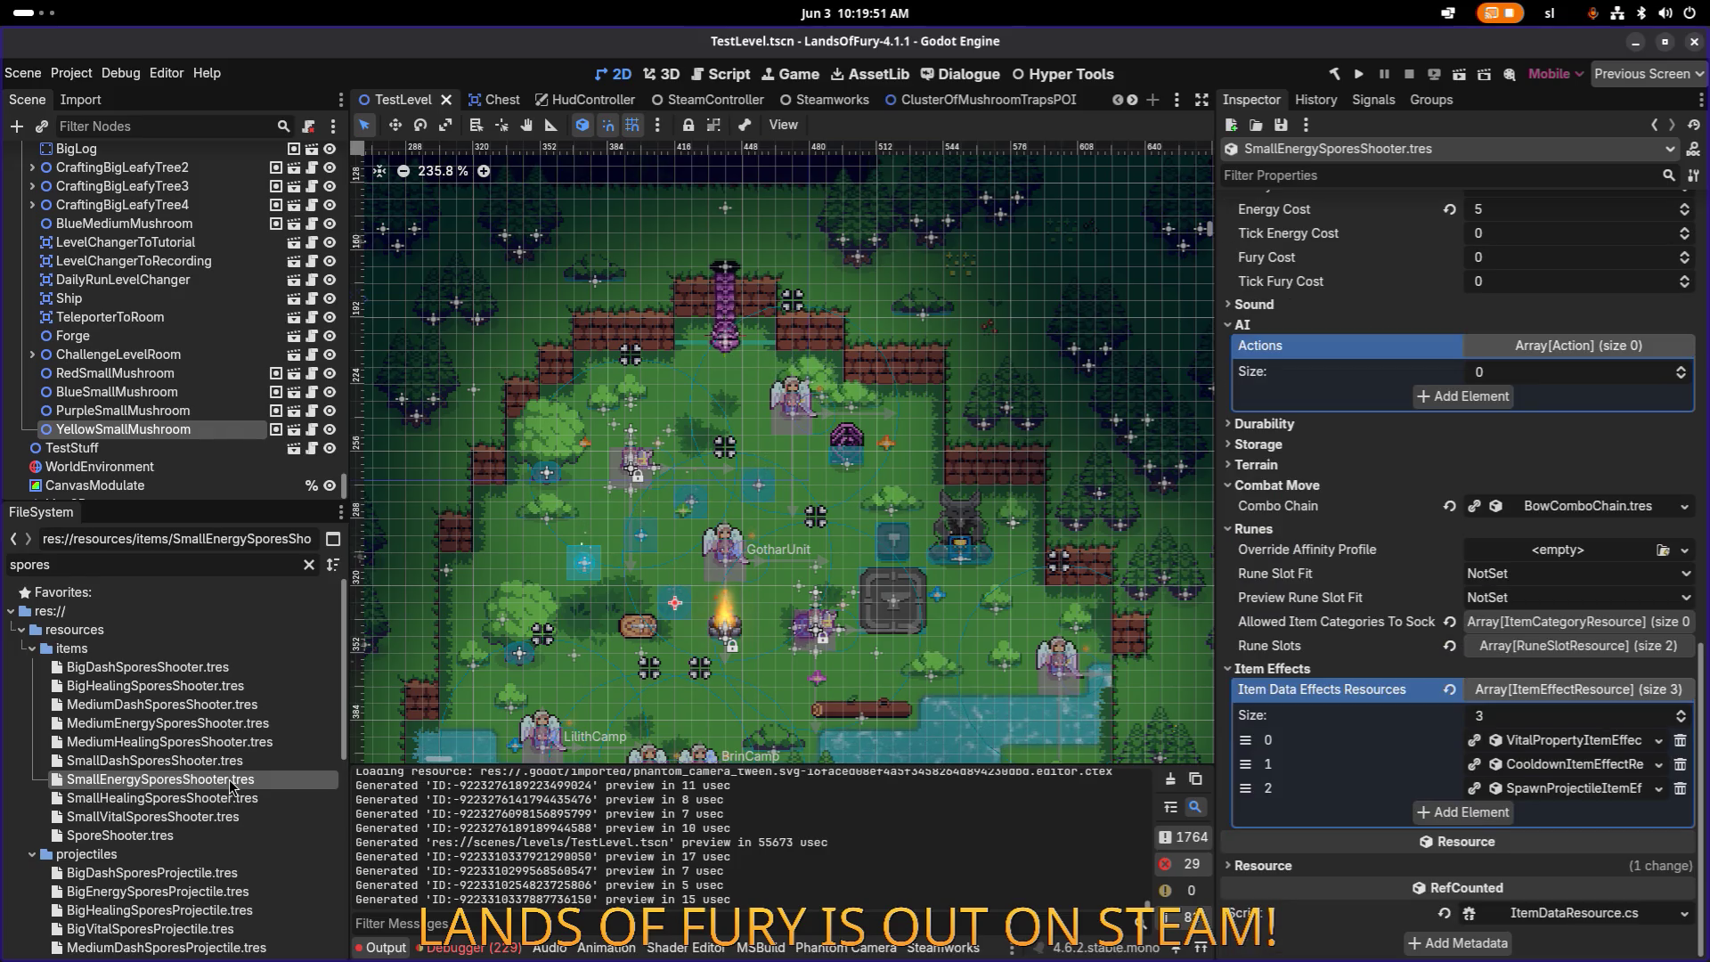
{"action": "left_click", "coordinate": [1570, 740]}
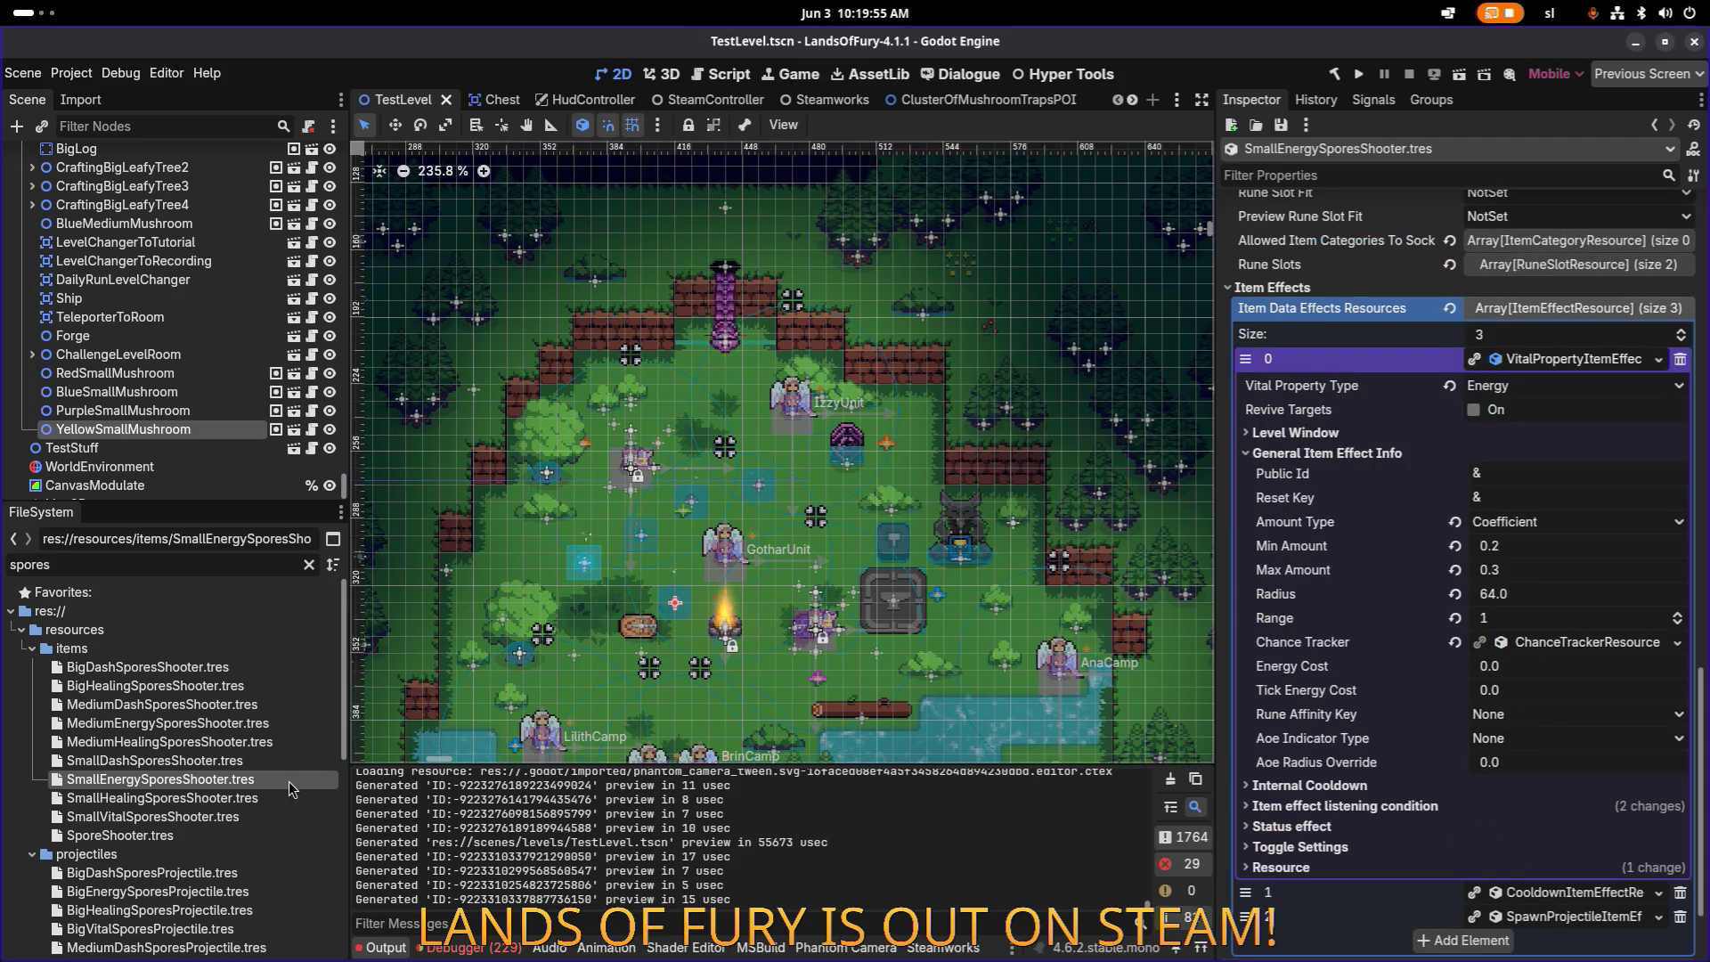
{"action": "double_click", "coordinate": [231, 725]}
{"action": "left_click", "coordinate": [1550, 742]}
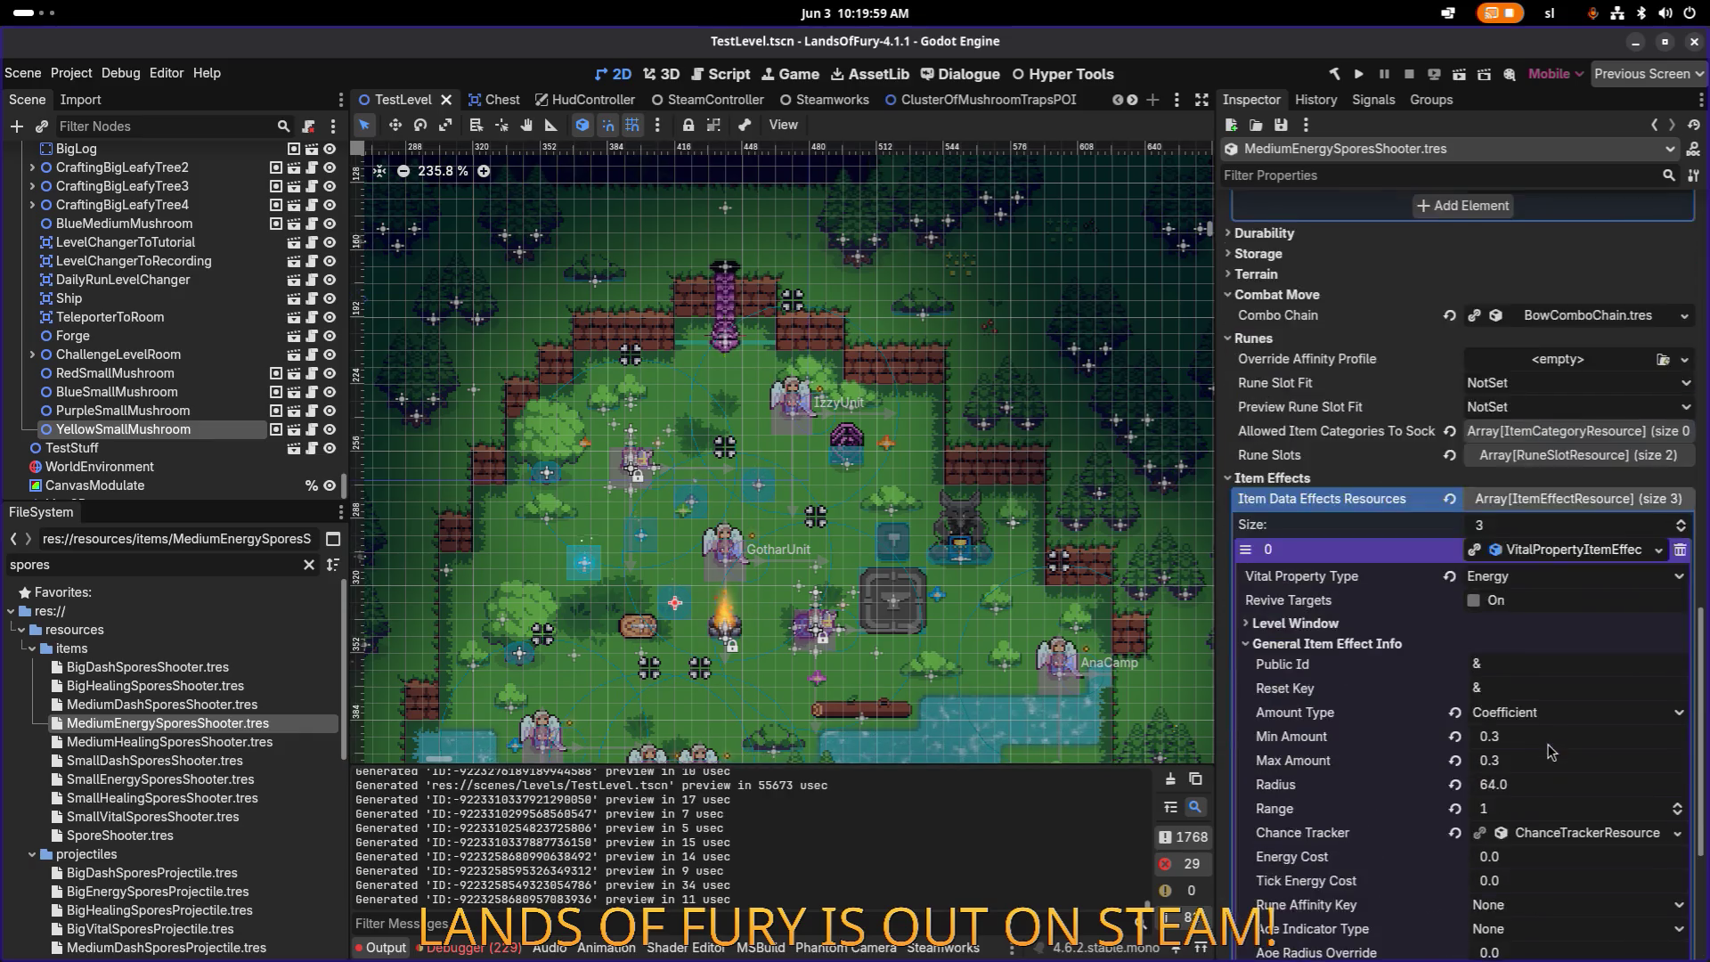
Step: Set MediumEnergySporesShooter's energy effect to Min Amount 0.35 and Max Amount 0.5, and save
{"action": "left_click", "coordinate": [1546, 642]}
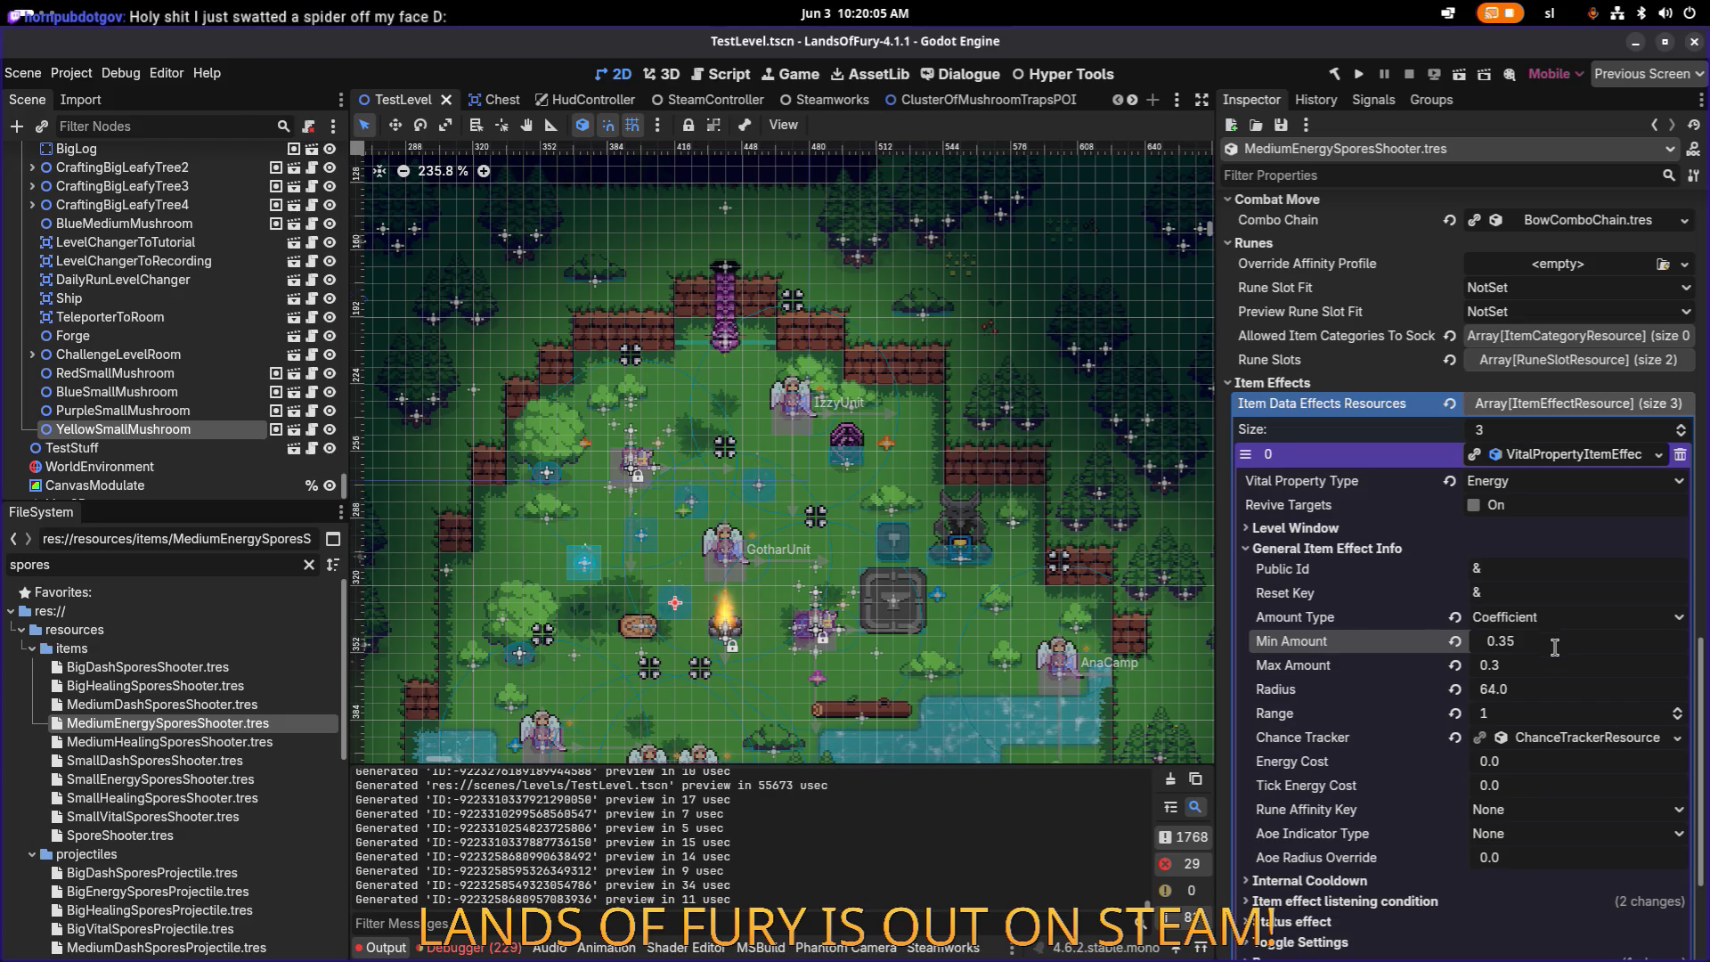
{"action": "left_click", "coordinate": [1536, 664]}
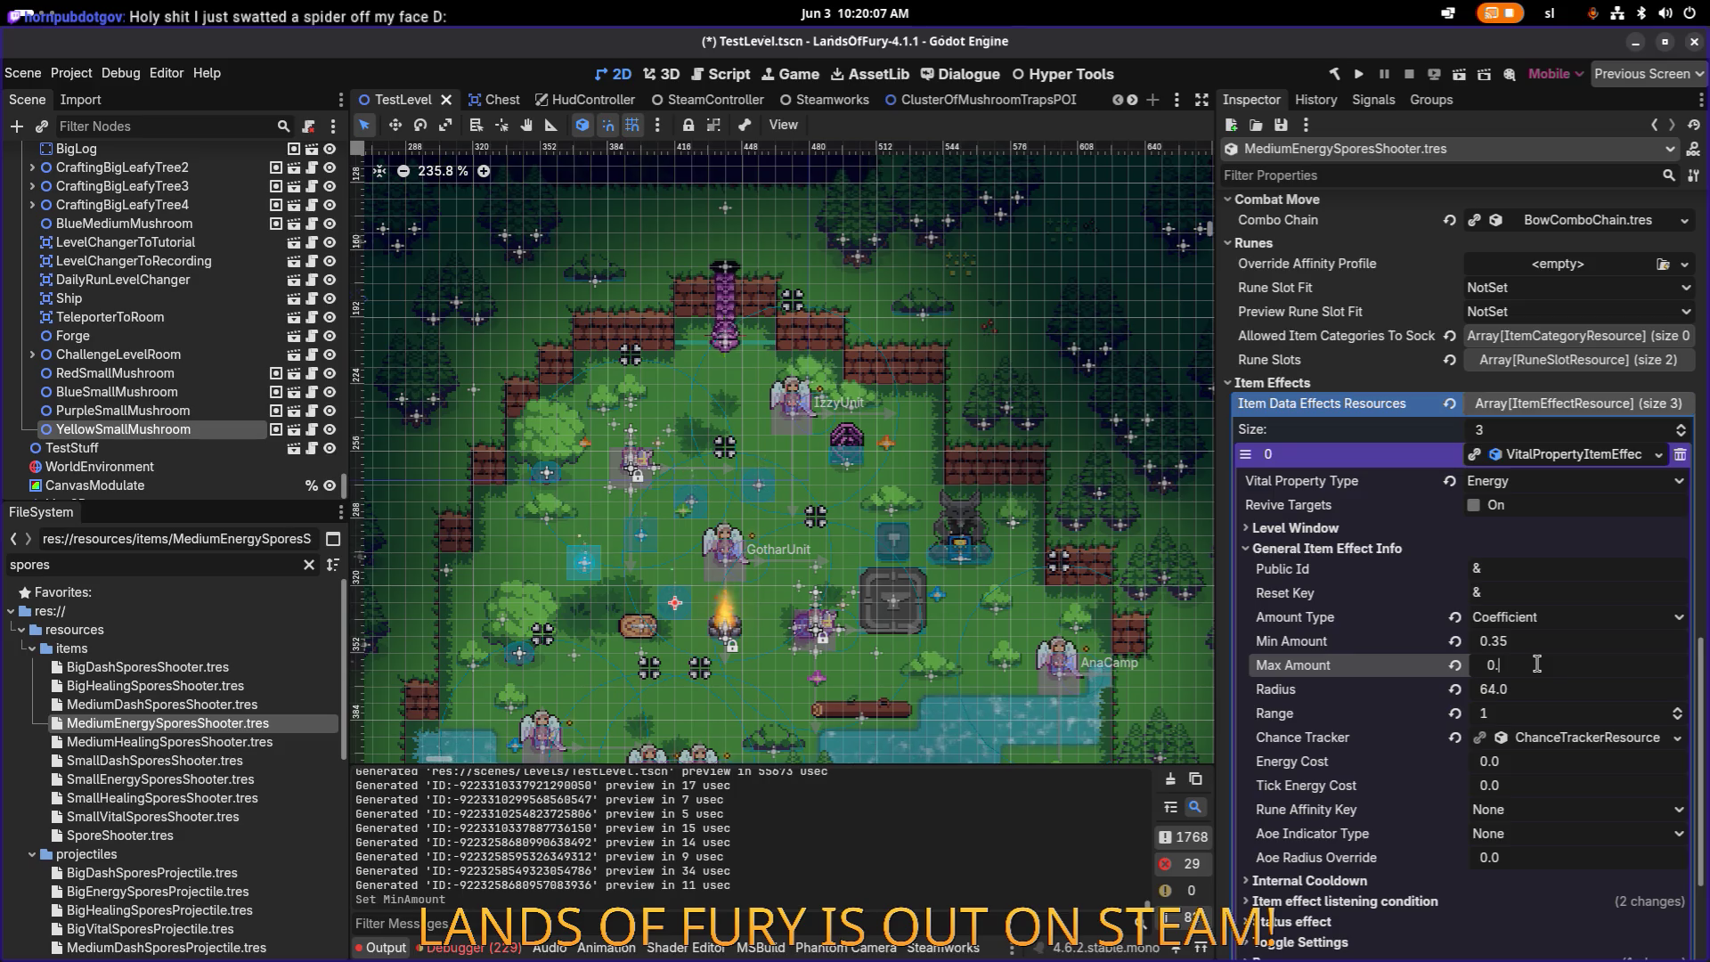
{"action": "type", "text": "5"}
{"action": "key", "text": "Return"}
{"action": "key", "text": "ctrl+s"}
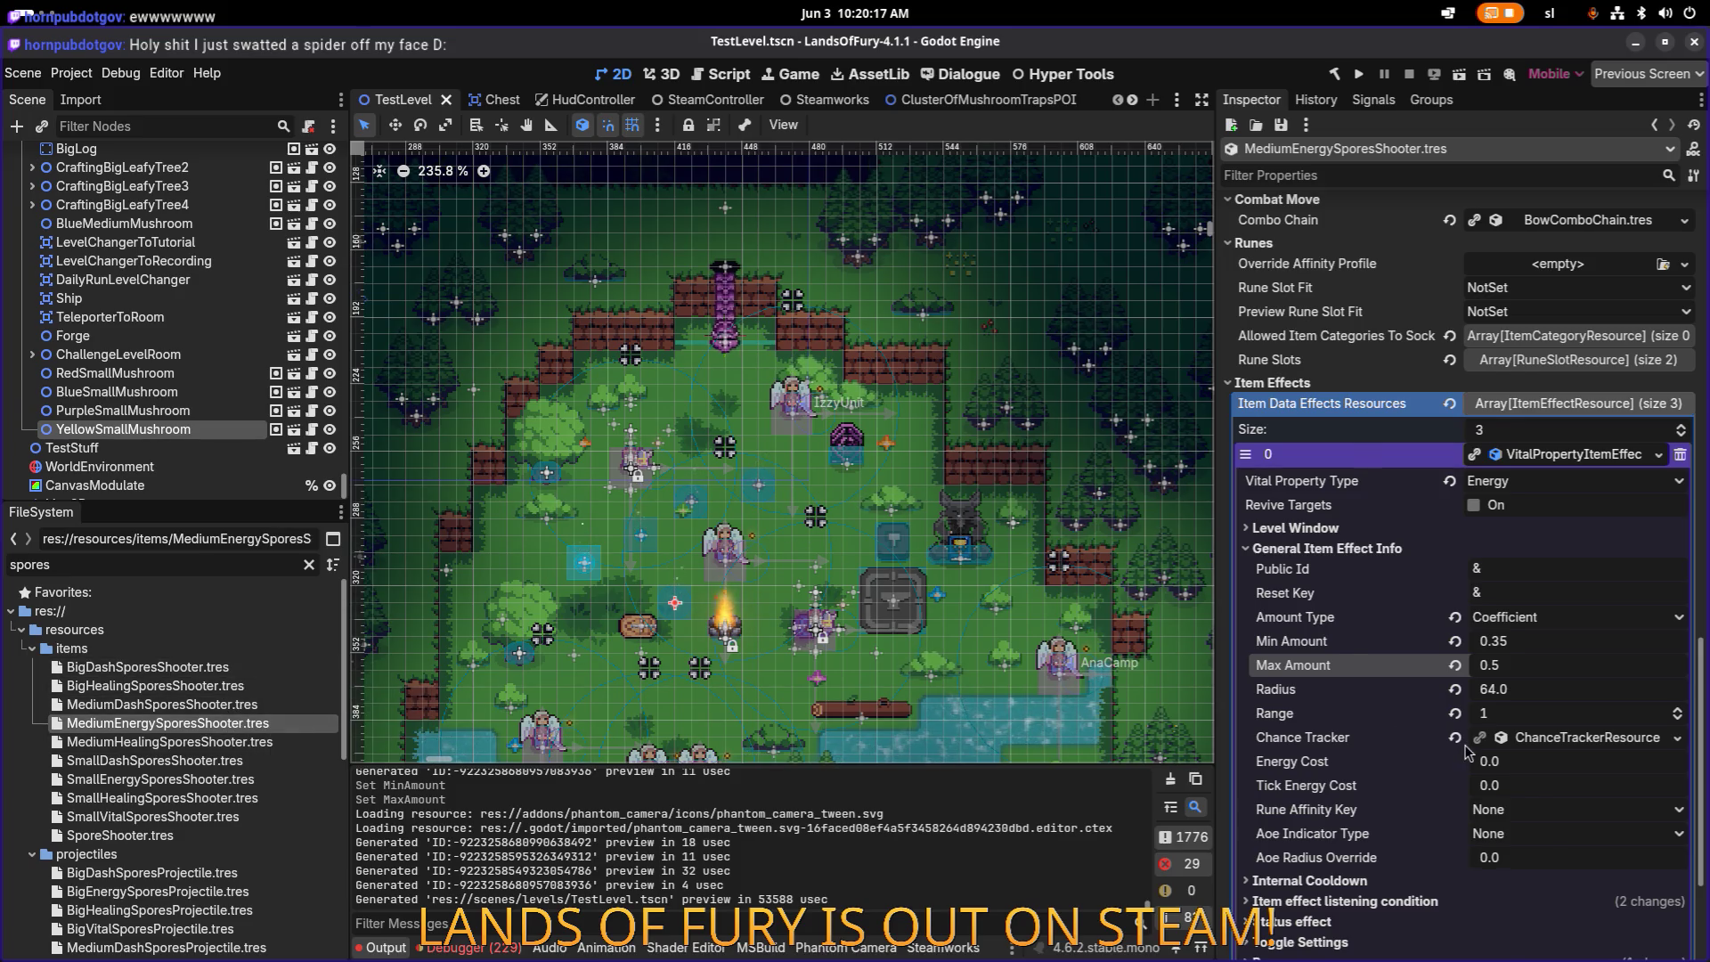
Step: Quick Load MediumEnergySporesProjectile.tres as the projectile data, save, and select BigHealingSporesShooter.tres
{"action": "scroll", "coordinate": [1470, 757], "scroll_direction": "down", "scroll_amount": 3}
{"action": "left_click", "coordinate": [1559, 788]}
{"action": "scroll", "coordinate": [1532, 796], "scroll_direction": "down", "scroll_amount": 10}
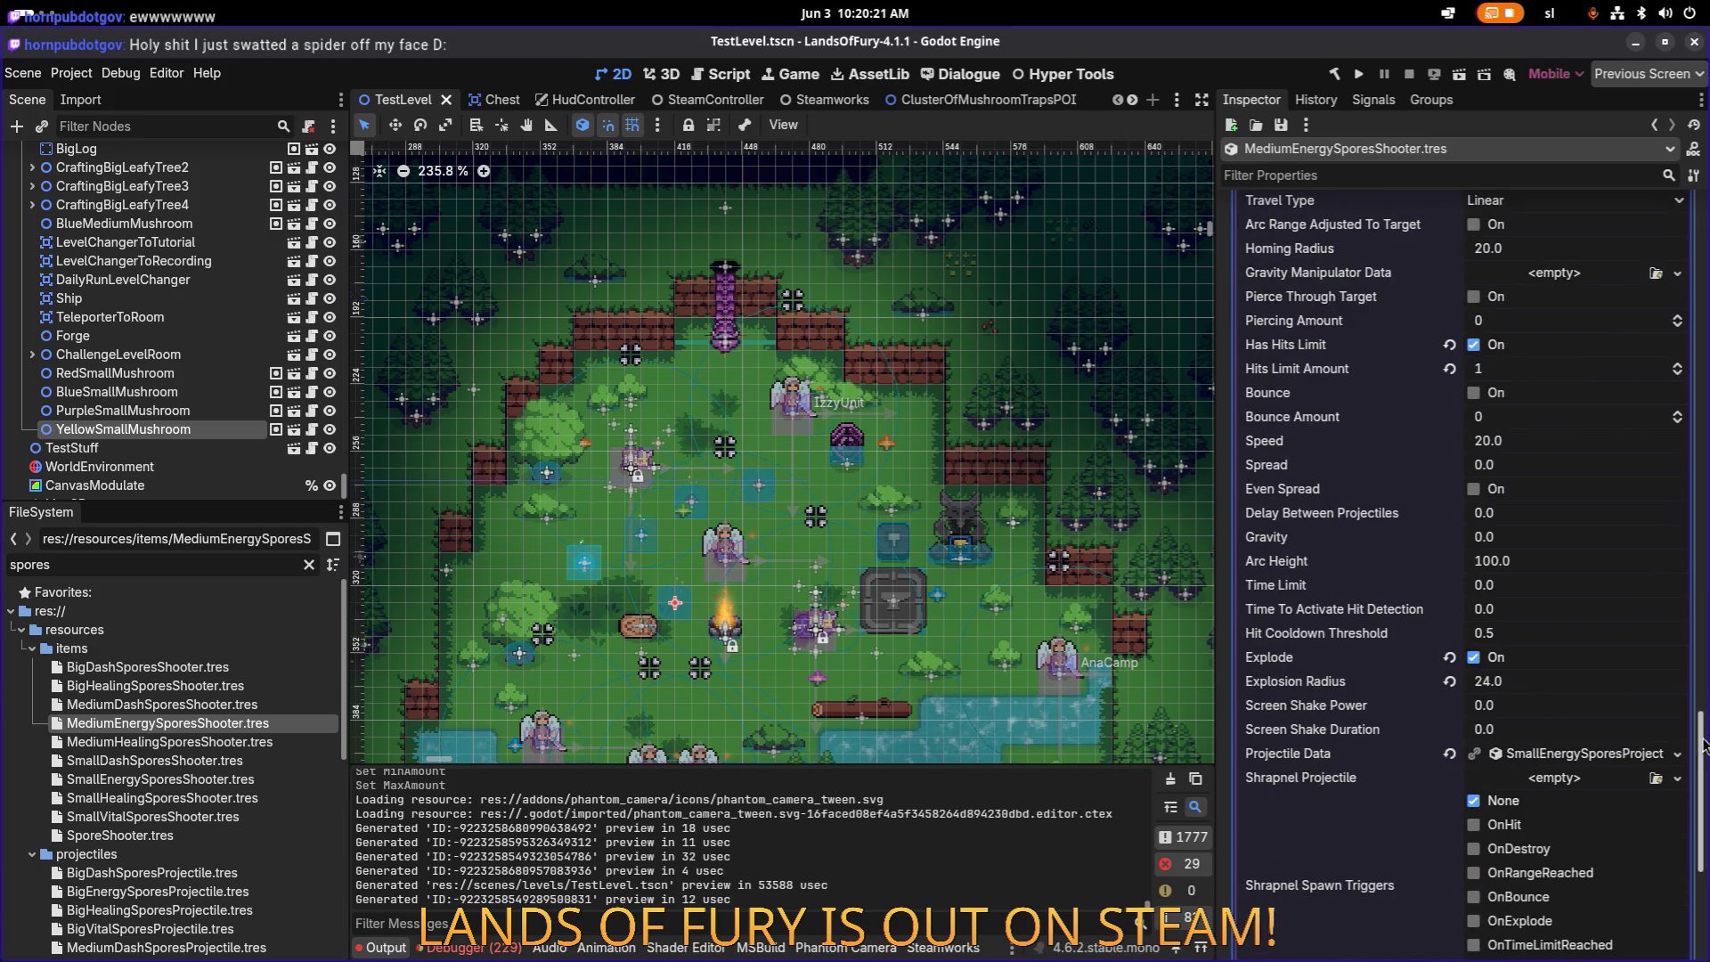
{"action": "left_click", "coordinate": [1679, 754]}
{"action": "left_click", "coordinate": [1592, 795]}
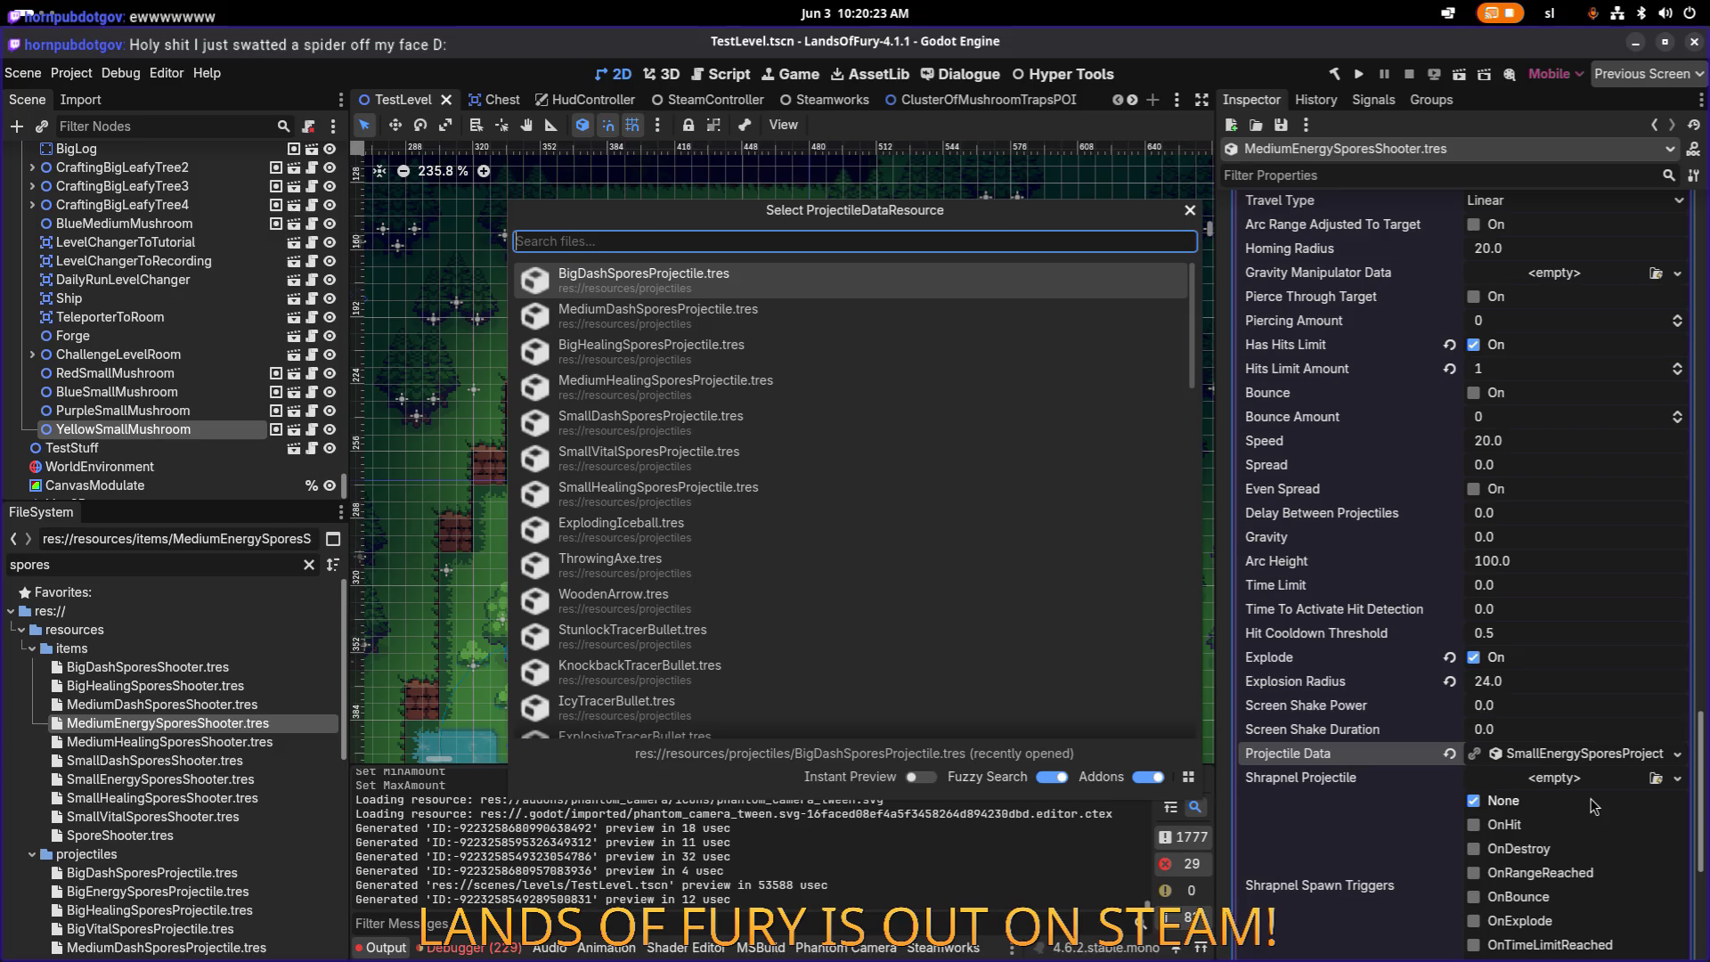
{"action": "type", "text": "medium"}
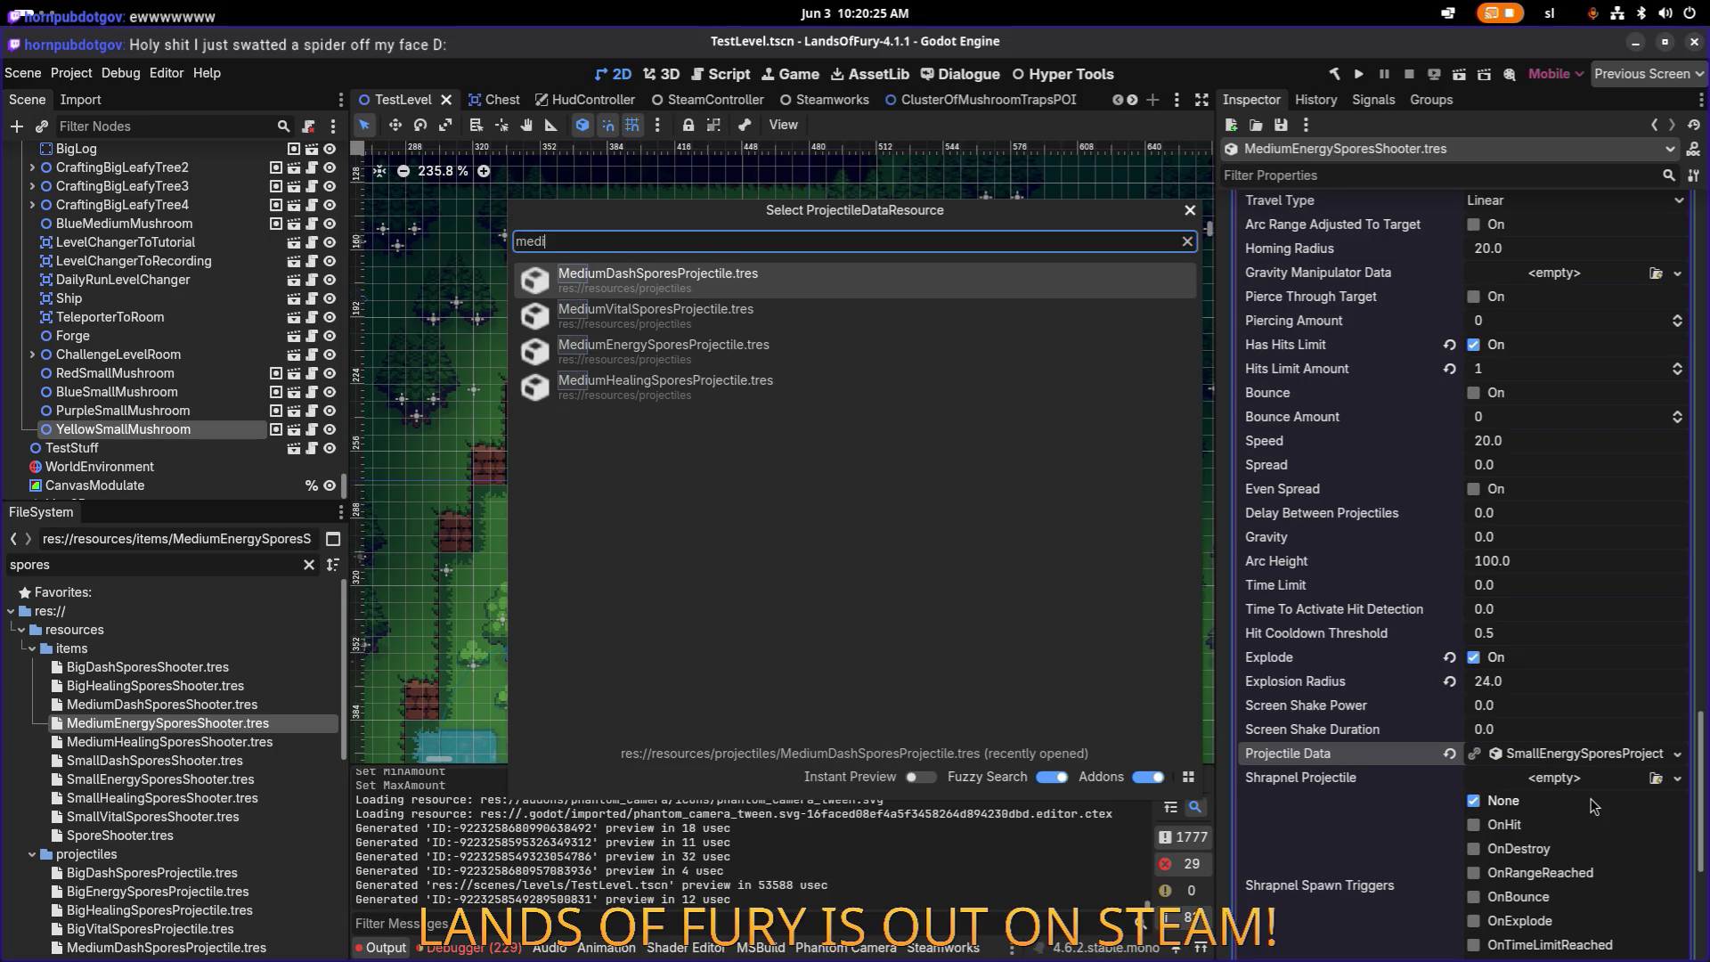
{"action": "key", "text": "Down"}
{"action": "key", "text": "Down"}
{"action": "key", "text": "Return"}
{"action": "key", "text": "ctrl+s"}
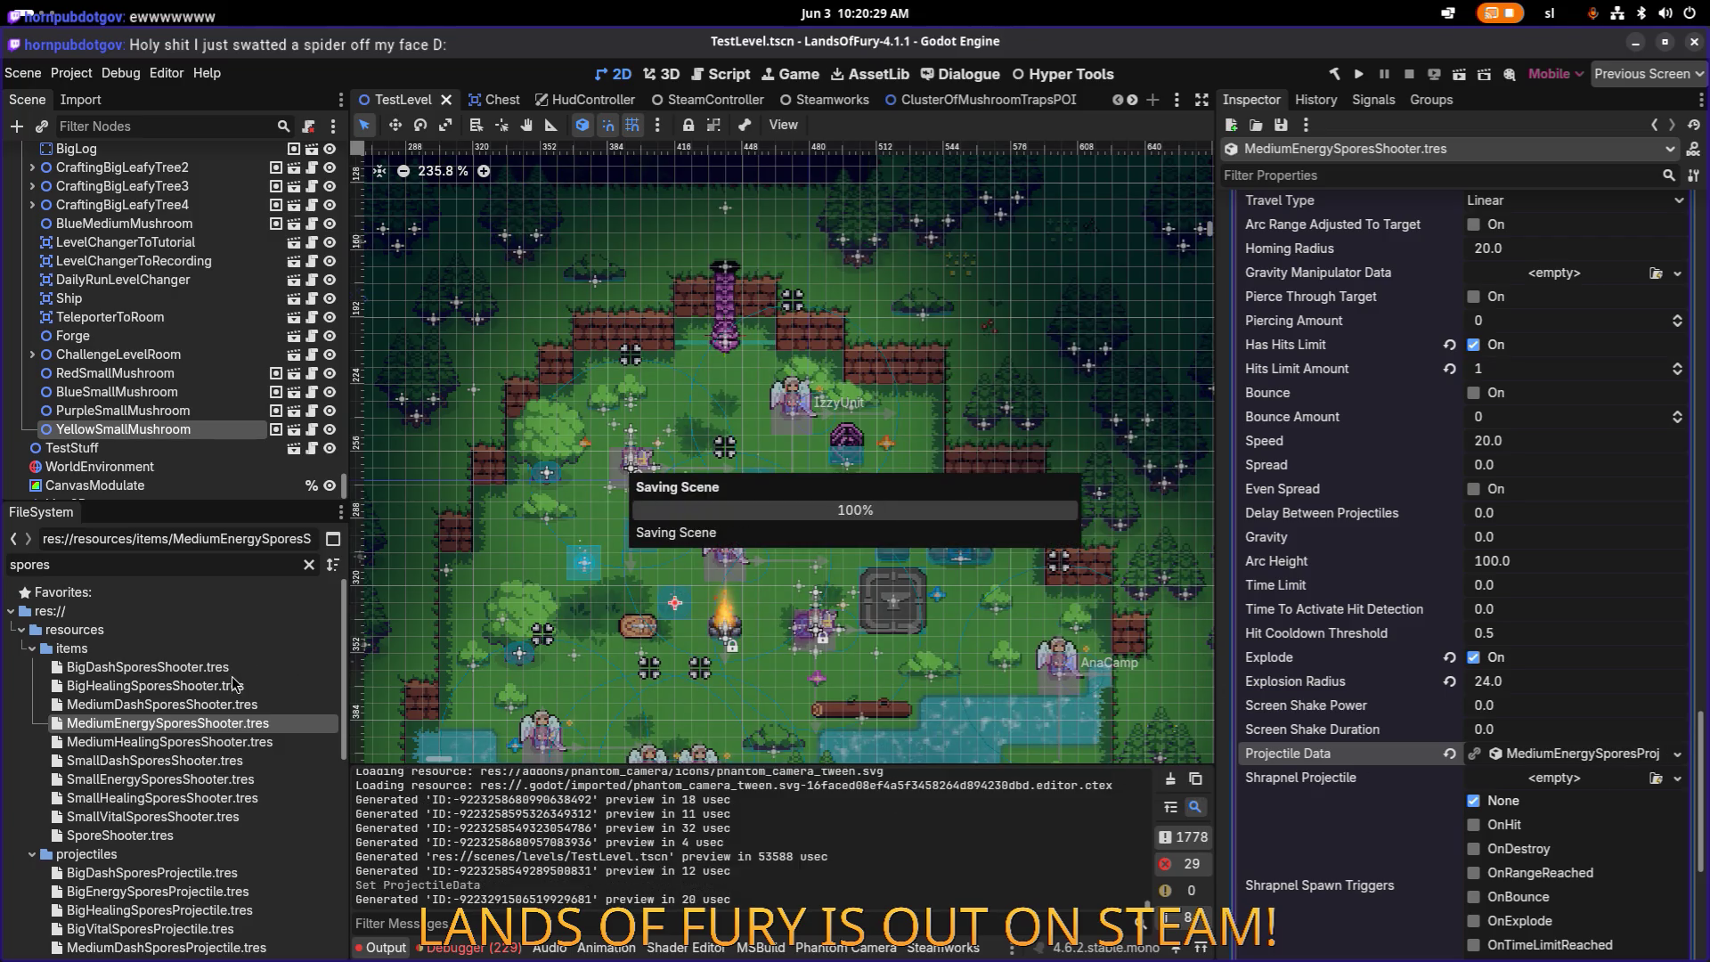
{"action": "left_click", "coordinate": [230, 672]}
{"action": "left_click", "coordinate": [277, 686]}
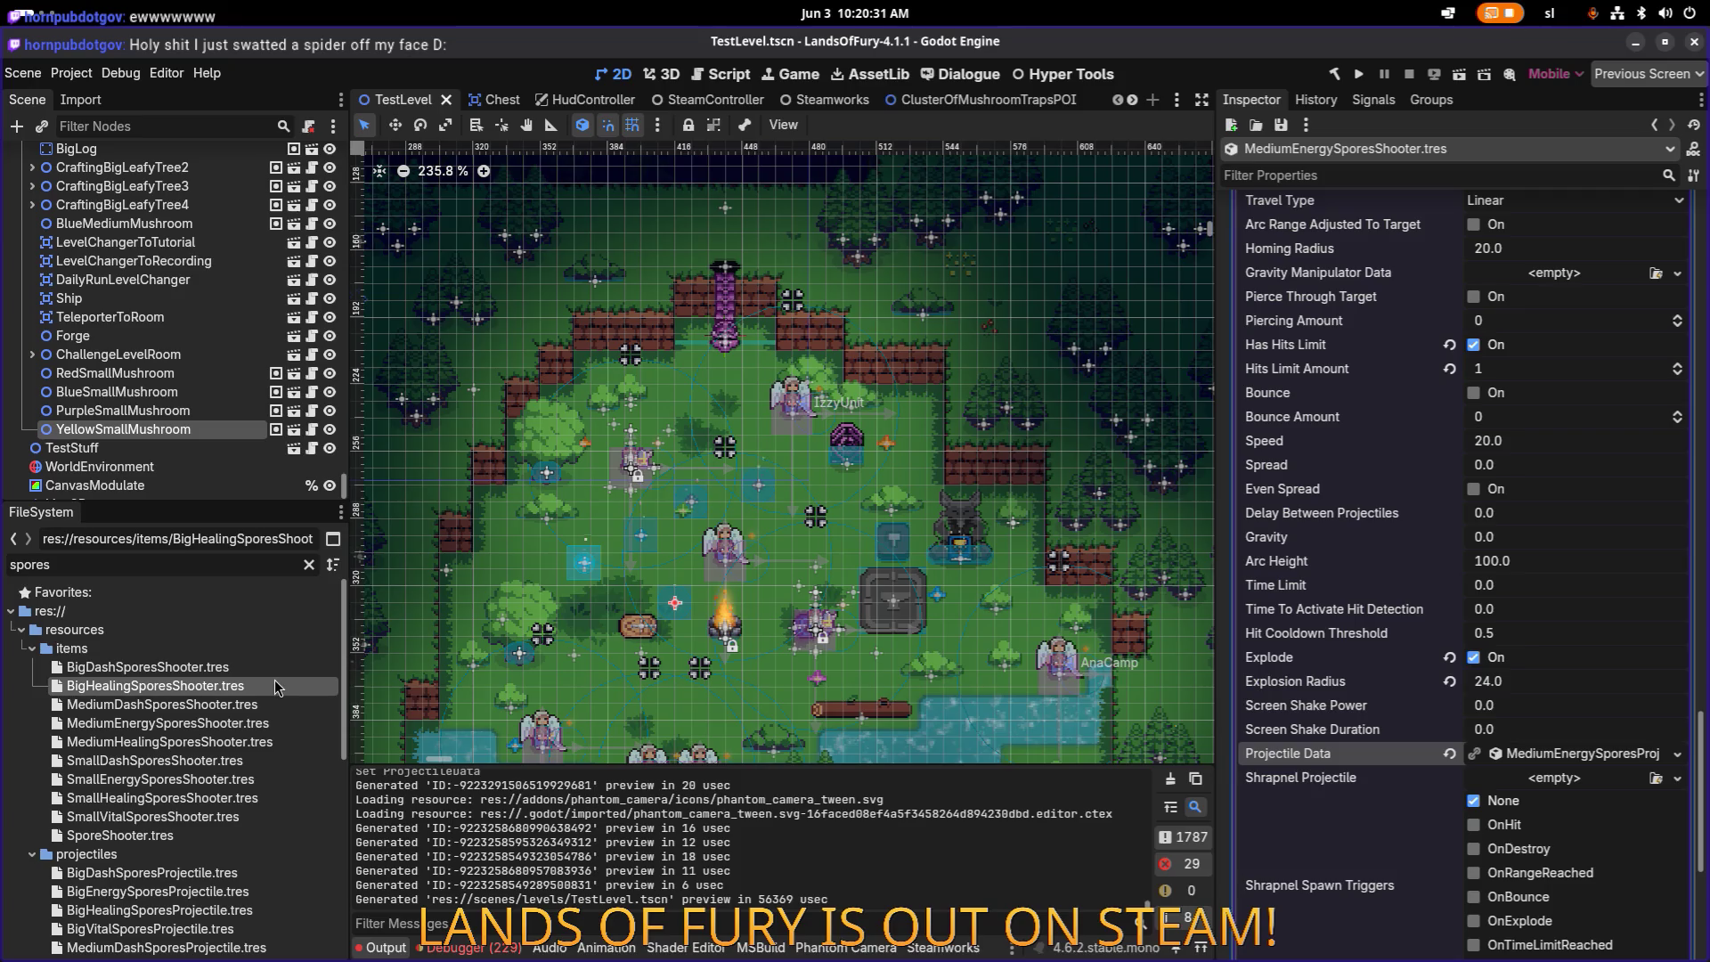
Step: Duplicate BigHealingSporesShooter.tres as BigEnergySporesShooter.tres
{"action": "key", "text": "ctrl+d"}
{"action": "key", "text": "Right"}
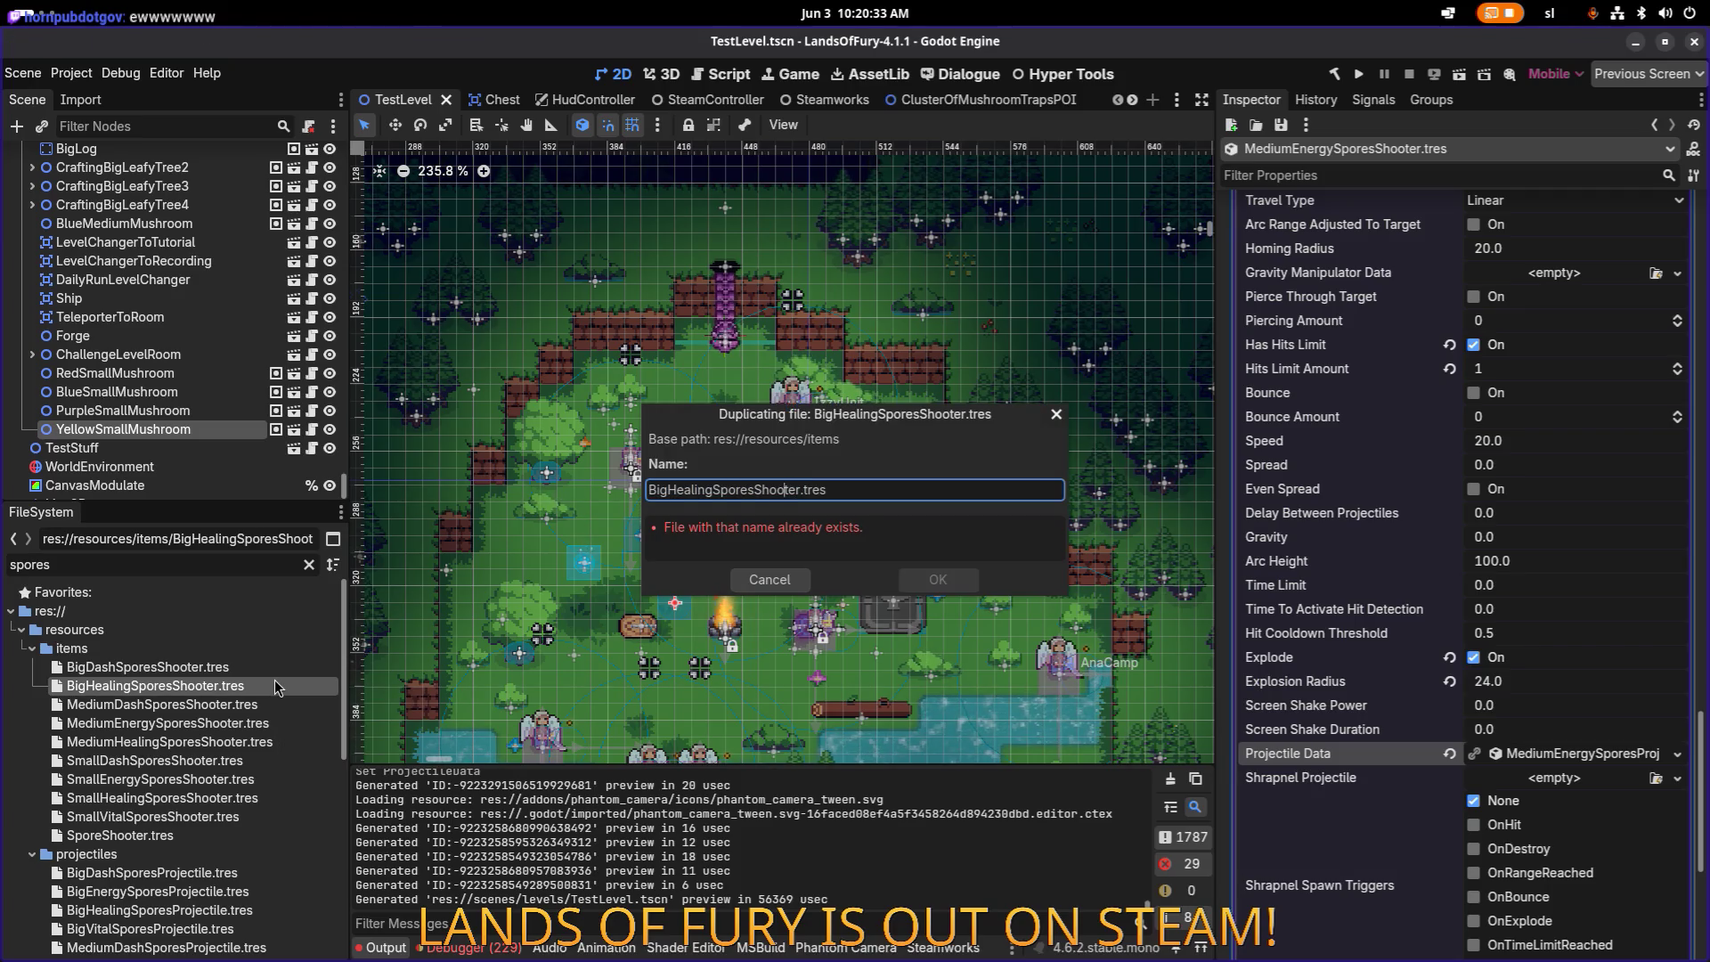
{"action": "key", "text": "shift+Left"}
{"action": "key", "text": "shift+Left"}
{"action": "key", "text": "shift+Left"}
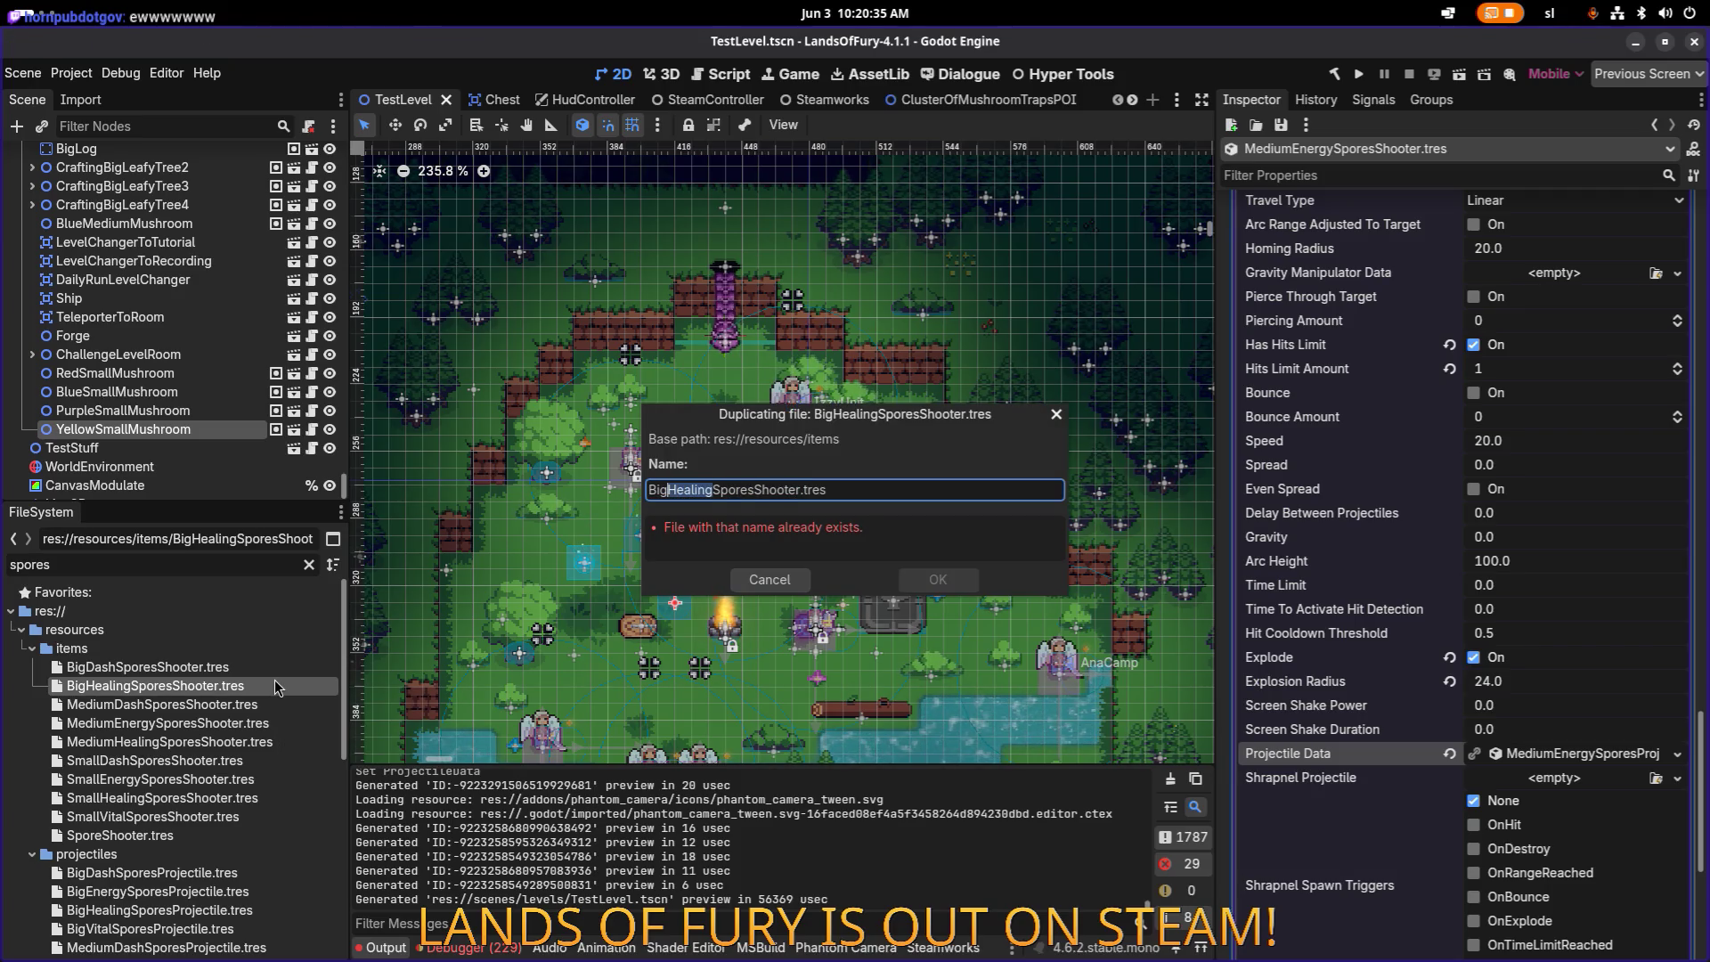
{"action": "type", "text": "Energy"}
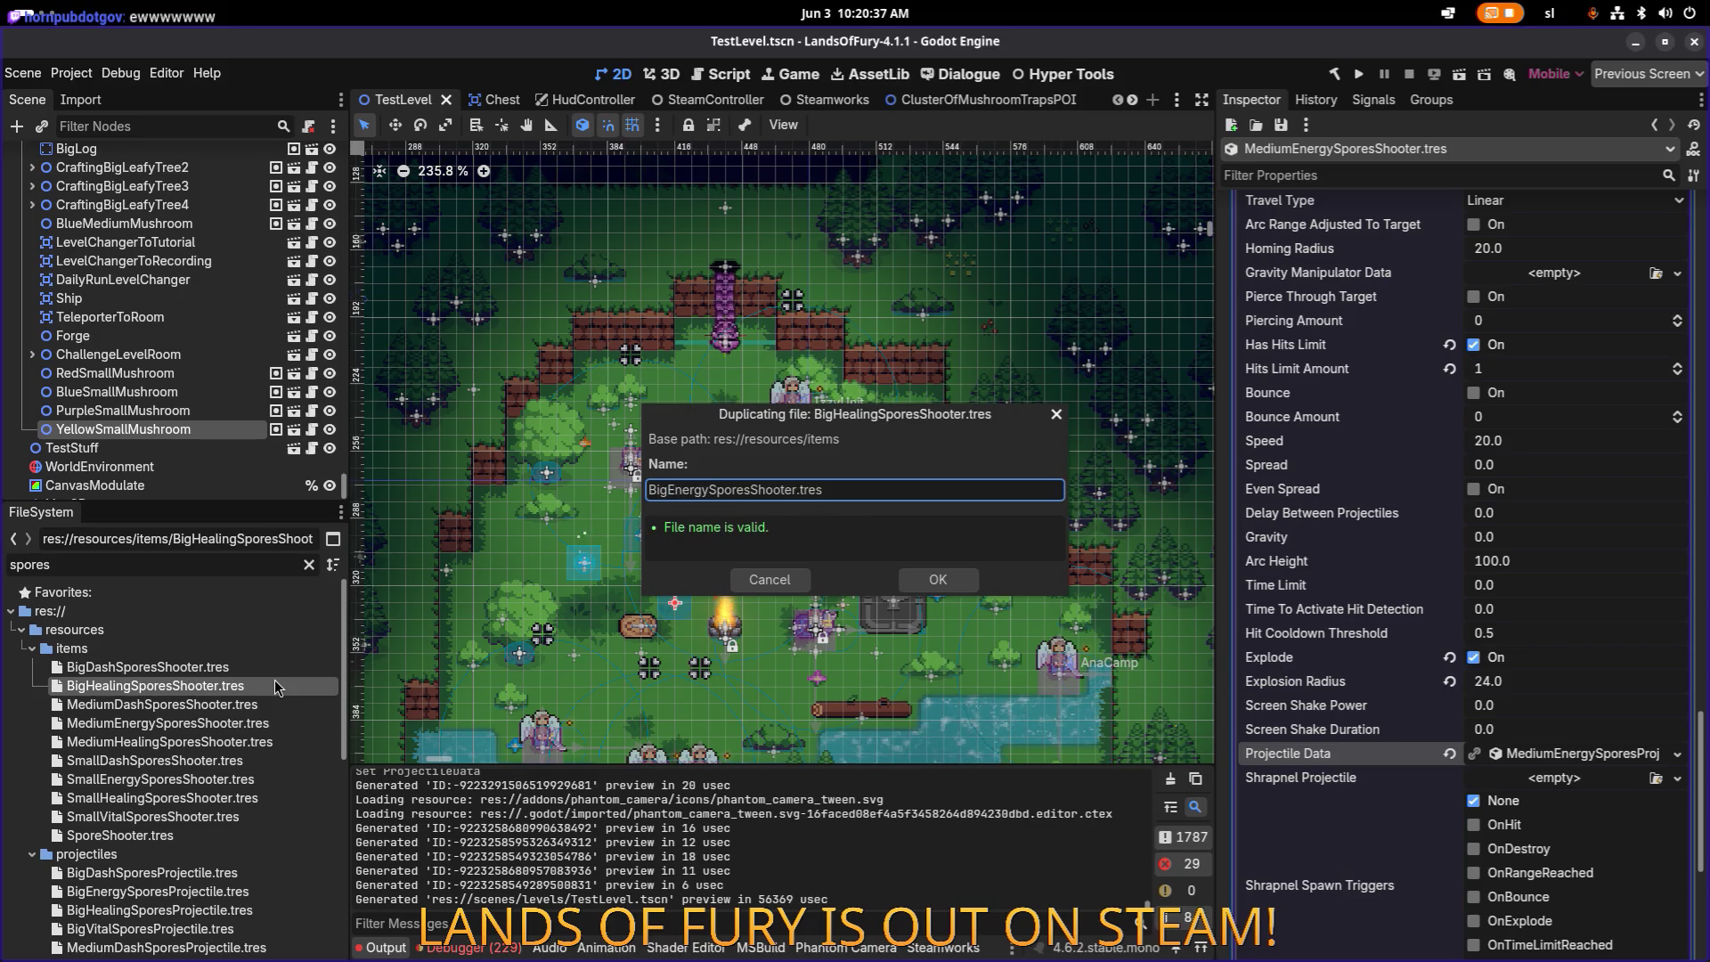
{"action": "key", "text": "Return"}
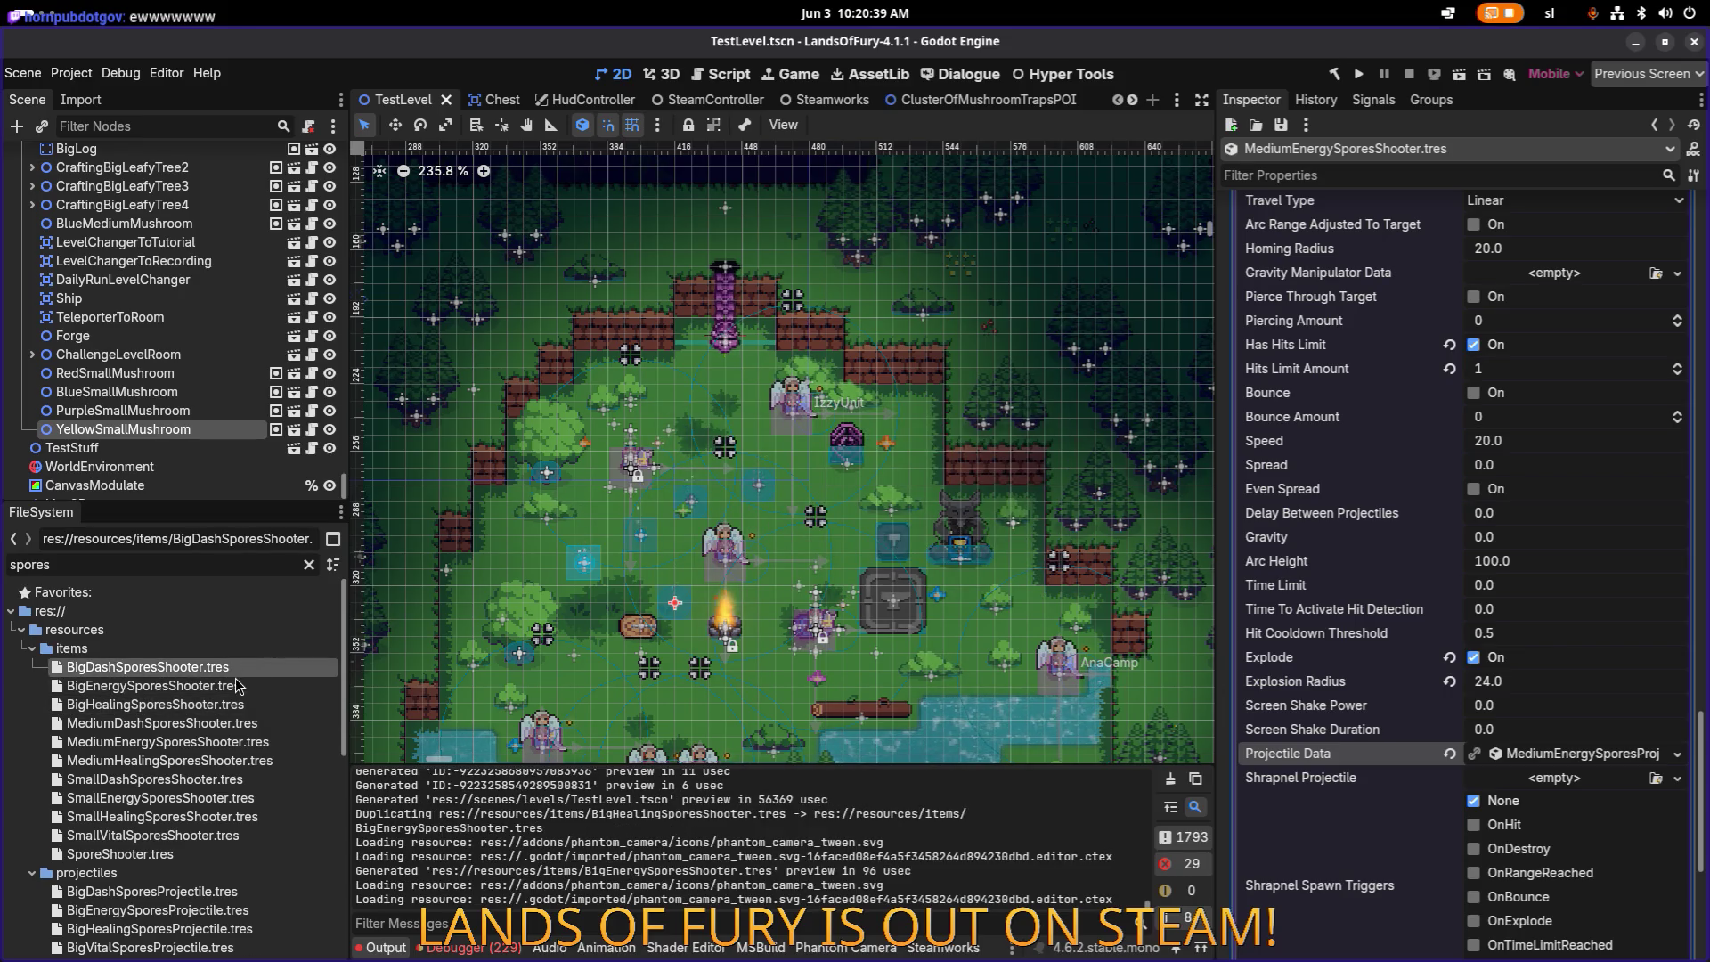
Step: In BigEnergySporesShooter.tres, change the Id to big_energy_spores_shooter
{"action": "double_click", "coordinate": [237, 684]}
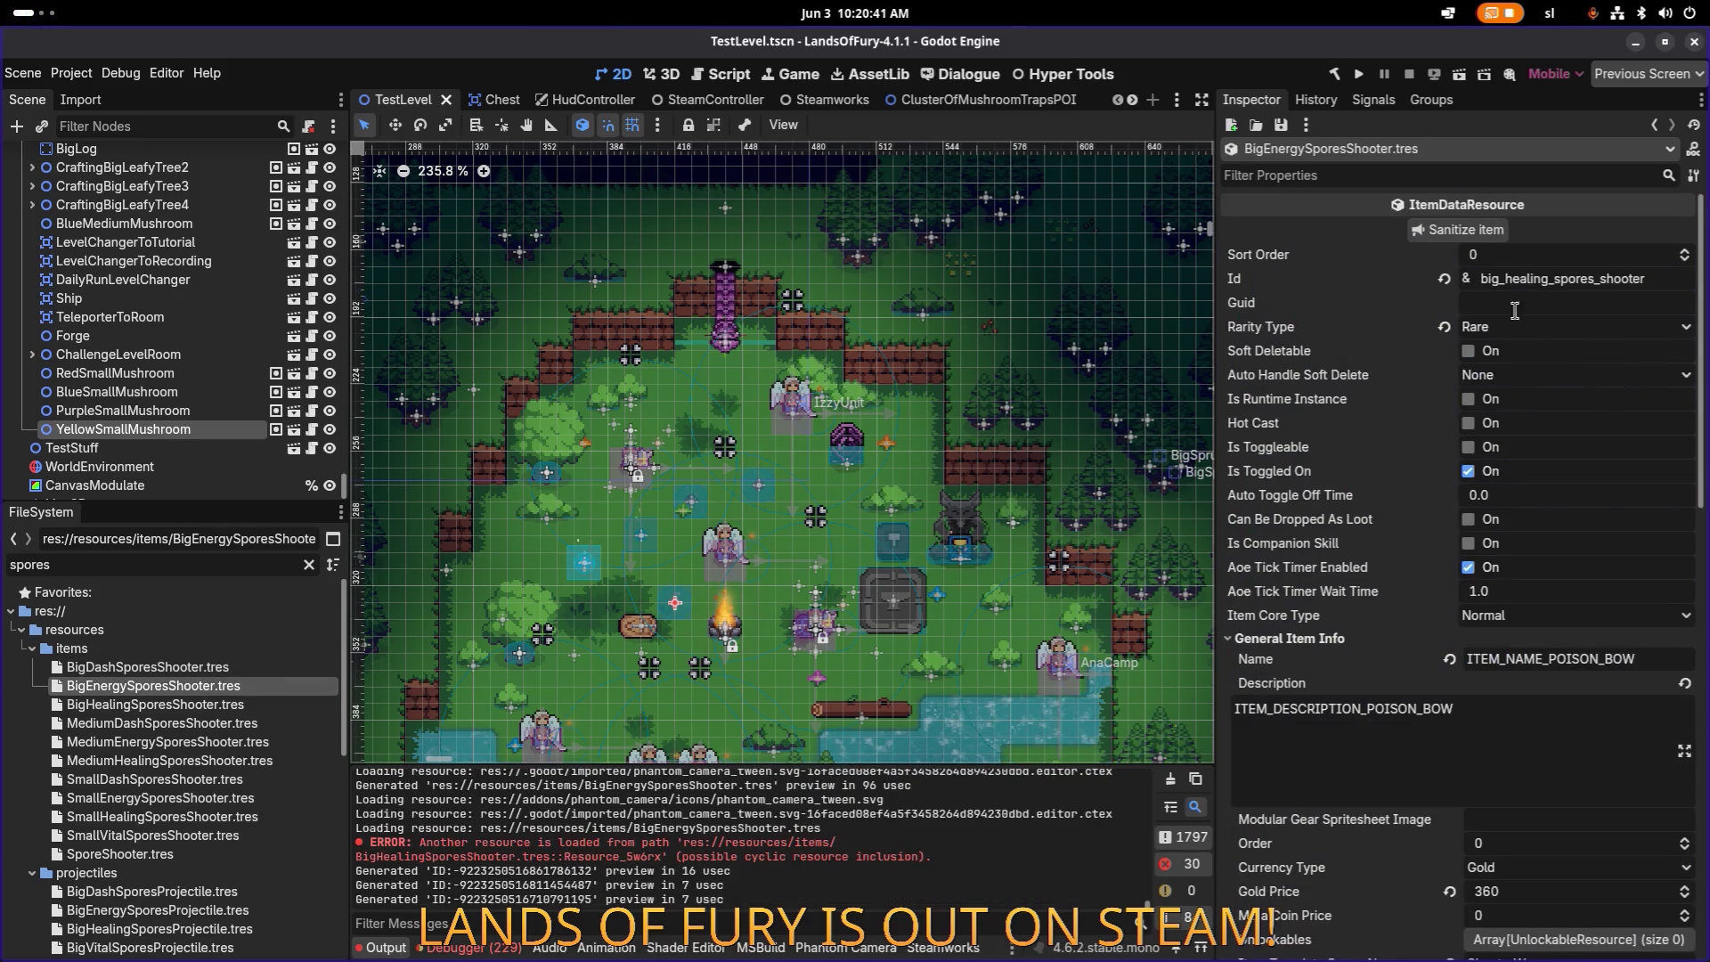
{"action": "left_click", "coordinate": [1546, 279]}
{"action": "key", "text": "shift+Left"}
{"action": "key", "text": "shift+Left"}
{"action": "key", "text": "shift+Left"}
{"action": "type", "text": "energy"}
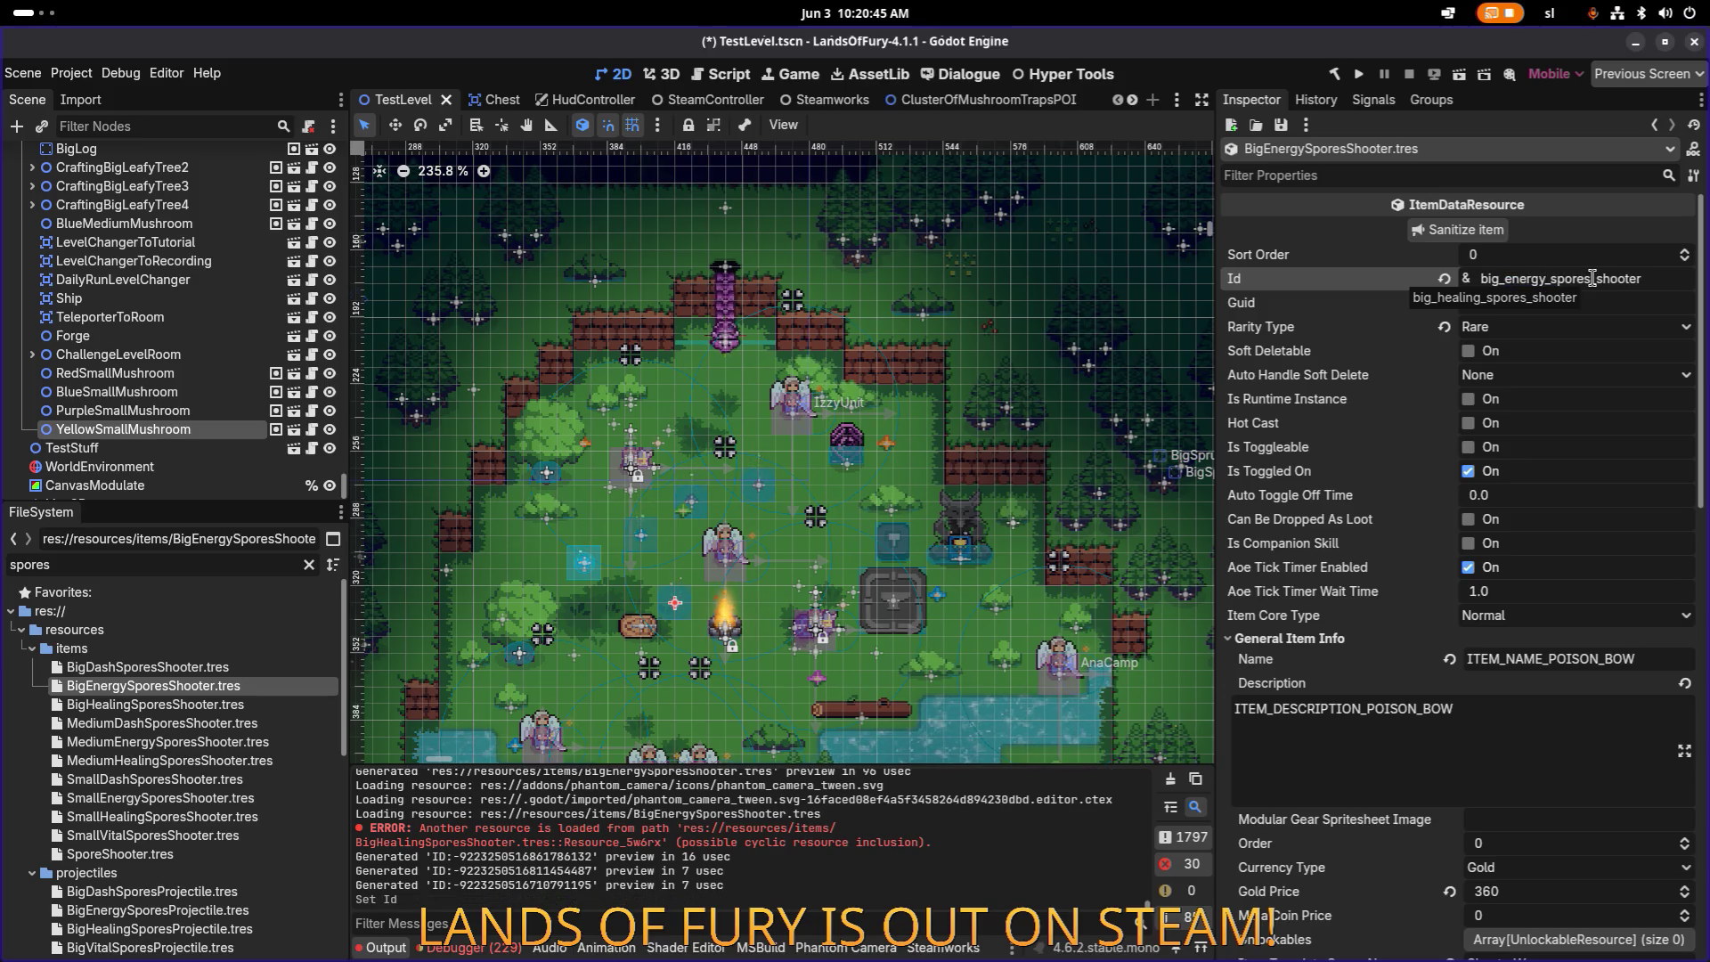
{"action": "scroll", "coordinate": [1559, 496], "scroll_direction": "down", "scroll_amount": 10}
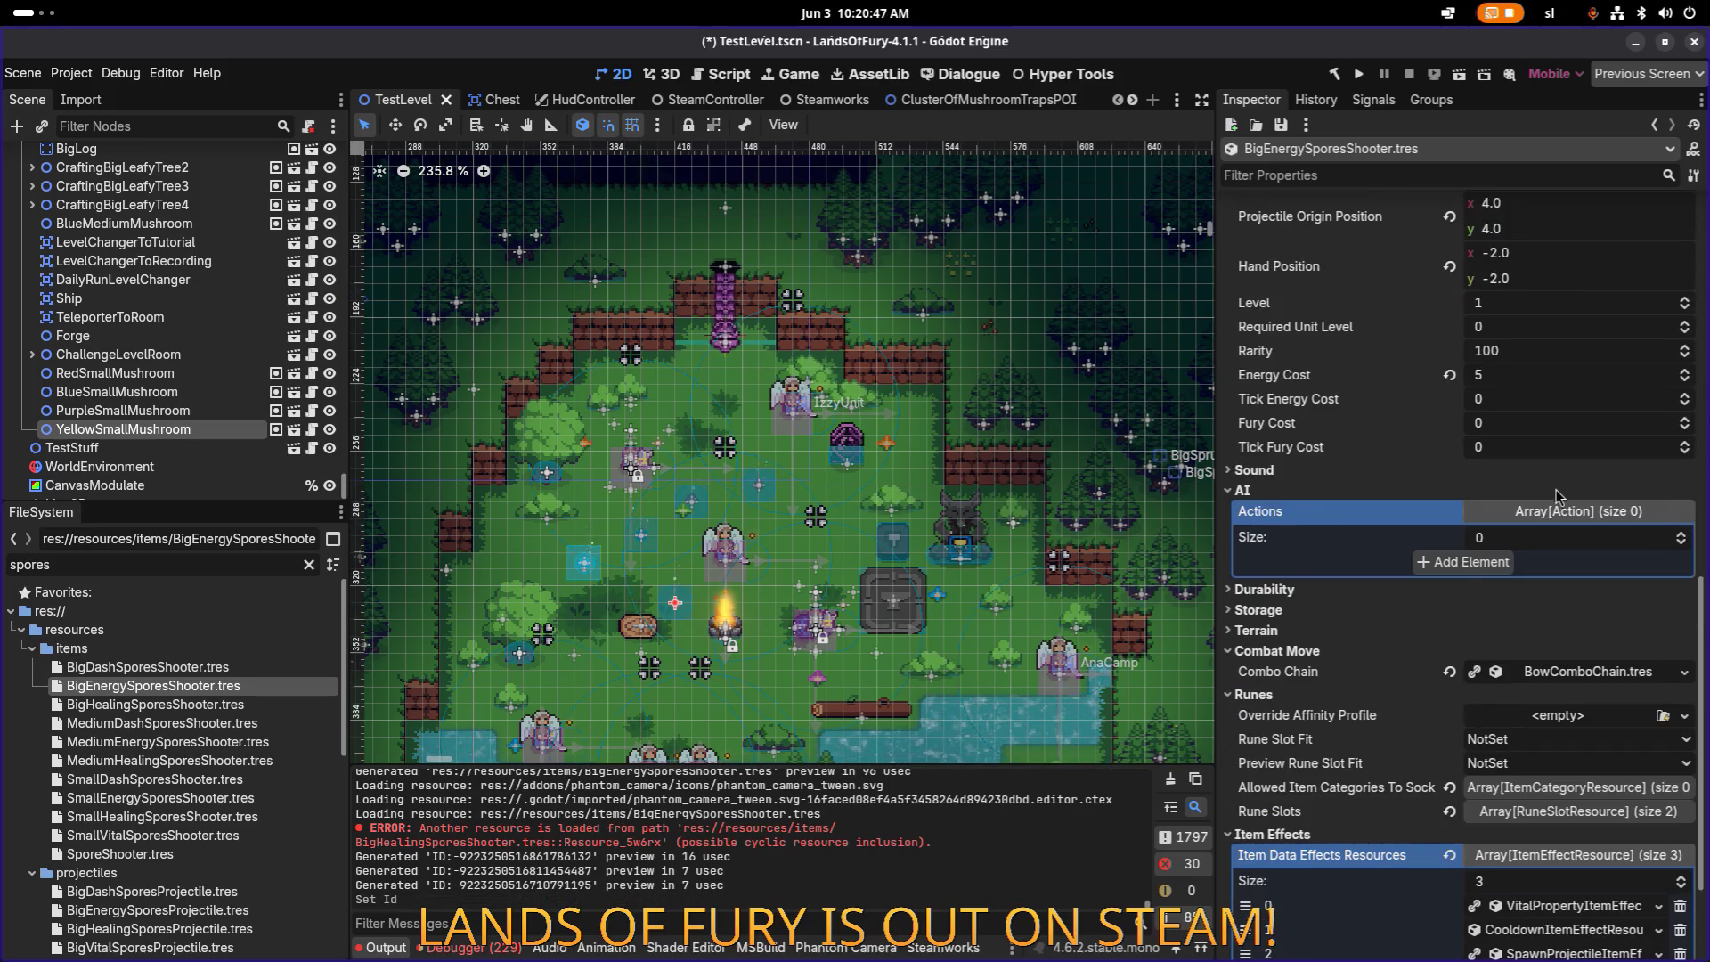
{"action": "scroll", "coordinate": [1560, 499], "scroll_direction": "down", "scroll_amount": 4}
Step: Make the vital, cooldown and spawn projectile effects unique (recursive), confirming each
{"action": "right_click", "coordinate": [1583, 747]}
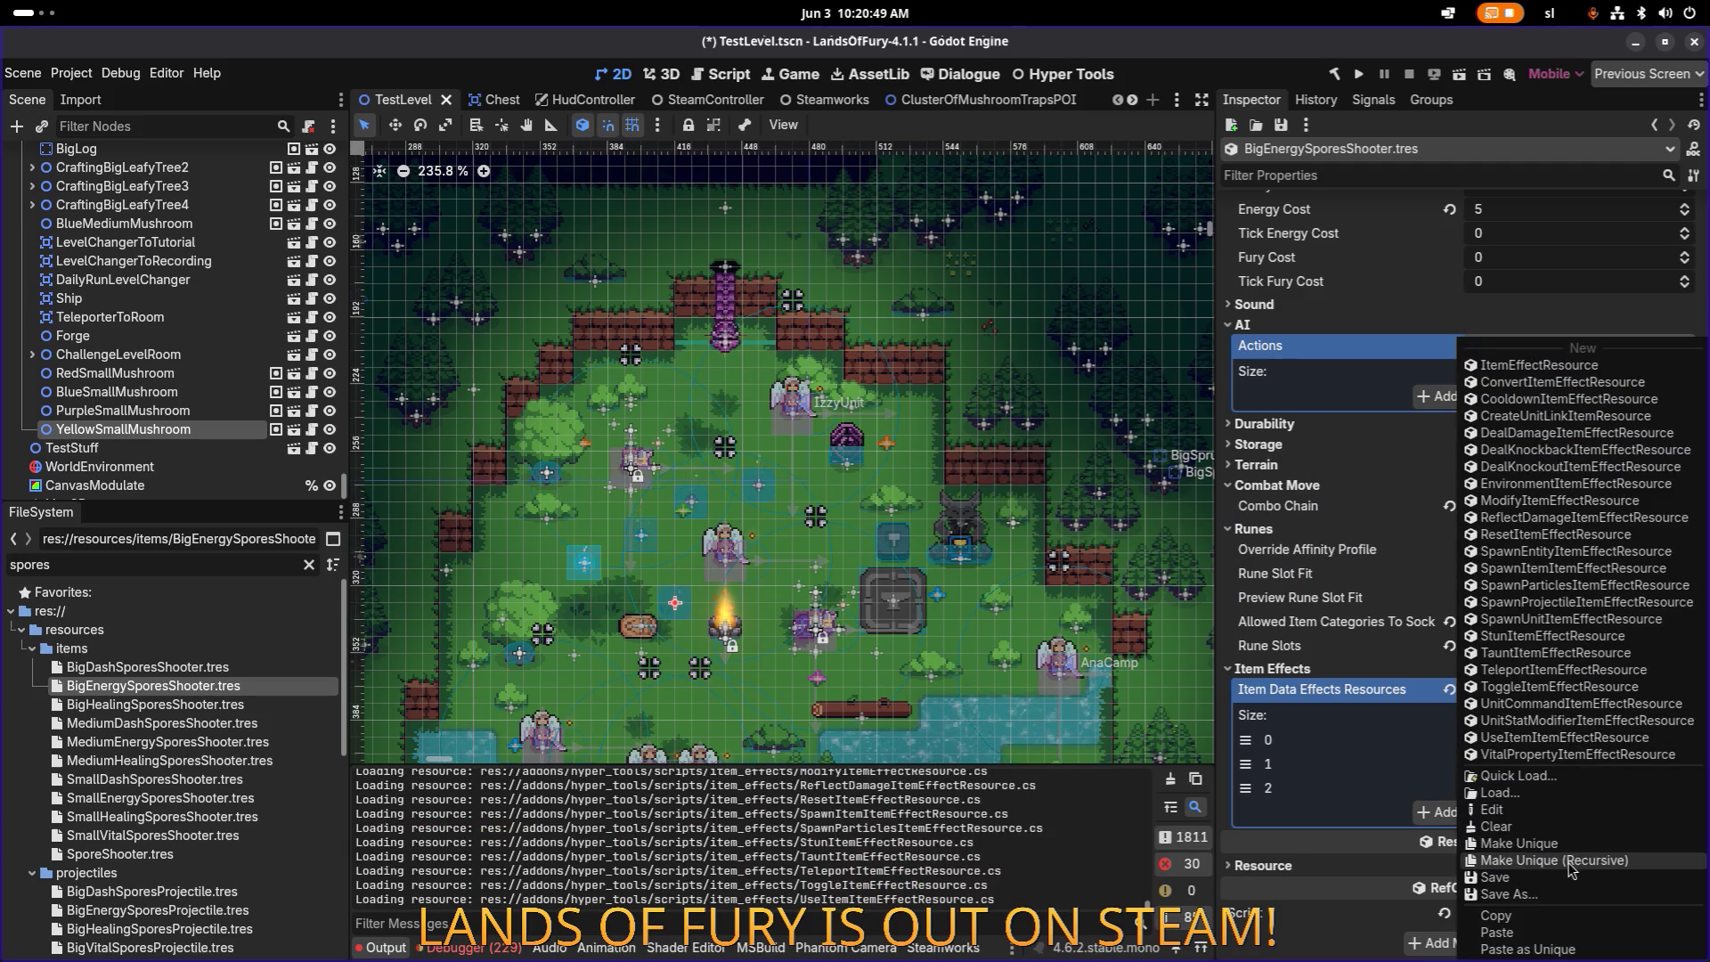
{"action": "left_click", "coordinate": [1554, 861]}
{"action": "left_click", "coordinate": [942, 674]}
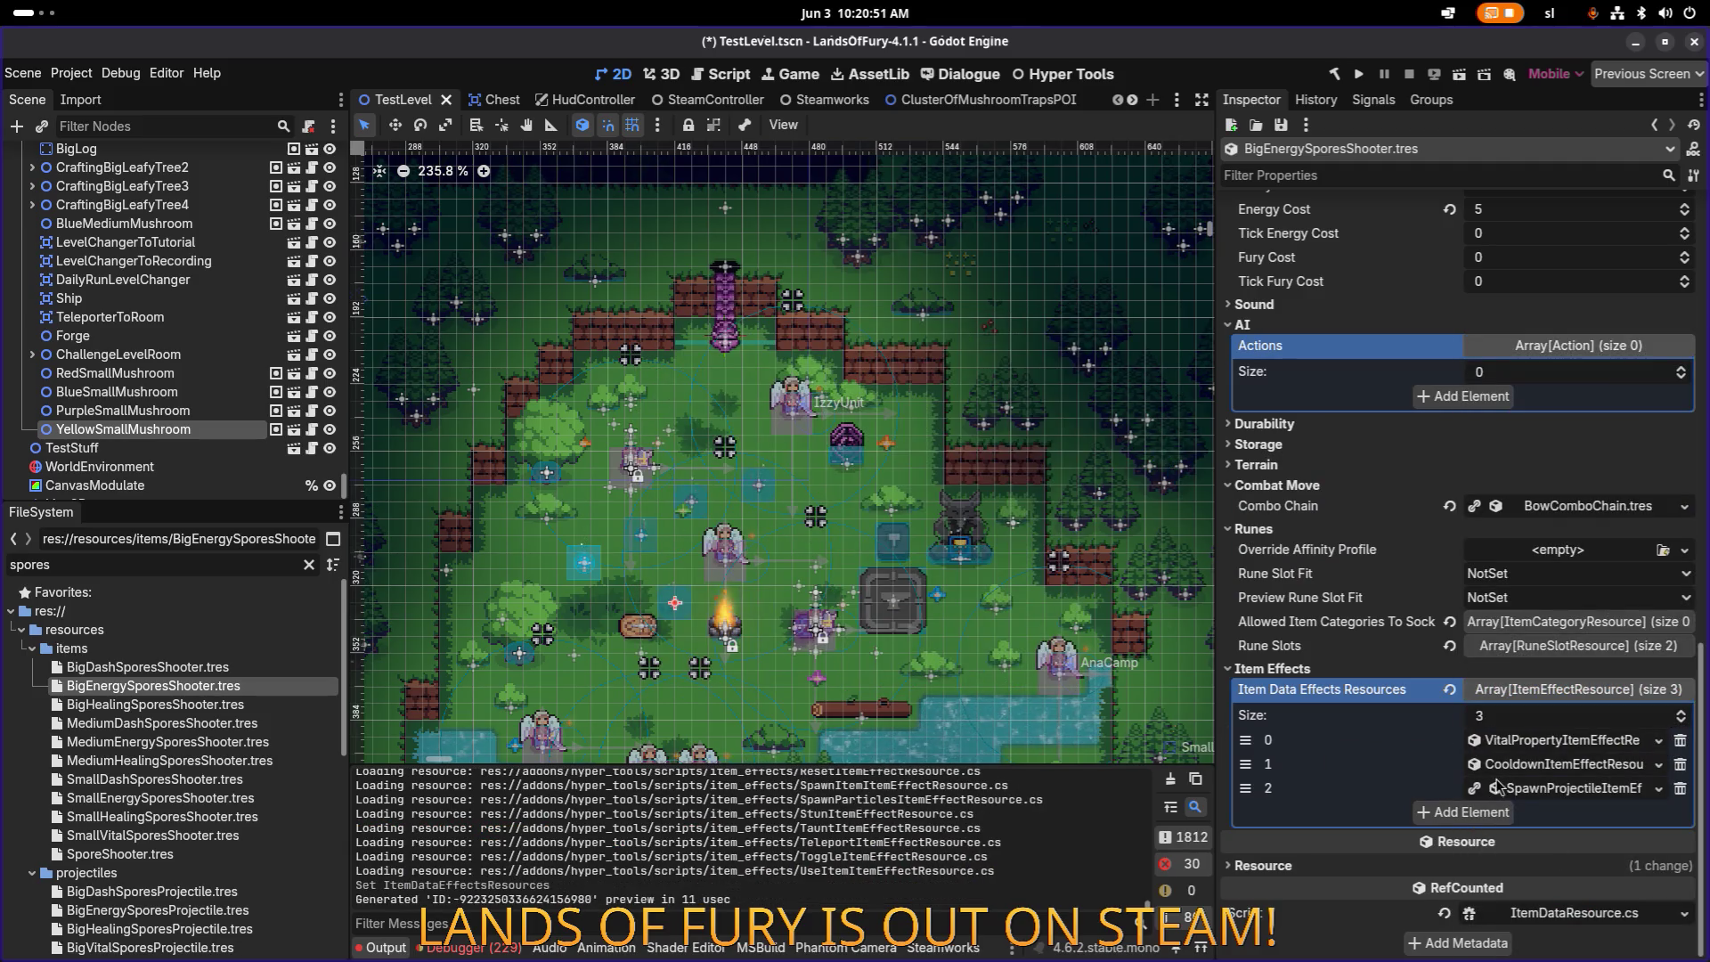
{"action": "right_click", "coordinate": [1530, 765]}
{"action": "left_click", "coordinate": [1560, 864]}
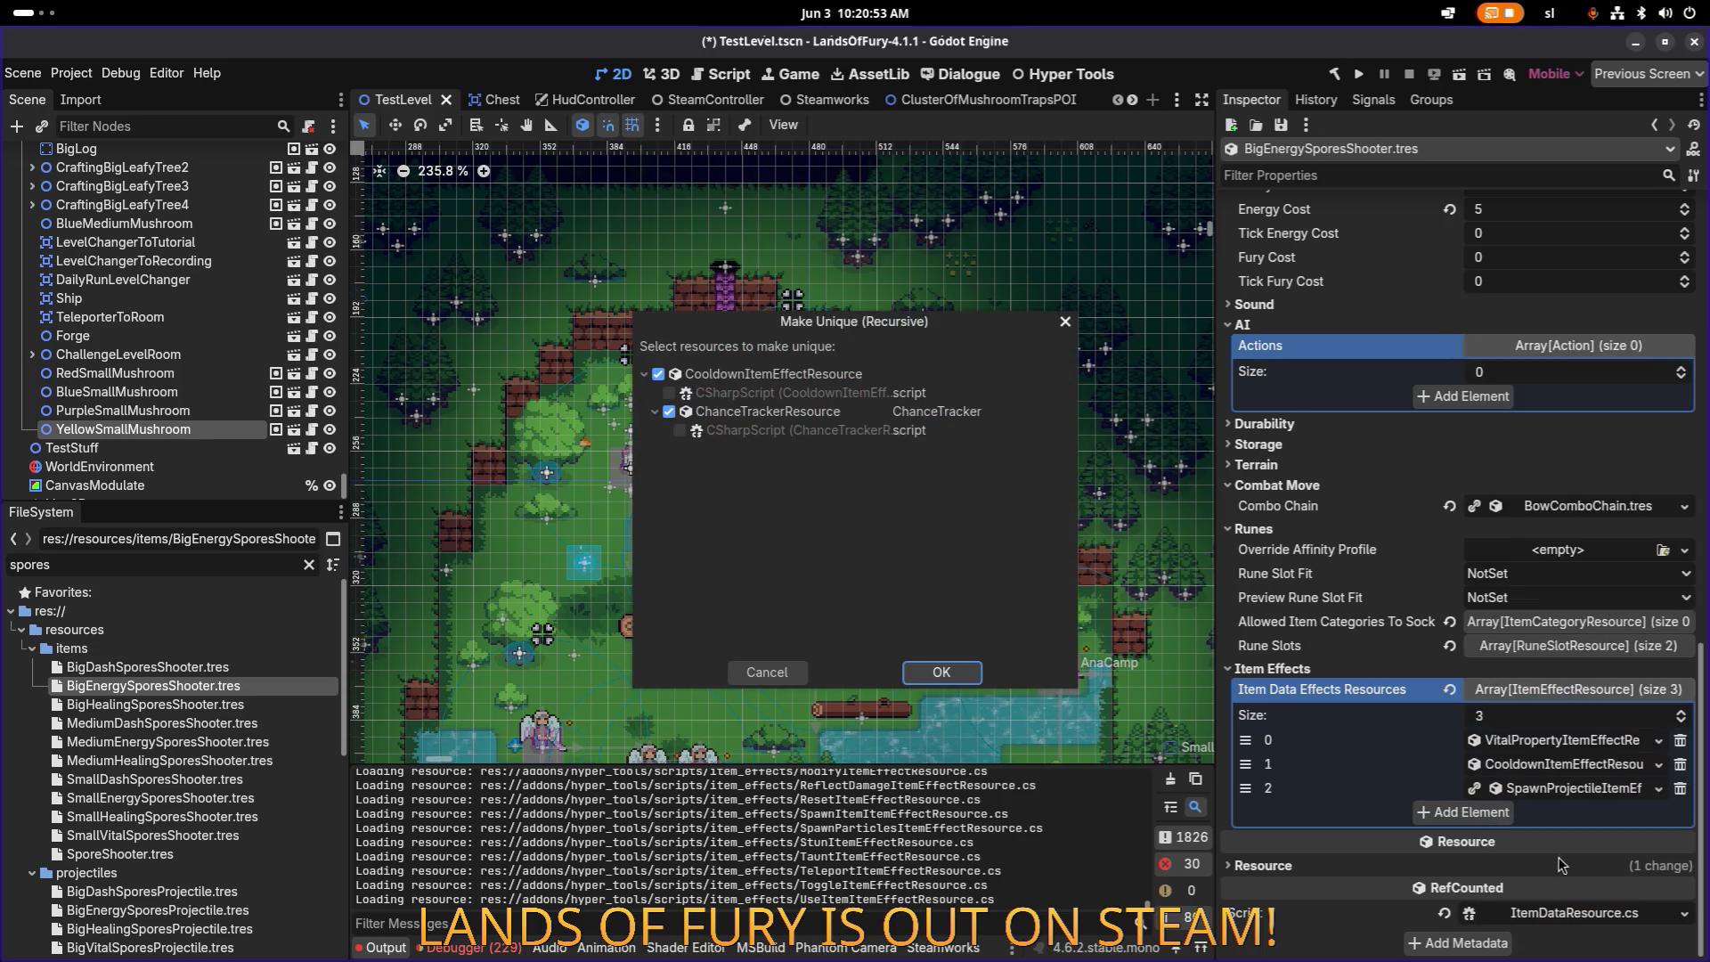
{"action": "left_click", "coordinate": [954, 672]}
{"action": "right_click", "coordinate": [1582, 789]}
{"action": "left_click", "coordinate": [1633, 860]}
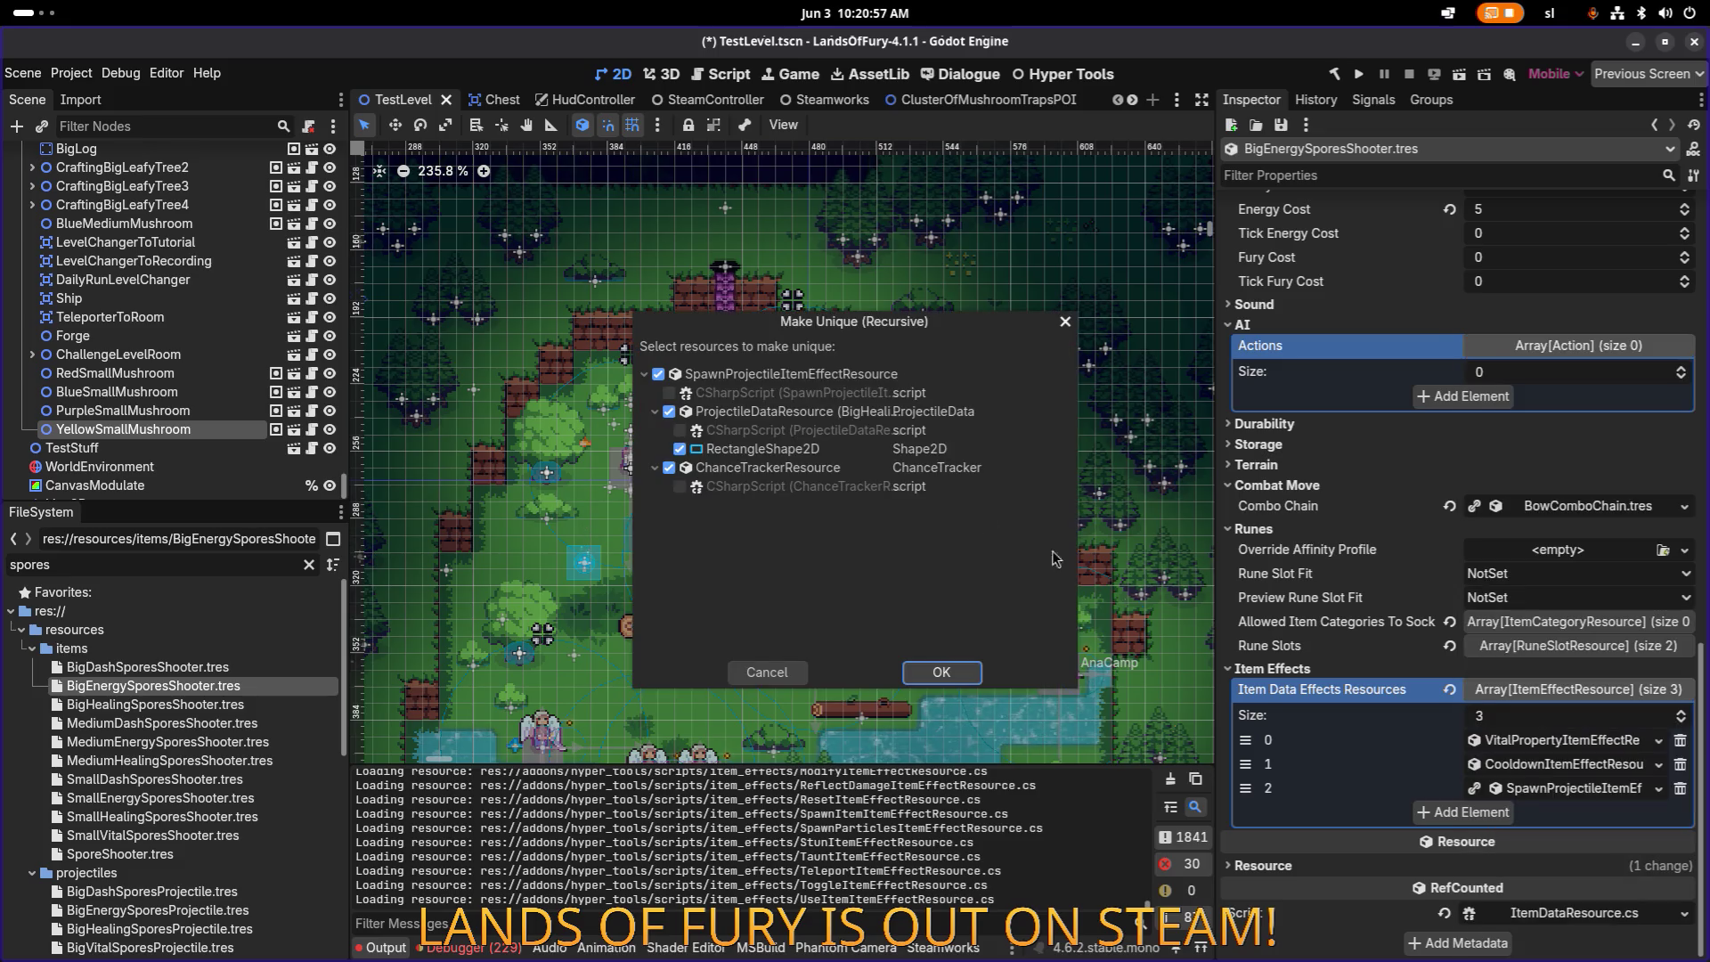
{"action": "left_click", "coordinate": [941, 671]}
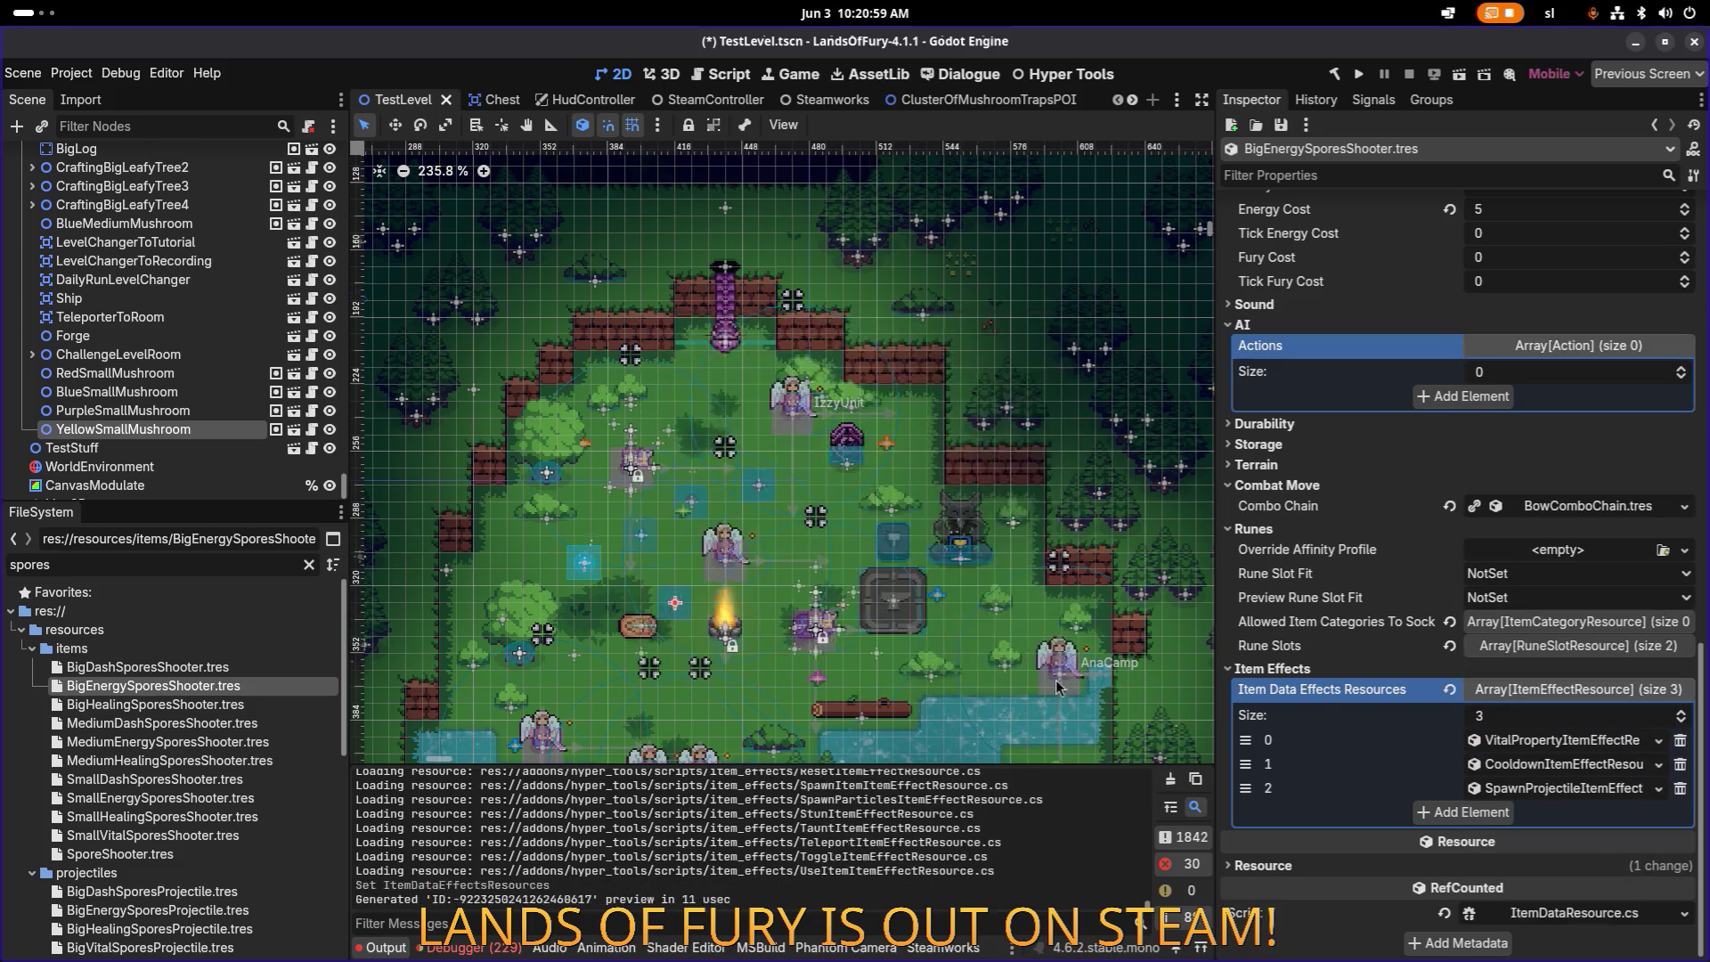
Step: Expand the vital property effect's General Item Effect Info to review it
{"action": "left_click", "coordinate": [1505, 740]}
{"action": "left_click", "coordinate": [1391, 638]}
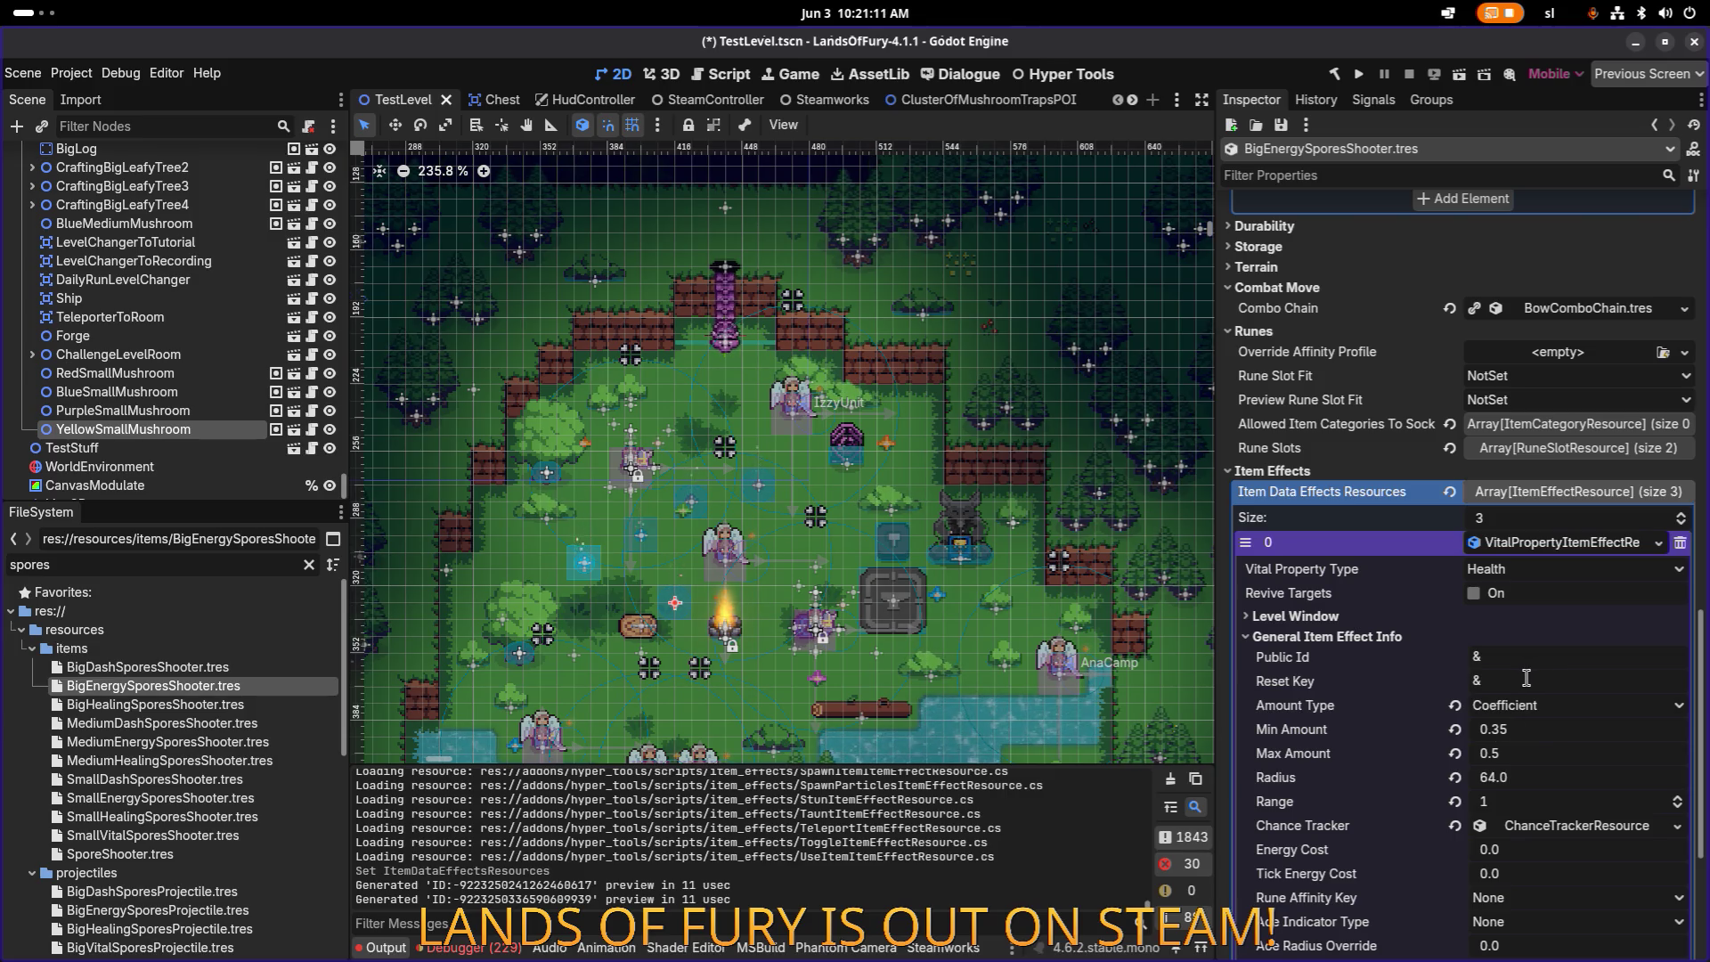
{"action": "scroll", "coordinate": [1514, 679], "scroll_direction": "up", "scroll_amount": 10}
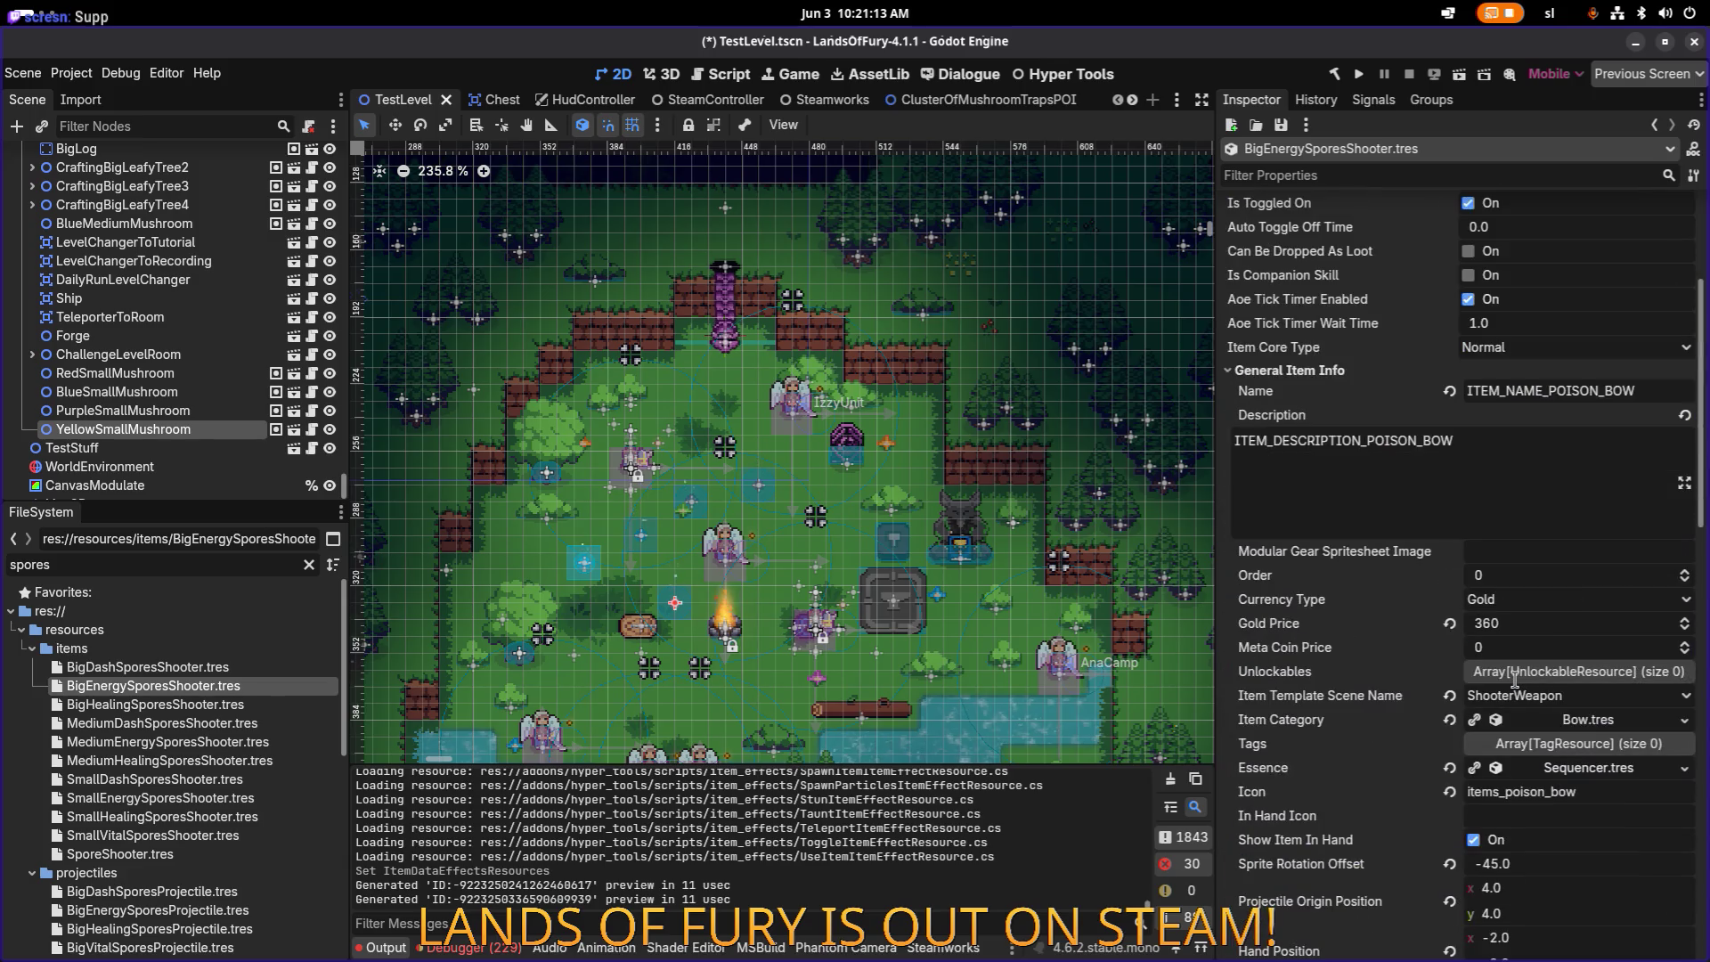
Step: Compare BigHealingSporesShooter's spawn projectile effect with BigEnergySporesShooter's vital effect settings
{"action": "scroll", "coordinate": [1514, 680], "scroll_direction": "up", "scroll_amount": 4}
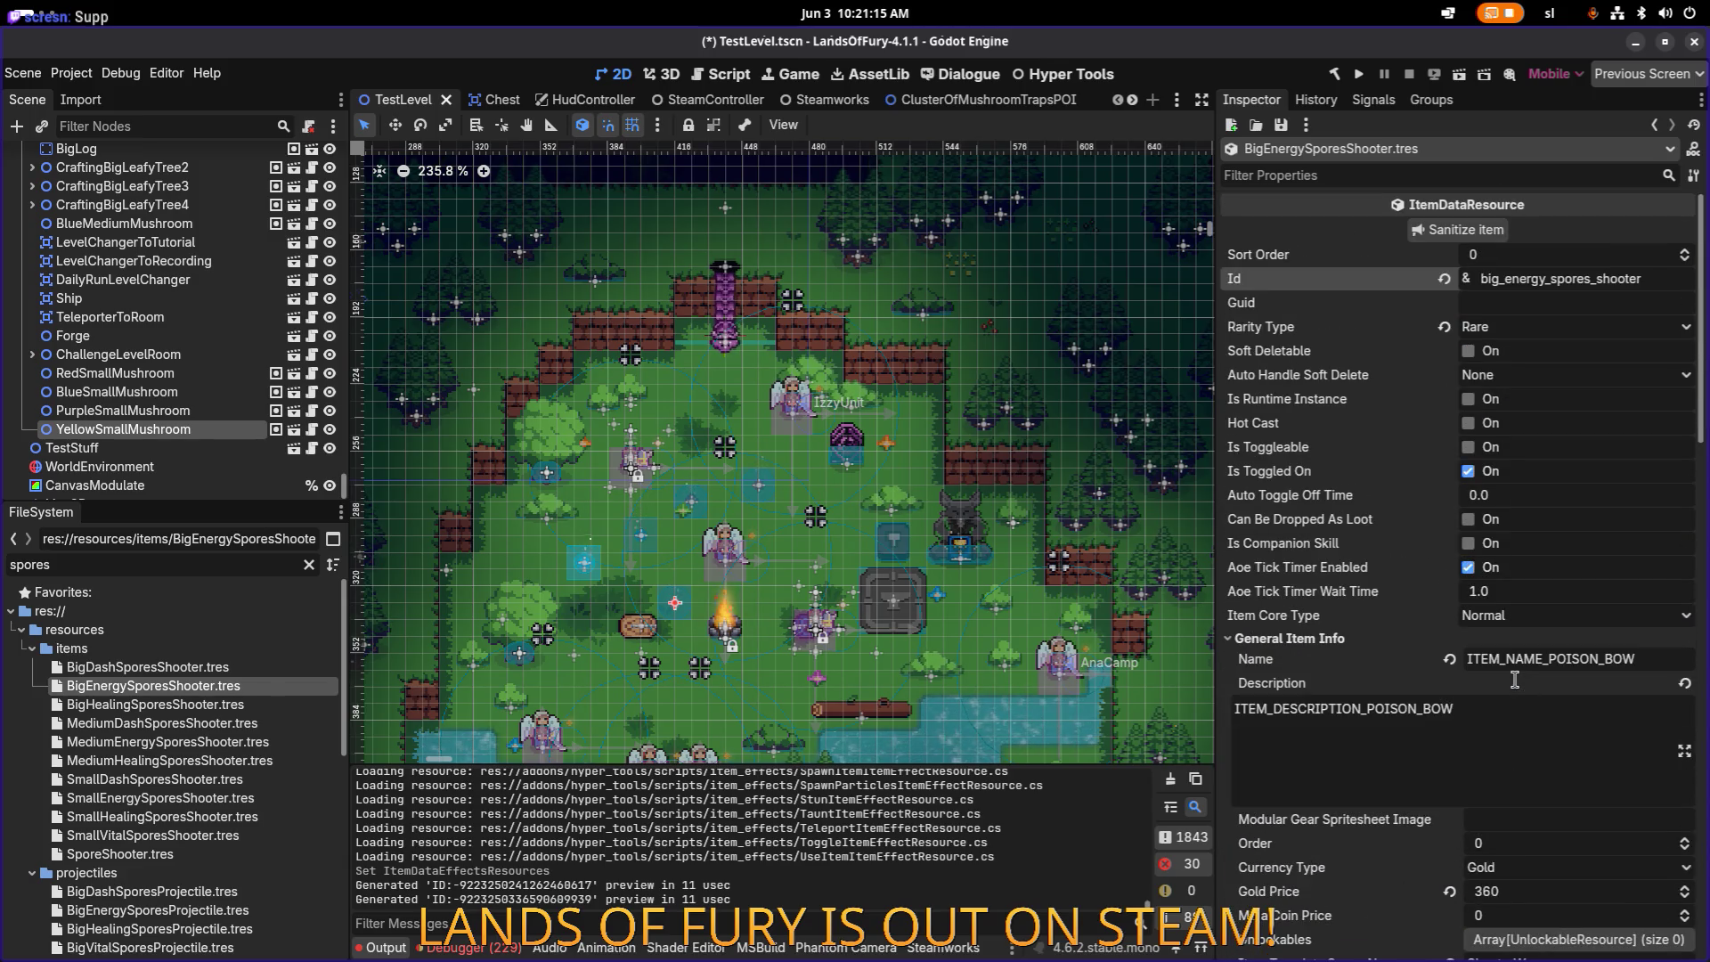
{"action": "scroll", "coordinate": [1514, 679], "scroll_direction": "down", "scroll_amount": 15}
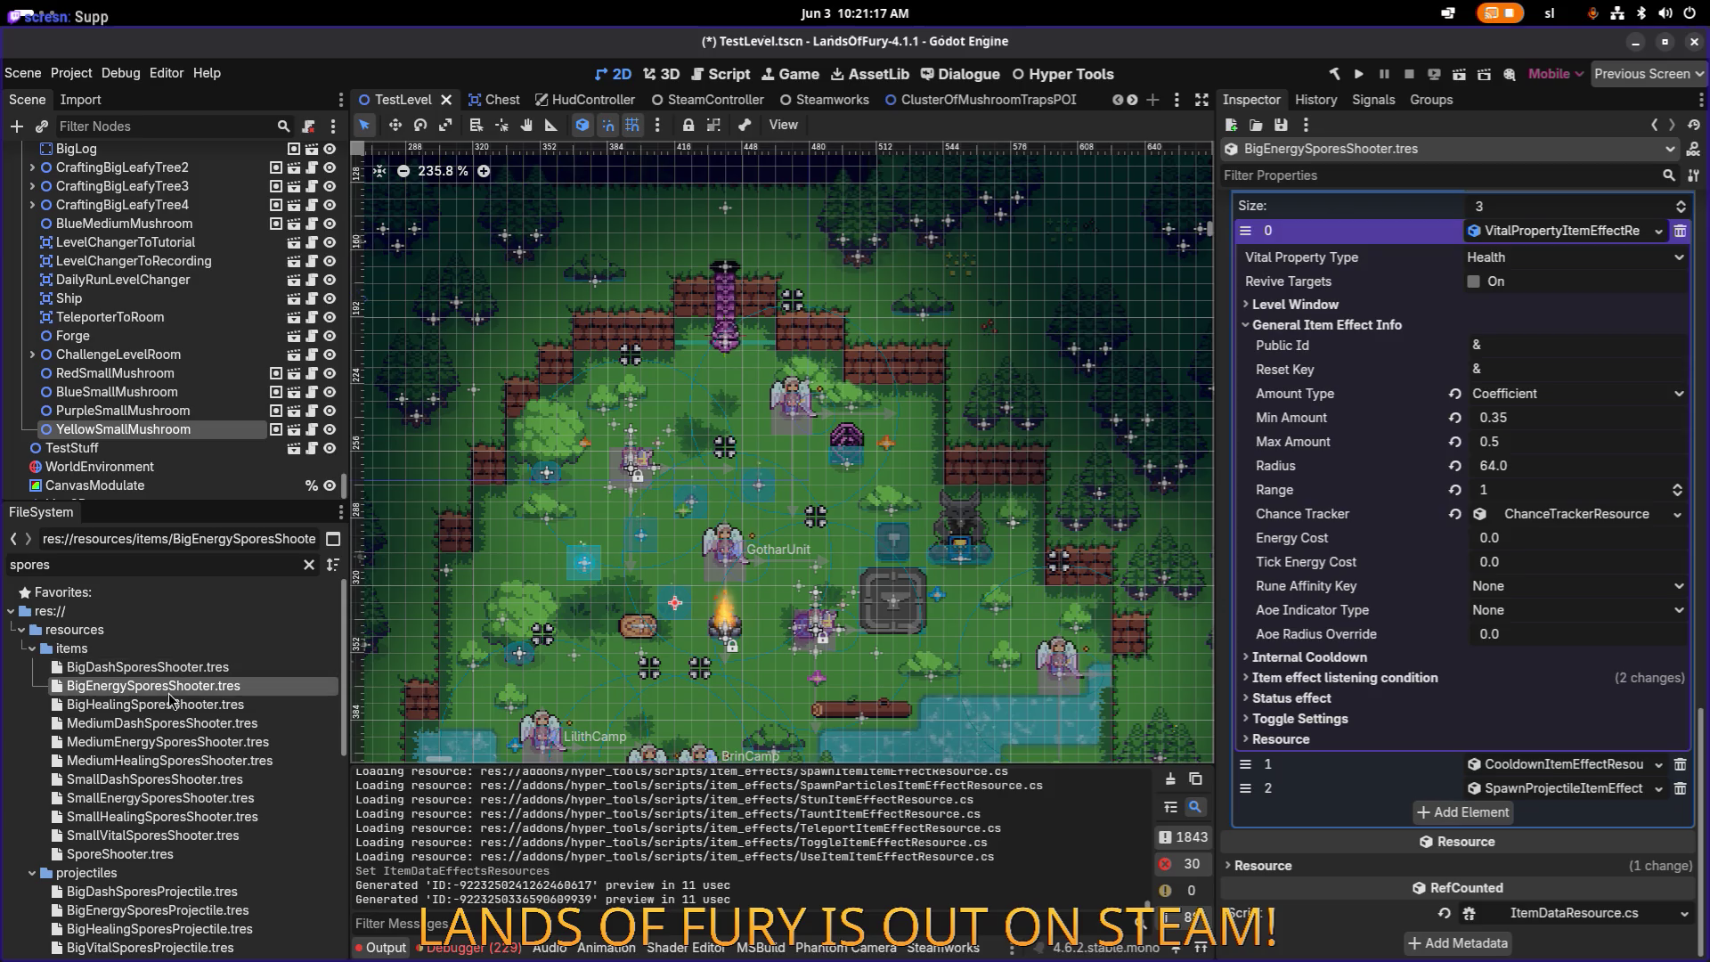
{"action": "left_click", "coordinate": [172, 705]}
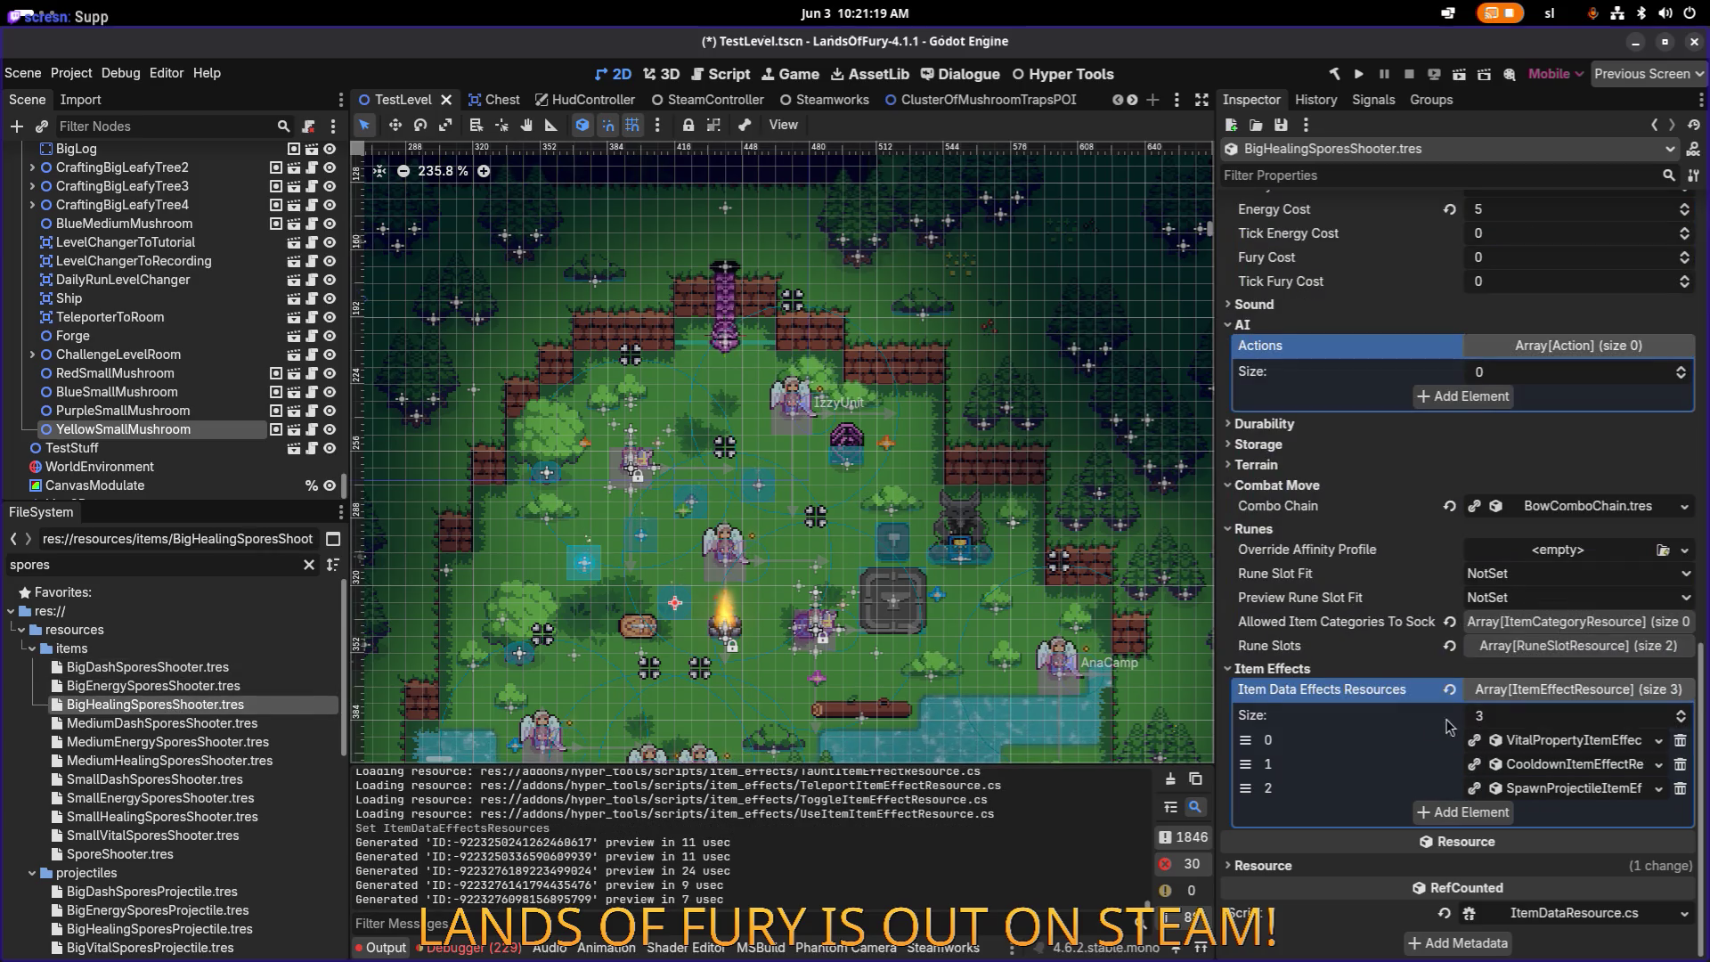
{"action": "scroll", "coordinate": [1425, 722], "scroll_direction": "up", "scroll_amount": 15}
{"action": "scroll", "coordinate": [1403, 713], "scroll_direction": "down", "scroll_amount": 15}
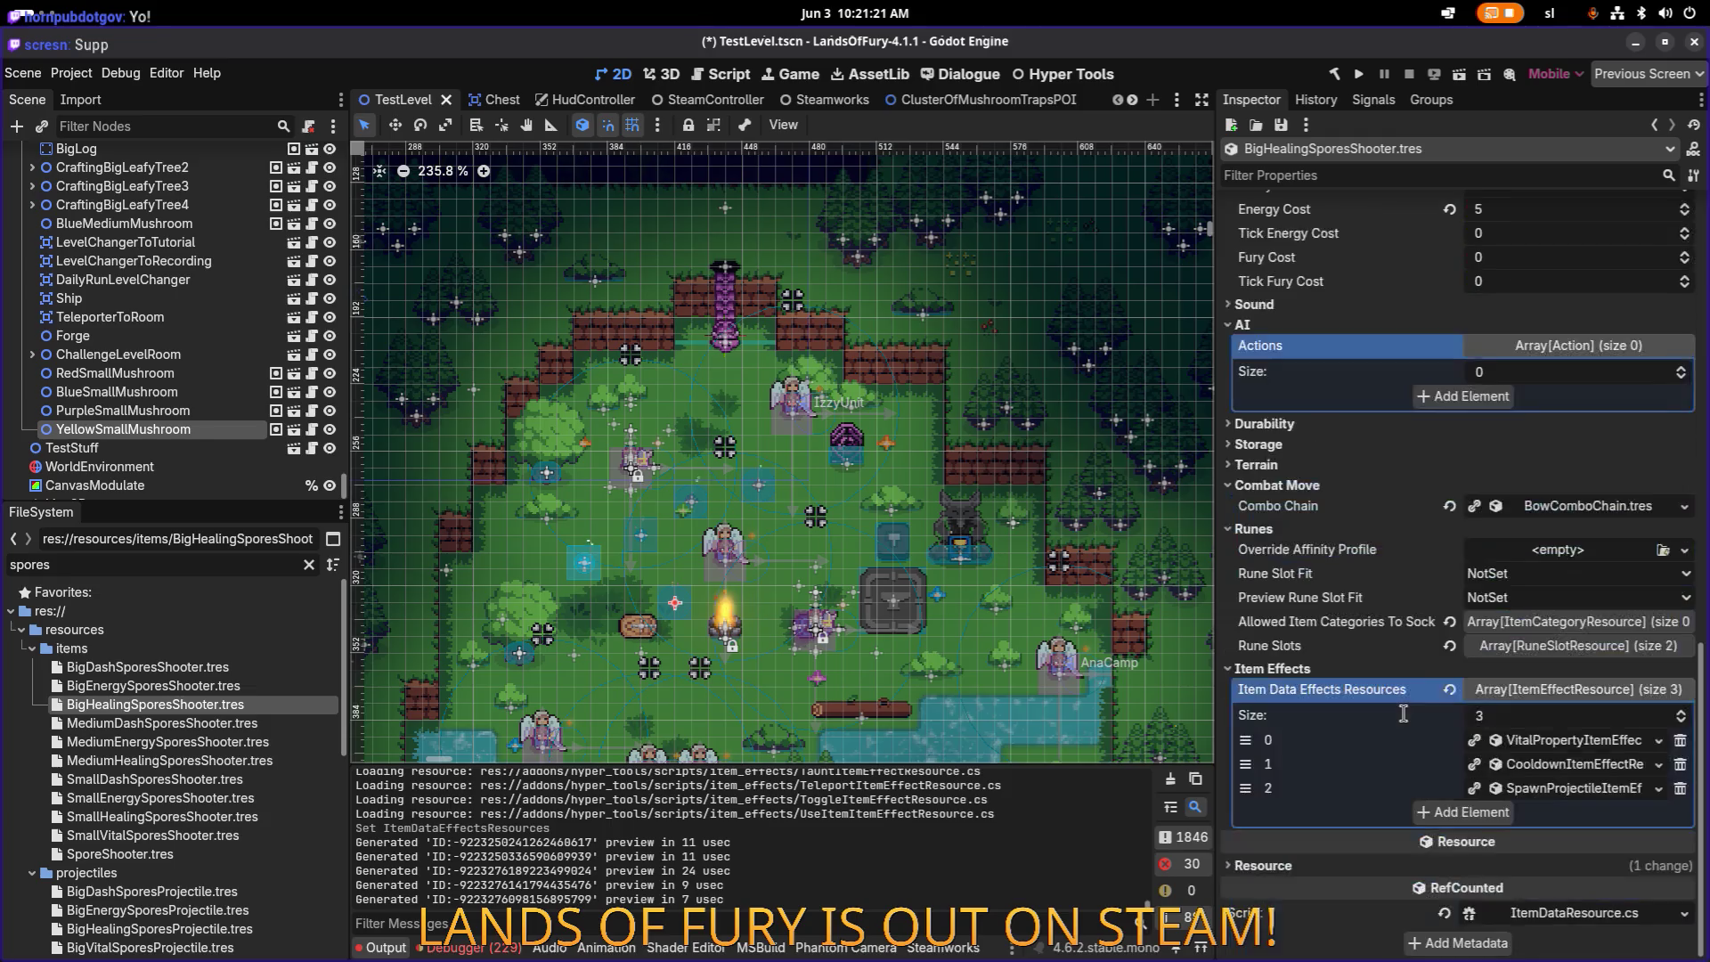
{"action": "left_click", "coordinate": [1551, 788]}
{"action": "scroll", "coordinate": [1549, 788], "scroll_direction": "down", "scroll_amount": 10}
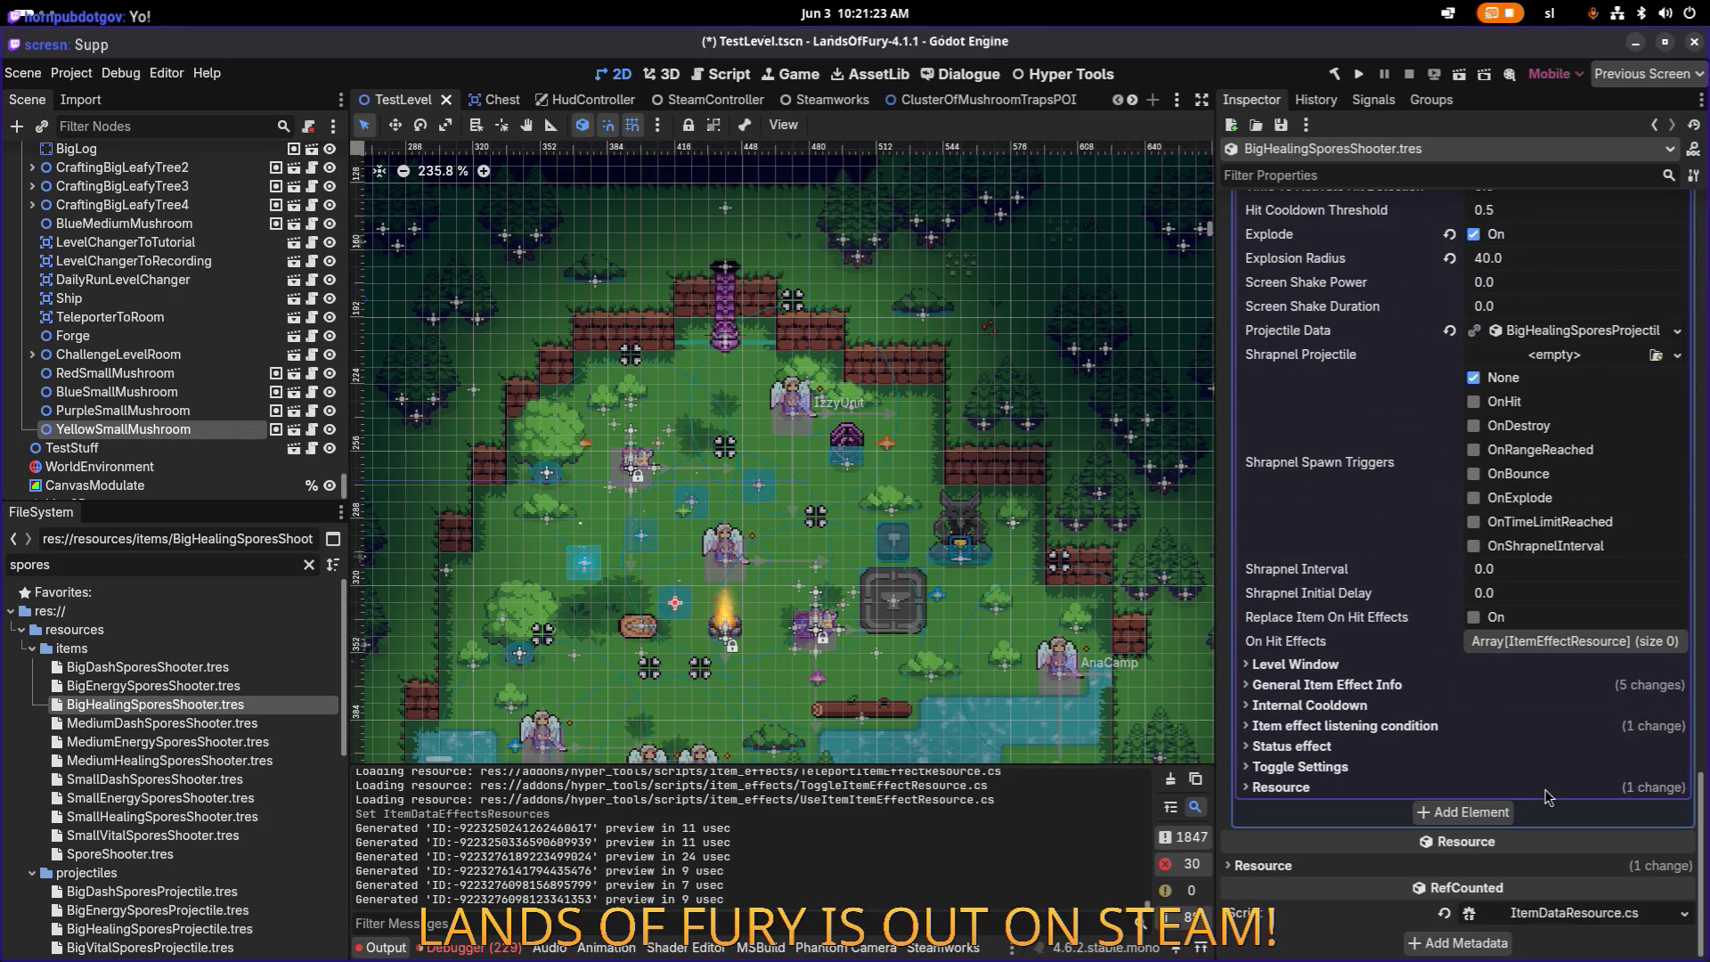
{"action": "left_click", "coordinate": [249, 686]}
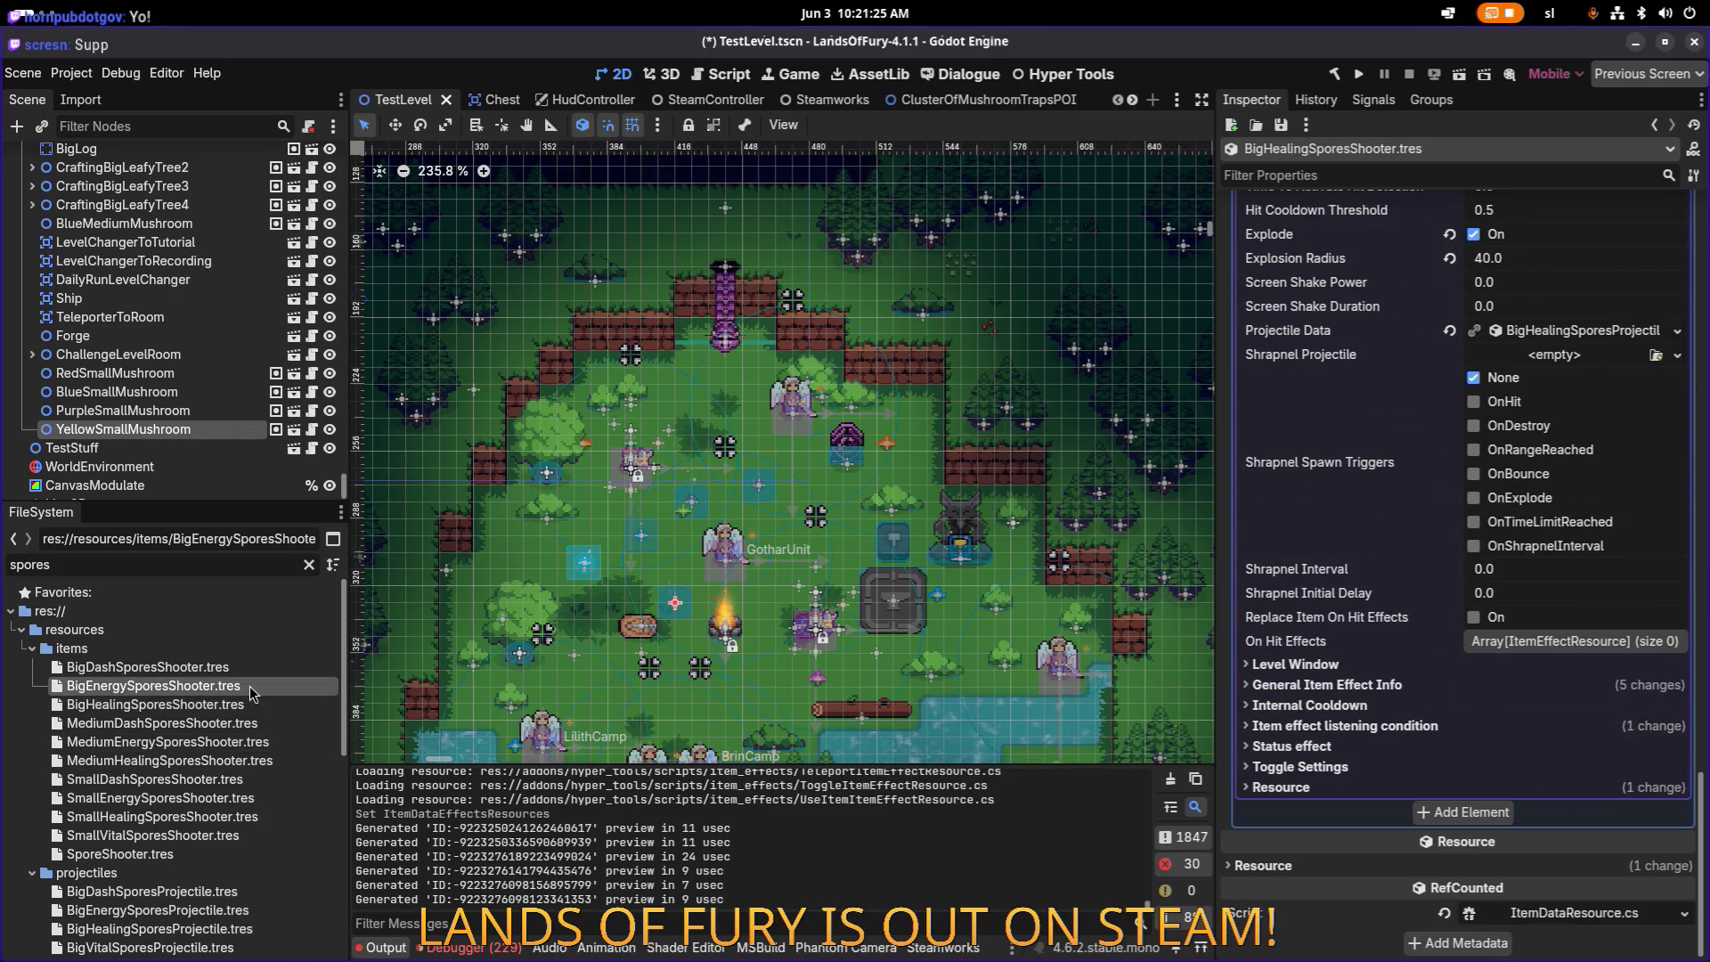
{"action": "scroll", "coordinate": [1461, 713], "scroll_direction": "up", "scroll_amount": 10}
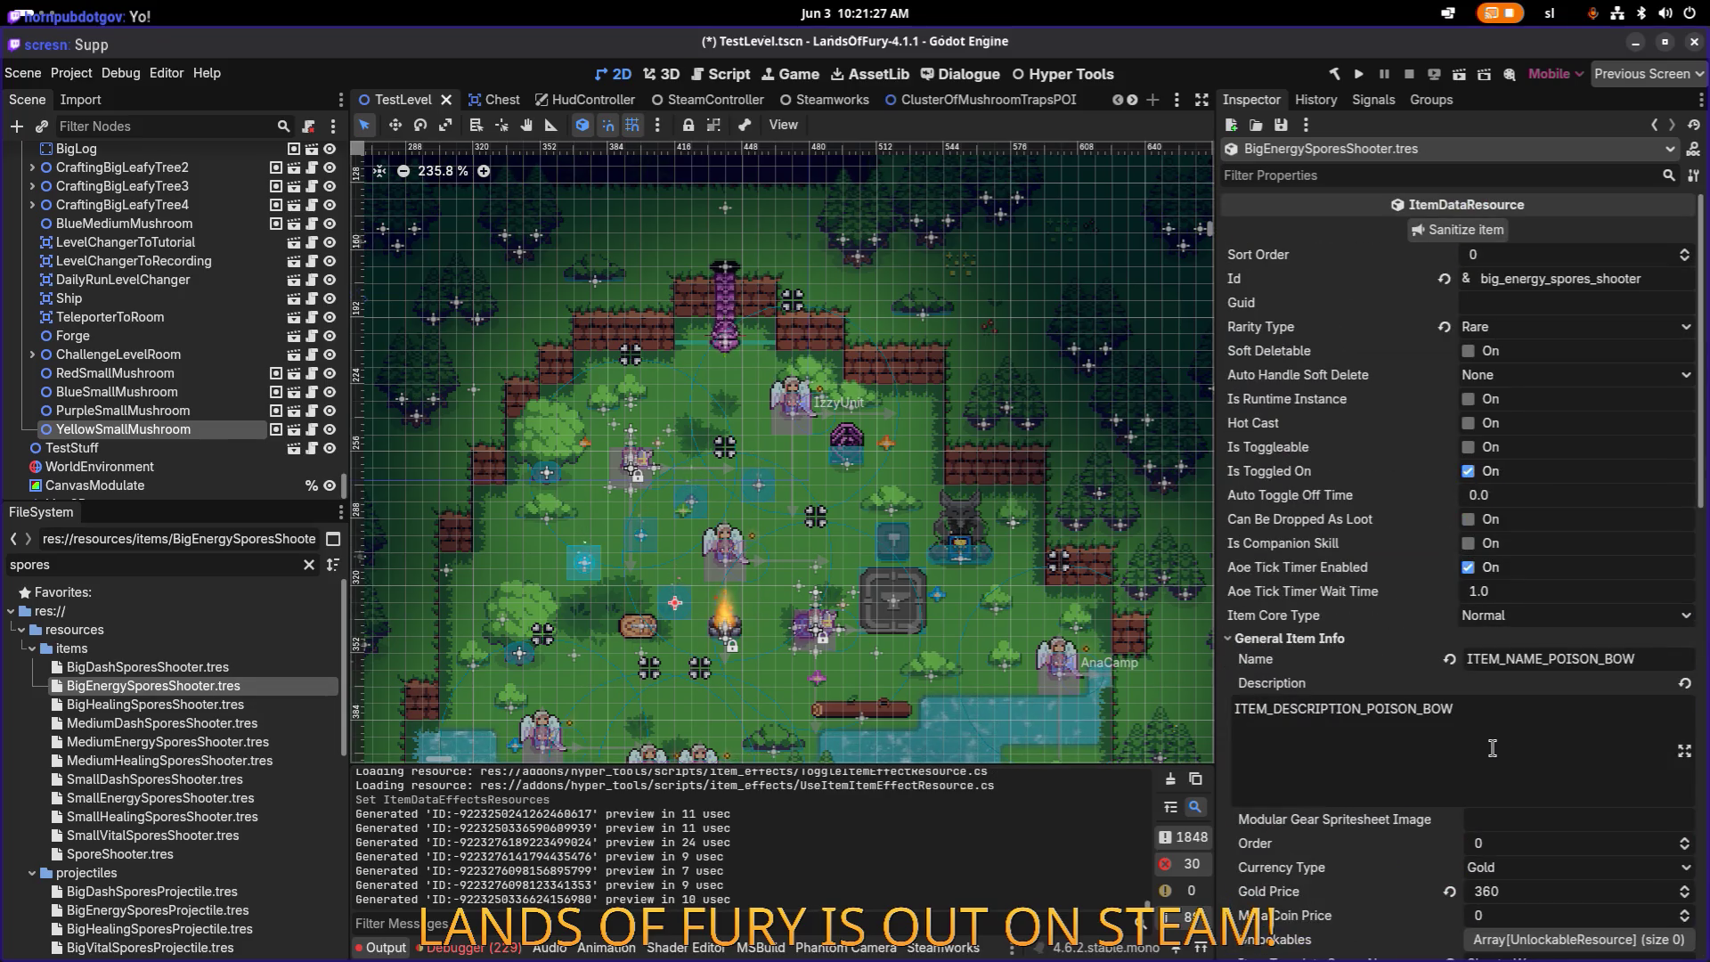
{"action": "scroll", "coordinate": [1483, 753], "scroll_direction": "down", "scroll_amount": 10}
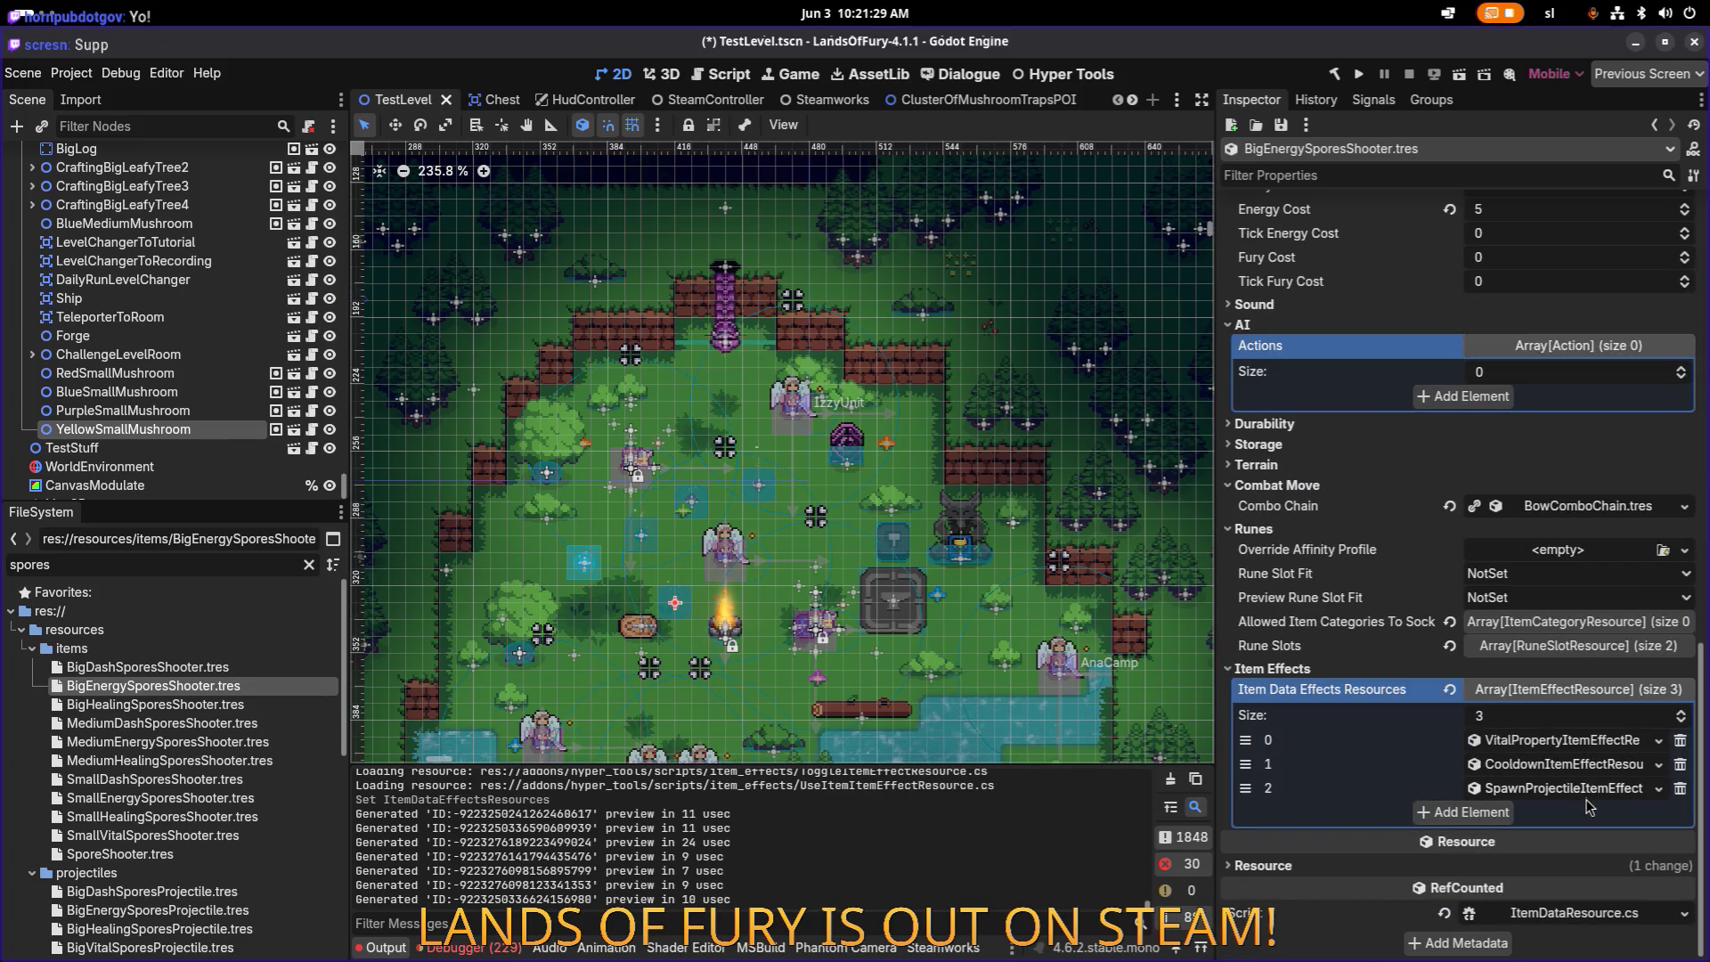
{"action": "scroll", "coordinate": [1590, 807], "scroll_direction": "up", "scroll_amount": 2}
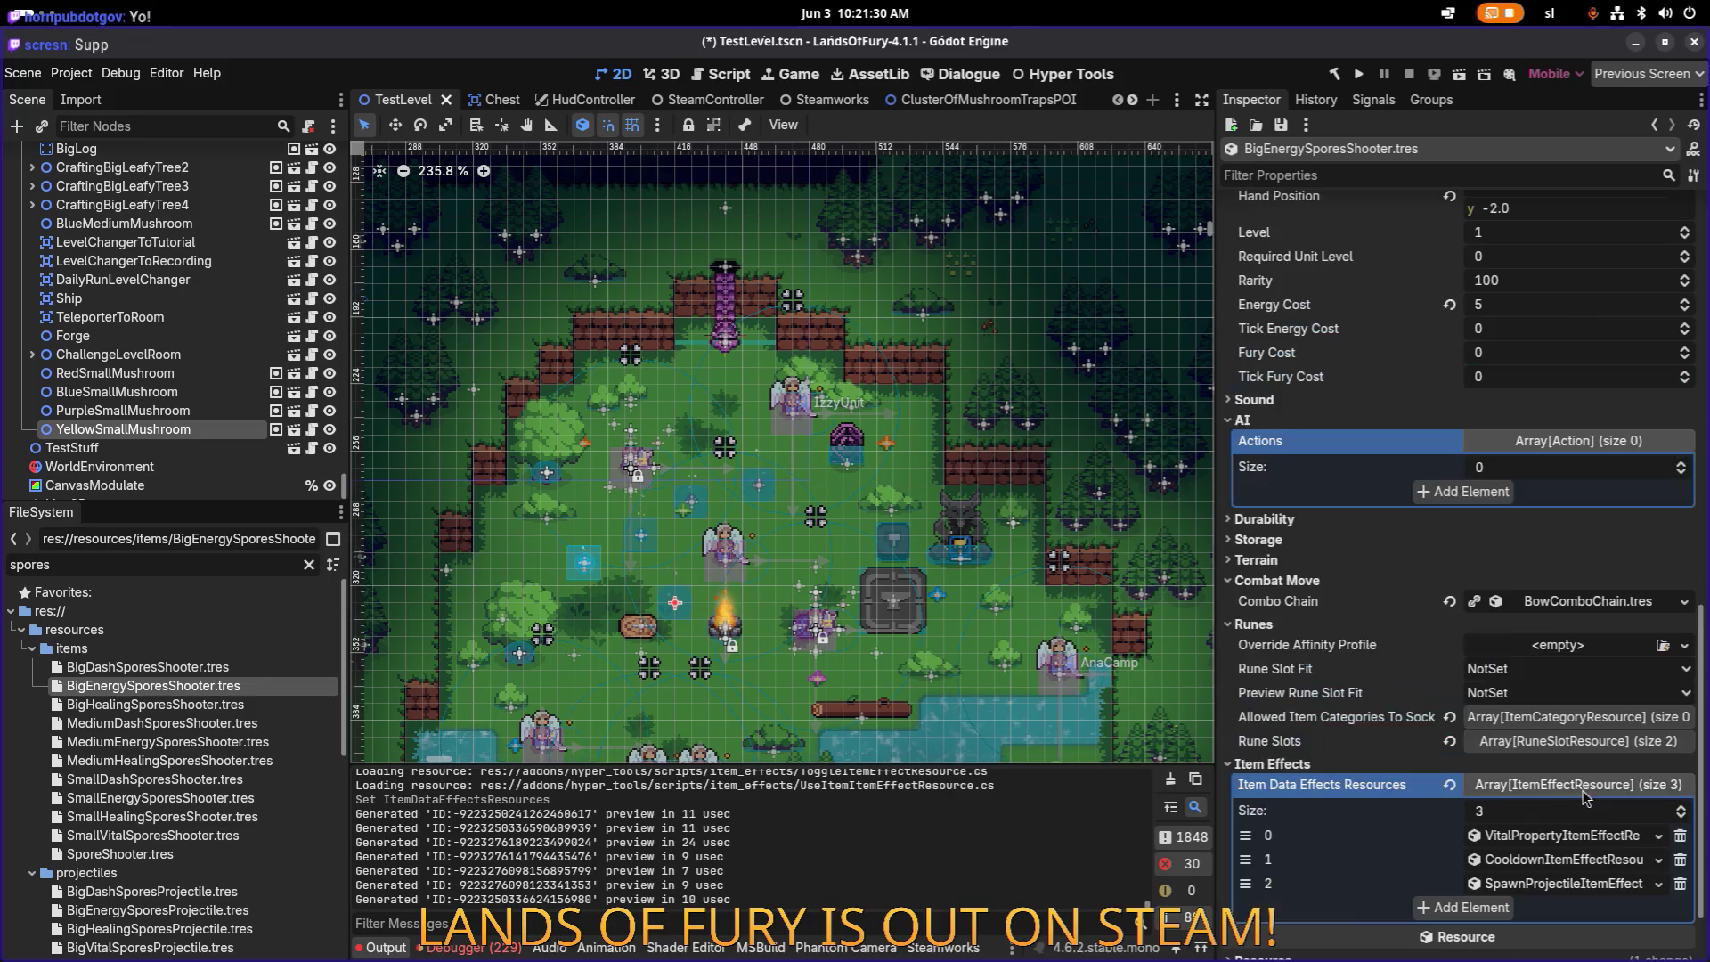
{"action": "left_click", "coordinate": [1568, 837]}
{"action": "scroll", "coordinate": [1572, 806], "scroll_direction": "down", "scroll_amount": 10}
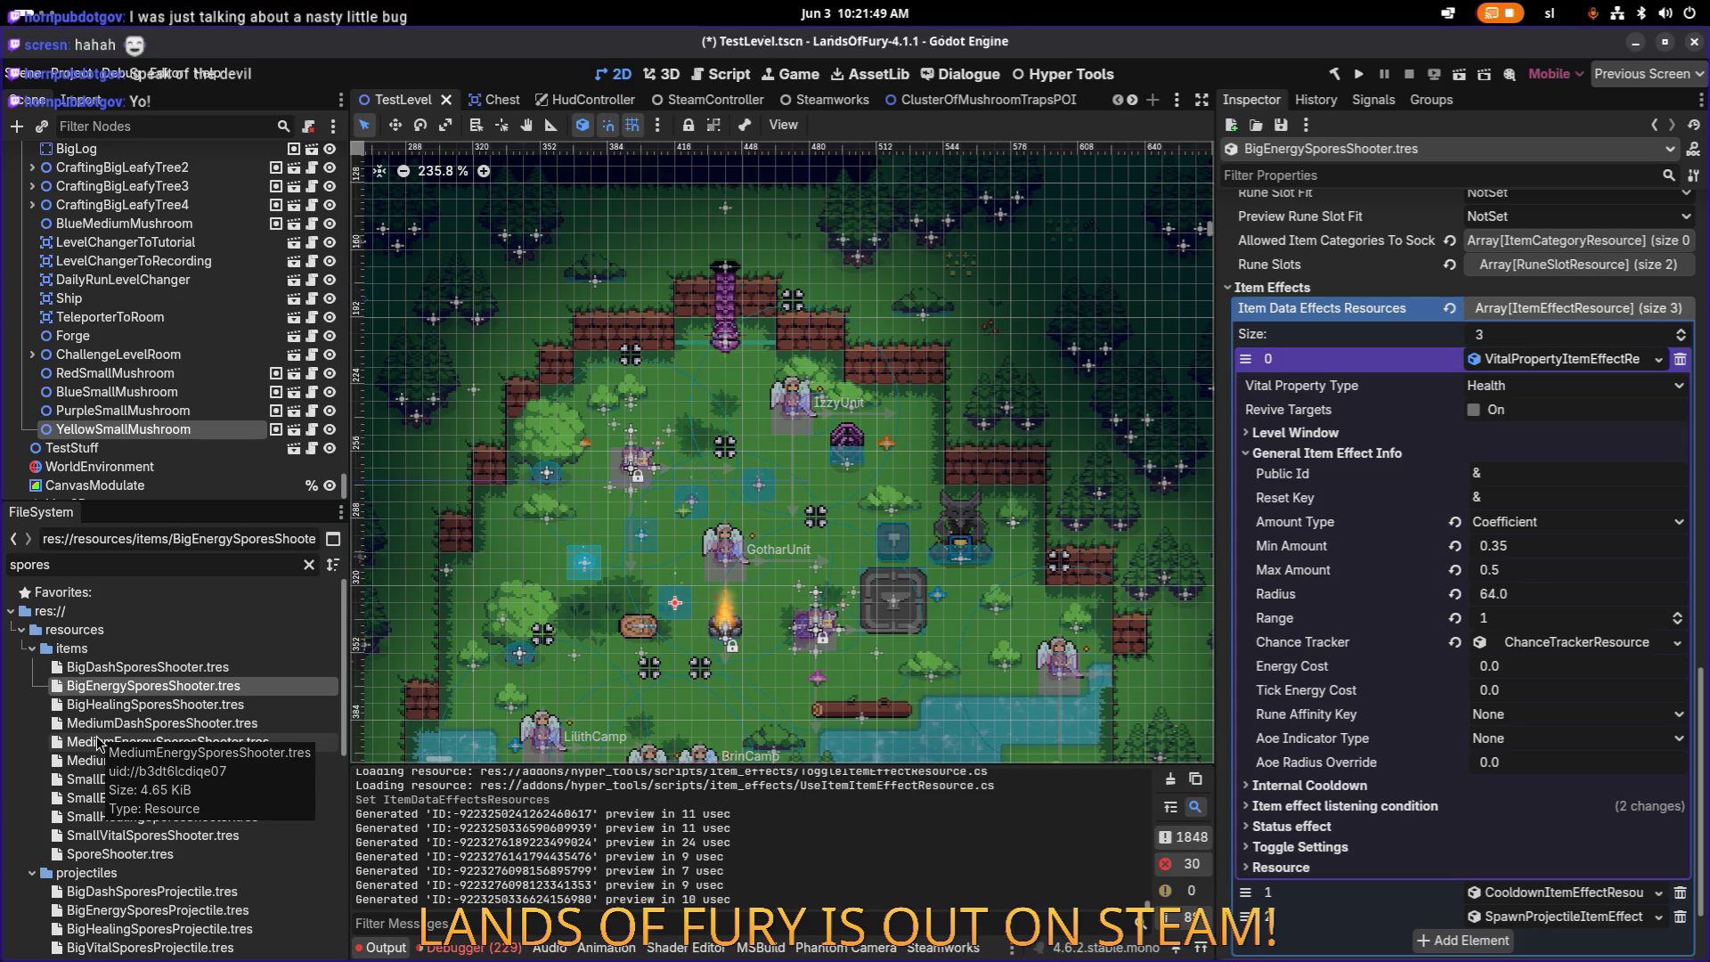
Step: Browse the big dash, healing and energy shooters, checking each vital property effect
{"action": "left_click", "coordinate": [134, 667]}
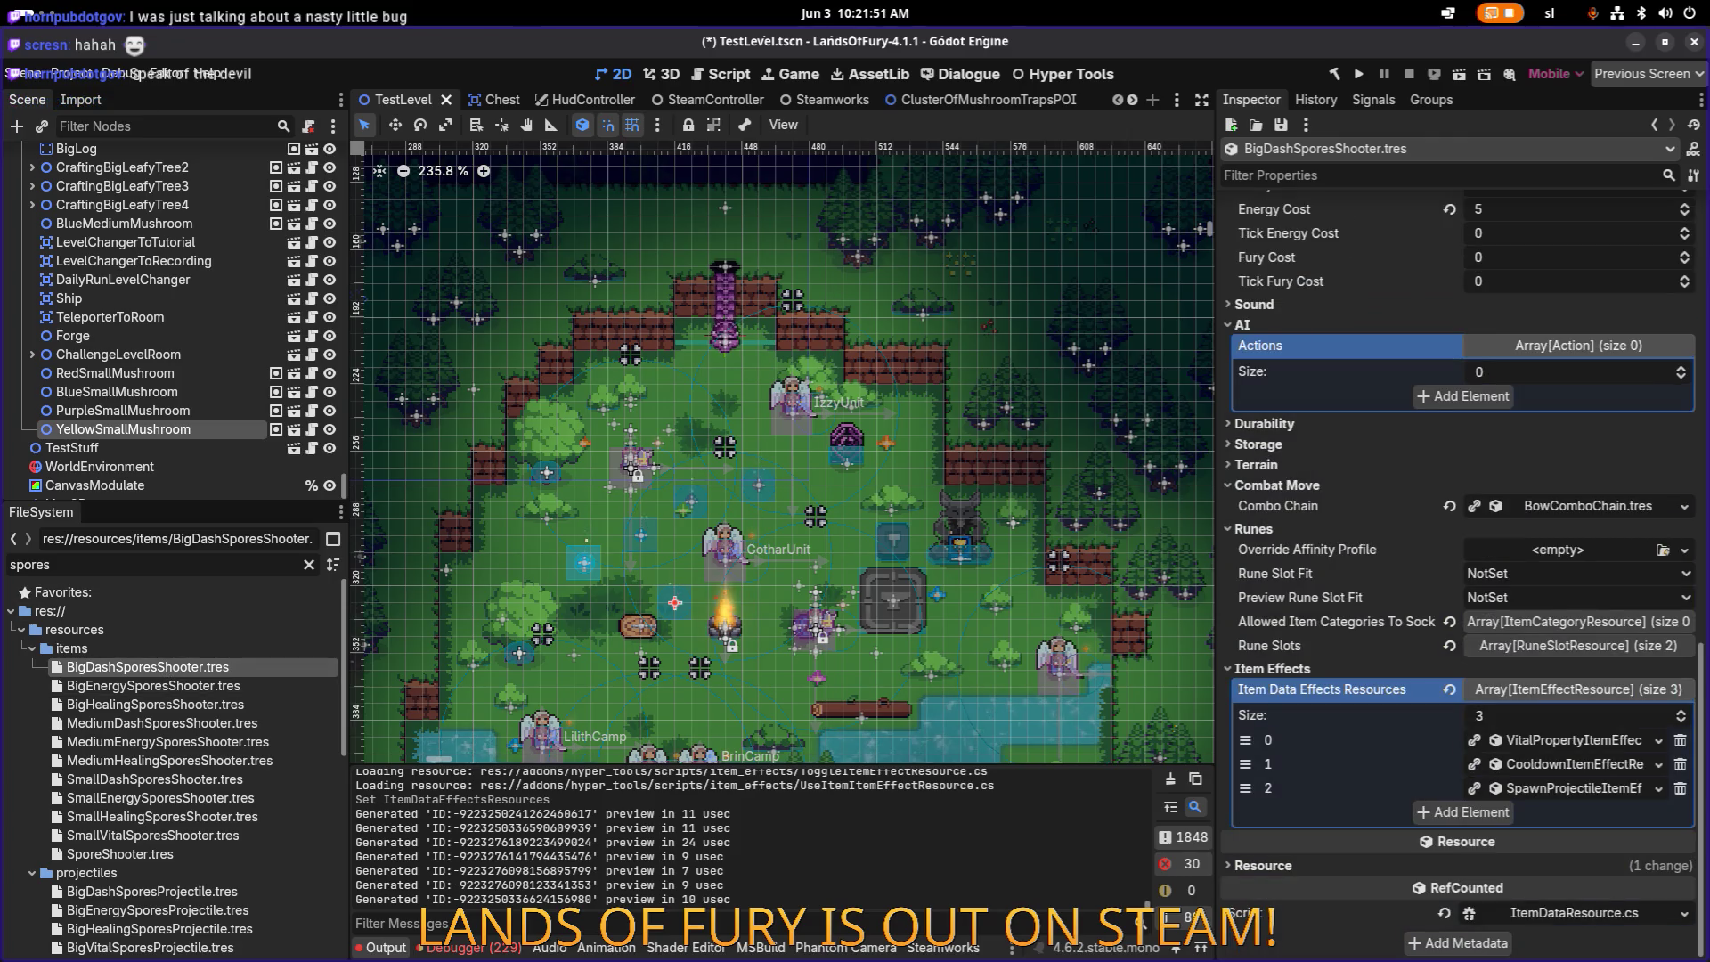
{"action": "left_click", "coordinate": [178, 704]}
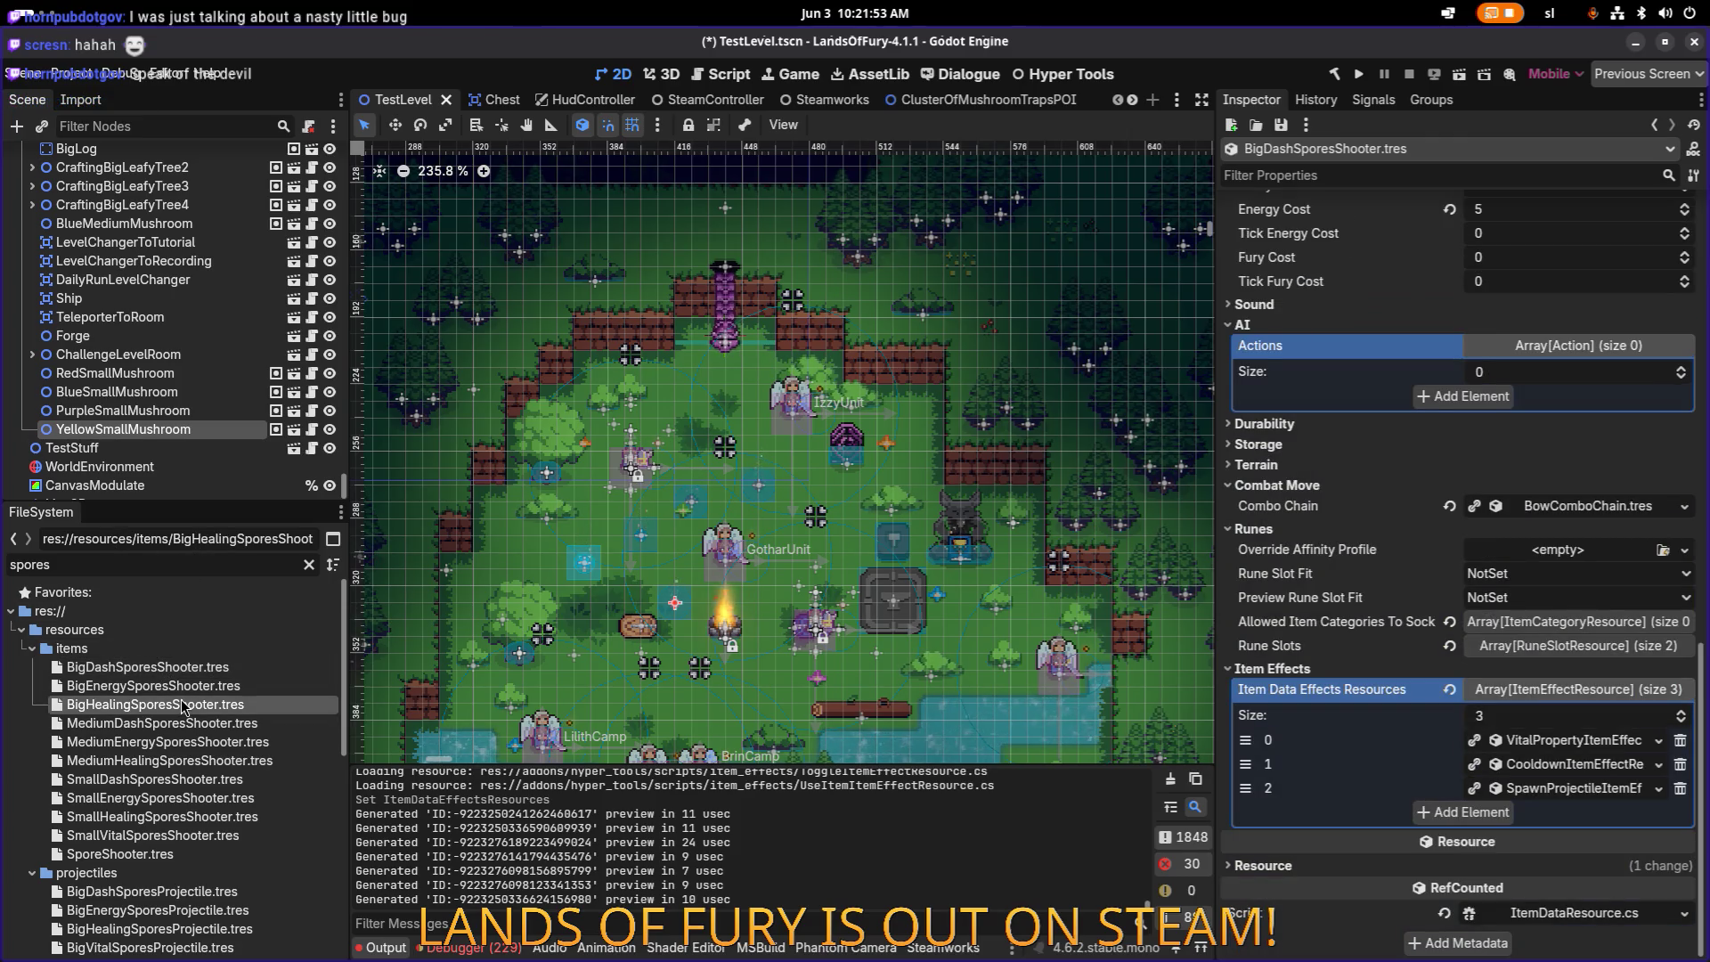
{"action": "left_click", "coordinate": [189, 687]}
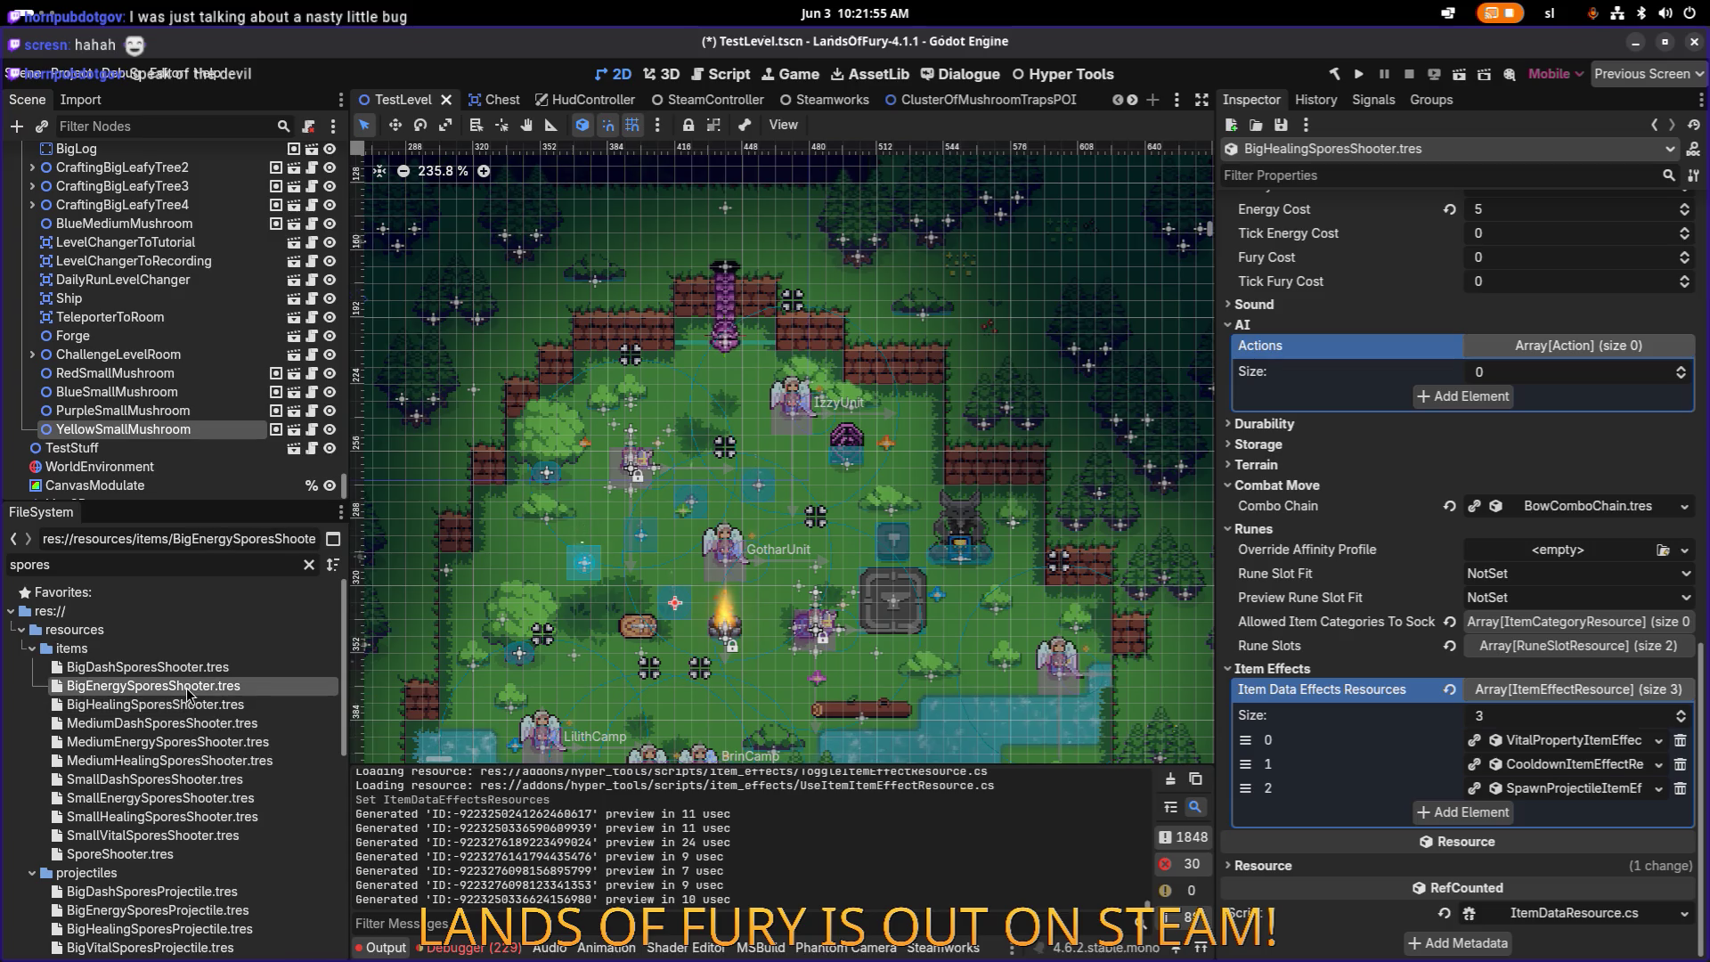
{"action": "key", "text": "Up"}
{"action": "key", "text": "Down"}
{"action": "key", "text": "Down"}
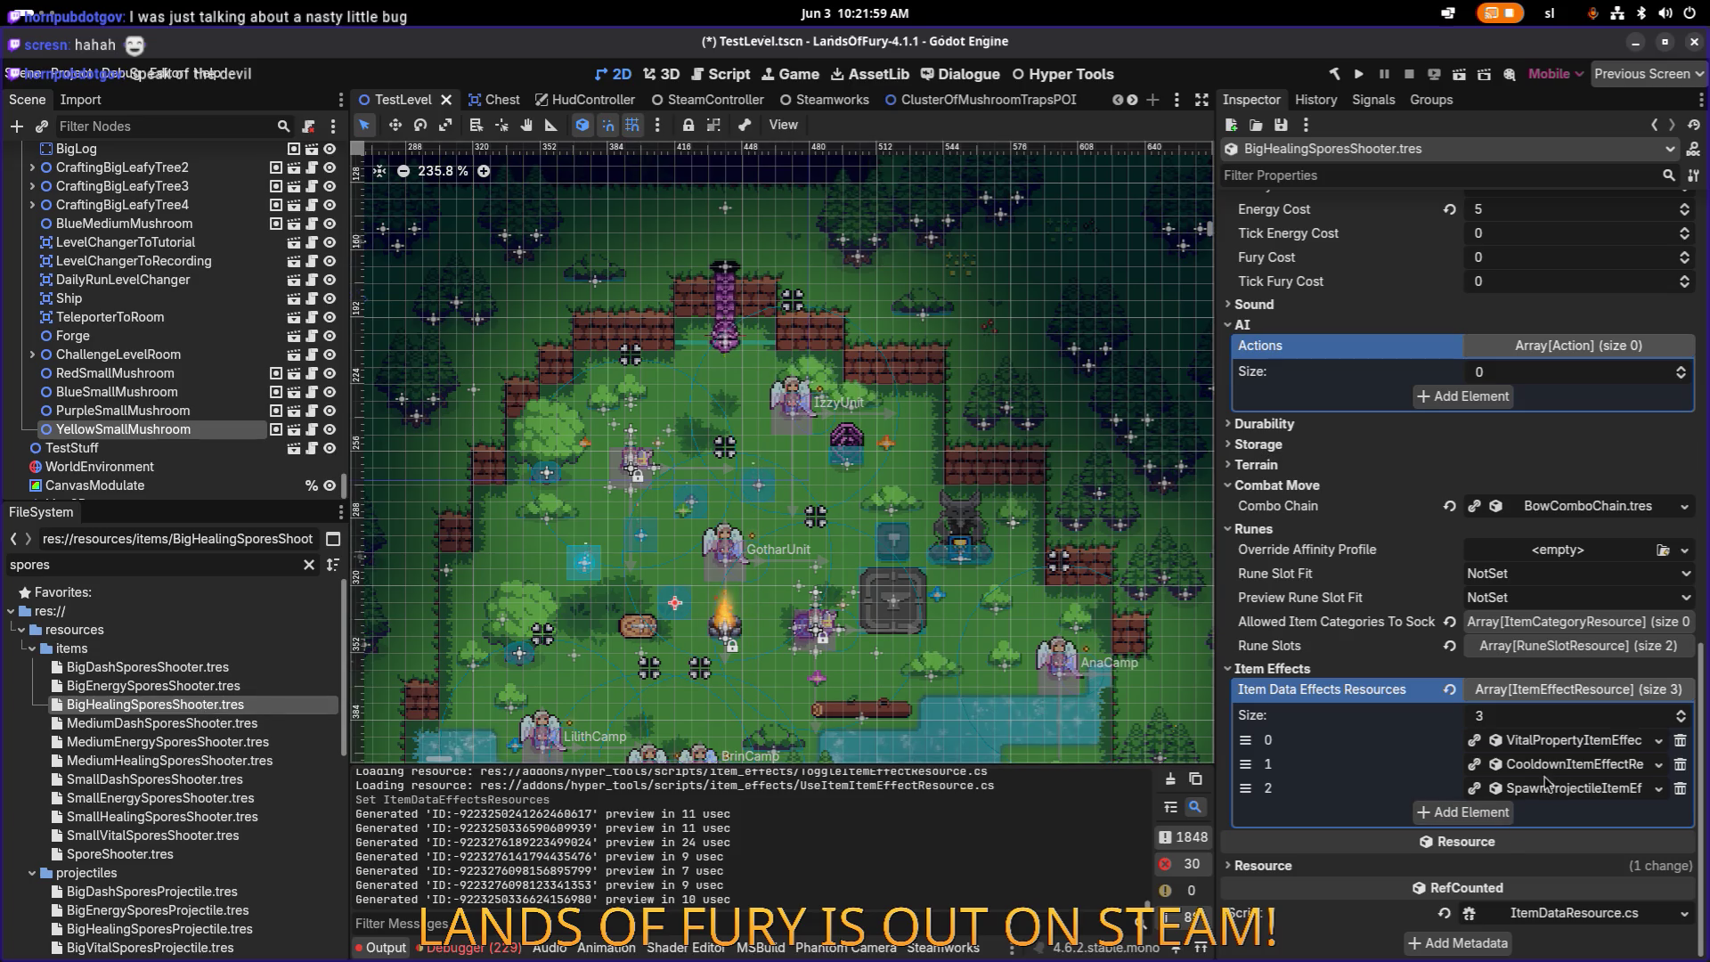
{"action": "left_click", "coordinate": [1554, 740]}
{"action": "left_click", "coordinate": [1555, 740]}
{"action": "key", "text": "Up"}
{"action": "key", "text": "Up"}
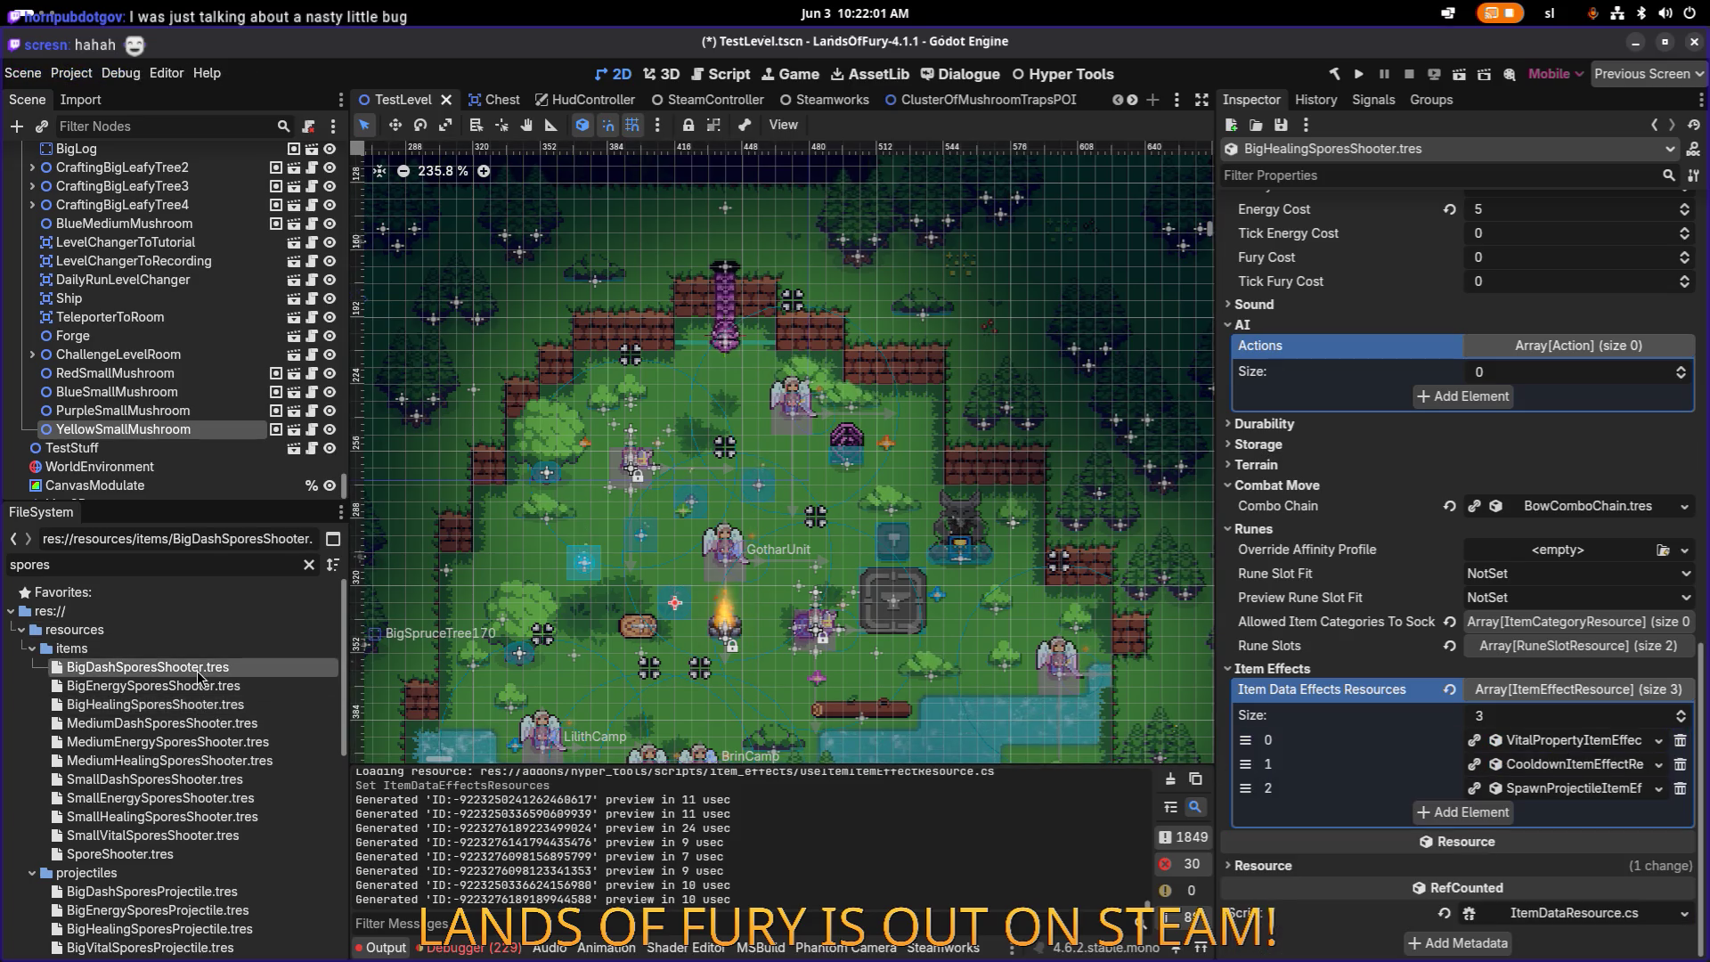
{"action": "left_click", "coordinate": [1554, 740]}
{"action": "left_click", "coordinate": [1555, 740]}
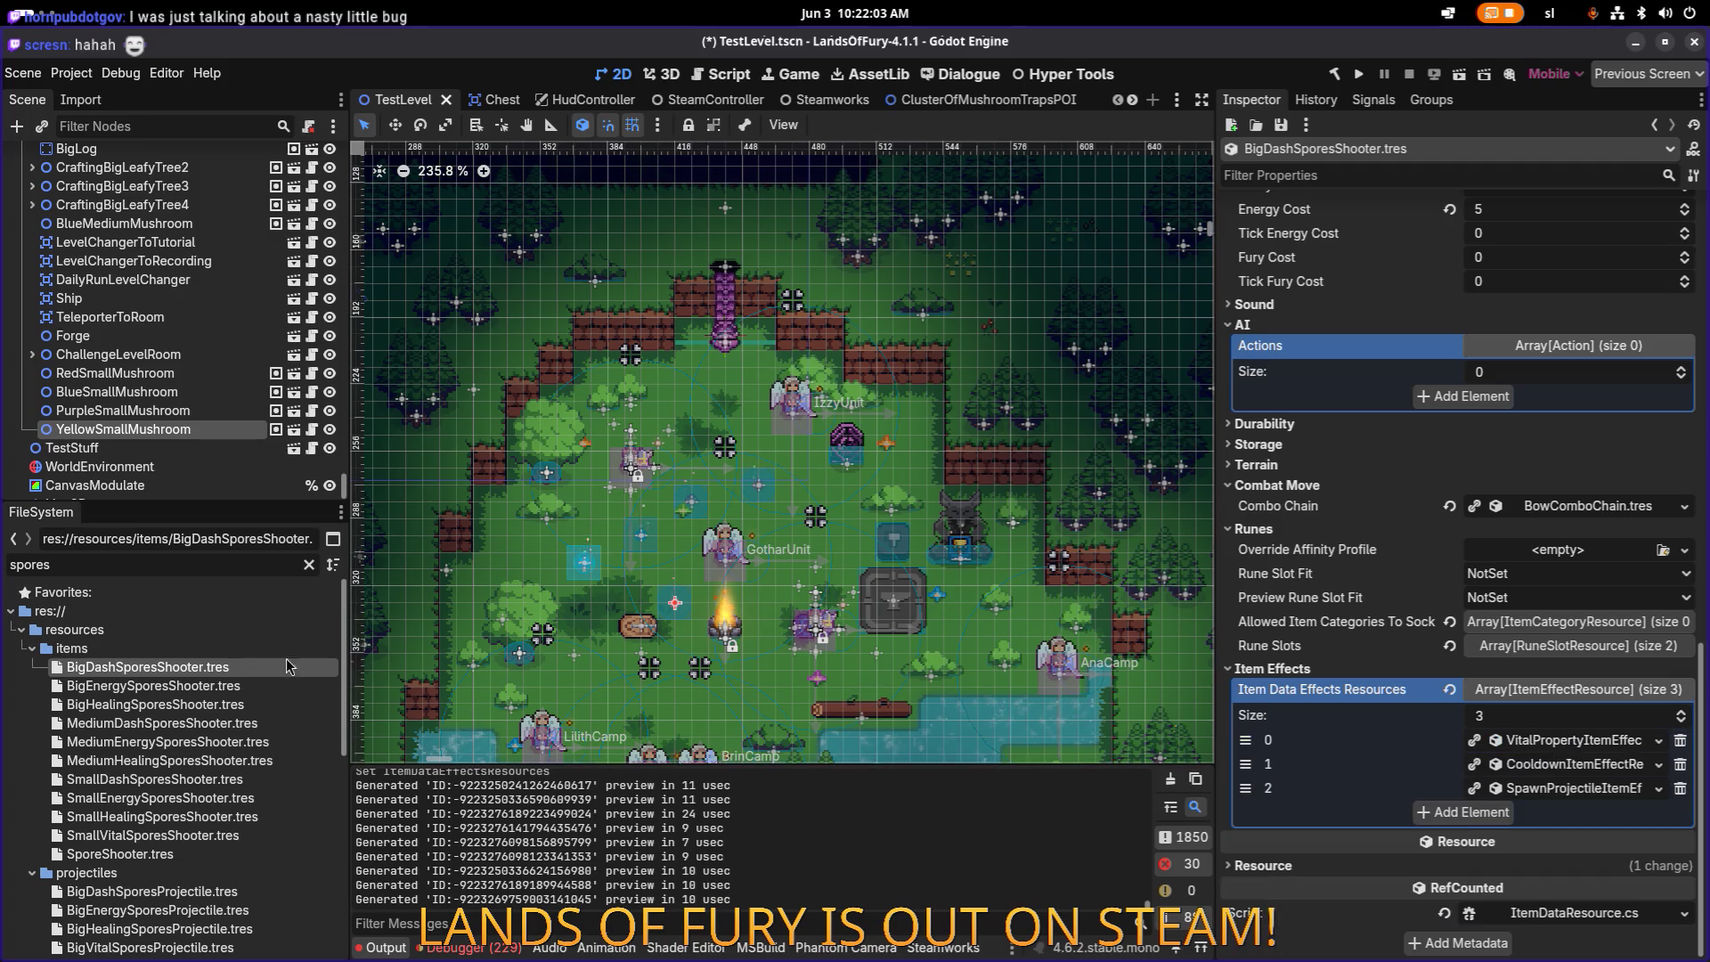
Step: Delete BigEnergySporesShooter.tres from the FileSystem and confirm
{"action": "left_click", "coordinate": [239, 689]}
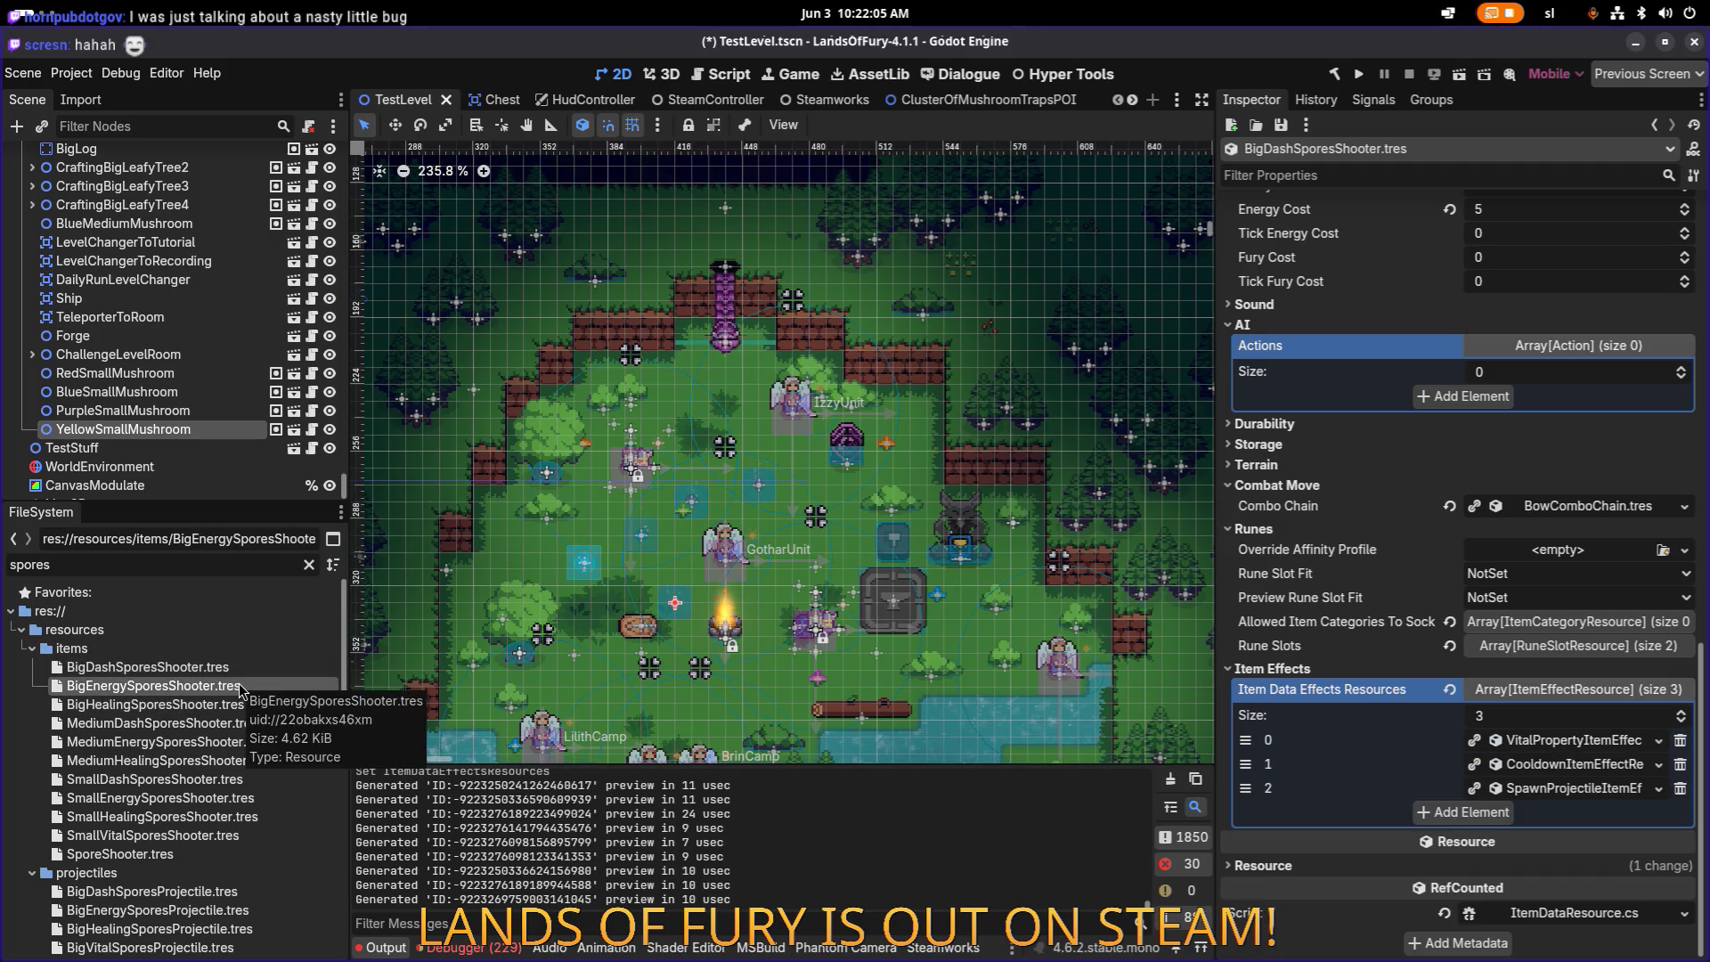
{"action": "key", "text": "Delete"}
{"action": "key", "text": "Return"}
Step: Duplicate MediumEnergySporesShooter.tres as BigEnergySporesShooter.tres
{"action": "left_click", "coordinate": [221, 718]}
{"action": "key", "text": "ctrl+d"}
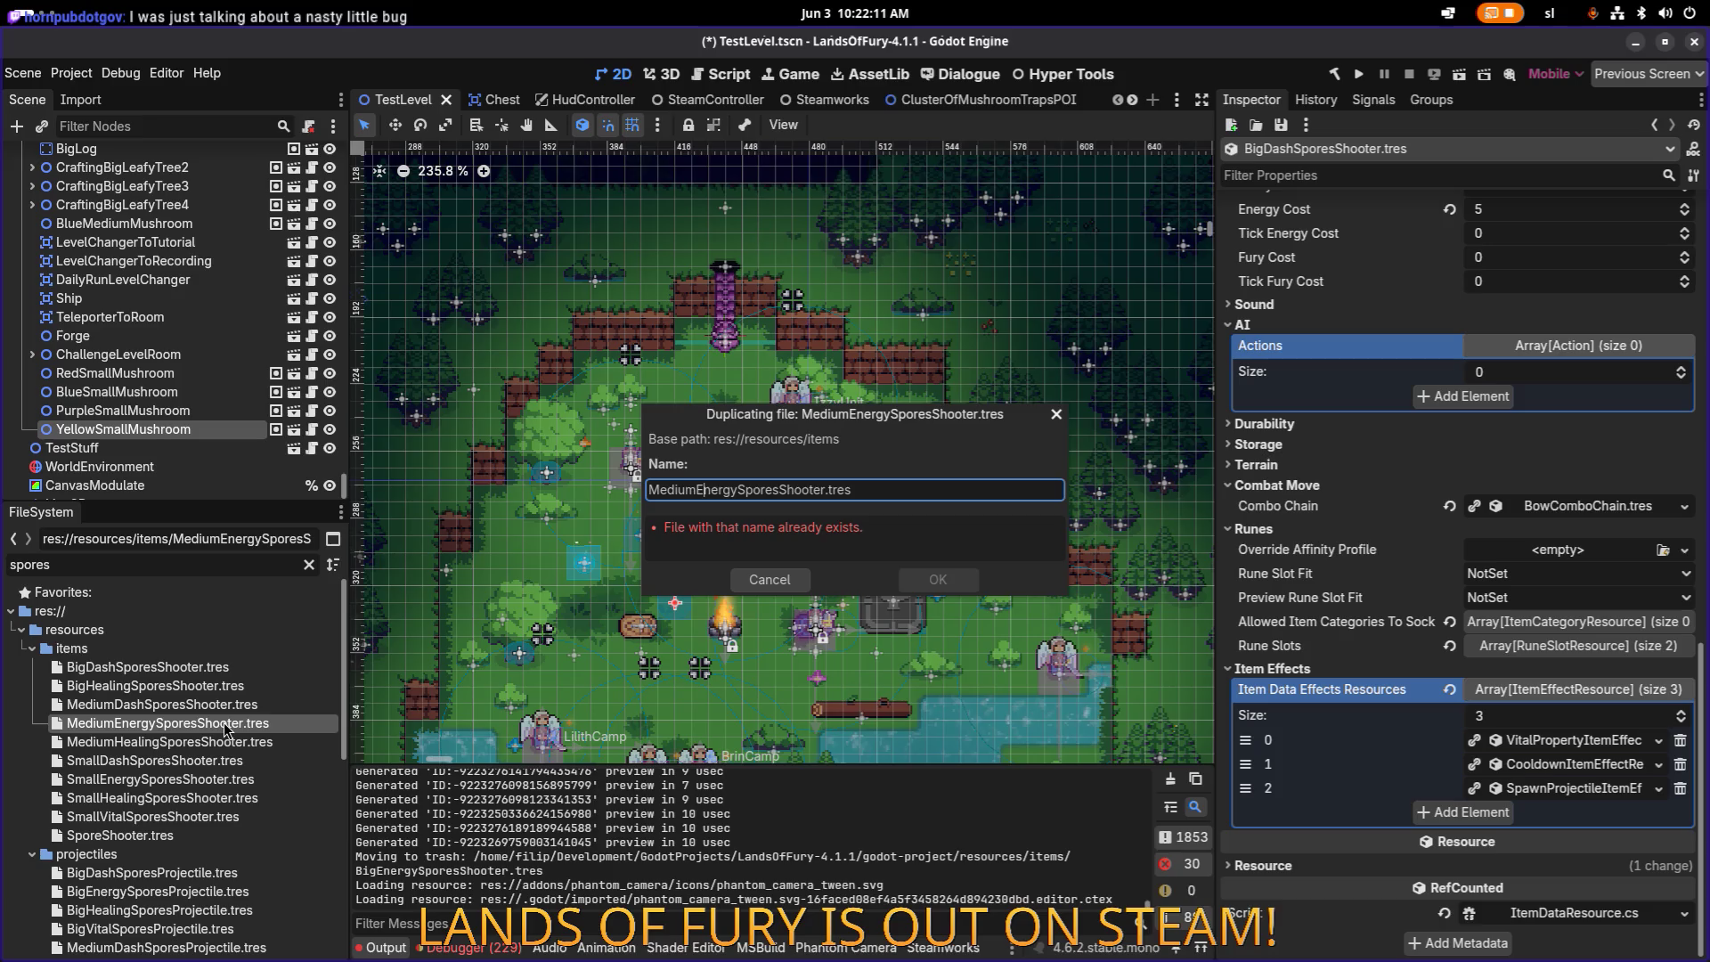
{"action": "type", "text": "Big"}
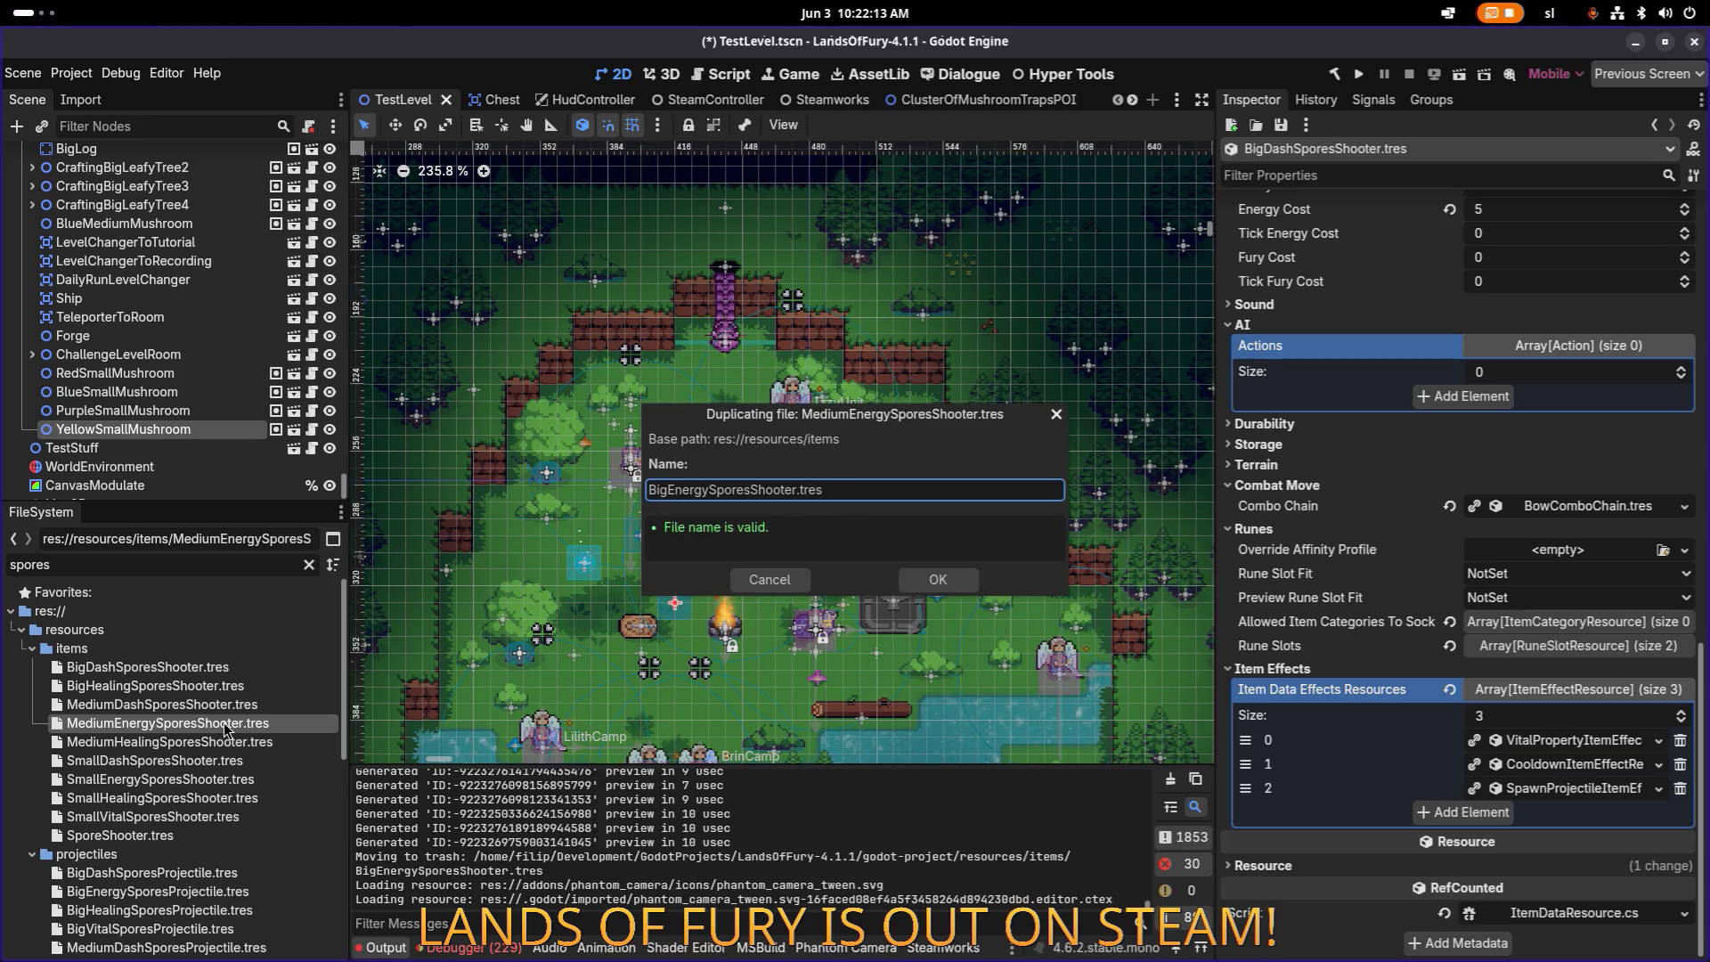
{"action": "key", "text": "Return"}
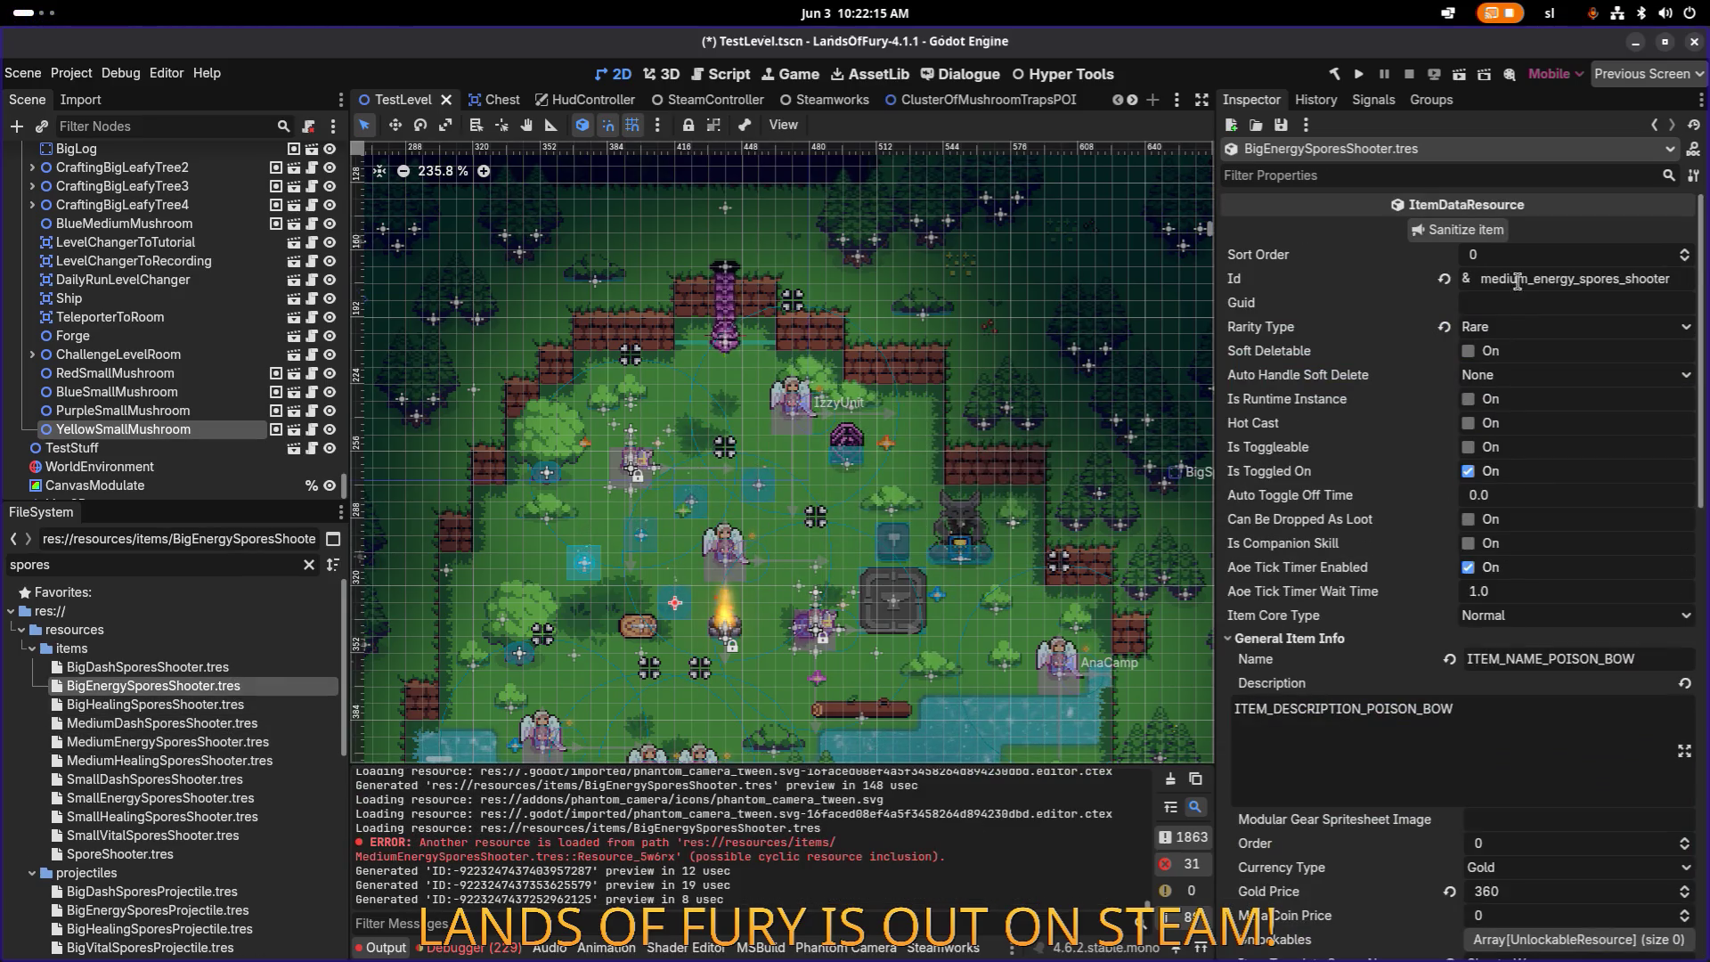
Step: Change the new file's Id to big_energy_spores_shooter
{"action": "left_click", "coordinate": [1517, 280]}
{"action": "key", "text": "ctrl+shift+Left"}
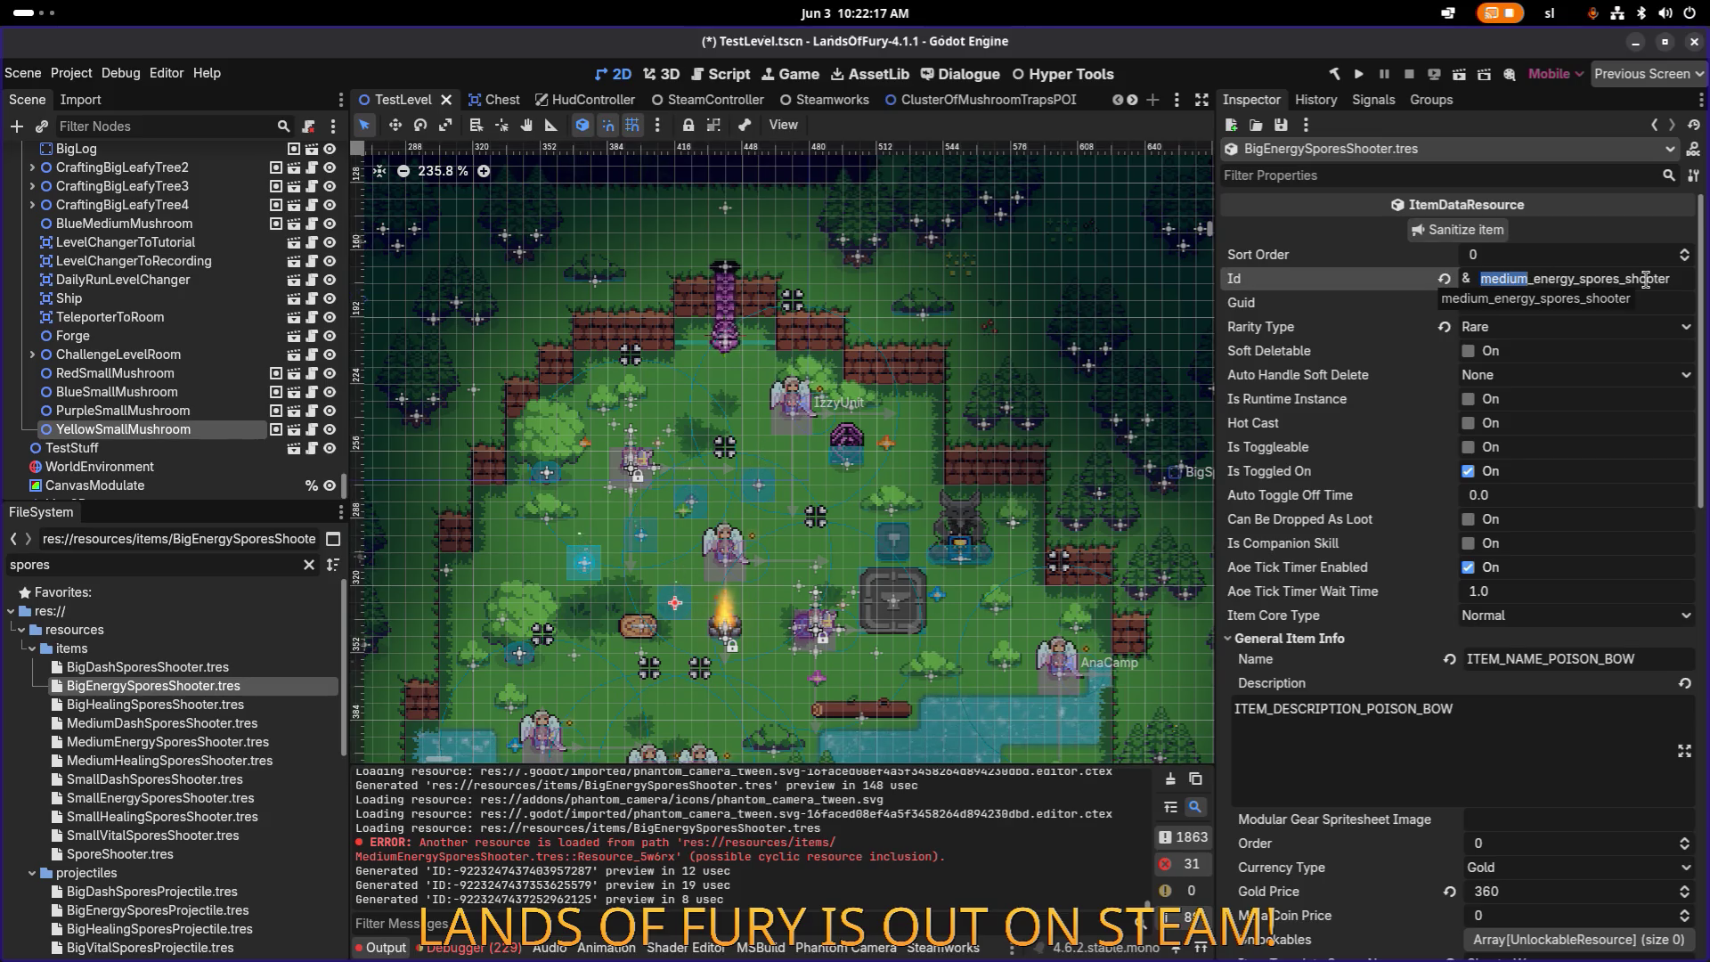
{"action": "type", "text": "big"}
{"action": "key", "text": "Return"}
{"action": "scroll", "coordinate": [1570, 749], "scroll_direction": "down", "scroll_amount": 15}
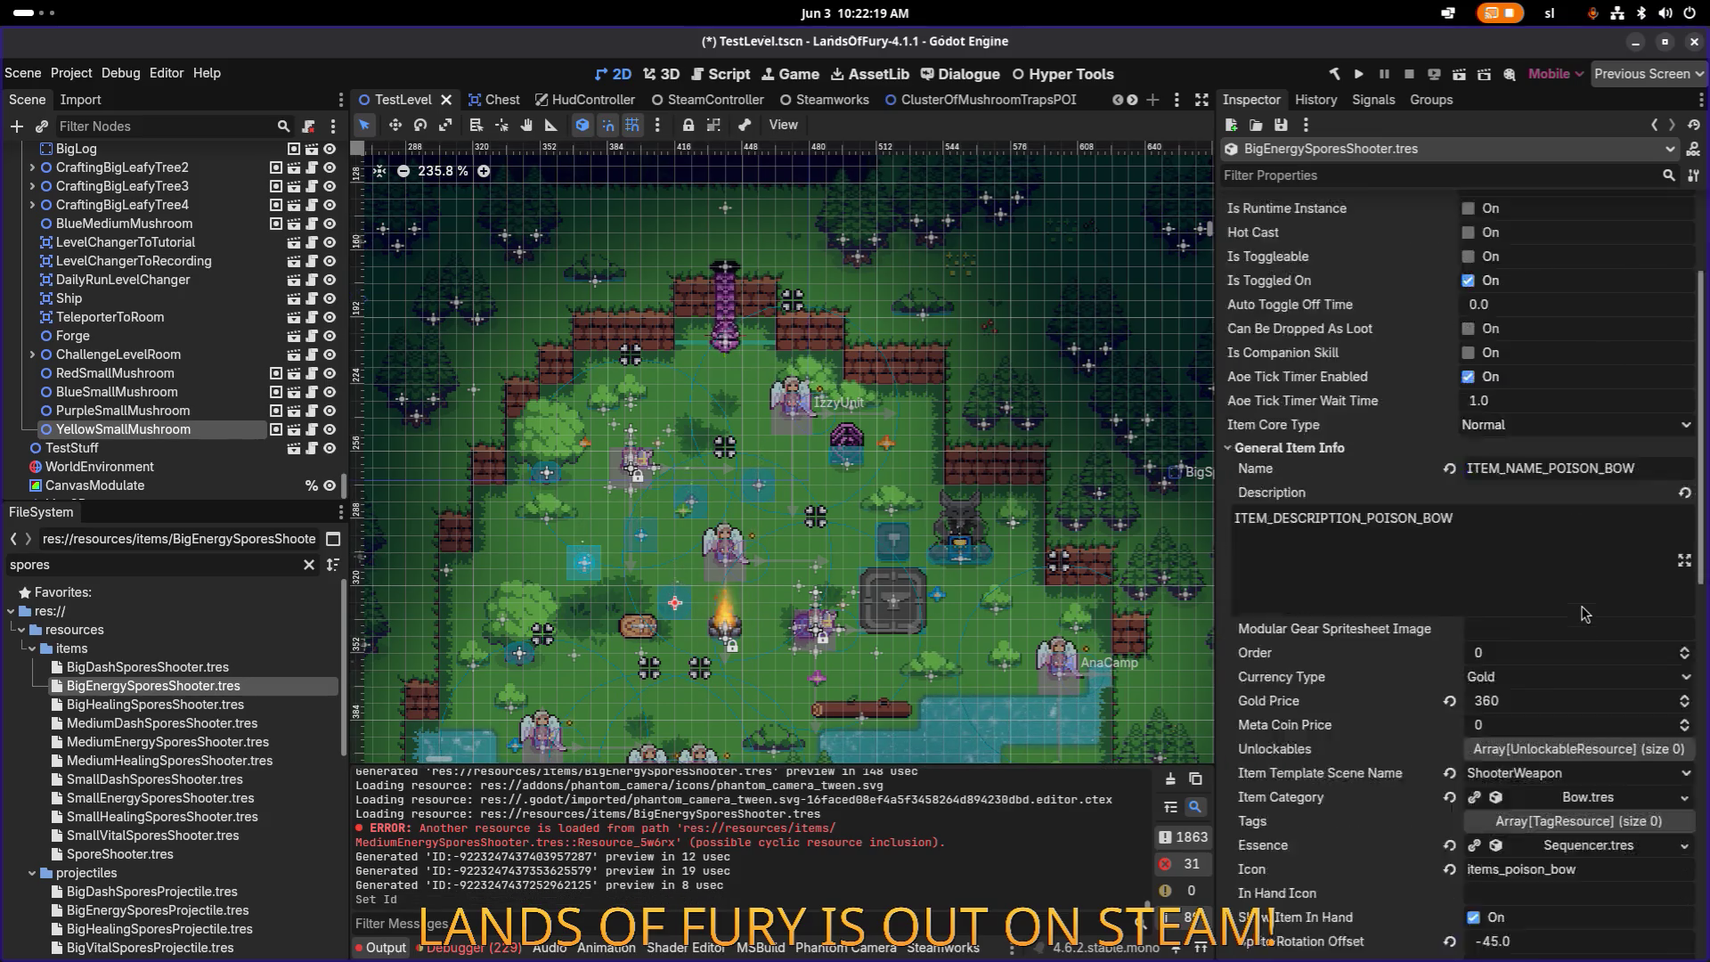
Step: Make all three item effects unique recursively, keeping projectile data shared, then show the vital effect's info
{"action": "right_click", "coordinate": [1569, 748]}
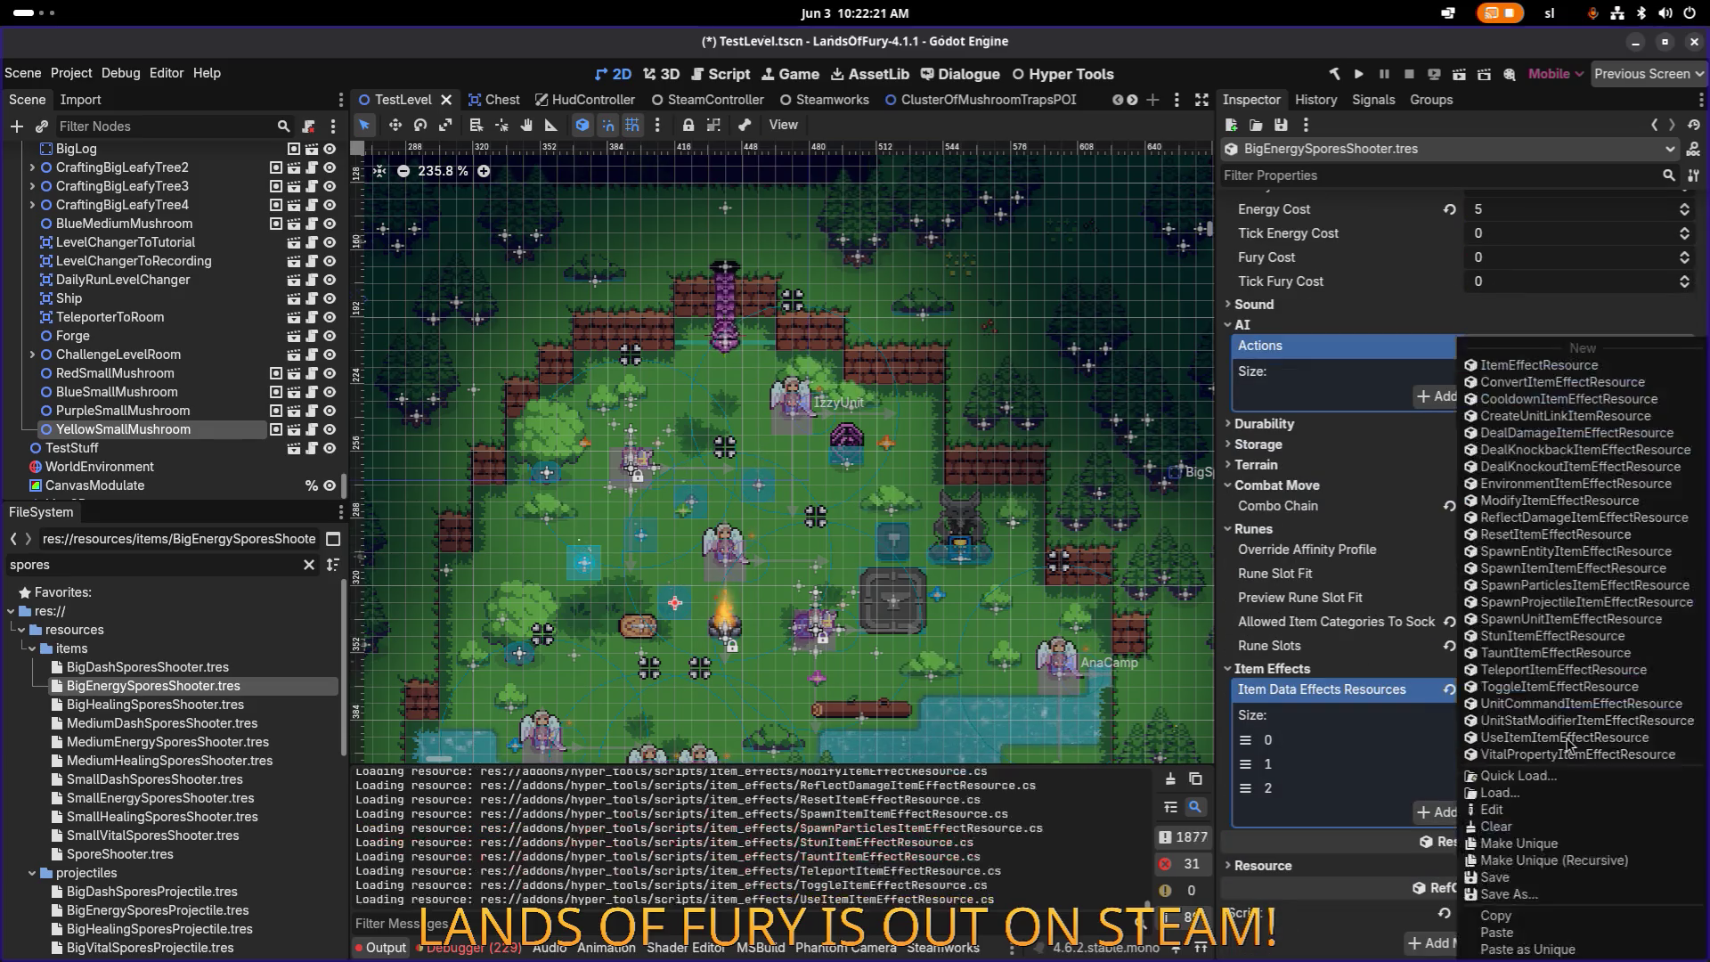
{"action": "left_click", "coordinate": [1551, 843]}
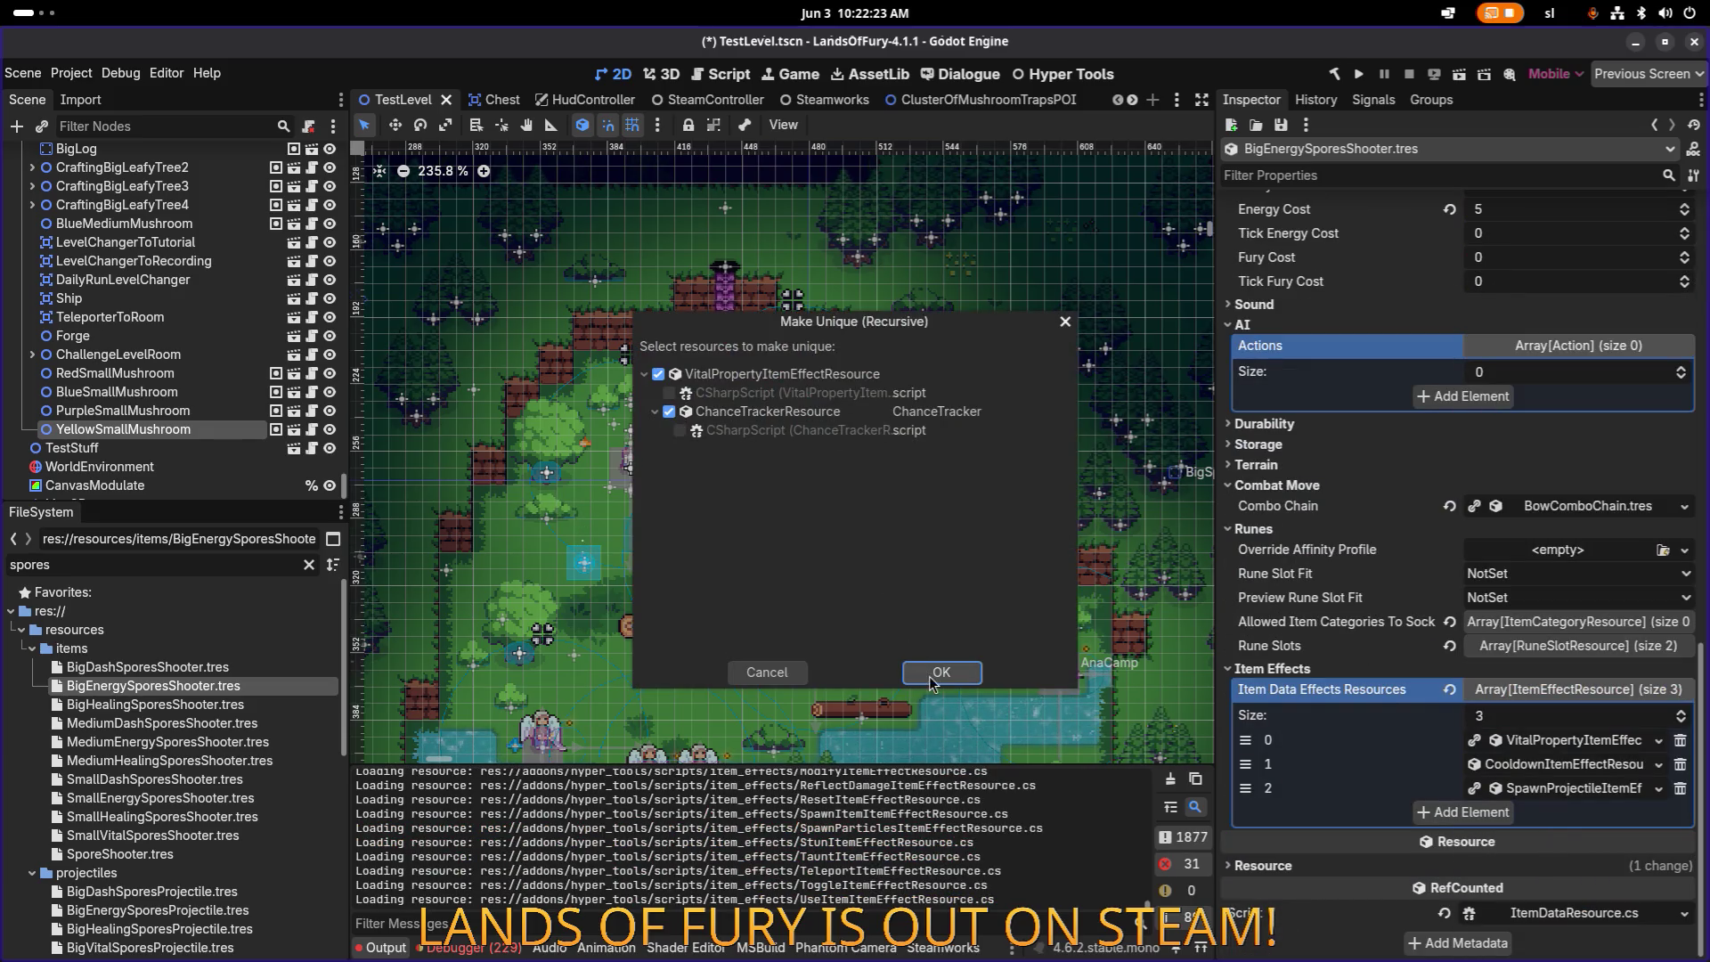
{"action": "left_click", "coordinate": [941, 673]}
{"action": "right_click", "coordinate": [1568, 764]}
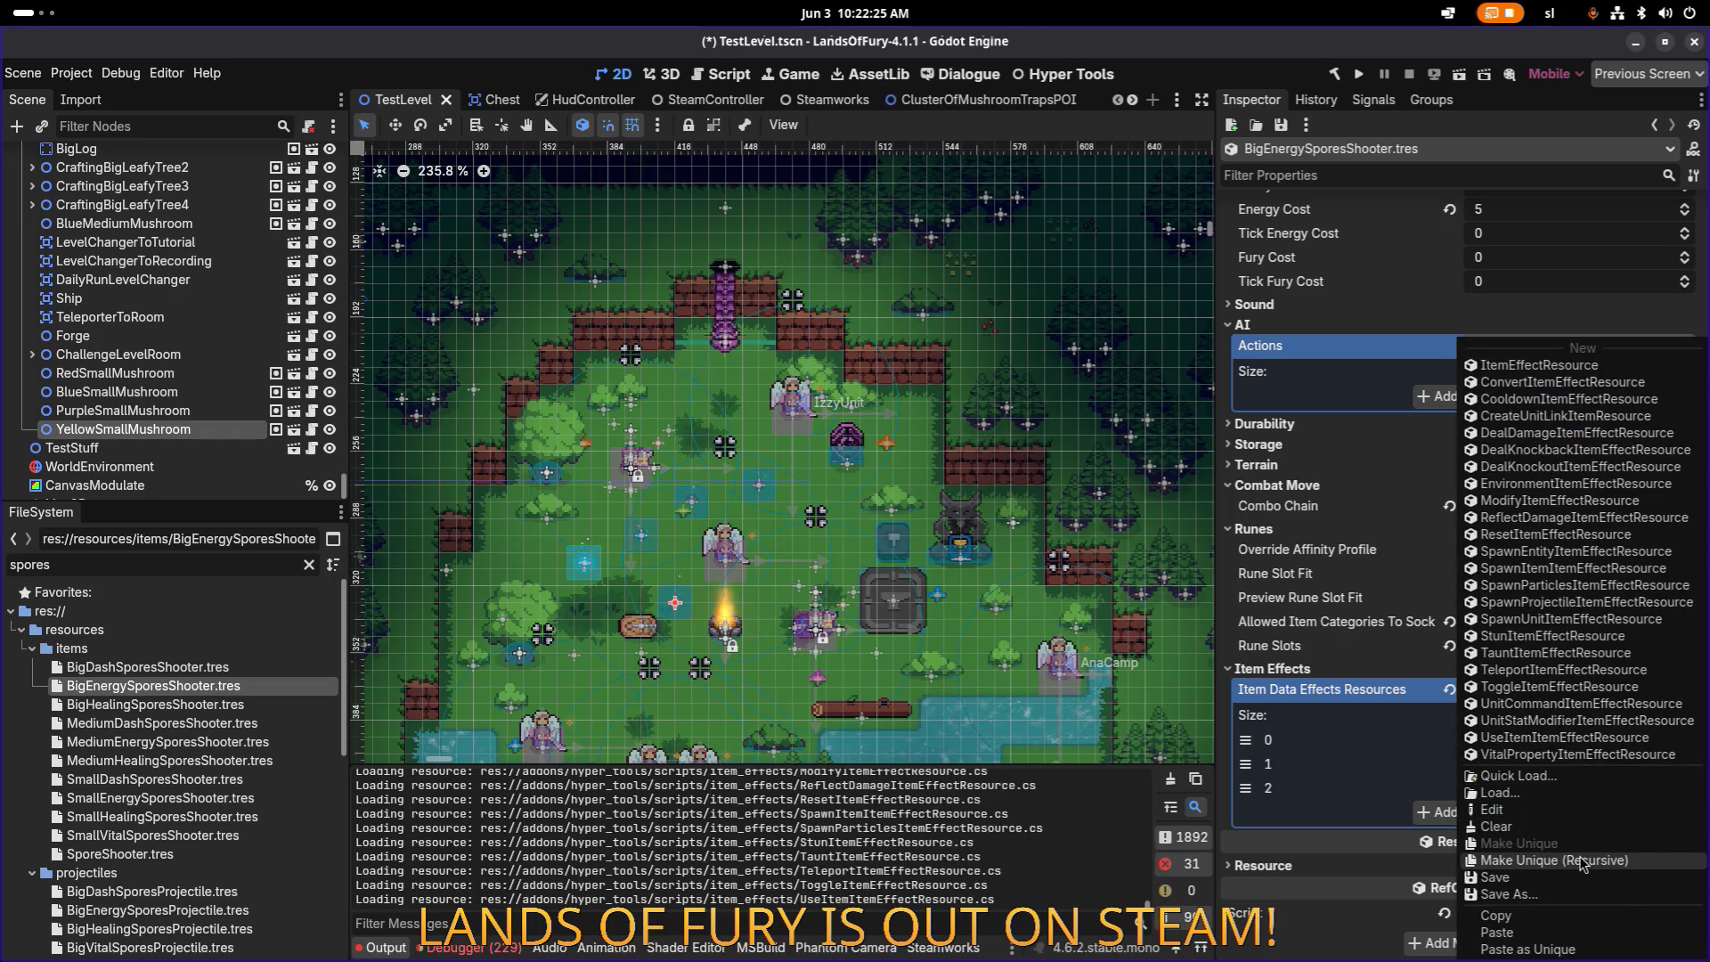
{"action": "left_click", "coordinate": [1582, 861]}
{"action": "left_click", "coordinate": [935, 674]}
{"action": "right_click", "coordinate": [1590, 791]}
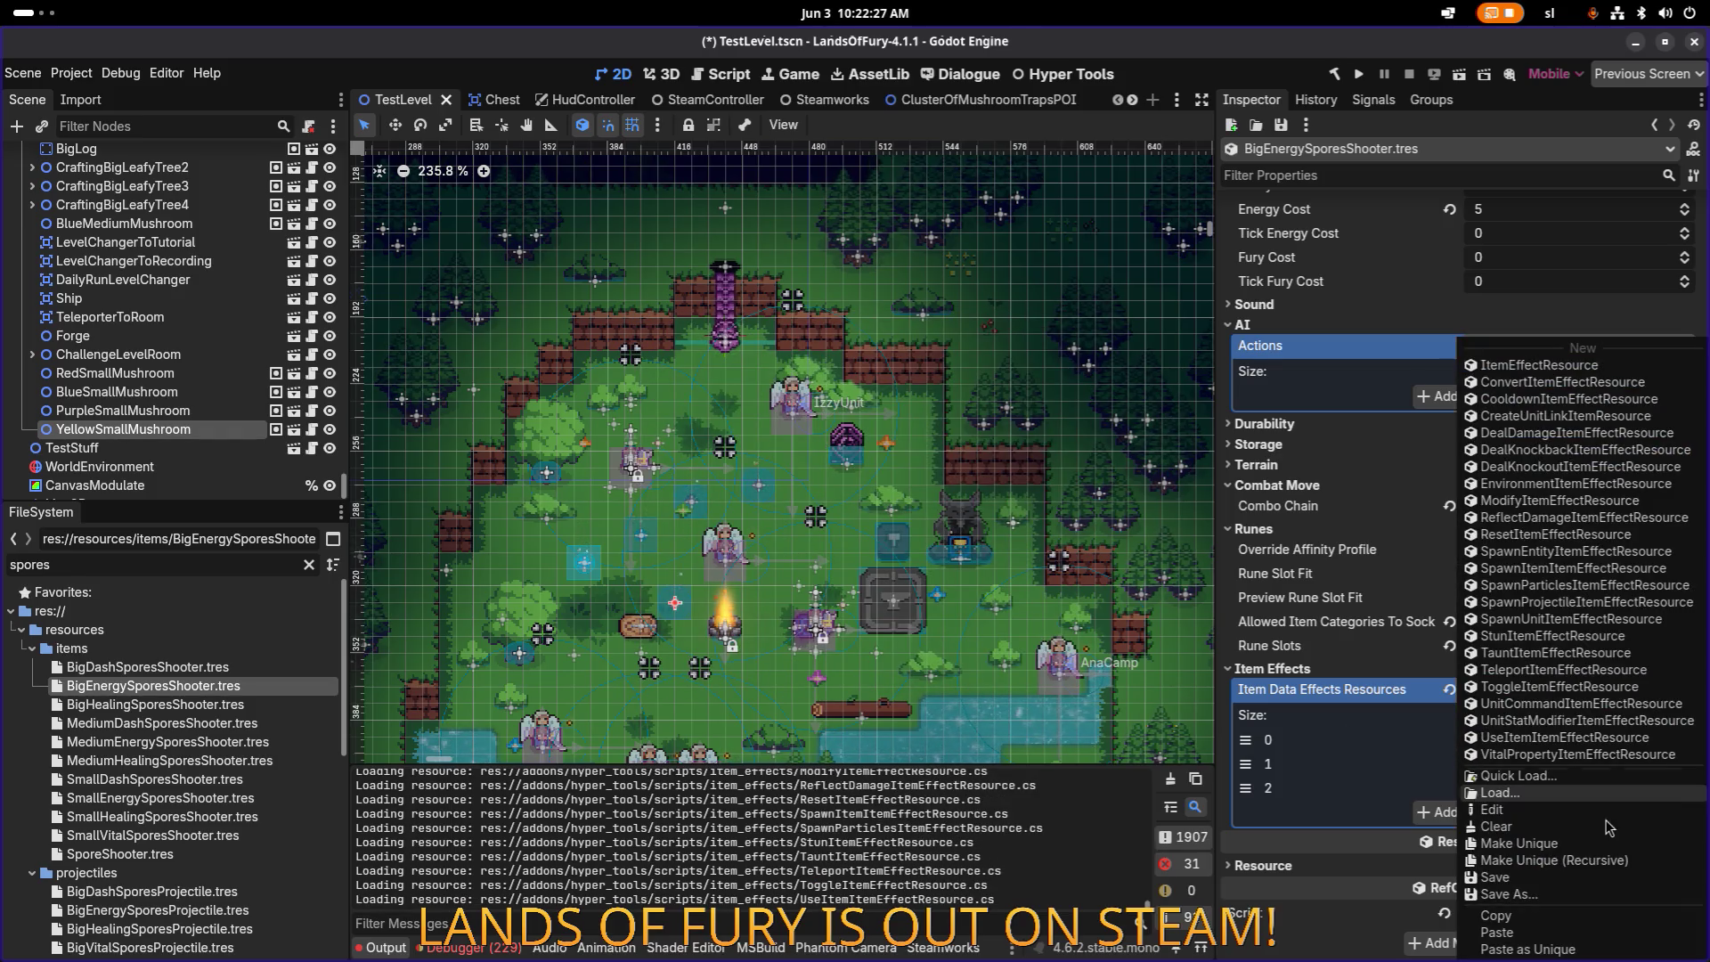
{"action": "left_click", "coordinate": [1599, 861]}
{"action": "left_click", "coordinate": [793, 415]}
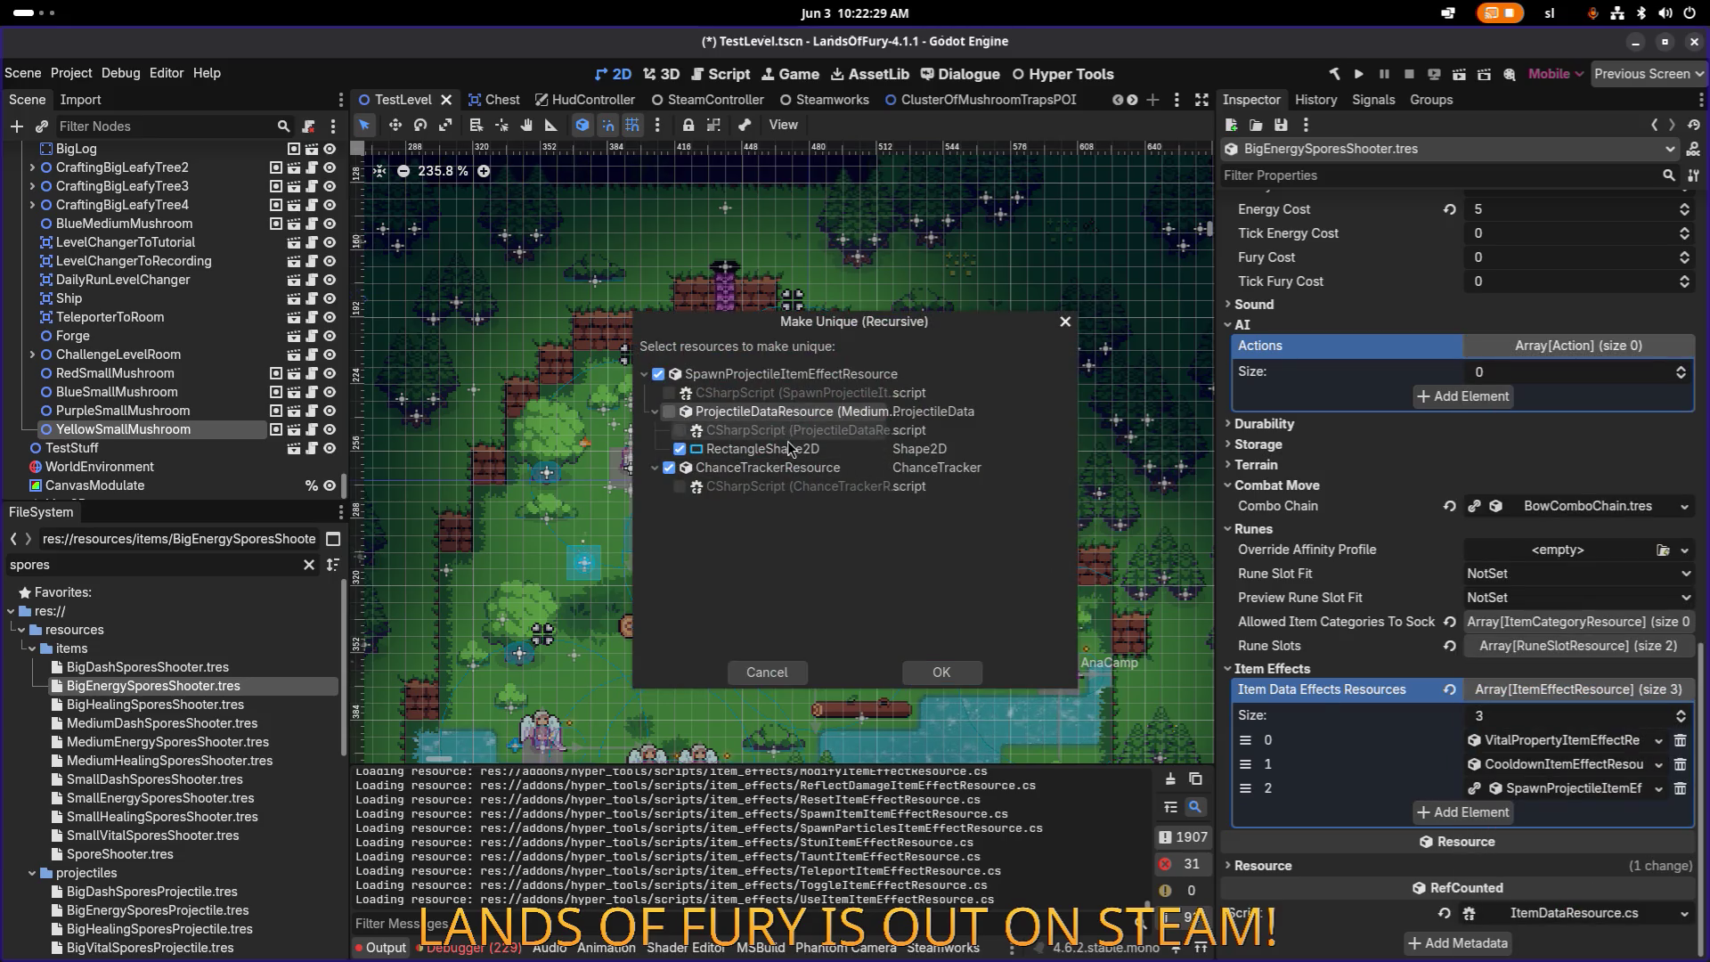
{"action": "left_click", "coordinate": [942, 672]}
{"action": "left_click", "coordinate": [1565, 742]}
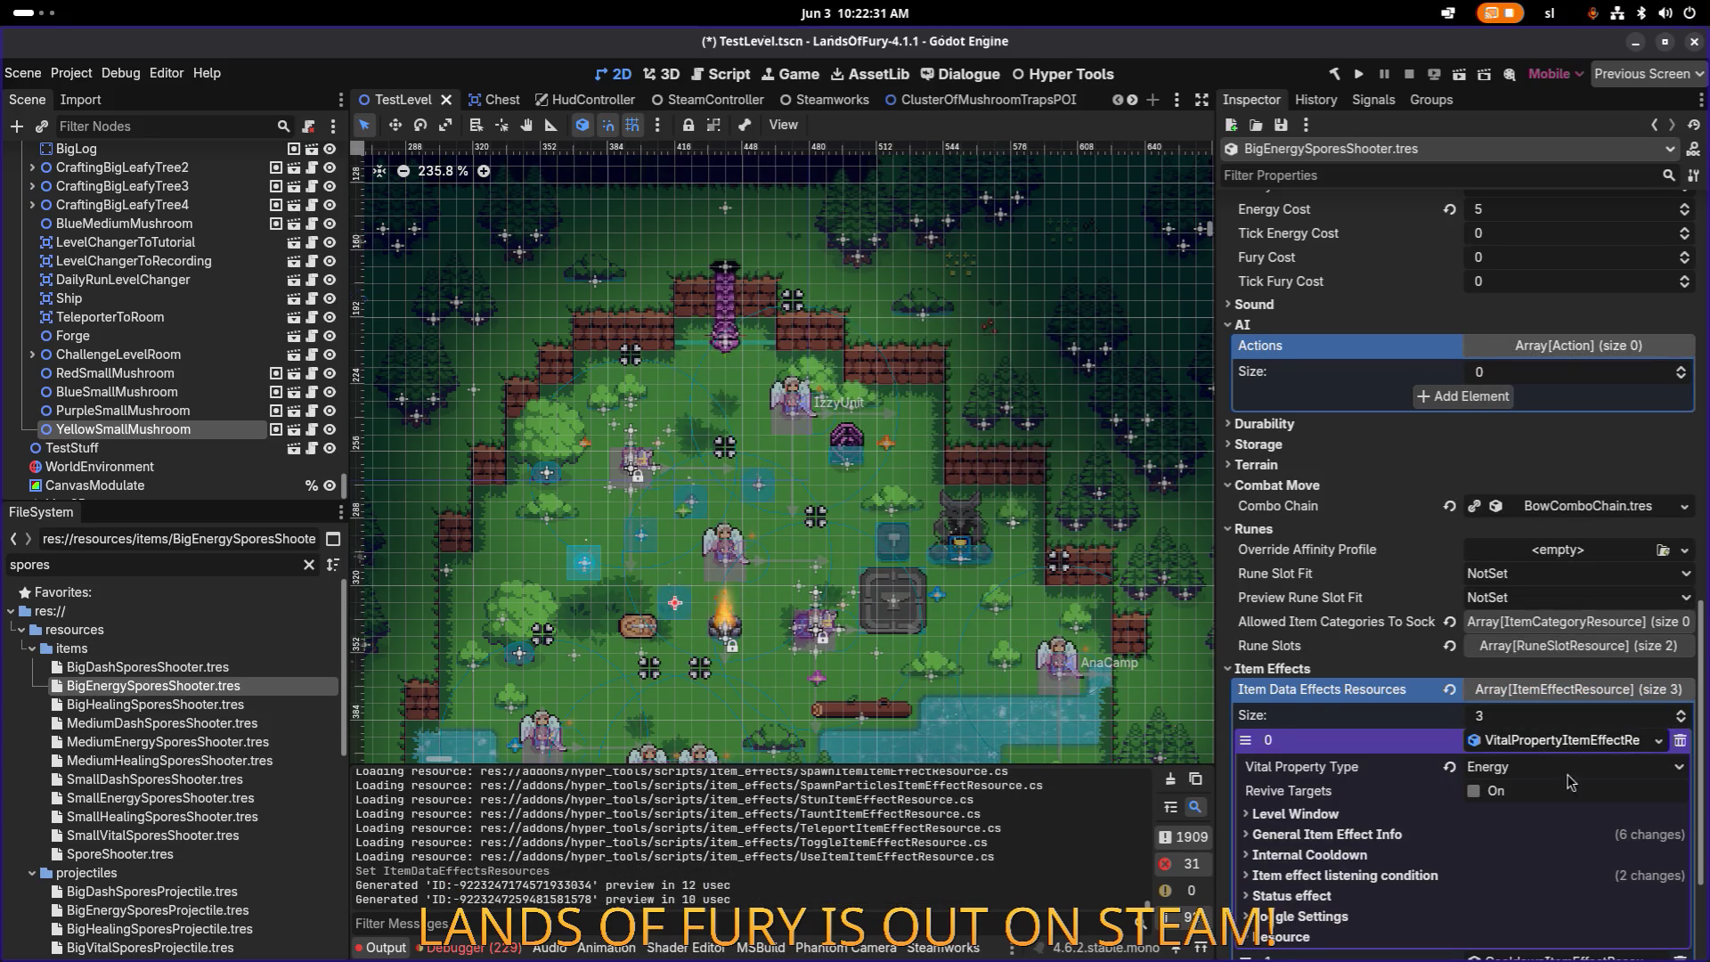
{"action": "left_click", "coordinate": [1572, 834]}
Step: Set the energy effect's Min Amount to 0.6 and Max Amount to 0.75, then save
{"action": "scroll", "coordinate": [1576, 742], "scroll_direction": "down", "scroll_amount": 3}
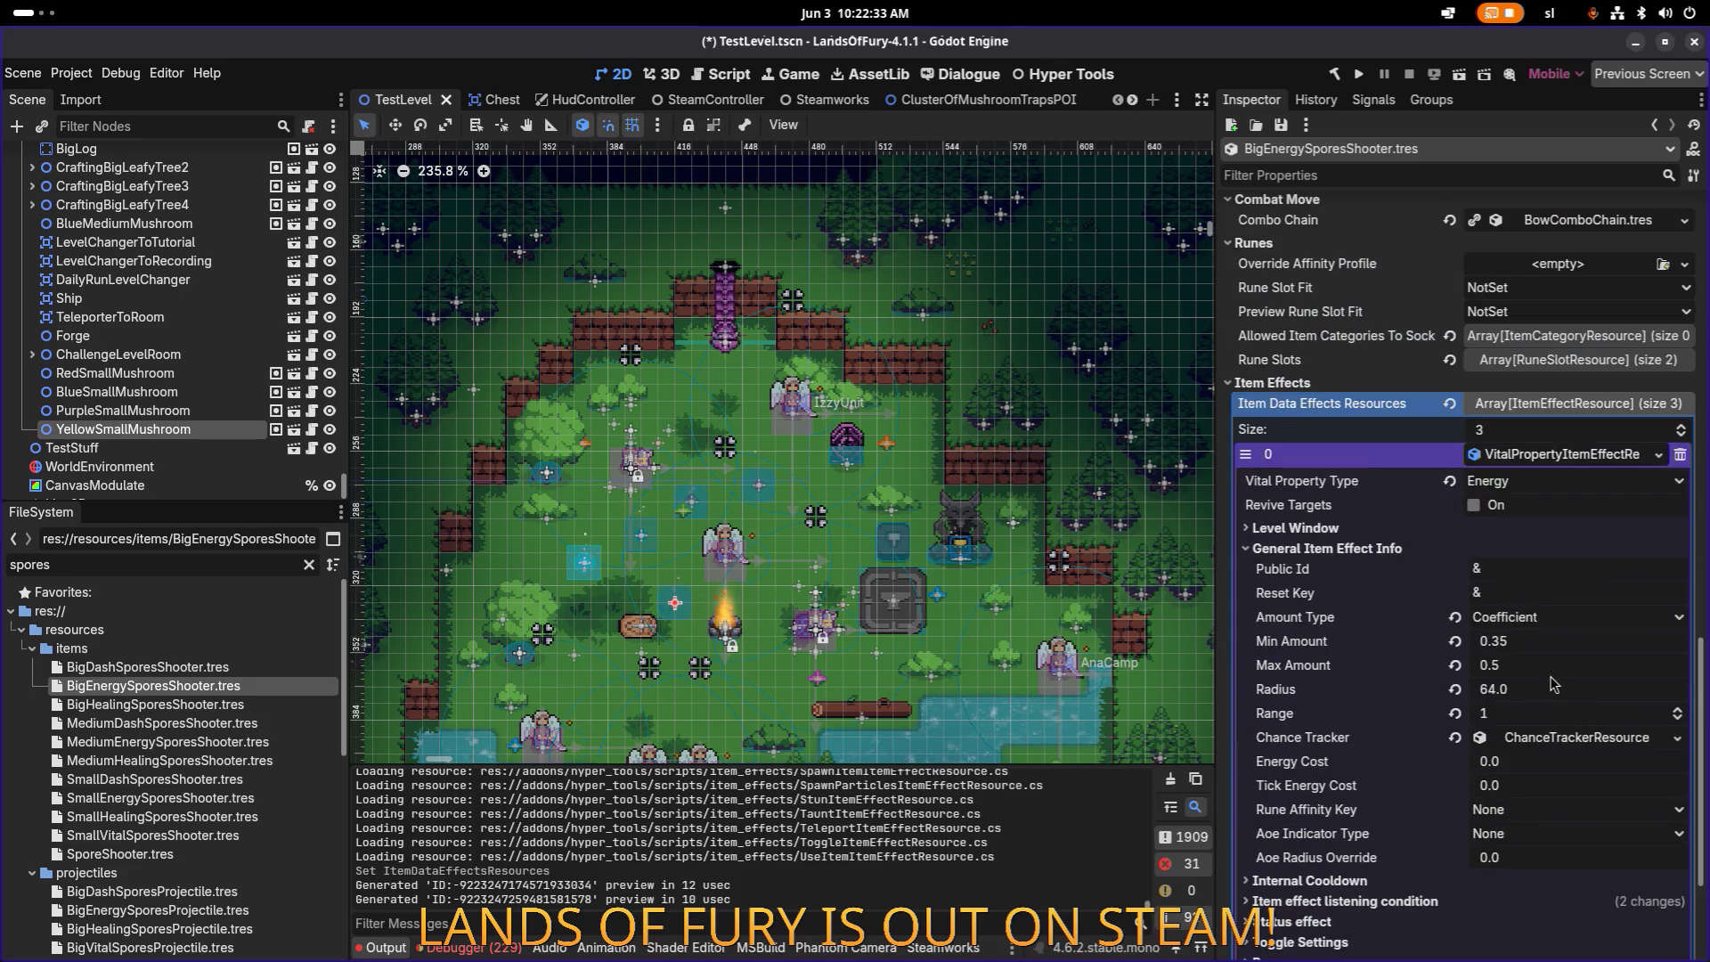
{"action": "left_click", "coordinate": [1550, 641]}
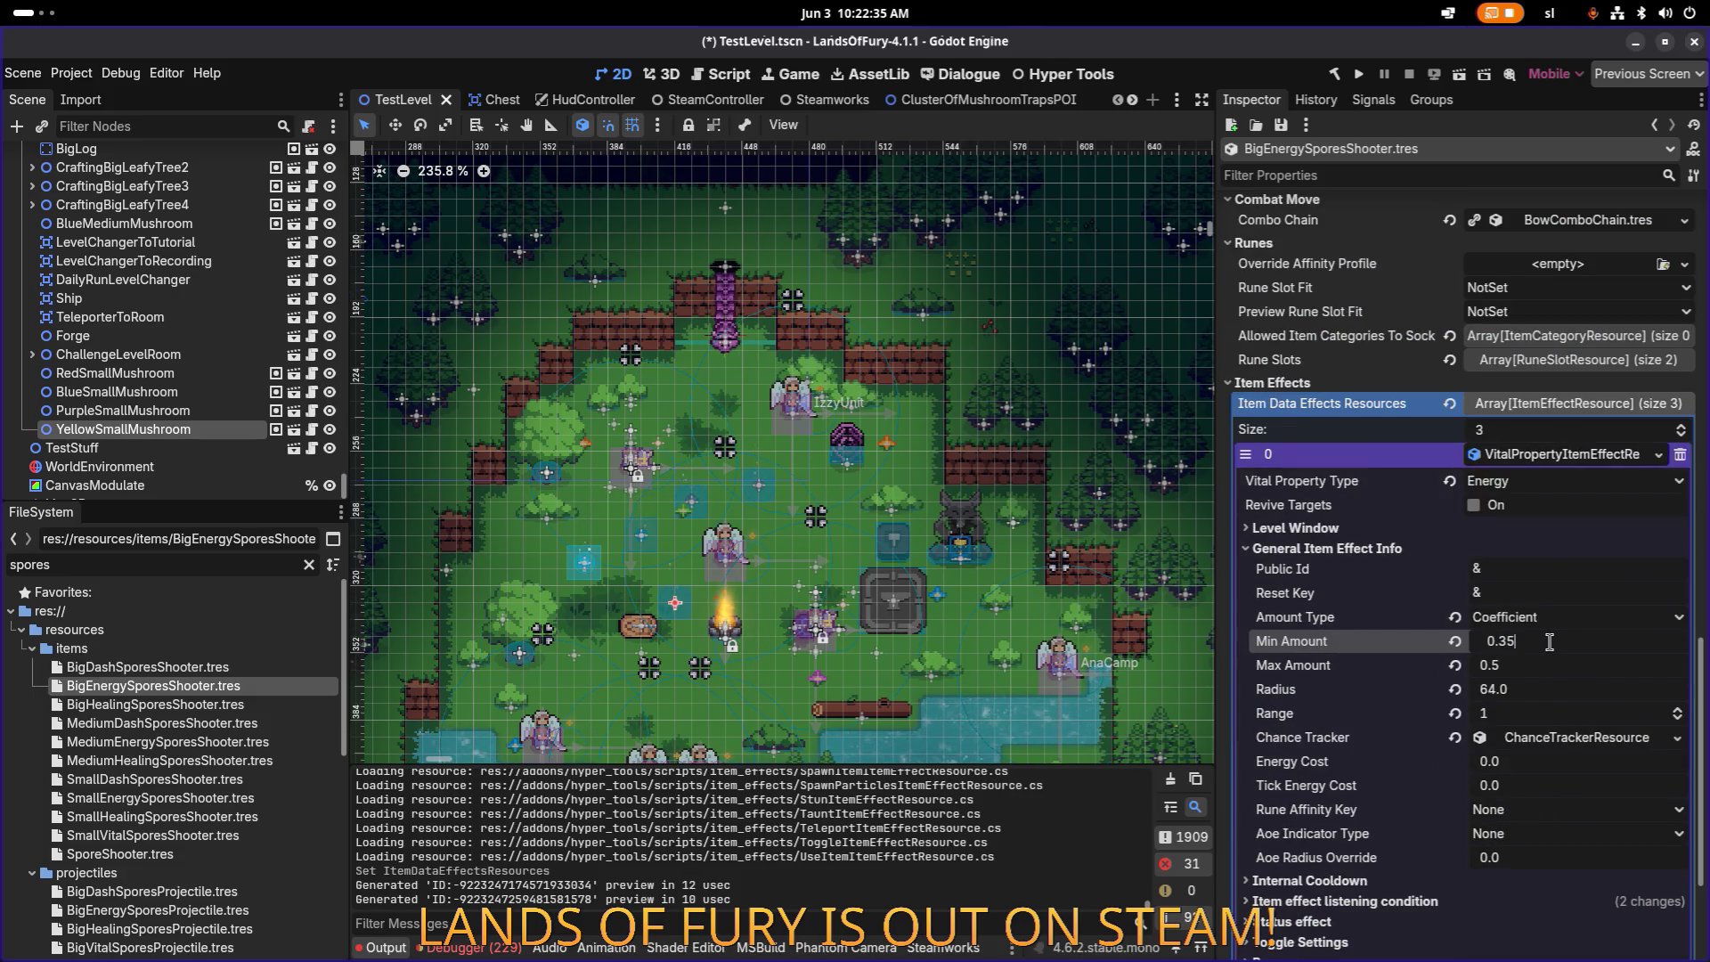
{"action": "left_click_drag", "start_coordinate": [1514, 641], "coordinate": [1504, 641]}
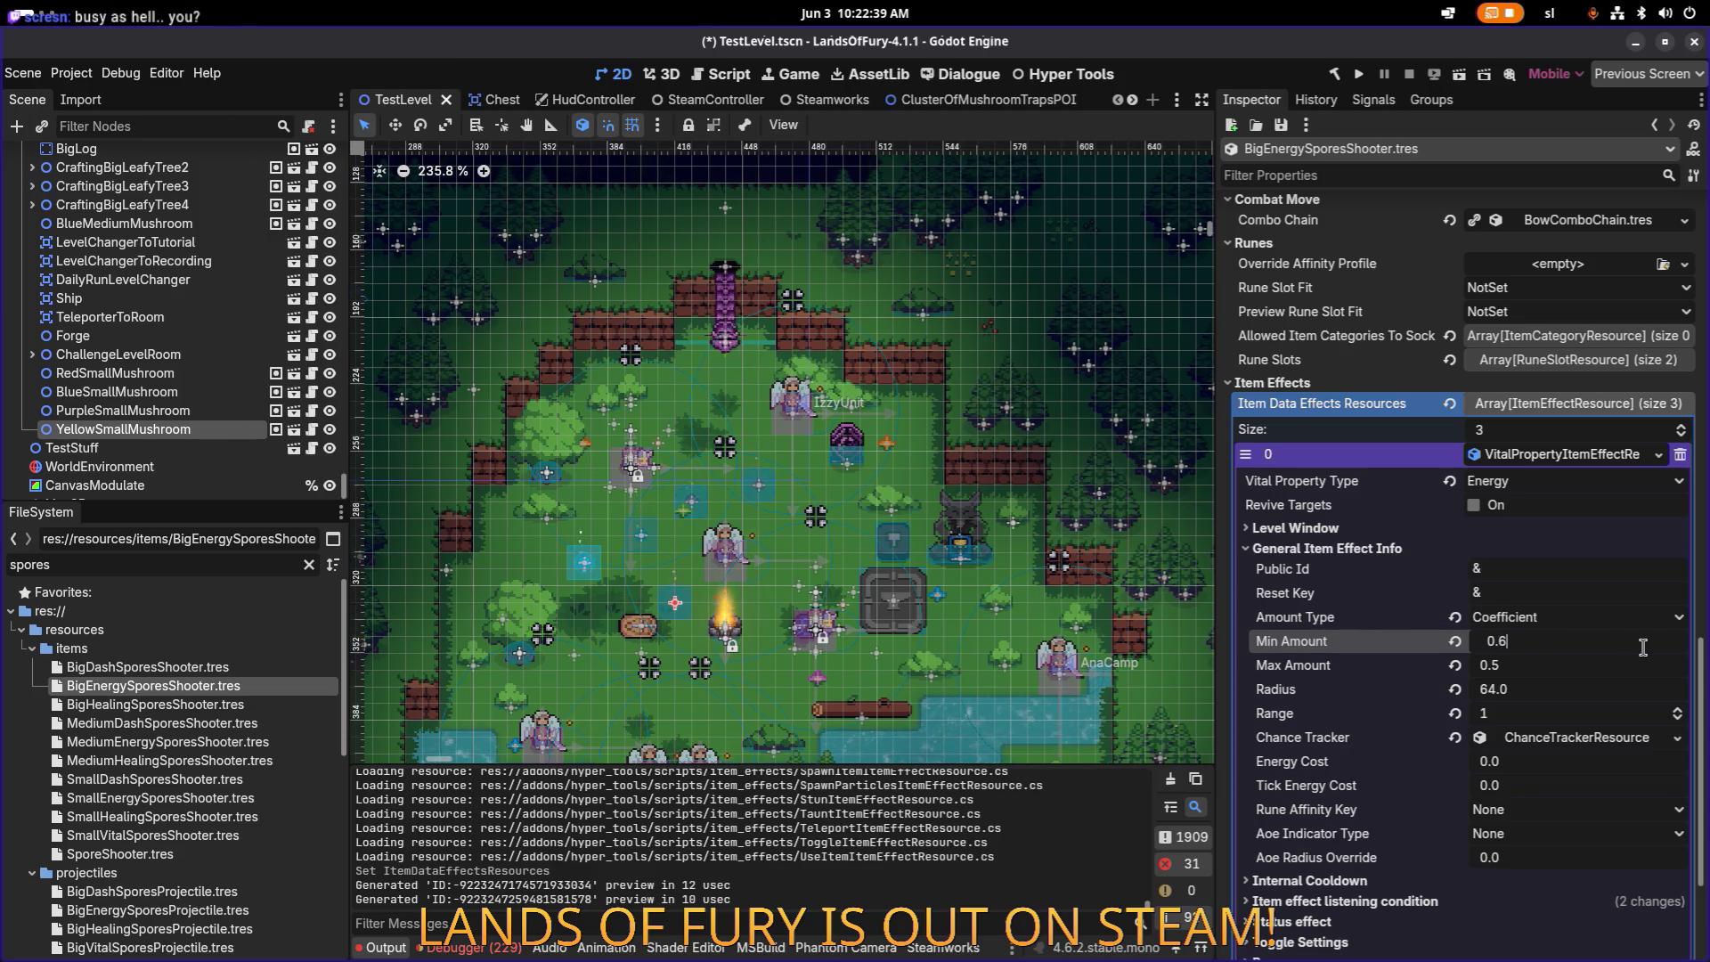
{"action": "key", "text": "Tab"}
{"action": "type", "text": "7"}
{"action": "key", "text": "Return"}
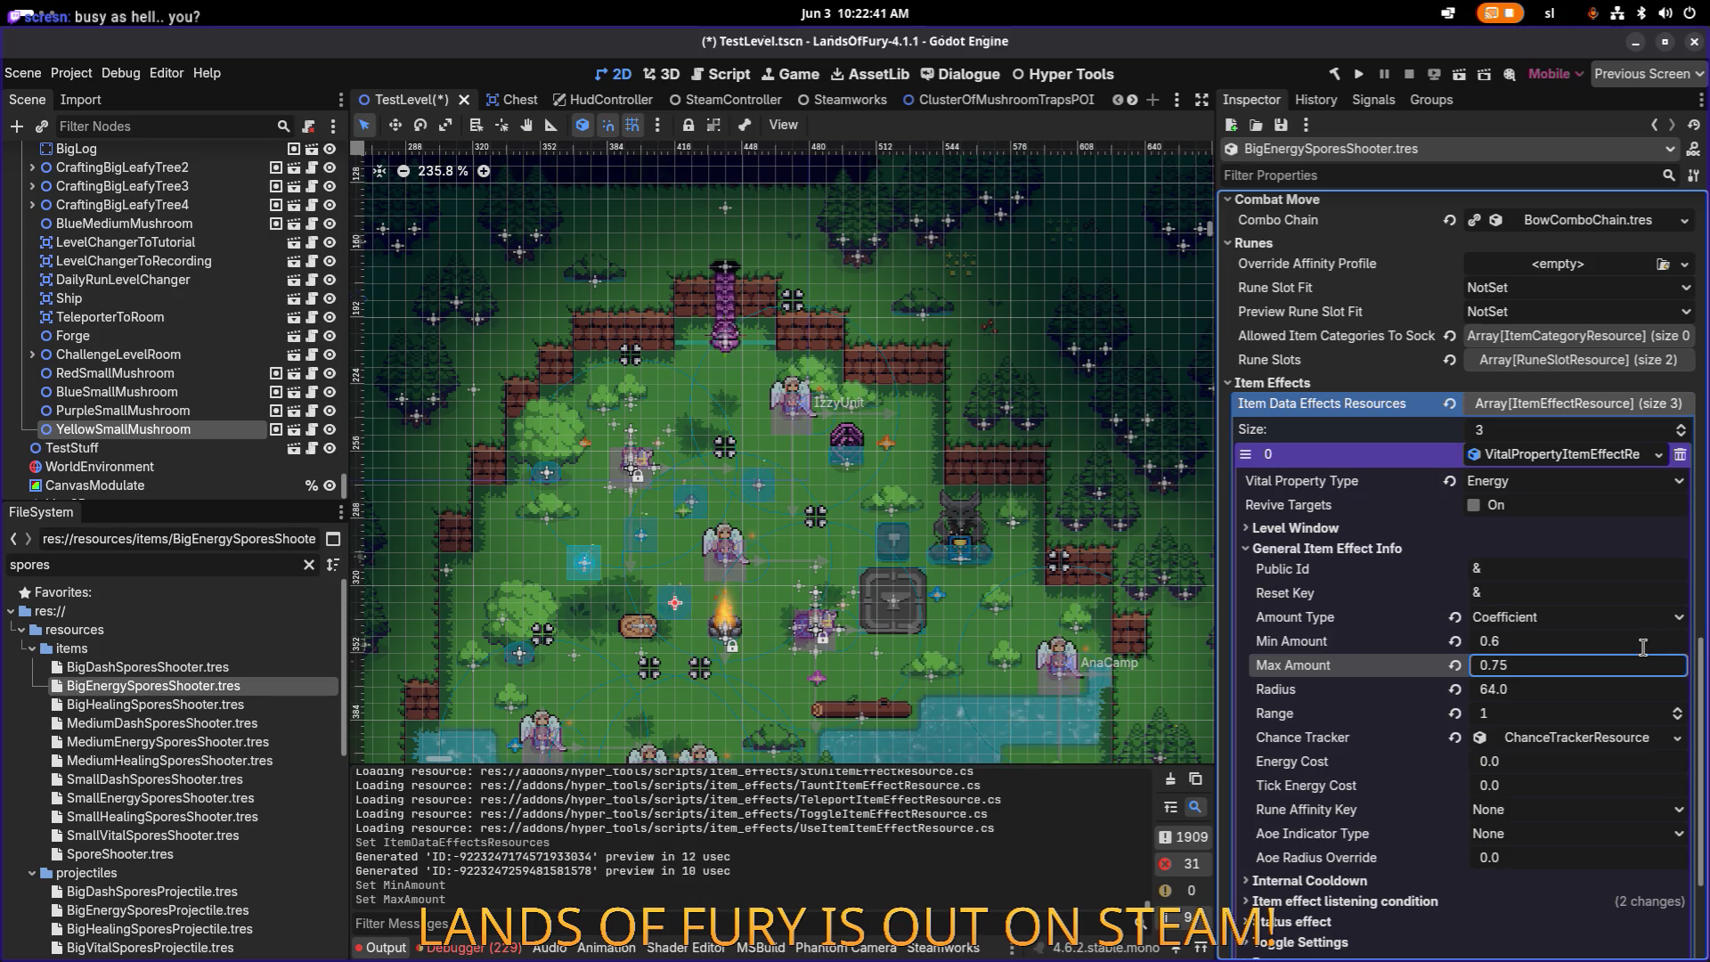
{"action": "key", "text": "ctrl+s"}
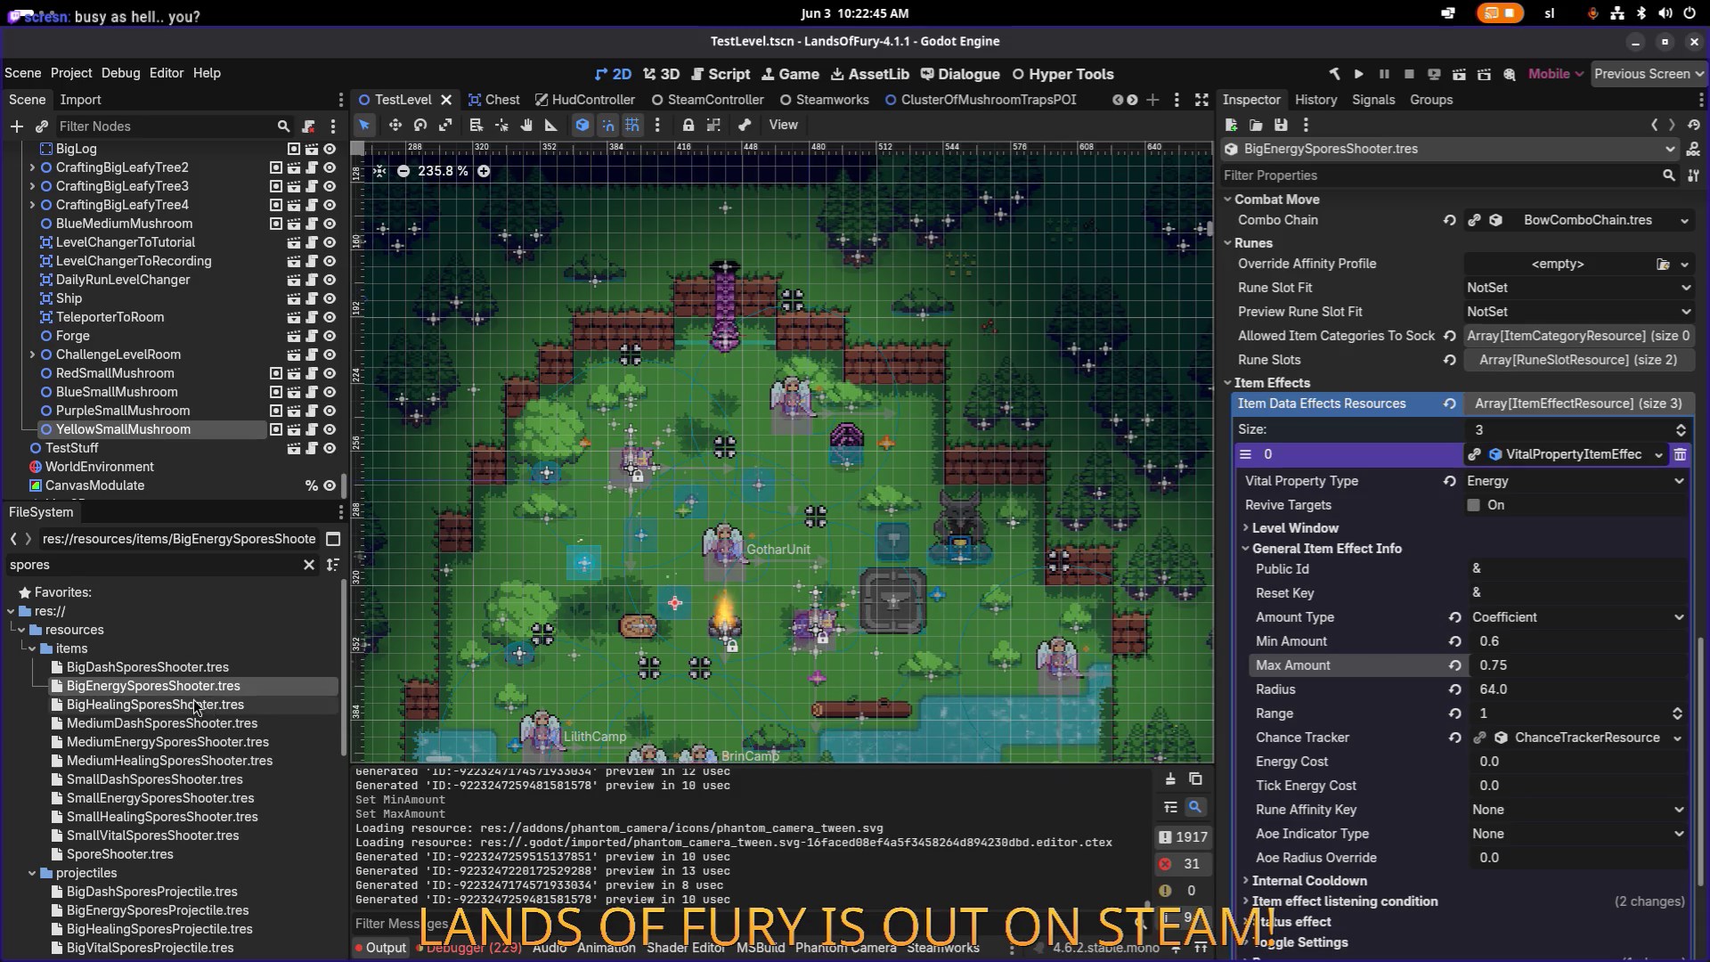
Step: Quick Load BigEnergySporesProjectile.tres as the spawn projectile effect's Projectile Data and save
{"action": "scroll", "coordinate": [1345, 665], "scroll_direction": "down", "scroll_amount": 3}
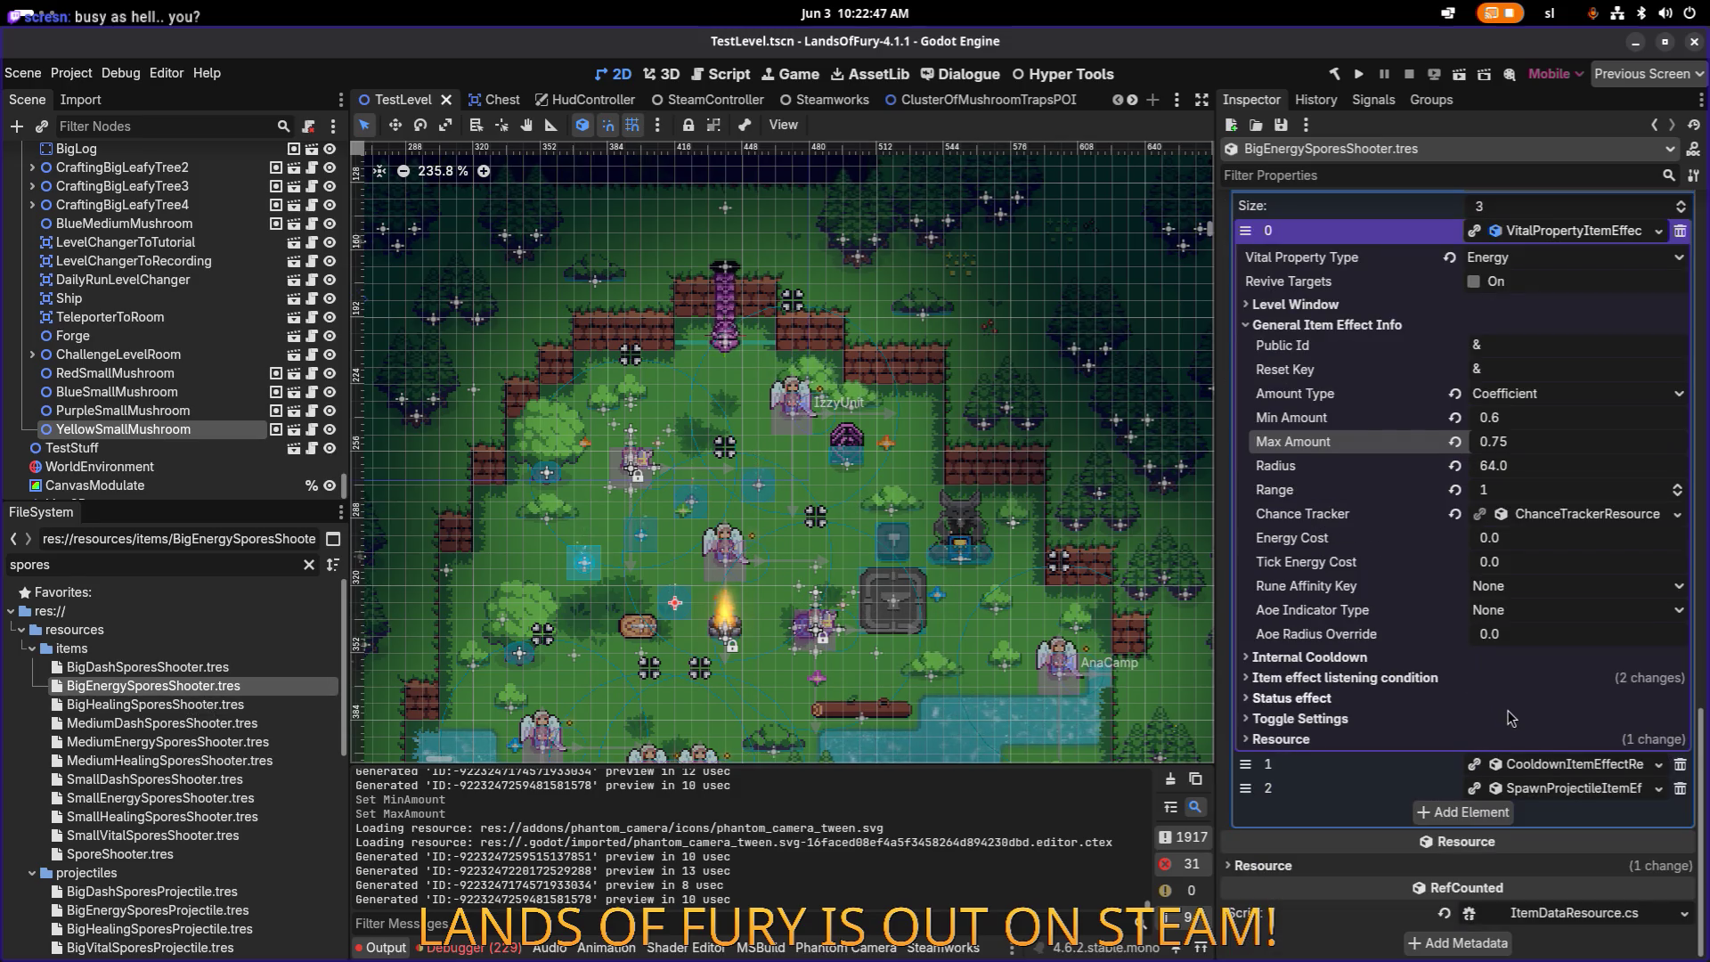
{"action": "left_click", "coordinate": [1563, 788]}
{"action": "scroll", "coordinate": [1572, 790], "scroll_direction": "down", "scroll_amount": 6}
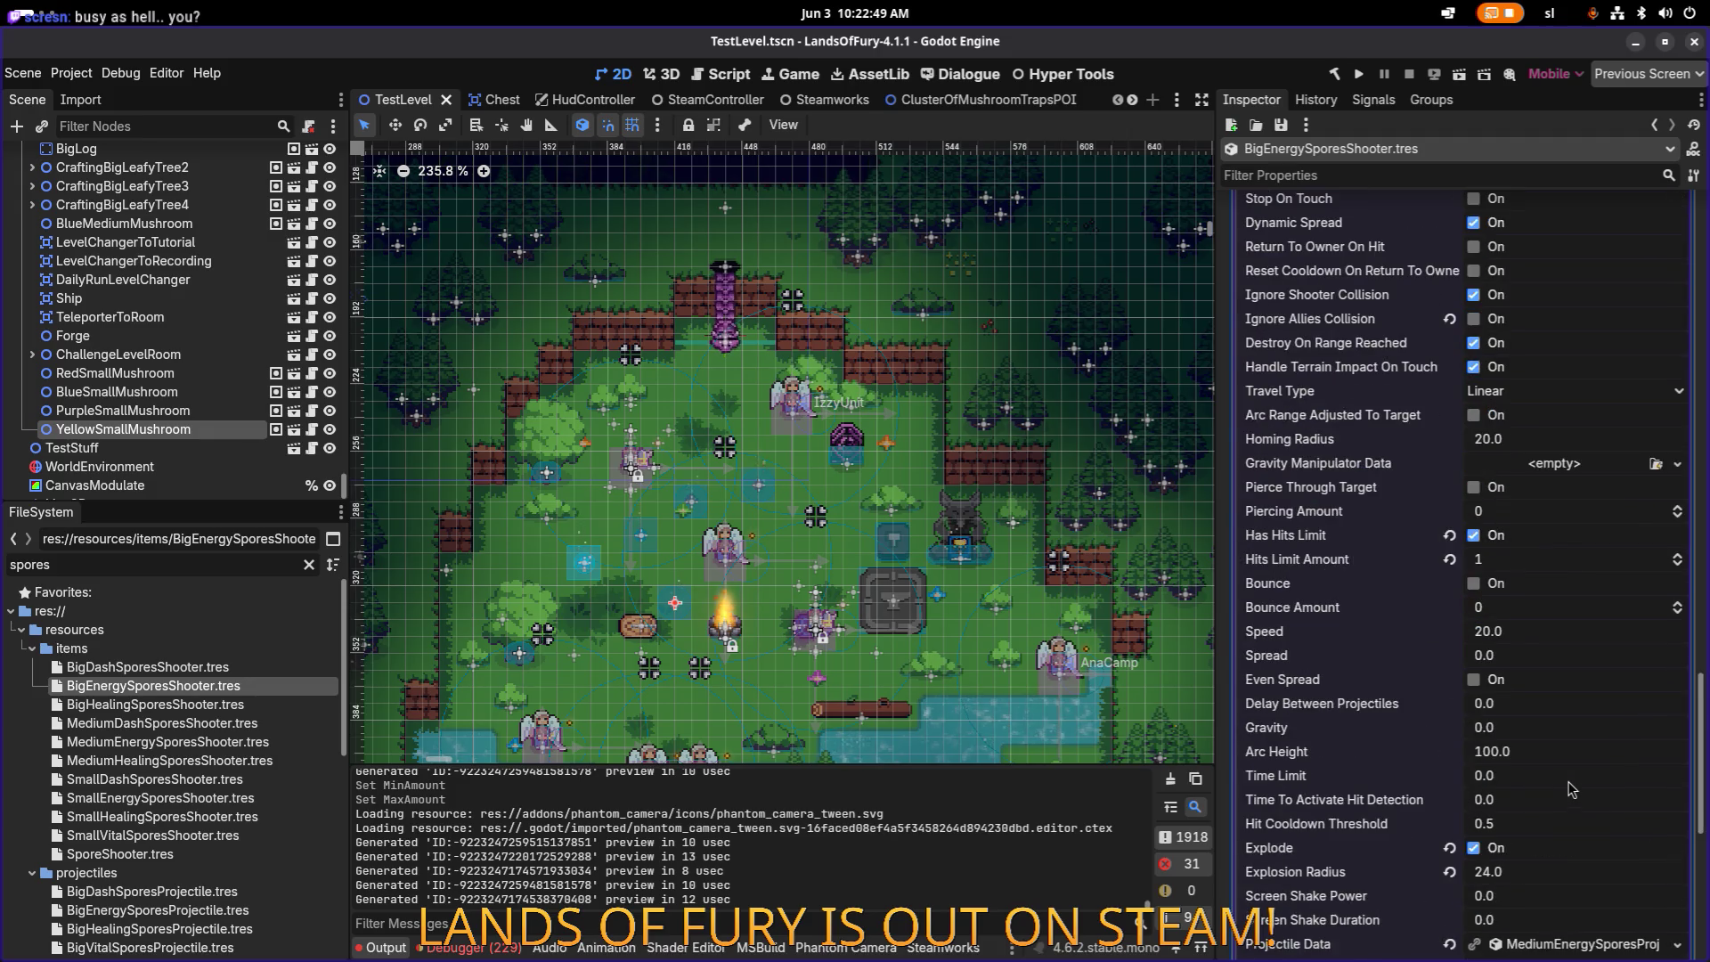
{"action": "scroll", "coordinate": [1575, 790], "scroll_direction": "down", "scroll_amount": 5}
{"action": "left_click", "coordinate": [1678, 563]}
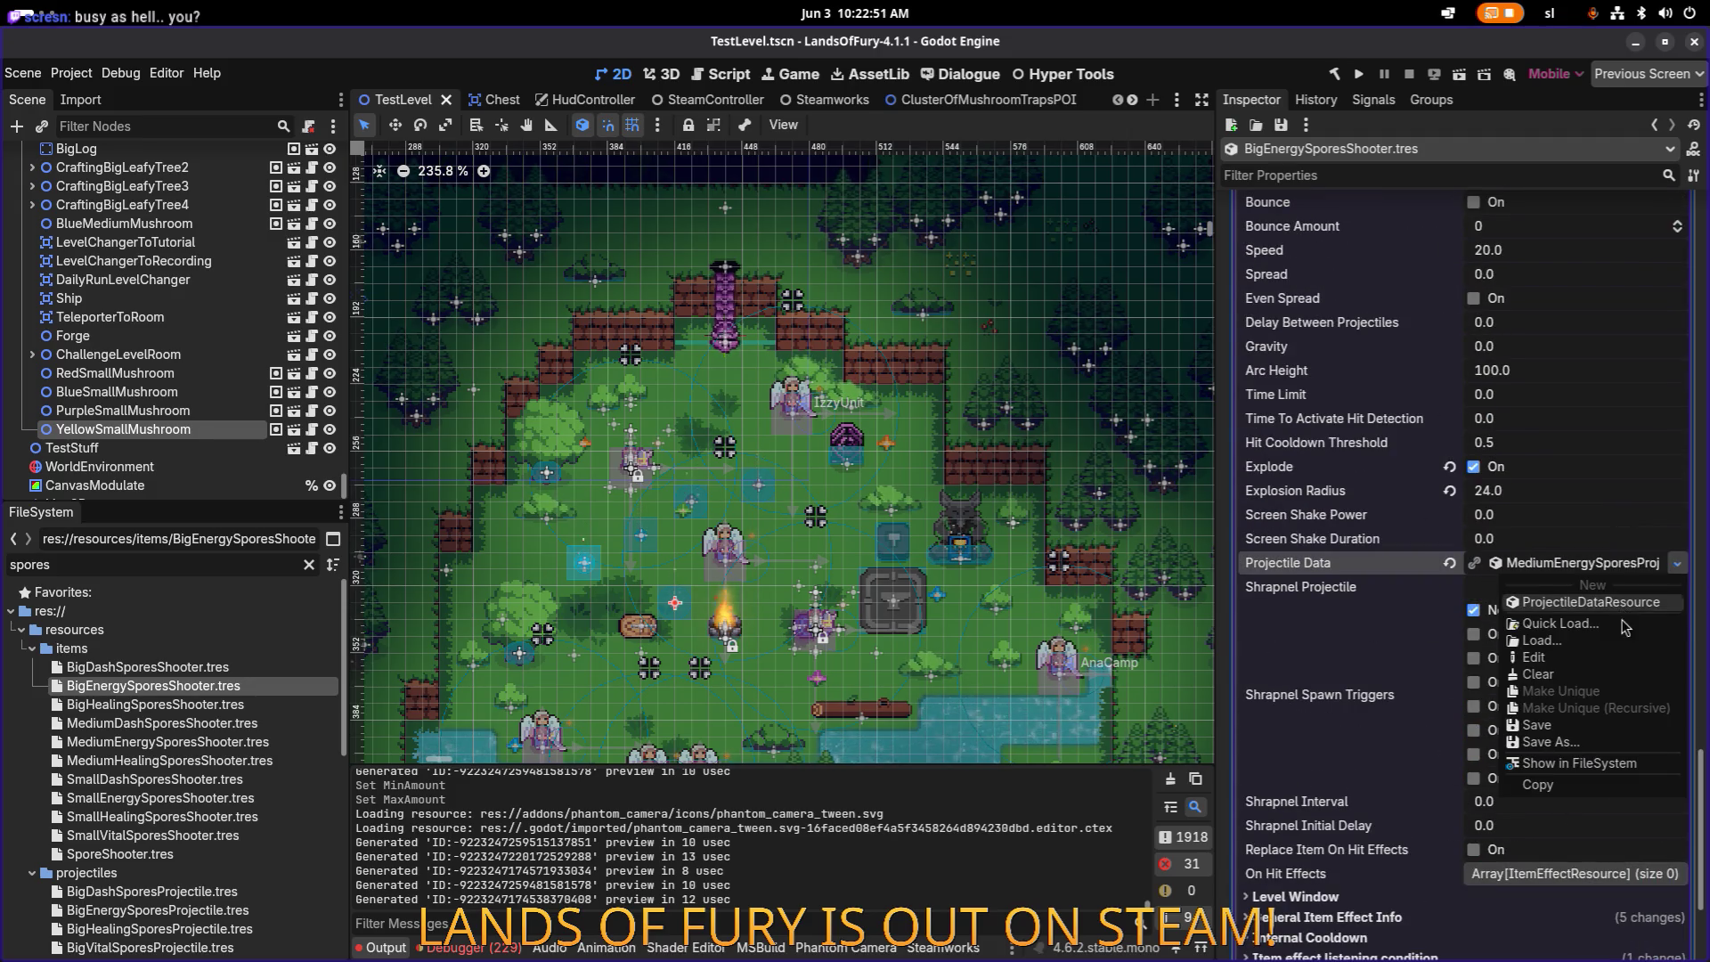
{"action": "left_click", "coordinate": [1619, 630]}
{"action": "type", "text": "bigener"}
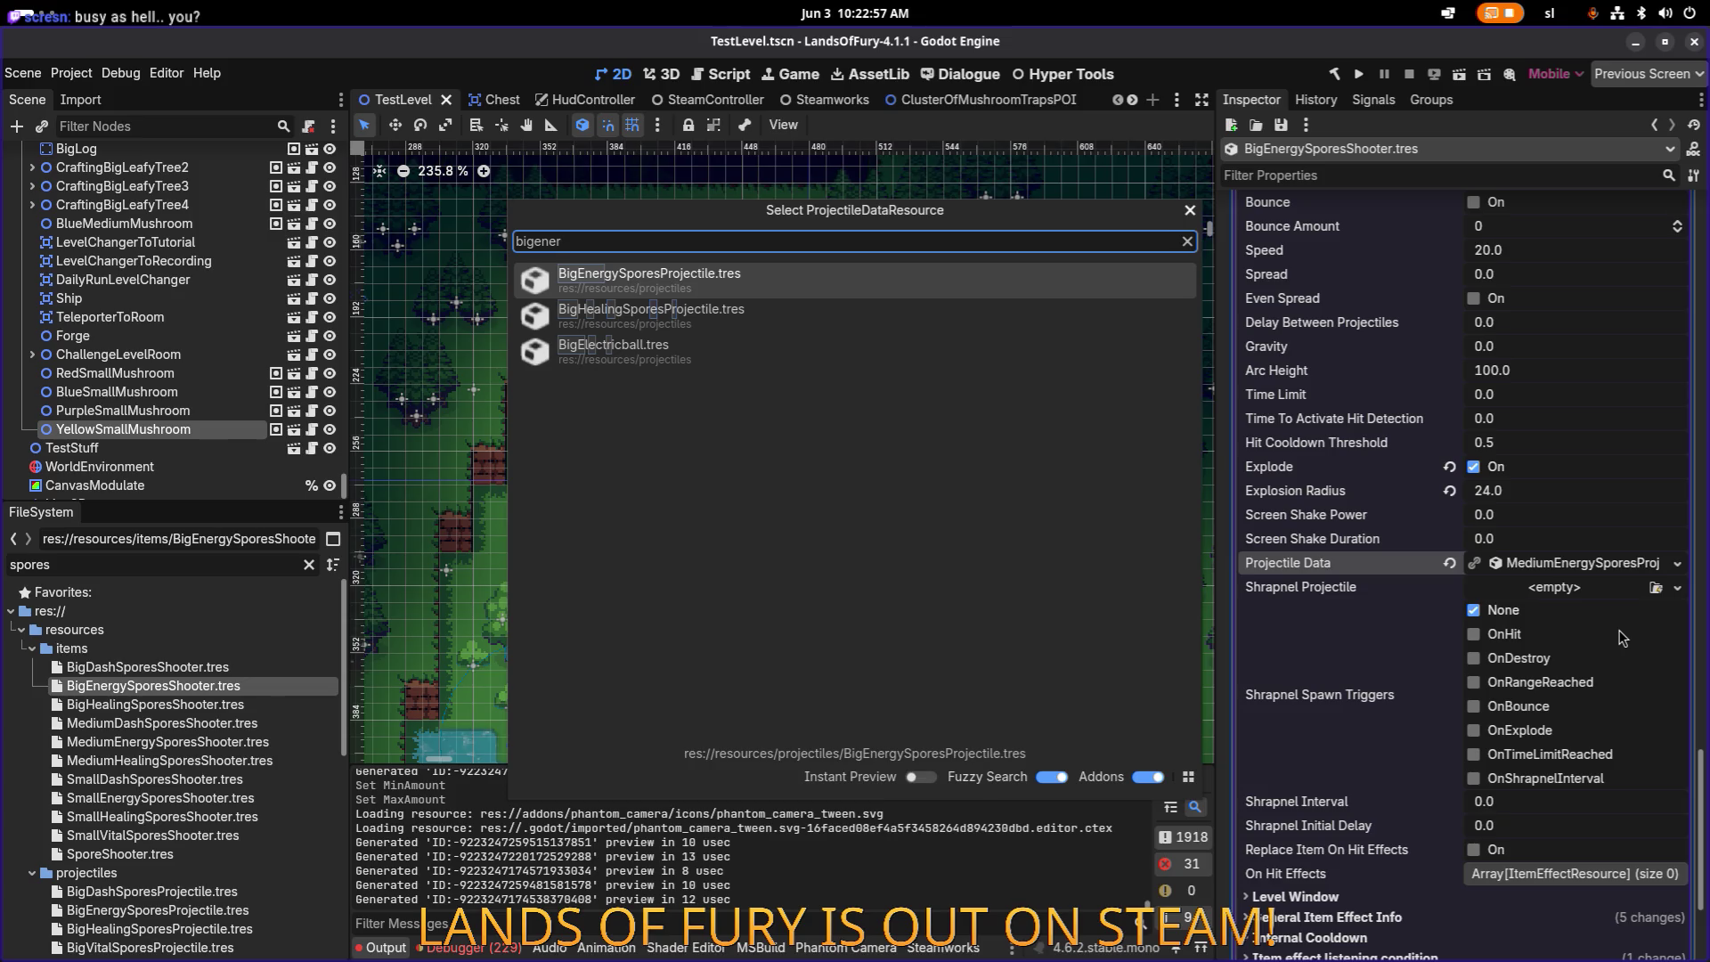
{"action": "key", "text": "Return"}
{"action": "key", "text": "ctrl+s"}
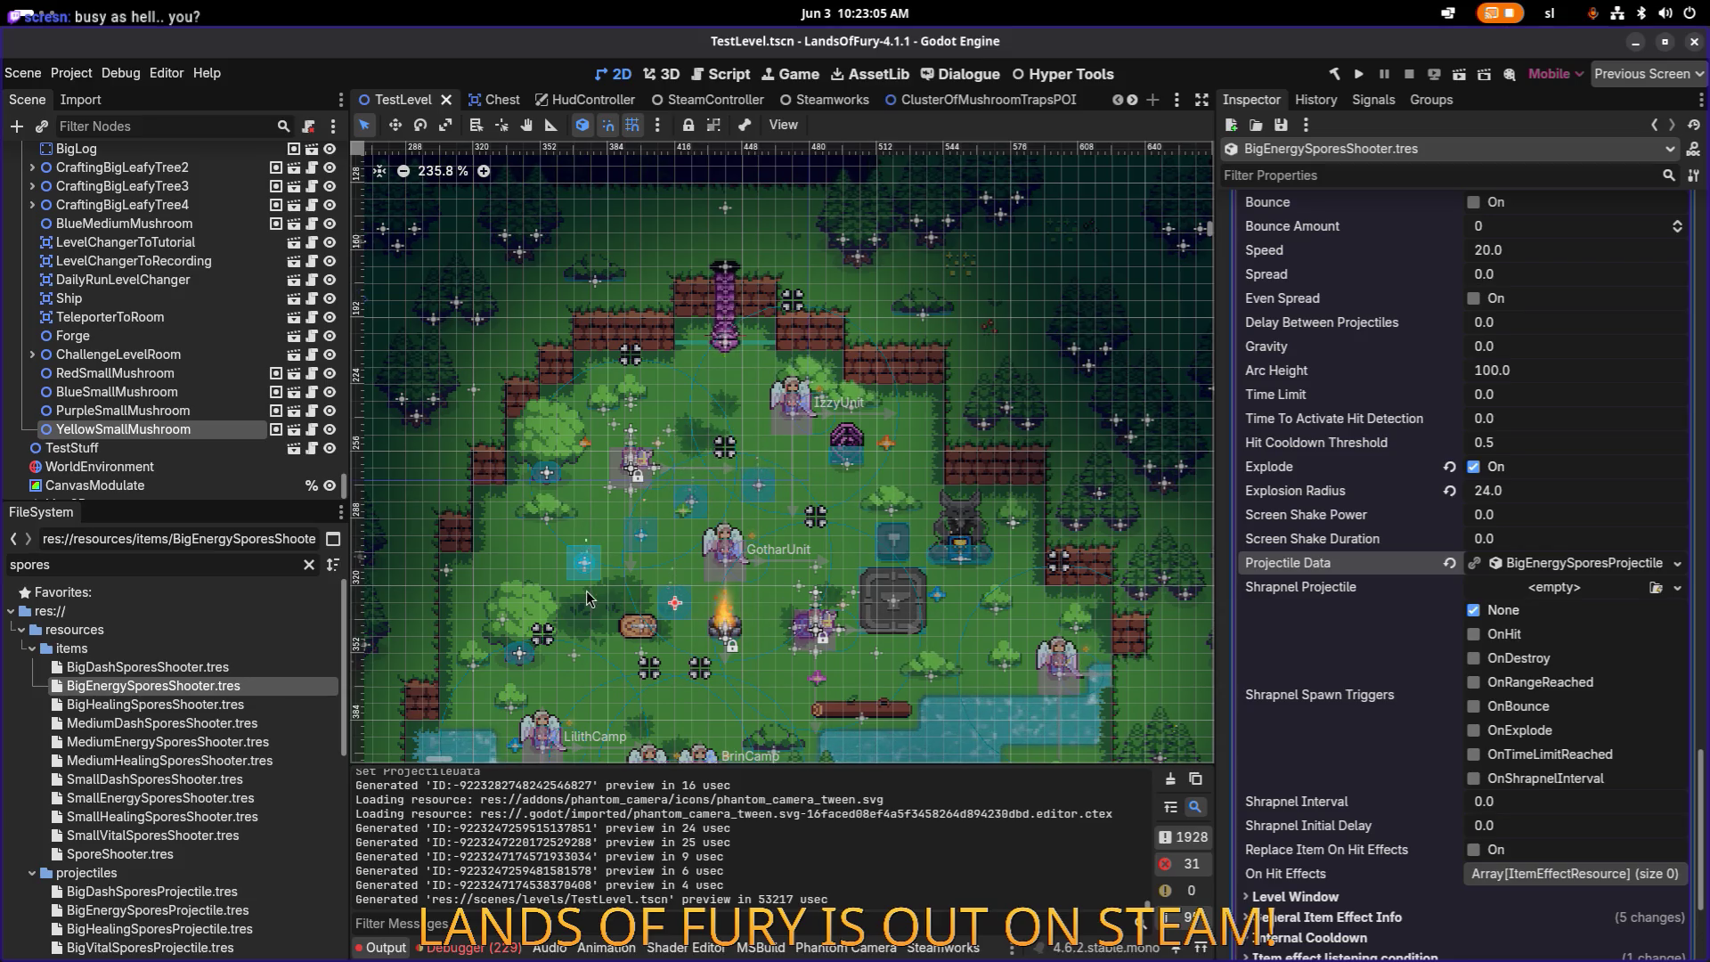
{"action": "left_click", "coordinate": [223, 668]}
{"action": "left_click", "coordinate": [223, 685]}
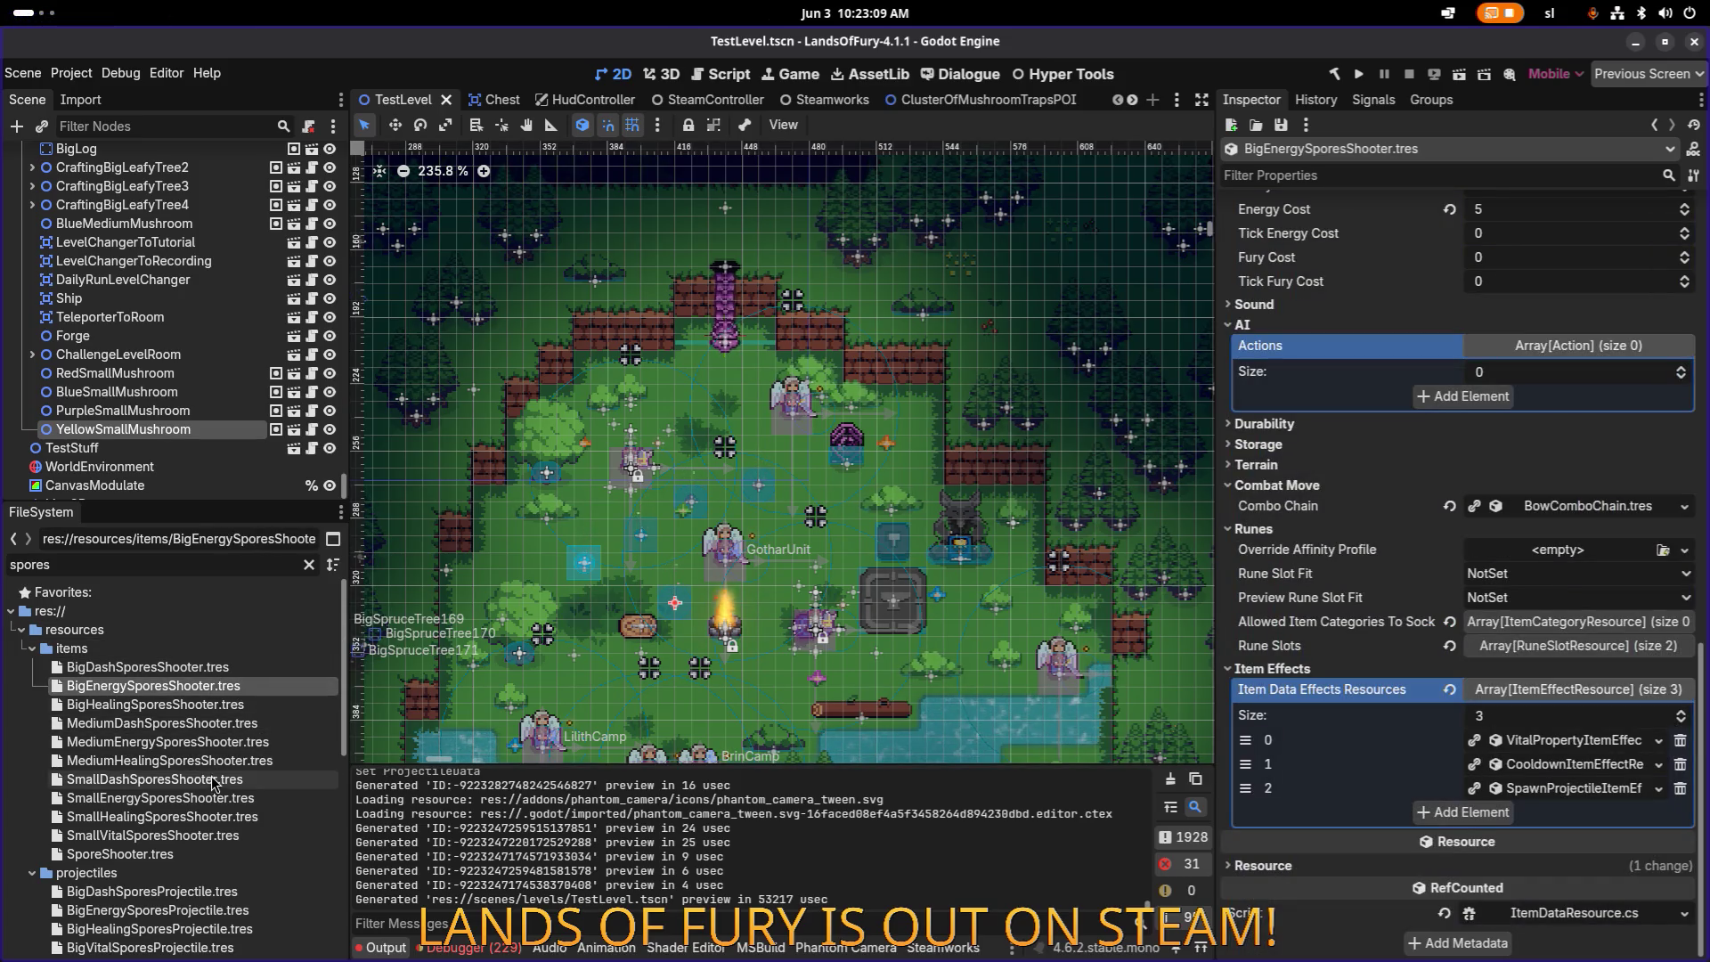
{"action": "left_click", "coordinate": [230, 744]}
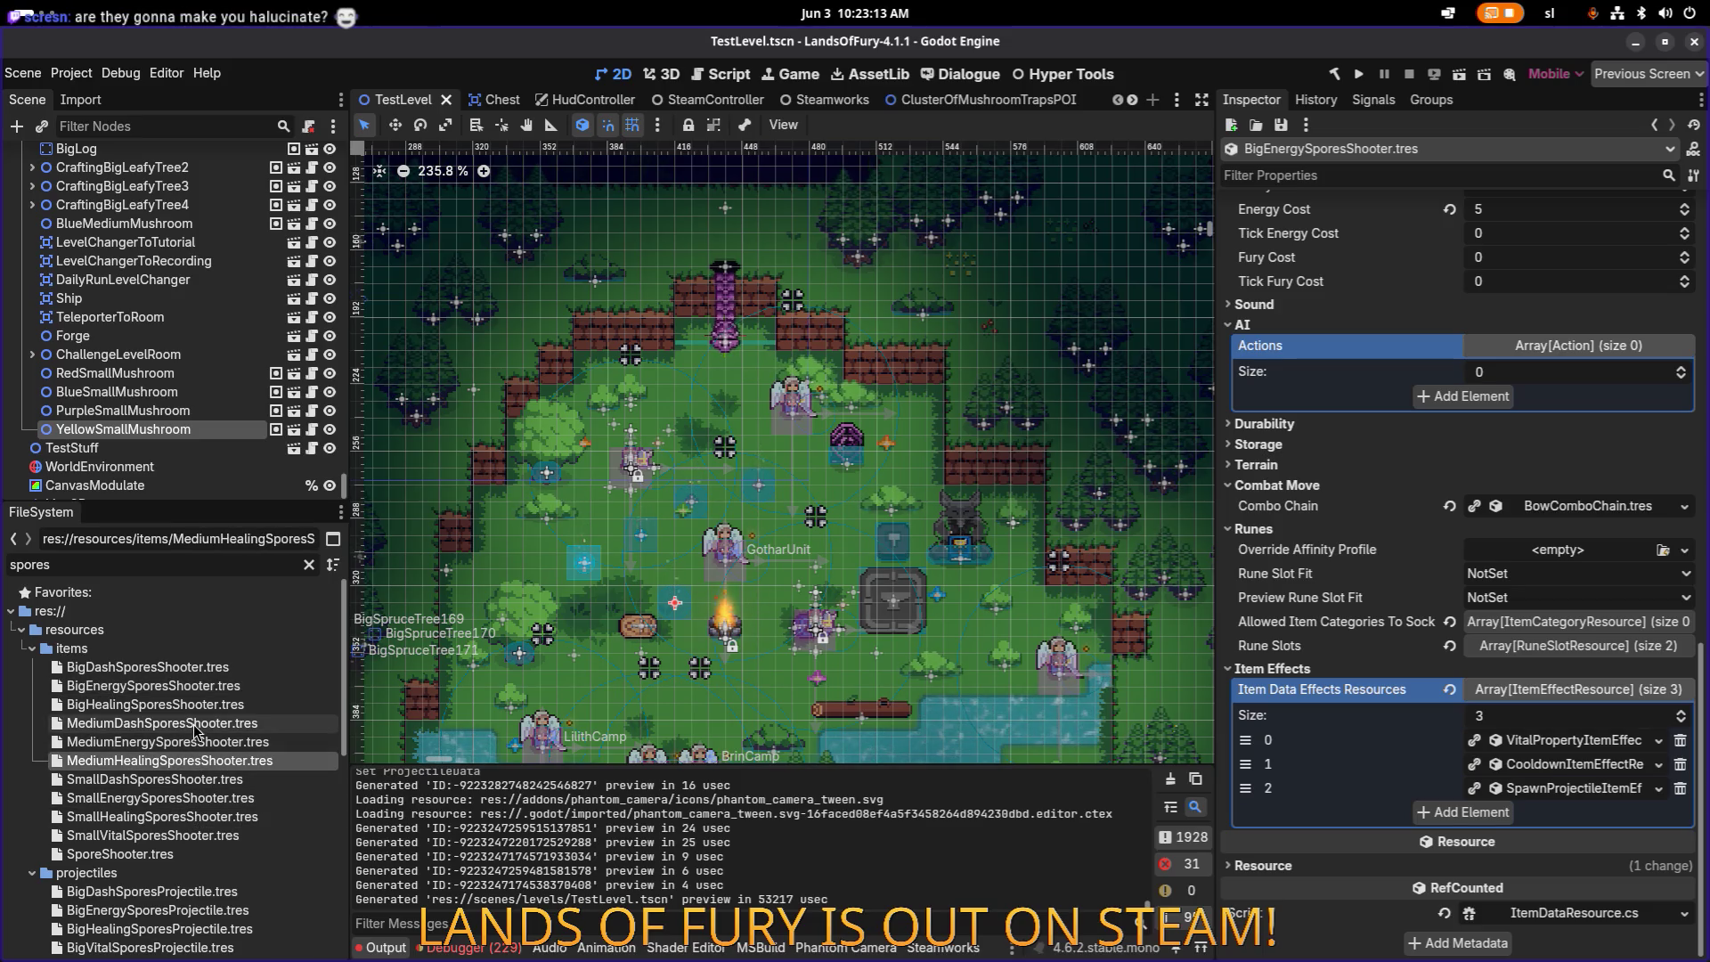
{"action": "left_click", "coordinate": [195, 837]}
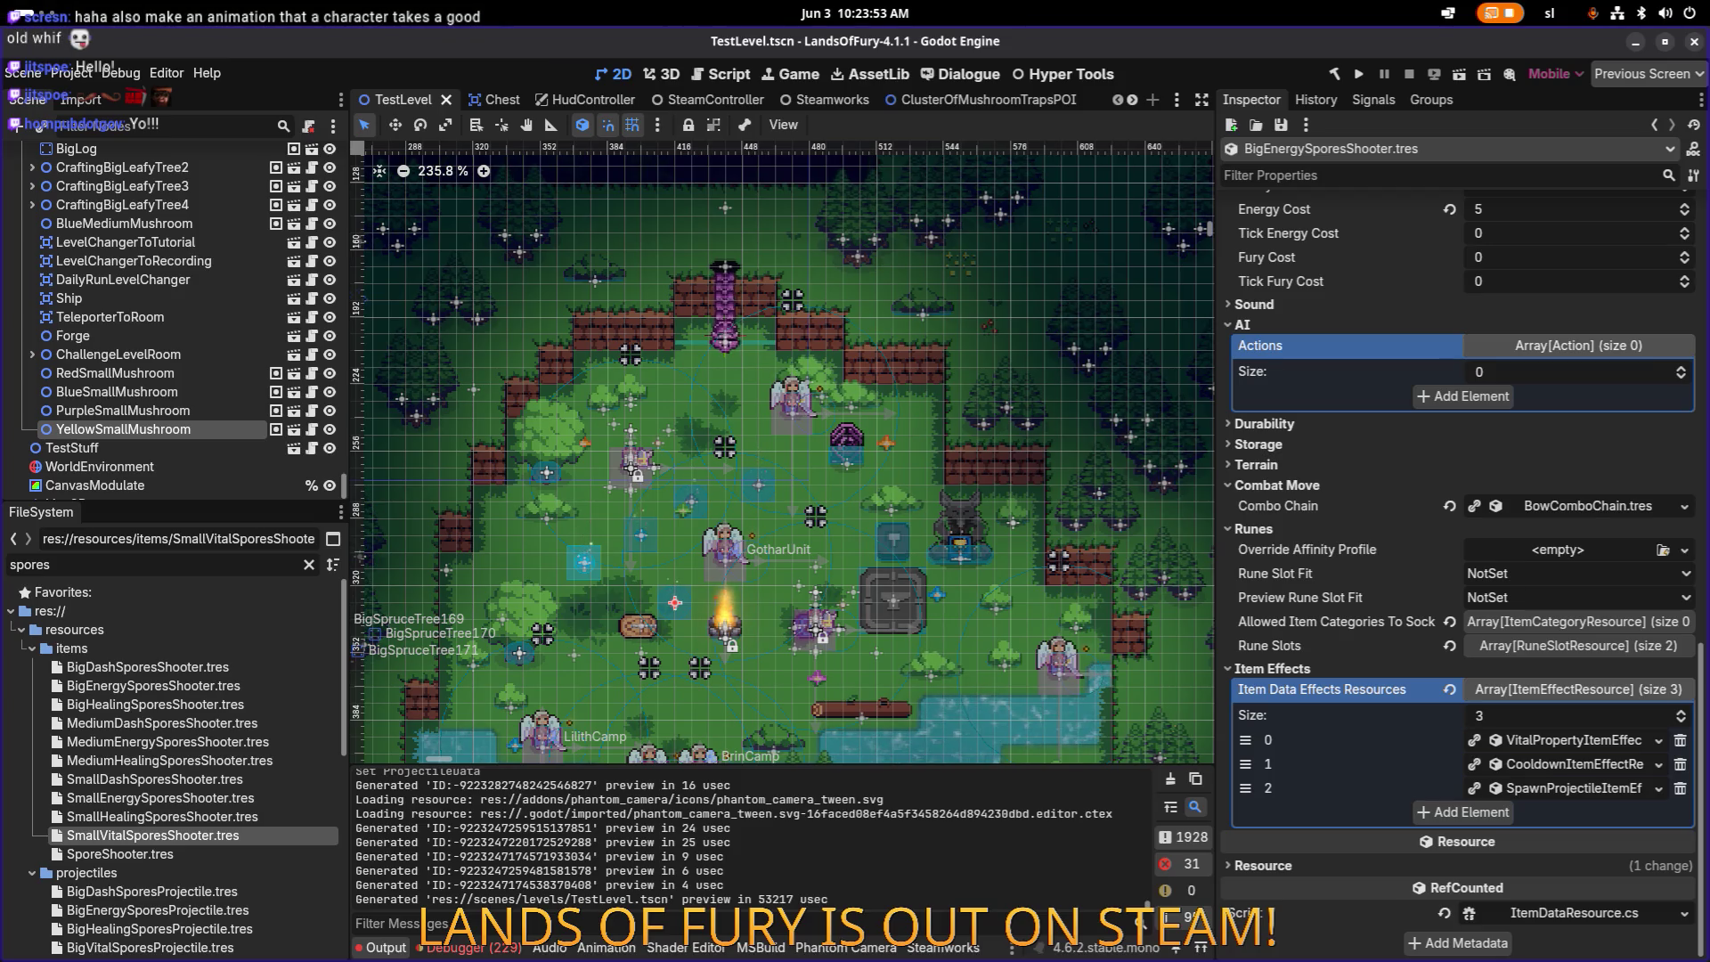
{"action": "key", "text": "super"}
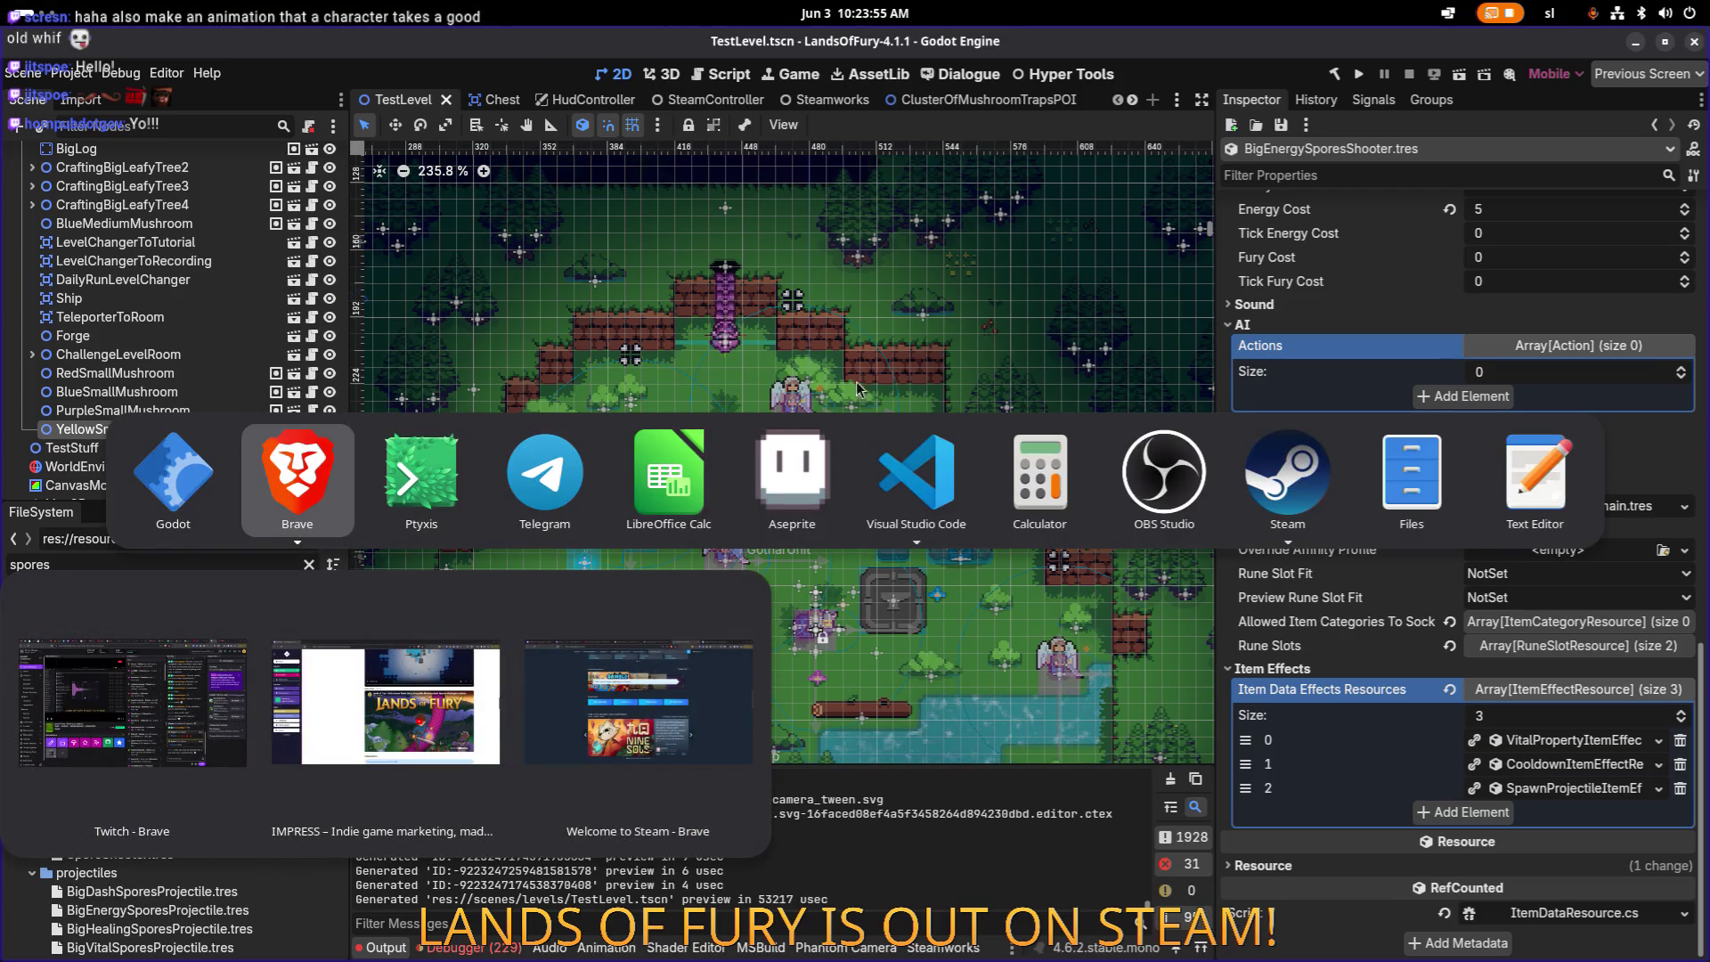
Step: Search the Steam store for 'kook' and add KOOK to the wishlist
{"action": "left_click", "coordinate": [1291, 474]}
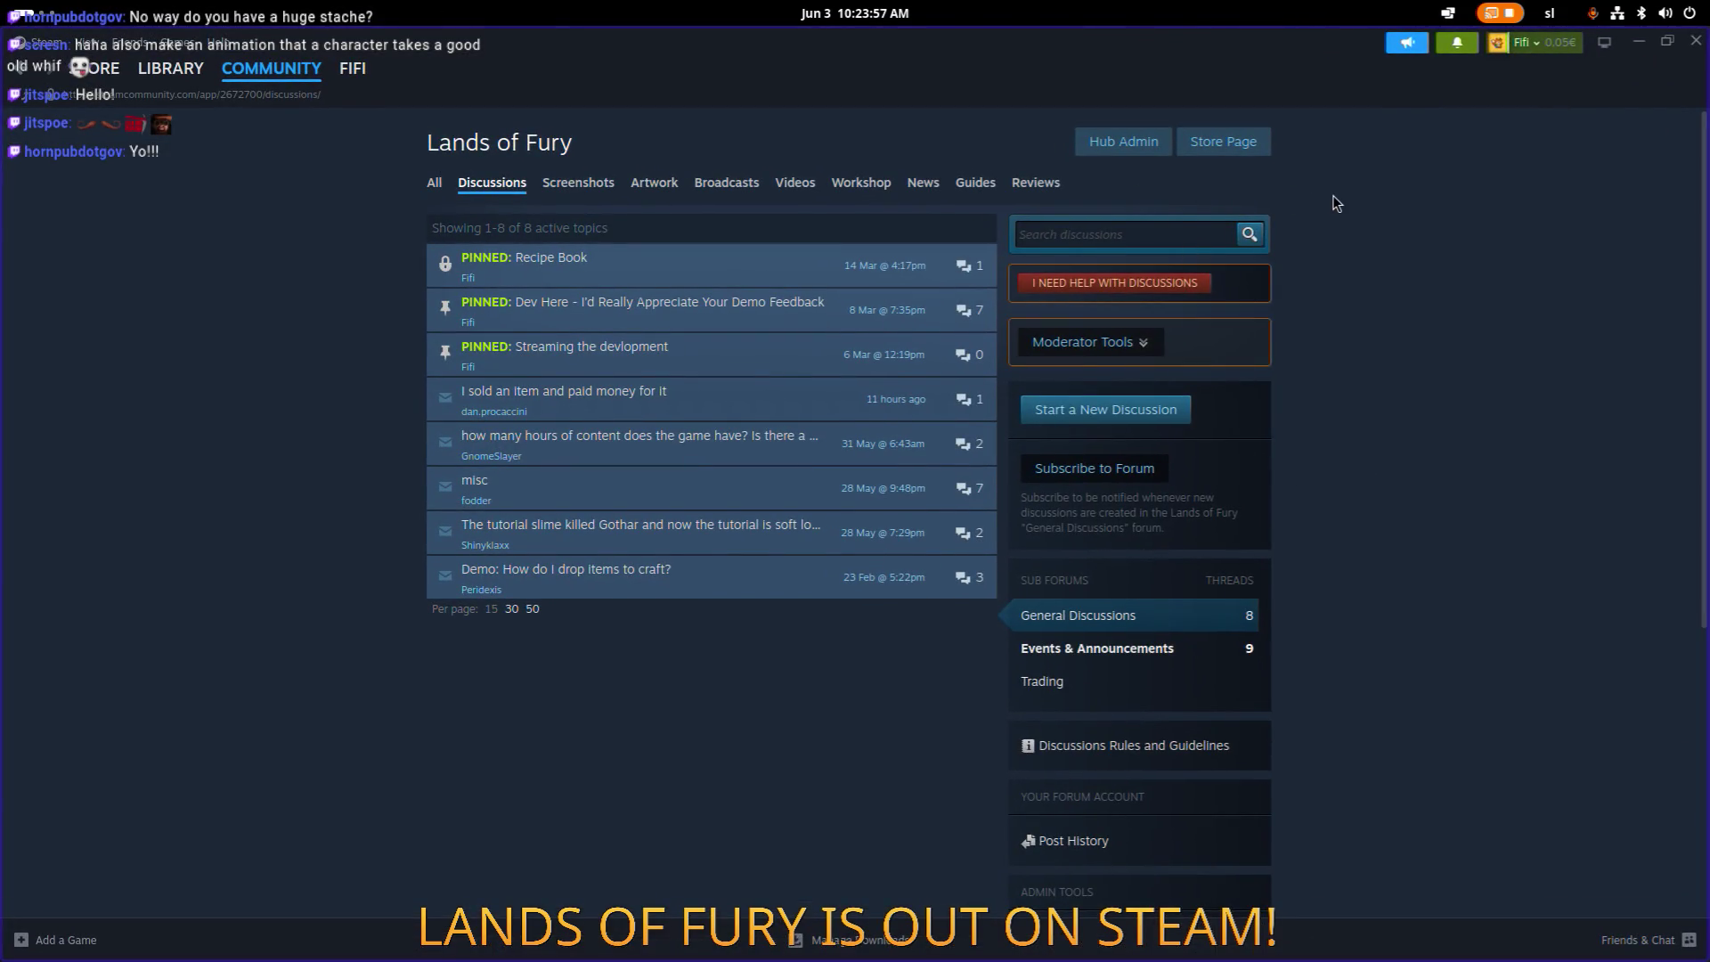
{"action": "left_click", "coordinate": [149, 69]}
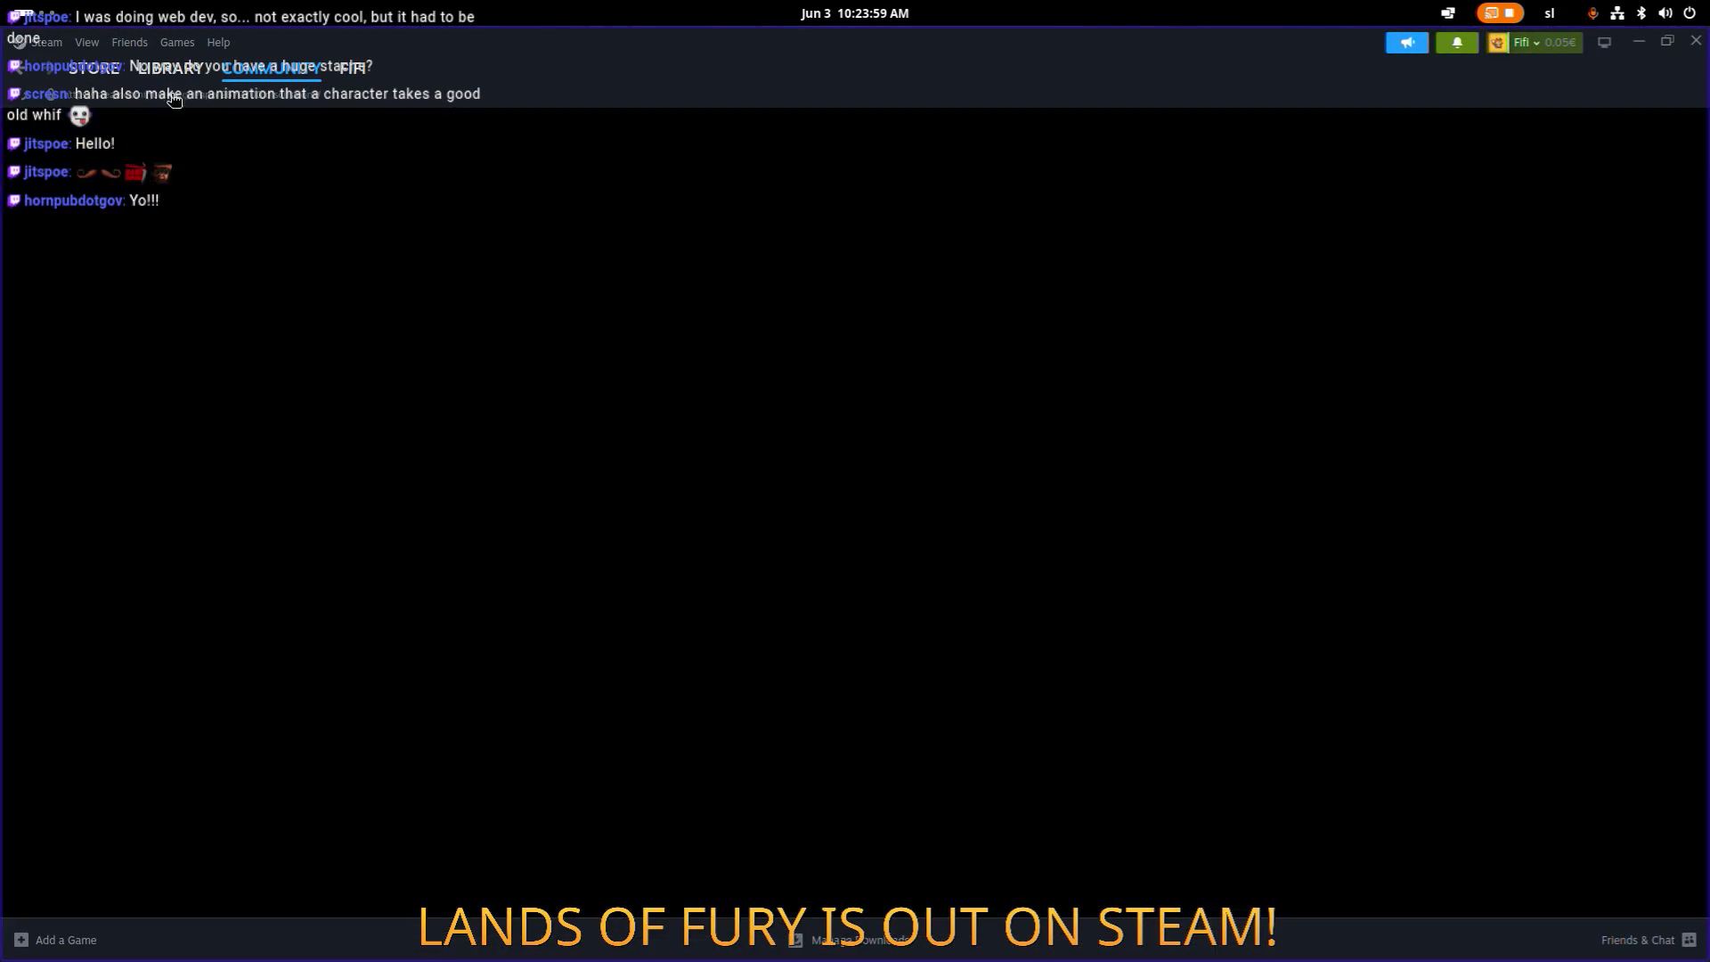
{"action": "left_click", "coordinate": [94, 69]}
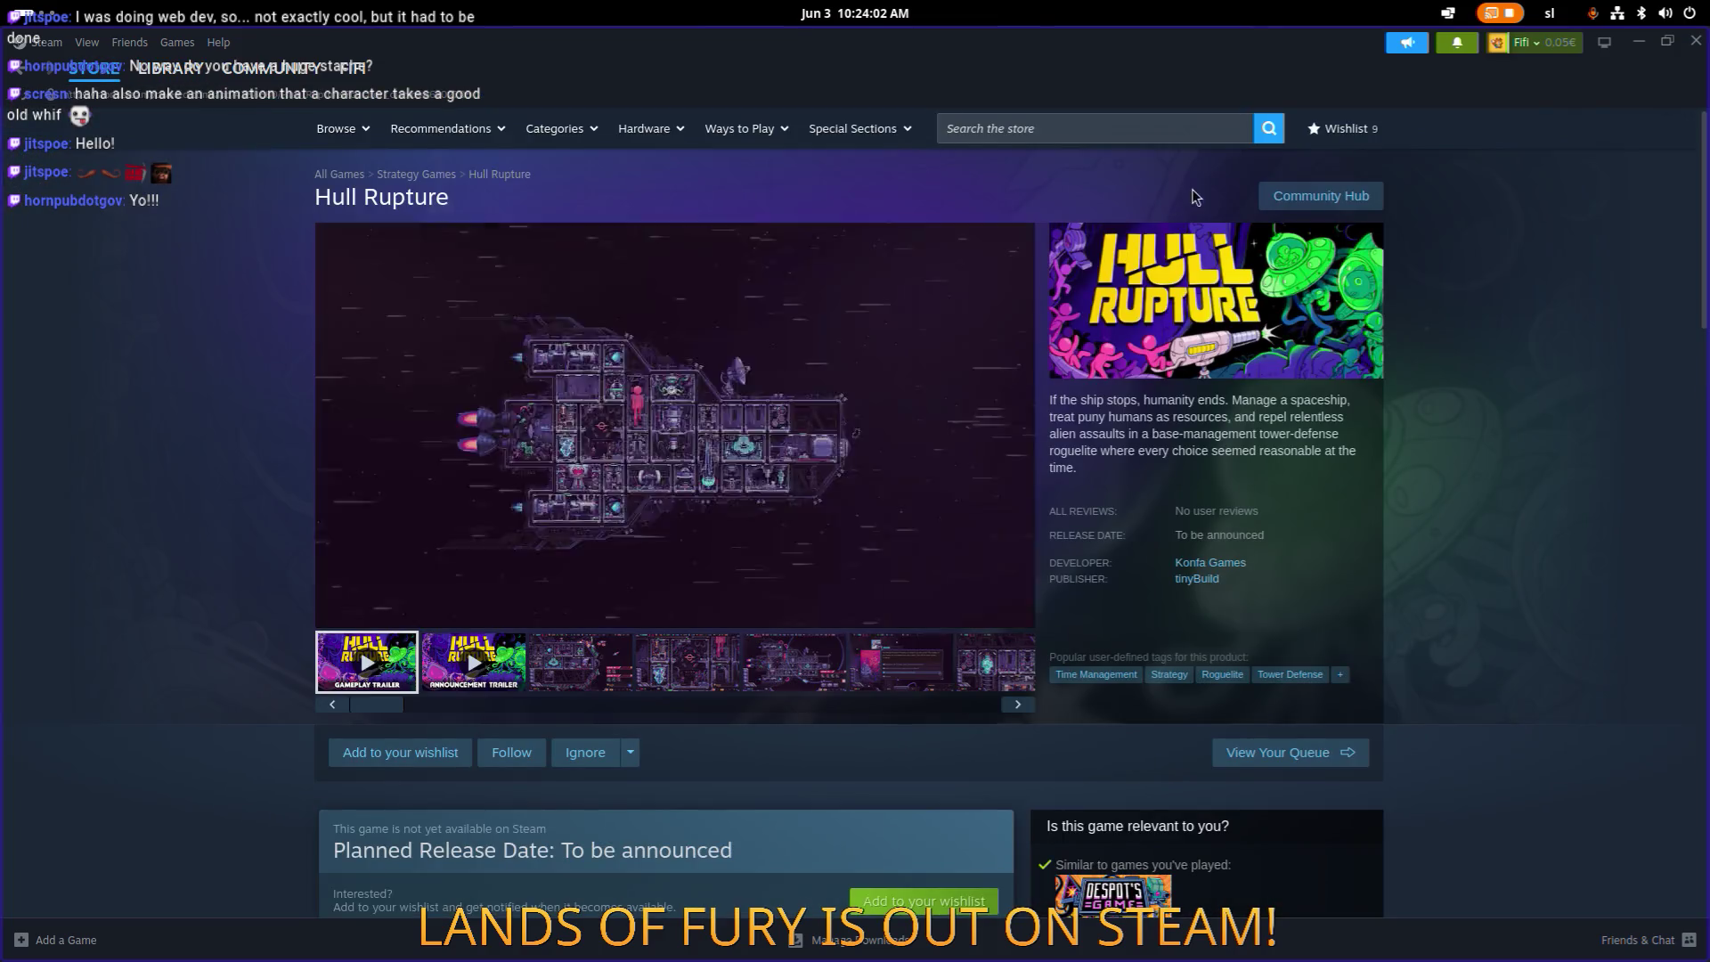
{"action": "left_click", "coordinate": [1075, 130]}
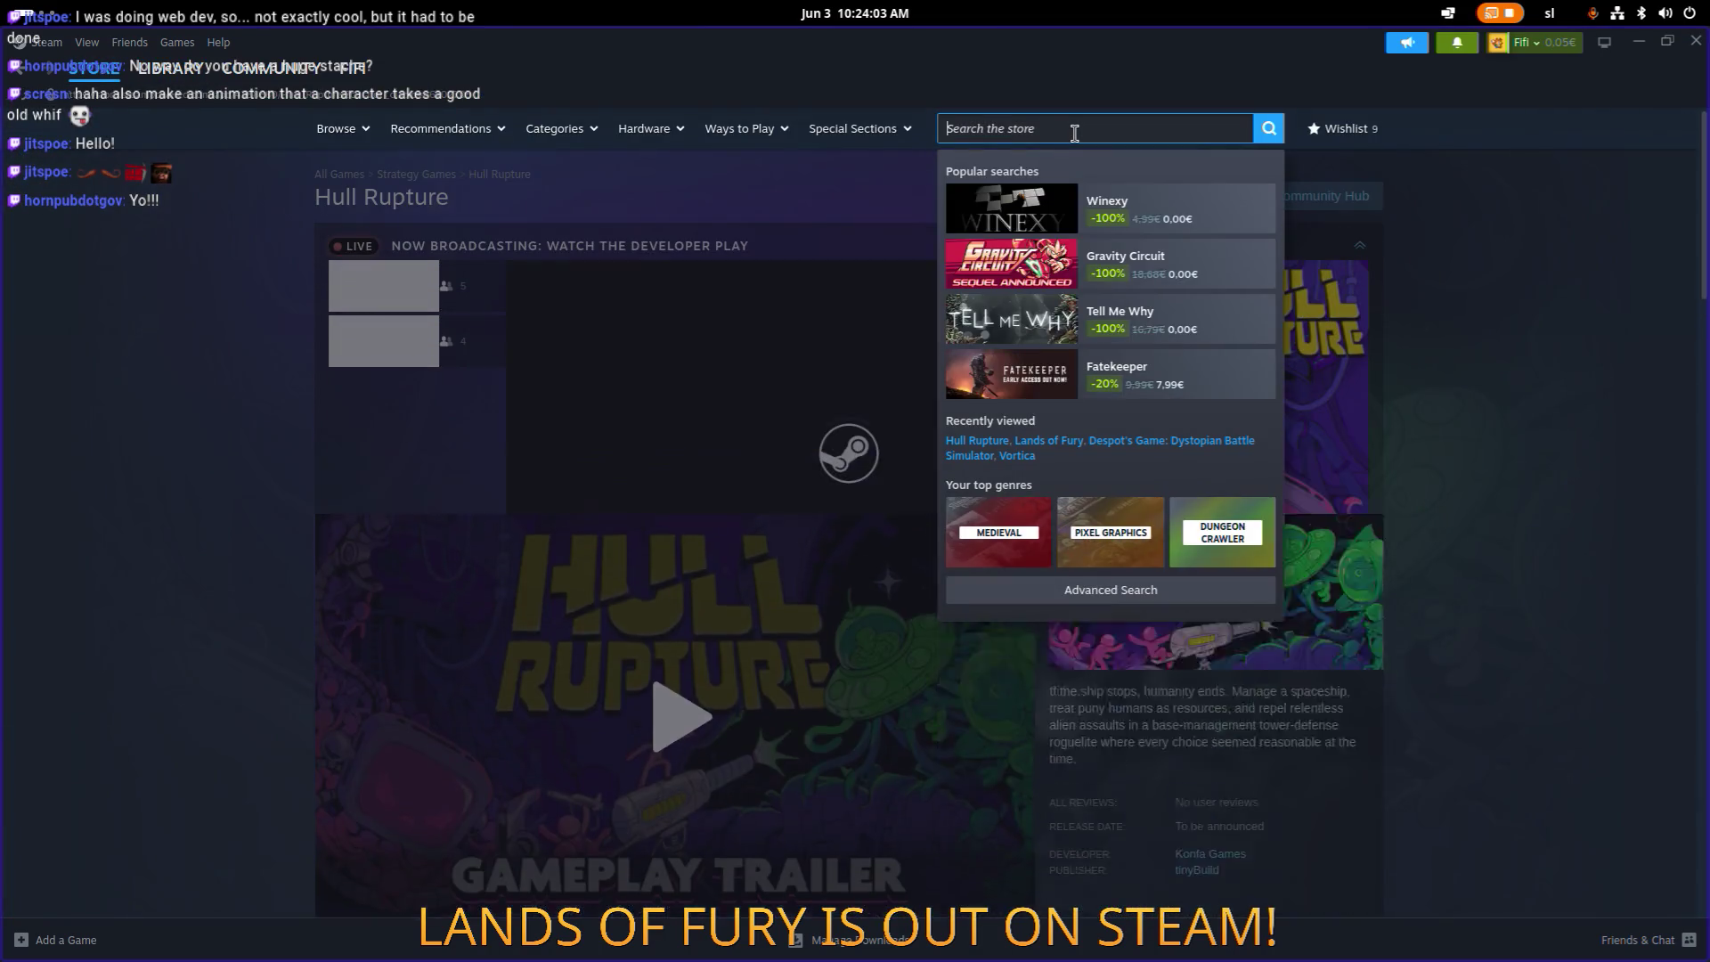
{"action": "type", "text": "kook"}
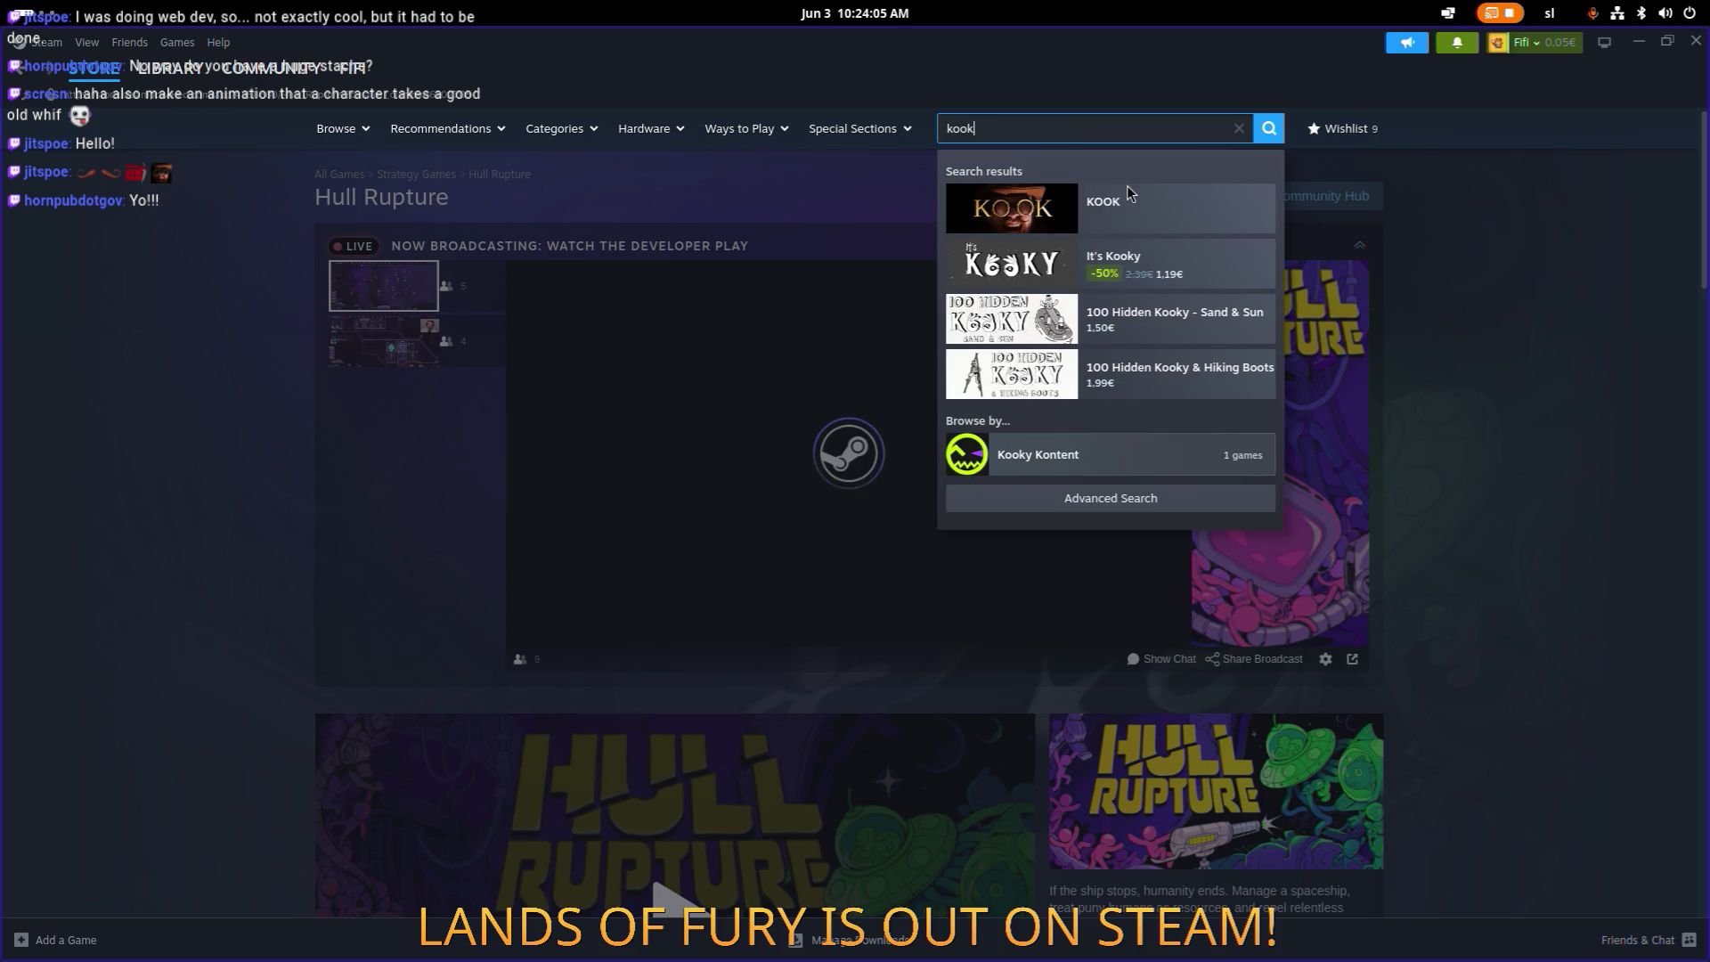
{"action": "left_click", "coordinate": [1131, 196]}
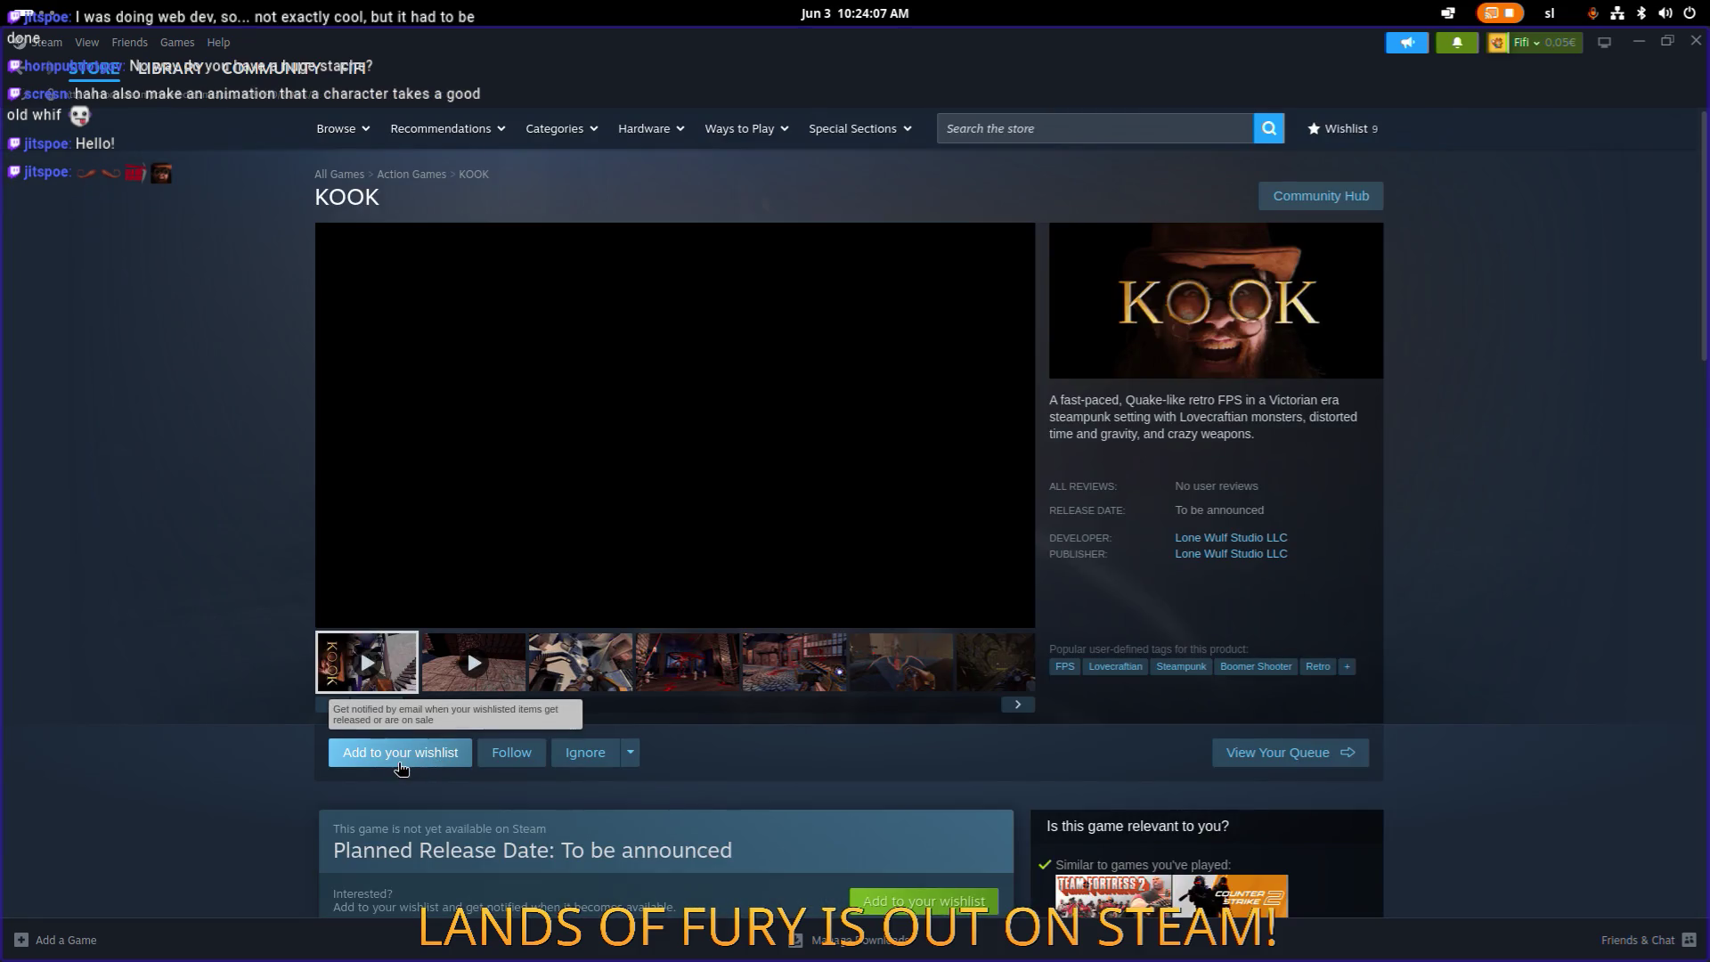
{"action": "left_click", "coordinate": [400, 768]}
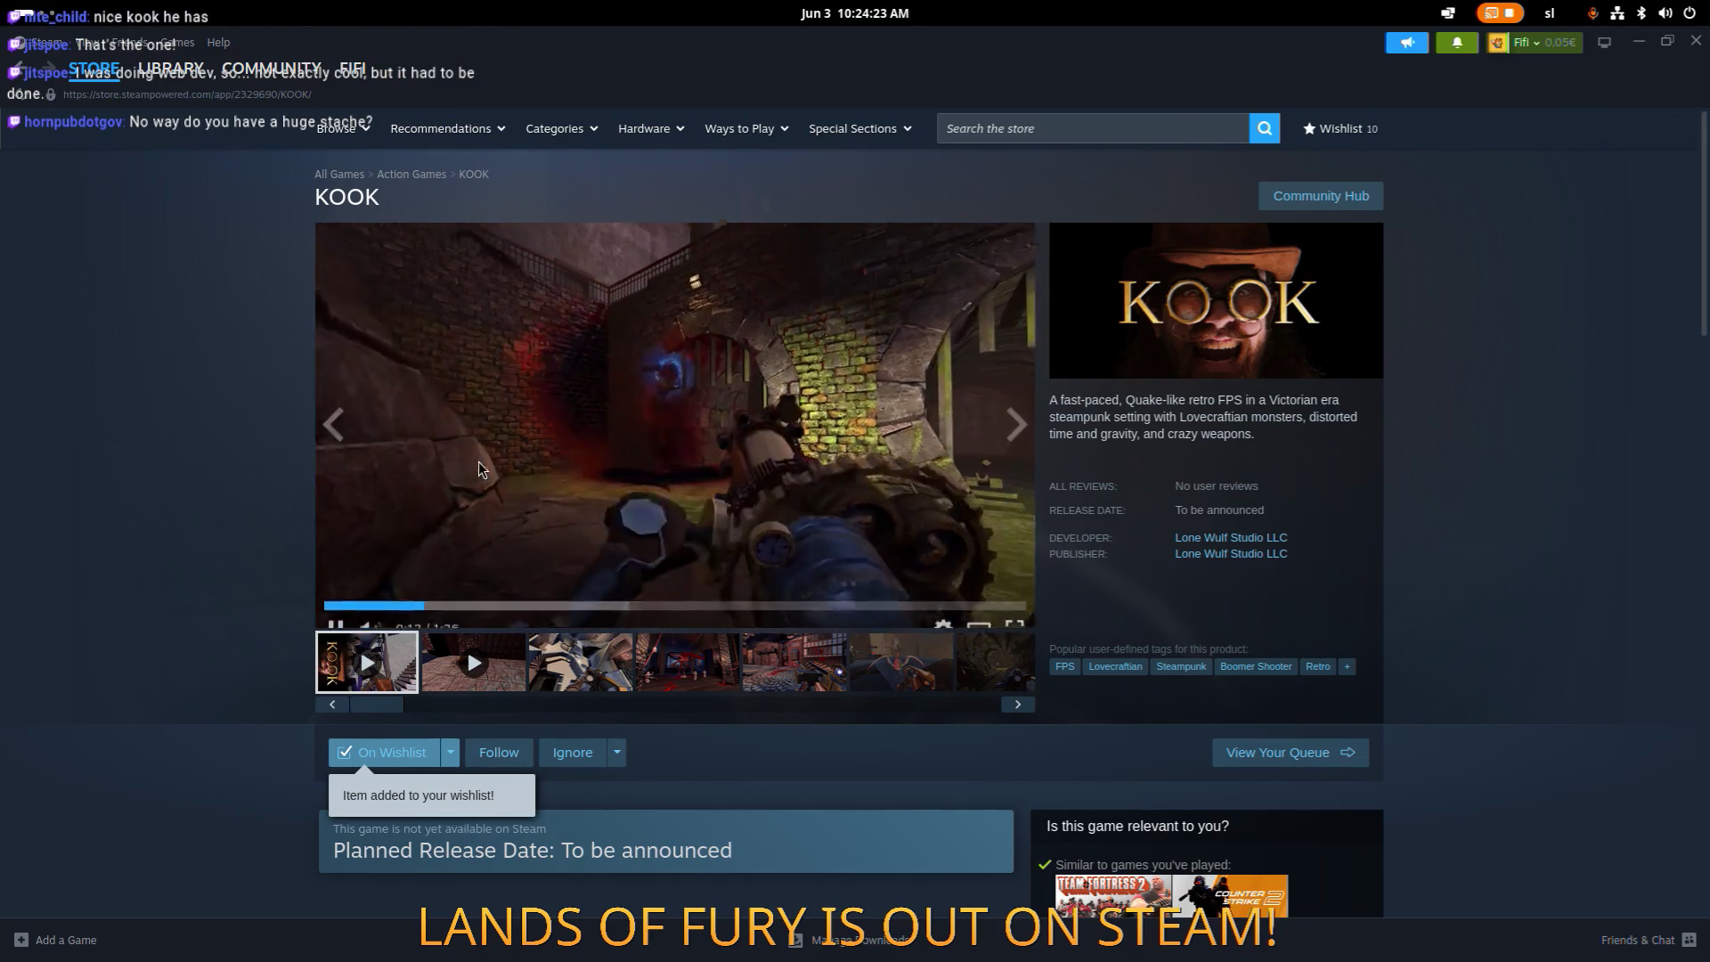
Step: Put the KOOK trailer in full screen and restart it from the beginning
{"action": "left_click", "coordinate": [995, 612]}
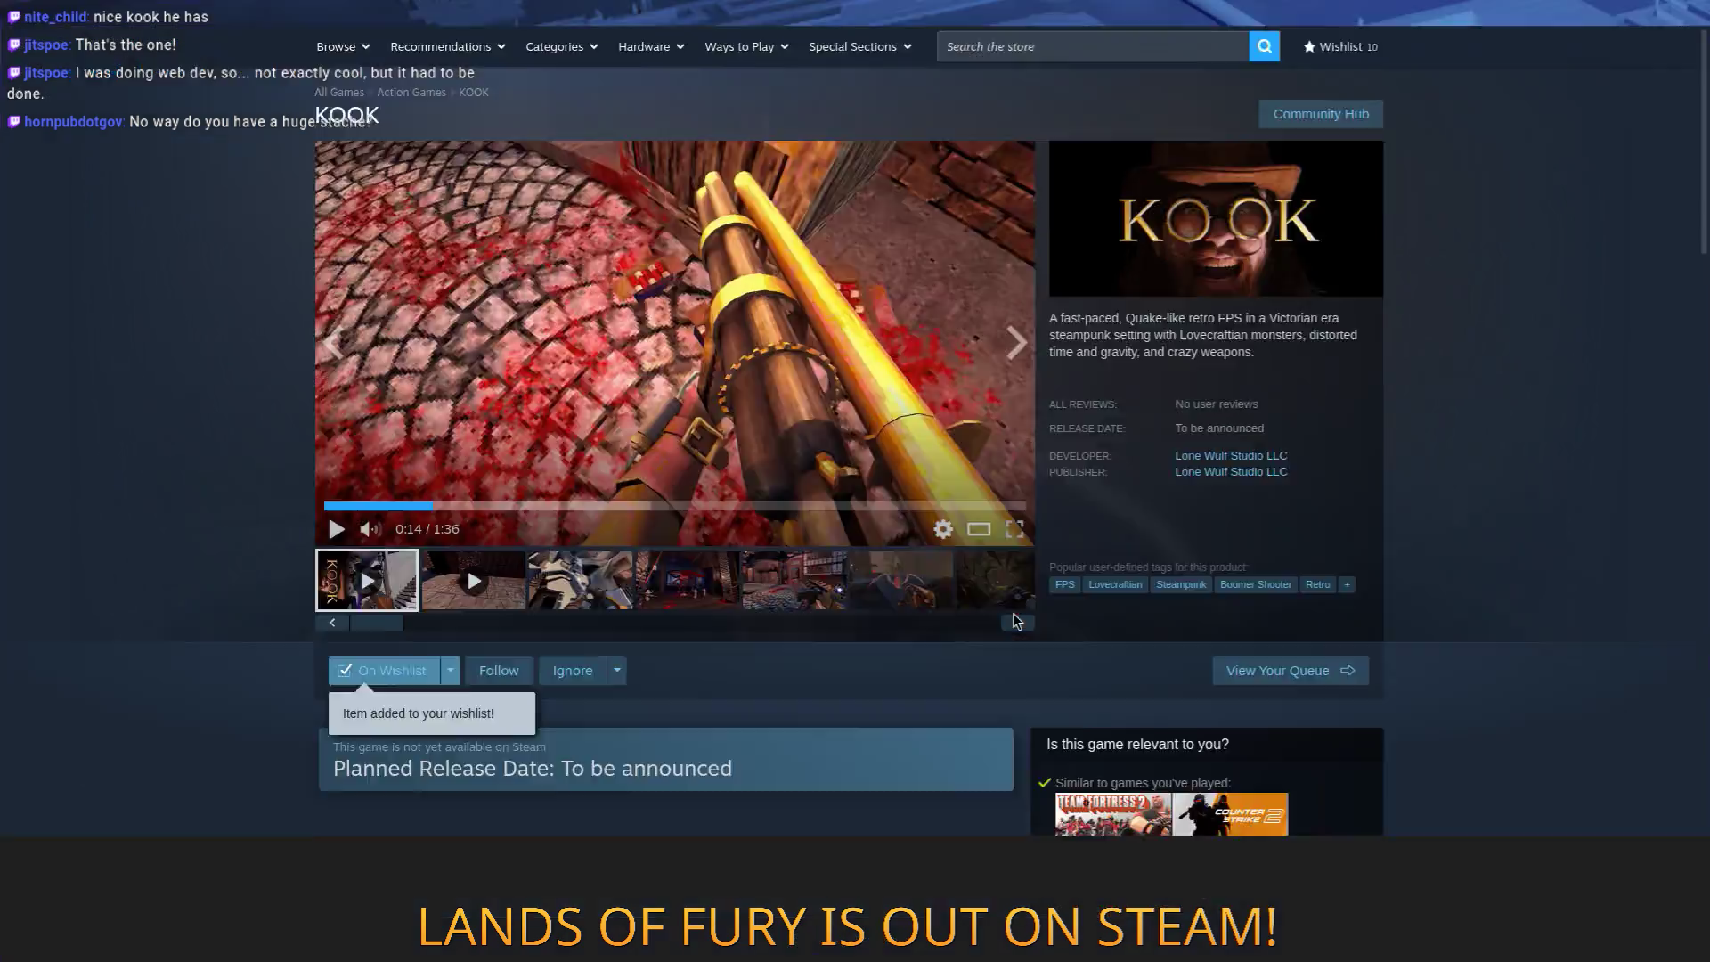
{"action": "left_click", "coordinate": [1014, 611]}
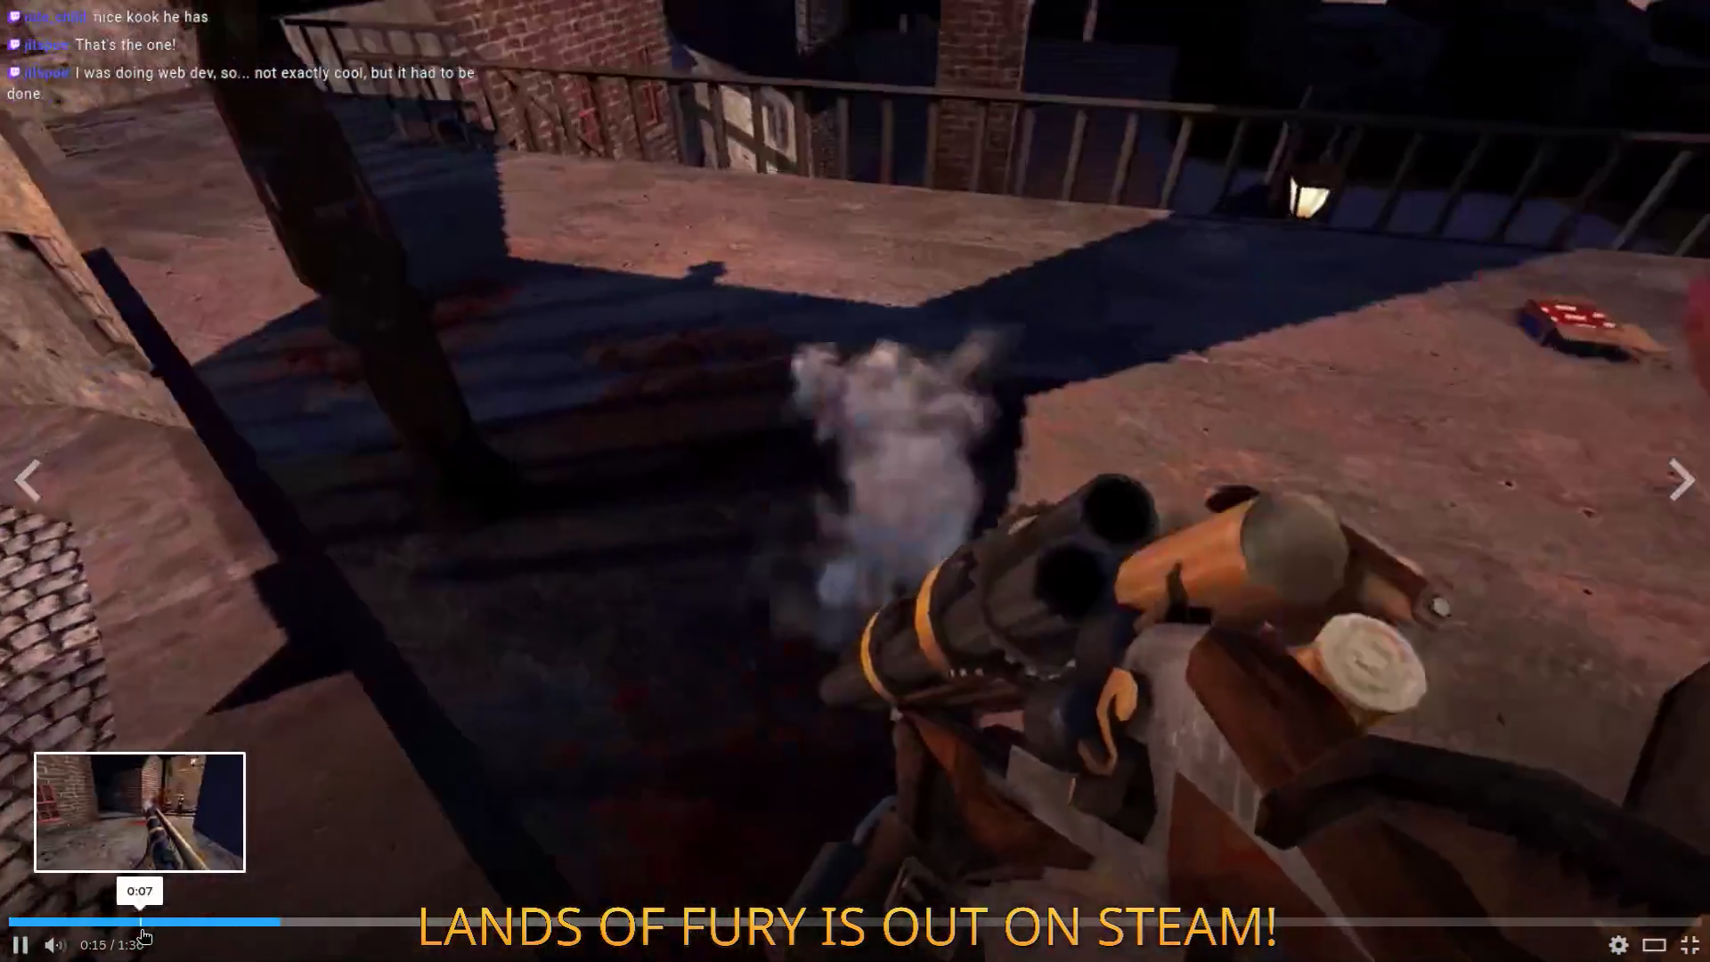
{"action": "left_click", "coordinate": [142, 930]}
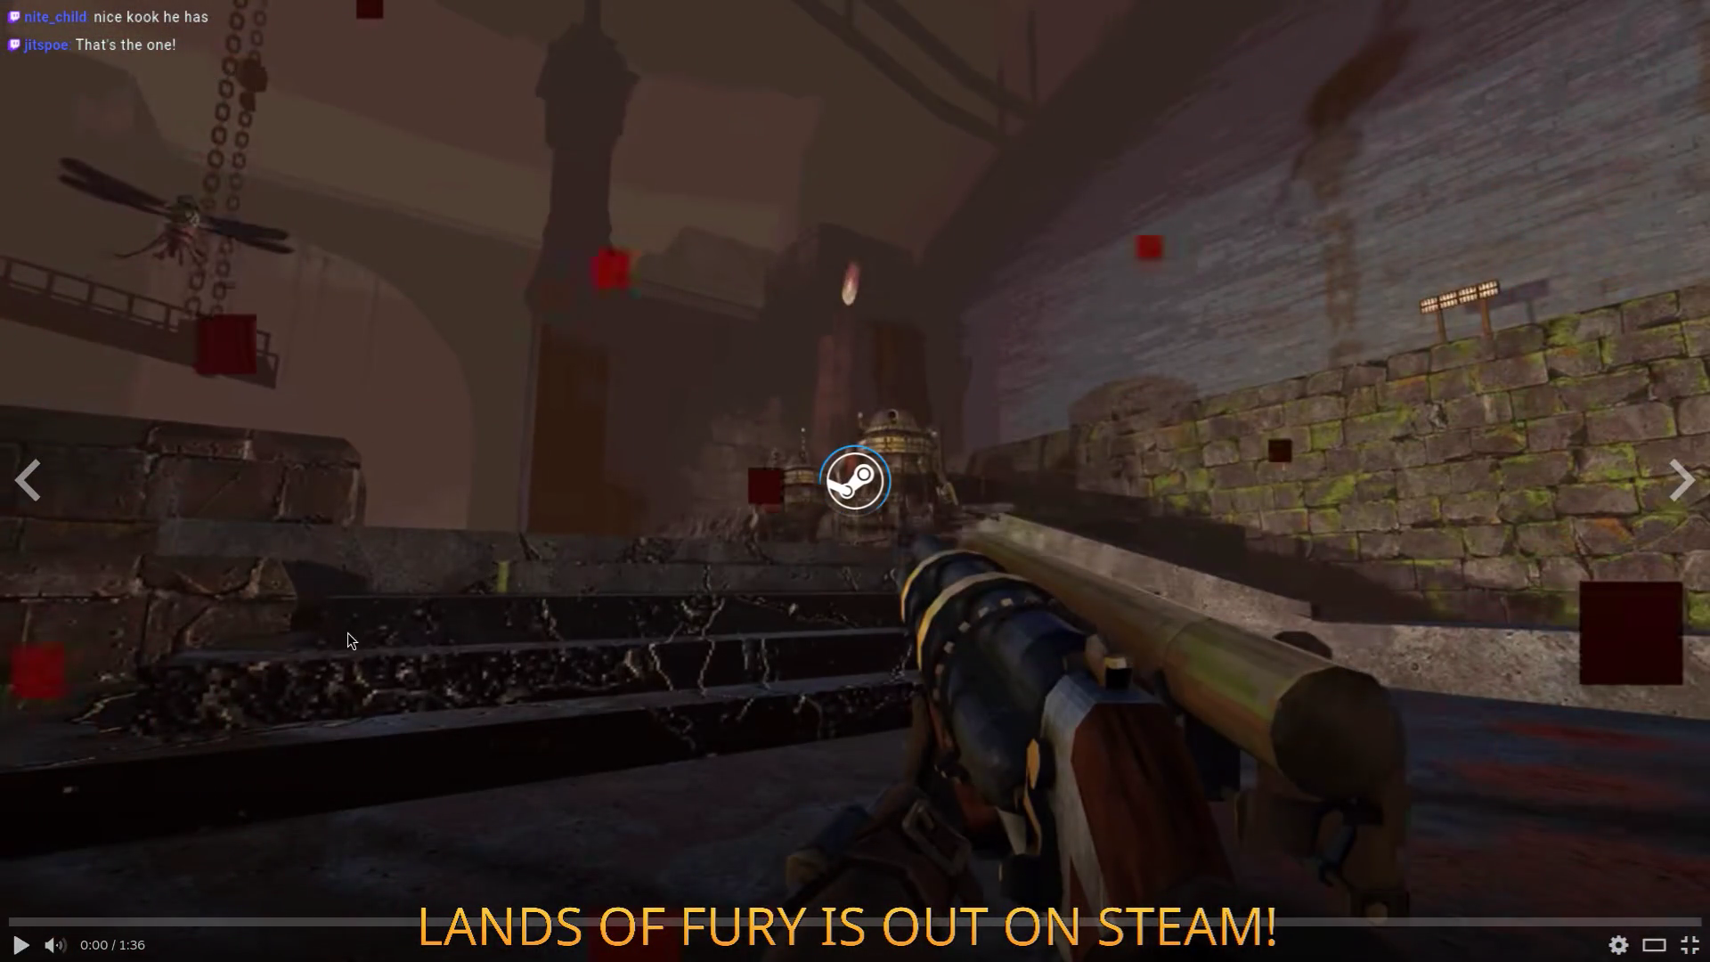
Step: Play the KOOK trailer to its 'Wishlist KOOK on Steam!' end card, then exit full screen
{"action": "left_click", "coordinate": [19, 943]}
{"action": "key", "text": "XF86AudioRaiseVolume"}
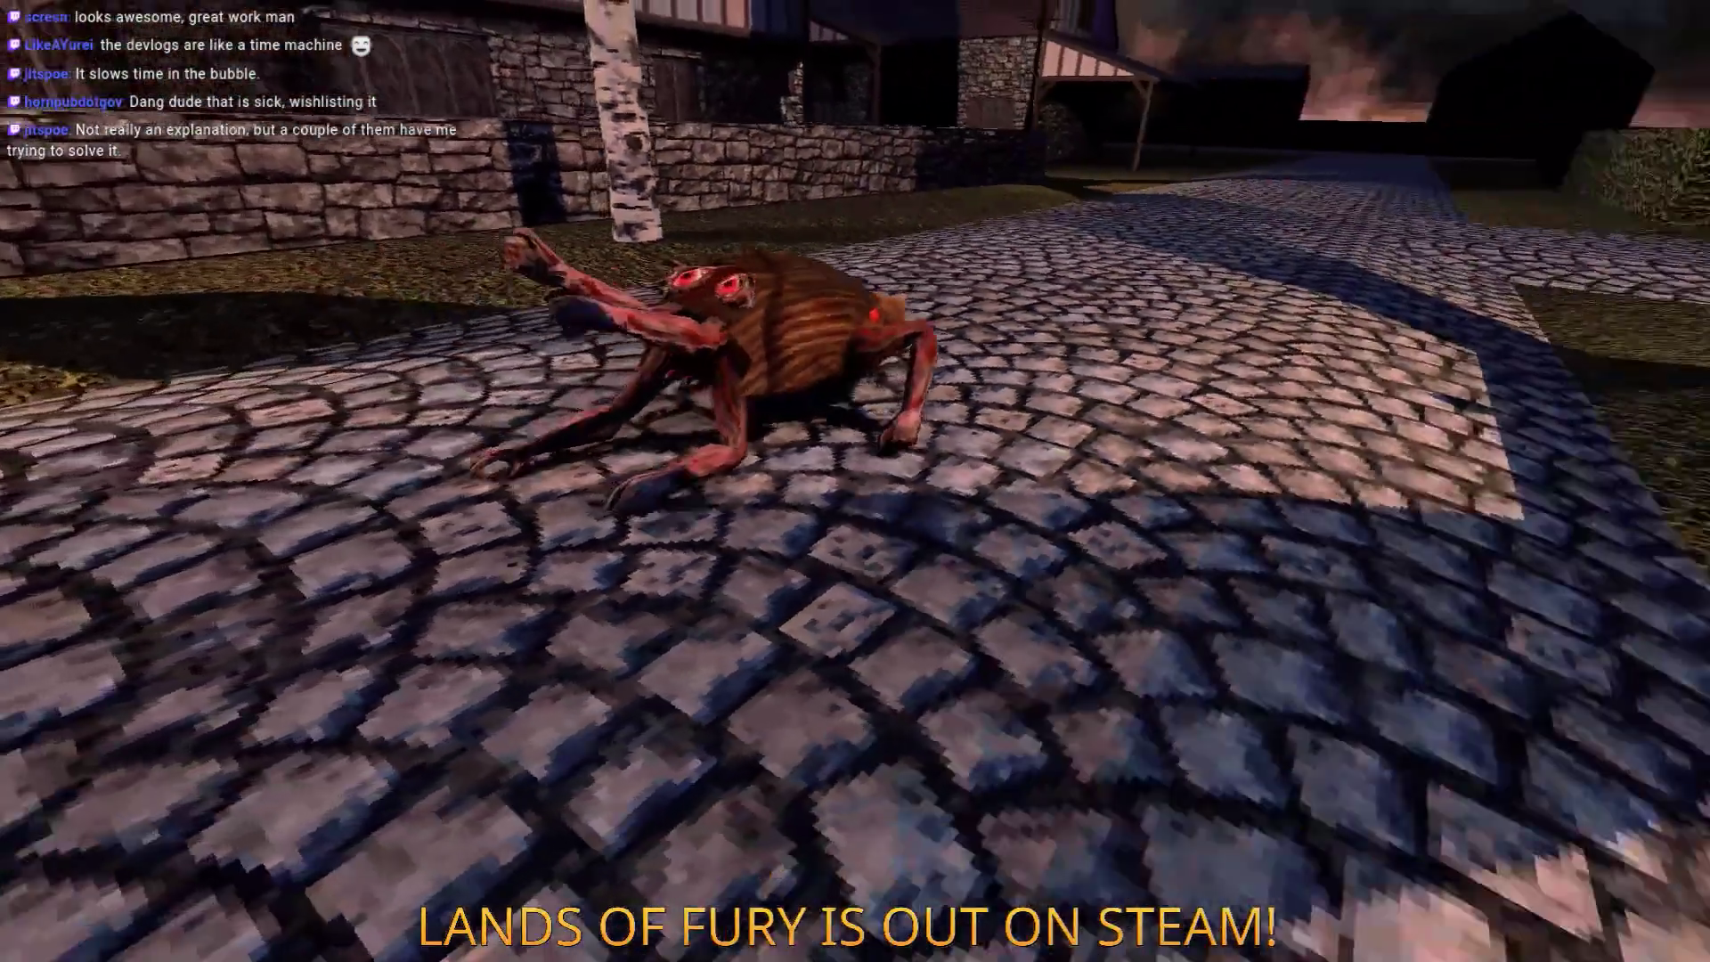
{"action": "mouse_move", "coordinate": [425, 413]}
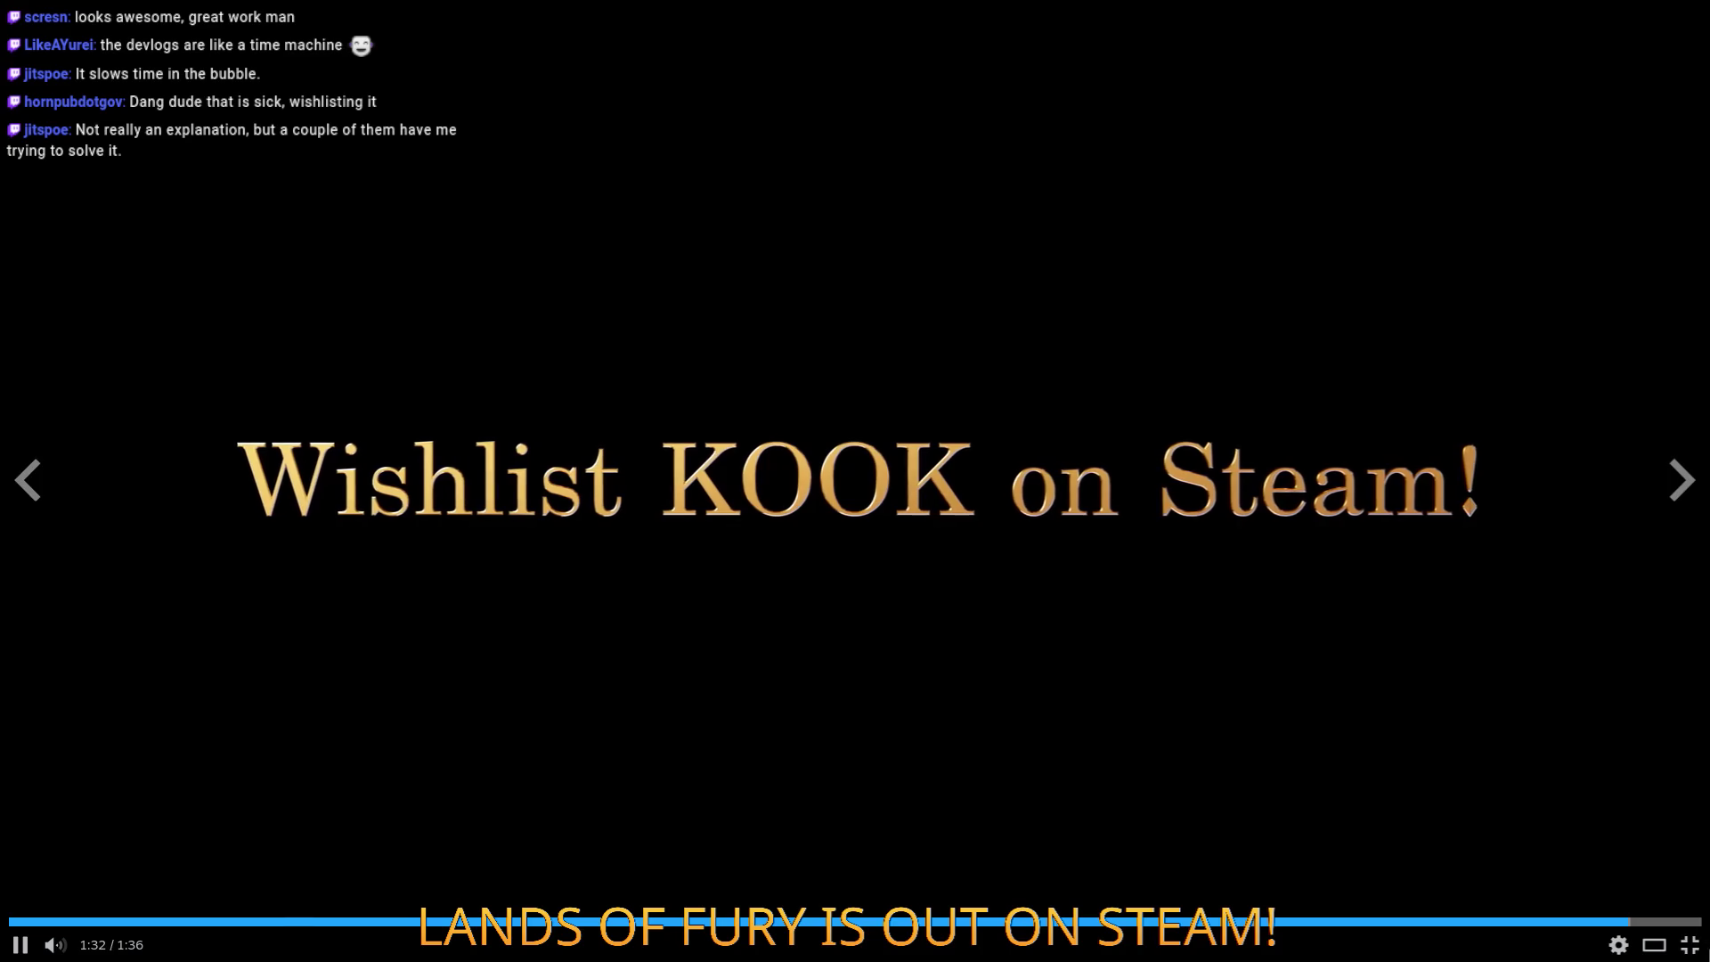
{"action": "left_click", "coordinate": [1691, 946]}
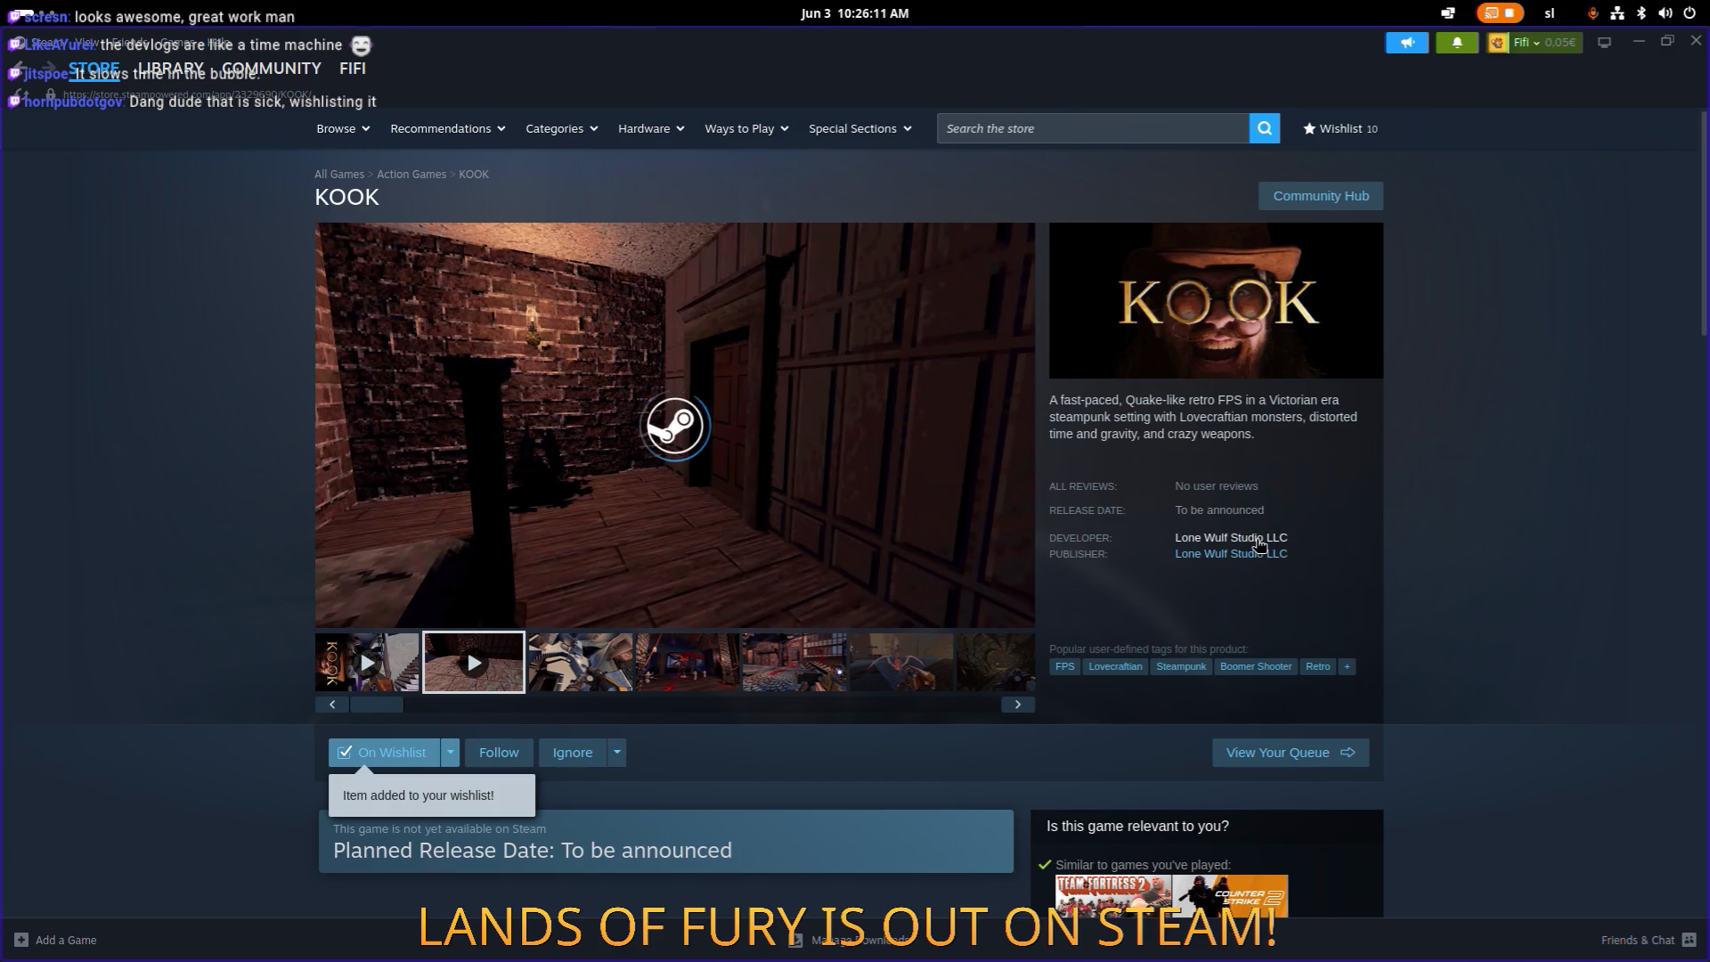
Step: Browse the Lone Wulf Studio LLC developer page's games, then minimize Steam
{"action": "left_click", "coordinate": [1259, 541]}
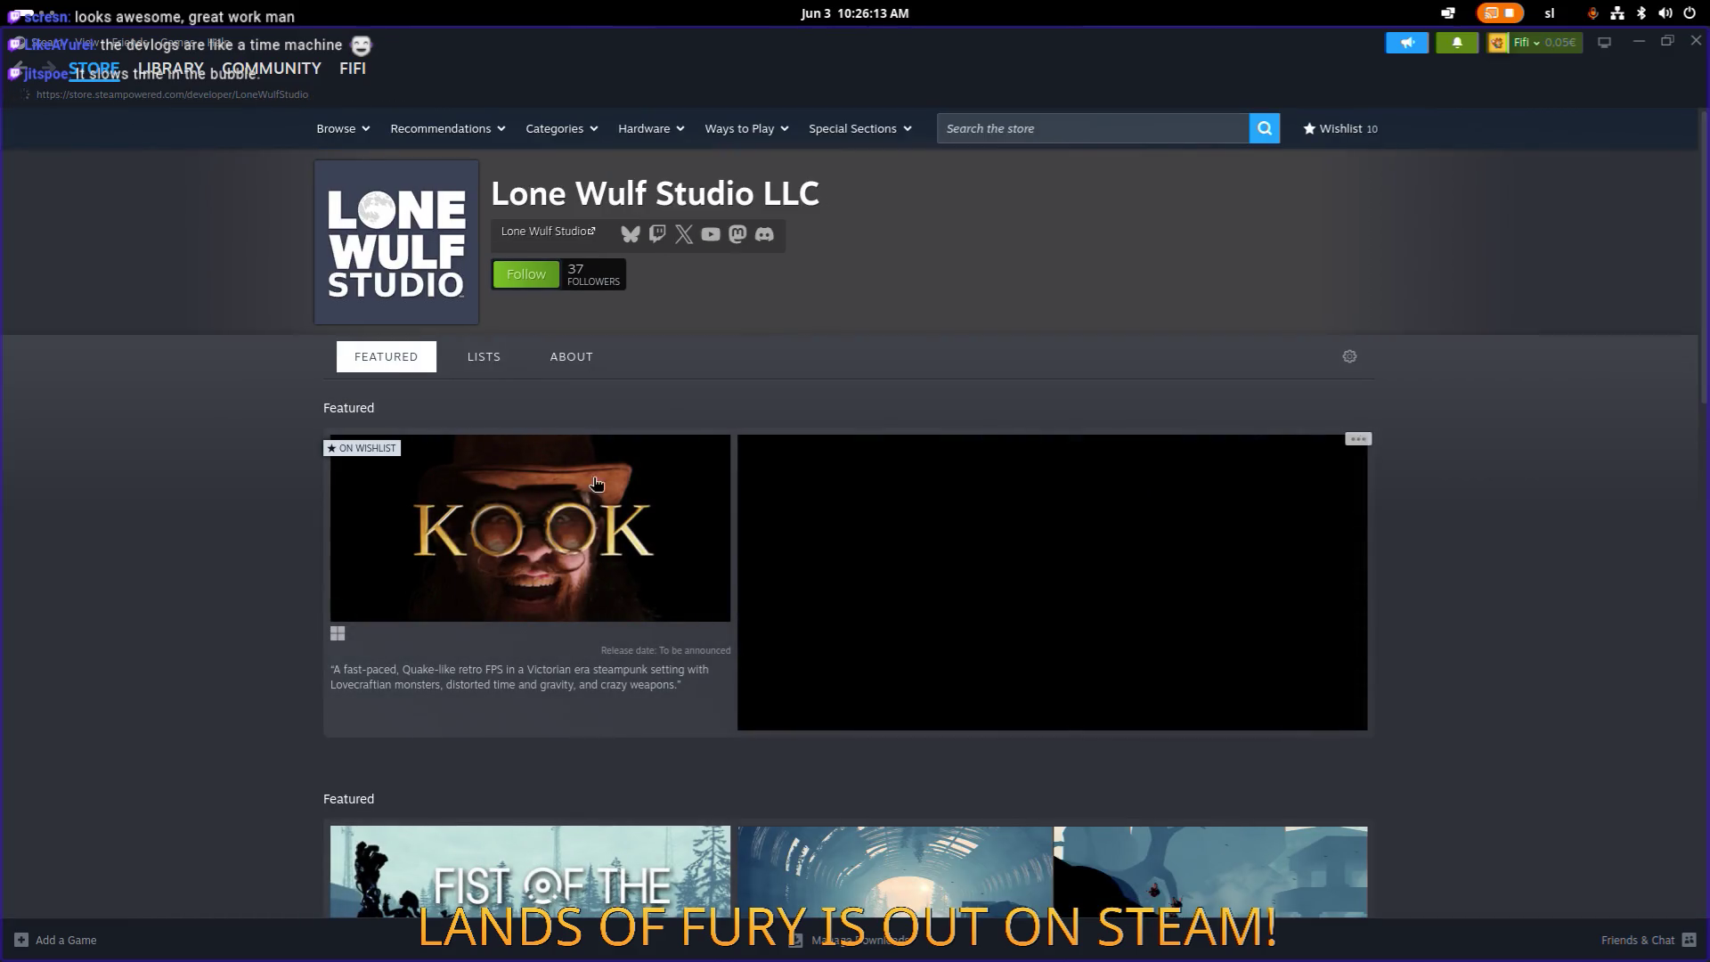
{"action": "scroll", "coordinate": [611, 508], "scroll_direction": "down", "scroll_amount": 7}
{"action": "scroll", "coordinate": [635, 539], "scroll_direction": "down", "scroll_amount": 3}
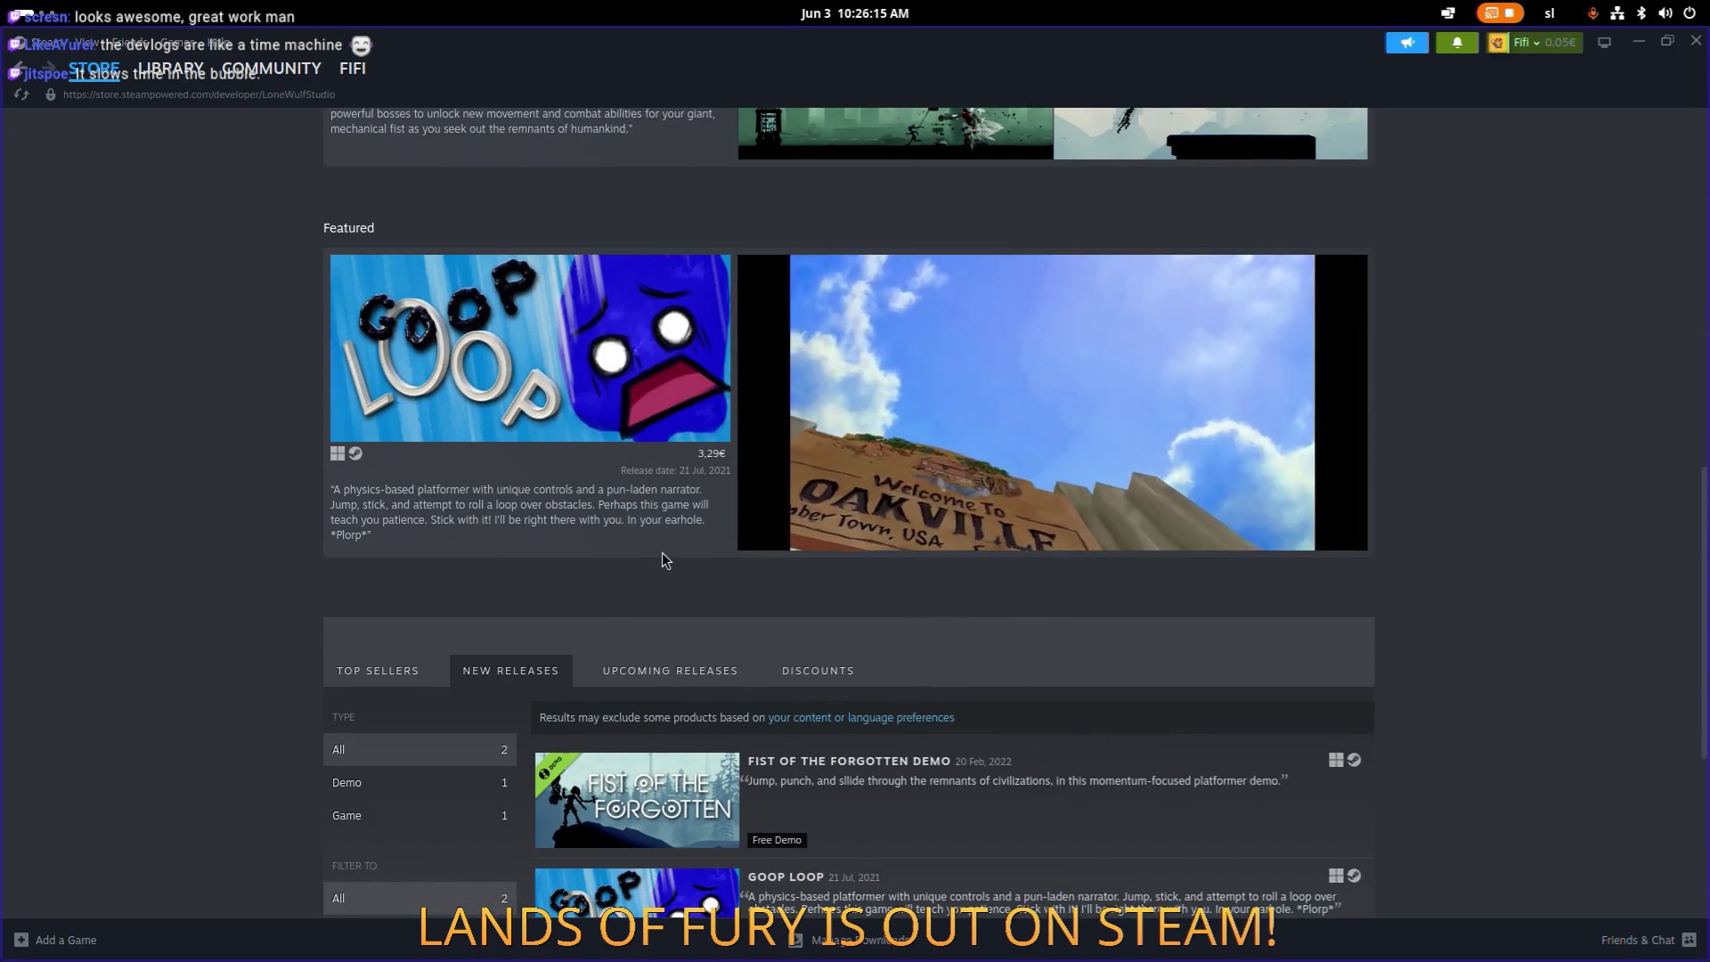
{"action": "scroll", "coordinate": [663, 552], "scroll_direction": "down", "scroll_amount": 3}
{"action": "mouse_move", "coordinate": [630, 563]}
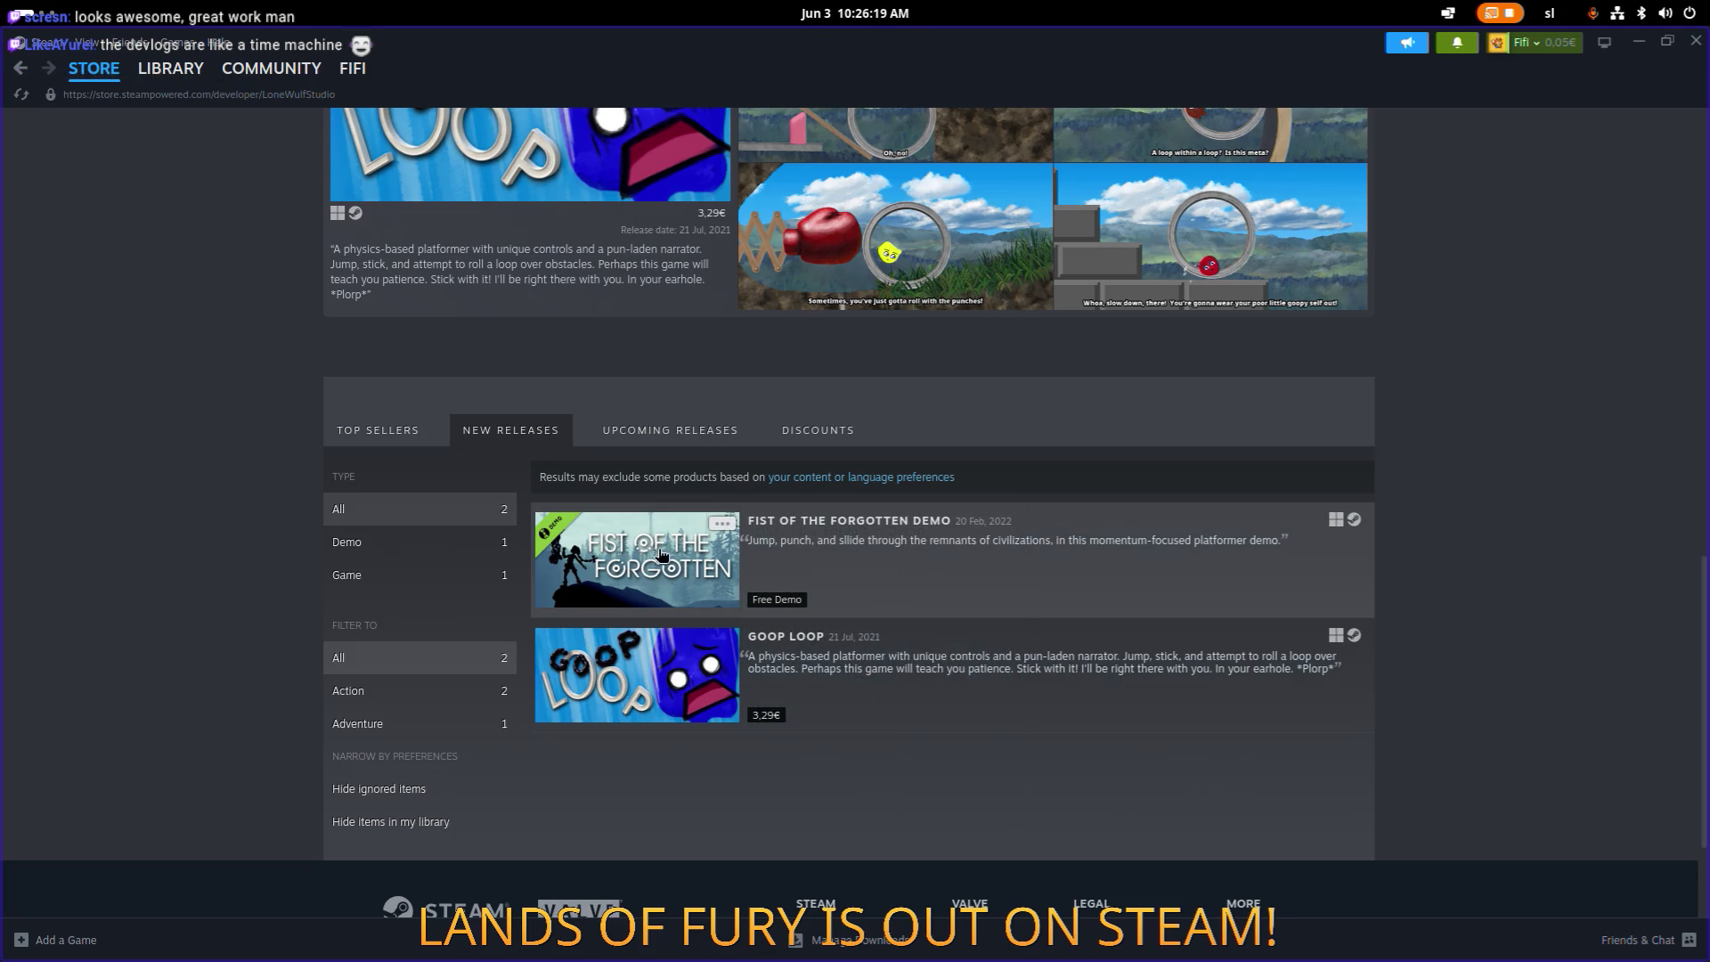
{"action": "scroll", "coordinate": [641, 563], "scroll_direction": "up", "scroll_amount": 8}
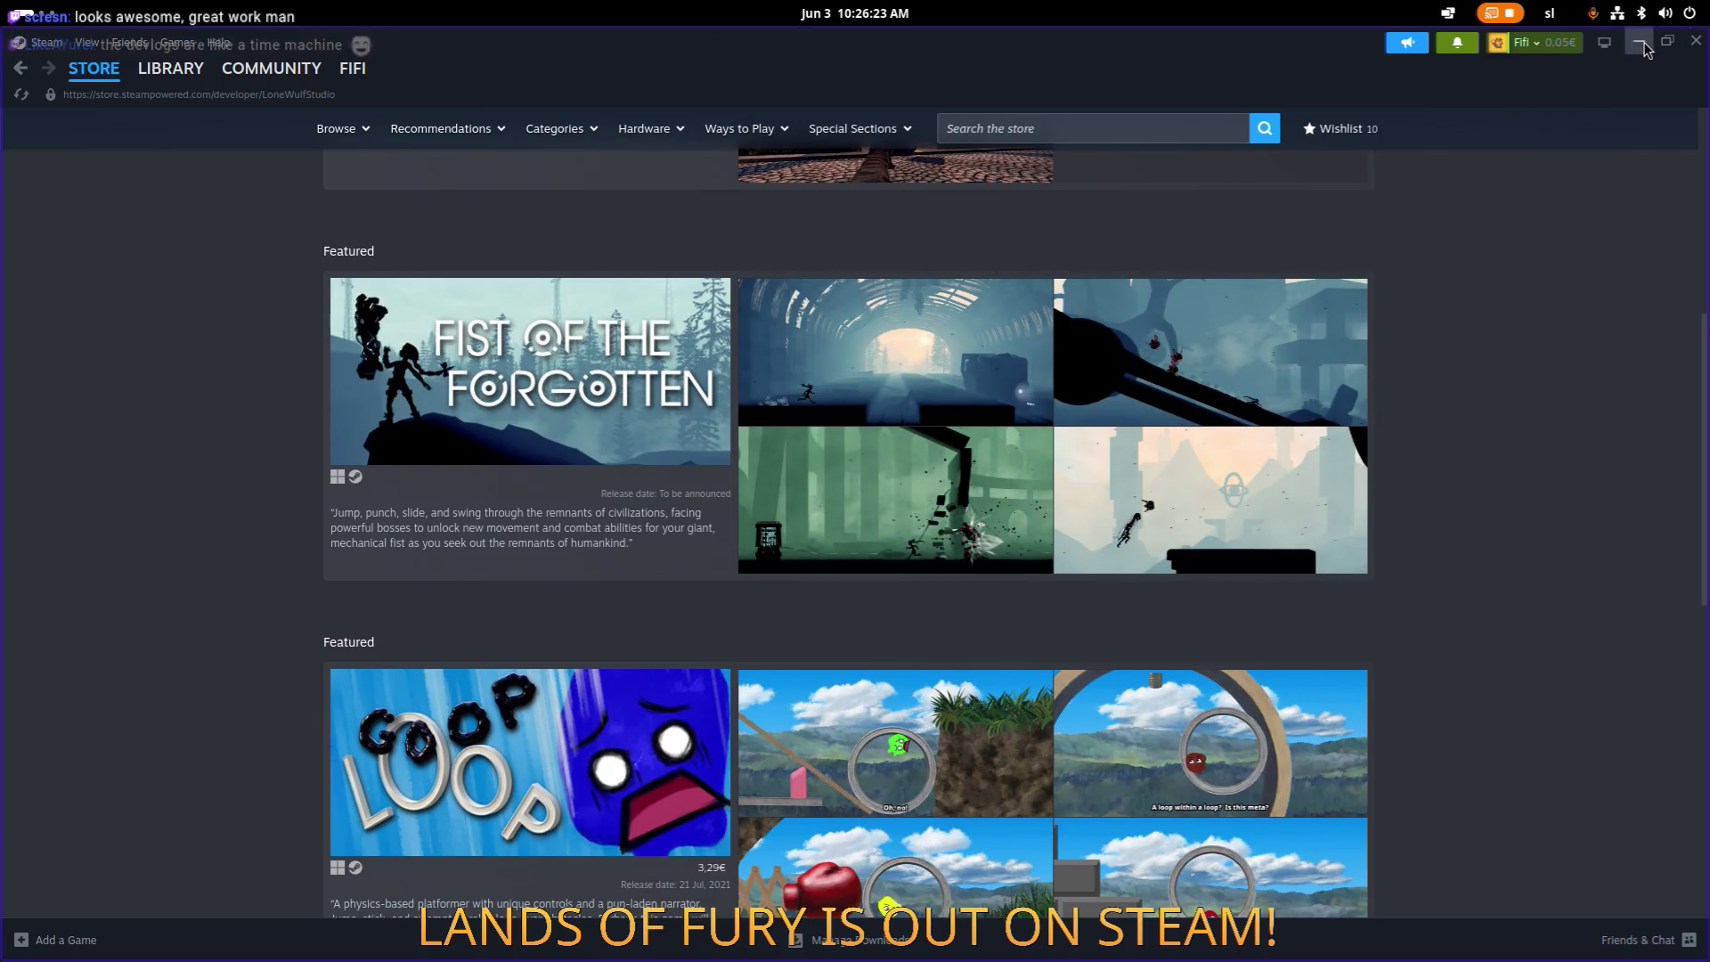
{"action": "left_click", "coordinate": [1643, 43]}
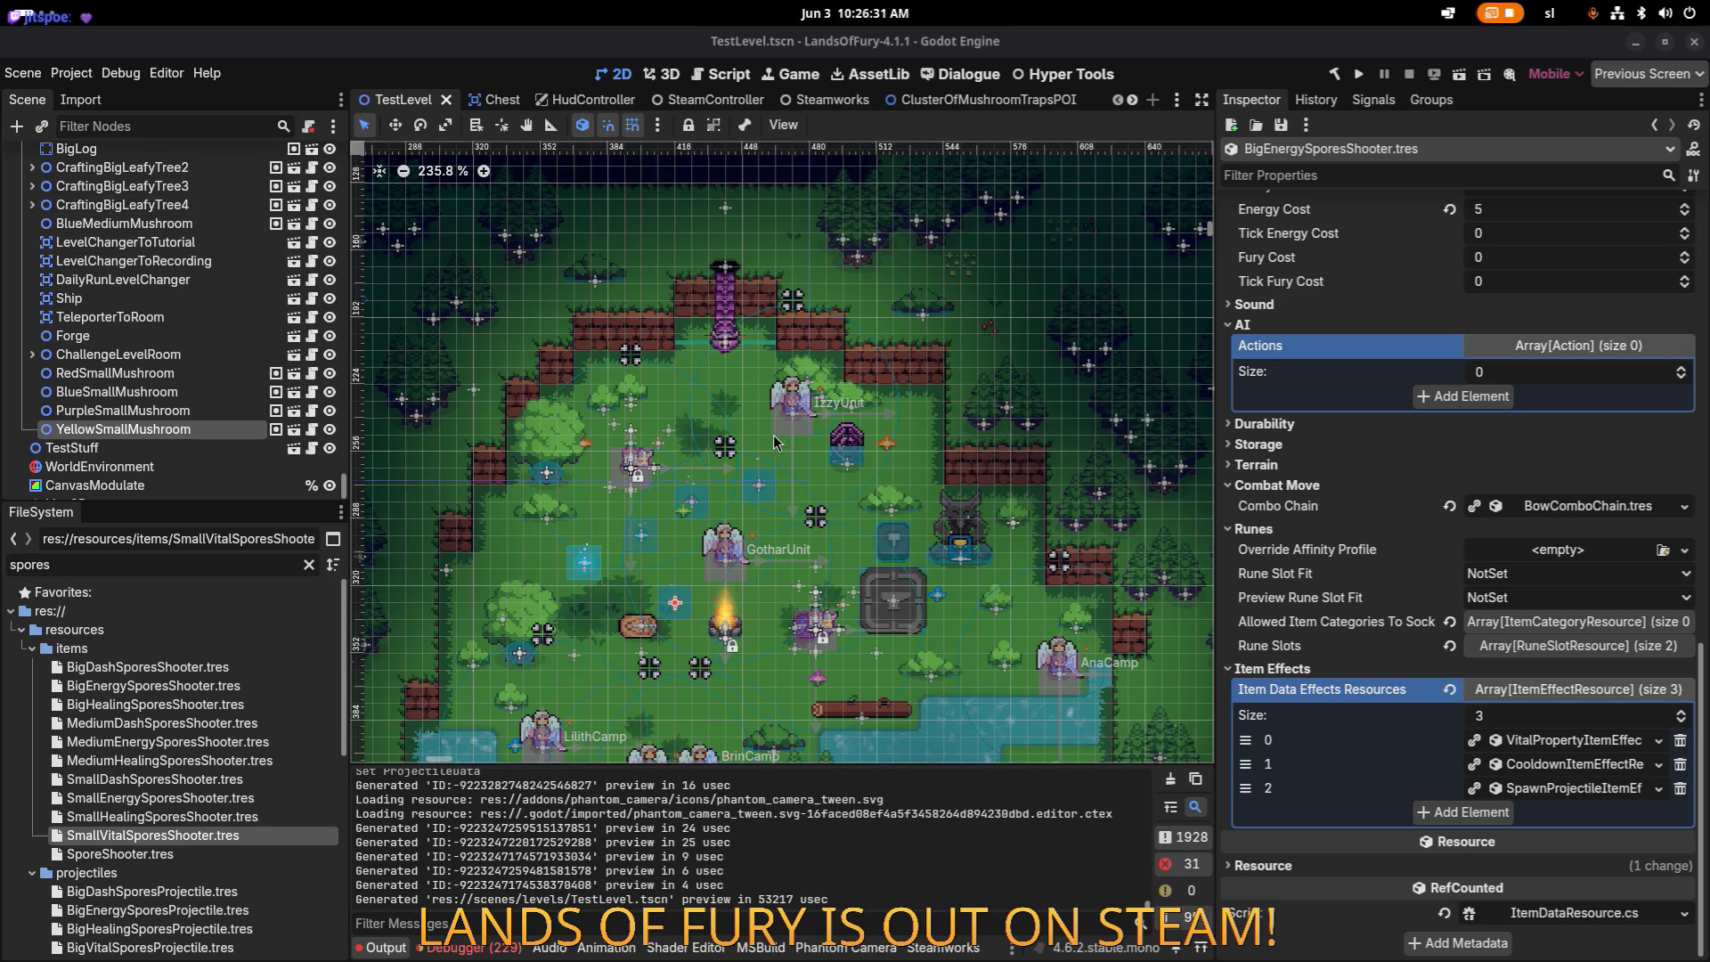
Step: Pan the level view and run the Lands of Fury project to its main menu
{"action": "left_click_drag", "start_coordinate": [780, 516], "coordinate": [869, 462]}
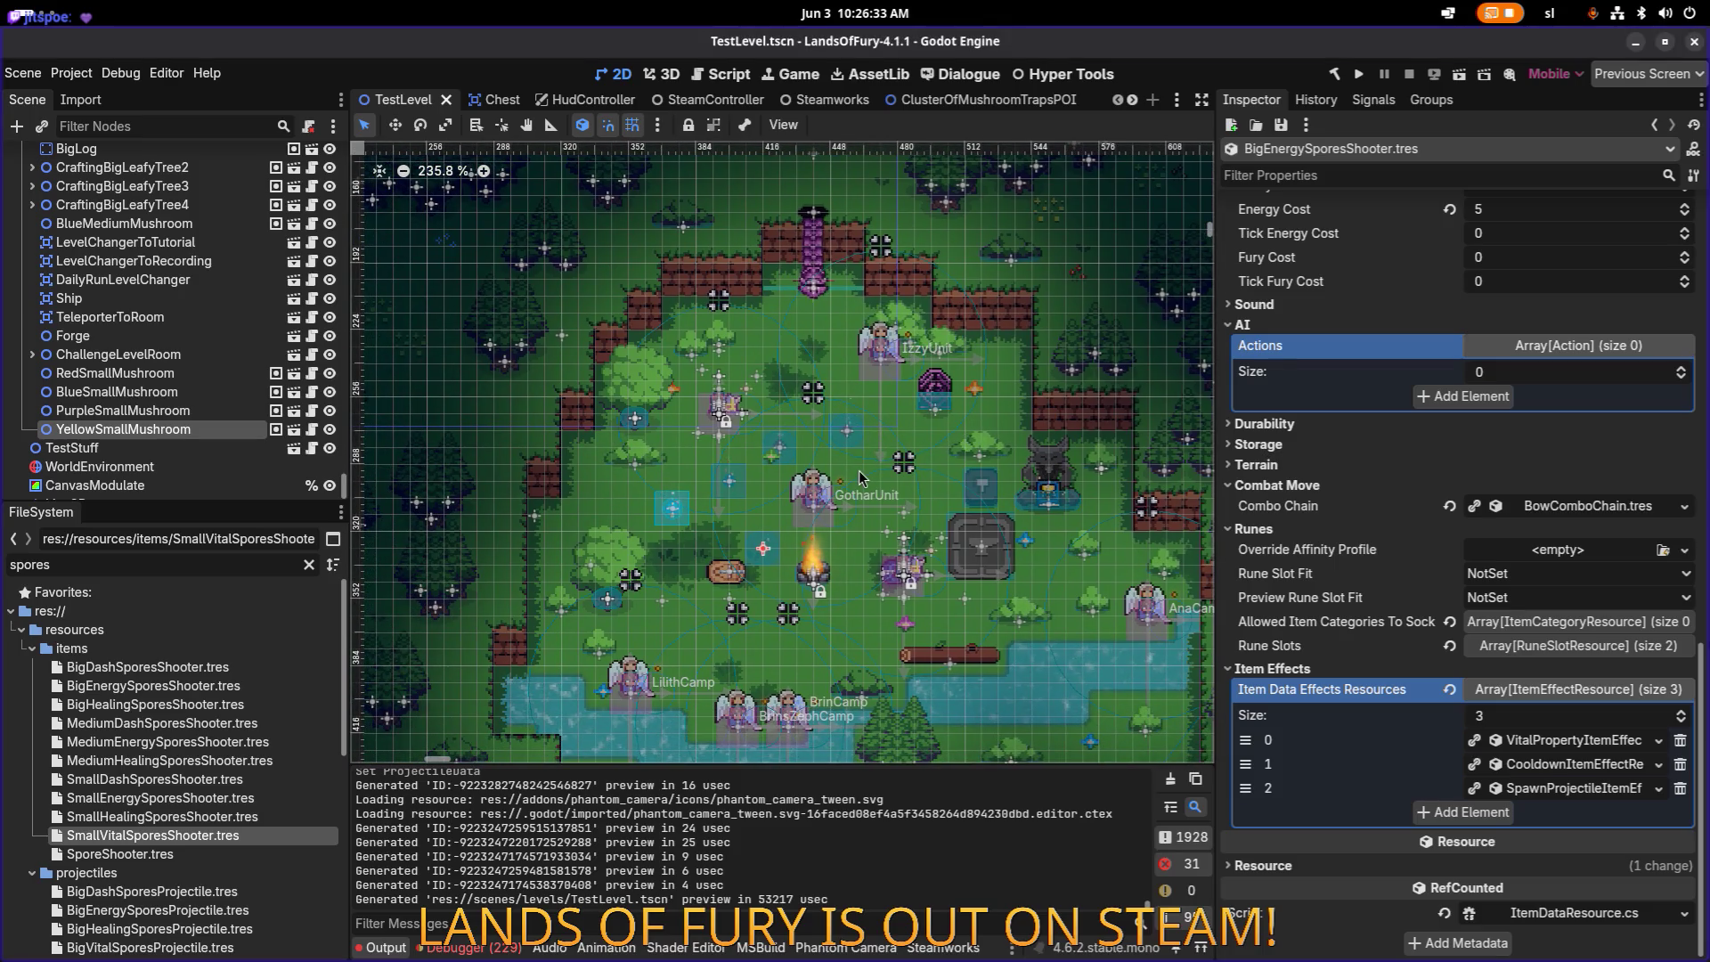
{"action": "left_click", "coordinate": [1358, 78]}
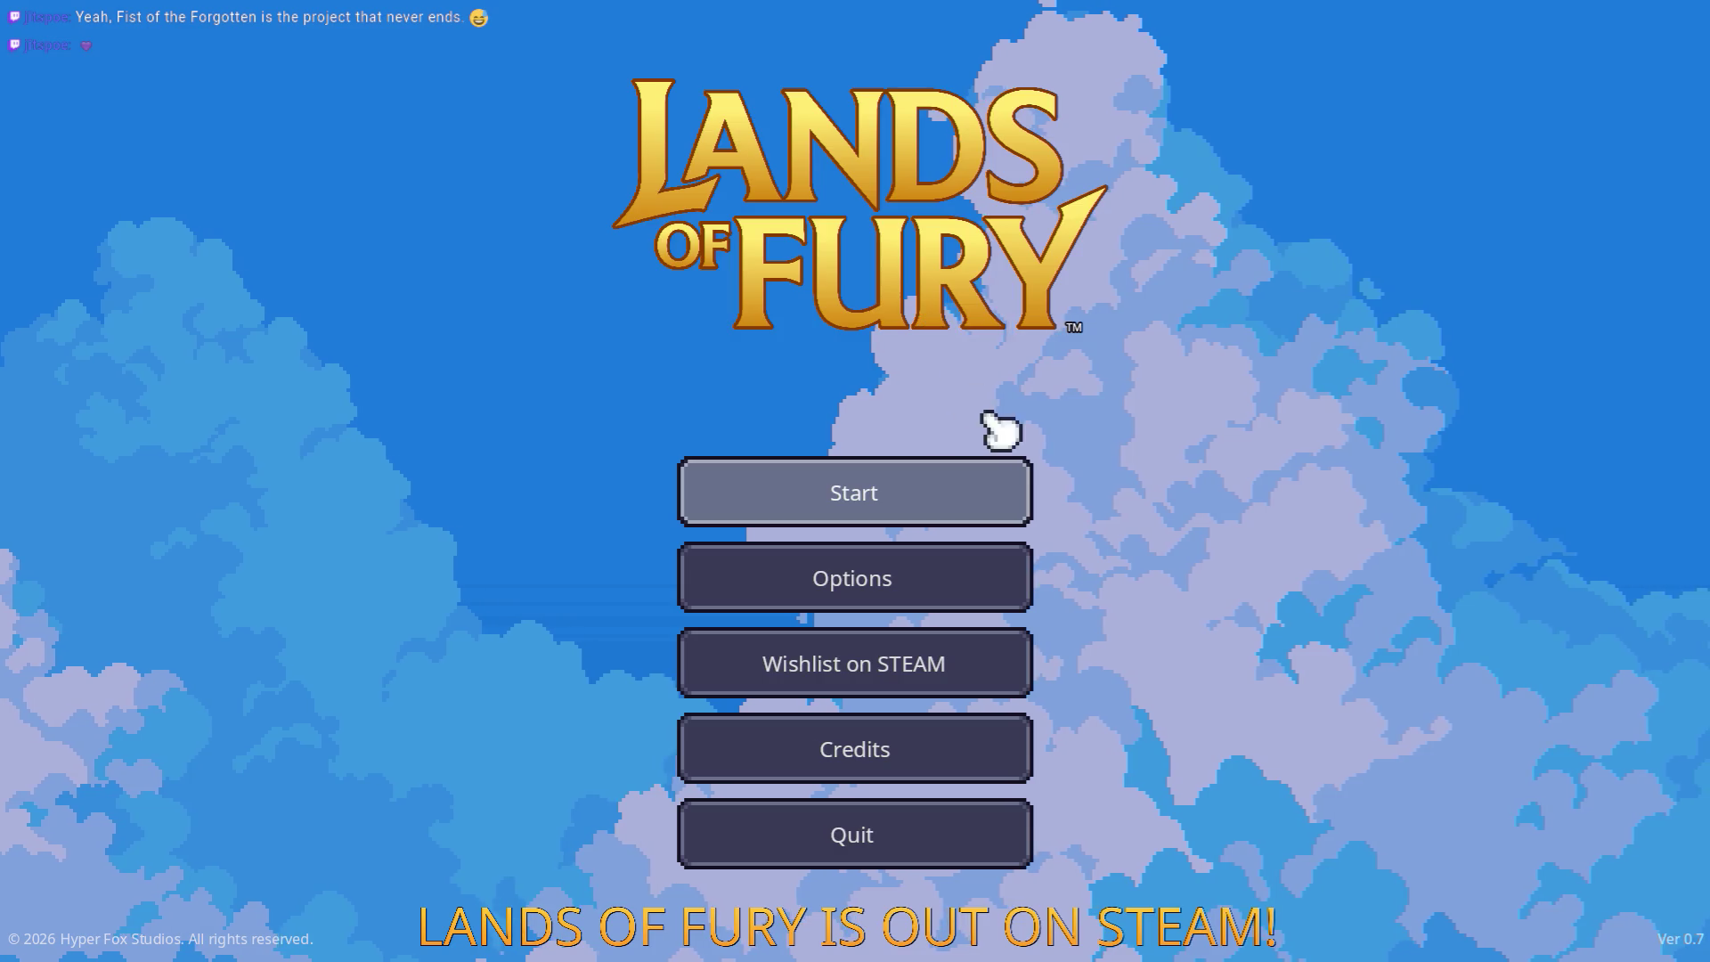
Step: Start a game on the first save profile and equip the sword
{"action": "left_click", "coordinate": [970, 493]}
{"action": "left_click", "coordinate": [866, 490]}
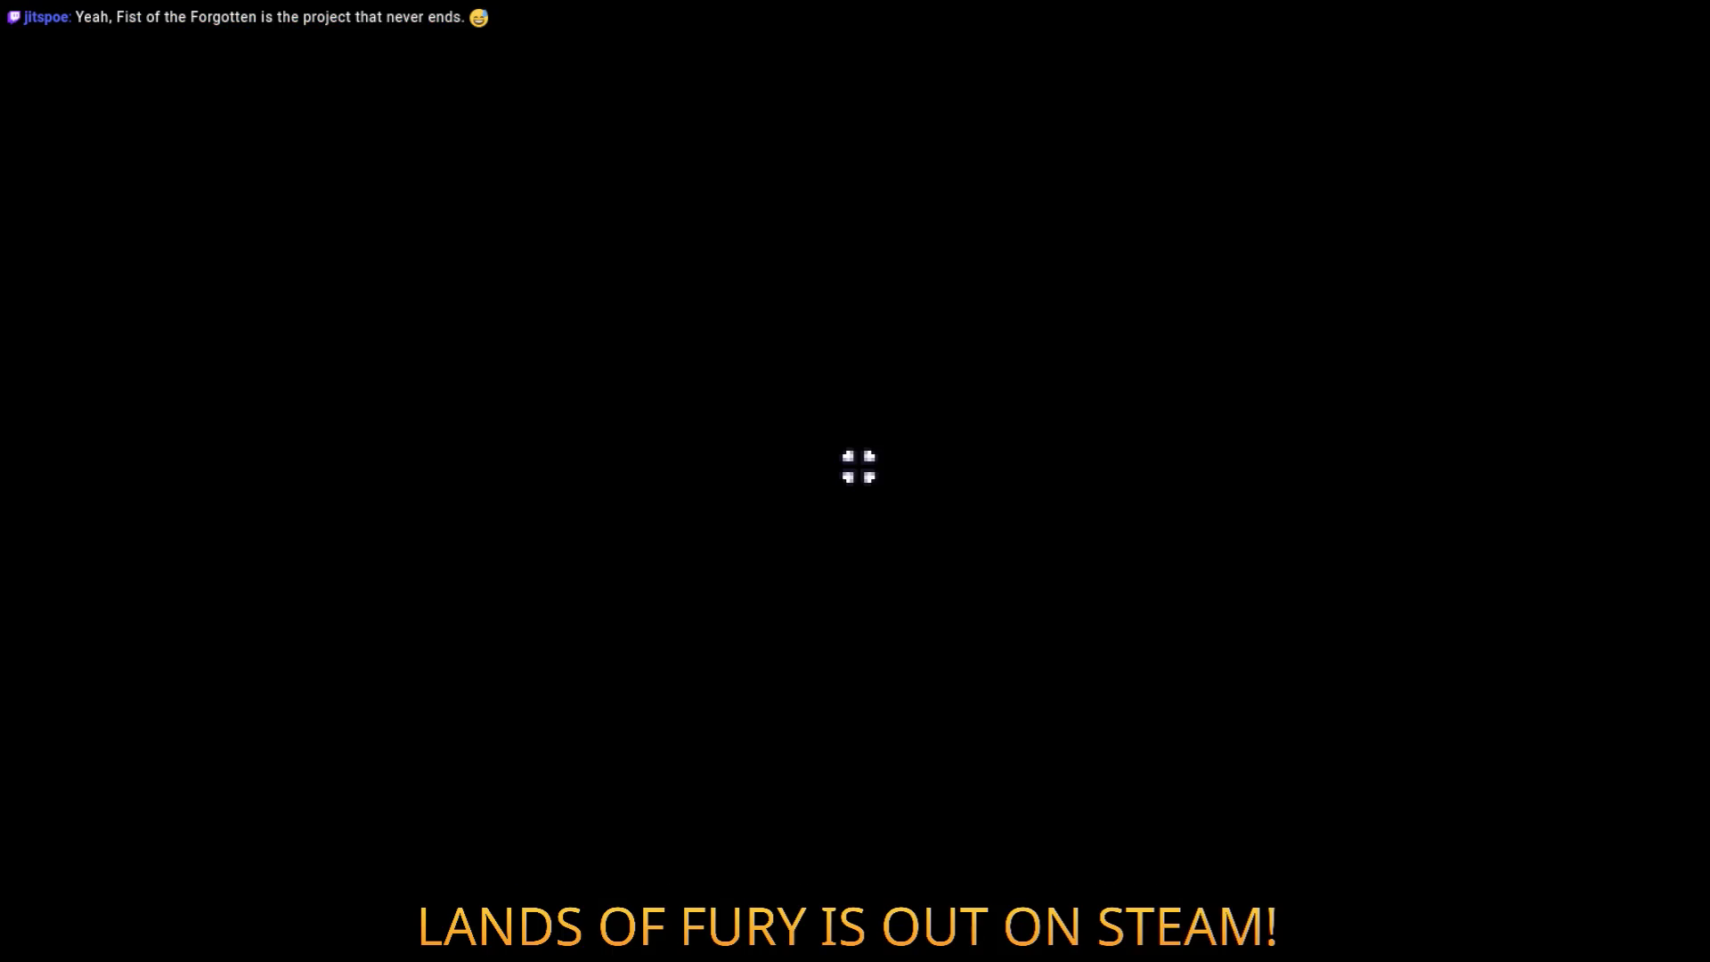
{"action": "key", "text": "w"}
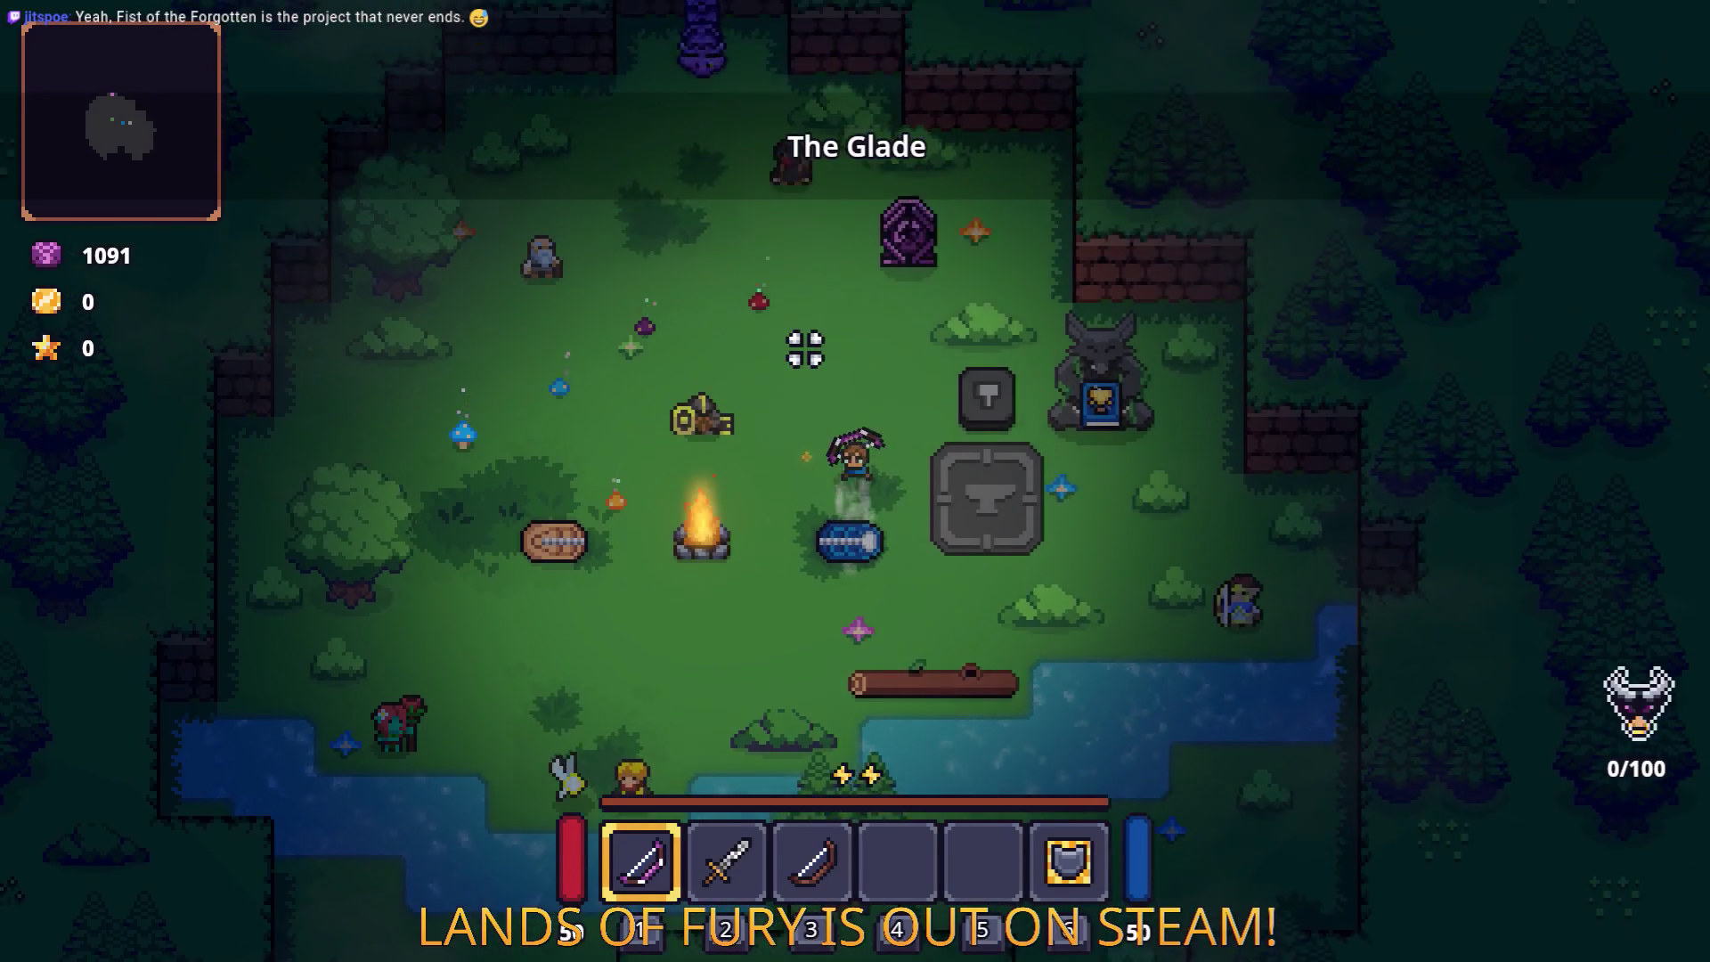
{"action": "key", "text": "2"}
Step: Fight around The Glade with sword slashes, then walk into the purple portal
{"action": "key", "text": "a"}
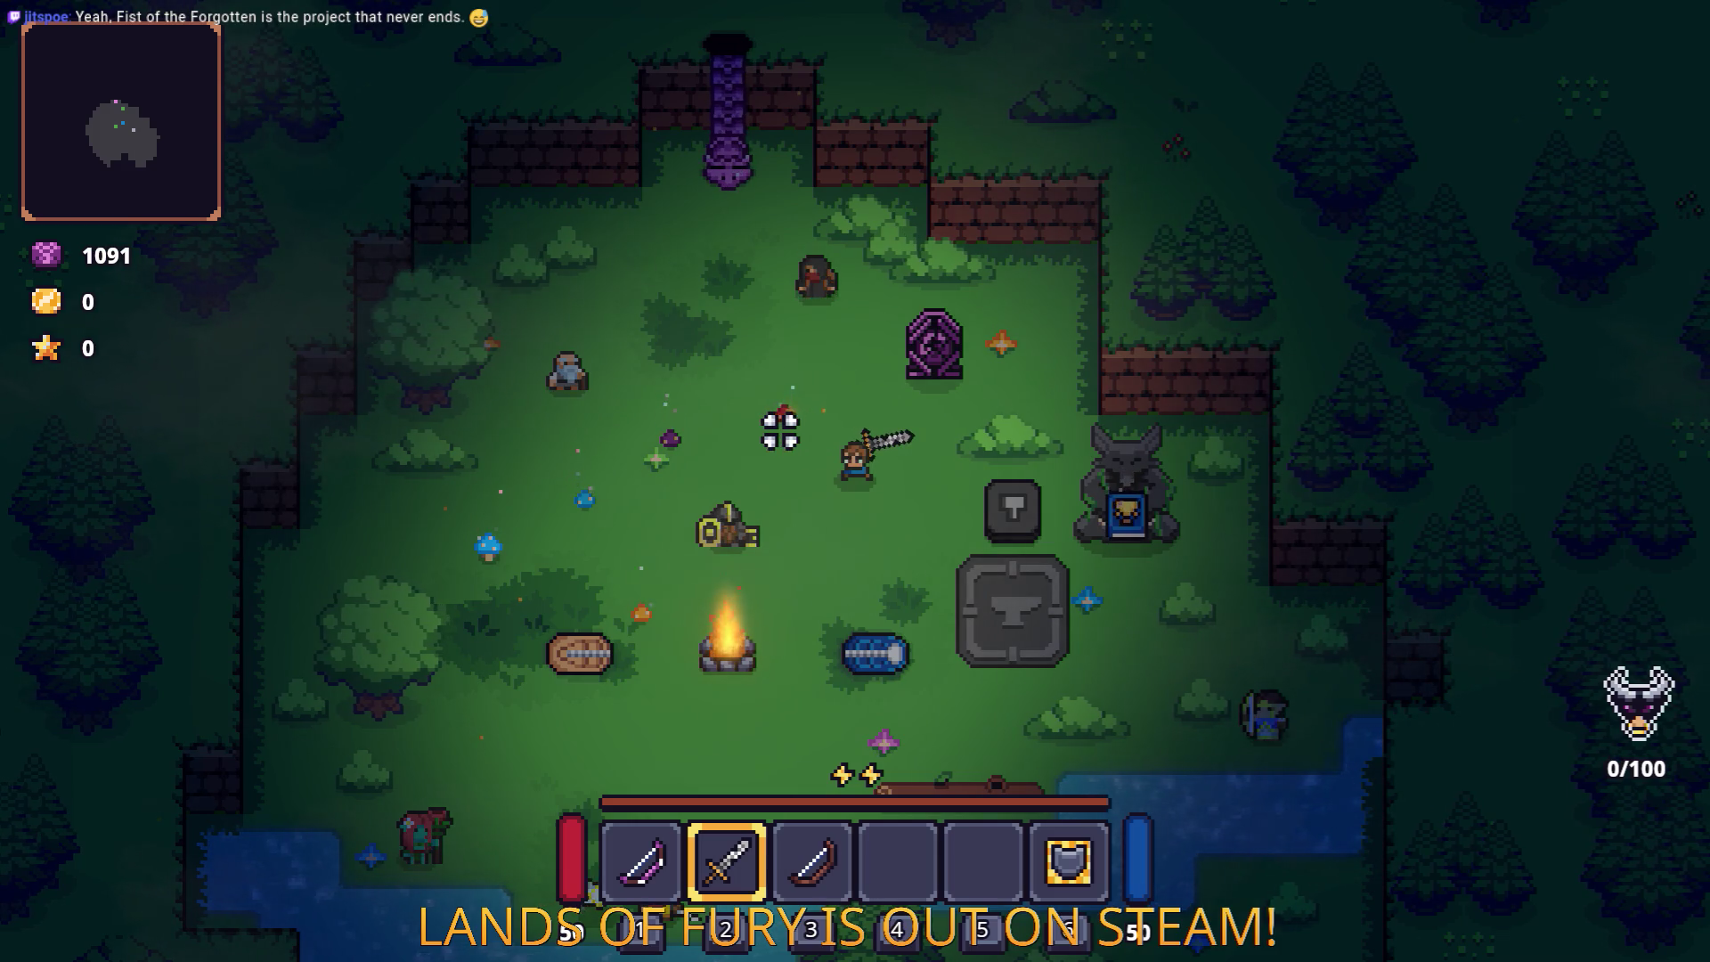
{"action": "key", "text": "w"}
{"action": "key", "text": "a"}
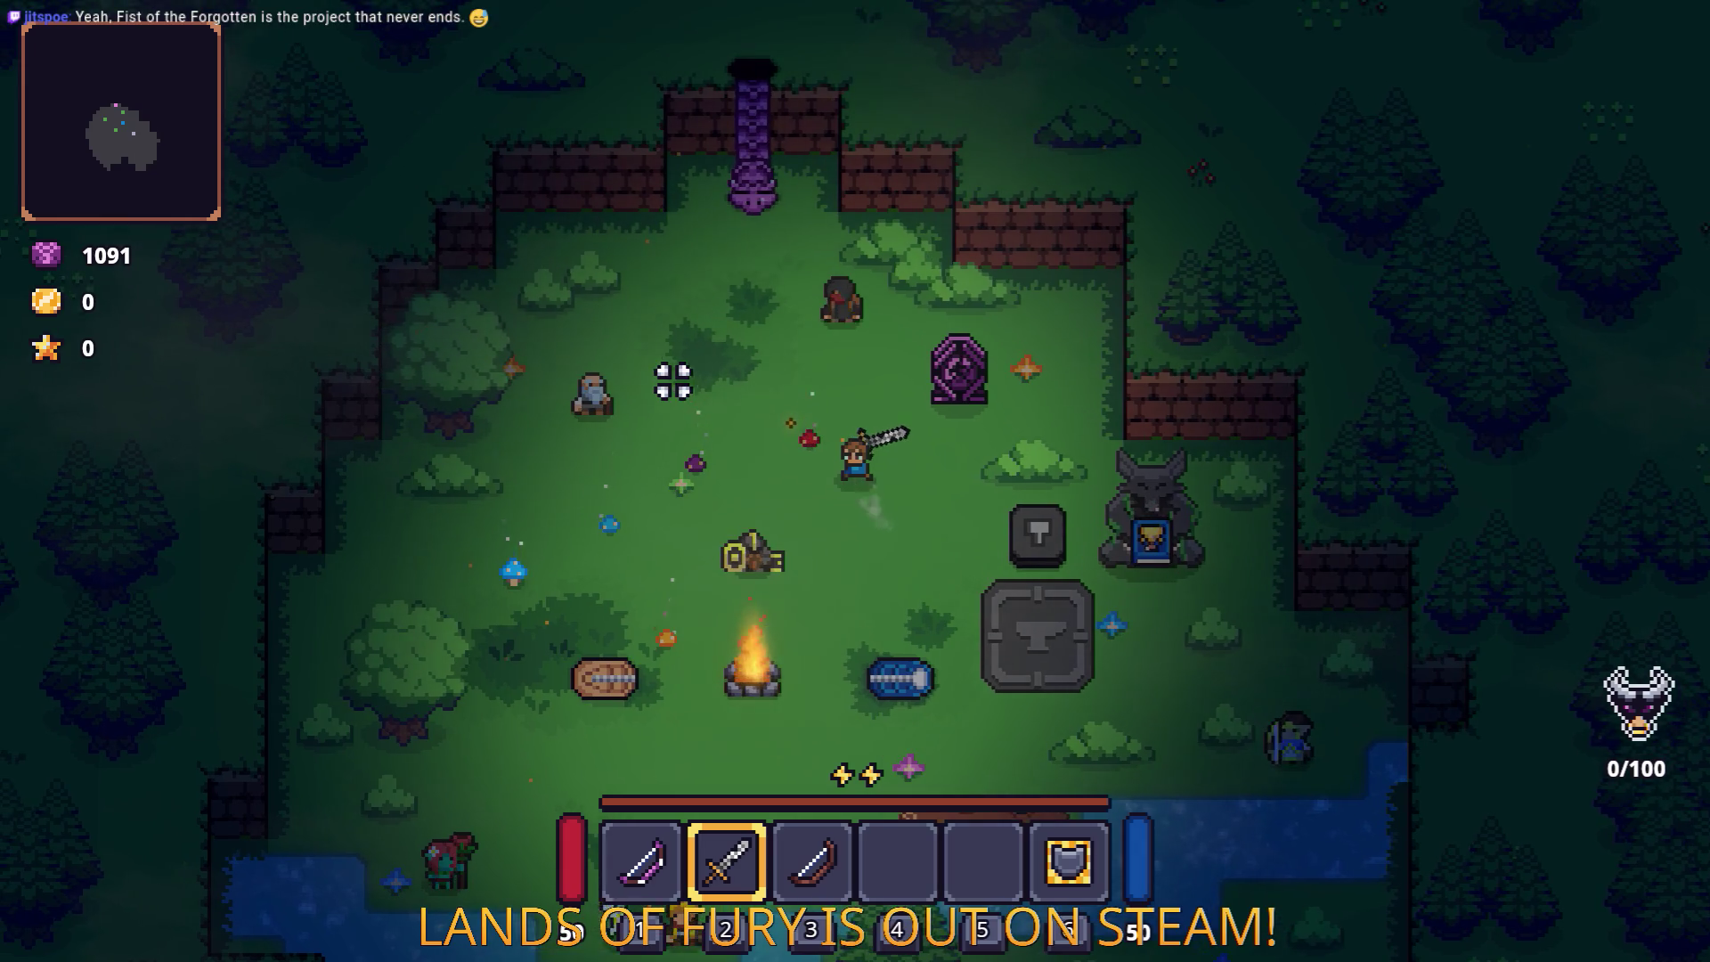
{"action": "left_click", "coordinate": [716, 396]}
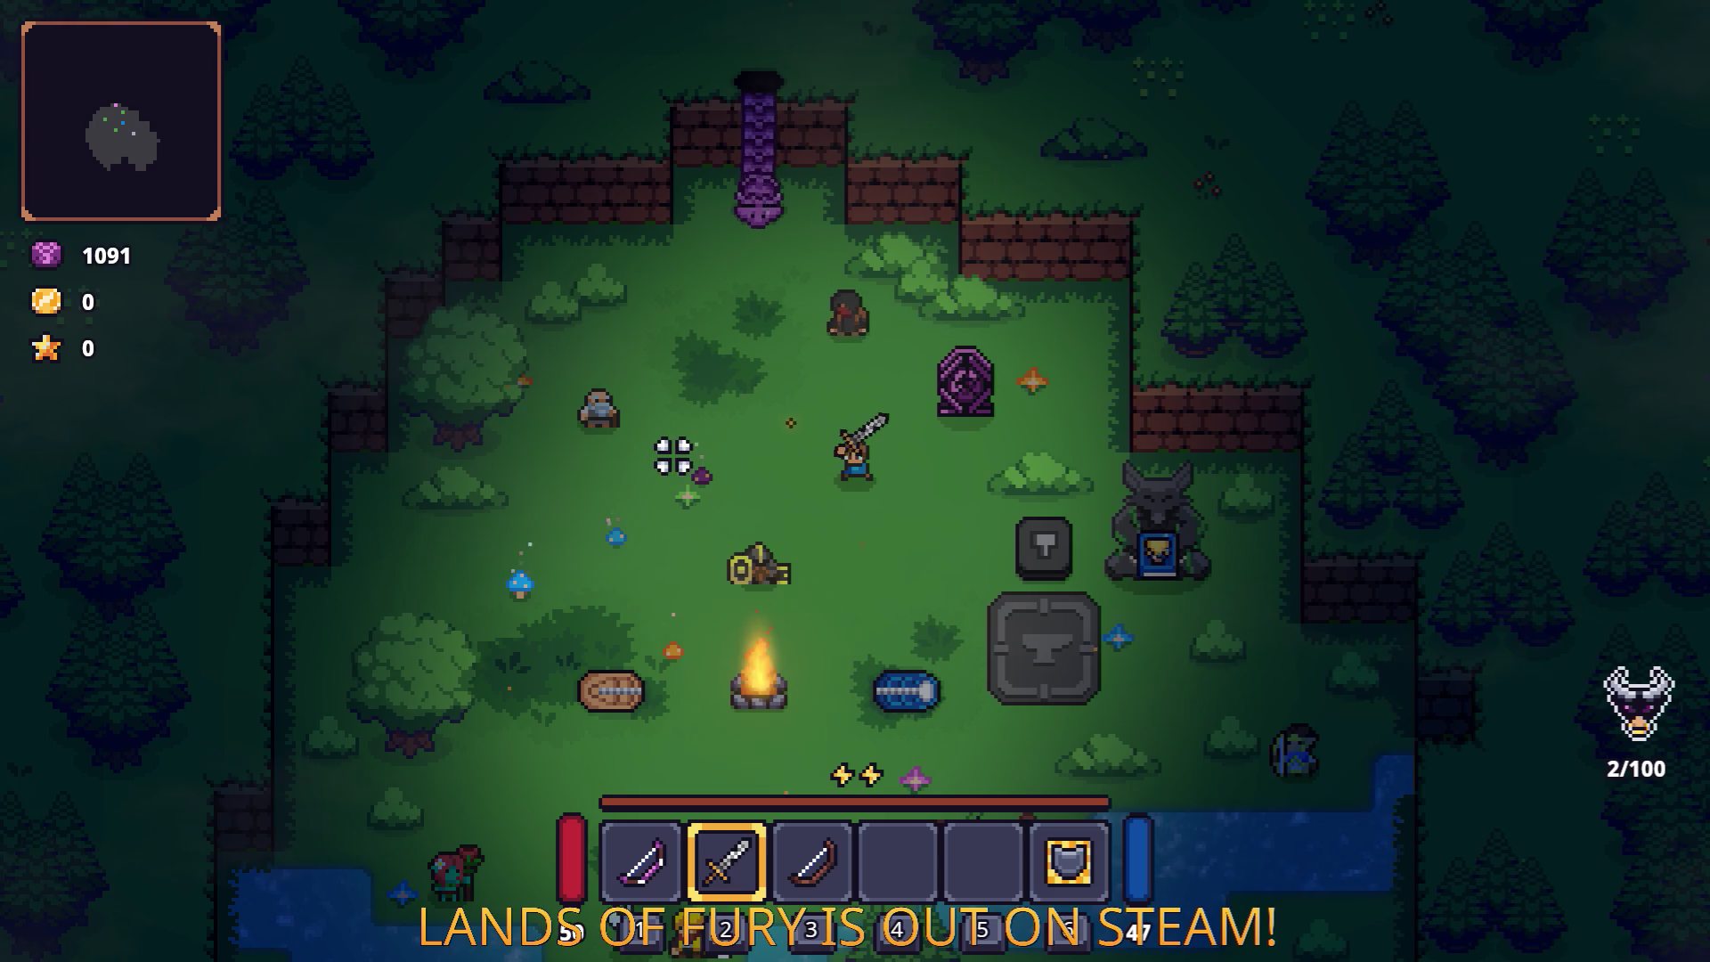
{"action": "key", "text": "a"}
{"action": "left_click", "coordinate": [706, 458]}
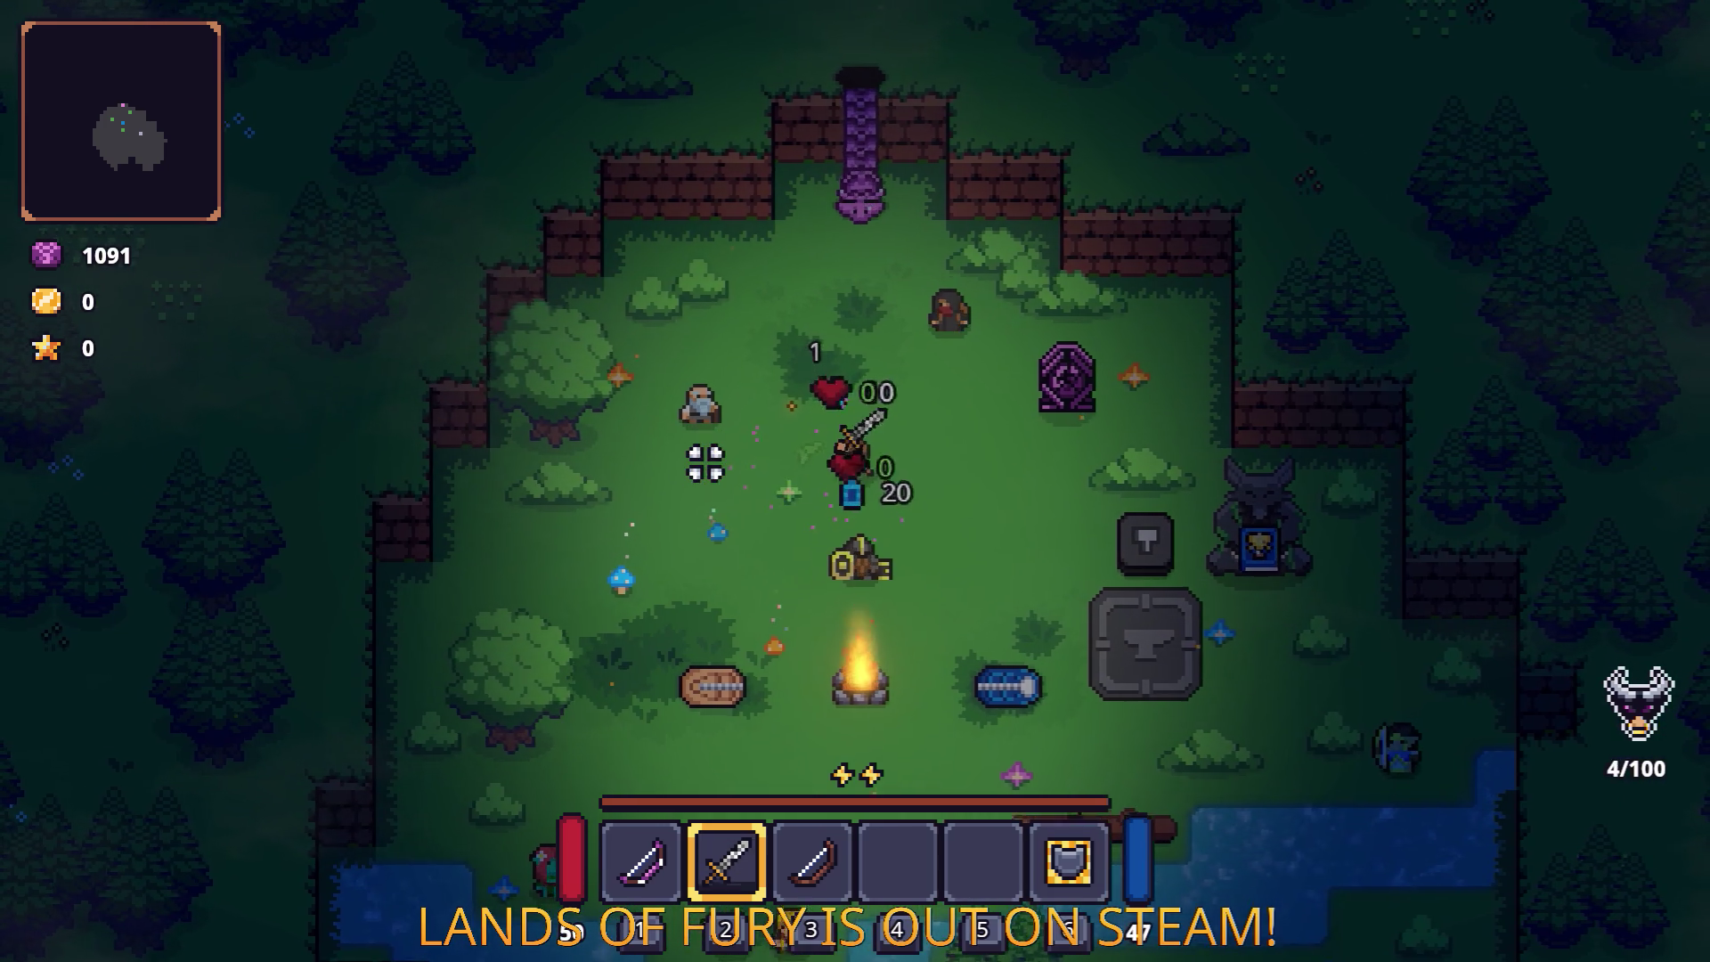
{"action": "key", "text": "a"}
{"action": "left_click", "coordinate": [783, 561]}
{"action": "key", "text": "s"}
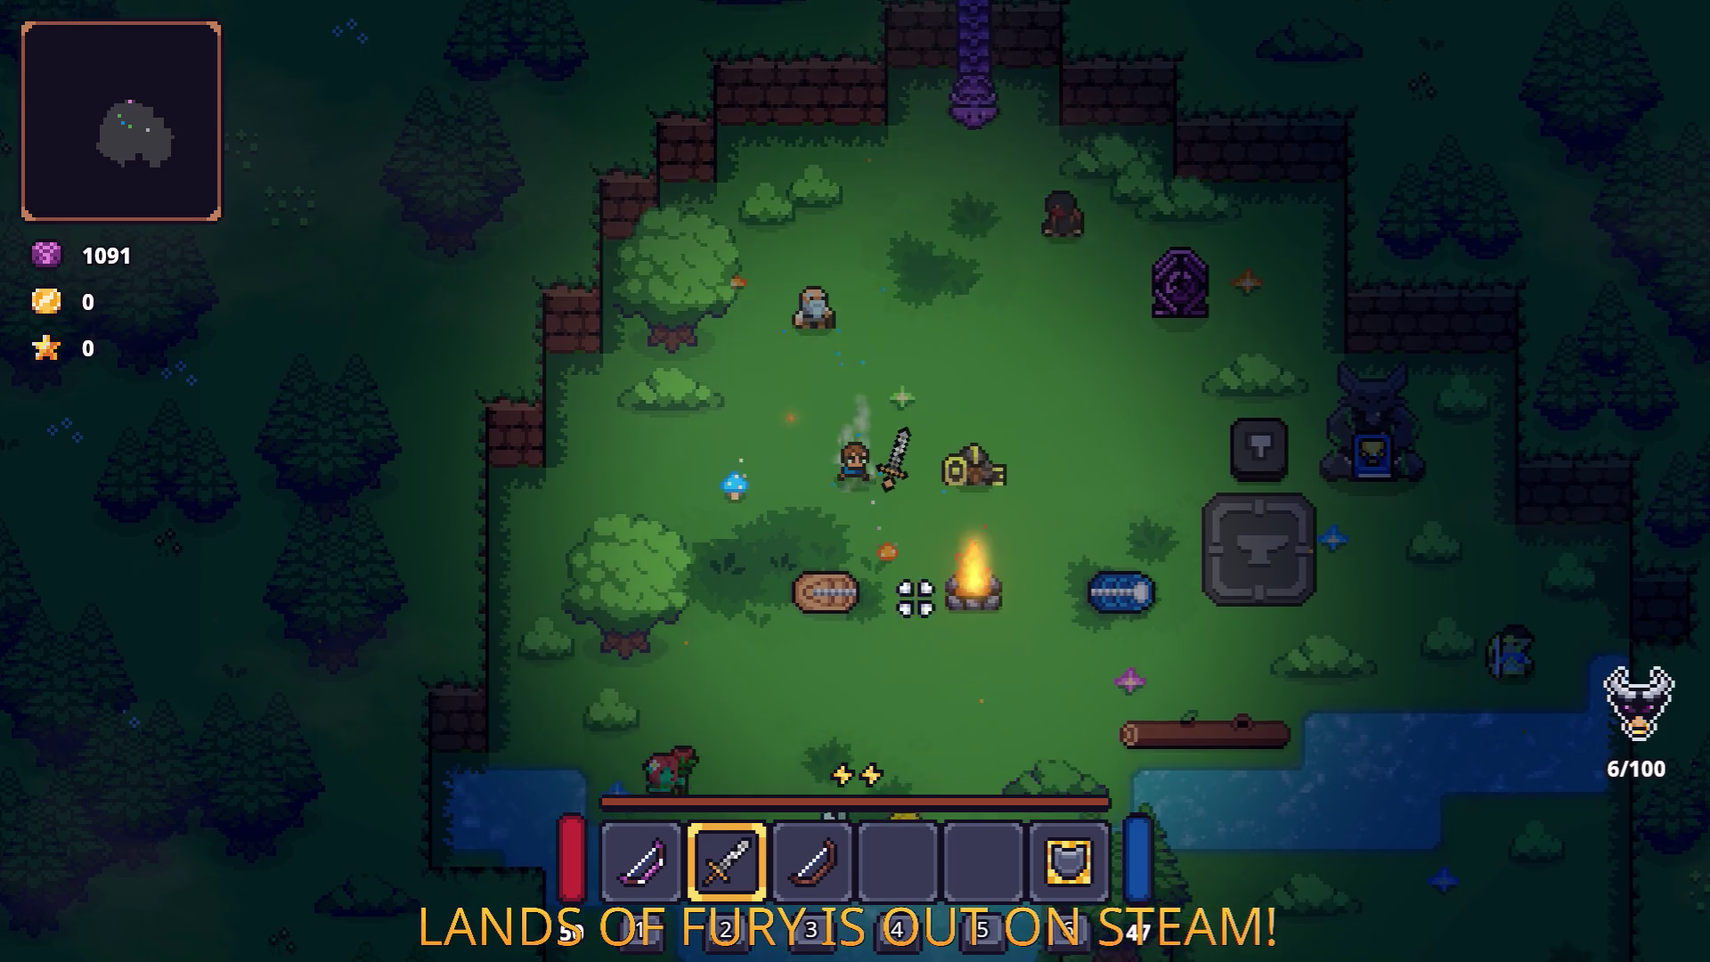
{"action": "left_click", "coordinate": [979, 488]}
{"action": "key", "text": "w"}
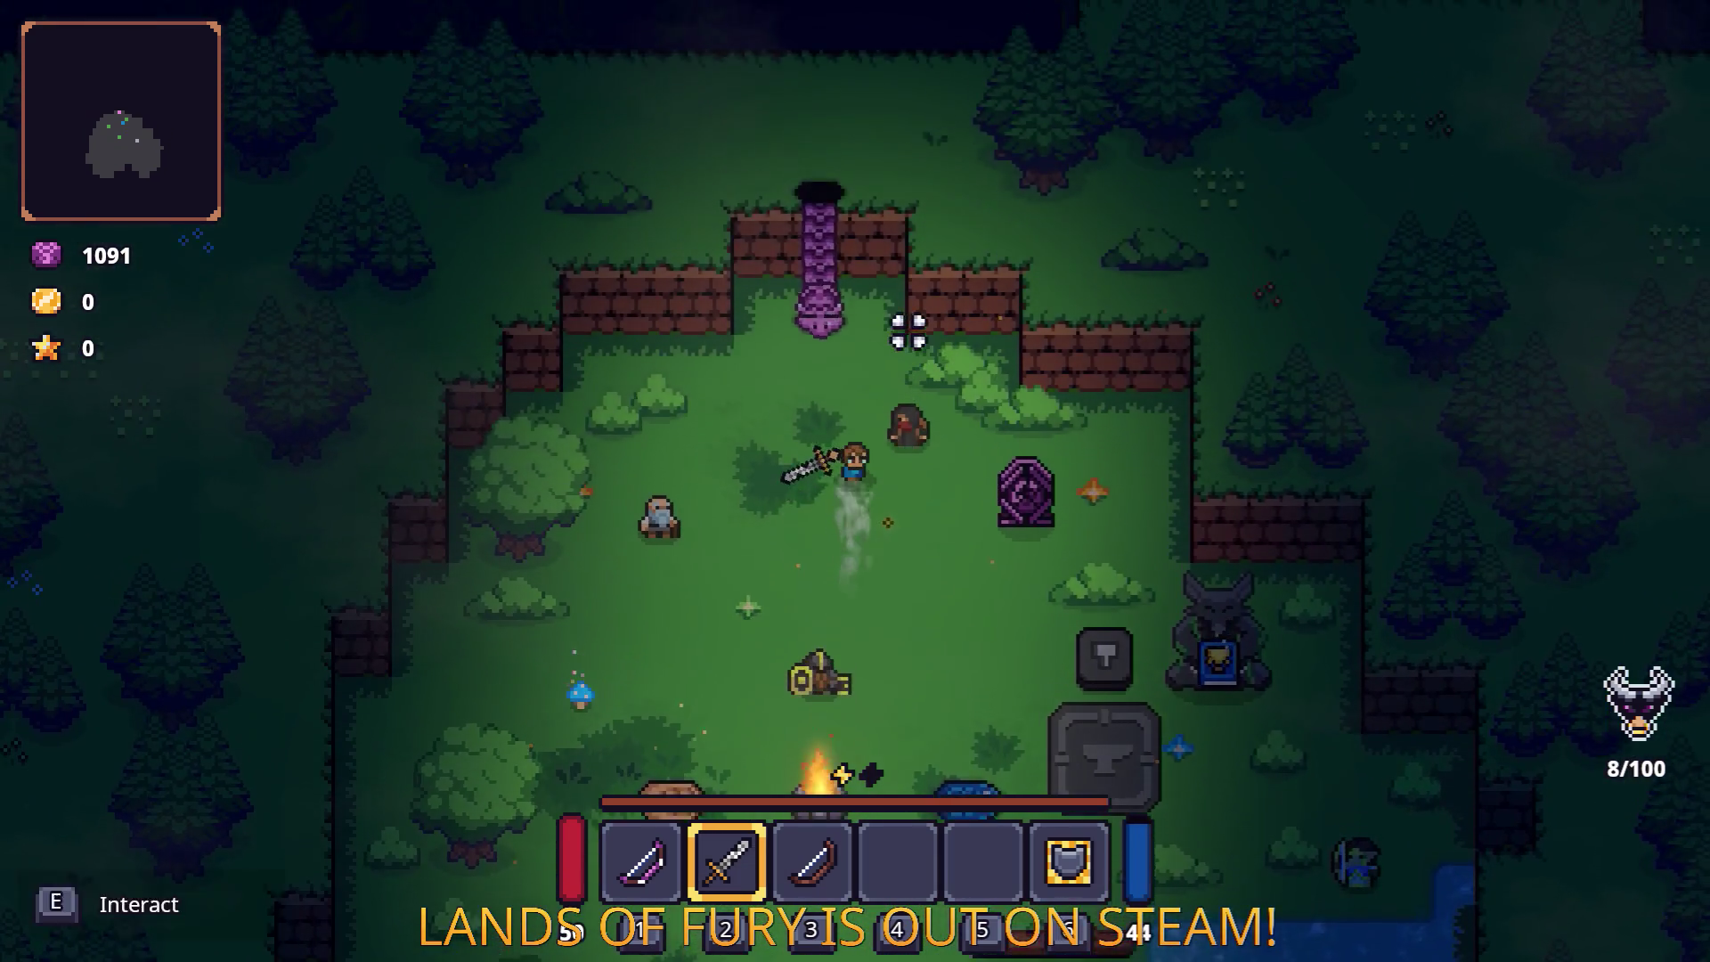
{"action": "key", "text": "w"}
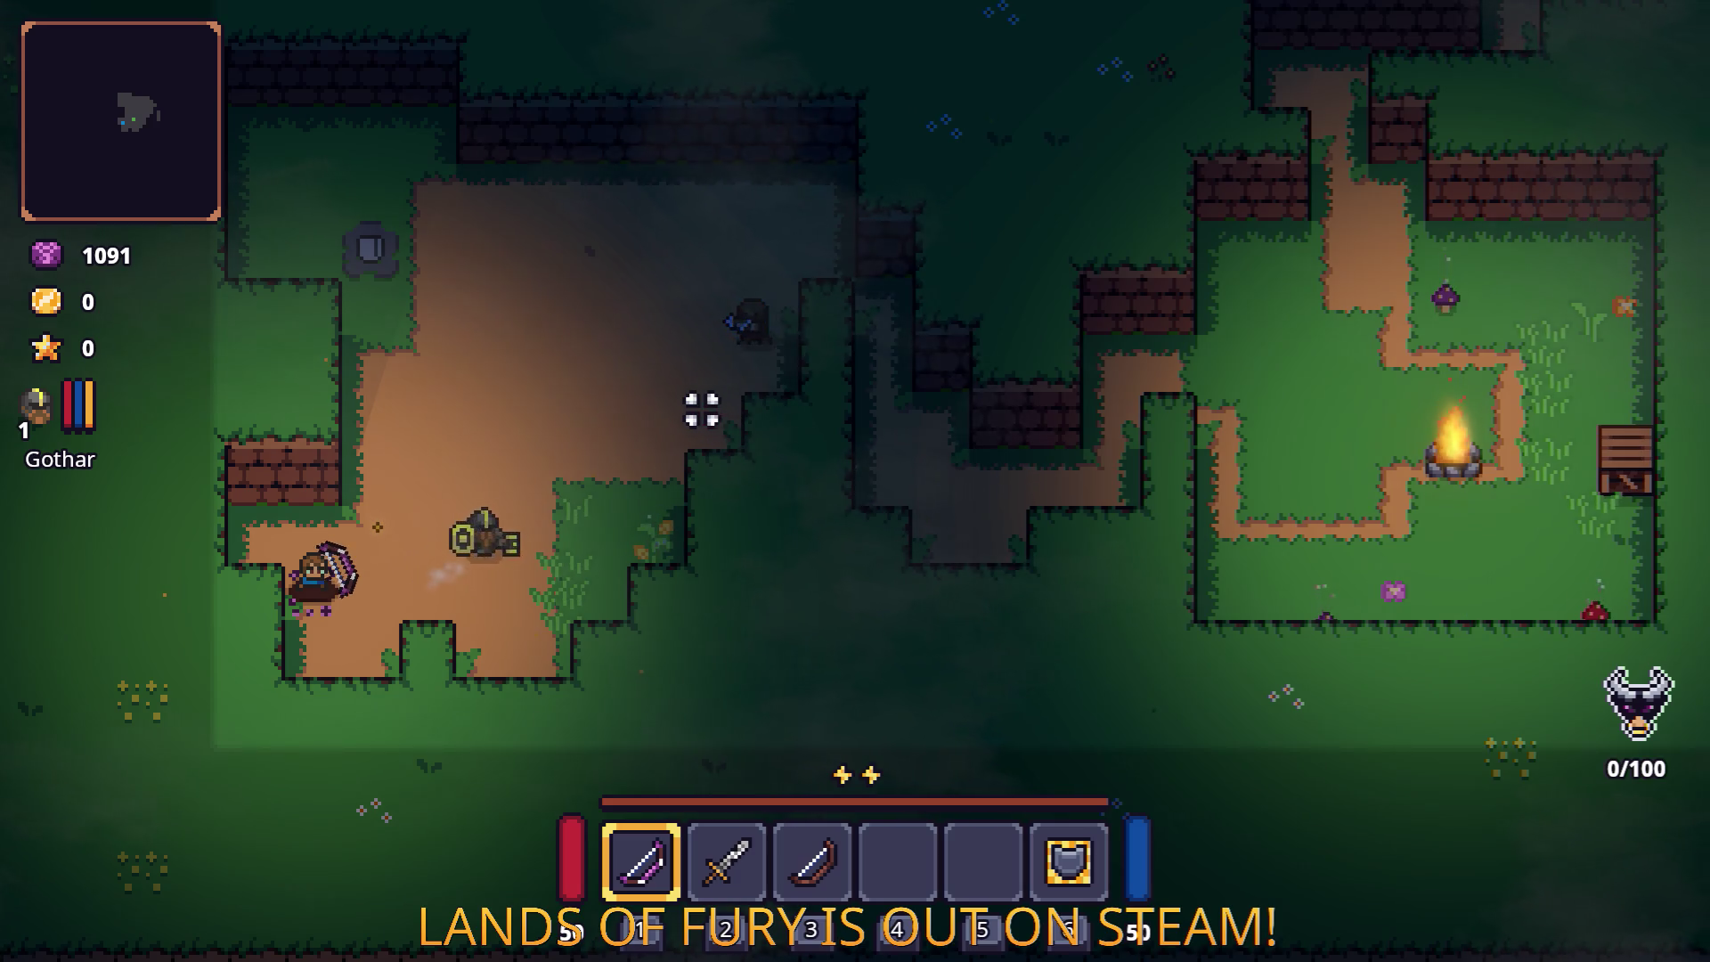
Step: Close in on the hooded enemies and slash them with the sword
{"action": "key", "text": "w"}
{"action": "key", "text": "d"}
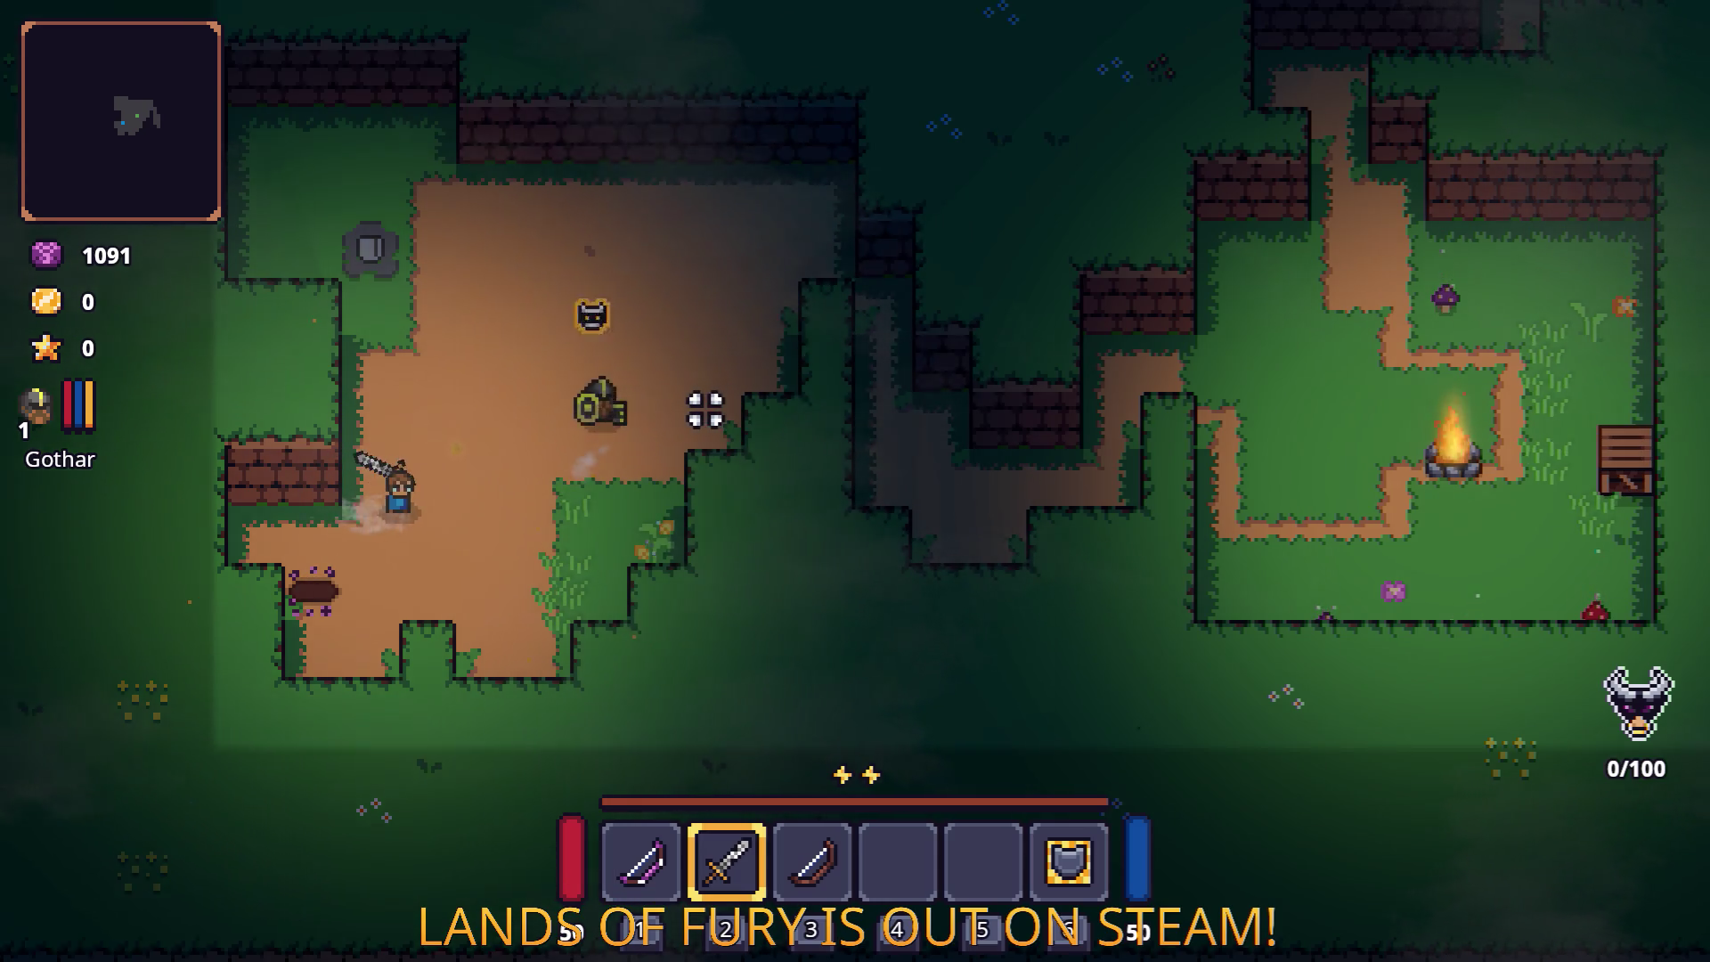
{"action": "key", "text": "w"}
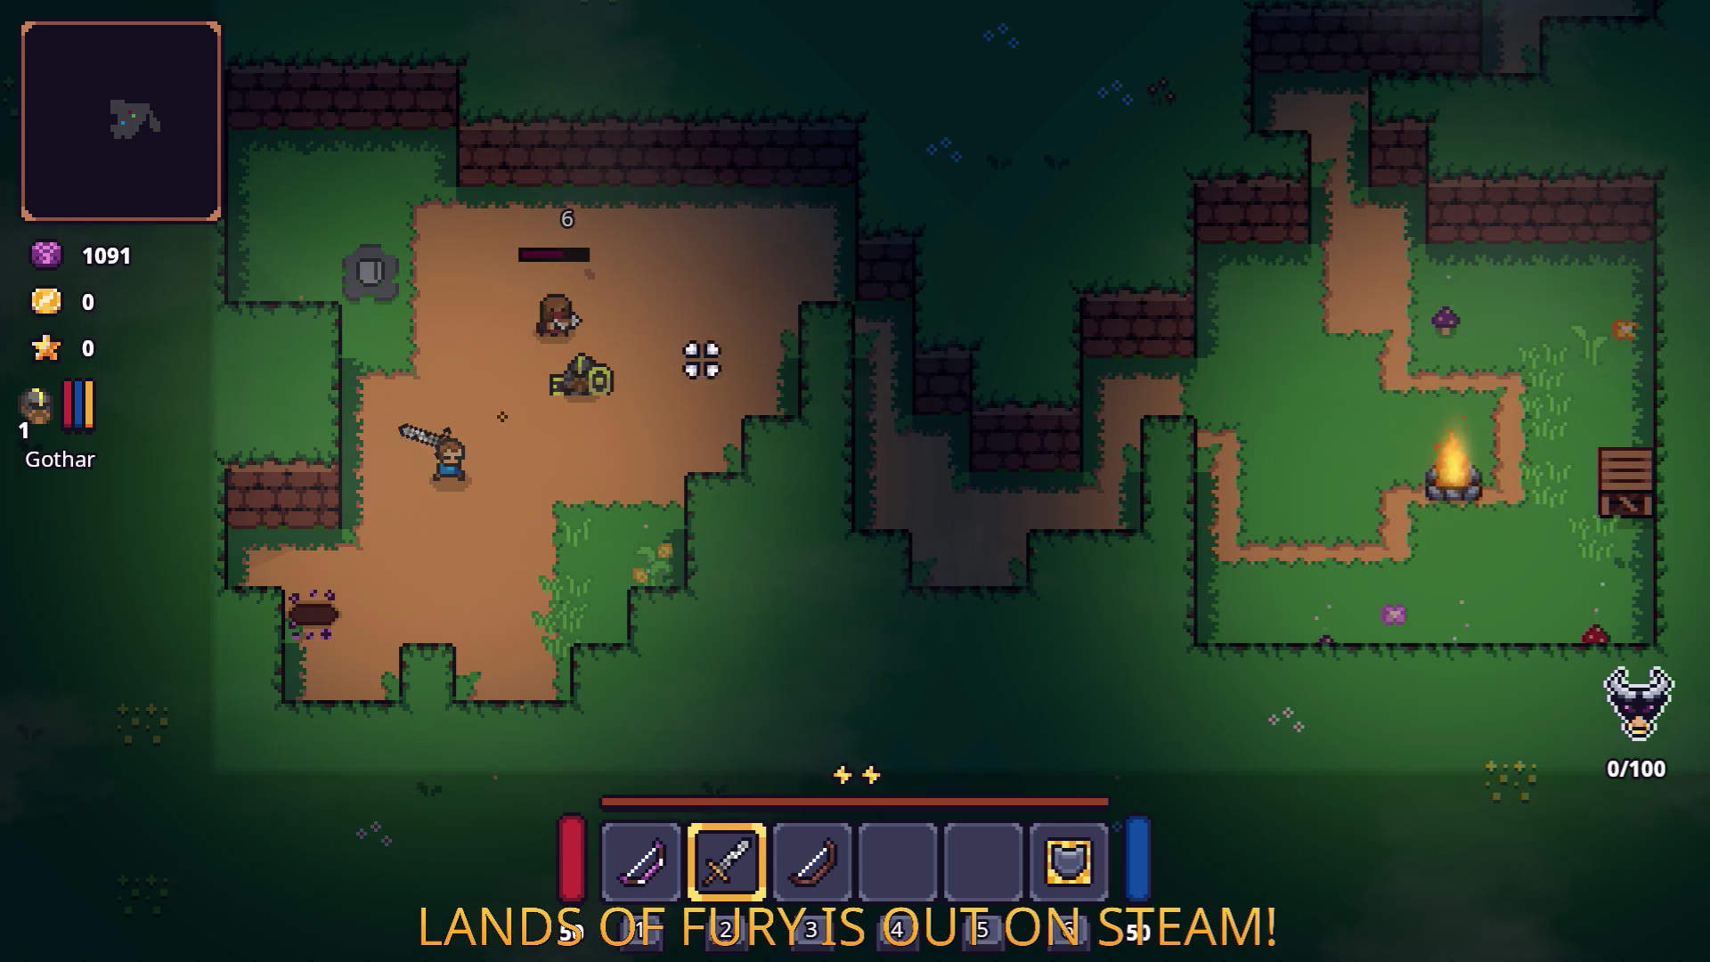
{"action": "key", "text": "d"}
{"action": "key", "text": "w"}
{"action": "left_click", "coordinate": [511, 386]}
{"action": "left_click", "coordinate": [496, 378]}
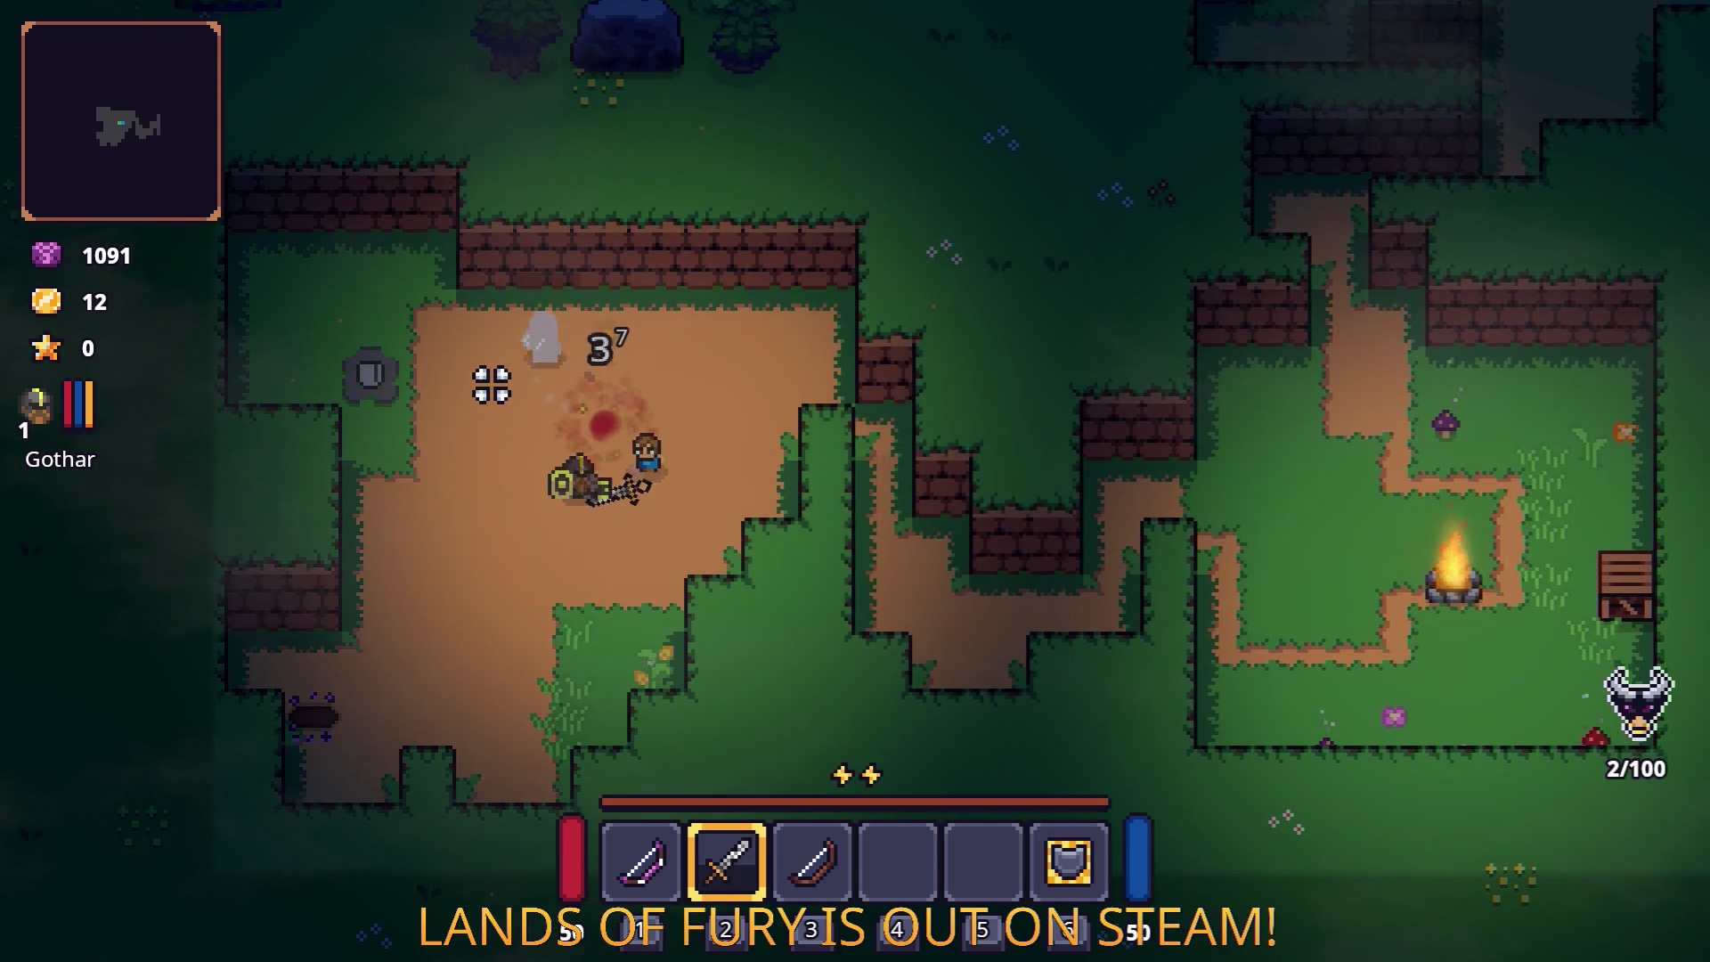
{"action": "key", "text": "d"}
{"action": "left_click", "coordinate": [958, 503]}
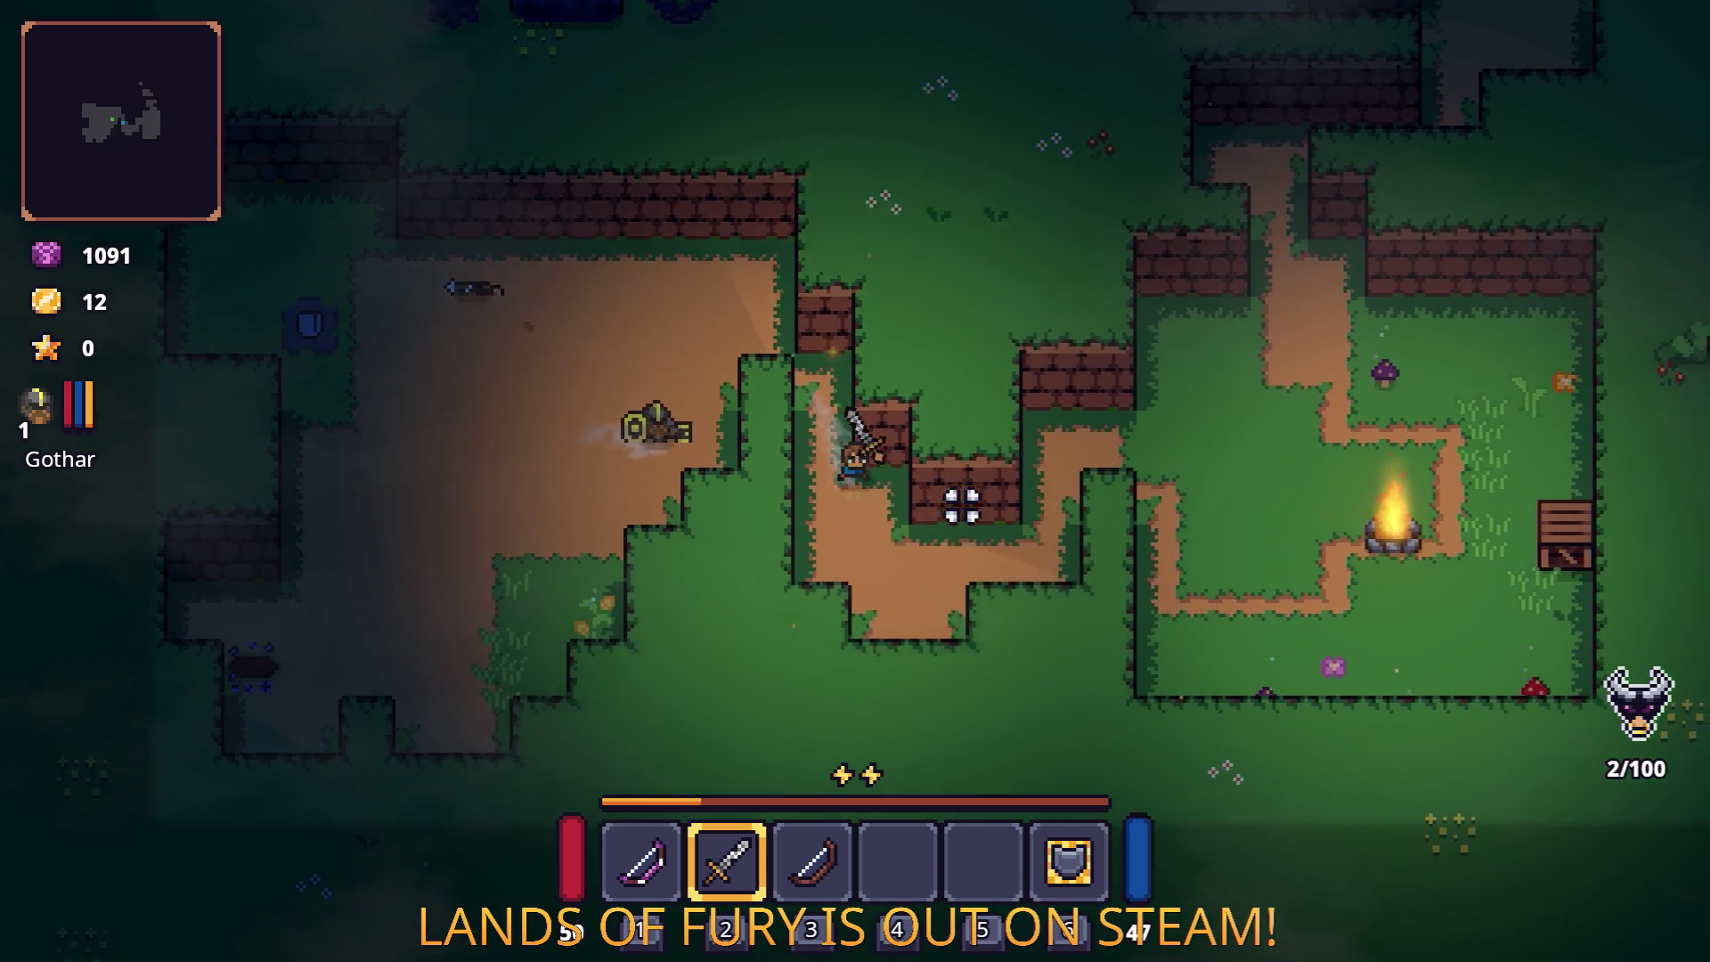
Step: Fight the enemies around the campfire, bringing gold and the skull meter to 12
{"action": "key", "text": "d"}
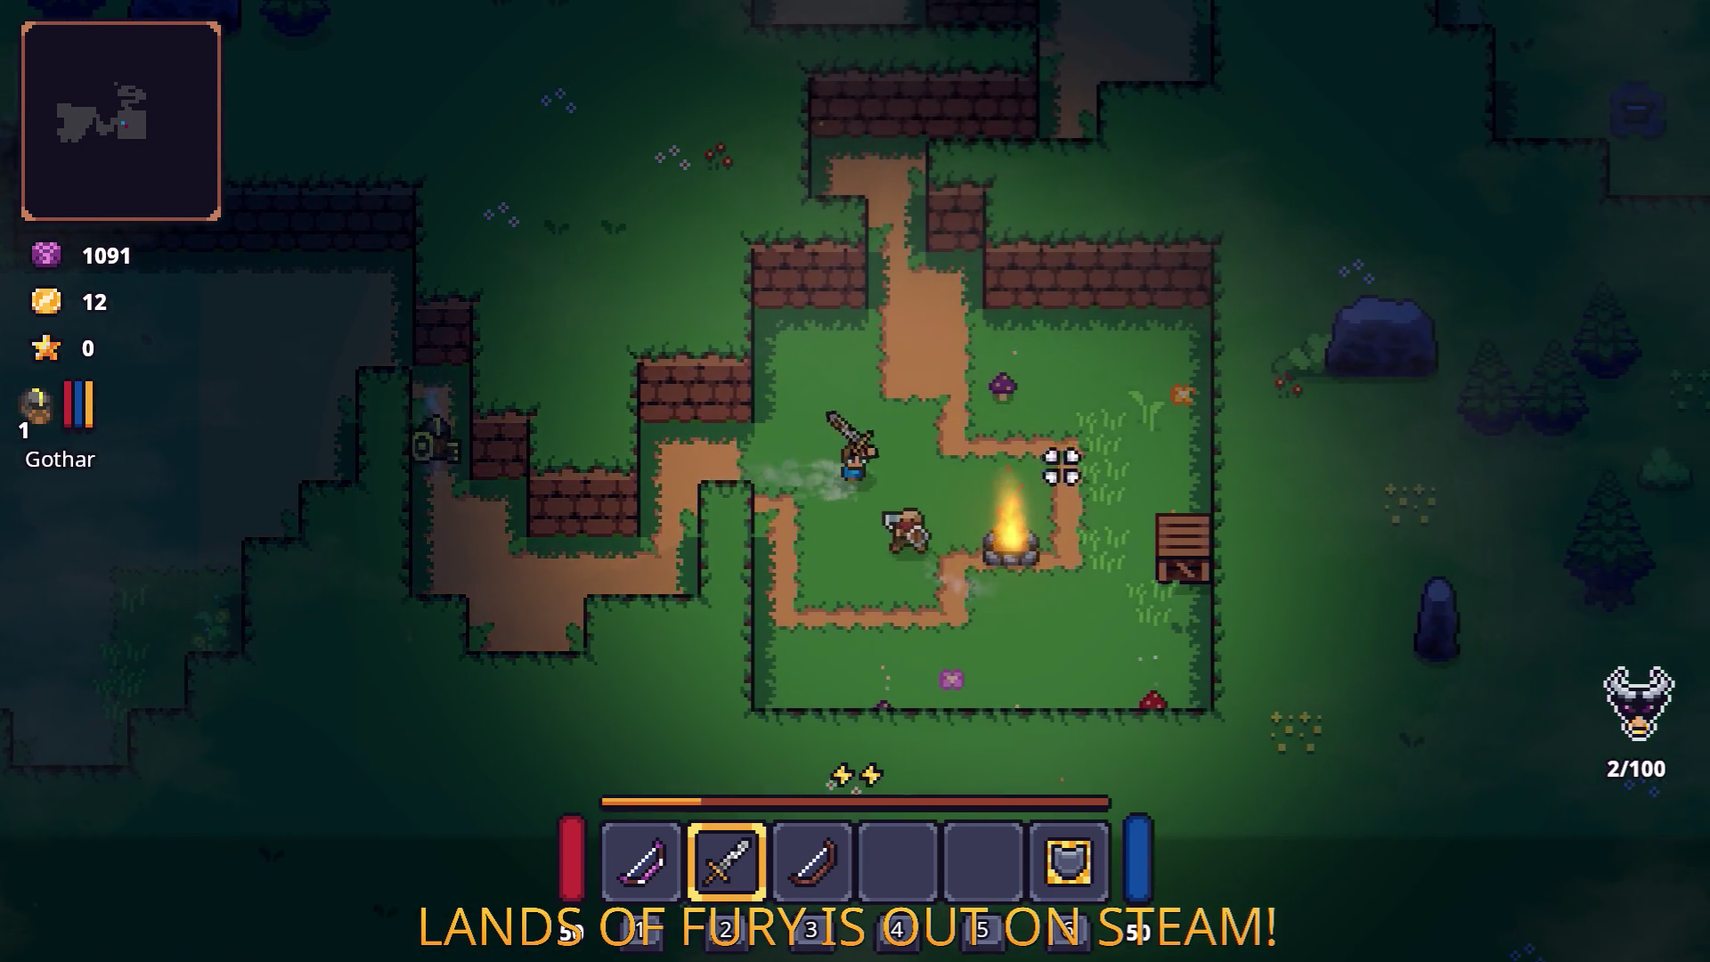
{"action": "key", "text": "d"}
{"action": "left_click", "coordinate": [783, 591]}
{"action": "left_click", "coordinate": [736, 584]}
{"action": "left_click", "coordinate": [737, 584]}
{"action": "left_click", "coordinate": [740, 591]}
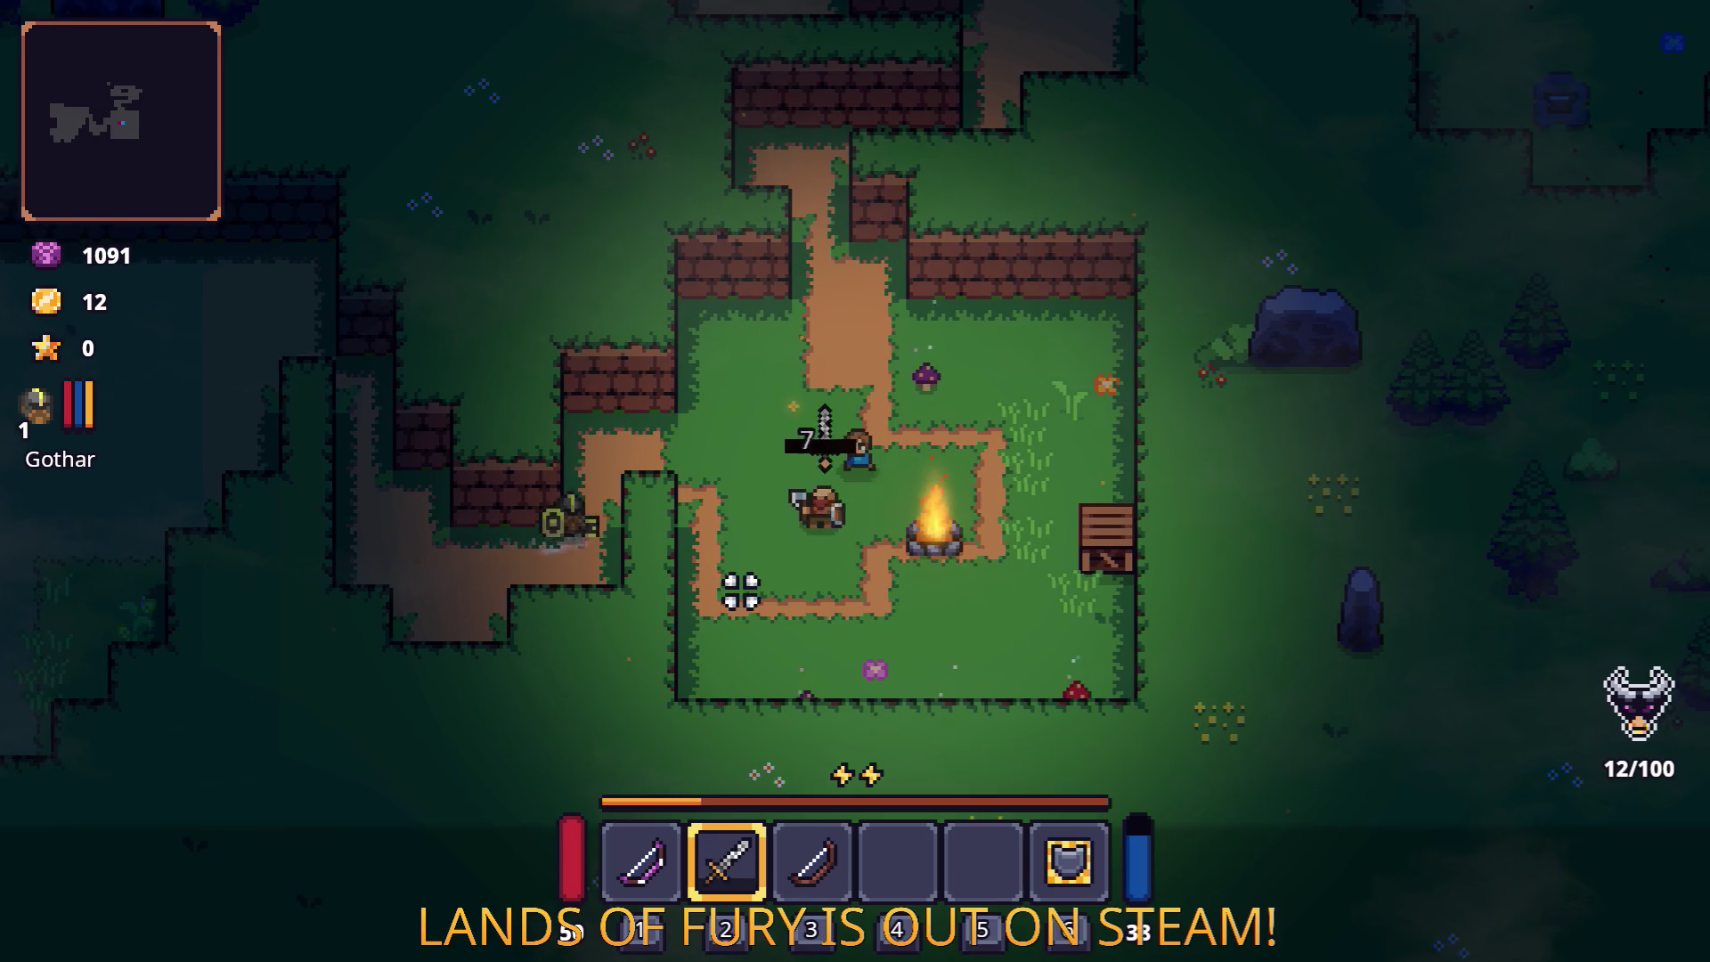
{"action": "key", "text": "w"}
{"action": "key", "text": "d"}
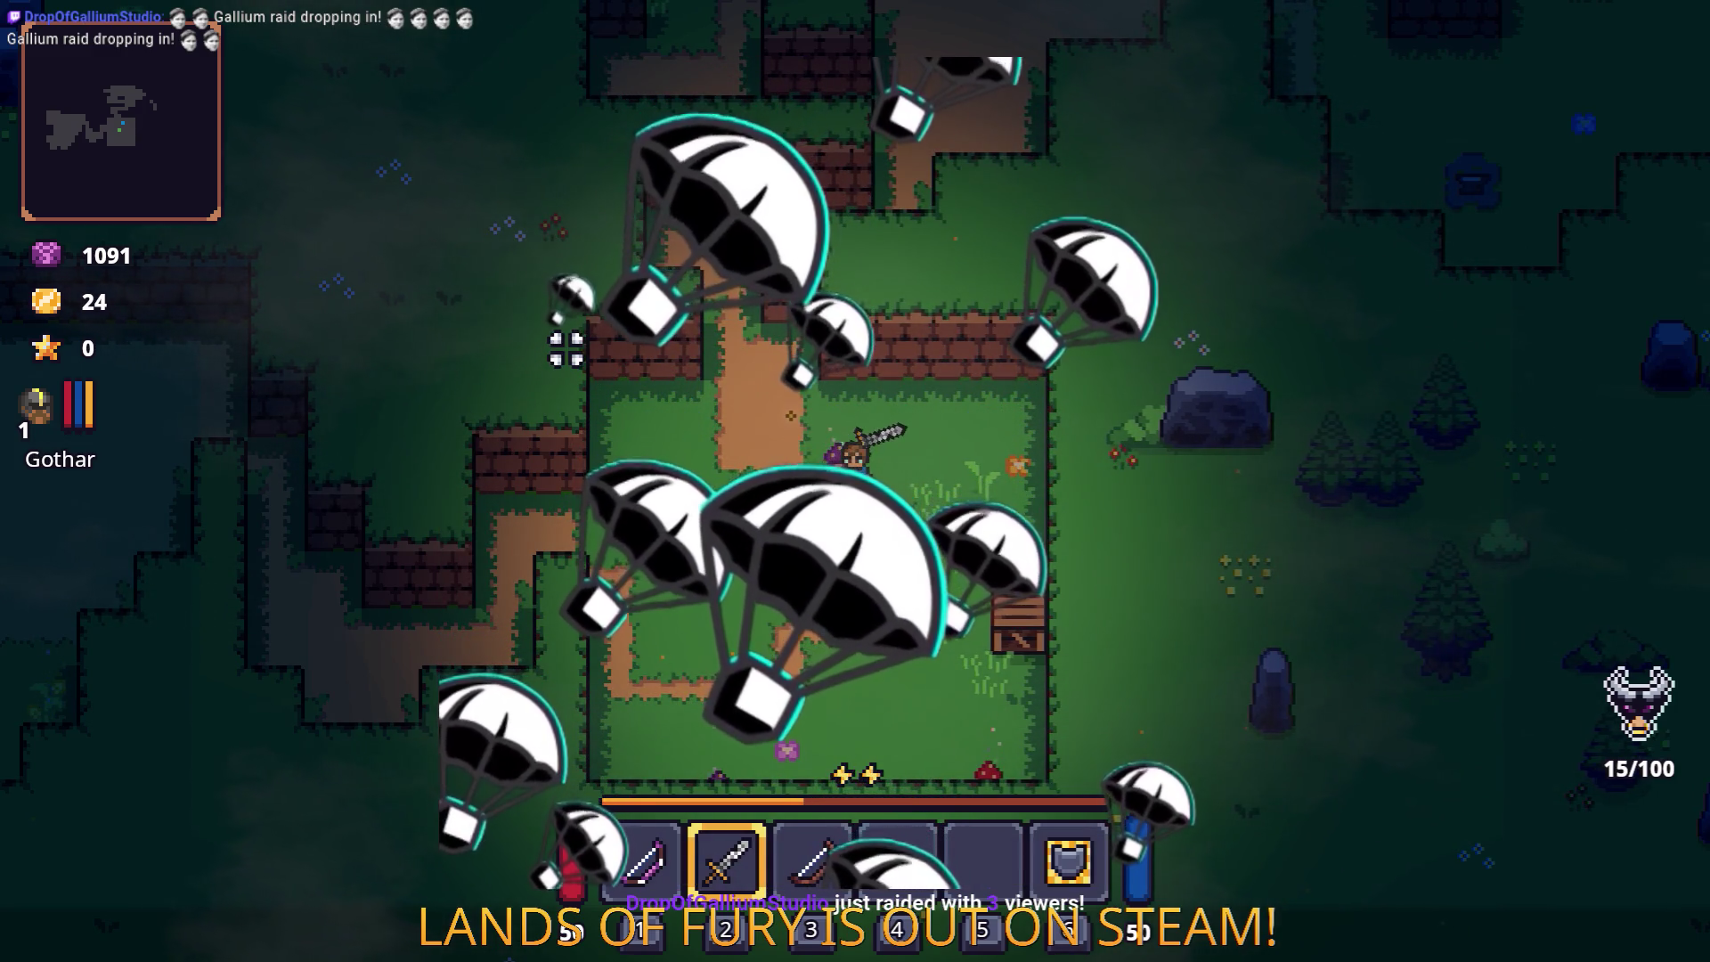
Step: Fire a shot with the bow, then switch back to the sword
{"action": "key", "text": "d"}
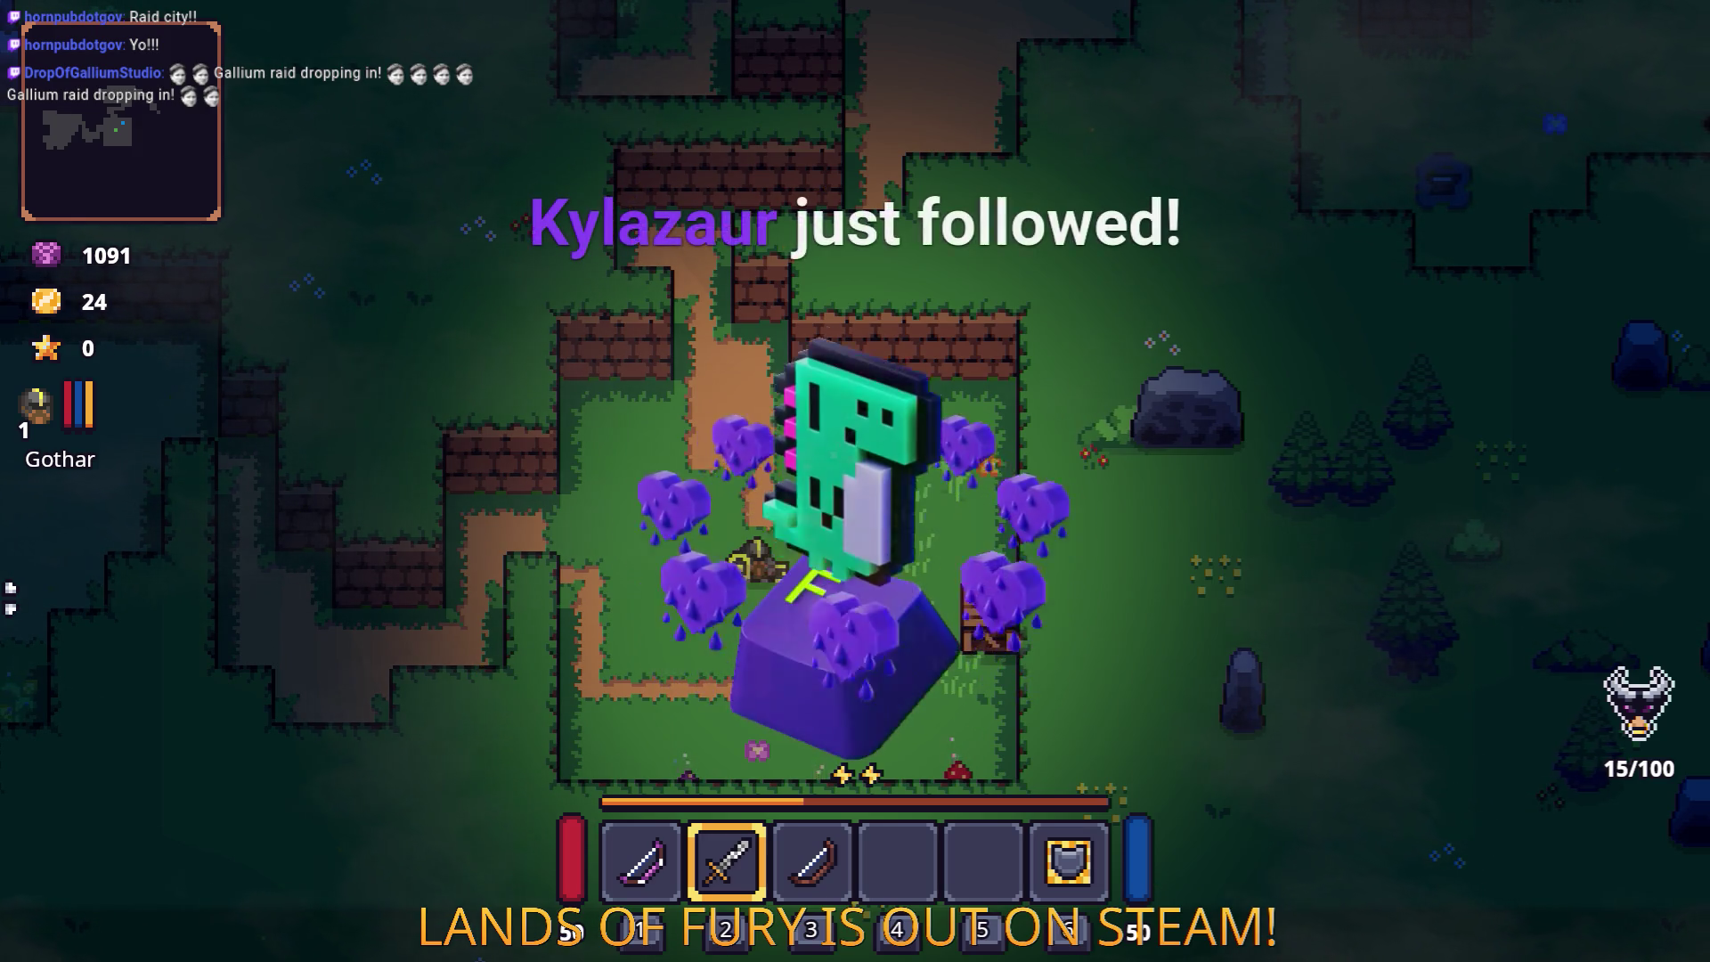
{"action": "key", "text": "1"}
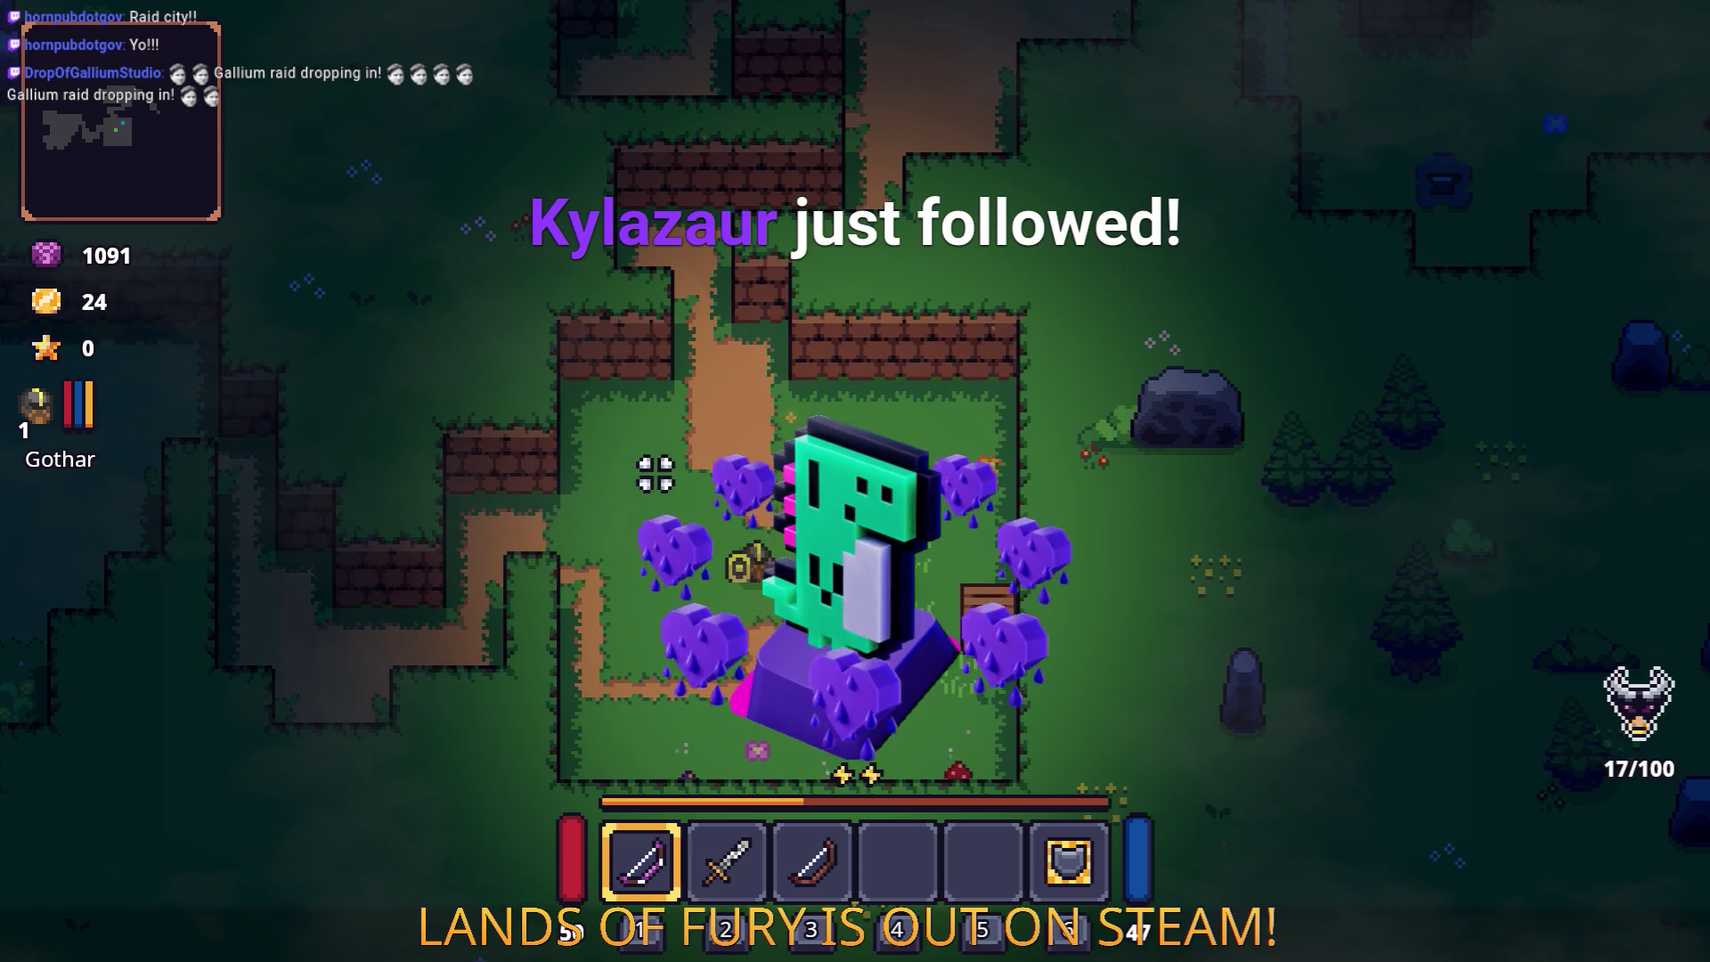
{"action": "left_click", "coordinate": [662, 482]}
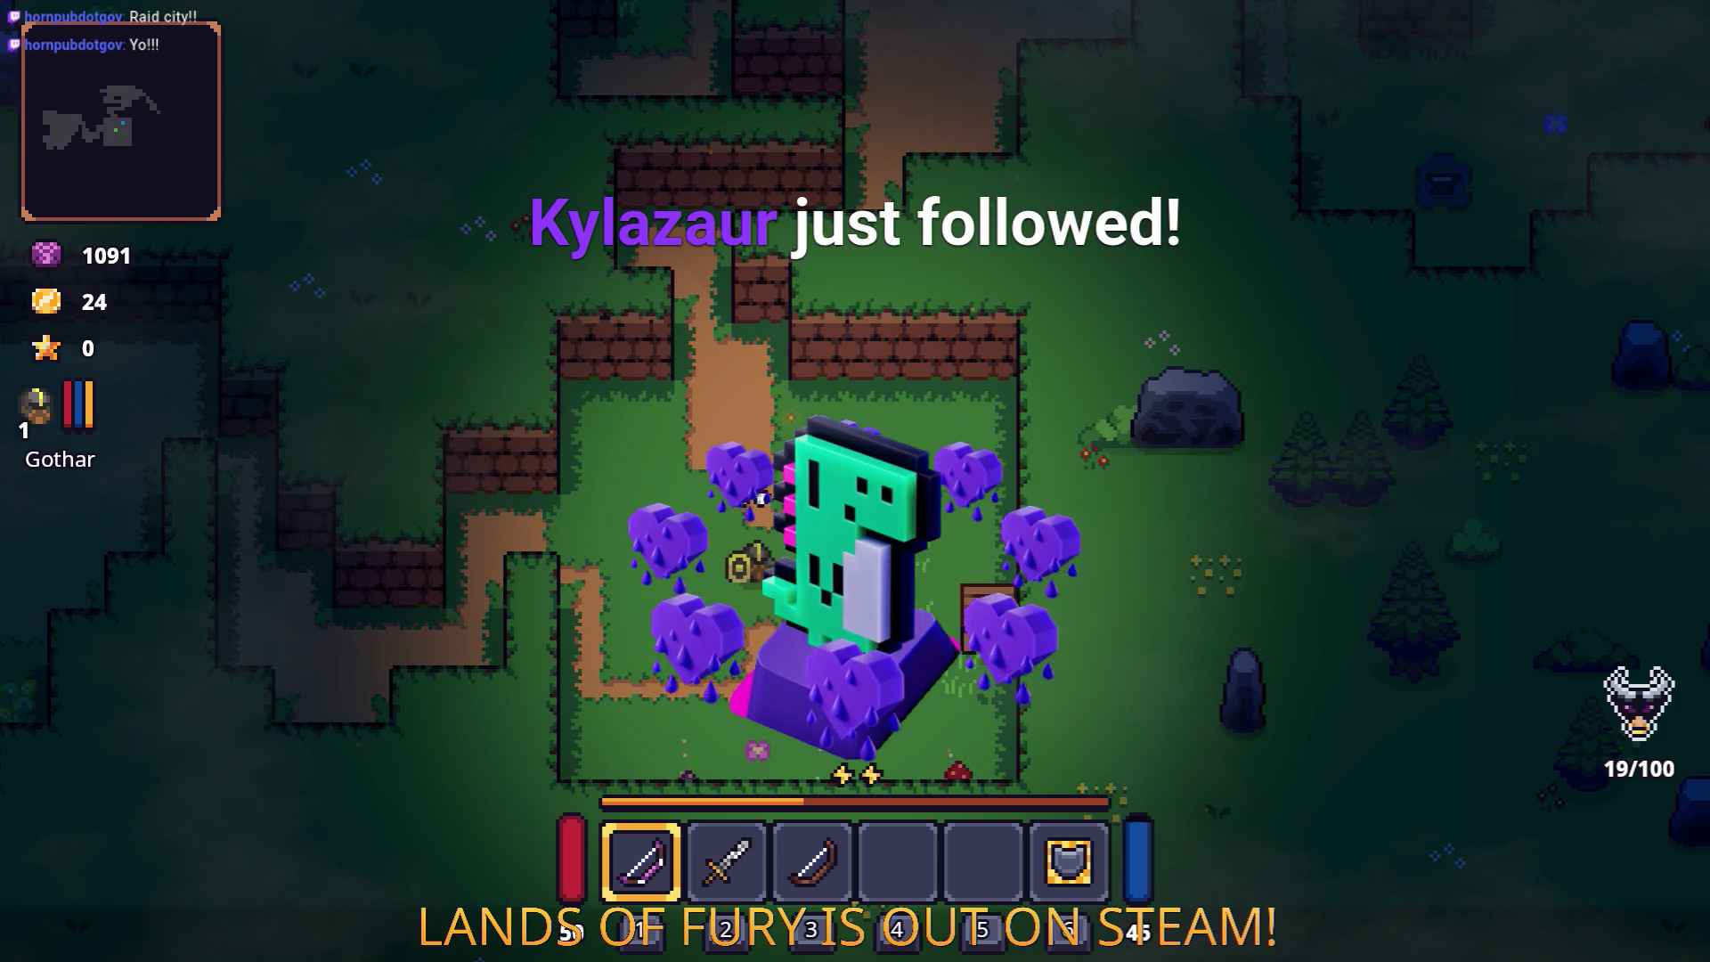
{"action": "key", "text": "2"}
{"action": "key", "text": "s"}
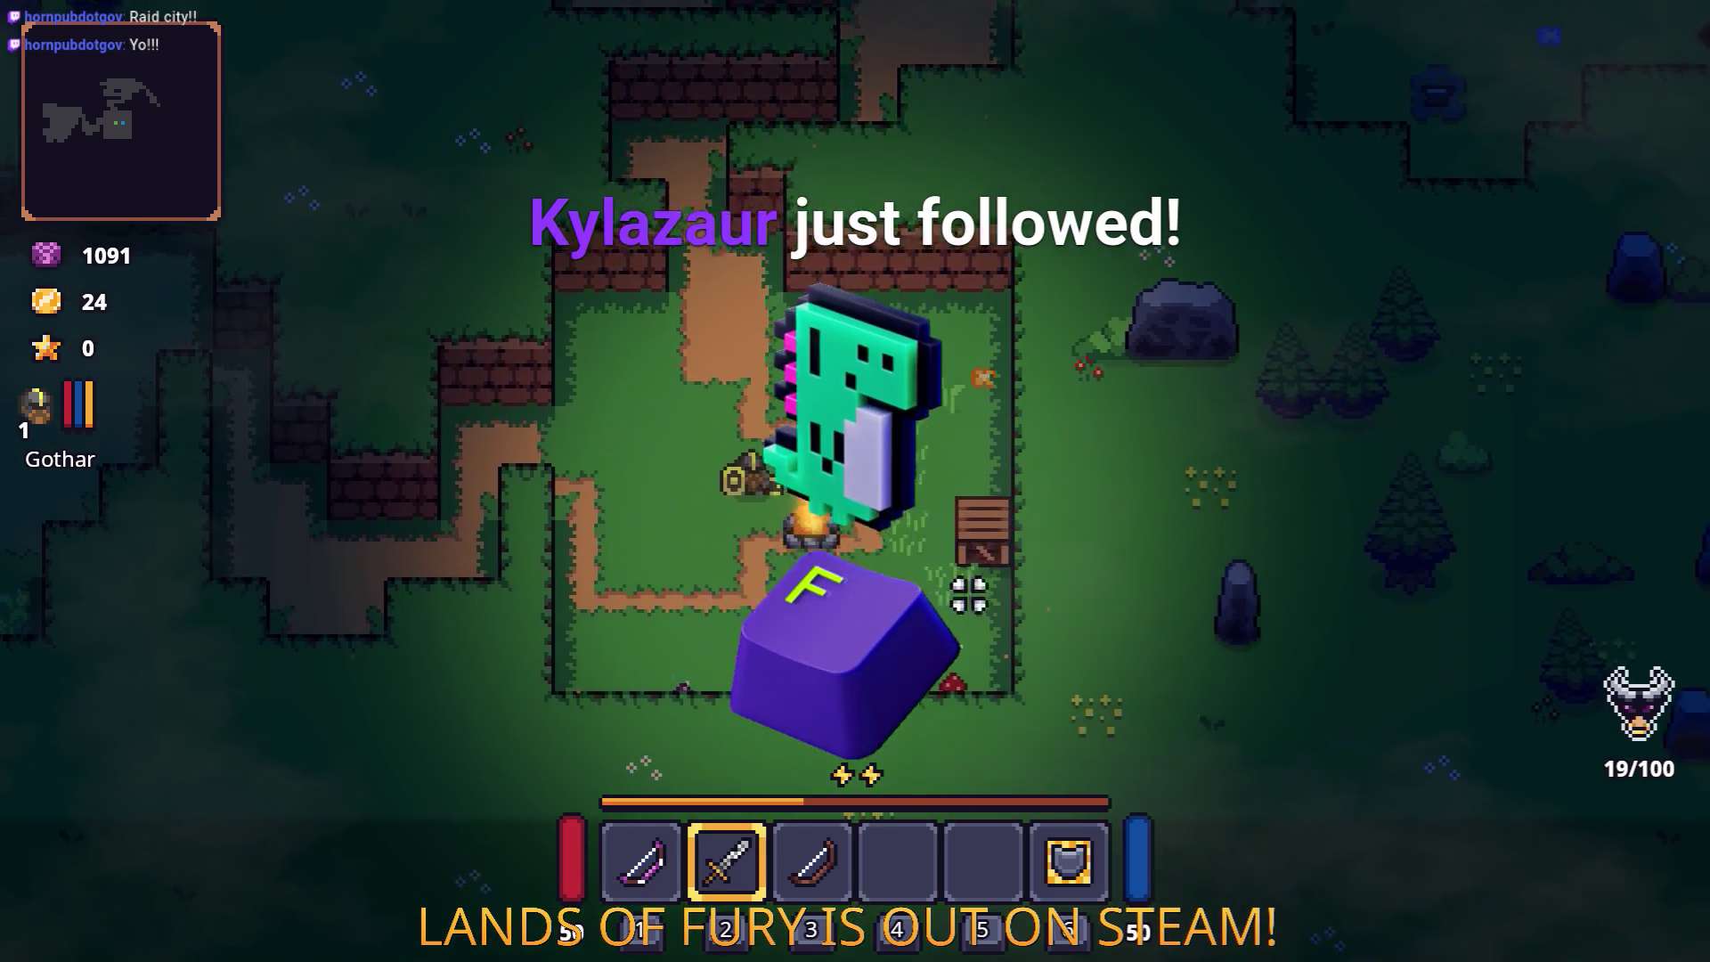
Step: Move the Attack Move Command item from the inventory into quick slot 5
{"action": "key", "text": "i"}
{"action": "left_click", "coordinate": [641, 723]}
{"action": "left_click", "coordinate": [982, 552]}
{"action": "key", "text": "i"}
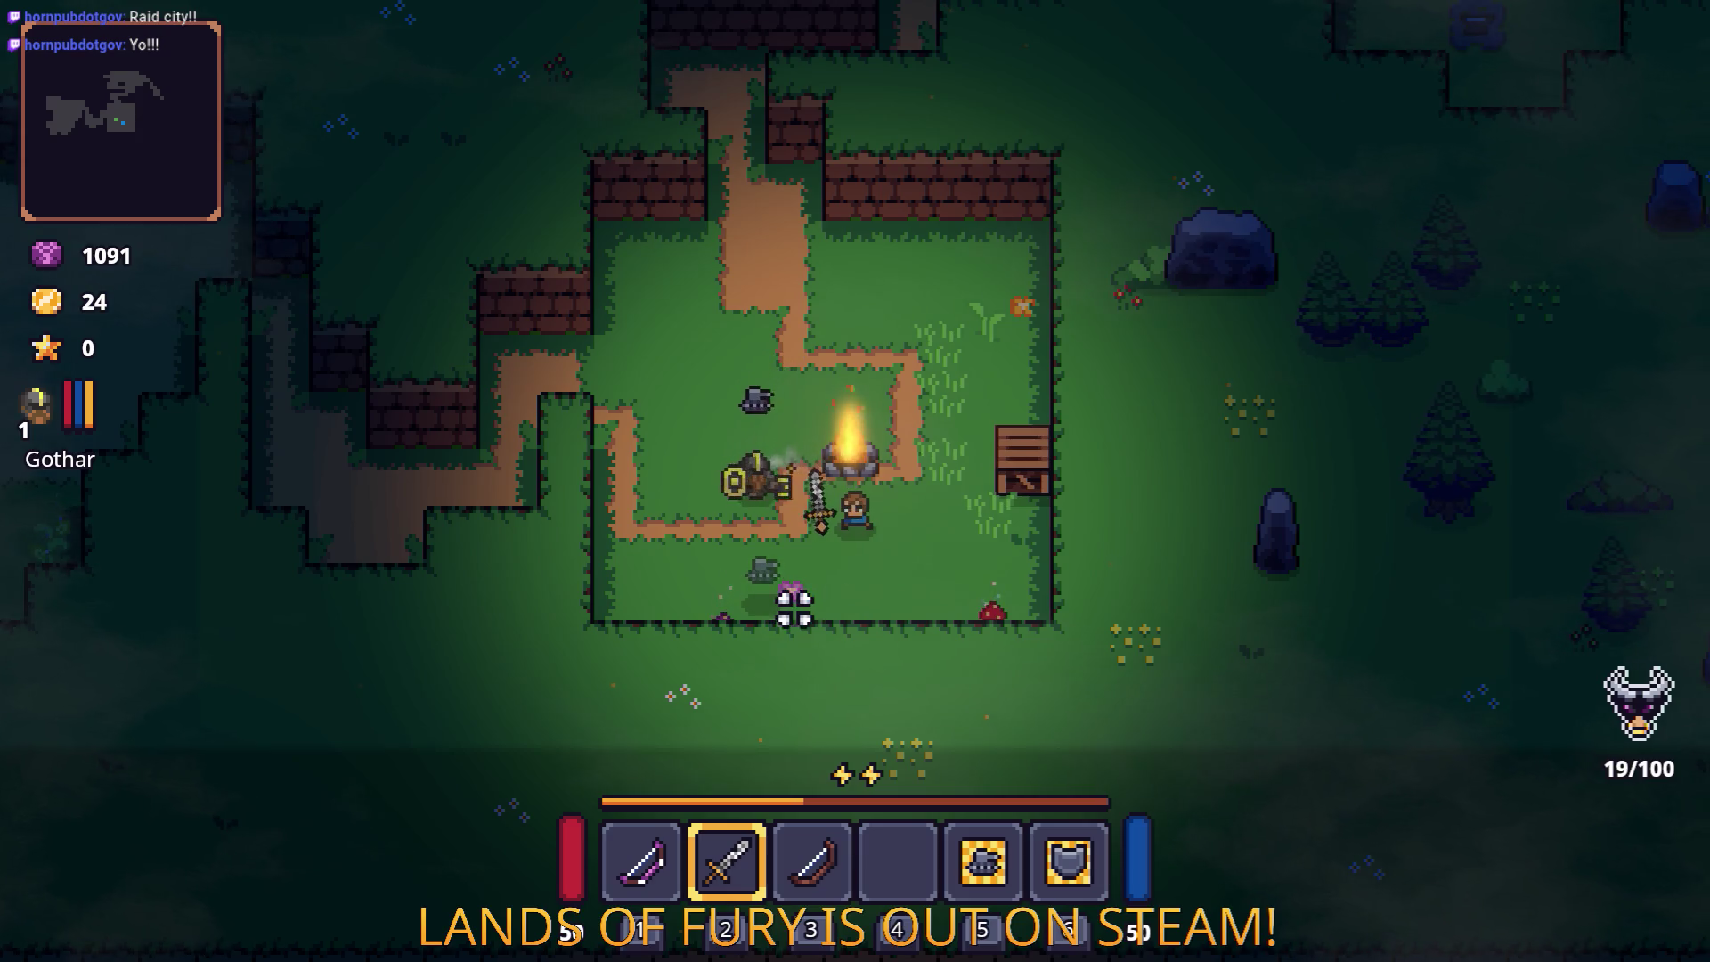
Step: Walk past the campfire, through the brick wall gap and north into the forest
{"action": "key", "text": "s"}
{"action": "key", "text": "a"}
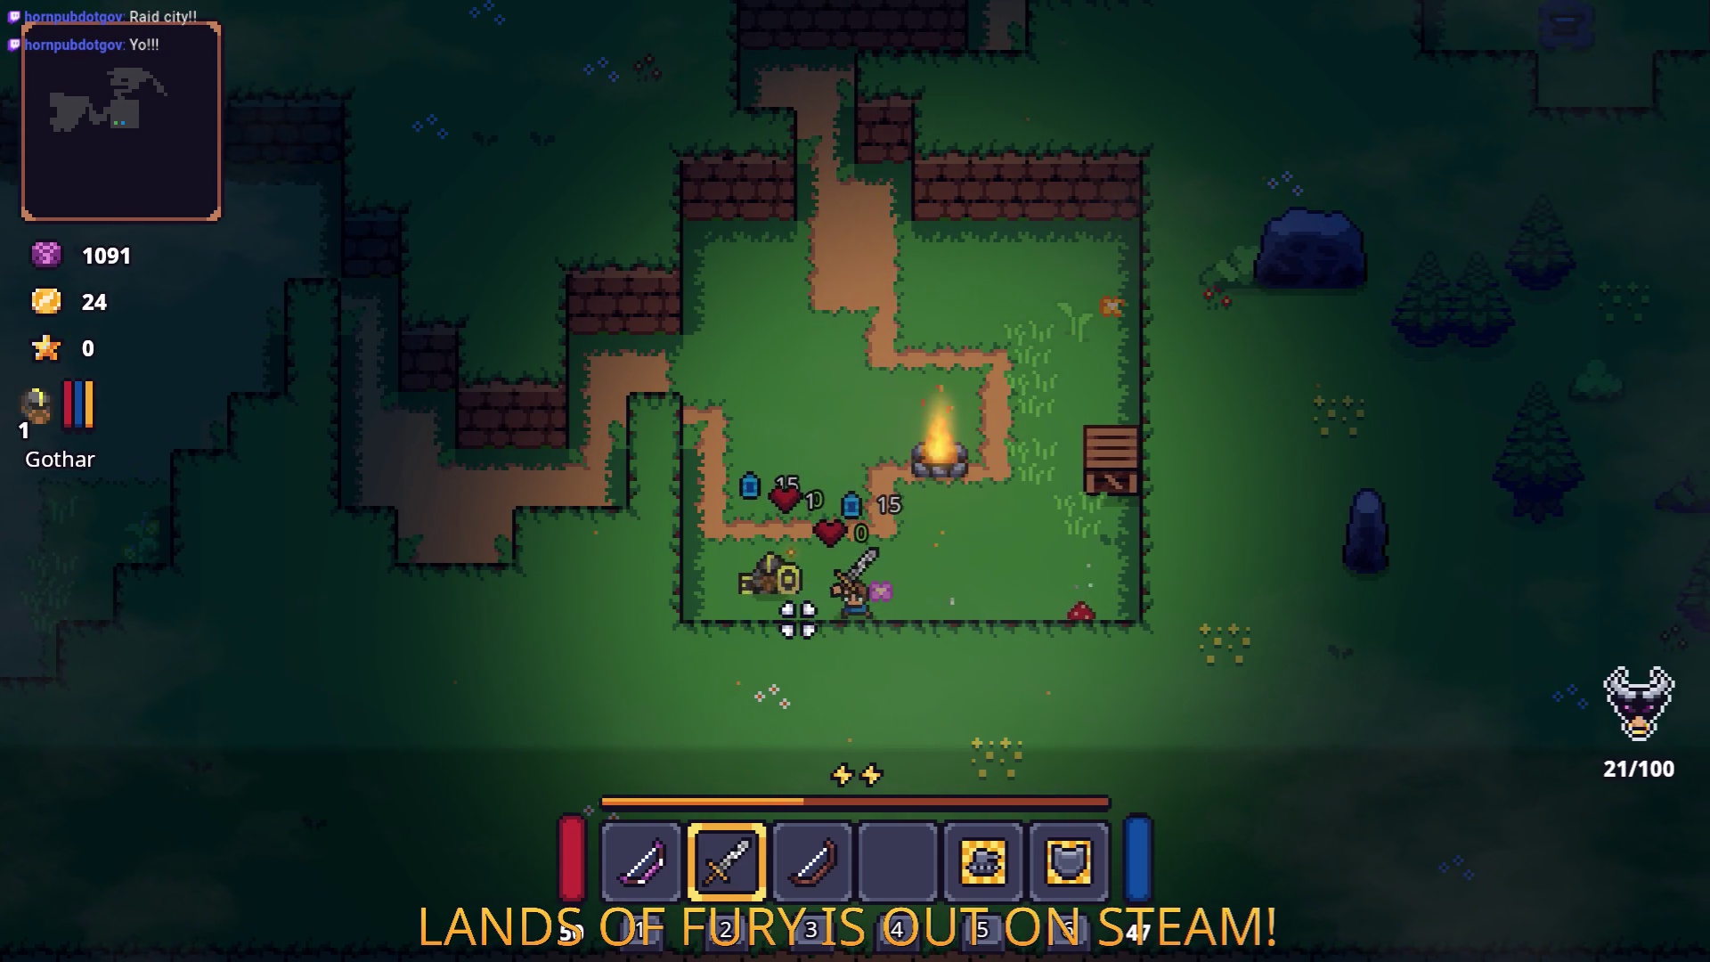
{"action": "key", "text": "d"}
{"action": "key", "text": "w"}
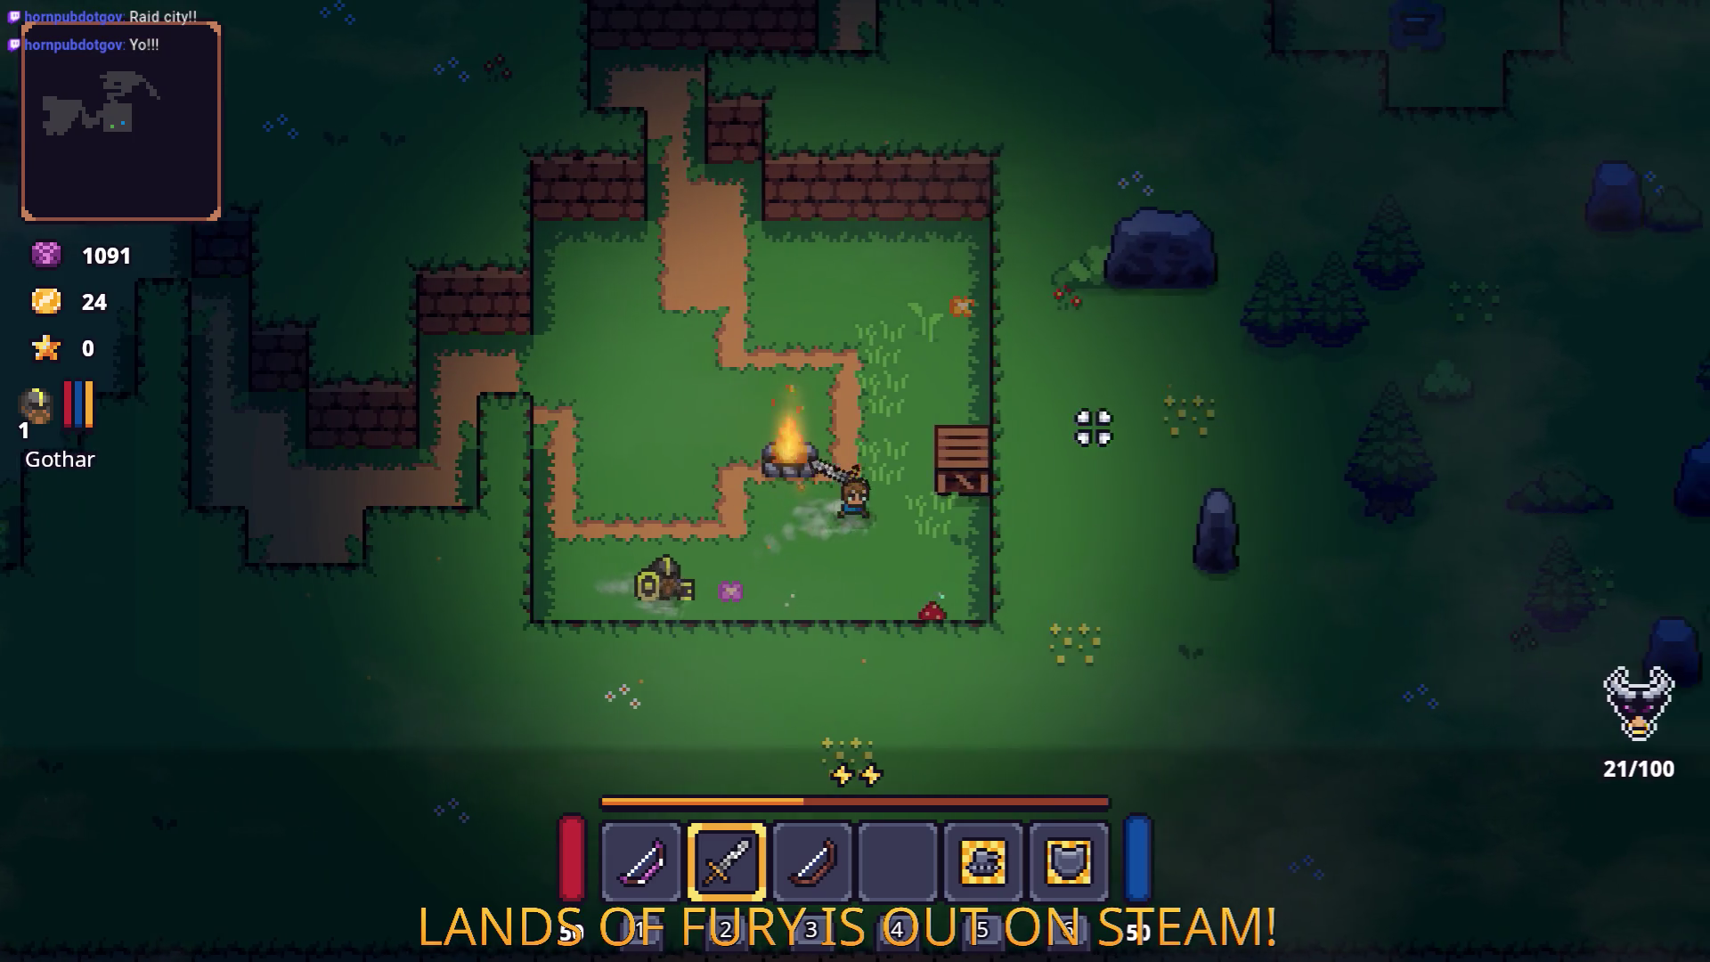
{"action": "key", "text": "w"}
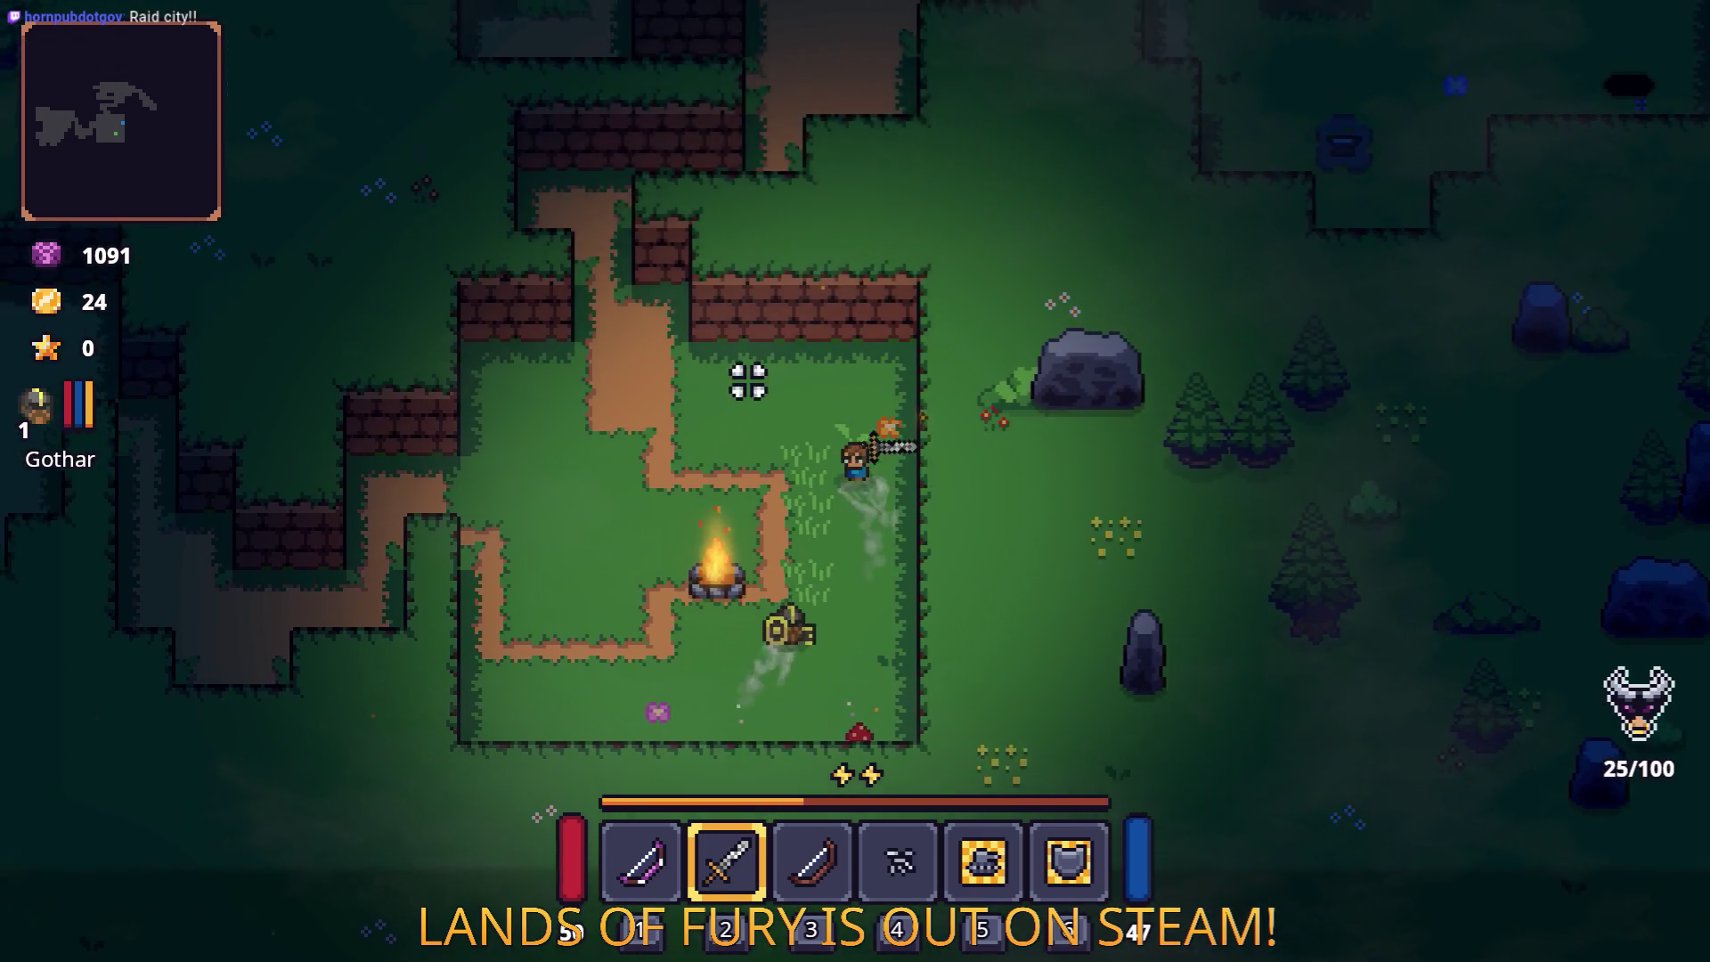
{"action": "key", "text": "a"}
{"action": "key", "text": "w"}
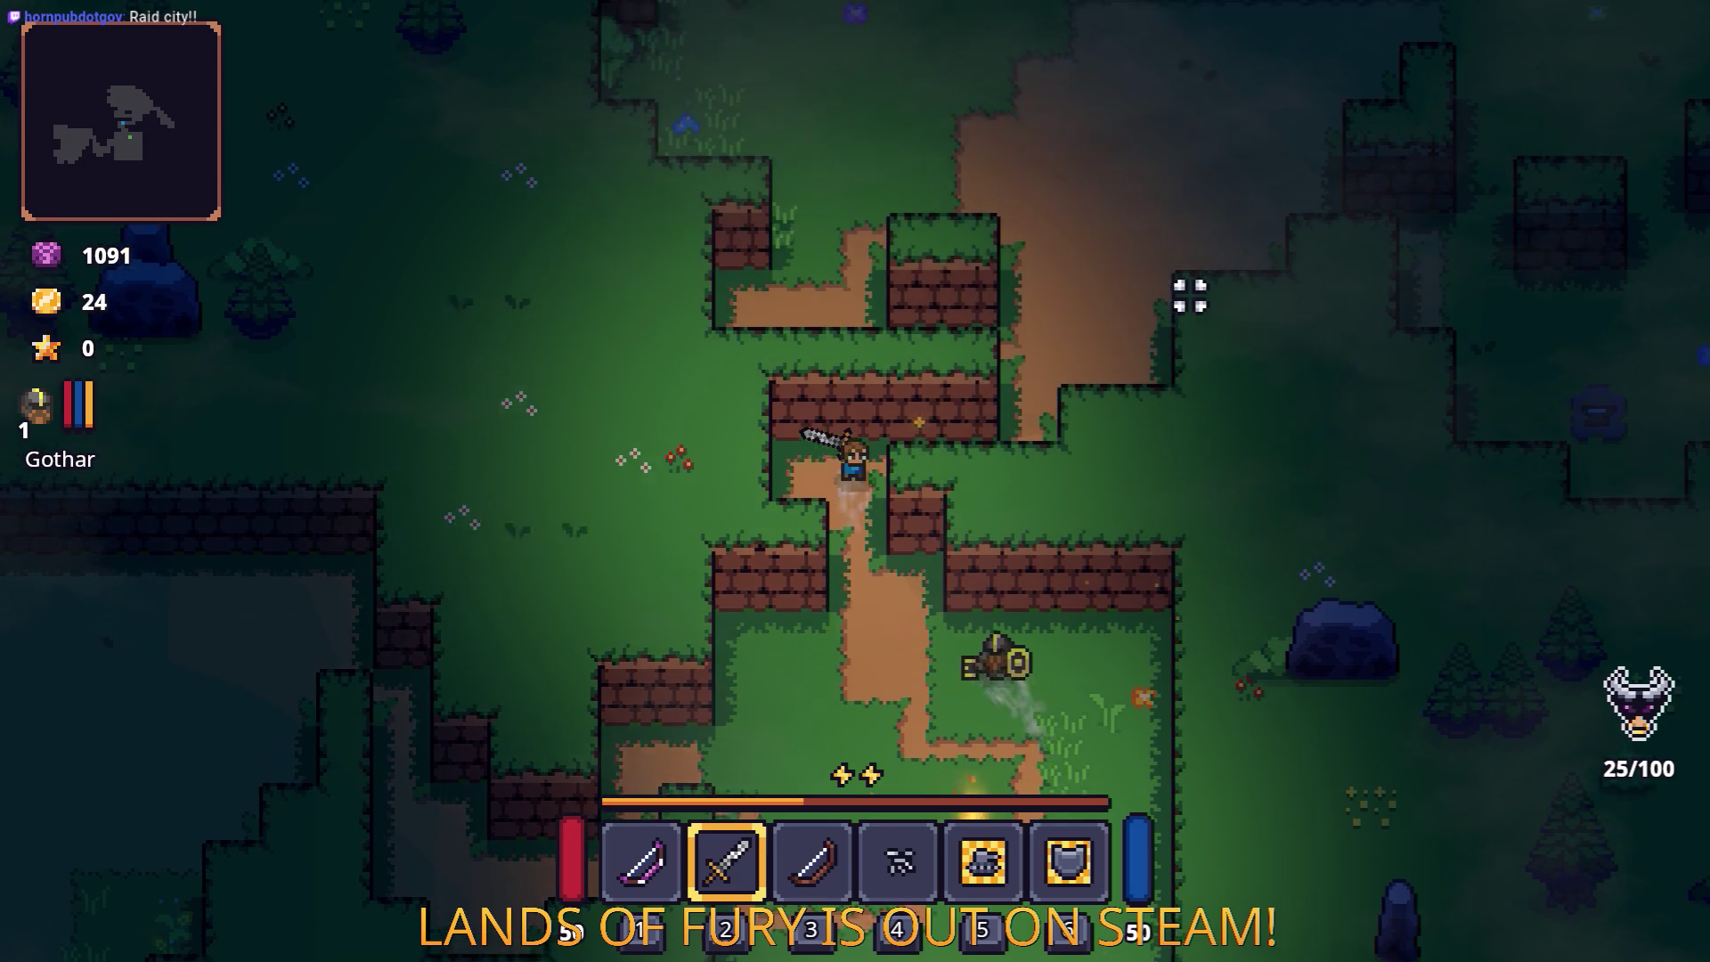
{"action": "key", "text": "d"}
{"action": "key", "text": "w"}
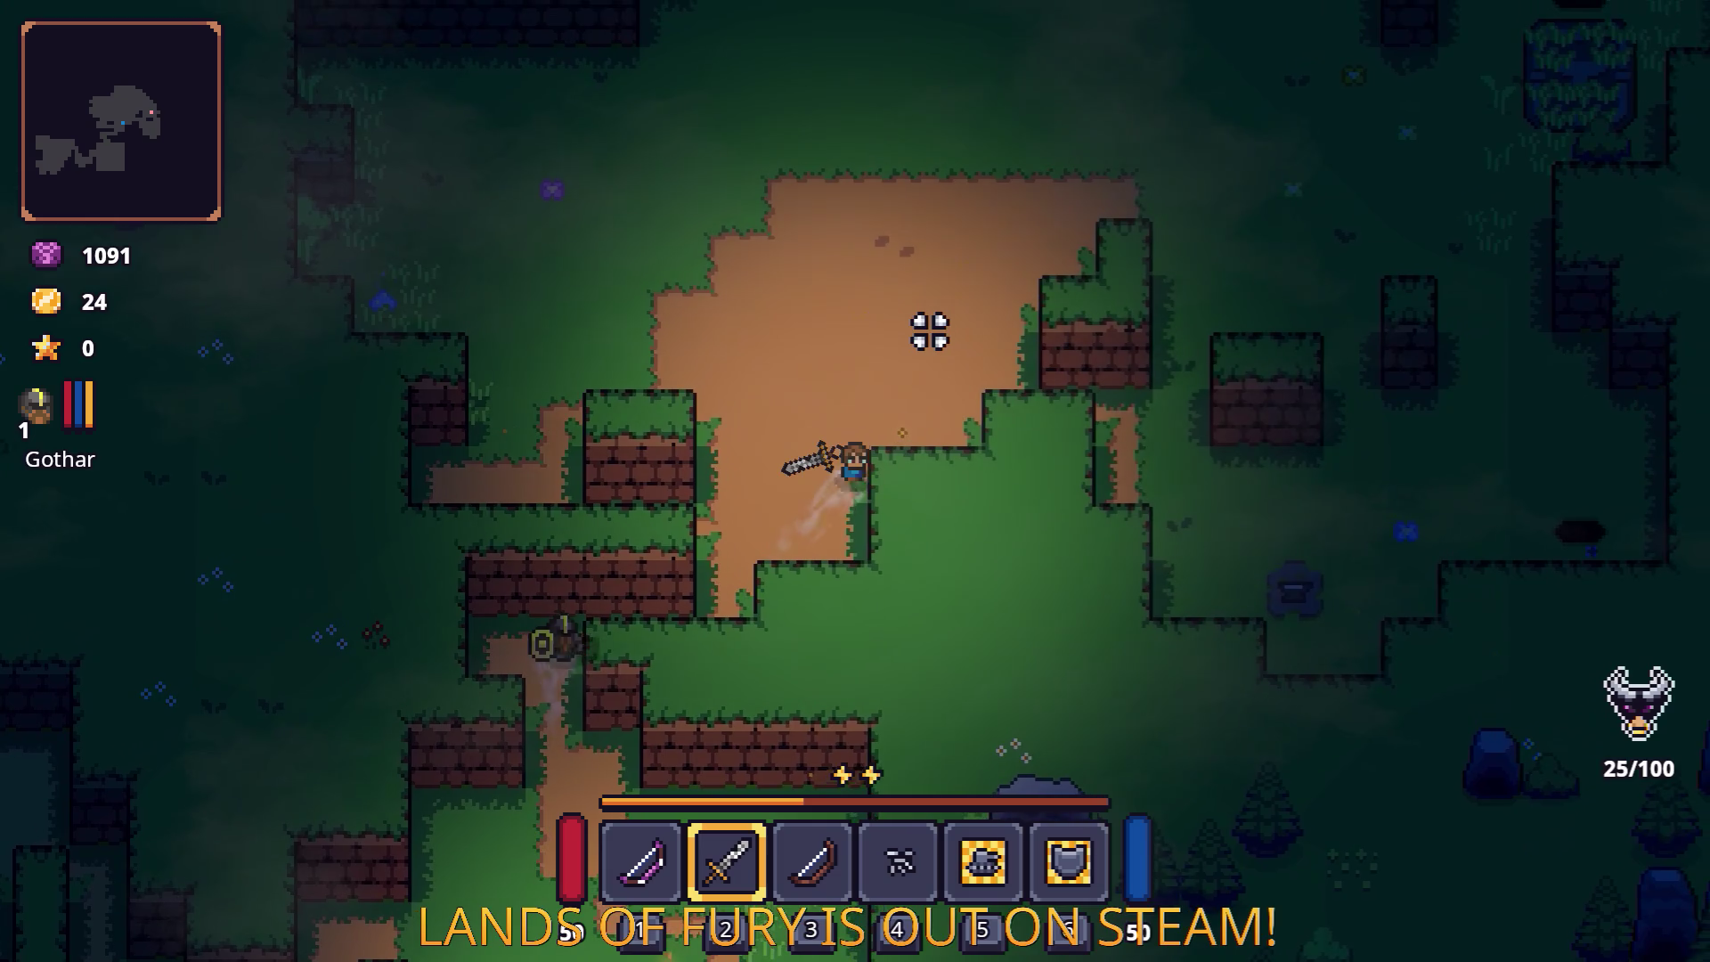
{"action": "key", "text": "w"}
{"action": "key", "text": "d"}
{"action": "key", "text": "w"}
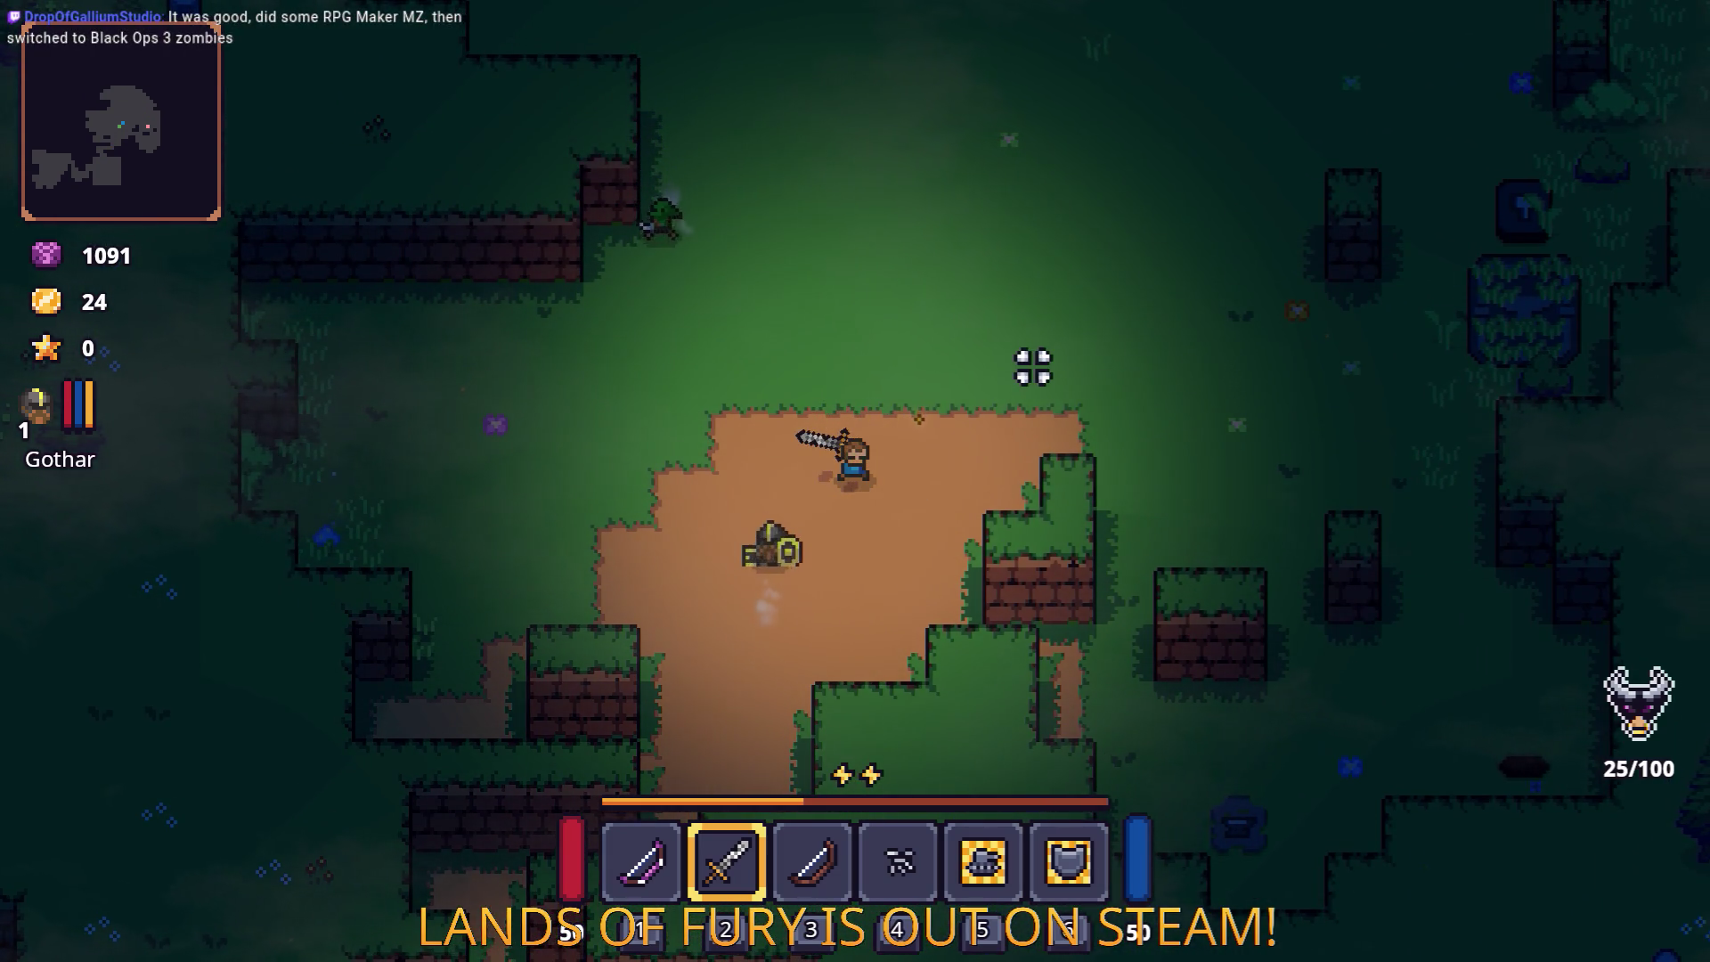
{"action": "key", "text": "w"}
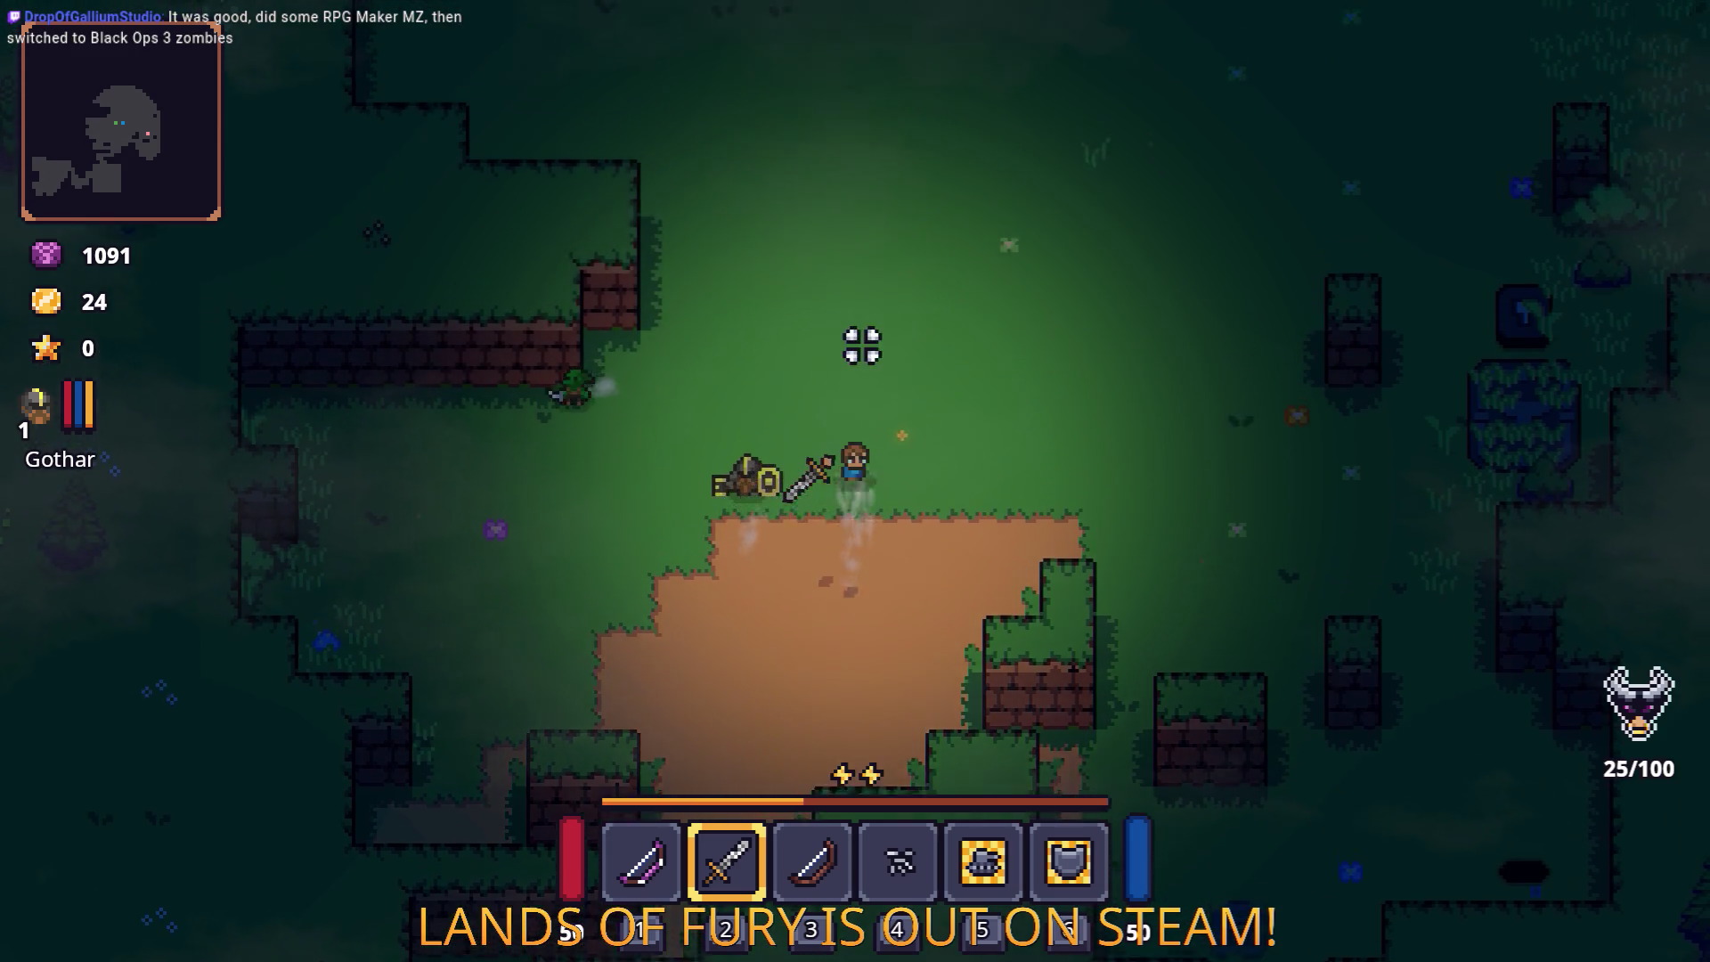
{"action": "key", "text": "w"}
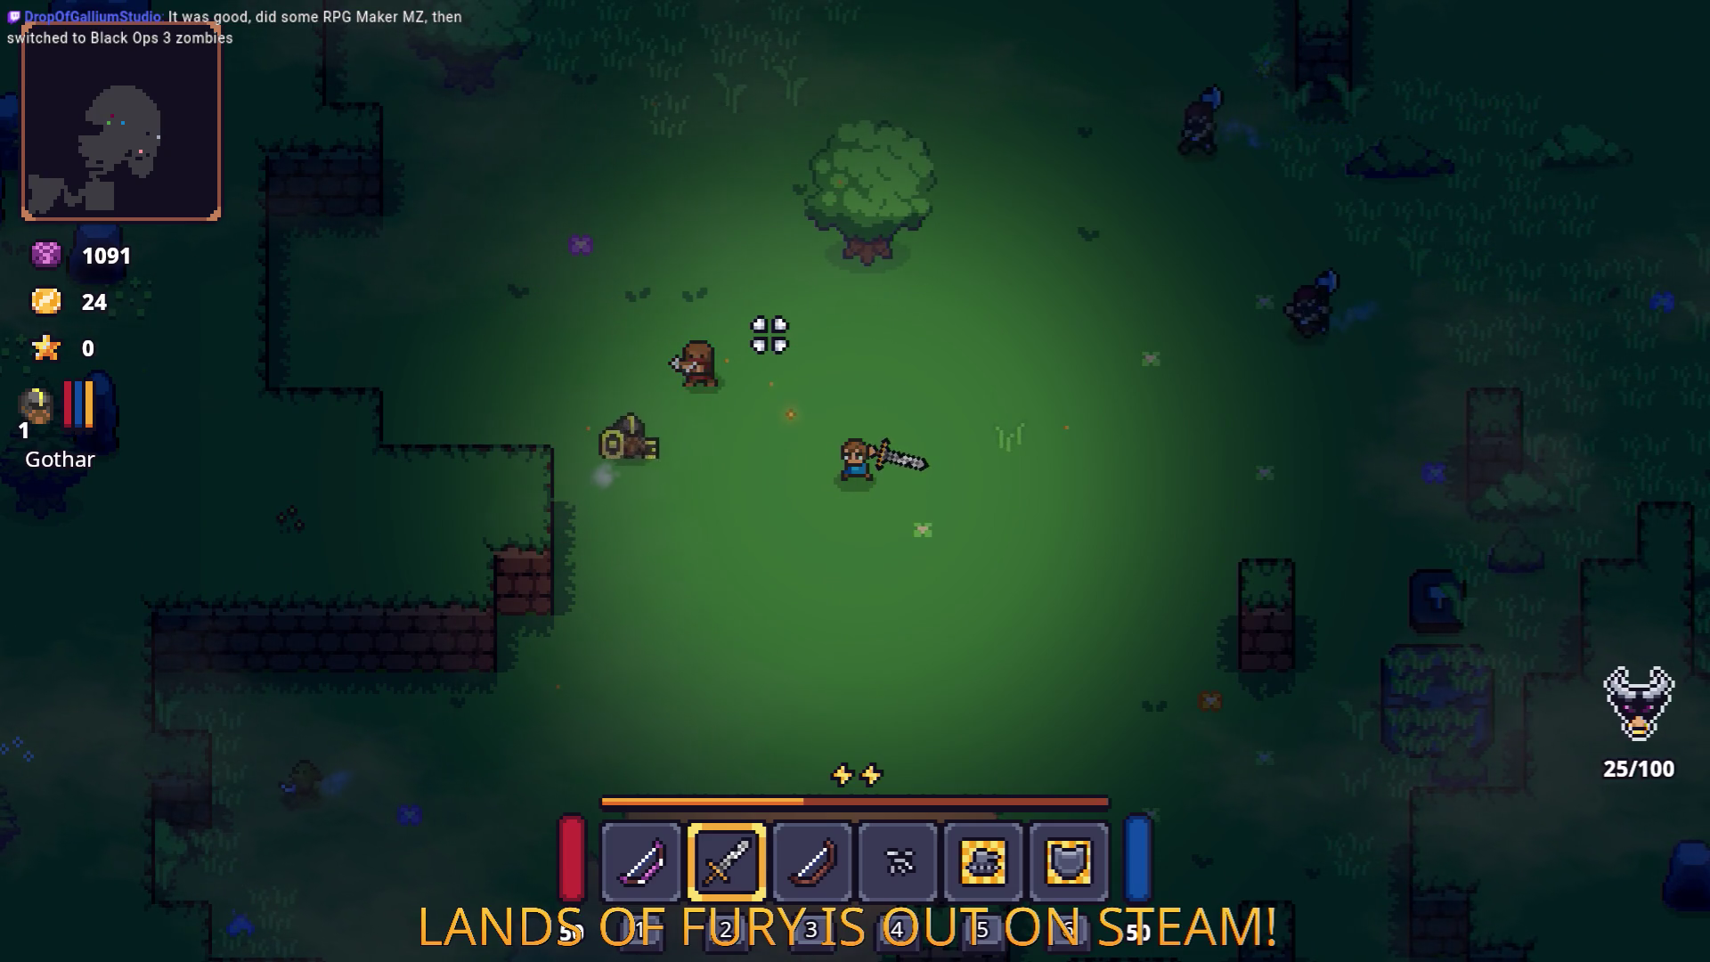
Step: Defeat the axe-wielding enemies with the sword
{"action": "key", "text": "a"}
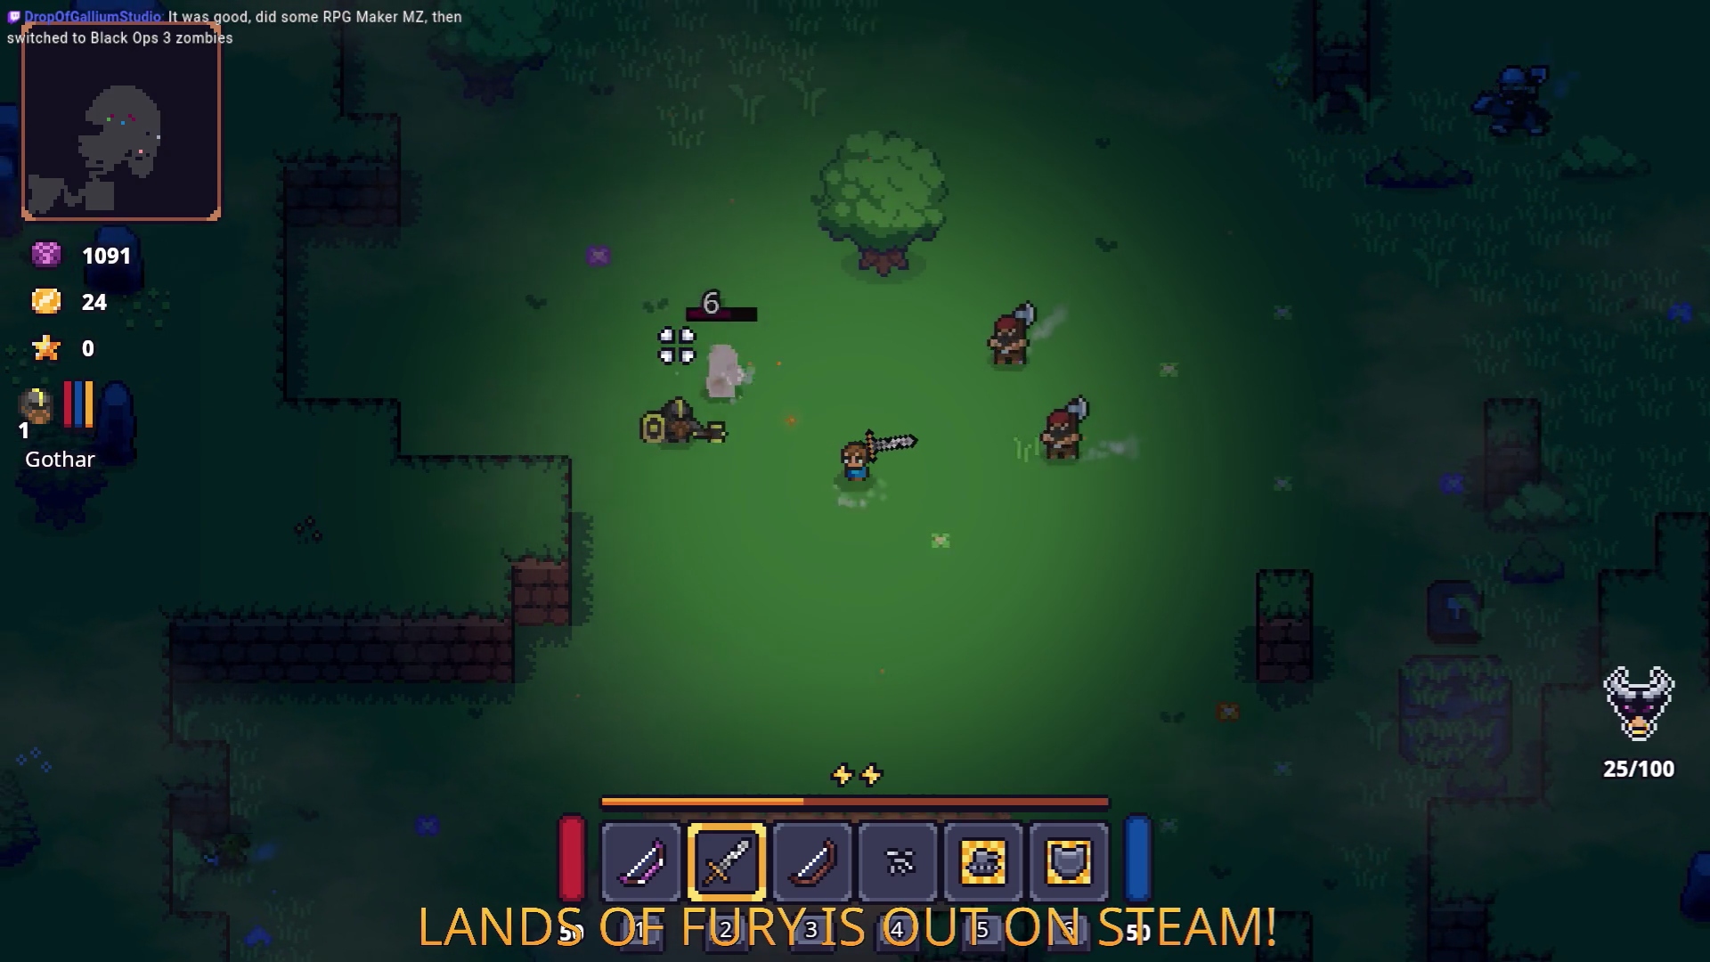
{"action": "left_click", "coordinate": [676, 339]}
{"action": "key", "text": "d"}
{"action": "left_click", "coordinate": [1060, 466]}
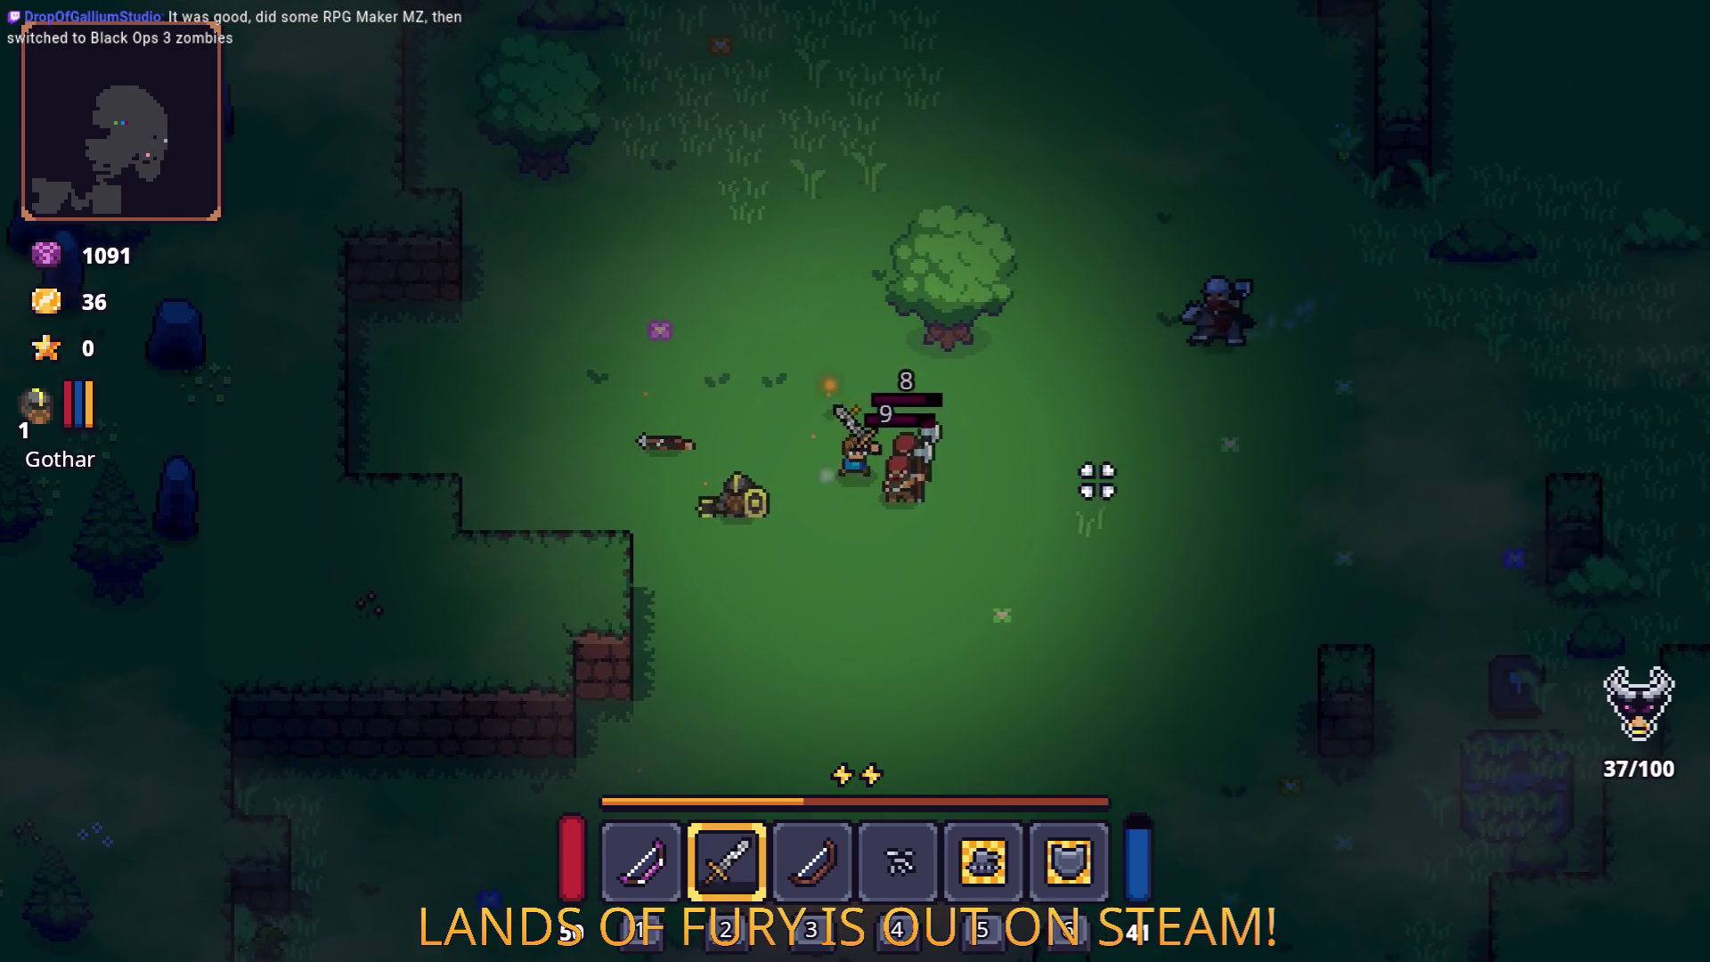
{"action": "key", "text": "w"}
{"action": "left_click", "coordinate": [1096, 481]}
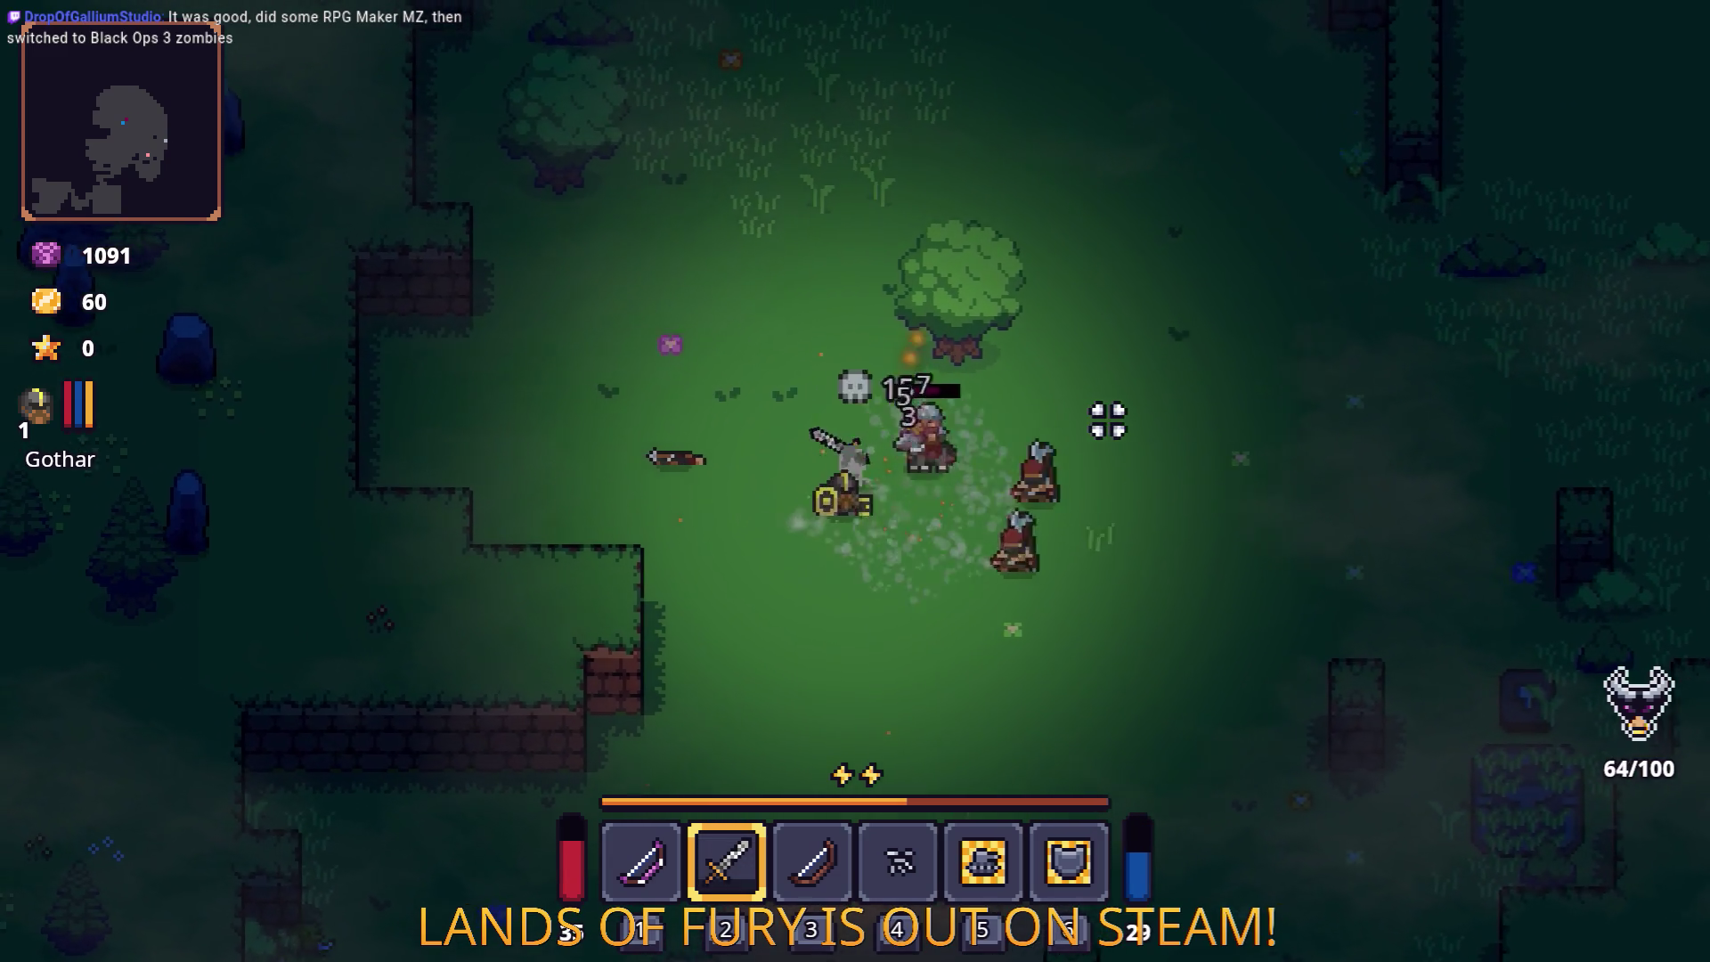
{"action": "key", "text": "d"}
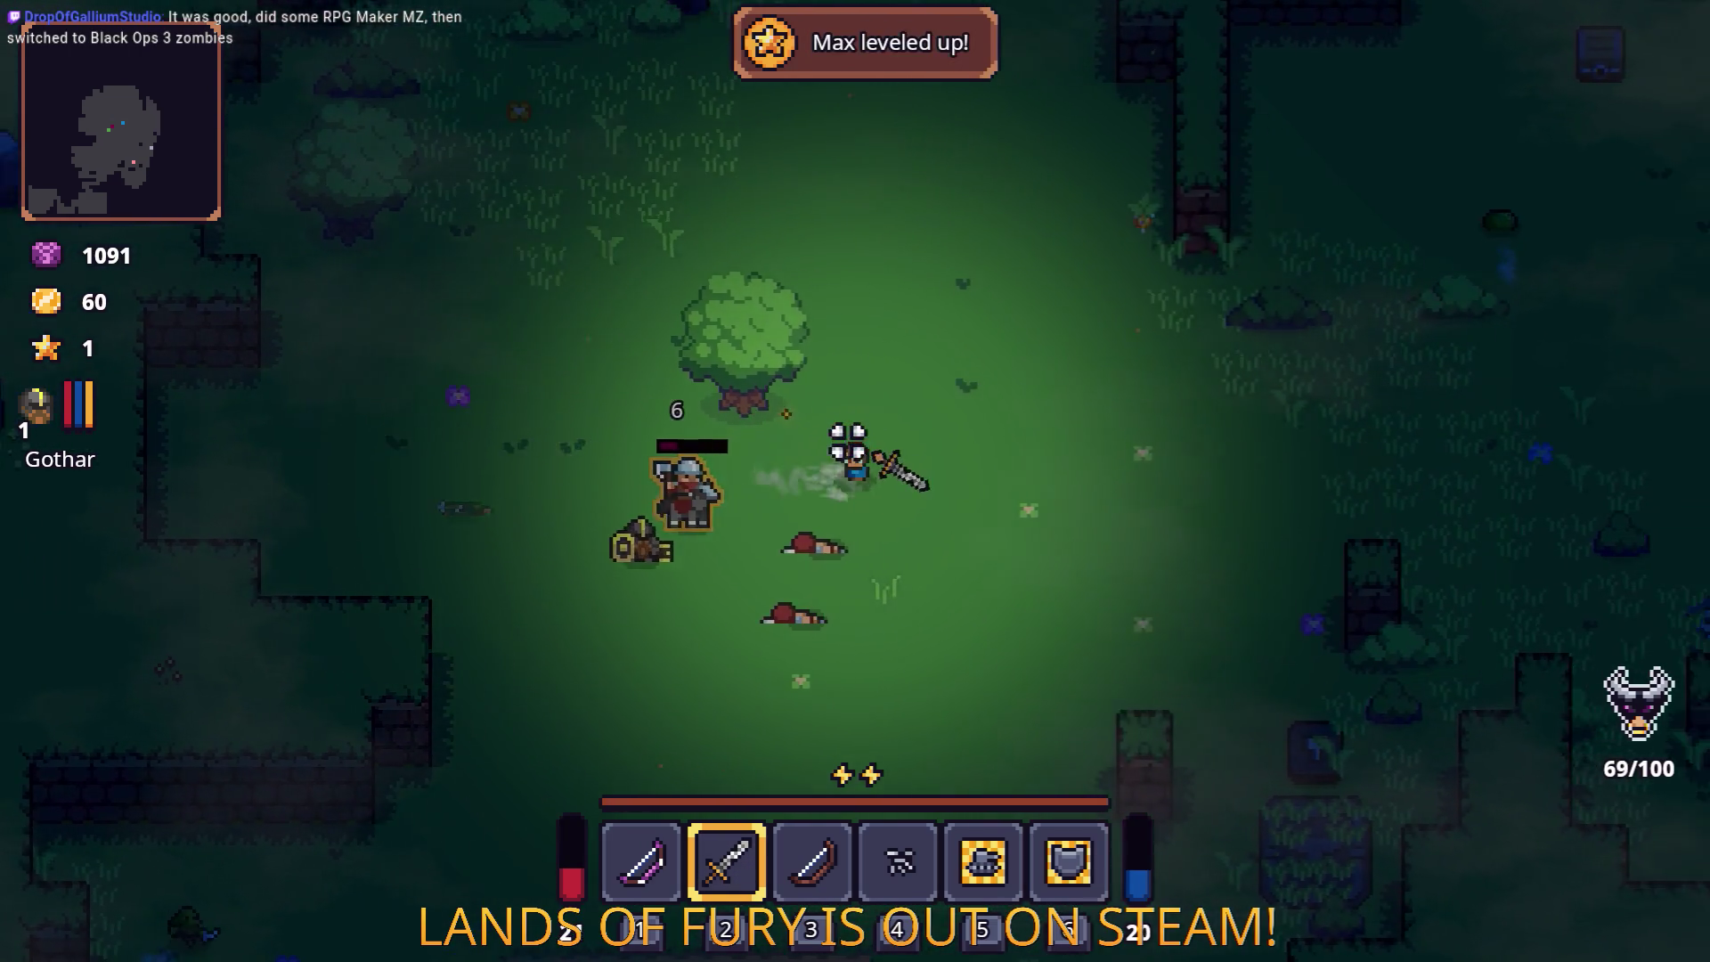
{"action": "left_click", "coordinate": [684, 485]}
{"action": "key", "text": "w"}
{"action": "left_click", "coordinate": [672, 500]}
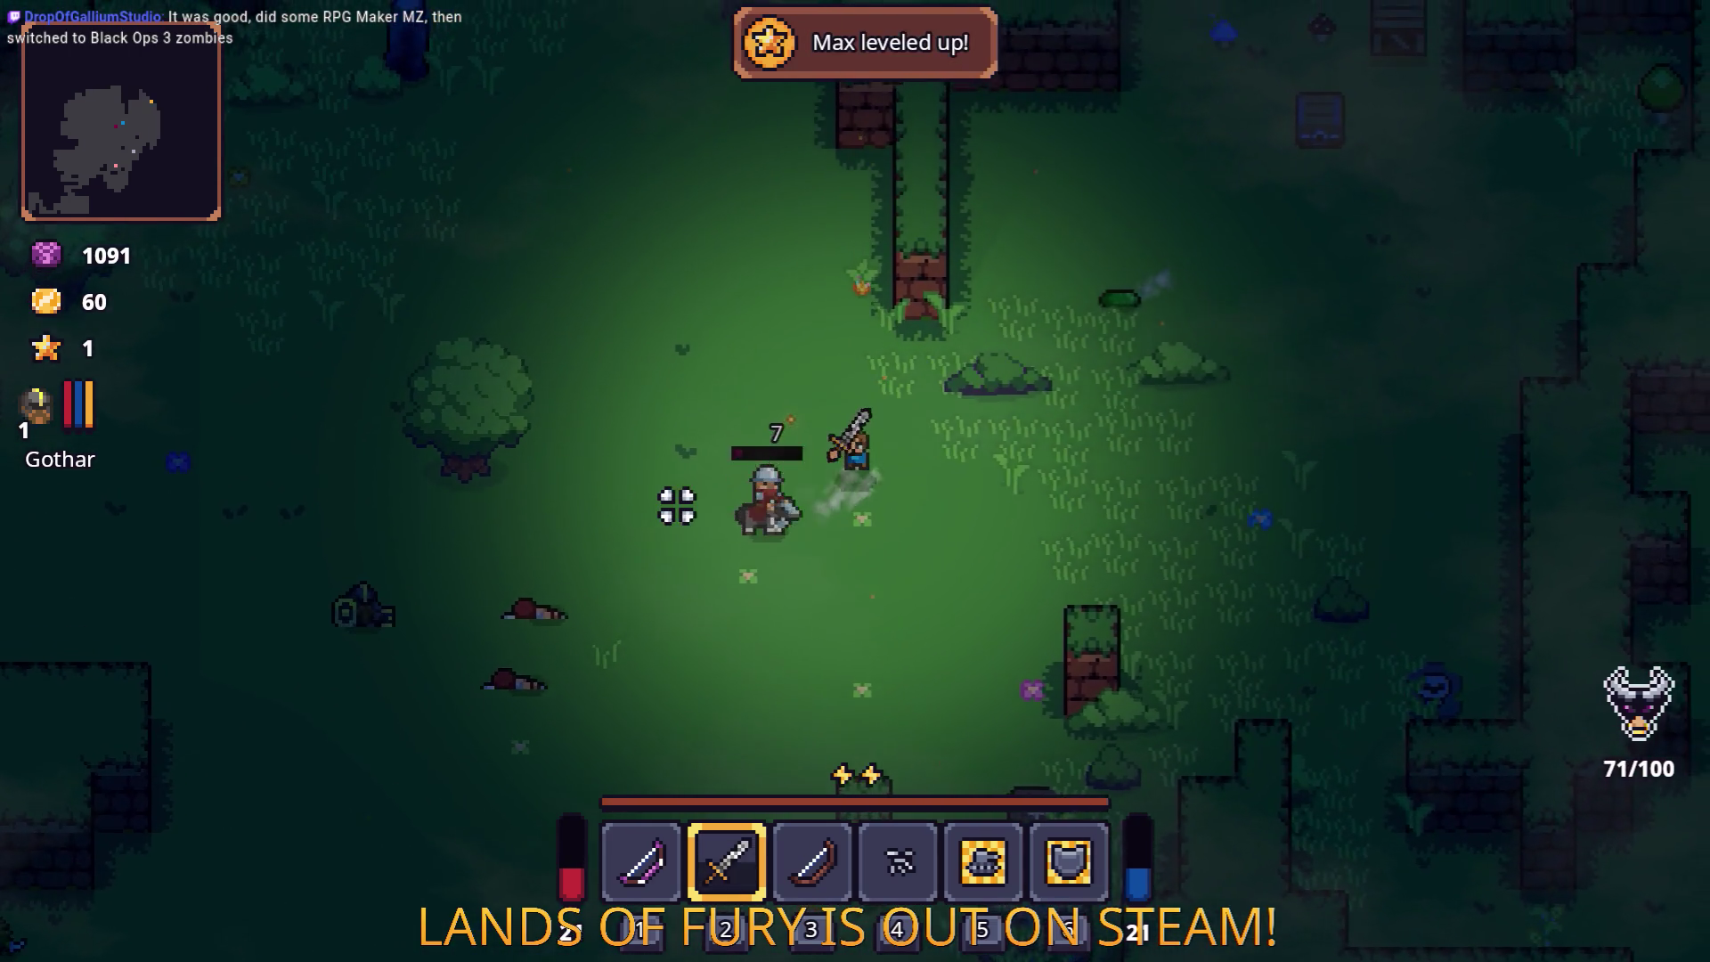
Step: Run through the forest toward the crates and back down to the dirt area
{"action": "key", "text": "d"}
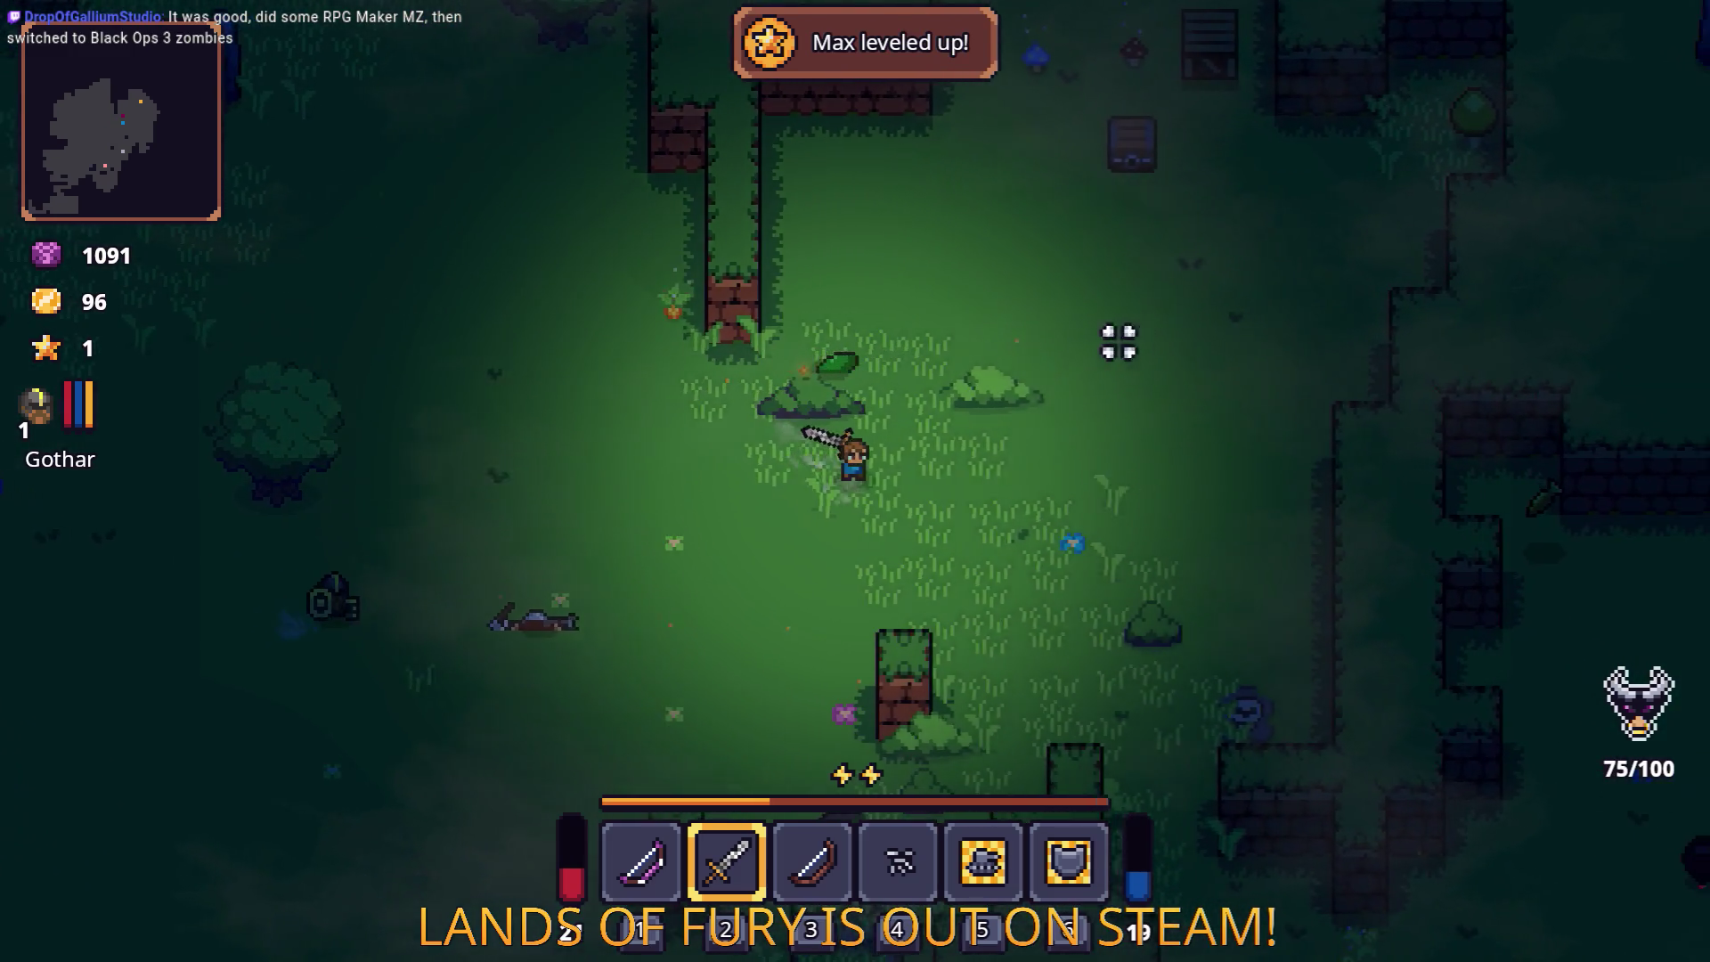
{"action": "key", "text": "w"}
{"action": "key", "text": "d"}
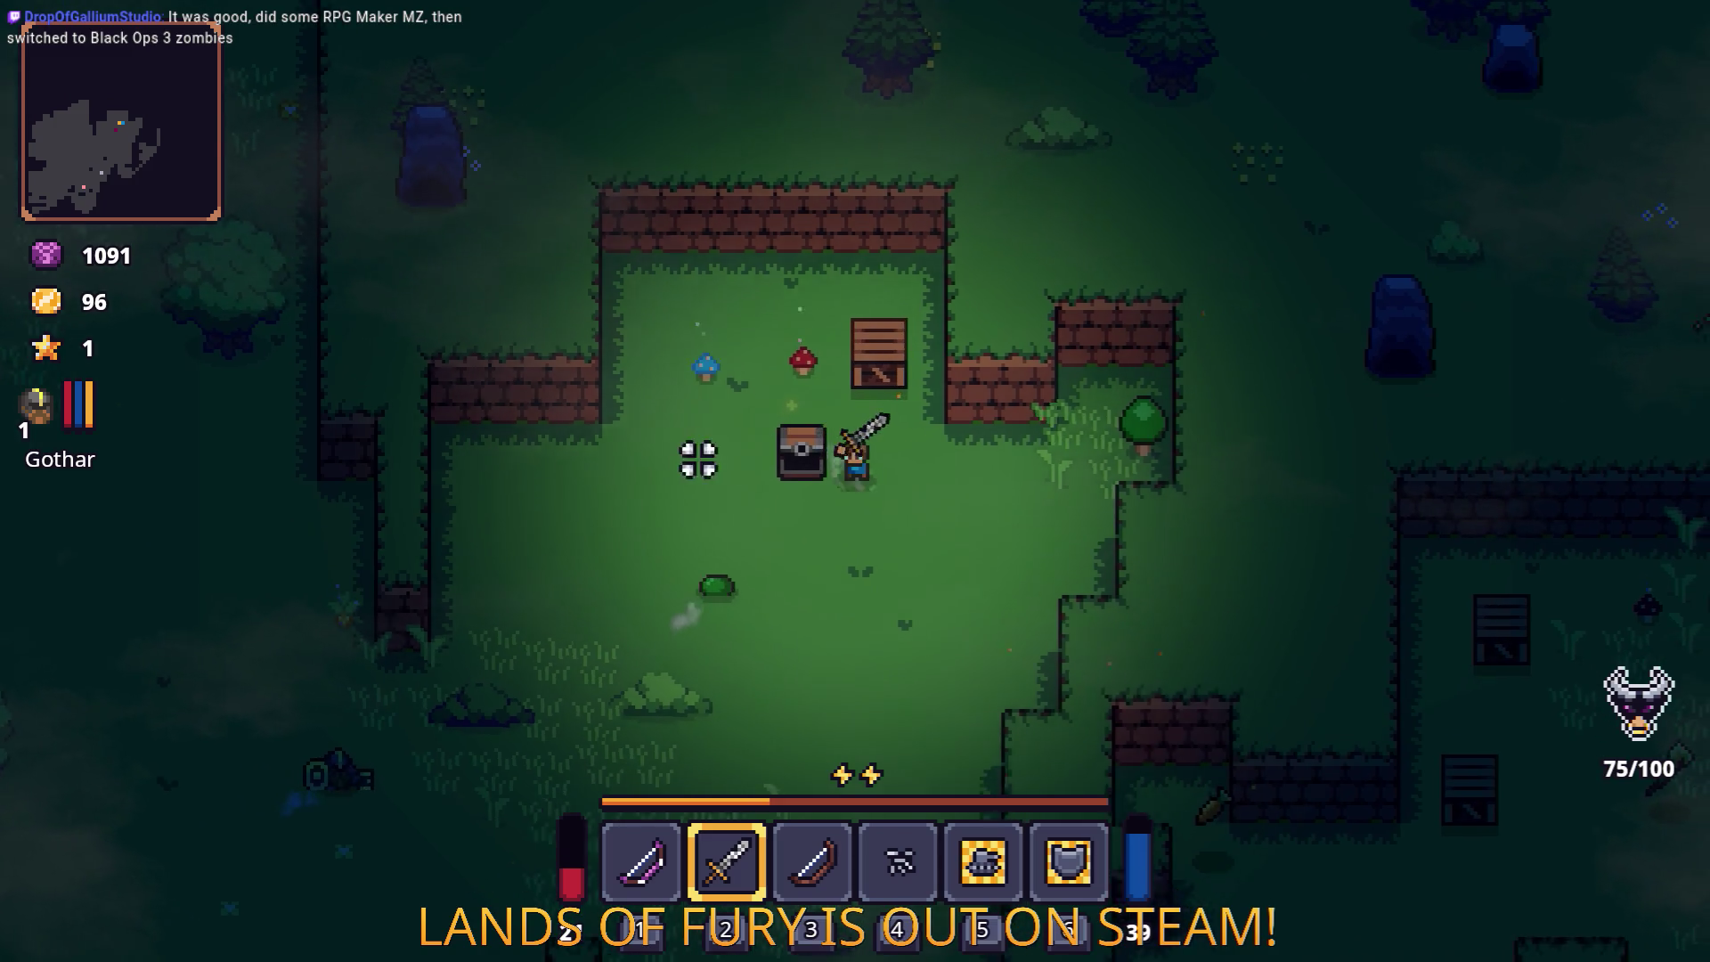
{"action": "key", "text": "s"}
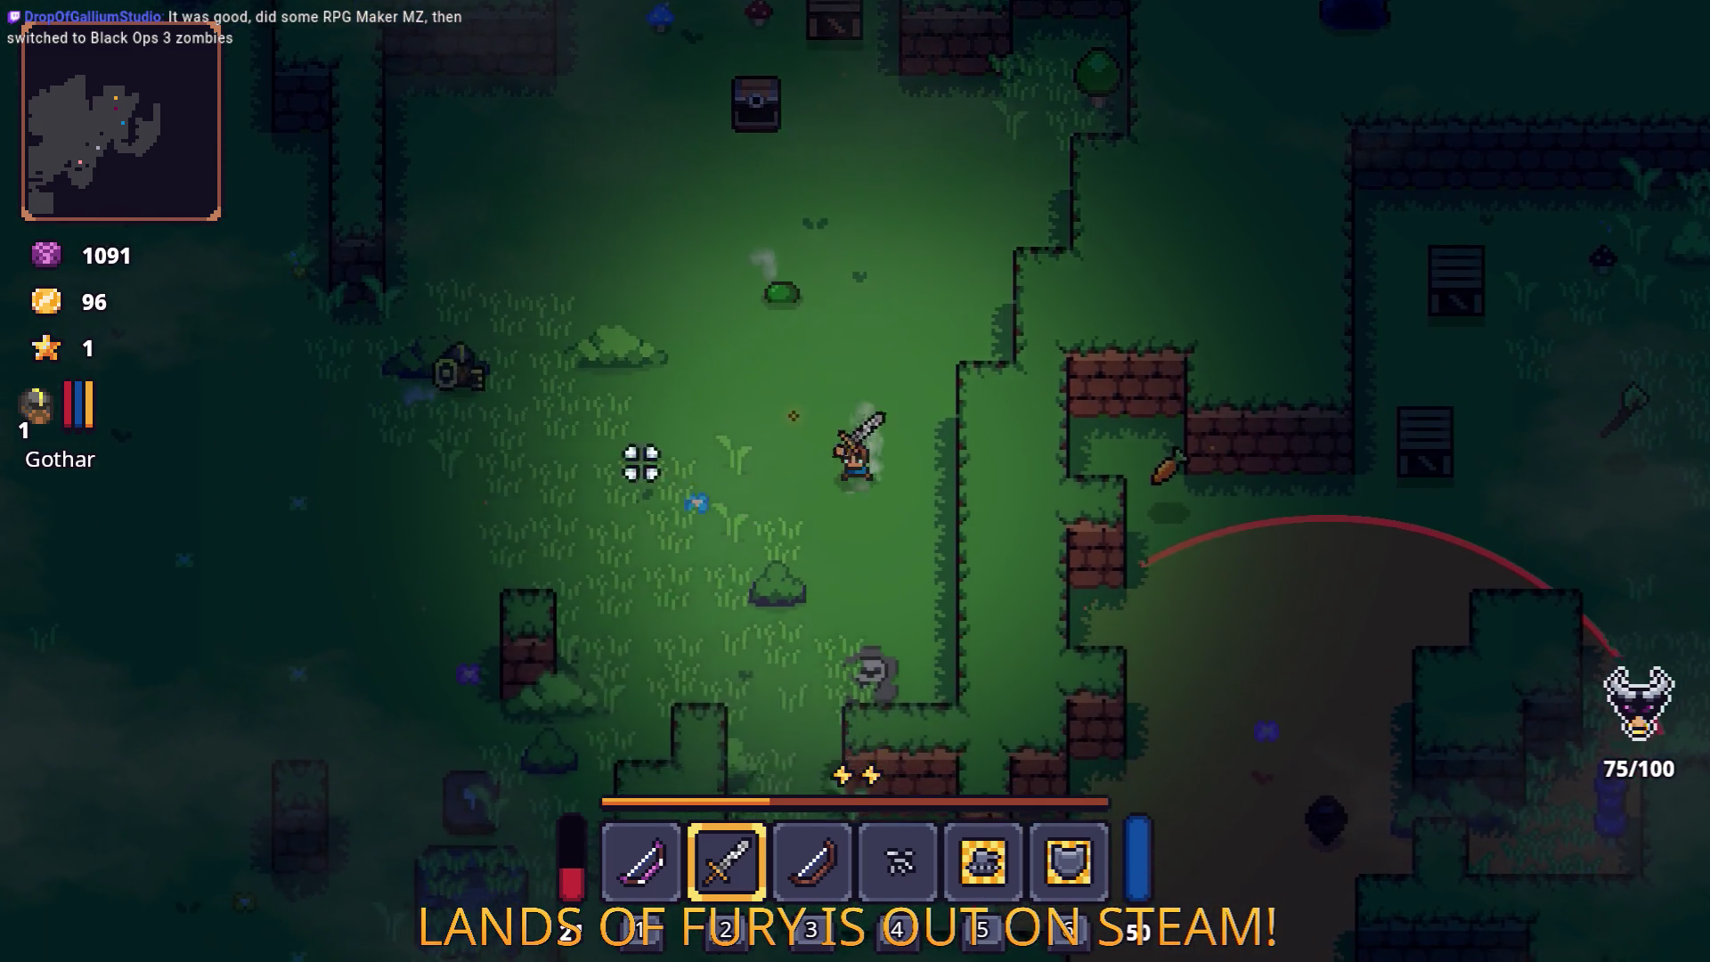
{"action": "key", "text": "s"}
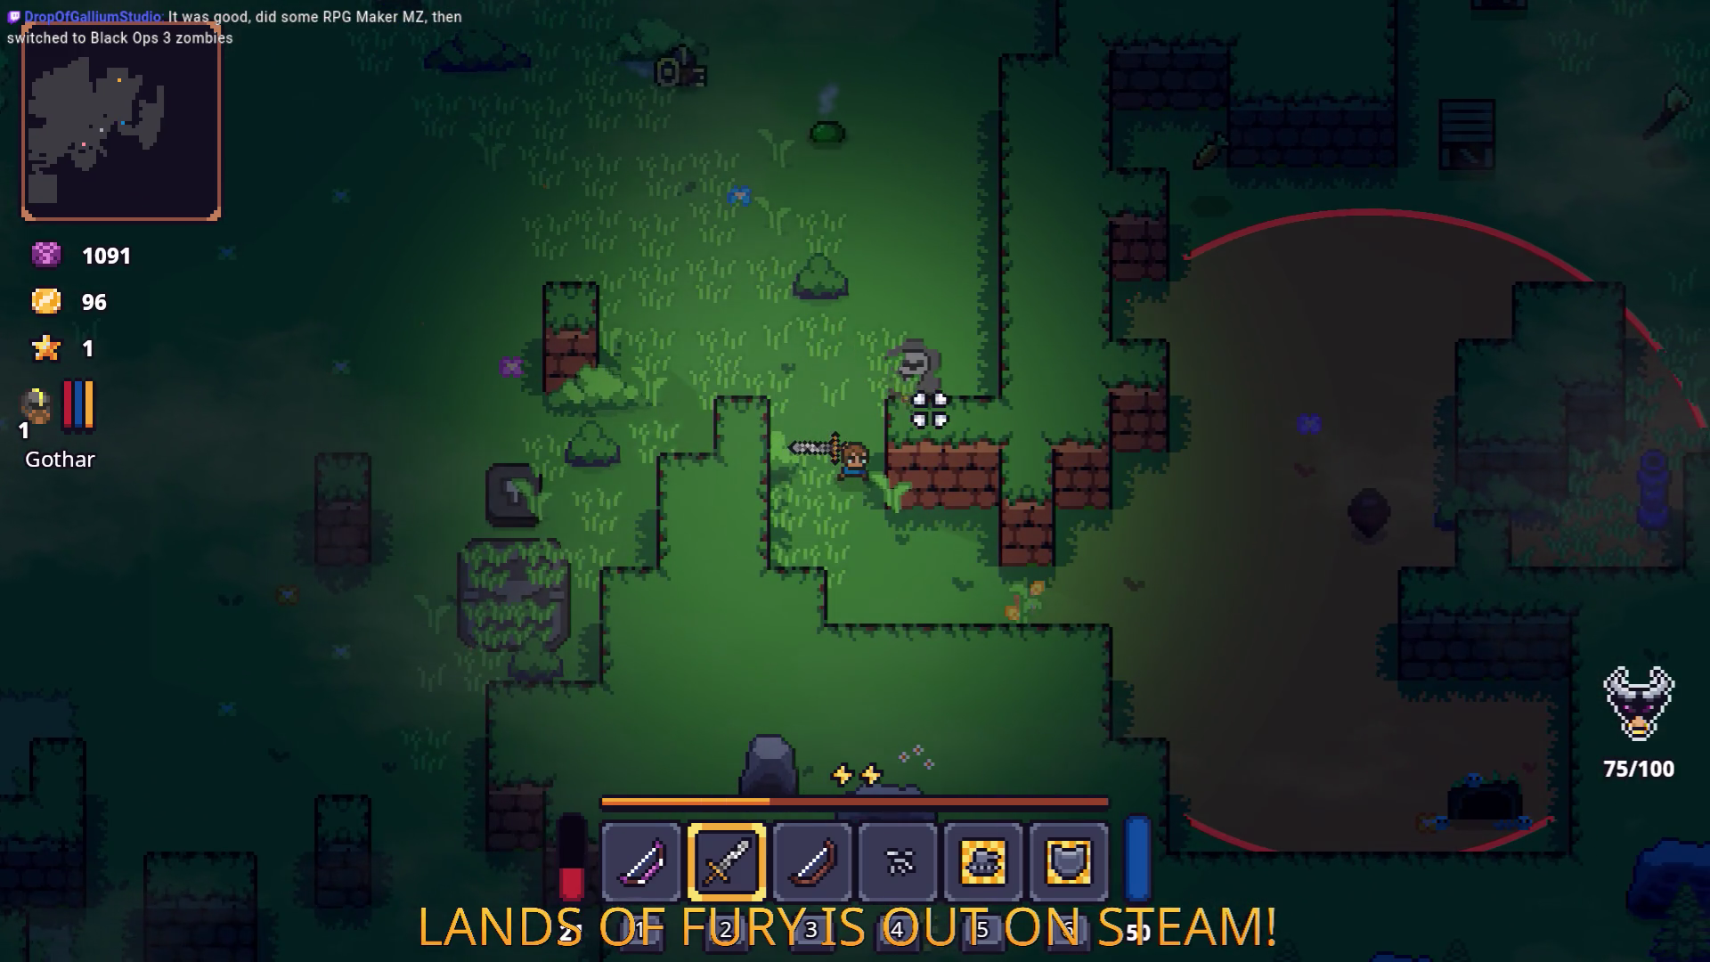
{"action": "key", "text": "d"}
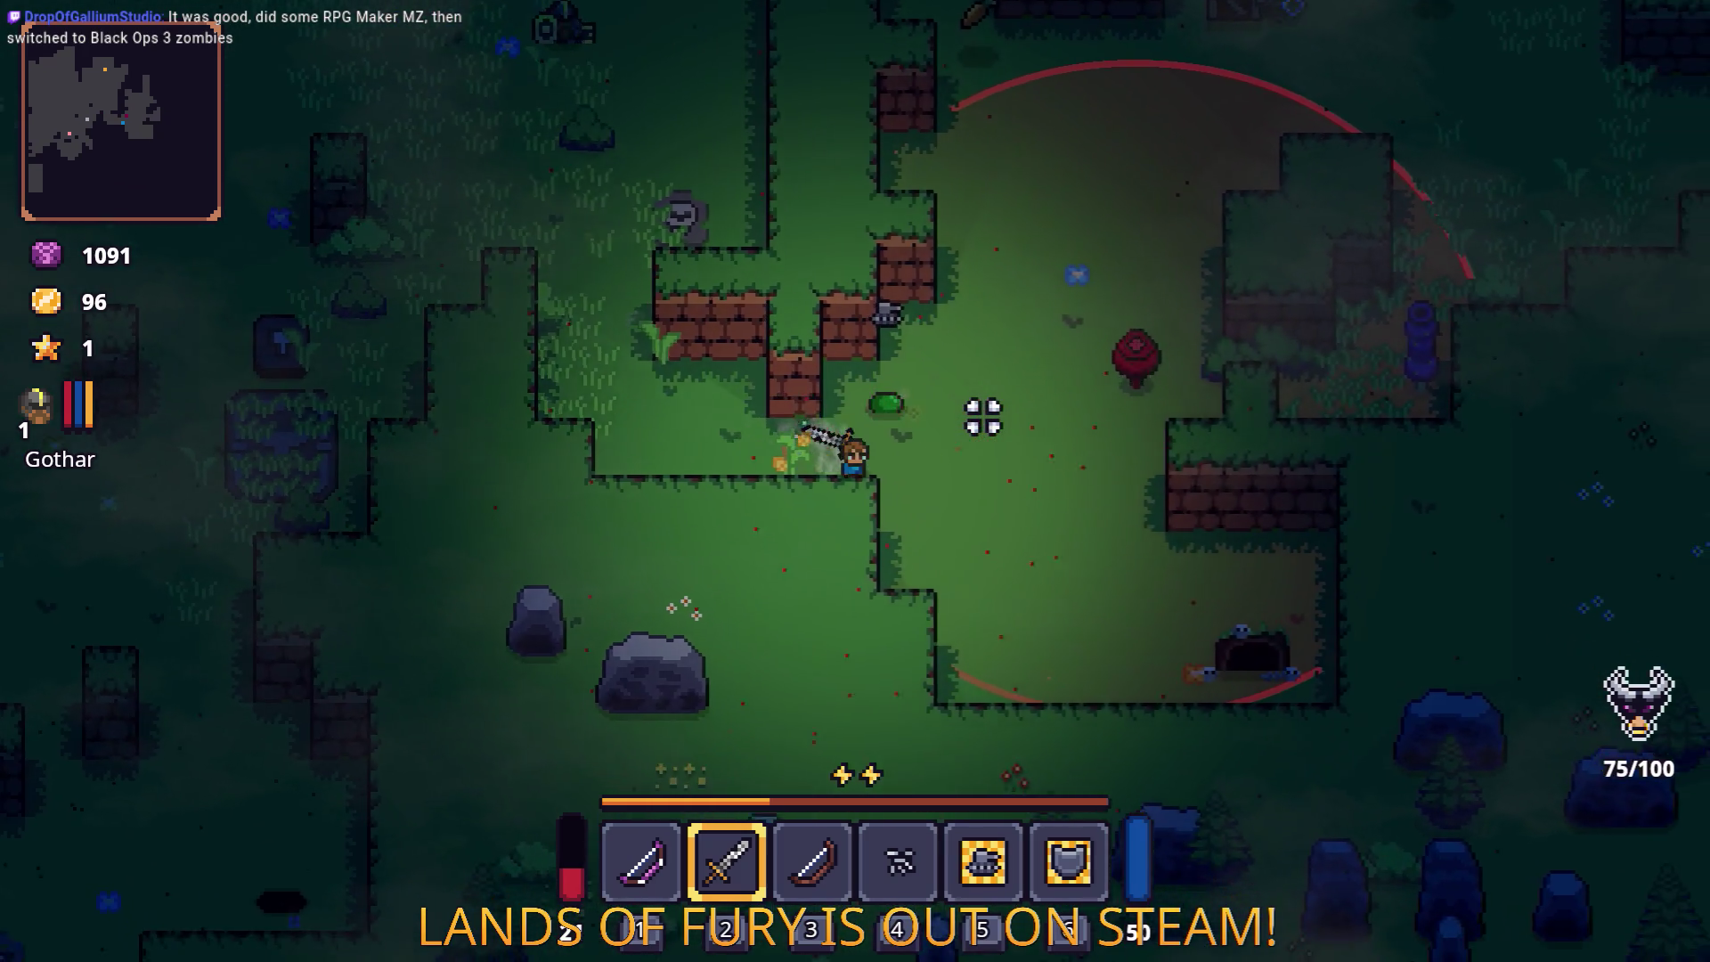
{"action": "key", "text": "a"}
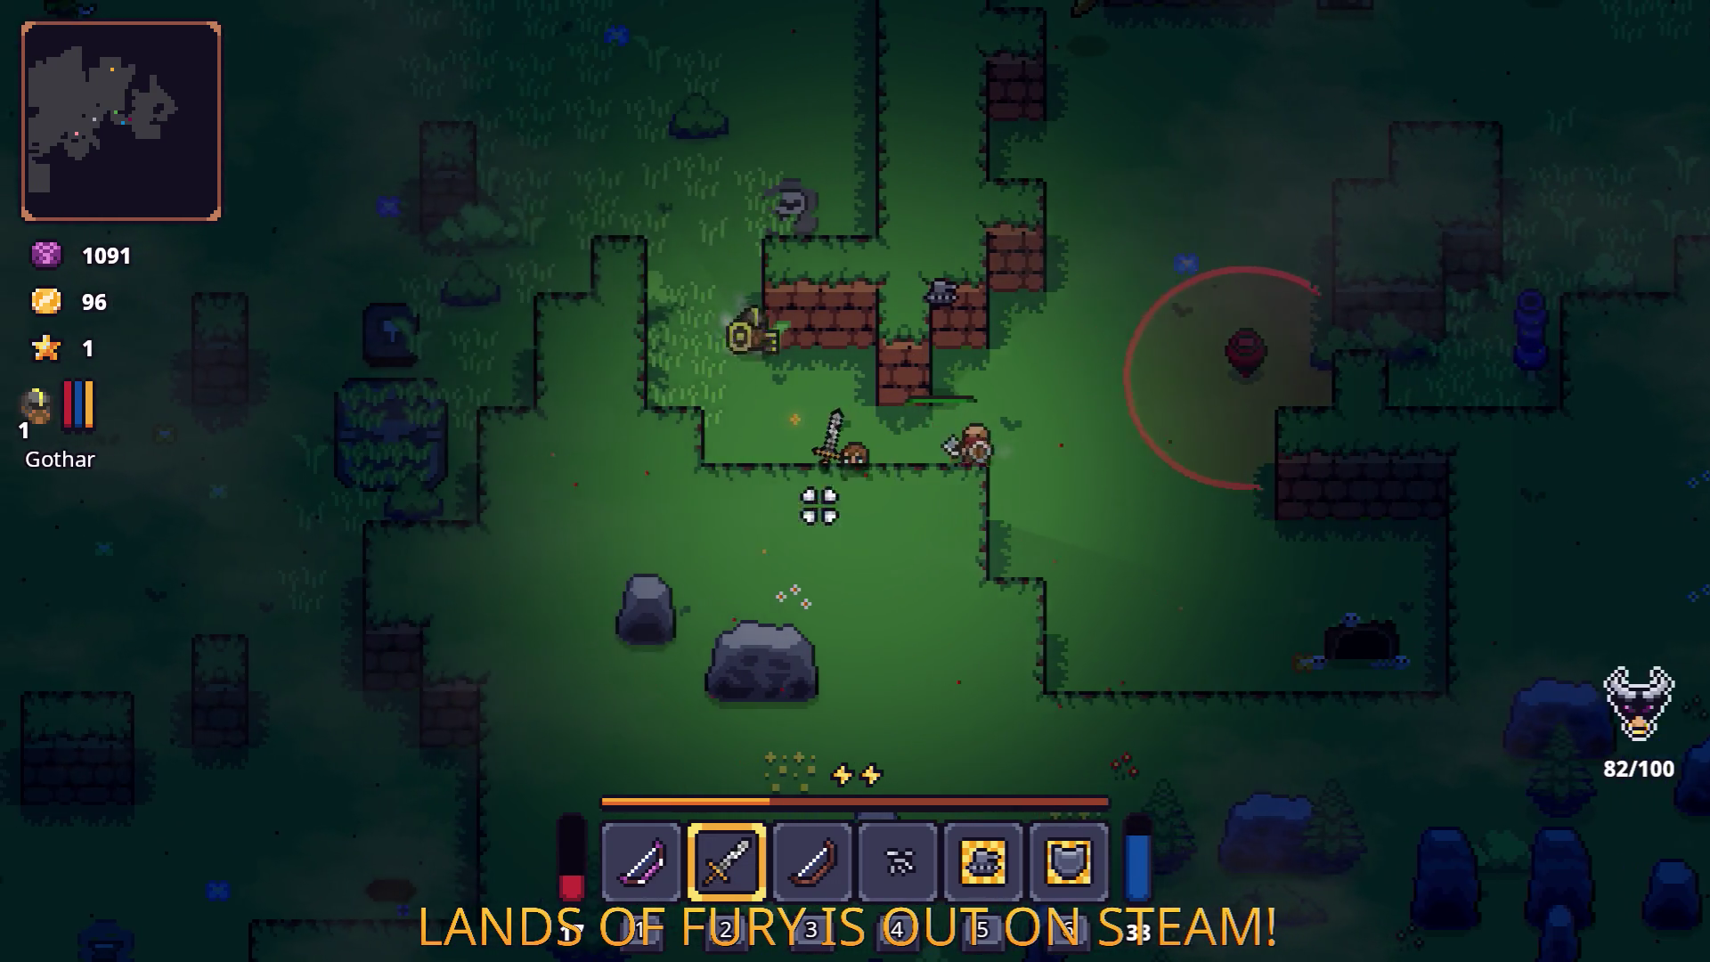
Step: Slay the bandit and red enemy, reaching 108 gold, and open ALMA's skill page
{"action": "left_click", "coordinate": [1023, 473]}
{"action": "key", "text": "a"}
{"action": "left_click", "coordinate": [1029, 500]}
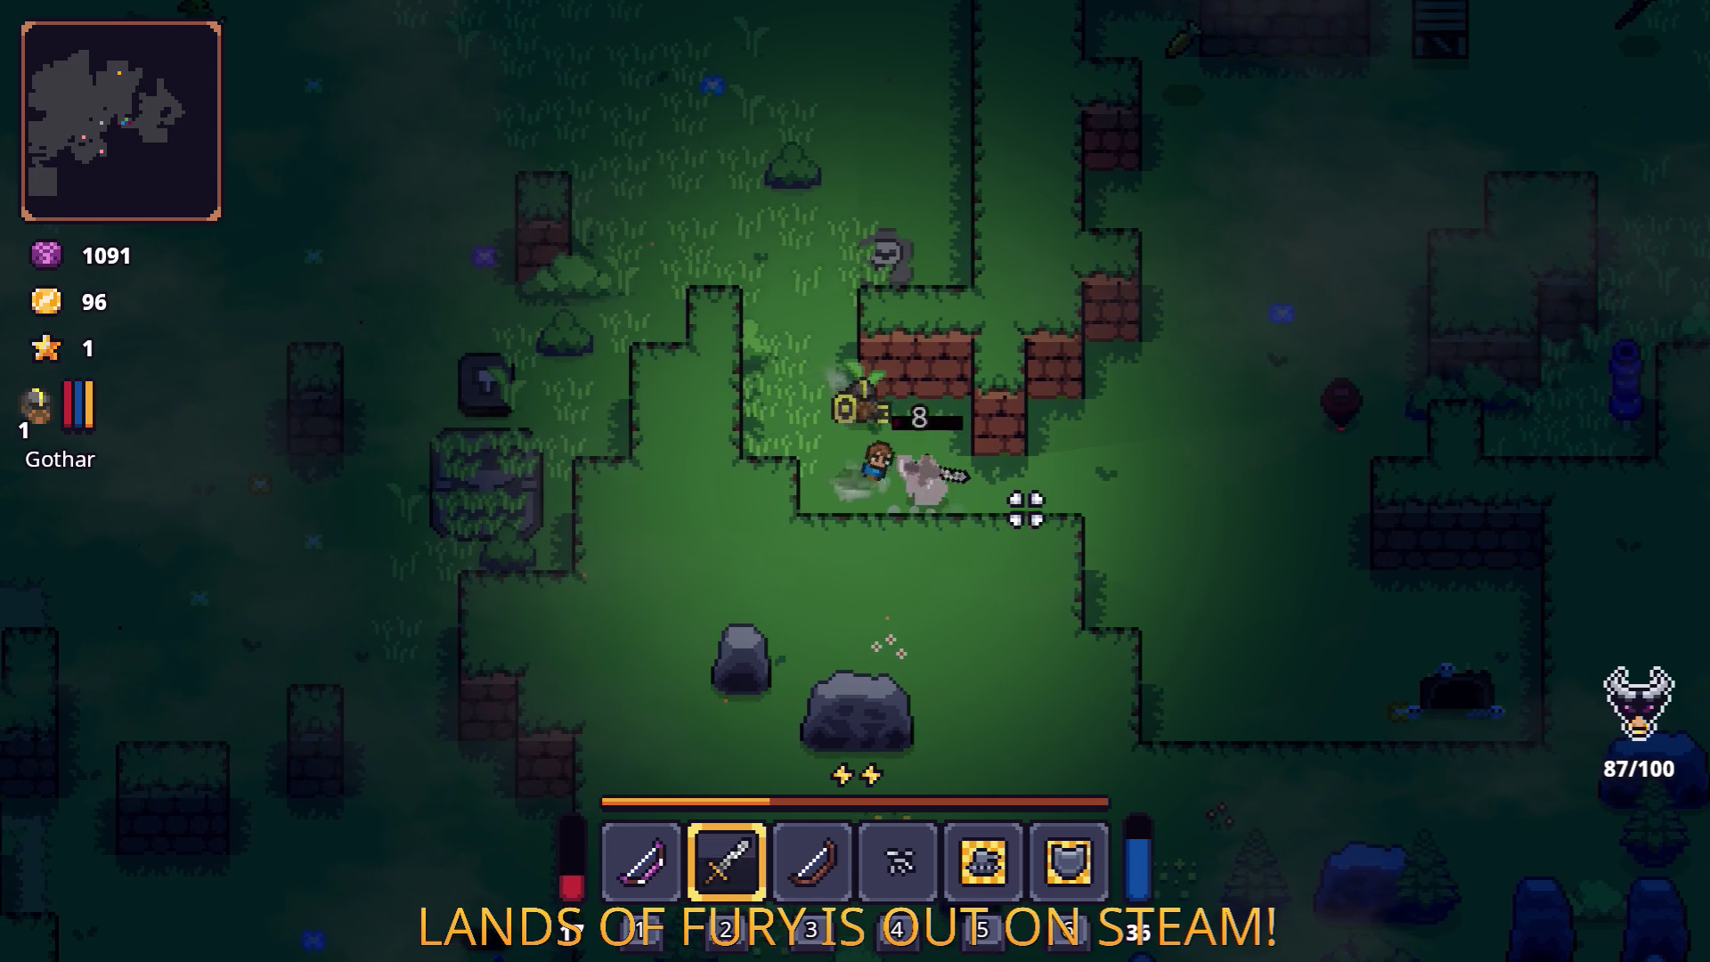
{"action": "key", "text": "w"}
{"action": "left_click", "coordinate": [1024, 499]}
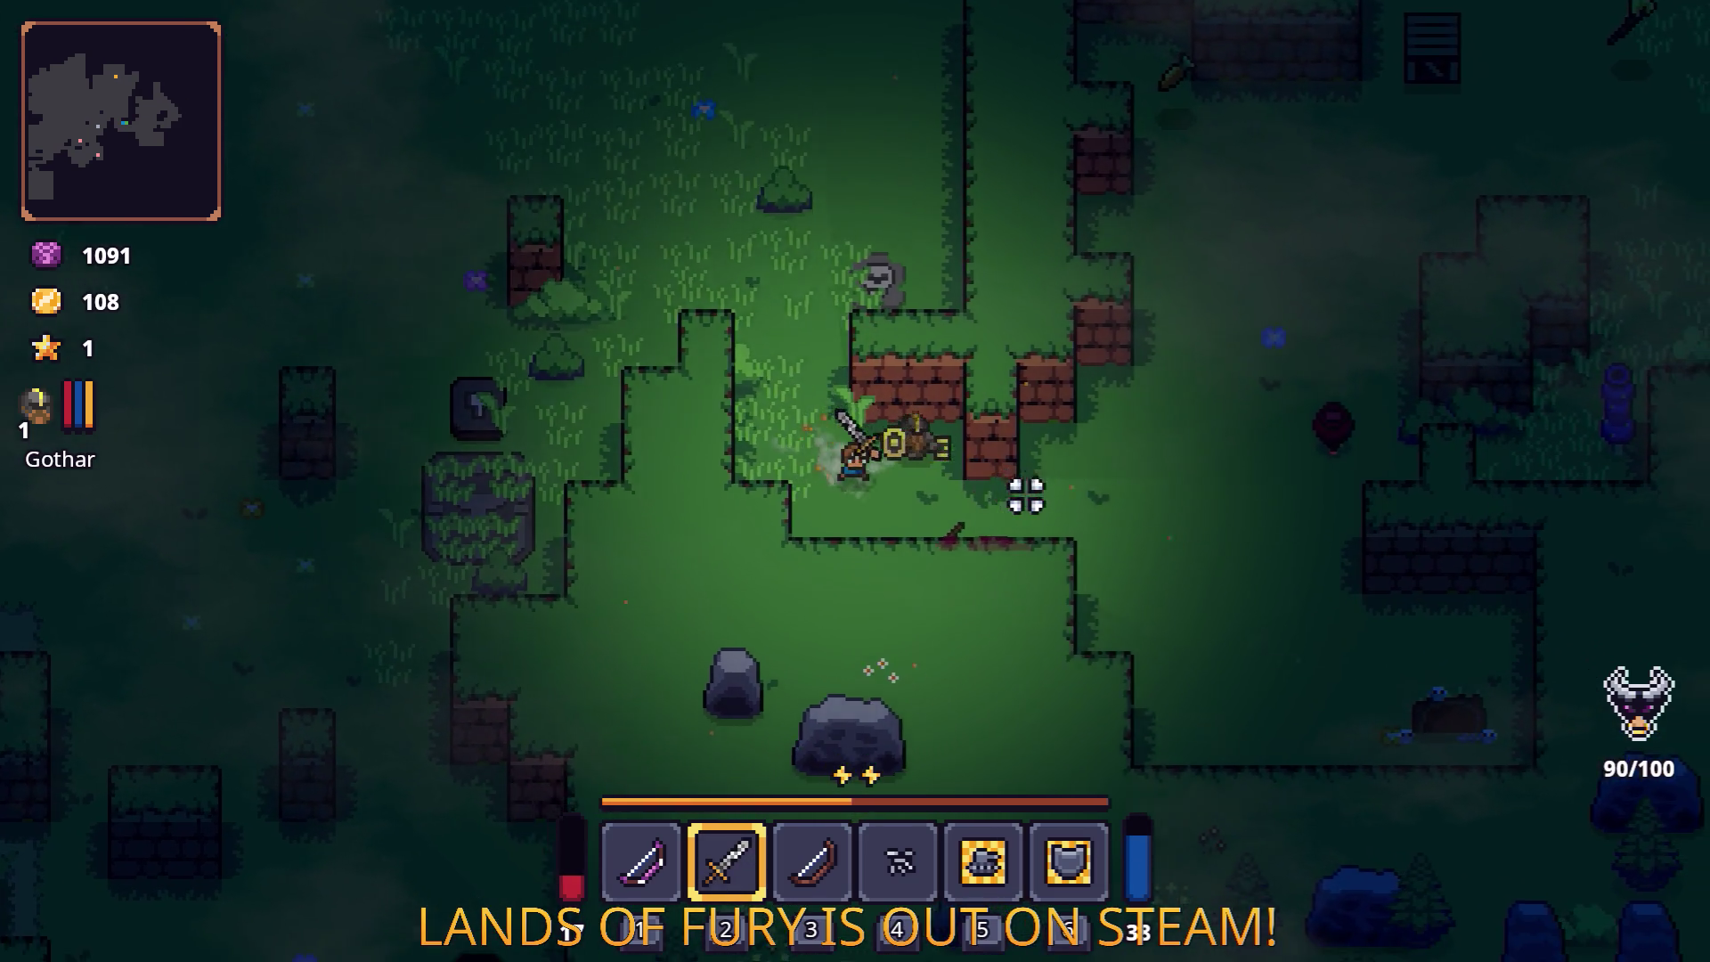
{"action": "key", "text": "d"}
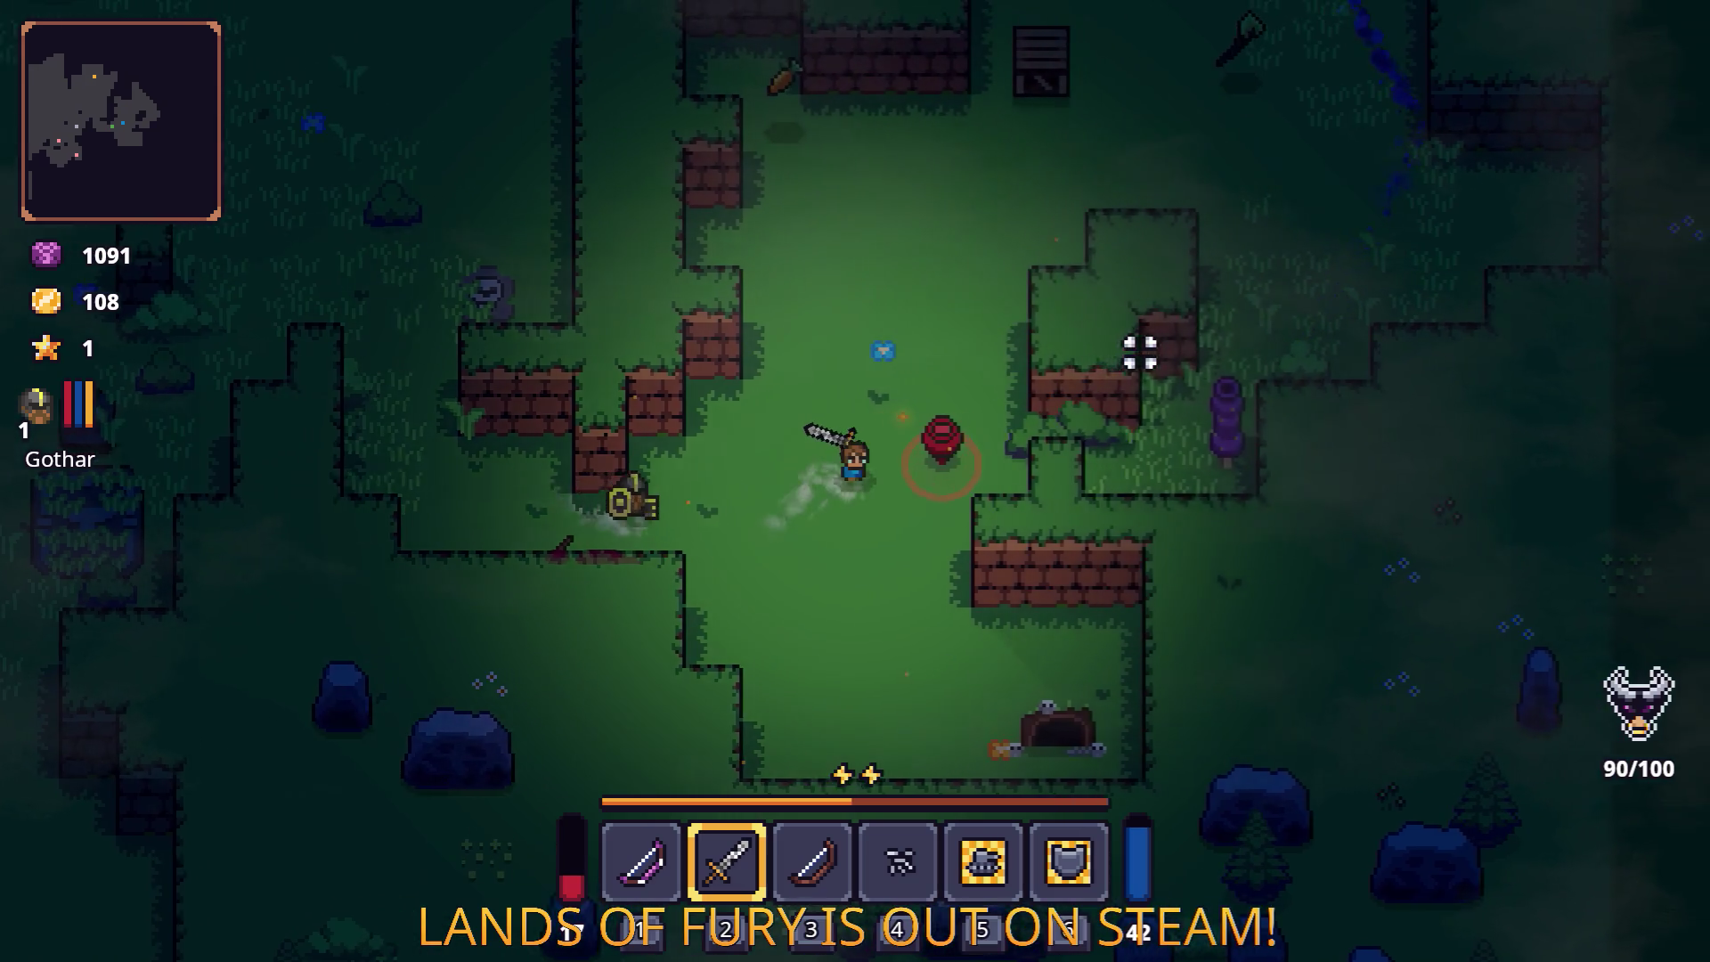
{"action": "key", "text": "d"}
{"action": "left_click", "coordinate": [1139, 352]}
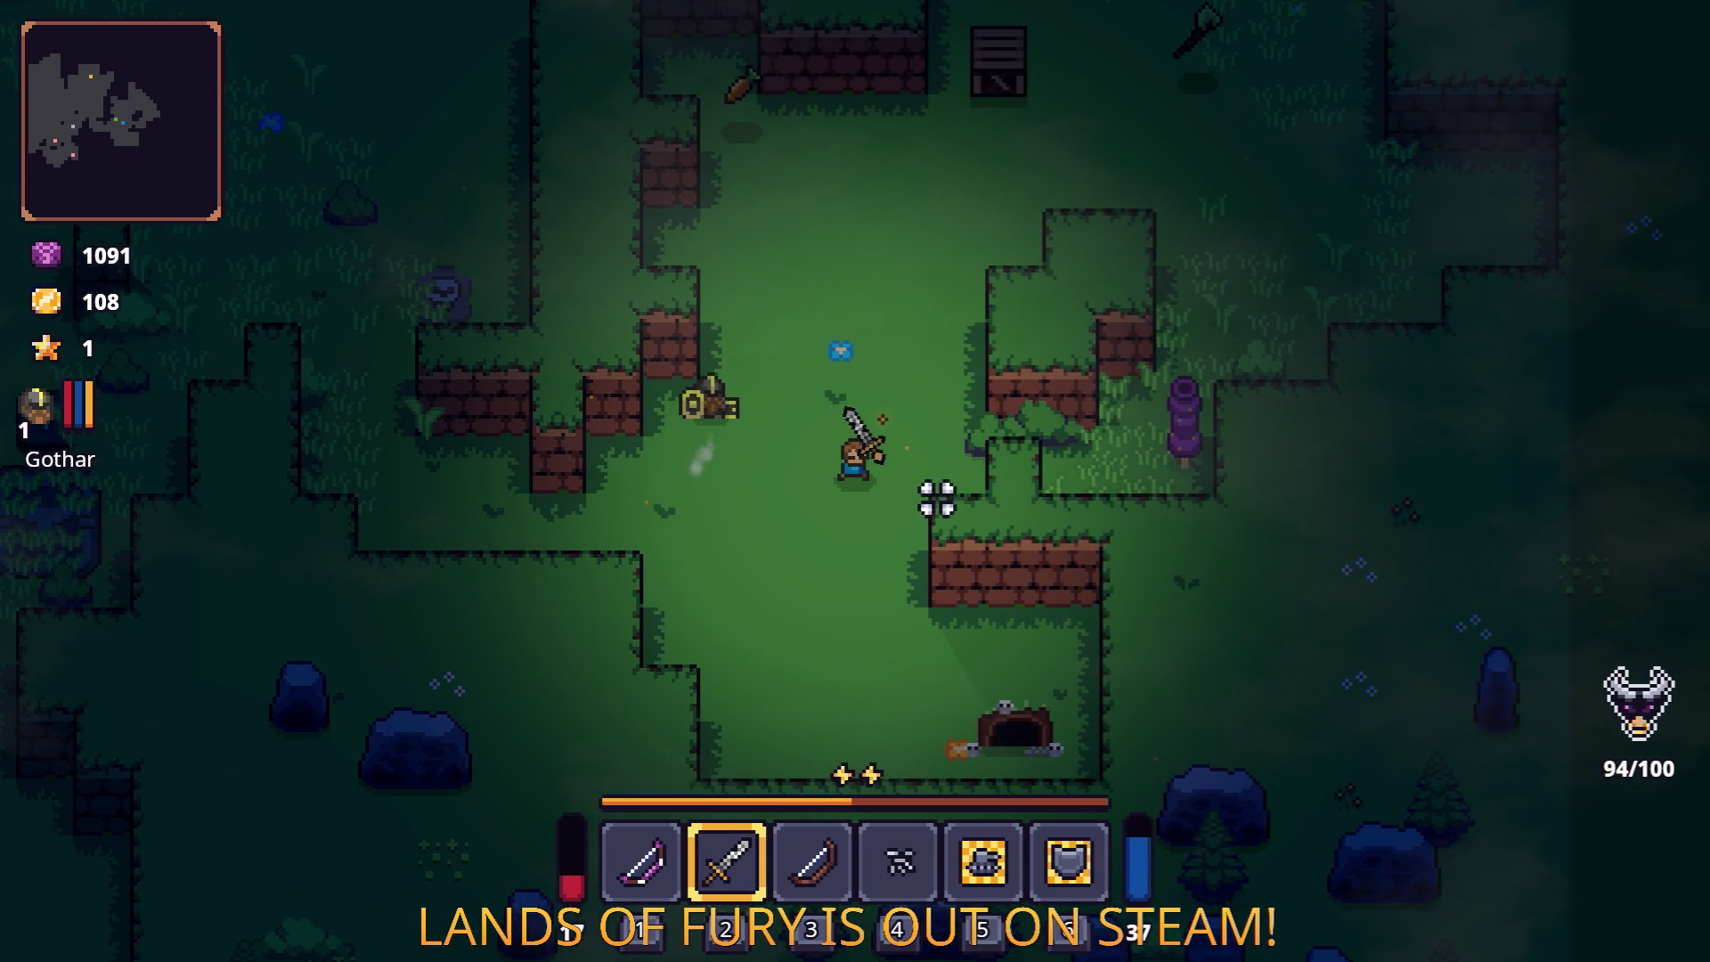
{"action": "key", "text": "Tab"}
{"action": "left_click", "coordinate": [557, 664]}
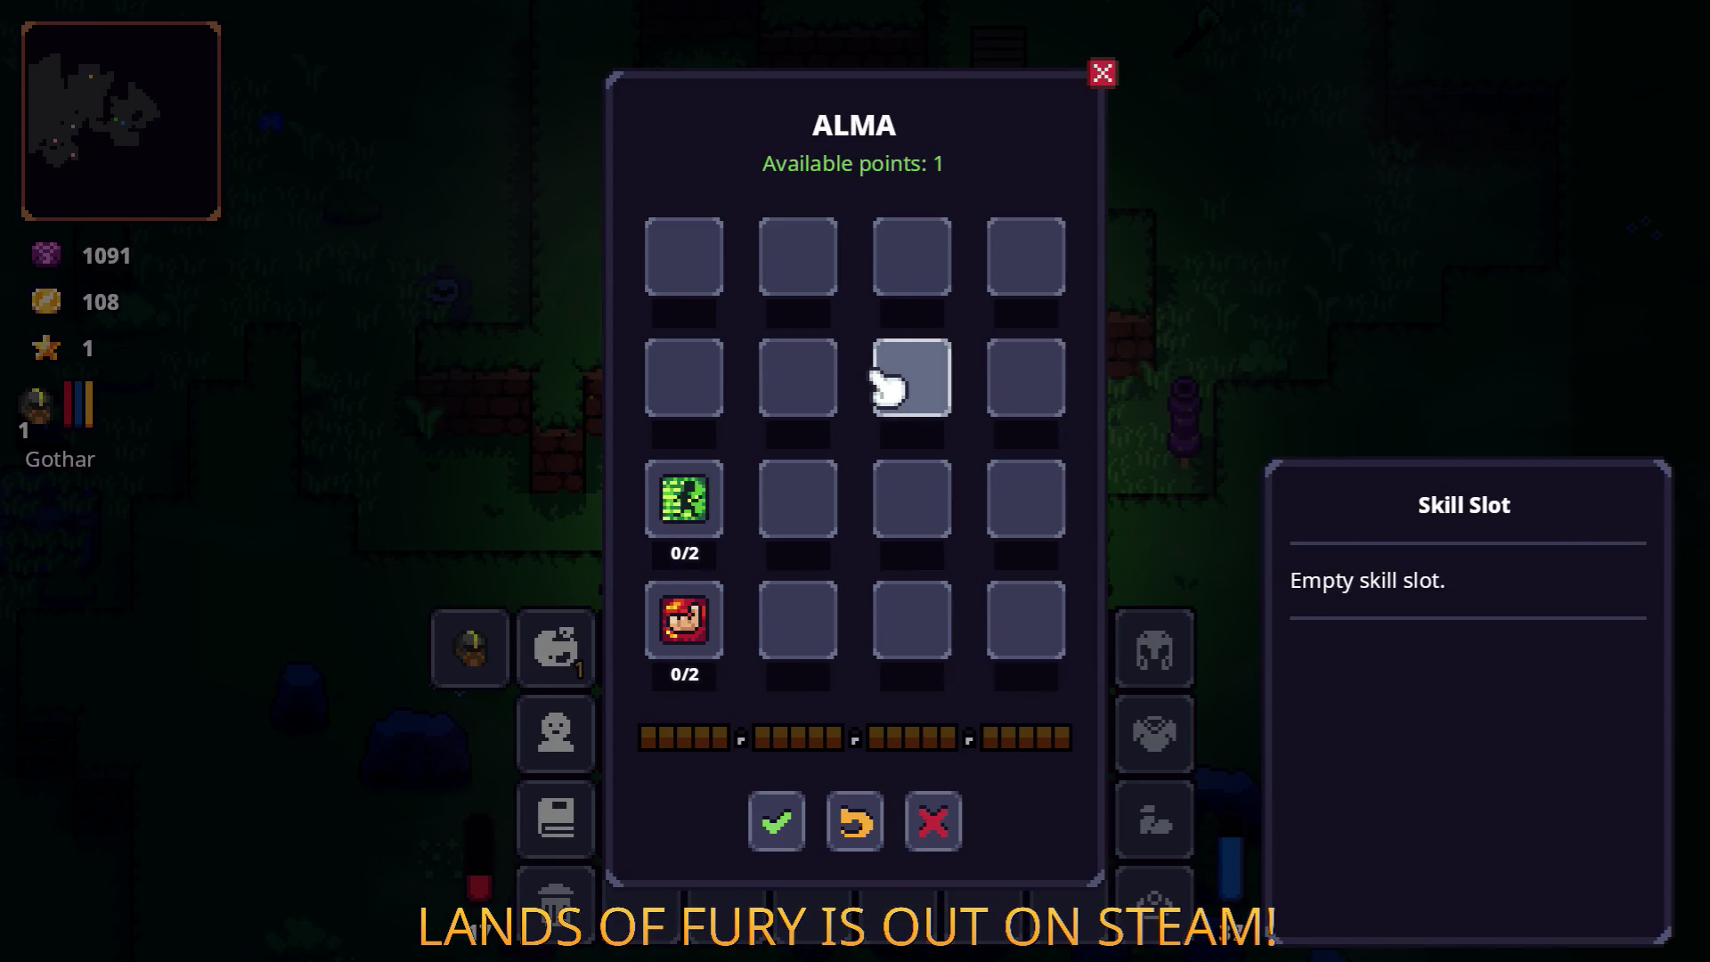
Step: Close ALMA's skill page, strike a nearby enemy and walk around the fenced crate area
{"action": "key", "text": "Escape"}
{"action": "key", "text": "Tab"}
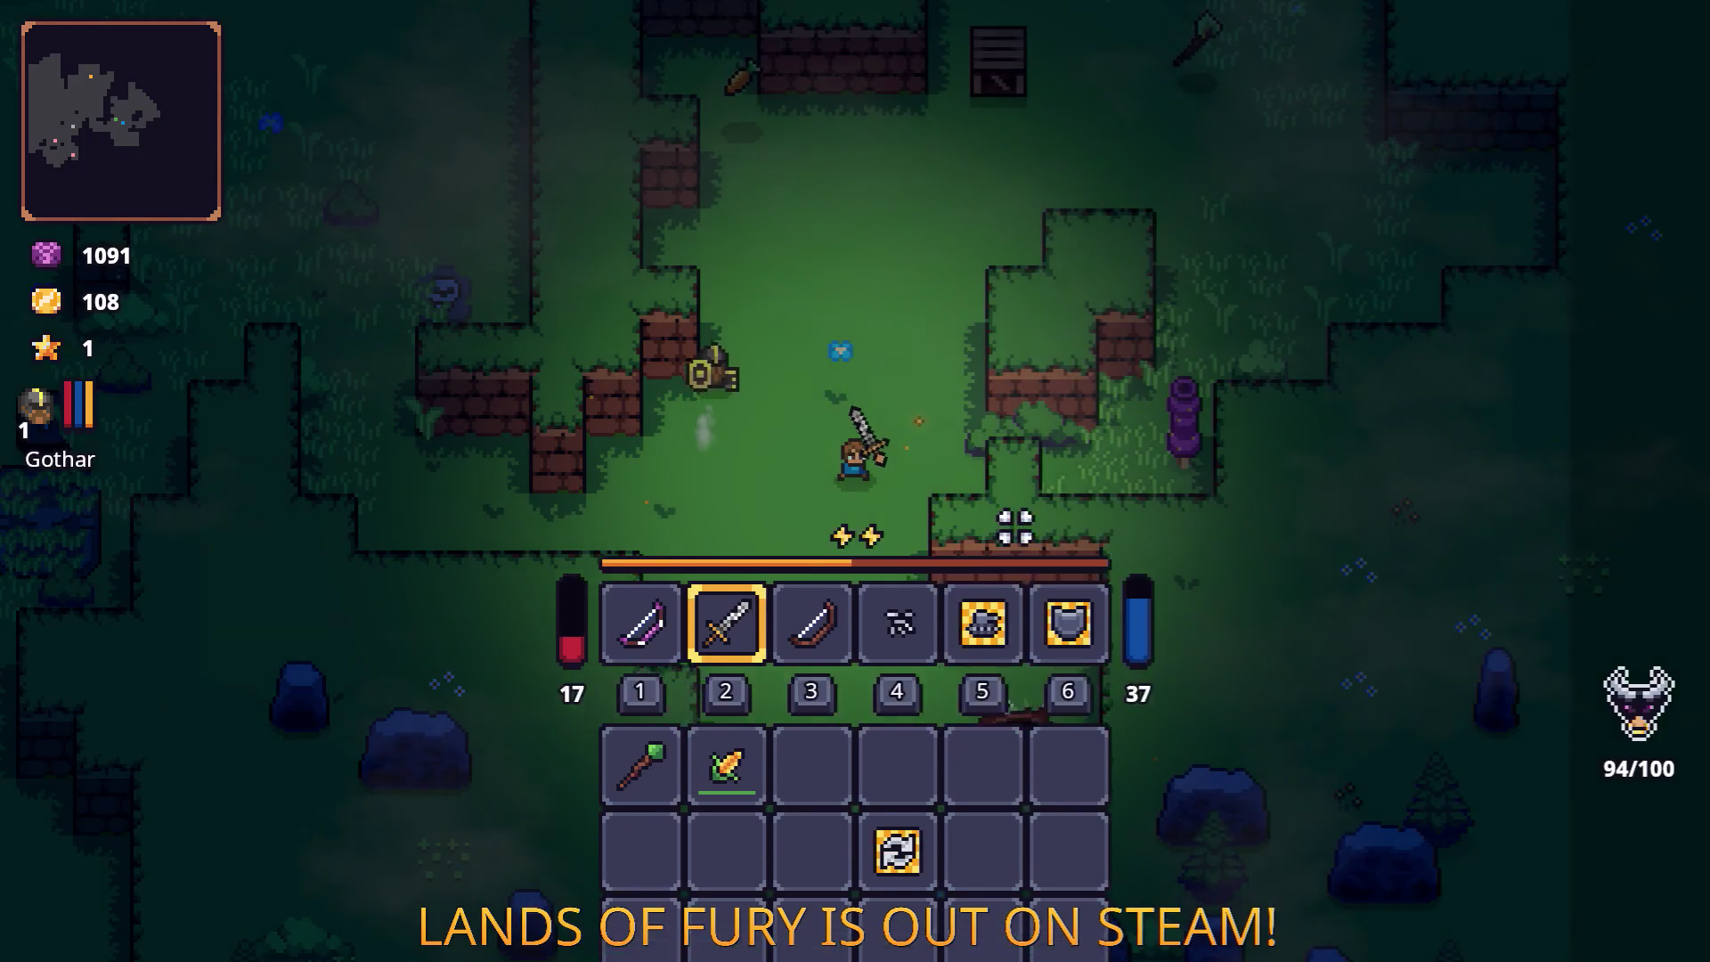
{"action": "key", "text": "d"}
{"action": "left_click", "coordinate": [1258, 410]}
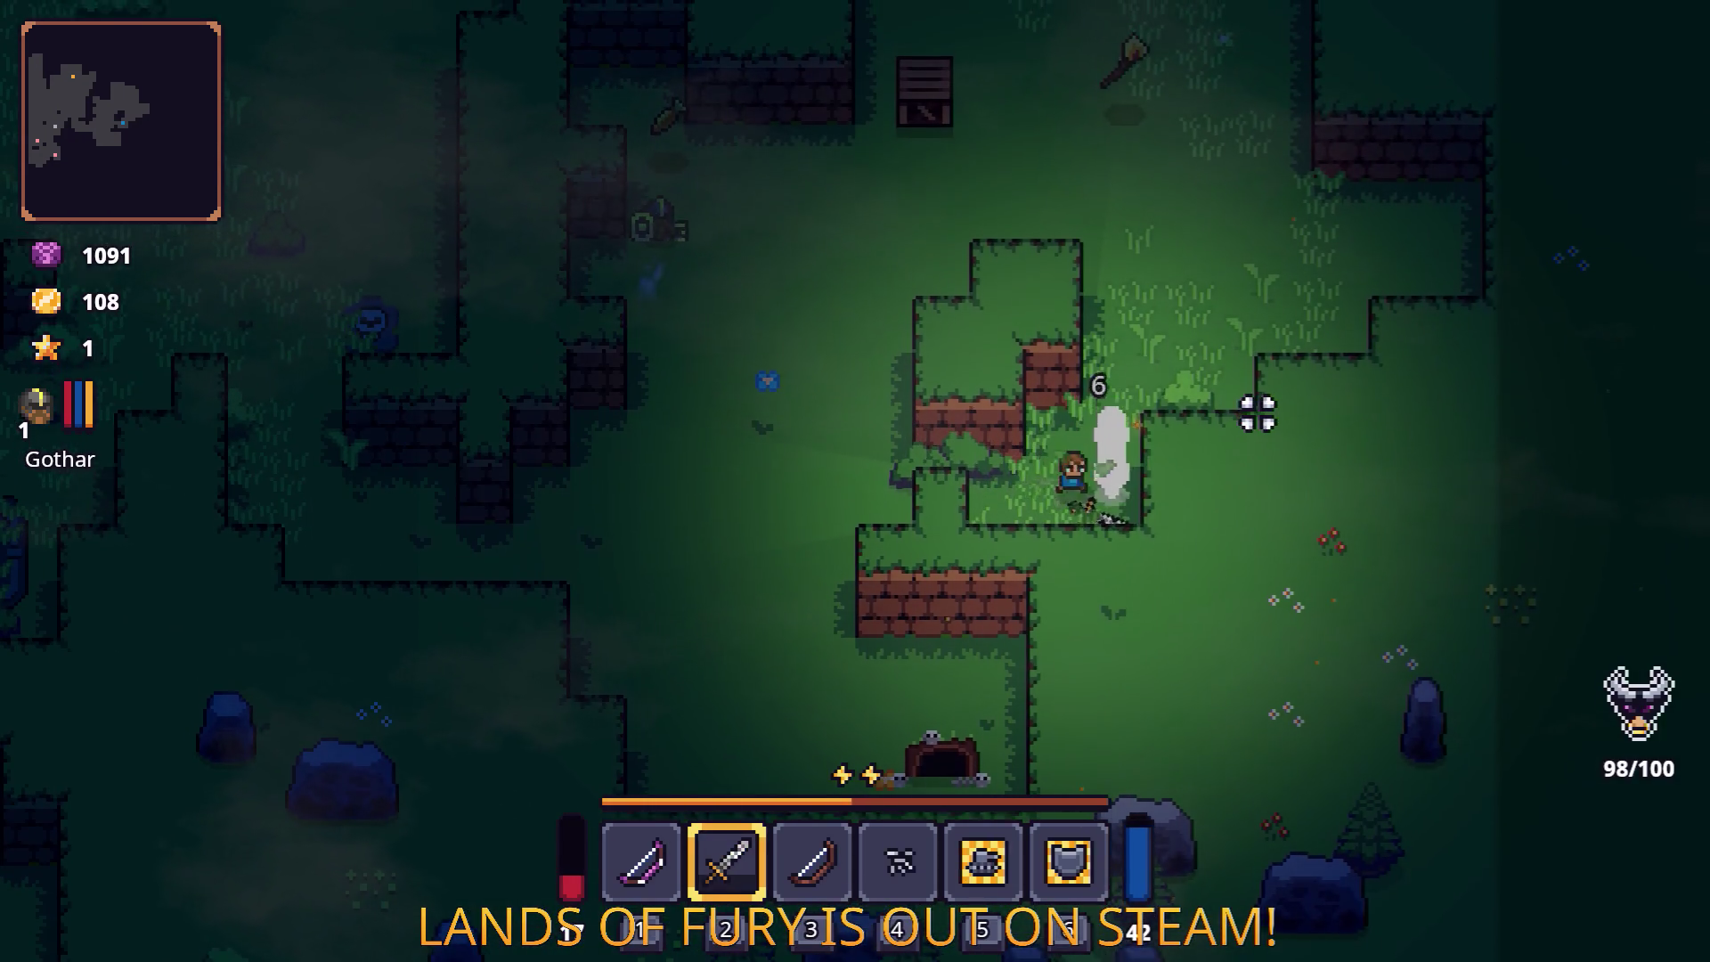
{"action": "key", "text": "w"}
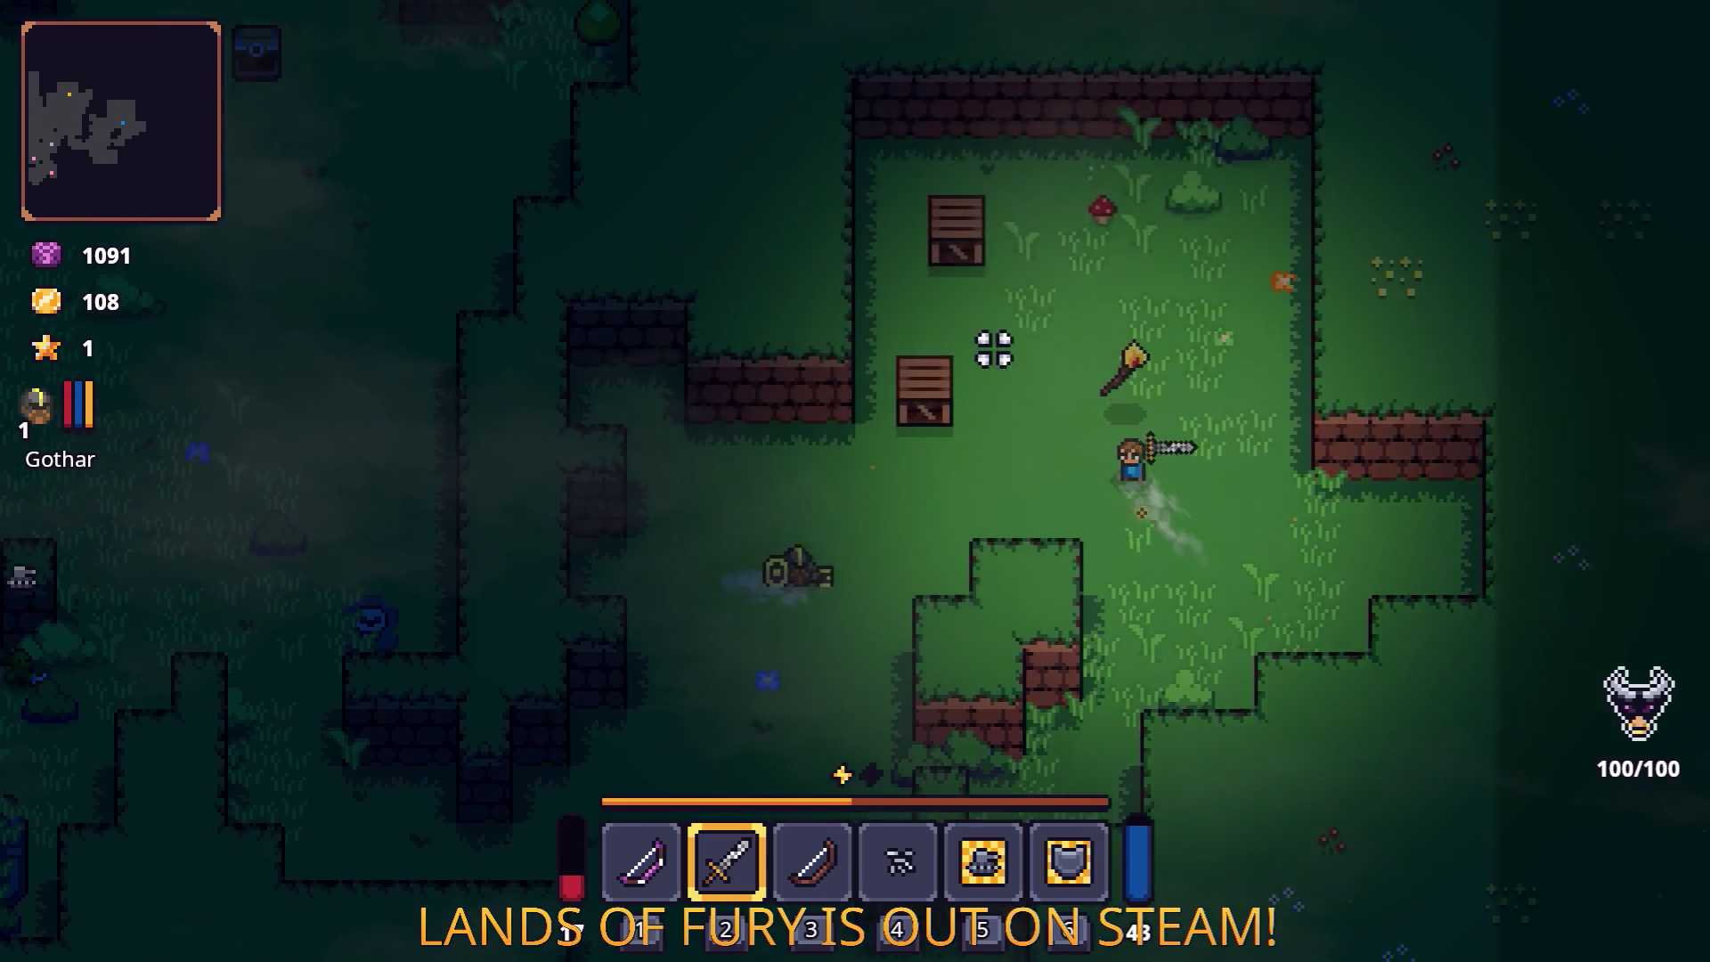
{"action": "key", "text": "a"}
{"action": "key", "text": "s"}
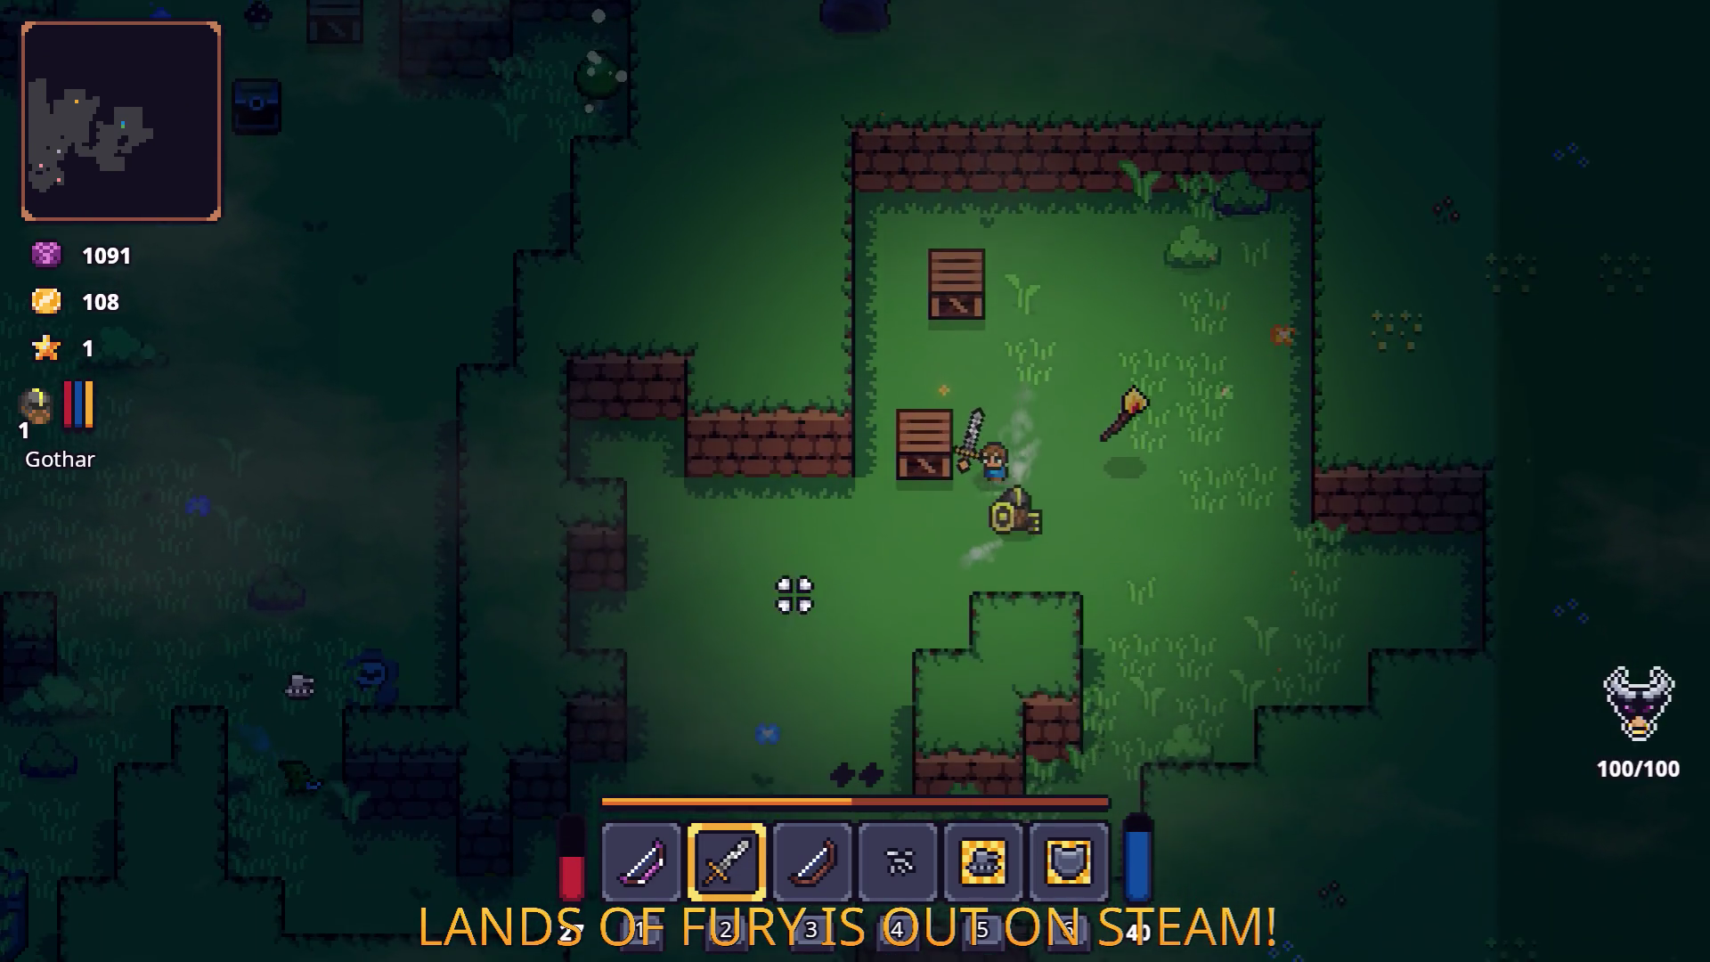
{"action": "key", "text": "s"}
{"action": "key", "text": "a"}
Step: Reopen ALMA's skill page, keep the cartridge setup, and pause the game
{"action": "key", "text": "i"}
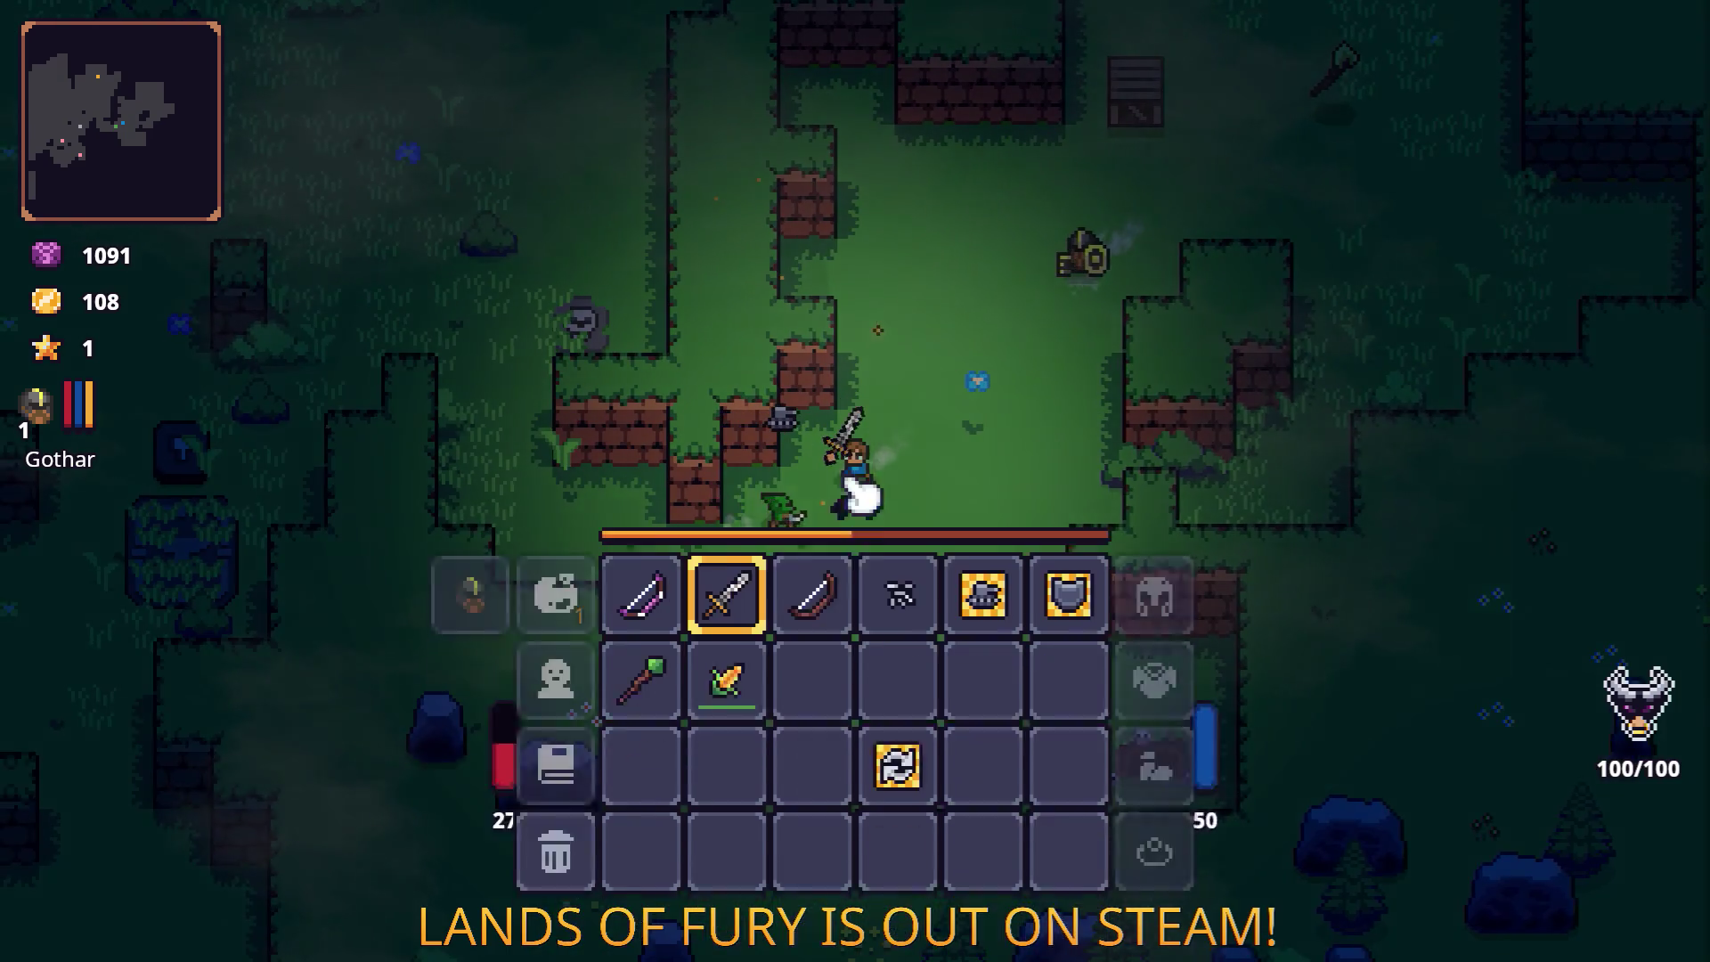
{"action": "left_click", "coordinate": [557, 641]}
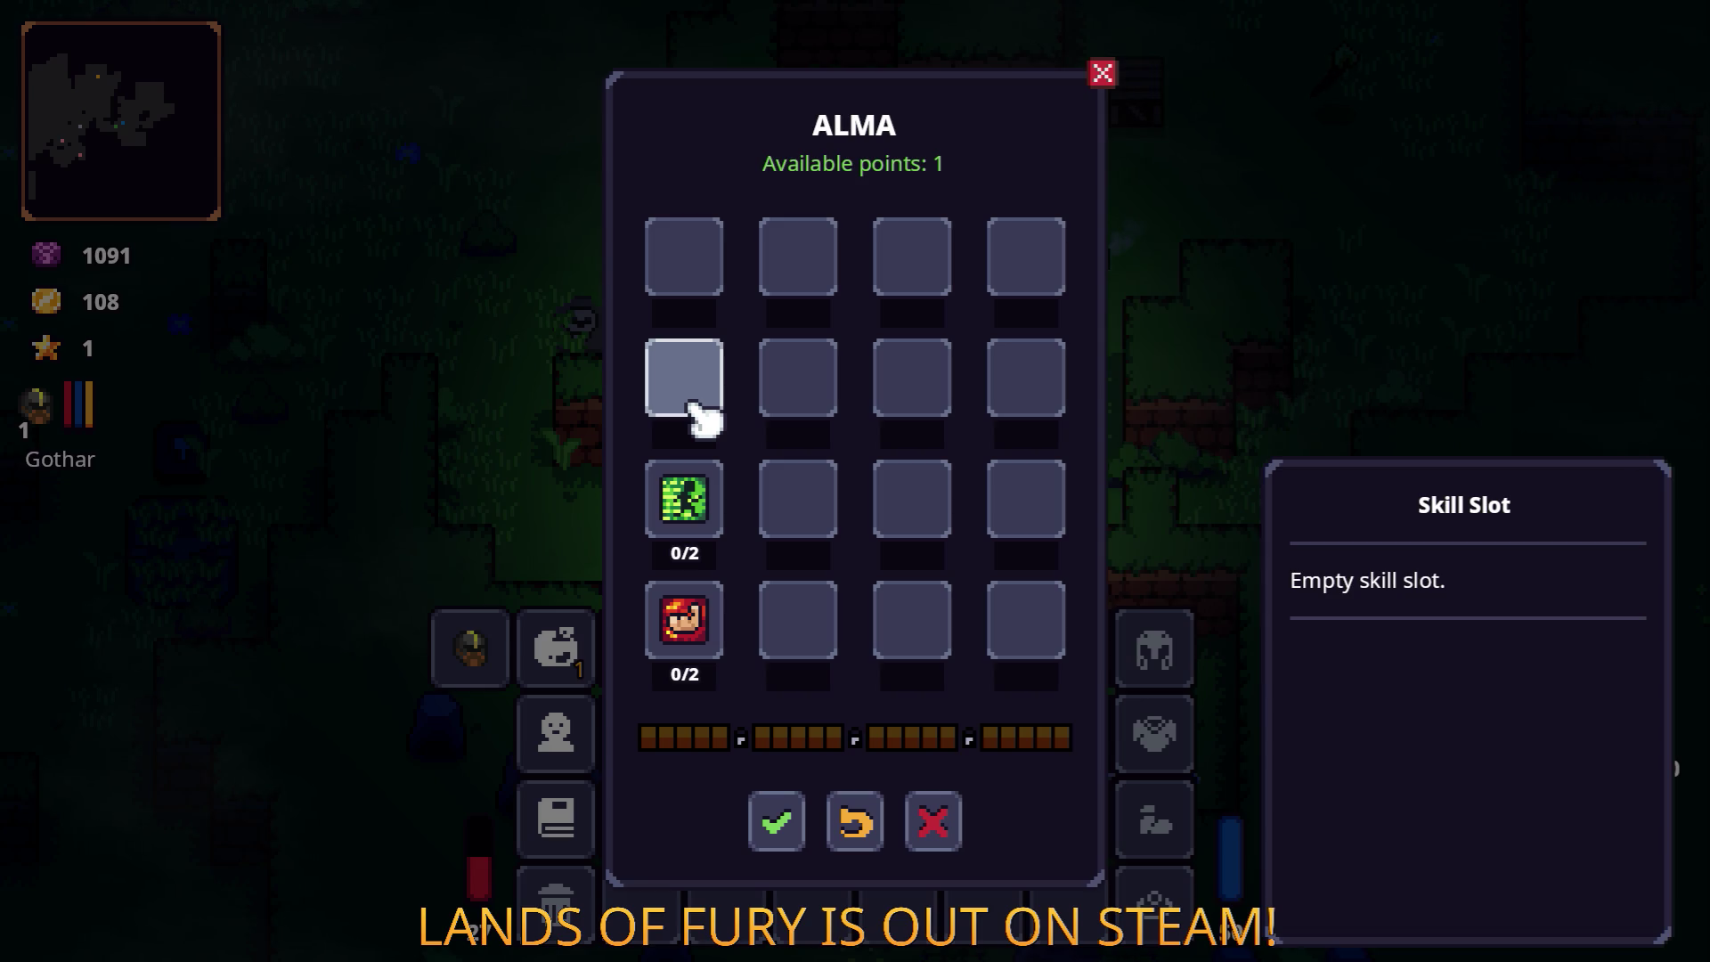
{"action": "left_click", "coordinate": [780, 825]}
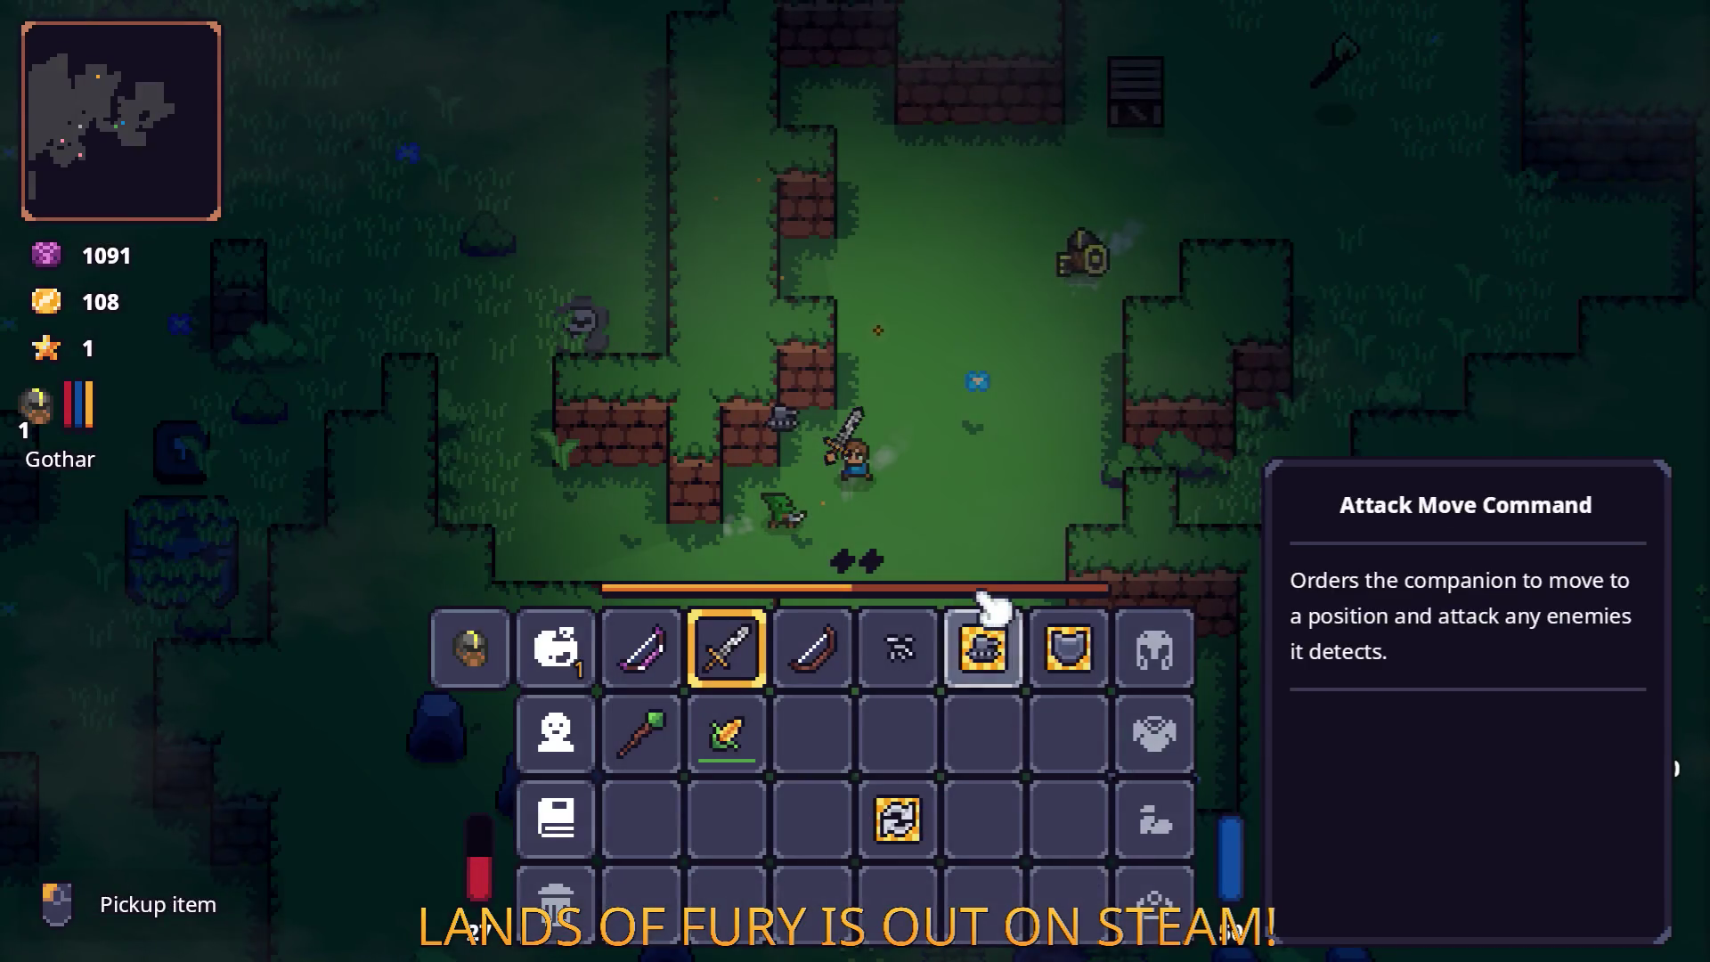
{"action": "key", "text": "Escape"}
{"action": "key", "text": "Escape"}
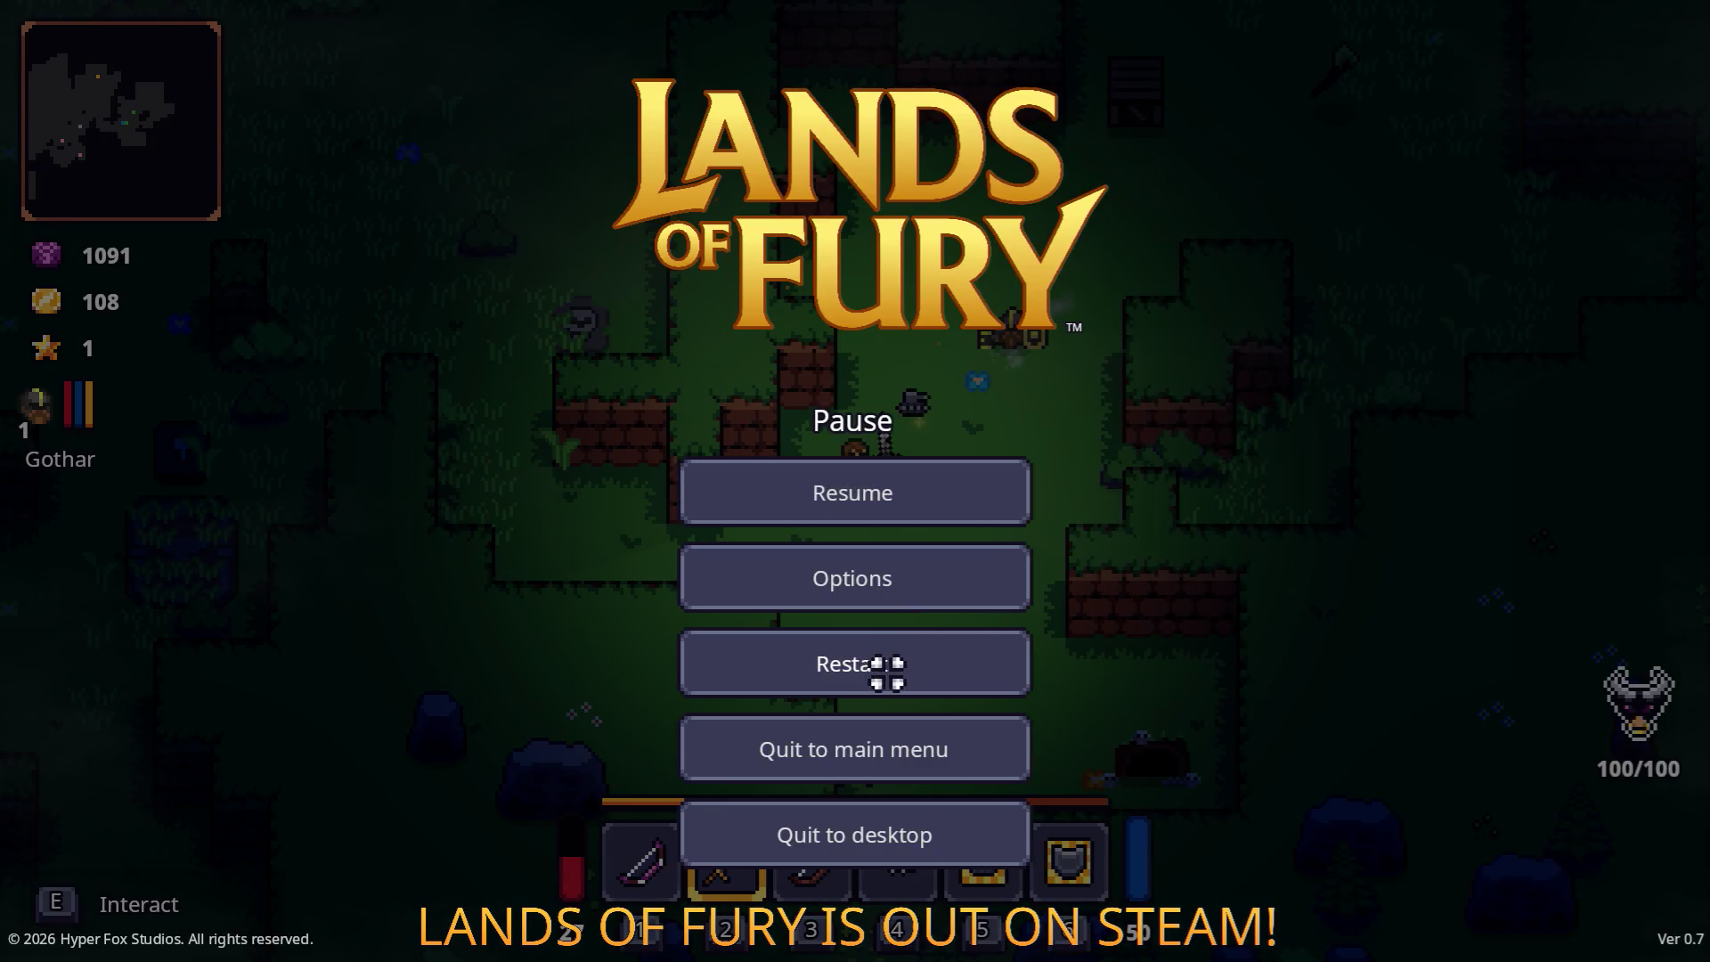
Step: Restart the game, check Izzy's empty shop, then open the ALMA cartridge slots
{"action": "left_click", "coordinate": [886, 672]}
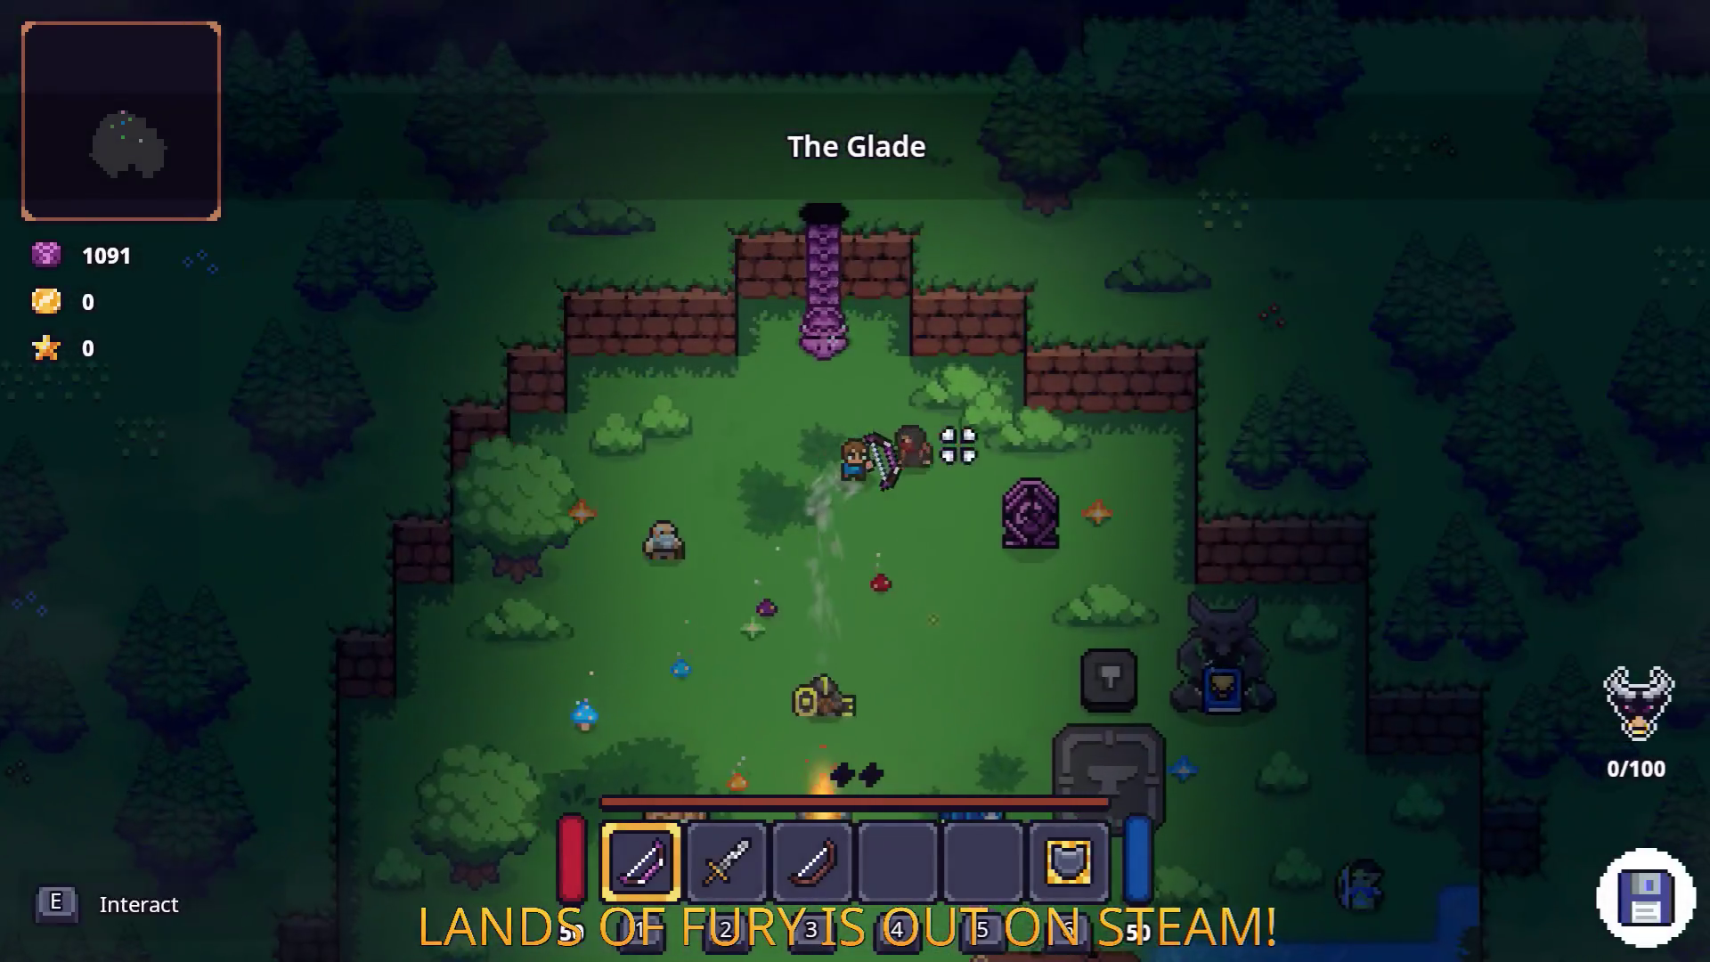
{"action": "key", "text": "e"}
{"action": "key", "text": "e"}
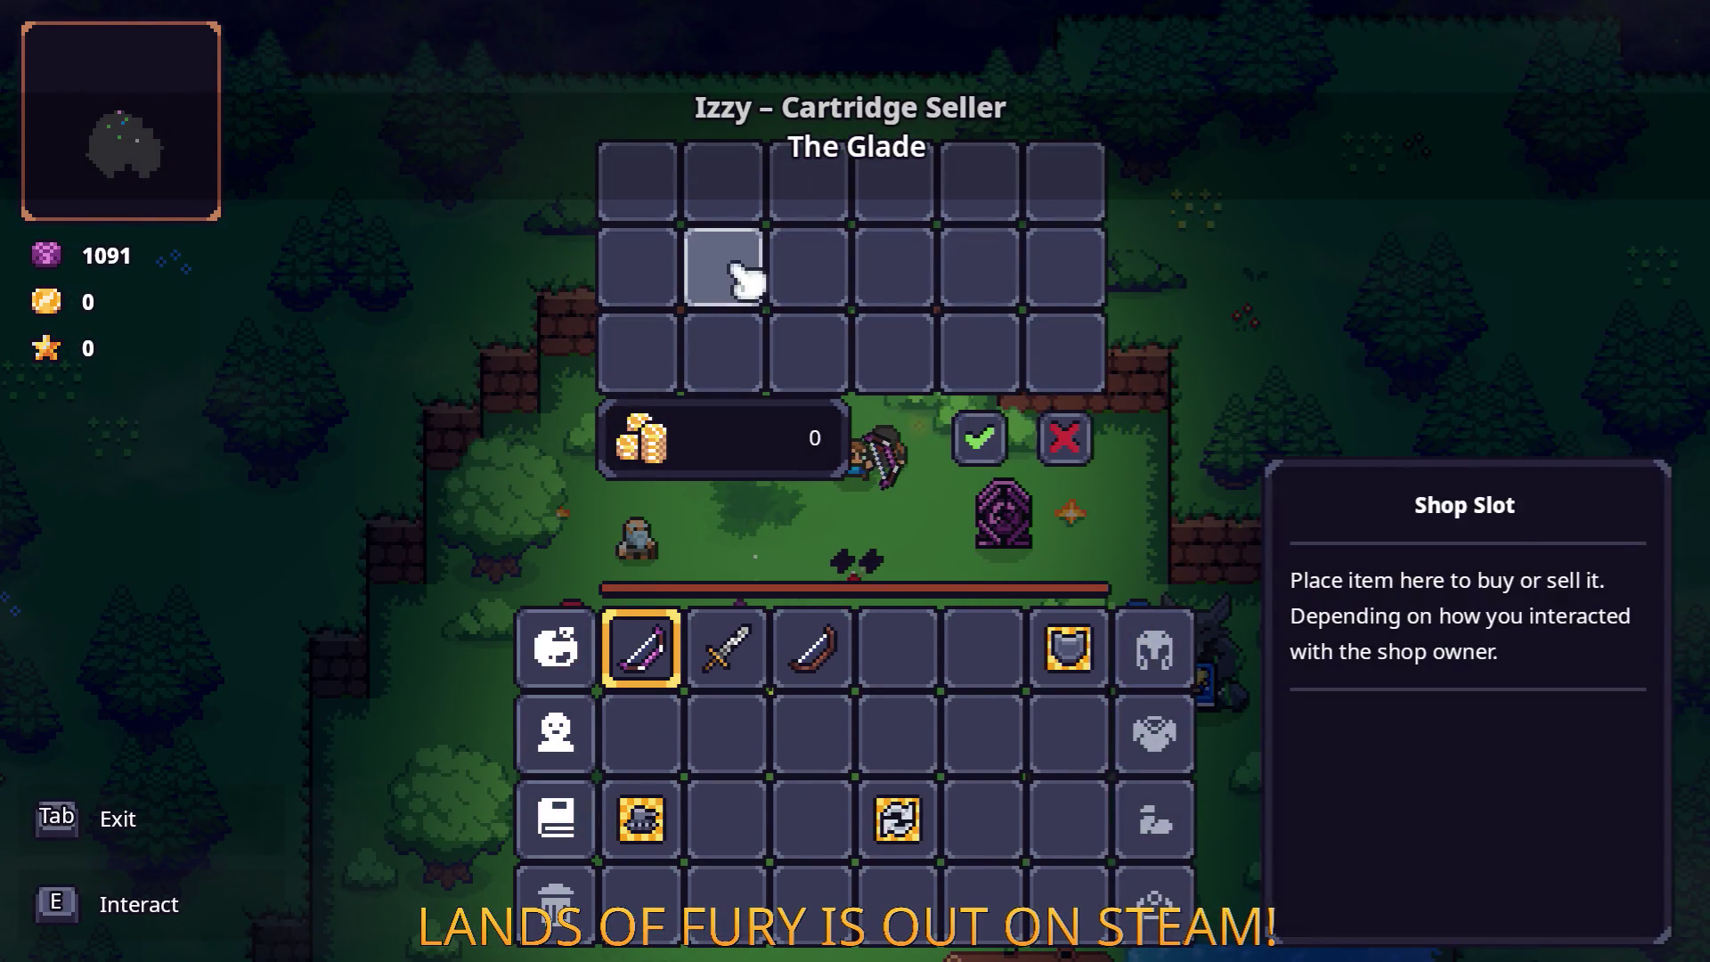
{"action": "key", "text": "Tab"}
{"action": "key", "text": "Tab"}
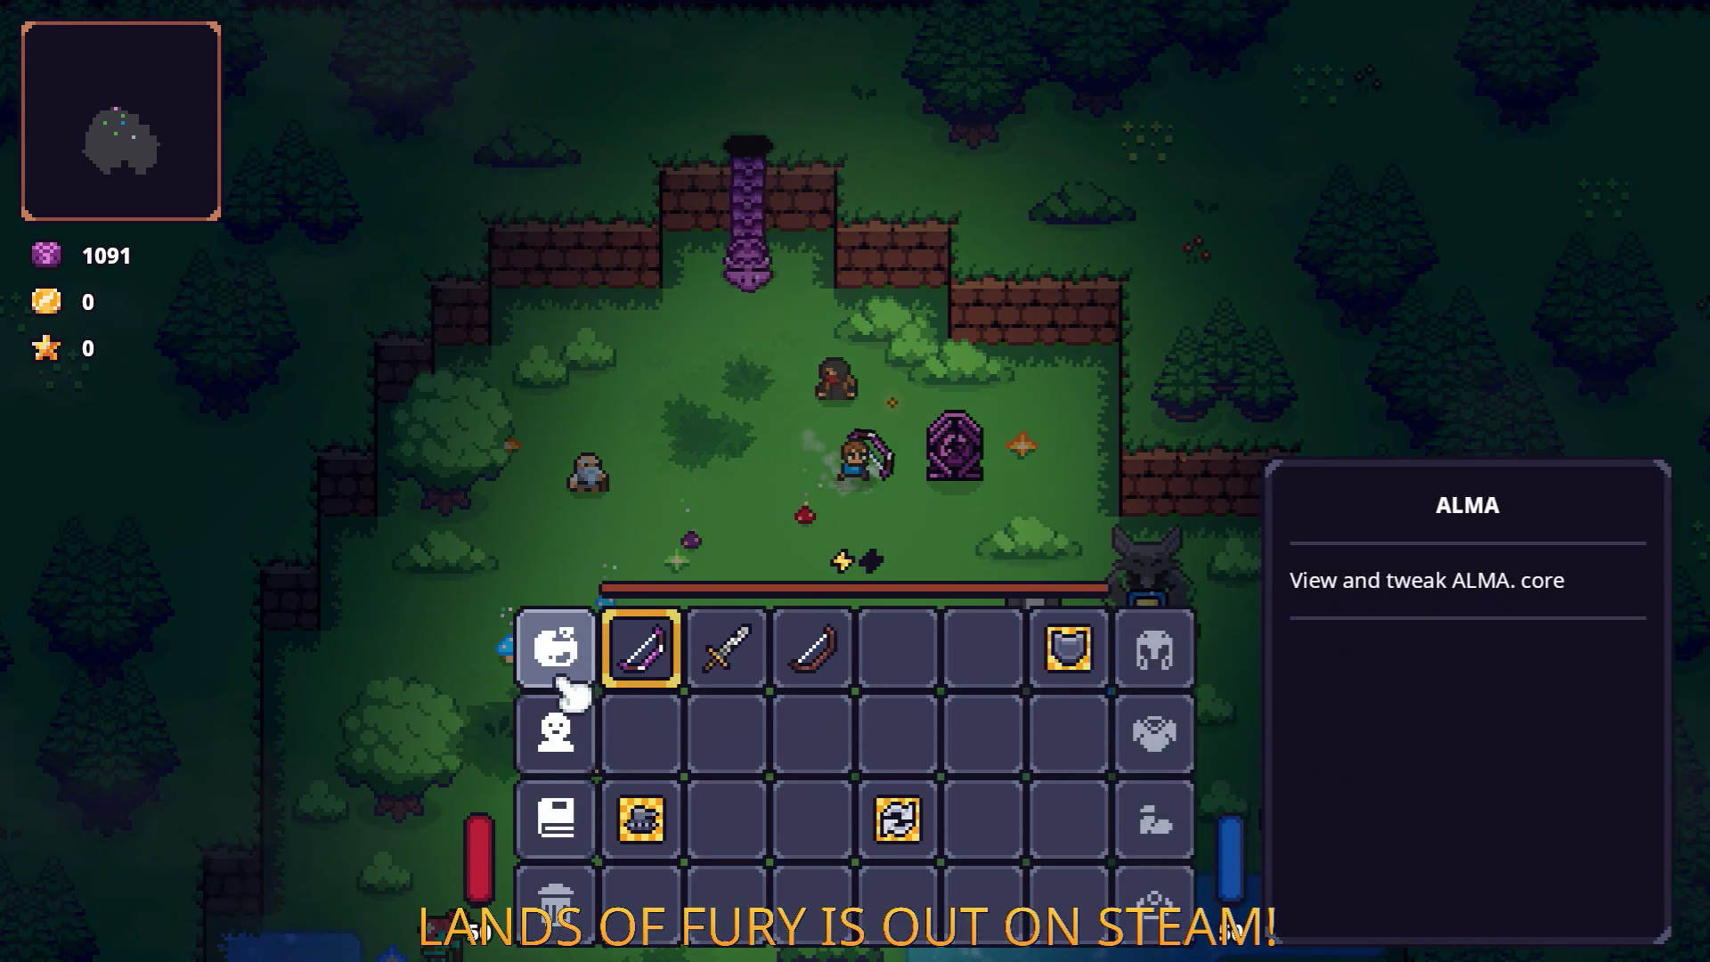
{"action": "left_click", "coordinate": [563, 668]}
Step: Fill the first slots with Electric Dash, Heartroot, Electric Charge, Electric Enchantment, Breaker and Explosive Tracer
{"action": "left_click", "coordinate": [690, 272]}
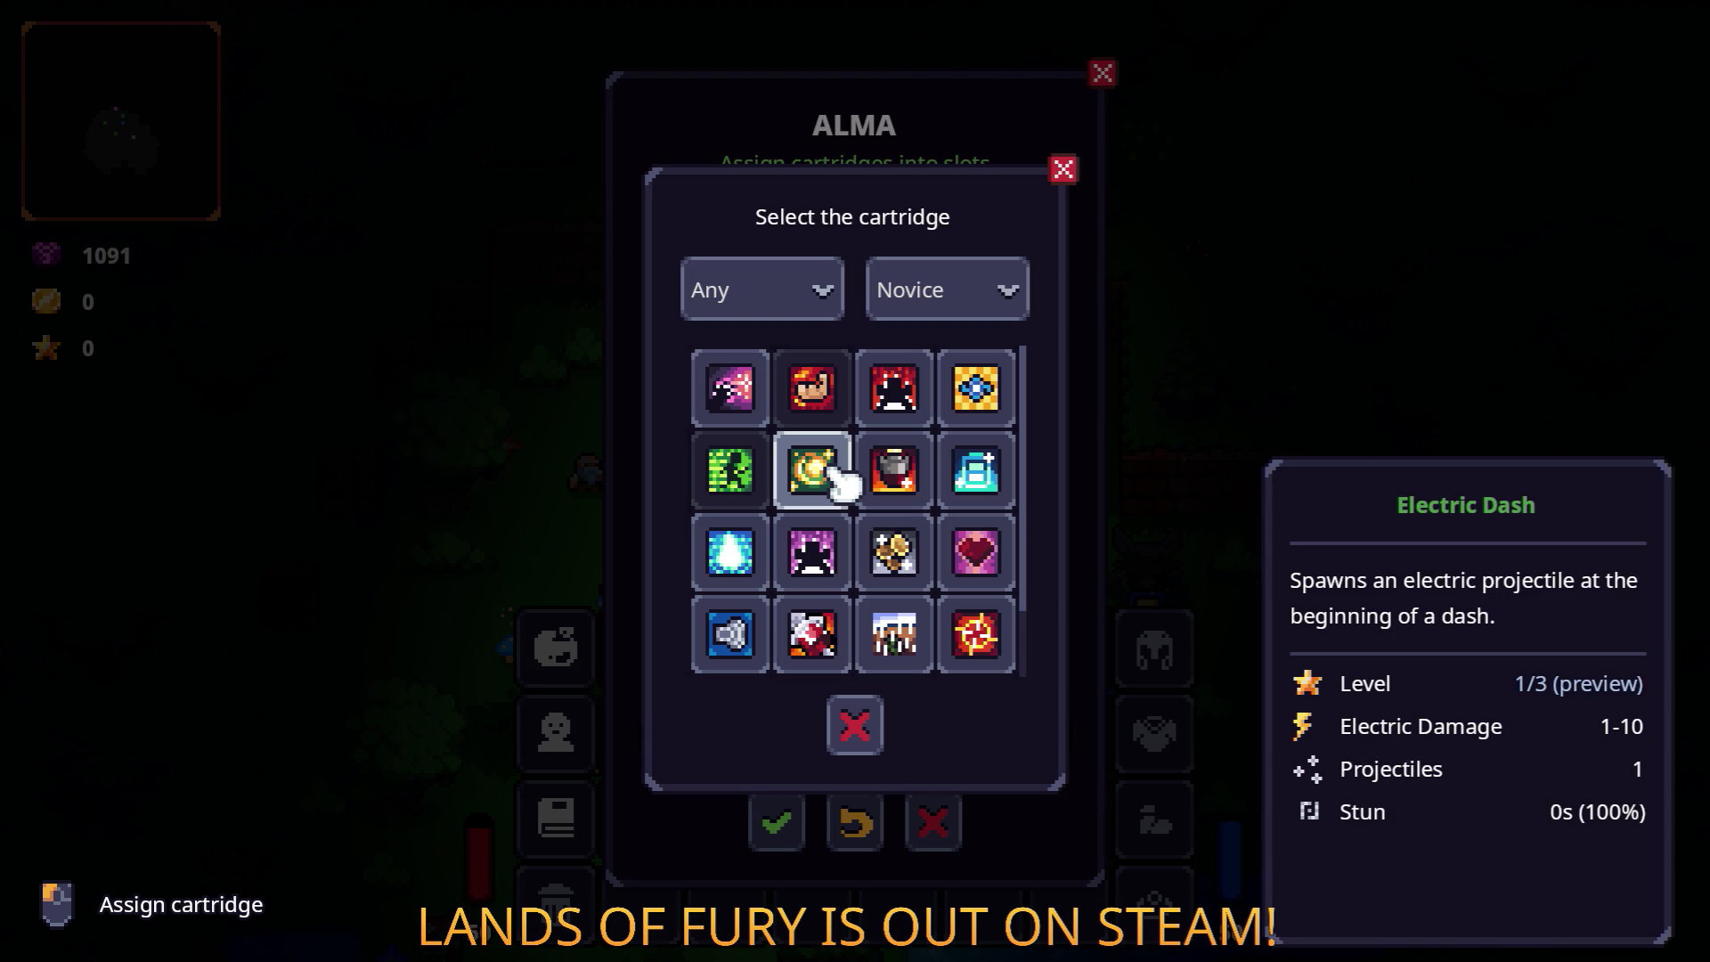
{"action": "left_click", "coordinate": [836, 472]}
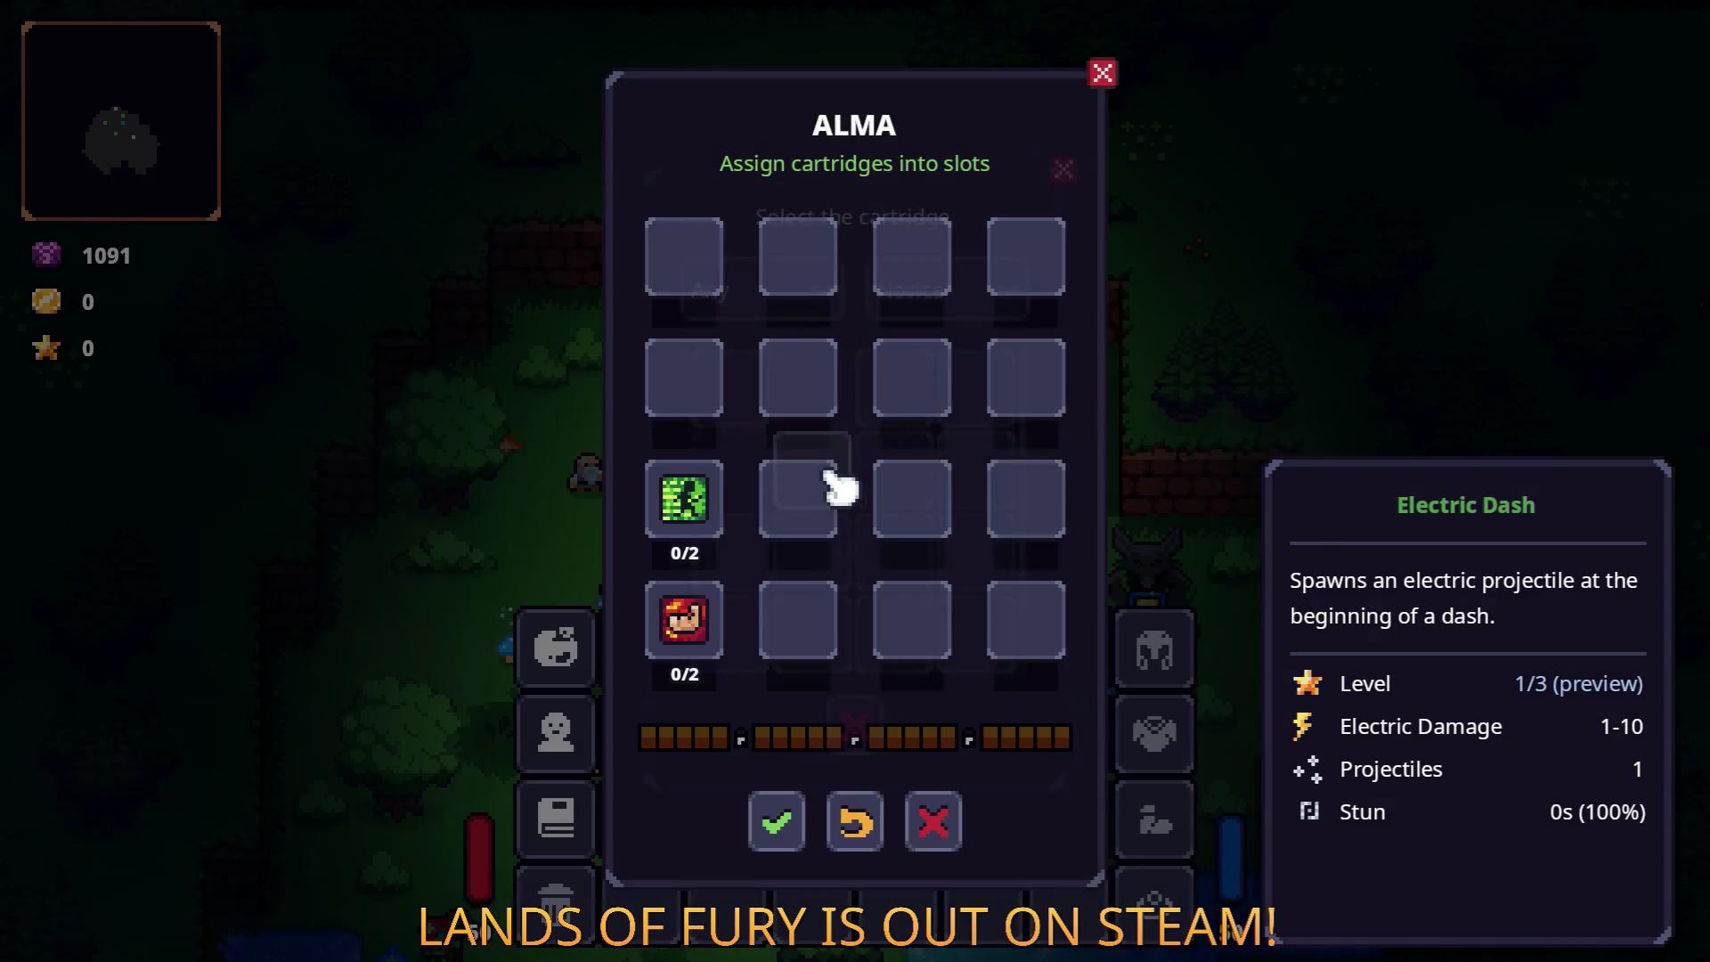
{"action": "left_click", "coordinate": [677, 383]}
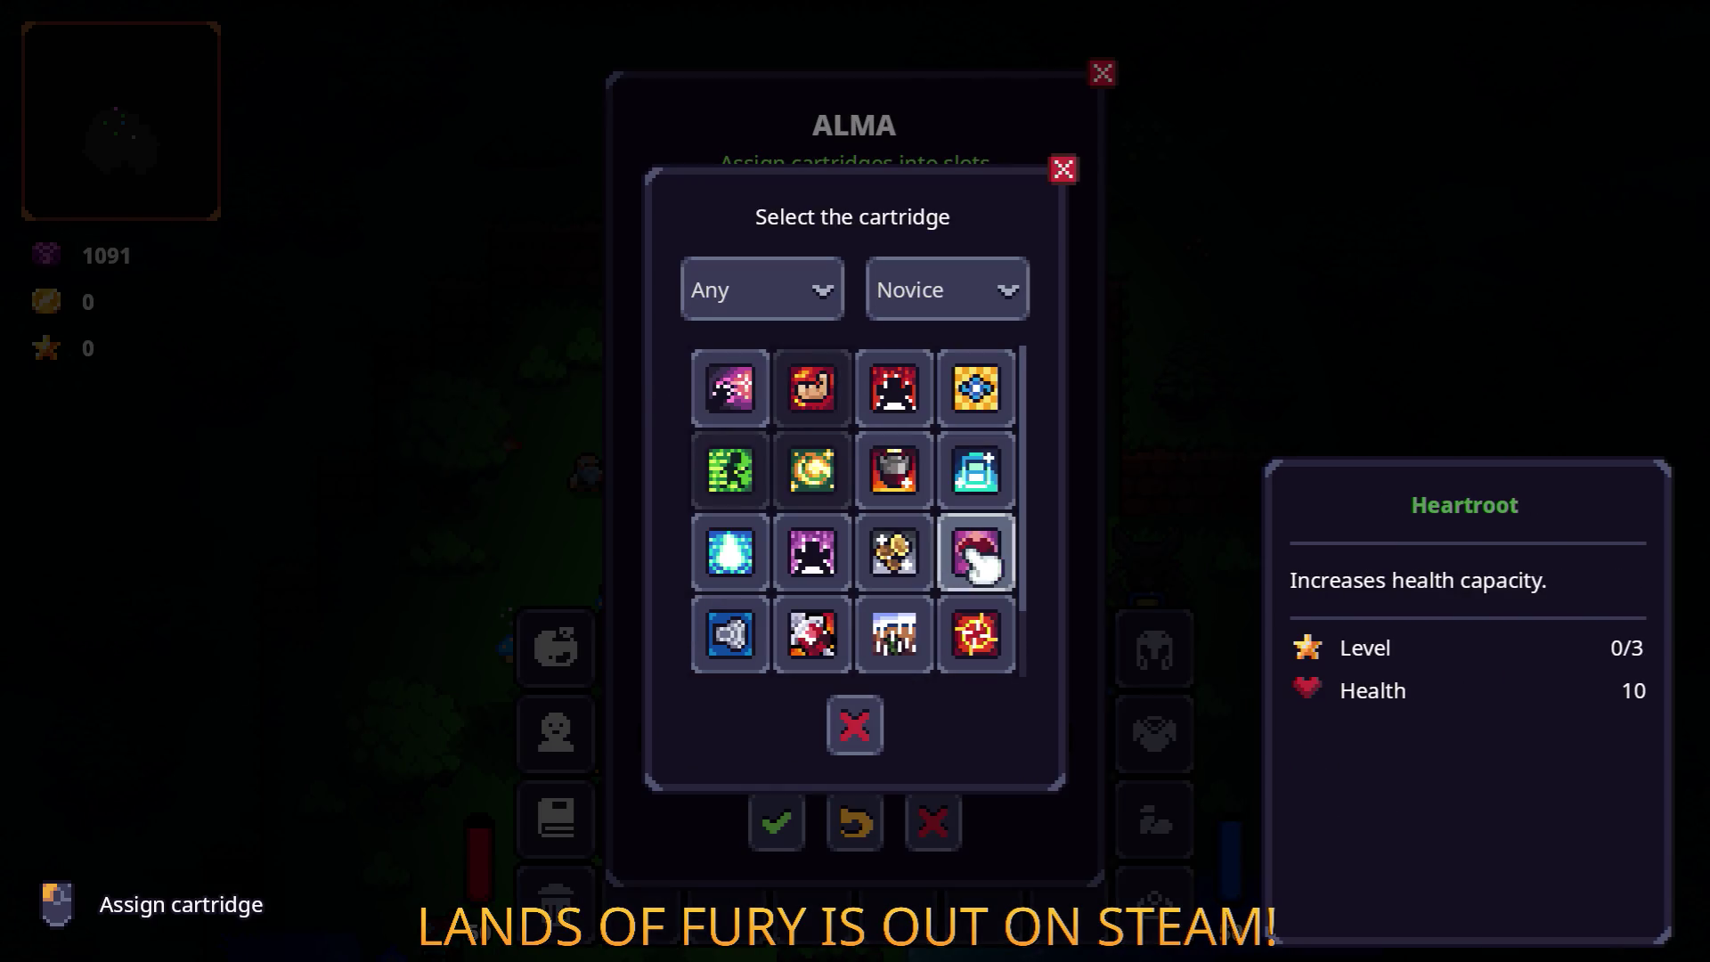
{"action": "left_click", "coordinate": [987, 568]}
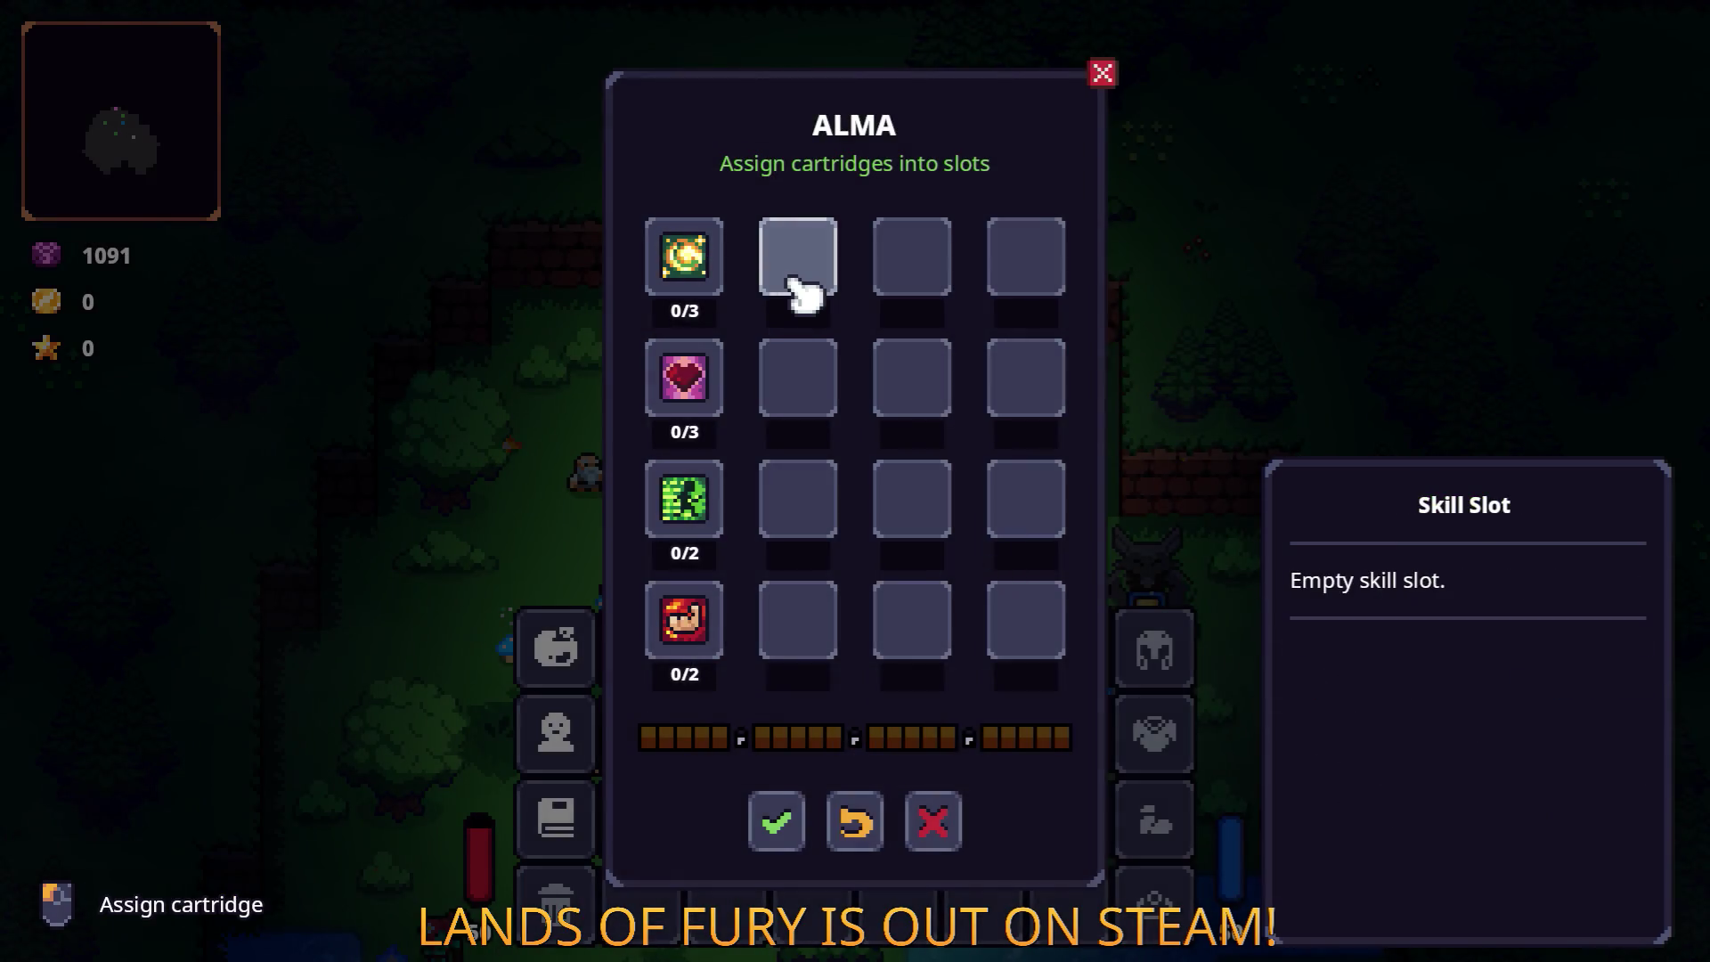
{"action": "left_click", "coordinate": [820, 262]}
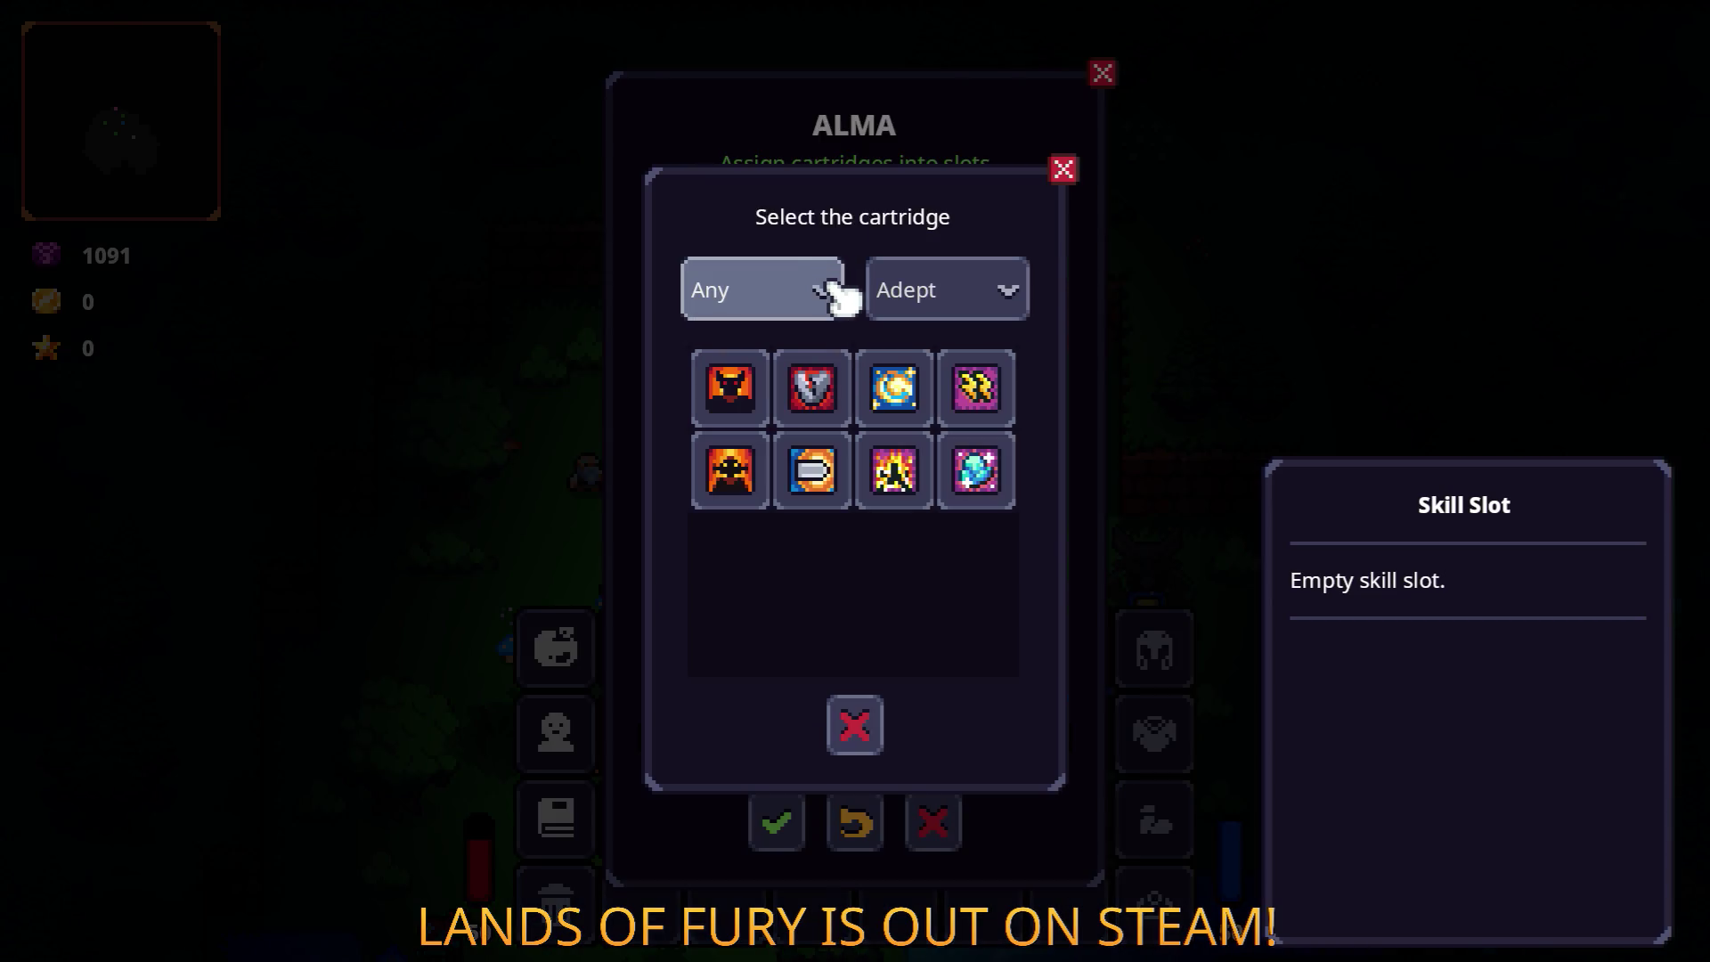
{"action": "left_click", "coordinate": [922, 401]}
{"action": "left_click", "coordinate": [813, 381]}
{"action": "left_click", "coordinate": [1002, 391]}
{"action": "left_click", "coordinate": [793, 504]}
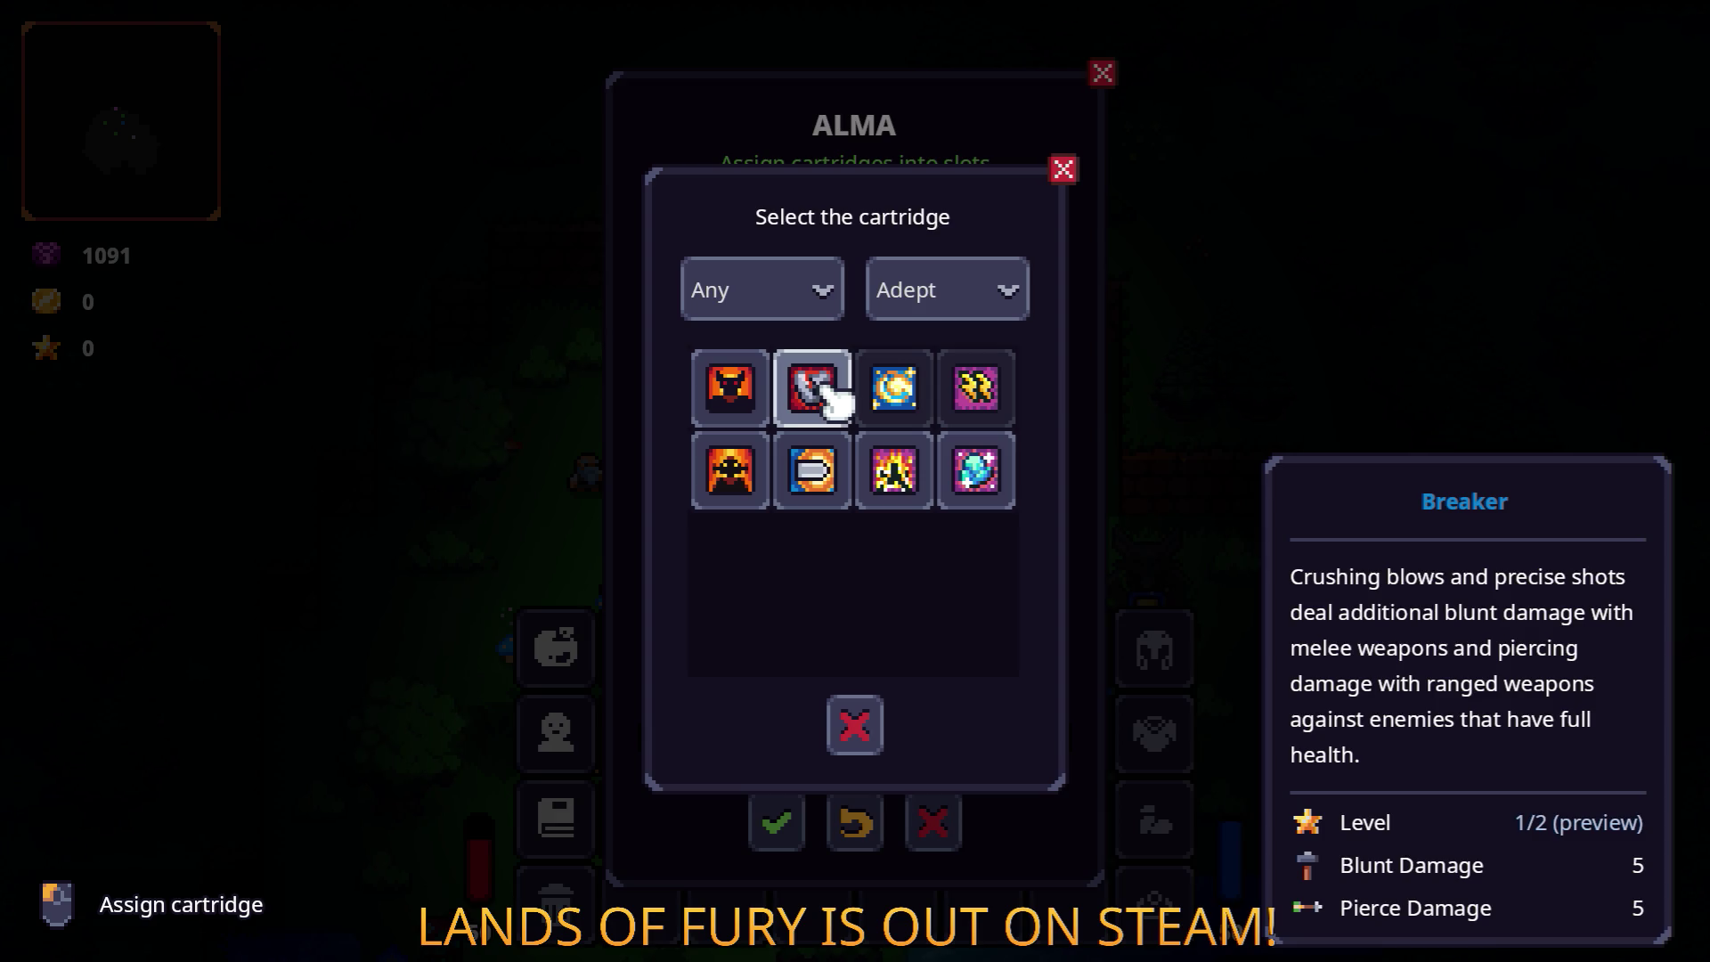
{"action": "left_click", "coordinate": [831, 397]}
{"action": "left_click", "coordinate": [801, 611]}
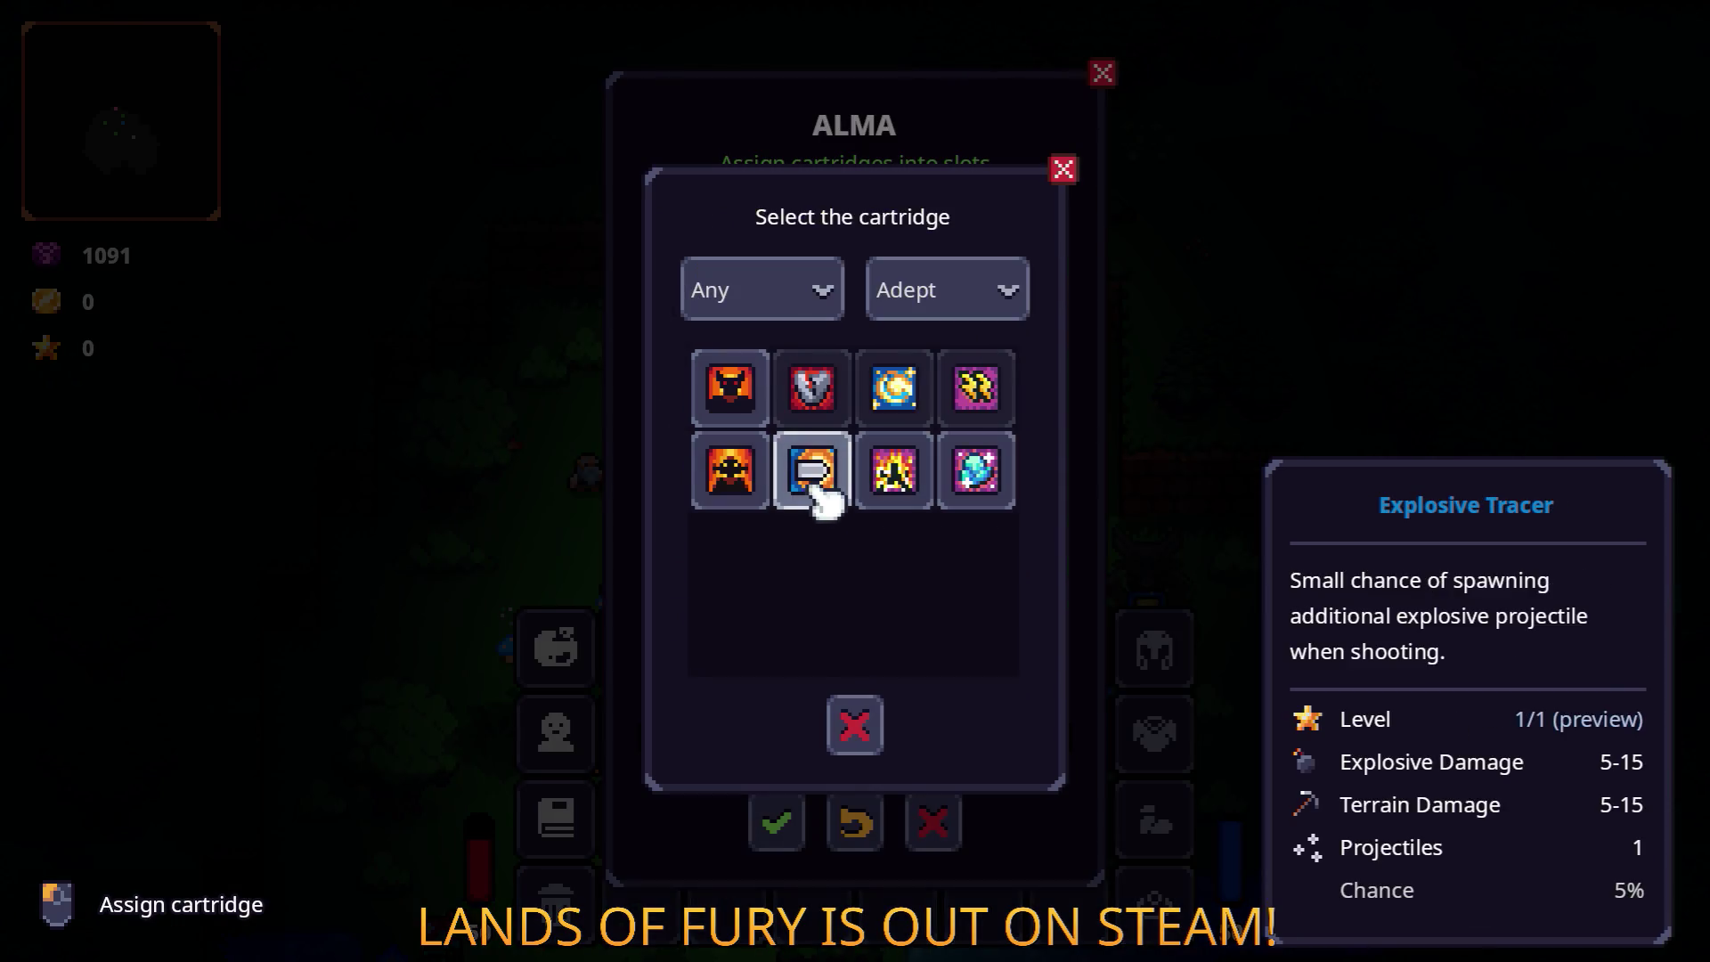
{"action": "left_click", "coordinate": [812, 477]}
Step: Add Elite cartridges to column 3: Sword Devotion, Icy Tracer, Hammer Devotion and Bow Devotion
{"action": "left_click", "coordinate": [917, 334]}
{"action": "left_click", "coordinate": [977, 389]}
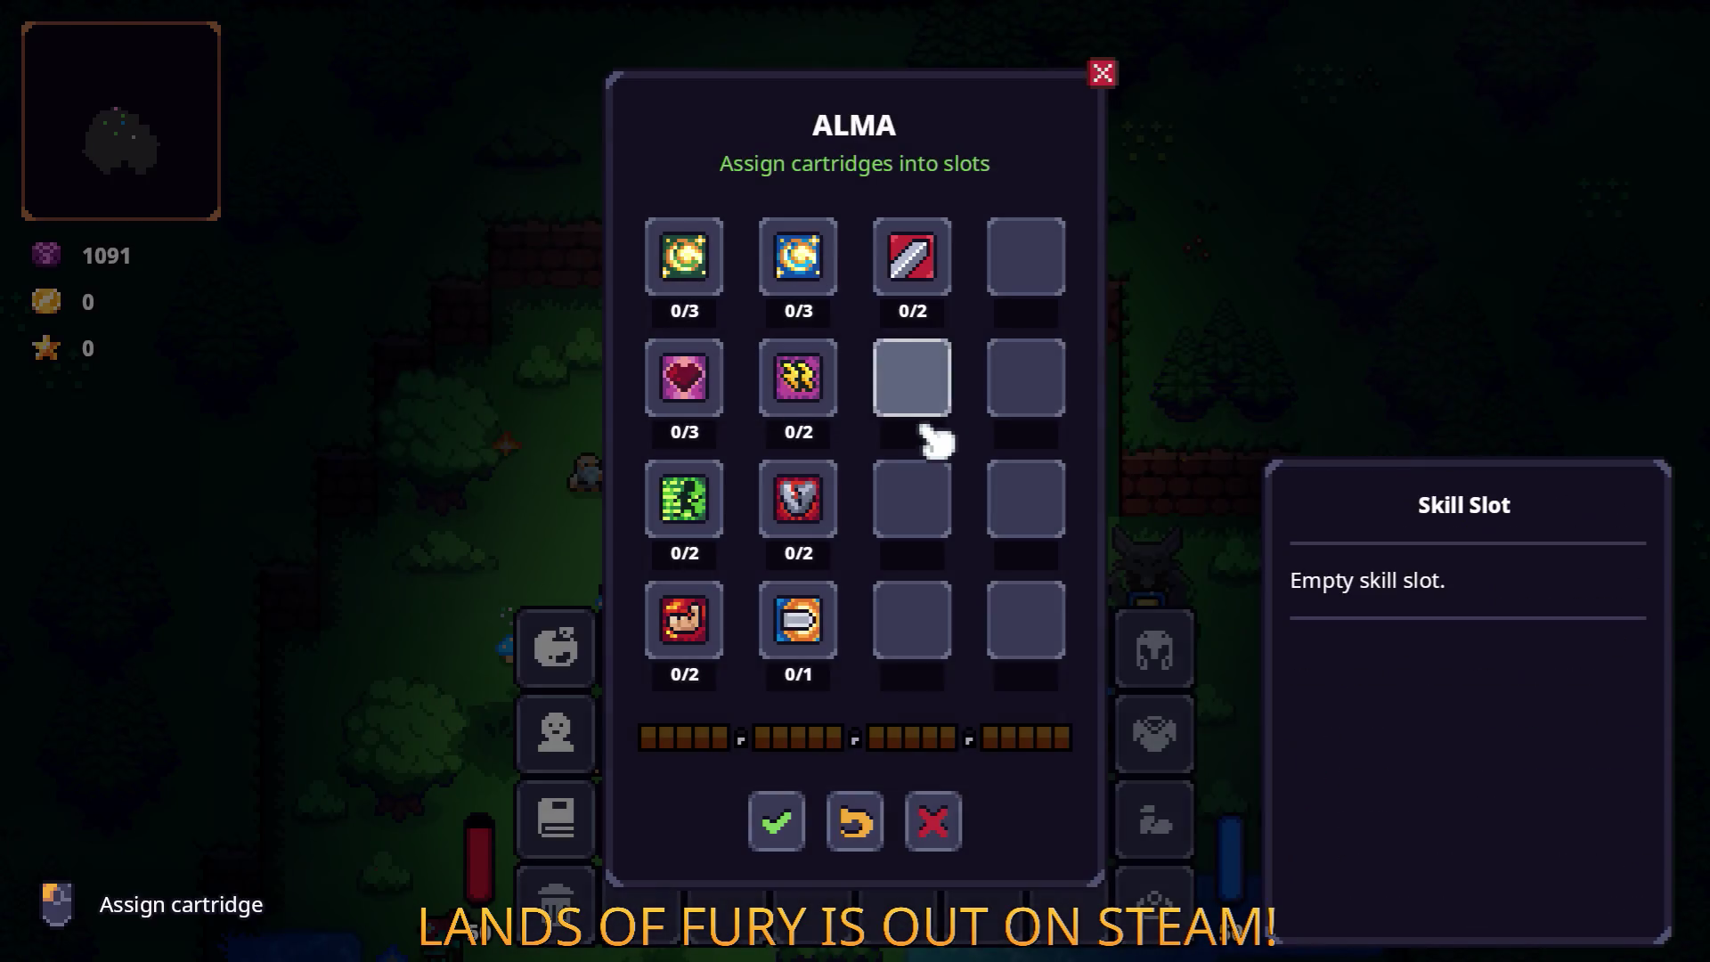
{"action": "left_click", "coordinate": [931, 393]}
{"action": "left_click", "coordinate": [898, 405]}
{"action": "left_click", "coordinate": [915, 496]}
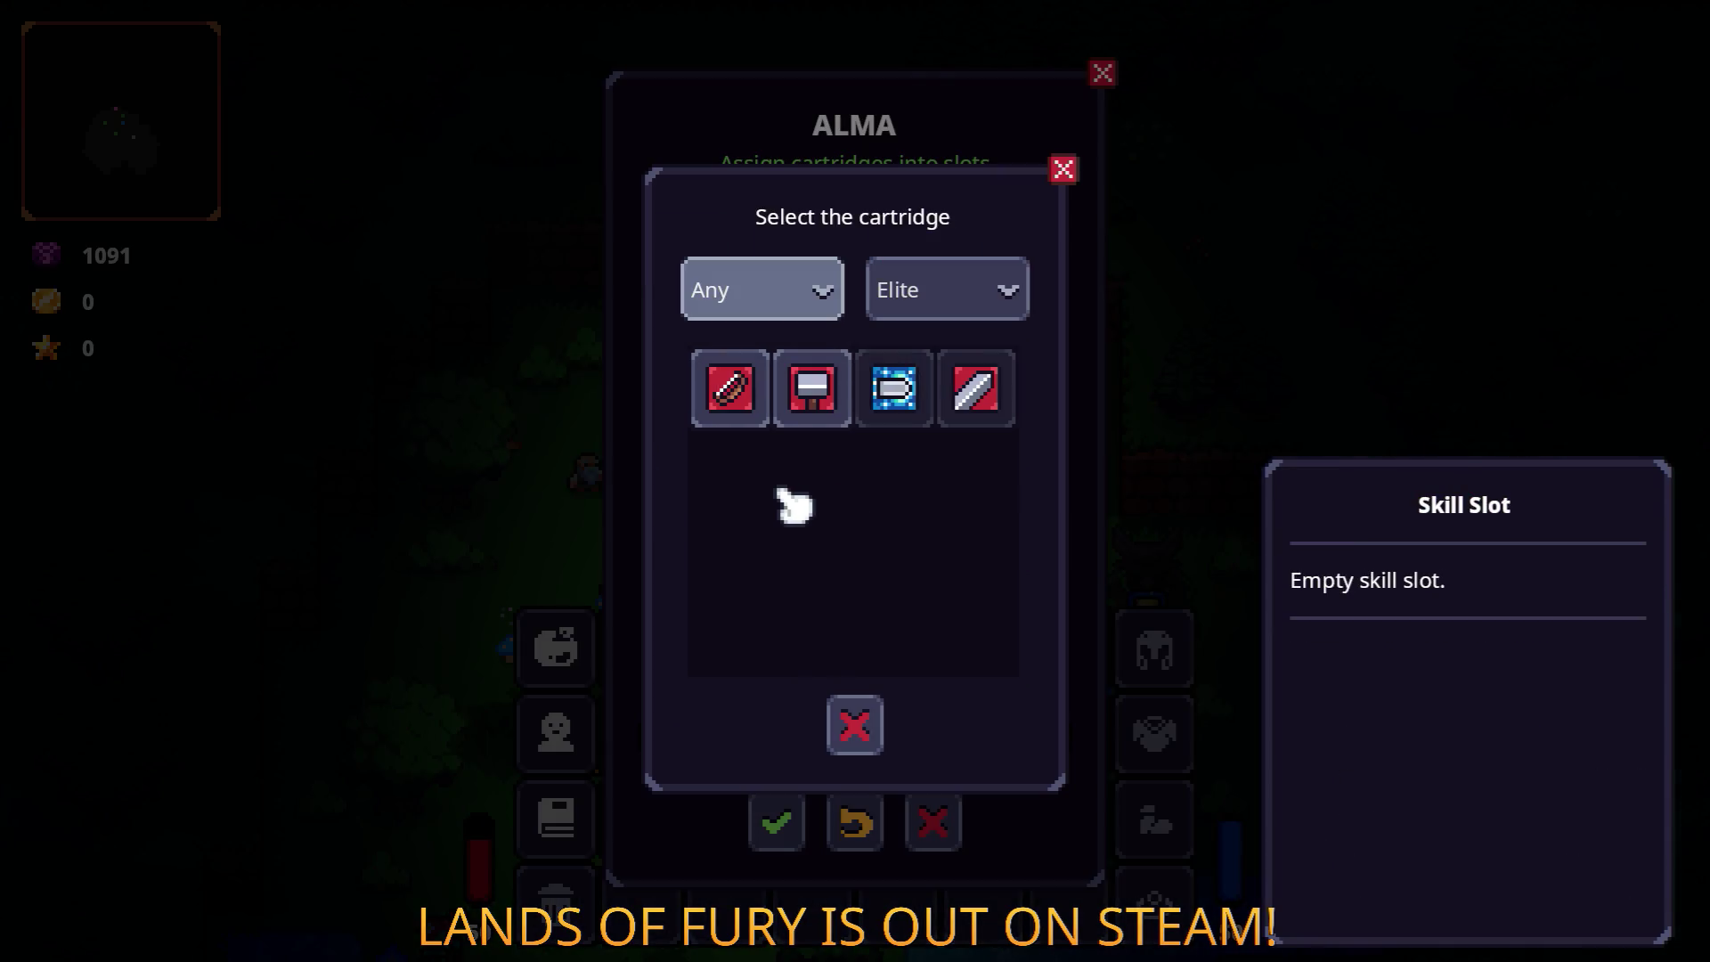
{"action": "left_click", "coordinate": [812, 389]}
{"action": "left_click", "coordinate": [912, 621]}
{"action": "left_click", "coordinate": [727, 411]}
Step: Fill column 4, including the sun cartridge, Leech and Stunlock Tracer, then confirm and resume play
{"action": "left_click", "coordinate": [1056, 260]}
{"action": "left_click", "coordinate": [896, 385]}
{"action": "left_click", "coordinate": [1038, 374]}
{"action": "left_click", "coordinate": [813, 389]}
{"action": "left_click", "coordinate": [1033, 491]}
{"action": "left_click", "coordinate": [895, 389]}
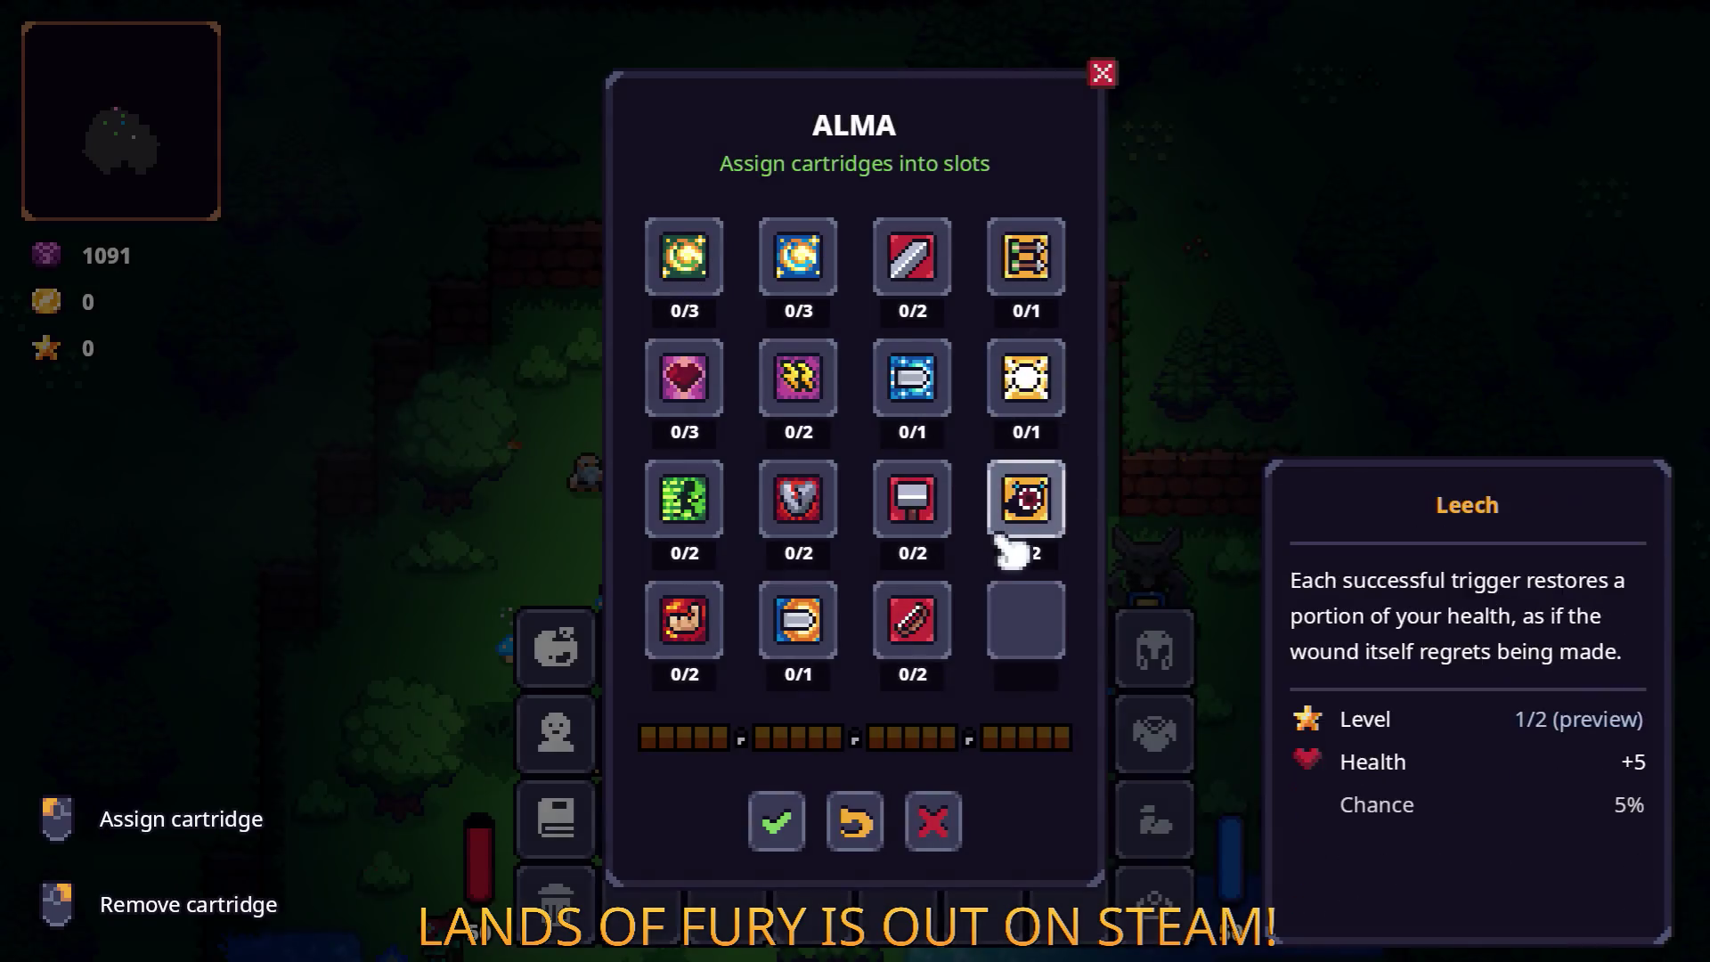
{"action": "left_click", "coordinate": [1031, 649]}
{"action": "left_click", "coordinate": [966, 393]}
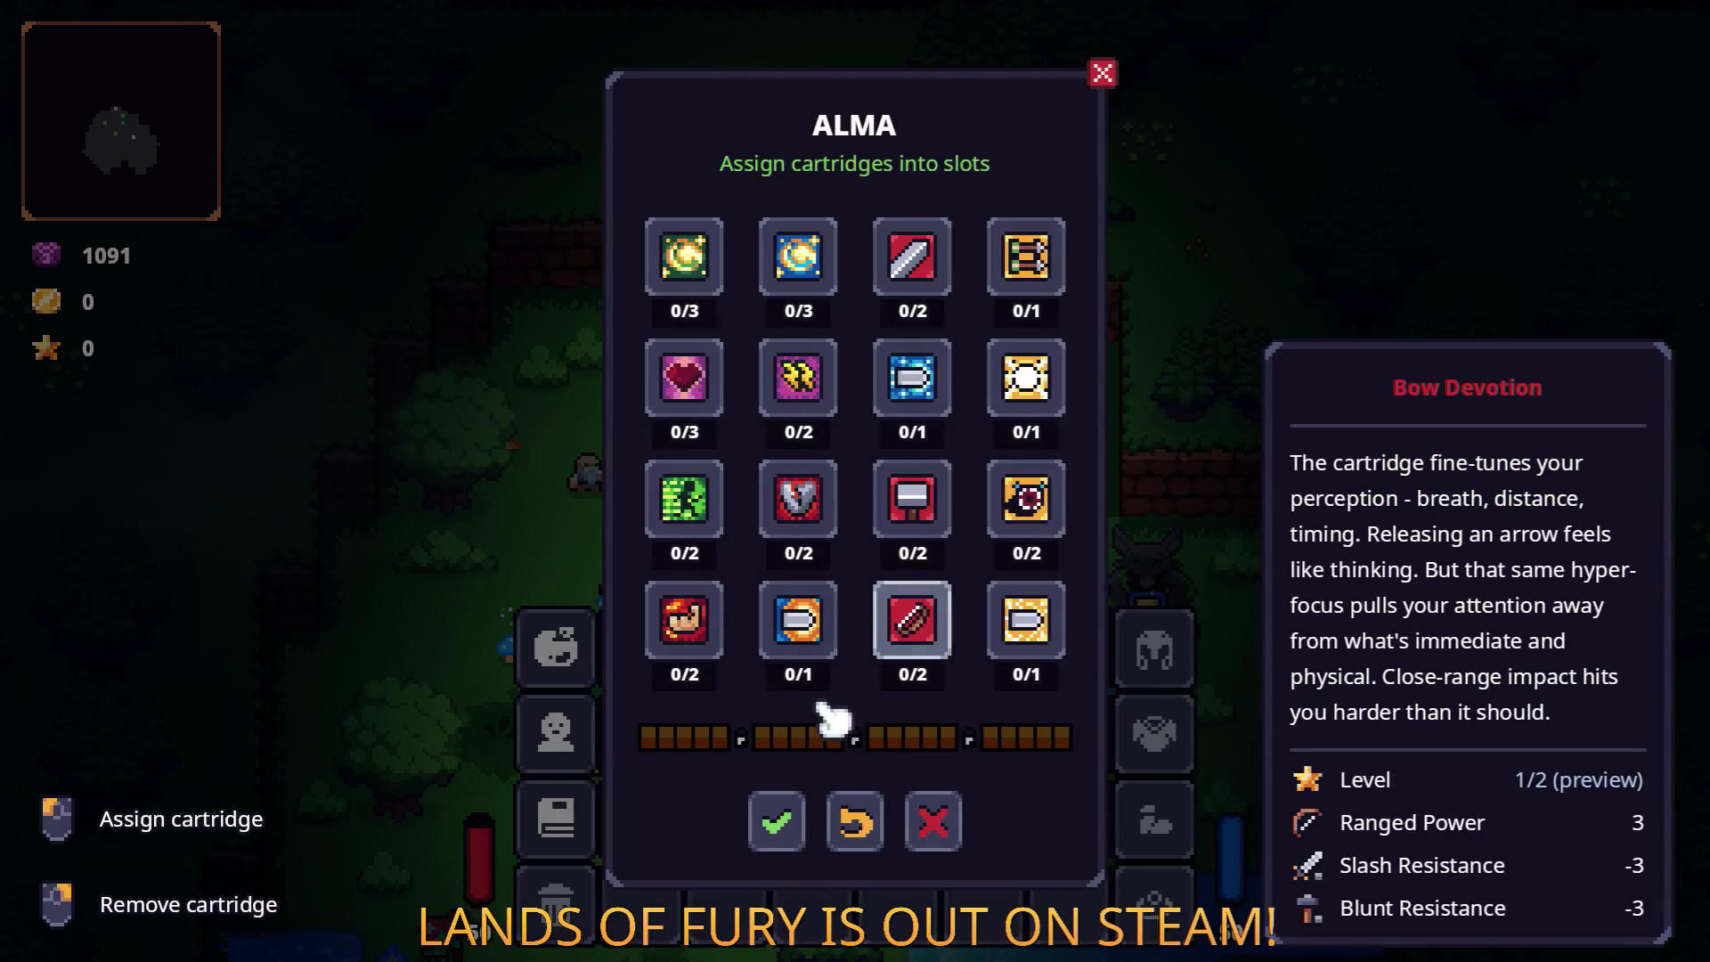
{"action": "left_click", "coordinate": [775, 821]}
{"action": "key", "text": "Escape"}
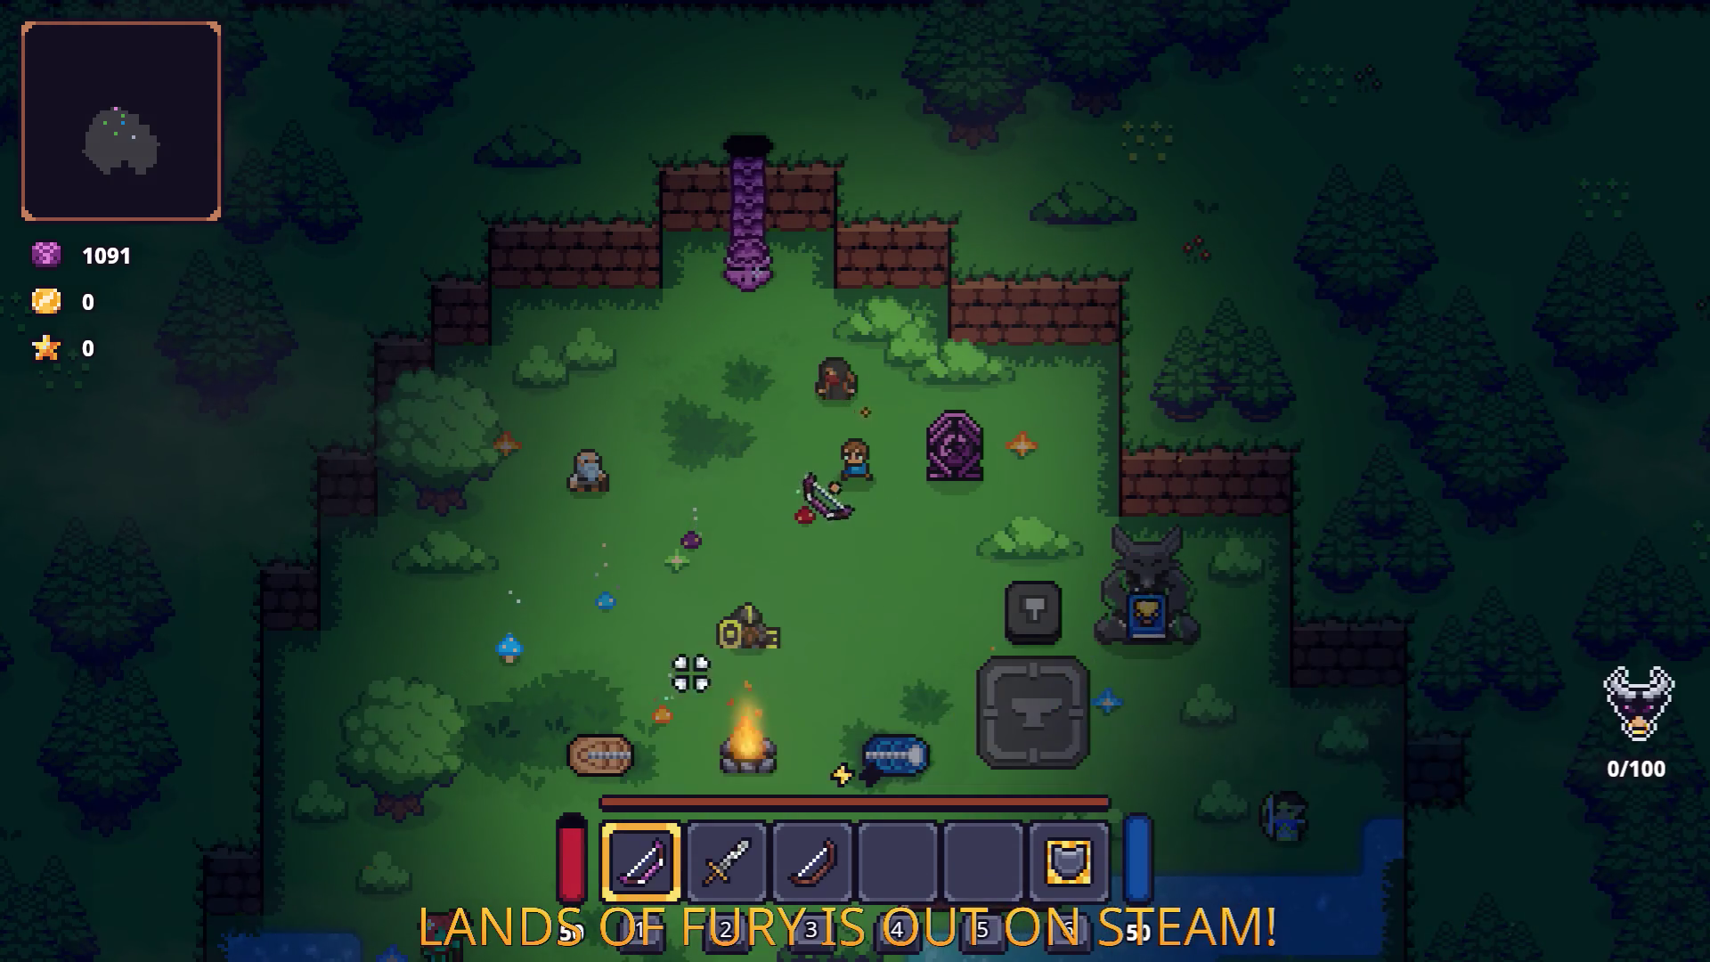
Step: Equip the sword and walk around the Glade camp down to the companion by the stream
{"action": "key", "text": "s"}
{"action": "key", "text": "a"}
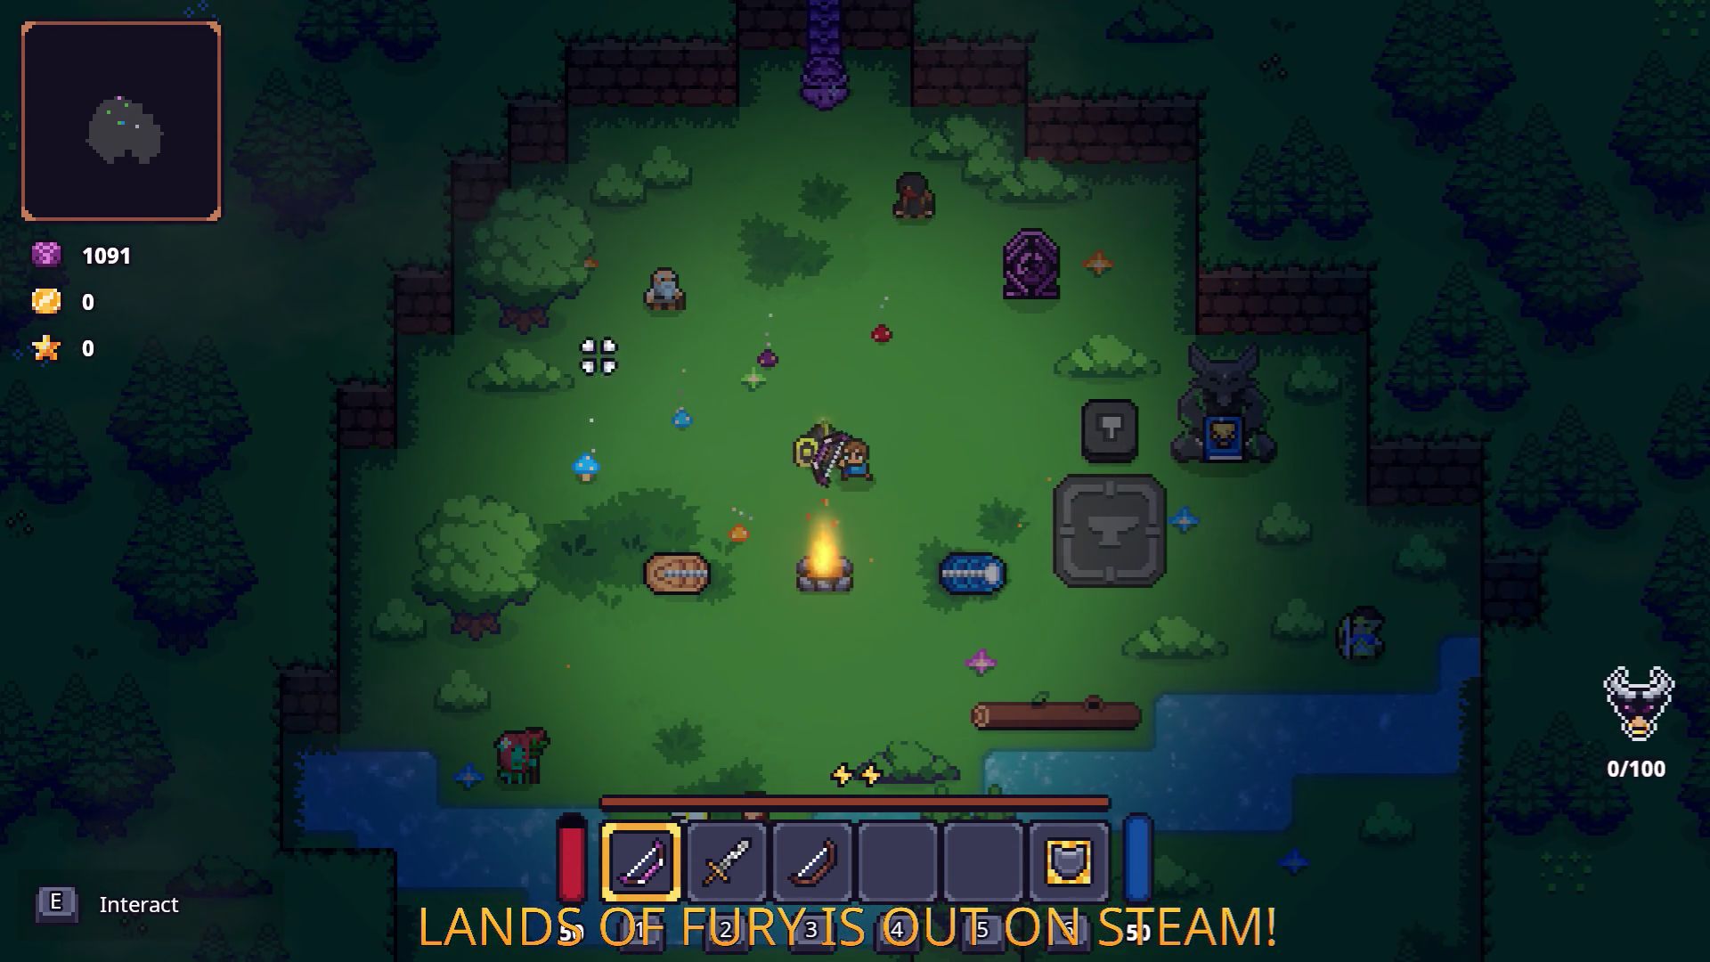
{"action": "key", "text": "2"}
{"action": "key", "text": "a"}
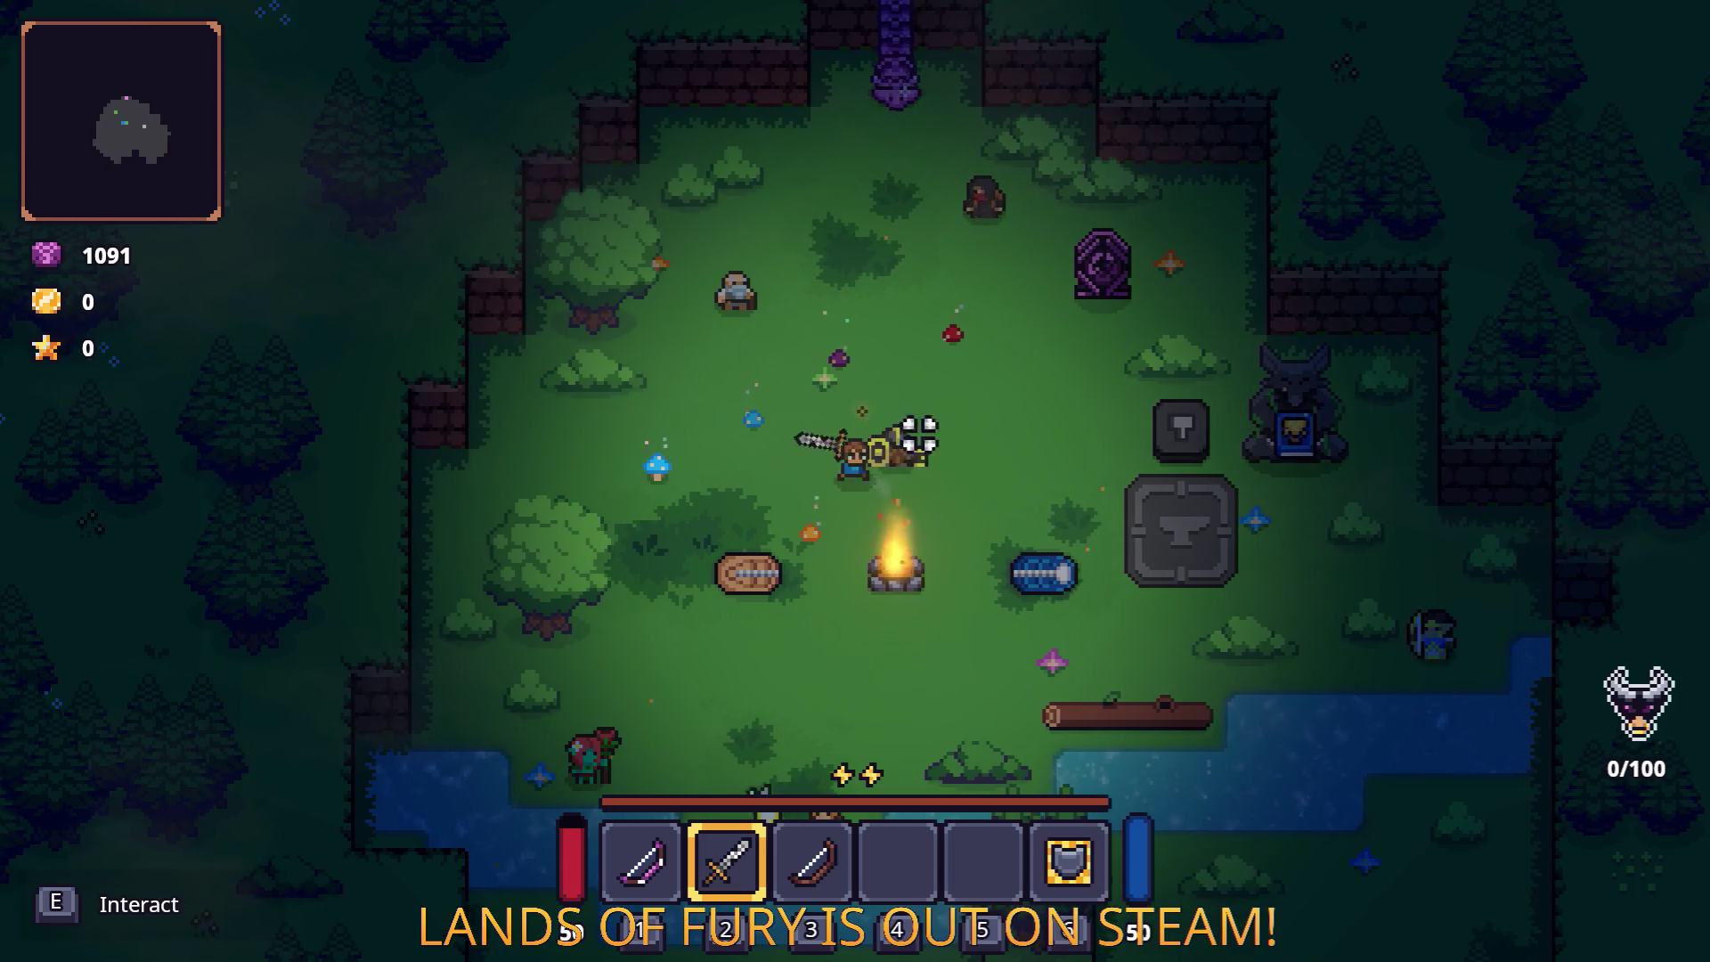
{"action": "key", "text": "d"}
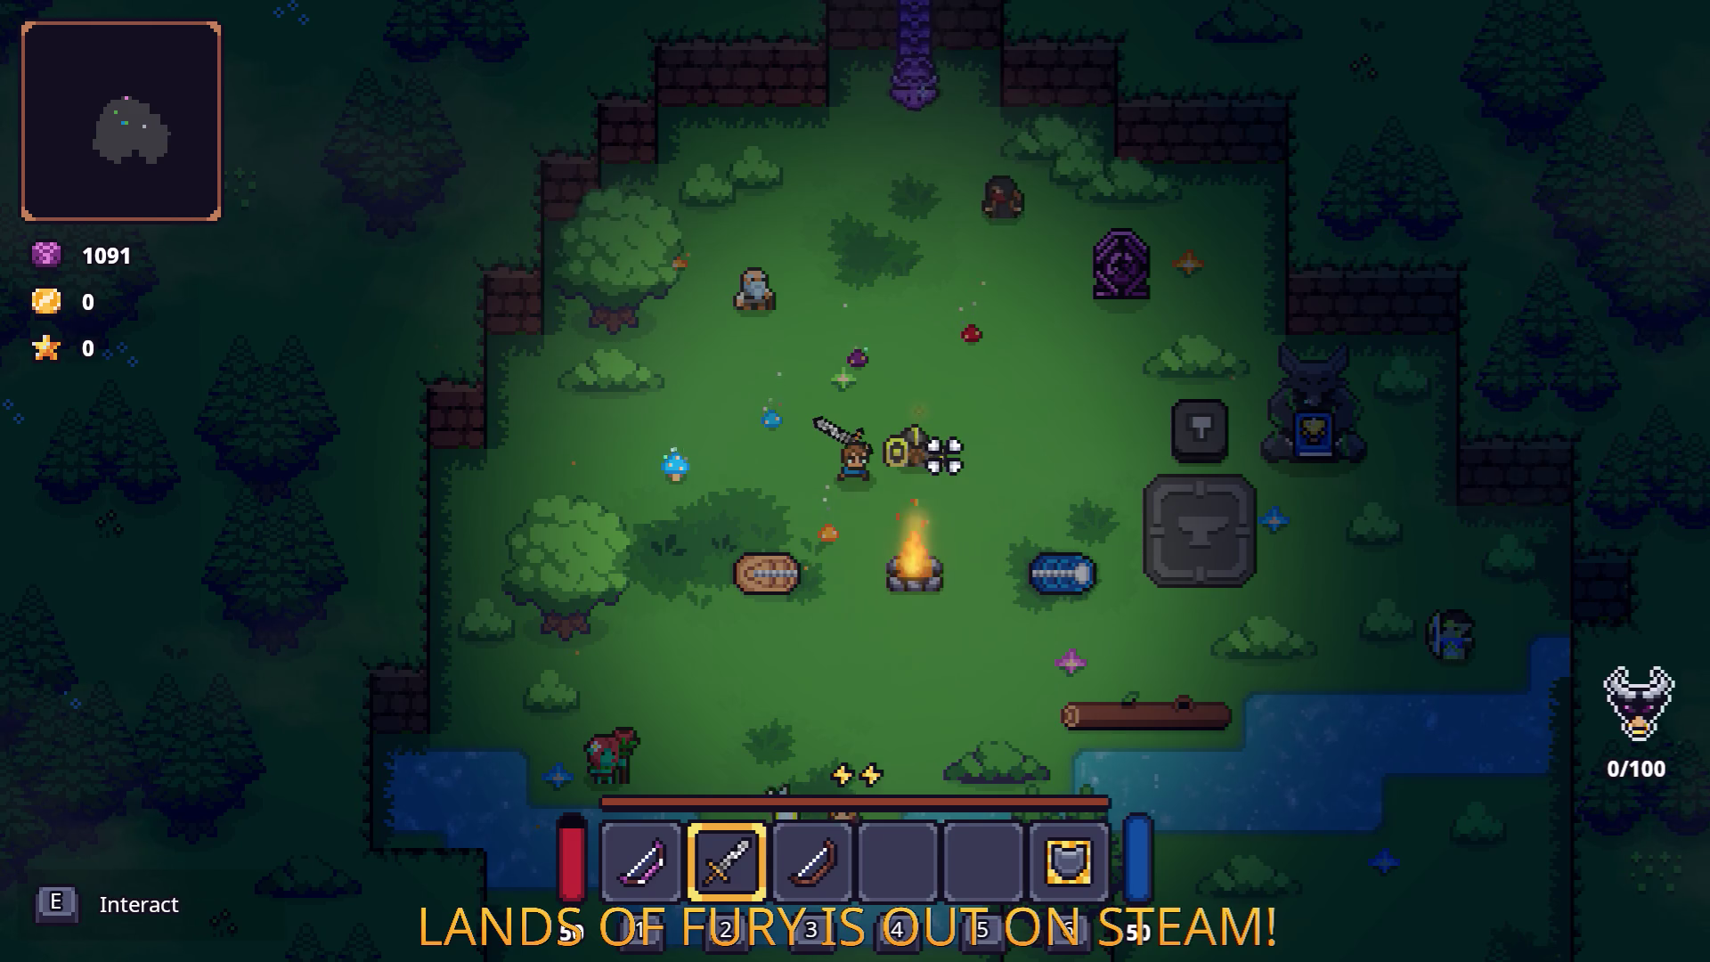
{"action": "key", "text": "s"}
{"action": "key", "text": "a"}
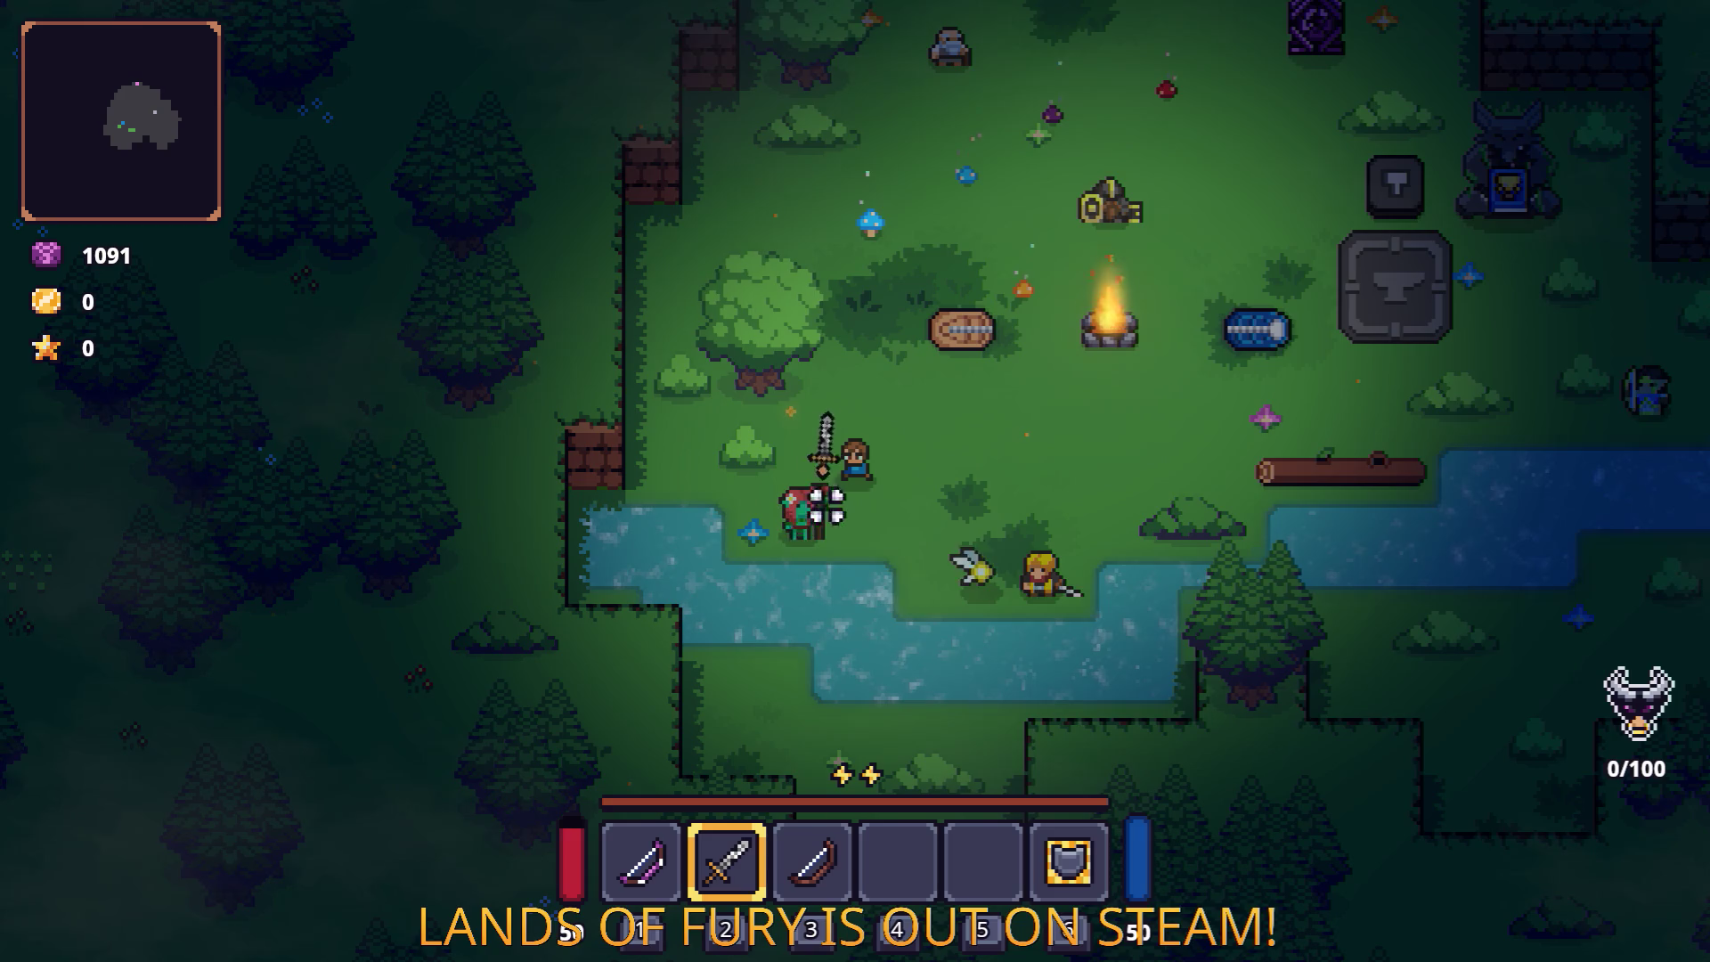
{"action": "key", "text": "s"}
{"action": "key", "text": "a"}
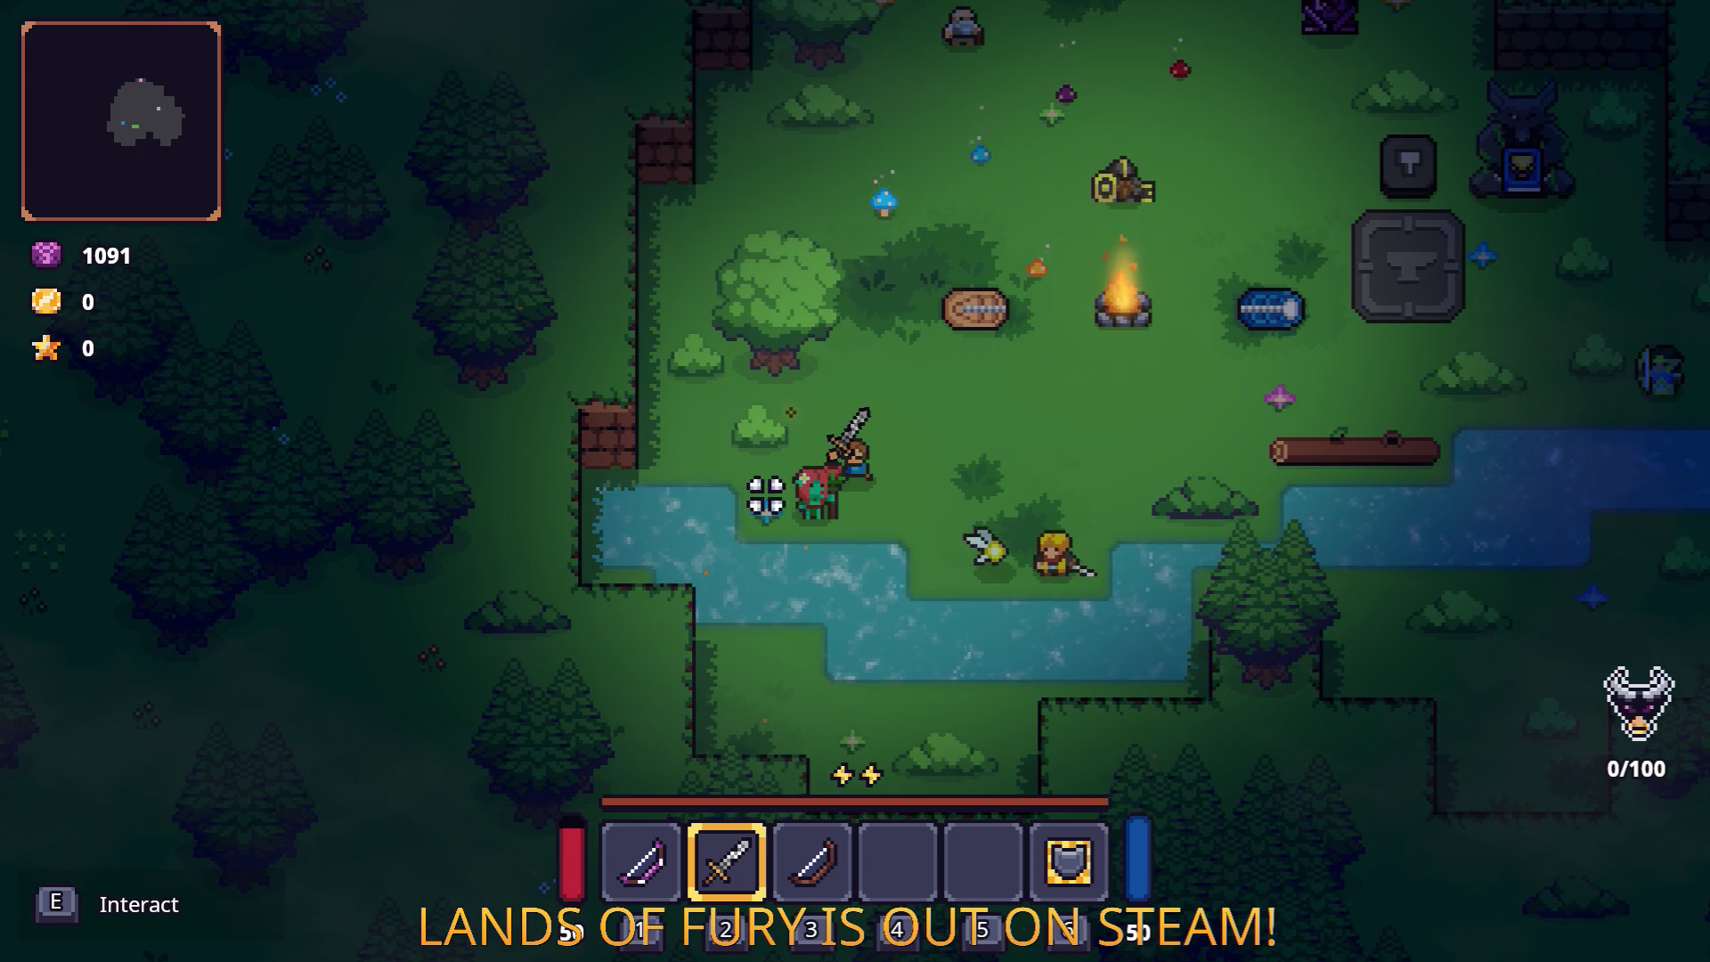
{"action": "key", "text": "d"}
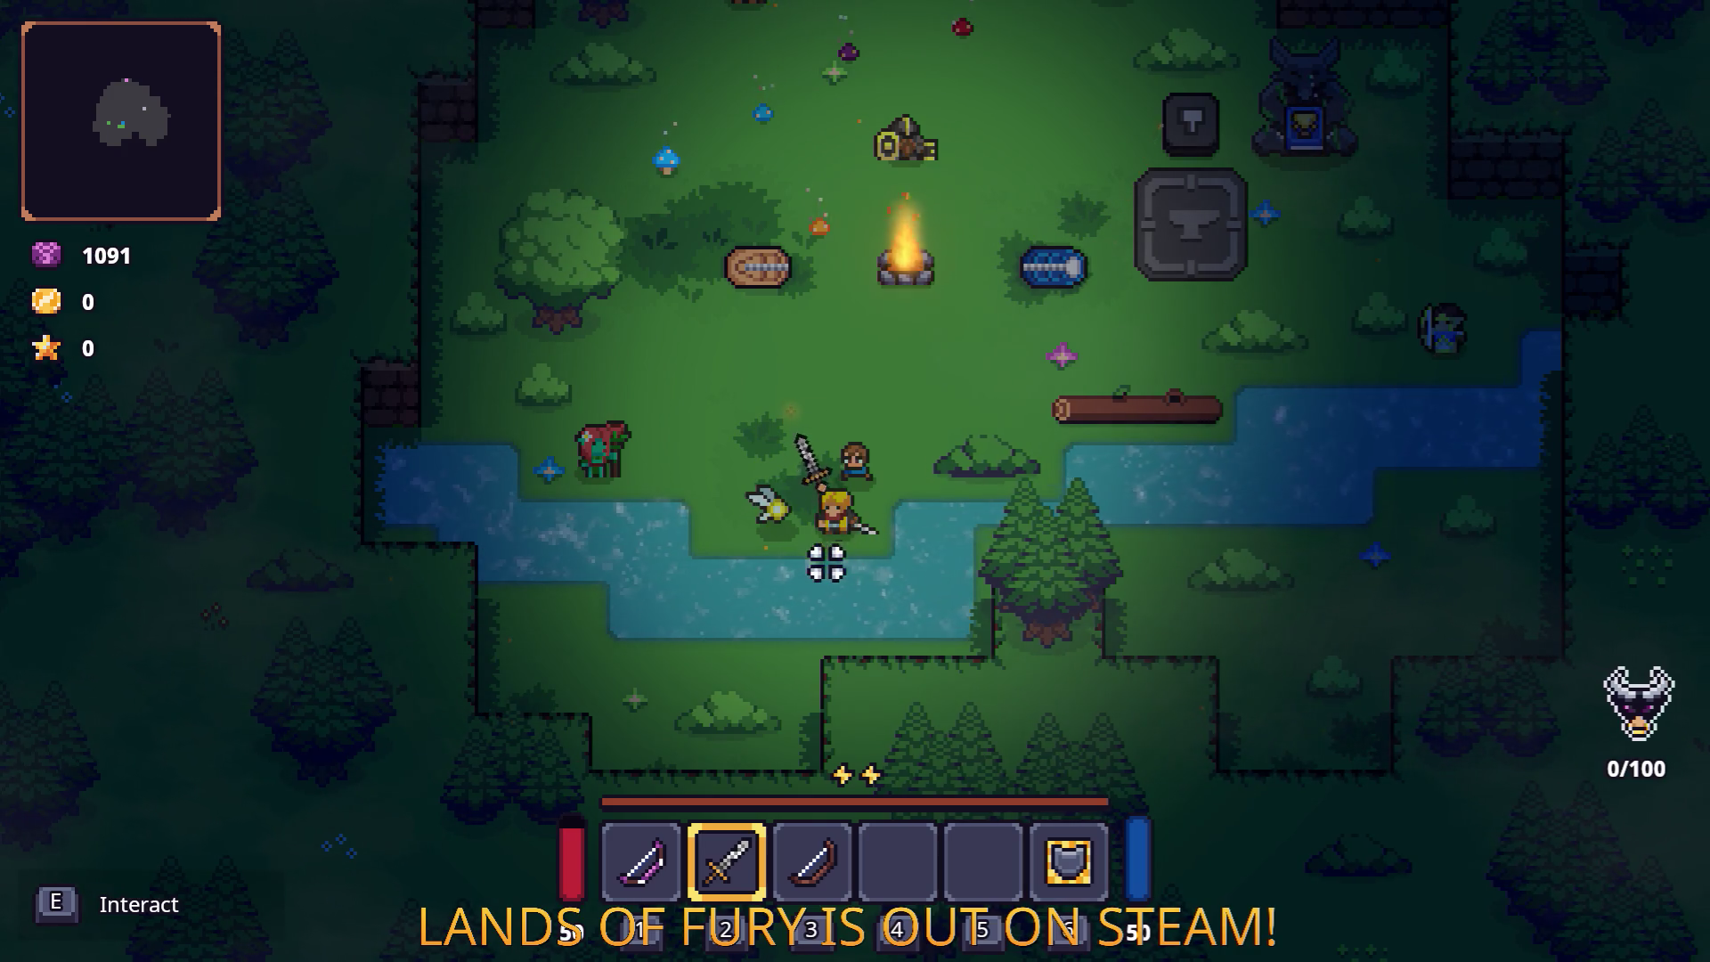
{"action": "key", "text": "w+d"}
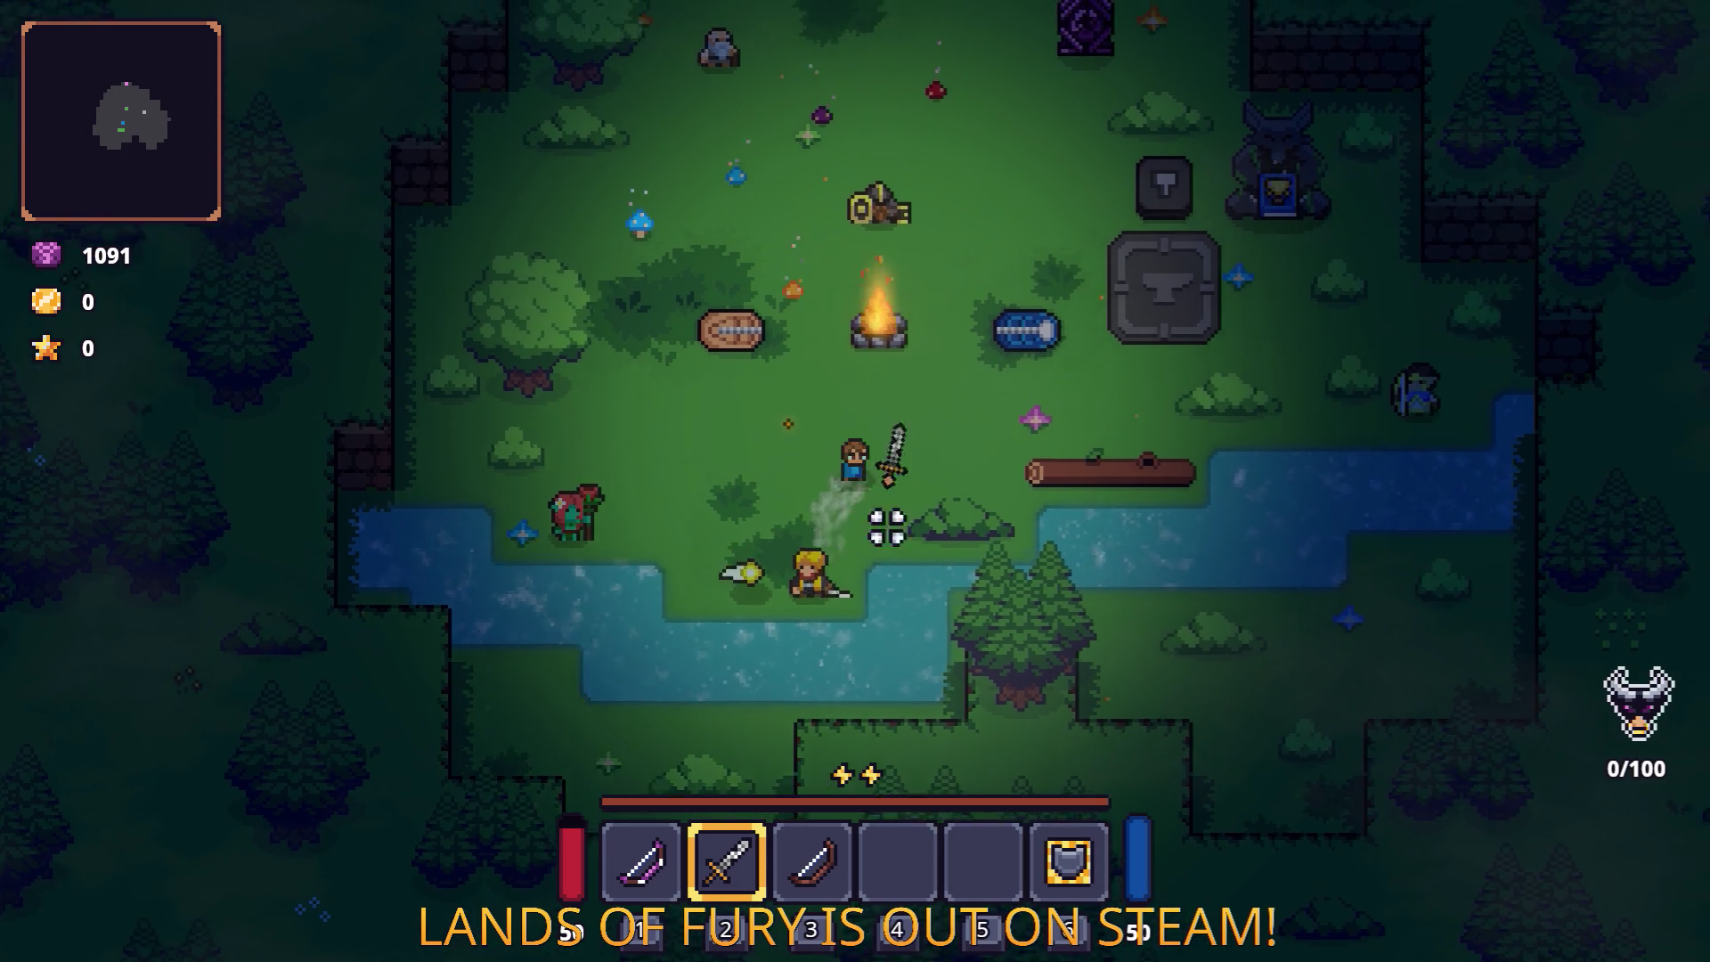
{"action": "key", "text": "d"}
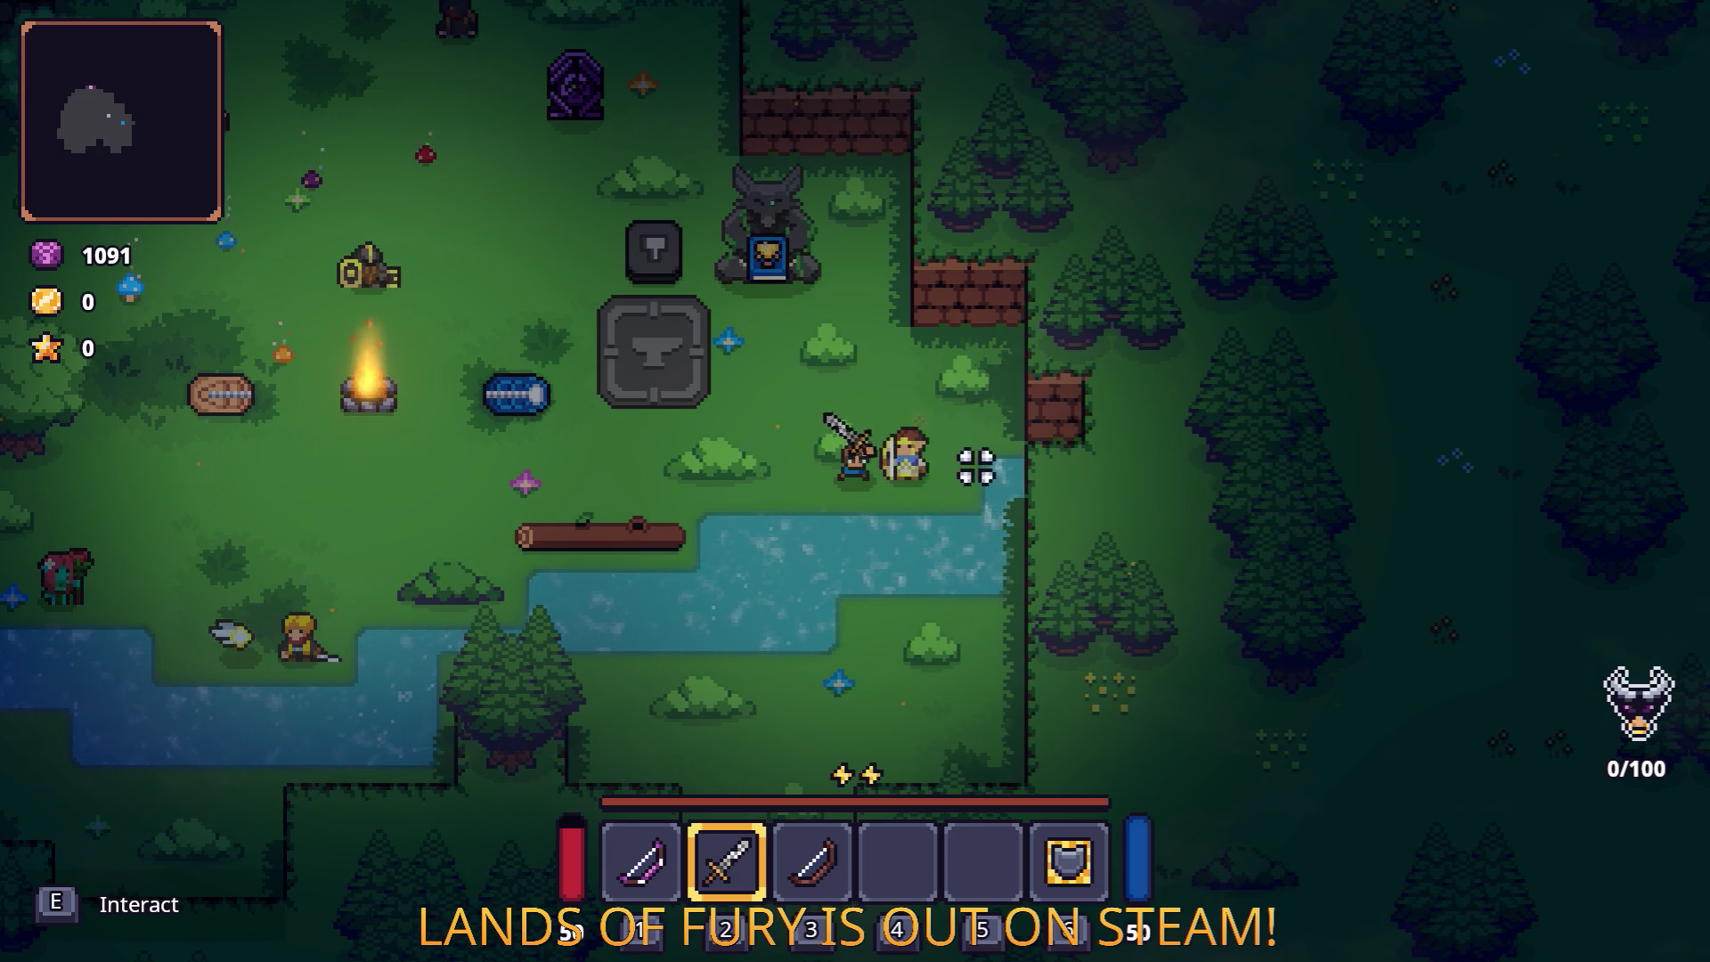
{"action": "key", "text": "a"}
{"action": "key", "text": "a"}
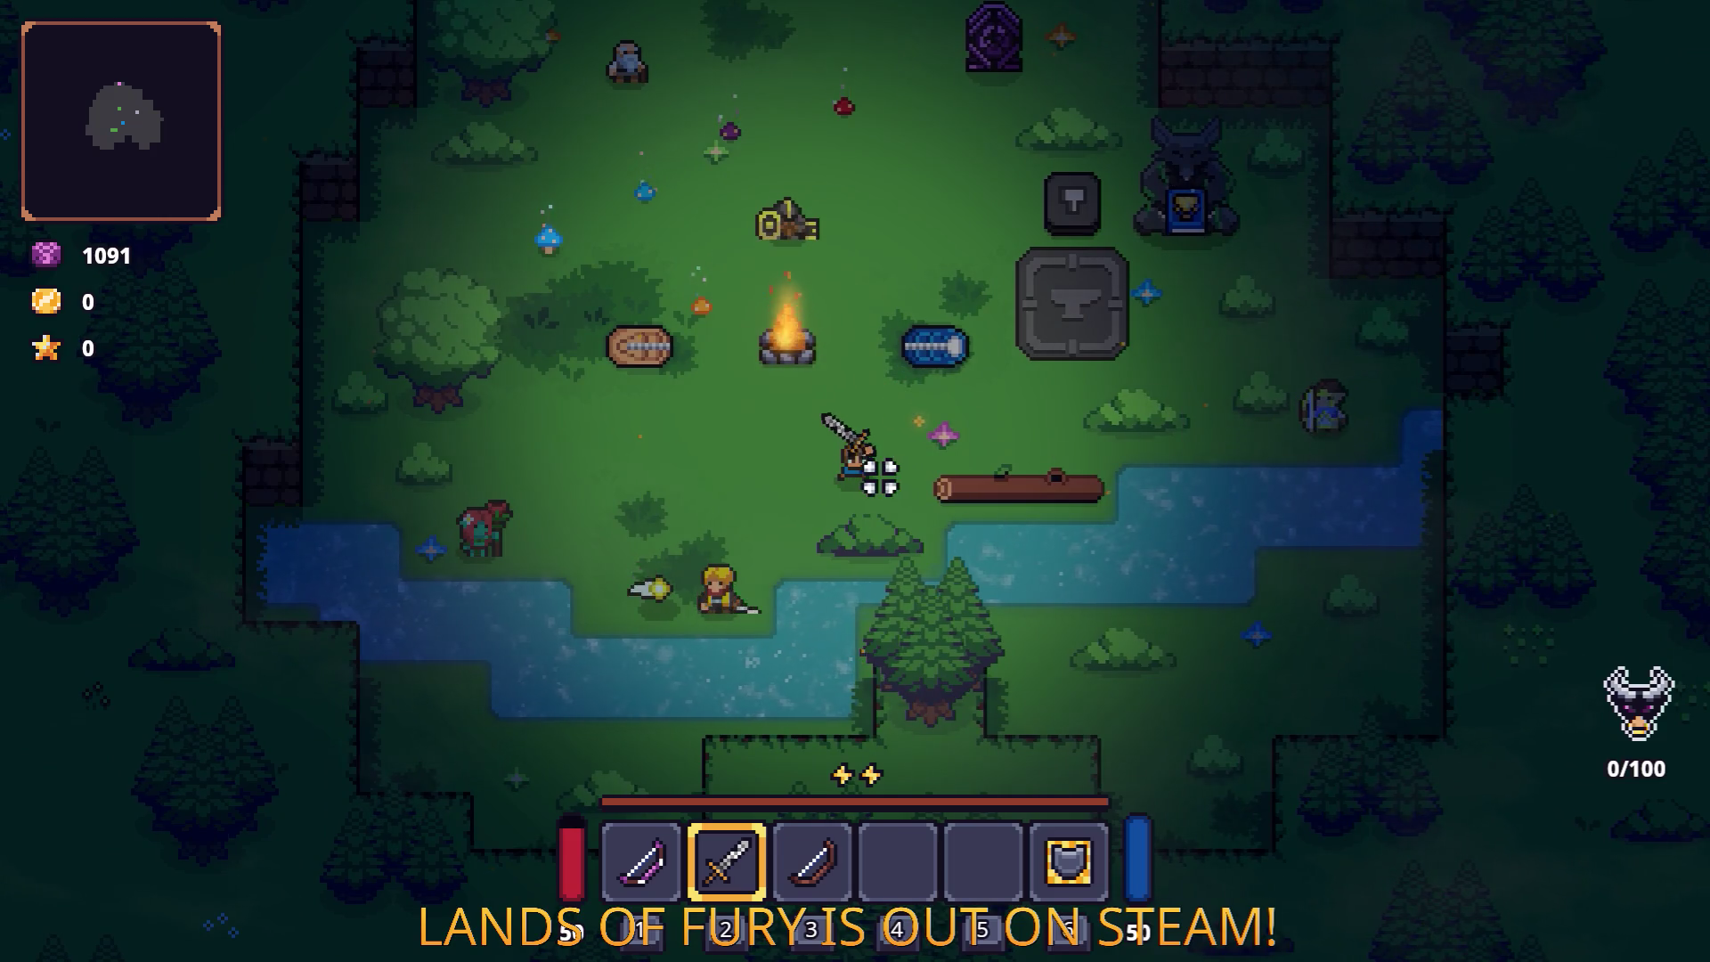
Step: Talk to the newcomer, then travel through the purple portal
{"action": "key", "text": "d"}
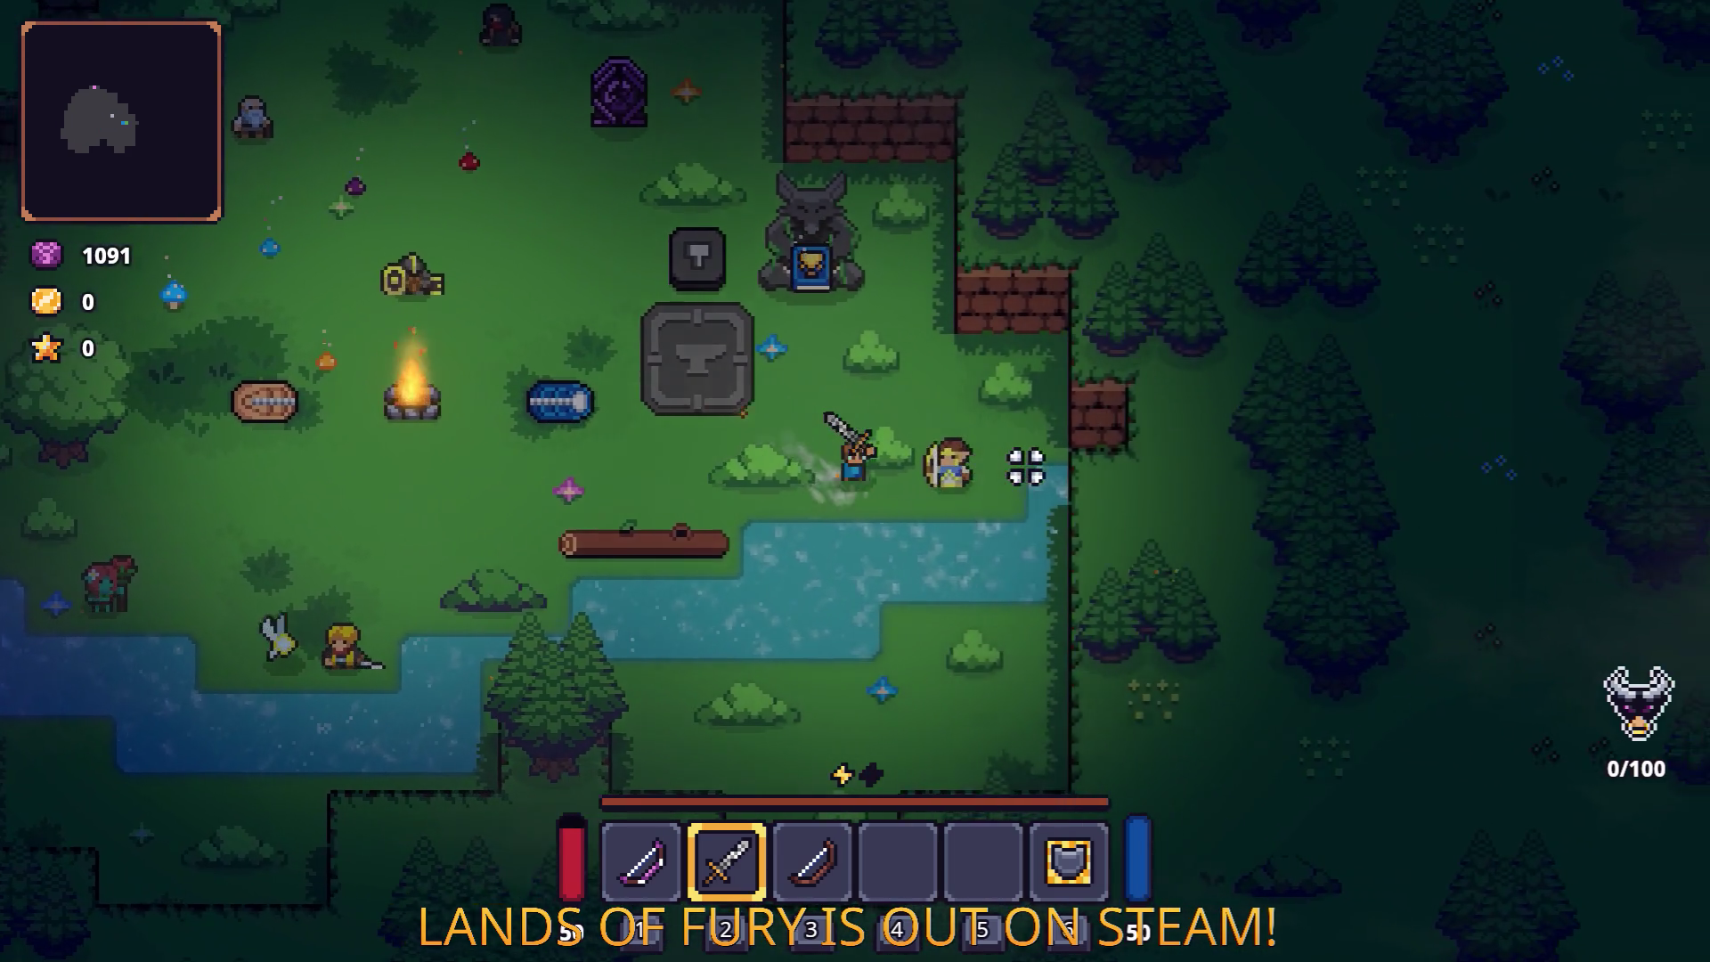
{"action": "key", "text": "e"}
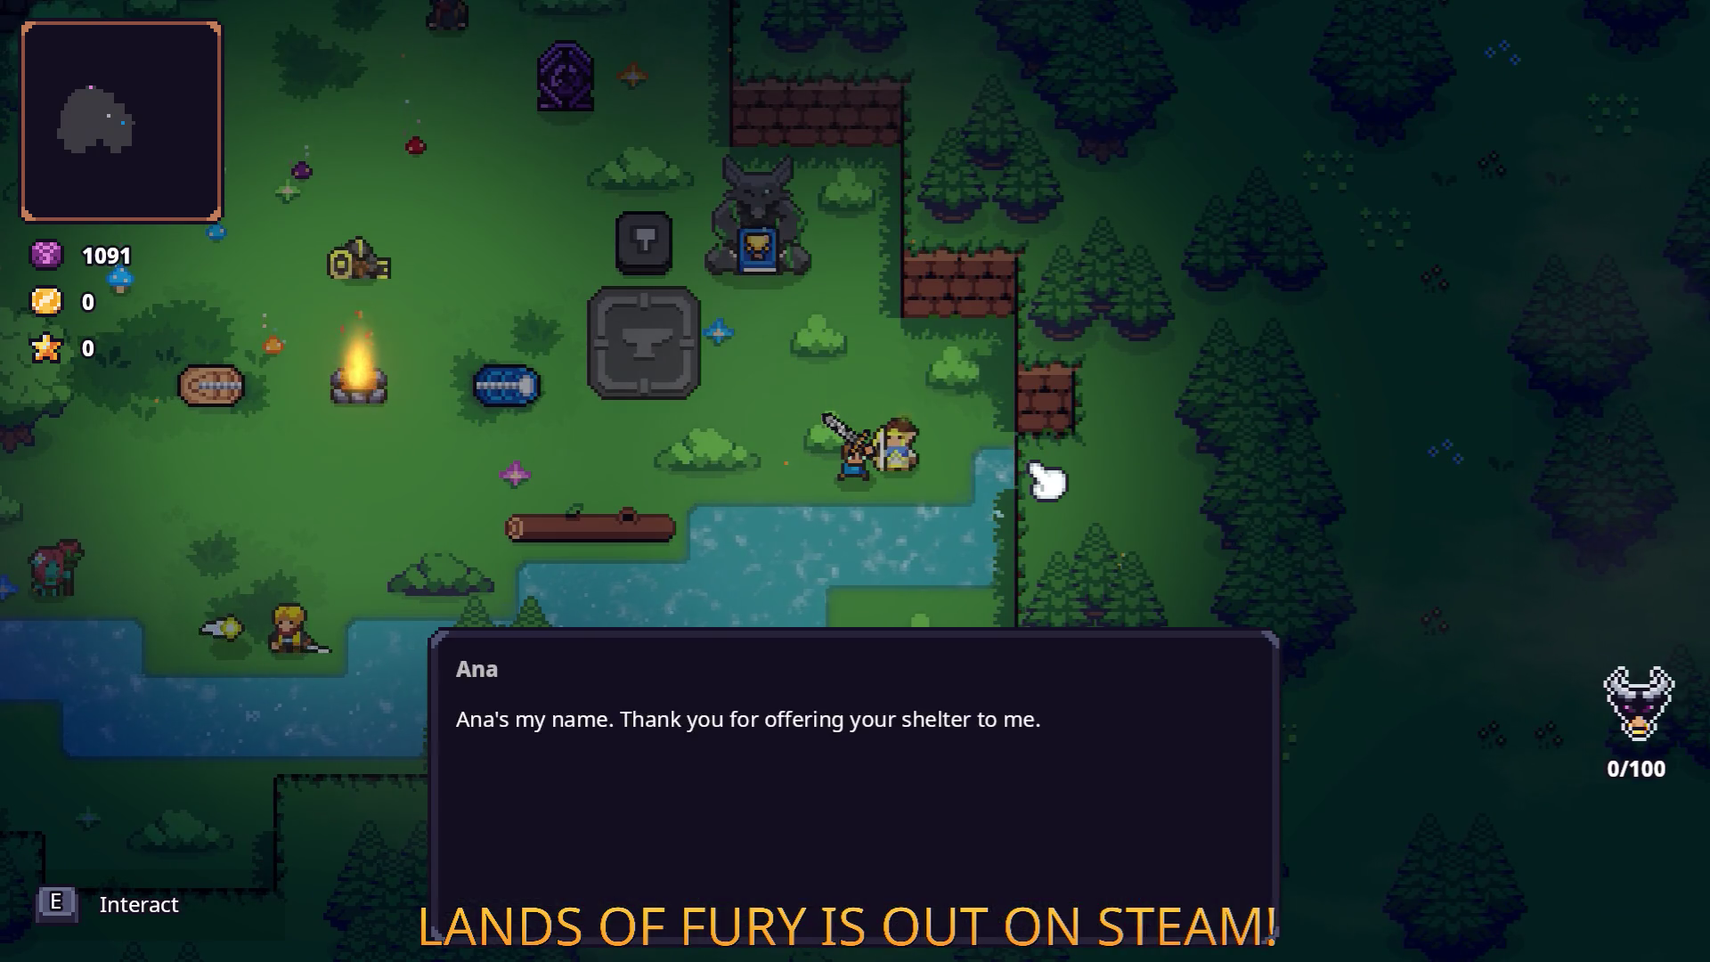
{"action": "key", "text": "e"}
{"action": "key", "text": "e"}
{"action": "key", "text": "w"}
{"action": "key", "text": "a"}
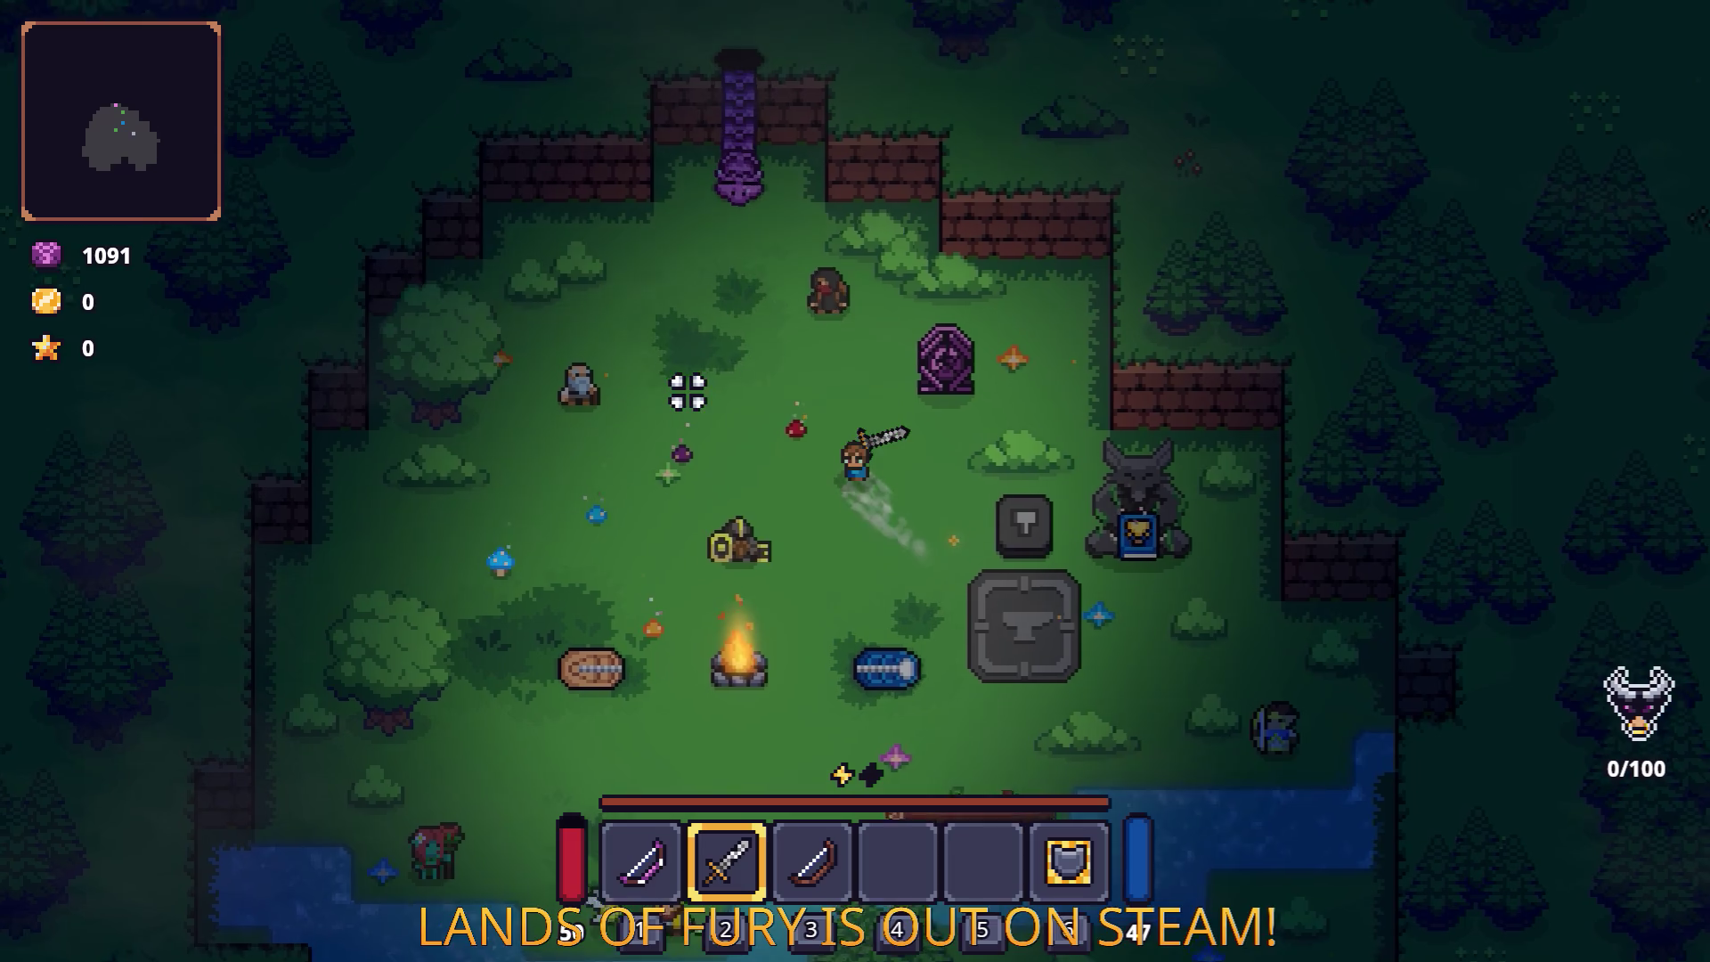
{"action": "key", "text": "w"}
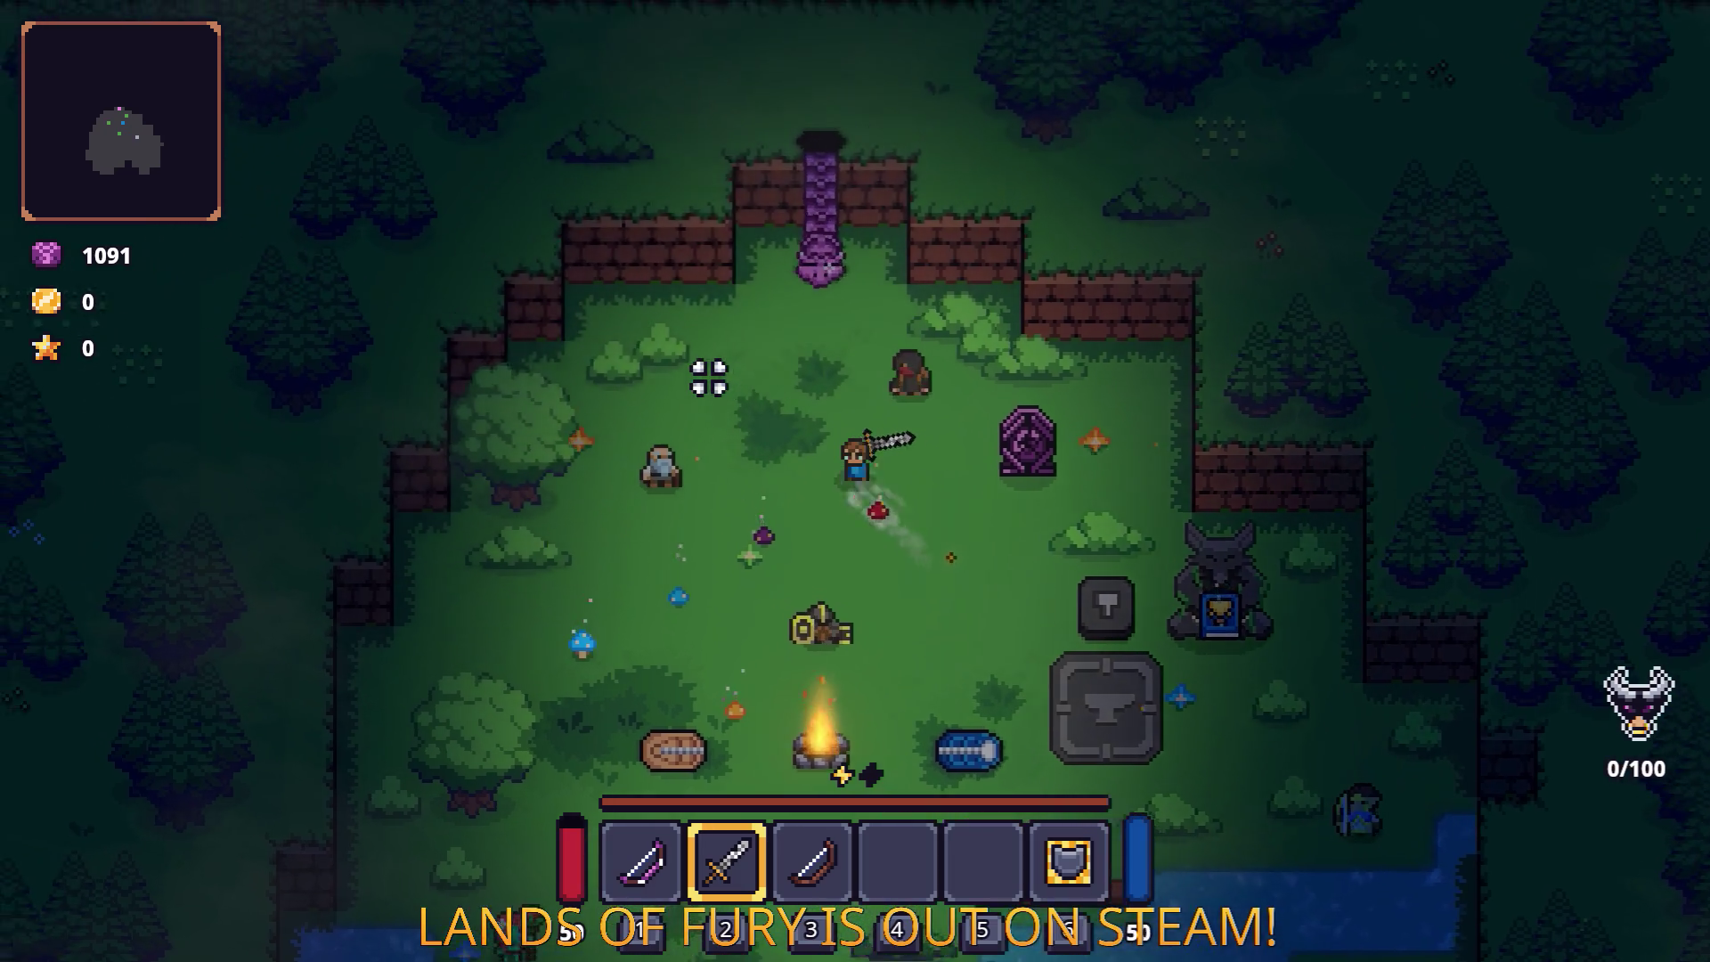
{"action": "key", "text": "e"}
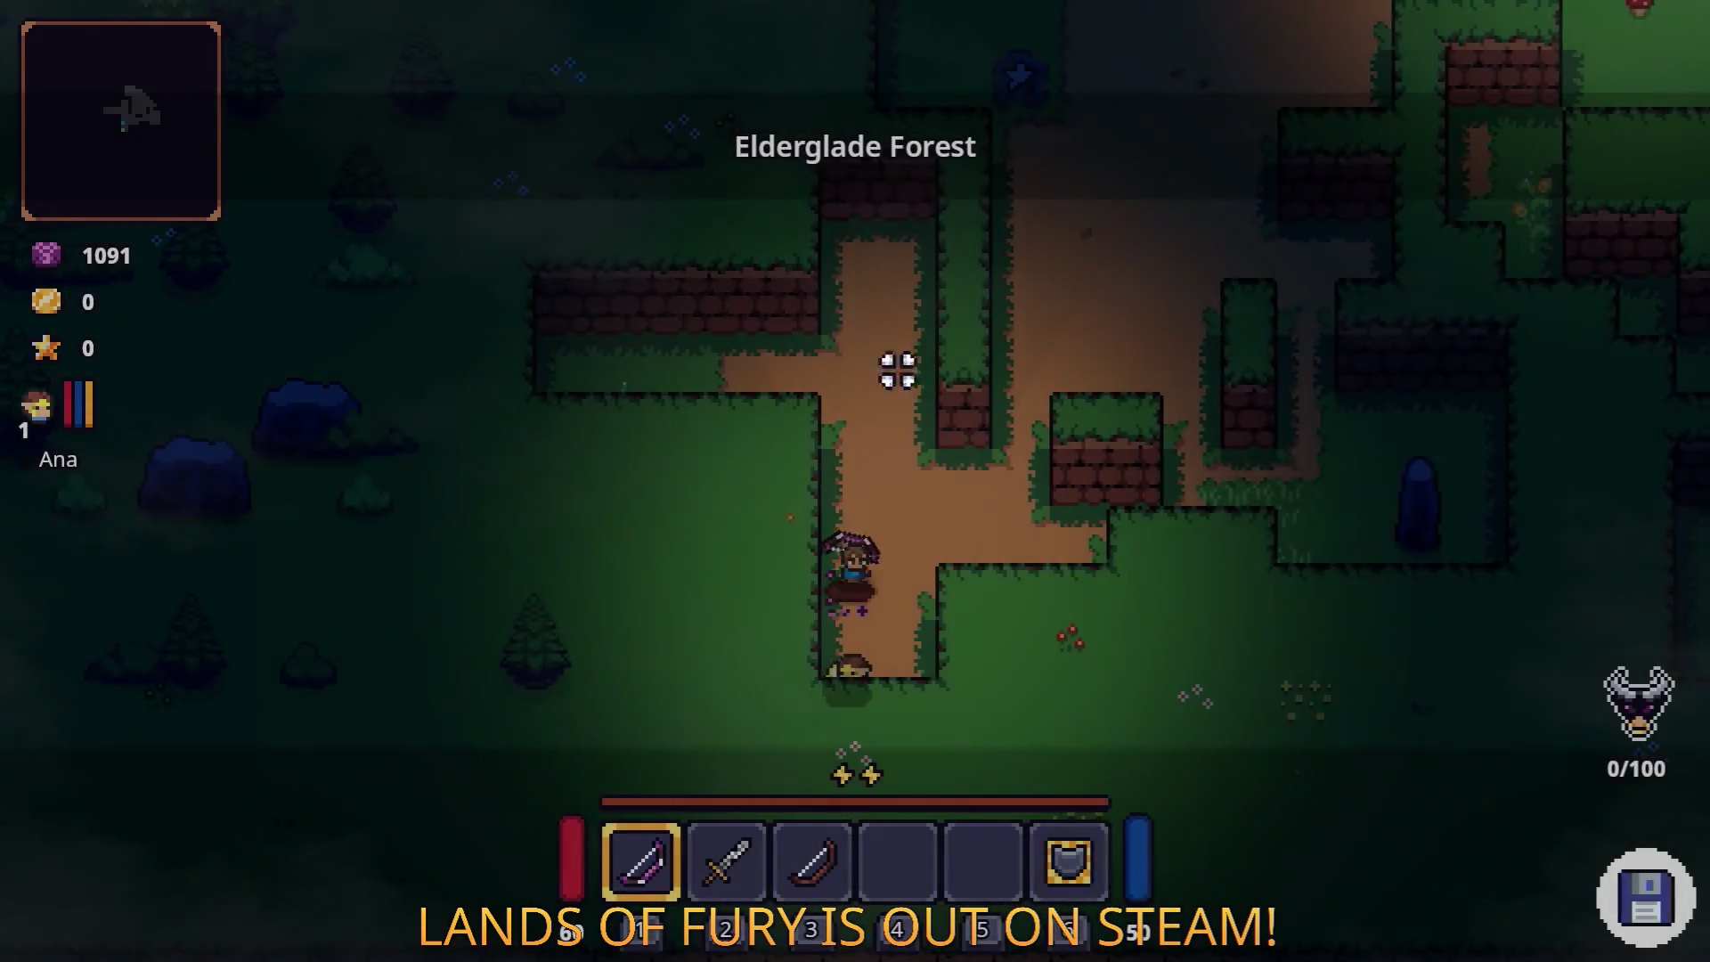
Step: Switch to the sword and kill the first enemies in Elderglade Forest
{"action": "key", "text": "w"}
{"action": "key", "text": "2"}
{"action": "key", "text": "w"}
{"action": "key", "text": "d"}
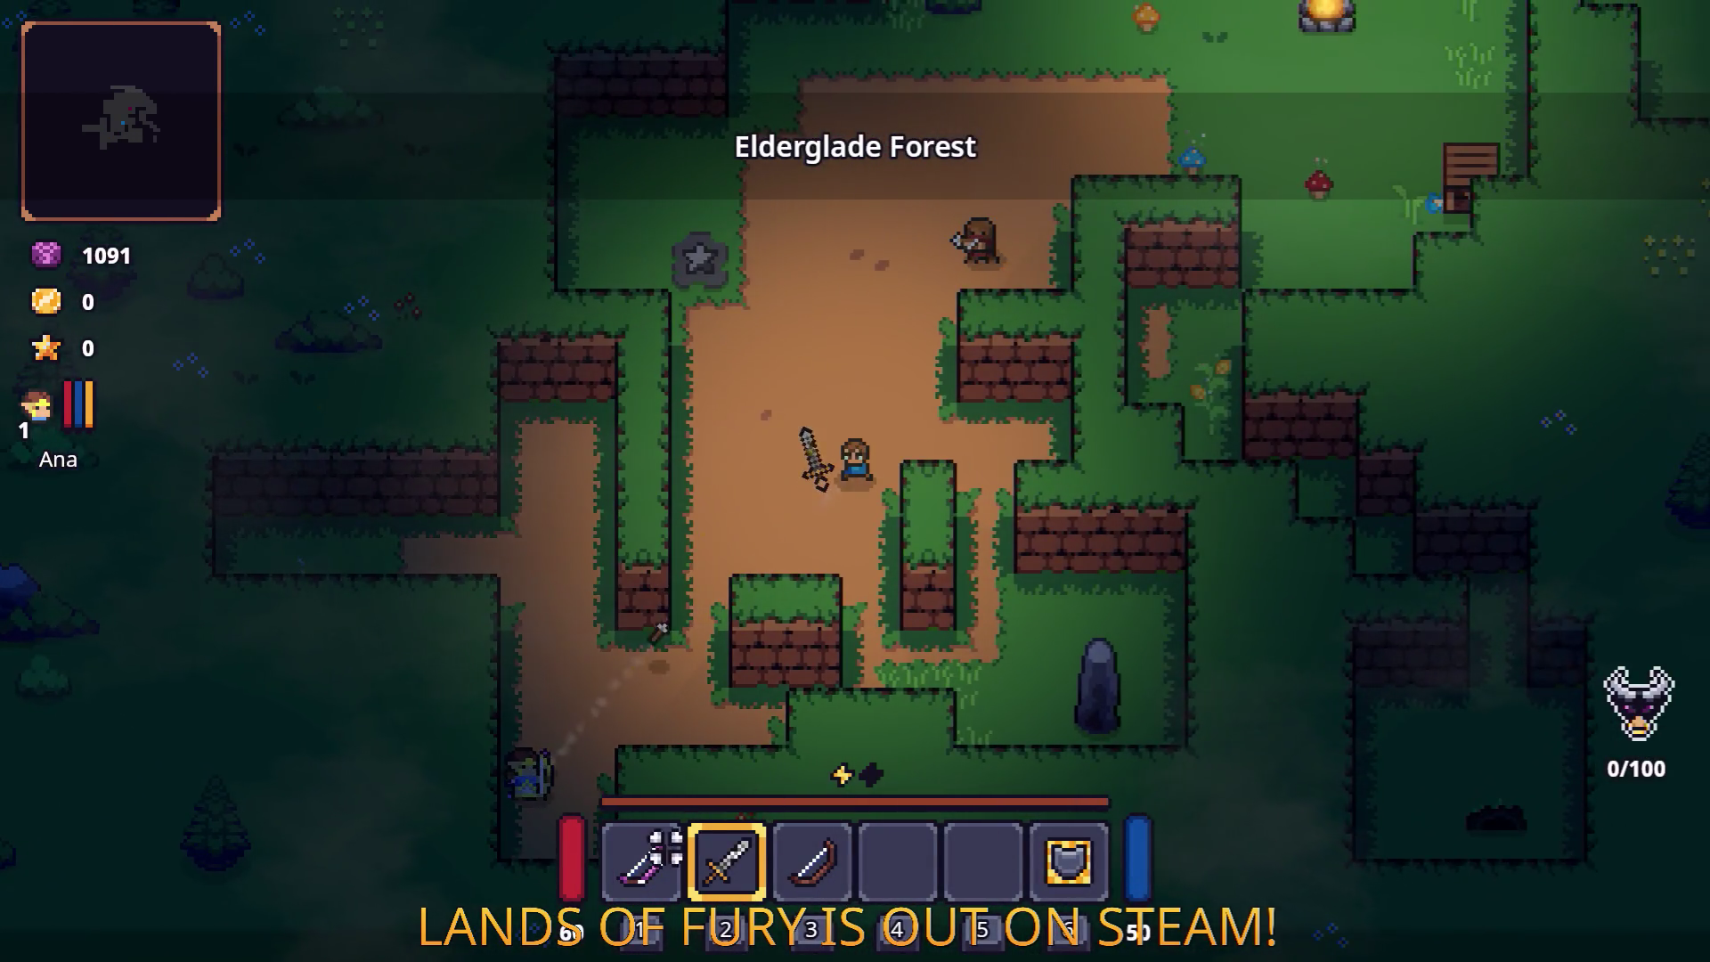
{"action": "key", "text": "w"}
{"action": "key", "text": "d"}
{"action": "left_click", "coordinate": [984, 317]}
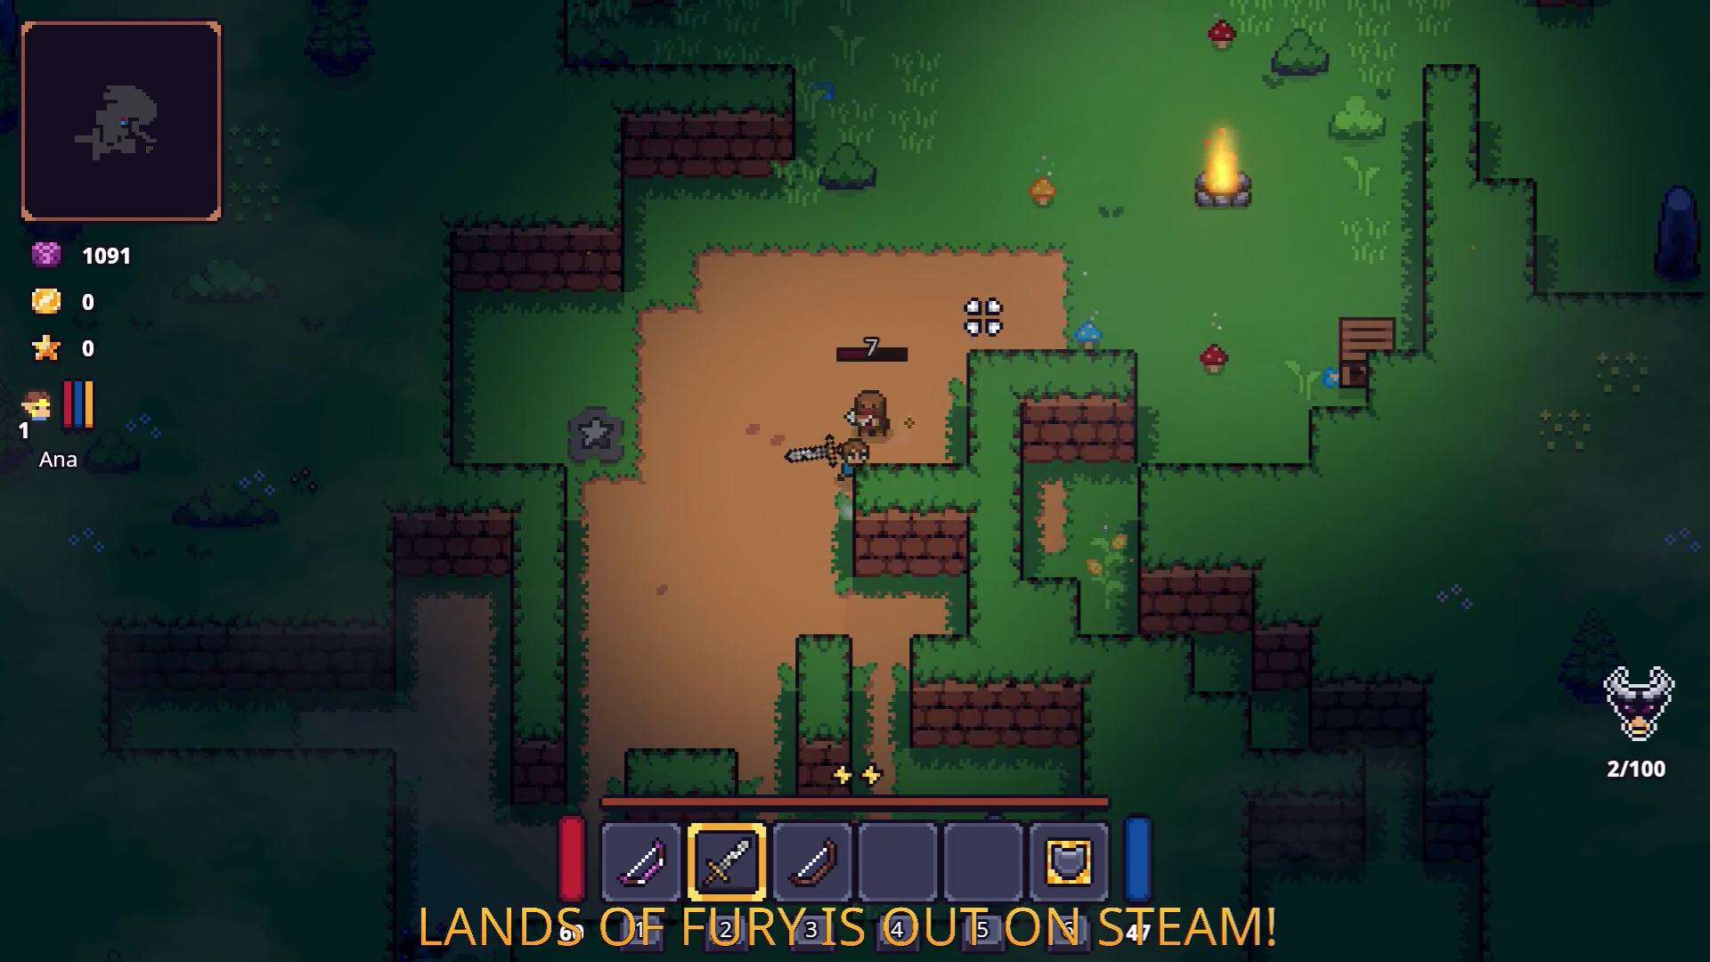
{"action": "left_click", "coordinate": [981, 314]}
{"action": "key", "text": "w"}
{"action": "key", "text": "d"}
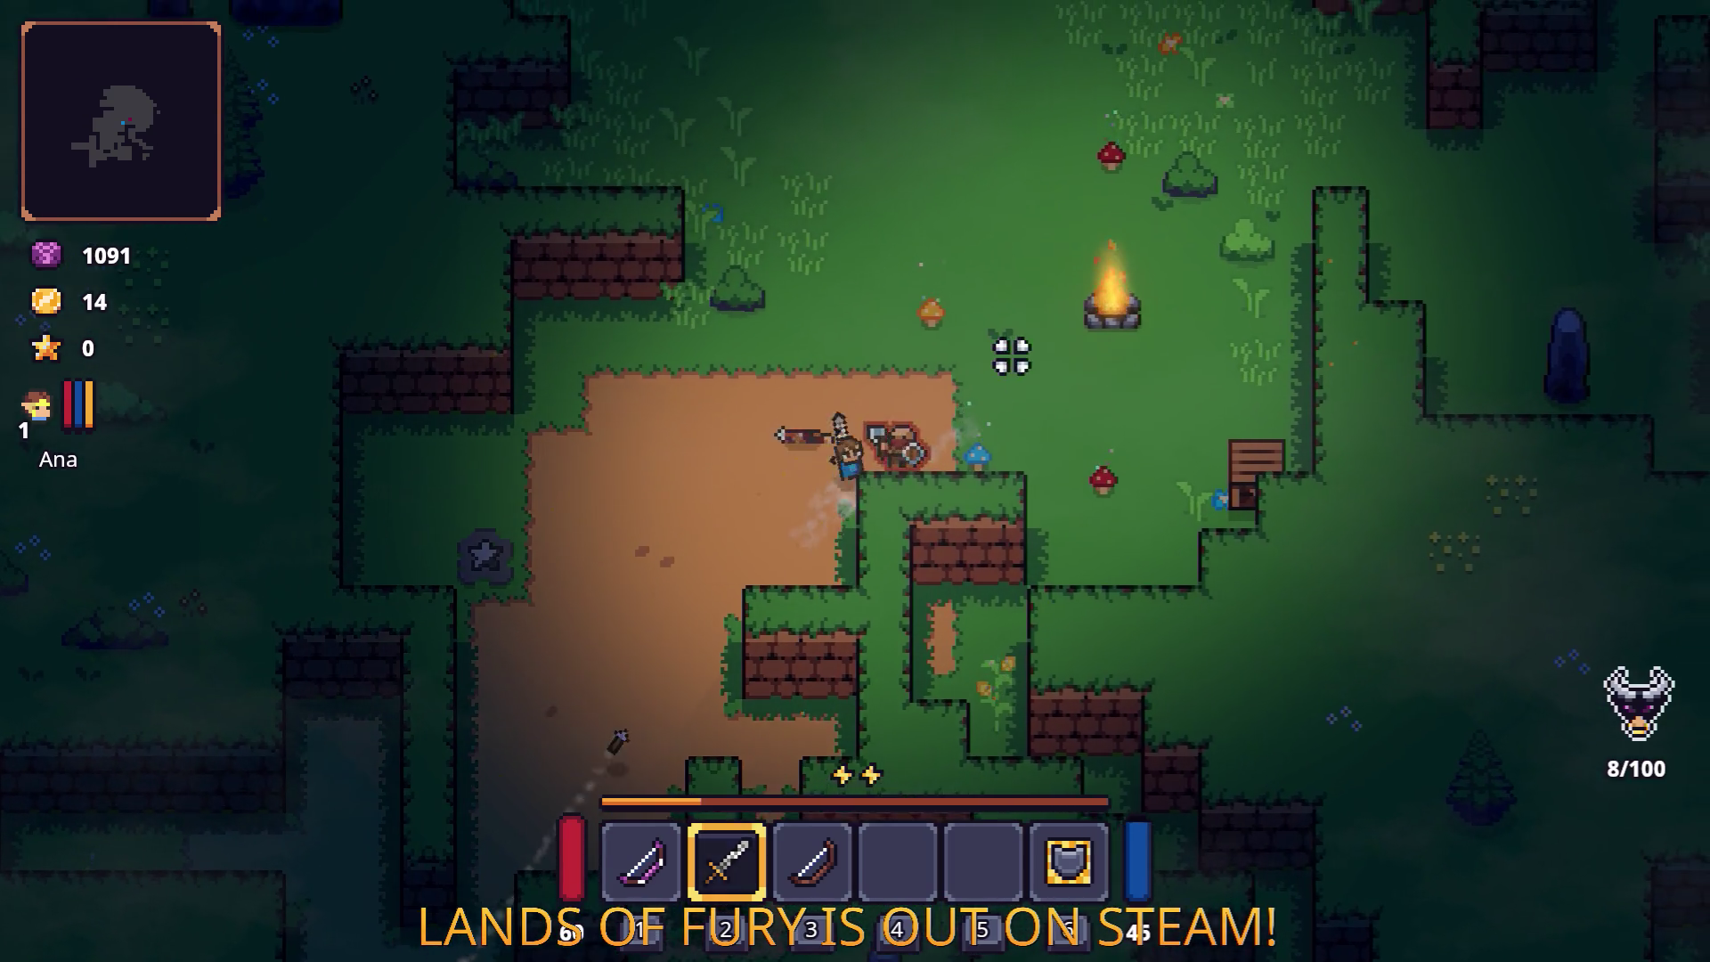
{"action": "left_click", "coordinate": [1007, 383]}
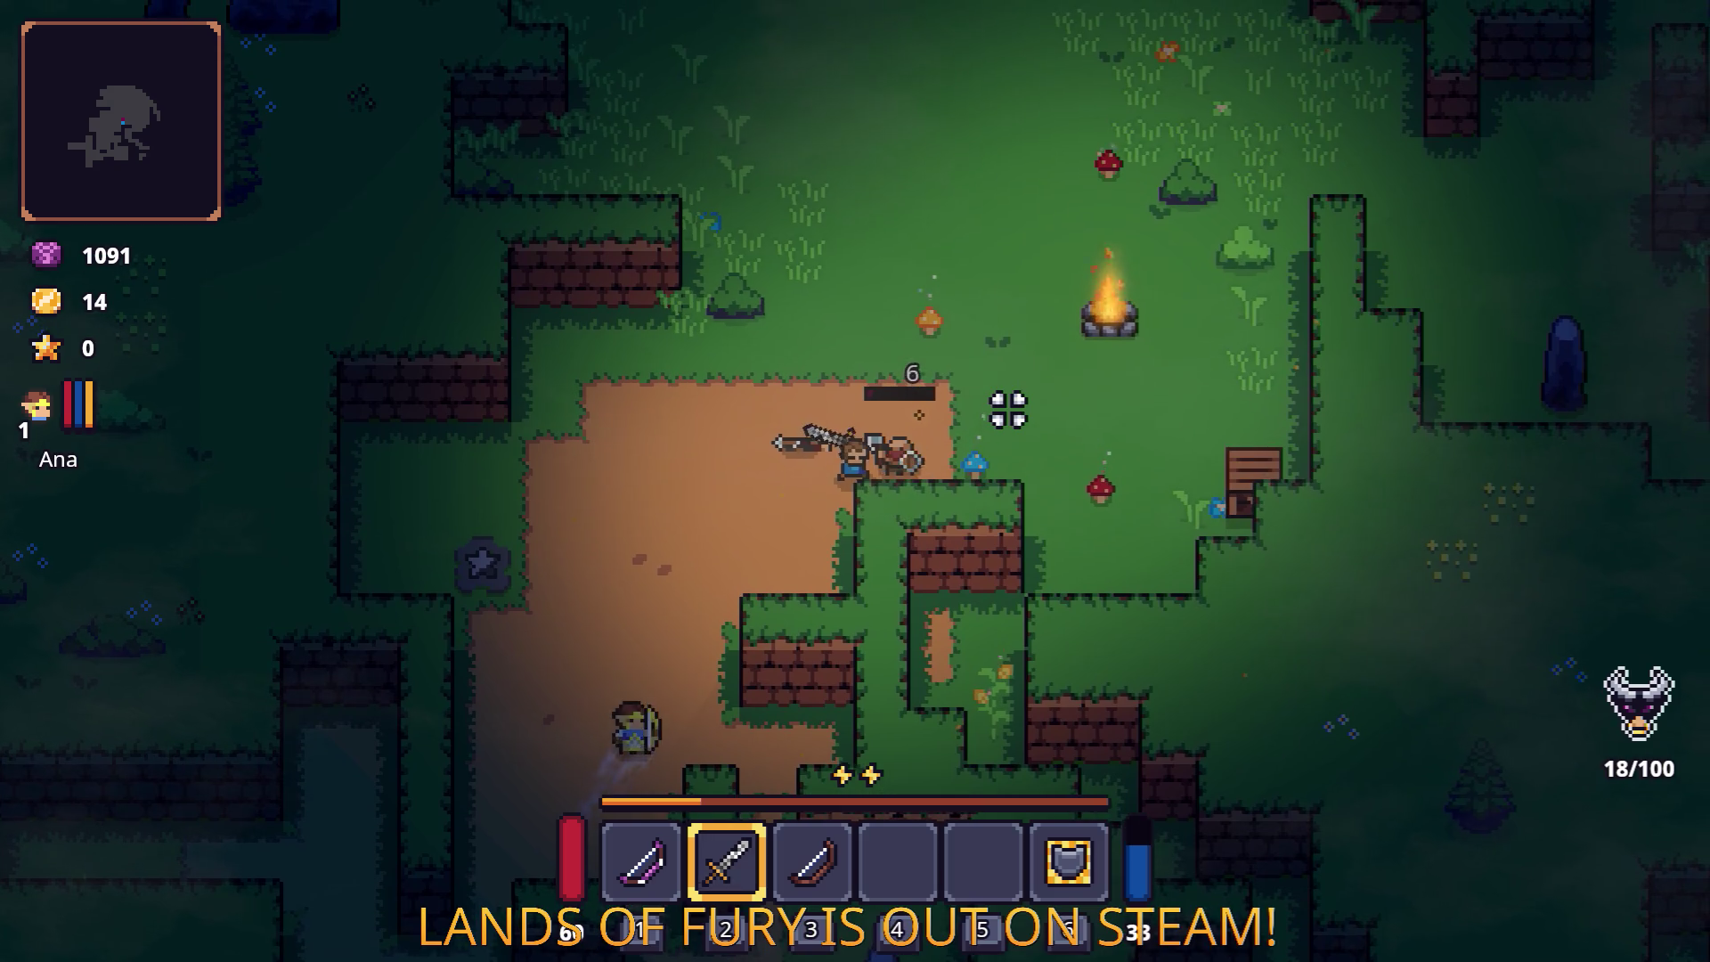
{"action": "left_click", "coordinate": [1009, 405]}
Step: Assign the flag and hat skills to the two empty quick slots
{"action": "key", "text": "i"}
{"action": "left_click", "coordinate": [977, 649]}
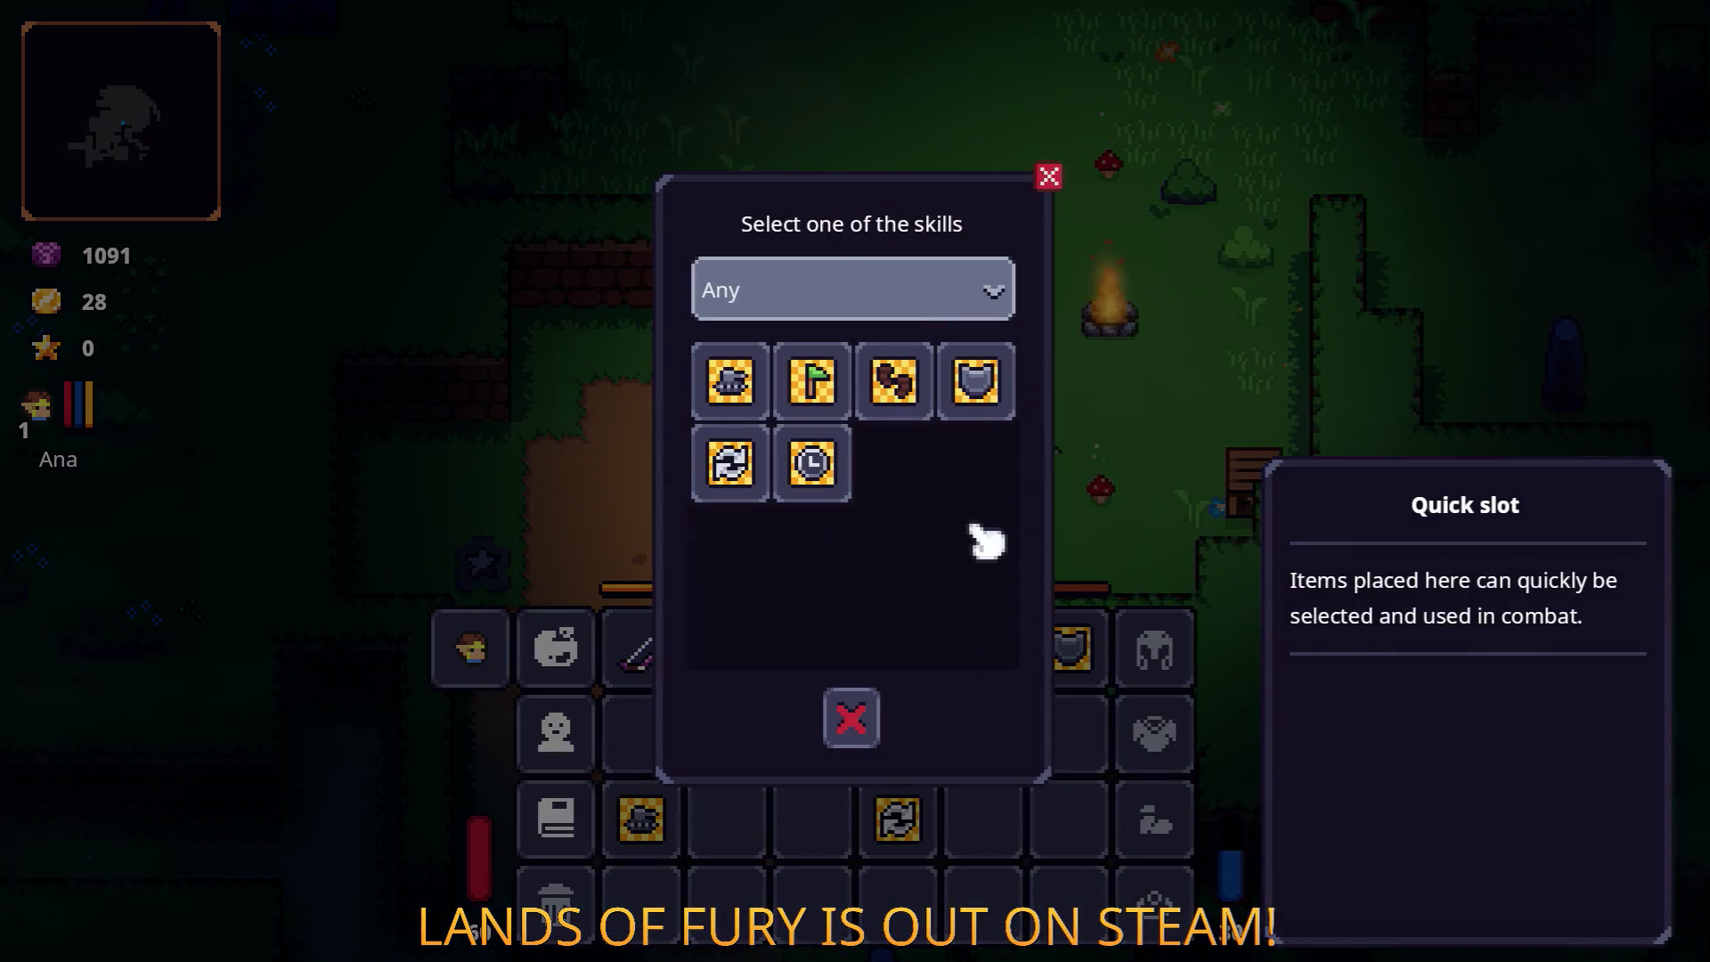
{"action": "left_click", "coordinate": [822, 396]}
{"action": "left_click", "coordinate": [931, 650]}
{"action": "left_click", "coordinate": [748, 388]}
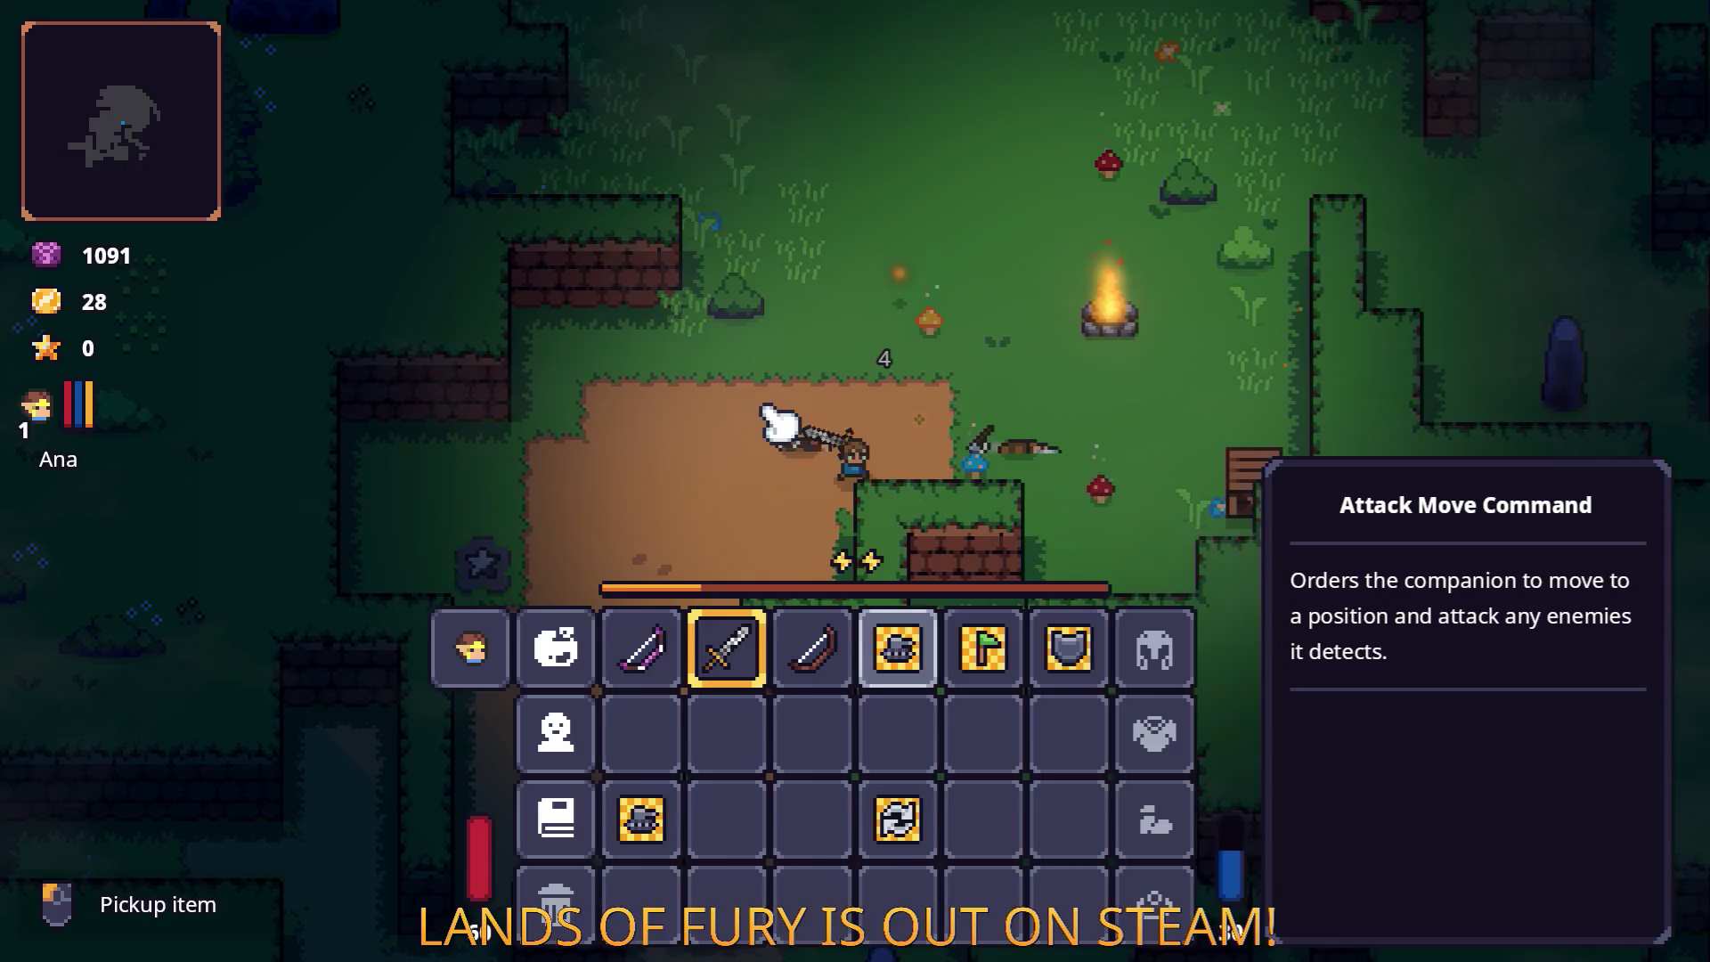
{"action": "key", "text": "i"}
Step: Fight north and back south-east past the campfire, raising gold to 56
{"action": "key", "text": "w"}
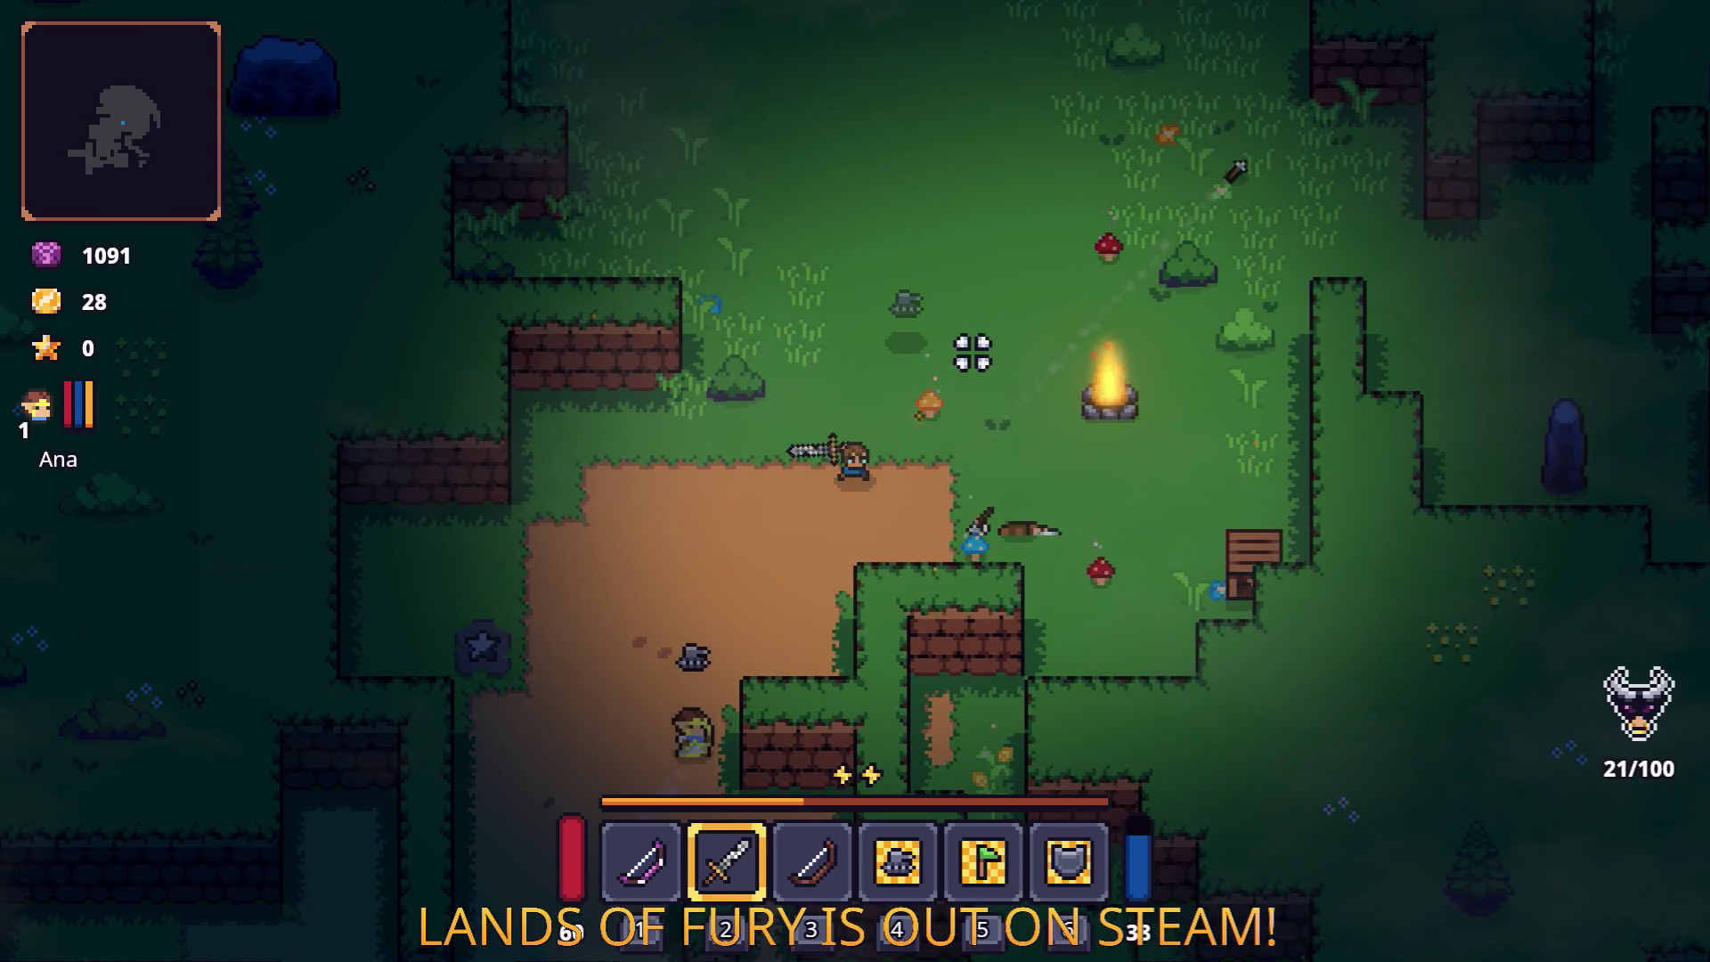
{"action": "key", "text": "d"}
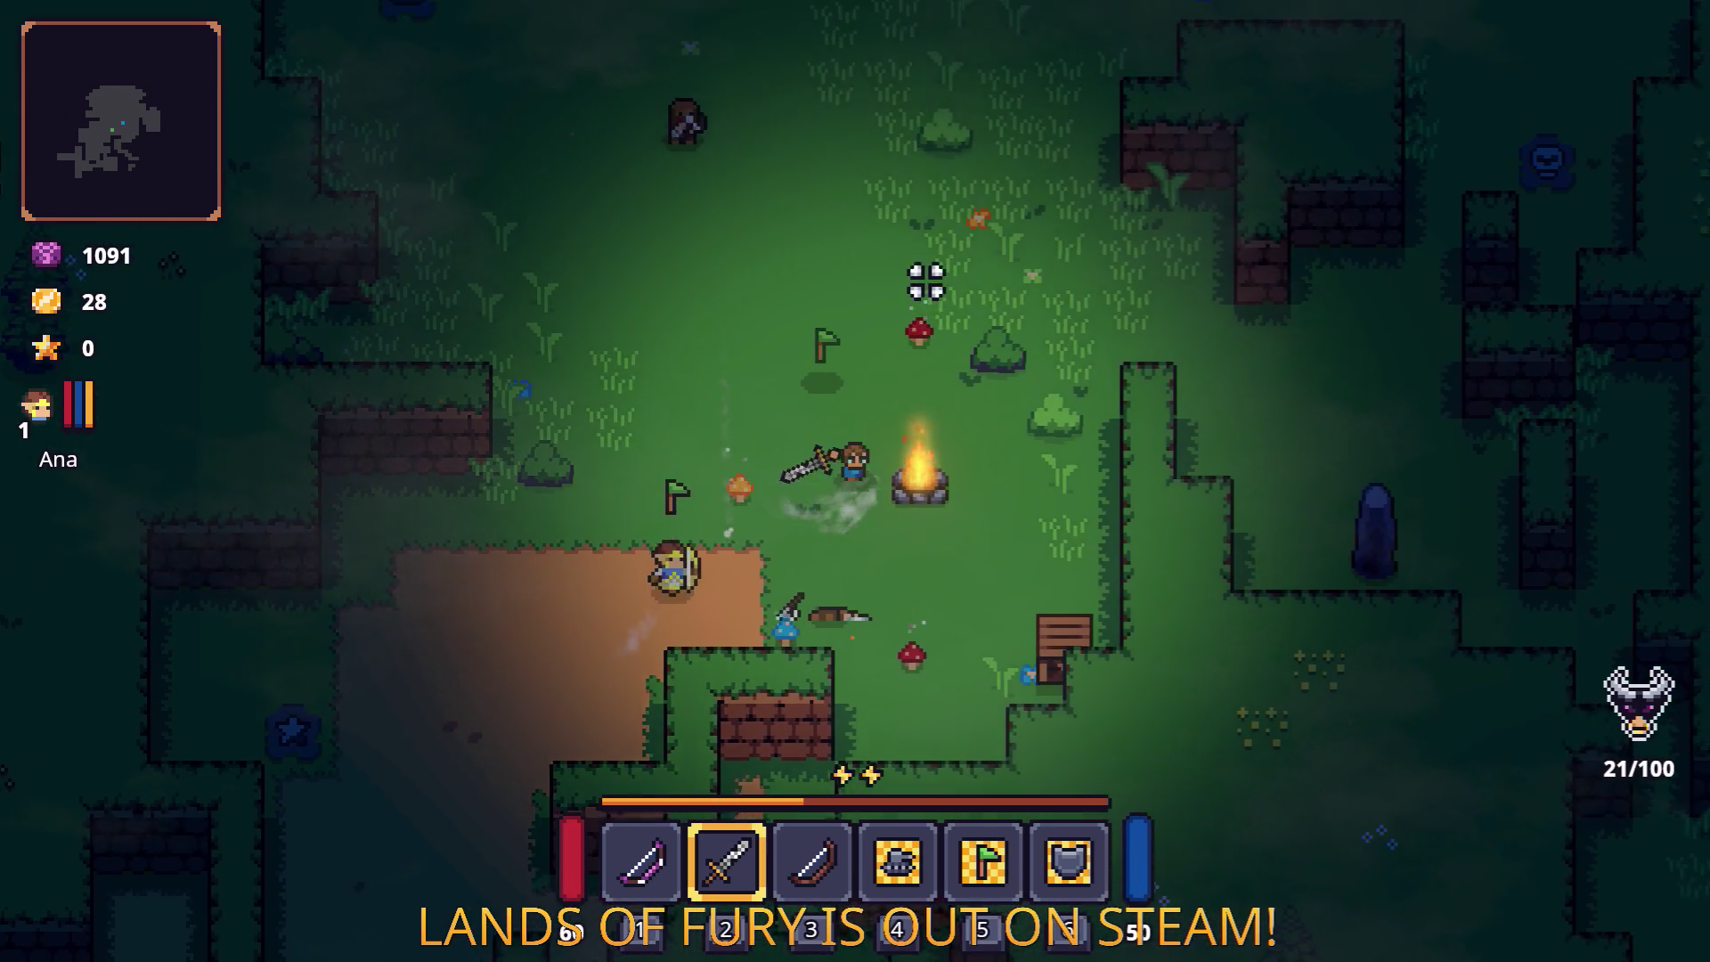
{"action": "key", "text": "w"}
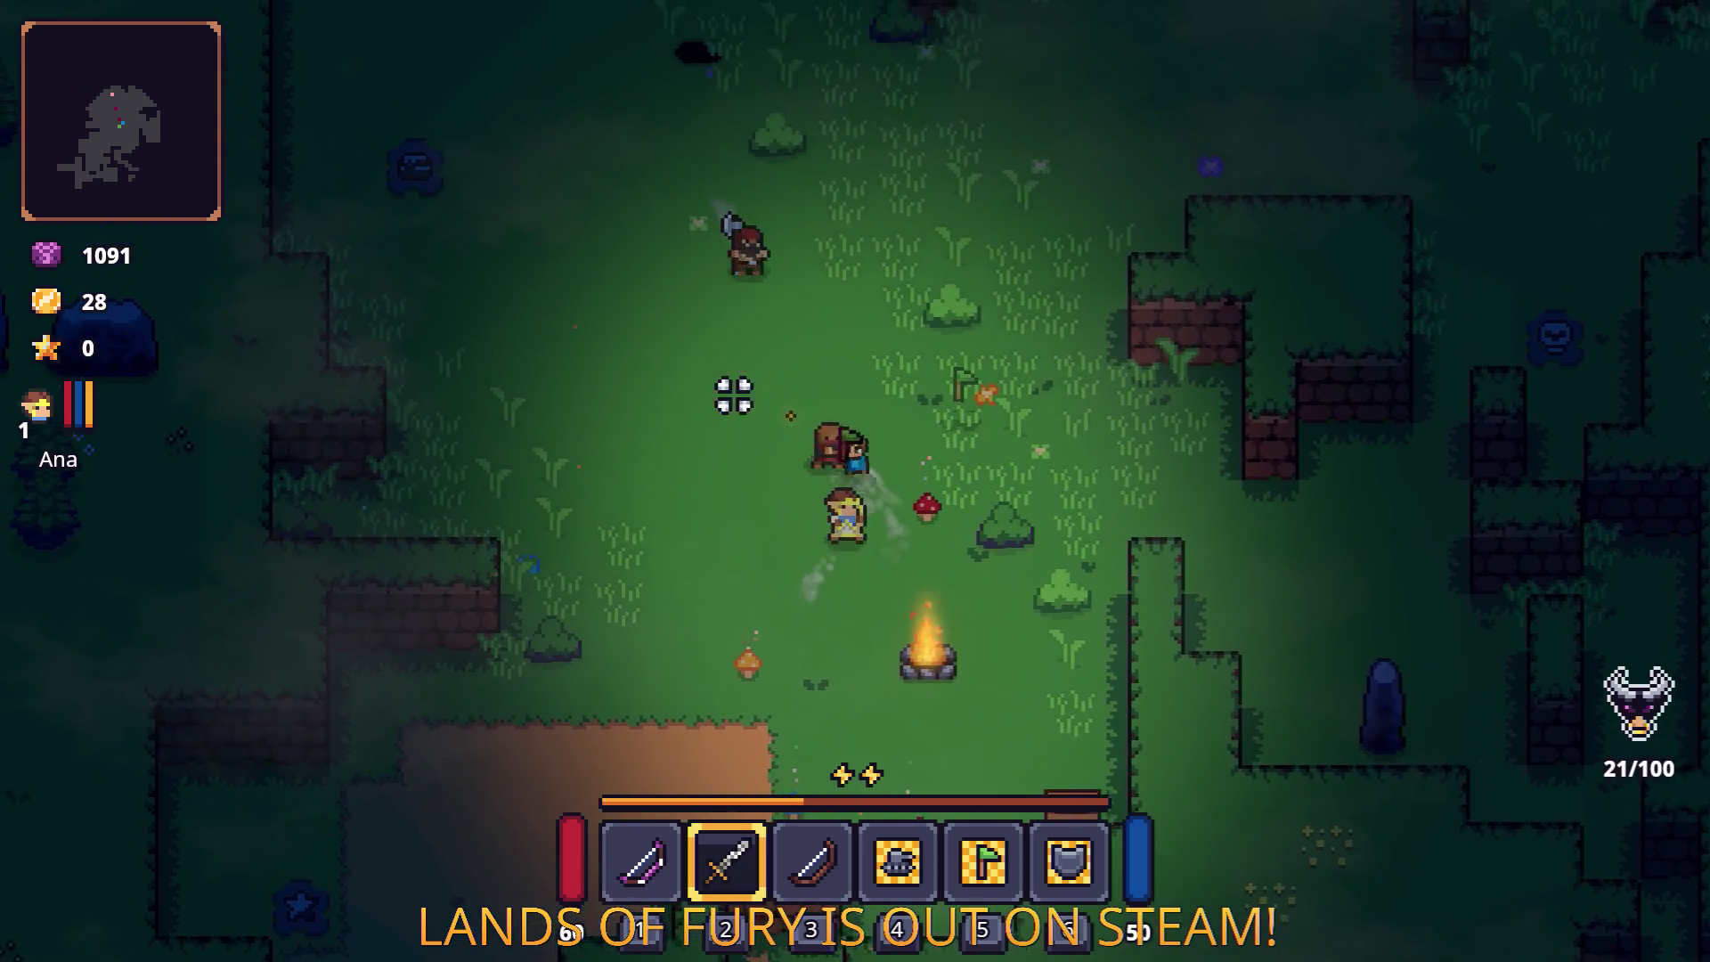
{"action": "key", "text": "a"}
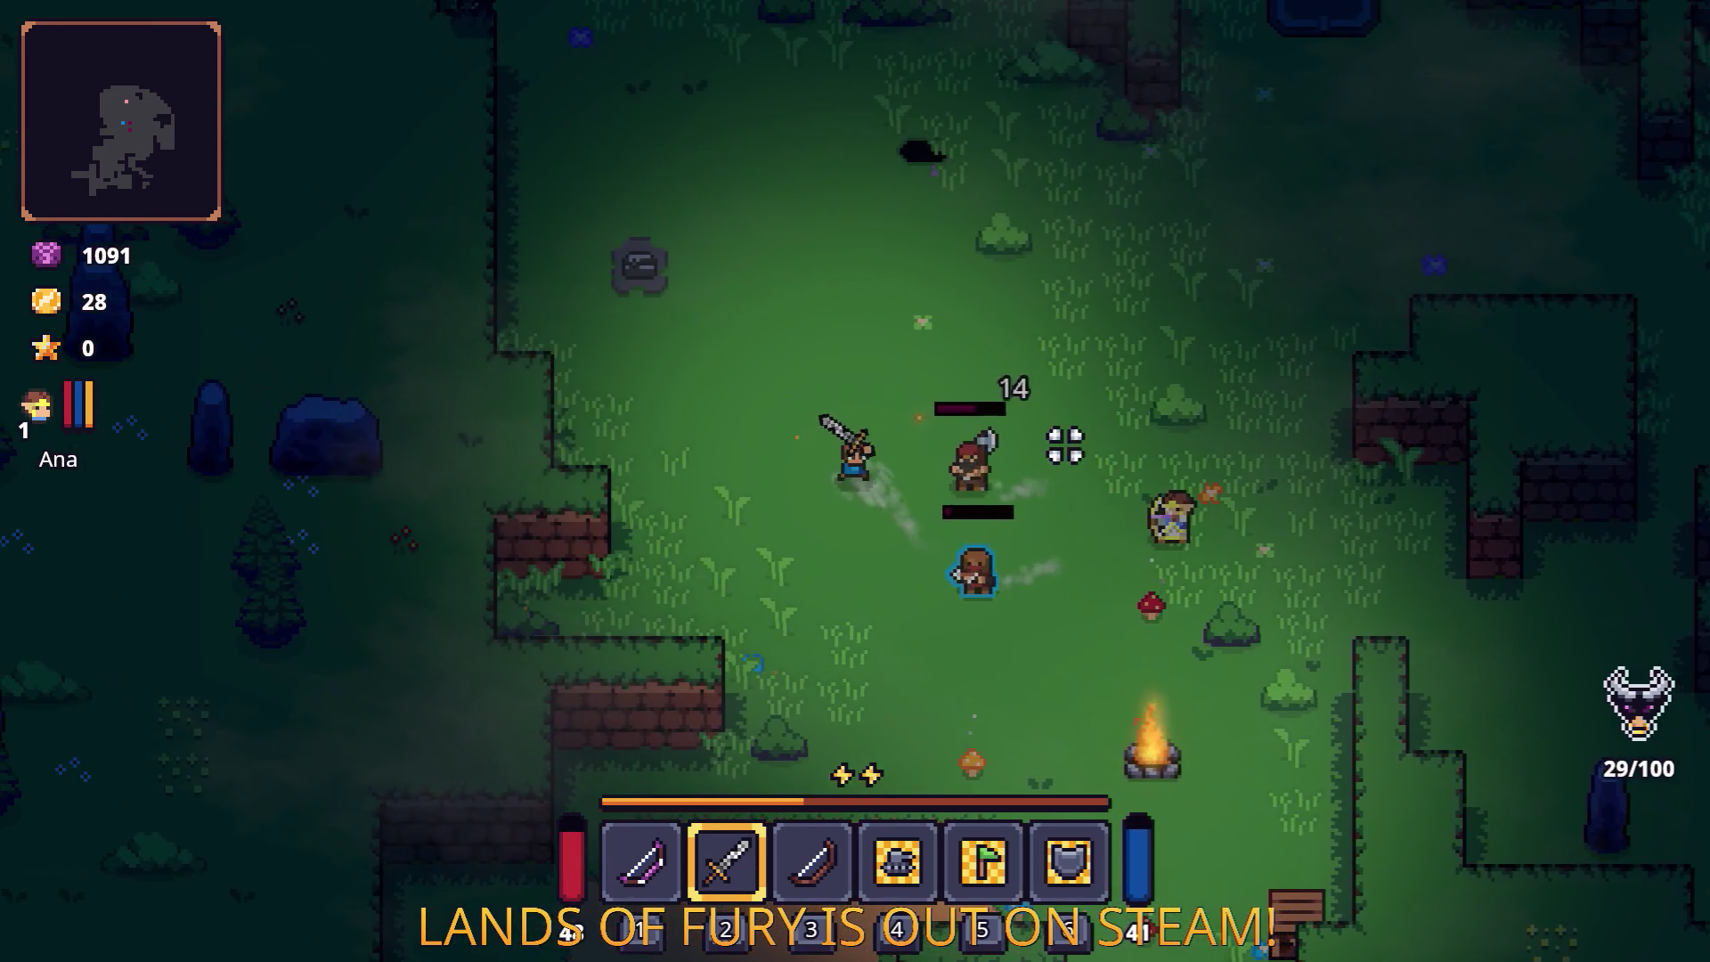
{"action": "left_click", "coordinate": [1040, 470]}
{"action": "key", "text": "d"}
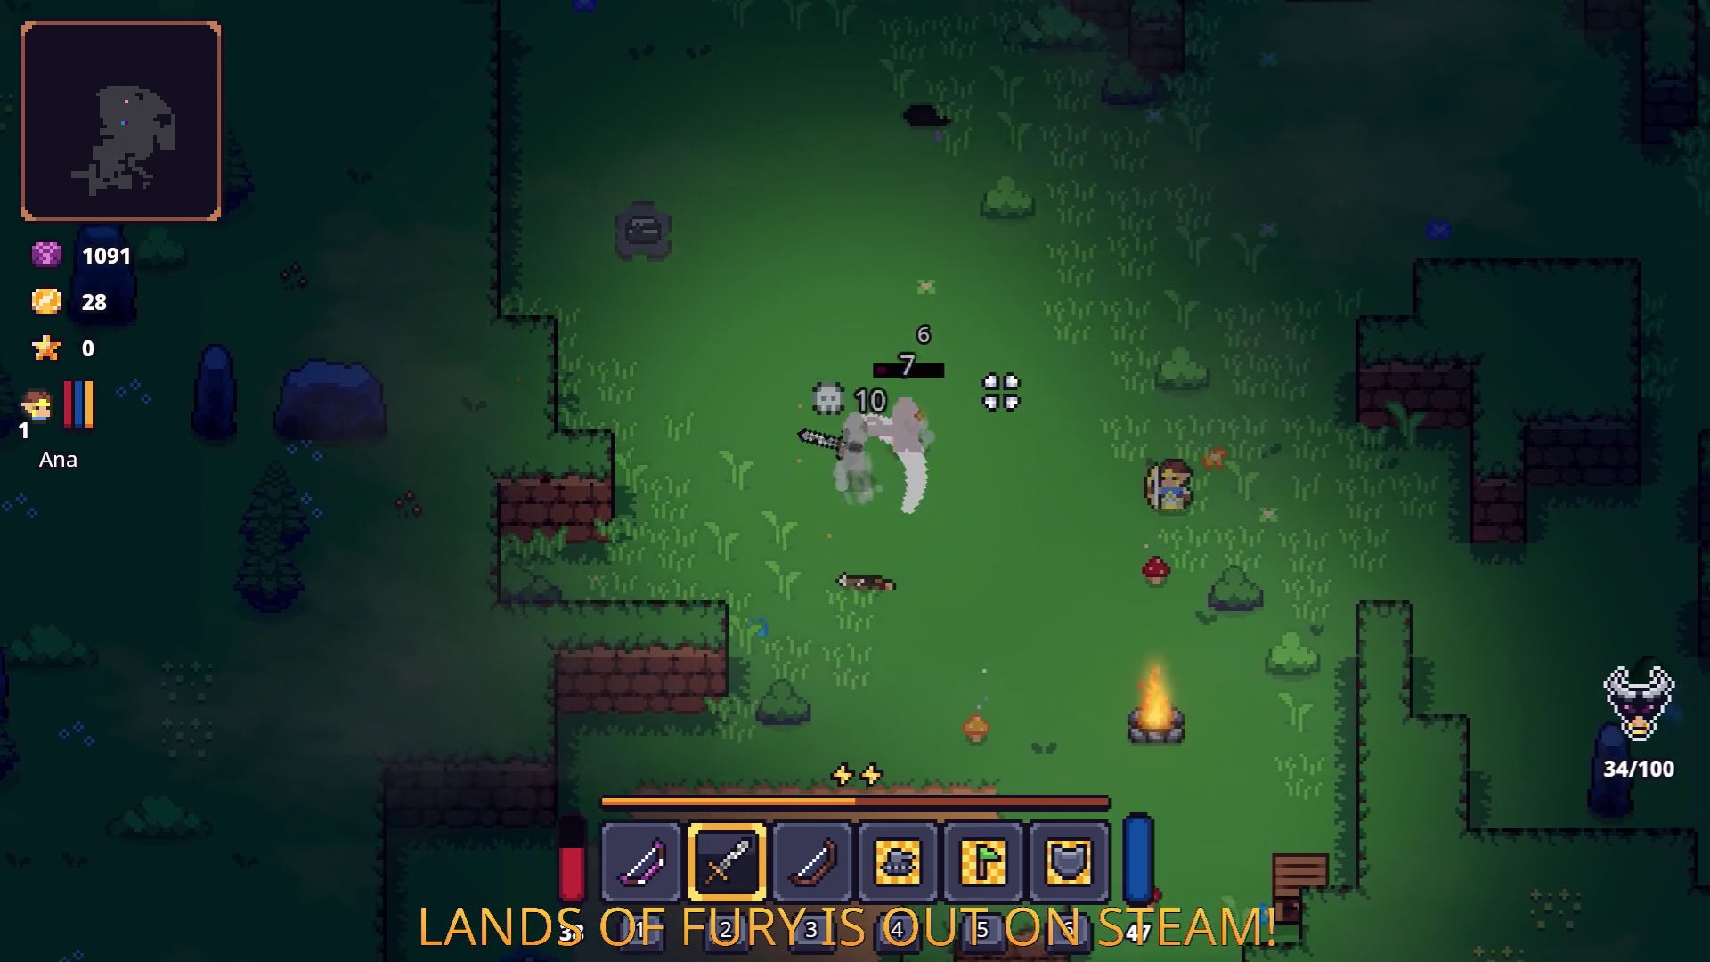
{"action": "key", "text": "d"}
{"action": "key", "text": "s"}
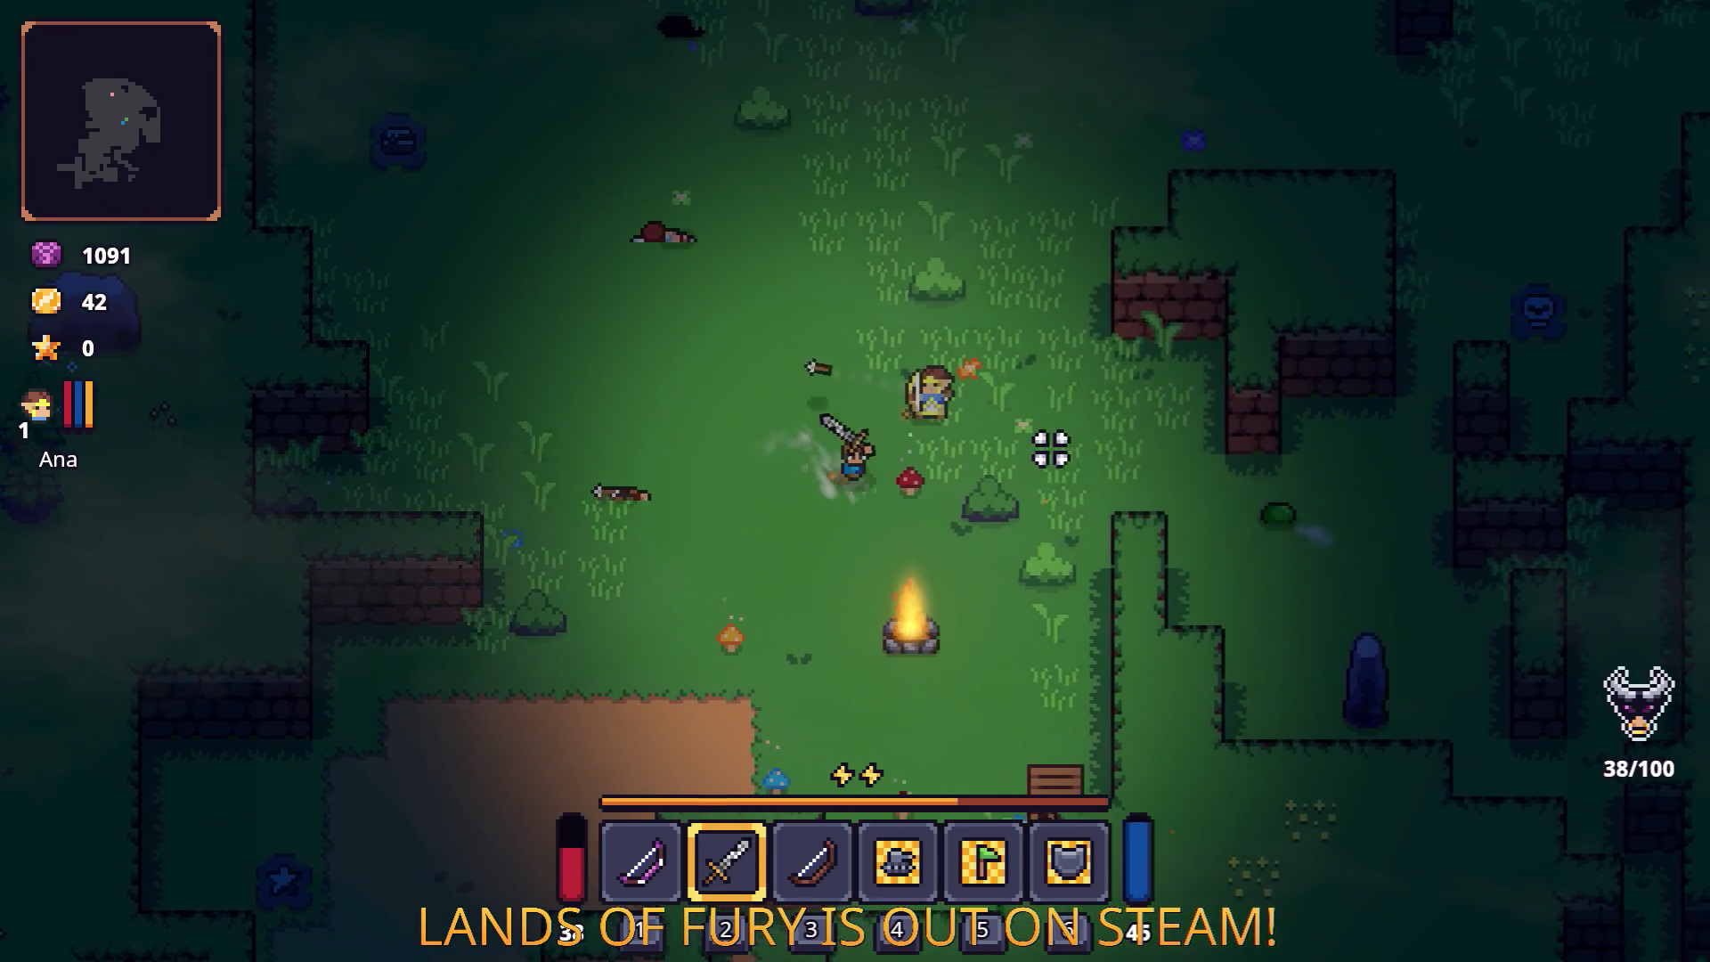
{"action": "left_click", "coordinate": [902, 476]}
{"action": "key", "text": "s"}
{"action": "key", "text": "d"}
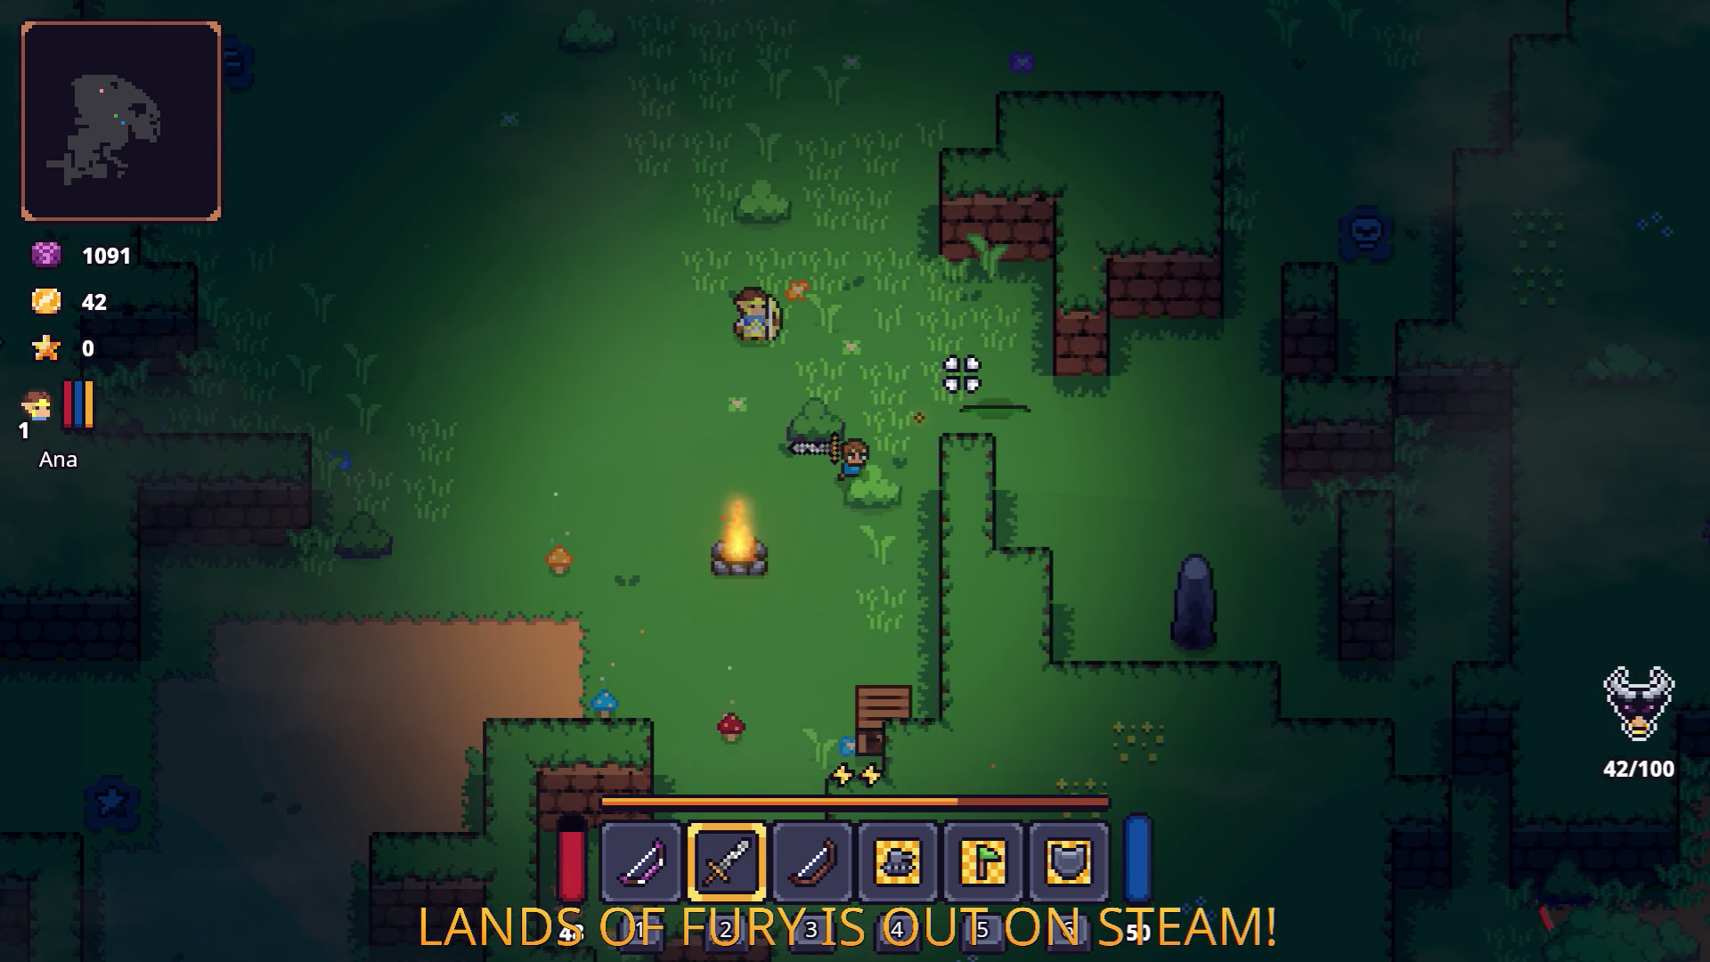
Step: Walk north-west to the walled crate enclosure and glance at the inventory
{"action": "key", "text": "w"}
{"action": "key", "text": "d"}
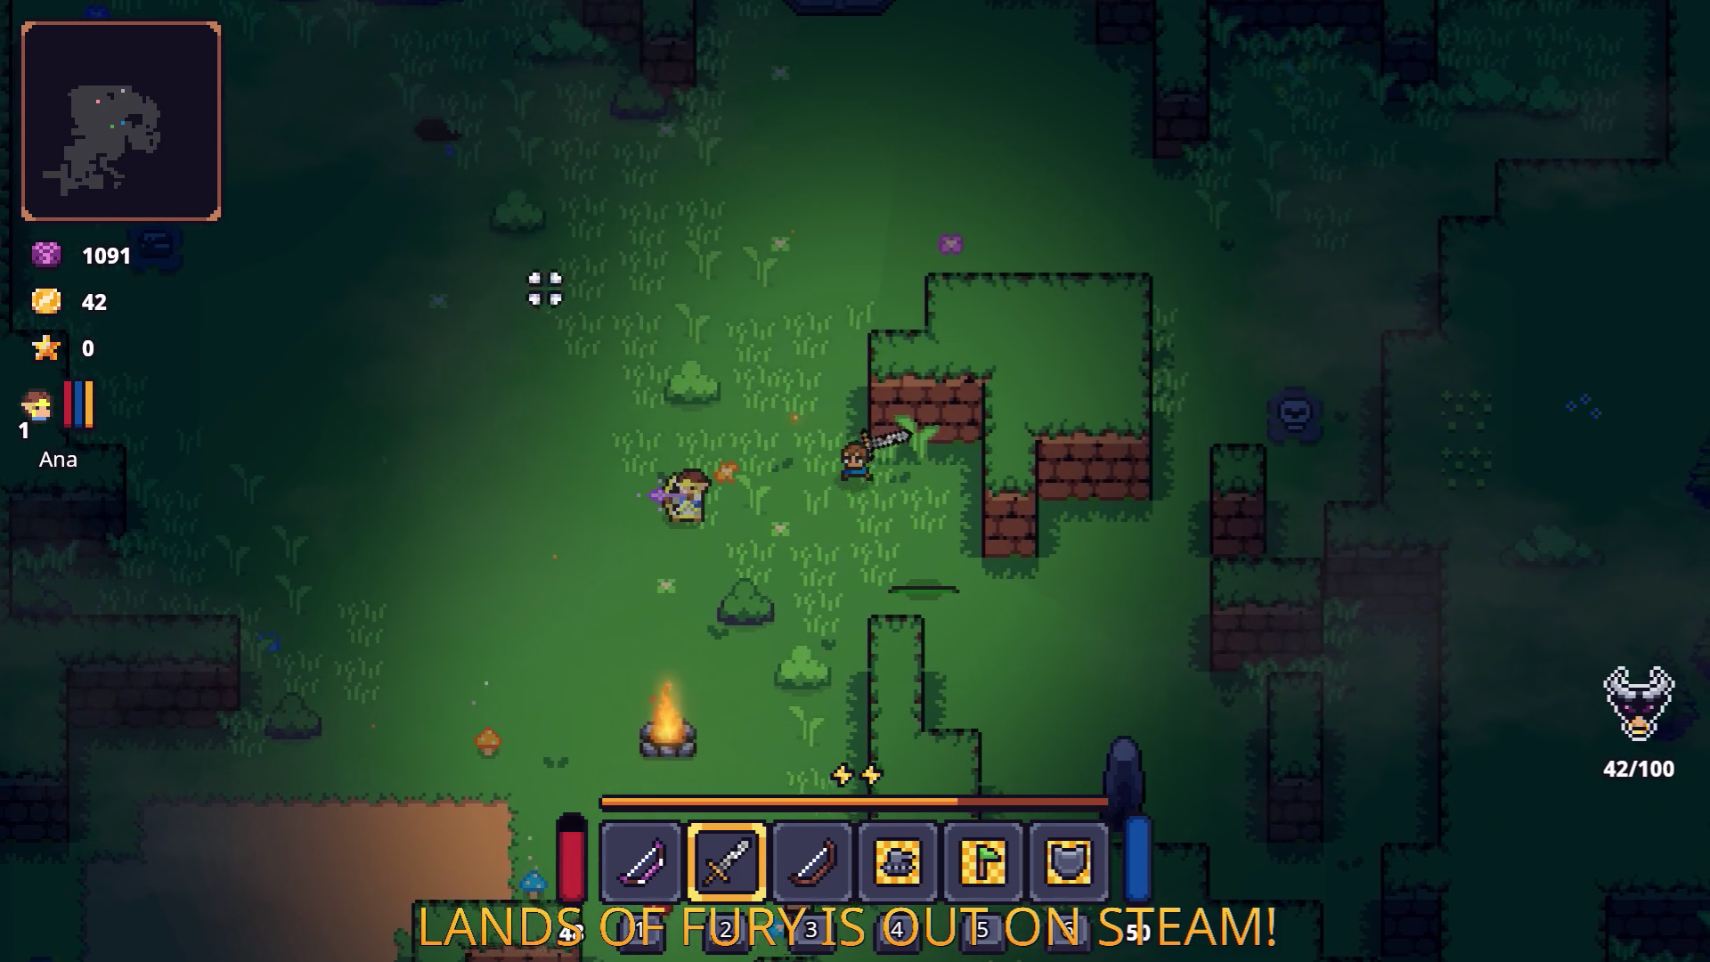
{"action": "key", "text": "a"}
{"action": "key", "text": "w"}
{"action": "key", "text": "w"}
{"action": "key", "text": "a"}
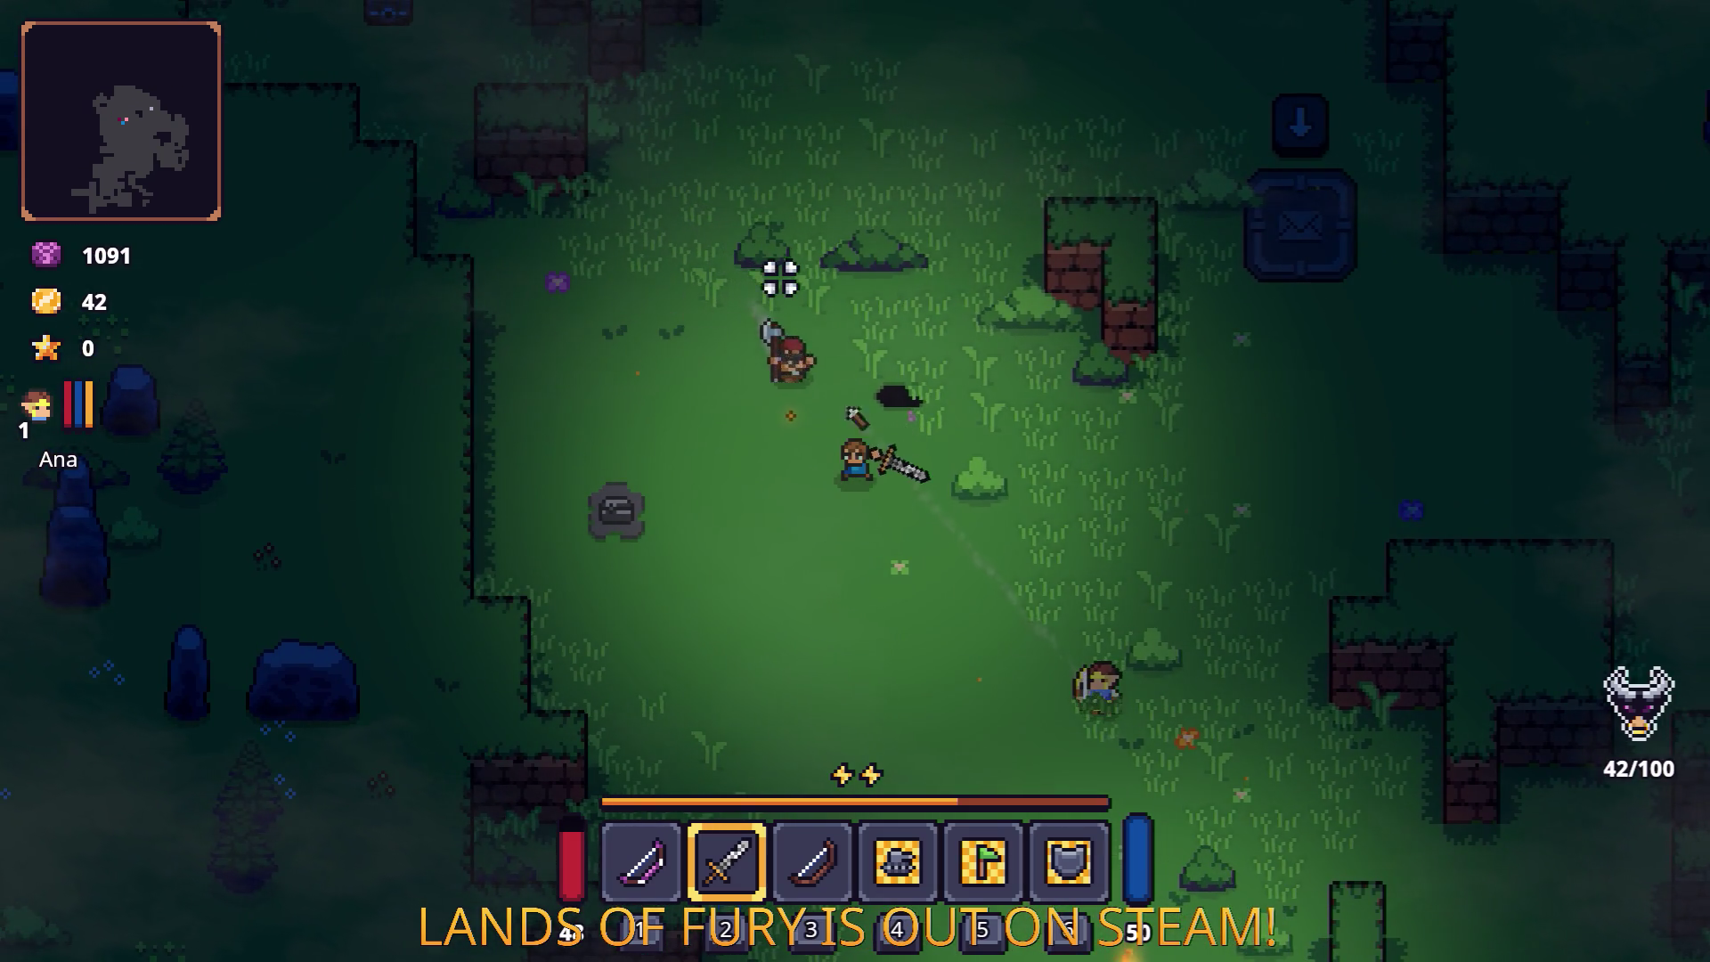
{"action": "key", "text": "a"}
{"action": "key", "text": "w"}
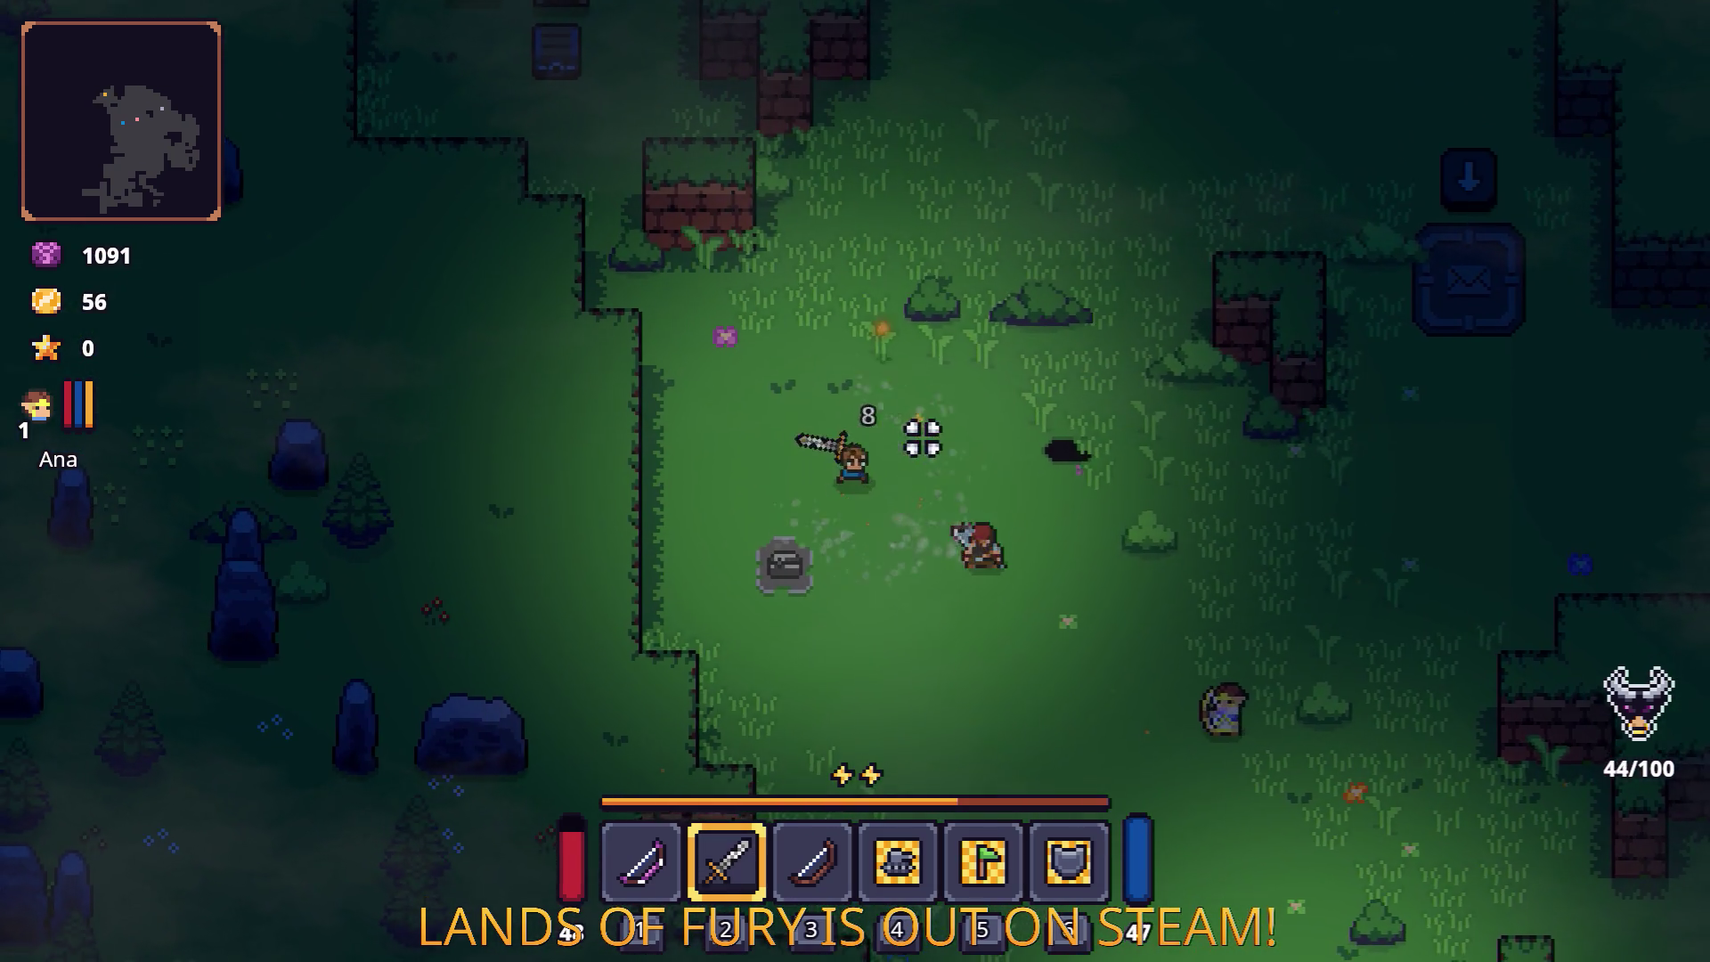
{"action": "key", "text": "w"}
{"action": "key", "text": "a"}
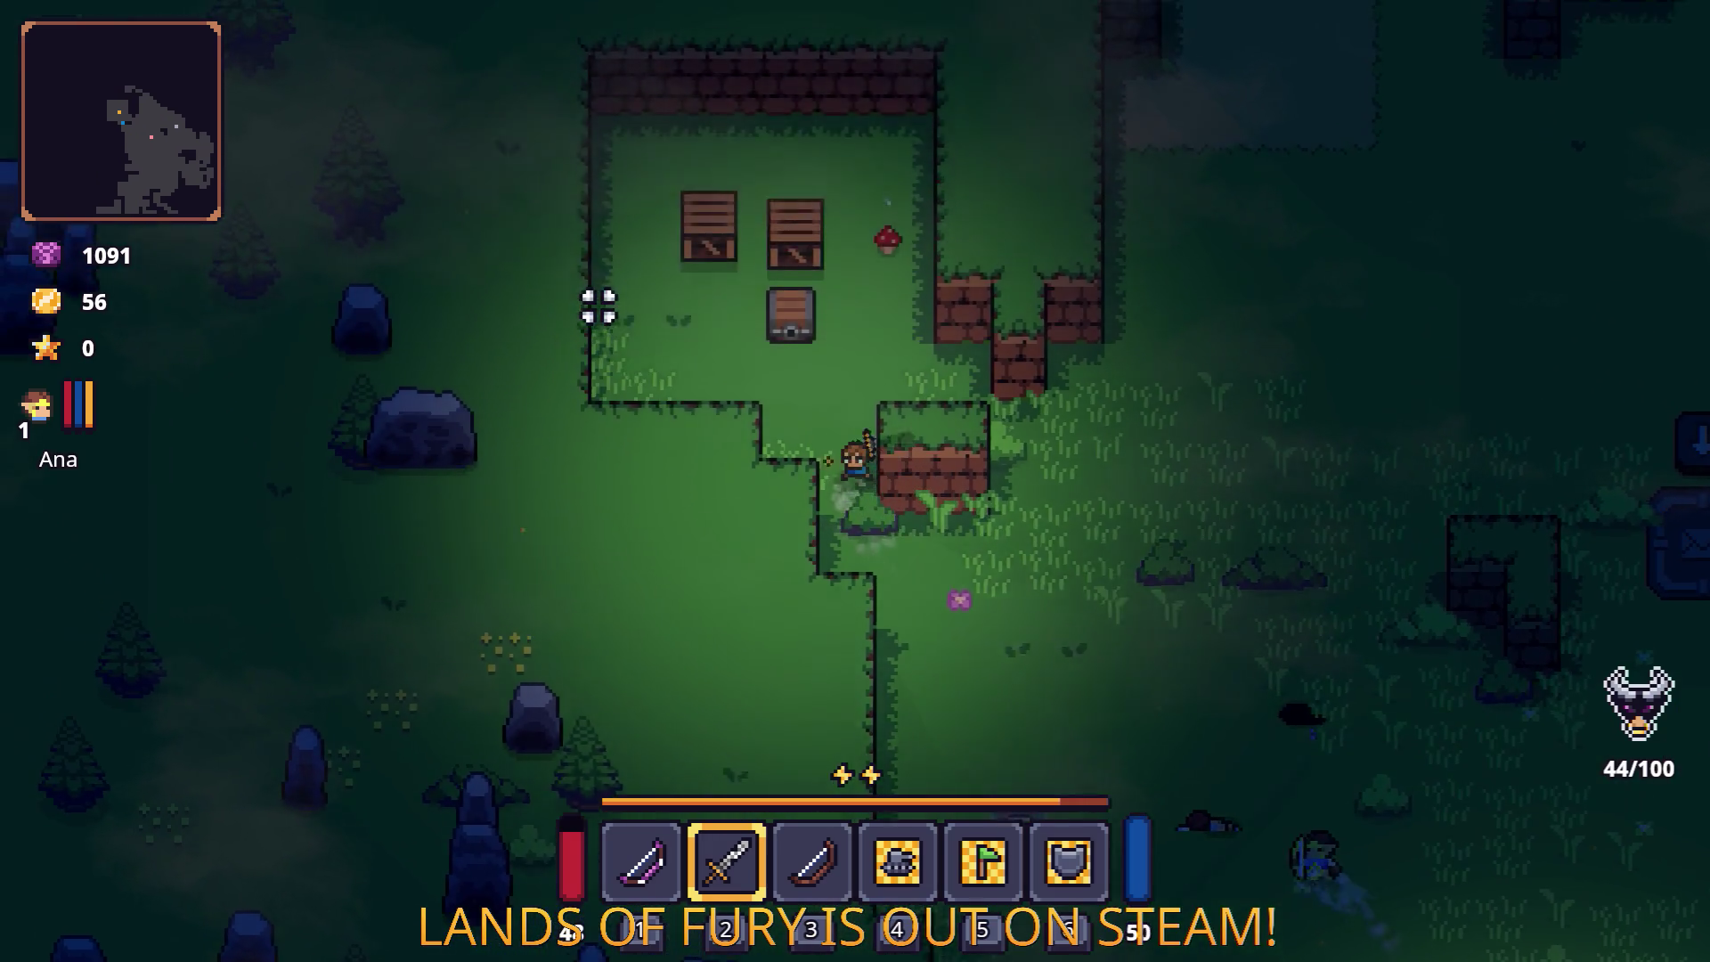
{"action": "key", "text": "w"}
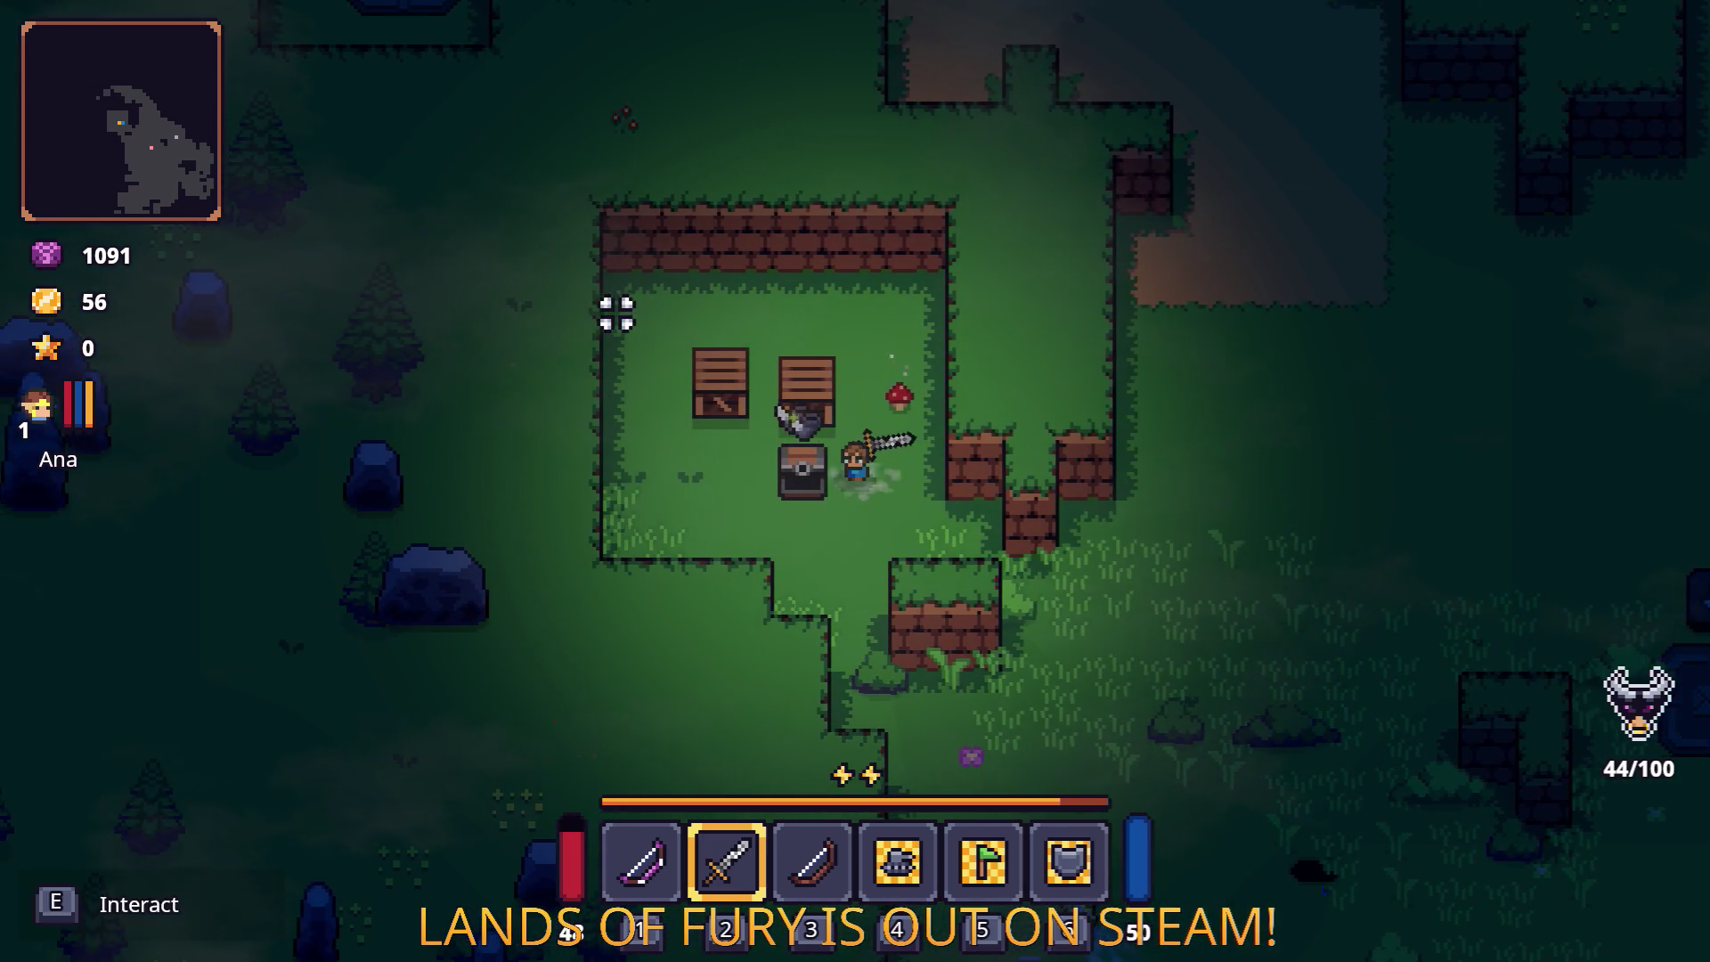
{"action": "key", "text": "i"}
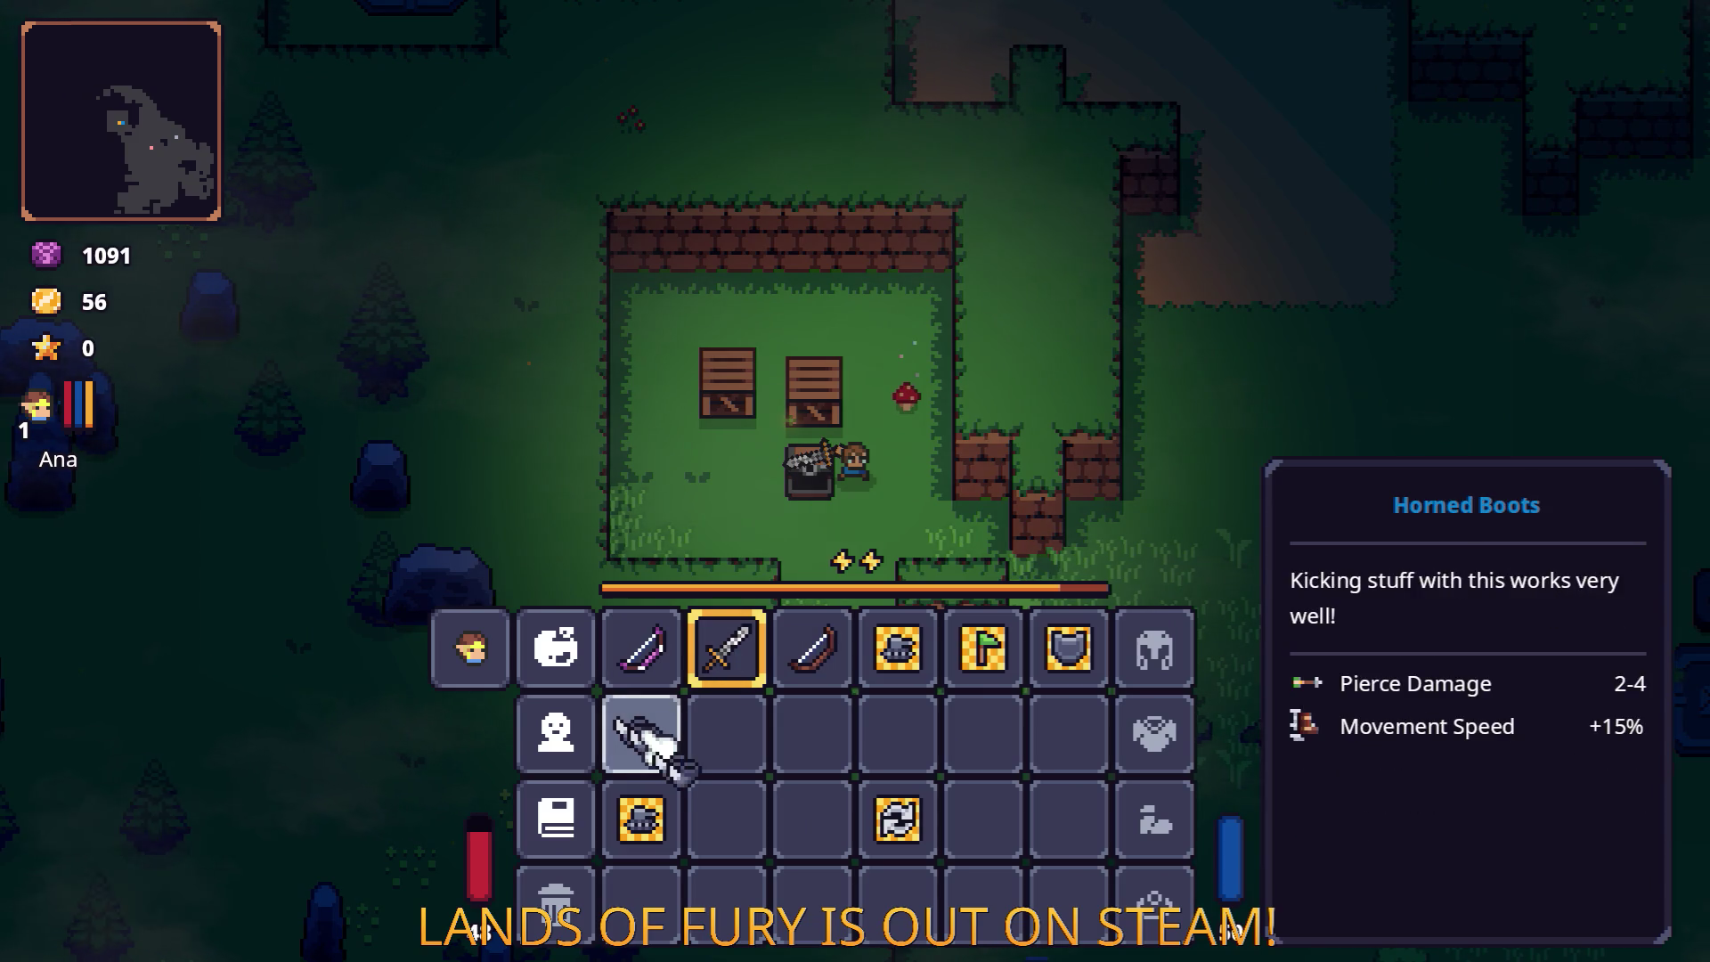
{"action": "key", "text": "i"}
Step: Walk out of the enclosure and along the path past the anvil
{"action": "key", "text": "s"}
{"action": "key", "text": "d"}
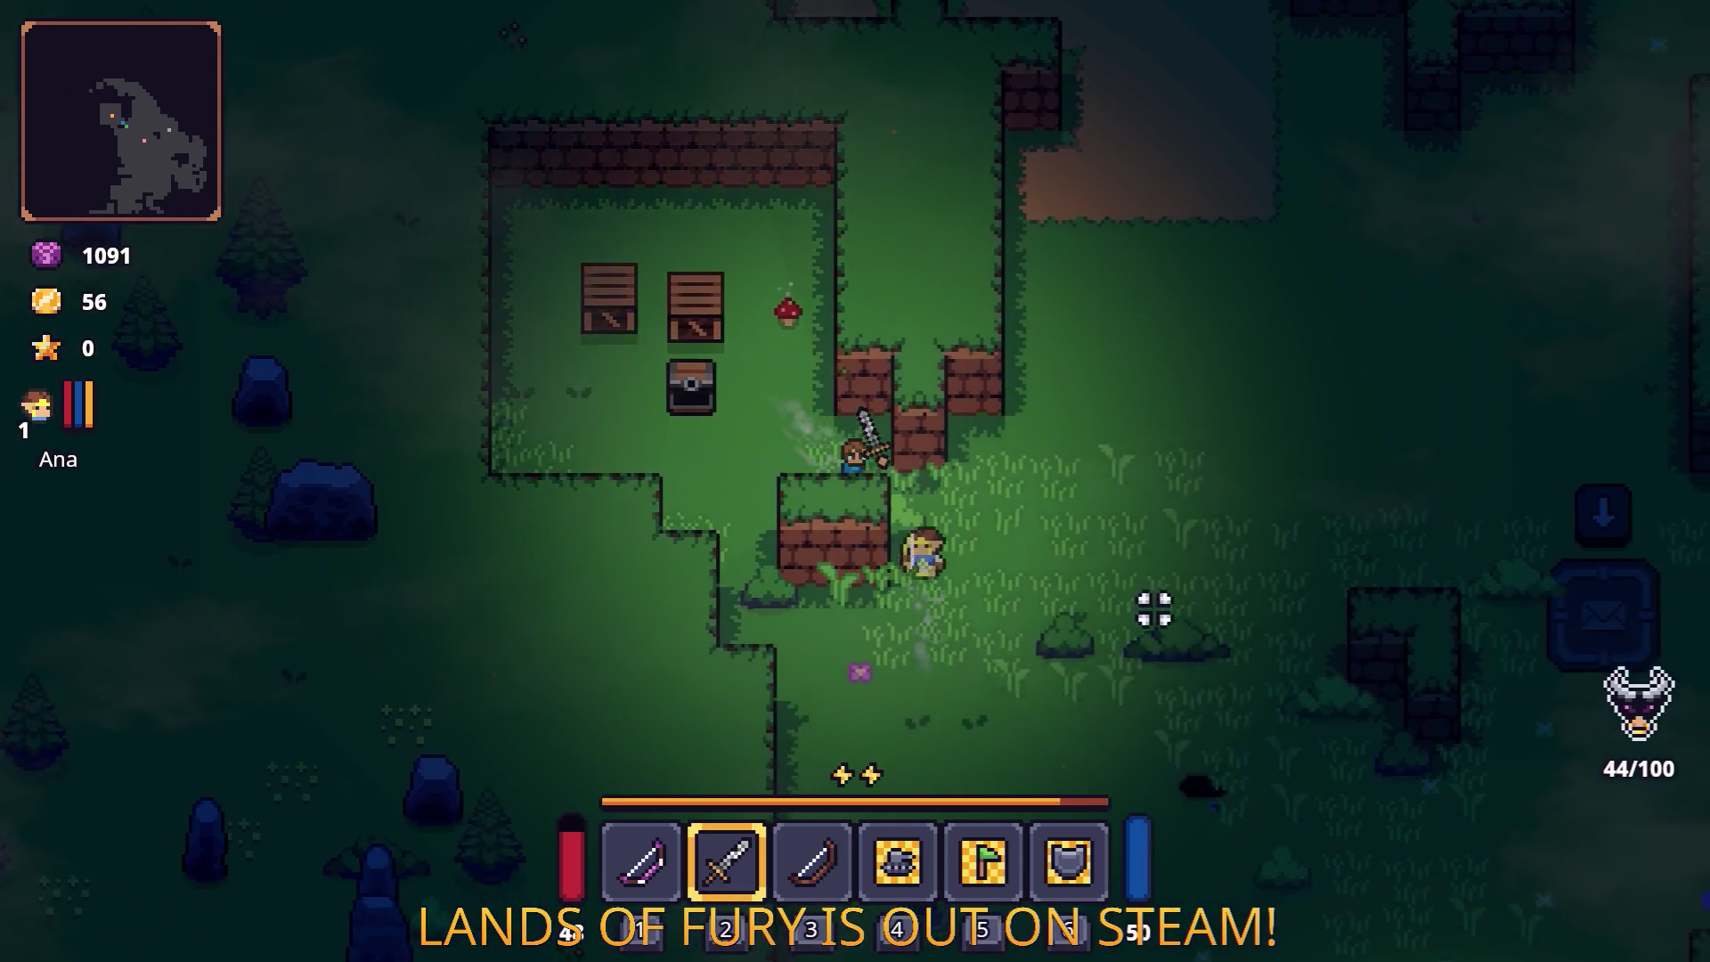
{"action": "key", "text": "w"}
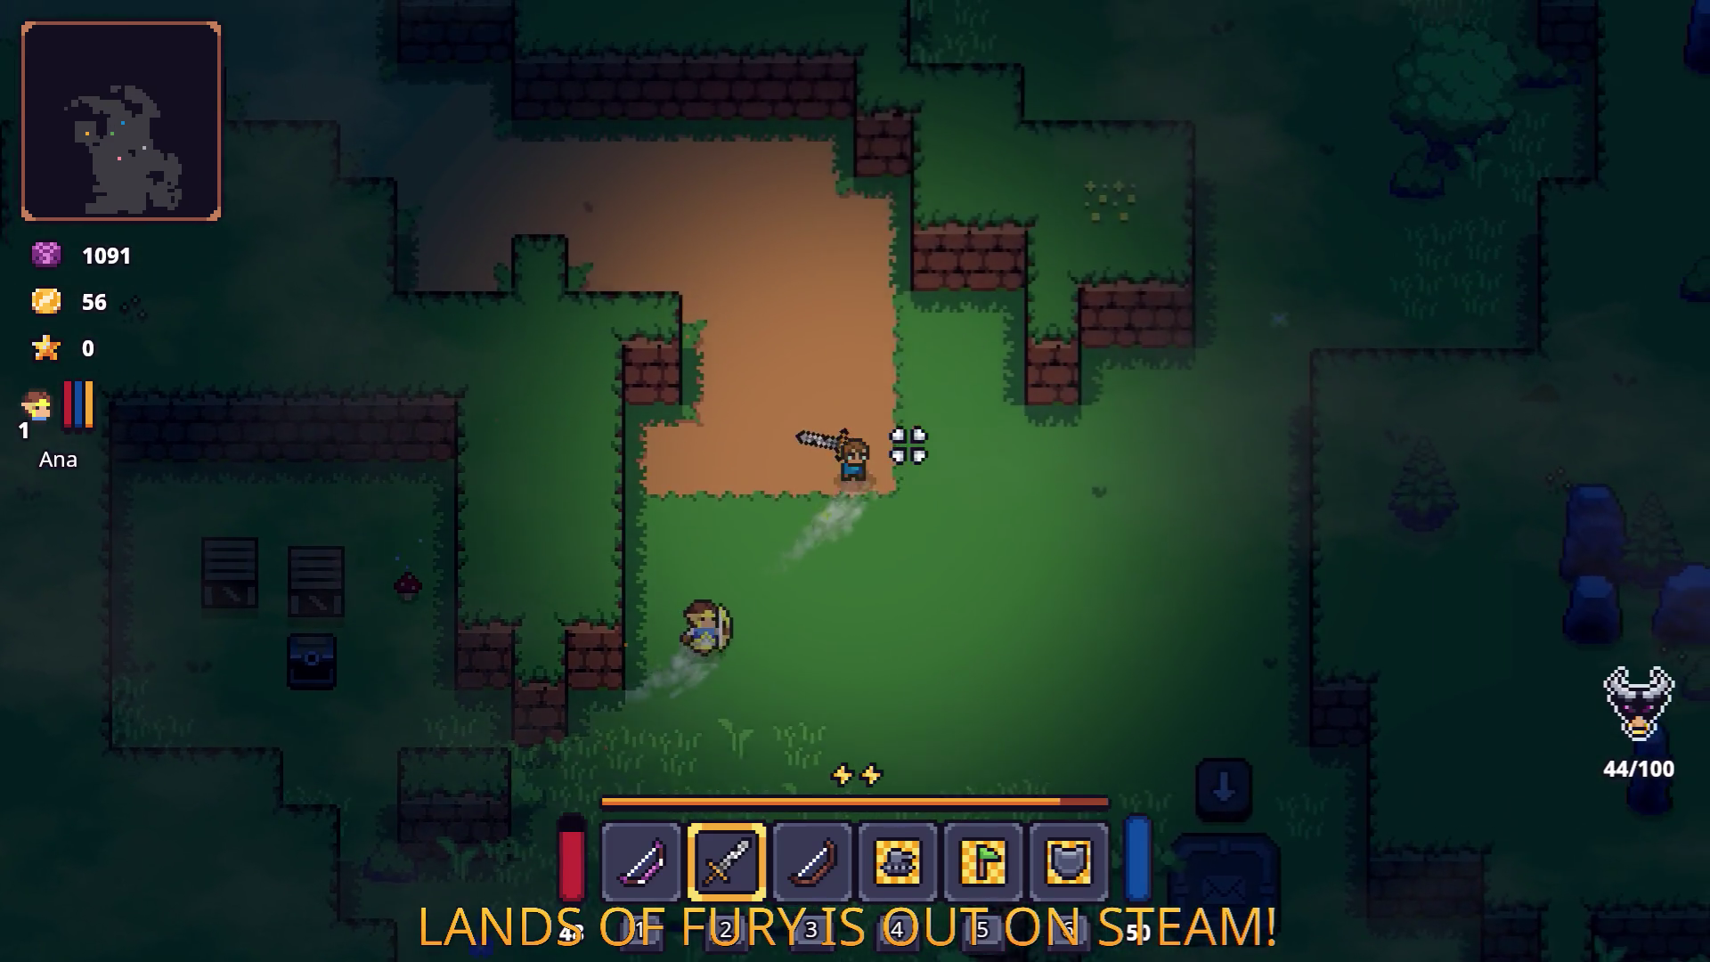
{"action": "key", "text": "a"}
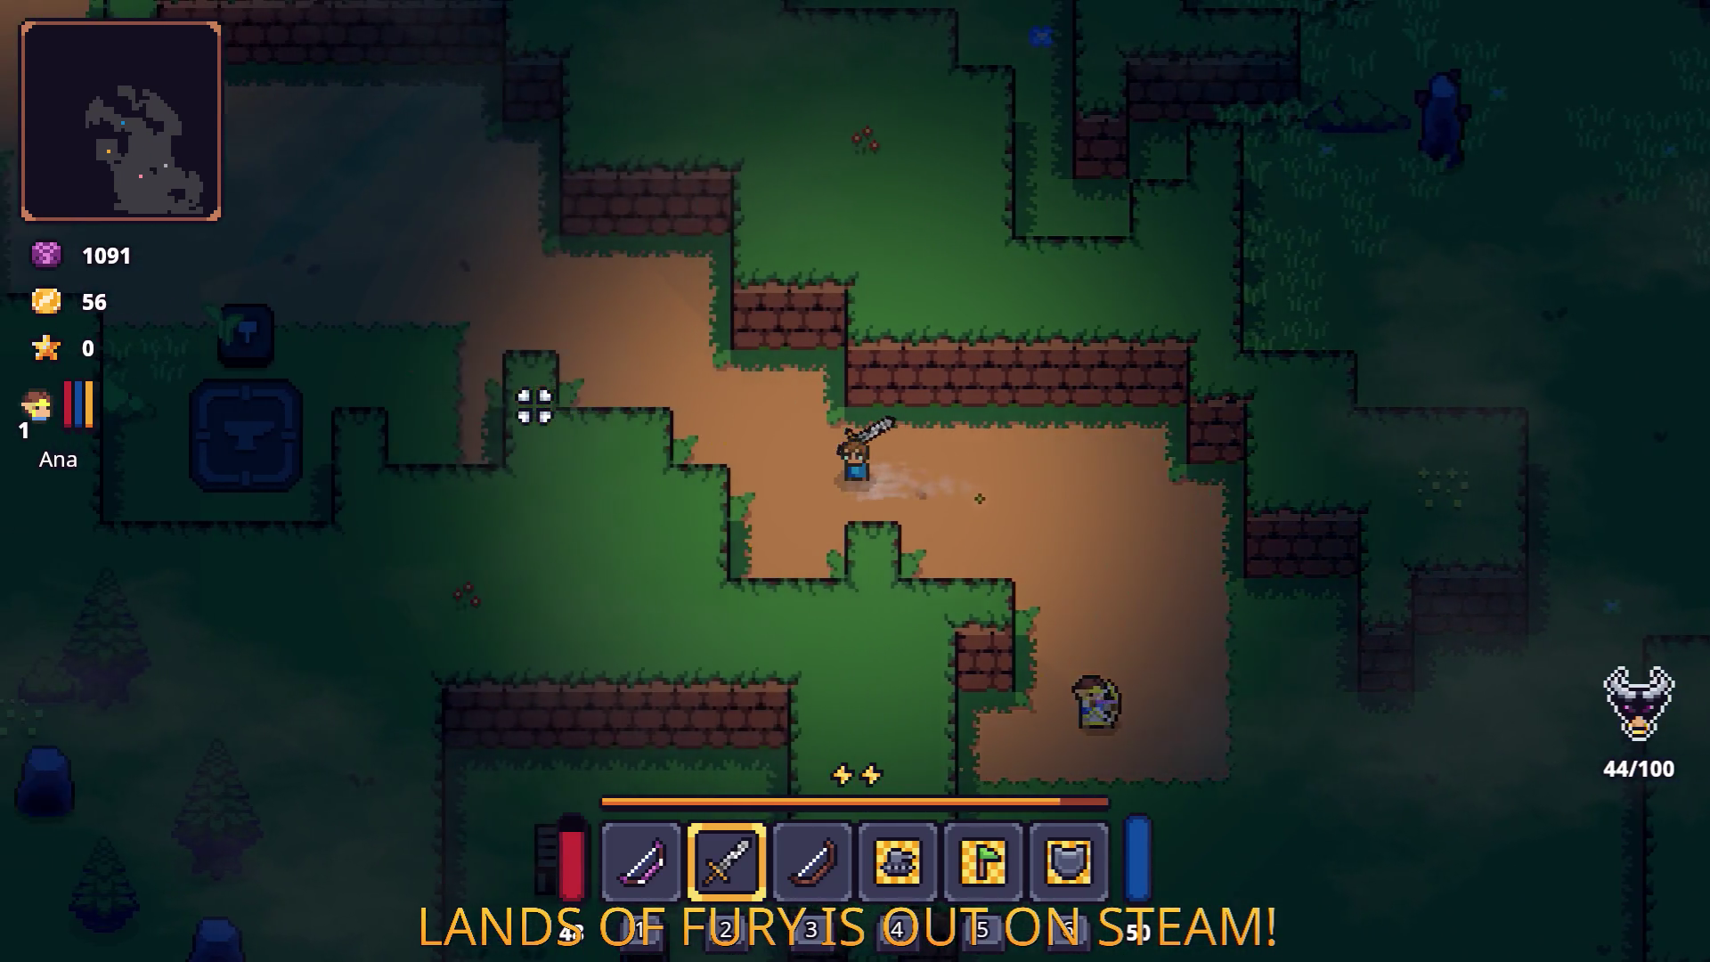
{"action": "key", "text": "w"}
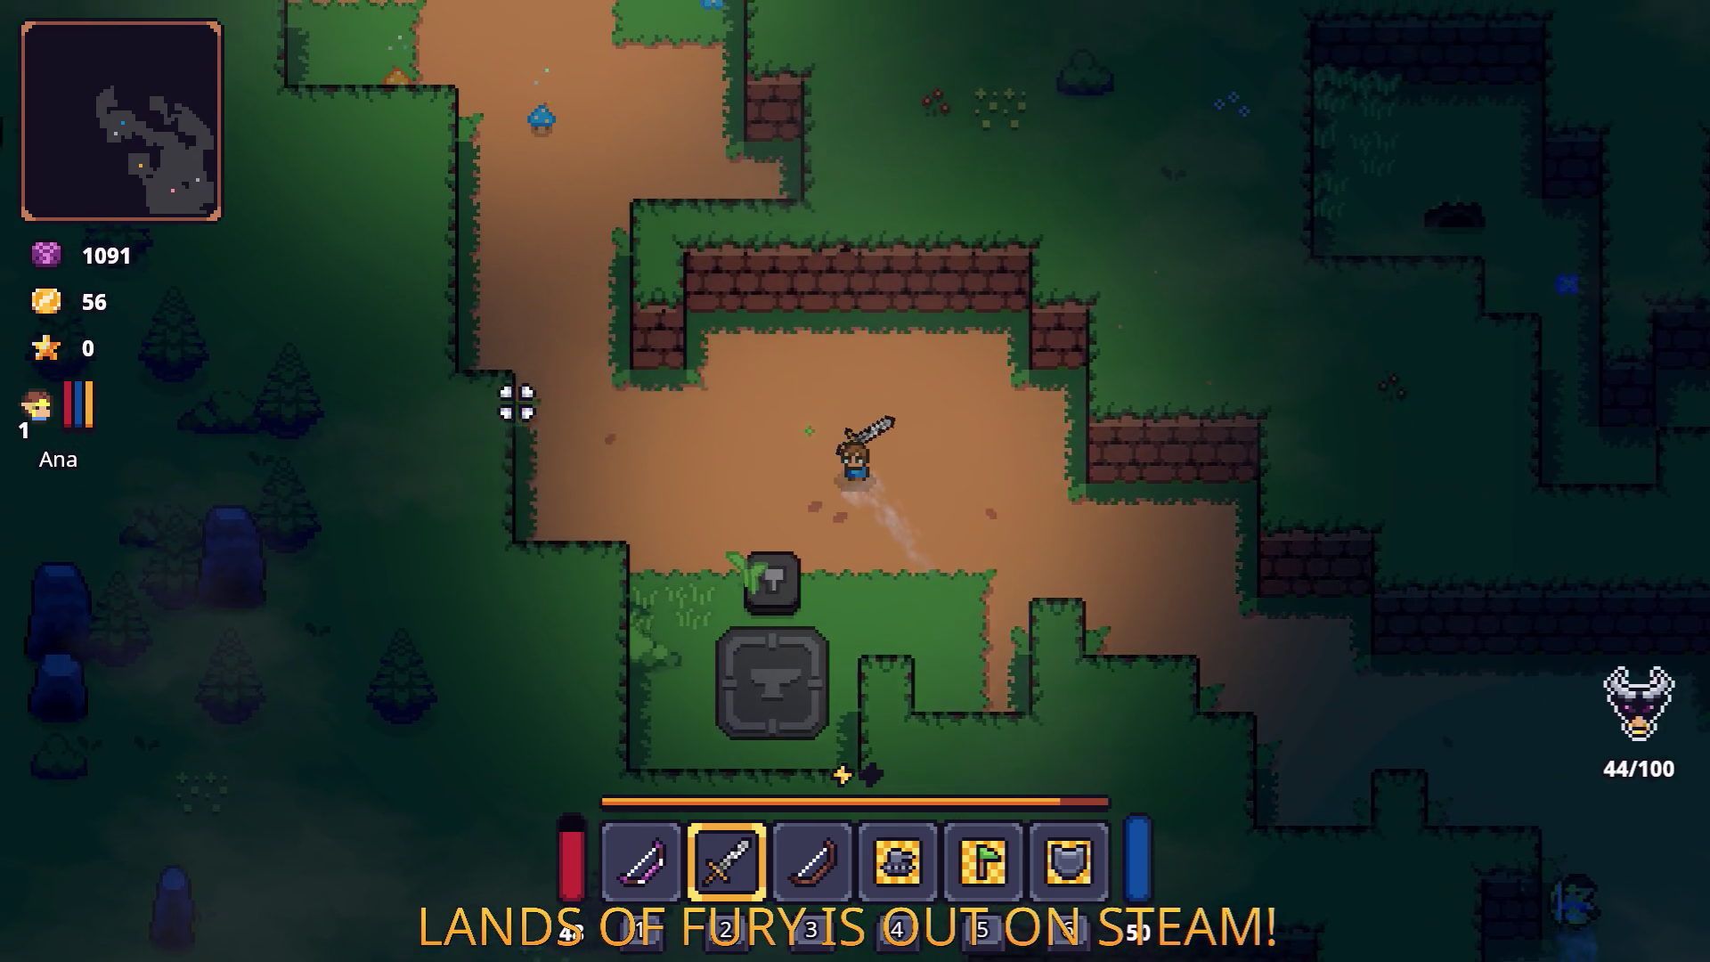
{"action": "key", "text": "w"}
{"action": "key", "text": "s"}
{"action": "key", "text": "d"}
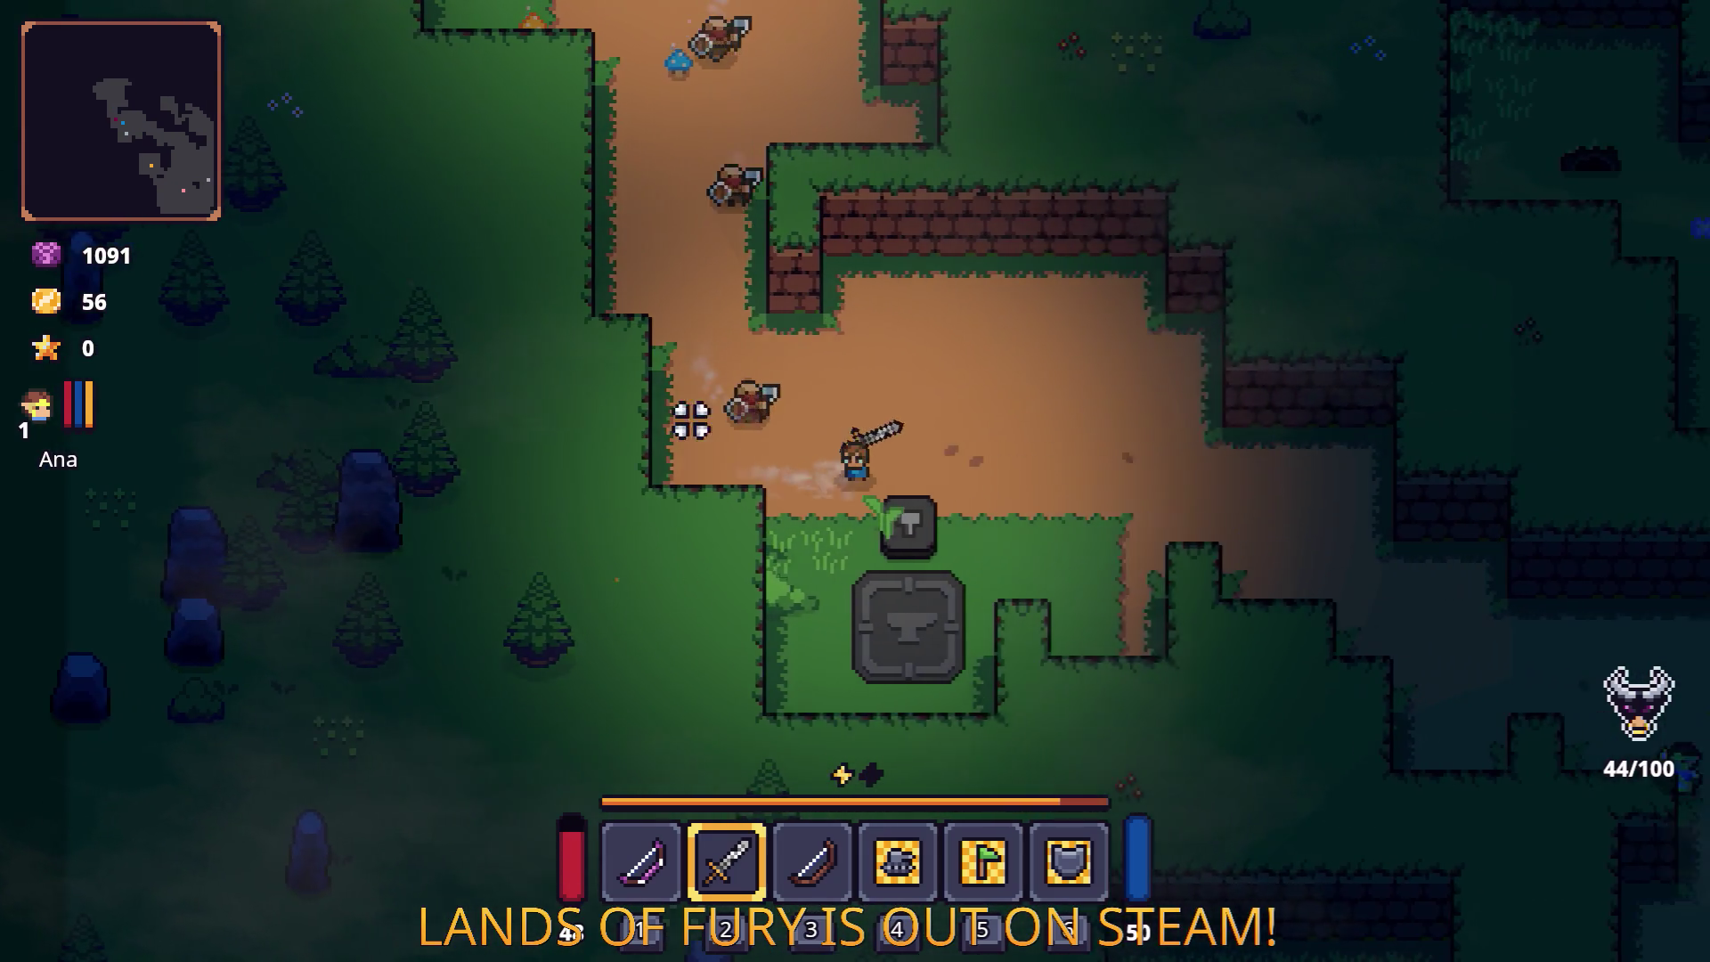
Step: Kill the two enemies near the anvil, then open the inventory's skill tree
{"action": "key", "text": "s"}
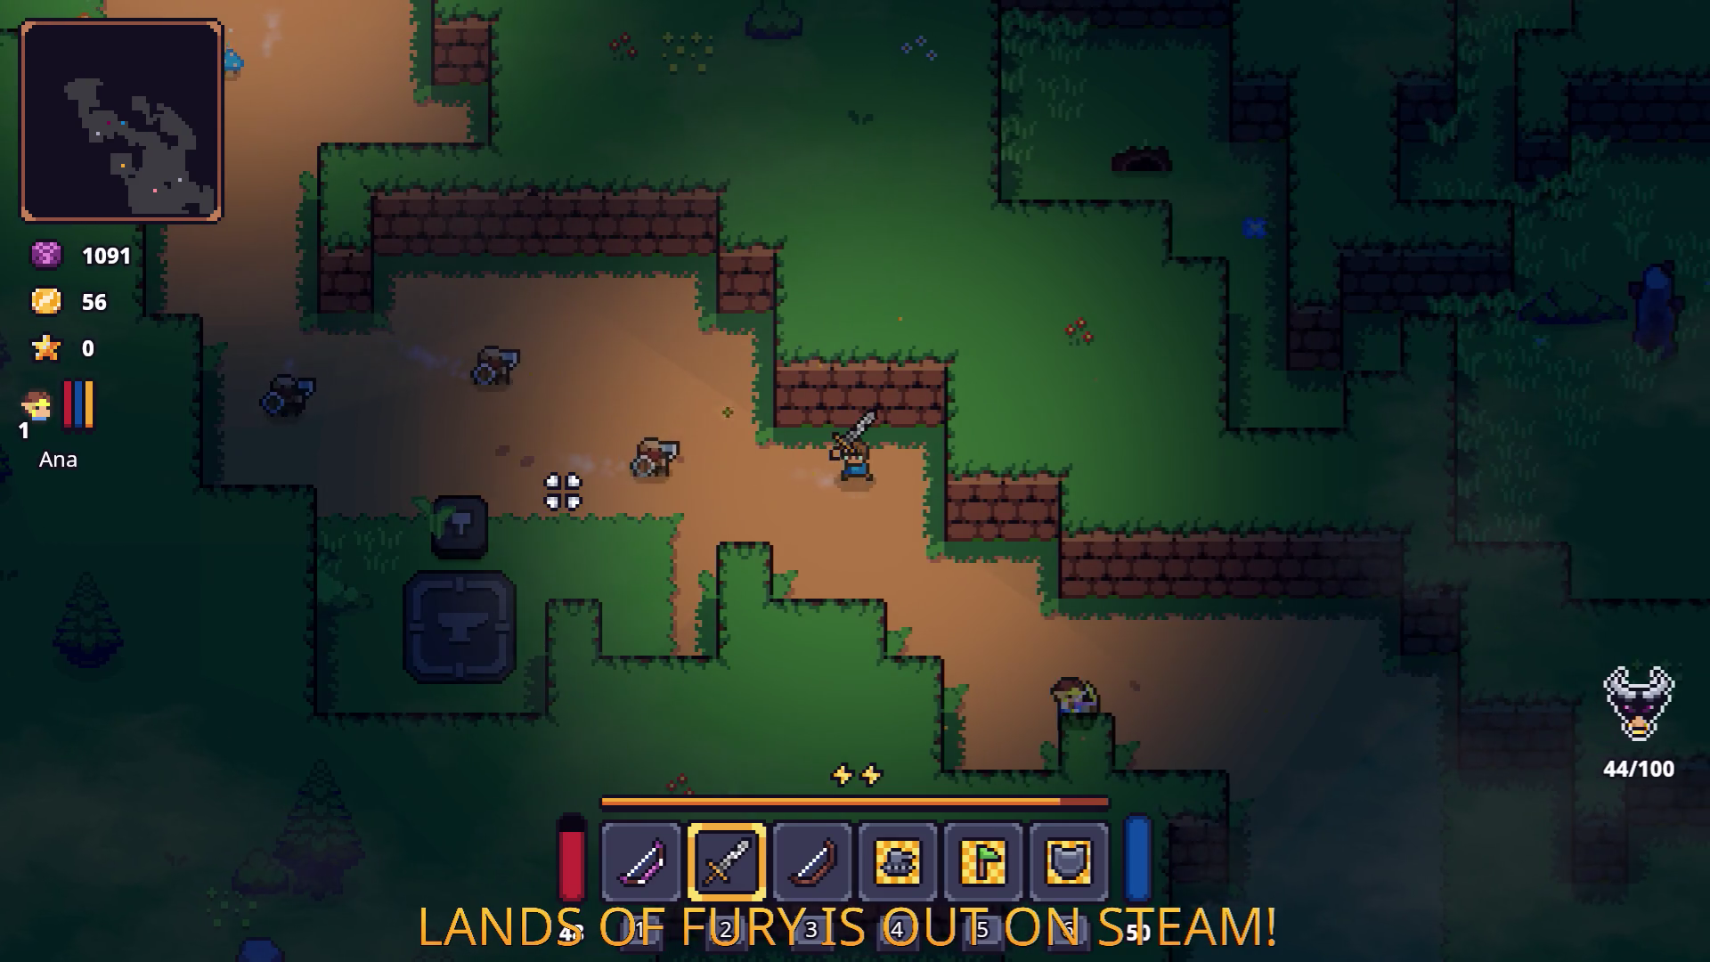
{"action": "key", "text": "a"}
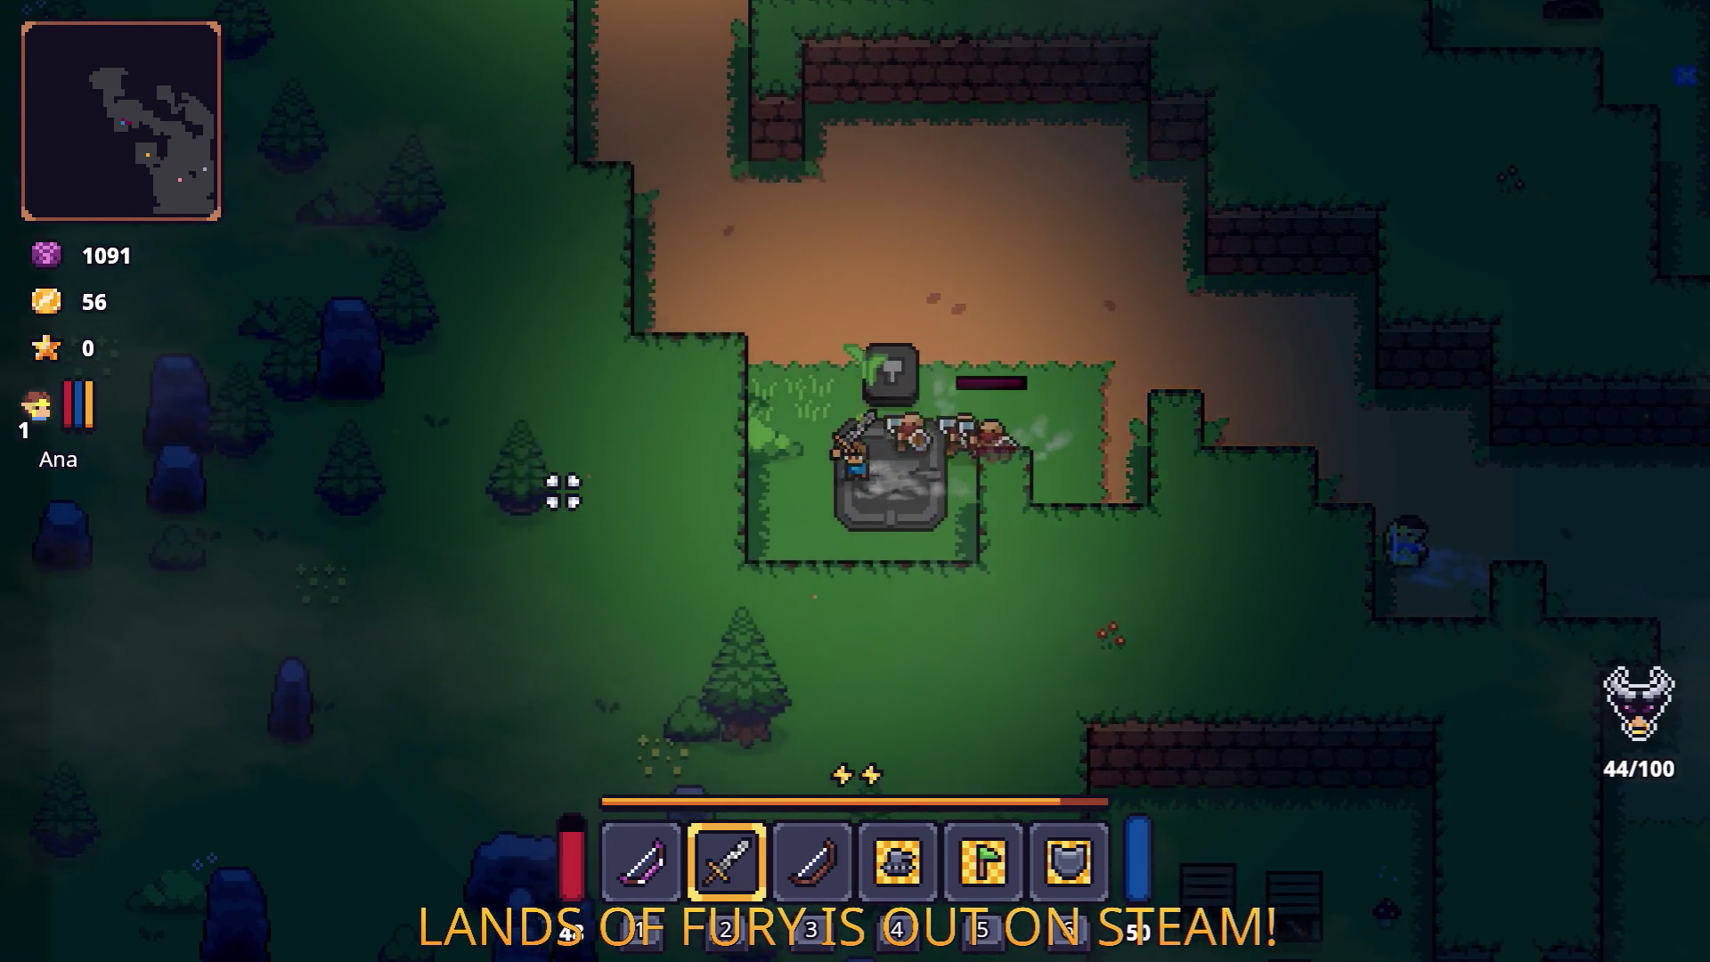
{"action": "key", "text": "w"}
{"action": "key", "text": "d"}
{"action": "key", "text": "d"}
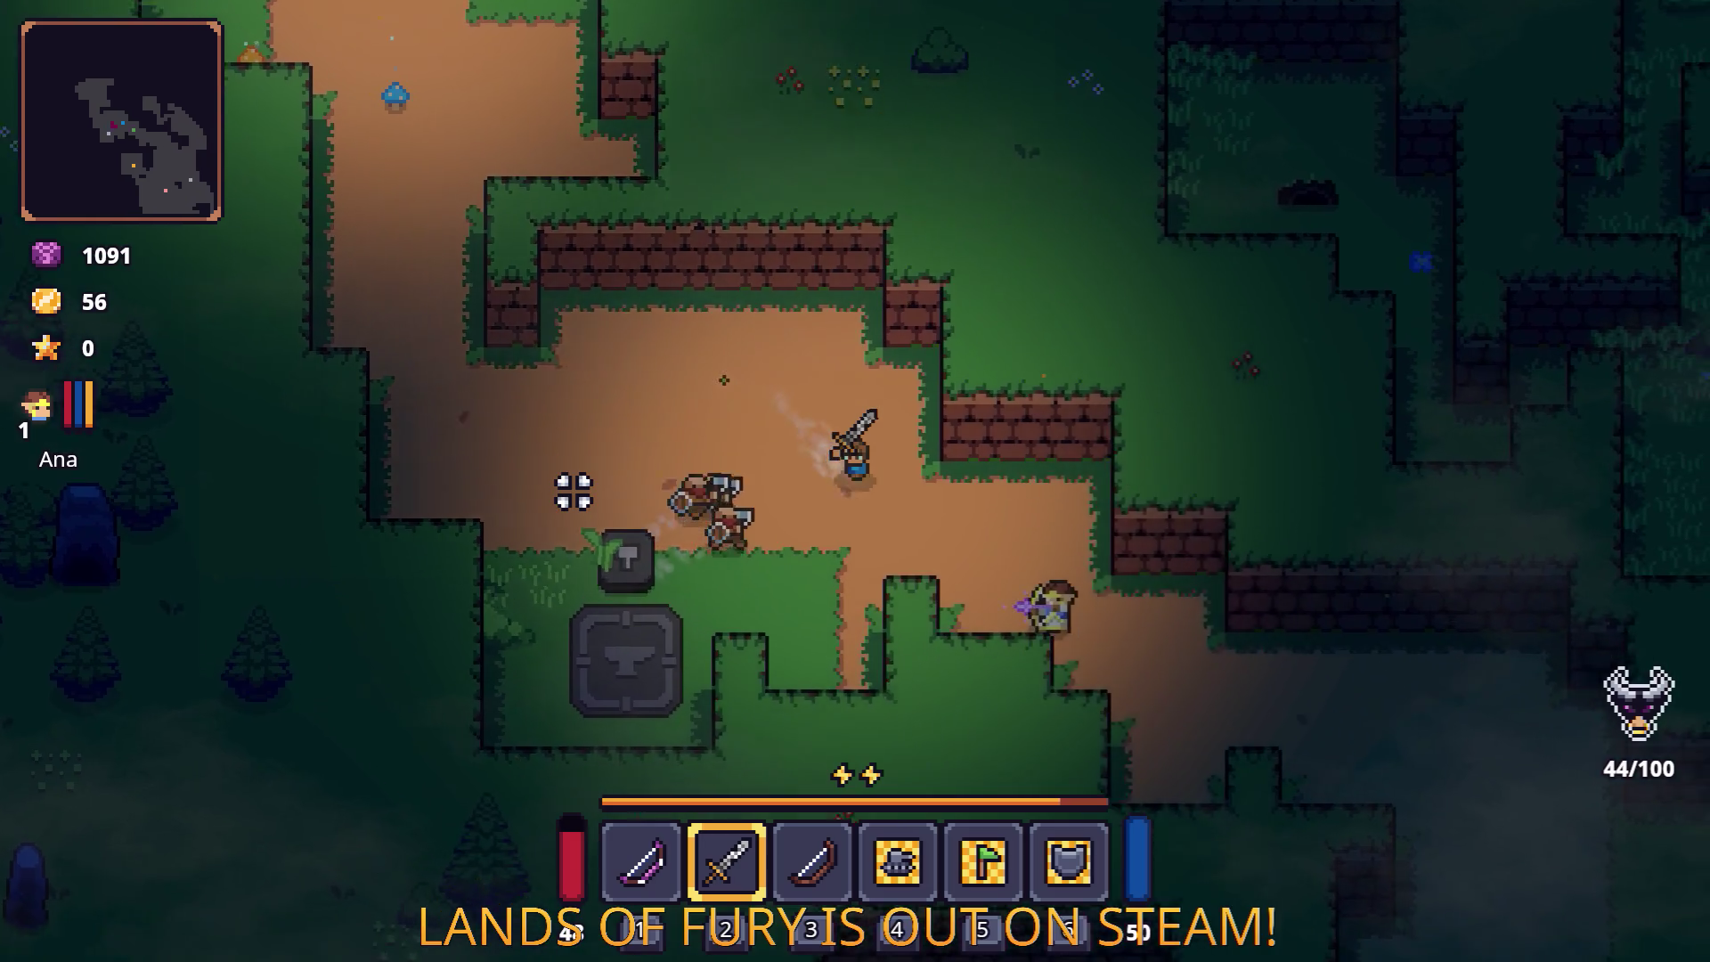
{"action": "left_click", "coordinate": [574, 492]}
{"action": "key", "text": "d"}
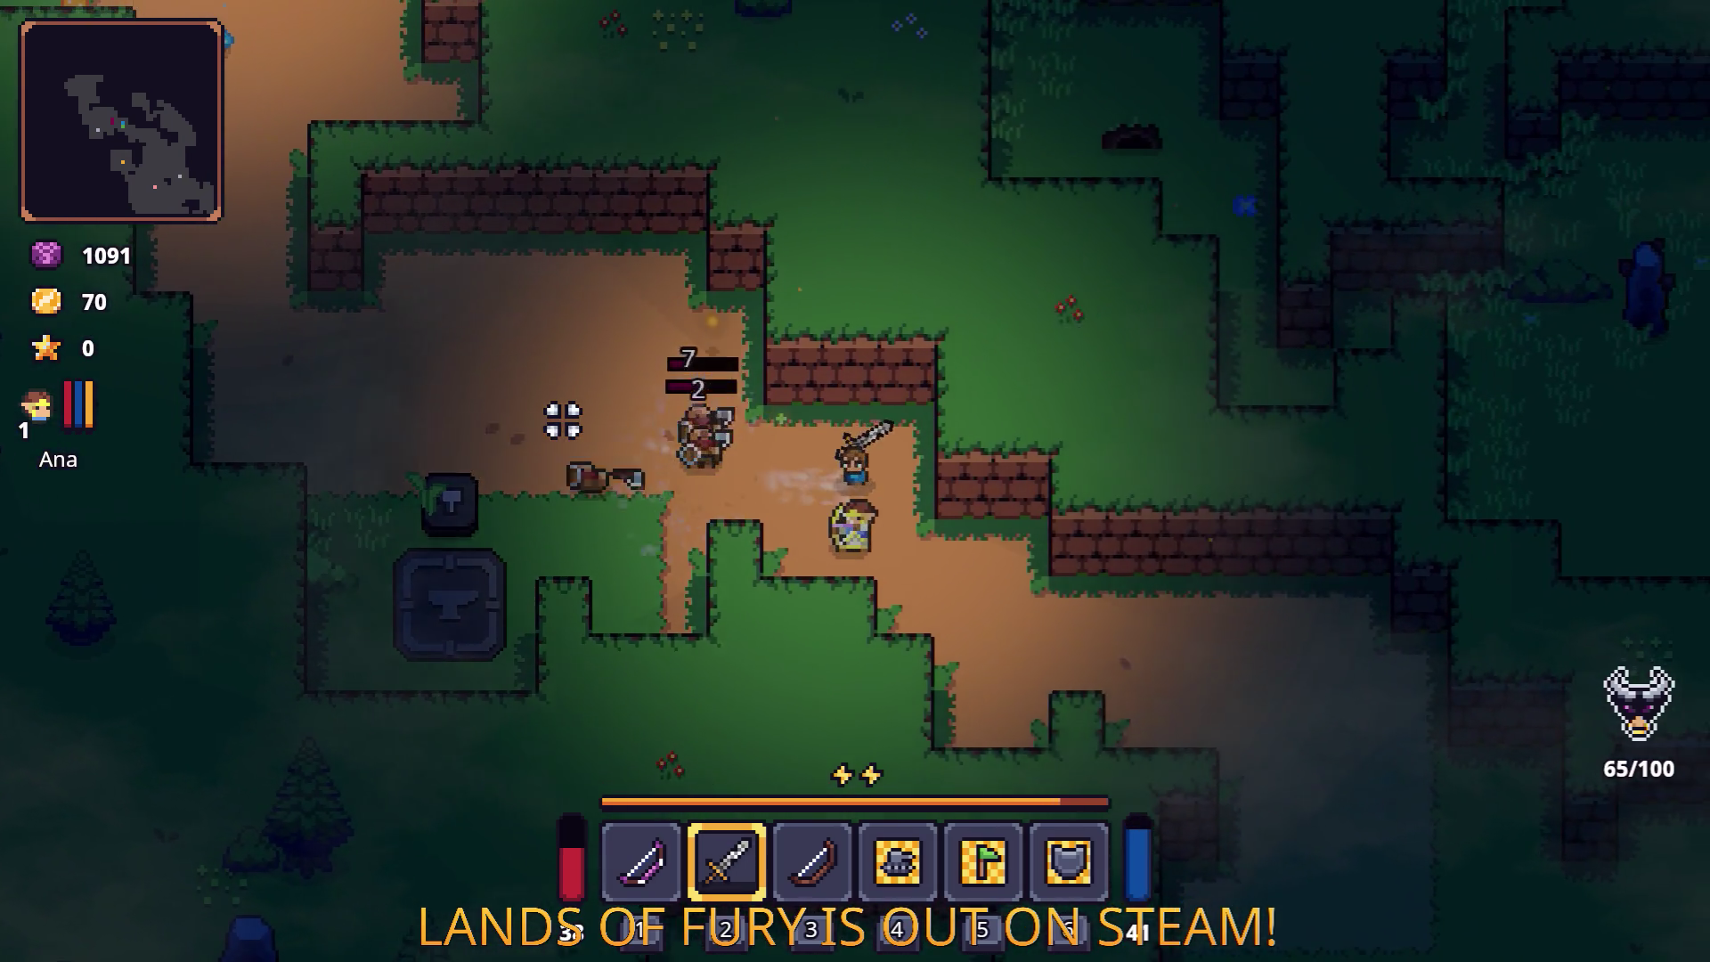
{"action": "key", "text": "a"}
{"action": "left_click", "coordinate": [558, 416]}
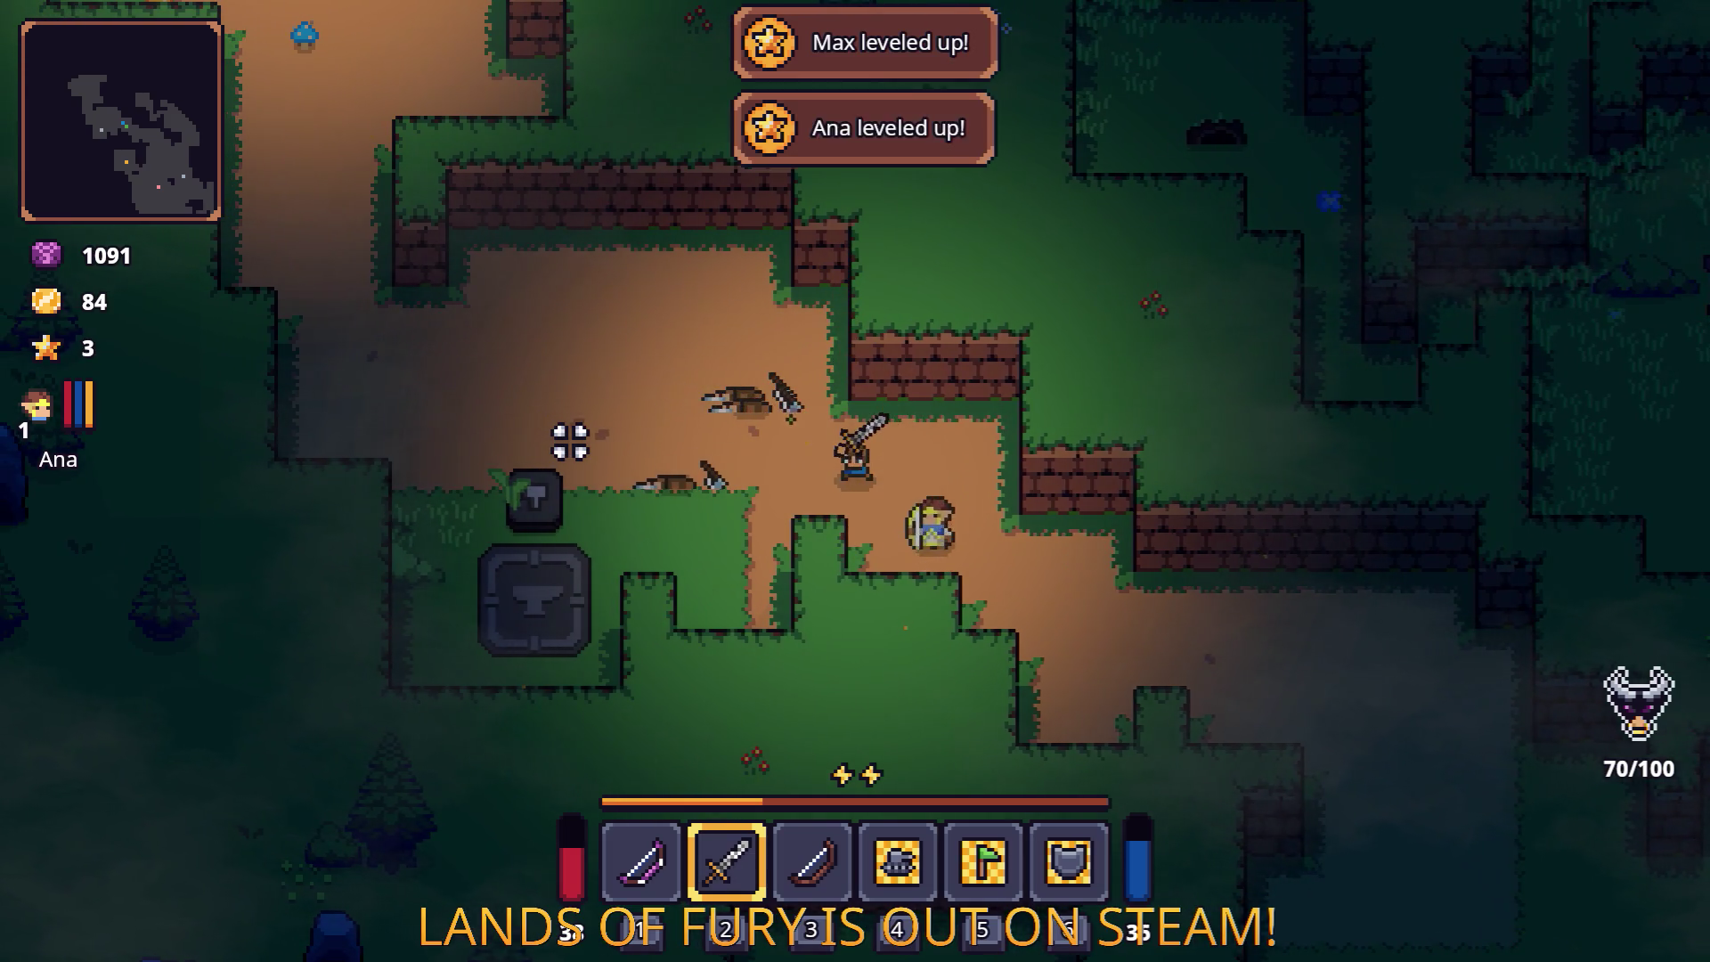
{"action": "key", "text": "i"}
{"action": "left_click", "coordinate": [554, 644]}
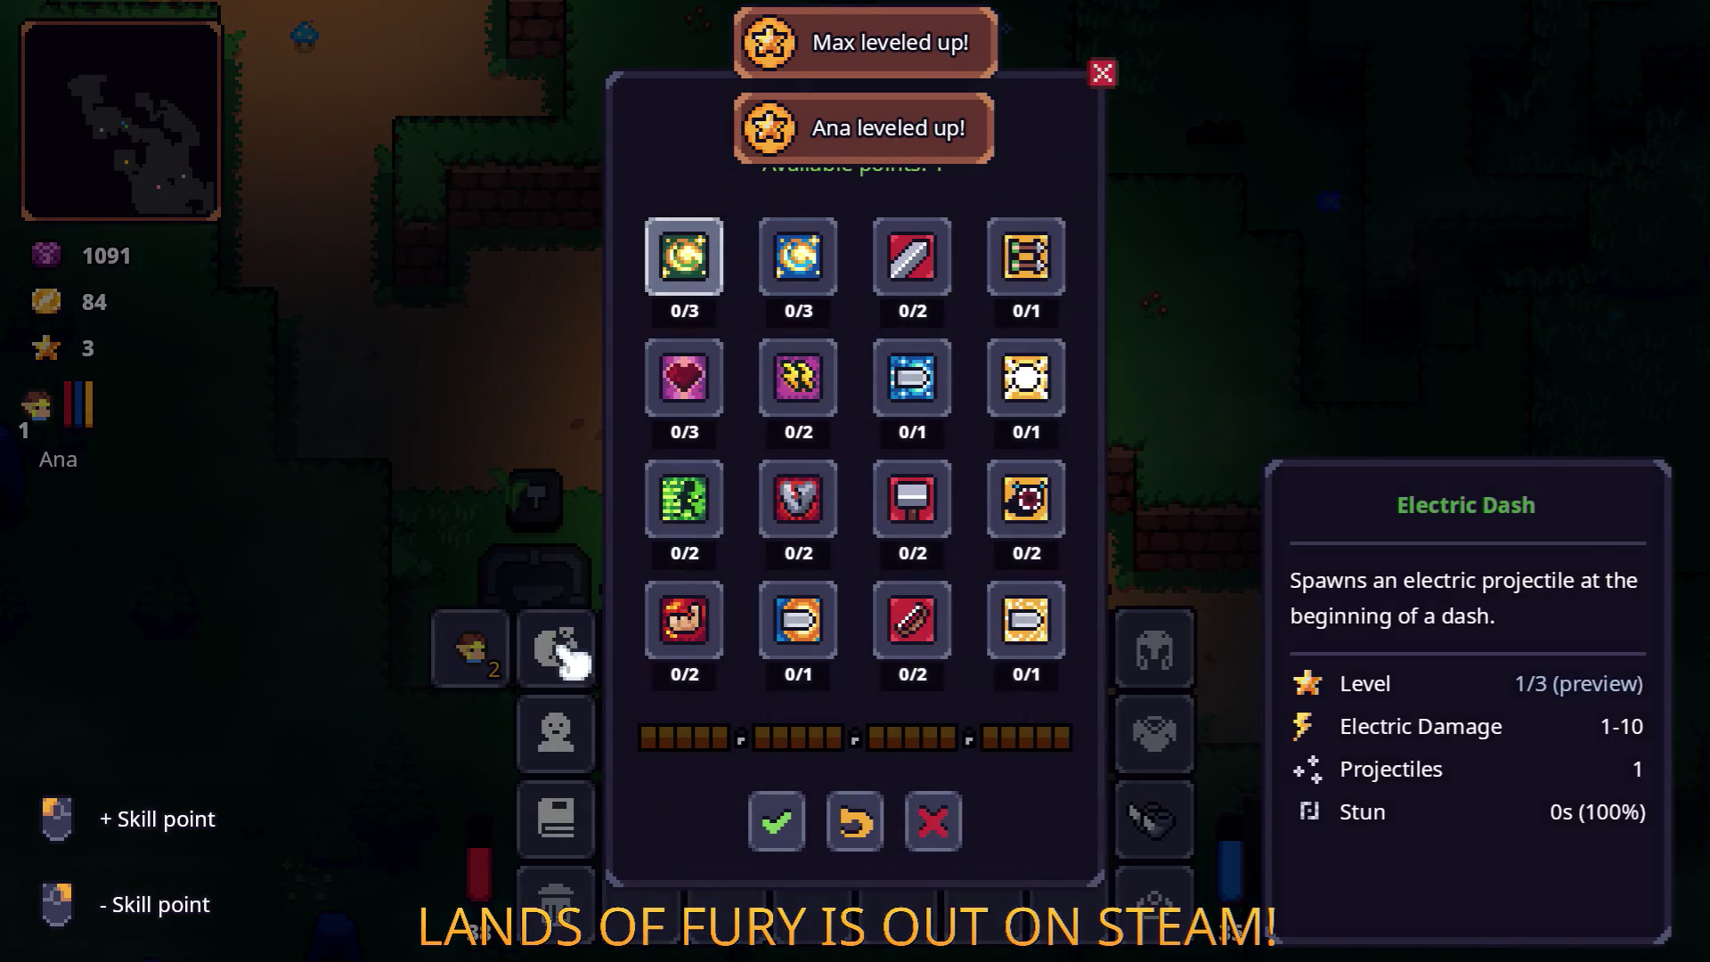
Step: Spend a skill point on Electric Dash, confirm it, and return to the forest
{"action": "left_click", "coordinate": [704, 267]}
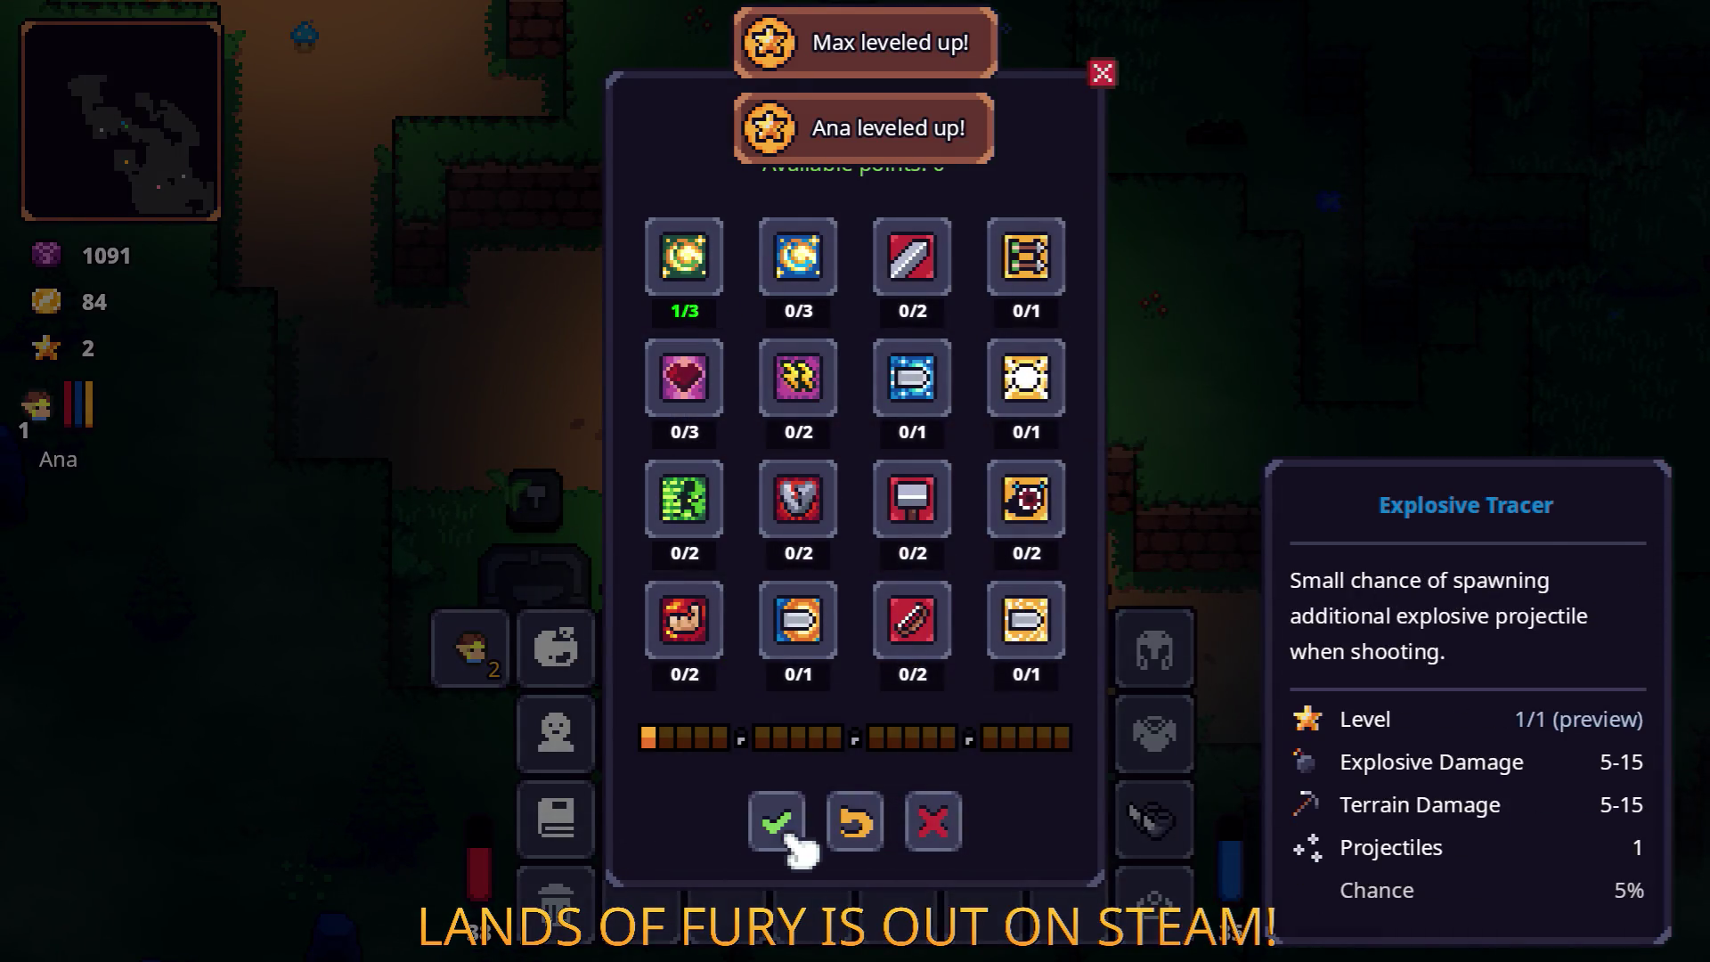
{"action": "left_click", "coordinate": [776, 821]}
{"action": "key", "text": "i"}
{"action": "key", "text": "a"}
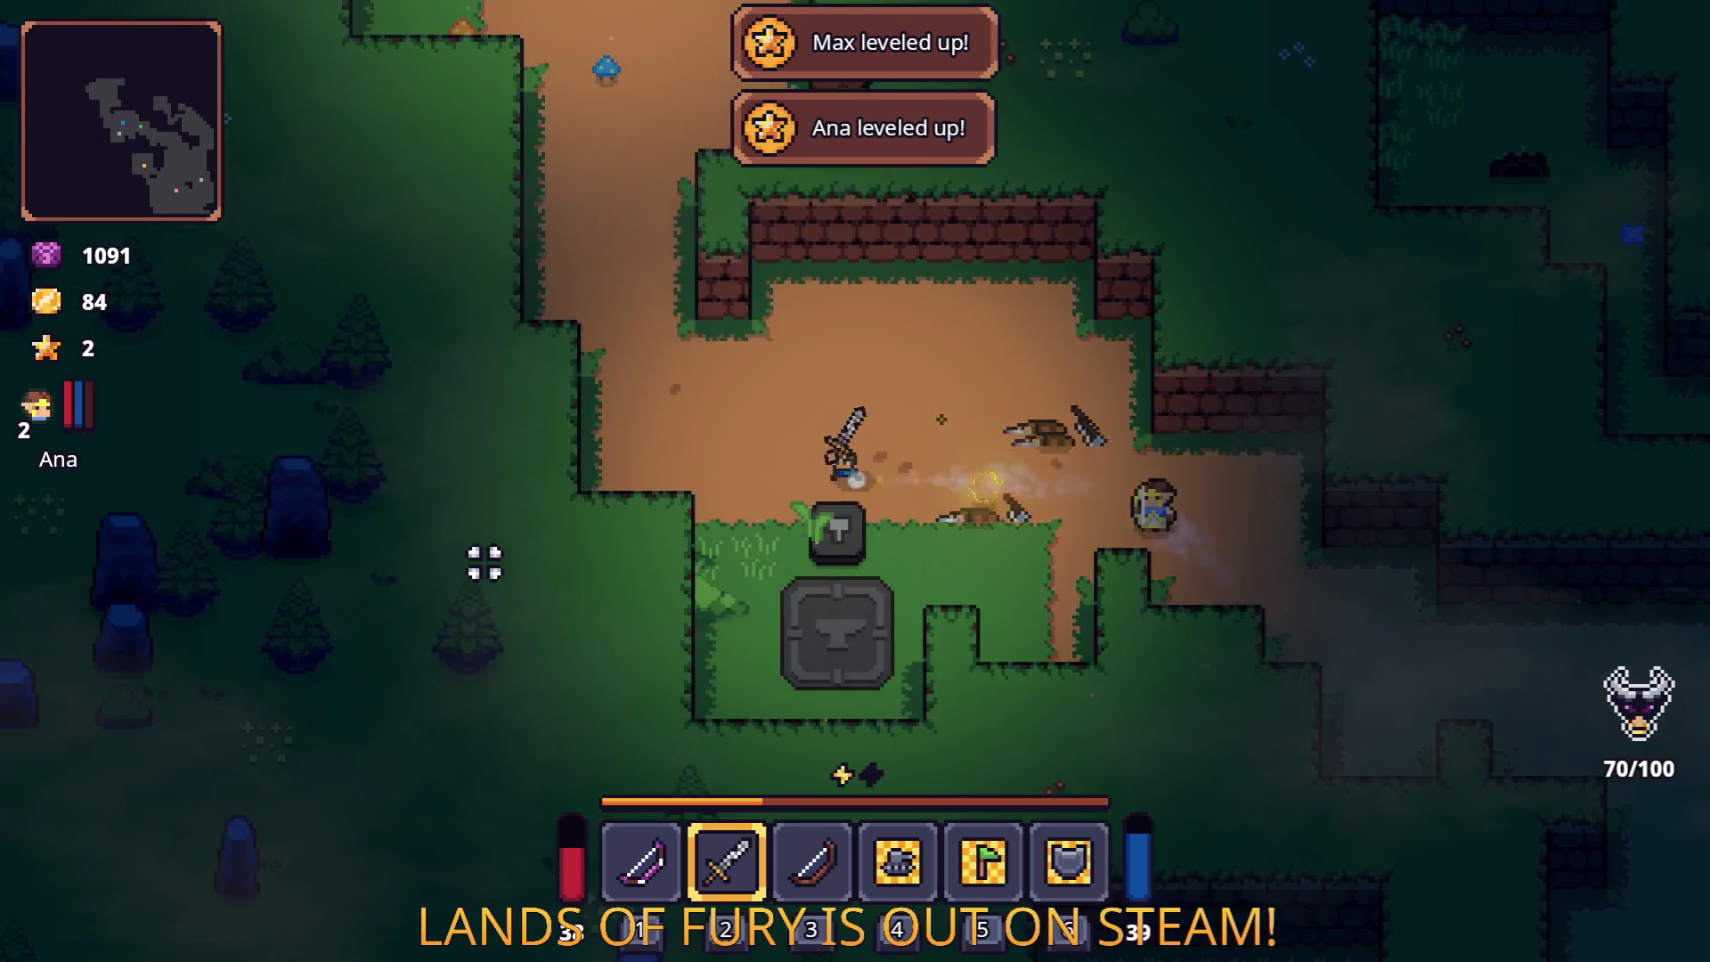
{"action": "key", "text": "w"}
{"action": "key", "text": "w"}
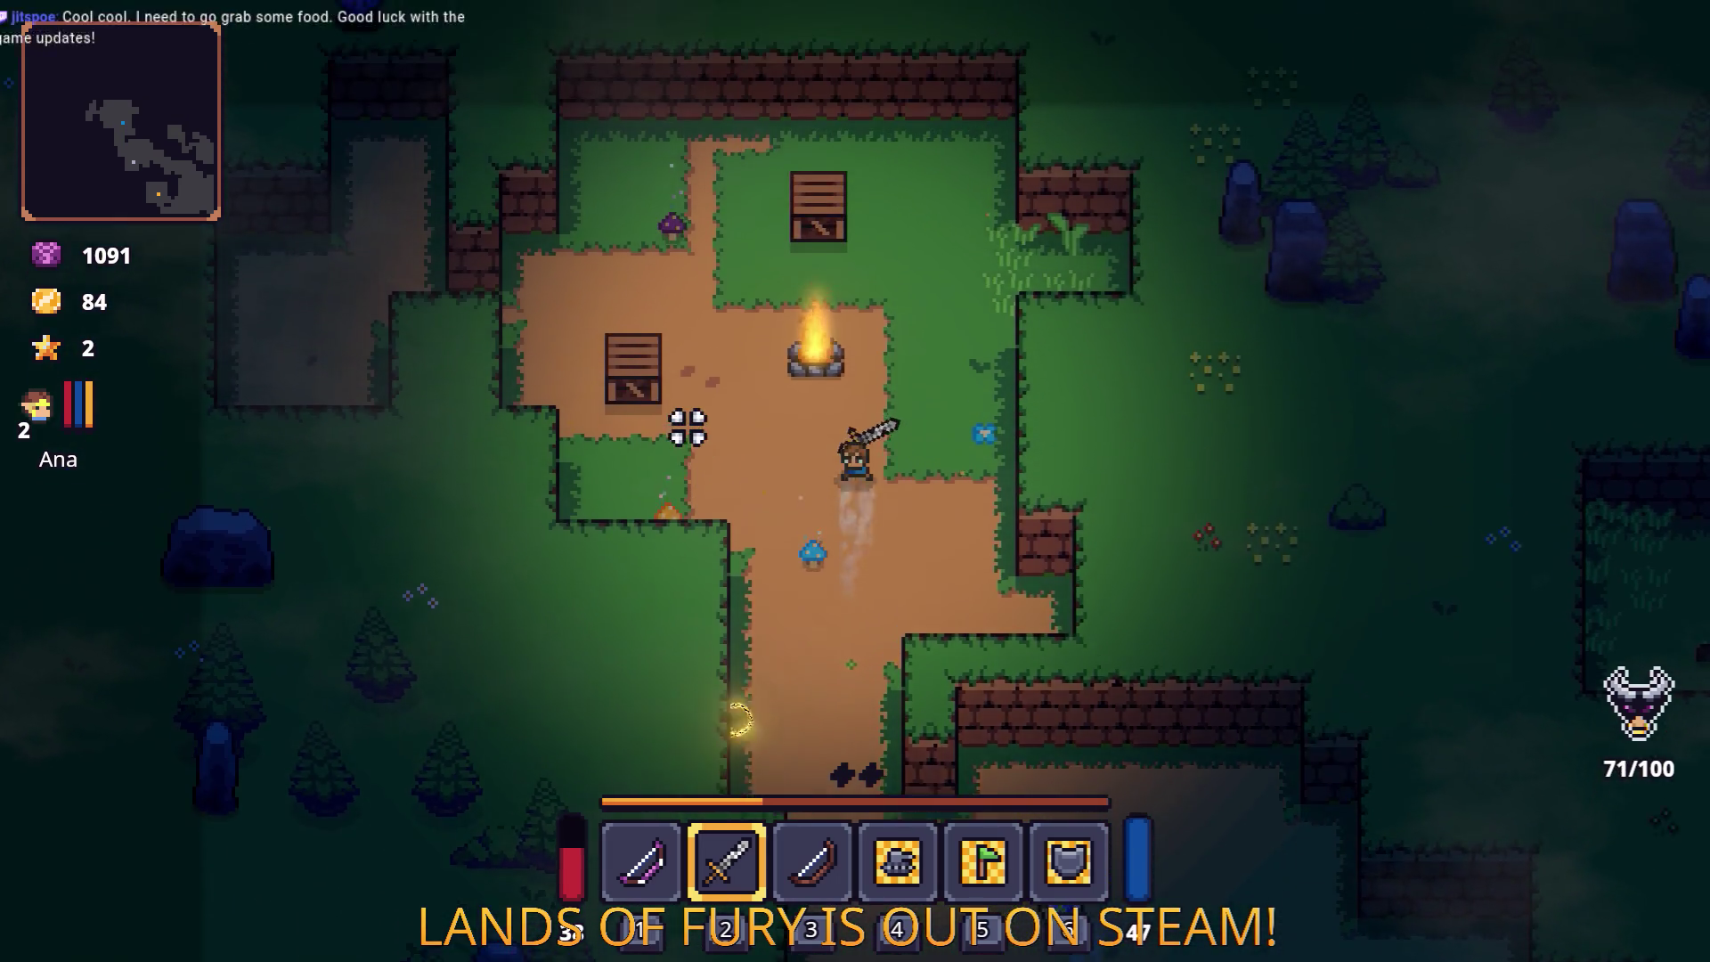
{"action": "key", "text": "a"}
Step: Fight with the sword around the campfire, head toward the anvil, then pause
{"action": "left_click", "coordinate": [547, 517]}
{"action": "key", "text": "a"}
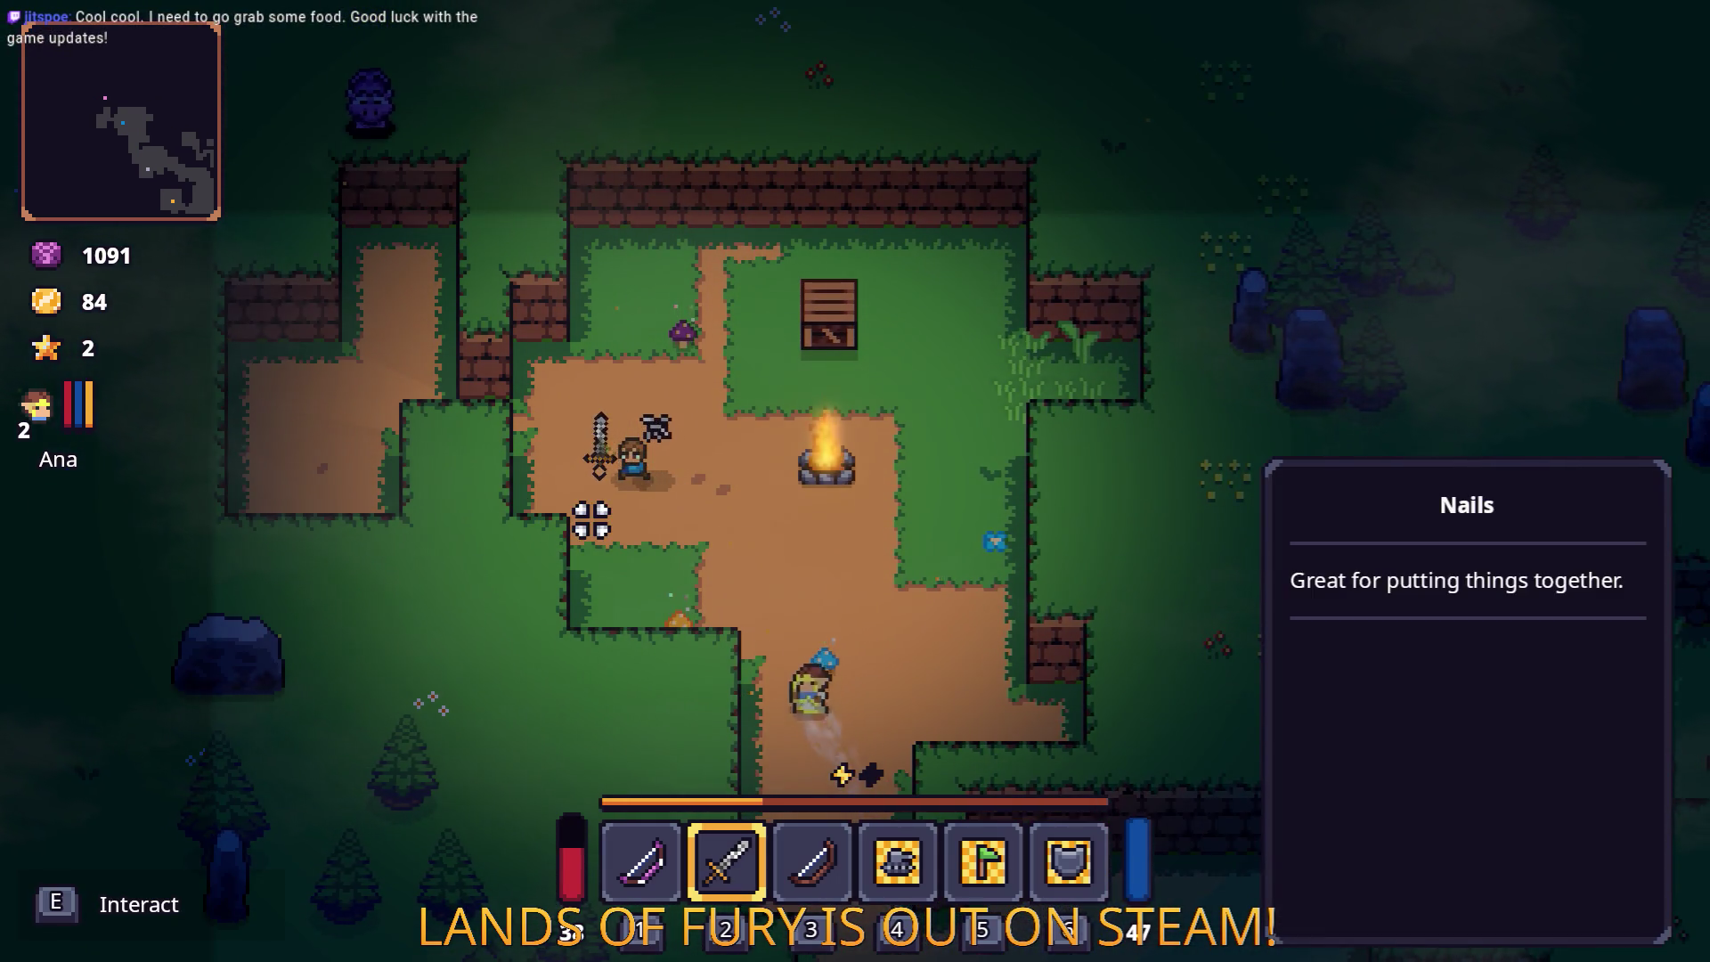
{"action": "key", "text": "w"}
{"action": "key", "text": "d"}
{"action": "key", "text": "w"}
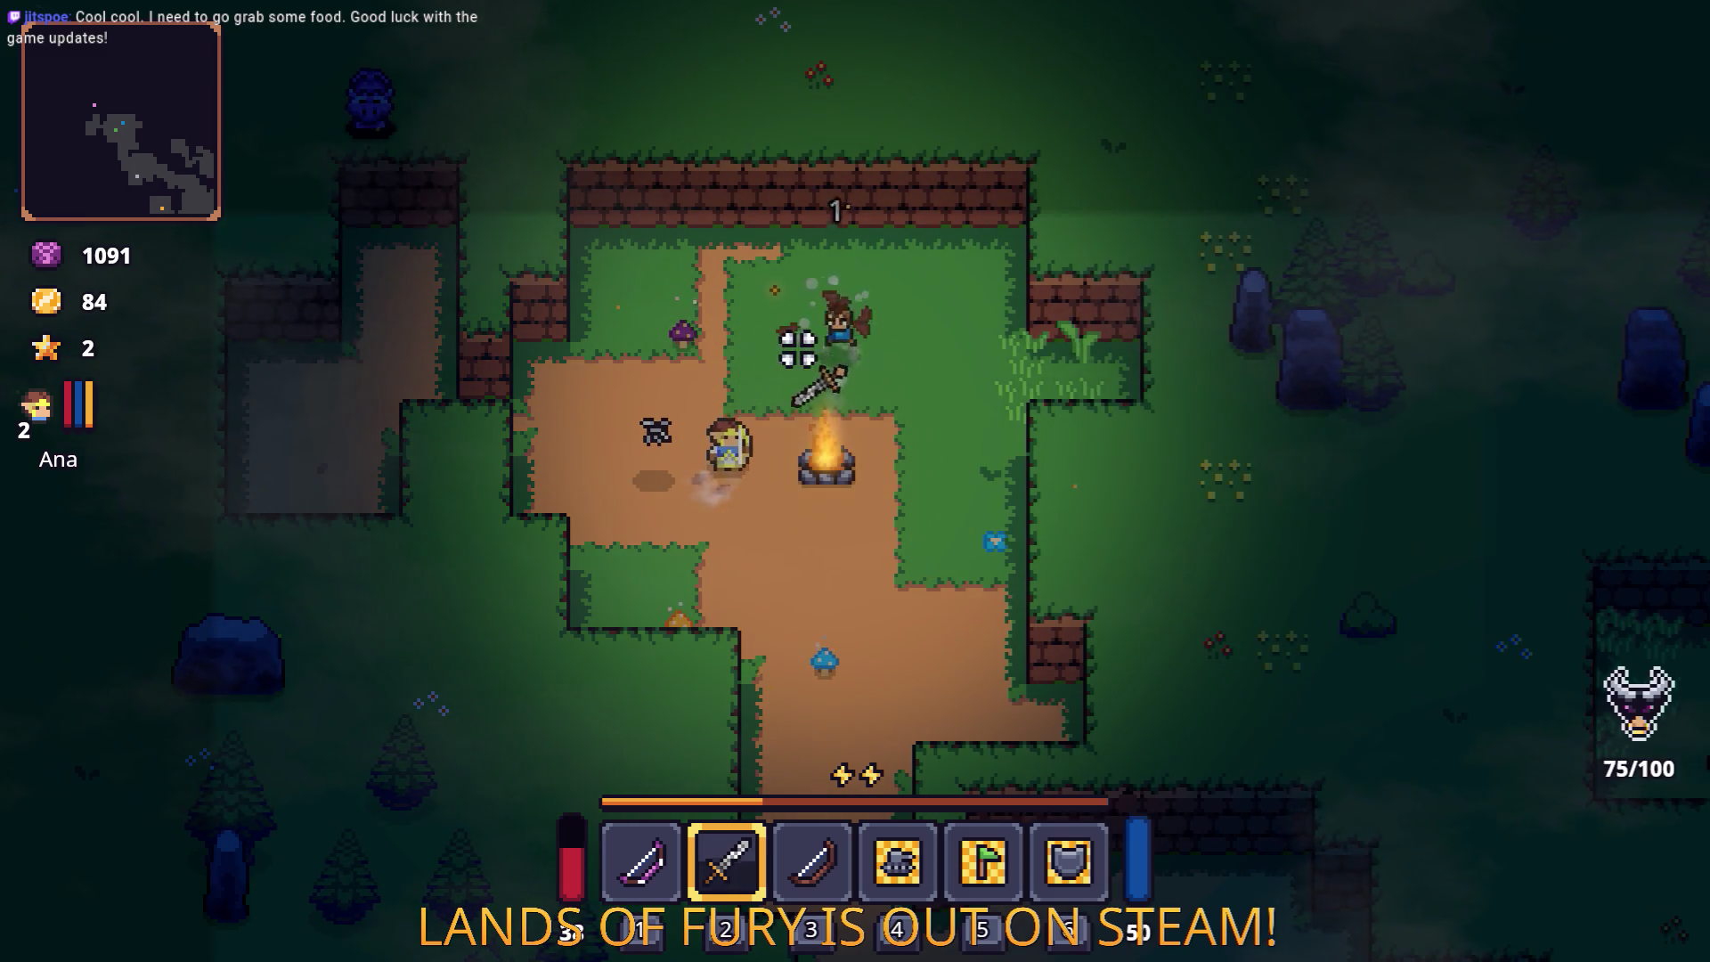
{"action": "left_click", "coordinate": [794, 344]}
{"action": "key", "text": "s"}
{"action": "key", "text": "a"}
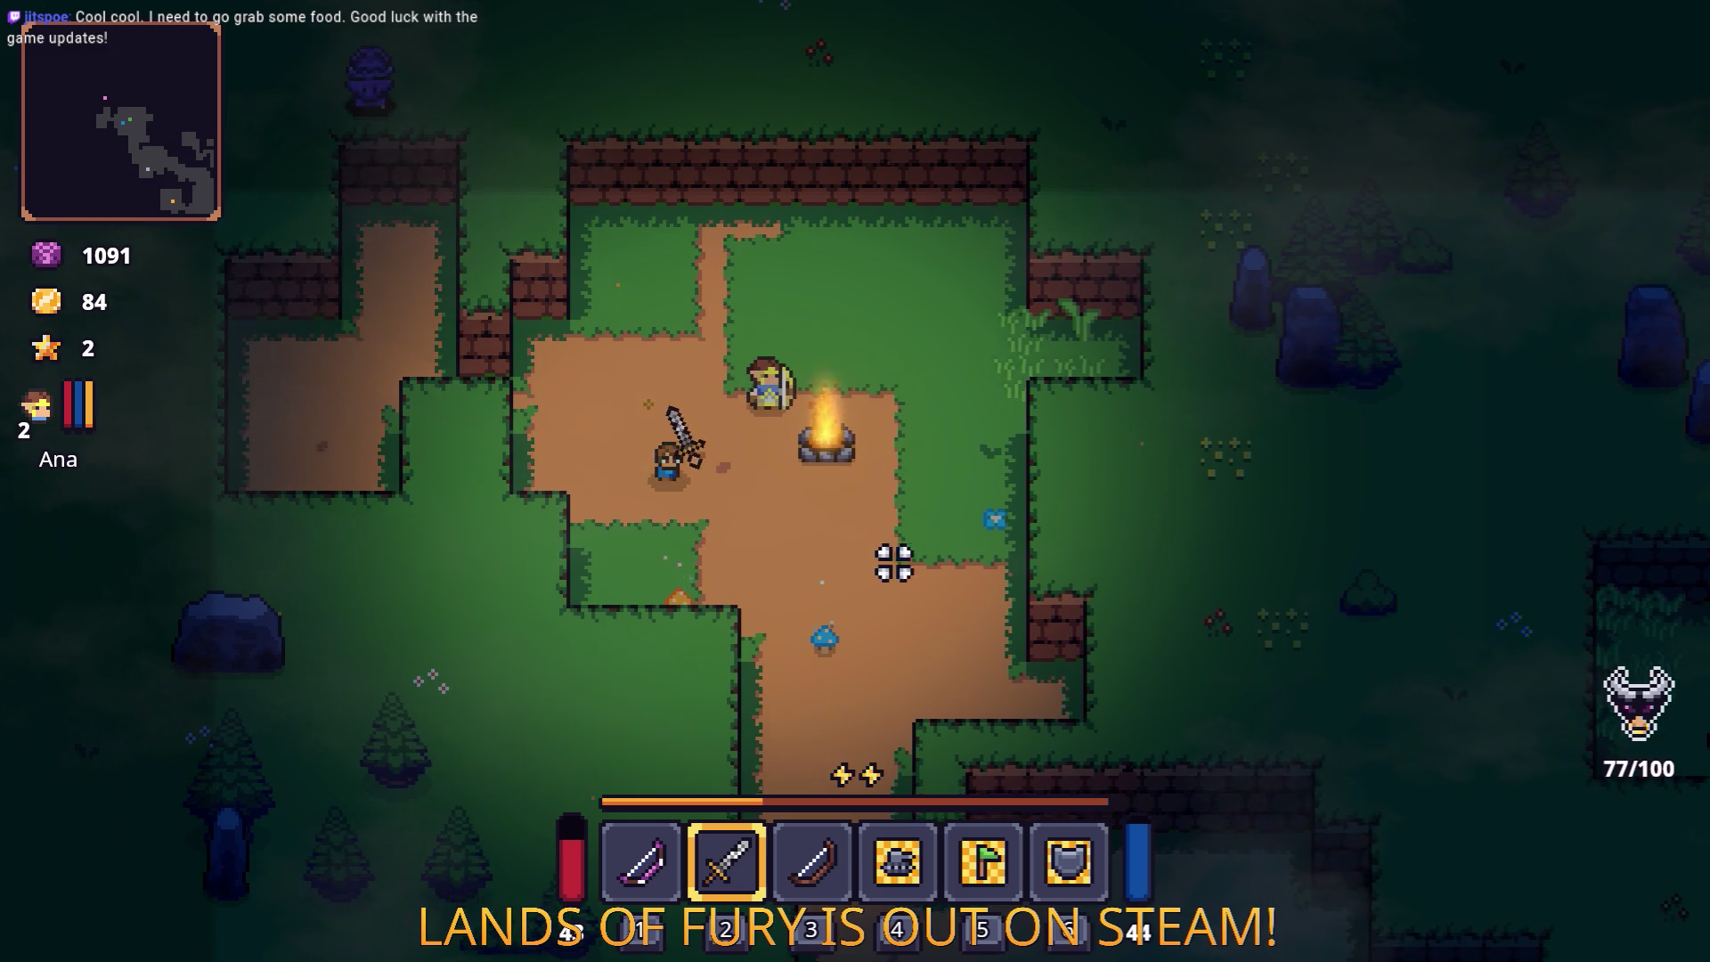
{"action": "key", "text": "s"}
{"action": "key", "text": "d"}
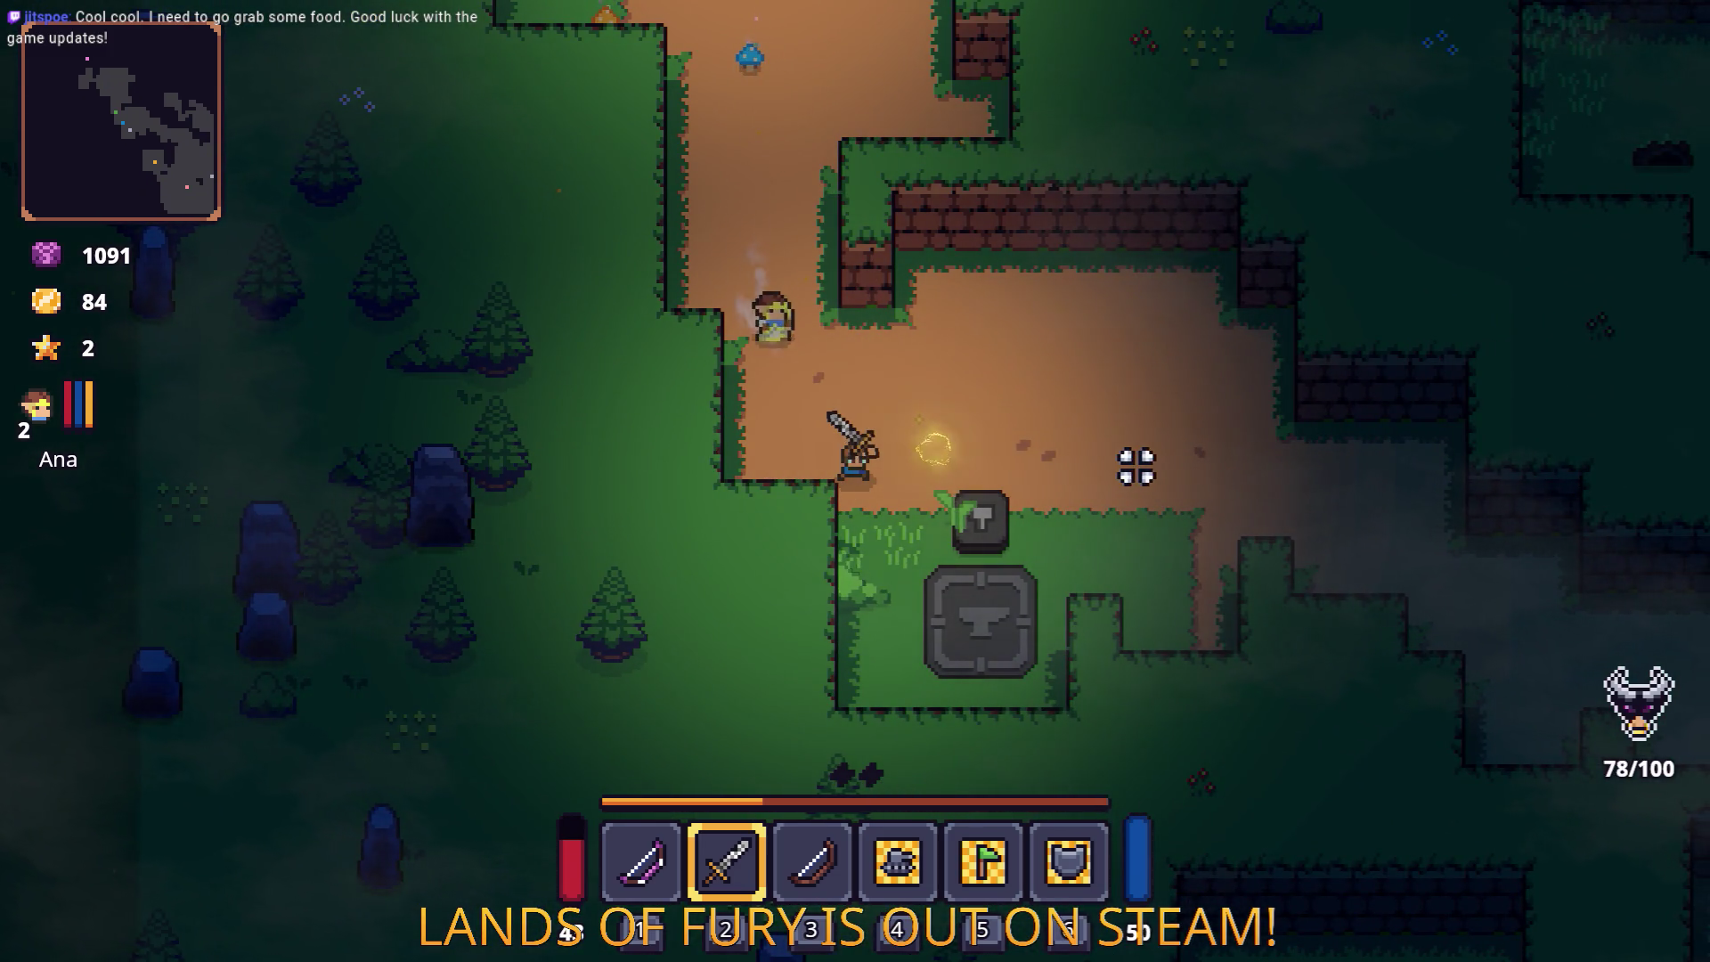
{"action": "key", "text": "Escape"}
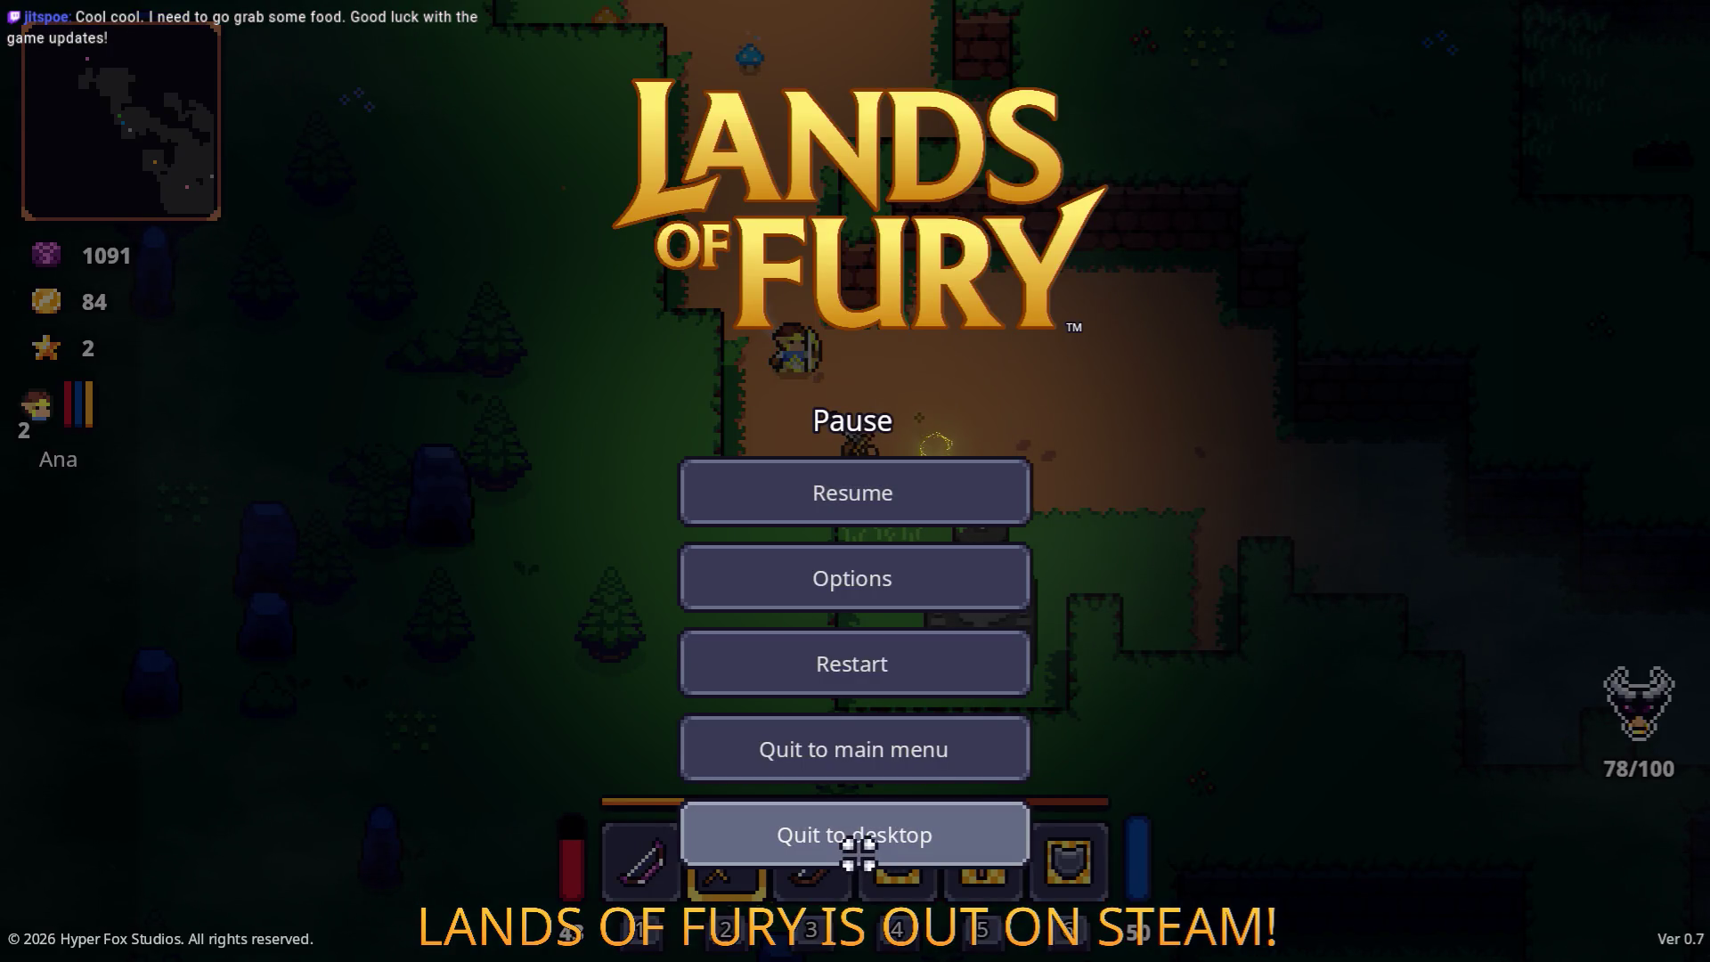
Step: Quit the game to desktop and select a spores shooter resource in the FileSystem dock
{"action": "left_click", "coordinate": [858, 851]}
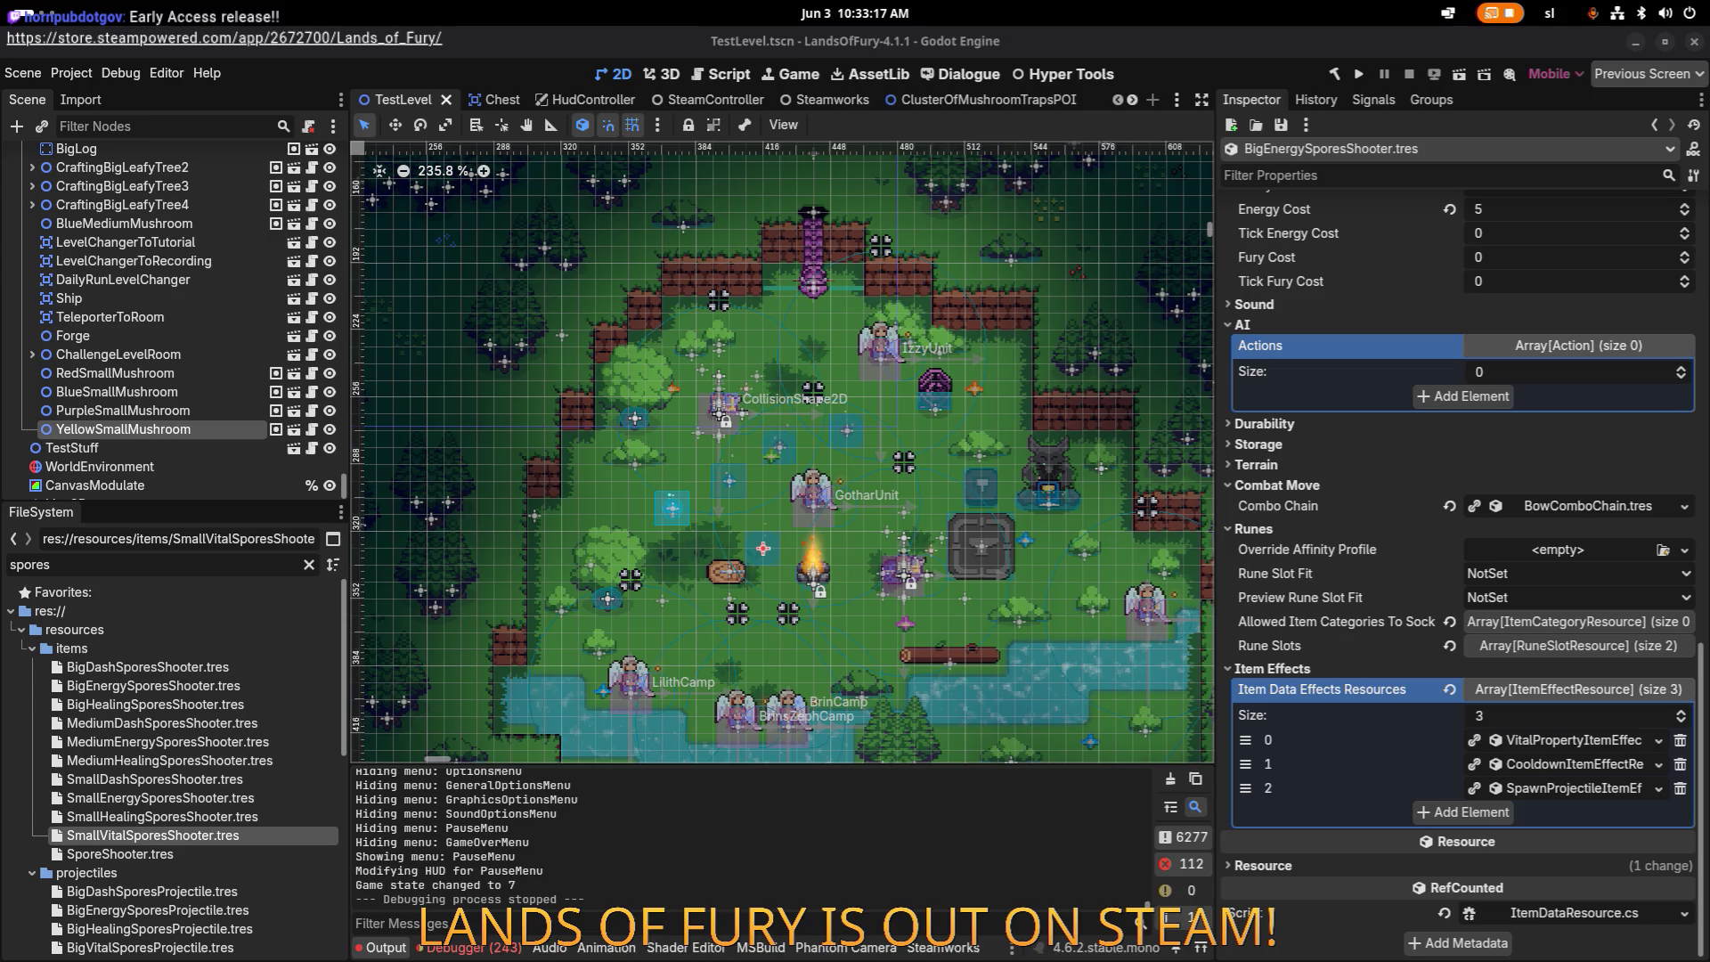
{"action": "left_click", "coordinate": [214, 817]}
Step: Inspect SmallVitalSporesShooter.tres: BowComboChain.tres combo chain, two rune slots and five item effects
{"action": "left_click", "coordinate": [225, 837]}
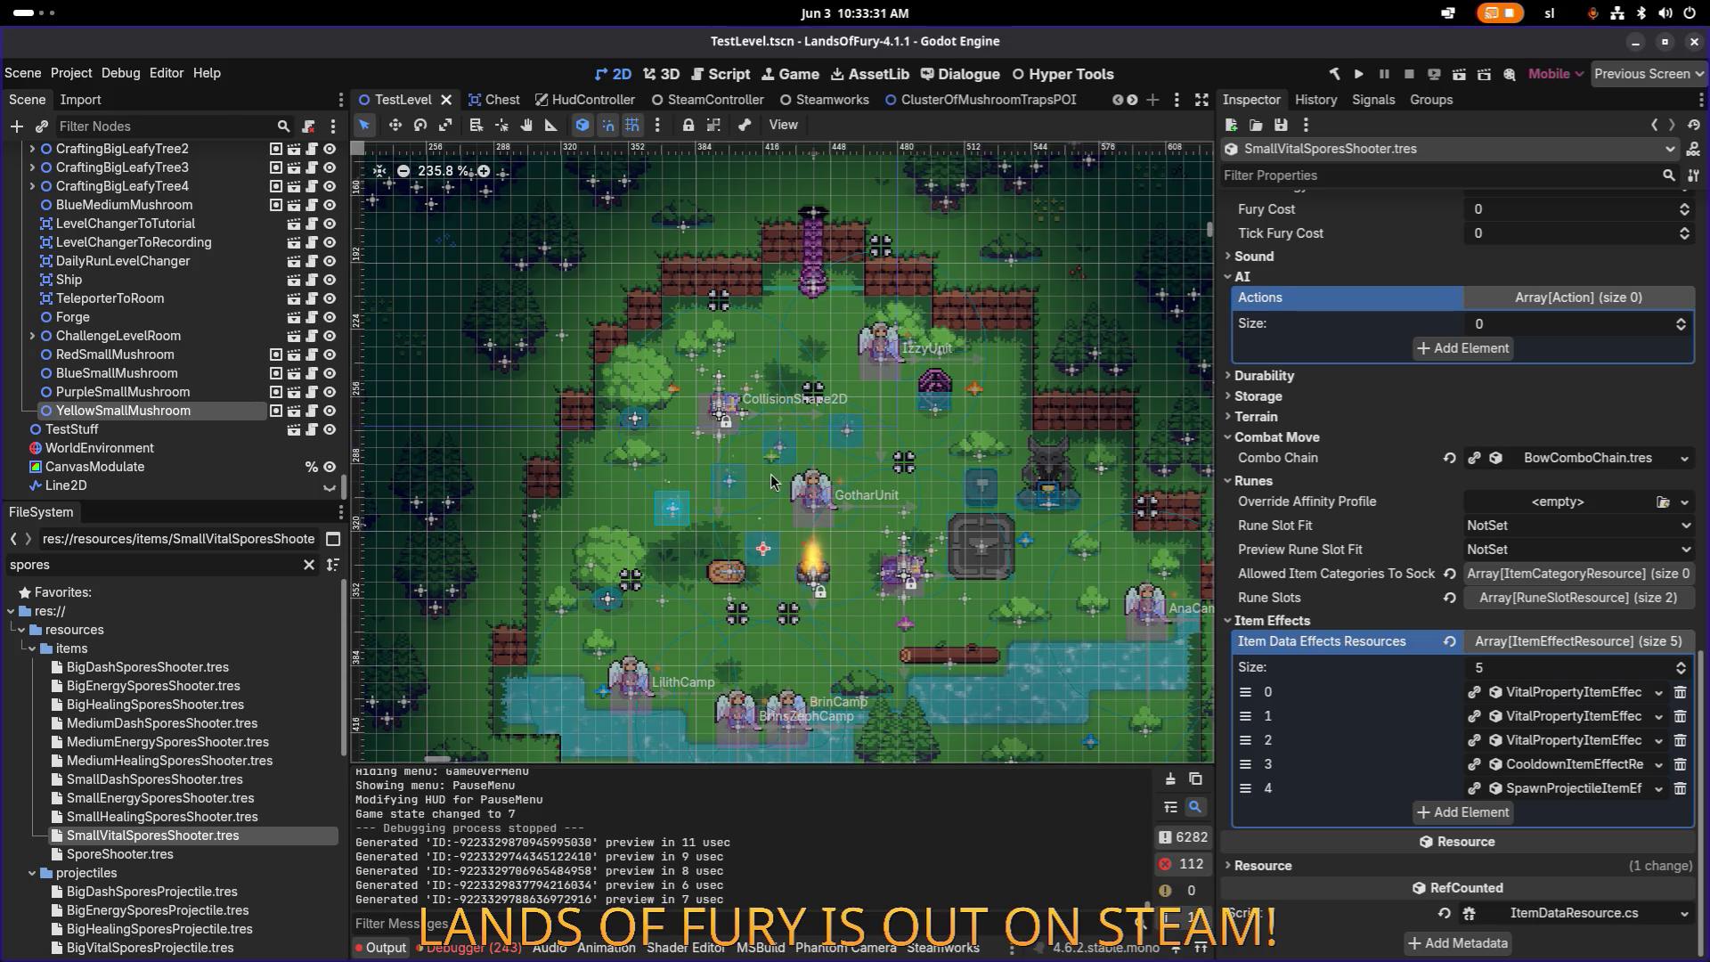
{"action": "scroll", "coordinate": [771, 472], "scroll_direction": "up", "scroll_amount": 5}
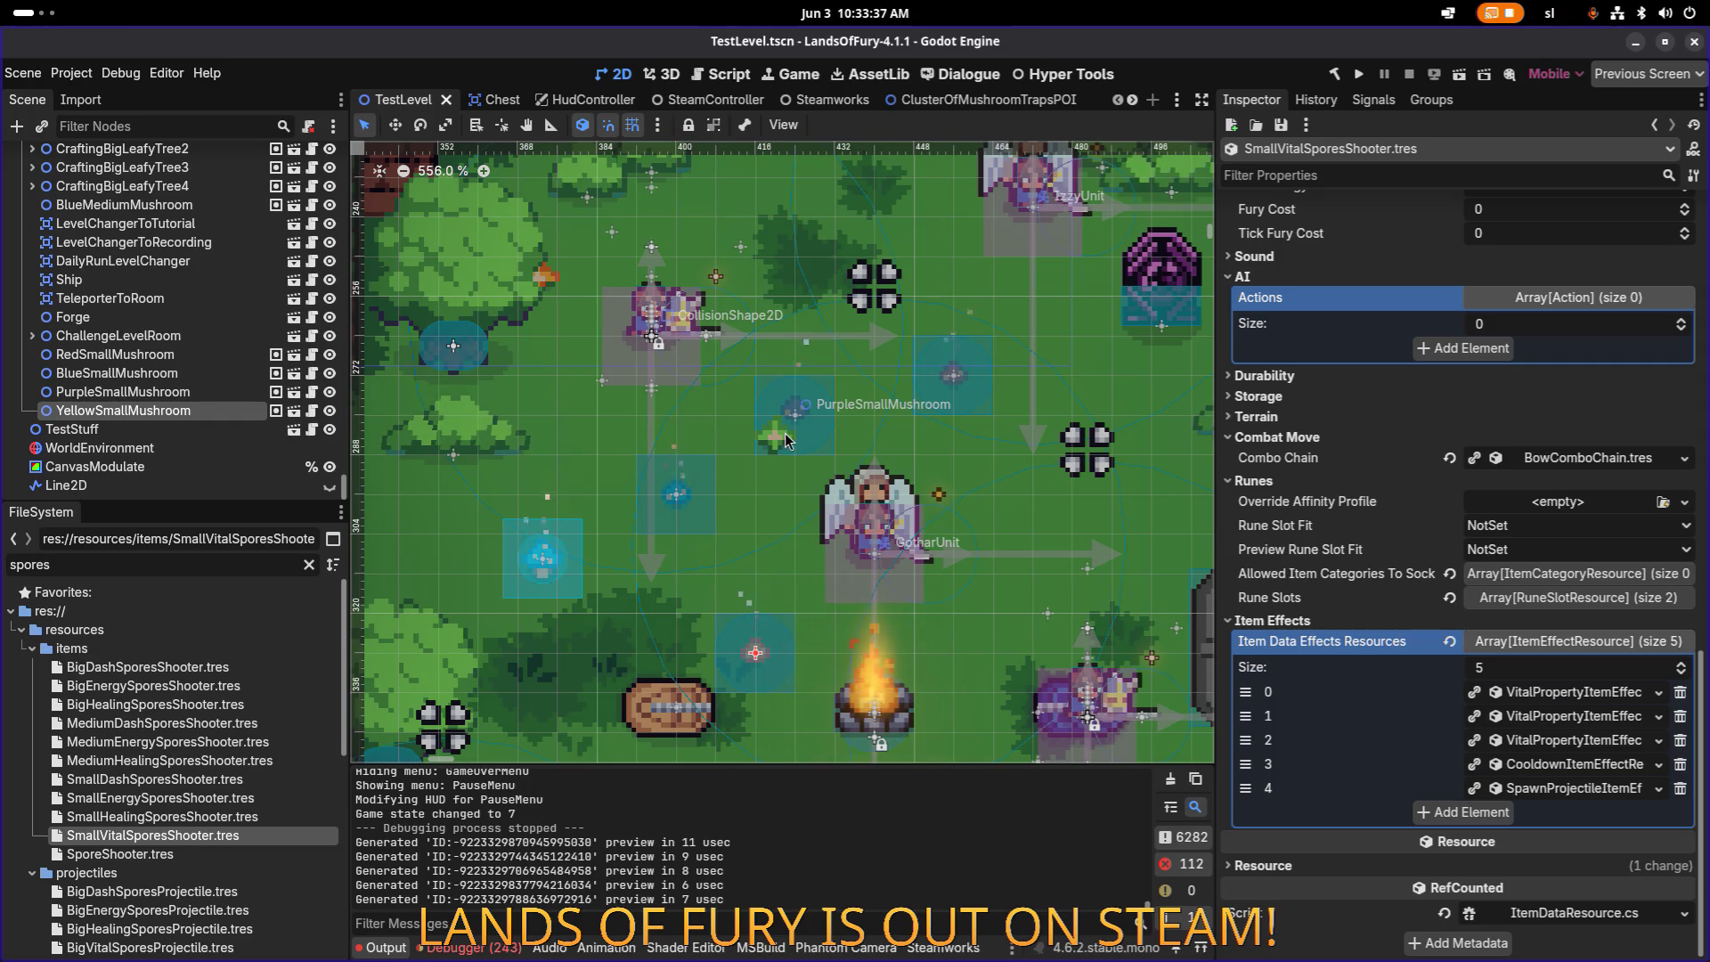
{"action": "scroll", "coordinate": [782, 440], "scroll_direction": "down", "scroll_amount": 2}
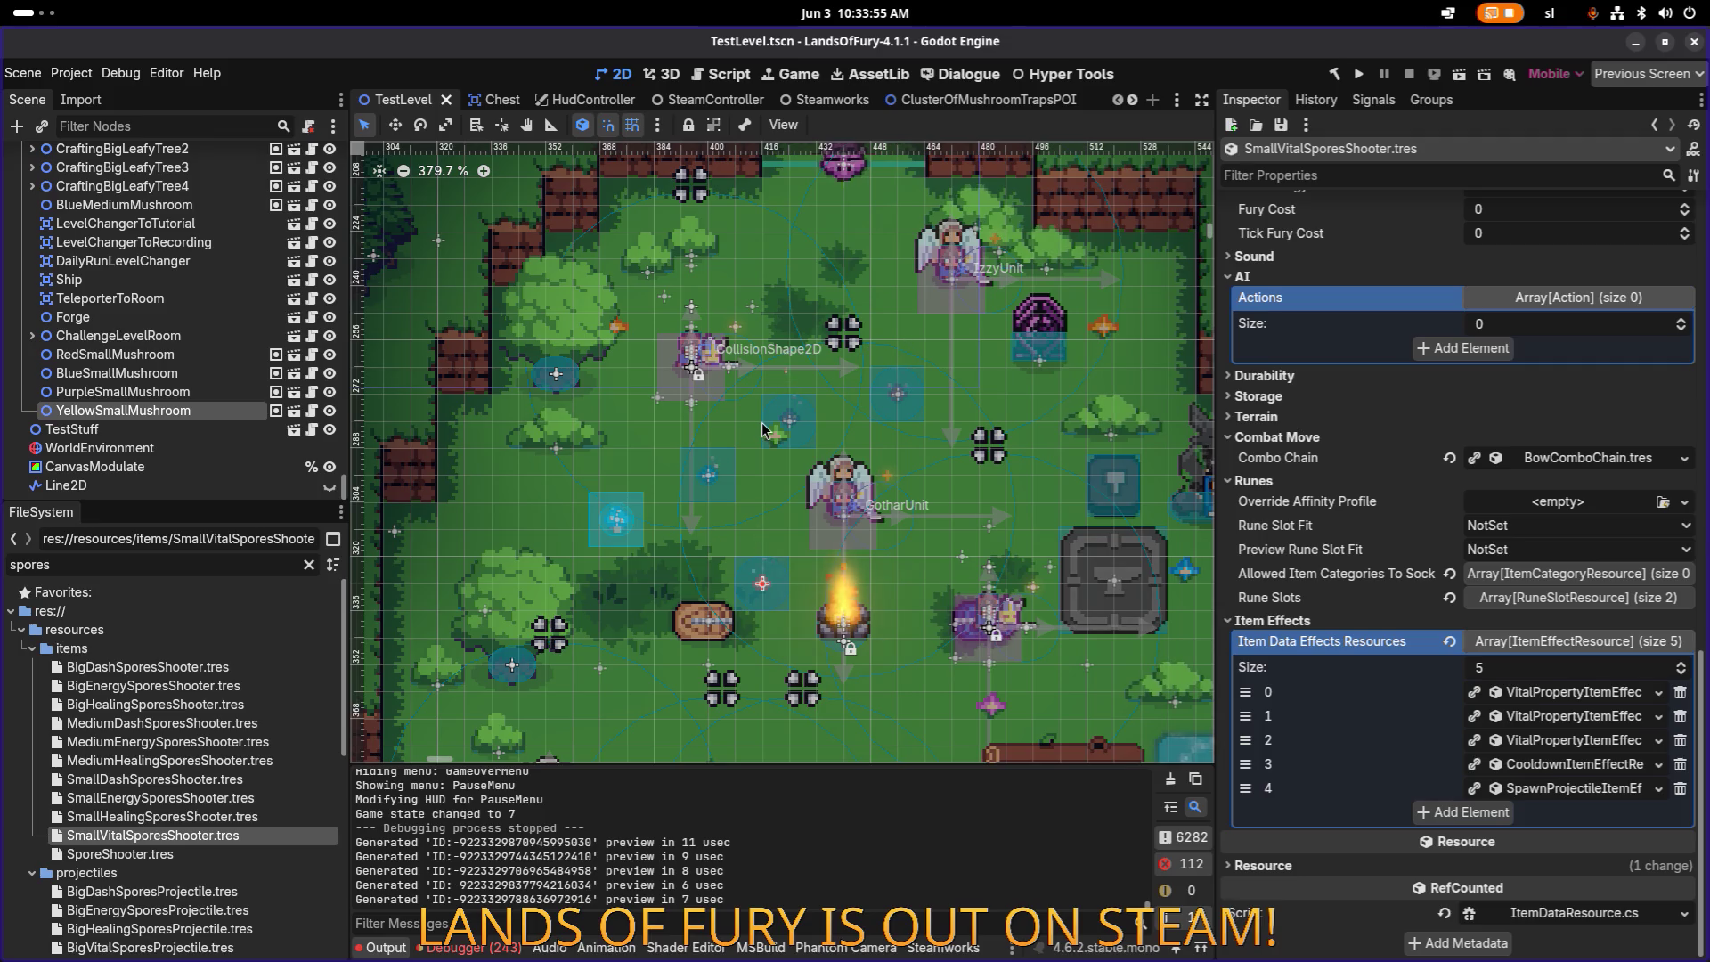
{"action": "scroll", "coordinate": [765, 431], "scroll_direction": "down", "scroll_amount": 10}
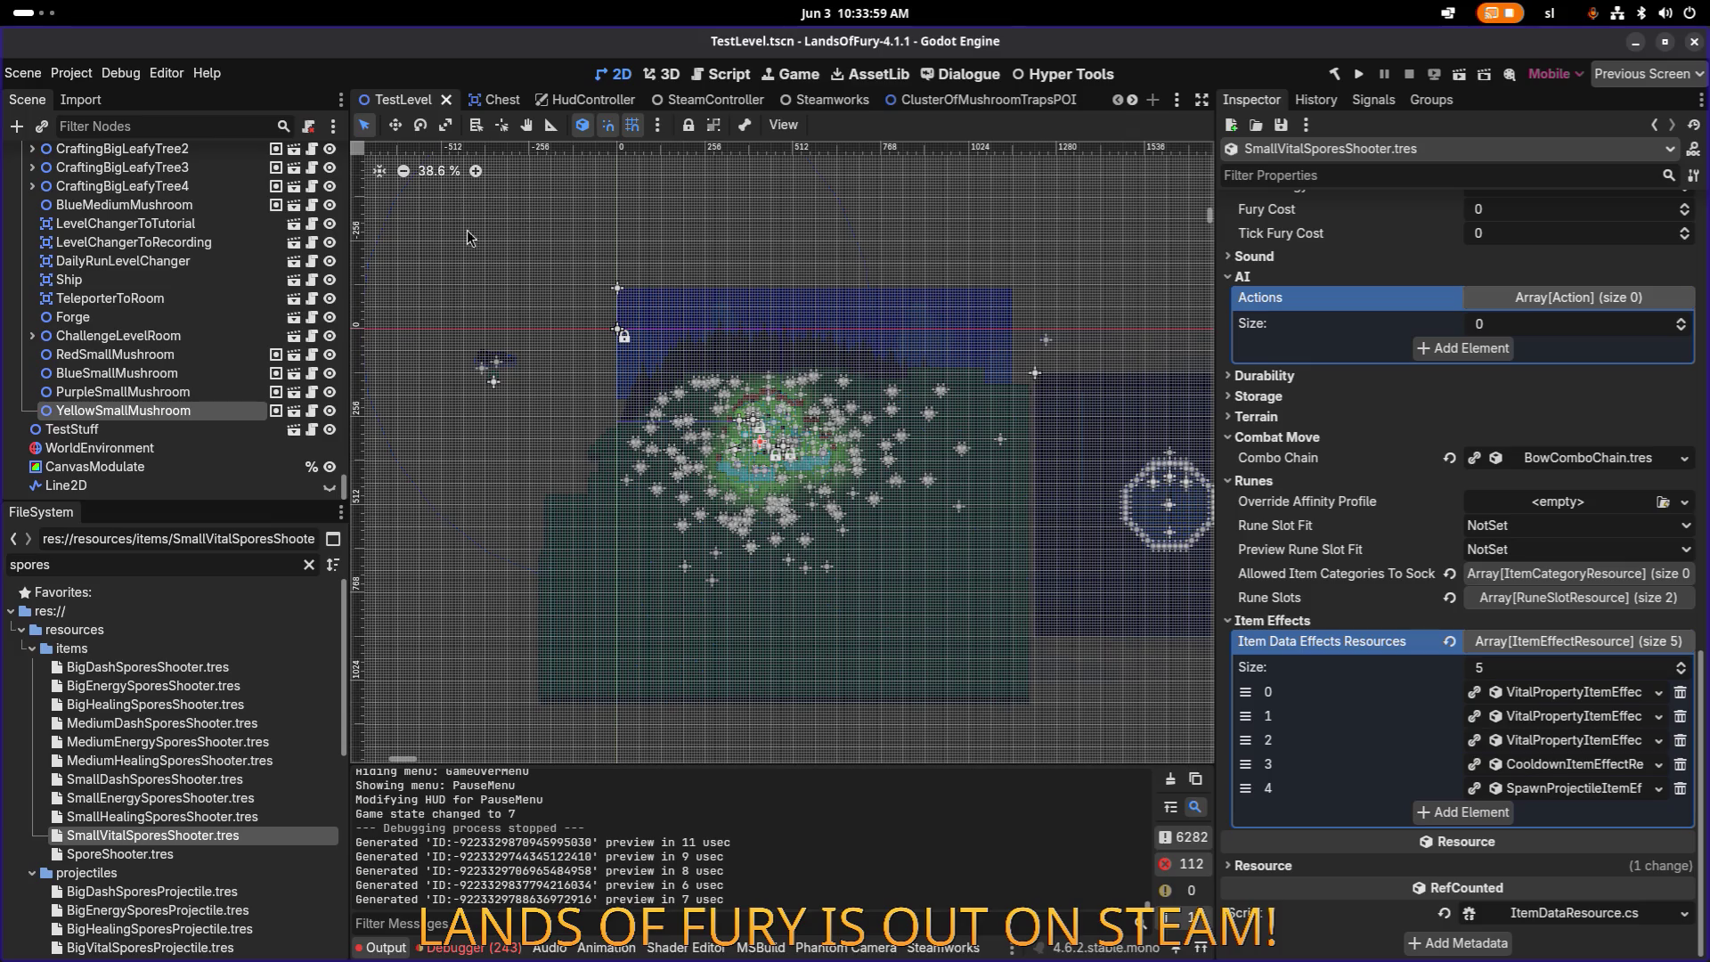
{"action": "scroll", "coordinate": [786, 417], "scroll_direction": "up", "scroll_amount": 10}
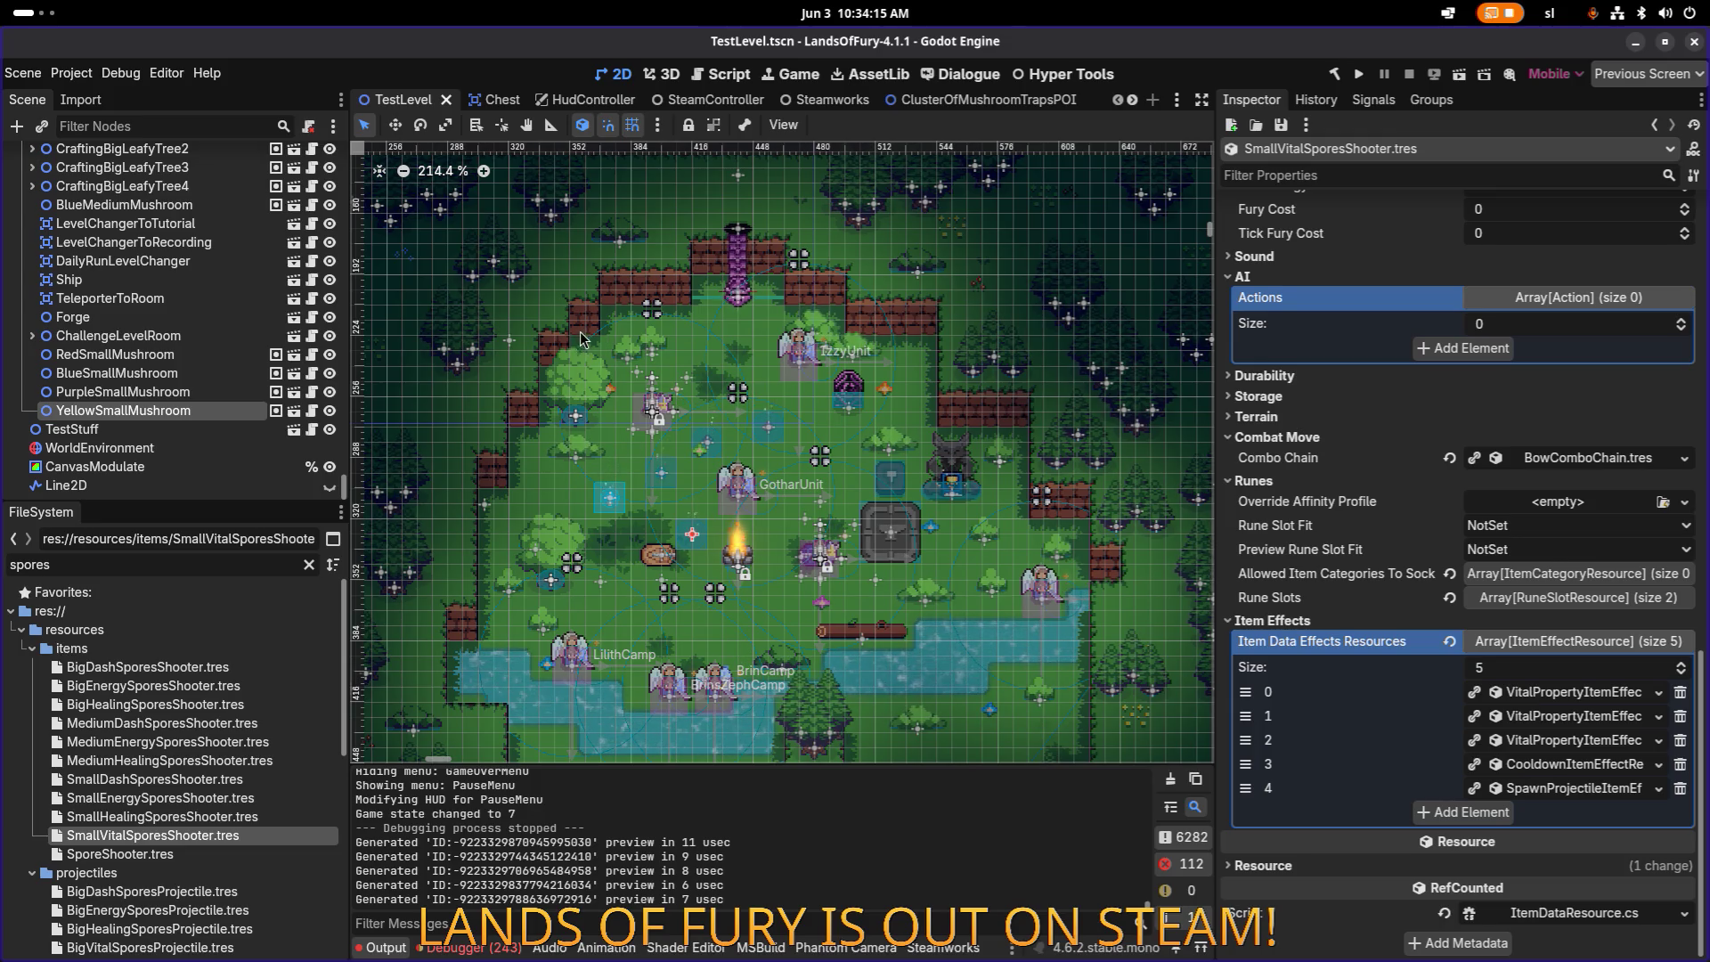
{"action": "scroll", "coordinate": [549, 365], "scroll_direction": "down", "scroll_amount": 1}
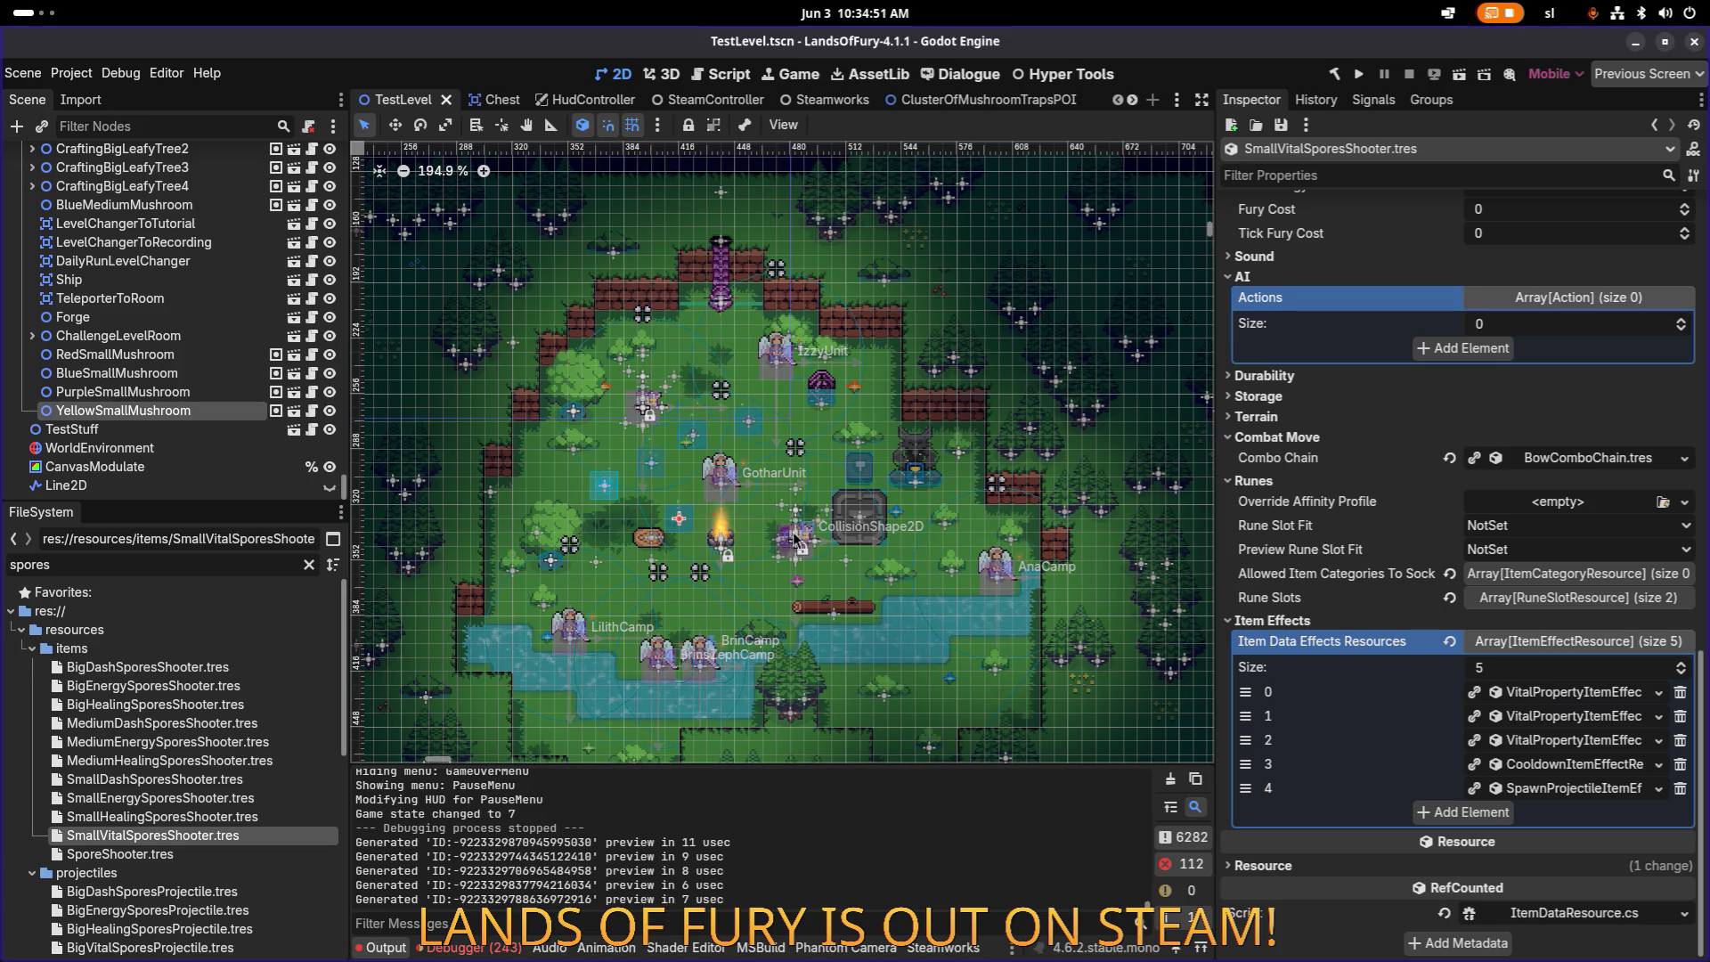
{"action": "scroll", "coordinate": [807, 566], "scroll_direction": "up", "scroll_amount": 3}
{"action": "scroll", "coordinate": [807, 567], "scroll_direction": "up", "scroll_amount": 1}
{"action": "scroll", "coordinate": [782, 515], "scroll_direction": "up", "scroll_amount": 1}
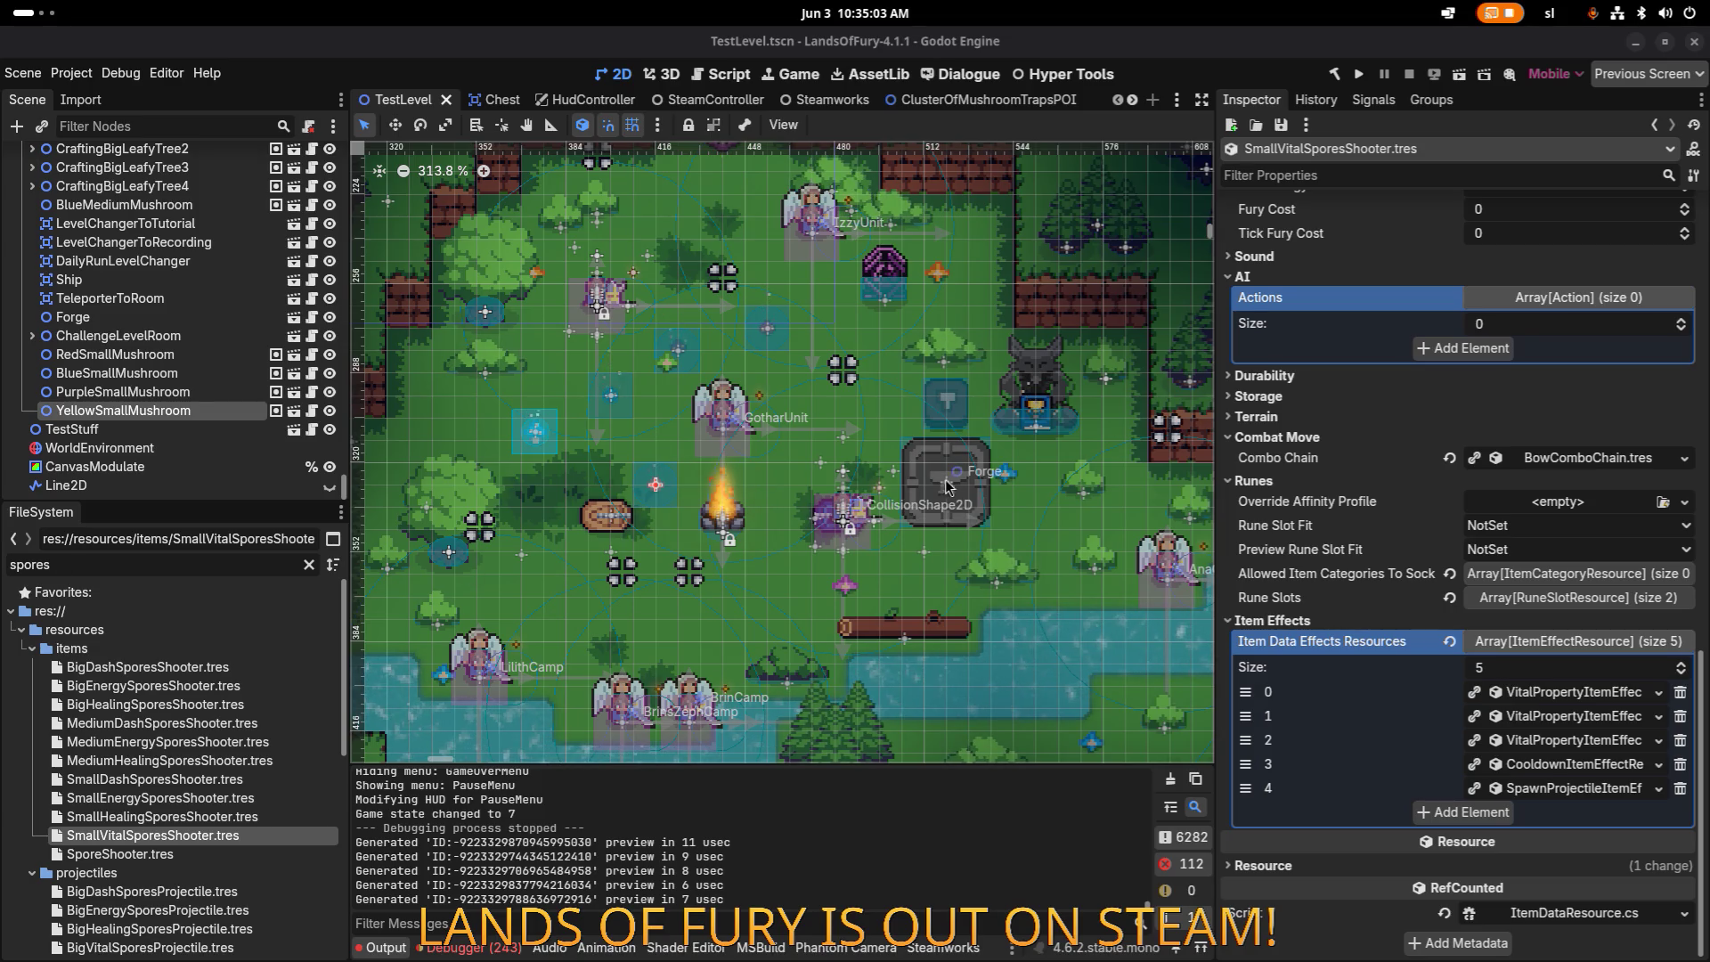
{"action": "scroll", "coordinate": [946, 486], "scroll_direction": "down", "scroll_amount": 6}
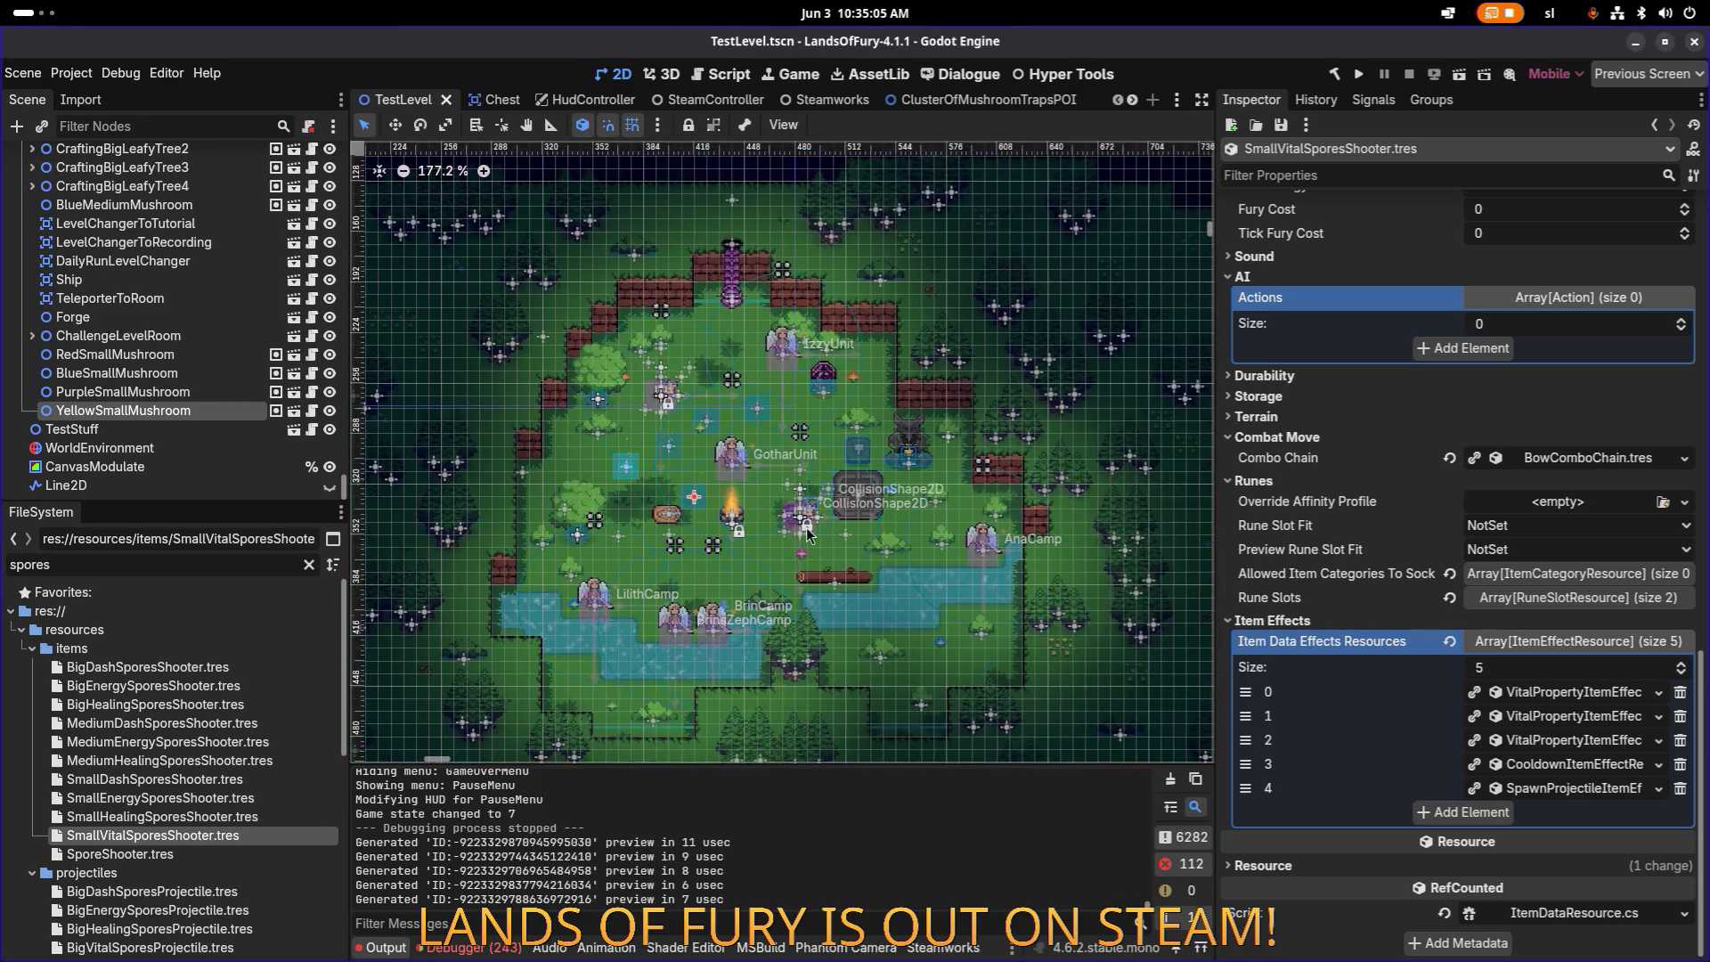
{"action": "scroll", "coordinate": [805, 529], "scroll_direction": "up", "scroll_amount": 3}
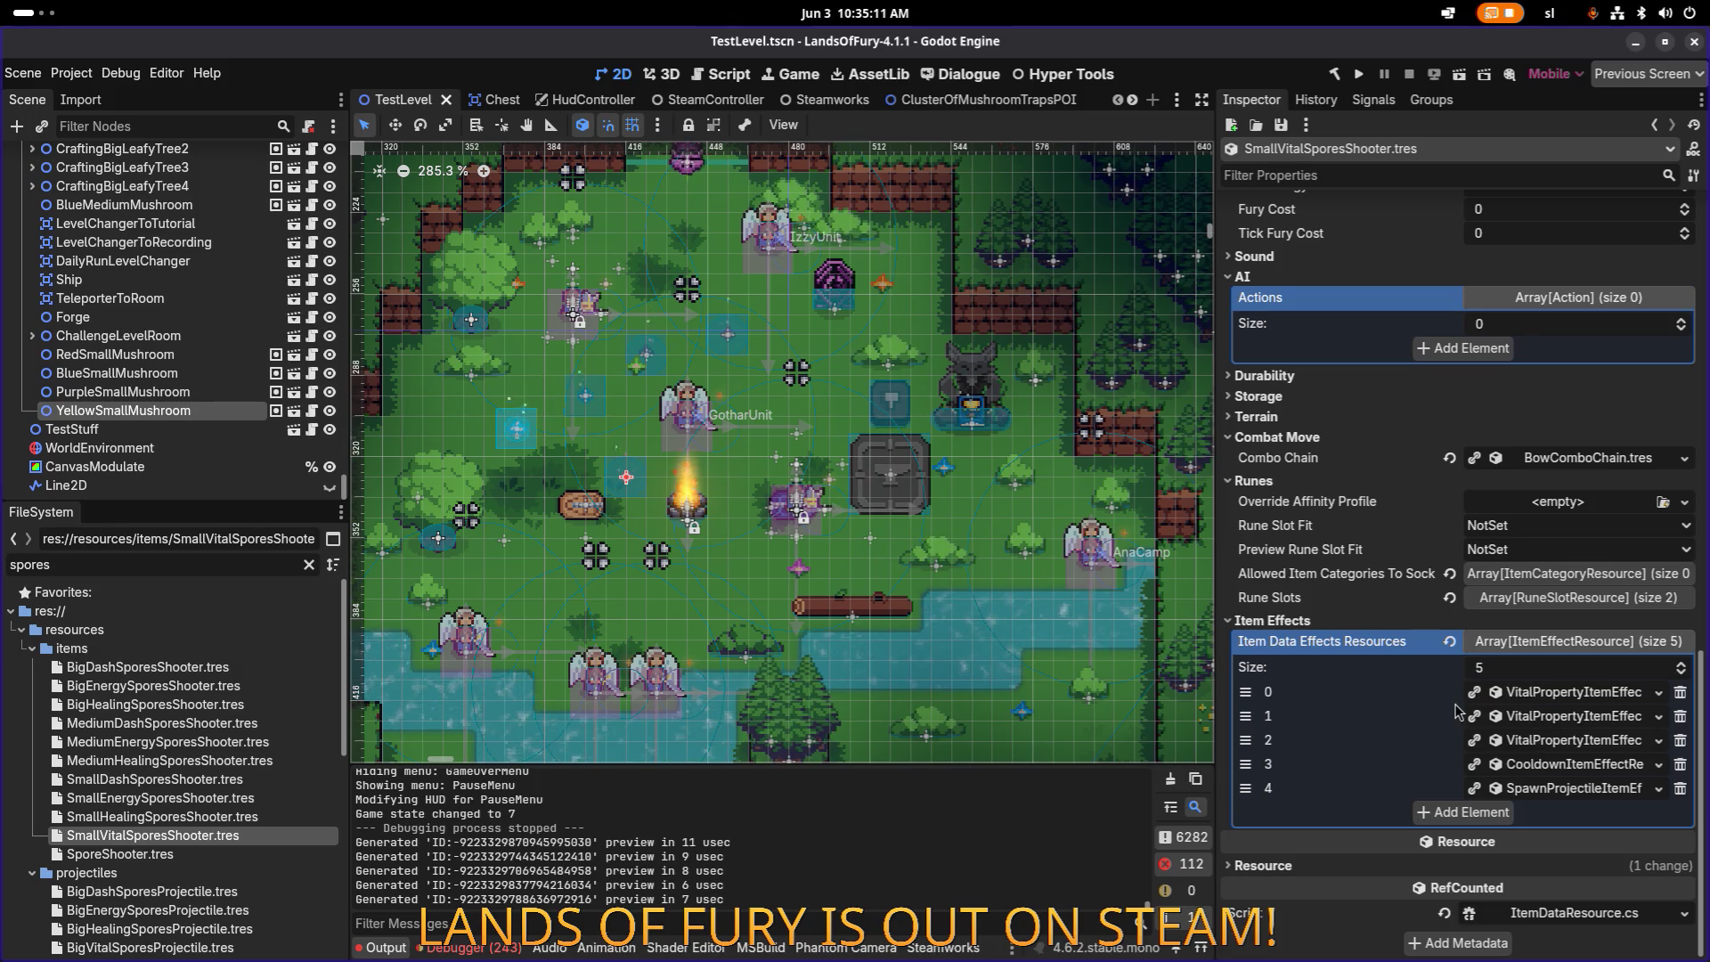
{"action": "scroll", "coordinate": [1568, 552], "scroll_direction": "up", "scroll_amount": 10}
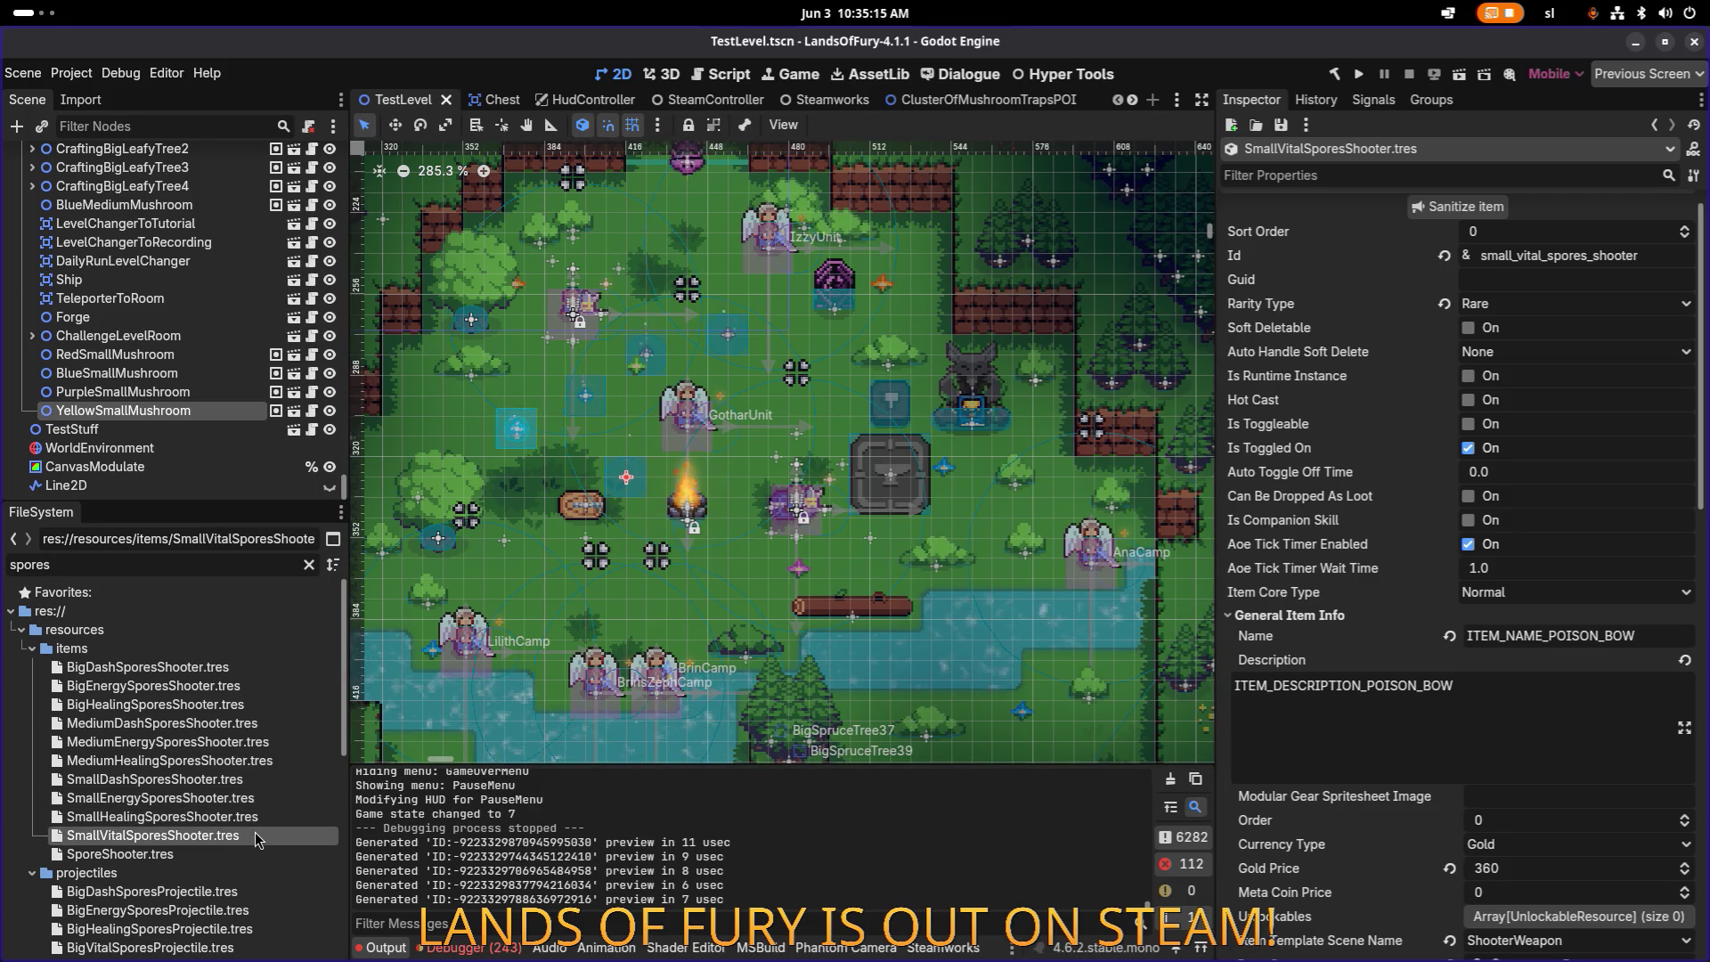
Step: Duplicate SmallVitalSporesShooter.tres as MediumVitalSporesShooter.tres
{"action": "key", "text": "ctrl+d"}
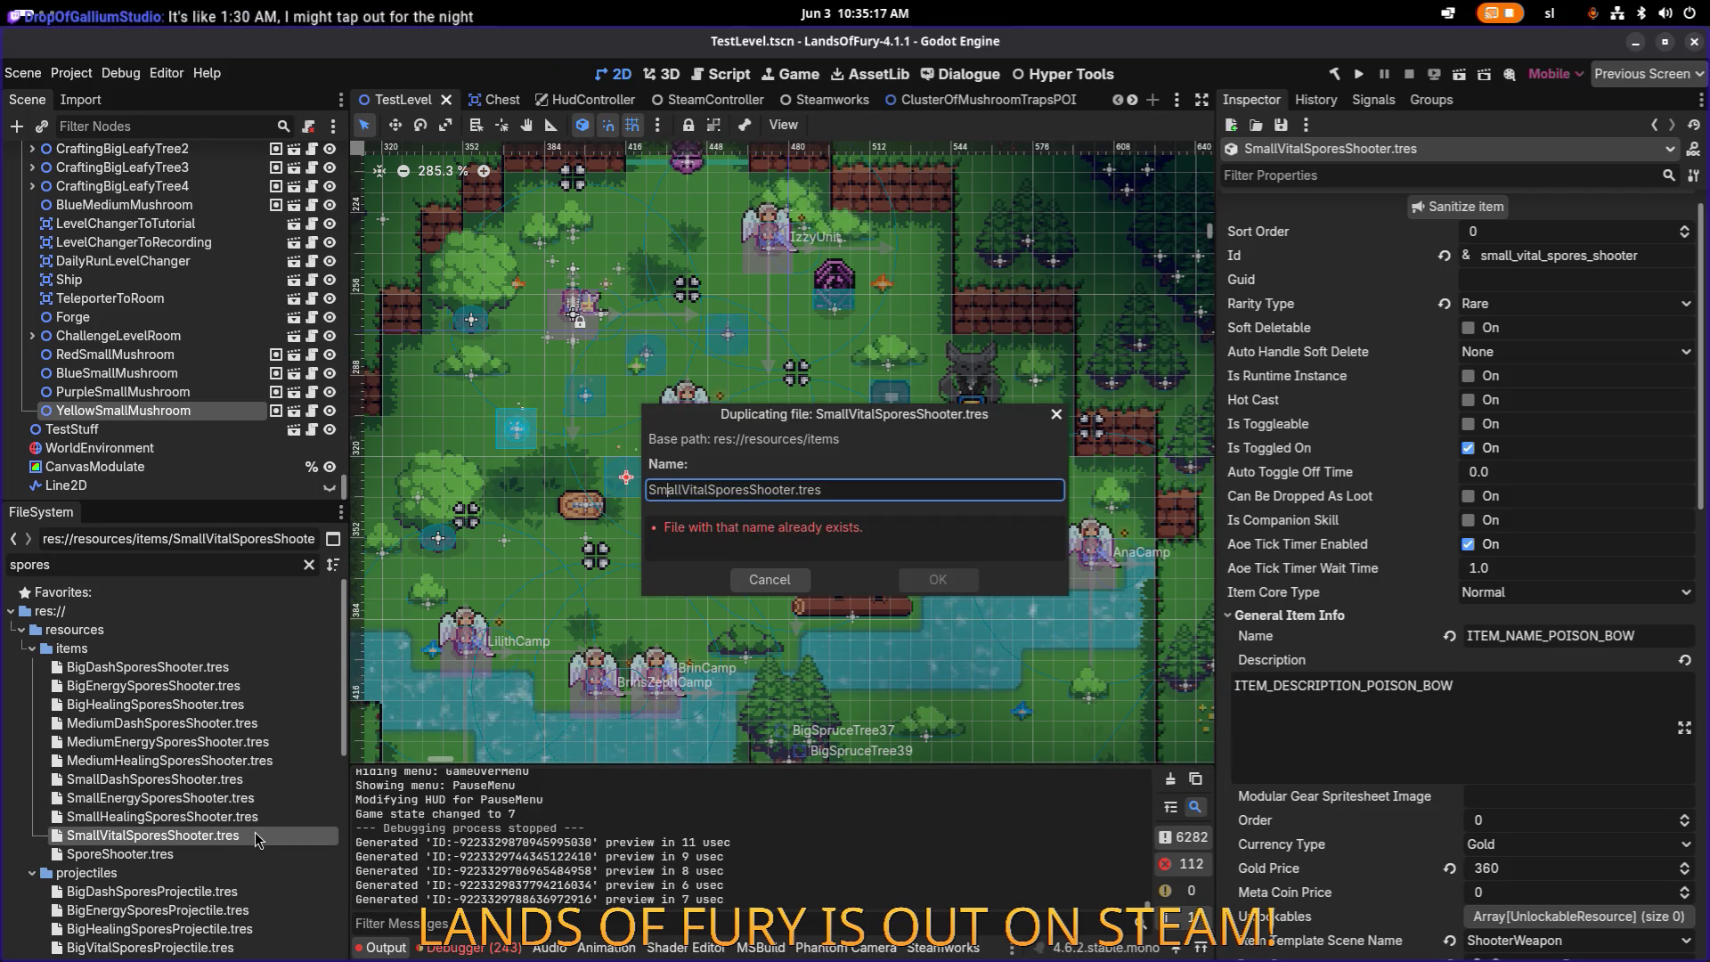
{"action": "type", "text": "Medium"}
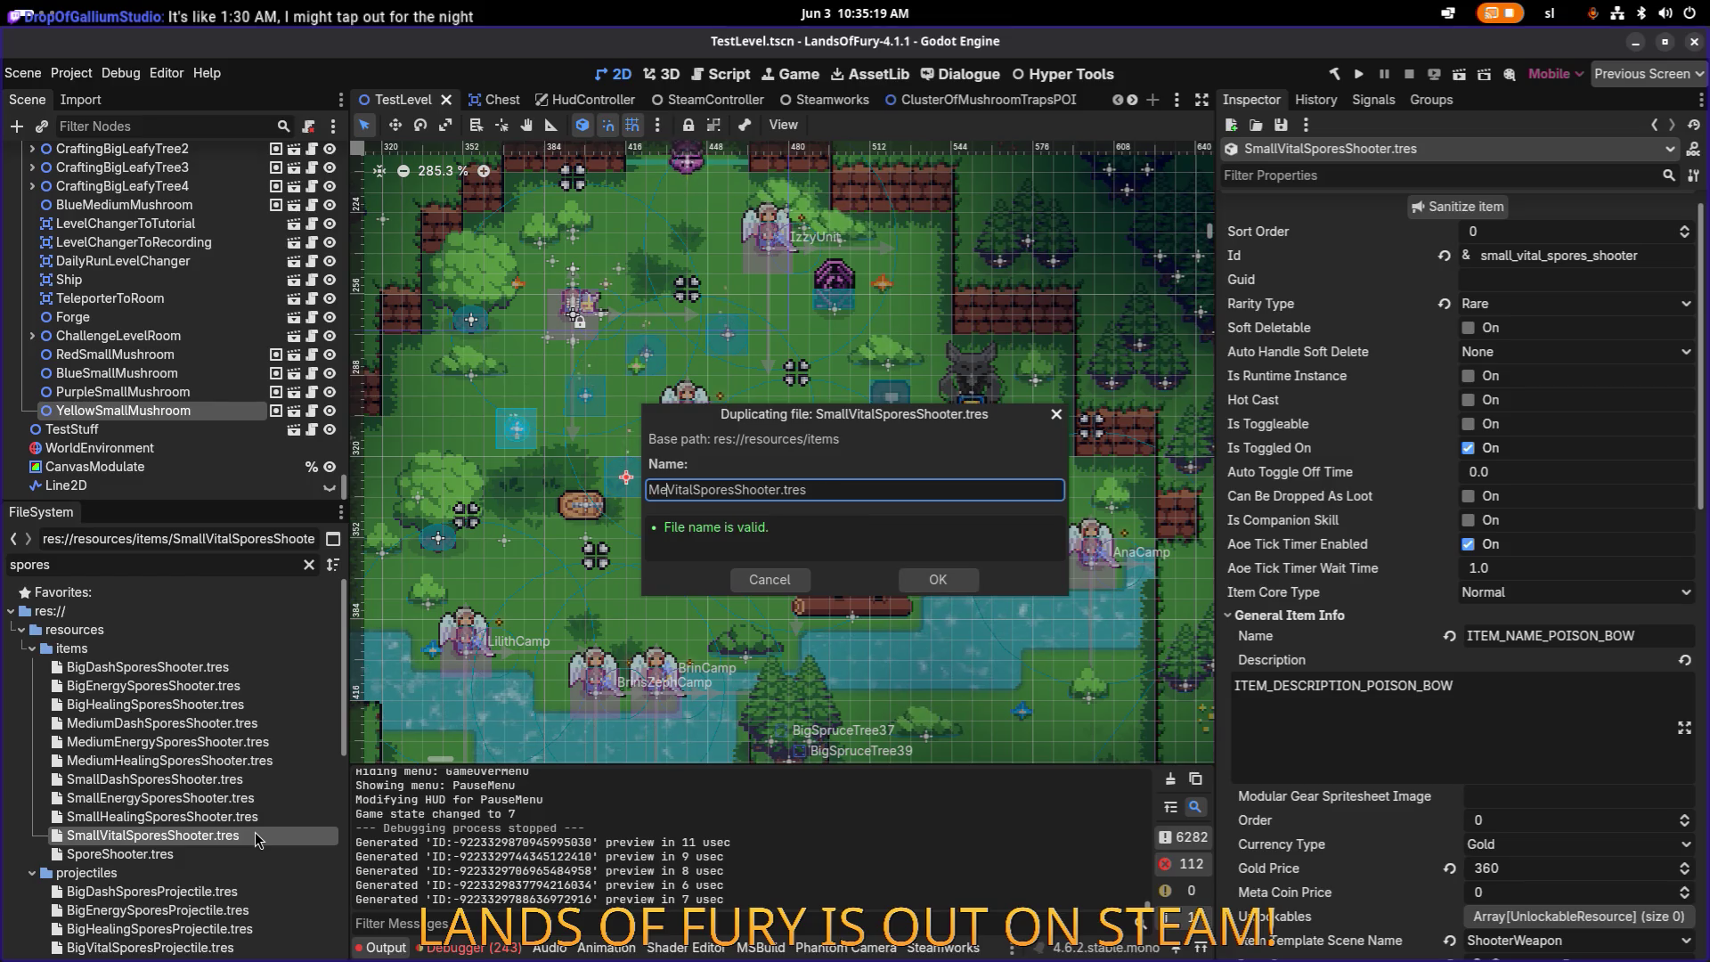
{"action": "key", "text": "Return"}
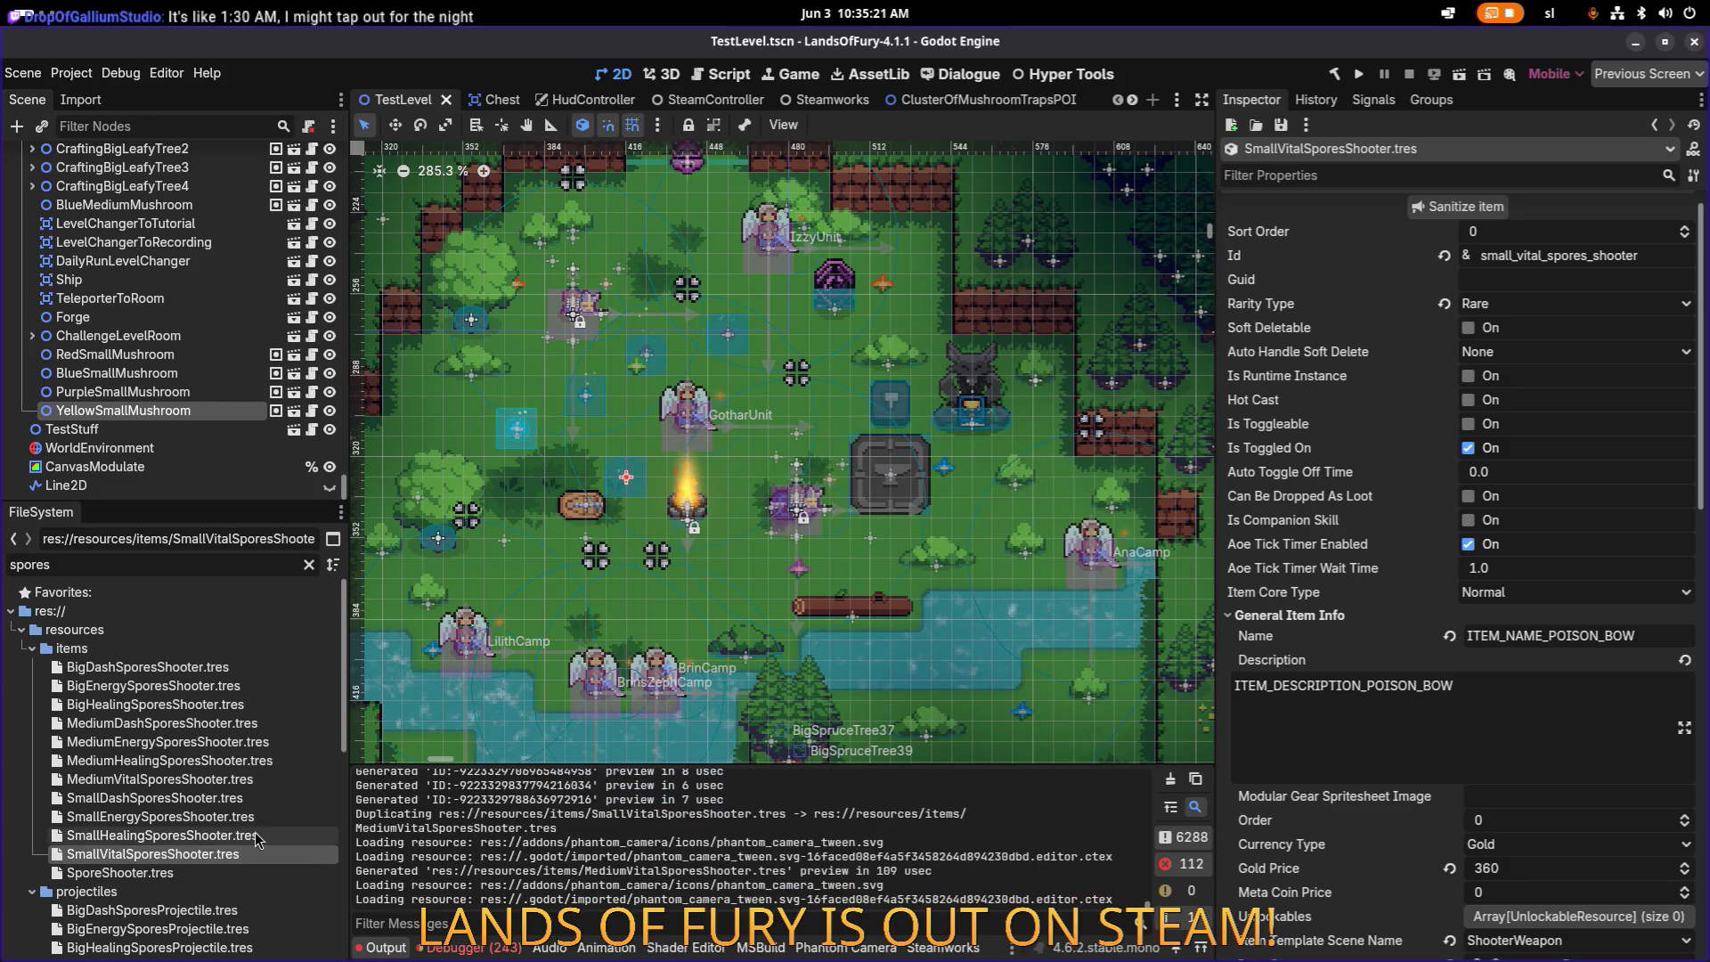
Step: In MediumVitalSporesShooter.tres, set Id to medium_vital_spores_shooter and save
{"action": "left_click", "coordinate": [247, 784]}
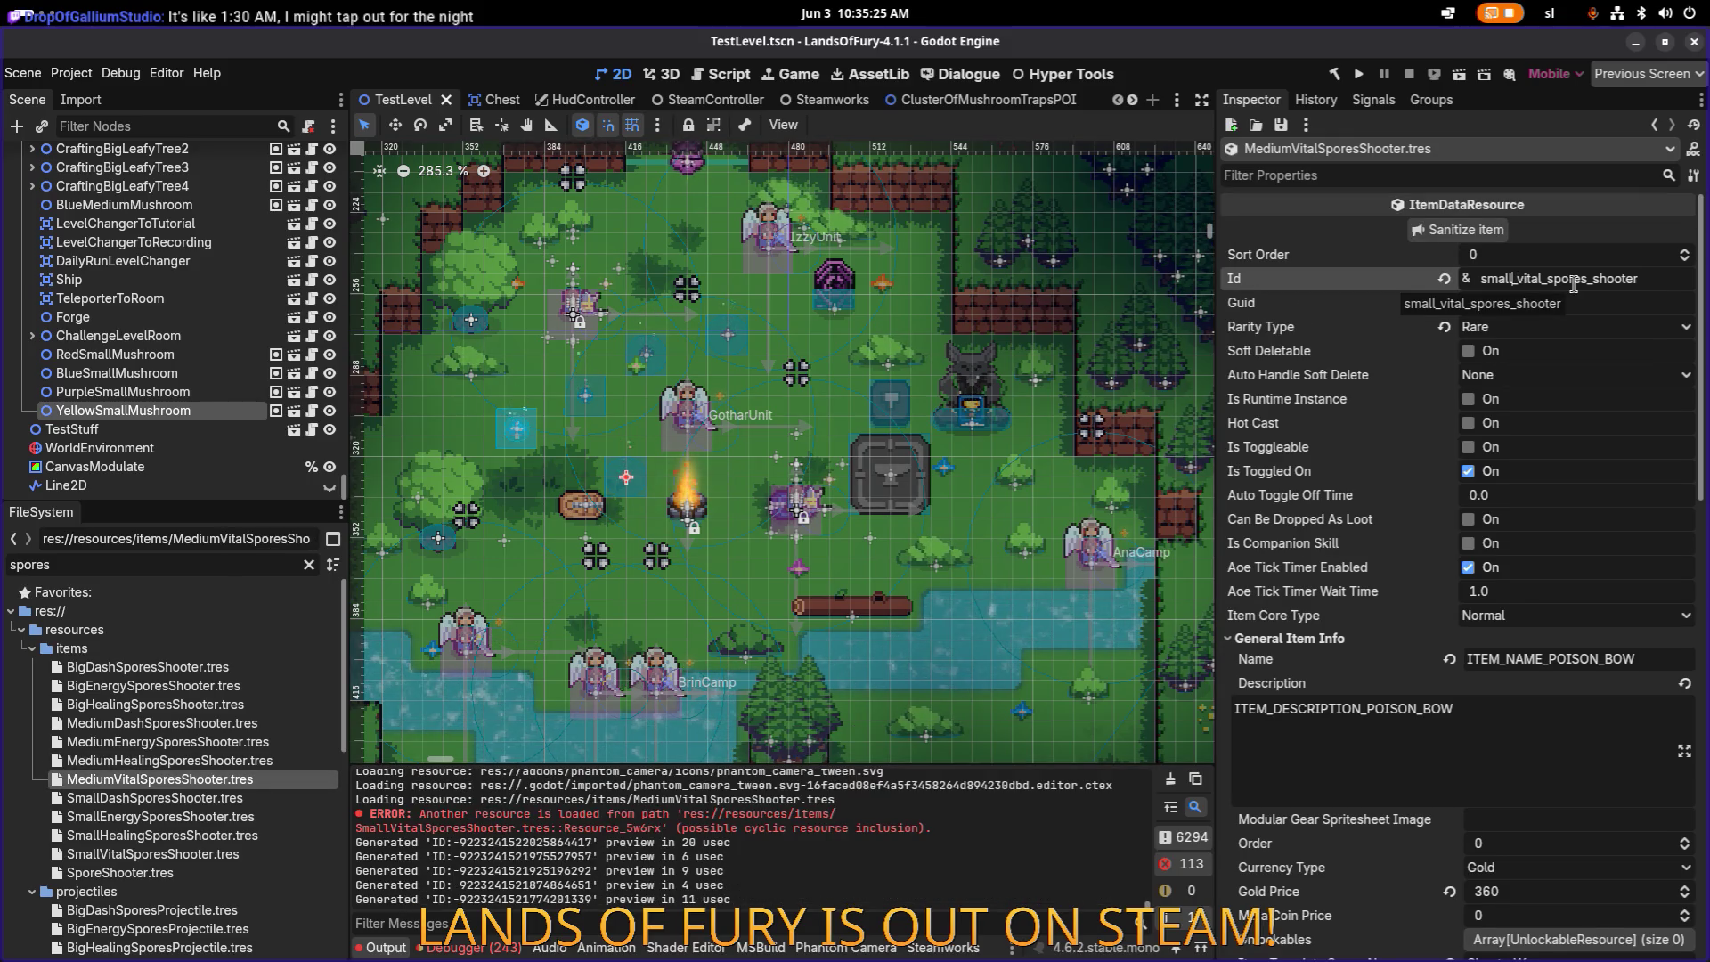
{"action": "type", "text": "medium"}
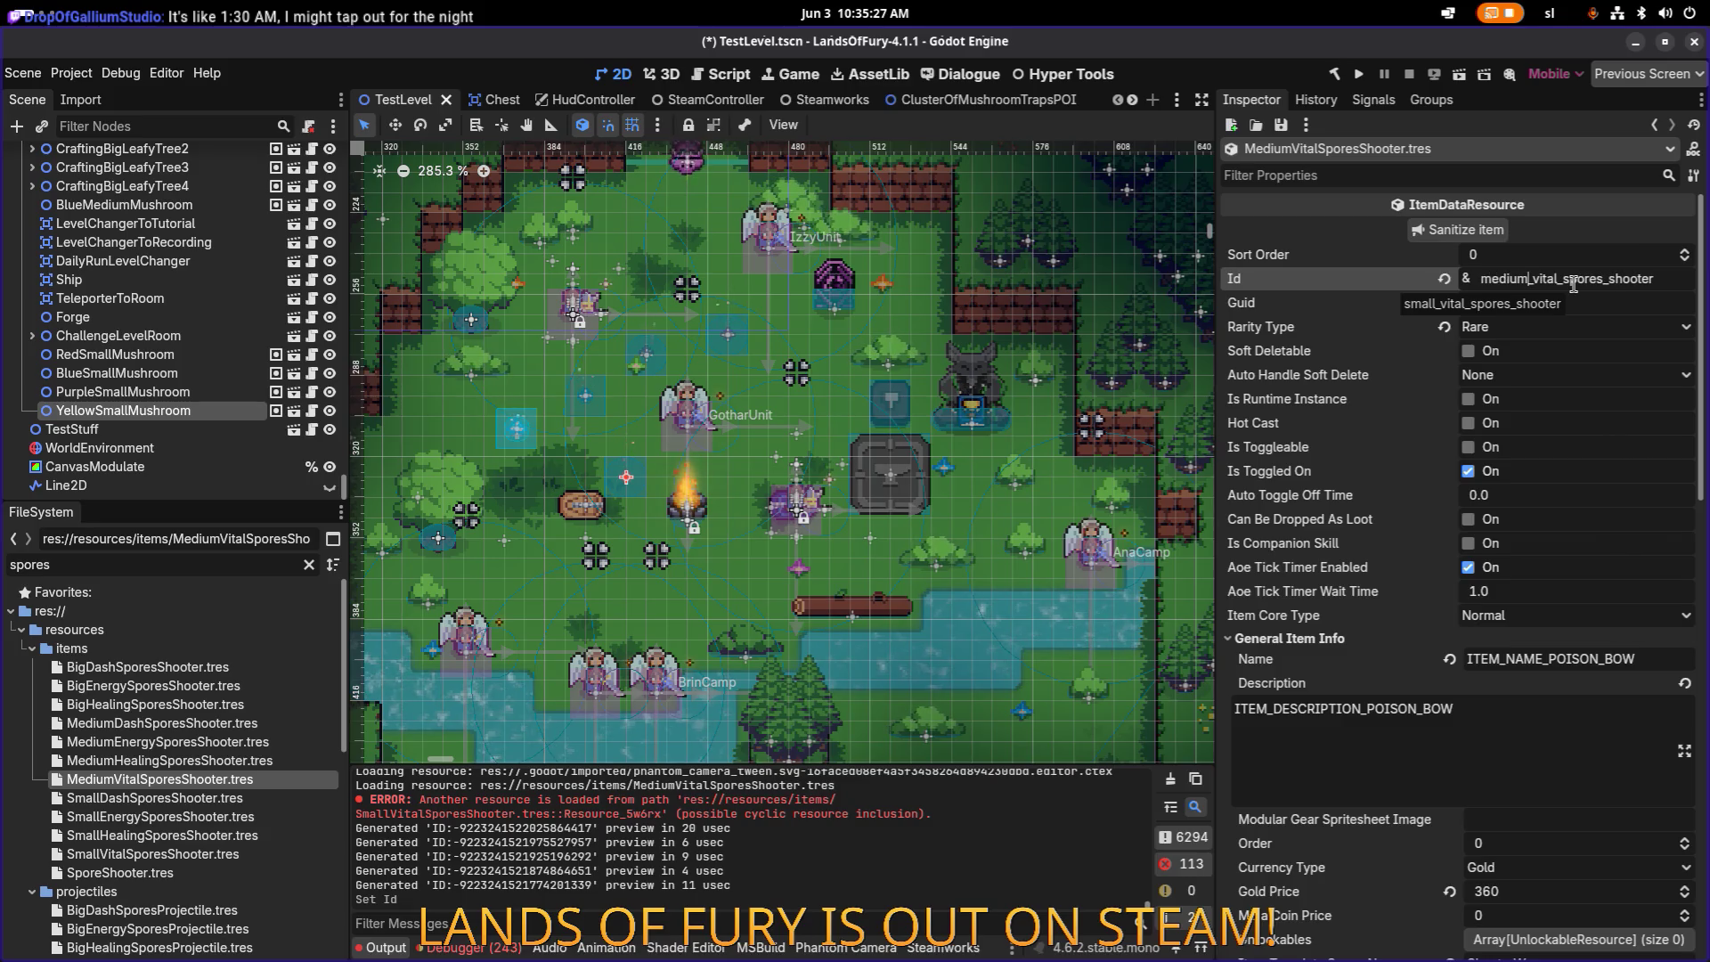
{"action": "key", "text": "Return"}
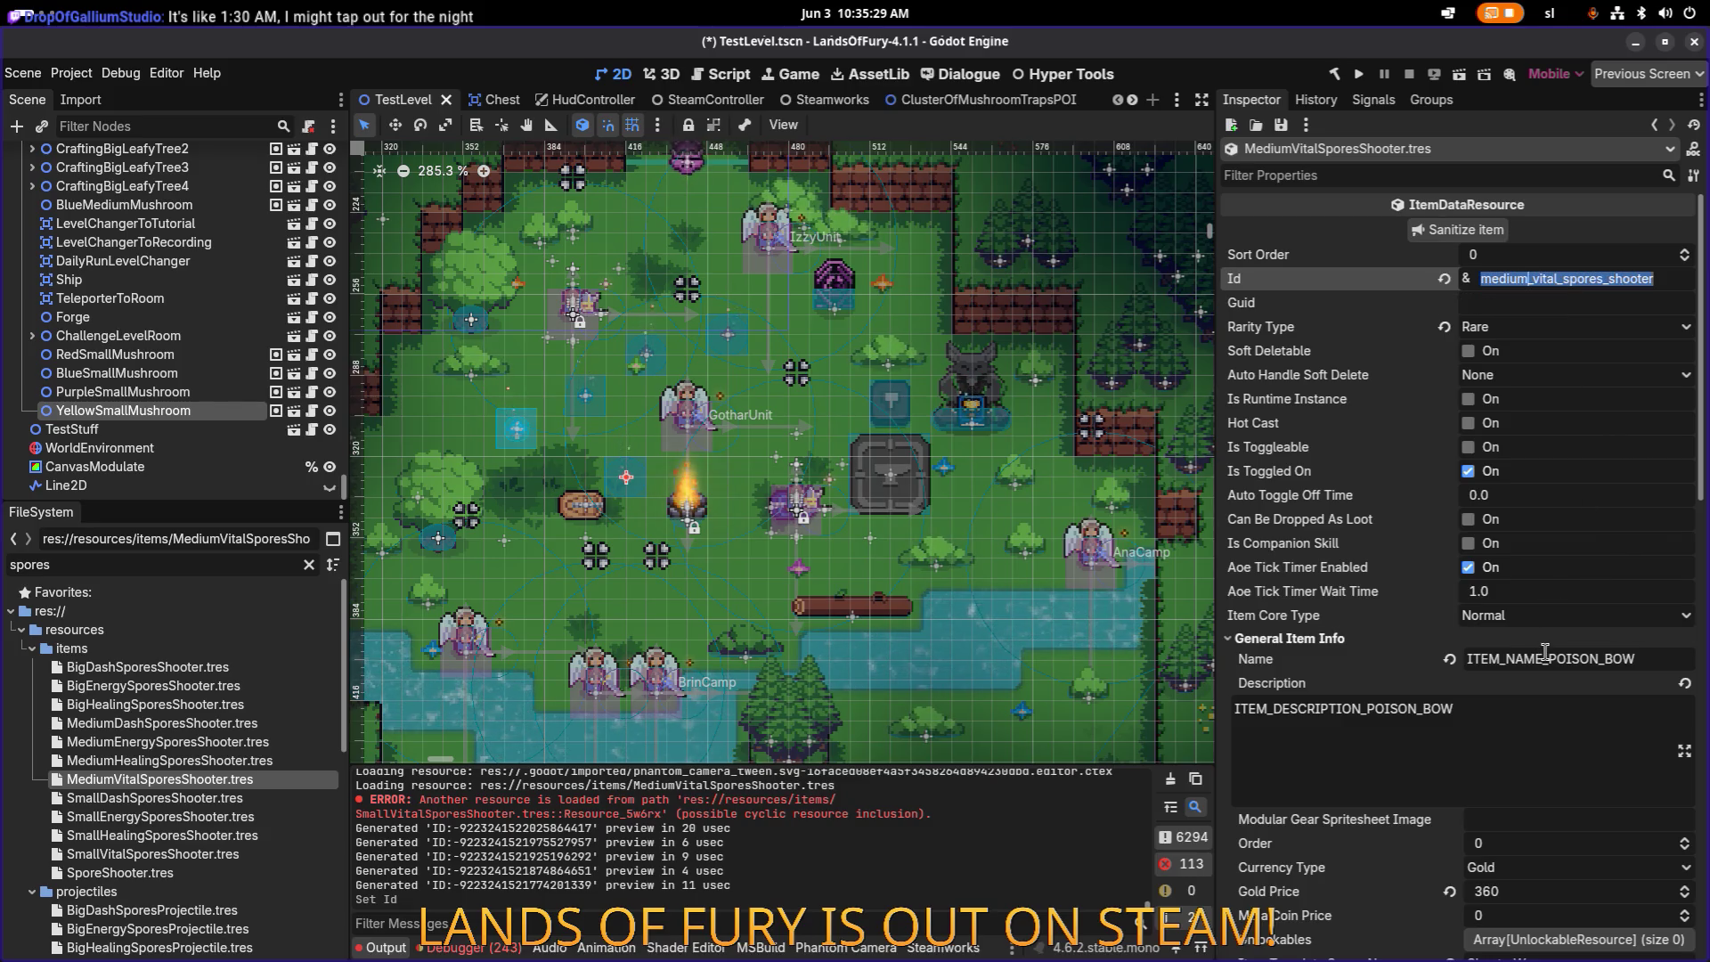
{"action": "scroll", "coordinate": [1565, 527], "scroll_direction": "down", "scroll_amount": 3}
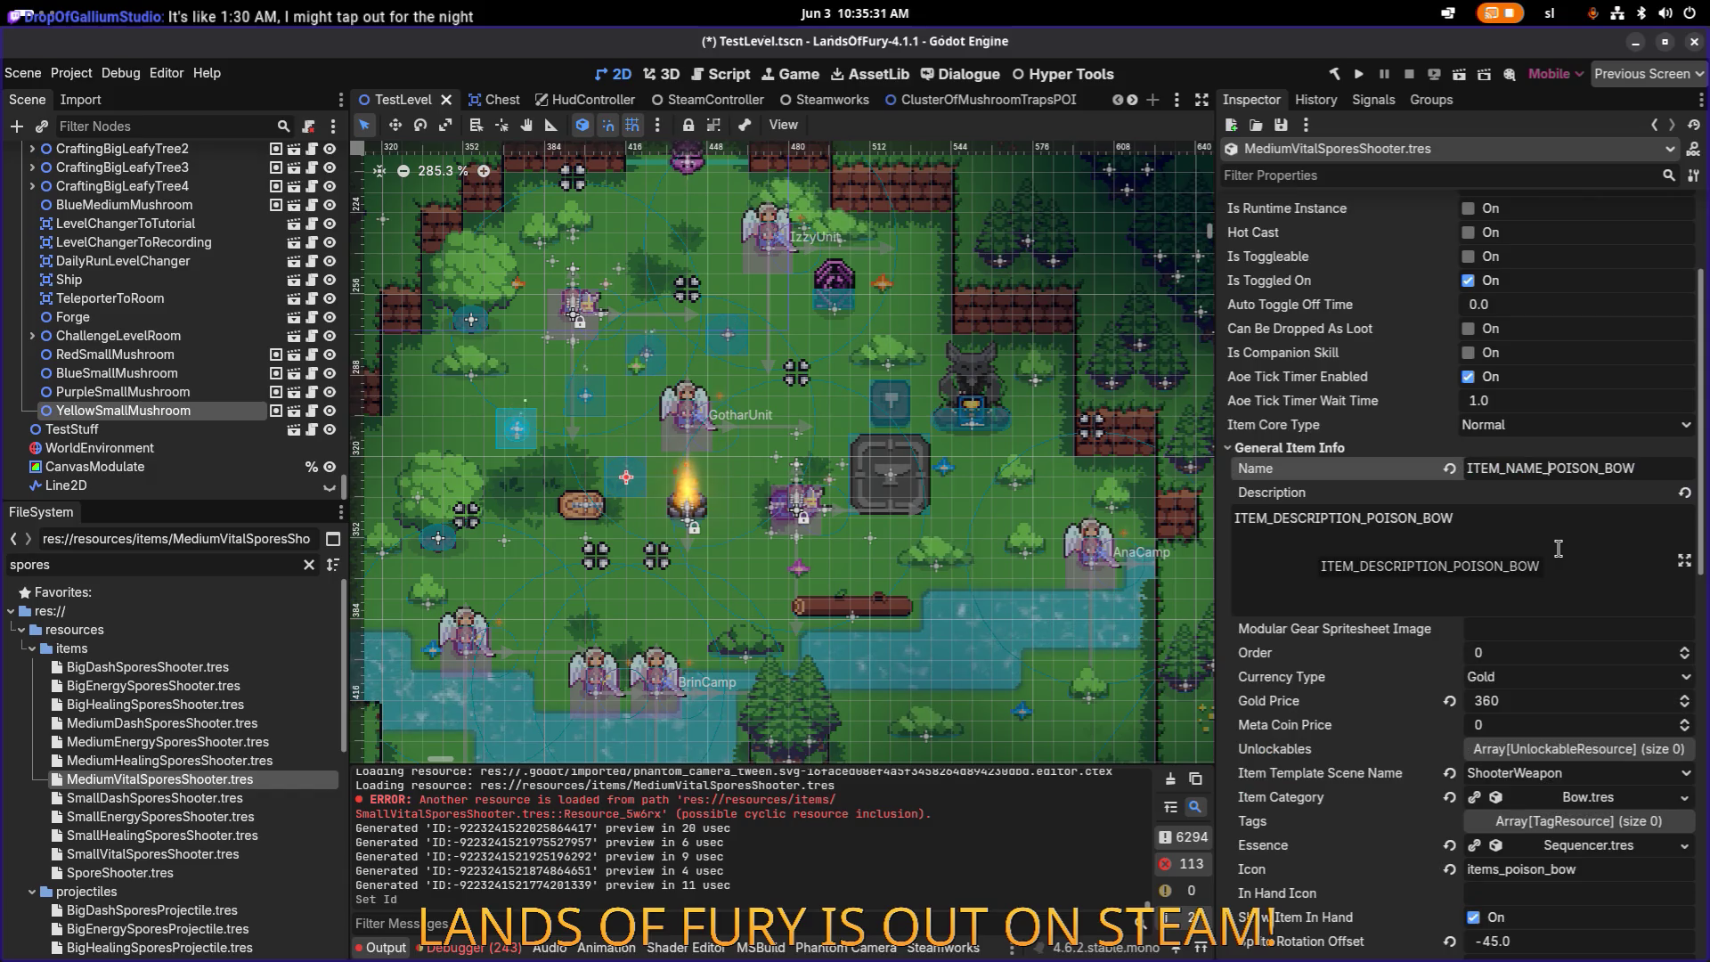
{"action": "key", "text": "ctrl+s"}
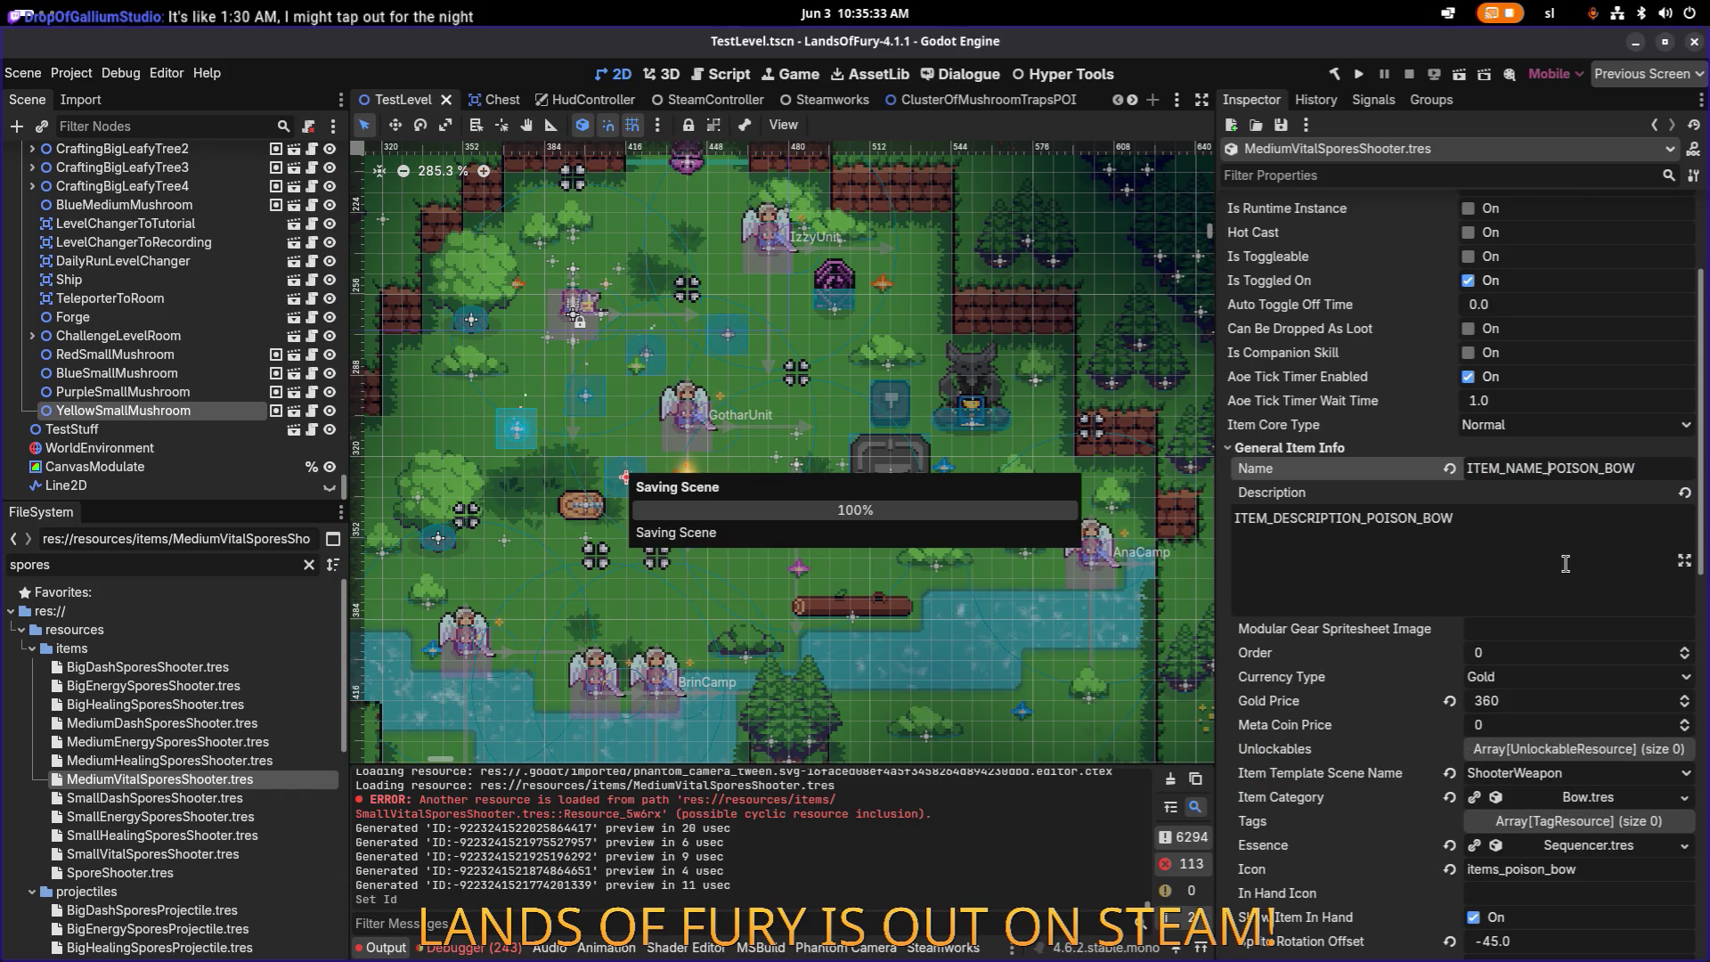
{"action": "scroll", "coordinate": [1600, 542], "scroll_direction": "down", "scroll_amount": 10}
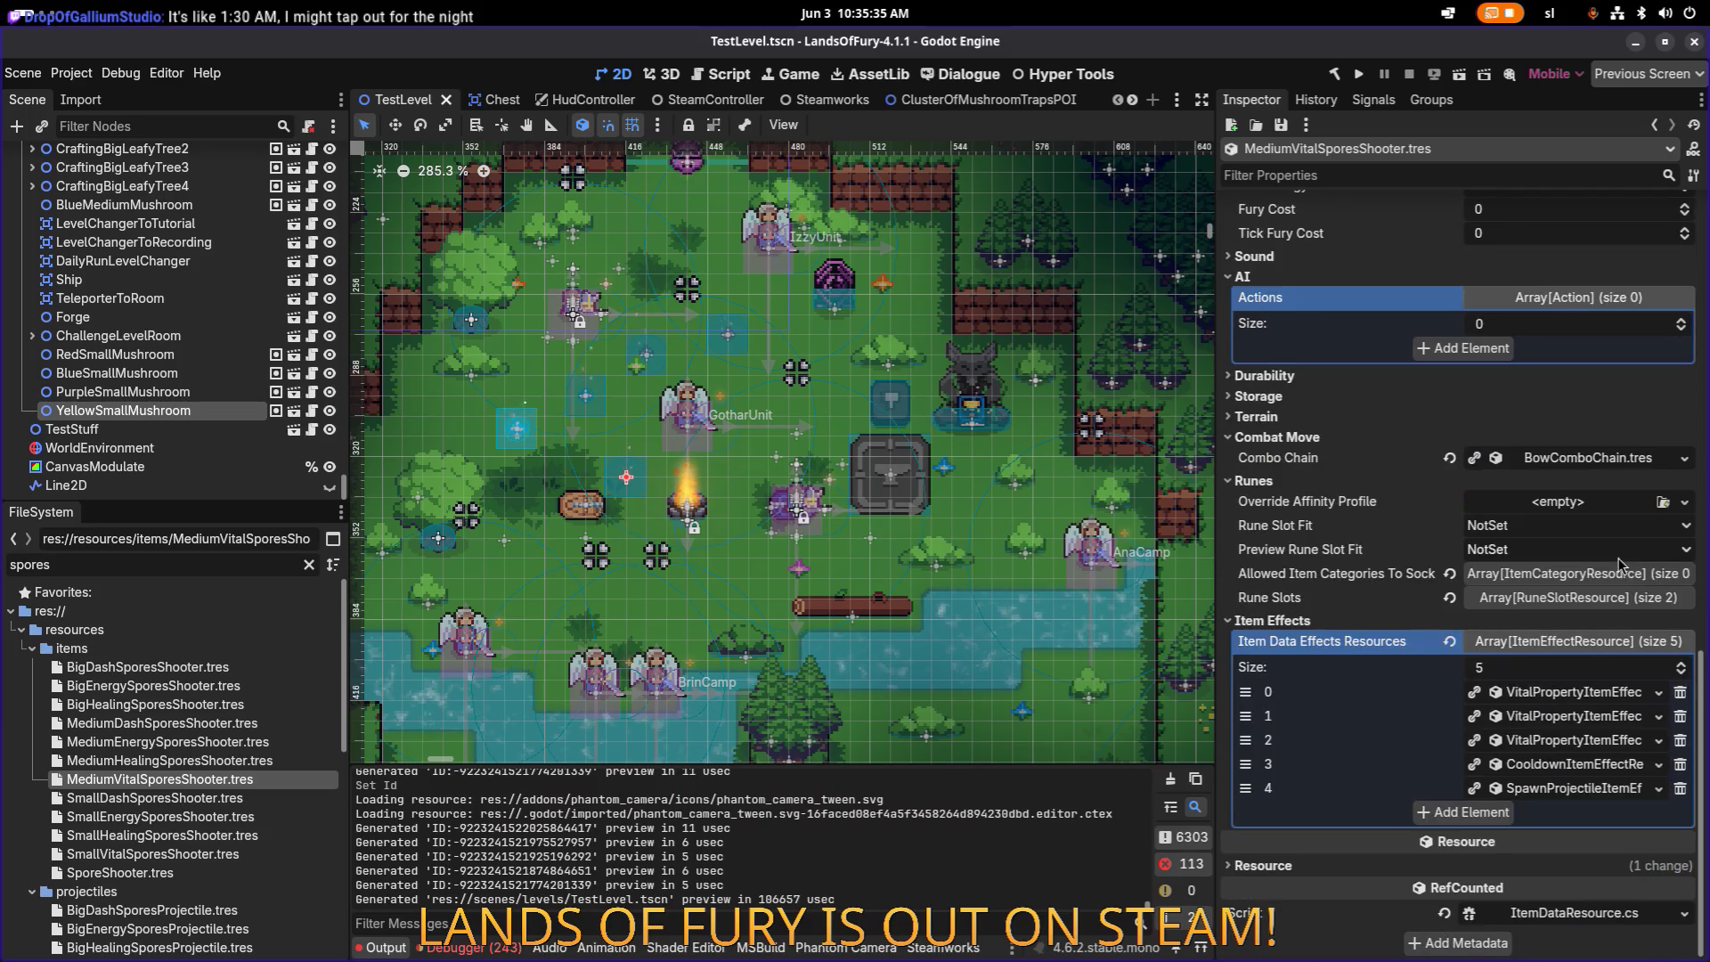
Step: Make the first three item effects unique, independent copies
{"action": "right_click", "coordinate": [1570, 702]}
{"action": "left_click", "coordinate": [1555, 860]}
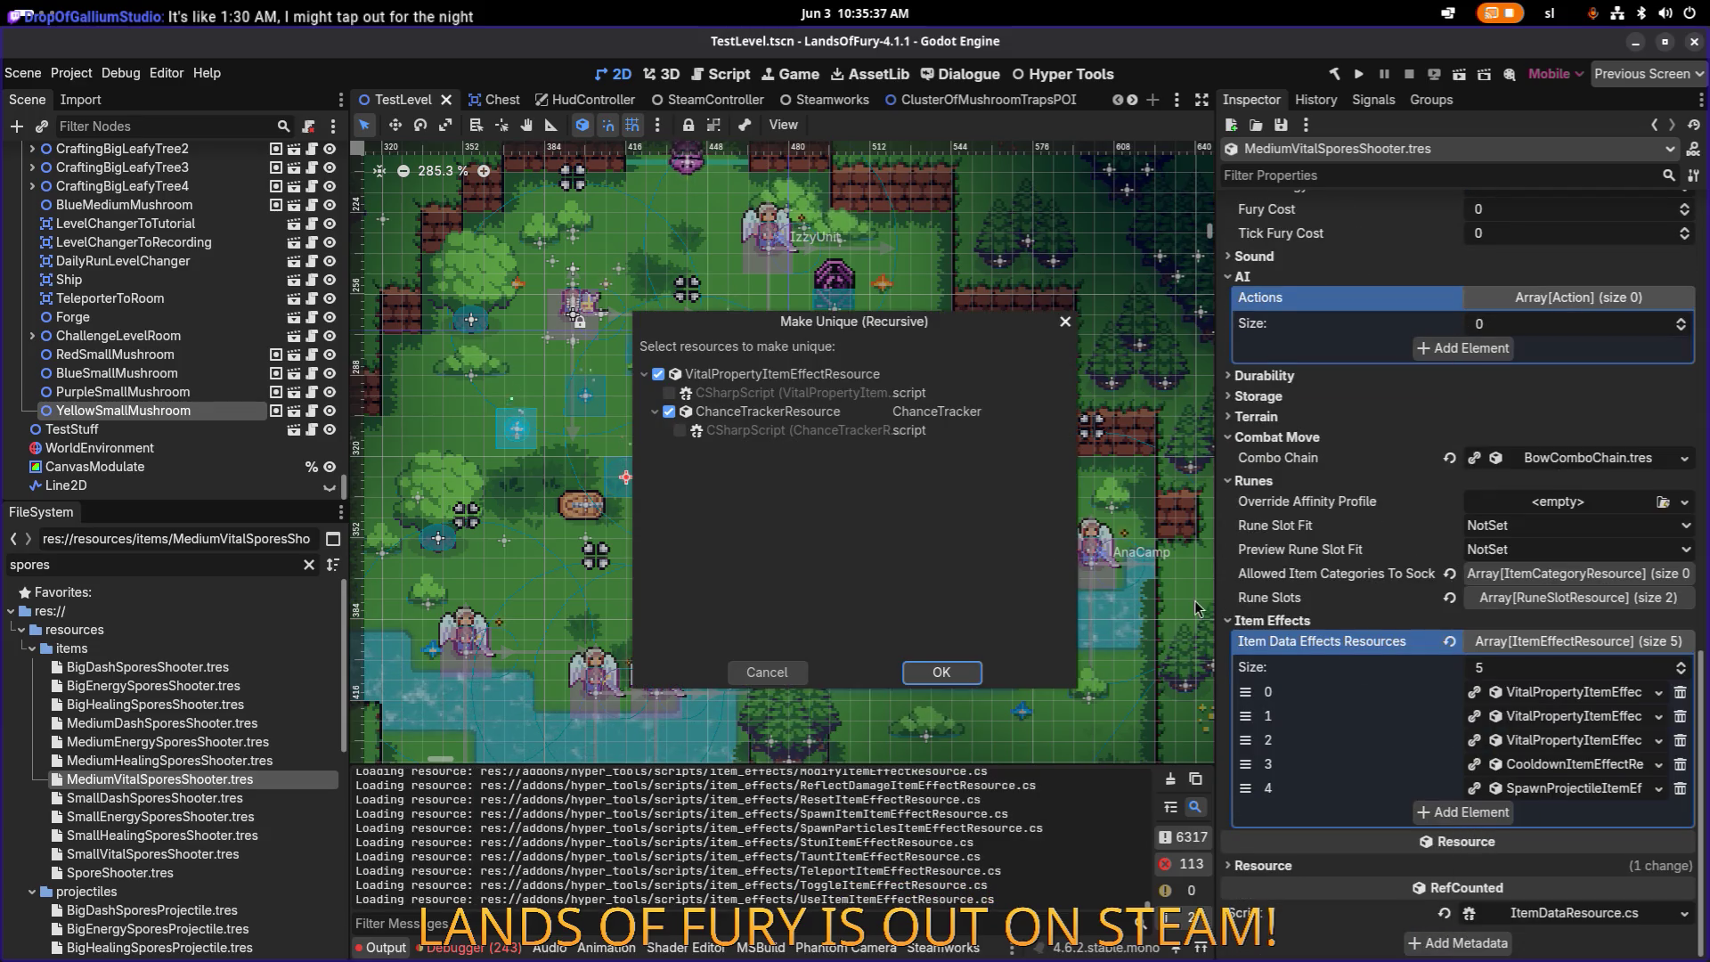
{"action": "left_click", "coordinate": [960, 682]}
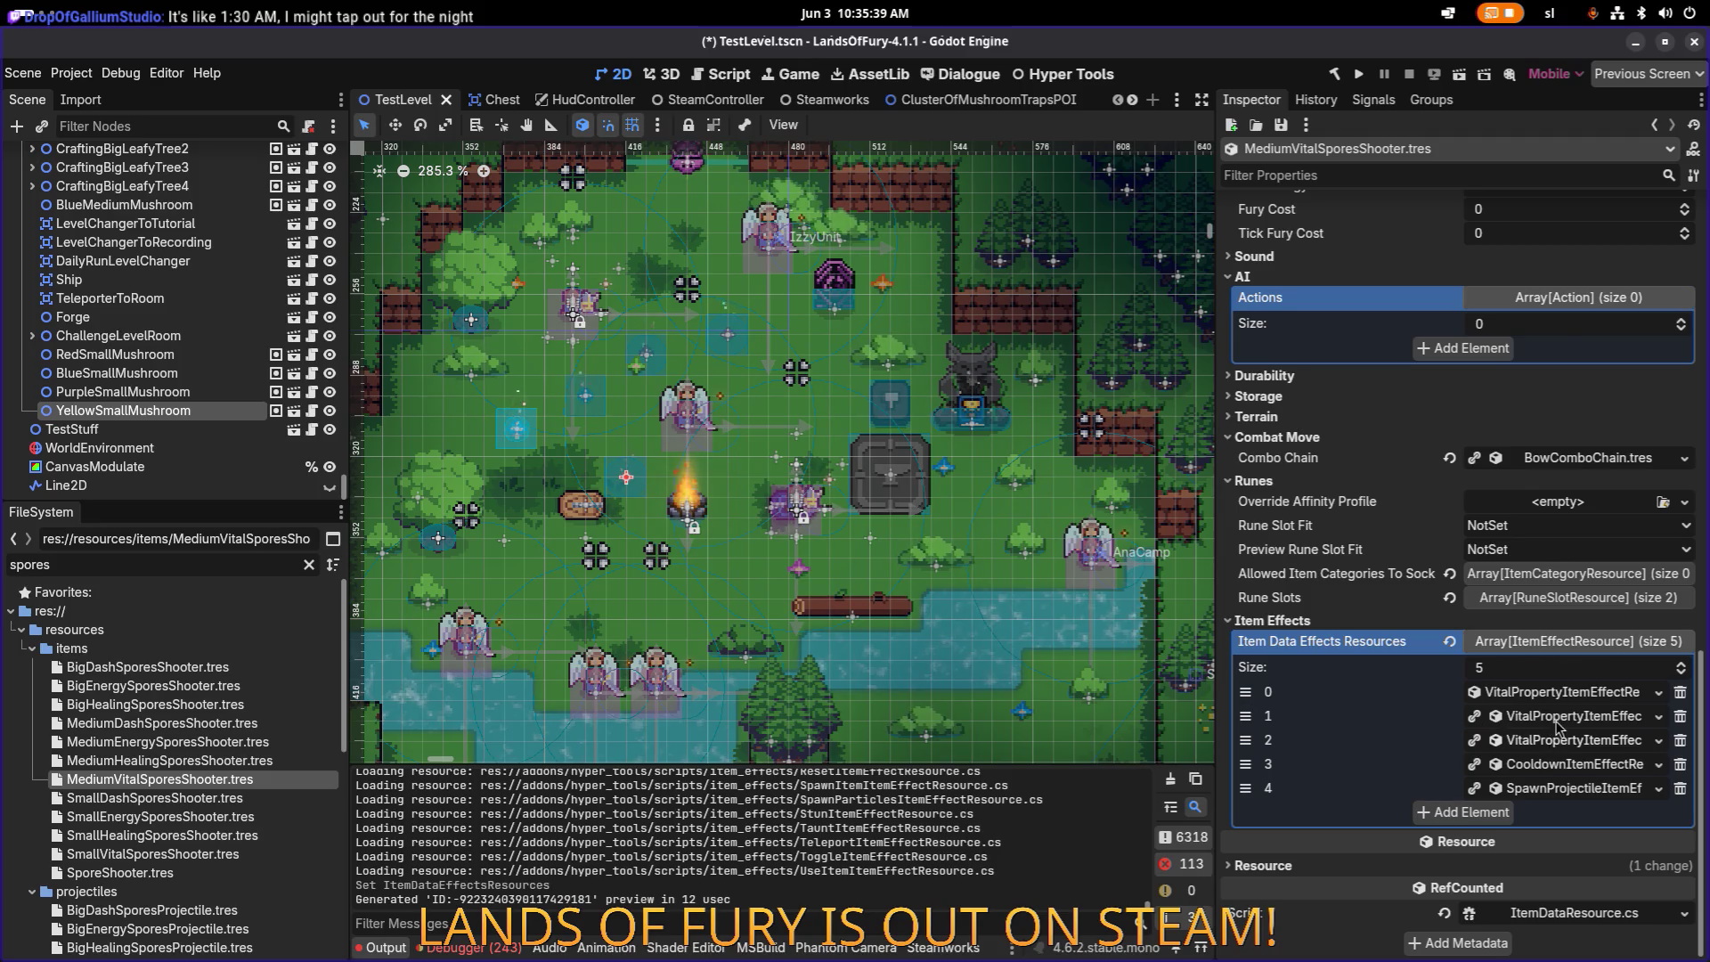
{"action": "right_click", "coordinate": [1559, 740]}
{"action": "left_click", "coordinate": [1555, 860]}
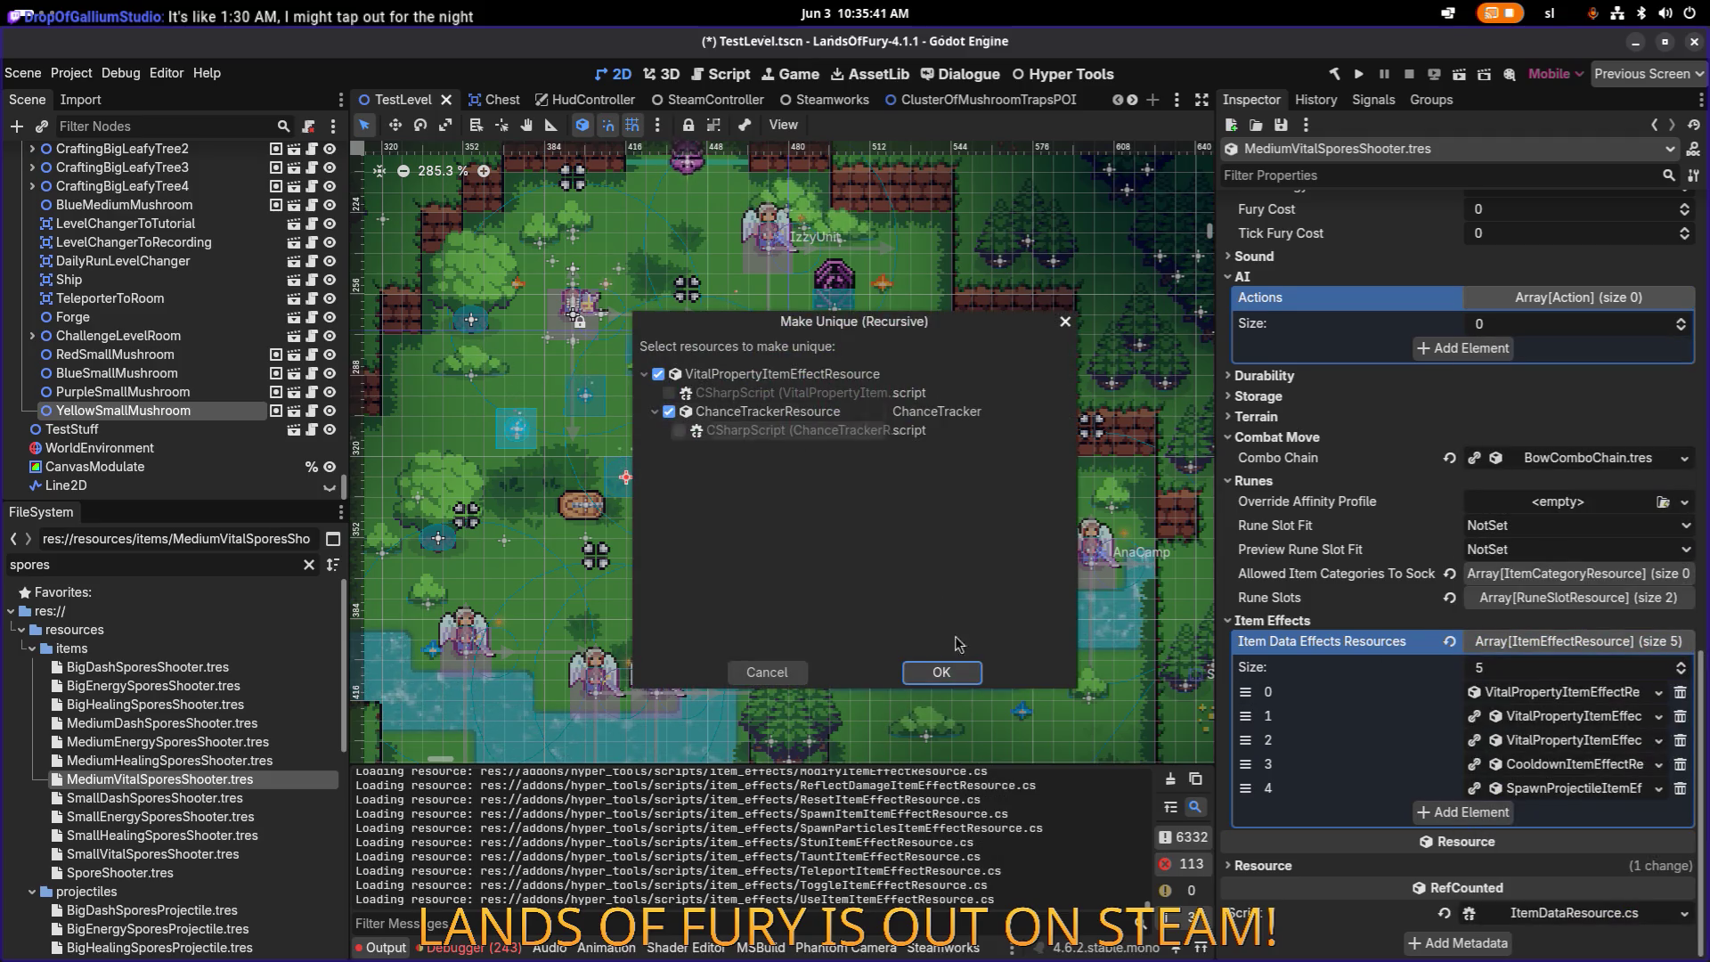
{"action": "key", "text": "Return"}
{"action": "right_click", "coordinate": [1602, 745]}
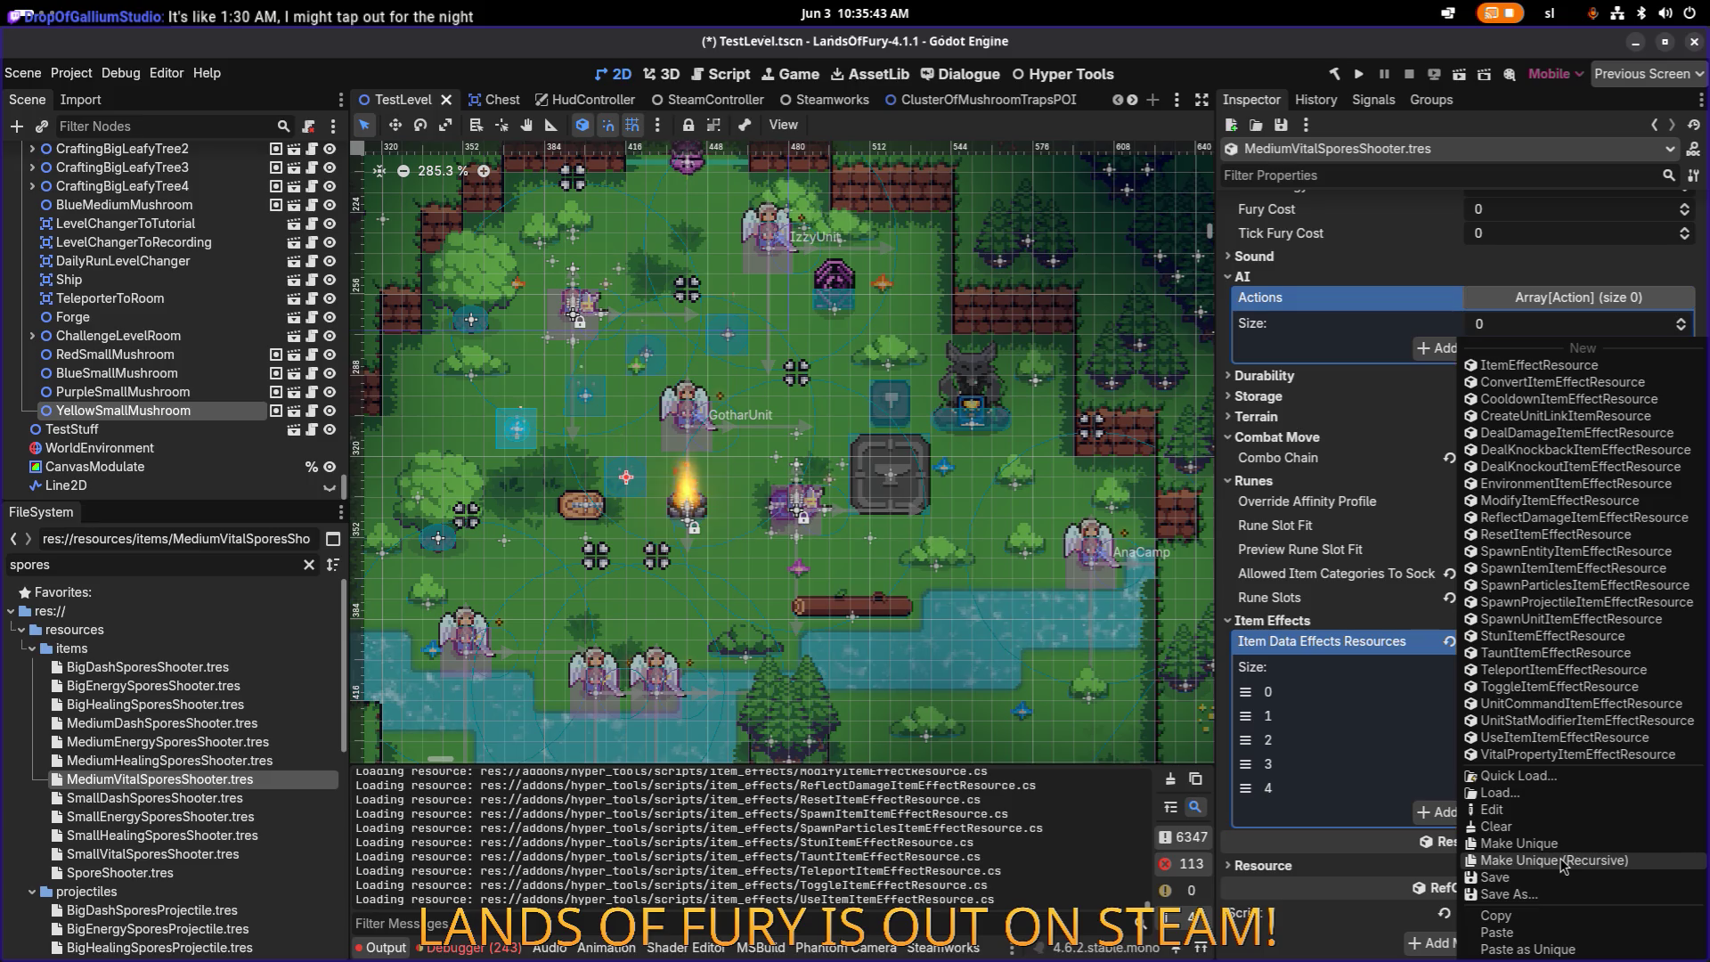
{"action": "left_click", "coordinate": [1565, 862]}
{"action": "left_click", "coordinate": [979, 681]}
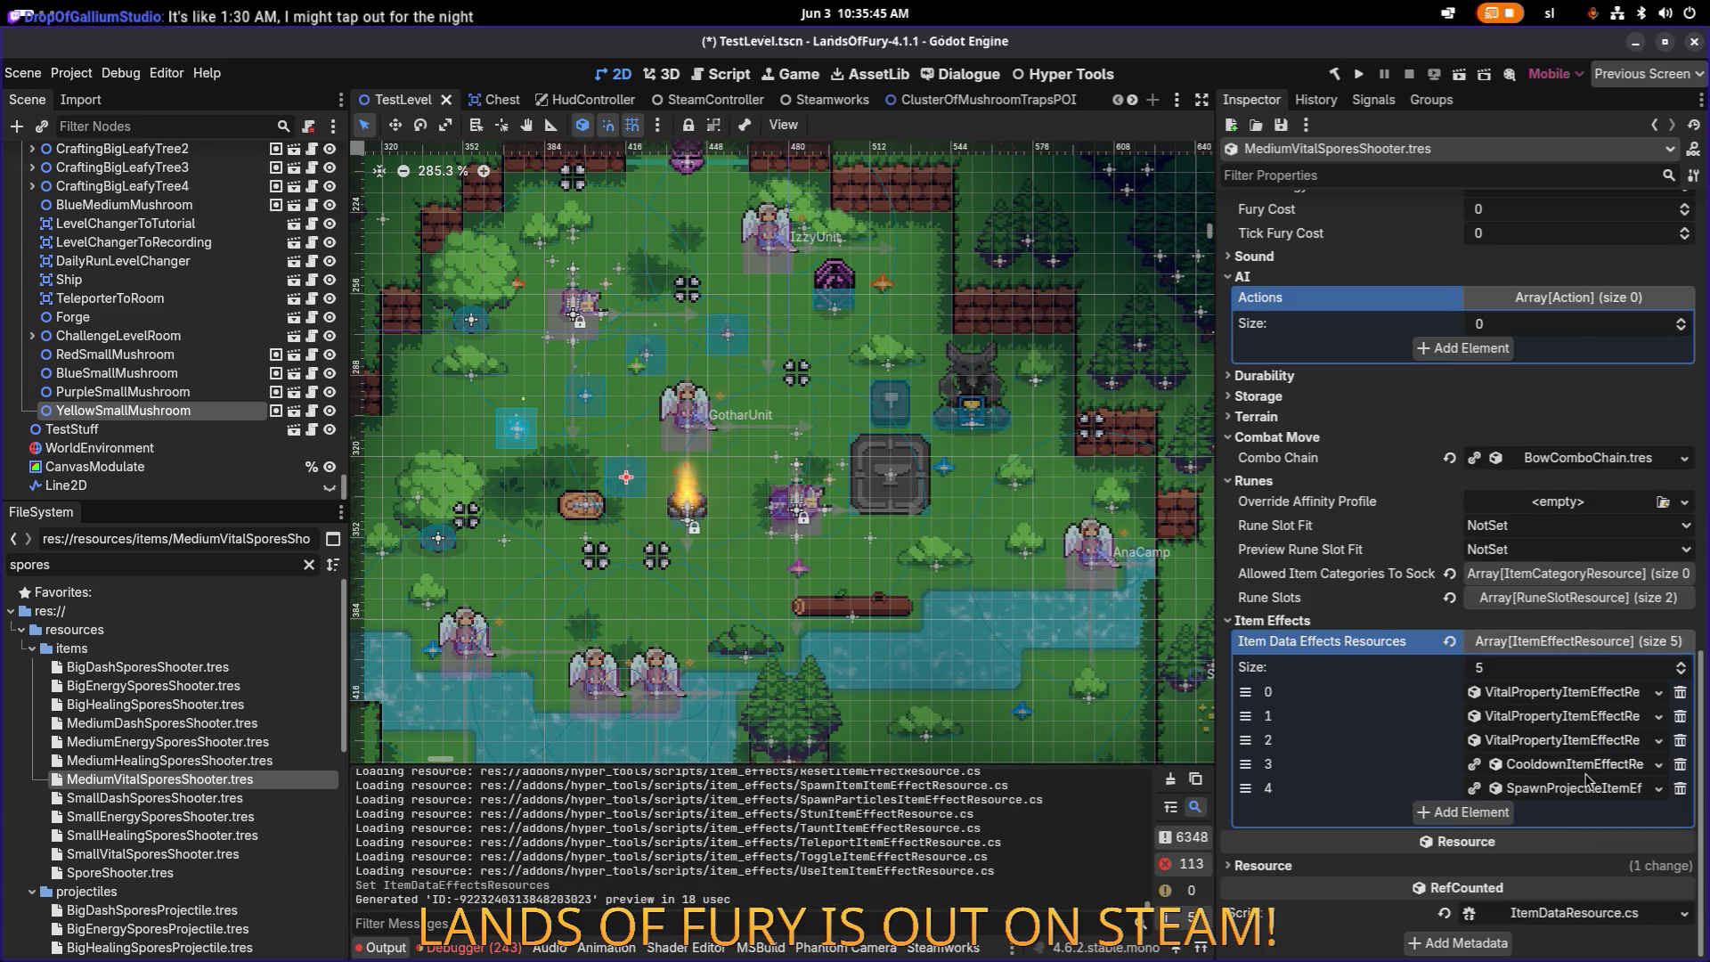
Step: Make the cooldown and spawn projectile effects unique, including SpawnProjectileItemEffectResource and ChanceTrackerResource
{"action": "right_click", "coordinate": [1596, 768]}
{"action": "left_click", "coordinate": [1592, 860]}
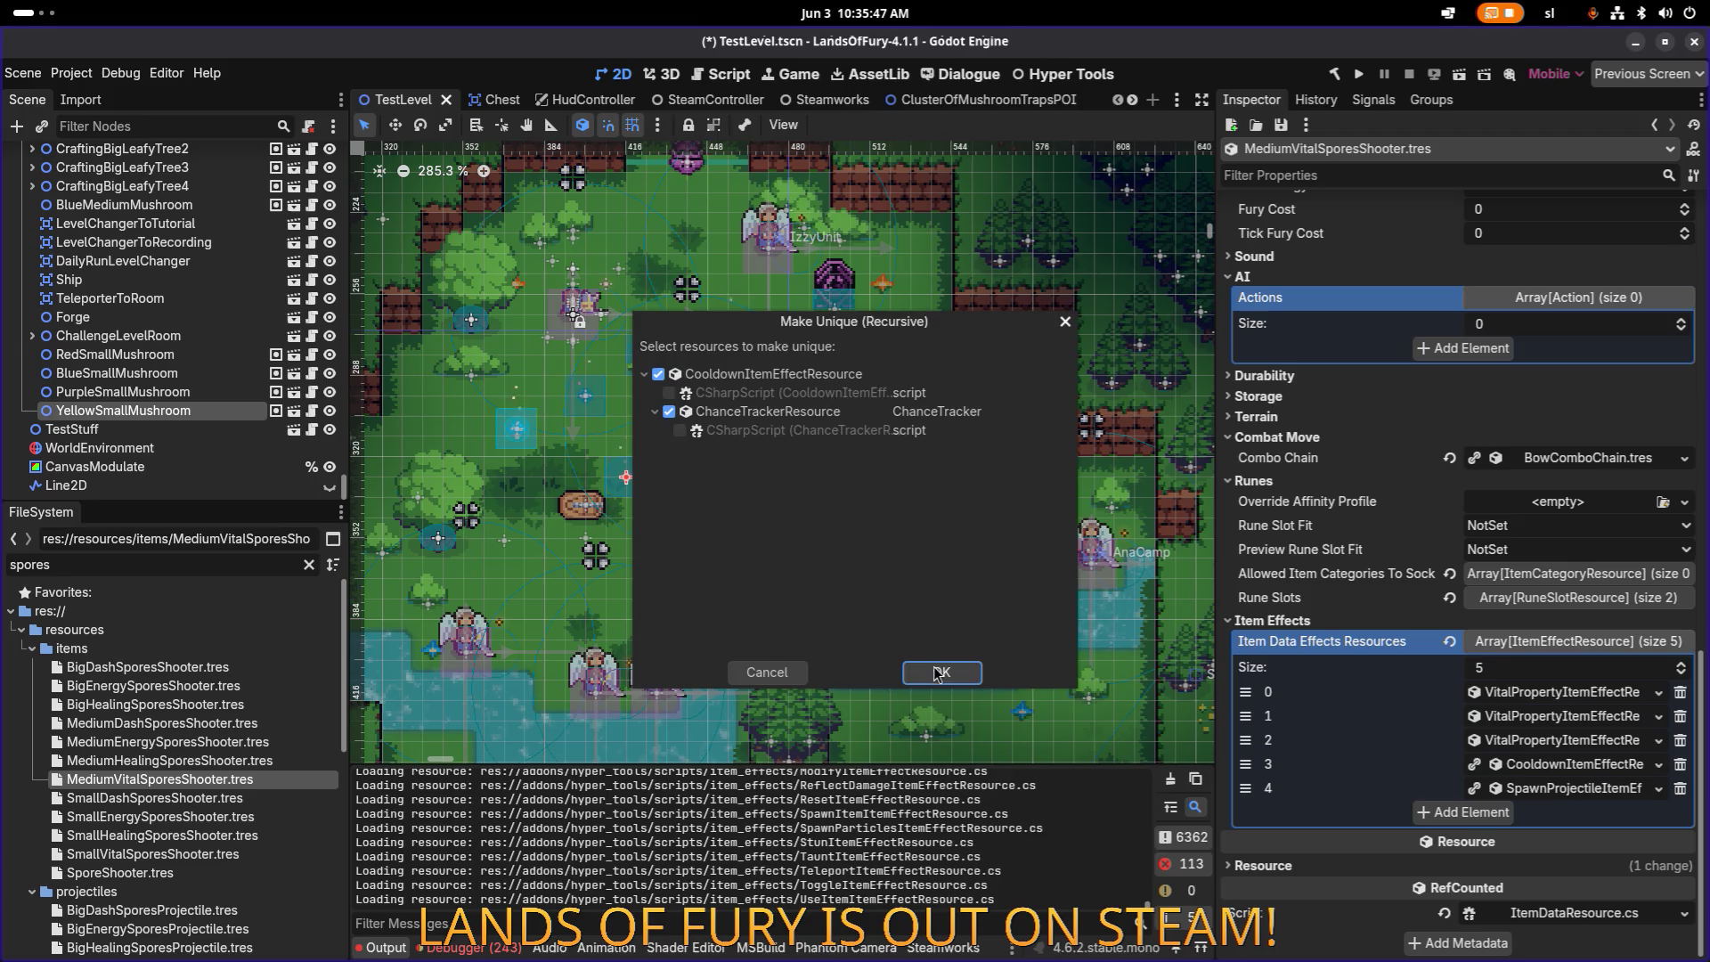
{"action": "left_click", "coordinate": [939, 674]}
{"action": "right_click", "coordinate": [1568, 798]}
{"action": "left_click", "coordinate": [1554, 860]}
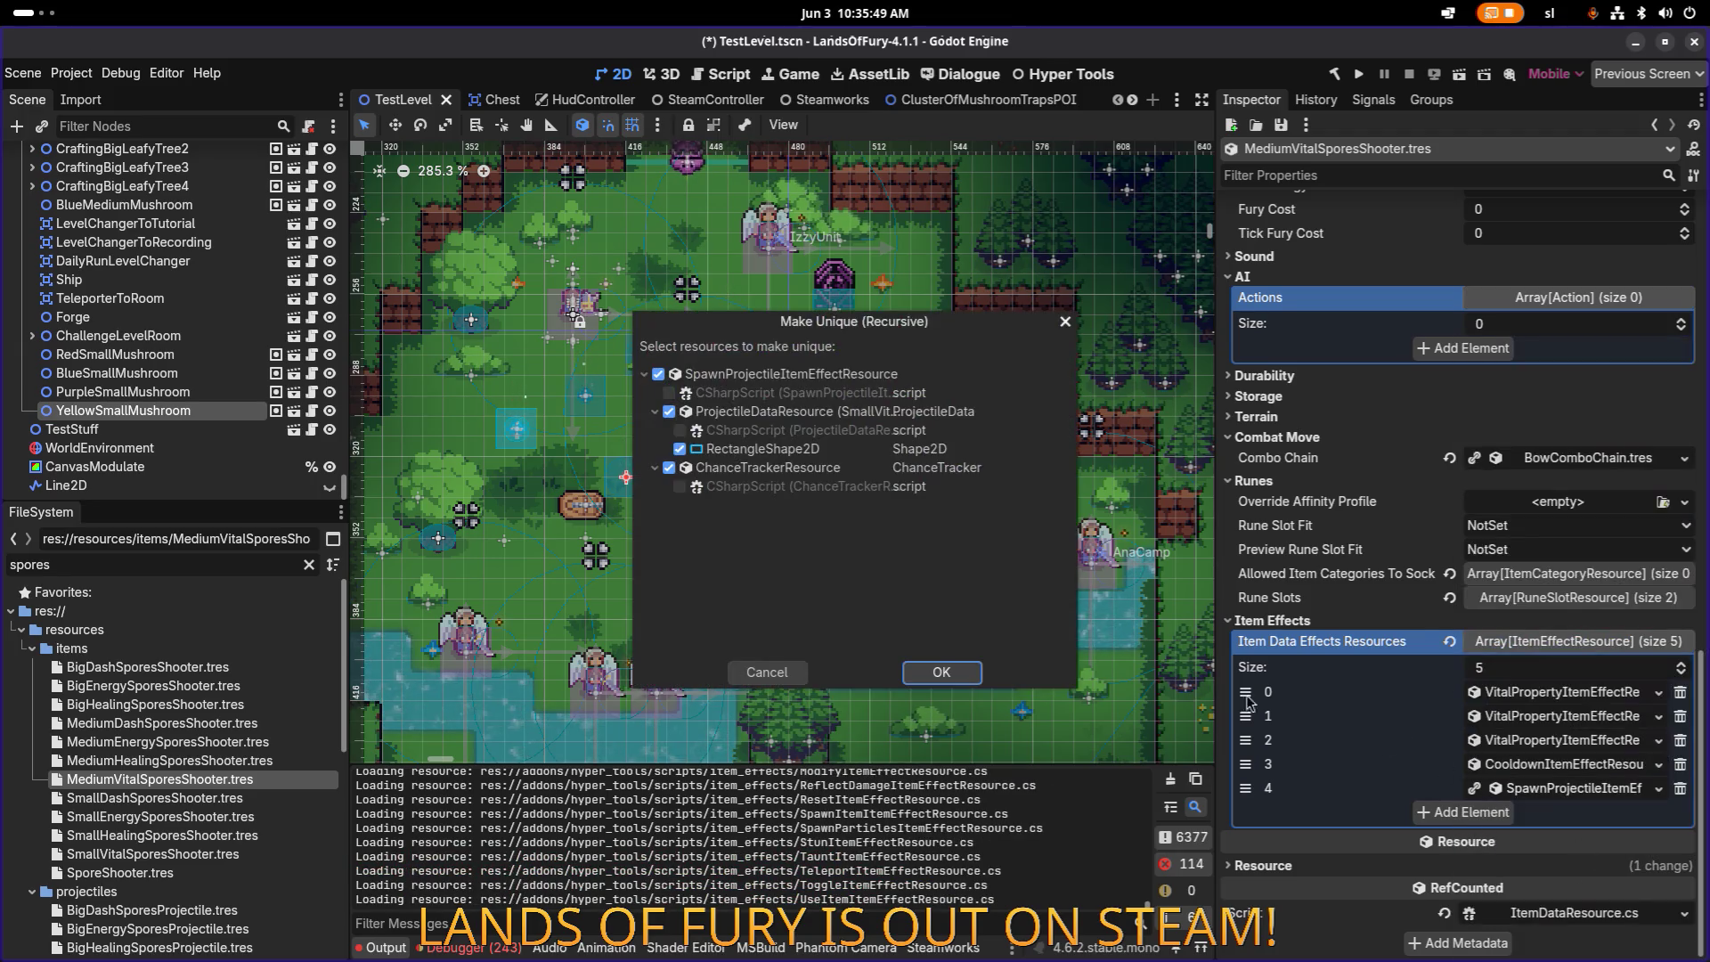
{"action": "left_click", "coordinate": [941, 672]}
{"action": "left_click", "coordinate": [1599, 791]}
{"action": "scroll", "coordinate": [1595, 802], "scroll_direction": "down", "scroll_amount": 10}
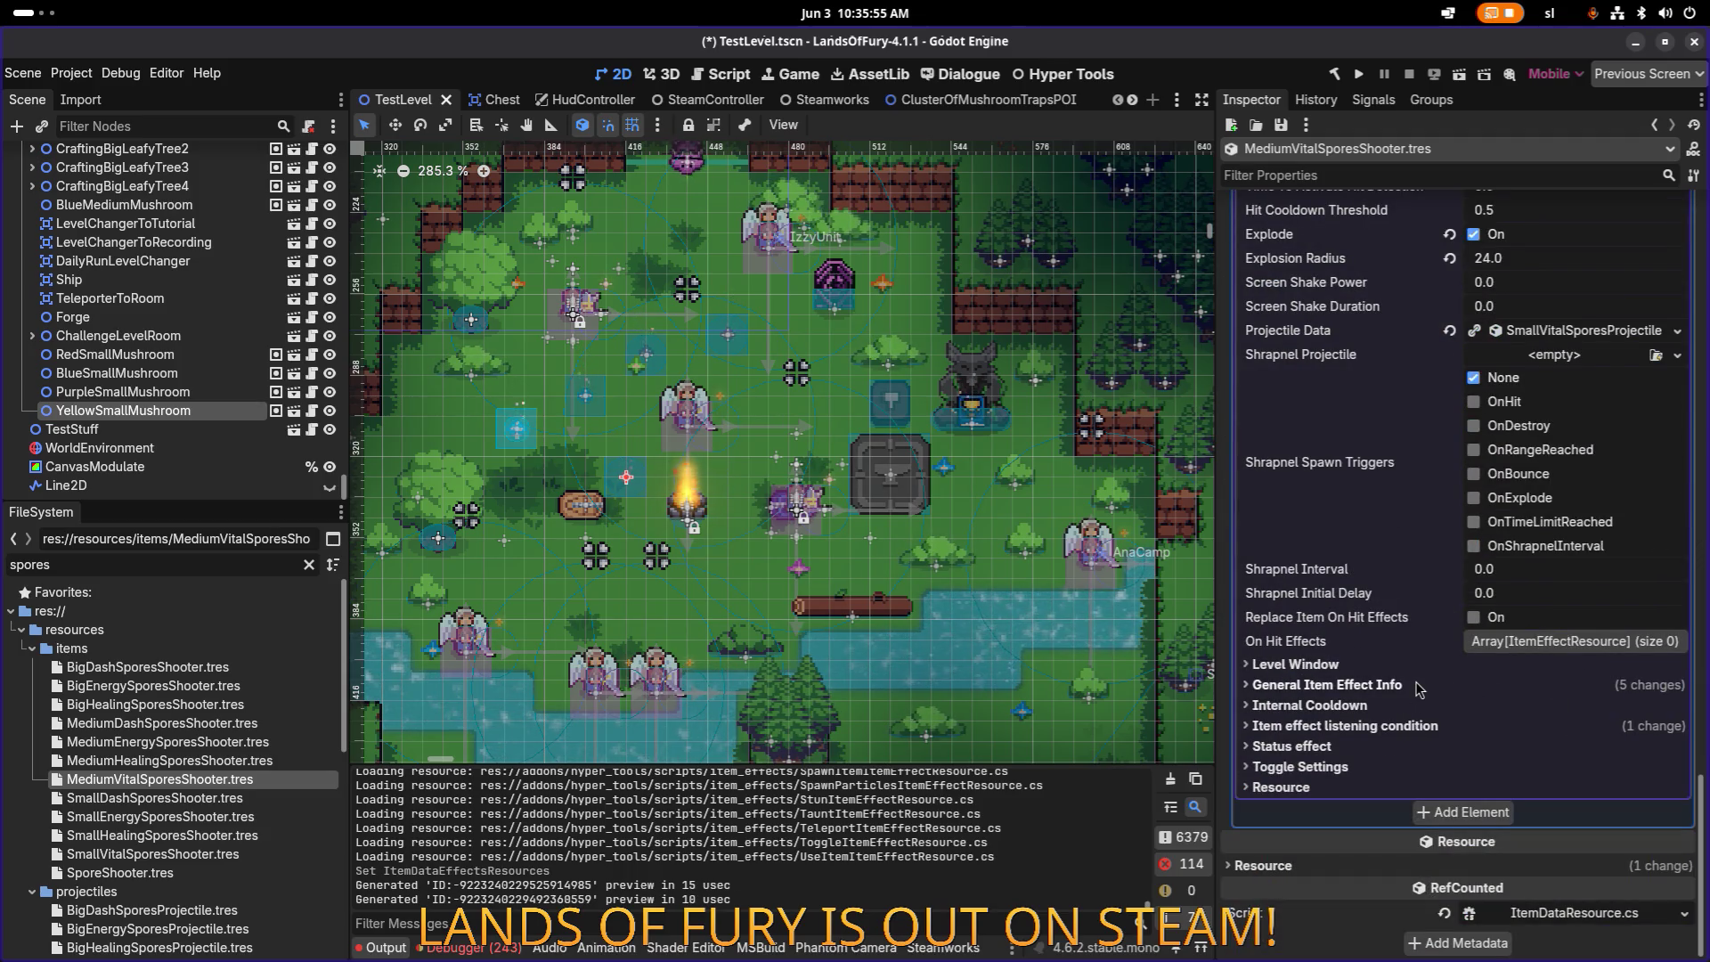
Step: Quick Load MediumVitalSporesProjectile as the spawn effect's Projectile Data and save
{"action": "scroll", "coordinate": [1603, 490], "scroll_direction": "up", "scroll_amount": 2}
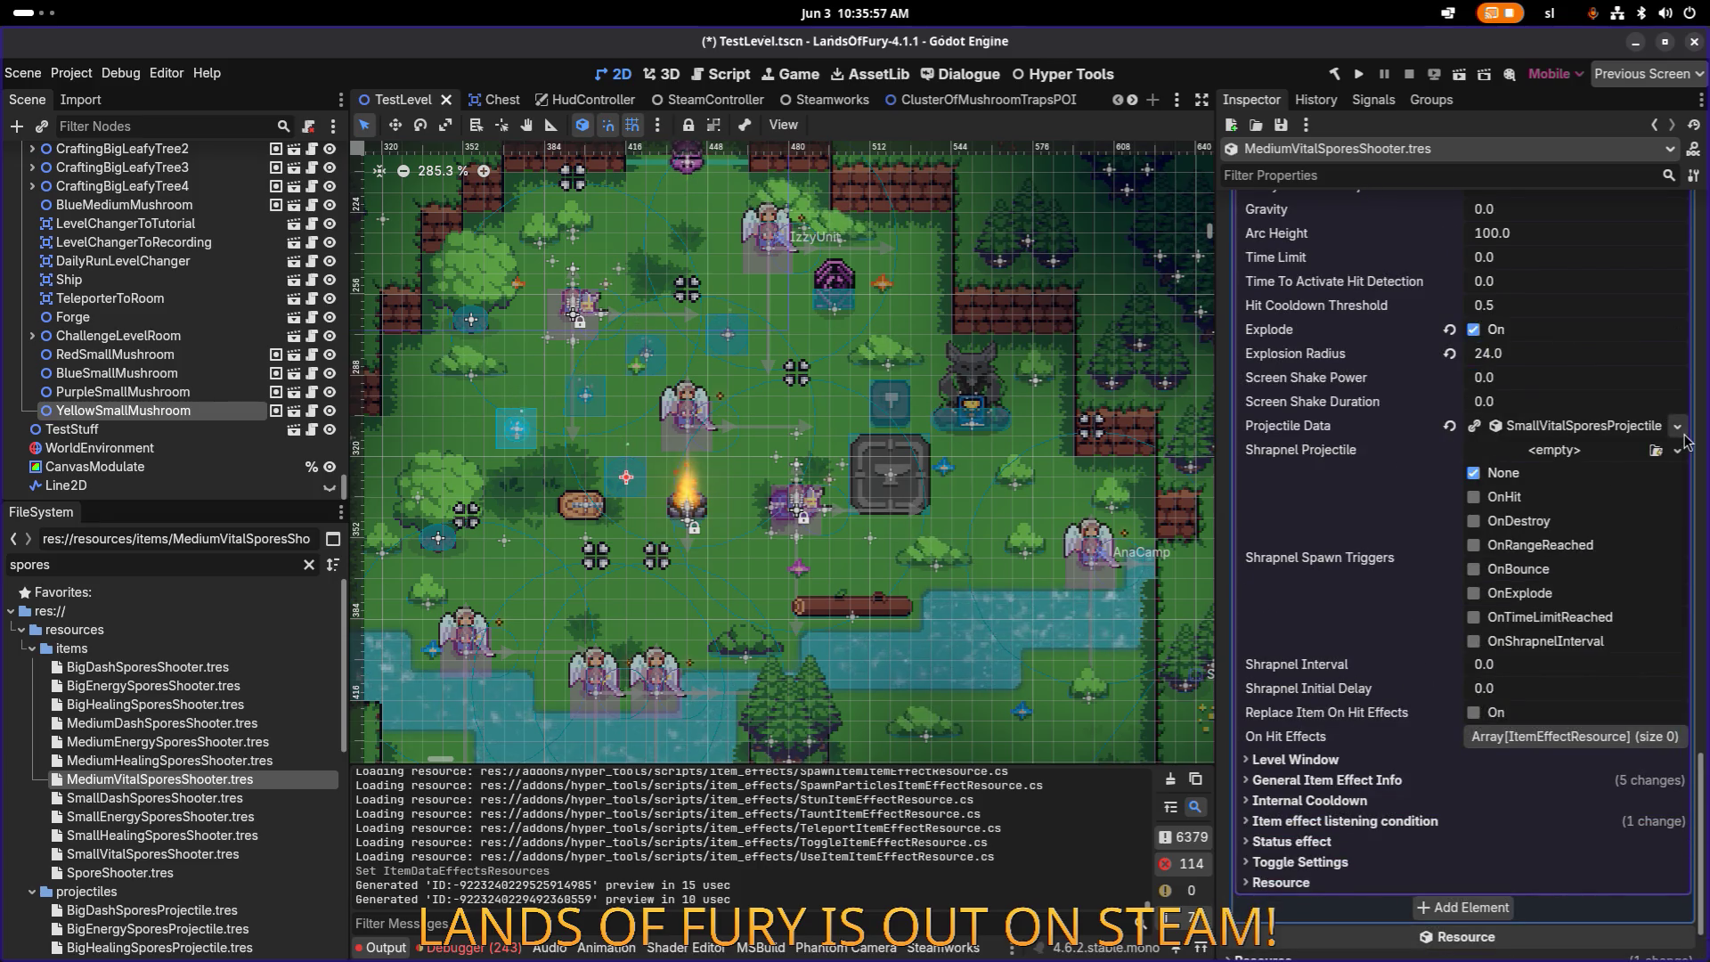
{"action": "left_click", "coordinate": [1680, 430]}
{"action": "left_click", "coordinate": [1597, 496]}
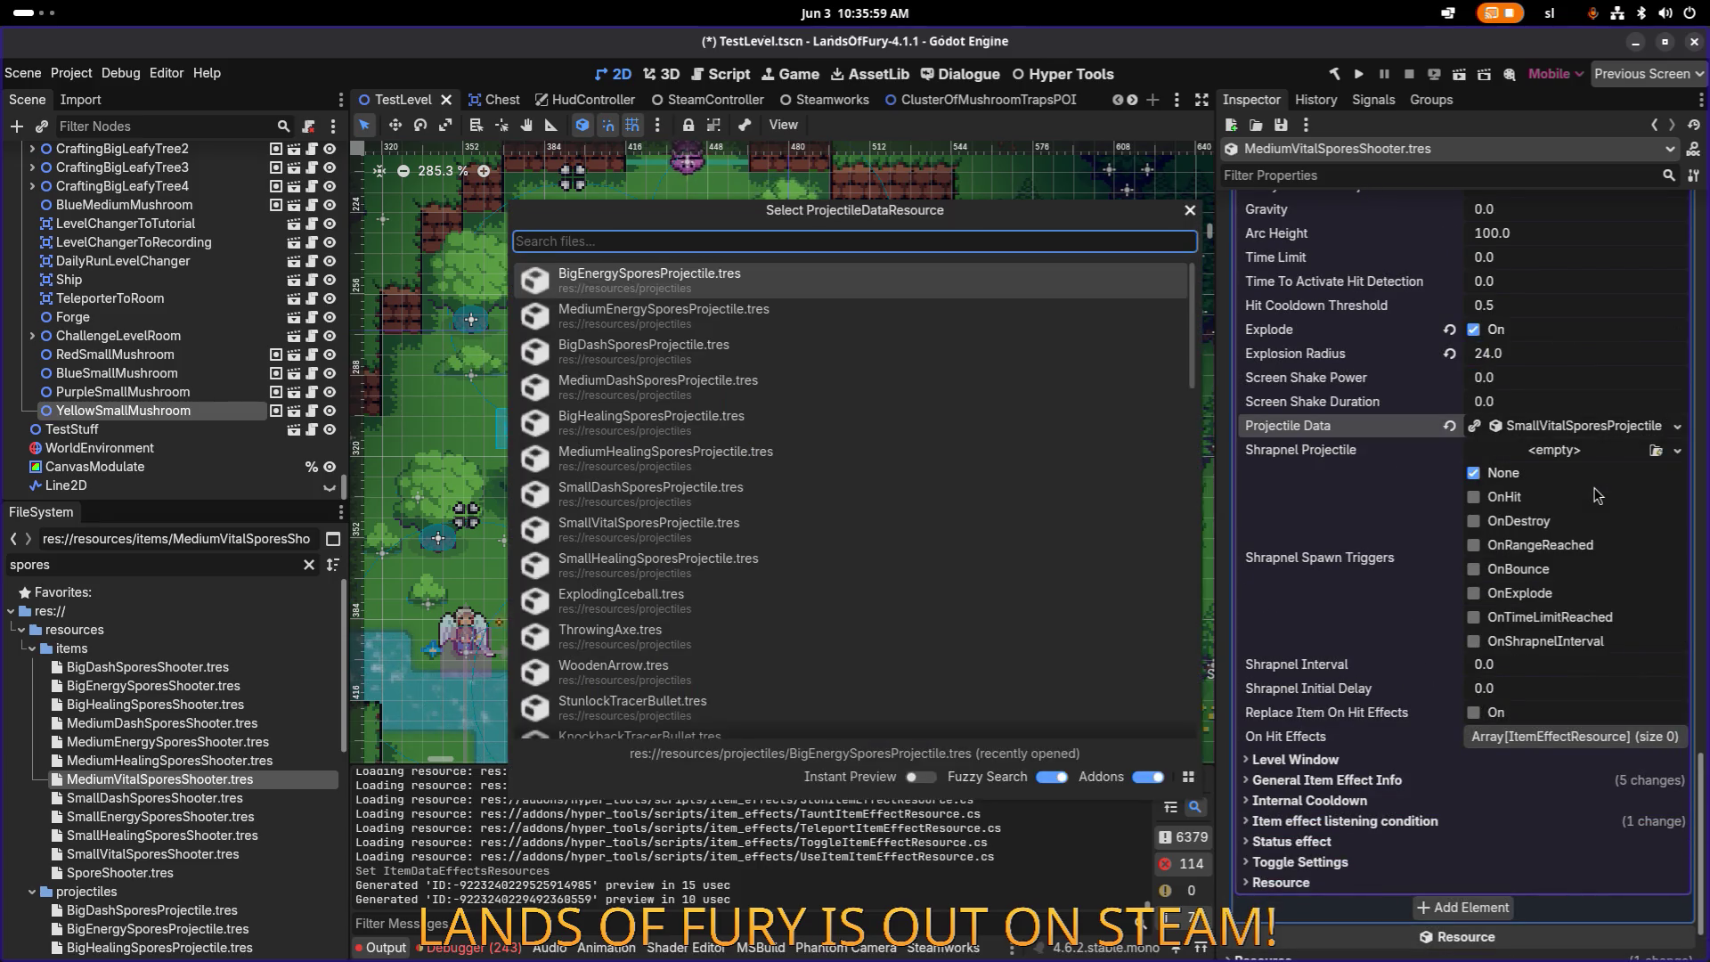
{"action": "type", "text": "medum"}
{"action": "key", "text": "Down"}
{"action": "key", "text": "Down"}
{"action": "key", "text": "Up"}
{"action": "key", "text": "Return"}
{"action": "key", "text": "ctrl+s"}
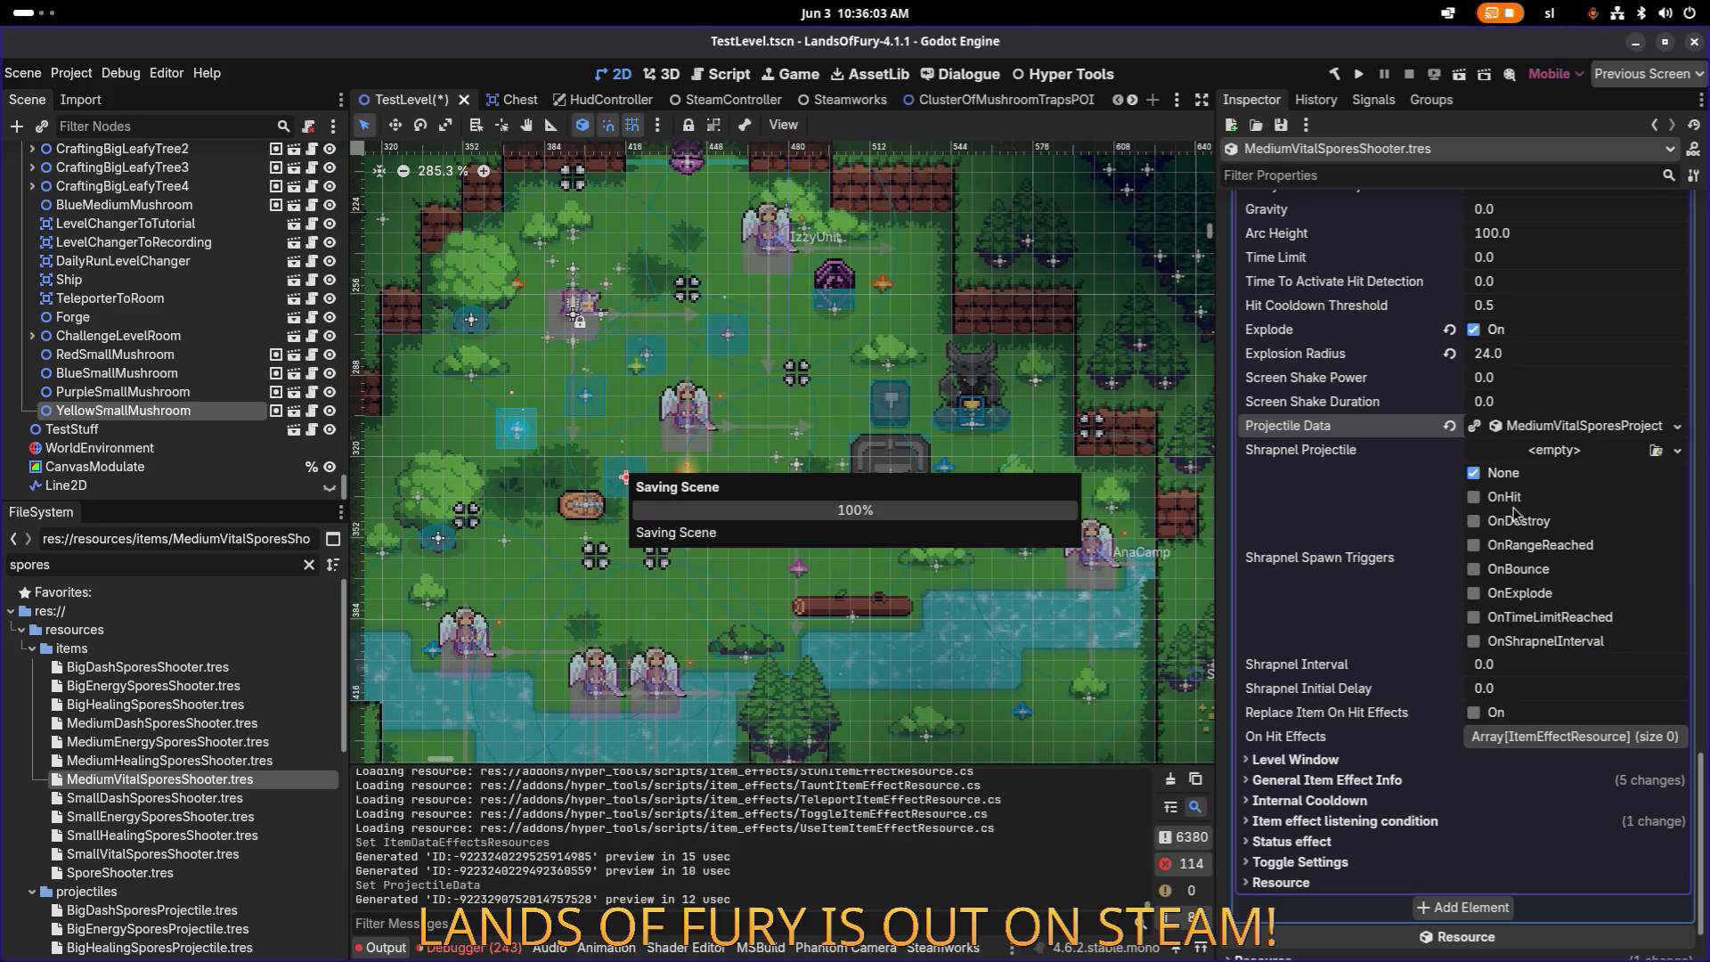
Step: Set Explosion Radius to 32 and save MediumVitalSporesShooter.tres
{"action": "left_click", "coordinate": [1521, 358]}
{"action": "type", "text": "32"}
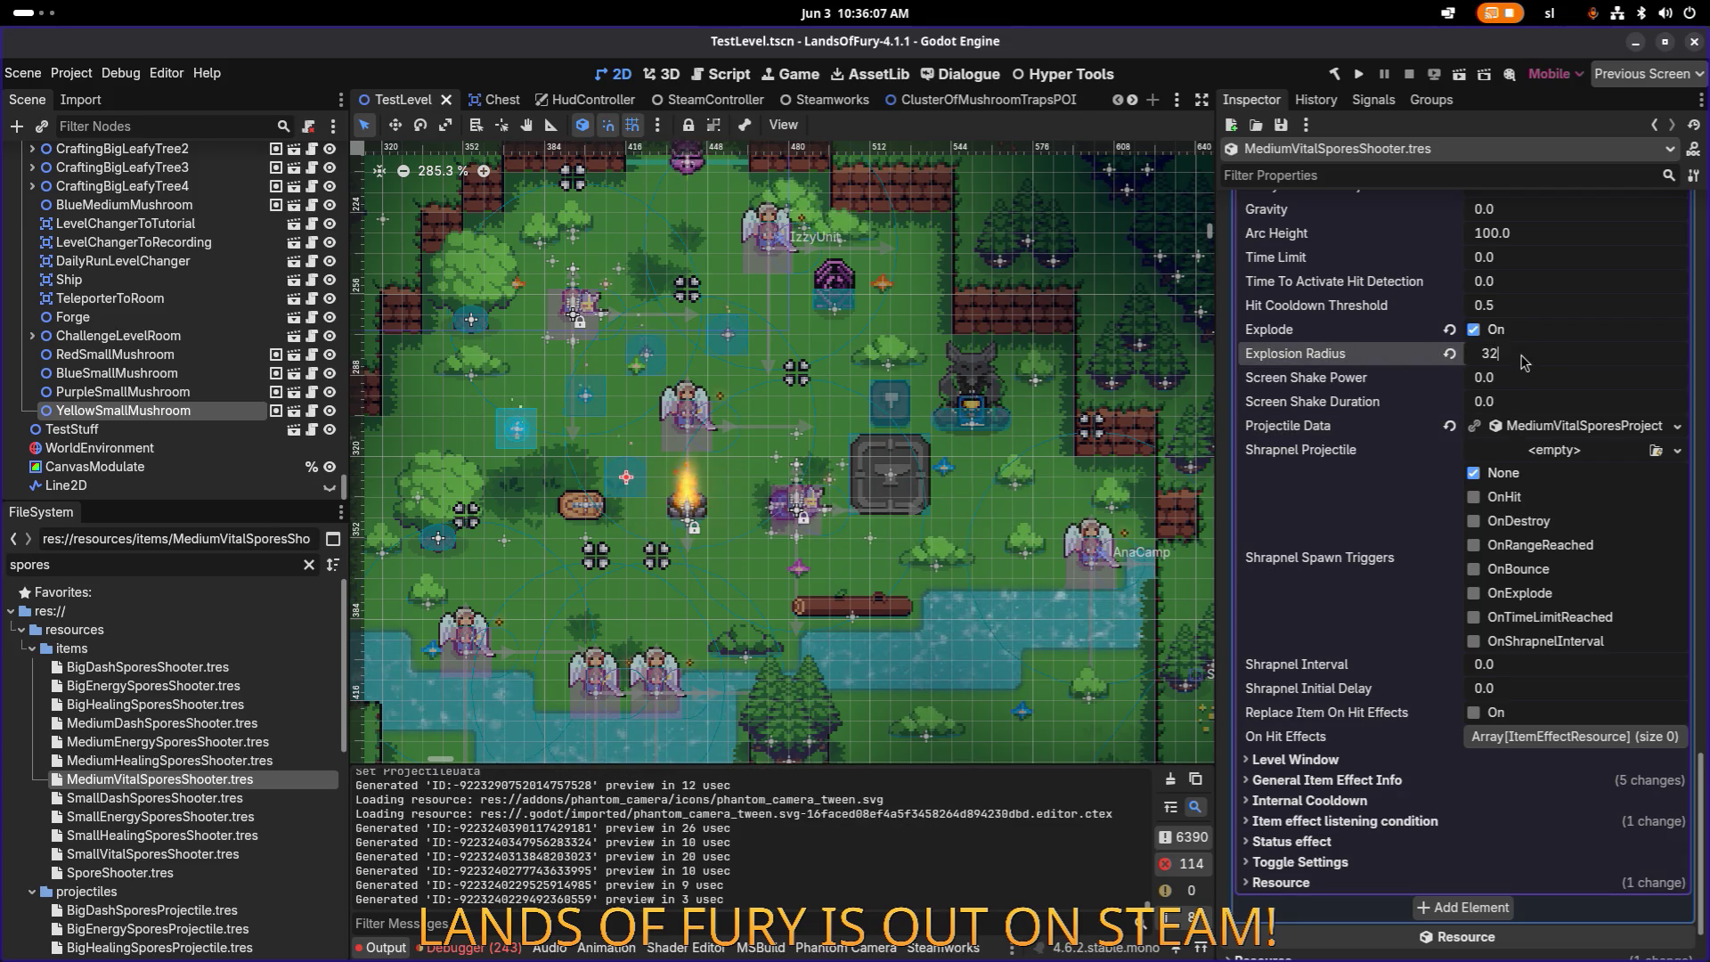
{"action": "key", "text": "Return"}
{"action": "left_click", "coordinate": [1283, 126]}
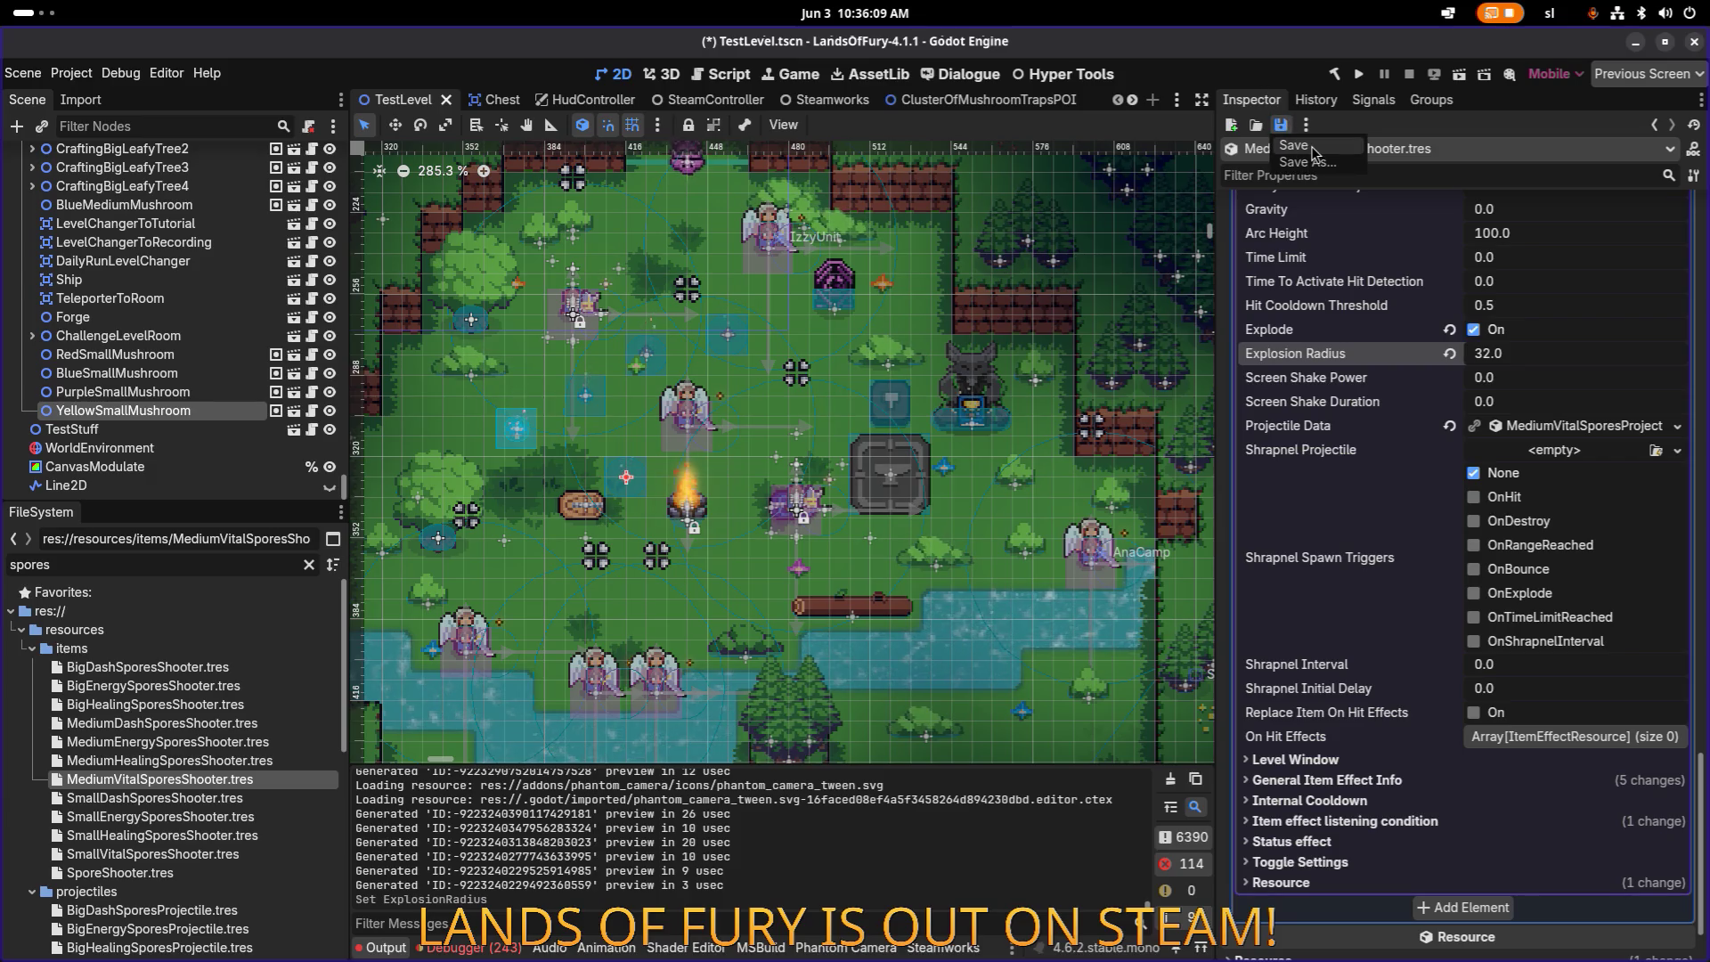
{"action": "left_click", "coordinate": [1293, 145]}
{"action": "left_click", "coordinate": [1282, 126]}
{"action": "left_click", "coordinate": [1292, 146]}
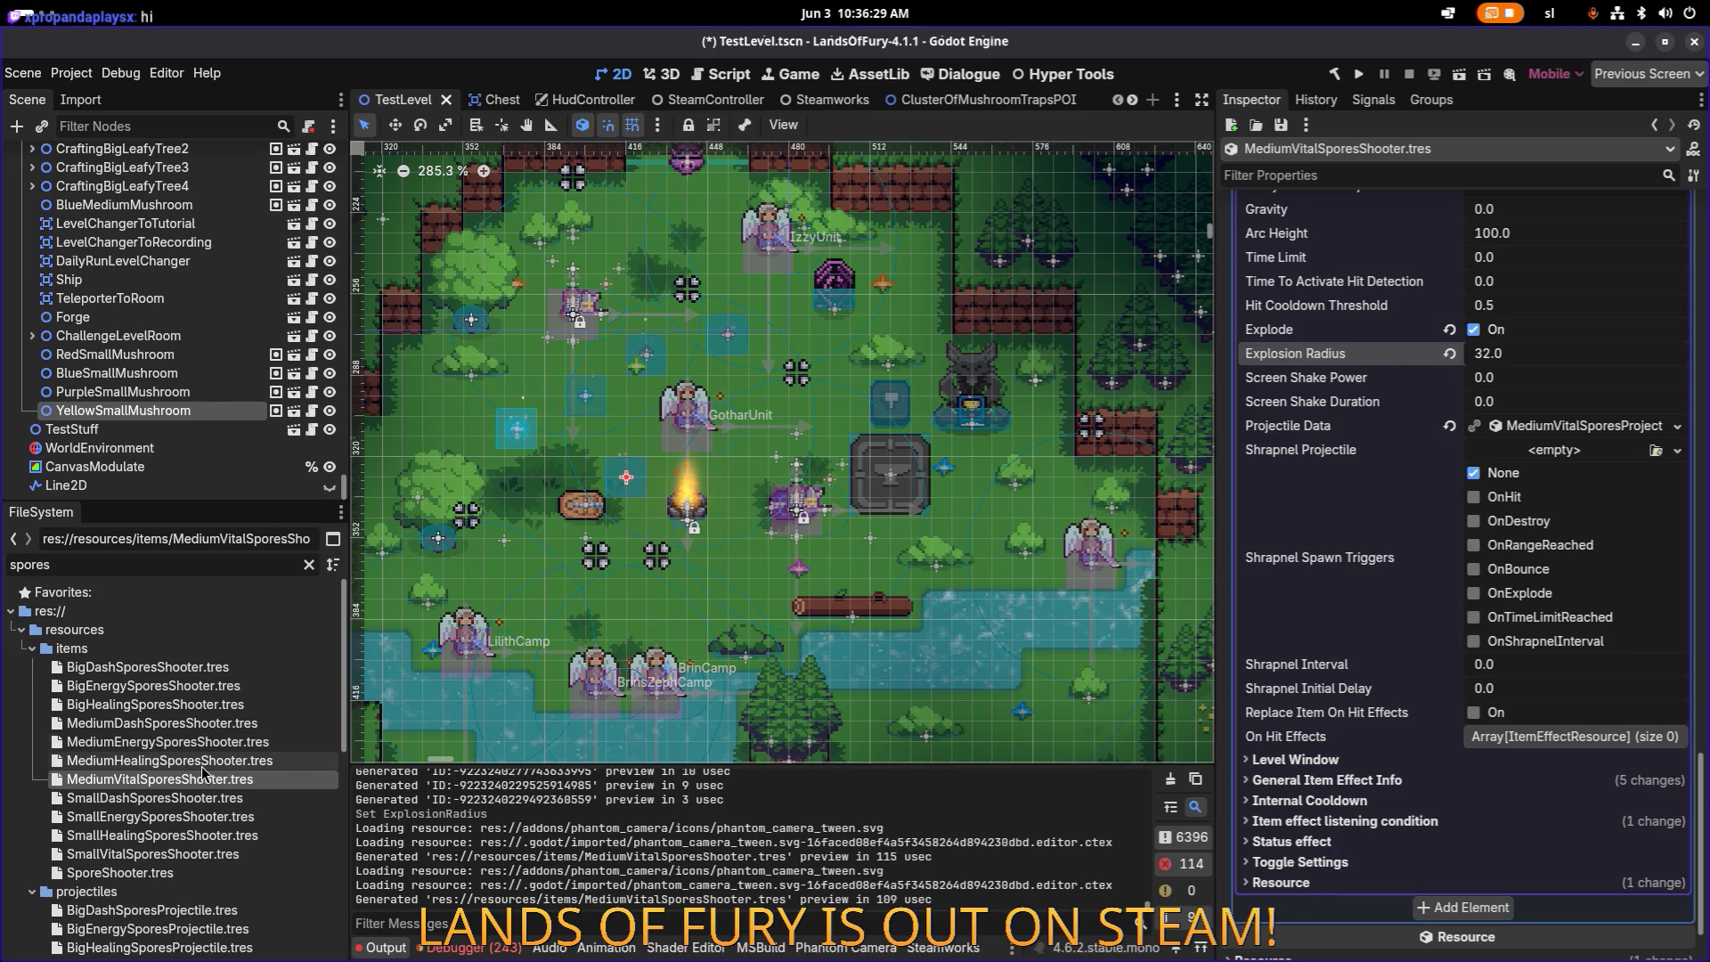
Step: Give the Energy effect (entry 0) Min Amount 0.25 and Max Amount 0.4
{"action": "scroll", "coordinate": [1425, 614], "scroll_direction": "up", "scroll_amount": 10}
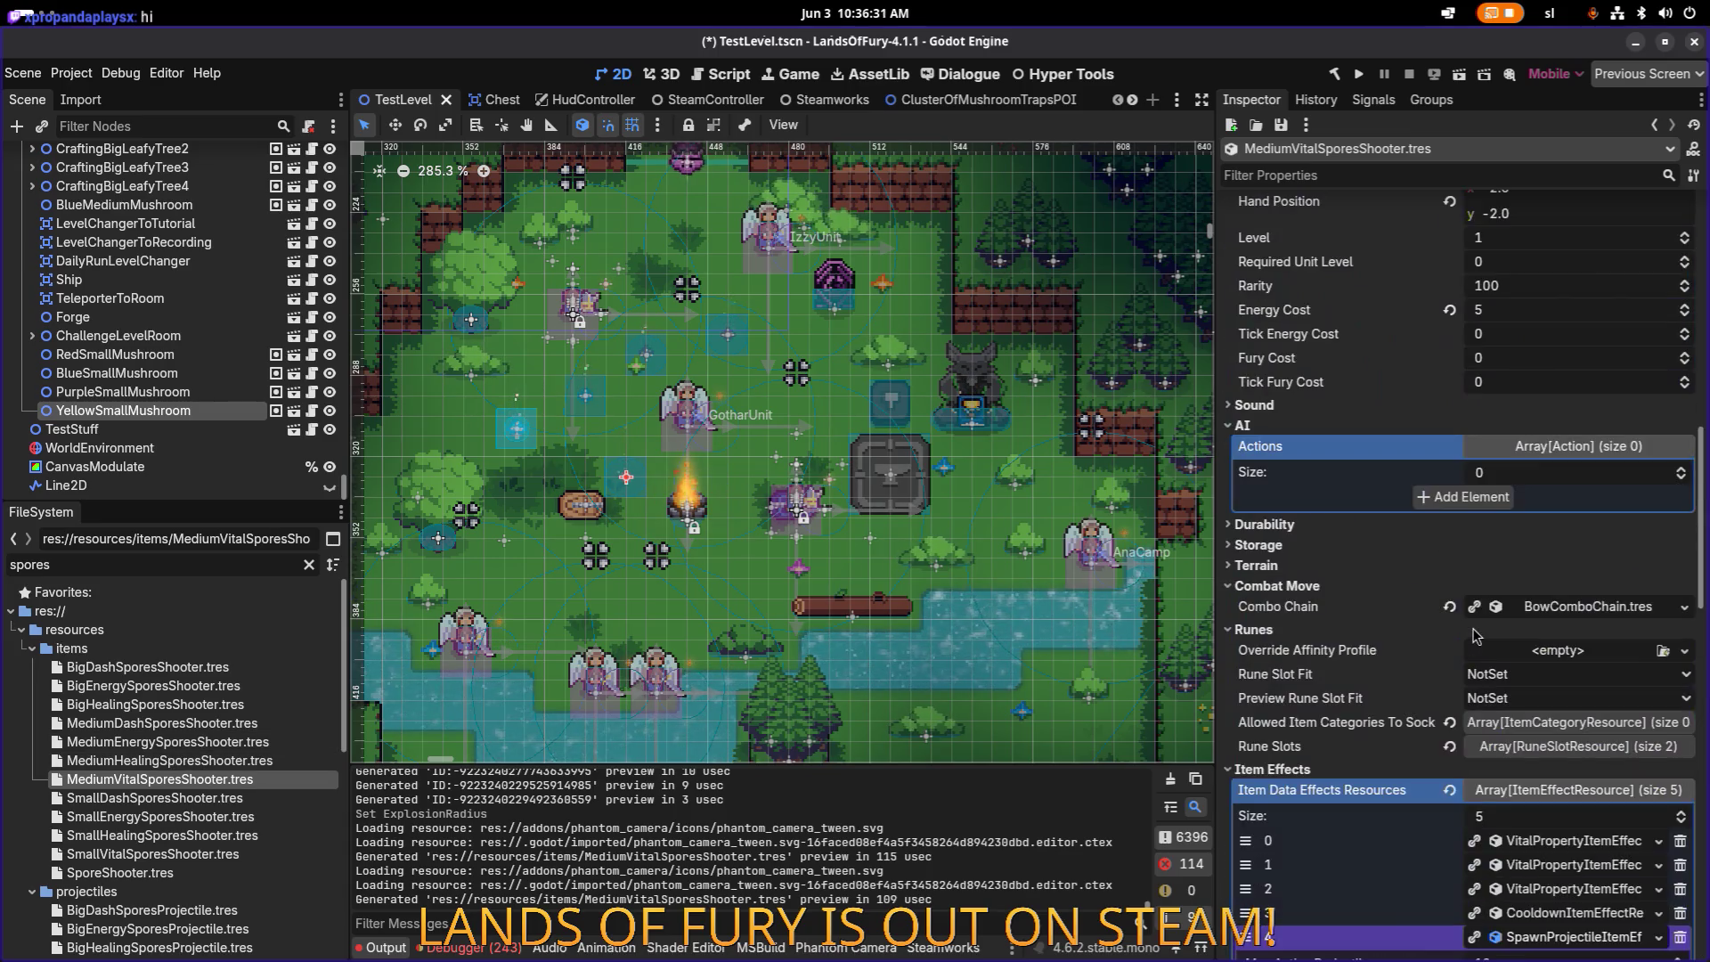
{"action": "scroll", "coordinate": [1497, 632], "scroll_direction": "down", "scroll_amount": 4}
{"action": "left_click", "coordinate": [1586, 461]}
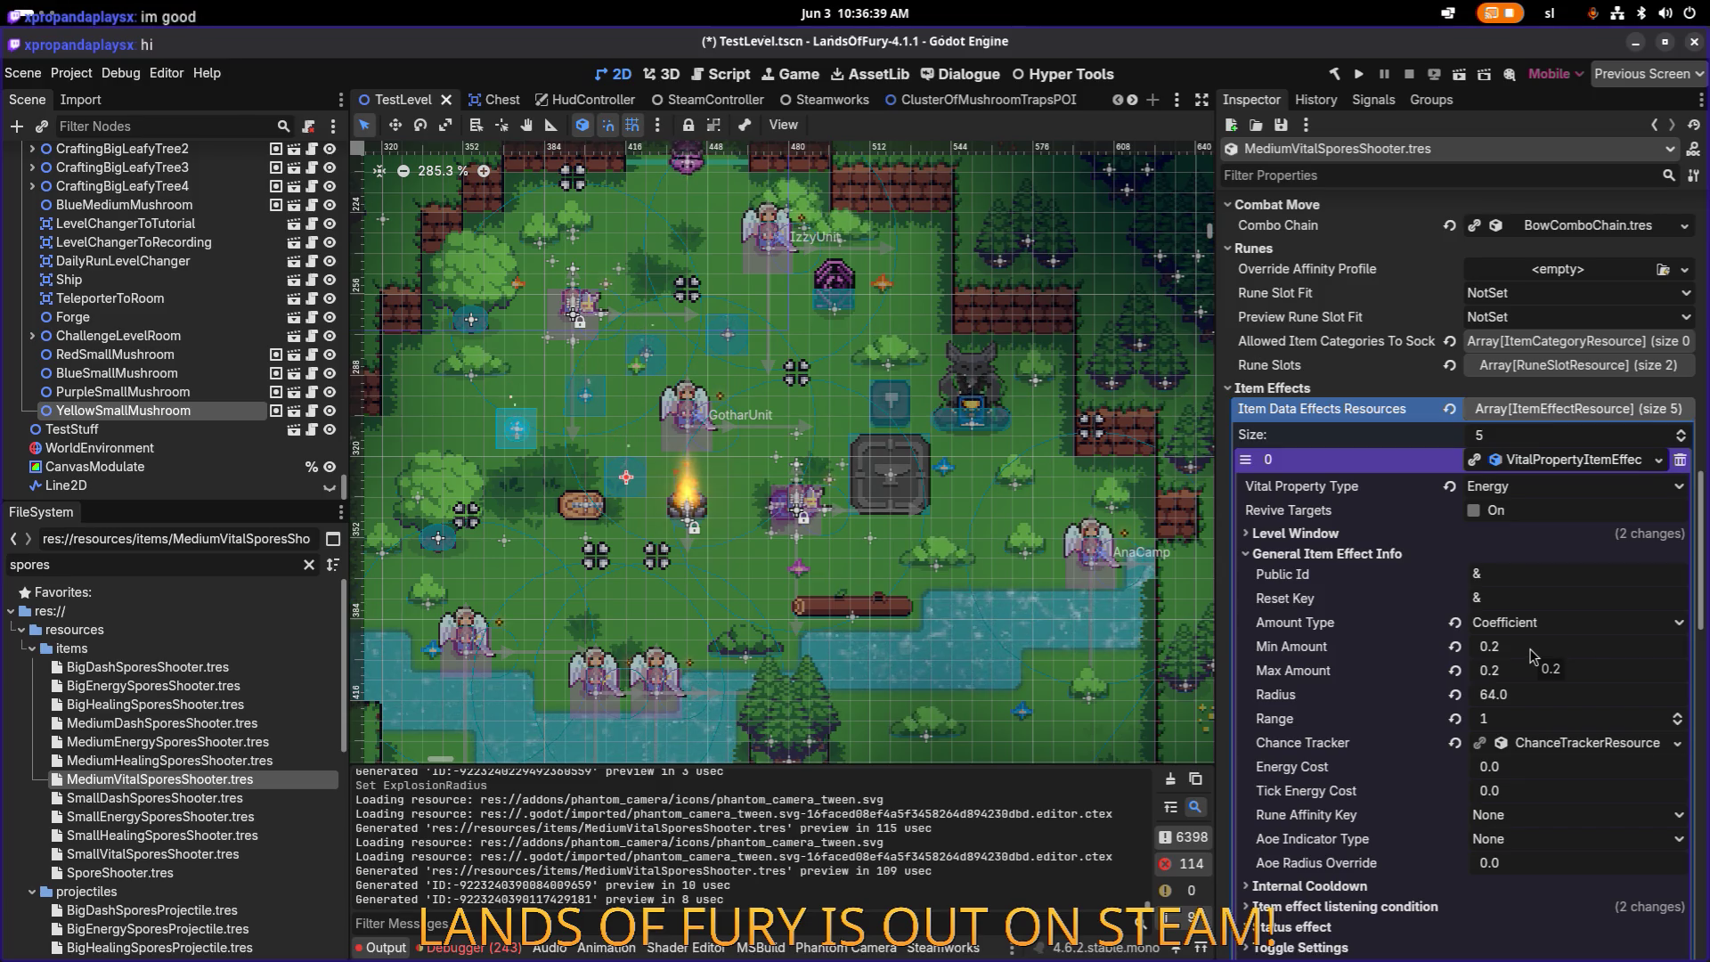
{"action": "left_click", "coordinate": [1530, 648]}
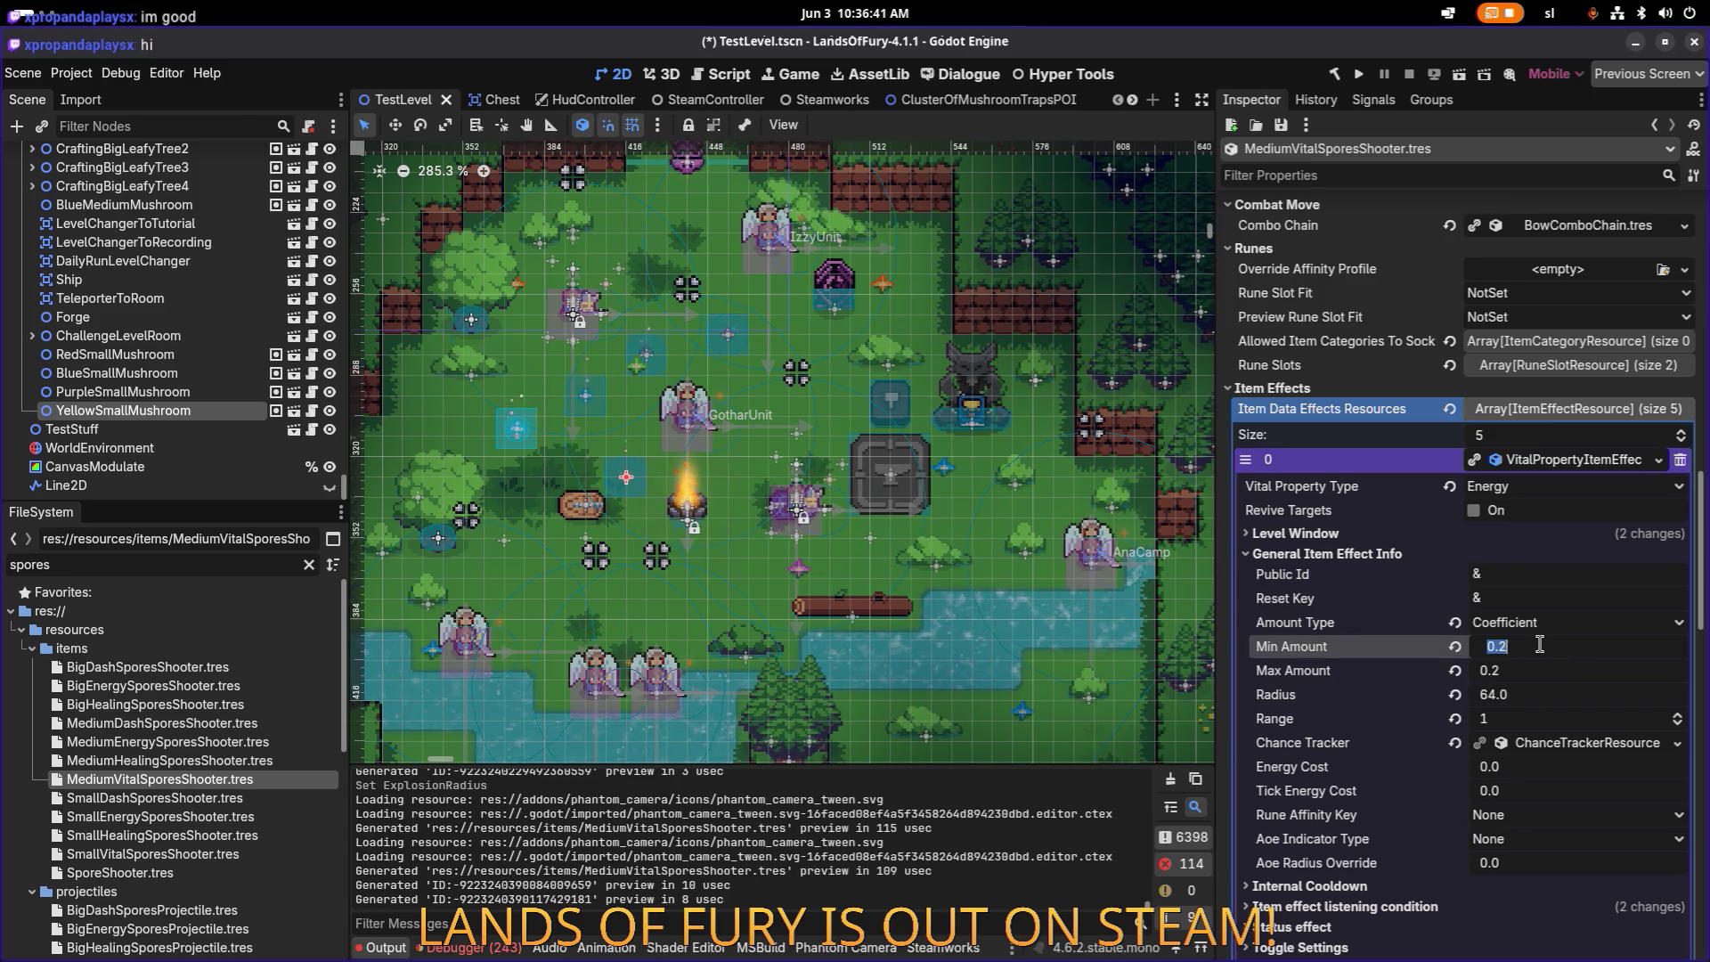
{"action": "type", "text": "5"}
{"action": "left_click", "coordinate": [1536, 680]}
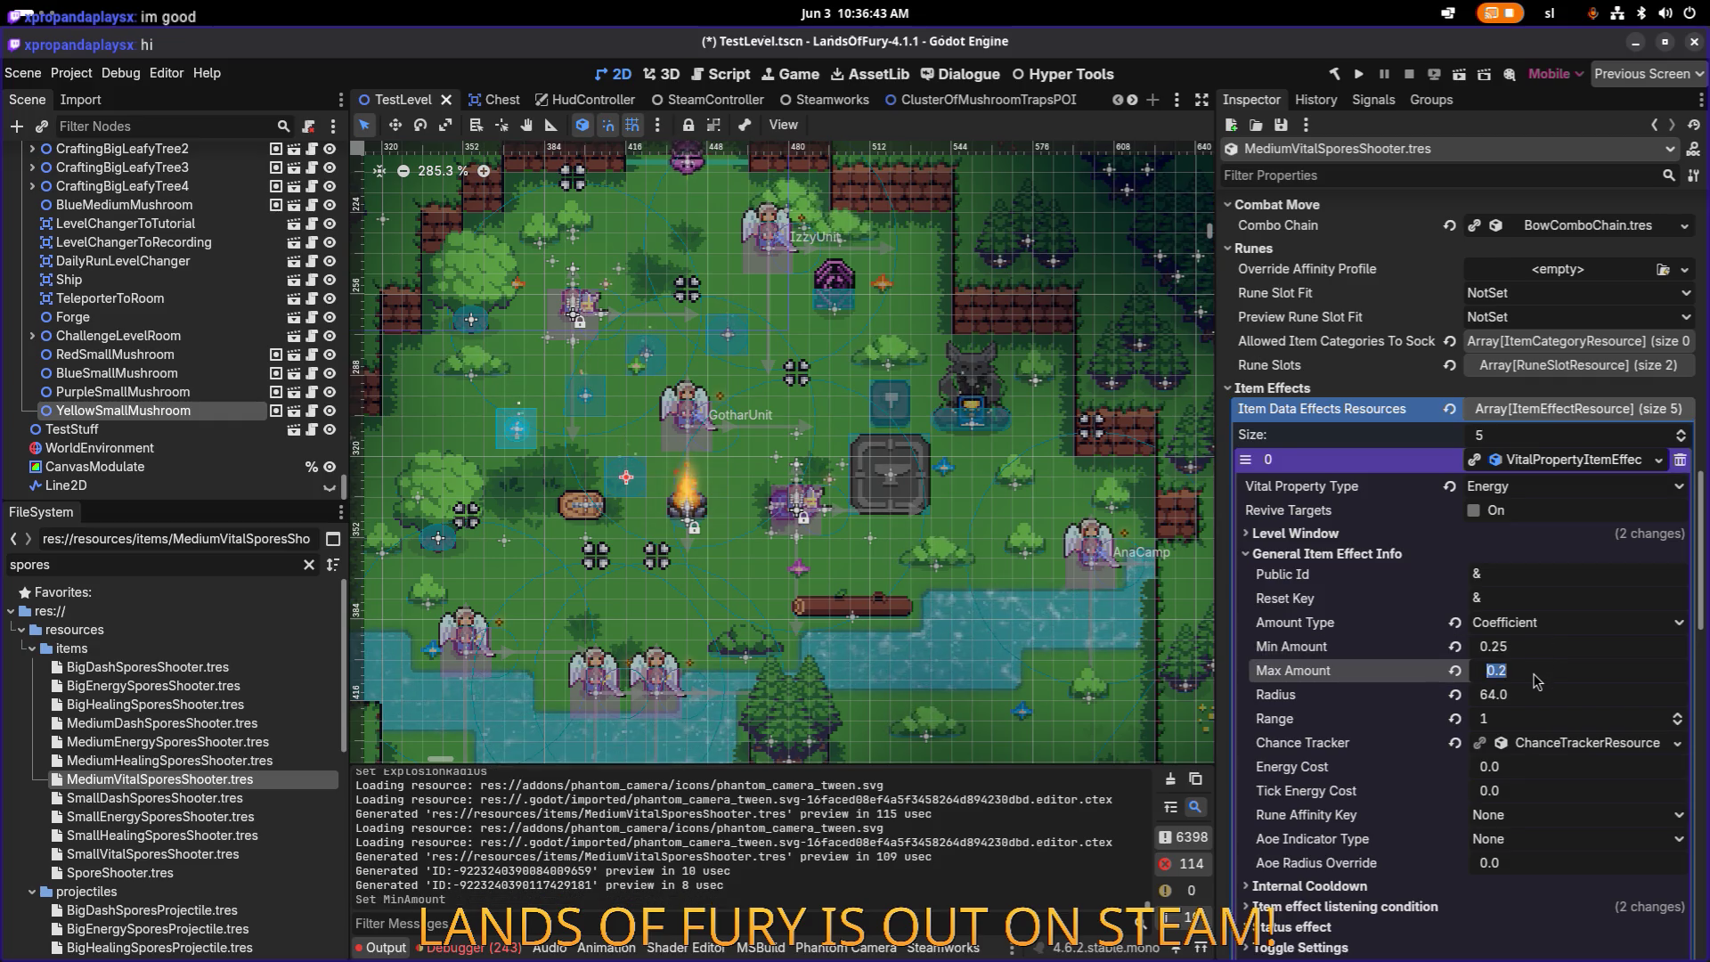
{"action": "left_click", "coordinate": [1534, 670]}
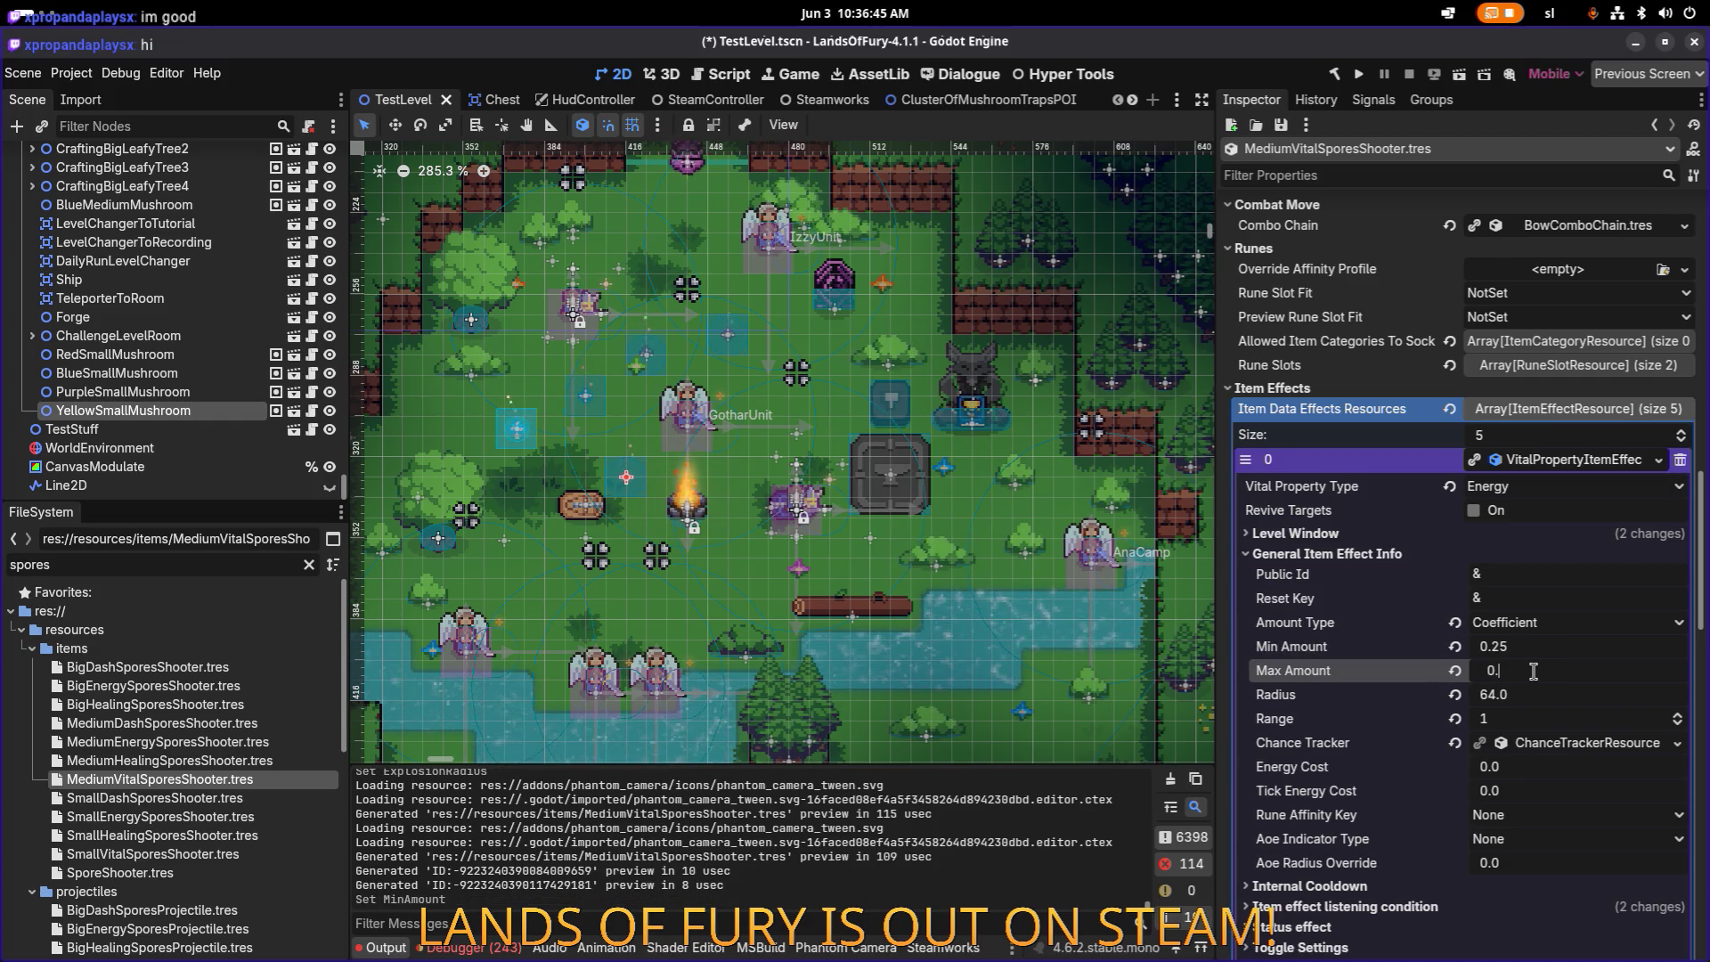
{"action": "type", "text": "5"}
{"action": "key", "text": "Return"}
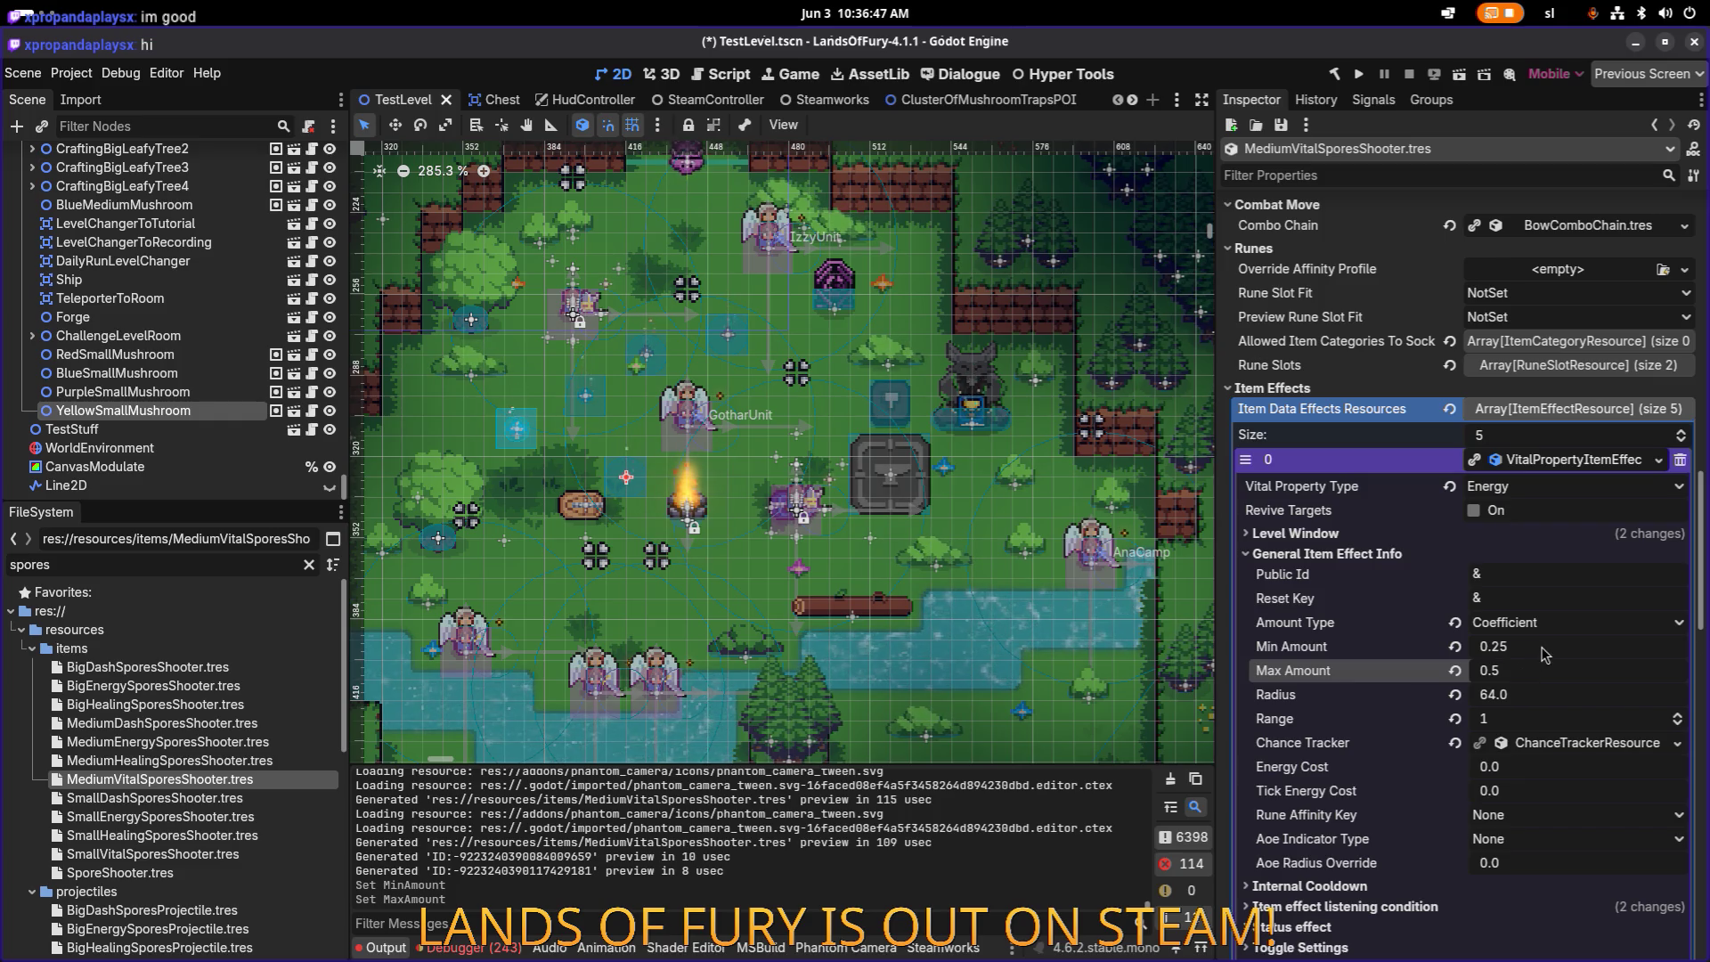
{"action": "left_click", "coordinate": [1529, 673]}
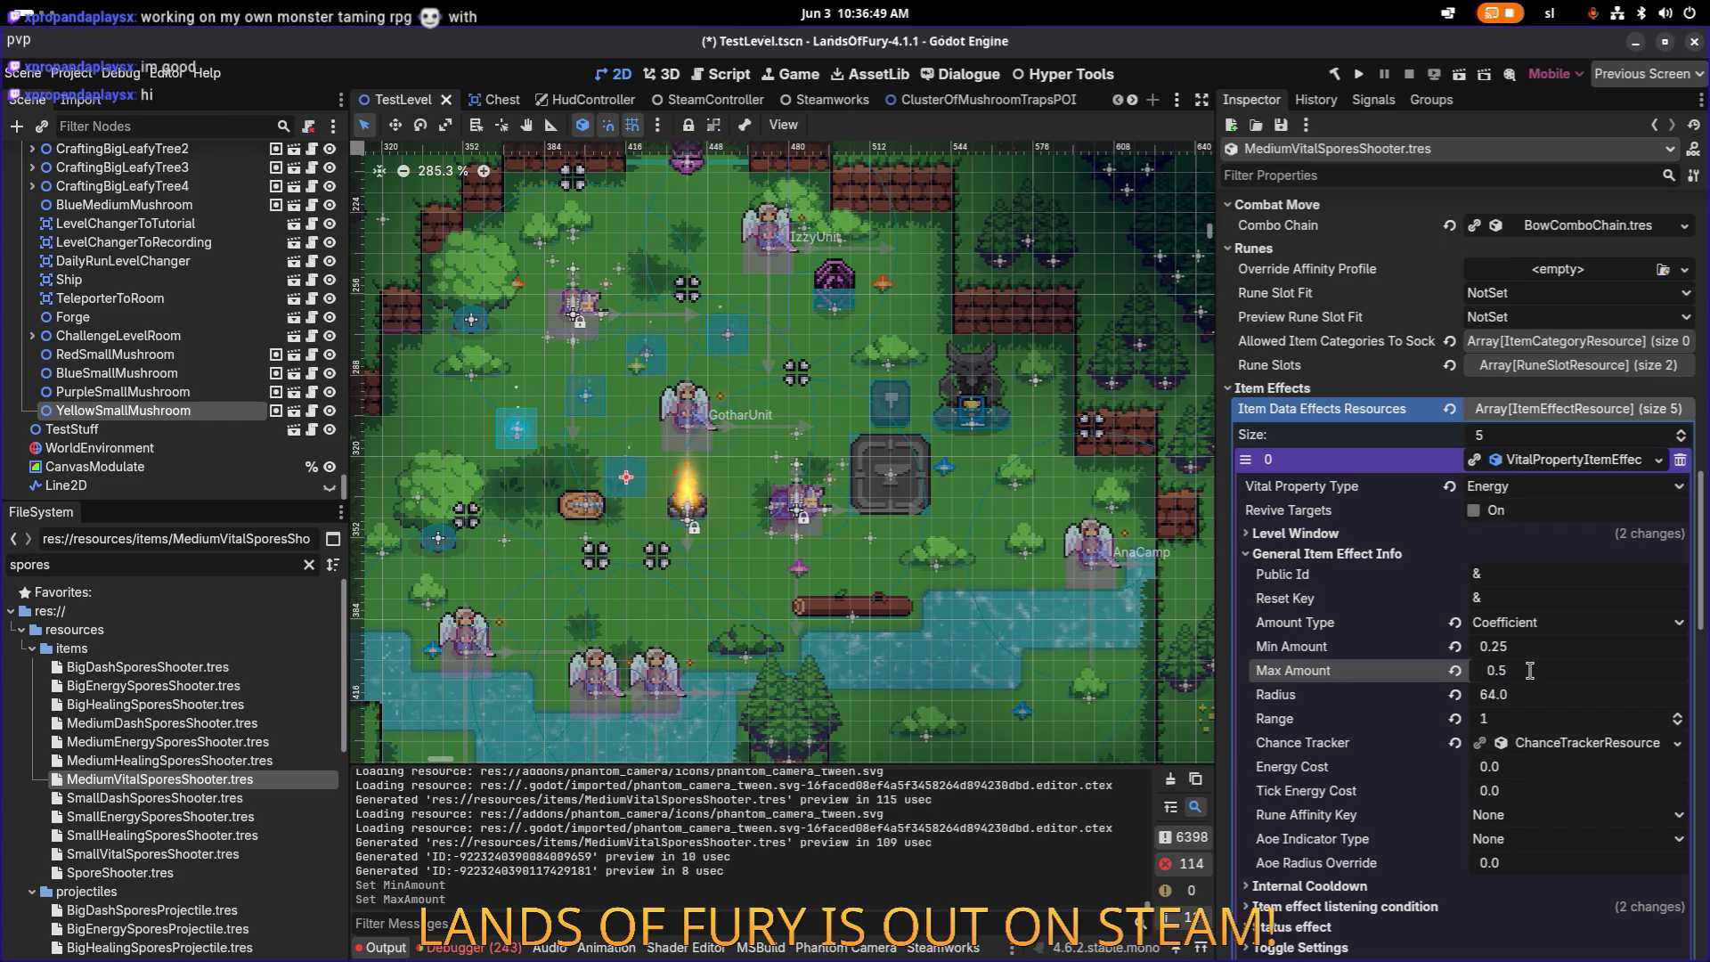
{"action": "key", "text": "BackSpace"}
{"action": "type", "text": "4"}
{"action": "key", "text": "Return"}
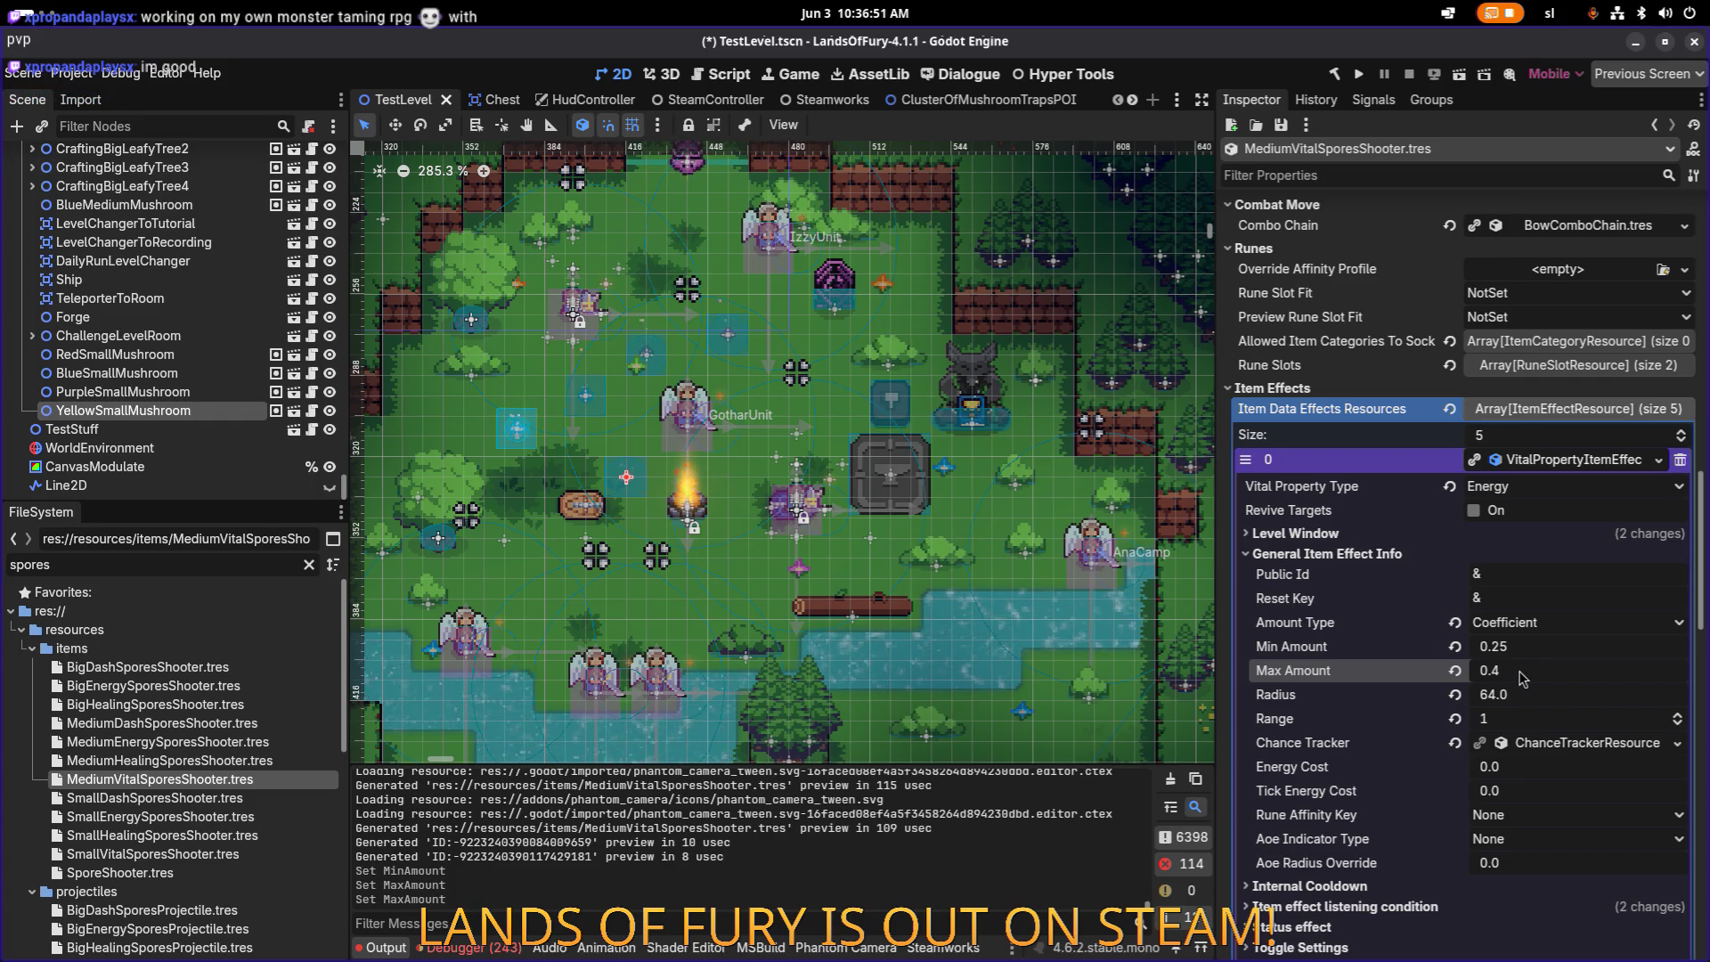
Step: Give the Health effect (entry 1) Min Amount 0.25 and Max Amount 0.4
{"action": "scroll", "coordinate": [1516, 640], "scroll_direction": "down", "scroll_amount": 4}
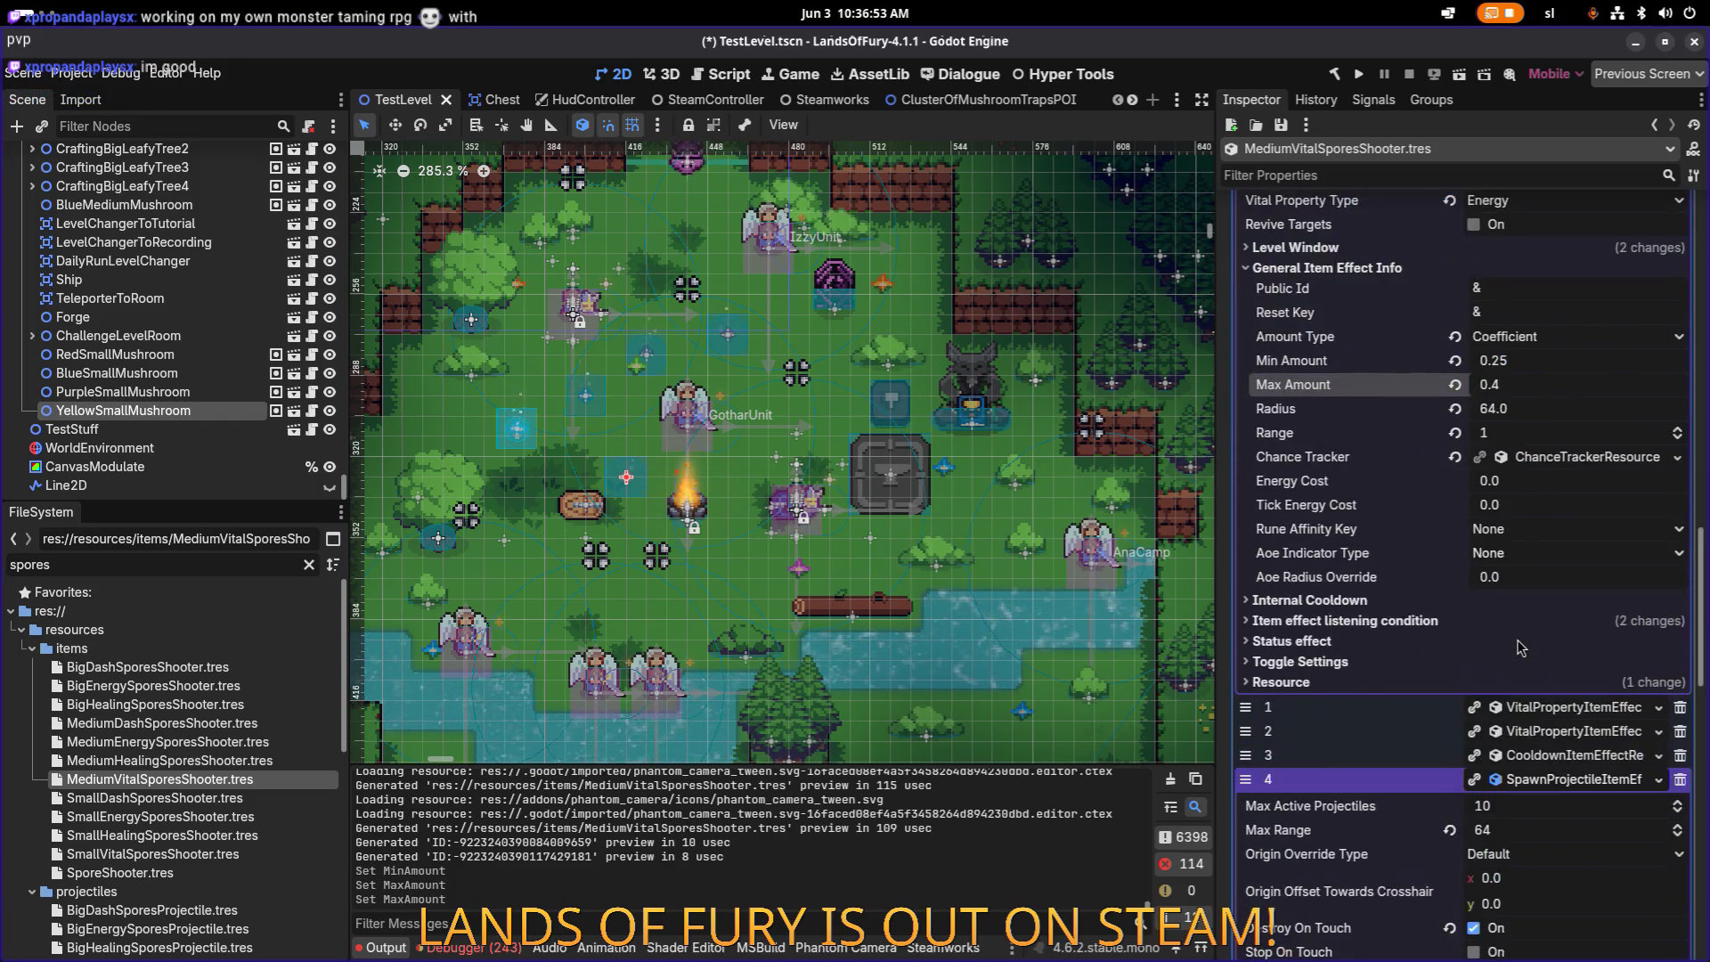
{"action": "left_click", "coordinate": [1567, 710]}
{"action": "scroll", "coordinate": [1505, 668], "scroll_direction": "down", "scroll_amount": 3}
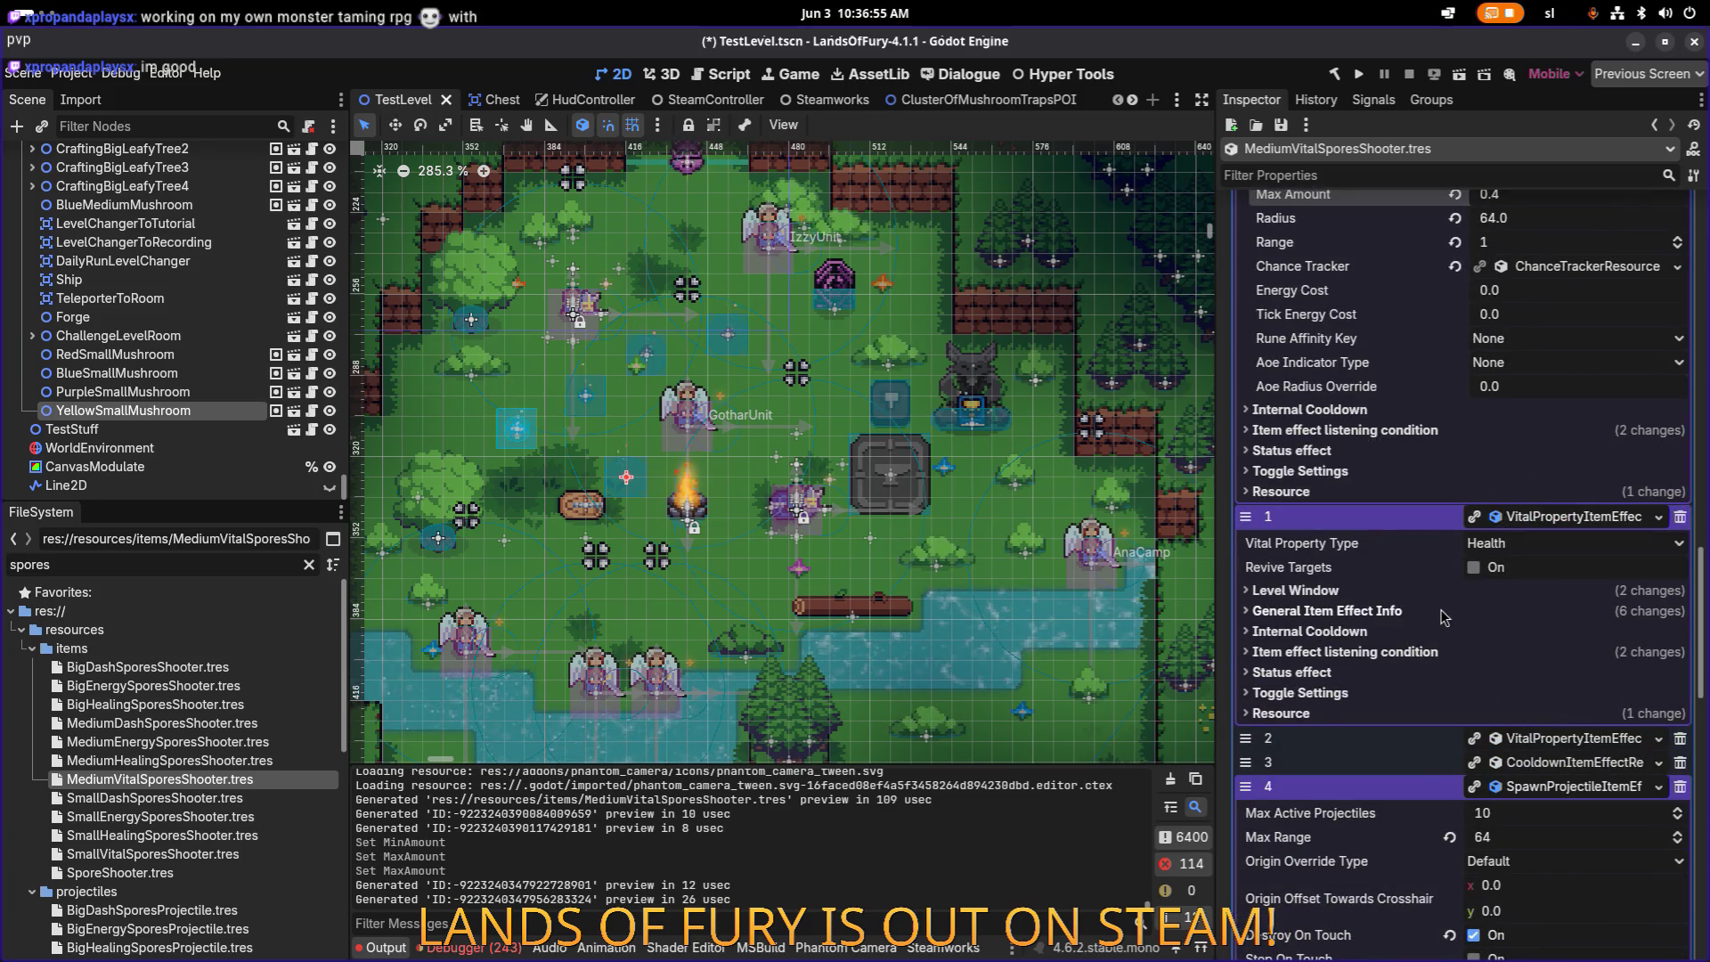
{"action": "left_click", "coordinate": [1361, 611]}
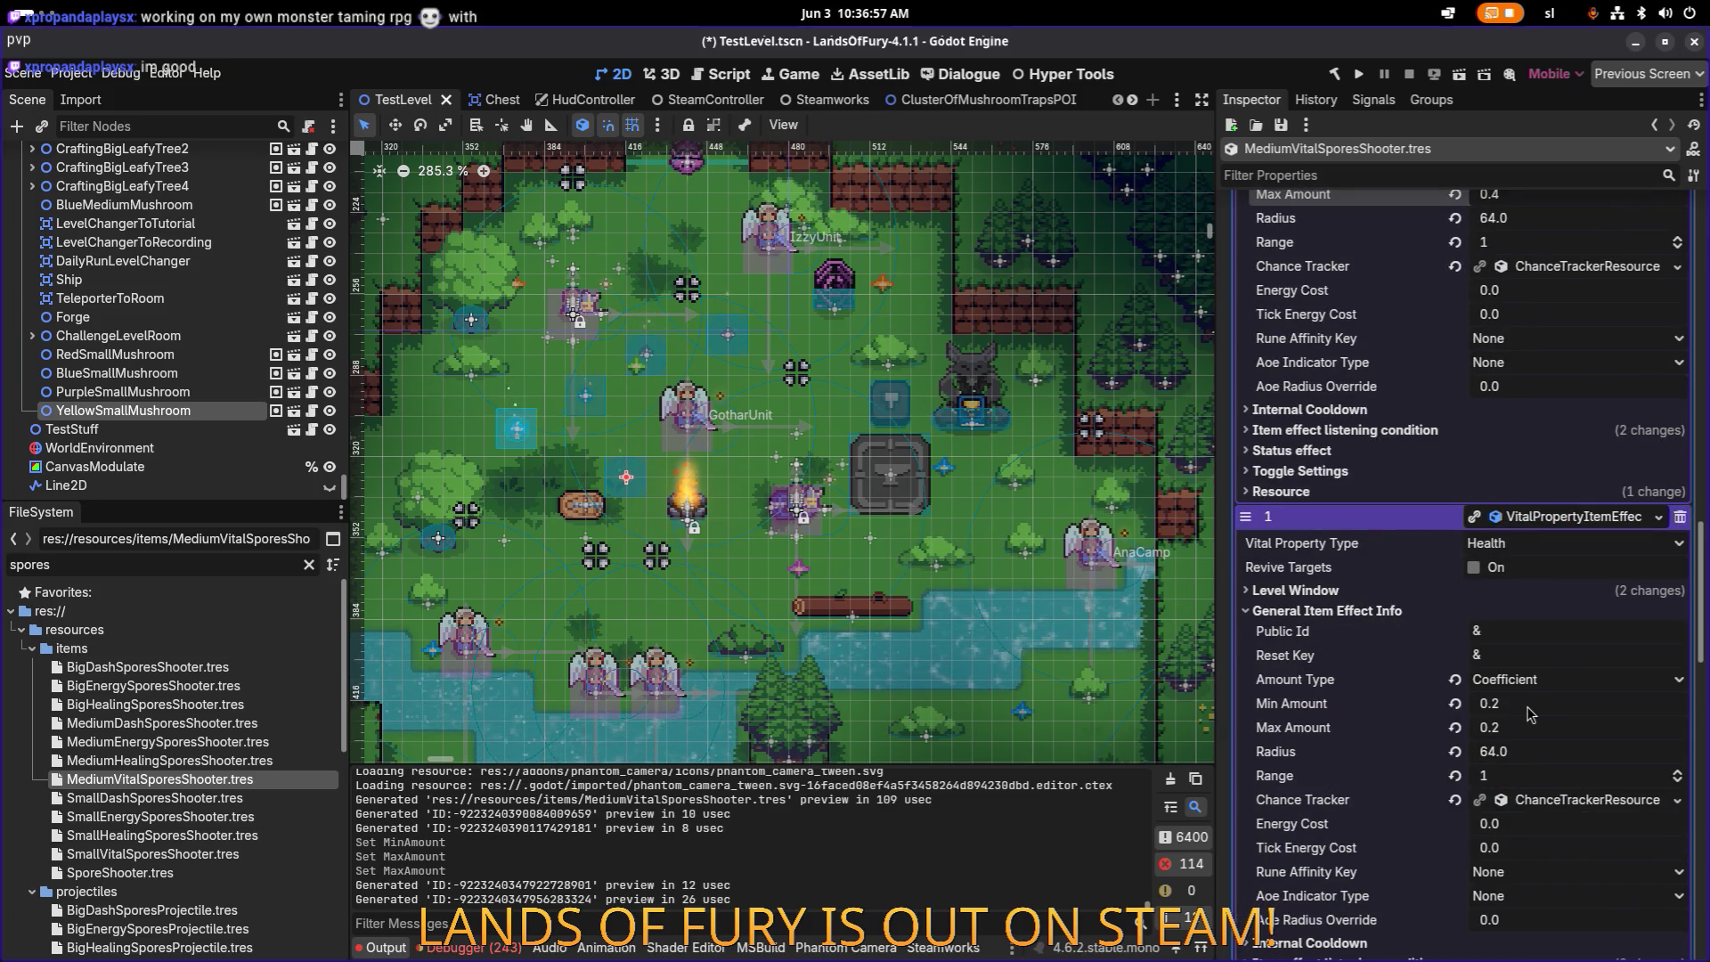
{"action": "scroll", "coordinate": [1496, 623], "scroll_direction": "up", "scroll_amount": 7}
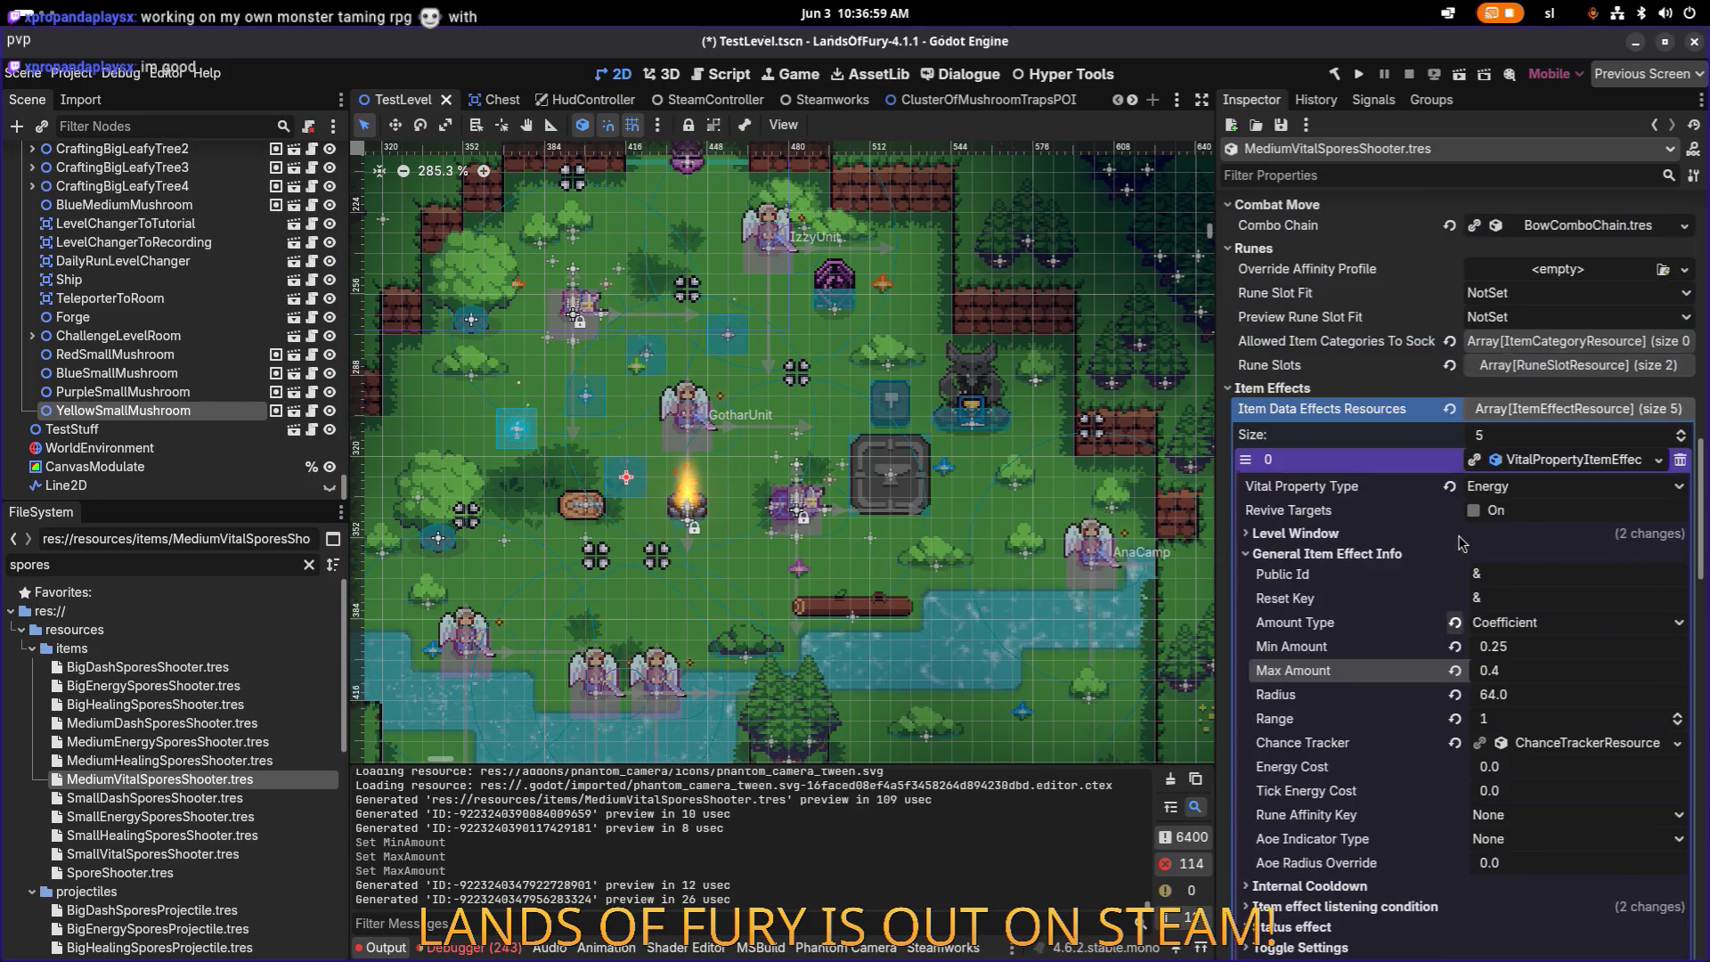
{"action": "scroll", "coordinate": [1462, 542], "scroll_direction": "down", "scroll_amount": 6}
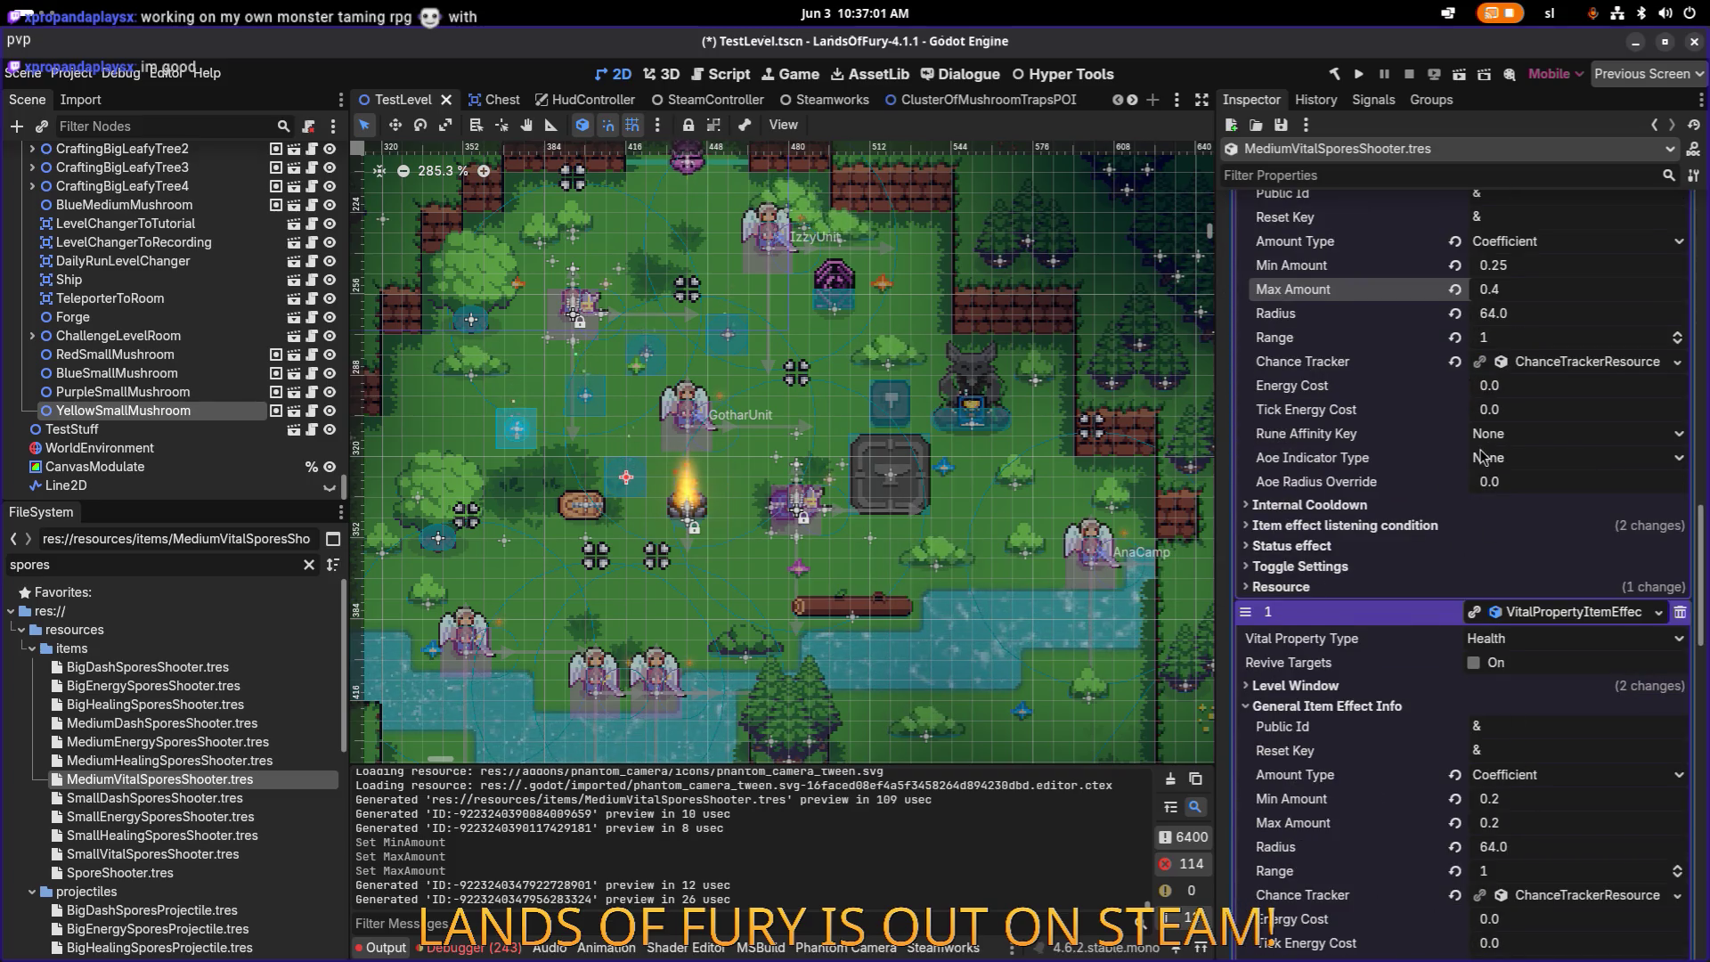
{"action": "scroll", "coordinate": [1482, 457], "scroll_direction": "up", "scroll_amount": 2}
{"action": "scroll", "coordinate": [1514, 574], "scroll_direction": "down", "scroll_amount": 3}
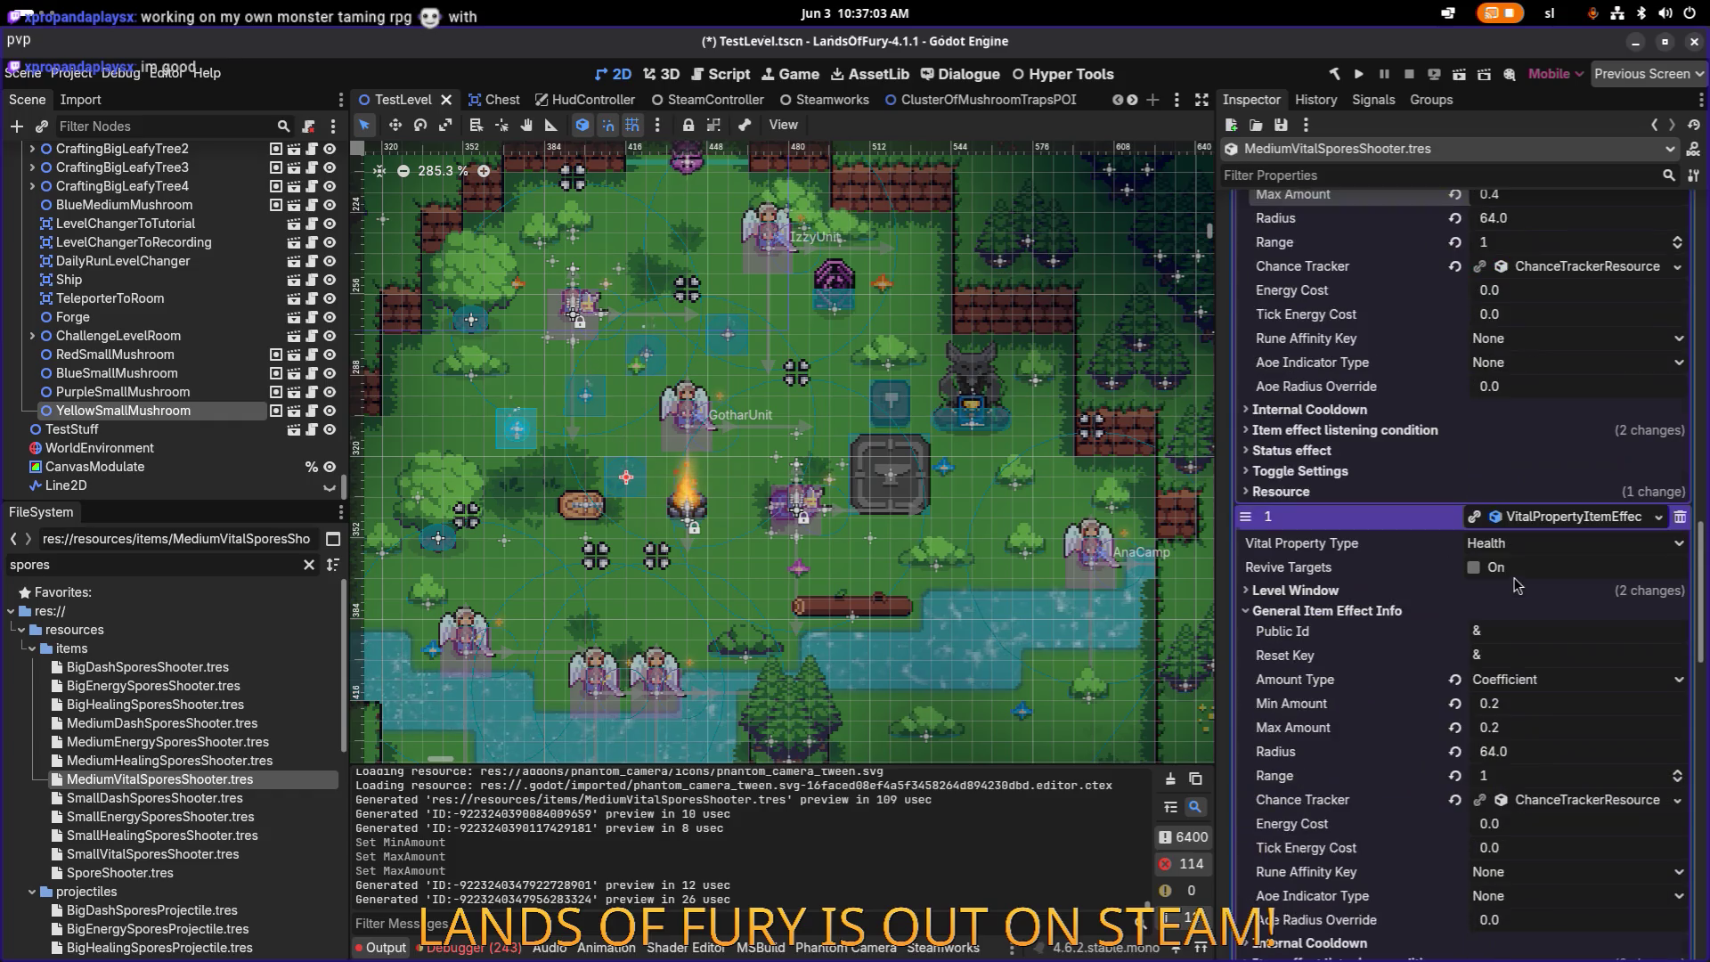
{"action": "left_click", "coordinate": [1536, 704]}
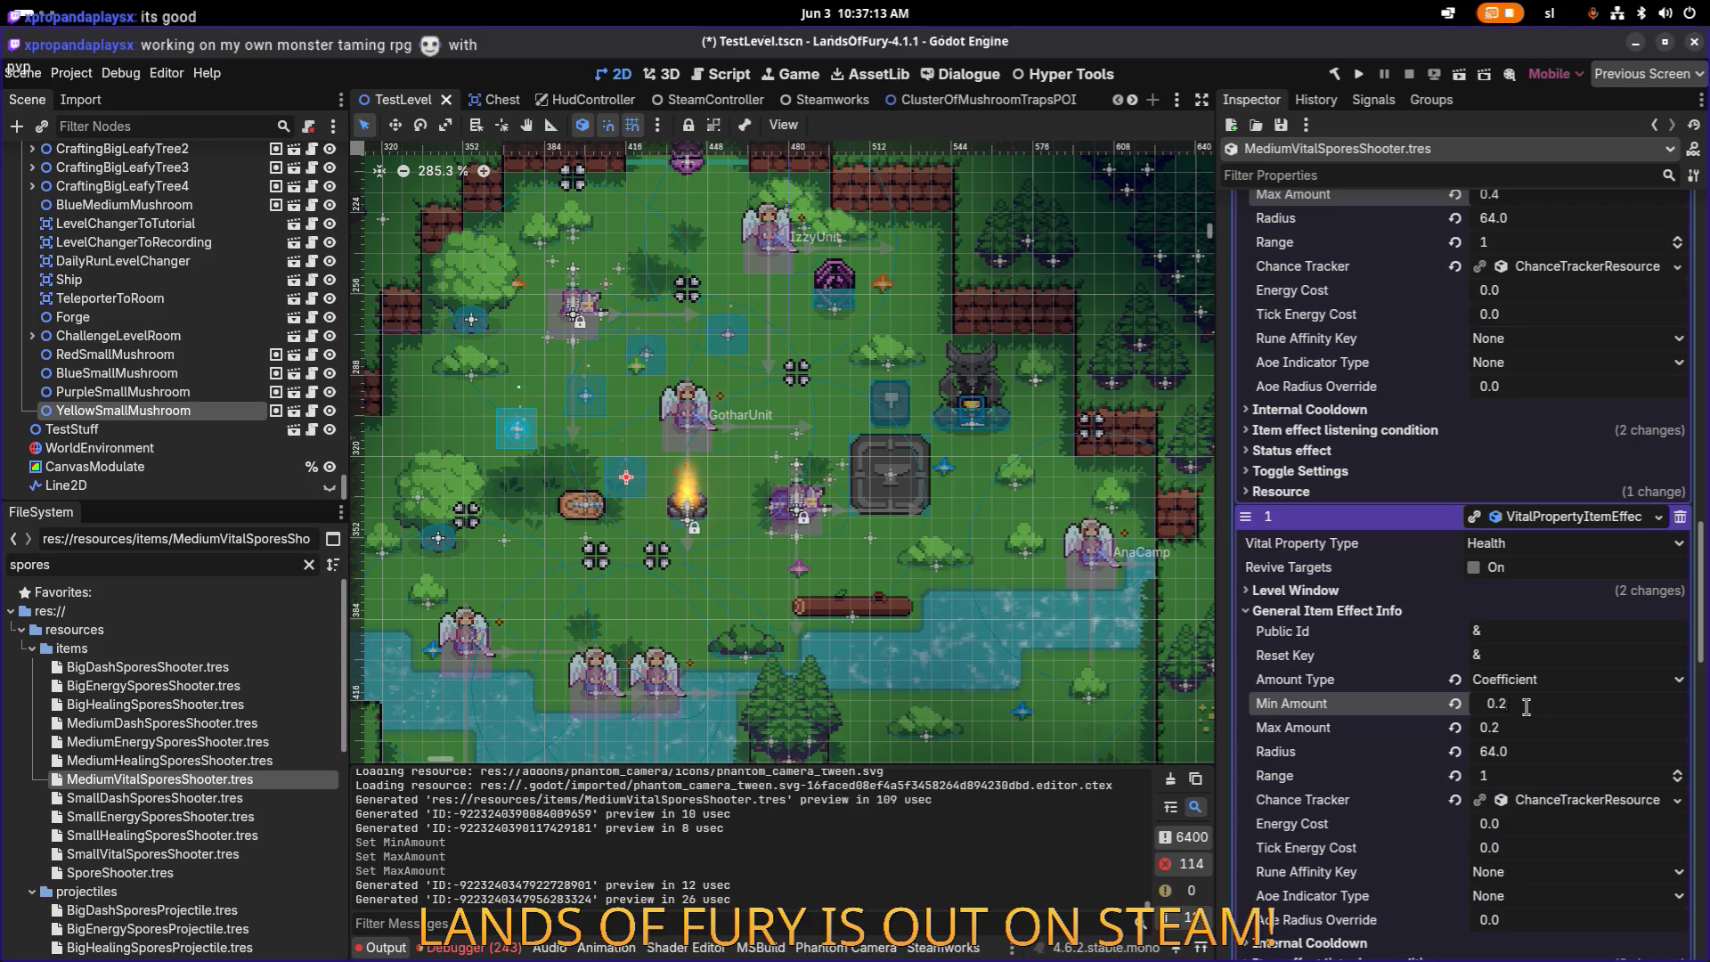
{"action": "type", "text": "5"}
{"action": "left_click", "coordinate": [1537, 725]}
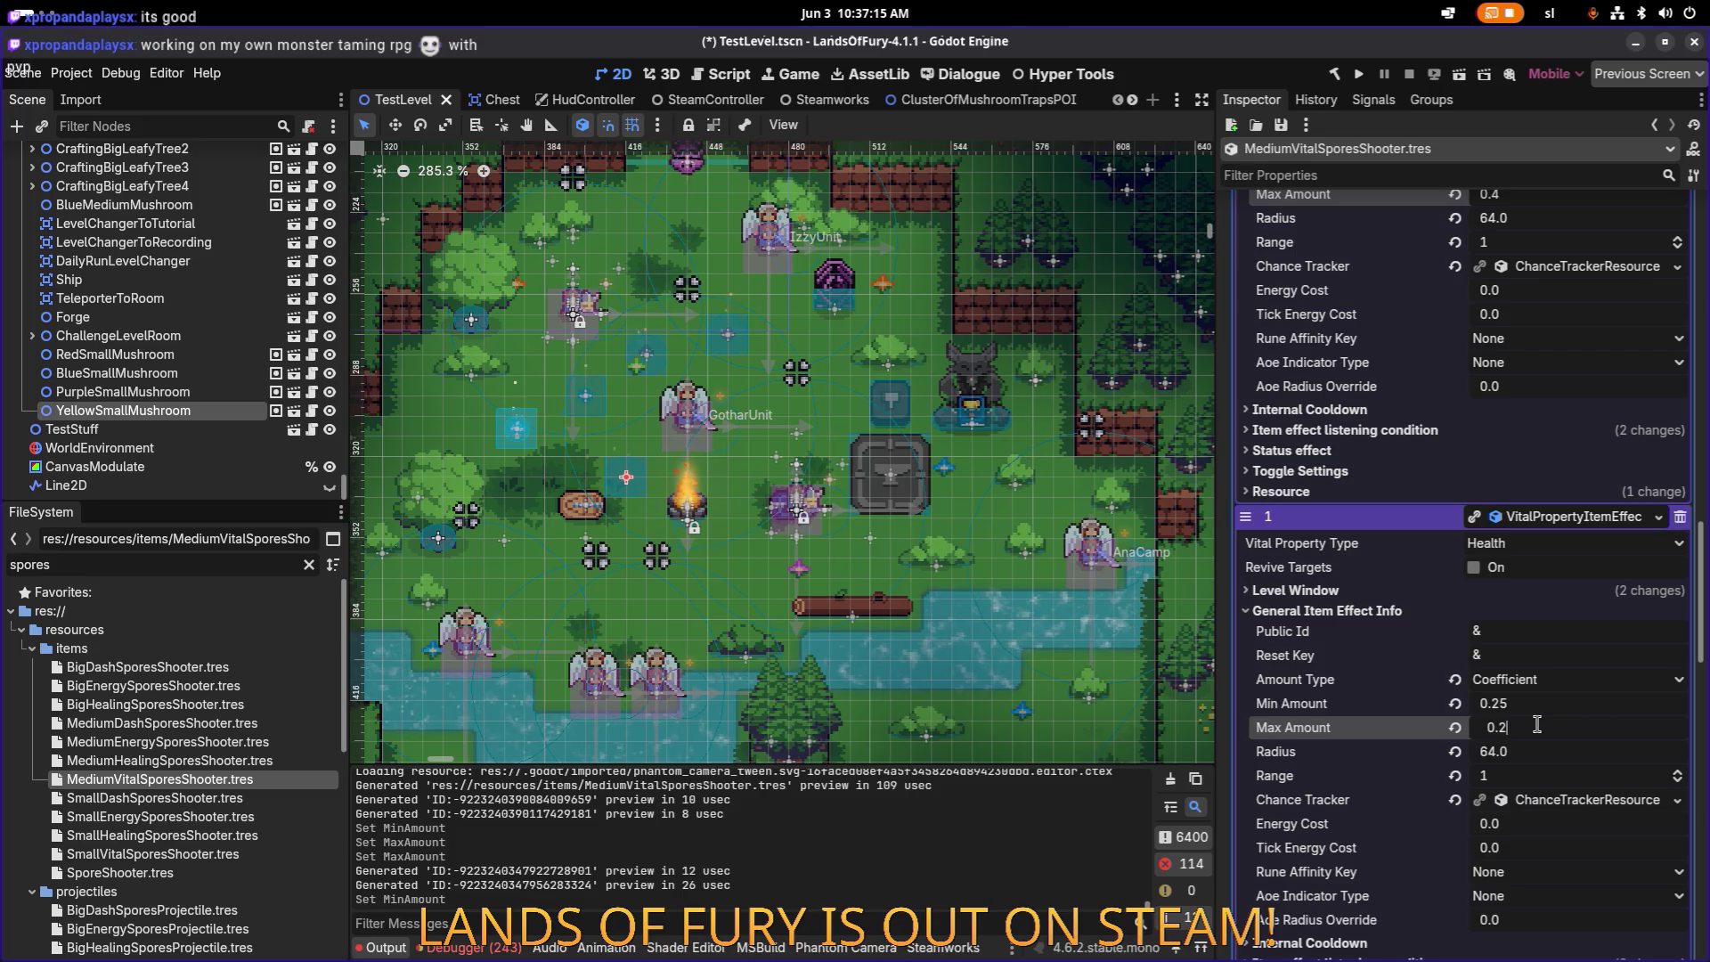
{"action": "type", "text": "4"}
{"action": "key", "text": "Return"}
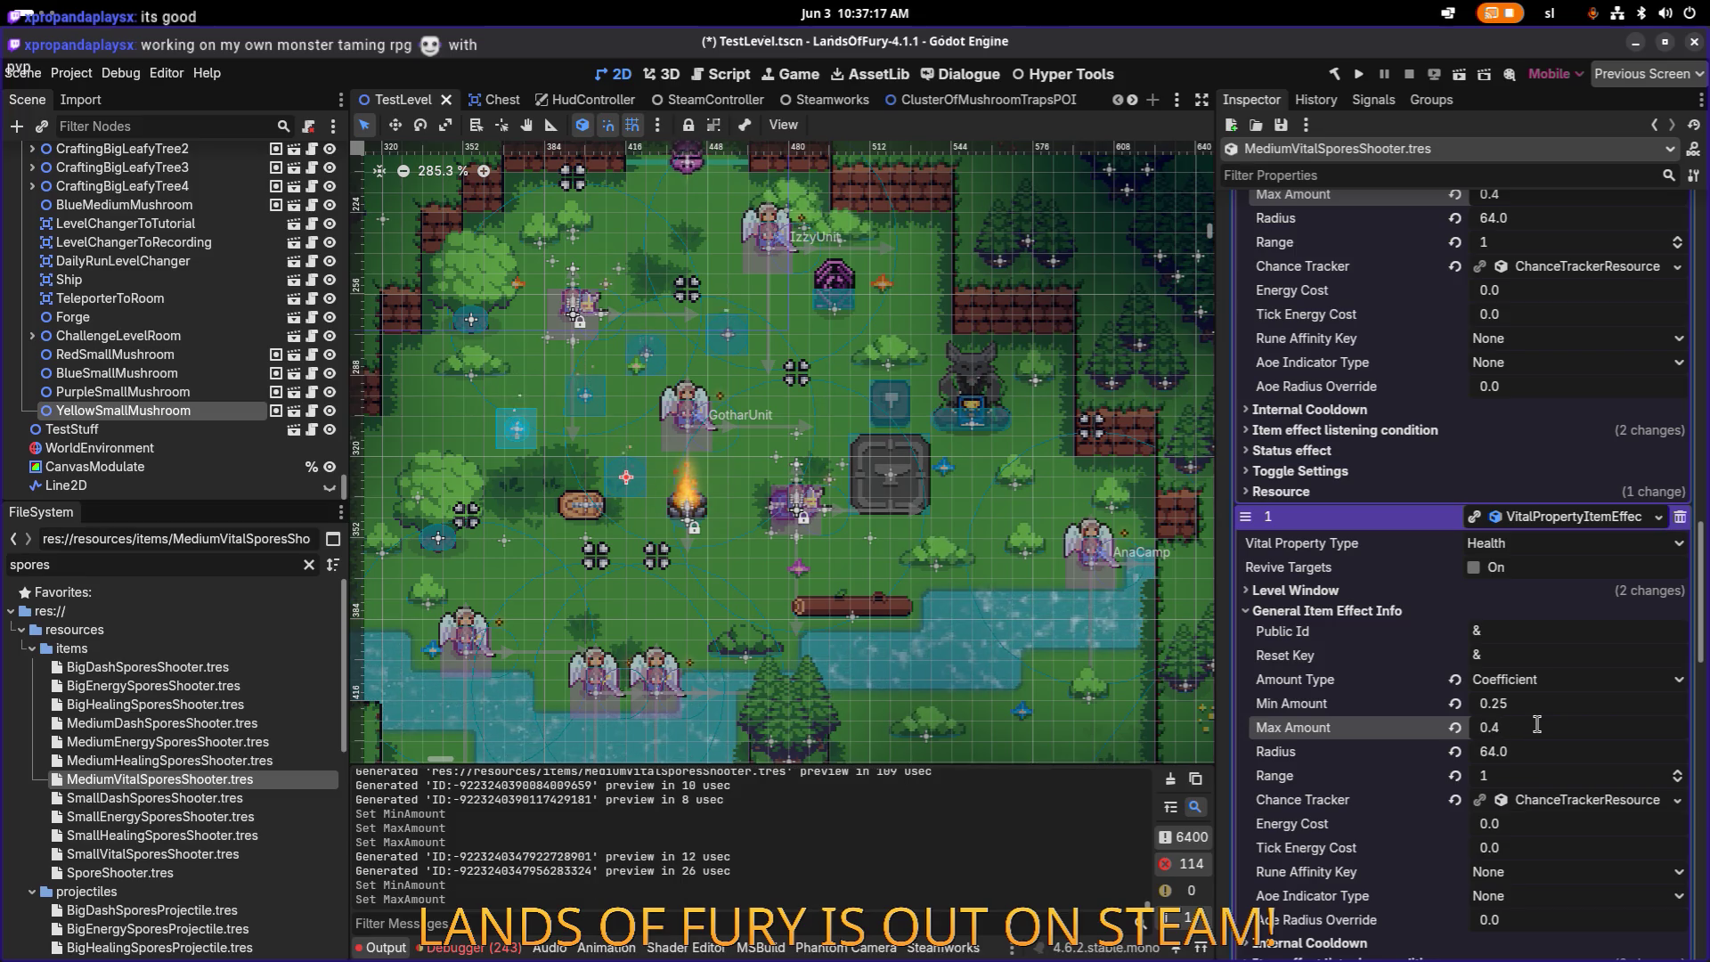
{"action": "scroll", "coordinate": [1450, 497], "scroll_direction": "up", "scroll_amount": 3}
{"action": "scroll", "coordinate": [1450, 496], "scroll_direction": "down", "scroll_amount": 10}
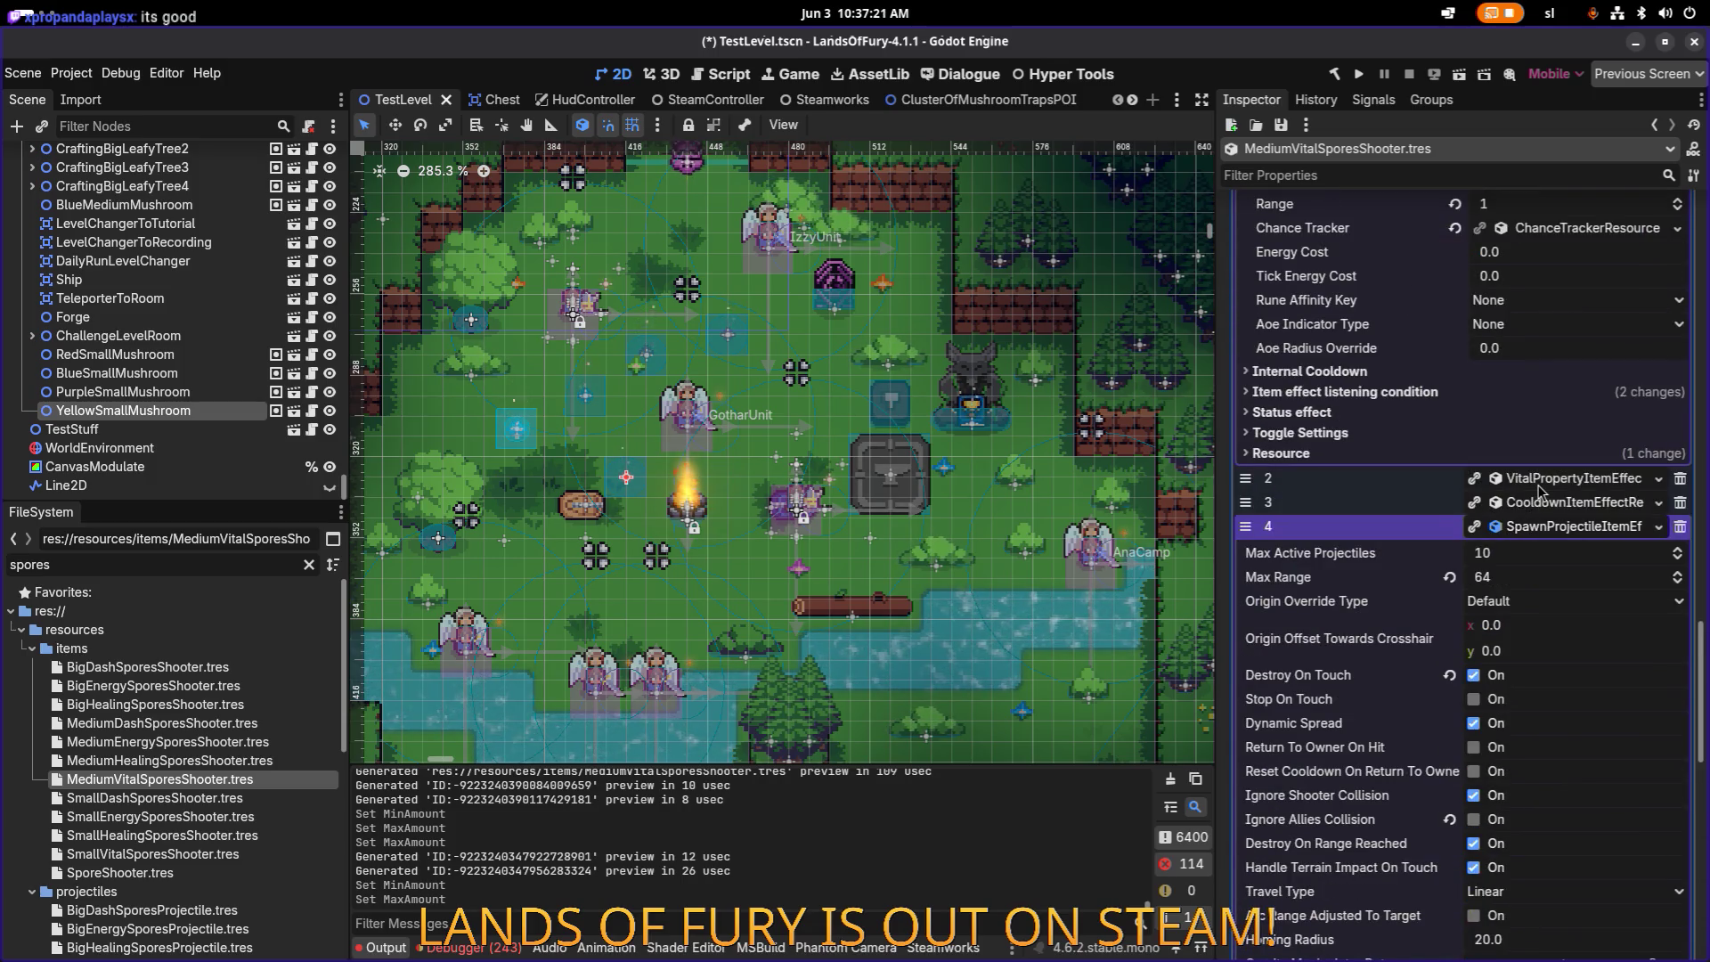
Step: Set the DashCharge effect (entry 2) Min and Max Amount to 4.0, then save
{"action": "left_click", "coordinate": [1541, 485]}
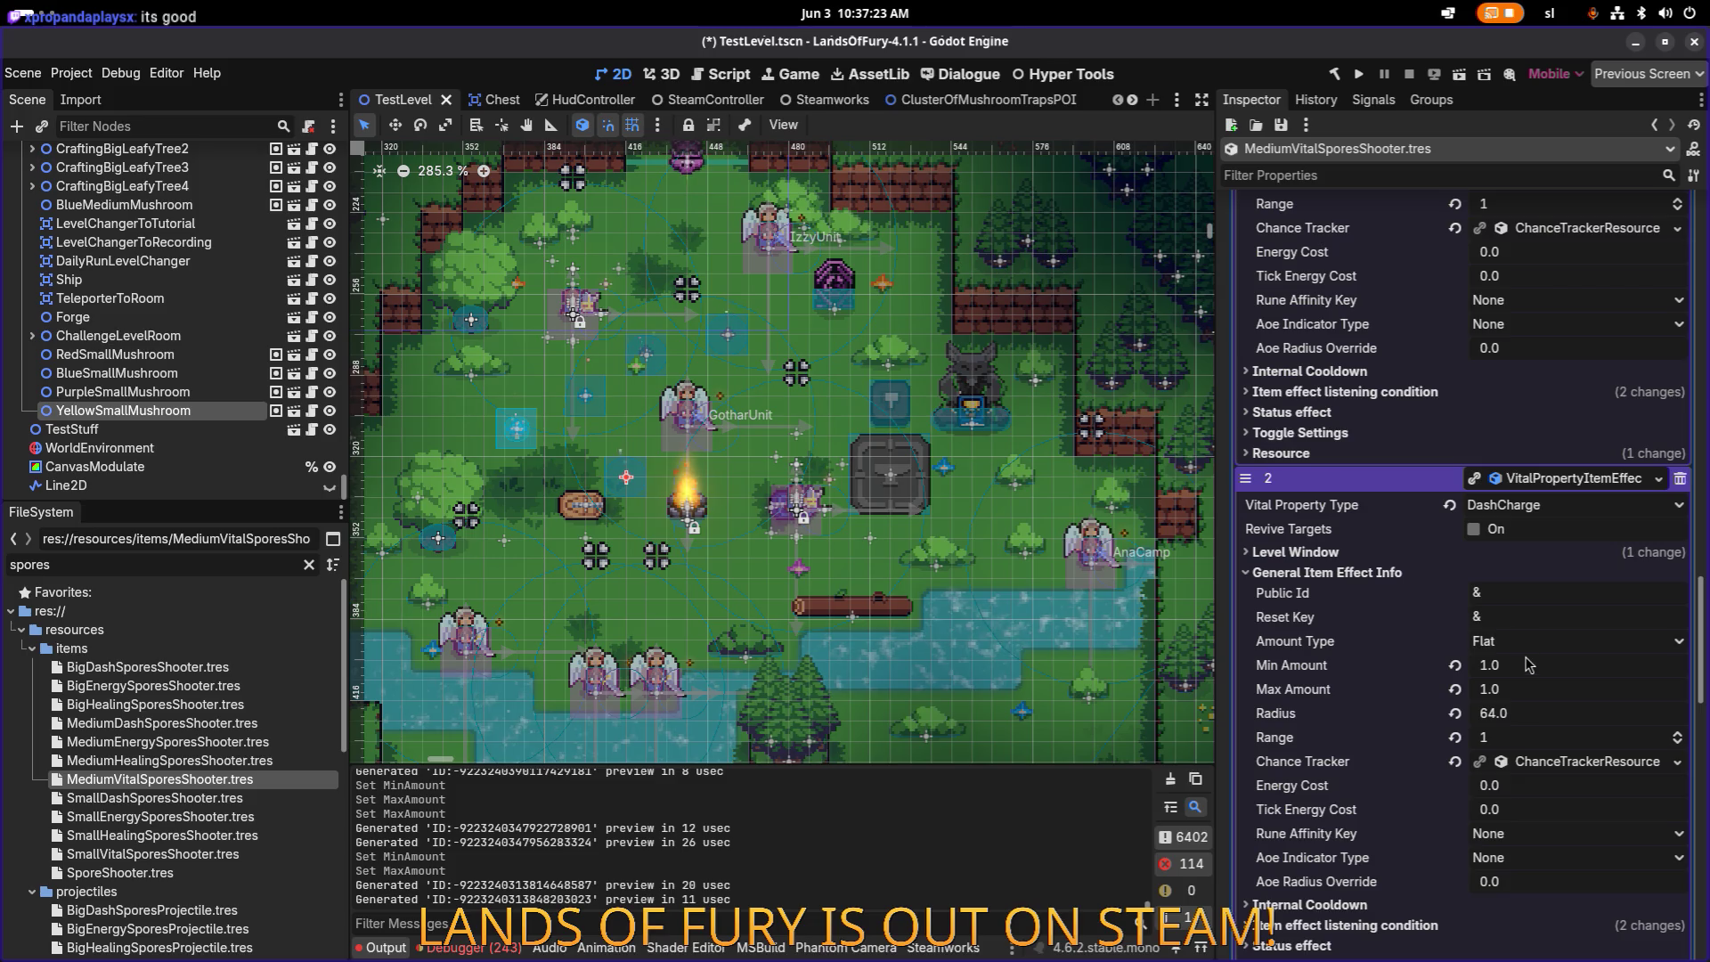
{"action": "left_click", "coordinate": [1524, 672]}
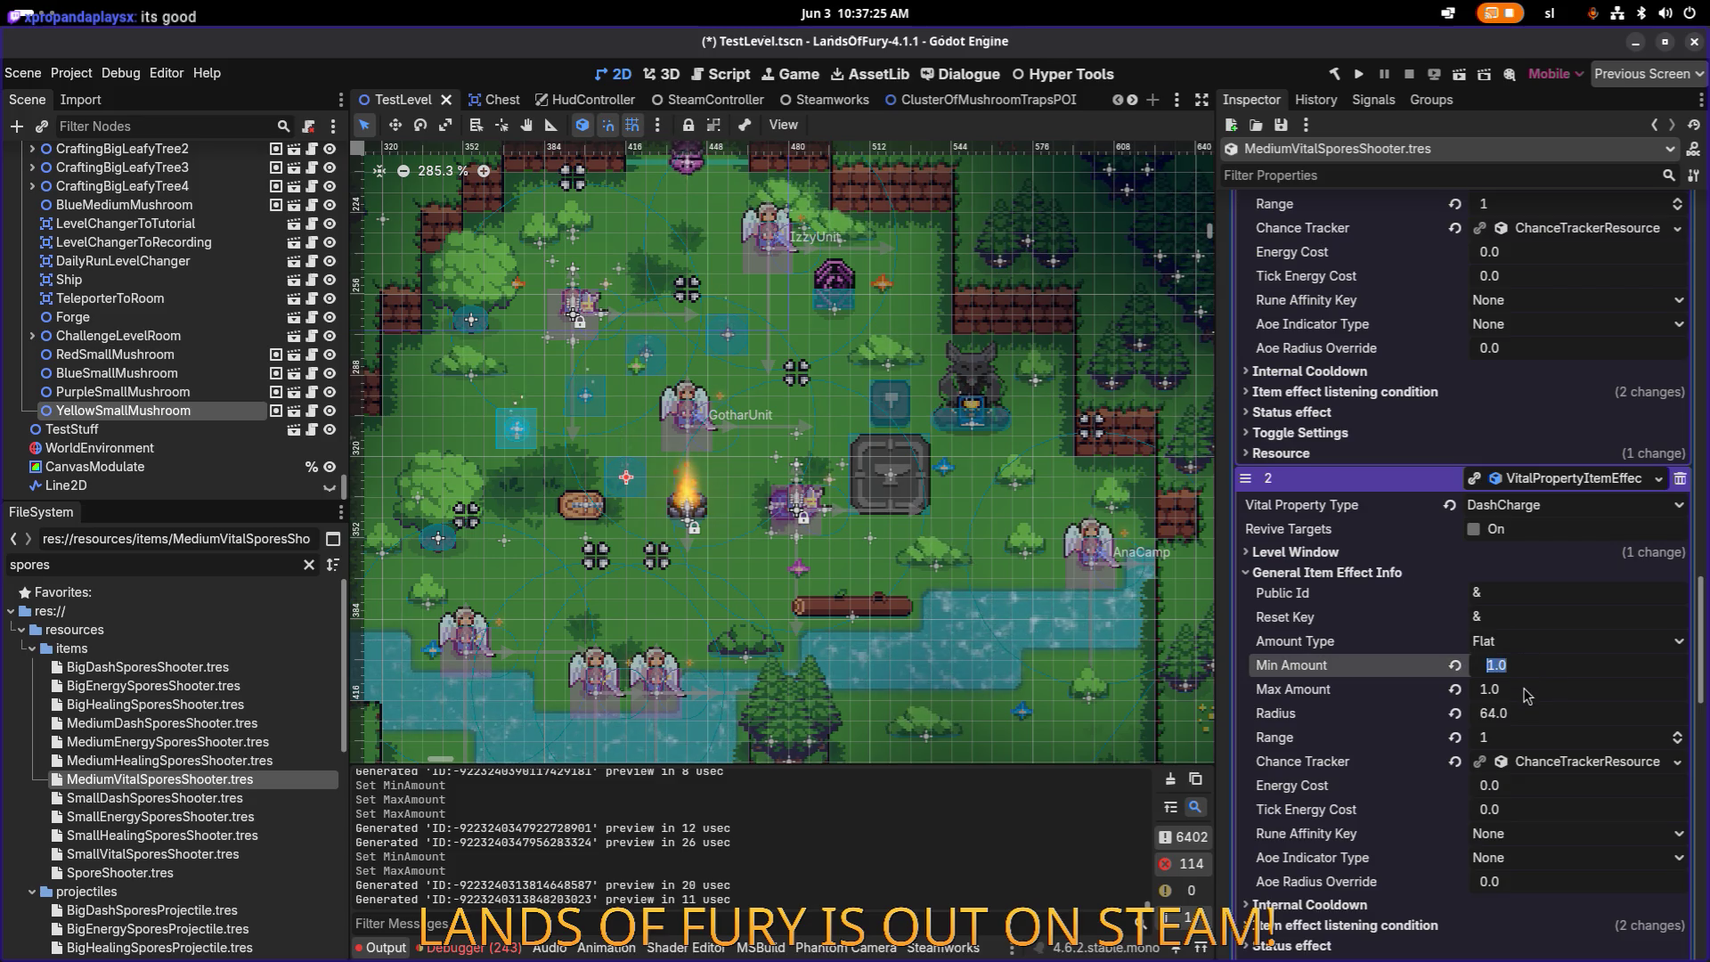
{"action": "type", "text": "4"}
{"action": "left_click", "coordinate": [1524, 693]}
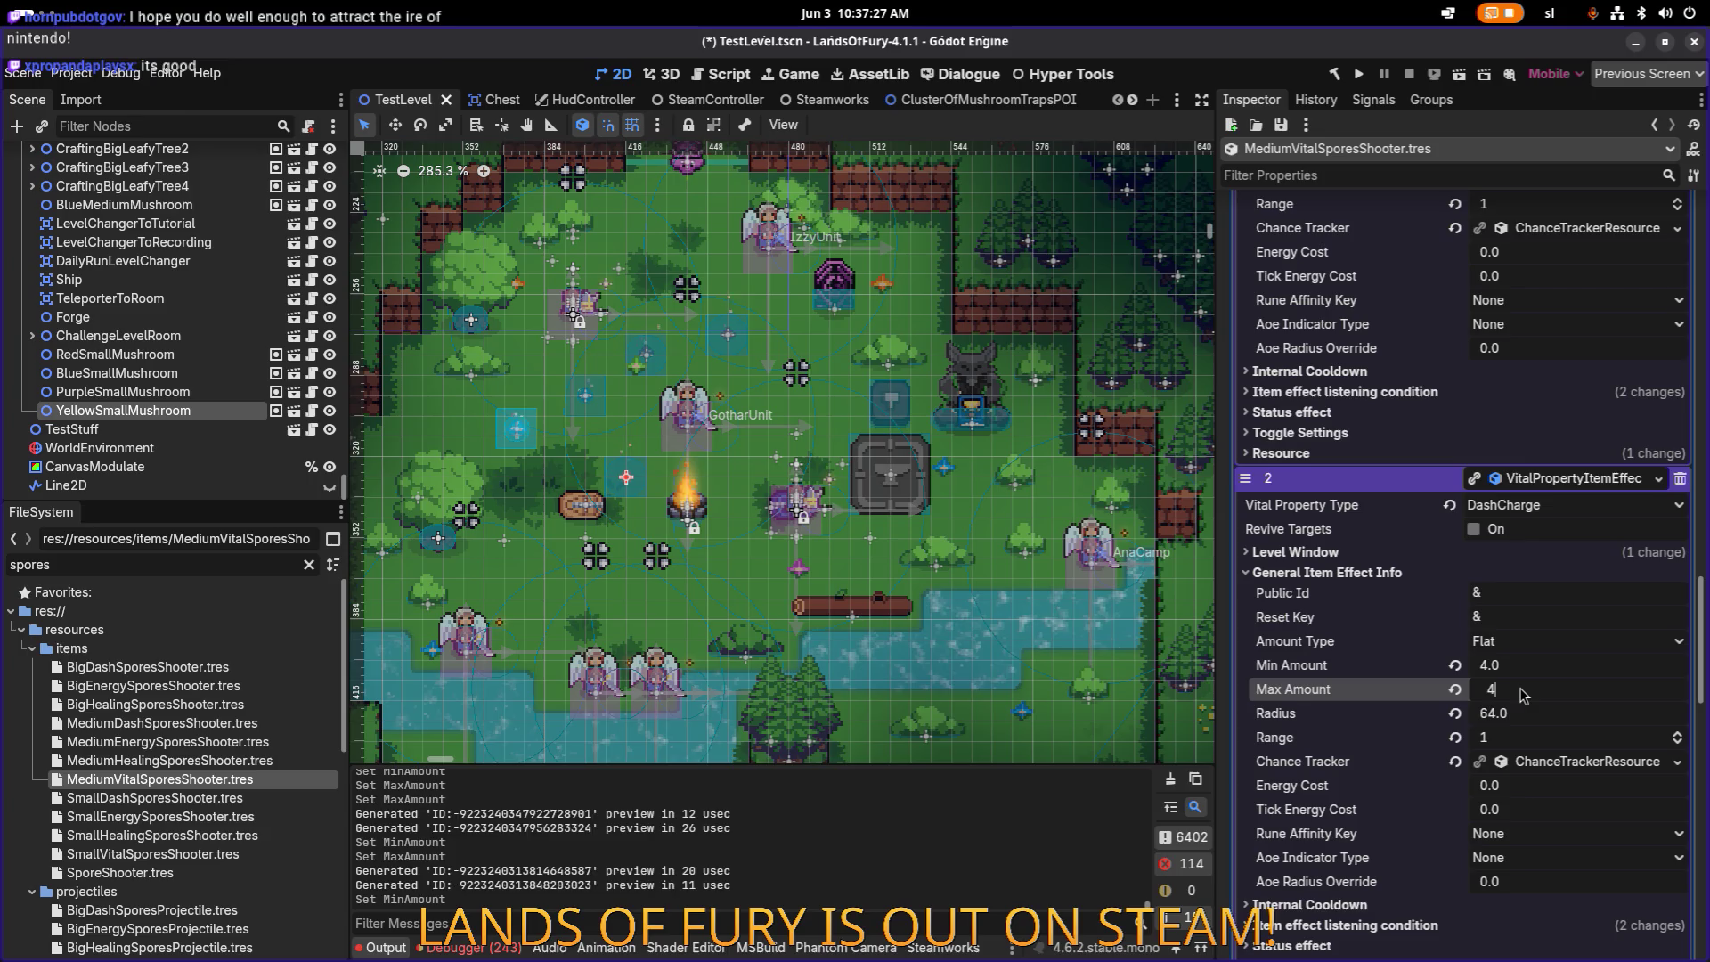
{"action": "key", "text": "ctrl+s"}
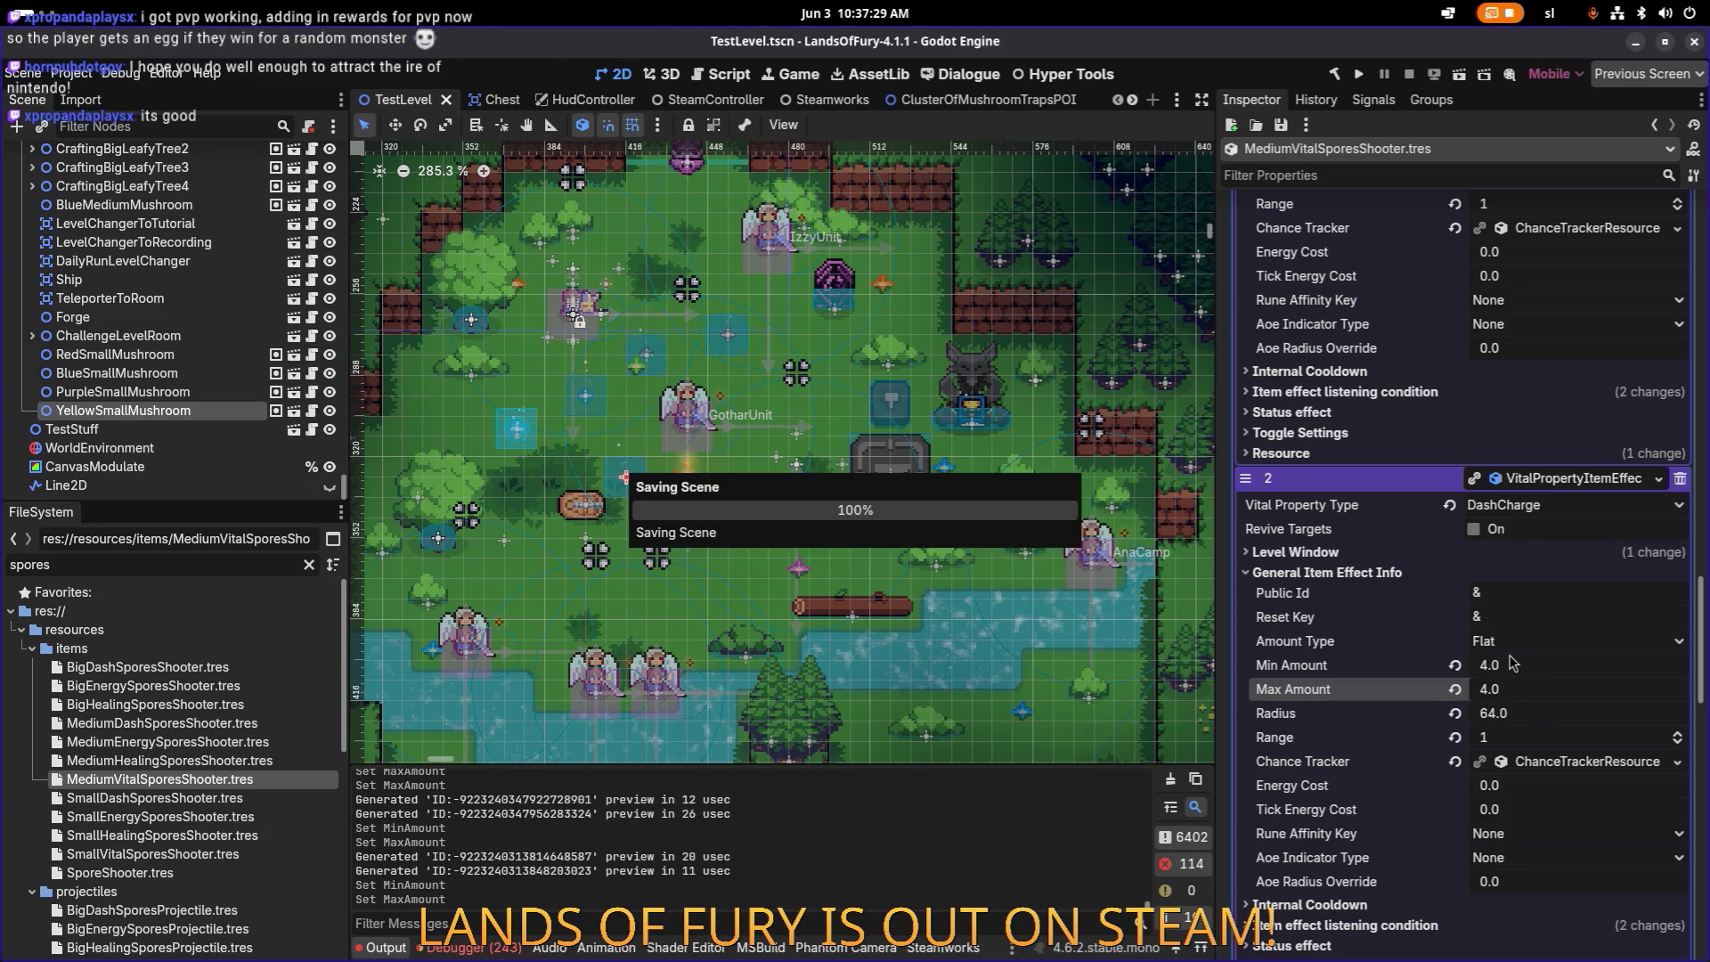
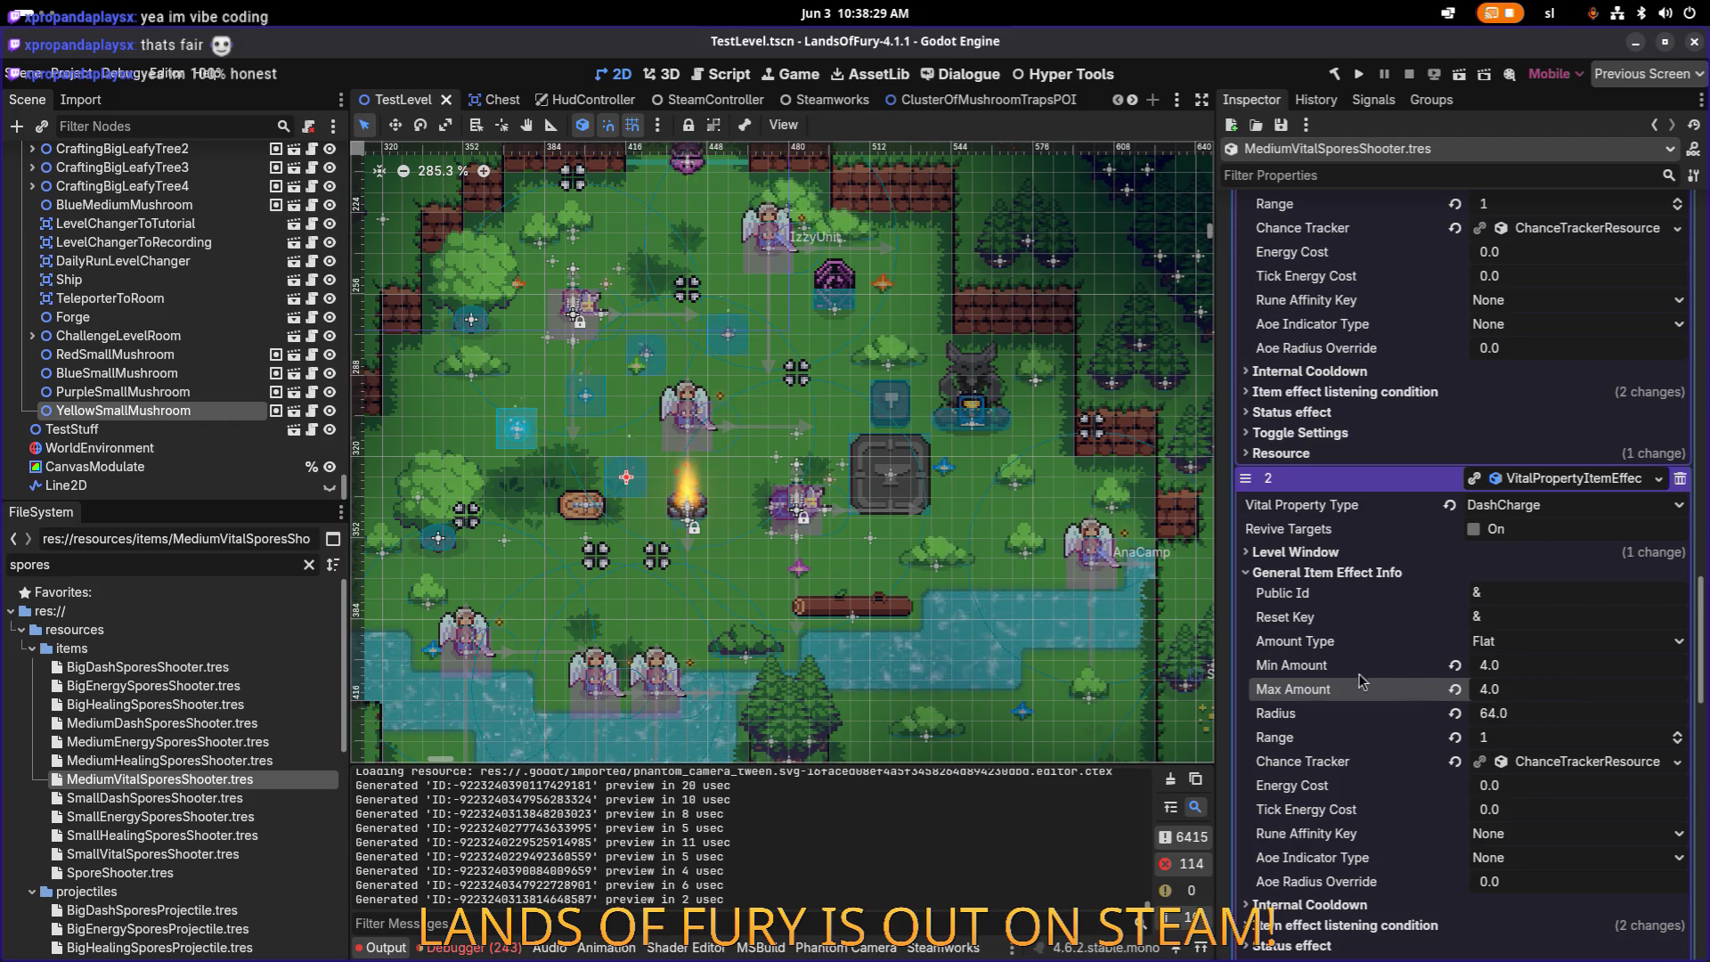
Step: Inspect the MediumHealingSporesShooter item resource to compare it with the vital shooter
{"action": "left_click", "coordinate": [253, 777]}
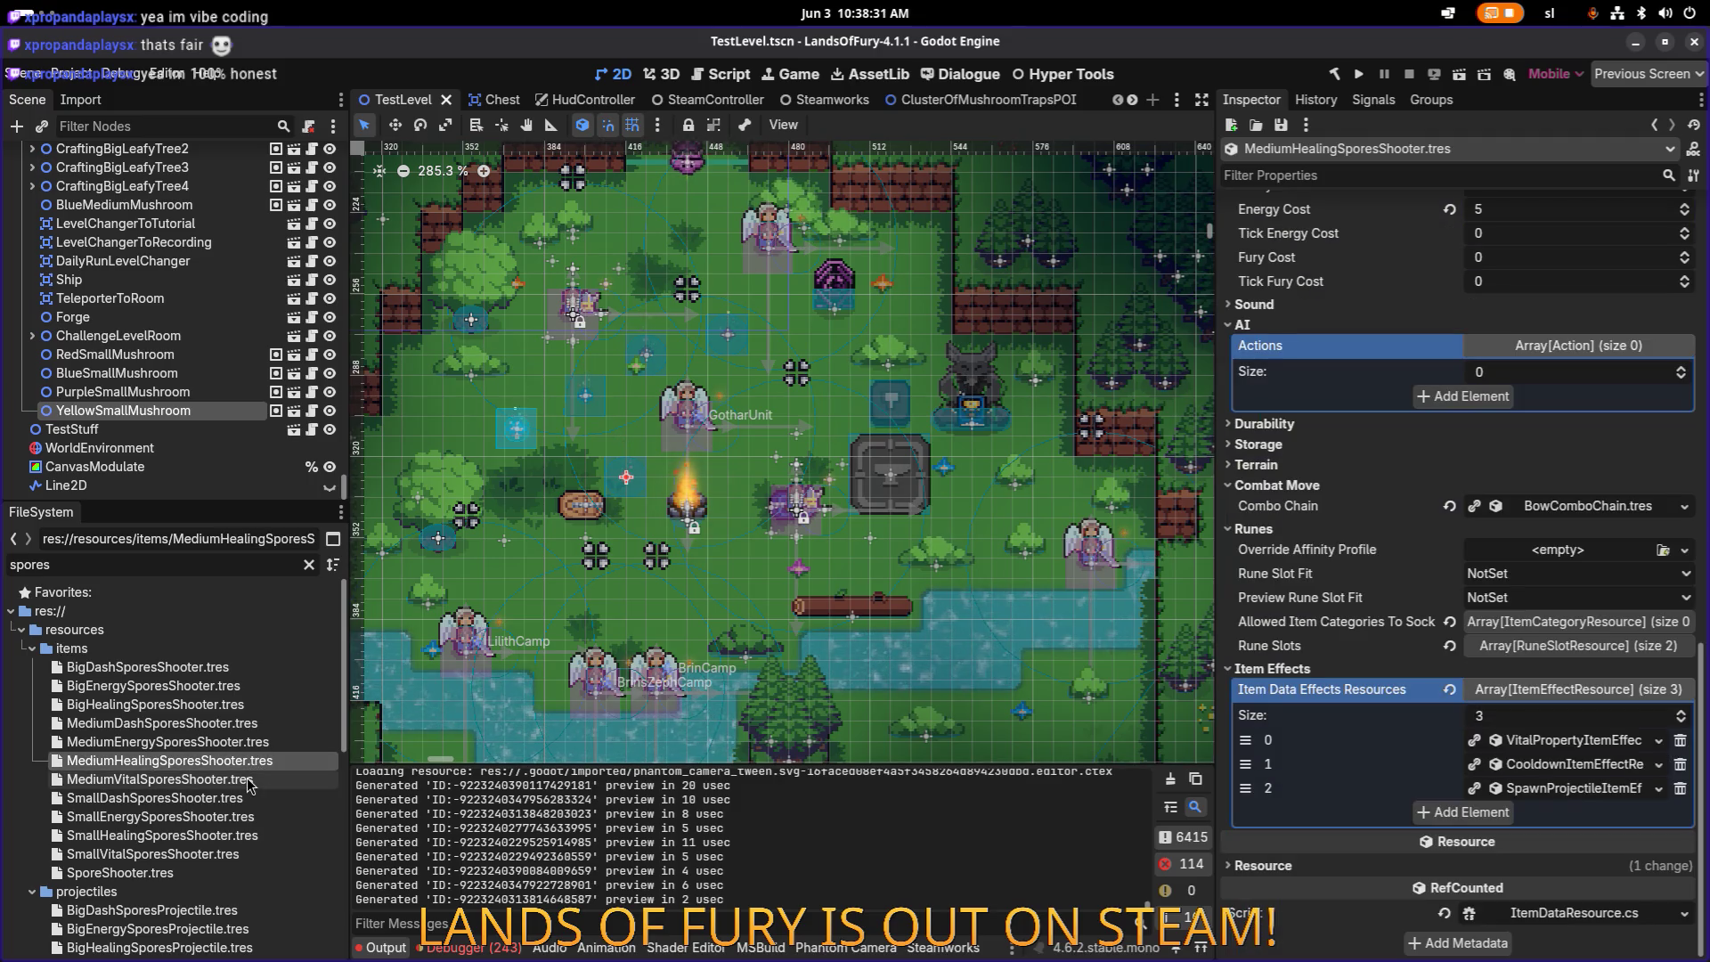
{"action": "left_click", "coordinate": [252, 764]}
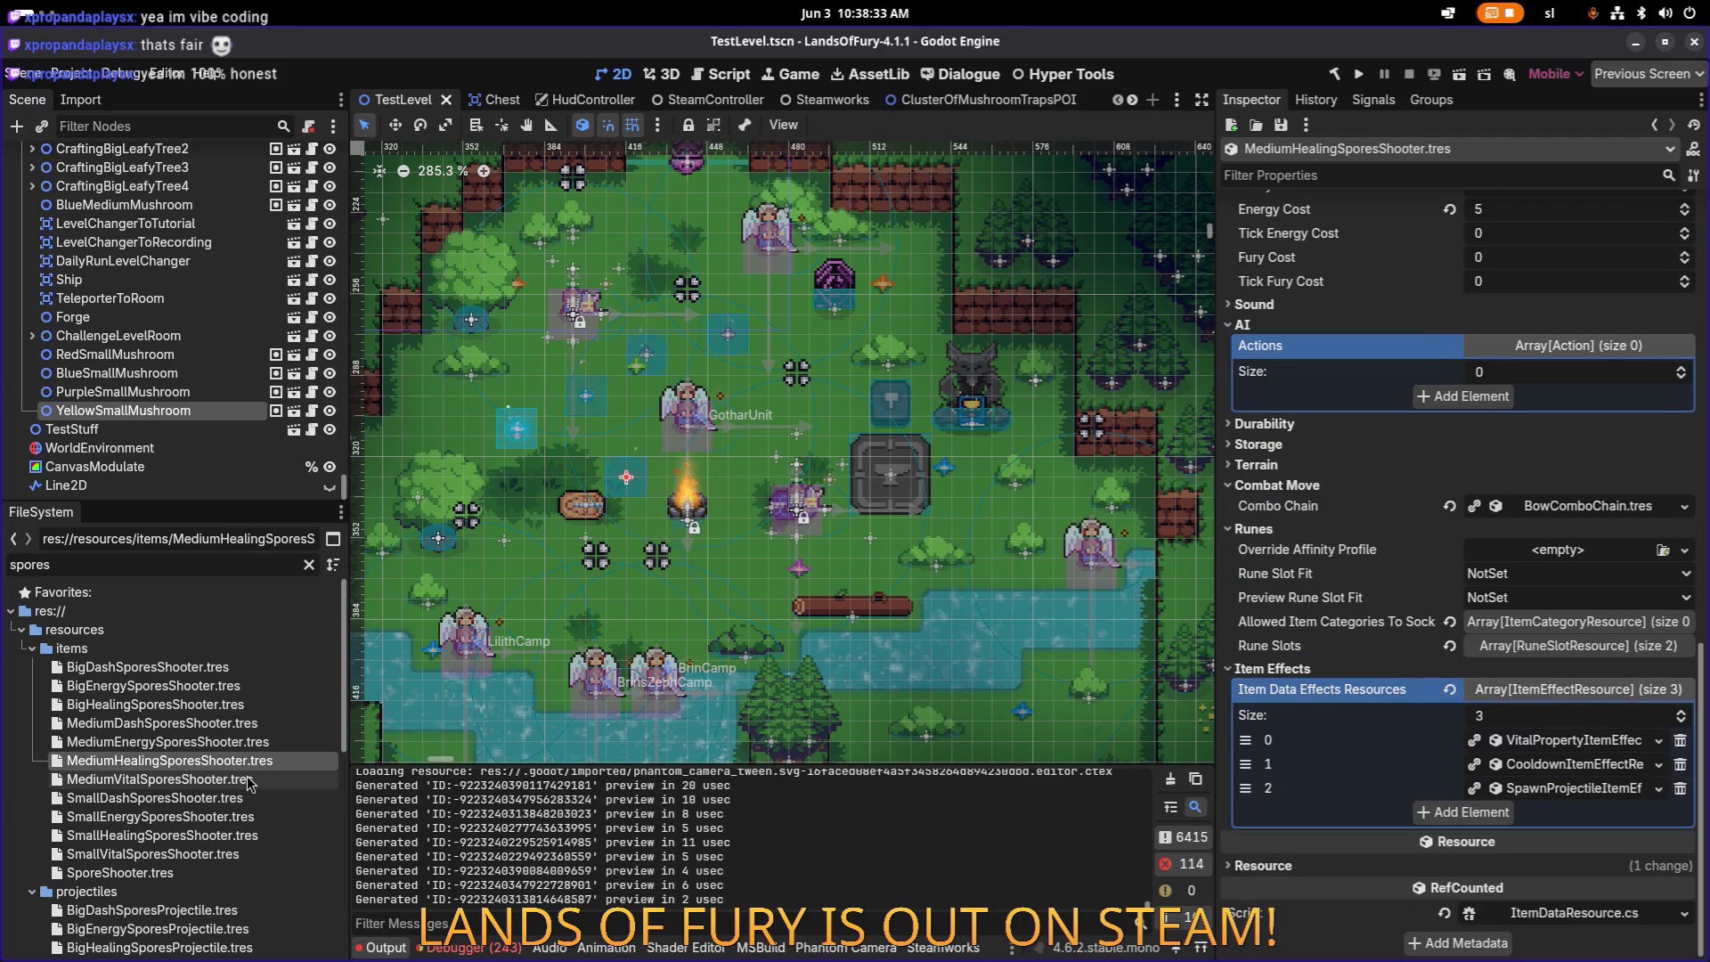
{"action": "left_click", "coordinate": [248, 778]}
{"action": "left_click", "coordinate": [251, 761]}
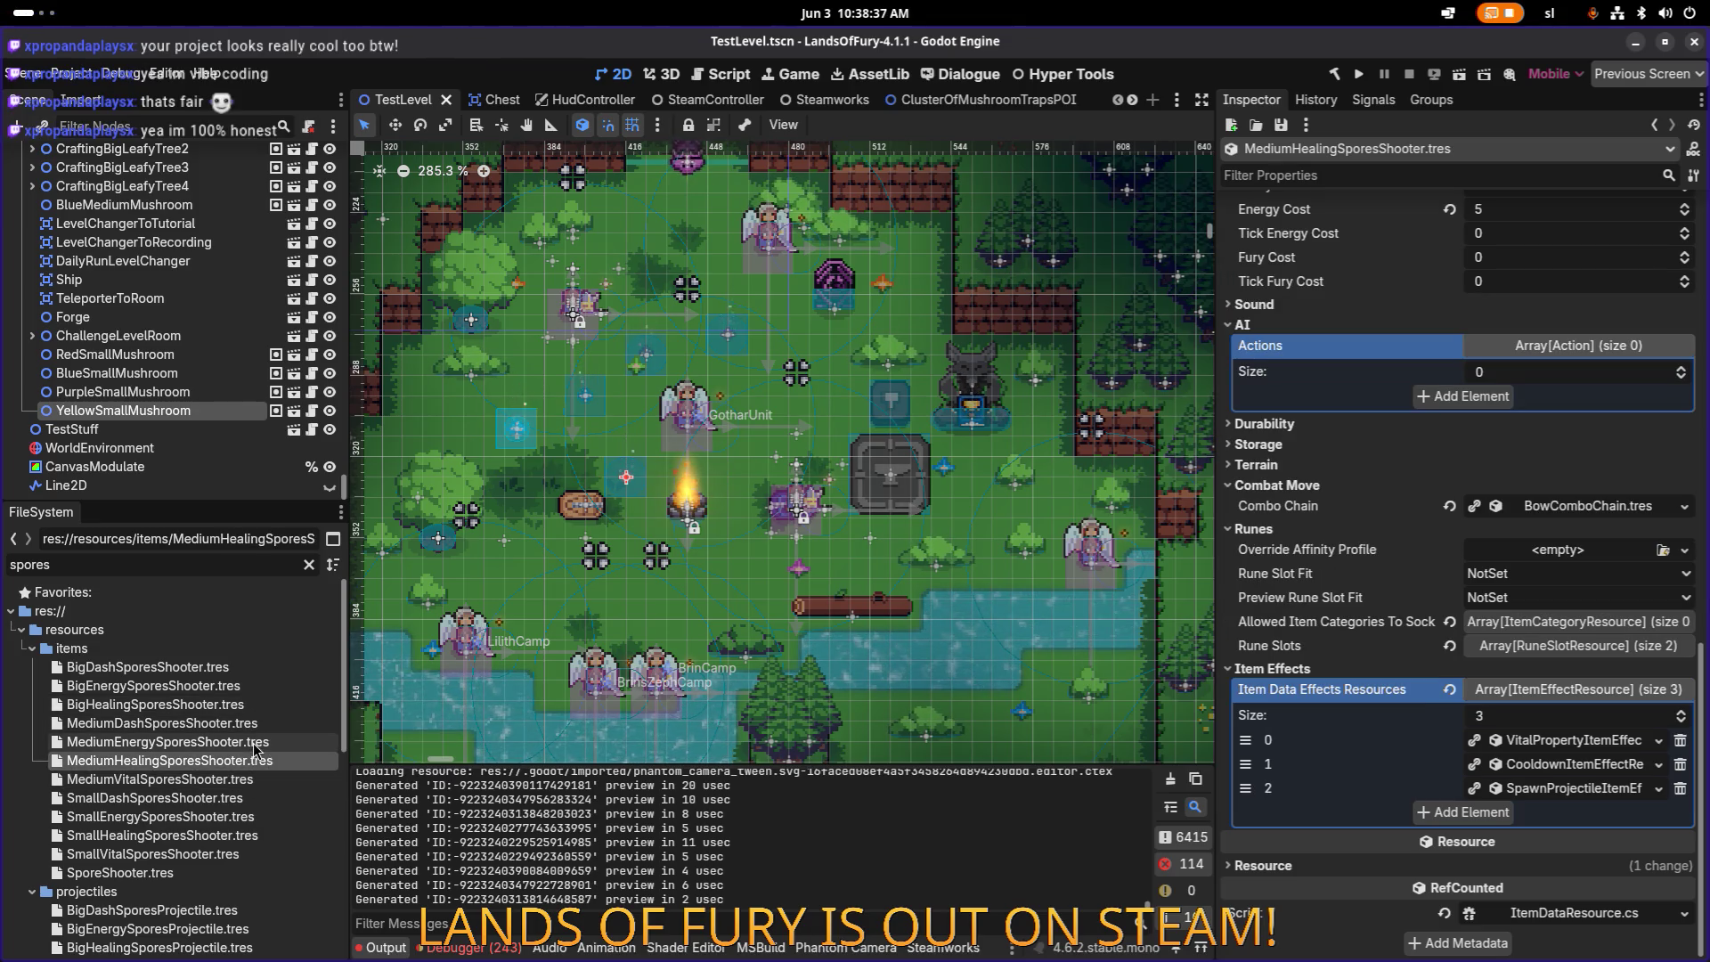
Step: Check MediumDashSporesShooter, reopen MediumVitalSporesShooter, save, and duplicate MediumVitalSporesShooter.tres
{"action": "left_click", "coordinate": [253, 724]}
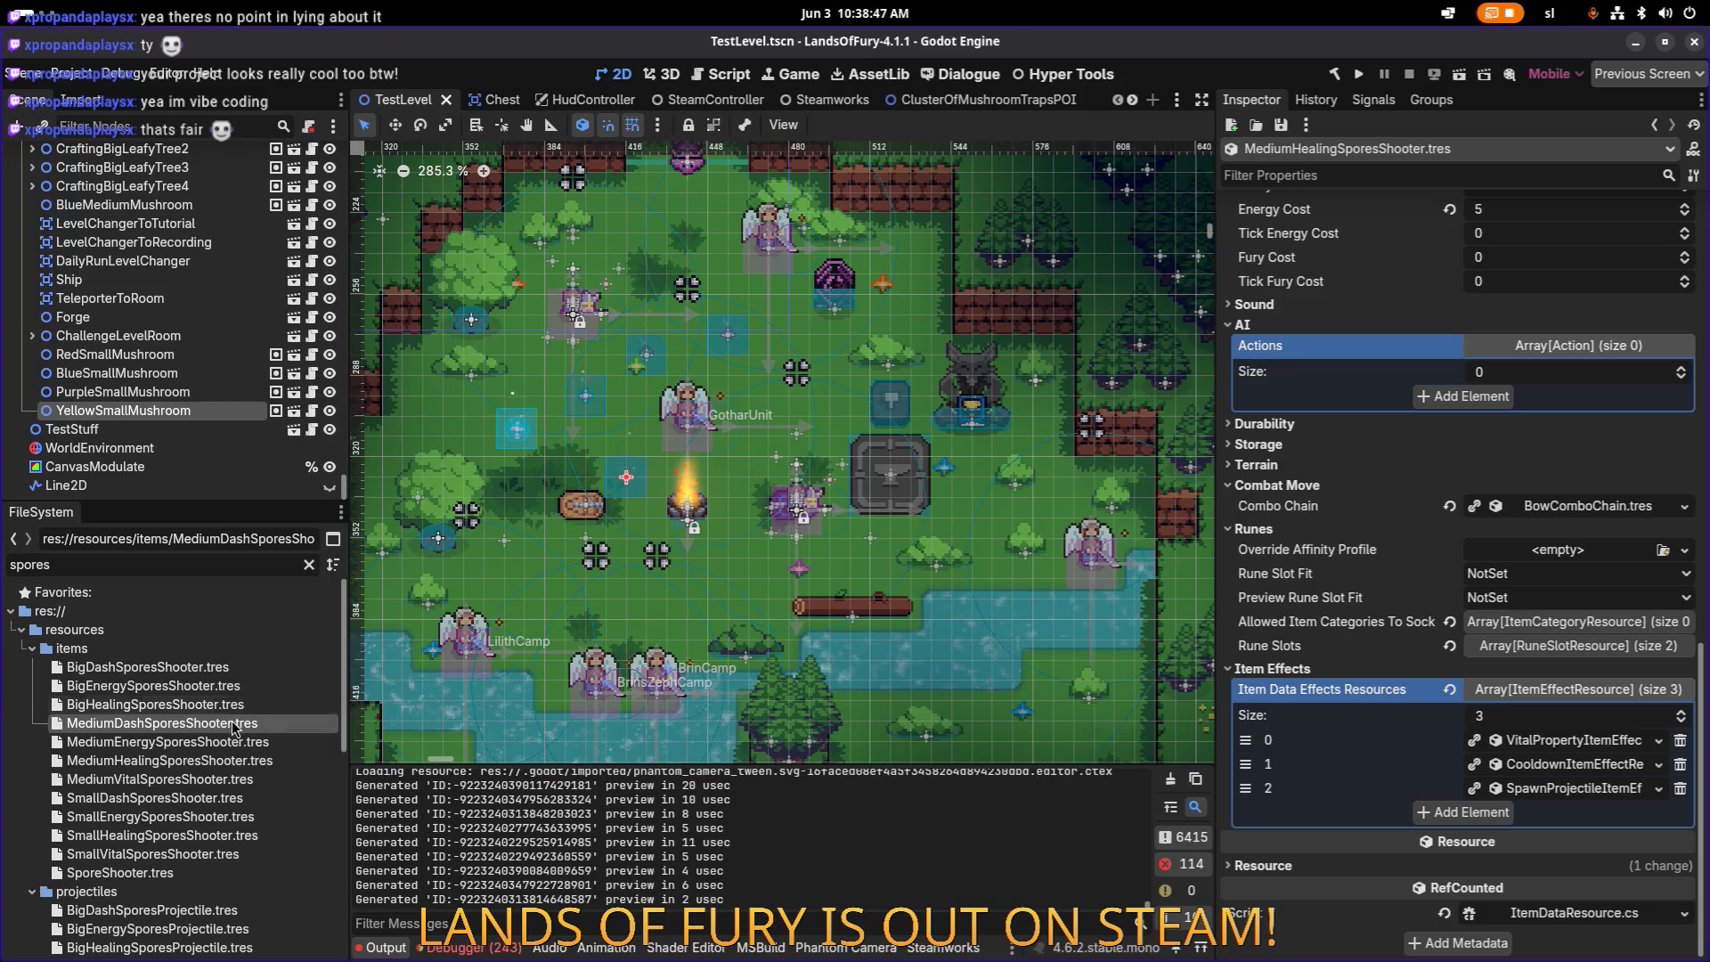
{"action": "left_click", "coordinate": [236, 730]}
{"action": "left_click", "coordinate": [239, 779]}
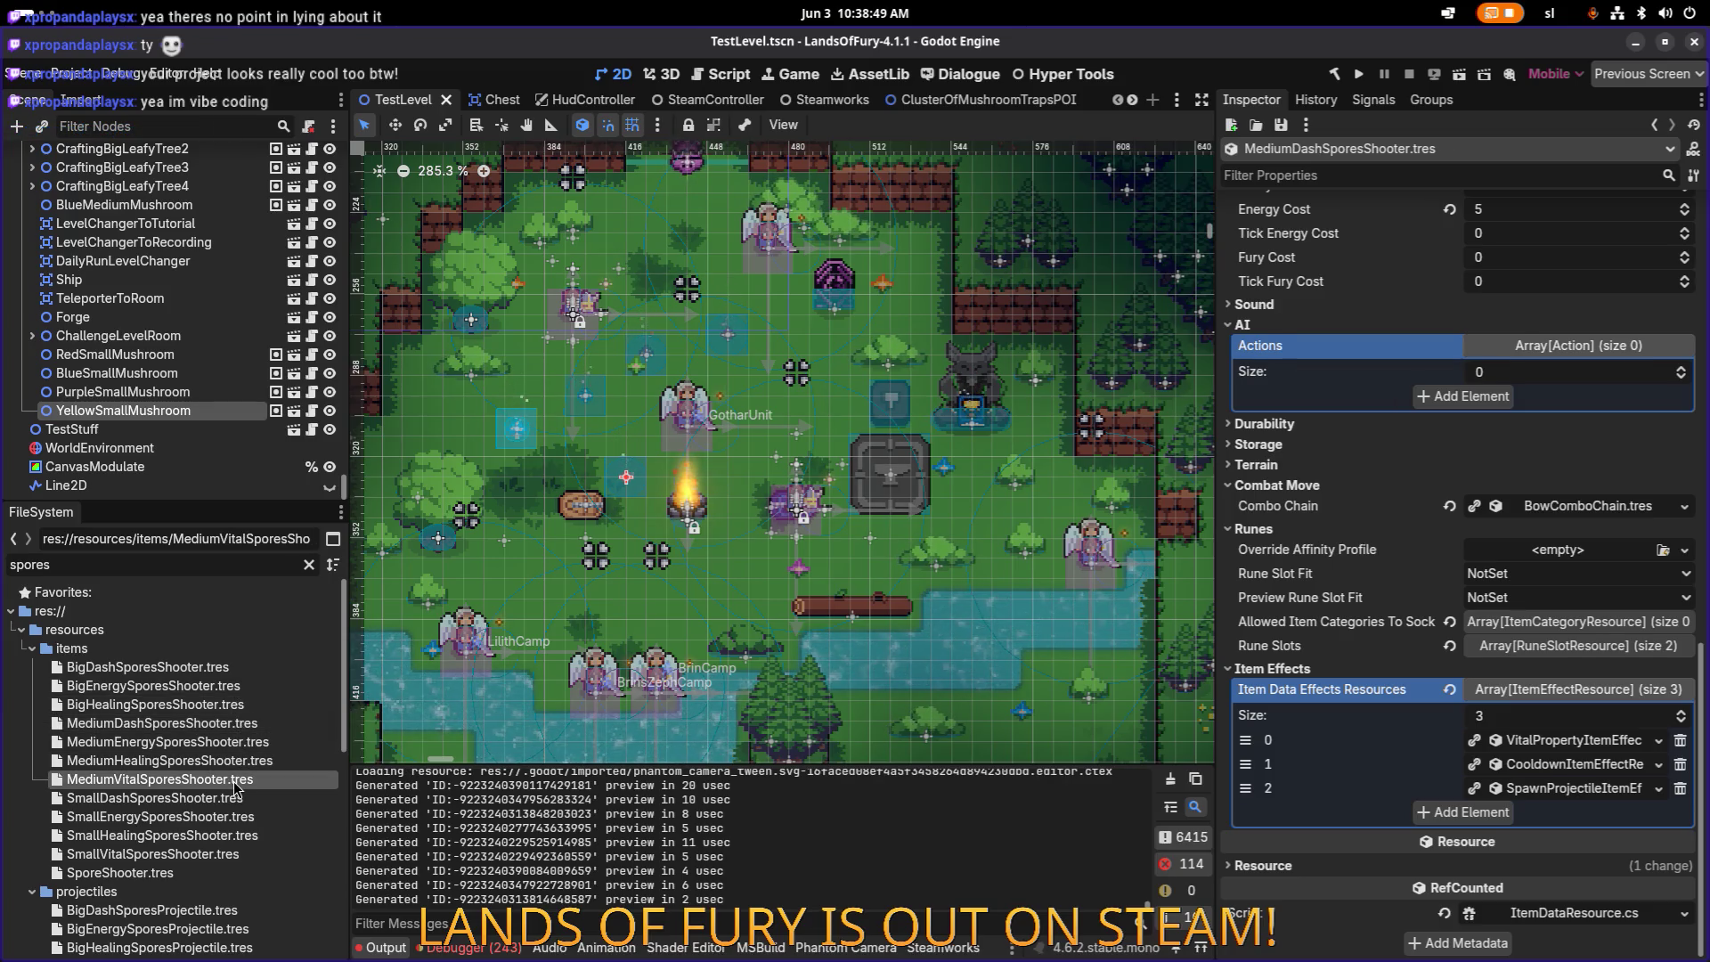
{"action": "key", "text": "ctrl+s"}
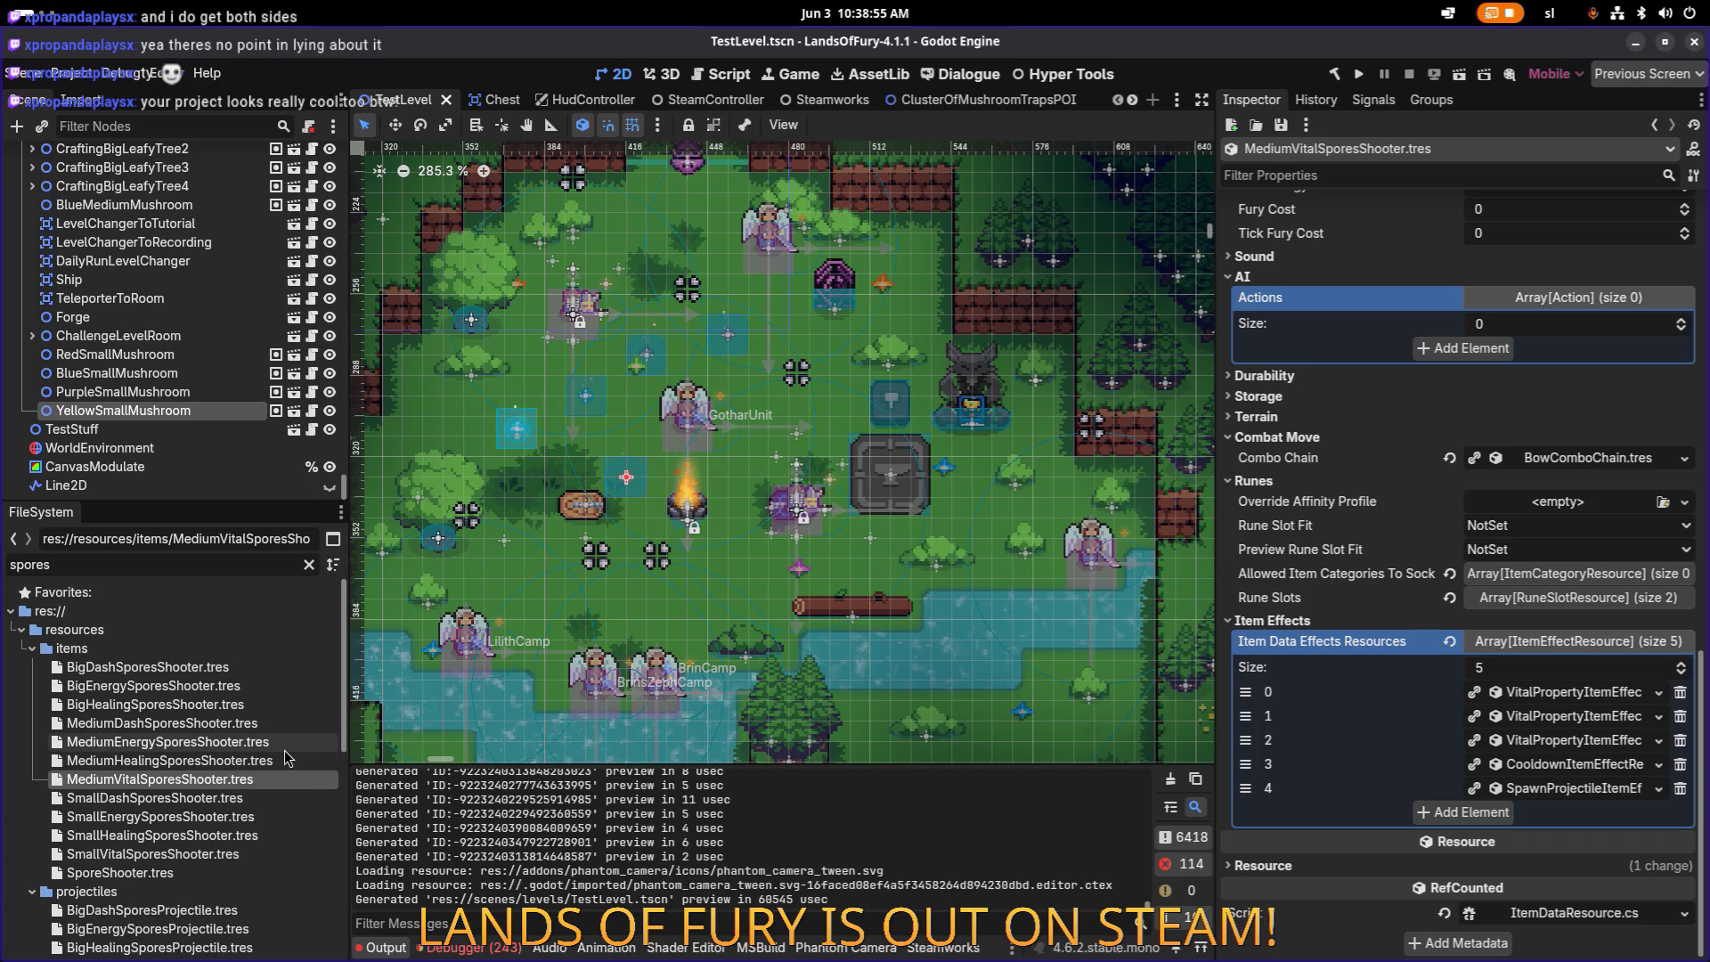
{"action": "key", "text": "ctrl+d"}
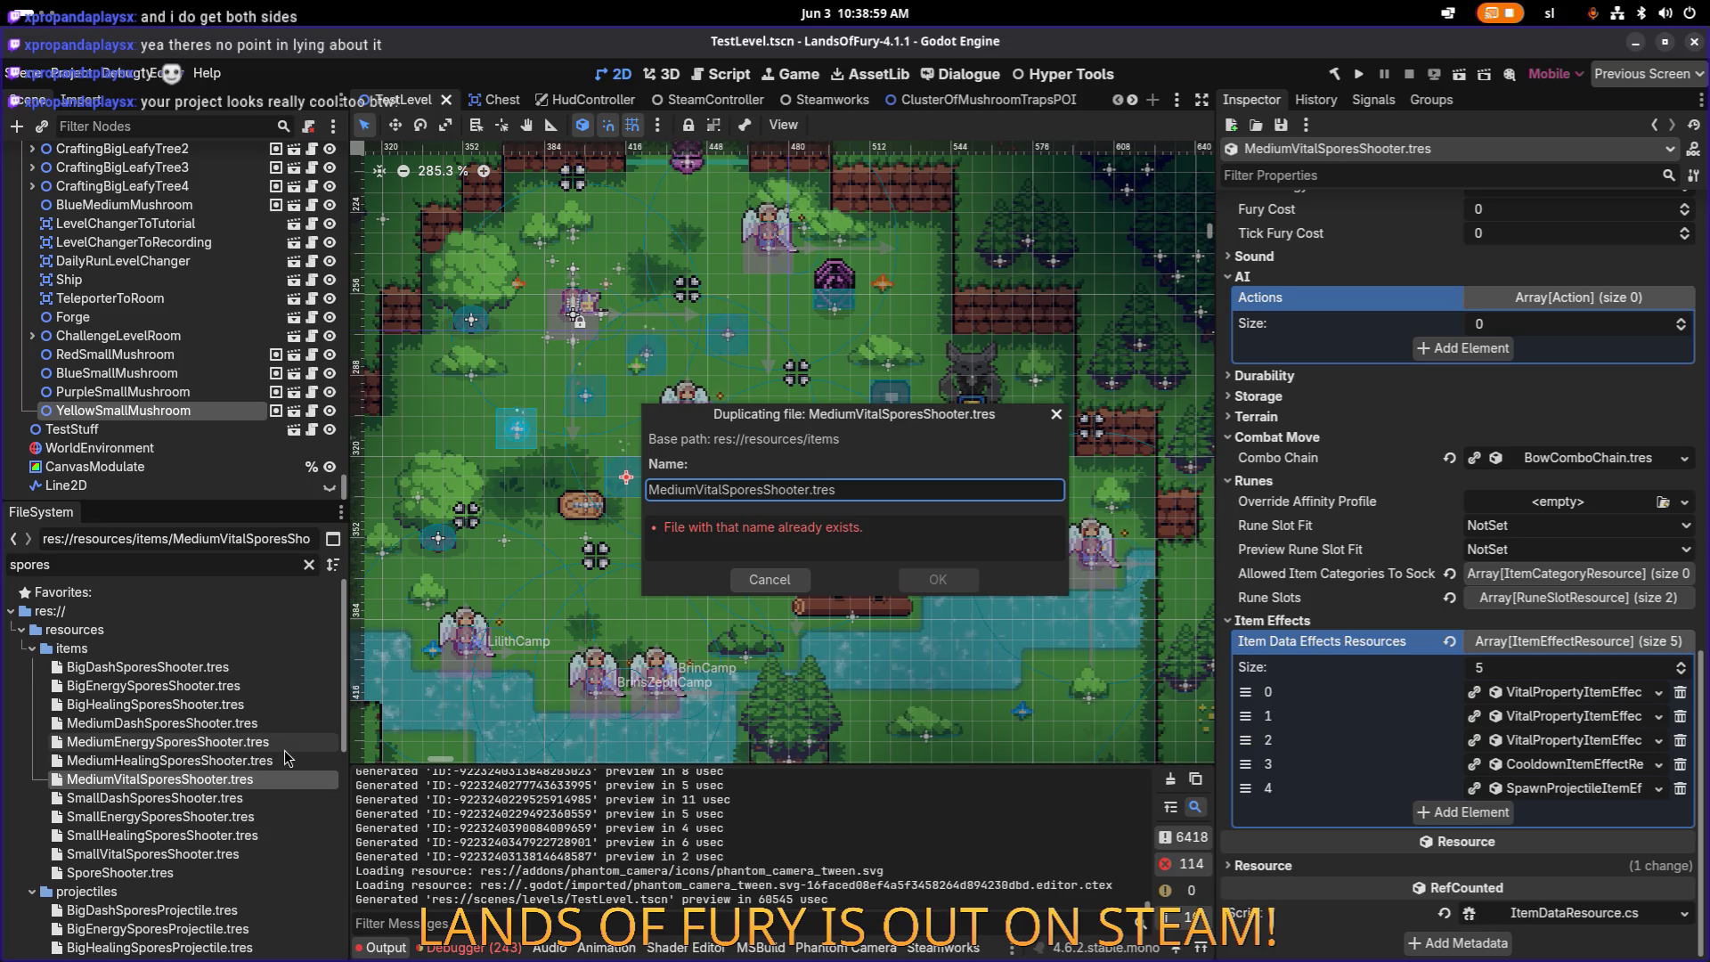
Step: Name the duplicate BigVitalSporesShooter.tres and open it in the Inspector
{"action": "key", "text": "BackSpace"}
{"action": "key", "text": "BackSpace"}
{"action": "key", "text": "BackSpace"}
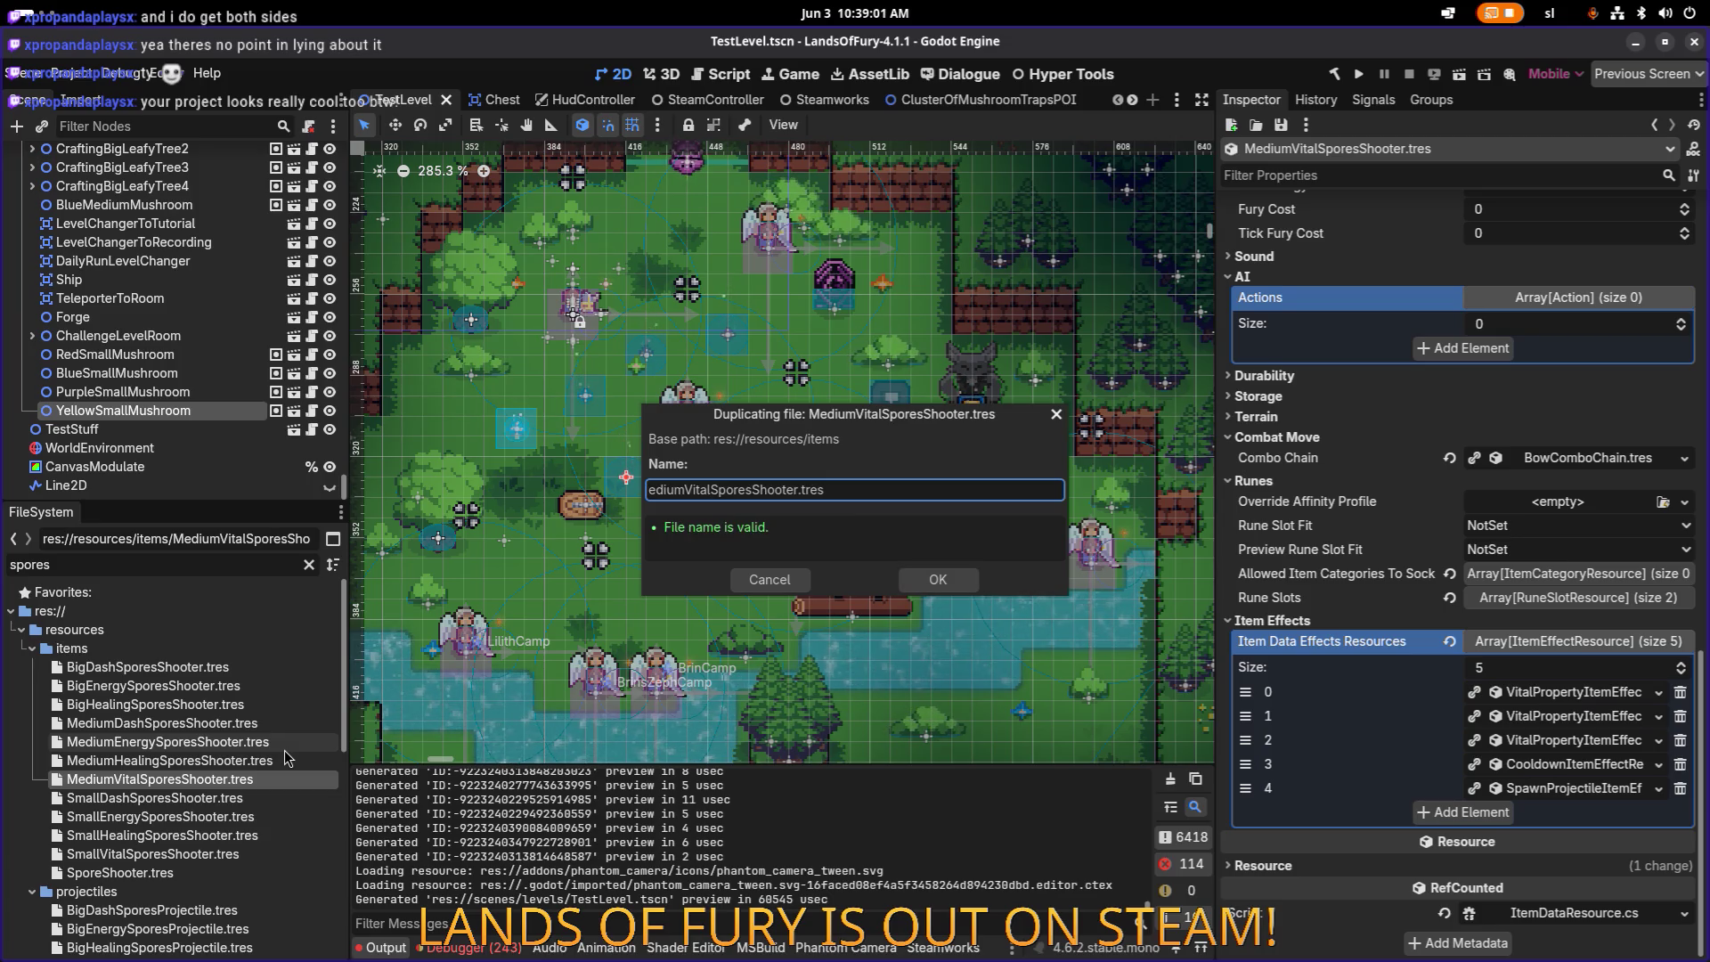
{"action": "type", "text": "Big"}
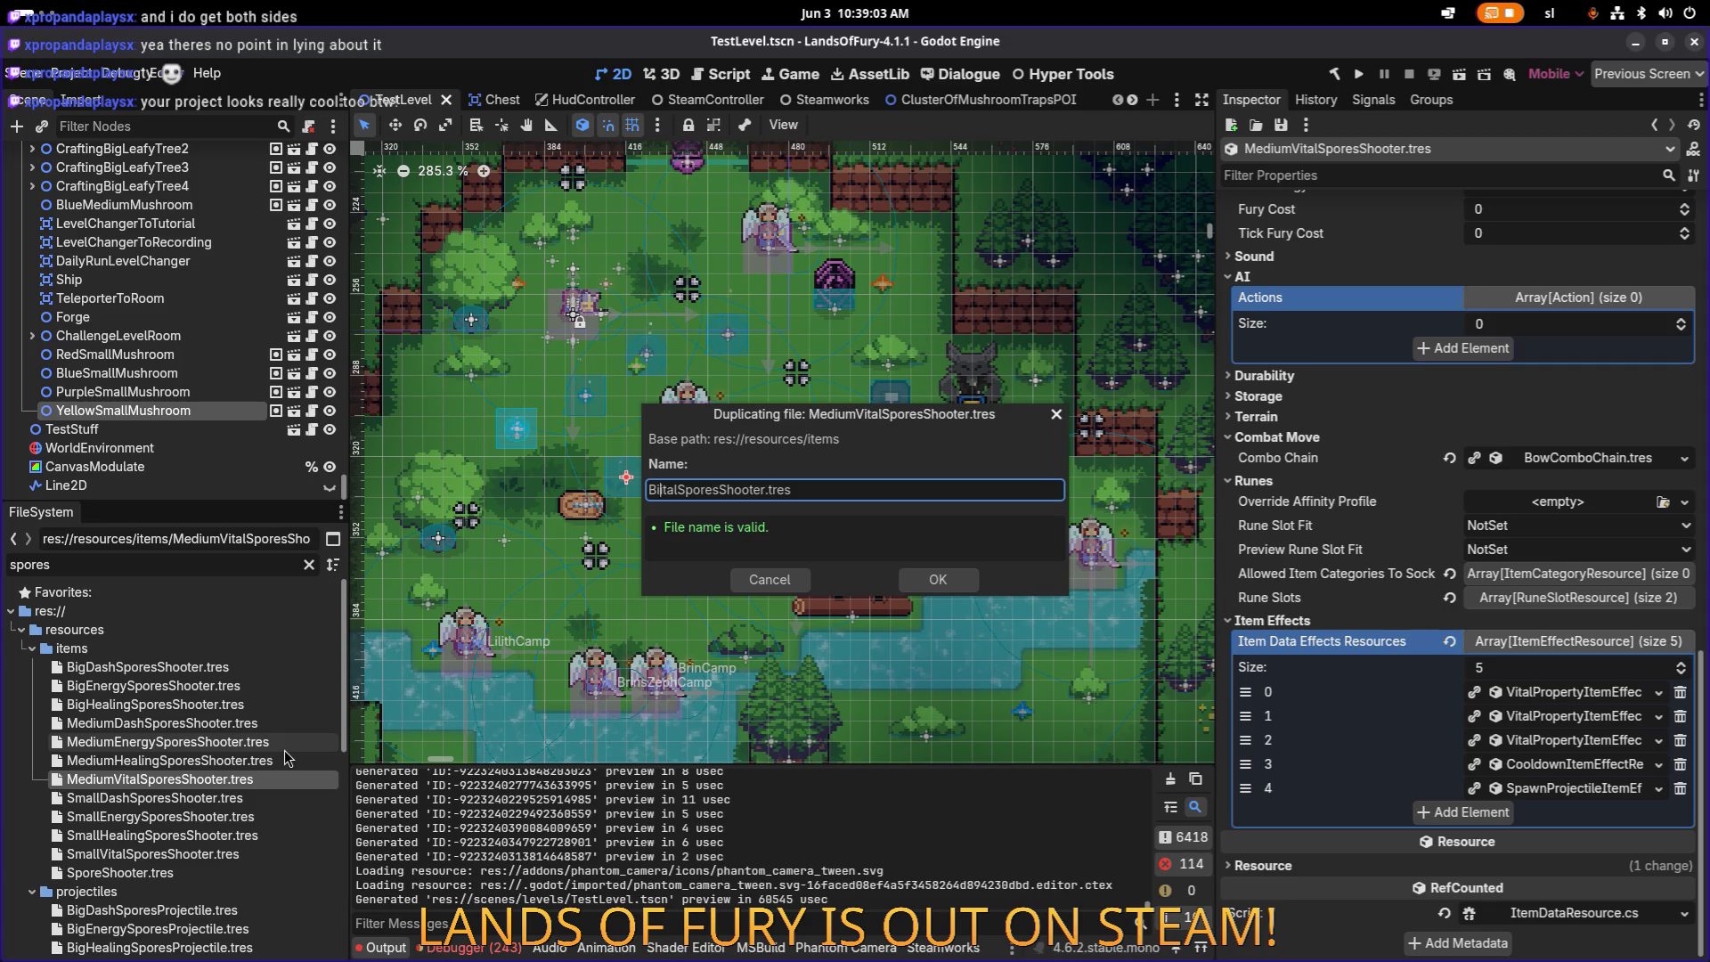
{"action": "type", "text": "V"}
{"action": "key", "text": "Return"}
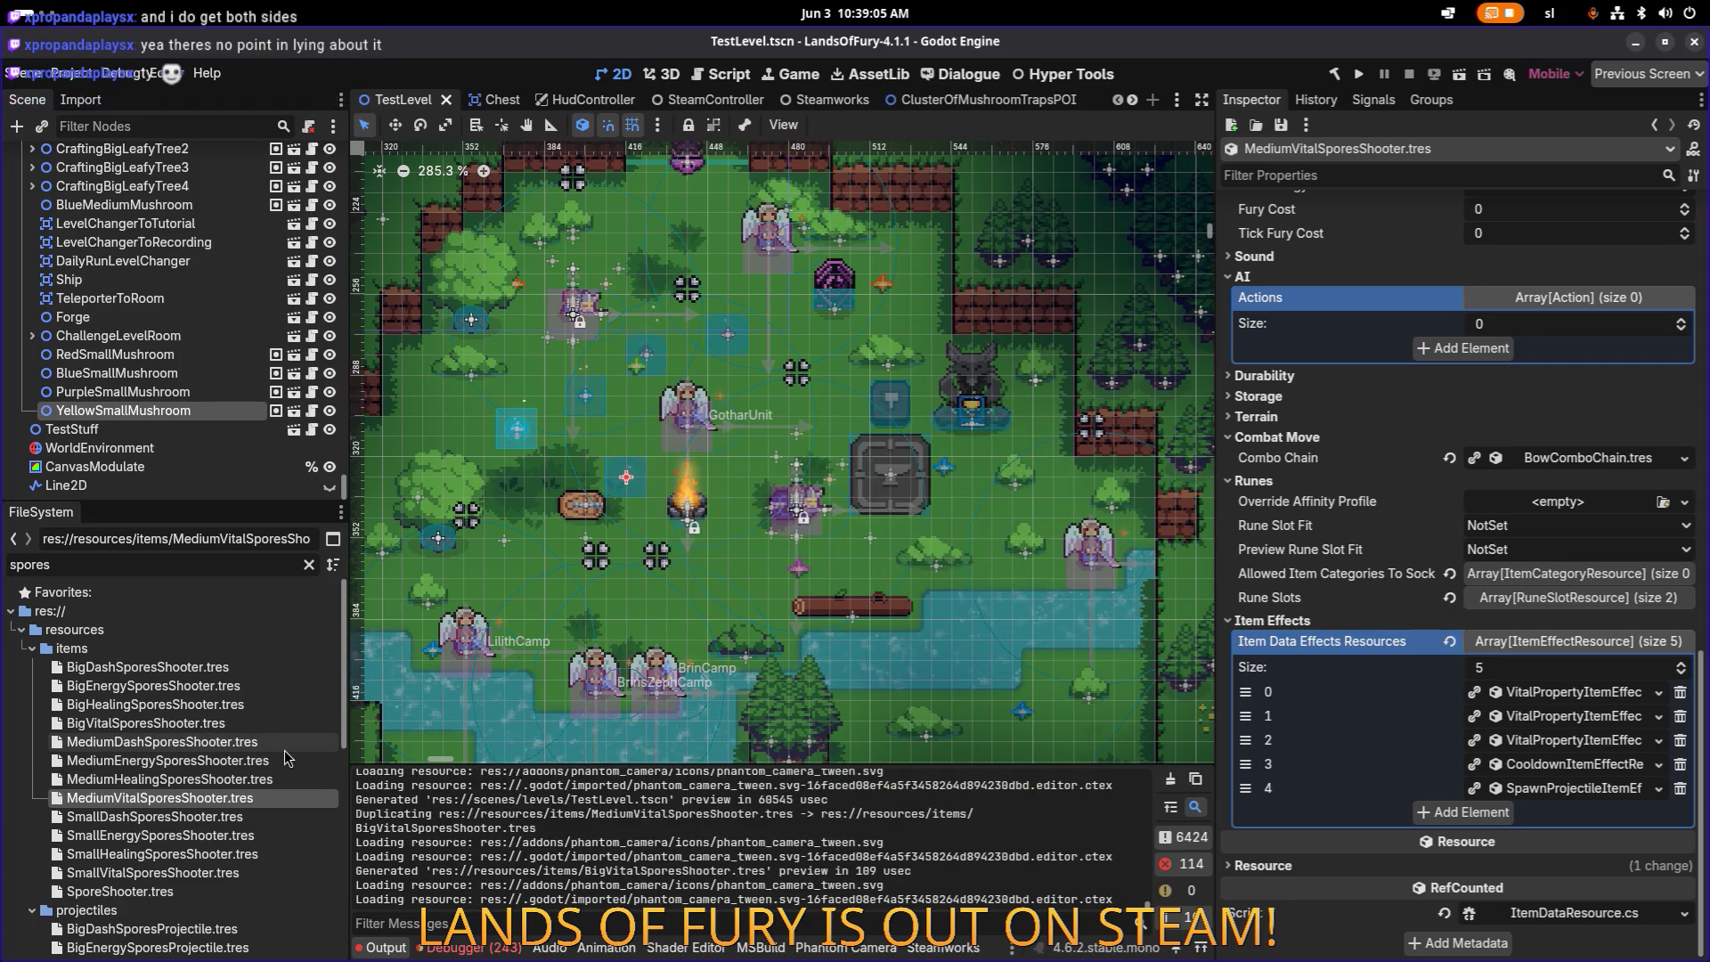
{"action": "scroll", "coordinate": [1395, 554], "scroll_direction": "up", "scroll_amount": 15}
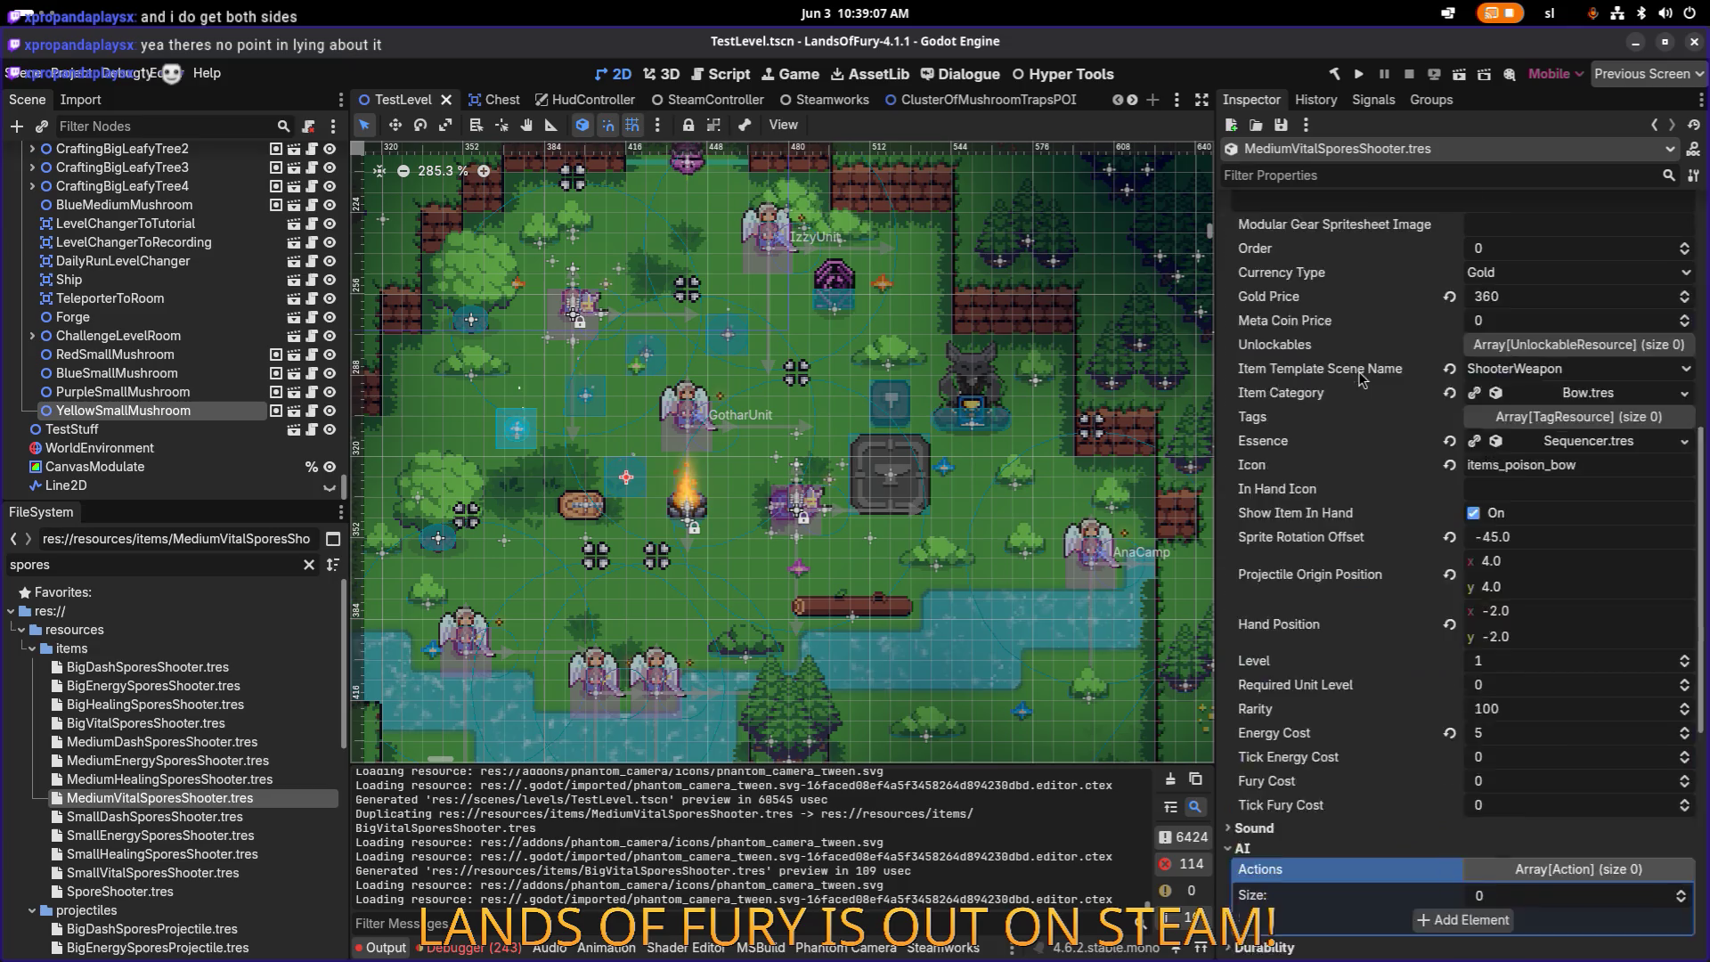
{"action": "scroll", "coordinate": [1395, 554], "scroll_direction": "down", "scroll_amount": 5}
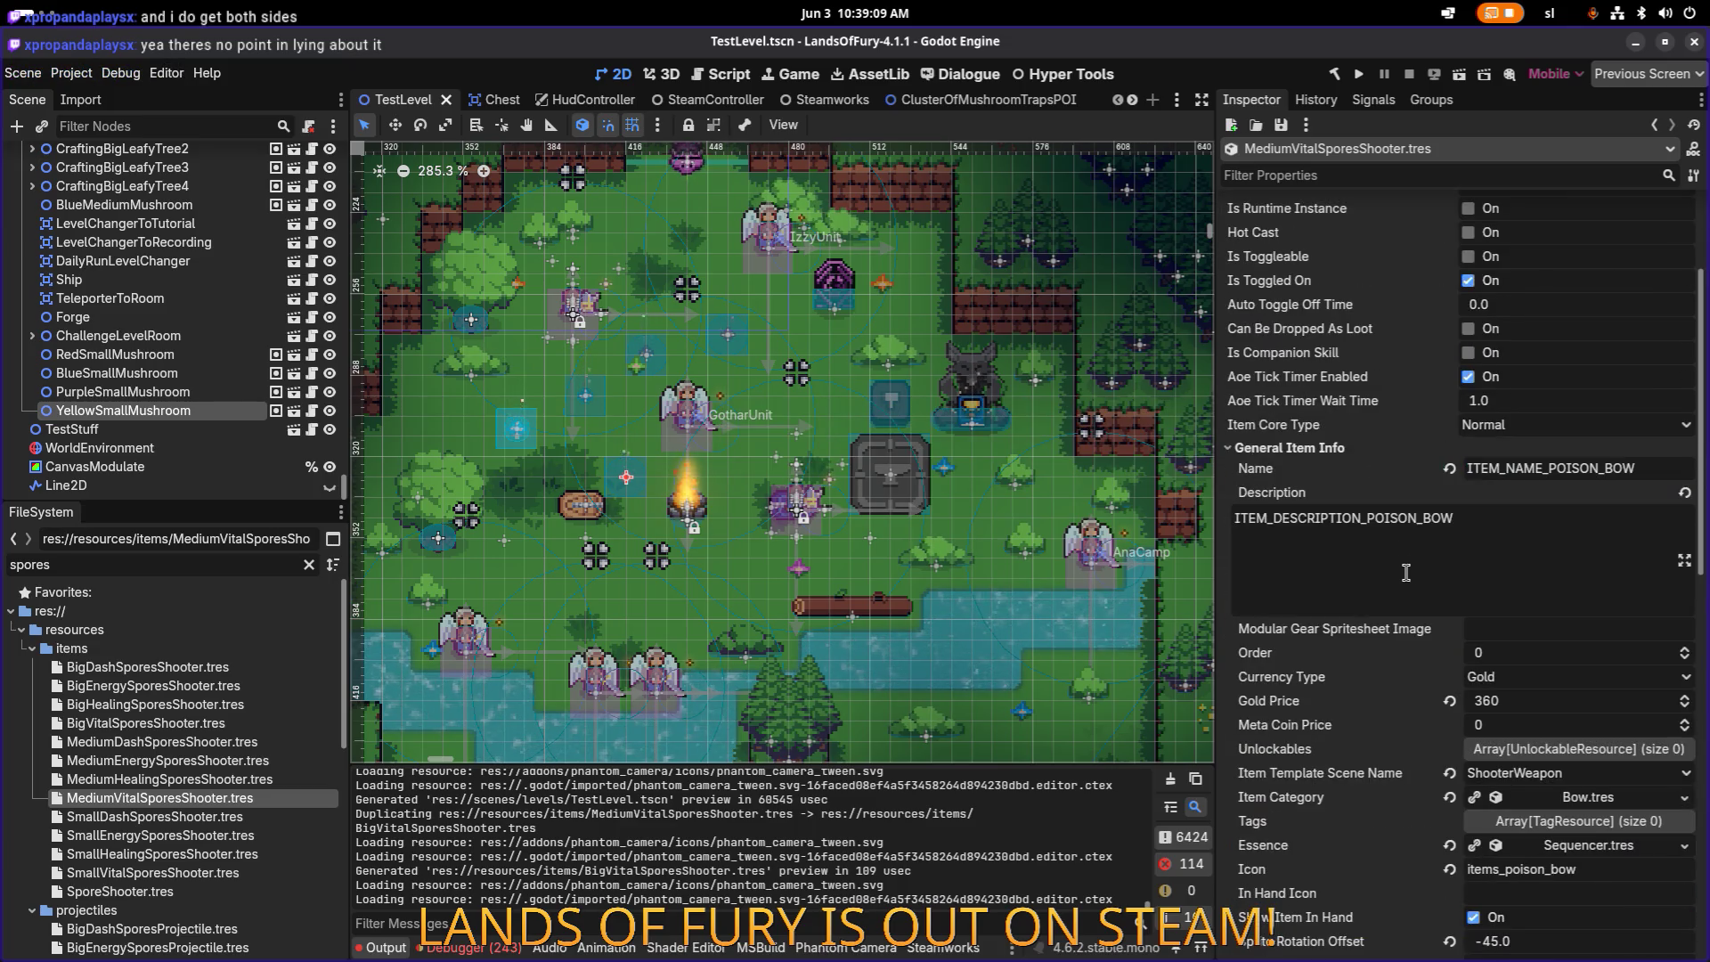
{"action": "scroll", "coordinate": [1407, 574], "scroll_direction": "down", "scroll_amount": 5}
{"action": "scroll", "coordinate": [1423, 587], "scroll_direction": "up", "scroll_amount": 5}
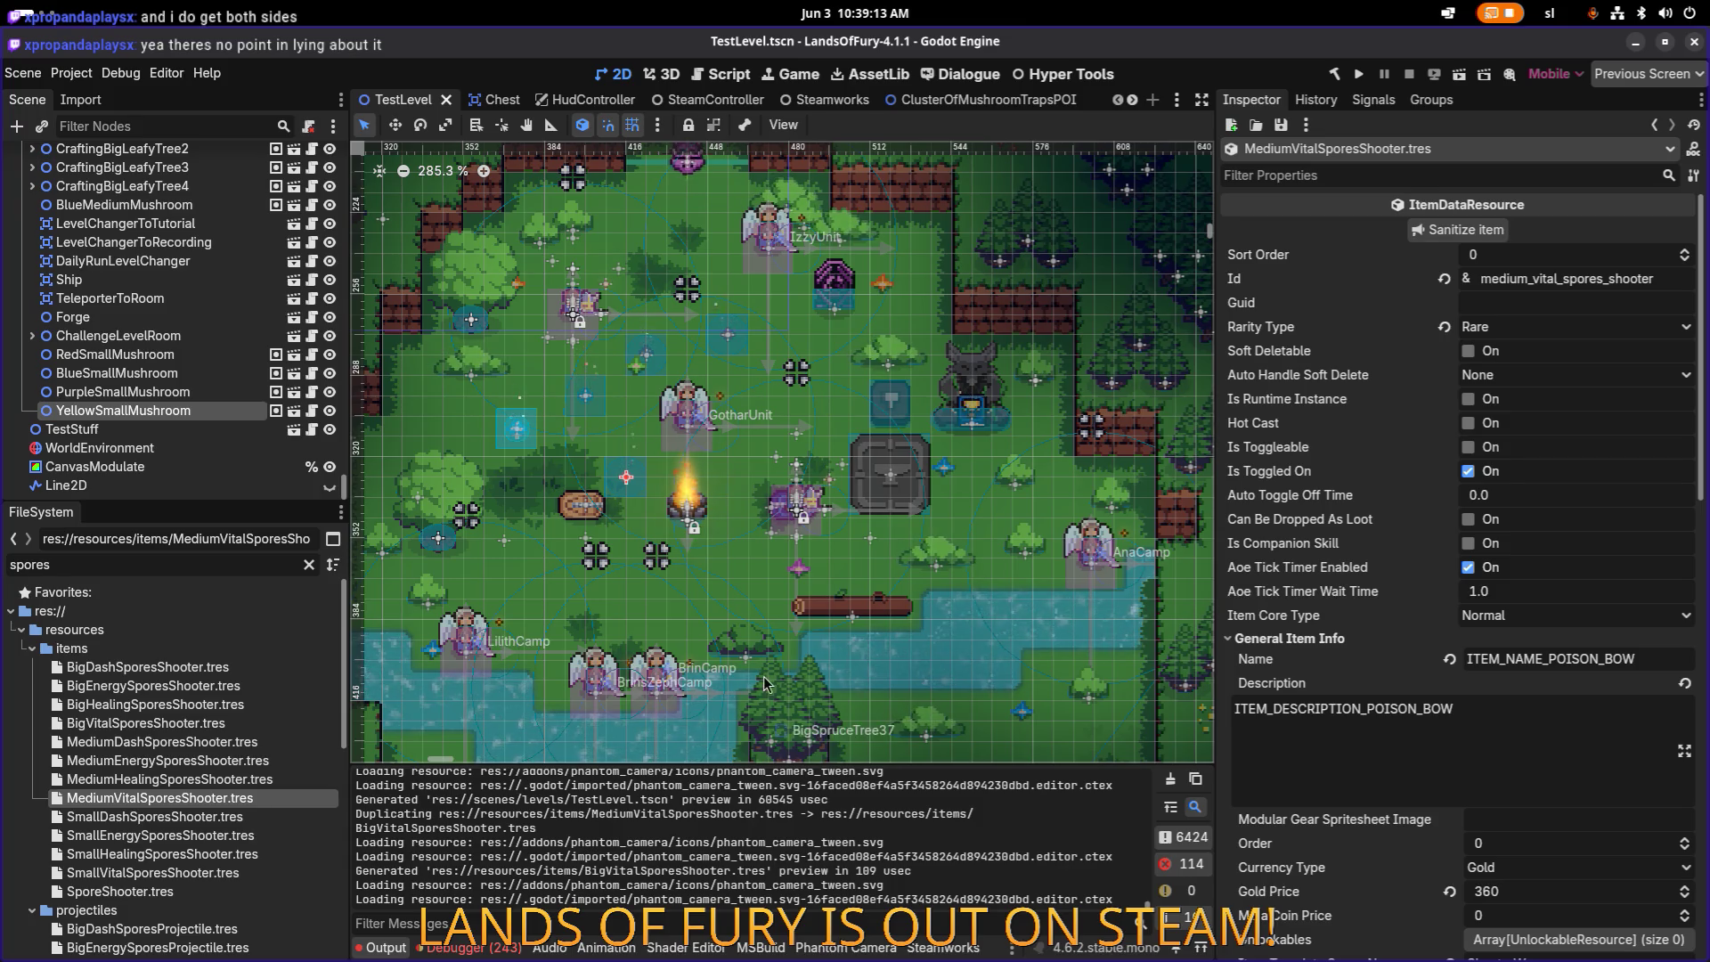
{"action": "left_click", "coordinate": [183, 723]}
{"action": "double_click", "coordinate": [183, 724]}
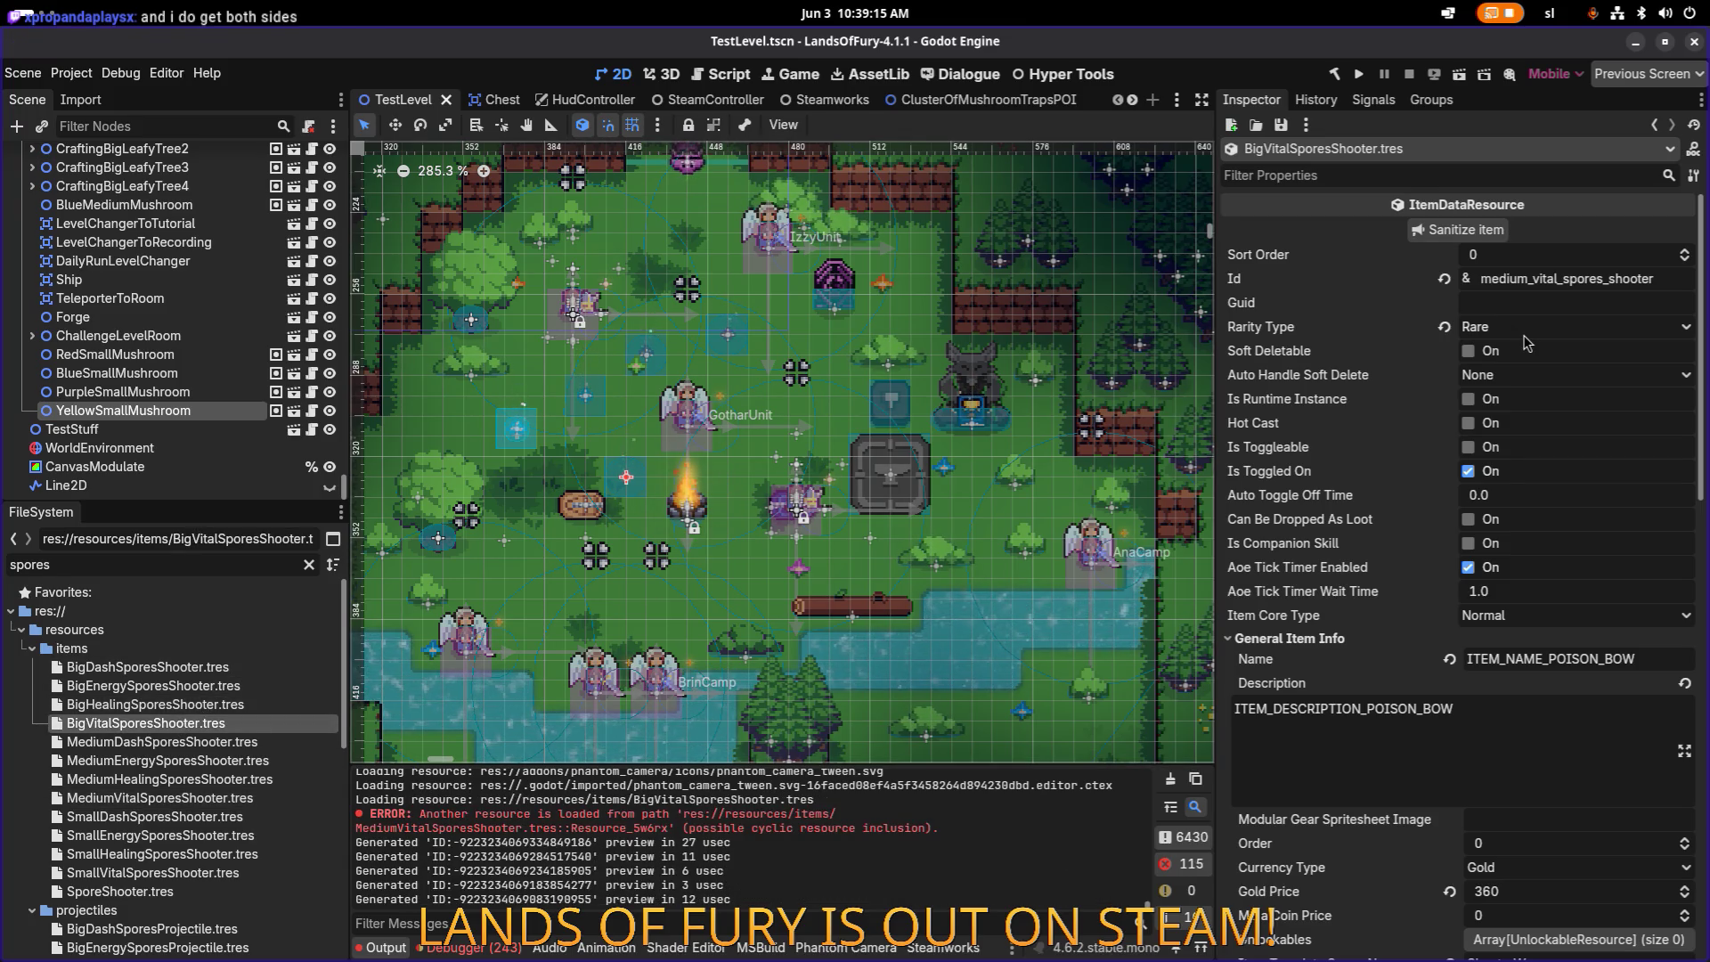
Step: Change the item Id from medium to big_vital_spores_shooter
{"action": "key", "text": "ctrl+shift+Left"}
{"action": "type", "text": "big"}
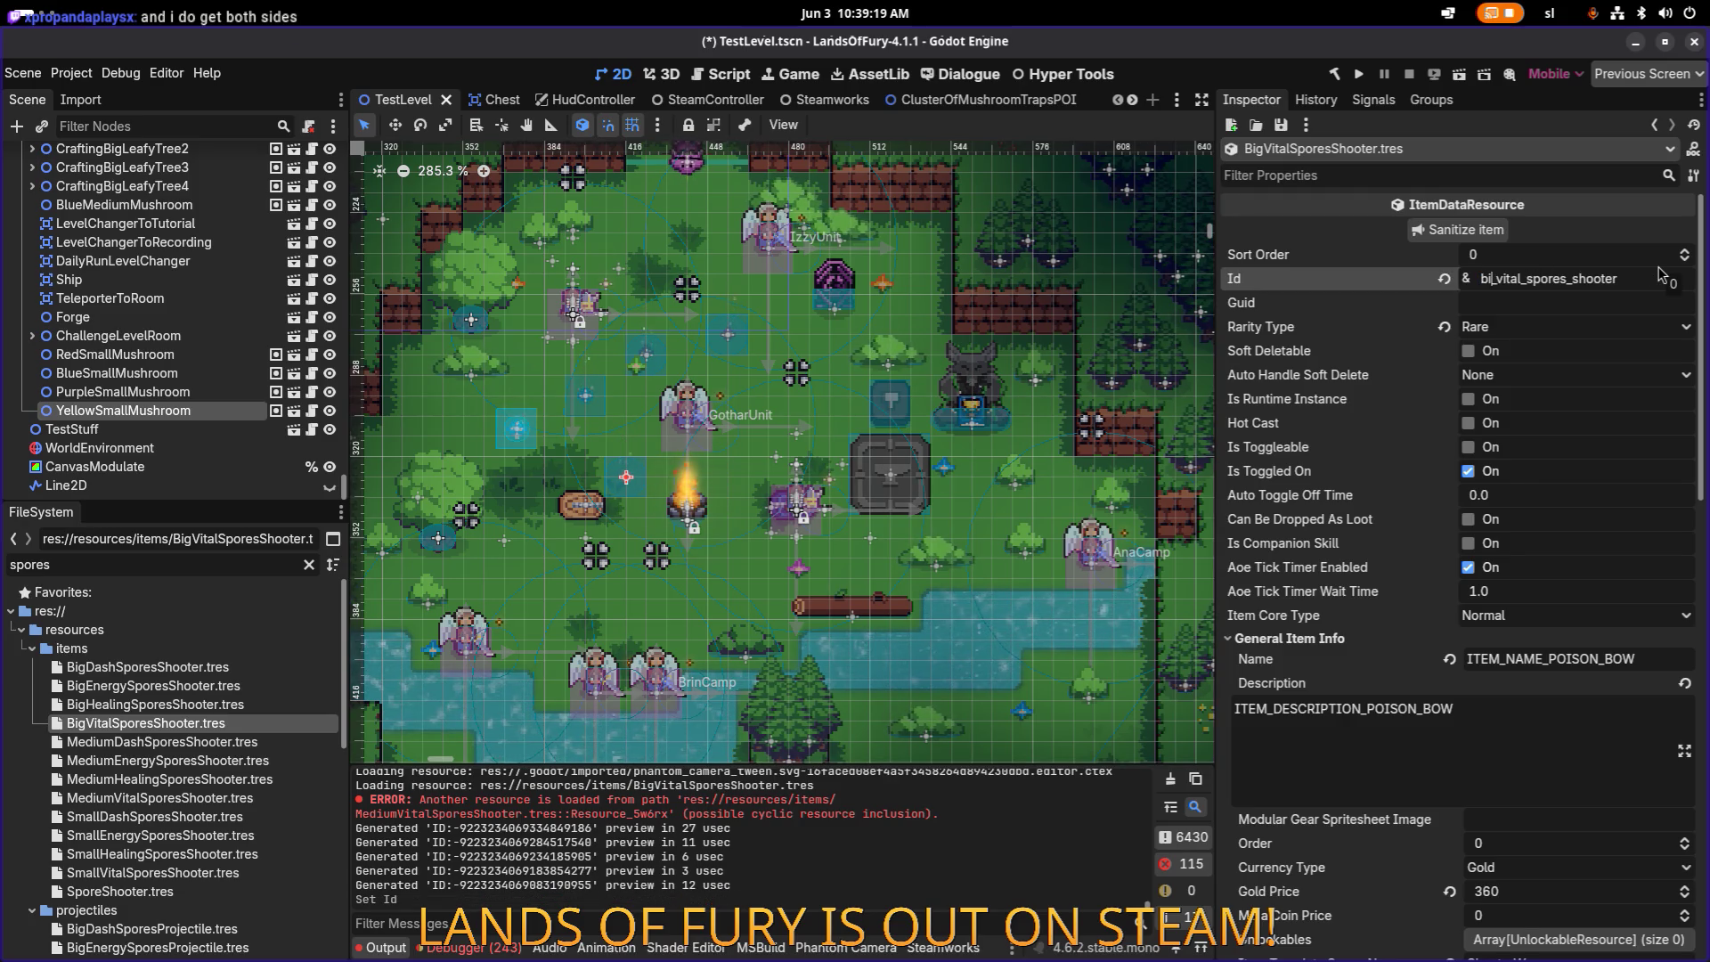
{"action": "scroll", "coordinate": [1646, 289], "scroll_direction": "down", "scroll_amount": 3}
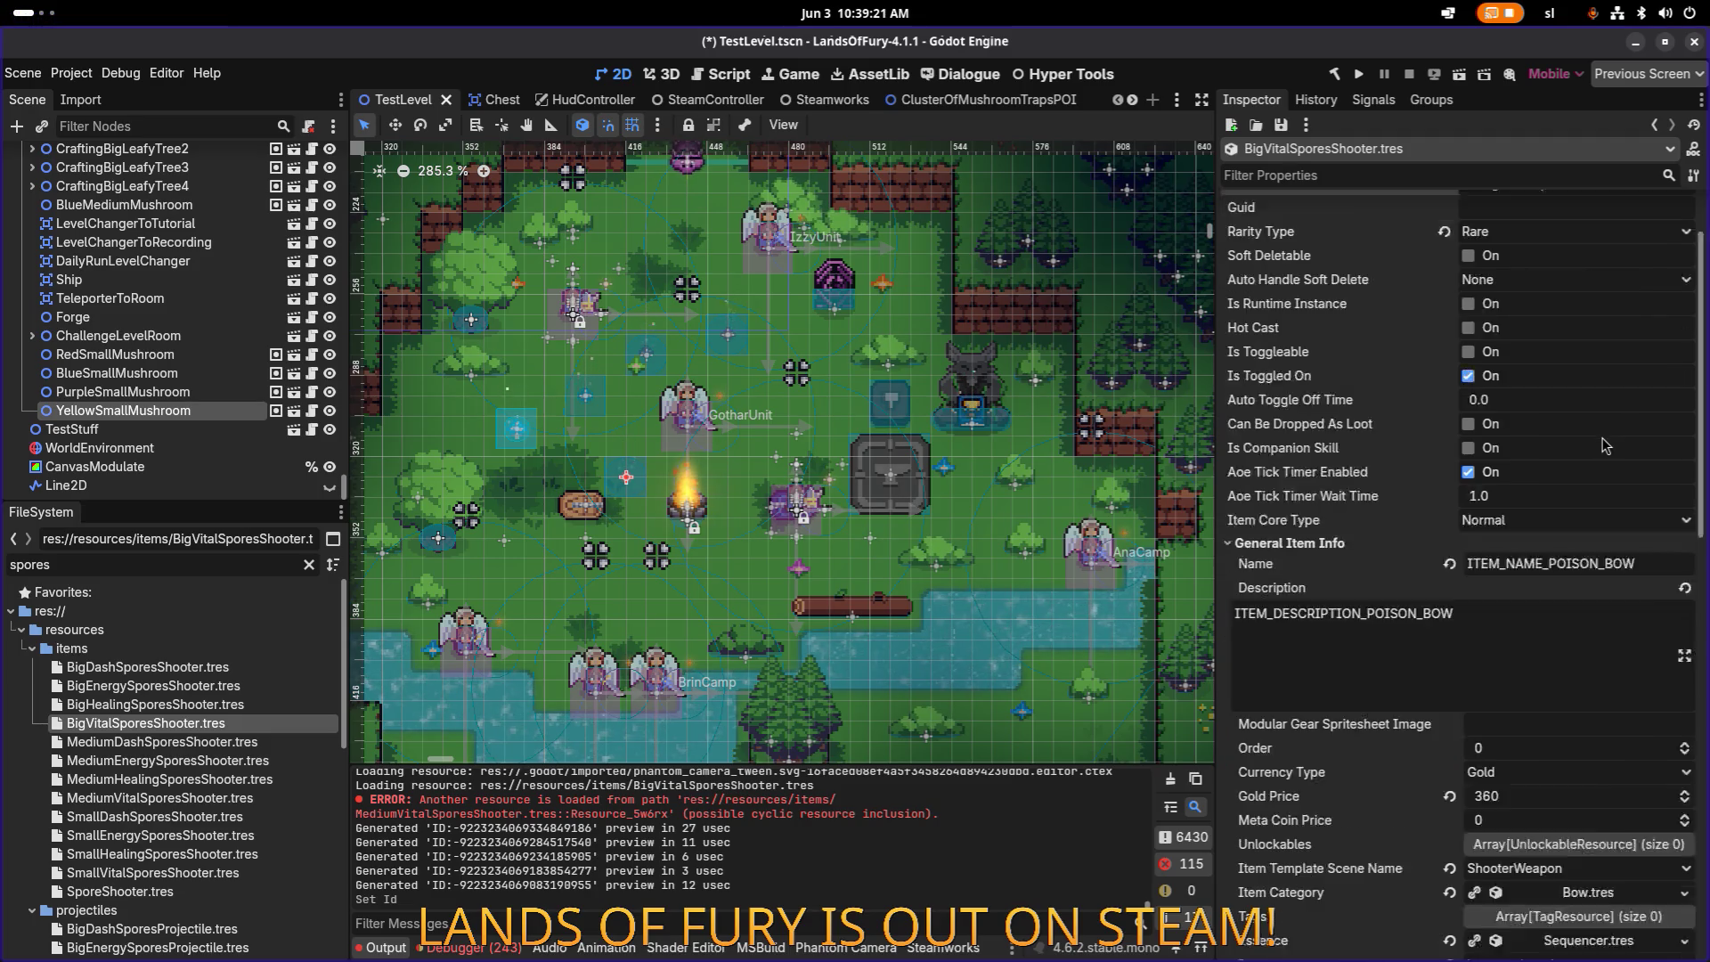
{"action": "scroll", "coordinate": [1555, 521], "scroll_direction": "down", "scroll_amount": 3}
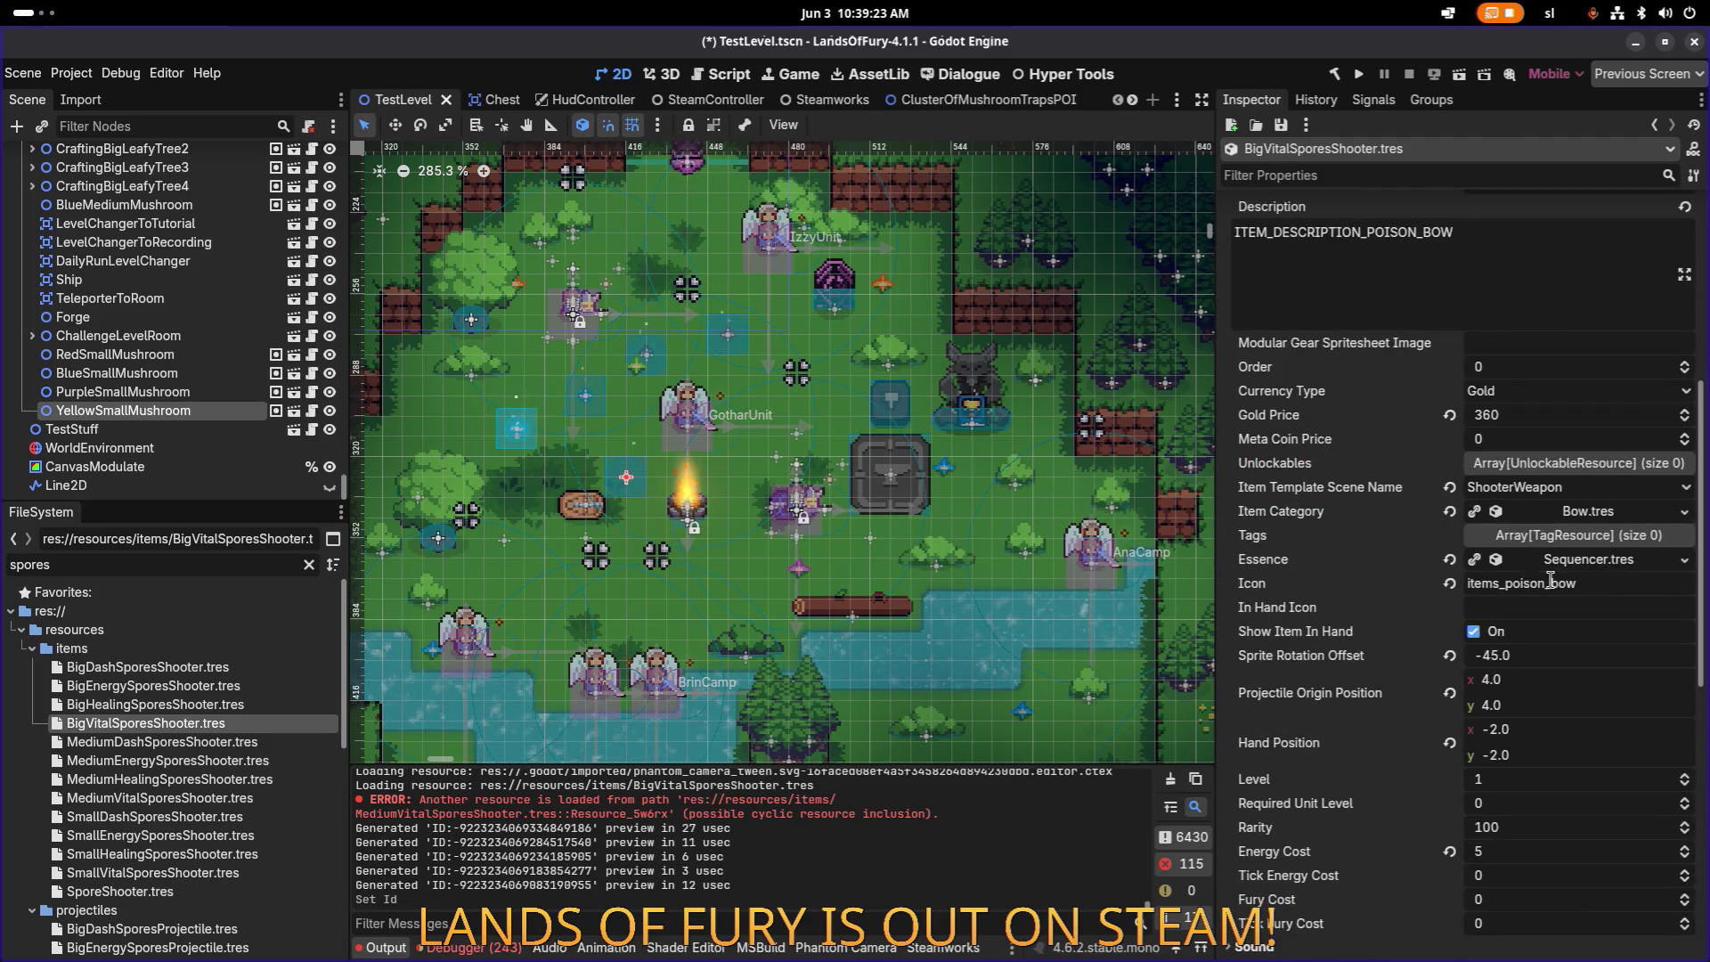
{"action": "scroll", "coordinate": [1550, 592], "scroll_direction": "down", "scroll_amount": 7}
{"action": "scroll", "coordinate": [1550, 753], "scroll_direction": "down", "scroll_amount": 1}
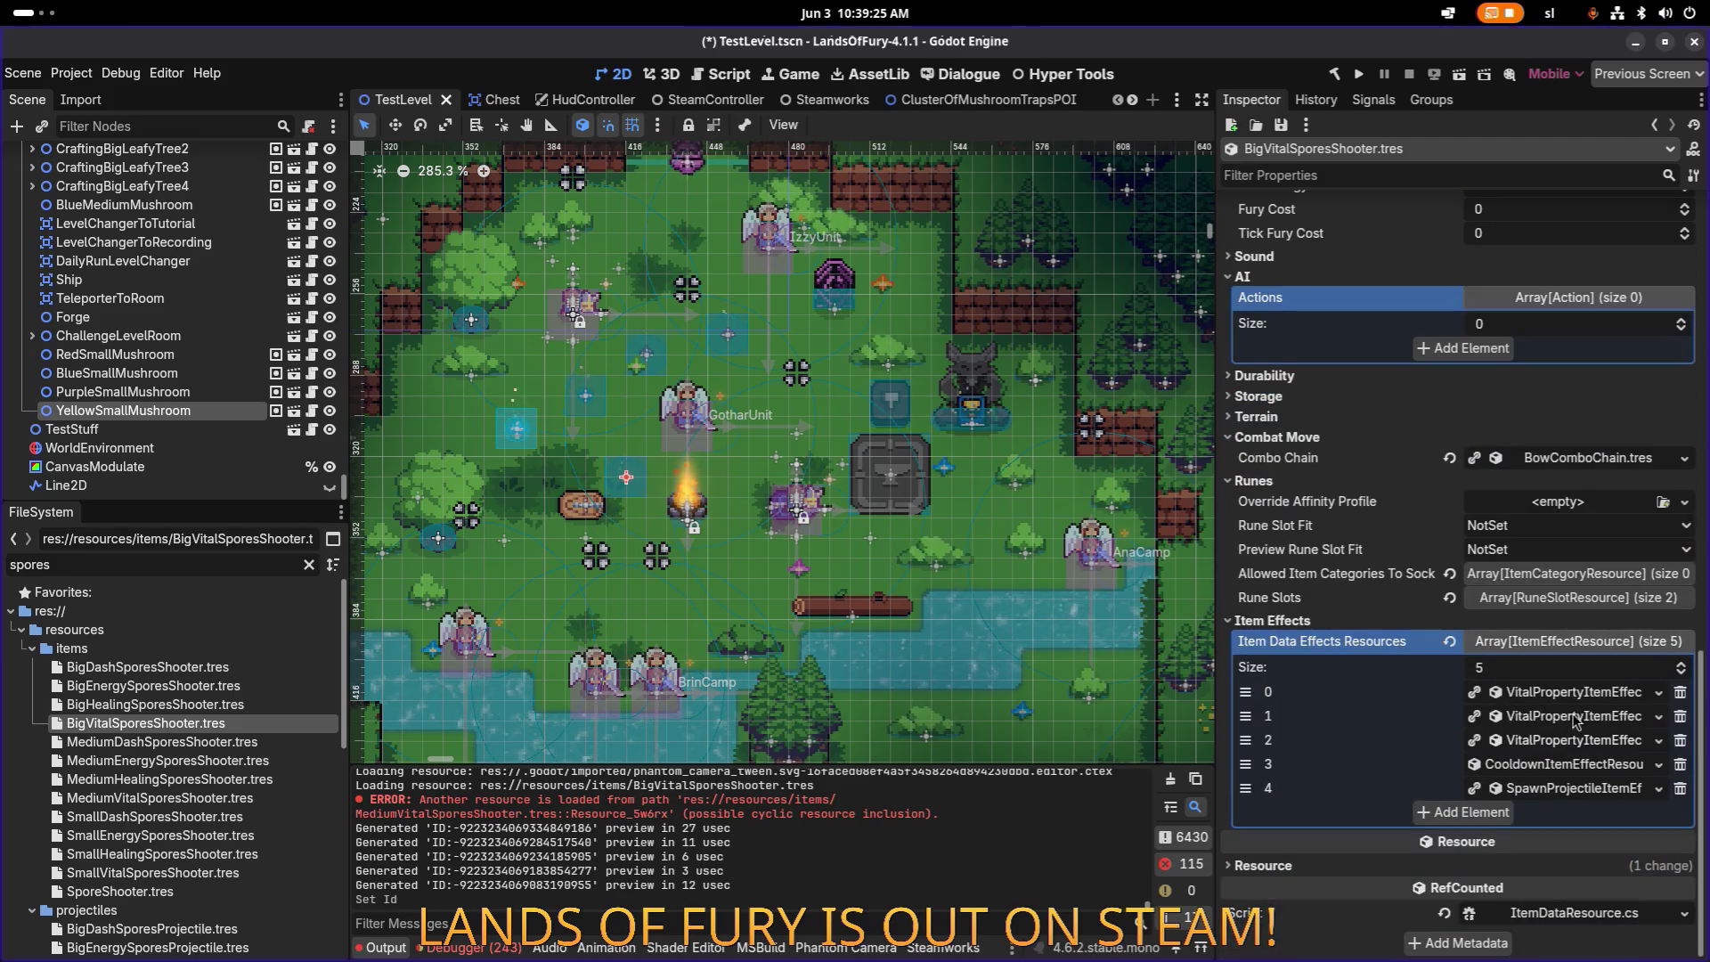
Step: Make the first three item effects unique recursive copies
{"action": "right_click", "coordinate": [1586, 705]}
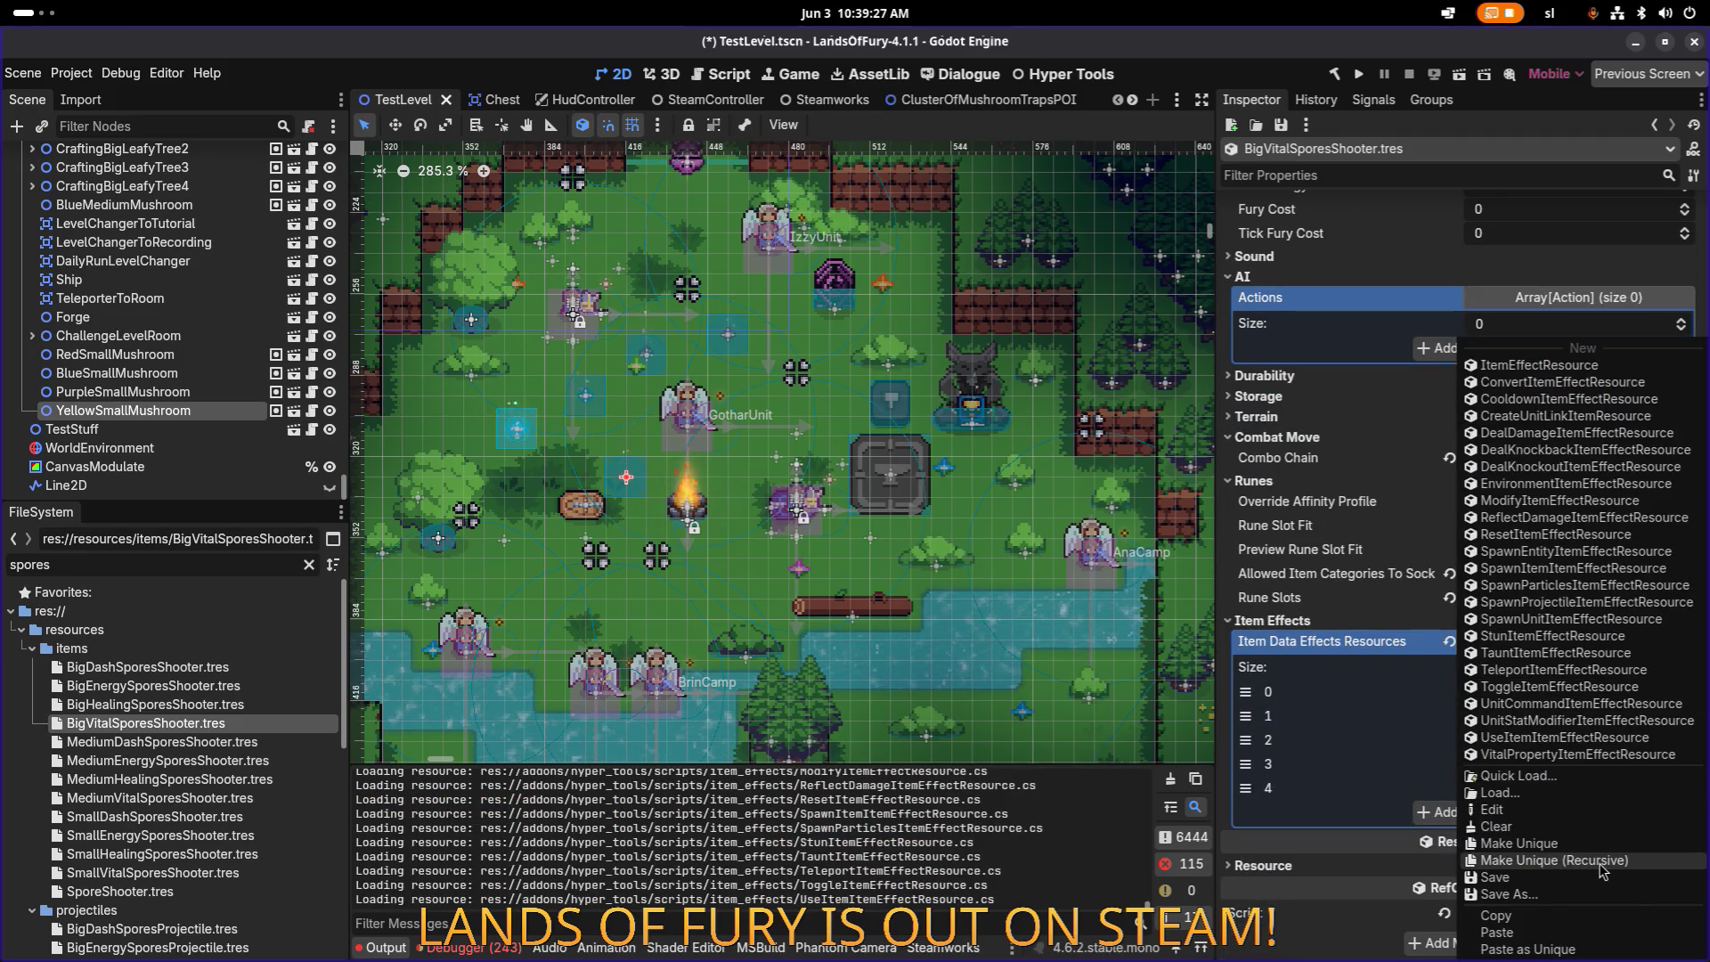
{"action": "left_click", "coordinate": [1586, 860]}
{"action": "left_click", "coordinate": [943, 677]}
{"action": "right_click", "coordinate": [1539, 722]}
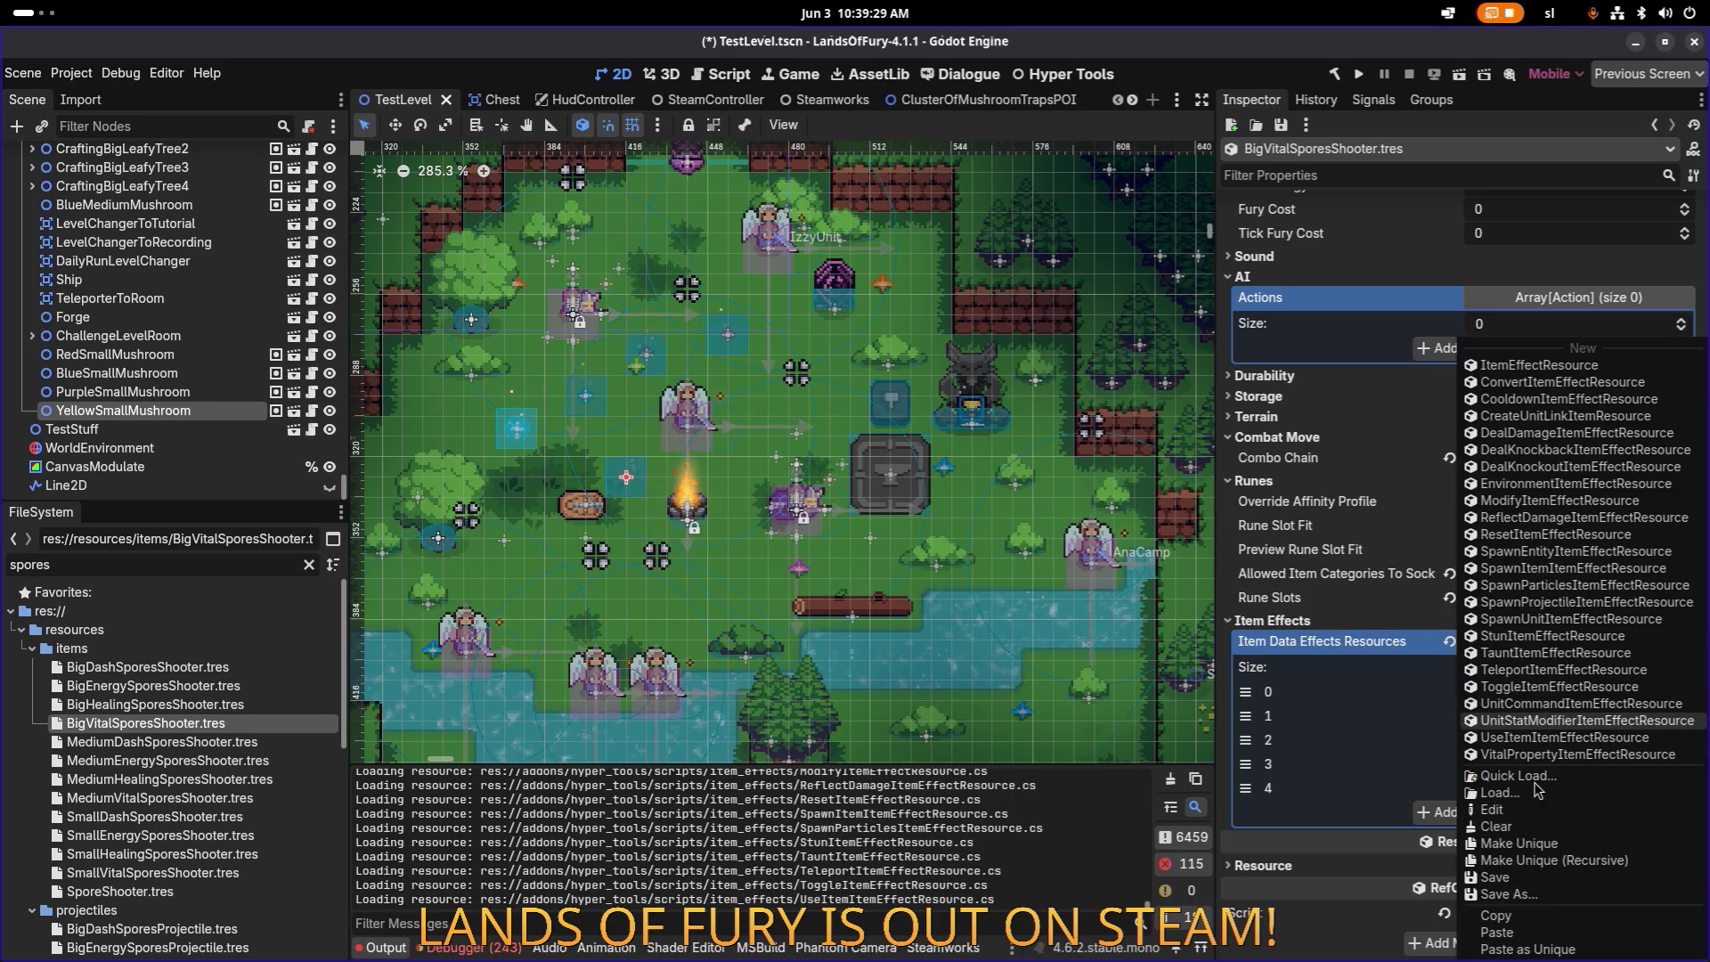
{"action": "left_click", "coordinate": [1568, 866]}
{"action": "left_click", "coordinate": [941, 673]}
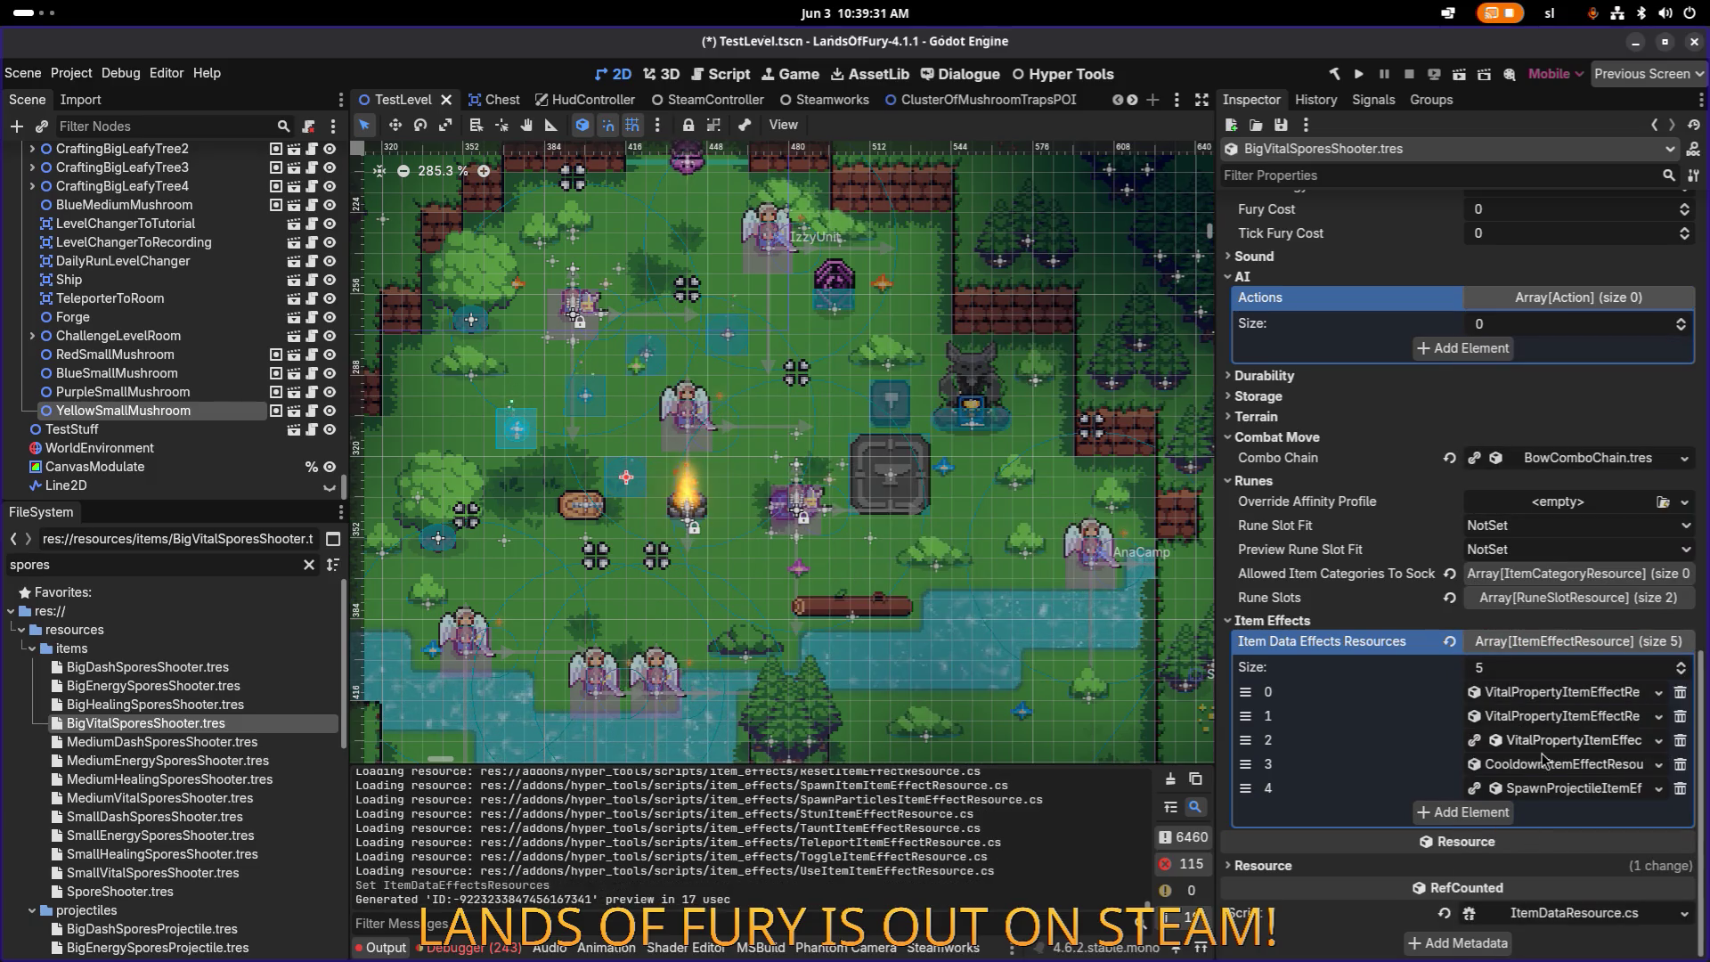
{"action": "right_click", "coordinate": [1554, 744]}
{"action": "left_click", "coordinate": [1533, 866]}
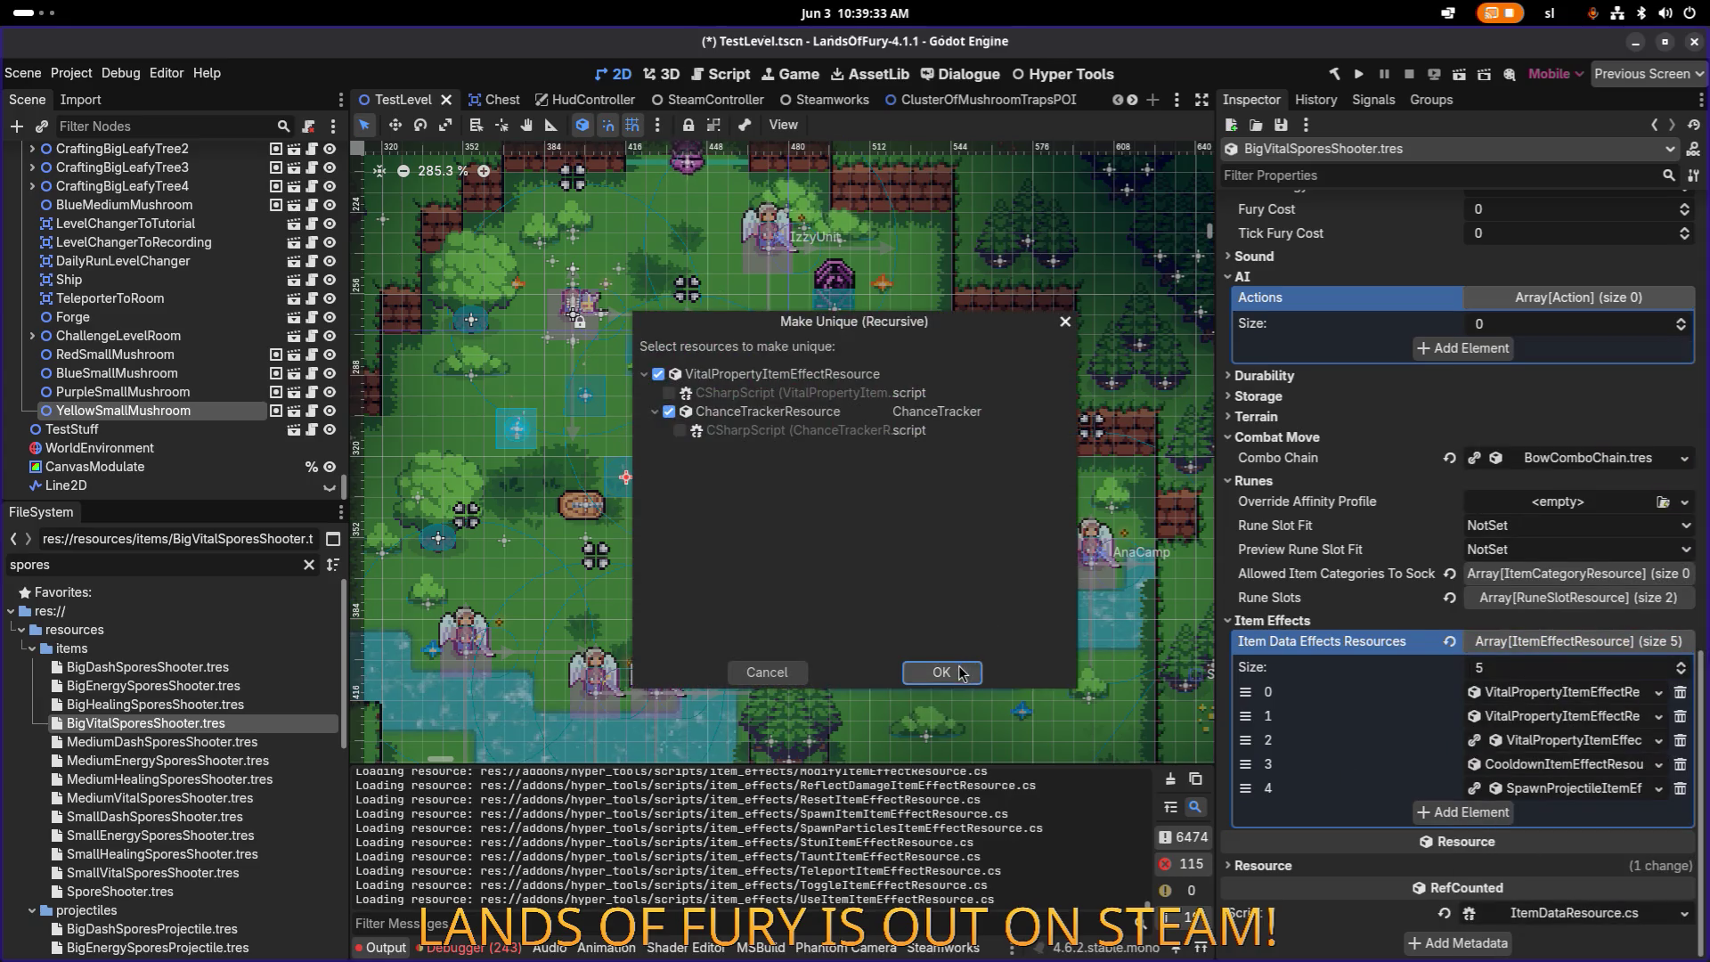
{"action": "left_click", "coordinate": [942, 672]}
Step: Make the cooldown and projectile-spawning effects unique, keeping ProjectileDataResource shared
{"action": "right_click", "coordinate": [1596, 766]}
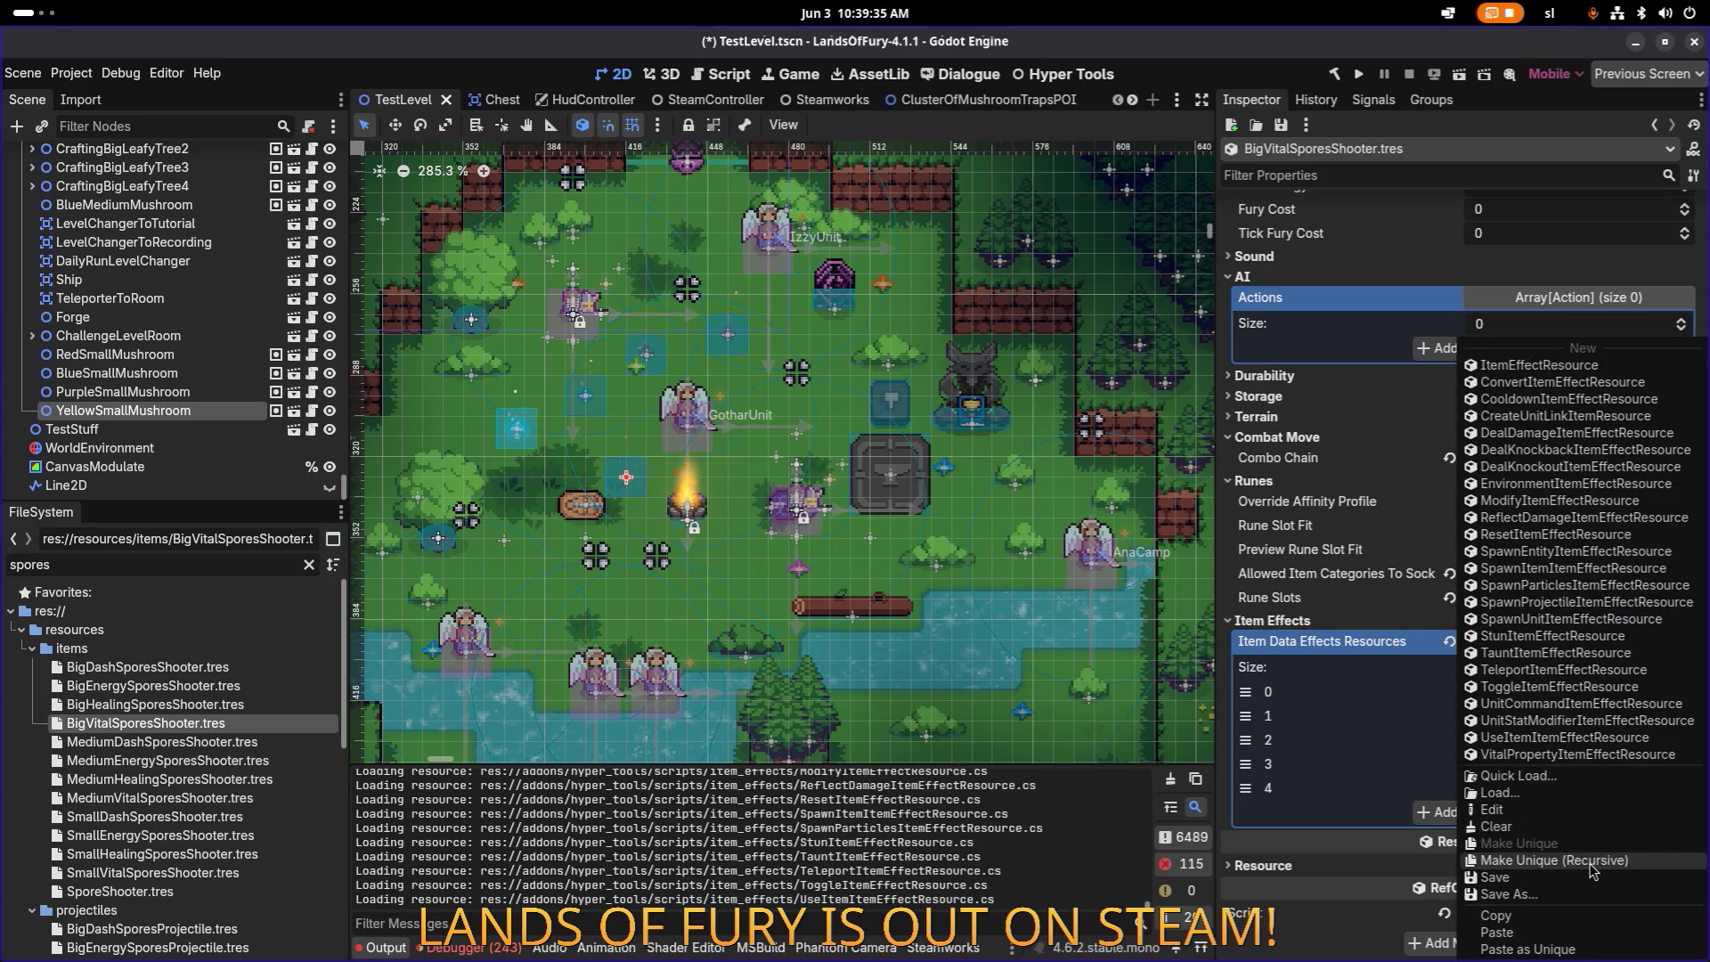
{"action": "left_click", "coordinate": [1592, 861]}
{"action": "left_click", "coordinate": [941, 673]}
{"action": "right_click", "coordinate": [1592, 789]}
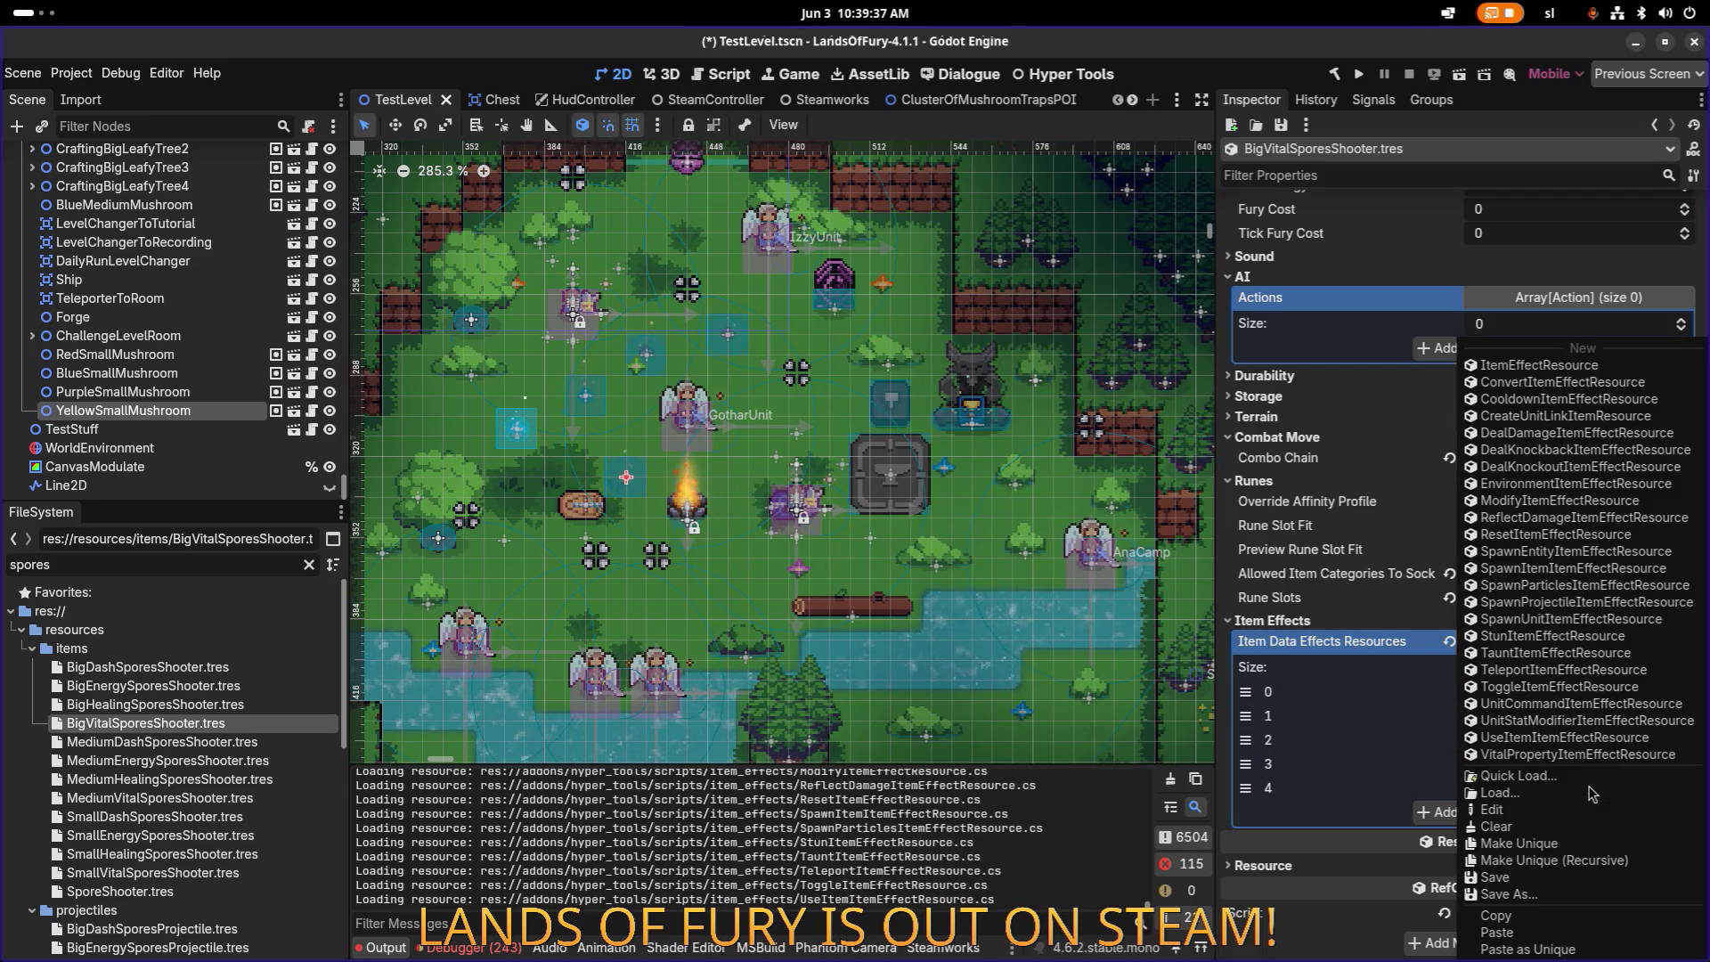
{"action": "left_click", "coordinate": [1603, 866]}
{"action": "left_click", "coordinate": [669, 411]}
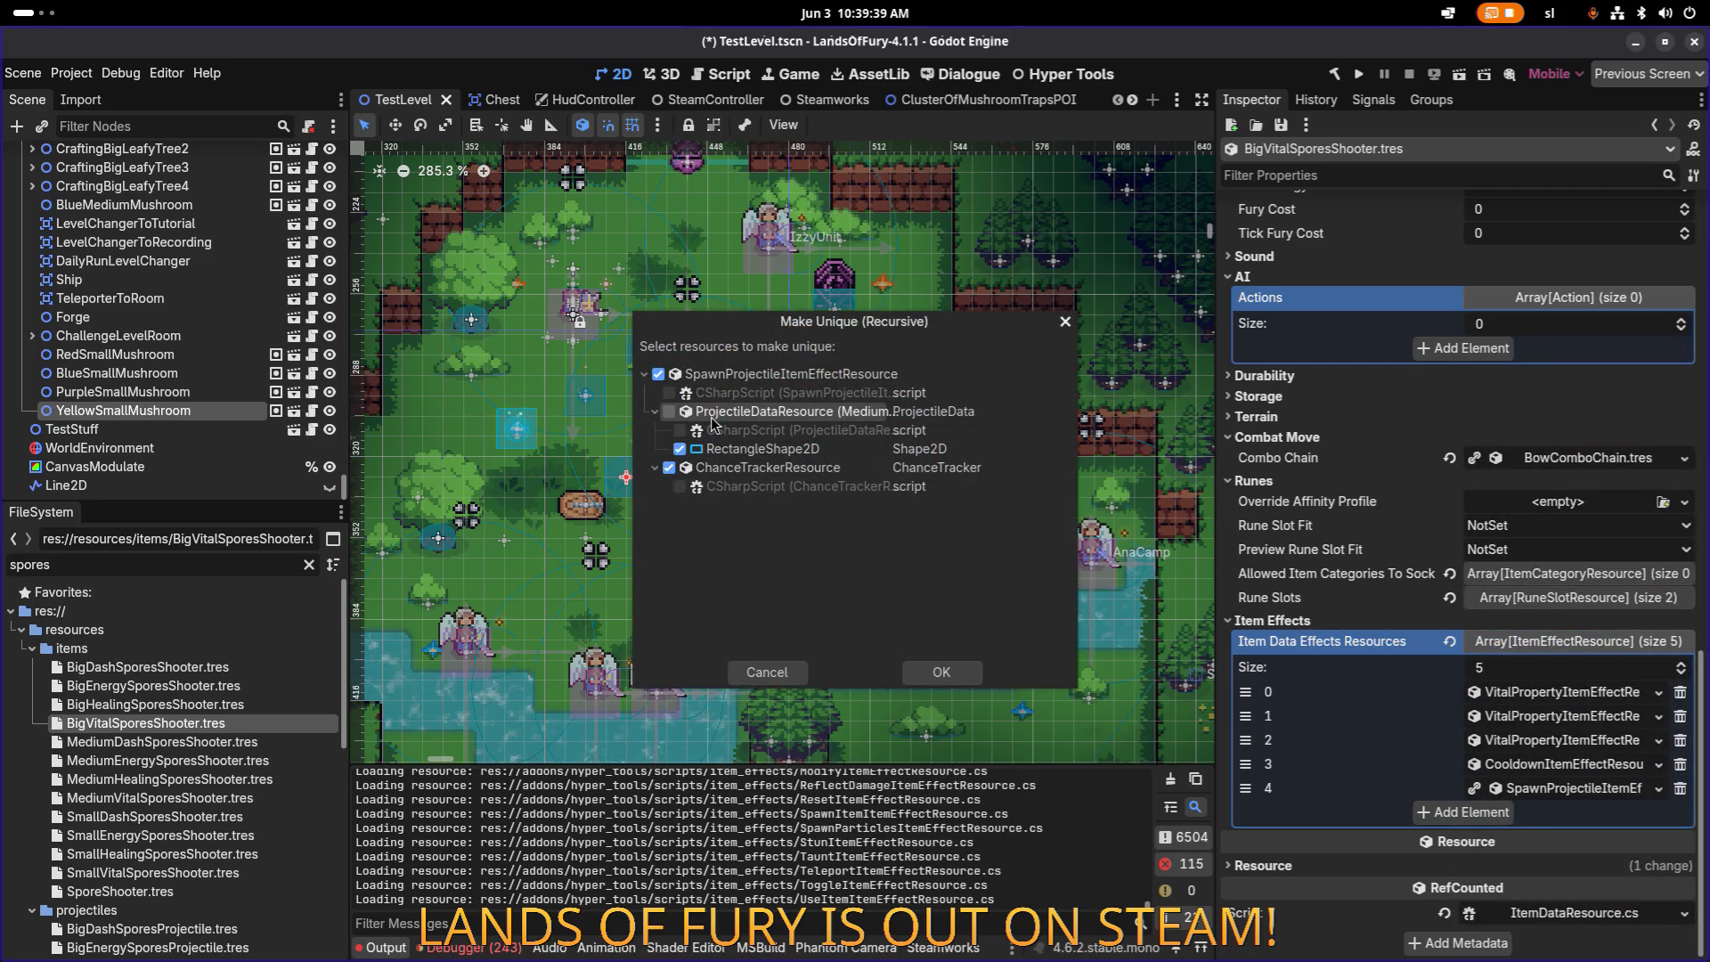
{"action": "left_click", "coordinate": [941, 672]}
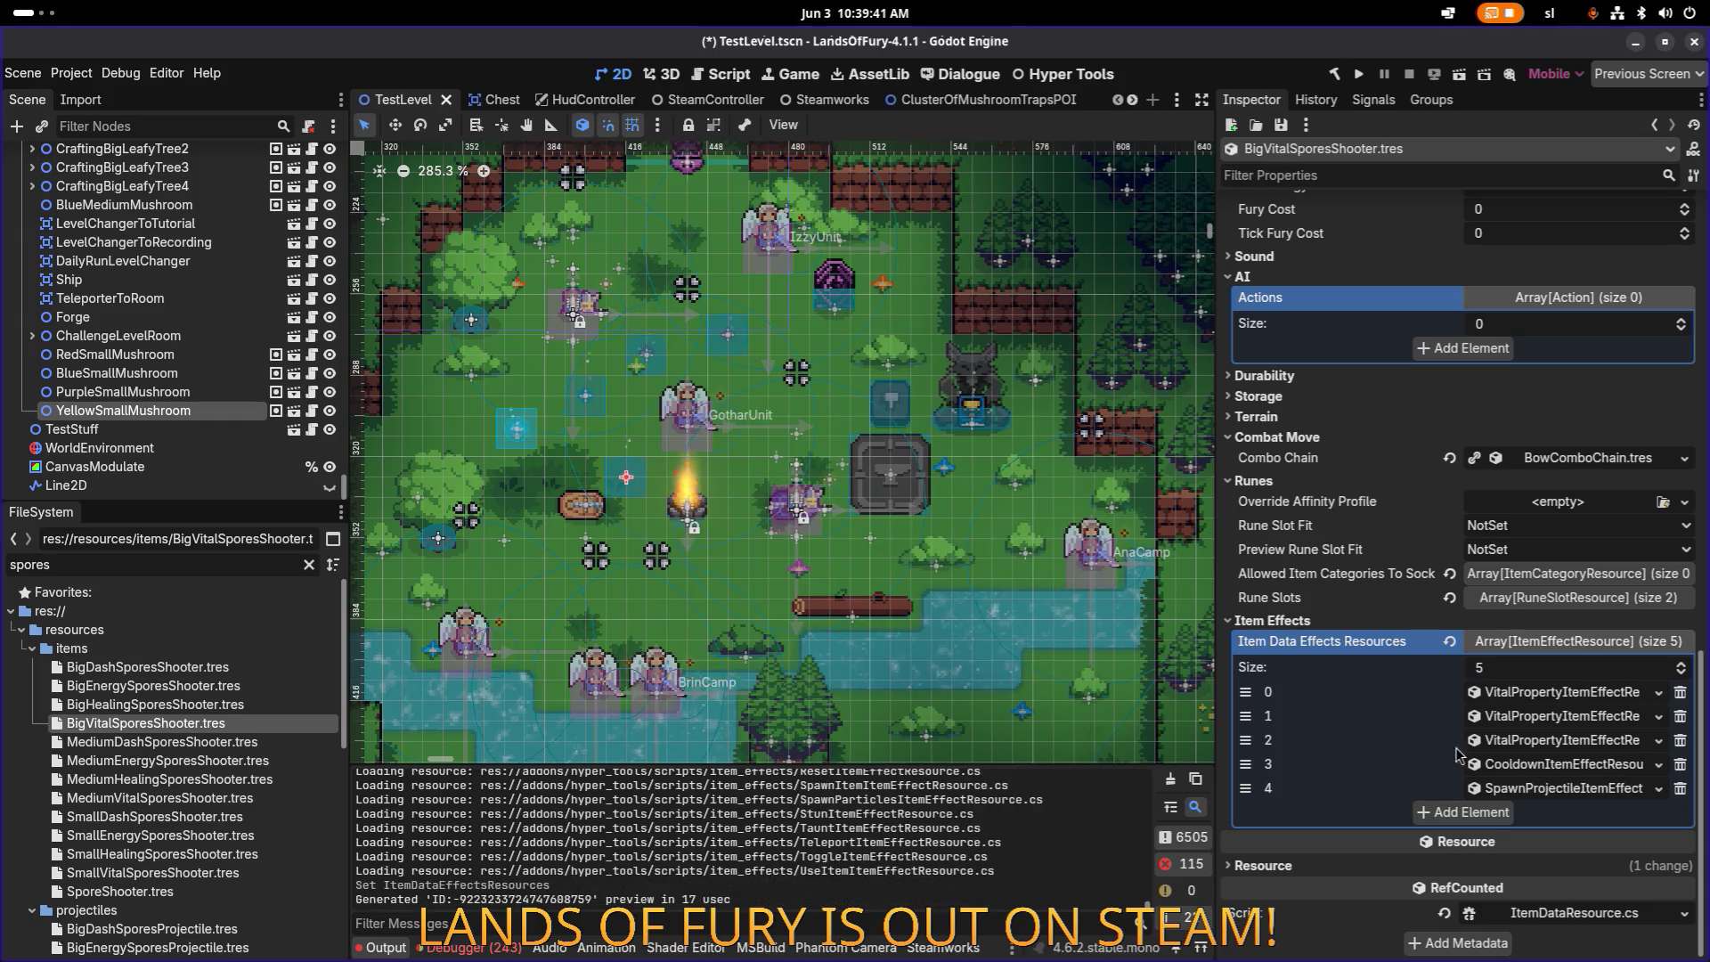
{"action": "left_click", "coordinate": [1576, 788]}
{"action": "scroll", "coordinate": [1606, 797], "scroll_direction": "down", "scroll_amount": 5}
Step: Set the spawn effect's Projectile Data to BigVitalSporesProjectile and save
{"action": "scroll", "coordinate": [1606, 797], "scroll_direction": "down", "scroll_amount": 5}
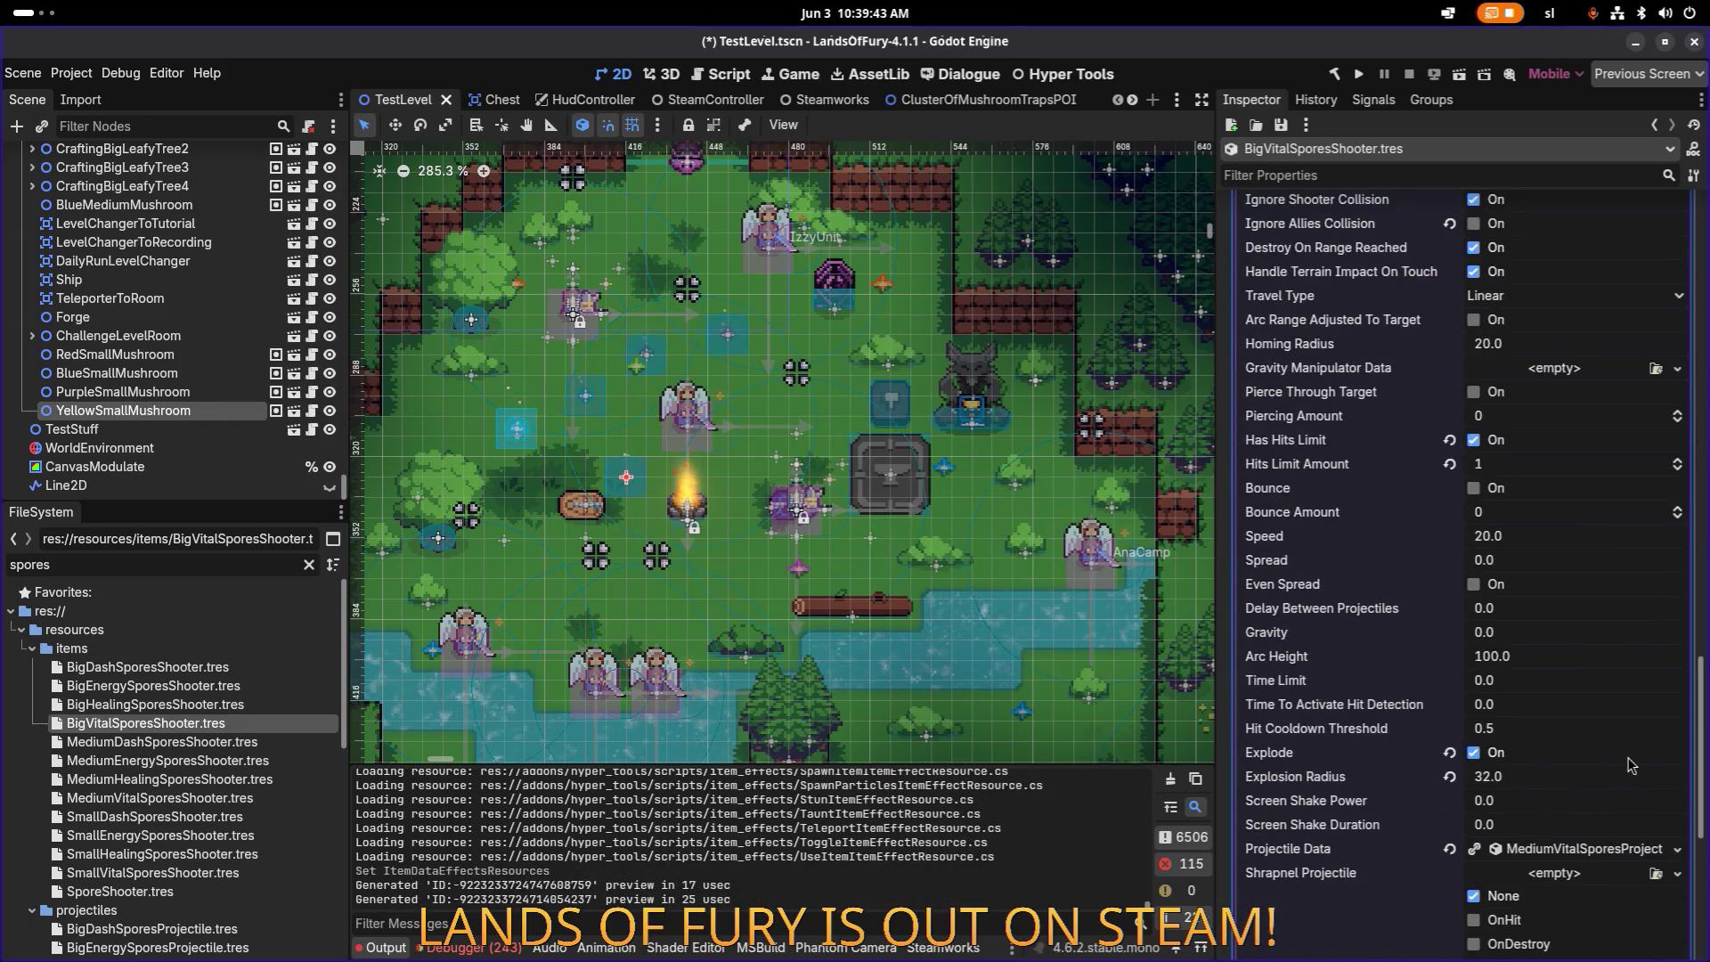
{"action": "left_click", "coordinate": [1664, 849]}
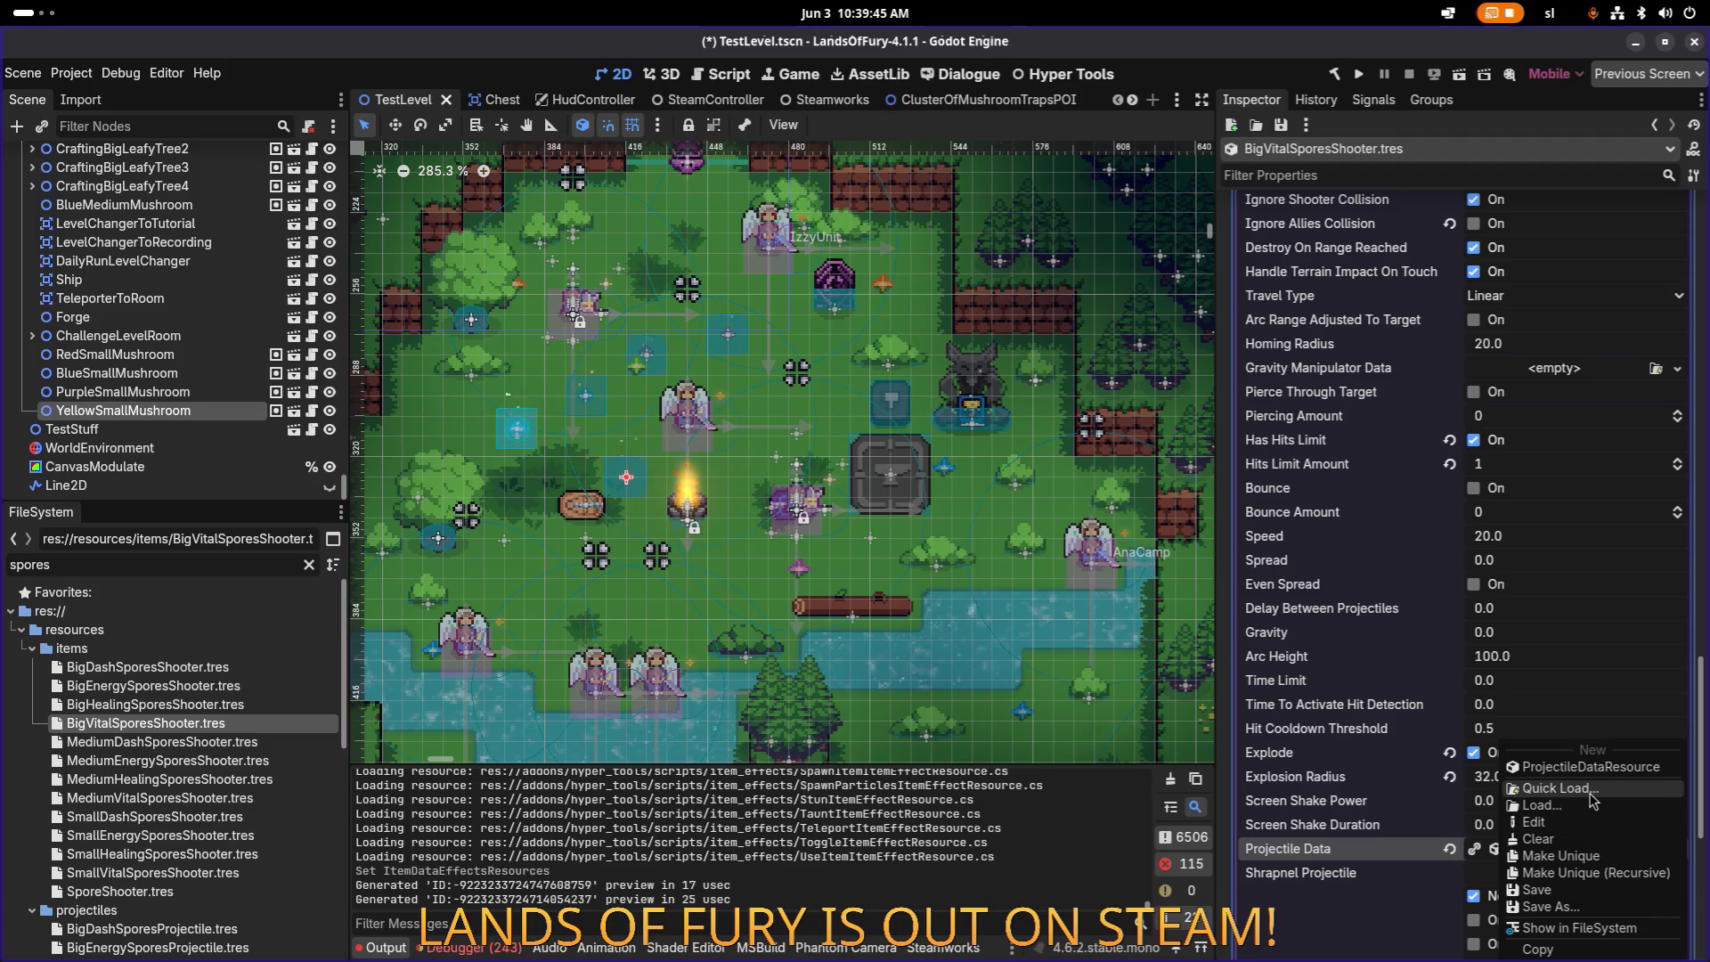
{"action": "left_click", "coordinate": [1591, 791]}
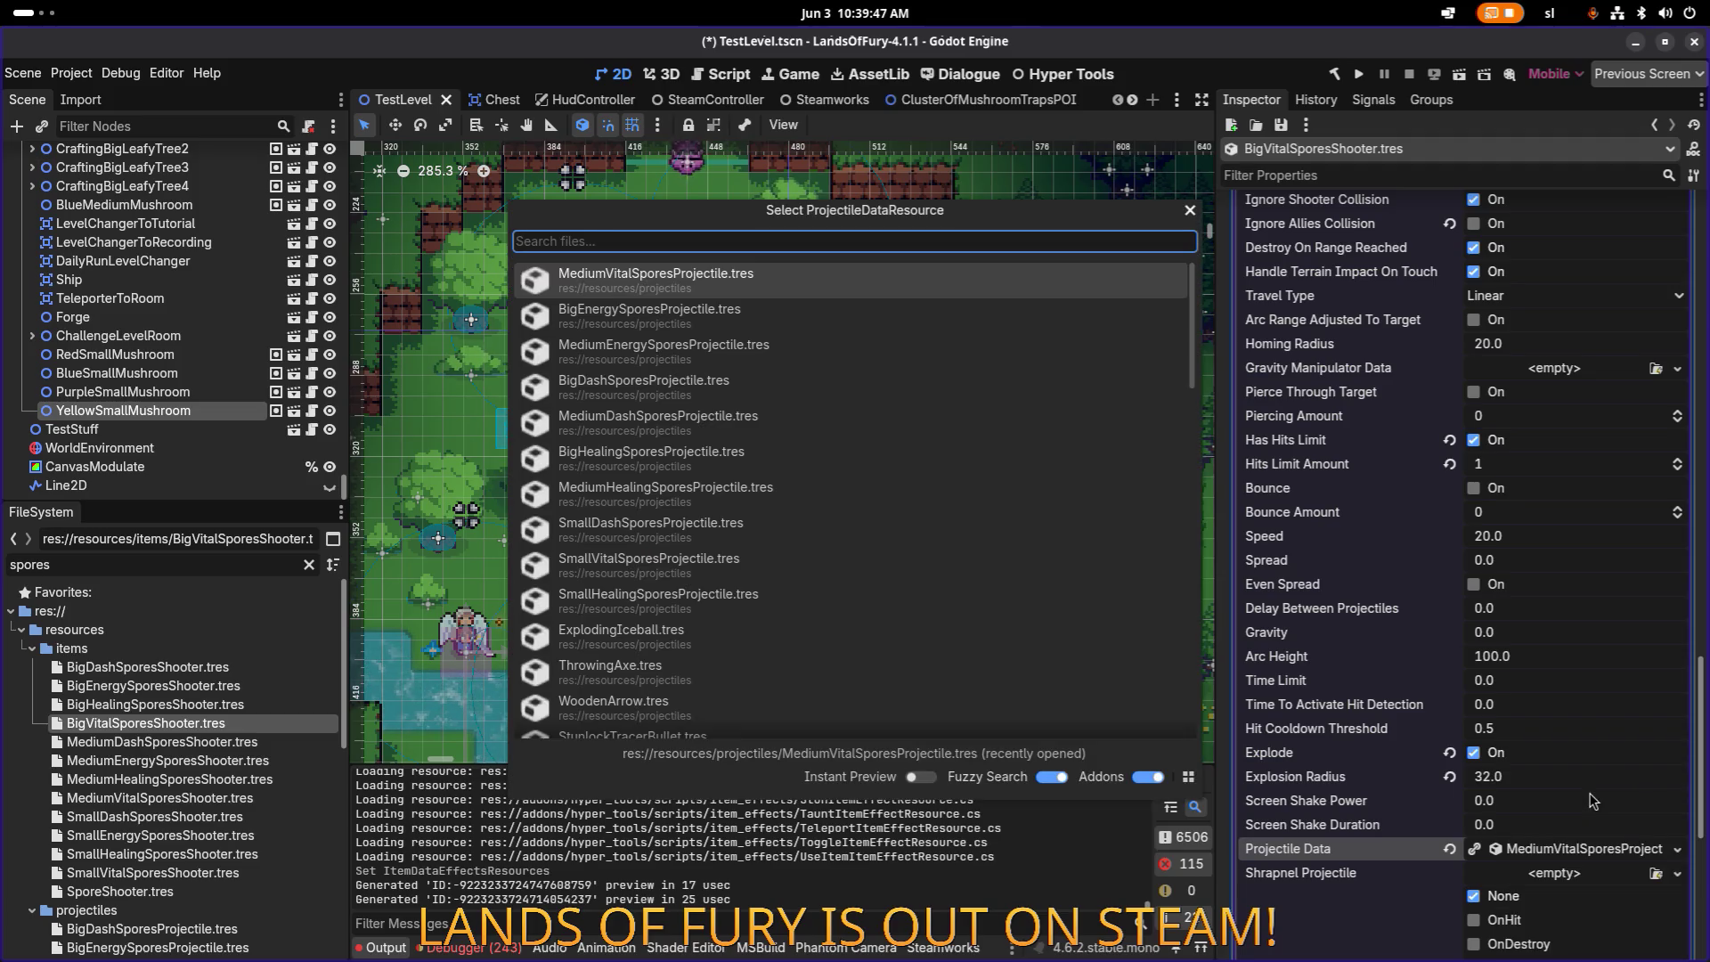
{"action": "type", "text": "big"}
{"action": "key", "text": "Down"}
{"action": "key", "text": "Down"}
{"action": "key", "text": "Down"}
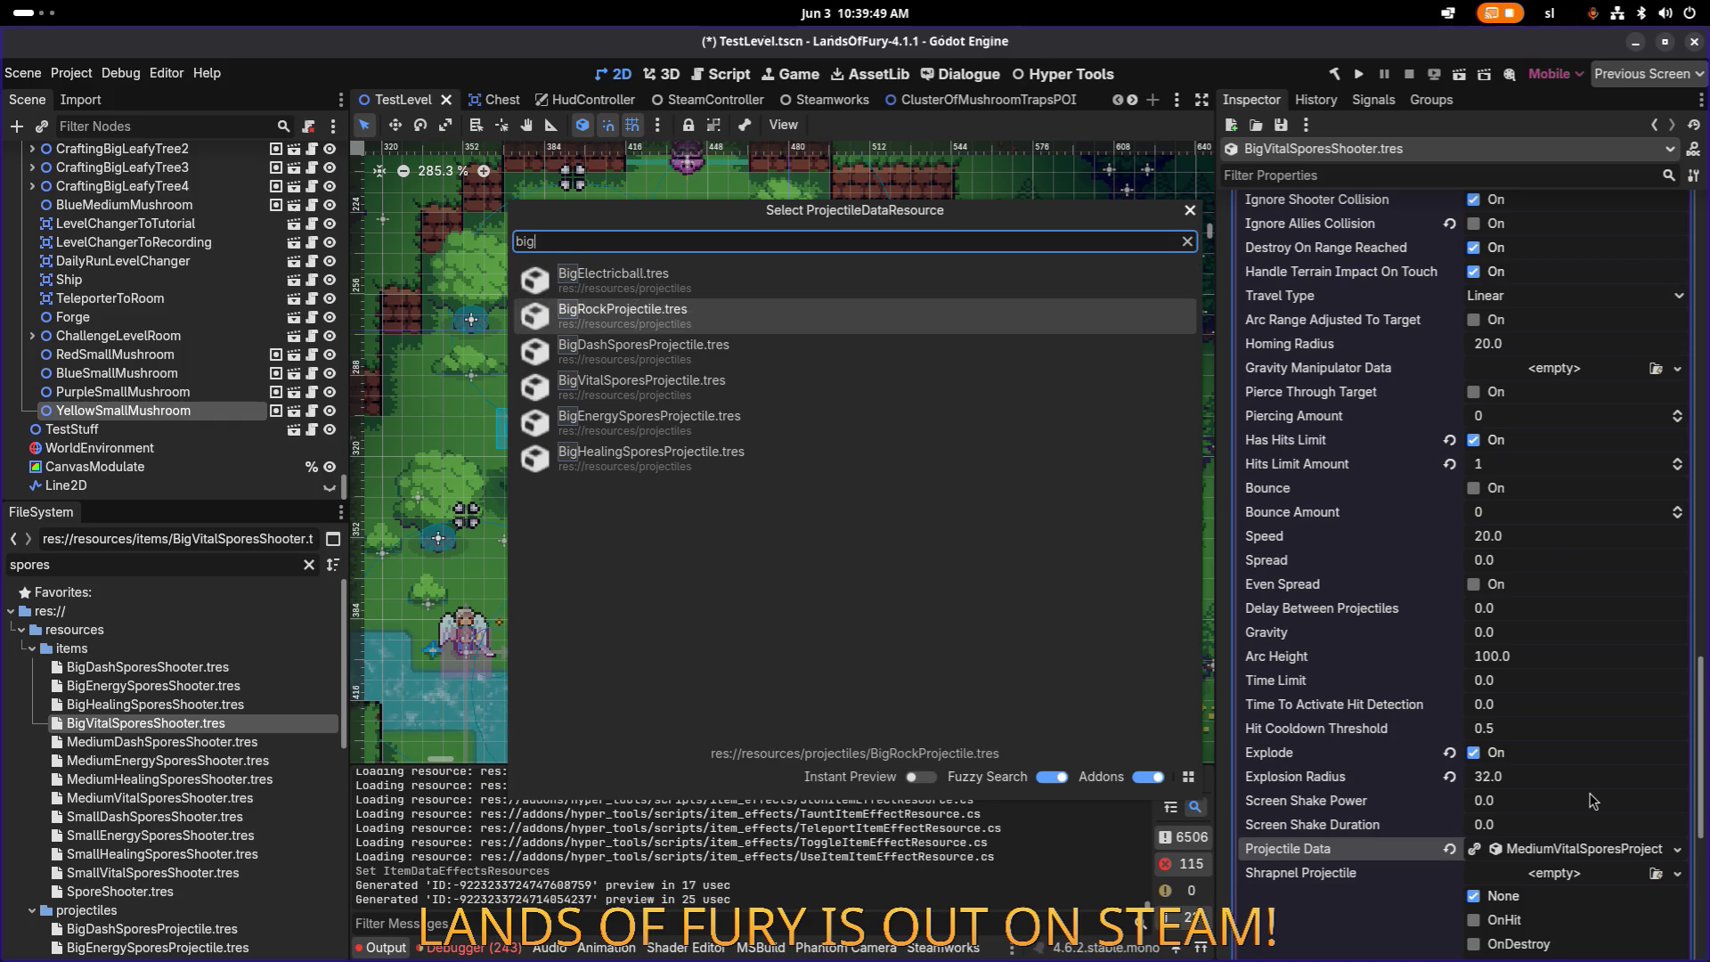
{"action": "key", "text": "Return"}
{"action": "key", "text": "ctrl+s"}
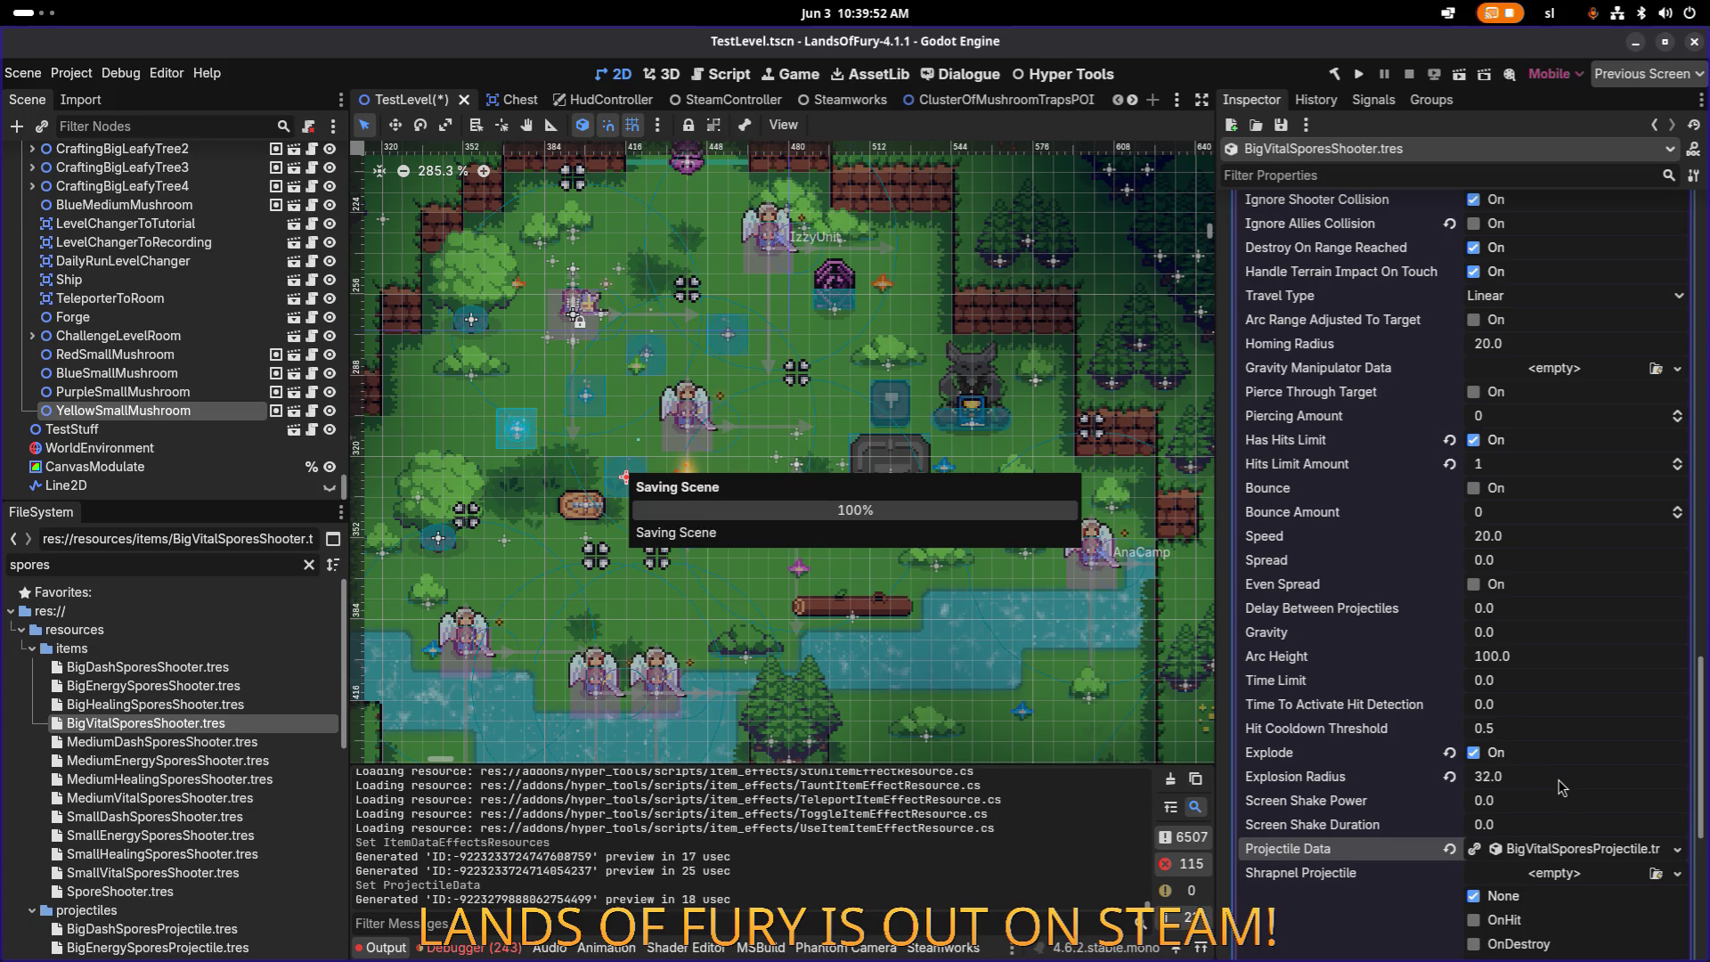
Step: Set the projectile's Explosion Radius to 40 and save
{"action": "left_click", "coordinate": [1559, 786]}
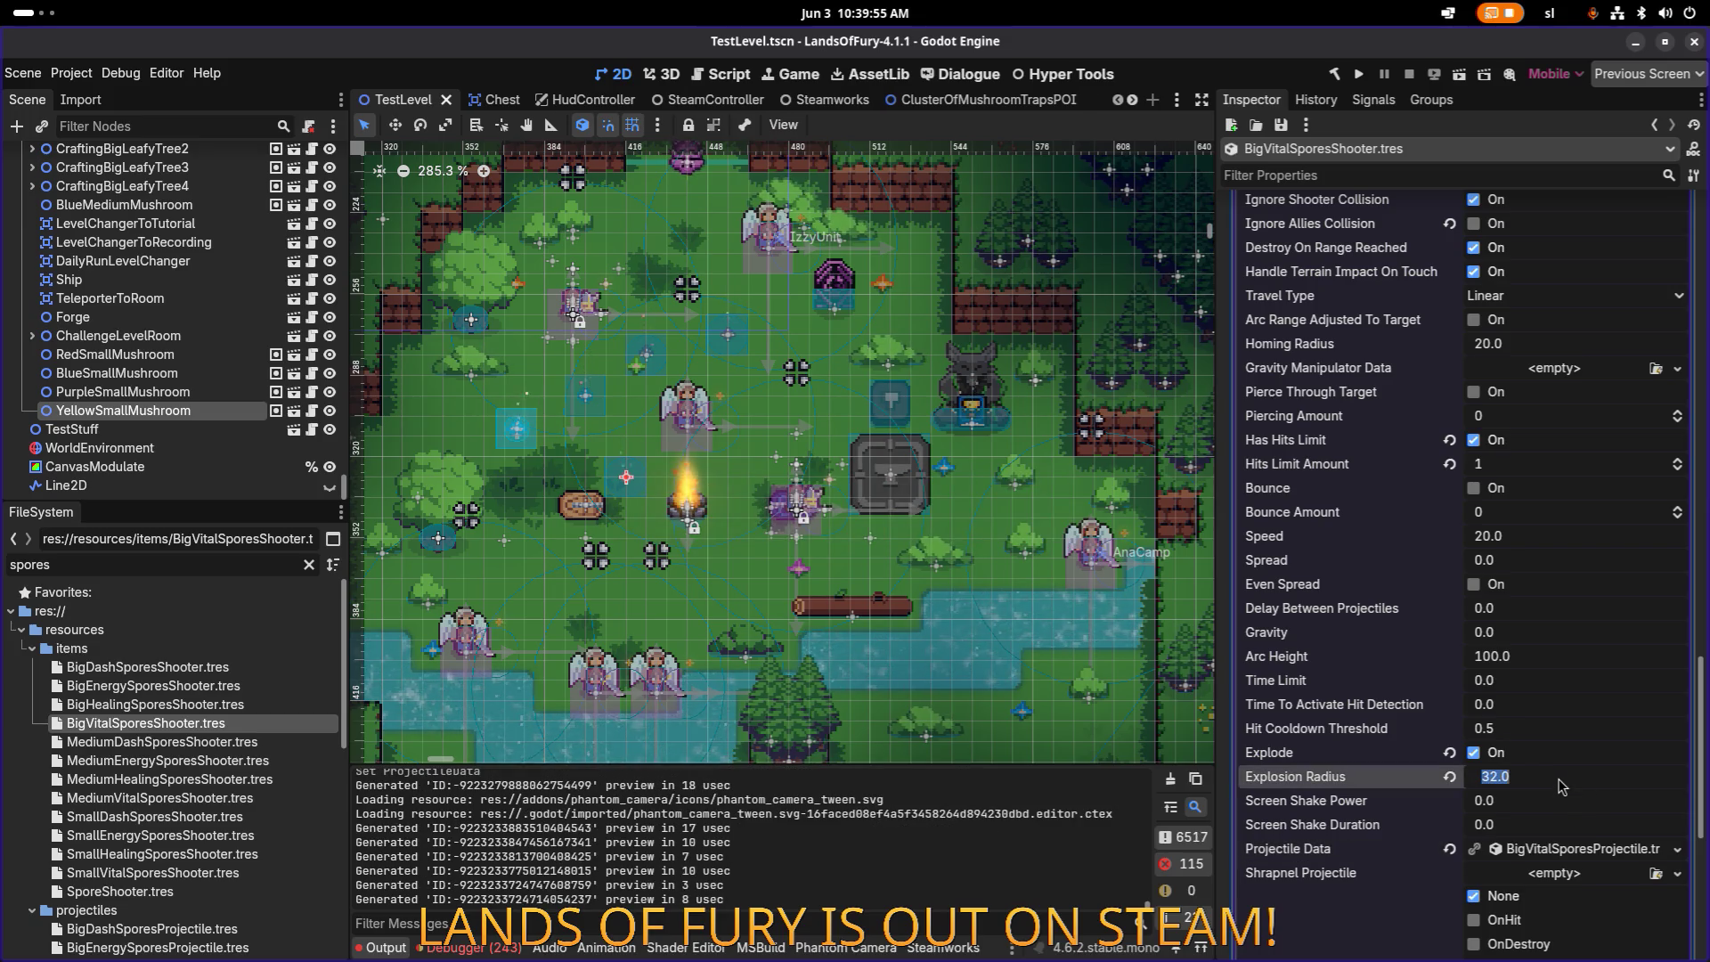
{"action": "type", "text": "40"}
{"action": "key", "text": "Return"}
{"action": "key", "text": "ctrl+s"}
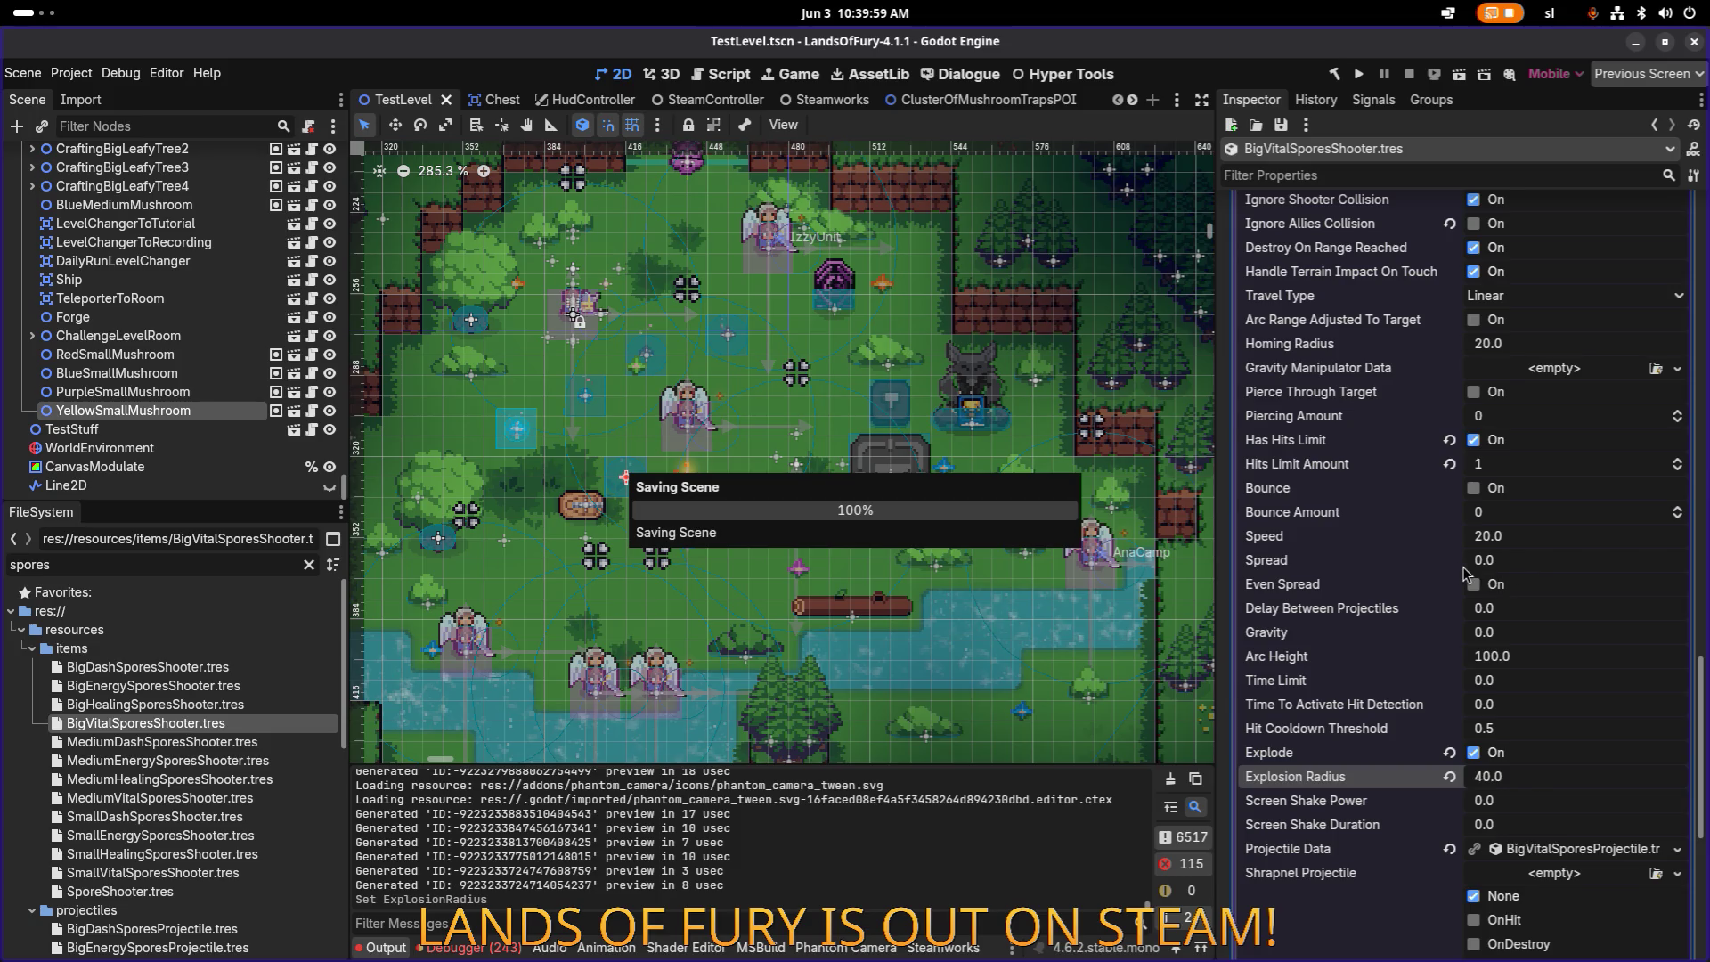
{"action": "scroll", "coordinate": [1505, 574], "scroll_direction": "down", "scroll_amount": 3}
{"action": "scroll", "coordinate": [1485, 586], "scroll_direction": "down", "scroll_amount": 3}
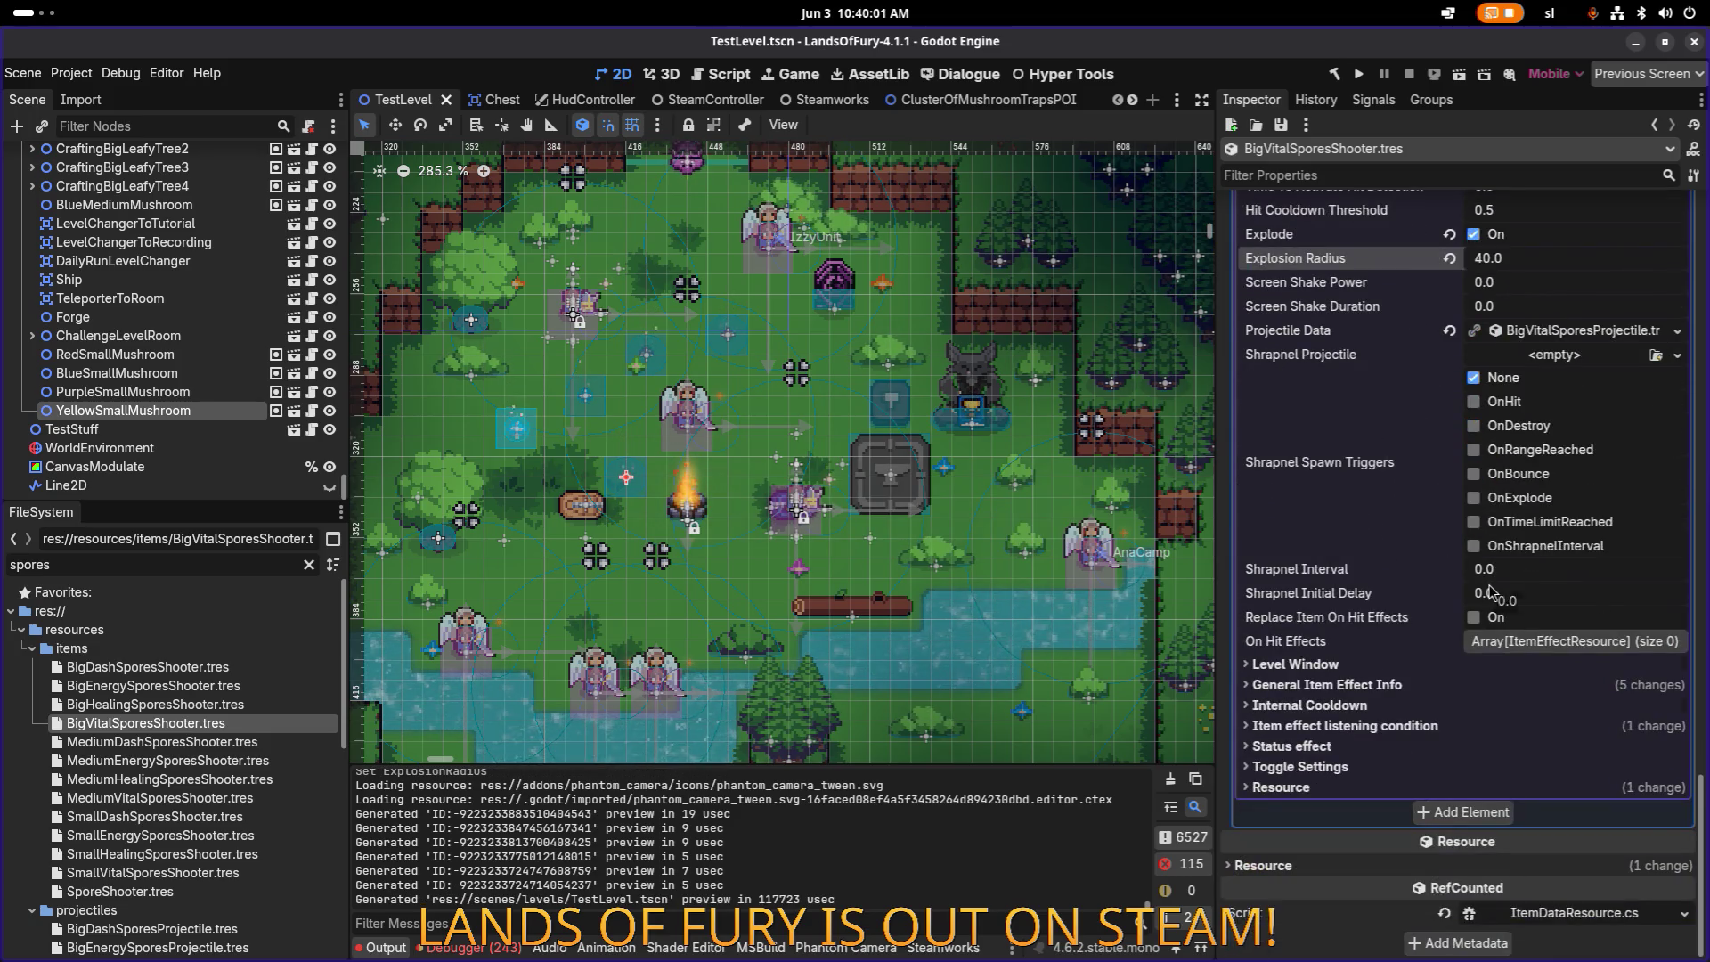
{"action": "scroll", "coordinate": [1486, 586], "scroll_direction": "up", "scroll_amount": 6}
{"action": "scroll", "coordinate": [1325, 606], "scroll_direction": "up", "scroll_amount": 10}
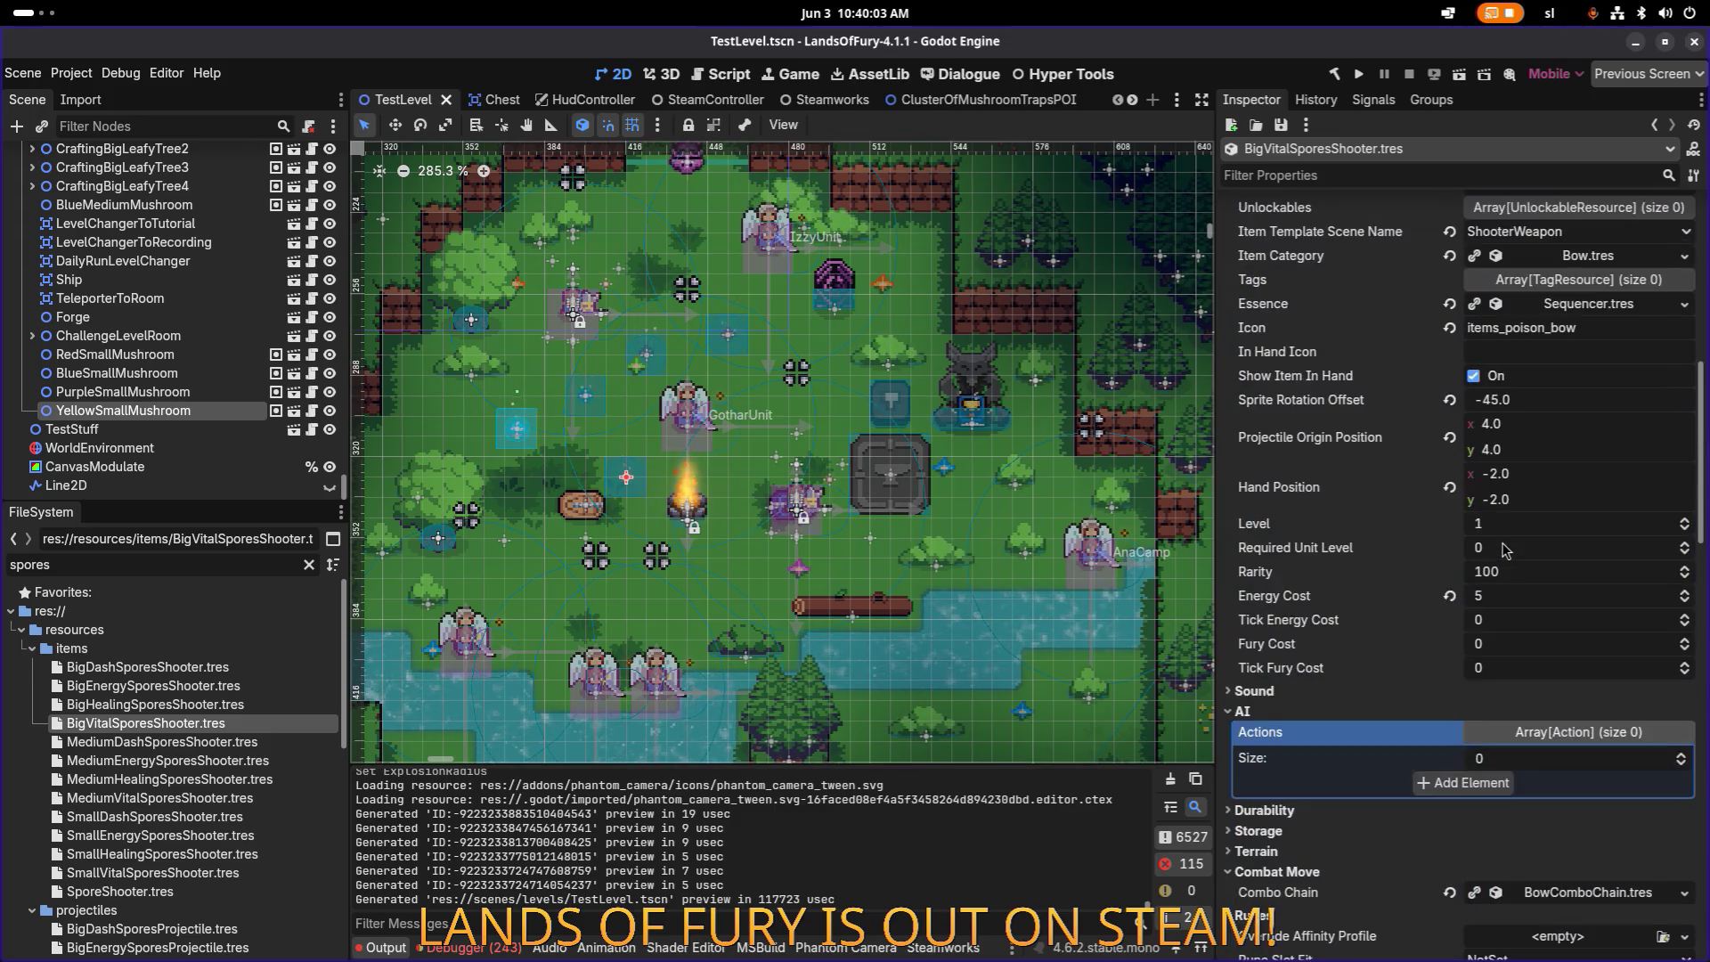
Step: Set the energy effect's Min Amount to 0.4
{"action": "left_click", "coordinate": [1592, 848]}
{"action": "left_click", "coordinate": [1574, 748]}
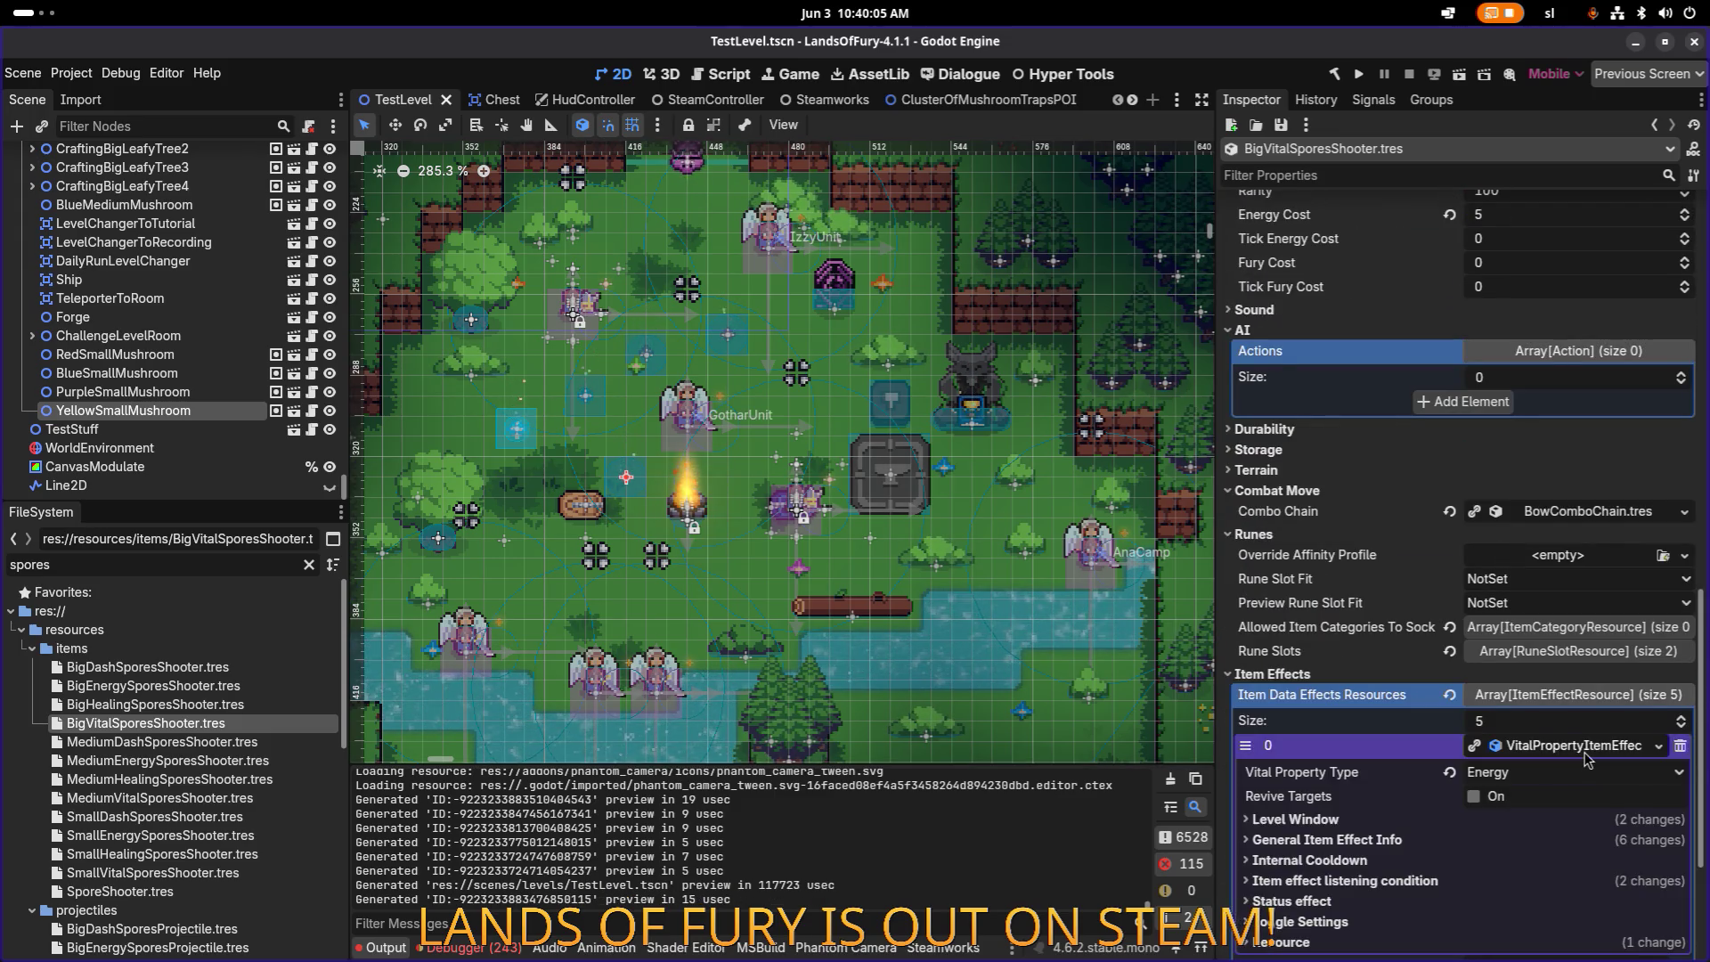
{"action": "scroll", "coordinate": [1404, 659], "scroll_direction": "down", "scroll_amount": 2}
{"action": "left_click", "coordinate": [1404, 651]}
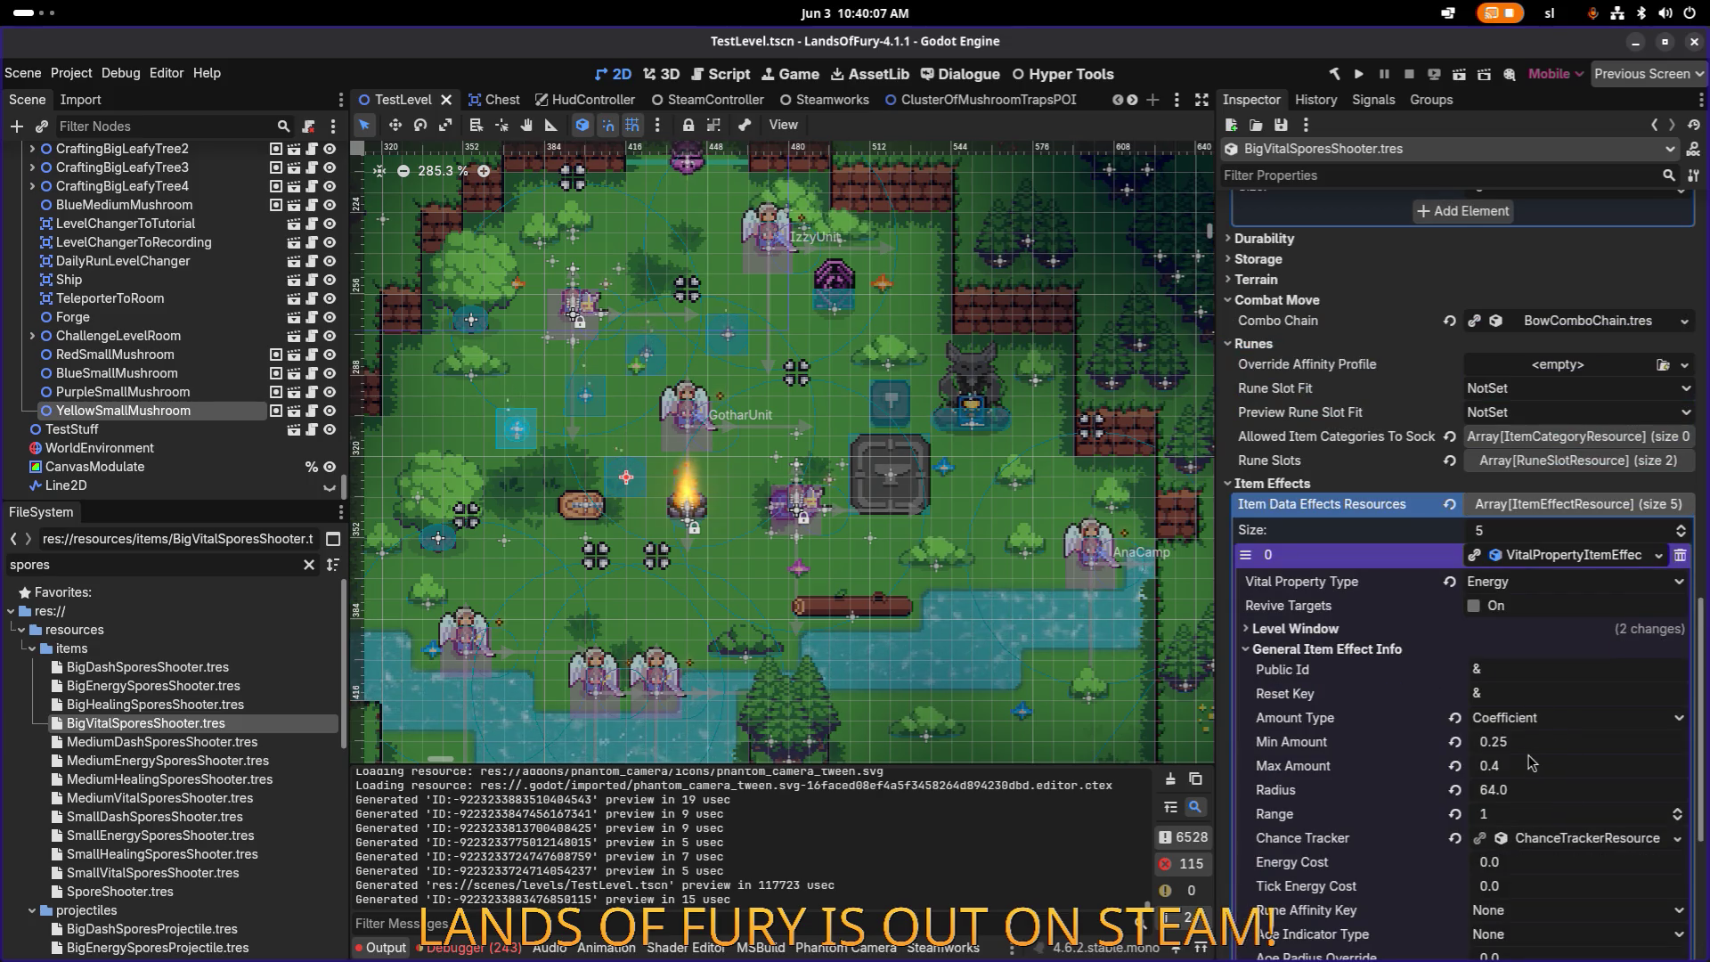
{"action": "left_click", "coordinate": [1539, 741]}
{"action": "left_click", "coordinate": [1540, 746]}
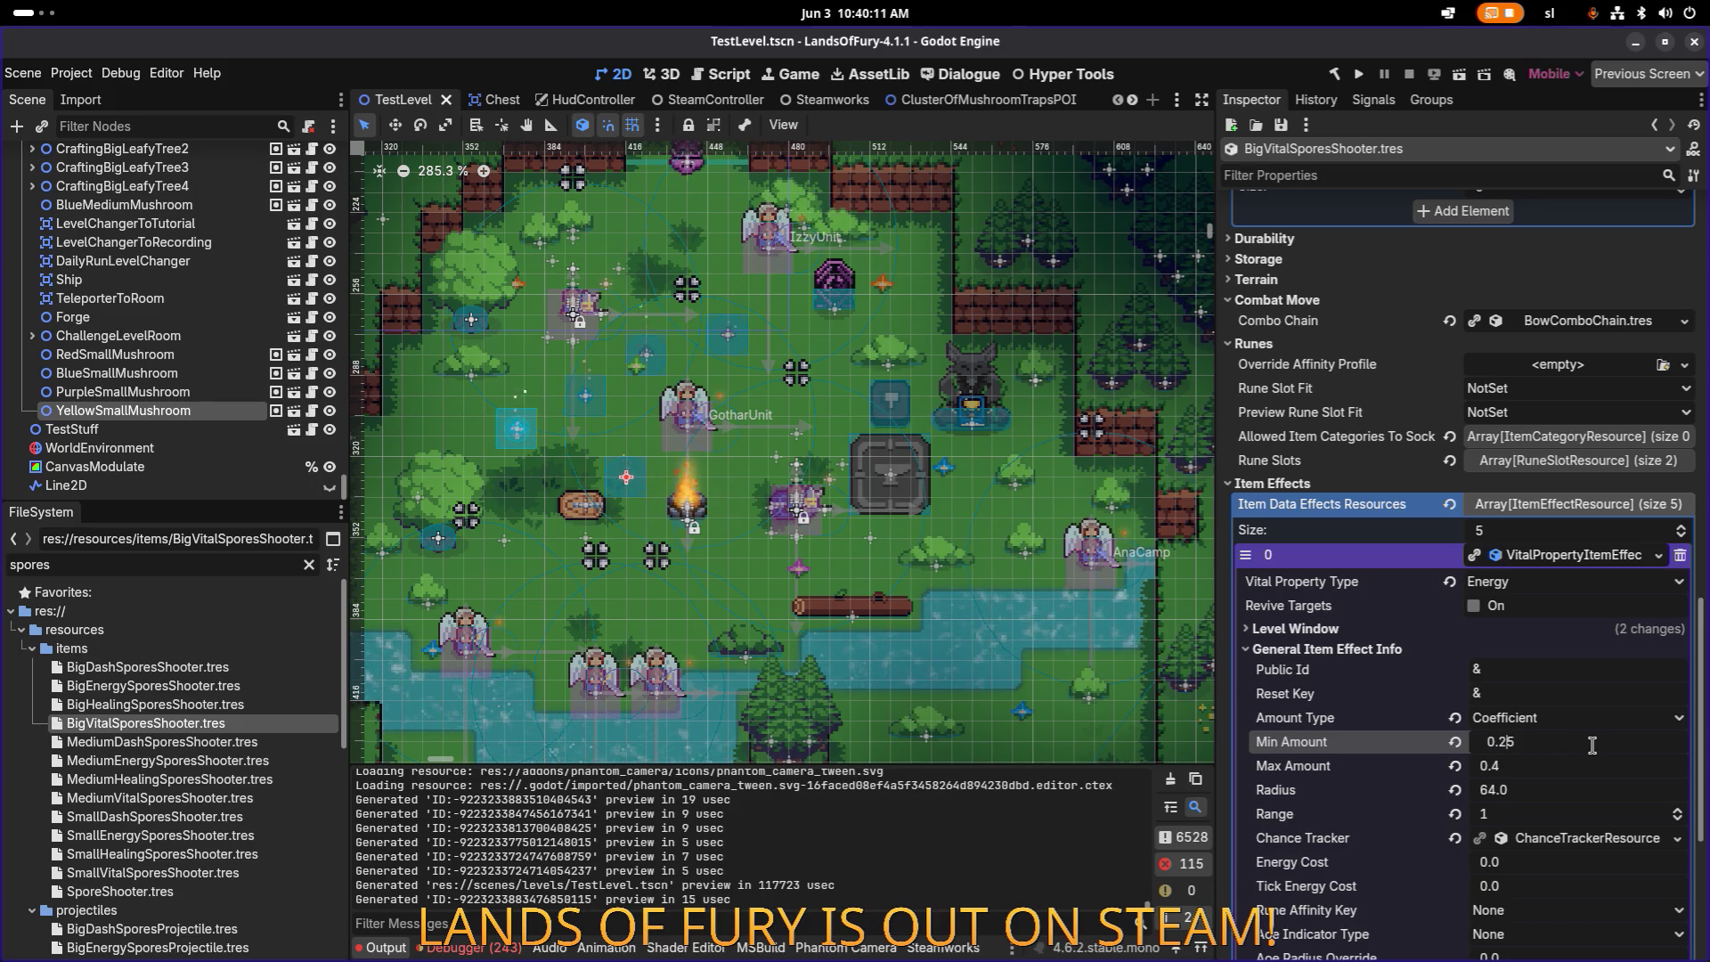
{"action": "type", "text": "3"}
{"action": "key", "text": "Return"}
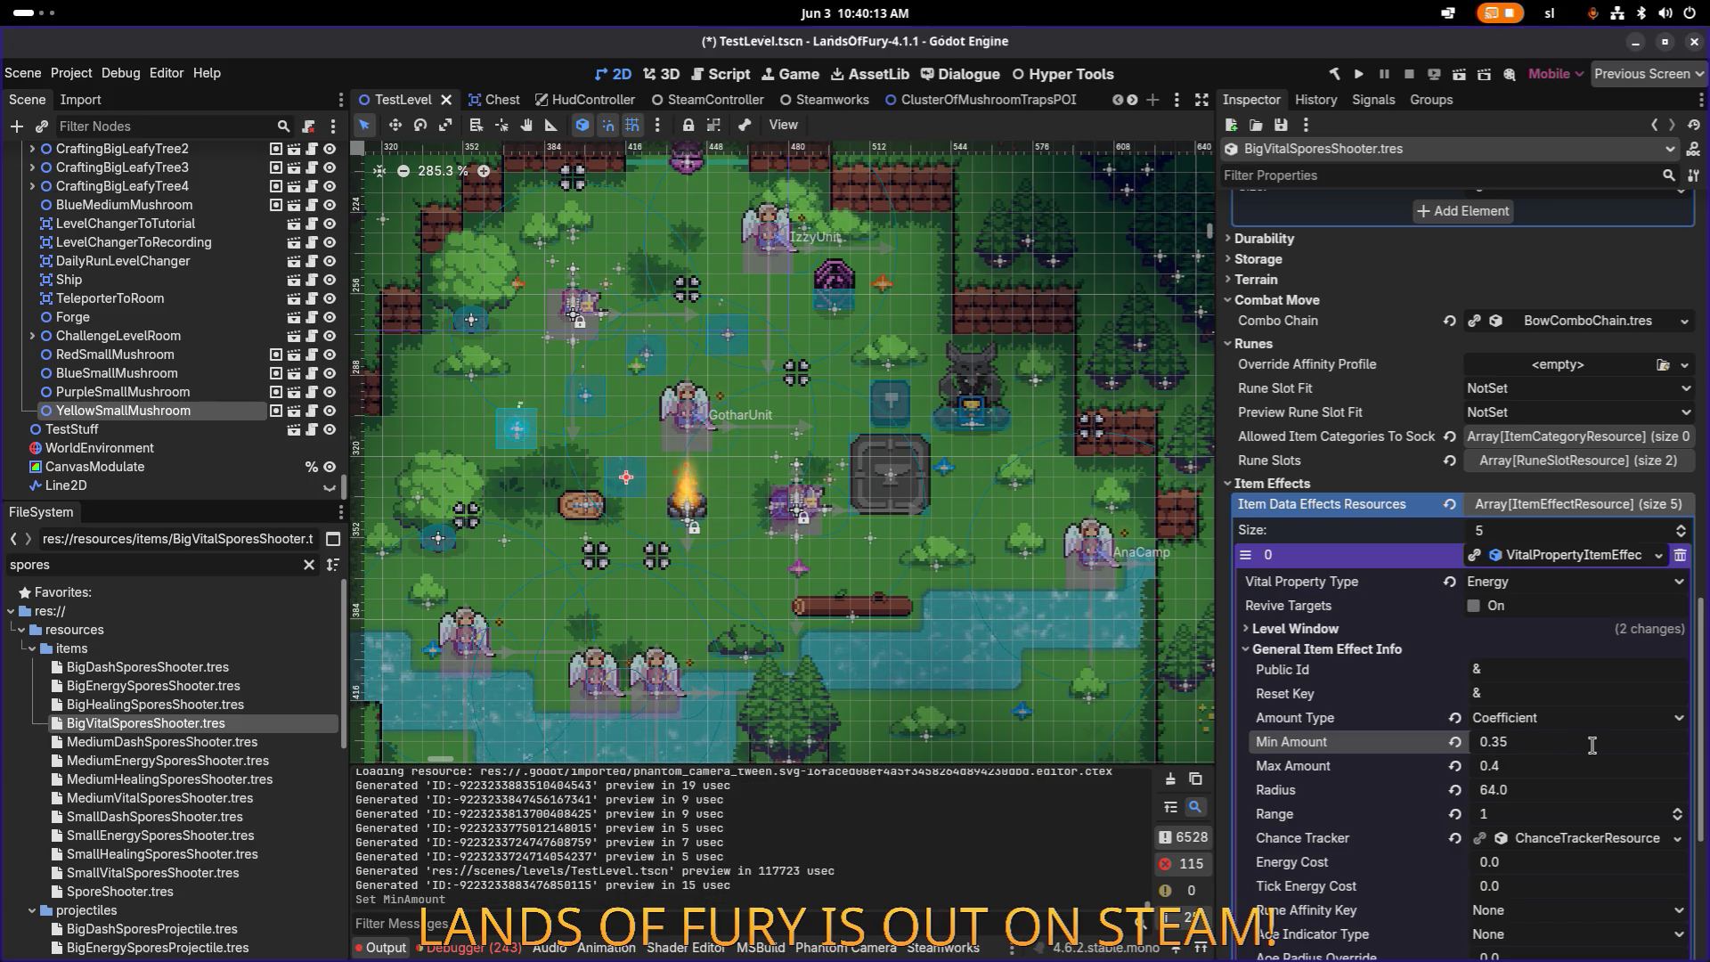
{"action": "left_click", "coordinate": [1502, 746]}
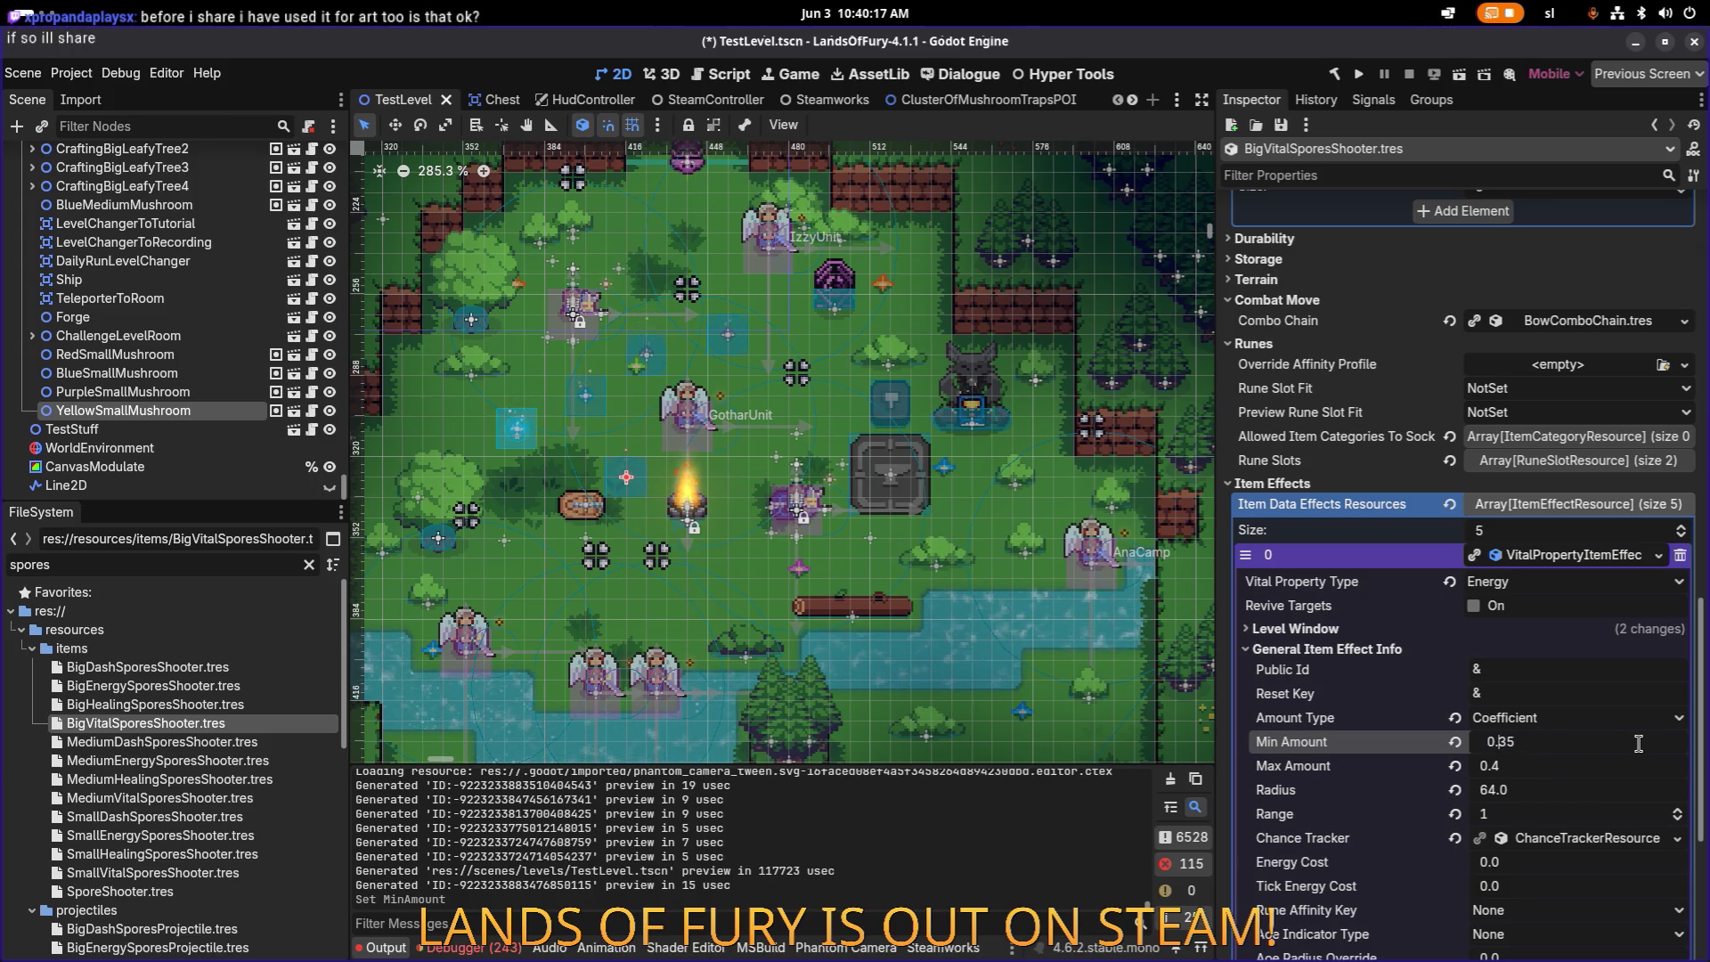
{"action": "type", "text": "4"}
{"action": "key", "text": "Tab"}
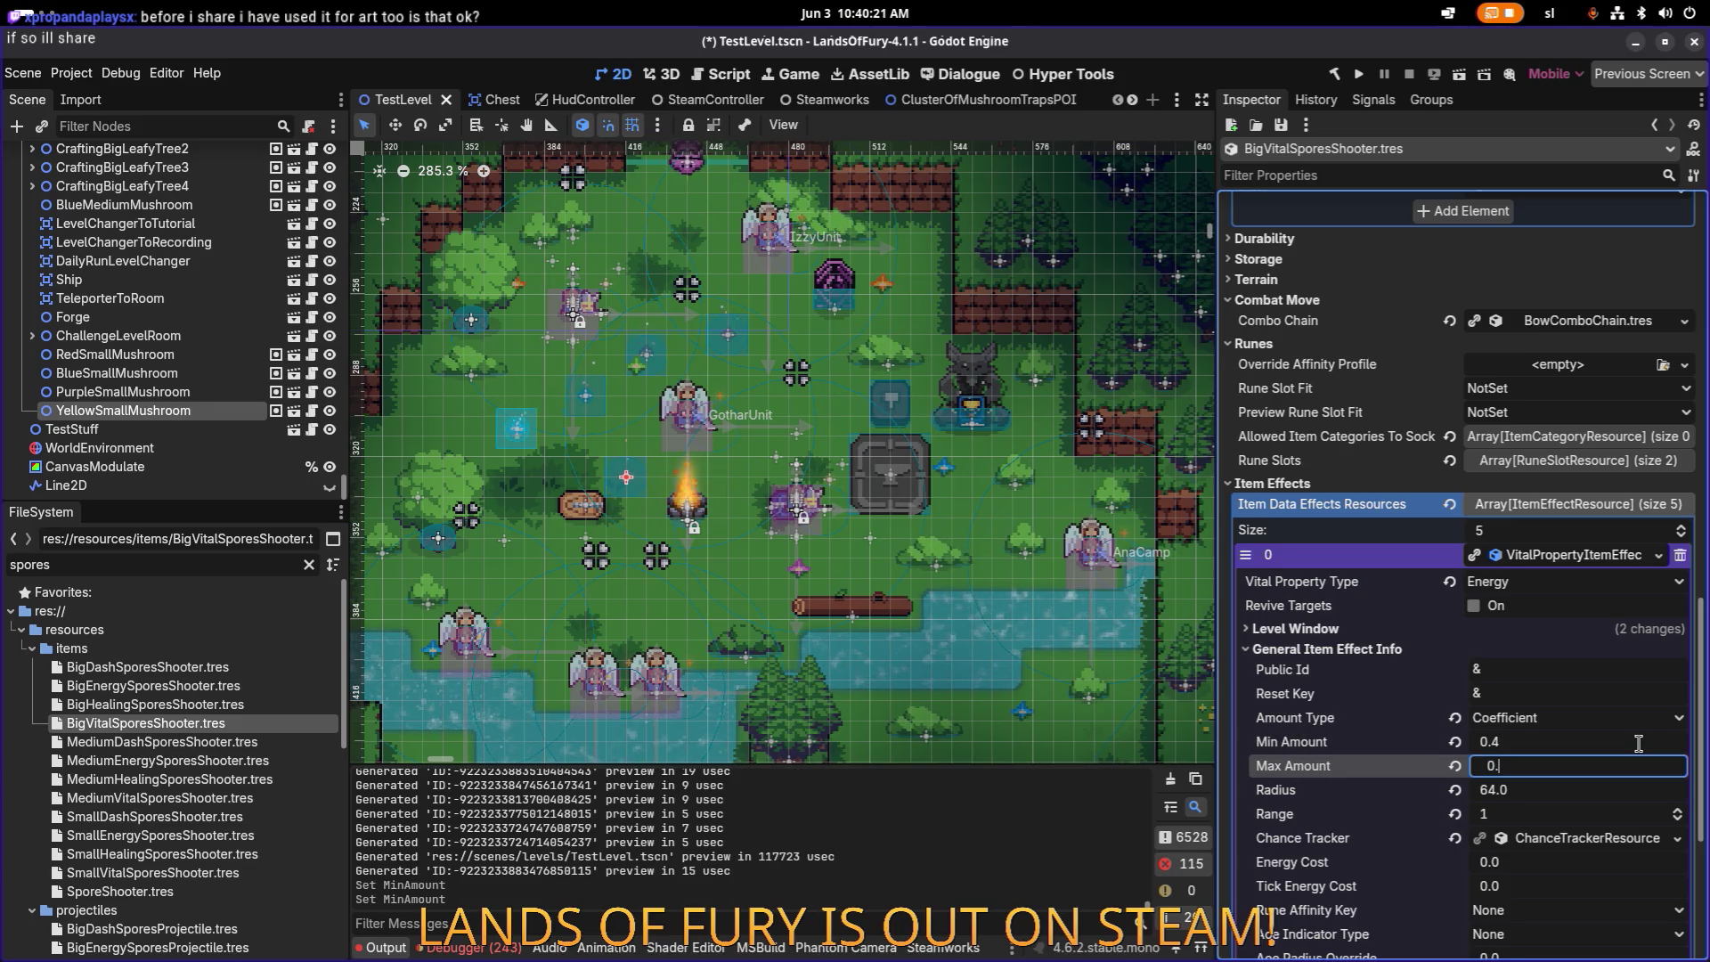
Step: Set the energy effect's Max Amount to 0.75 and save
{"action": "type", "text": "753"}
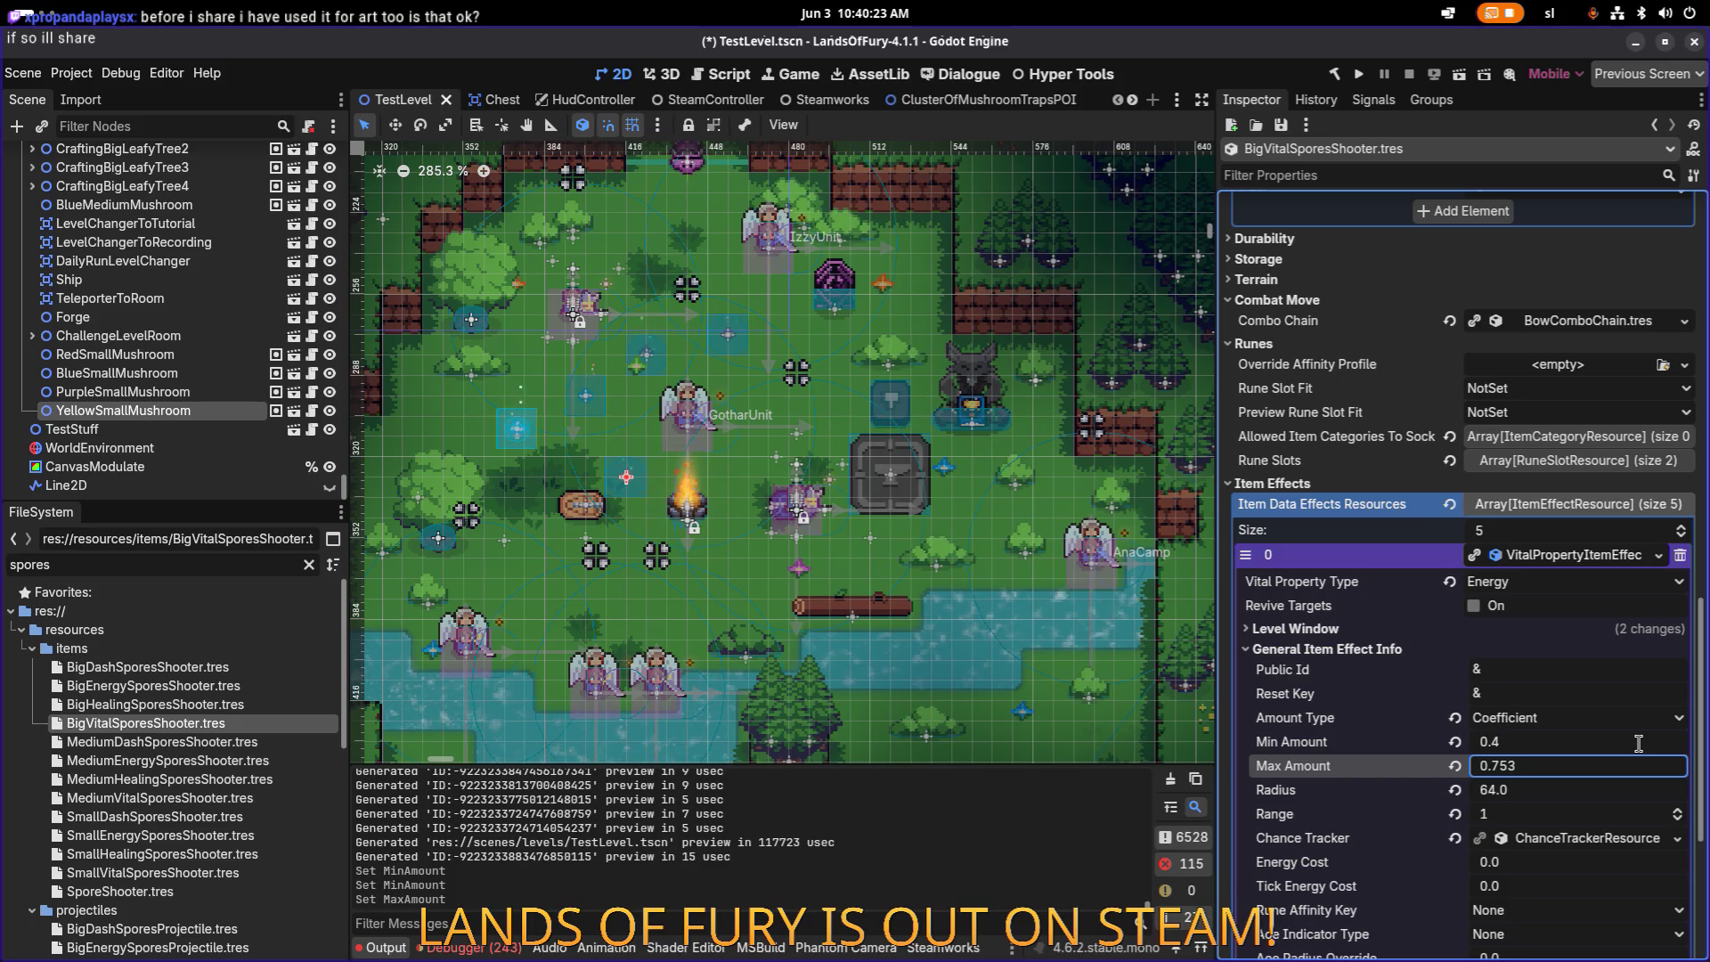
{"action": "key", "text": "Return"}
{"action": "left_click", "coordinate": [1609, 775]}
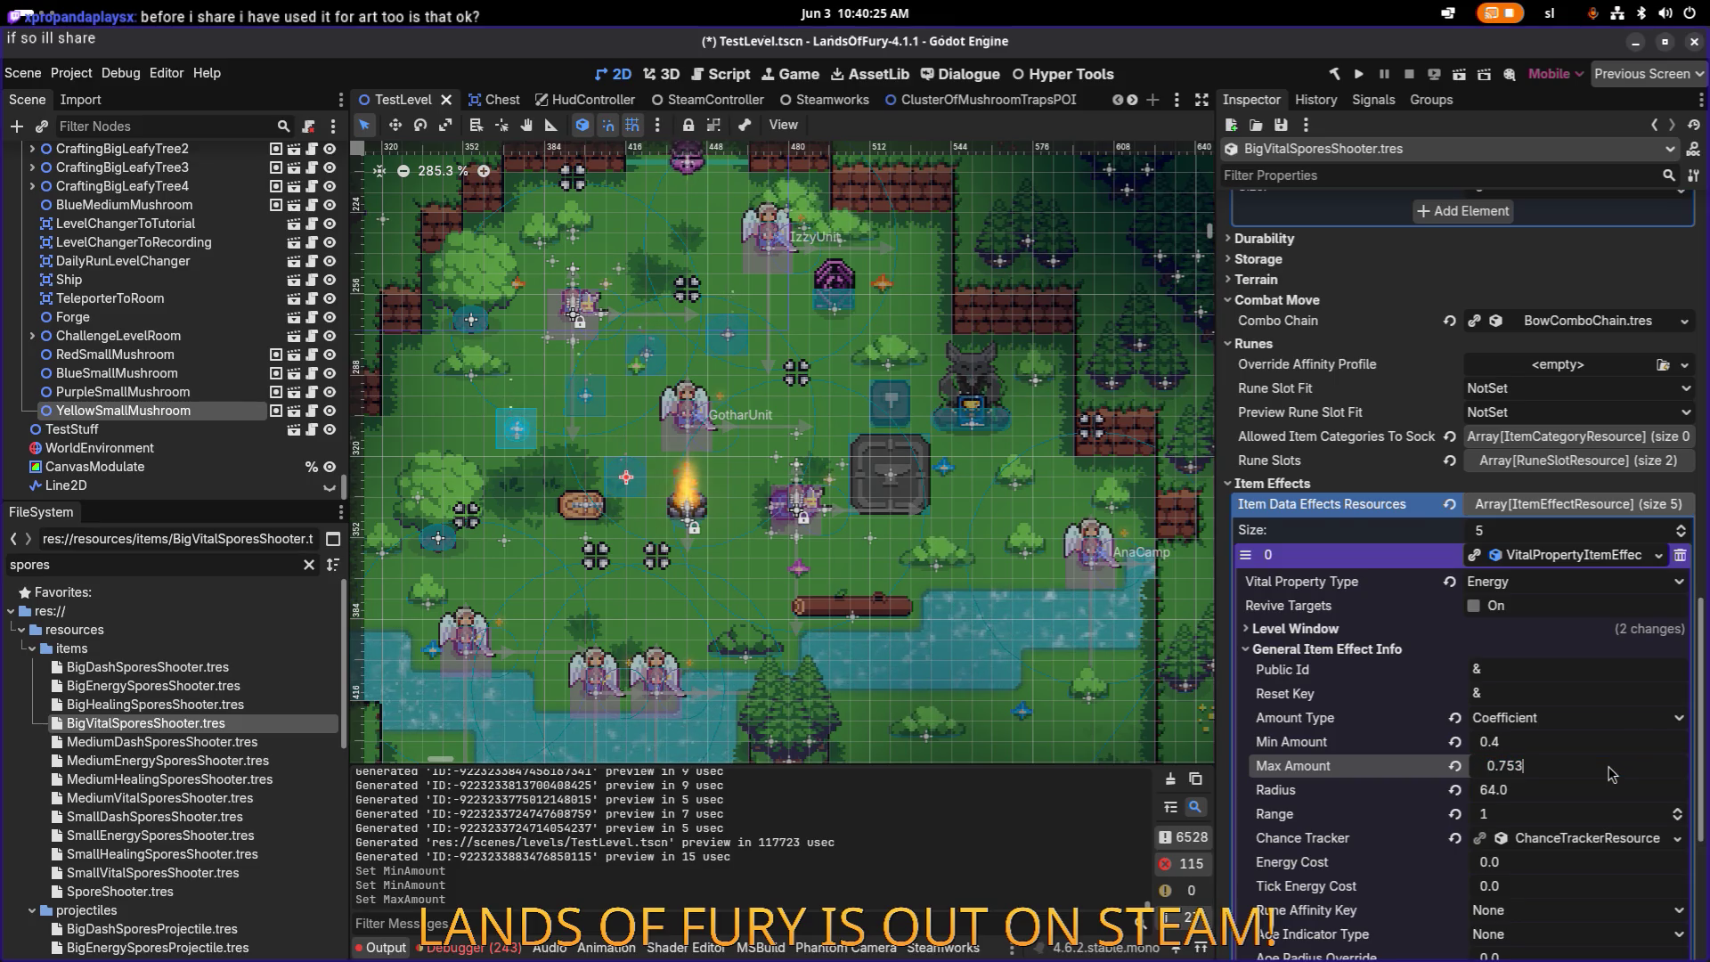
{"action": "key", "text": "BackSpace"}
{"action": "key", "text": "Return"}
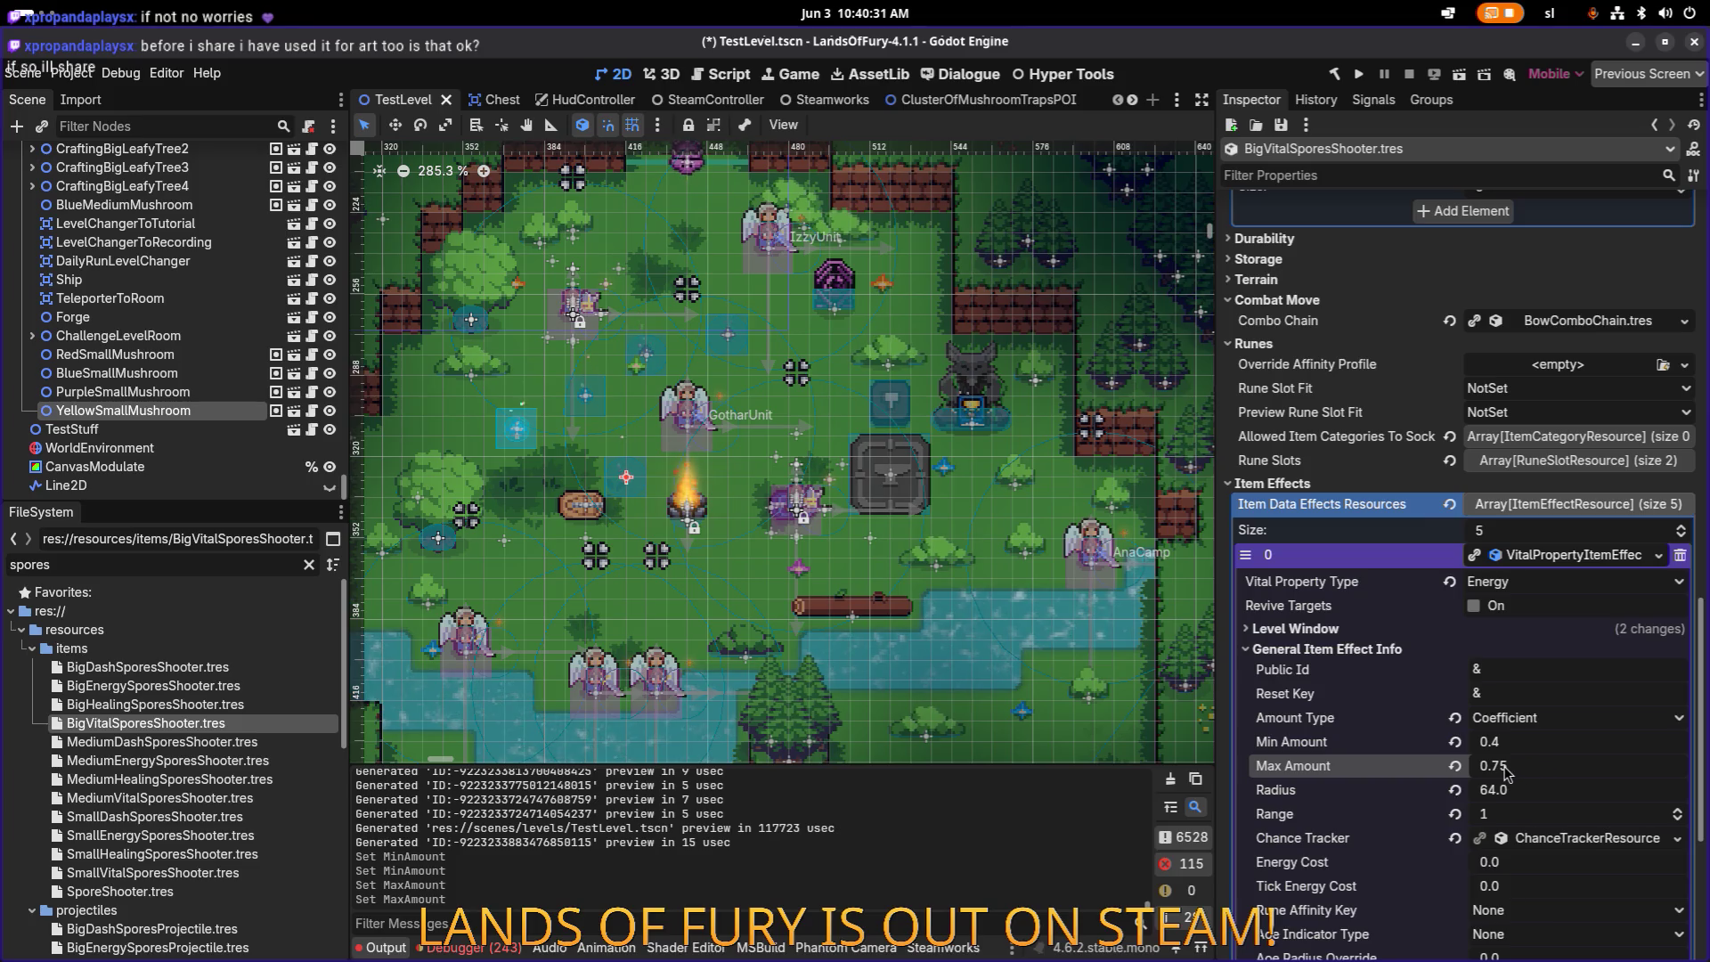
{"action": "left_click", "coordinate": [1572, 773]}
{"action": "key", "text": "ctrl+s"}
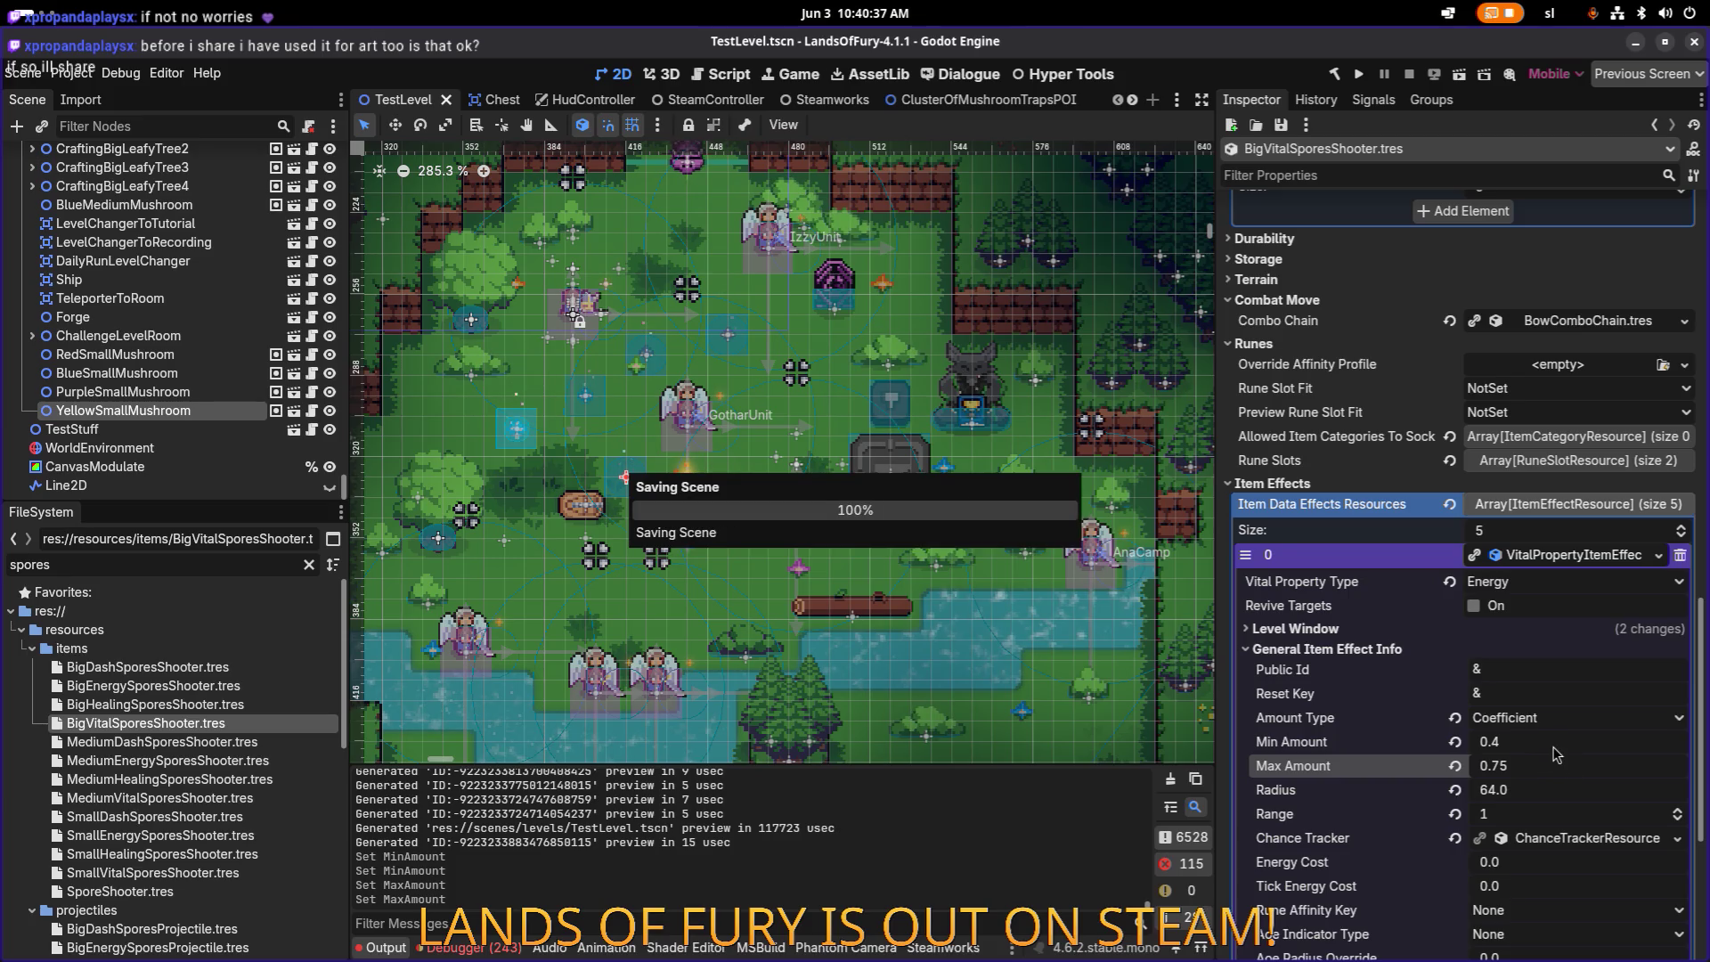
Step: Set the health effect's Min Amount to 0.4 and Max Amount to 0.75, then save
{"action": "scroll", "coordinate": [1528, 765], "scroll_direction": "down", "scroll_amount": 5}
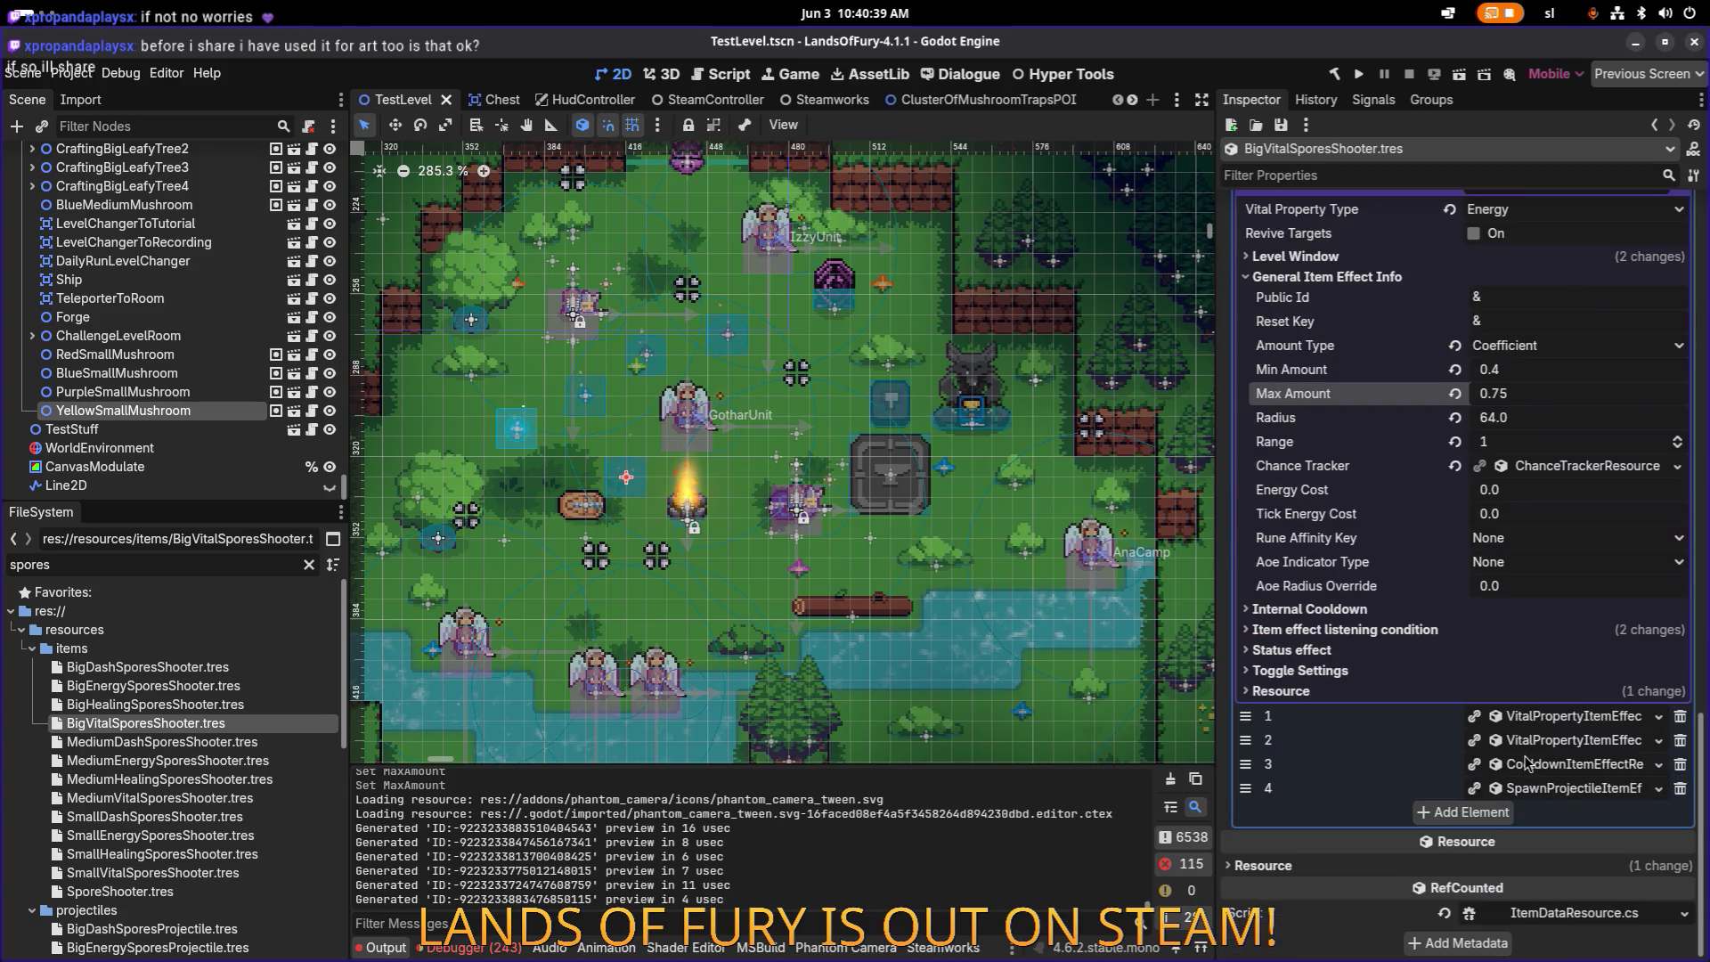
{"action": "left_click", "coordinate": [1566, 717]}
{"action": "scroll", "coordinate": [1445, 681], "scroll_direction": "down", "scroll_amount": 3}
{"action": "left_click", "coordinate": [1458, 613]}
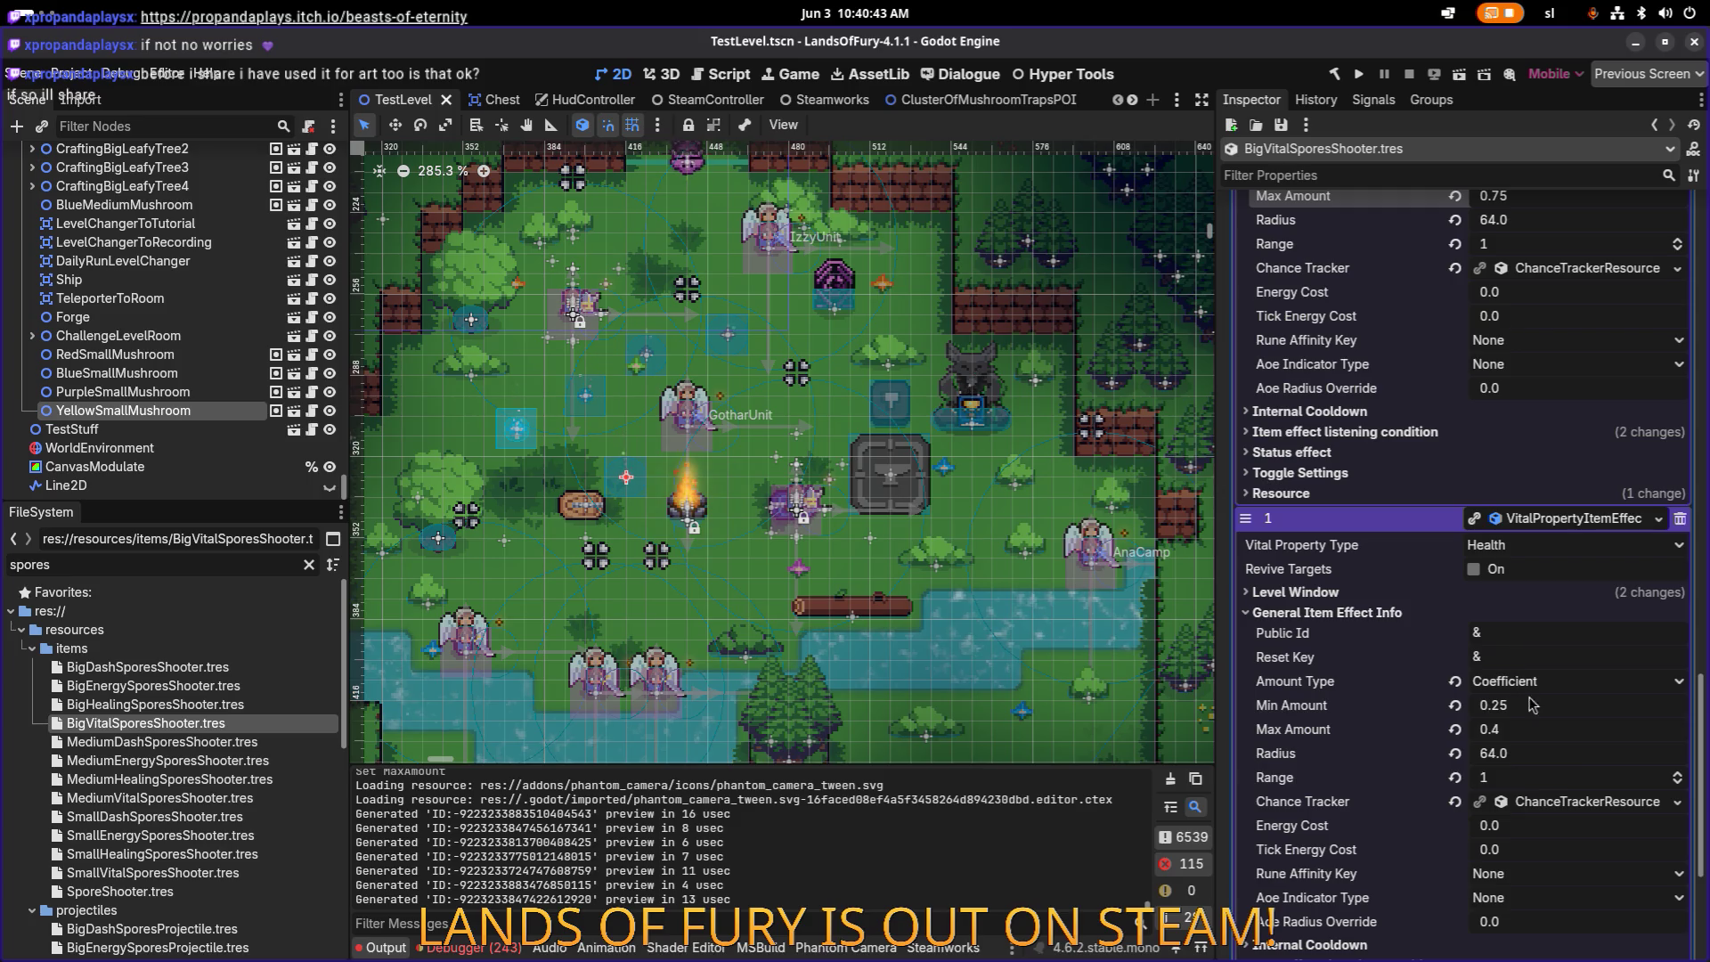
{"action": "left_click", "coordinate": [1500, 705]}
{"action": "type", "text": "0.25"}
{"action": "double_click", "coordinate": [1503, 705]}
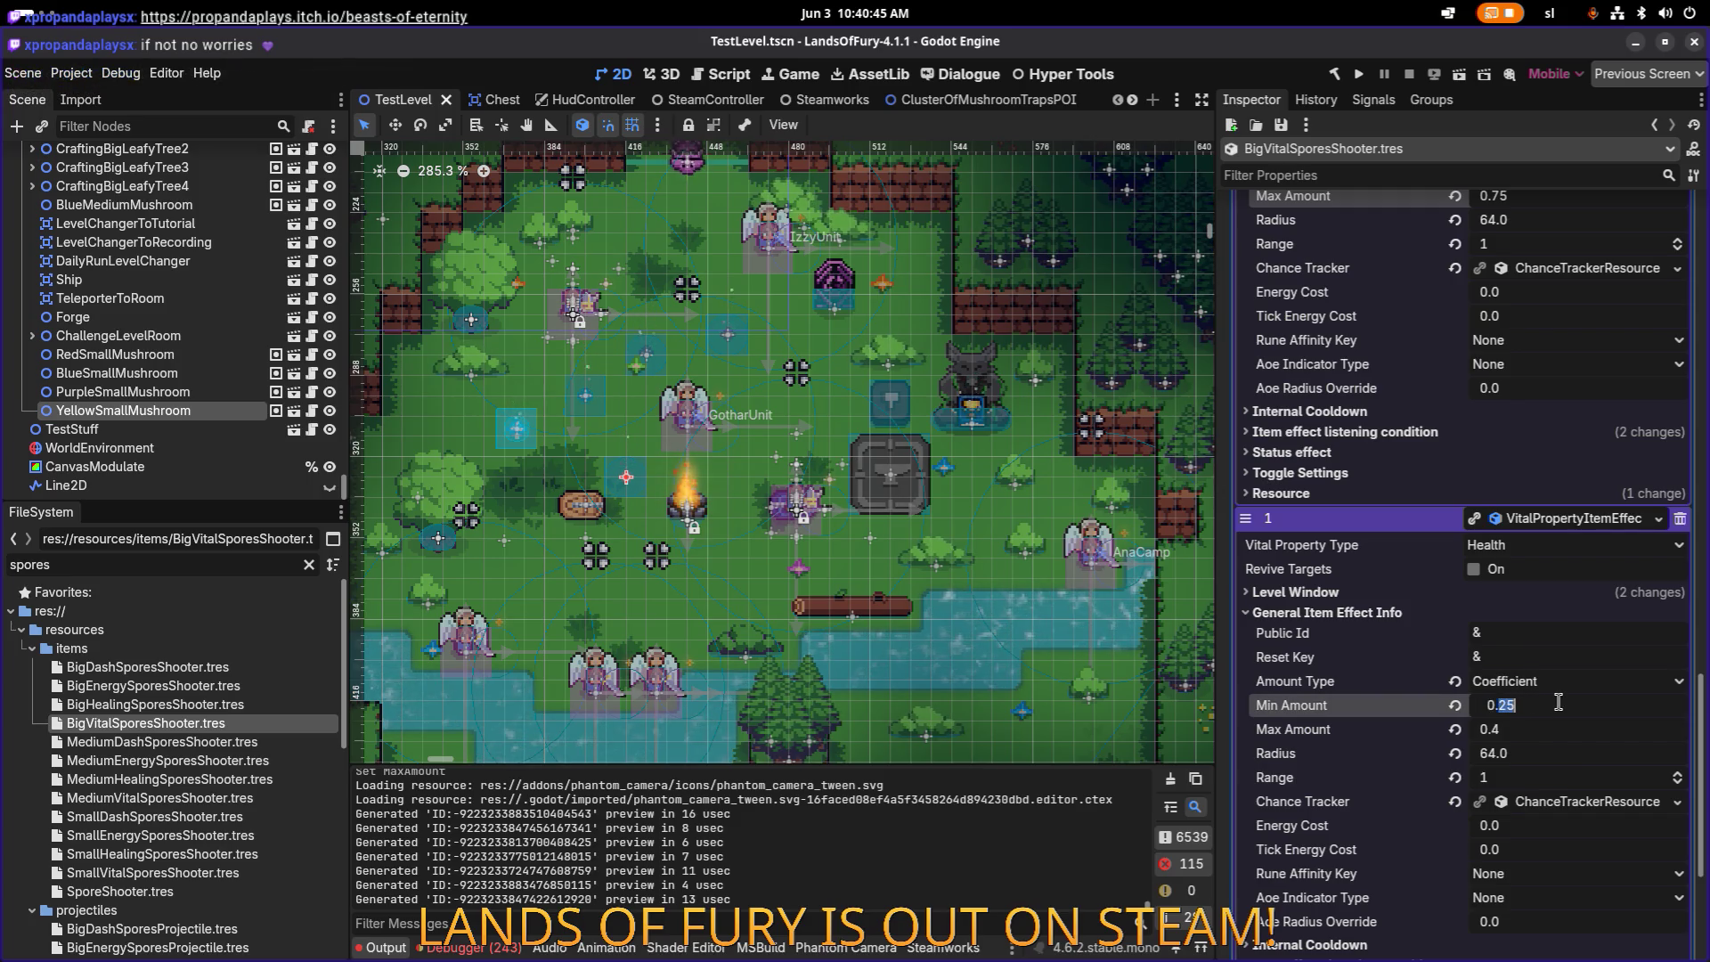
{"action": "type", "text": "4"}
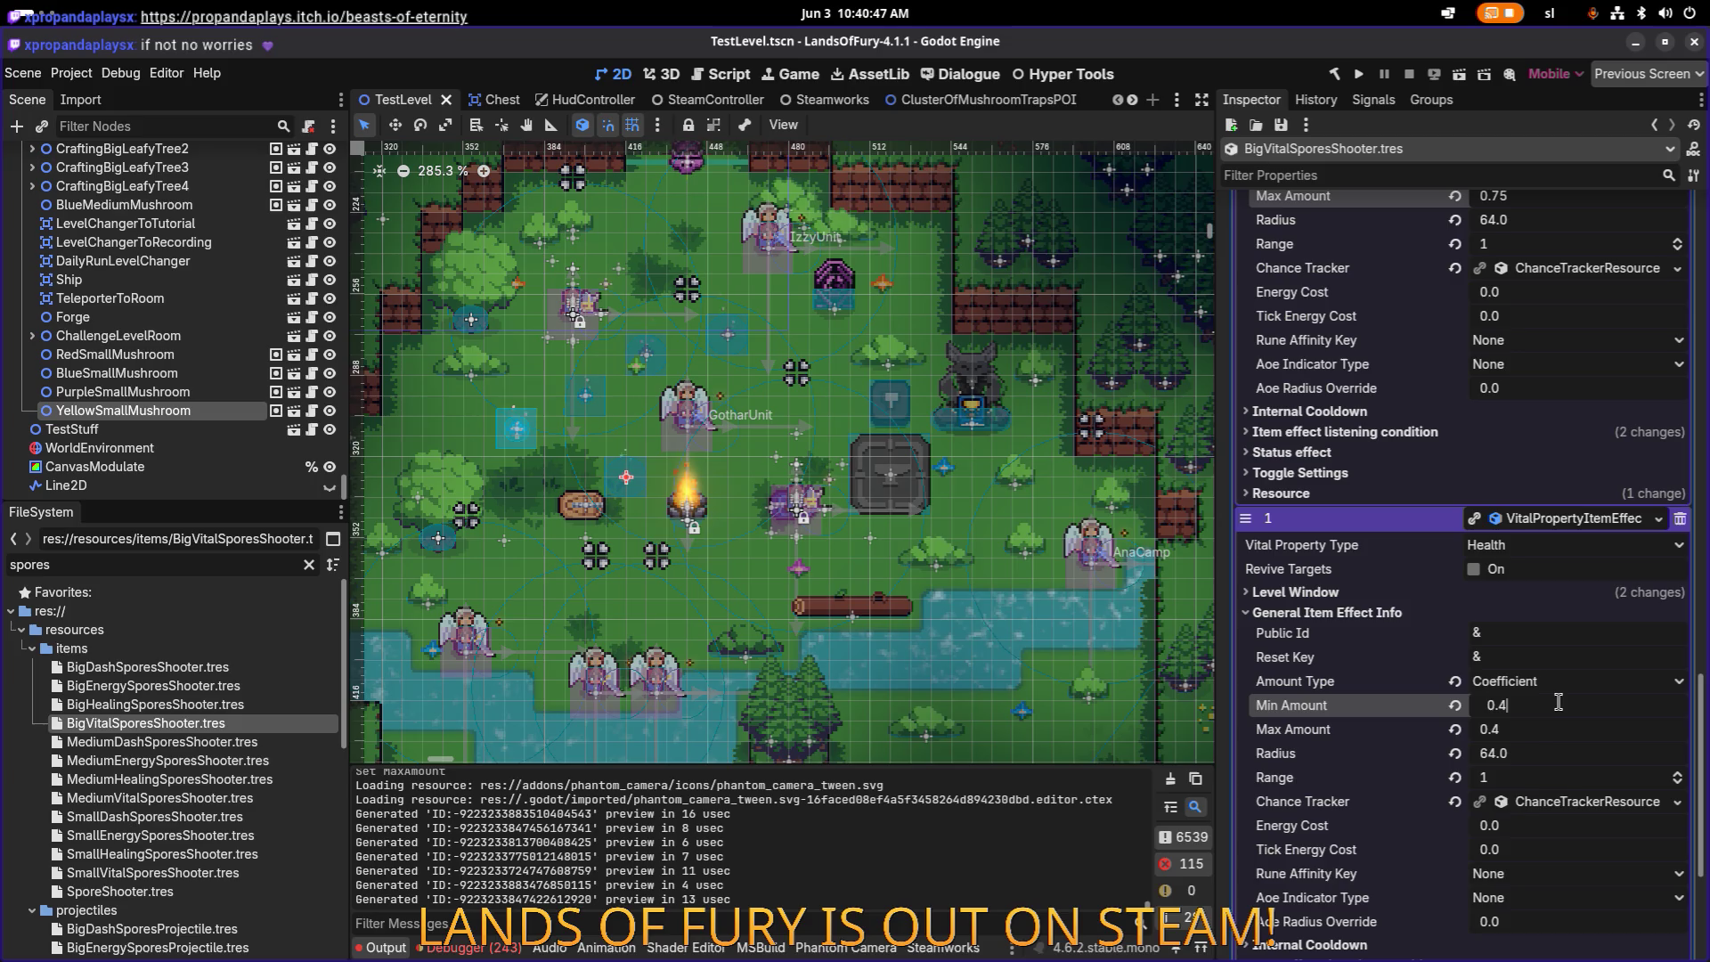
{"action": "left_click", "coordinate": [1555, 731]}
{"action": "left_click", "coordinate": [1565, 728]}
{"action": "type", "text": "0."}
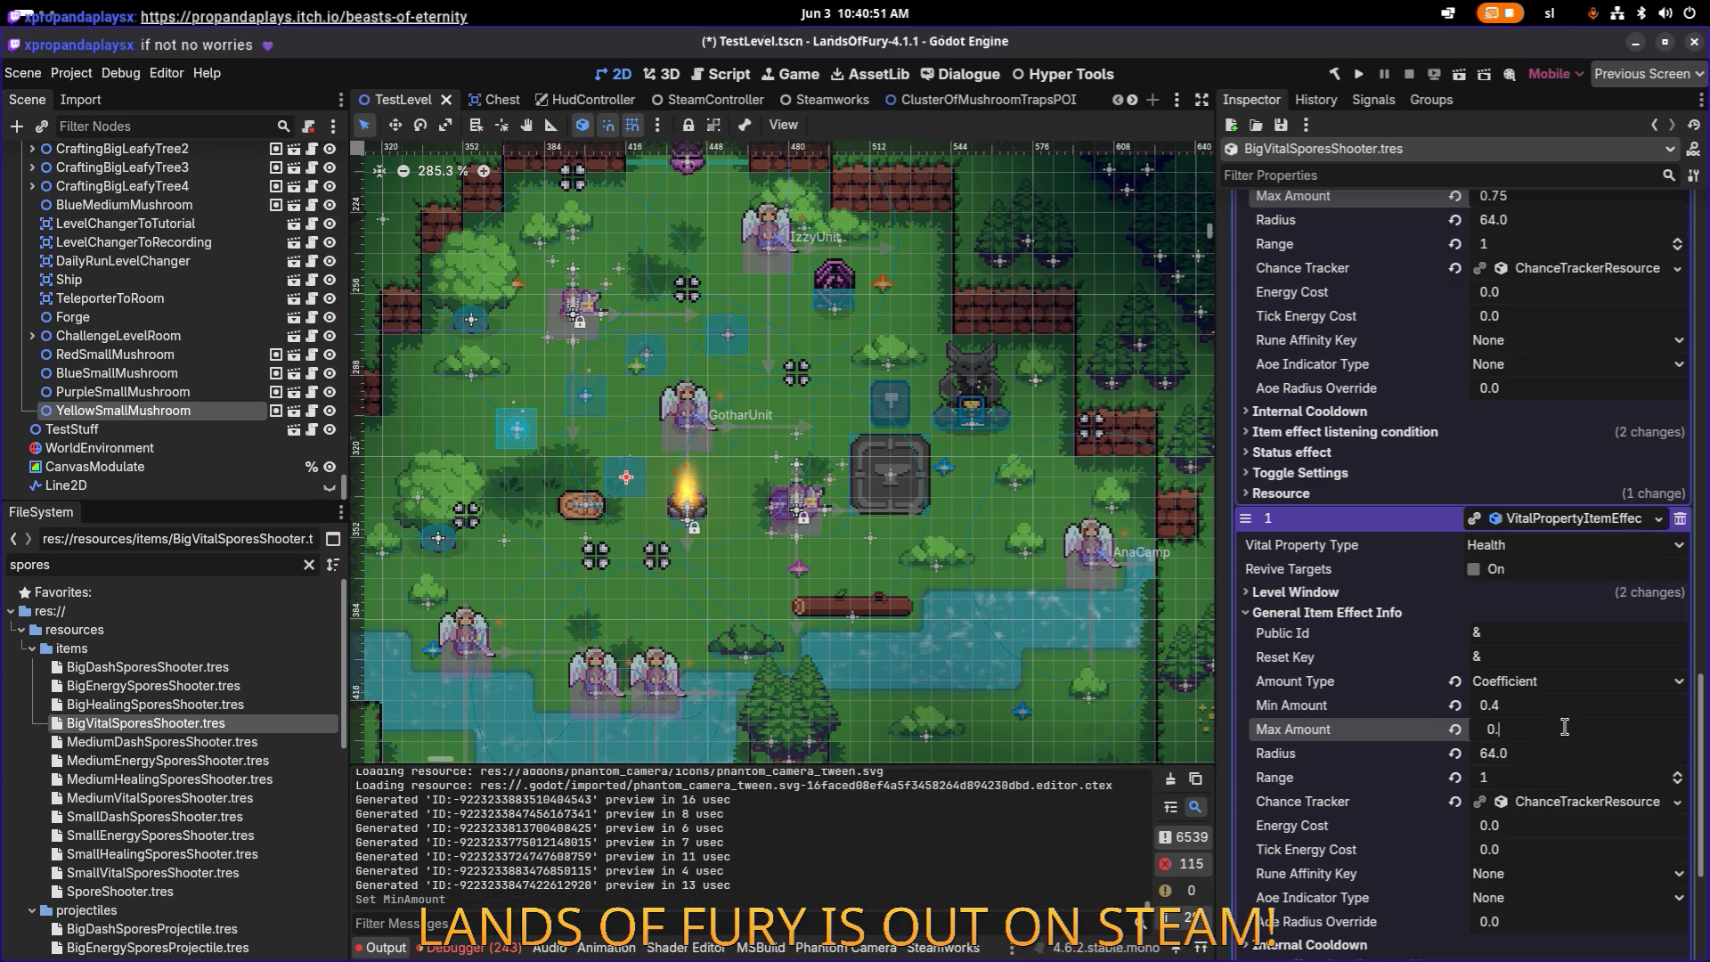
{"action": "type", "text": "75"}
{"action": "key", "text": "Return"}
{"action": "key", "text": "ctrl+s"}
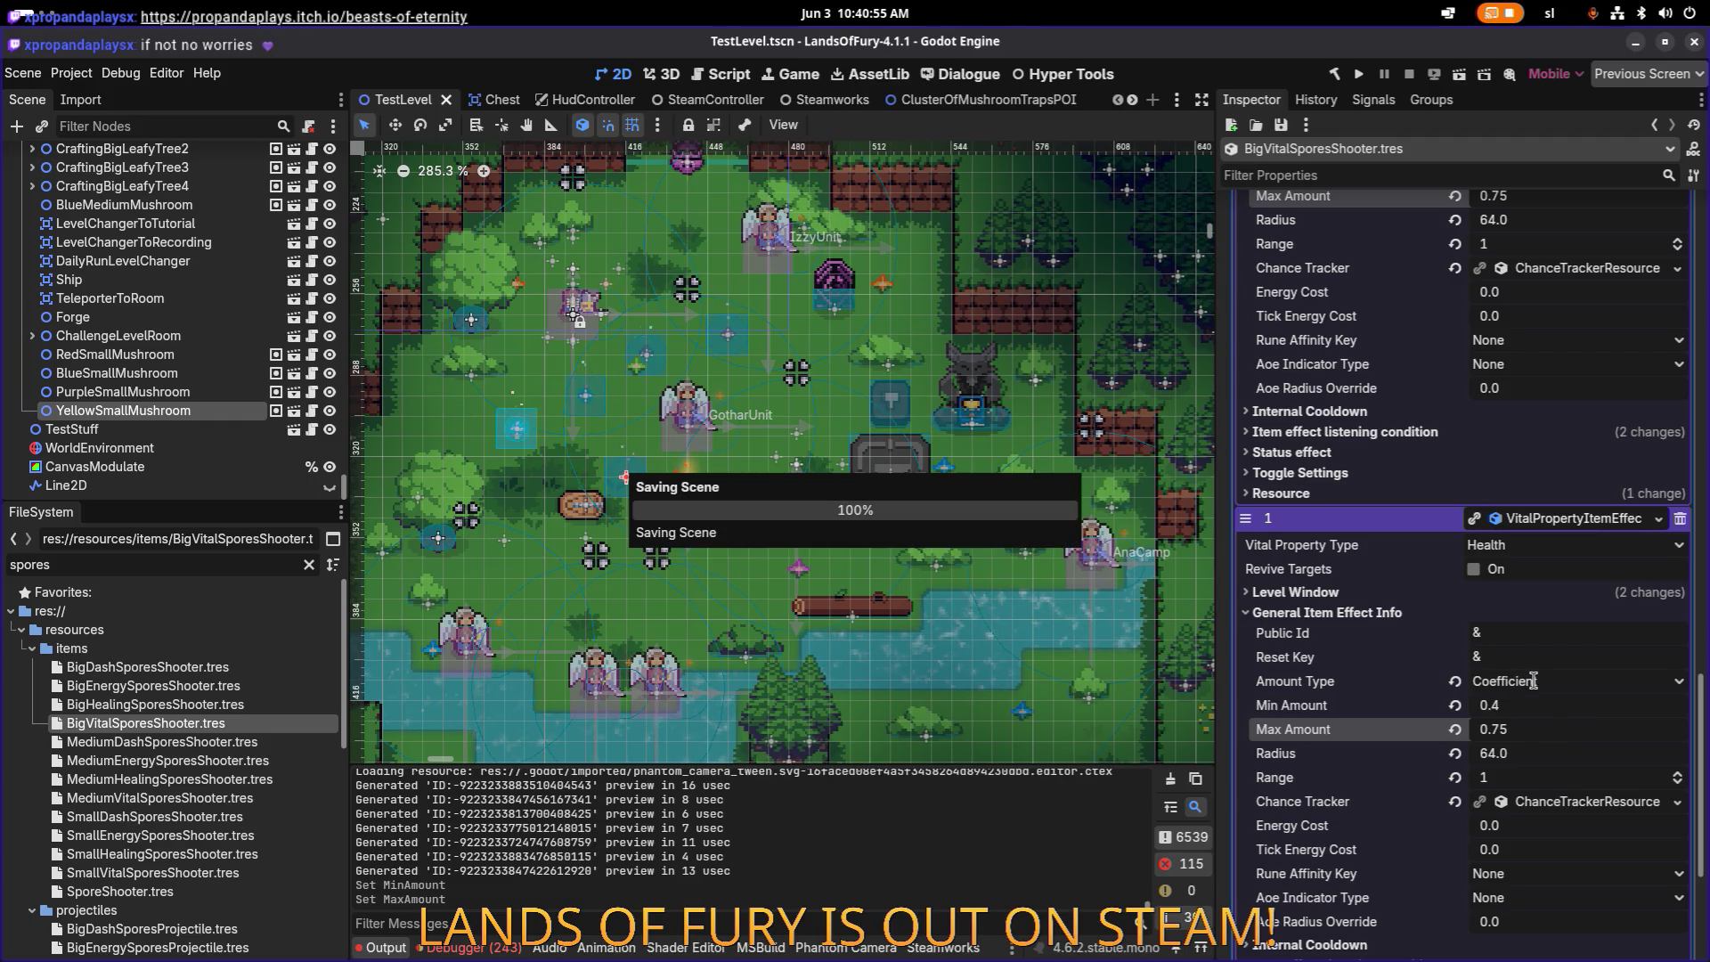
Step: Set the dash-charge effect's Min and Max Amount to 8 and save the resource
{"action": "scroll", "coordinate": [1536, 695], "scroll_direction": "down", "scroll_amount": 5}
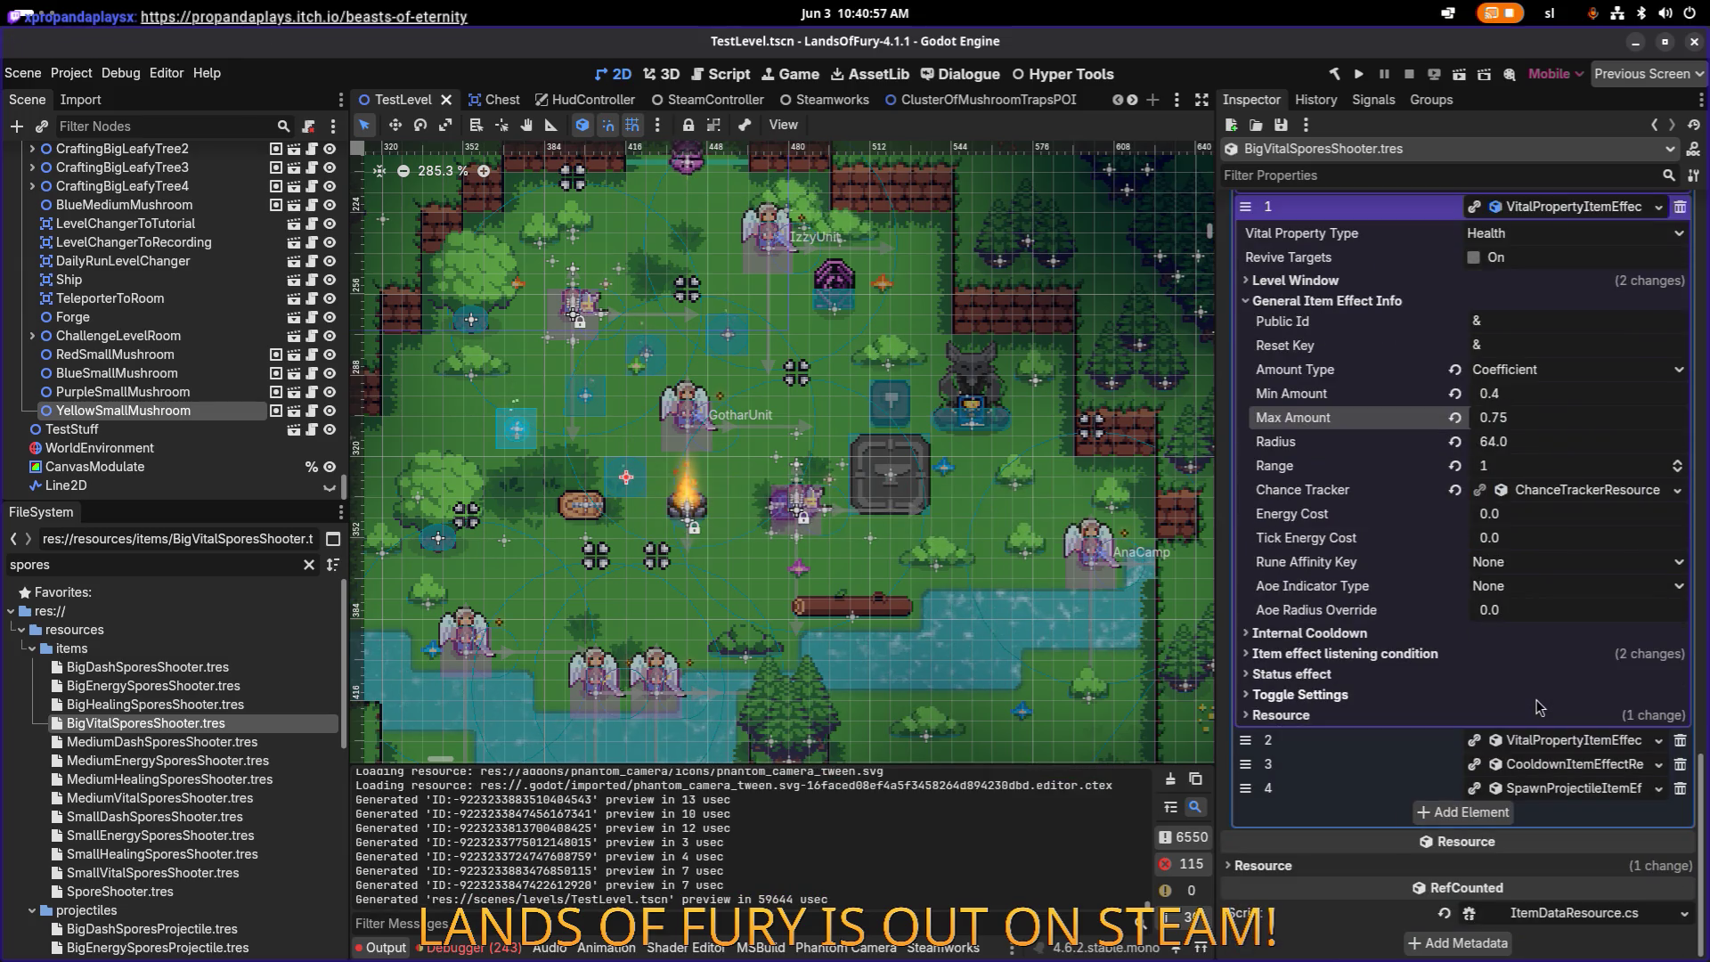
{"action": "left_click", "coordinate": [1572, 739]}
{"action": "scroll", "coordinate": [1447, 677], "scroll_direction": "down", "scroll_amount": 2}
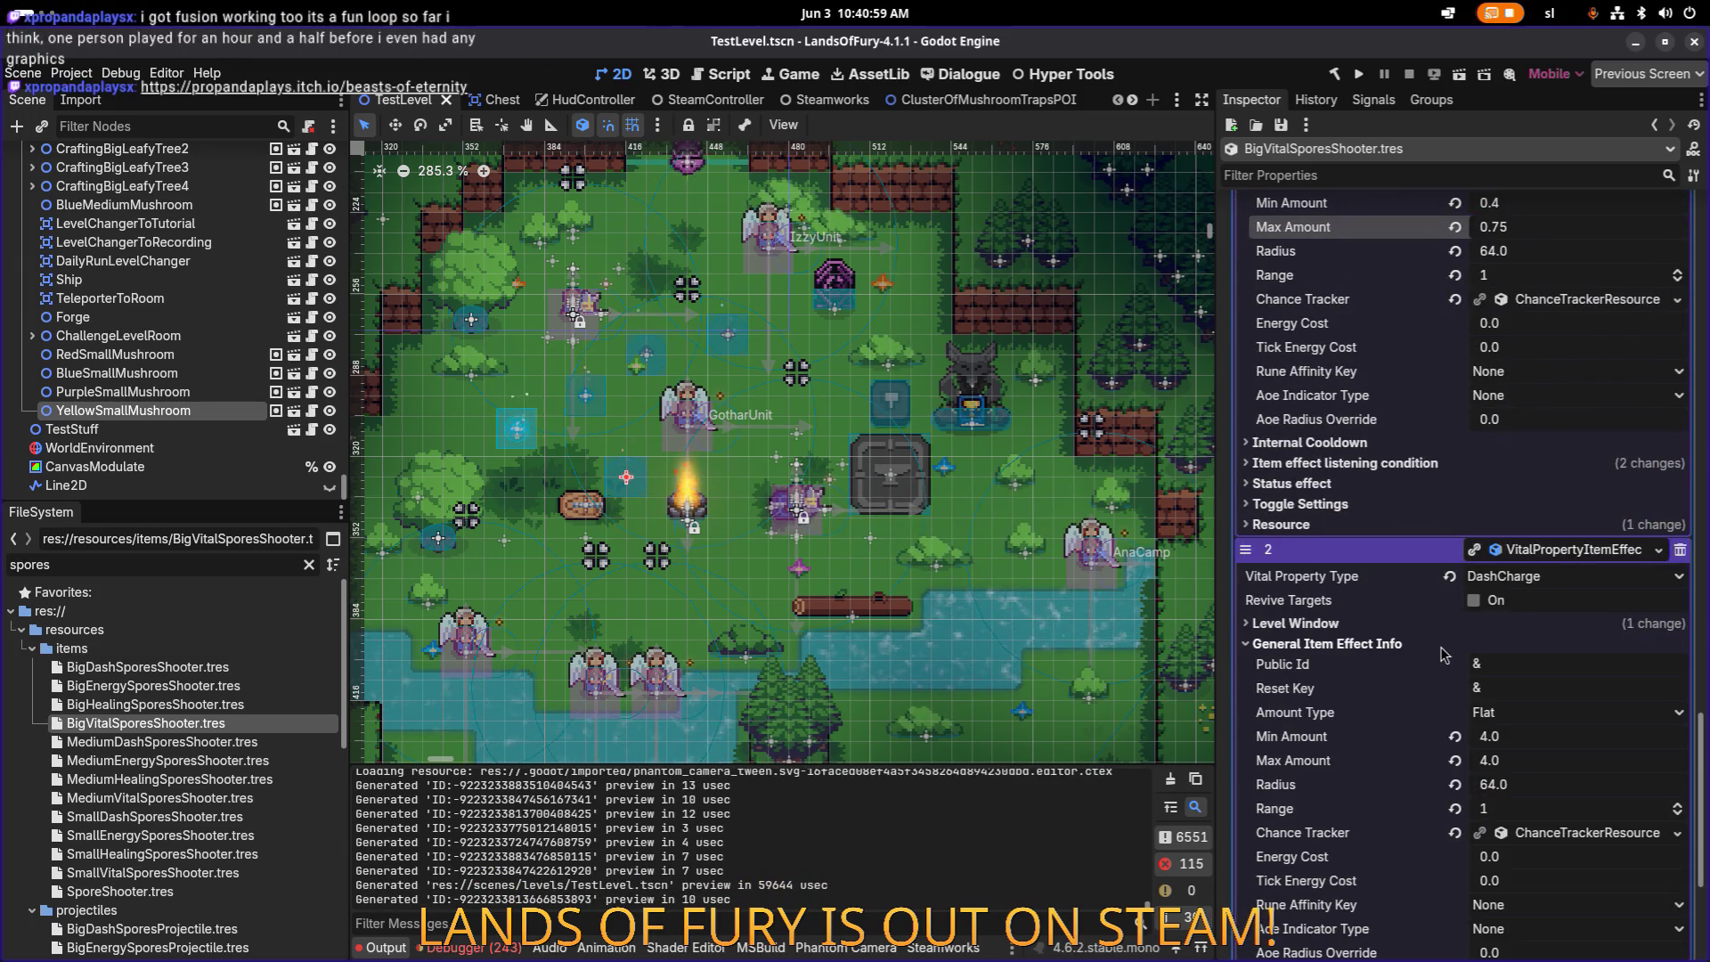
{"action": "left_click", "coordinate": [1524, 738]}
{"action": "type", "text": "10"}
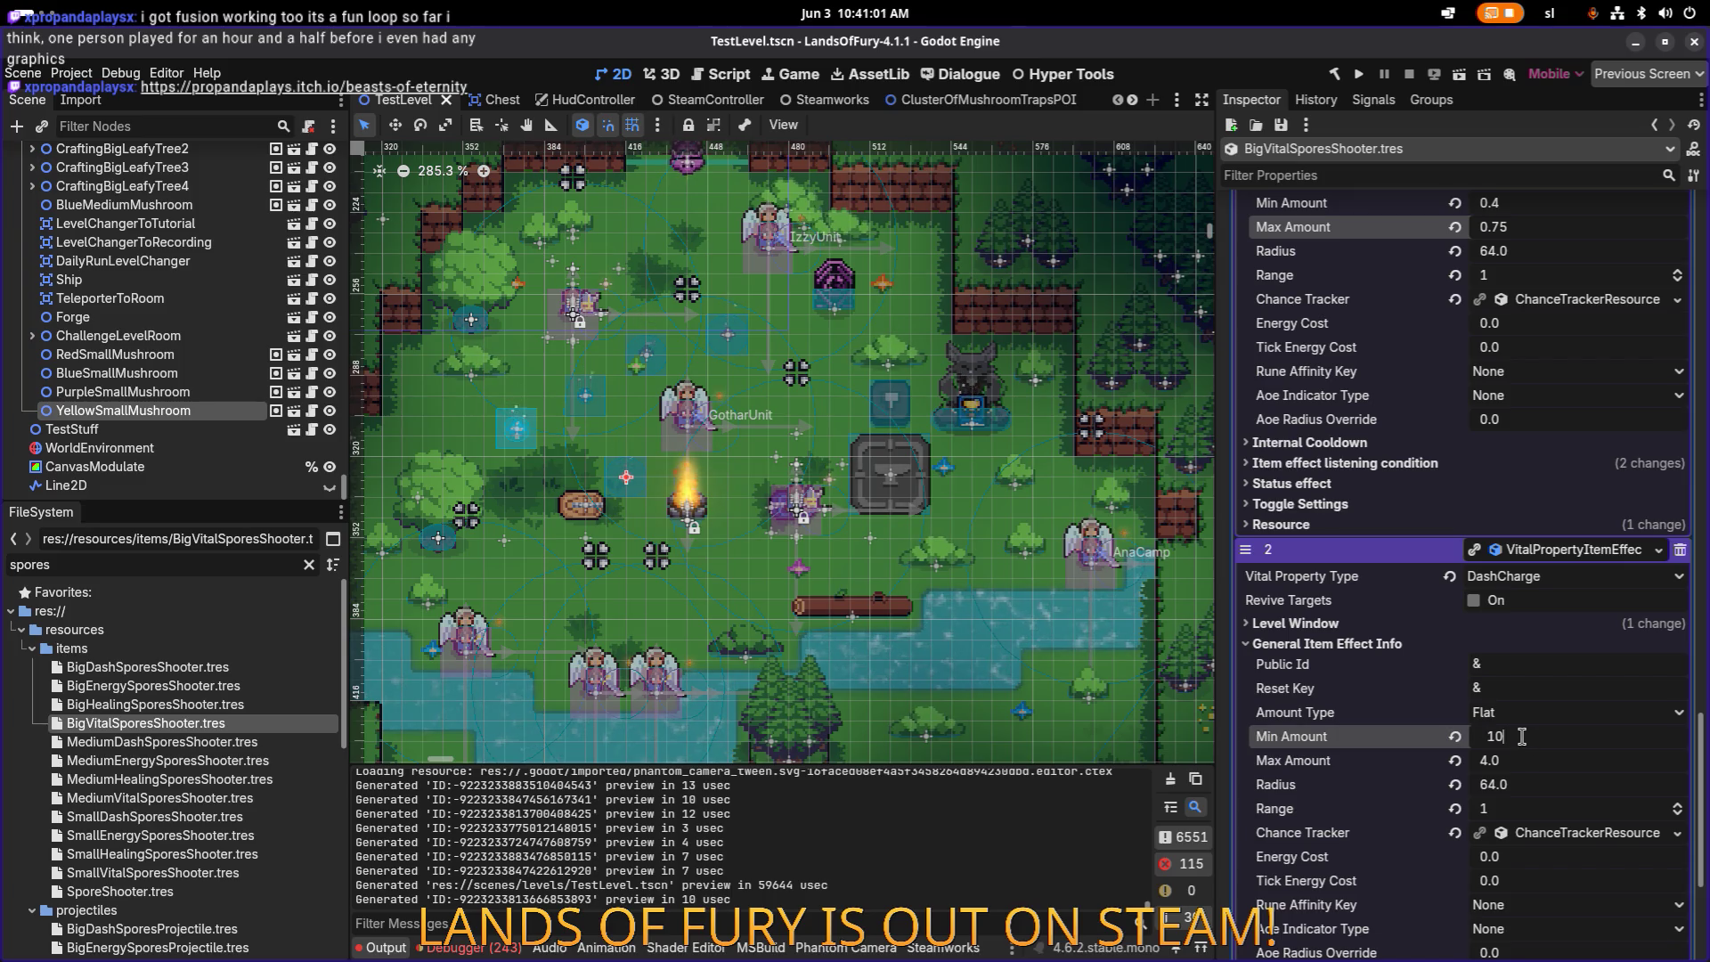
{"action": "key", "text": "Tab"}
{"action": "type", "text": "10"}
{"action": "key", "text": "Return"}
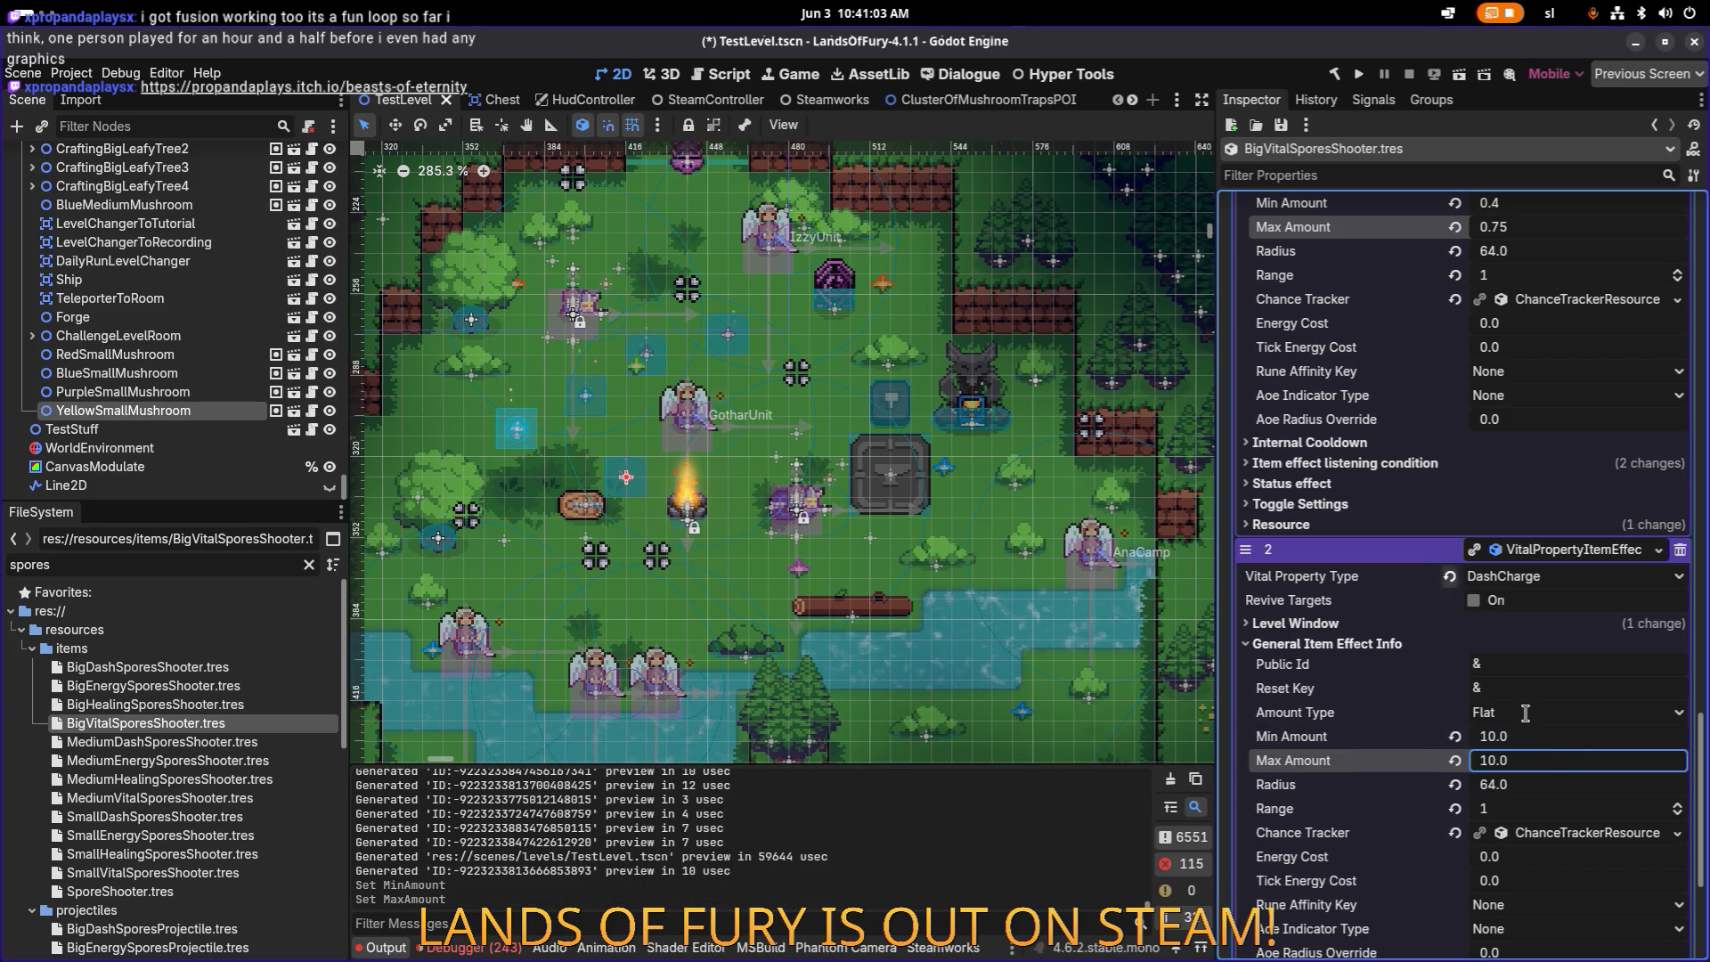
{"action": "left_click", "coordinate": [1576, 745]}
{"action": "type", "text": "8"}
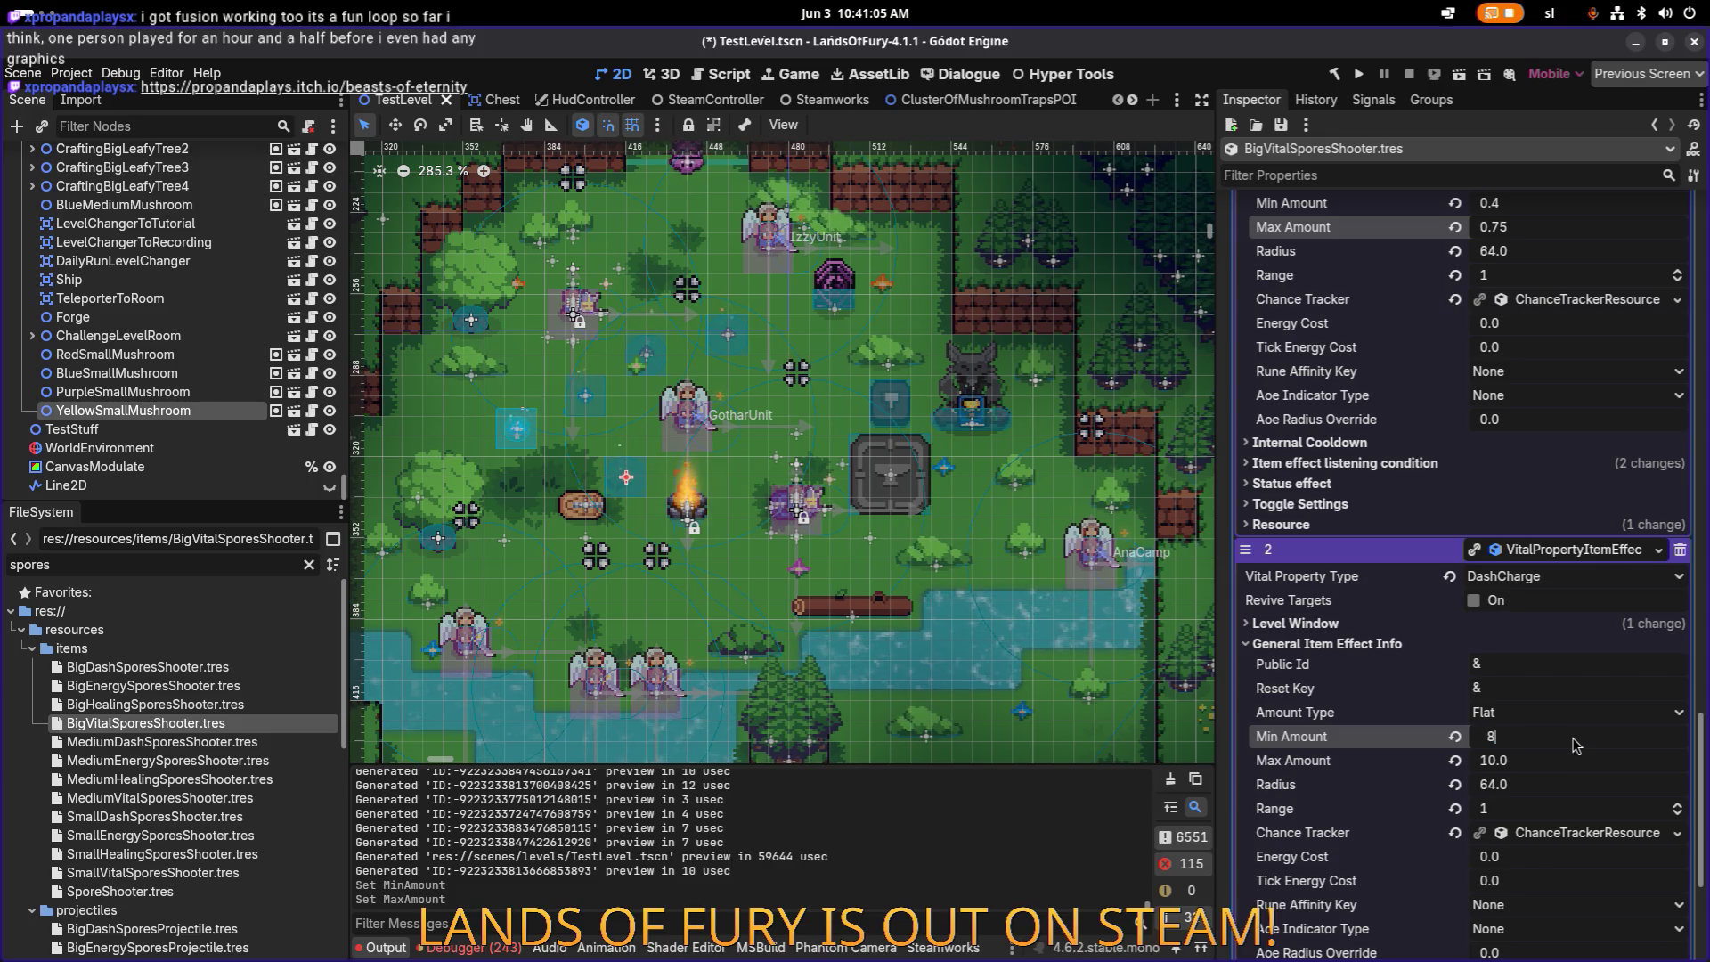
{"action": "key", "text": "Tab"}
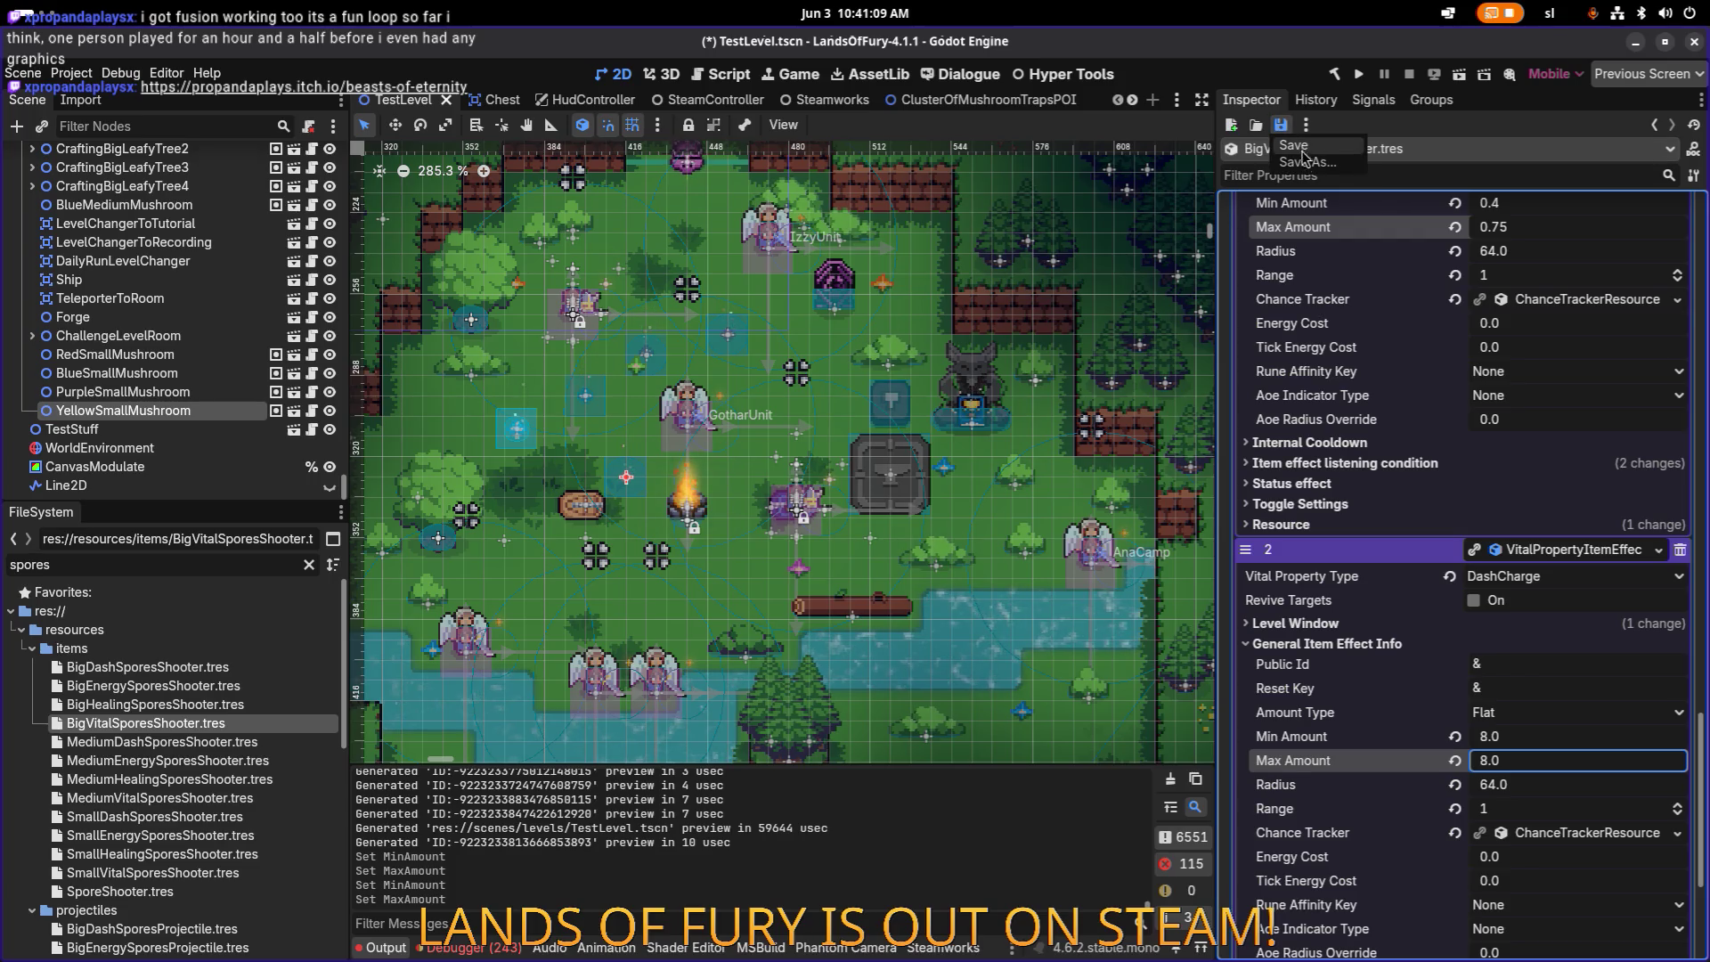
{"action": "left_click", "coordinate": [1296, 147]}
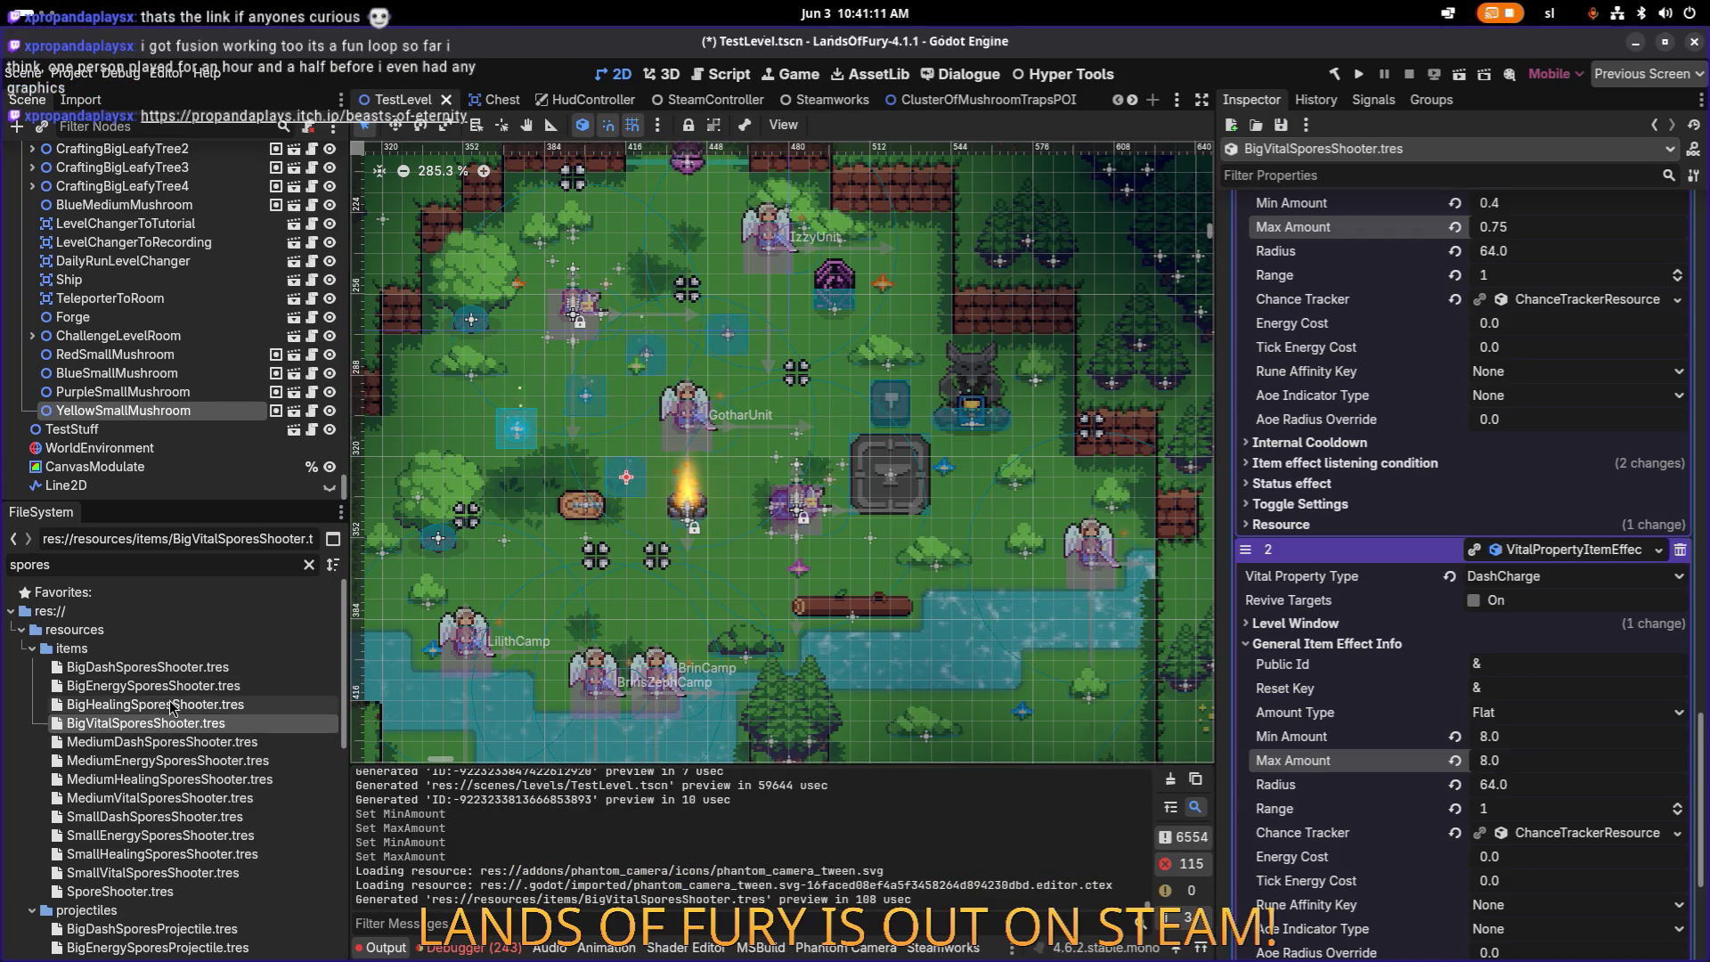
Step: Check BigHealingSporesShooter's healing effect amounts (0.35–0.5)
{"action": "left_click", "coordinate": [152, 705]}
{"action": "left_click", "coordinate": [1610, 746]}
{"action": "scroll", "coordinate": [1603, 748], "scroll_direction": "down", "scroll_amount": 3}
{"action": "scroll", "coordinate": [1585, 755], "scroll_direction": "down", "scroll_amount": 2}
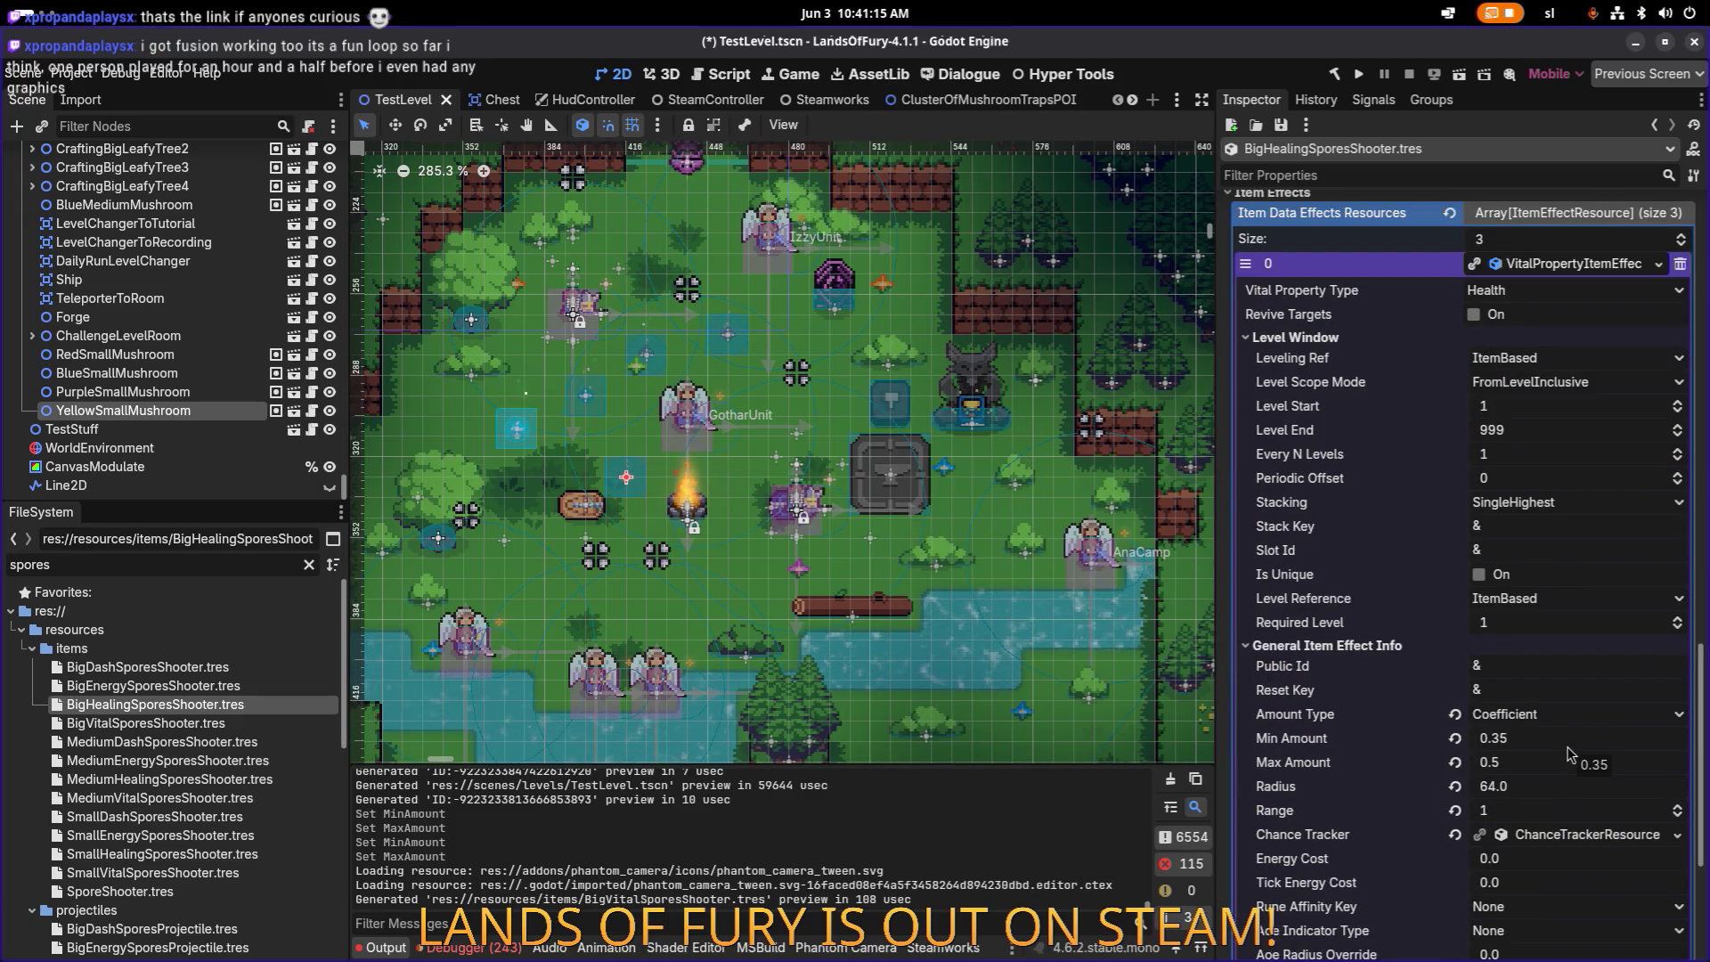
{"action": "left_click", "coordinate": [1551, 739]}
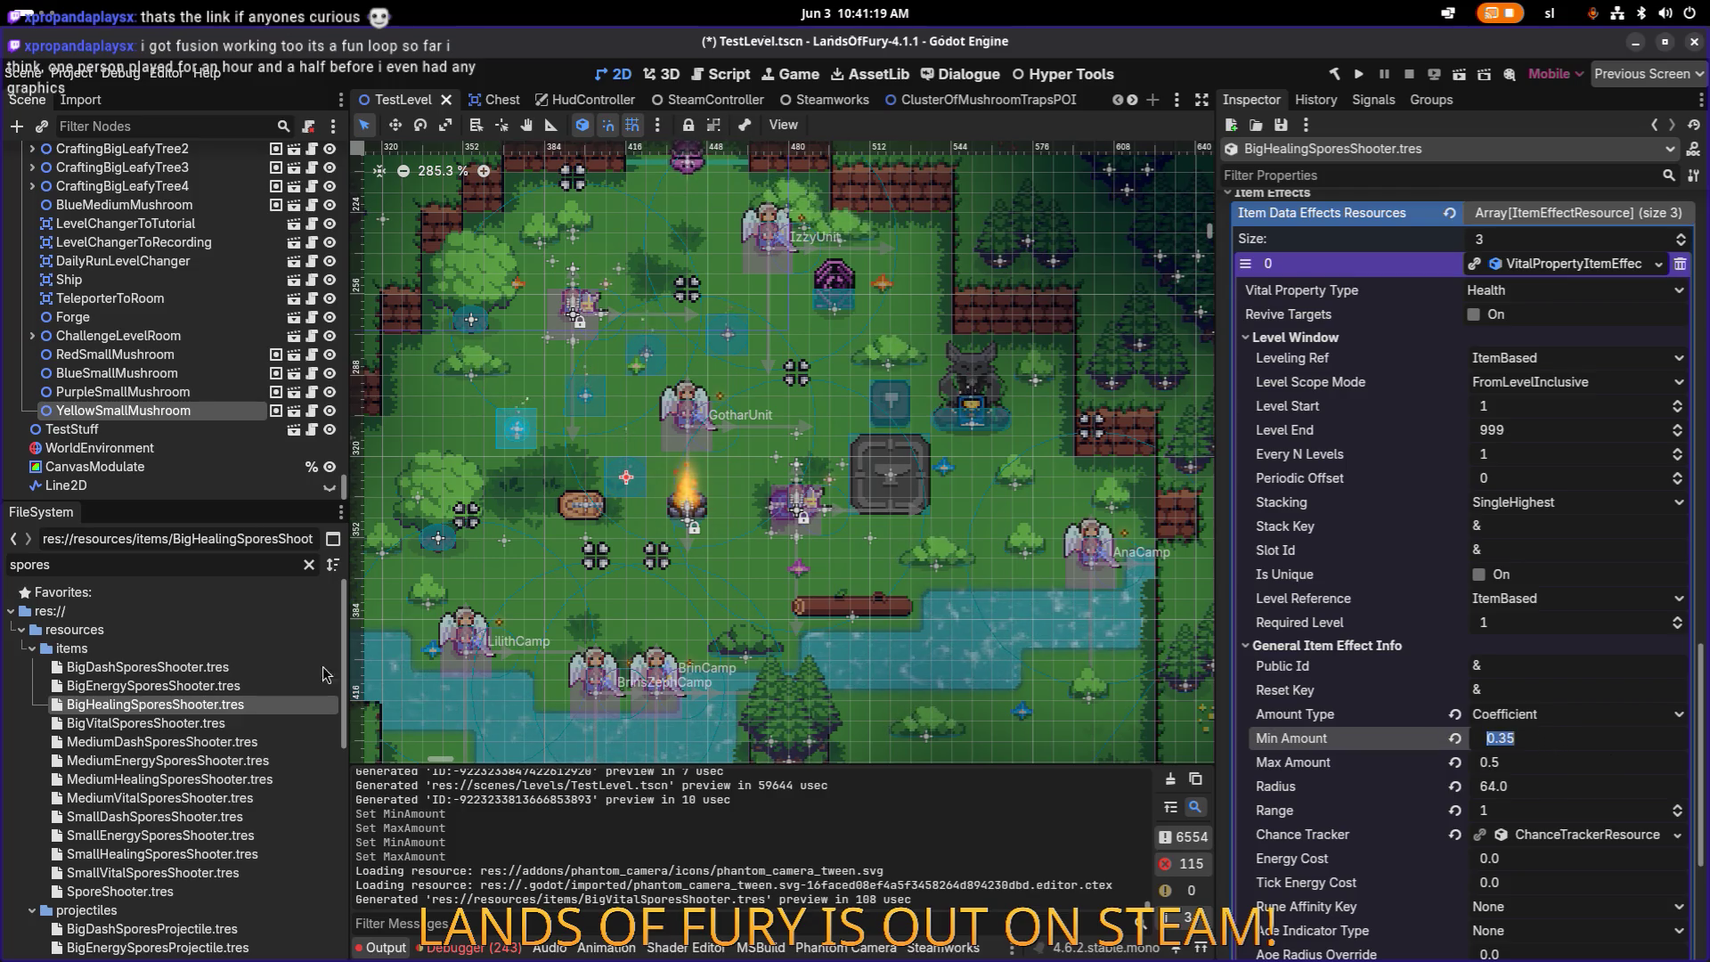
Step: Open BigEnergySporesShooter, then BigVitalSporesShooter's energy effect properties
{"action": "left_click", "coordinate": [201, 688]}
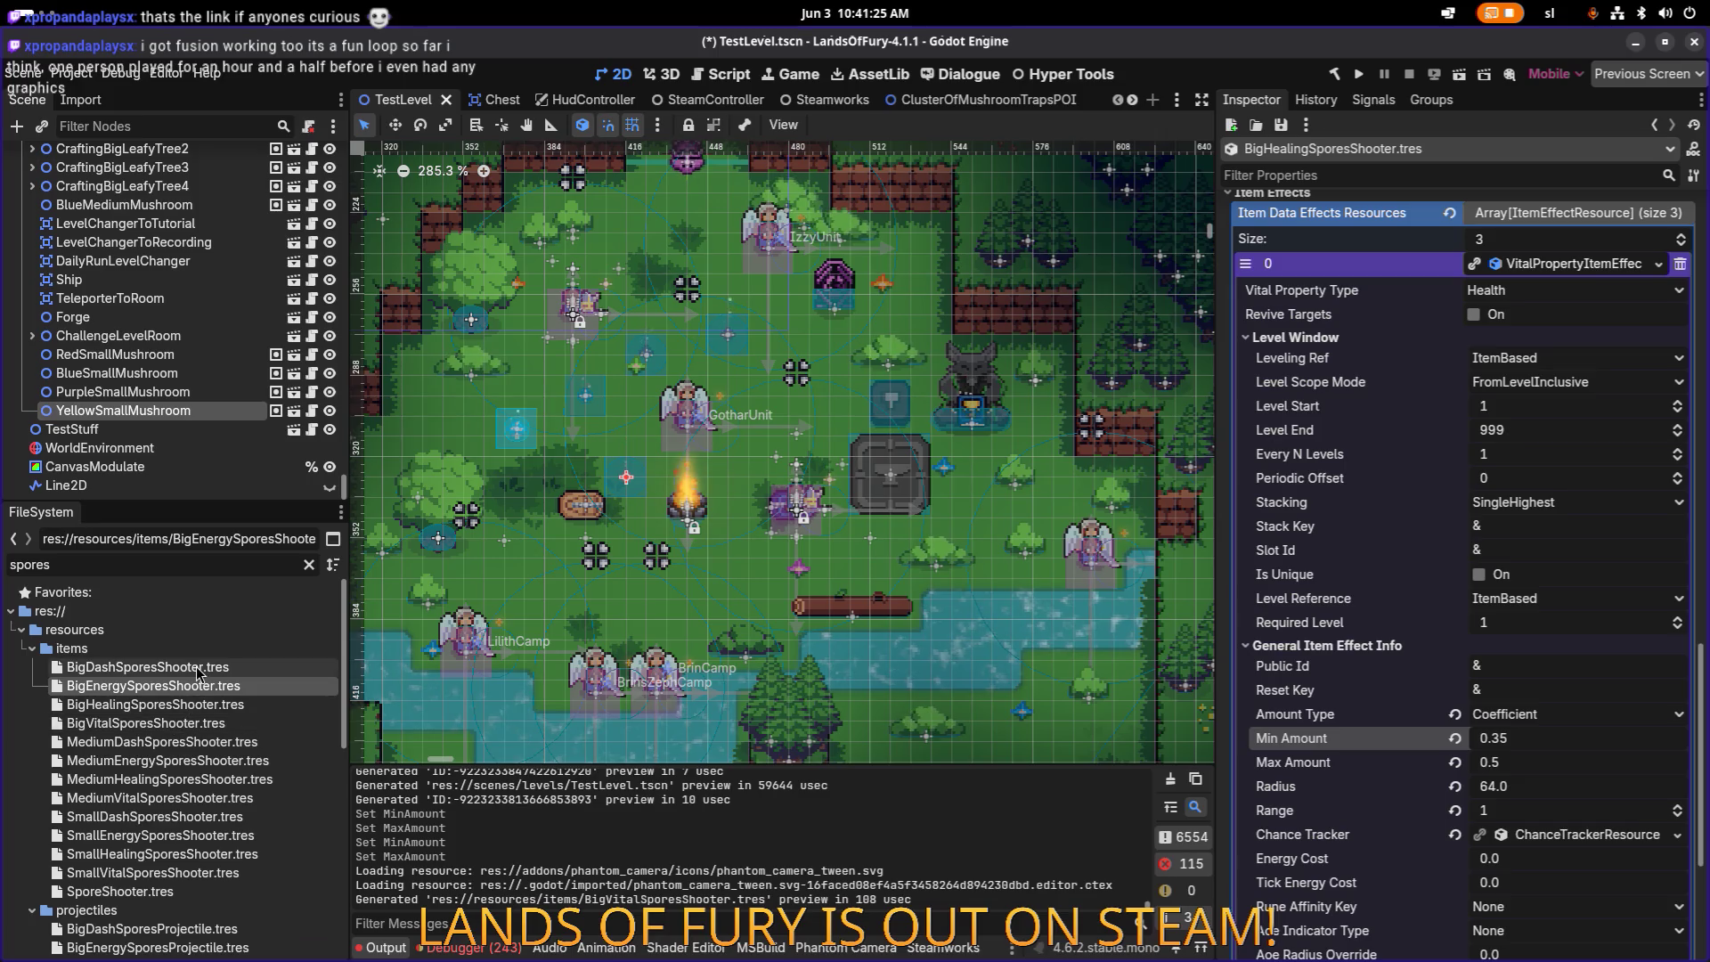
{"action": "double_click", "coordinate": [175, 688]}
{"action": "double_click", "coordinate": [169, 723]}
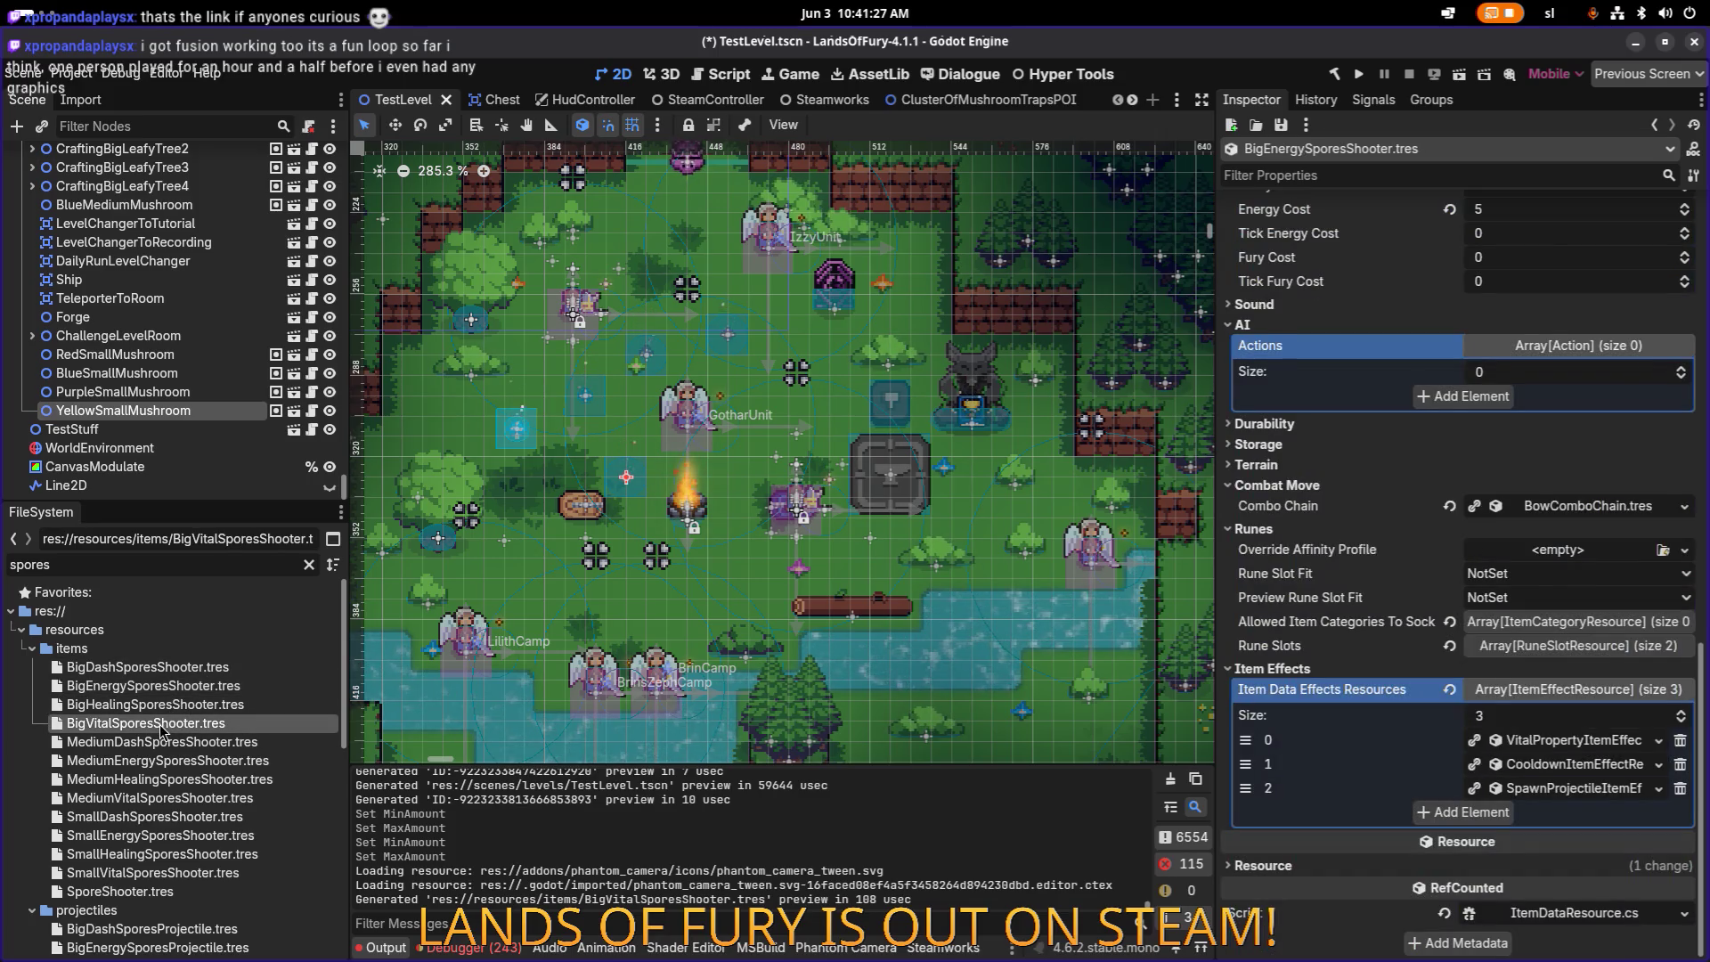
{"action": "left_click", "coordinate": [1539, 705]}
Step: Set the energy effect's amounts to 0.35 min and 0.5 max, then save
{"action": "scroll", "coordinate": [1538, 710], "scroll_direction": "down", "scroll_amount": 5}
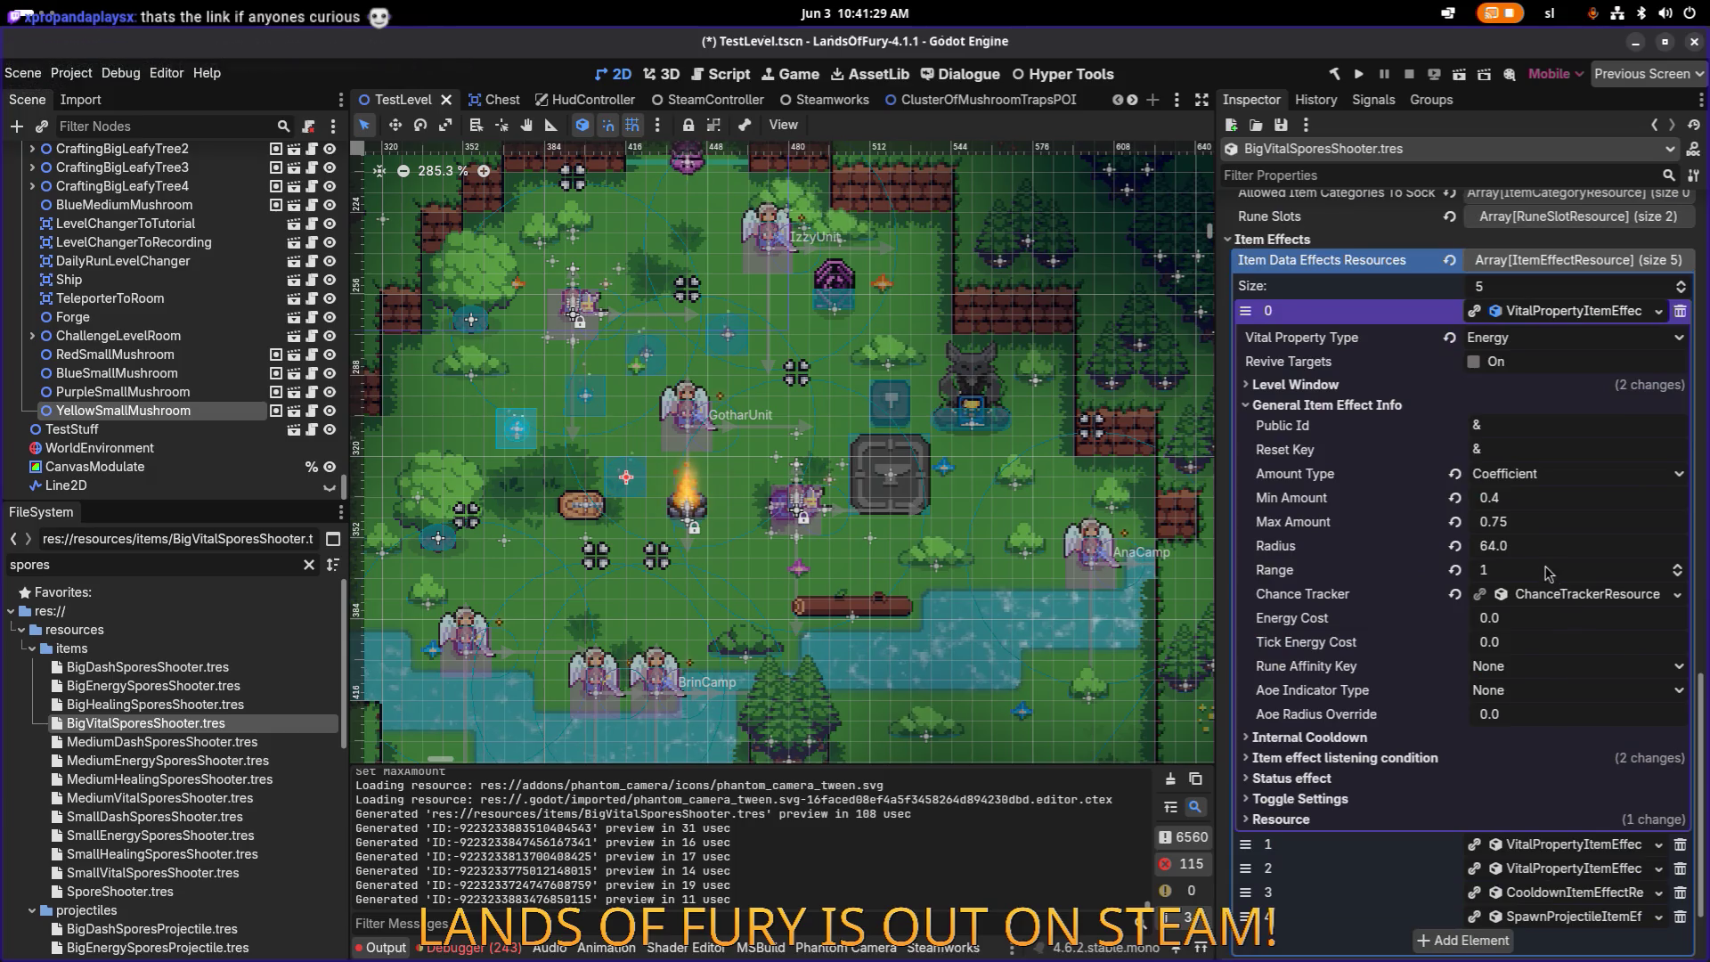
{"action": "left_click", "coordinate": [1529, 497]}
{"action": "type", "text": "0.35"}
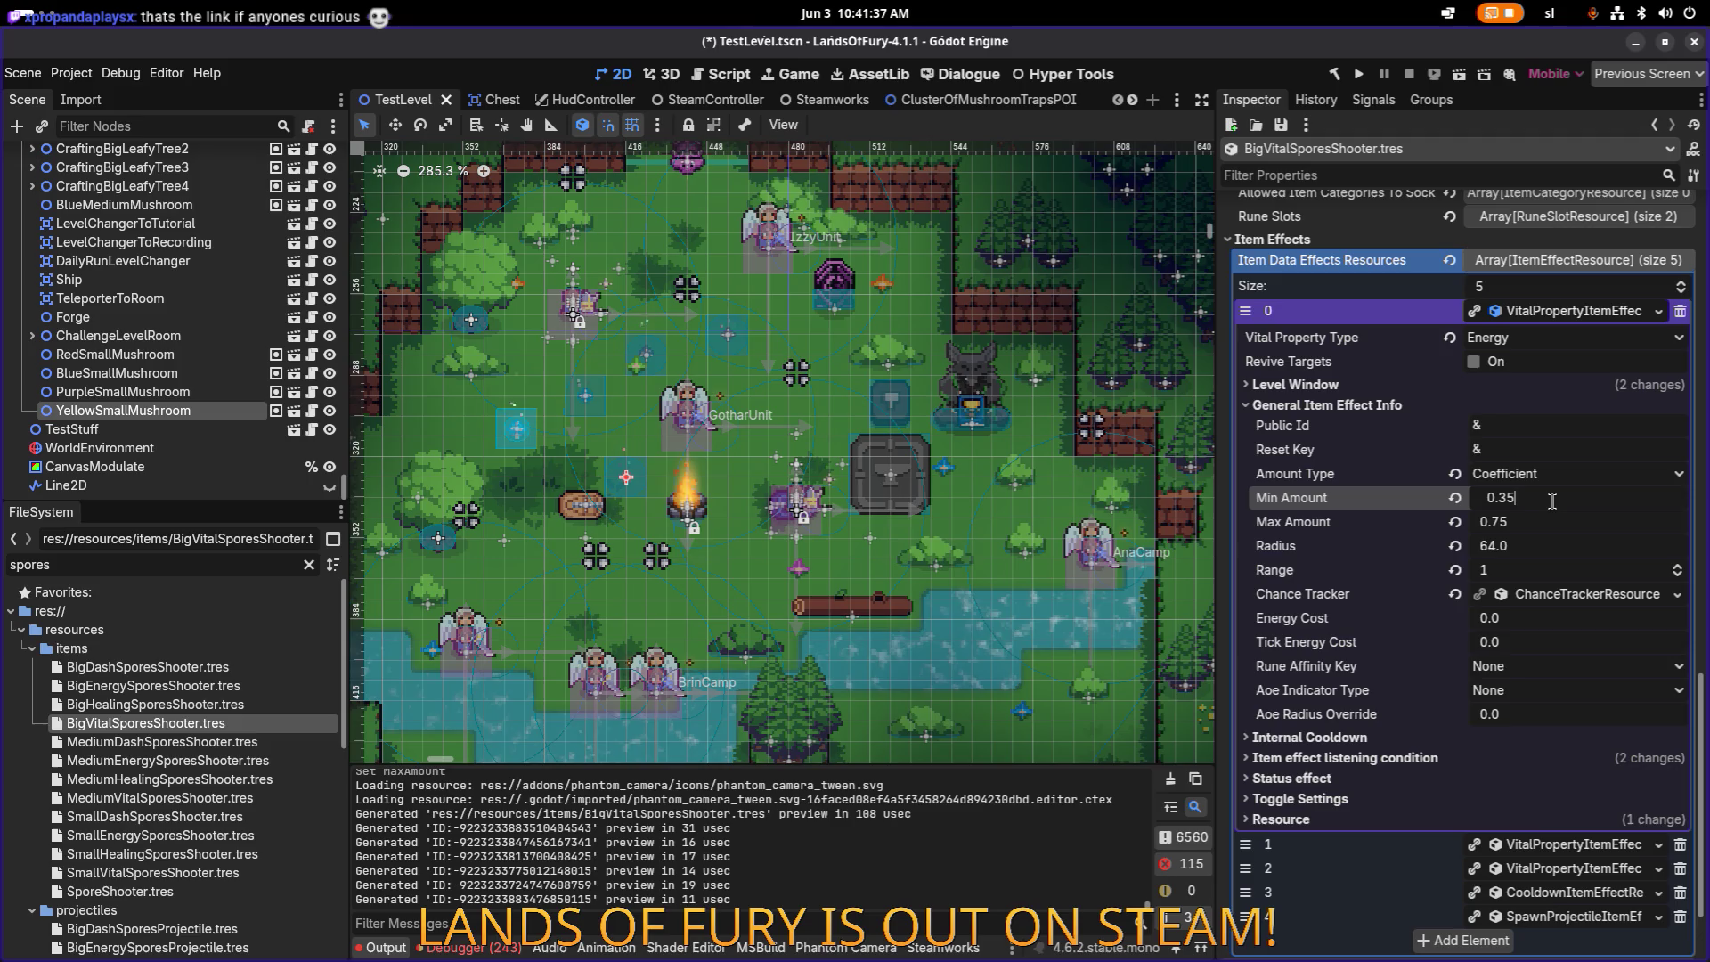
{"action": "left_click", "coordinate": [1546, 522]}
{"action": "key", "text": "BackSpace"}
{"action": "key", "text": "BackSpace"}
{"action": "type", "text": "5"}
{"action": "key", "text": "Return"}
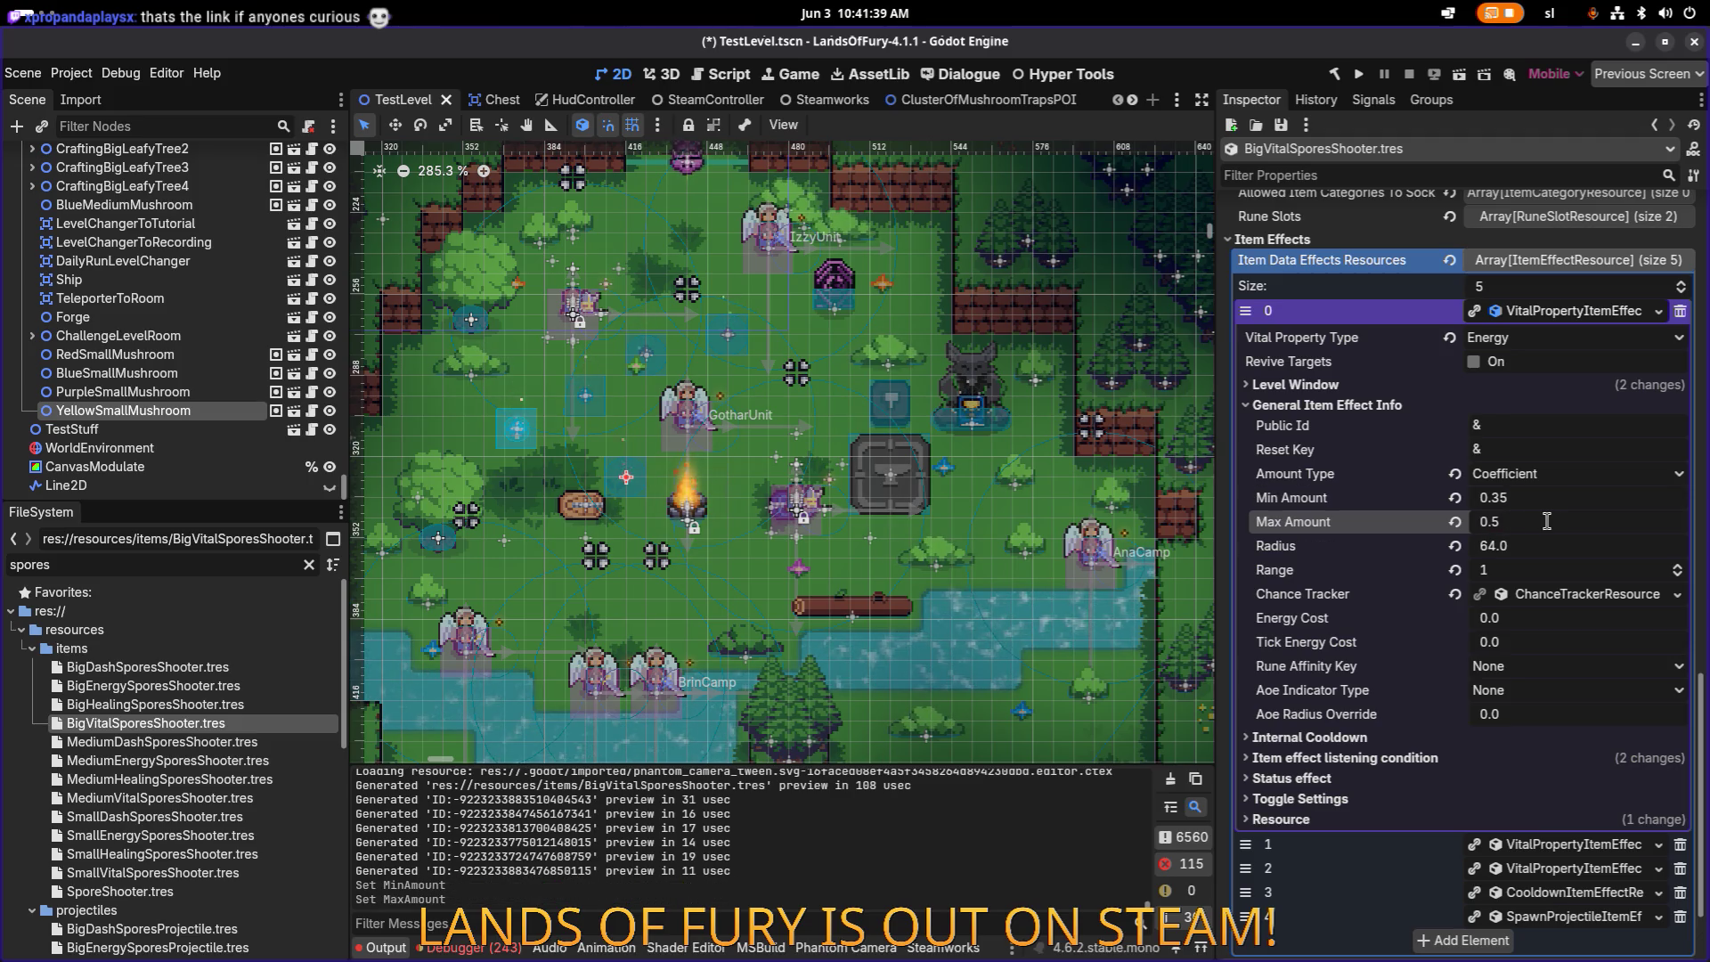
{"action": "key", "text": "ctrl+s"}
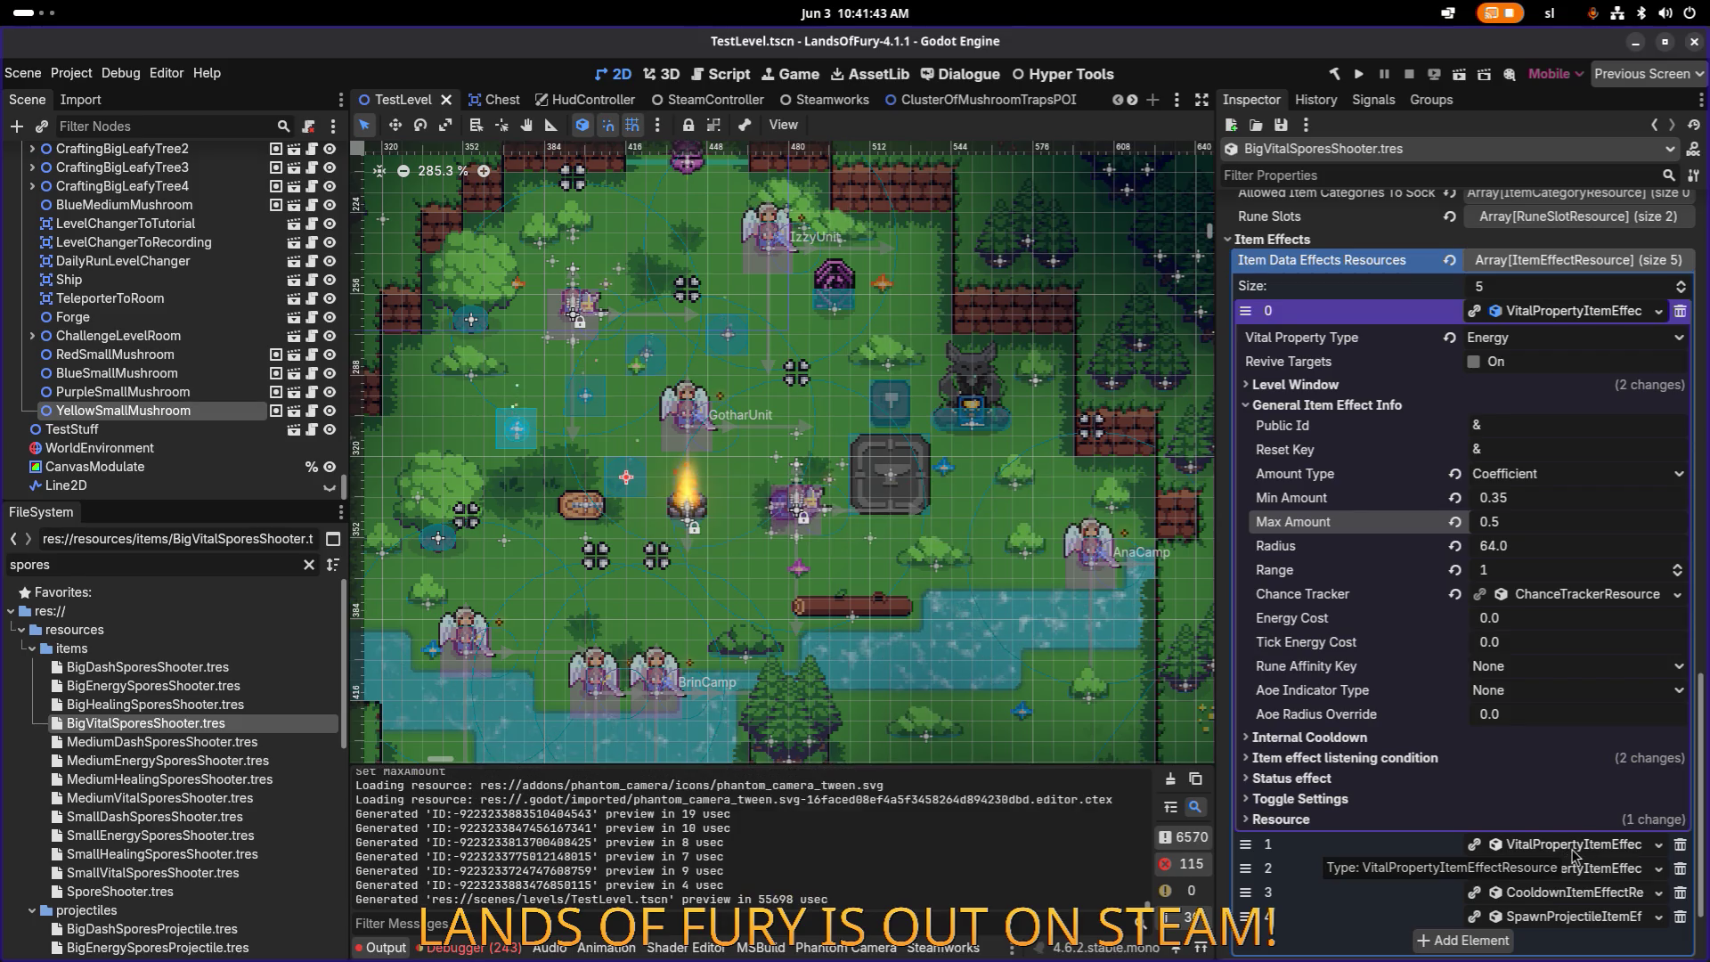
Step: Set the health effect's amounts to 0.35 min and 0.5 max, then save
{"action": "left_click", "coordinate": [1570, 847]}
{"action": "scroll", "coordinate": [1532, 677], "scroll_direction": "down", "scroll_amount": 5}
{"action": "left_click", "coordinate": [1522, 653]}
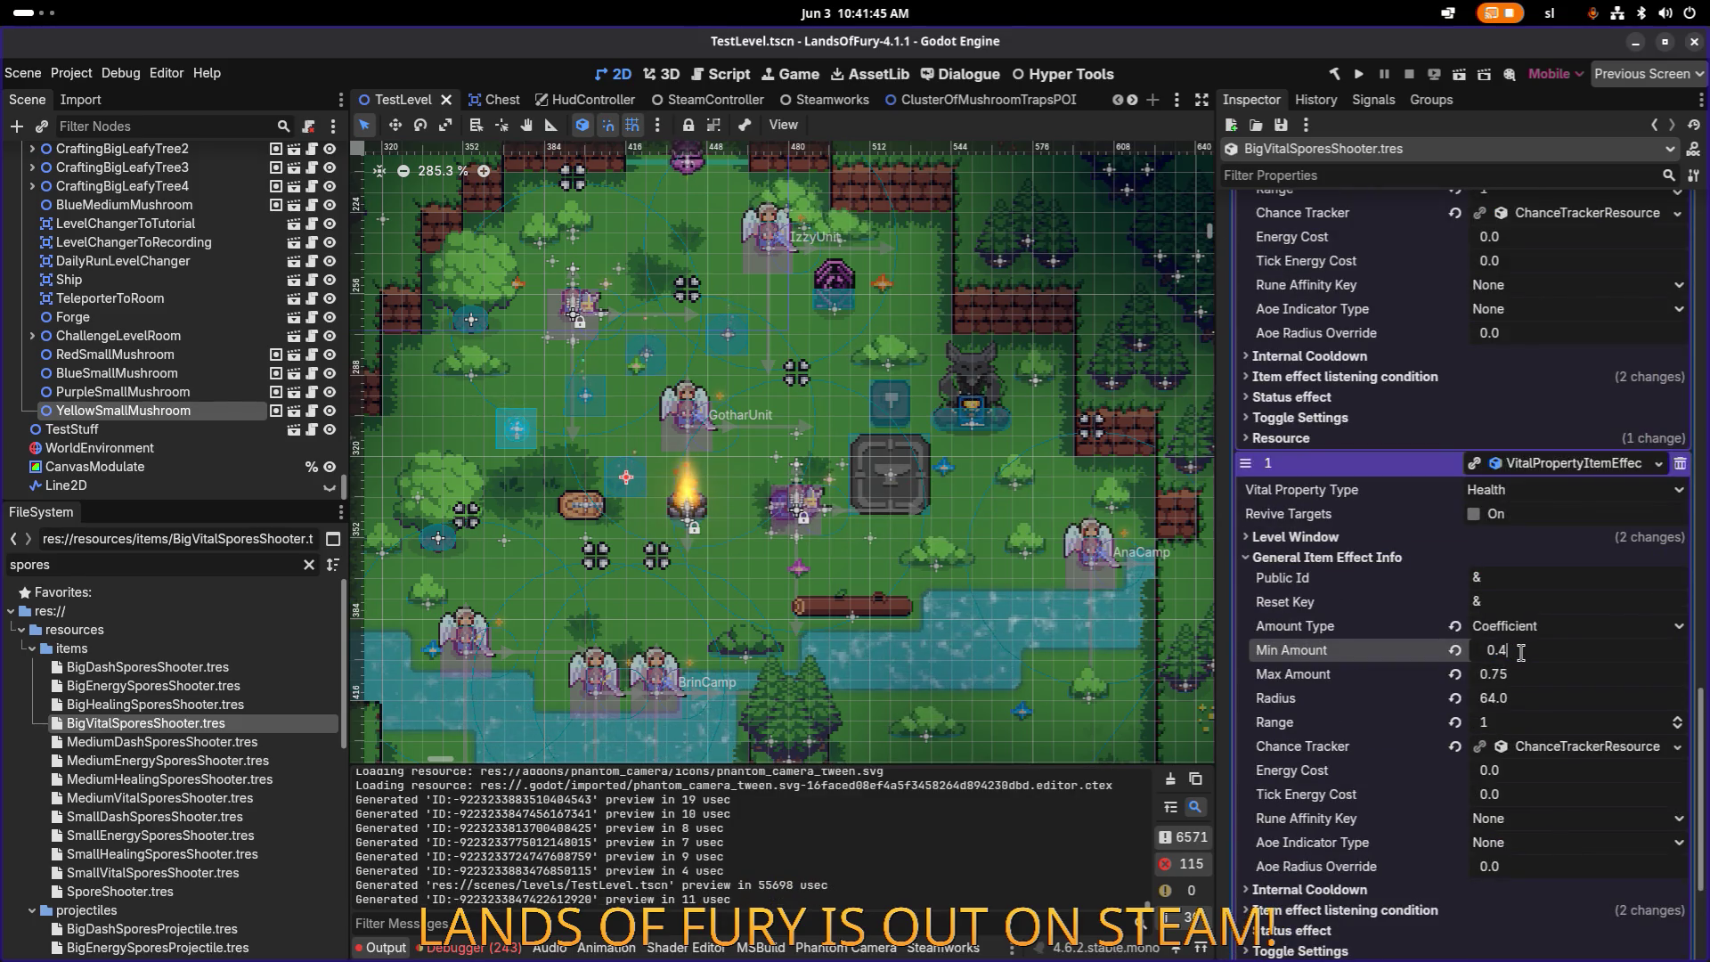
{"action": "type", "text": "0.35"}
{"action": "left_click", "coordinate": [1546, 674]}
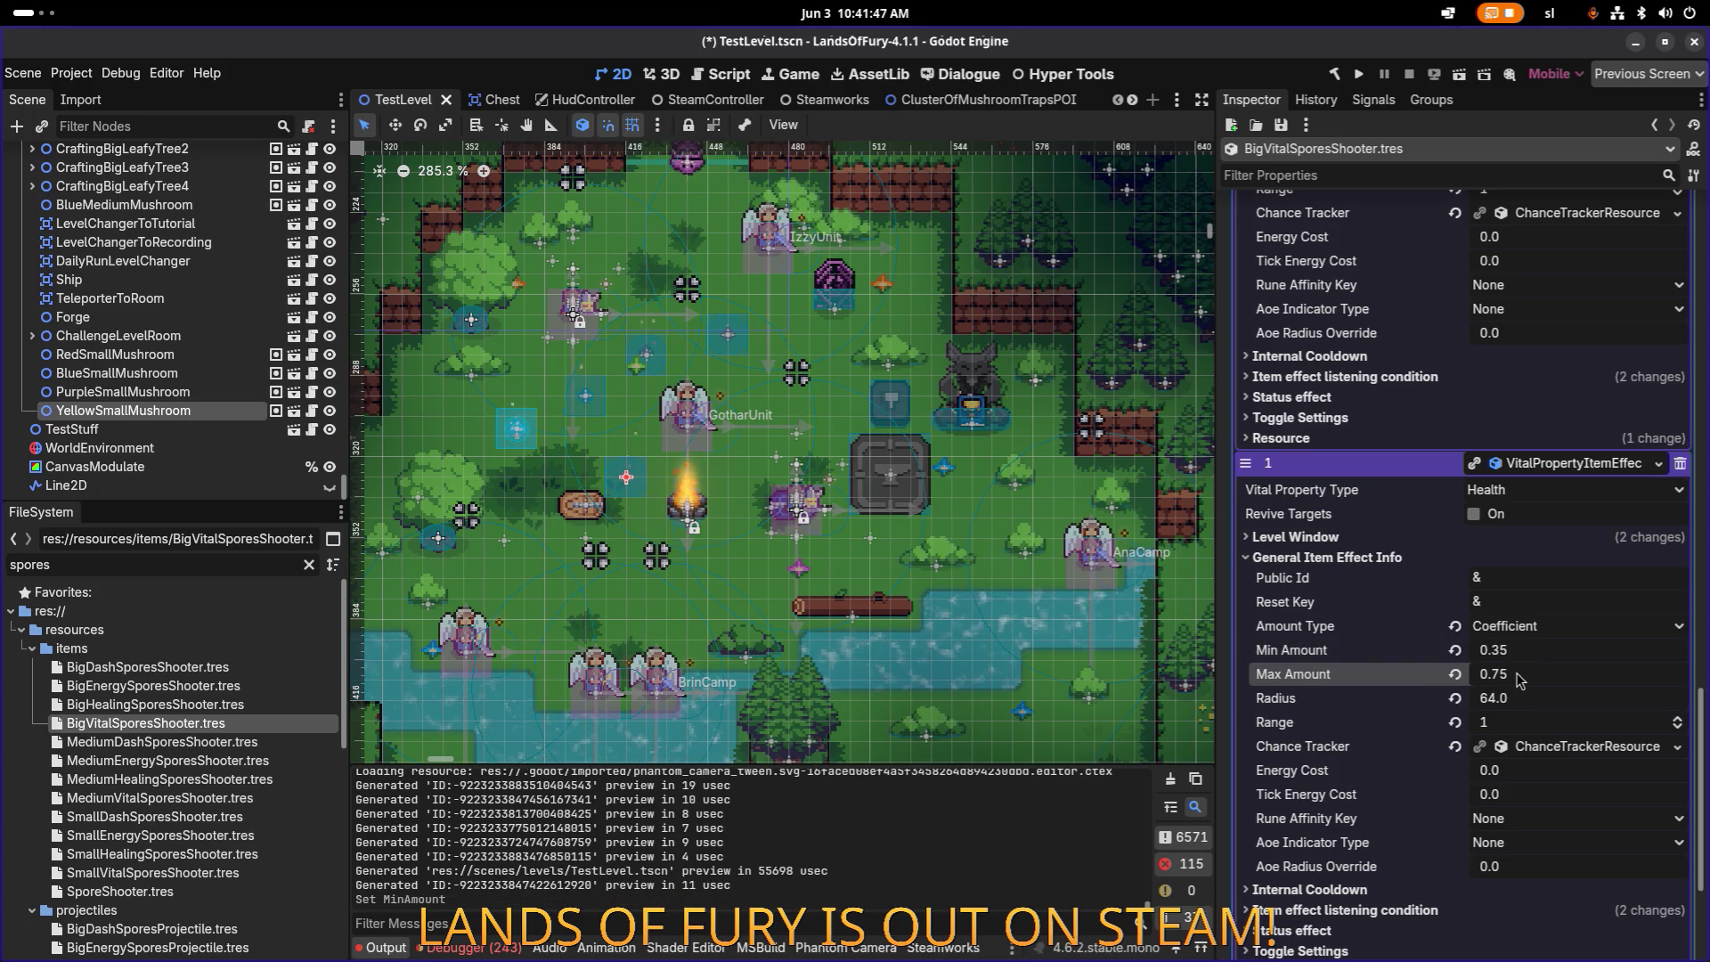
{"action": "type", "text": "0.5"}
{"action": "key", "text": "Return"}
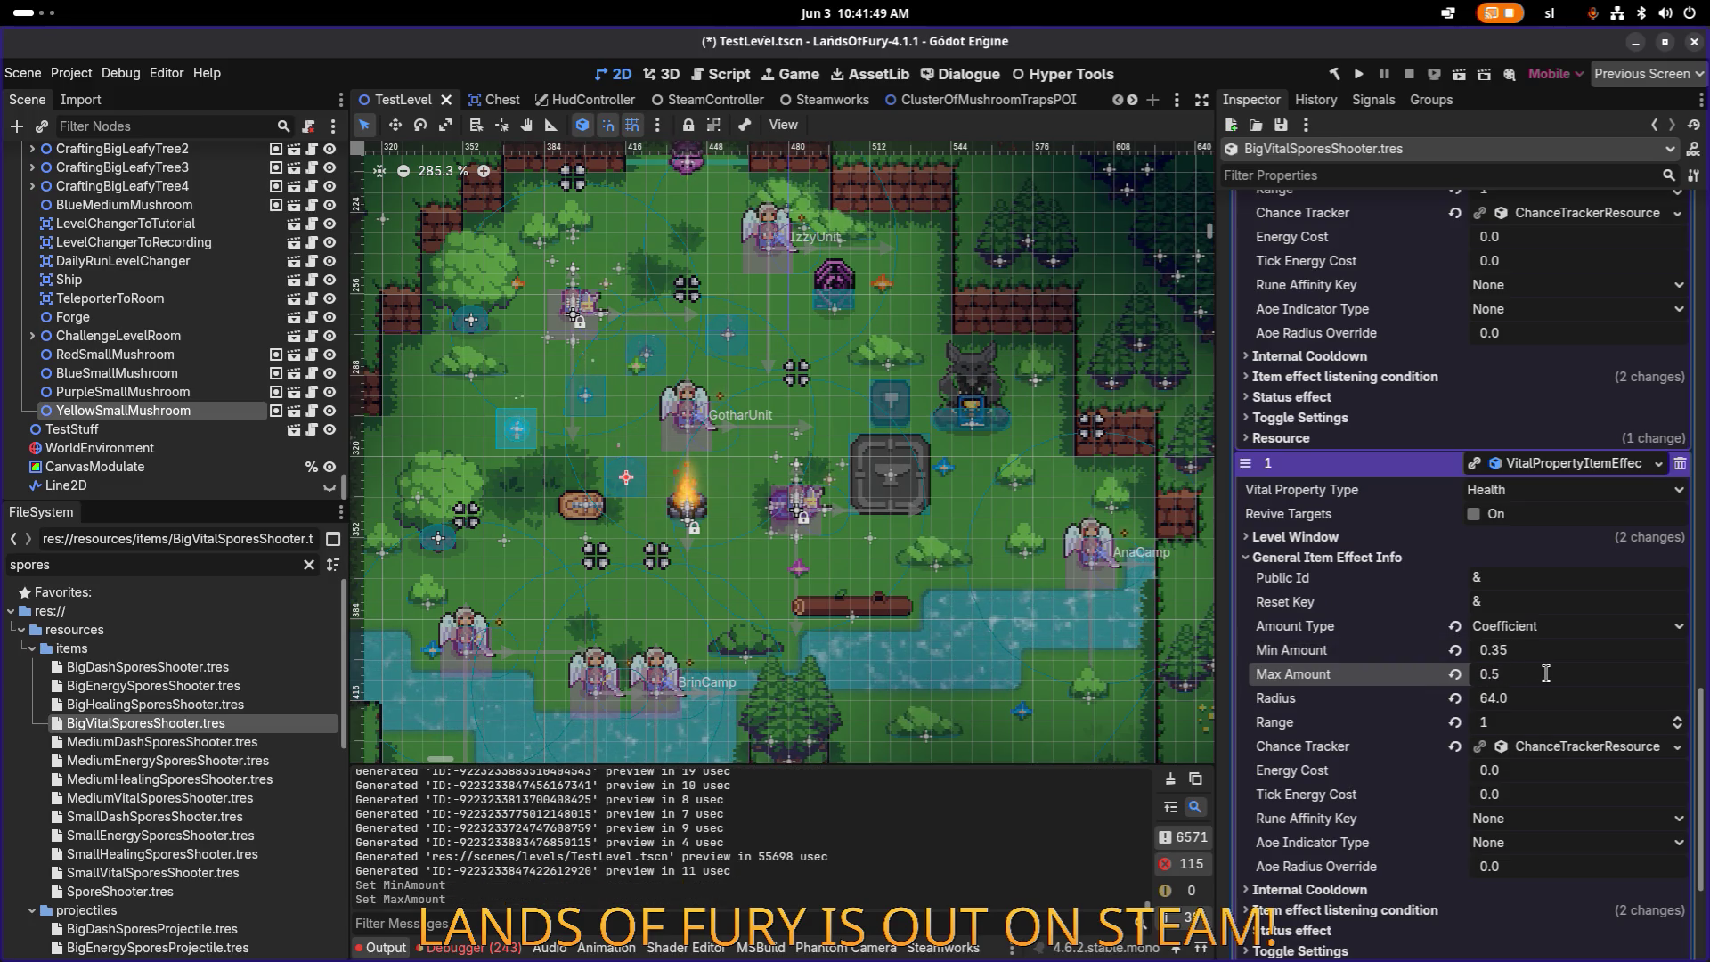
{"action": "key", "text": "ctrl+s"}
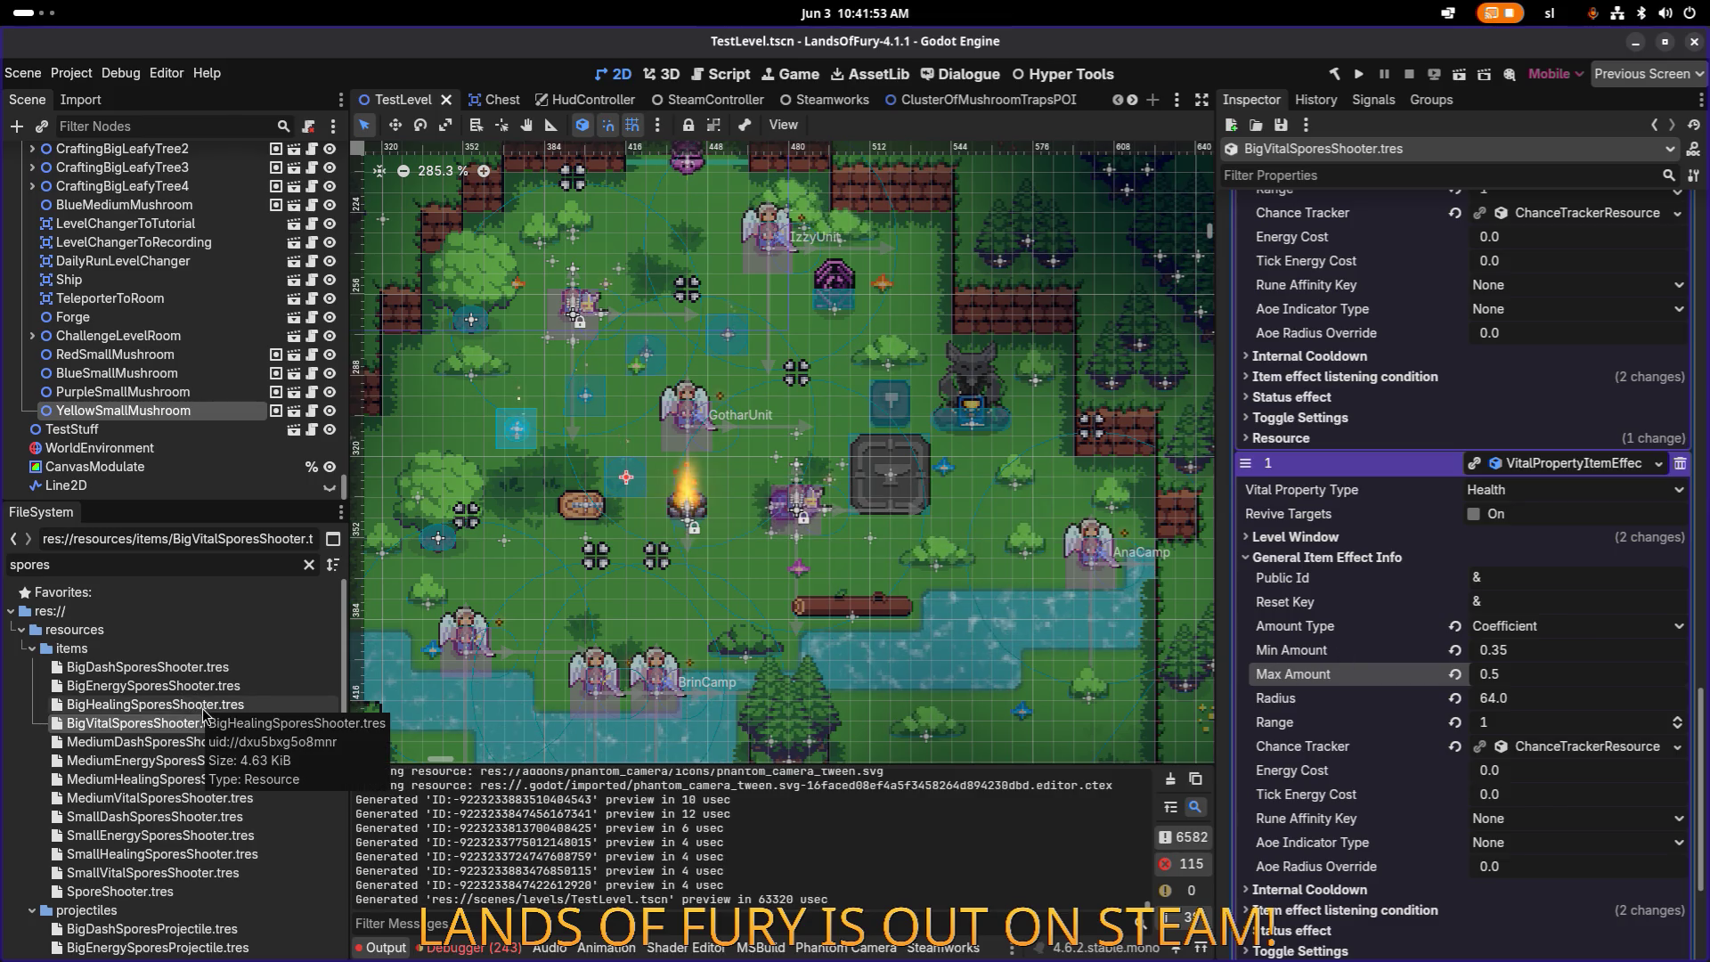
Step: Set BigHealingSporesShooter's healing Min Amount to 0.4 and Max Amount to 0.75, then save
{"action": "left_click", "coordinate": [197, 705]}
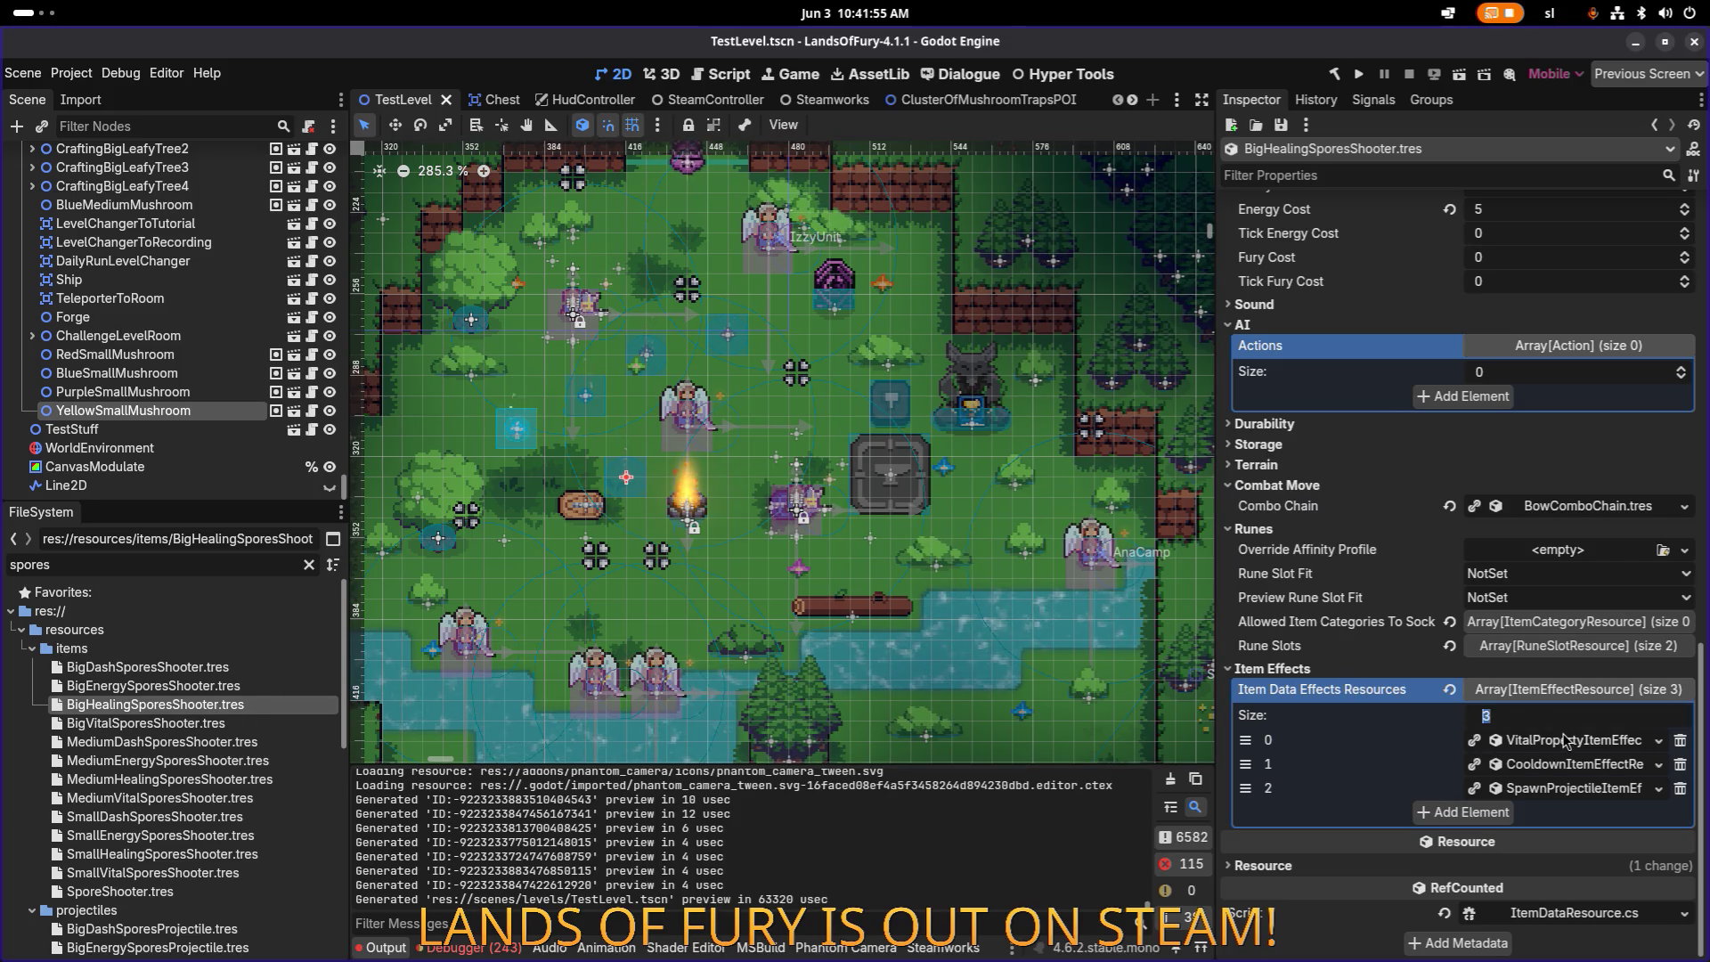
{"action": "left_click", "coordinate": [1567, 740]}
{"action": "scroll", "coordinate": [1566, 745], "scroll_direction": "down", "scroll_amount": 3}
{"action": "scroll", "coordinate": [1547, 602], "scroll_direction": "down", "scroll_amount": 2}
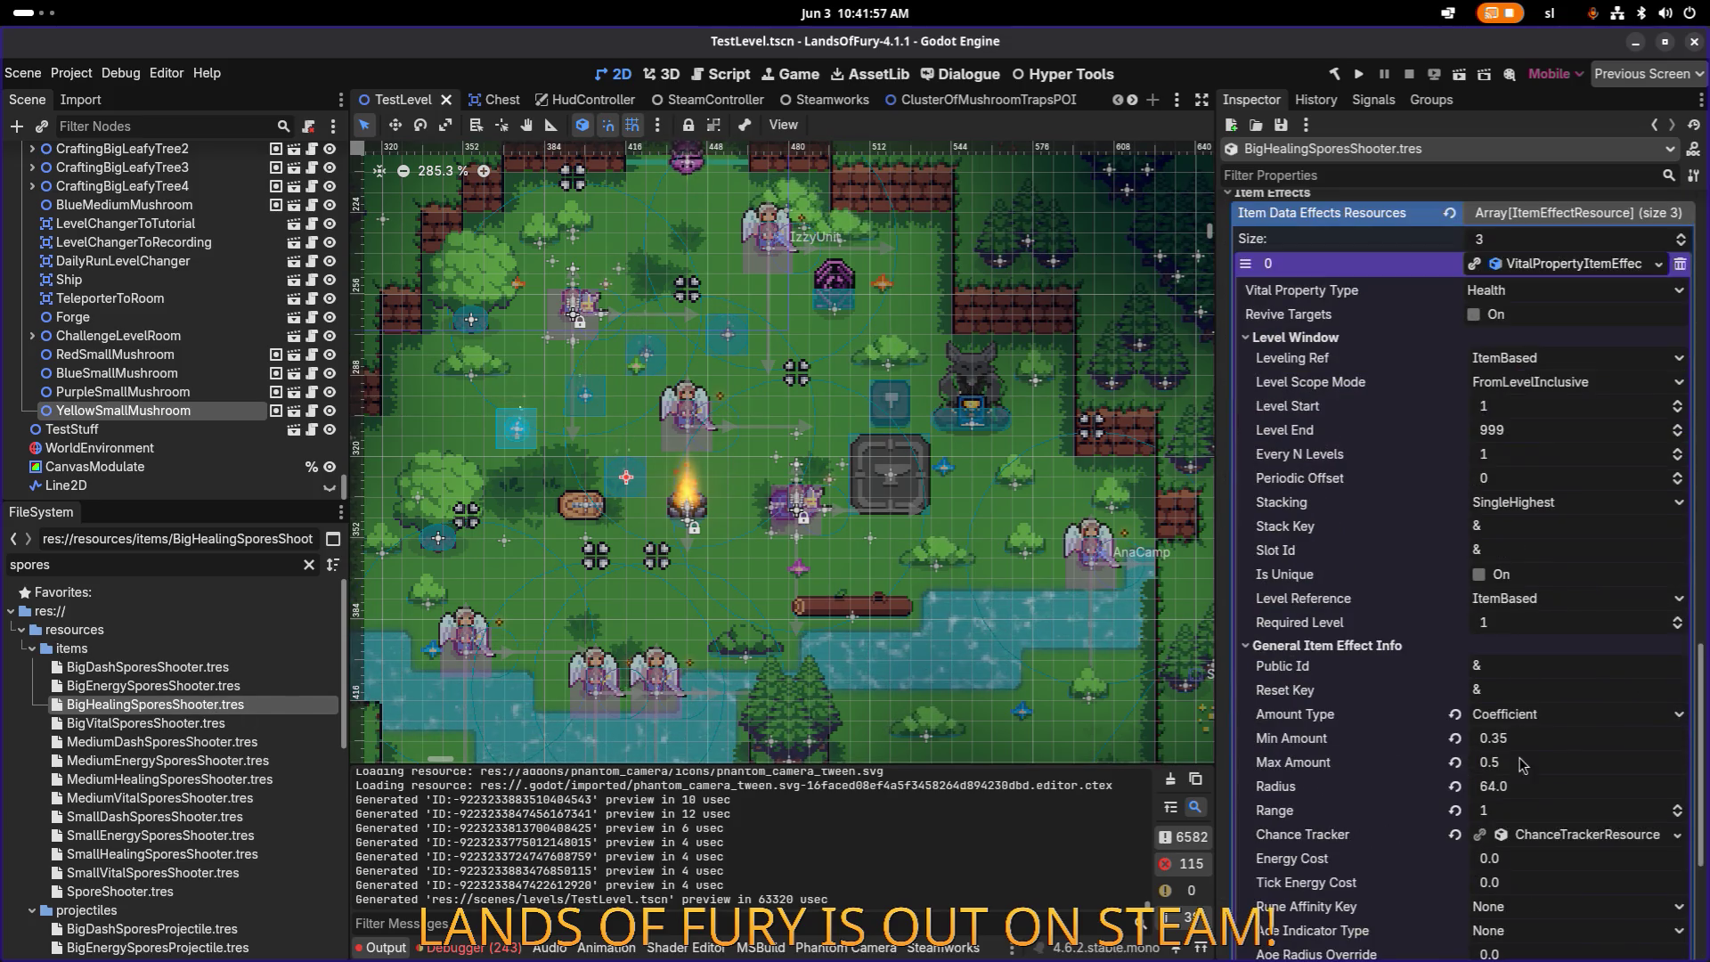
{"action": "left_click", "coordinate": [1530, 741]}
{"action": "key", "text": "Left"}
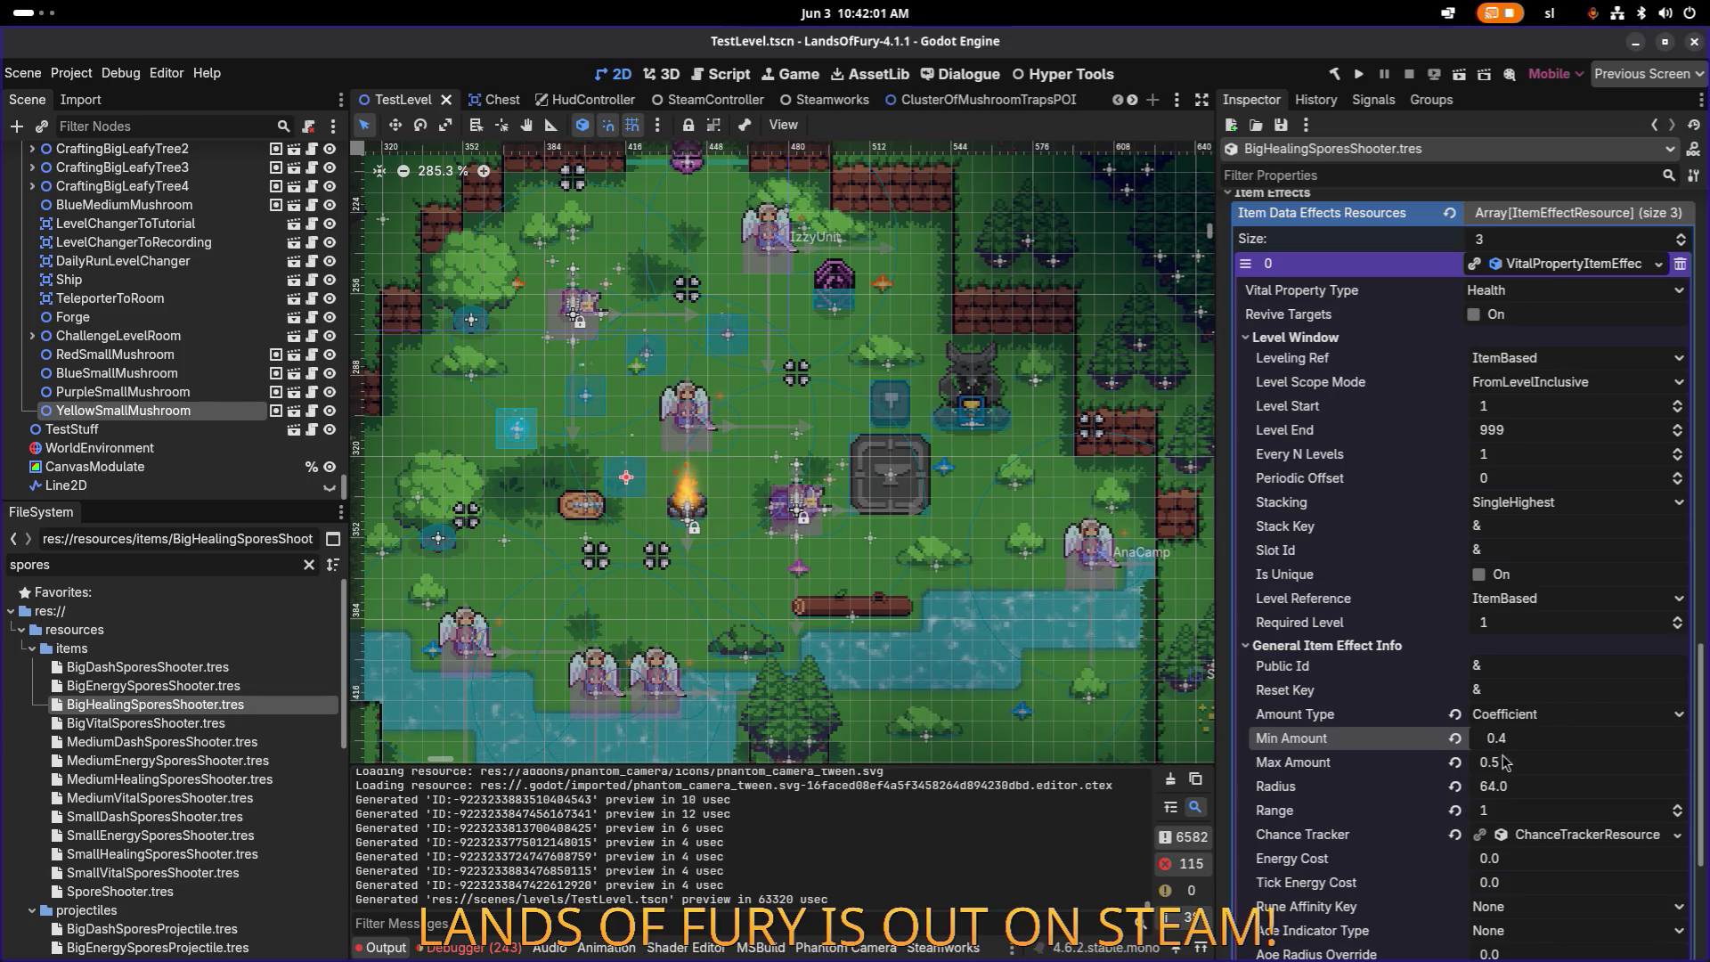
{"action": "left_click", "coordinate": [1532, 763]}
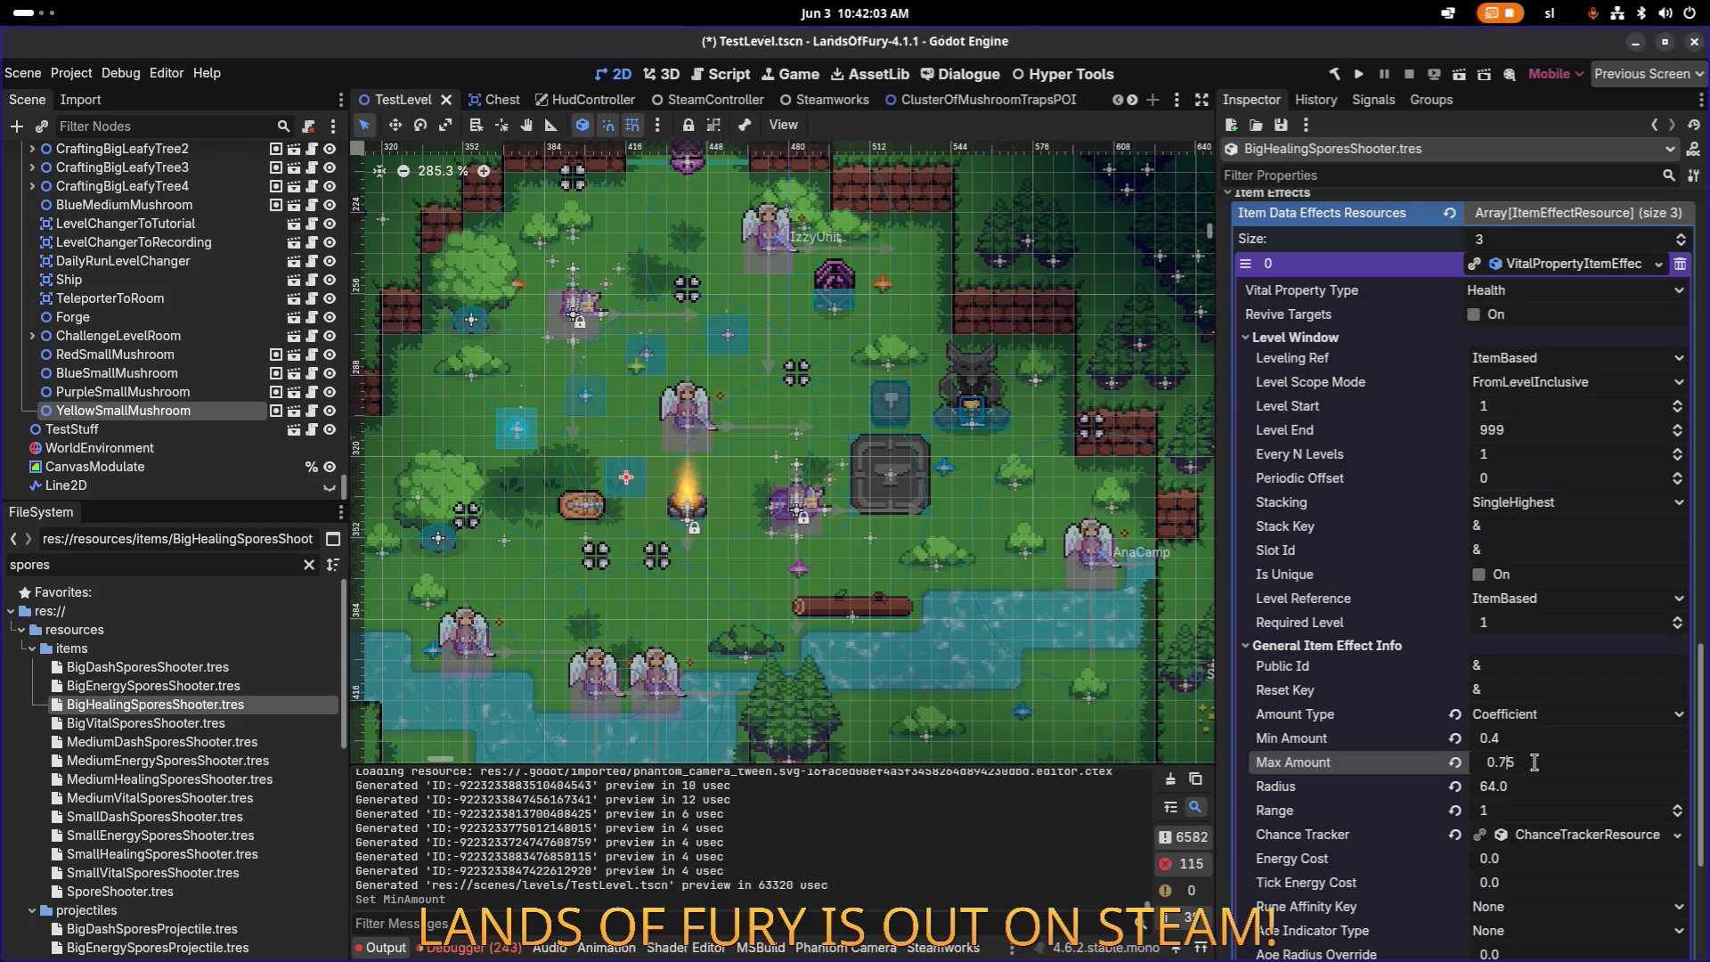
{"action": "key", "text": "Return"}
{"action": "key", "text": "ctrl+s"}
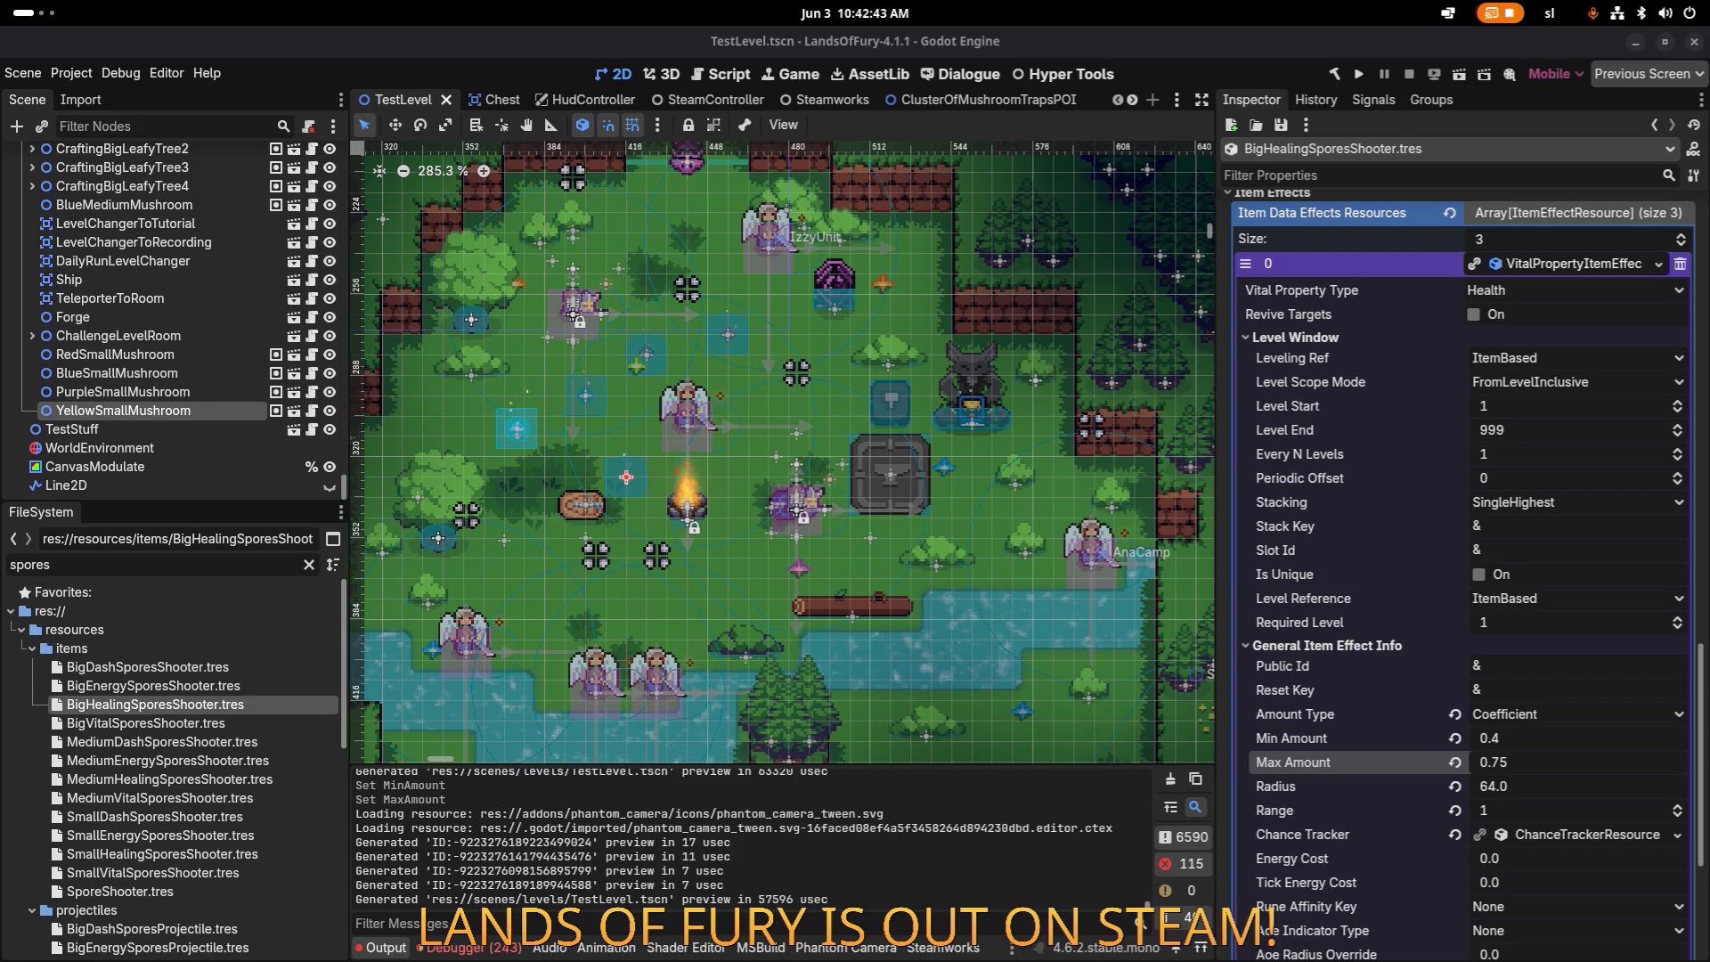
{"action": "key", "text": "alt+Tab"}
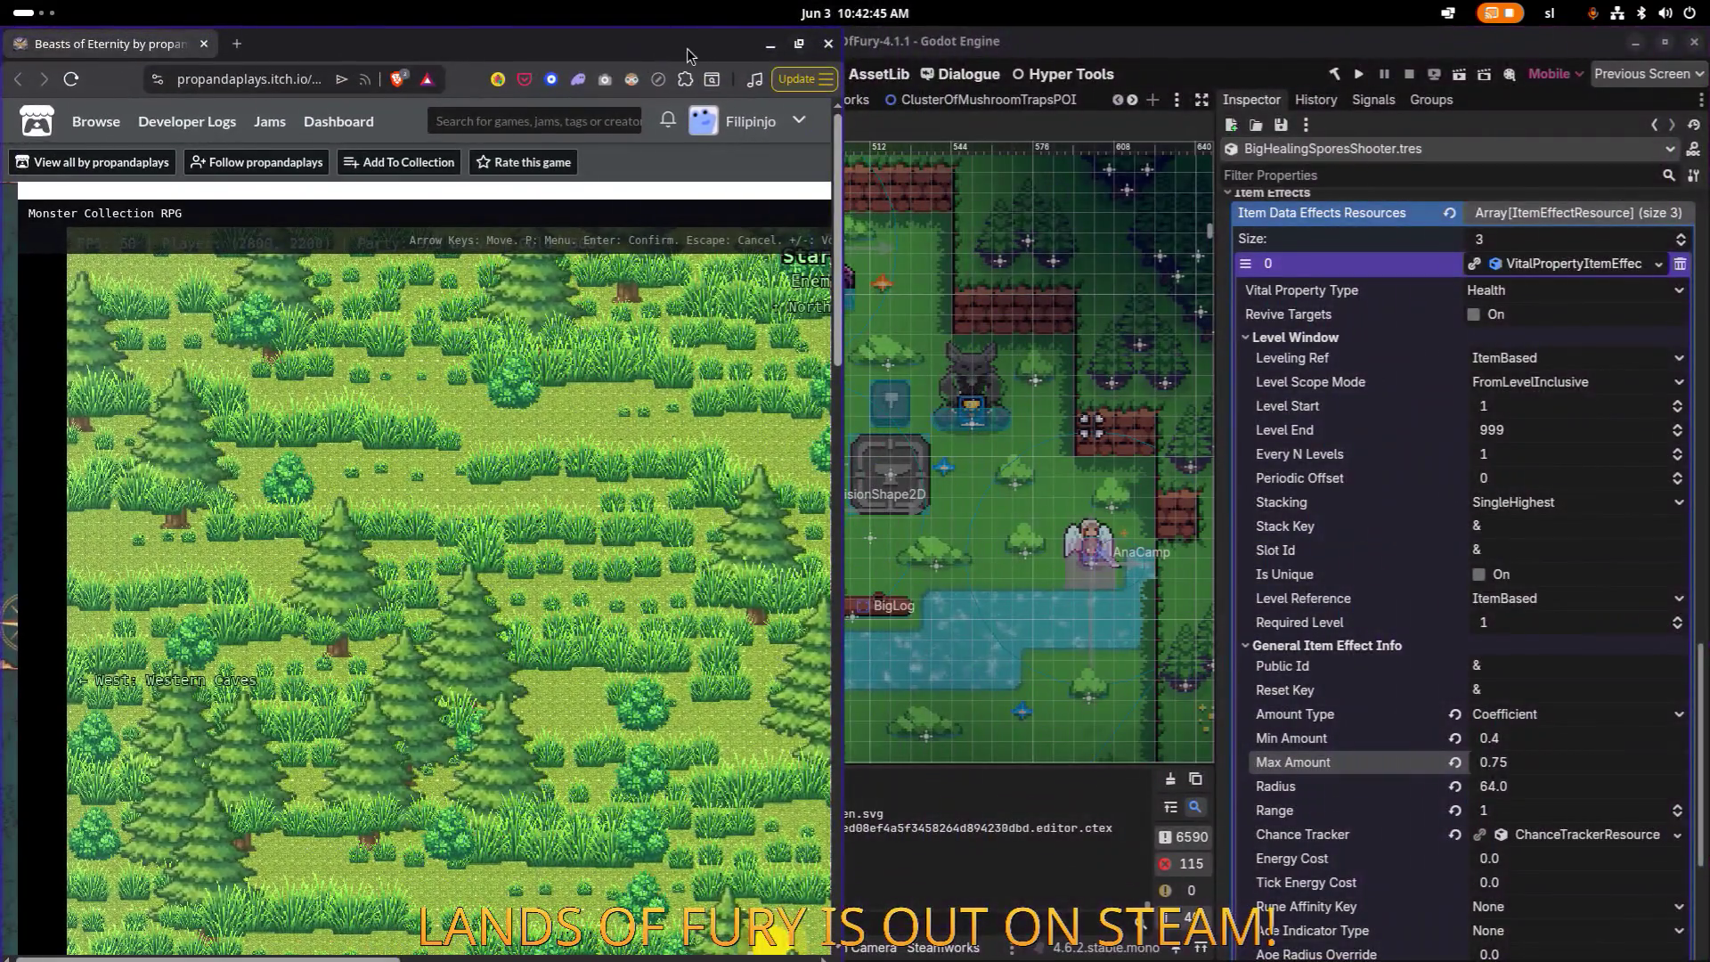
Step: Maximize the browser and walk the knight south and east into the town
{"action": "double_click", "coordinate": [688, 53]}
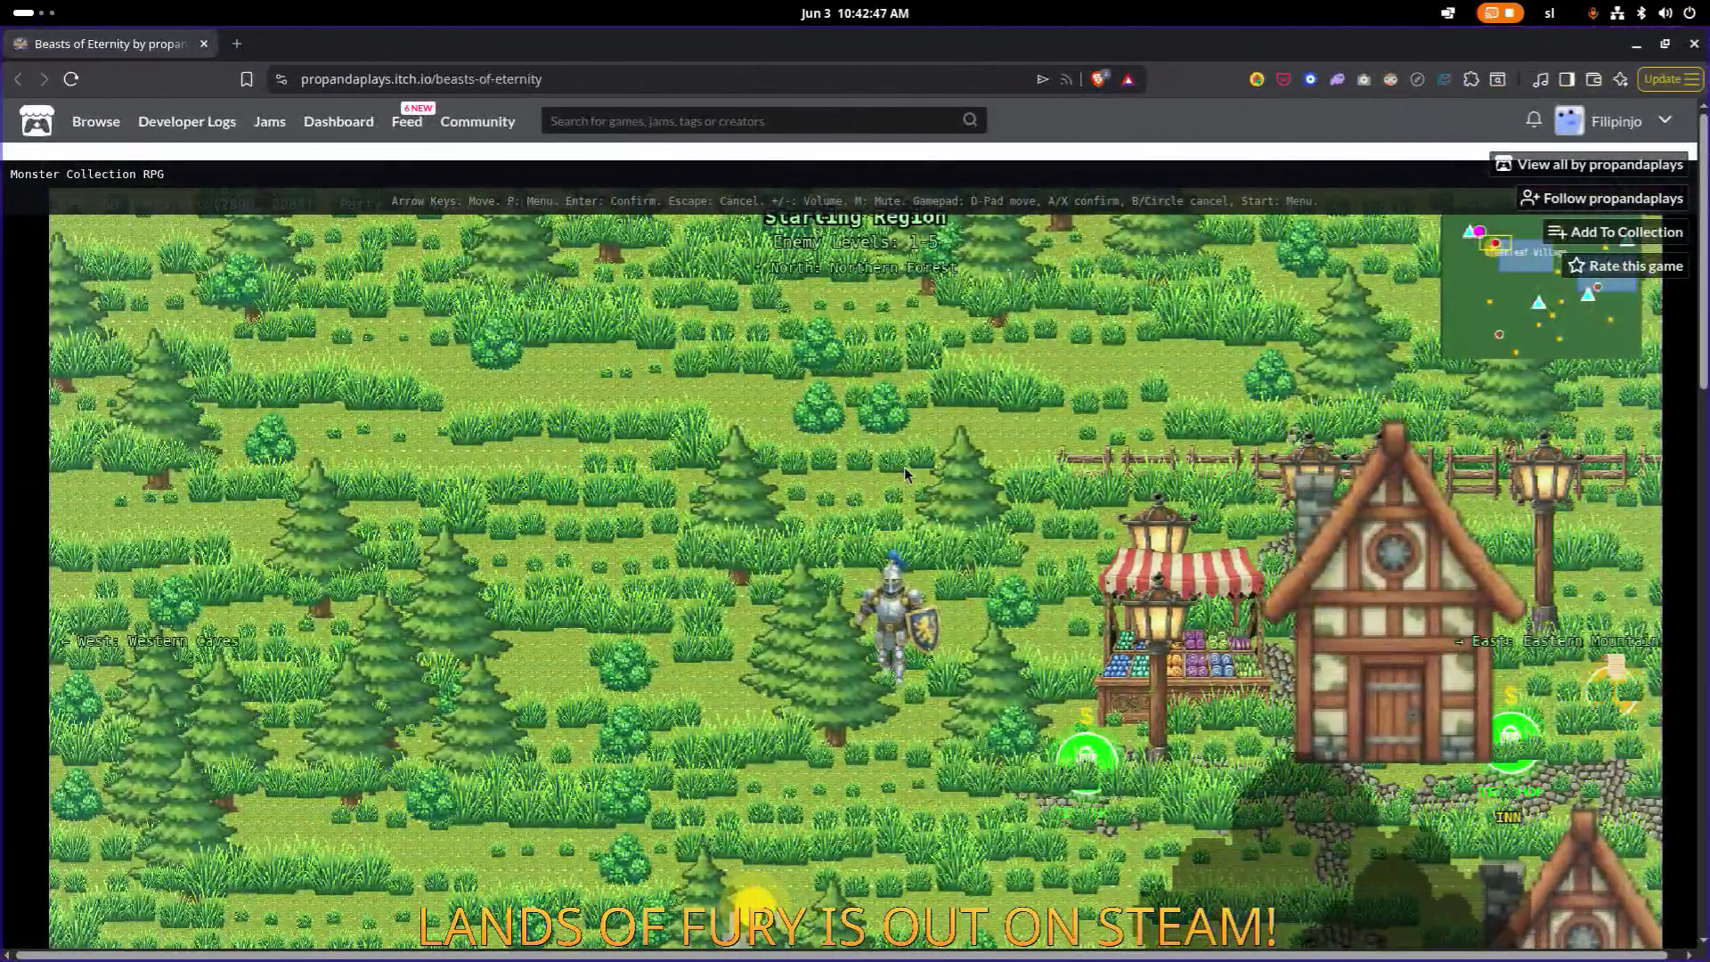
{"action": "key", "text": "Down"}
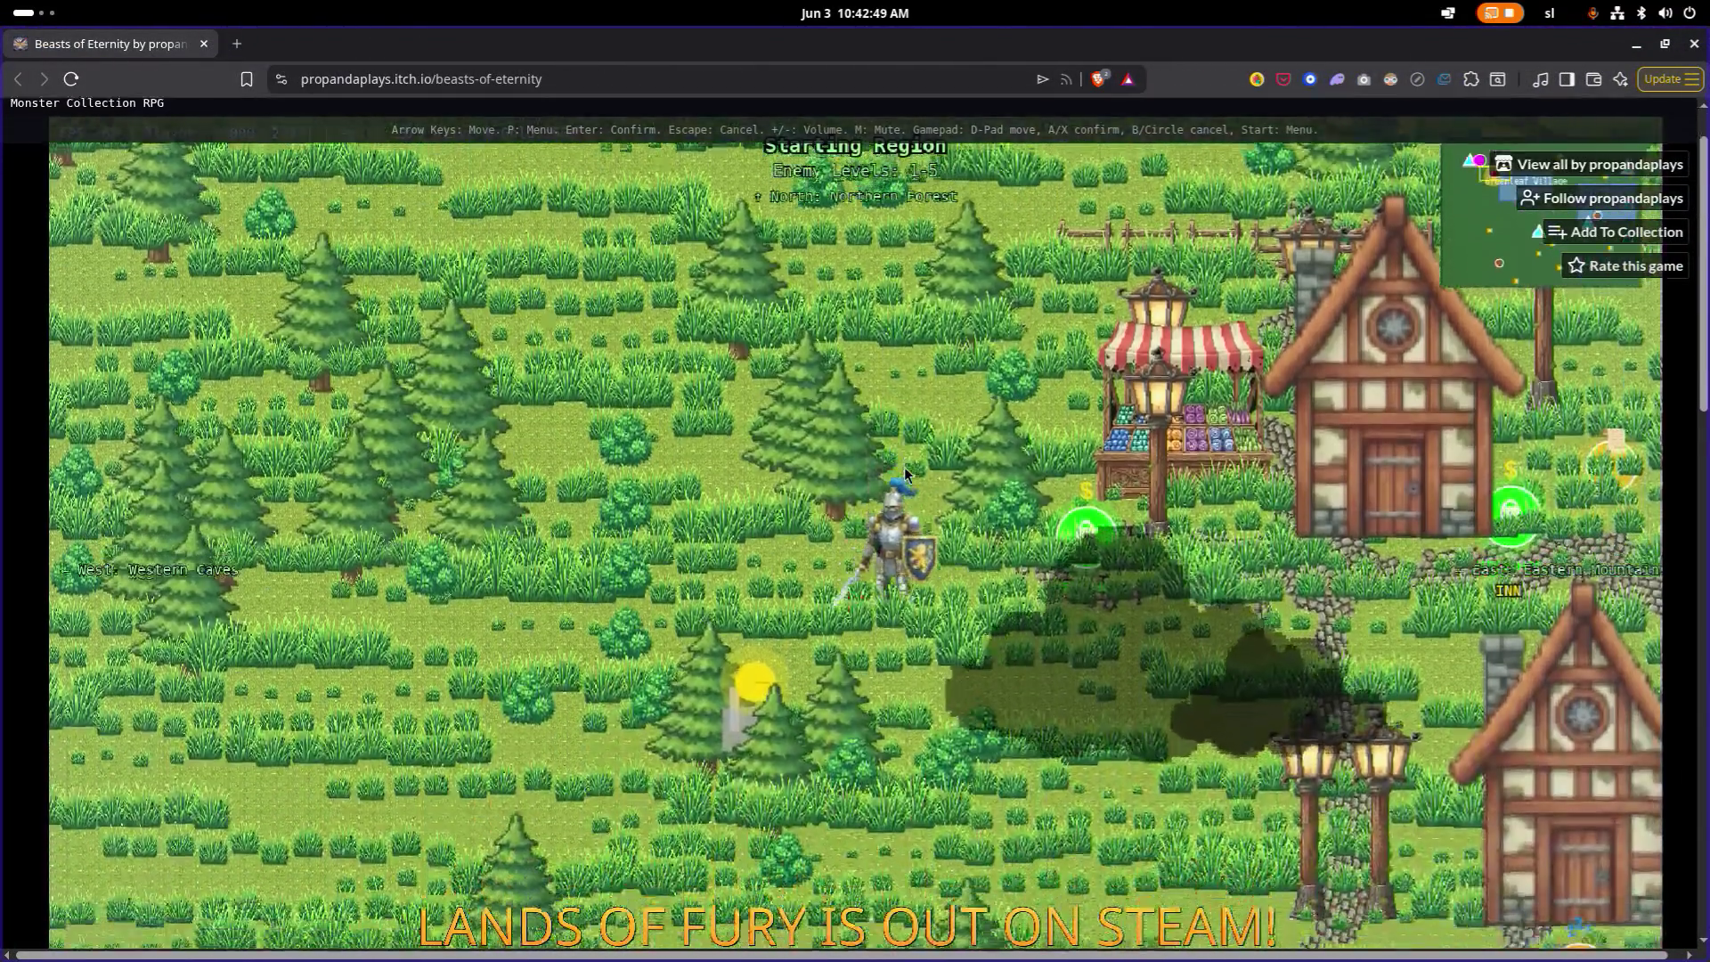
{"action": "key", "text": "Down"}
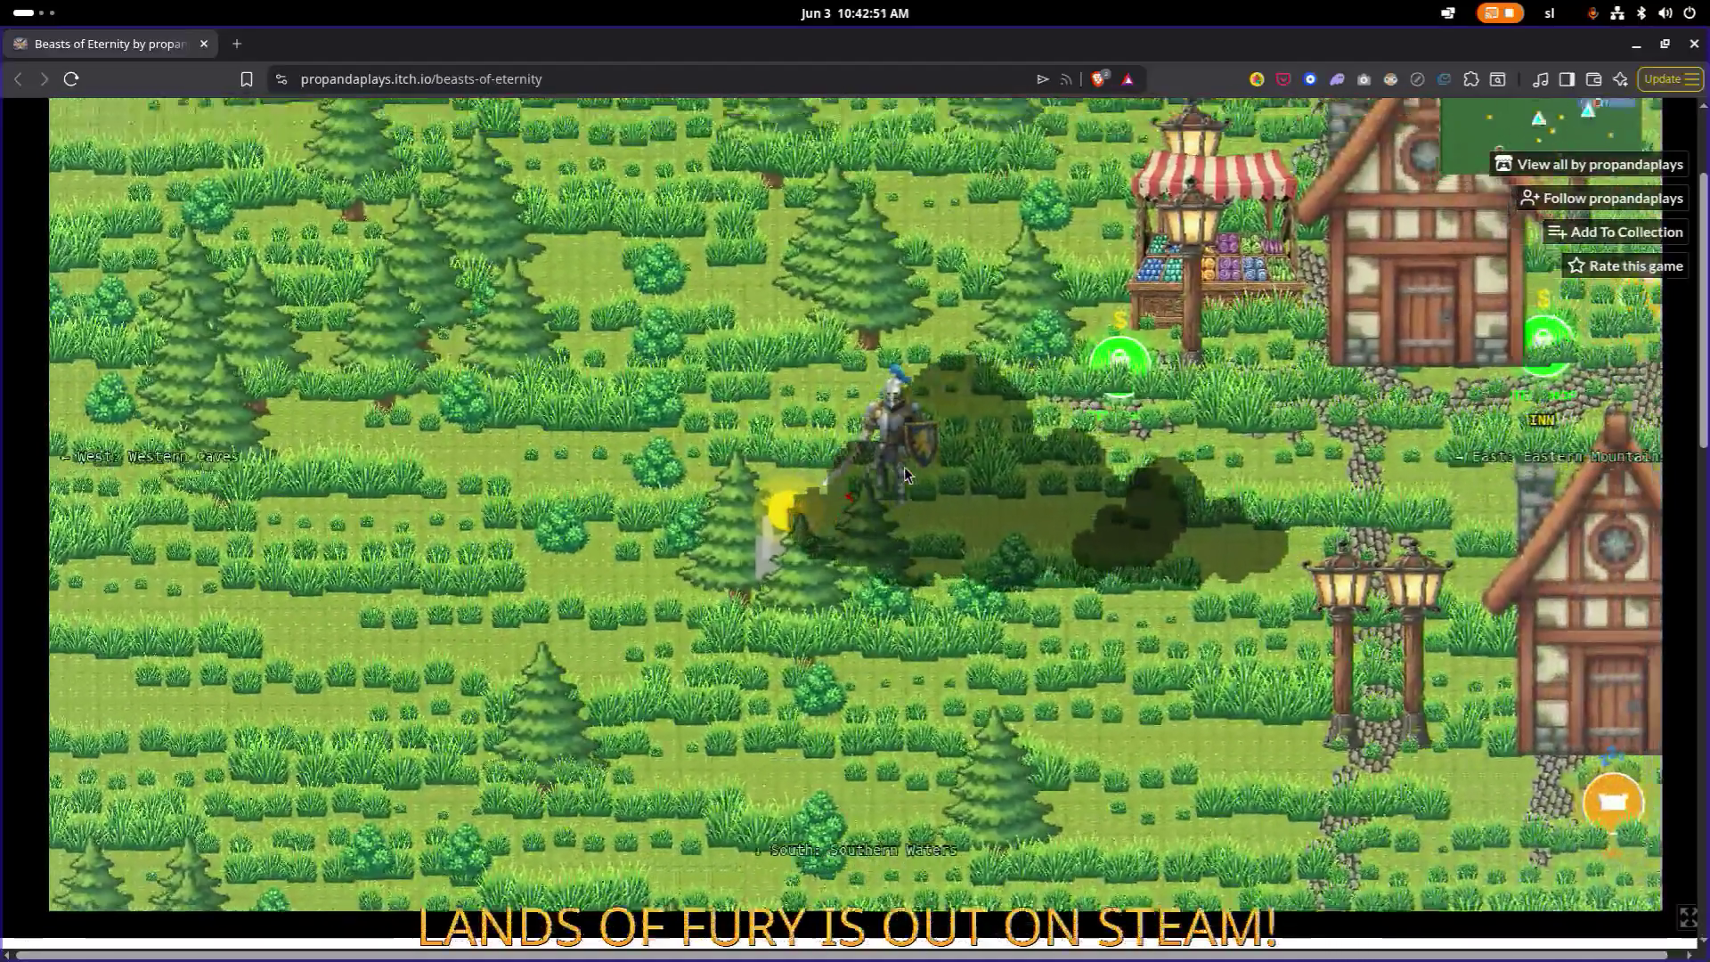
{"action": "key", "text": "Right"}
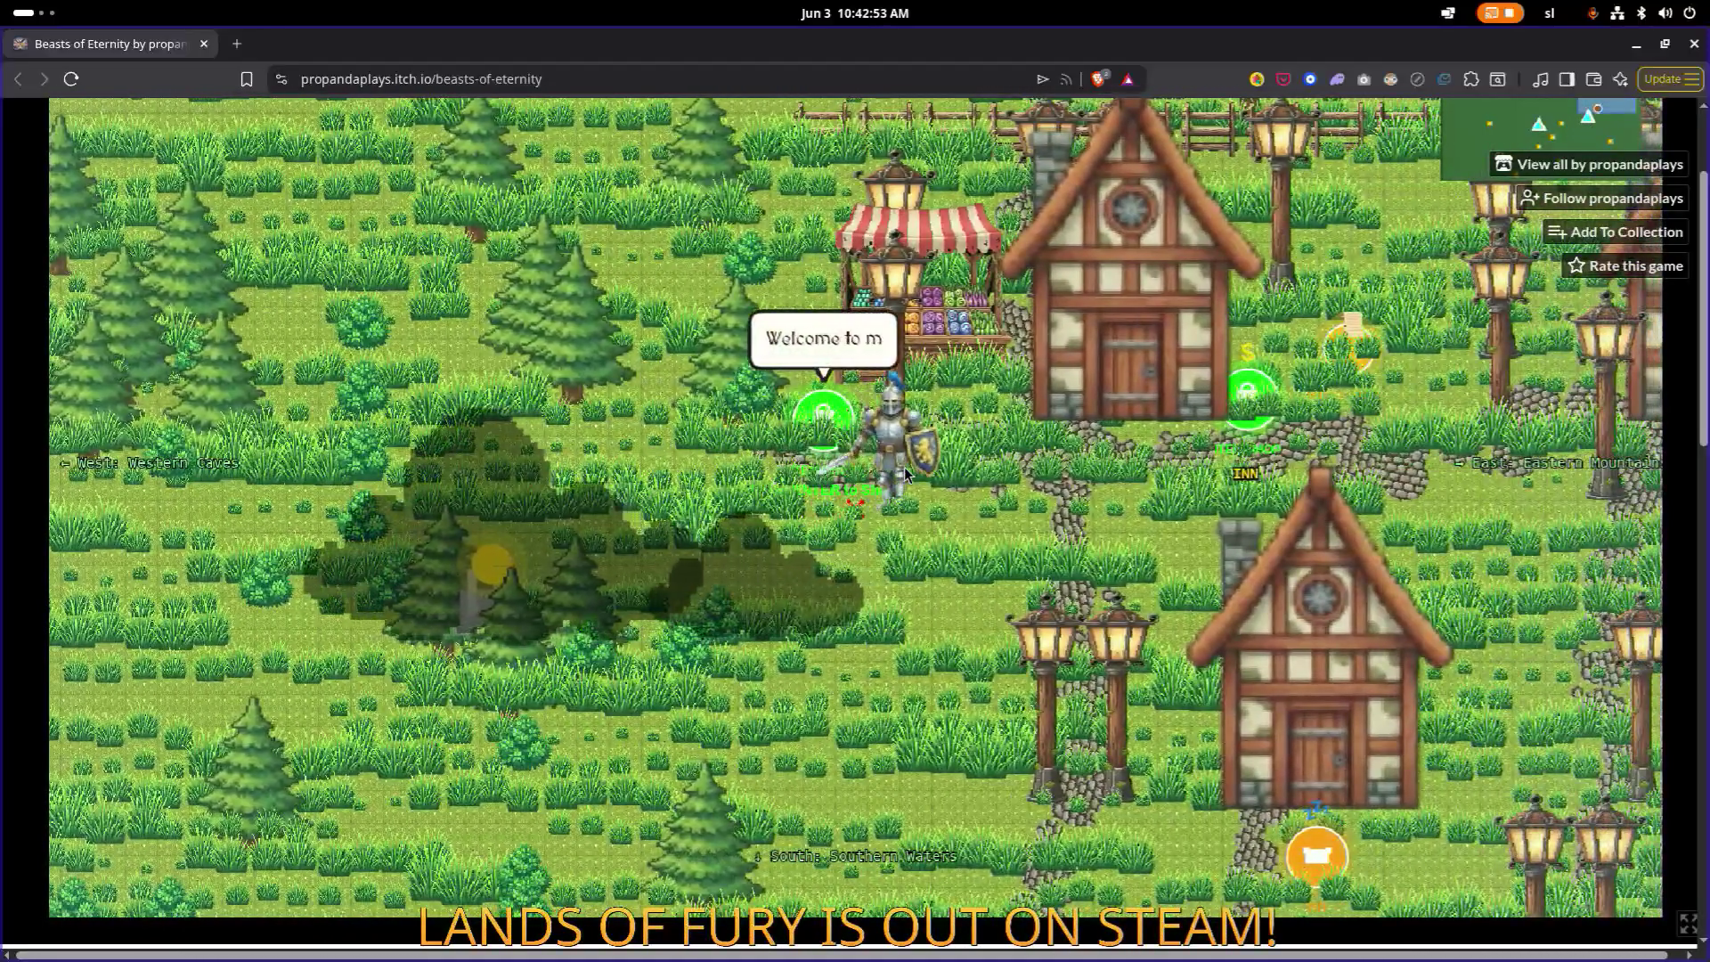
{"action": "key", "text": "Right"}
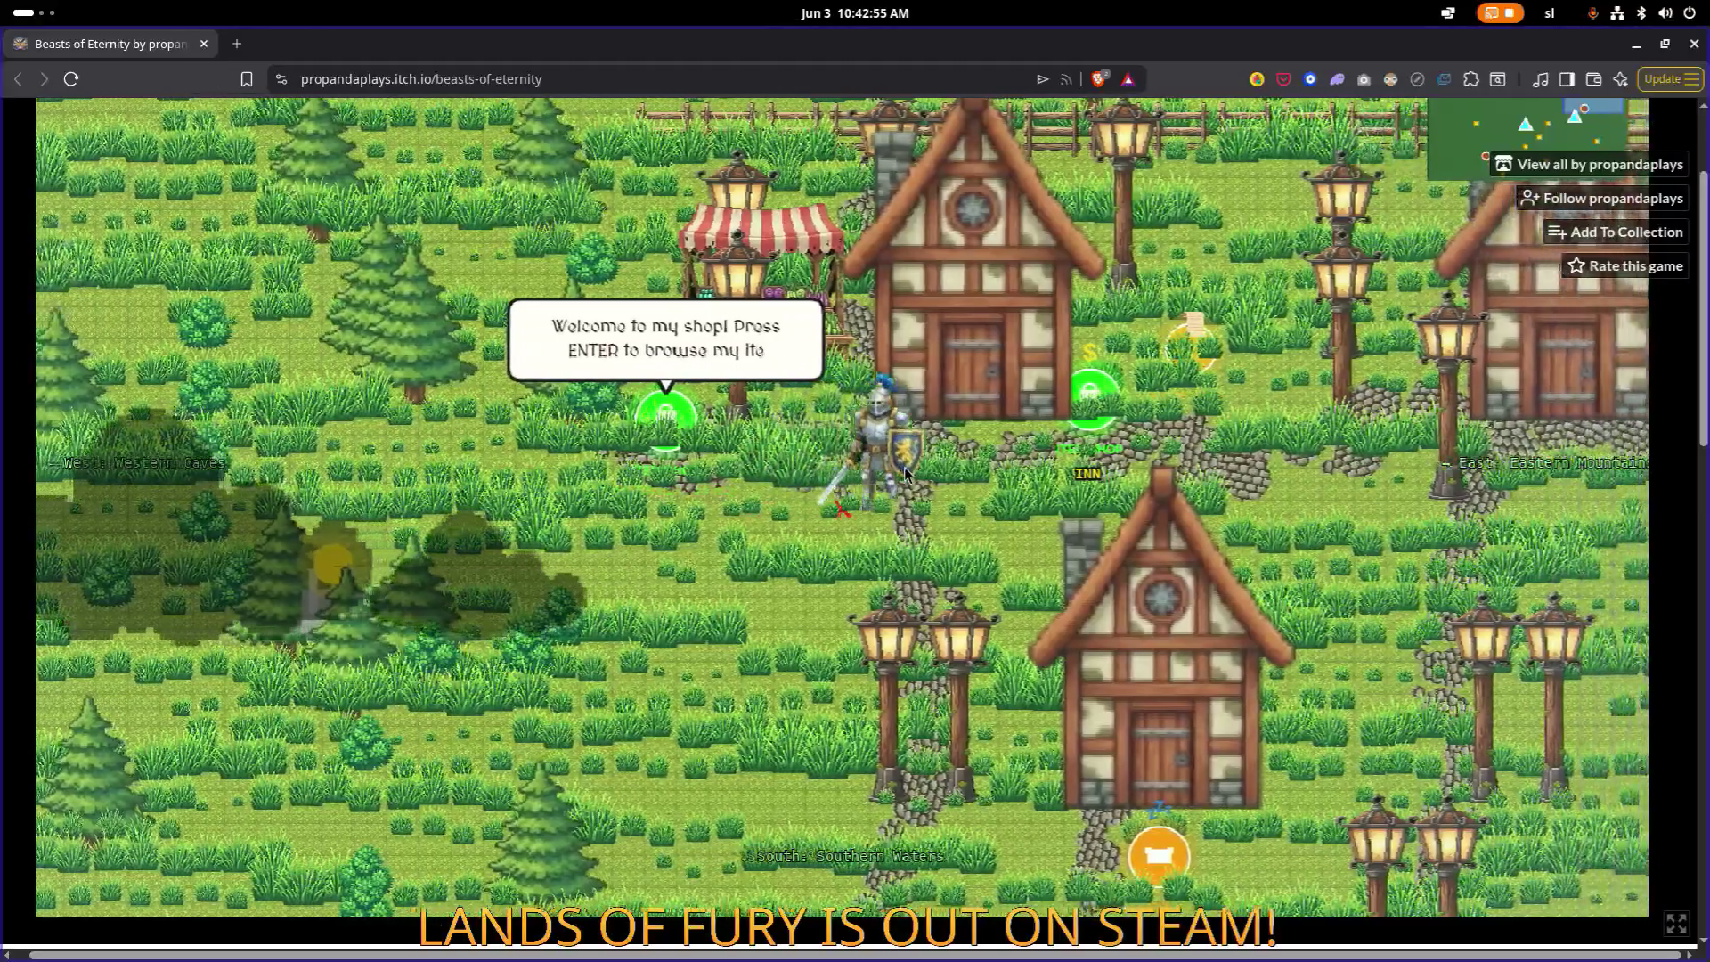
{"action": "key", "text": "Right"}
{"action": "key", "text": "Down"}
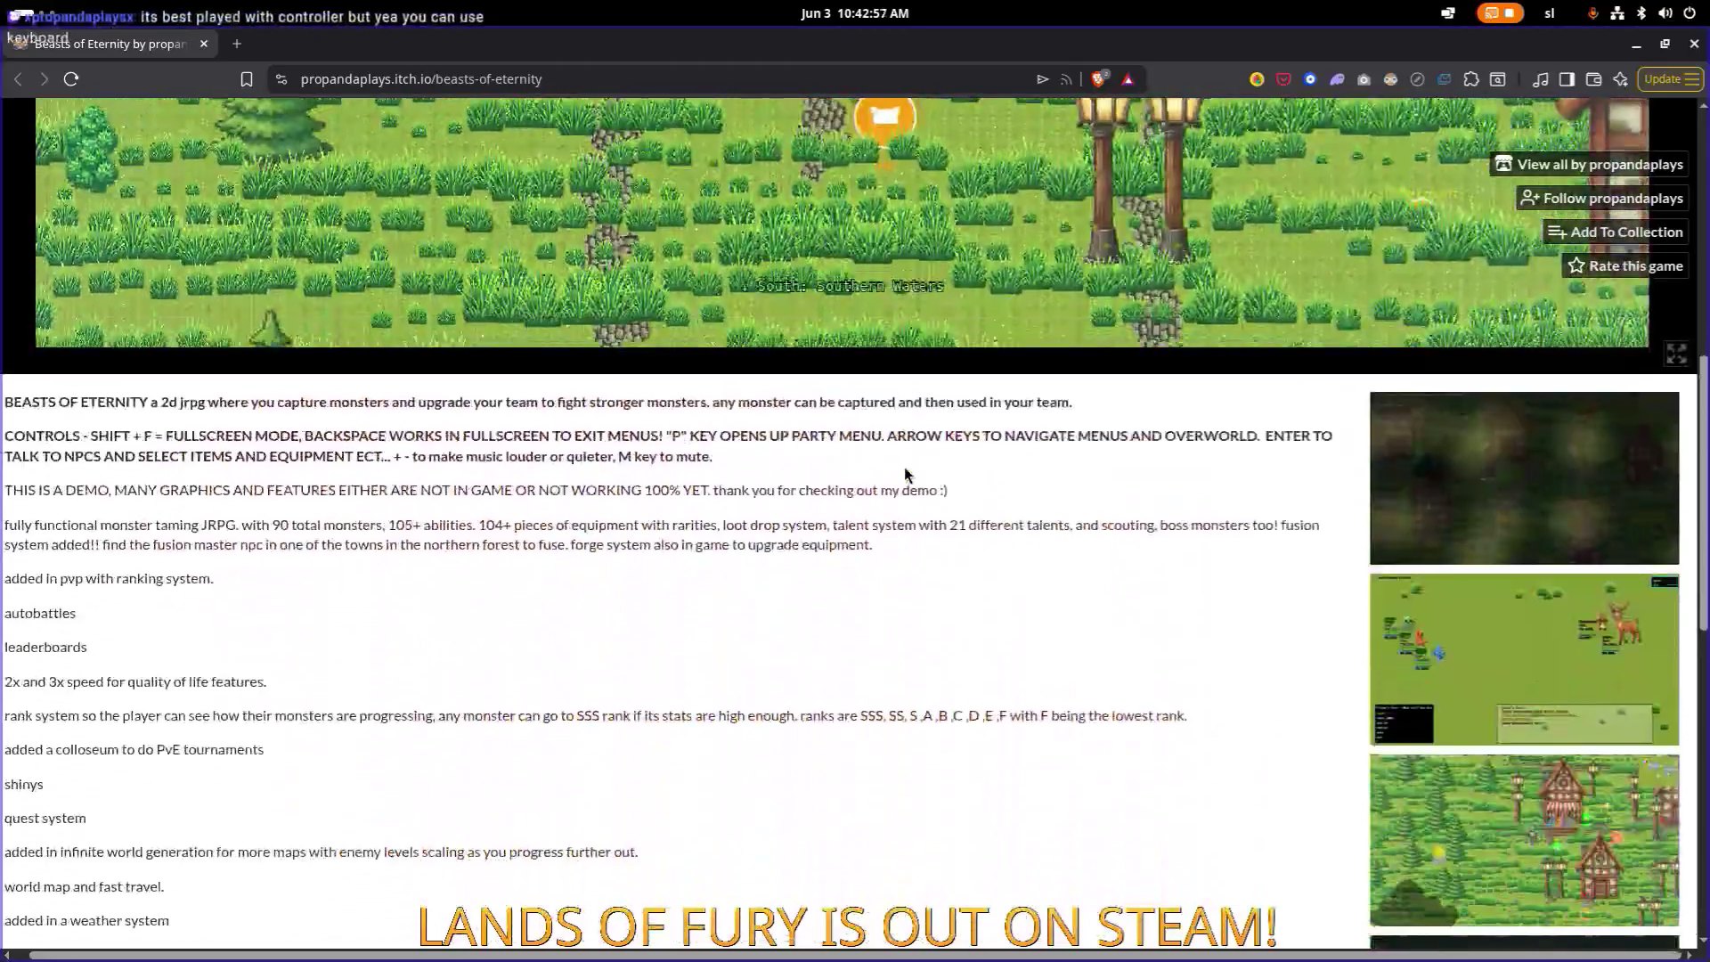
Step: Walk the knight down and left to stand beside the inn
{"action": "scroll", "coordinate": [905, 474], "scroll_direction": "up", "scroll_amount": 3}
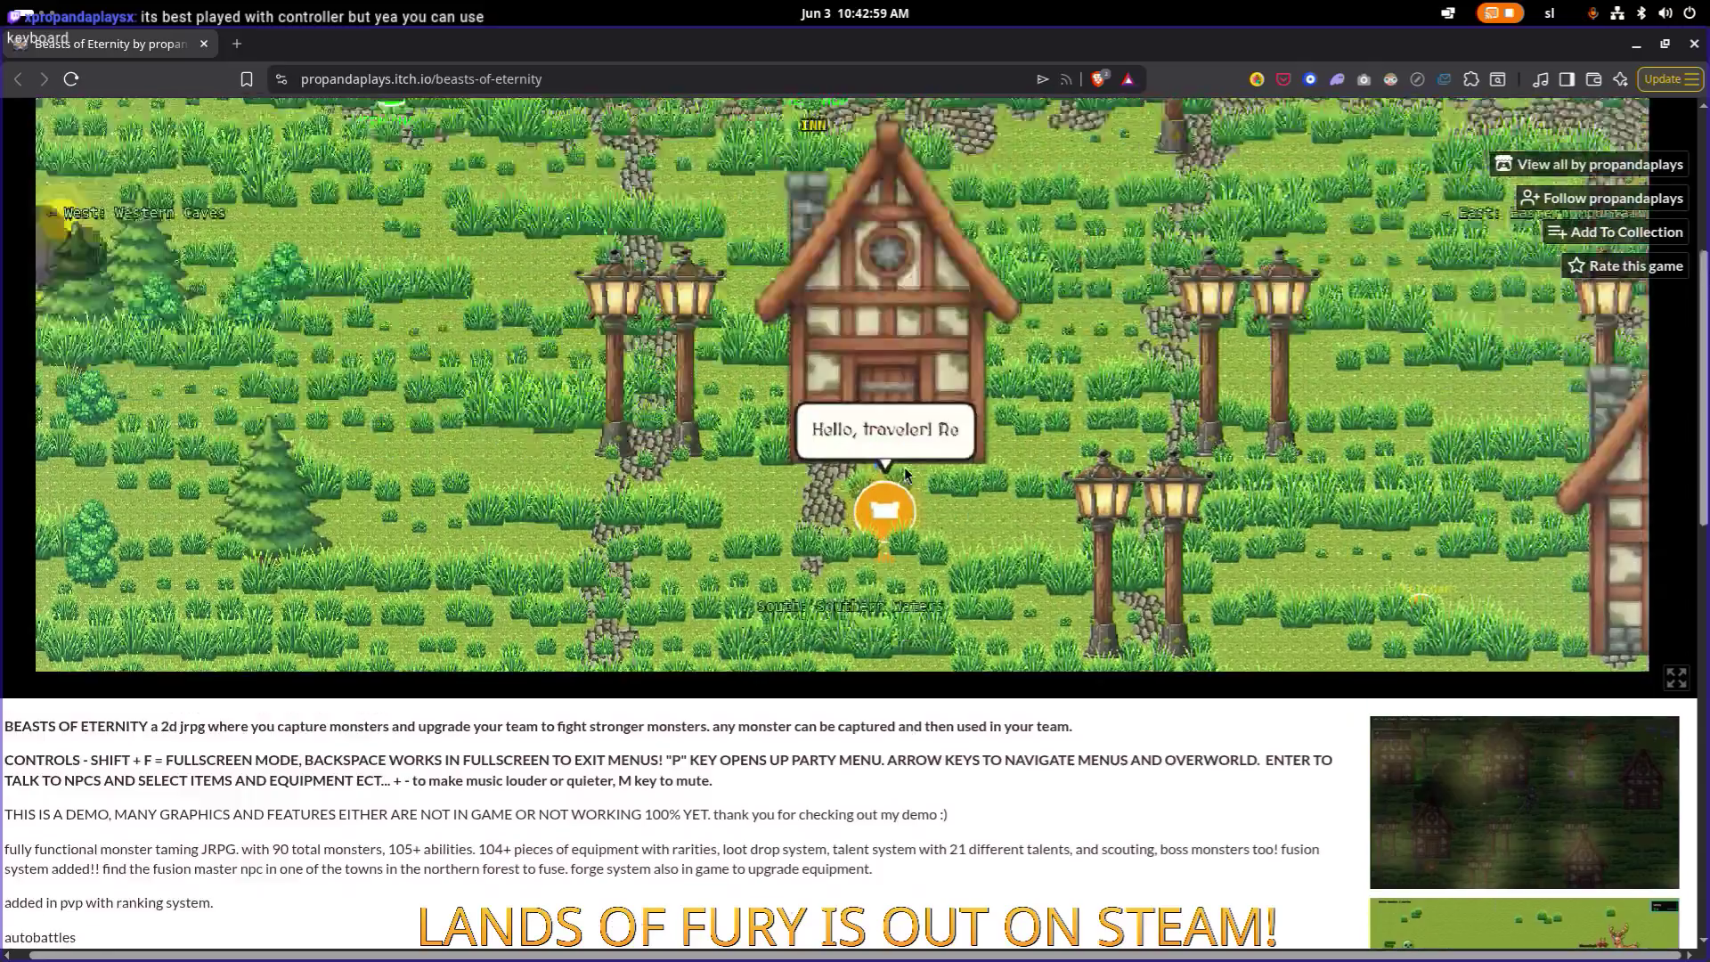
{"action": "scroll", "coordinate": [905, 467], "scroll_direction": "up", "scroll_amount": 3}
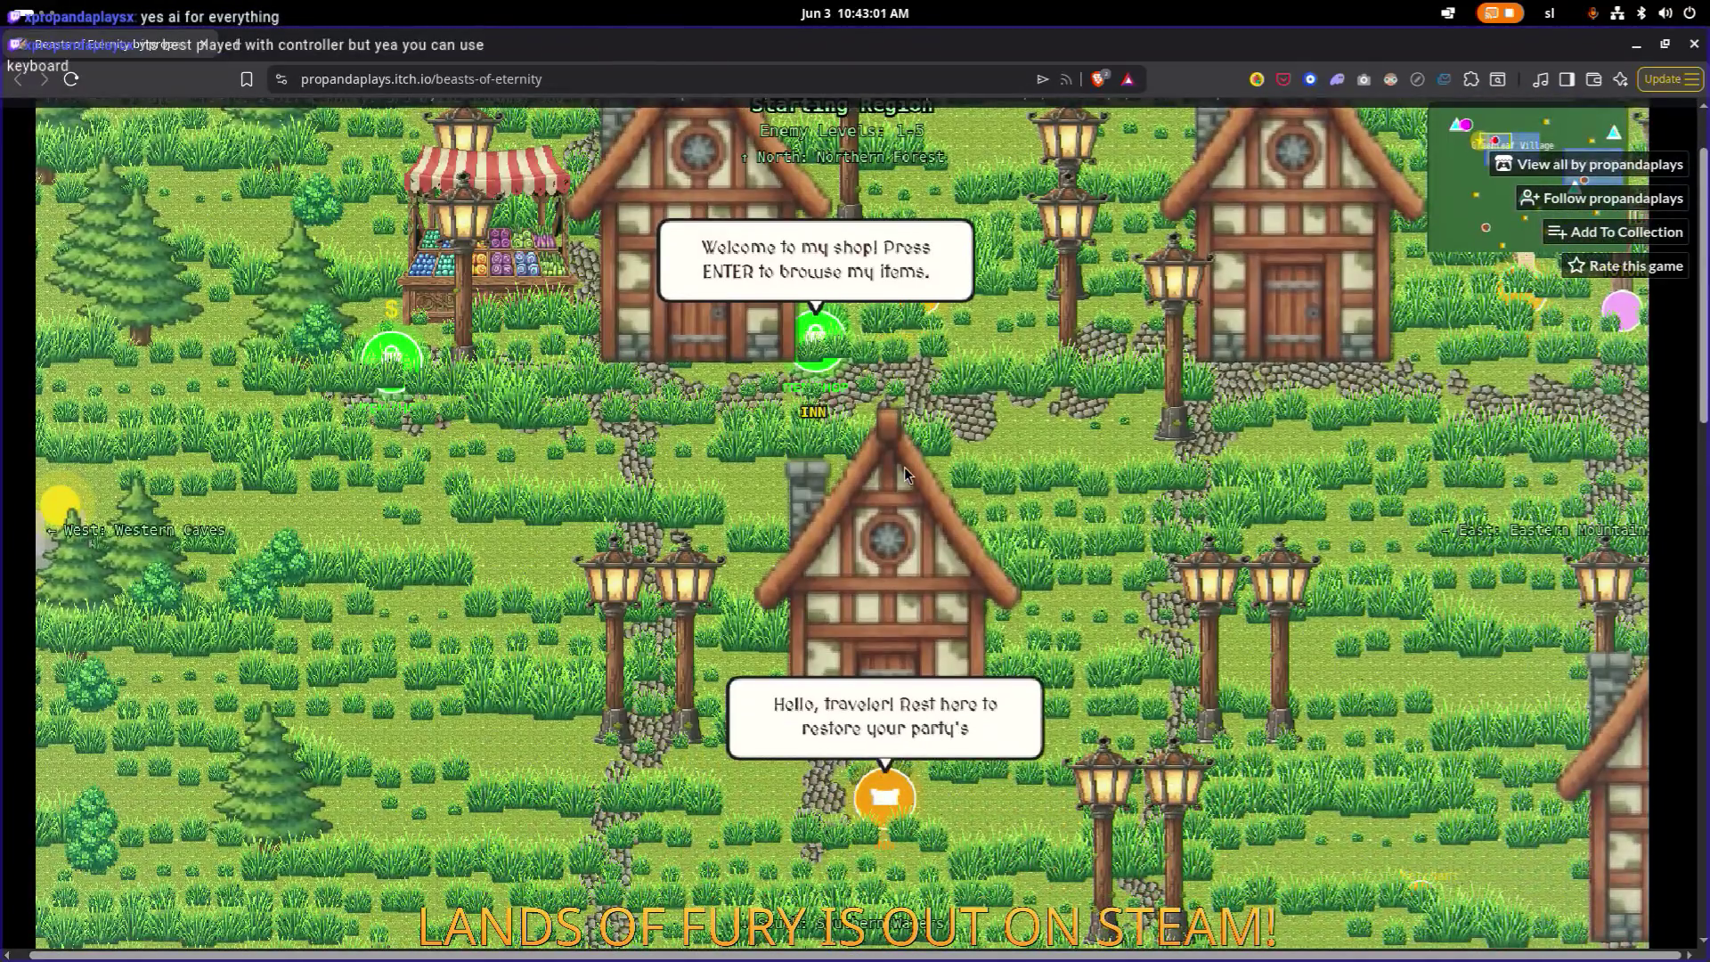
{"action": "key", "text": "Down"}
{"action": "key", "text": "Left"}
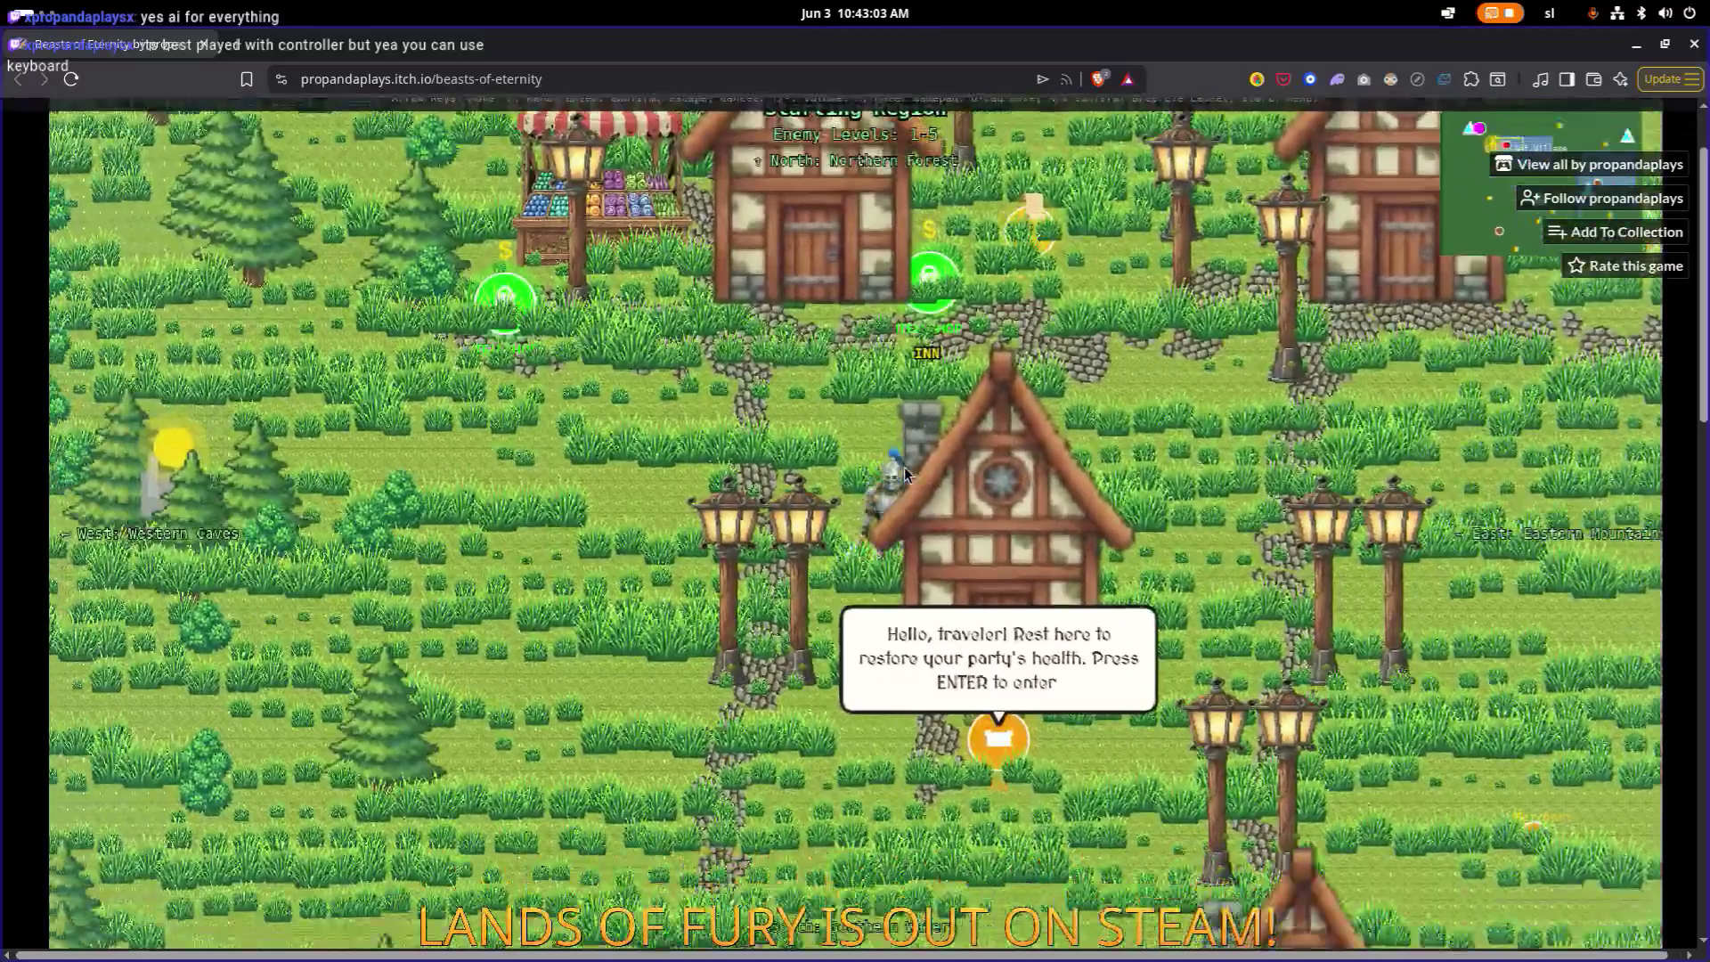
{"action": "scroll", "coordinate": [905, 474], "scroll_direction": "down", "scroll_amount": 7}
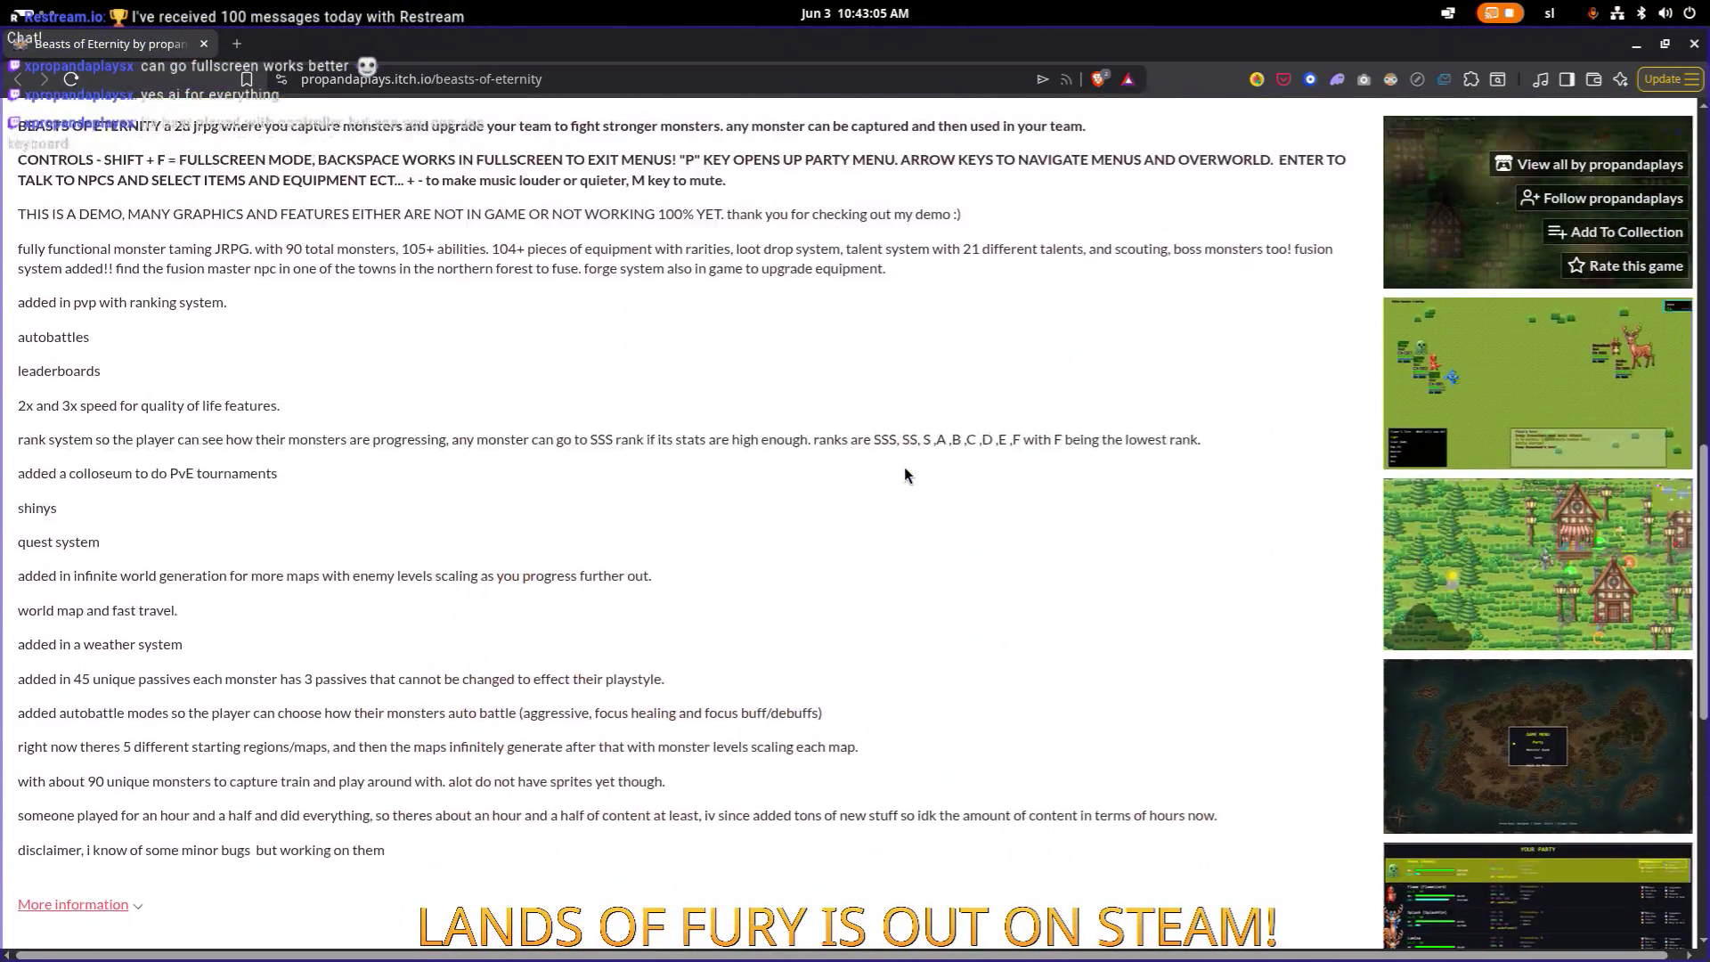
{"action": "scroll", "coordinate": [905, 475], "scroll_direction": "up", "scroll_amount": 8}
{"action": "scroll", "coordinate": [904, 475], "scroll_direction": "down", "scroll_amount": 6}
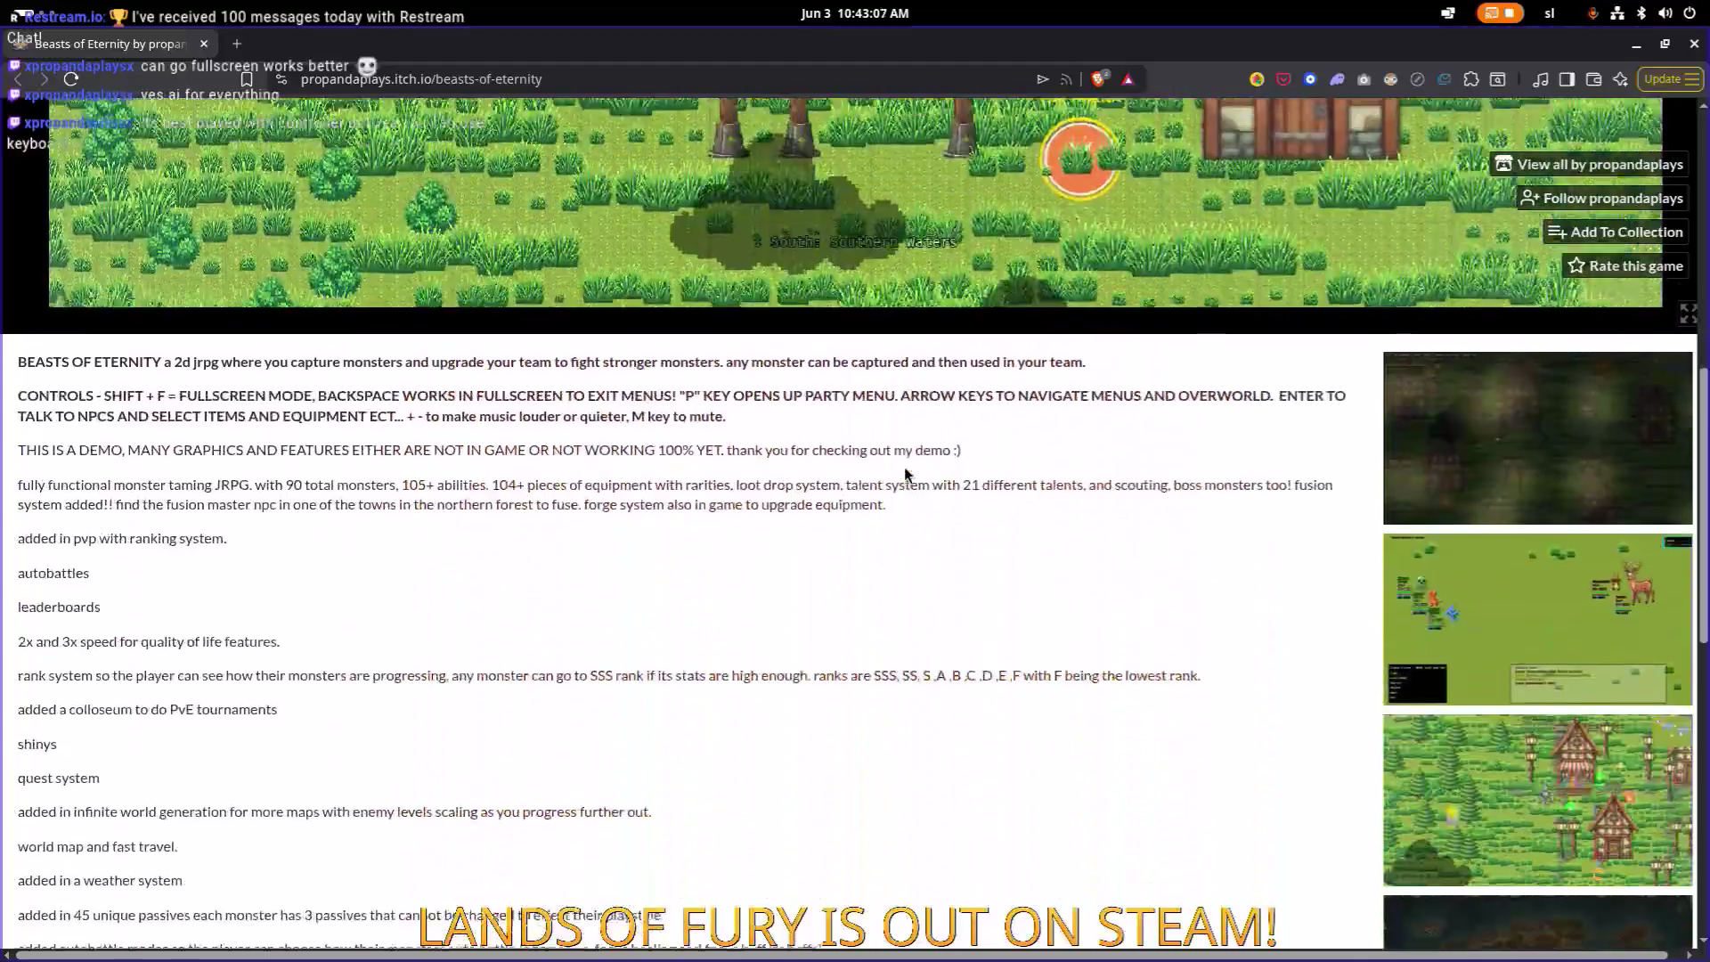
{"action": "scroll", "coordinate": [904, 474], "scroll_direction": "down", "scroll_amount": 5}
{"action": "scroll", "coordinate": [905, 474], "scroll_direction": "up", "scroll_amount": 10}
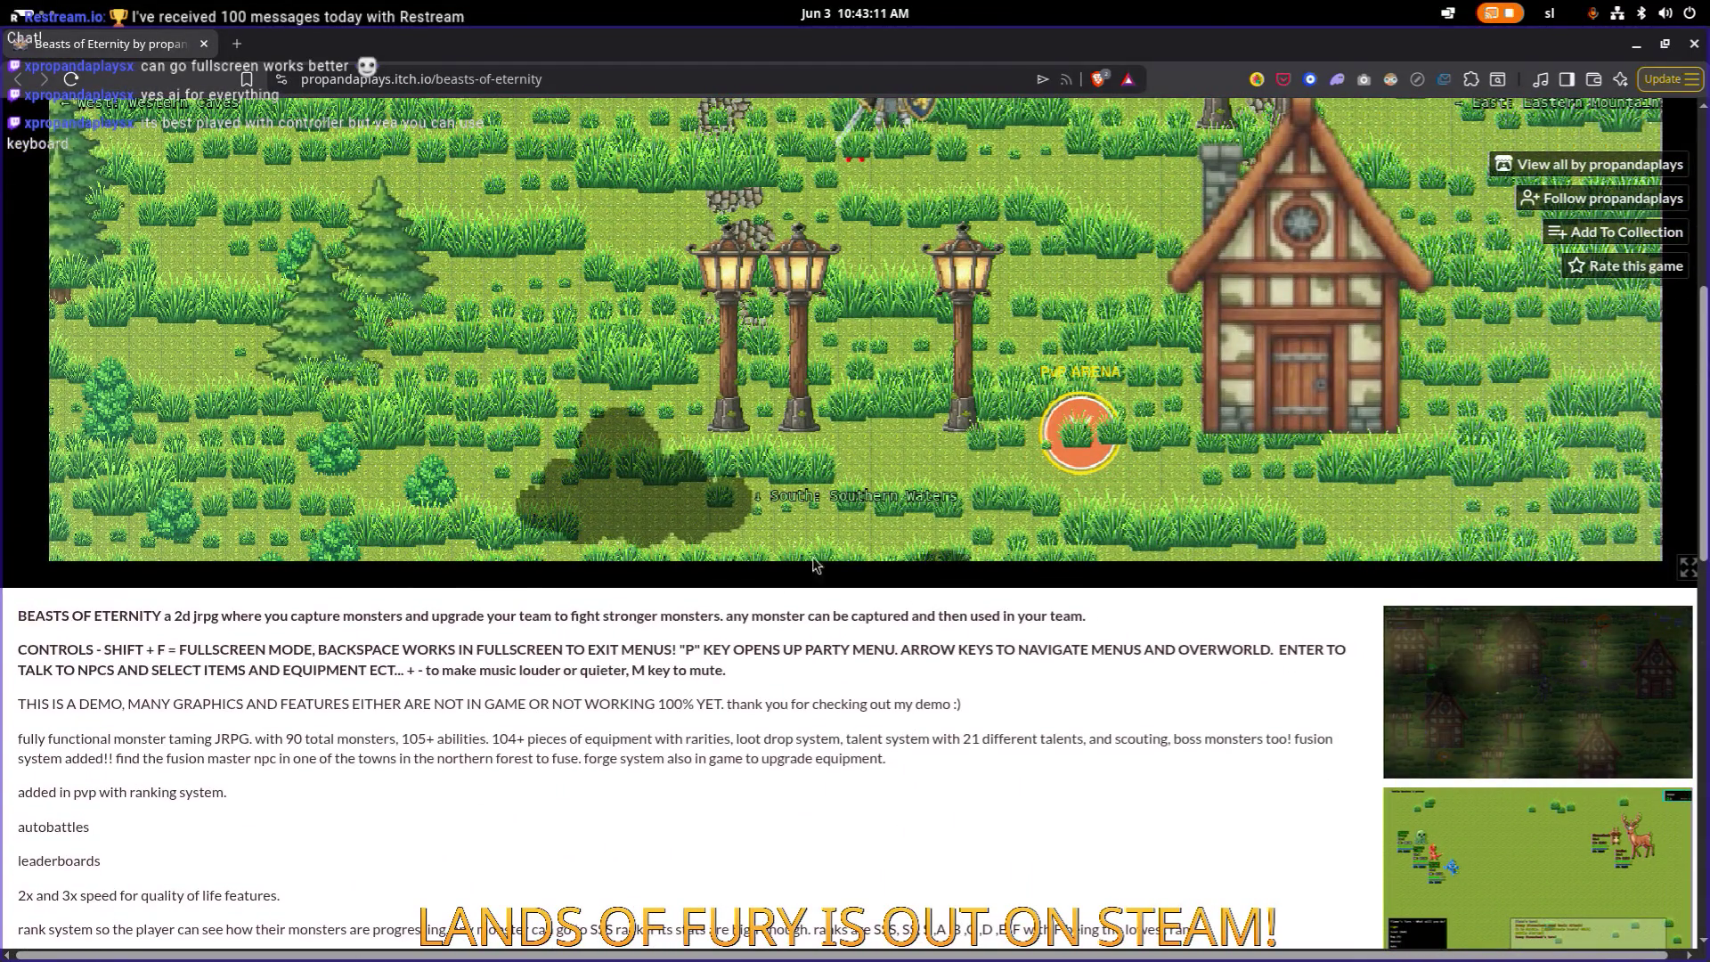
{"action": "scroll", "coordinate": [815, 564], "scroll_direction": "down", "scroll_amount": 5}
Step: Enlarge the deer battle screenshot and page through the town map, world map and party screen
{"action": "left_click", "coordinate": [1538, 410]}
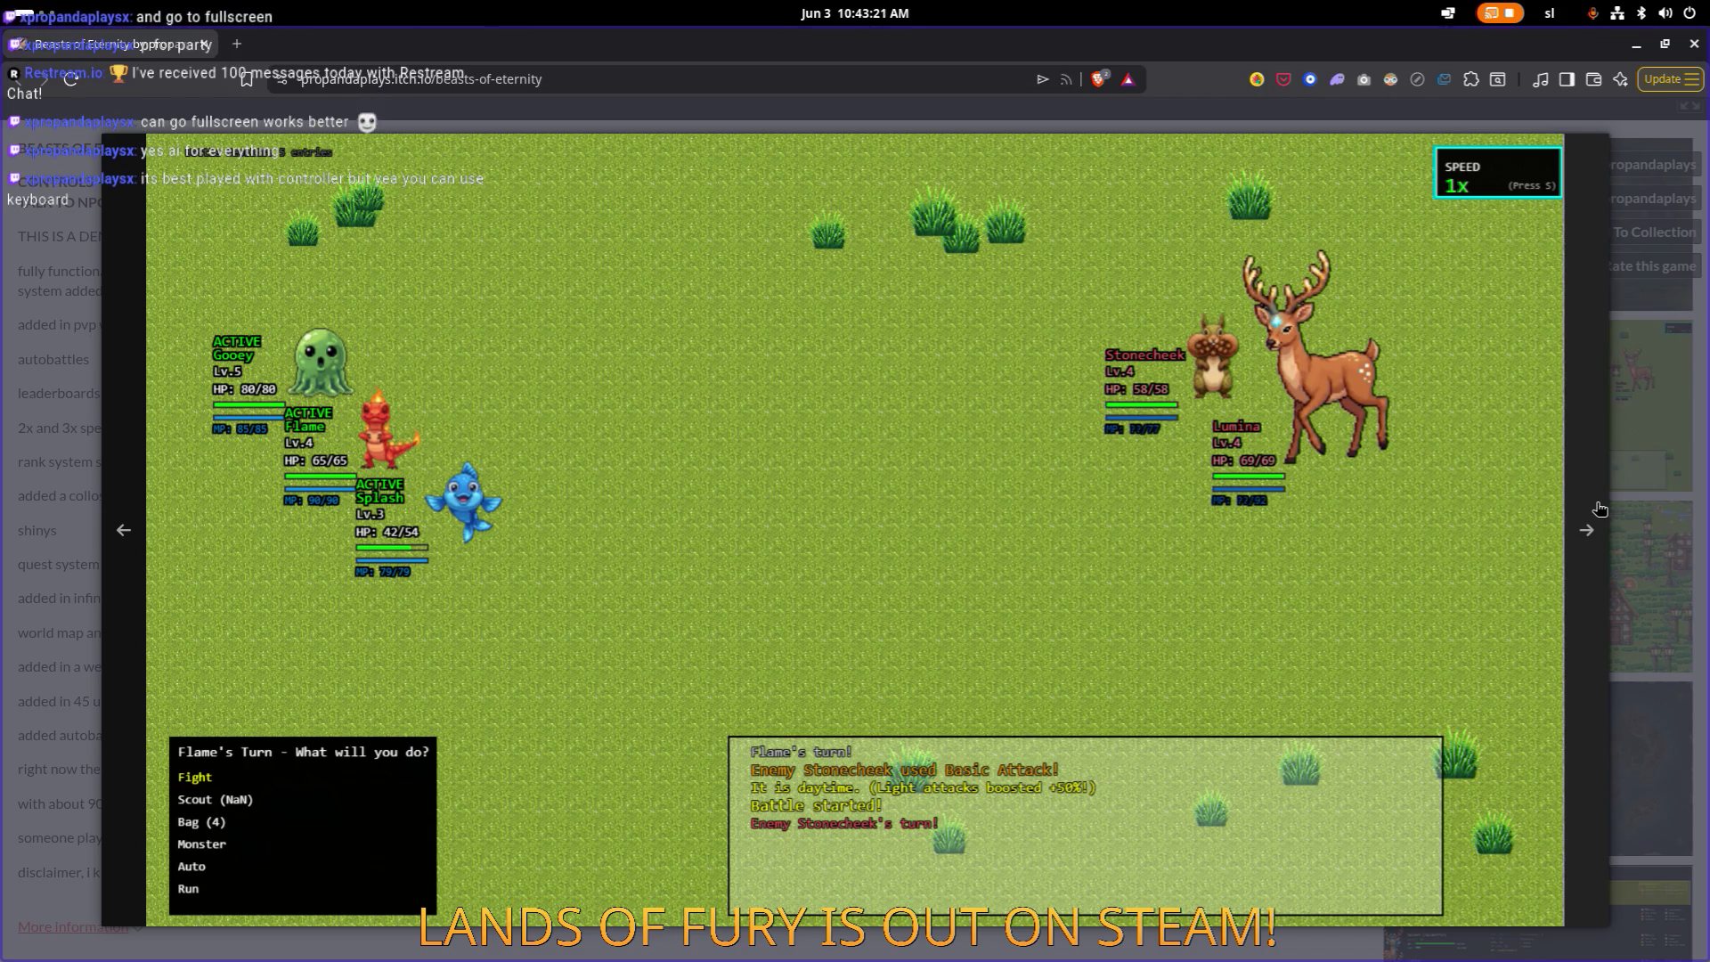
{"action": "left_click", "coordinate": [854, 530]}
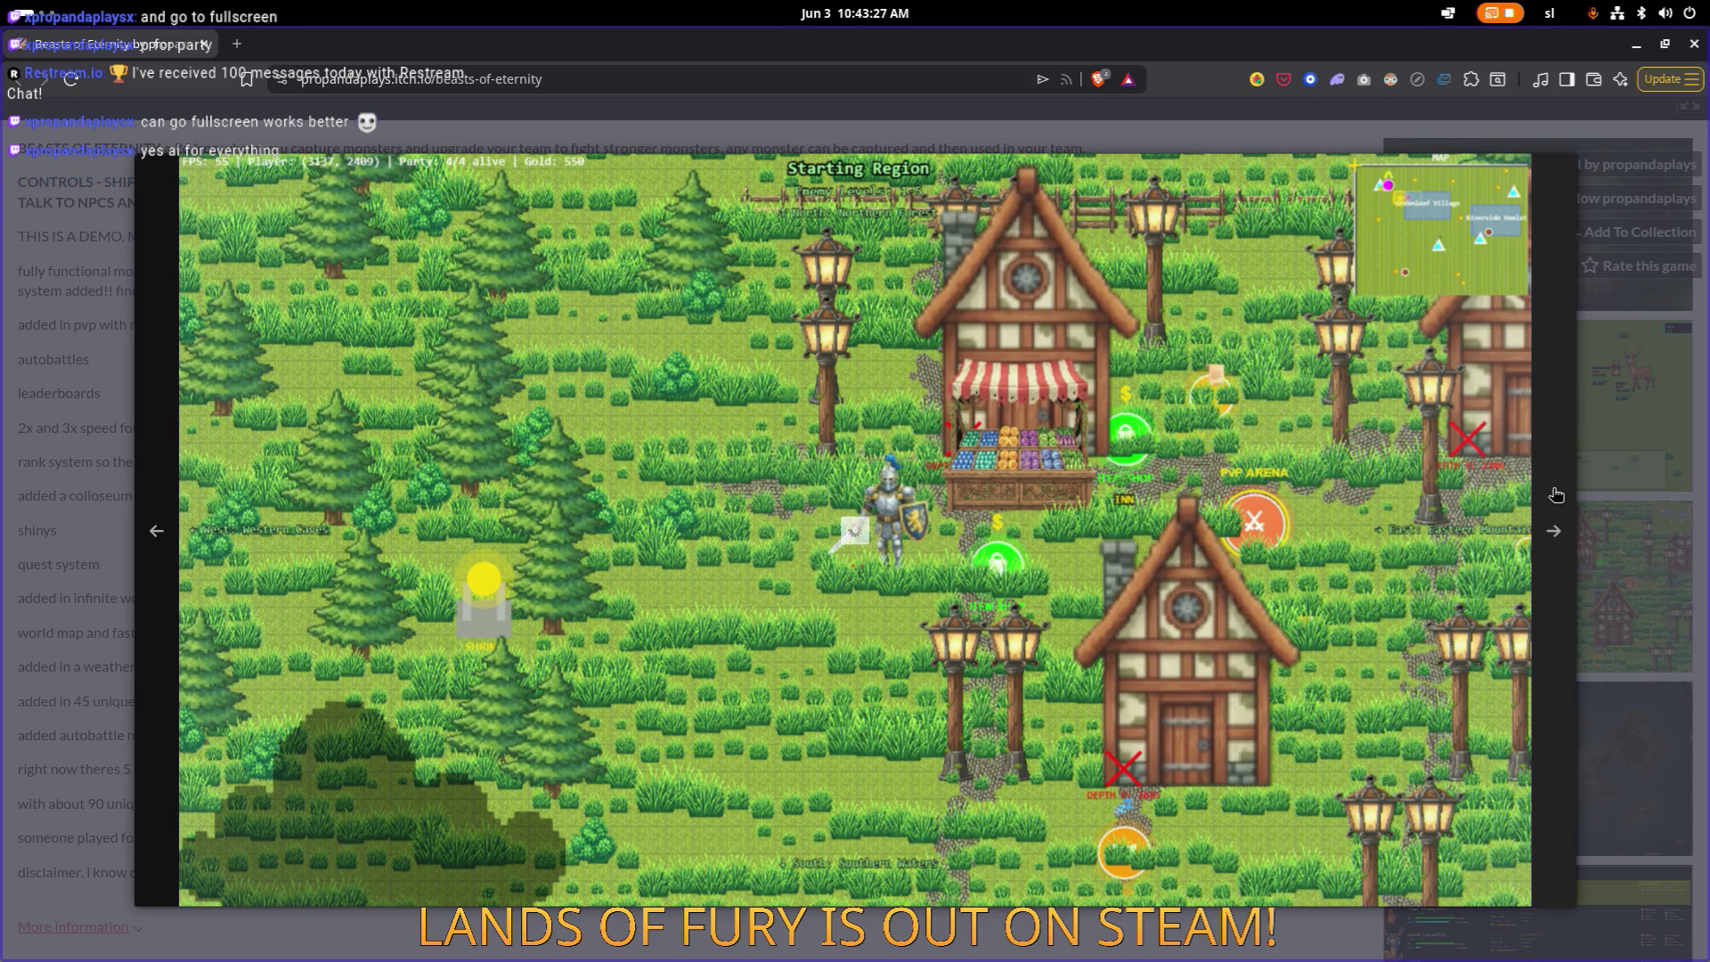
{"action": "left_click", "coordinate": [1543, 497]}
{"action": "left_click", "coordinate": [1565, 492]}
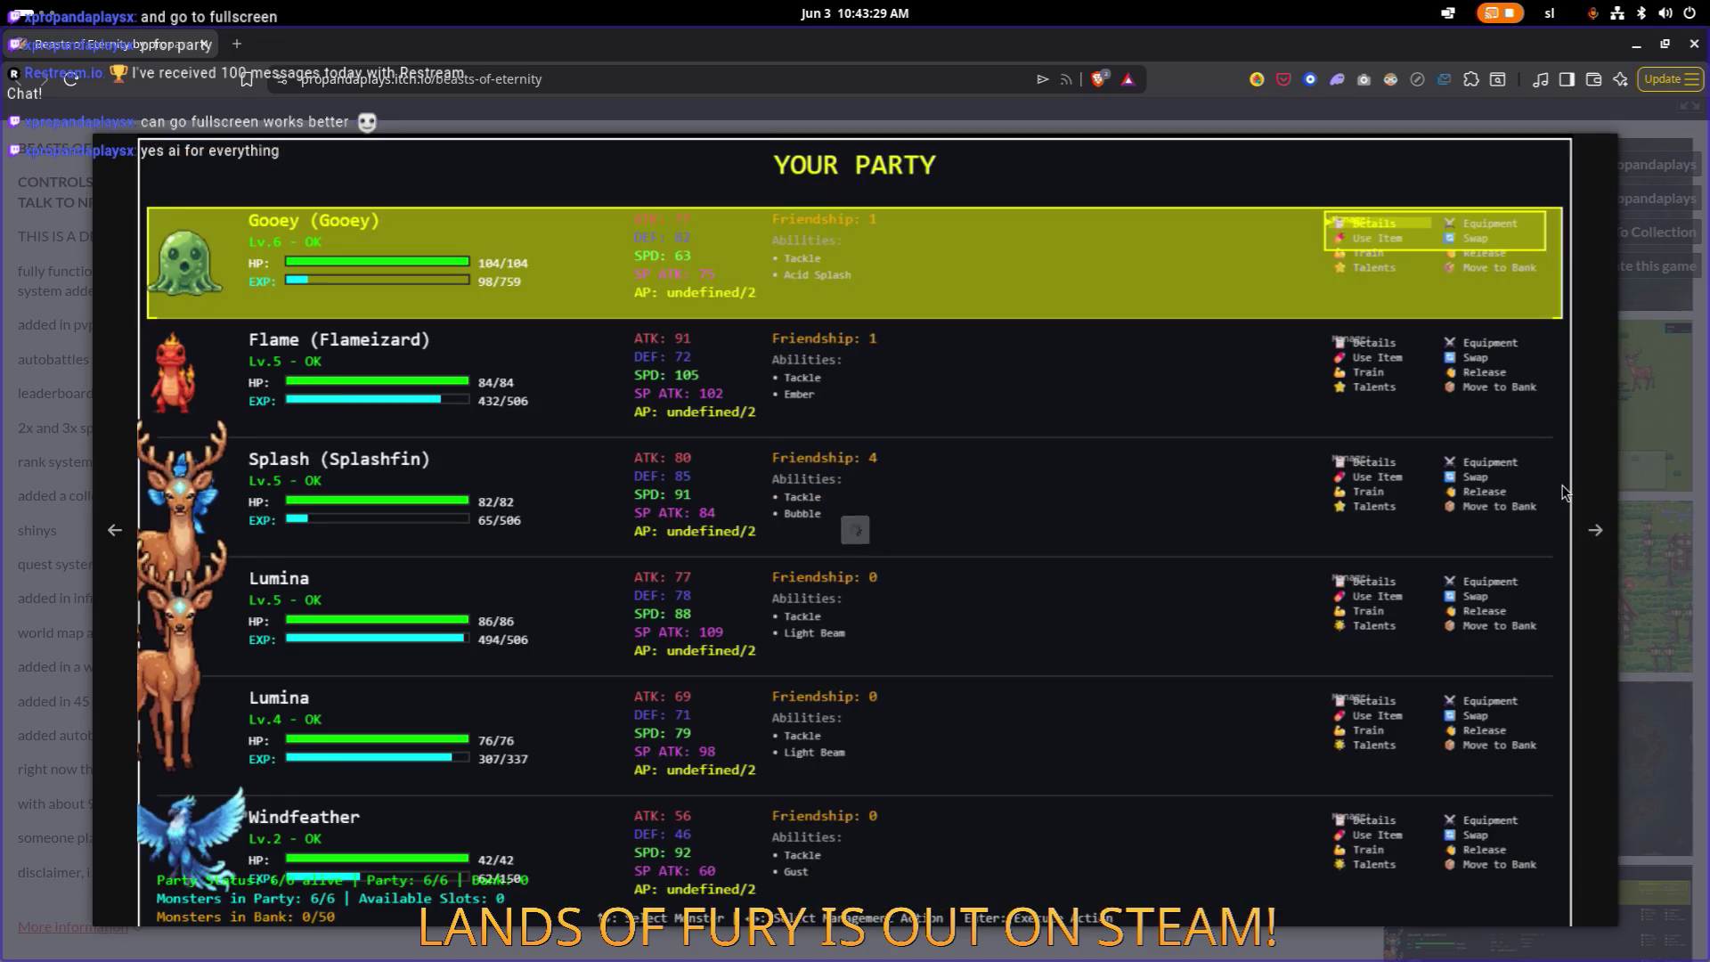
Step: Advance past the equipment shop to the title screen, close the gallery, and return to Godot
{"action": "left_click", "coordinate": [1592, 488]}
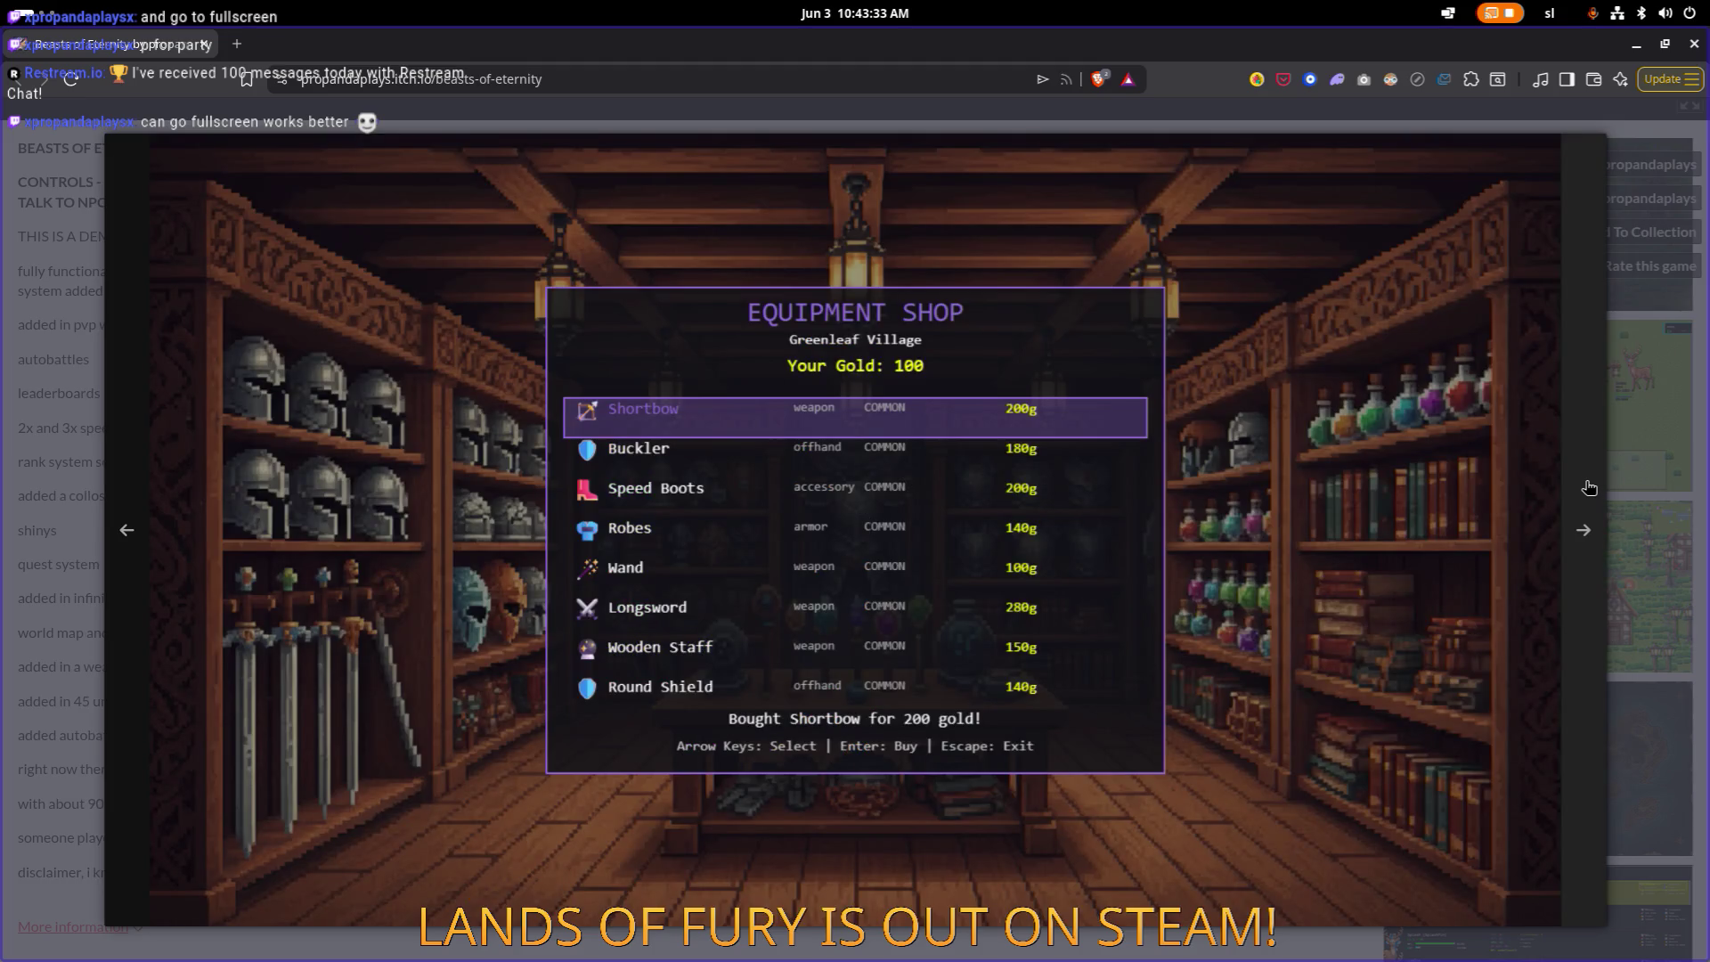
{"action": "left_click", "coordinate": [1589, 488]}
{"action": "left_click", "coordinate": [1586, 490]}
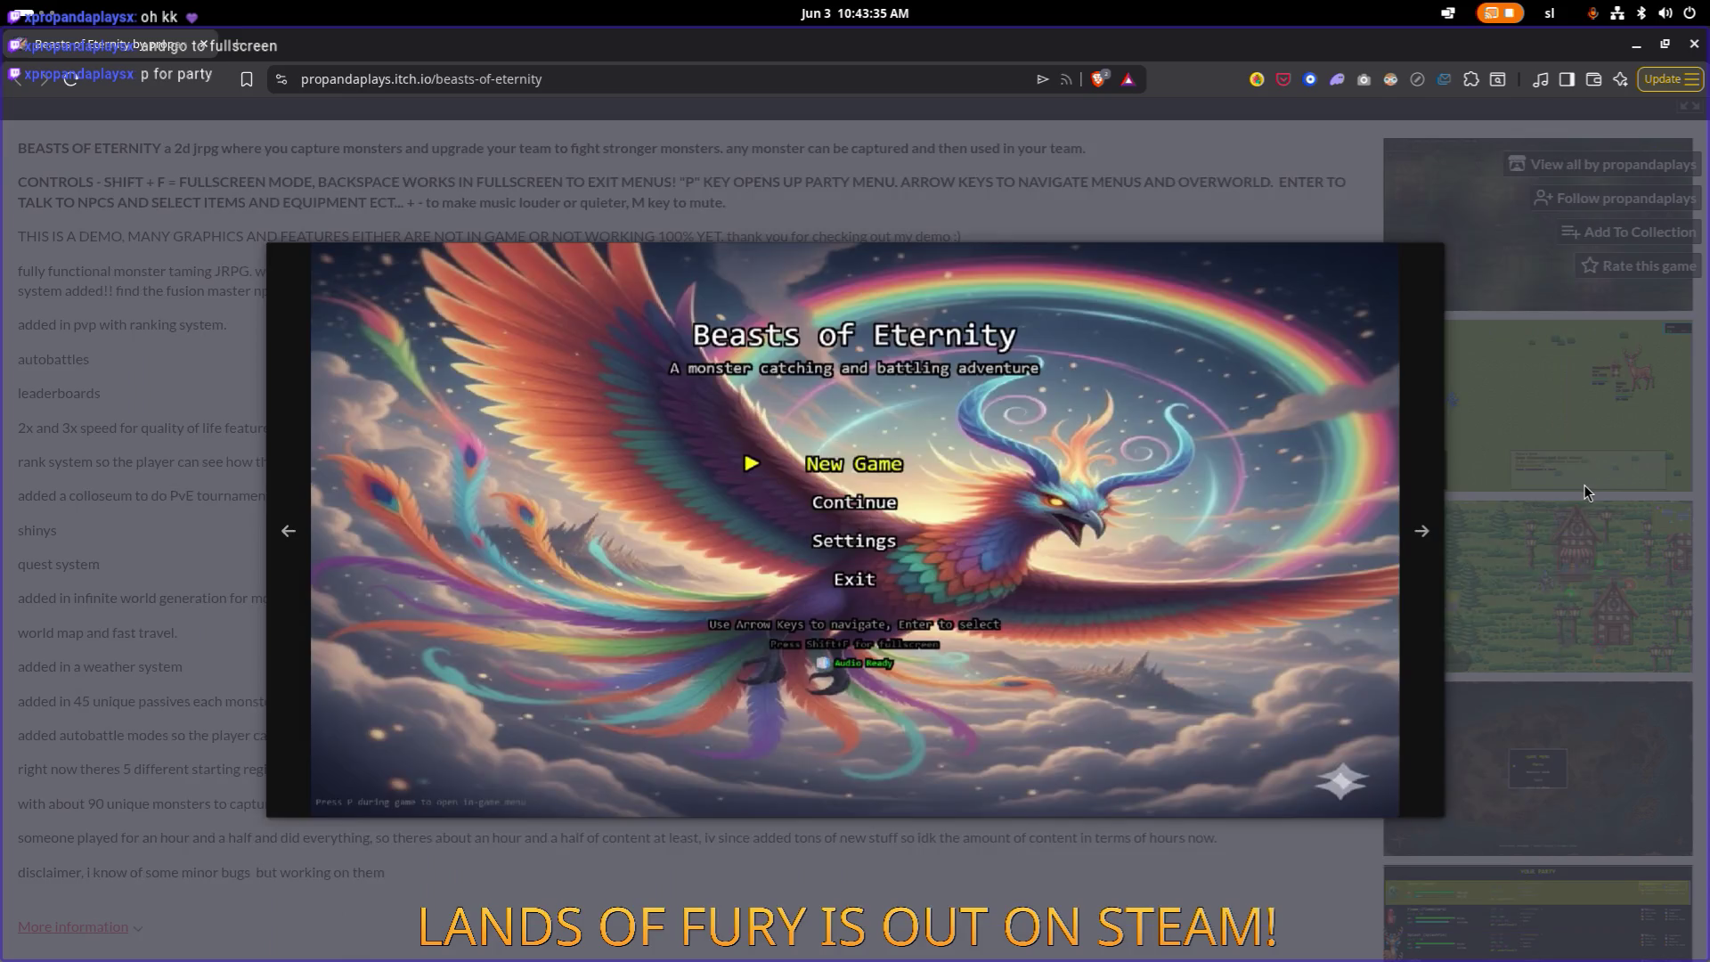
{"action": "left_click", "coordinate": [1563, 486]}
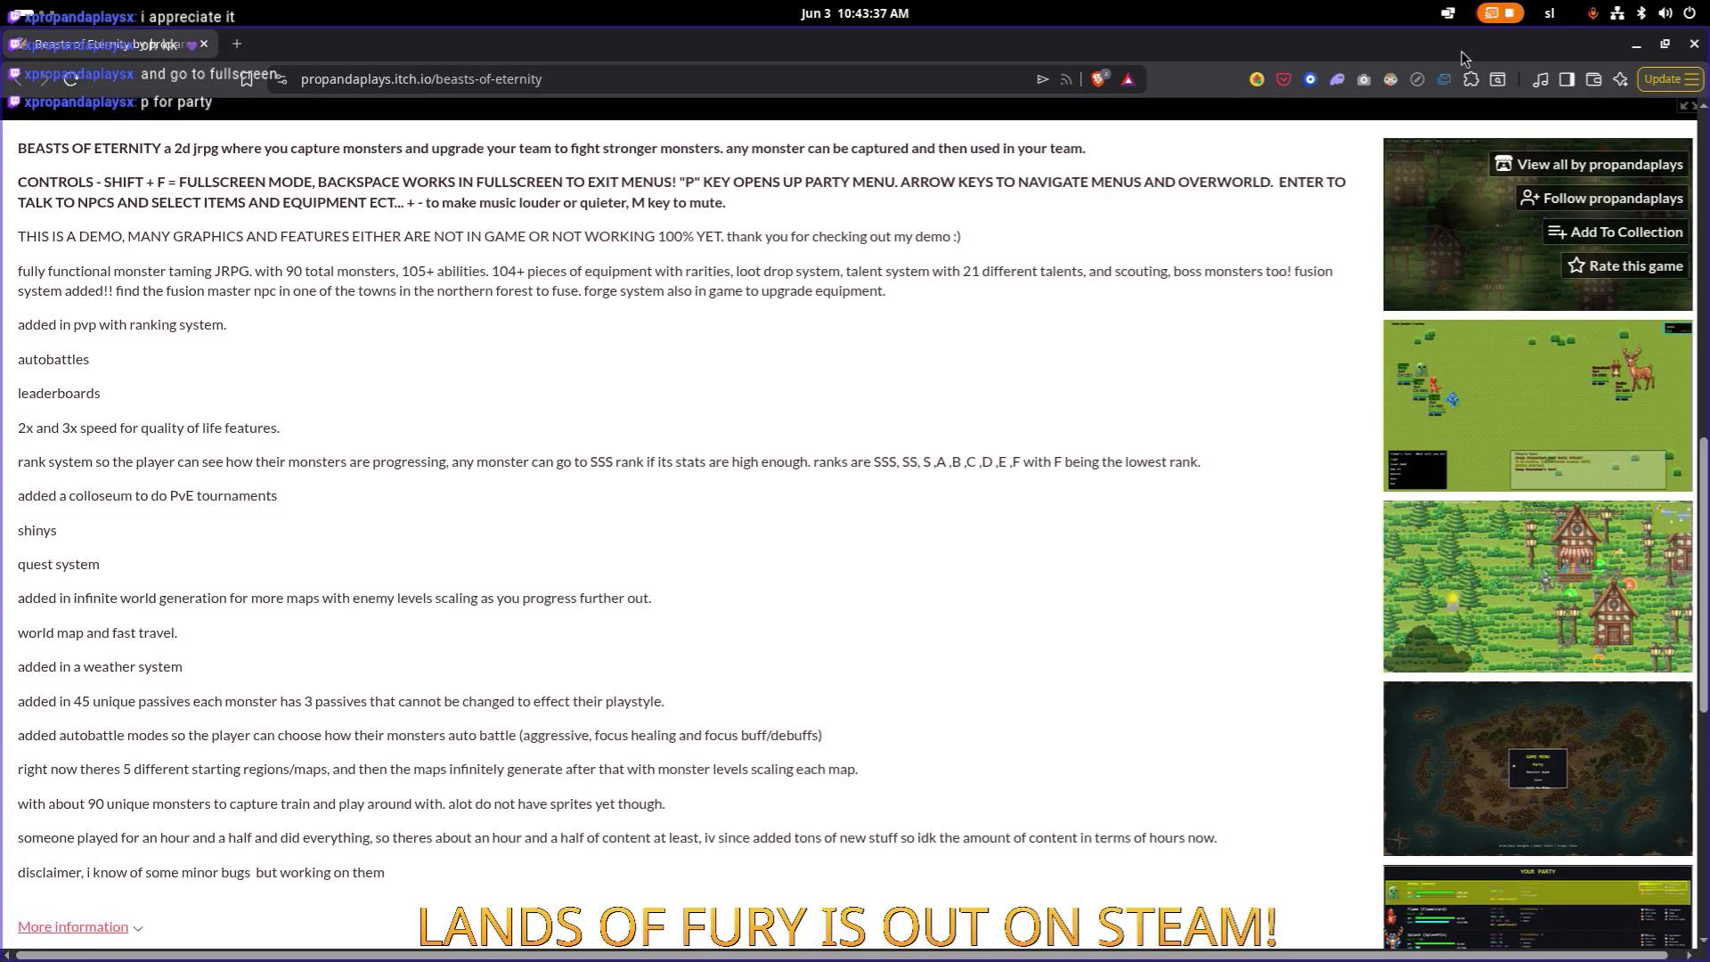
{"action": "key", "text": "alt+Tab"}
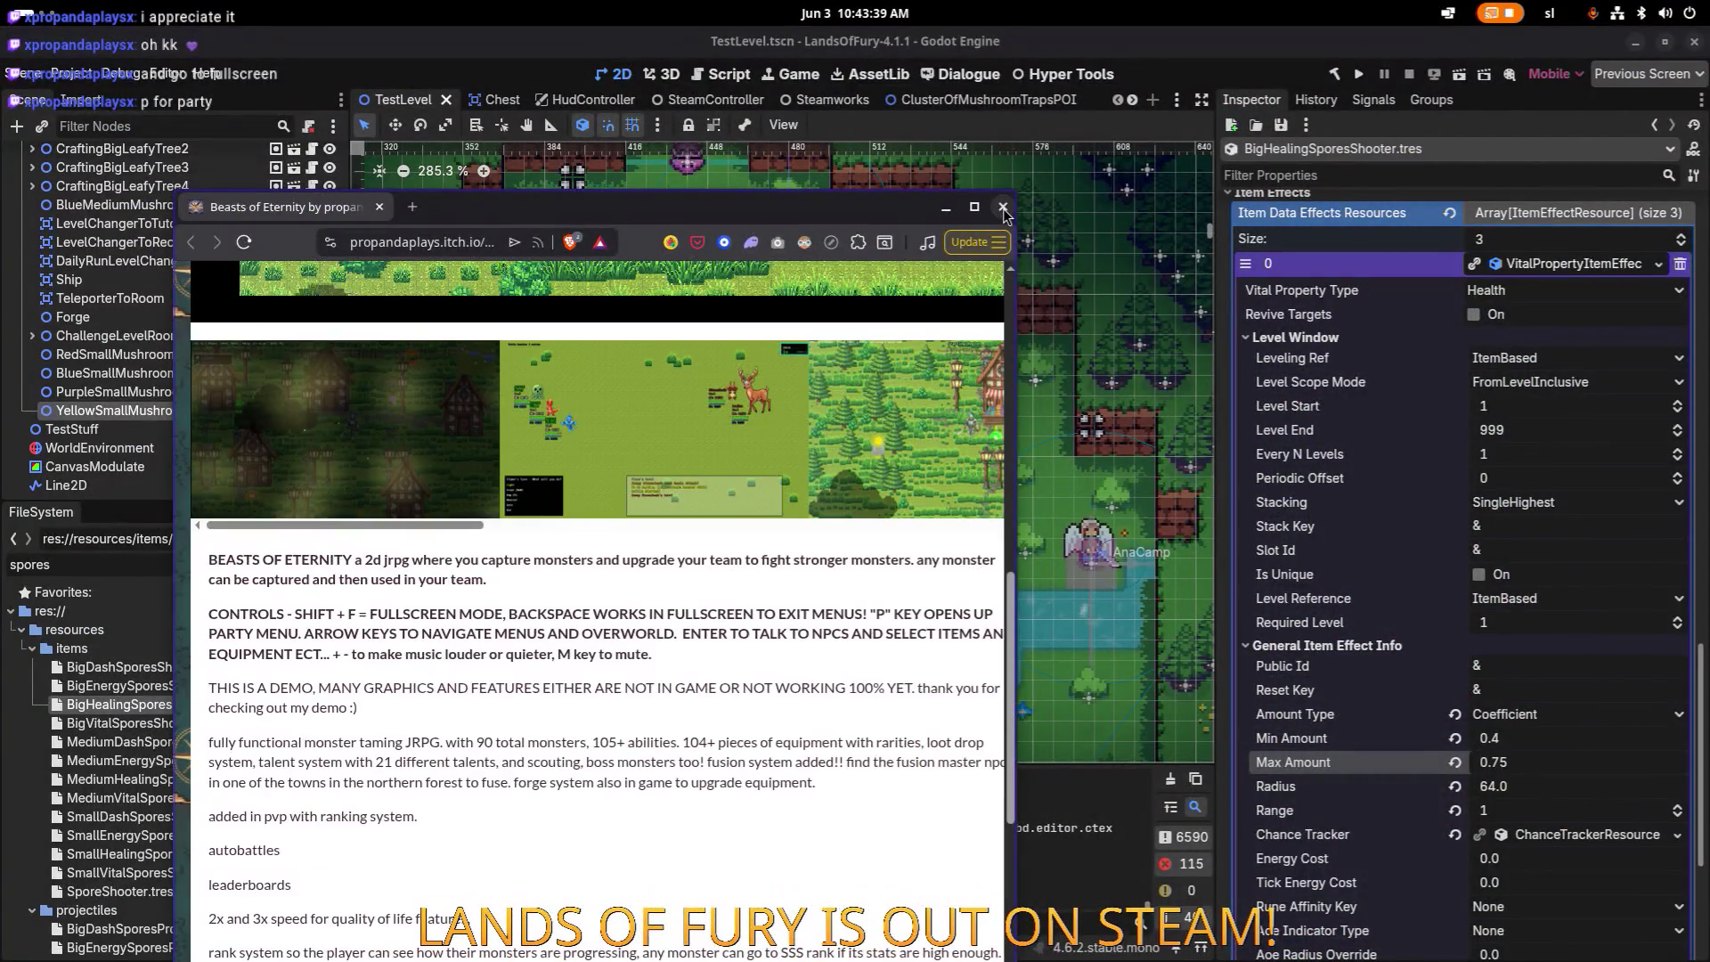